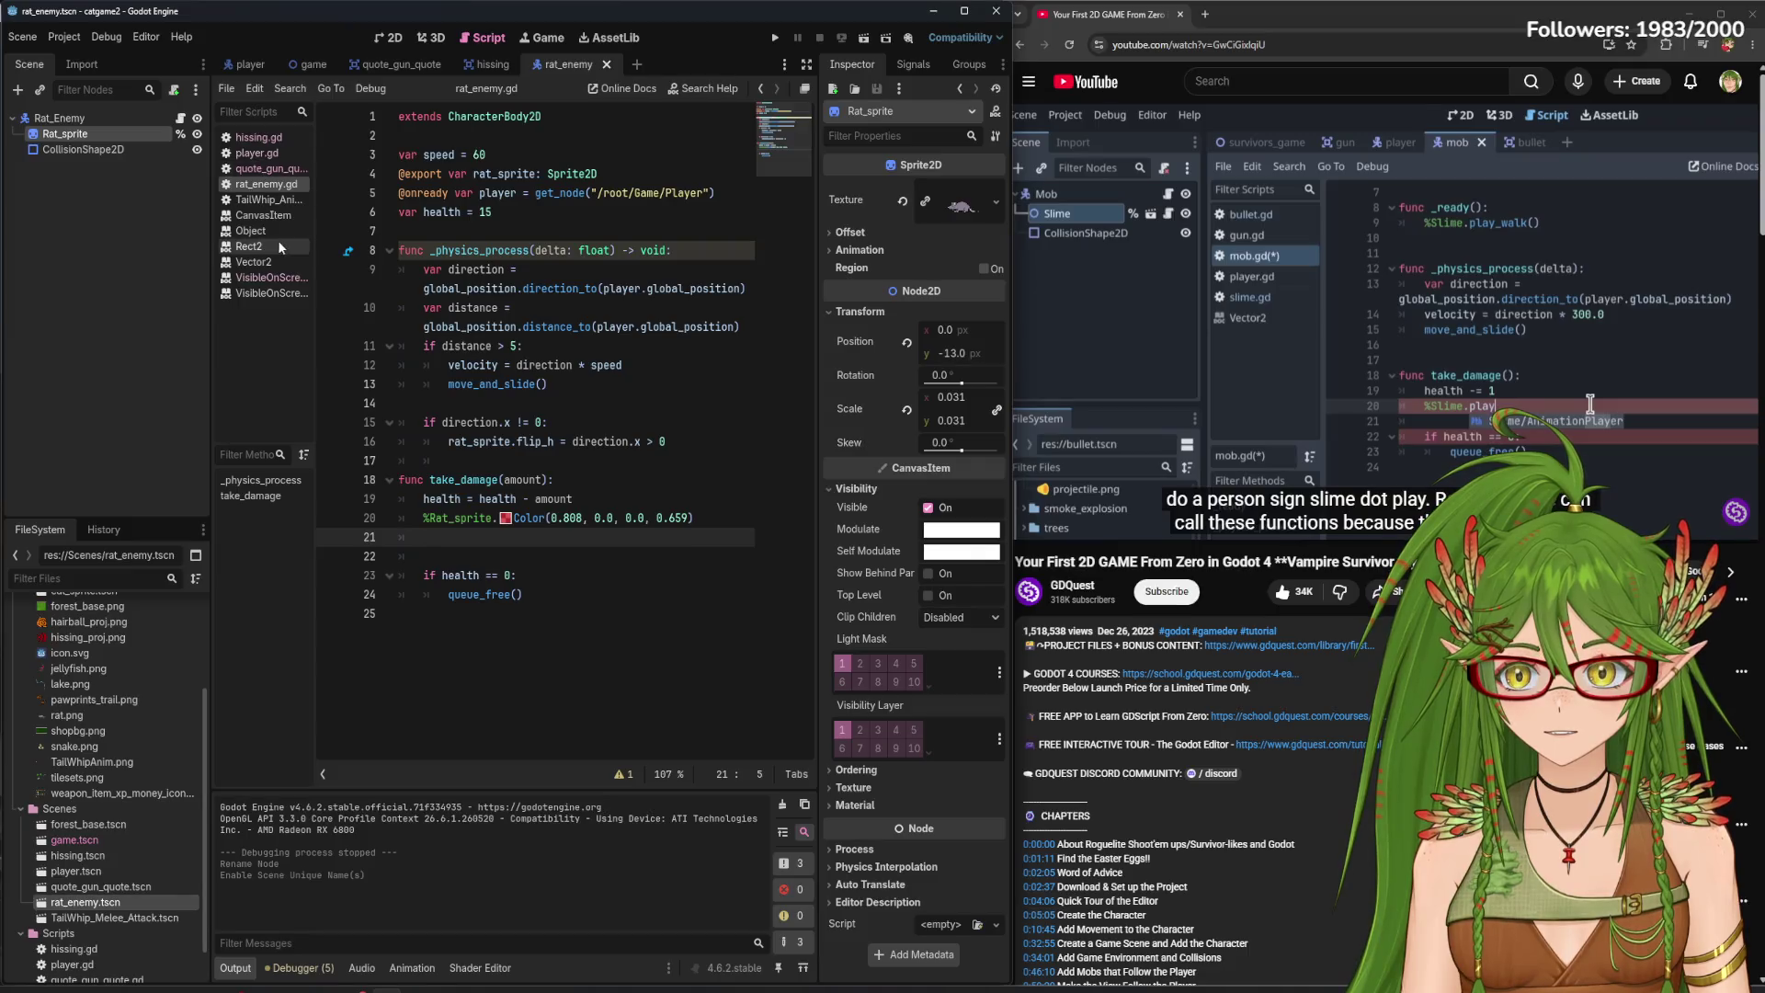
- Look through the TailWhip_Animation.gd, player.gd, hissing.gd and quote_gun_quote.gd scripts in catgame2
{"action": "left_click", "coordinate": [265, 199]}
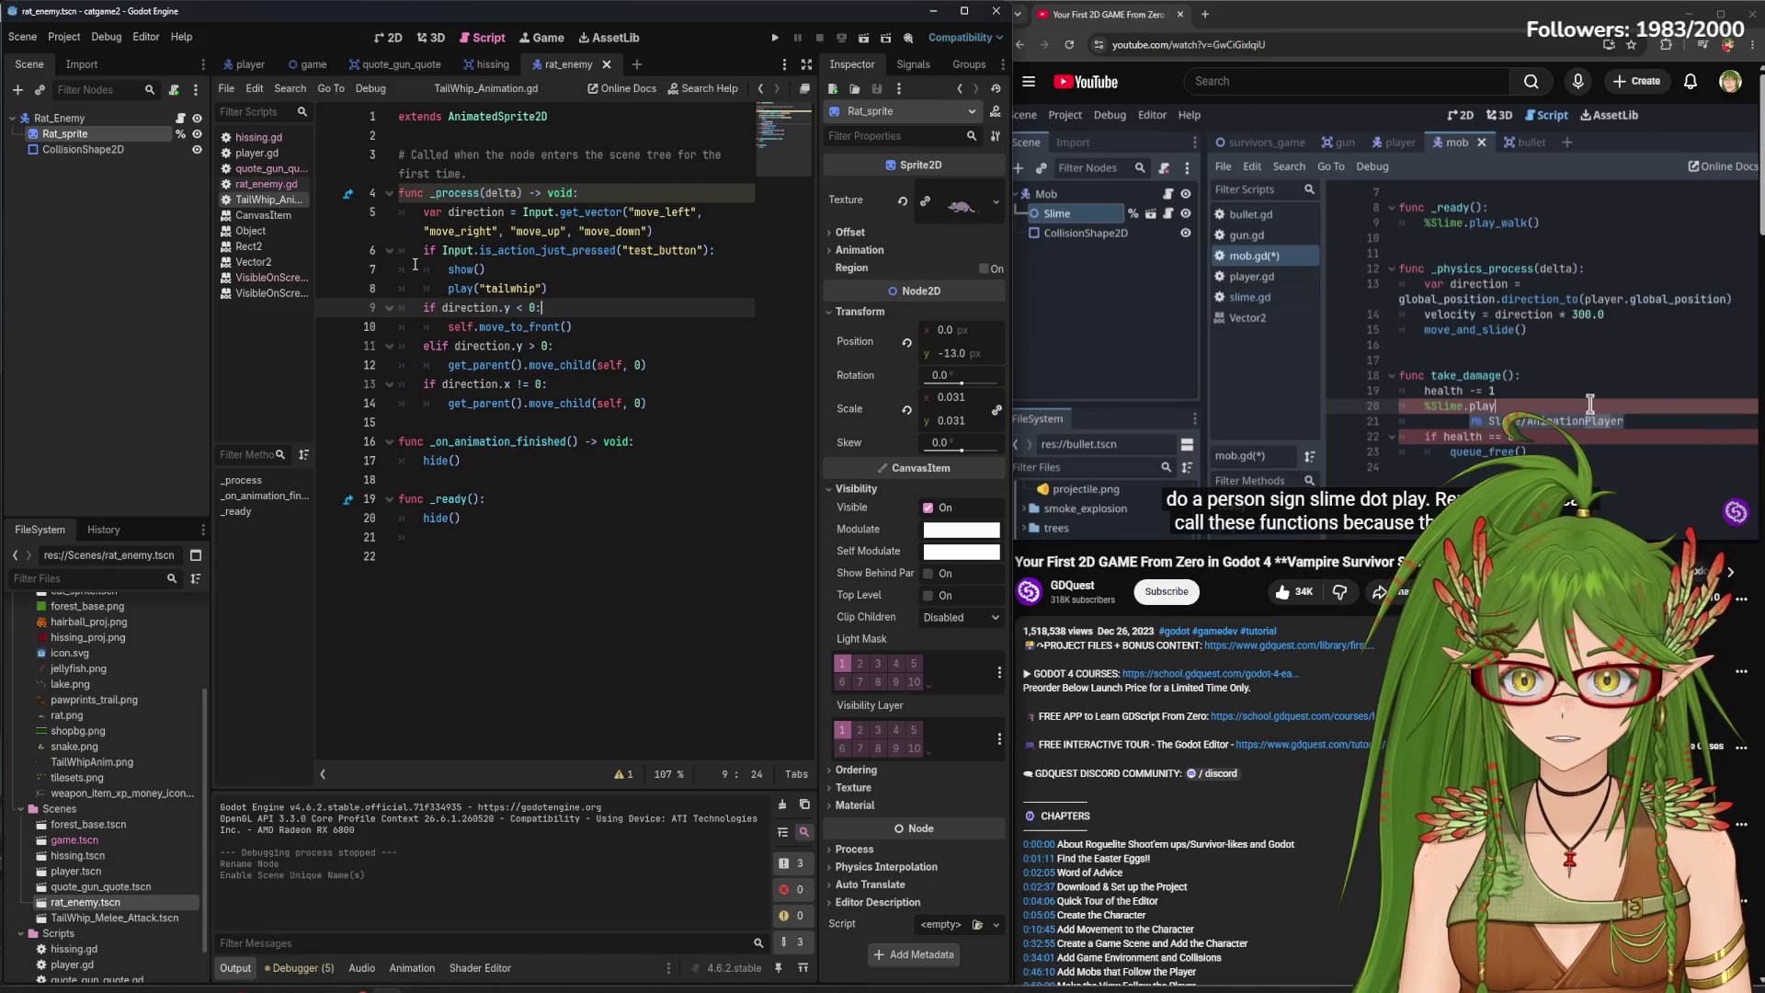
{"action": "left_click", "coordinate": [257, 157]}
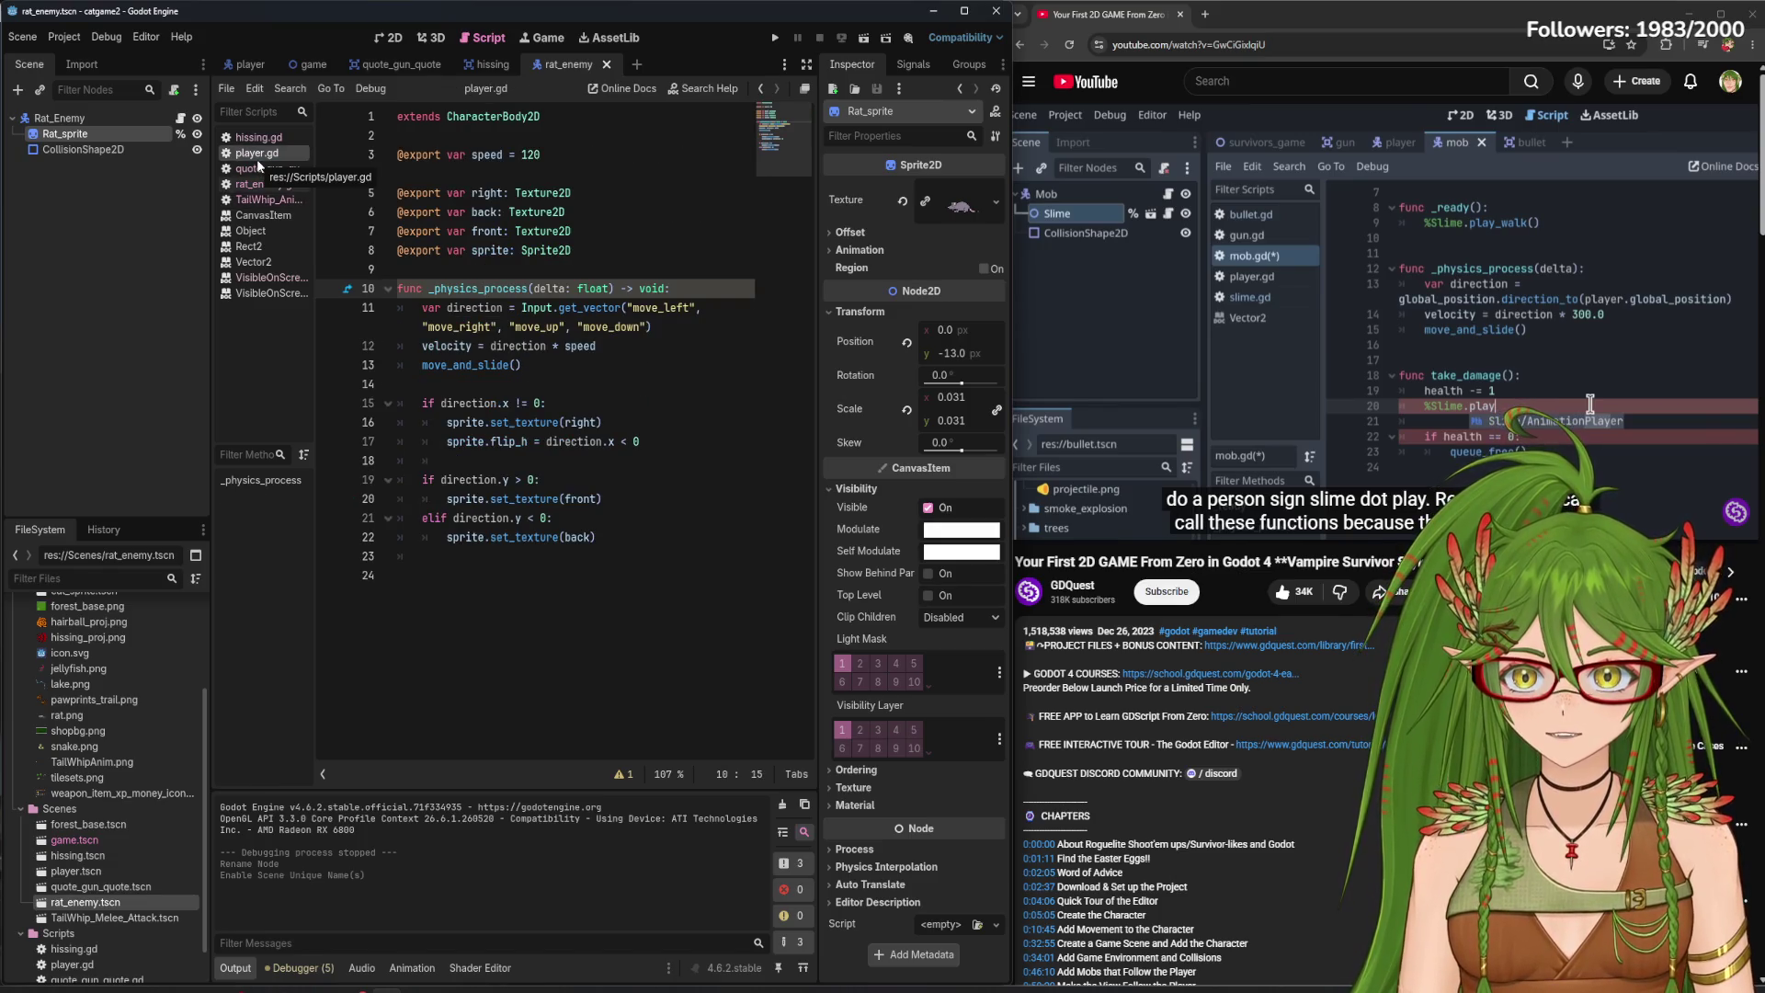
{"action": "left_click", "coordinate": [252, 140]}
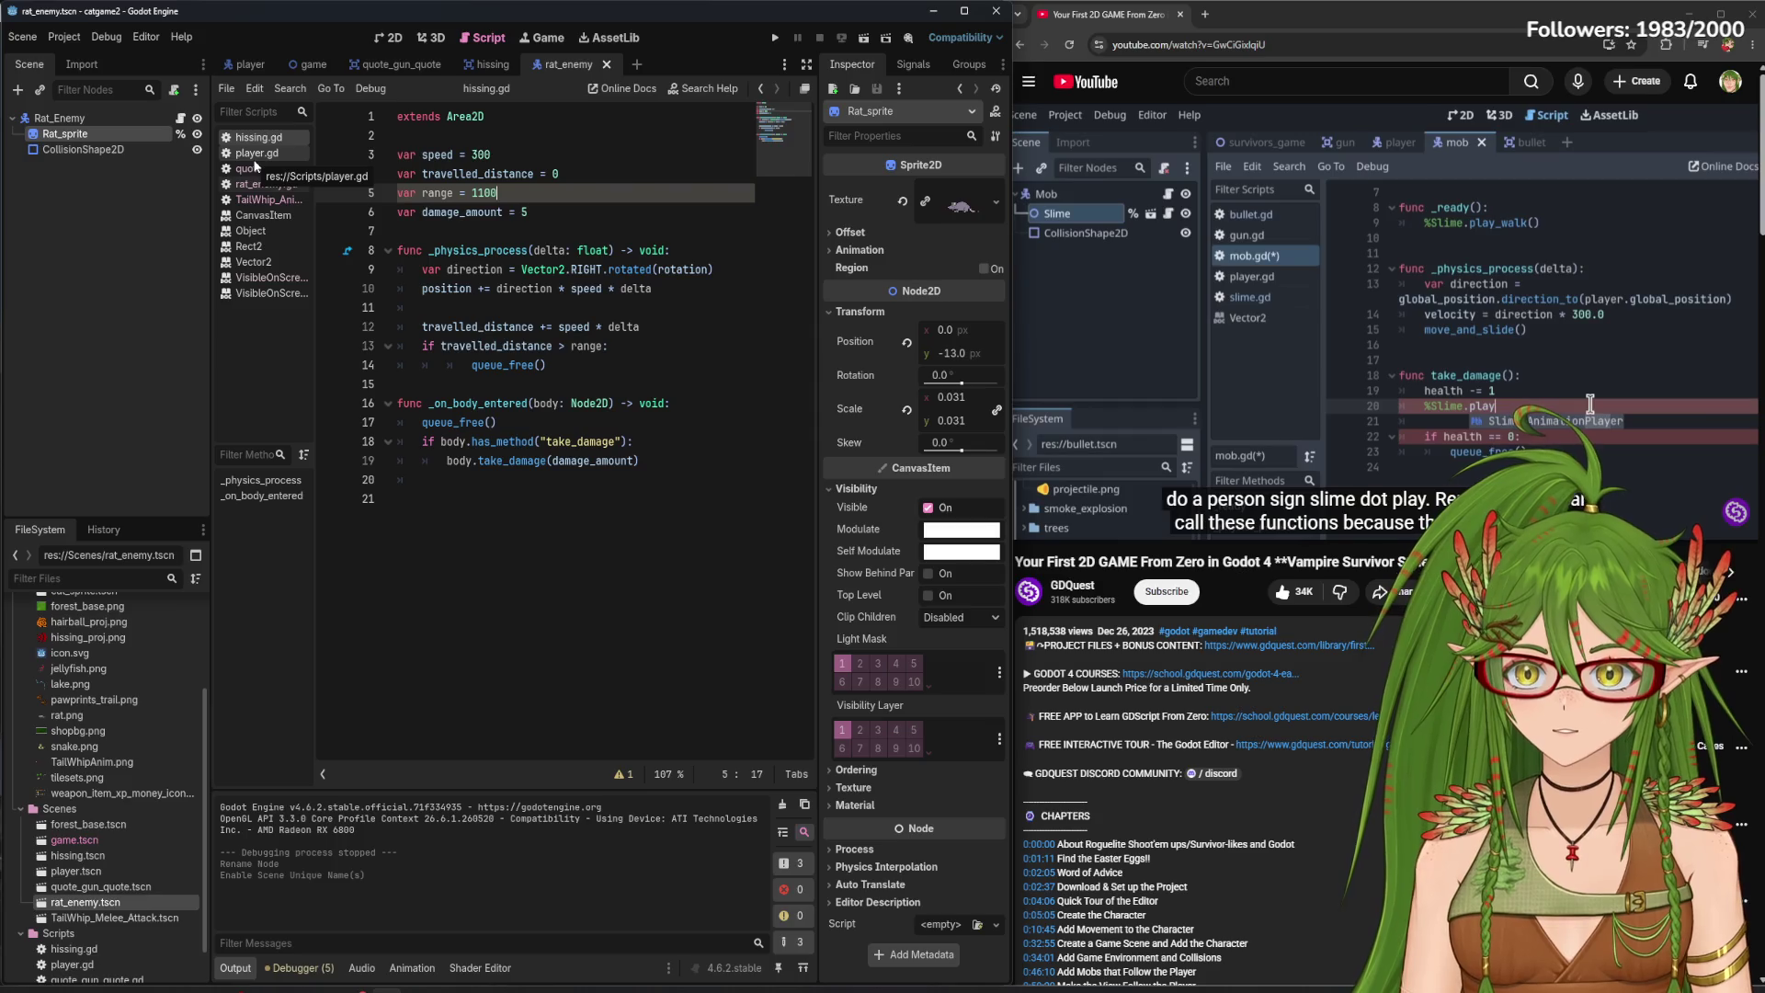
{"action": "left_click", "coordinate": [261, 183]}
{"action": "left_click", "coordinate": [252, 136]}
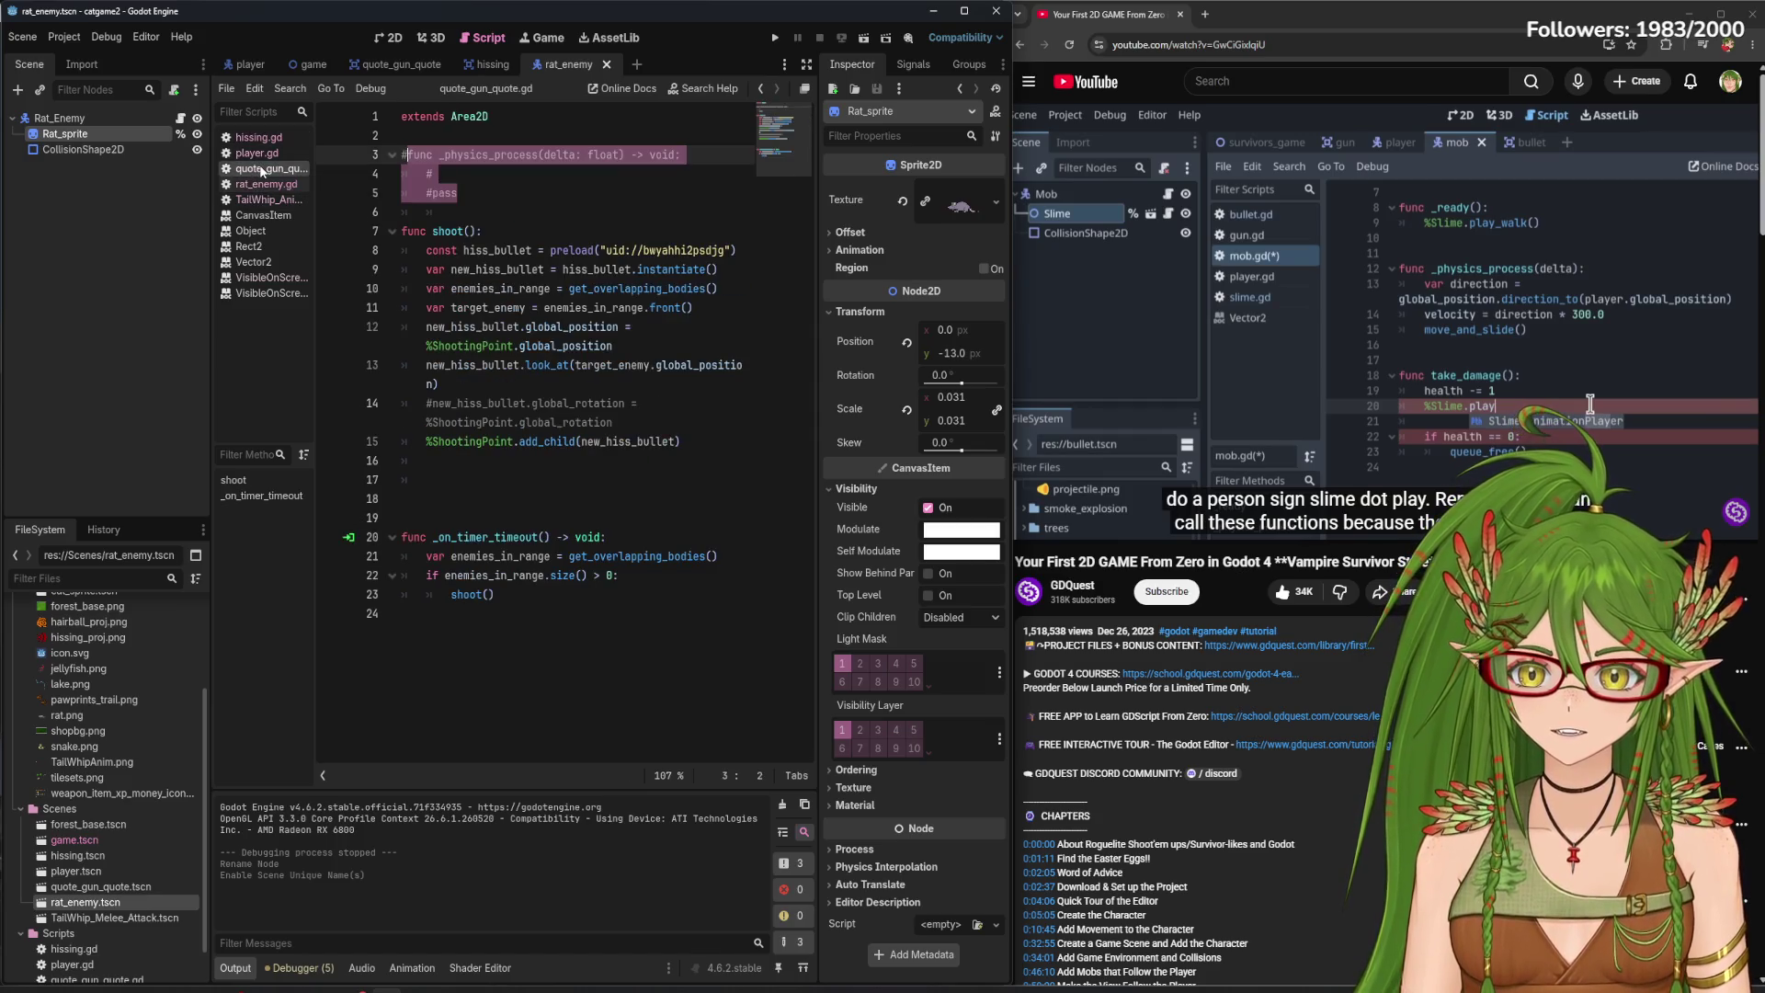
- Return to rat_enemy.gd and minimise the Godot editor to the desktop
{"action": "left_click", "coordinate": [264, 202]}
{"action": "left_click", "coordinate": [261, 183]}
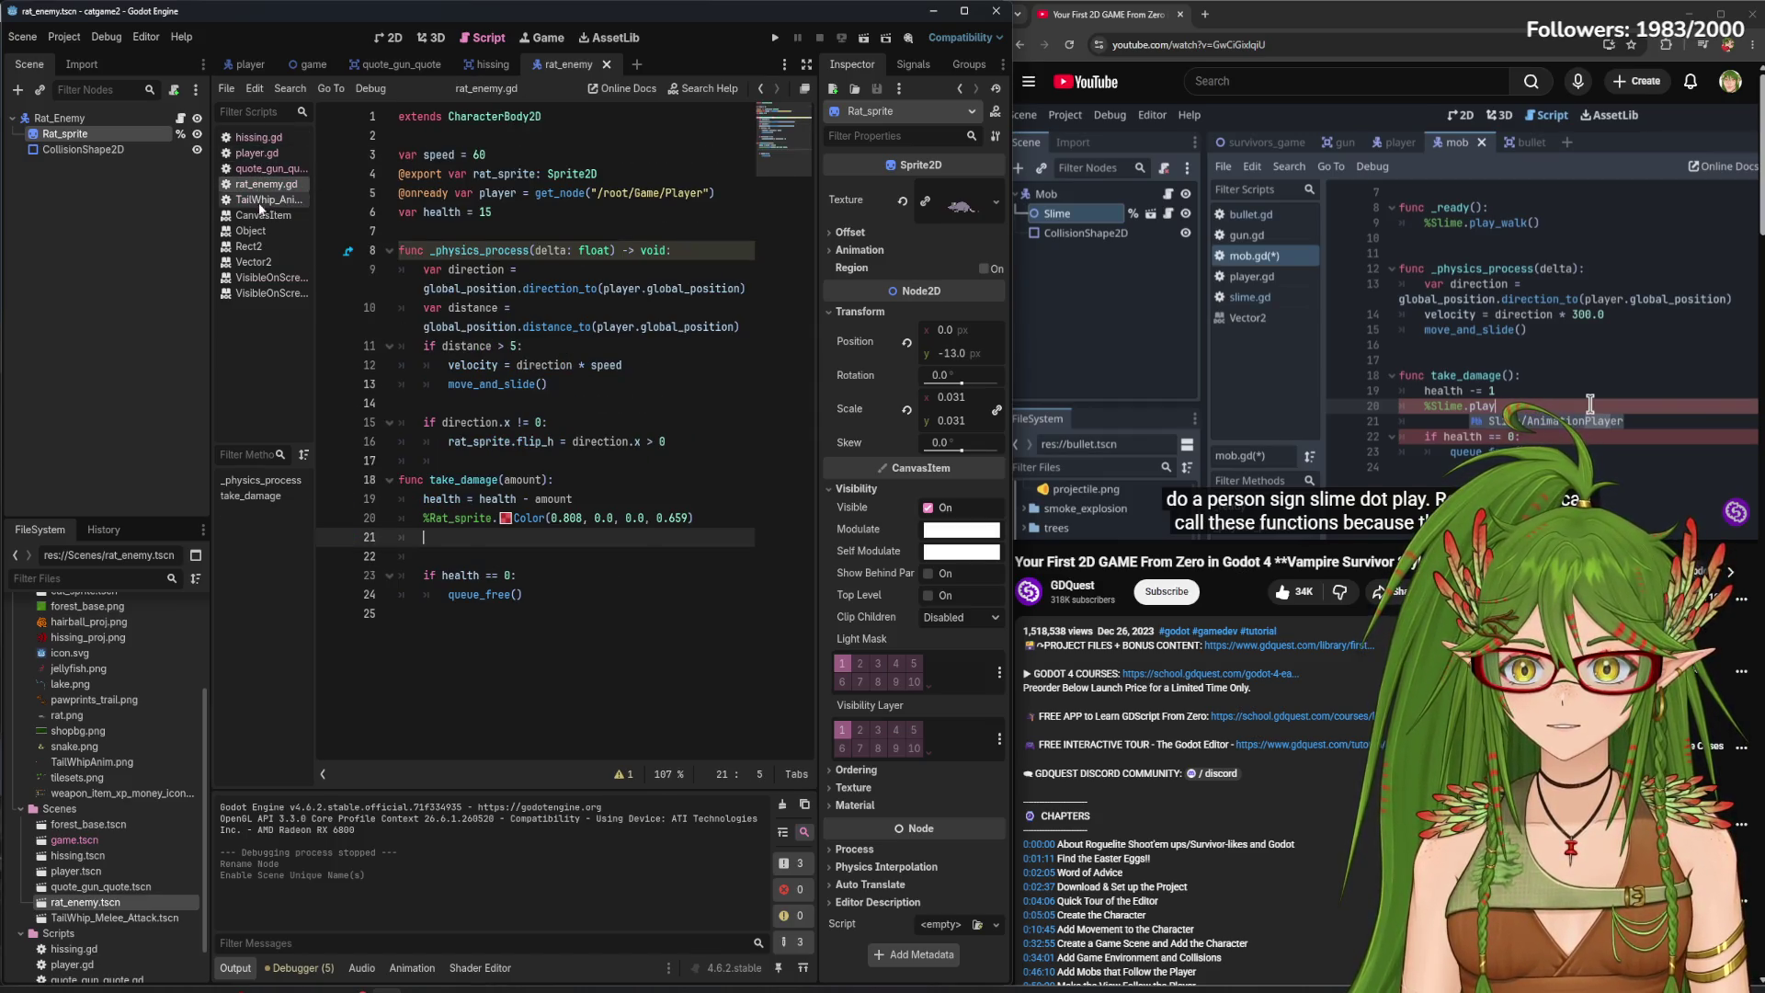
{"action": "left_click", "coordinate": [940, 18]}
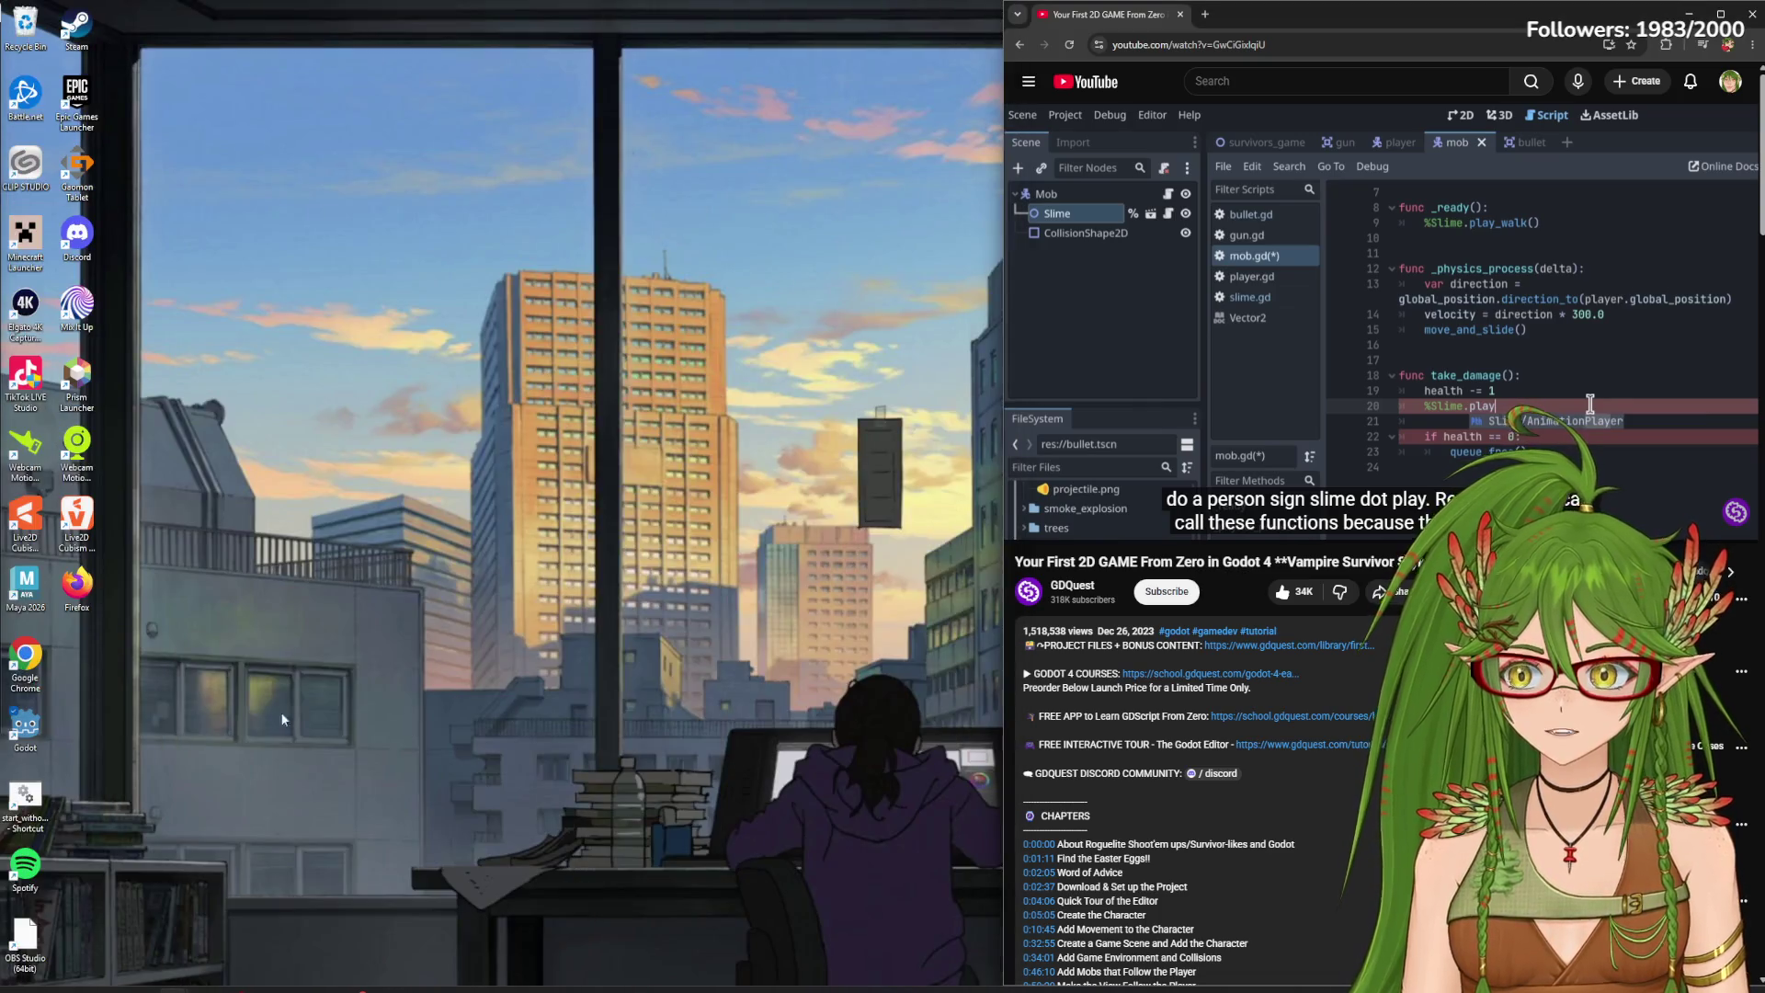
- Launch Godot from the desktop, open the learninggdscript project and make its window taller
{"action": "double_click", "coordinate": [25, 726]}
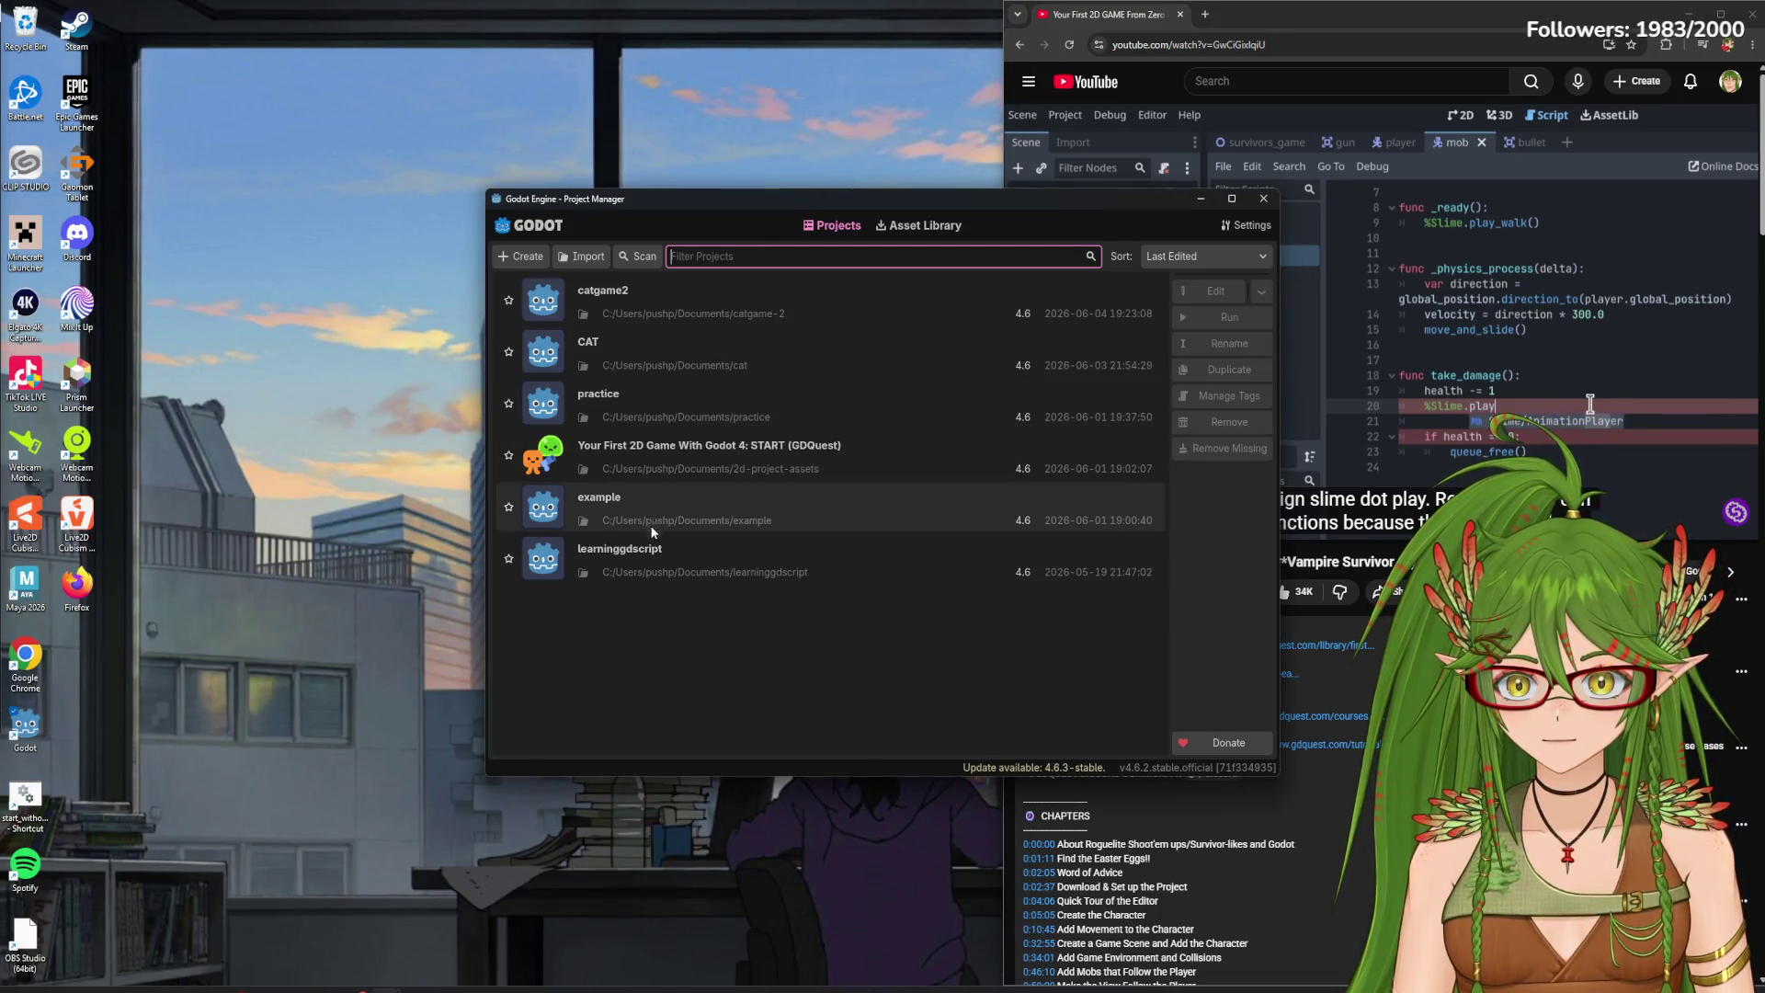
{"action": "double_click", "coordinate": [640, 544]}
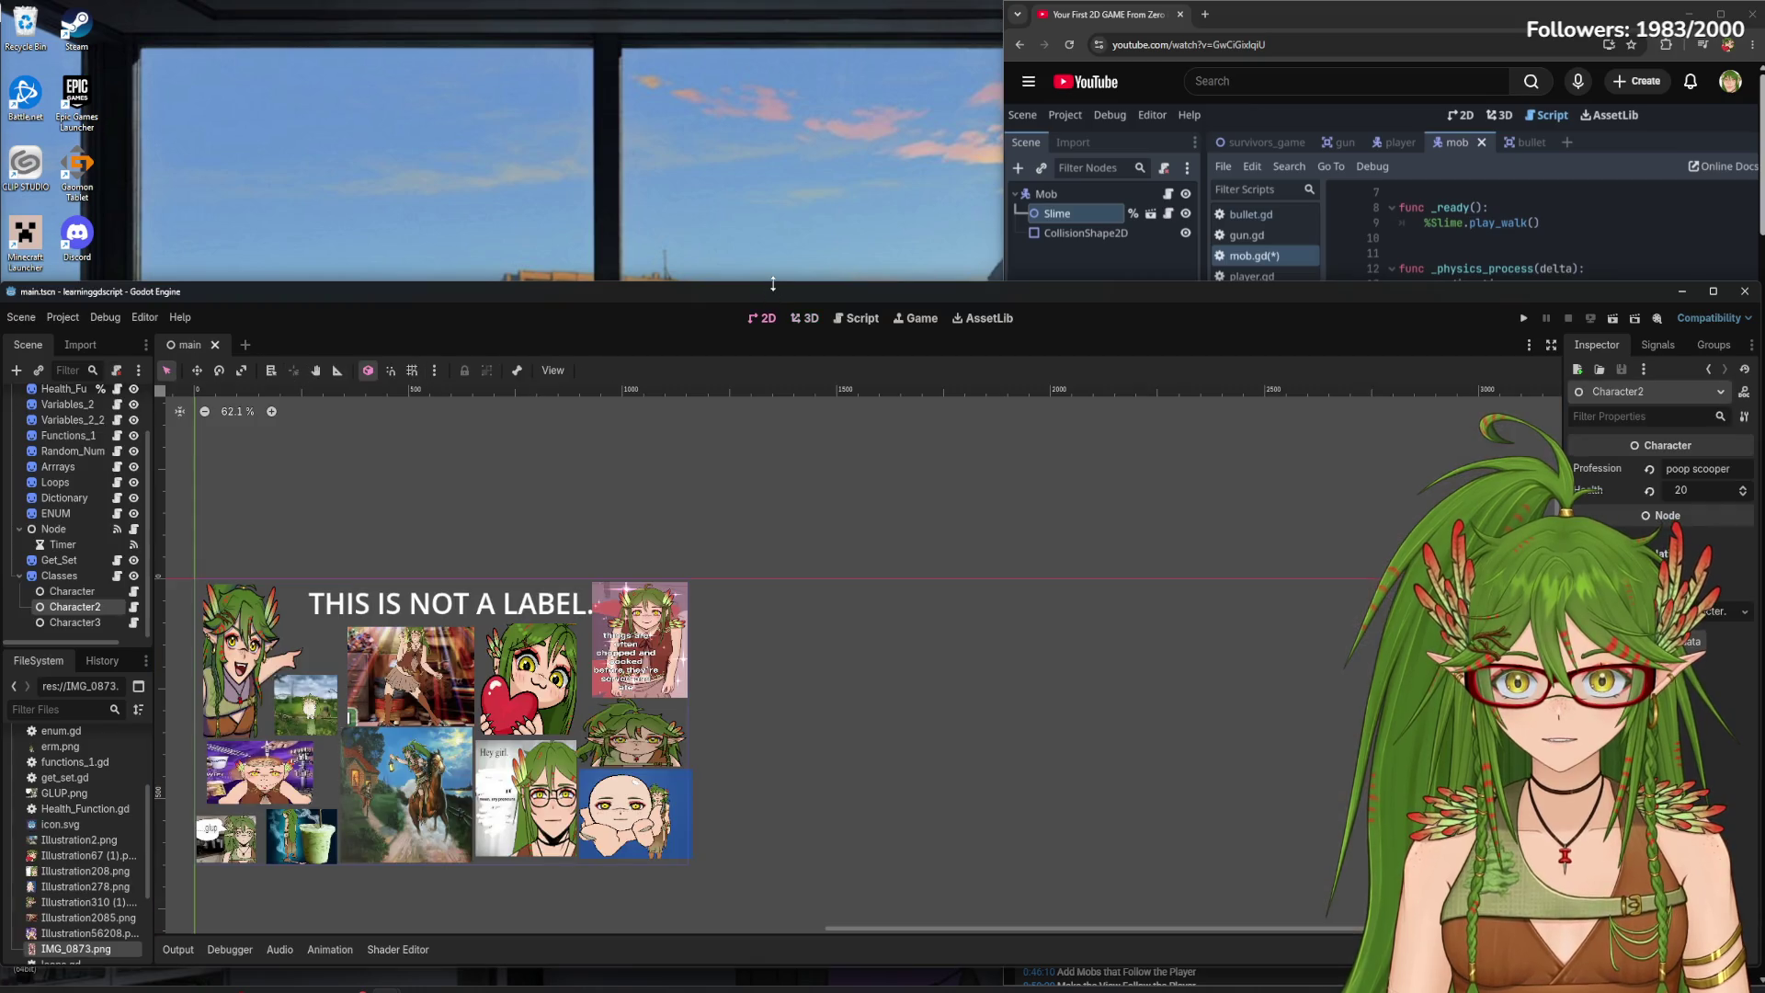
{"action": "left_click_drag", "start_coordinate": [772, 284], "coordinate": [772, 63]}
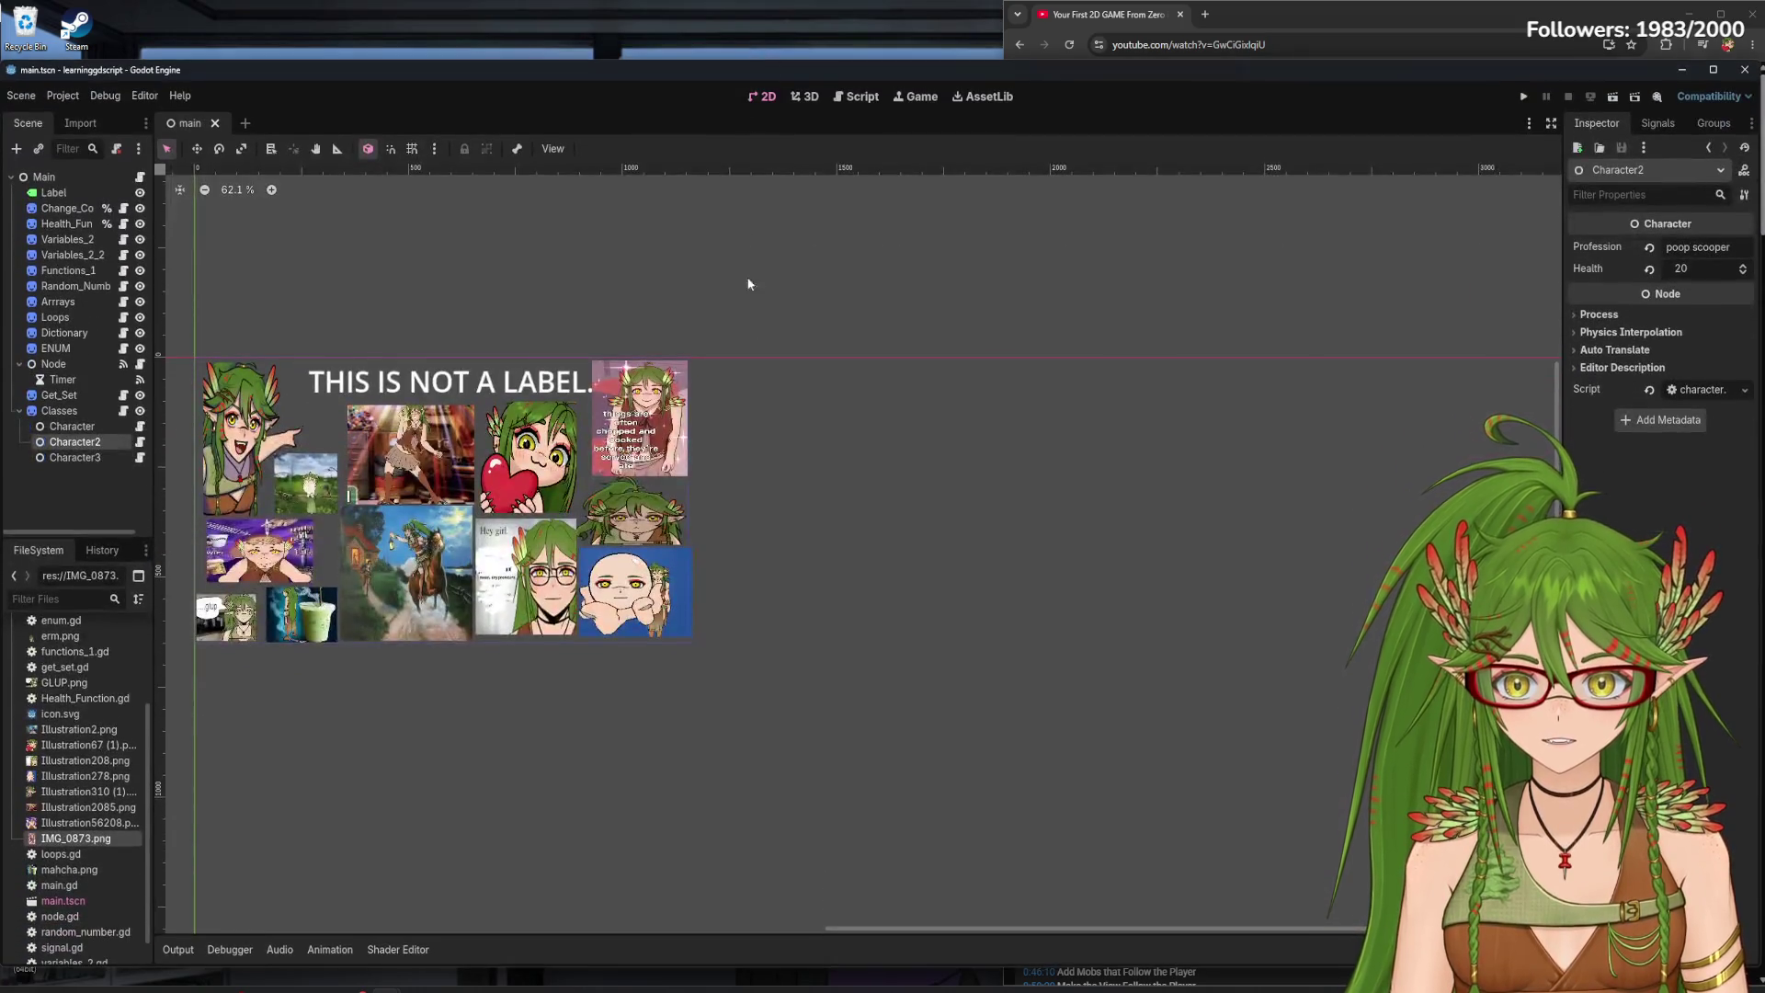
- Select the Variables_2_2 node in the Scene dock and view its attached script
{"action": "scroll", "coordinate": [464, 508], "scroll_direction": "up", "scroll_amount": 3}
{"action": "scroll", "coordinate": [464, 508], "scroll_direction": "up", "scroll_amount": 3}
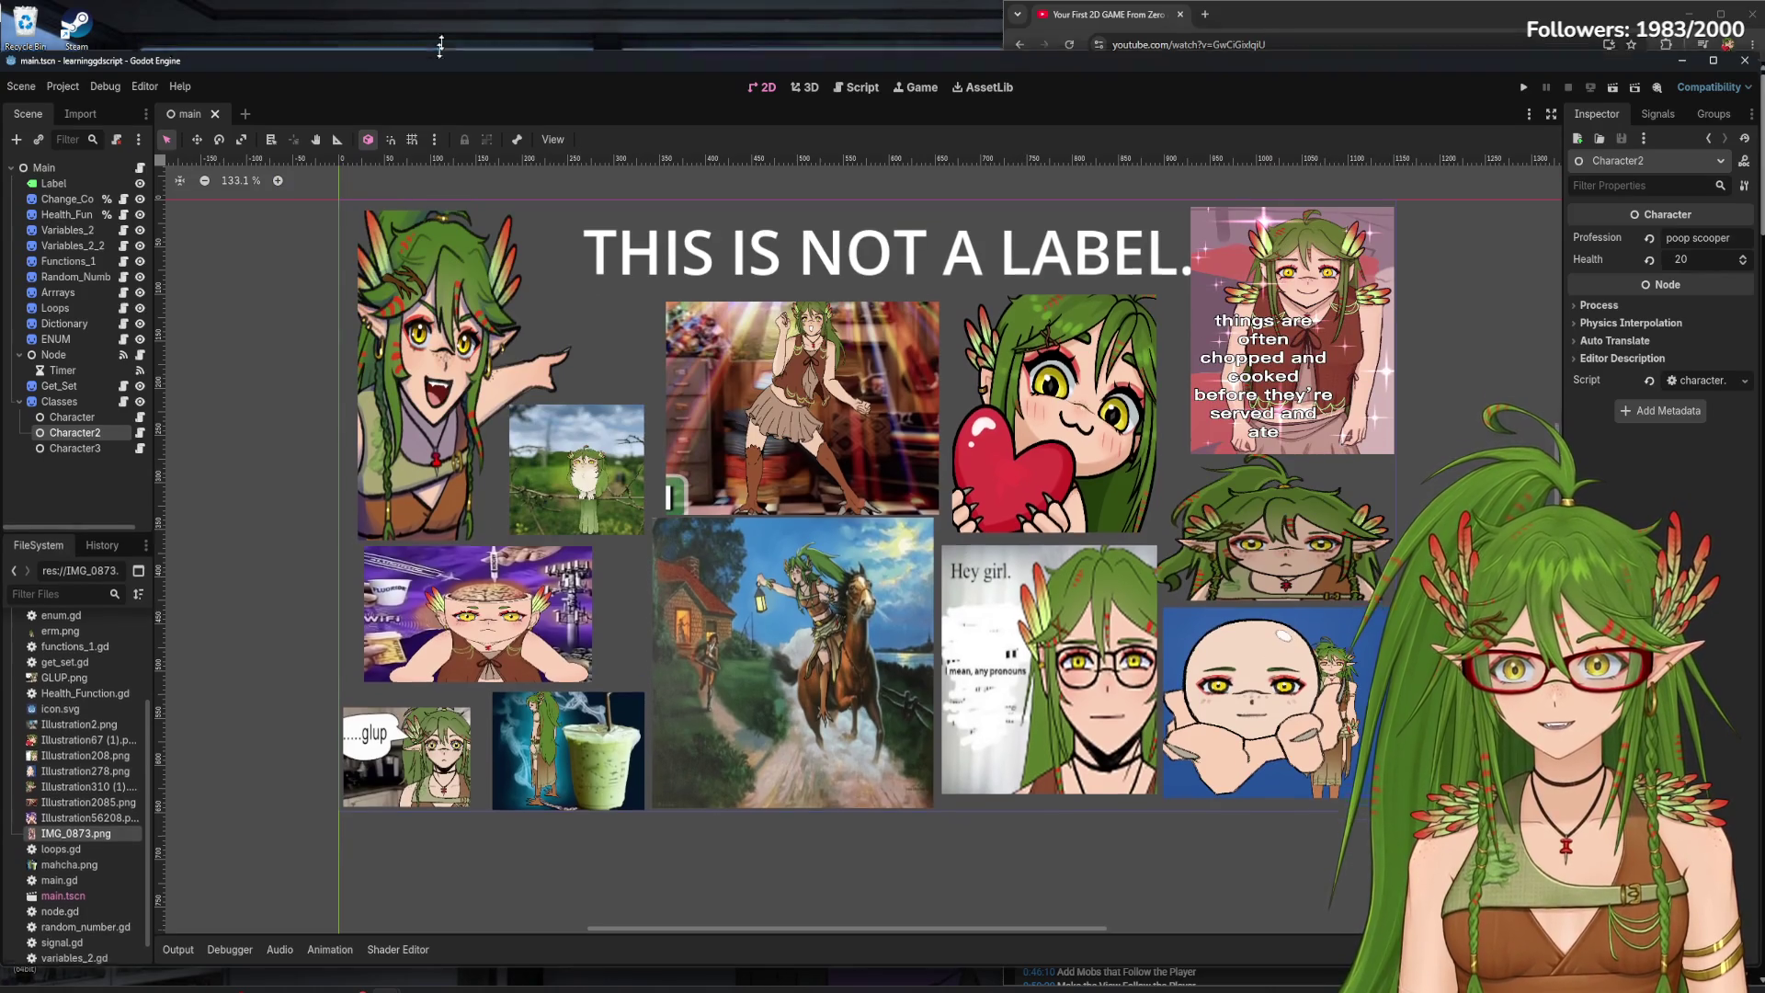
{"action": "left_click_drag", "start_coordinate": [436, 61], "coordinate": [436, 11]}
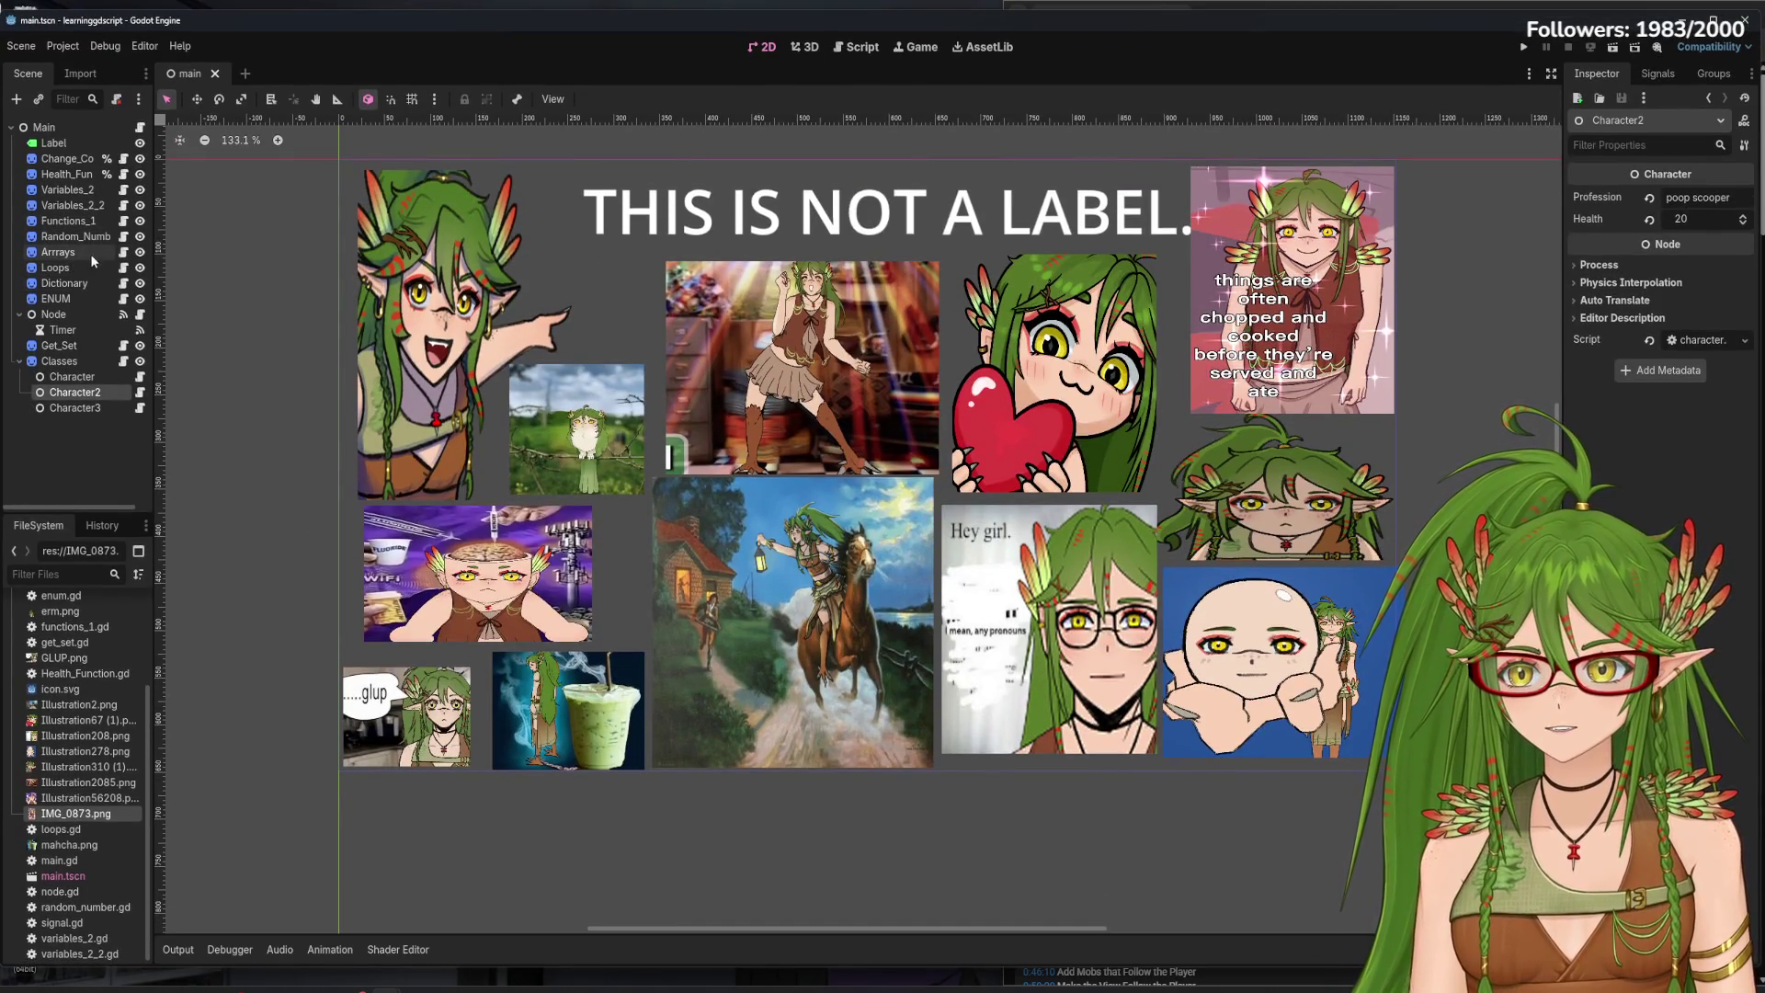
{"action": "left_click", "coordinate": [77, 205]}
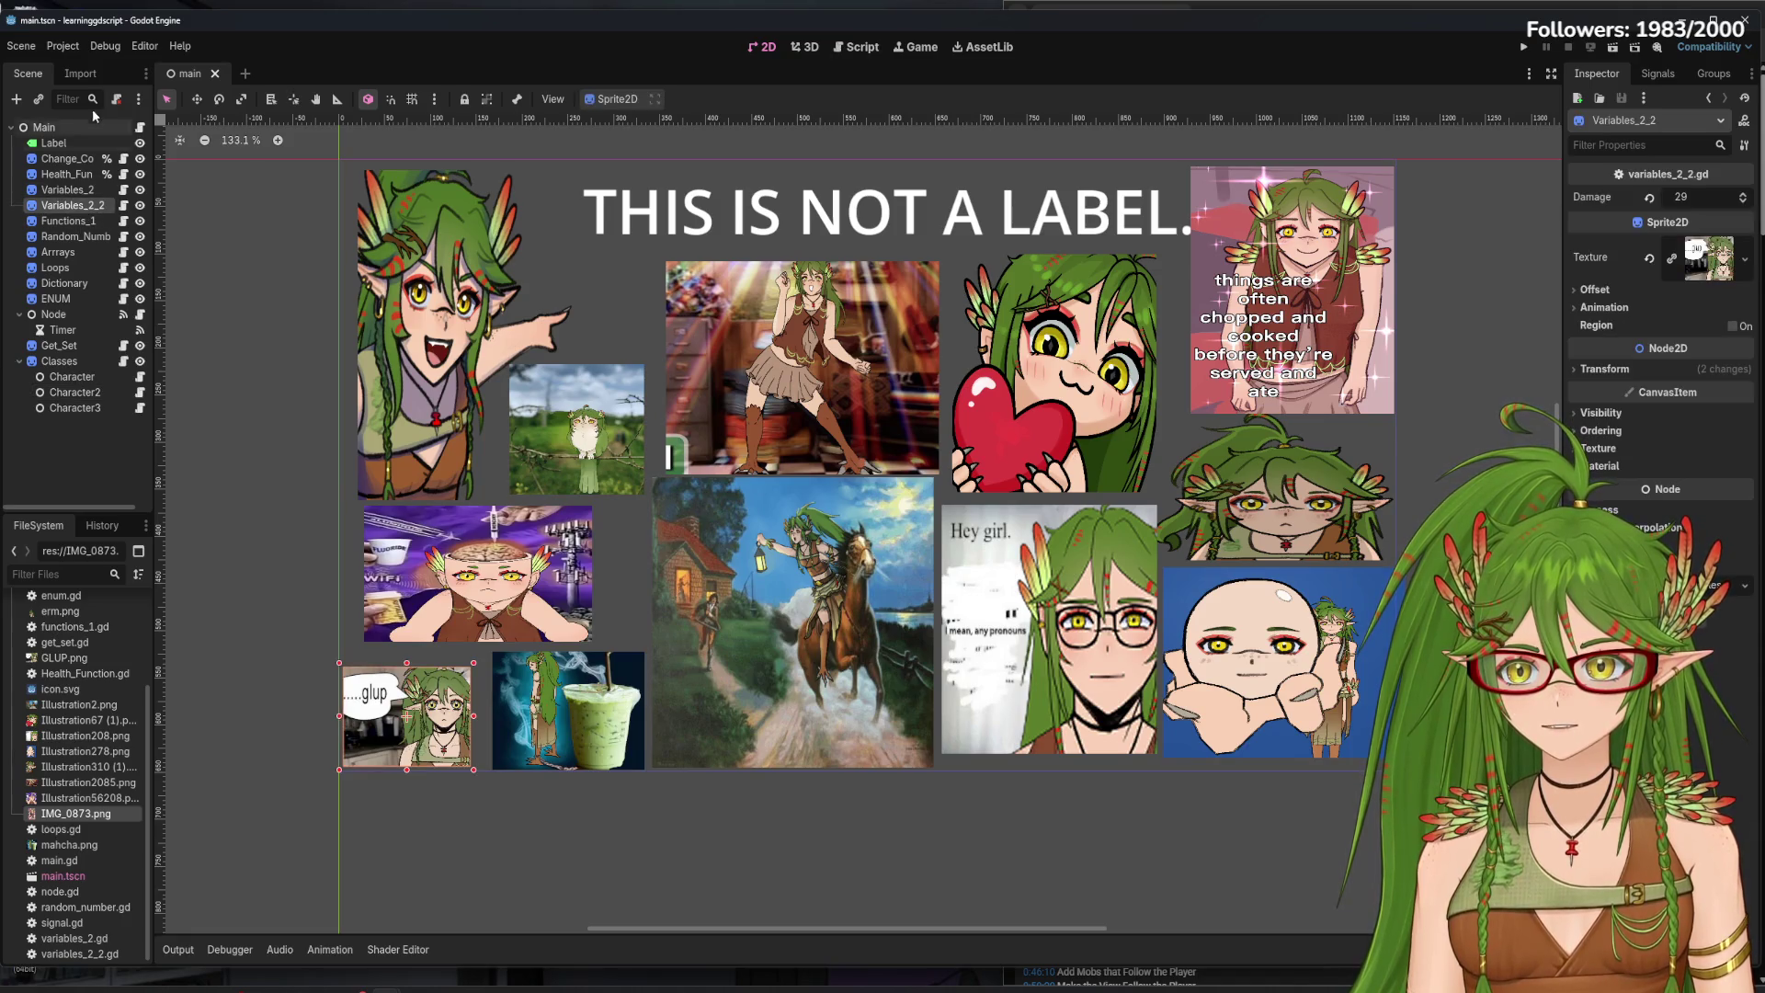
{"action": "left_click", "coordinate": [123, 205]}
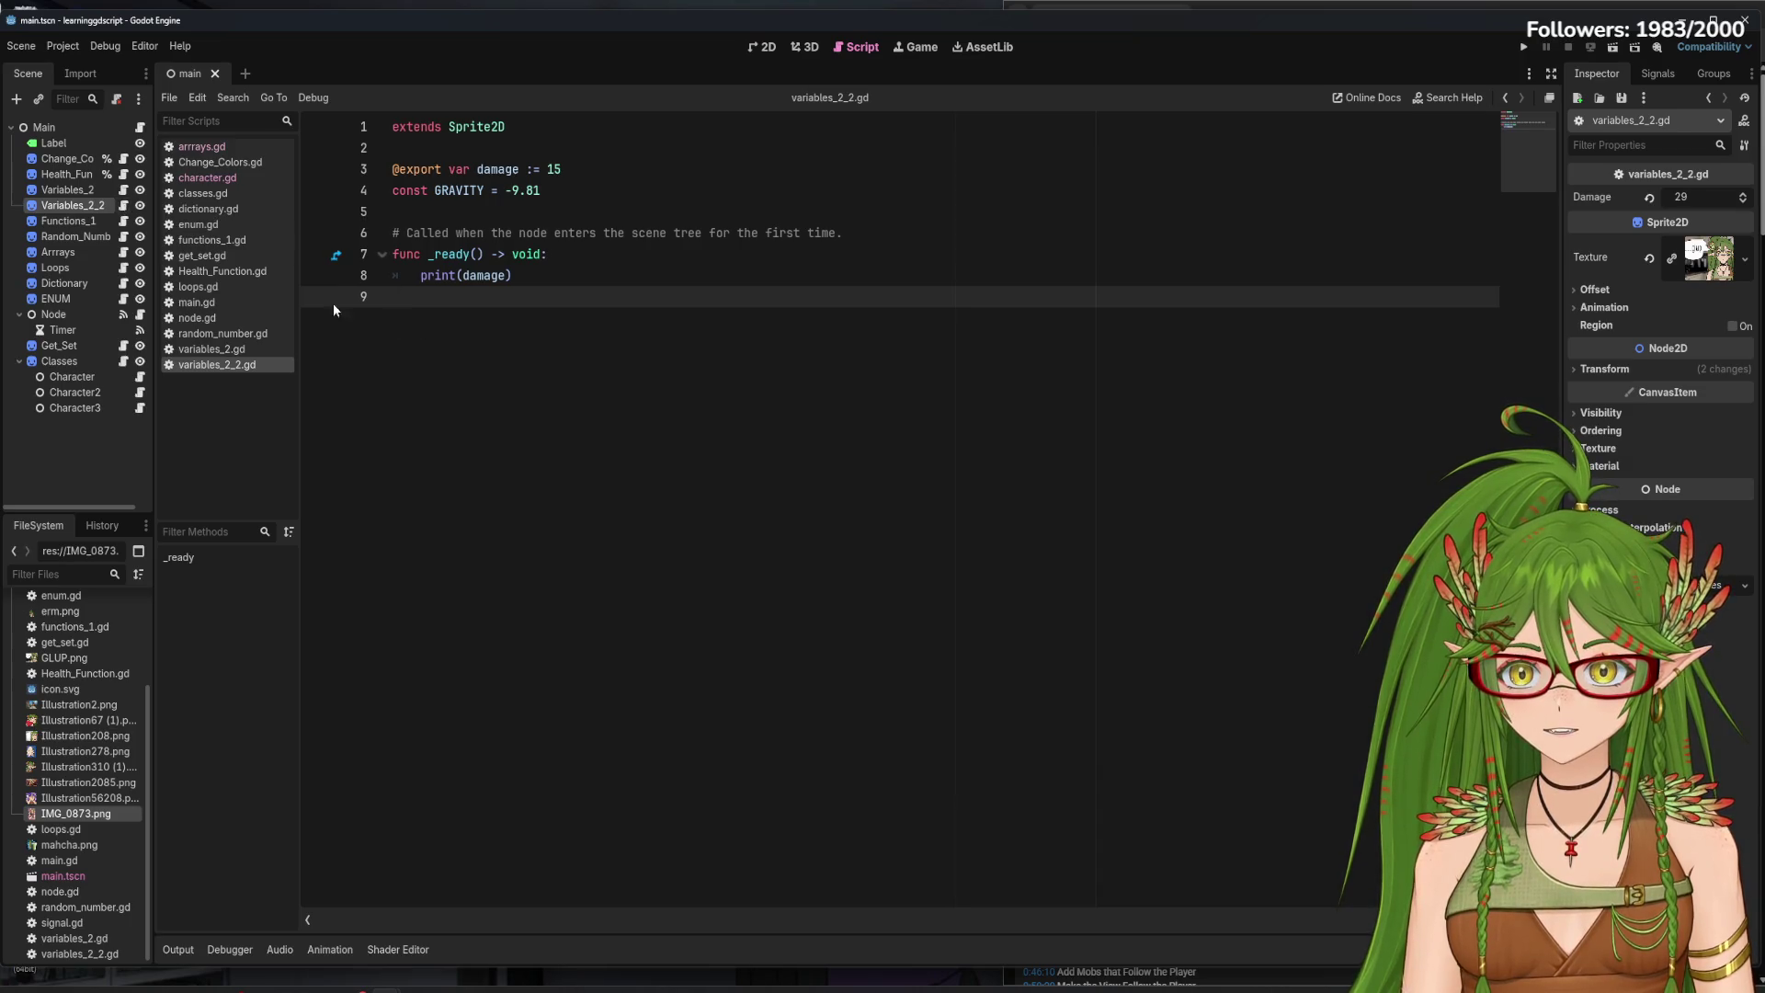
- View Change_Colors.gd, look around the 2D scene view, then switch to get_set.gd
{"action": "left_click", "coordinate": [220, 162]}
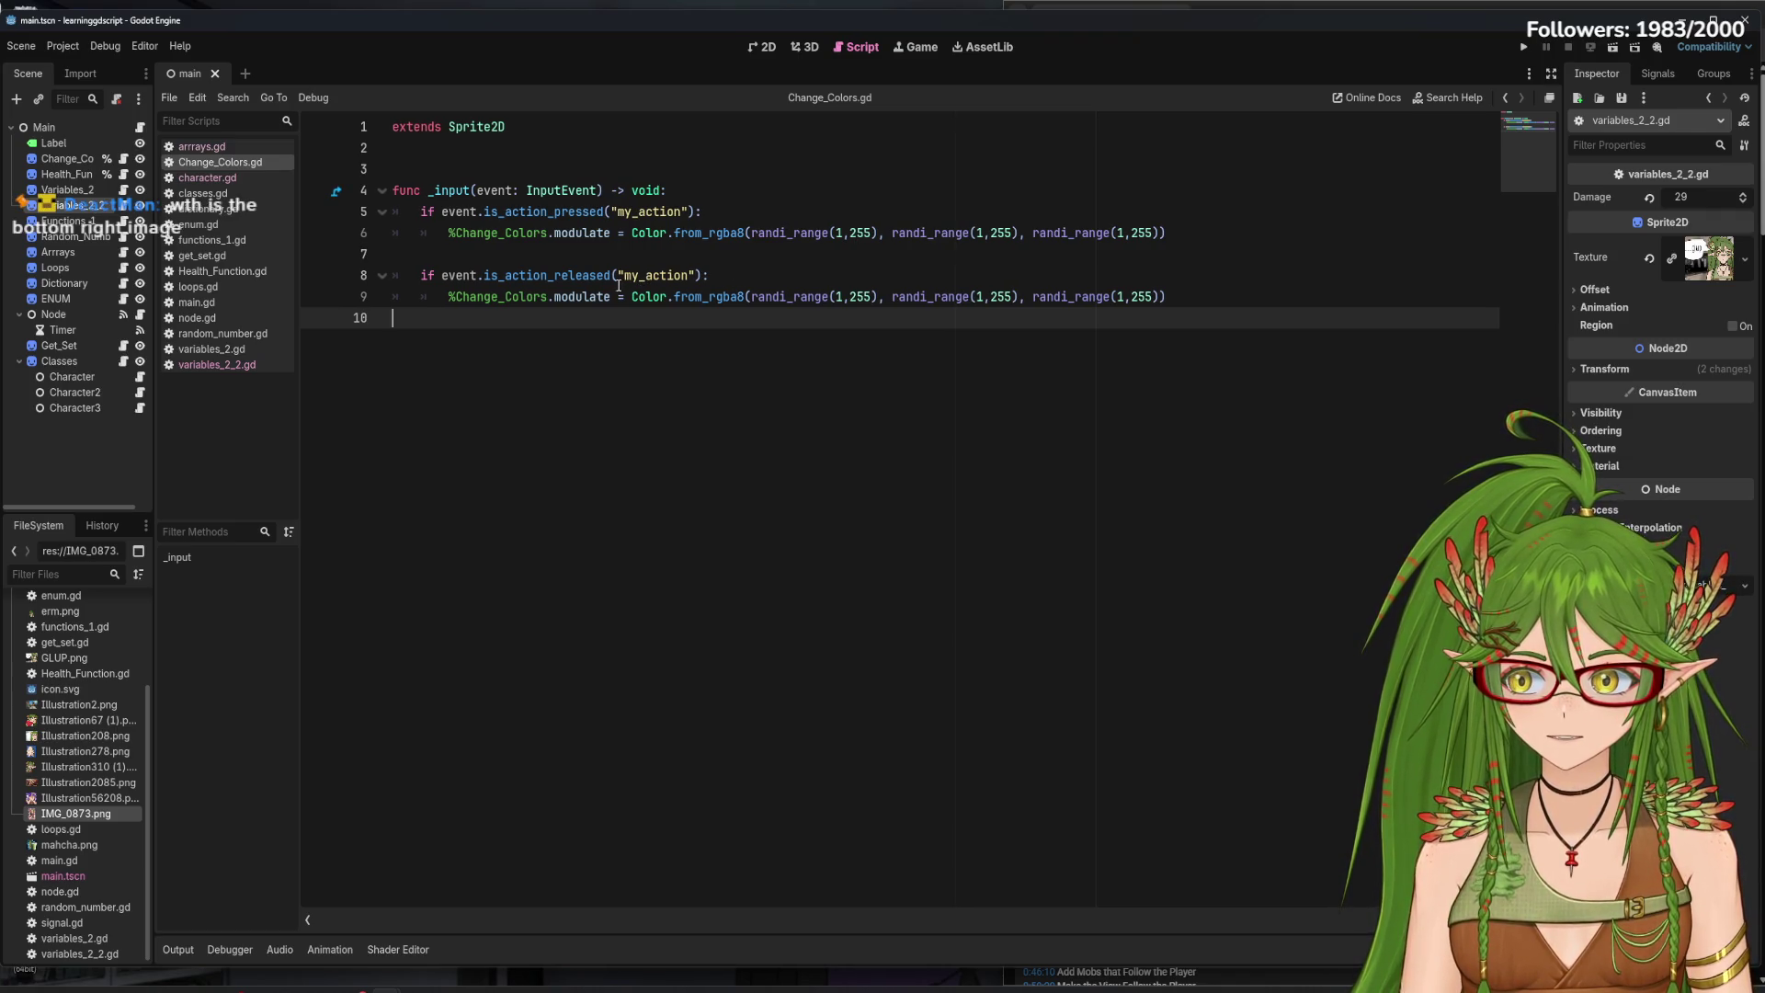
{"action": "left_click", "coordinate": [766, 47]}
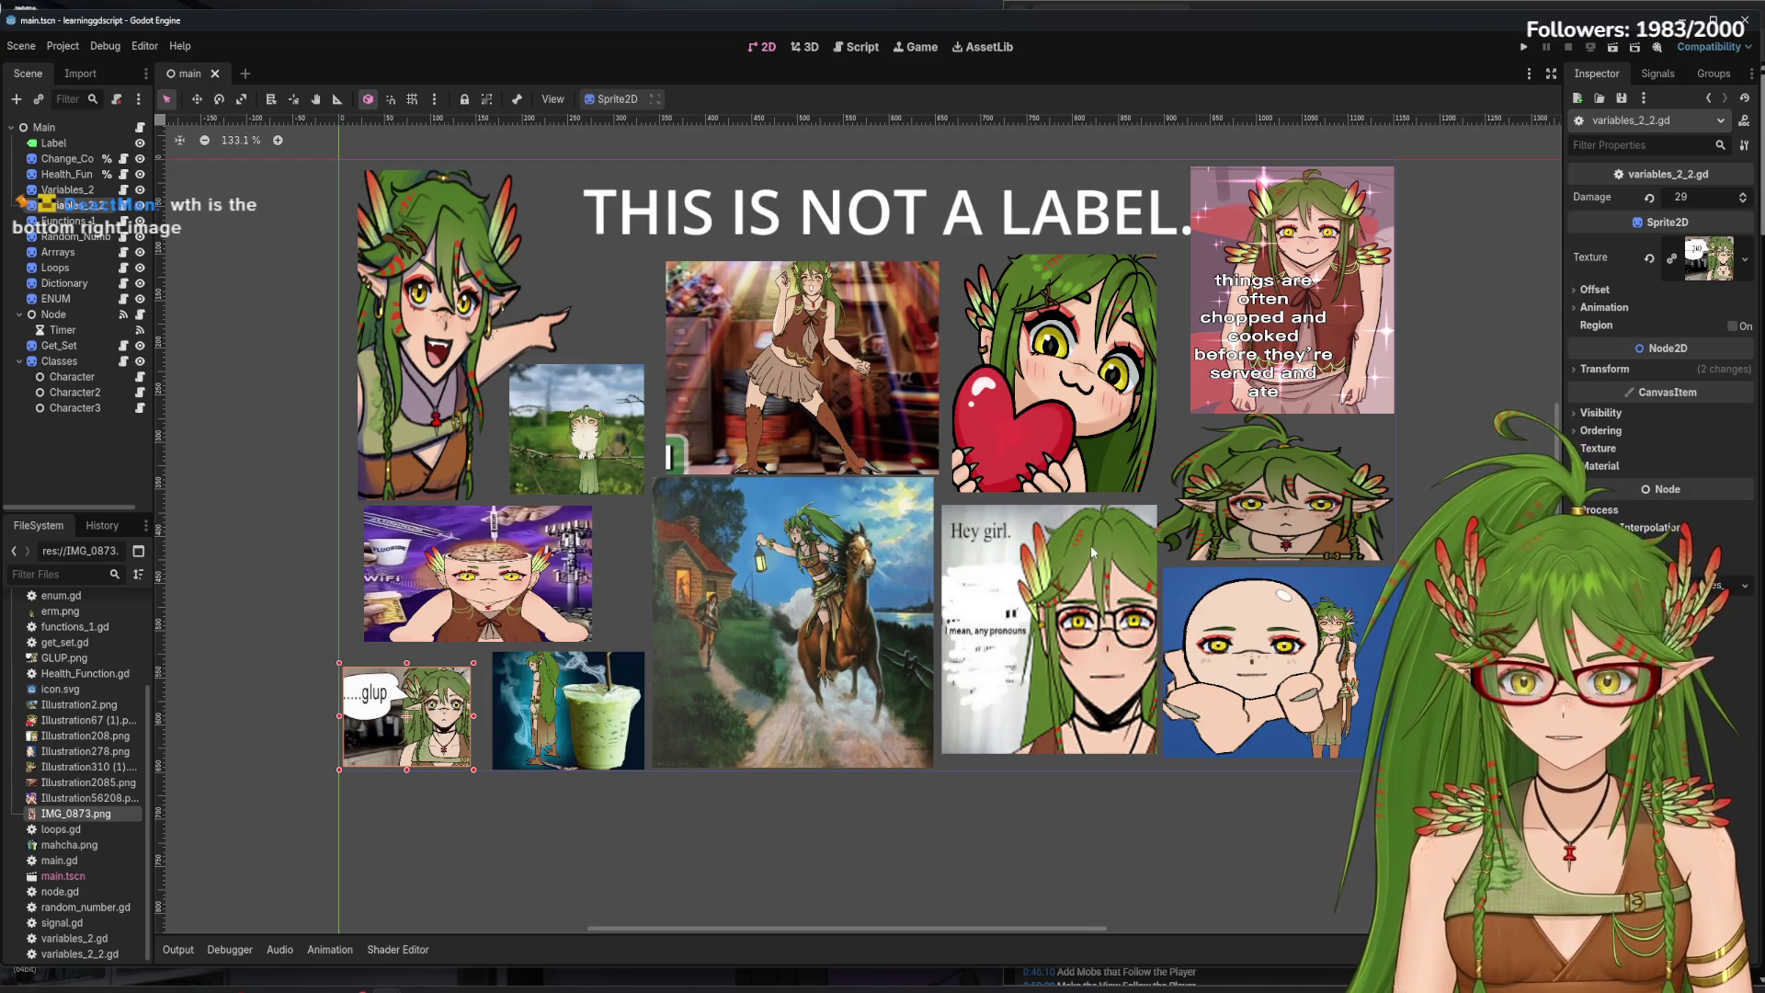
{"action": "scroll", "coordinate": [1186, 664], "scroll_direction": "up", "scroll_amount": 8}
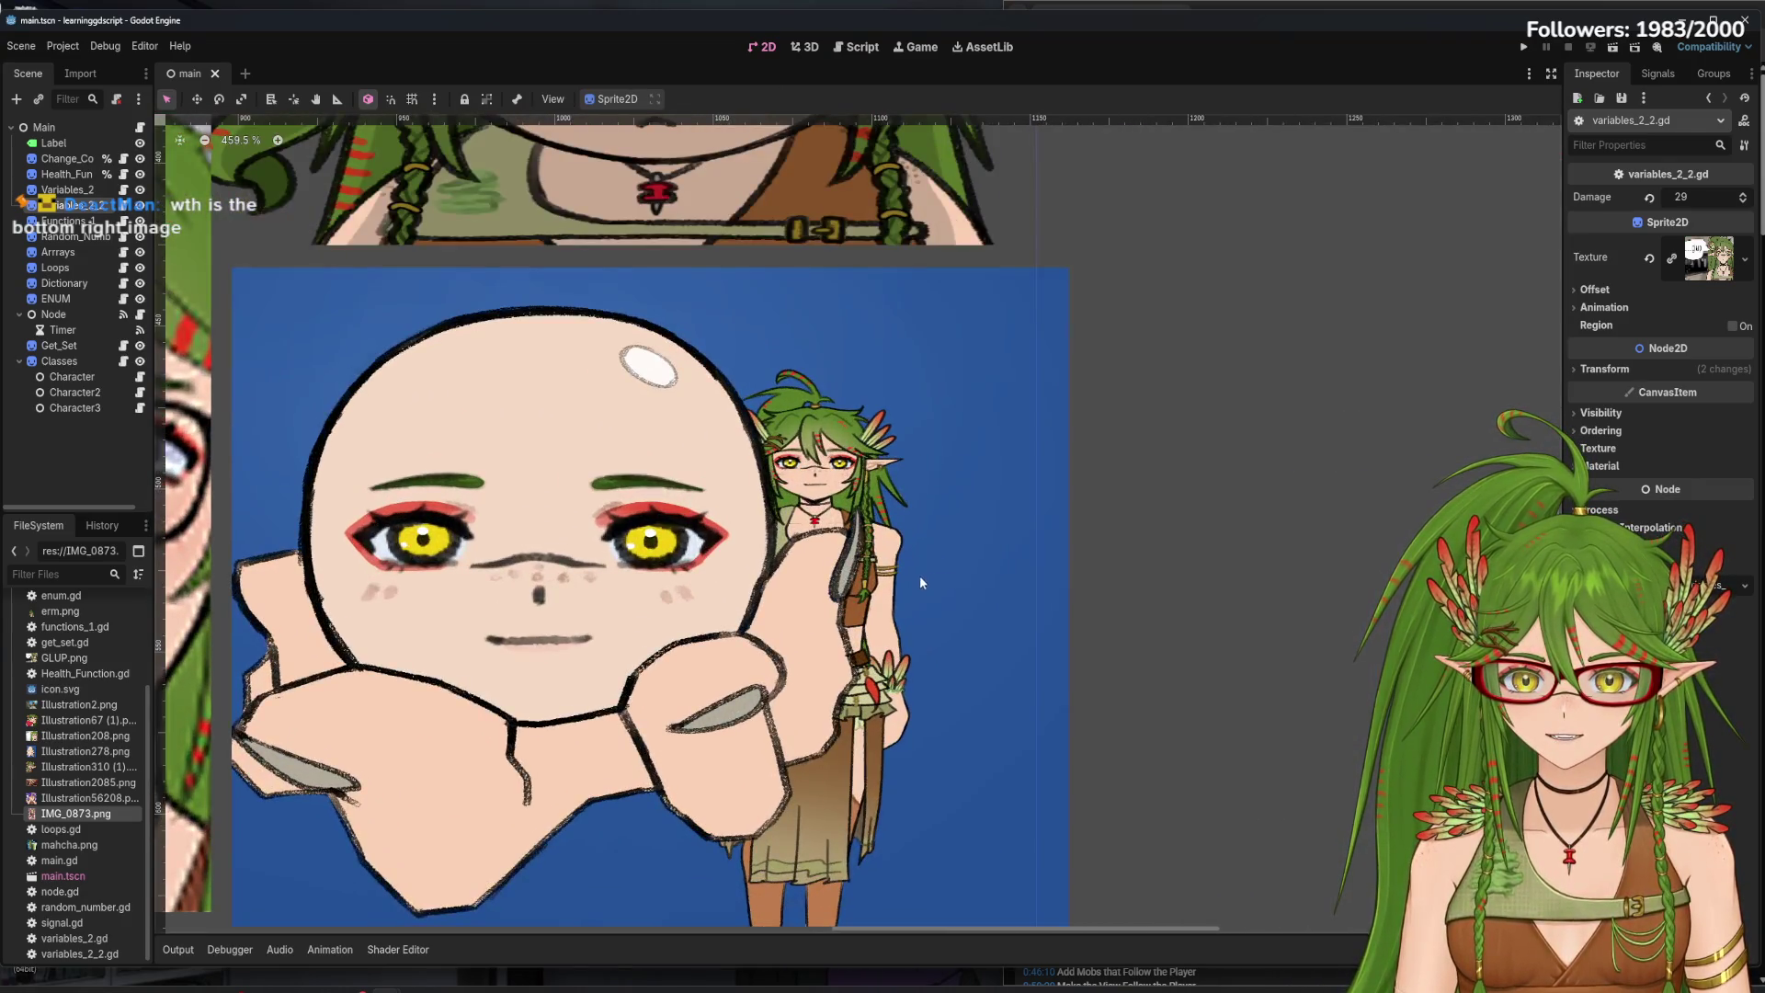
{"action": "scroll", "coordinate": [749, 531], "scroll_direction": "down", "scroll_amount": 7}
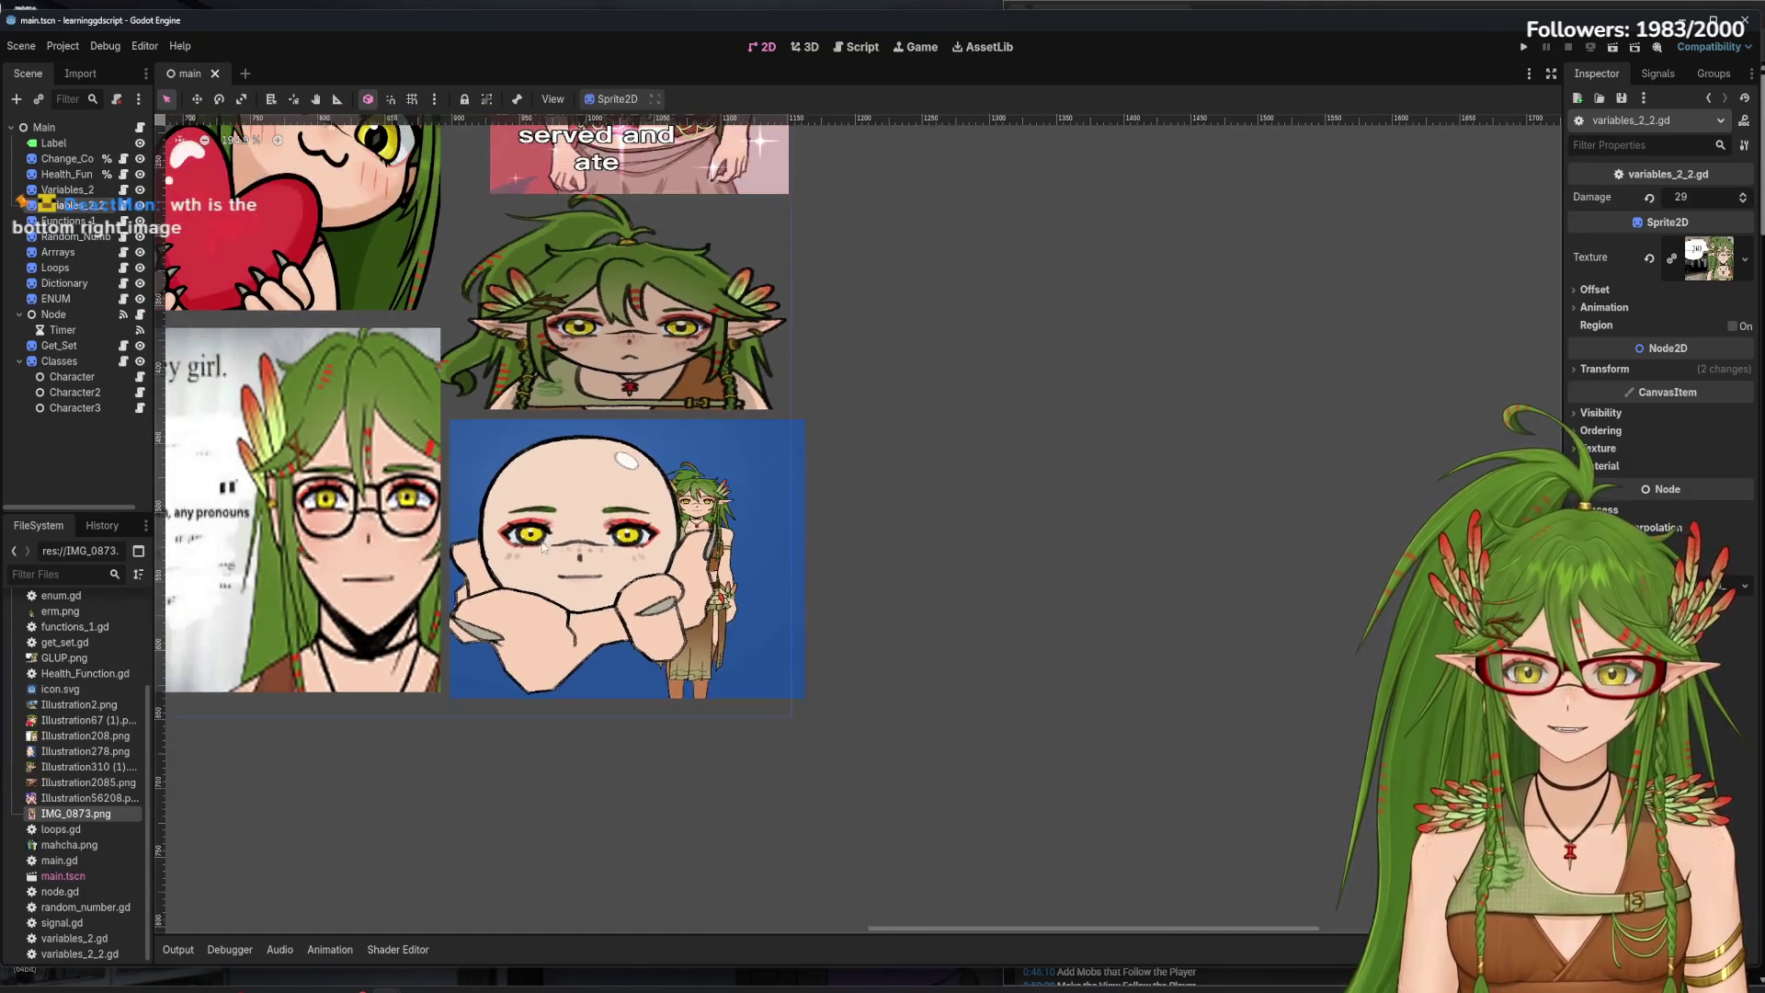
{"action": "scroll", "coordinate": [854, 523], "scroll_direction": "down", "scroll_amount": 1}
{"action": "scroll", "coordinate": [855, 524], "scroll_direction": "left", "scroll_amount": 5}
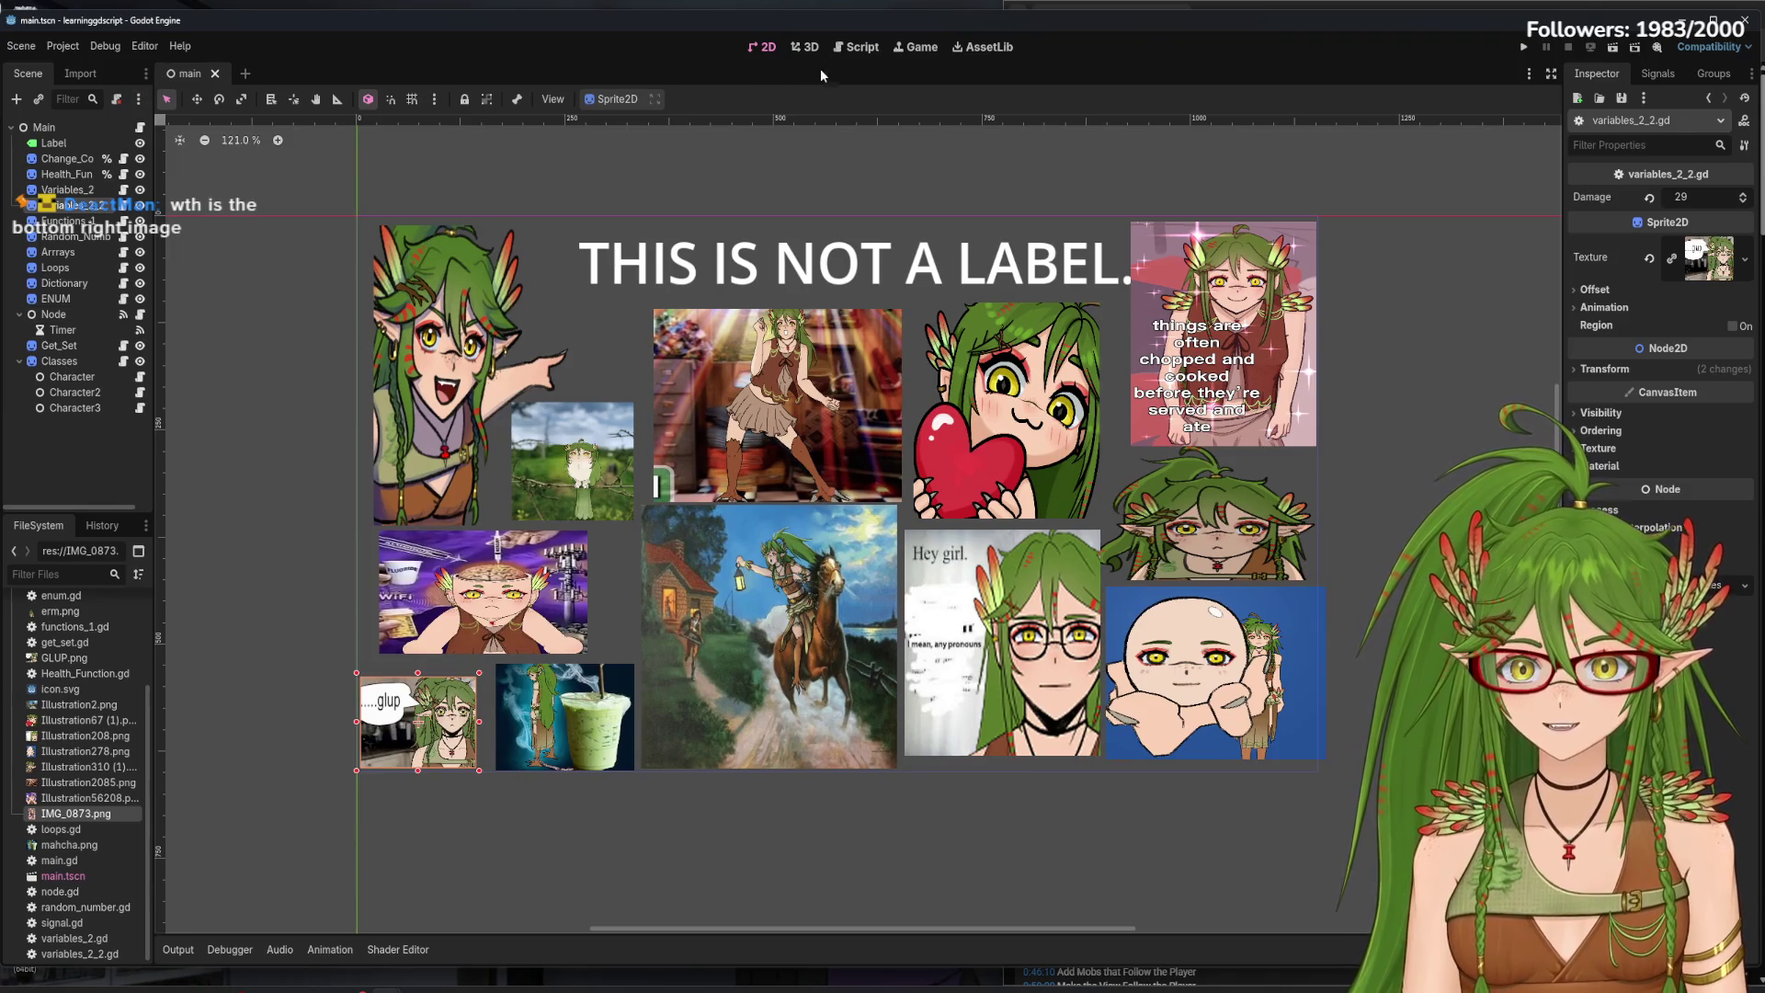
{"action": "left_click", "coordinate": [868, 49]}
{"action": "left_click", "coordinate": [214, 257]}
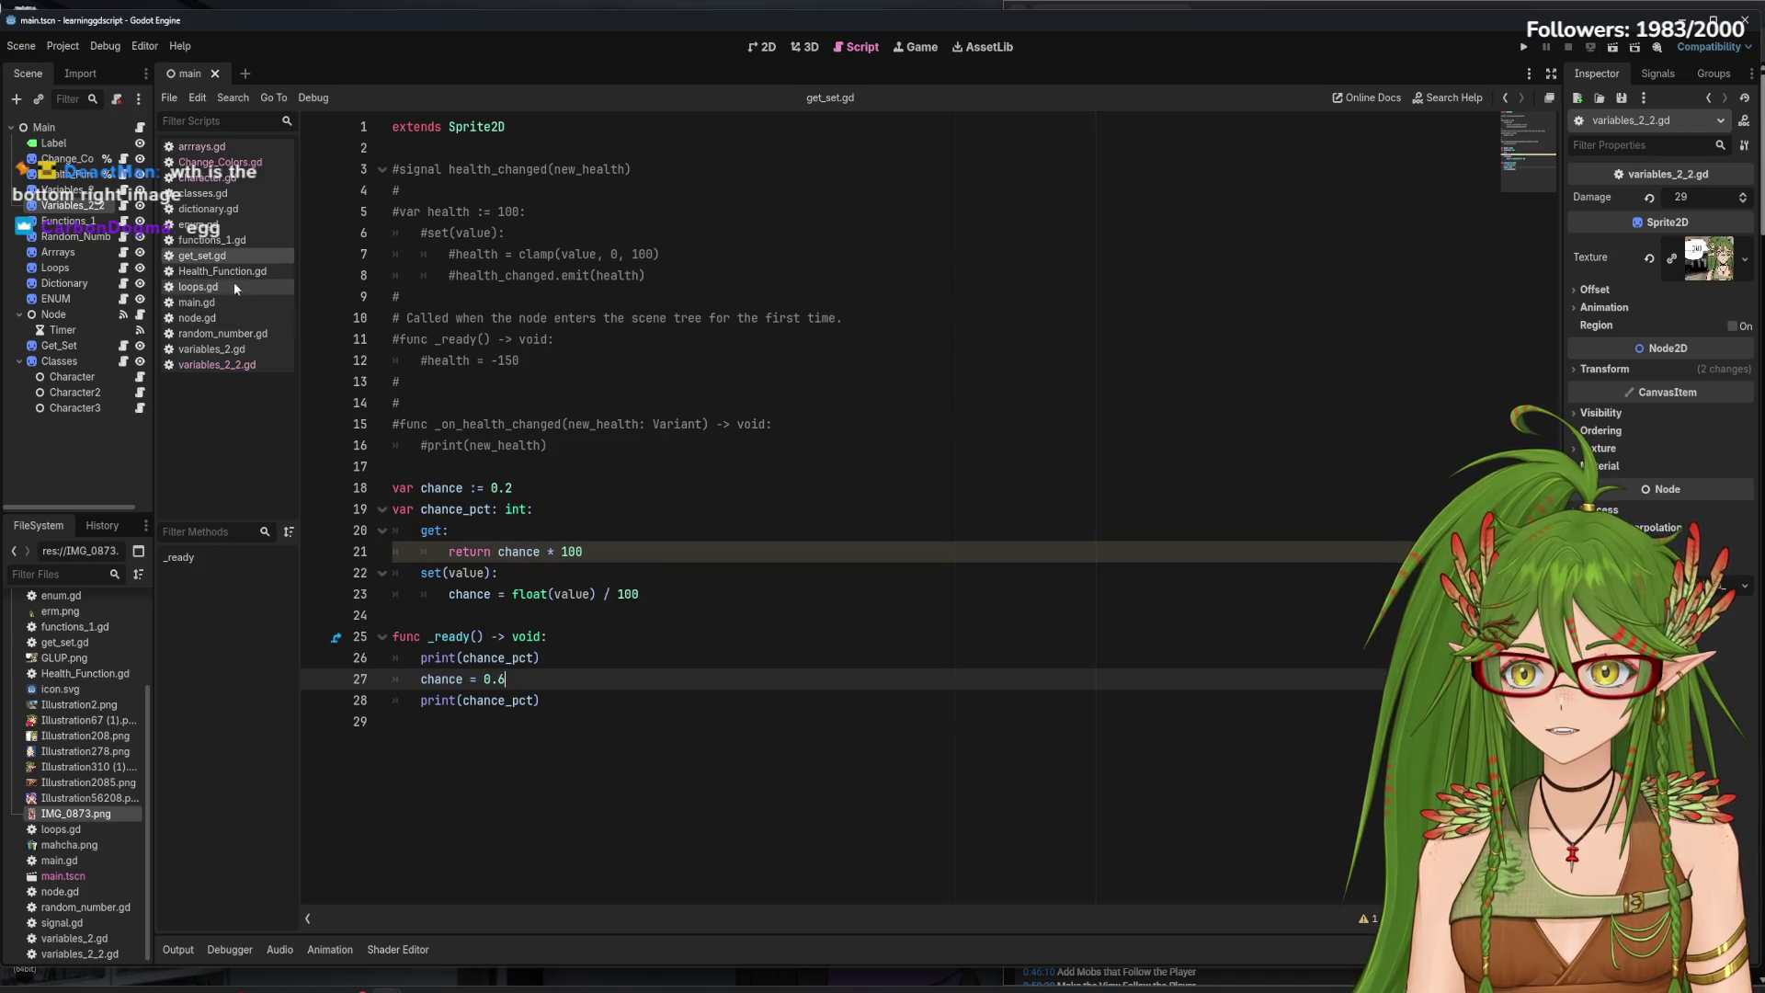
- Browse random_number.gd and variables_2.gd, then switch to the arrrays.gd script
{"action": "left_click", "coordinate": [221, 333]}
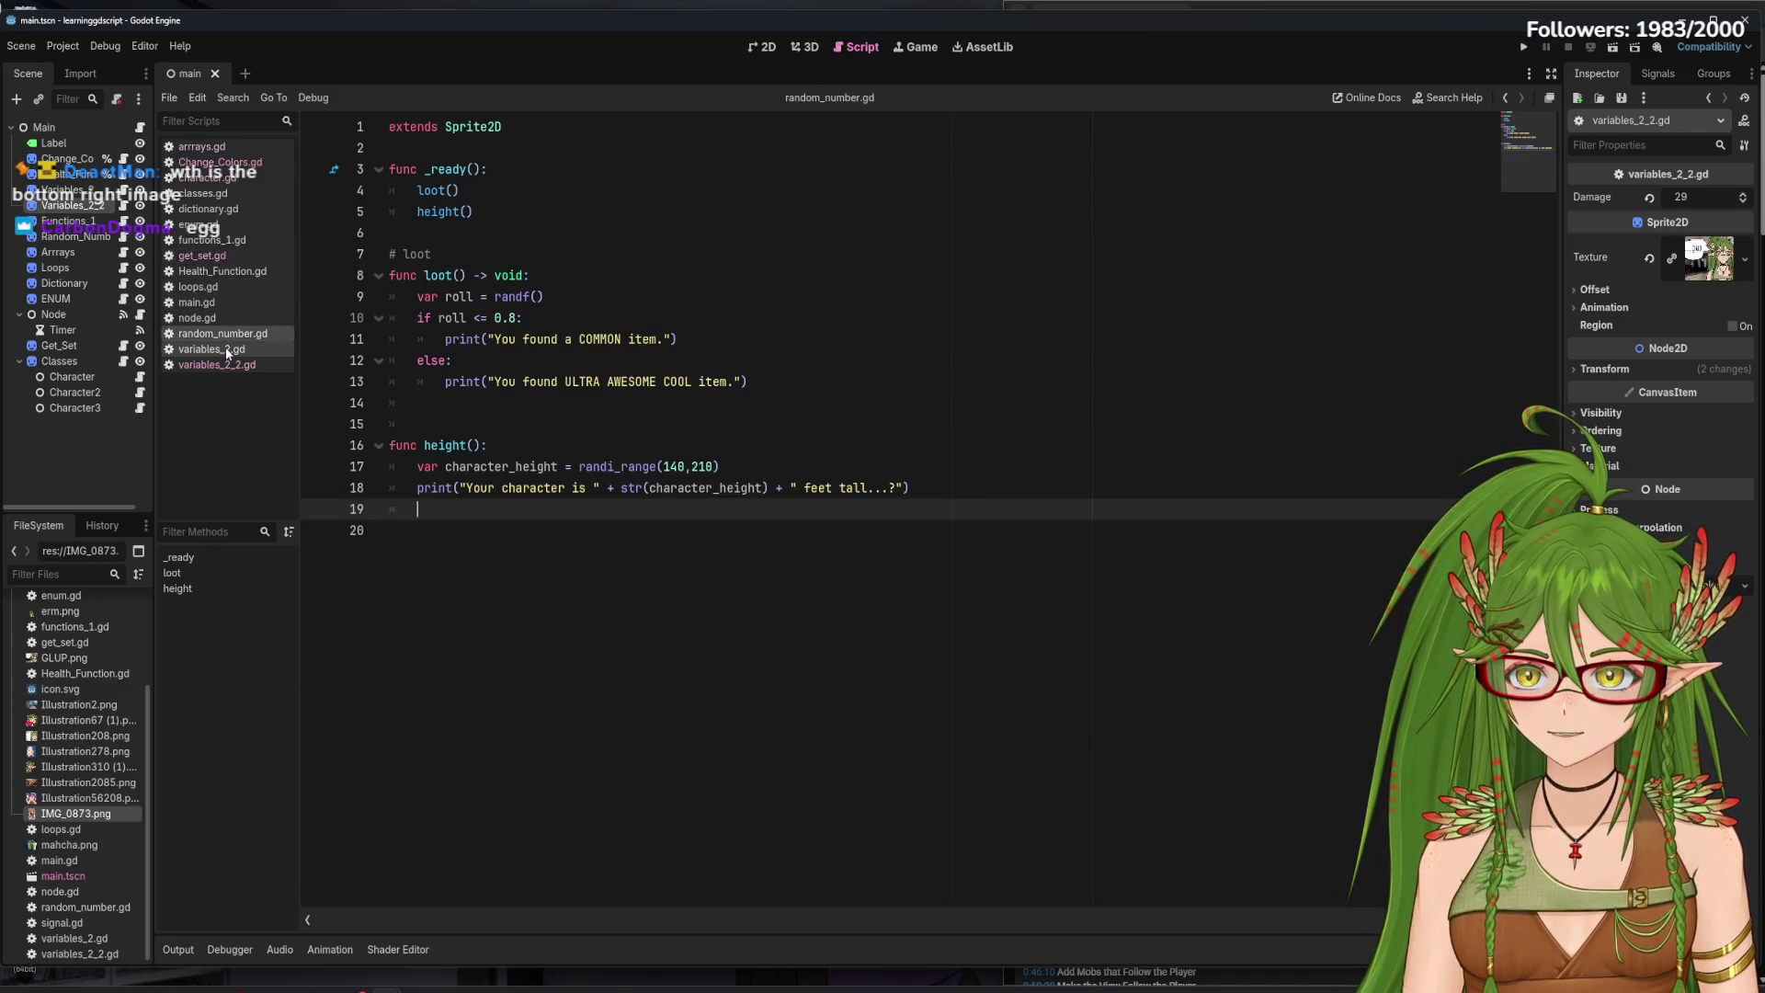
{"action": "left_click", "coordinate": [227, 350]}
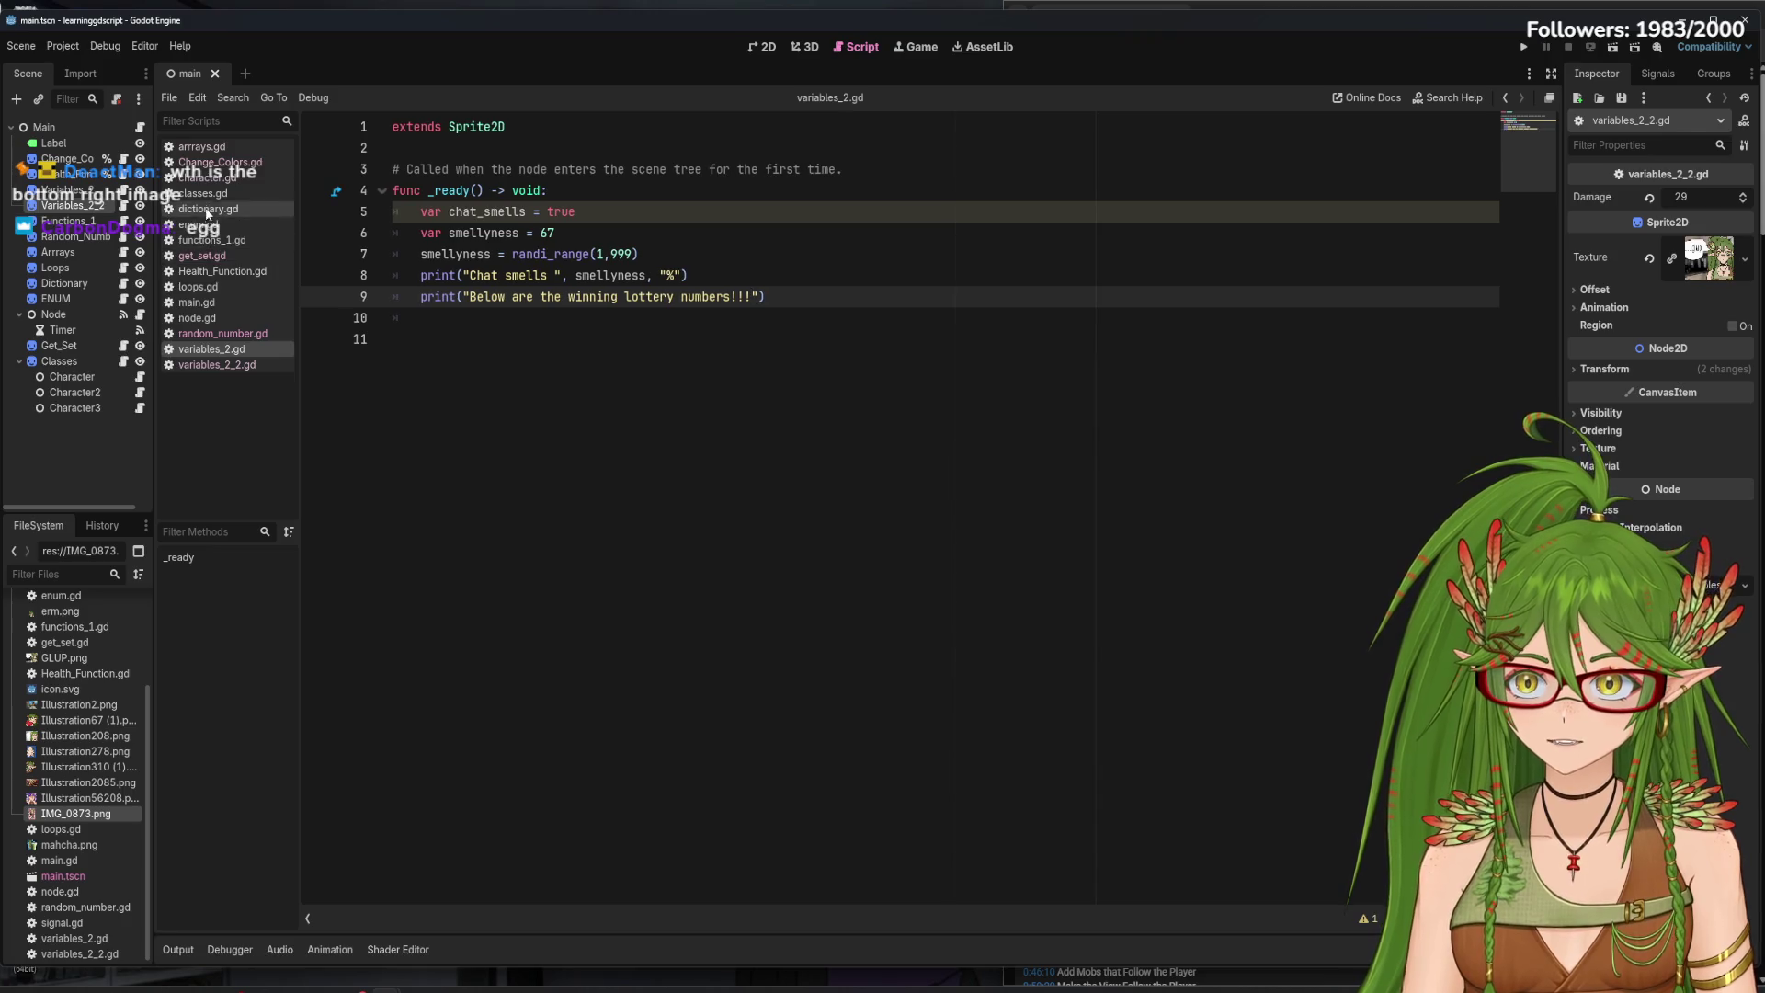
{"action": "left_click", "coordinate": [207, 152]}
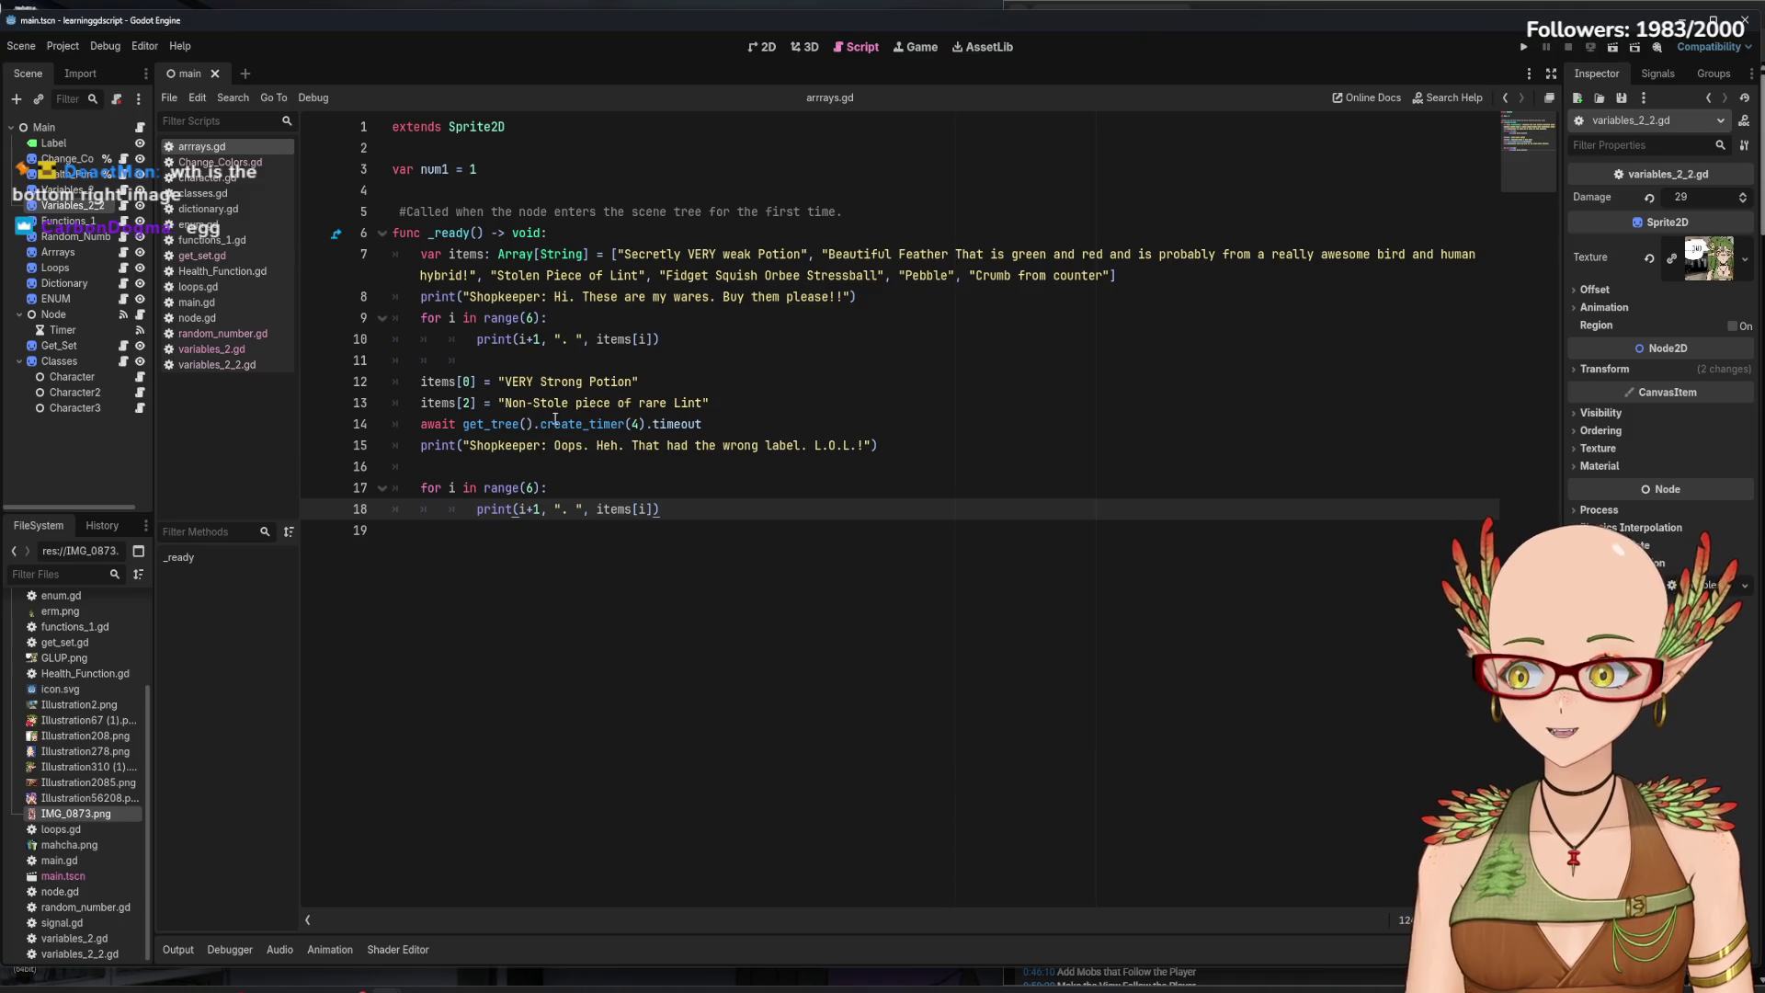
- Copy line 14's await get_tree().create_timer(4).timeout, select the Timer node, and minimise Godot
{"action": "left_click_drag", "start_coordinate": [702, 424], "coordinate": [422, 428]}
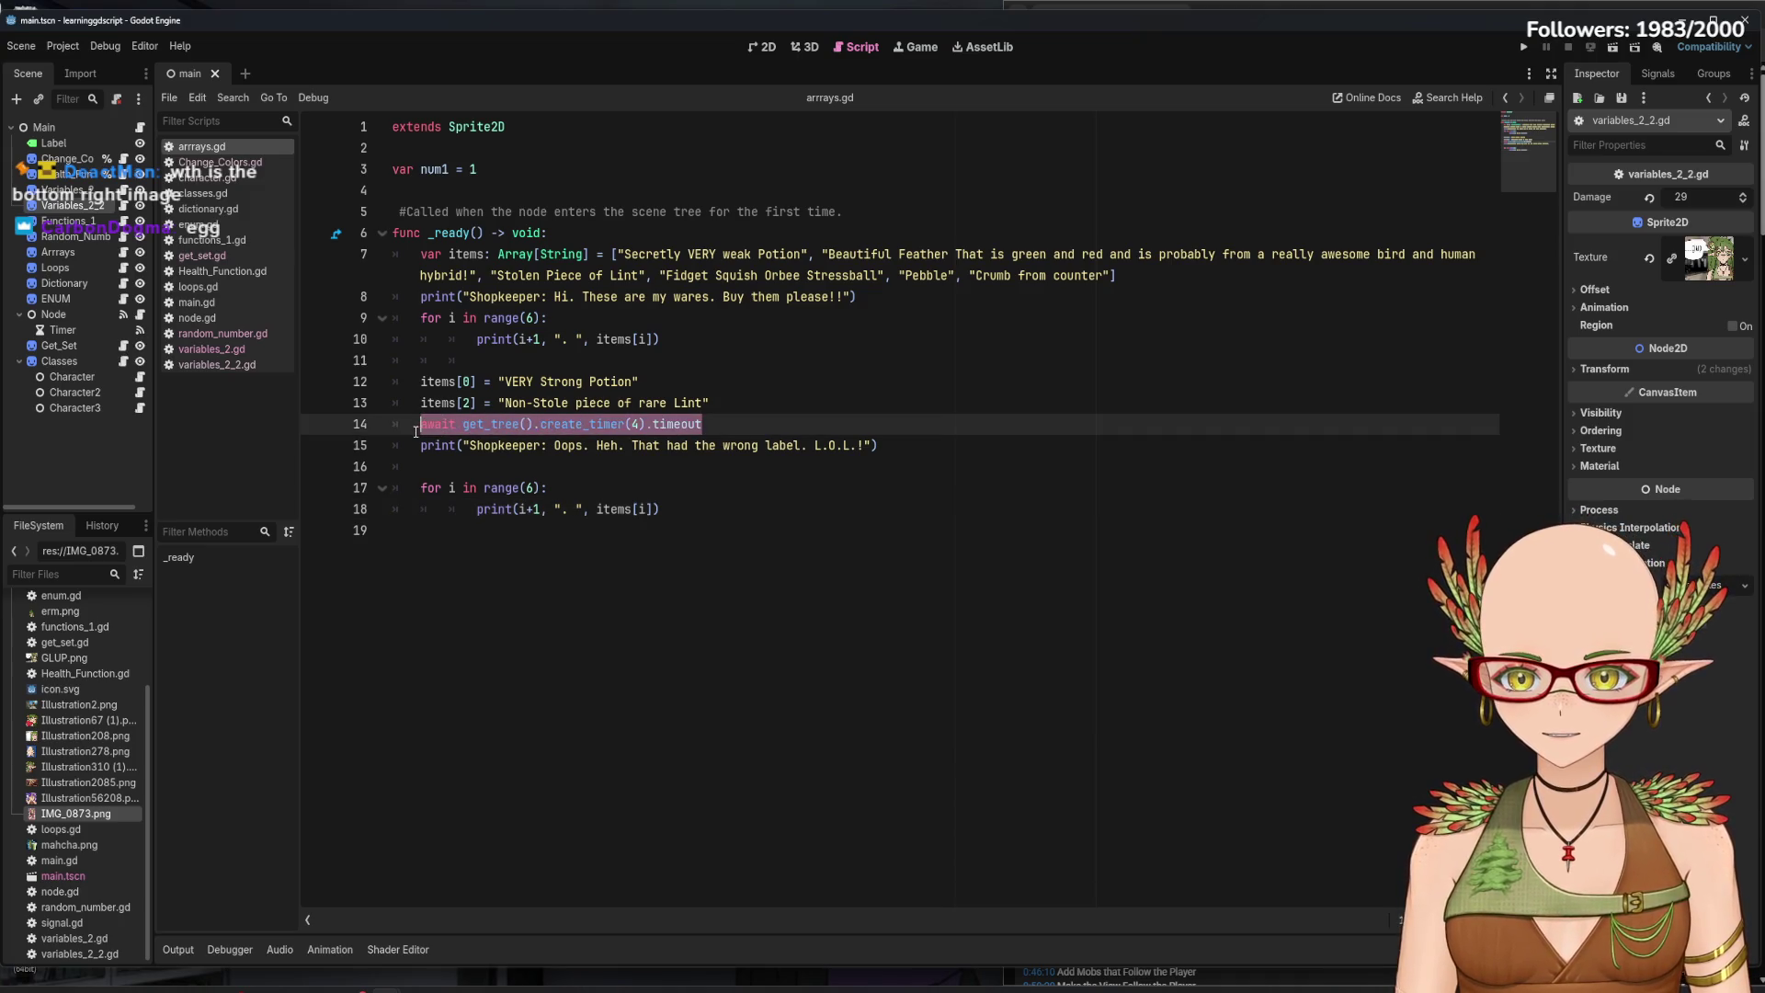
{"action": "right_click", "coordinate": [494, 431]}
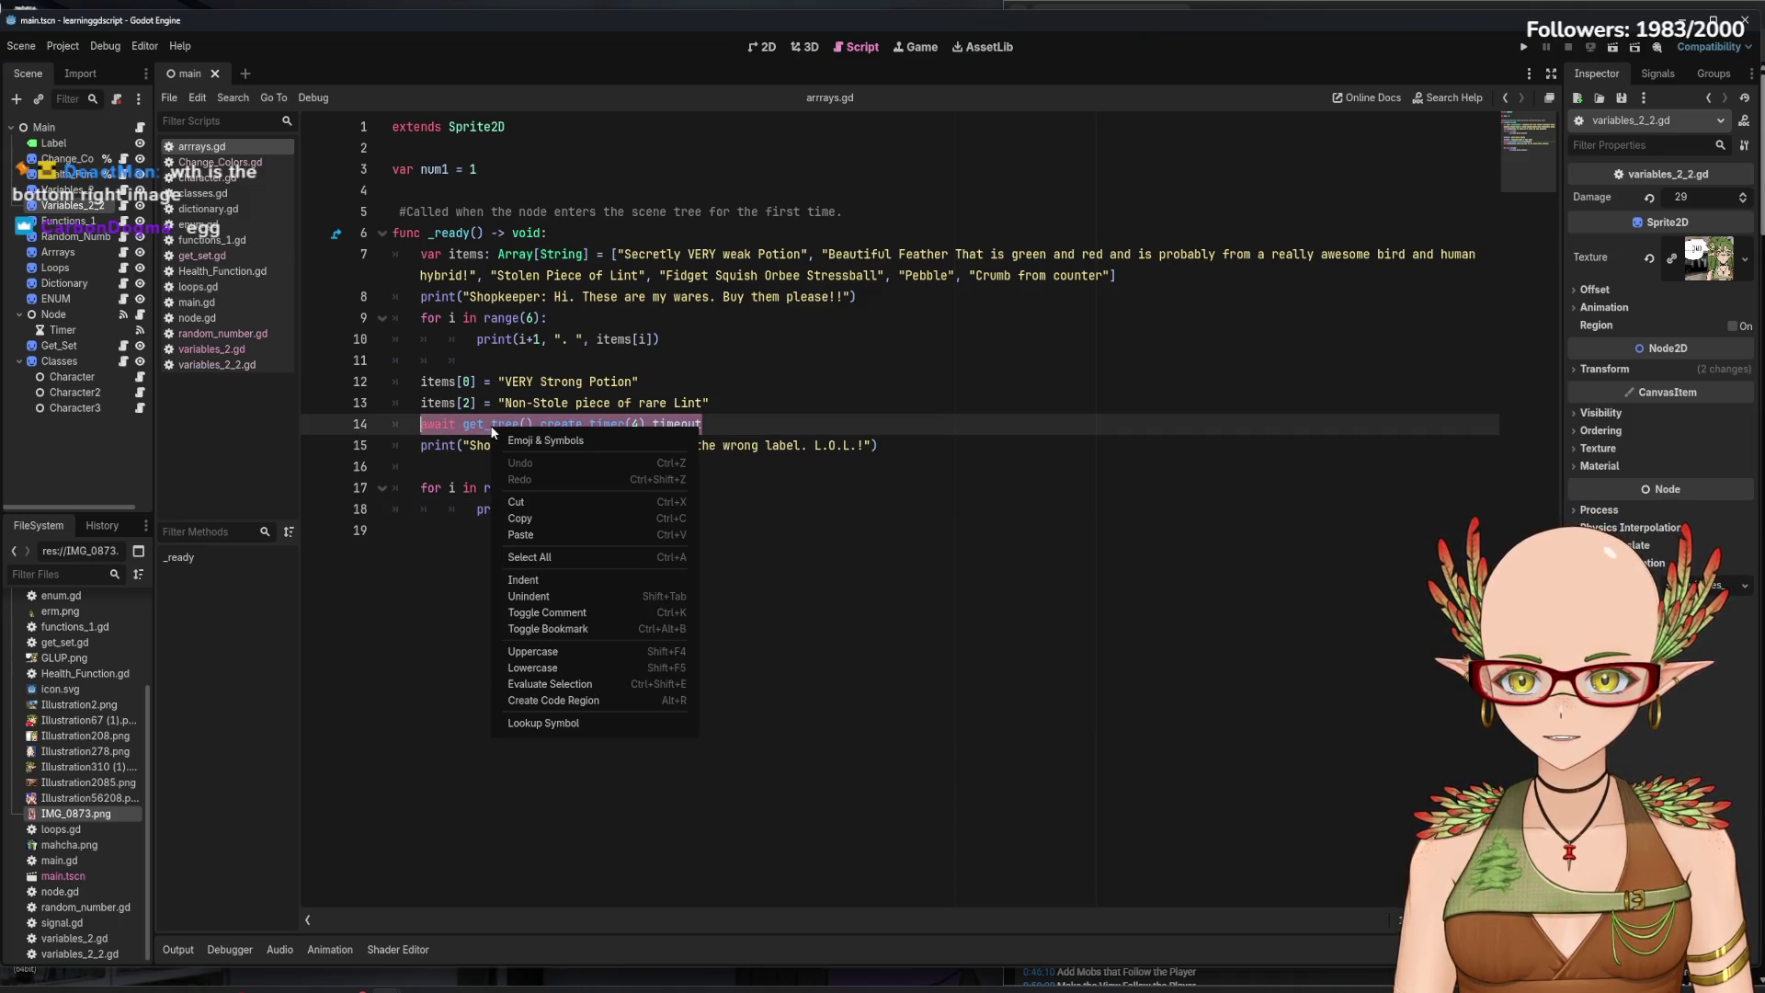
{"action": "left_click", "coordinate": [533, 518]}
{"action": "left_click", "coordinate": [715, 422]}
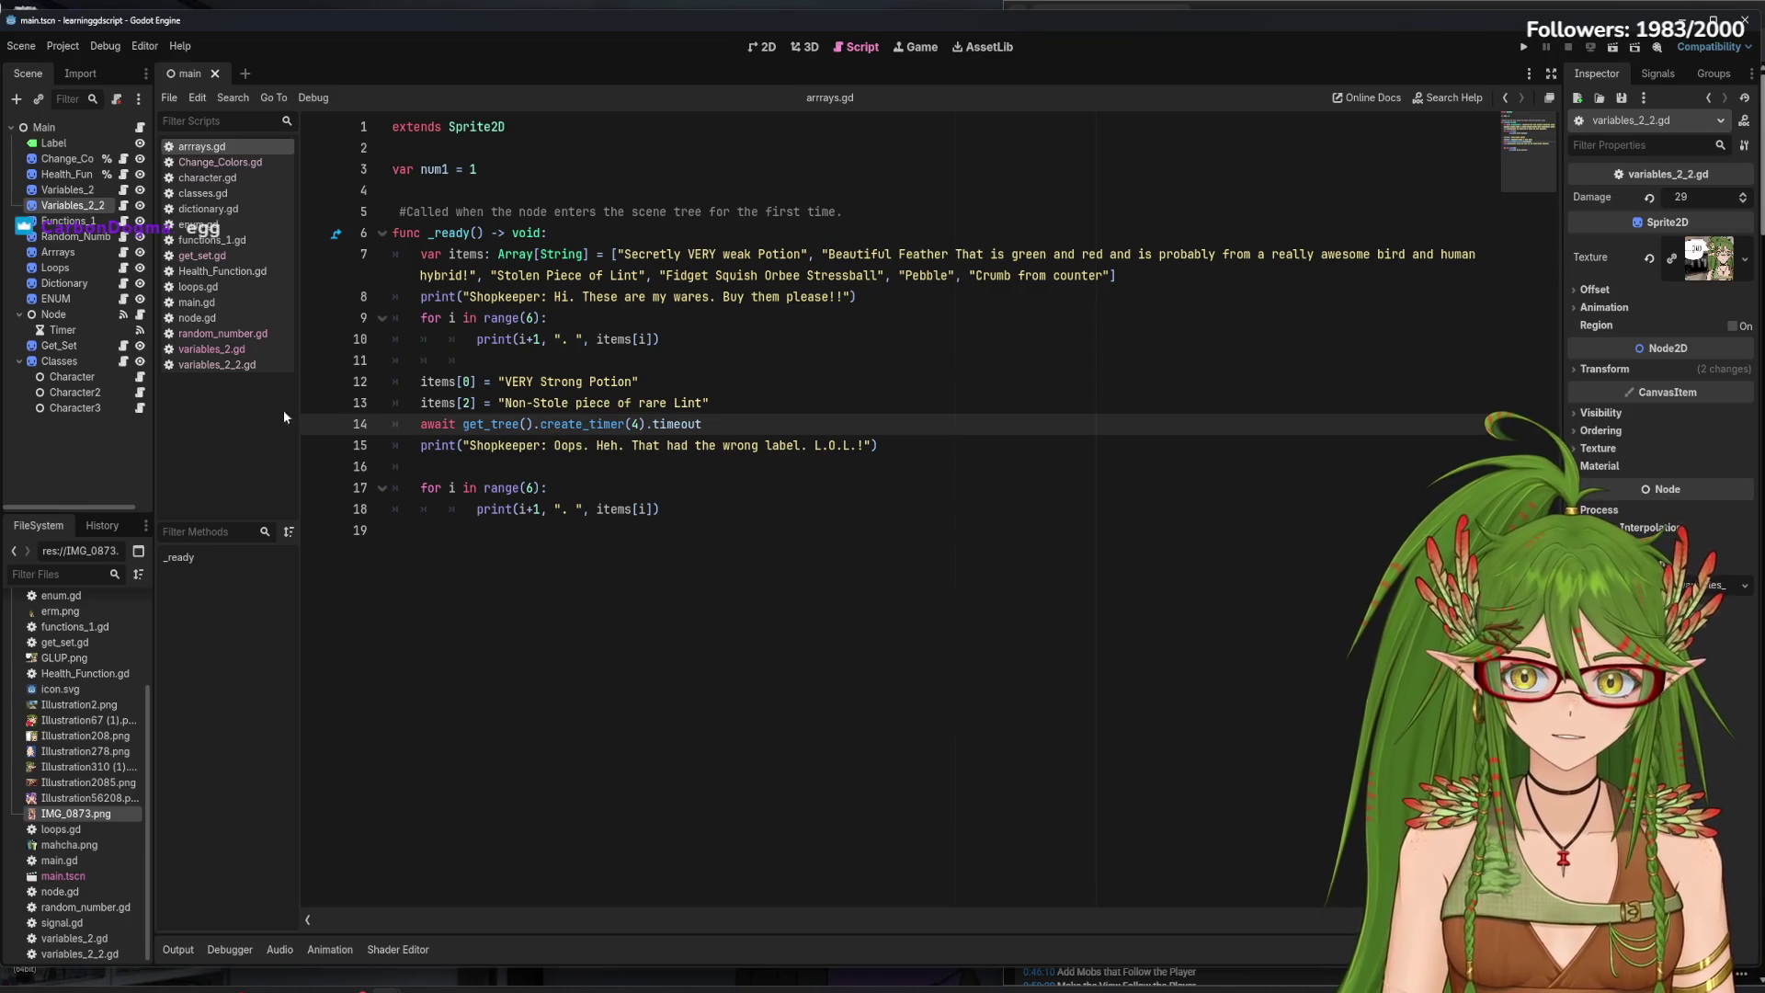
{"action": "left_click", "coordinate": [63, 329]}
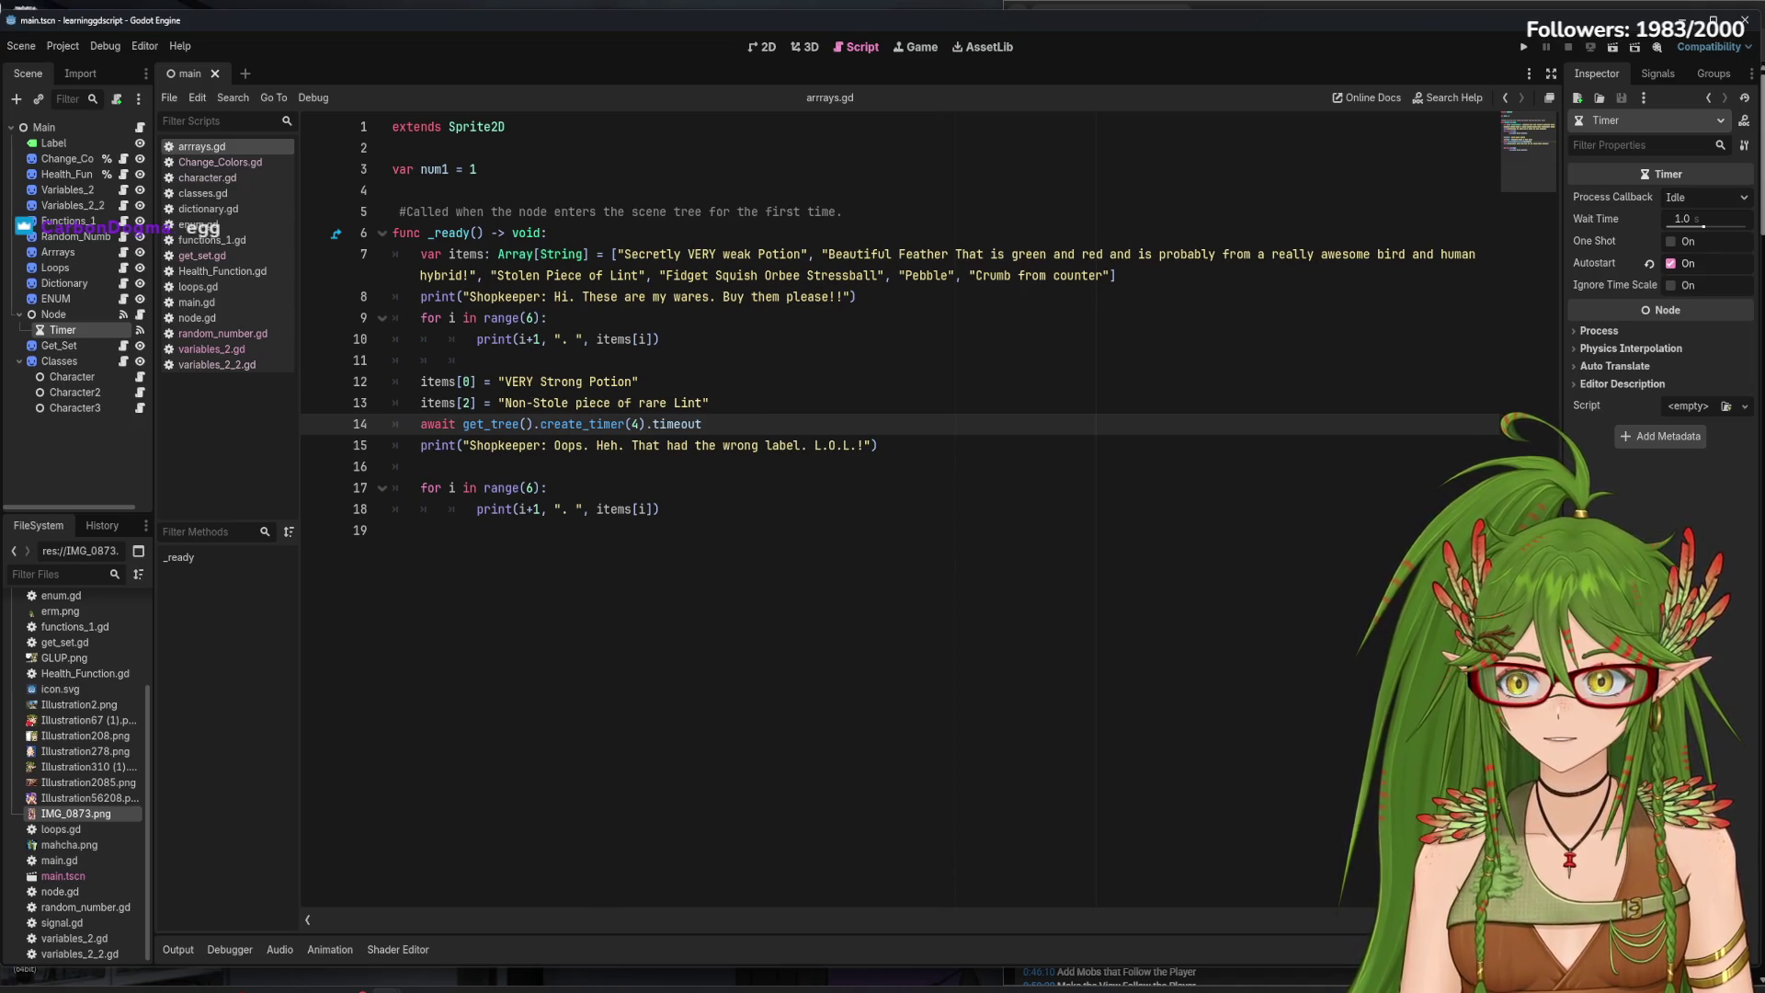
{"action": "left_click", "coordinate": [561, 984]}
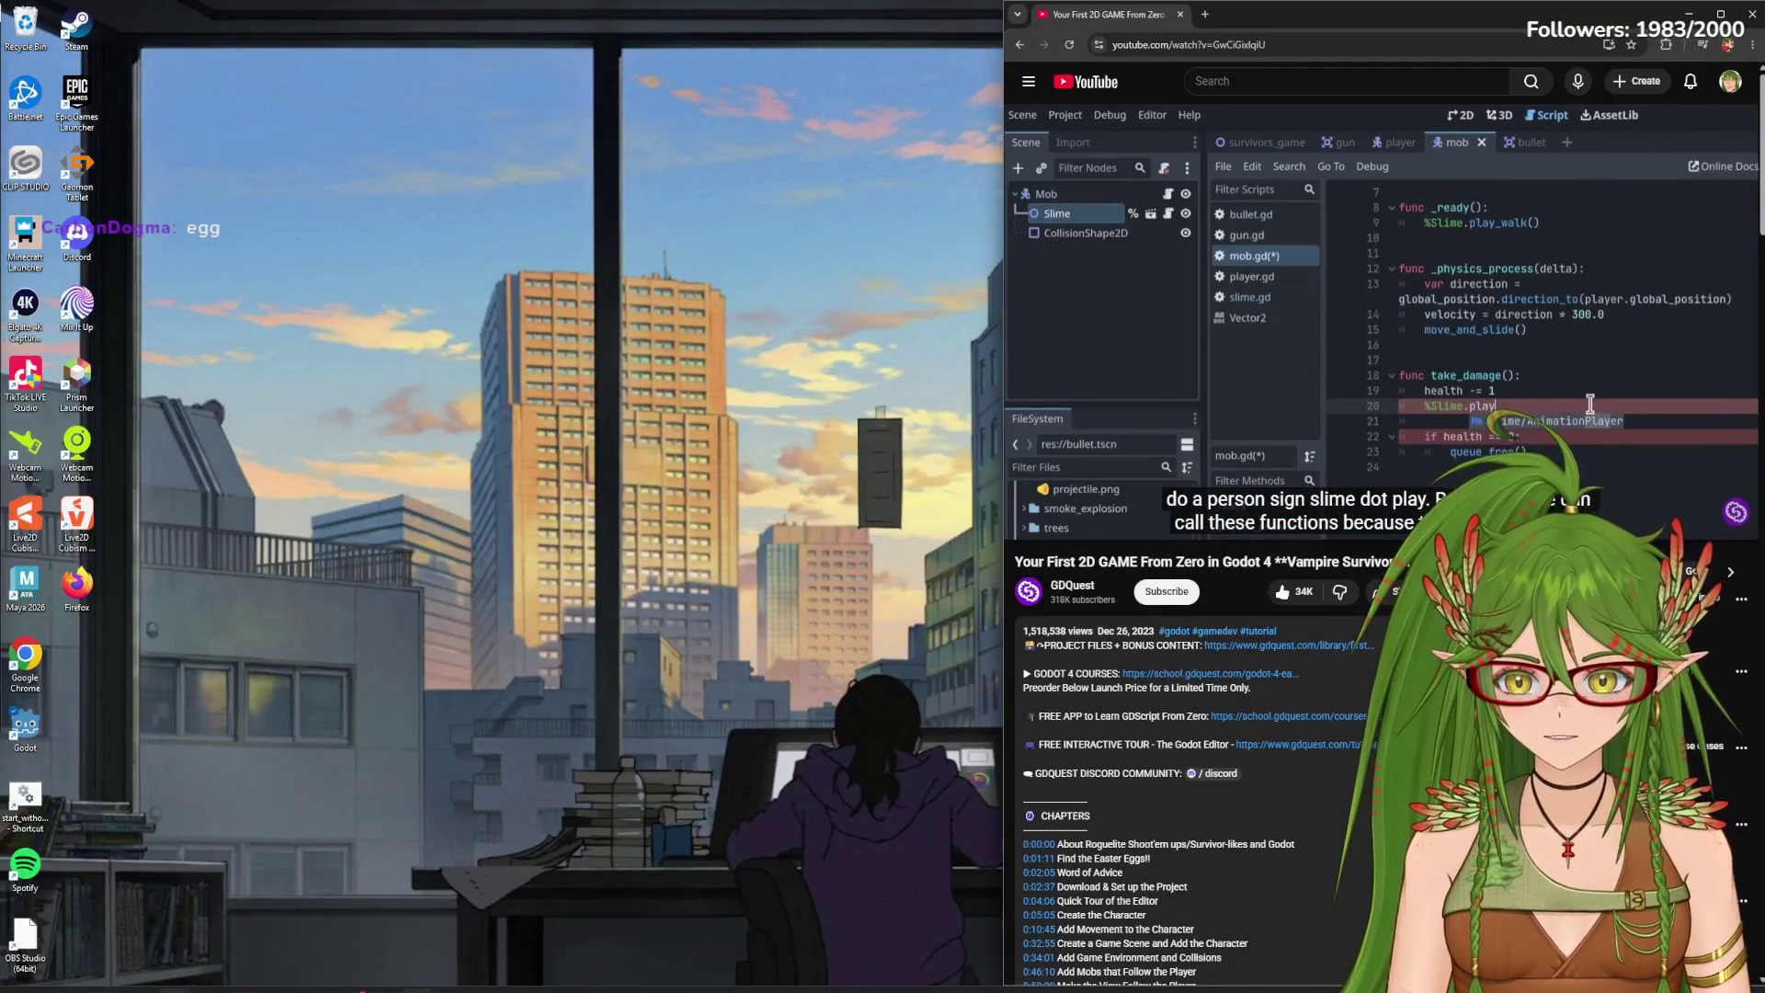
- In rat_enemy.gd's take_damage, add await get_tree().create_timer(4).timeout after the red tint
{"action": "left_click", "coordinate": [454, 957]}
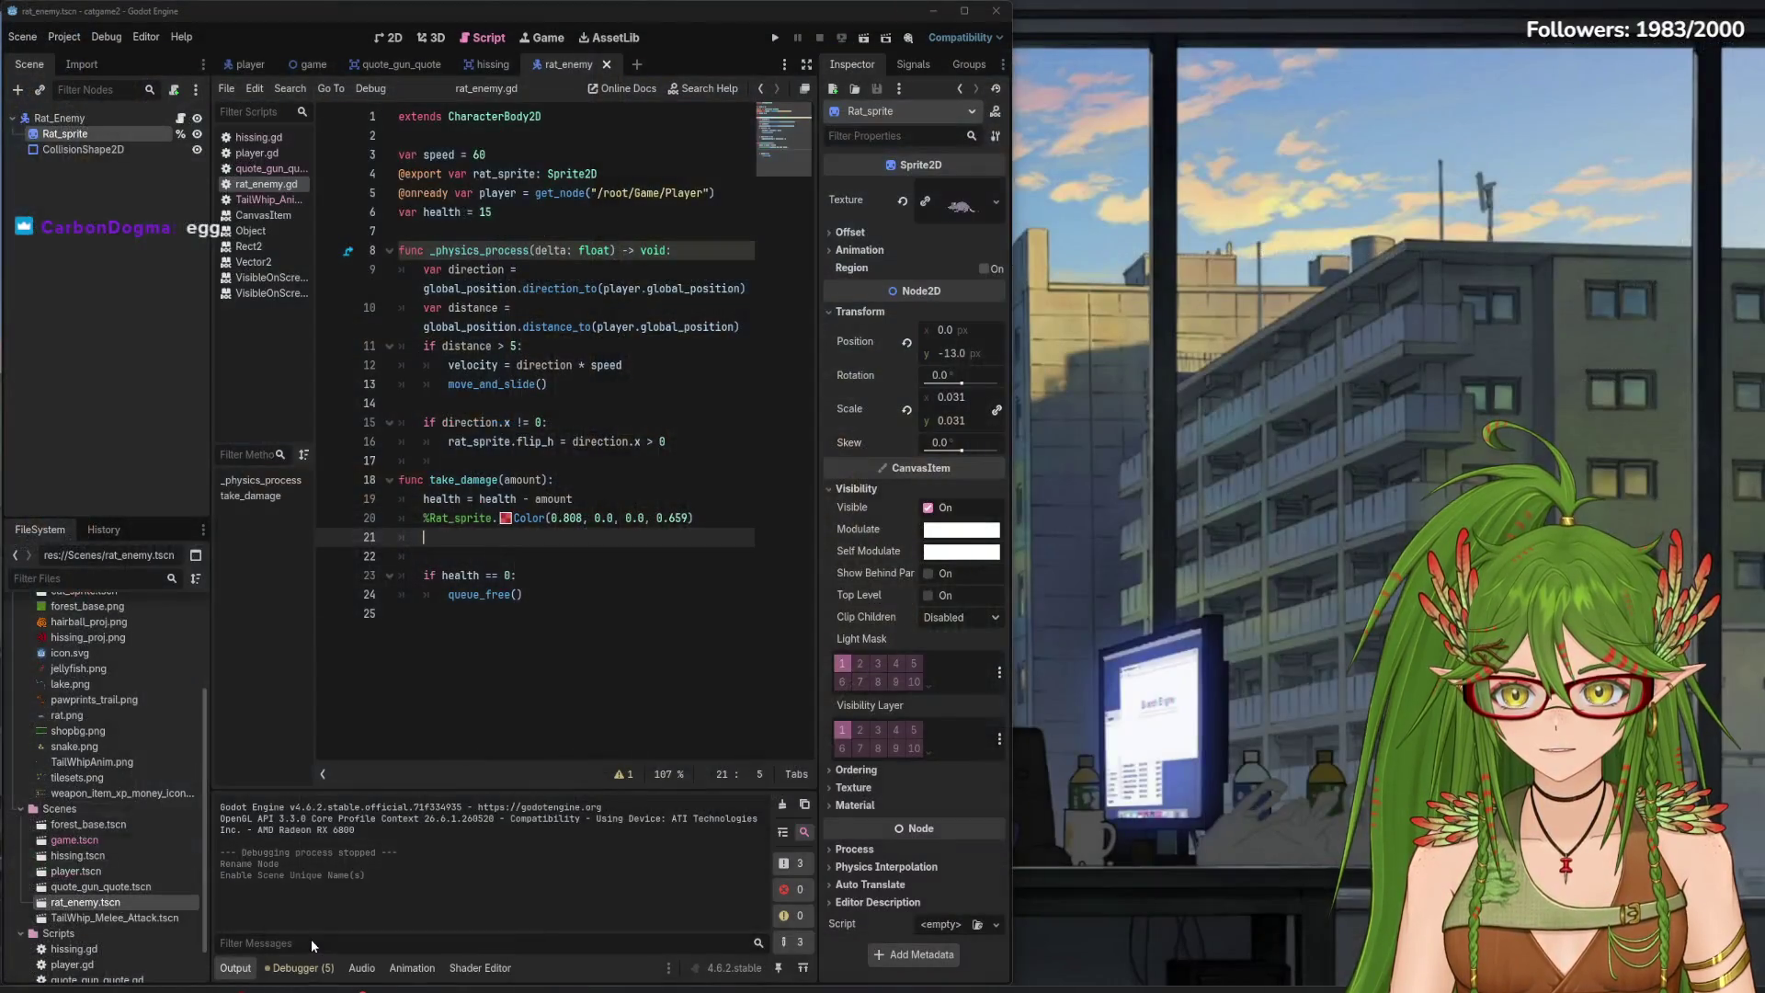
{"action": "type", "text": "await get_tree().create_timer(4).timeout"}
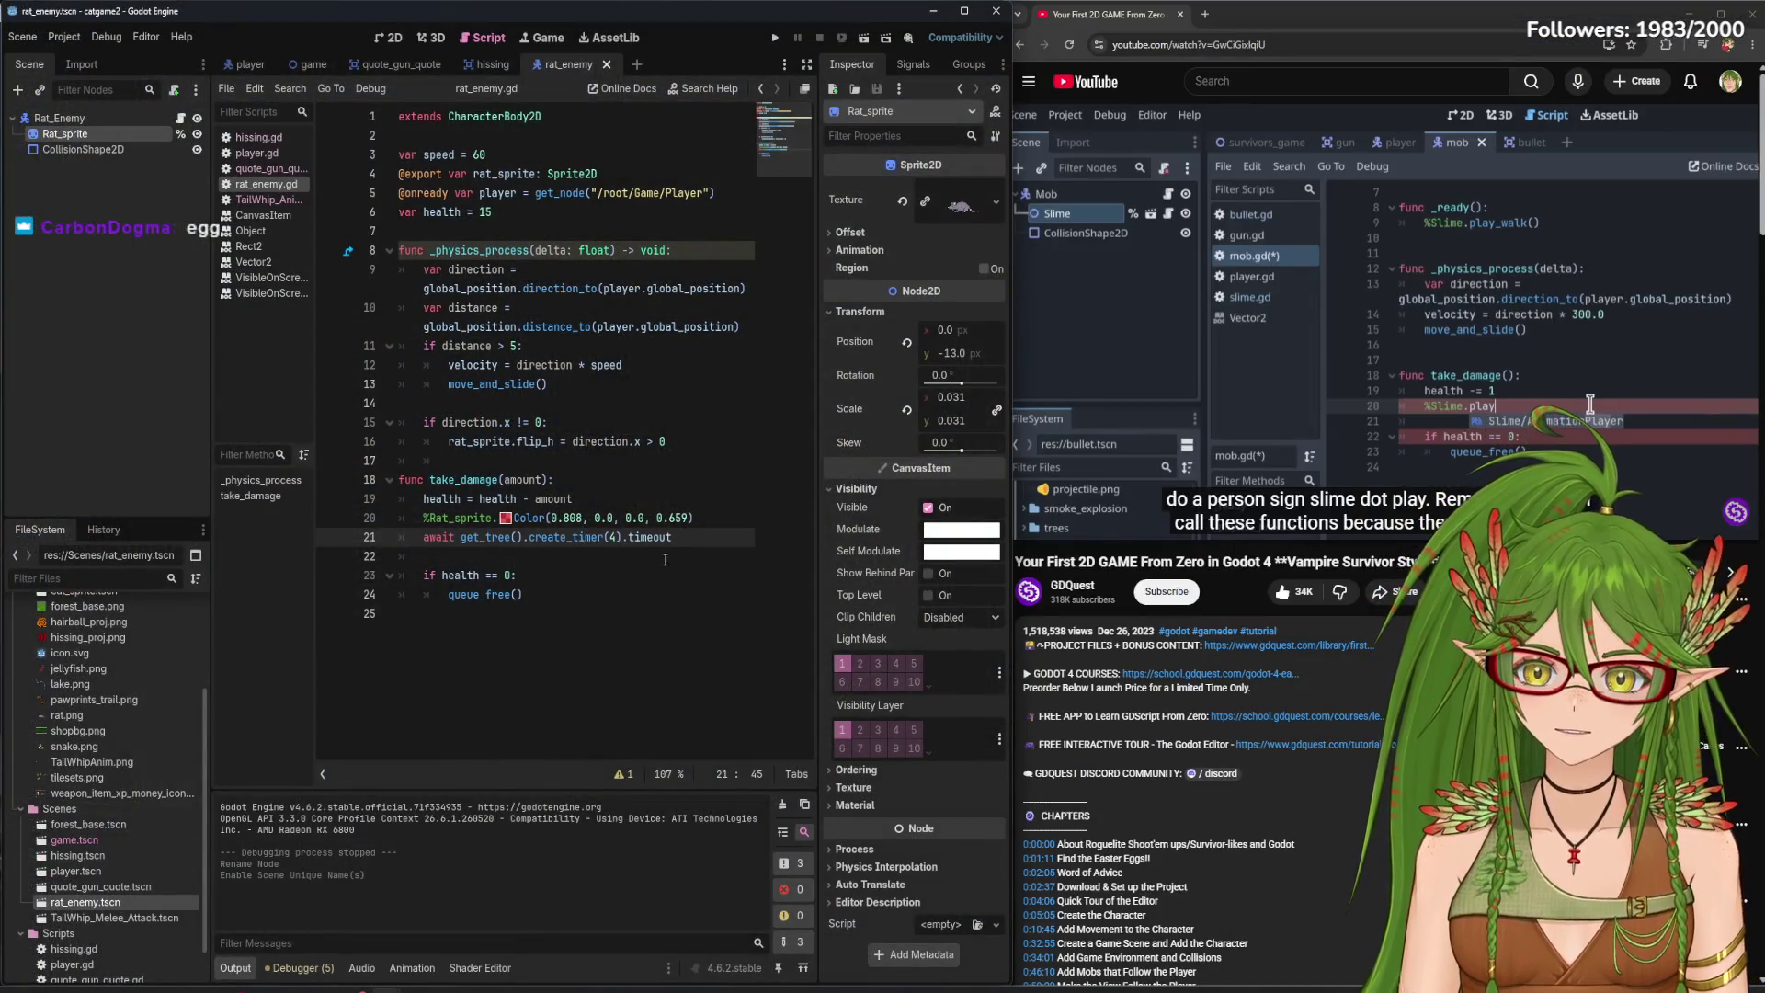
{"action": "key", "text": "Return"}
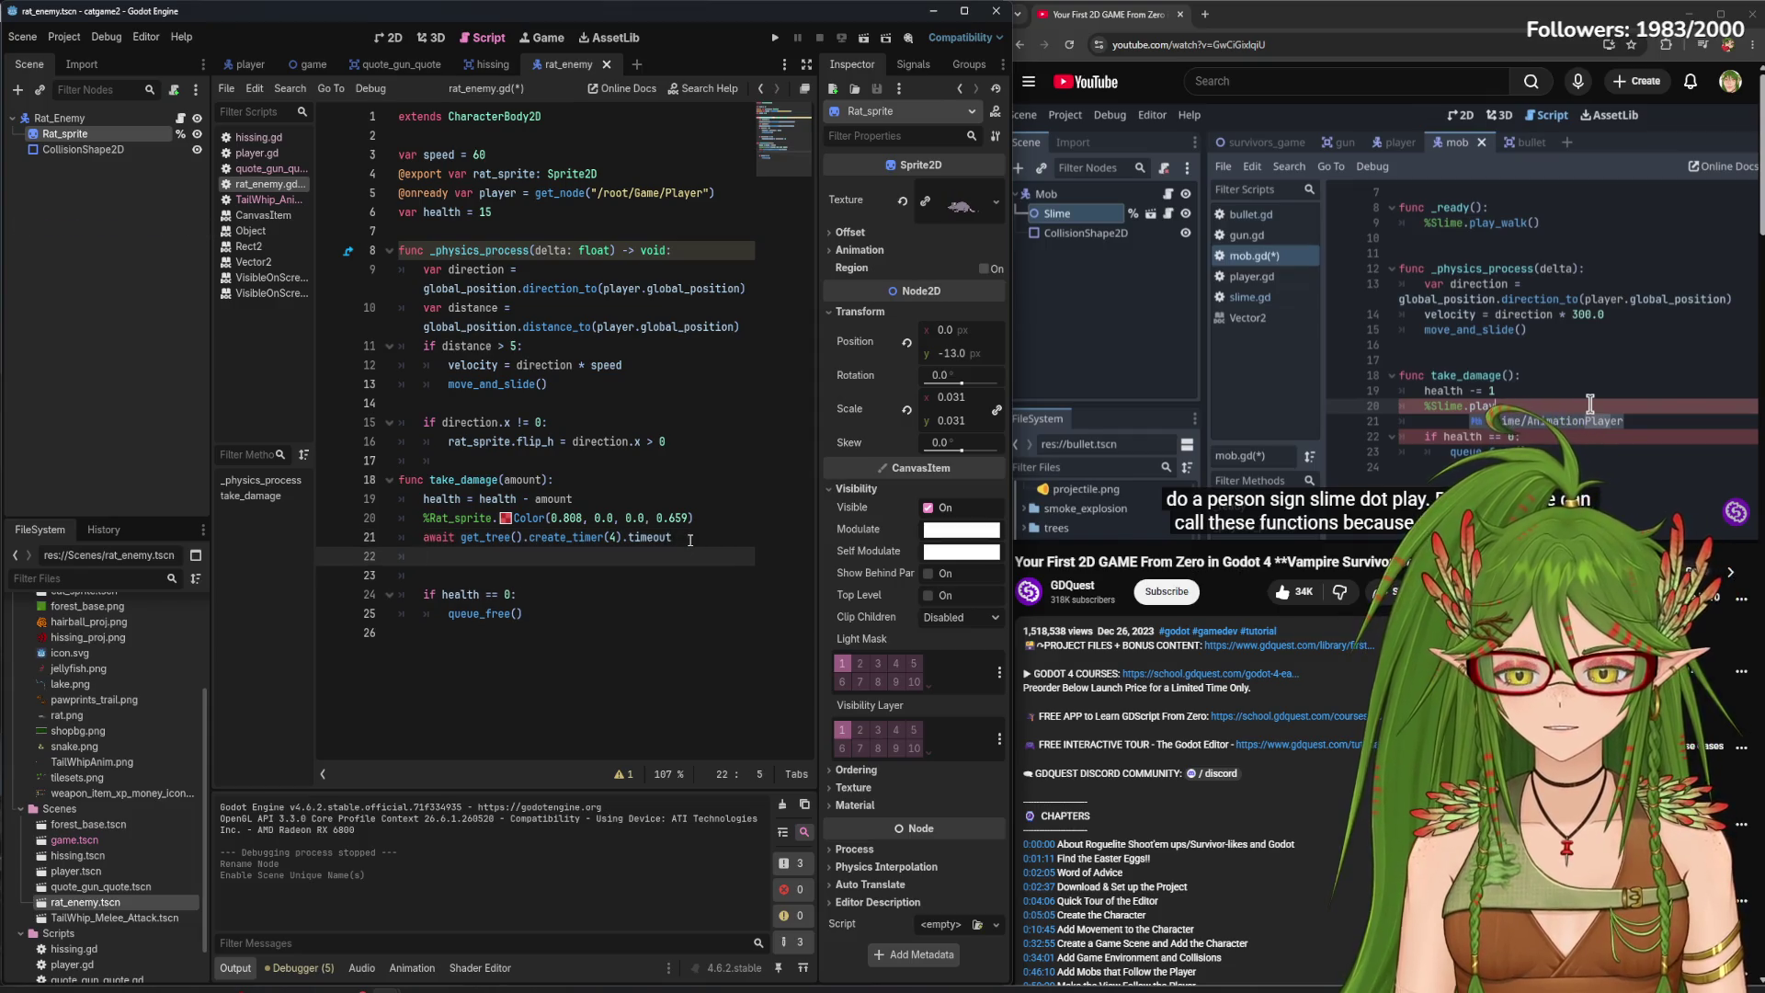
- Start a %Rat_sprite. reference on the next line and view the Color class reference
{"action": "left_click_drag", "start_coordinate": [90, 131], "coordinate": [458, 557]}
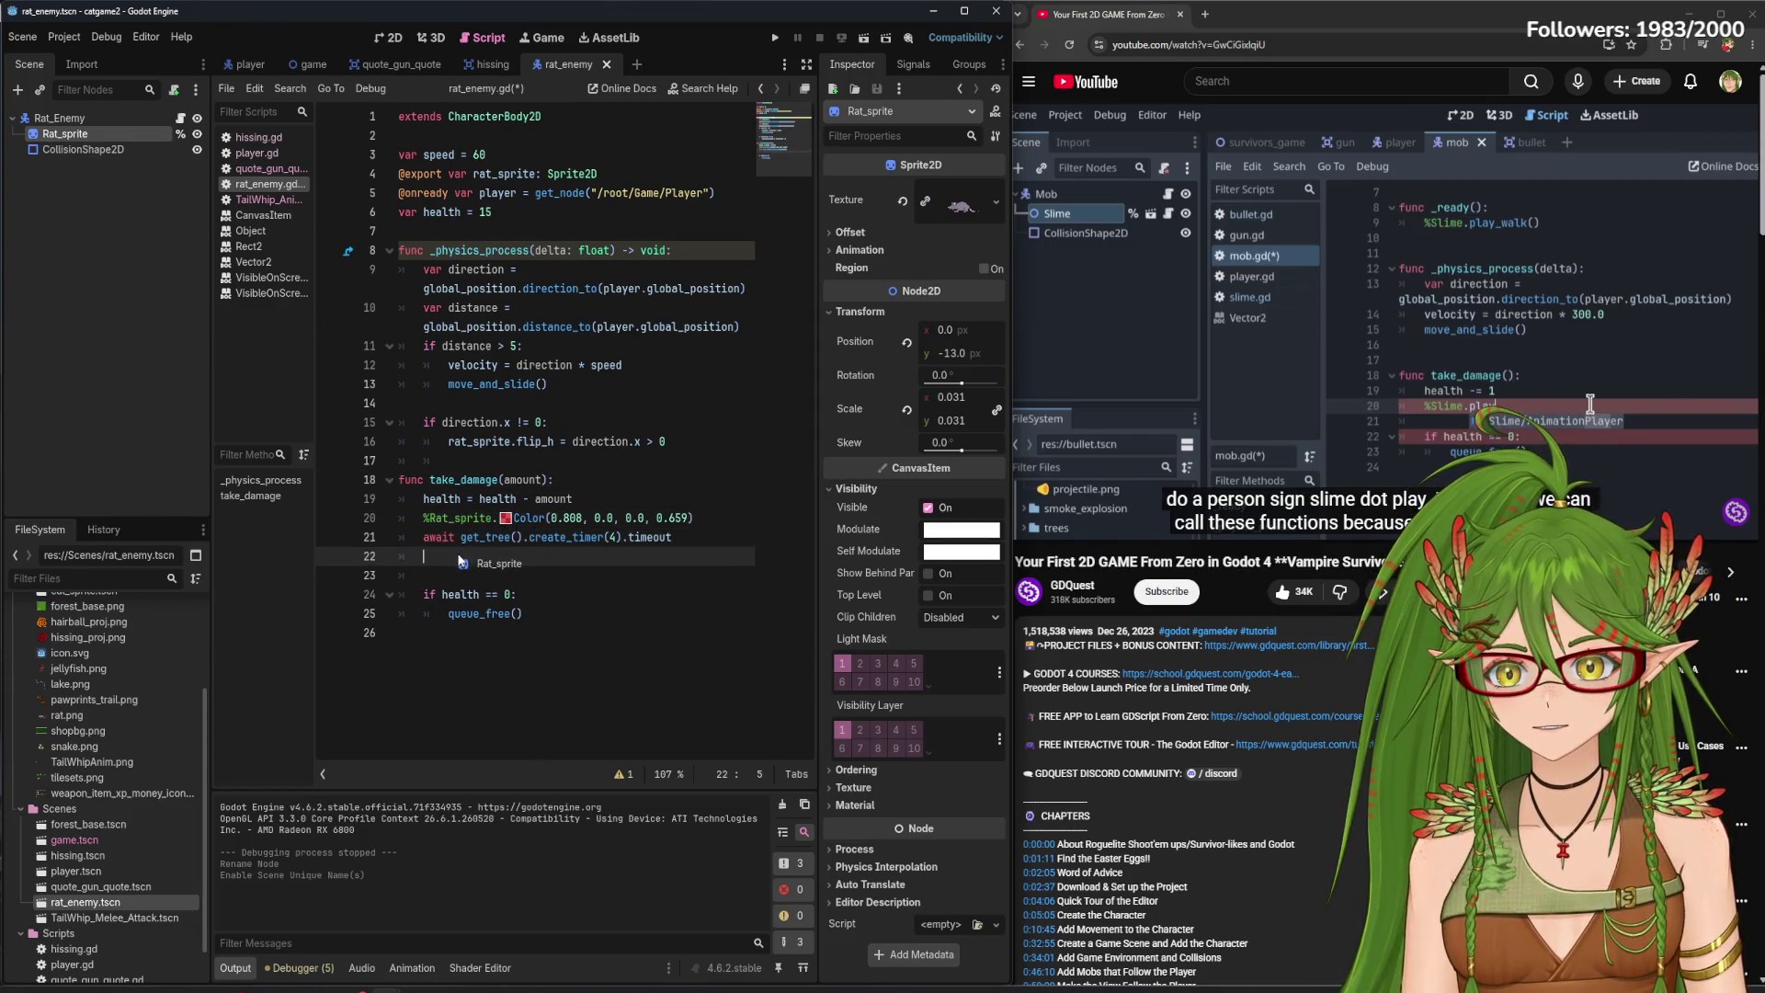
{"action": "type", "text": "."}
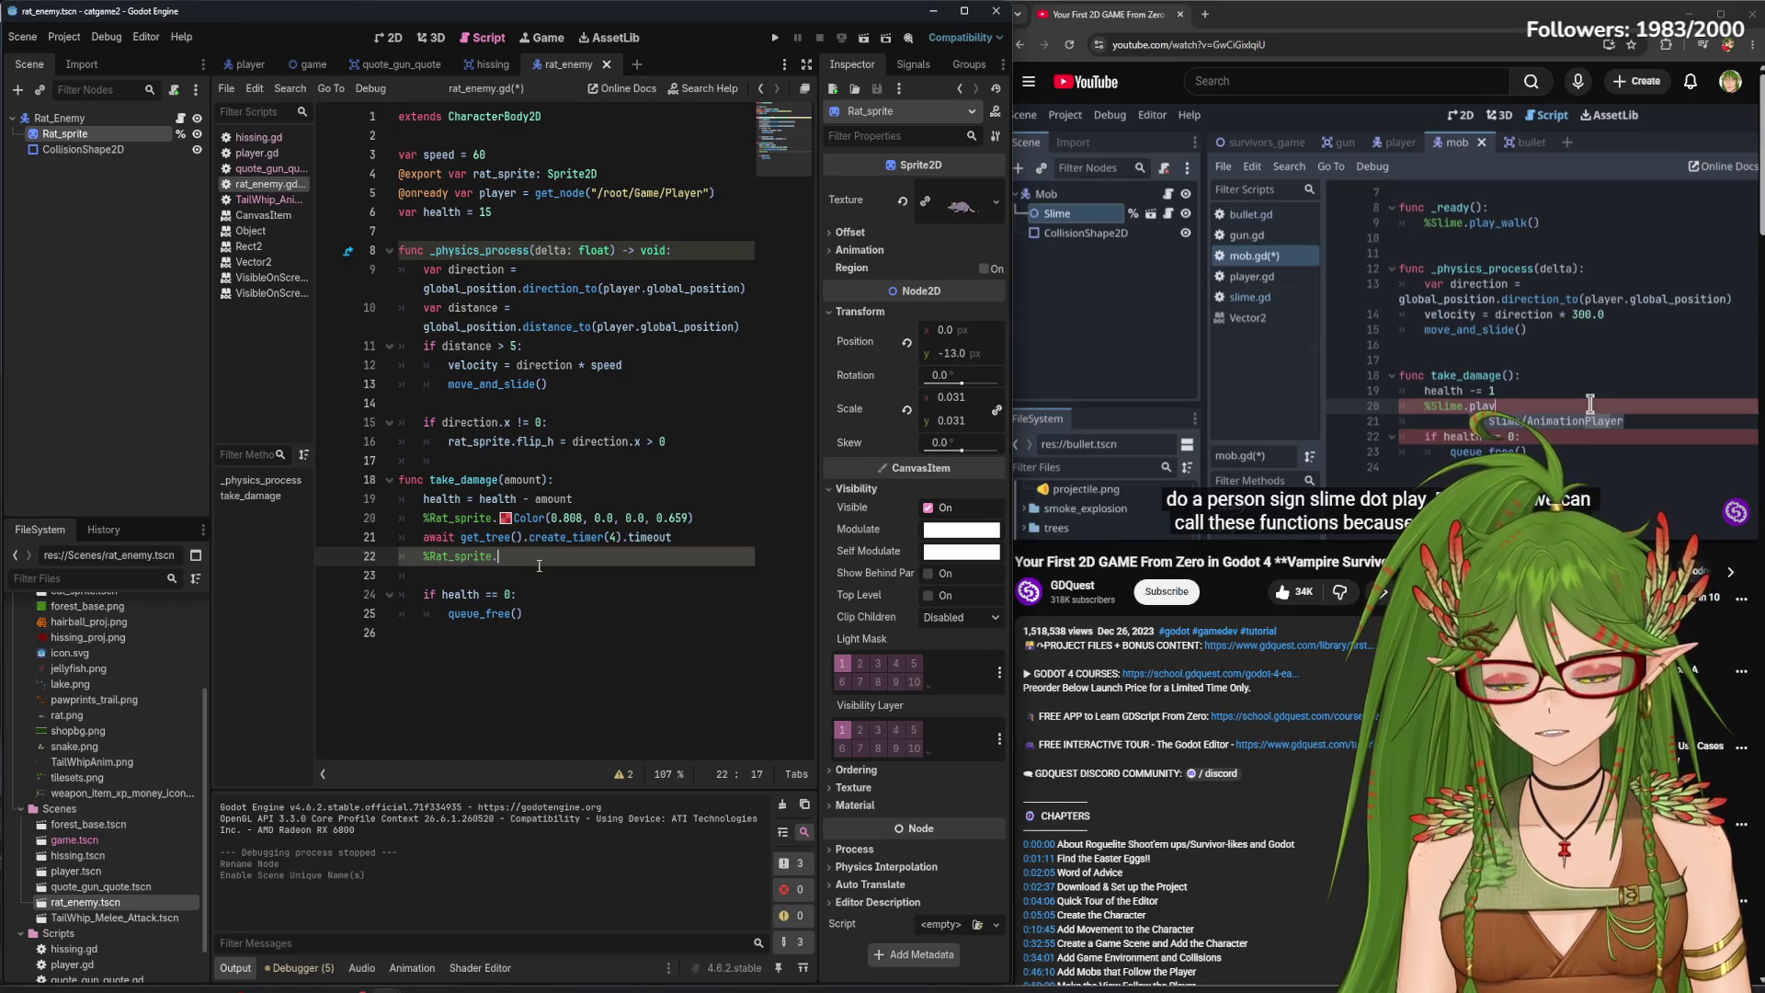
{"action": "left_click", "coordinate": [523, 526], "text": "ctrl"}
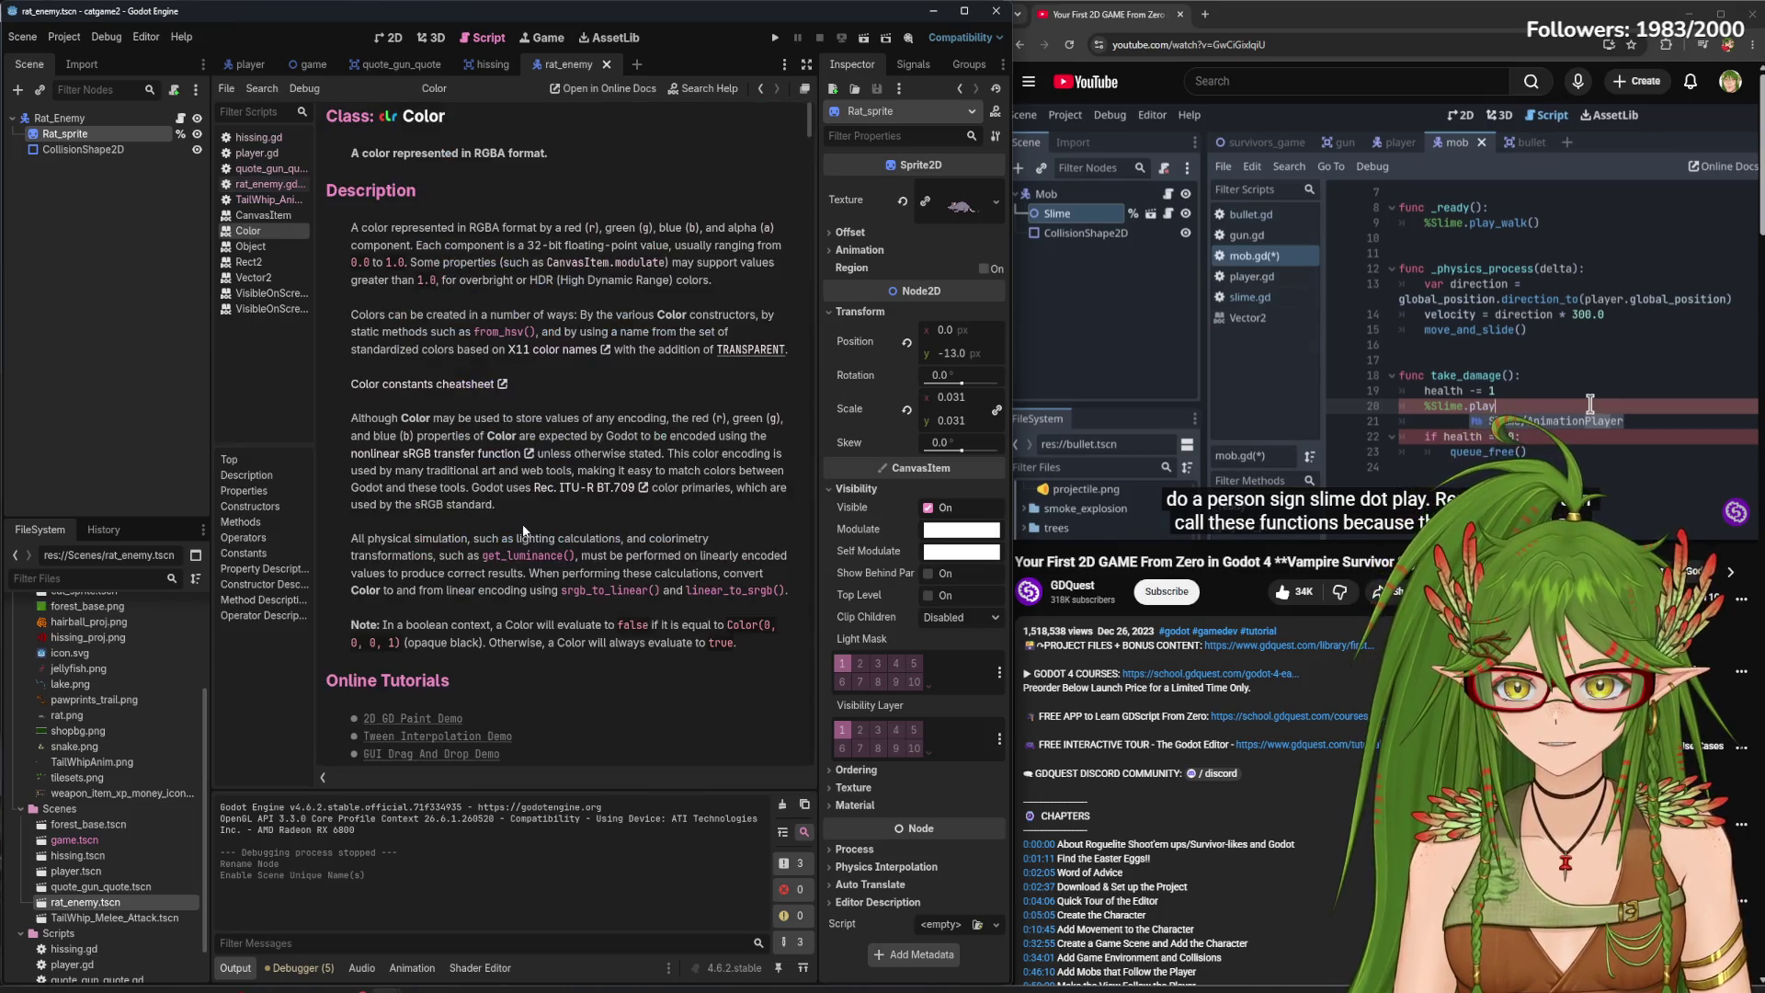
- Scroll through the Color class reference, briefly checking the 2D and 3D views
{"action": "left_click_drag", "start_coordinate": [810, 119], "coordinate": [810, 150]}
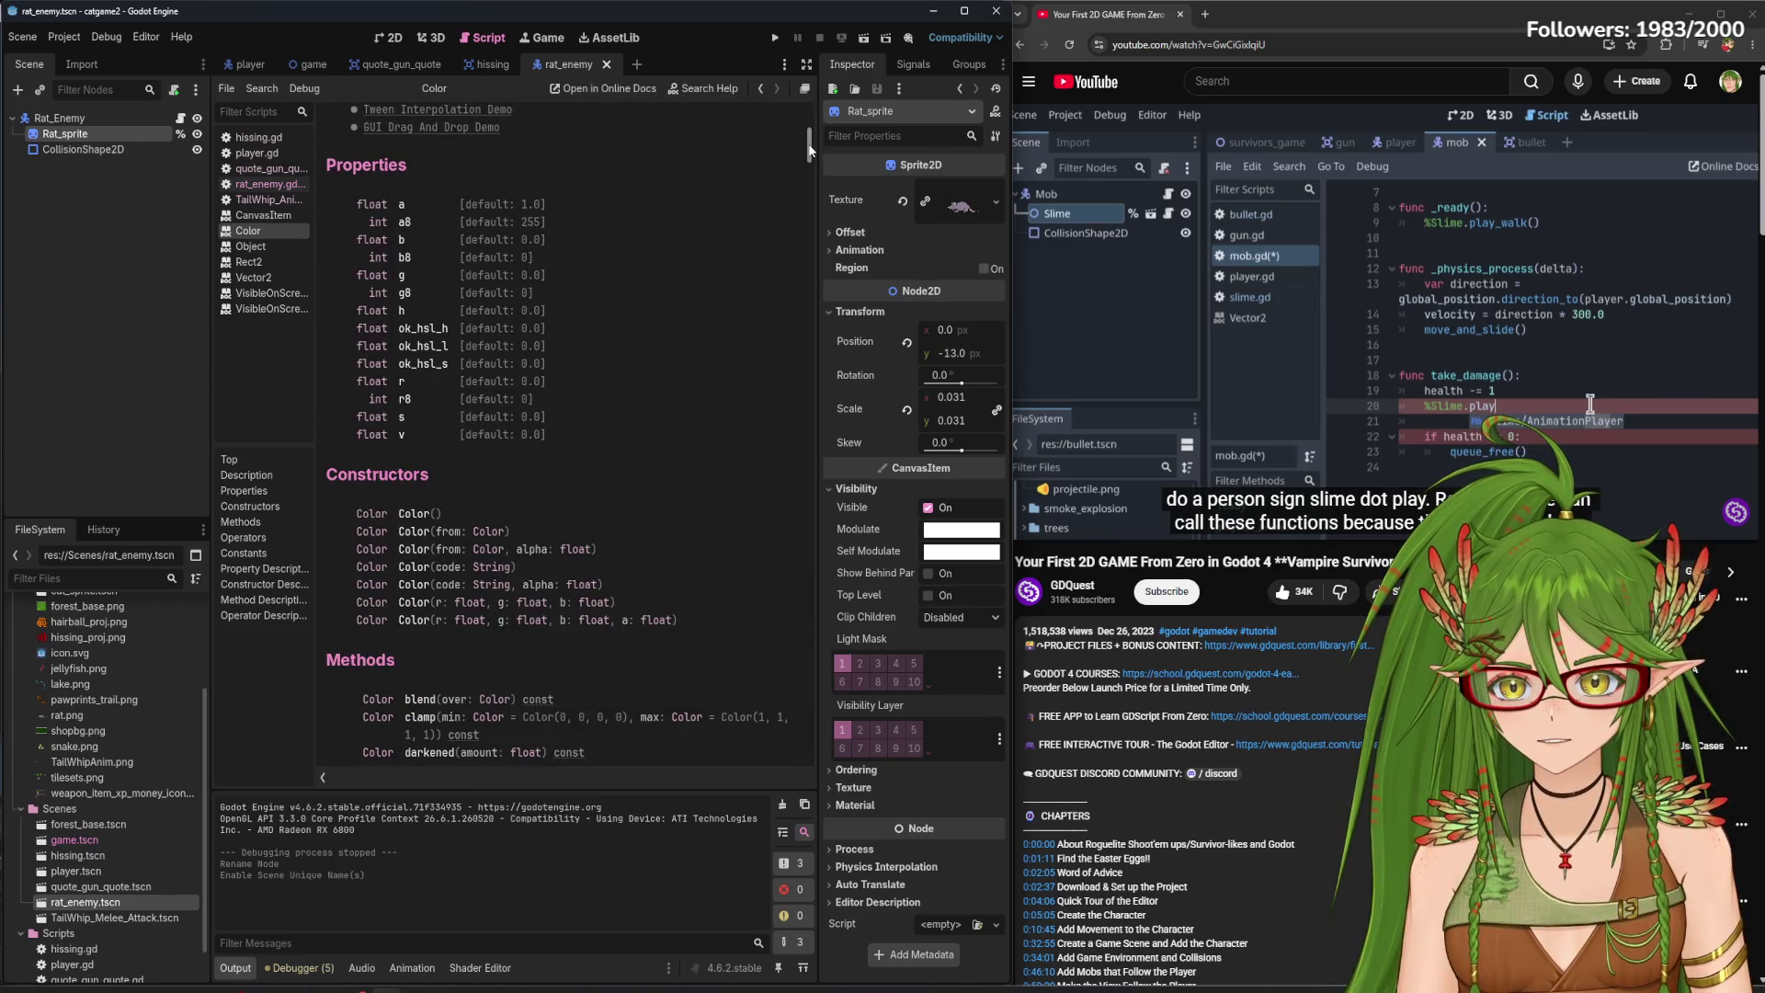
{"action": "left_click_drag", "start_coordinate": [810, 149], "coordinate": [808, 159]}
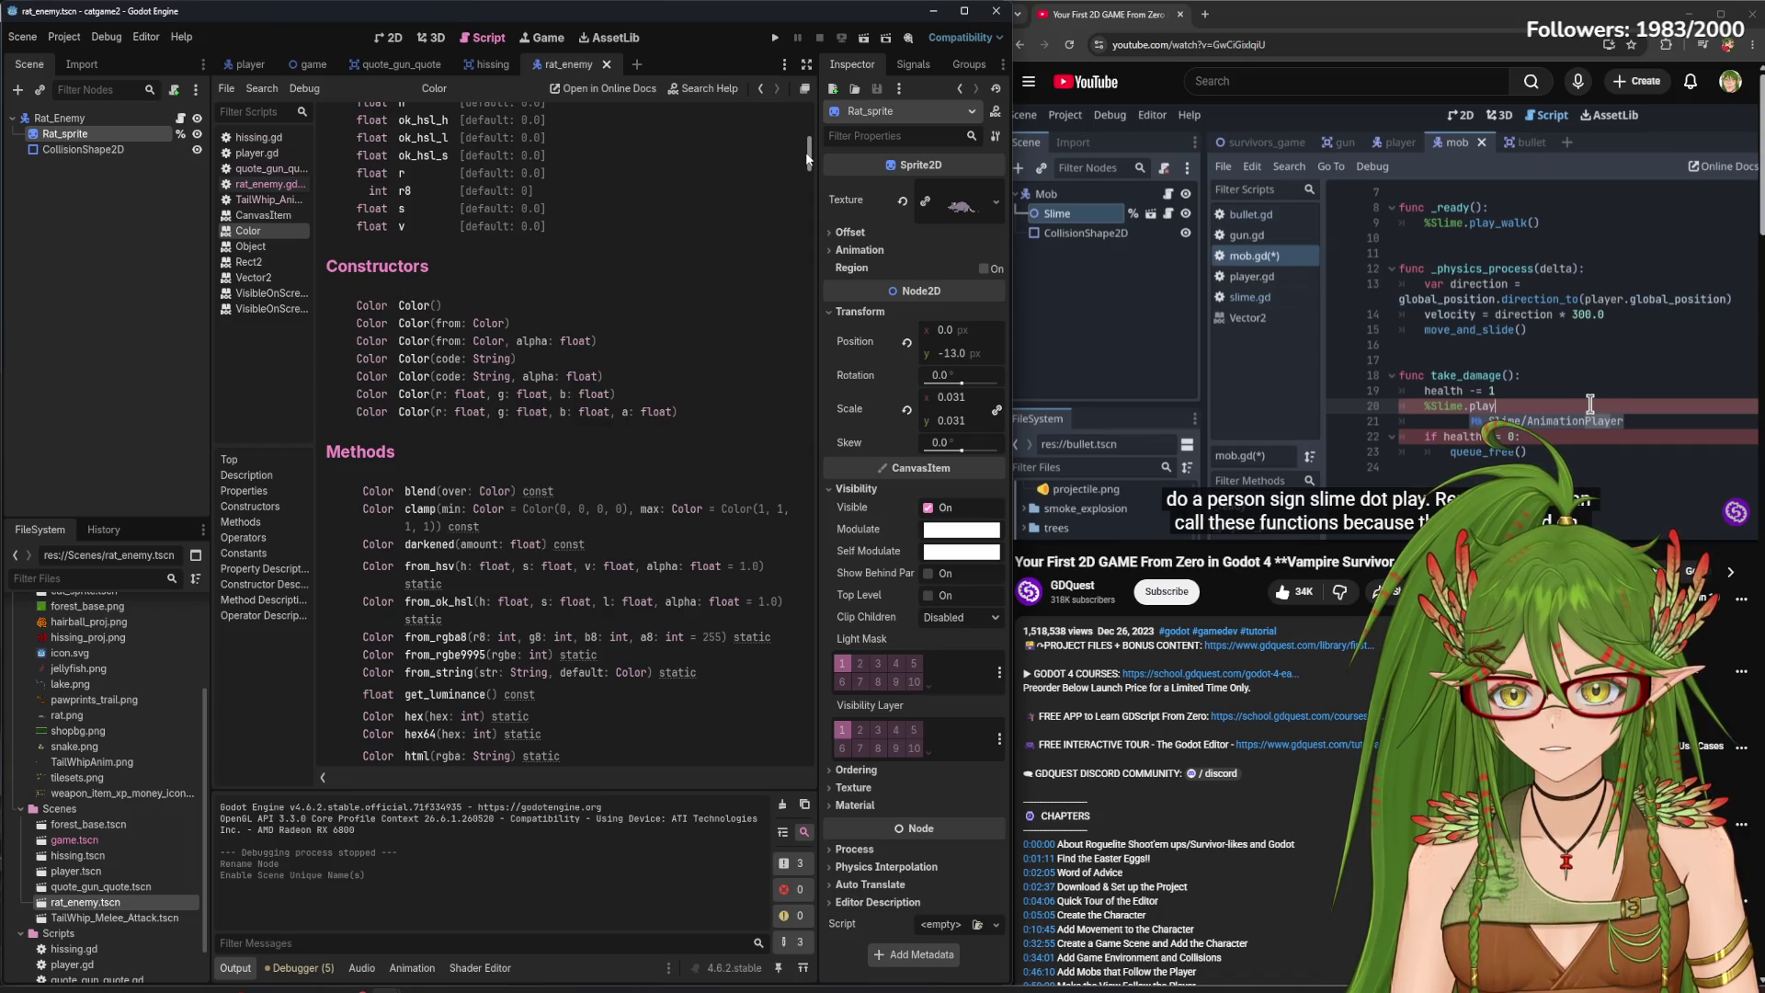
{"action": "scroll", "coordinate": [808, 159], "scroll_direction": "down", "scroll_amount": 2}
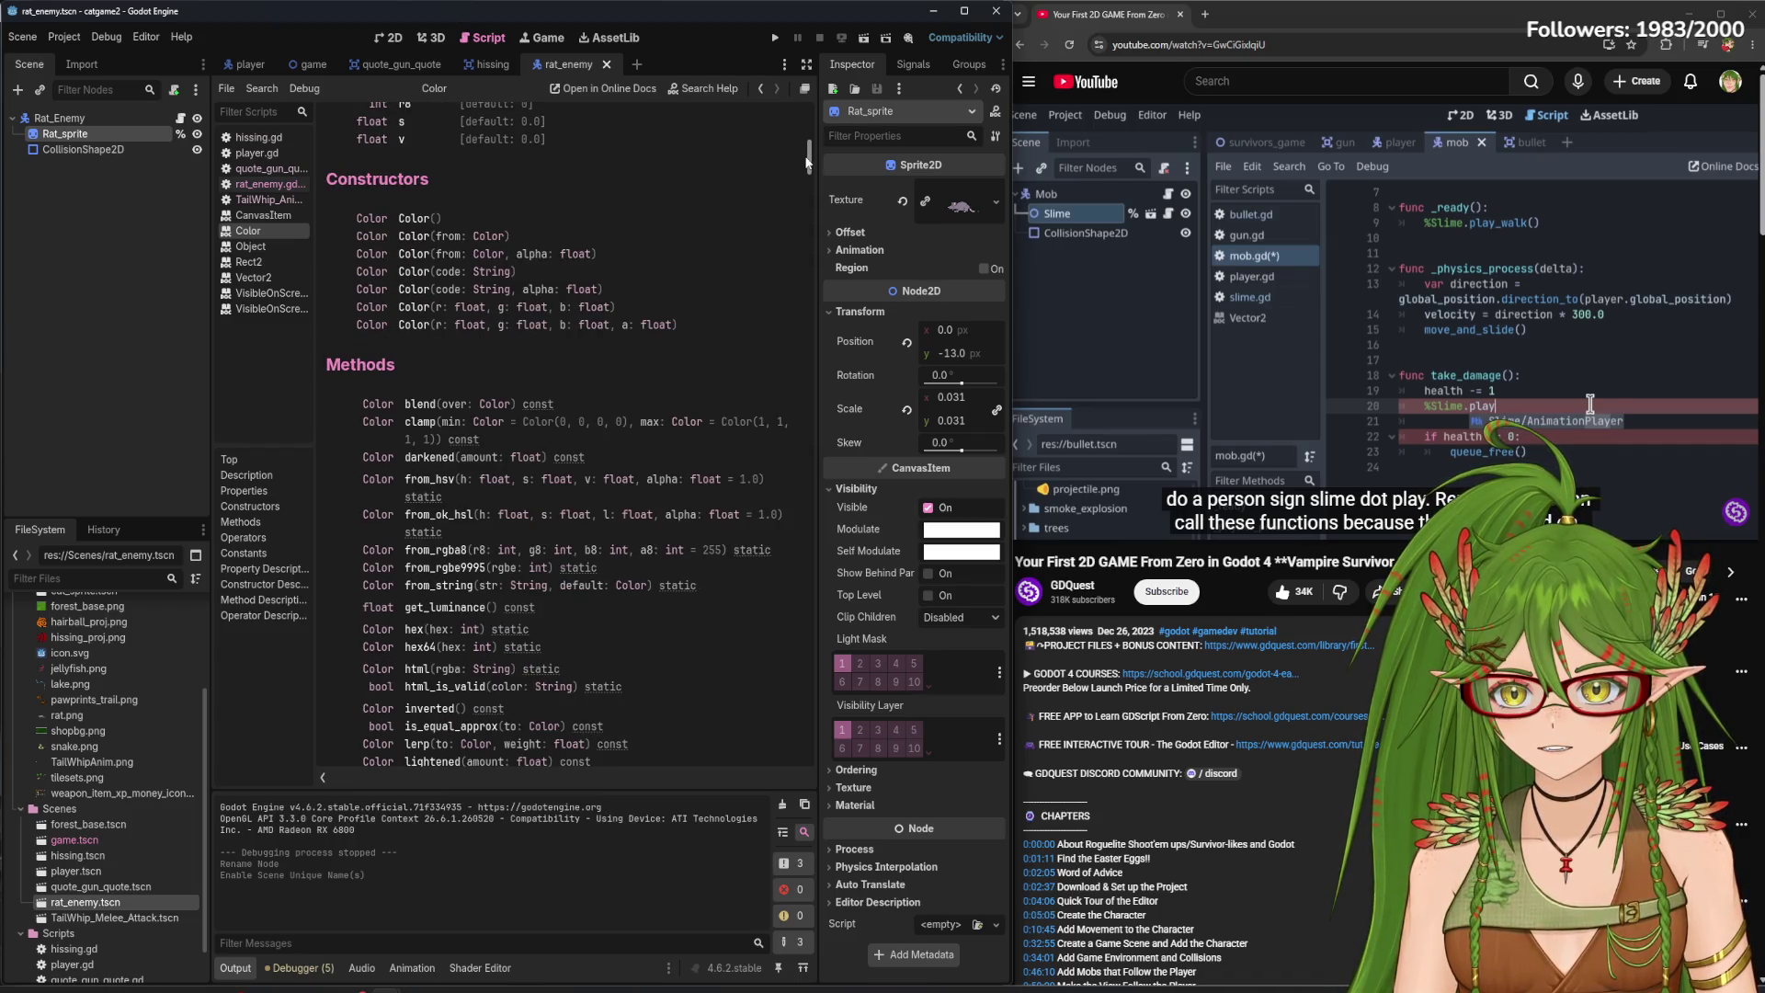
{"action": "left_click_drag", "start_coordinate": [806, 163], "coordinate": [807, 172]}
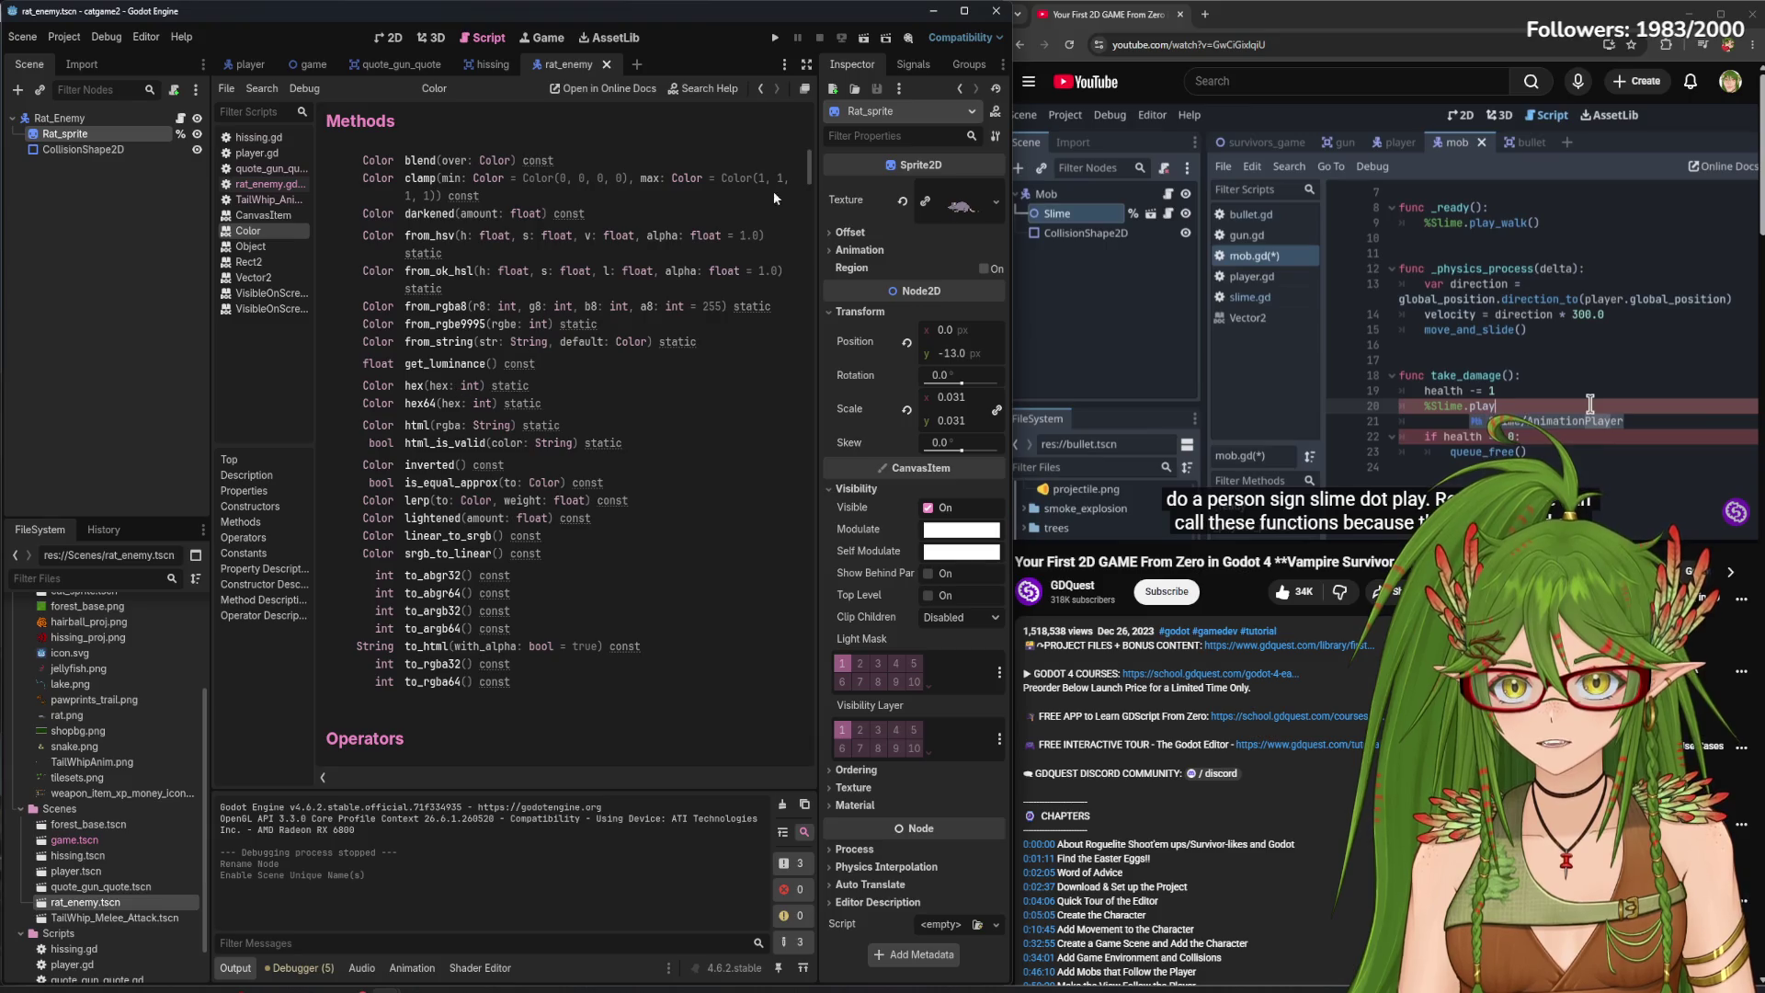
{"action": "left_click_drag", "start_coordinate": [805, 163], "coordinate": [812, 183]}
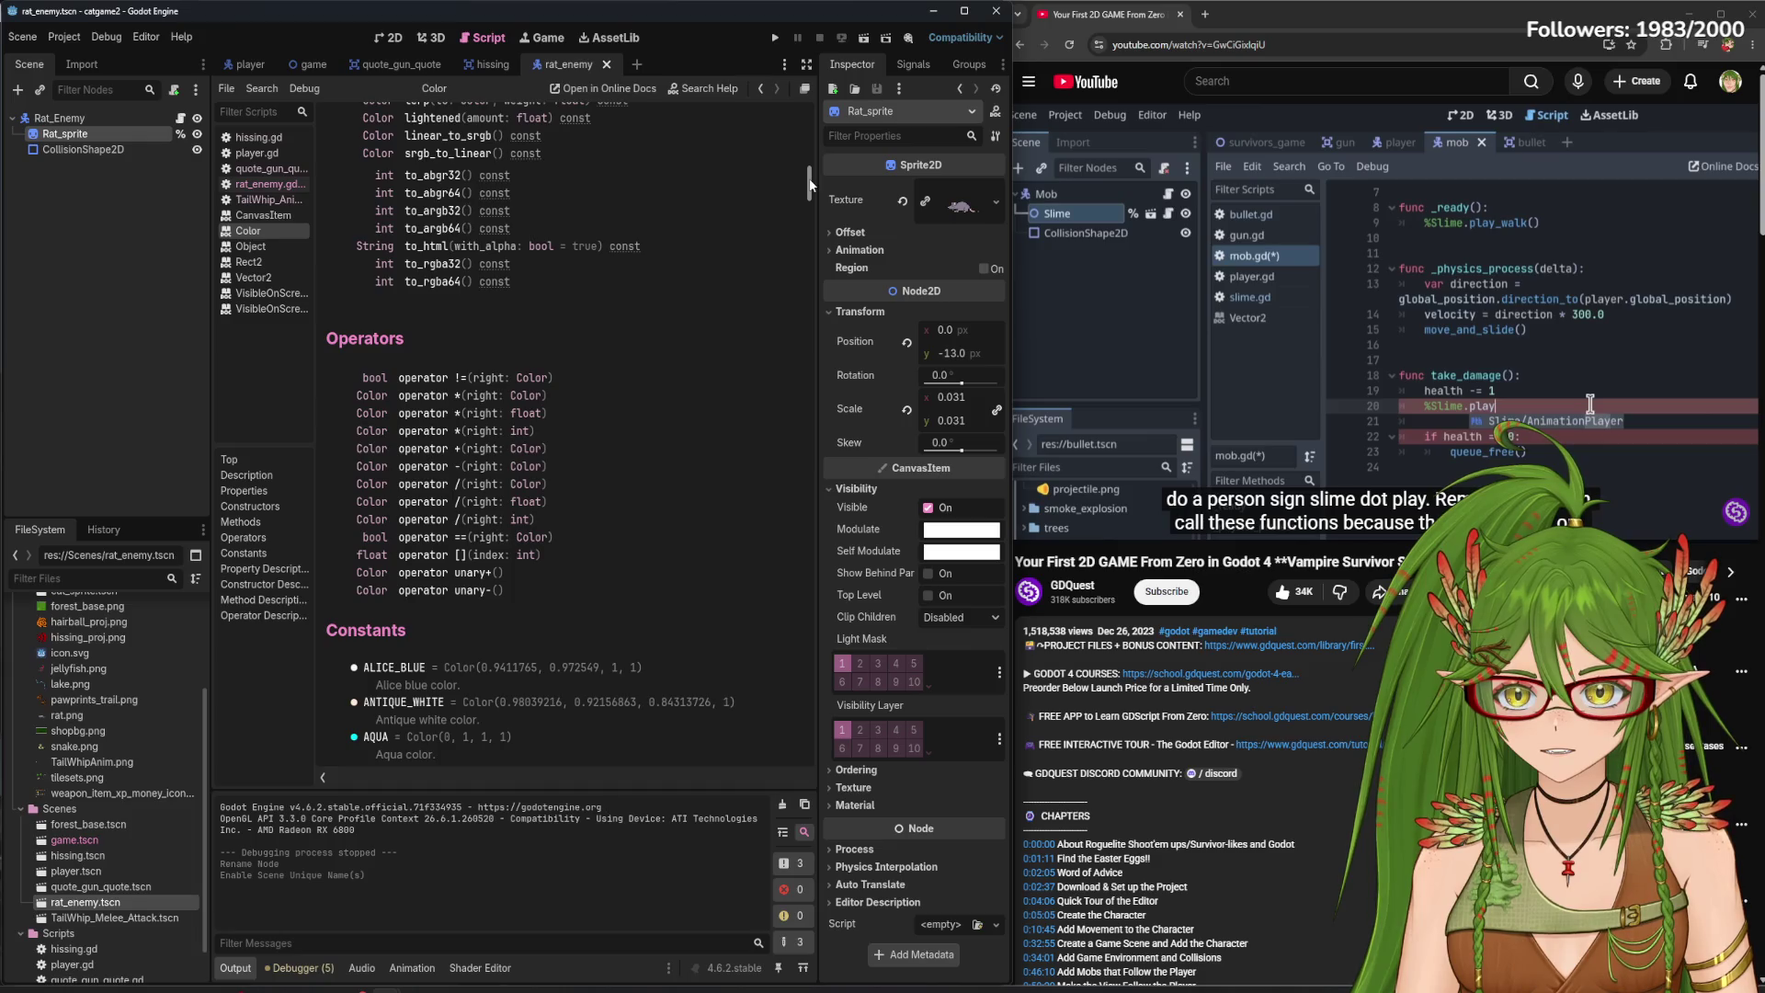
{"action": "left_click_drag", "start_coordinate": [811, 184], "coordinate": [793, 712]}
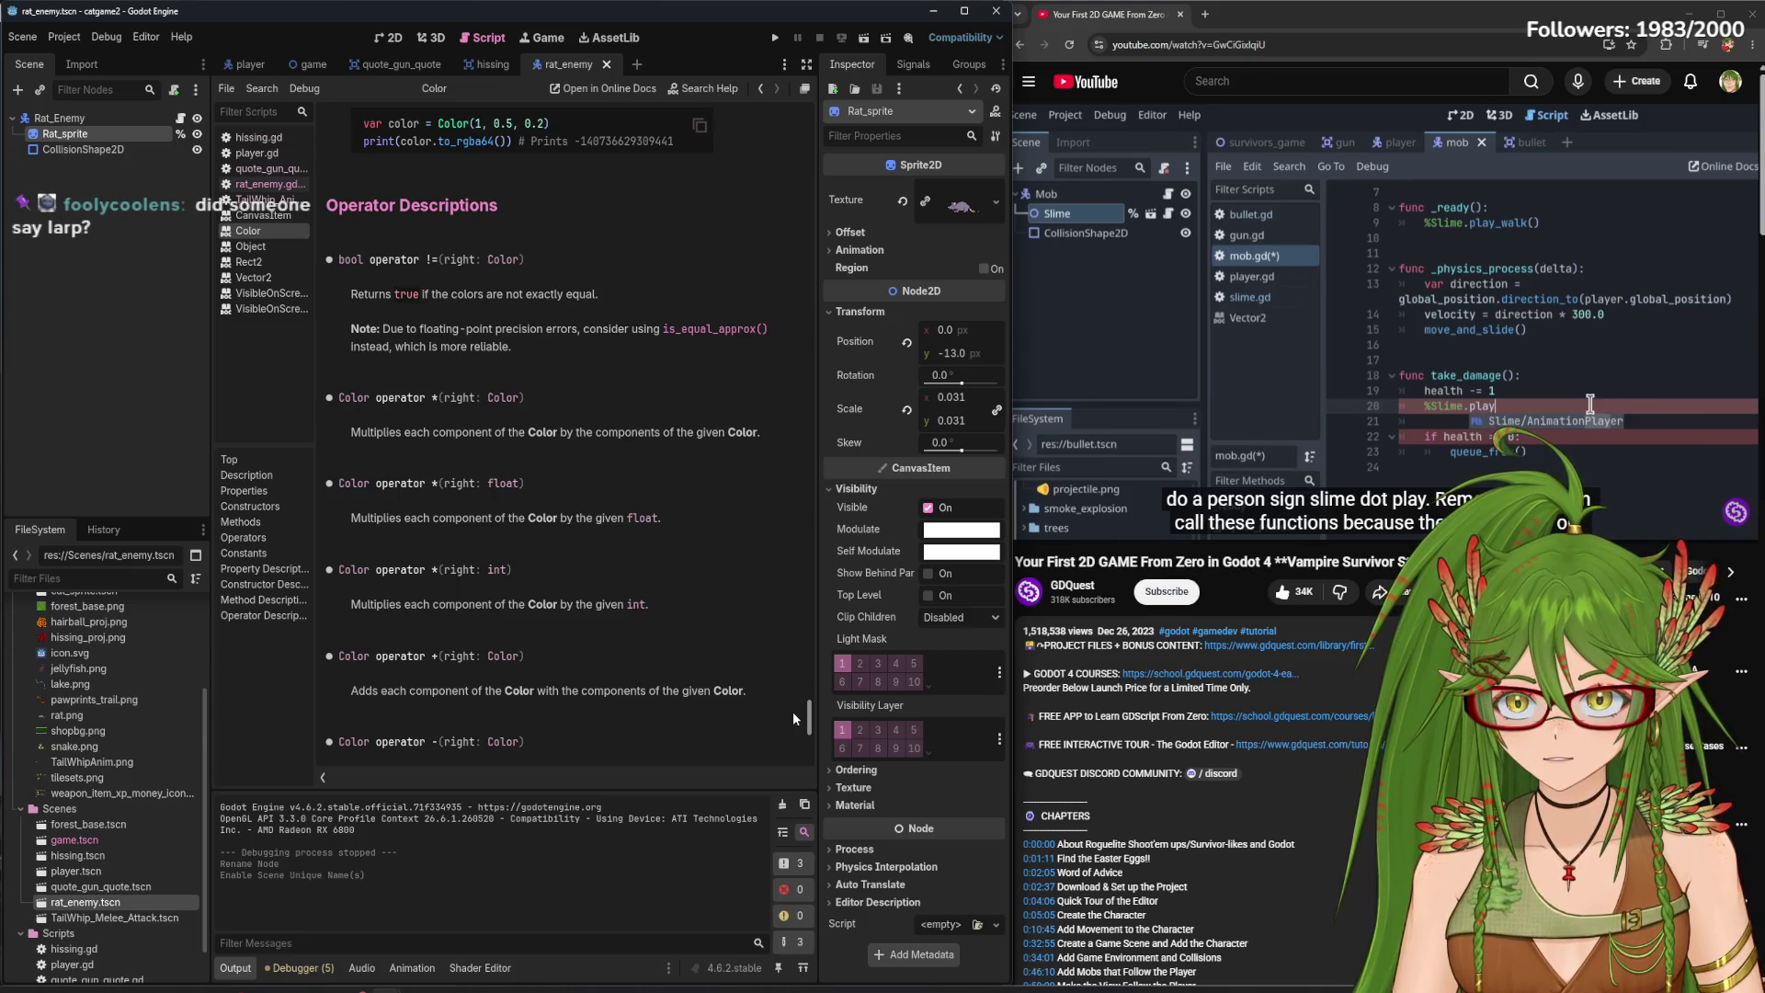
{"action": "left_click_drag", "start_coordinate": [793, 718], "coordinate": [794, 727]}
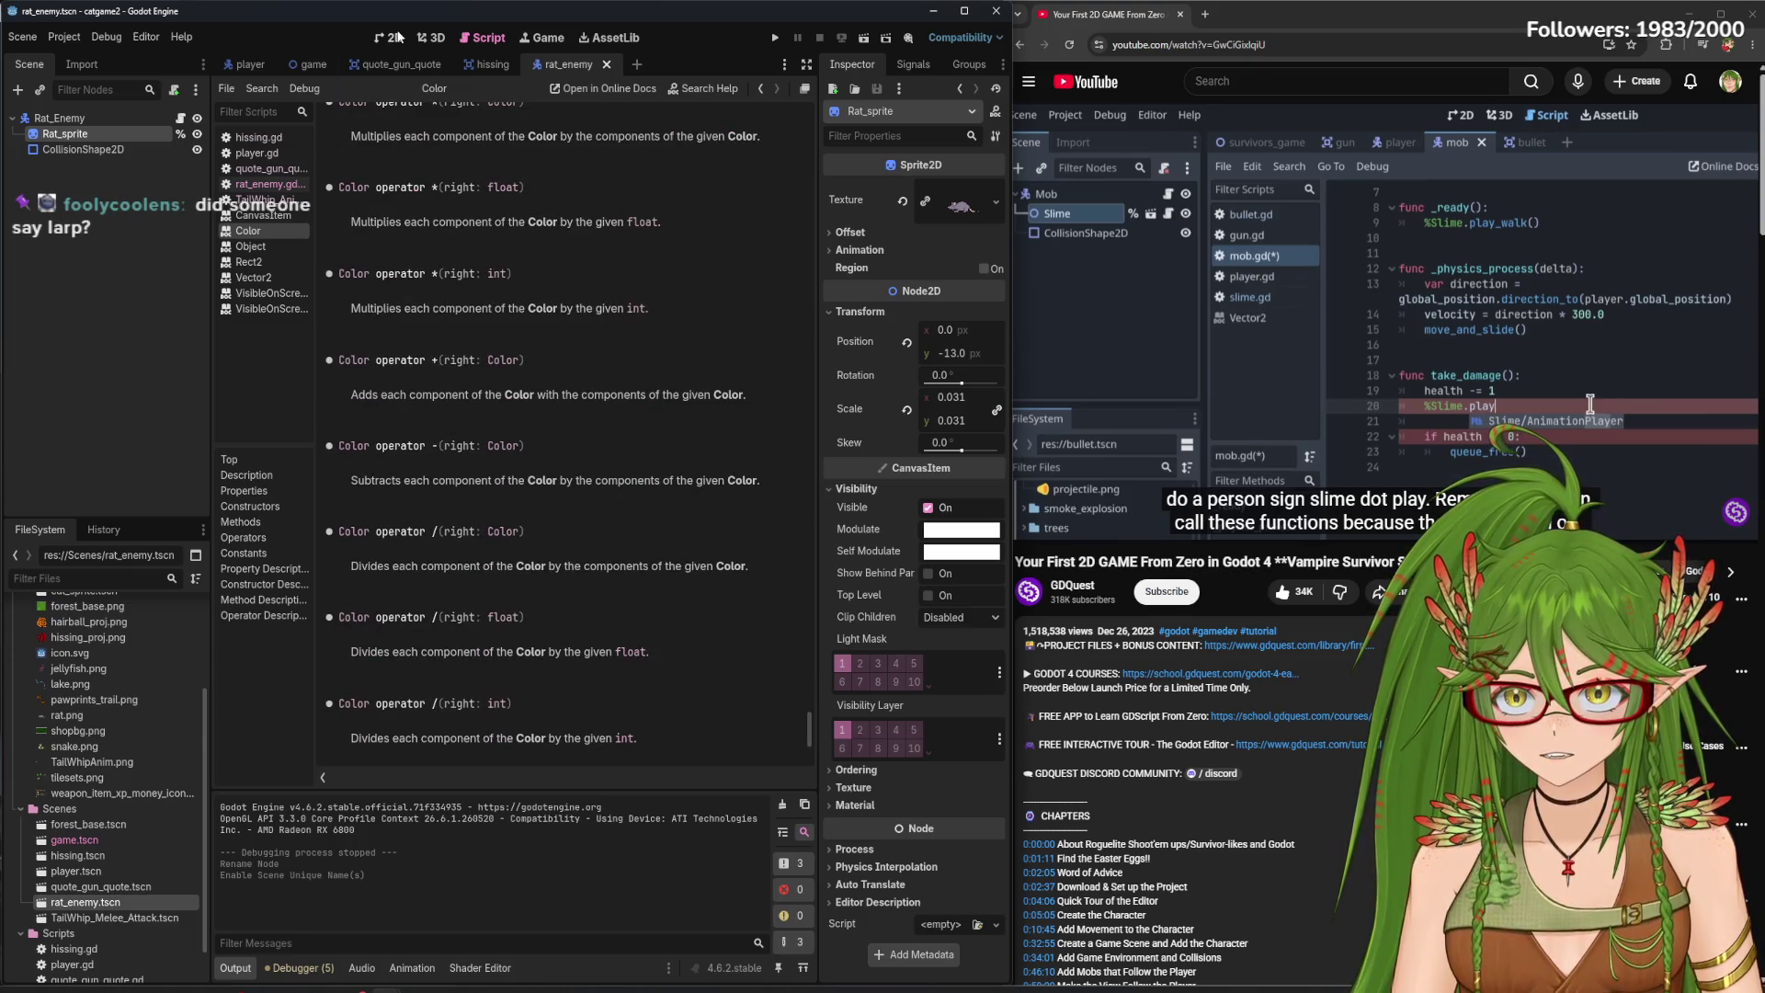
{"action": "left_click", "coordinate": [395, 37]}
{"action": "left_click", "coordinate": [428, 38]}
{"action": "left_click", "coordinate": [476, 38]}
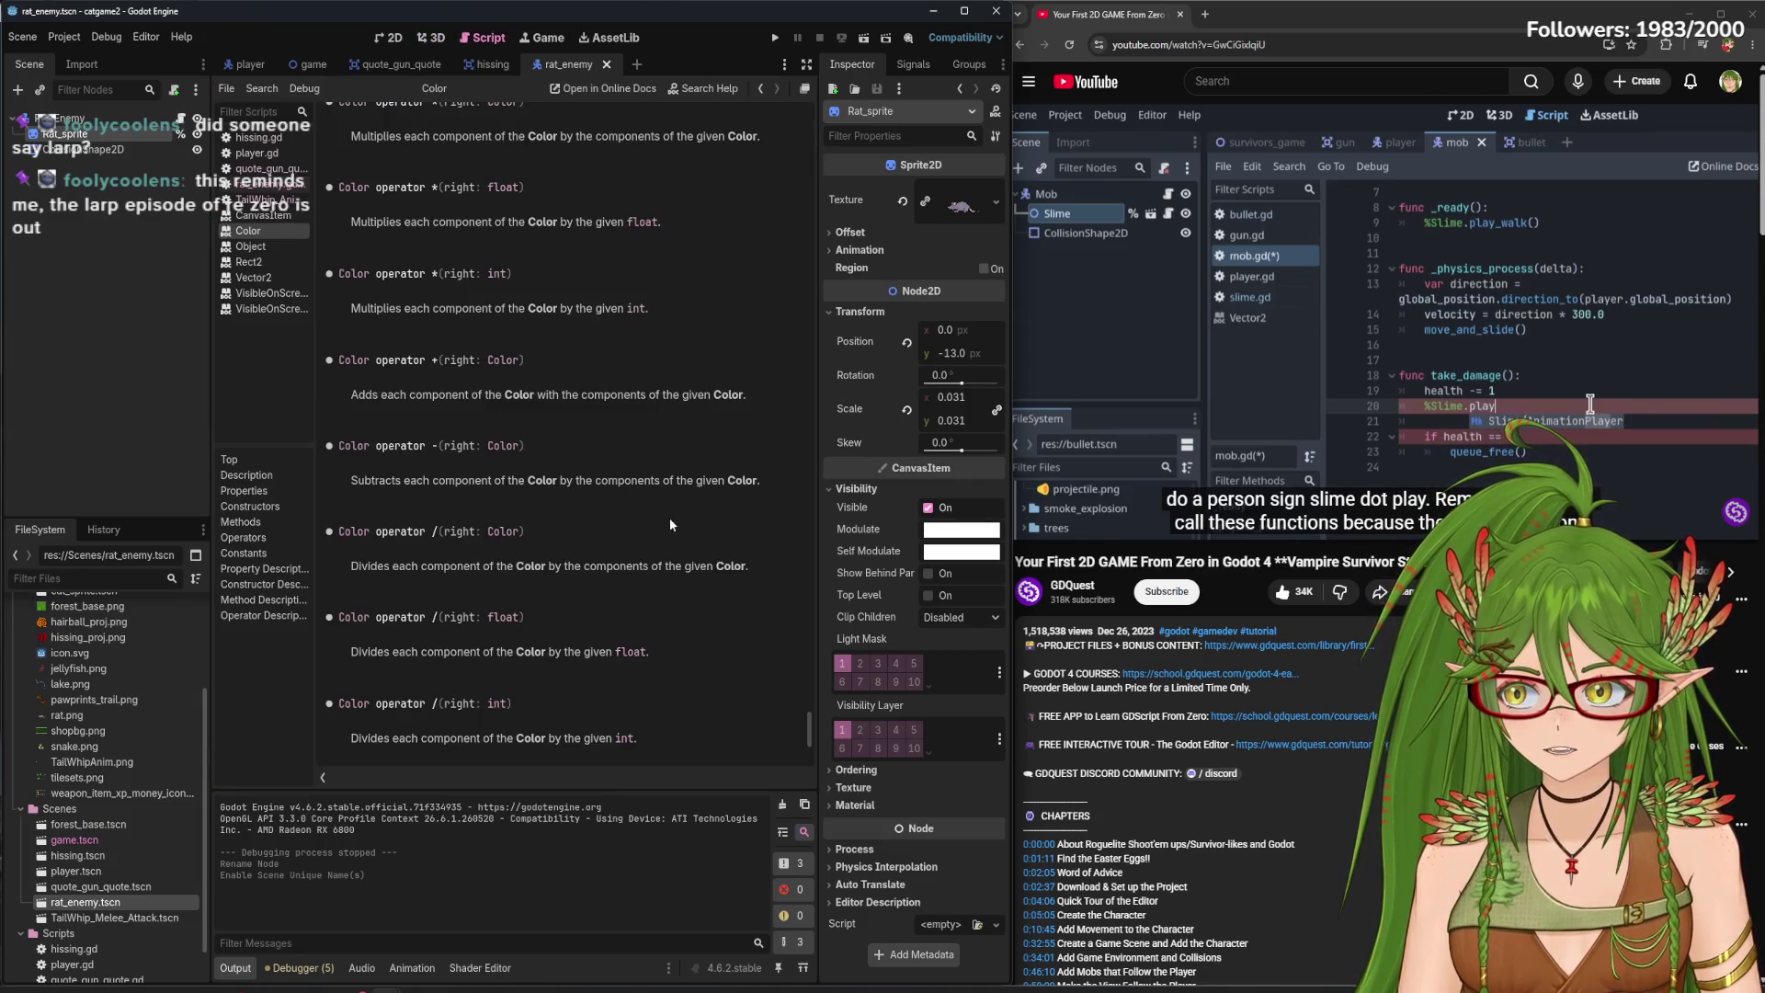
{"action": "left_click_drag", "start_coordinate": [809, 736], "coordinate": [814, 748]}
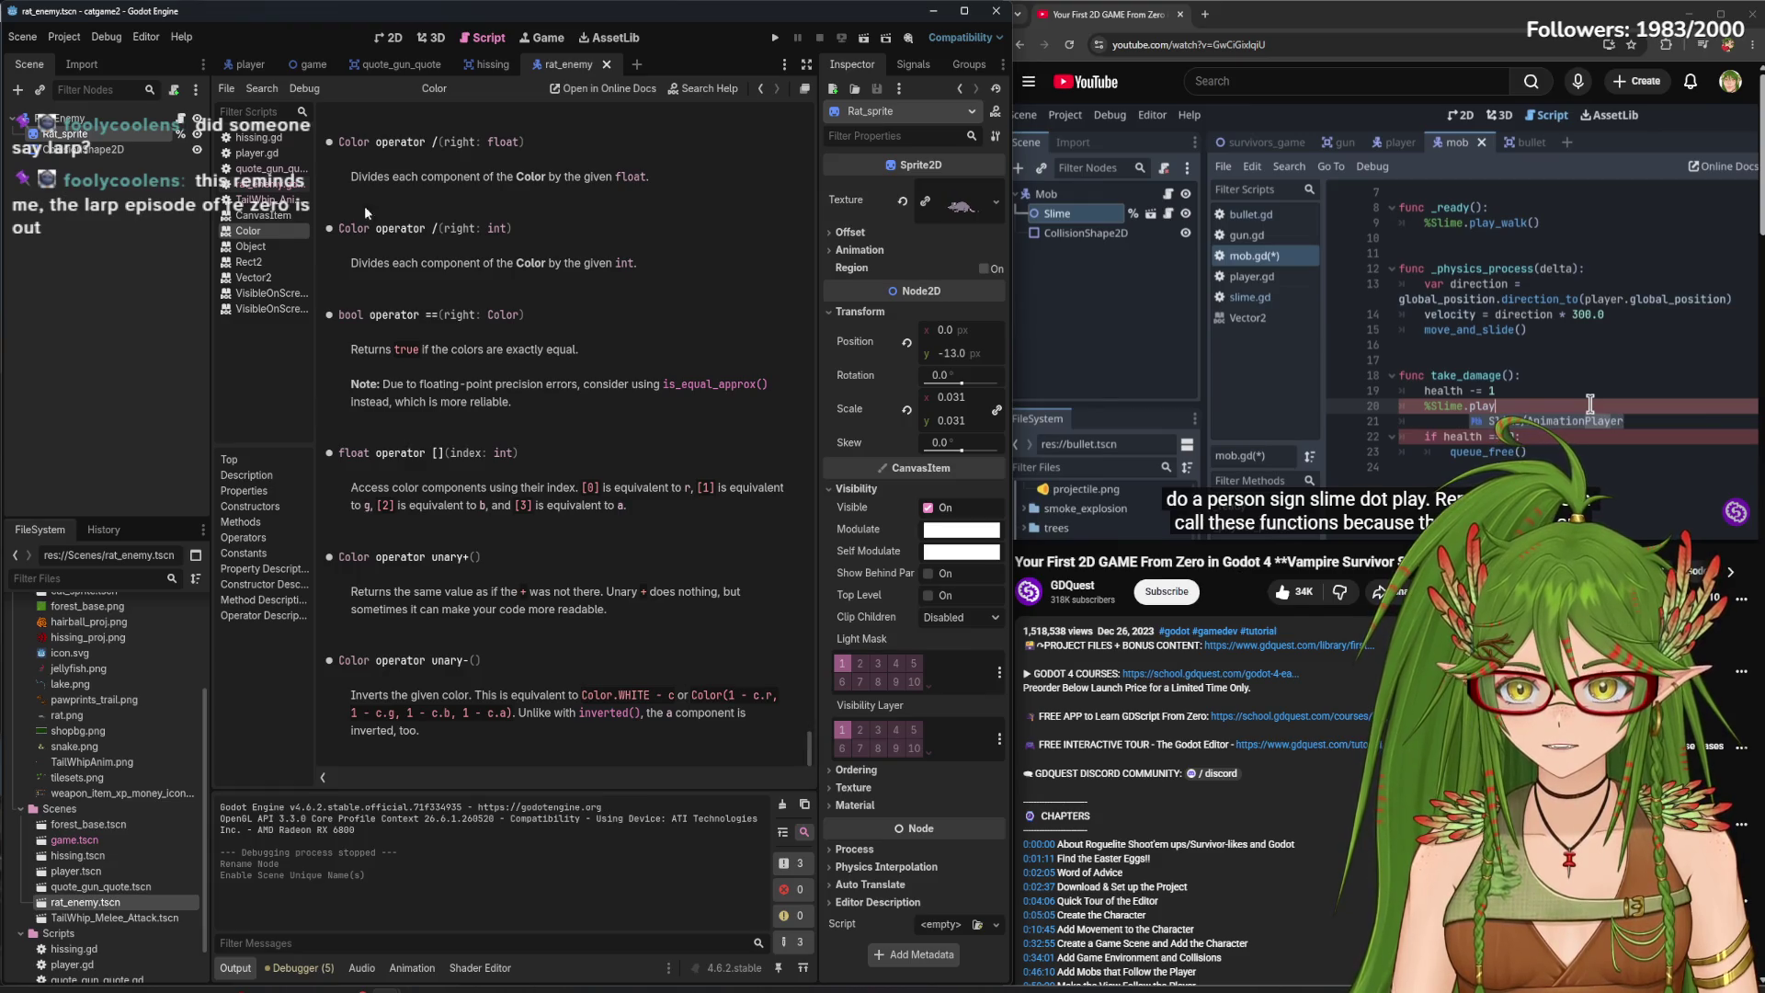
- Glance at rat_enemy.gd, then return to the Color reference and scroll back to its top
{"action": "left_click", "coordinate": [262, 184]}
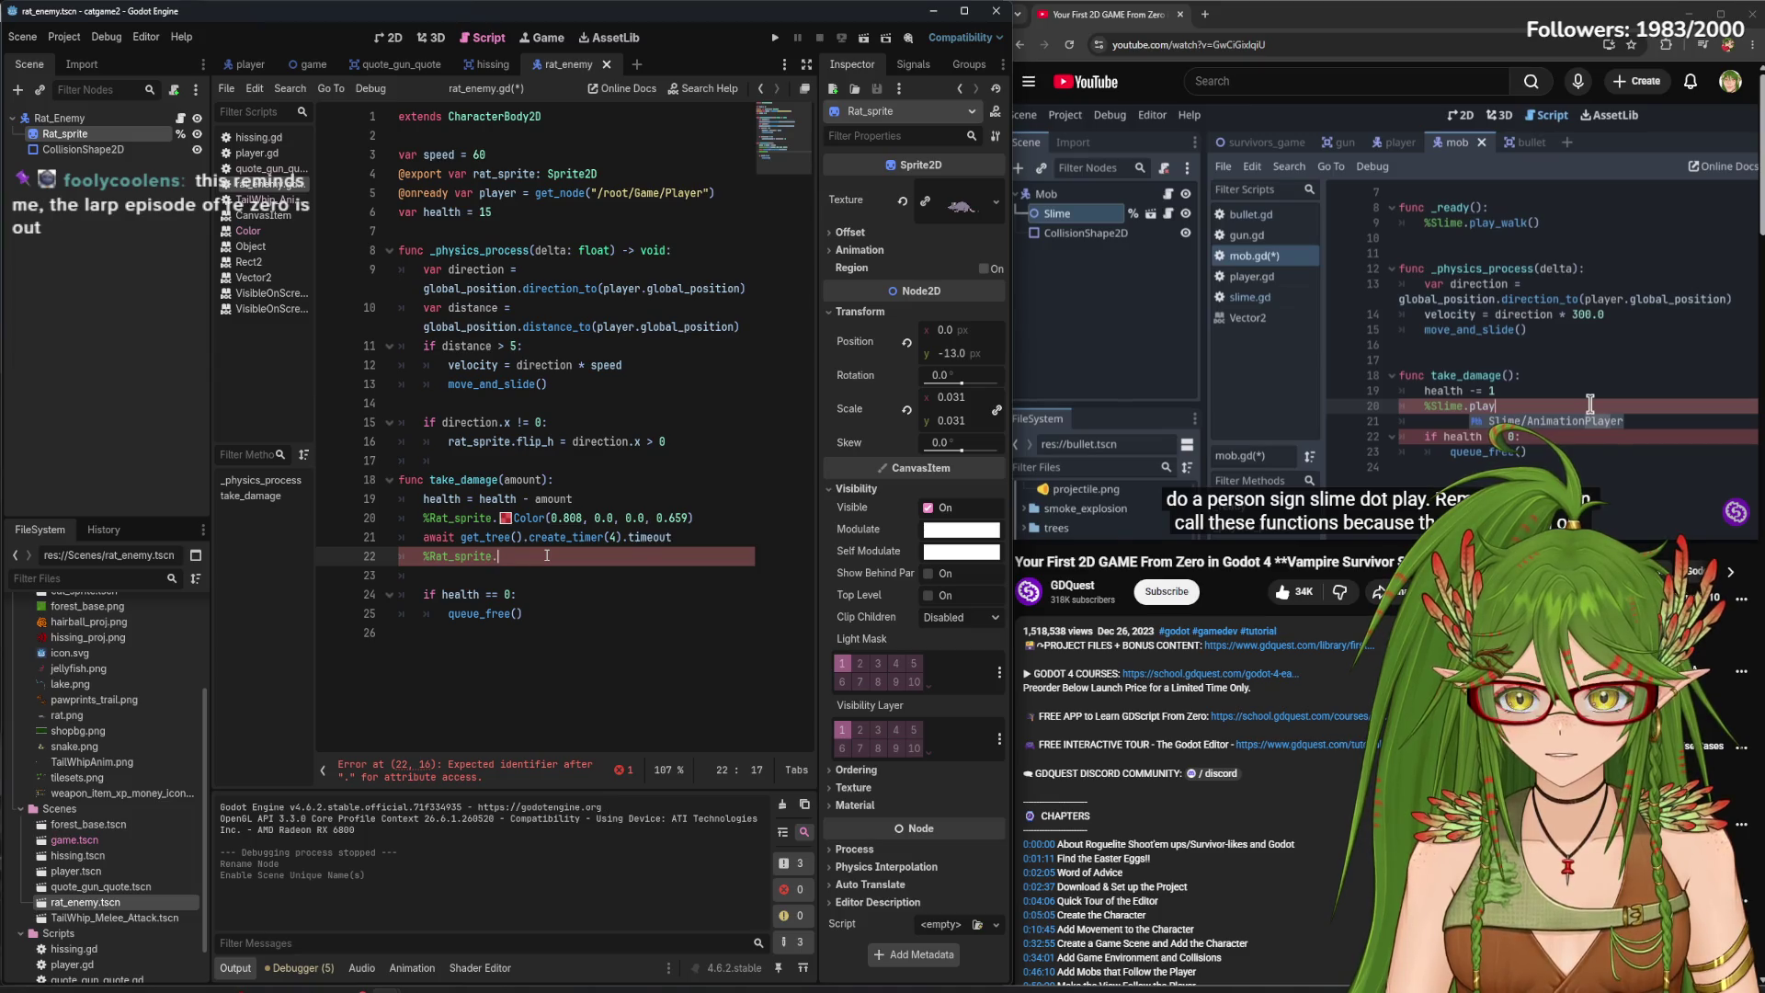
{"action": "left_click", "coordinate": [262, 230]}
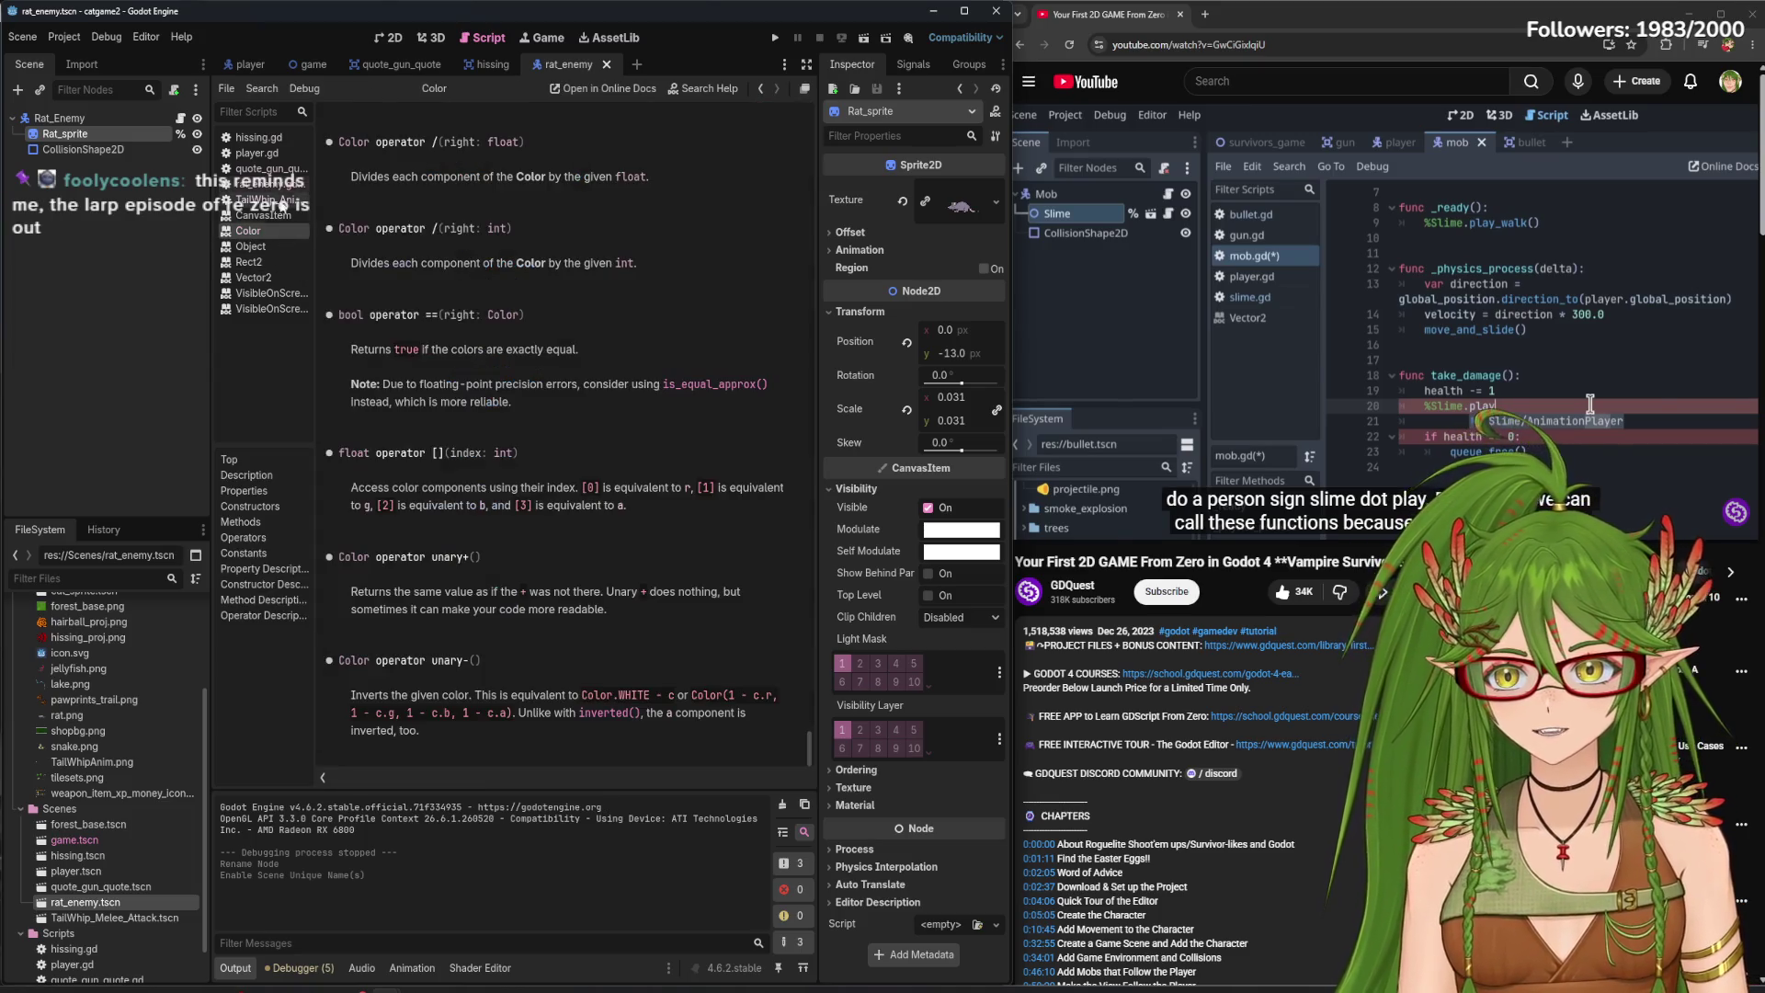
{"action": "scroll", "coordinate": [454, 289], "scroll_direction": "up", "scroll_amount": 8}
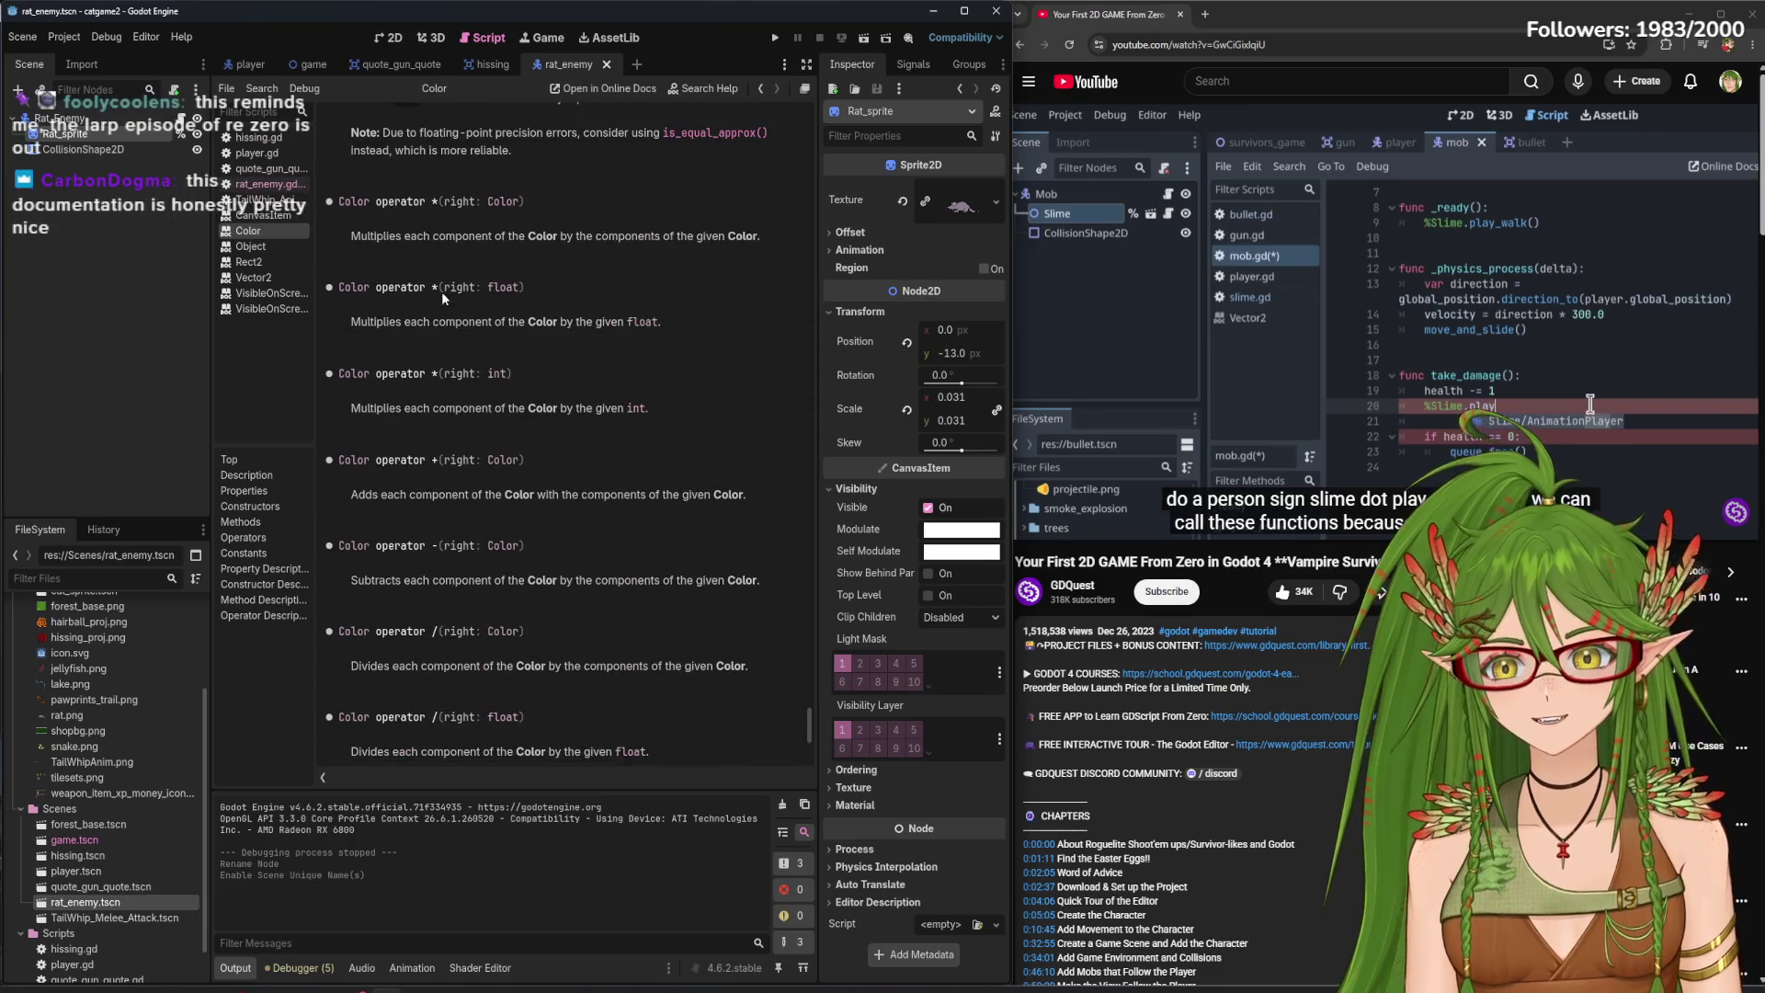
{"action": "scroll", "coordinate": [466, 309], "scroll_direction": "up", "scroll_amount": 3}
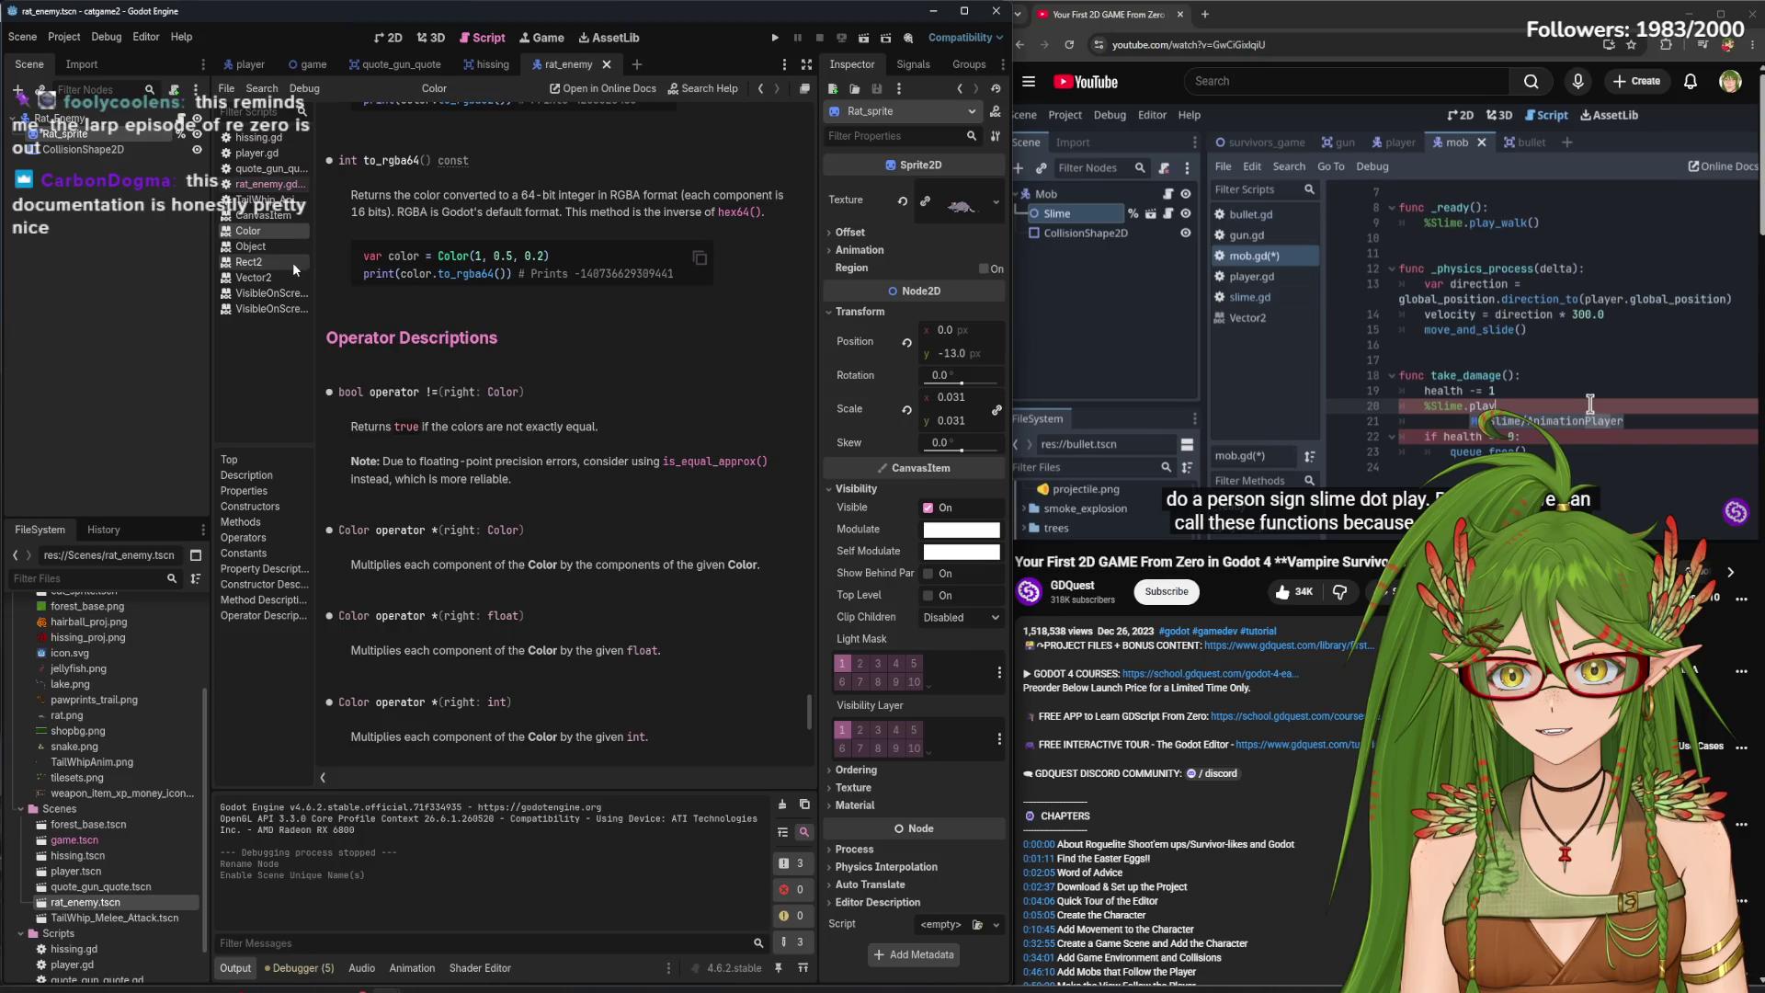
{"action": "scroll", "coordinate": [372, 292], "scroll_direction": "up", "scroll_amount": 5}
{"action": "scroll", "coordinate": [372, 292], "scroll_direction": "up", "scroll_amount": 15}
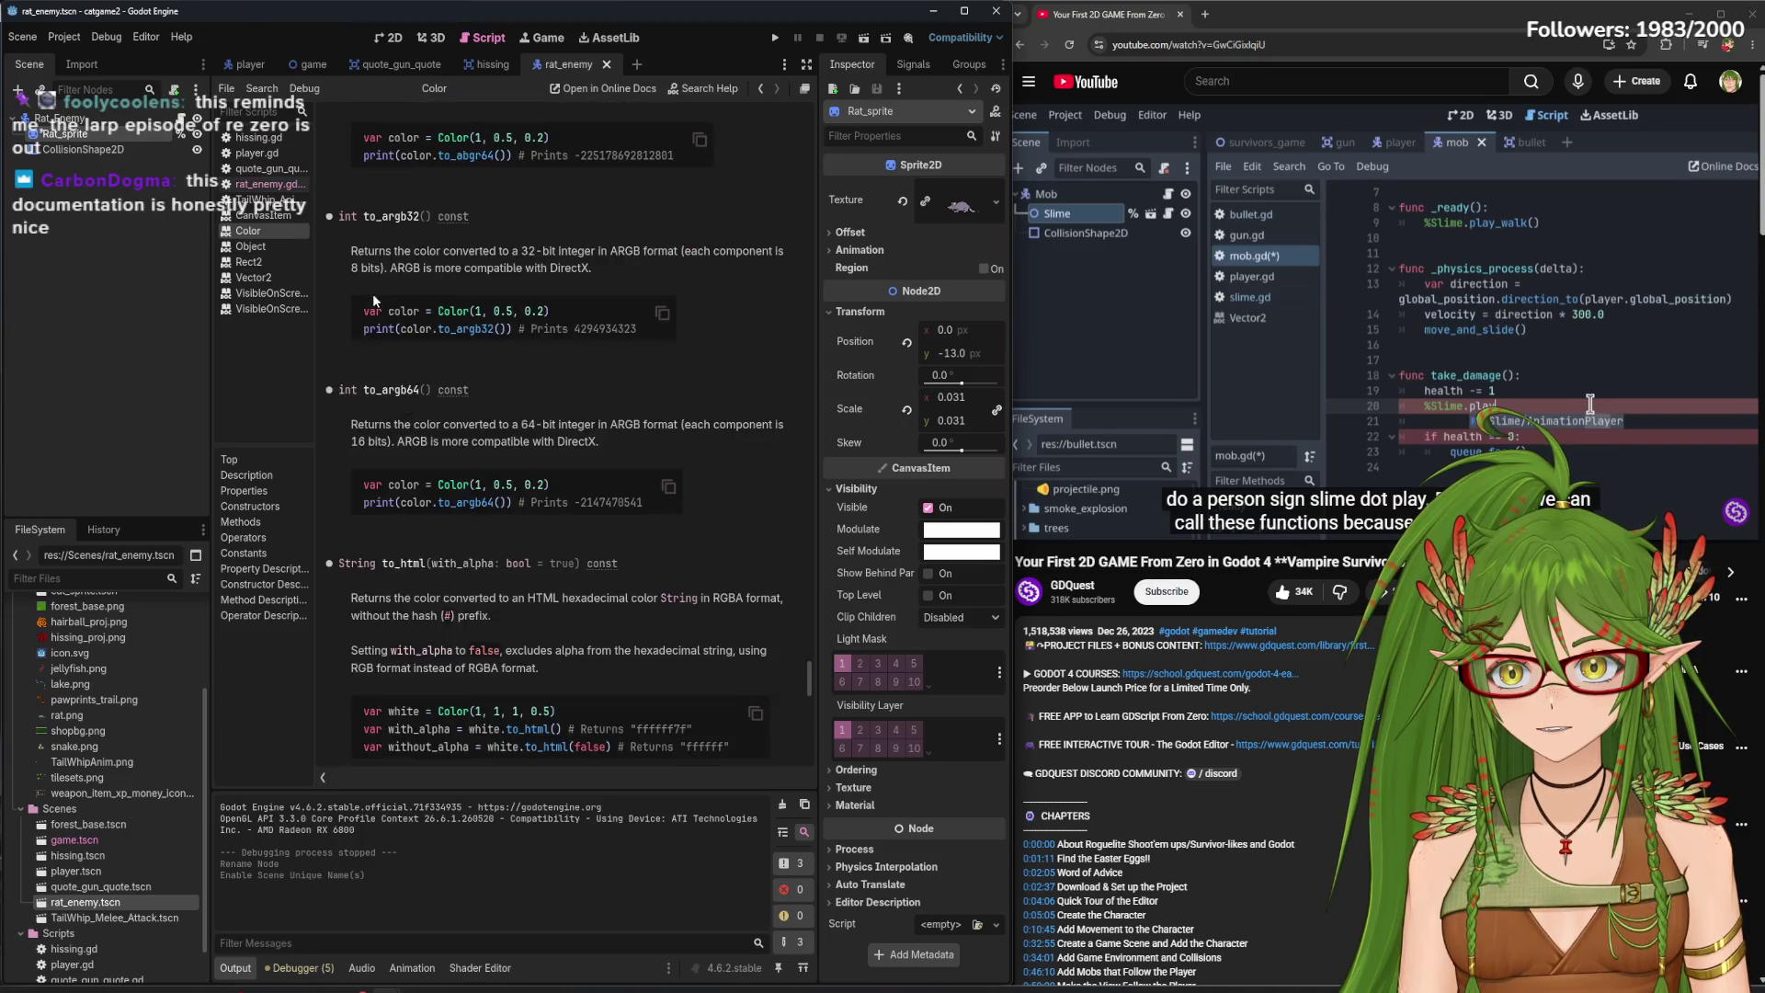
{"action": "scroll", "coordinate": [376, 305], "scroll_direction": "up", "scroll_amount": 15}
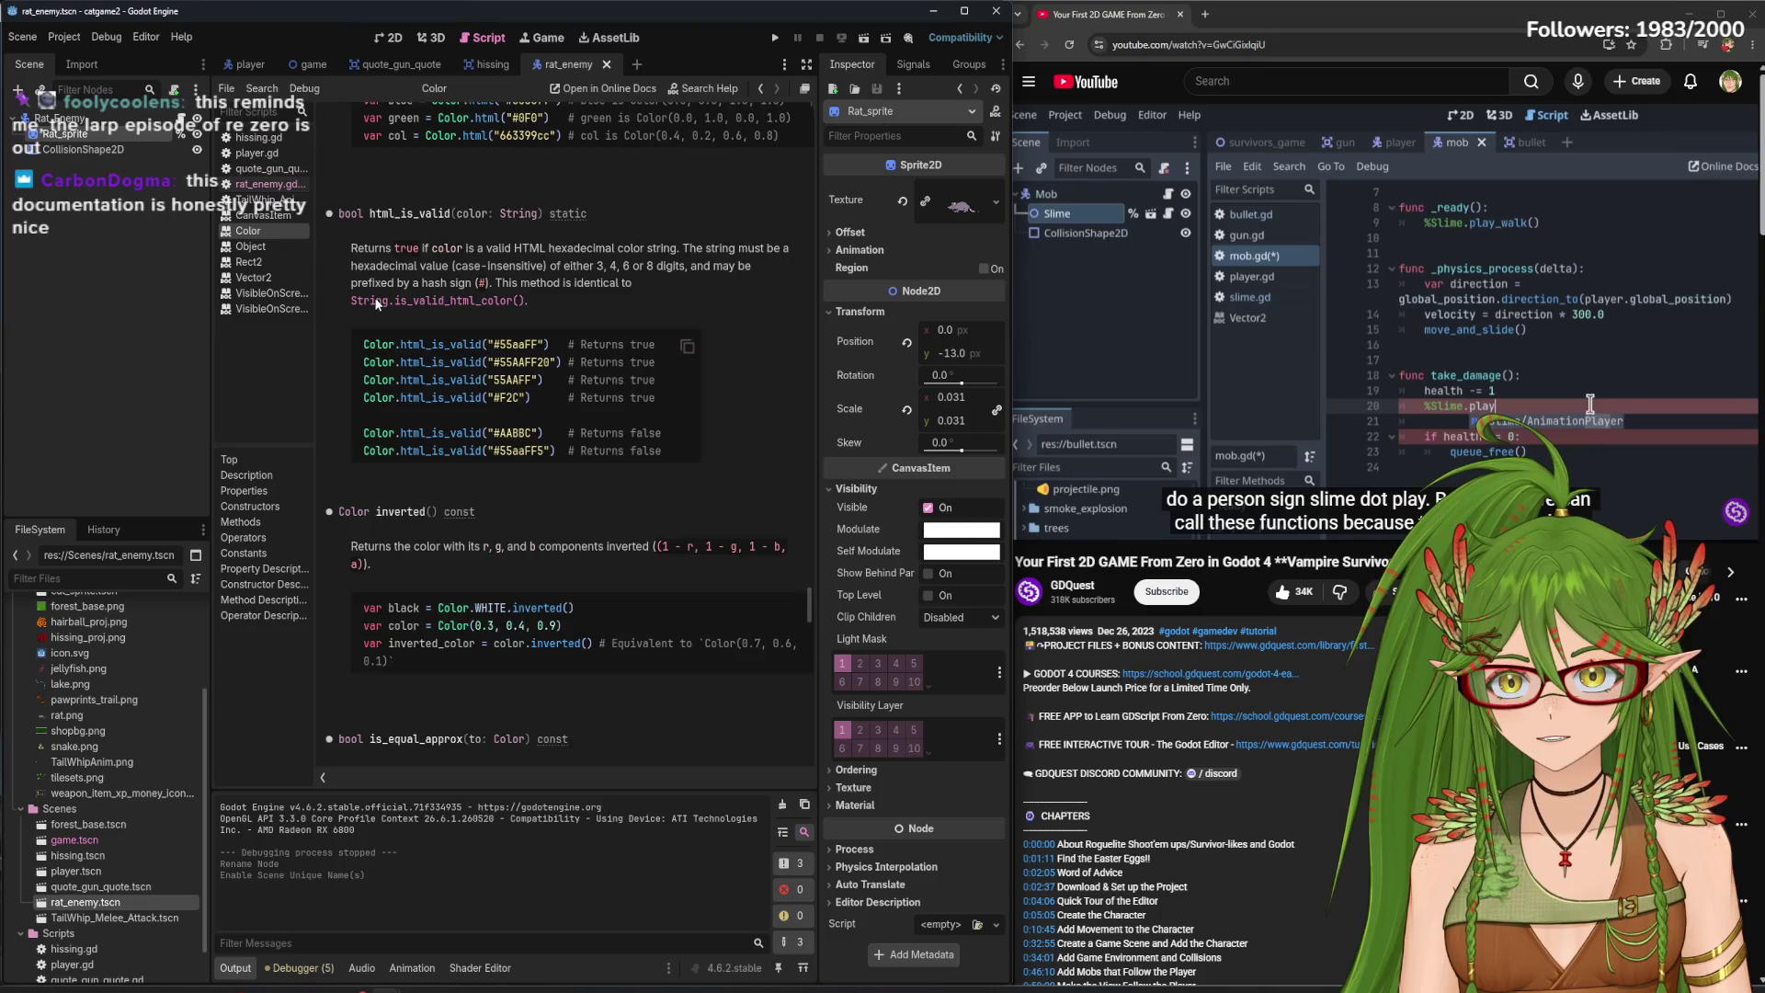
{"action": "scroll", "coordinate": [377, 294], "scroll_direction": "up", "scroll_amount": 15}
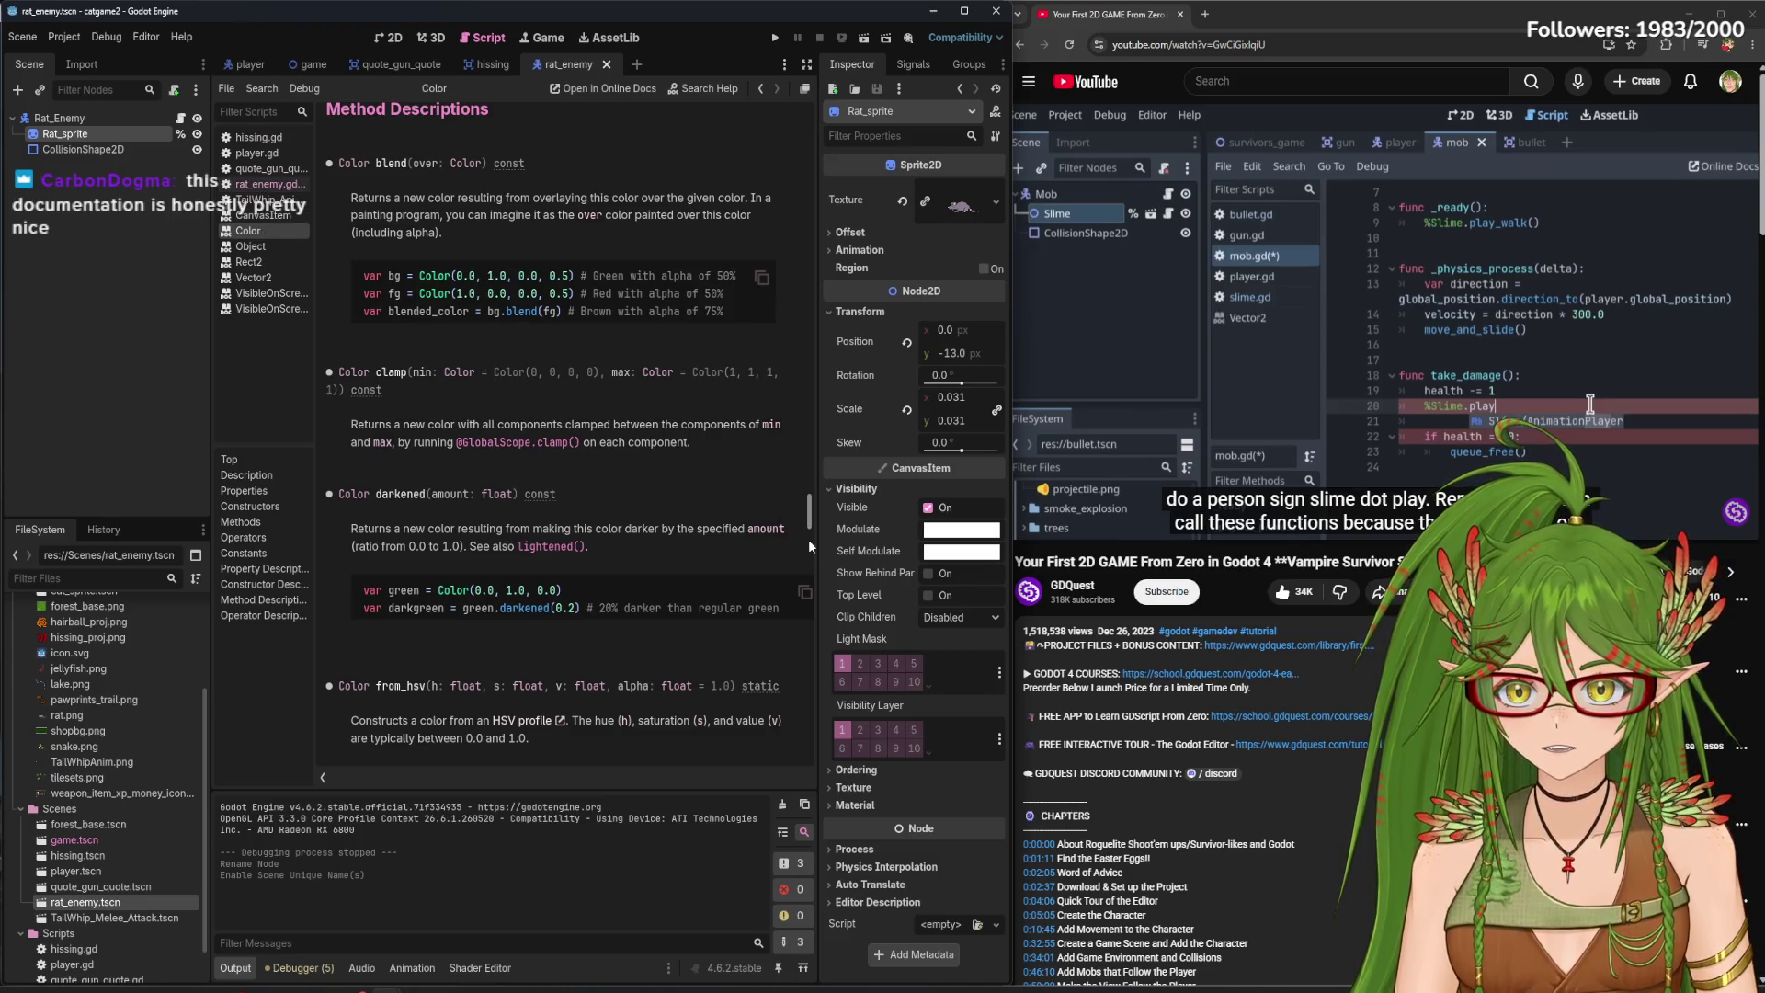
{"action": "left_click_drag", "start_coordinate": [808, 539], "coordinate": [824, 758]}
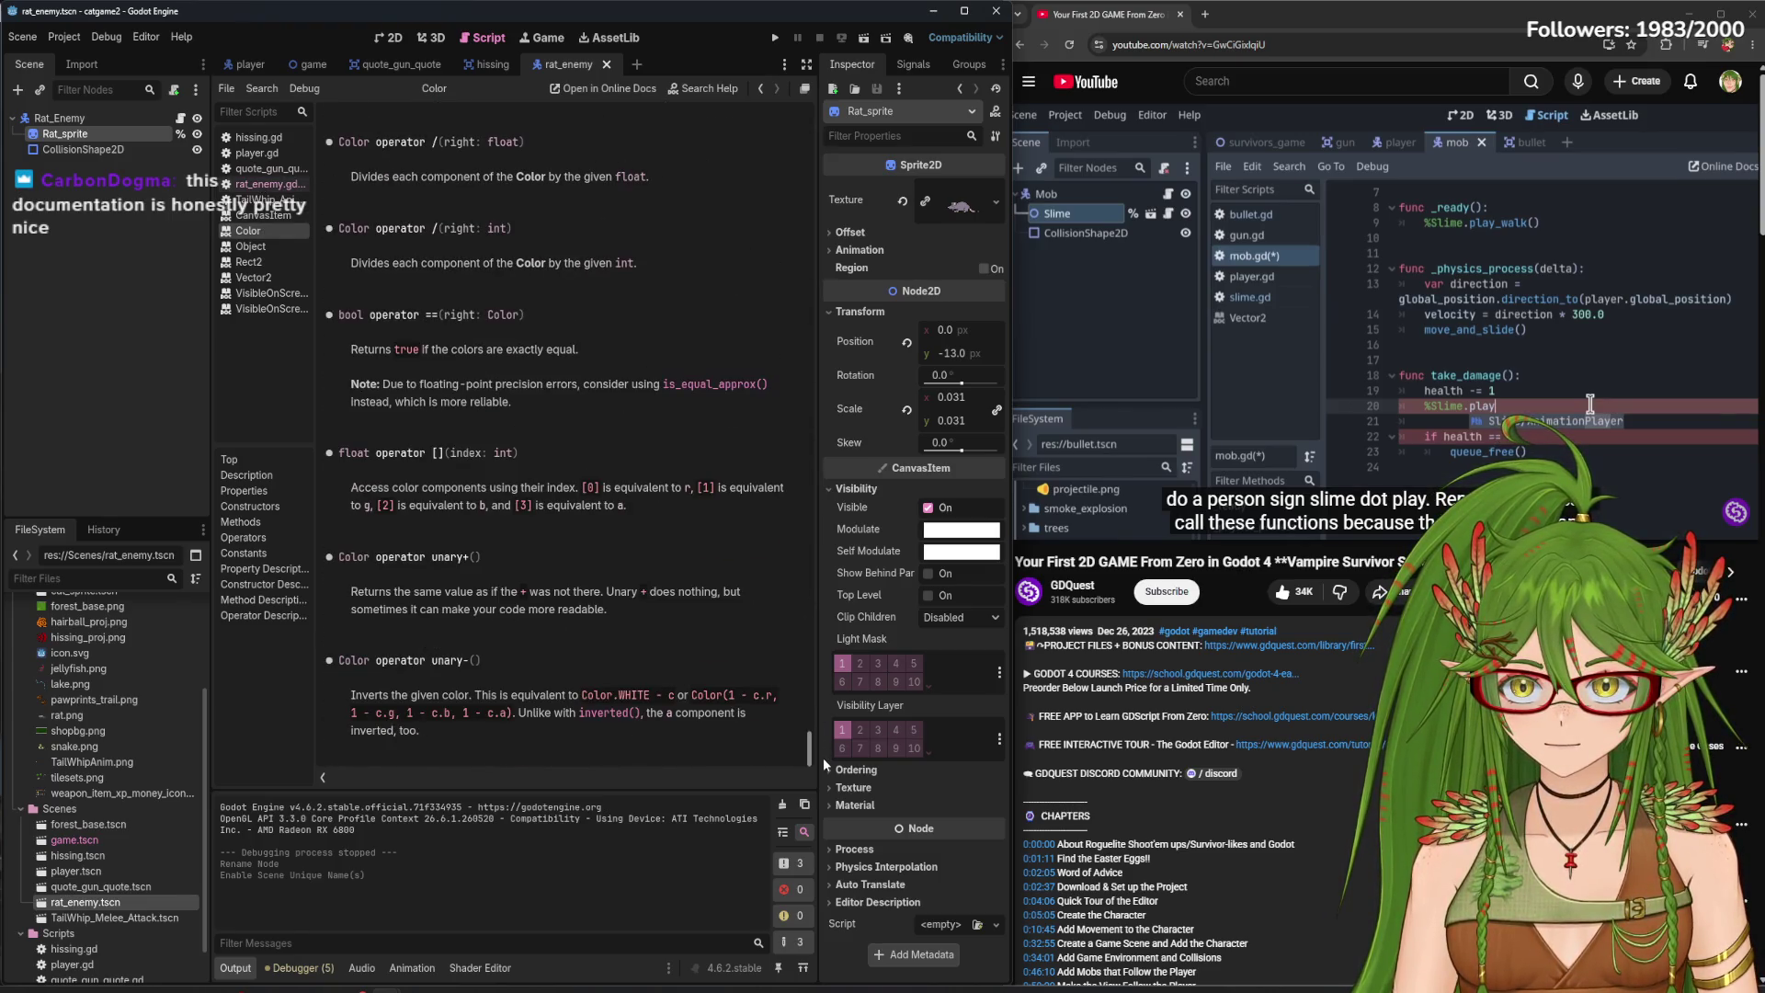
- Switch to the hissing.gd projectile script after glancing at player.gd
{"action": "left_click", "coordinate": [256, 138]}
{"action": "left_click", "coordinate": [256, 152]}
{"action": "left_click", "coordinate": [257, 138]}
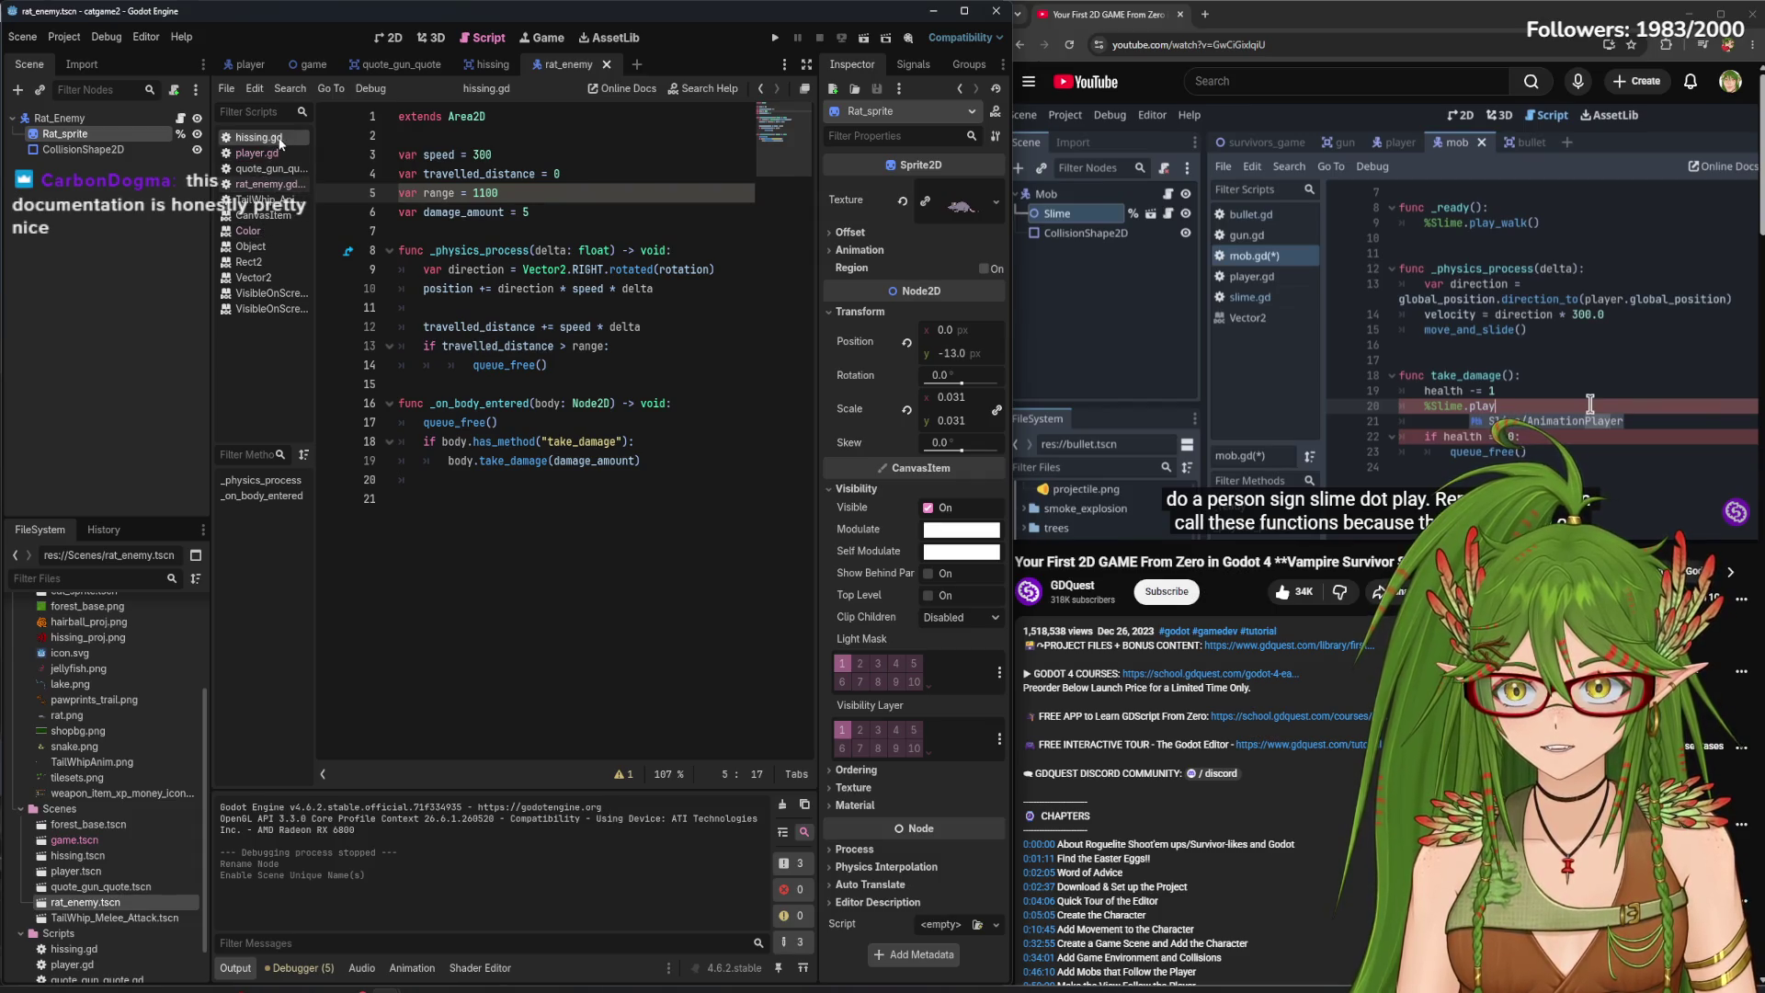
- In rat_enemy.gd, type 'Color = false' on line 22 and '= true' after the red tint on line 20
{"action": "left_click", "coordinate": [266, 183]}
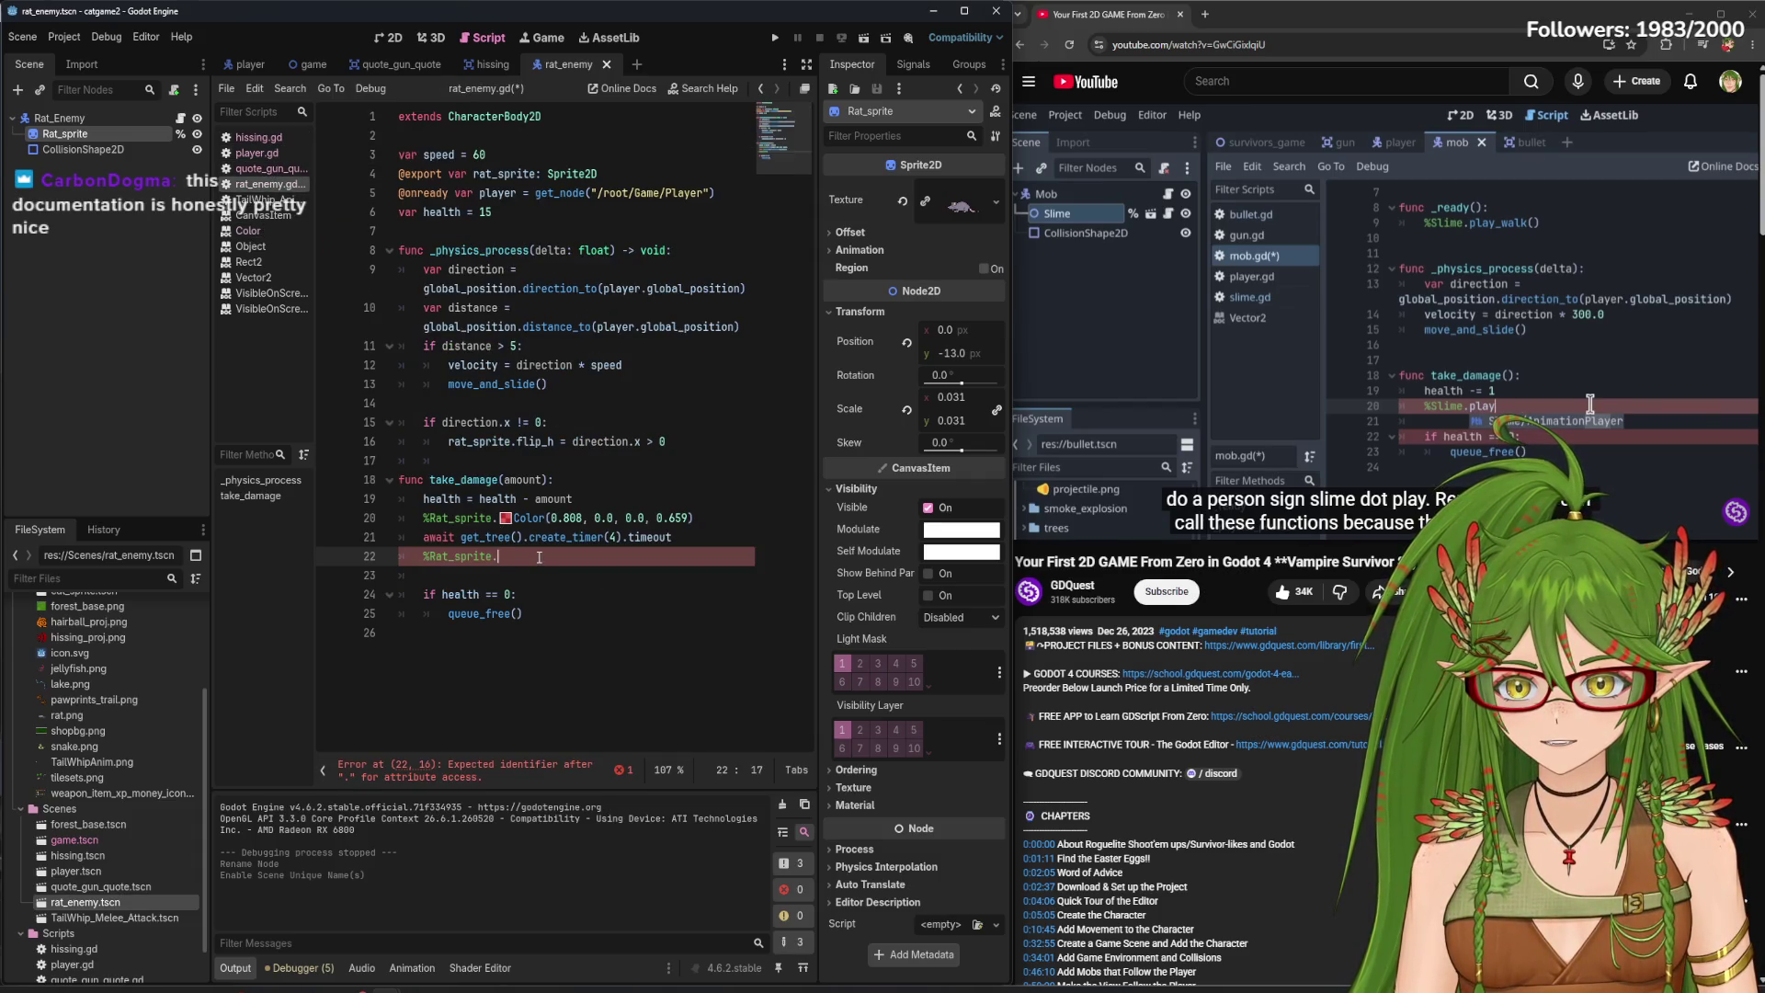
{"action": "type", "text": "Color"}
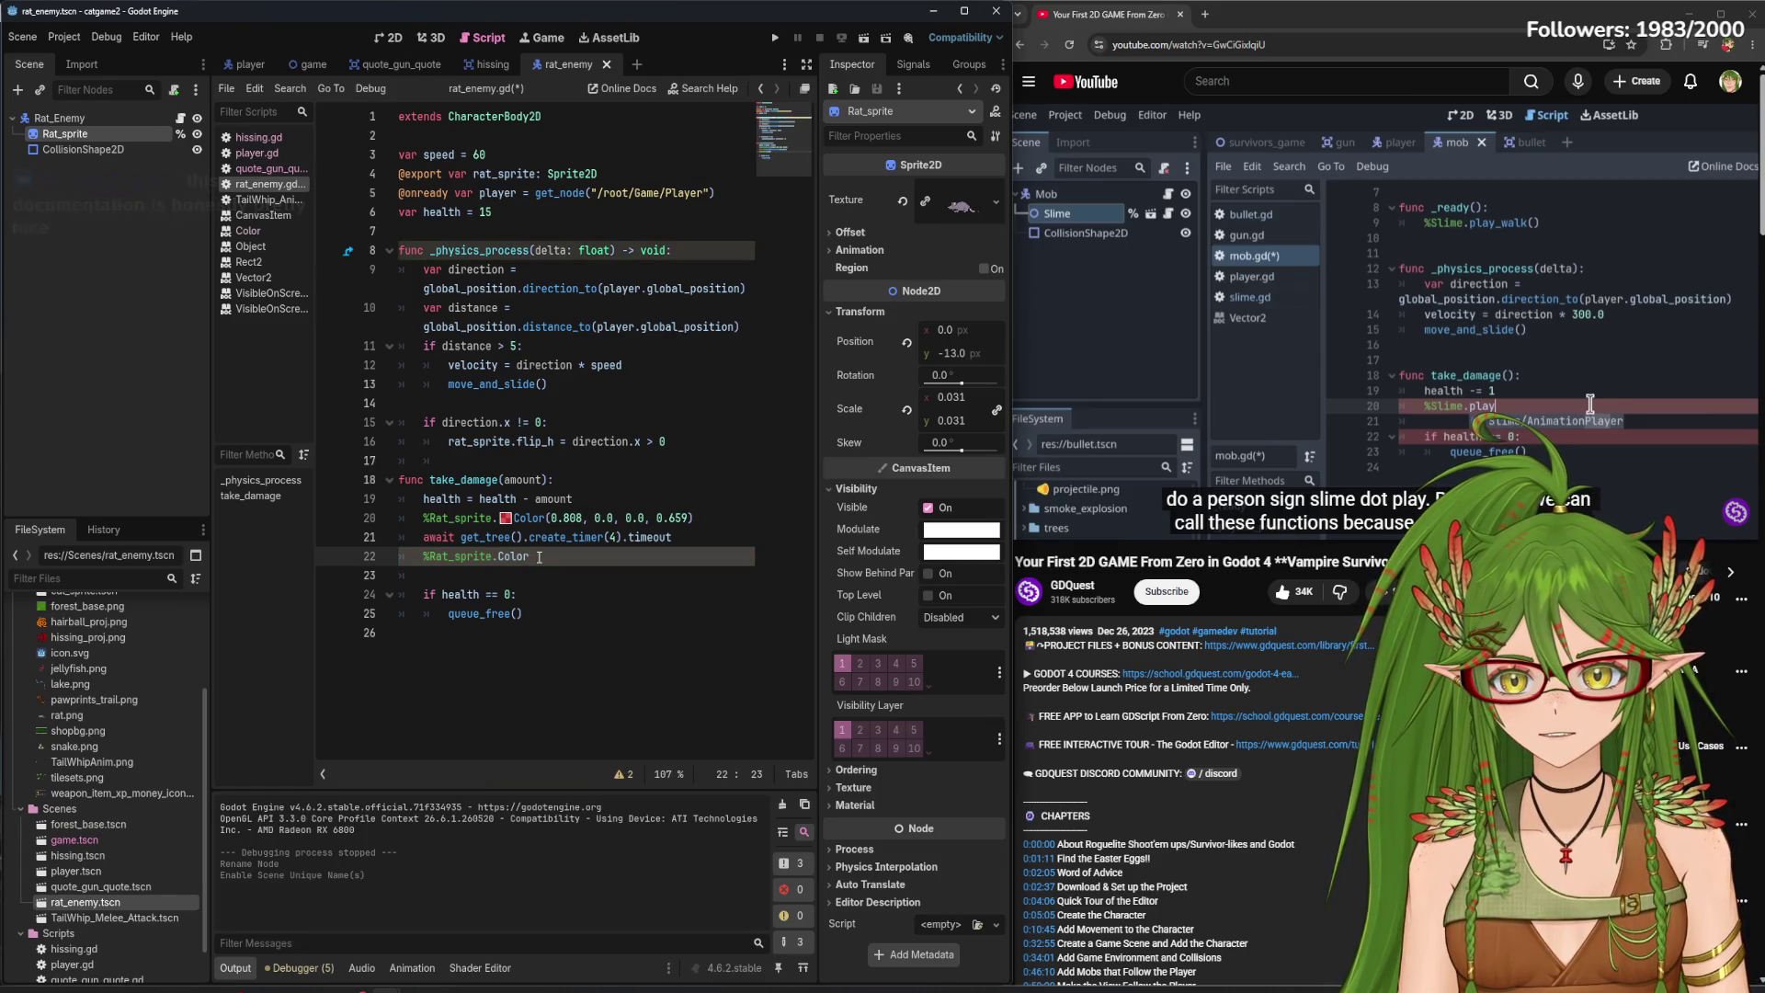
{"action": "type", "text": " = false"}
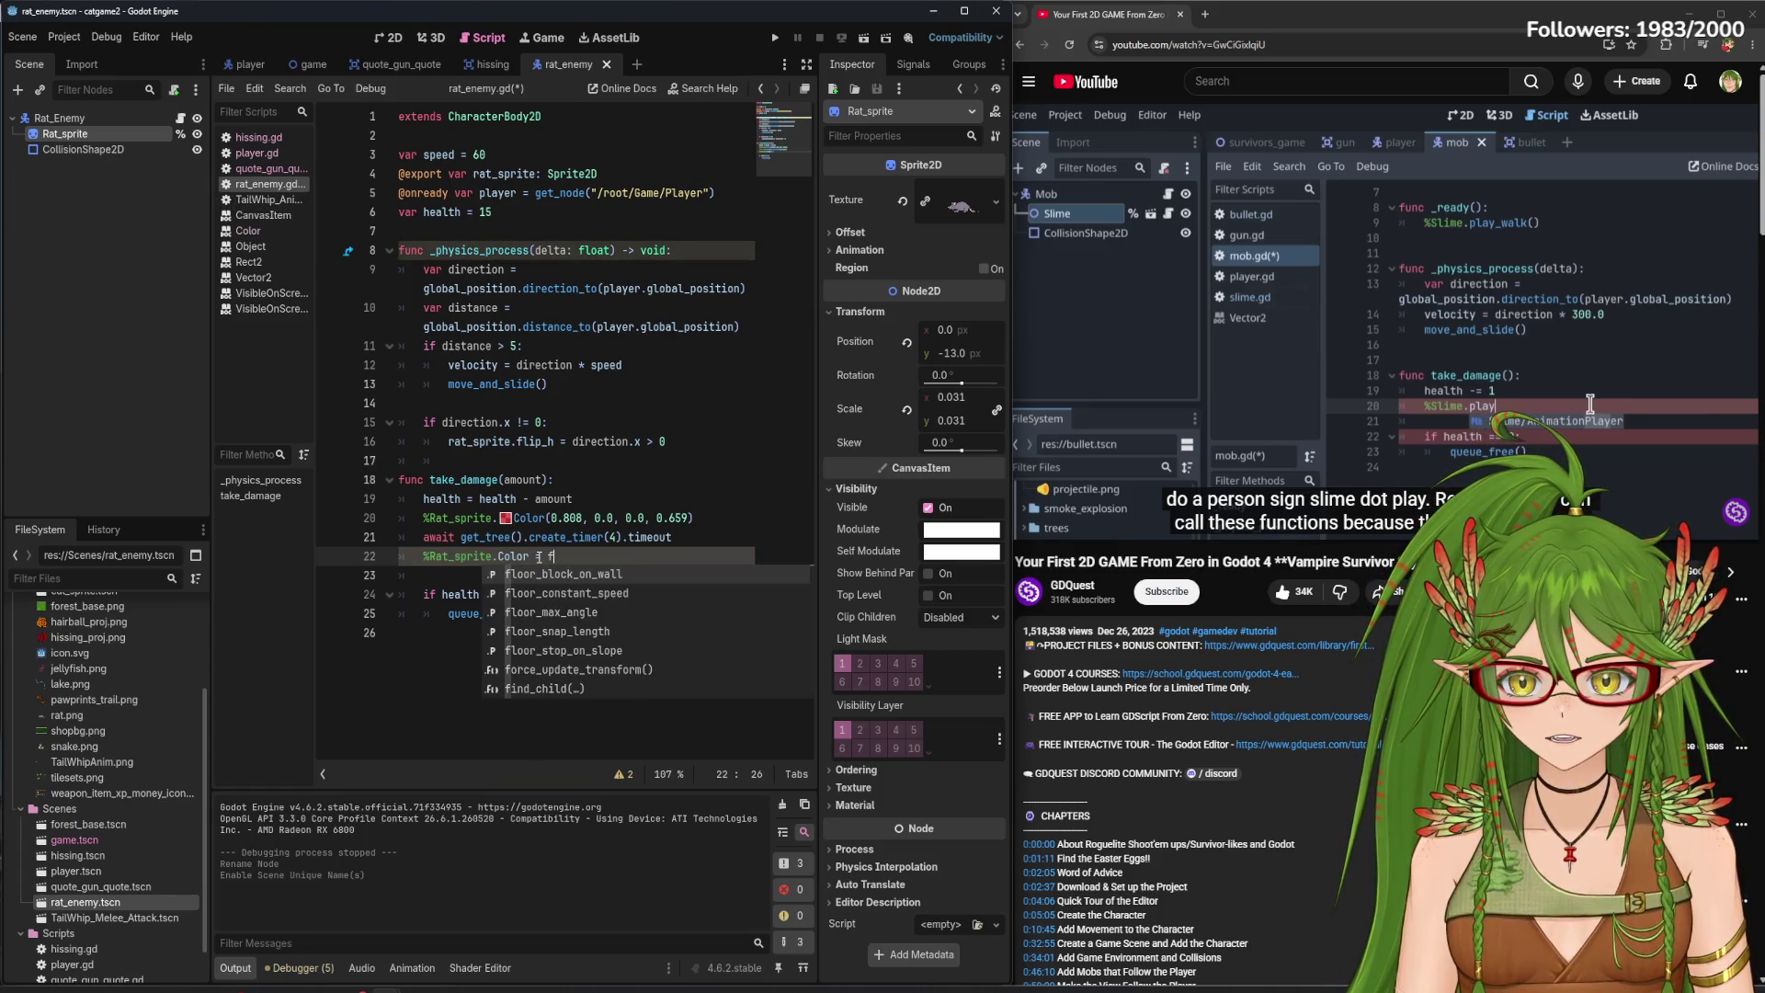
{"action": "left_click", "coordinate": [582, 568]}
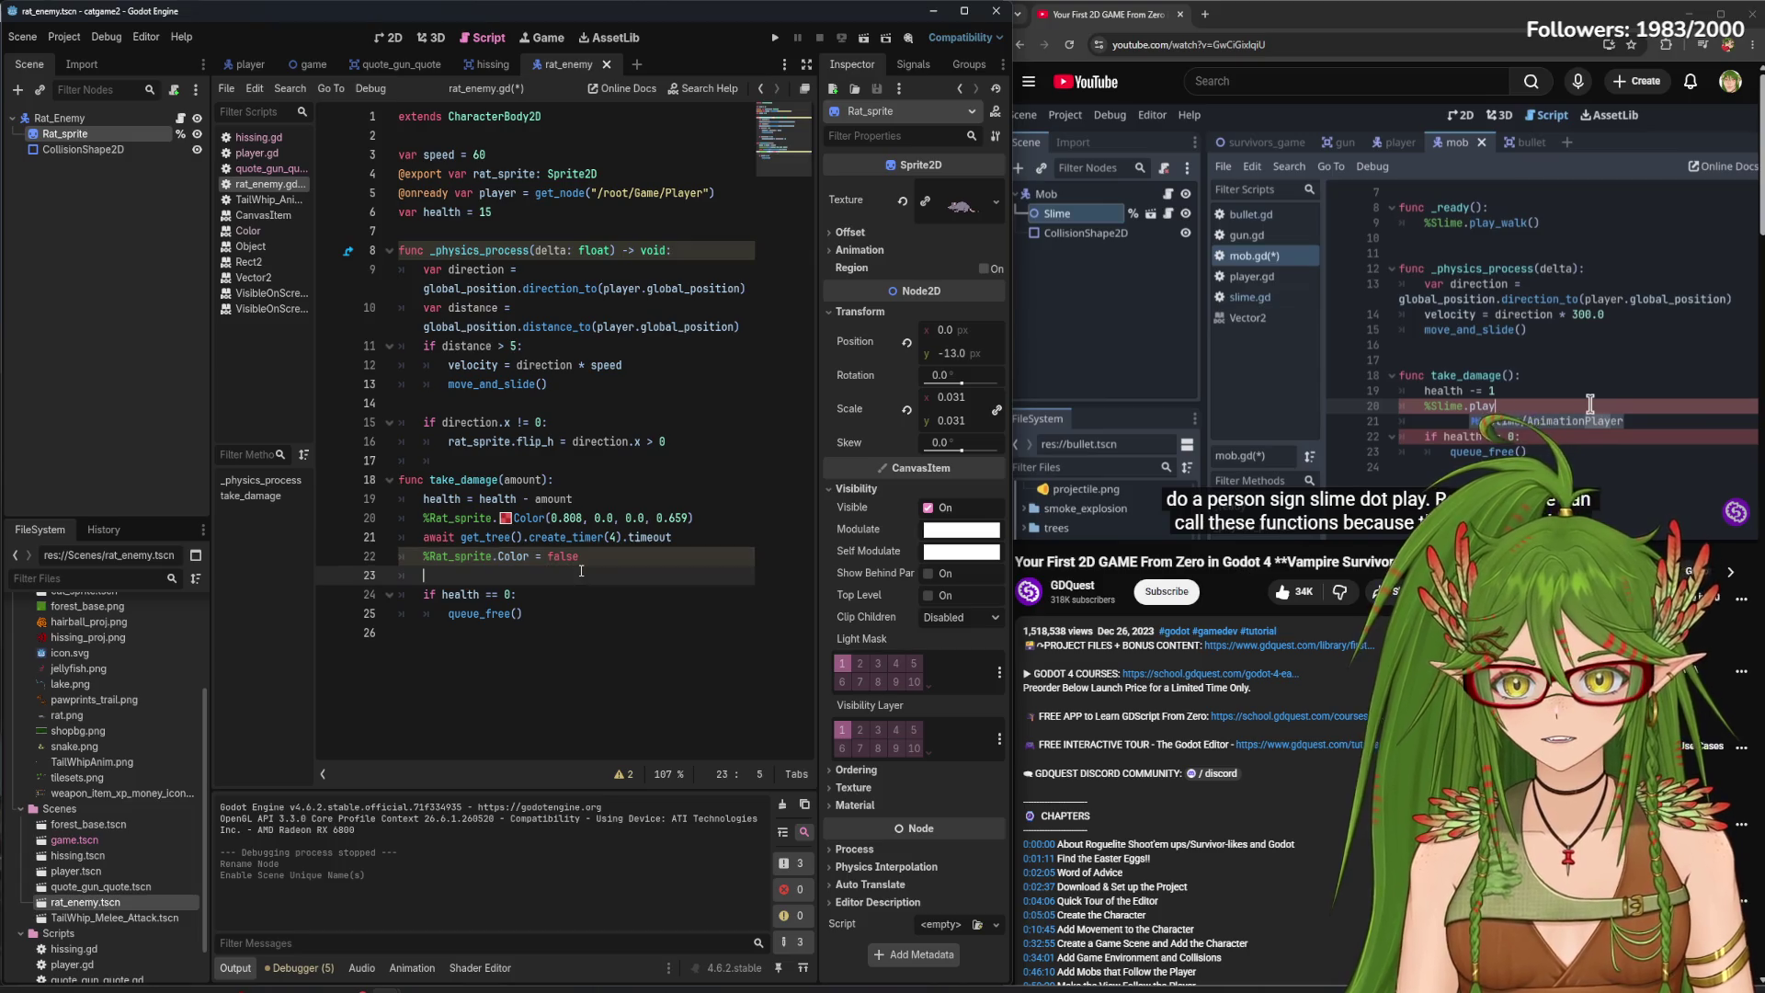
{"action": "left_click", "coordinate": [716, 520]}
{"action": "type", "text": "= true"}
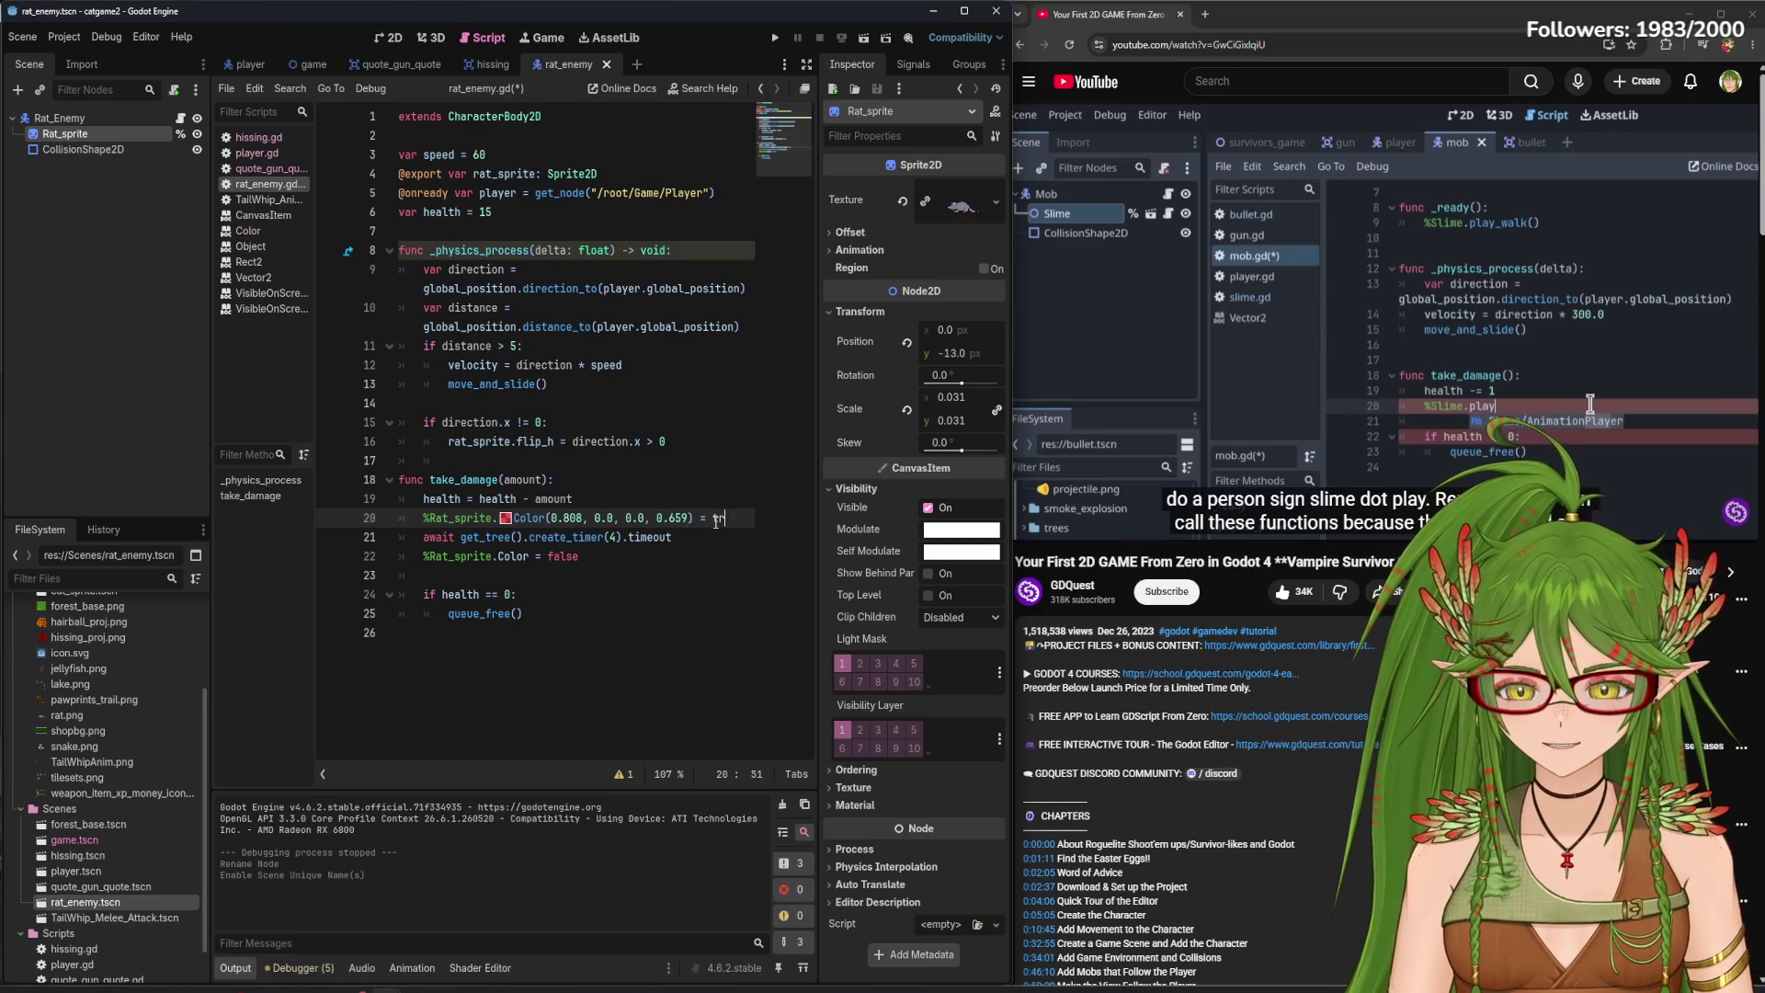
- Save rat_enemy.gd and run the project to test the damage tint
{"action": "left_click", "coordinate": [654, 576]}
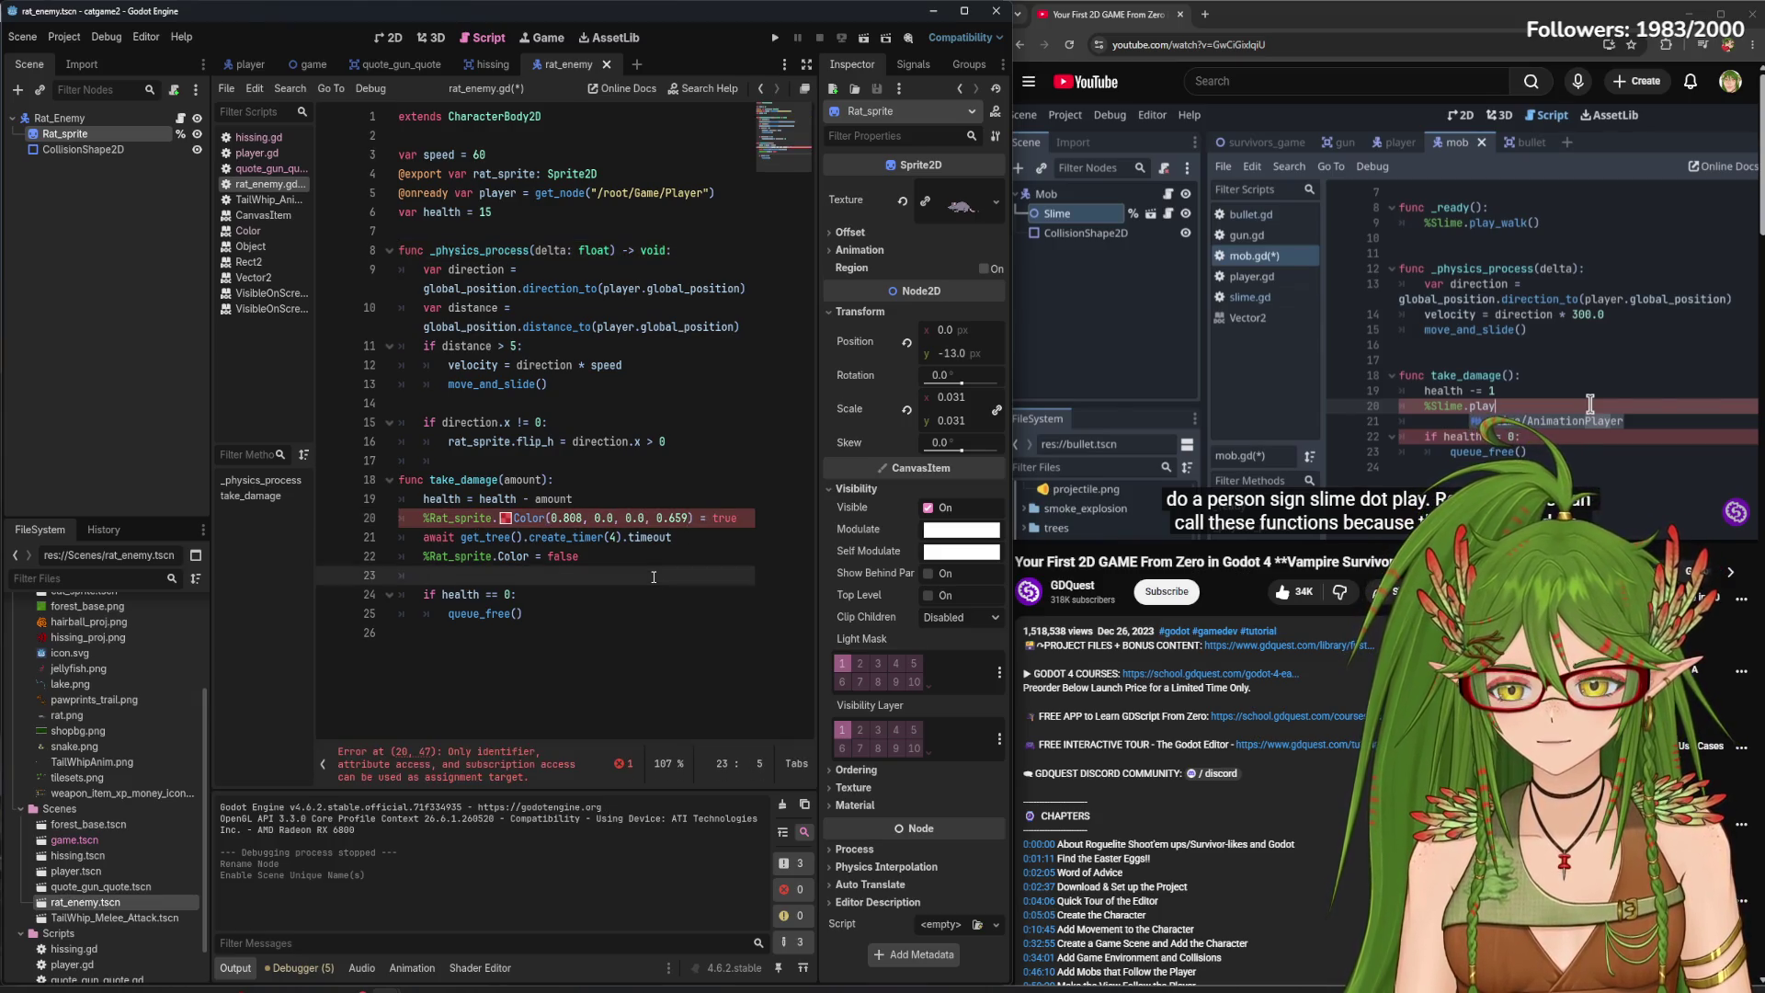
{"action": "left_click", "coordinate": [742, 515]}
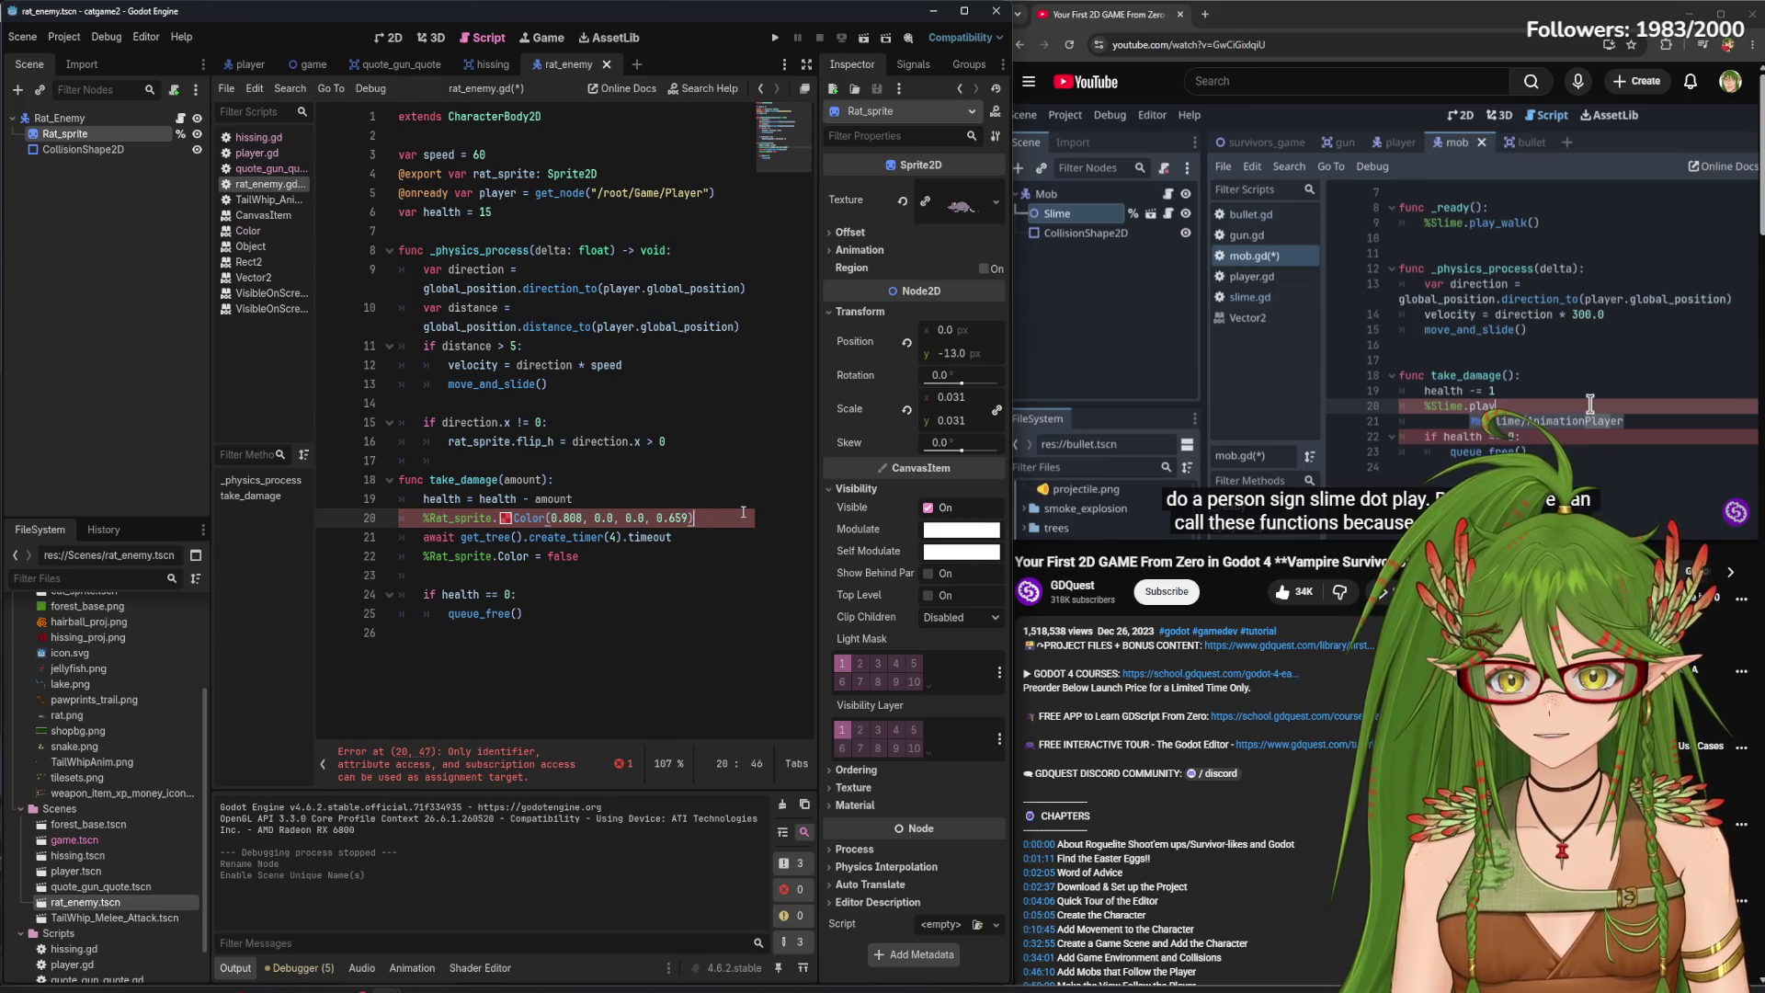
{"action": "key", "text": "ctrl+s"}
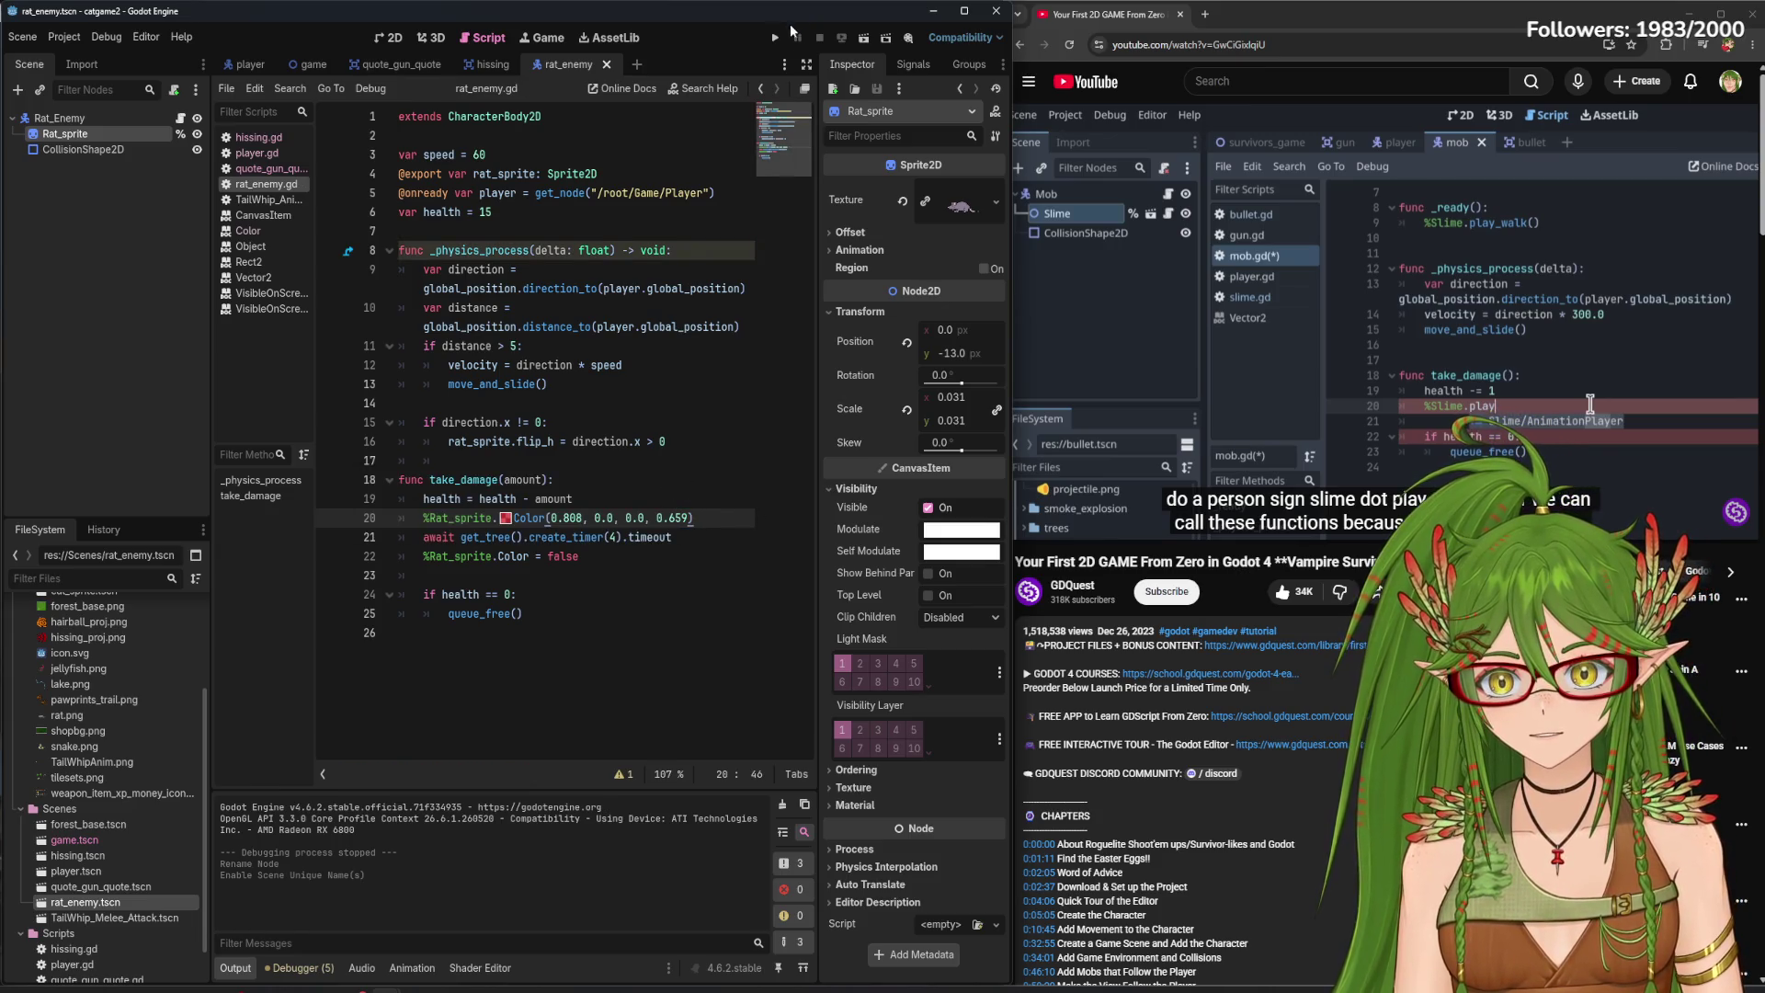
{"action": "left_click", "coordinate": [775, 37]}
- Remove the stray 'ww' and delete 'false' from the end of line 22
{"action": "type", "text": "ww"}
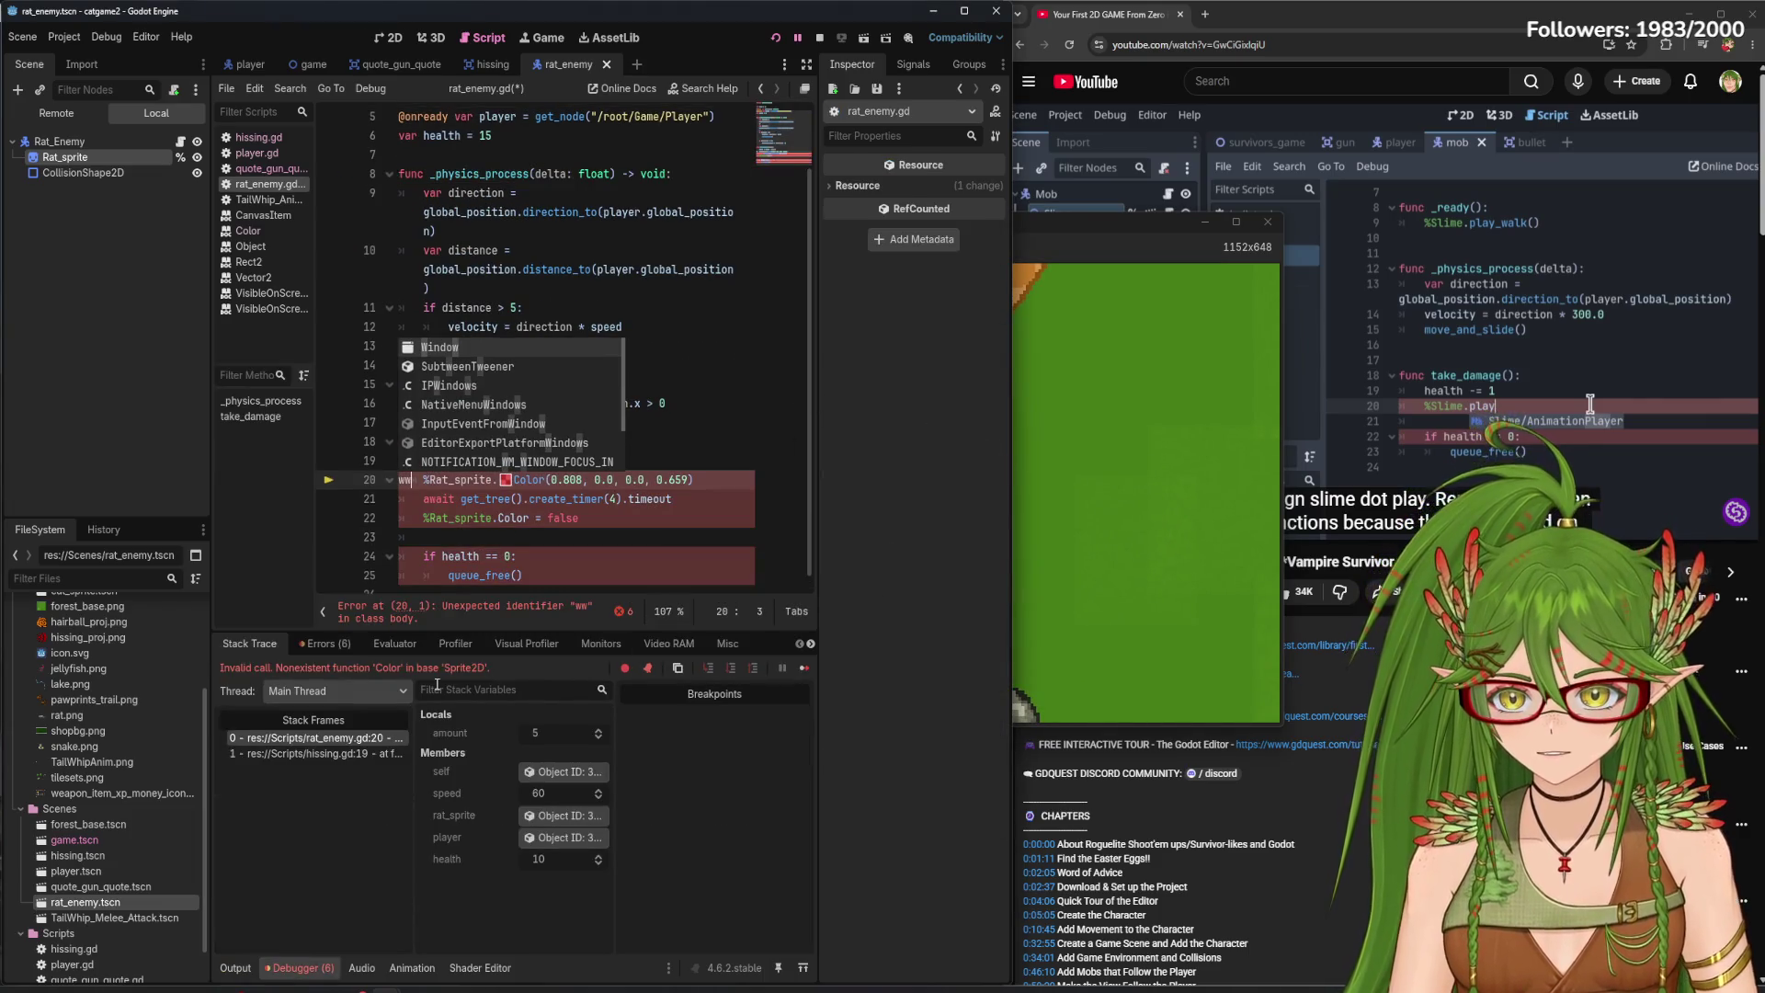
{"action": "key", "text": "BackSpace"}
{"action": "key", "text": "BackSpace"}
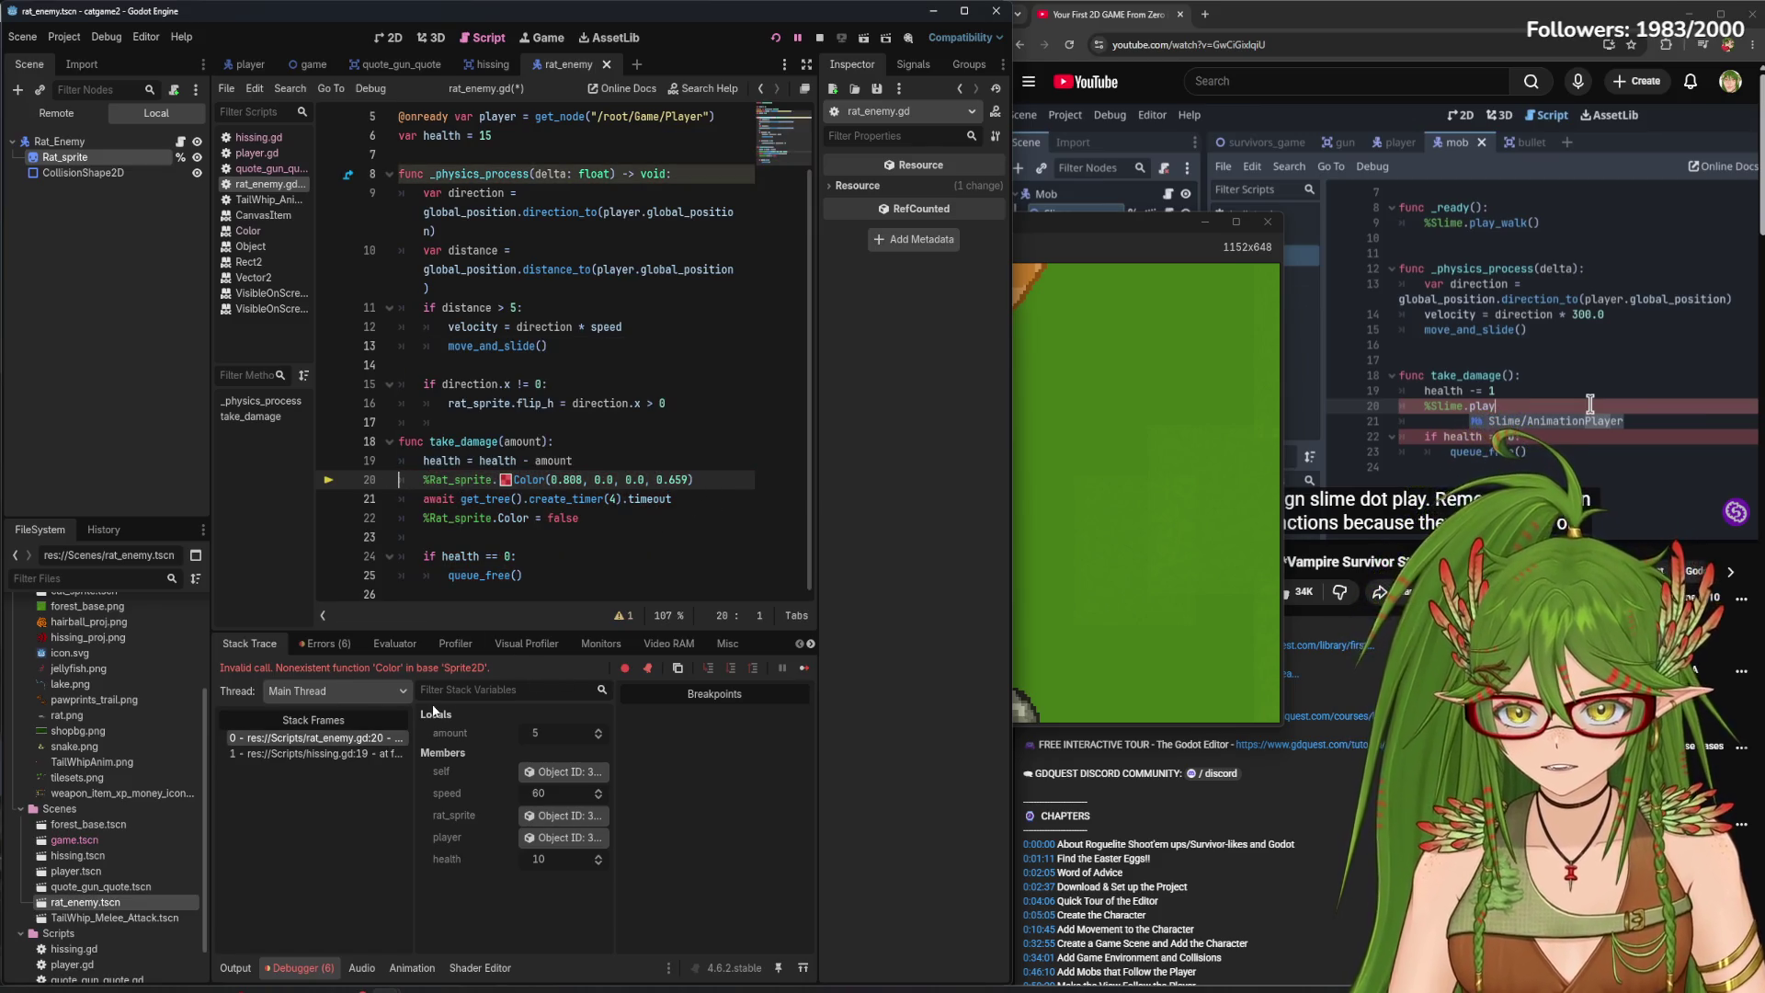
{"action": "left_click", "coordinate": [545, 479]}
{"action": "left_click", "coordinate": [586, 519]}
{"action": "key", "text": "BackSpace"}
{"action": "key", "text": "BackSpace"}
{"action": "key", "text": "BackSpace"}
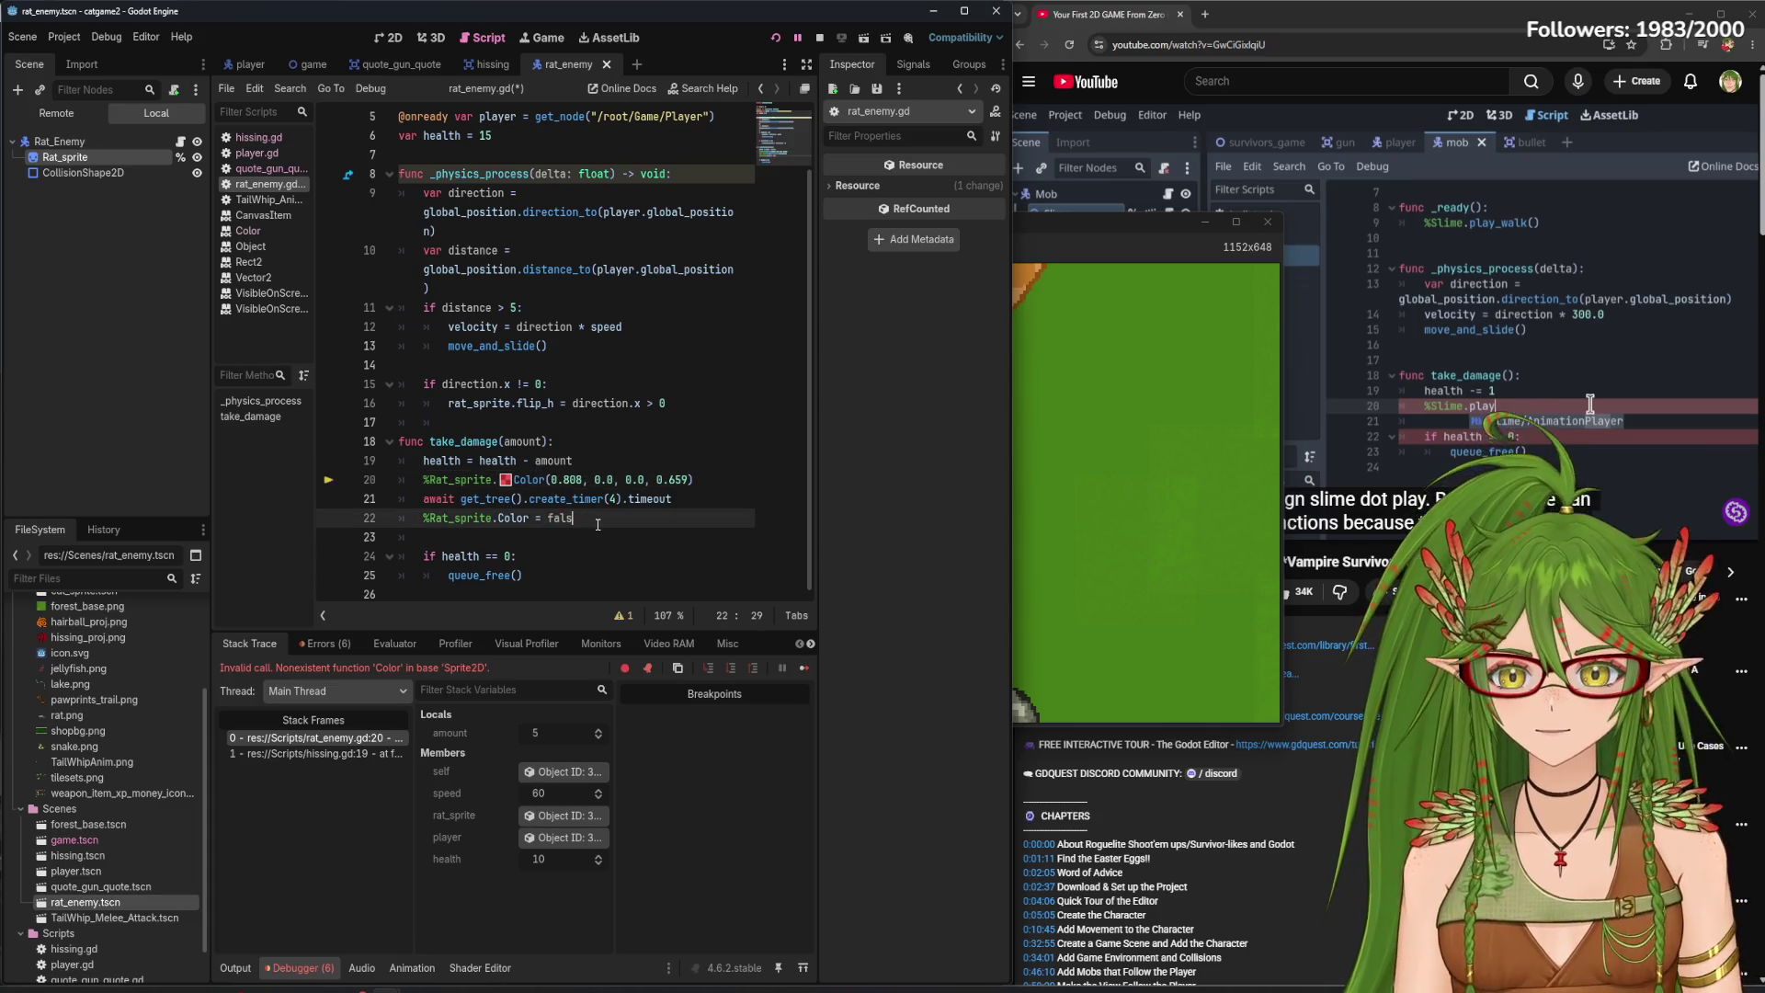
{"action": "key", "text": "Up"}
{"action": "key", "text": "Up"}
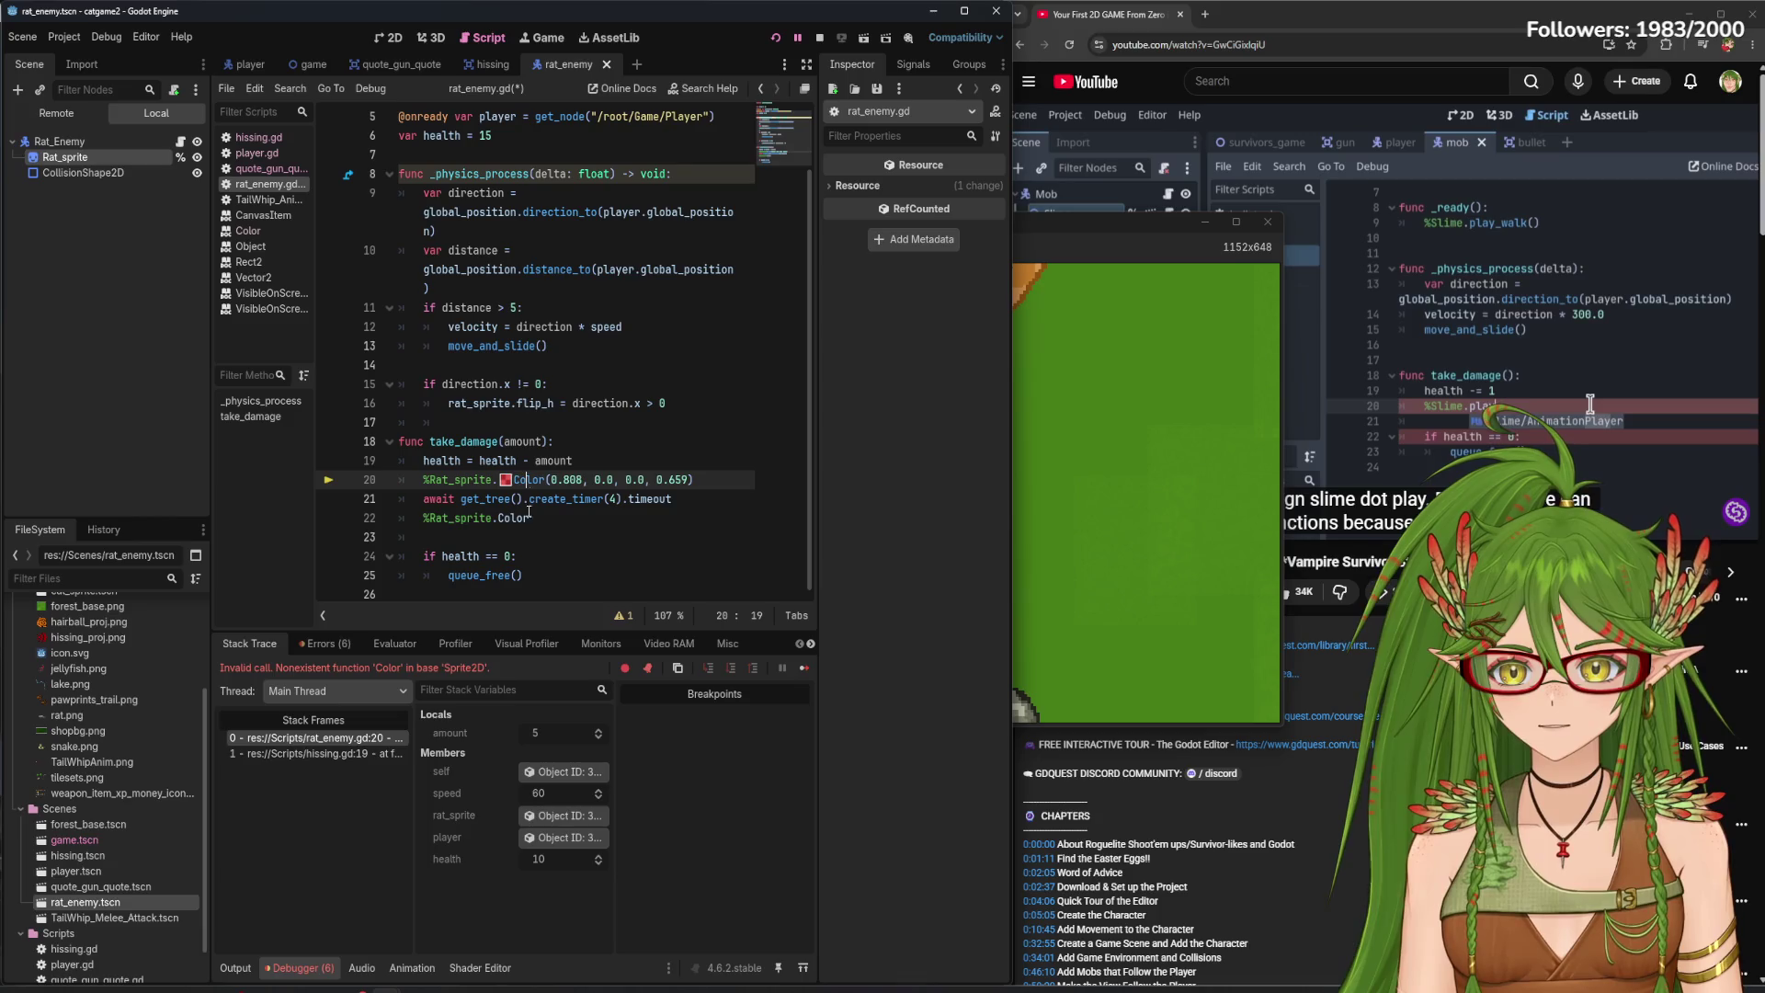
- Collapse the warnings panel and view the Debugger's Errors list showing the Color call error
{"action": "left_click", "coordinate": [624, 615]}
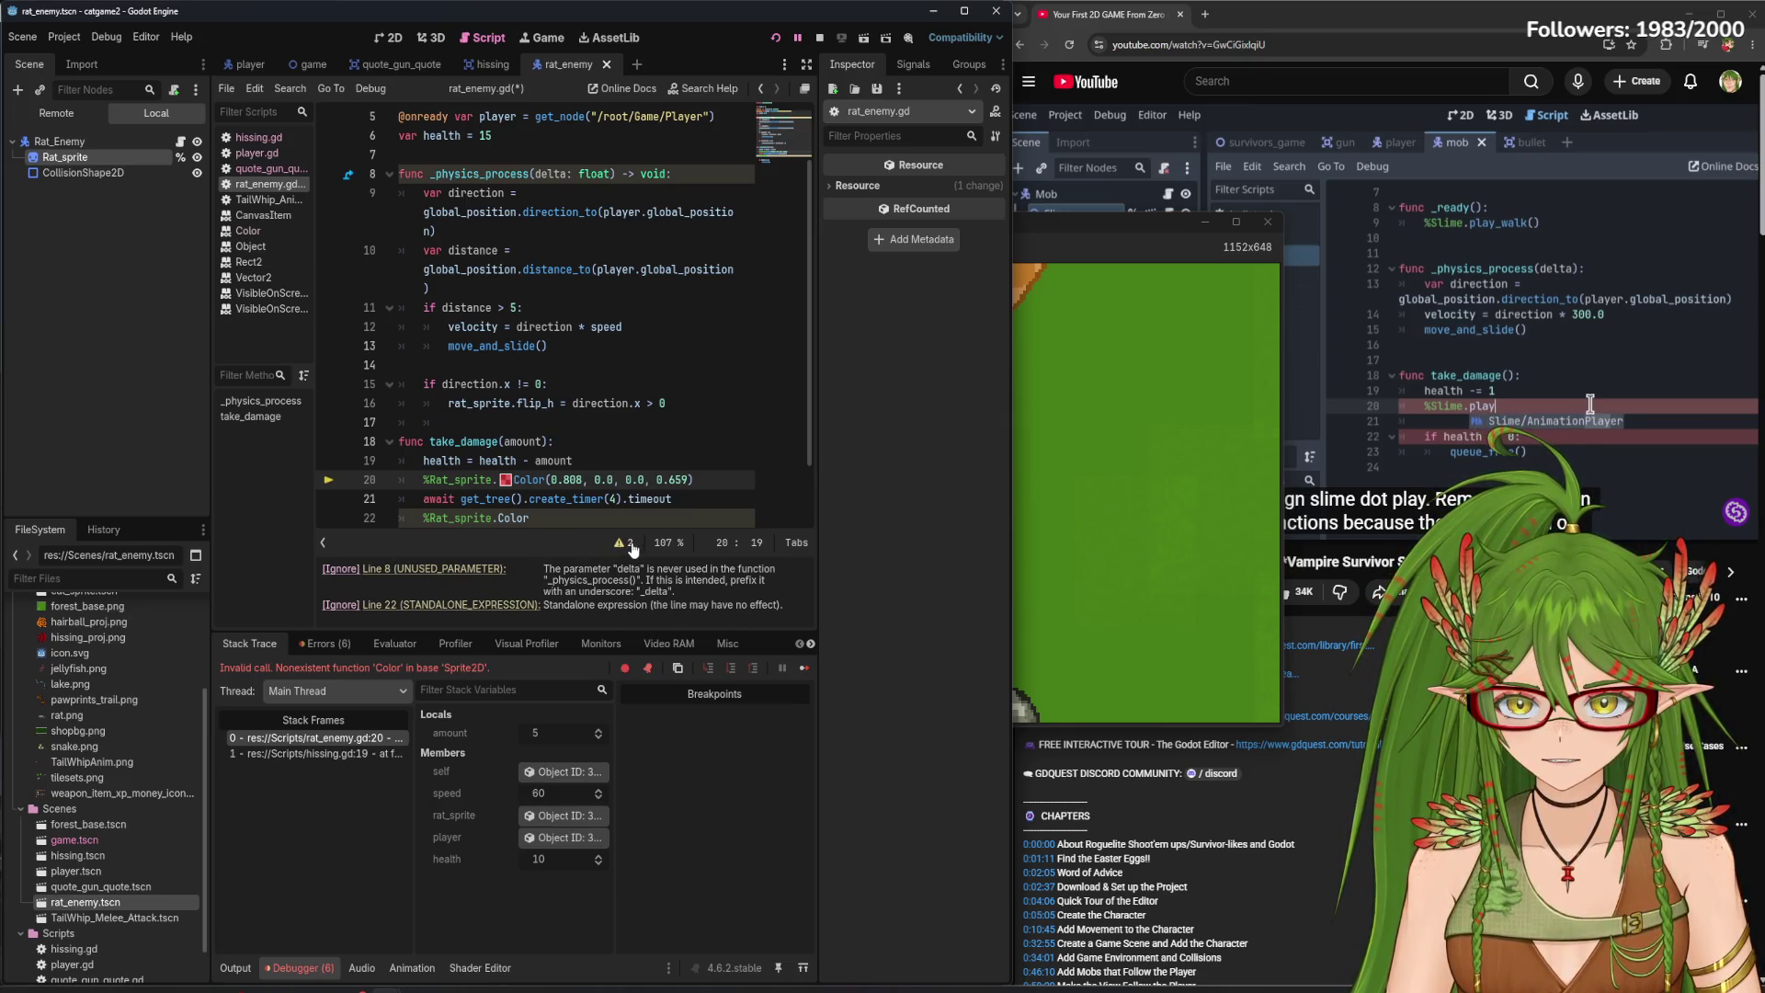
{"action": "left_click_drag", "start_coordinate": [638, 555], "coordinate": [492, 681]}
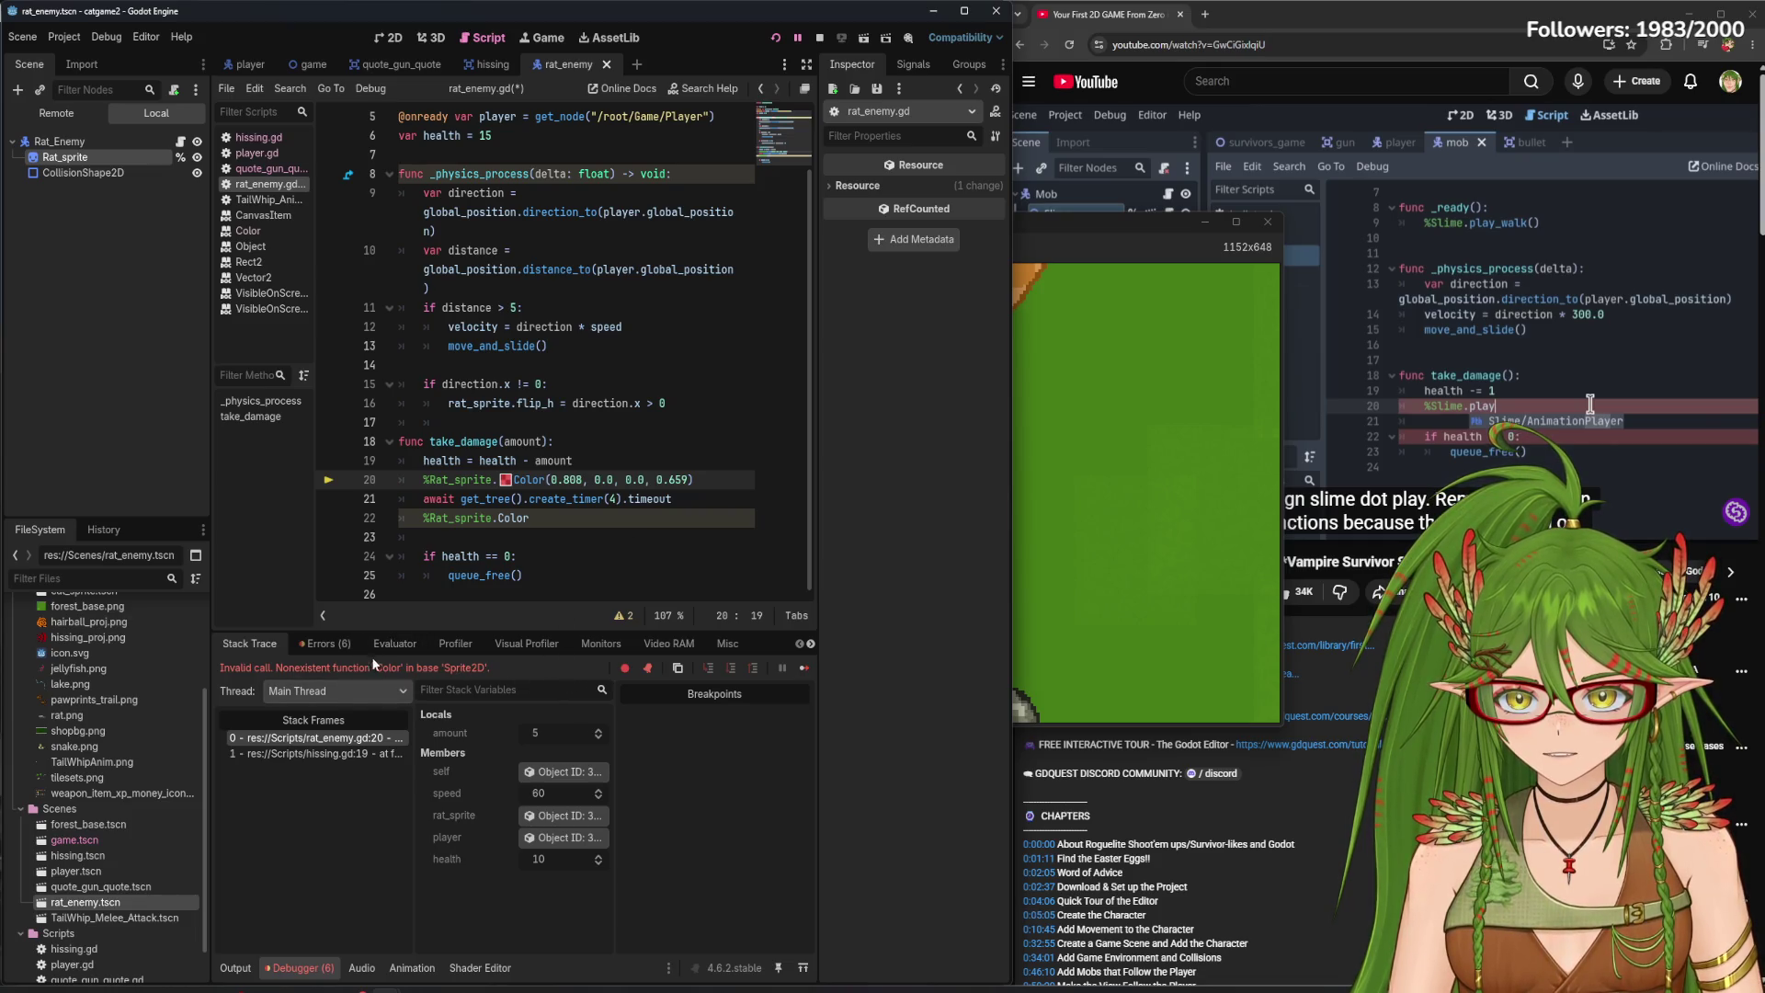
{"action": "left_click", "coordinate": [327, 644]}
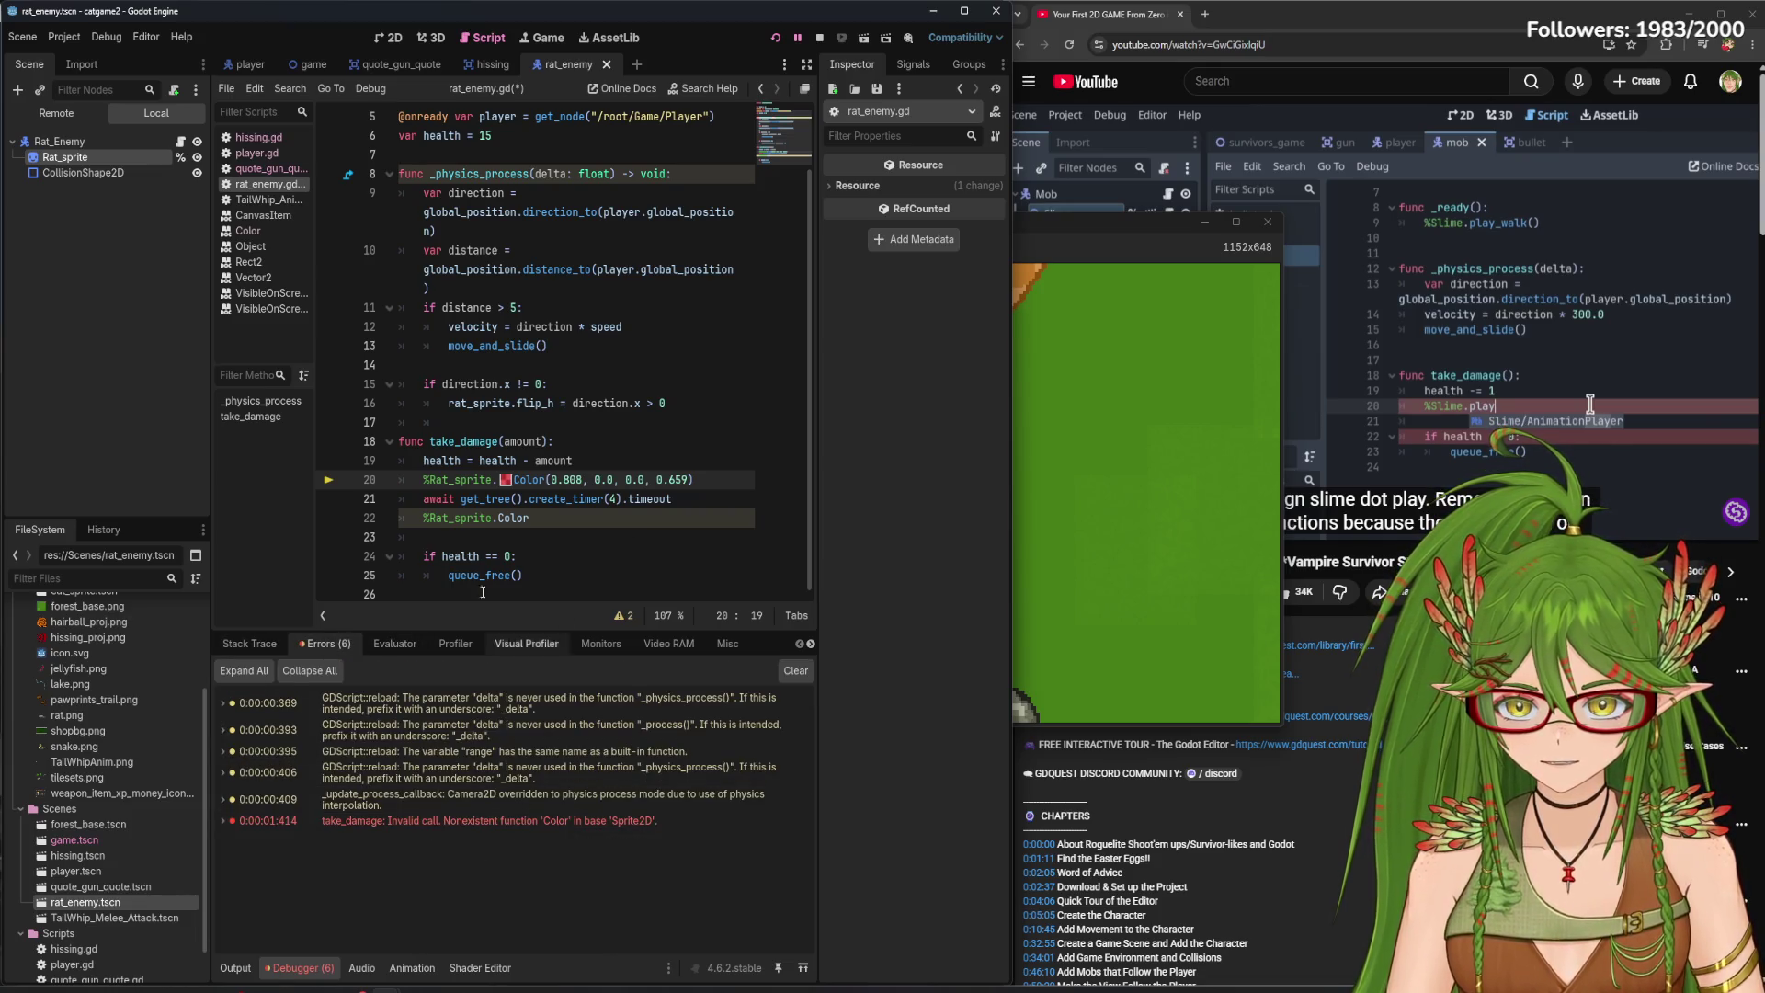
{"action": "left_click", "coordinate": [528, 479]}
{"action": "left_click", "coordinate": [530, 481], "text": "ctrl"}
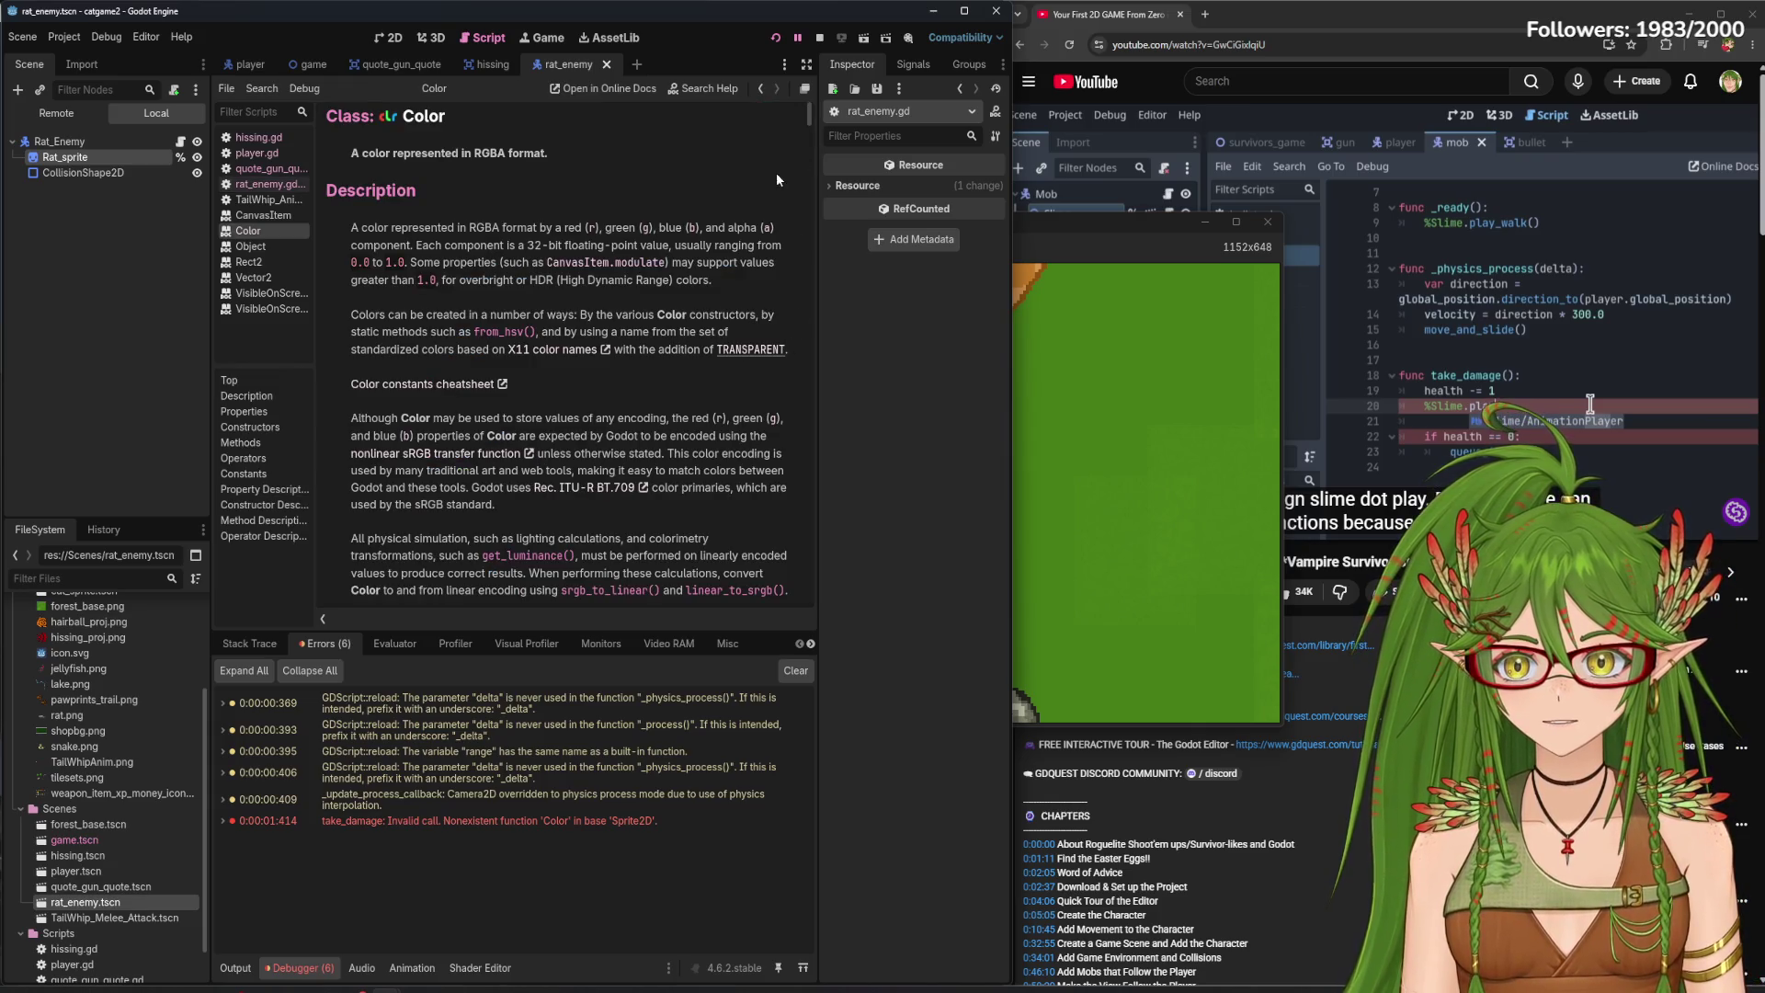
{"action": "scroll", "coordinate": [804, 122], "scroll_direction": "down", "scroll_amount": 10}
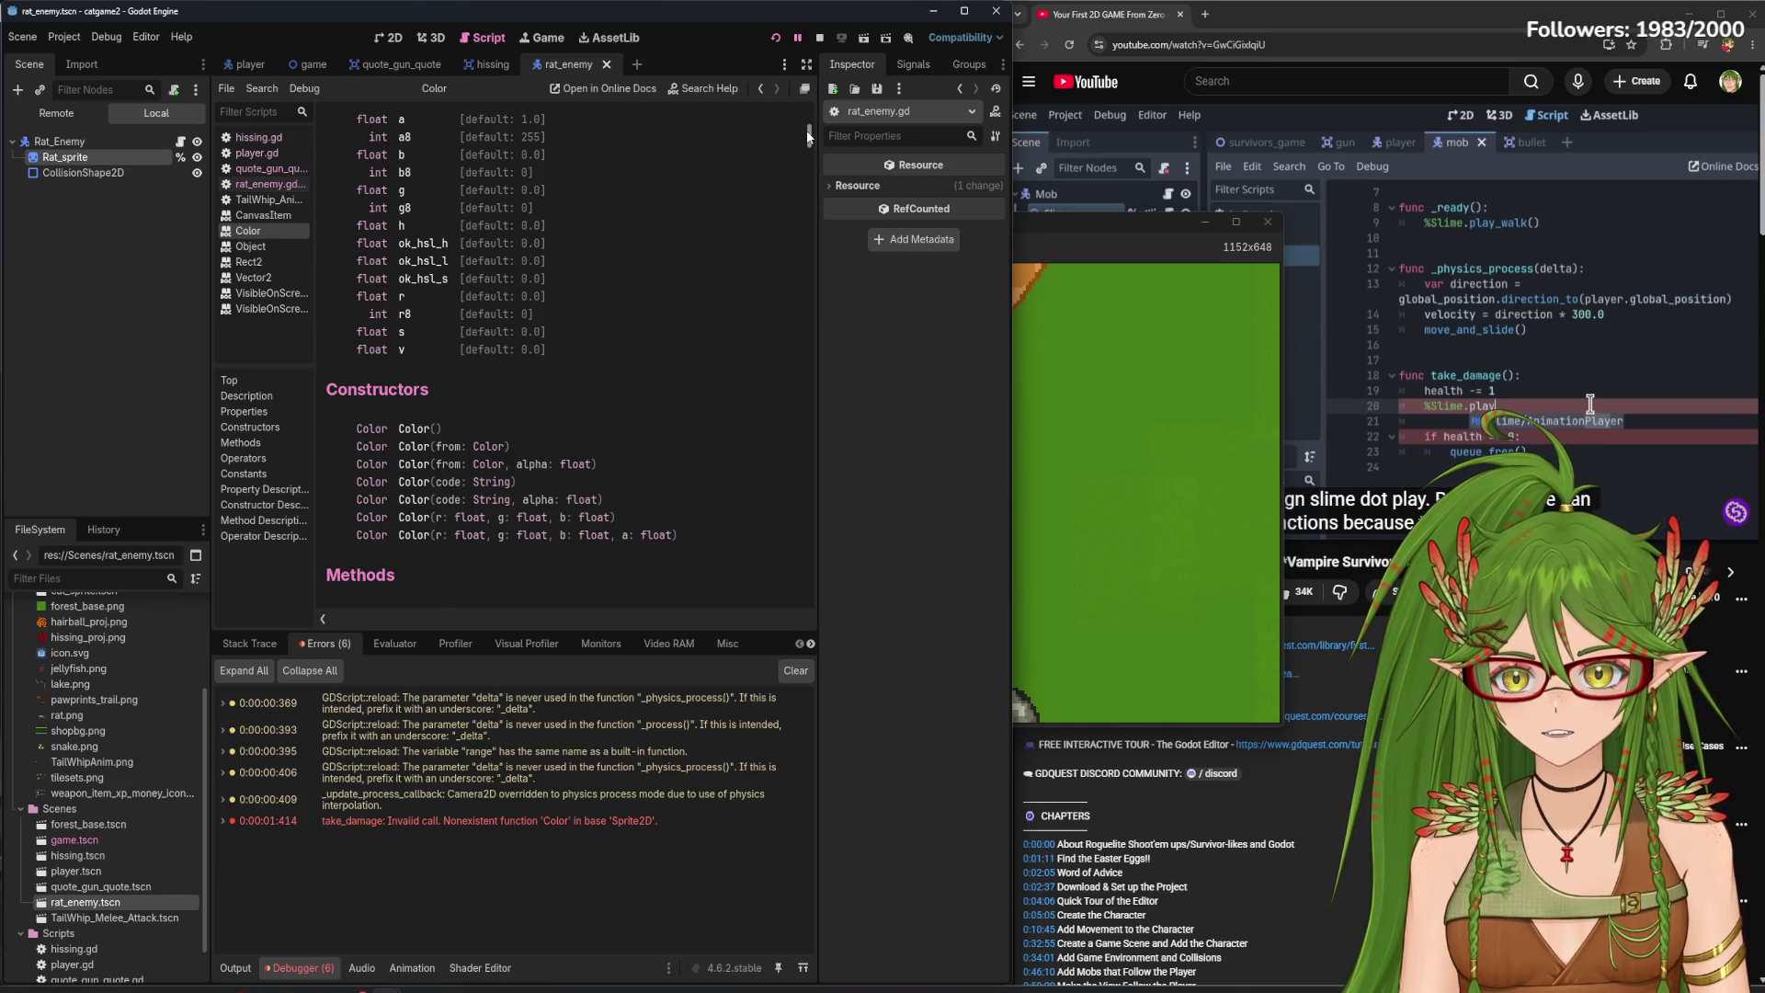
{"action": "scroll", "coordinate": [807, 136], "scroll_direction": "up", "scroll_amount": 3}
{"action": "scroll", "coordinate": [808, 142], "scroll_direction": "down", "scroll_amount": 6}
{"action": "mouse_move", "coordinate": [810, 142]}
{"action": "left_mouse_down"}
{"action": "mouse_move", "coordinate": [821, 383]}
{"action": "mouse_move", "coordinate": [834, 296]}
{"action": "mouse_move", "coordinate": [849, 370]}
{"action": "left_mouse_up"}
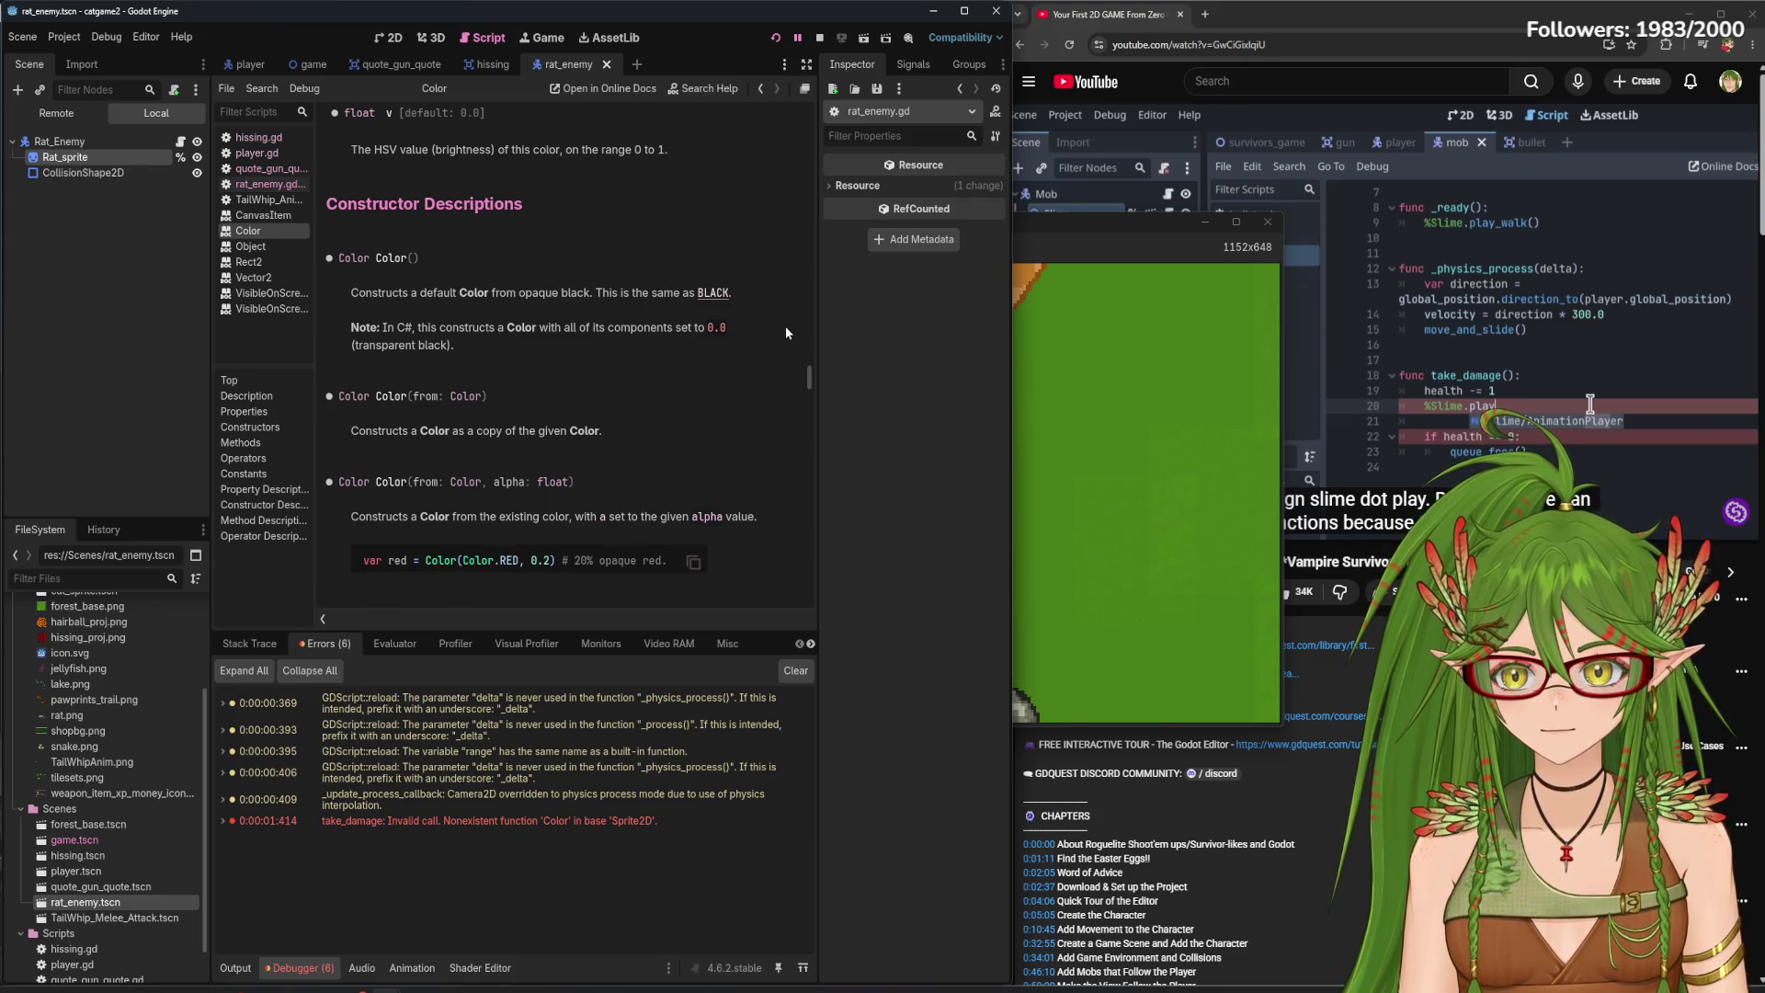
{"action": "left_click_drag", "start_coordinate": [810, 386], "coordinate": [806, 470]}
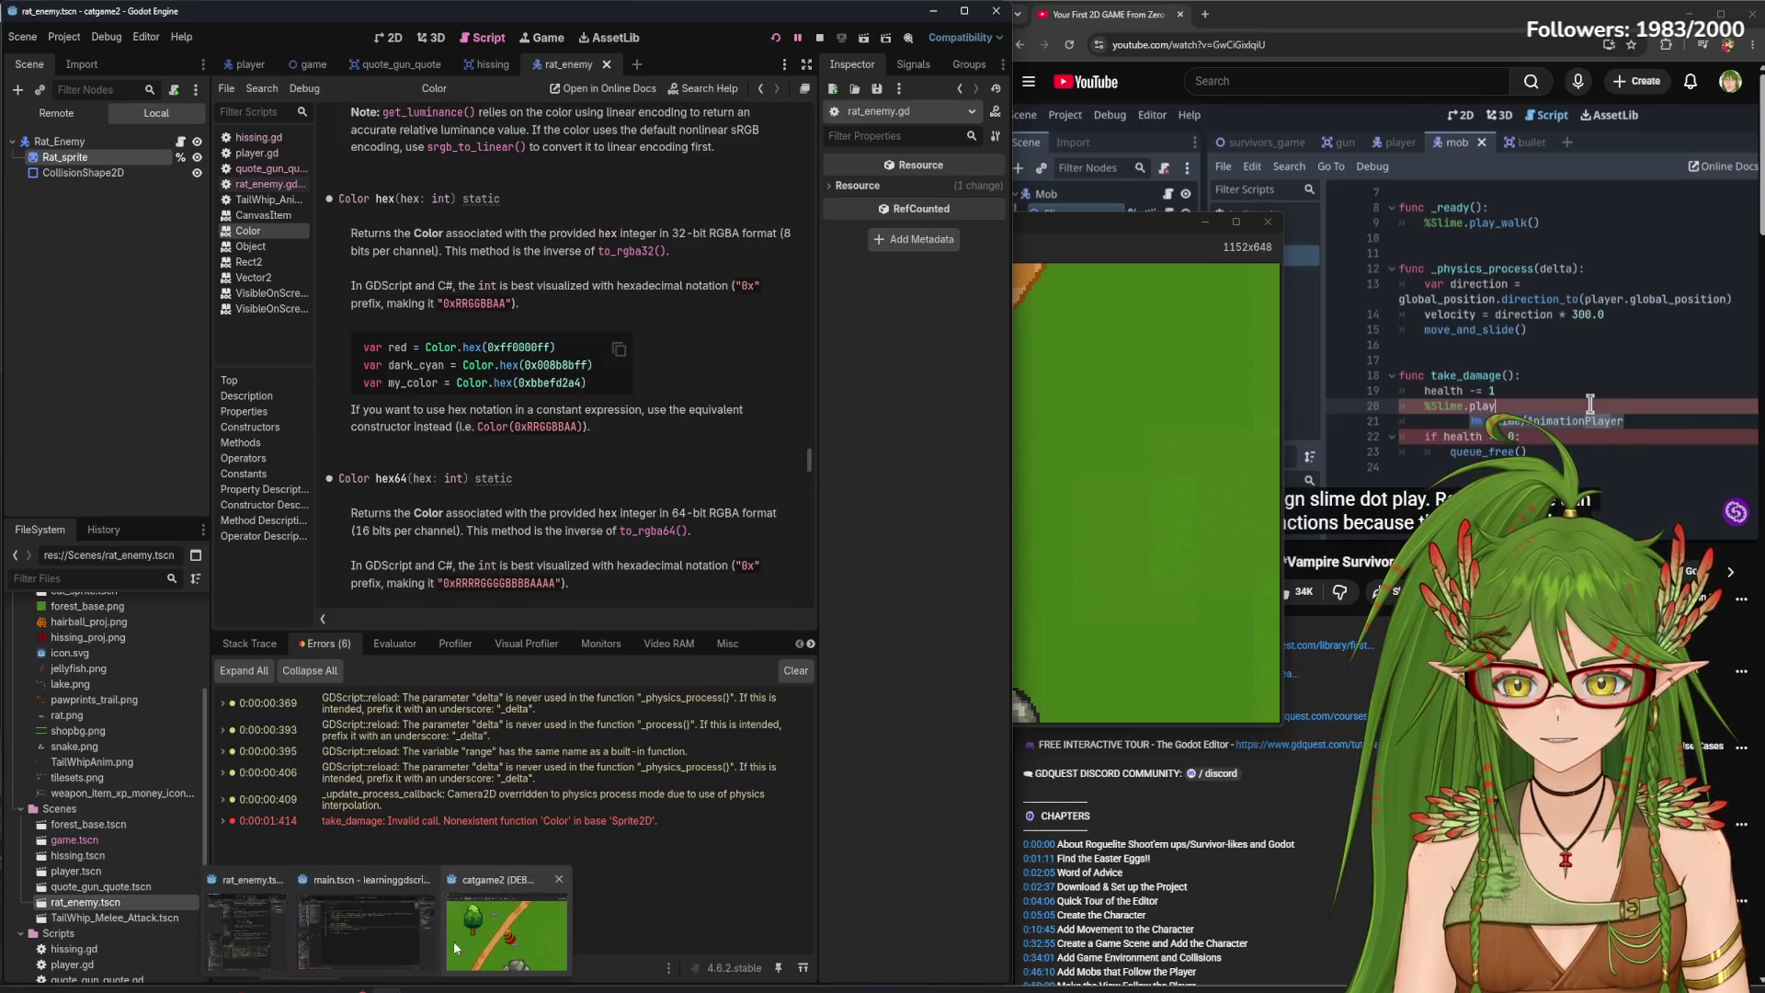
{"action": "left_click", "coordinate": [454, 940]}
{"action": "left_click", "coordinate": [220, 162]}
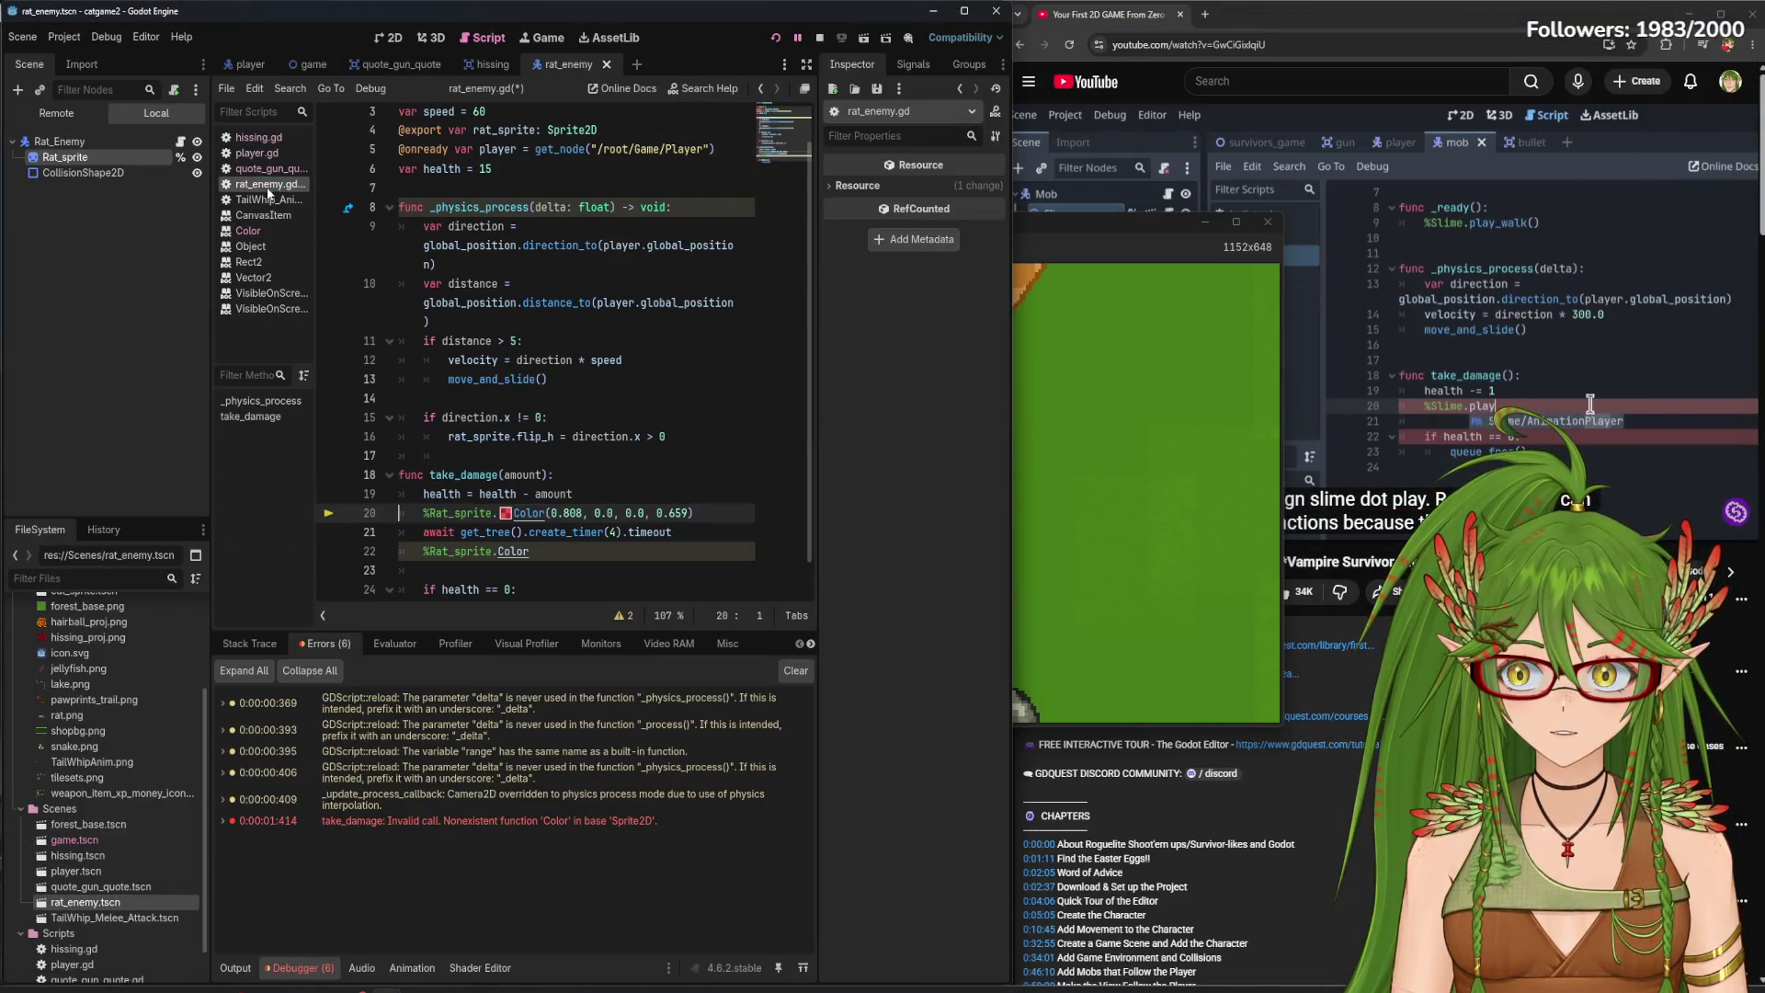
- Insert 'modulate' after %Rat_sprite. on line 20 via autocomplete, then close the running game window
{"action": "left_click", "coordinate": [498, 513]}
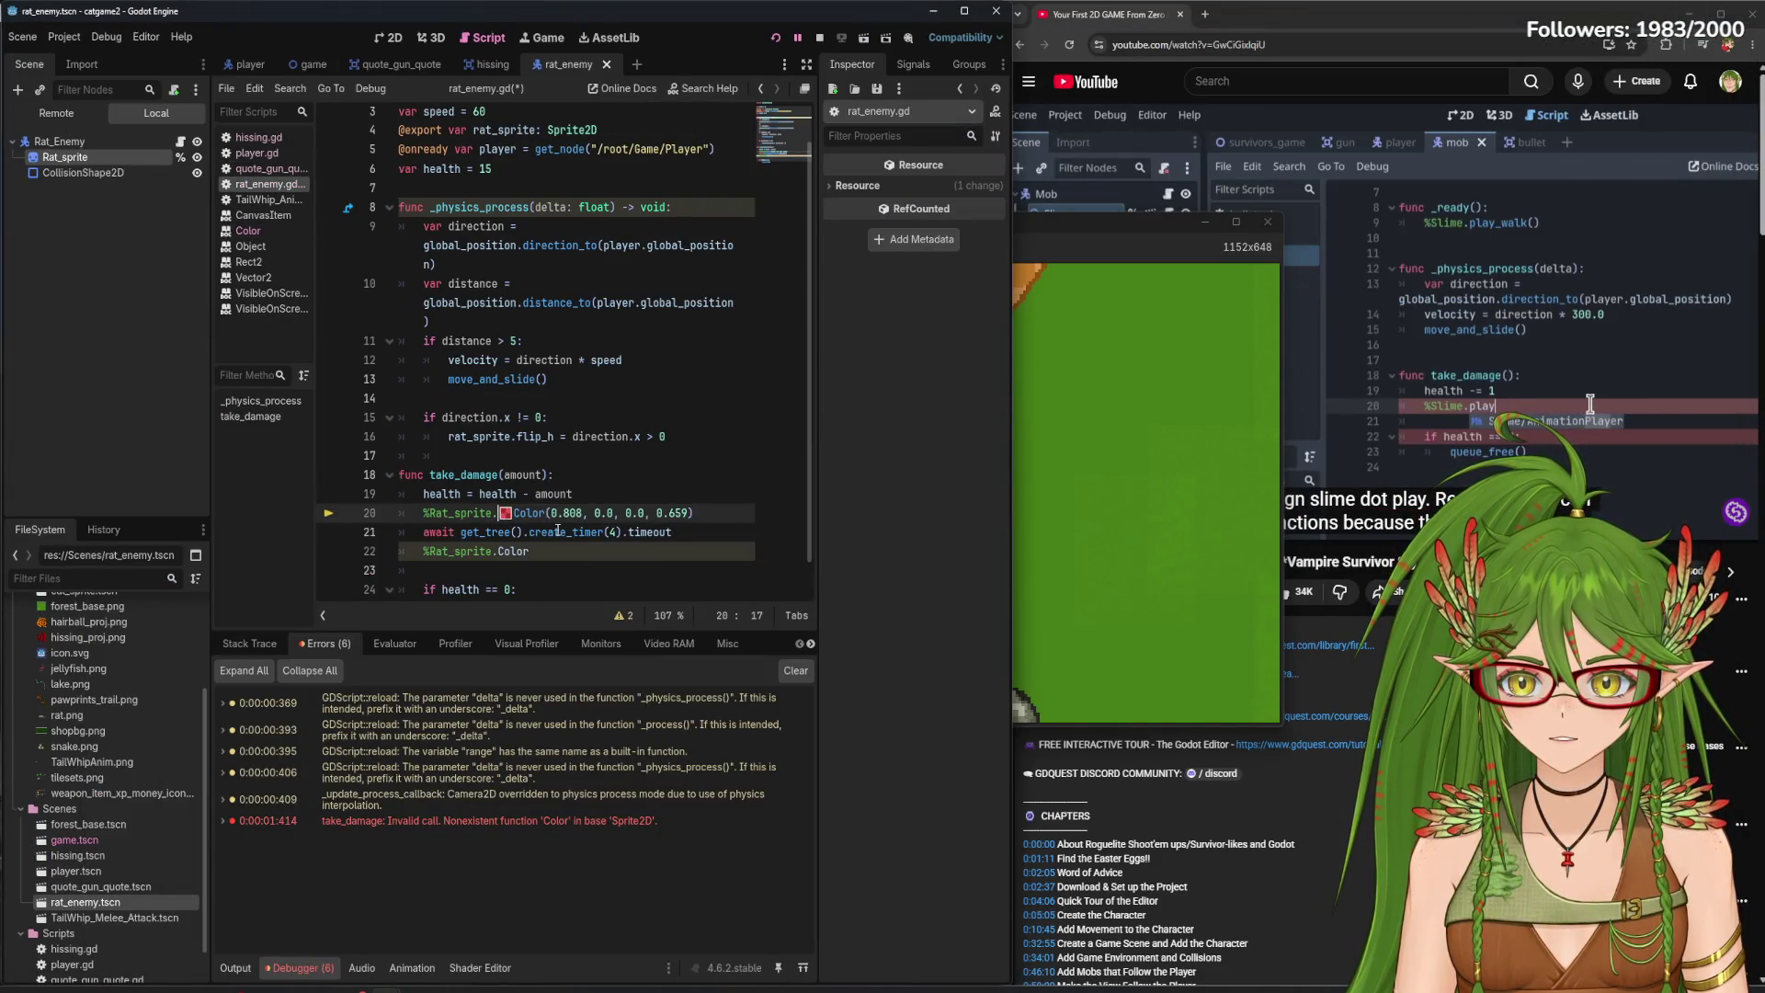
{"action": "type", "text": "module"}
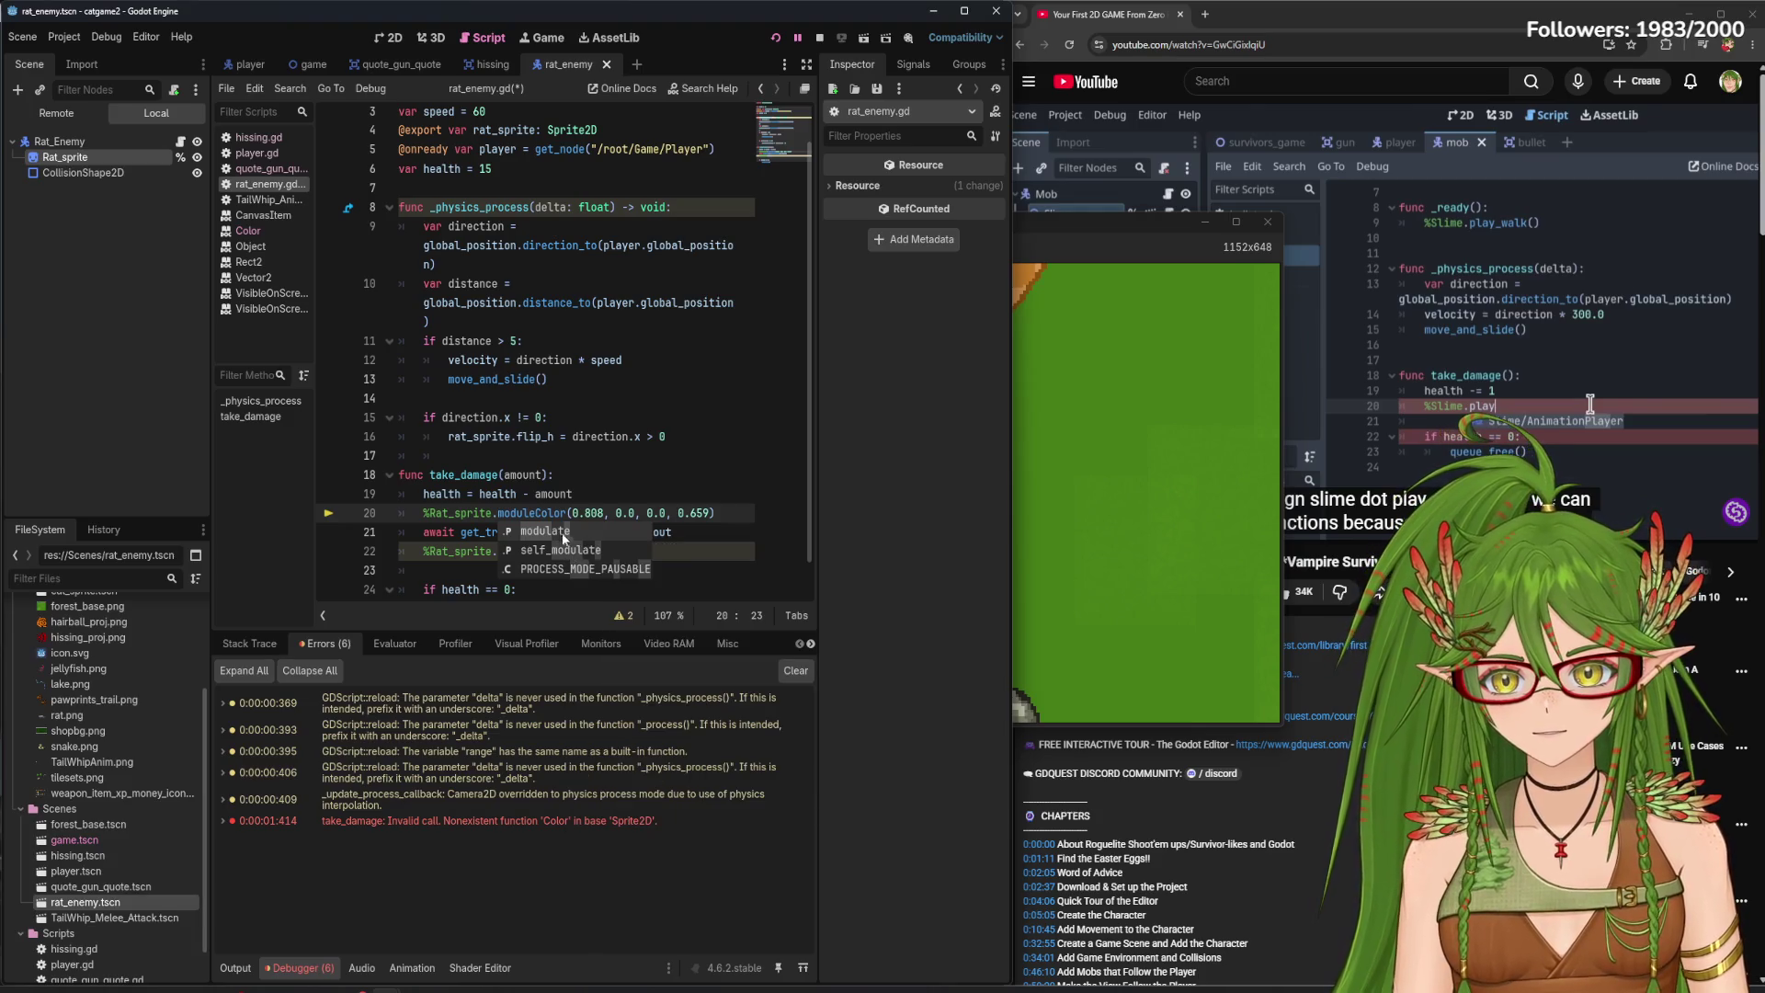
{"action": "key", "text": "Return"}
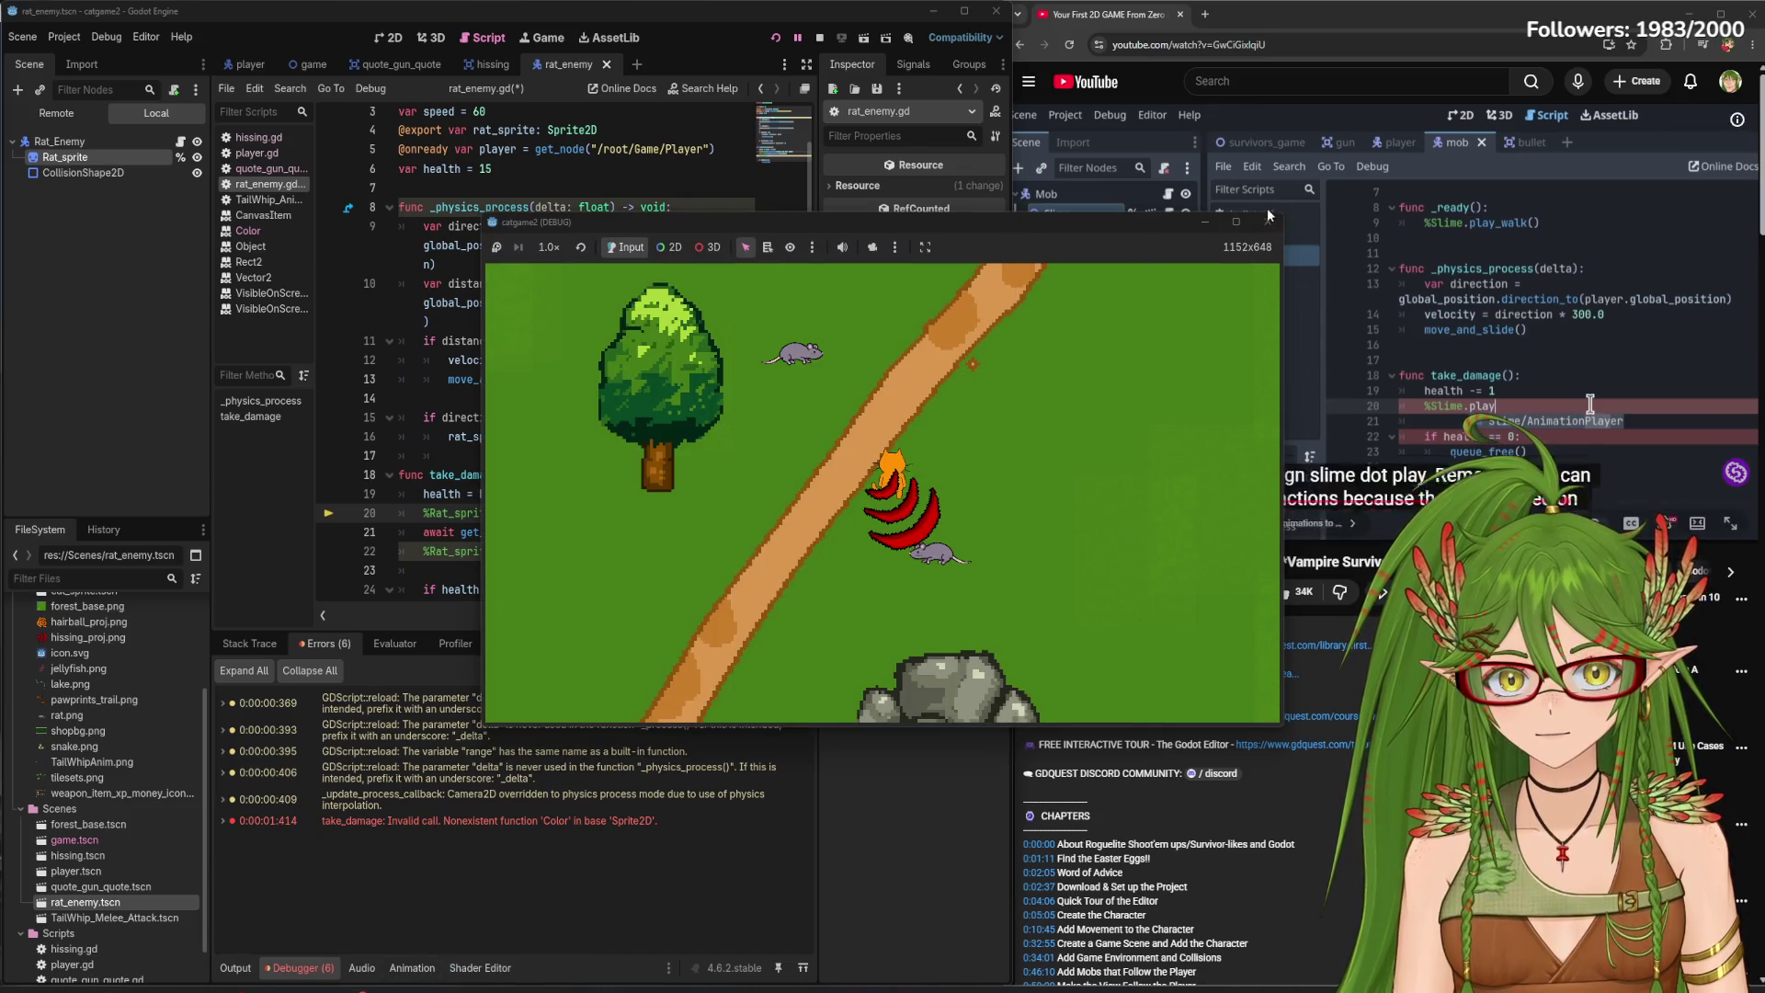
{"action": "left_click", "coordinate": [1269, 218]}
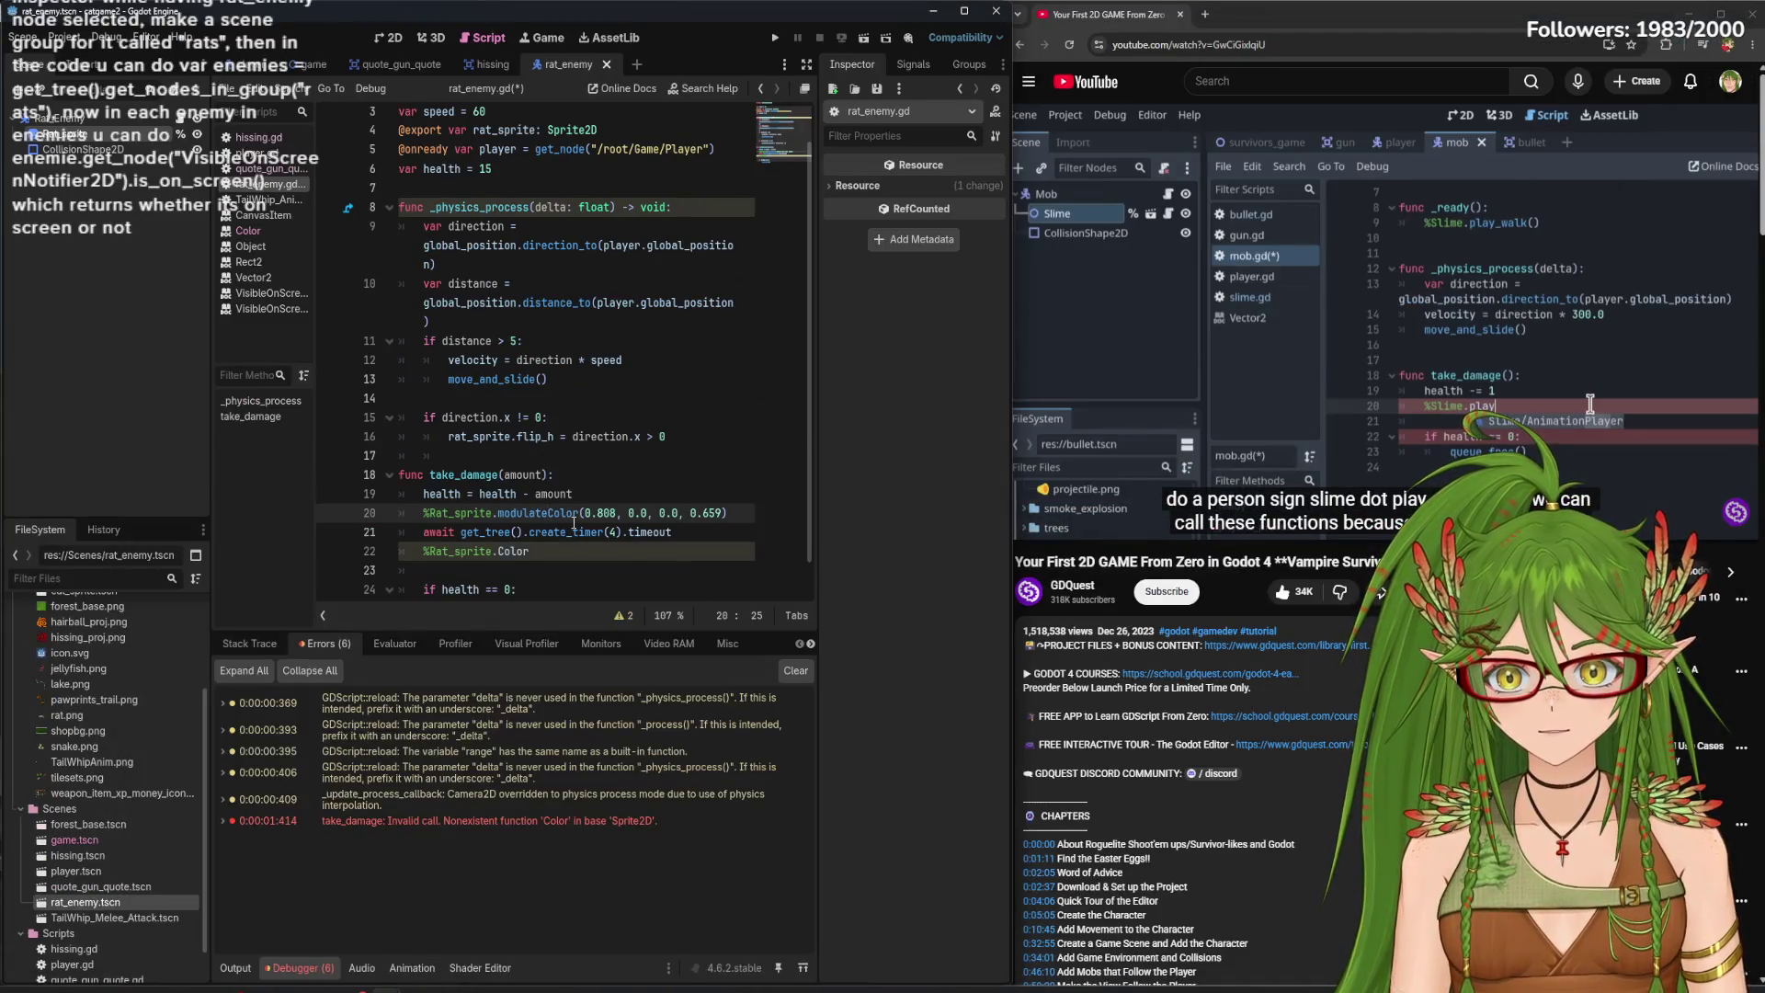
- Add ' = ' after modulate so line 20 reads %Rat_sprite.modulate = Color(0.808, 0.0, 0.0, 0.659)
{"action": "type", "text": "= Color(0.808, 0.0, 0.0, 0.659"}
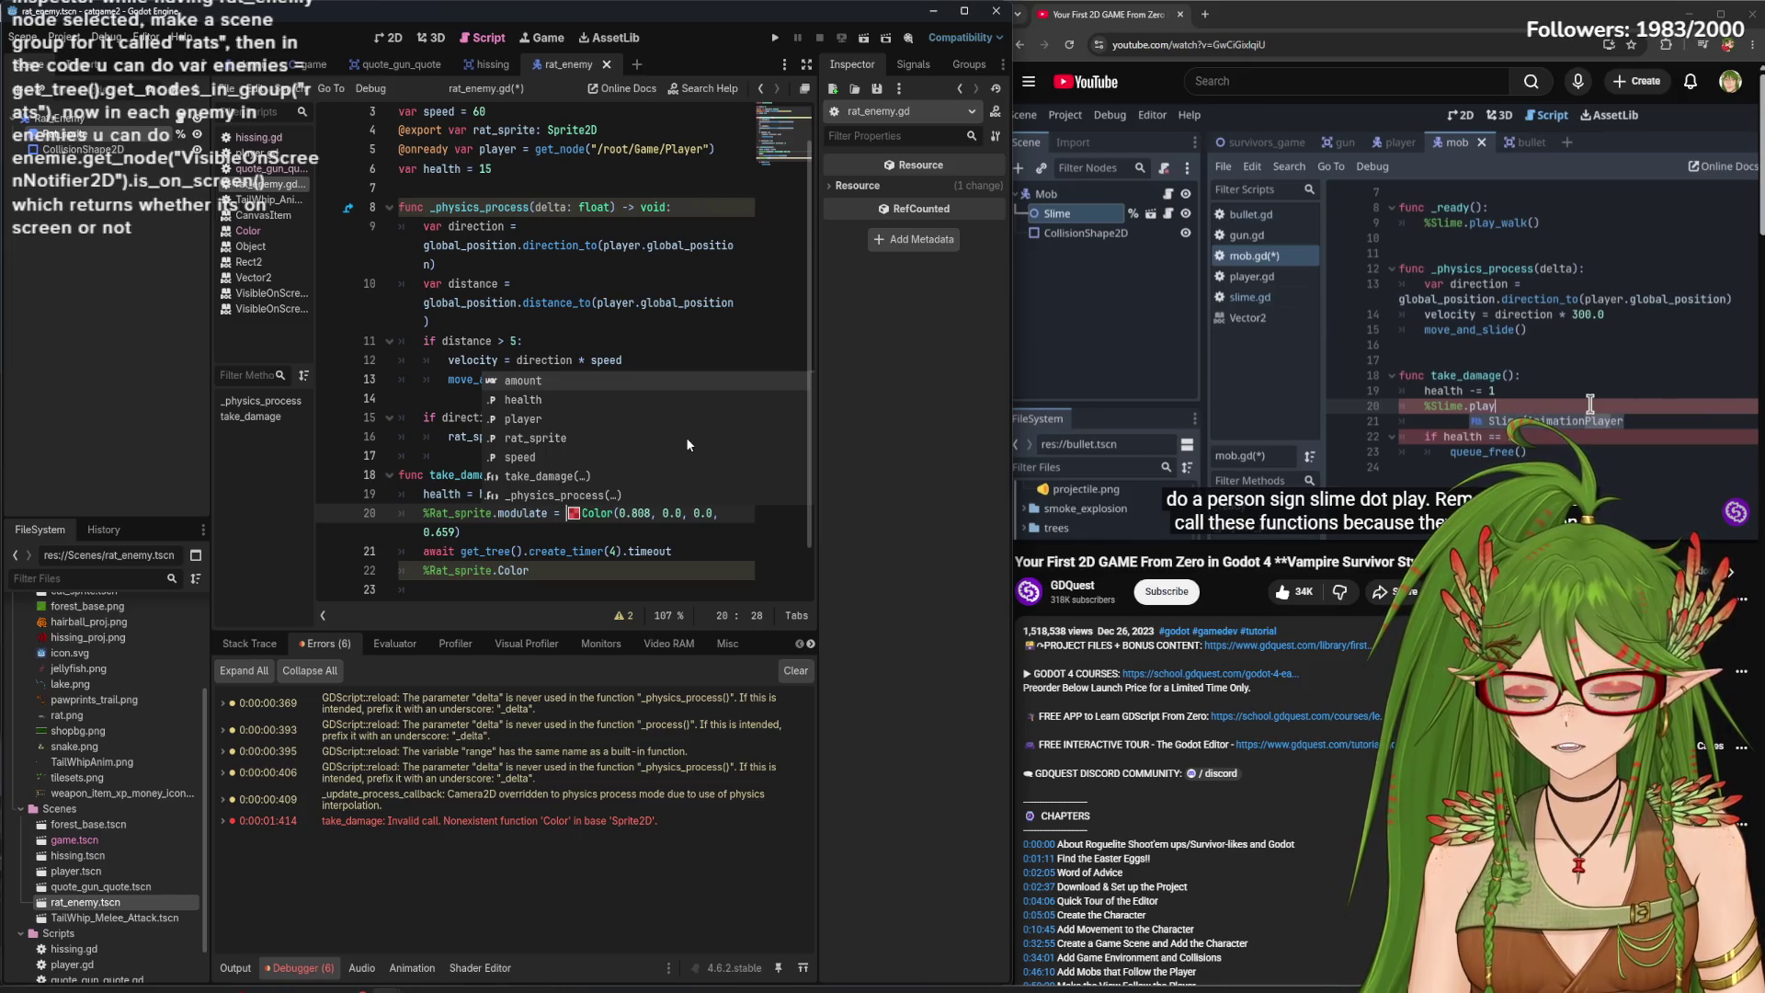
- Change line 22 to set %Rat_sprite.modulate = Color(0,0,0)
{"action": "mouse_move", "coordinate": [1655, 494]}
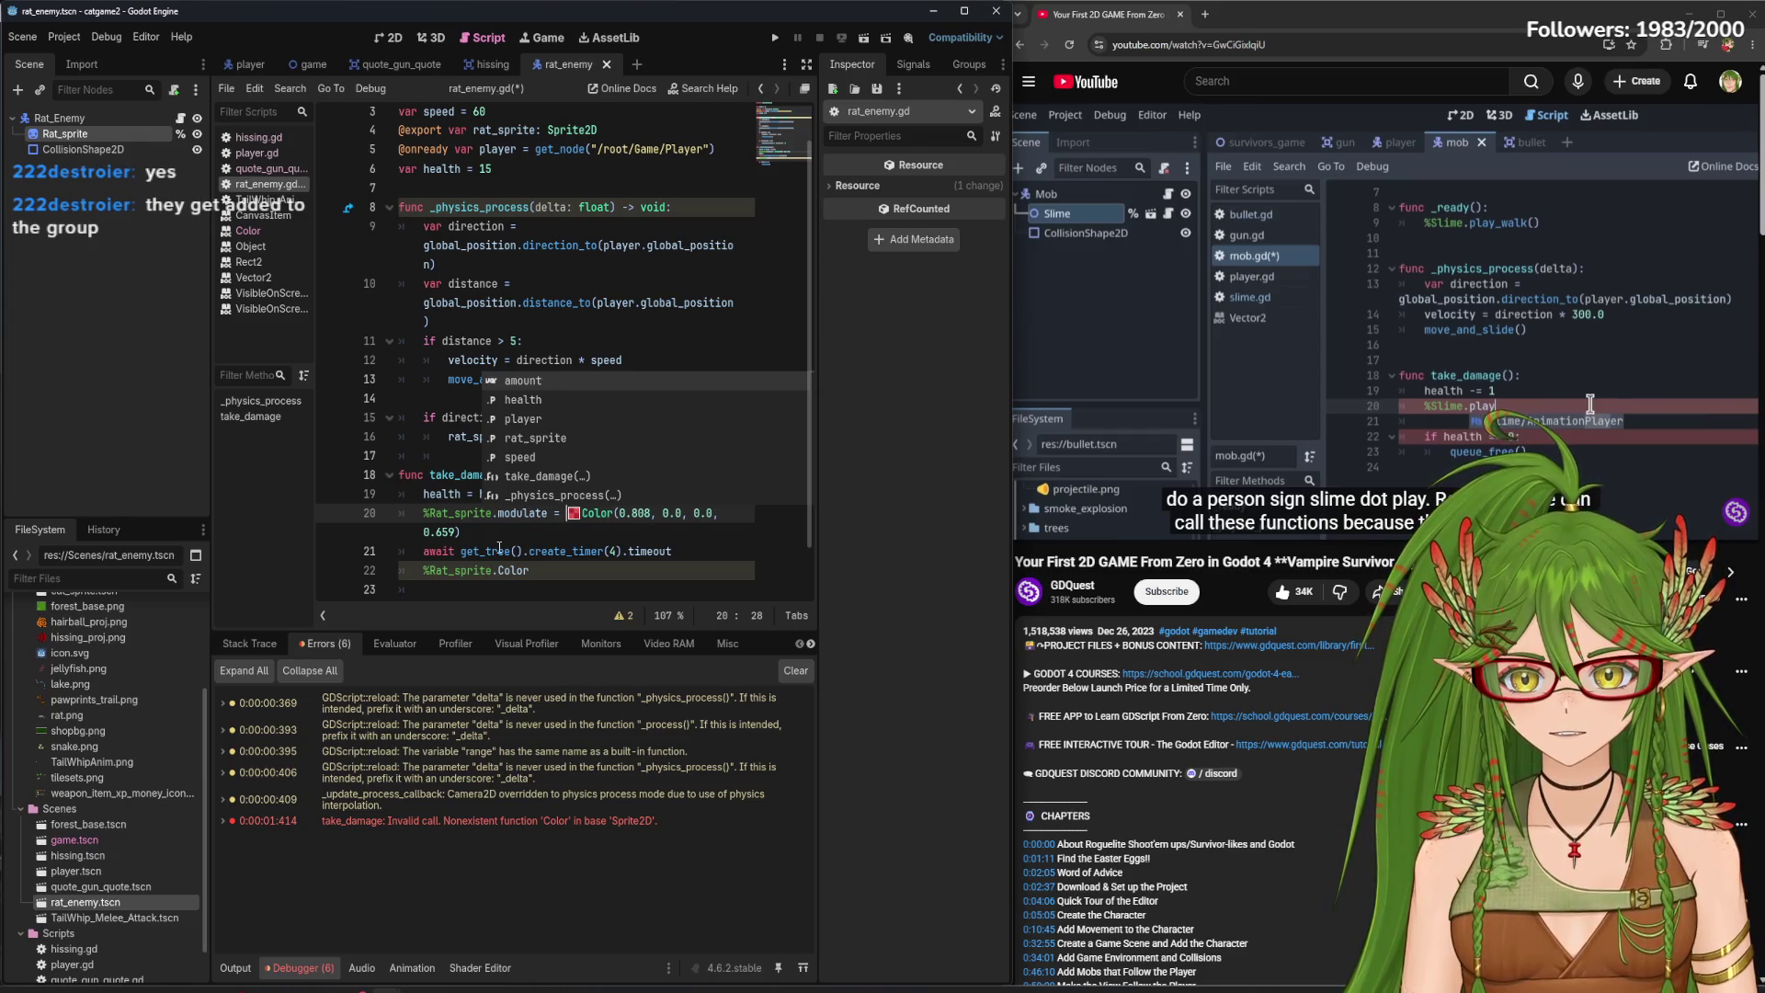
{"action": "left_click", "coordinate": [648, 533]}
{"action": "left_click", "coordinate": [543, 571]}
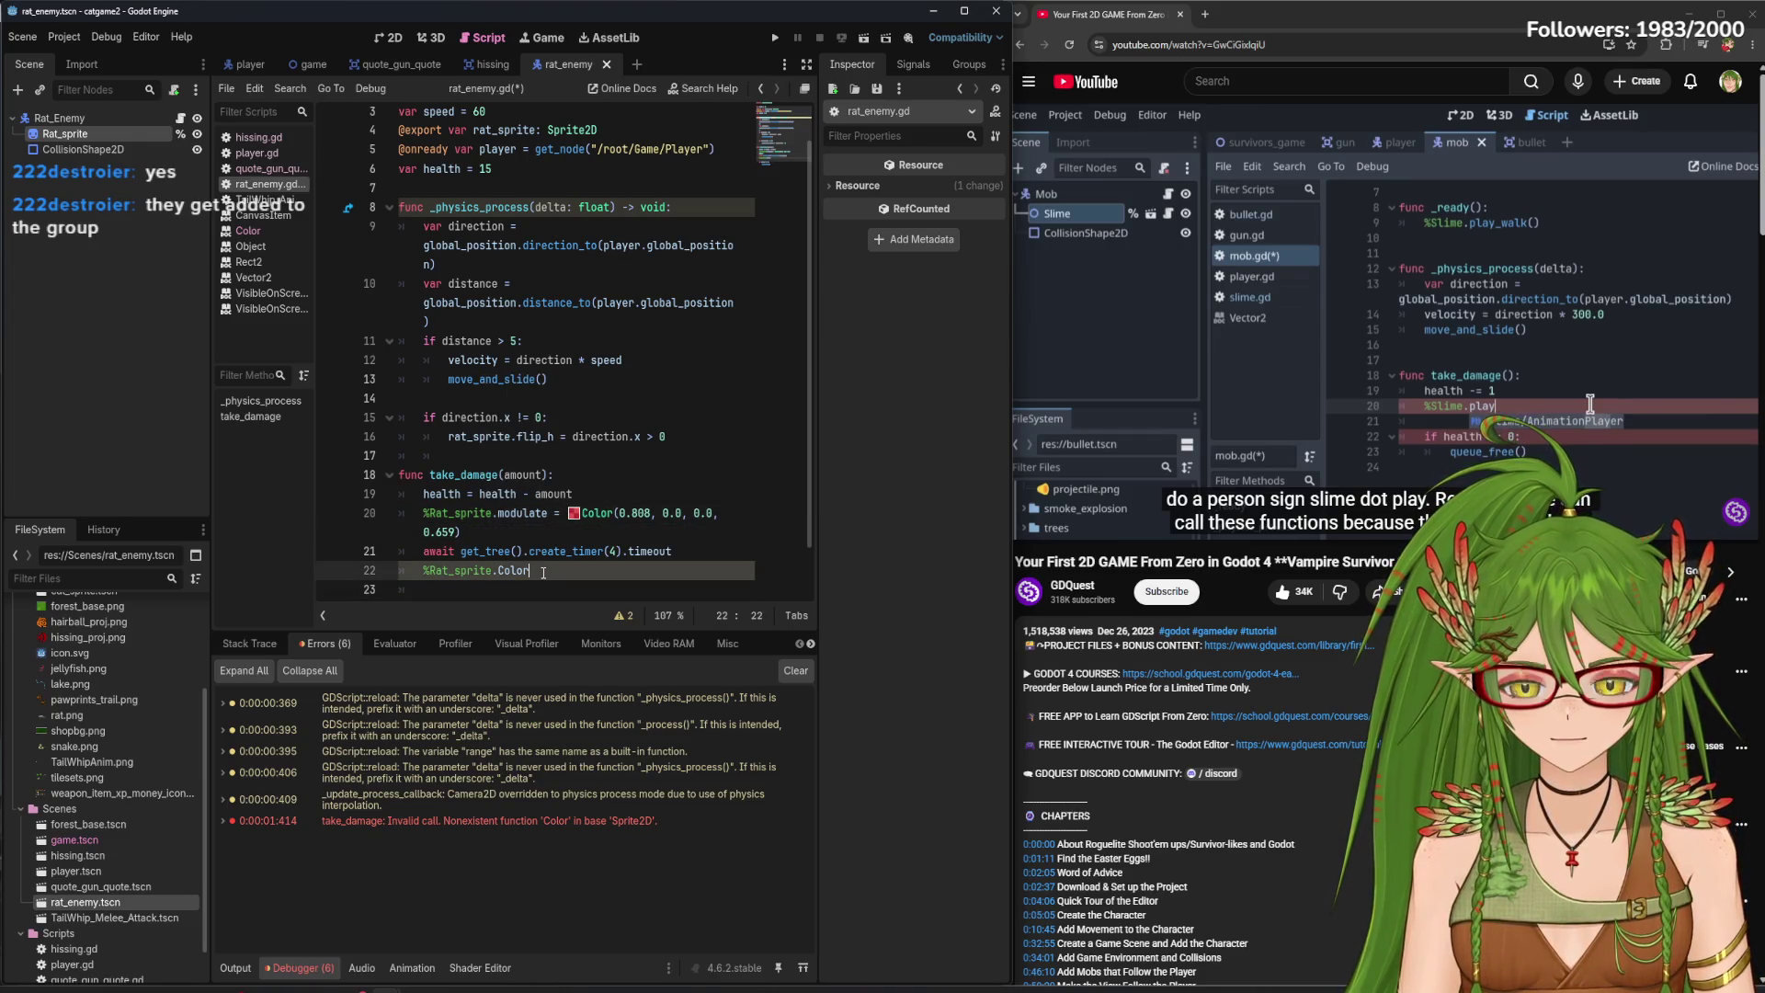
{"action": "key", "text": "BackSpace"}
{"action": "key", "text": "BackSpace"}
{"action": "key", "text": "BackSpace"}
{"action": "type", "text": "od"}
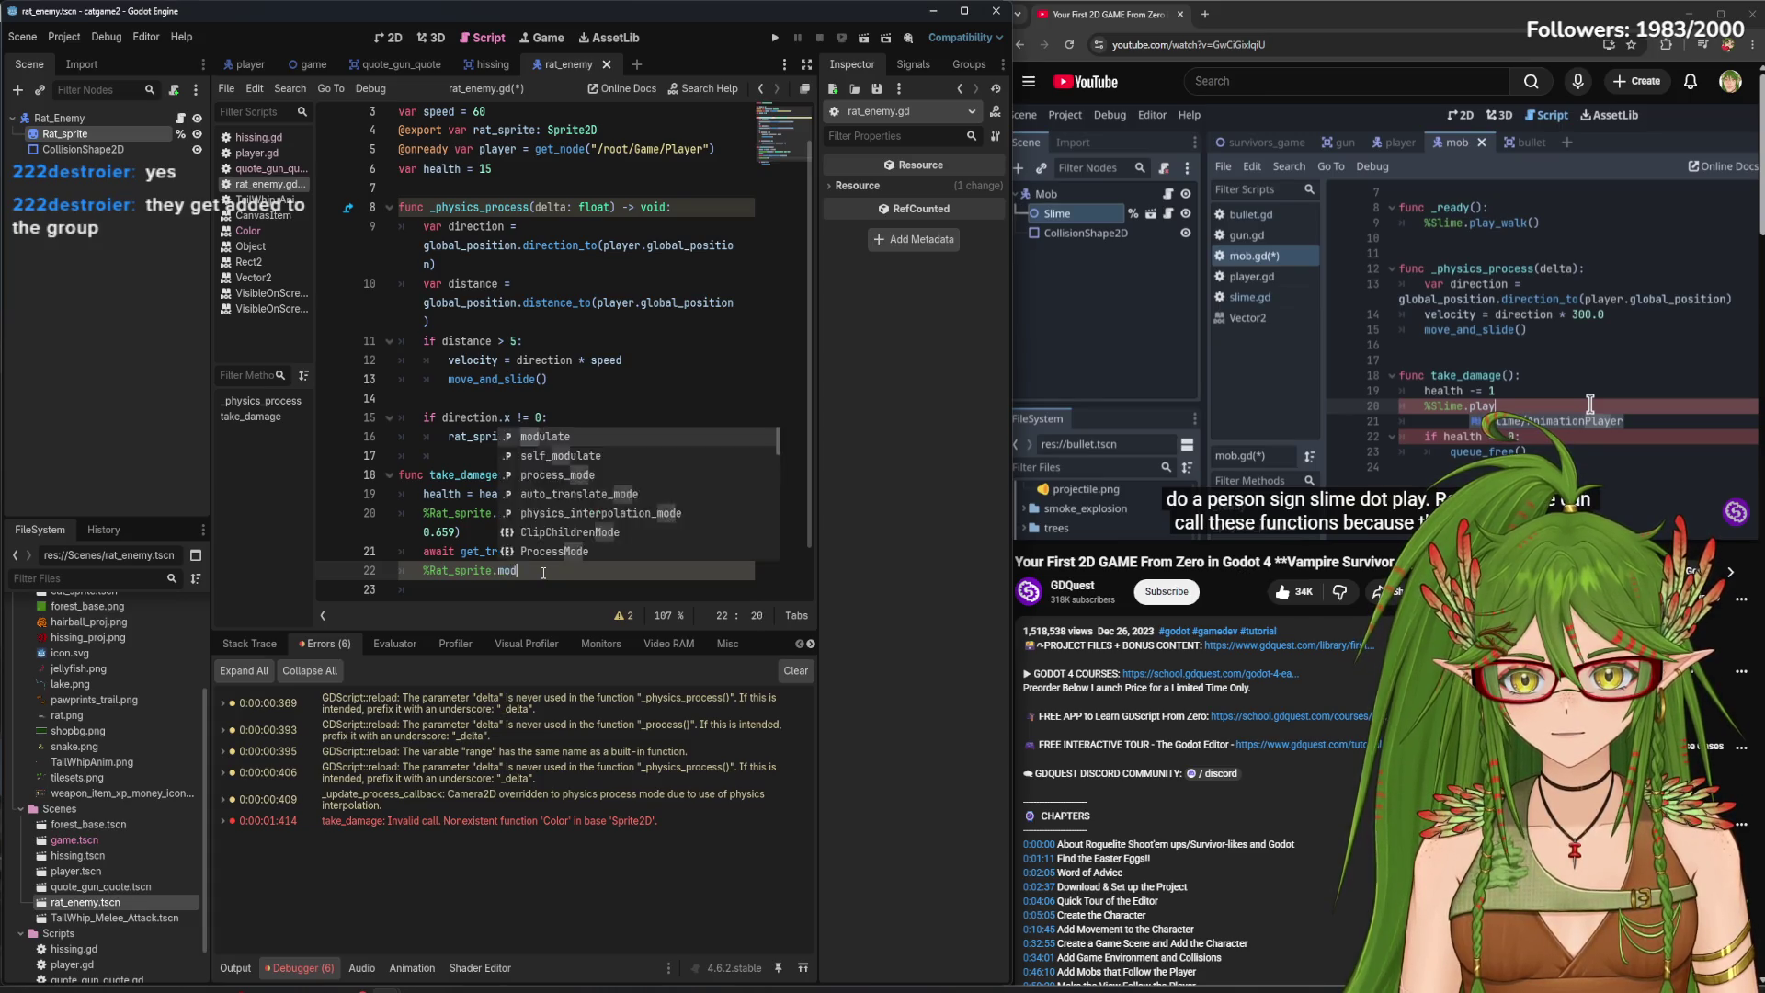
{"action": "type", "text": "ulate = Color"}
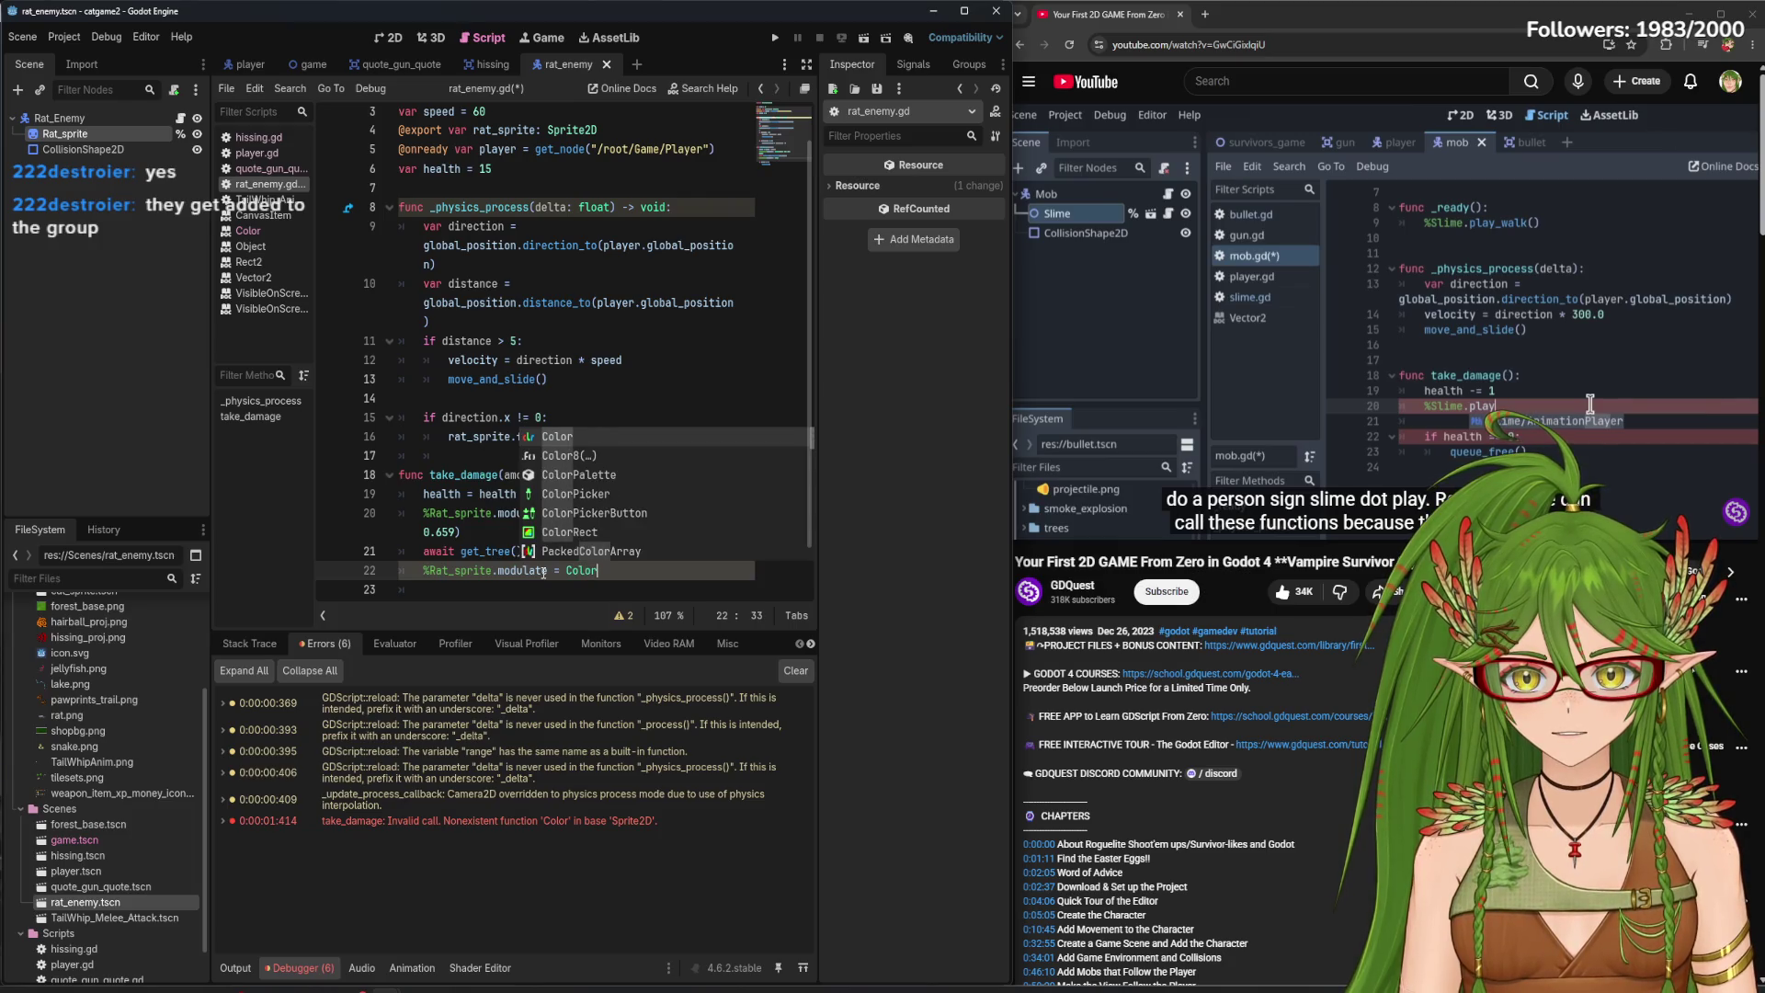
{"action": "type", "text": "(0,0,"}
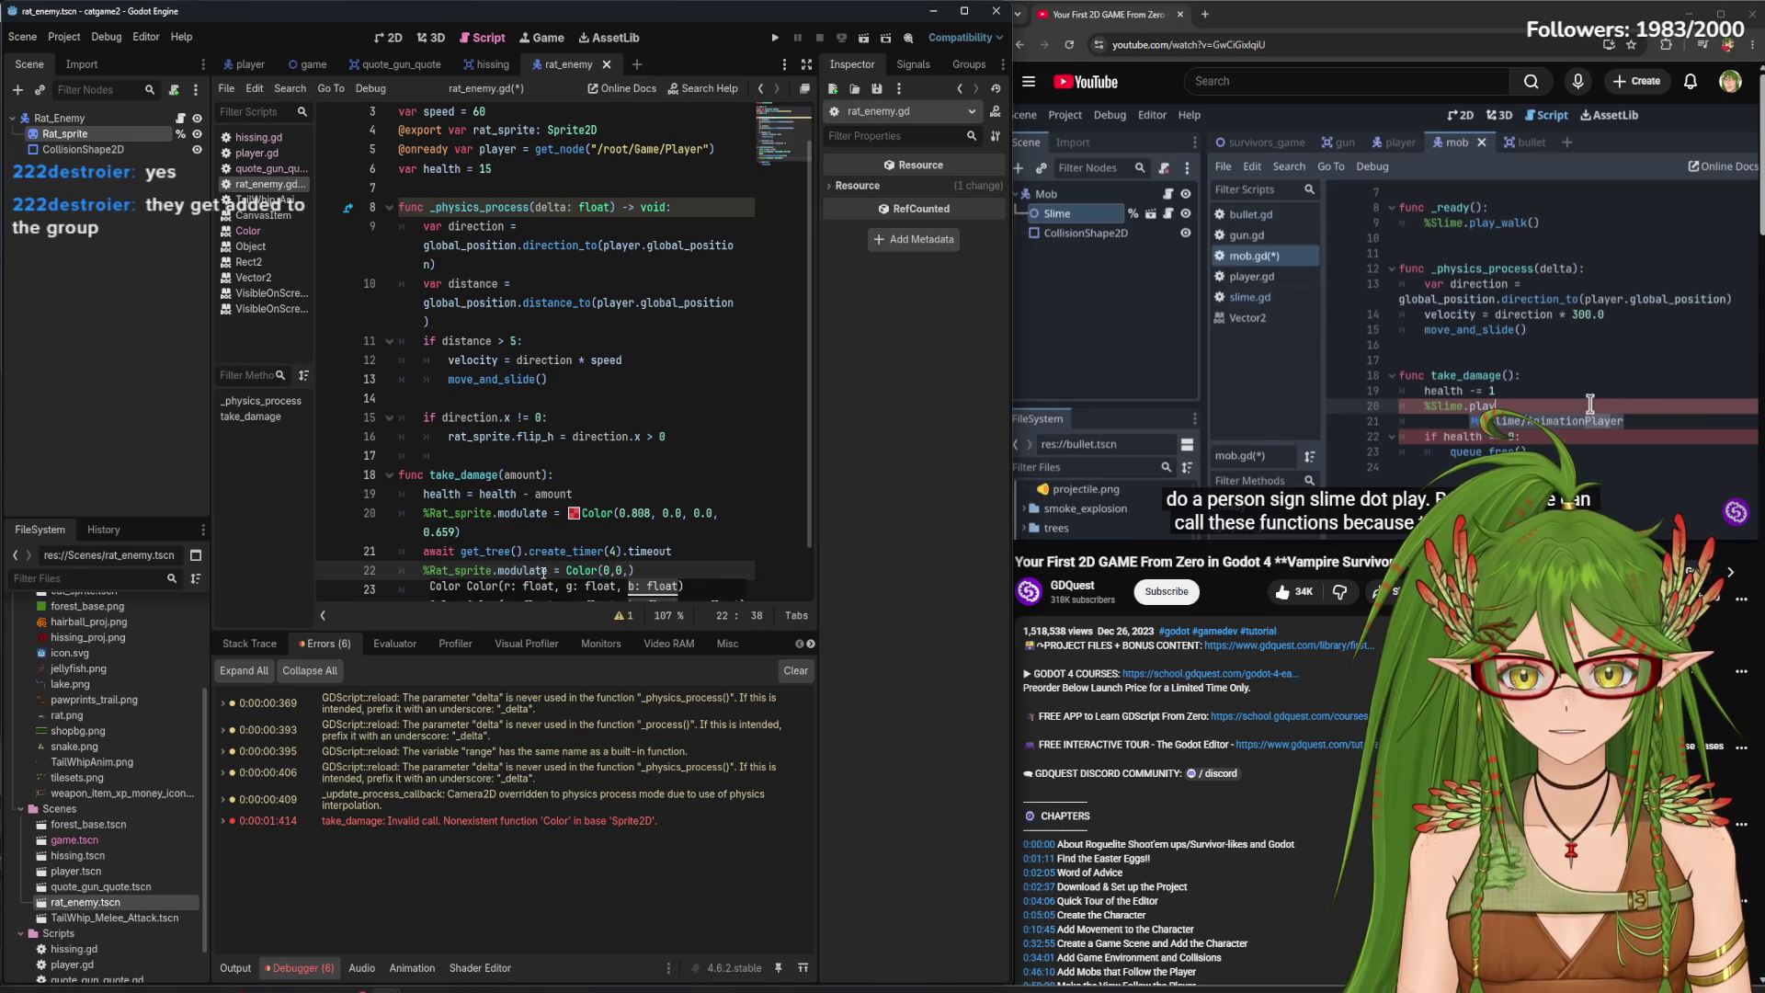
{"action": "type", "text": "0)"}
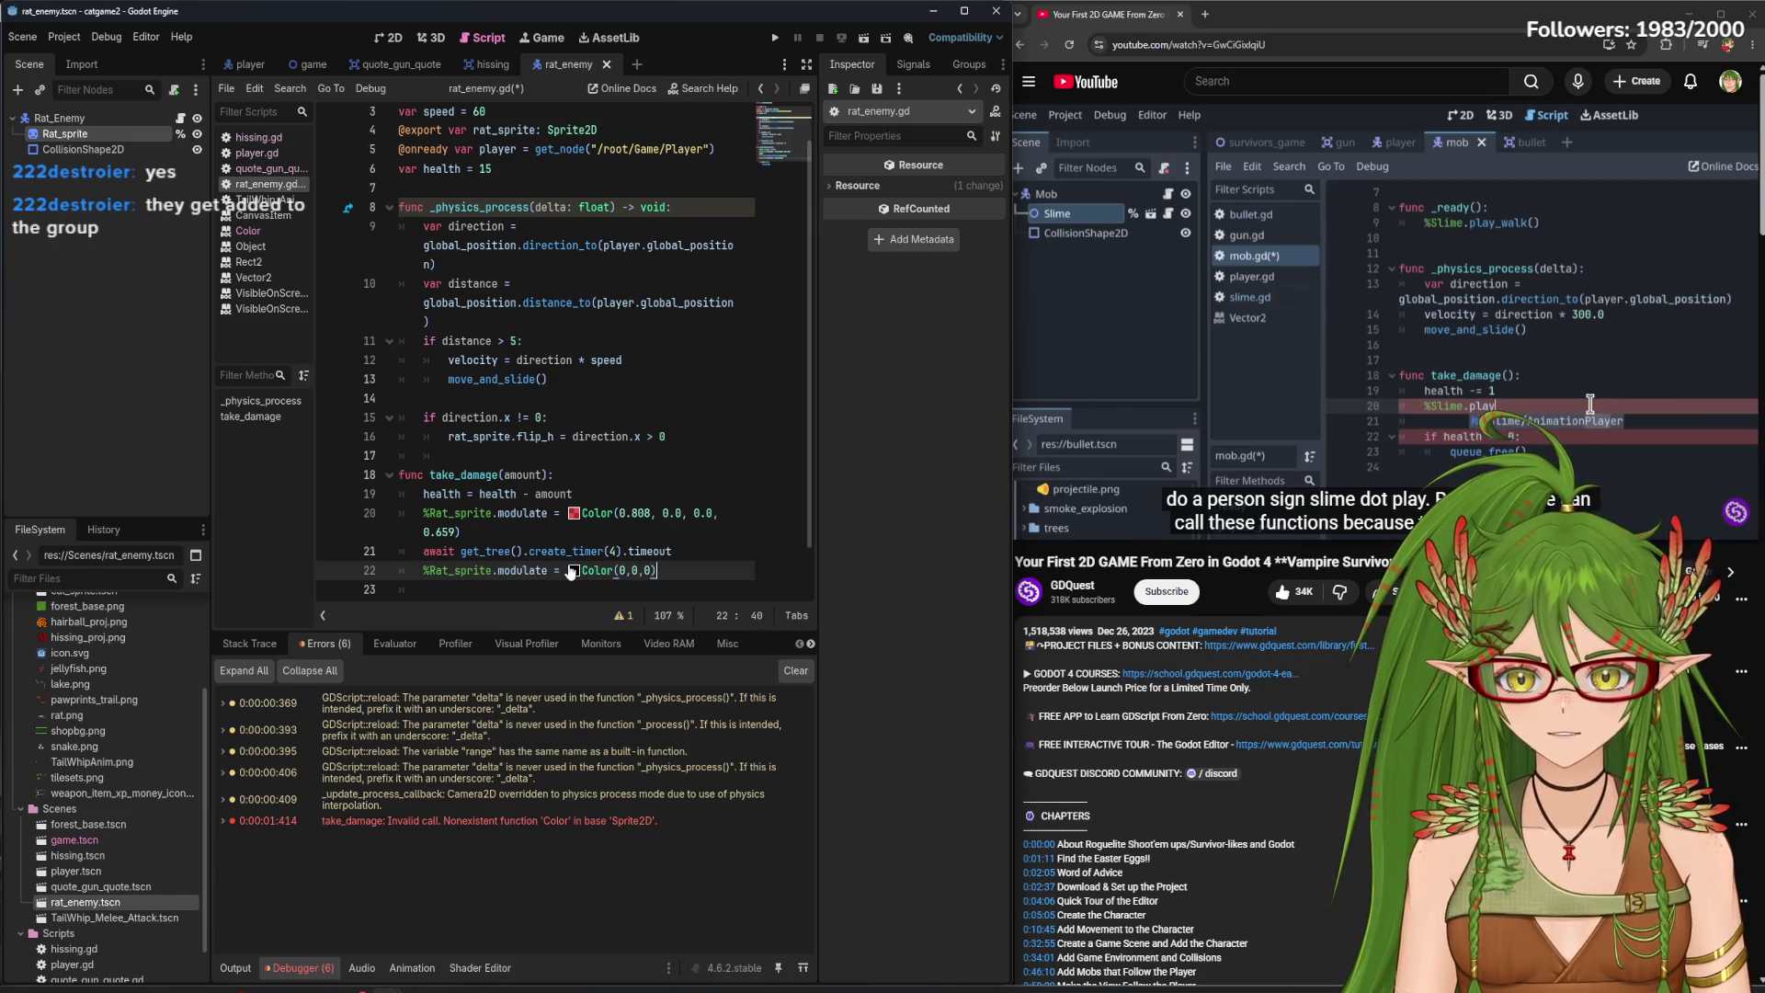
- Set that reset colour's alpha to 0, save the script, and run the game
{"action": "left_click", "coordinate": [574, 570]}
{"action": "left_click_drag", "start_coordinate": [662, 462], "coordinate": [561, 465]}
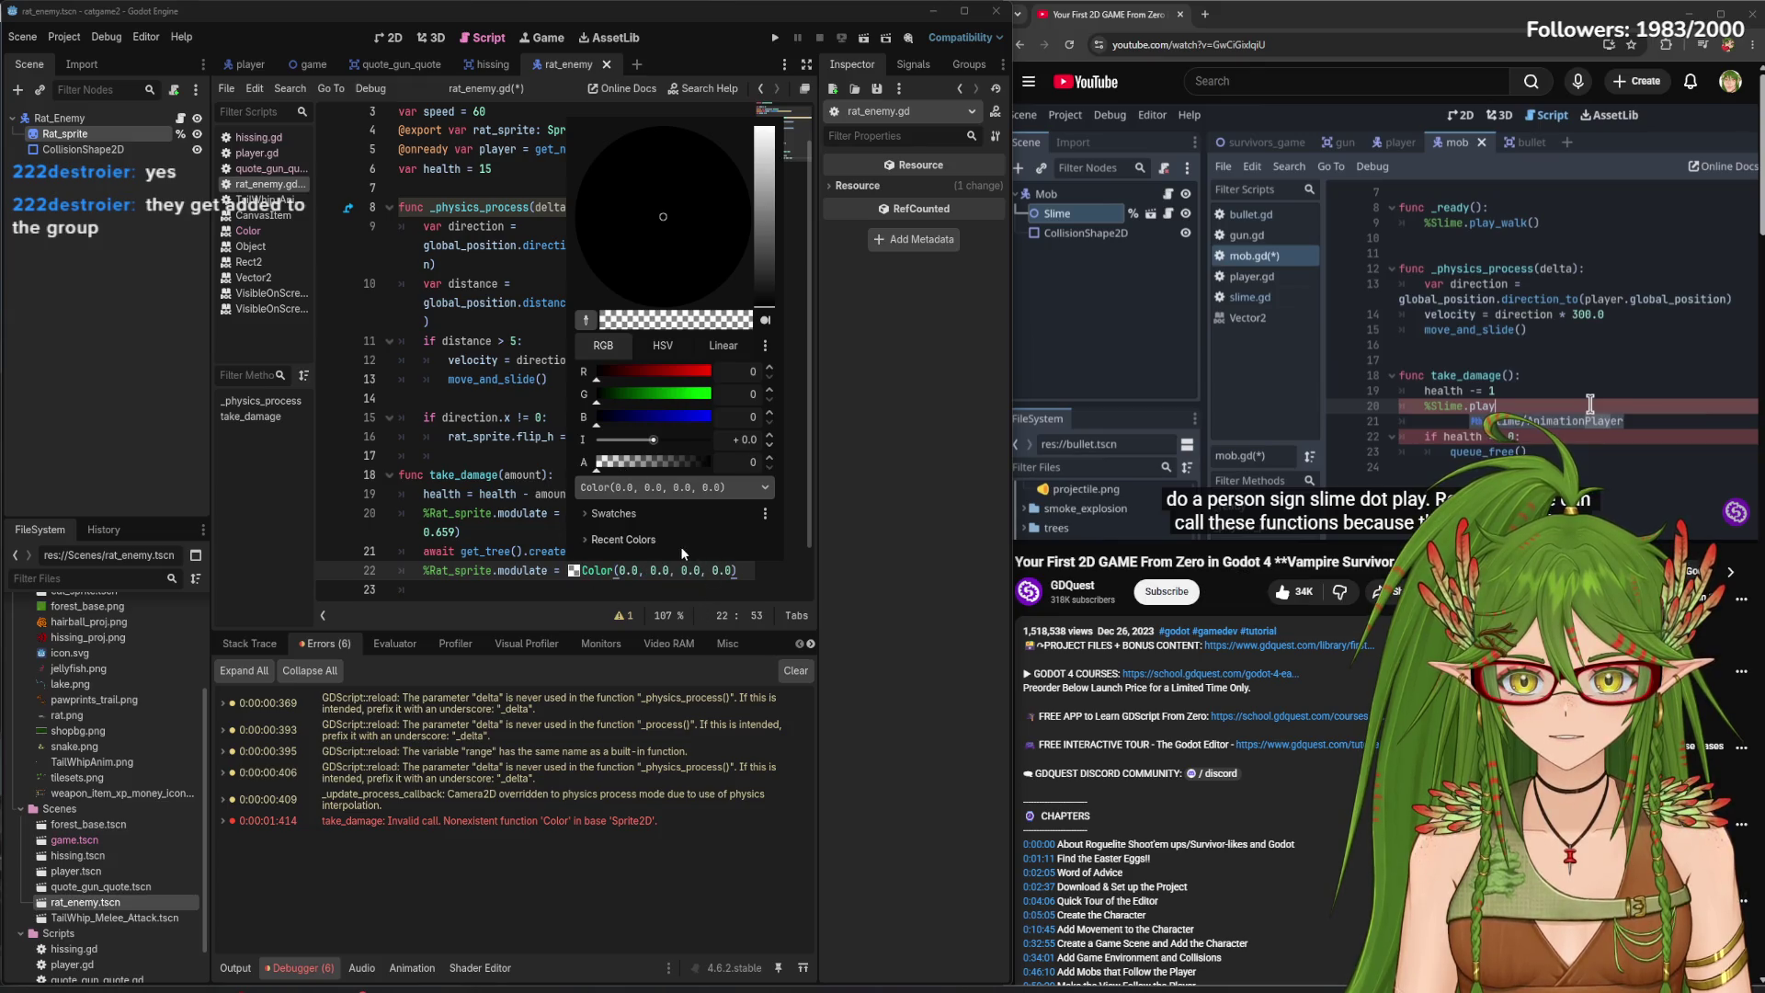
{"action": "left_click", "coordinate": [579, 571]}
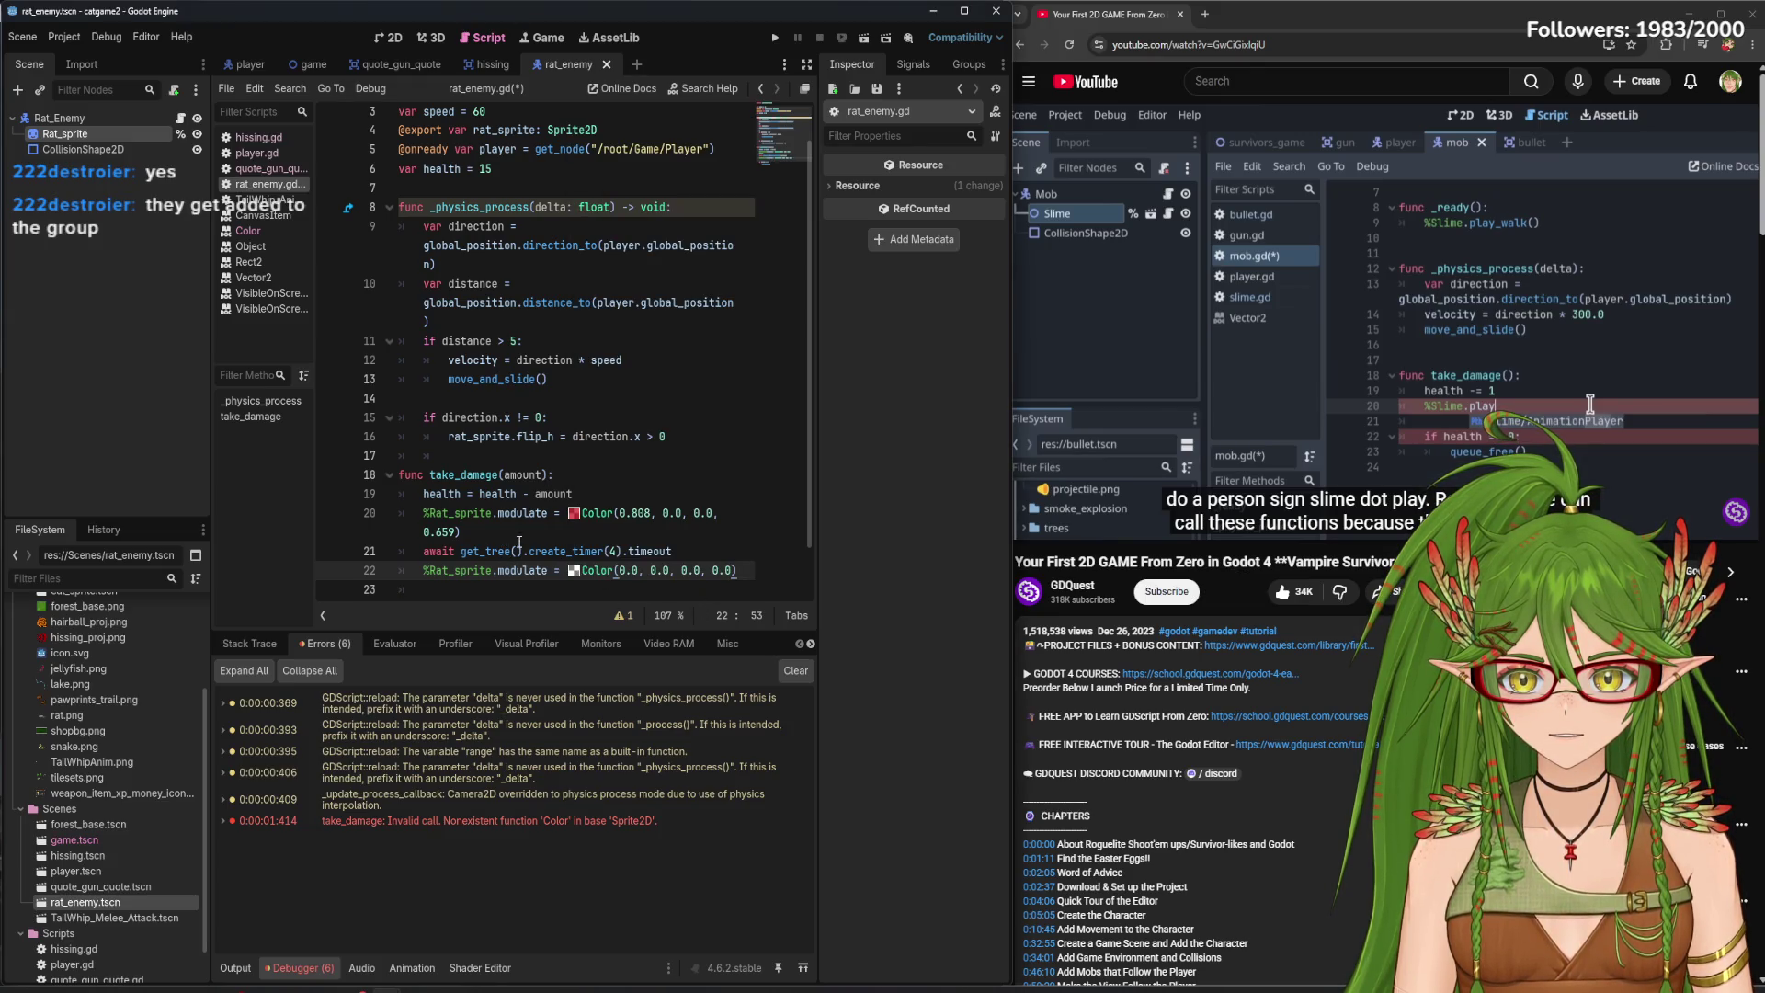
{"action": "key", "text": "ctrl+s"}
{"action": "left_click", "coordinate": [775, 38]}
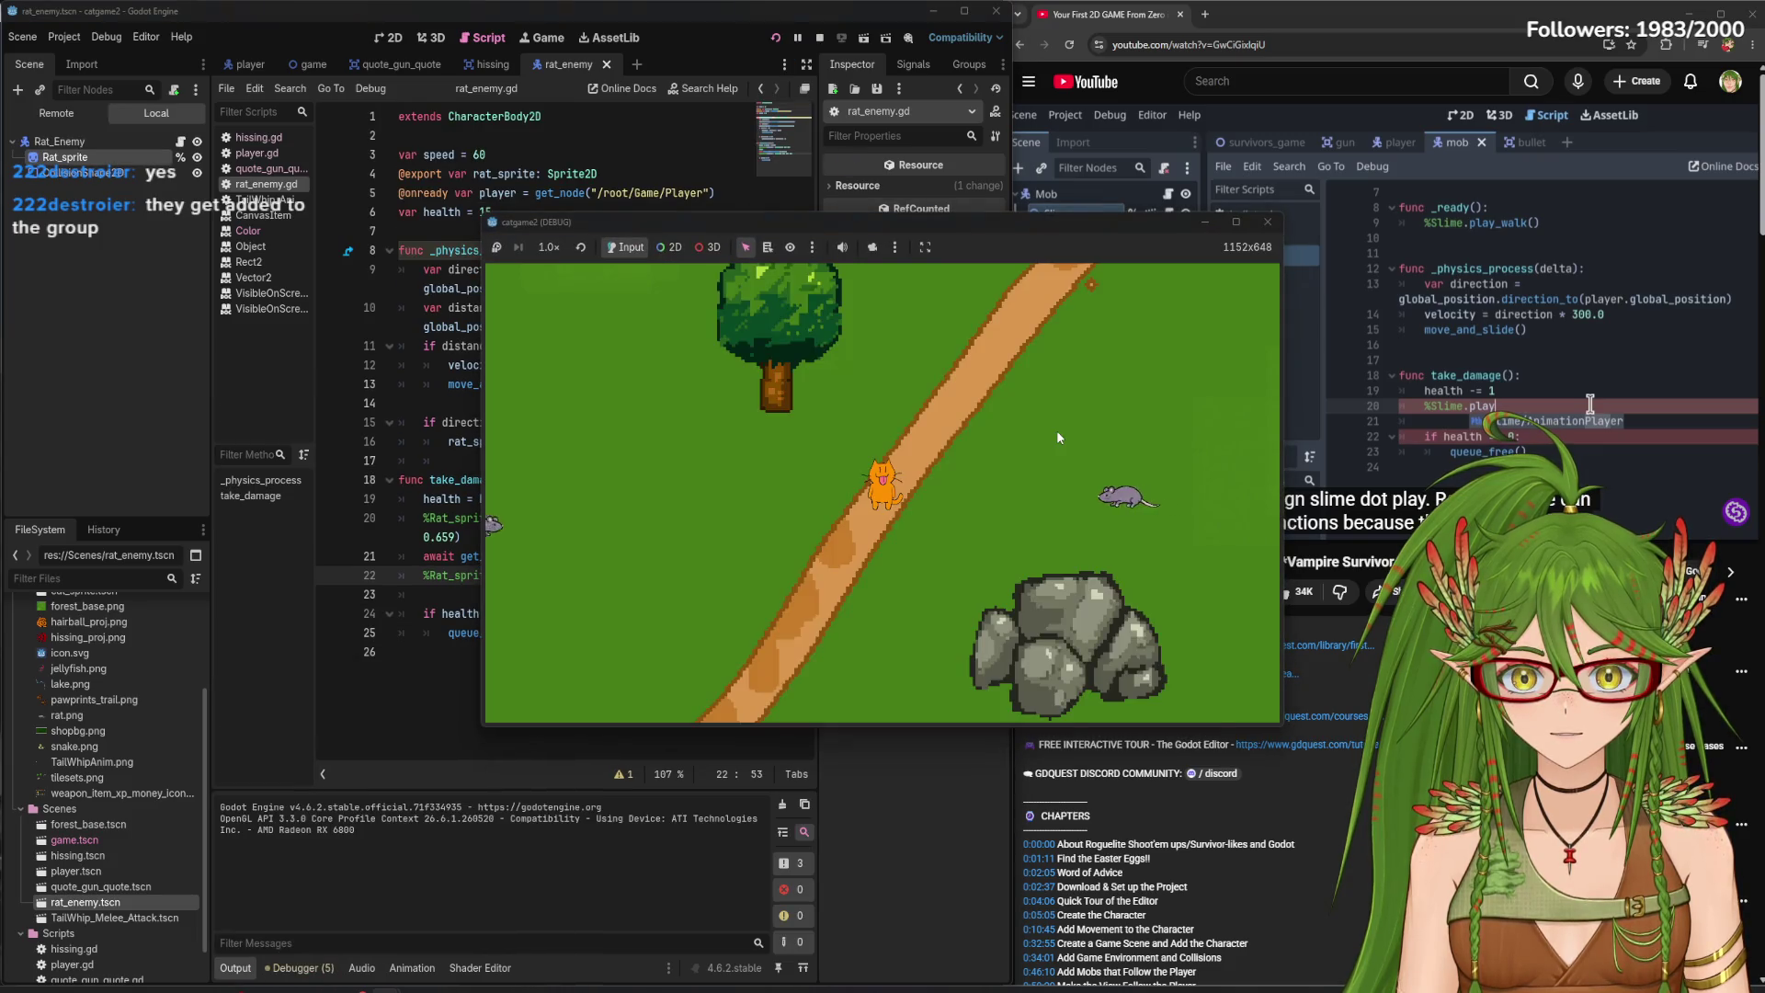
- Walk the cat up and right through the level, then stop the test run
{"action": "key", "text": "w"}
{"action": "key", "text": "d"}
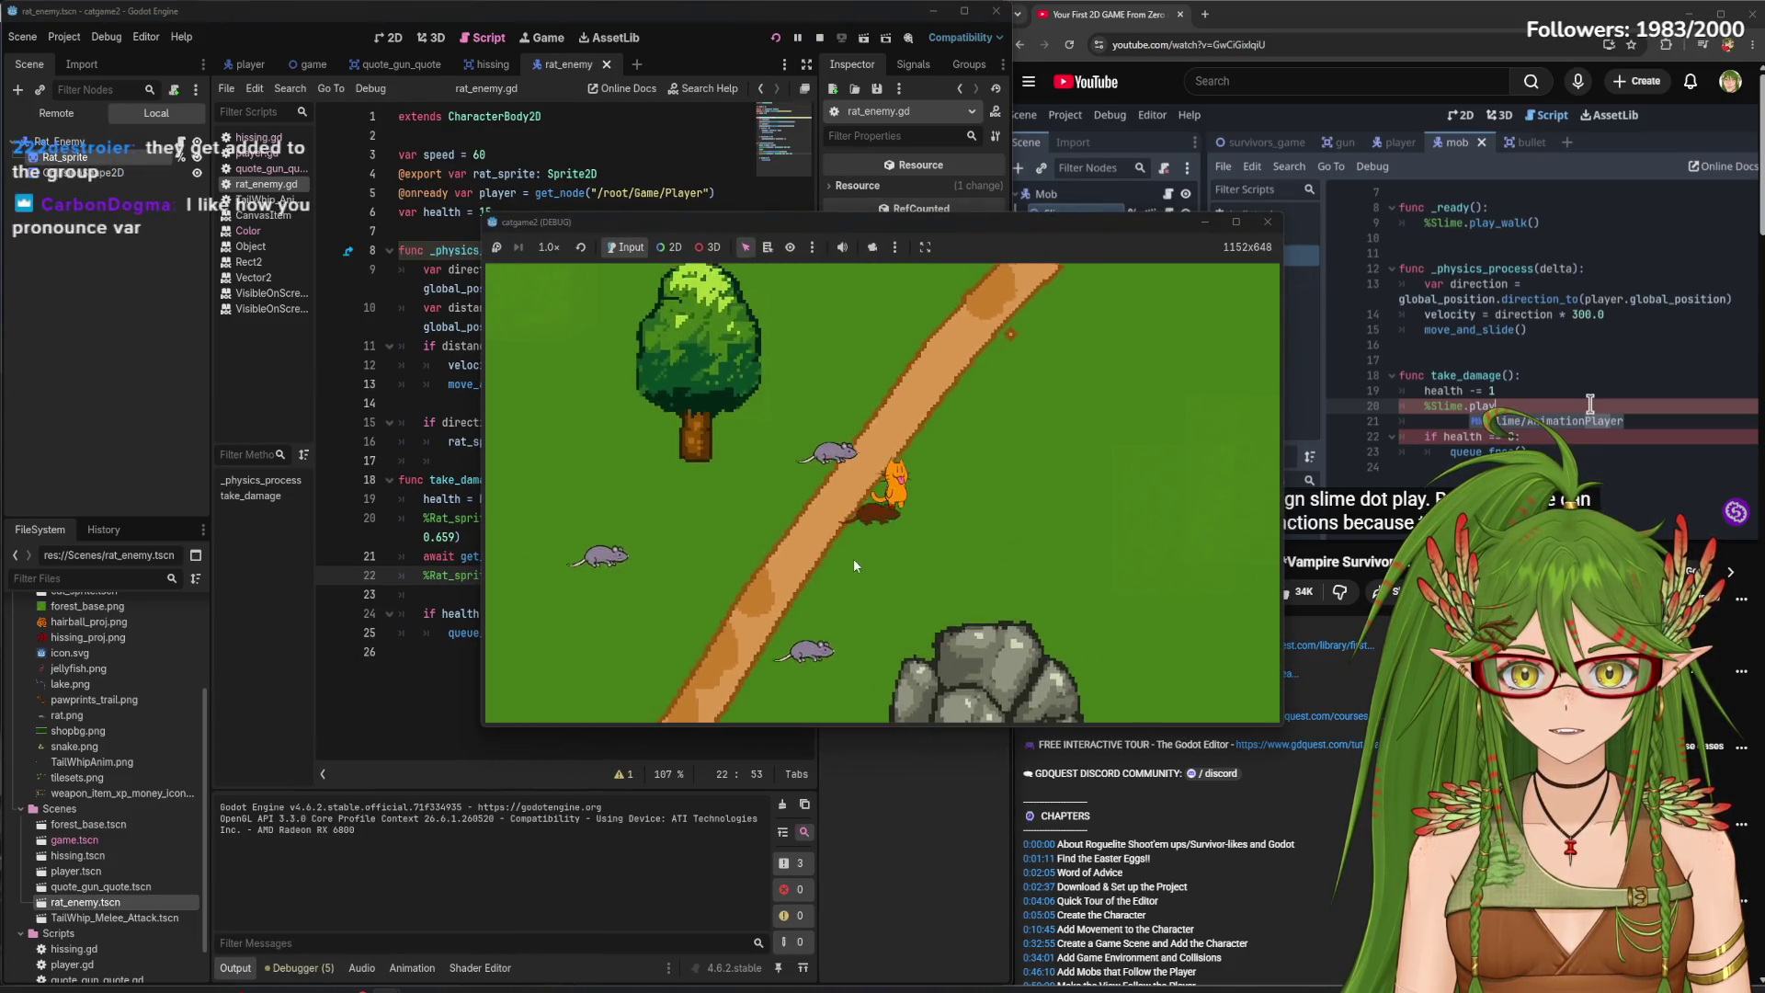
{"action": "key", "text": "d"}
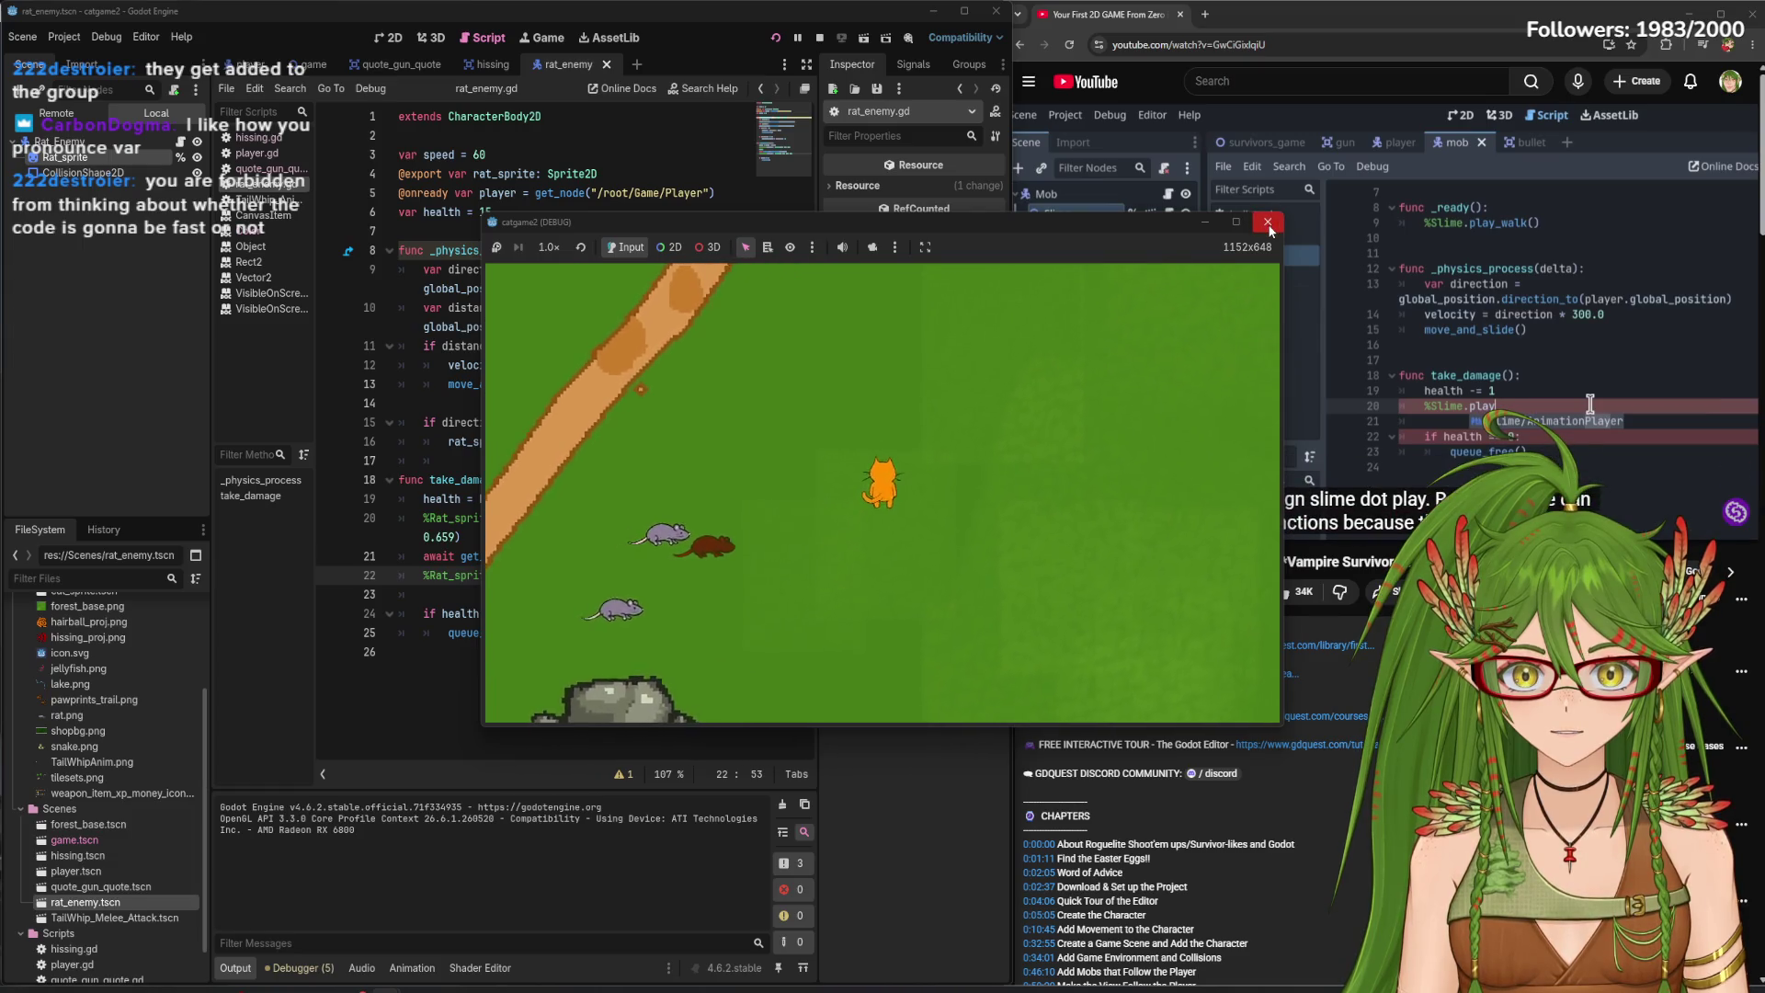
{"action": "left_click", "coordinate": [1269, 223]}
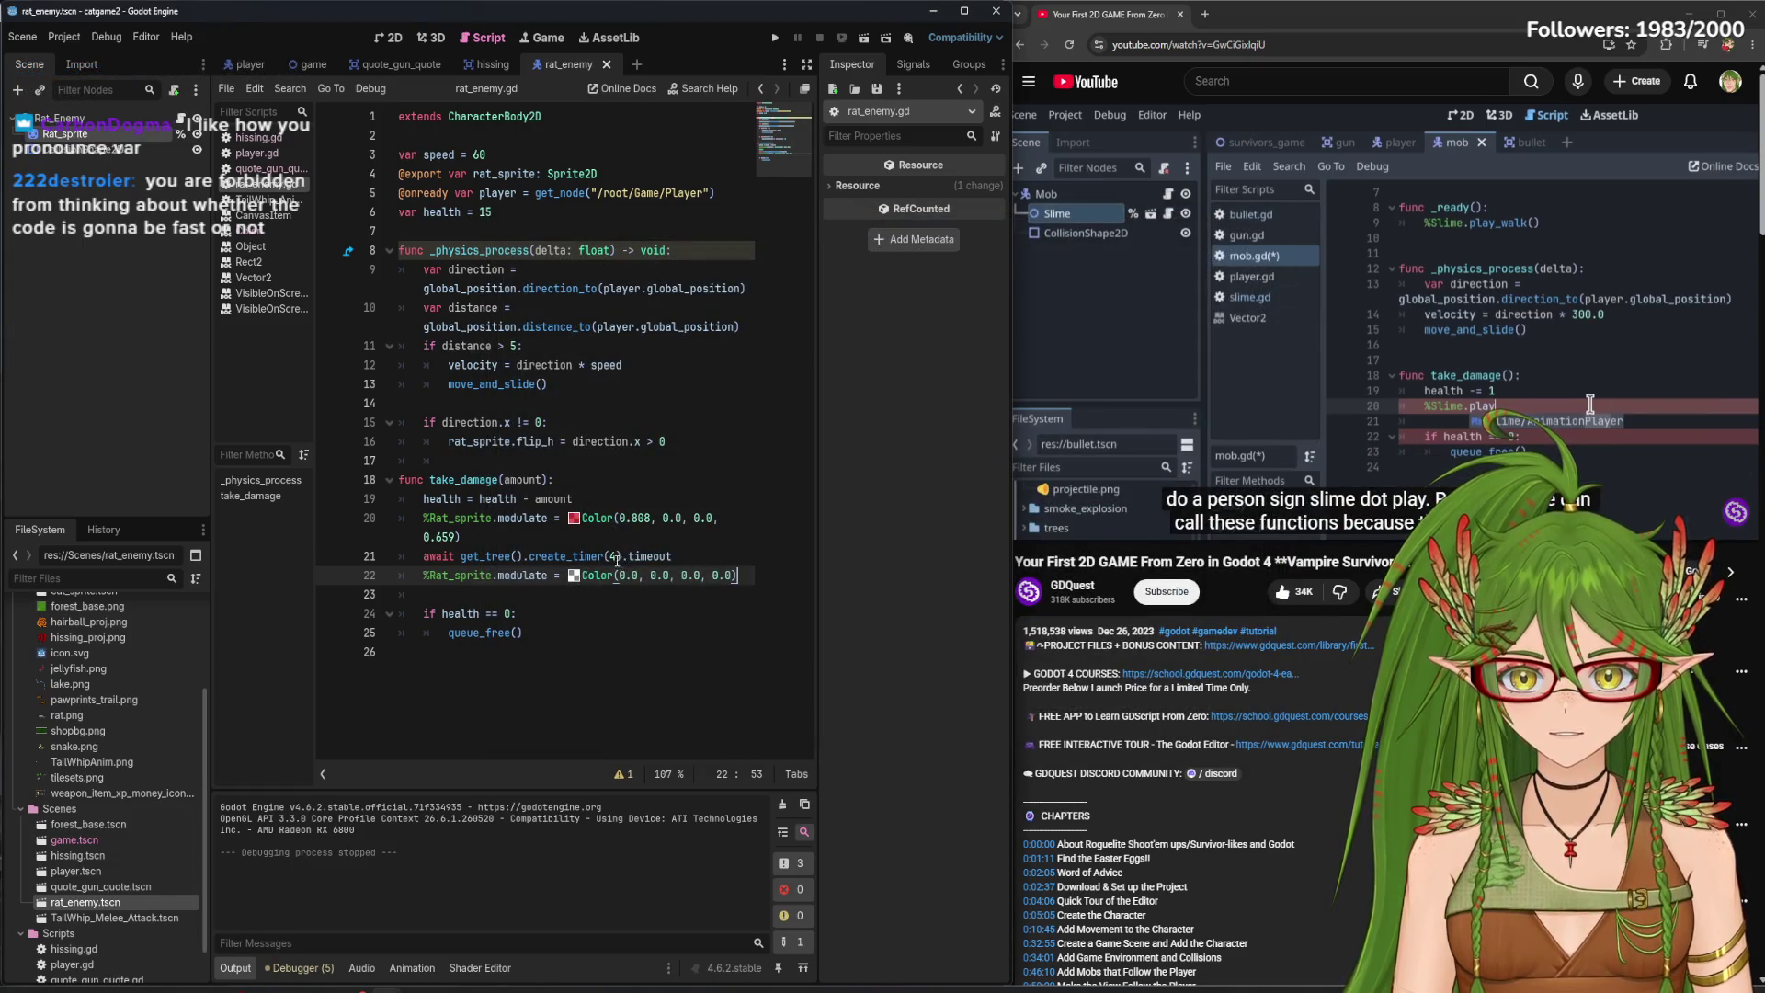
- Change line 21's timer wait from 4 to 0.1 seconds and save
{"action": "left_click", "coordinate": [616, 557]}
{"action": "key", "text": "BackSpace"}
{"action": "type", "text": ".1"}
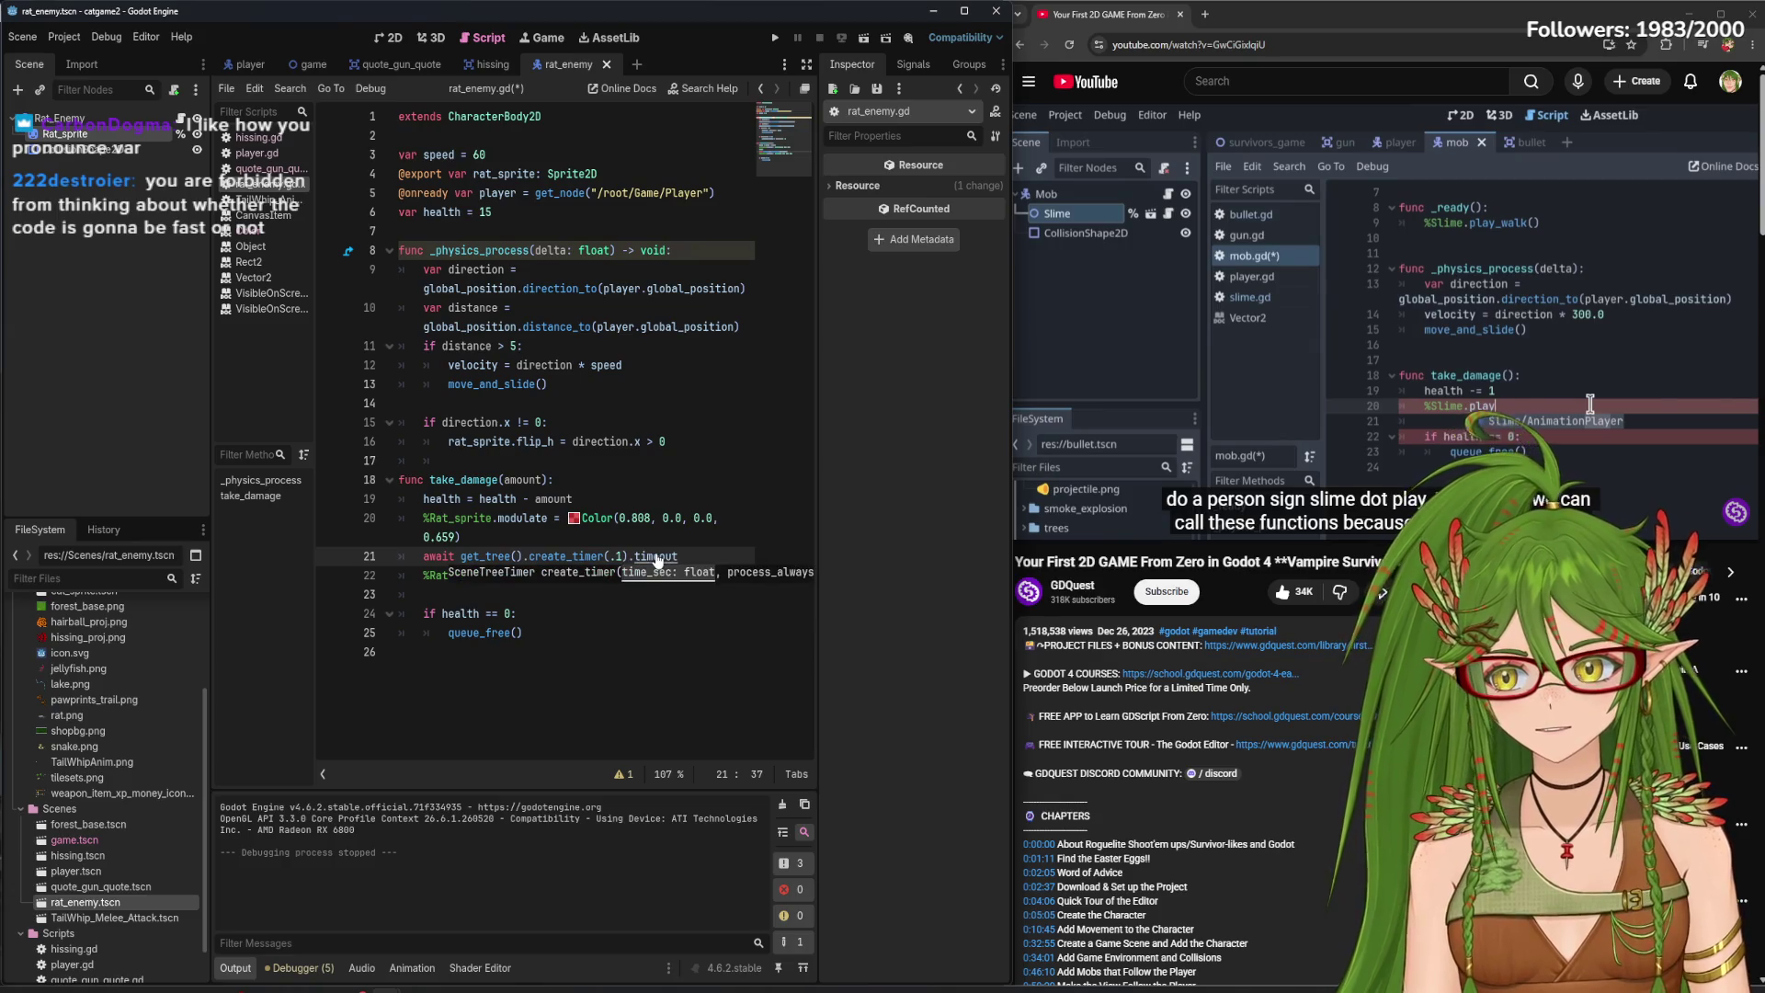
{"action": "key", "text": "ctrl+s"}
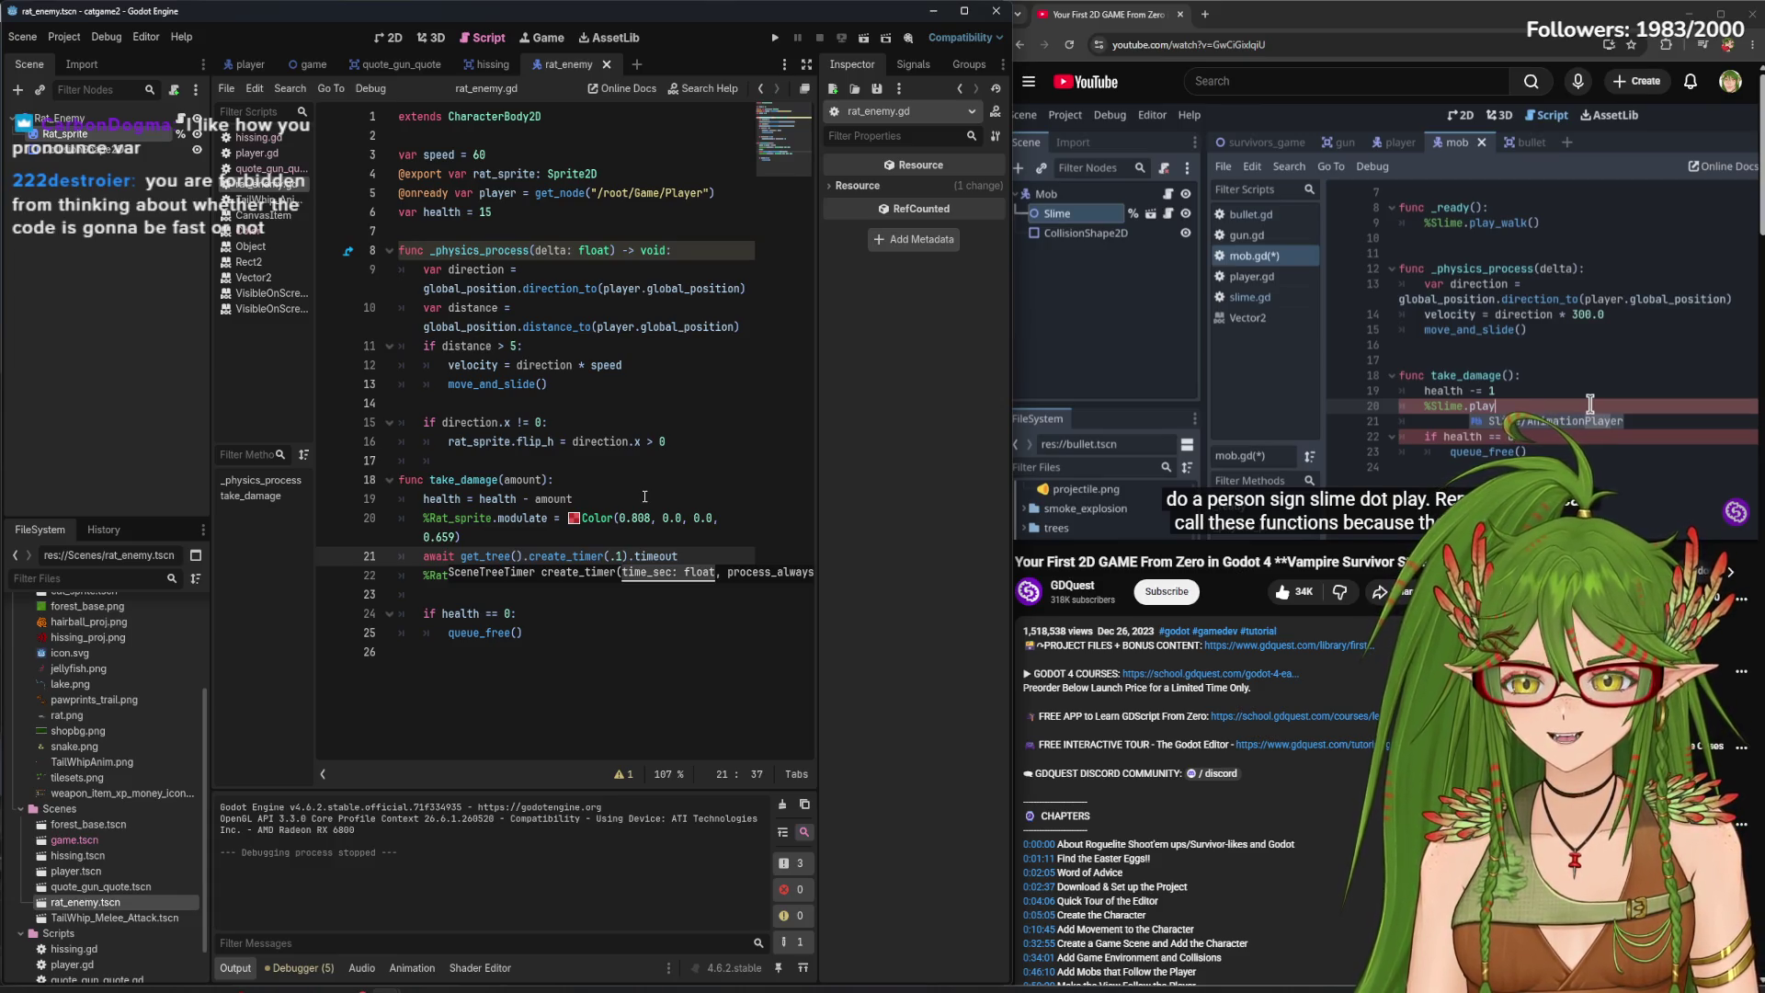
{"action": "left_click", "coordinate": [613, 558]}
{"action": "key", "text": "Delete"}
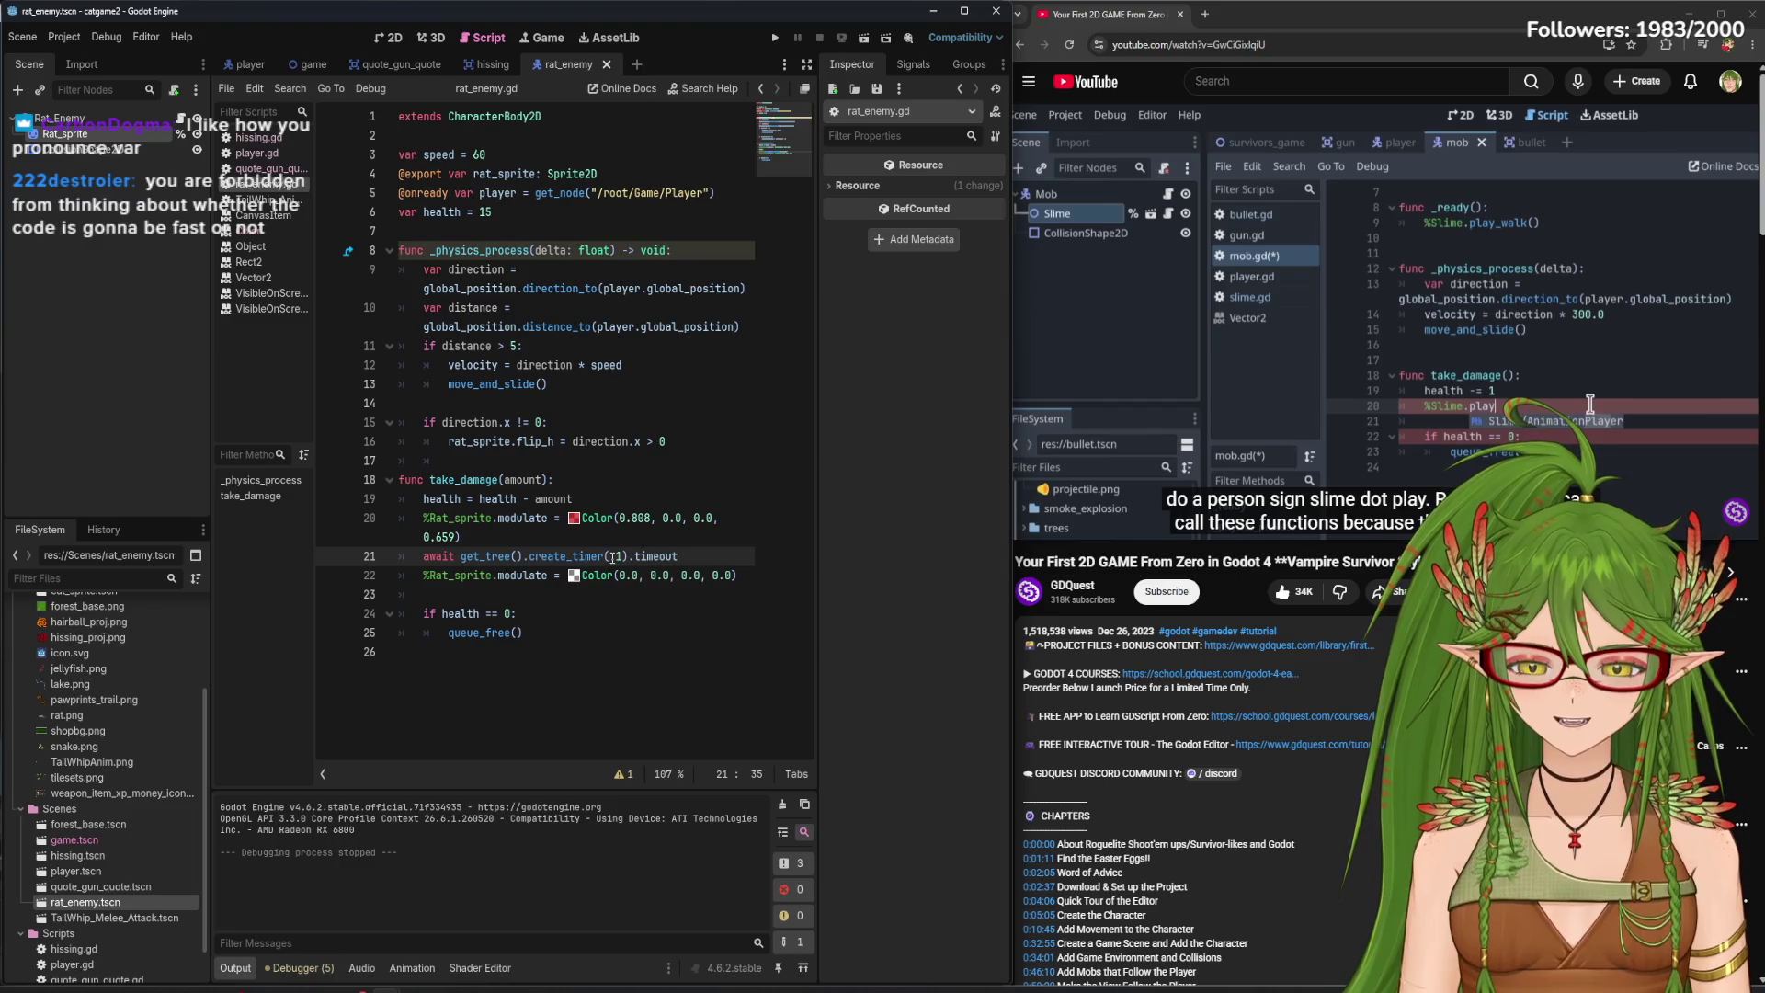
{"action": "type", "text": "0."}
- Run the game again and hit a rat with the tail-whip attack
{"action": "left_click", "coordinate": [779, 37]}
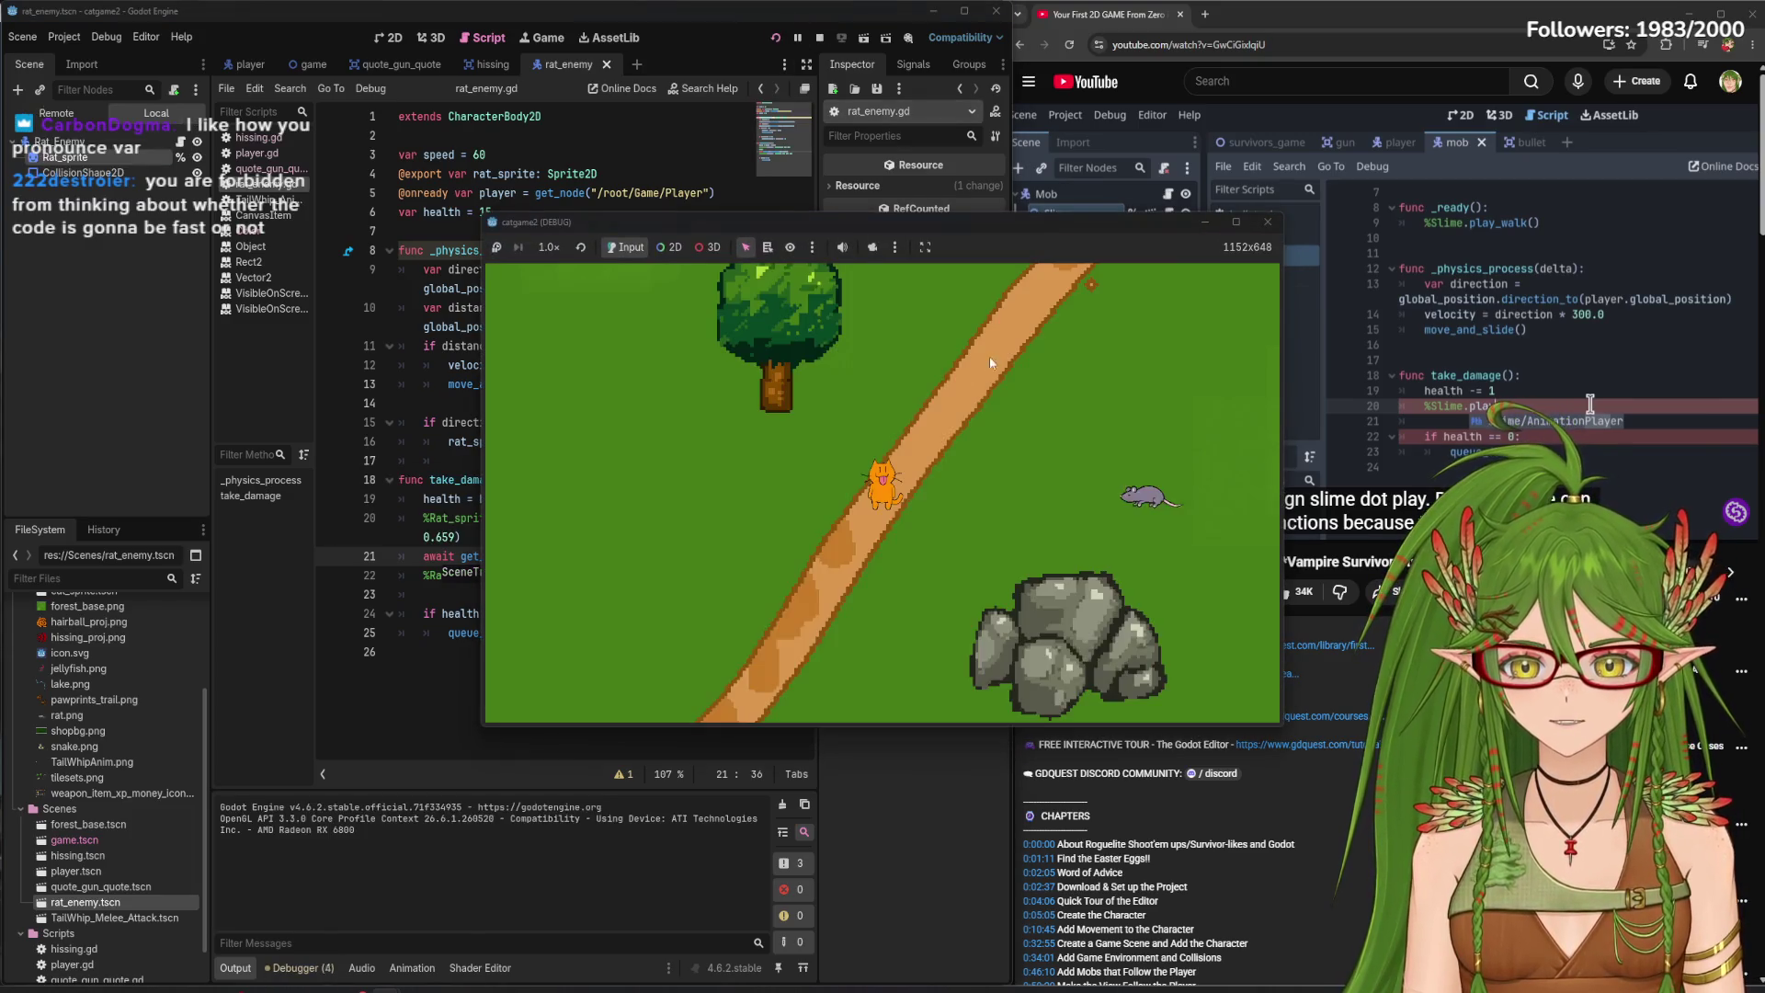
{"action": "key", "text": "d"}
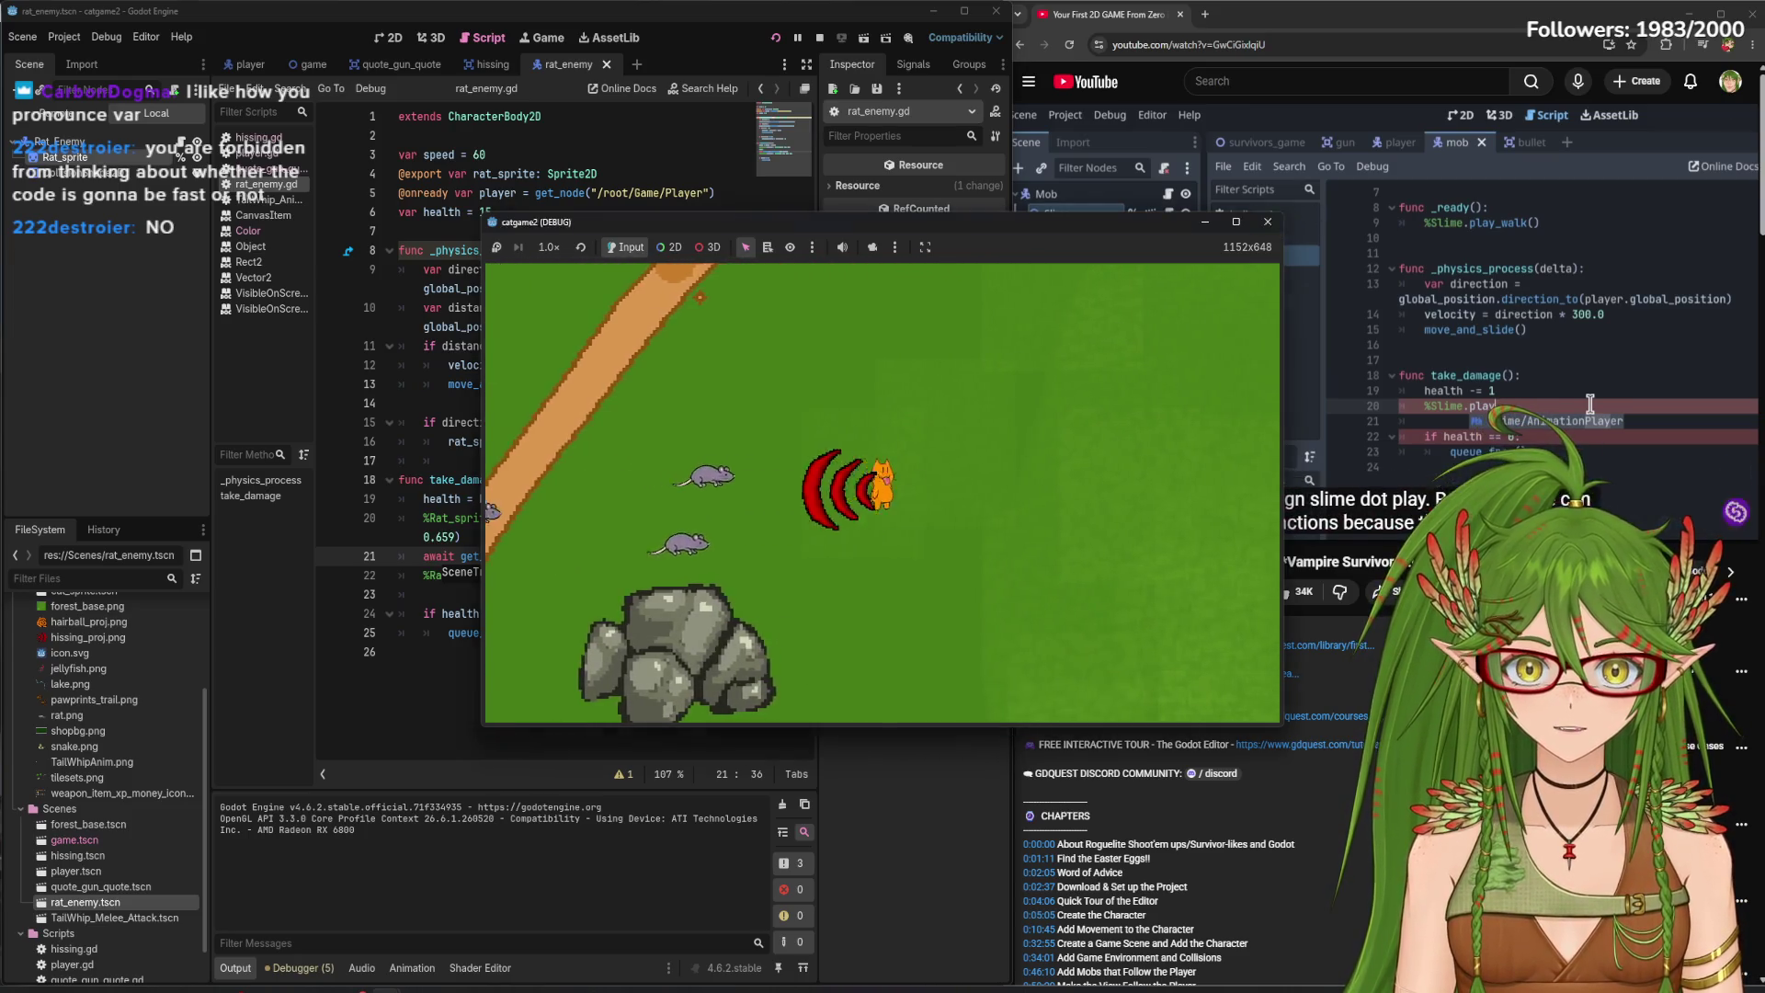
{"action": "key", "text": "F8"}
{"action": "left_click", "coordinate": [679, 636]}
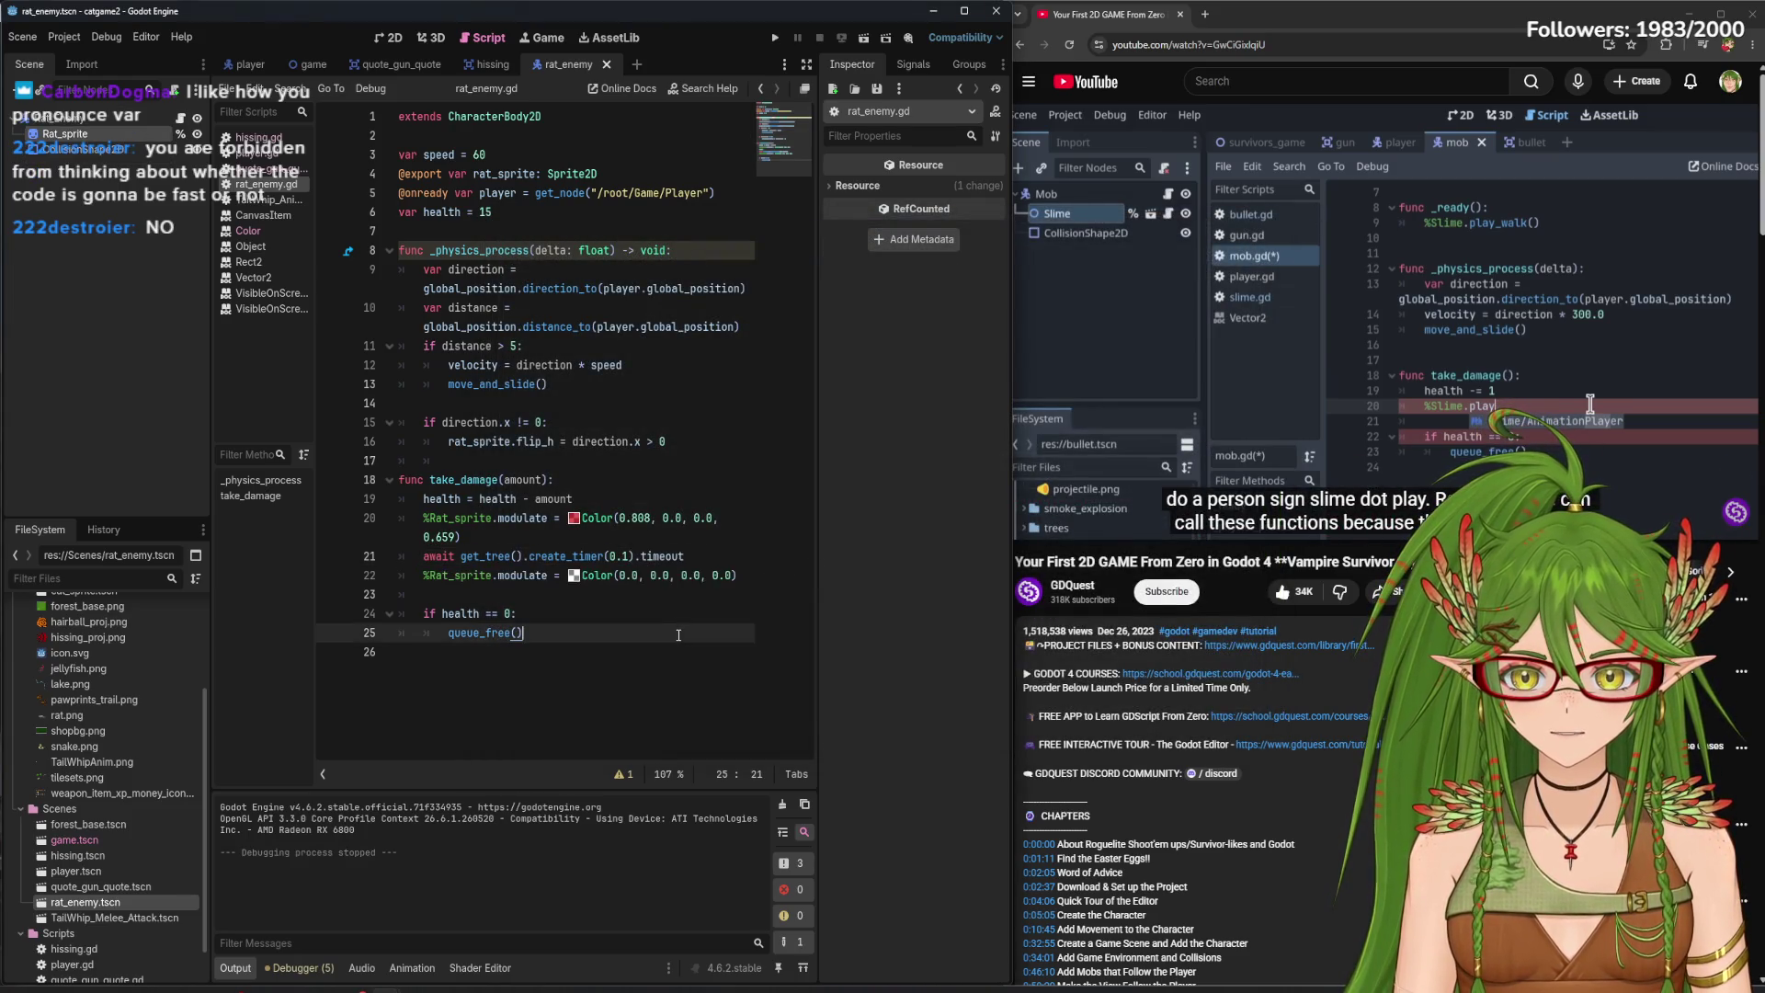
{"action": "left_click", "coordinate": [576, 579]}
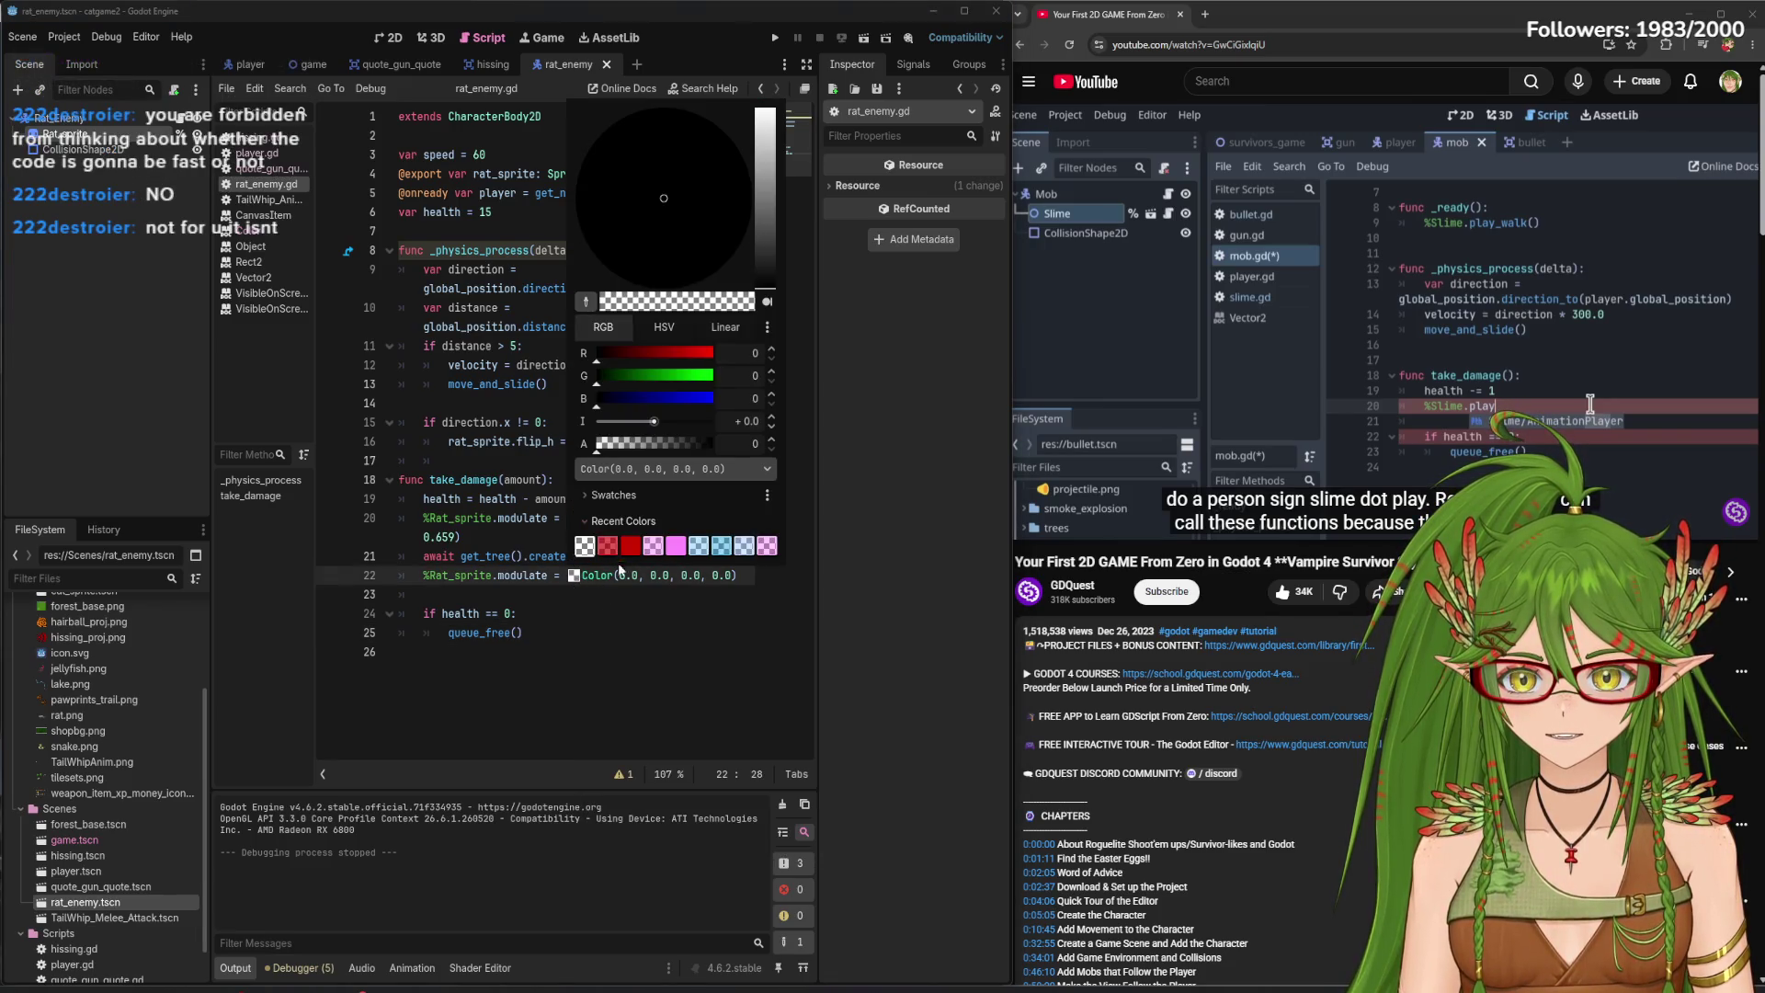
{"action": "left_click", "coordinate": [592, 622]}
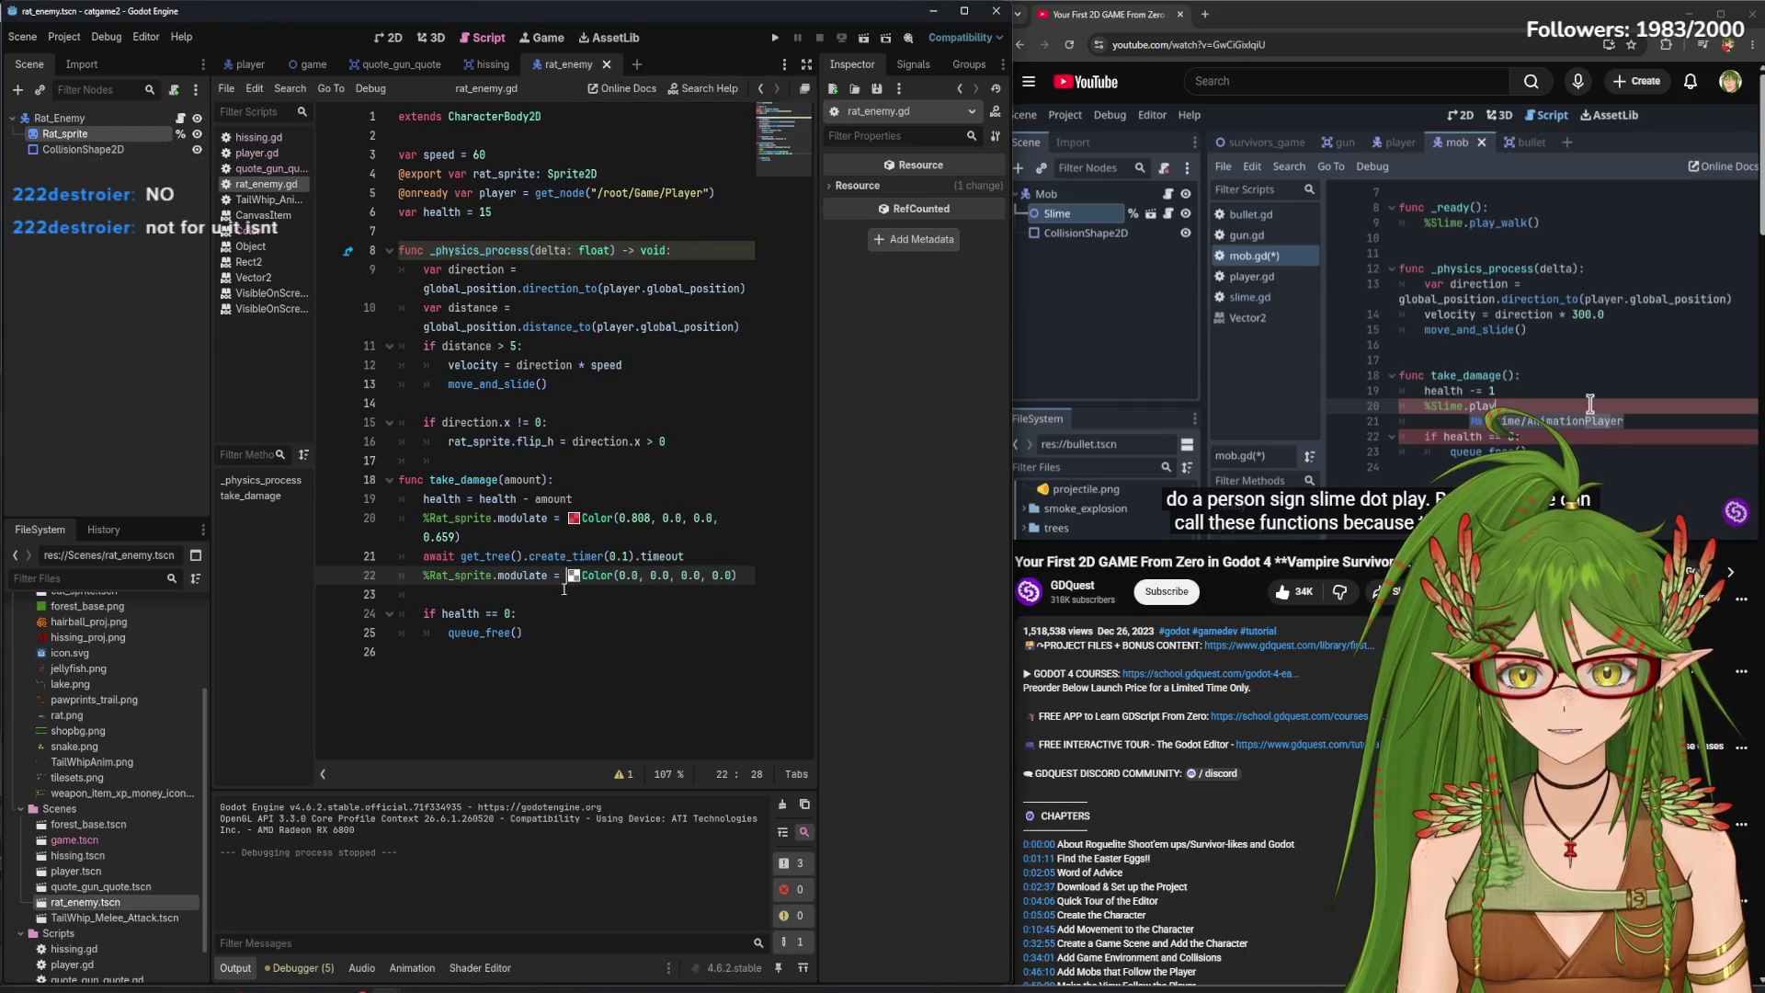
{"action": "mouse_move", "coordinate": [455, 967]}
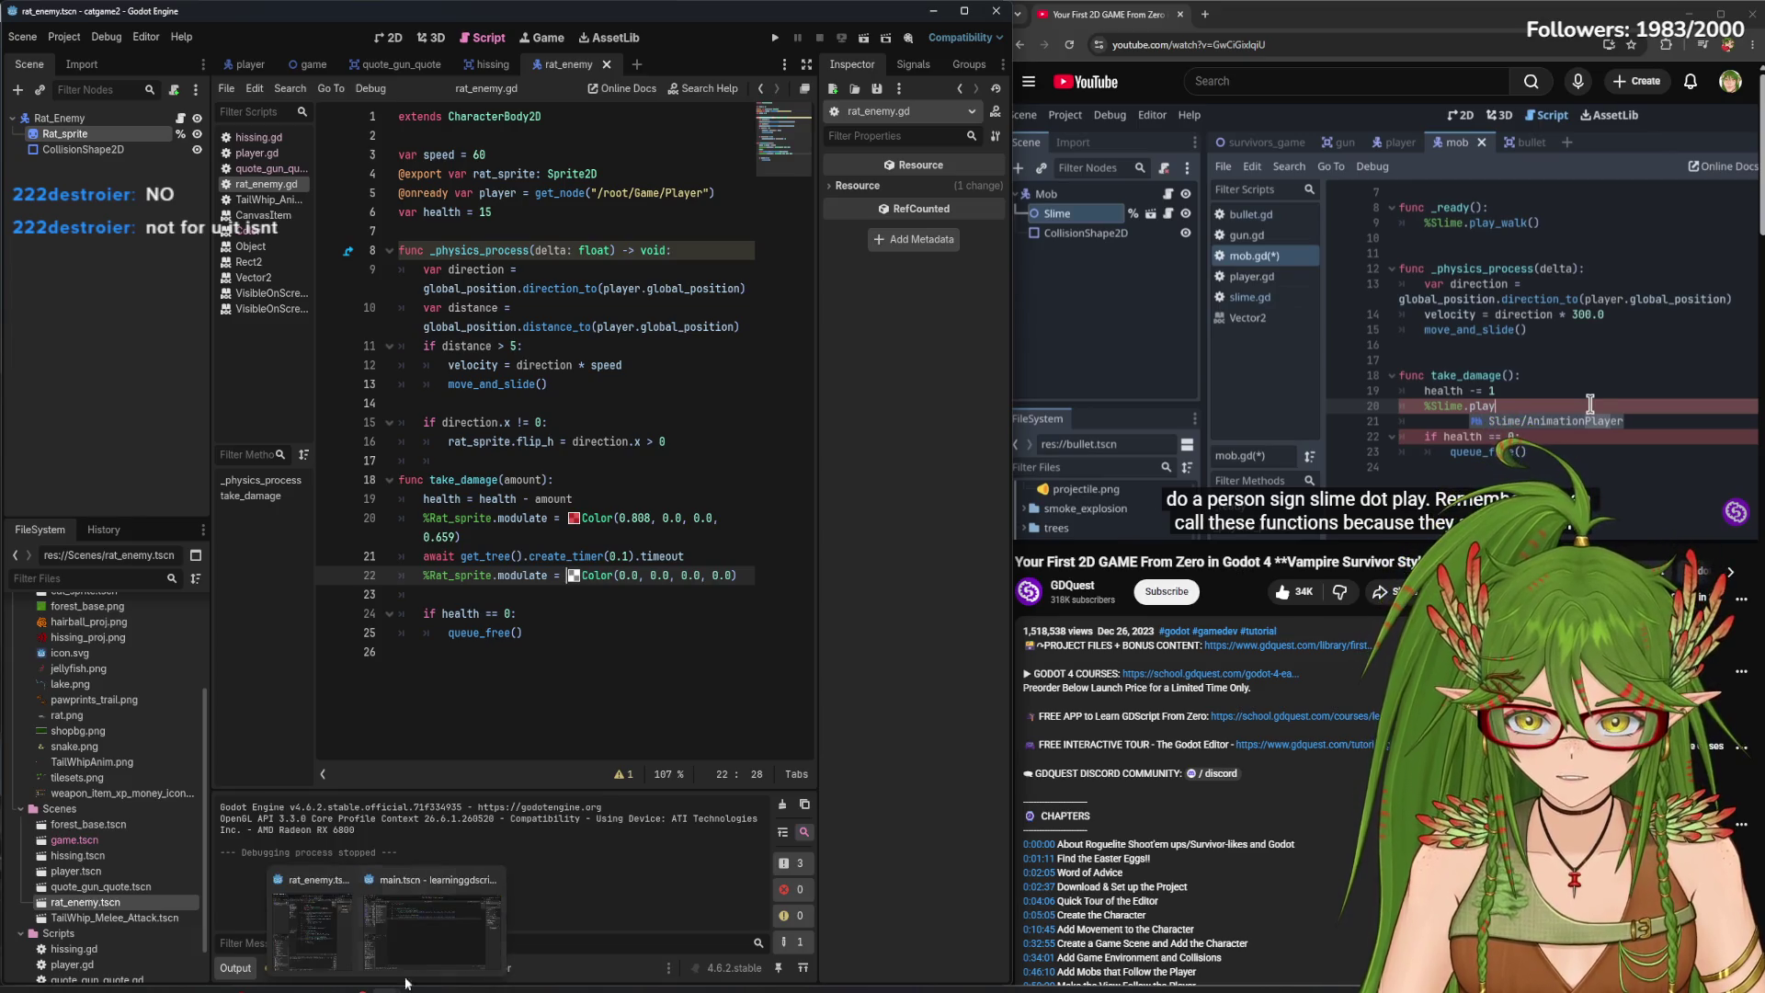
{"action": "left_click", "coordinate": [489, 847]}
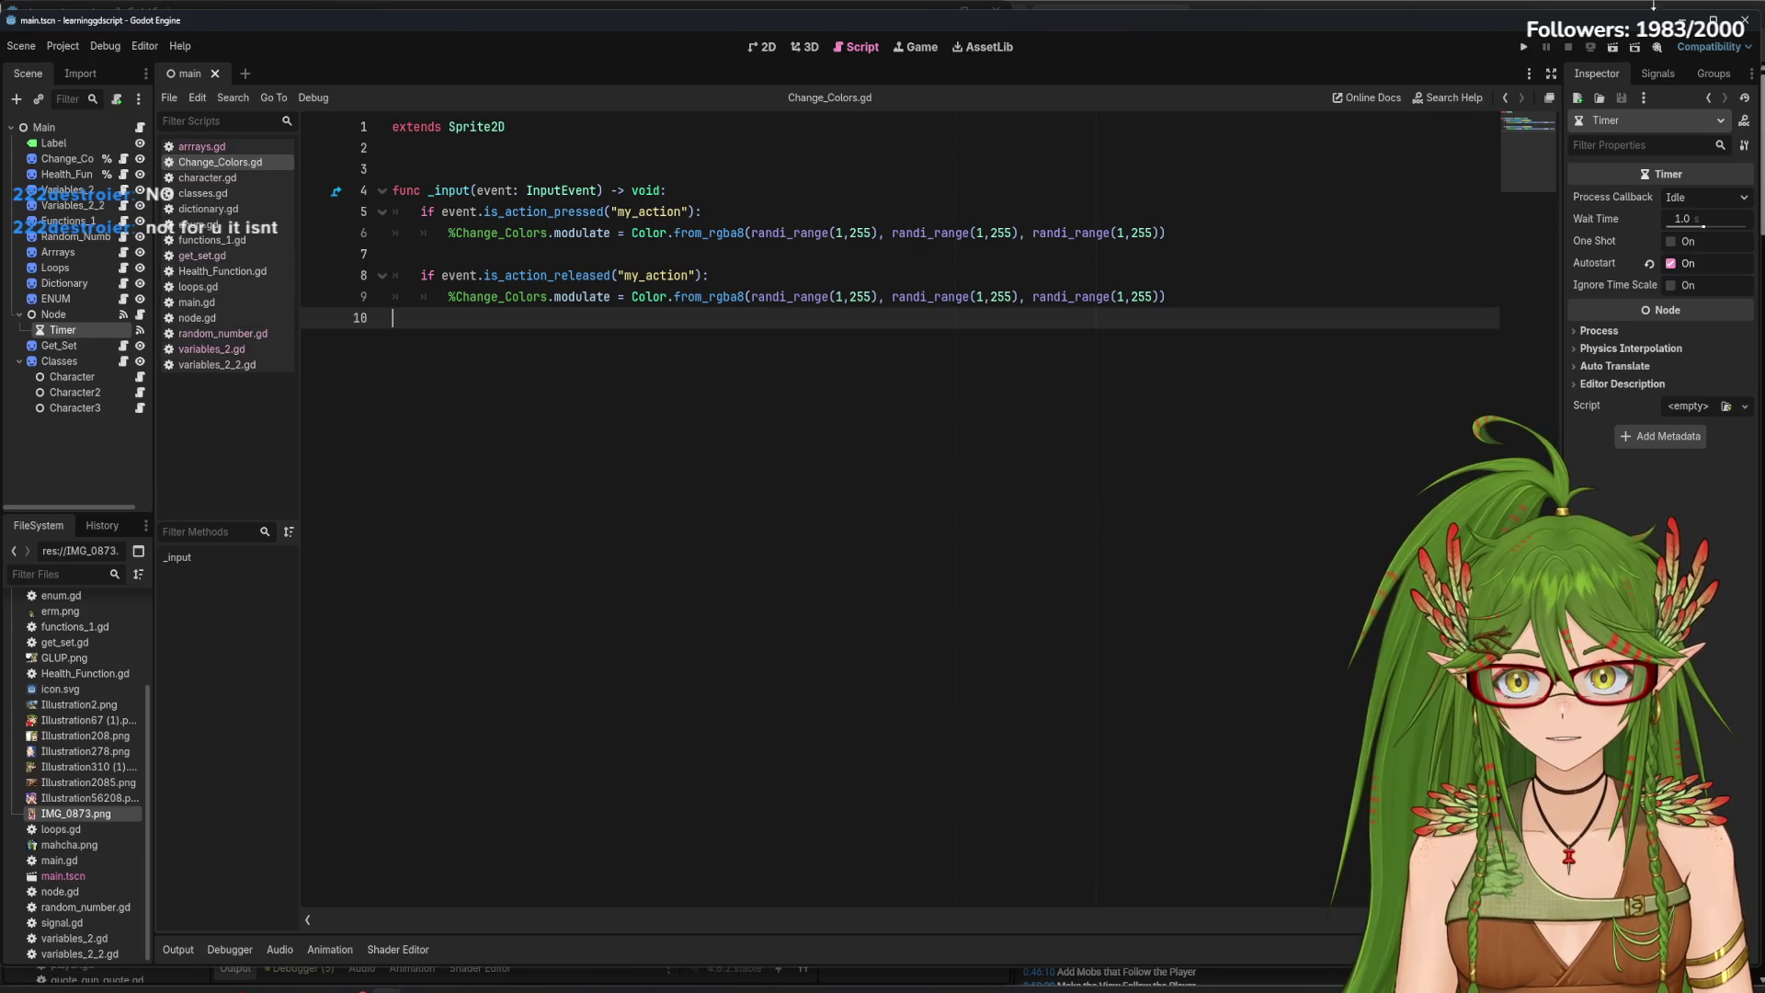
{"action": "left_click", "coordinate": [1687, 18]}
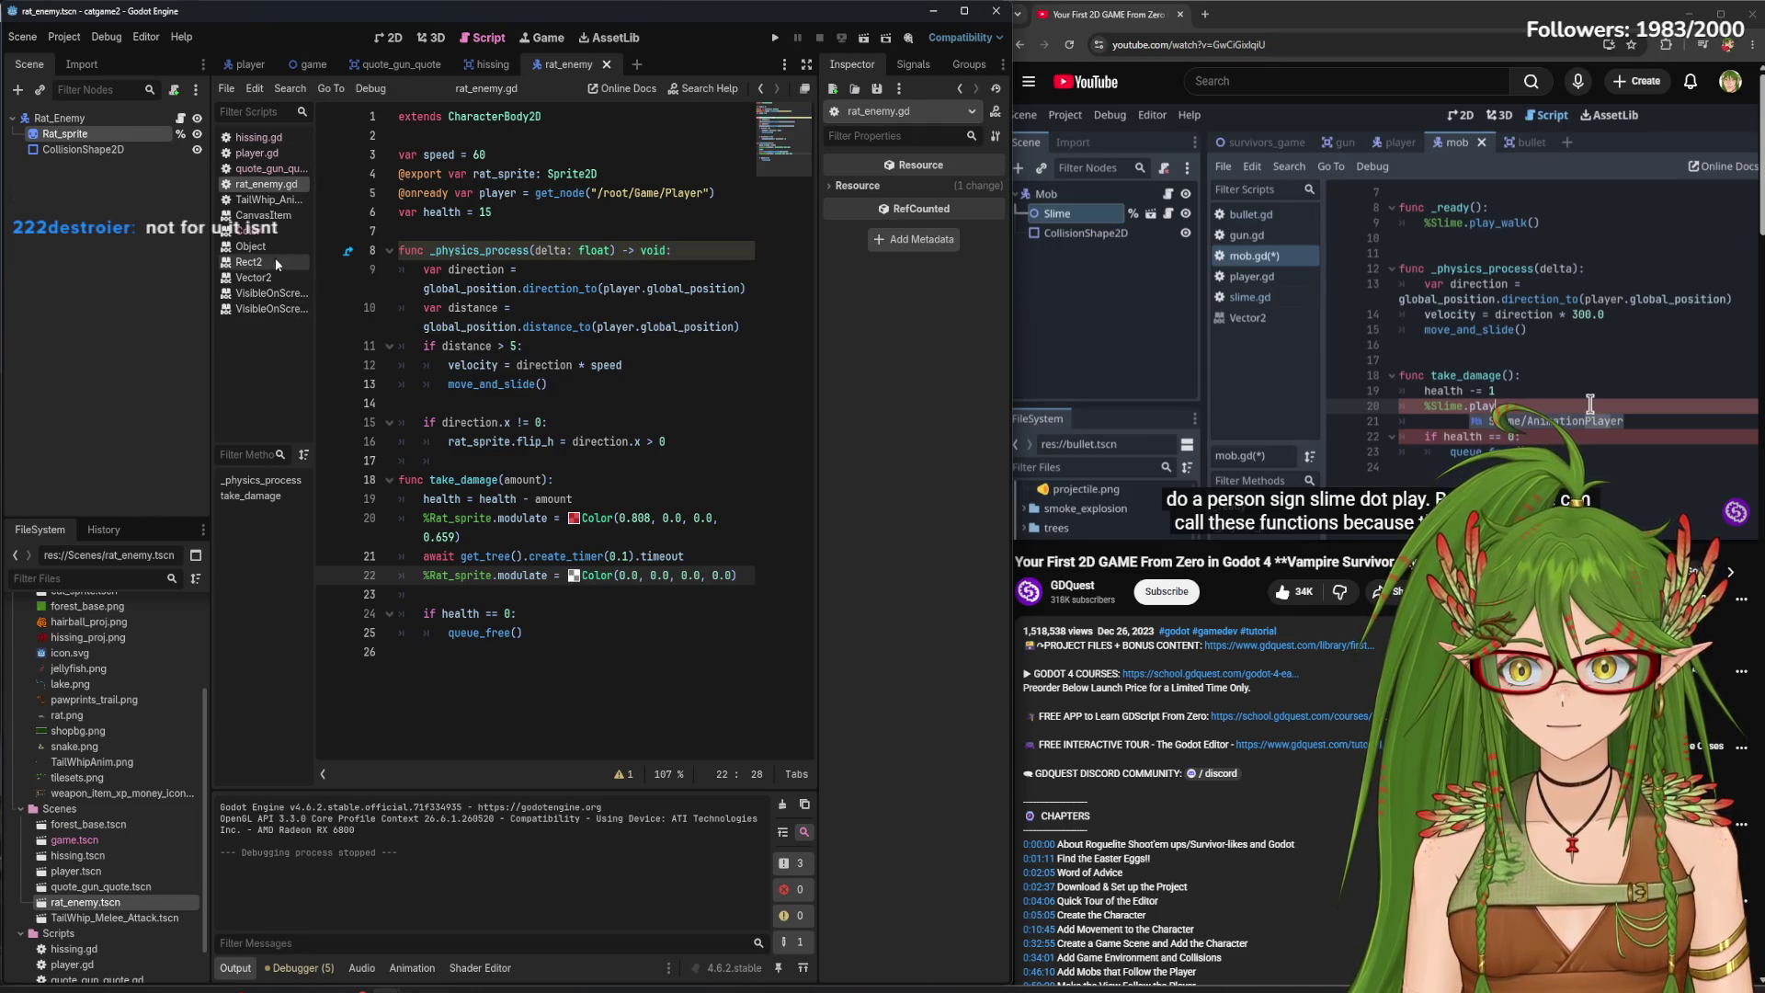
{"action": "left_click", "coordinate": [592, 521], "text": "ctrl"}
{"action": "scroll", "coordinate": [746, 292], "scroll_direction": "down", "scroll_amount": 5}
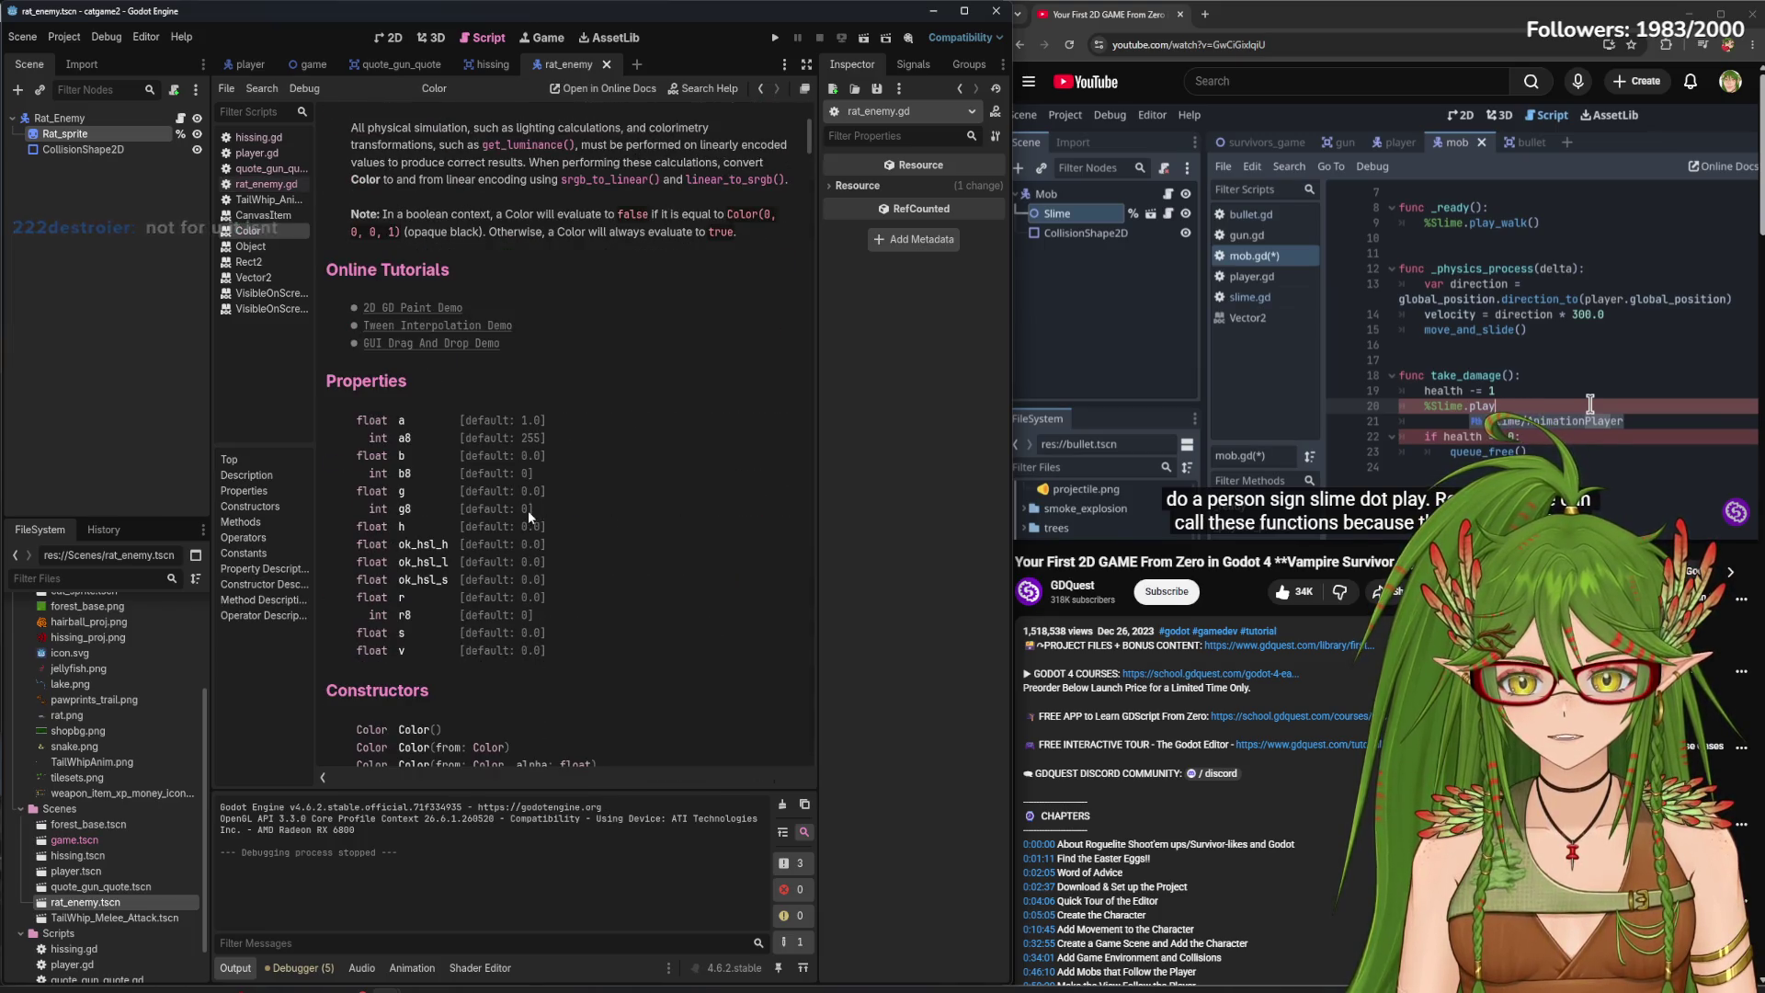
{"action": "left_click_drag", "start_coordinate": [811, 141], "coordinate": [823, 156]}
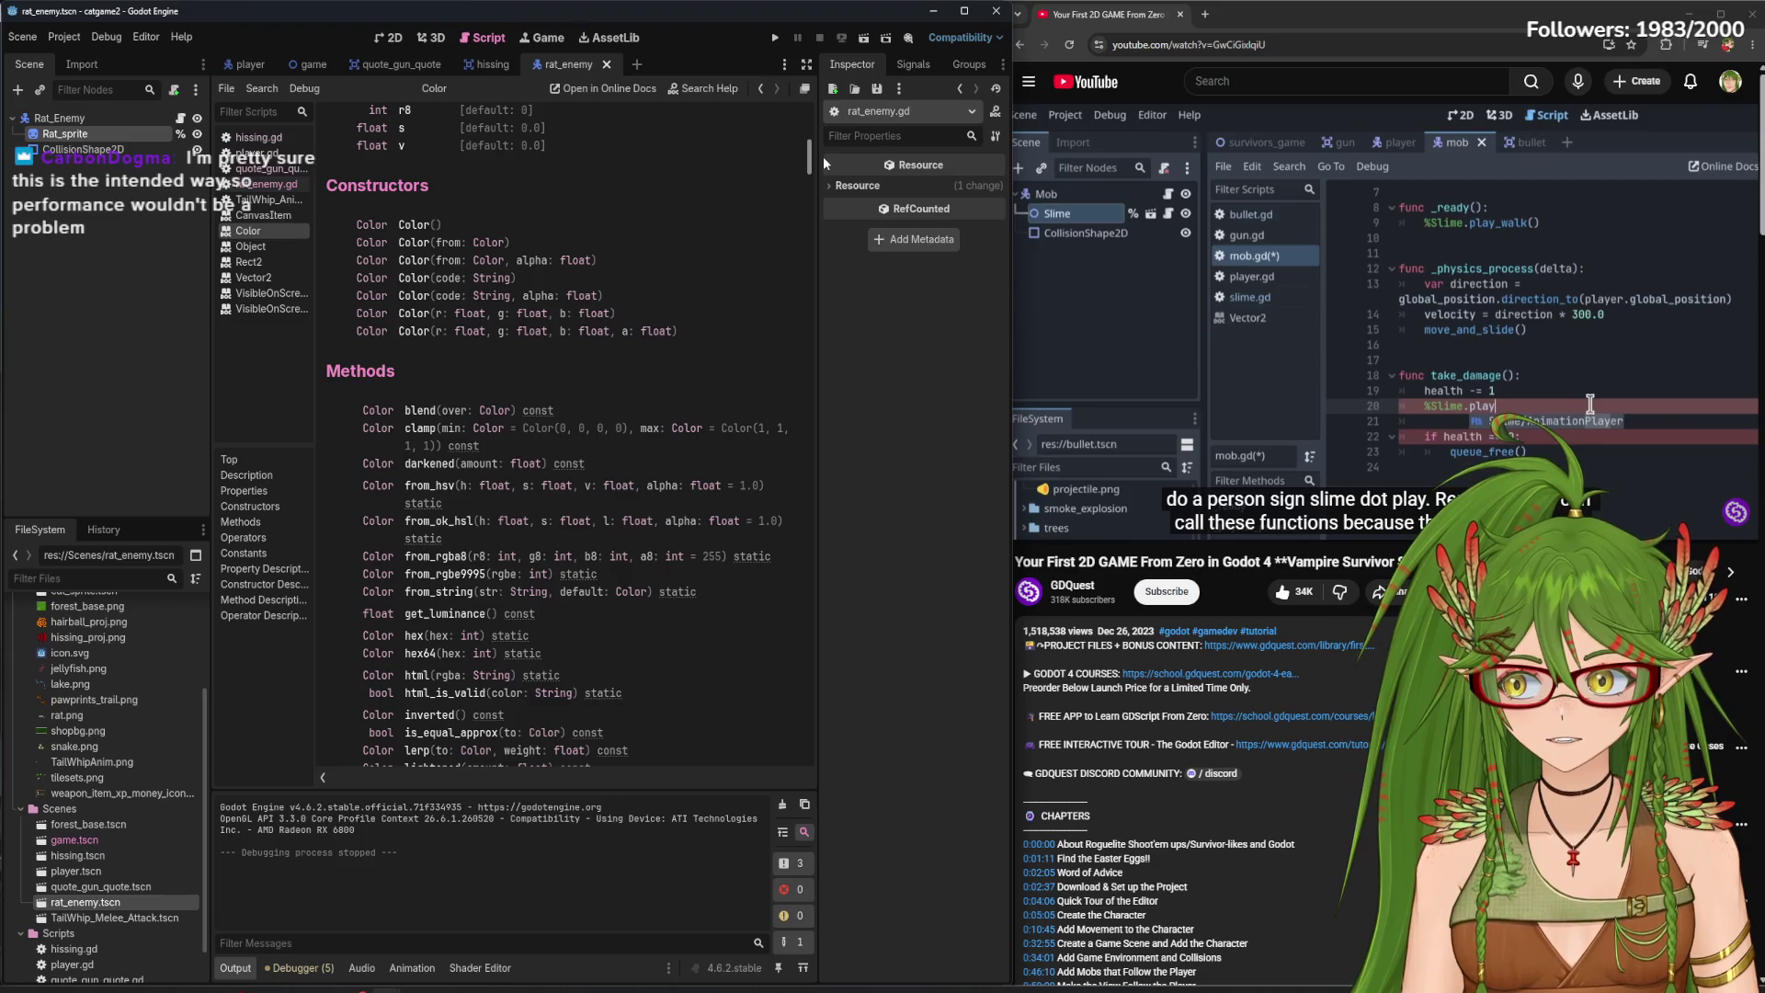
{"action": "left_click_drag", "start_coordinate": [823, 156], "coordinate": [823, 165]}
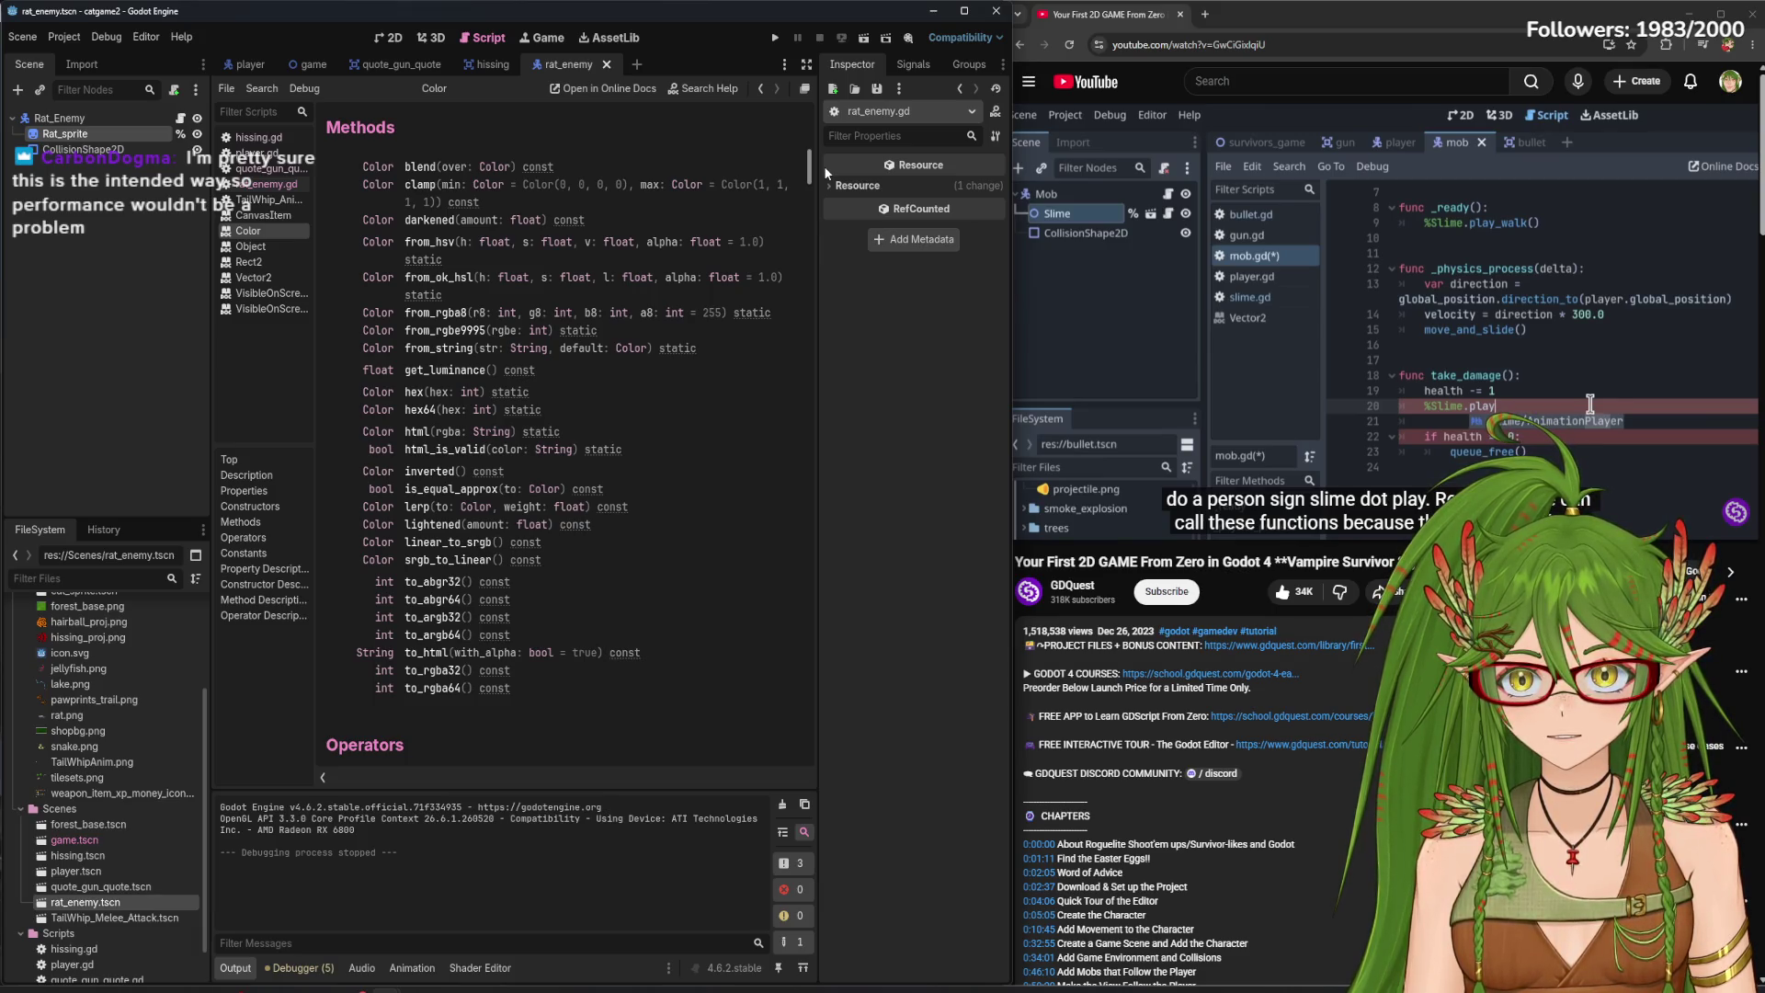
{"action": "left_click_drag", "start_coordinate": [824, 165], "coordinate": [824, 191]}
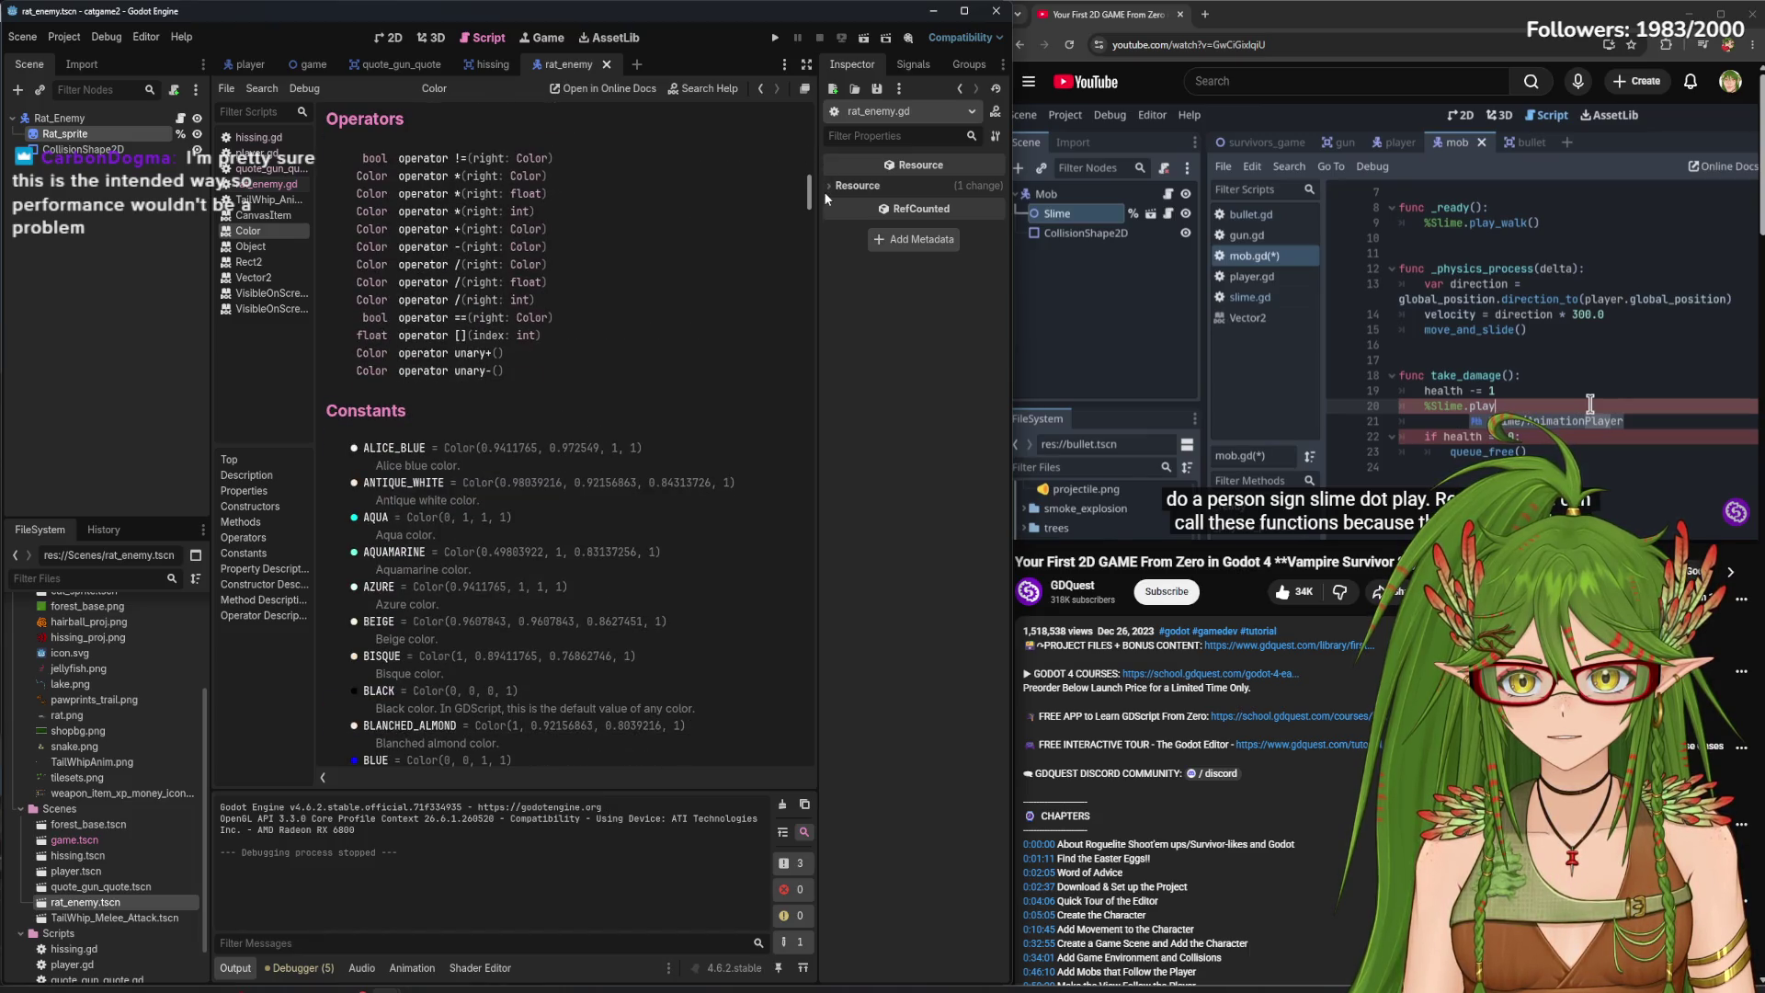
{"action": "left_click", "coordinate": [262, 184]}
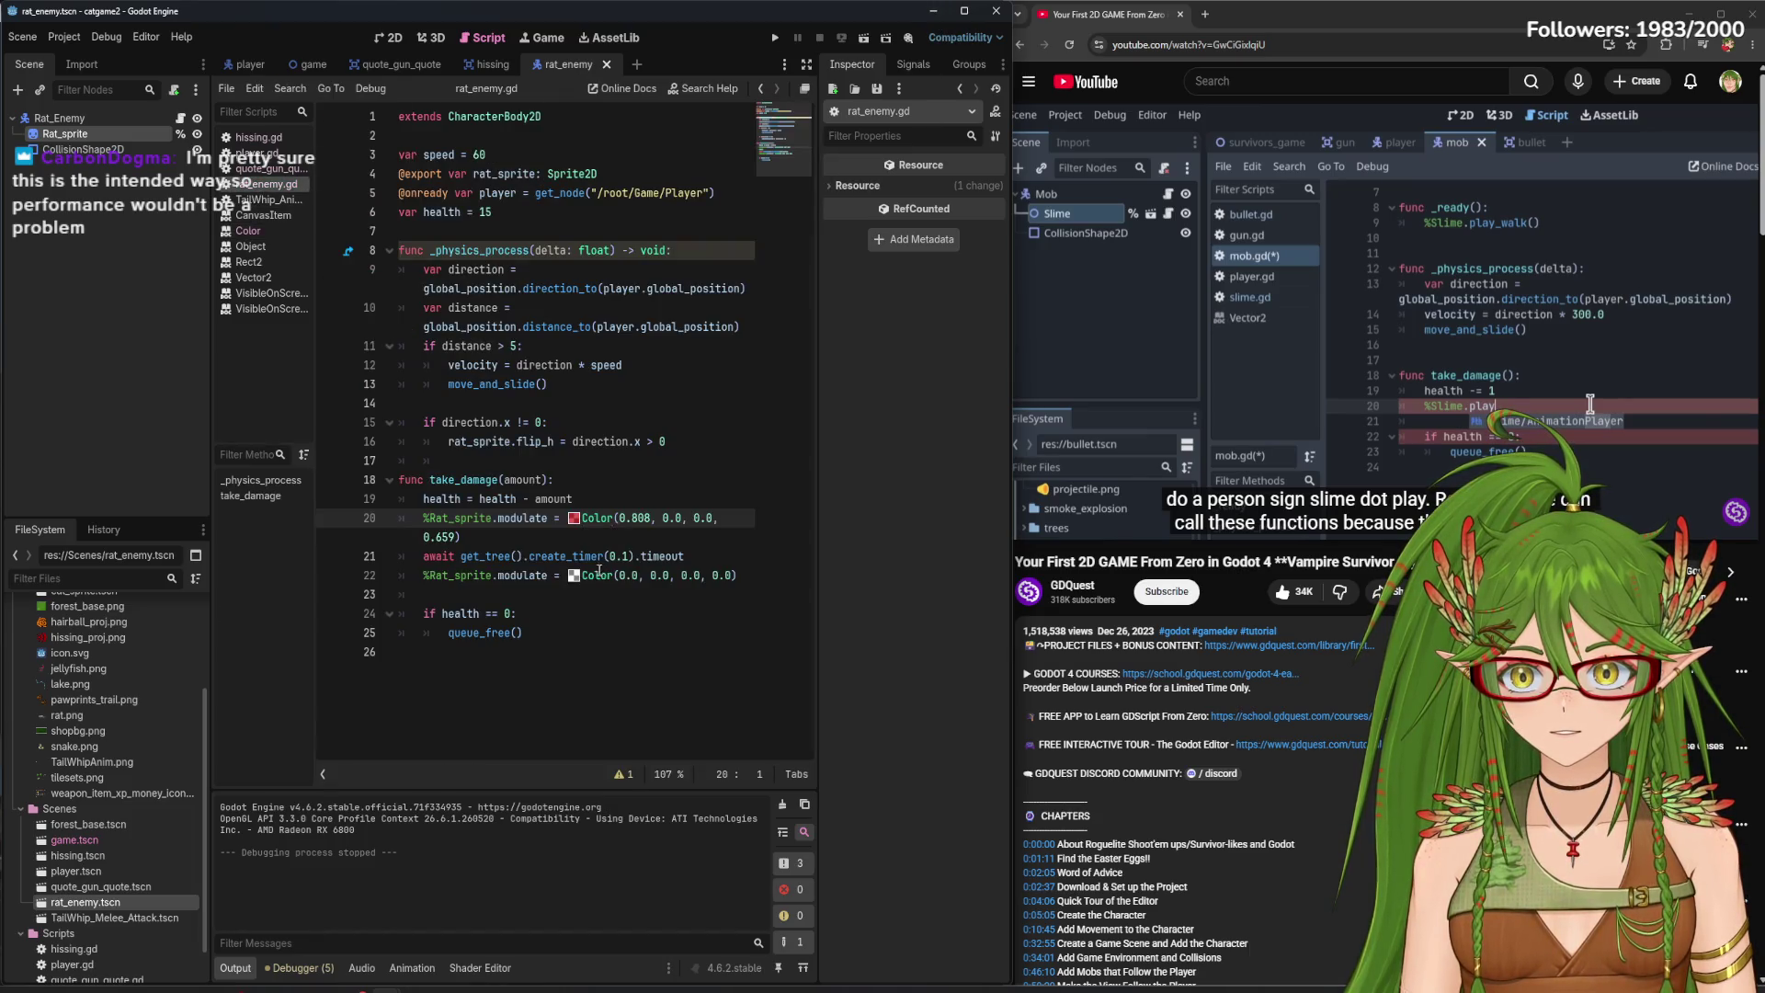
- Set line 20's damage tint to red 255 with alpha 144
{"action": "left_click", "coordinate": [573, 517]}
{"action": "left_click", "coordinate": [776, 150]}
{"action": "left_click_drag", "start_coordinate": [777, 149], "coordinate": [776, 134]}
{"action": "left_click_drag", "start_coordinate": [729, 296], "coordinate": [749, 297]}
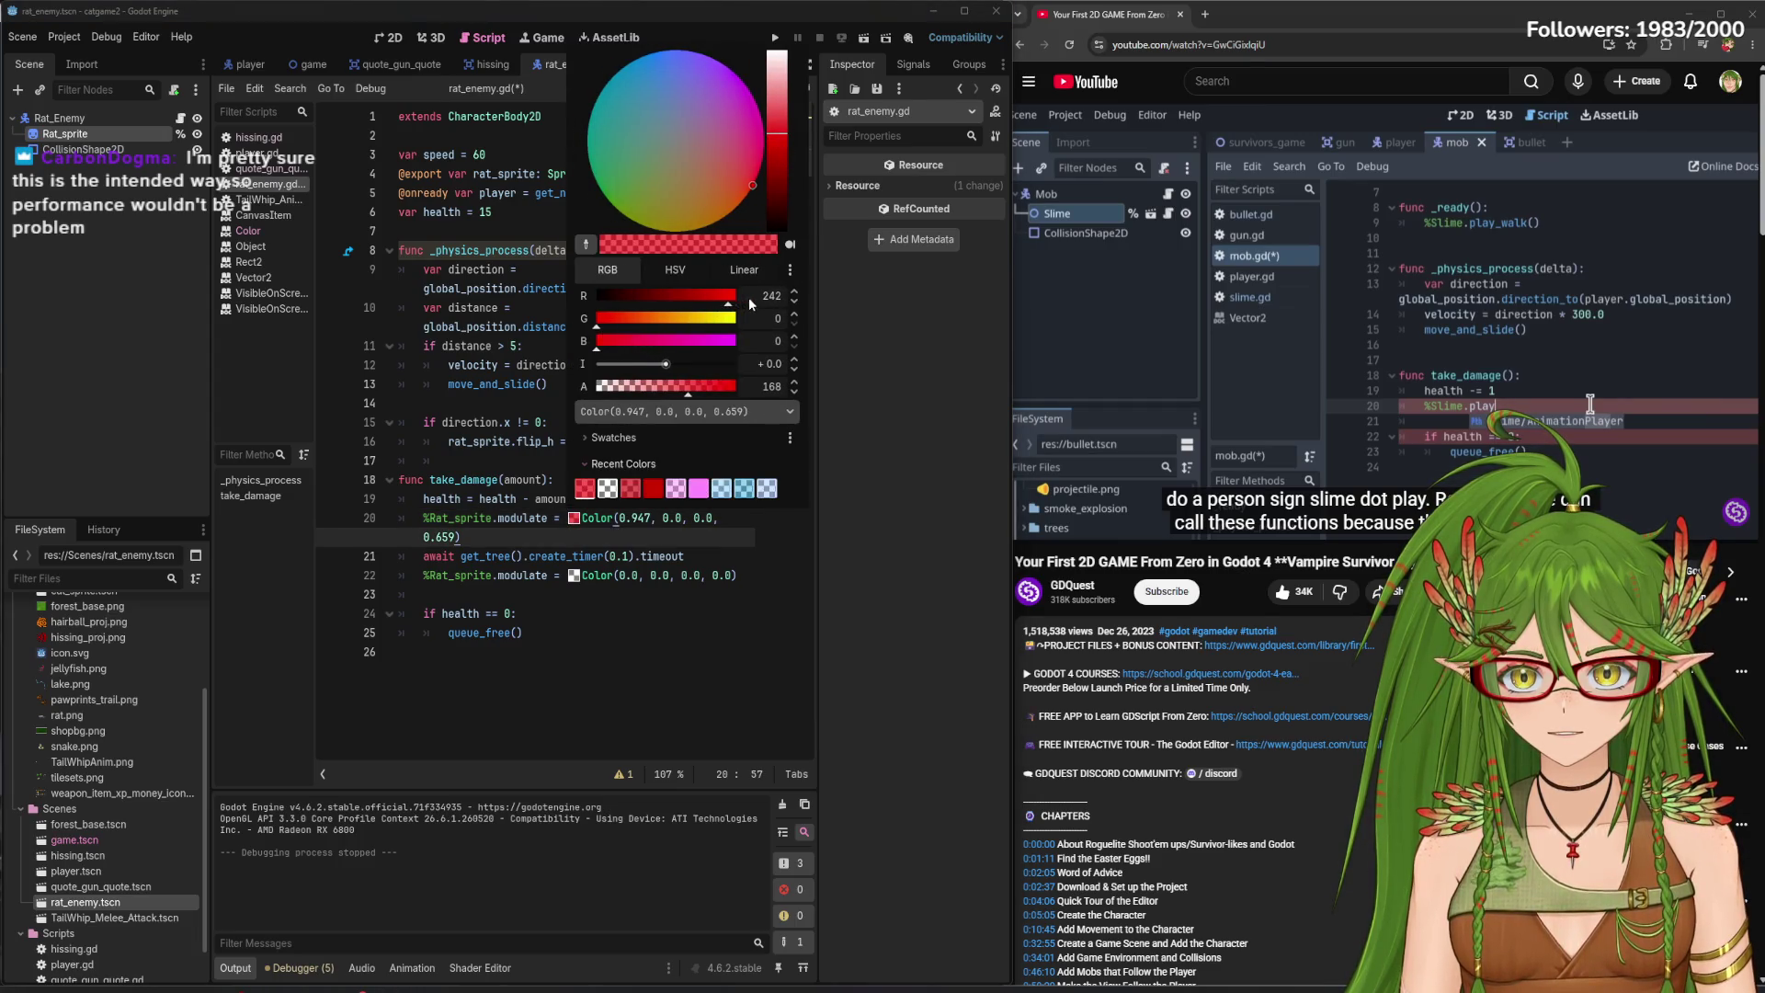
{"action": "left_click_drag", "start_coordinate": [690, 396], "coordinate": [675, 395]}
- Keep the new tint, save the script, and bring up the Color class reference
{"action": "left_click", "coordinate": [542, 559]}
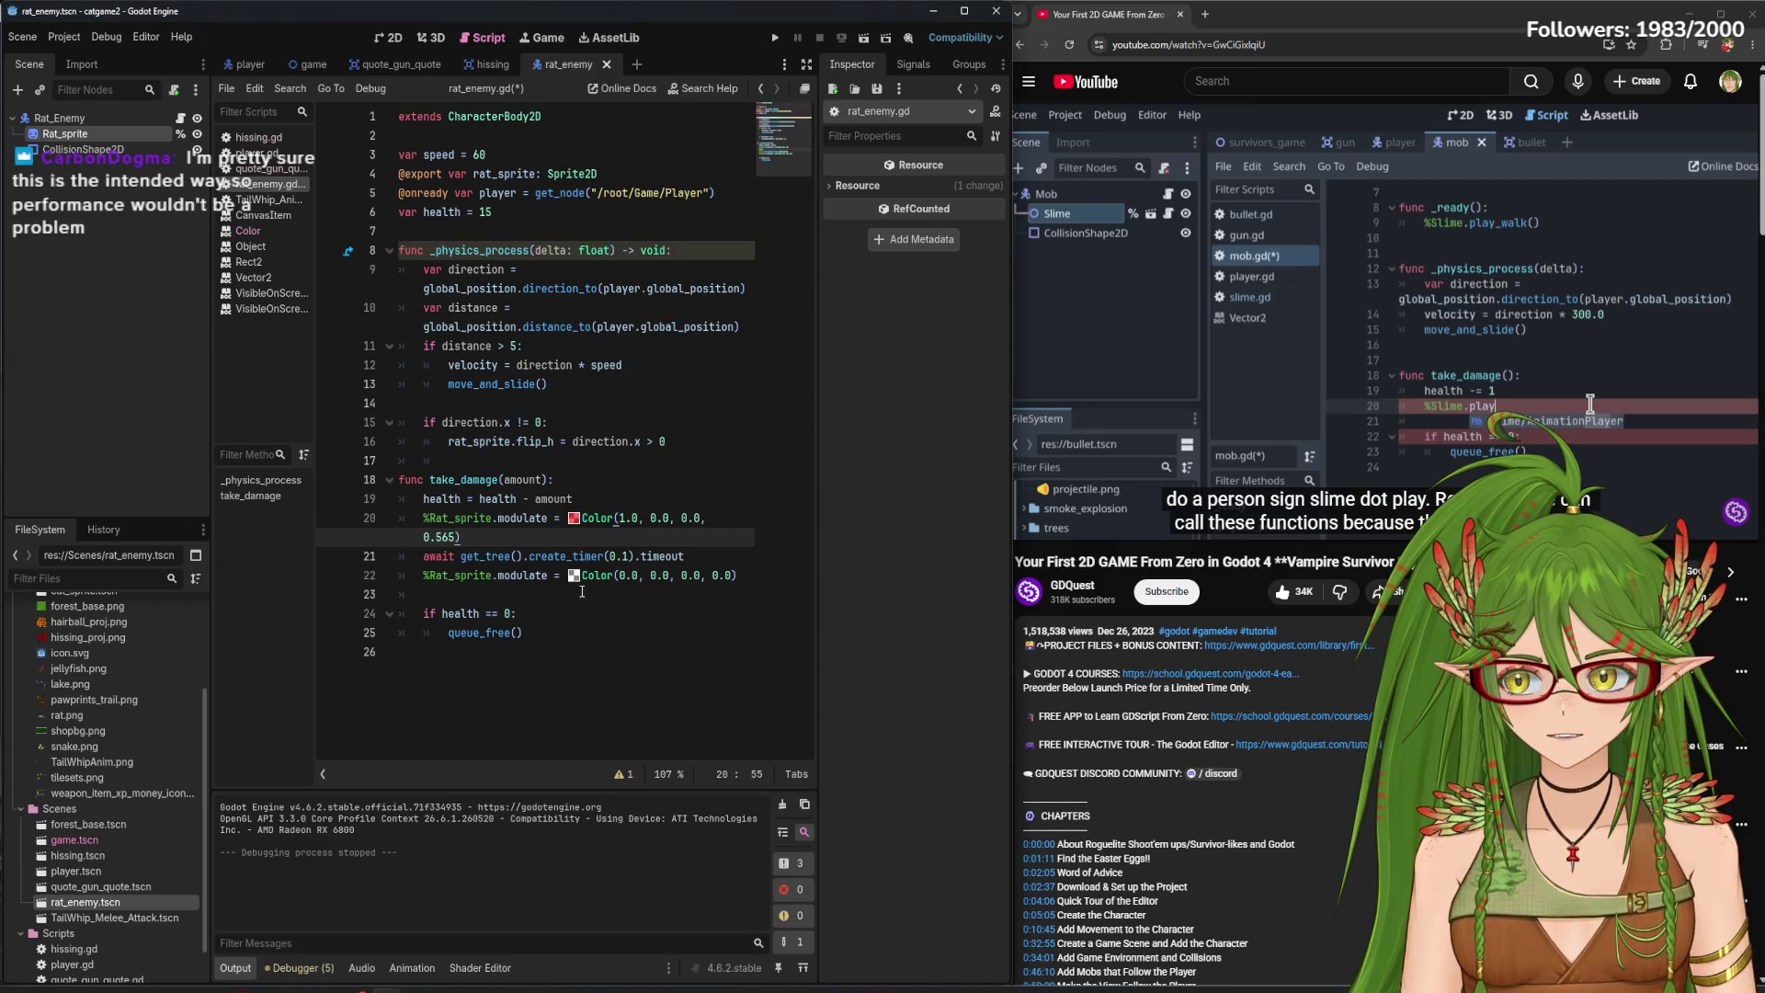
{"action": "key", "text": "ctrl+s"}
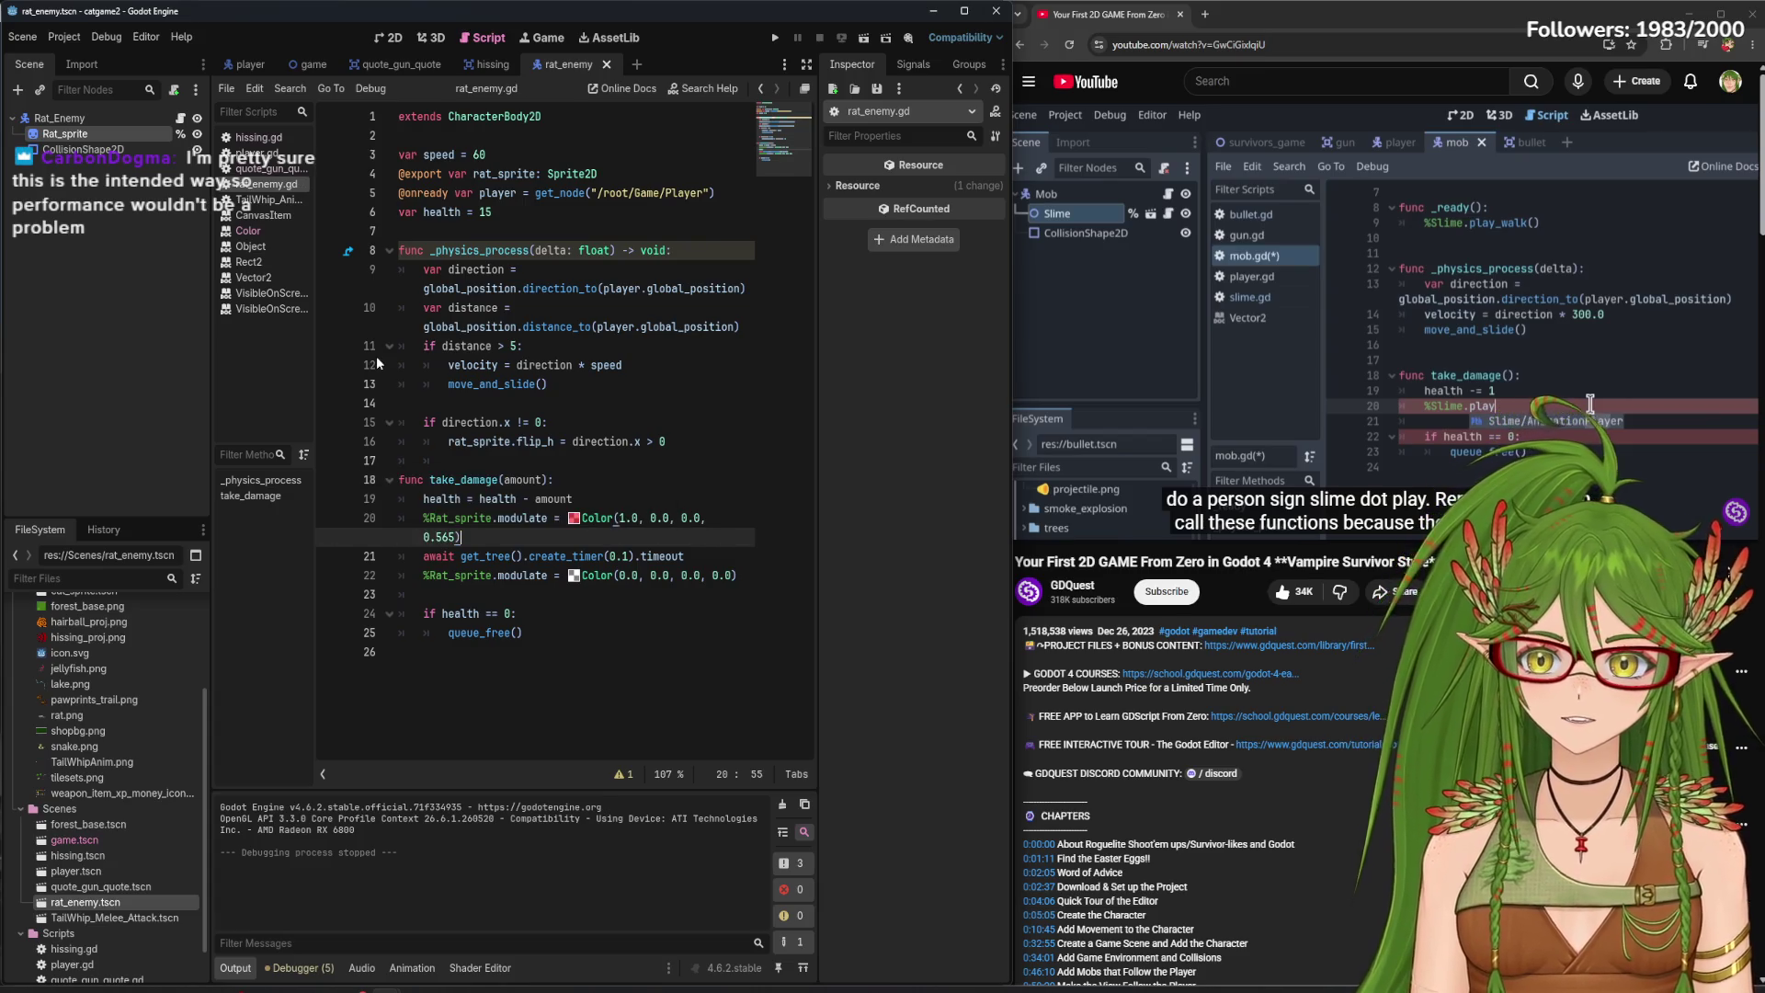
{"action": "left_click", "coordinate": [280, 230]}
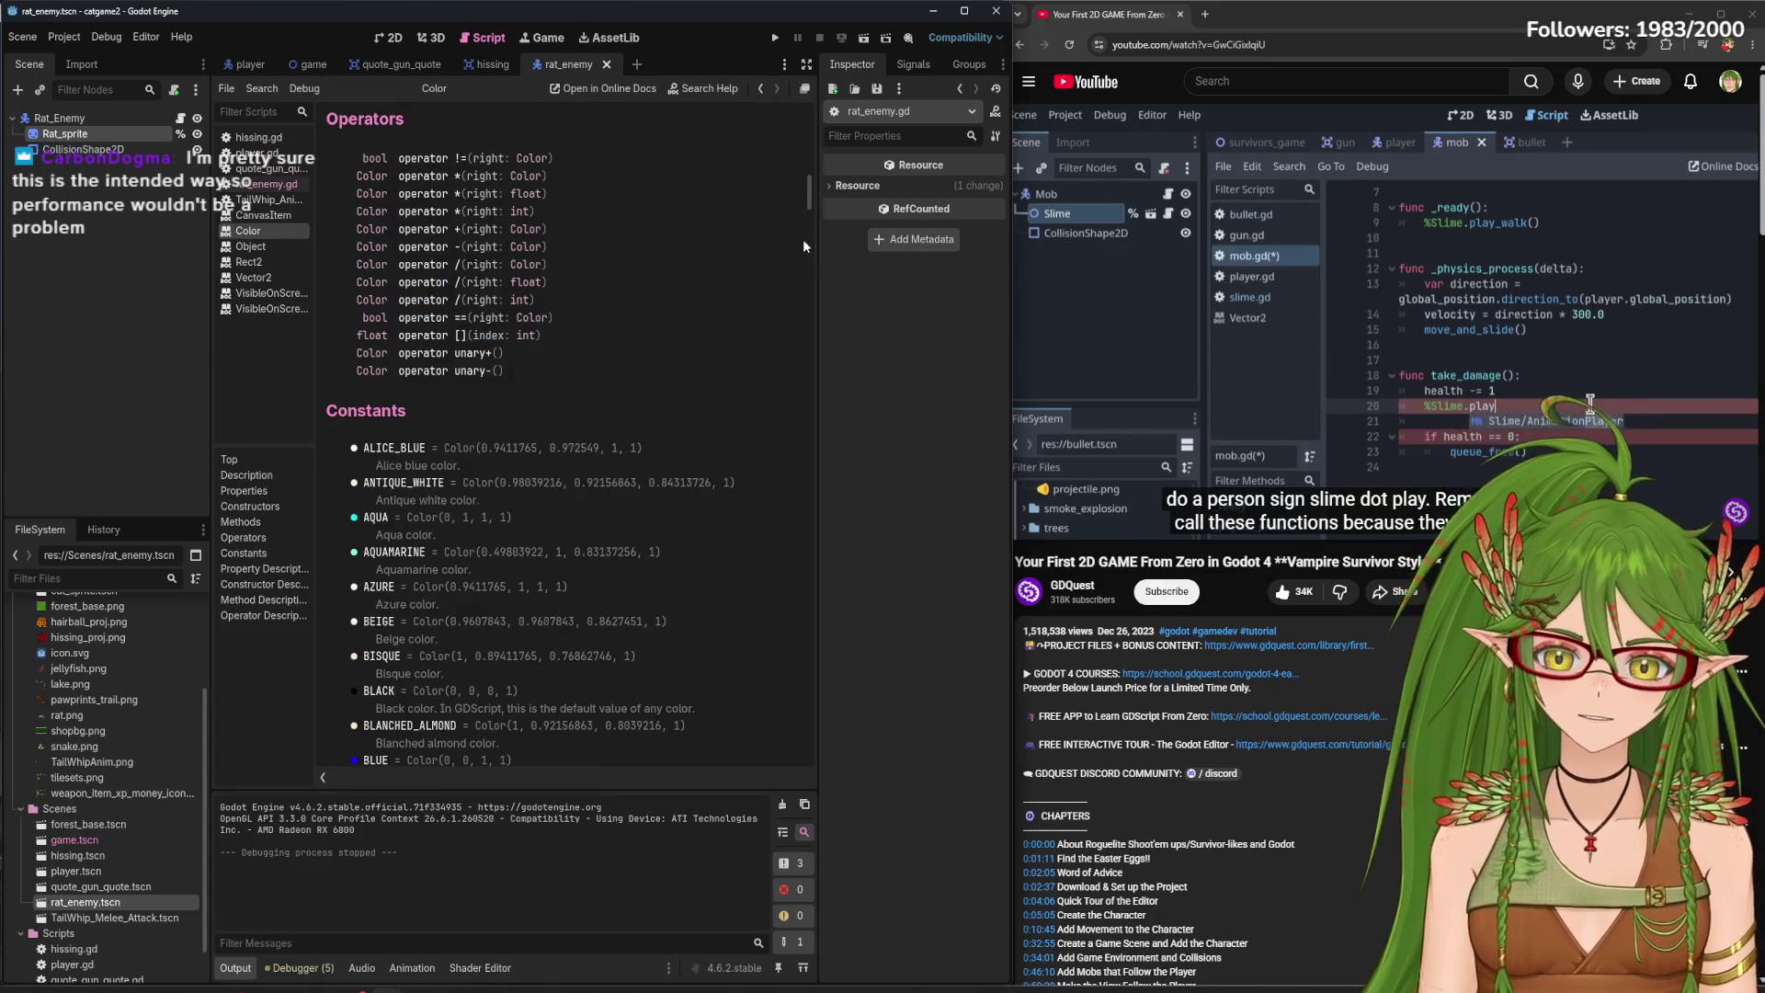
- Read the Color subtraction operator description, then go back to rat_enemy.gd
{"action": "scroll", "coordinate": [810, 208], "scroll_direction": "up", "scroll_amount": 2}
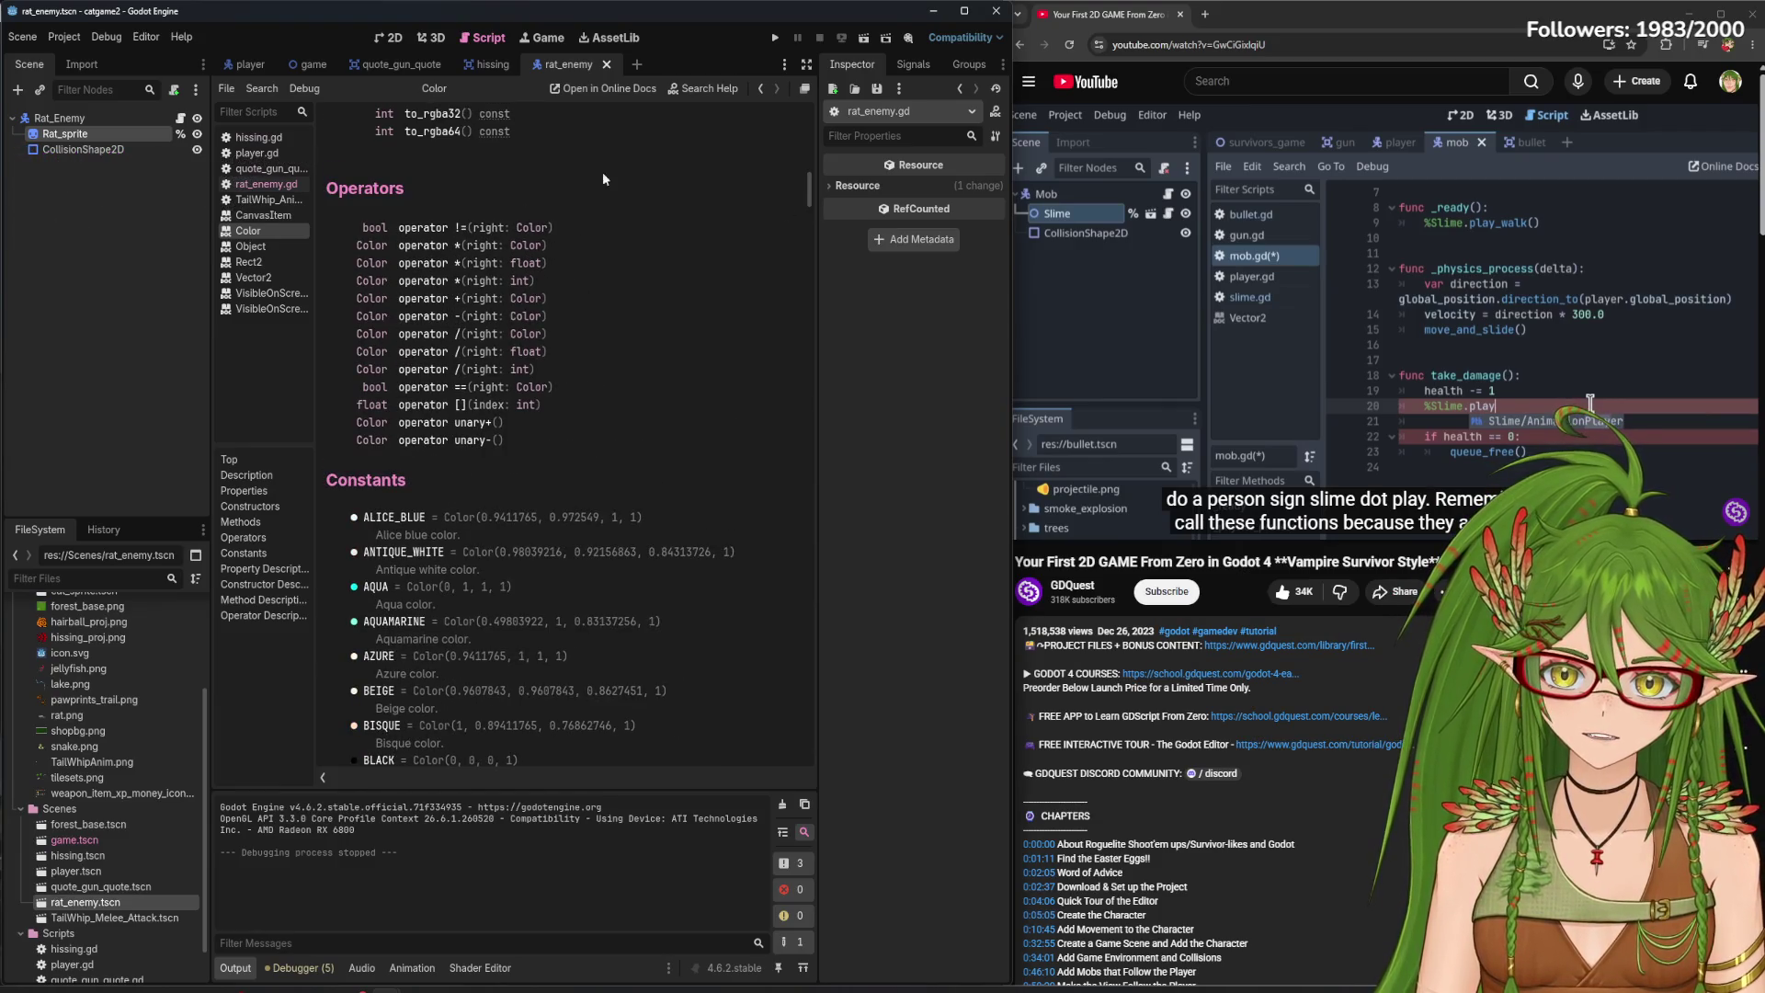
{"action": "left_click", "coordinate": [267, 184]}
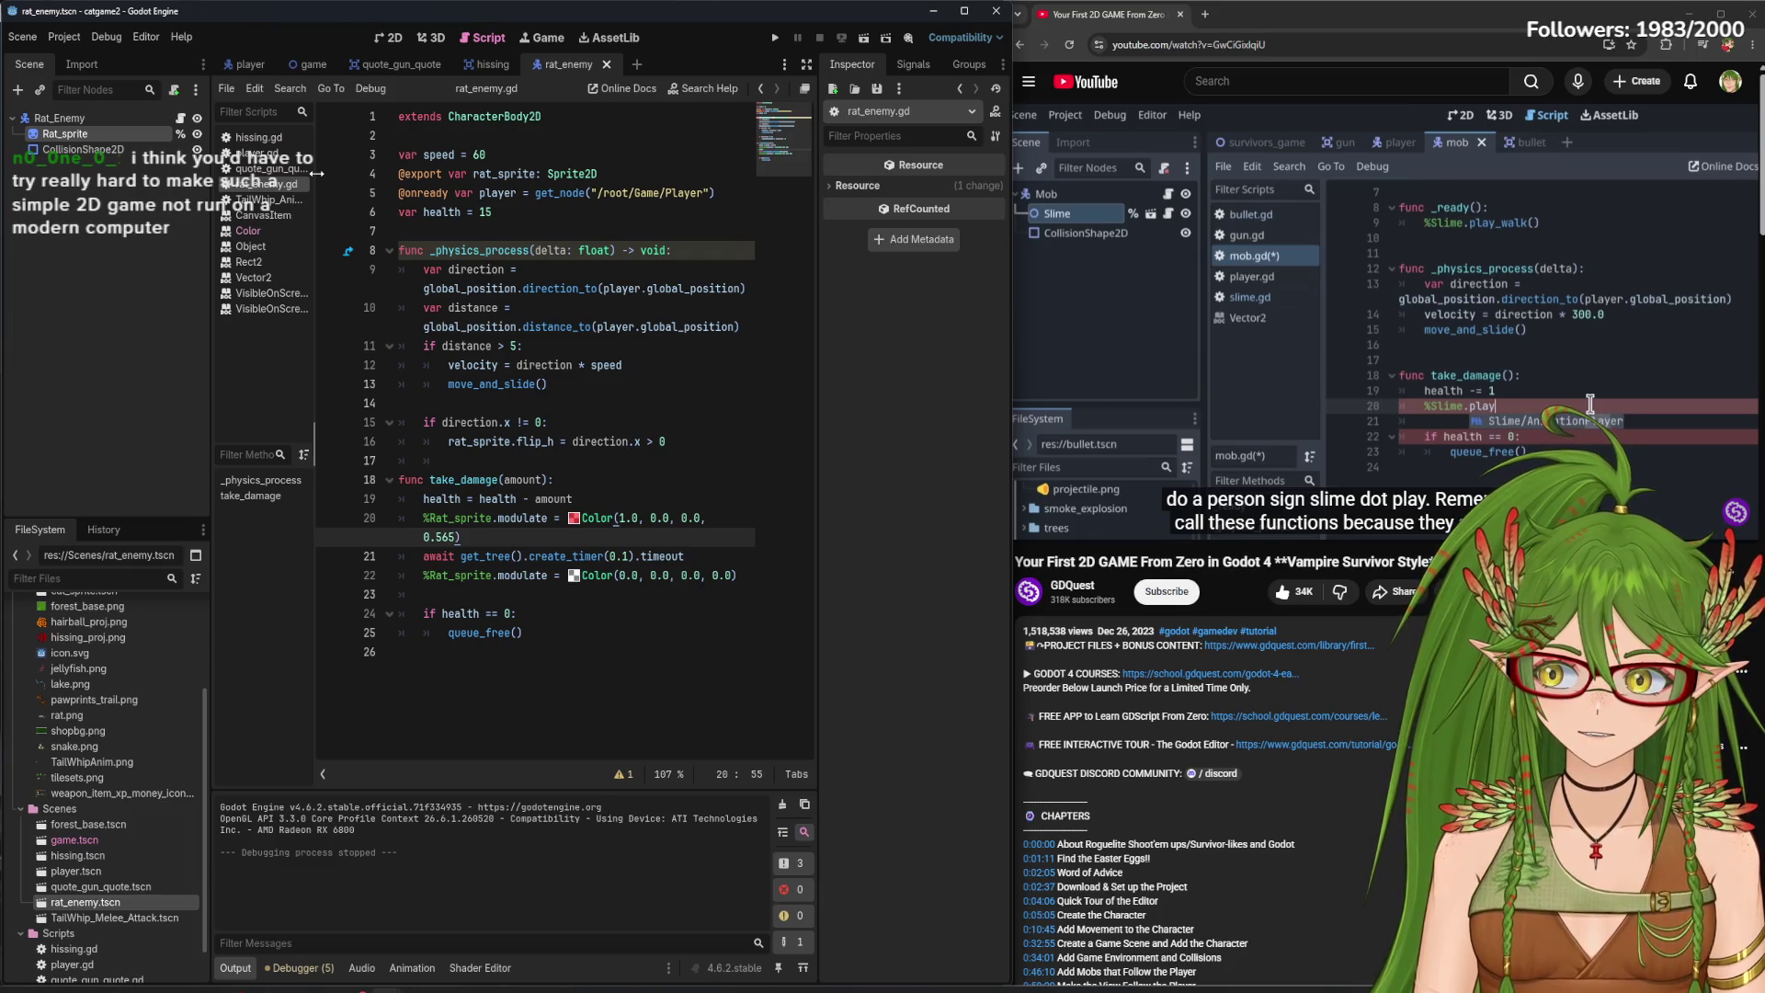
{"action": "left_click", "coordinate": [267, 232]}
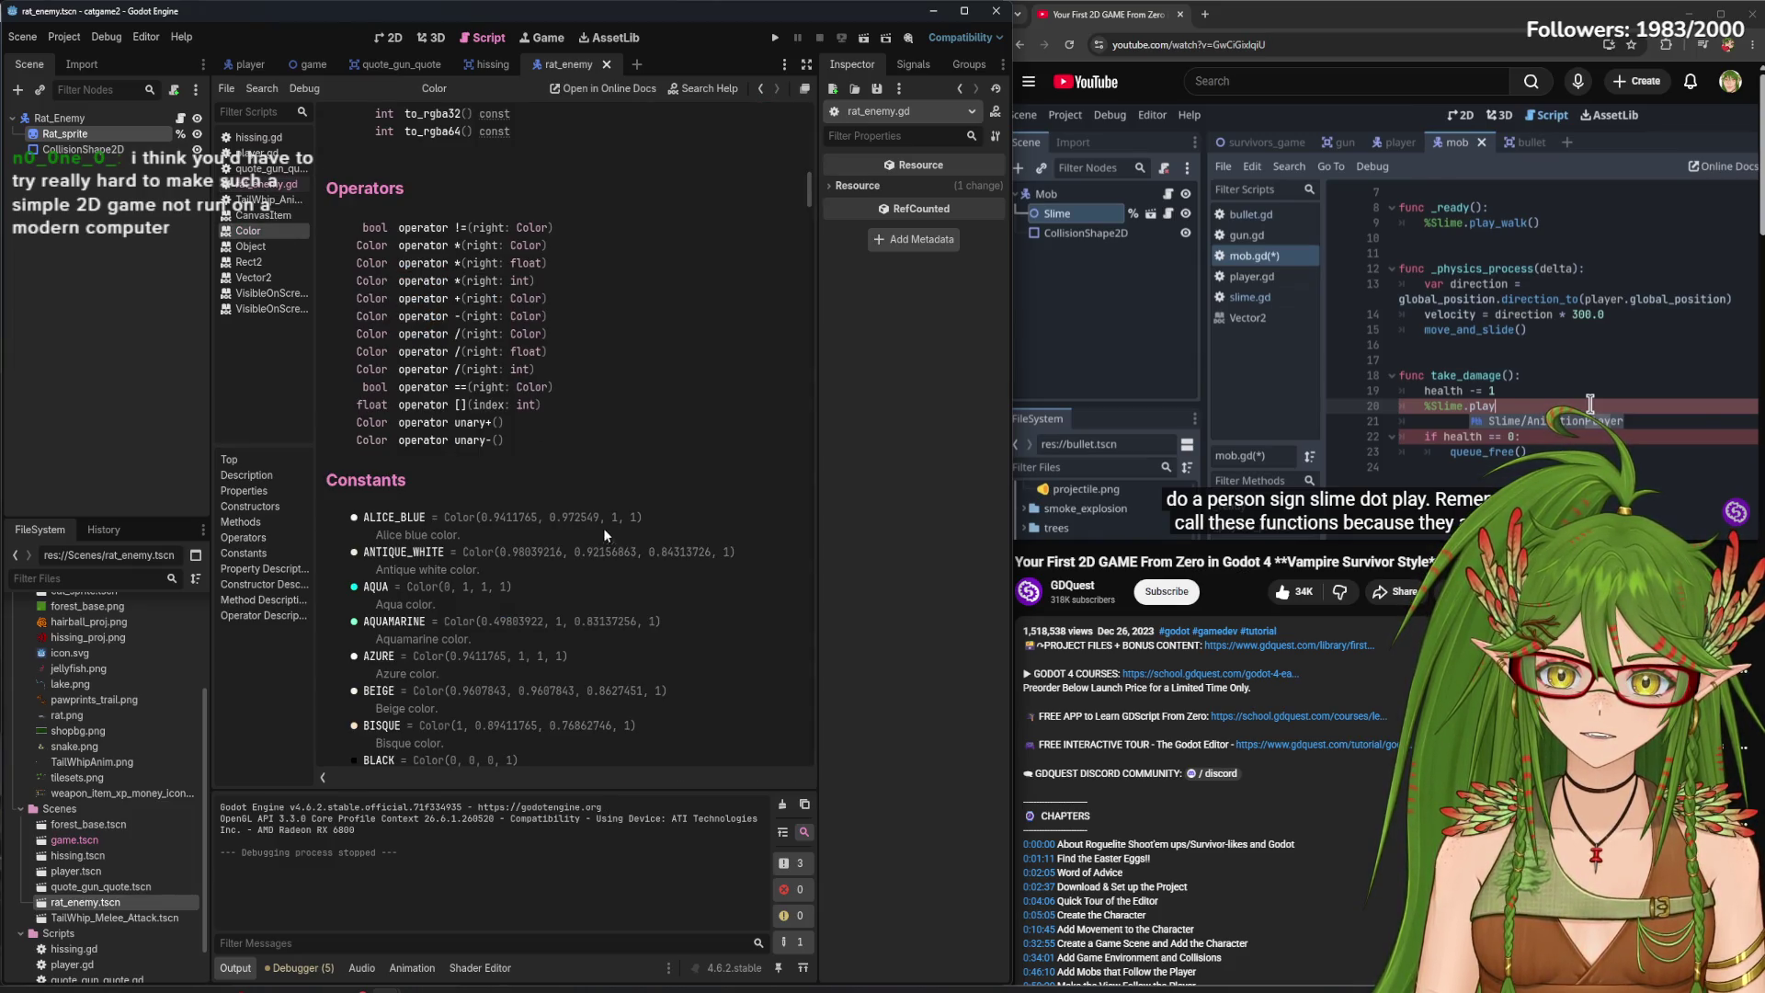
{"action": "left_click", "coordinate": [438, 320]}
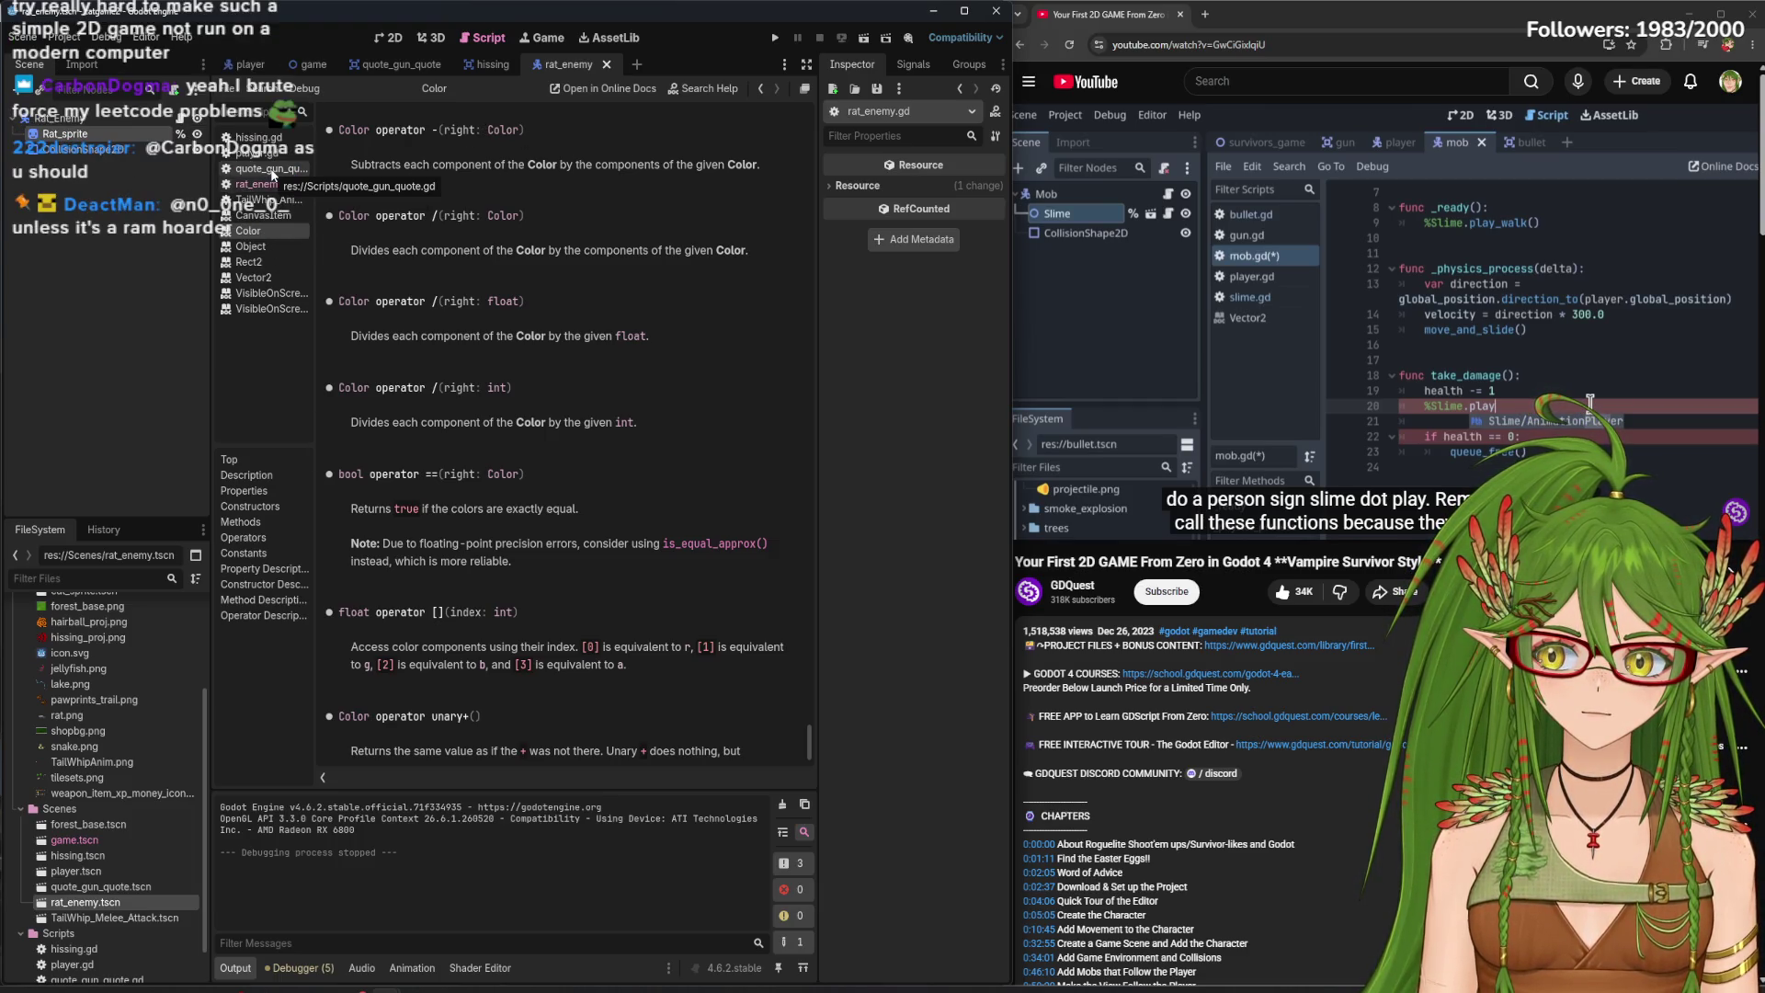
{"action": "left_click", "coordinate": [271, 169]}
{"action": "left_click", "coordinate": [283, 185]}
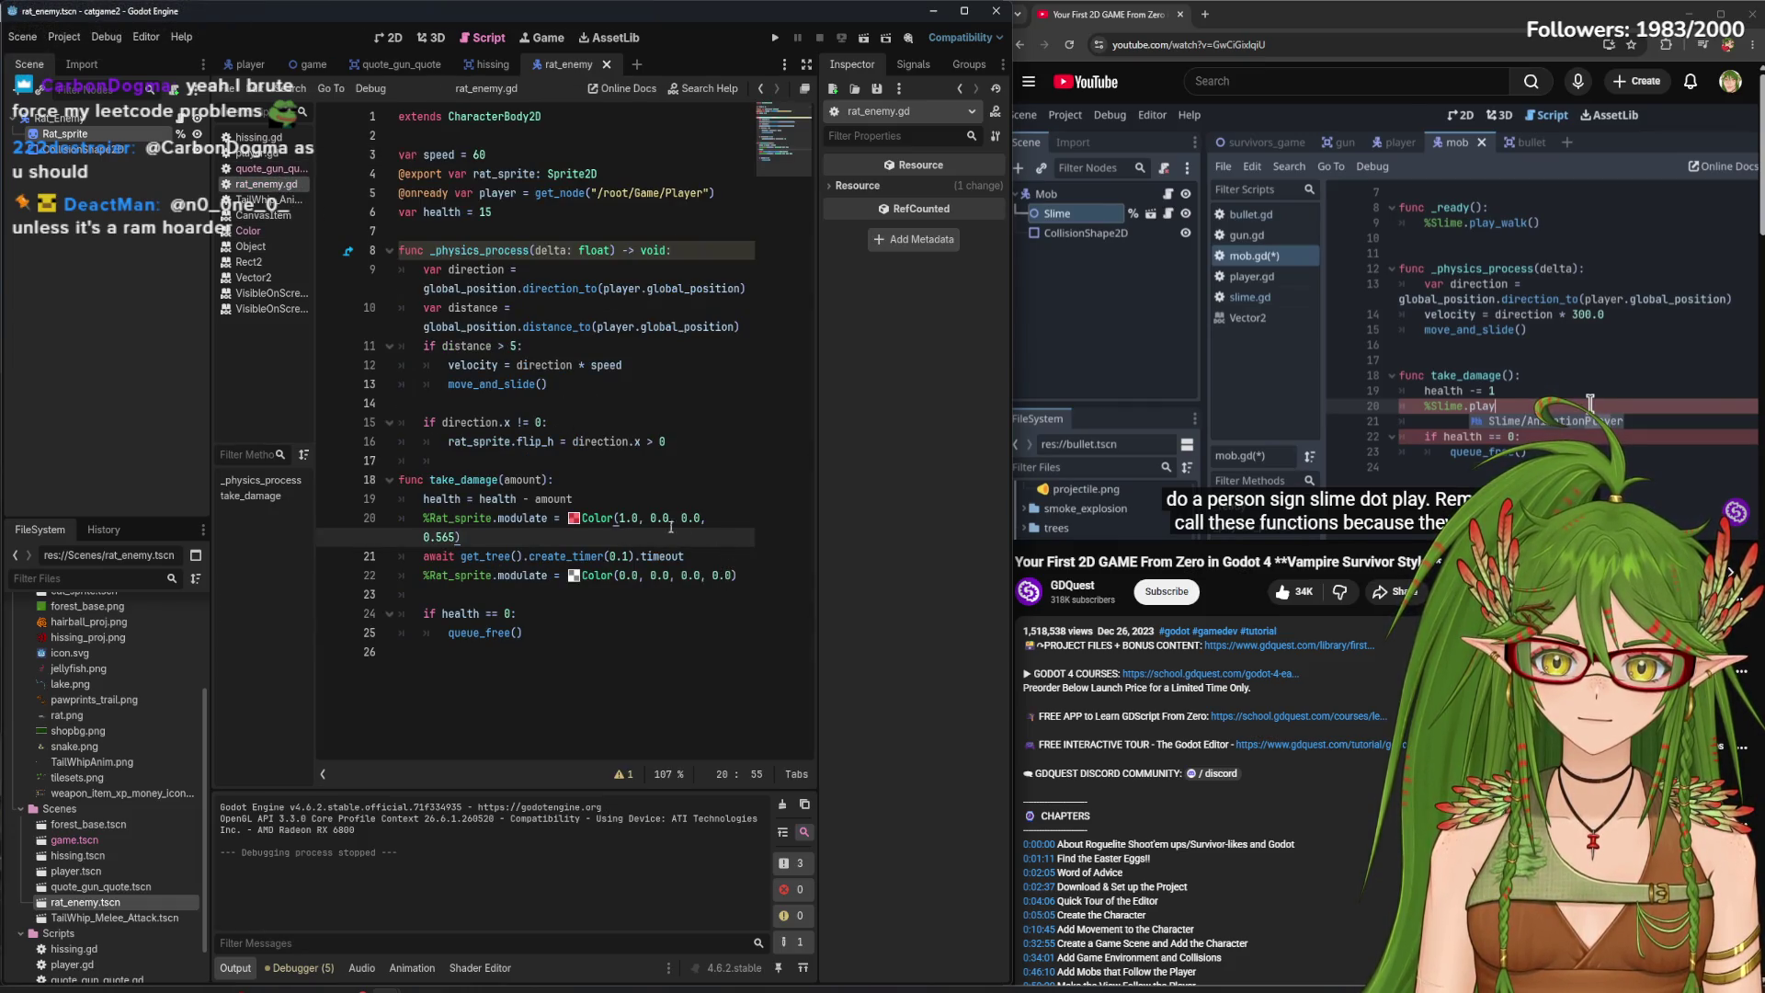
- Paste line 20's red Color onto line 22, add '= %Rat_sprite', and save
{"action": "left_click_drag", "start_coordinate": [568, 518], "coordinate": [611, 533]}
{"action": "key", "text": "ctrl+c"}
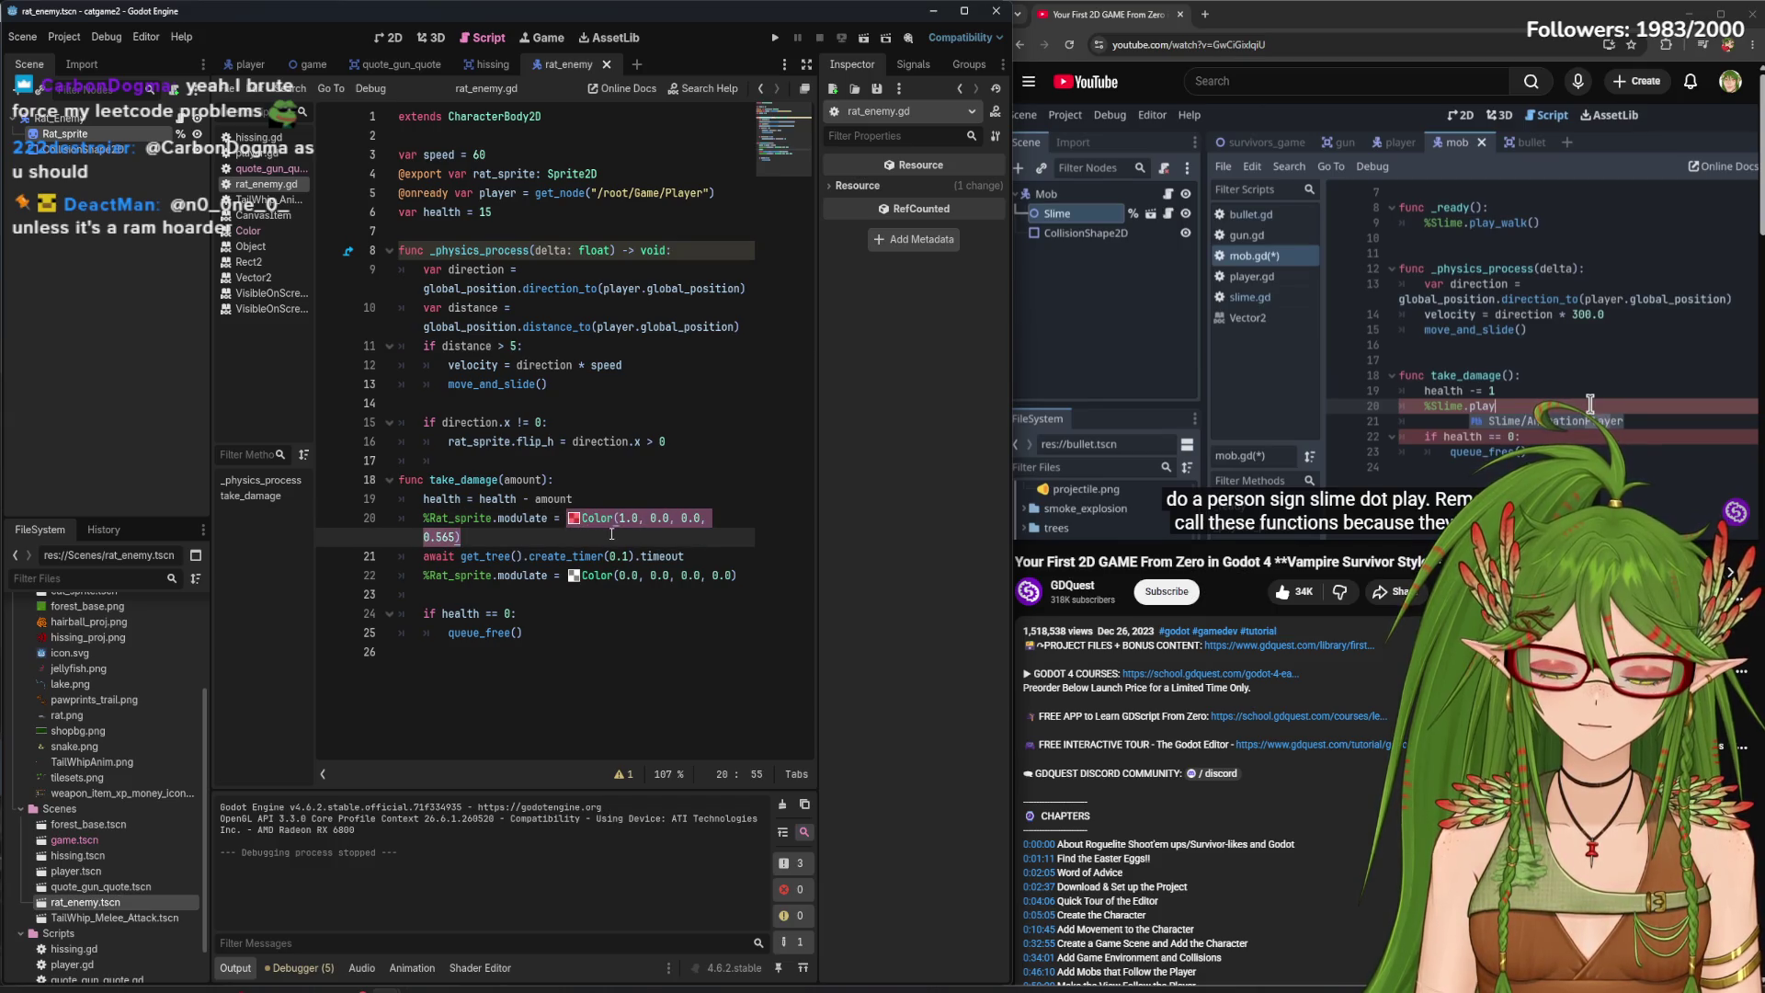
{"action": "left_click_drag", "start_coordinate": [737, 575], "coordinate": [493, 576]}
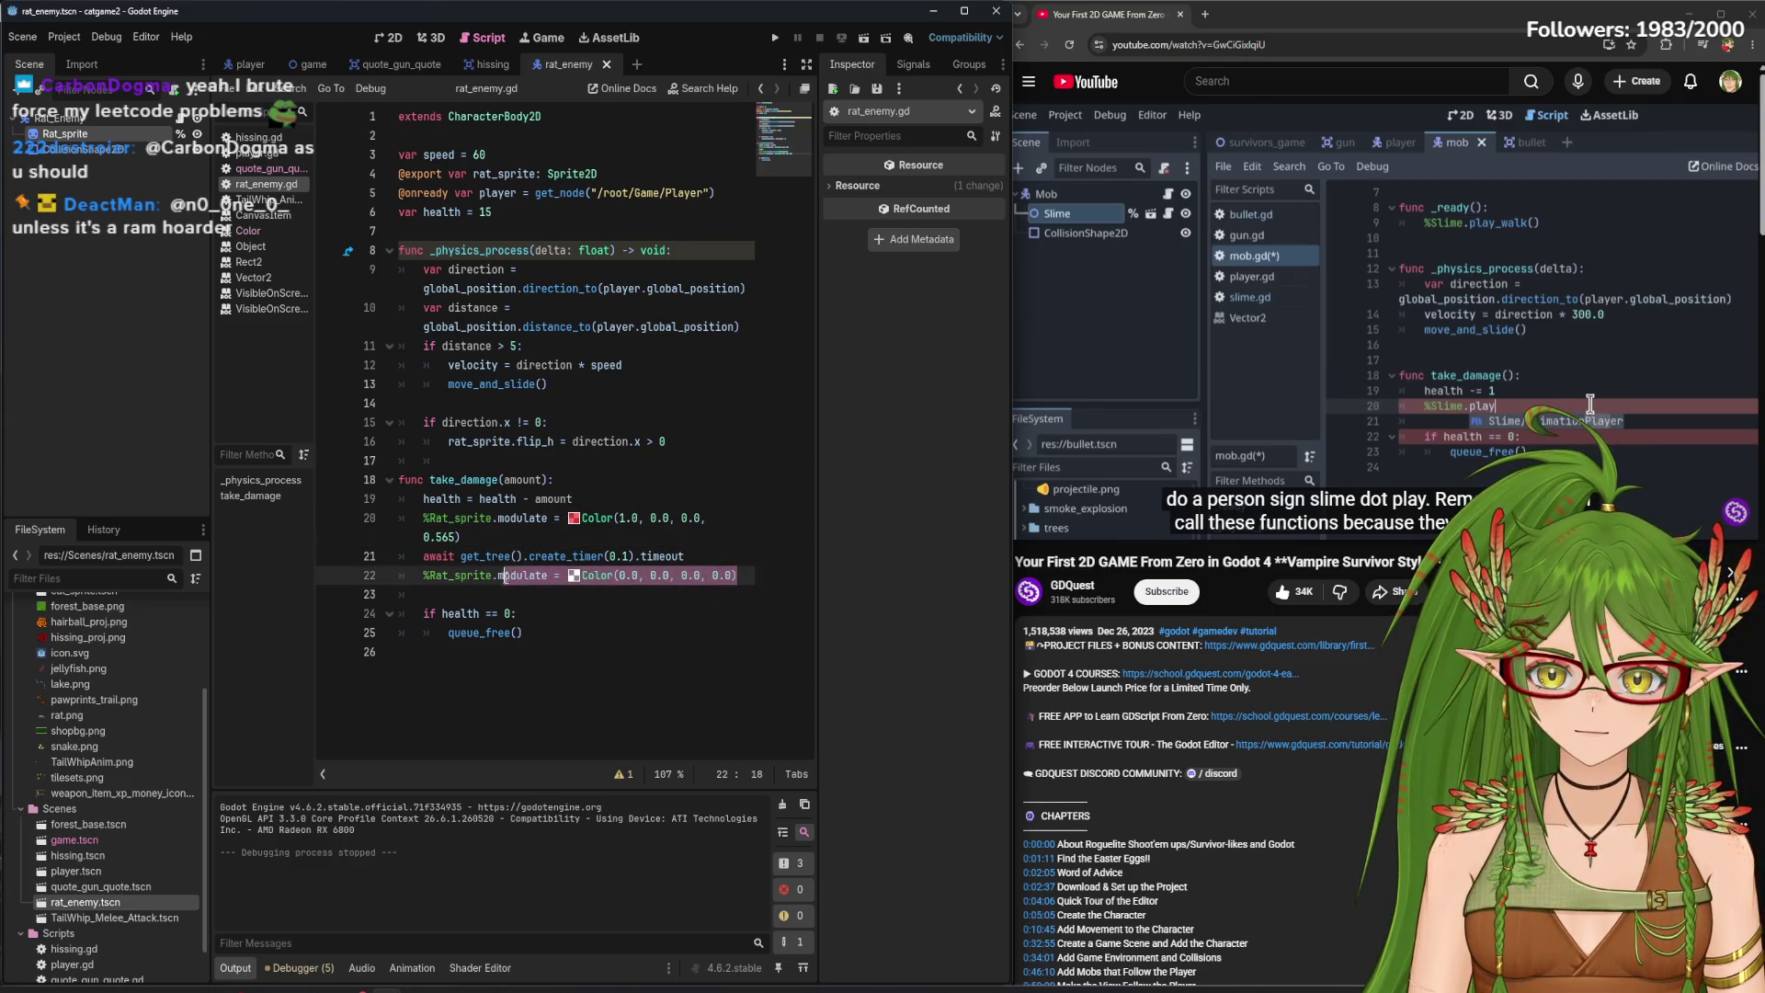
{"action": "key", "text": "ctrl+v"}
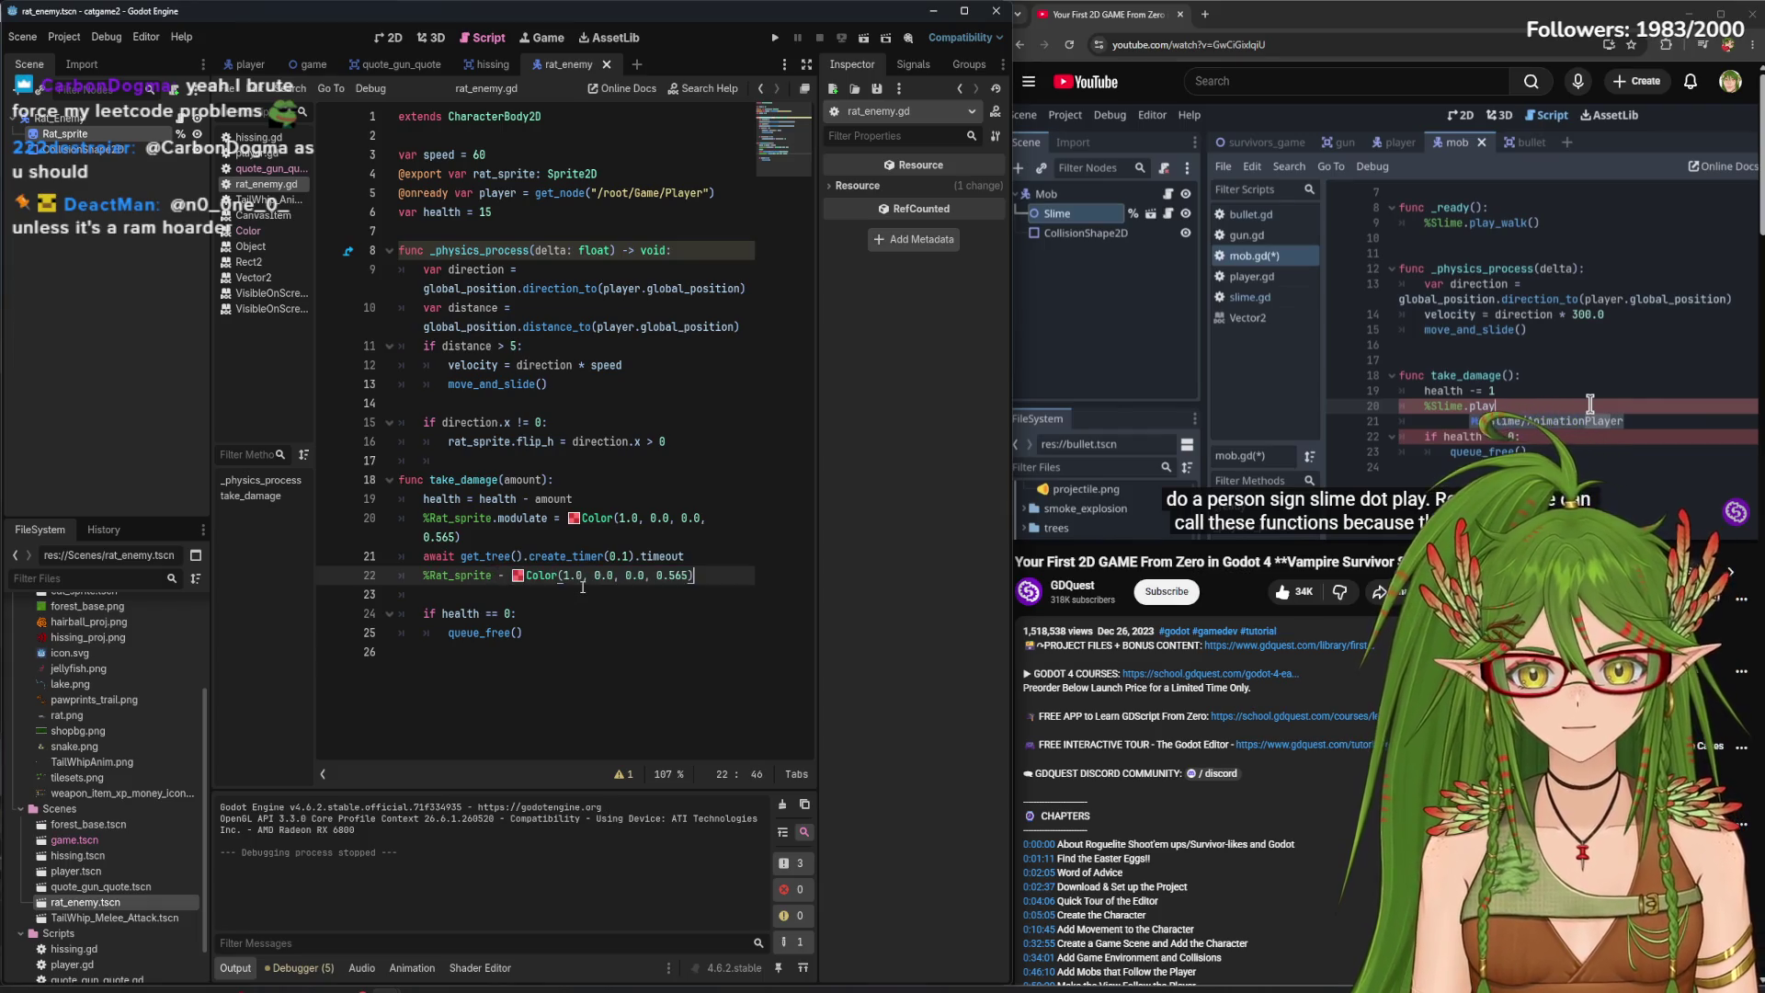
{"action": "type", "text": "= "}
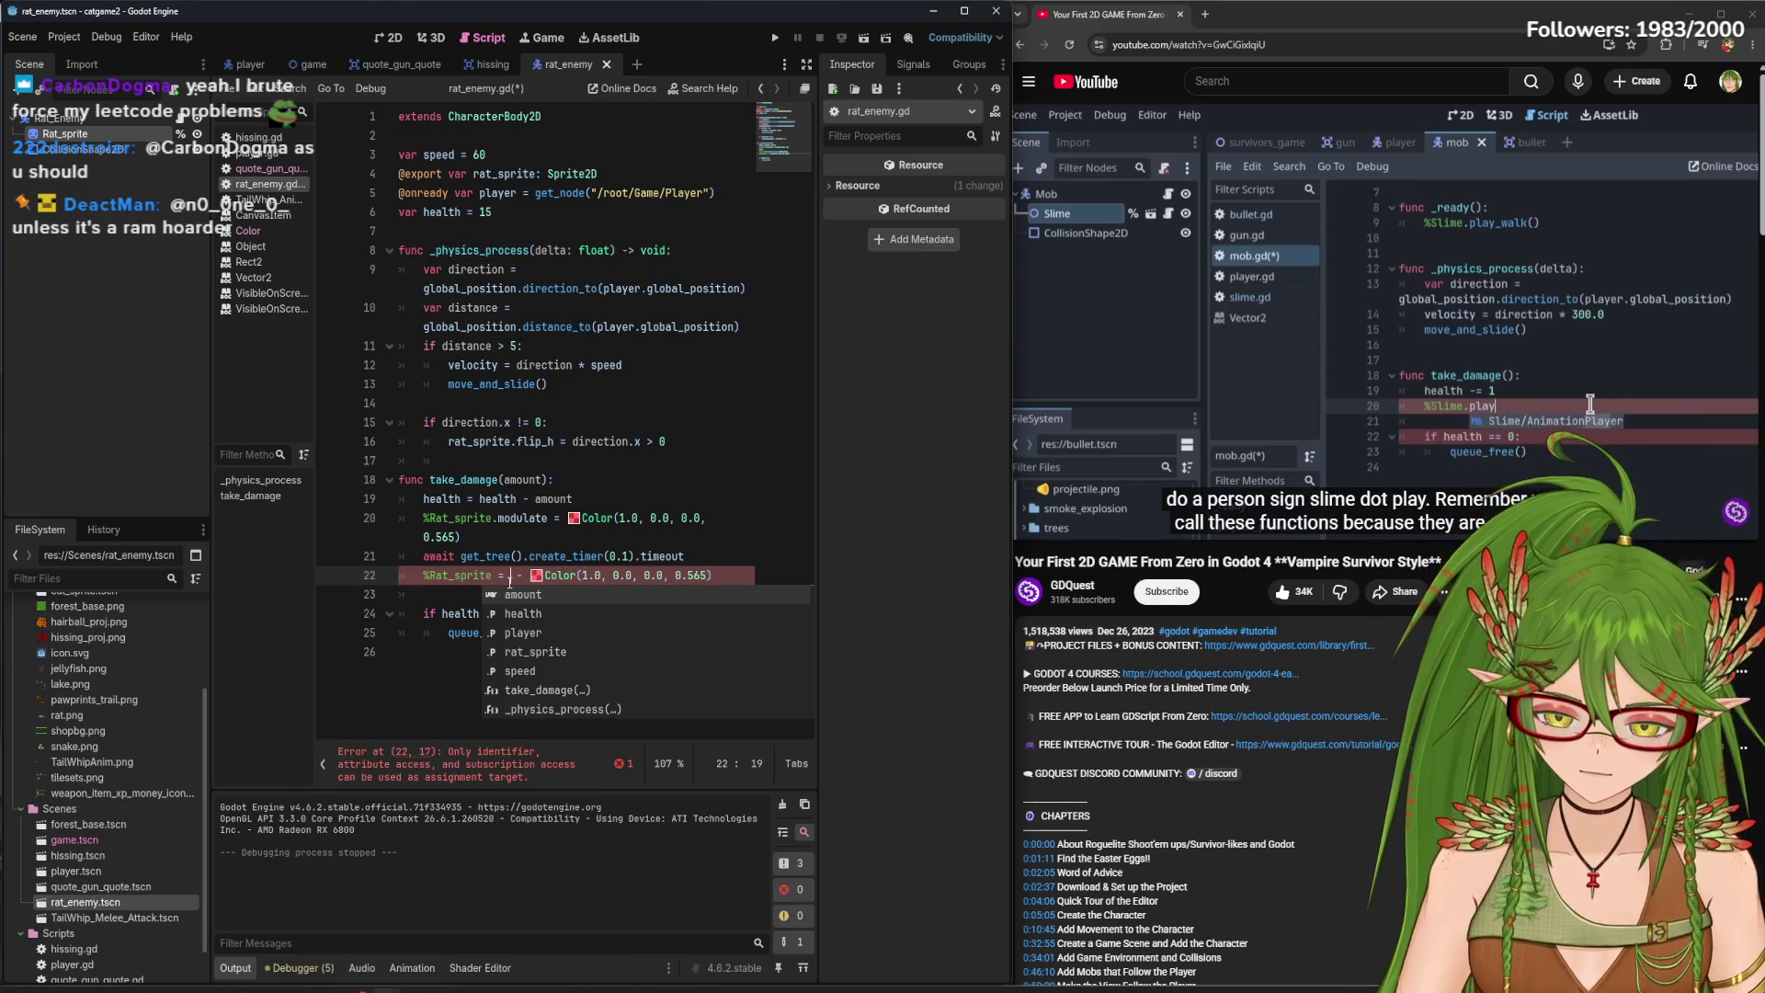
{"action": "type", "text": "%rat"}
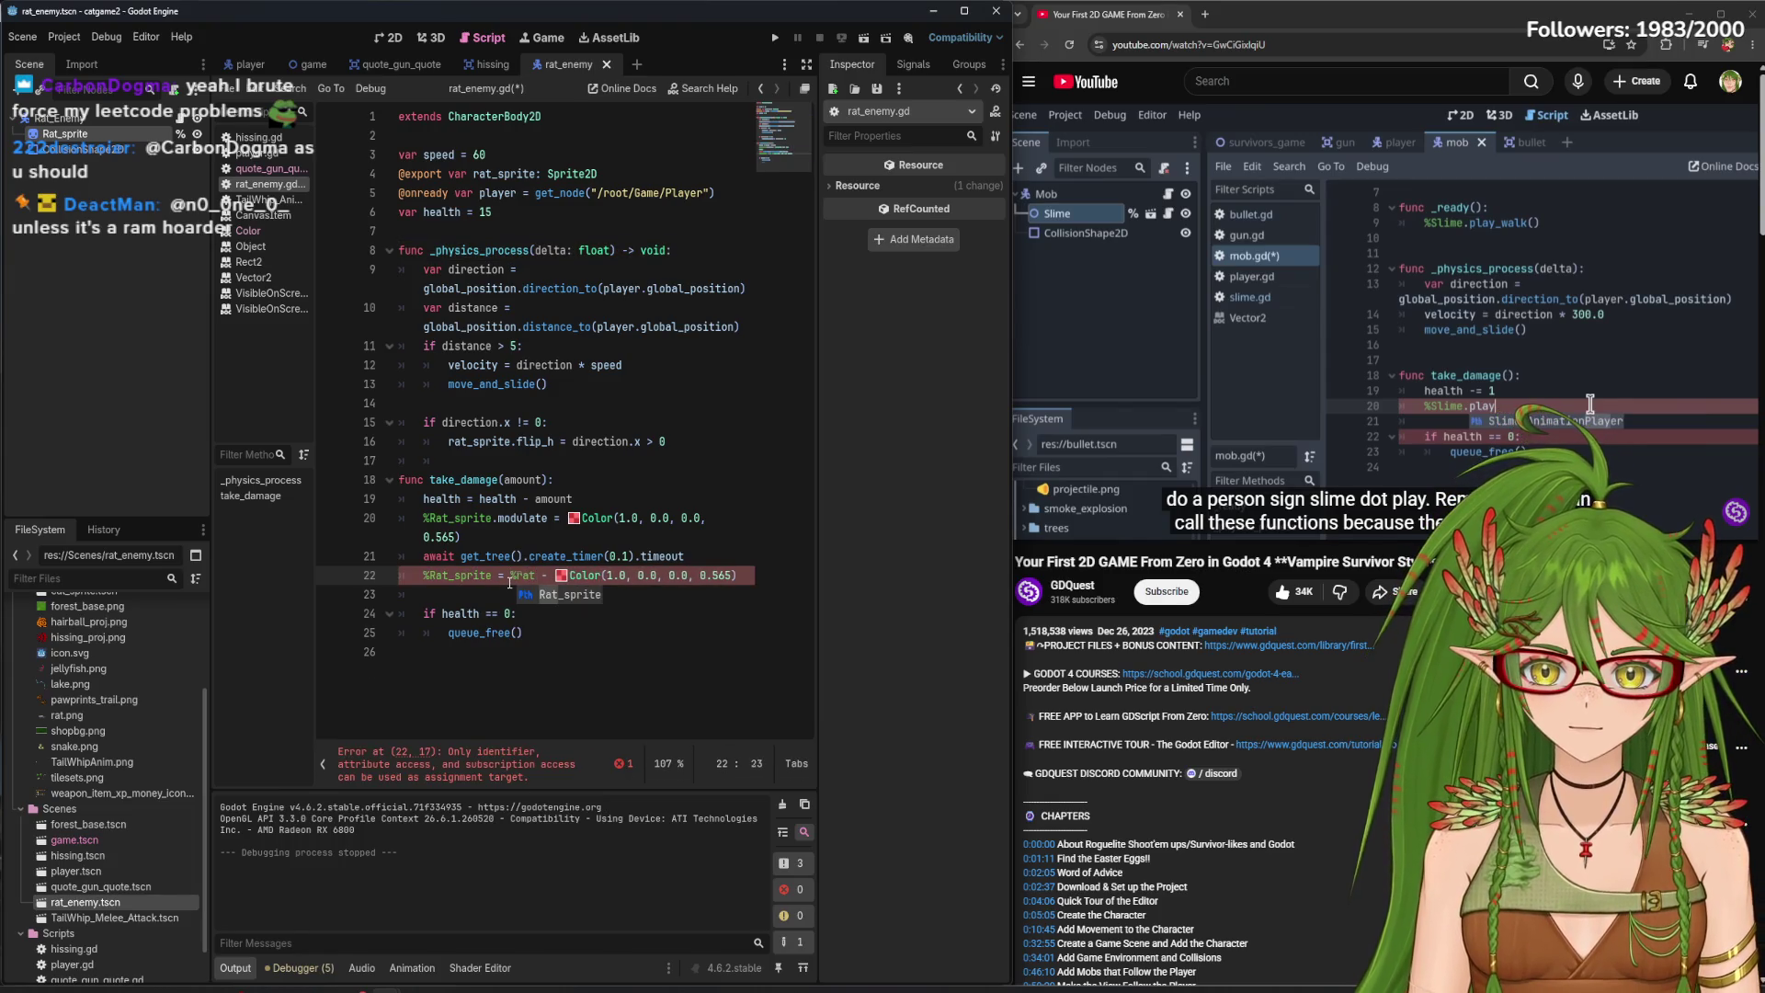
{"action": "key", "text": "Return"}
{"action": "left_click", "coordinate": [728, 494]}
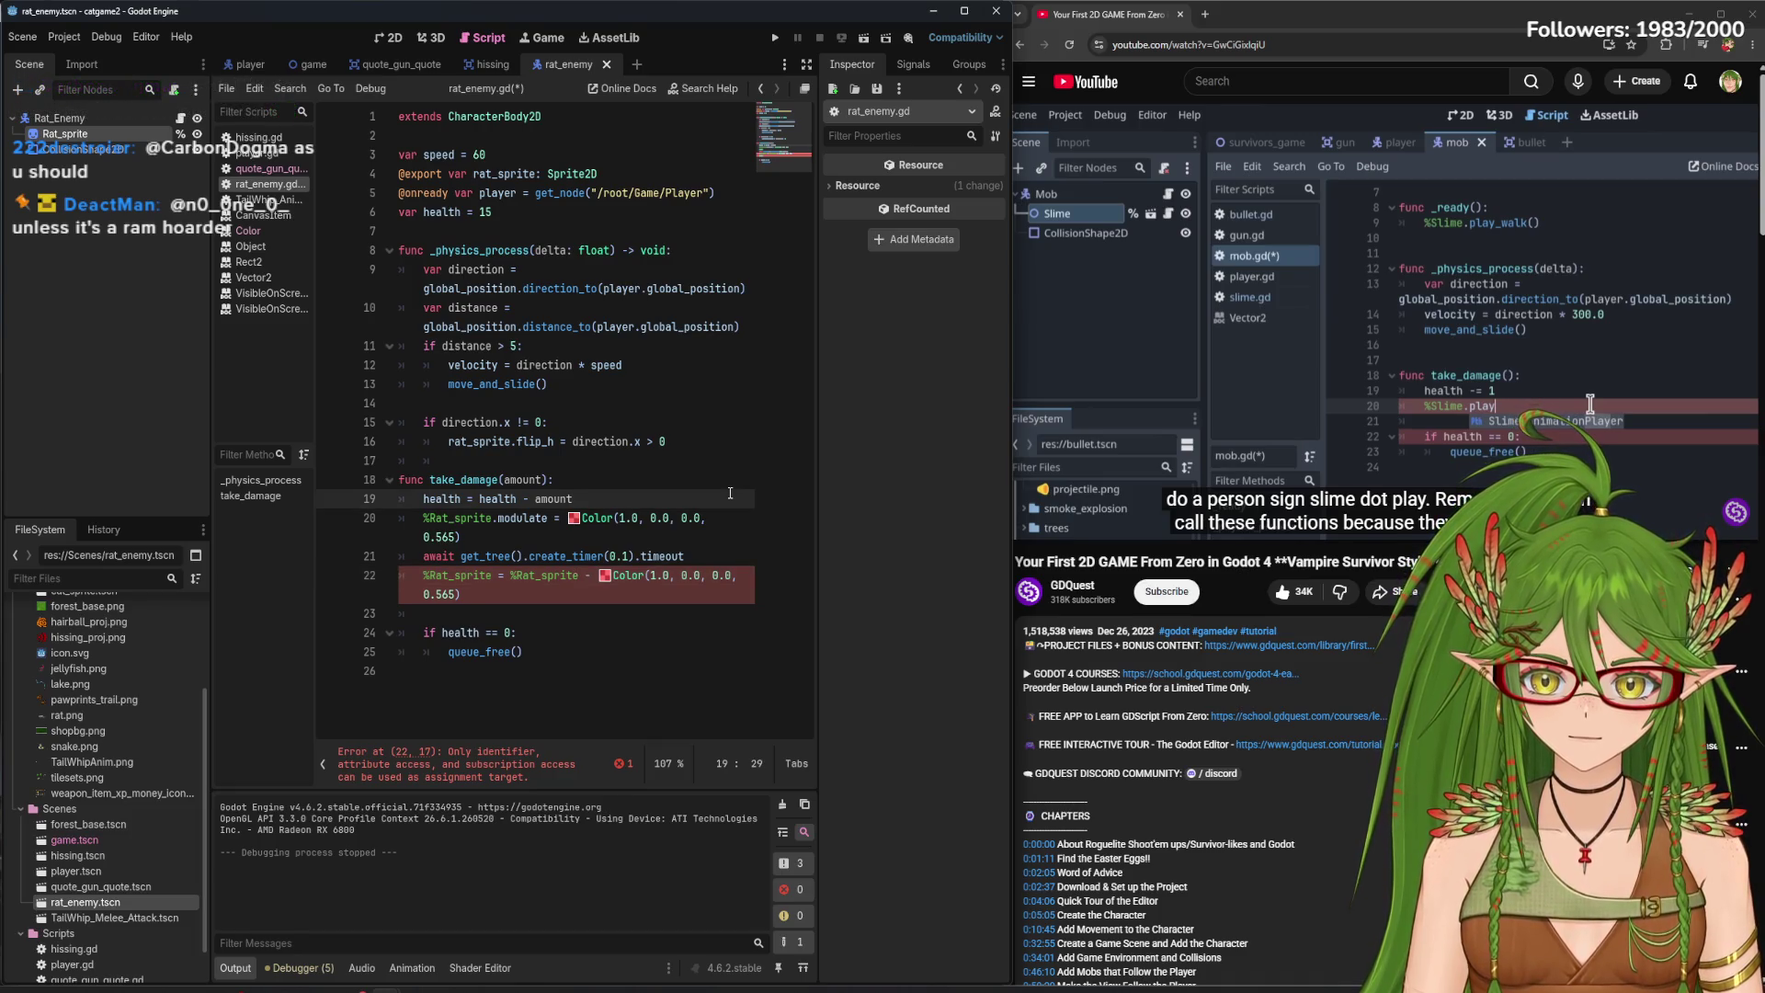
{"action": "key", "text": "ctrl+s"}
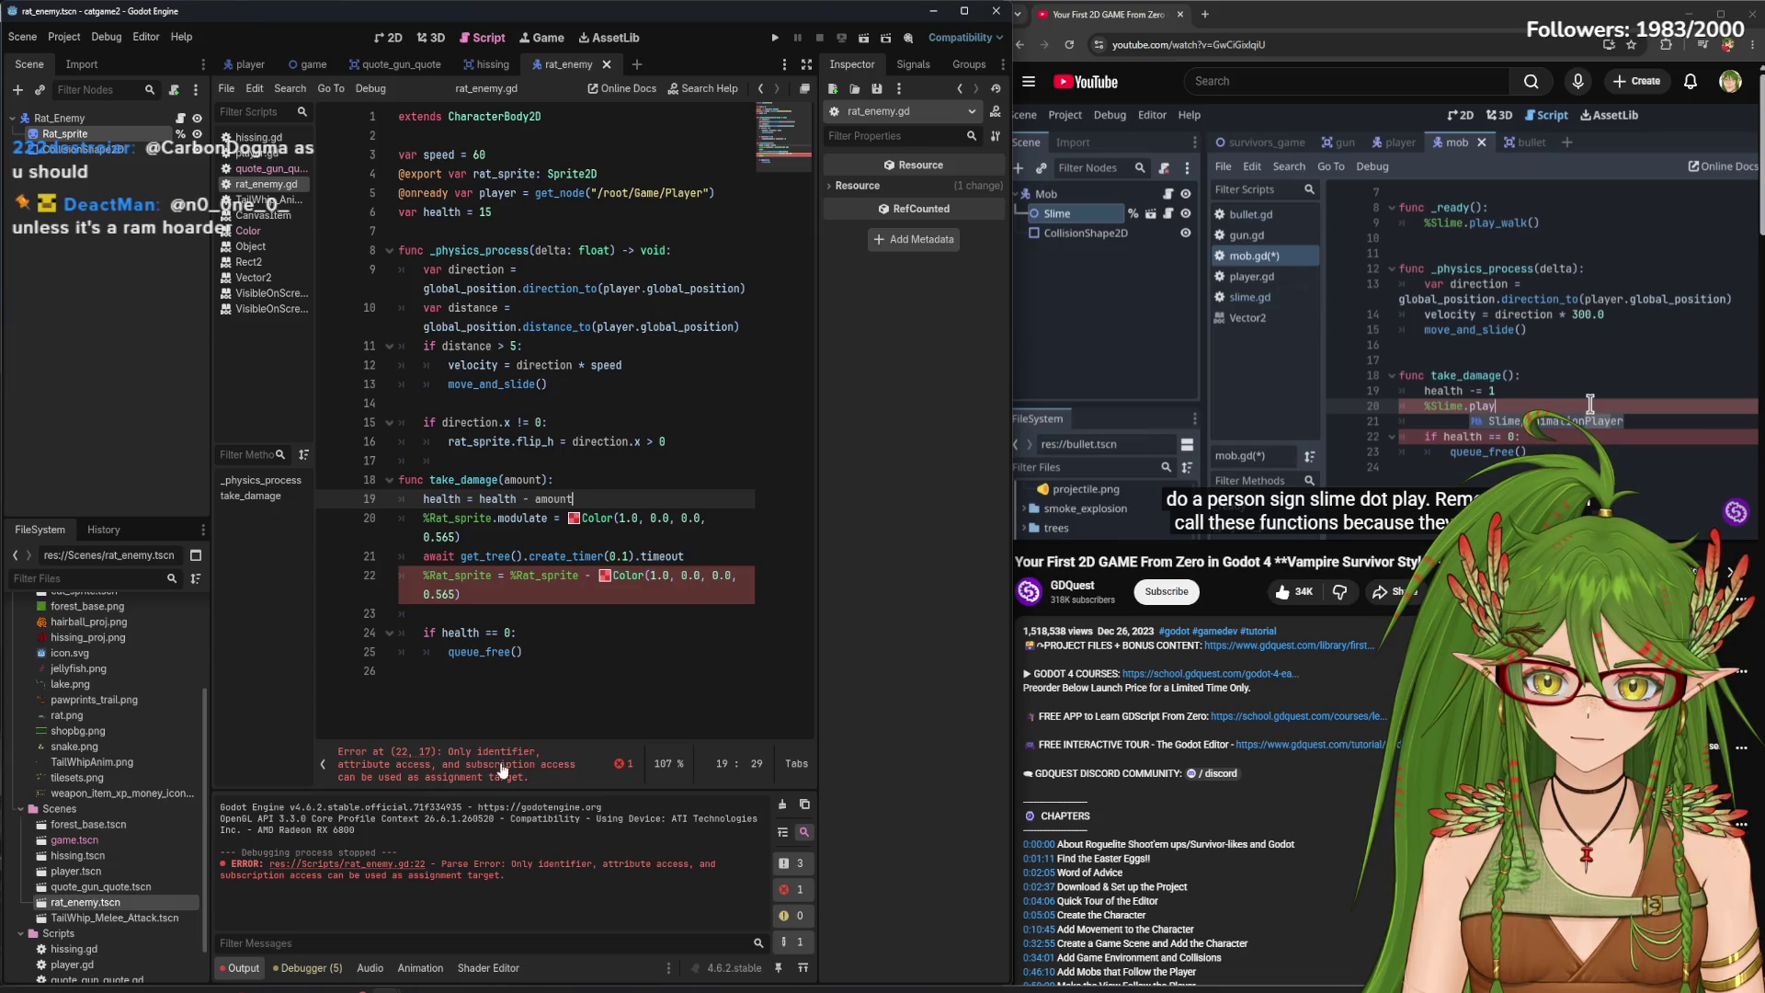
- Inspect the line 22 parse error, then delete the added assignment text
{"action": "left_click", "coordinate": [475, 777]}
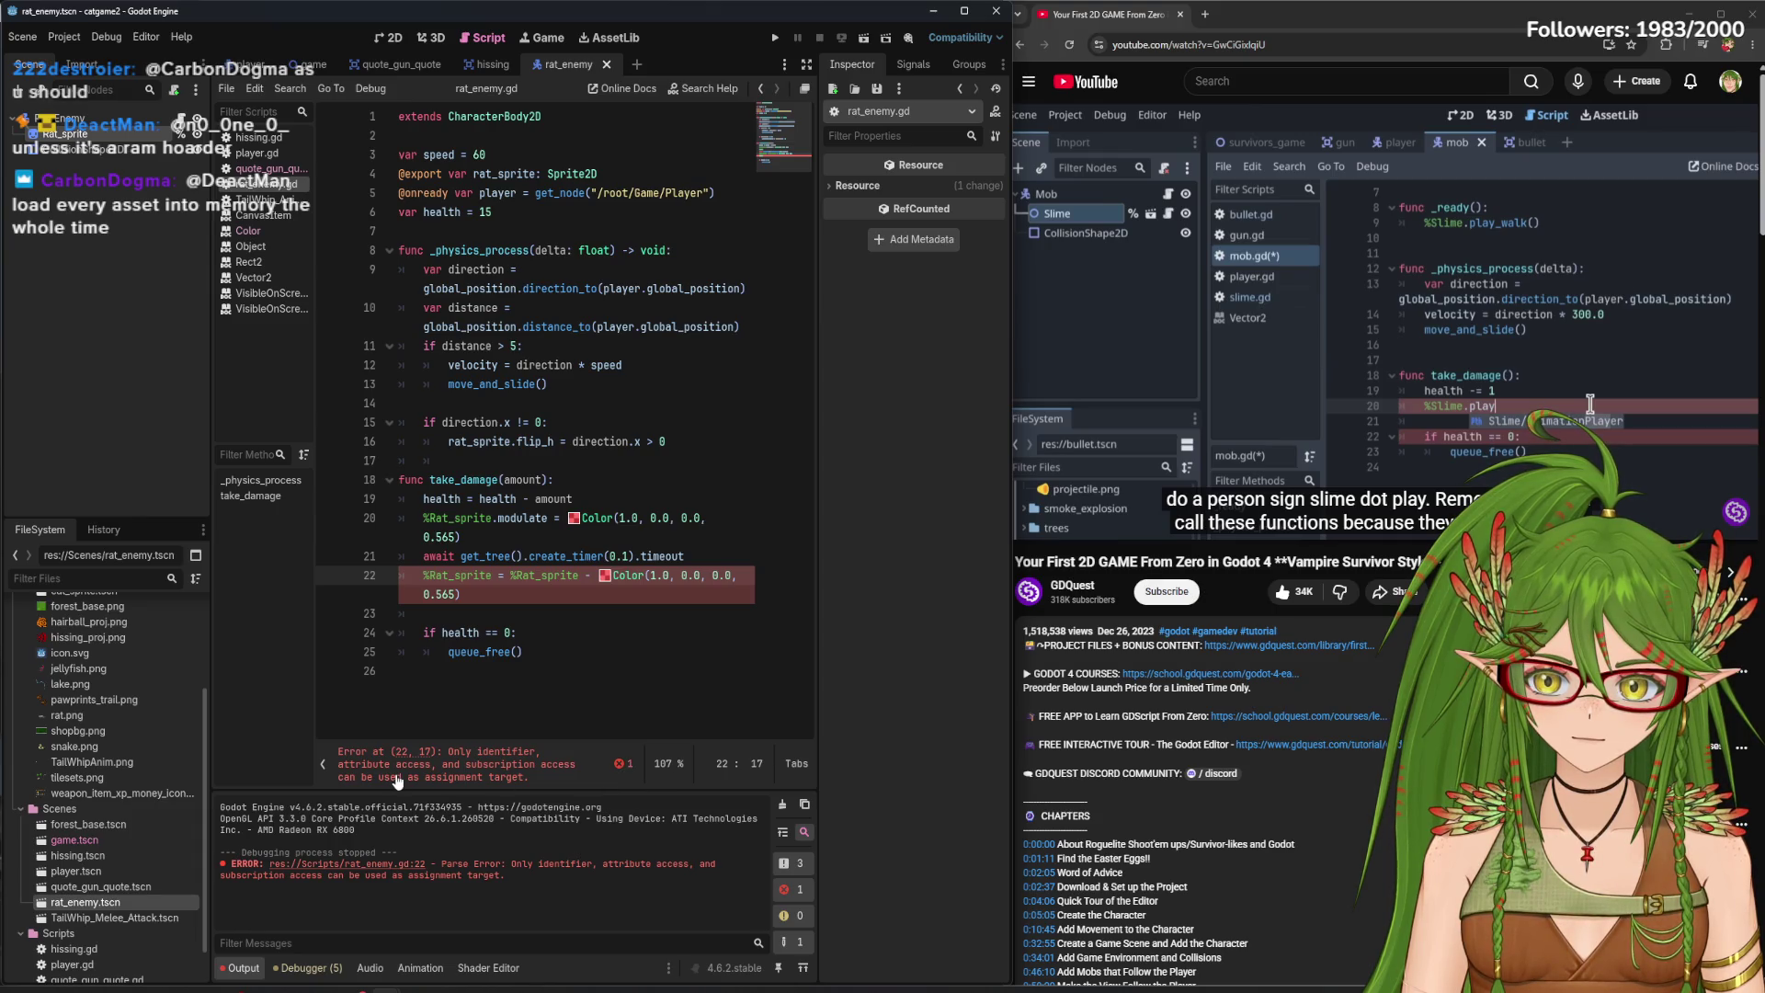
{"action": "left_click", "coordinate": [619, 770]}
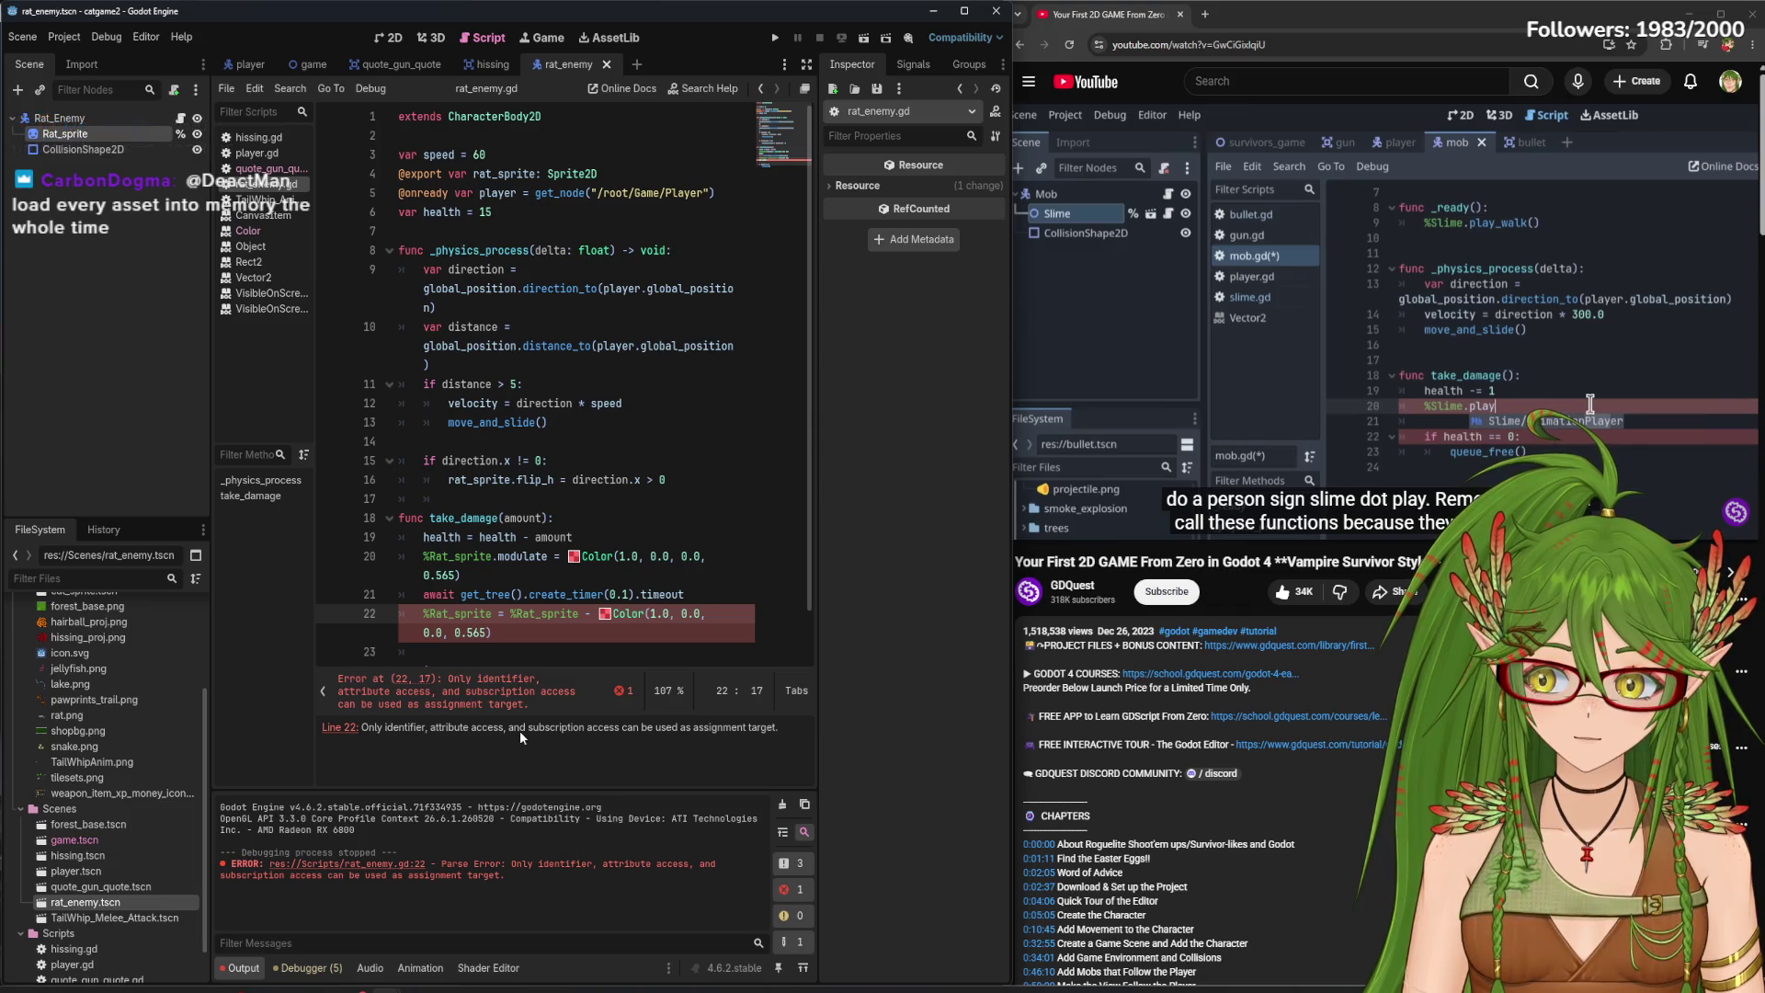
{"action": "left_click", "coordinate": [623, 690]}
{"action": "left_click", "coordinate": [614, 774]}
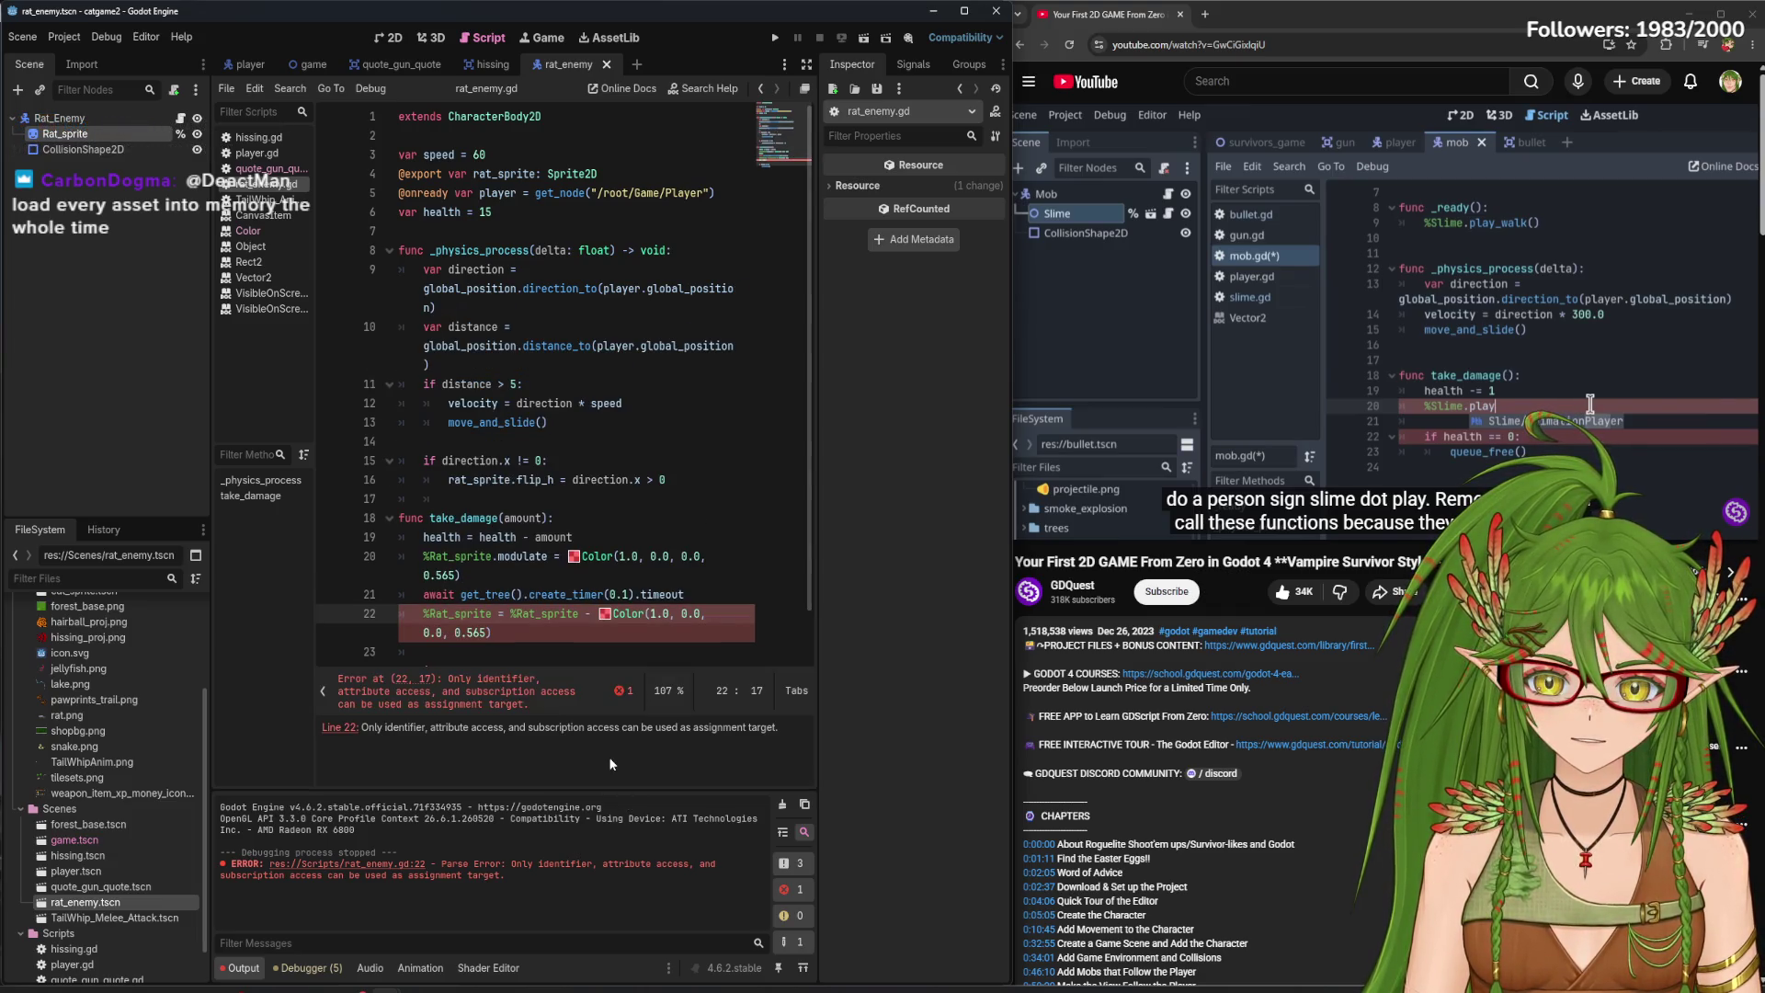
{"action": "left_click", "coordinate": [645, 687]}
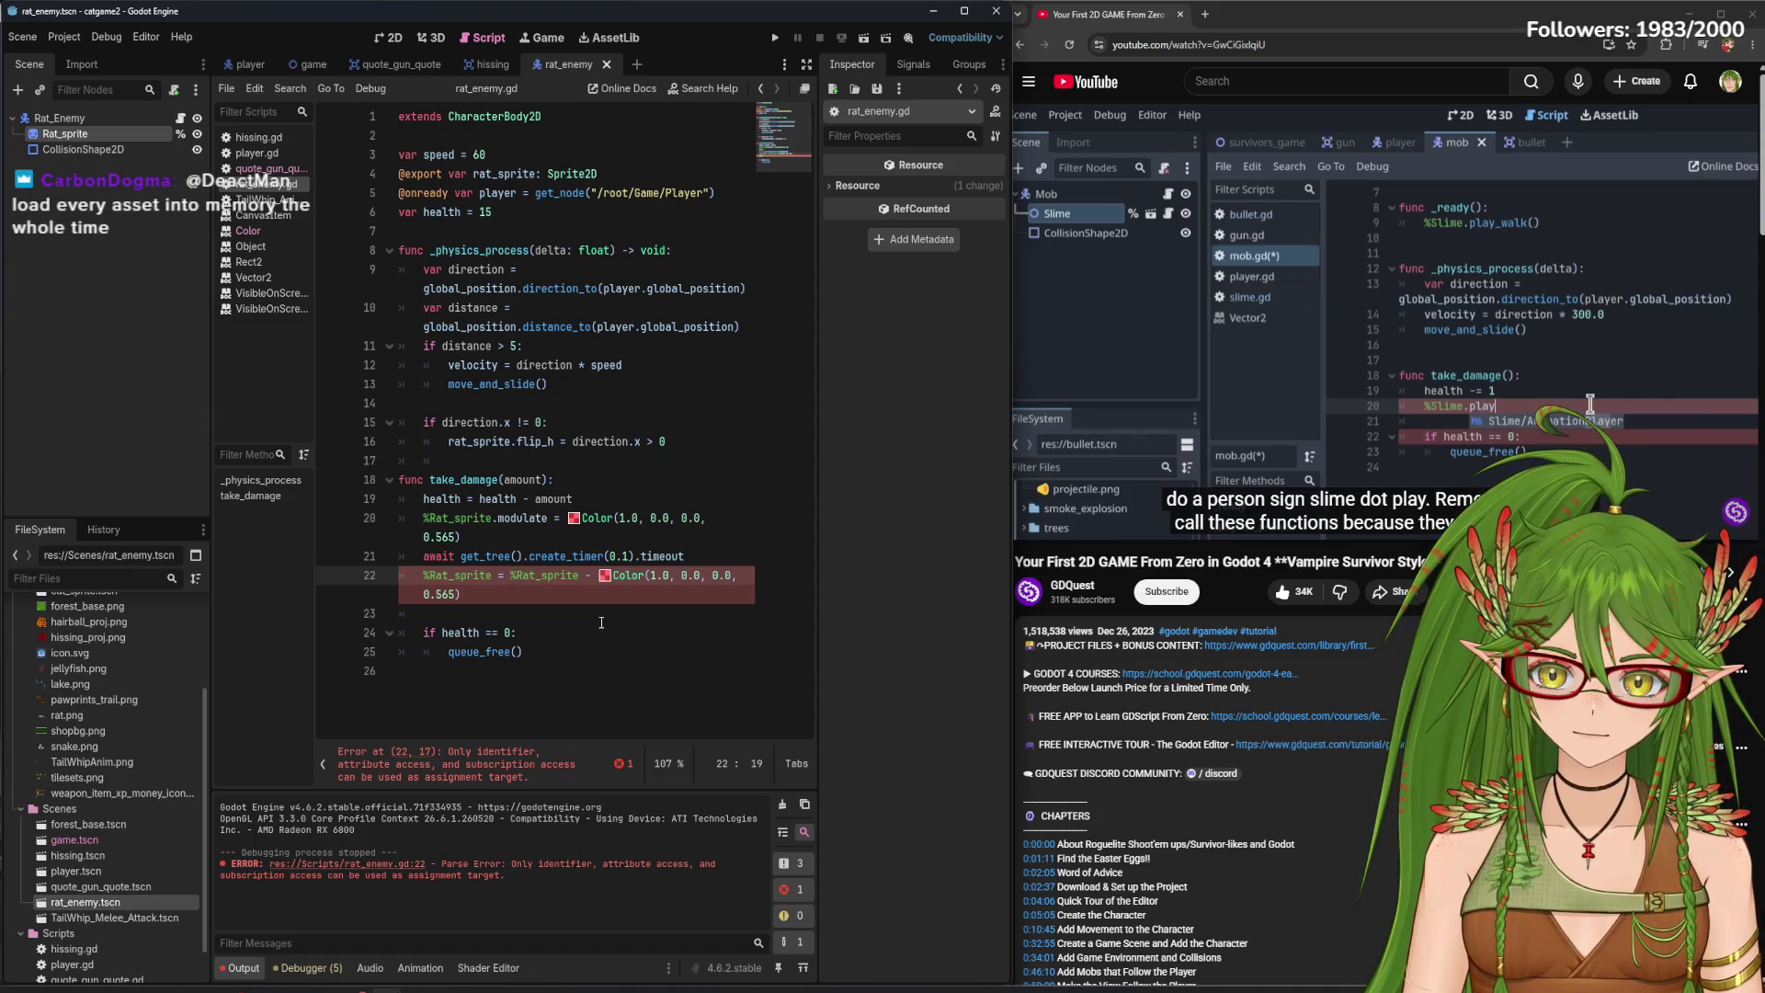
{"action": "key", "text": "BackSpace"}
{"action": "key", "text": "BackSpace"}
{"action": "key", "text": "BackSpace"}
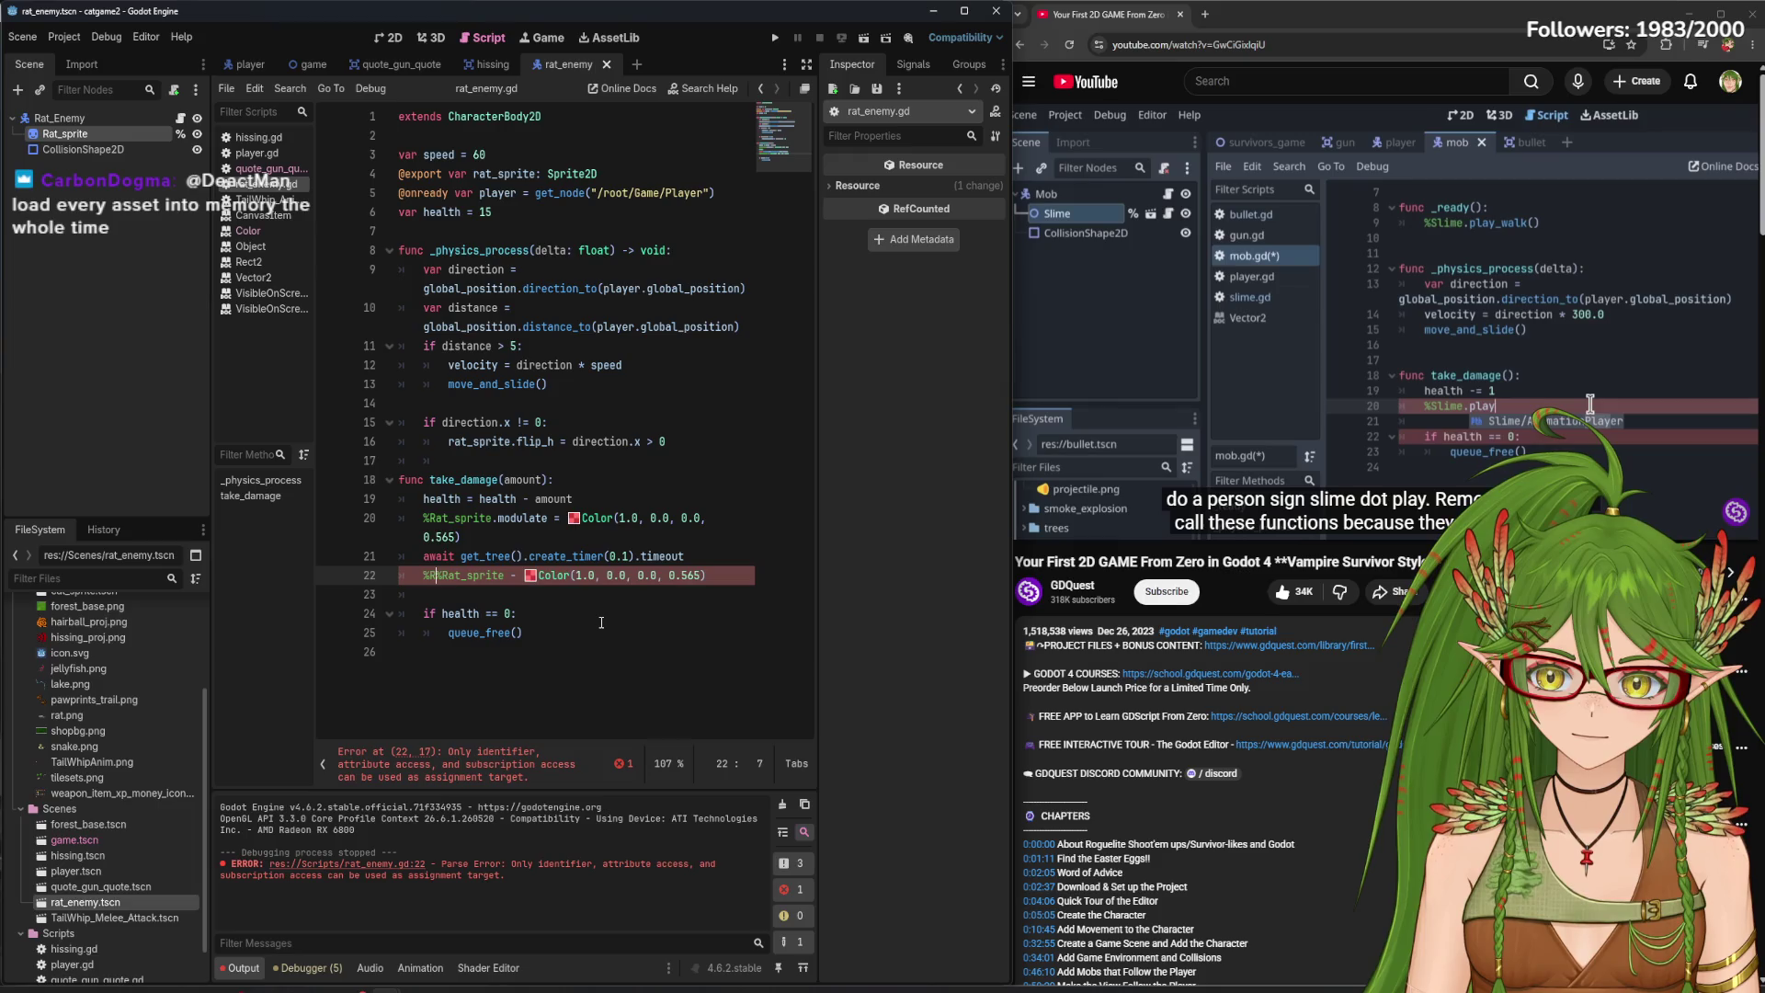
{"action": "key", "text": "BackSpace"}
{"action": "key", "text": "BackSpace"}
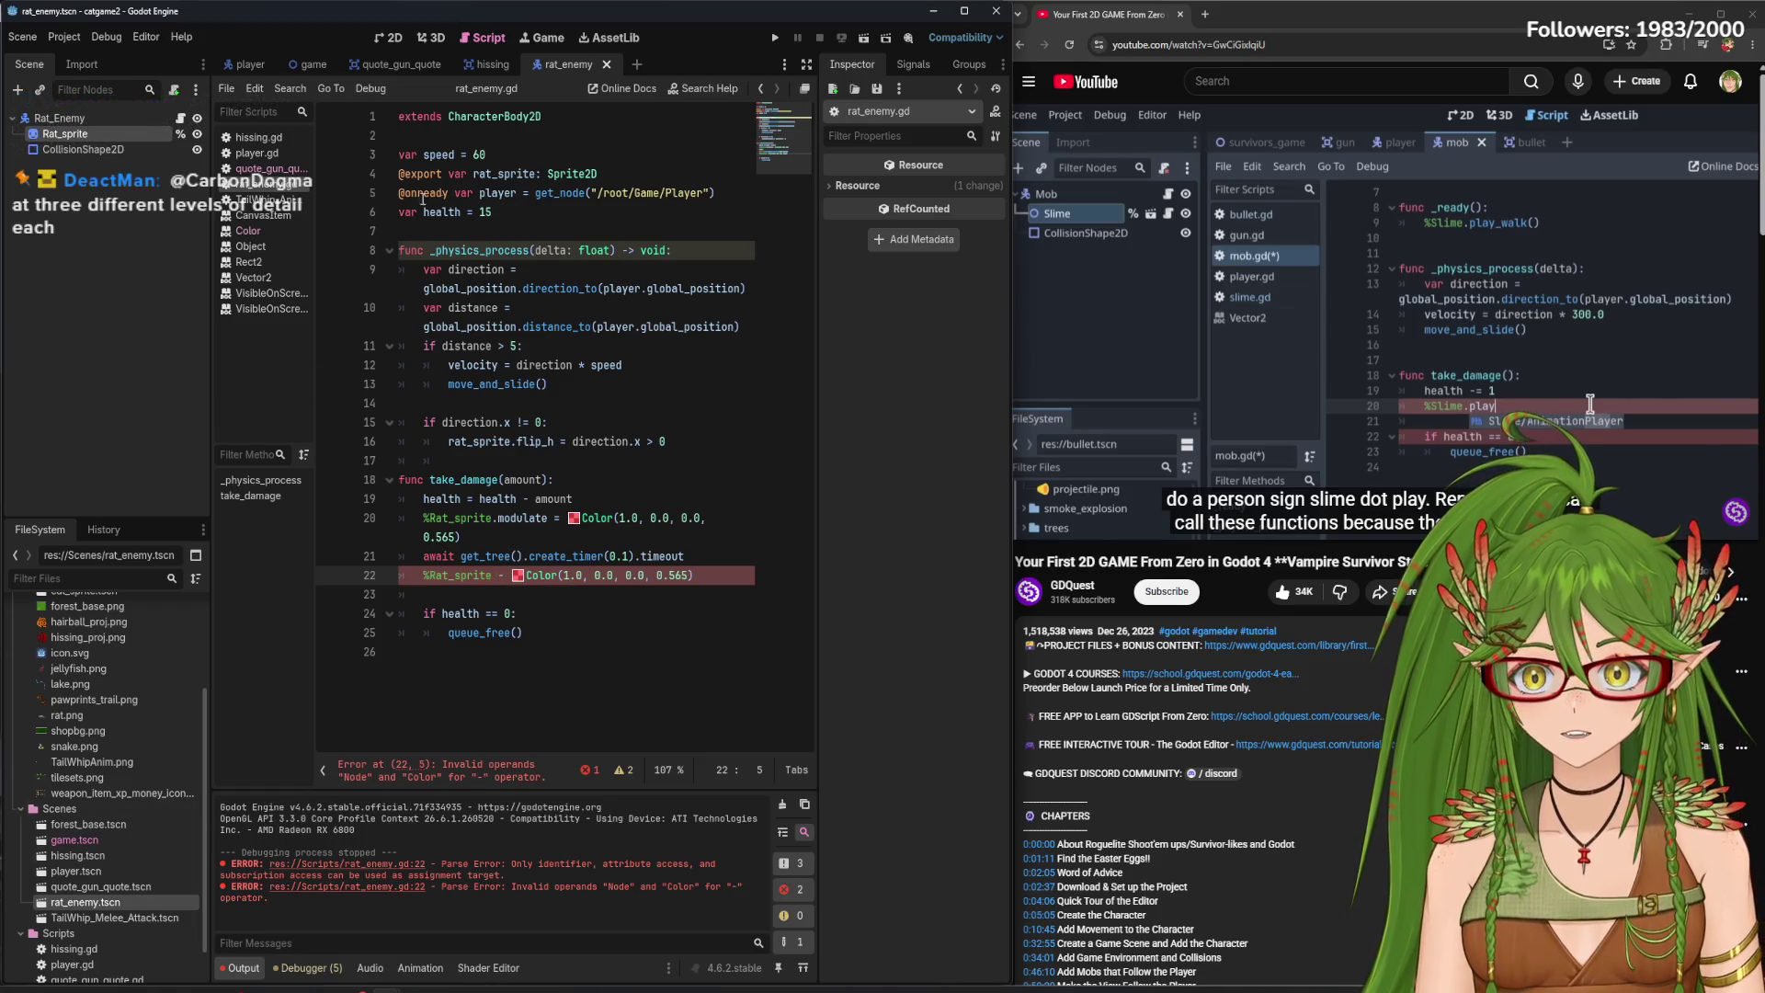
- Look up the Color subtraction operator docs, then return to rat_enemy.gd
{"action": "left_click", "coordinate": [501, 576], "text": "ctrl"}
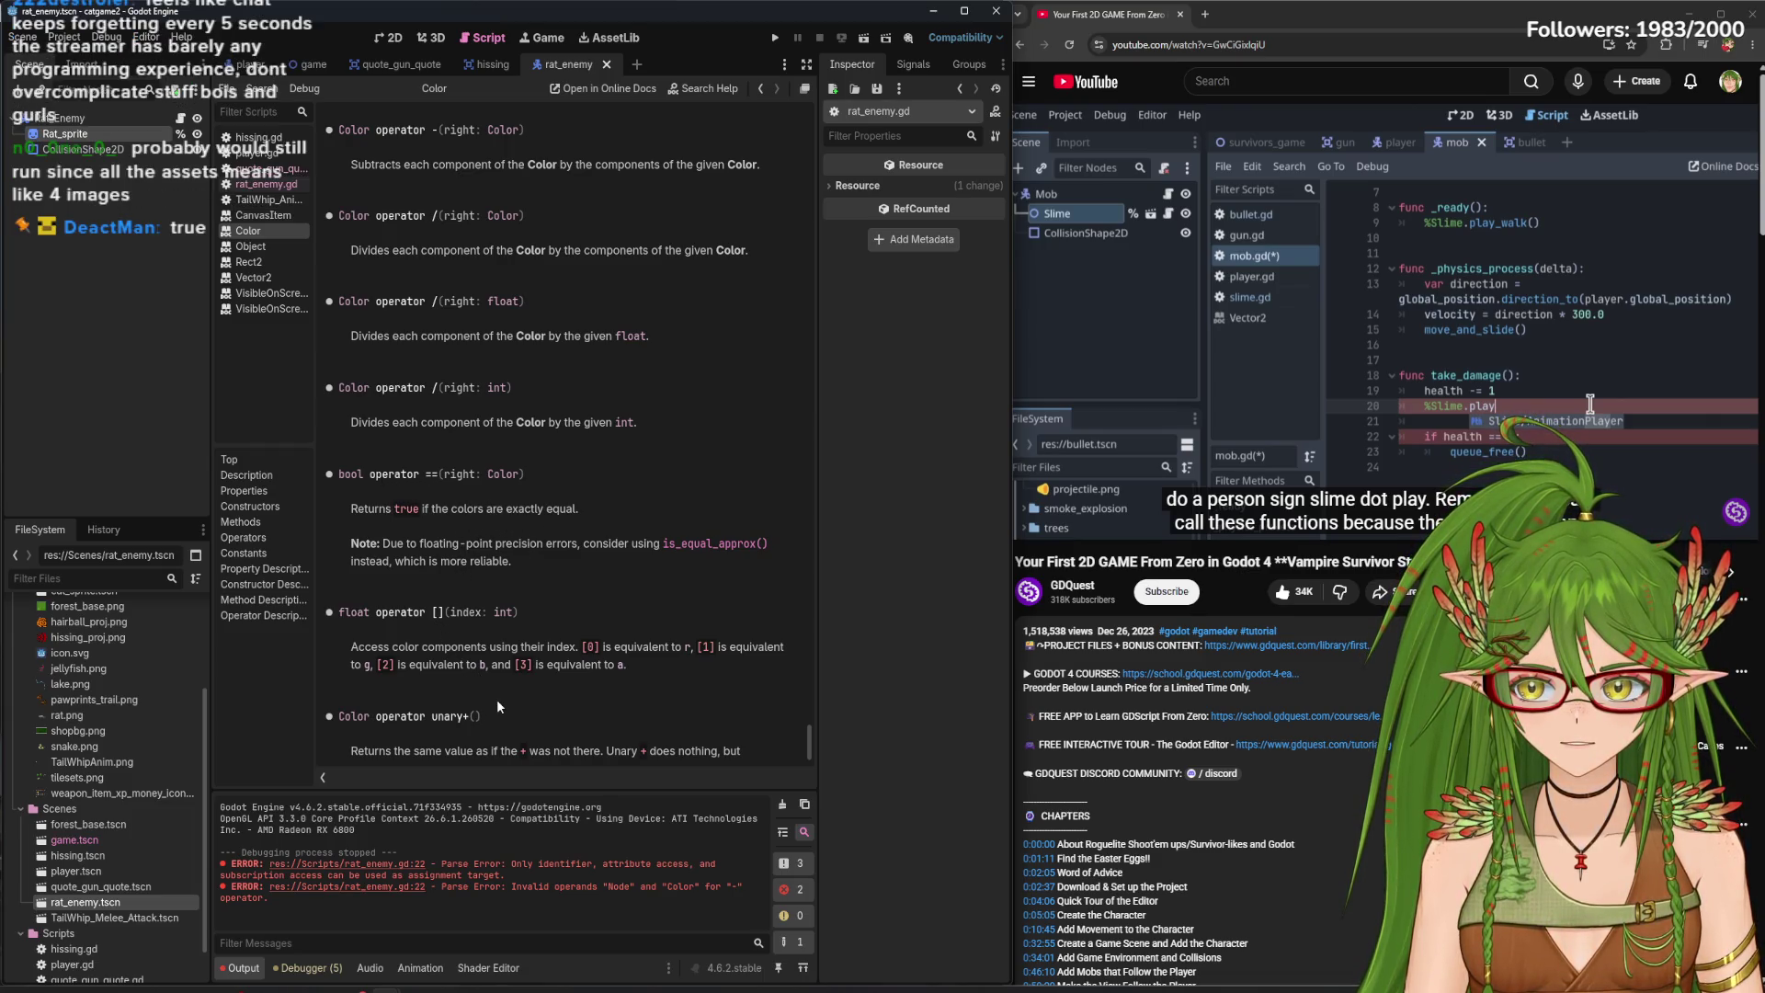
{"action": "left_click", "coordinate": [267, 184]}
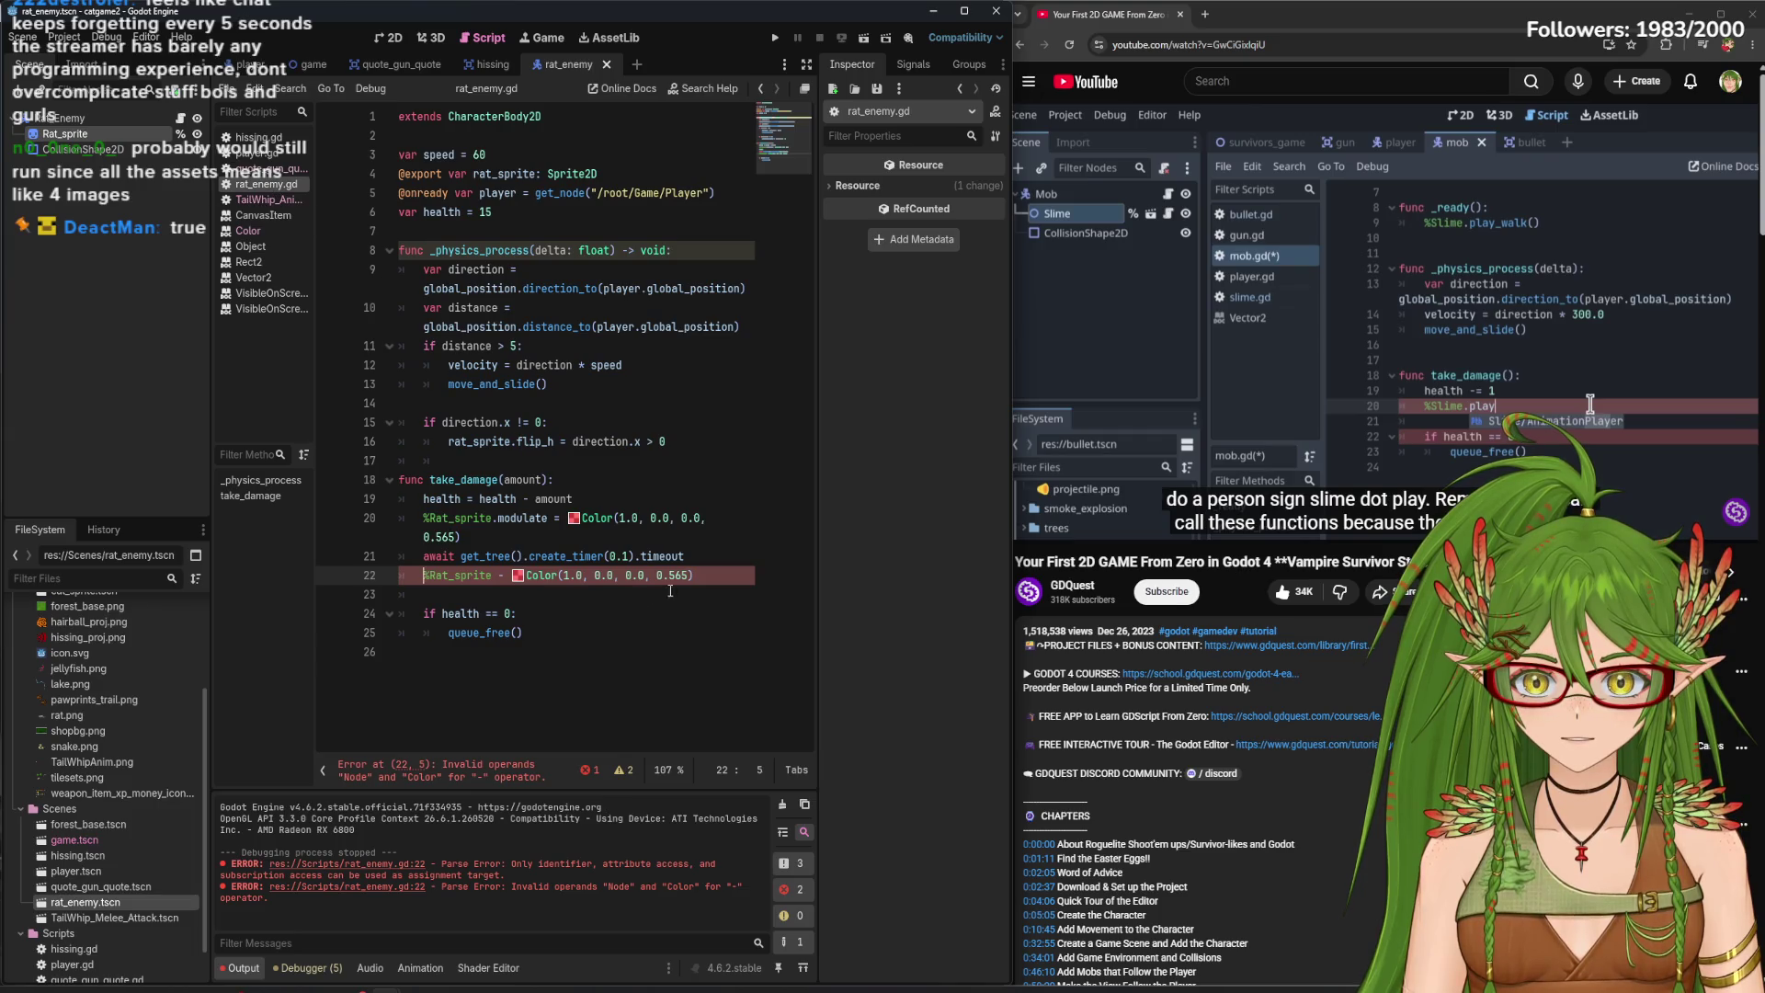
{"action": "type", "text": " = true"}
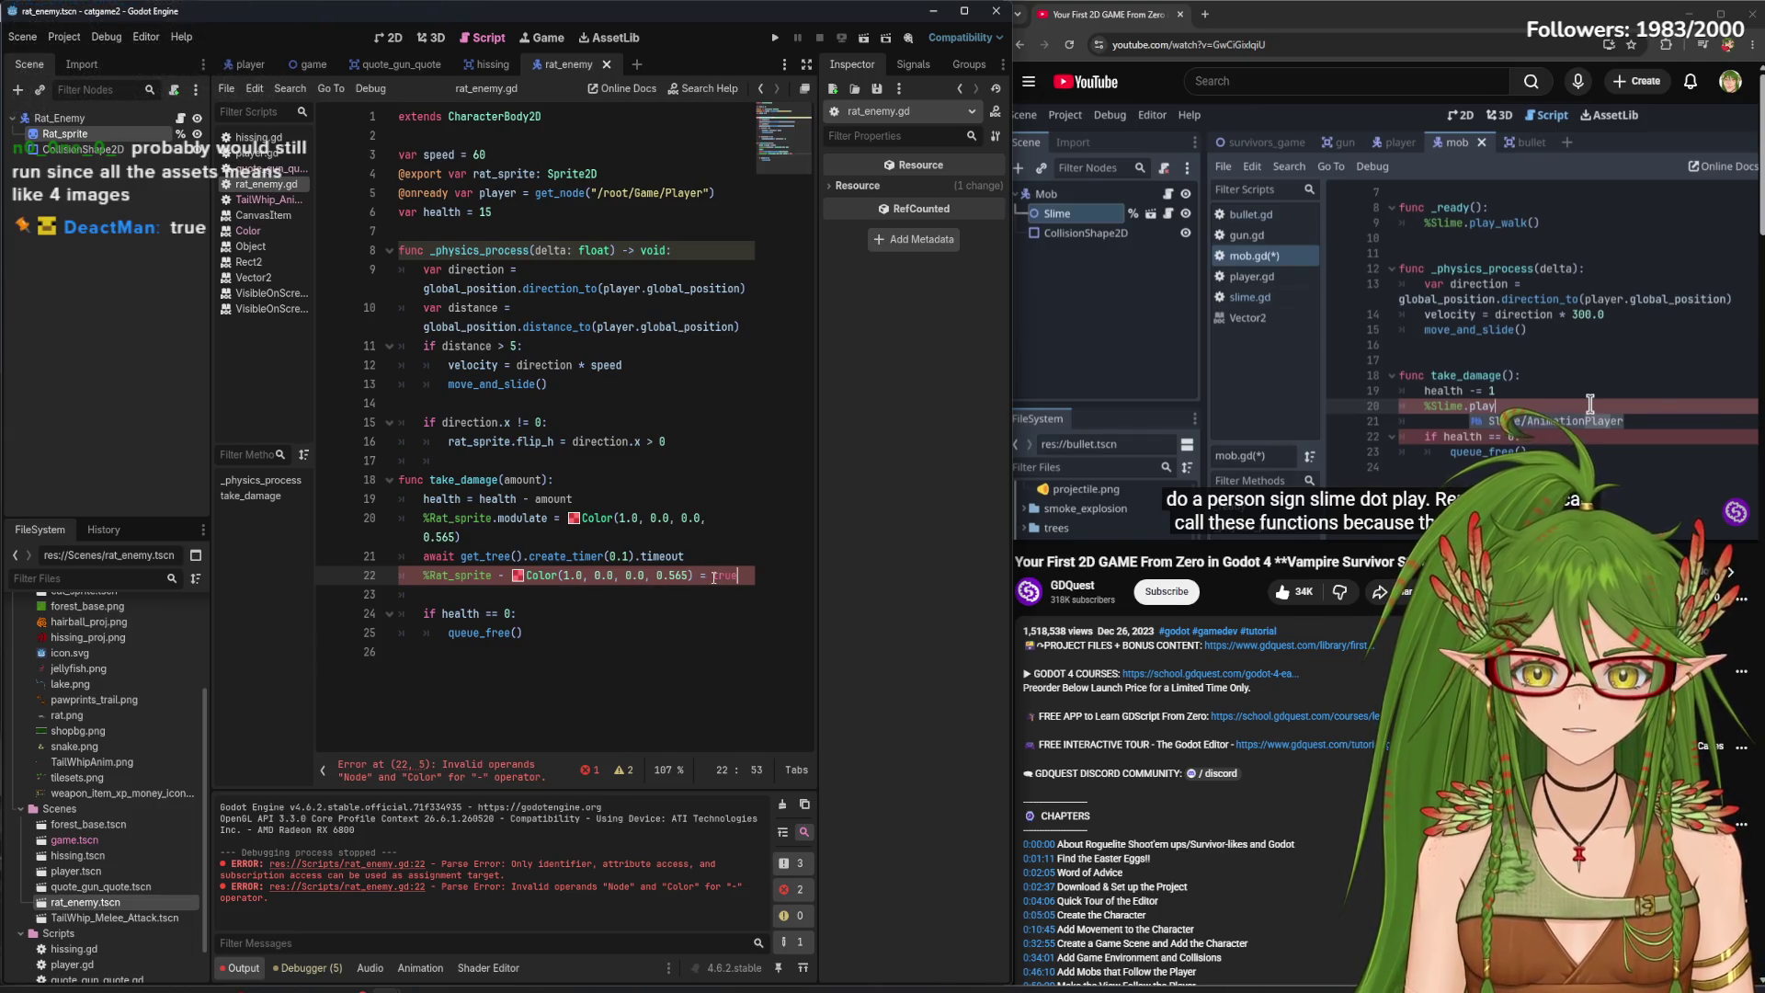
{"action": "key", "text": "BackSpace"}
{"action": "key", "text": "BackSpace"}
{"action": "key", "text": "BackSpace"}
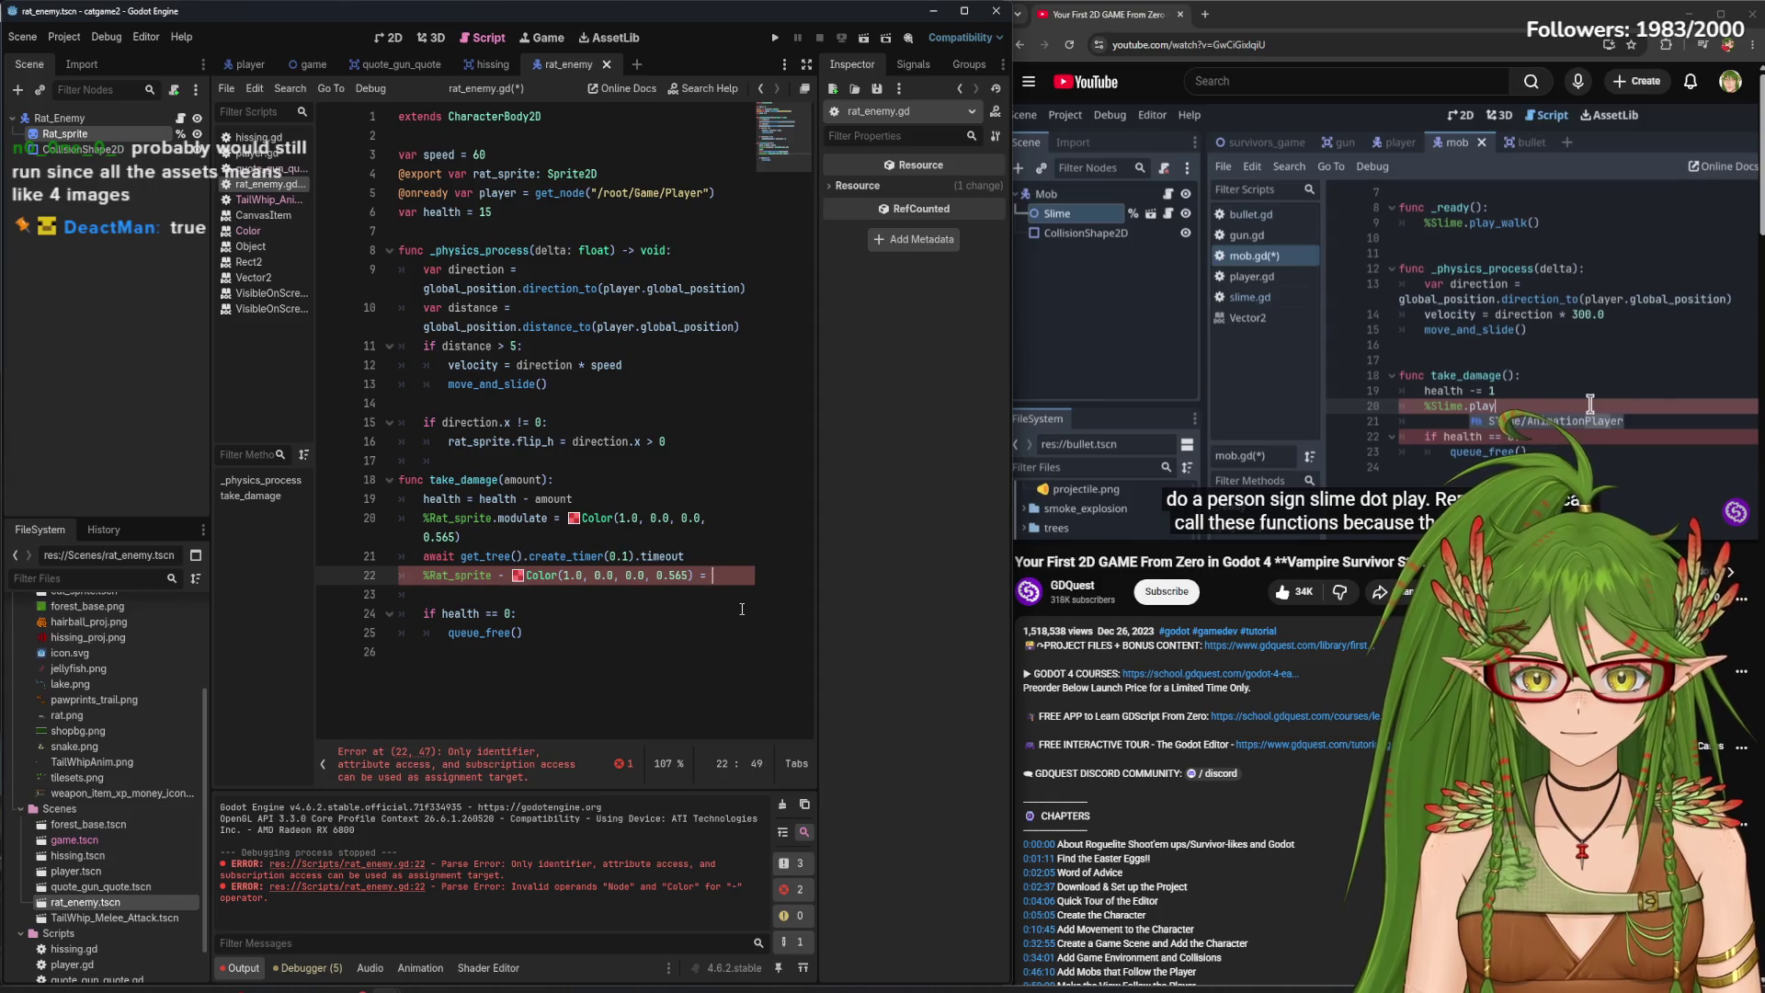
- Replace line 22's minus with '.remove' on %Rat_sprite and save
{"action": "left_click", "coordinate": [504, 578]}
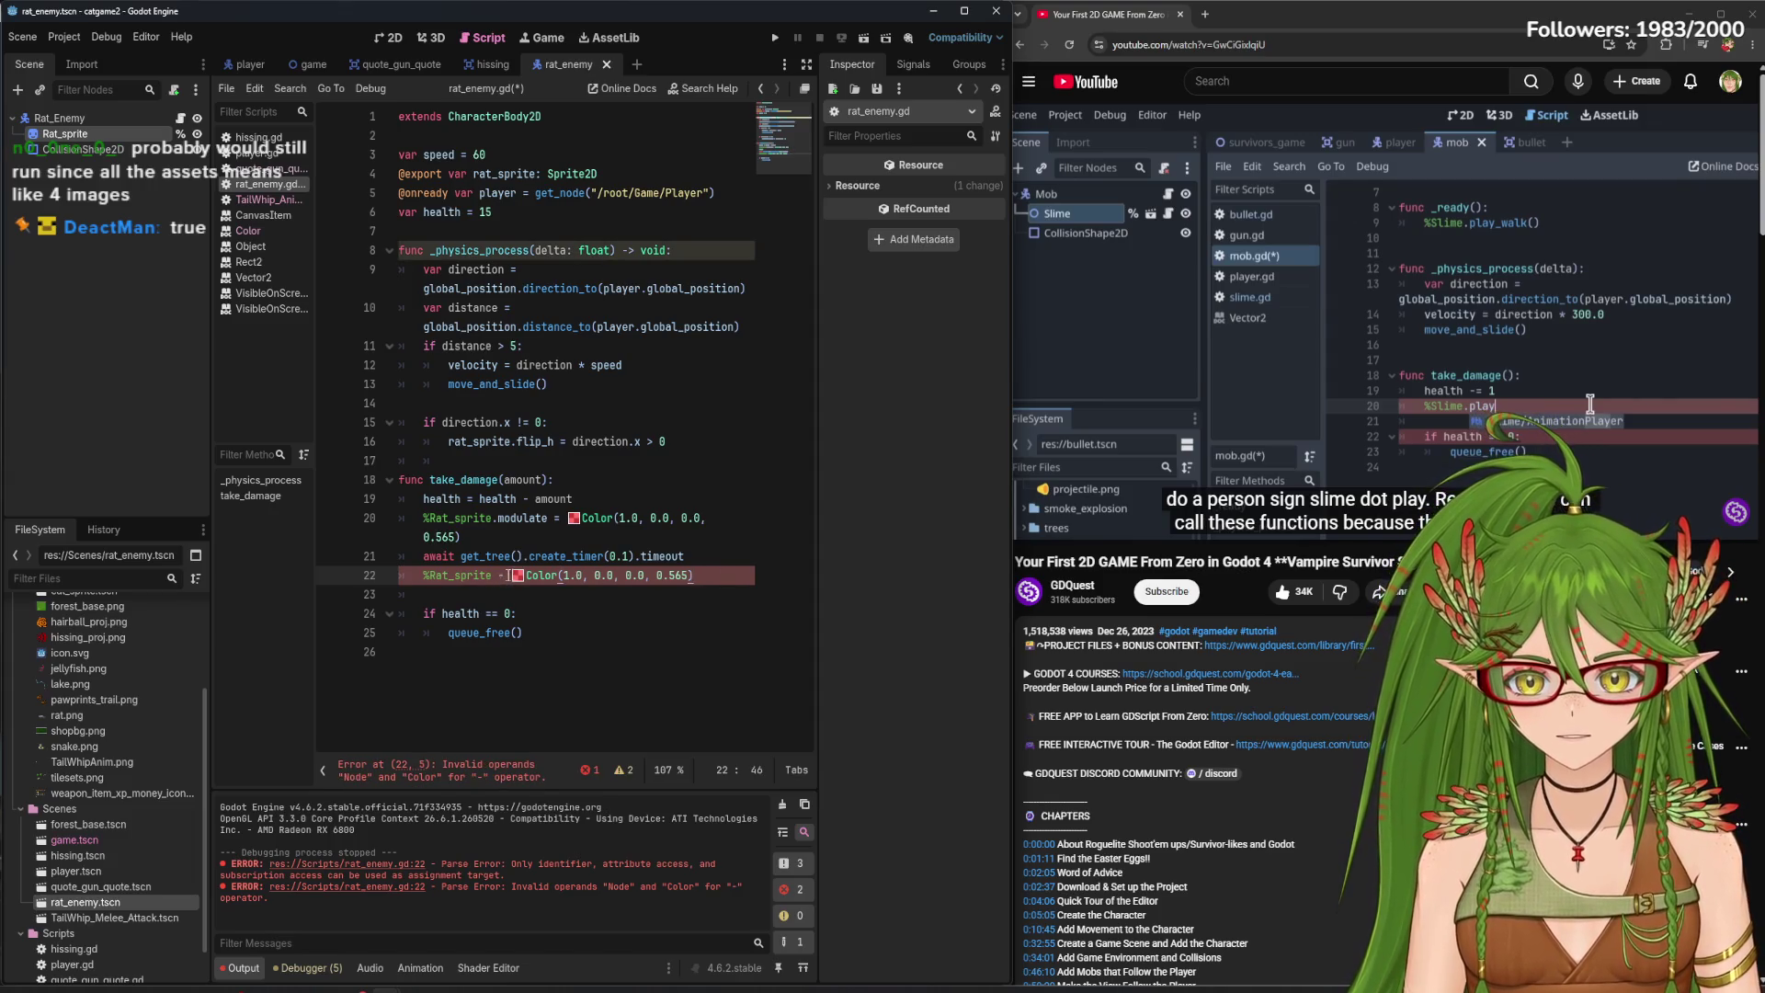
{"action": "key", "text": "BackSpace"}
{"action": "key", "text": "BackSpace"}
{"action": "type", "text": "."}
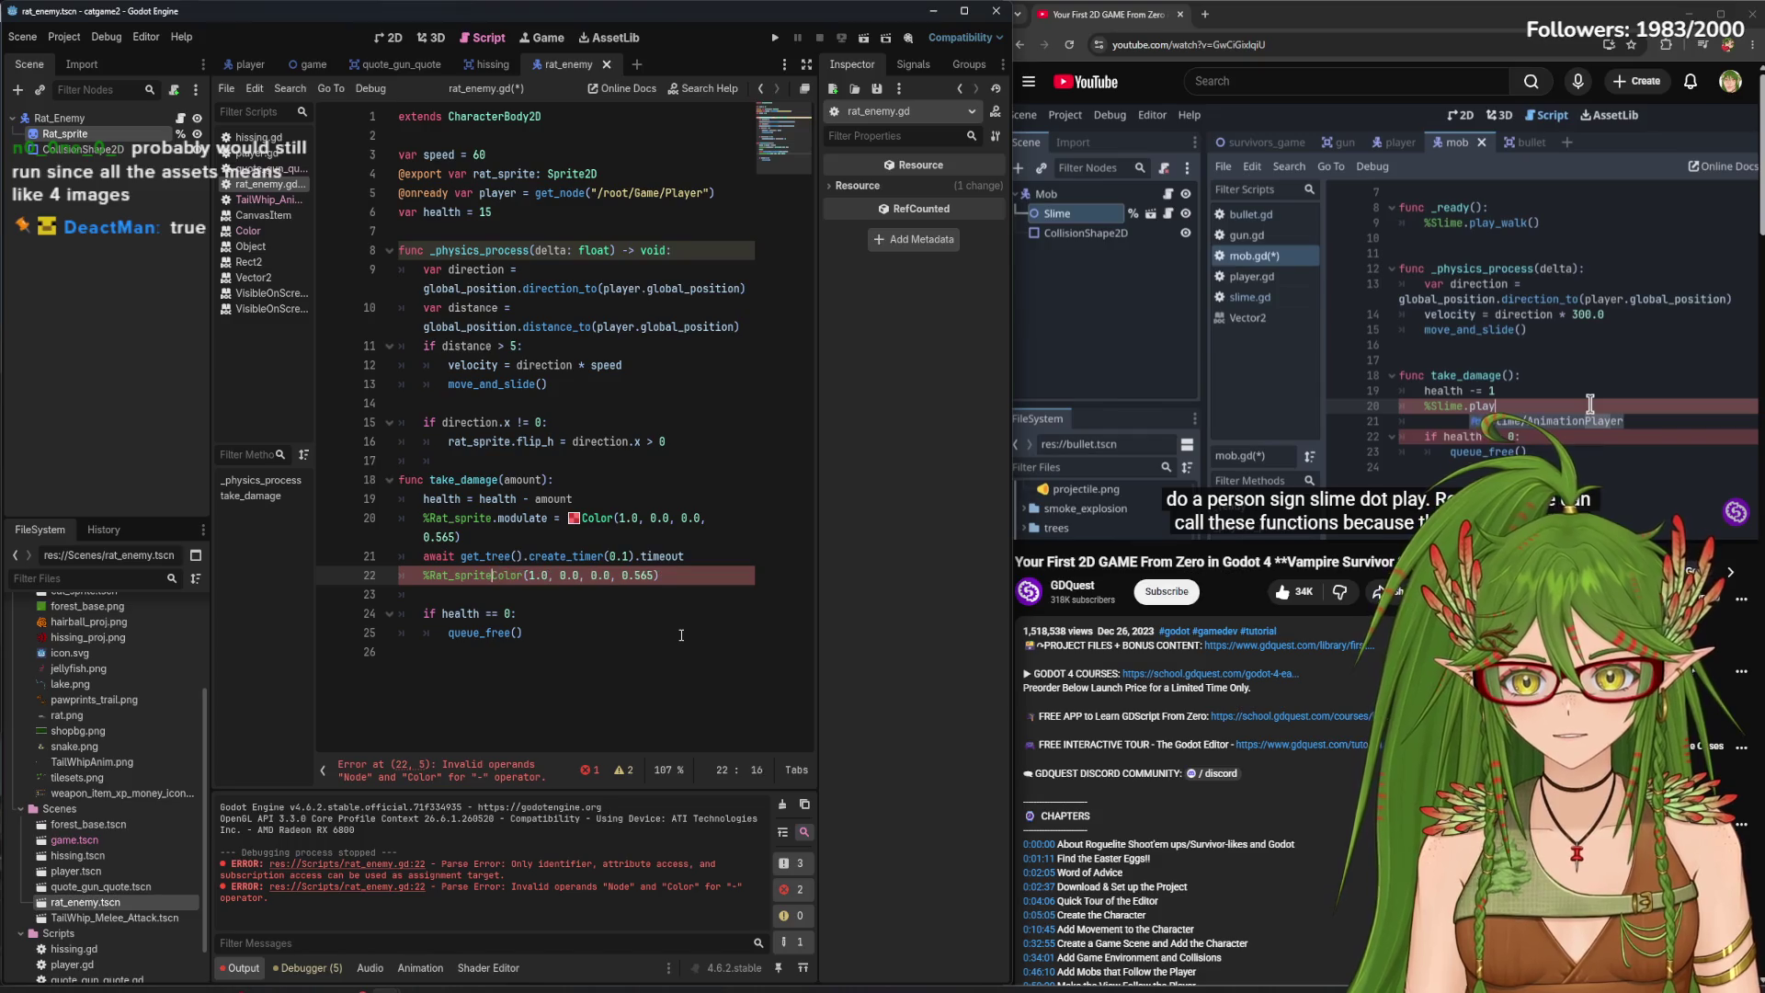
{"action": "type", "text": "remo"}
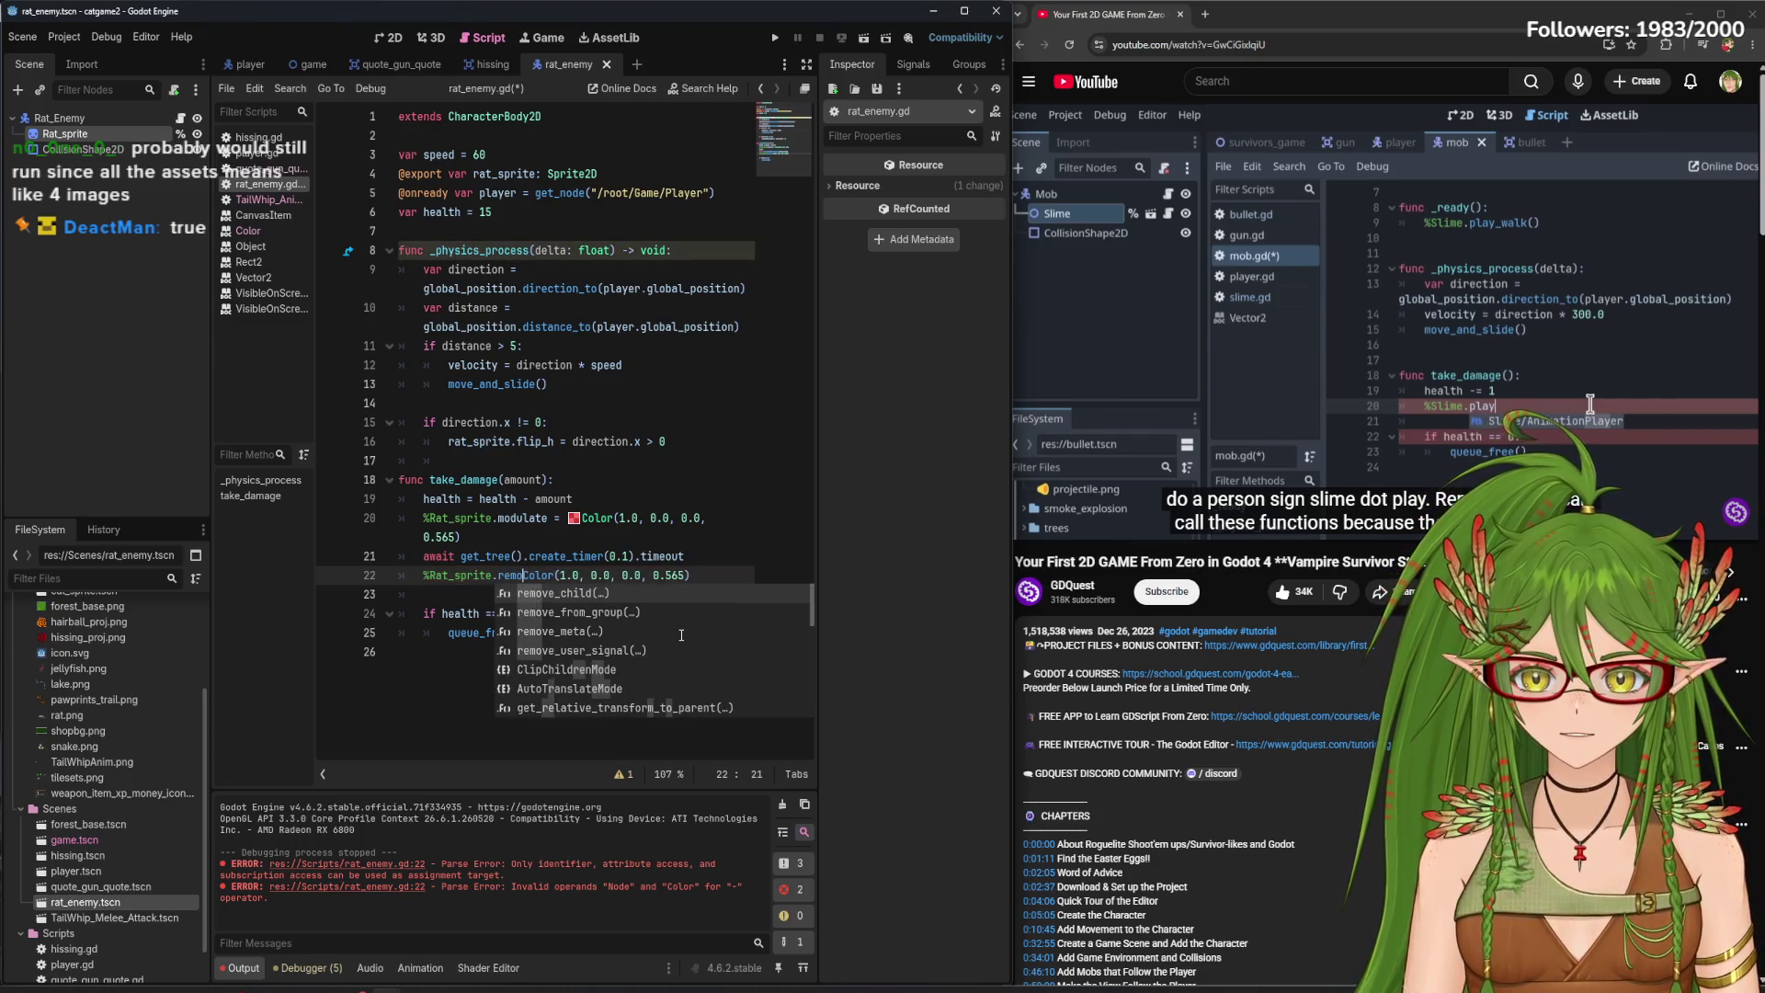
{"action": "type", "text": "ve"}
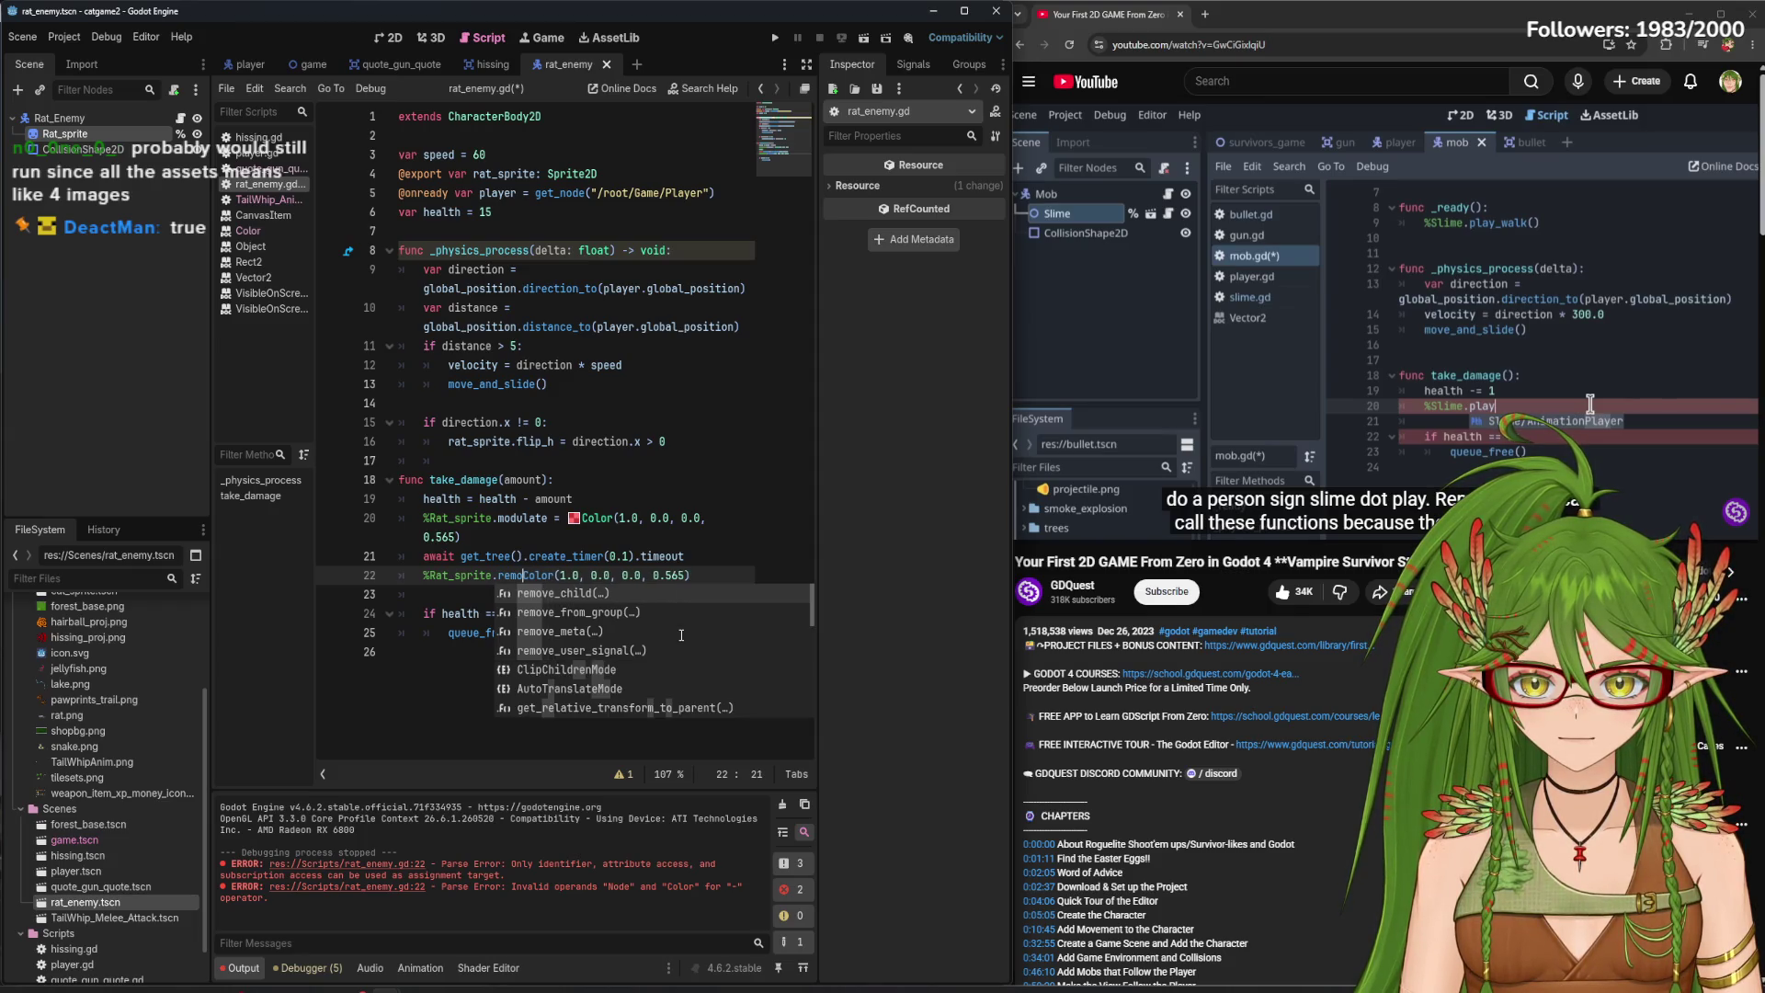
{"action": "type", "text": "."}
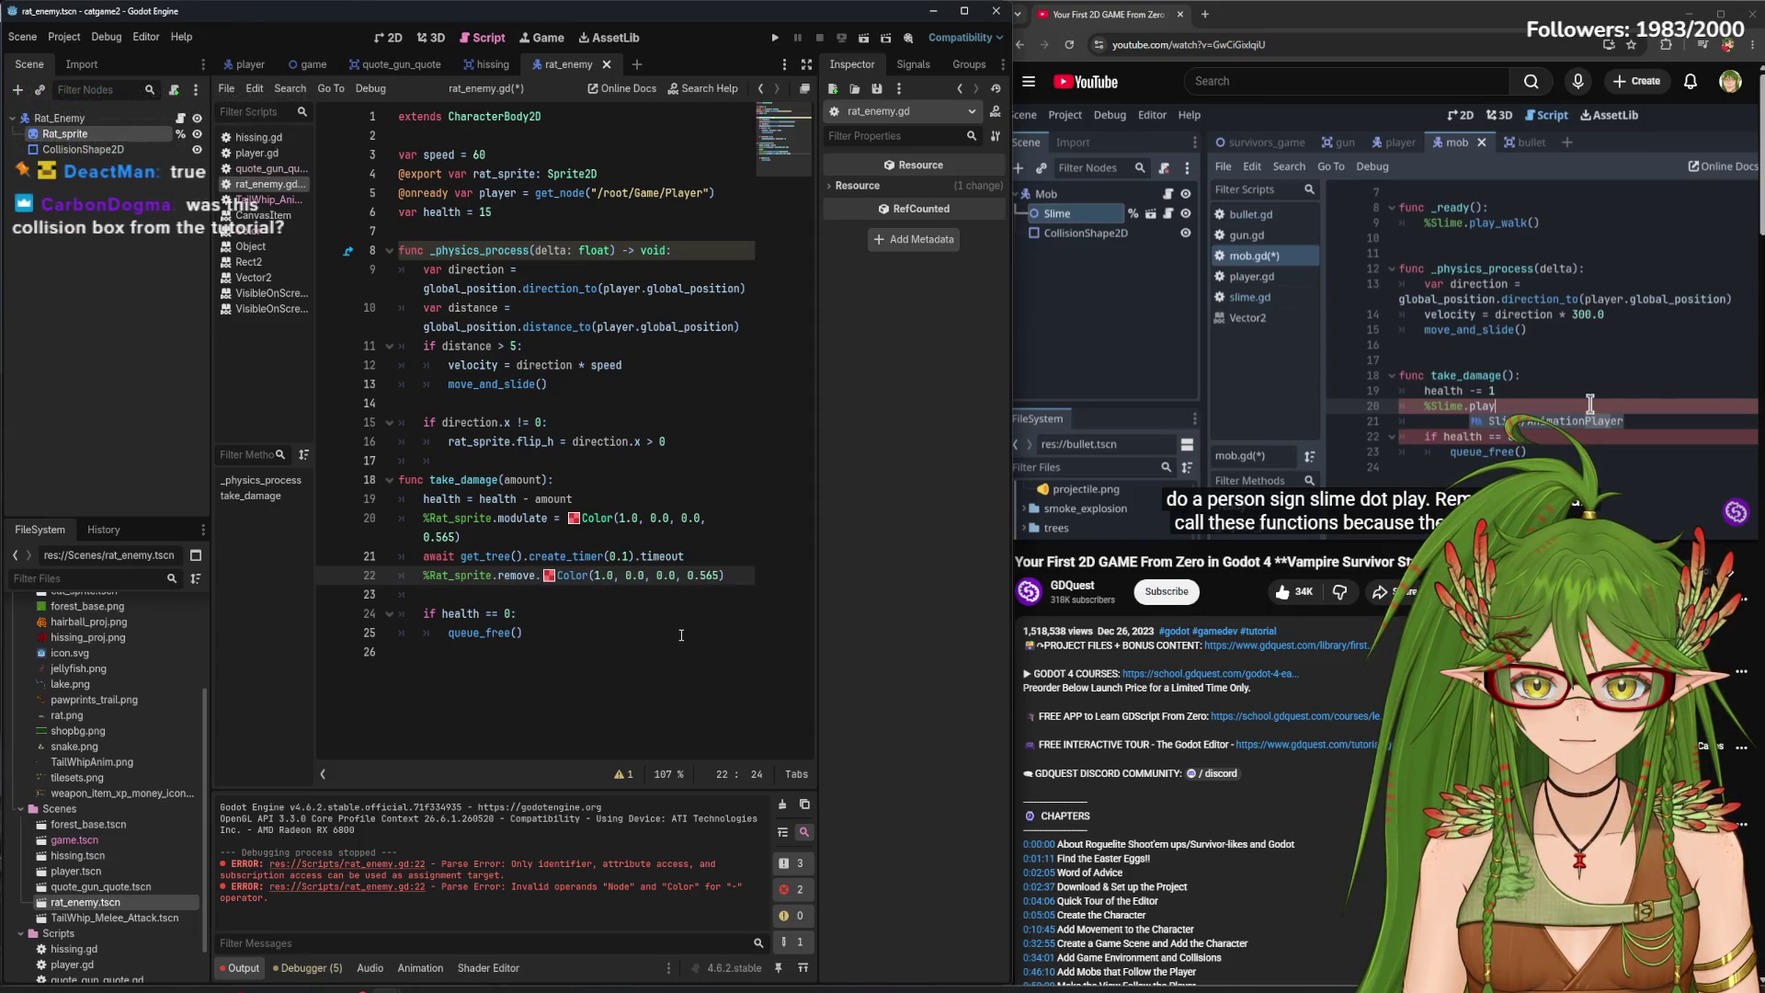
{"action": "left_click", "coordinate": [681, 635]}
{"action": "key", "text": "ctrl+s"}
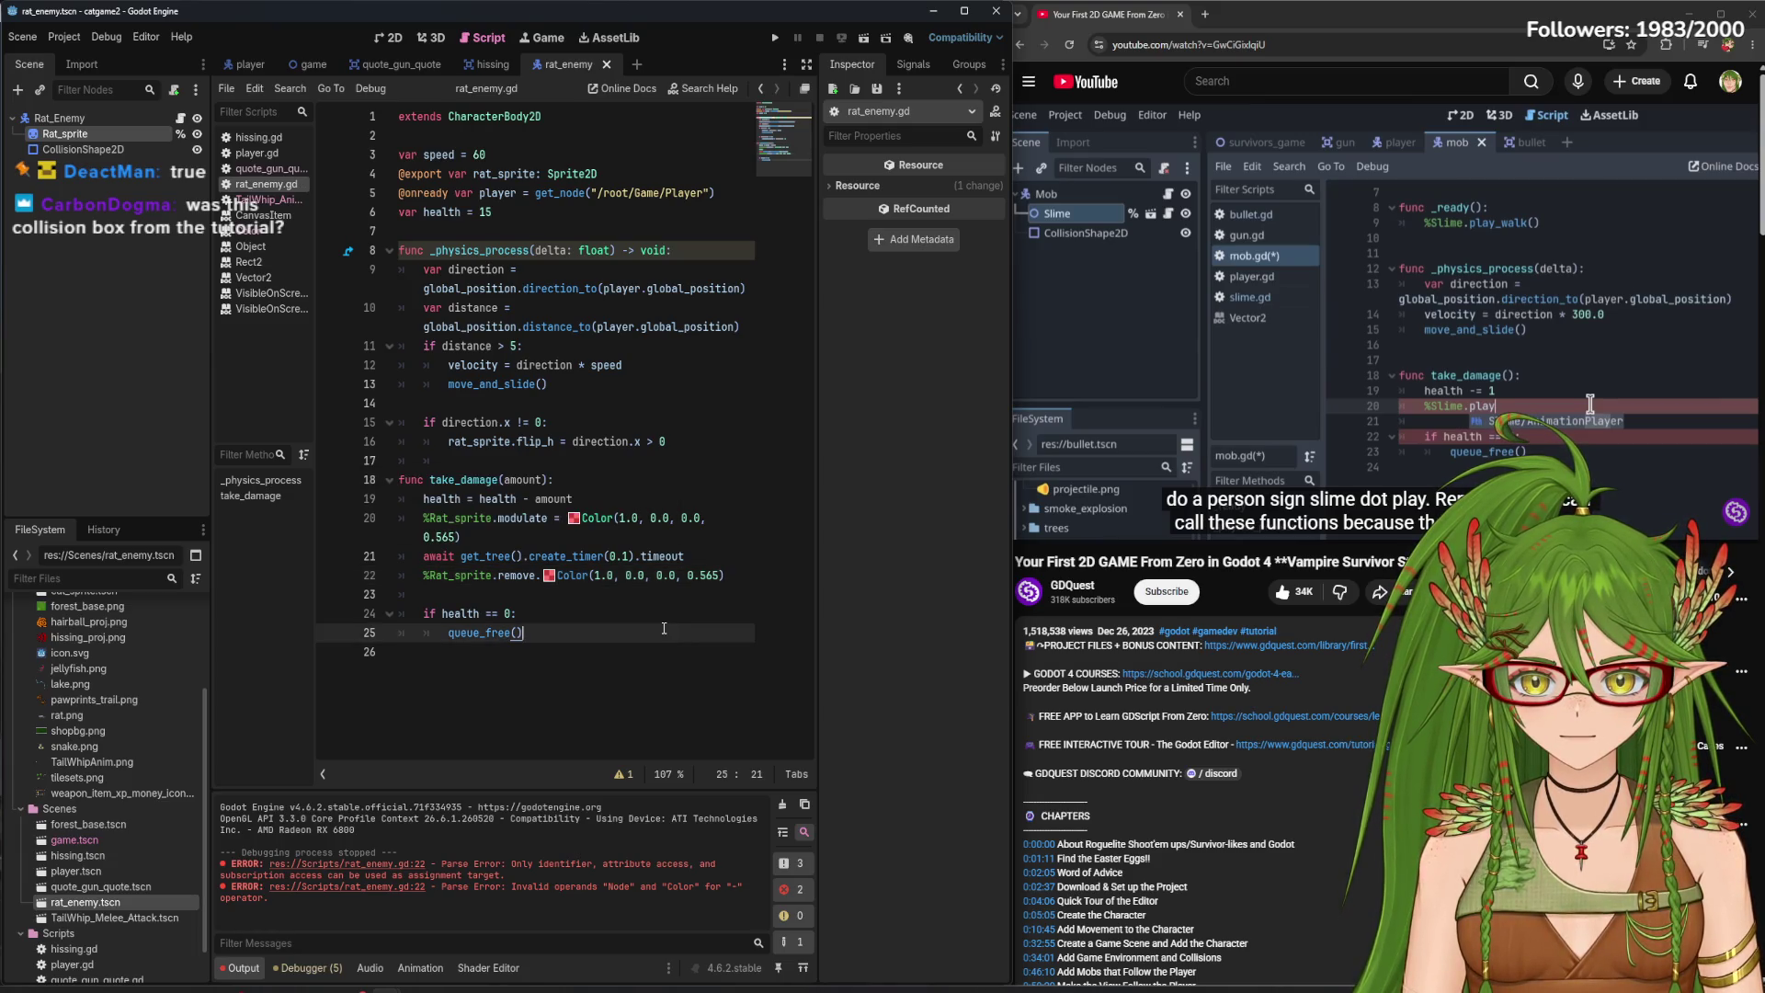
- Run the game, hit the invalid remove error, and erase 'remove' from line 22
{"action": "key", "text": "F5"}
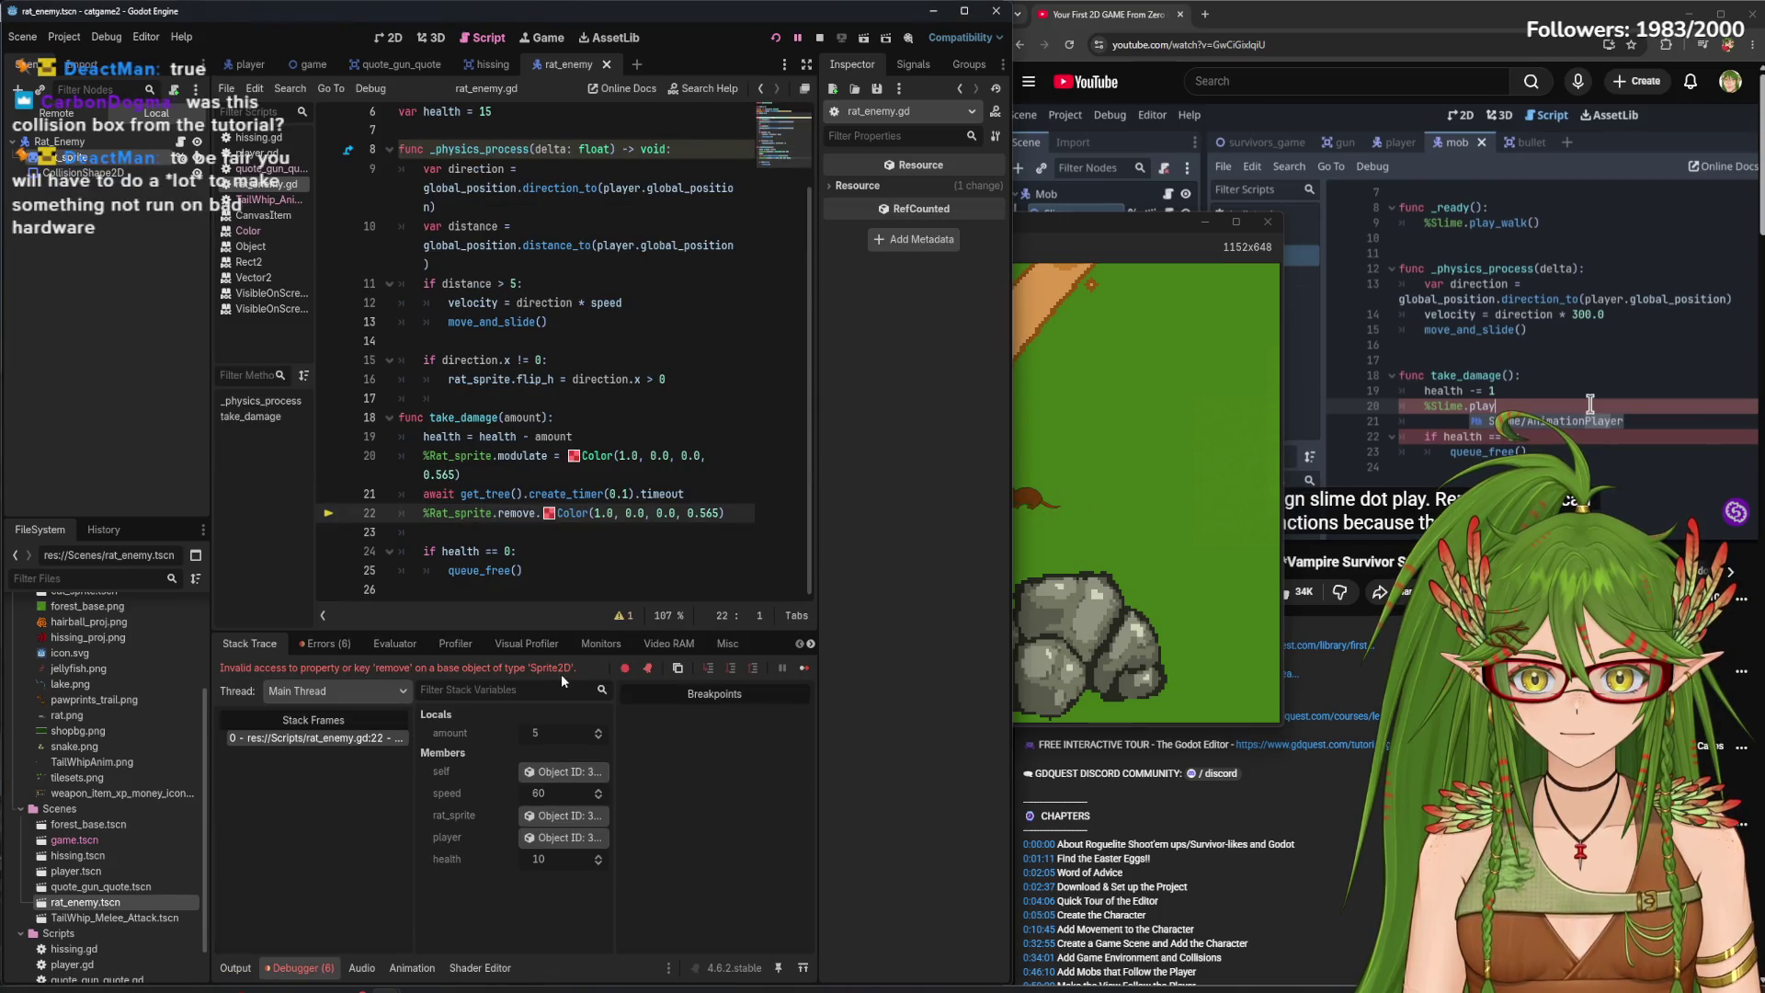
{"action": "left_click", "coordinate": [538, 513]}
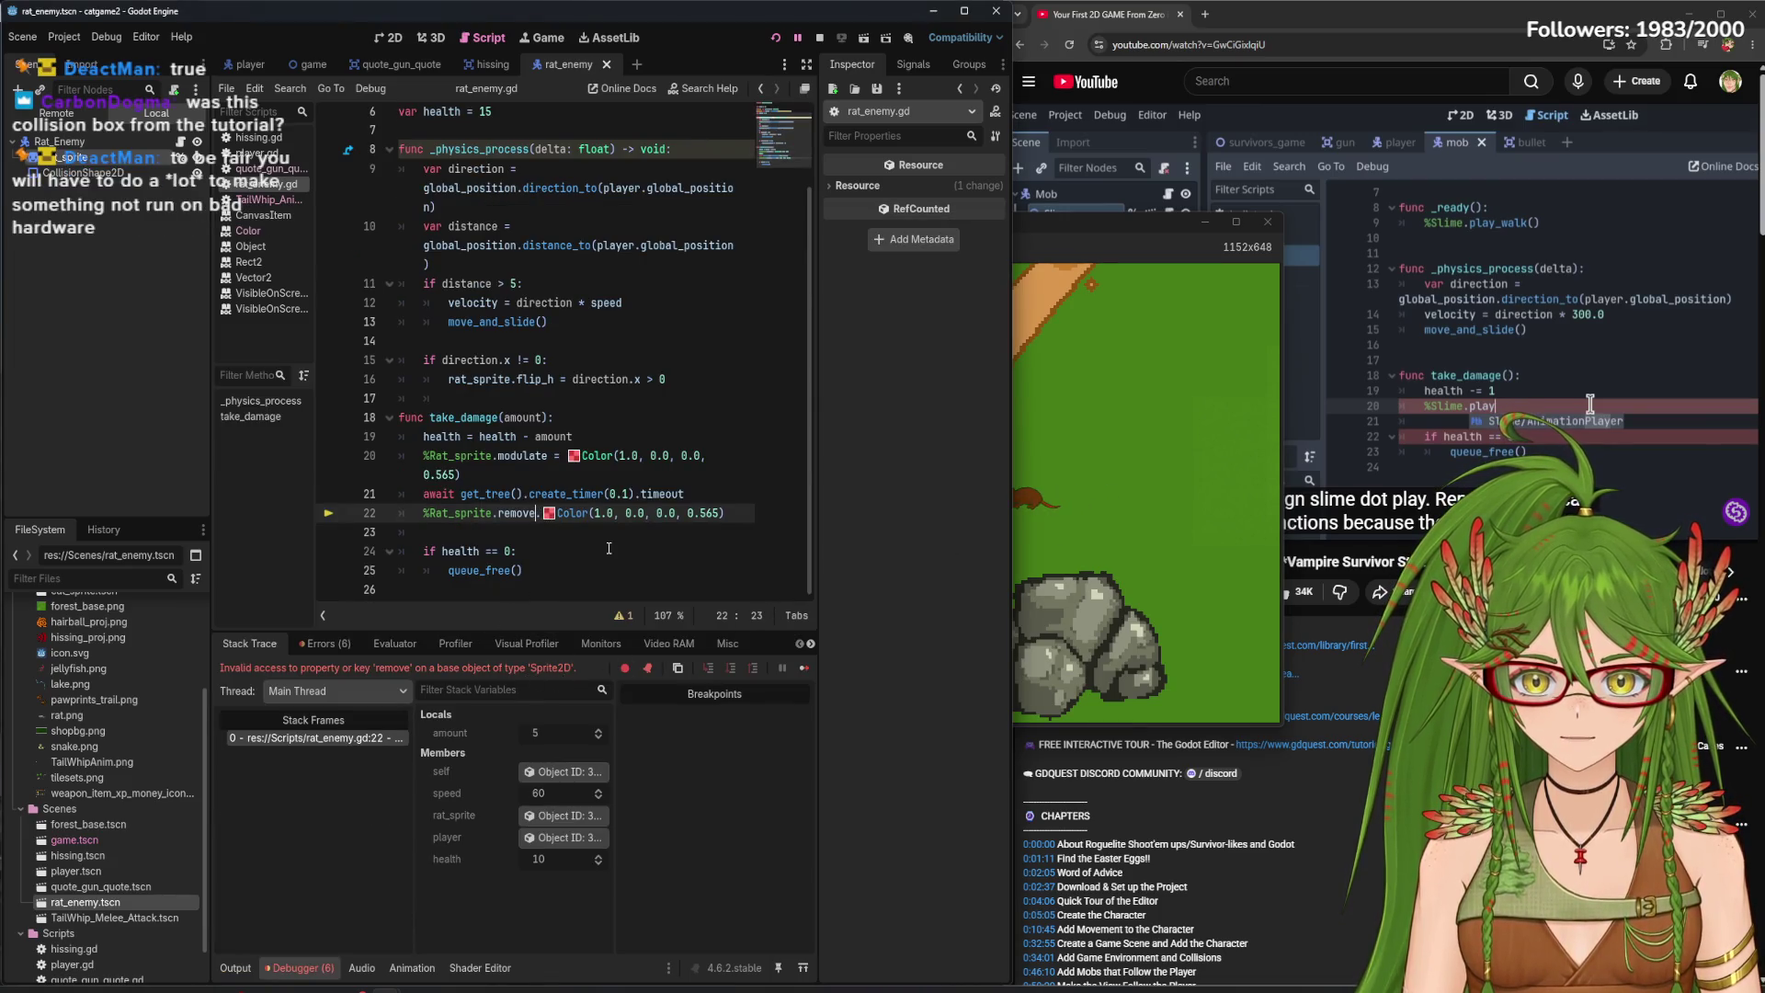
{"action": "key", "text": "BackSpace"}
{"action": "key", "text": "BackSpace"}
{"action": "key", "text": "BackSpace"}
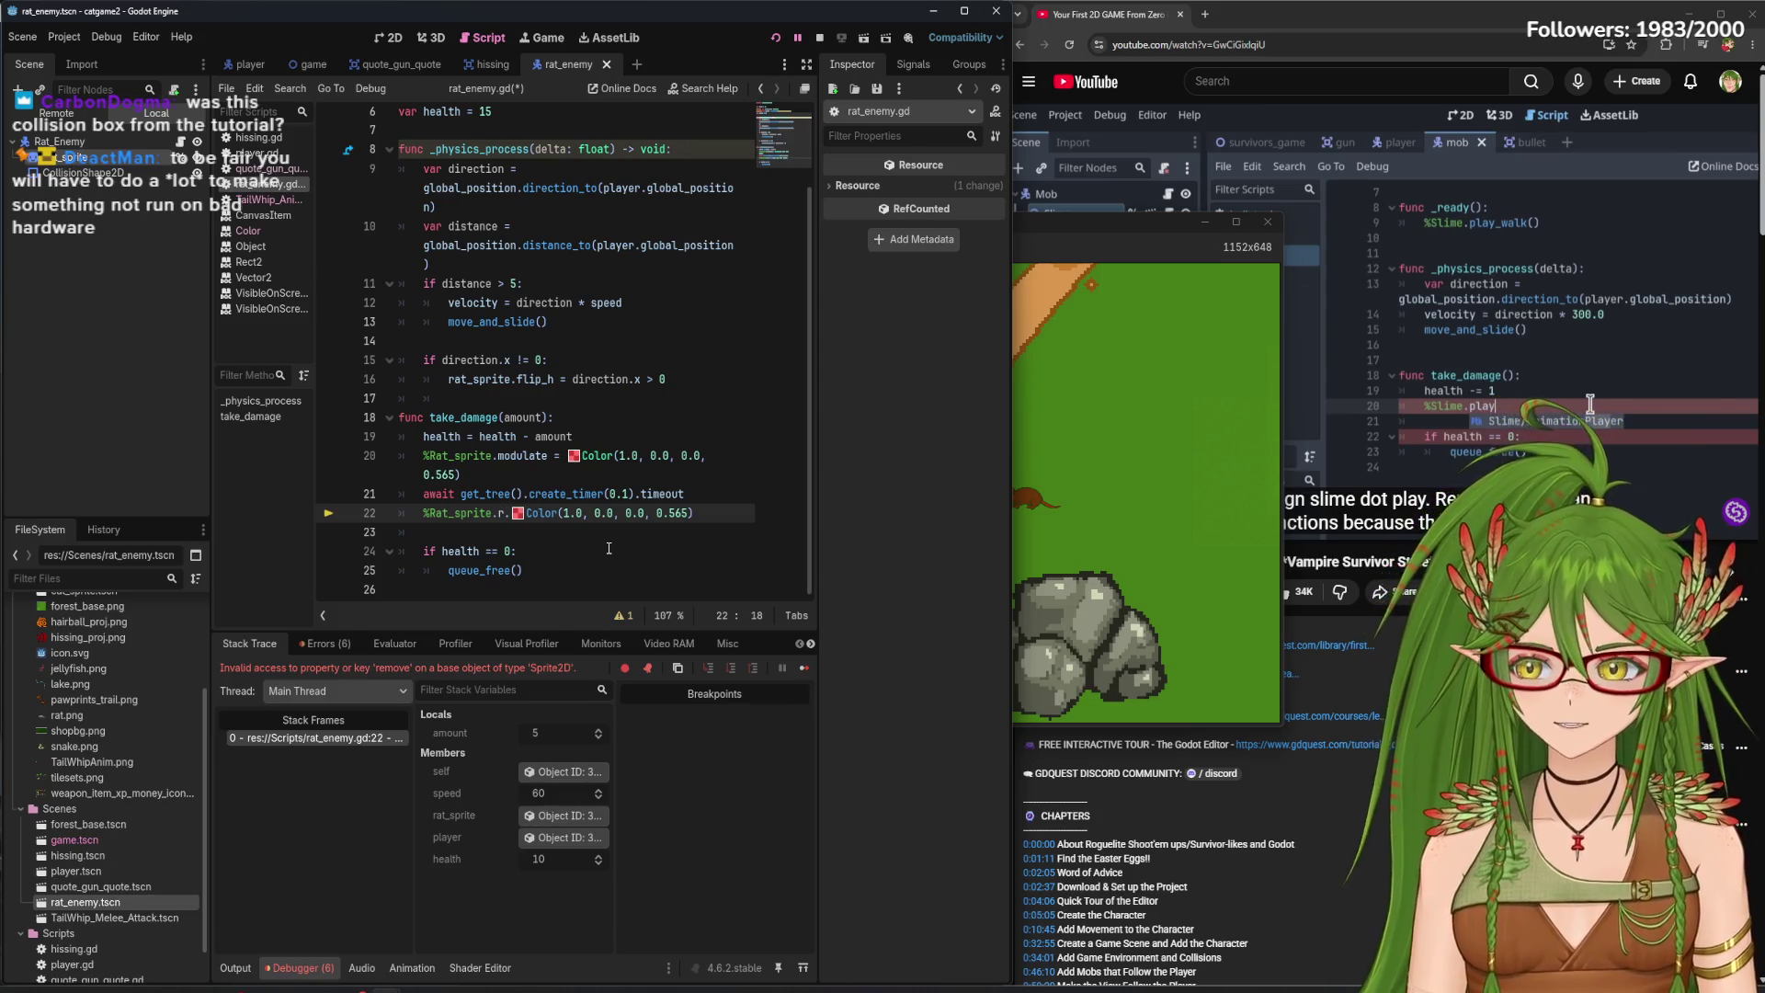
{"action": "key", "text": "BackSpace"}
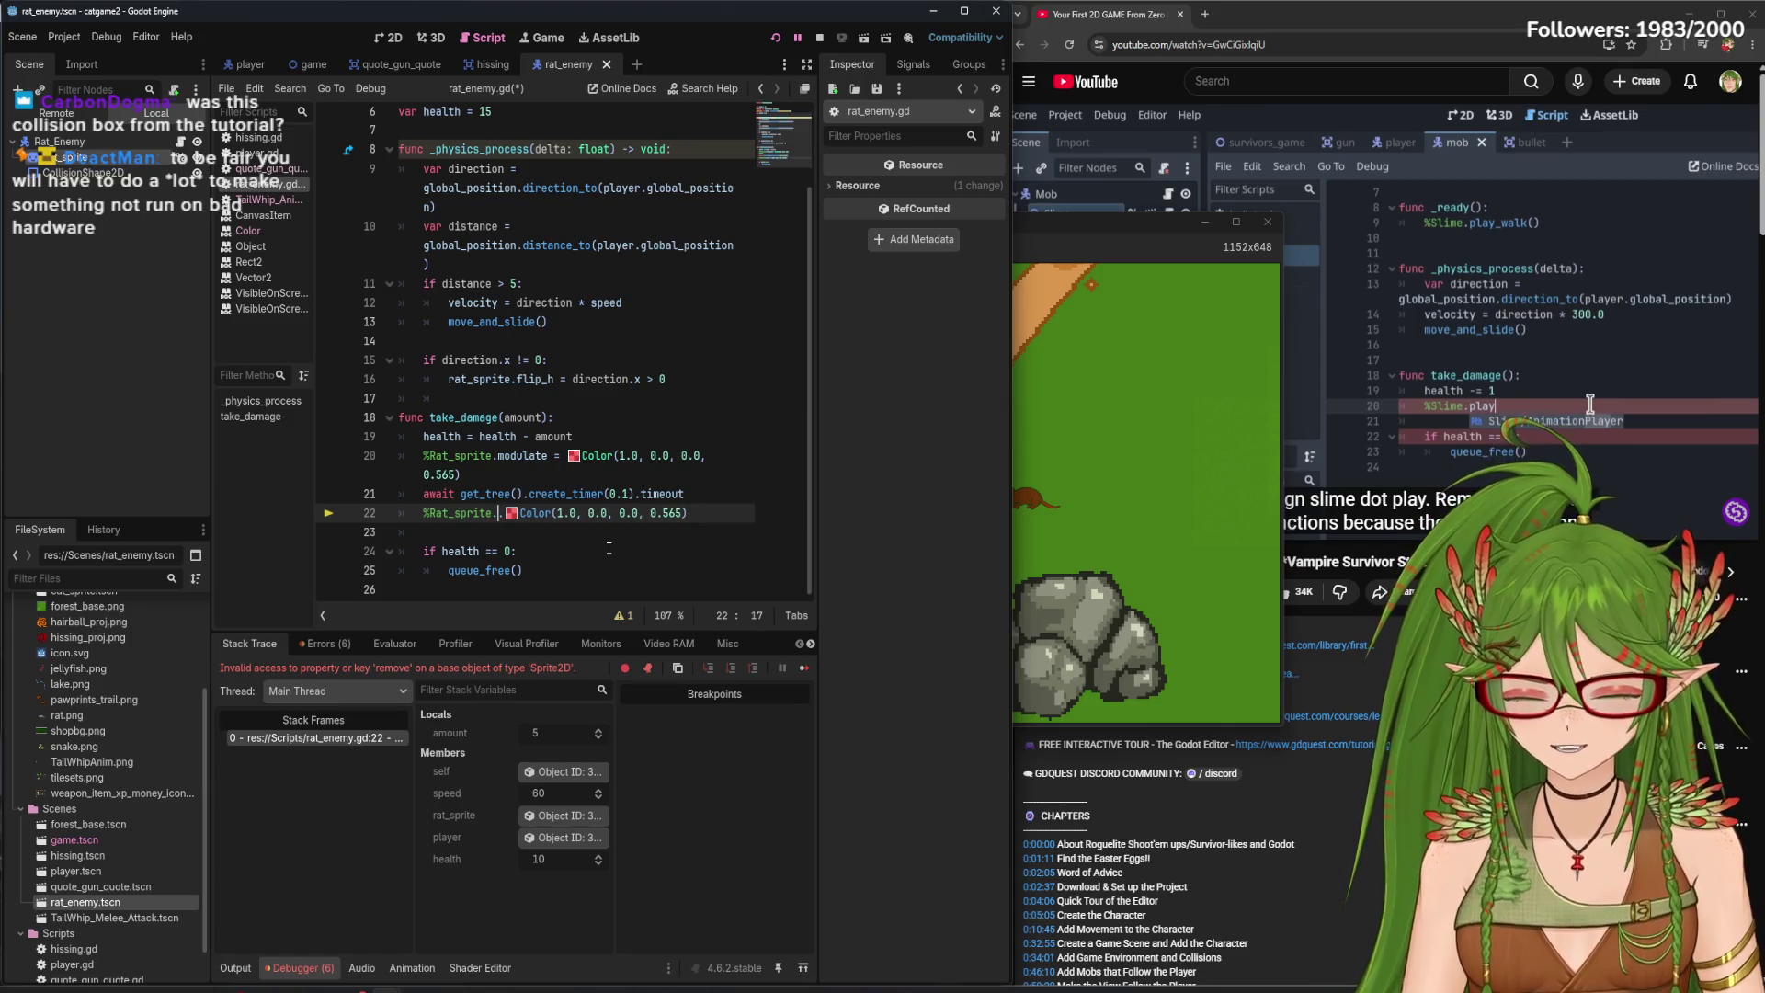
- Try 'undo' and 'delete' as method names on line 22, then clear them and save
{"action": "type", "text": "undo"}
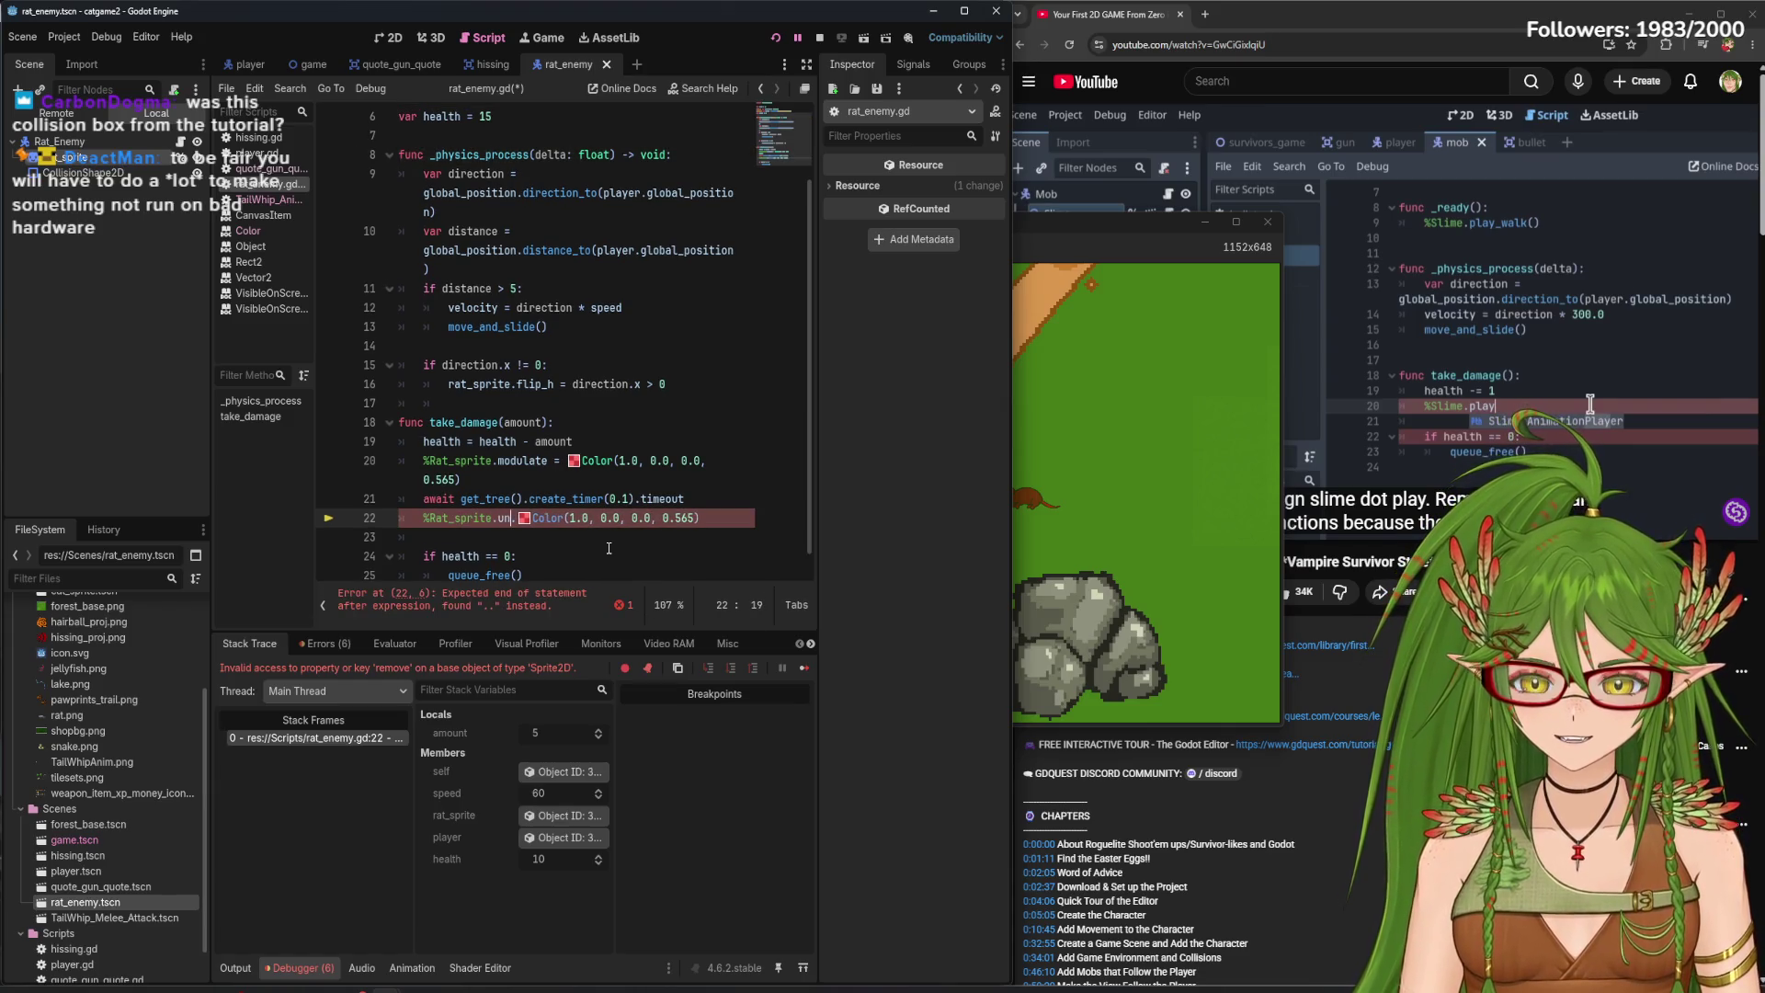
{"action": "key", "text": "BackSpace"}
{"action": "key", "text": "BackSpace"}
{"action": "key", "text": "BackSpace"}
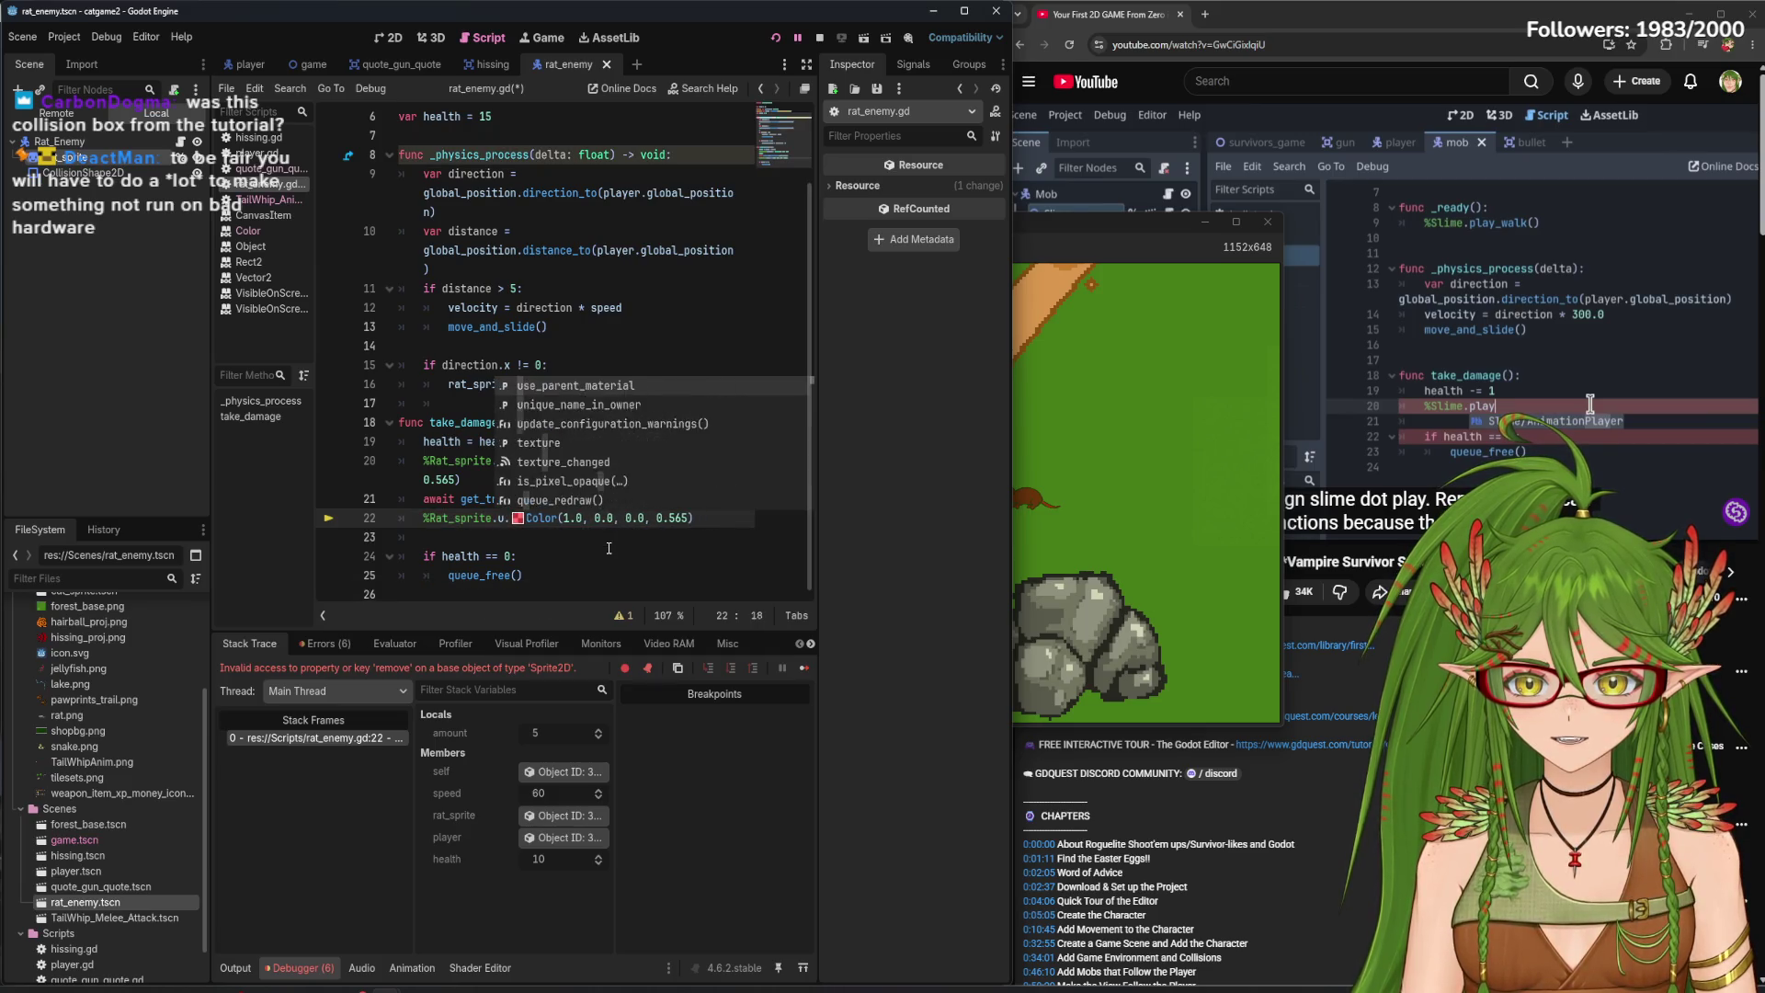
{"action": "type", "text": "delet"}
{"action": "key", "text": "BackSpace"}
{"action": "key", "text": "BackSpace"}
{"action": "key", "text": "BackSpace"}
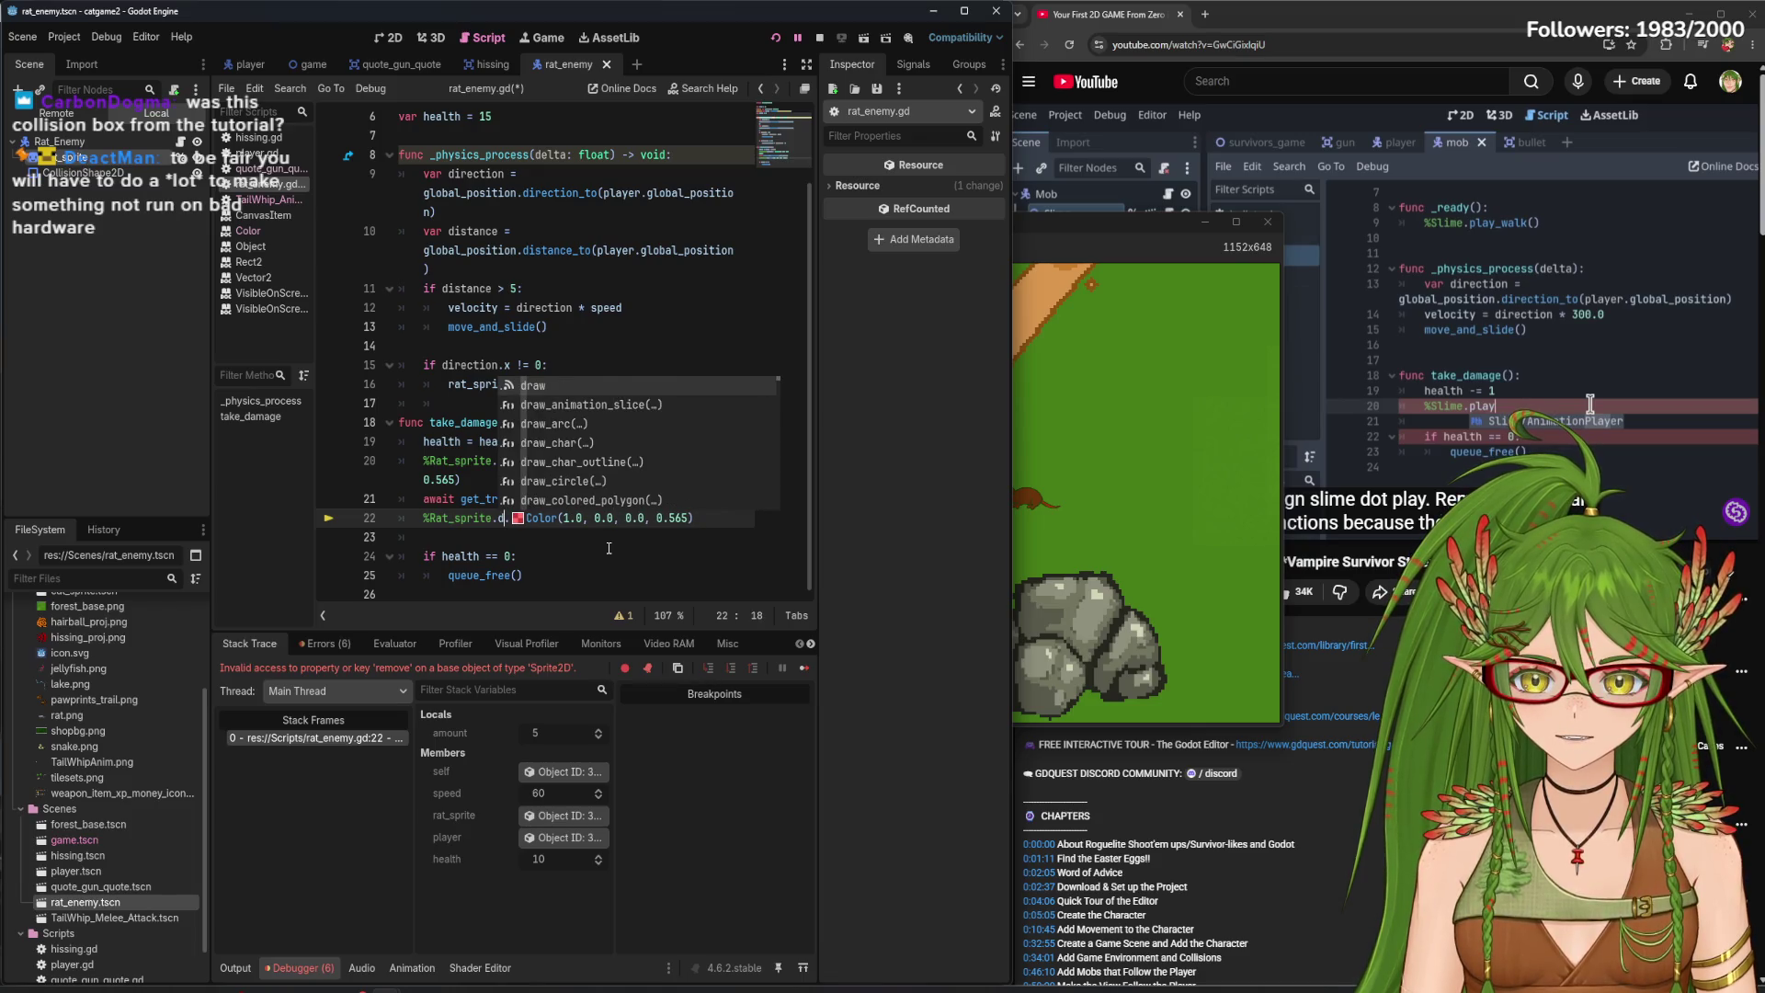
{"action": "key", "text": "BackSpace"}
{"action": "key", "text": "BackSpace"}
{"action": "key", "text": "ctrl+s"}
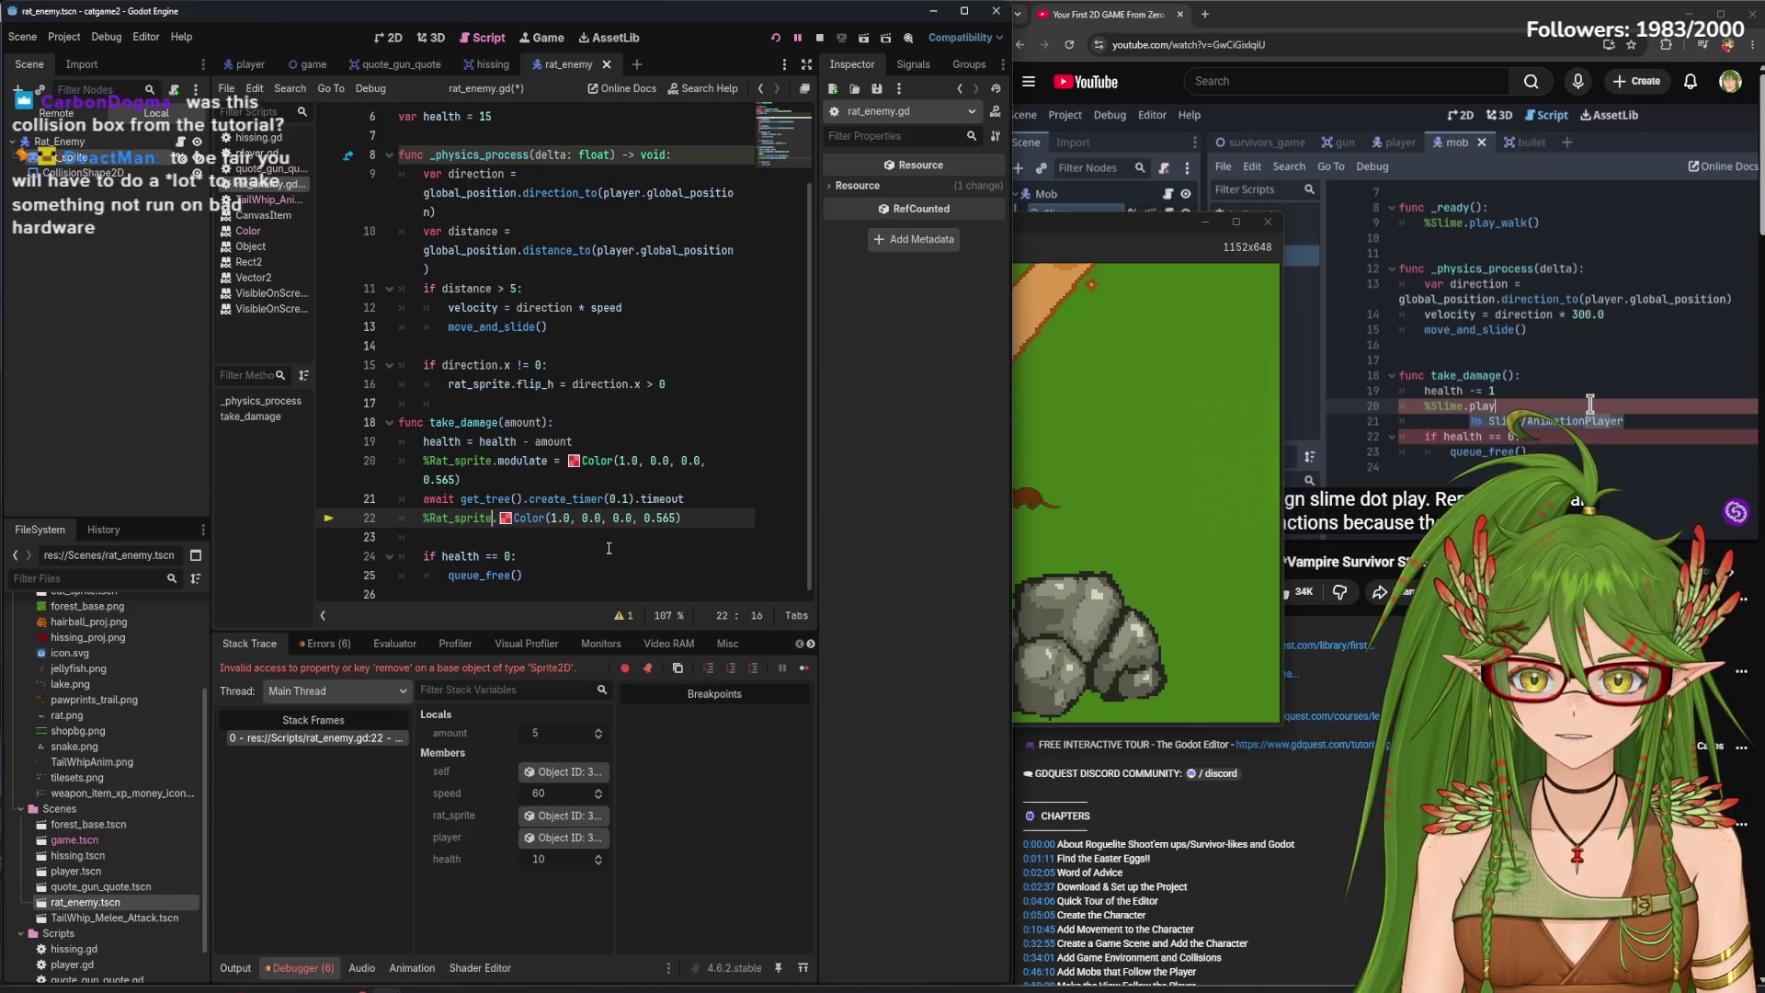
{"action": "left_click", "coordinate": [1206, 15]}
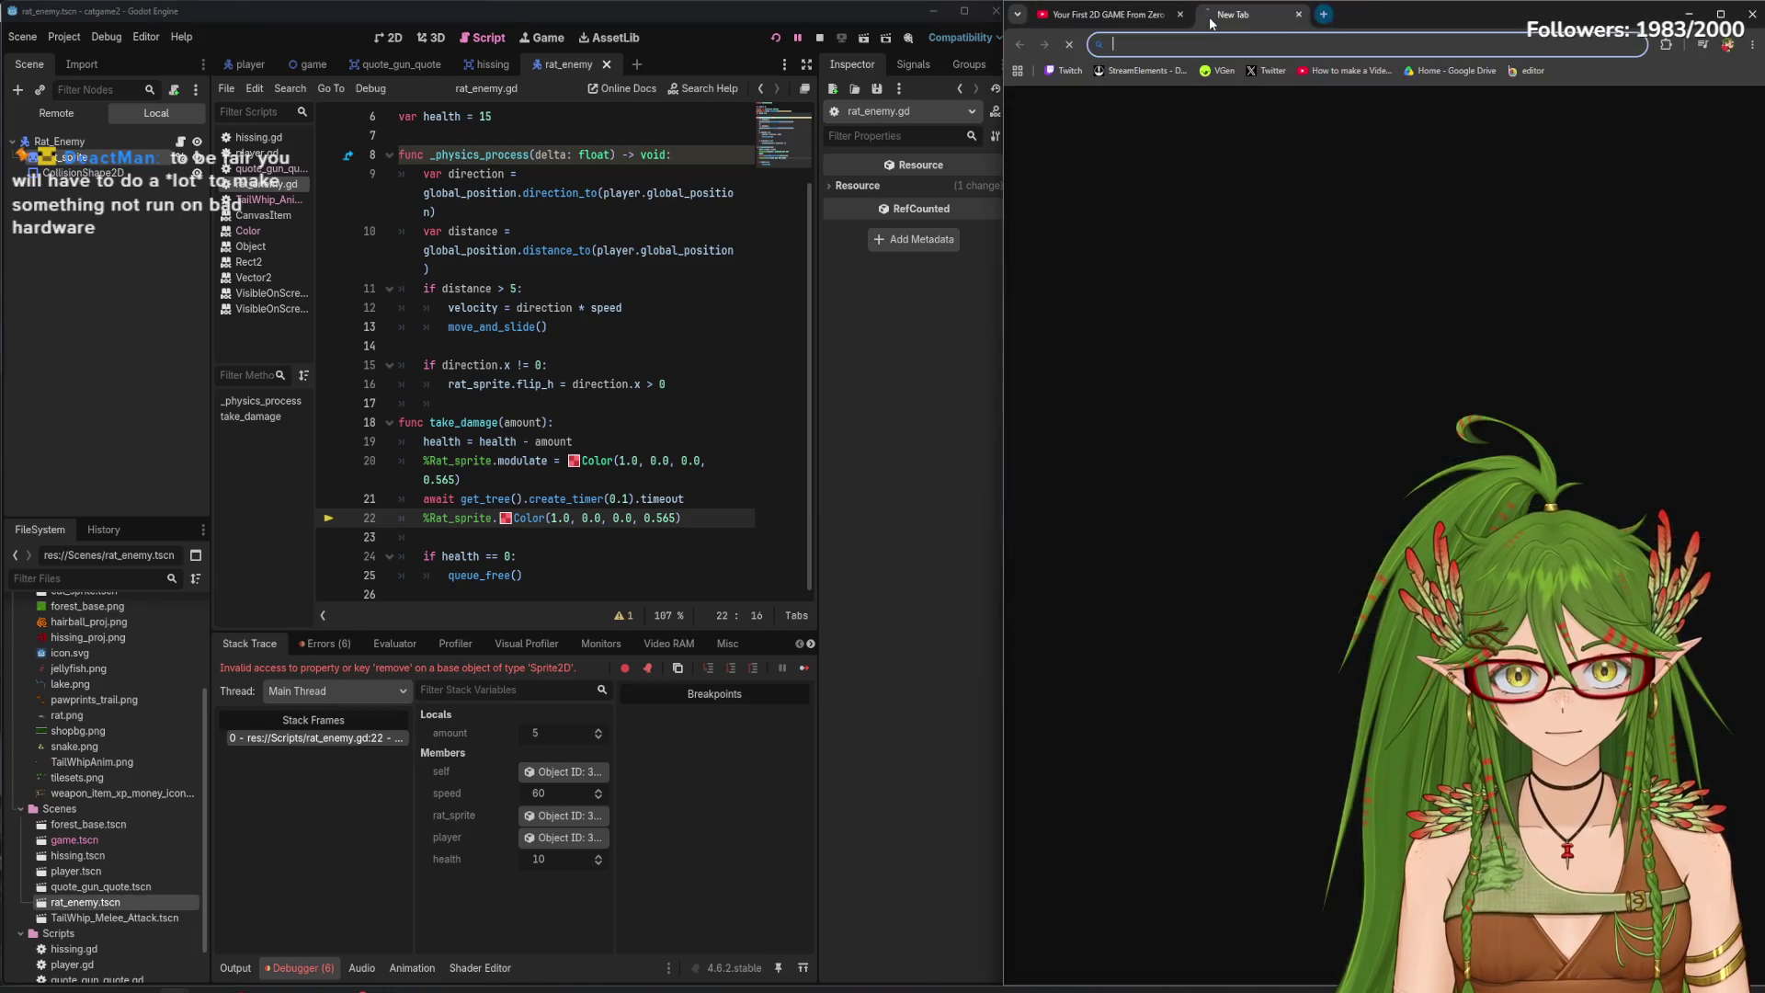
- Enter the search 'how to remove color from sprite godot' and glance at the Color docs
{"action": "type", "text": "how to remove "}
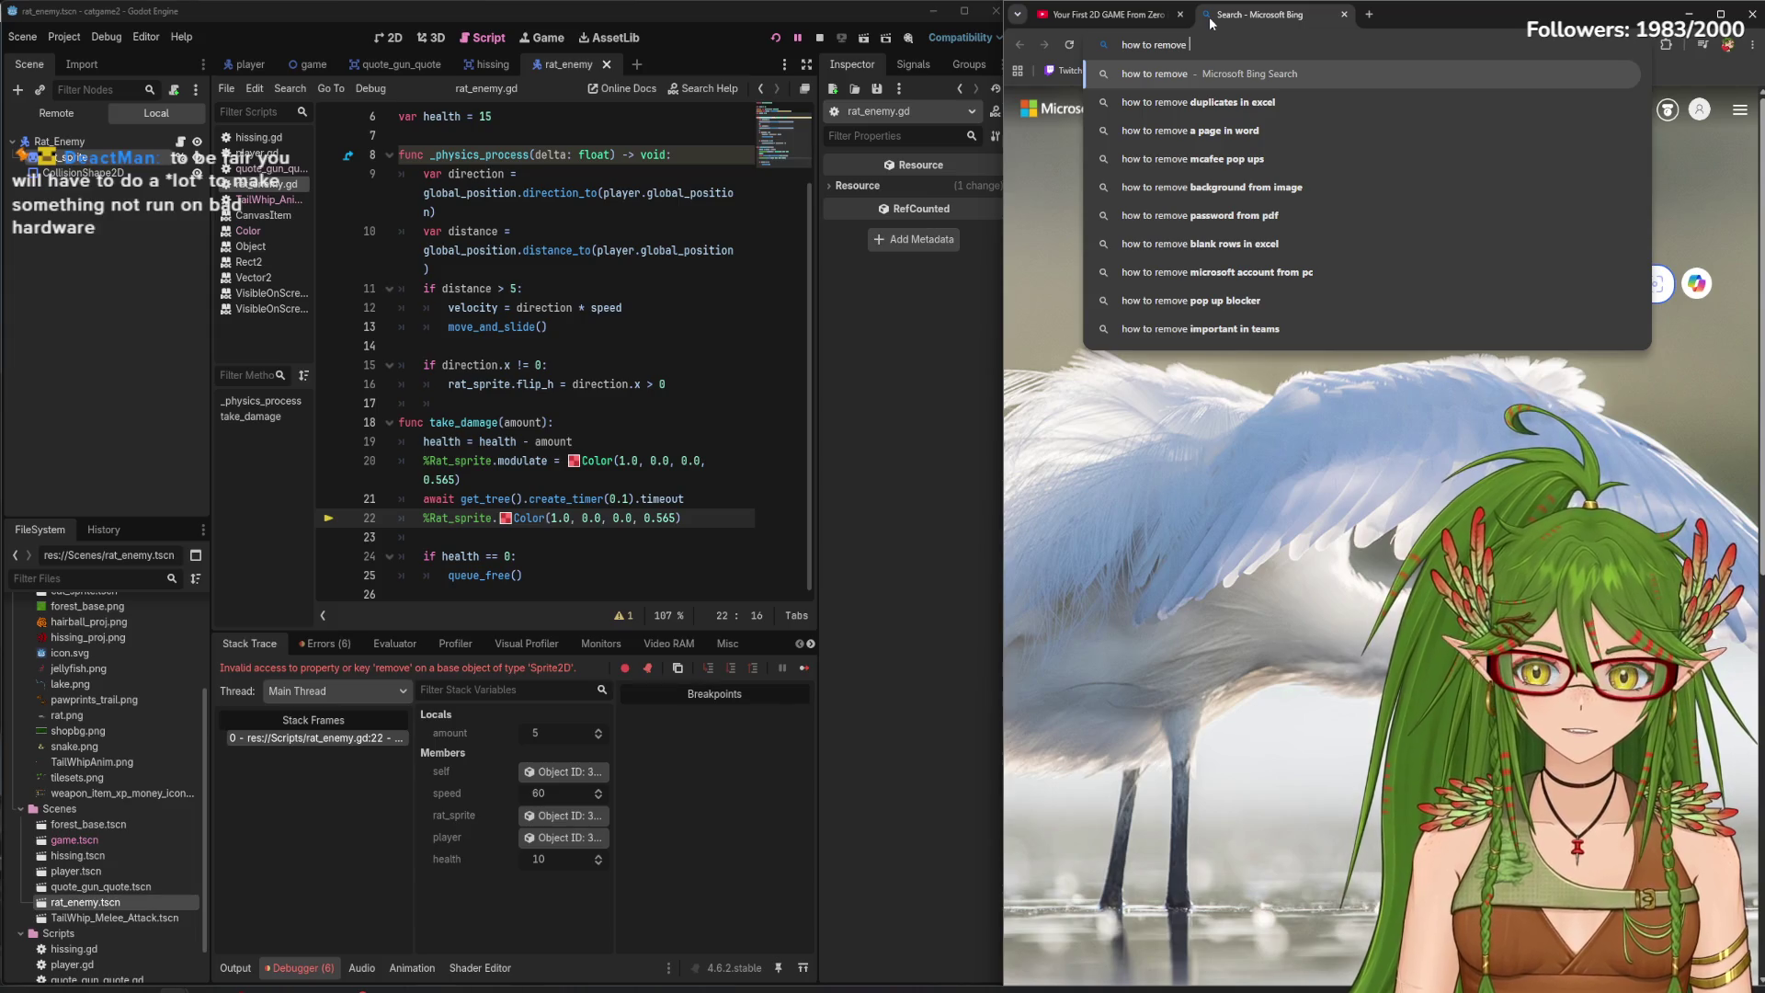
{"action": "type", "text": "color"}
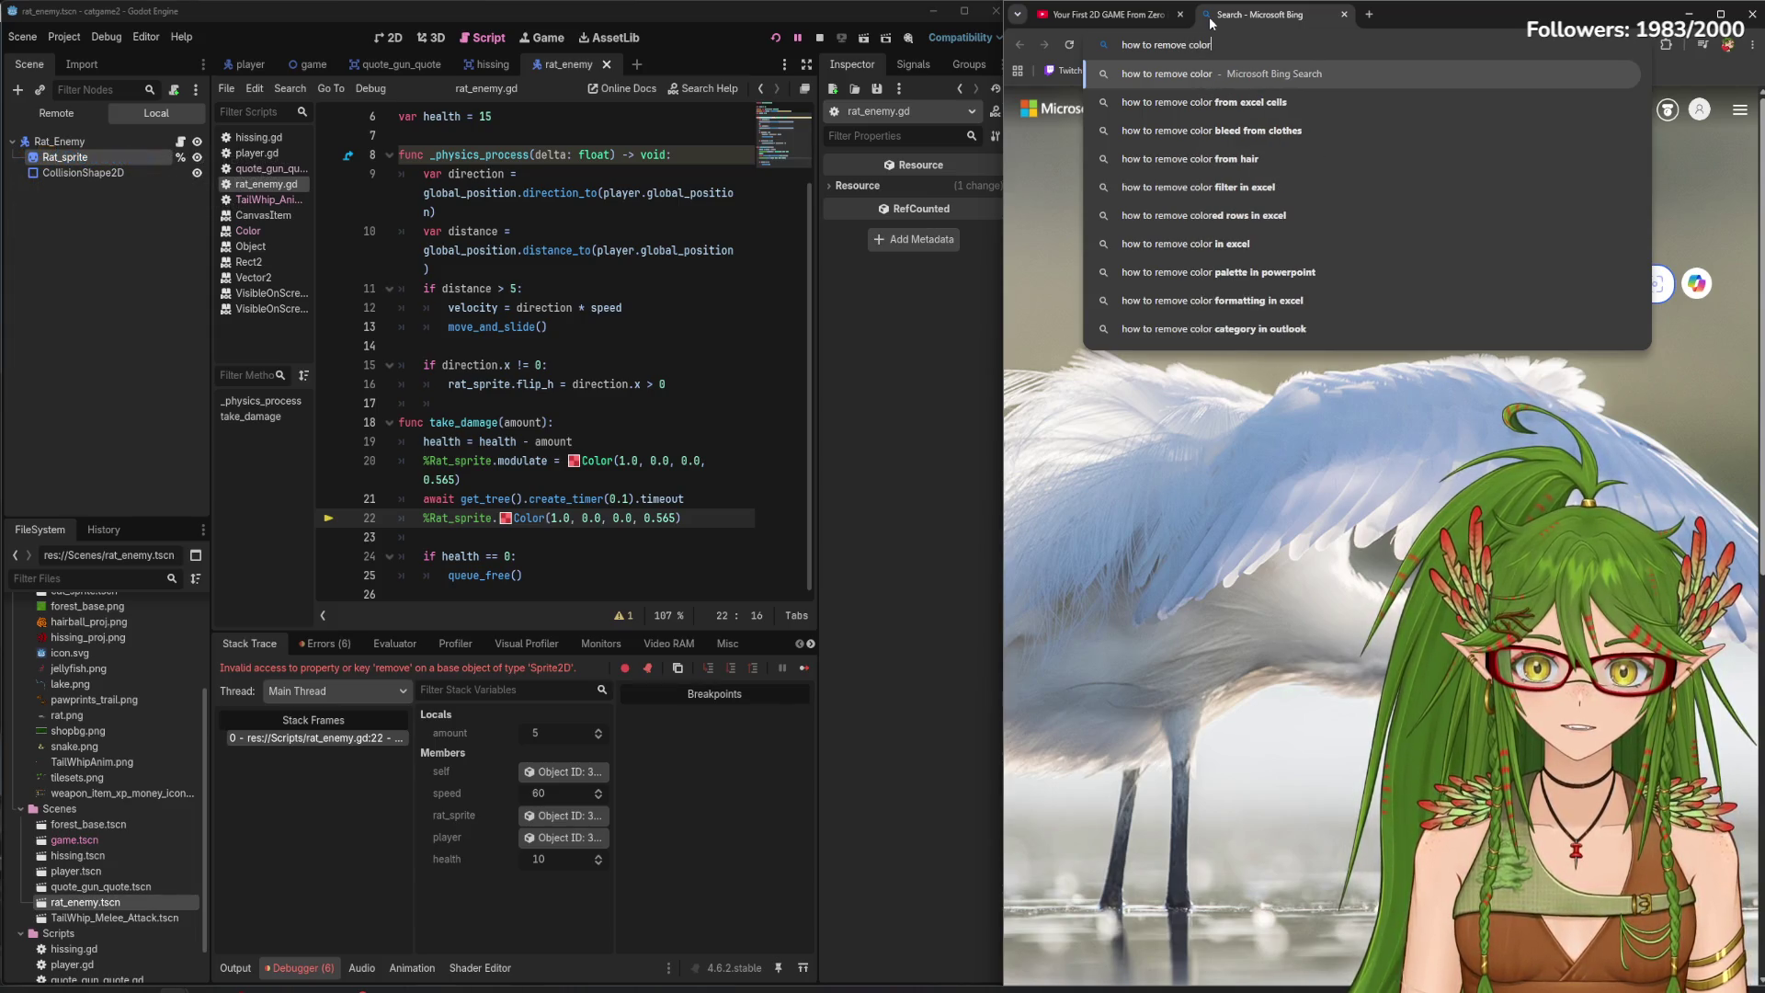
{"action": "type", "text": " fromn"}
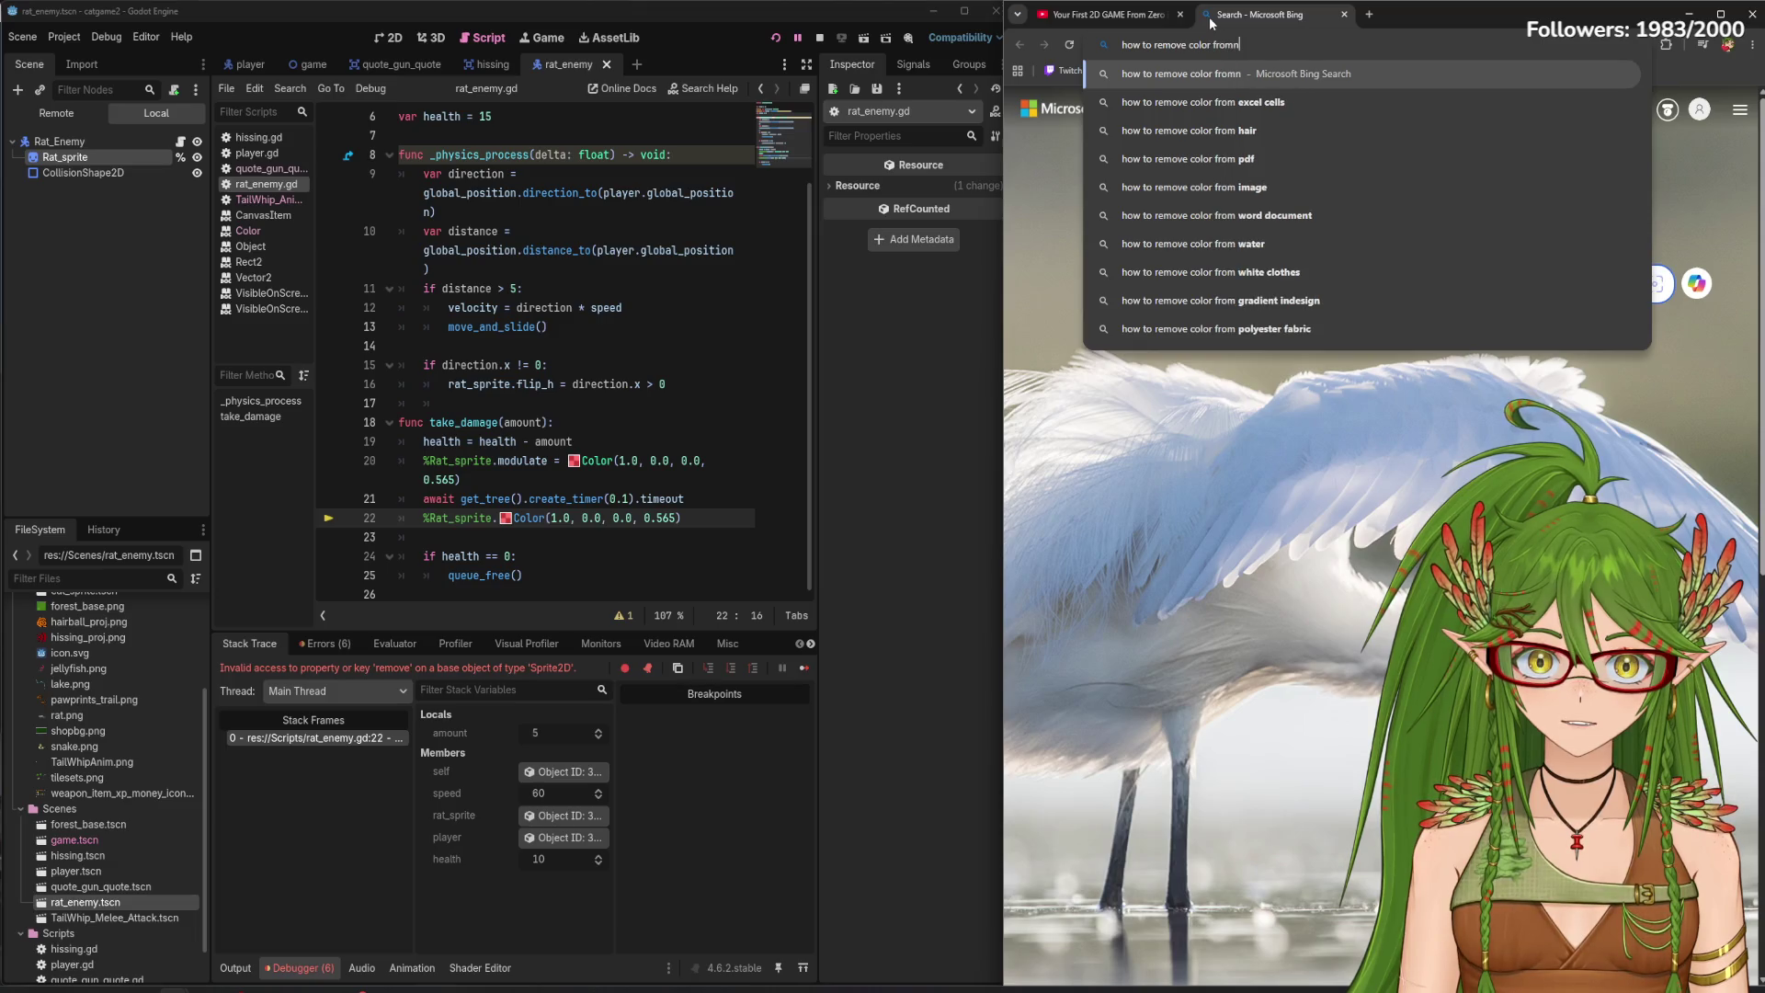
{"action": "key", "text": "BackSpace"}
{"action": "type", "text": " sprite godot"}
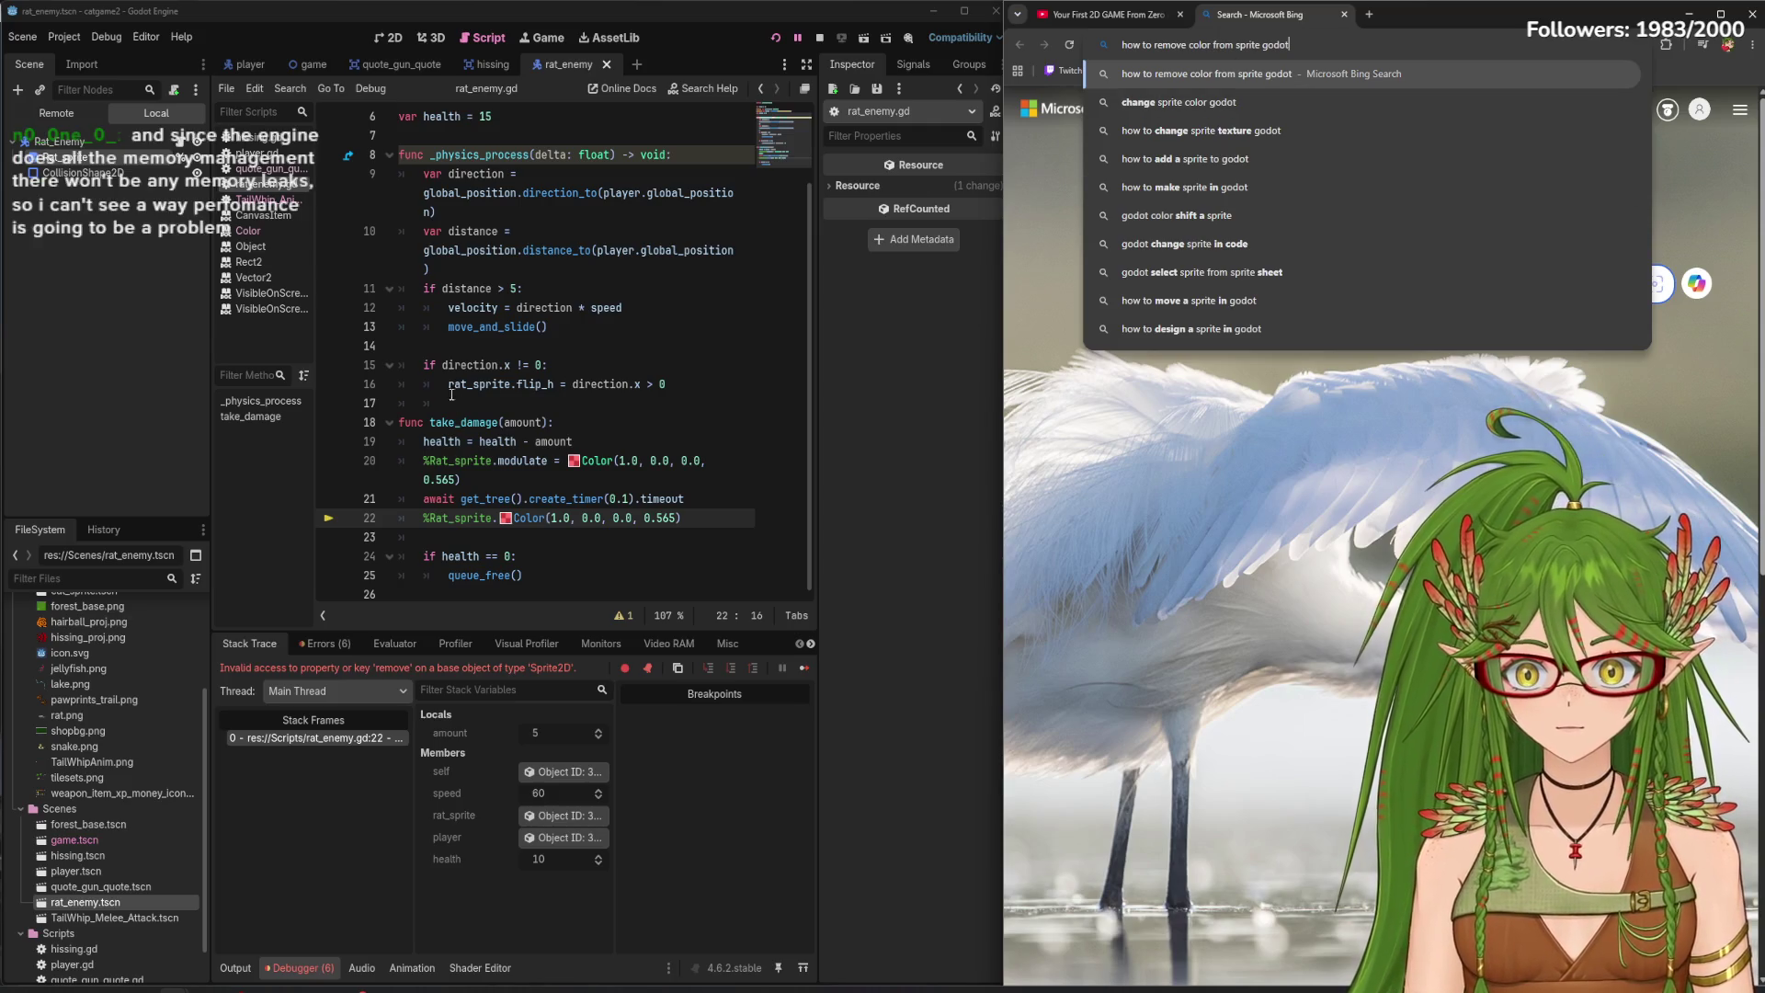
{"action": "left_click", "coordinate": [246, 230]}
{"action": "left_click_drag", "start_coordinate": [809, 585], "coordinate": [809, 117]}
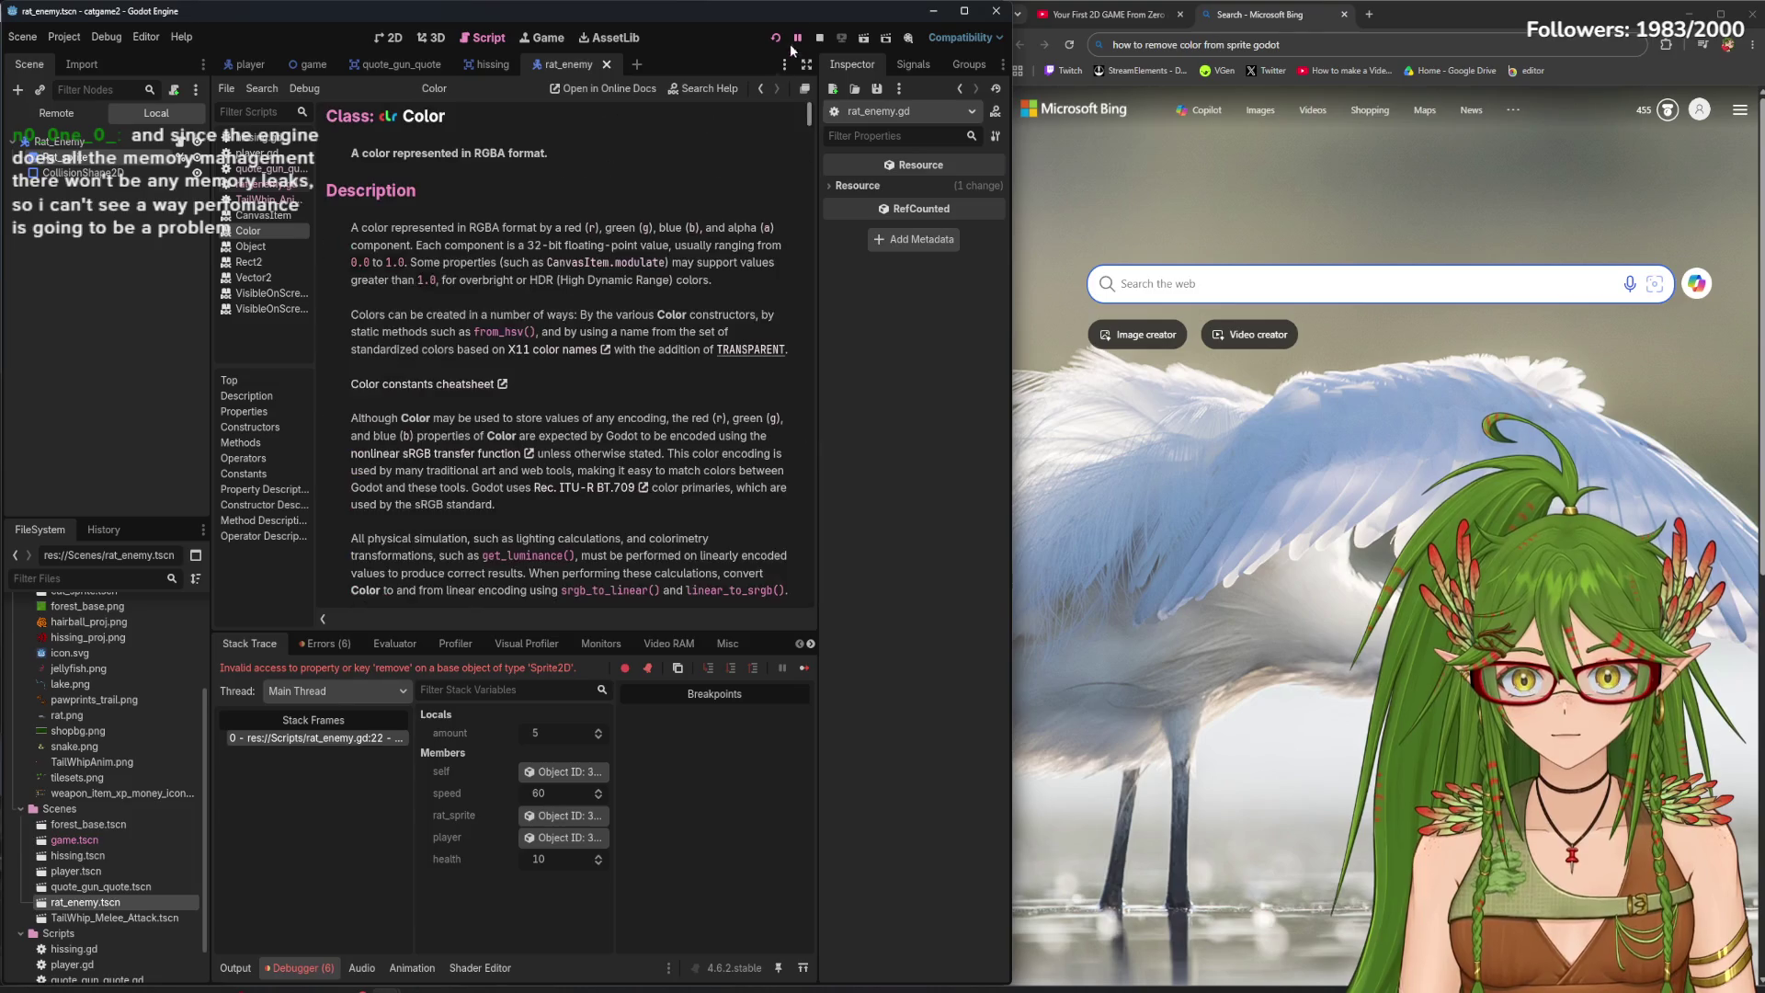
- Search 'how to remove color class from sprite godot', expand the AI answer, open the forum thread
{"action": "left_click", "coordinate": [1212, 44]}
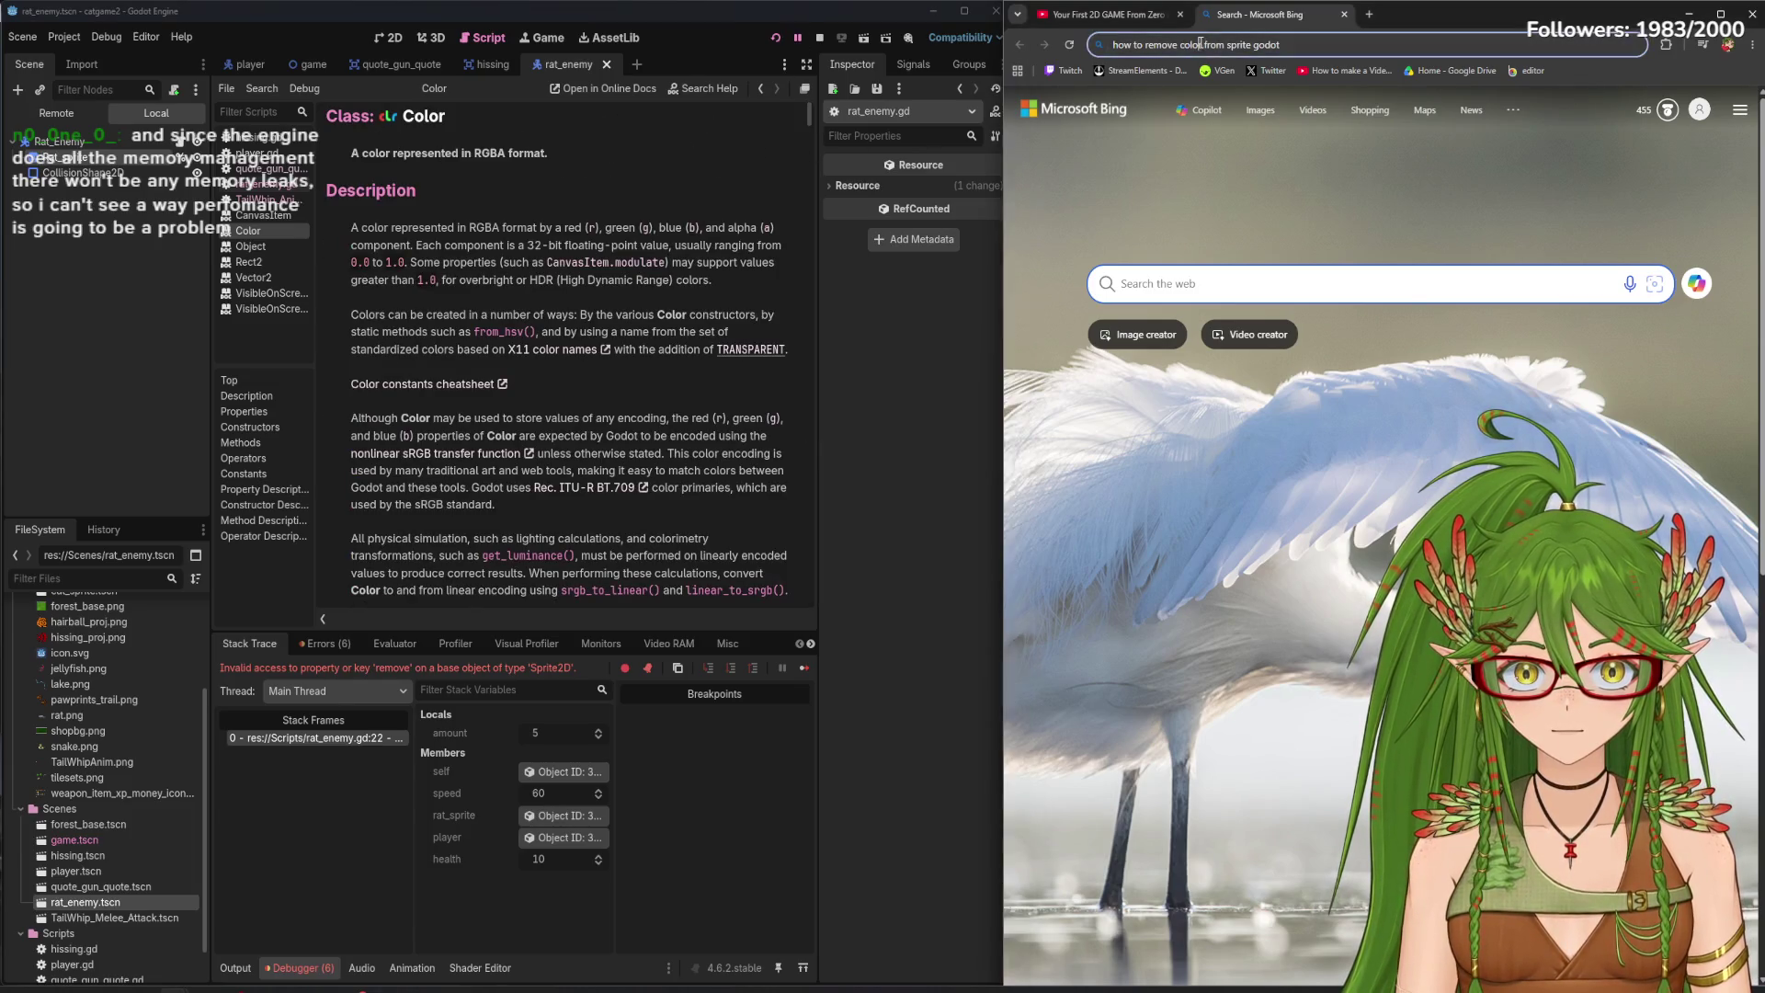
{"action": "type", "text": "class"}
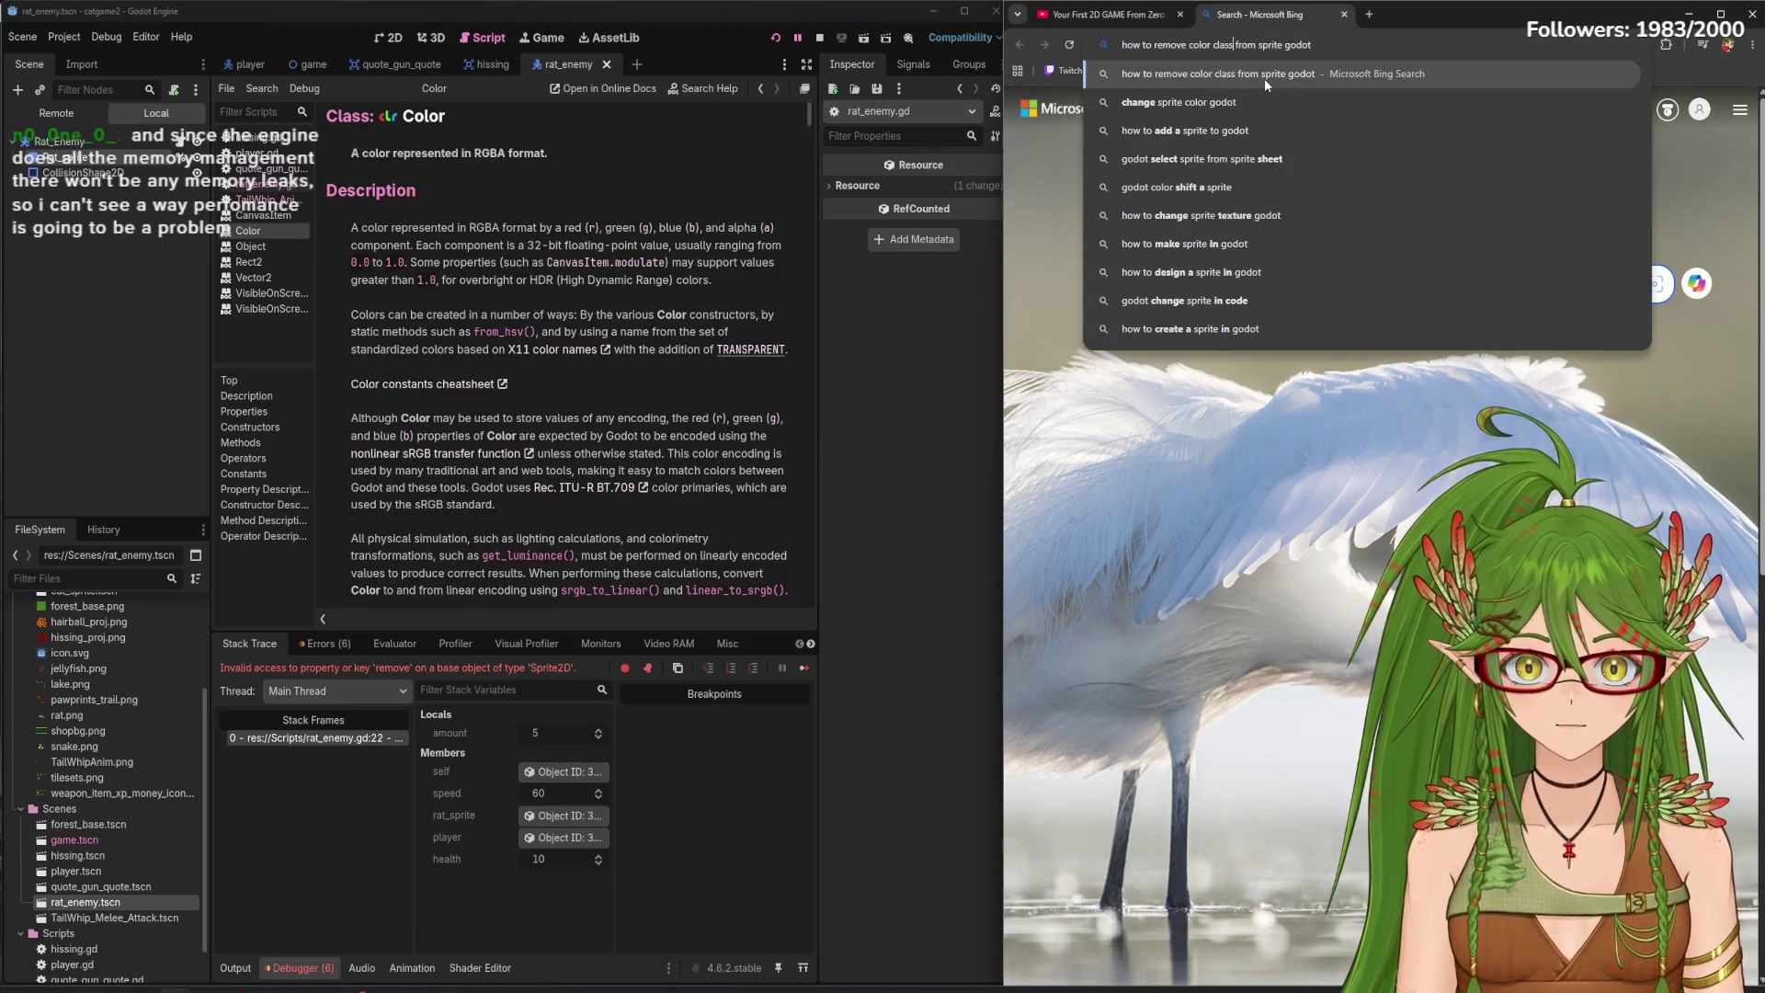
{"action": "key", "text": "Return"}
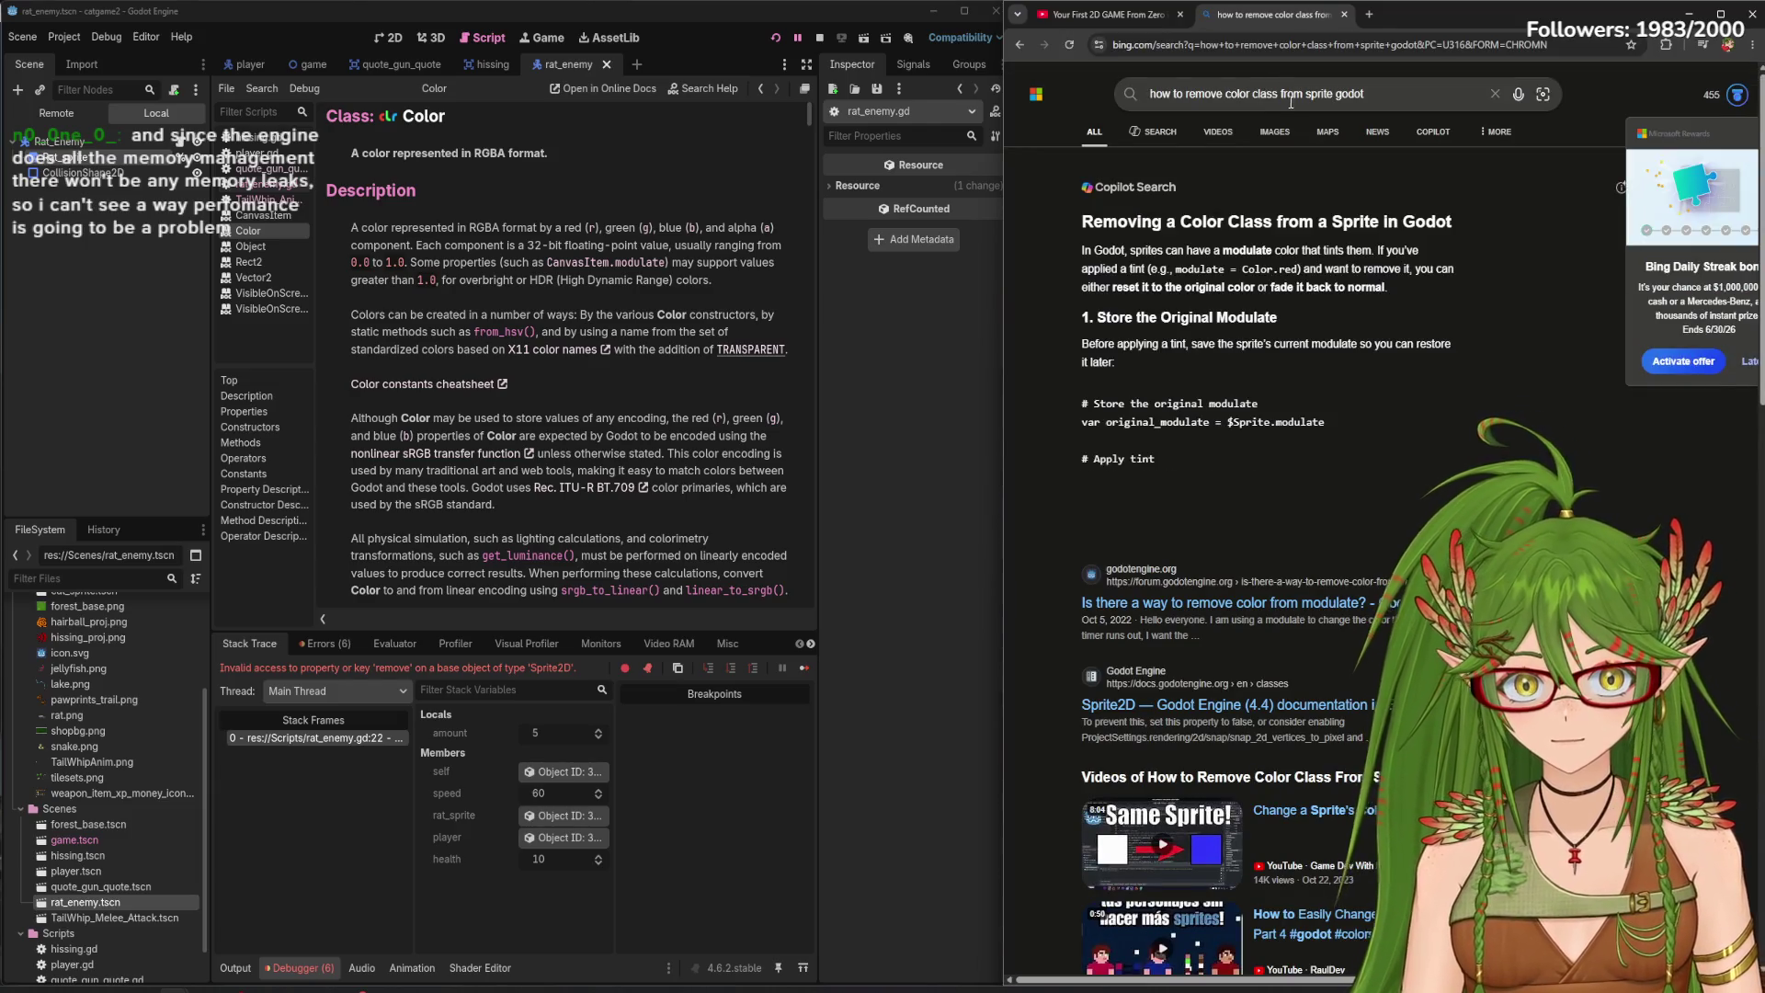
{"action": "left_click", "coordinate": [1282, 504]}
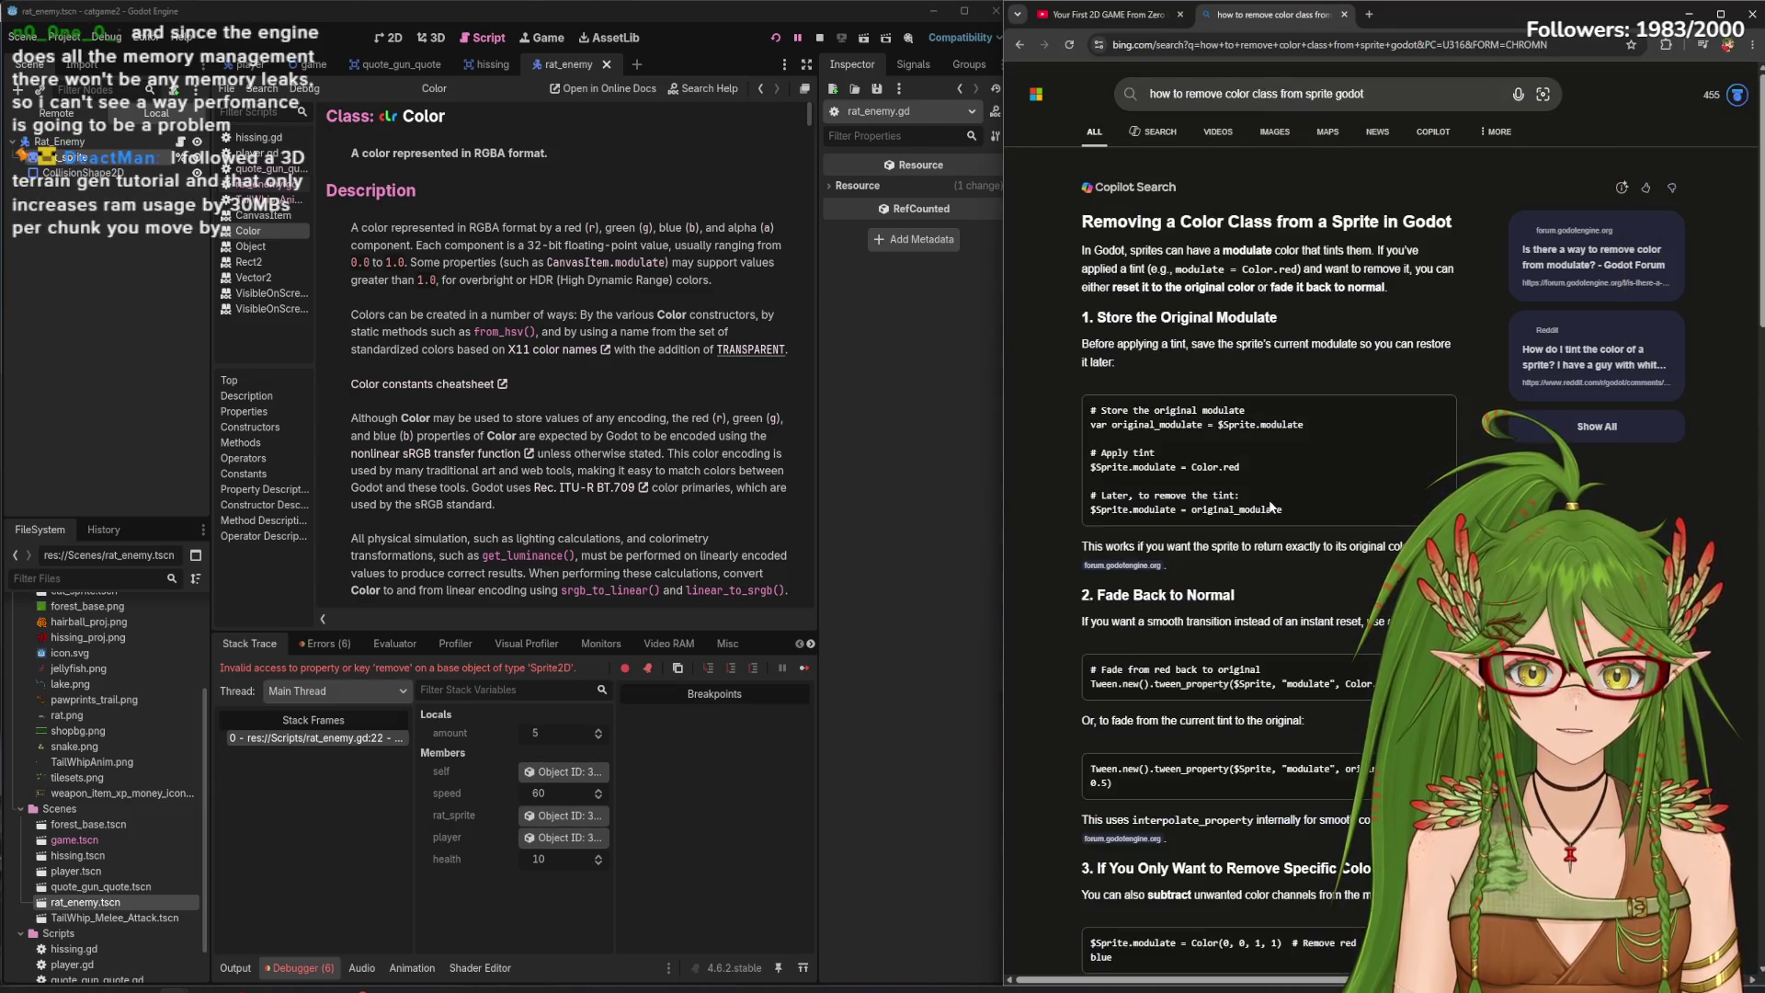
{"action": "scroll", "coordinate": [1292, 524], "scroll_direction": "down", "scroll_amount": 6}
{"action": "scroll", "coordinate": [1296, 524], "scroll_direction": "down", "scroll_amount": 3}
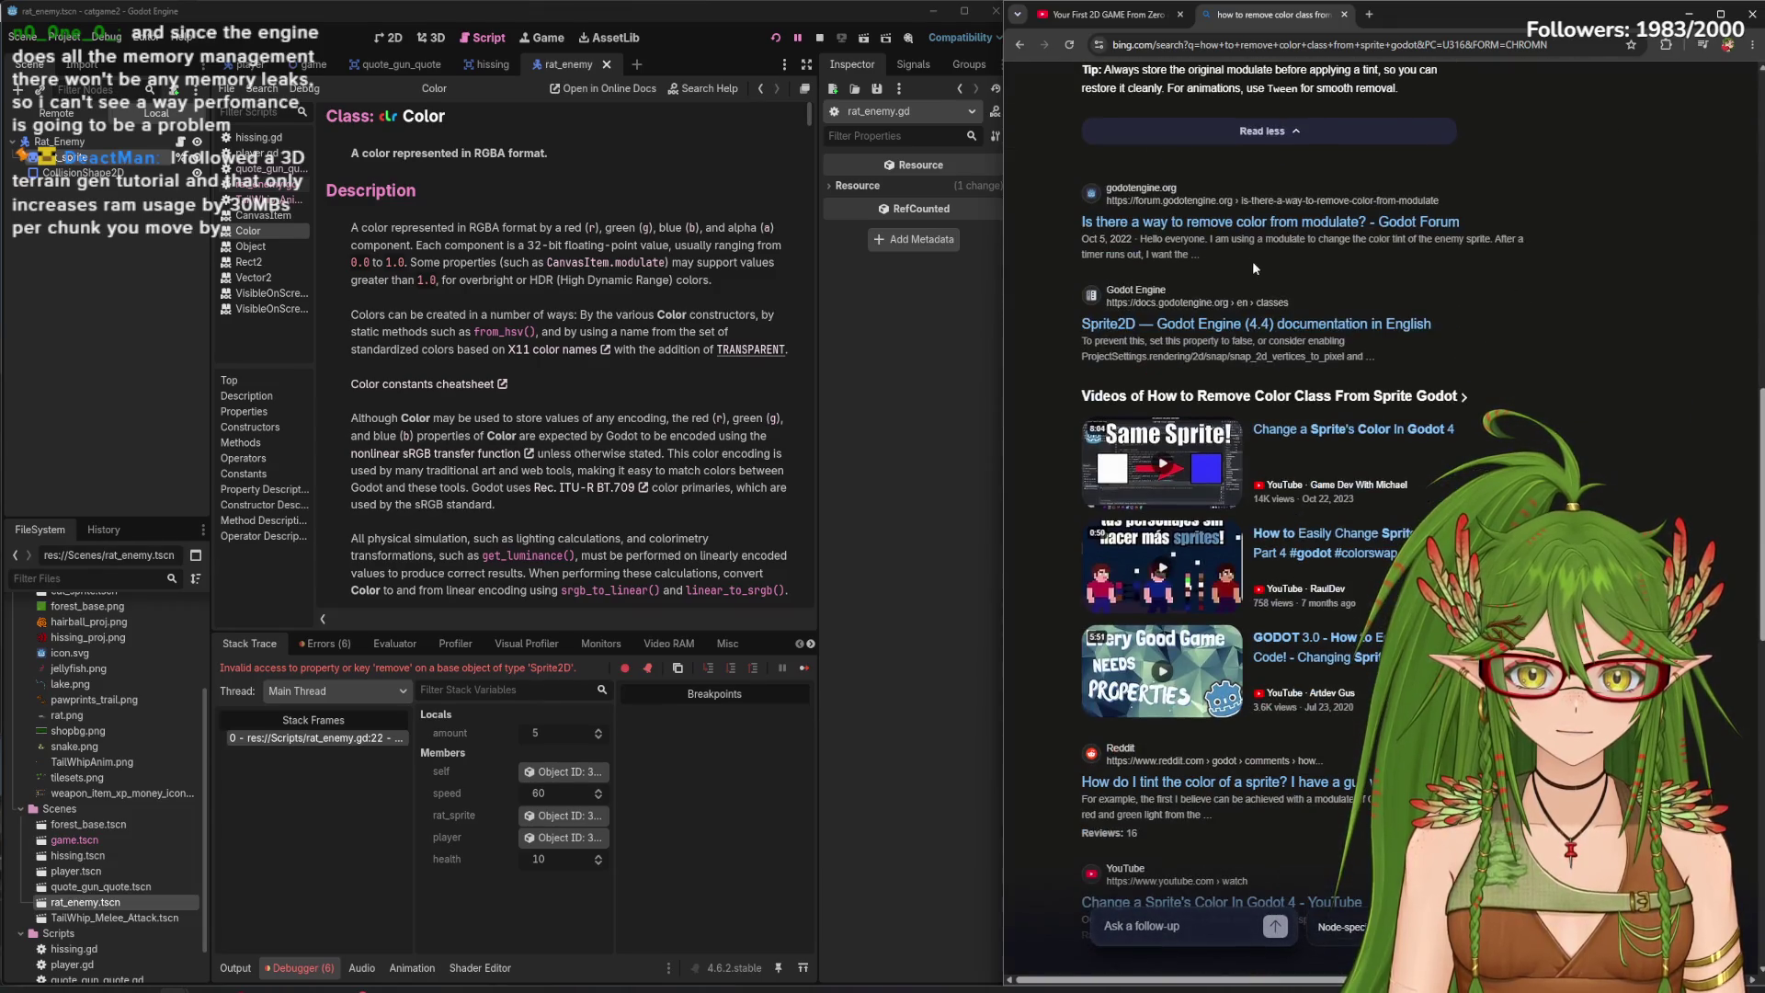
{"action": "left_click", "coordinate": [1333, 223]}
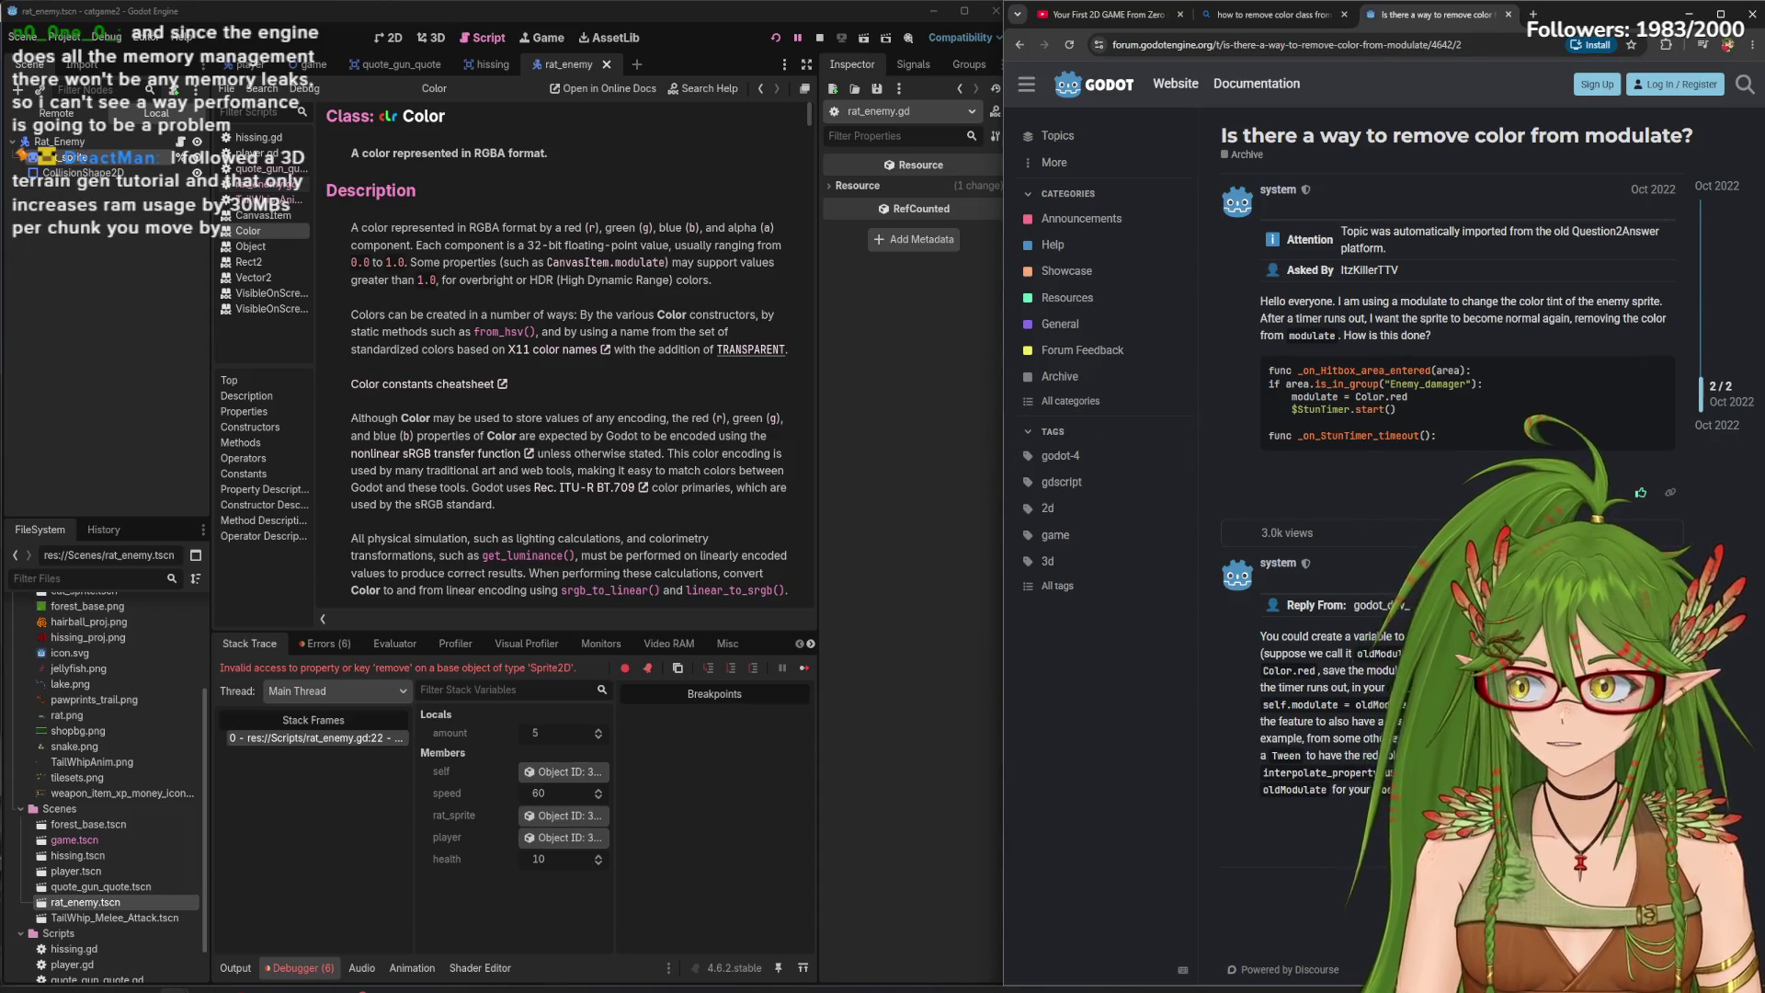
- Read the forum question and the reply about saving oldModulate, then return to the Godot editor
{"action": "mouse_move", "coordinate": [1385, 30]}
{"action": "left_mouse_down"}
{"action": "mouse_move", "coordinate": [1057, 64]}
{"action": "mouse_move", "coordinate": [1025, 110]}
{"action": "left_mouse_up"}
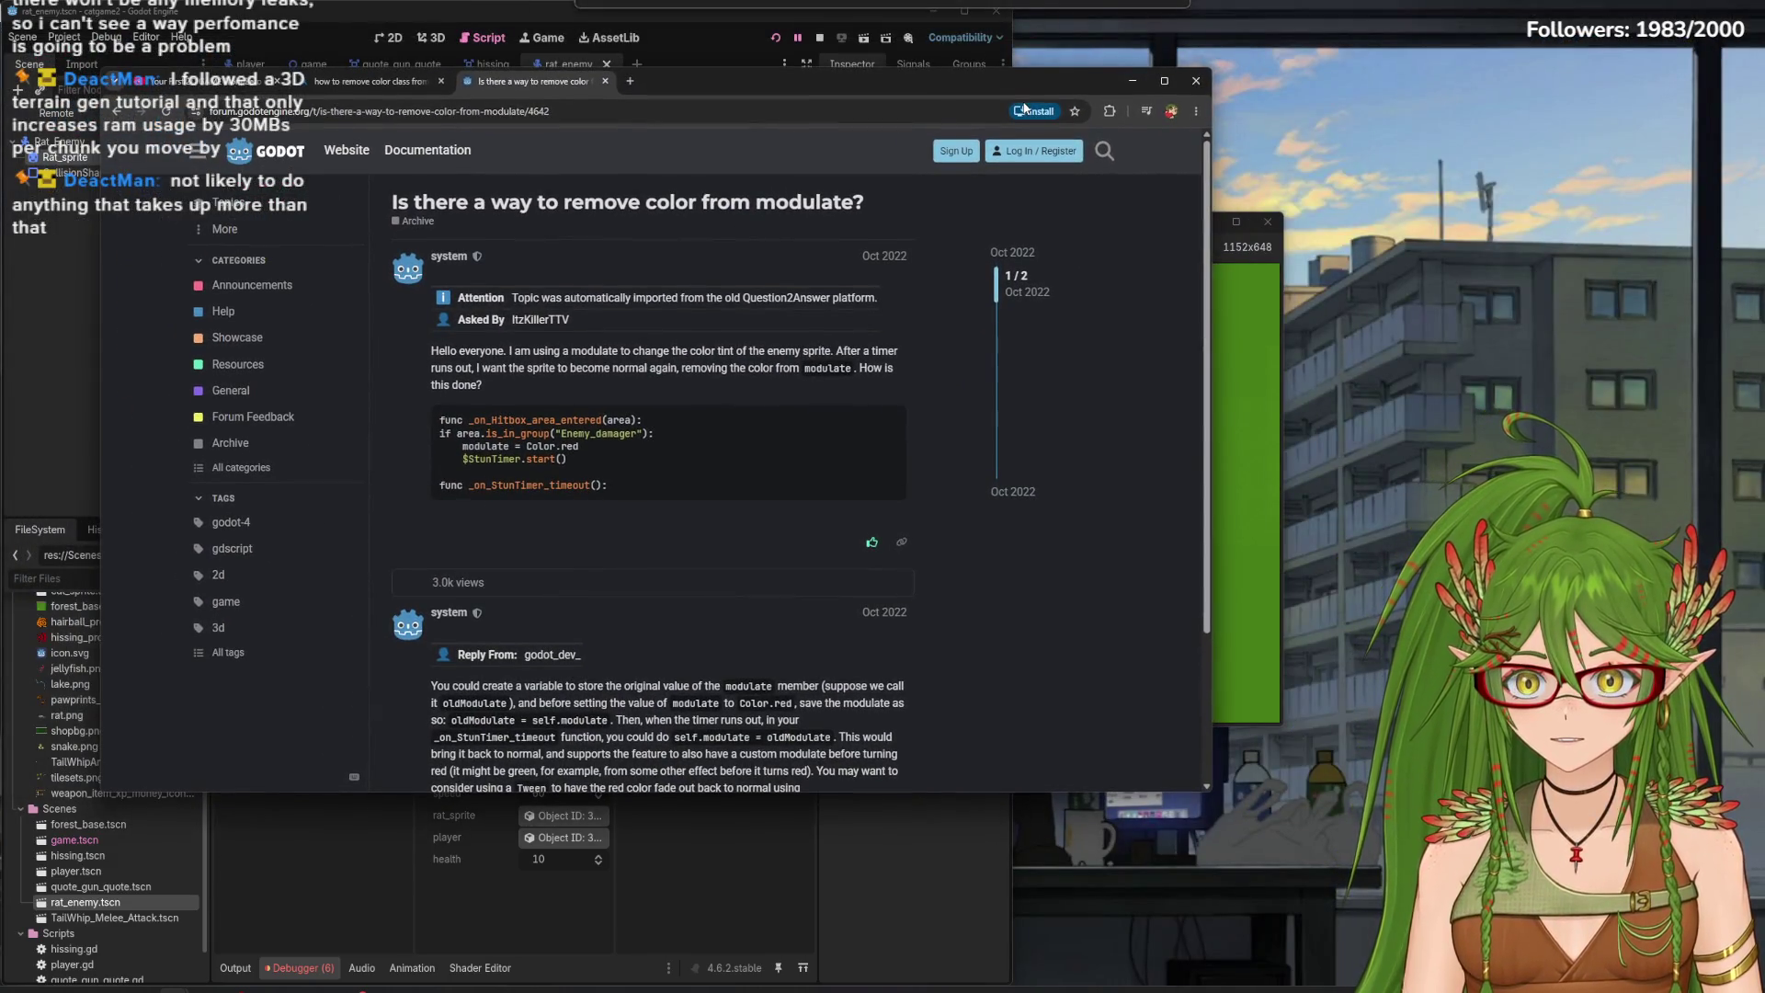
{"action": "scroll", "coordinate": [770, 631], "scroll_direction": "down", "scroll_amount": 1}
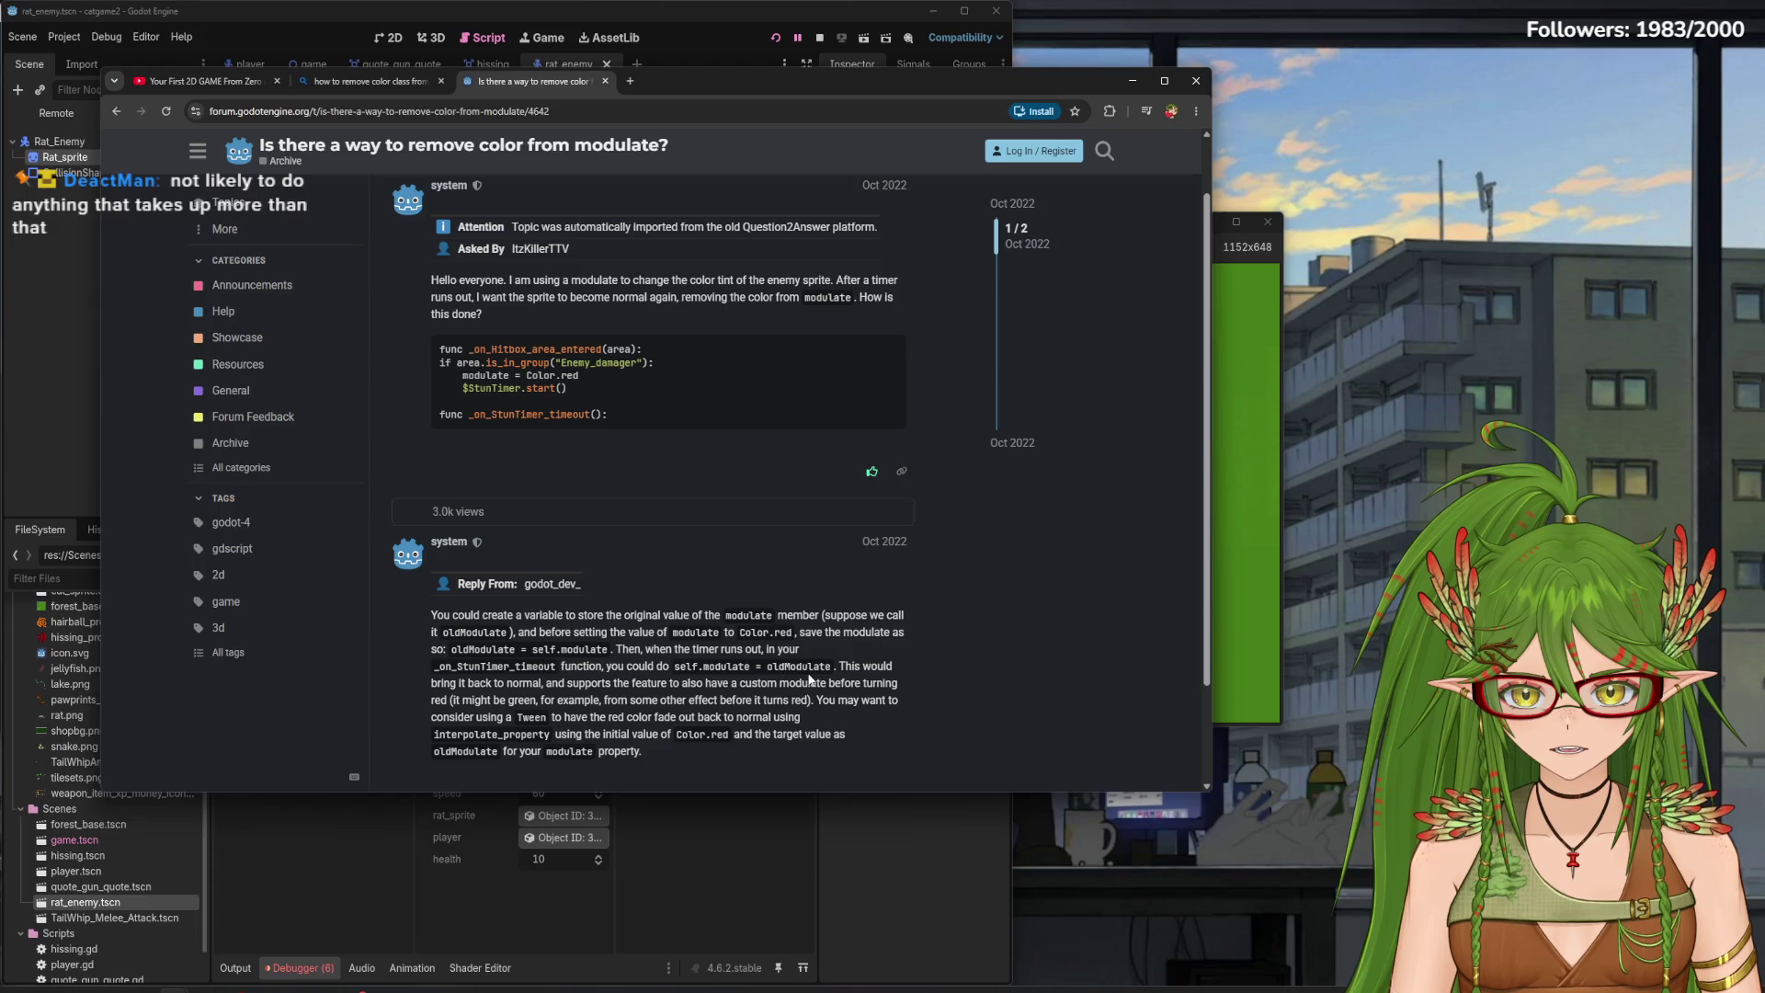
{"action": "scroll", "coordinate": [724, 765], "scroll_direction": "down", "scroll_amount": 1}
{"action": "scroll", "coordinate": [715, 721], "scroll_direction": "down", "scroll_amount": 1}
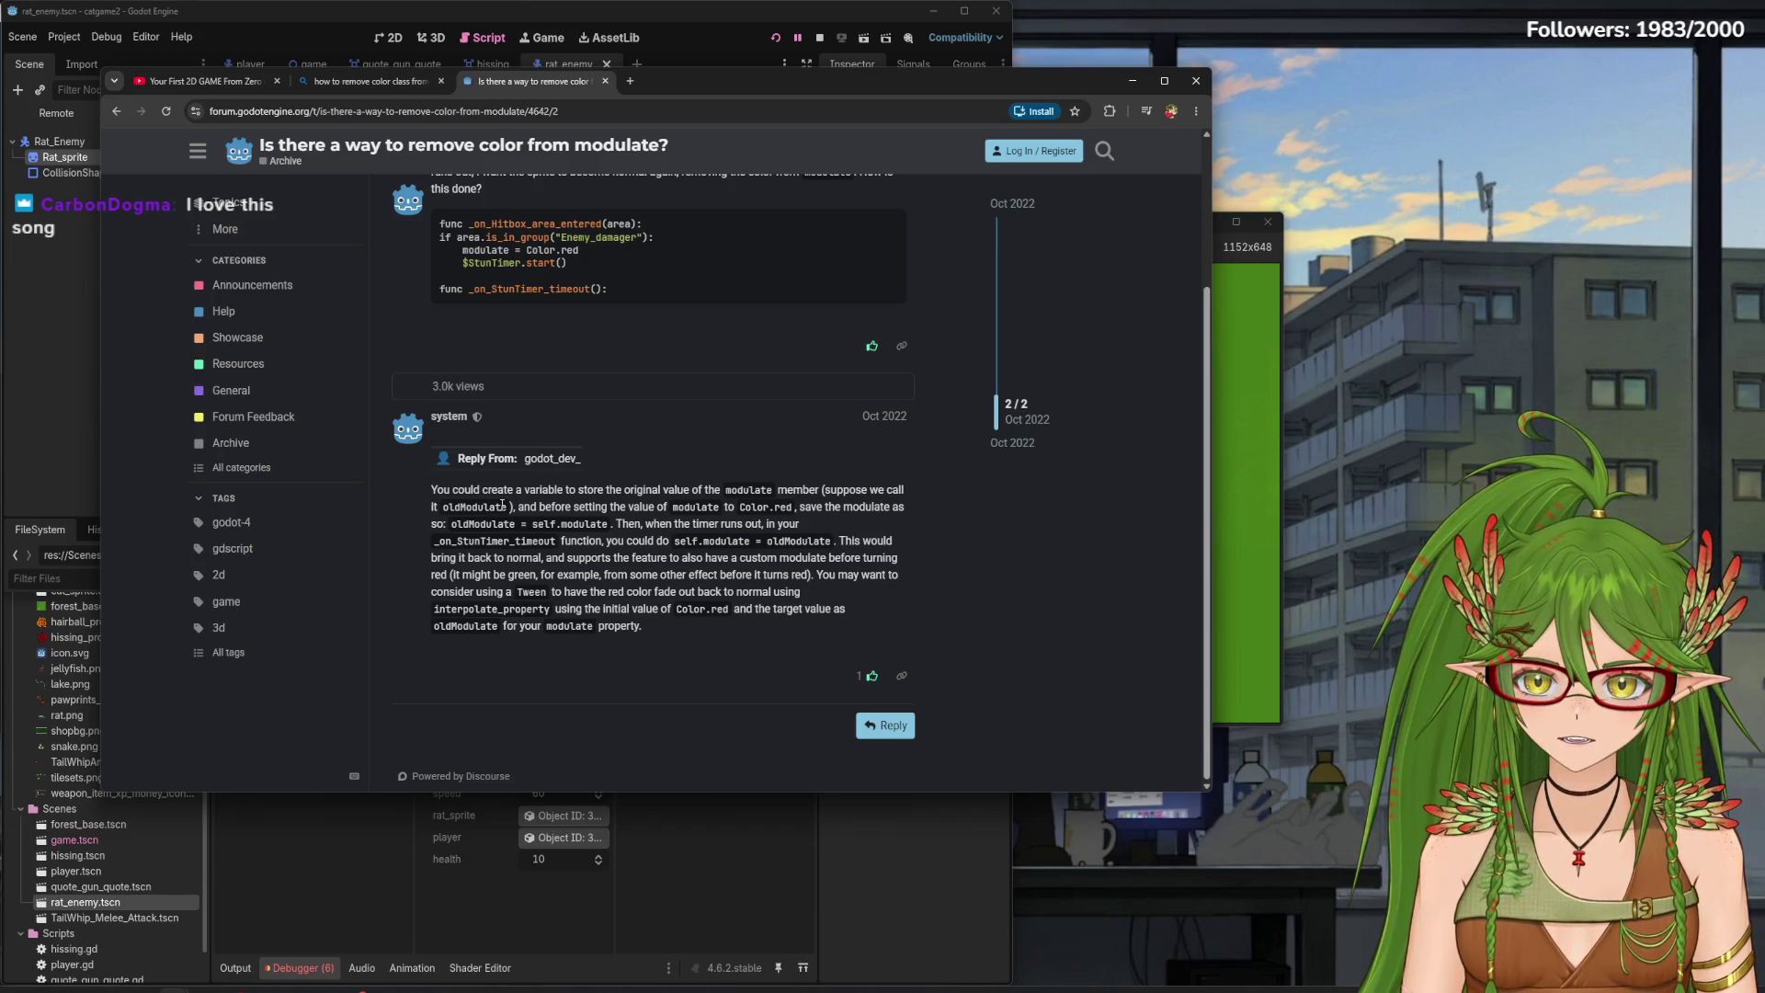
{"action": "scroll", "coordinate": [470, 313], "scroll_direction": "up", "scroll_amount": 2}
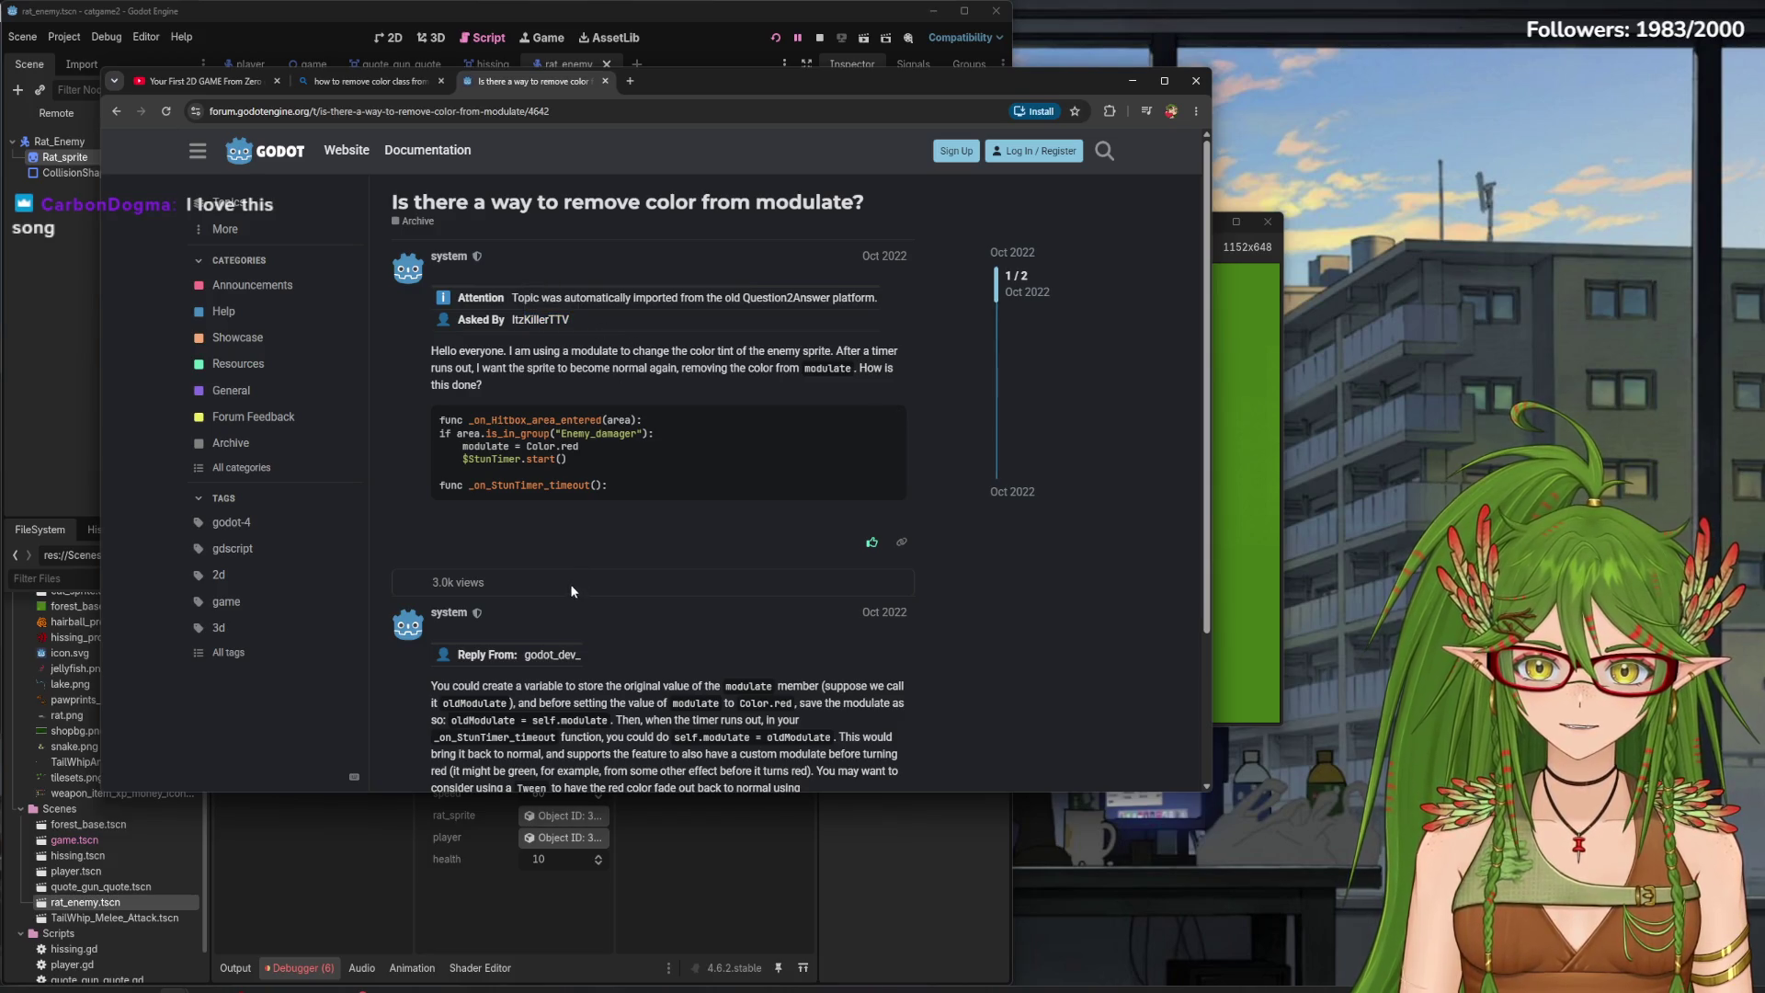
{"action": "scroll", "coordinate": [653, 485], "scroll_direction": "down", "scroll_amount": 1}
{"action": "scroll", "coordinate": [592, 487], "scroll_direction": "down", "scroll_amount": 1}
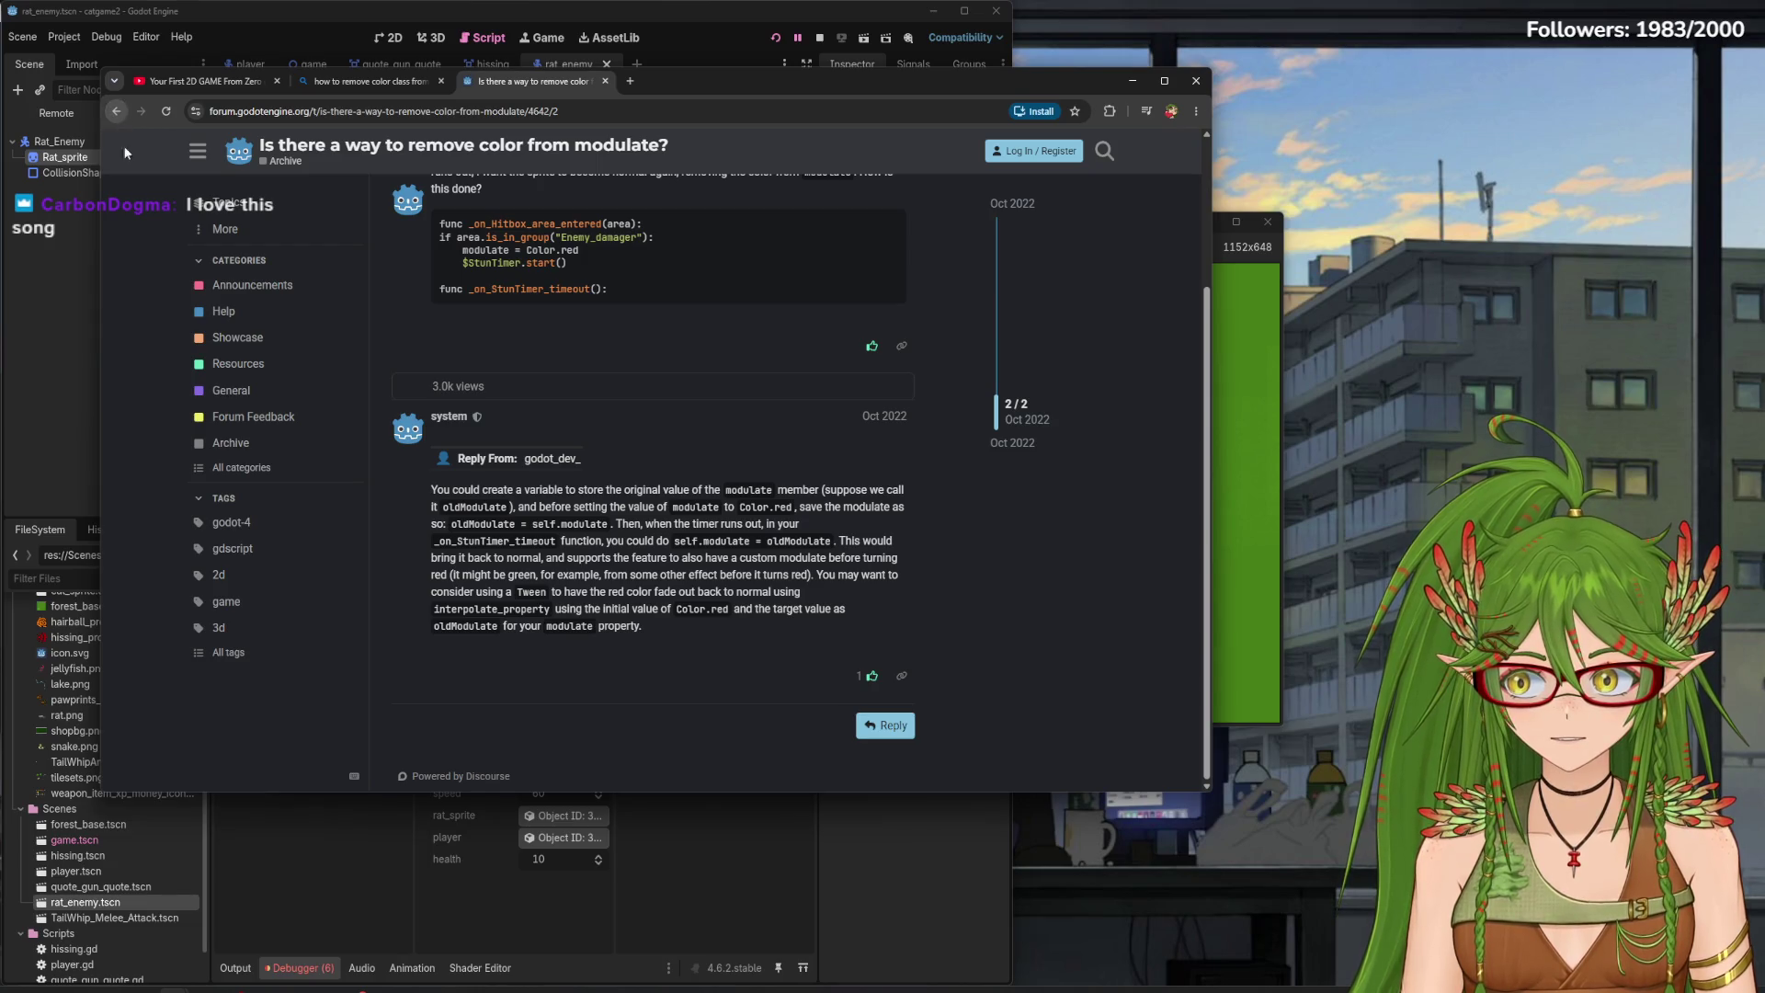
{"action": "left_click", "coordinate": [363, 66]}
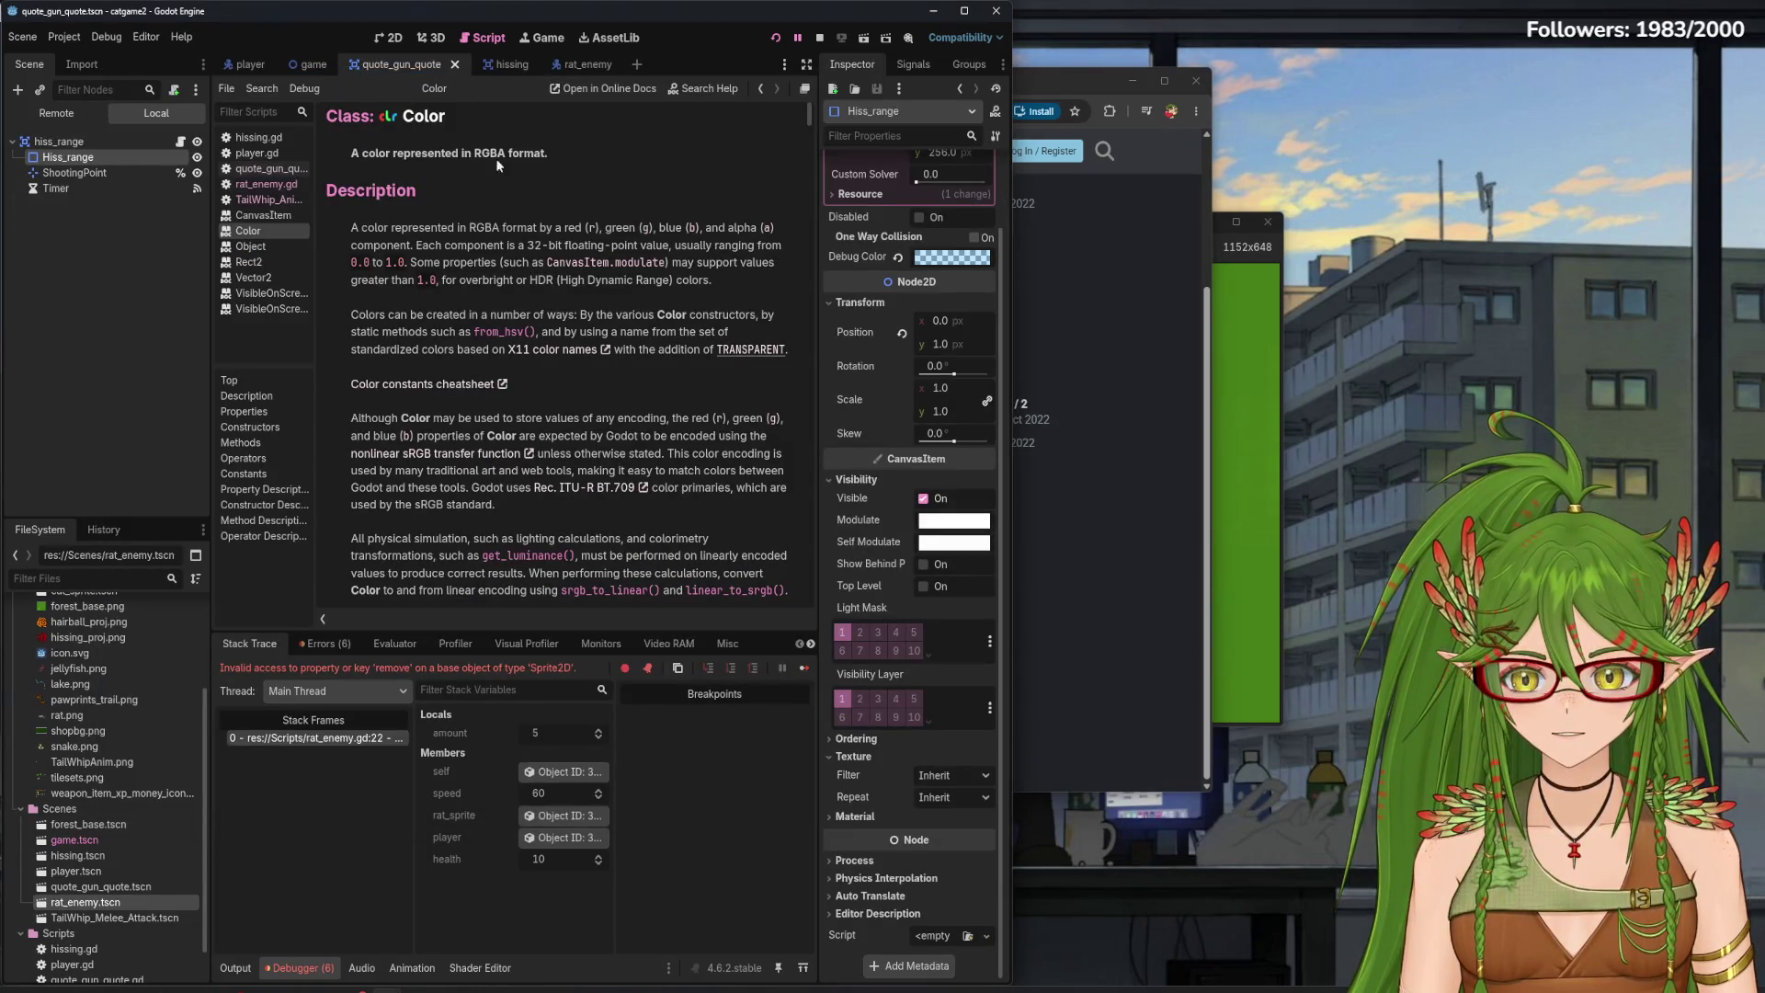
- Scroll through the Bing results' videos and Reddit threads, then return to the forum thread
{"action": "left_click", "coordinate": [1018, 198]}
{"action": "left_click", "coordinate": [372, 81]}
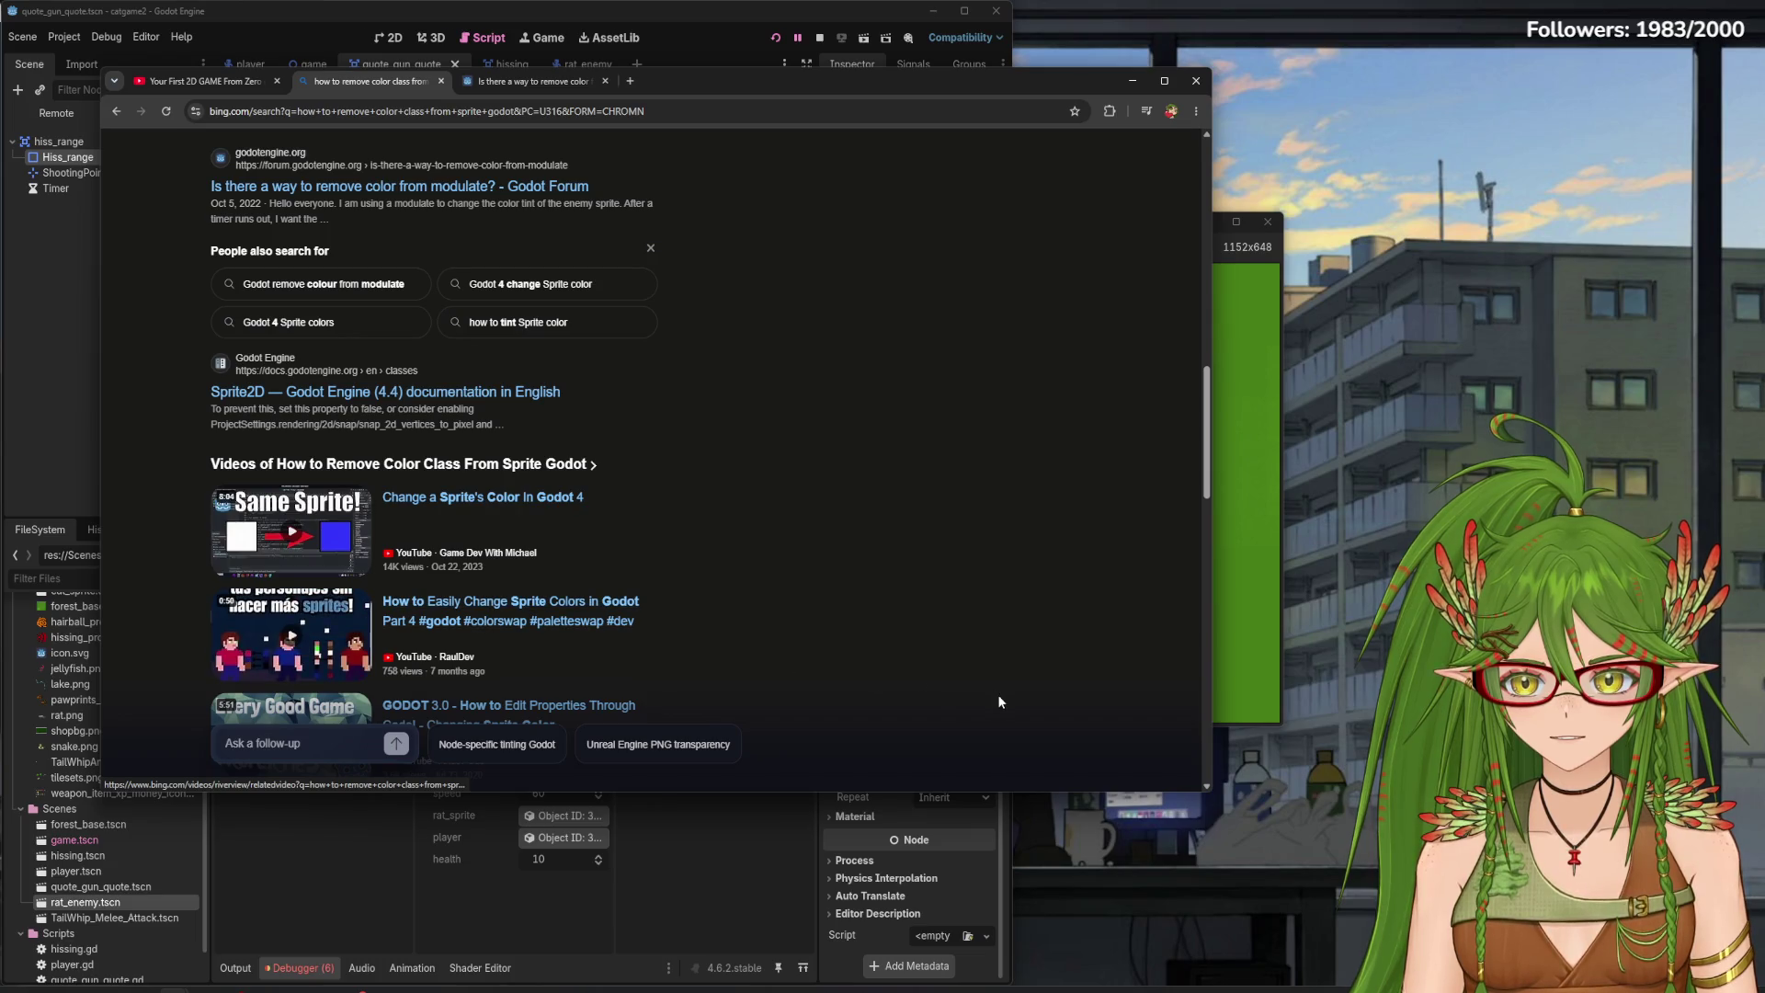
{"action": "scroll", "coordinate": [671, 650], "scroll_direction": "down", "scroll_amount": 3}
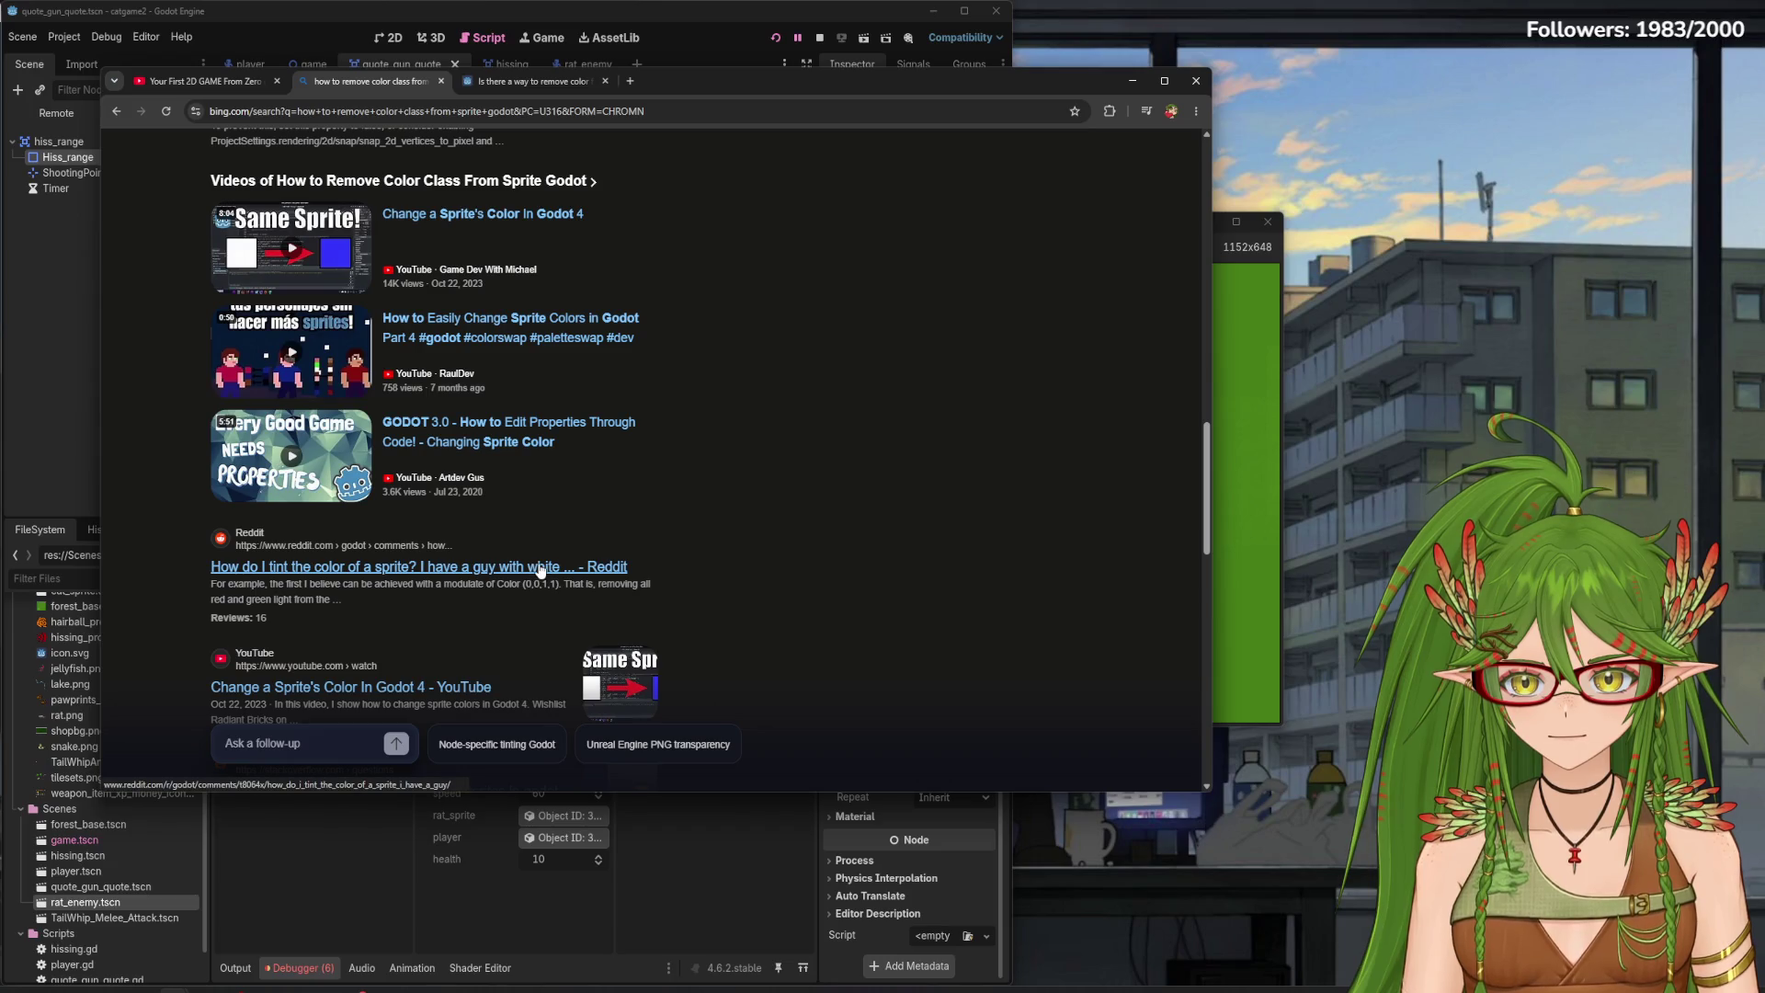
{"action": "scroll", "coordinate": [649, 654], "scroll_direction": "down", "scroll_amount": 2}
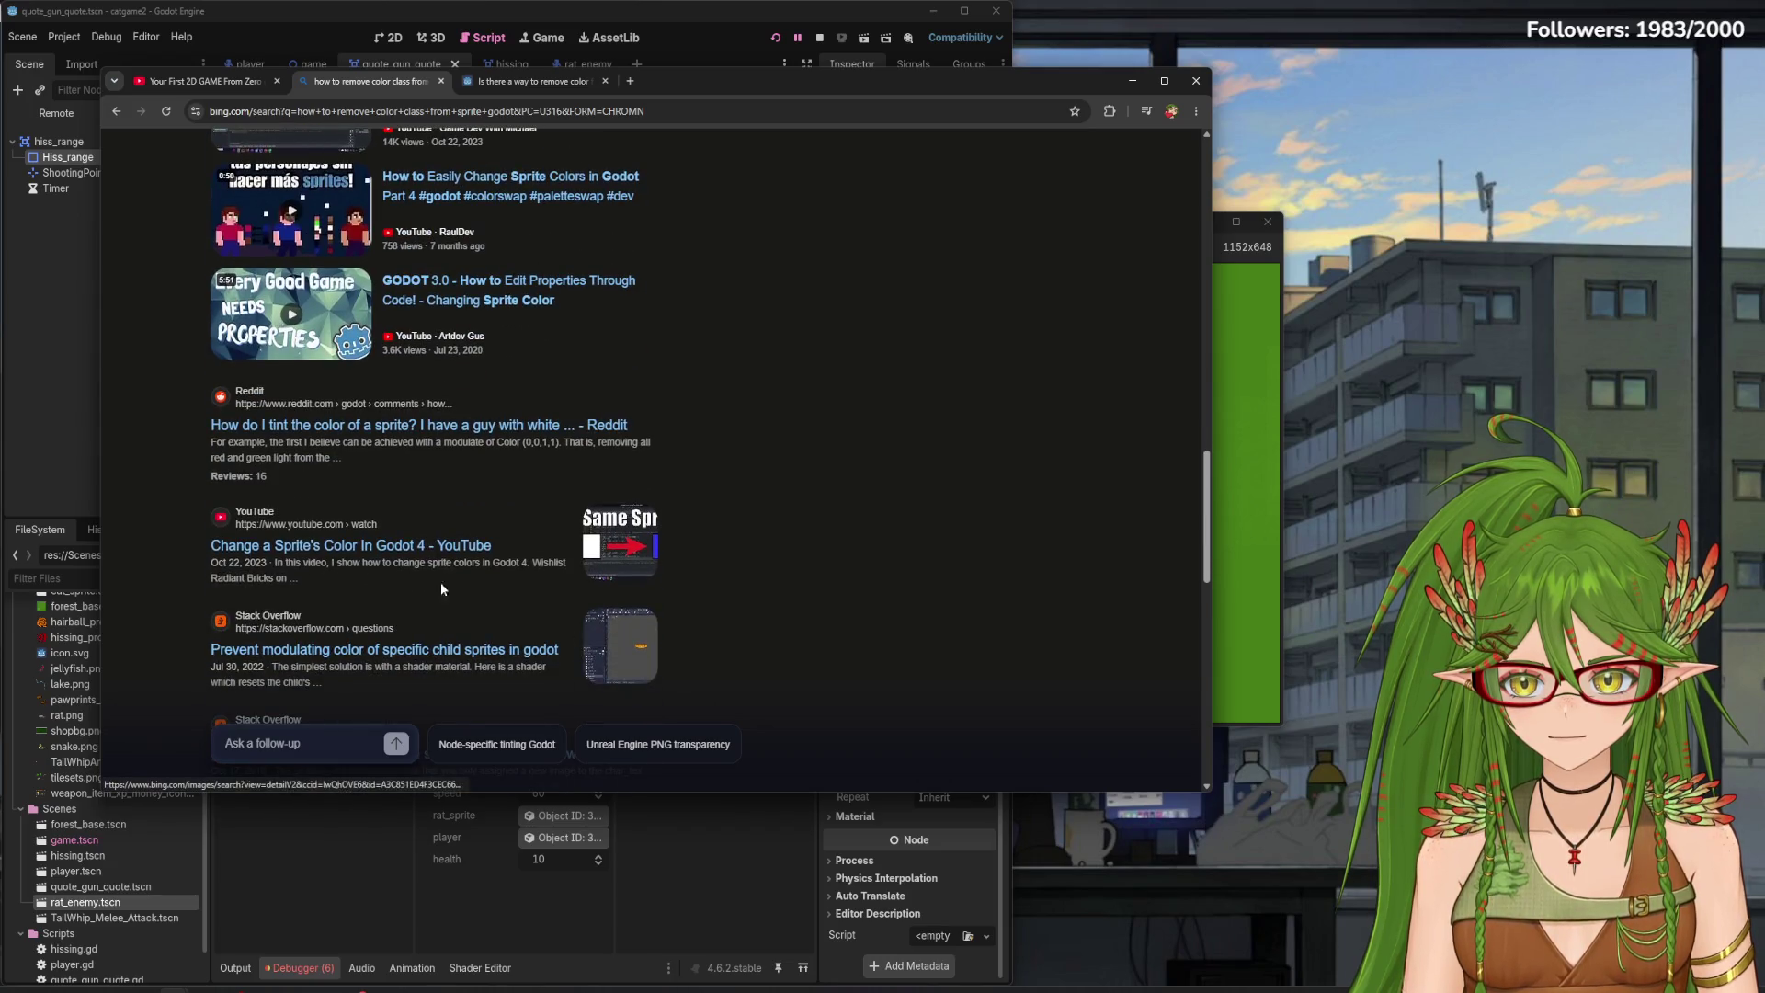
{"action": "scroll", "coordinate": [439, 652], "scroll_direction": "down", "scroll_amount": 2}
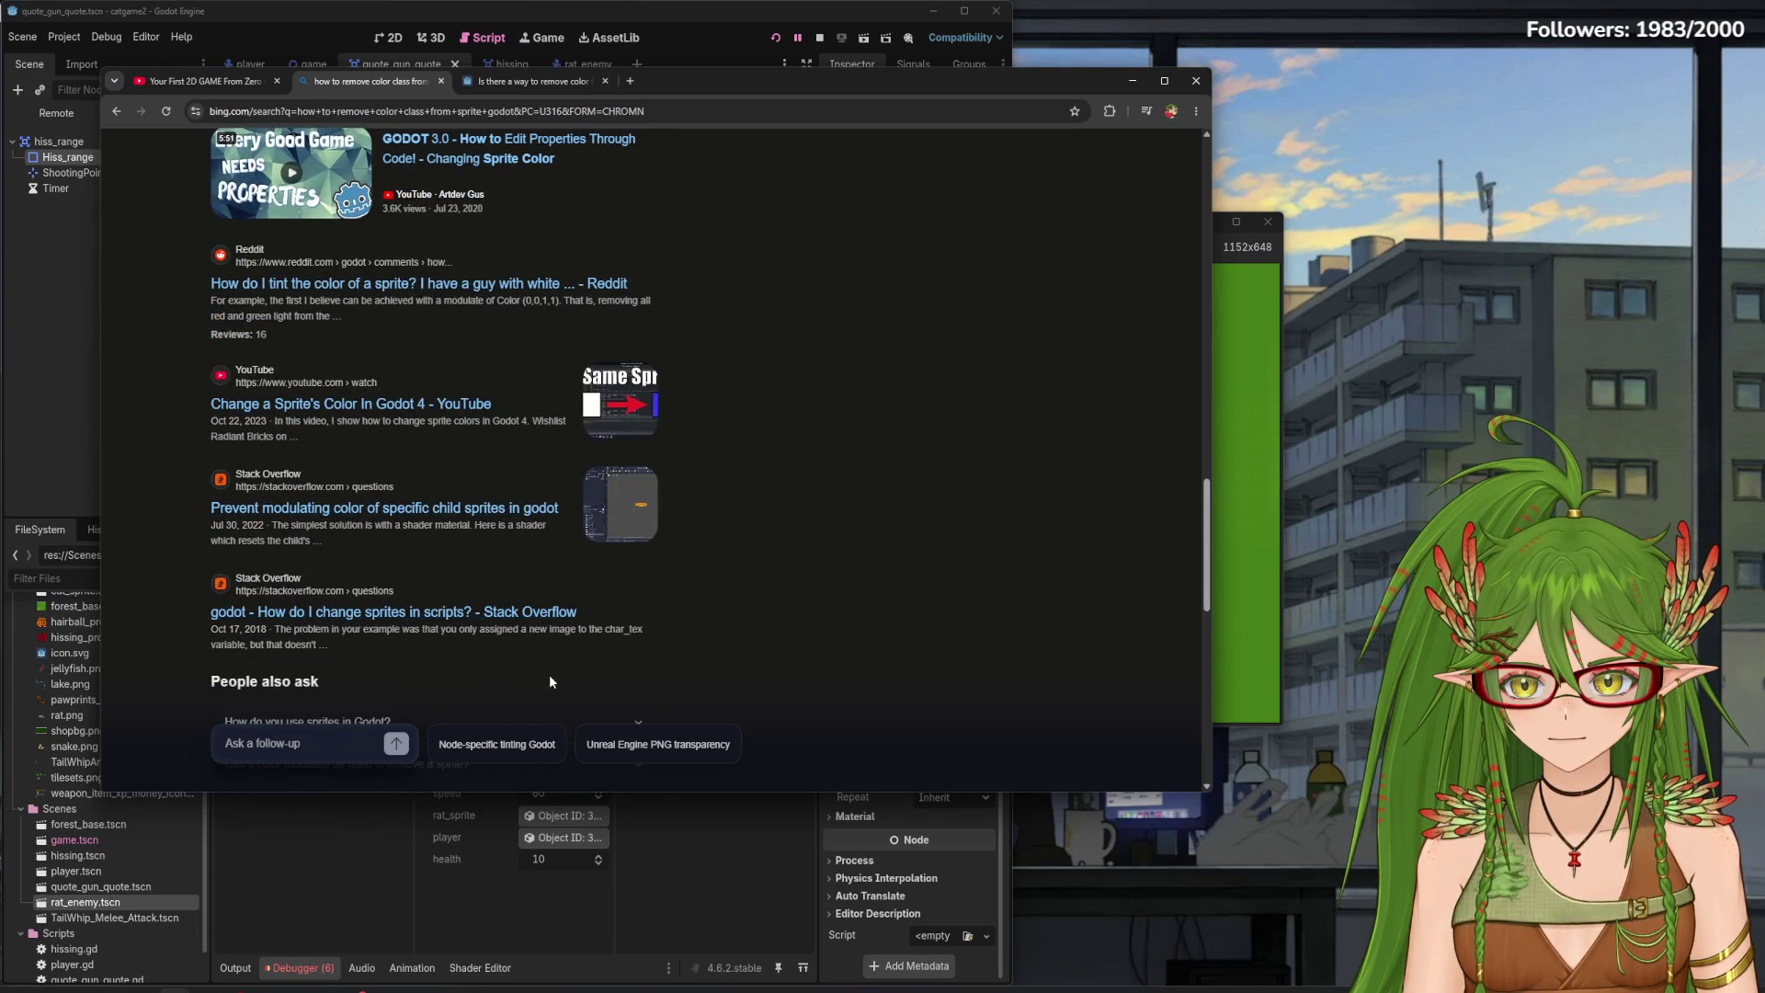
{"action": "scroll", "coordinate": [492, 630], "scroll_direction": "up", "scroll_amount": 4}
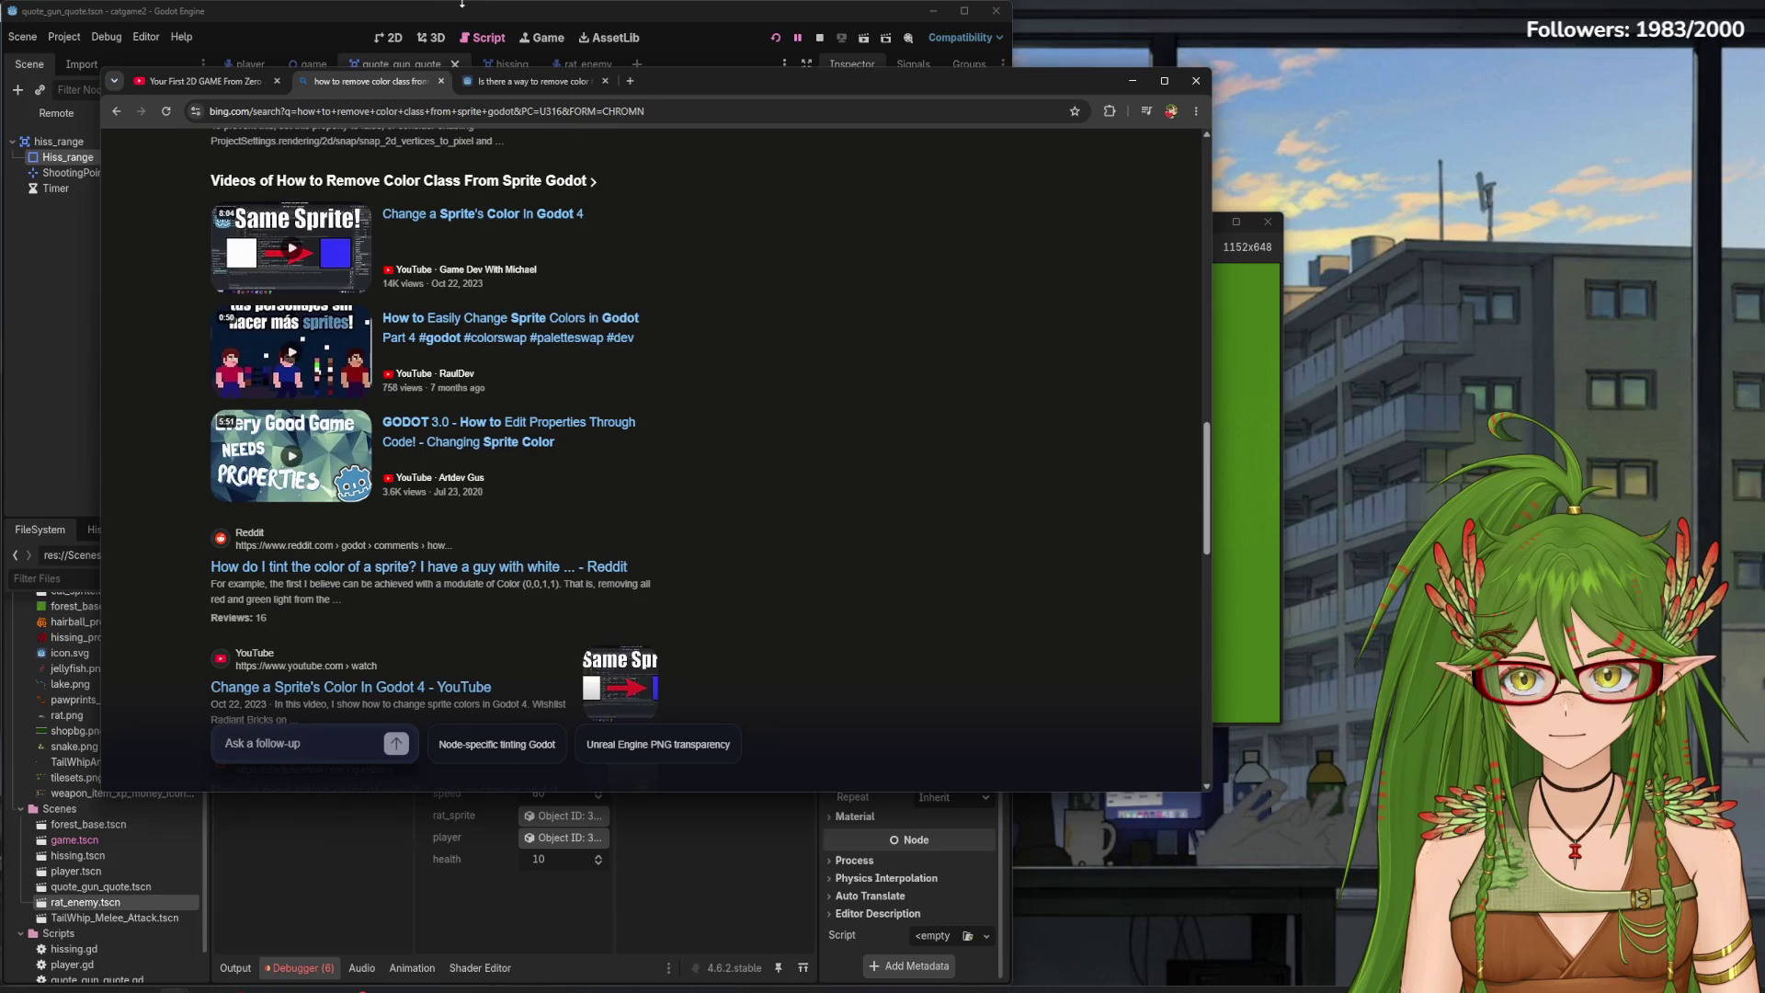
{"action": "left_click", "coordinate": [538, 82]}
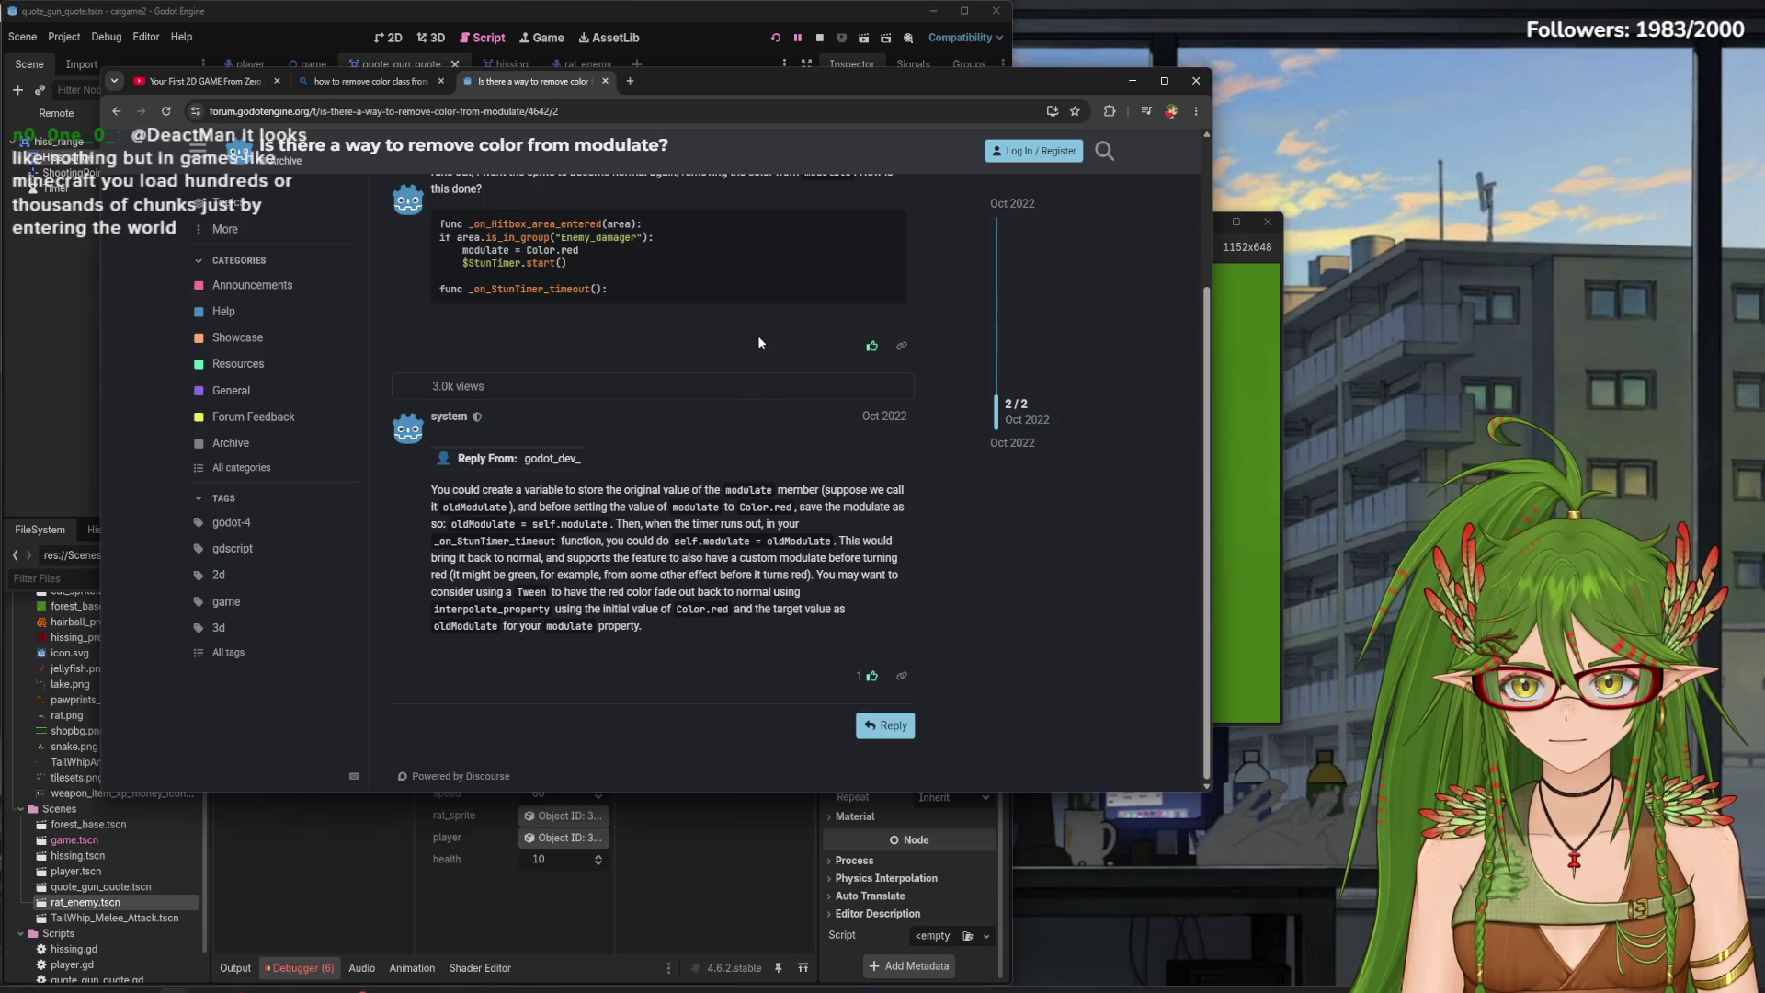
- Scroll the forum's modulate thread to the top and snap the browser to the right half beside rat_enemy.gd
{"action": "scroll", "coordinate": [758, 341], "scroll_direction": "up", "scroll_amount": 1}
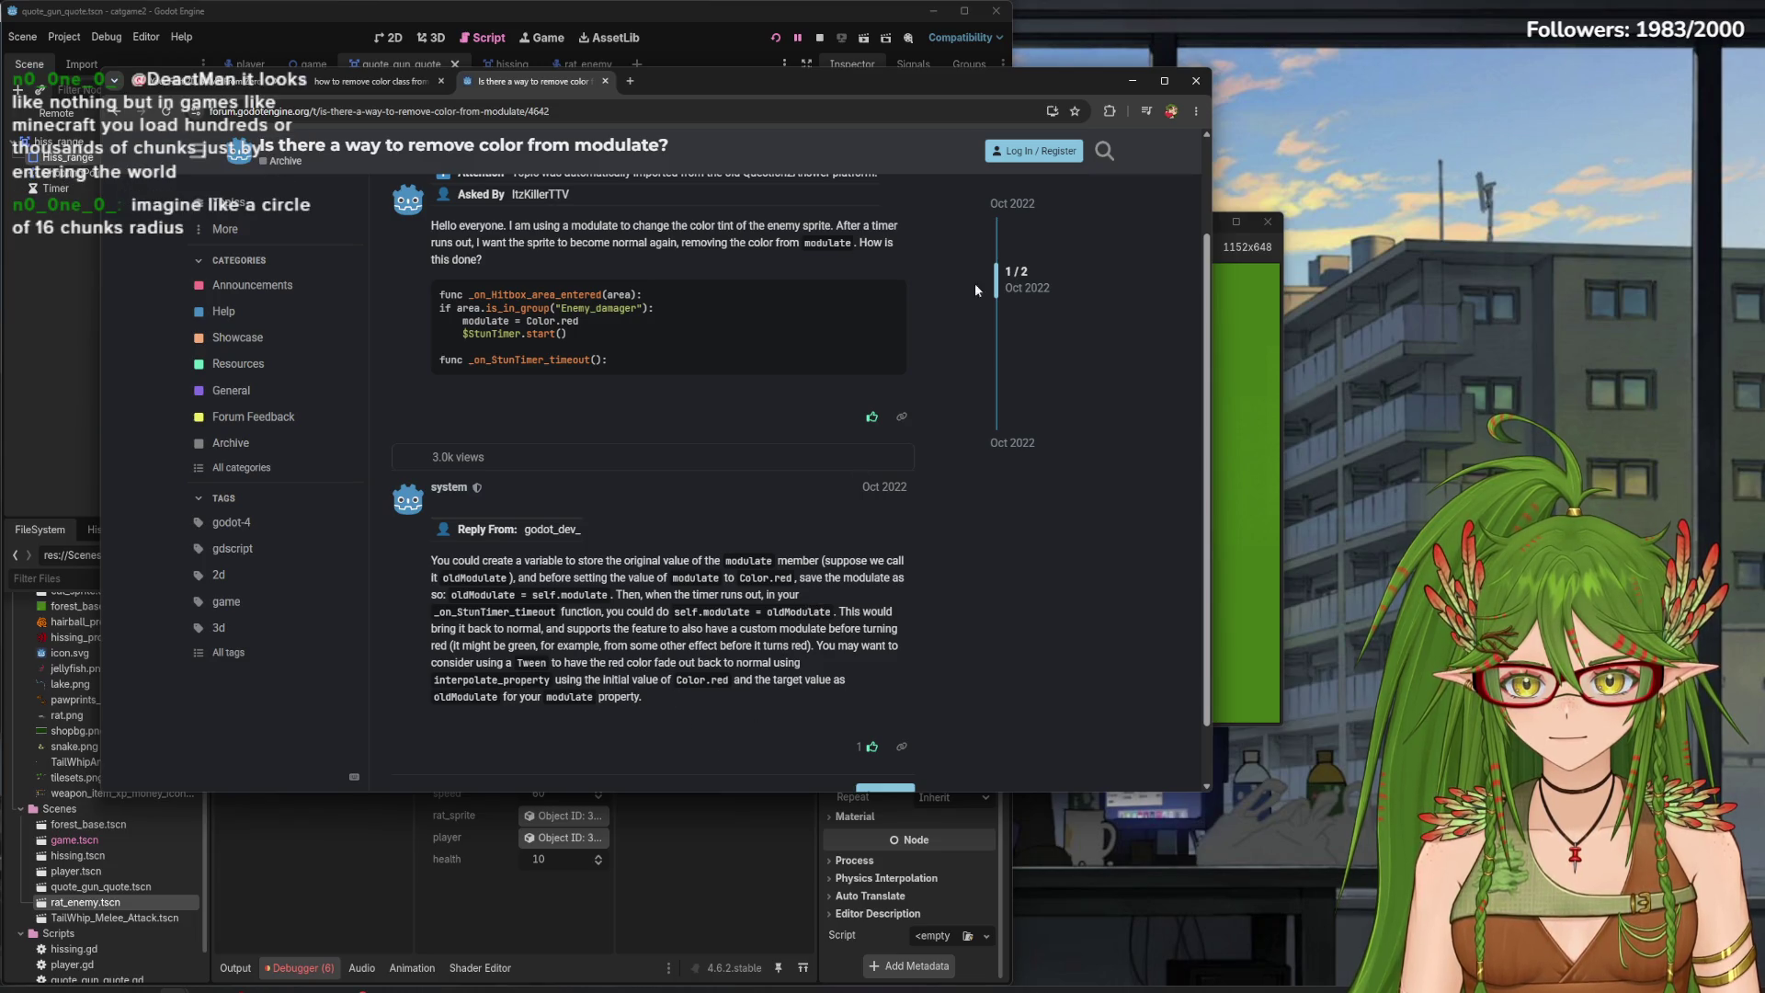
{"action": "mouse_move", "coordinate": [1033, 81]}
{"action": "left_mouse_down"}
{"action": "mouse_move", "coordinate": [1606, 37]}
{"action": "mouse_move", "coordinate": [1585, 42]}
{"action": "left_mouse_up"}
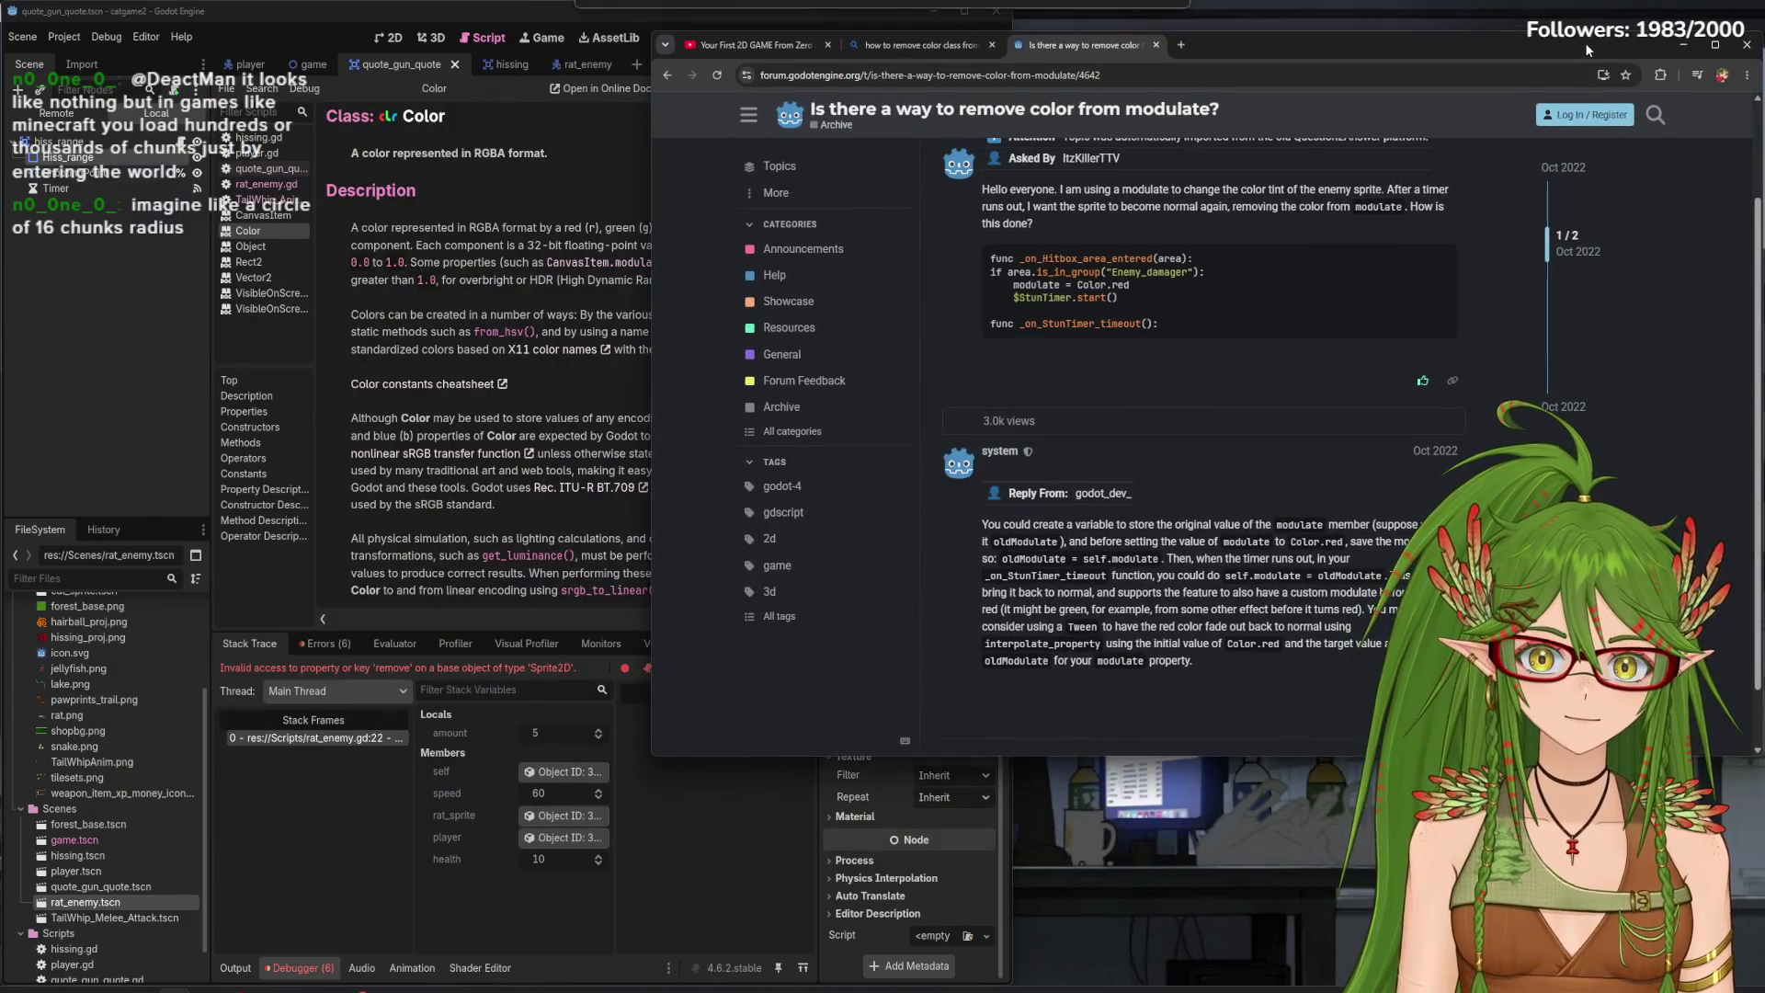
{"action": "key", "text": "super+Right"}
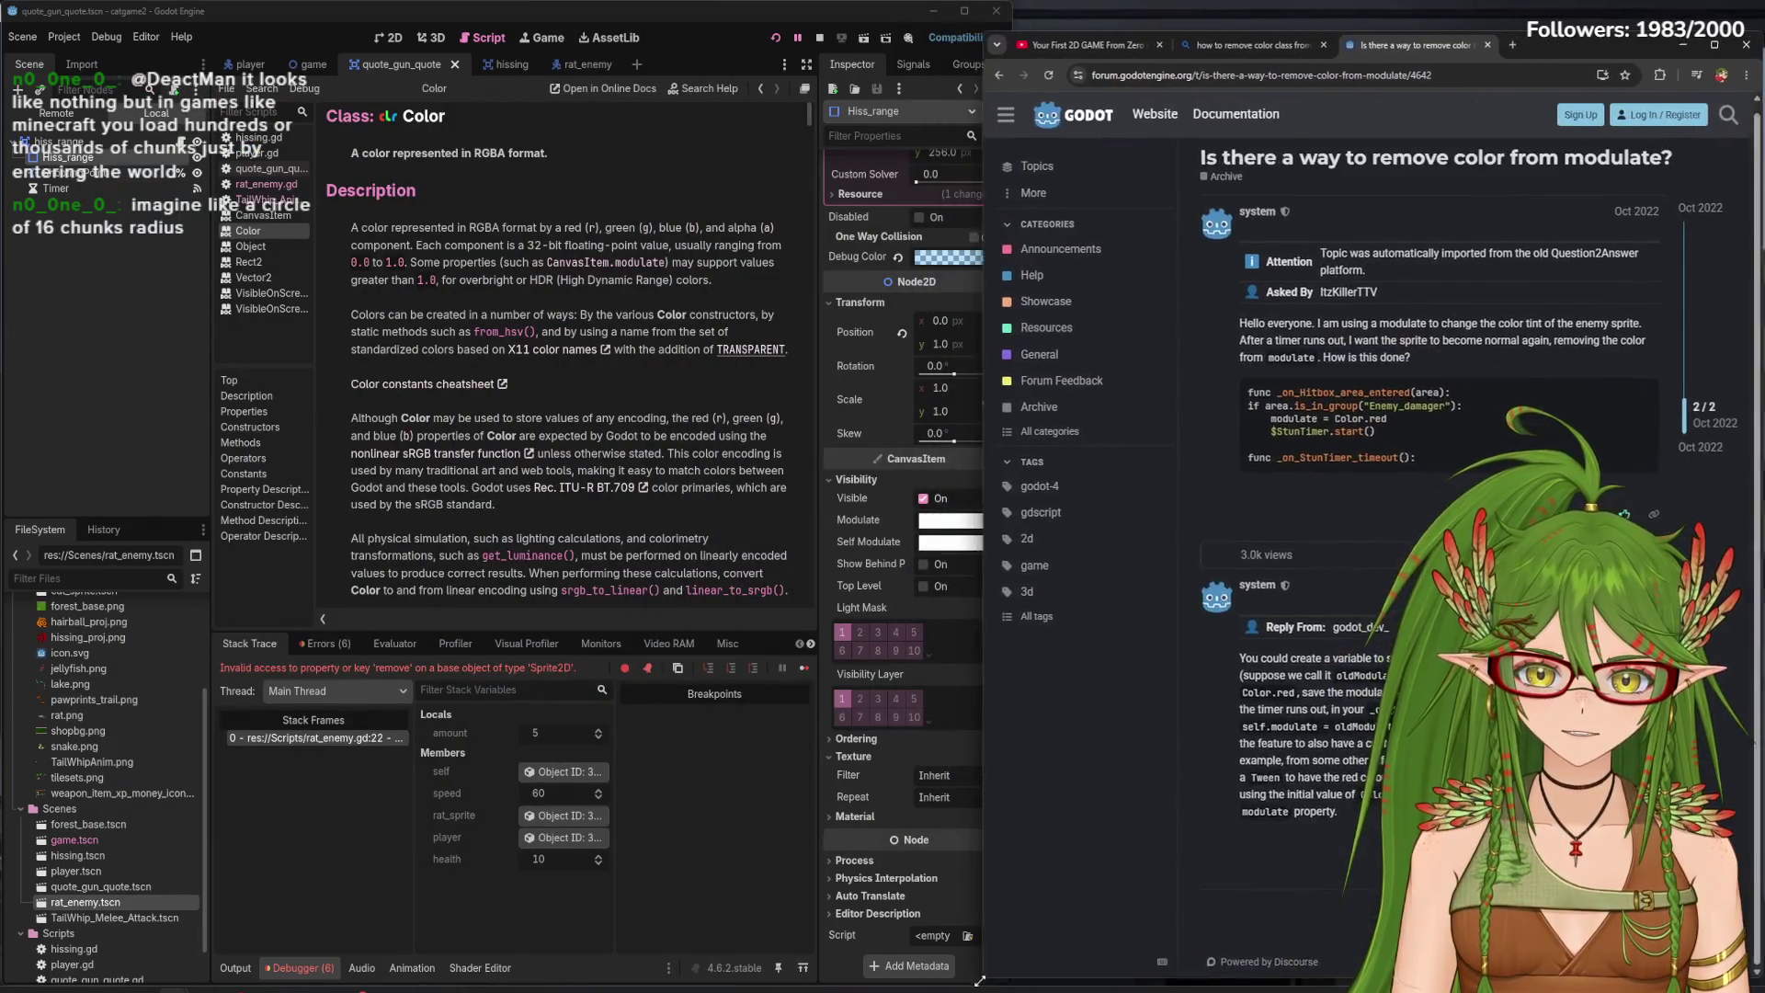
{"action": "left_click", "coordinate": [266, 184]}
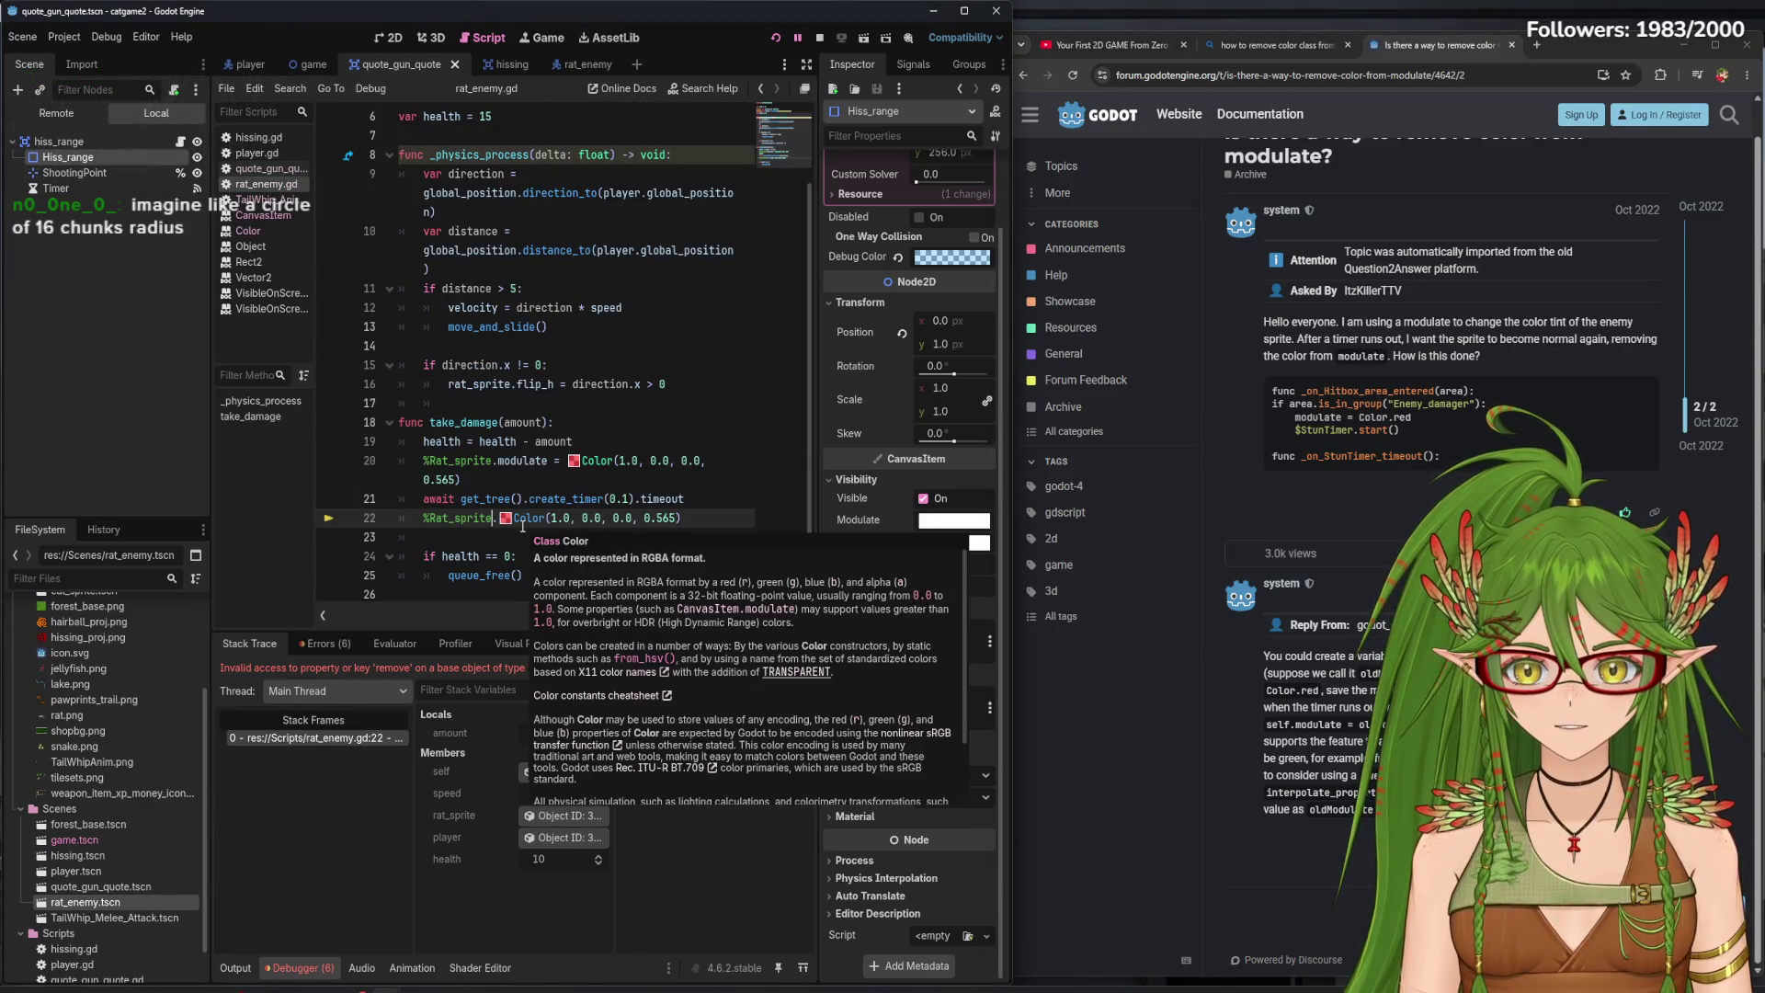
- Change line 22's colour swatch to fully transparent black, Color(0.0, 0.0, 0.0, 0.0)
{"action": "left_click", "coordinate": [601, 472]}
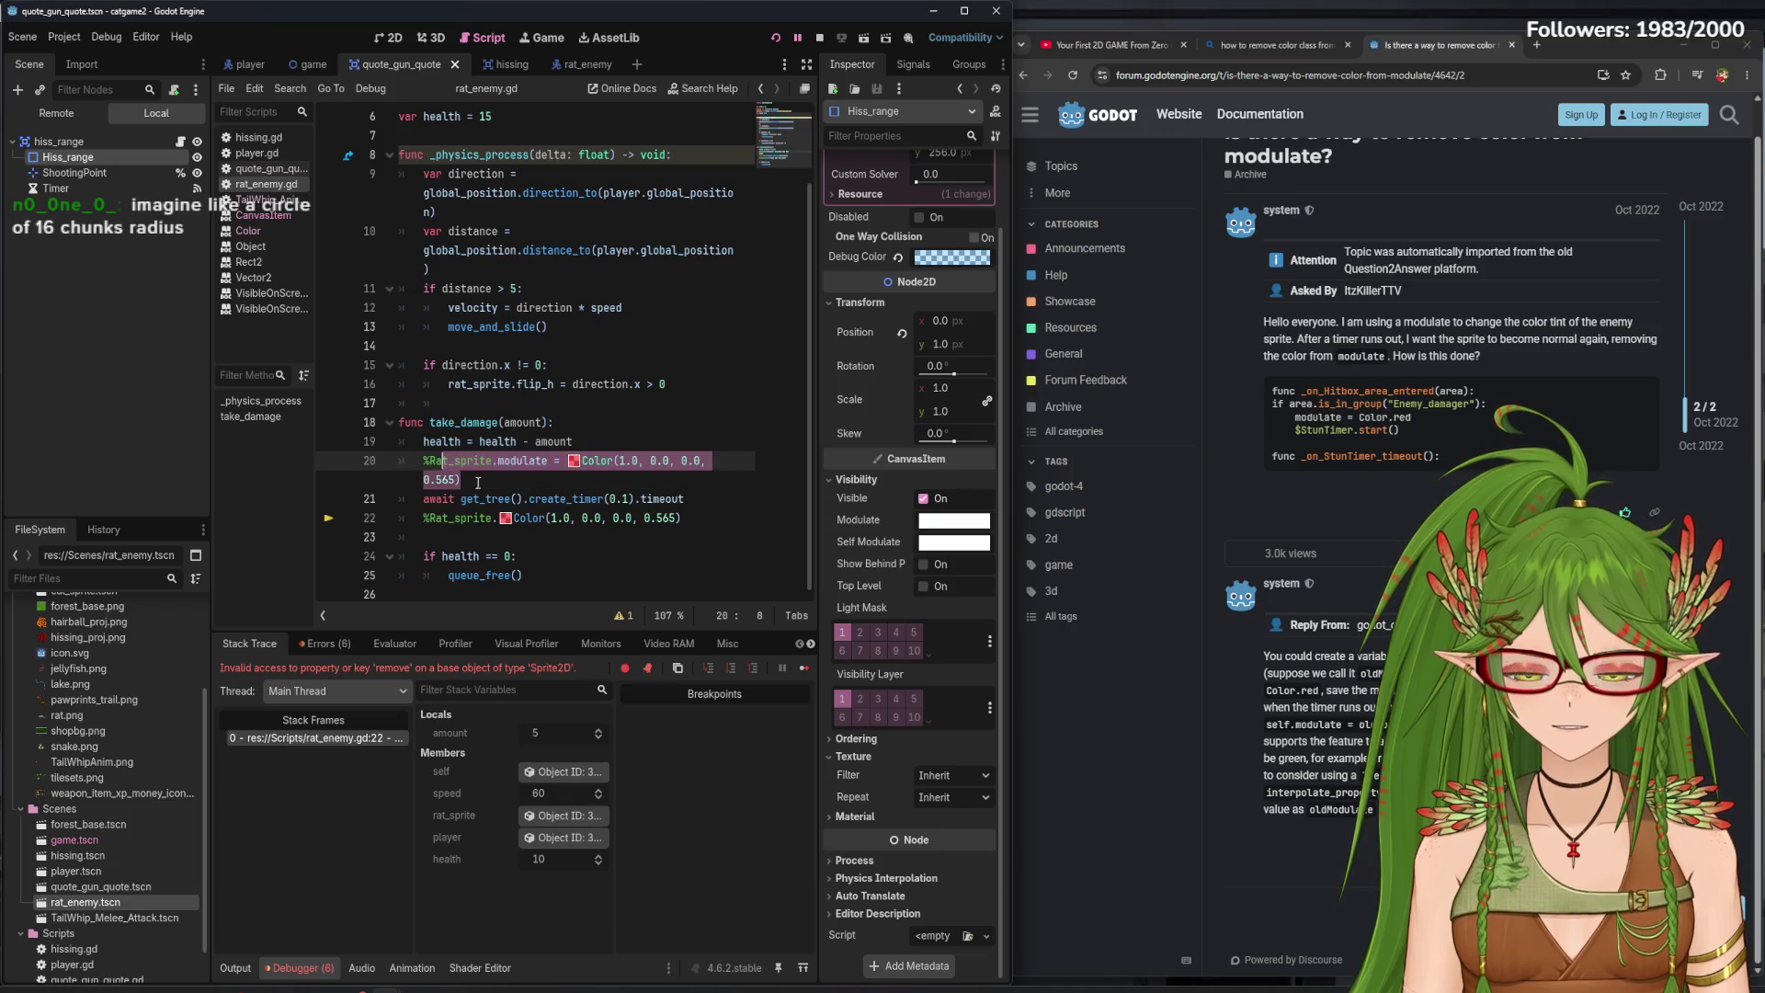
{"action": "left_click", "coordinate": [696, 520]}
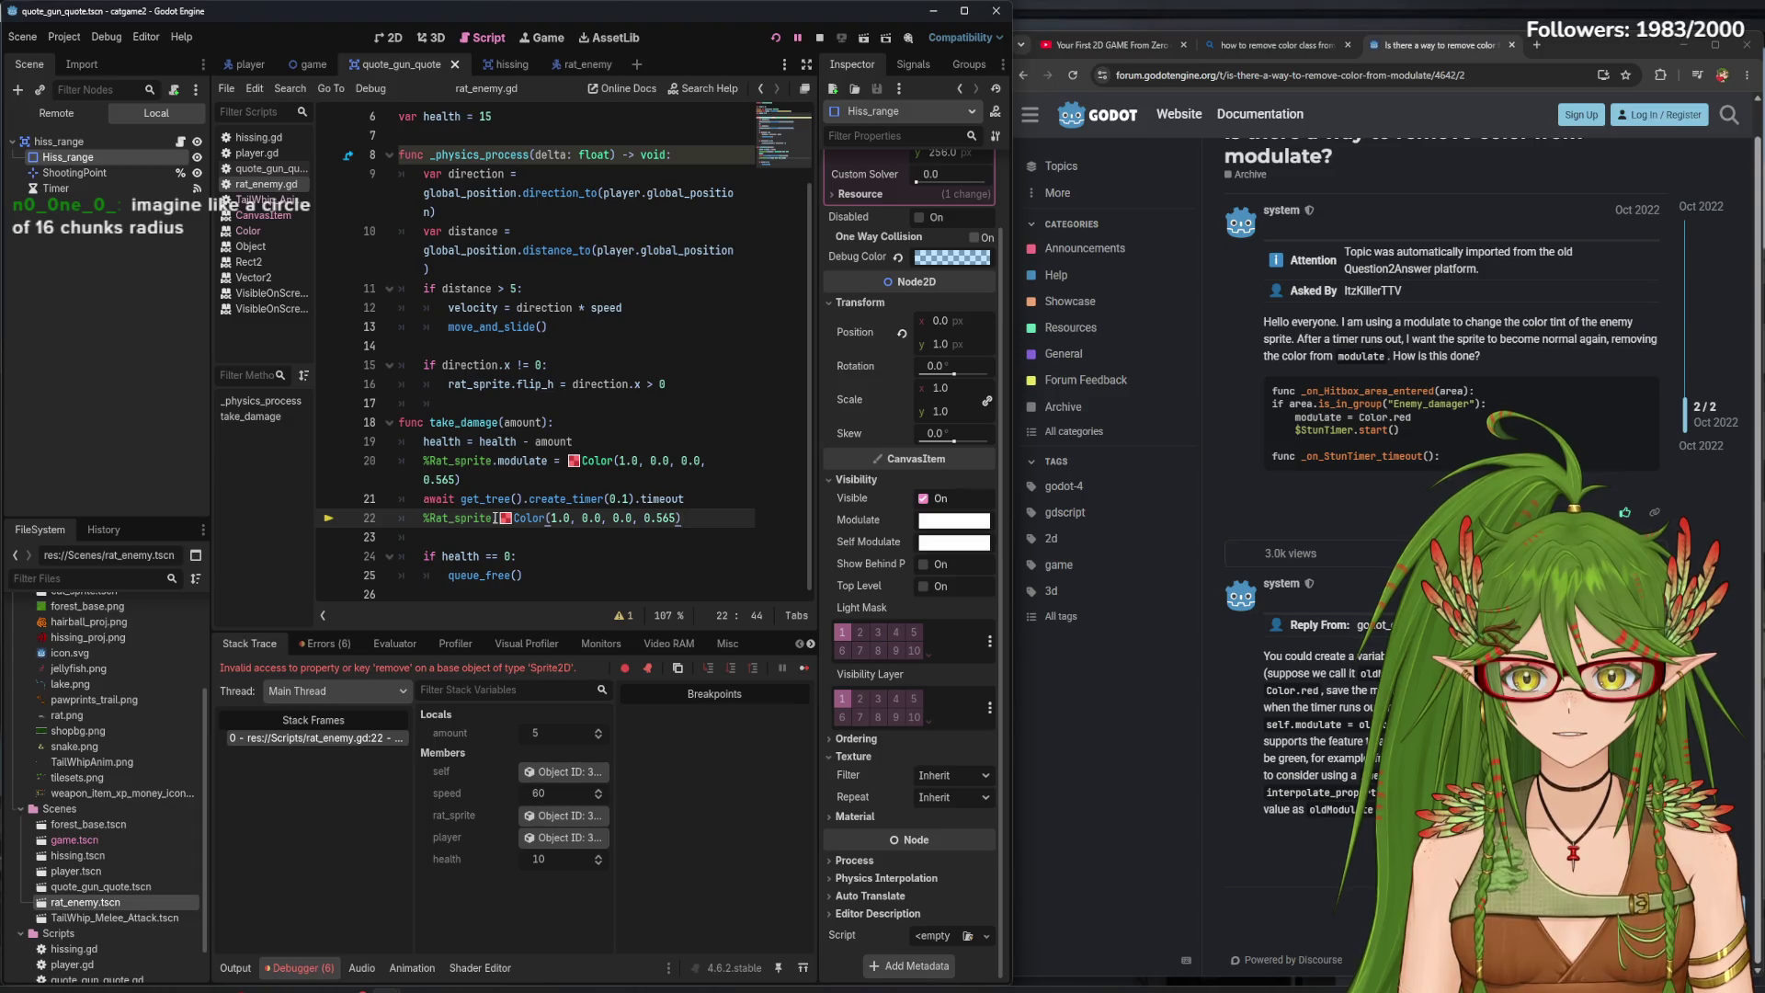
{"action": "left_click", "coordinate": [498, 517]}
{"action": "left_click", "coordinate": [505, 517]}
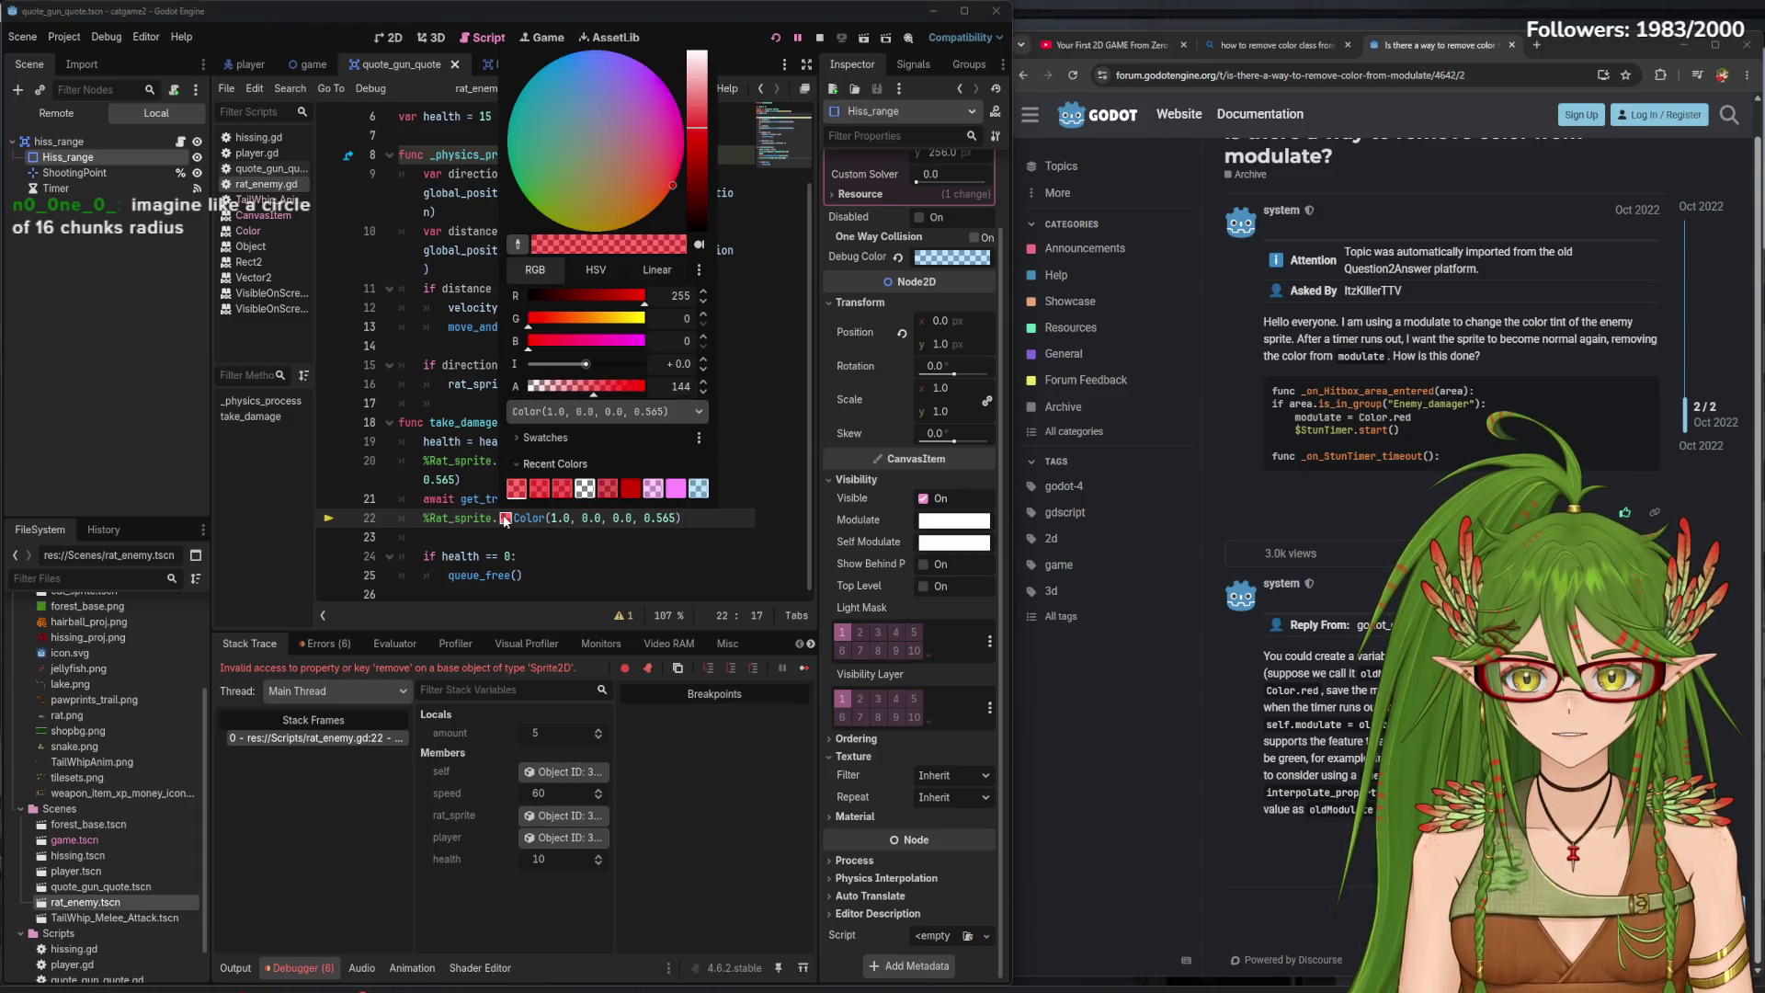
{"action": "left_click", "coordinate": [516, 487]}
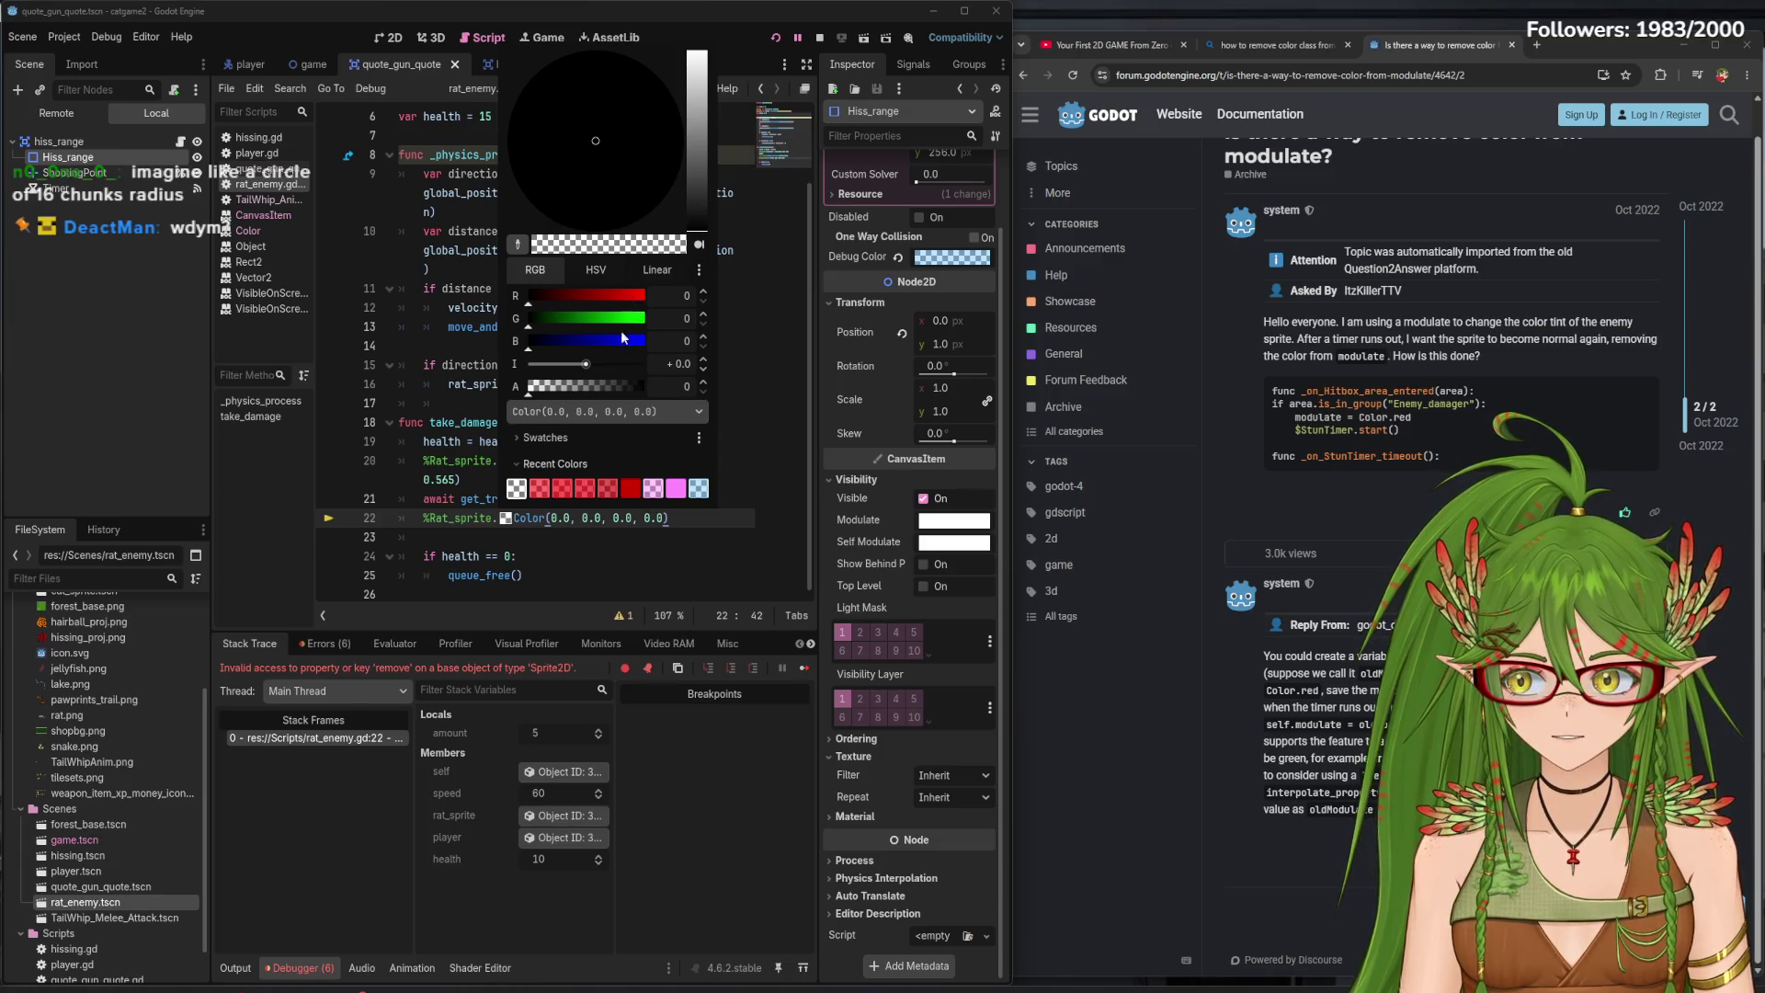
{"action": "left_click", "coordinate": [638, 579]}
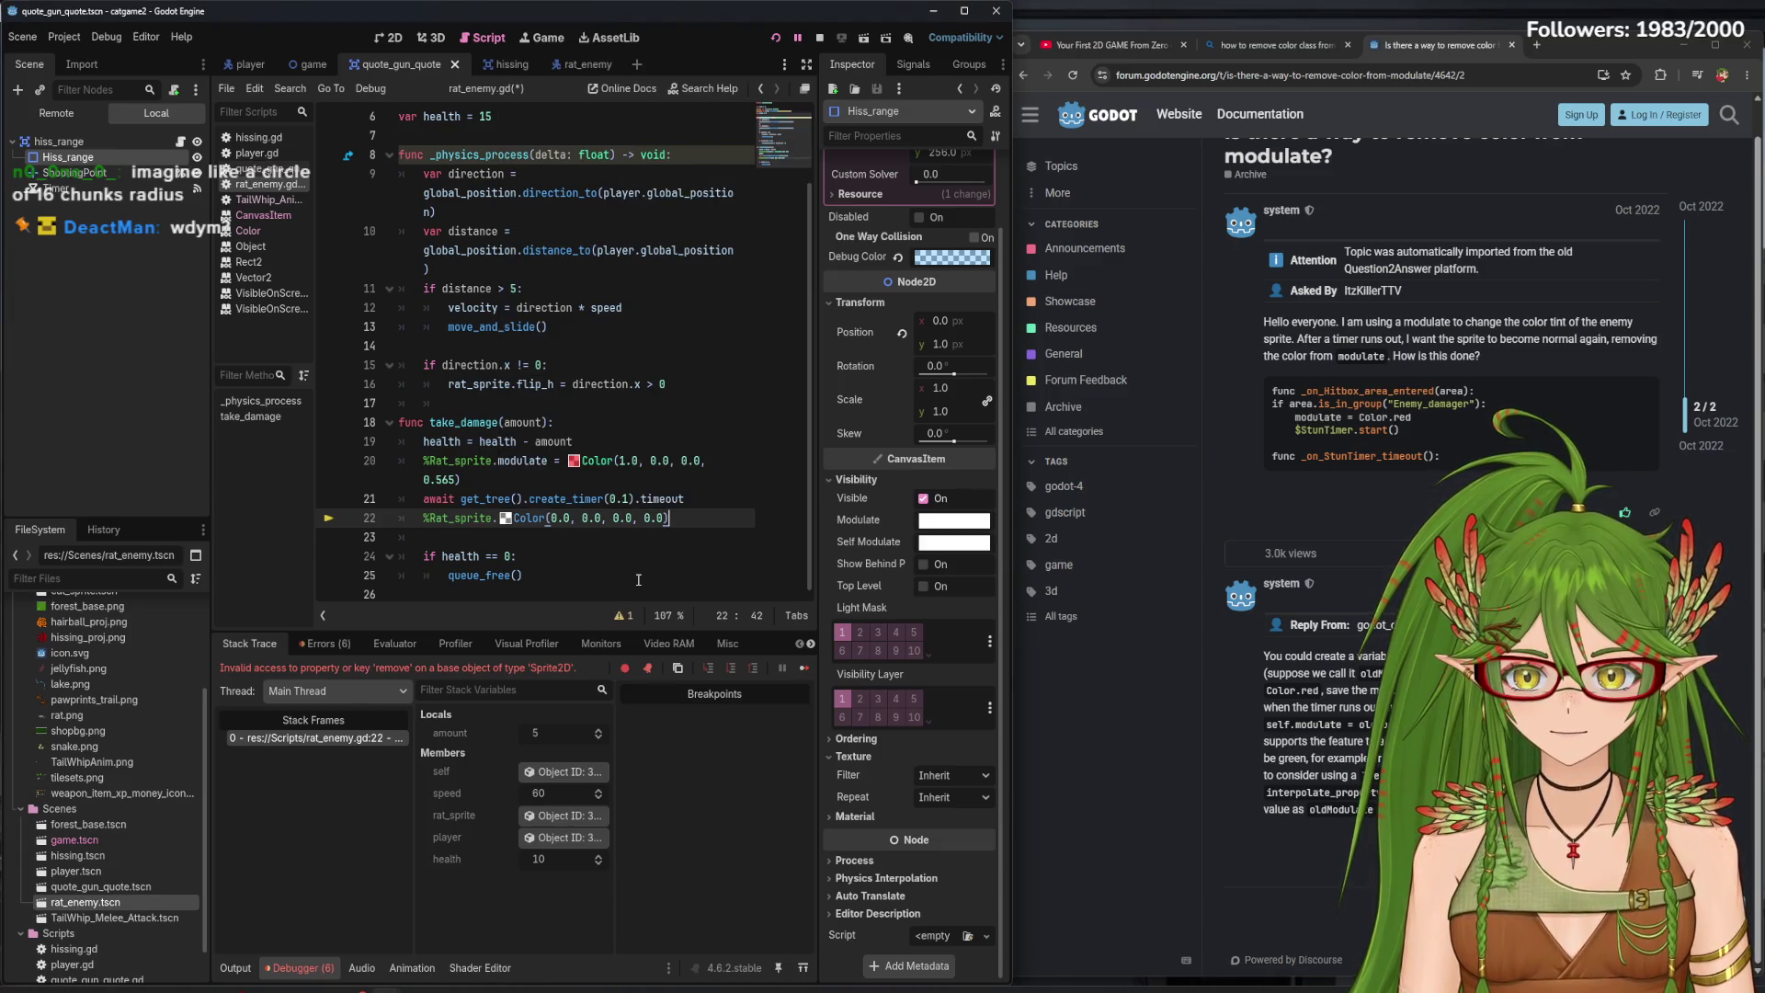
- Dismiss the browser's save dialog from a stray Ctrl+S, then recheck line 22's colour
{"action": "left_click", "coordinate": [1161, 673]}
{"action": "key", "text": "ctrl+s"}
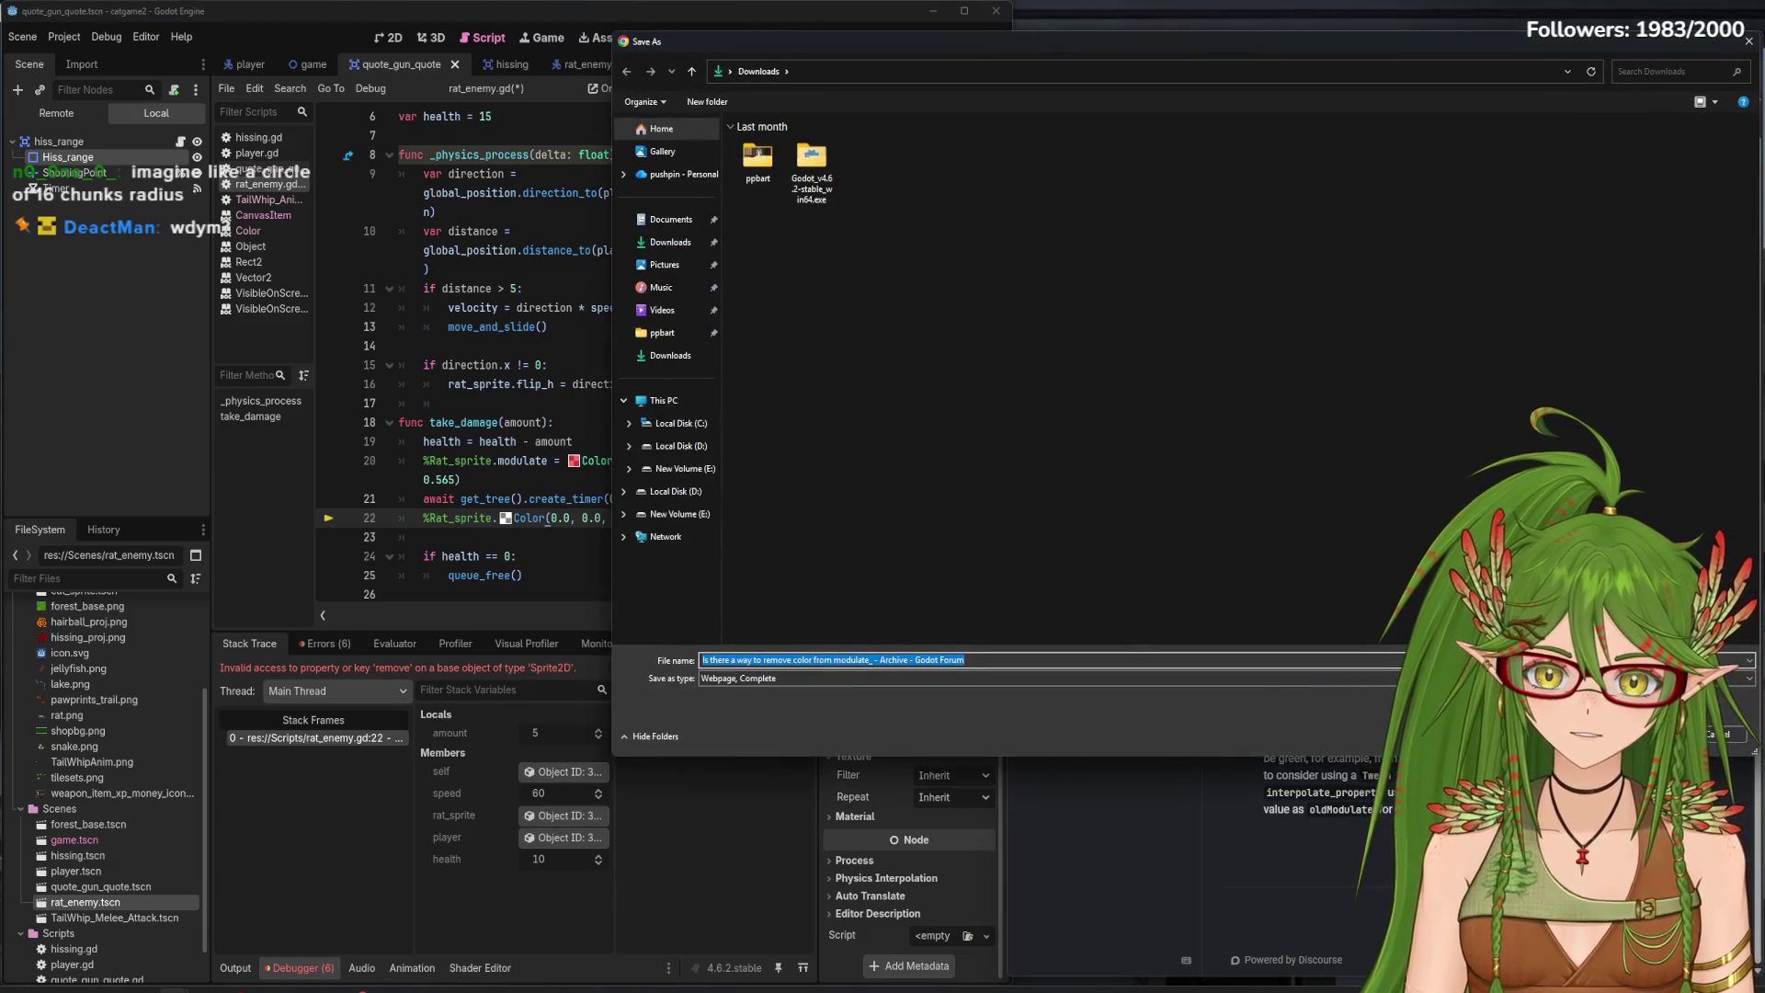
{"action": "key", "text": "Escape"}
{"action": "left_click", "coordinate": [687, 570]}
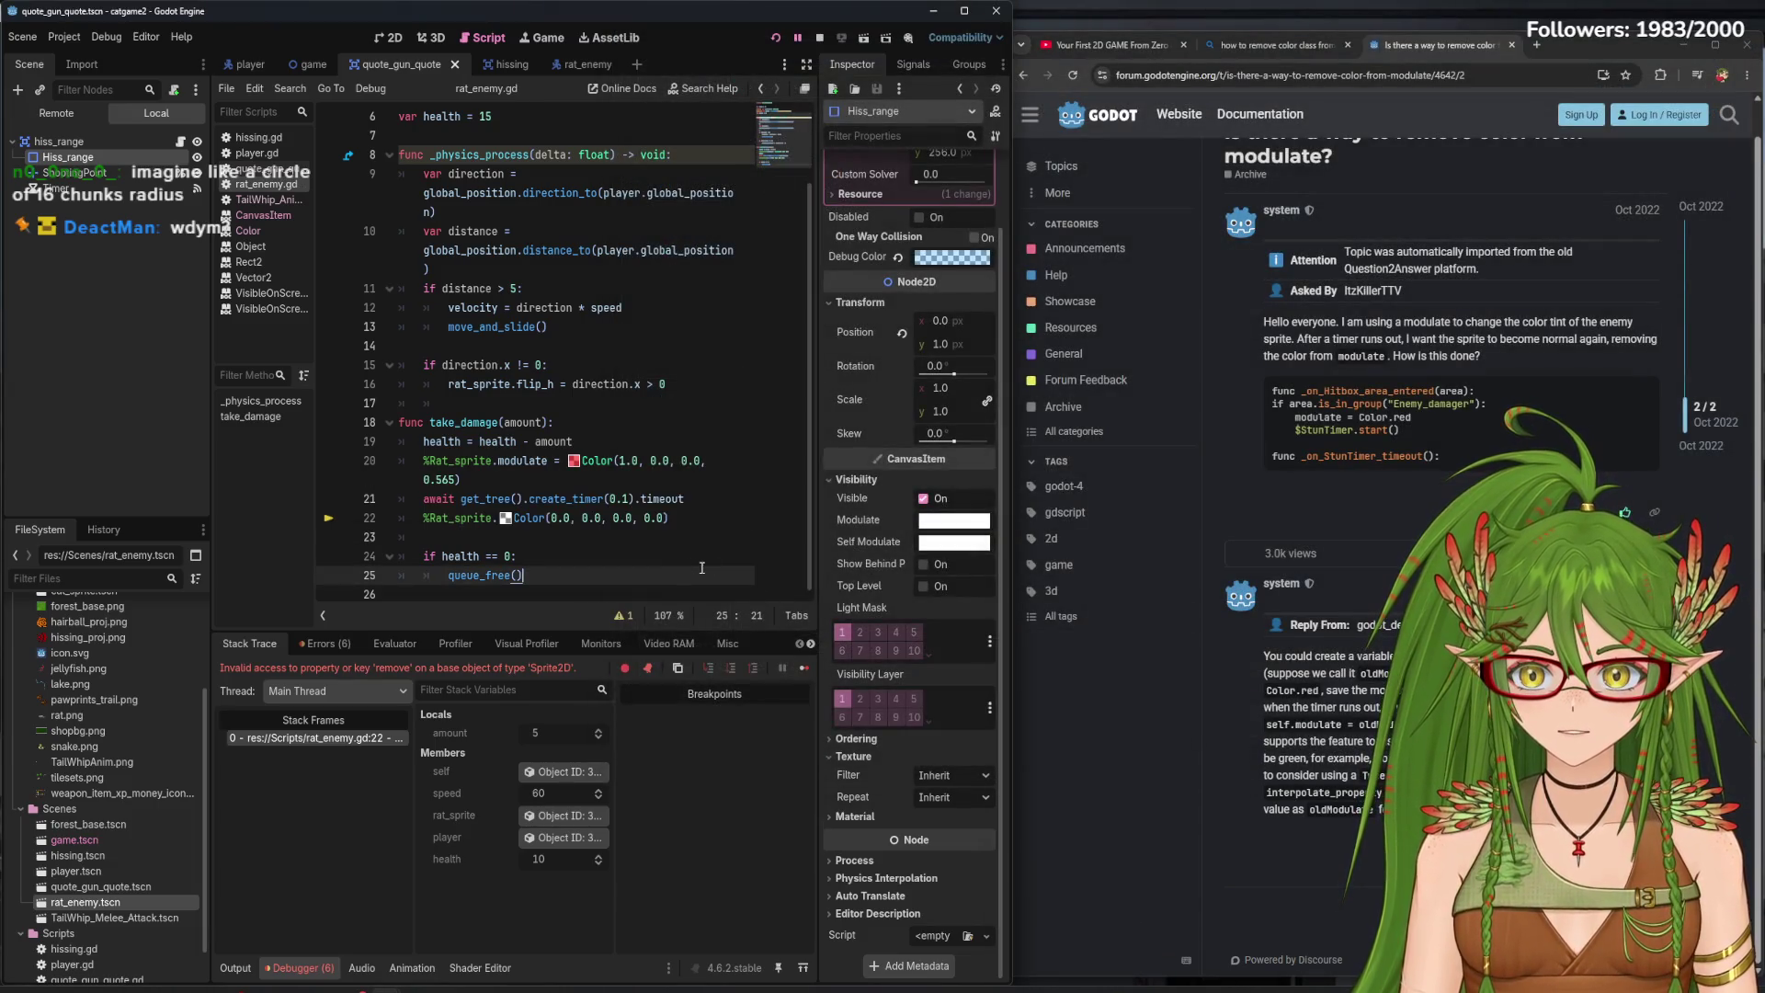
{"action": "left_click", "coordinate": [505, 518]}
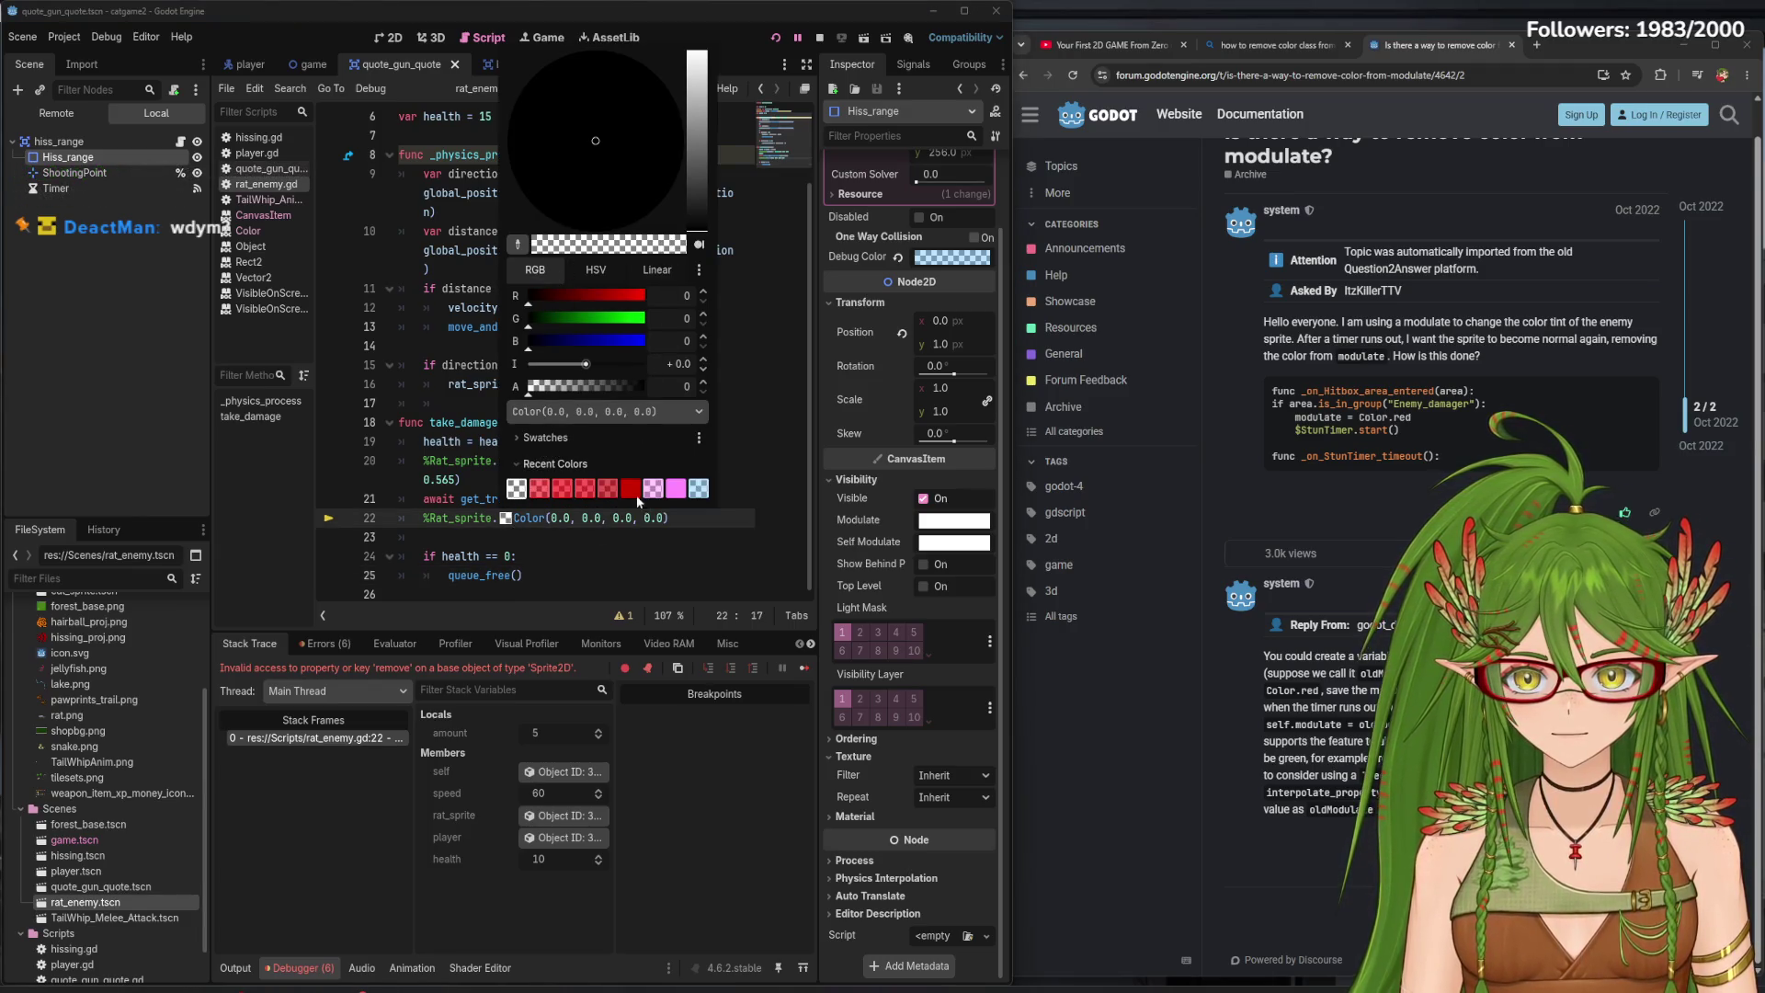
{"action": "key", "text": "Escape"}
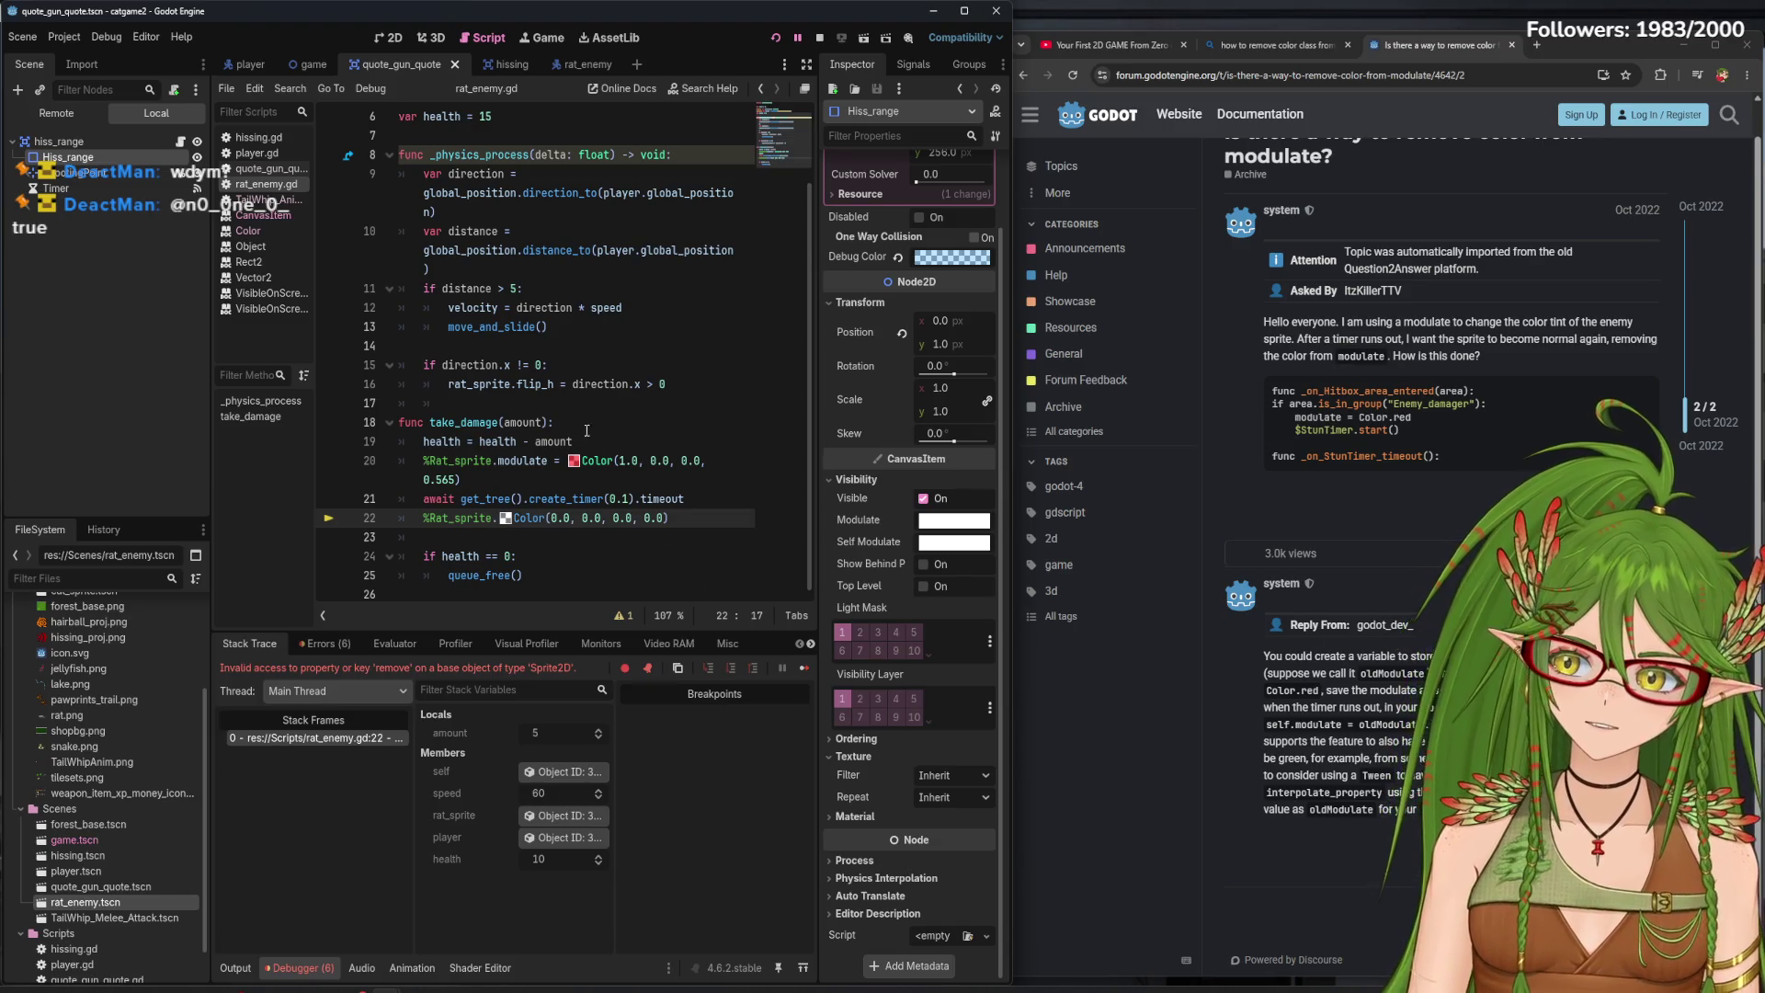
{"action": "left_click", "coordinate": [513, 121]}
{"action": "key", "text": "Return"}
{"action": "key", "text": "Return"}
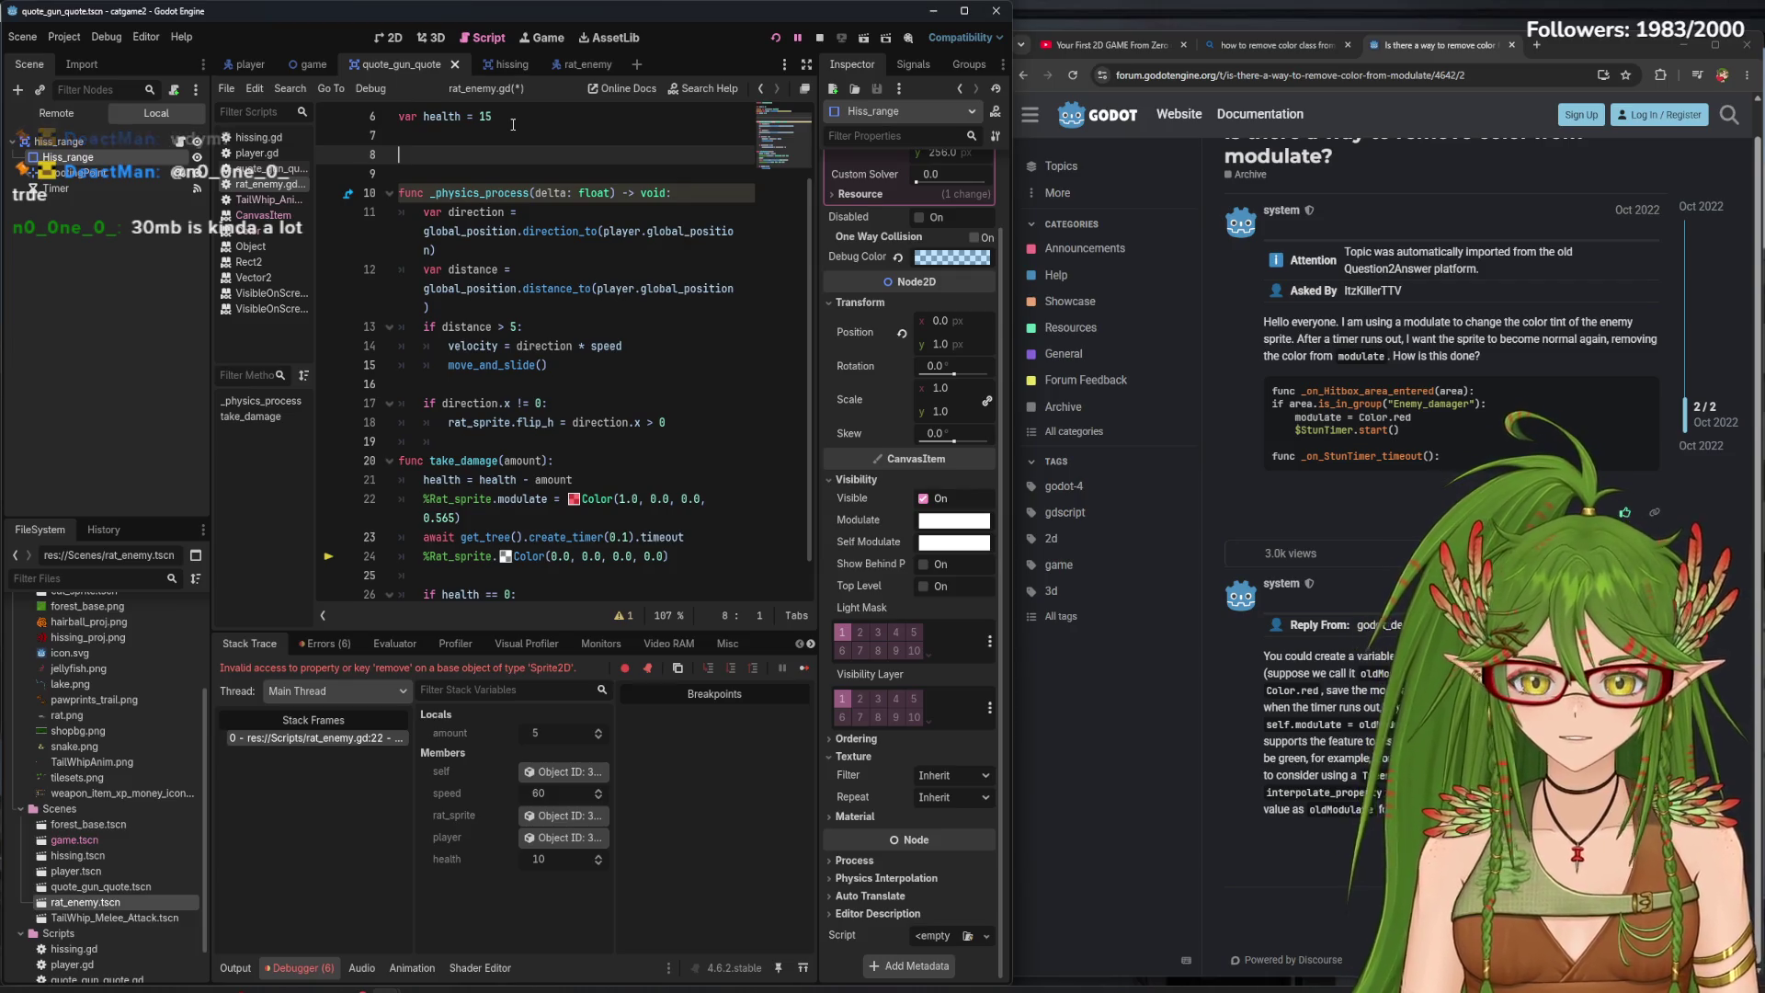
{"action": "type", "text": "oldmodulate = sel"}
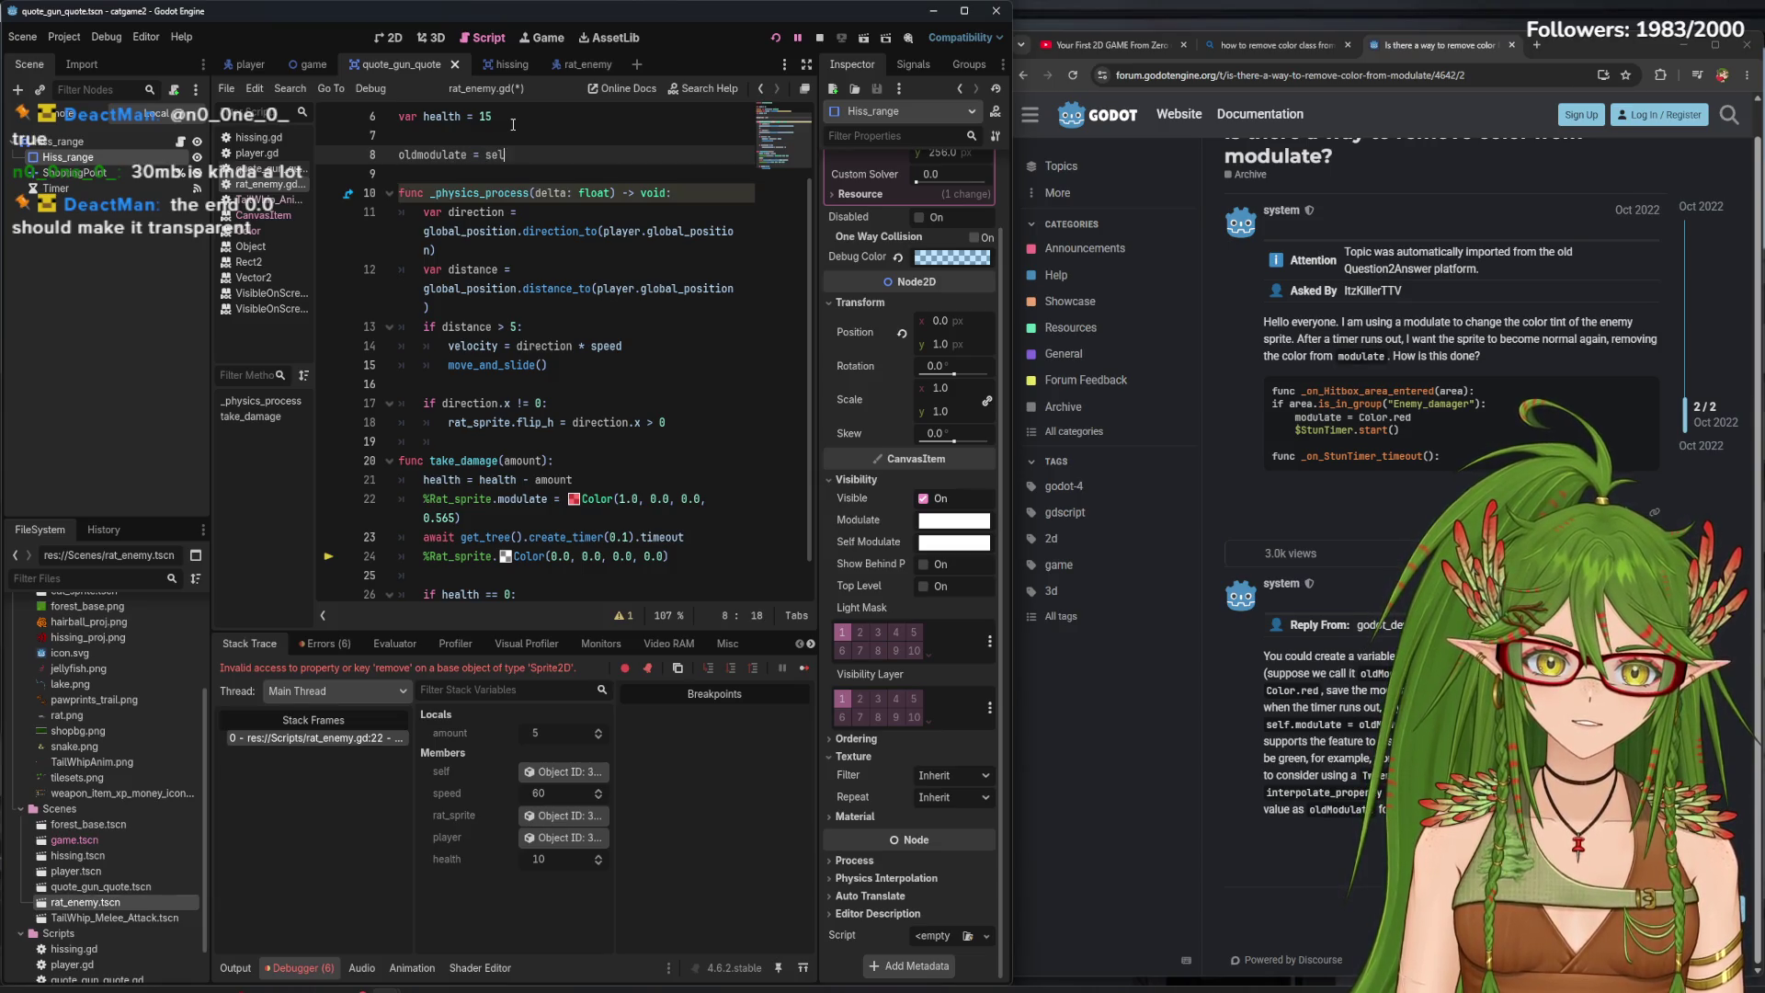
{"action": "type", "text": "f.modulate"}
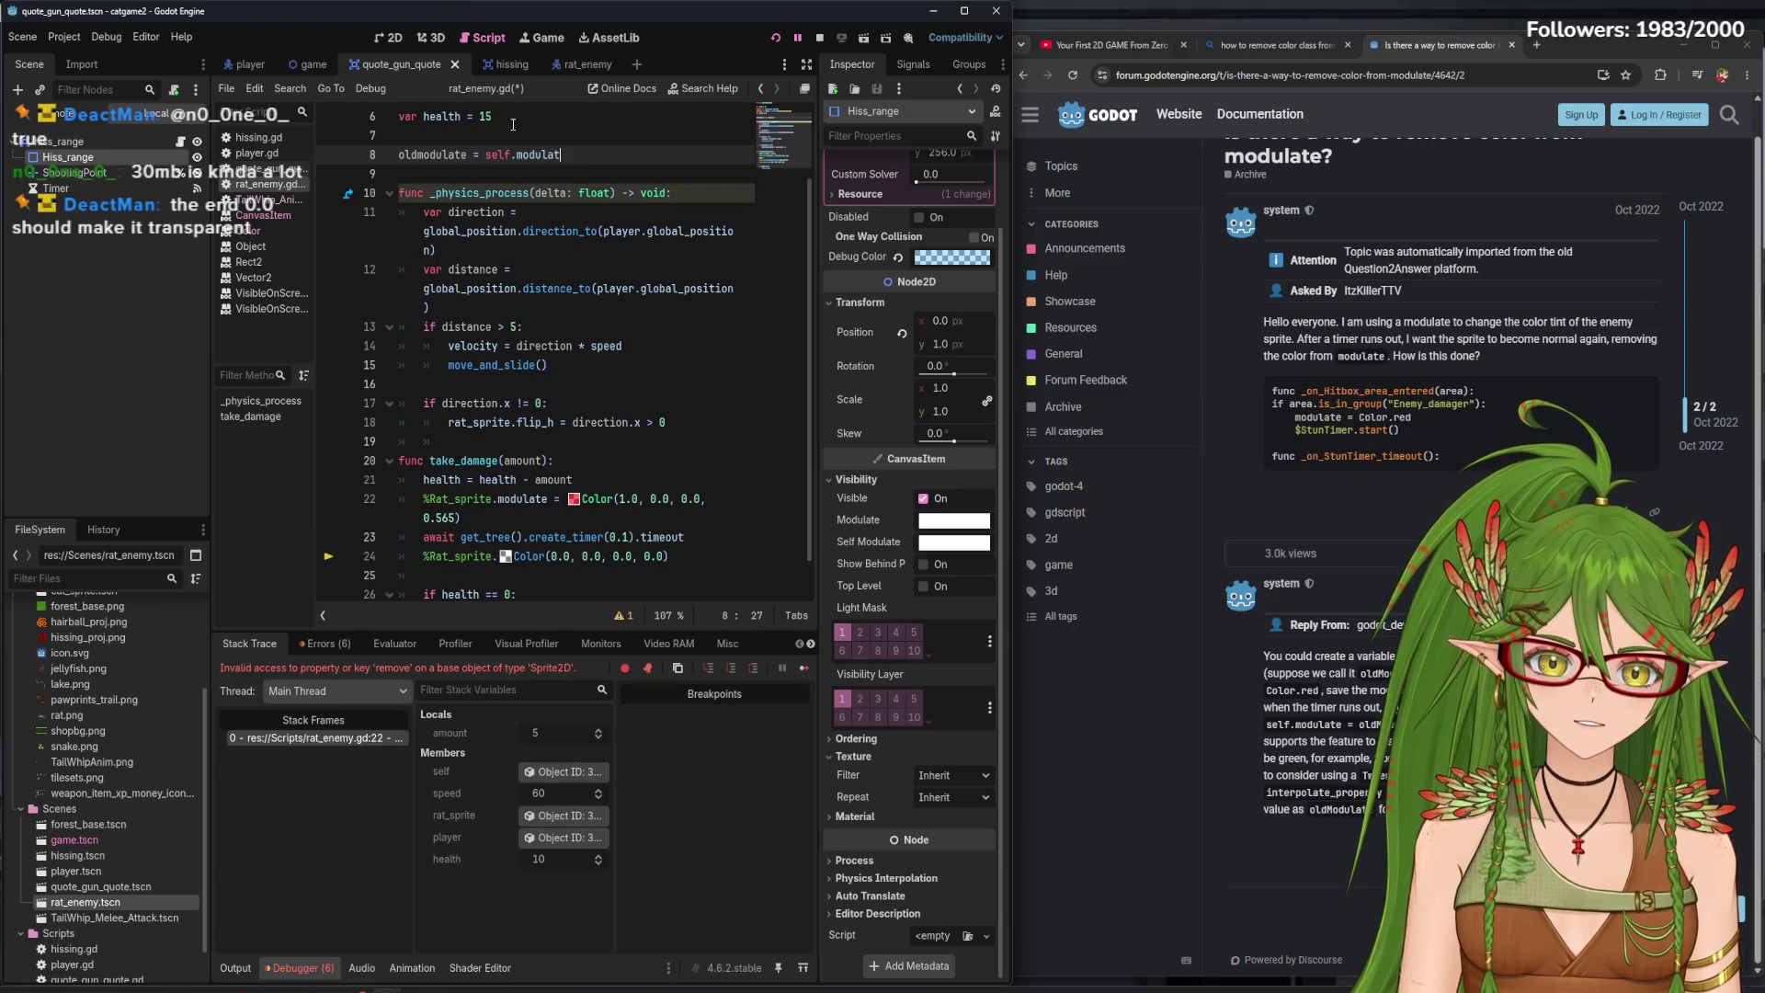
{"action": "left_click", "coordinate": [425, 140]}
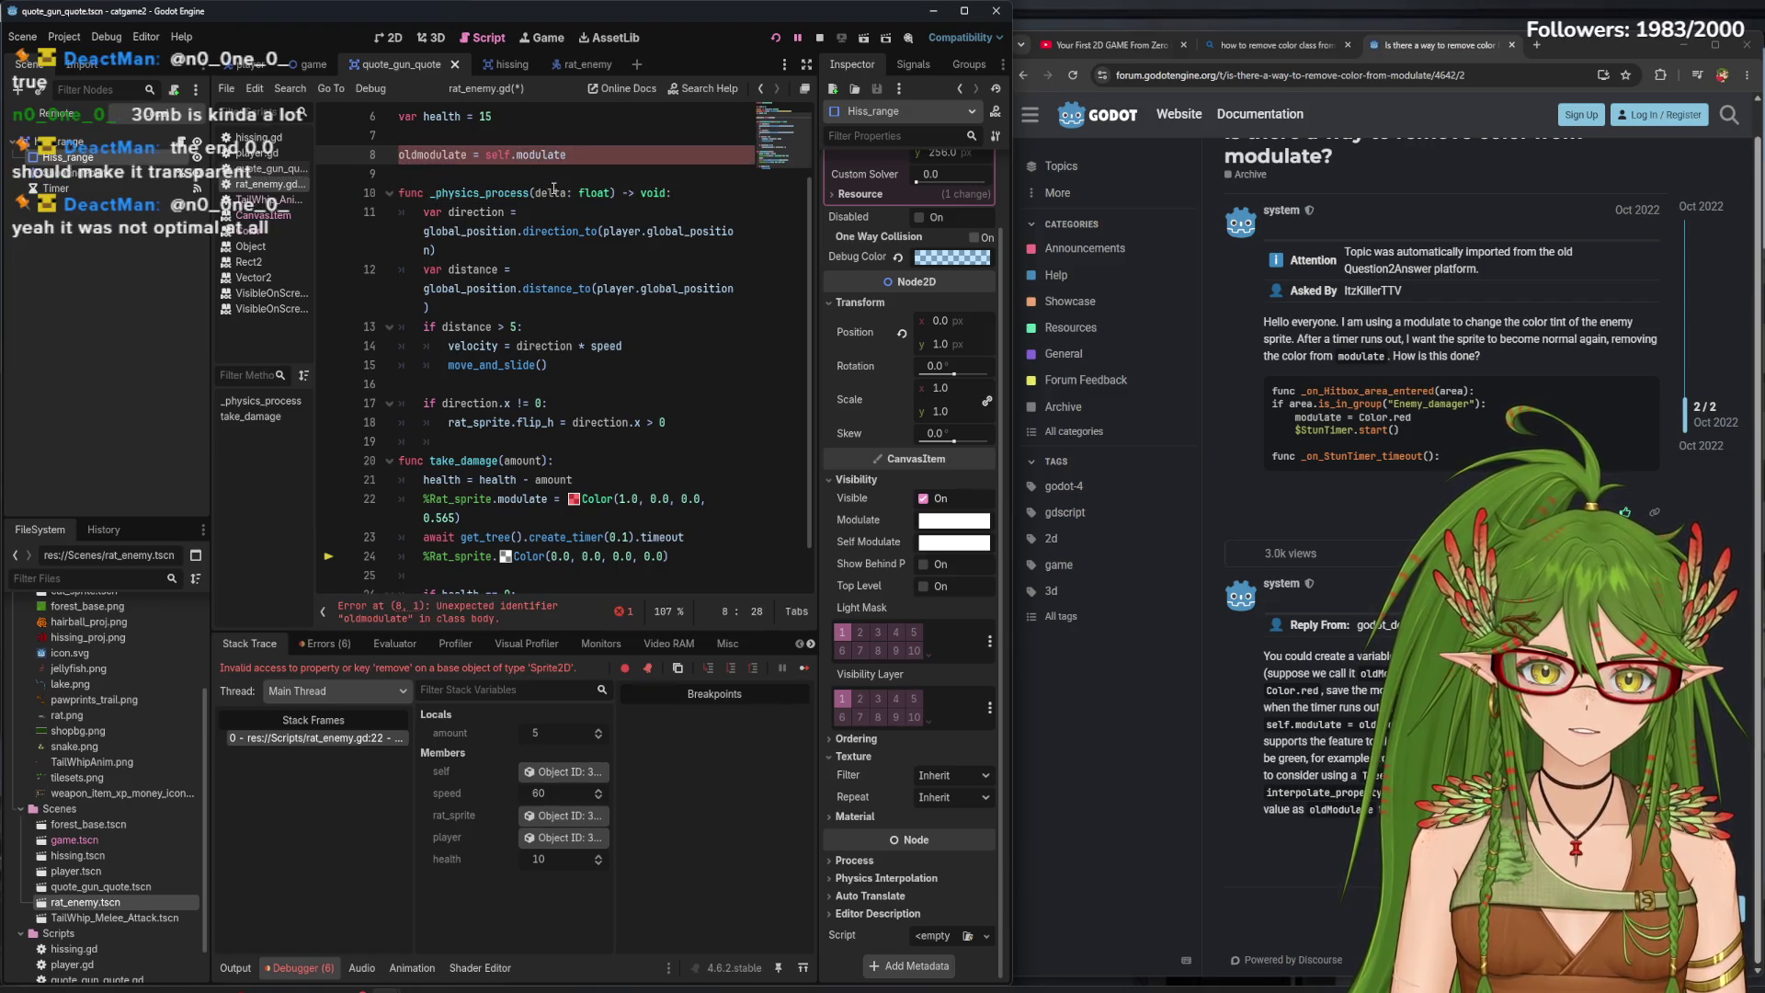
{"action": "triple_click", "coordinate": [426, 147]}
{"action": "key", "text": "BackSpace"}
{"action": "key", "text": "BackSpace"}
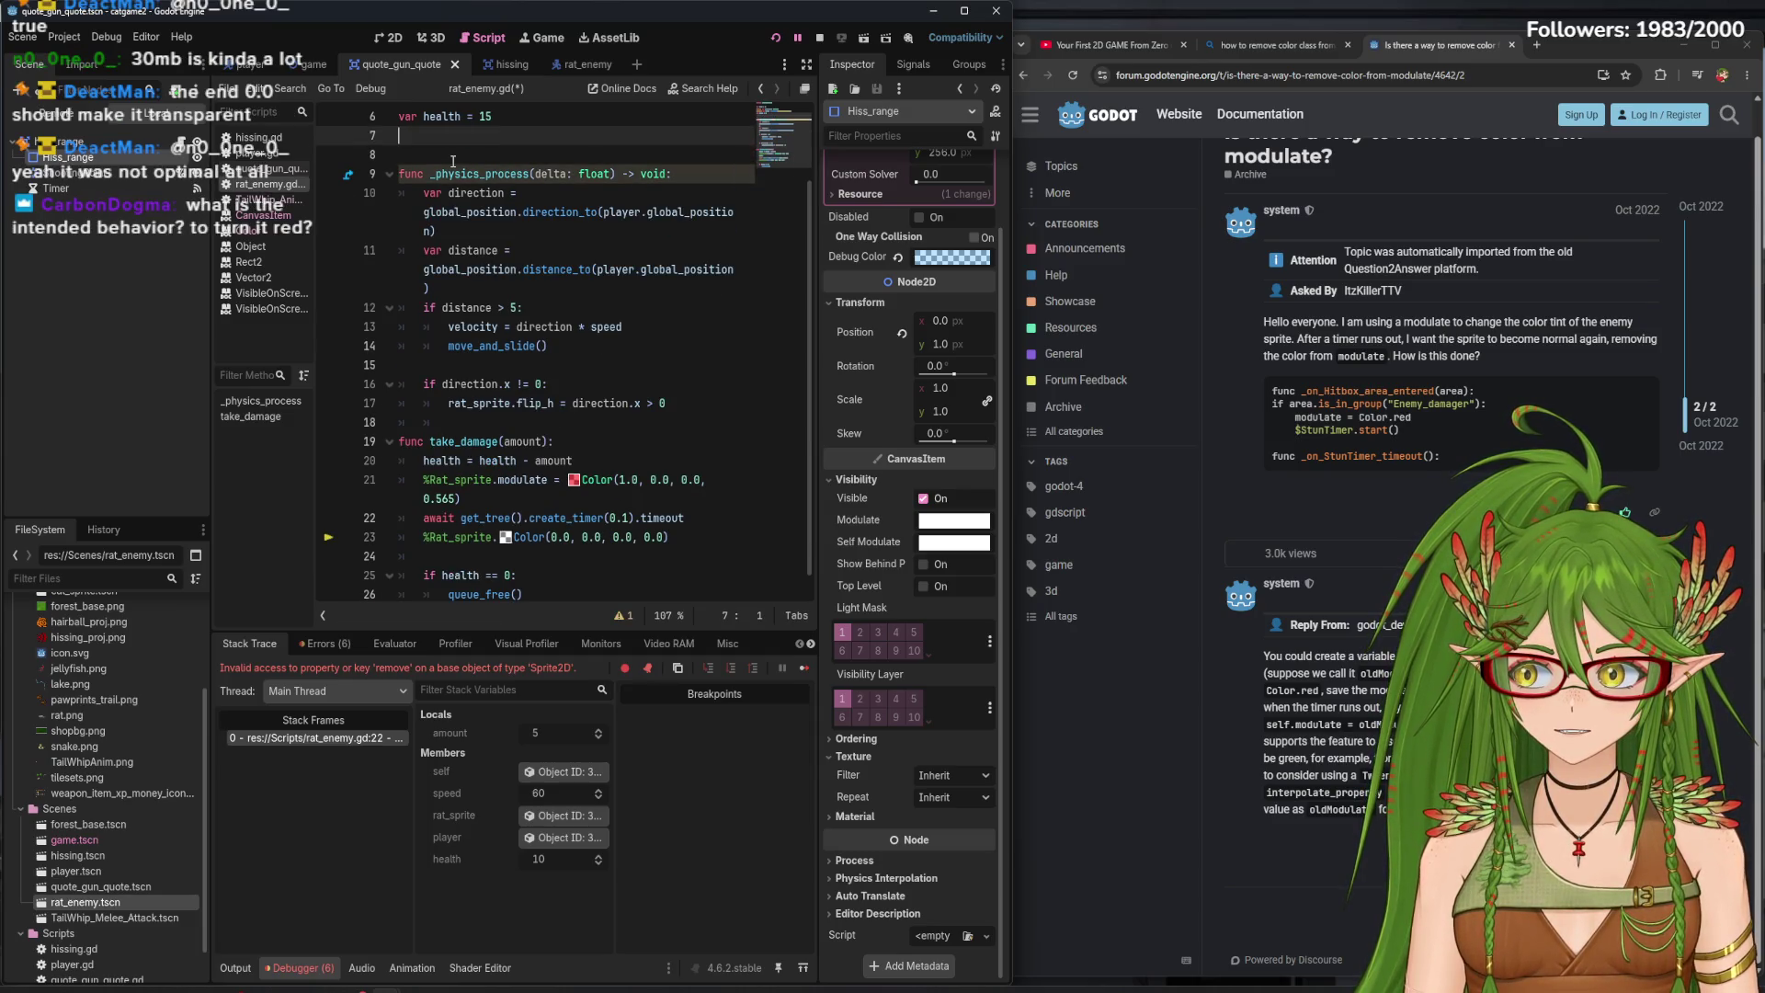
{"action": "key", "text": "BackSpace"}
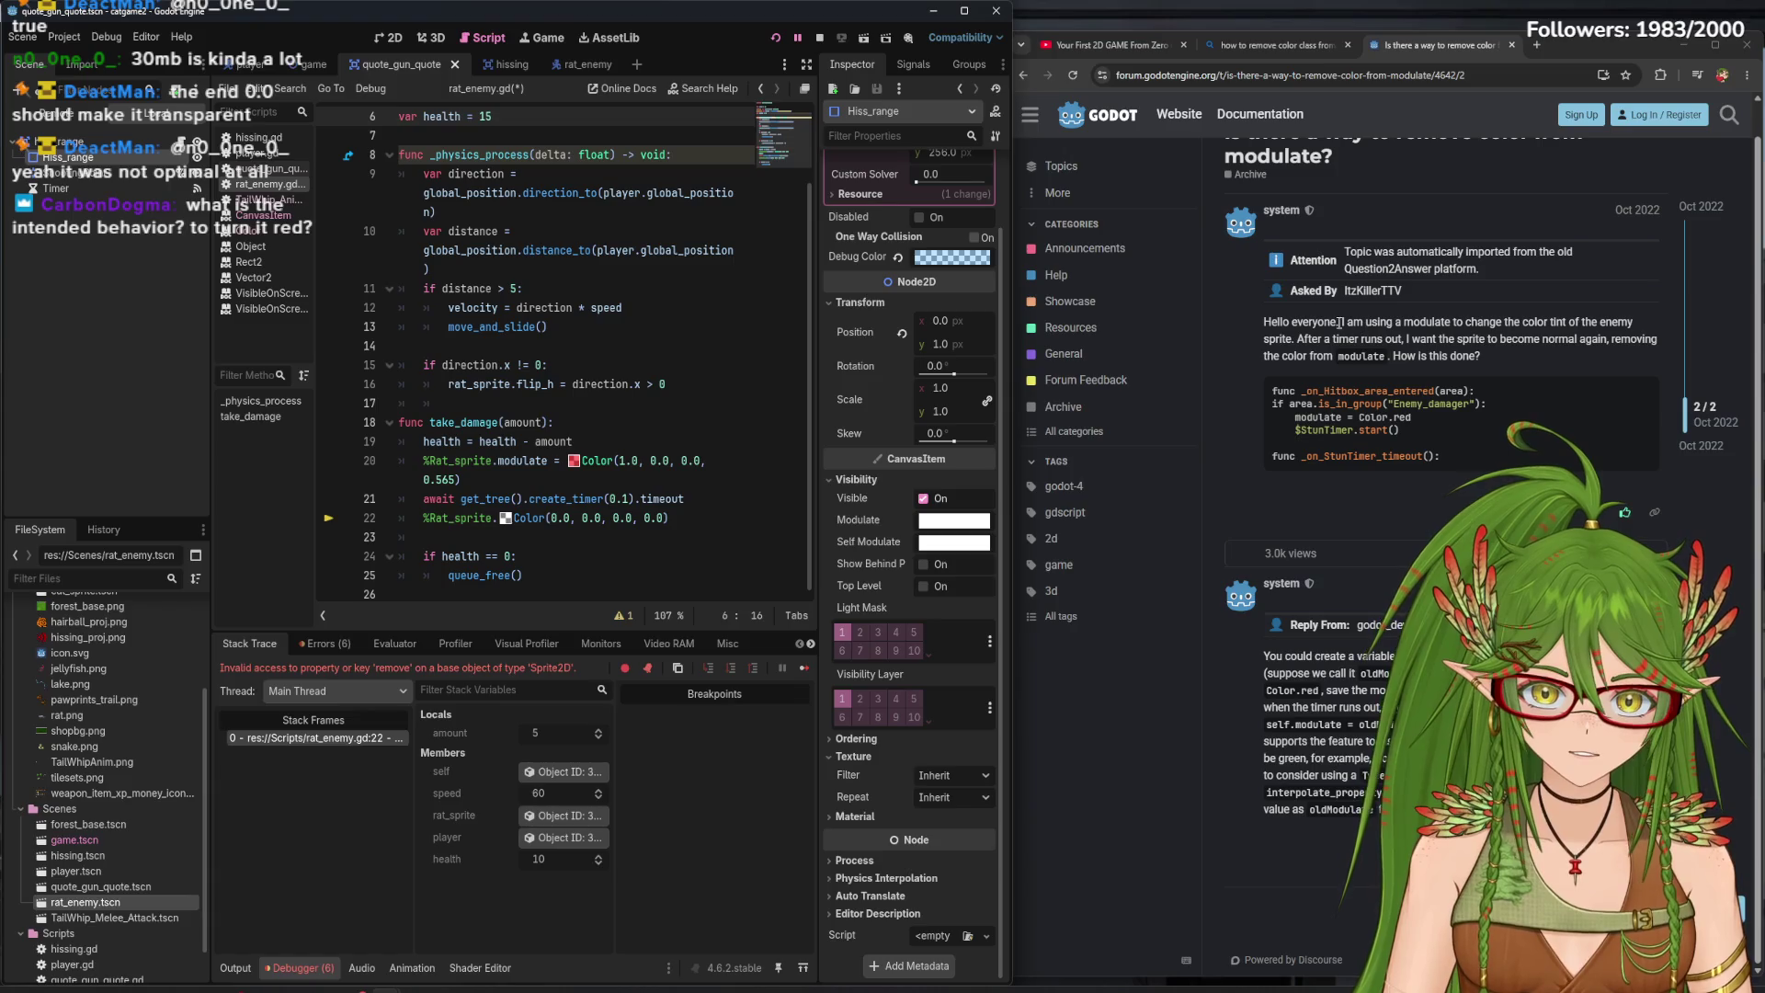
{"action": "left_click", "coordinate": [1273, 46]}
- Read the Bing Copilot answer on restoring a sprite's original modulate, then edit line 22's colour values
{"action": "scroll", "coordinate": [1223, 779], "scroll_direction": "down", "scroll_amount": 3}
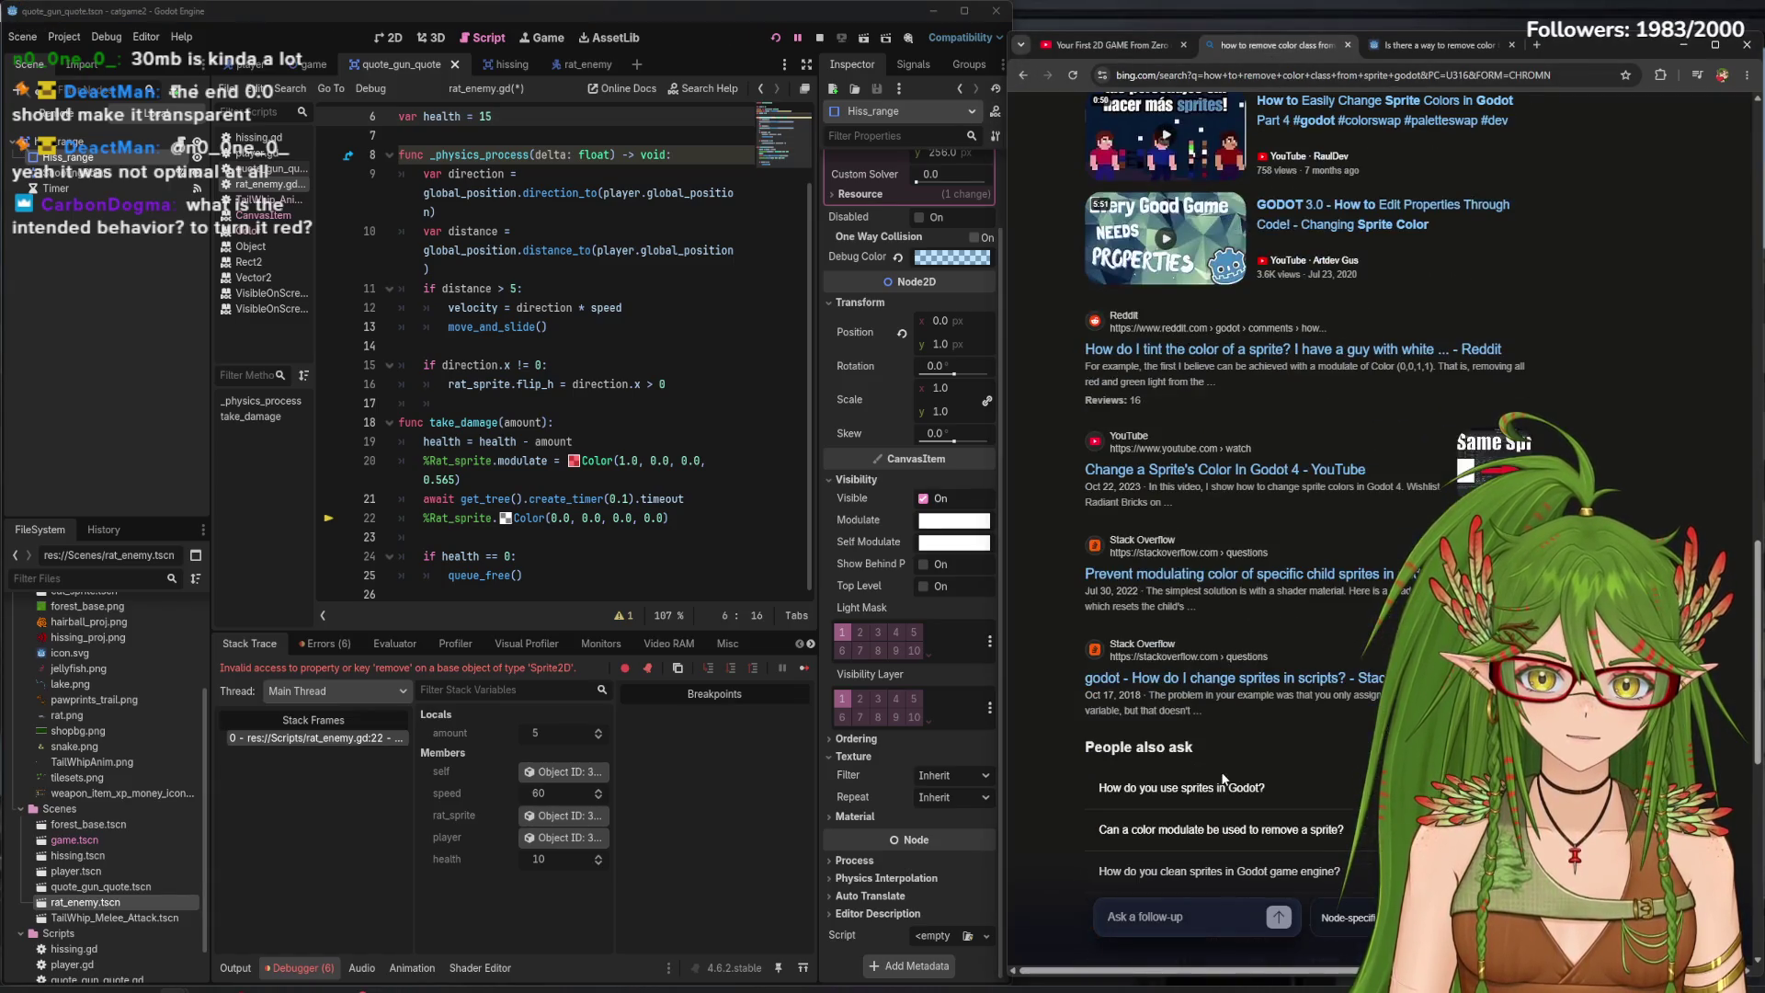
{"action": "scroll", "coordinate": [1315, 741], "scroll_direction": "down", "scroll_amount": 3}
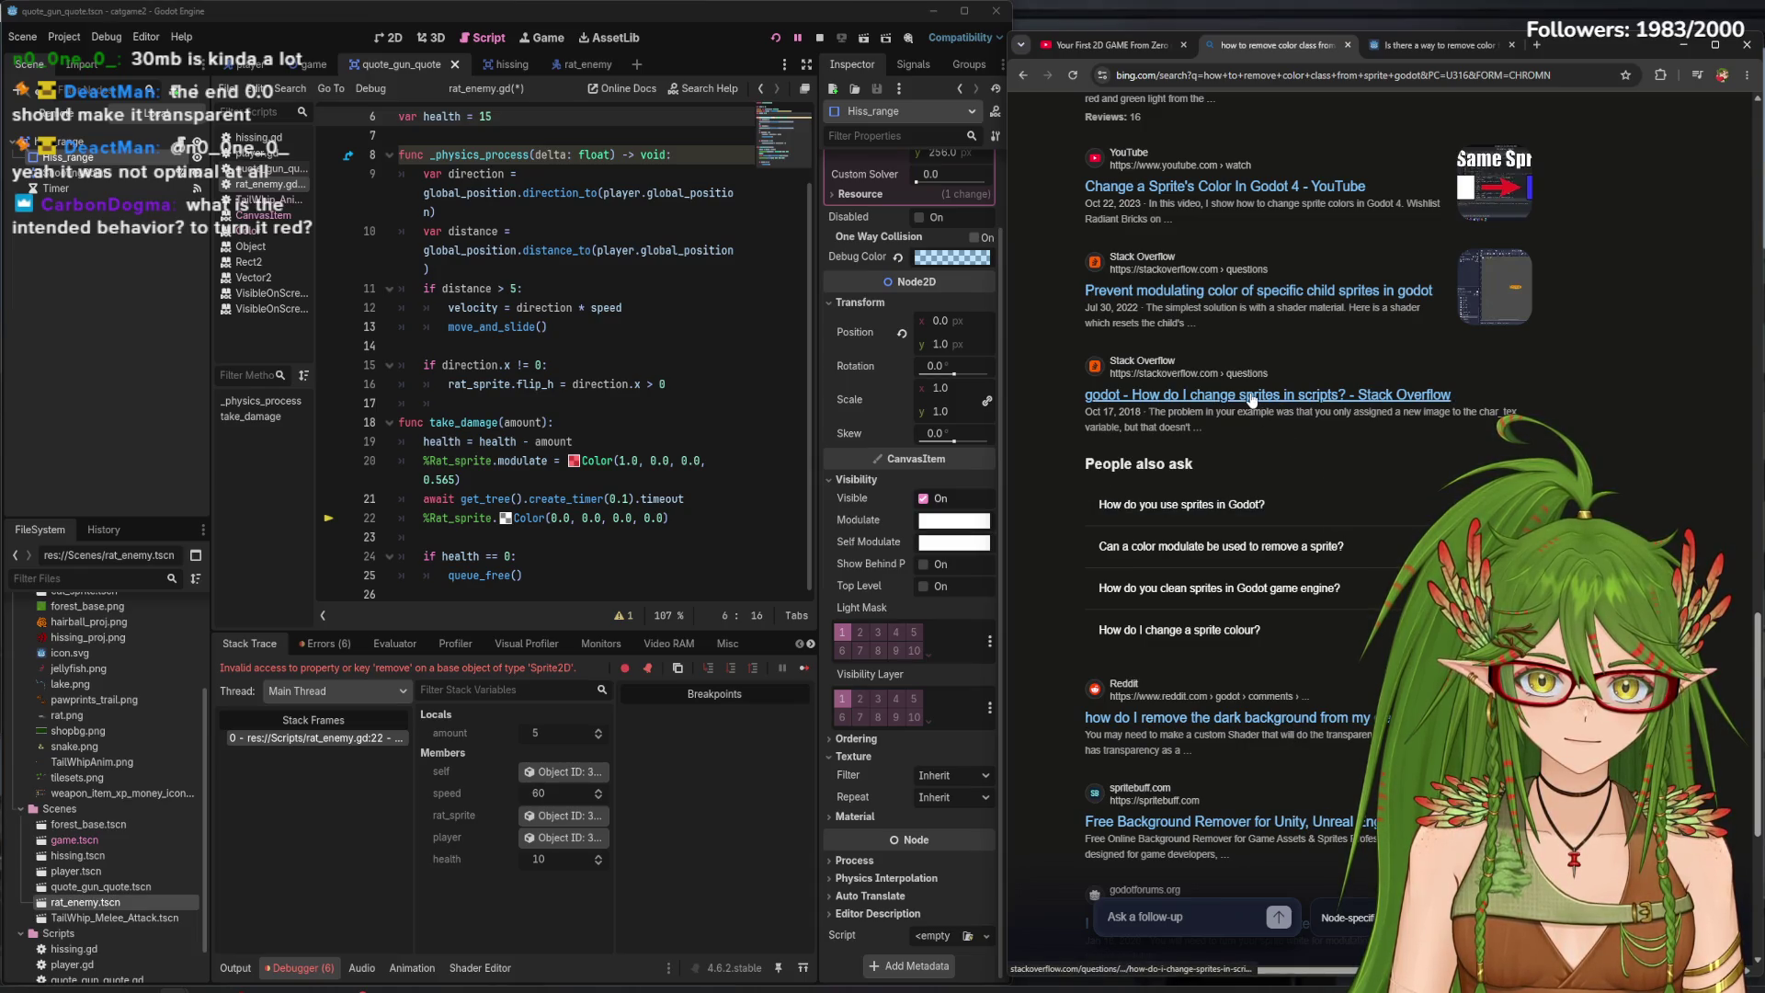
{"action": "scroll", "coordinate": [1255, 404], "scroll_direction": "up", "scroll_amount": 10}
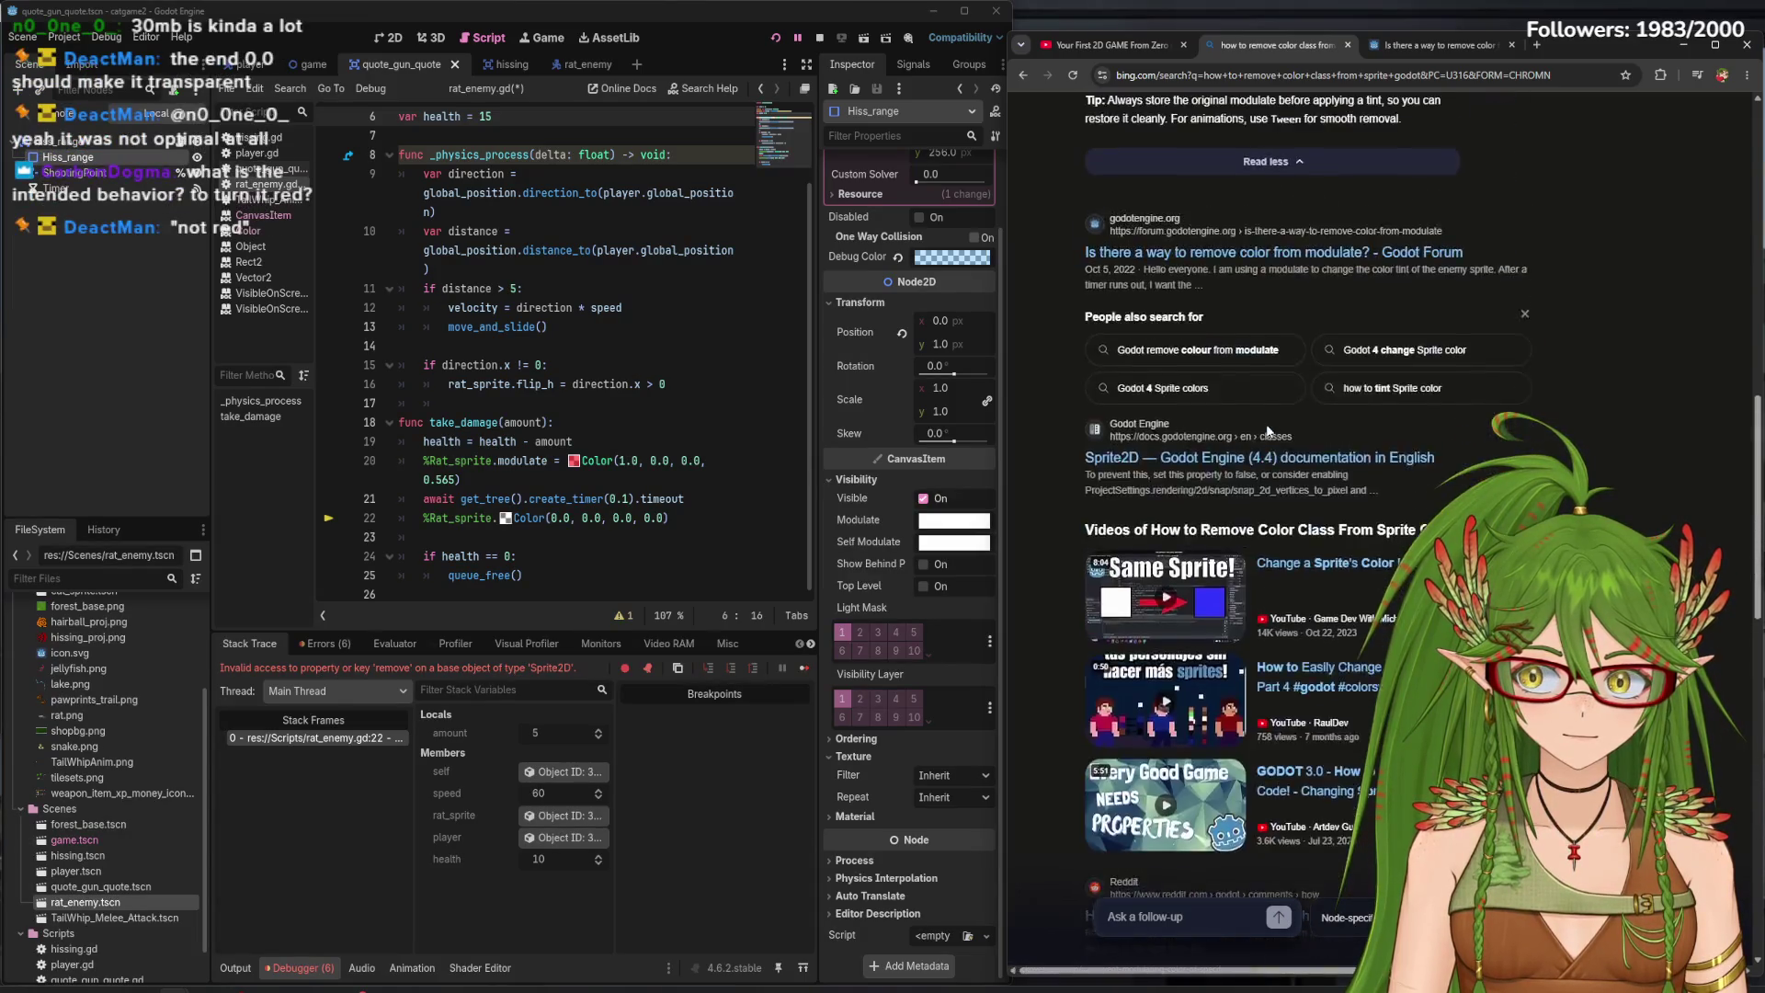
{"action": "scroll", "coordinate": [1267, 425], "scroll_direction": "up", "scroll_amount": 5}
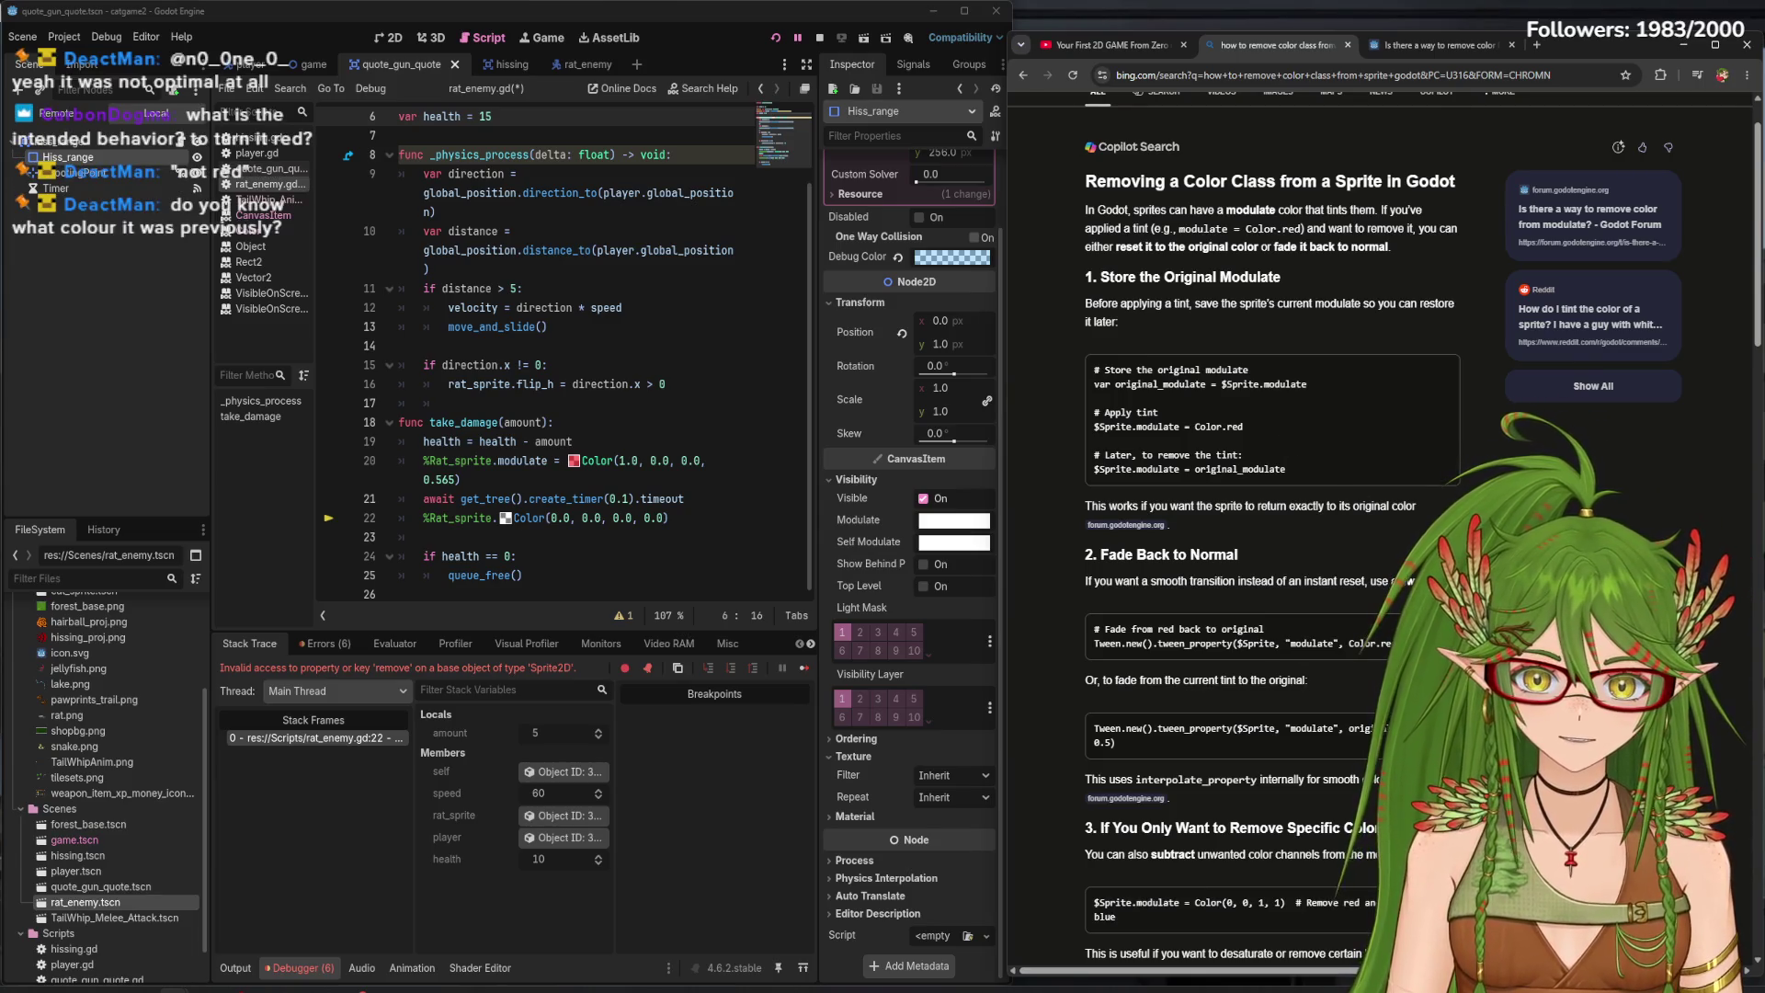
{"action": "scroll", "coordinate": [1267, 425], "scroll_direction": "down", "scroll_amount": 1}
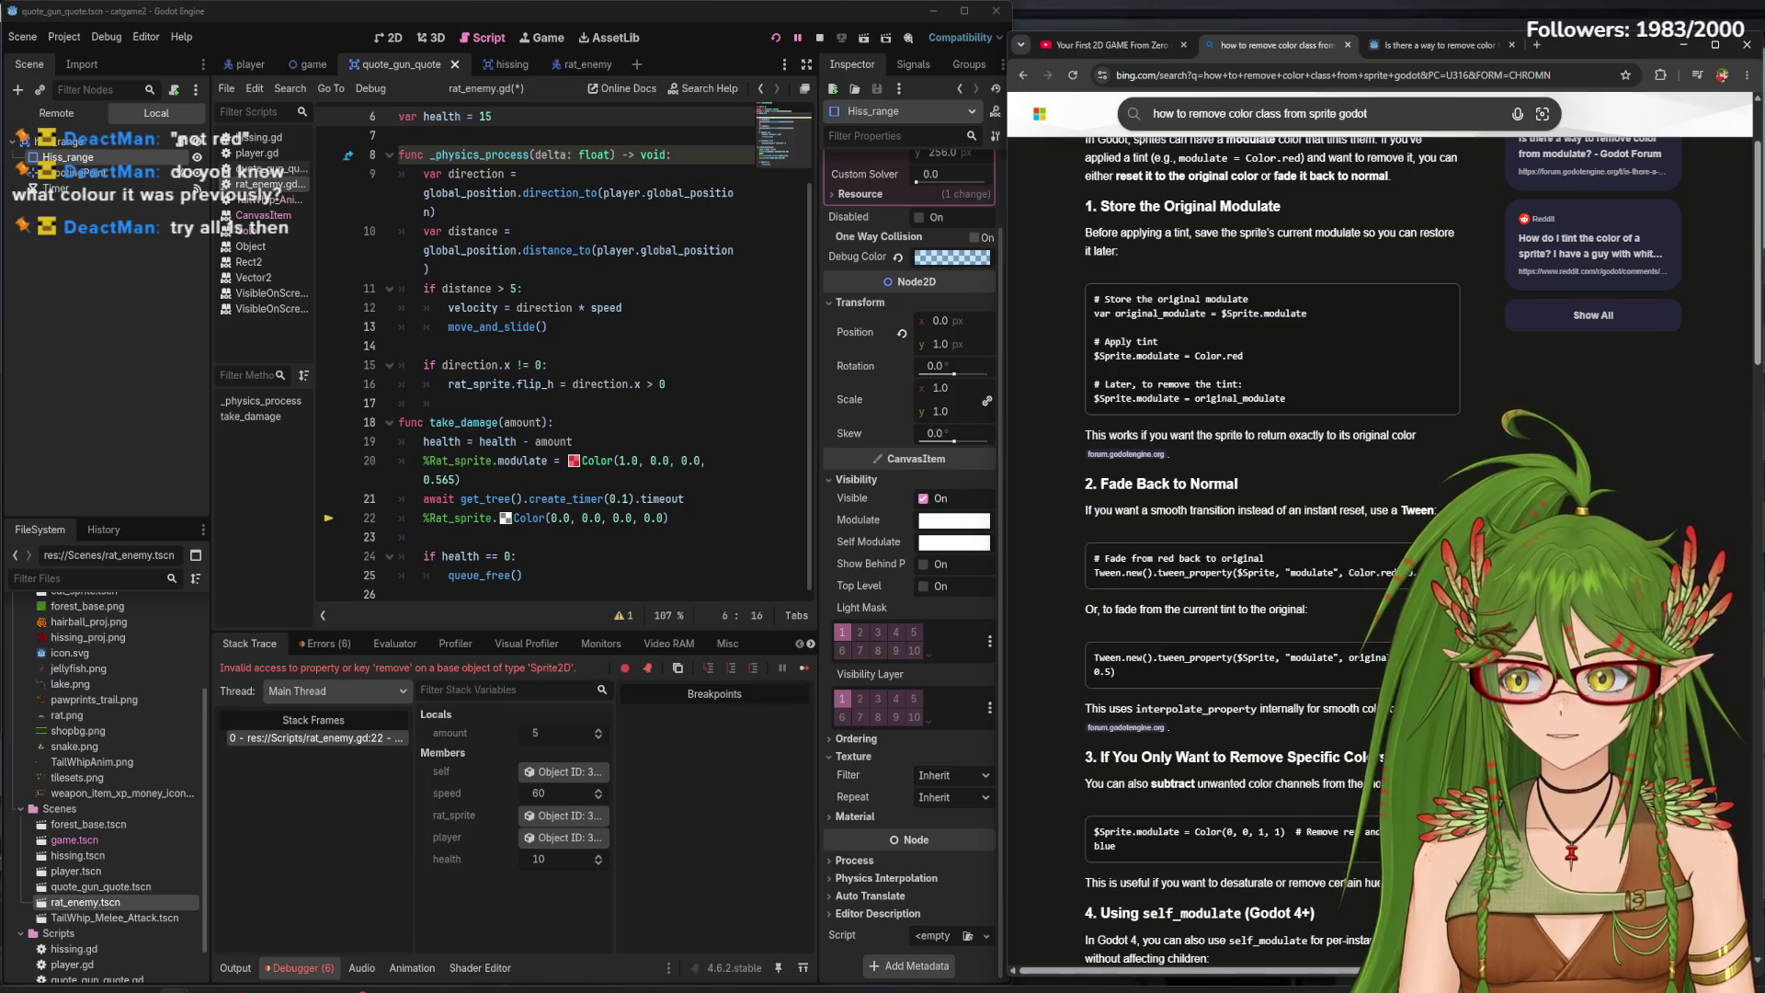
{"action": "scroll", "coordinate": [1268, 551], "scroll_direction": "down", "scroll_amount": 3}
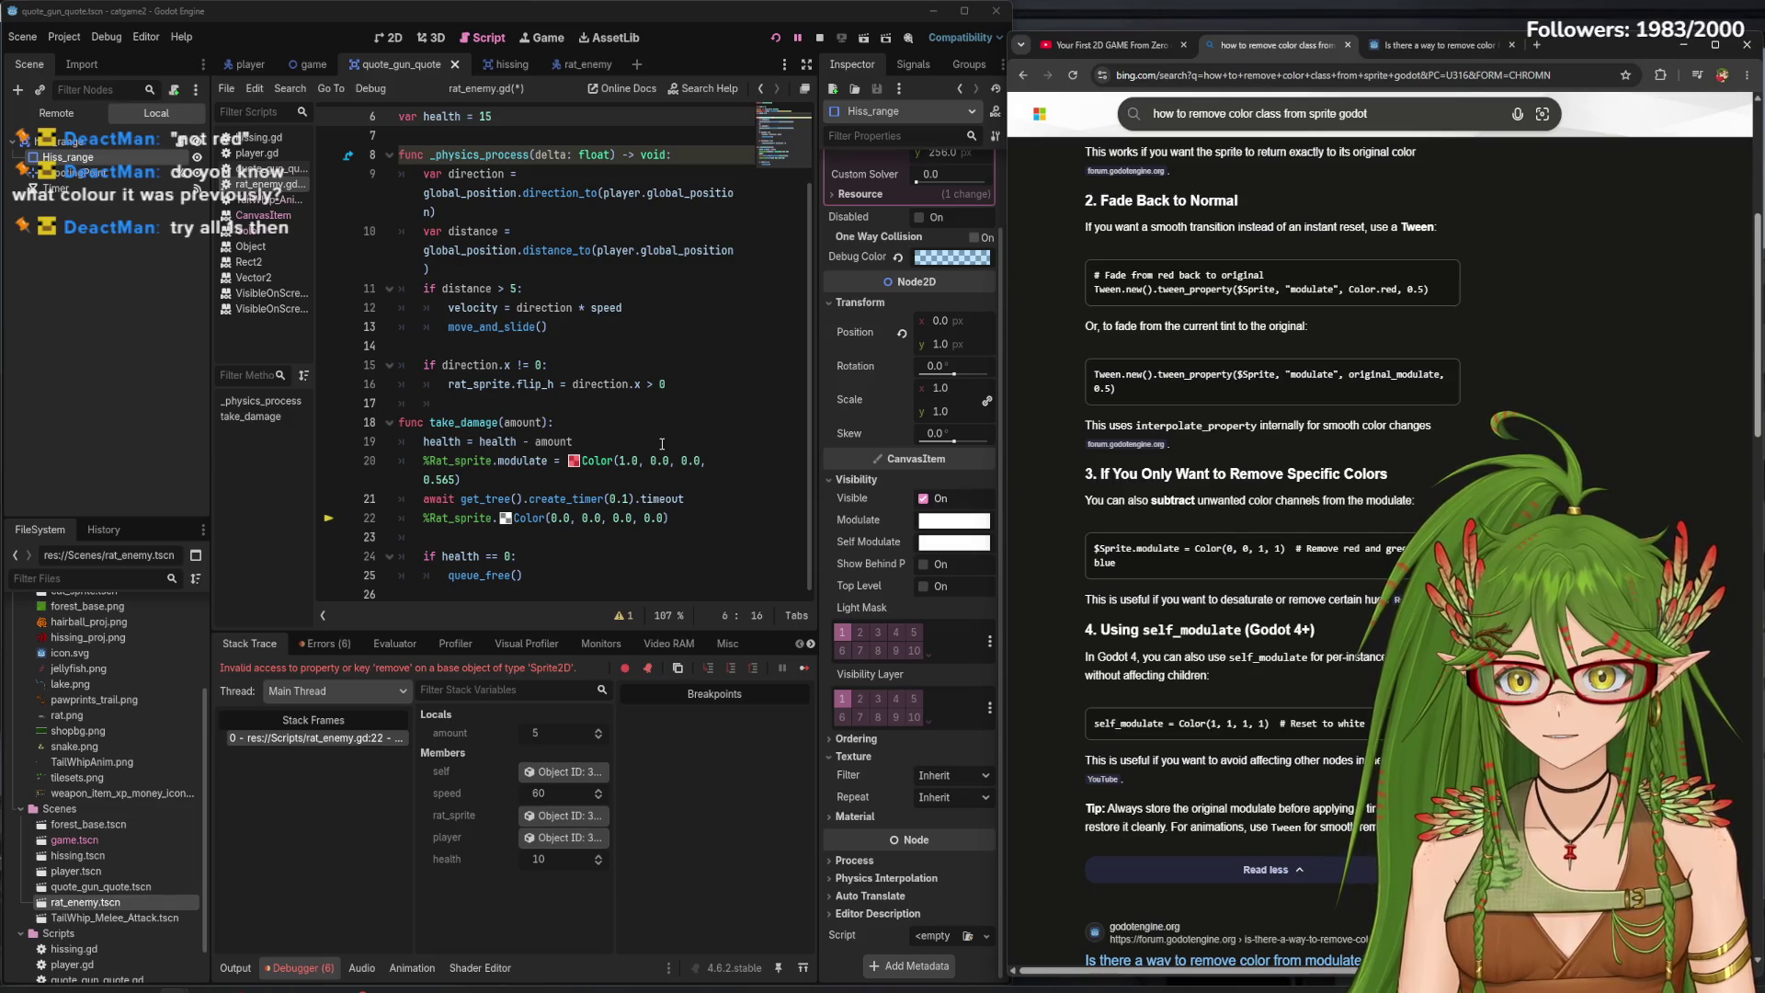
{"action": "left_click", "coordinate": [558, 518]}
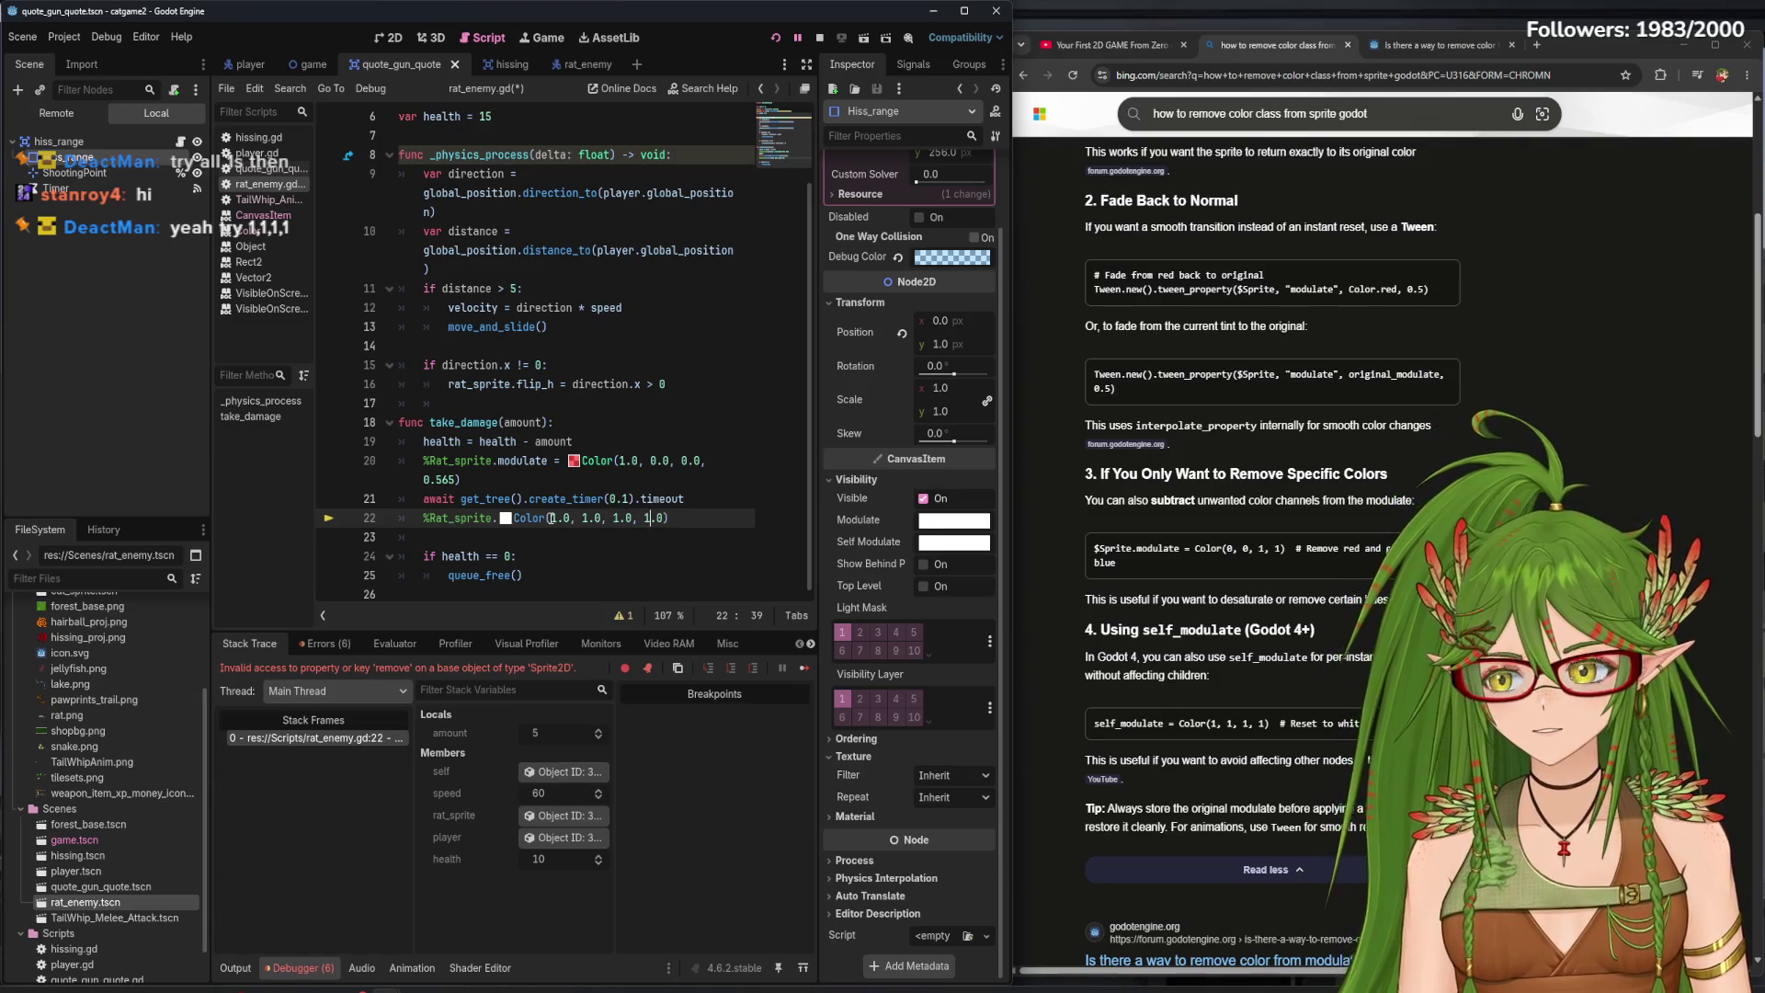
- Insert 'modulate =' on line 22, then run the game and hiss at the rats
{"action": "left_click", "coordinate": [796, 38]}
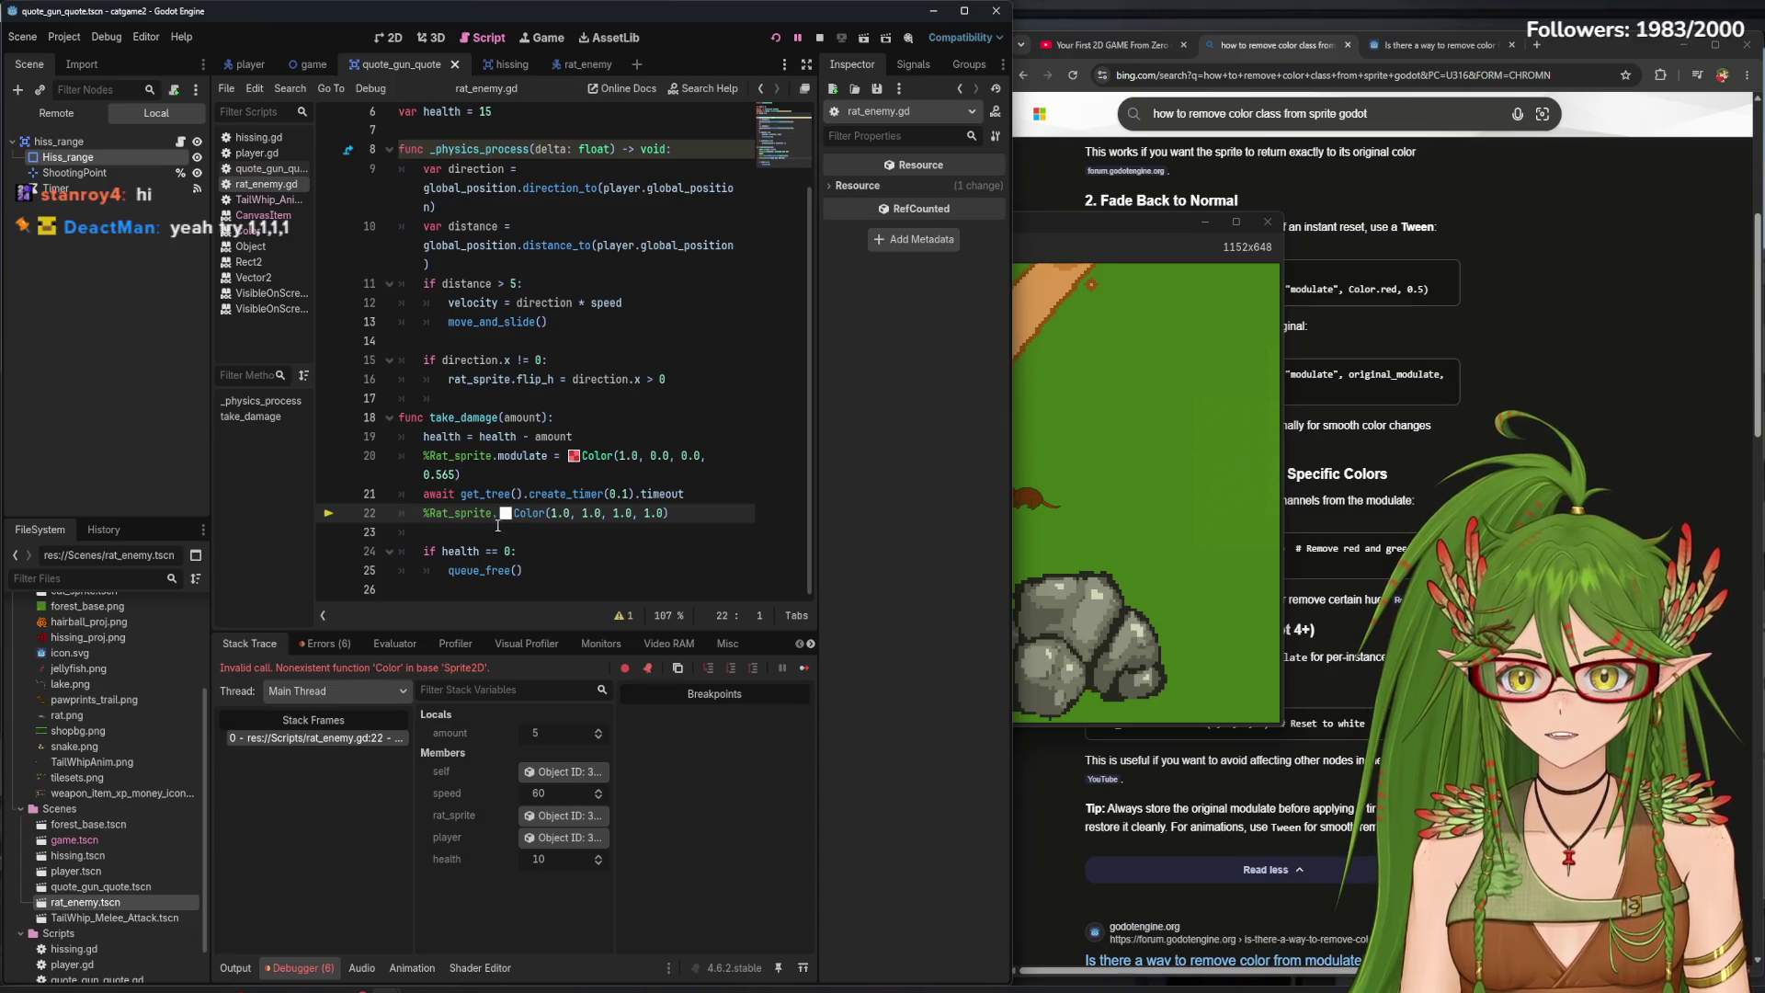
{"action": "type", "text": "modulate ="}
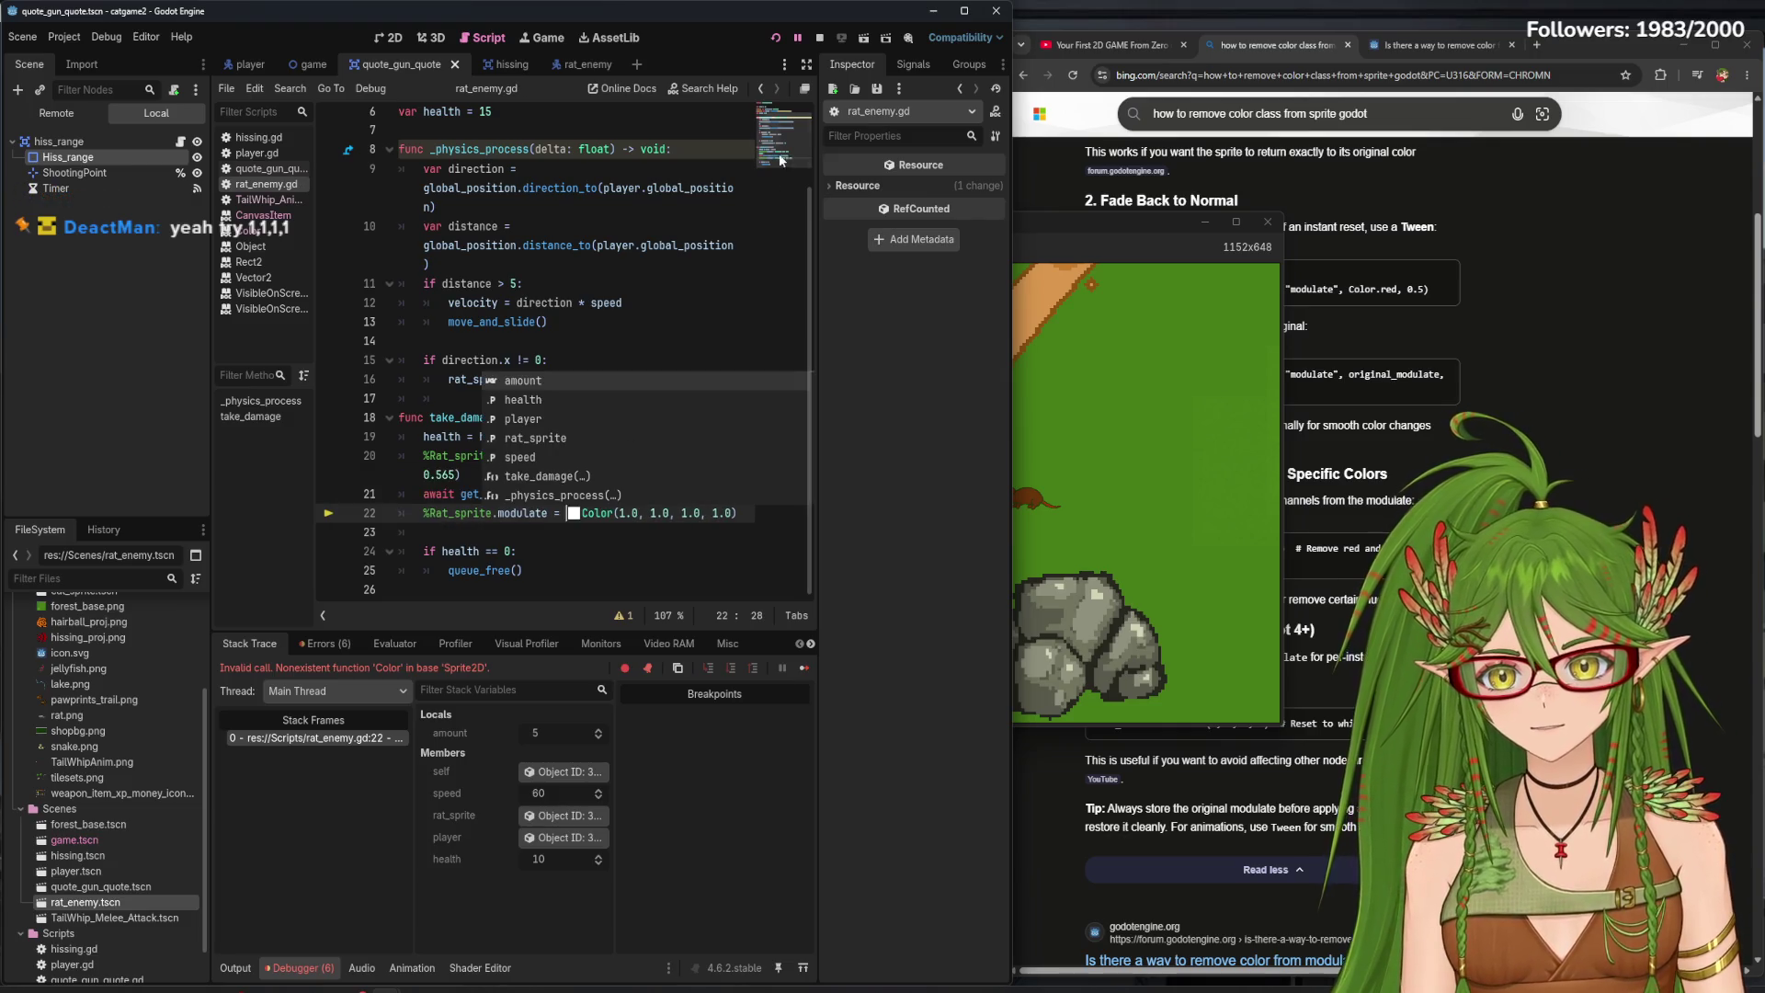
{"action": "left_click", "coordinate": [775, 37]}
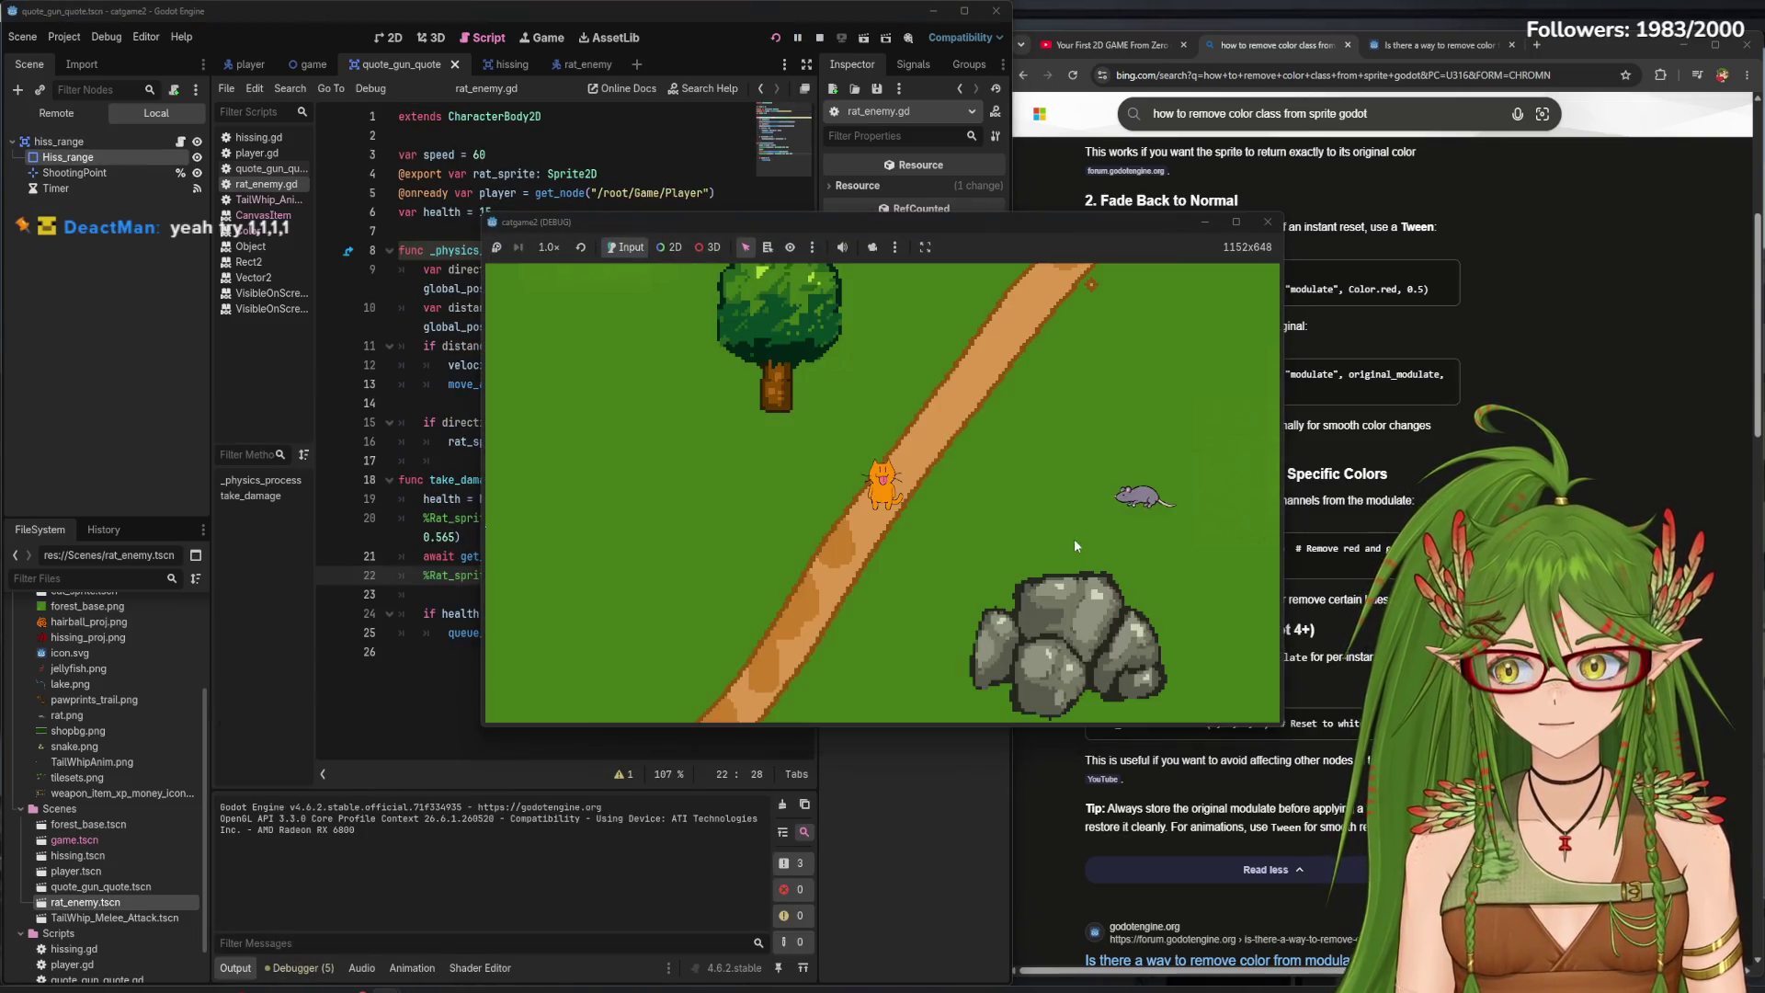
{"action": "left_click", "coordinate": [1088, 516]}
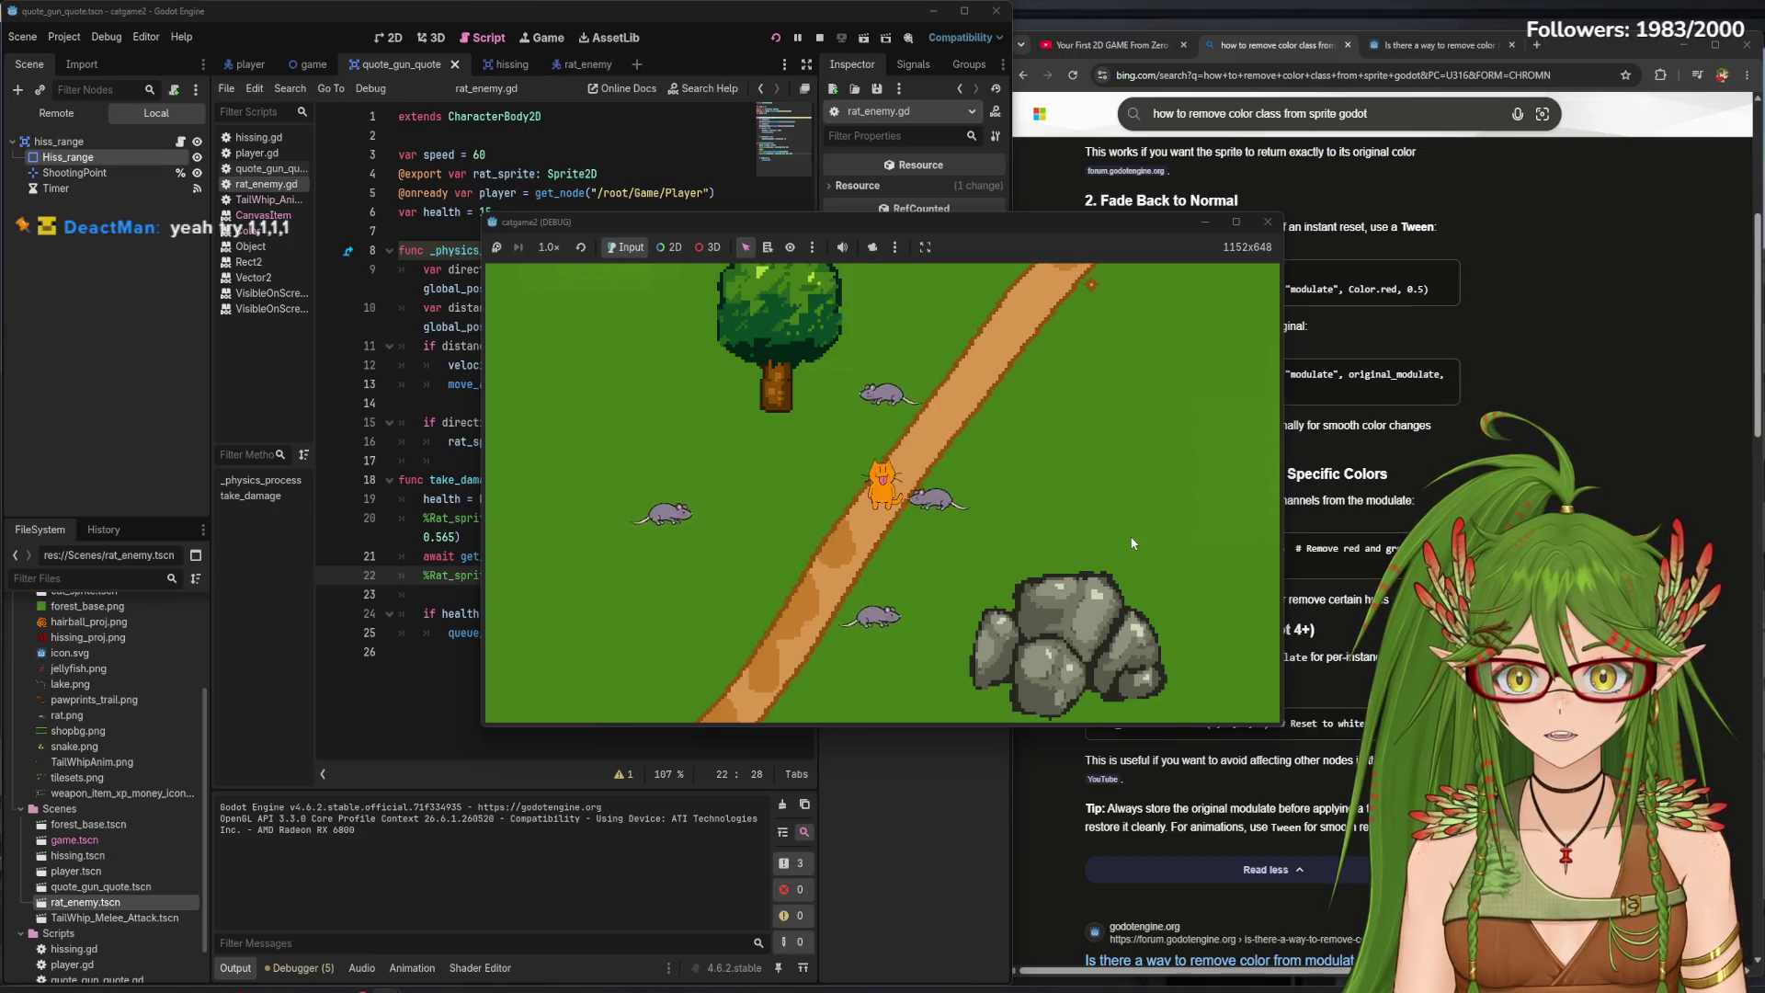
{"action": "key", "text": "d"}
{"action": "left_click", "coordinate": [1268, 221]}
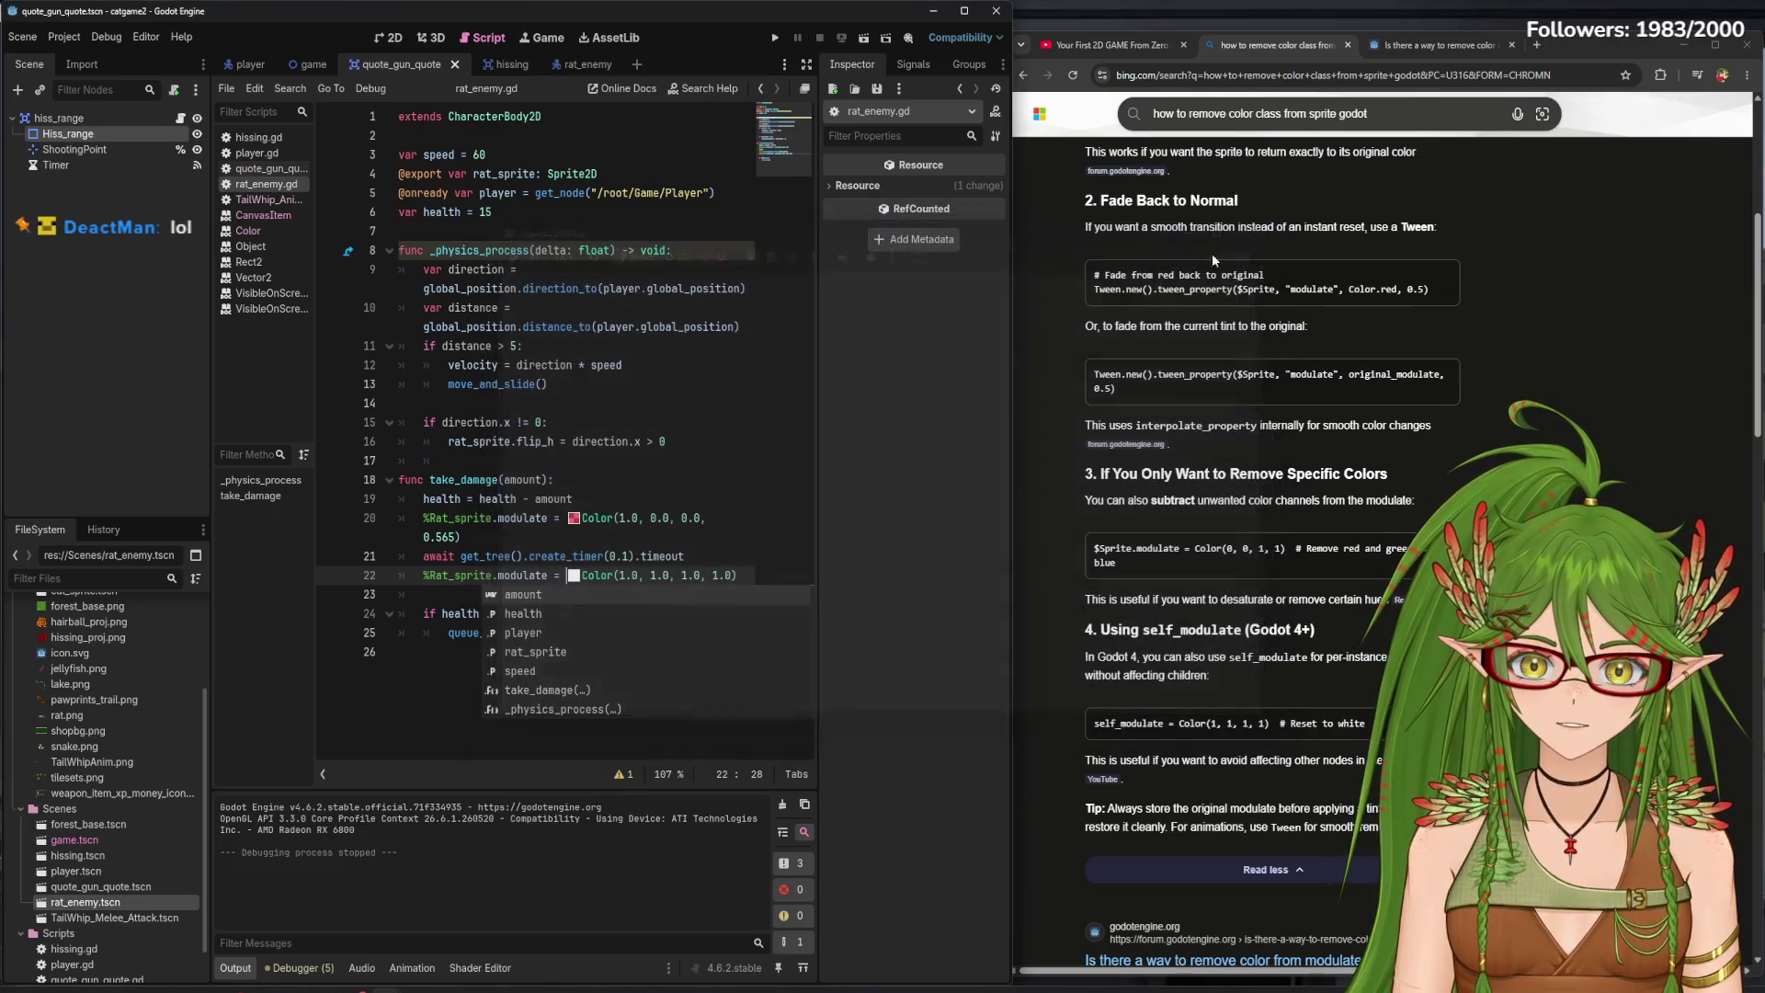
- Check line 22's white colour and relaunch the game briefly for another test
{"action": "left_click", "coordinate": [572, 577]}
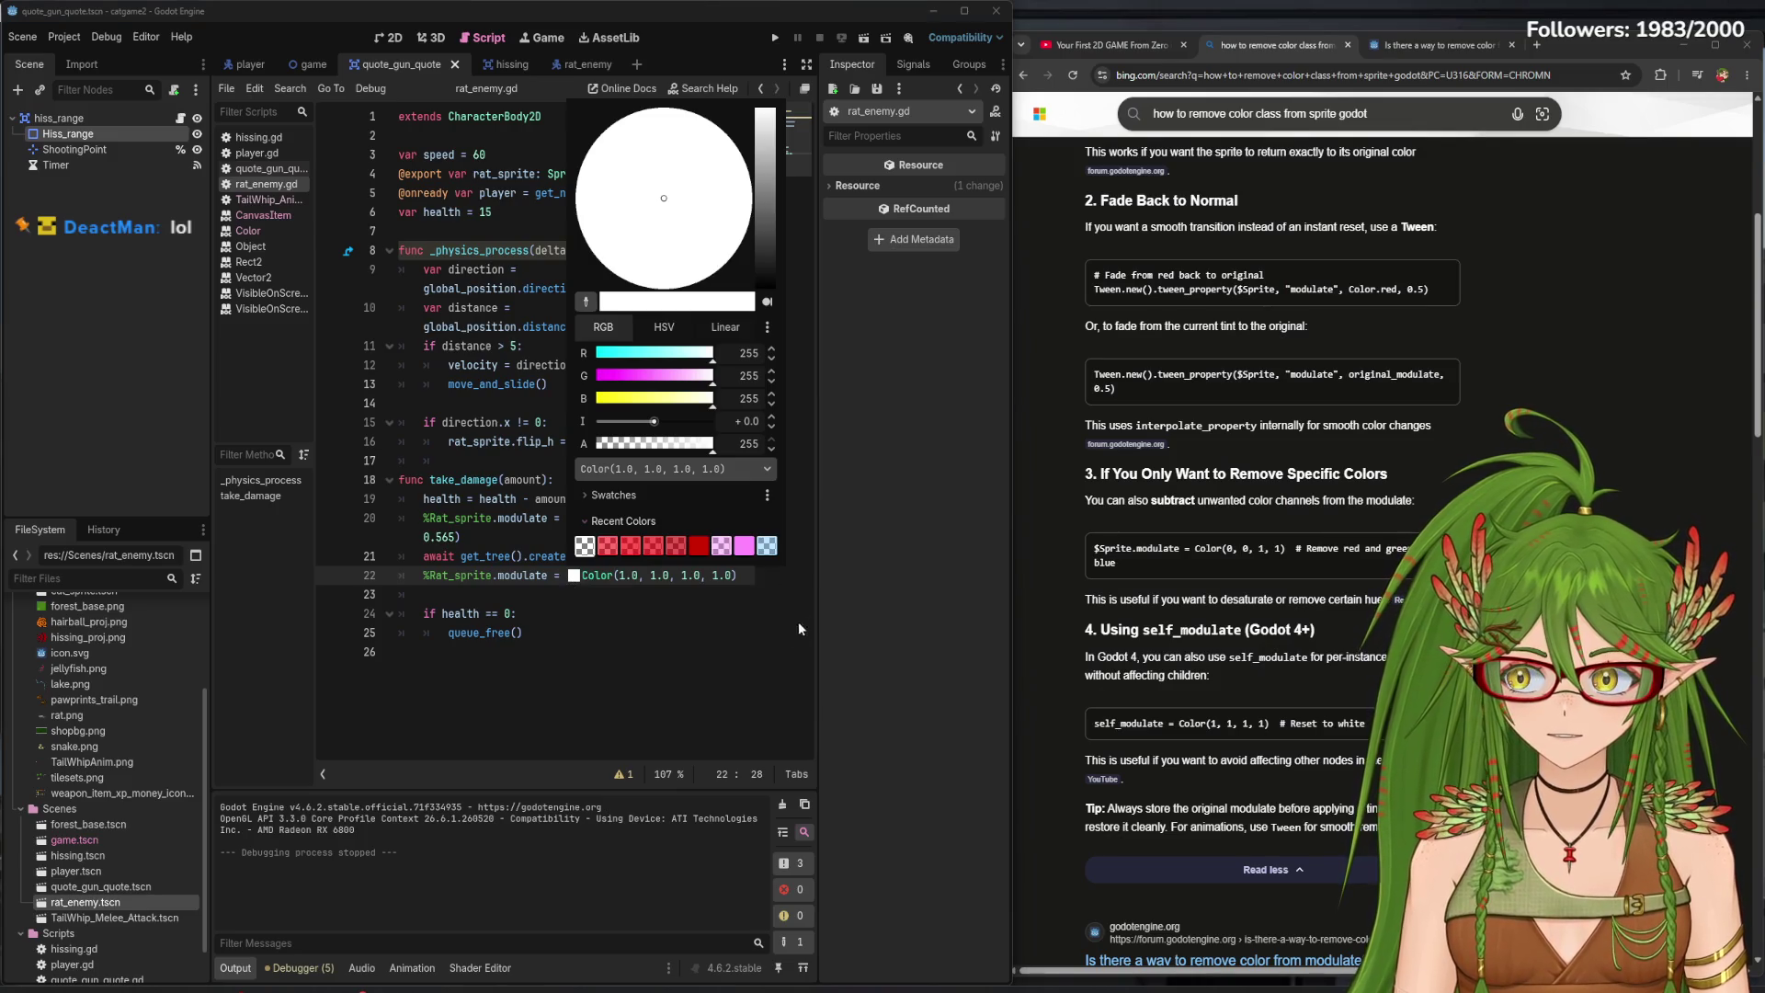
{"action": "left_click", "coordinate": [775, 38]}
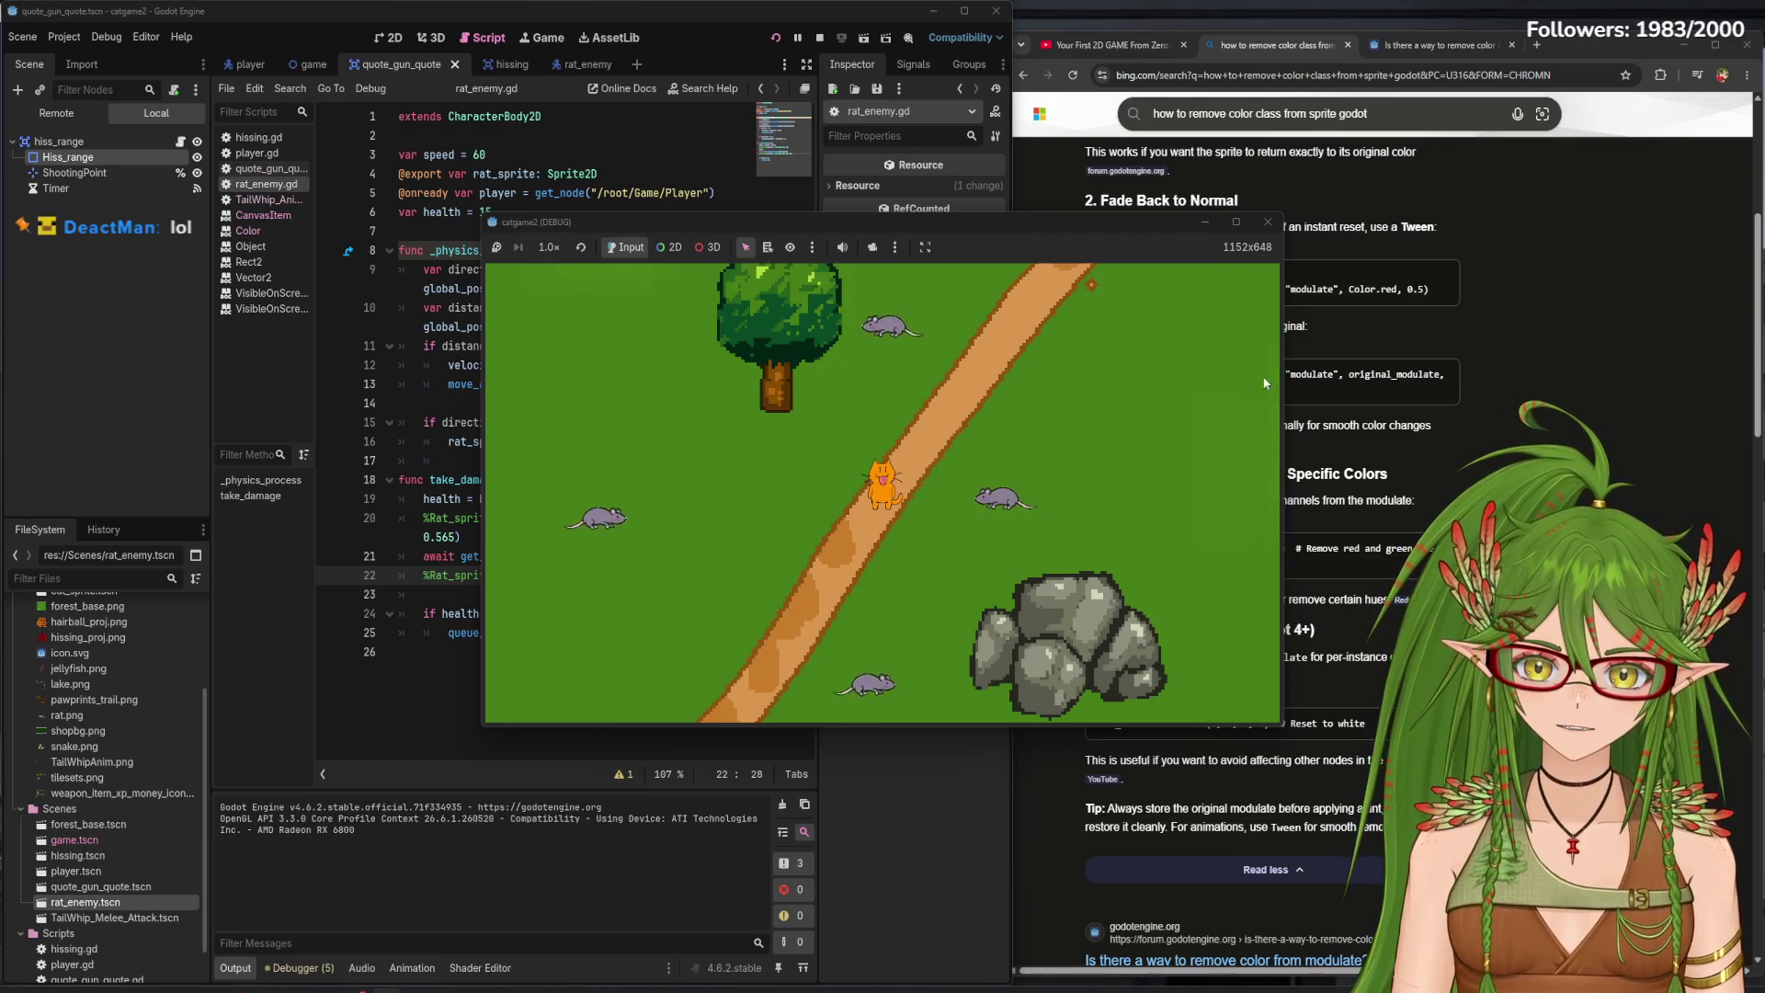
{"action": "key", "text": "F8"}
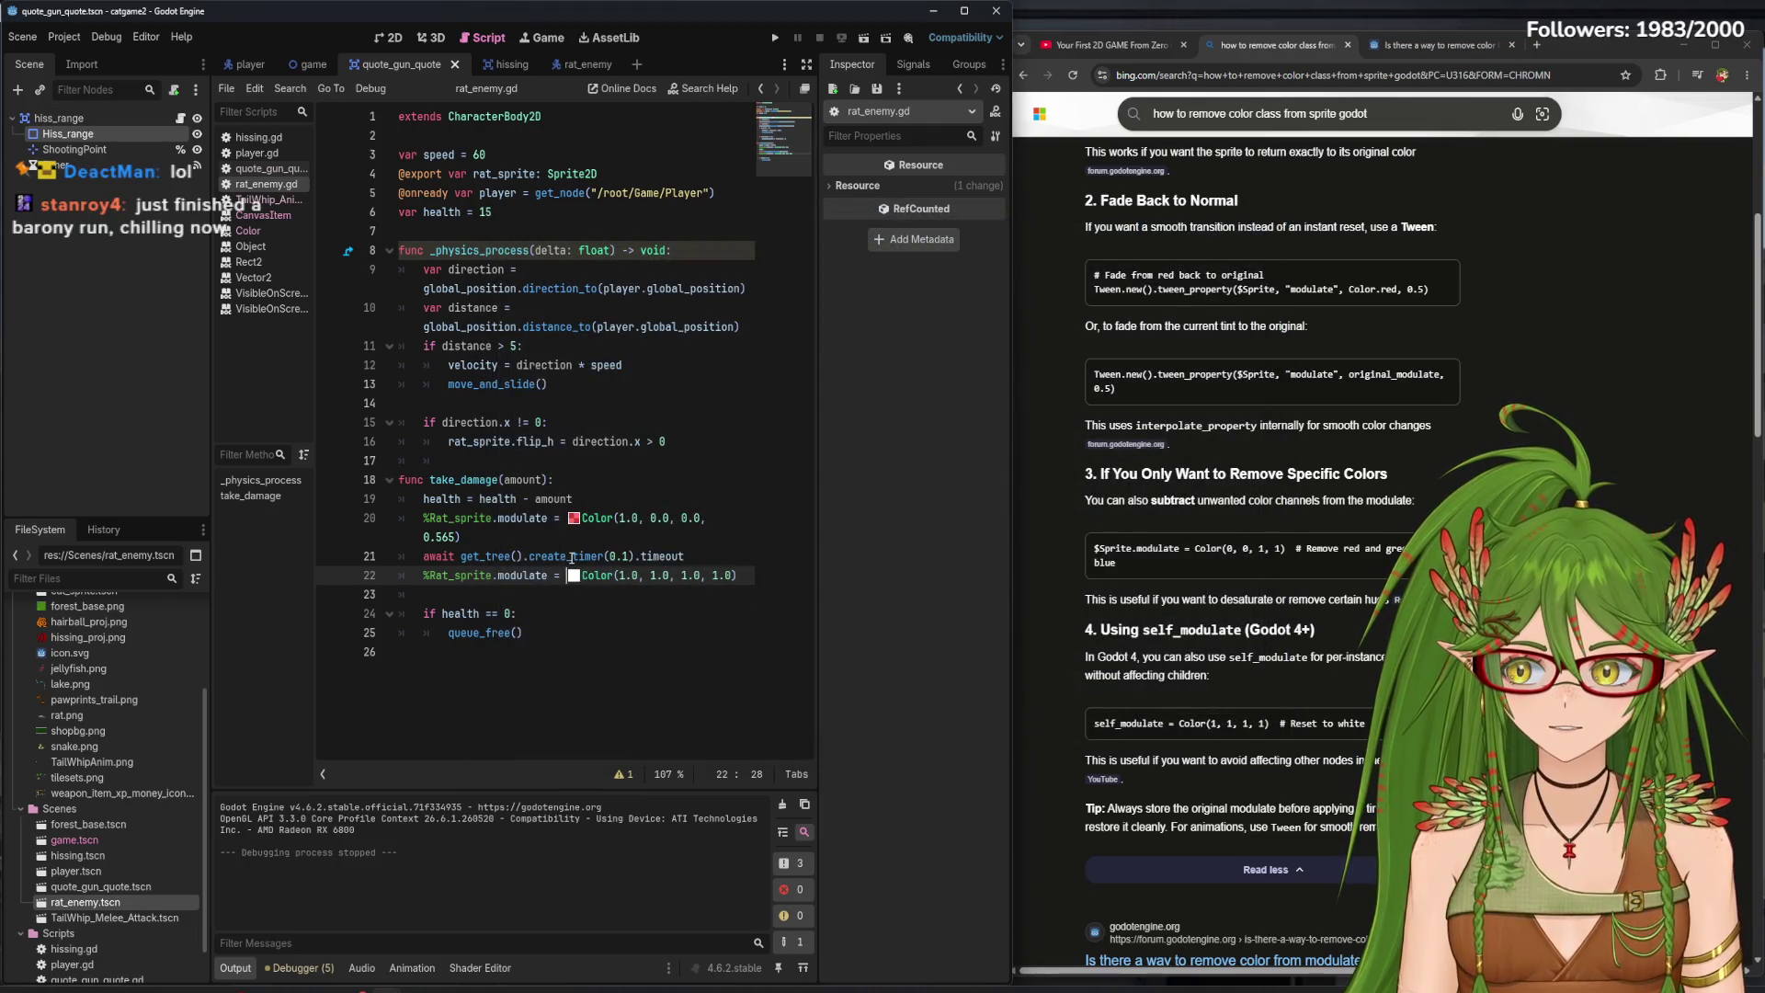
- Set the create_timer on line 21 to 0.2 seconds and run a quick test
{"action": "mouse_move", "coordinate": [586, 562]}
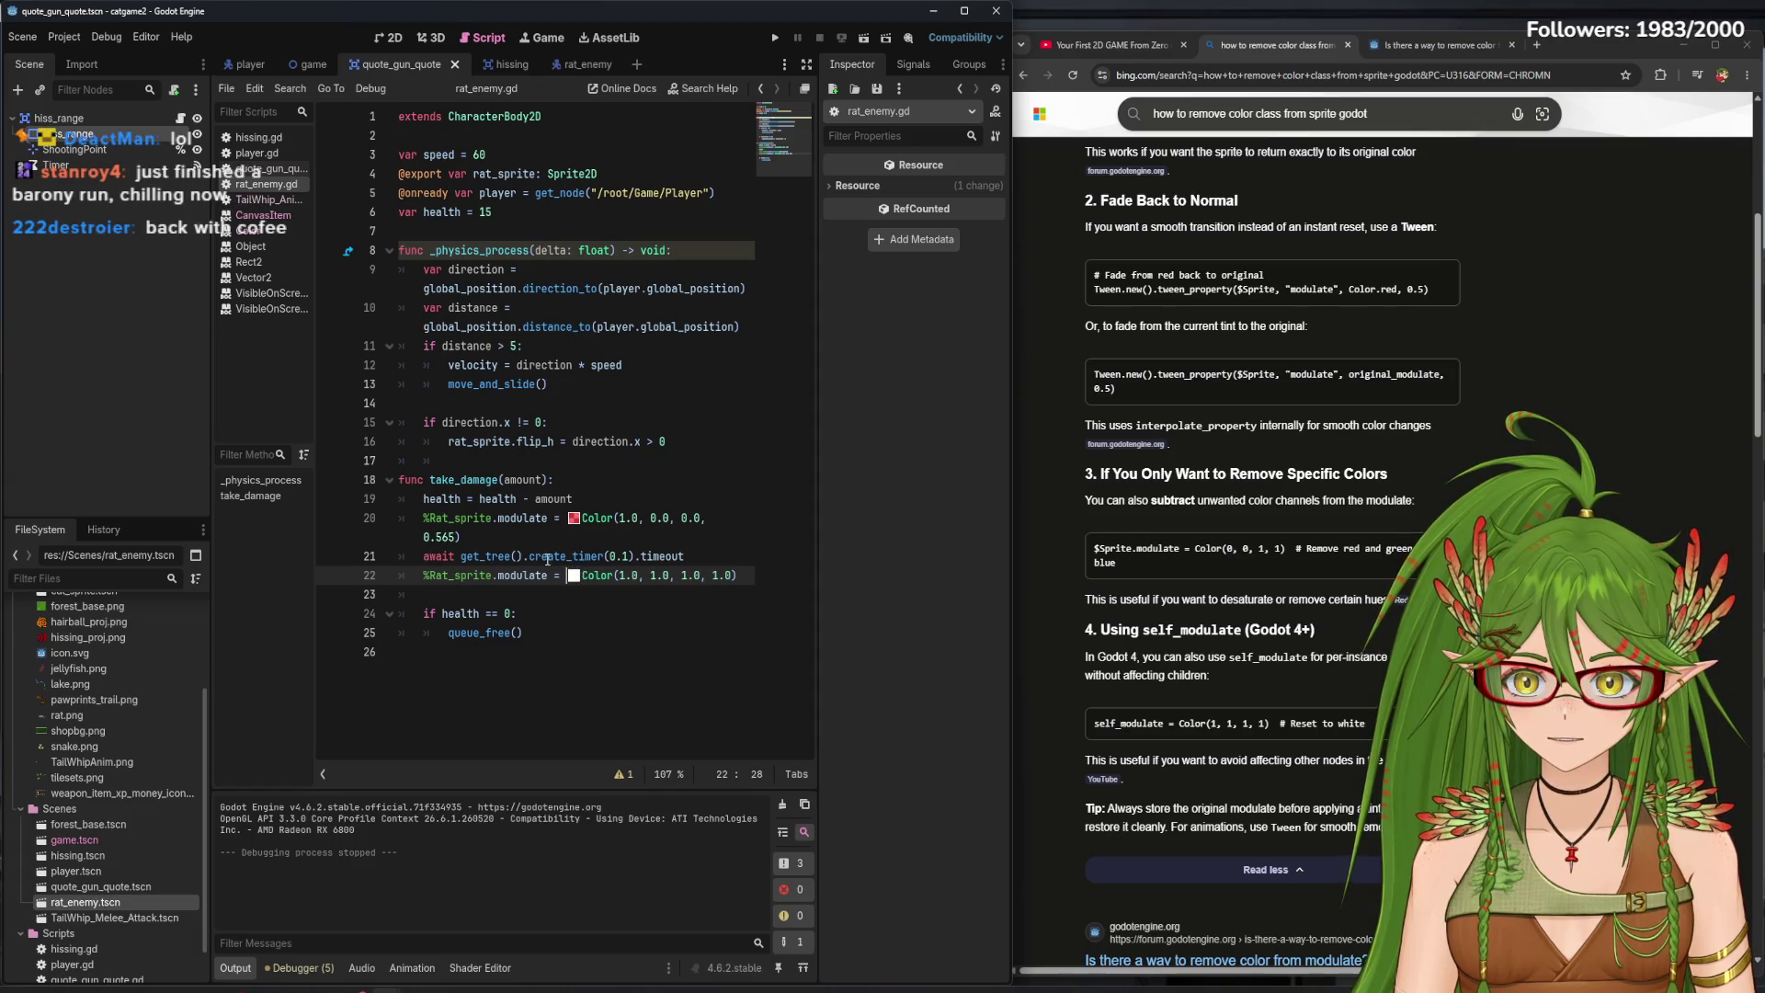
{"action": "left_click", "coordinate": [631, 557]}
{"action": "type", "text": "2"}
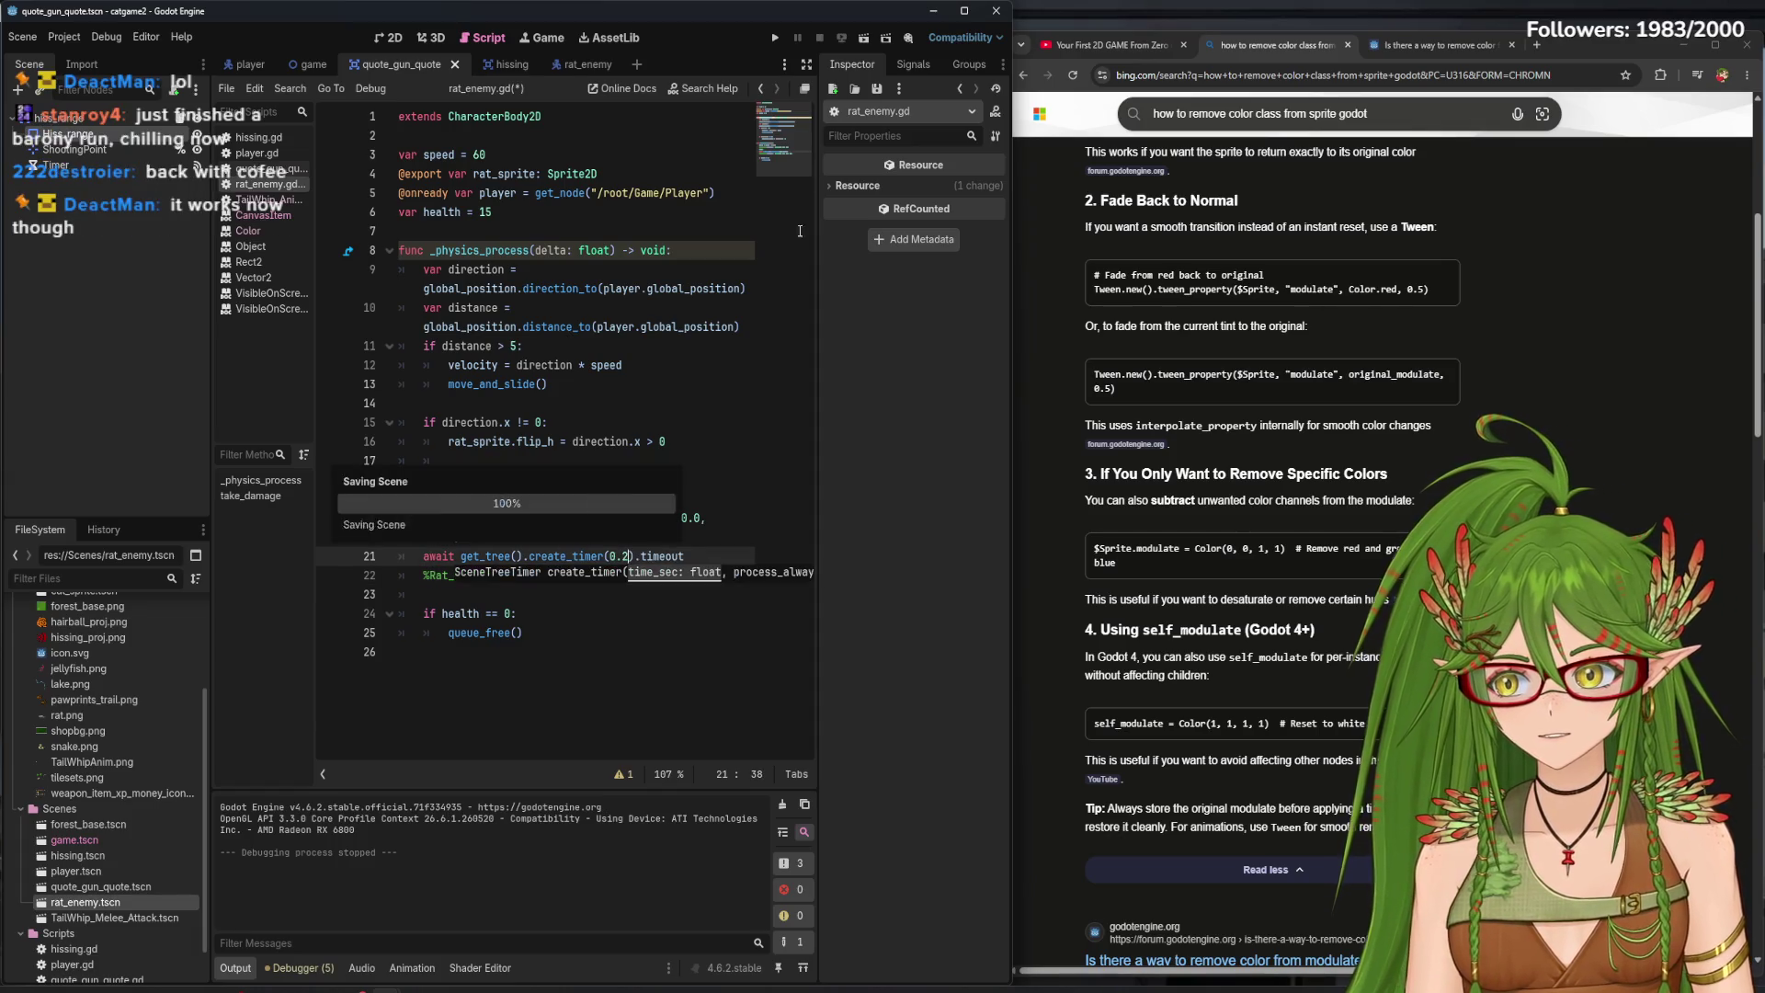
{"action": "key", "text": "F5"}
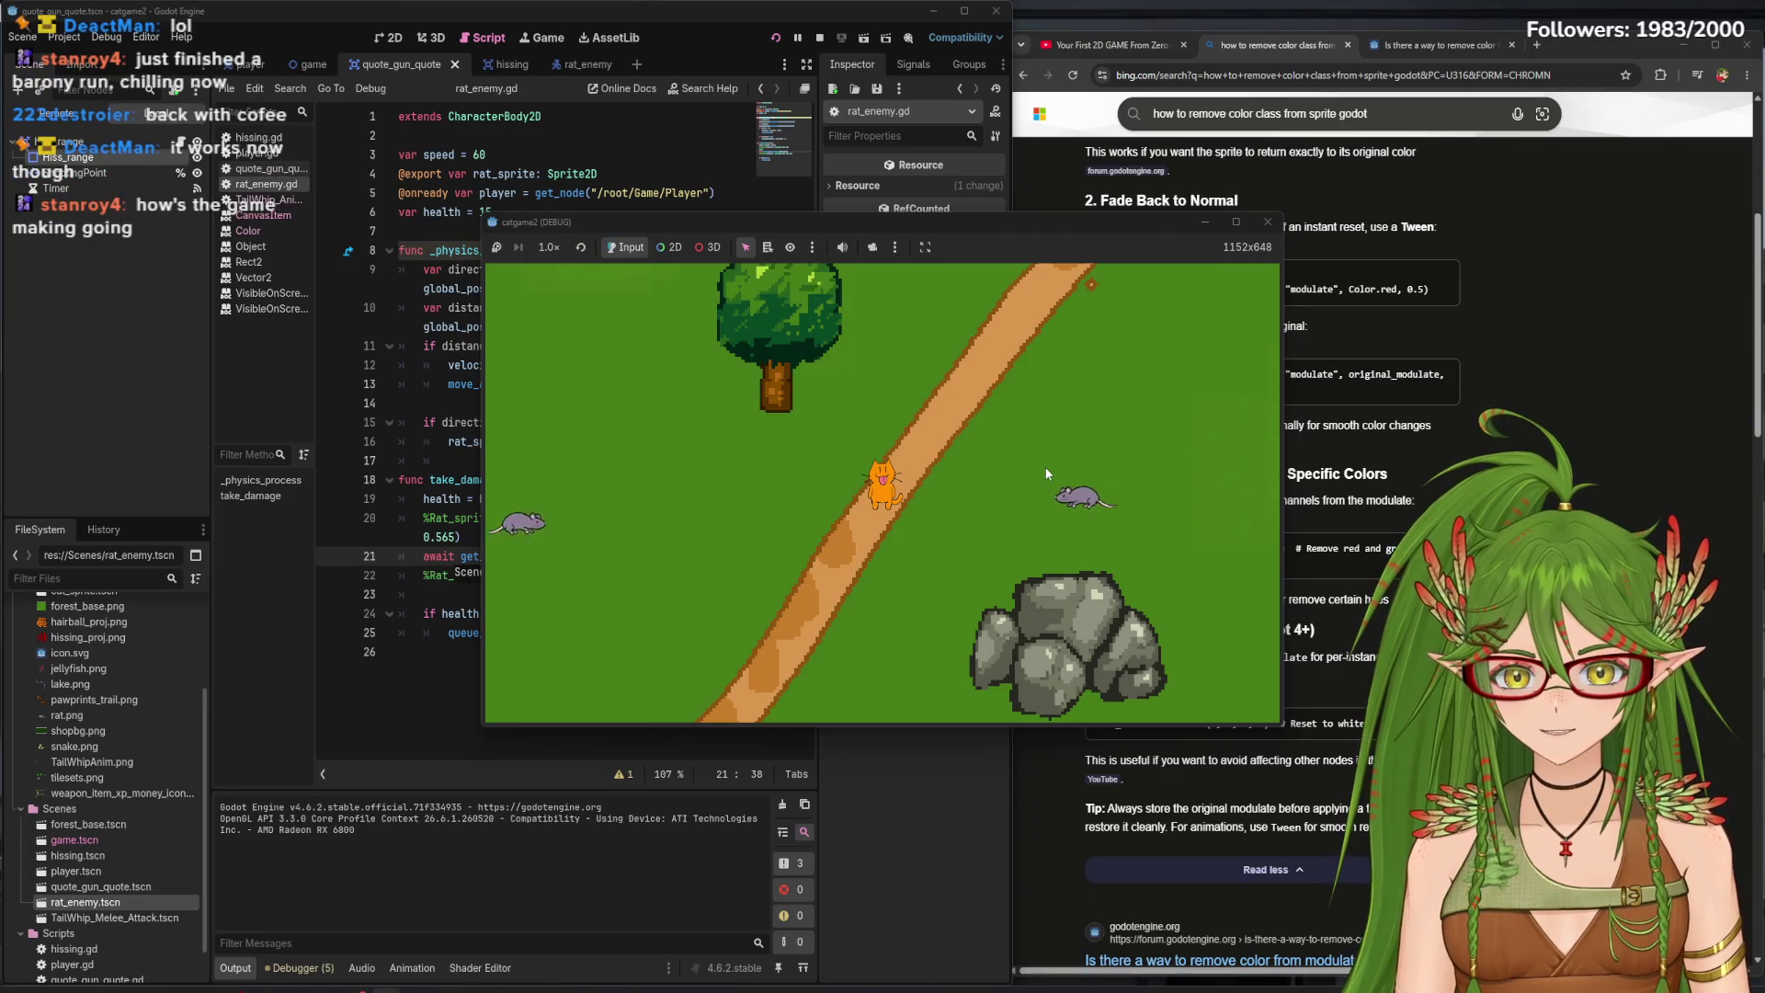
{"action": "key", "text": "Up"}
{"action": "left_click", "coordinate": [1268, 221]}
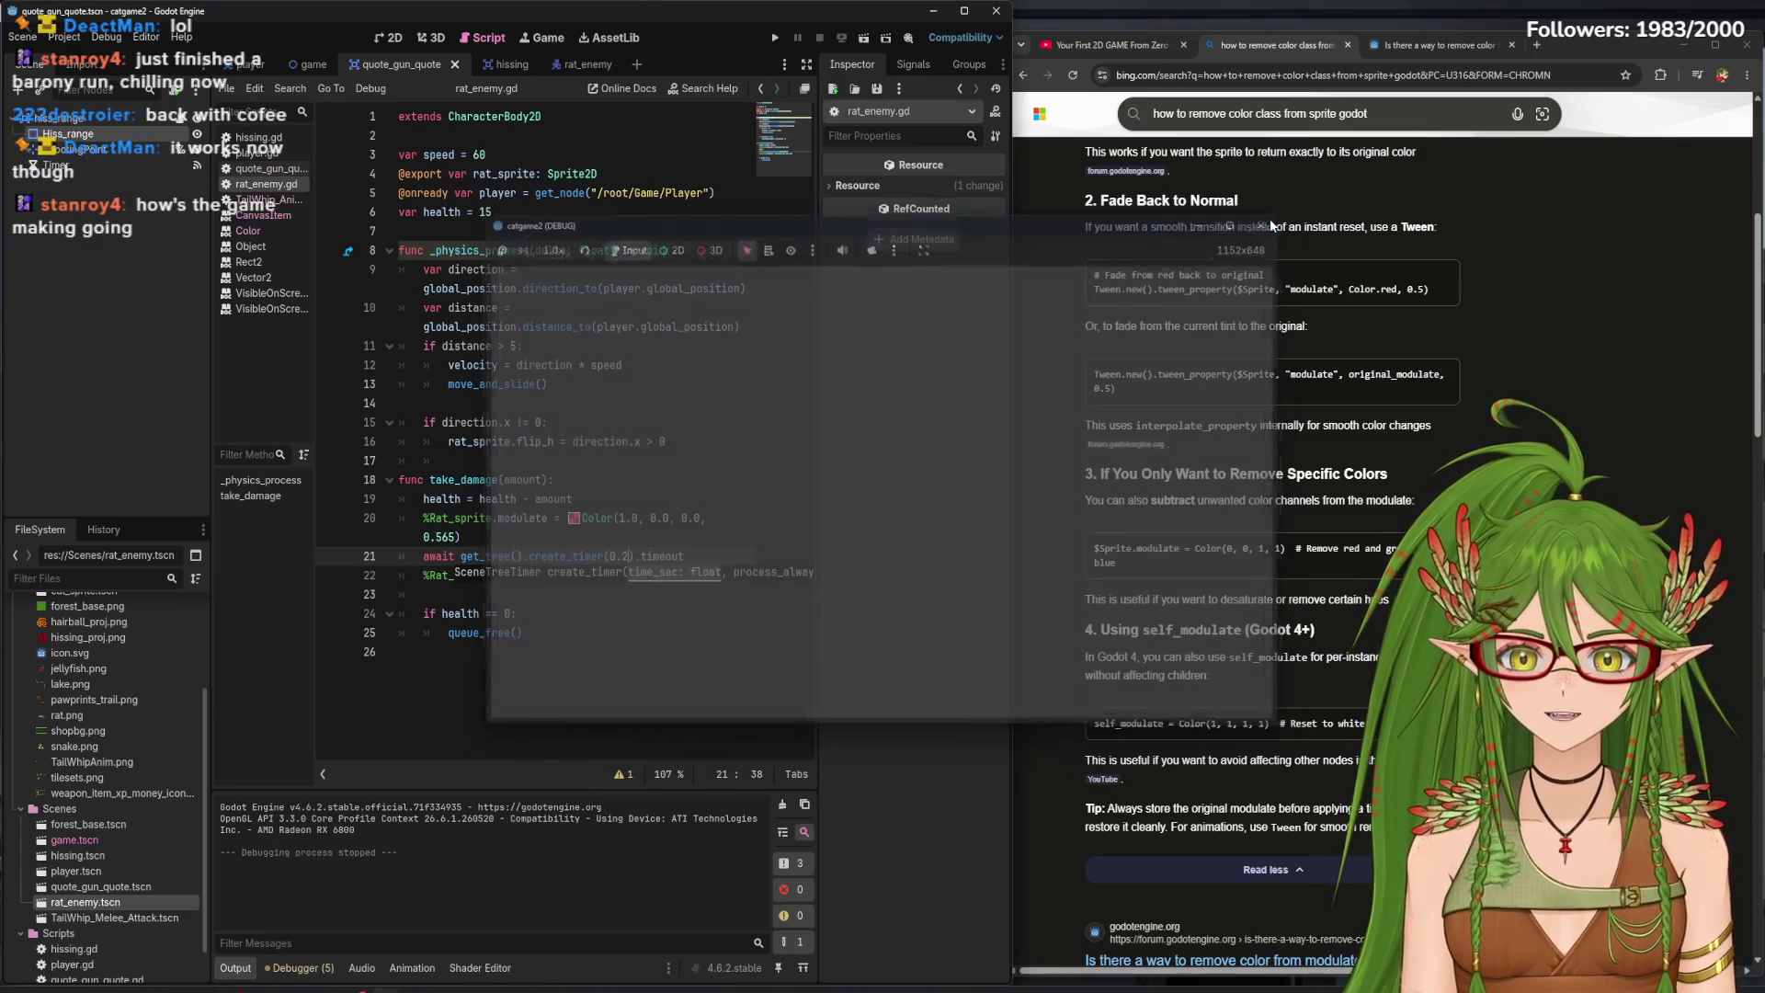
{"action": "left_click", "coordinate": [574, 576]}
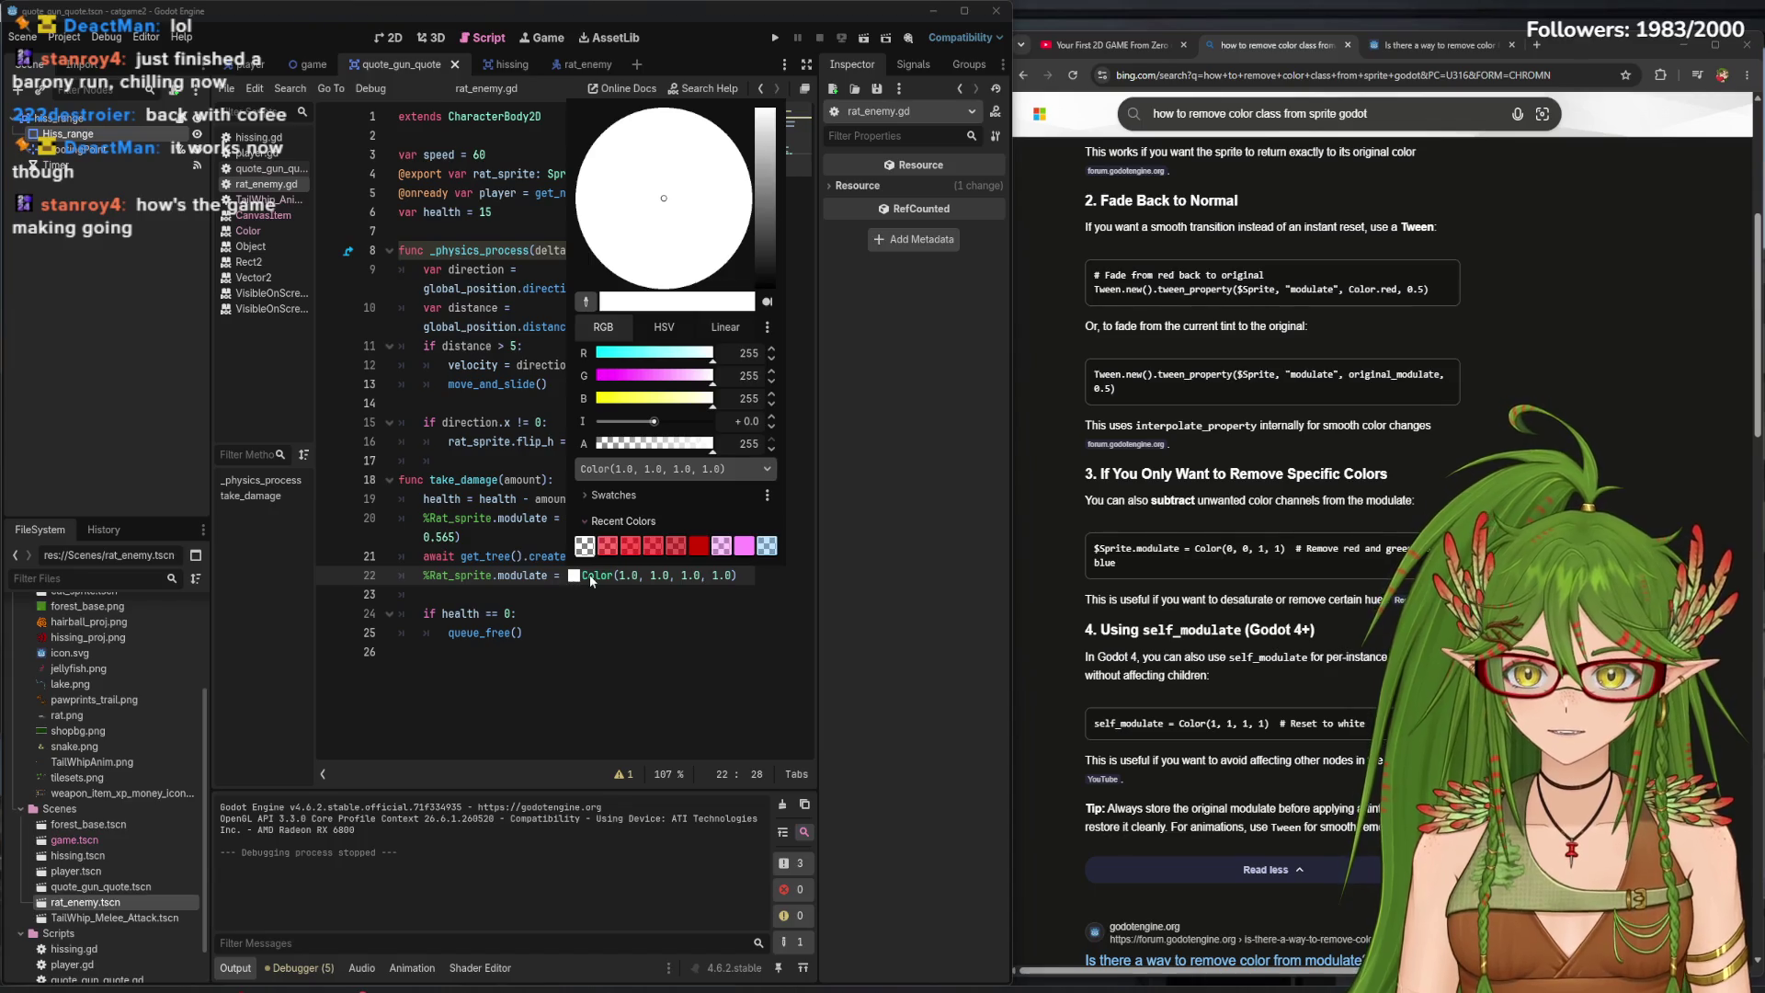
- Run the game again, walk the cat around the rats with the arrow keys, then close it
{"action": "left_click", "coordinate": [626, 695]}
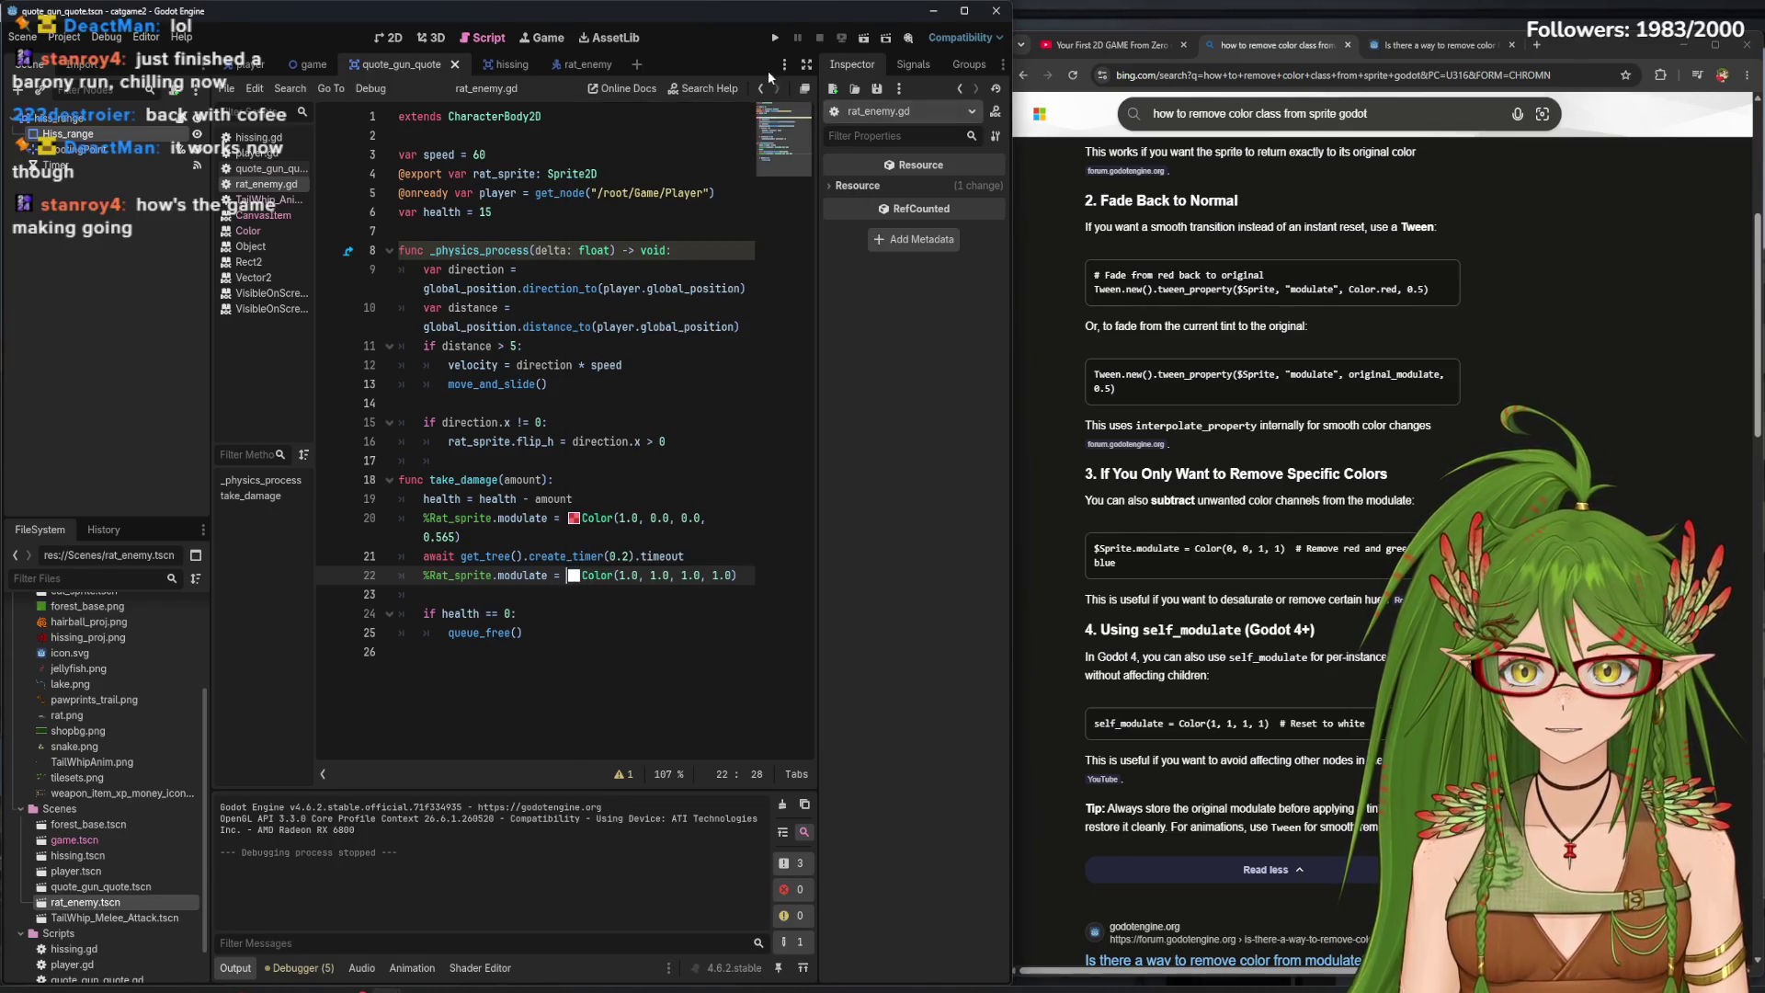
{"action": "left_click", "coordinate": [775, 38]}
{"action": "key", "text": "Up"}
{"action": "key", "text": "Left"}
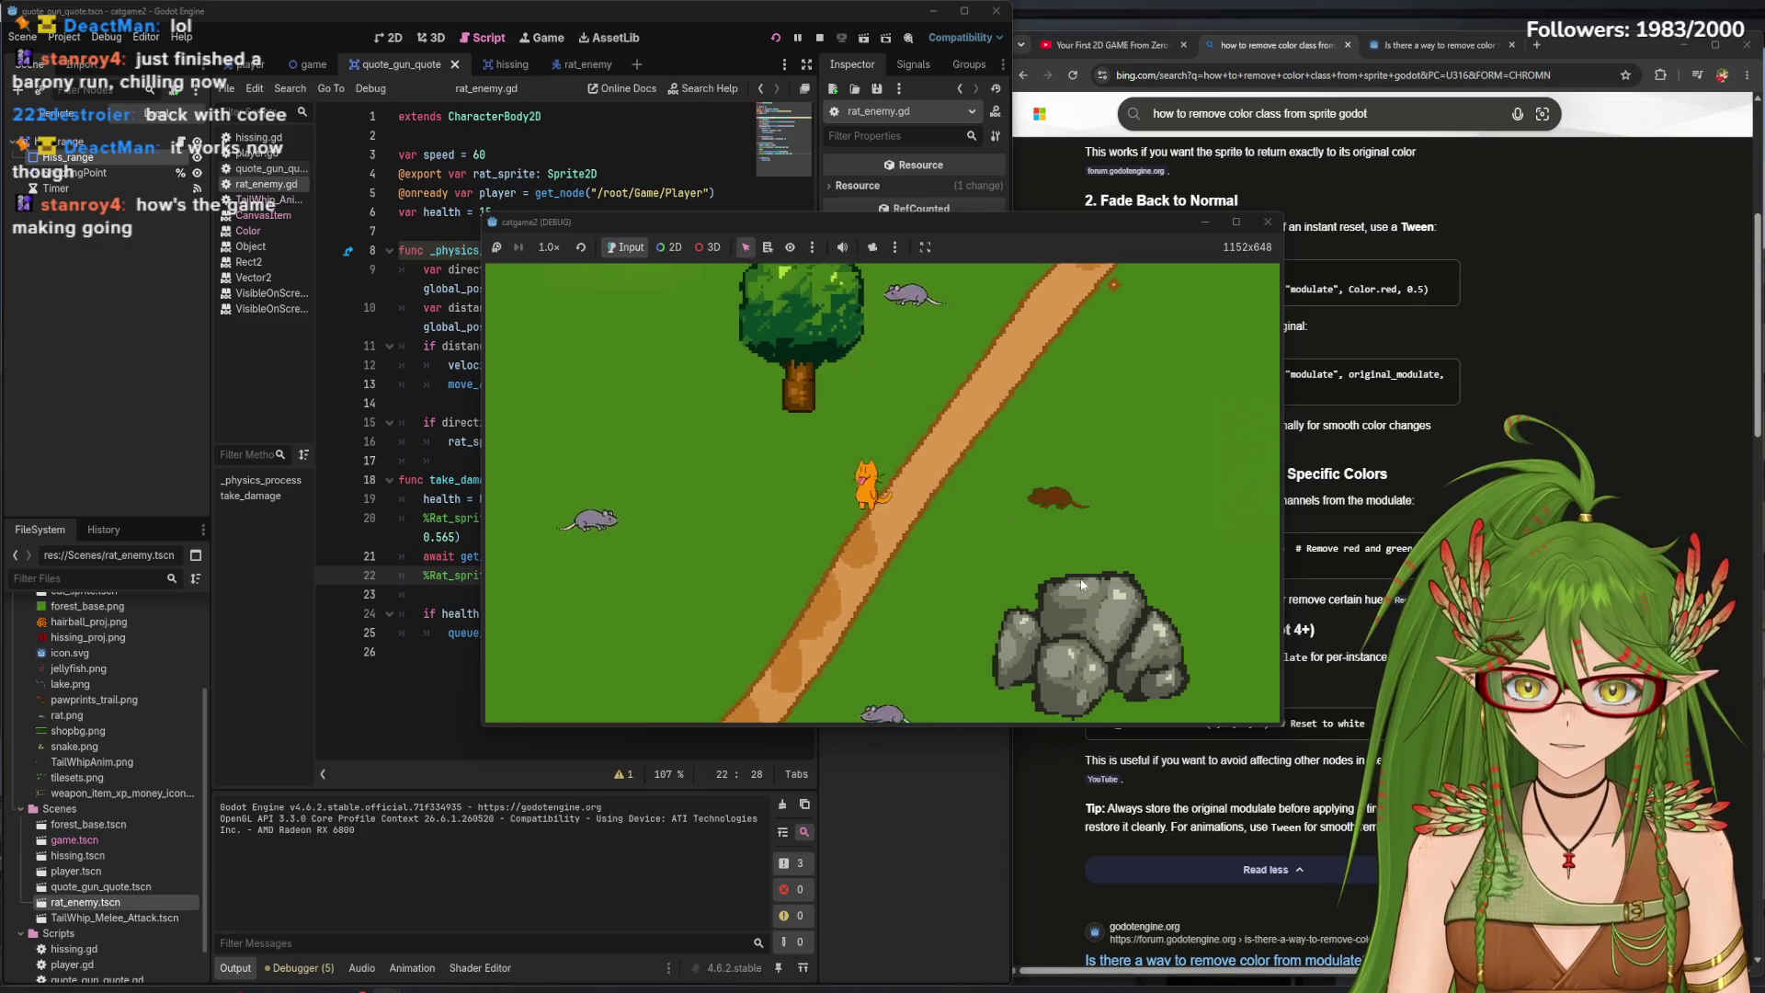
{"action": "key", "text": "Up"}
{"action": "key", "text": "Right"}
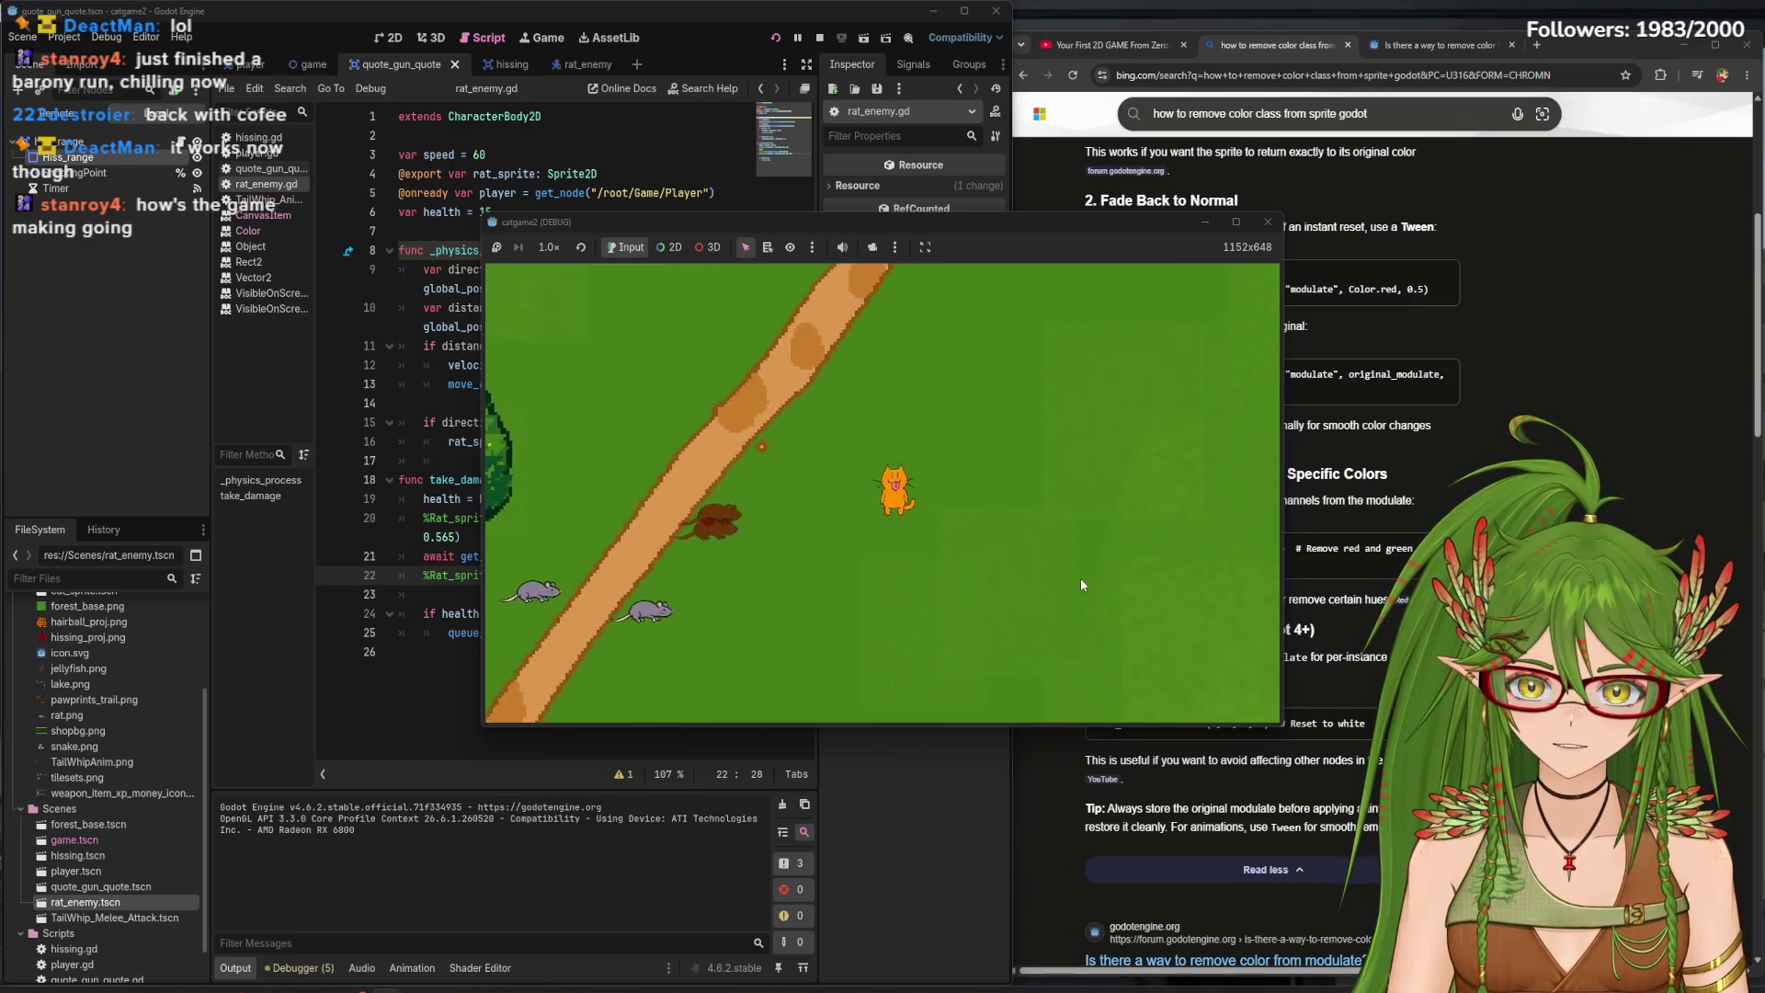
{"action": "key", "text": "Down"}
{"action": "key", "text": "Right"}
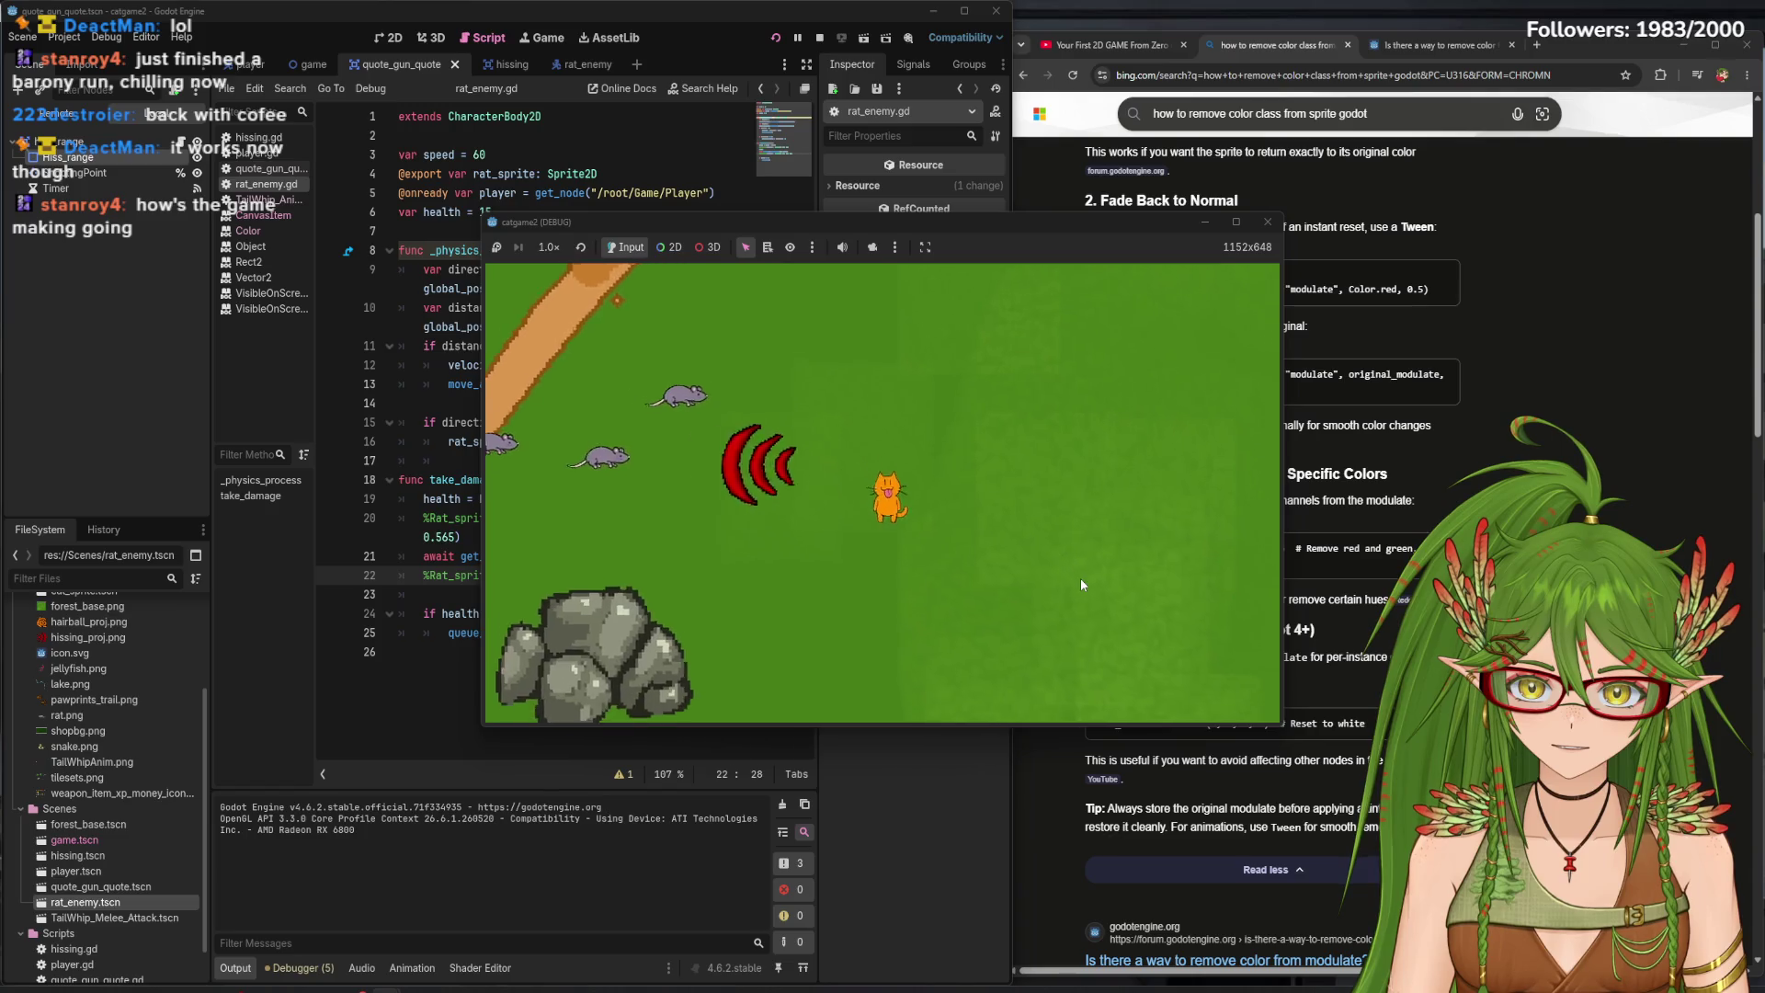
{"action": "key", "text": "Up"}
{"action": "key", "text": "Left"}
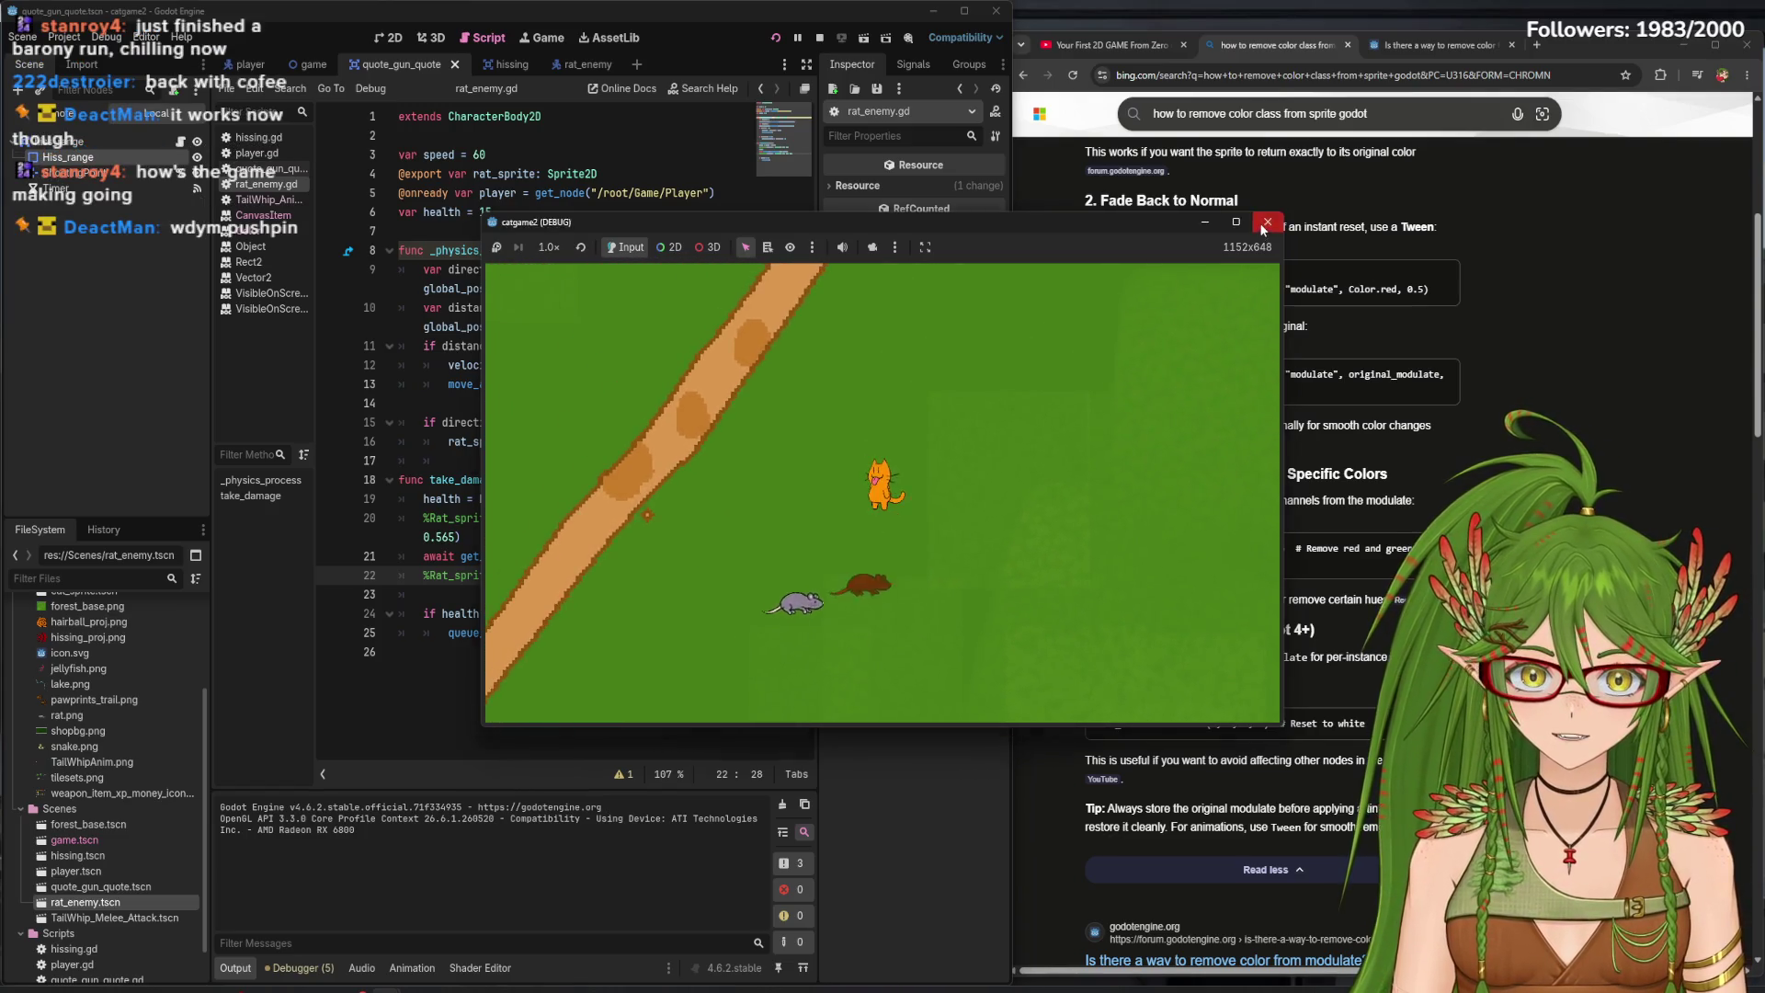
{"action": "left_click", "coordinate": [1264, 224]}
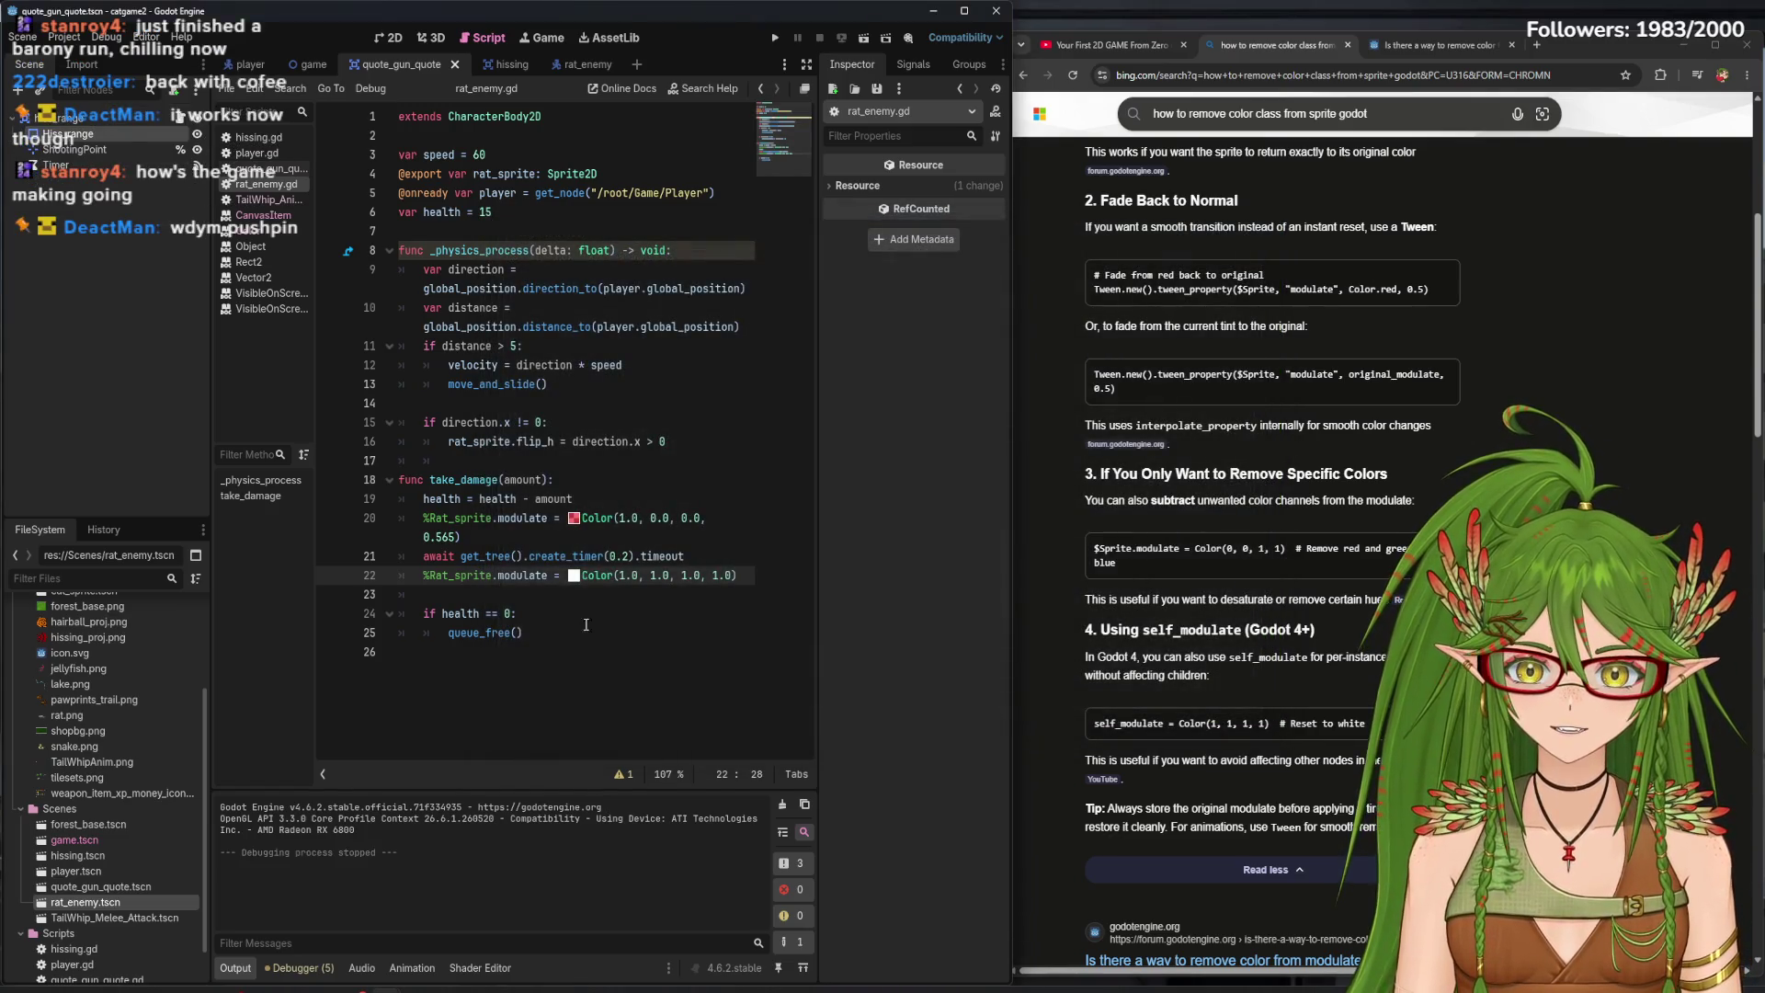
- Pick pure white for line 22's reset colour
{"action": "mouse_move", "coordinate": [573, 521]}
{"action": "left_click", "coordinate": [573, 575]}
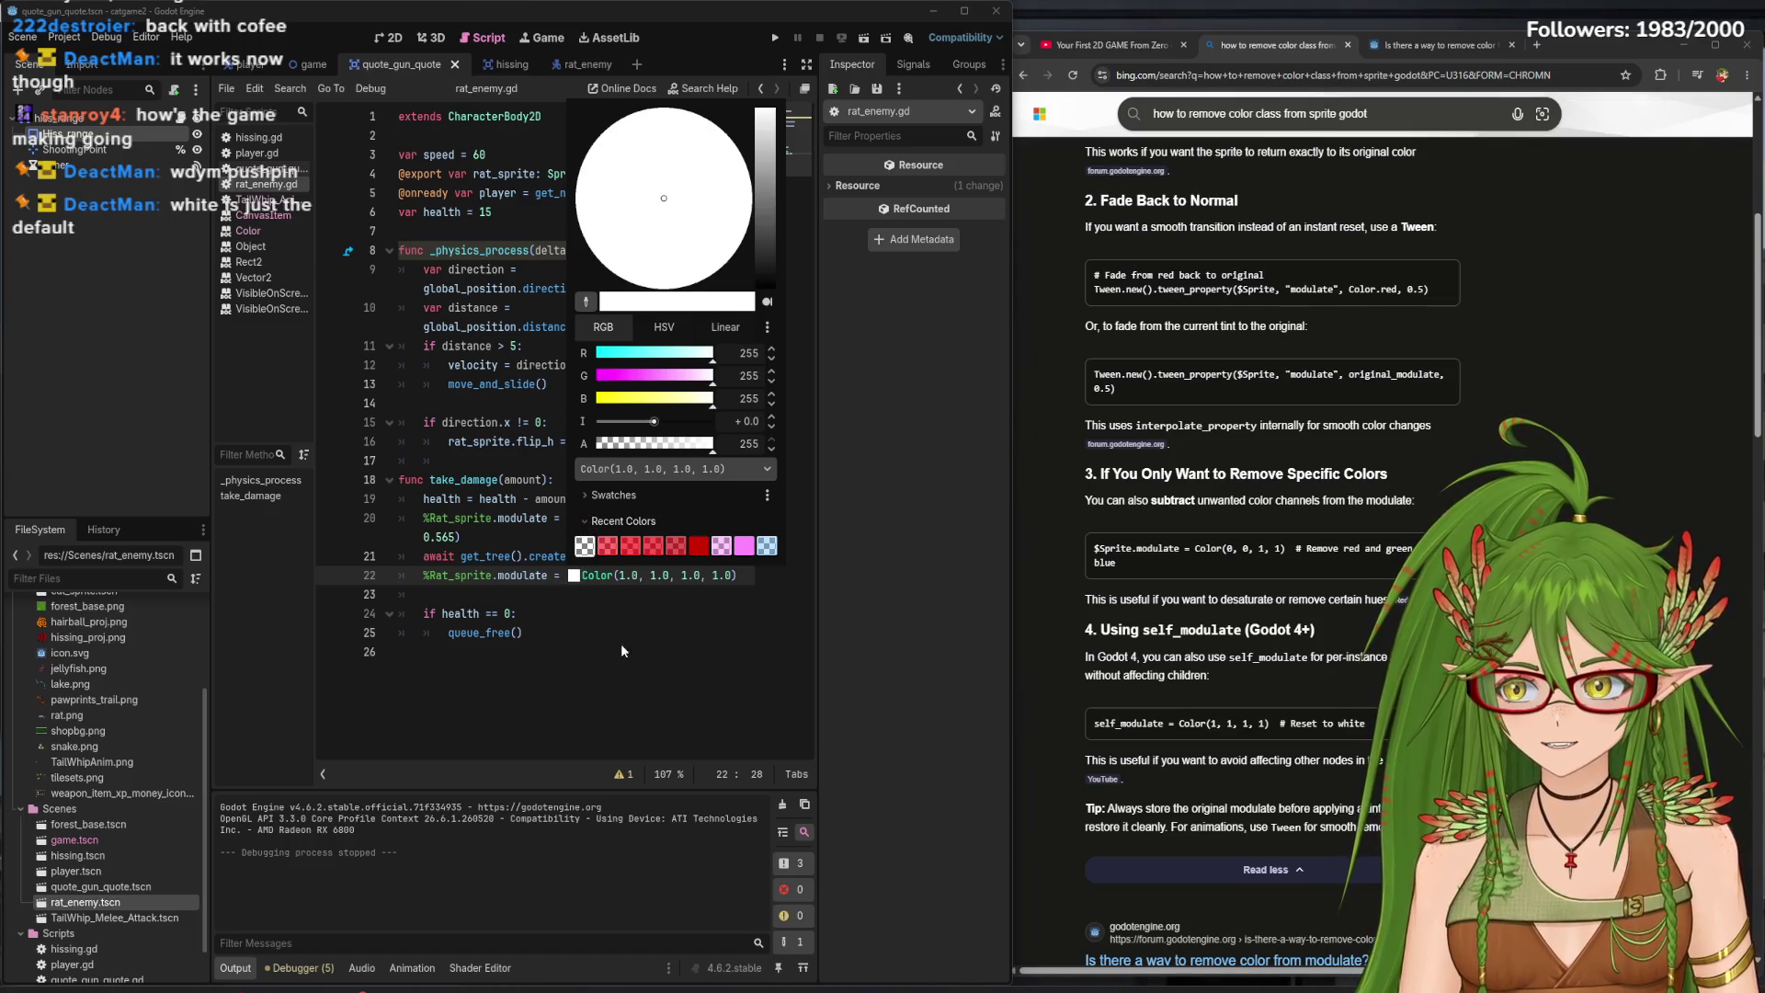
{"action": "left_click", "coordinate": [782, 177]}
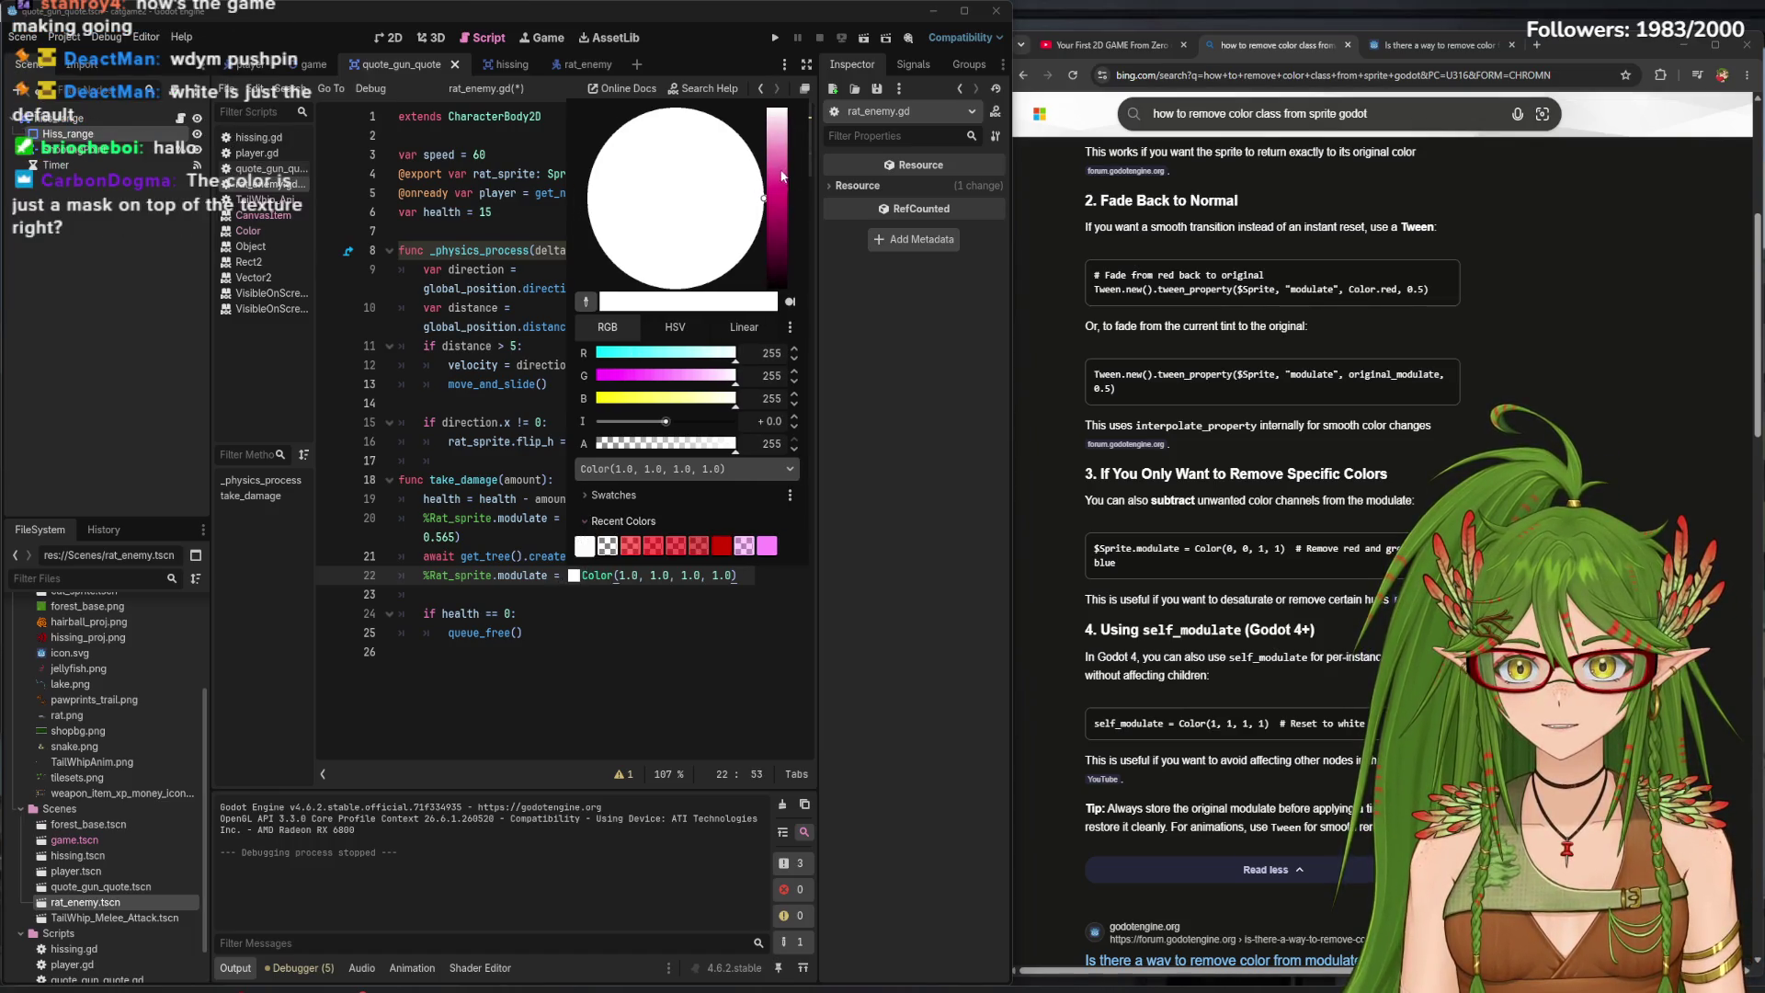
- Run the game, whip a rat with the WASD keys, then close the game window
{"action": "left_click", "coordinate": [769, 51]}
{"action": "left_click", "coordinate": [772, 42]}
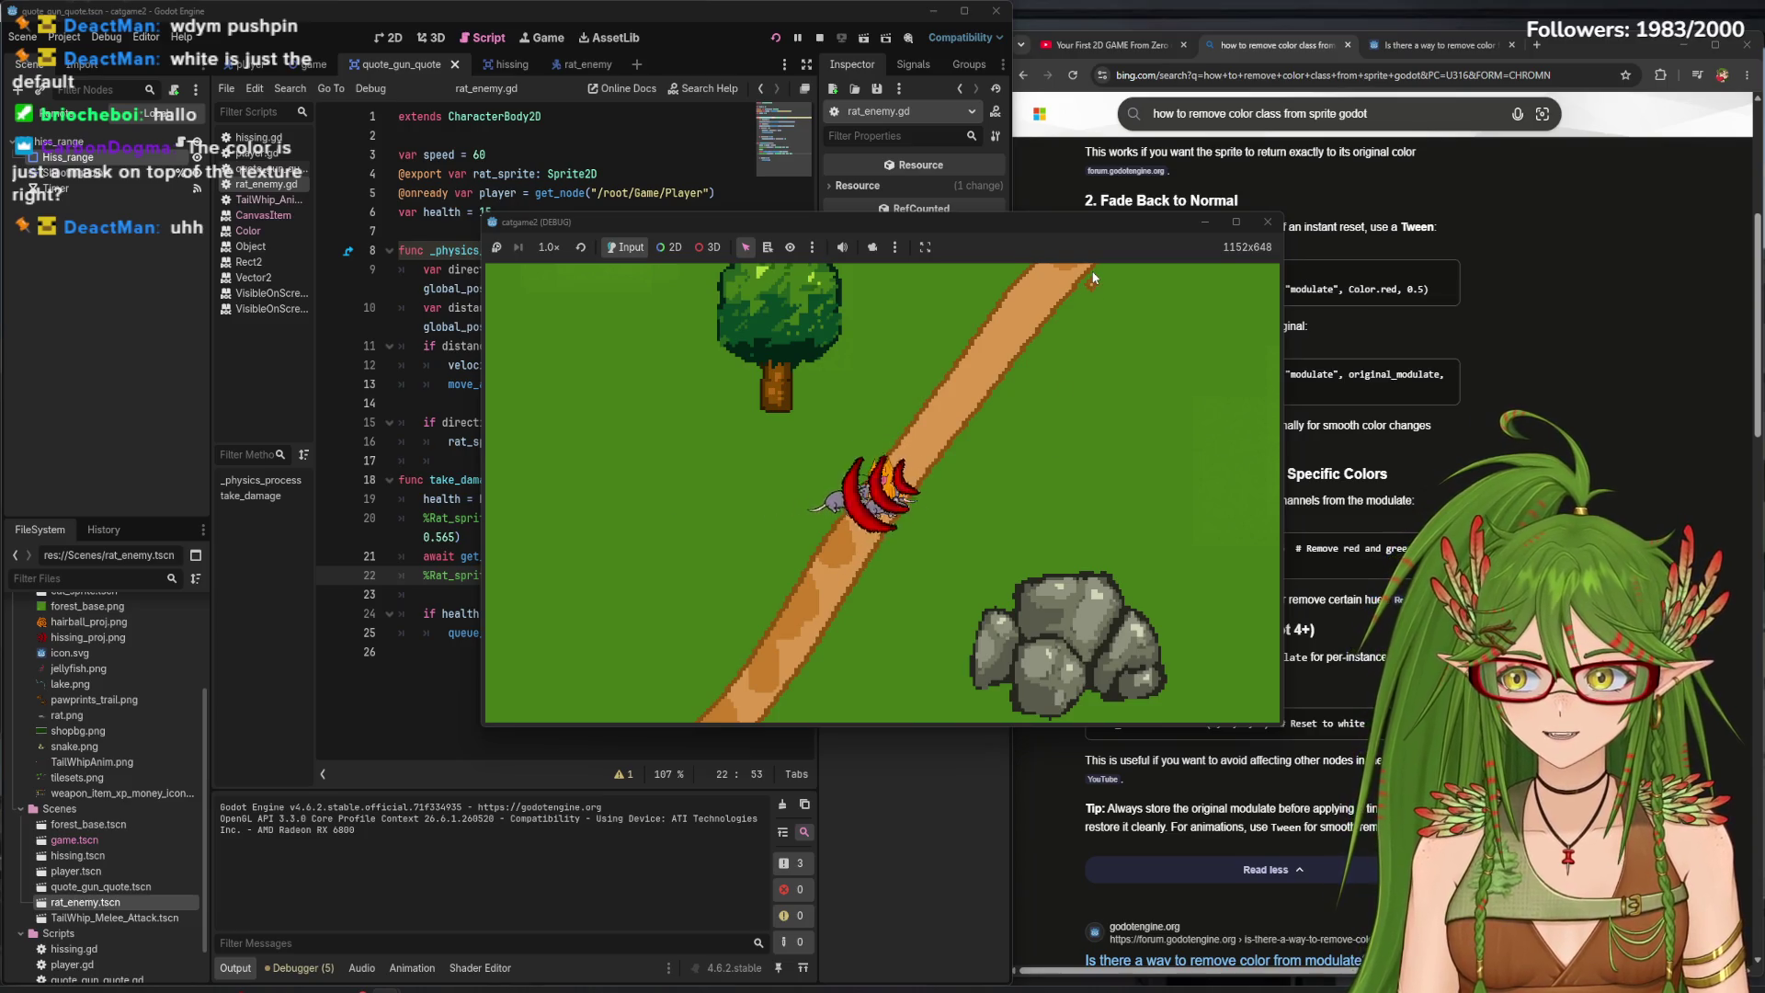
{"action": "key", "text": "d"}
{"action": "key", "text": "w"}
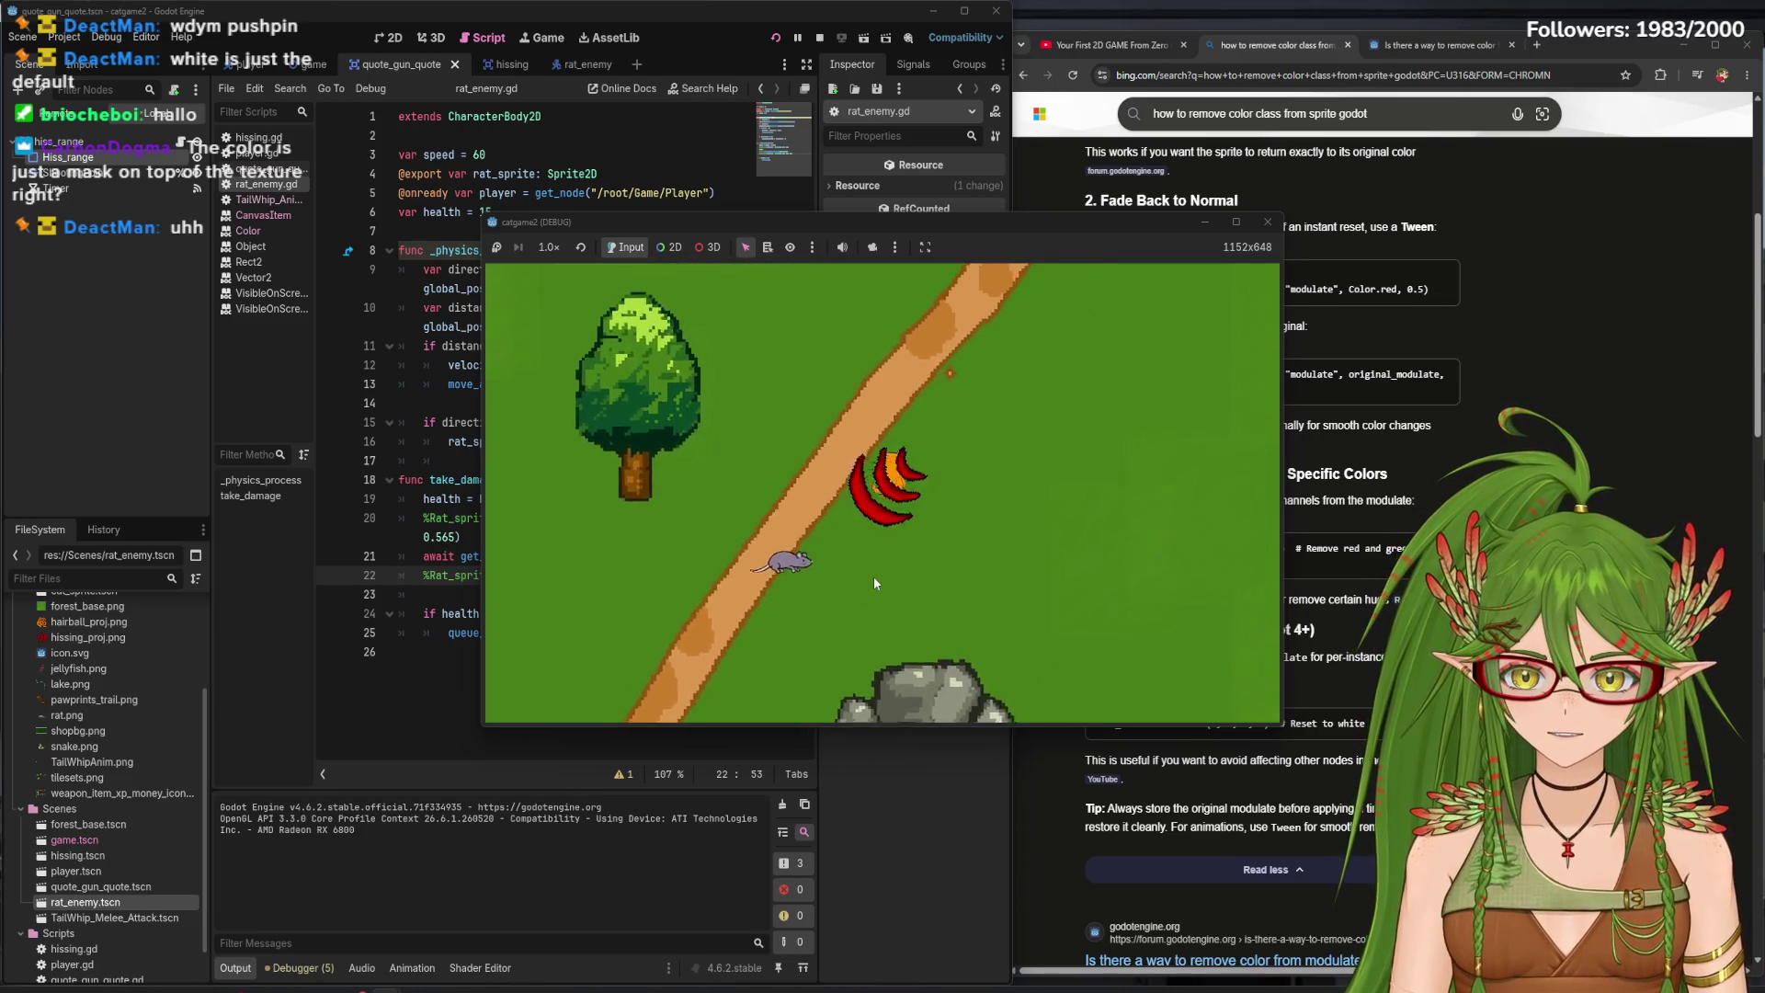
{"action": "key", "text": "s"}
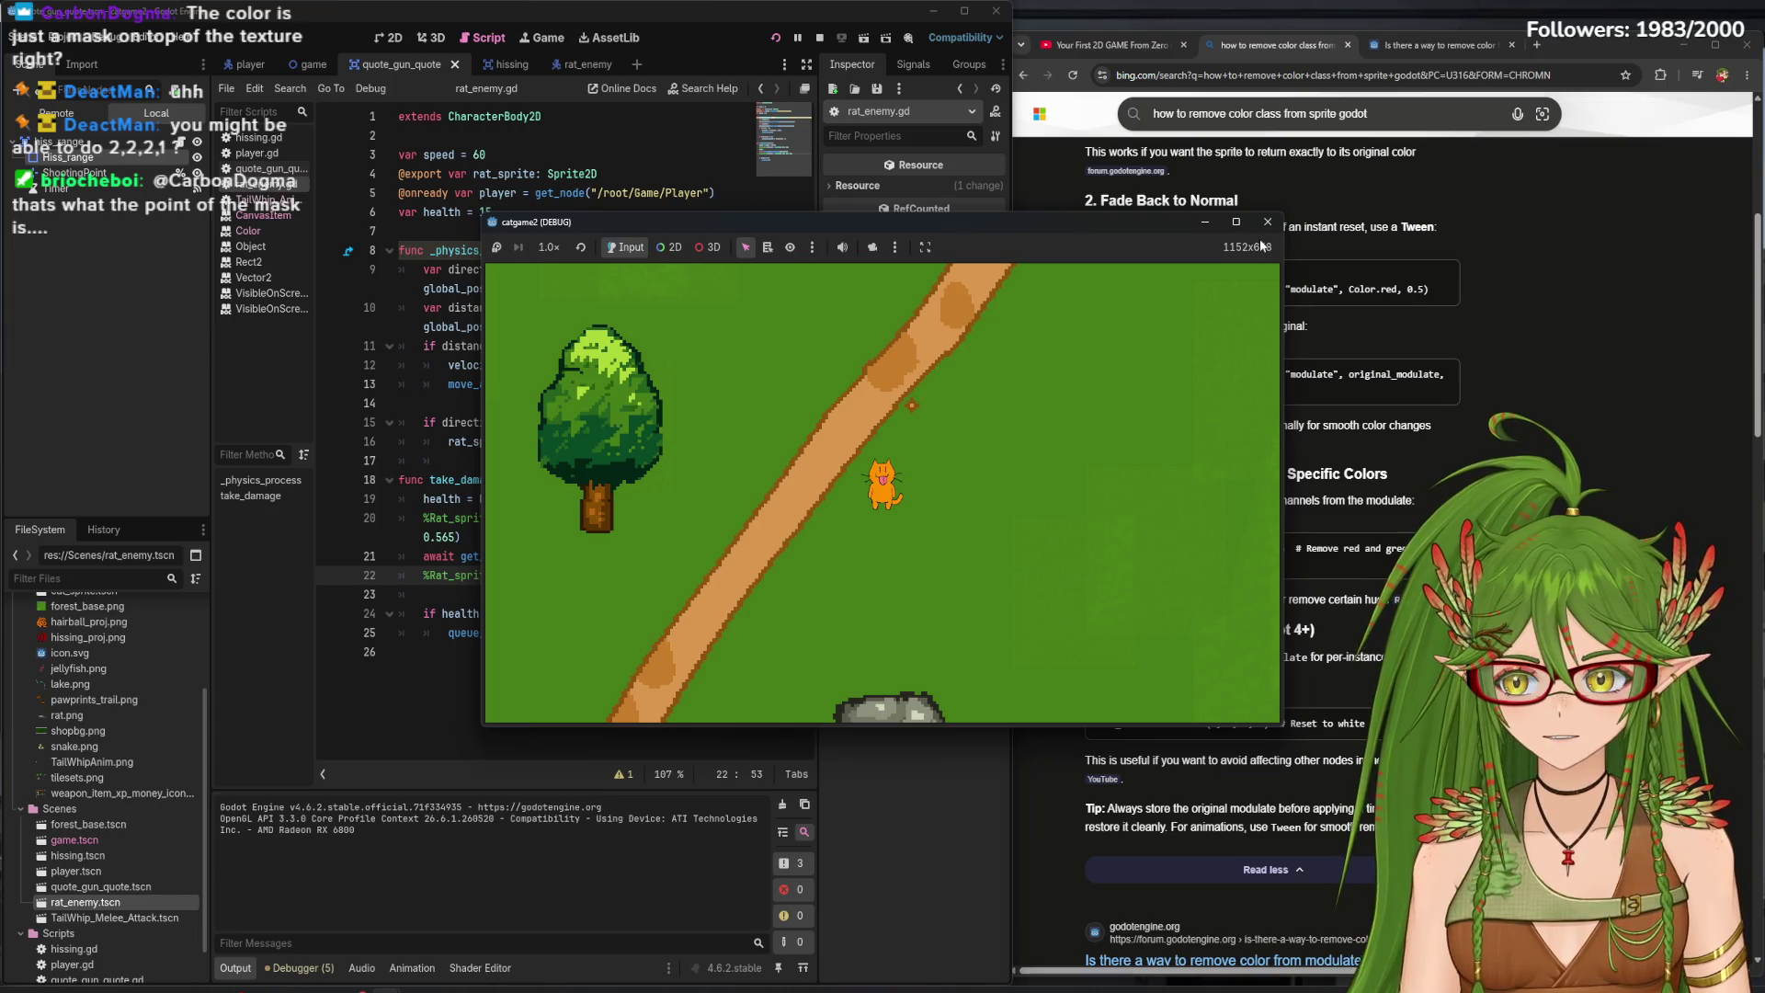
{"action": "left_click", "coordinate": [1267, 222]}
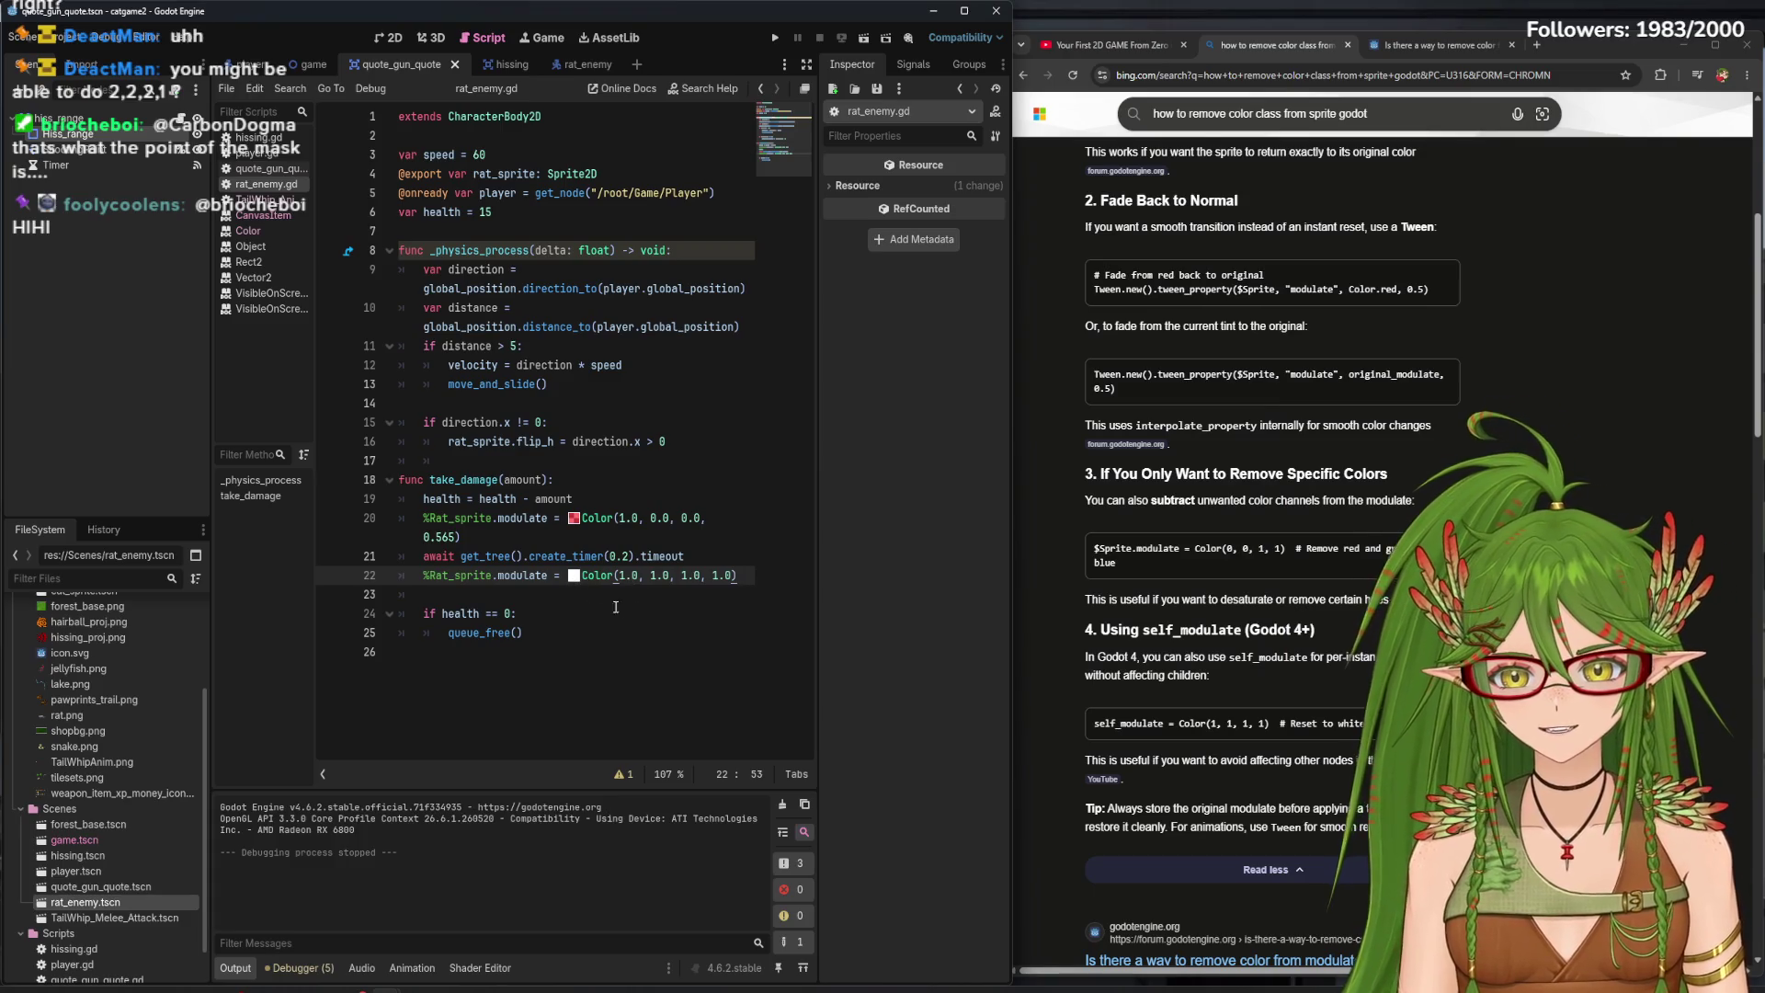
- Review line 22's colour and the health check, then switch to the tutorial video, closing Bing tabs
{"action": "left_click", "coordinate": [573, 575]}
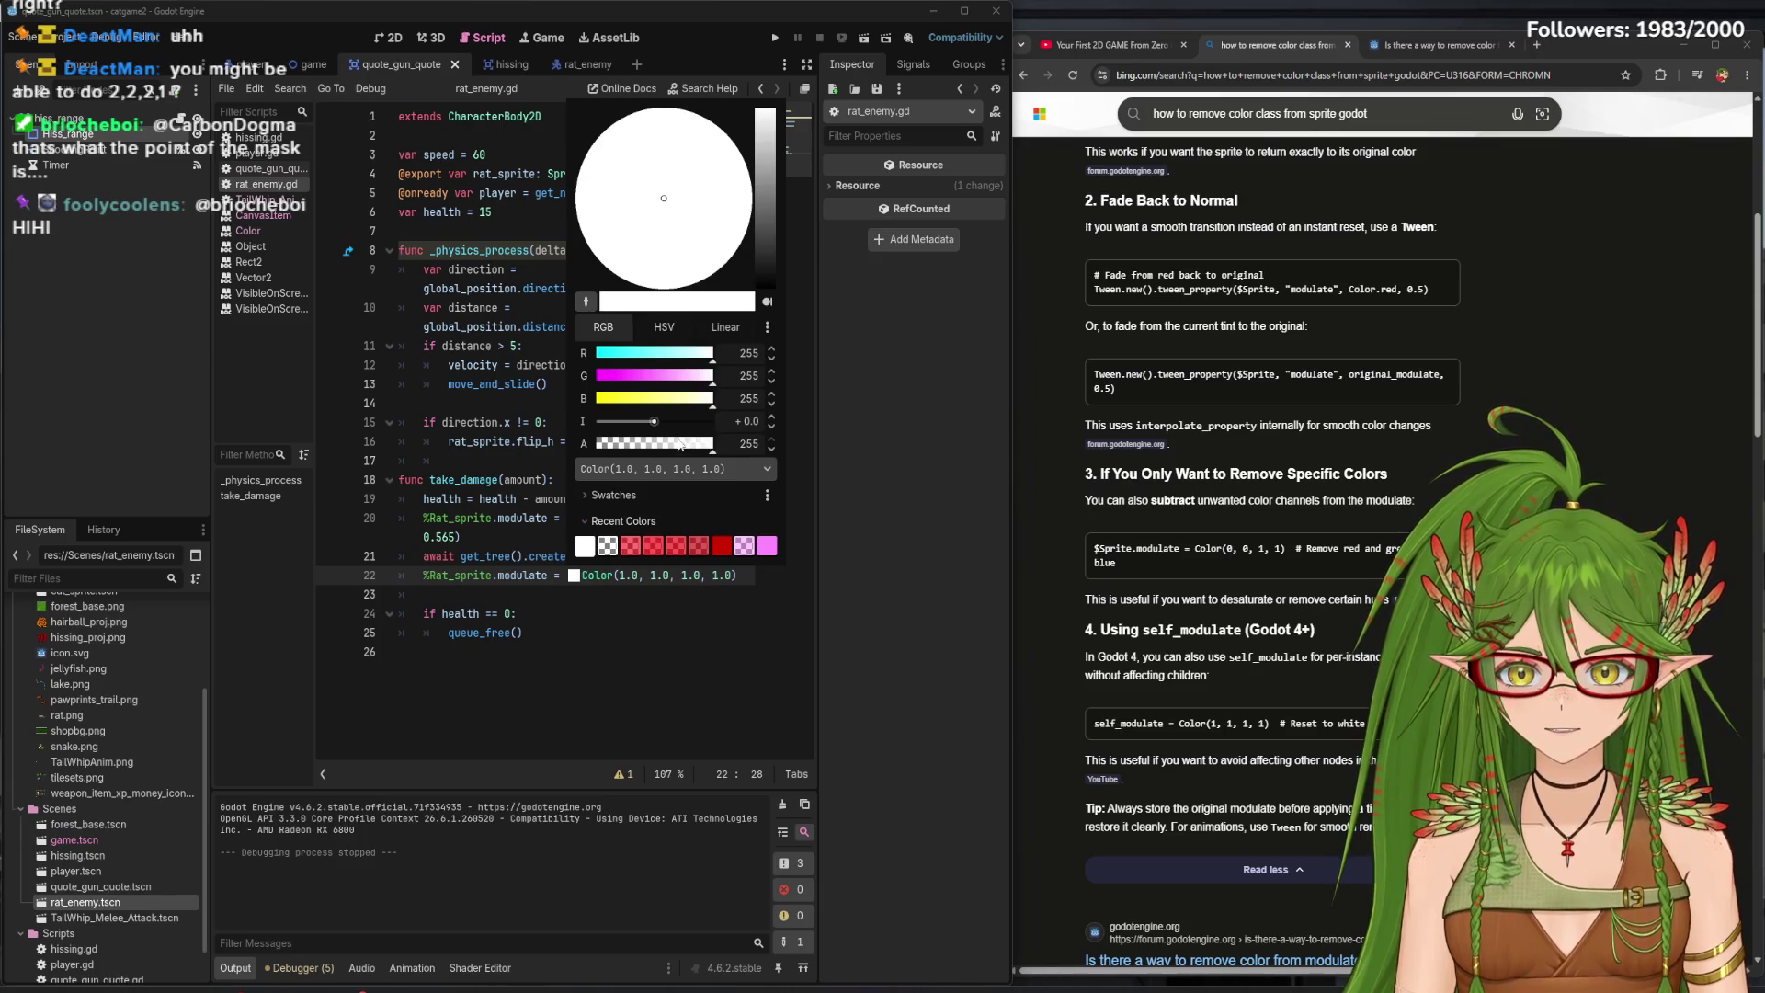
{"action": "left_click", "coordinate": [714, 681]}
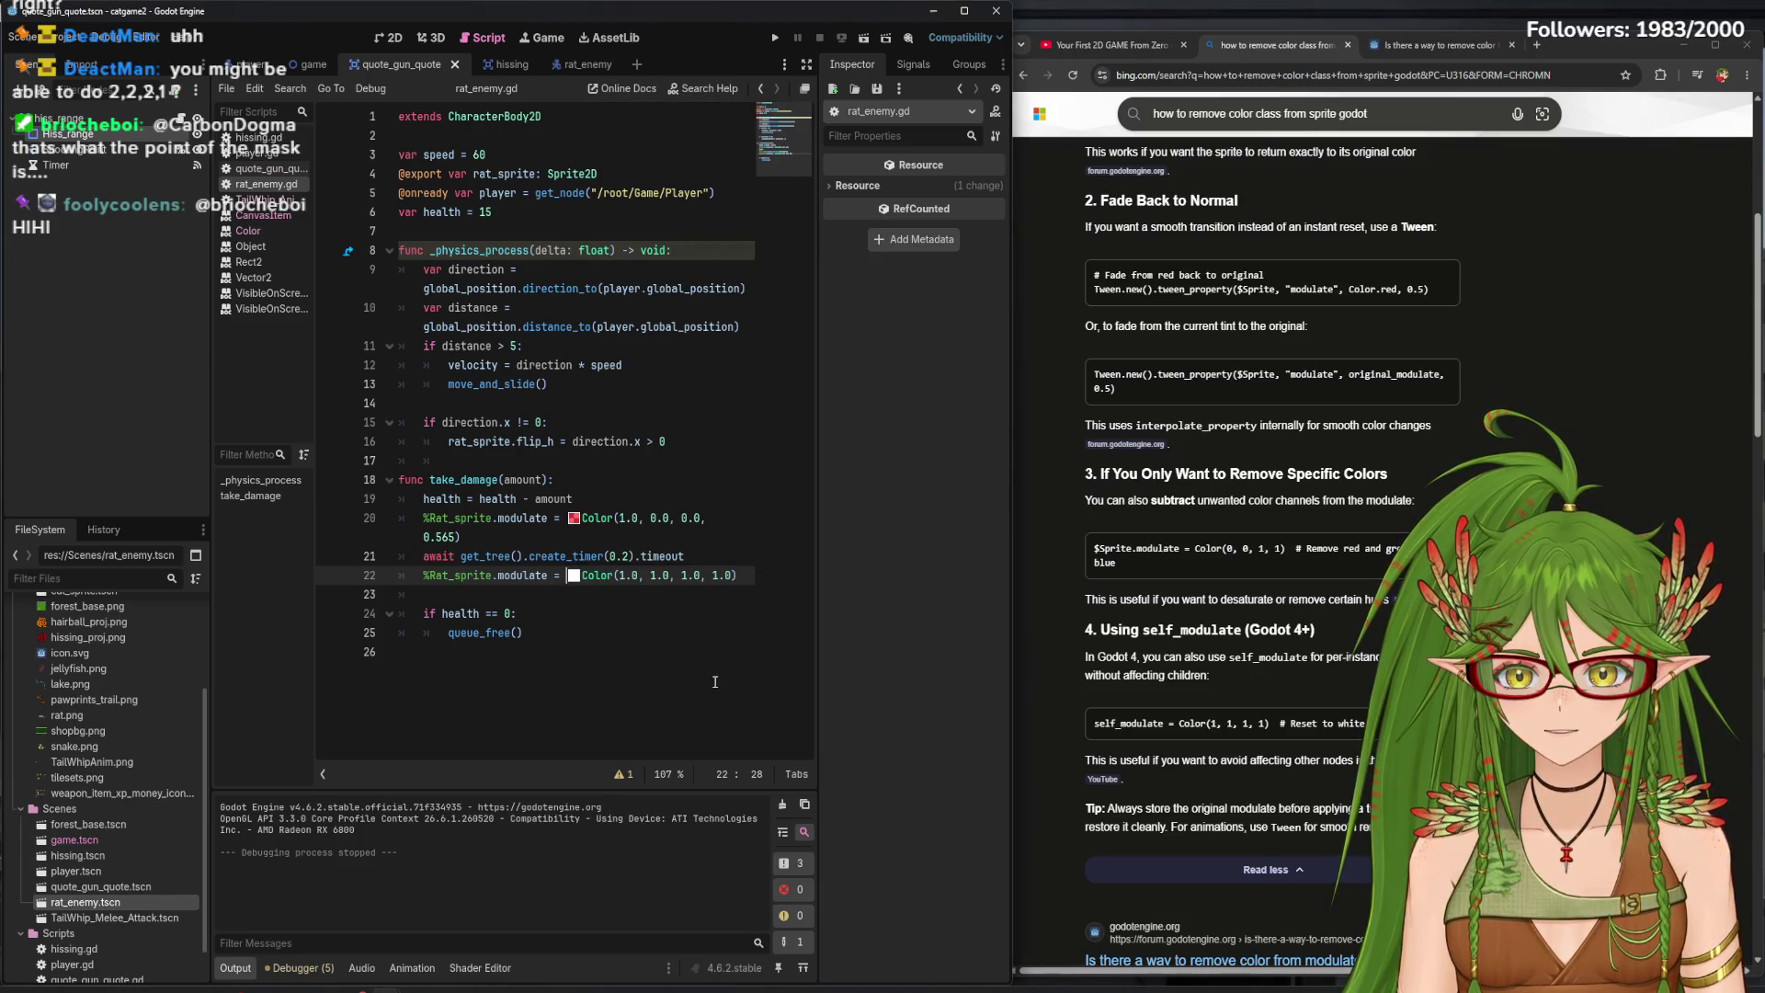
{"action": "left_click", "coordinate": [640, 631]}
{"action": "left_click", "coordinate": [626, 615]}
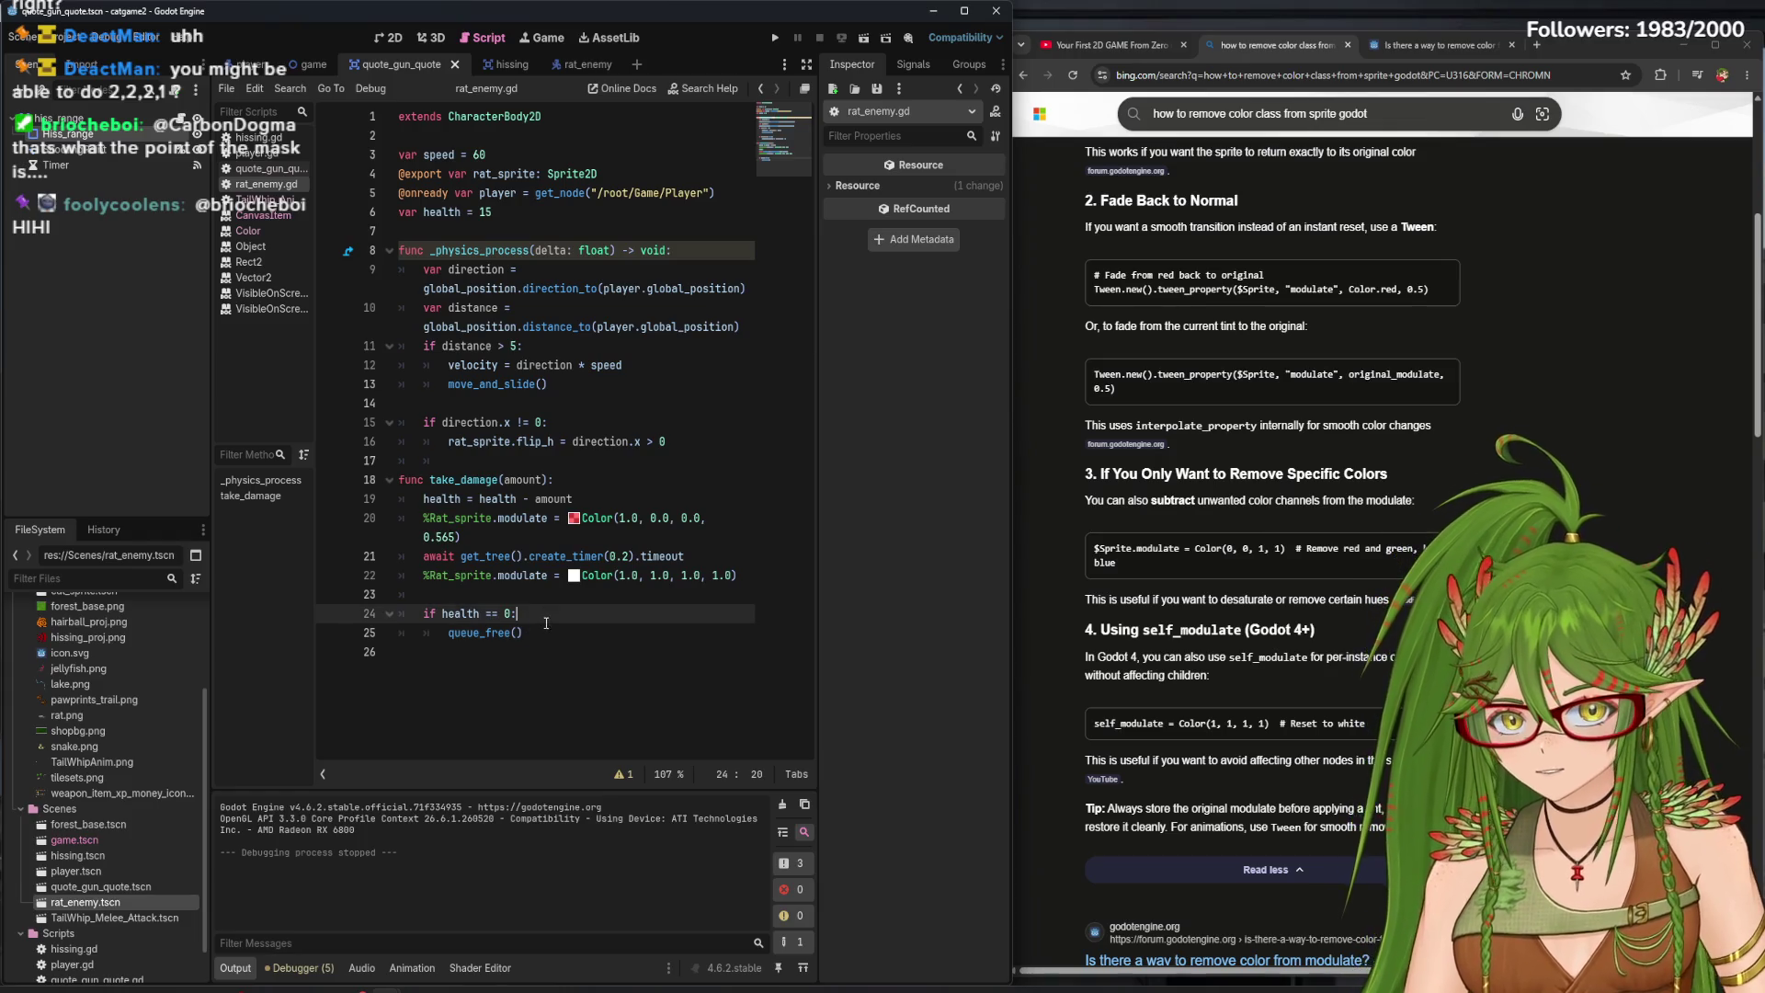
{"action": "left_click", "coordinate": [1154, 46]}
{"action": "left_click", "coordinate": [1346, 45]}
{"action": "left_click", "coordinate": [1344, 44]}
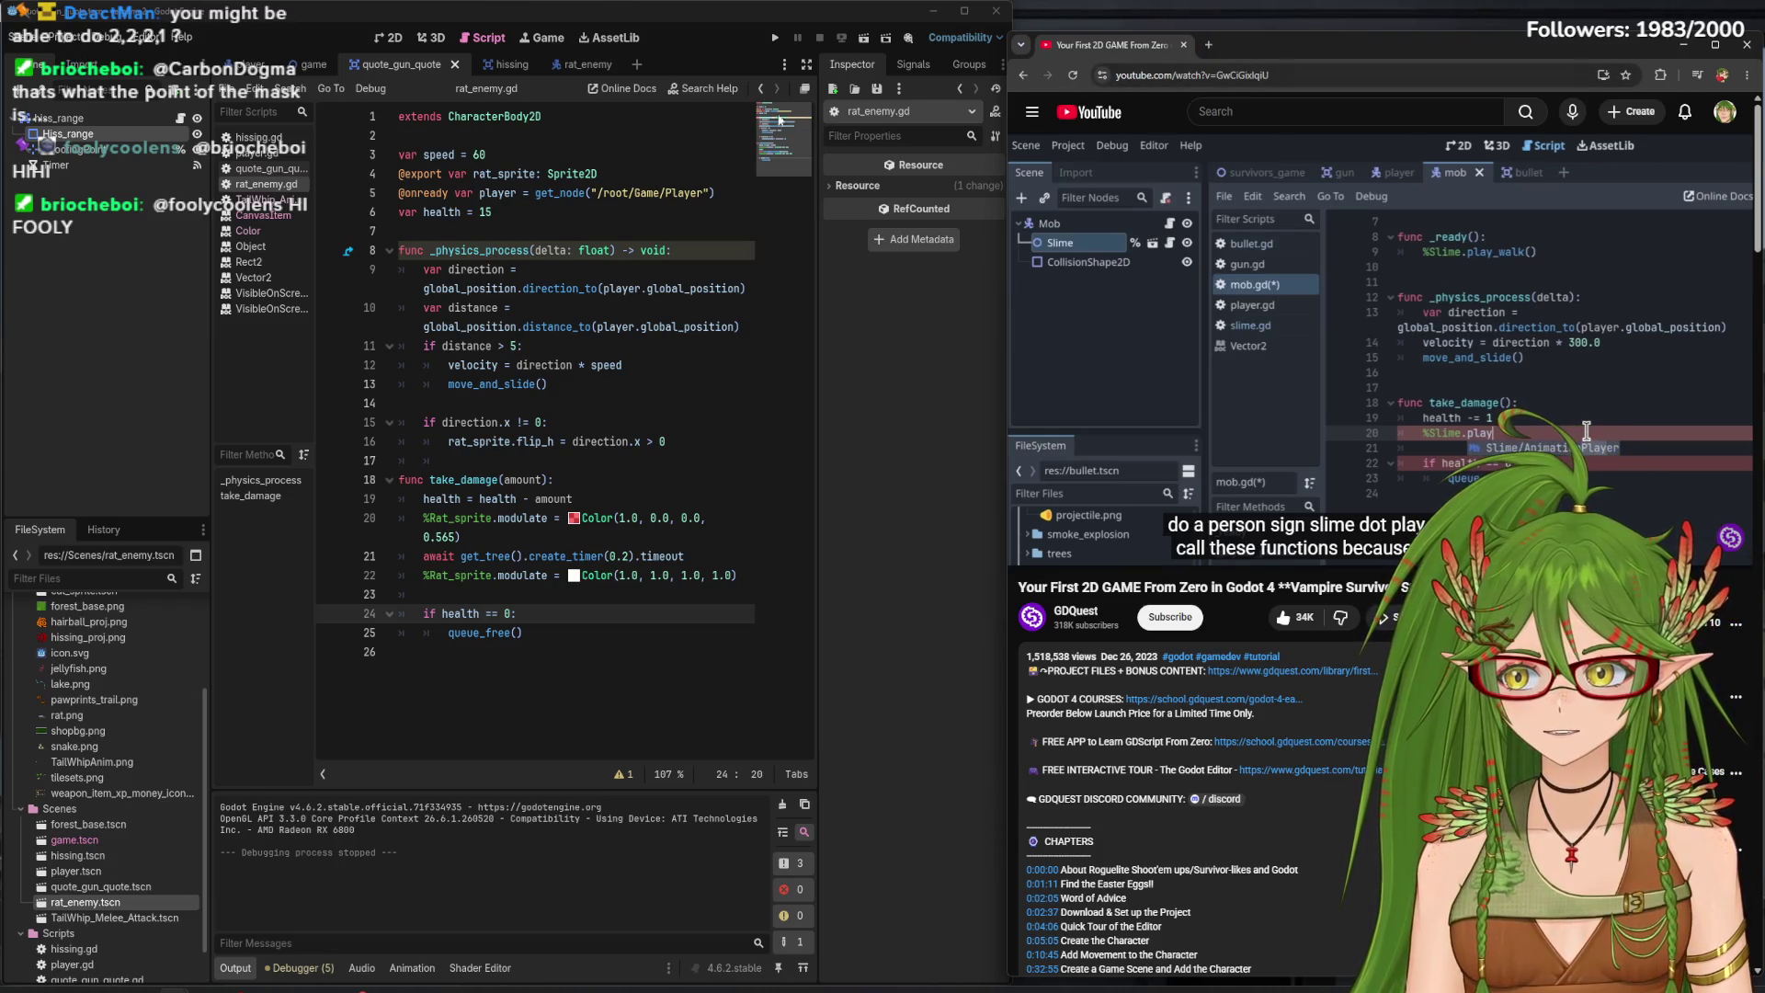
{"action": "left_click", "coordinate": [773, 39]}
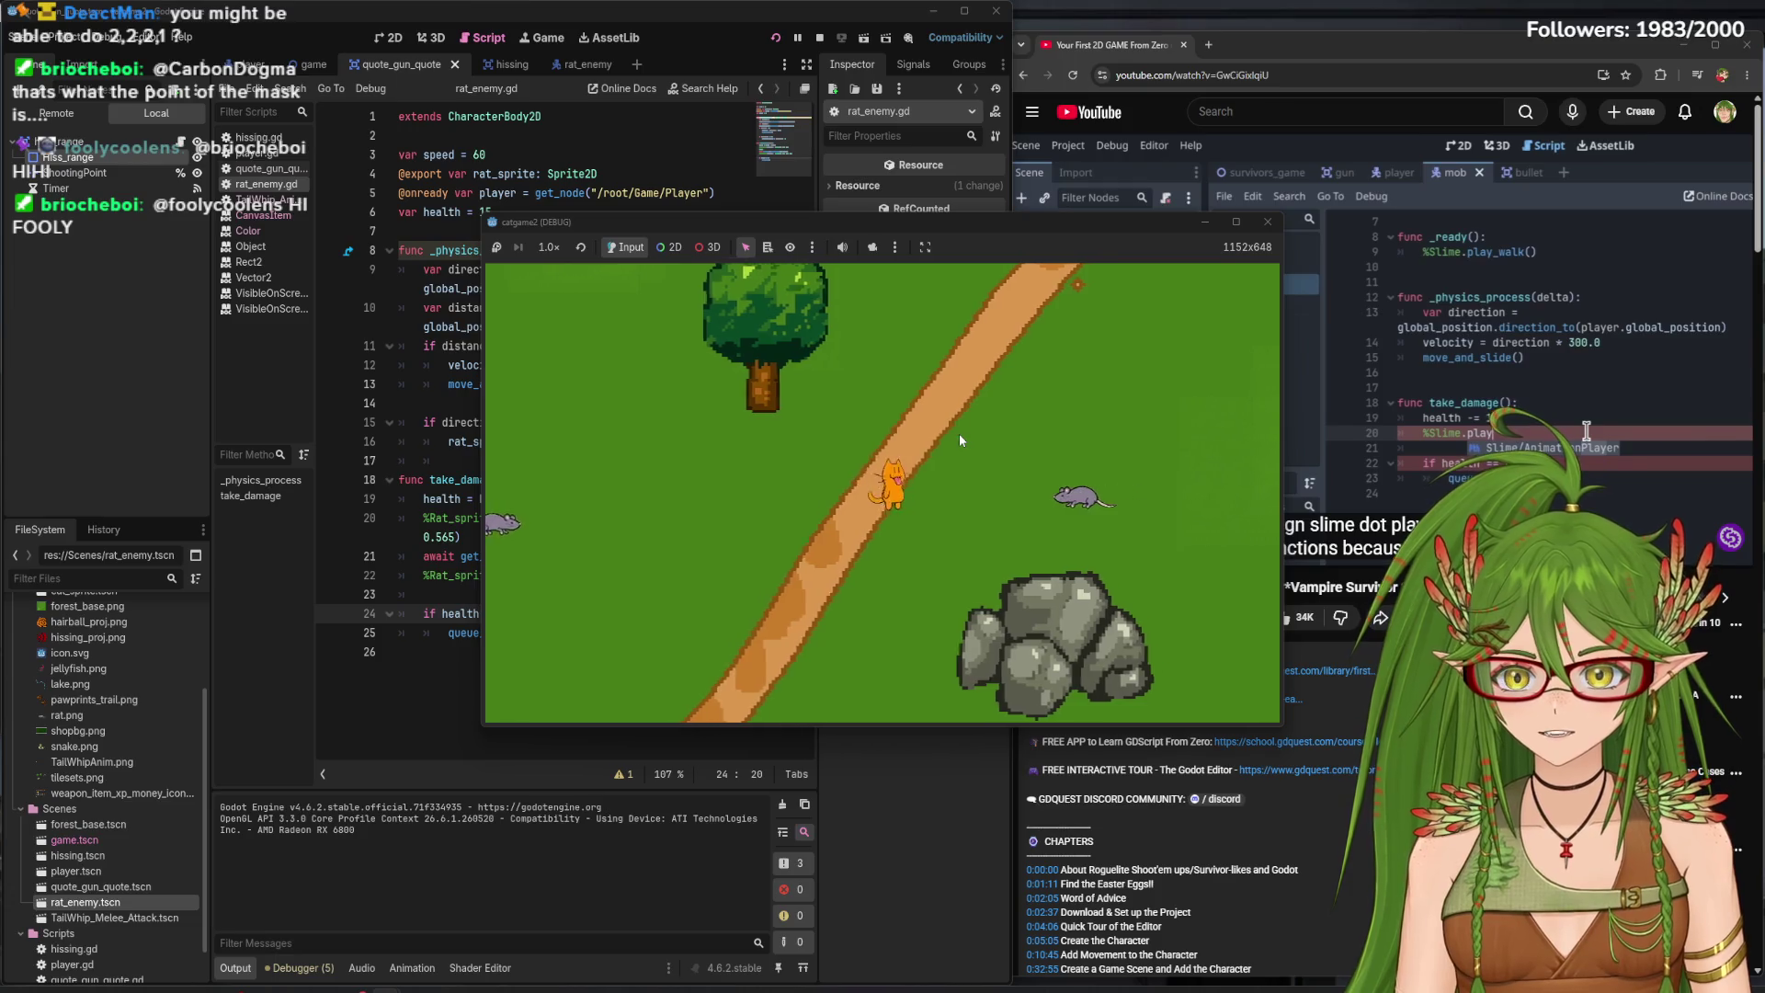
{"action": "key", "text": "Up"}
{"action": "key", "text": "Right"}
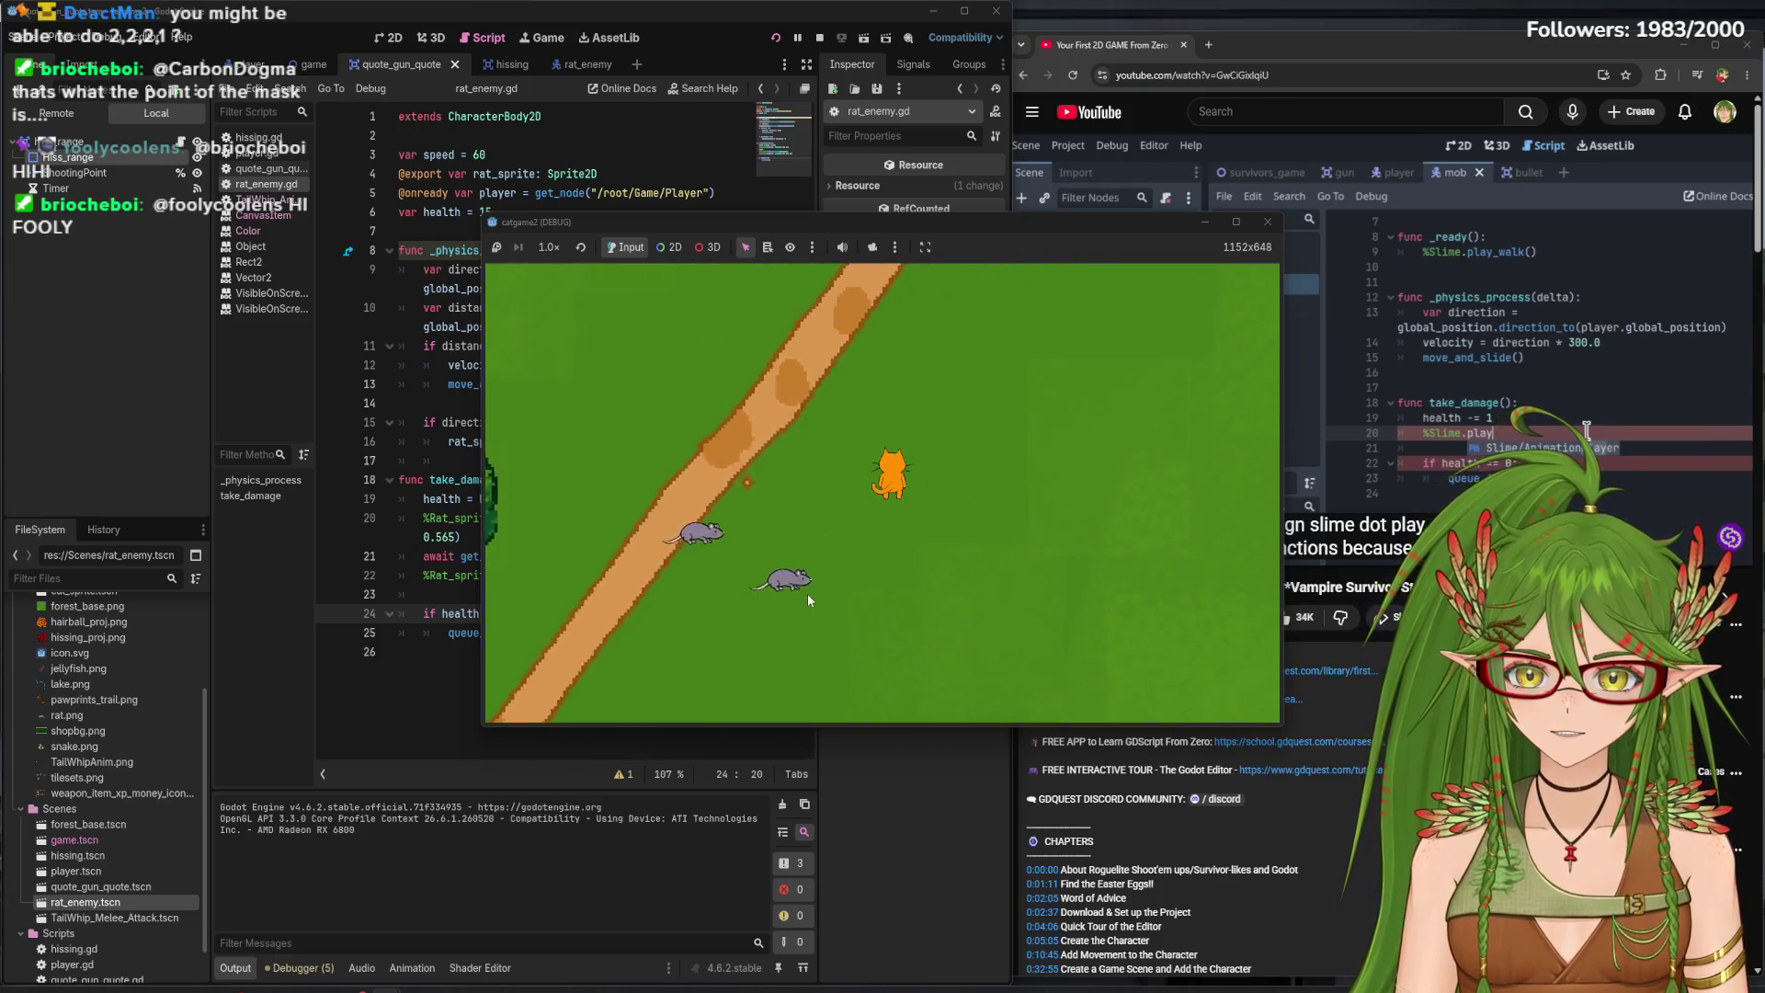
{"action": "key", "text": "Left"}
{"action": "key", "text": "Down"}
{"action": "key", "text": "Right"}
{"action": "key", "text": "Up"}
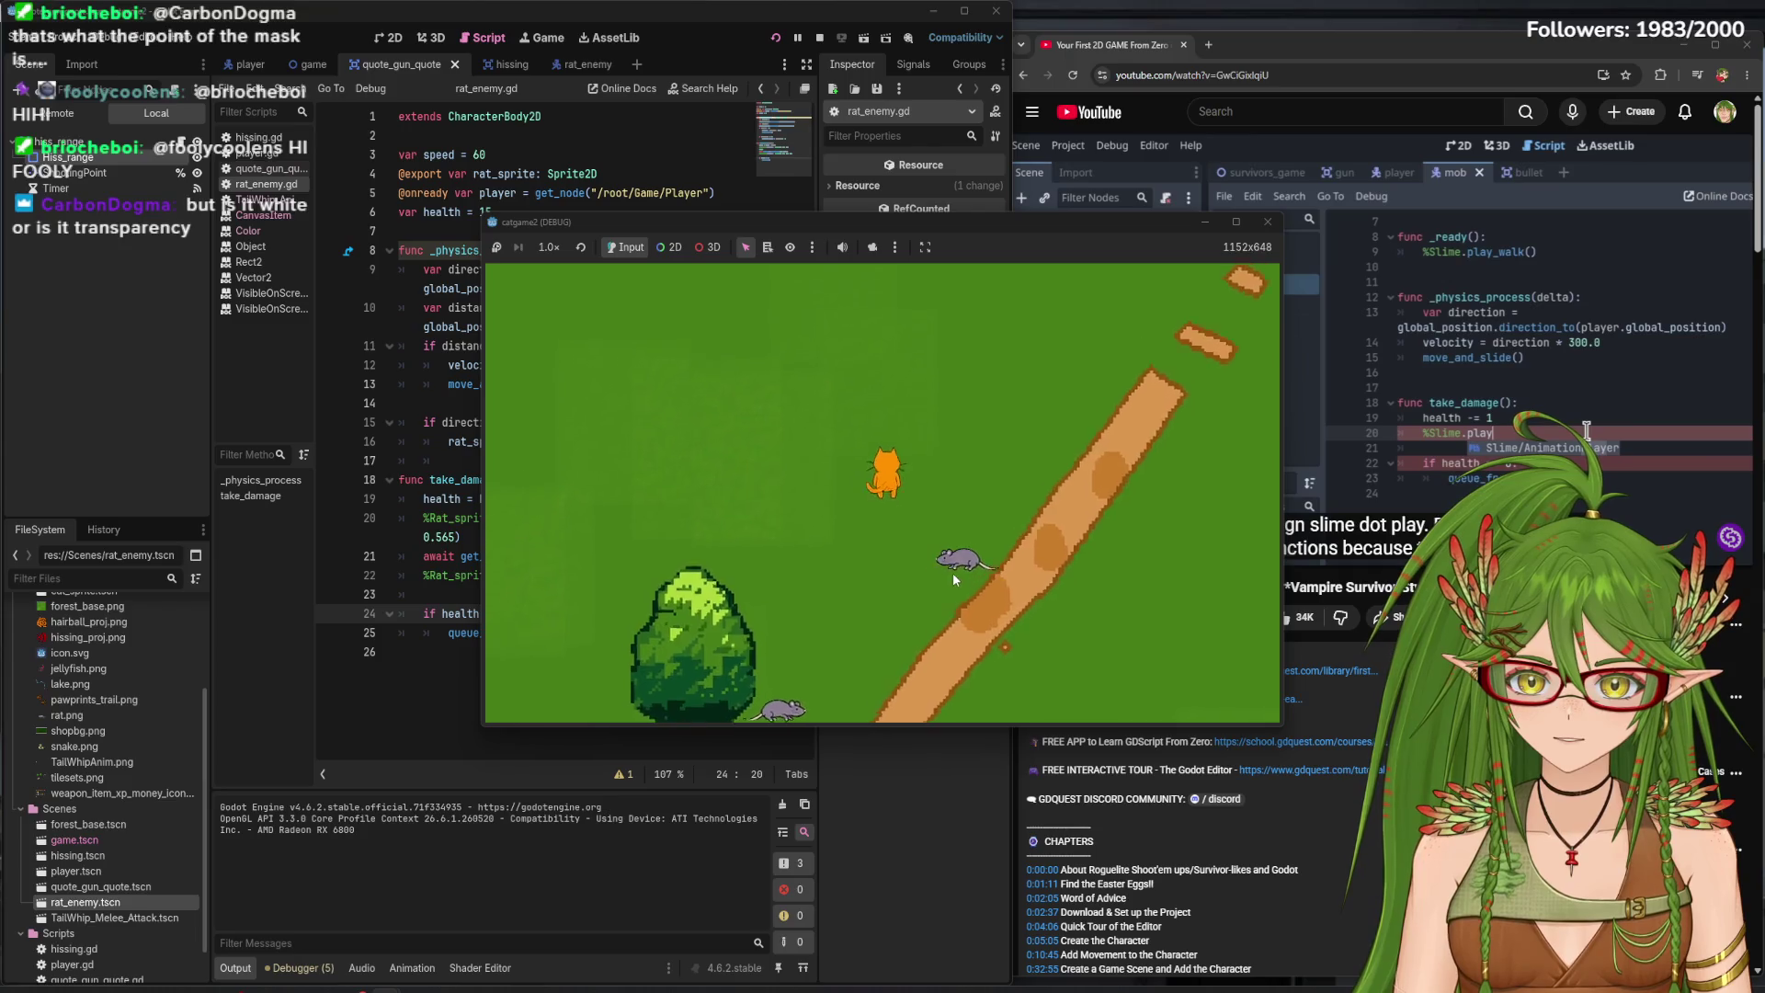
{"action": "key", "text": "Right"}
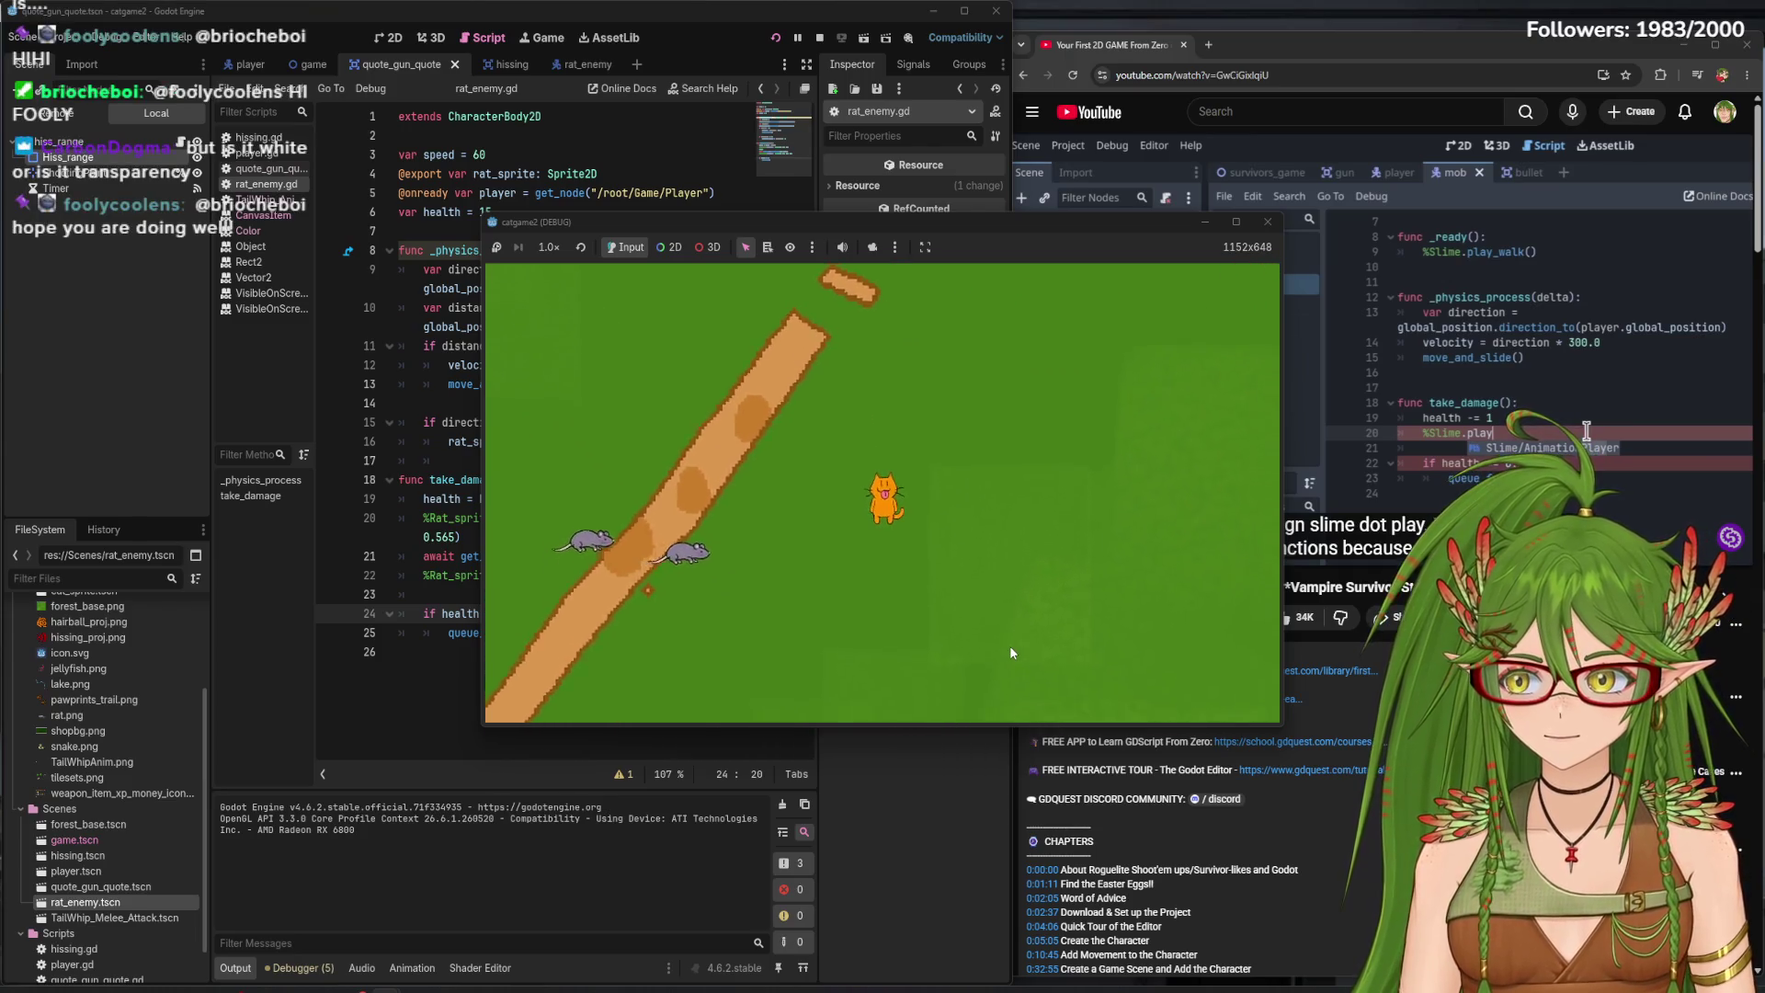
{"action": "key", "text": "Down"}
{"action": "key", "text": "Down"}
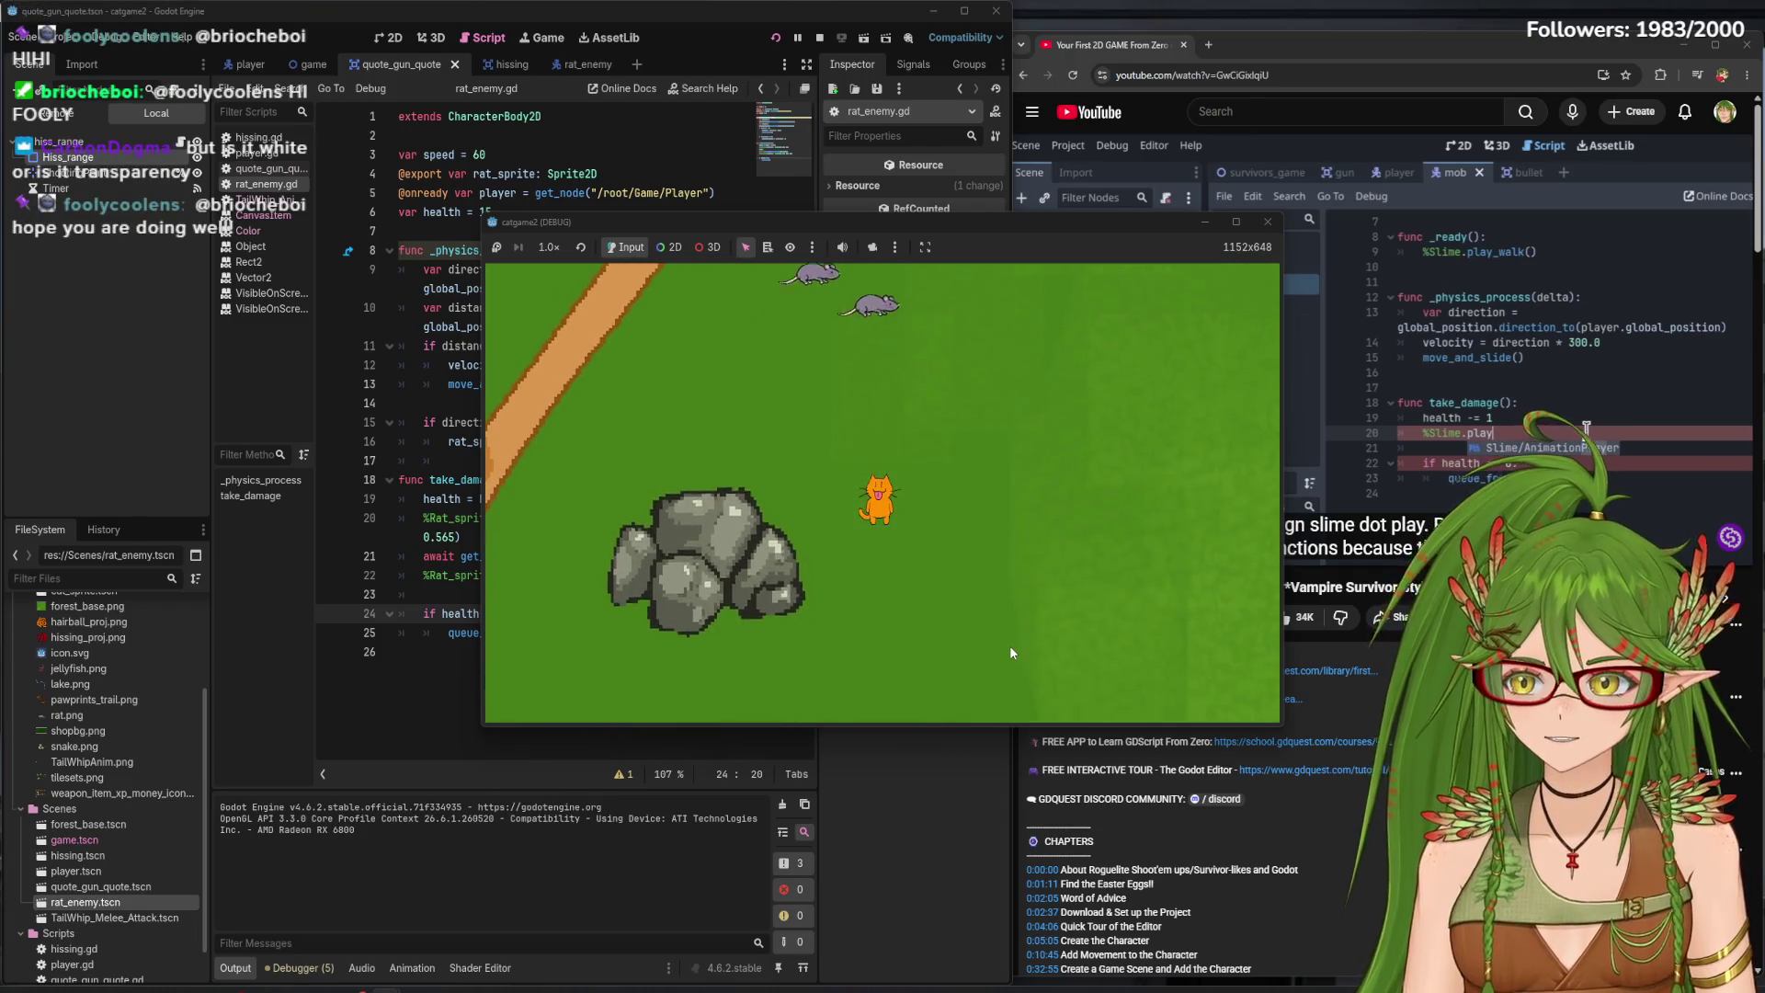
{"action": "key", "text": "Up"}
{"action": "left_click", "coordinate": [1267, 222]}
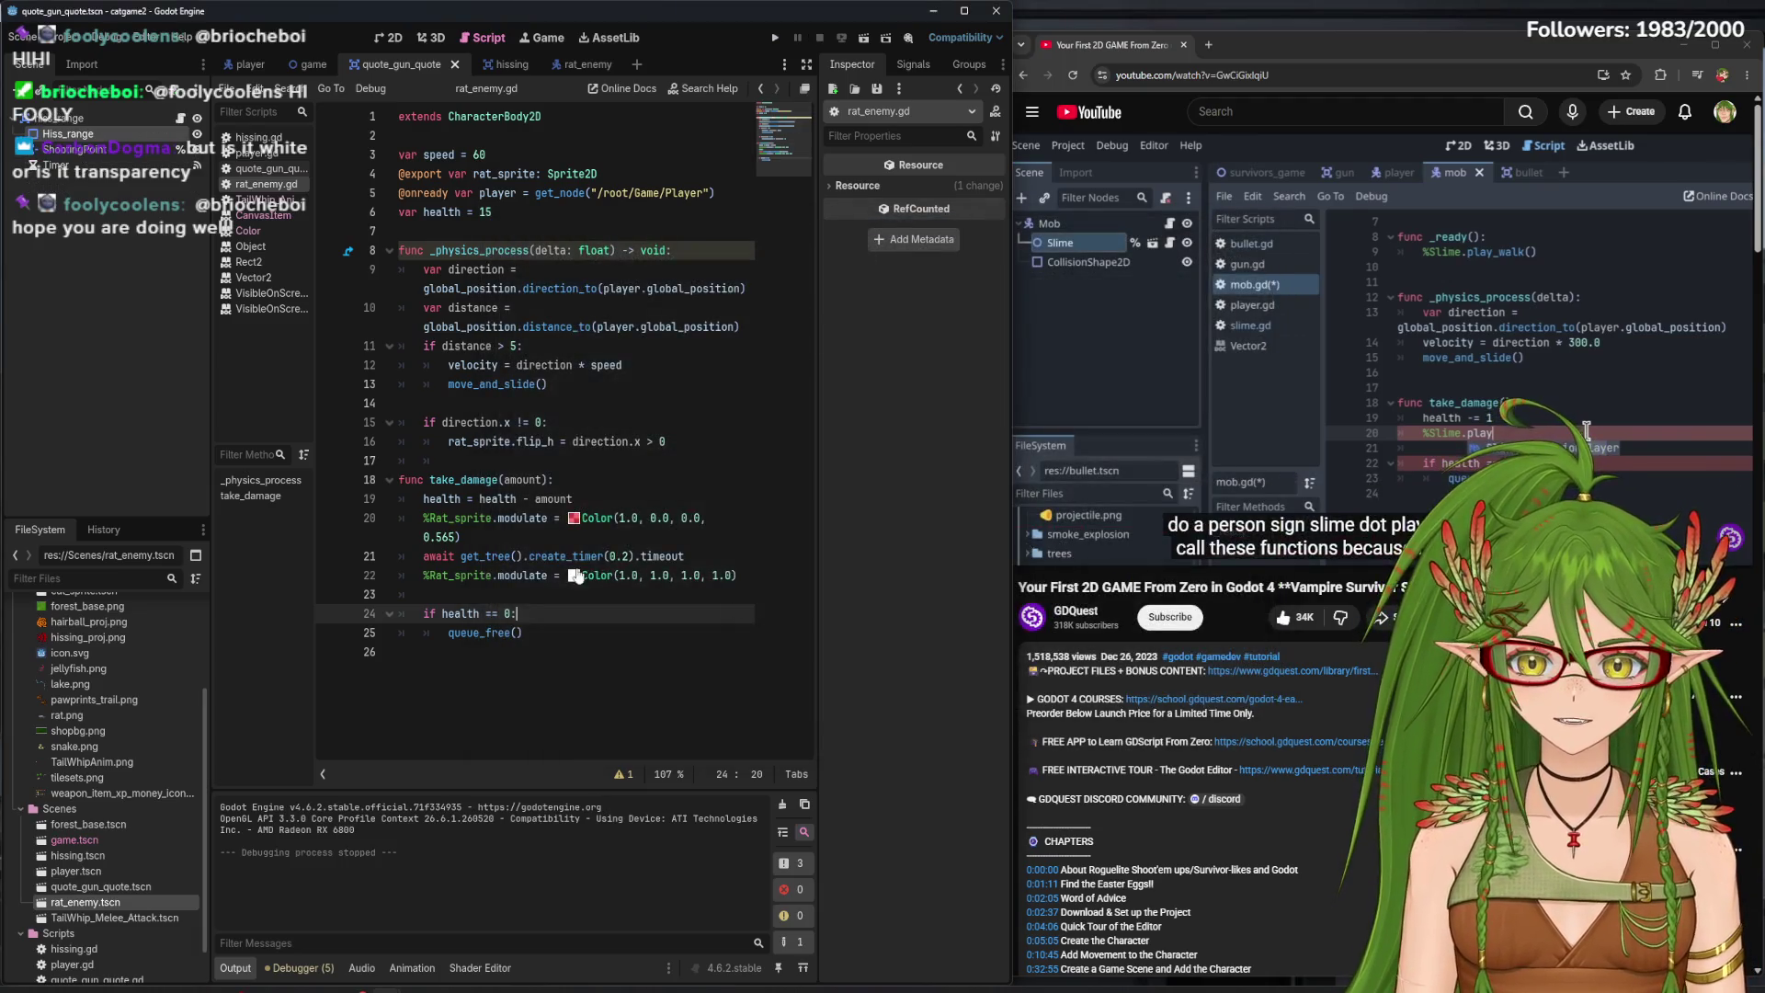
- Run a quick game test, walking the cat up-right, then close the game
{"action": "left_click", "coordinate": [573, 575]}
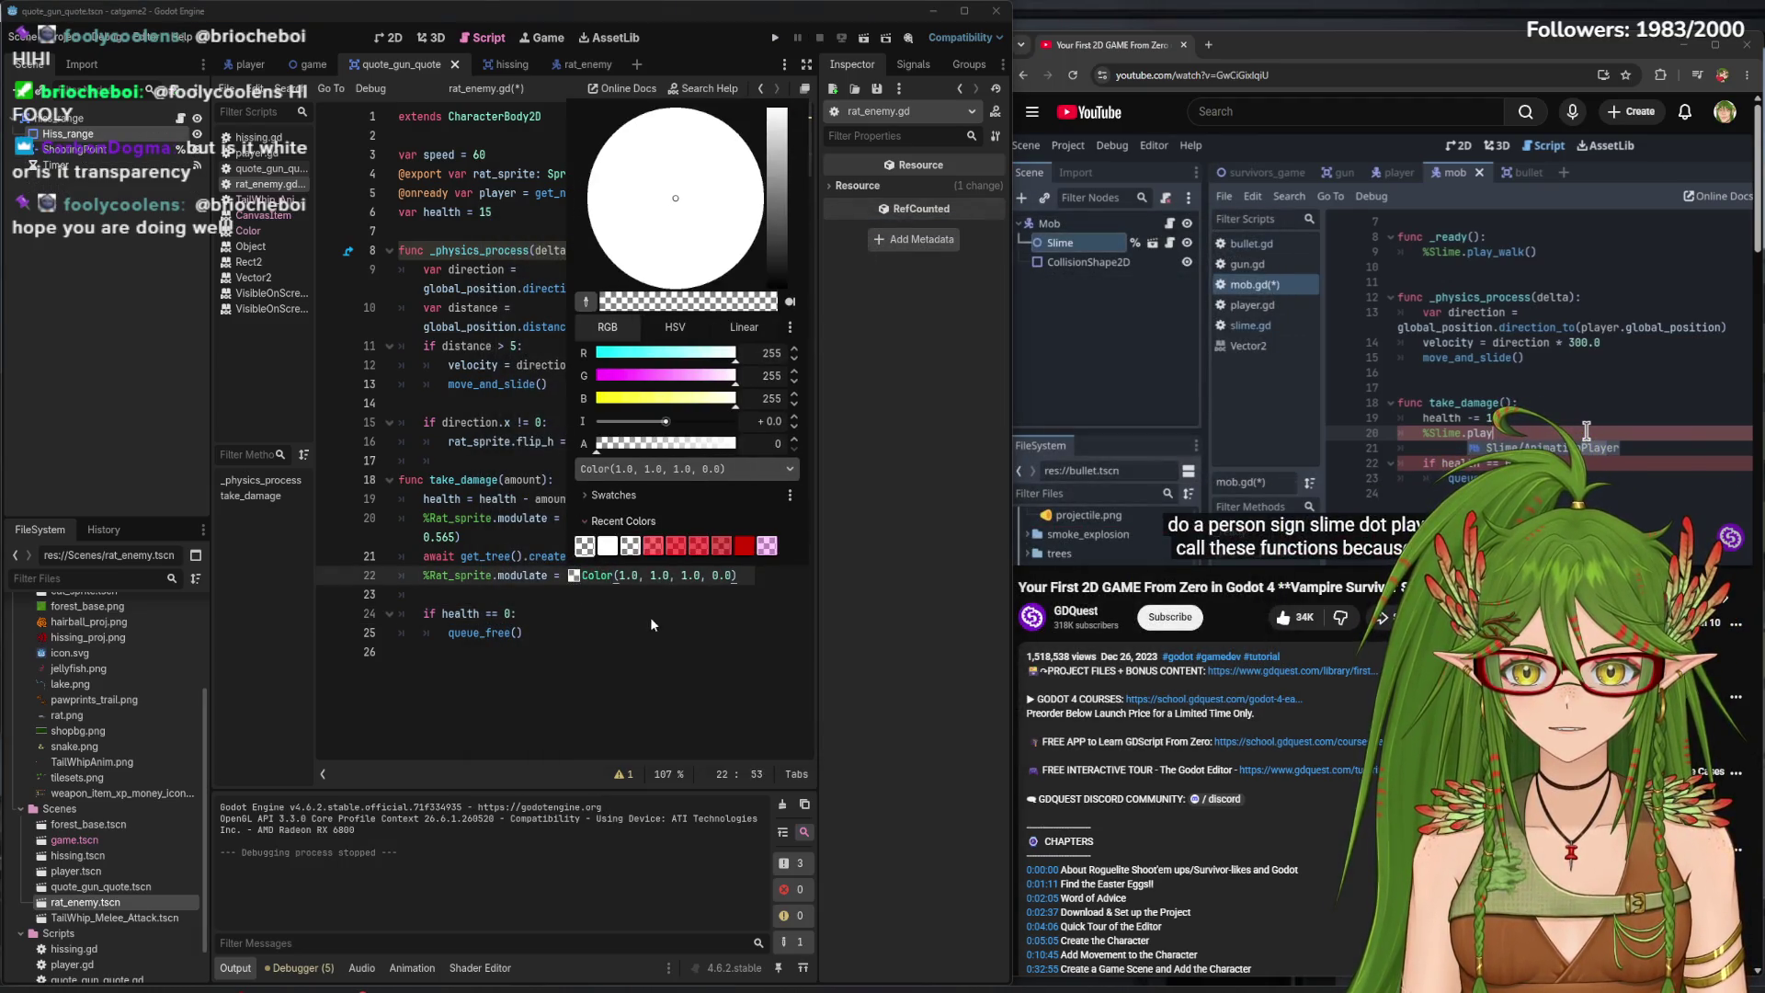
{"action": "left_click", "coordinate": [772, 576]}
{"action": "key", "text": "F5"}
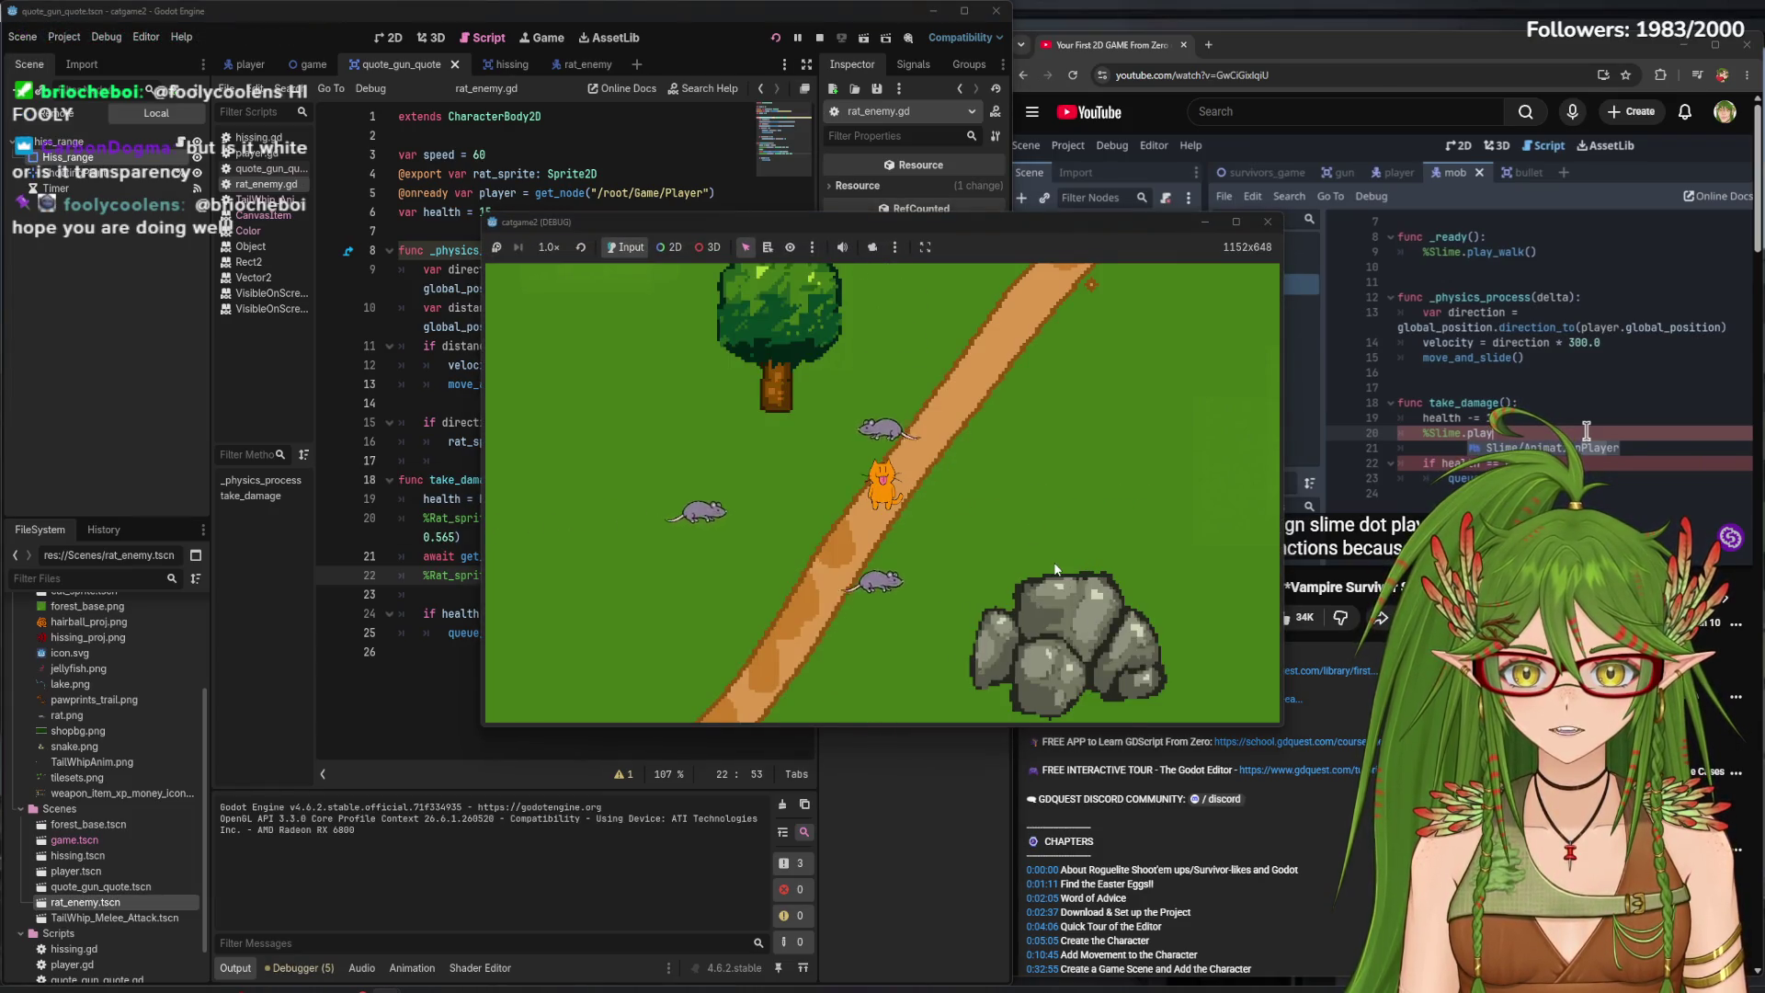
{"action": "key", "text": "w"}
{"action": "key", "text": "d"}
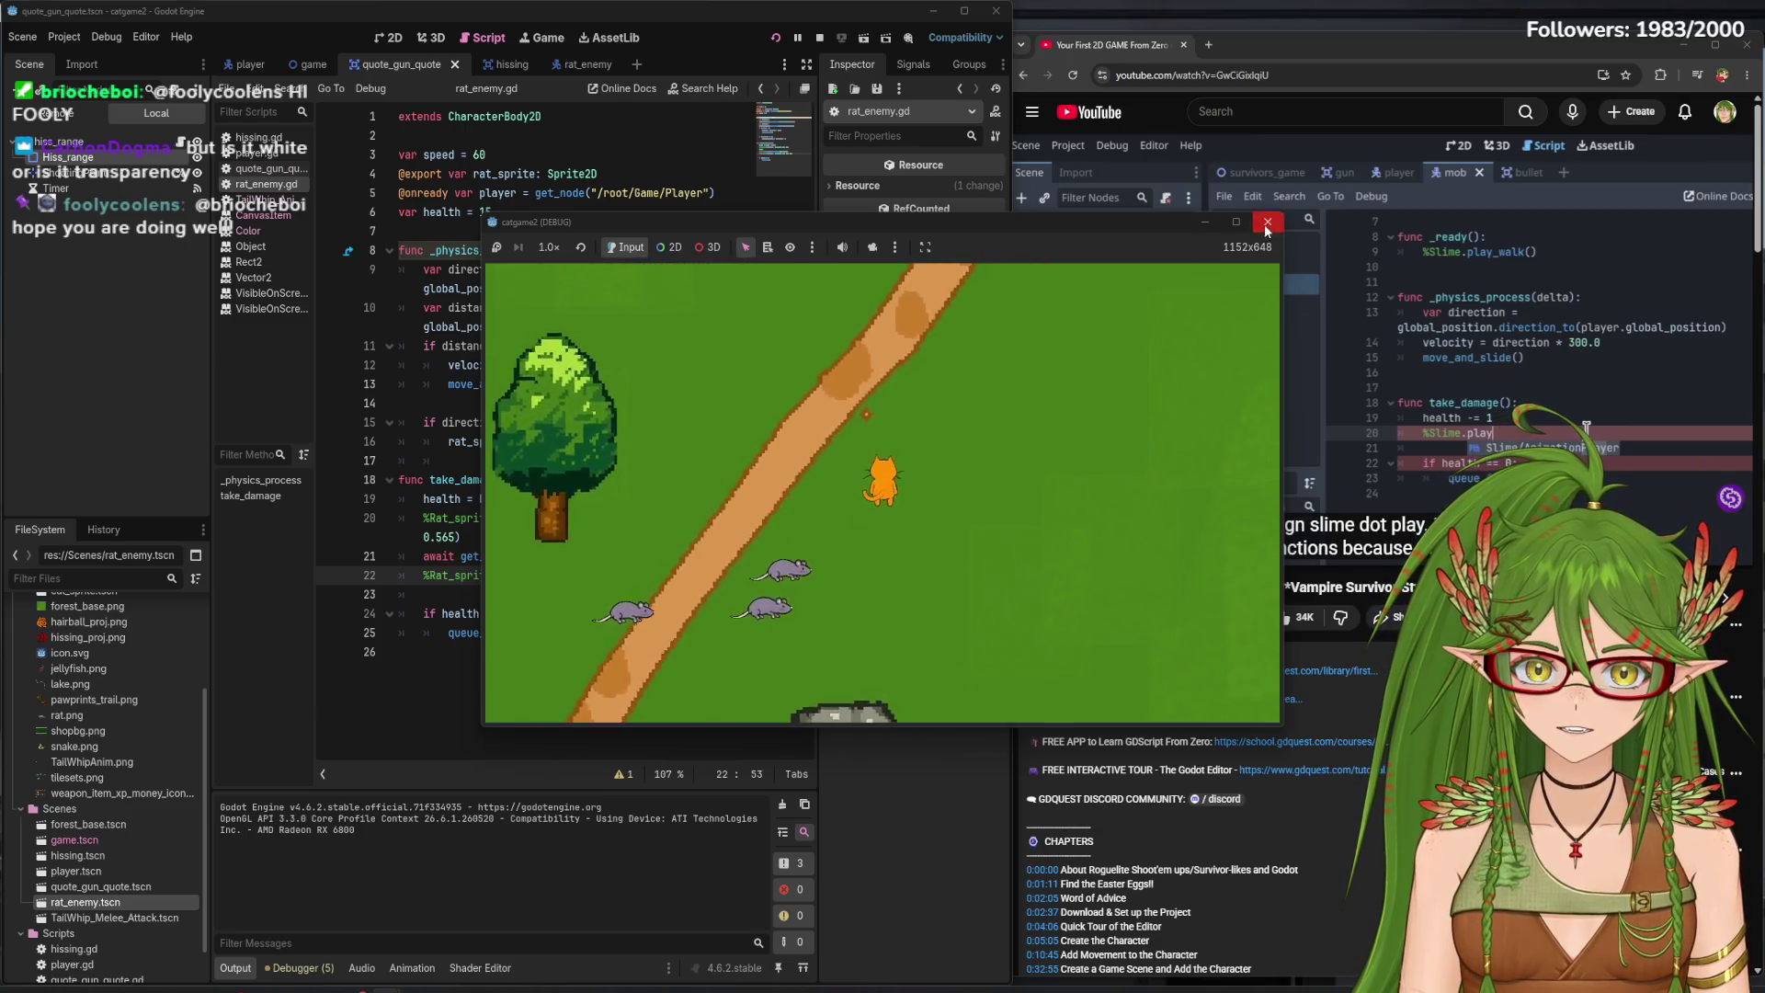
{"action": "left_click", "coordinate": [1267, 223]}
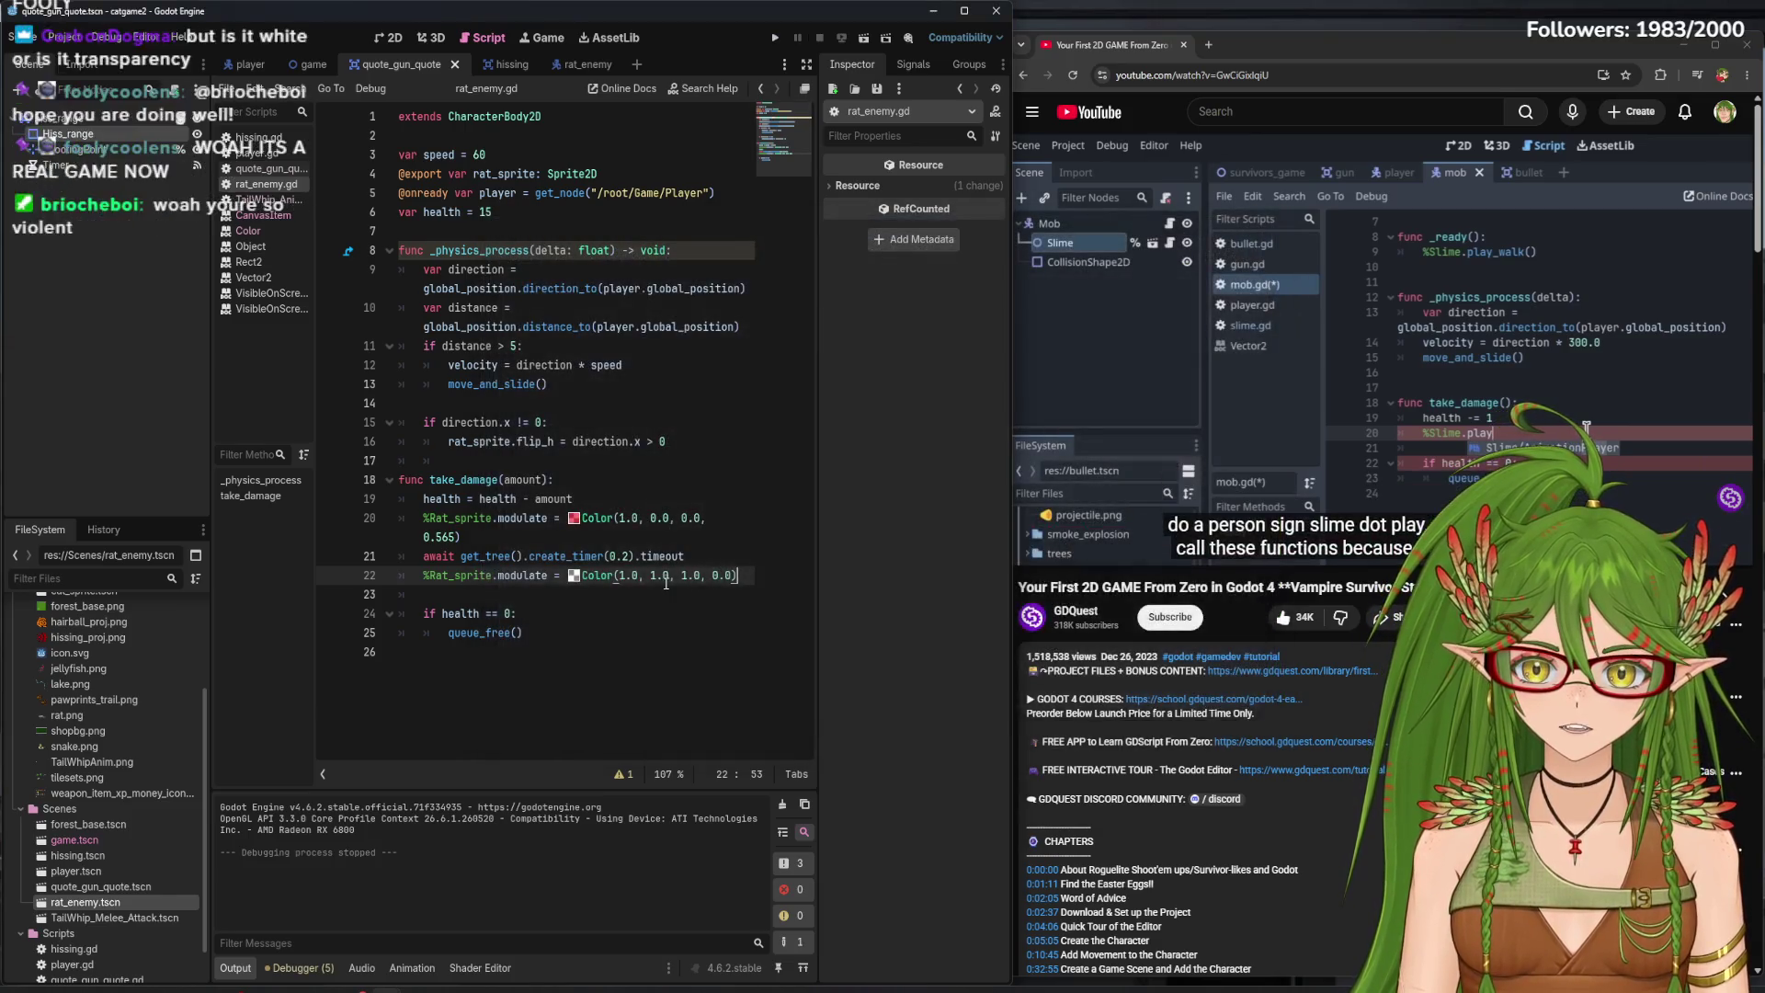
- Drag line 22's alpha to 1 for opaque white, save rat_enemy.gd and run the game
{"action": "left_click", "coordinate": [575, 576]}
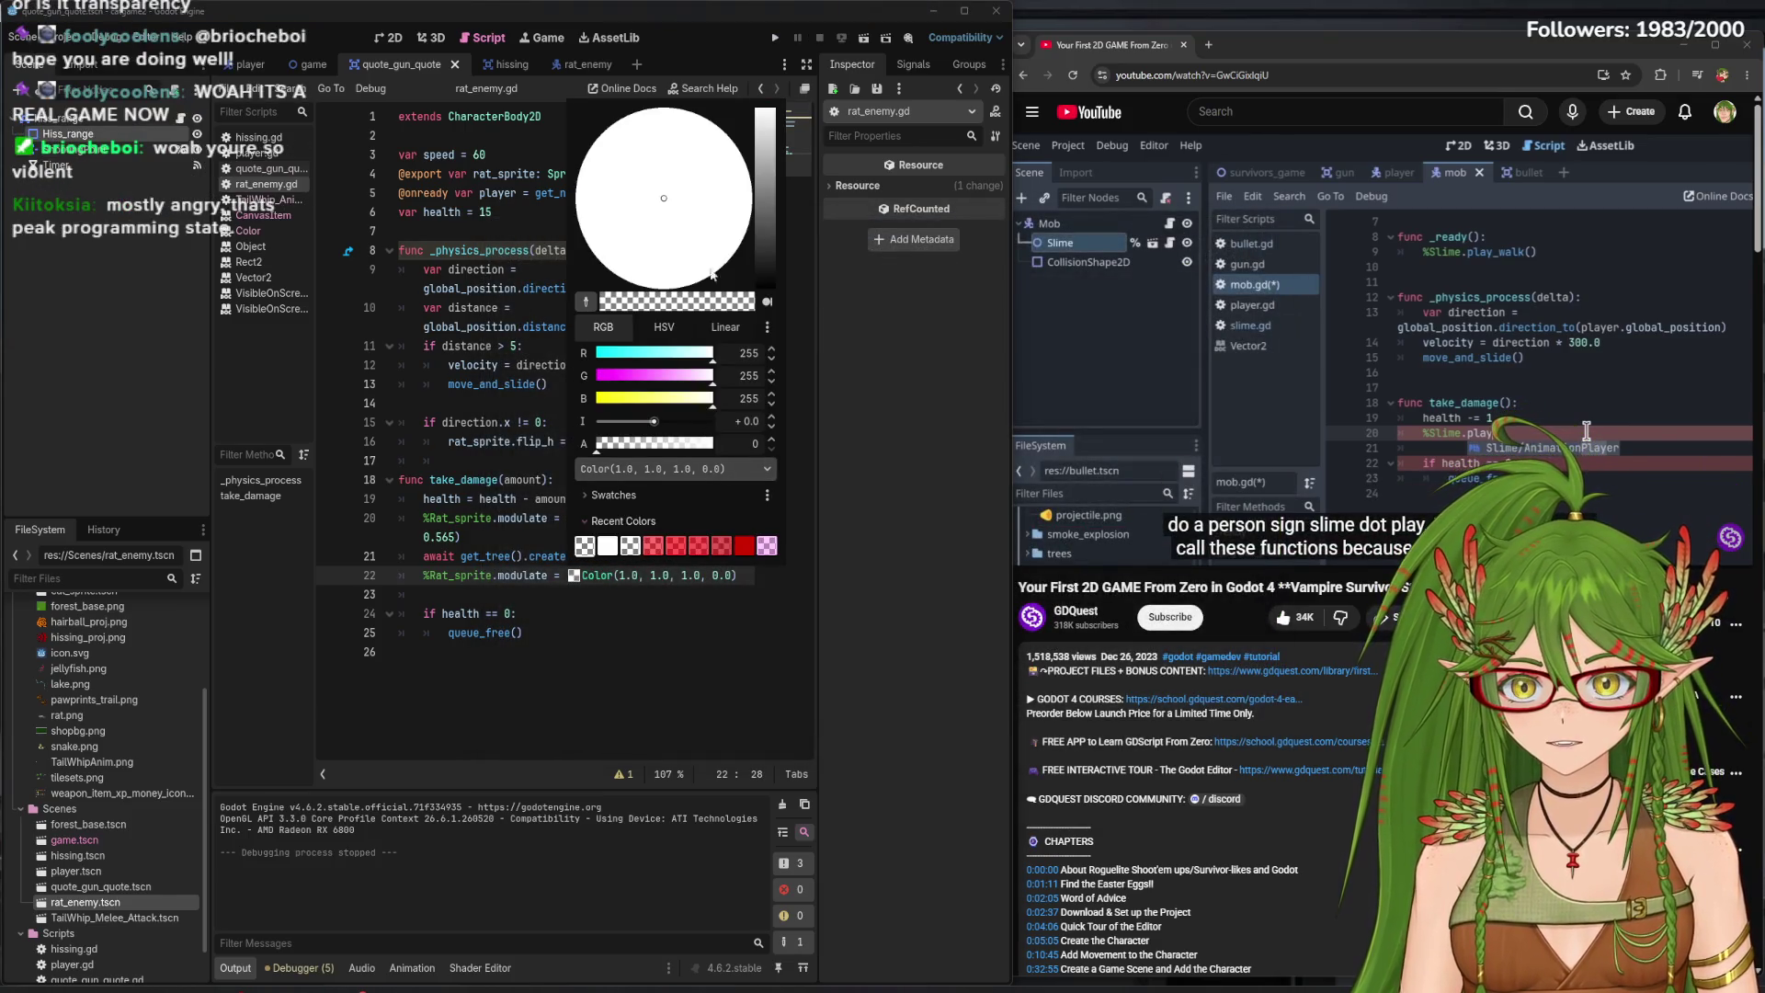
{"action": "left_click_drag", "start_coordinate": [677, 447], "coordinate": [726, 448]}
{"action": "left_click", "coordinate": [765, 704]}
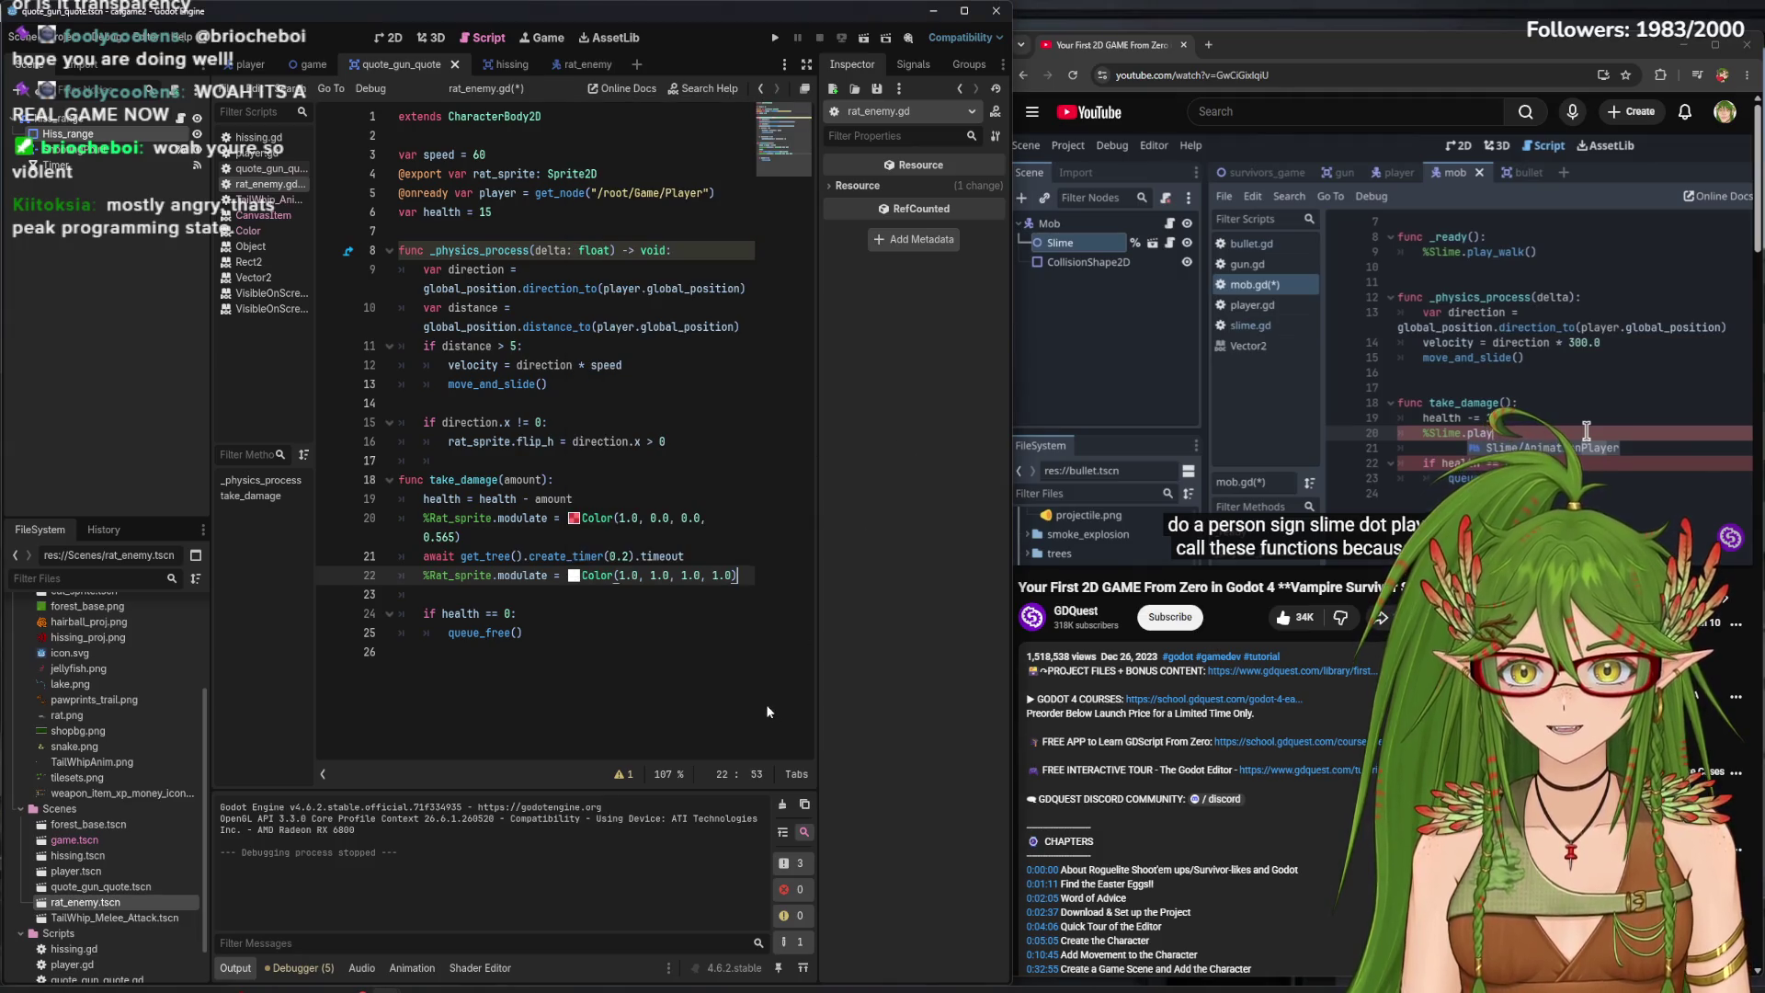
{"action": "key", "text": "ctrl+s"}
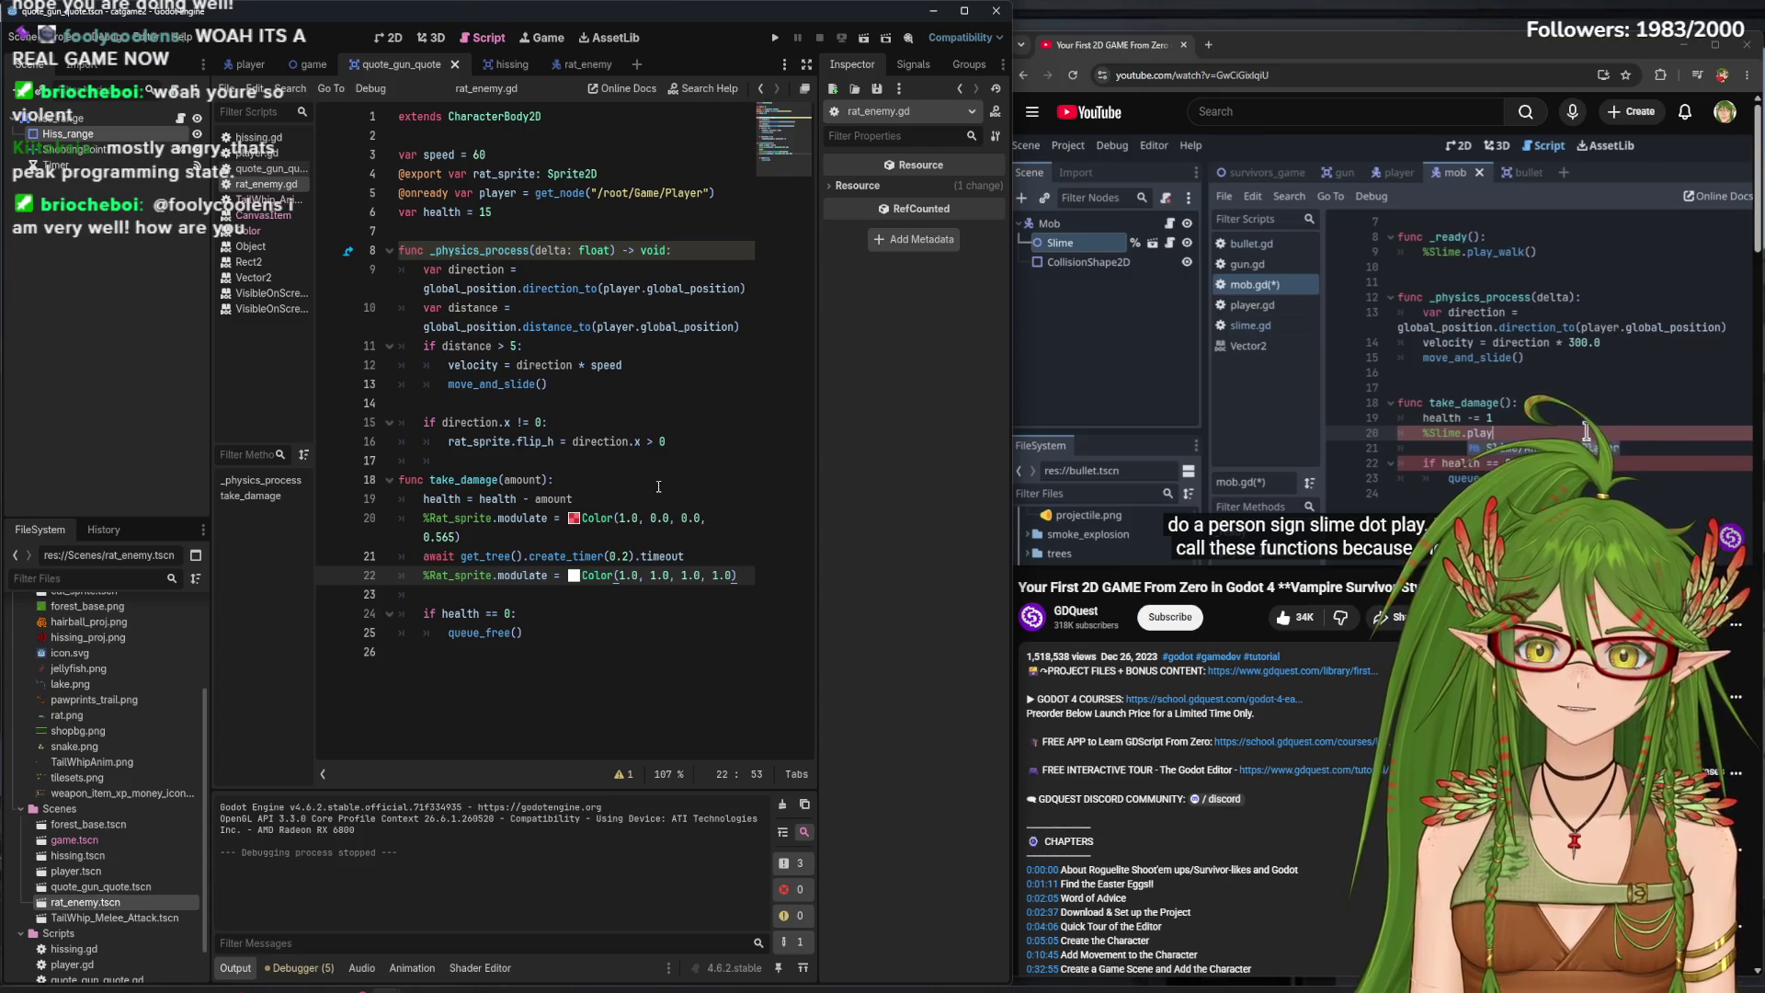
{"action": "left_click", "coordinate": [775, 37]}
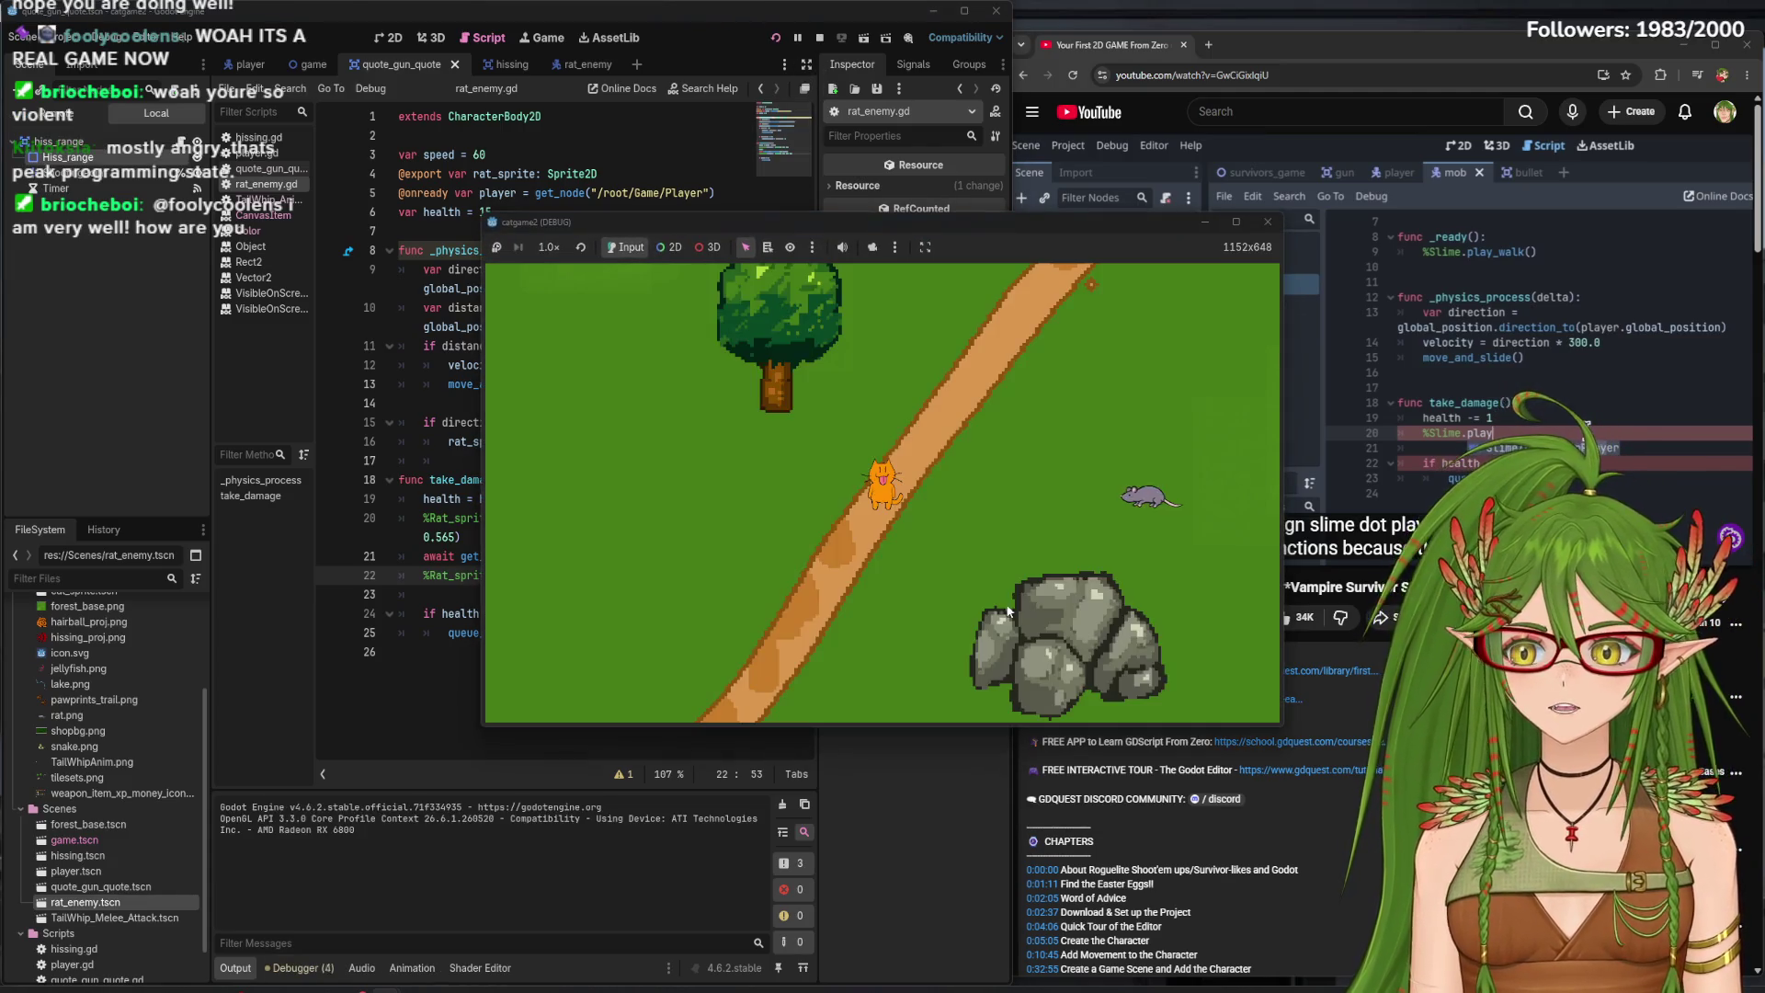
- Walk the cat right and down among the rats with WASD, then close the game window
{"action": "key", "text": "w+d"}
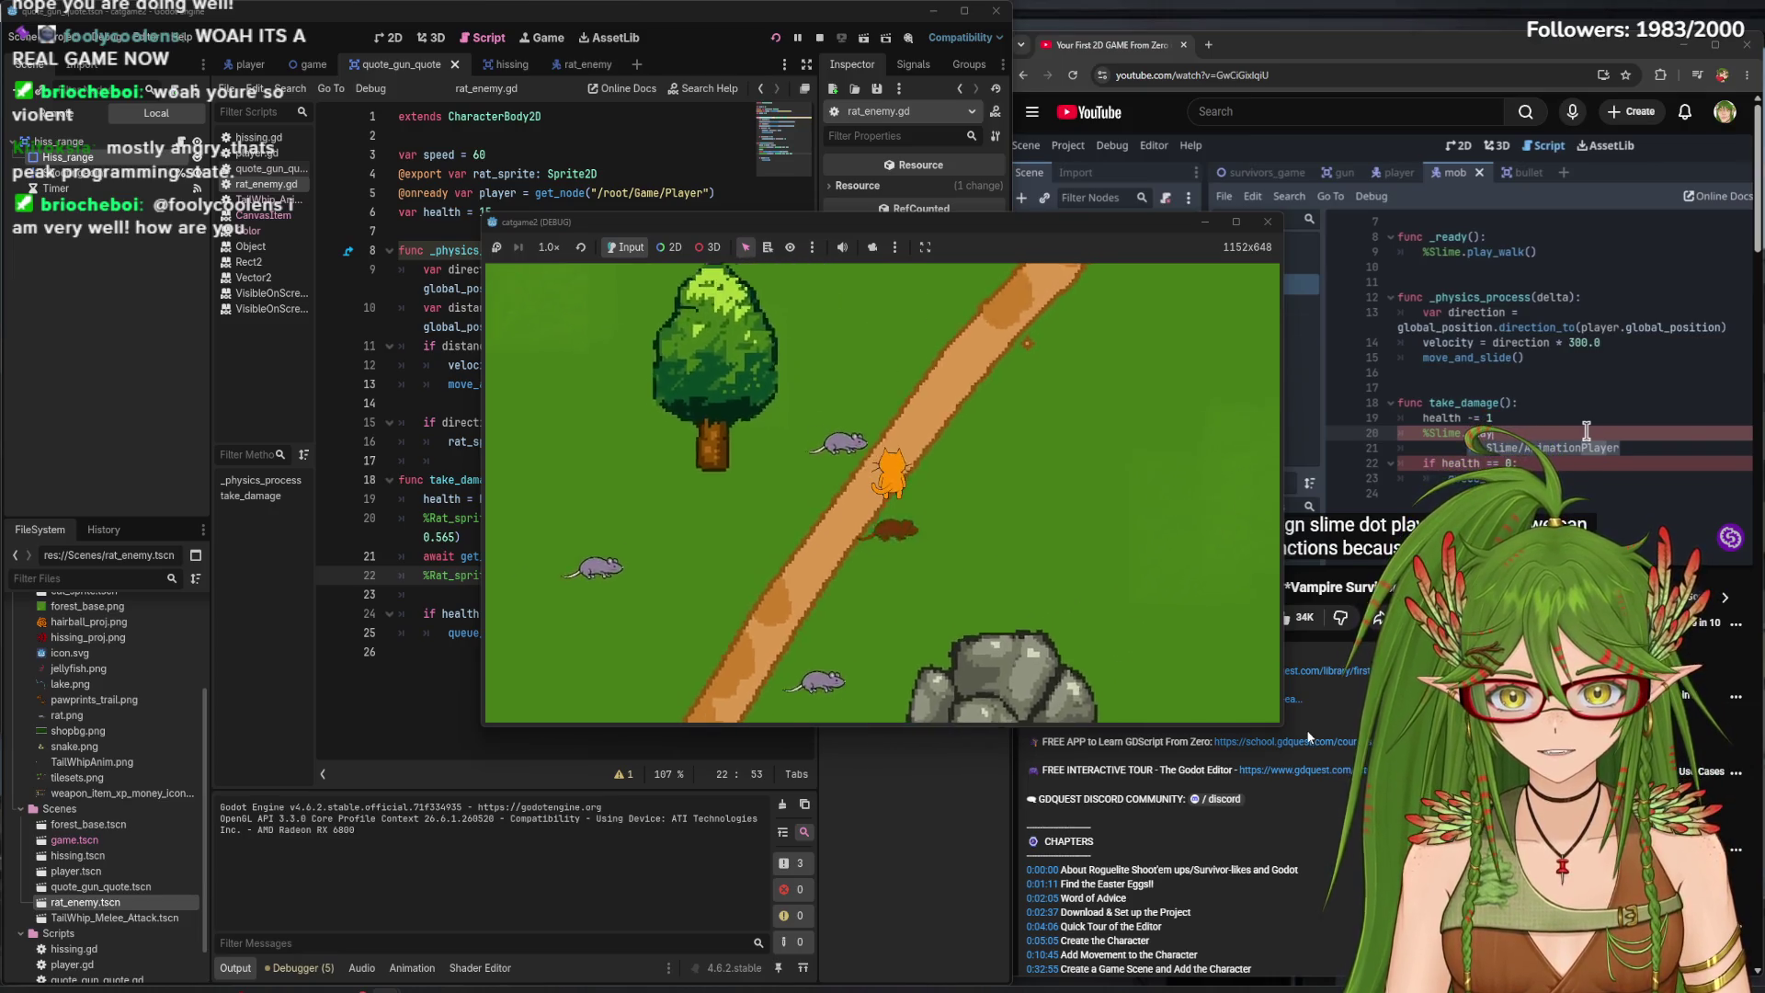
{"action": "key", "text": "d"}
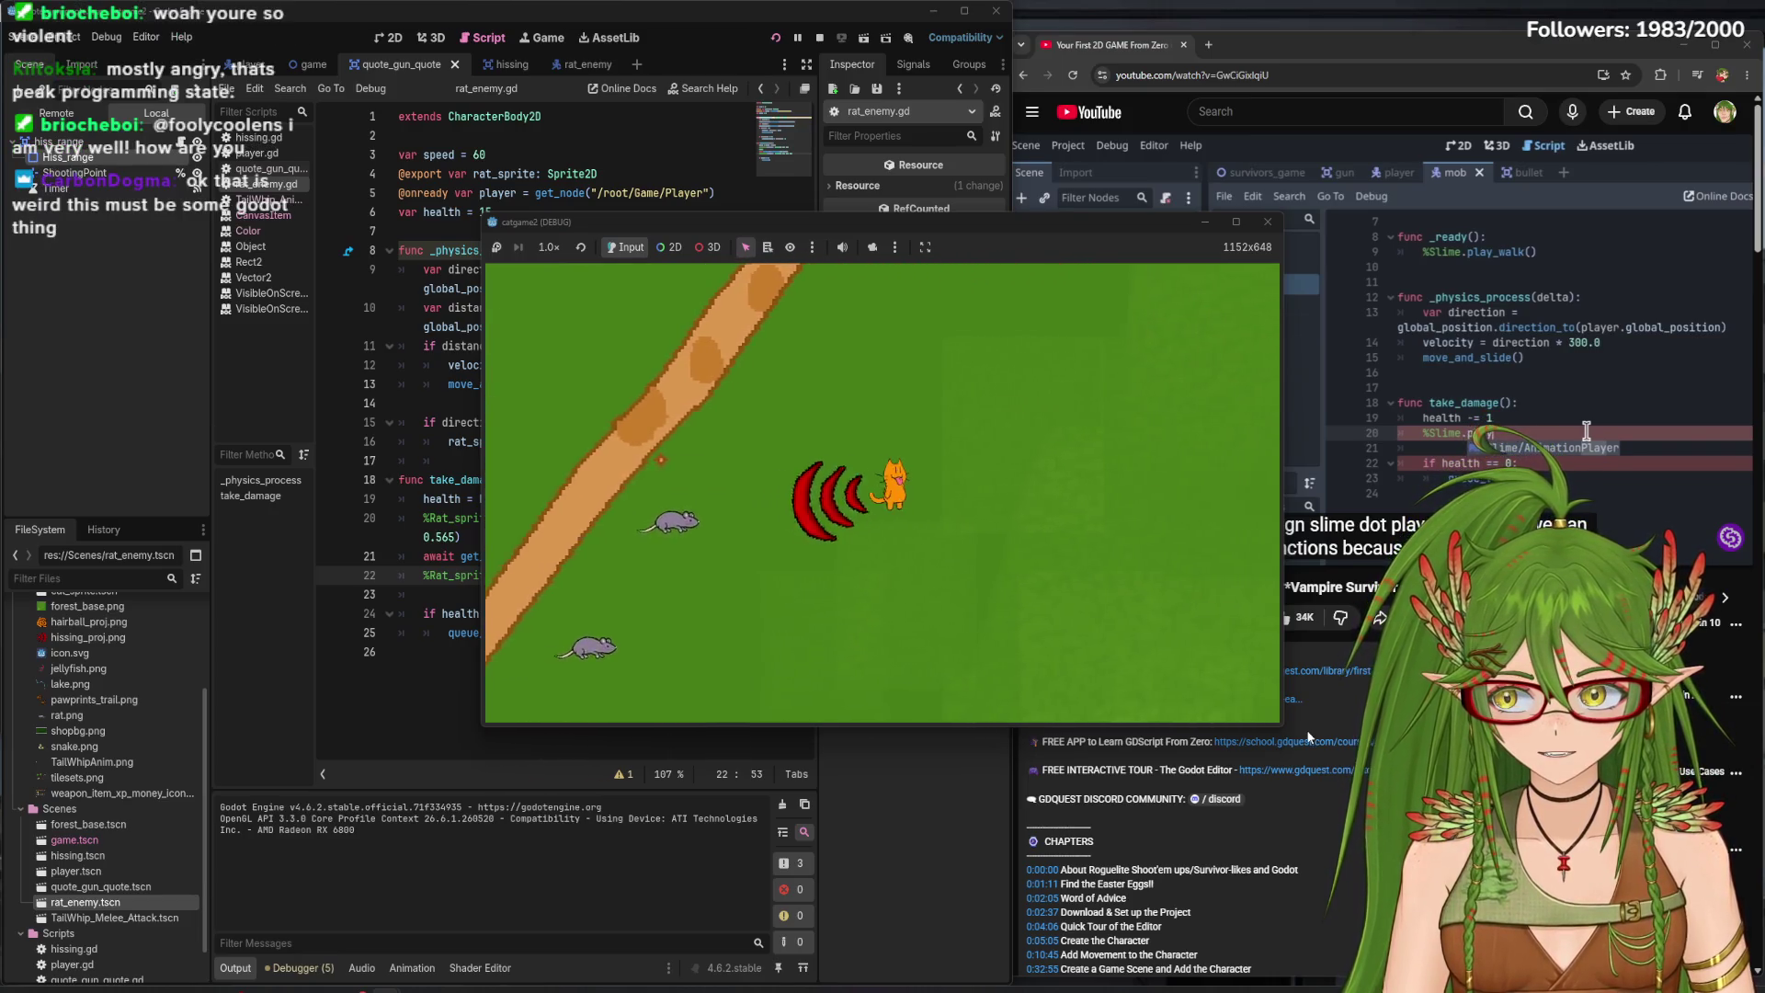
{"action": "key", "text": "s"}
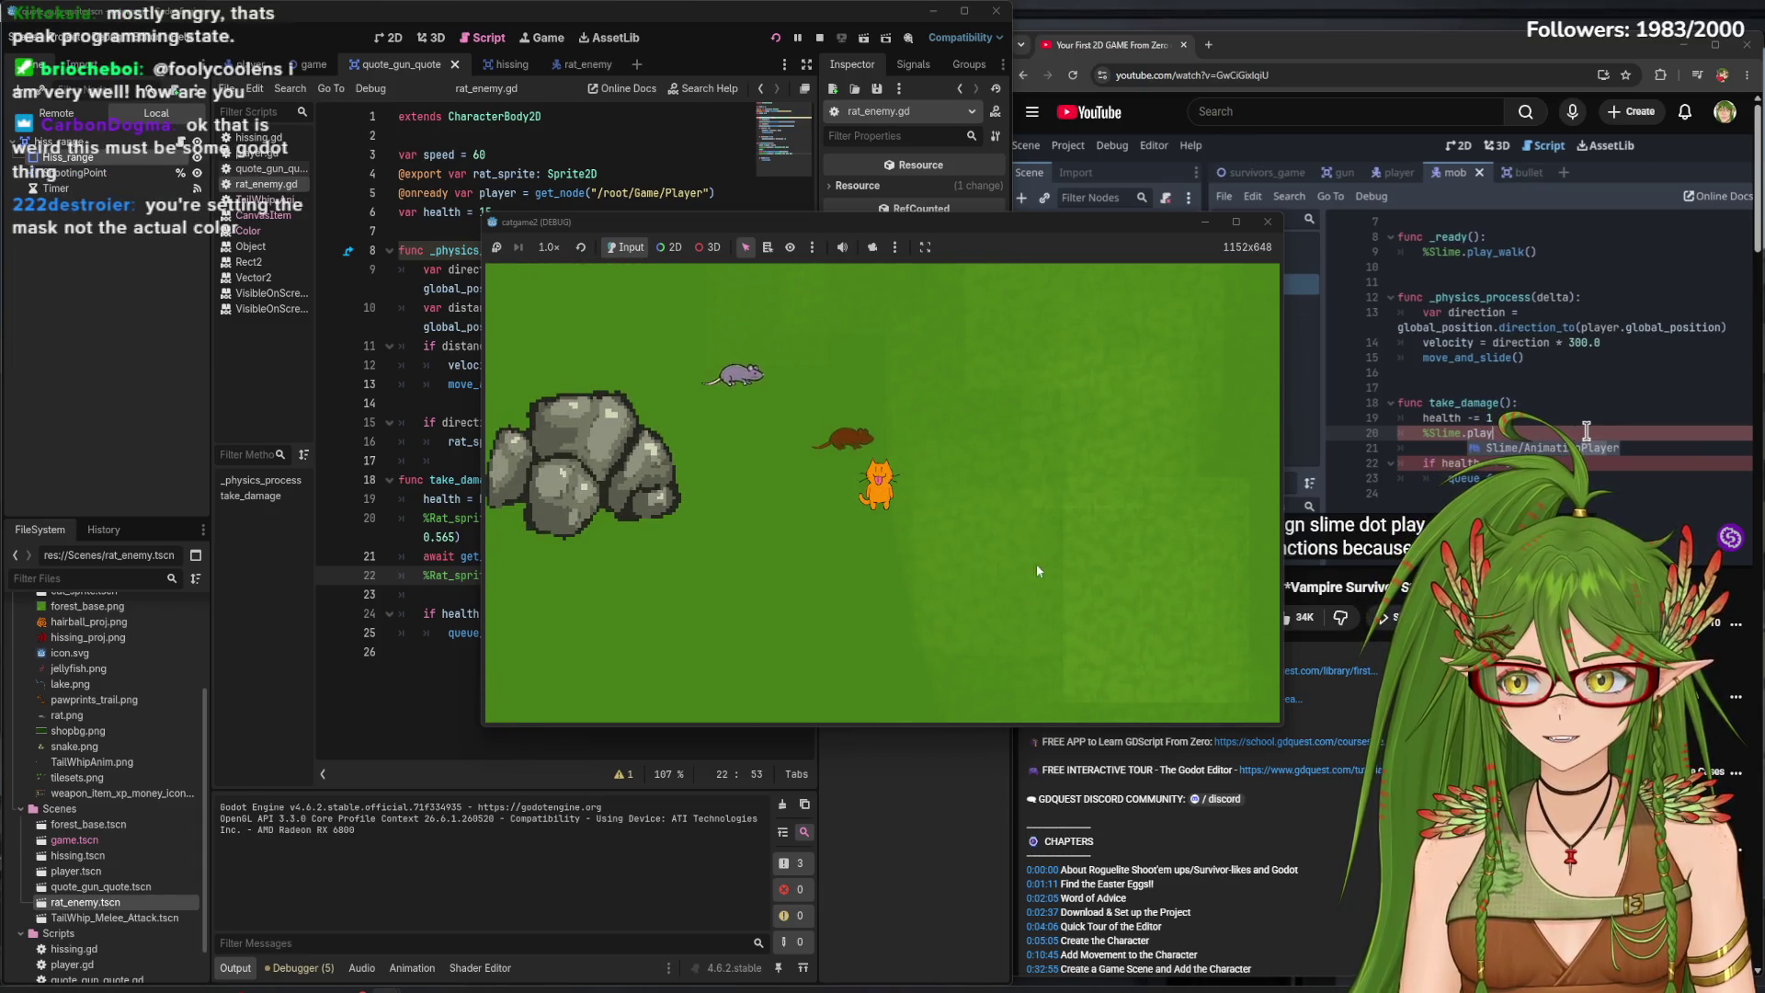
{"action": "key", "text": "s"}
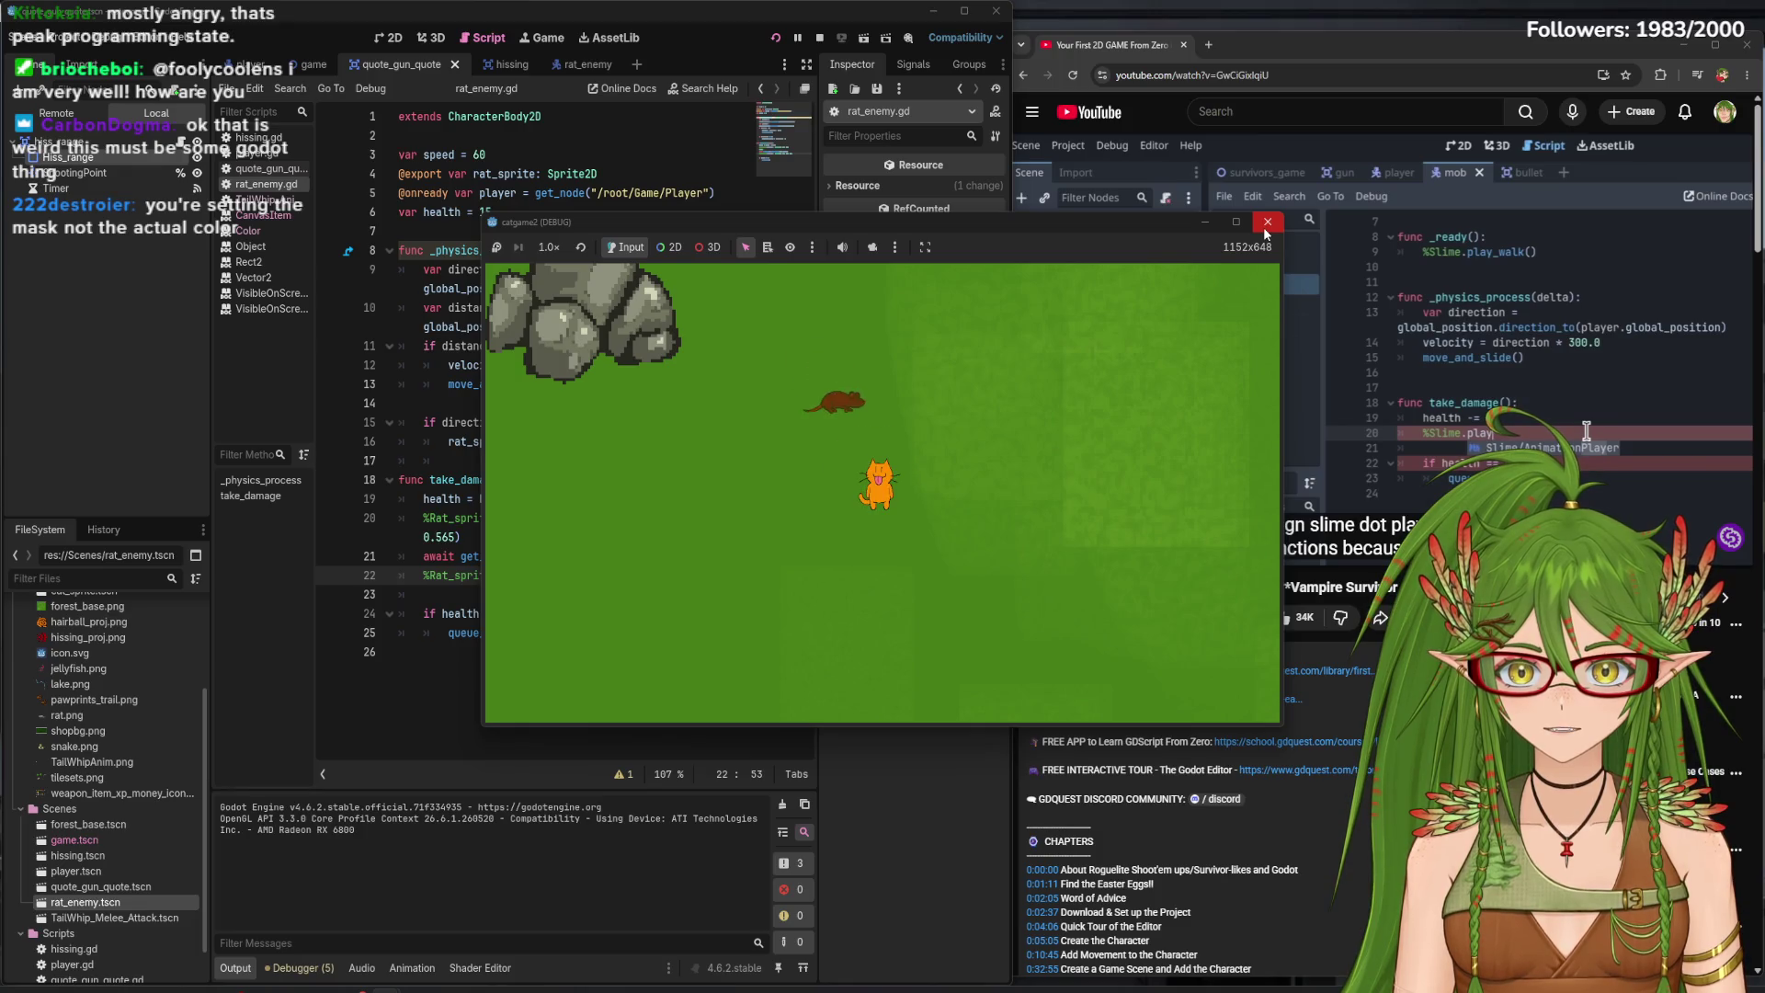
{"action": "key", "text": "d"}
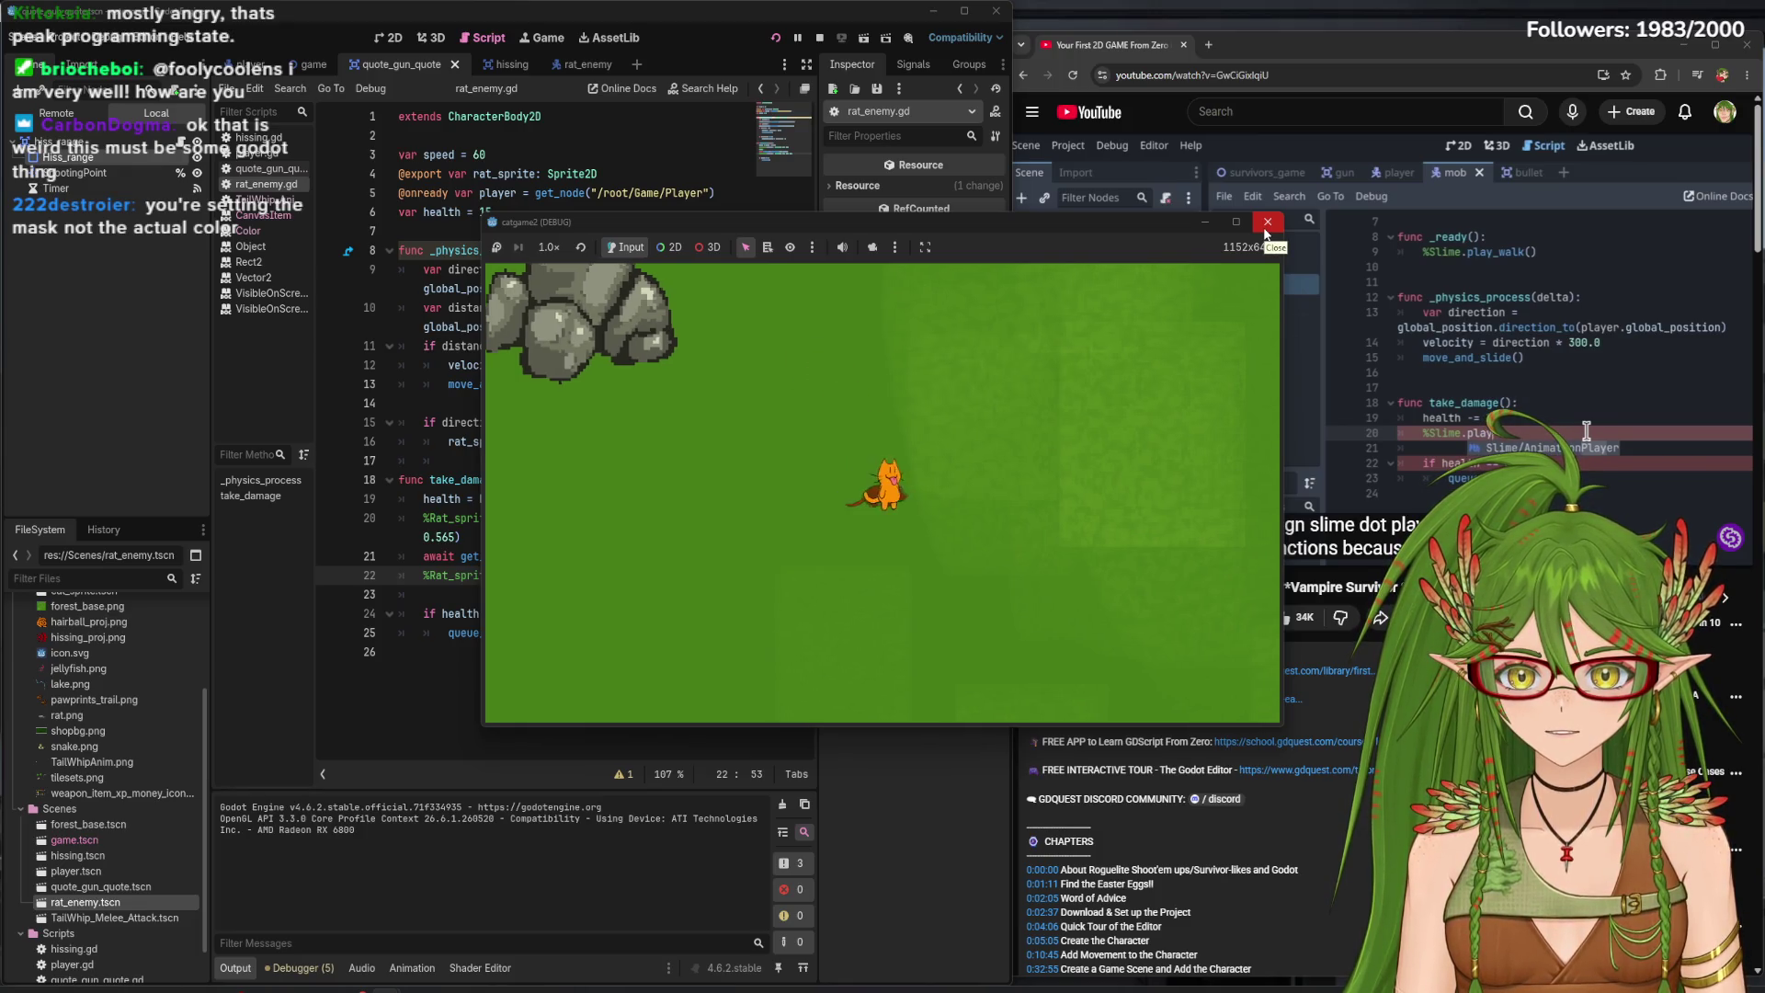
{"action": "left_click", "coordinate": [1265, 228]}
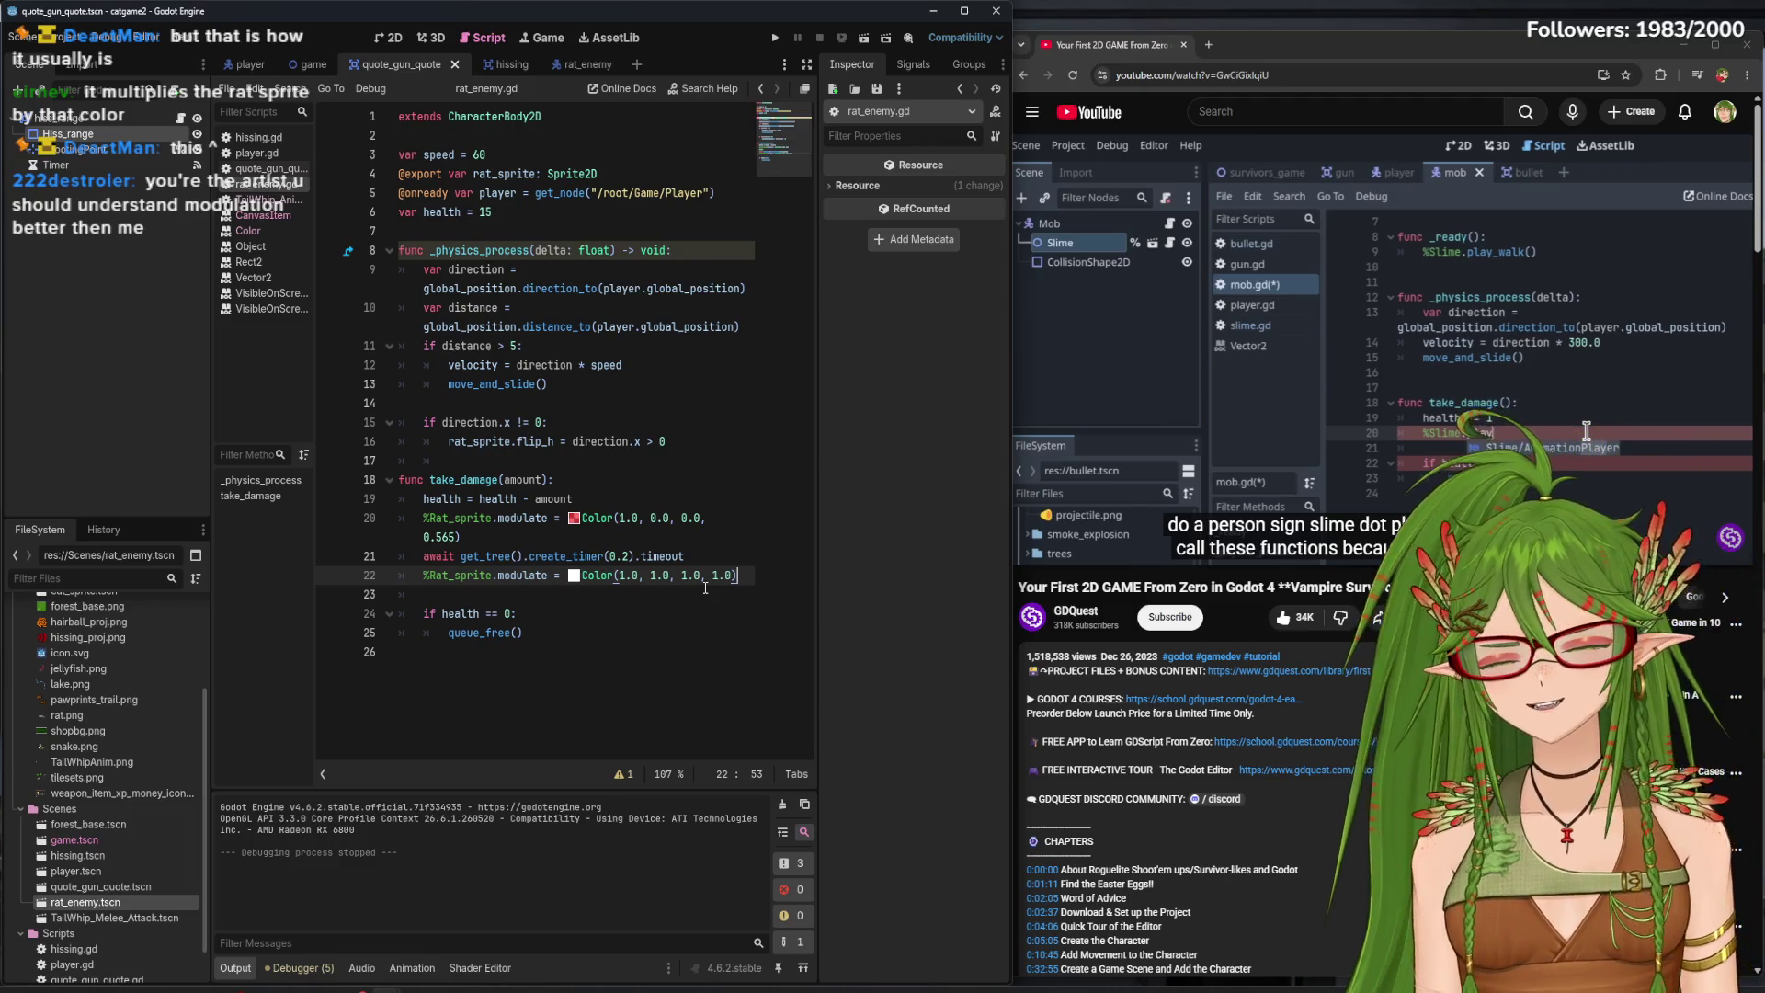
{"action": "left_click", "coordinate": [699, 614]}
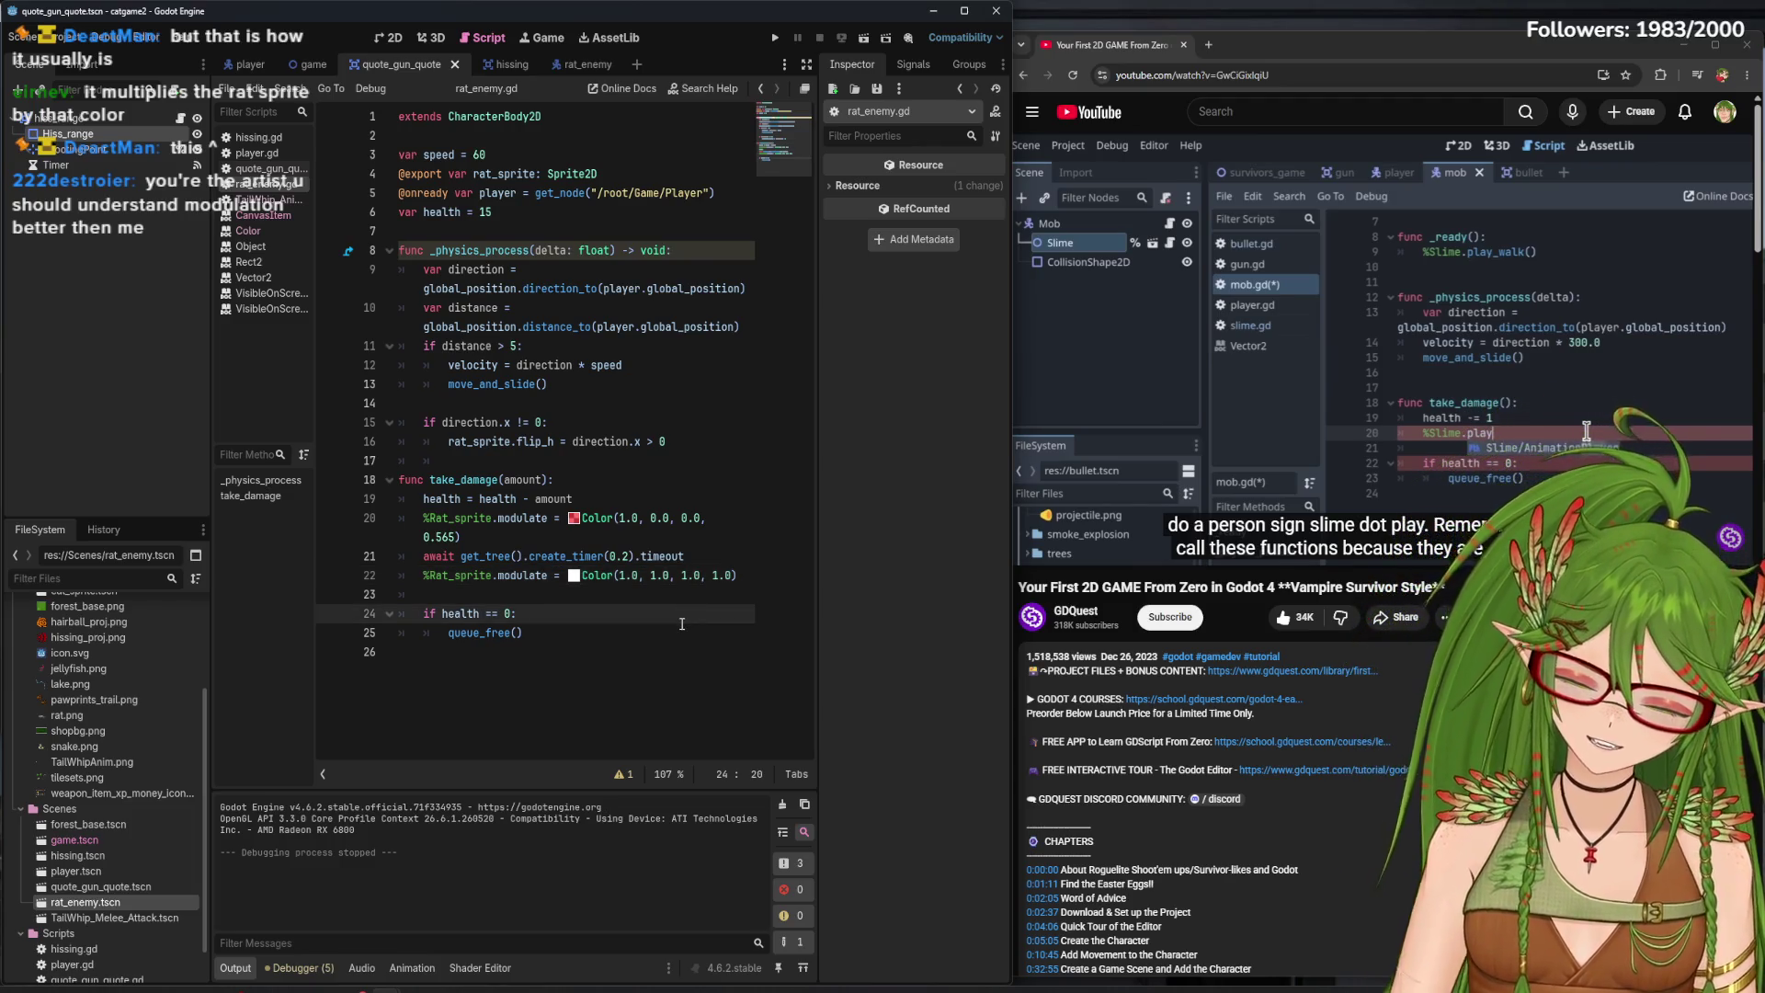
{"action": "left_click", "coordinate": [777, 39]}
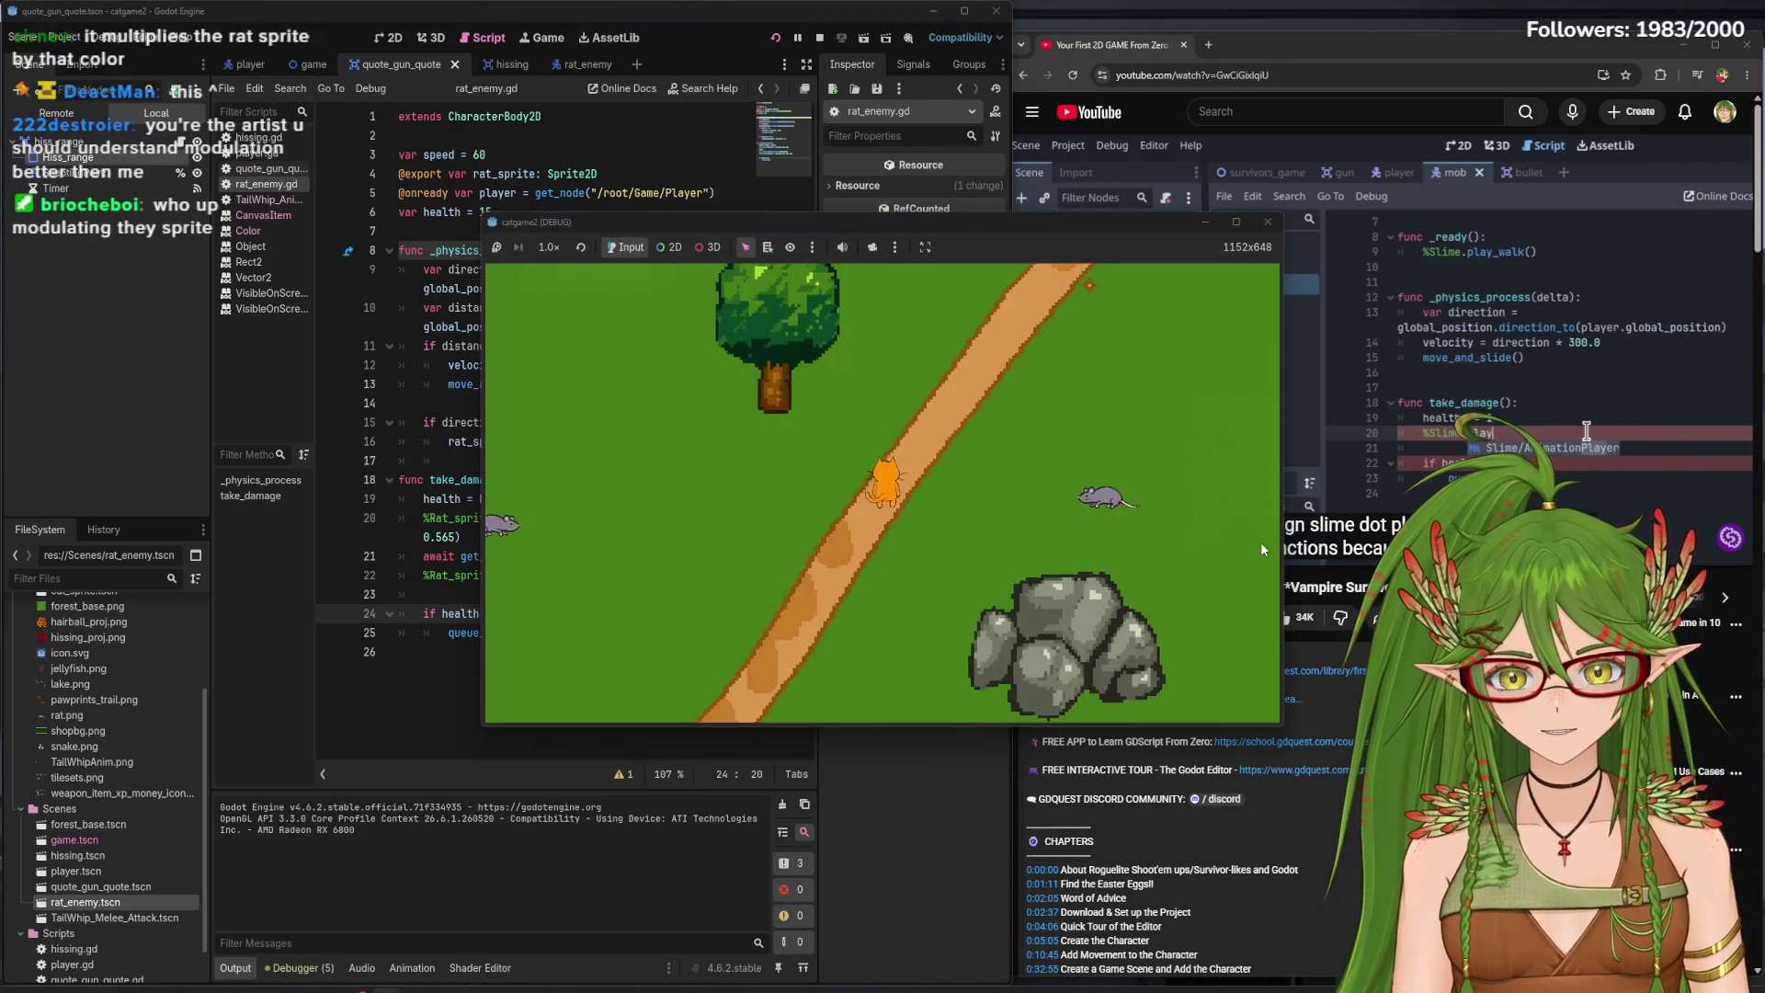
{"action": "key", "text": "w+a"}
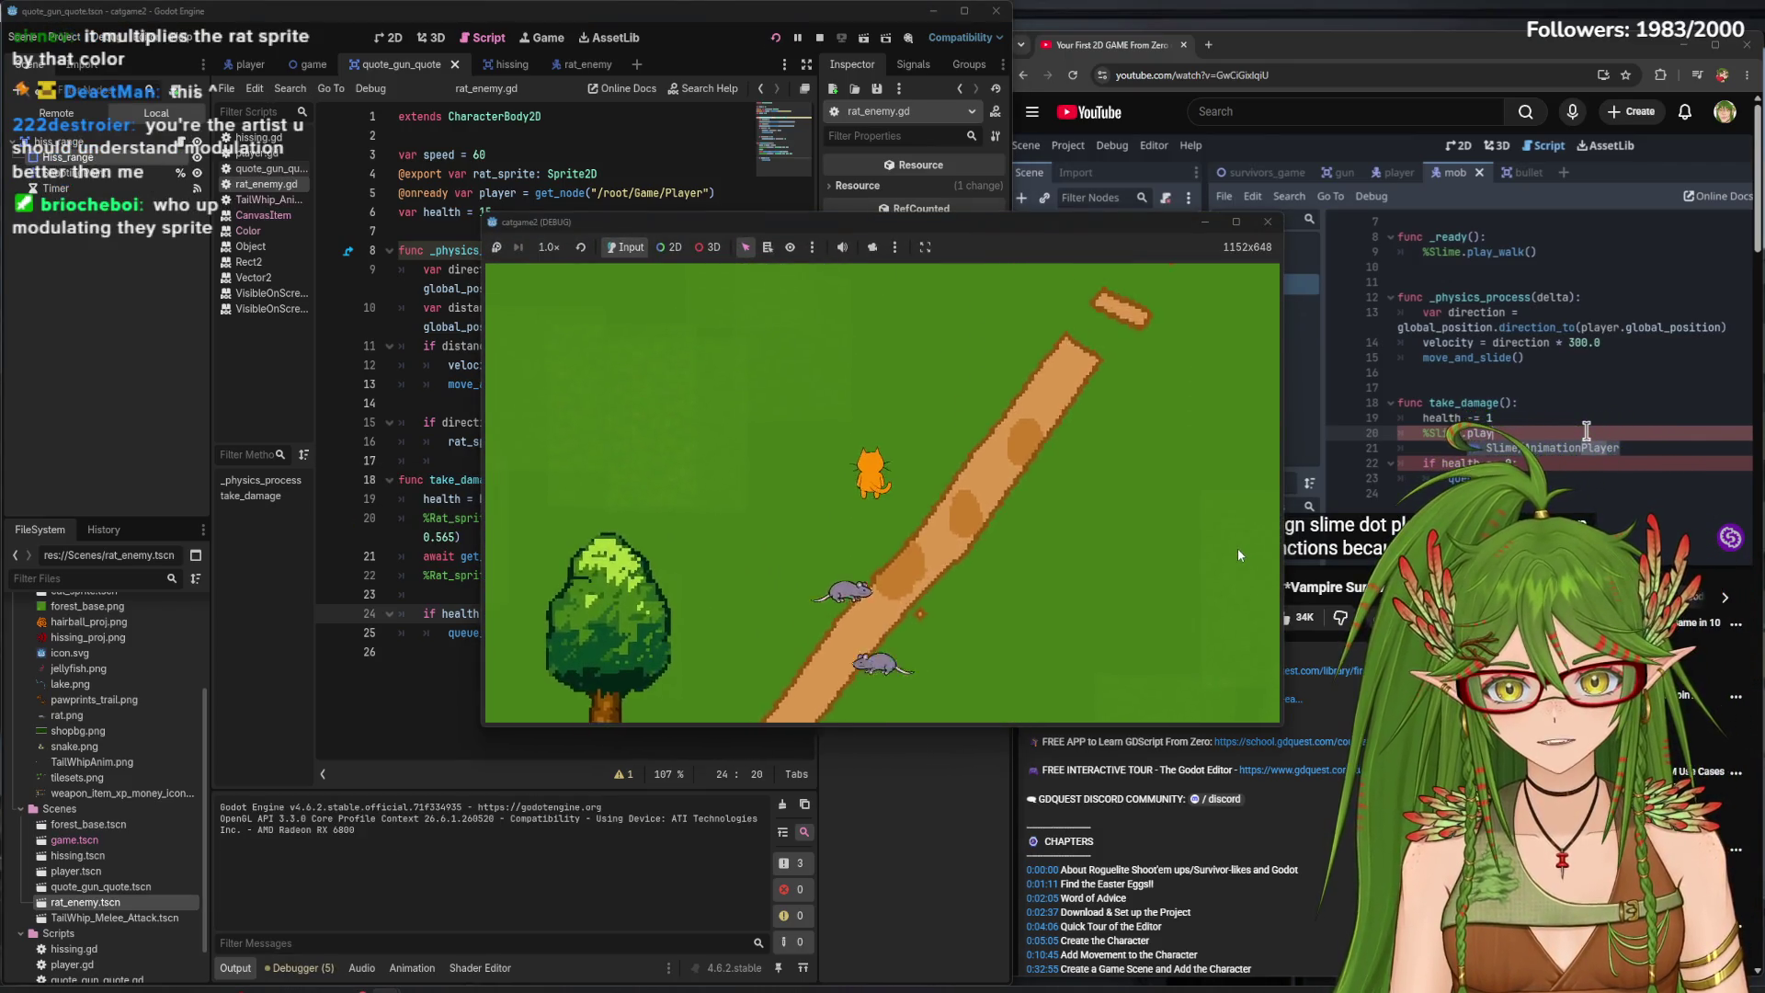
{"action": "key", "text": "w+d"}
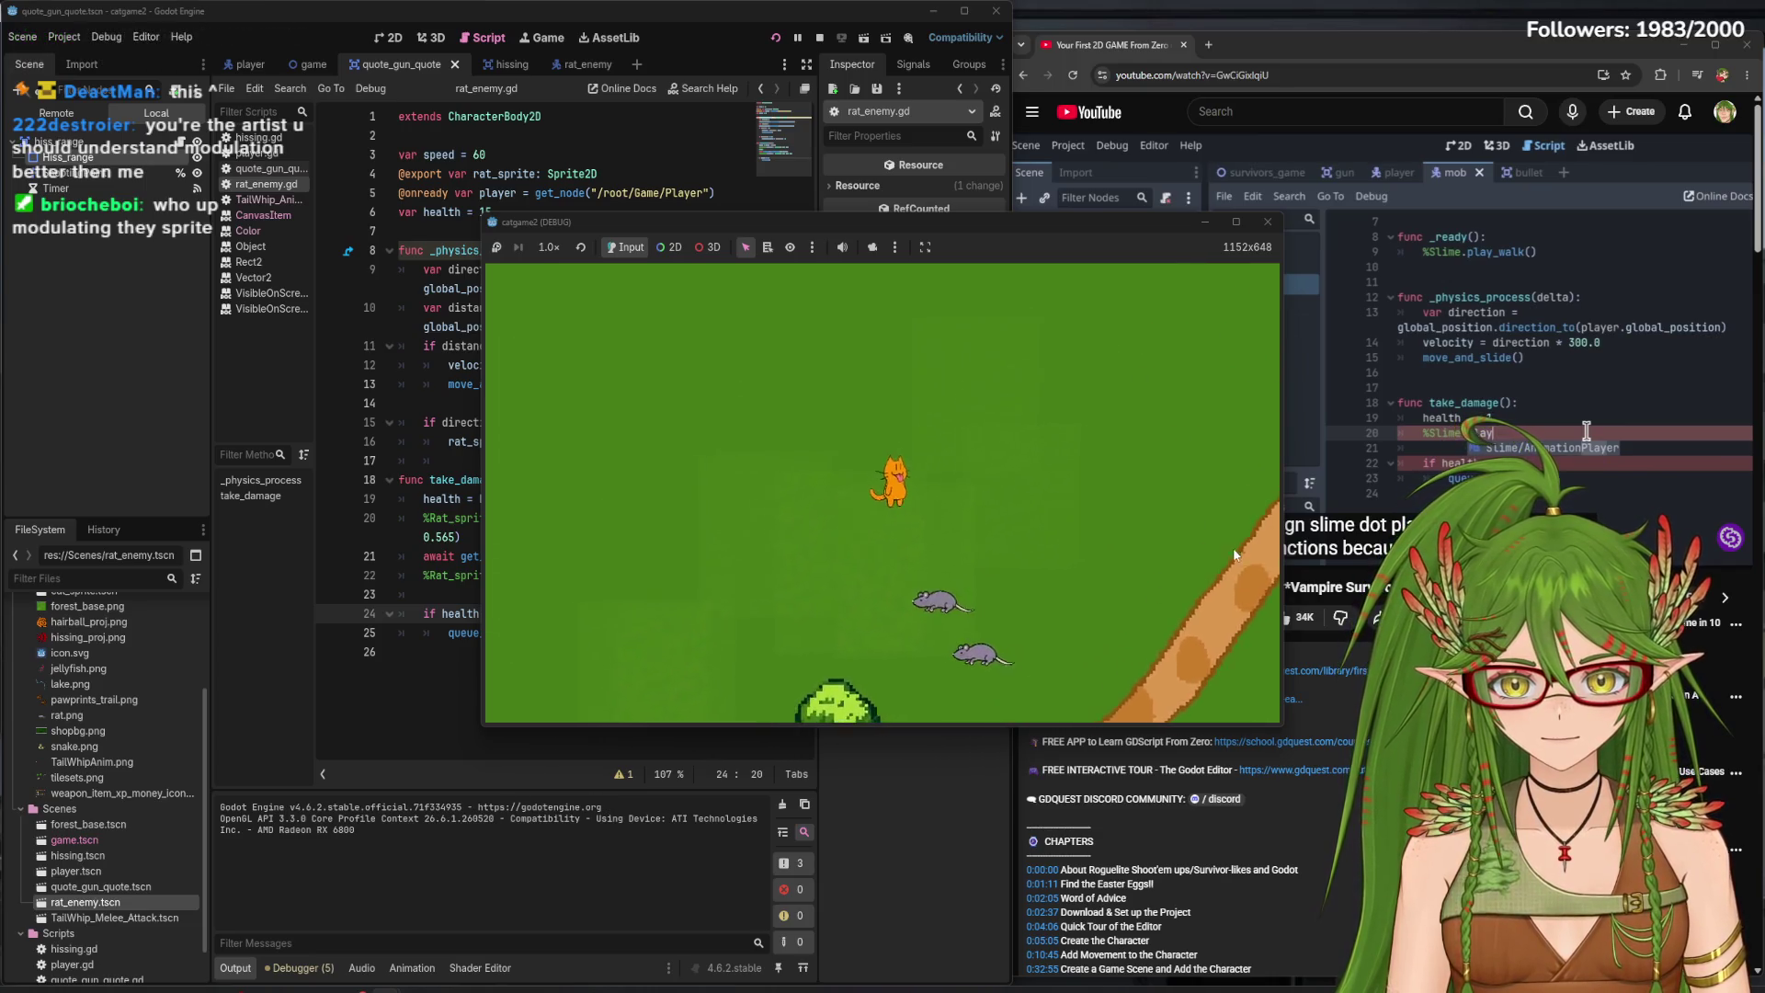
{"action": "key", "text": "d"}
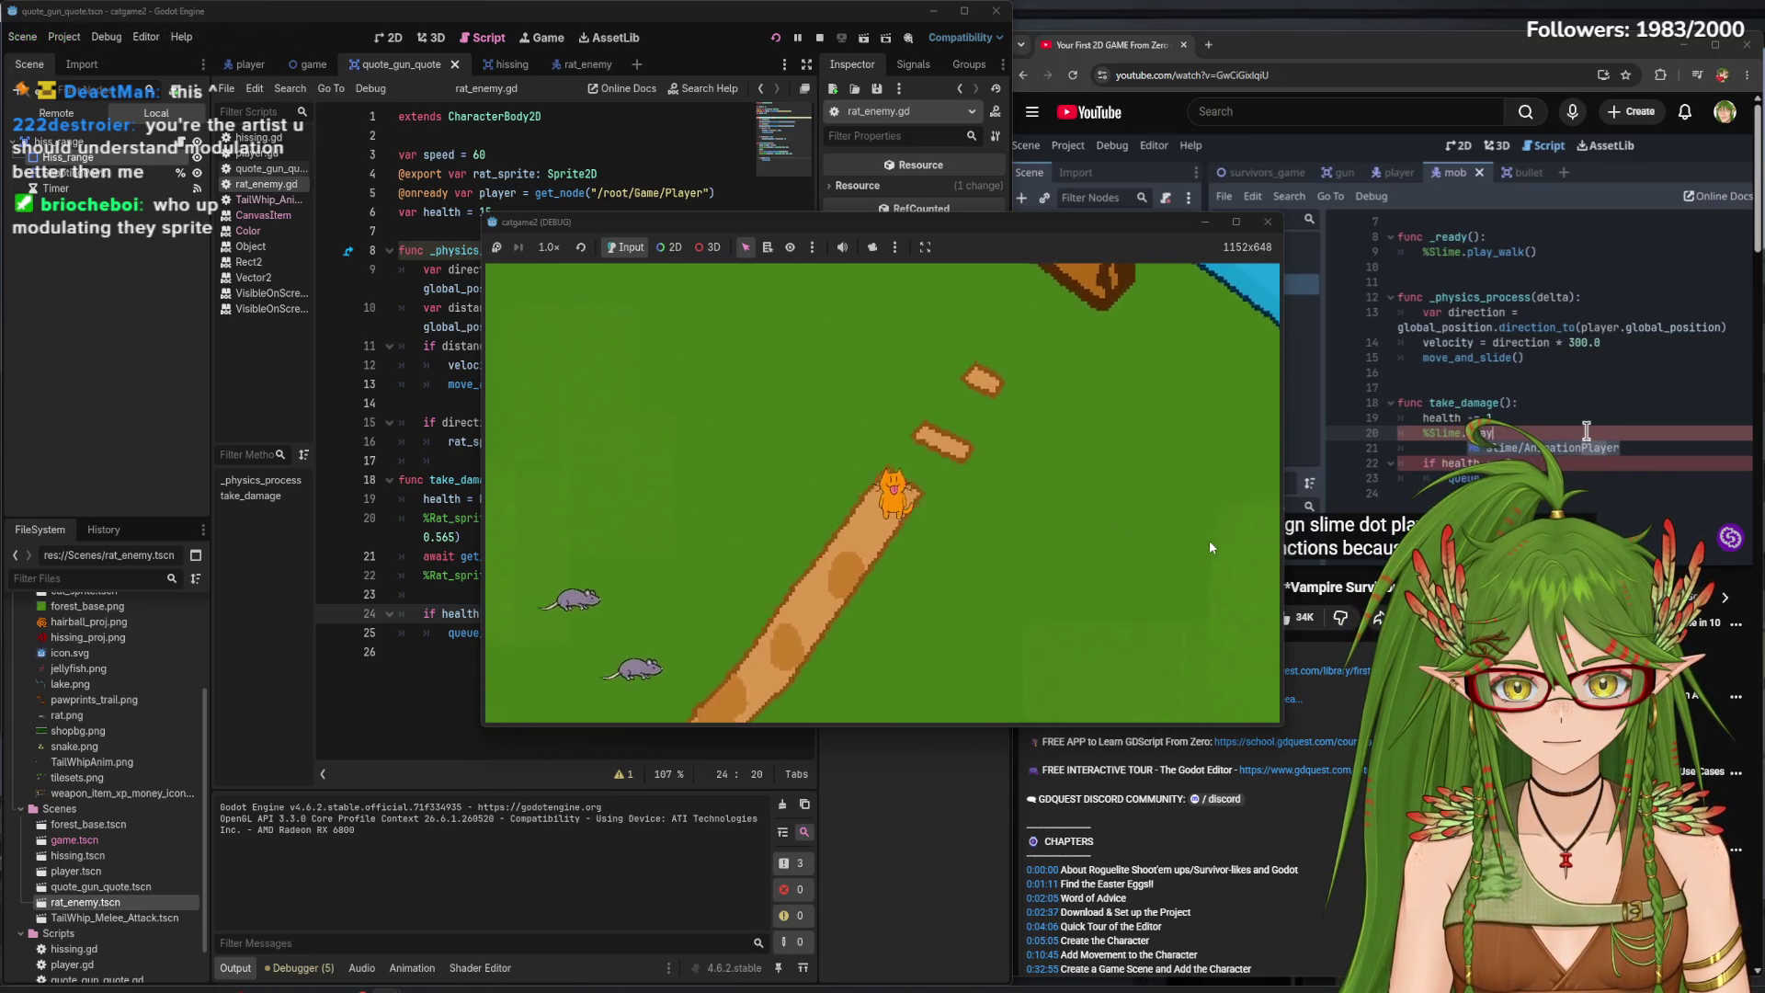
{"action": "key", "text": "s+a"}
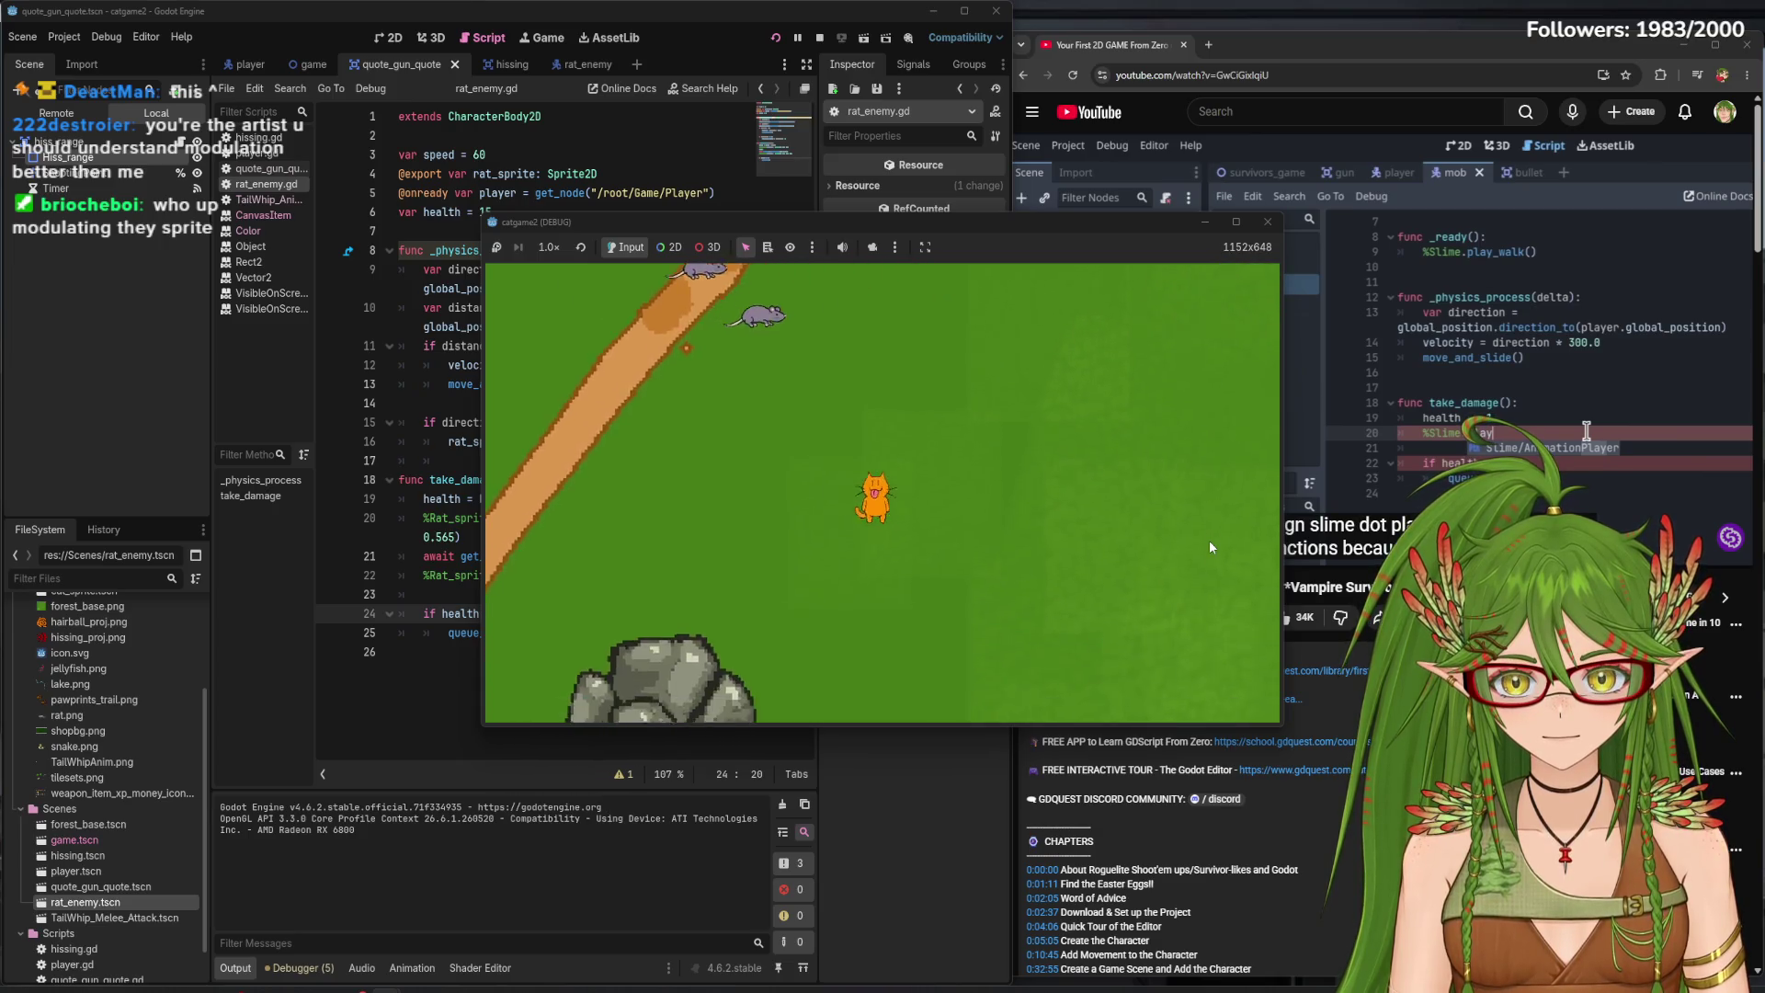
{"action": "key", "text": "a"}
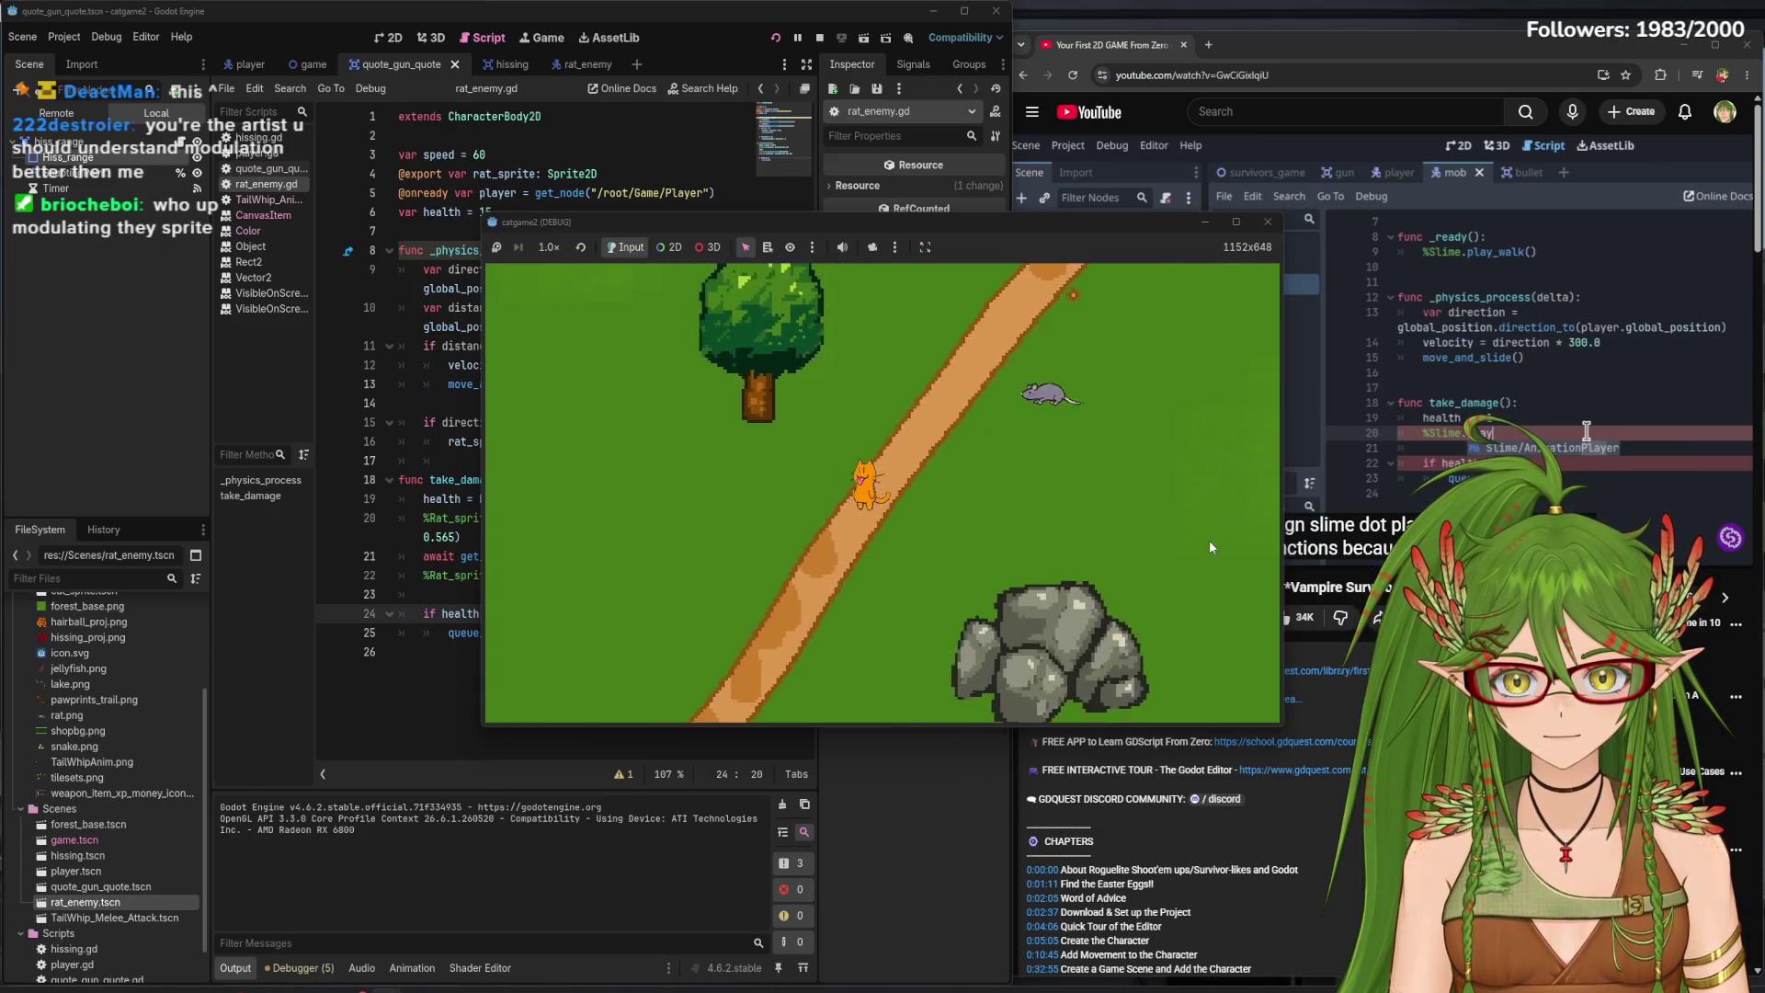
{"action": "key", "text": "s+d"}
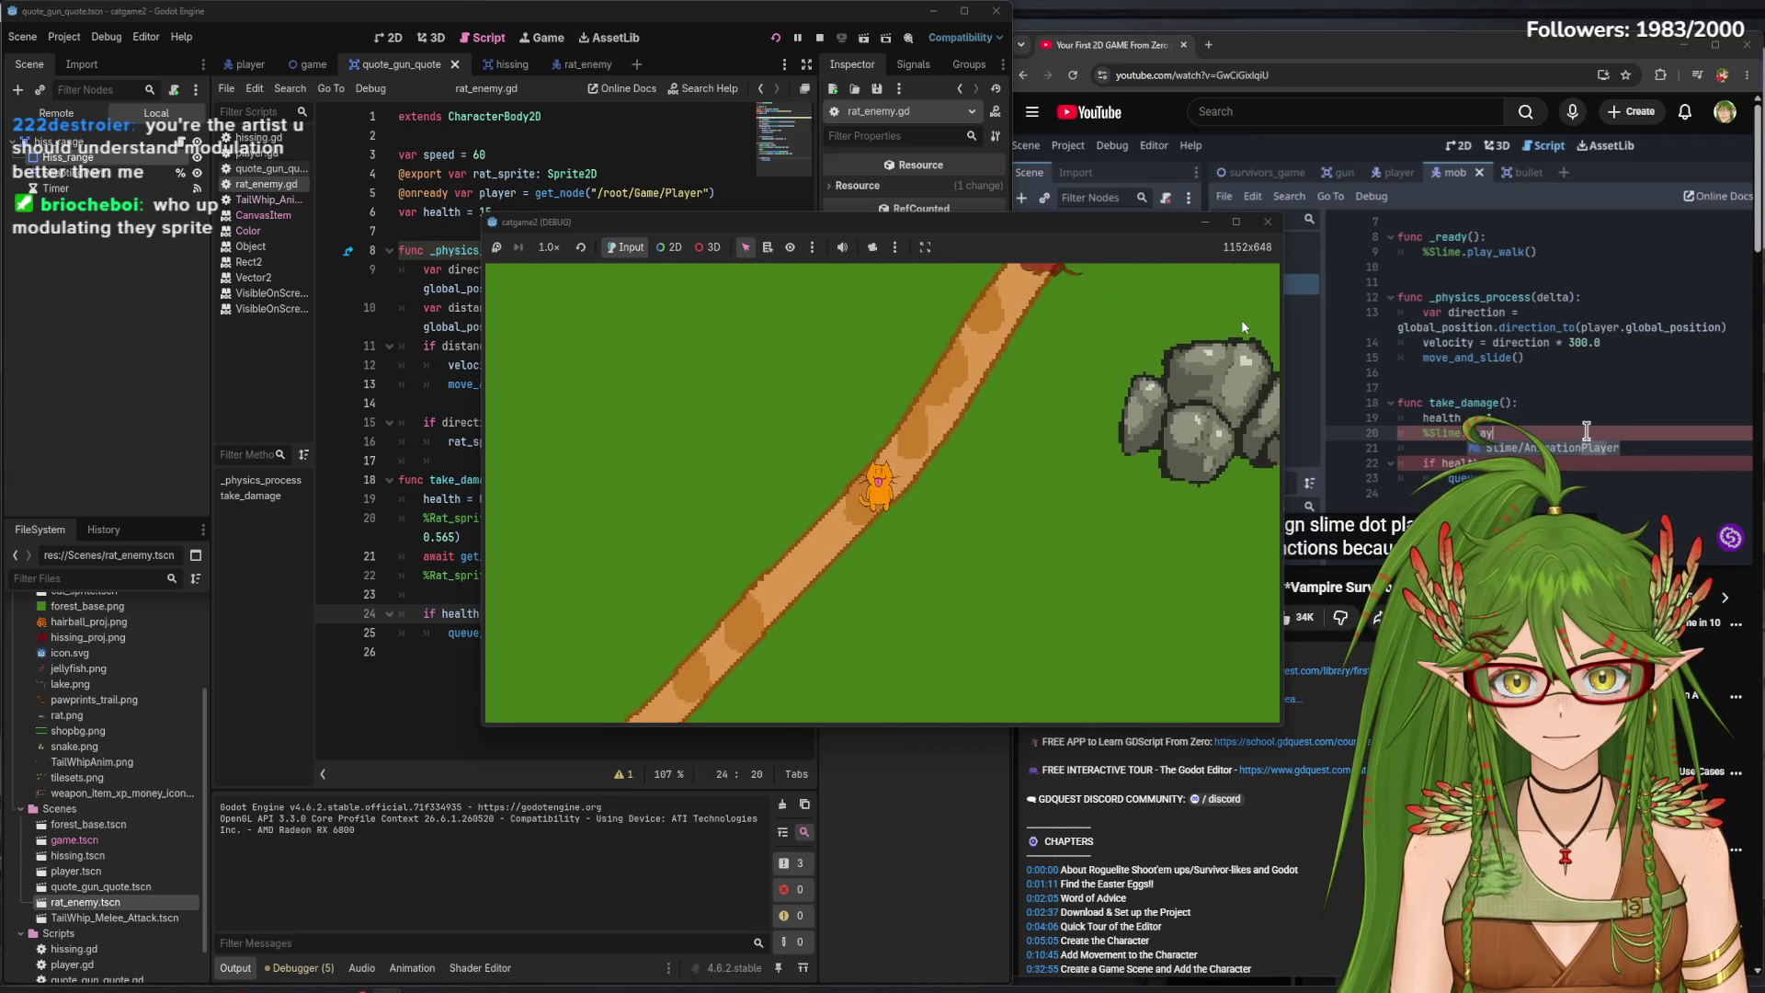
{"action": "left_click", "coordinate": [1267, 223]}
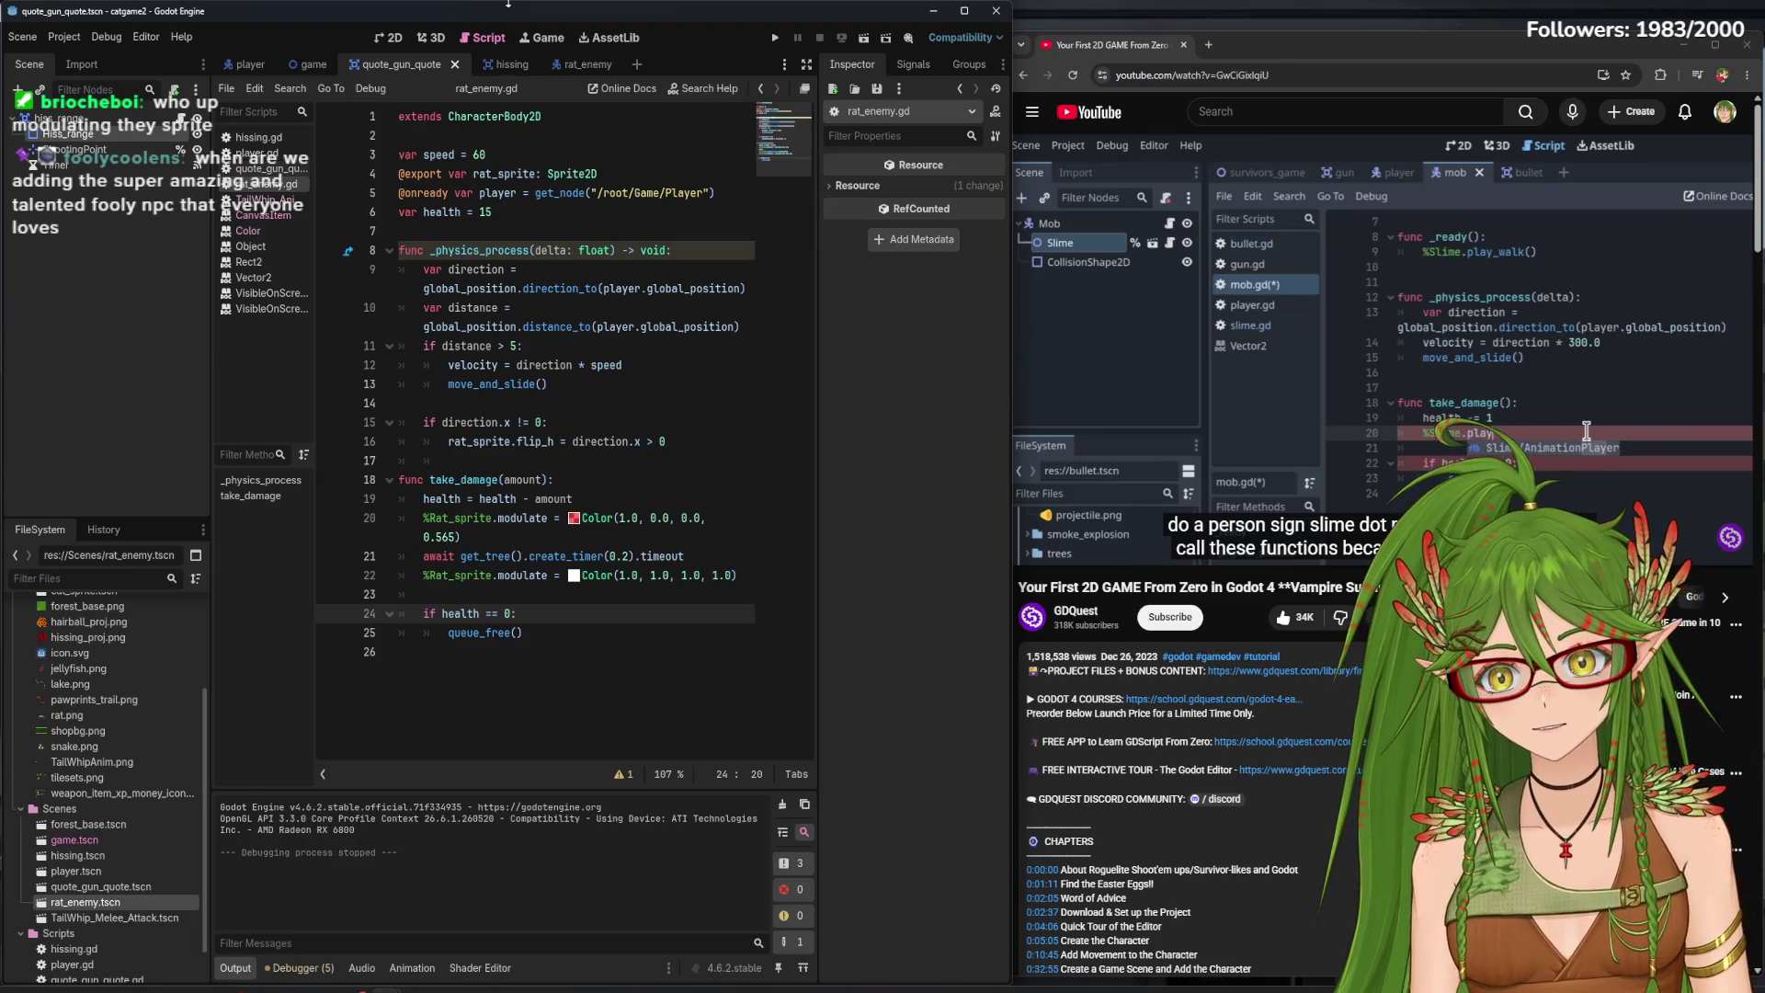
- Open the rat_enemy scene in 2D to view Rat_sprite's white Modulate, then return to the script
{"action": "left_click", "coordinate": [390, 38]}
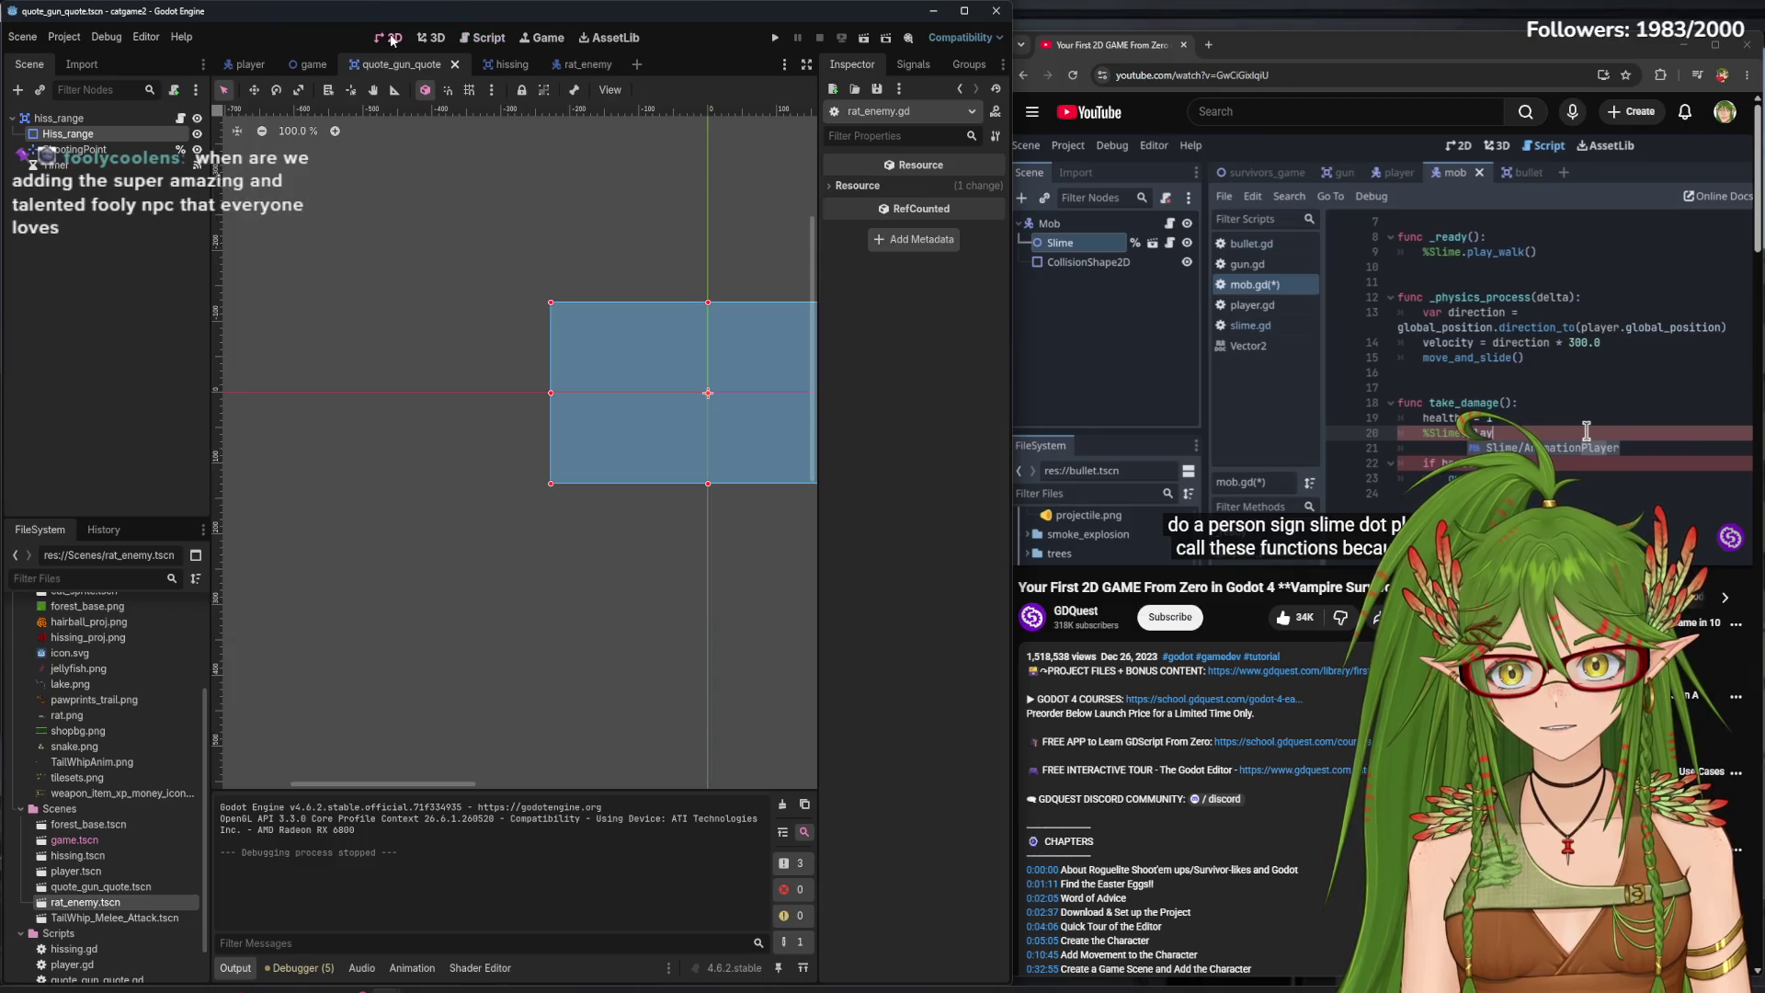
{"action": "left_click", "coordinate": [583, 65]}
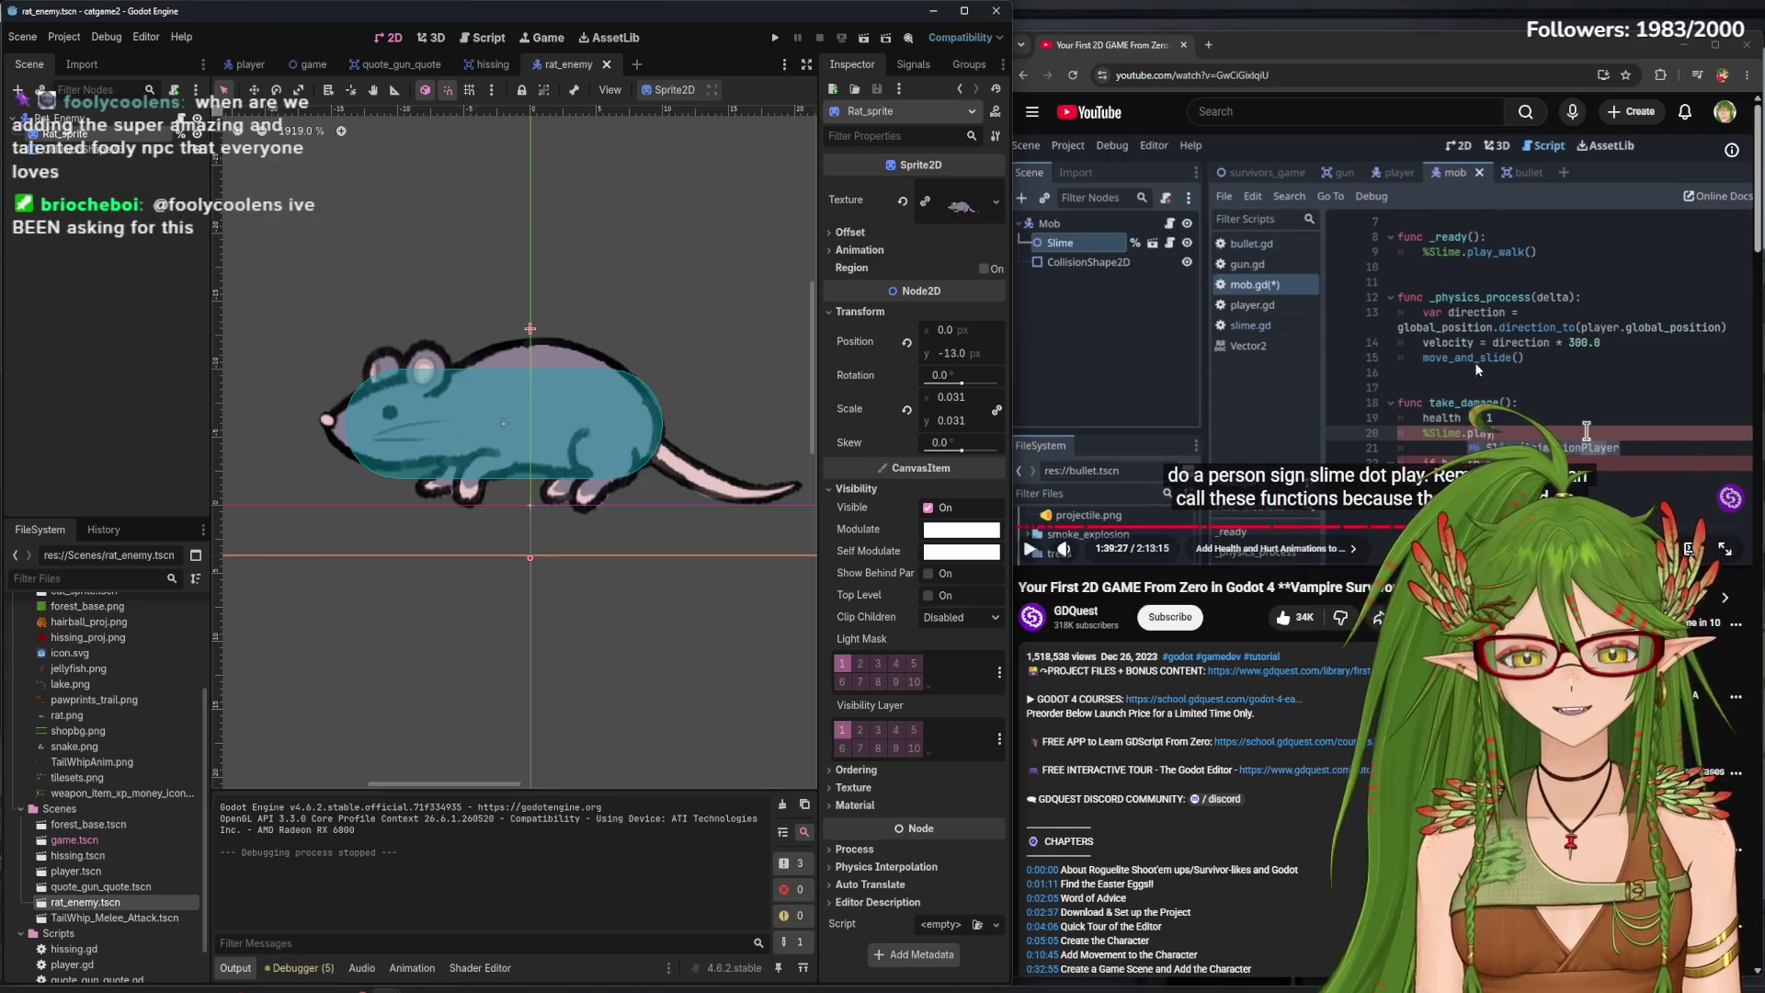
{"action": "left_click", "coordinate": [1287, 533]}
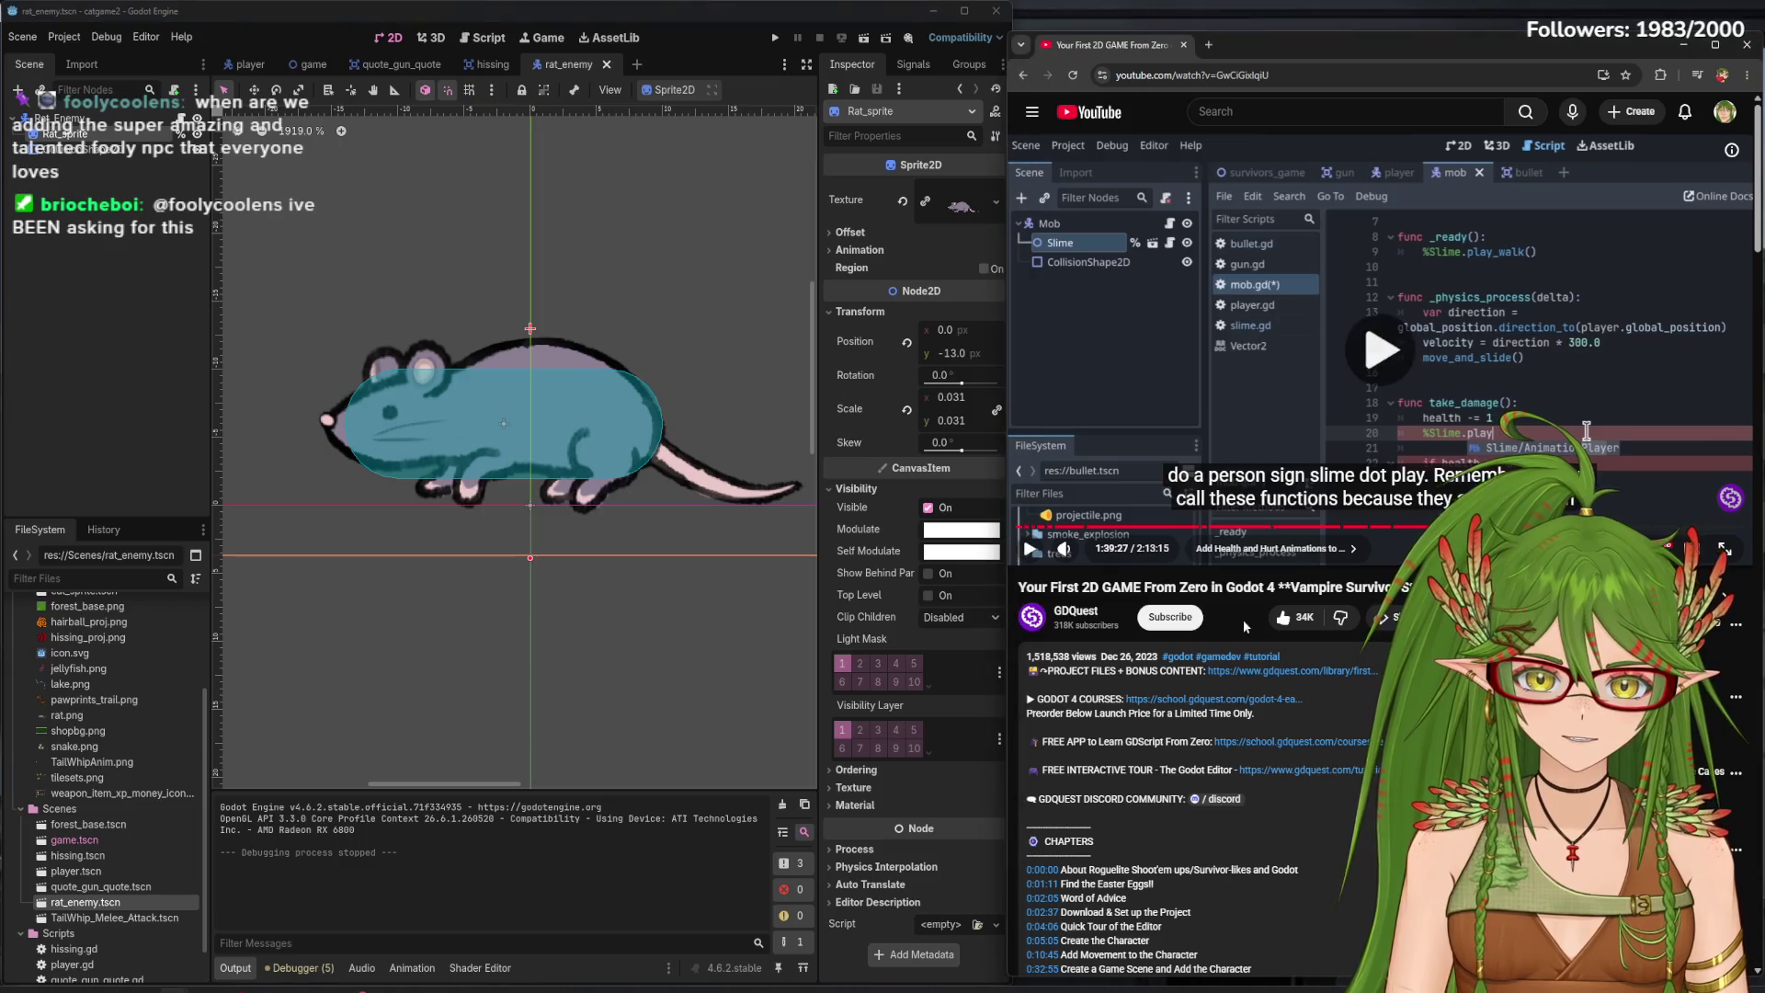
{"action": "left_click", "coordinate": [473, 35]}
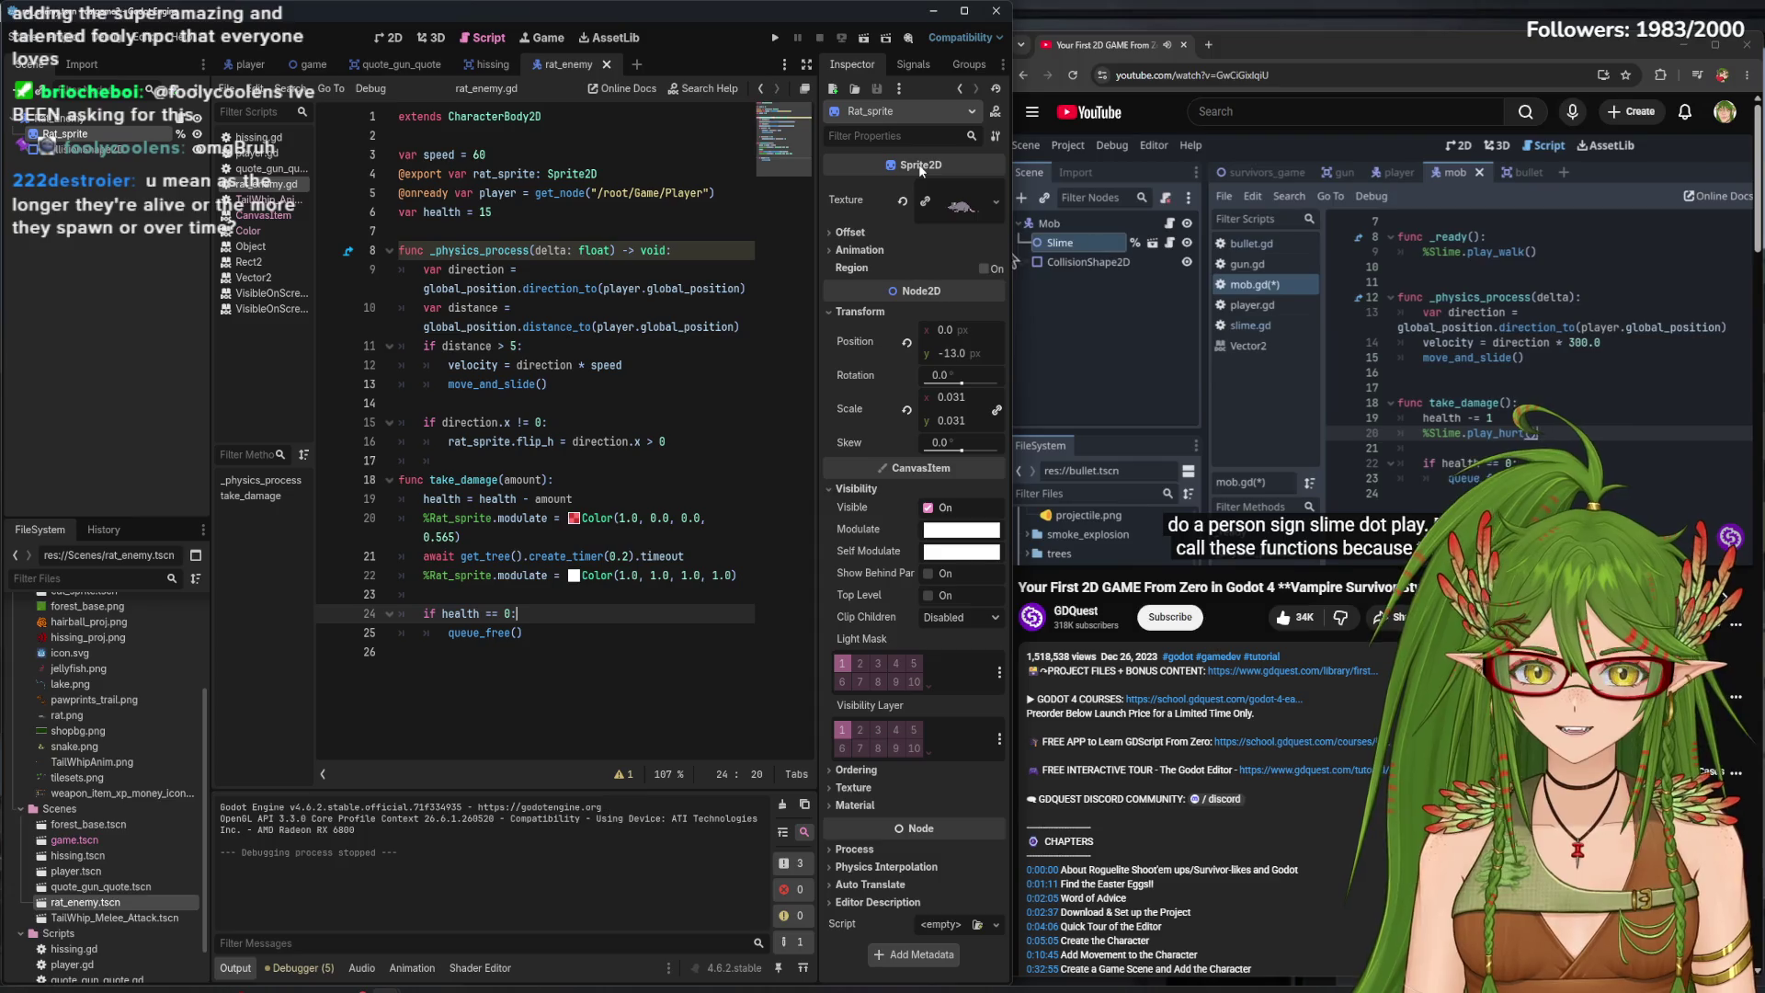
{"action": "left_click", "coordinate": [1348, 272]}
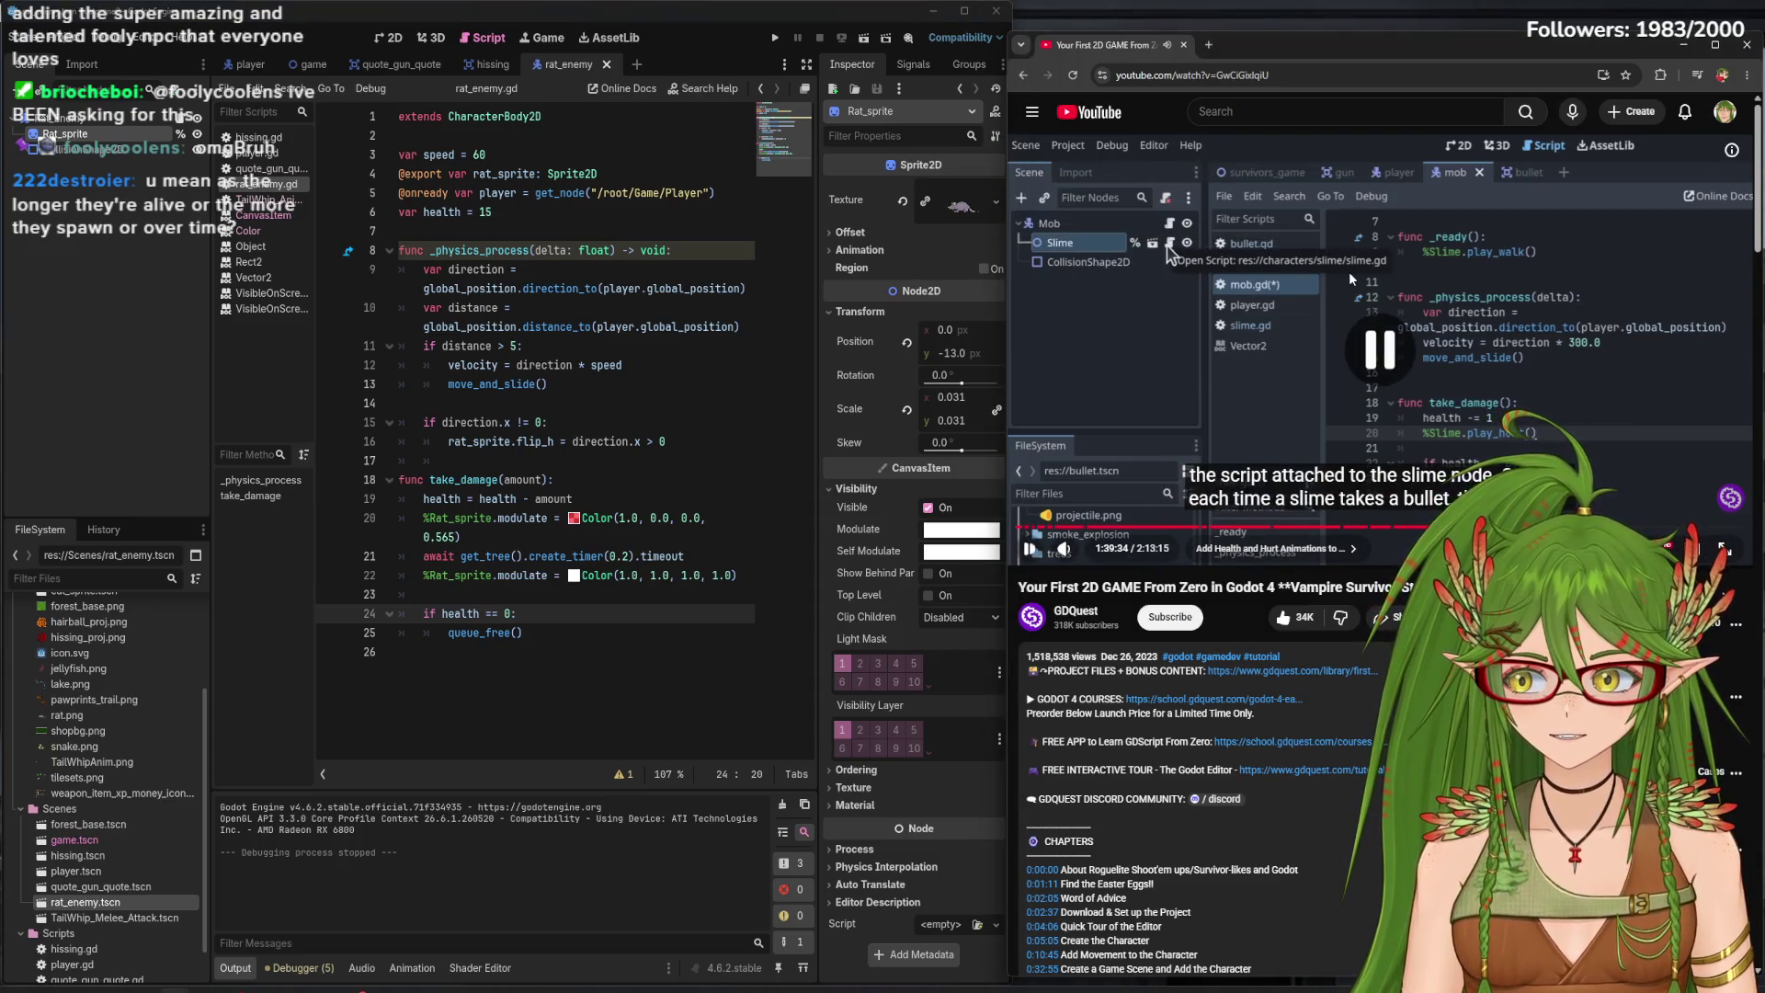
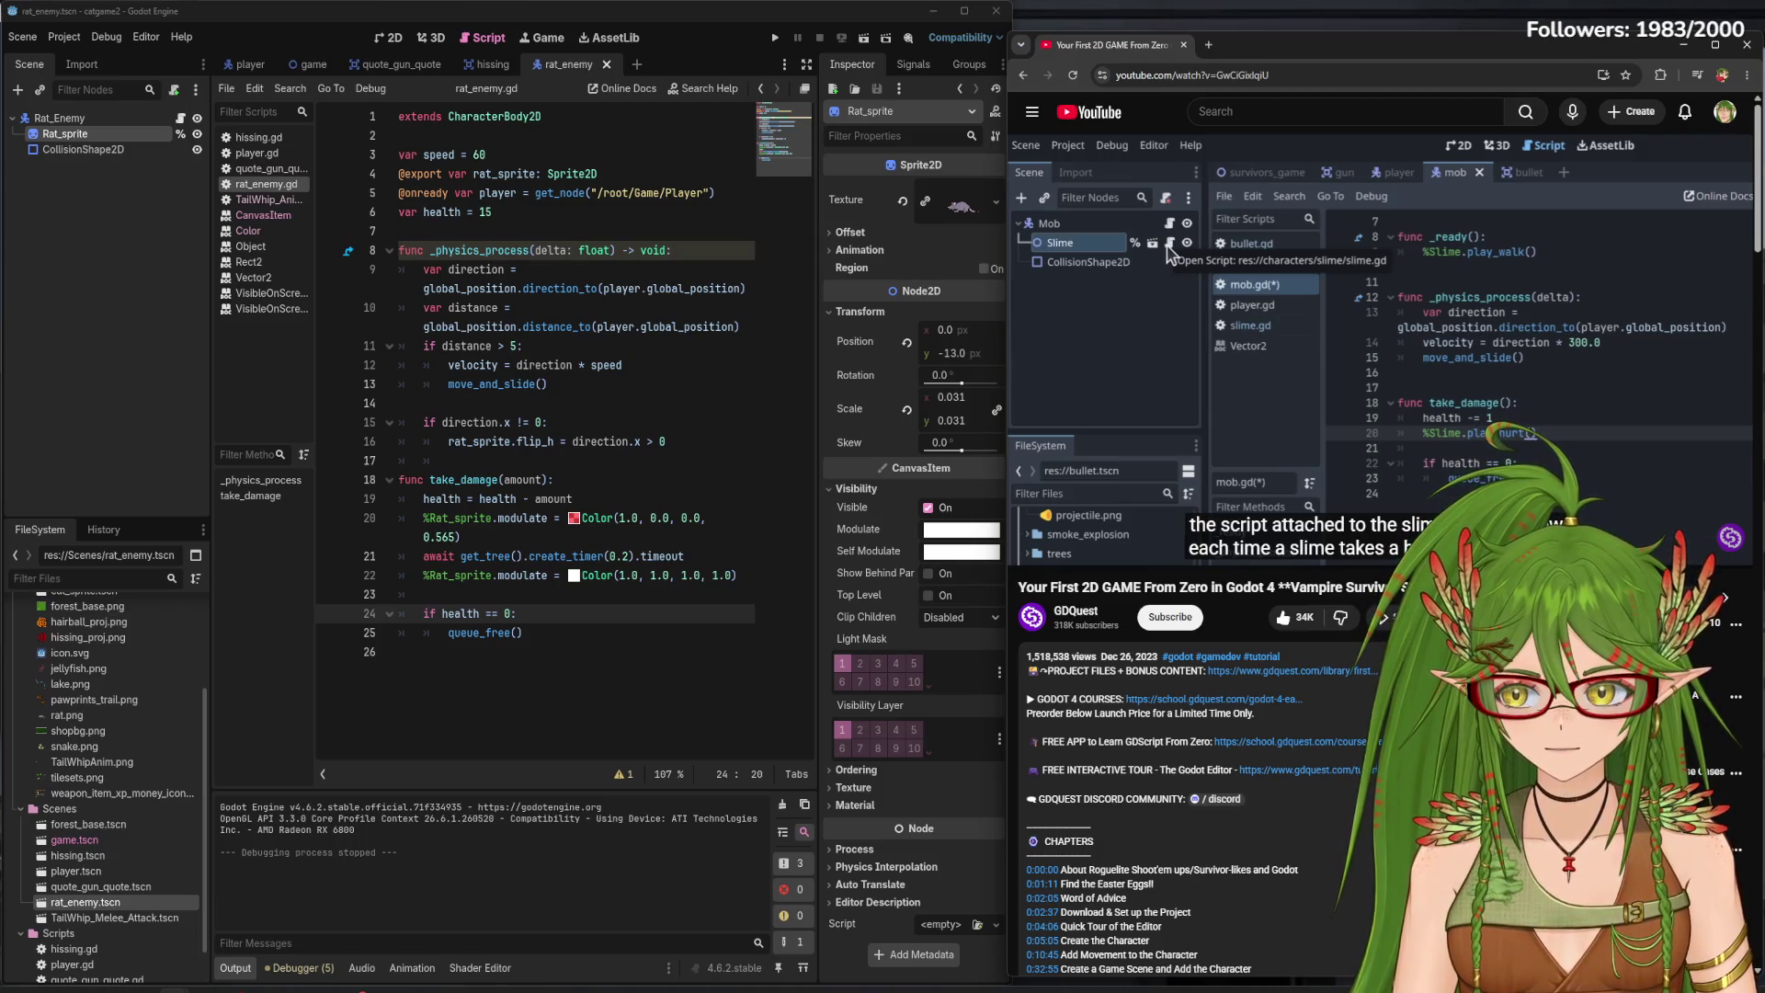
- Play and then pause the tutorial video at the smoke explosion asset part
{"action": "left_click", "coordinate": [1408, 209]}
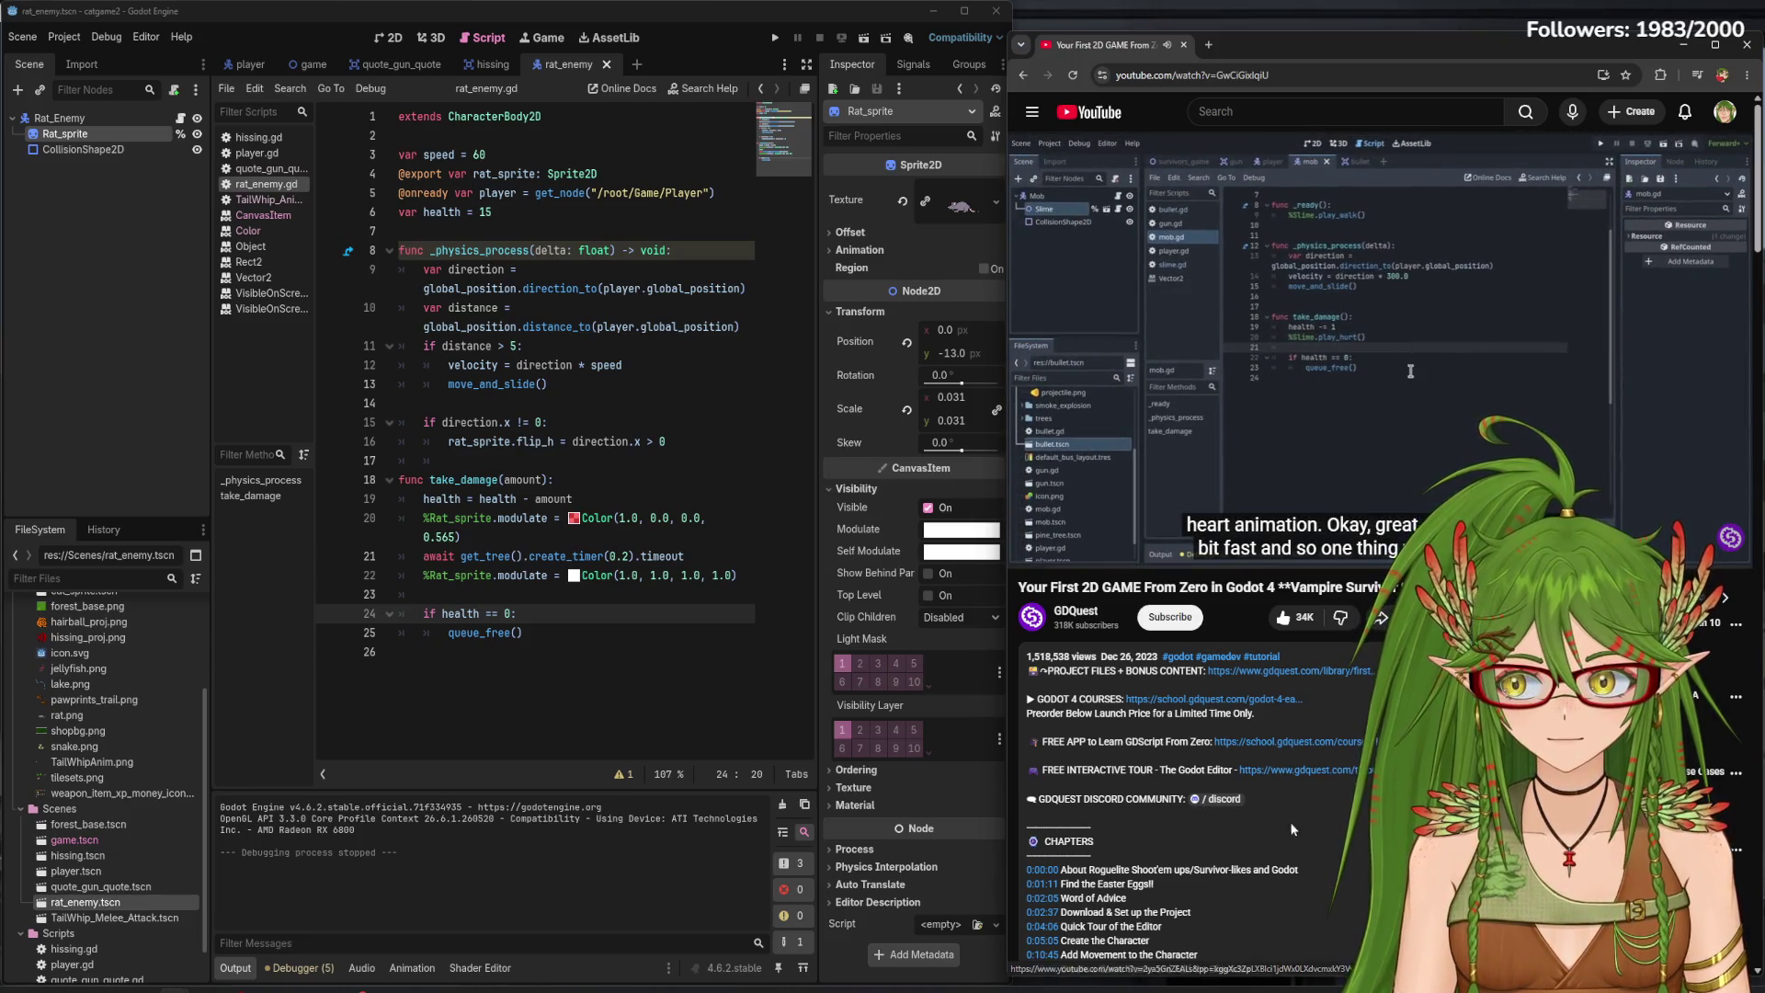
{"action": "key", "text": "XF86AudioPlay"}
{"action": "key", "text": "XF86AudioPlay"}
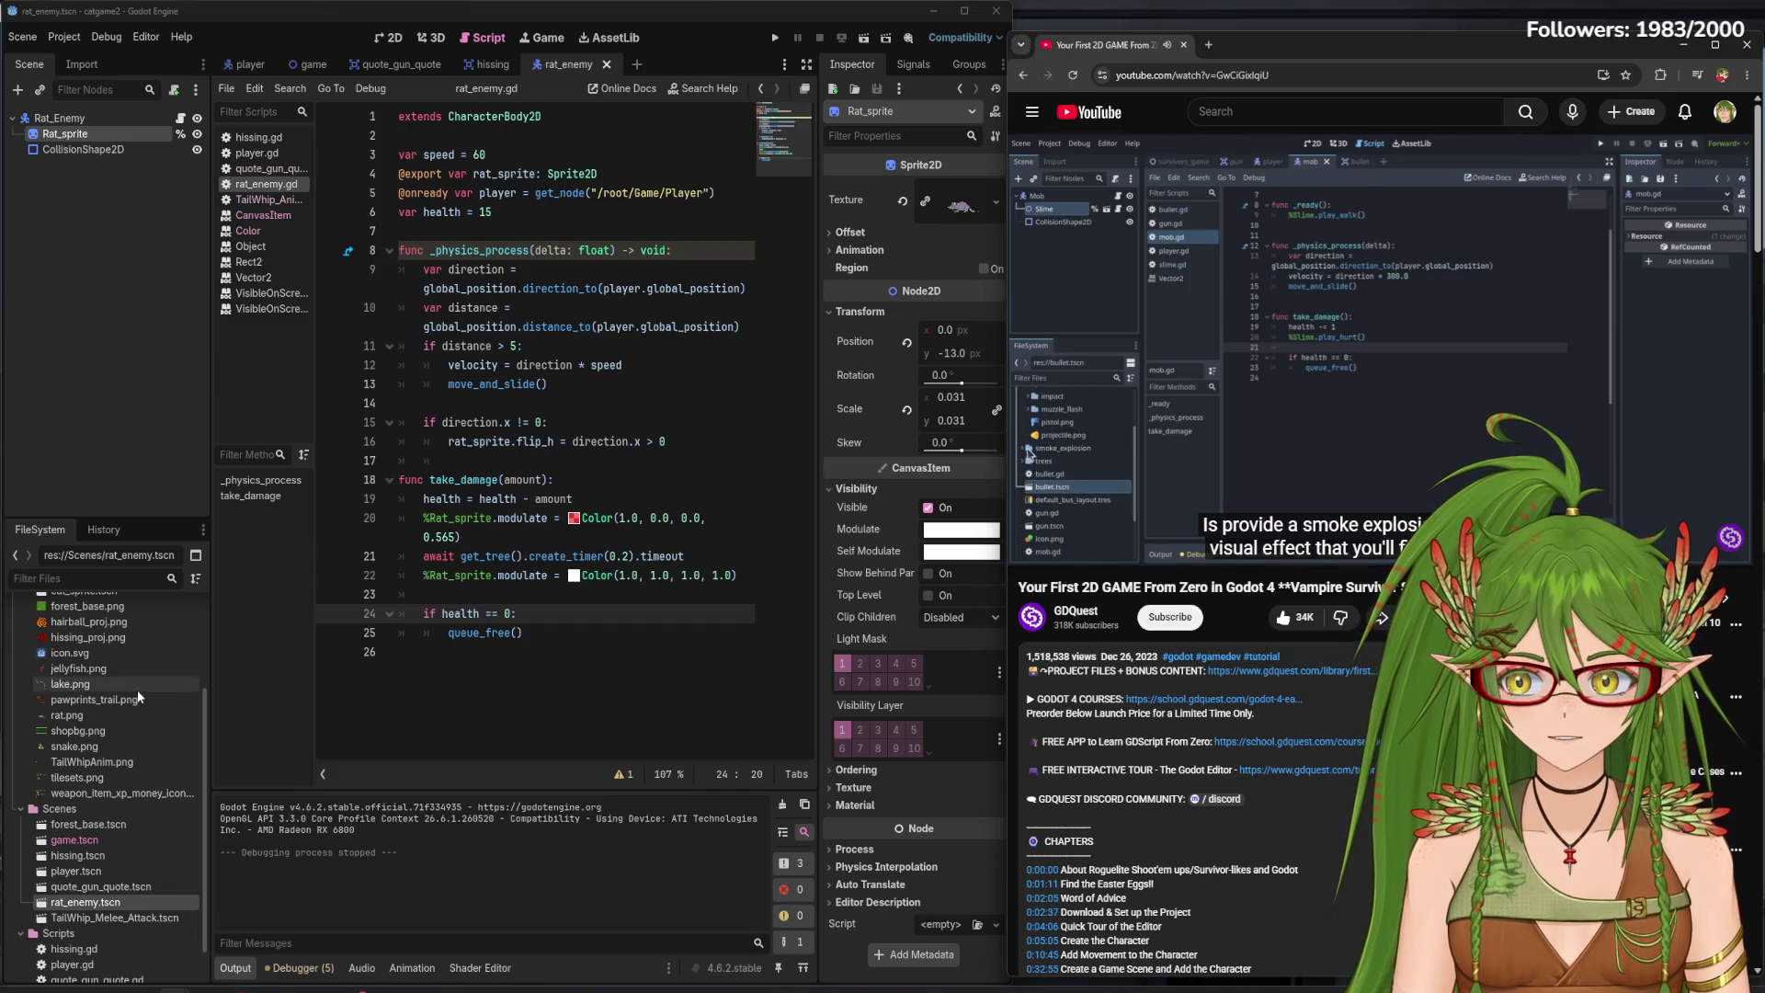
{"action": "scroll", "coordinate": [136, 689], "scroll_direction": "up", "scroll_amount": 5}
{"action": "mouse_move", "coordinate": [1298, 413]}
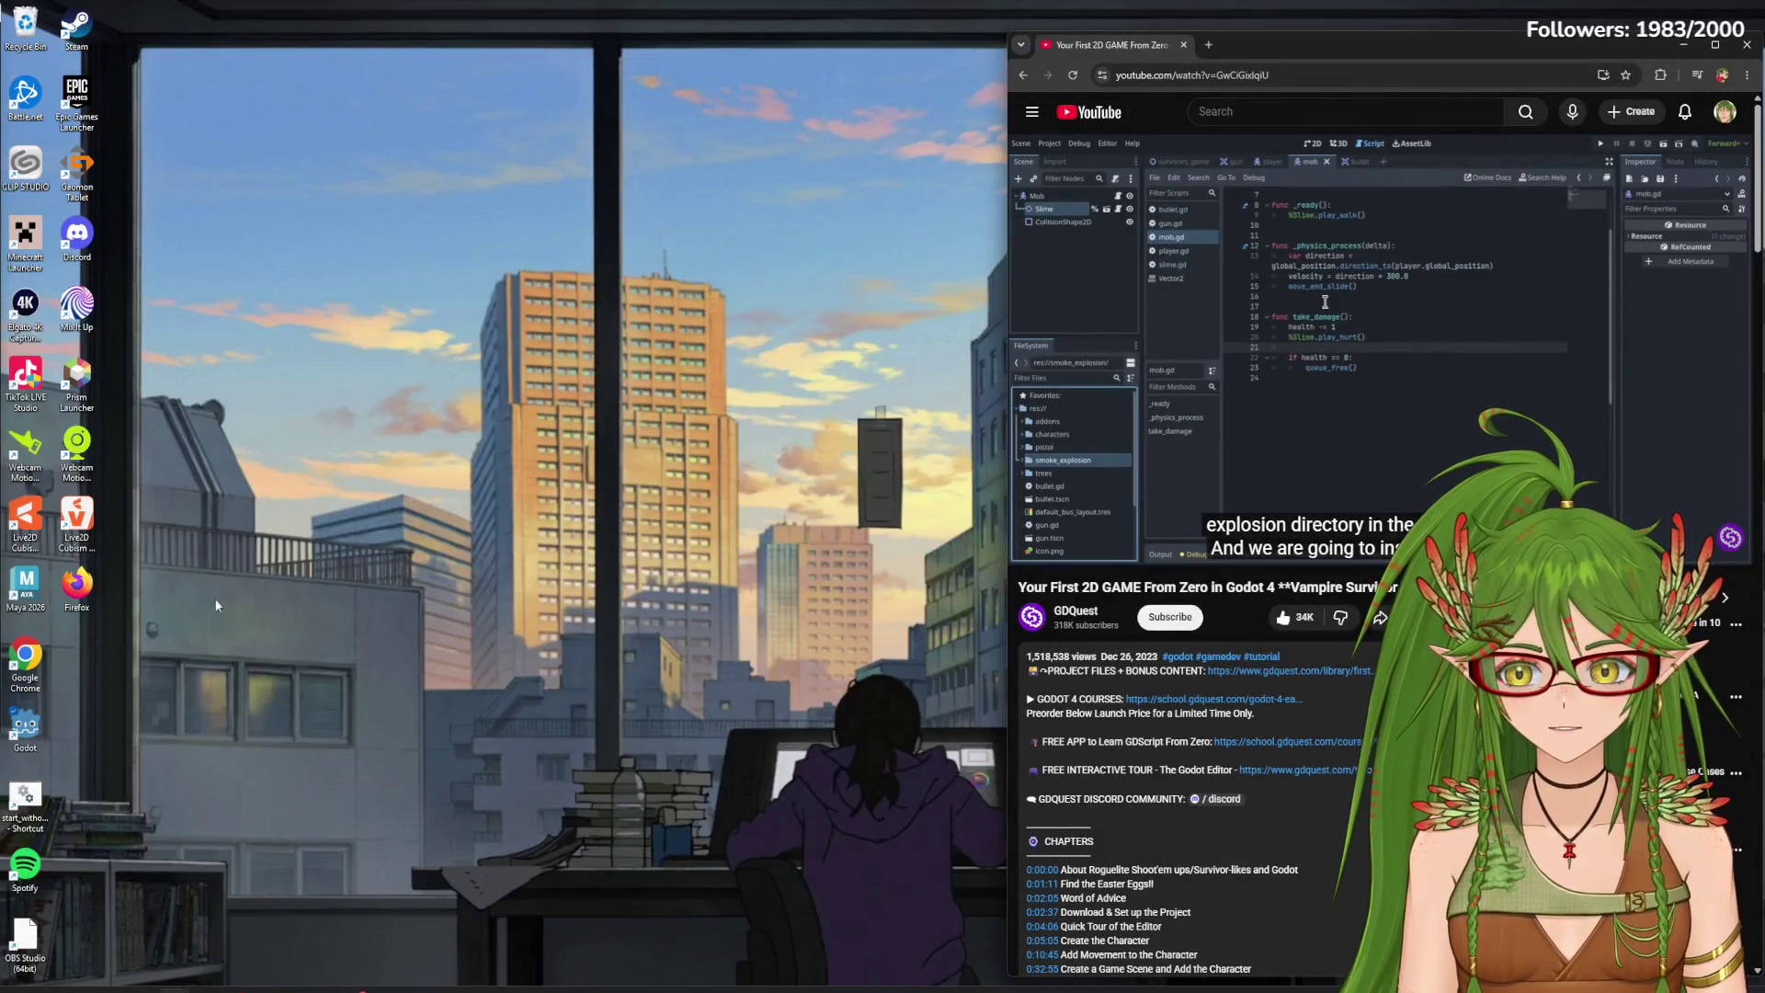
- Open the Godot Project Manager, close it again, and resume the tutorial
{"action": "double_click", "coordinate": [25, 726]}
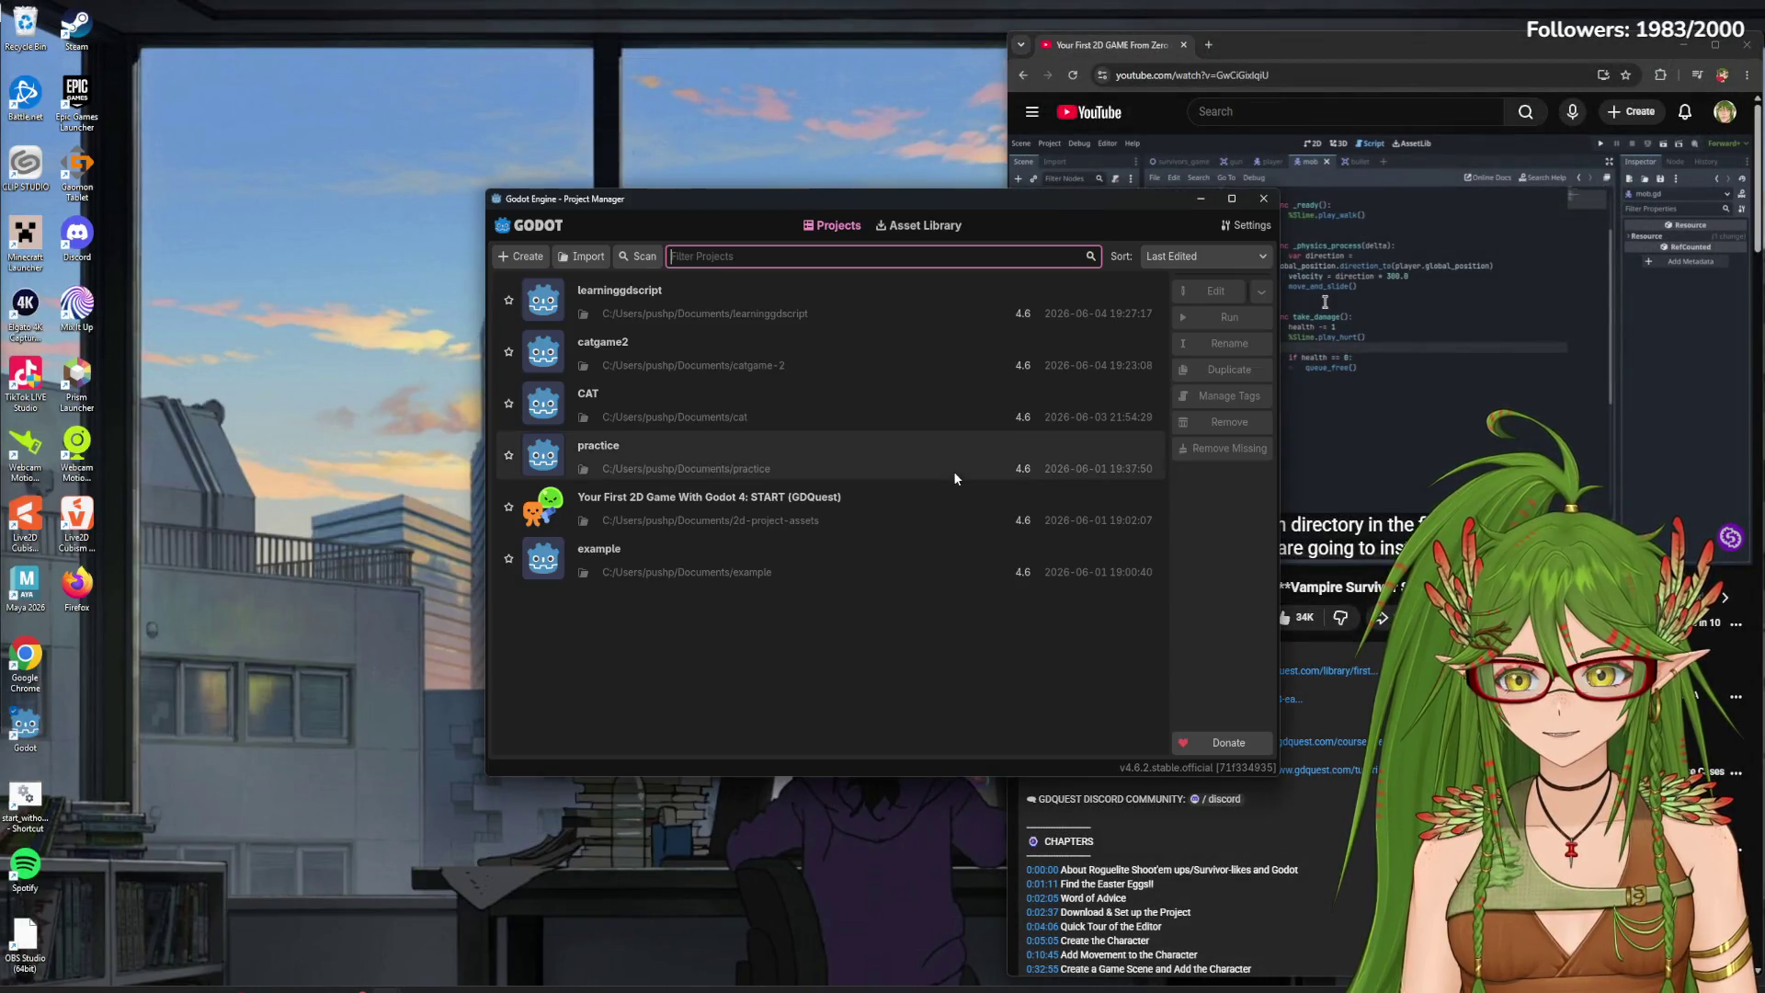
{"action": "left_click", "coordinate": [1263, 198]}
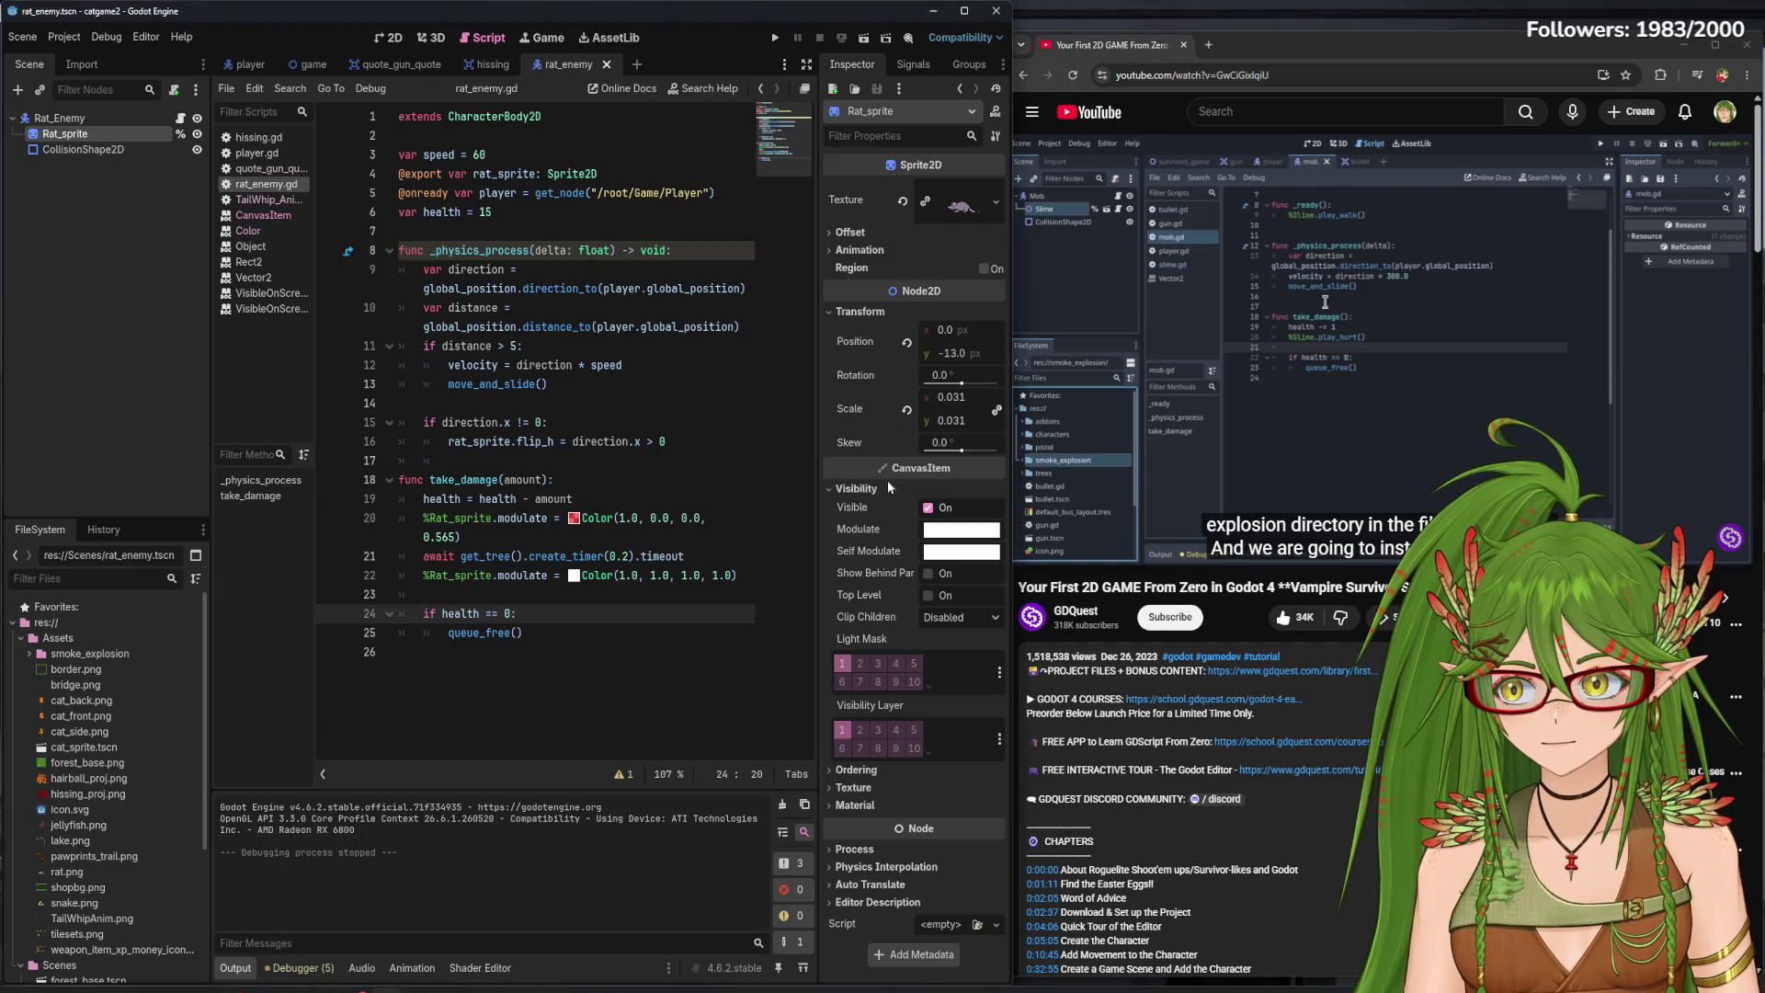
{"action": "left_click", "coordinate": [1325, 301]}
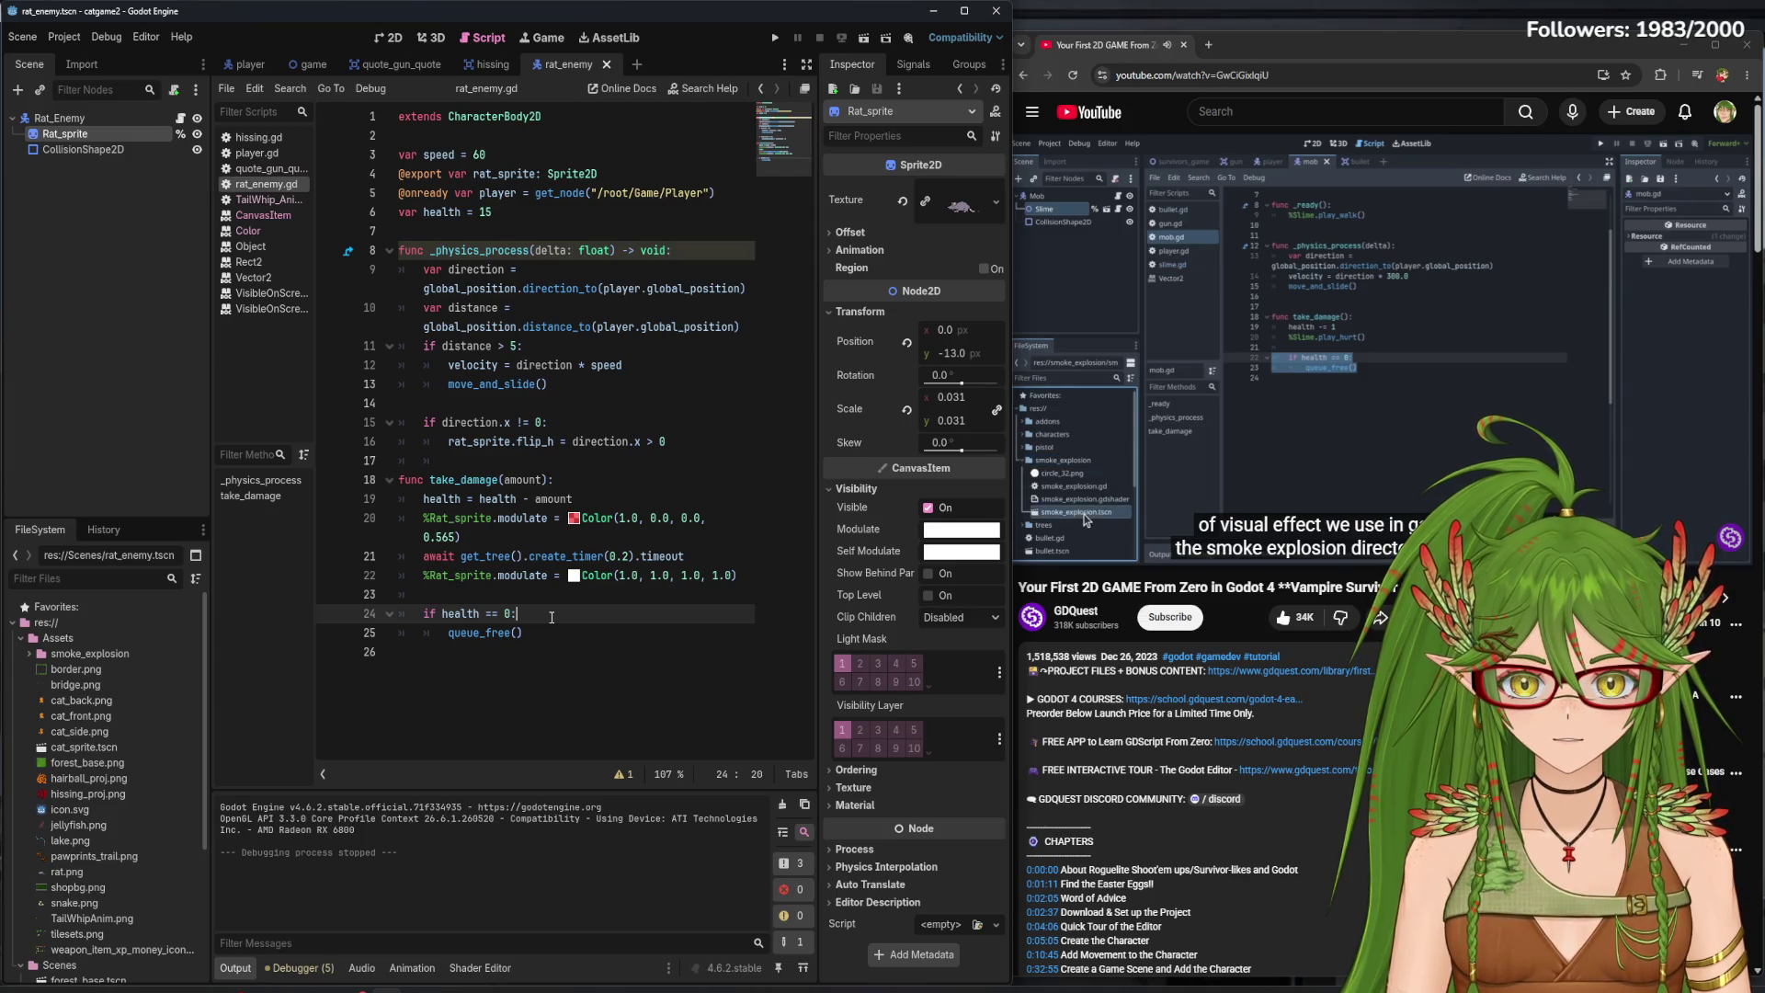
- Expand the smoke_explosion folder to show its scene, shader, script and texture files
{"action": "left_click", "coordinate": [29, 653]}
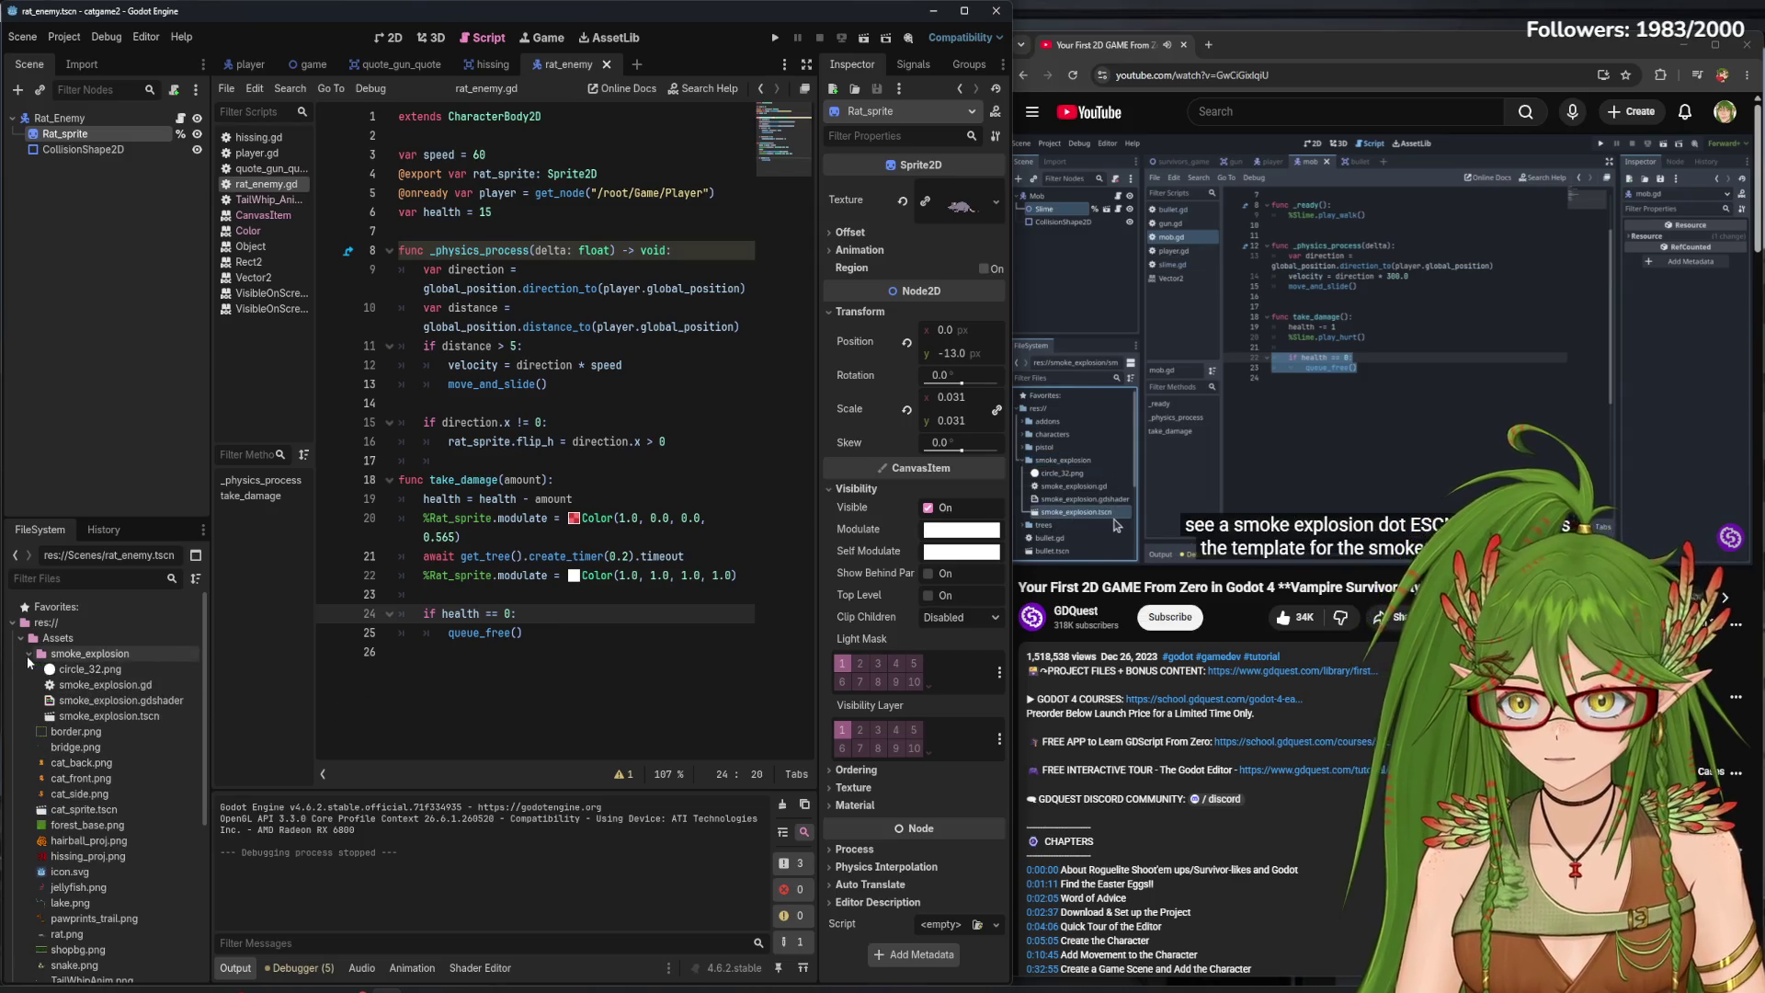
{"action": "left_click", "coordinate": [112, 718]}
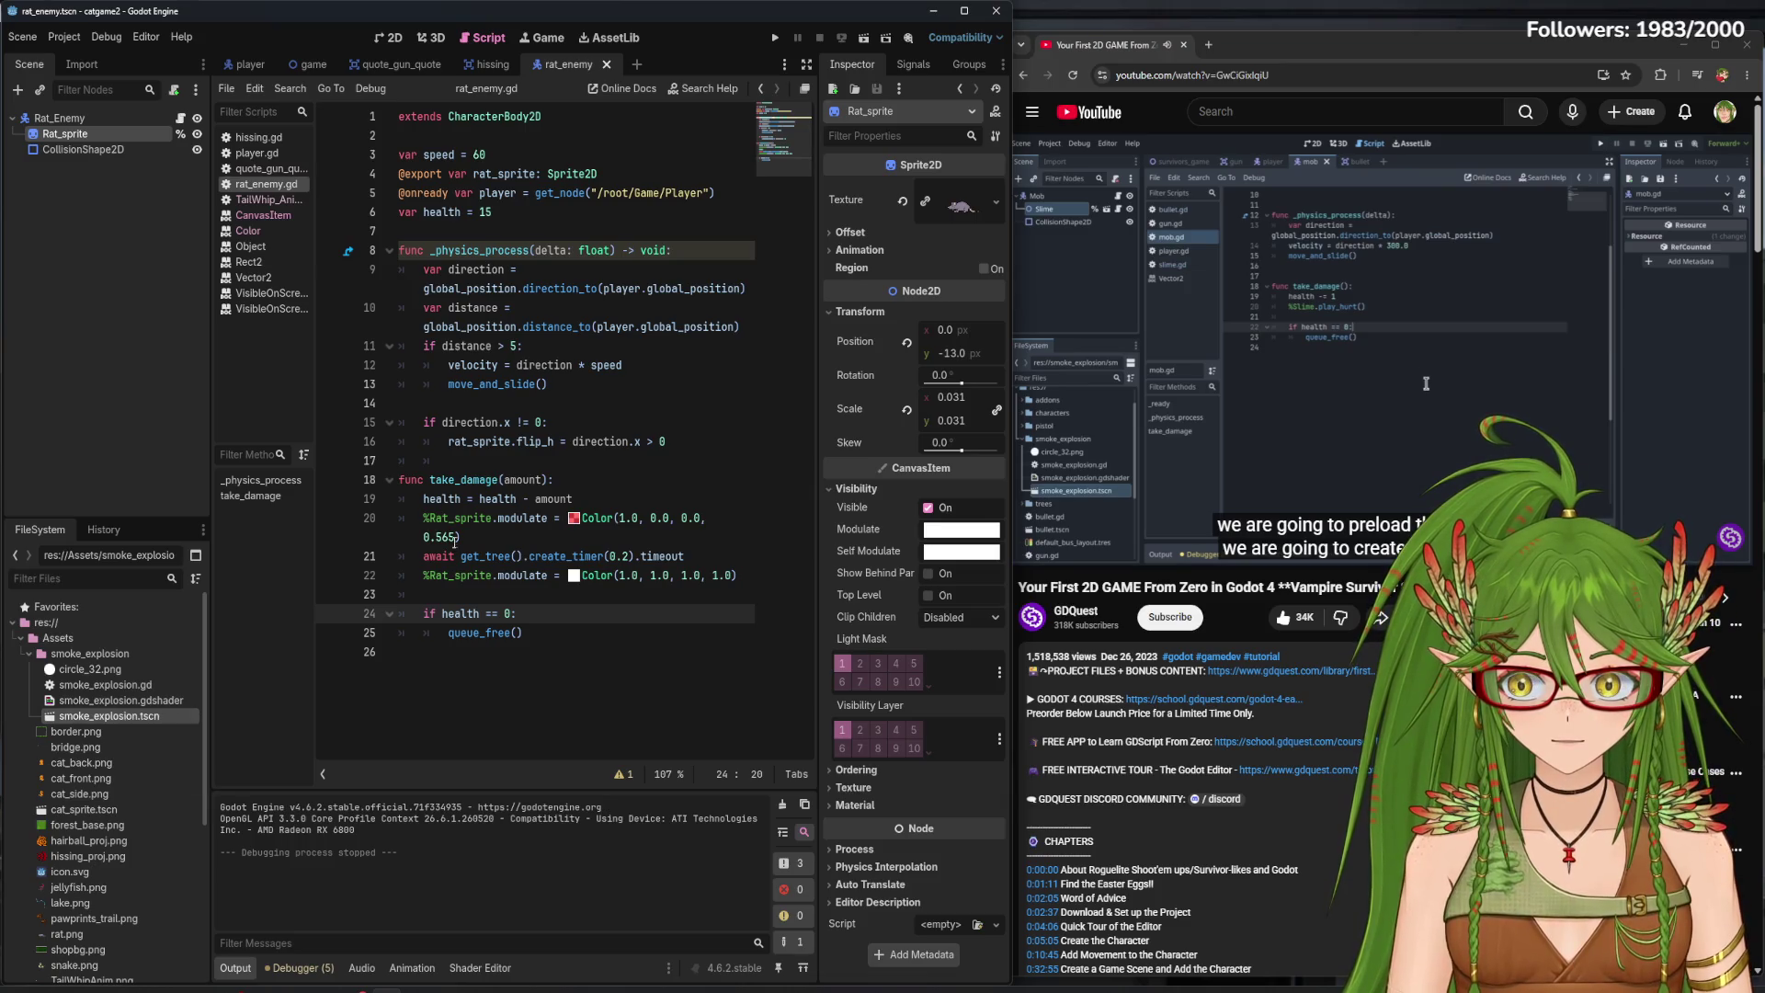
{"action": "left_click", "coordinate": [441, 460]}
{"action": "key", "text": "XF86AudioPlay"}
- Inspect smoke_explosion.tscn in the 2D view, then close it and return to rat_enemy.gd
{"action": "double_click", "coordinate": [140, 719]}
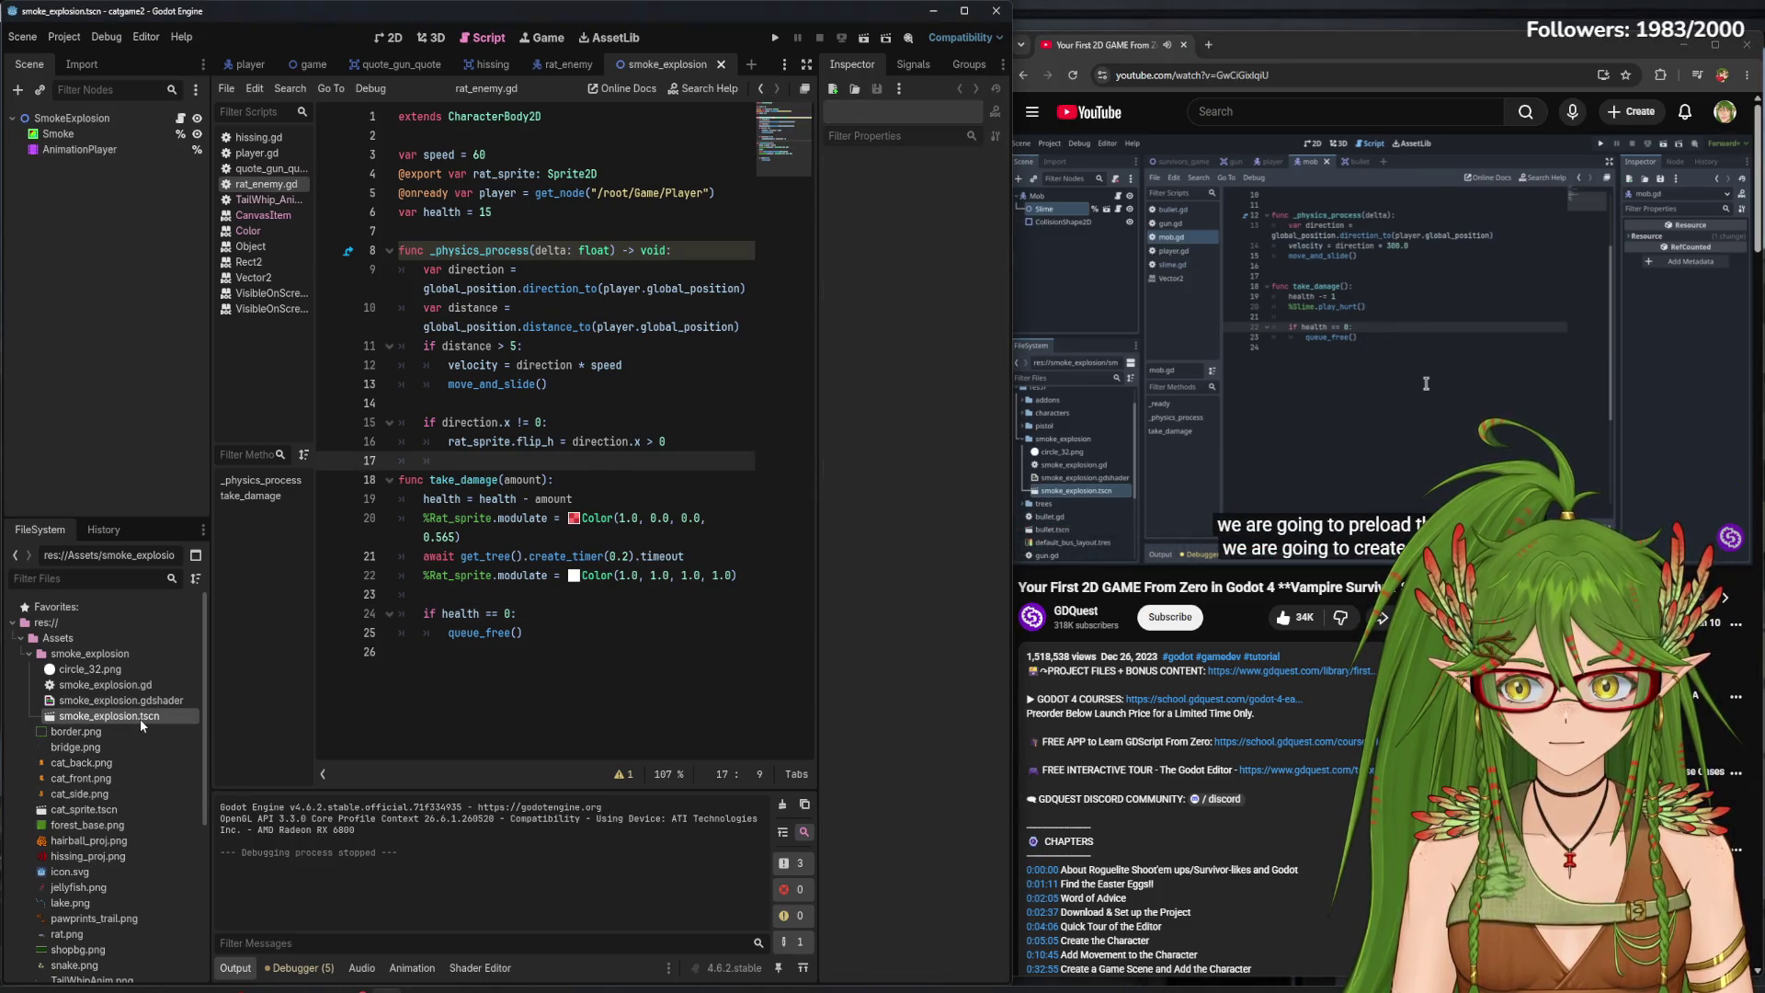
{"action": "left_click", "coordinate": [397, 40]}
{"action": "scroll", "coordinate": [478, 390], "scroll_direction": "up", "scroll_amount": 5}
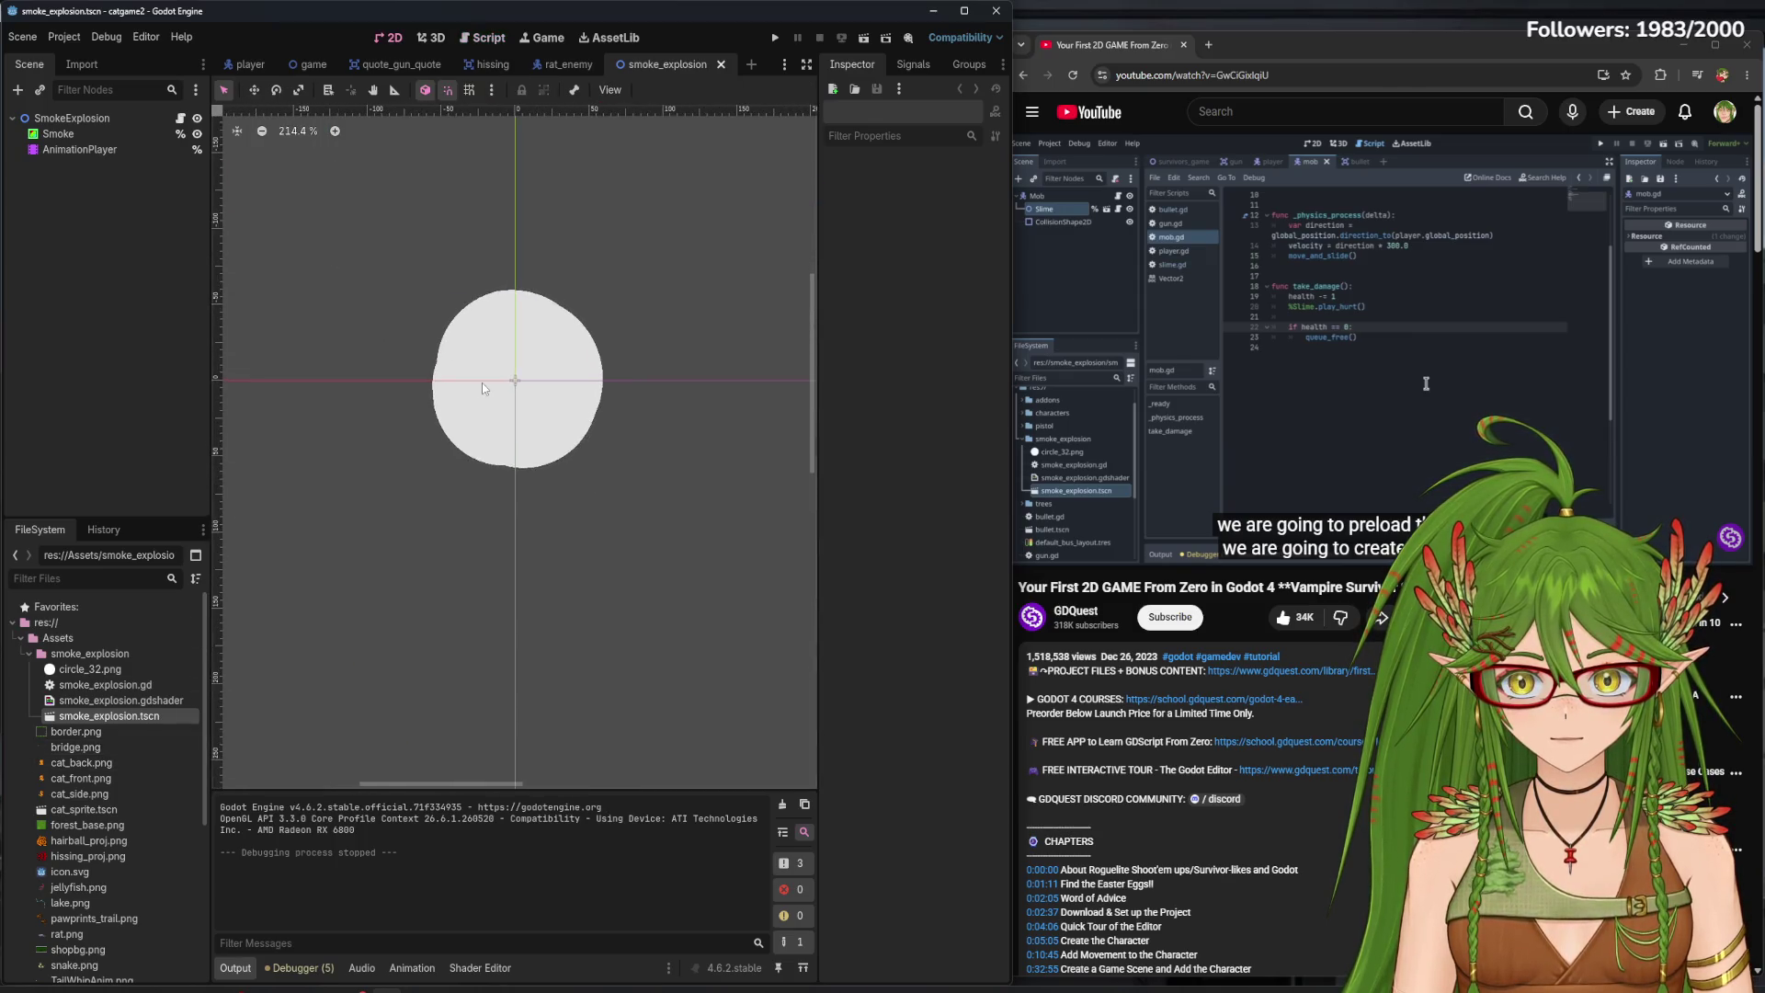
{"action": "scroll", "coordinate": [533, 406], "scroll_direction": "up", "scroll_amount": 4}
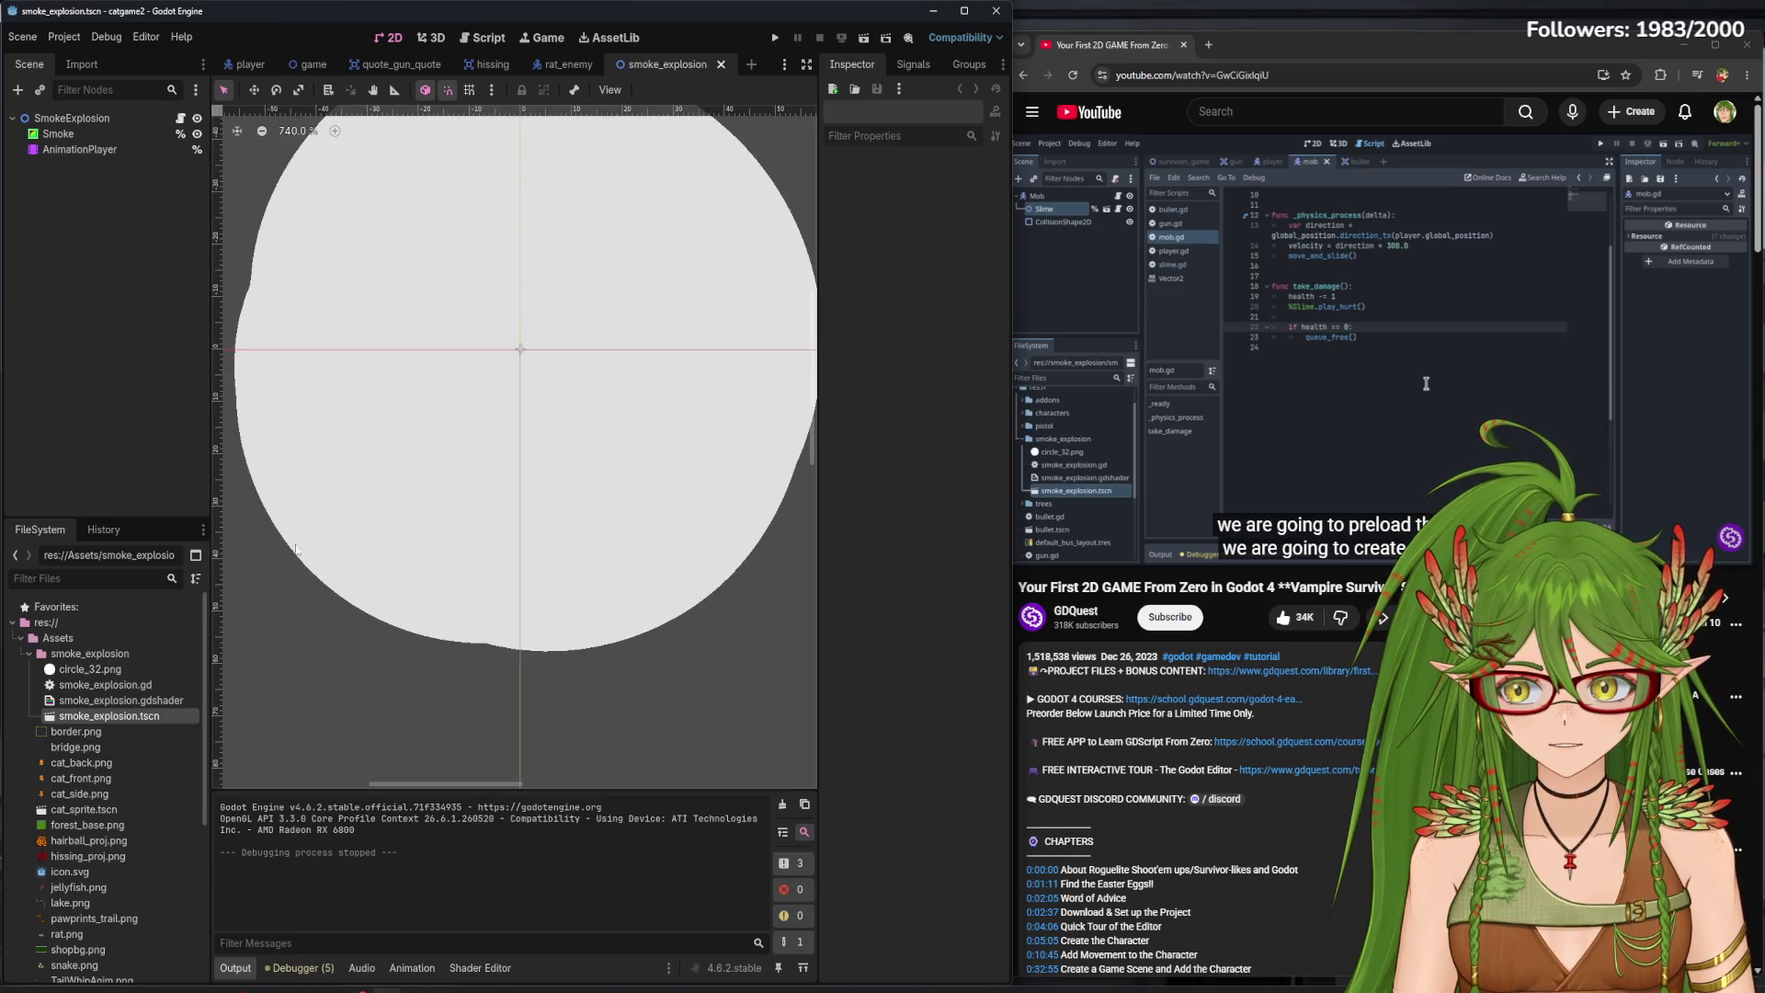
{"action": "scroll", "coordinate": [476, 610], "scroll_direction": "down", "scroll_amount": 4}
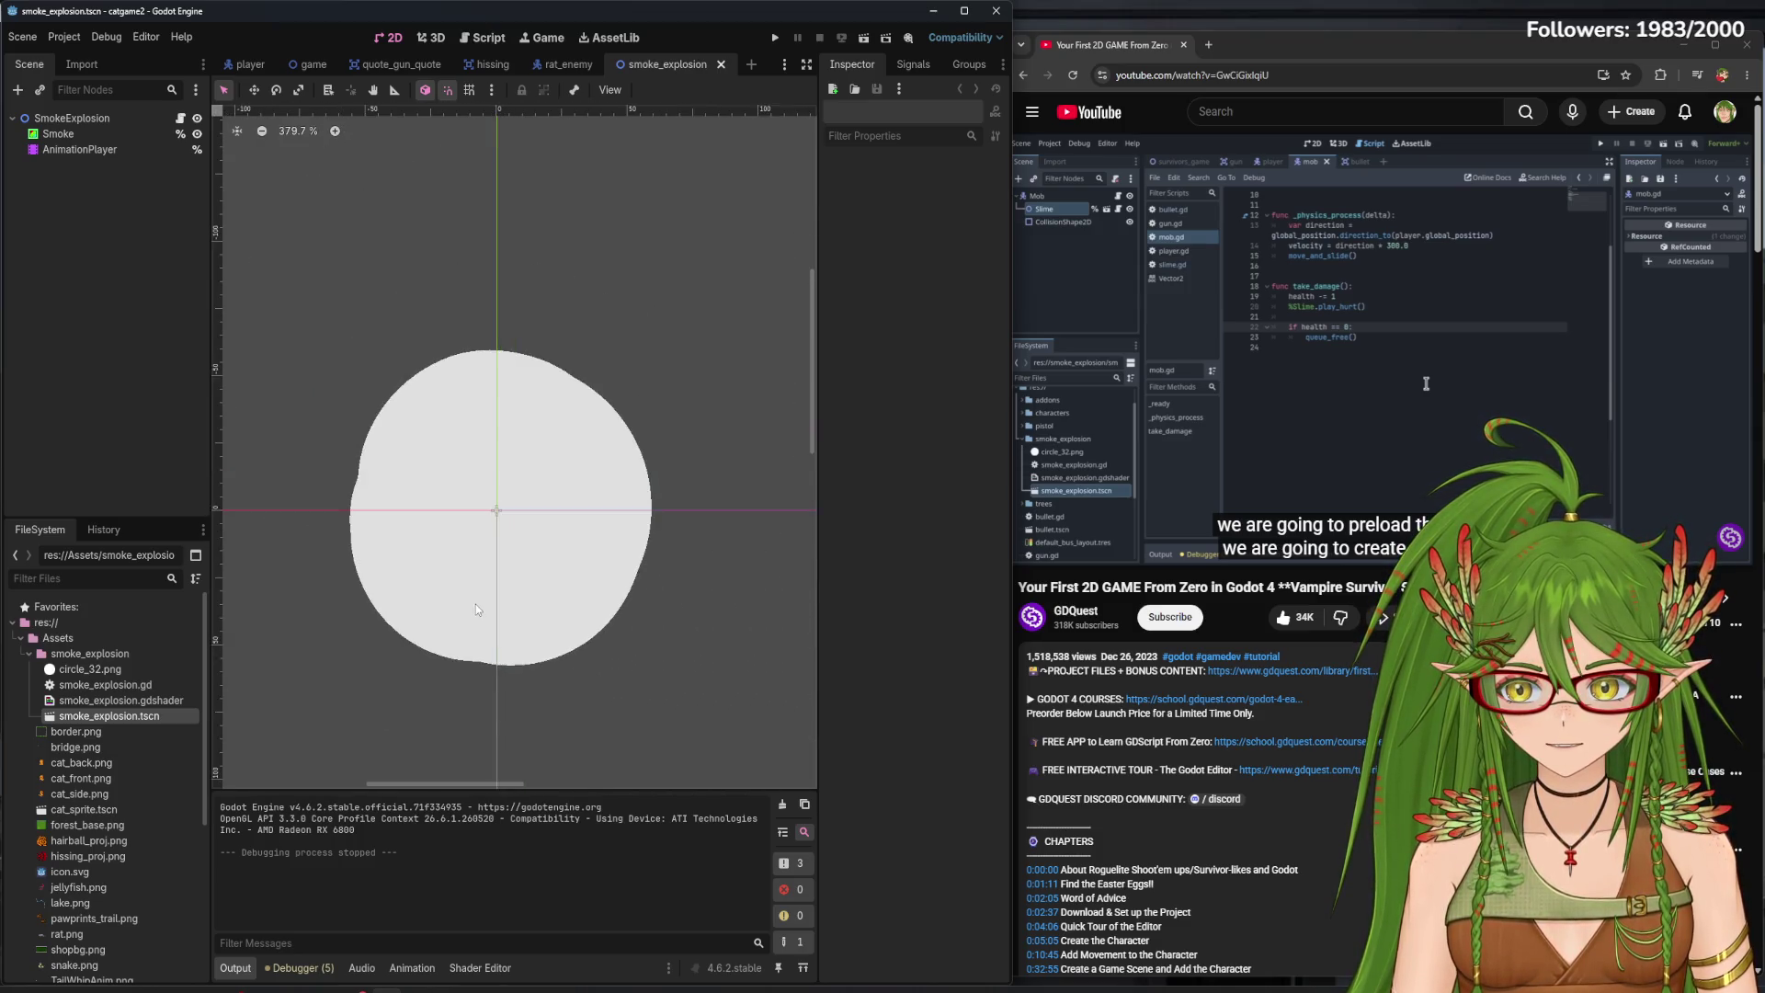
{"action": "scroll", "coordinate": [476, 609], "scroll_direction": "down", "scroll_amount": 3}
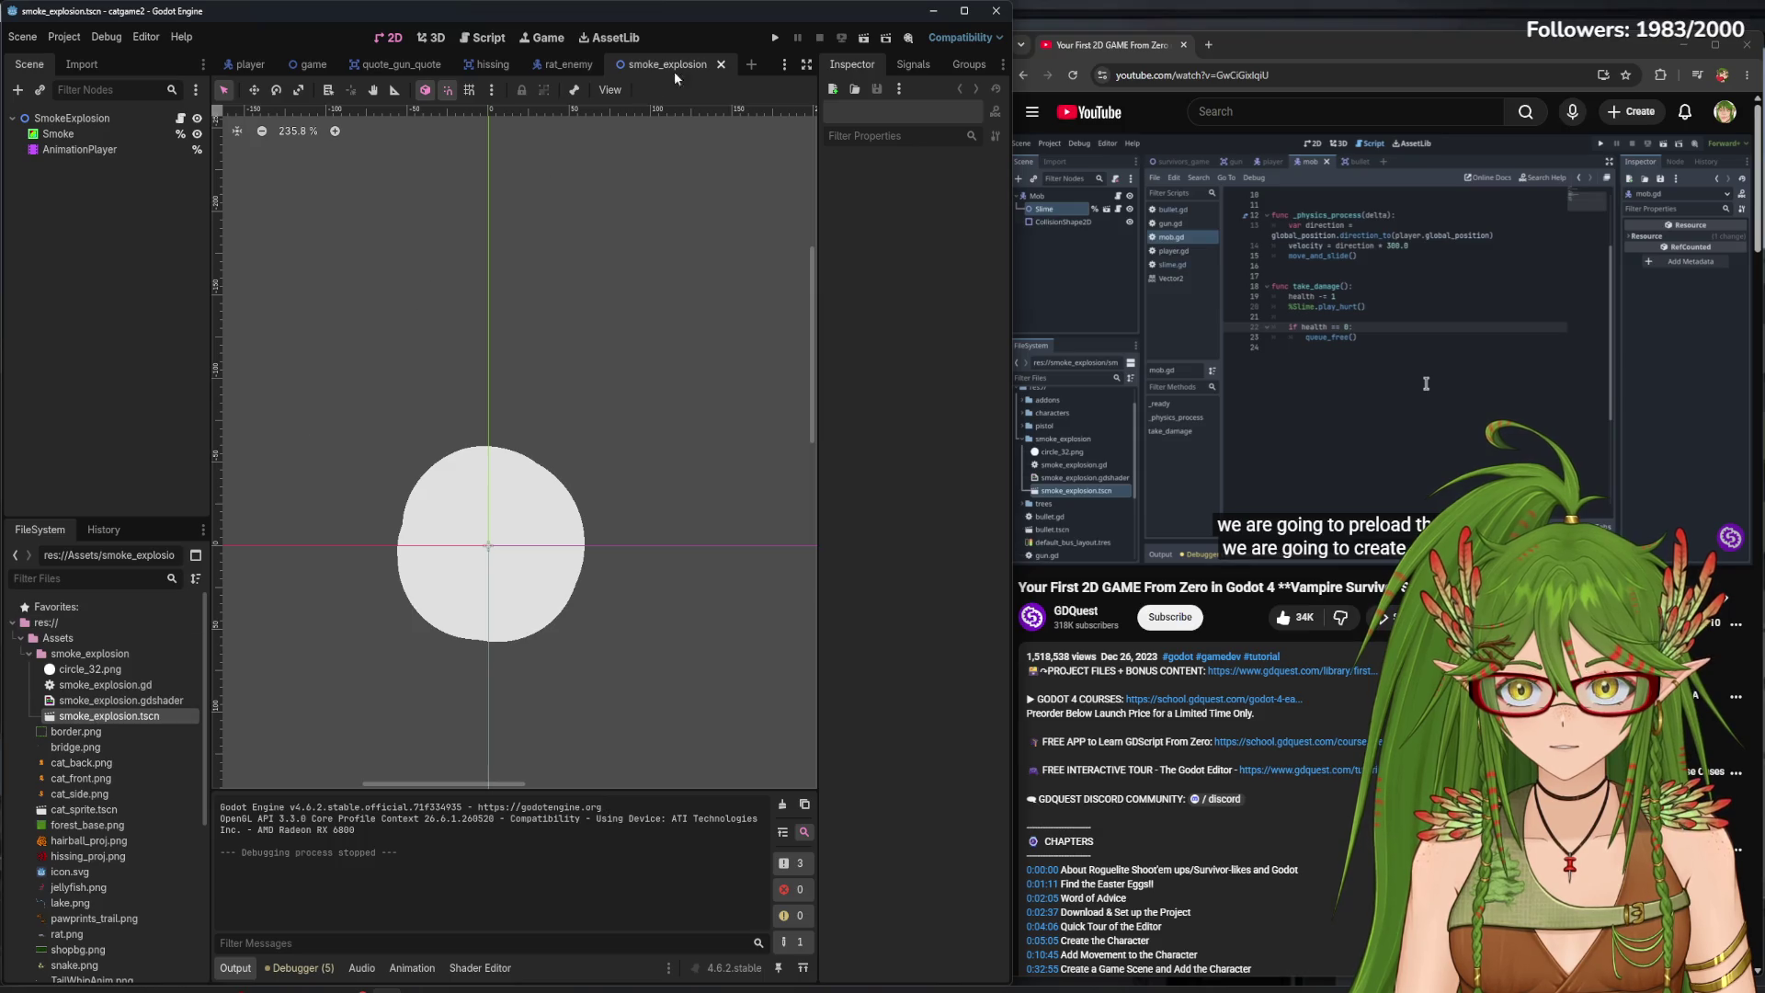
{"action": "left_click", "coordinate": [723, 66]}
{"action": "left_click", "coordinate": [483, 38]}
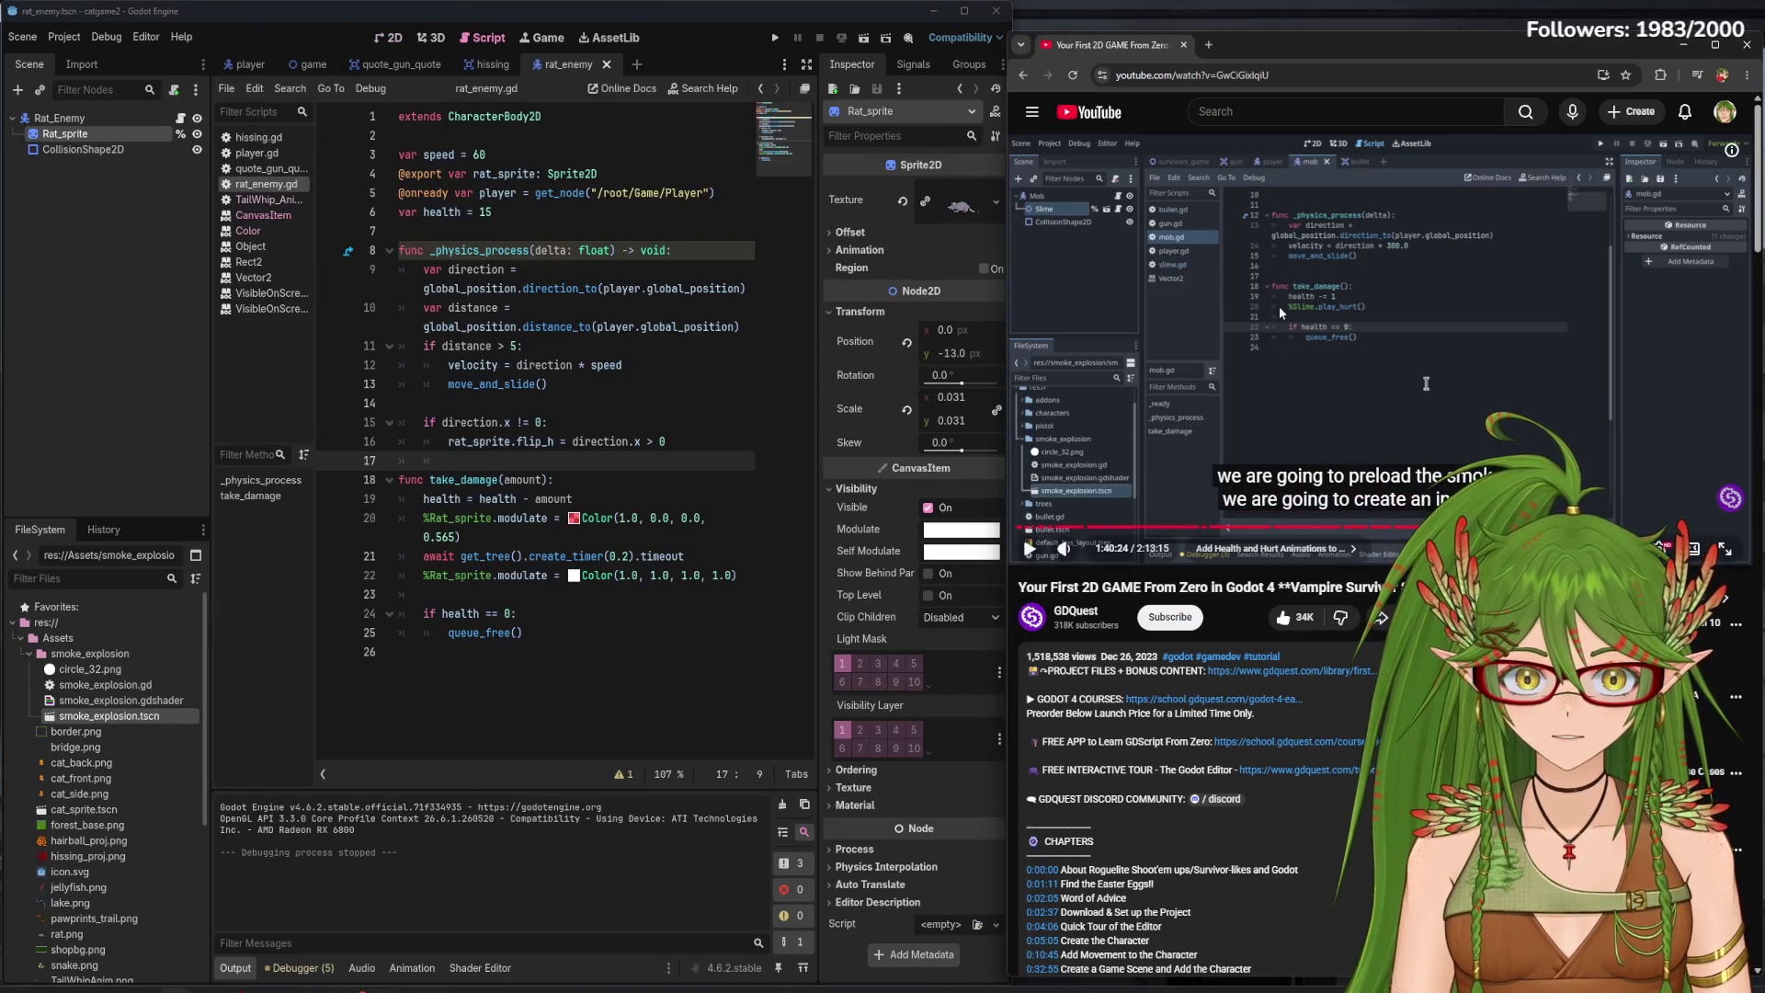
- Below queue_free(), drag in smoke_explosion.tscn to create a SMOKE_EXPLOSION preload constant
{"action": "left_click", "coordinate": [558, 628]}
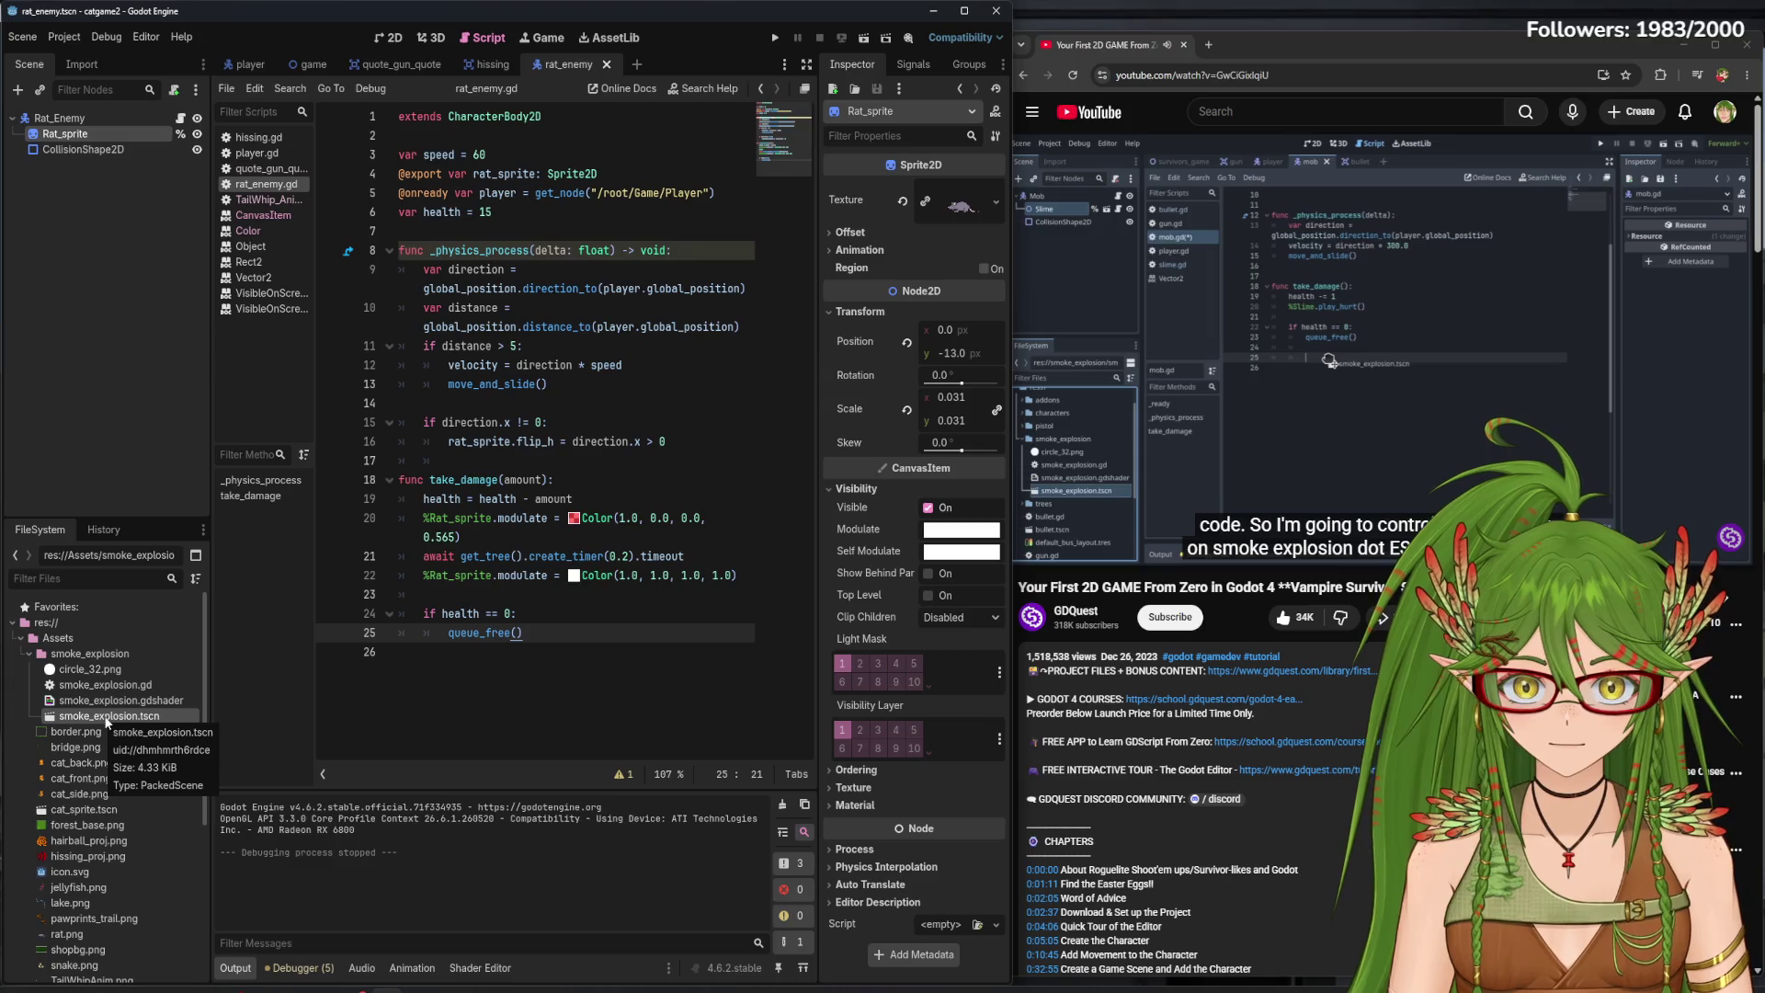
{"action": "key", "text": "Return"}
{"action": "key", "text": "Return"}
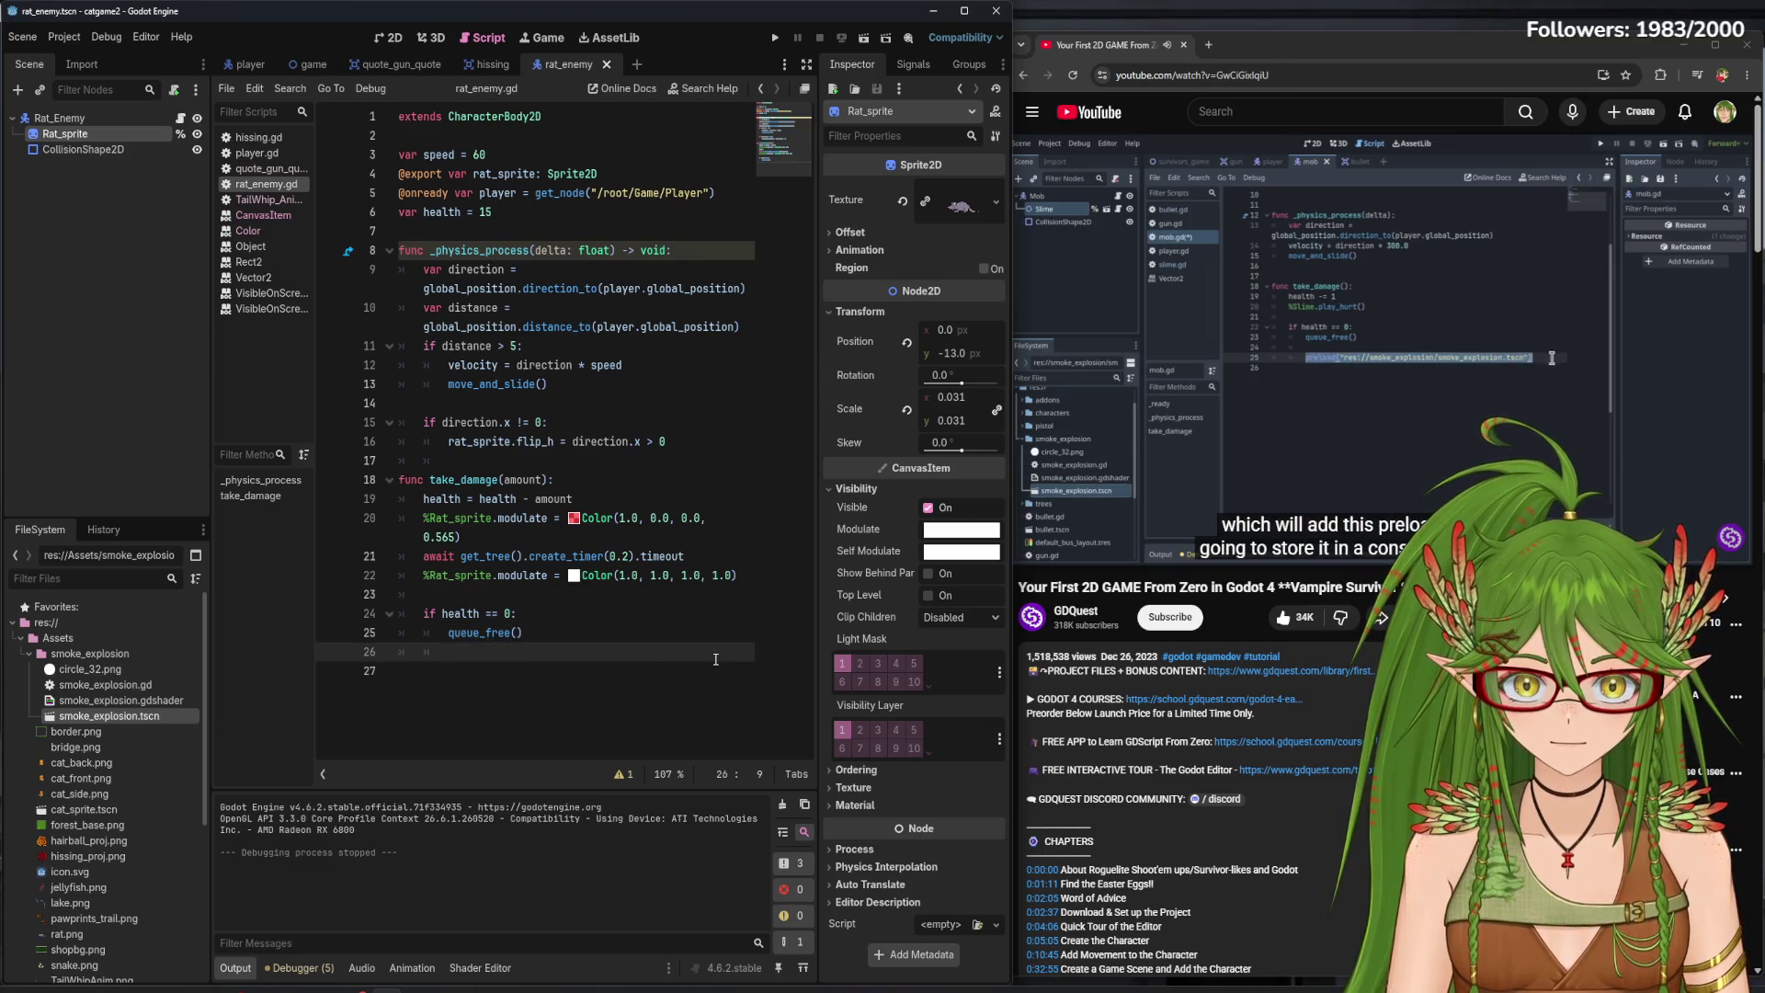
{"action": "left_click_drag", "start_coordinate": [174, 717], "coordinate": [551, 671]}
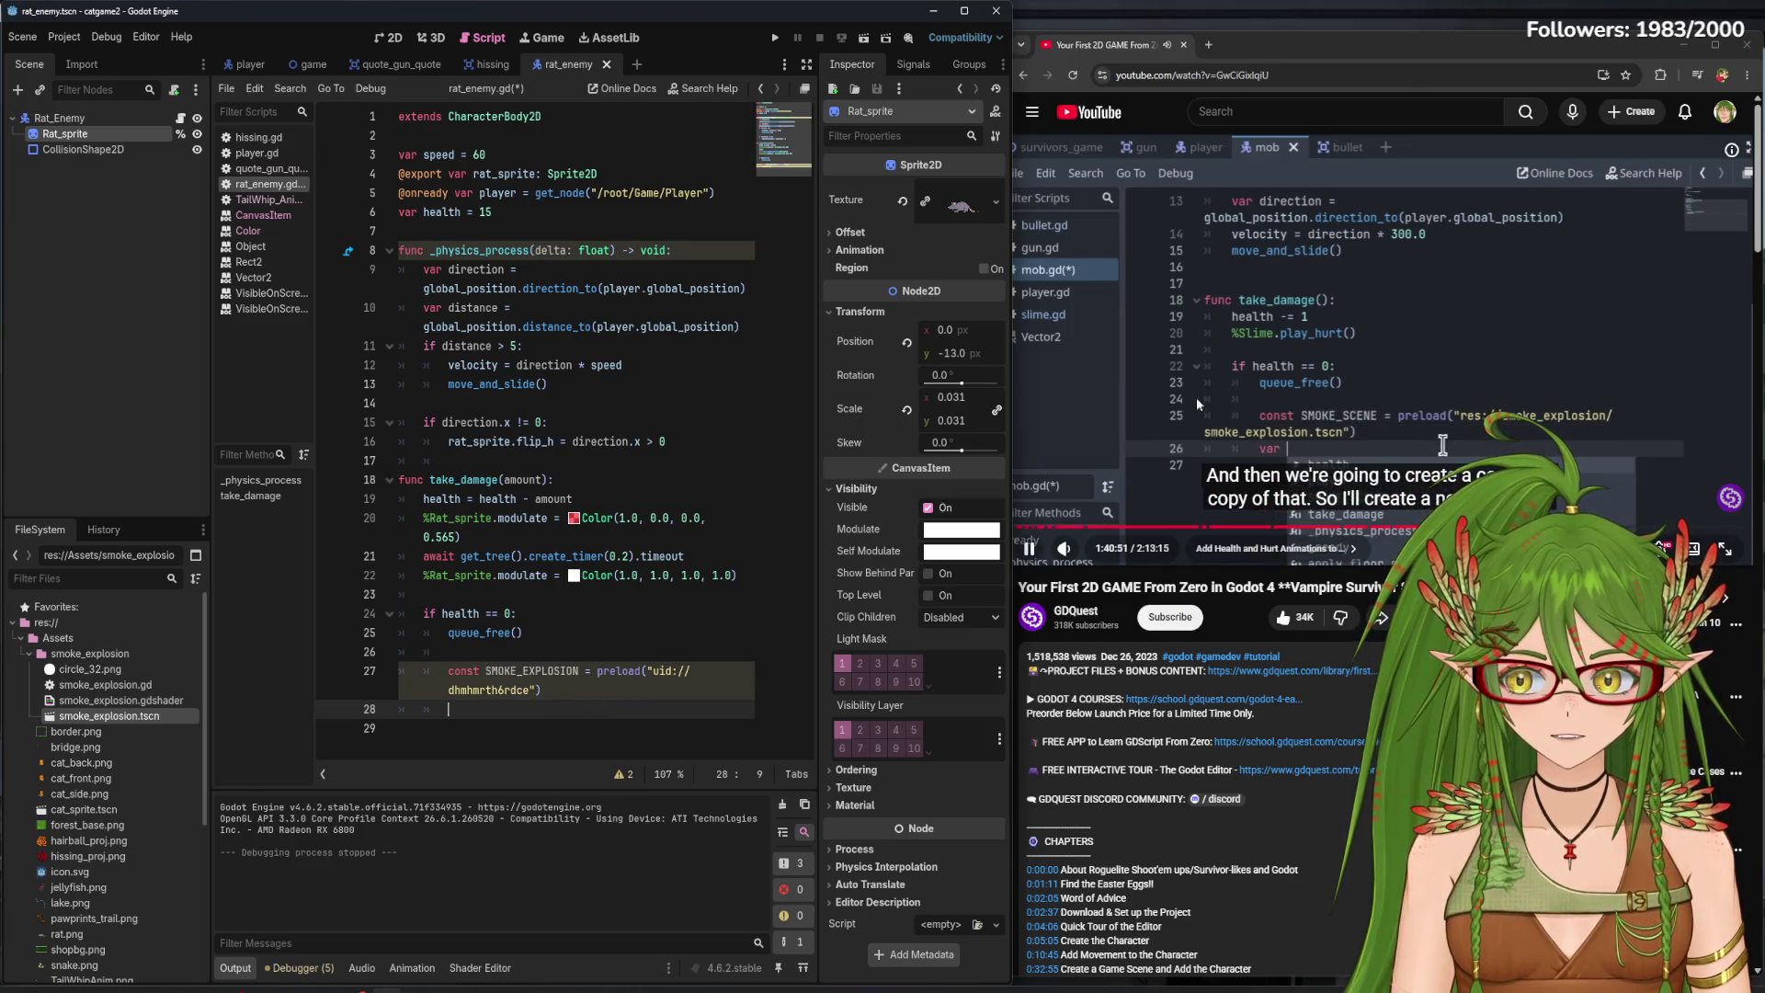
- Add 'var smoke = SMOKE_SCENE.instantiate()' under the preload and save the script
{"action": "left_click", "coordinate": [599, 694]}
{"action": "key", "text": "Return"}
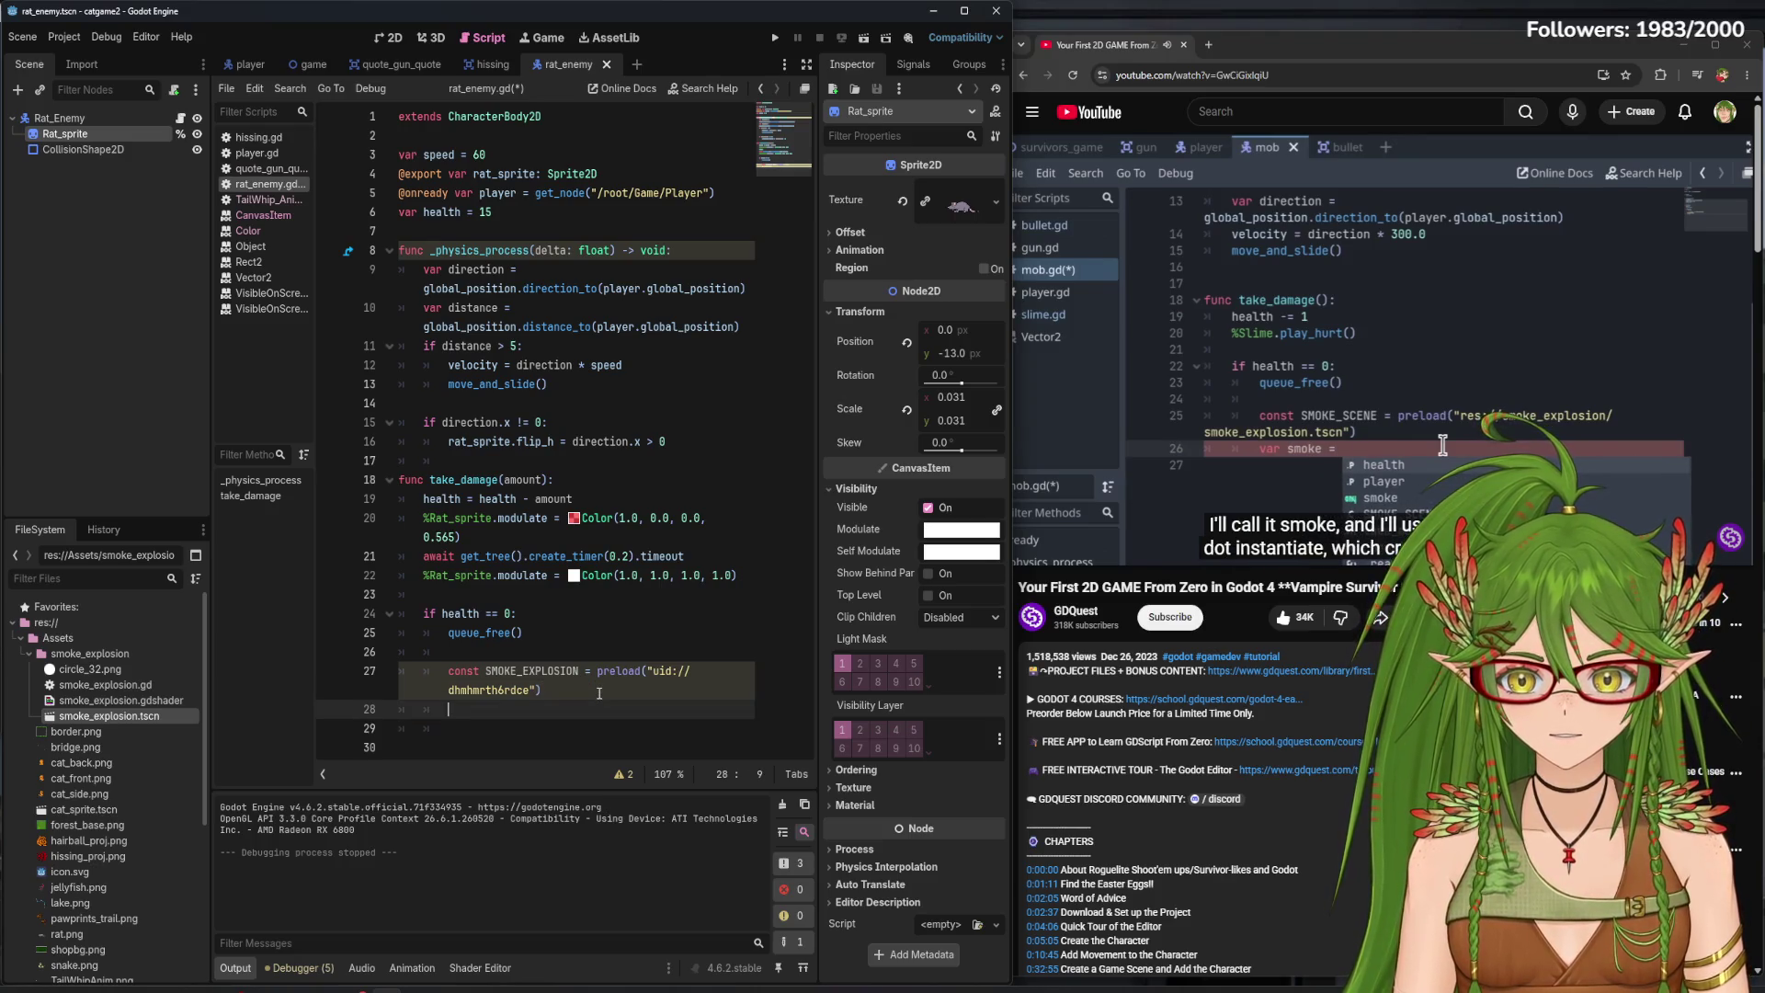
{"action": "type", "text": "var samok"}
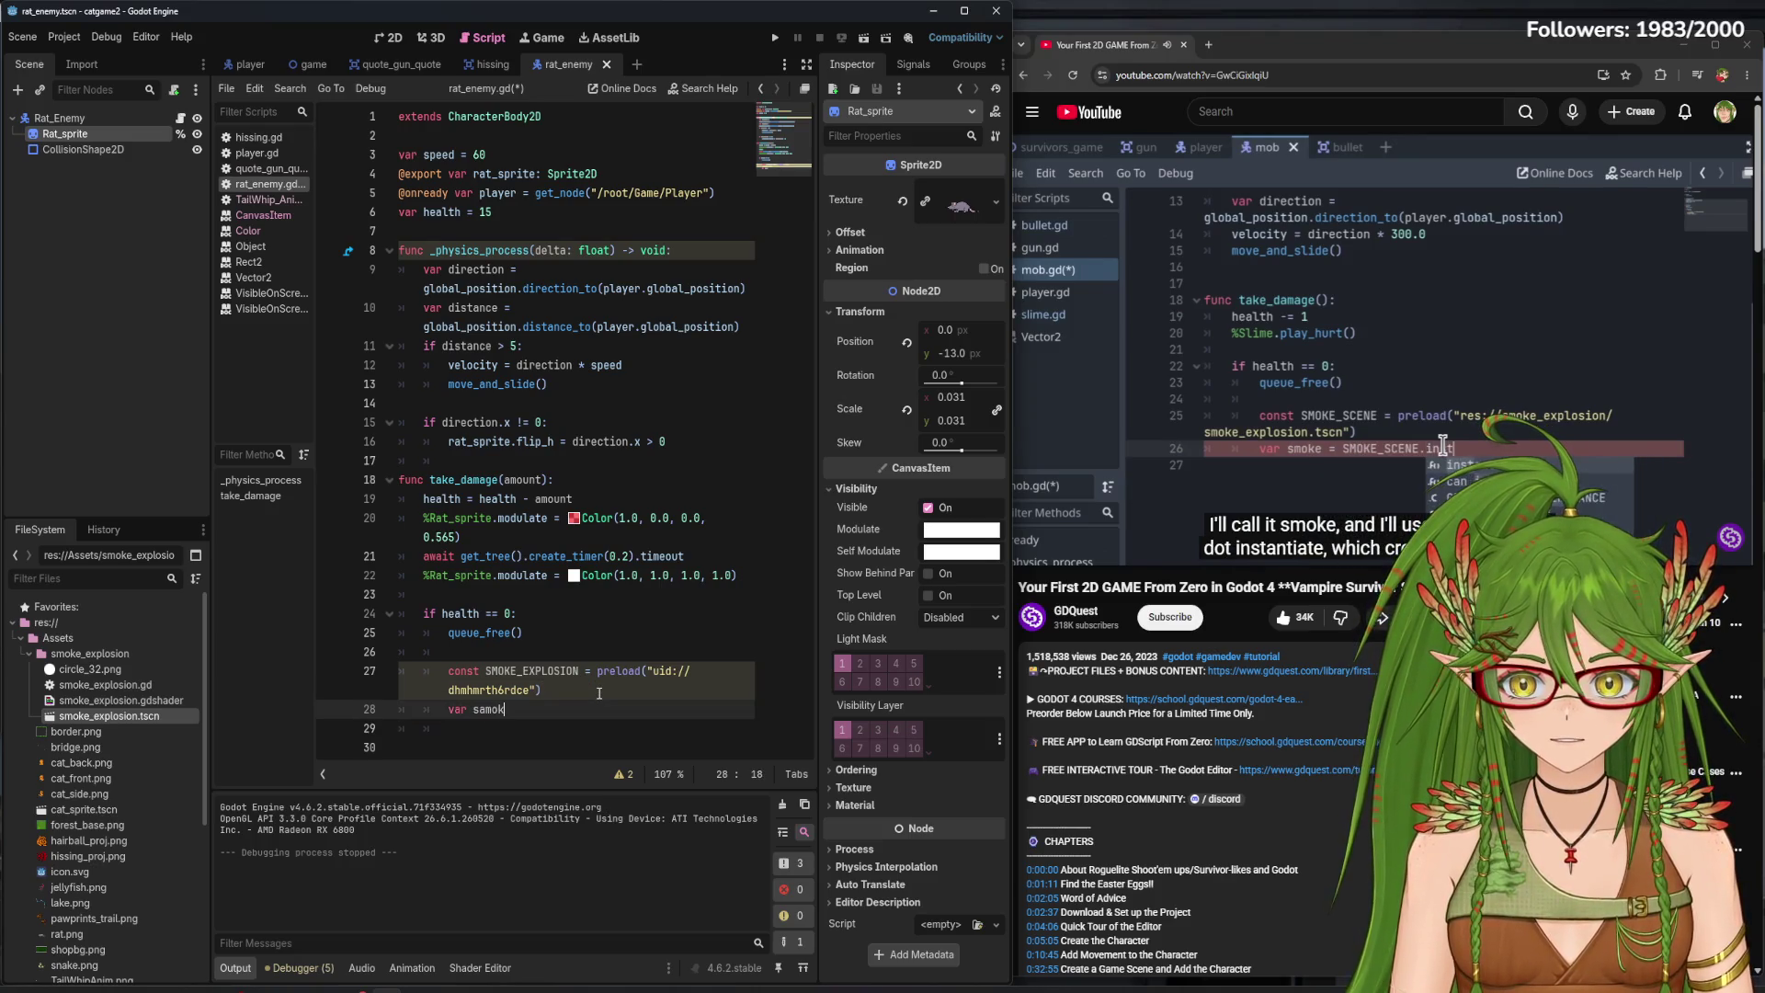
{"action": "key", "text": "BackSpace"}
{"action": "key", "text": "BackSpace"}
{"action": "key", "text": "BackSpace"}
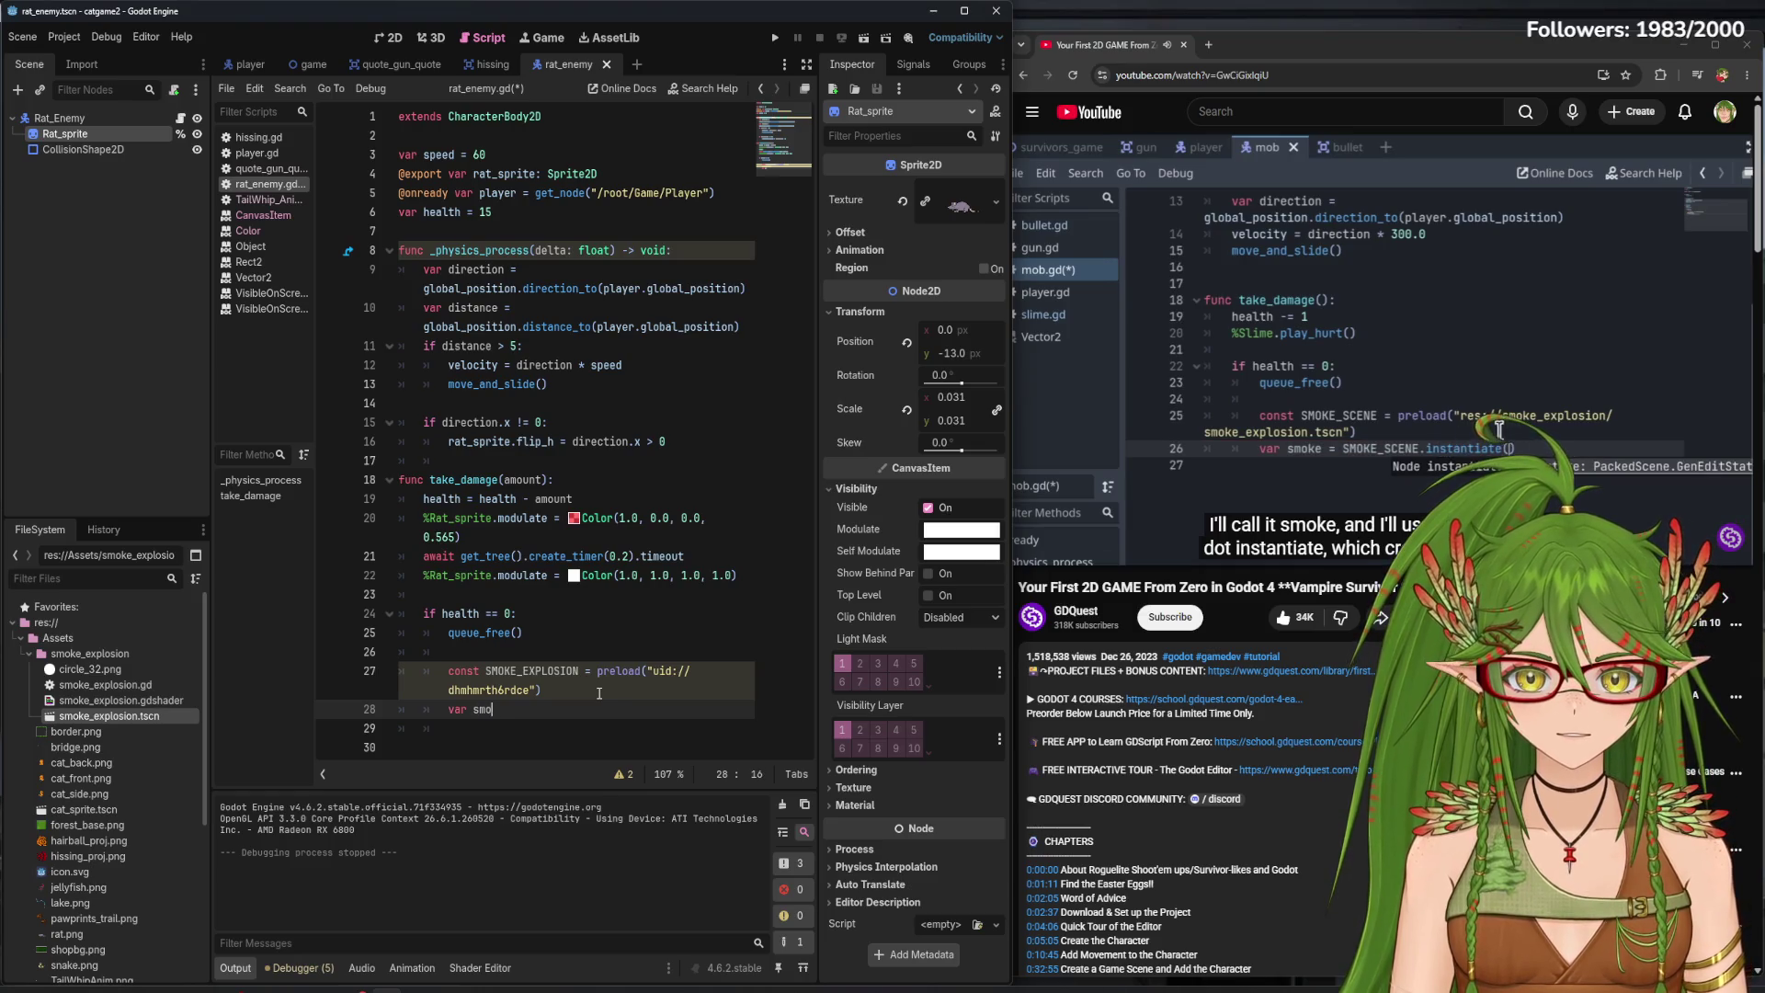
{"action": "type", "text": "ke = SMOKE_SC"}
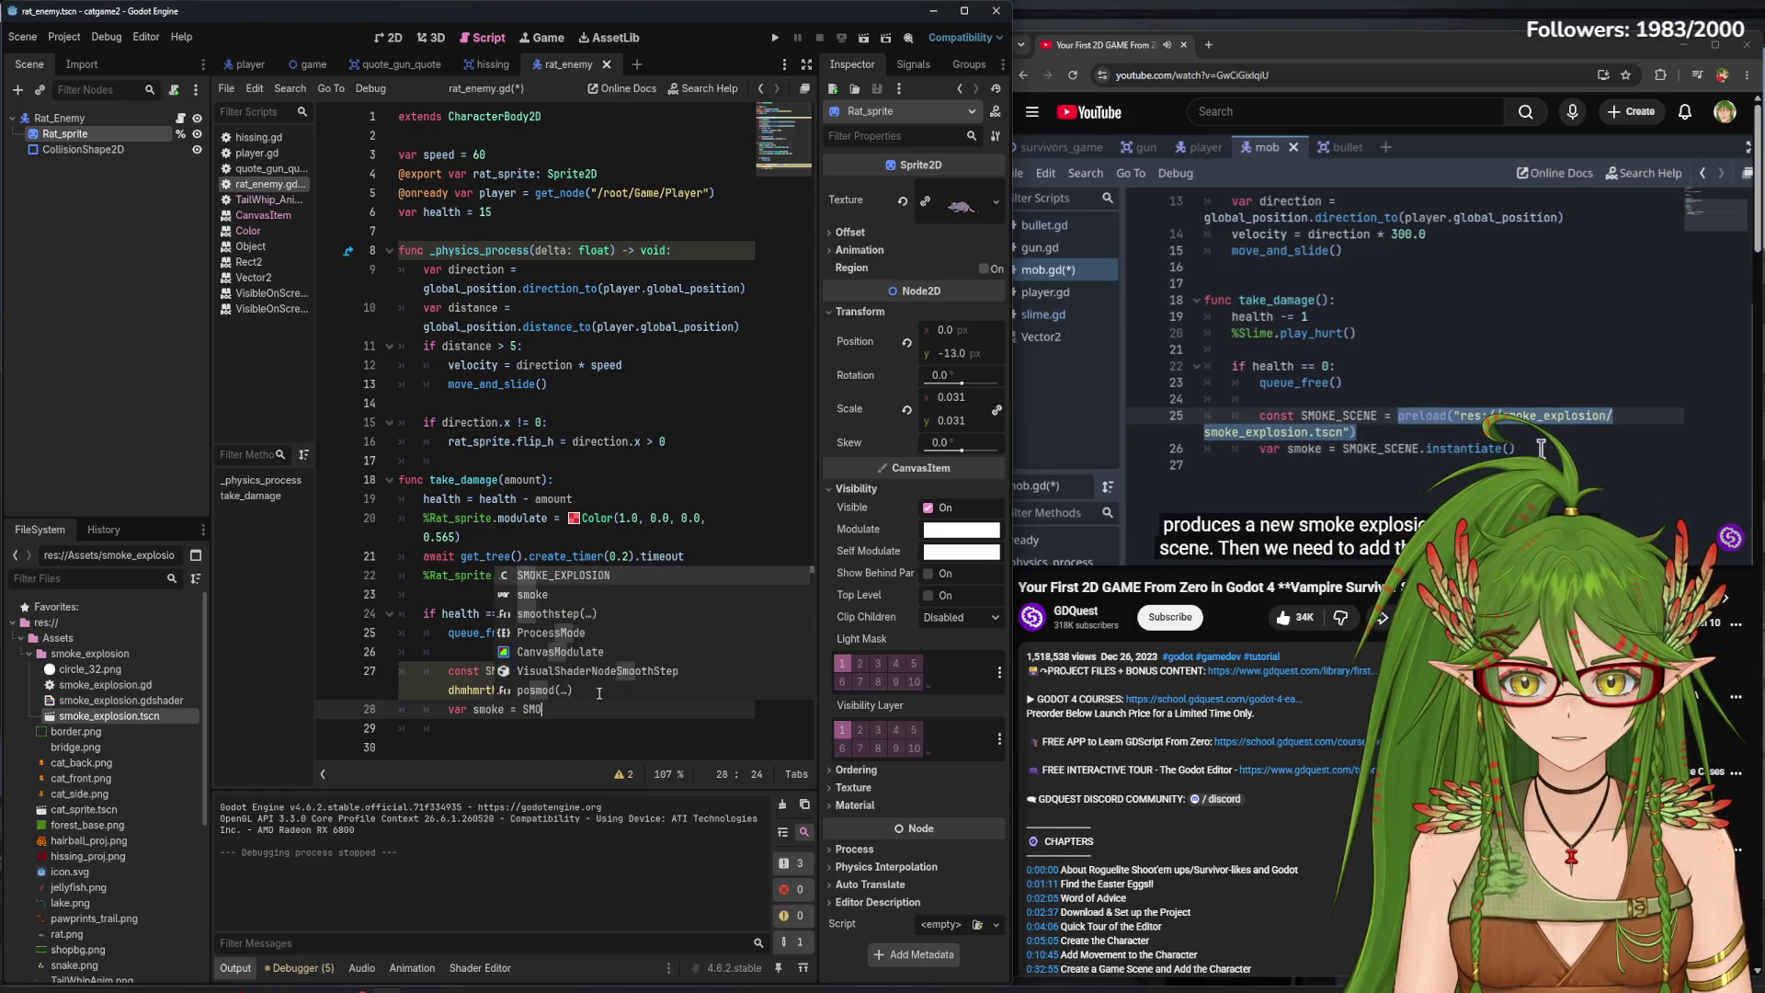
{"action": "type", "text": "ENE"}
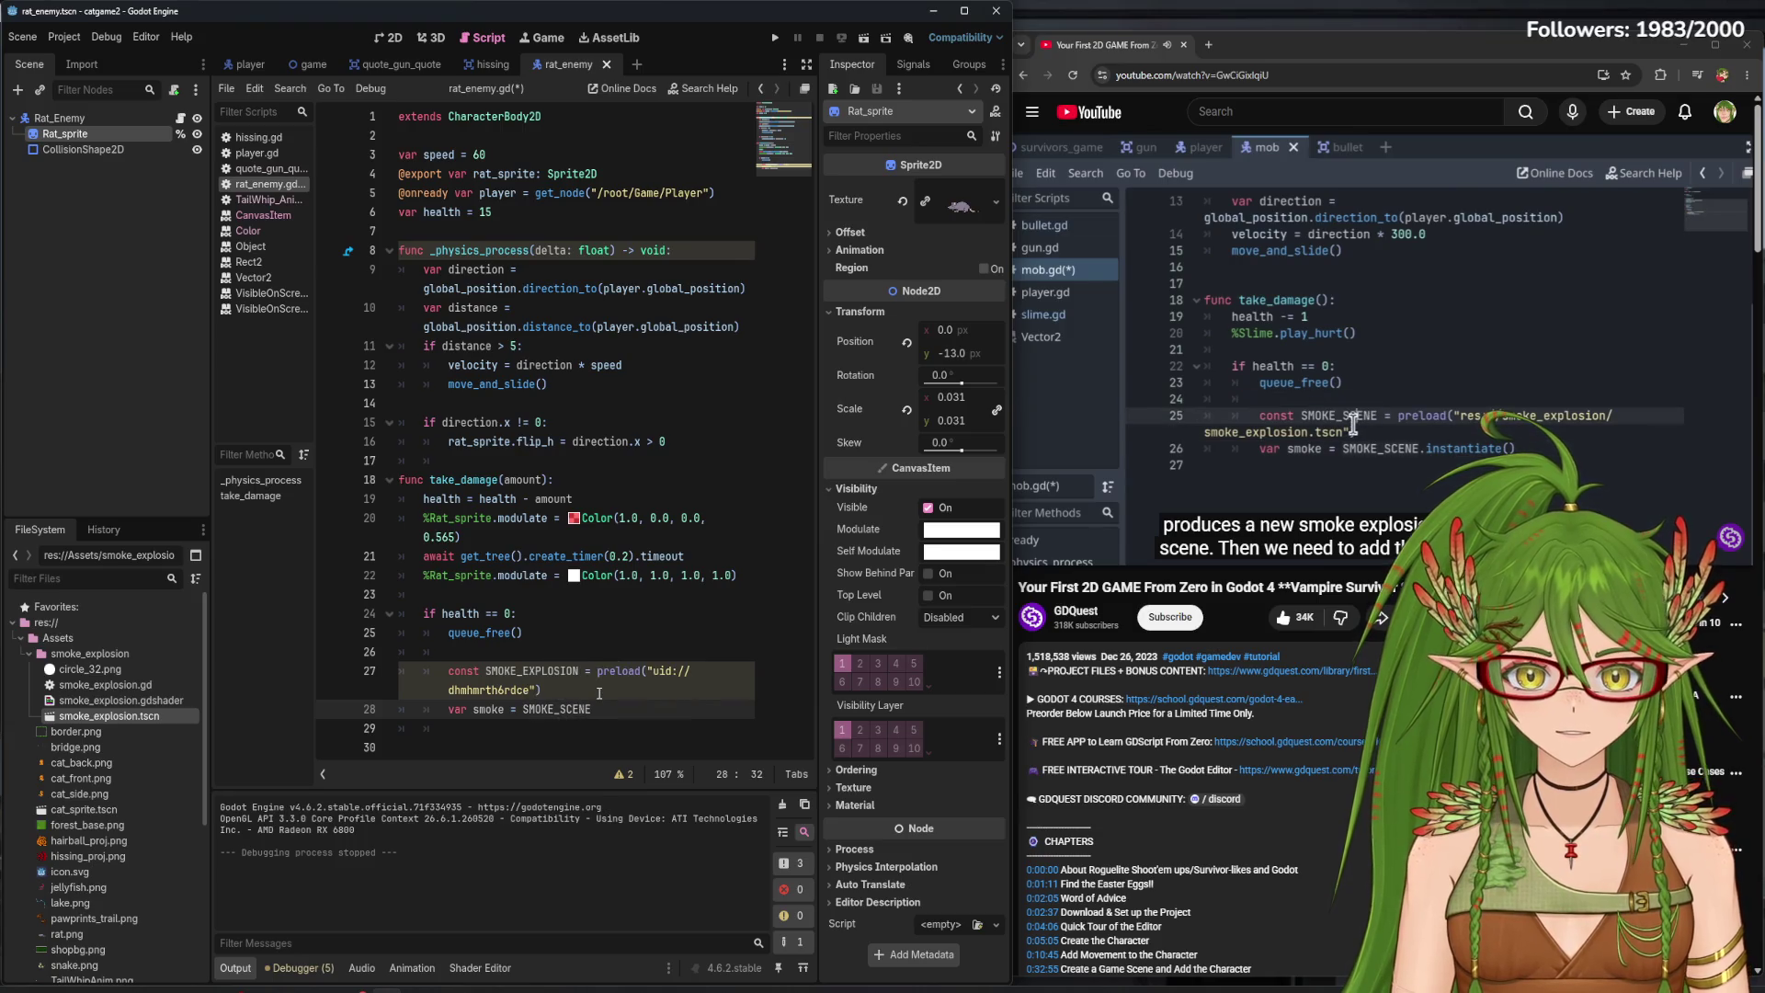
{"action": "type", "text": ".instantiate"}
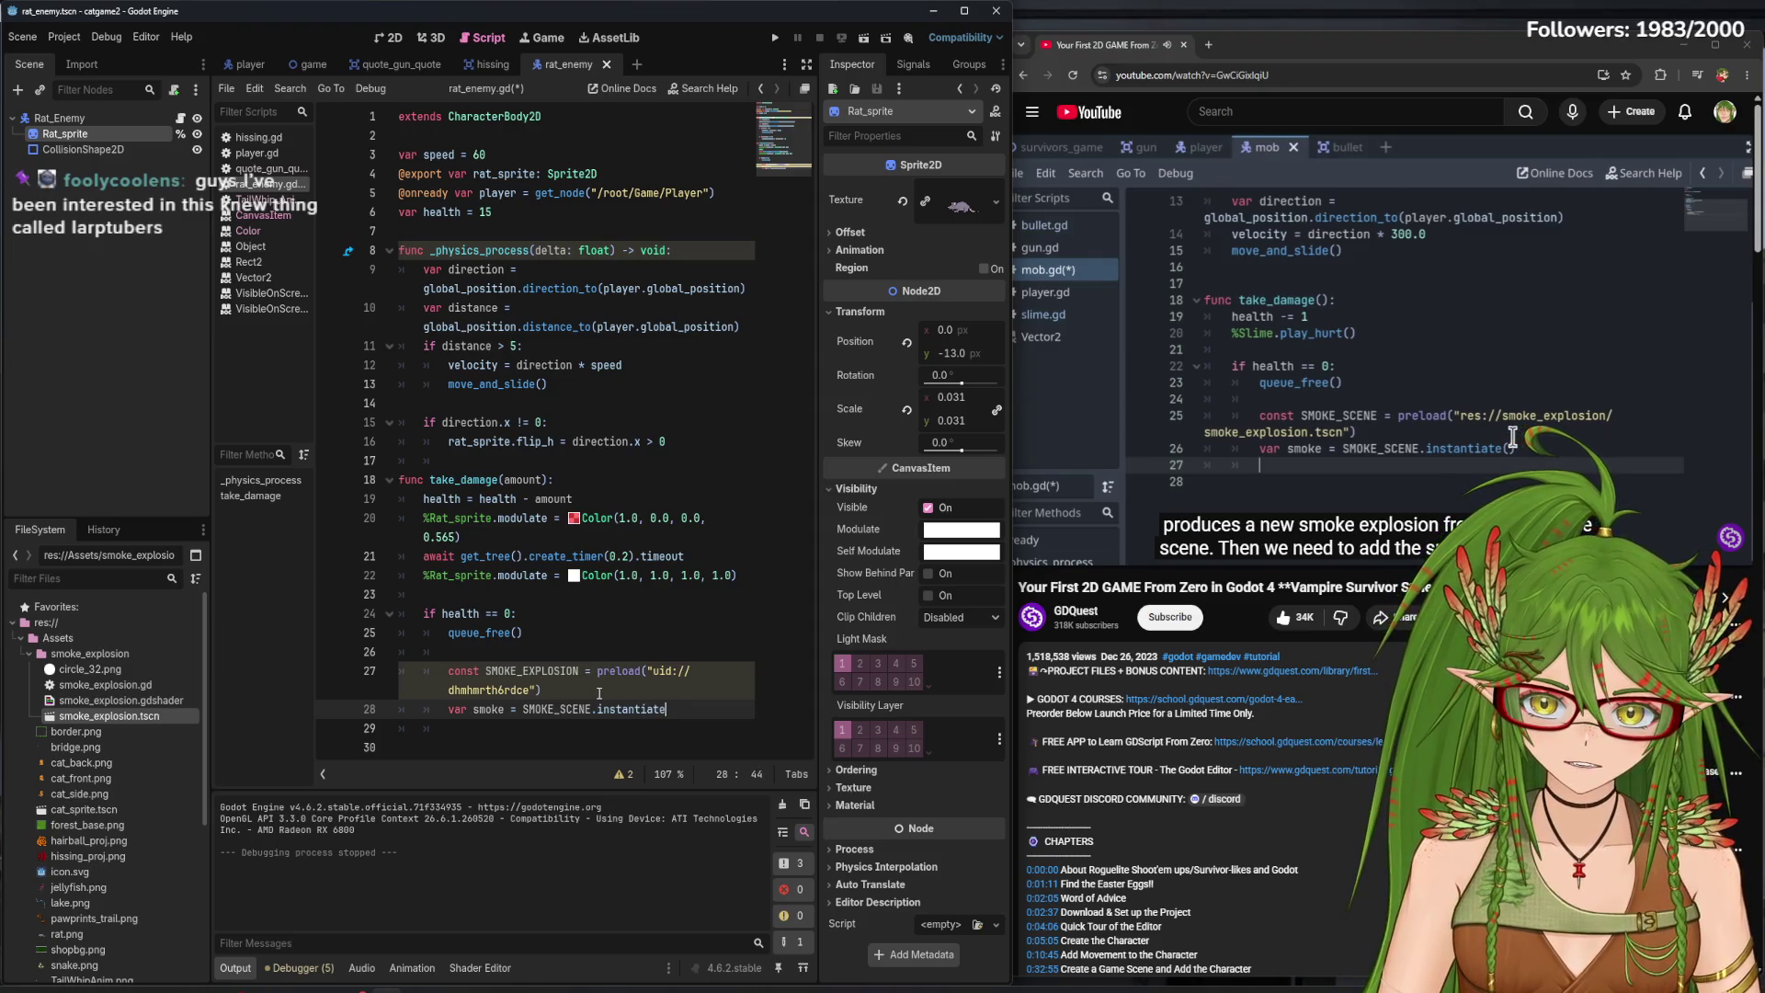
{"action": "type", "text": "()"}
{"action": "key", "text": "ctrl+s"}
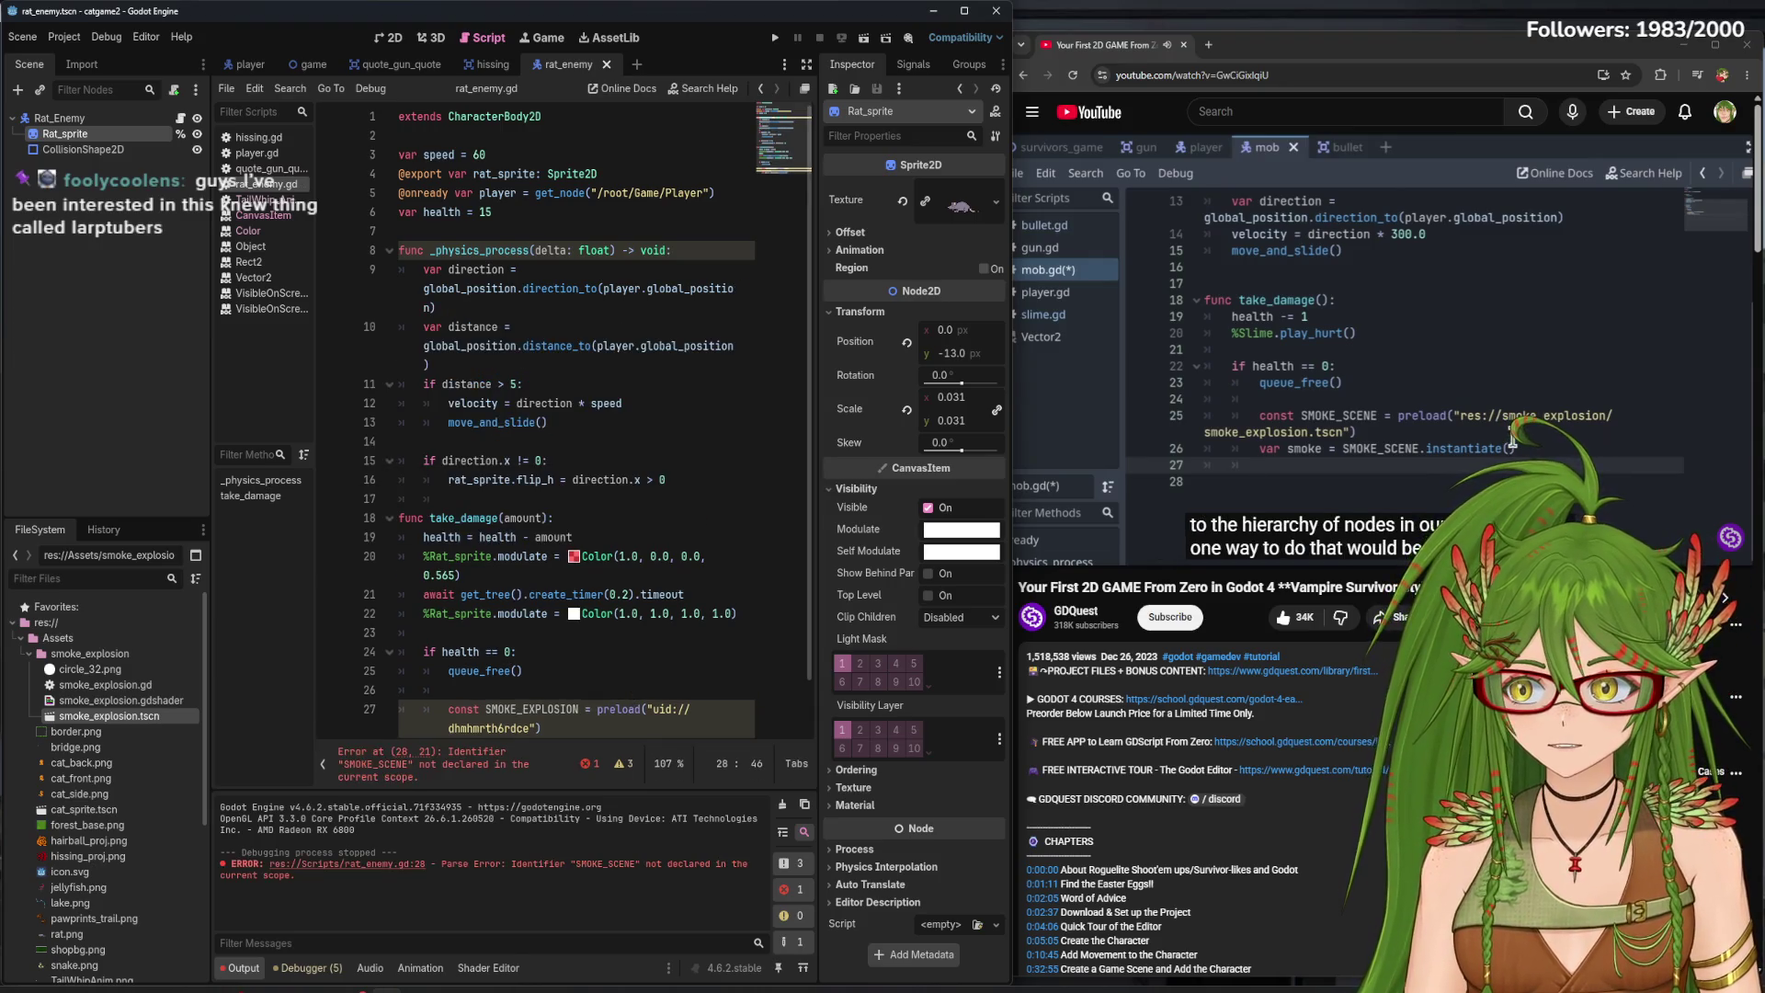
{"action": "left_click", "coordinate": [1218, 295]}
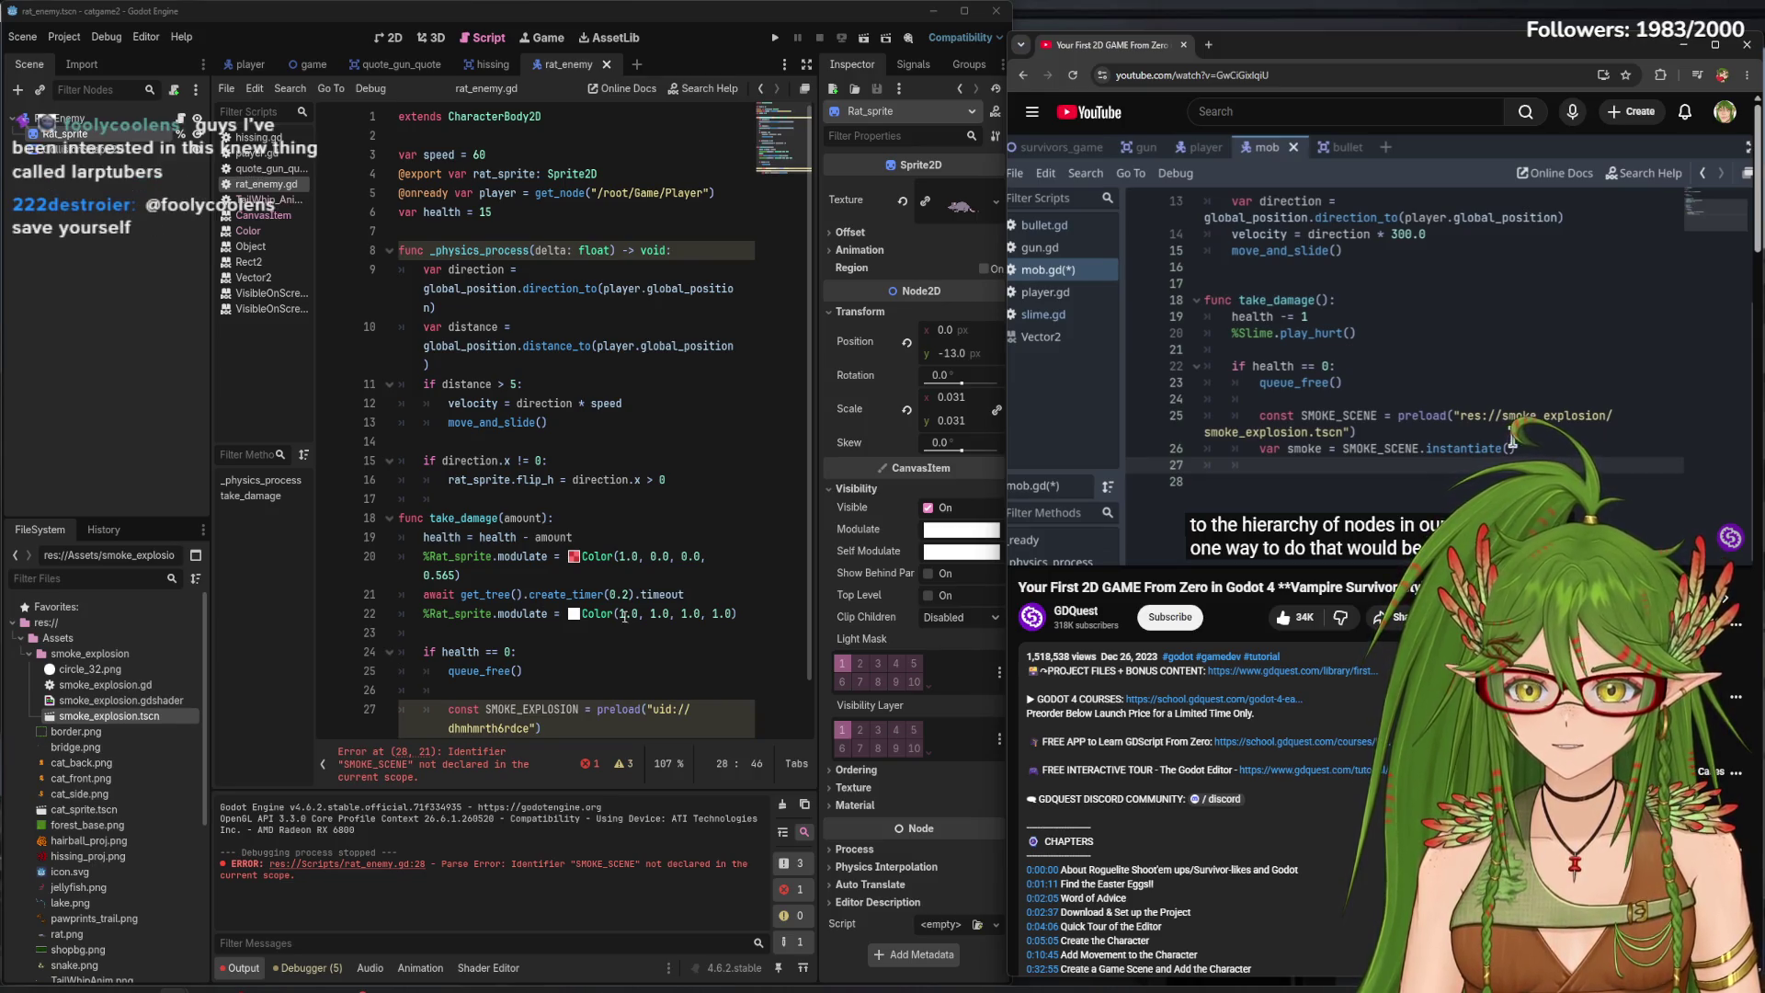
{"action": "scroll", "coordinate": [624, 616], "scroll_direction": "down", "scroll_amount": 1}
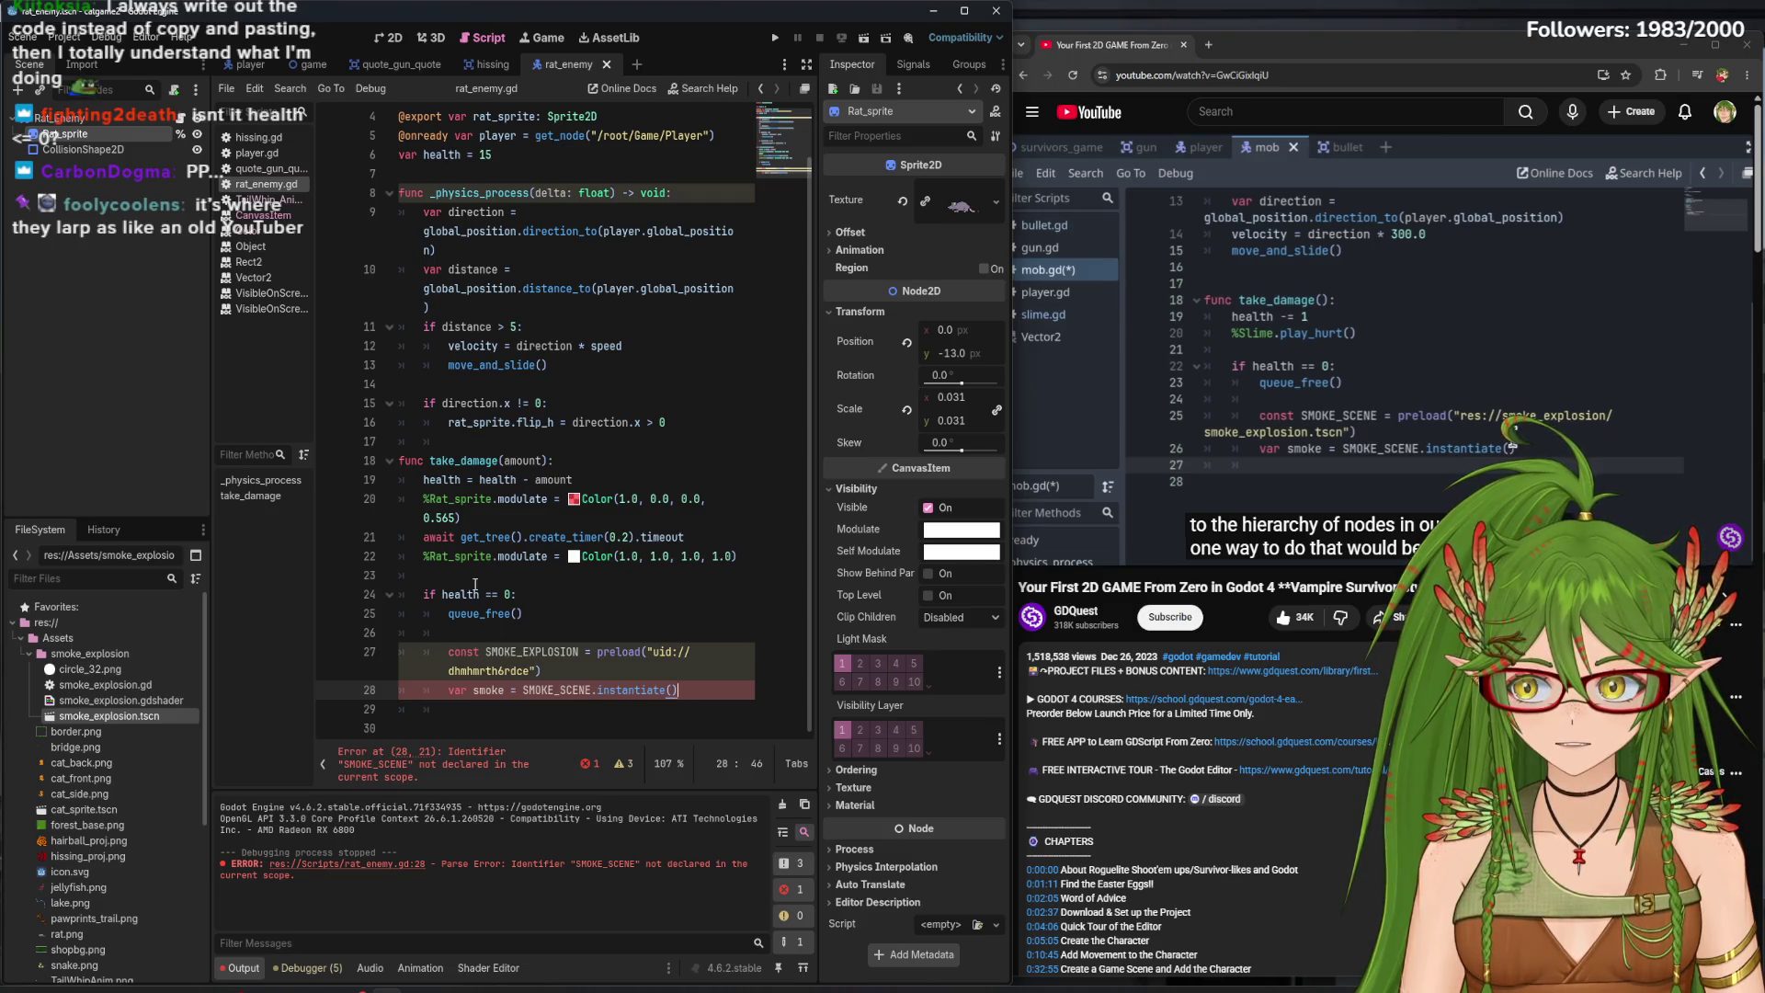
{"action": "mouse_move", "coordinate": [511, 209]}
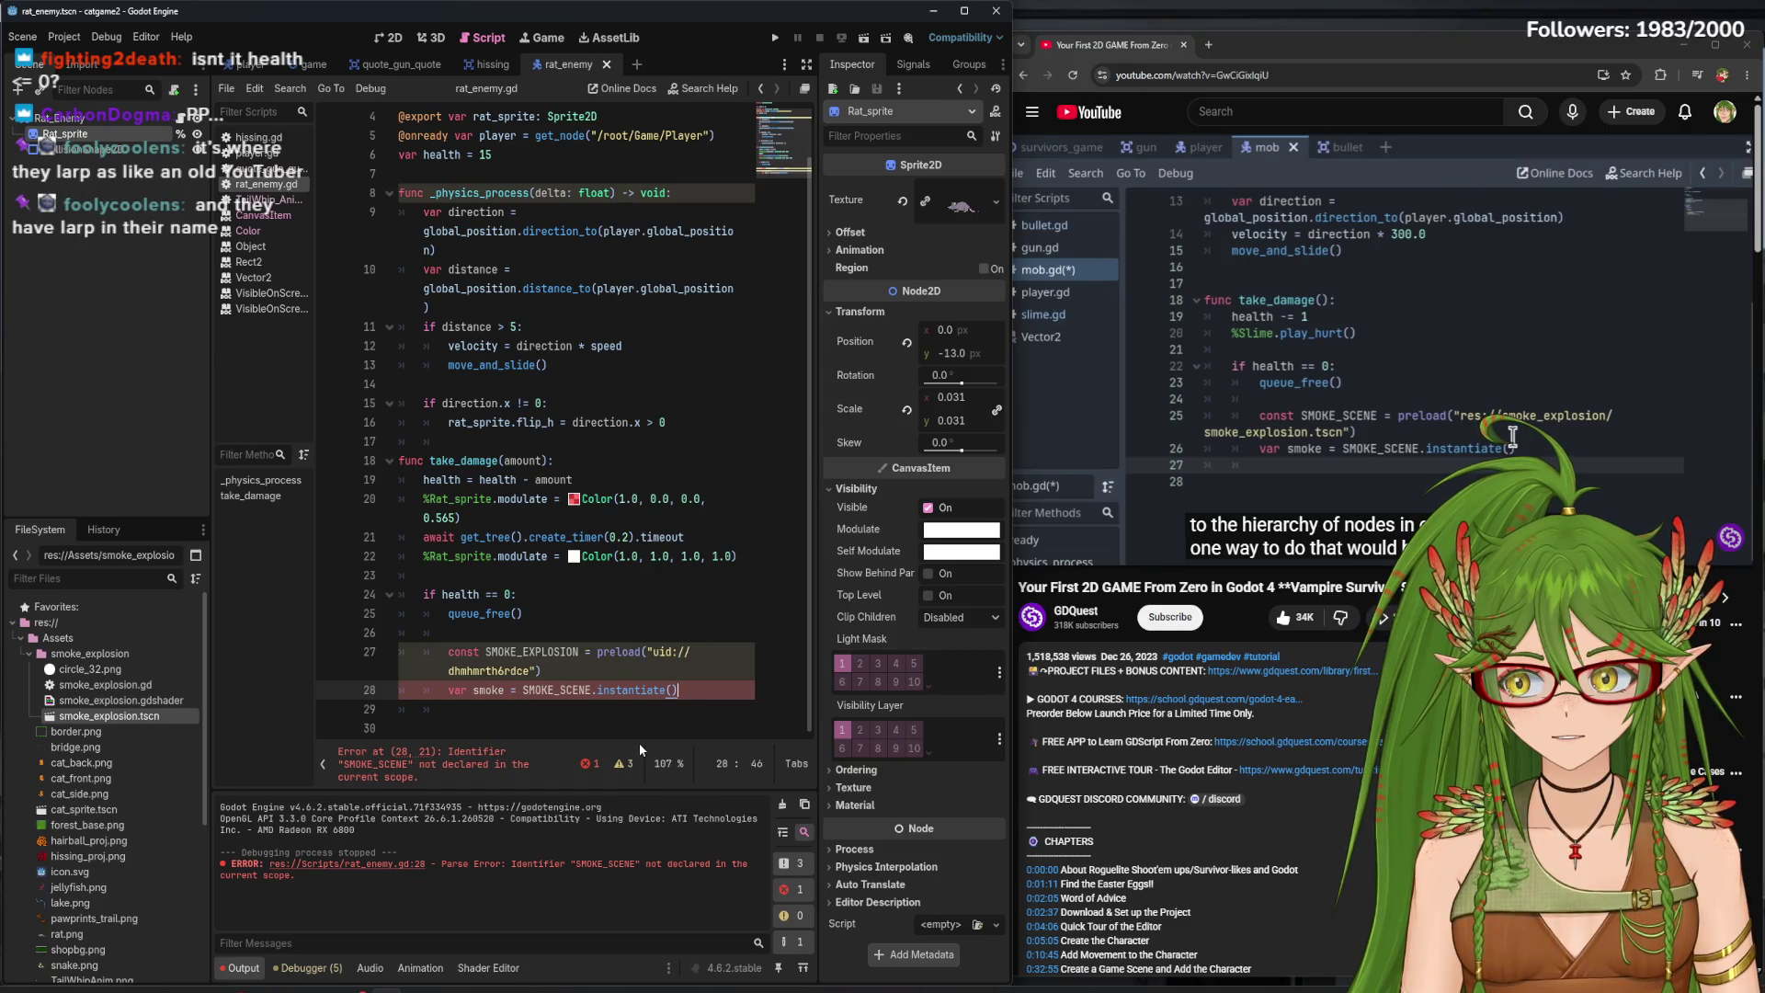
{"action": "left_click", "coordinate": [508, 593]}
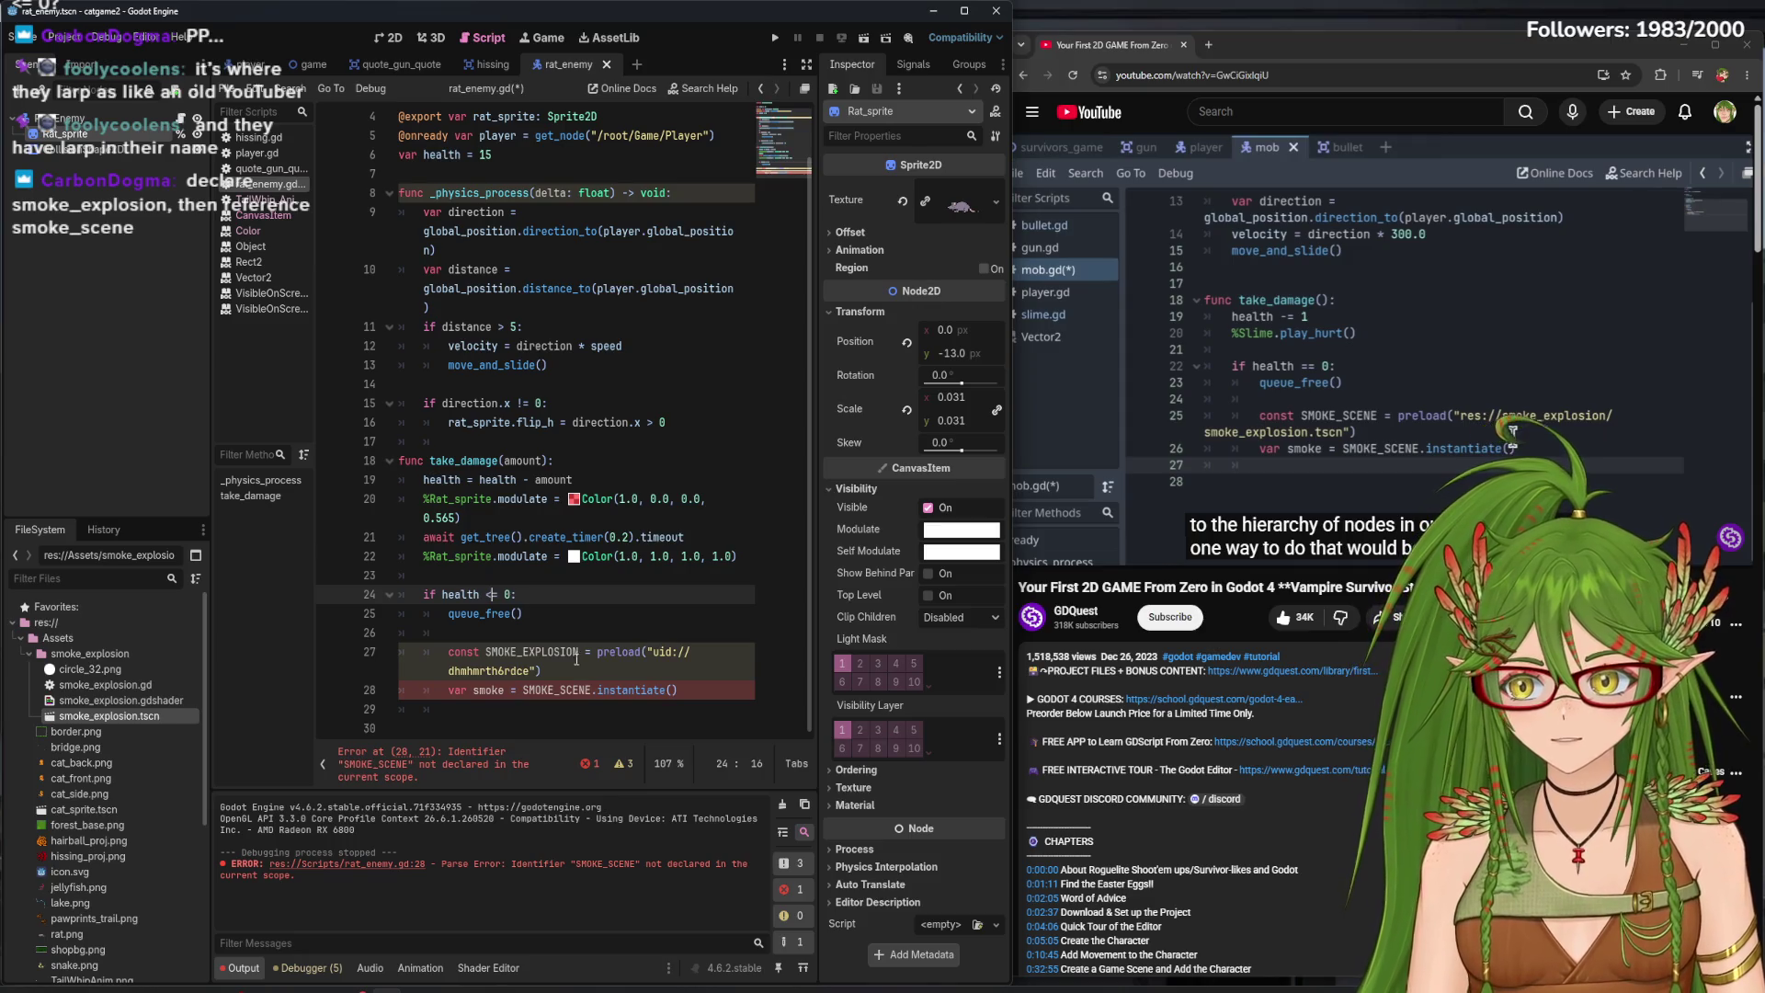
{"action": "left_click", "coordinate": [566, 612]}
{"action": "key", "text": "ctrl+s"}
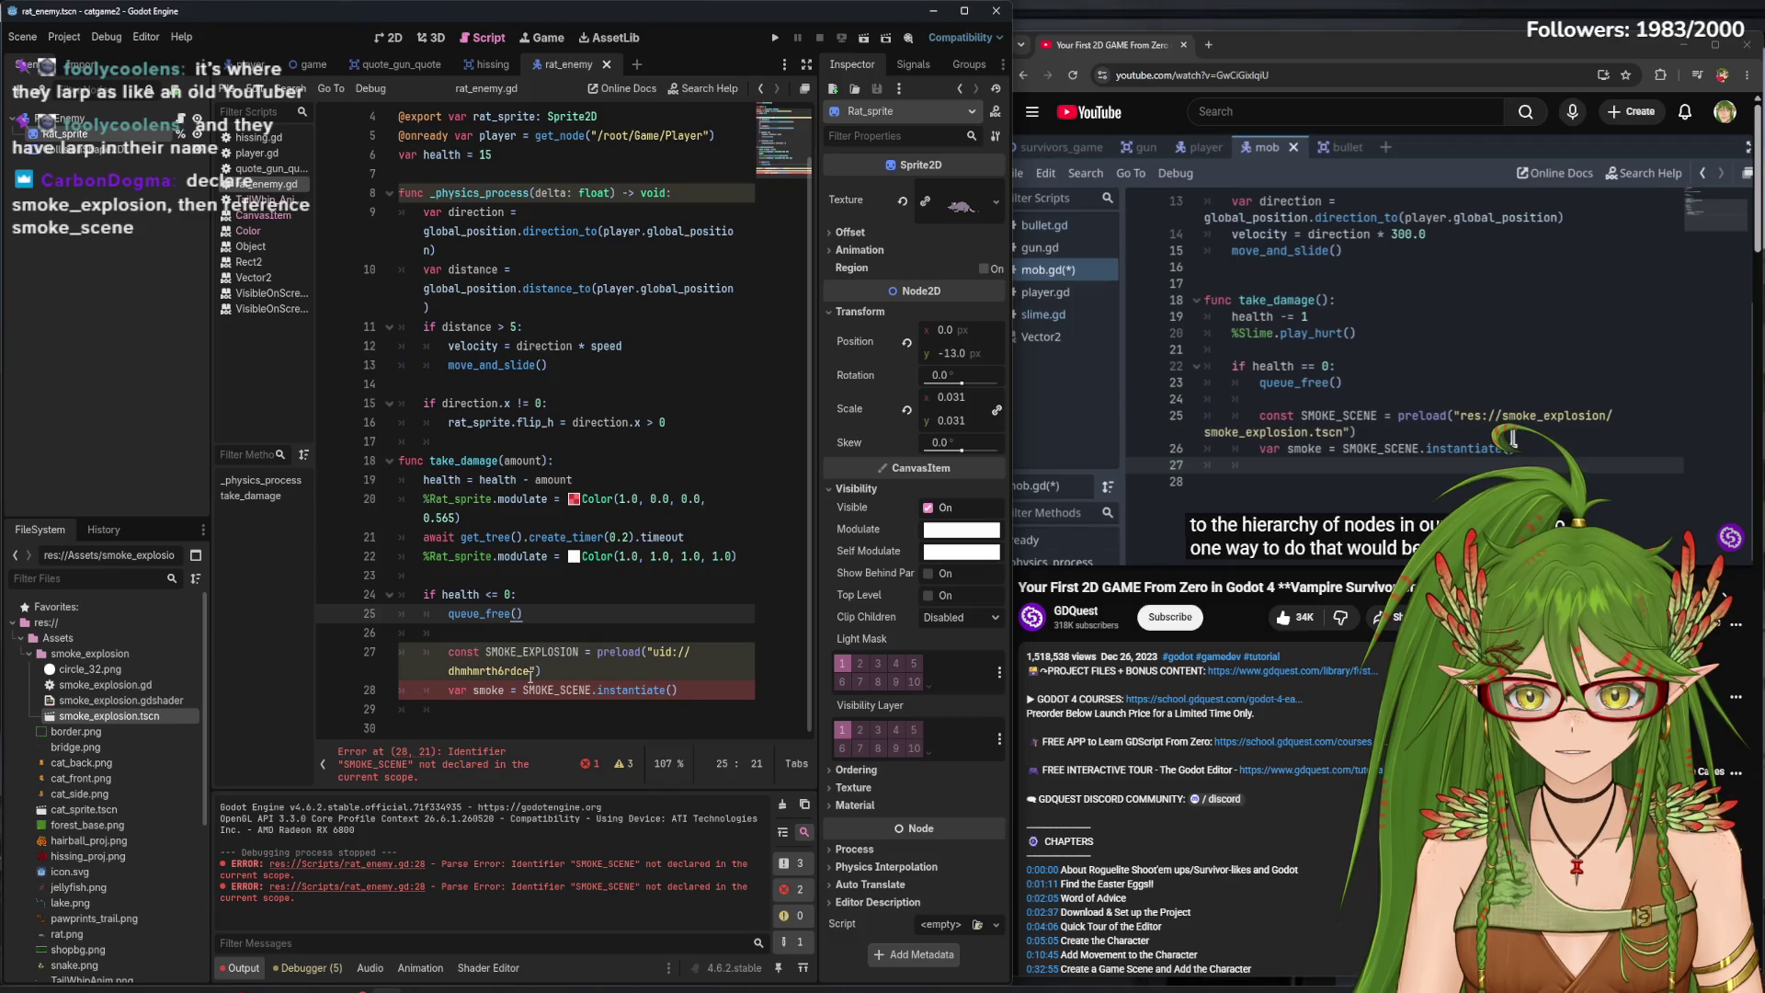
{"action": "mouse_move", "coordinate": [529, 676]}
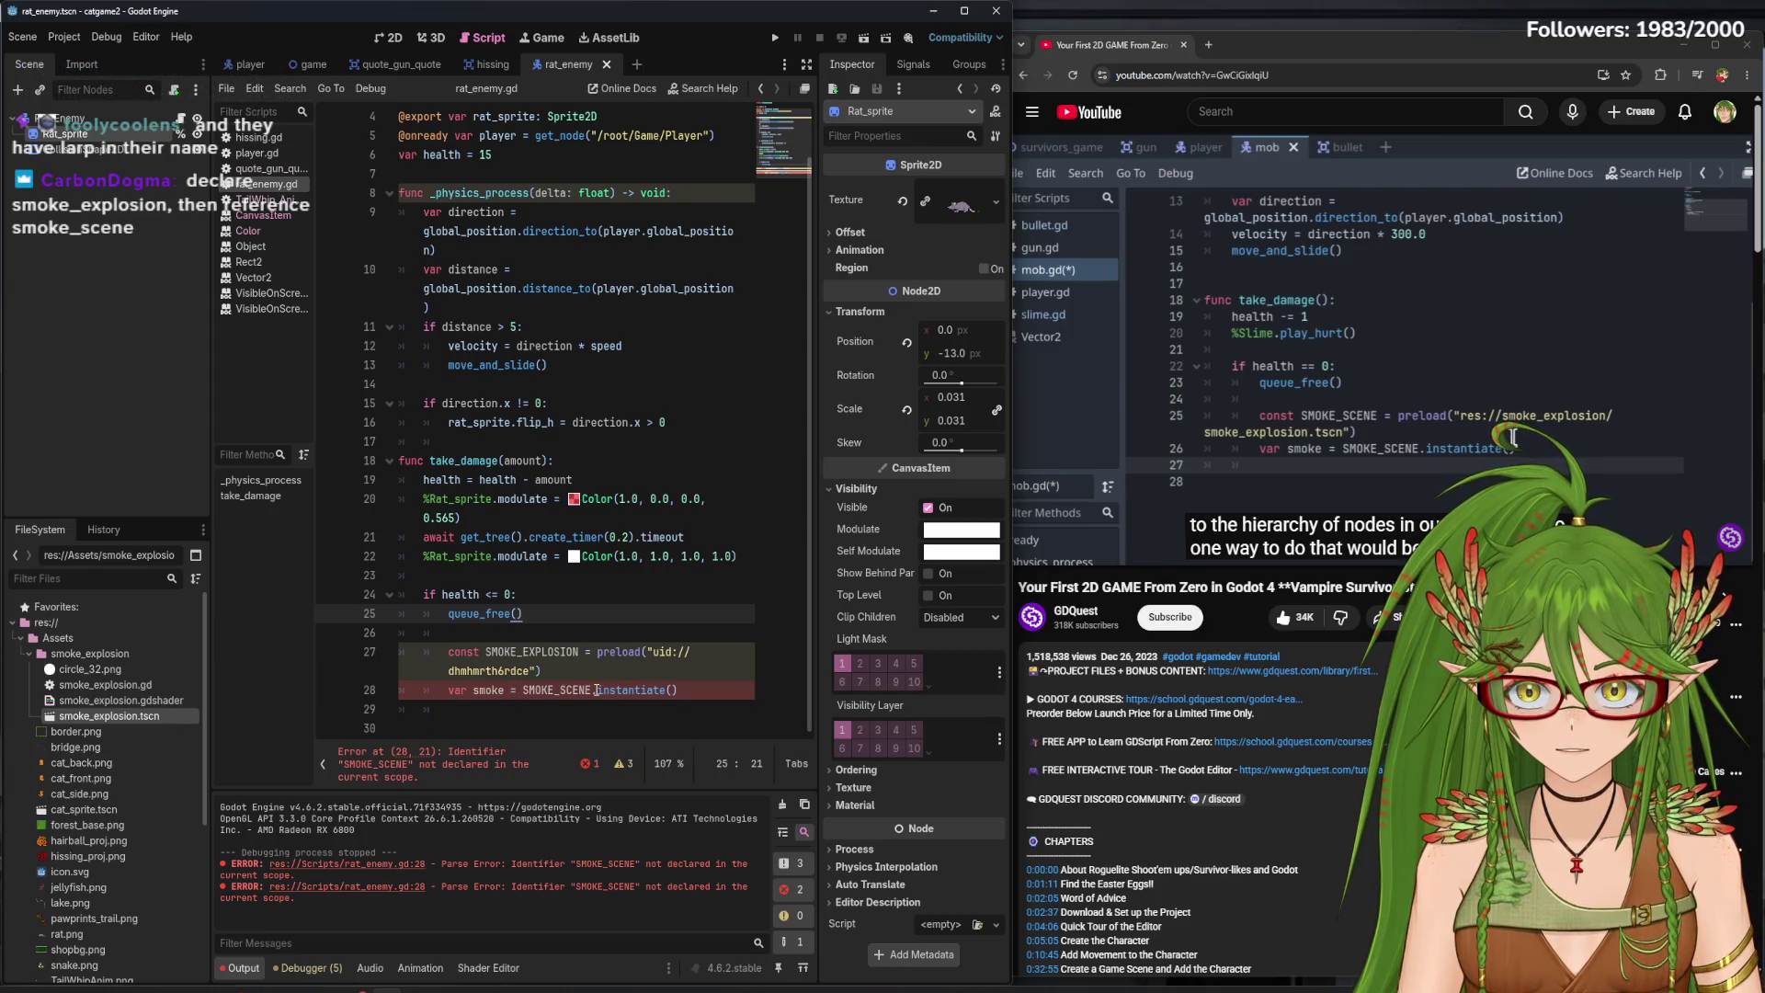
{"action": "scroll", "coordinate": [555, 636], "scroll_direction": "up", "scroll_amount": 1}
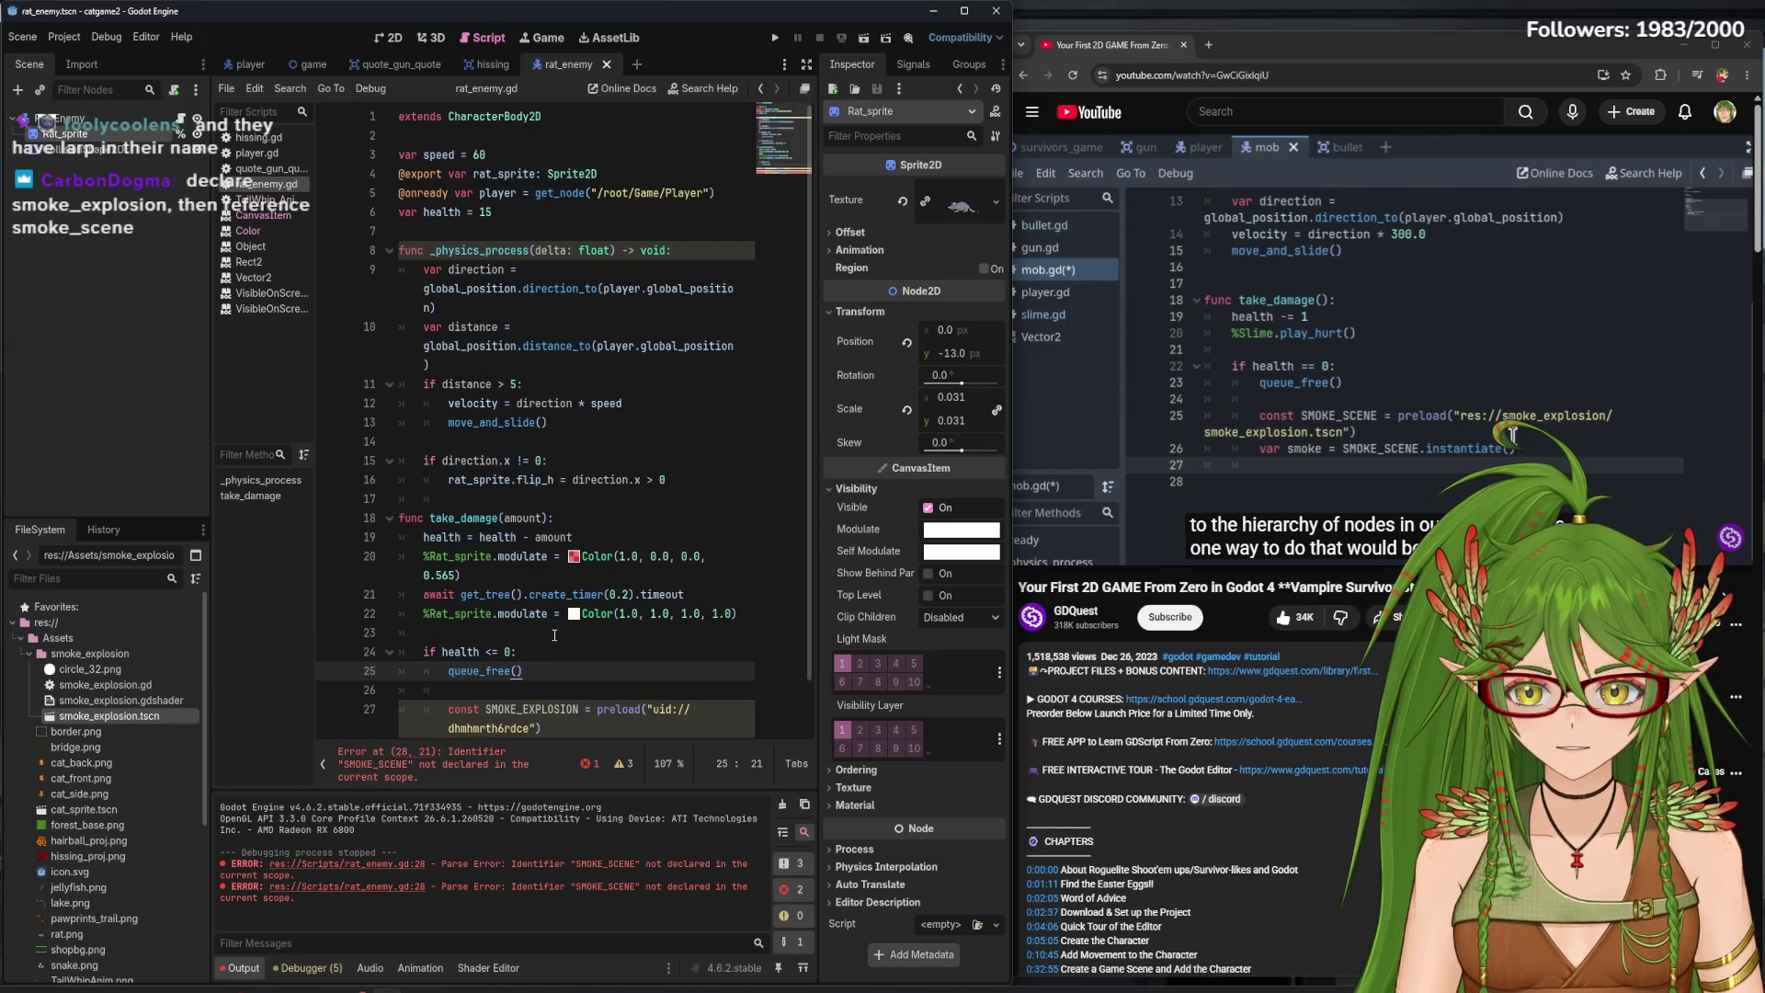
{"action": "scroll", "coordinate": [555, 635], "scroll_direction": "down", "scroll_amount": 1}
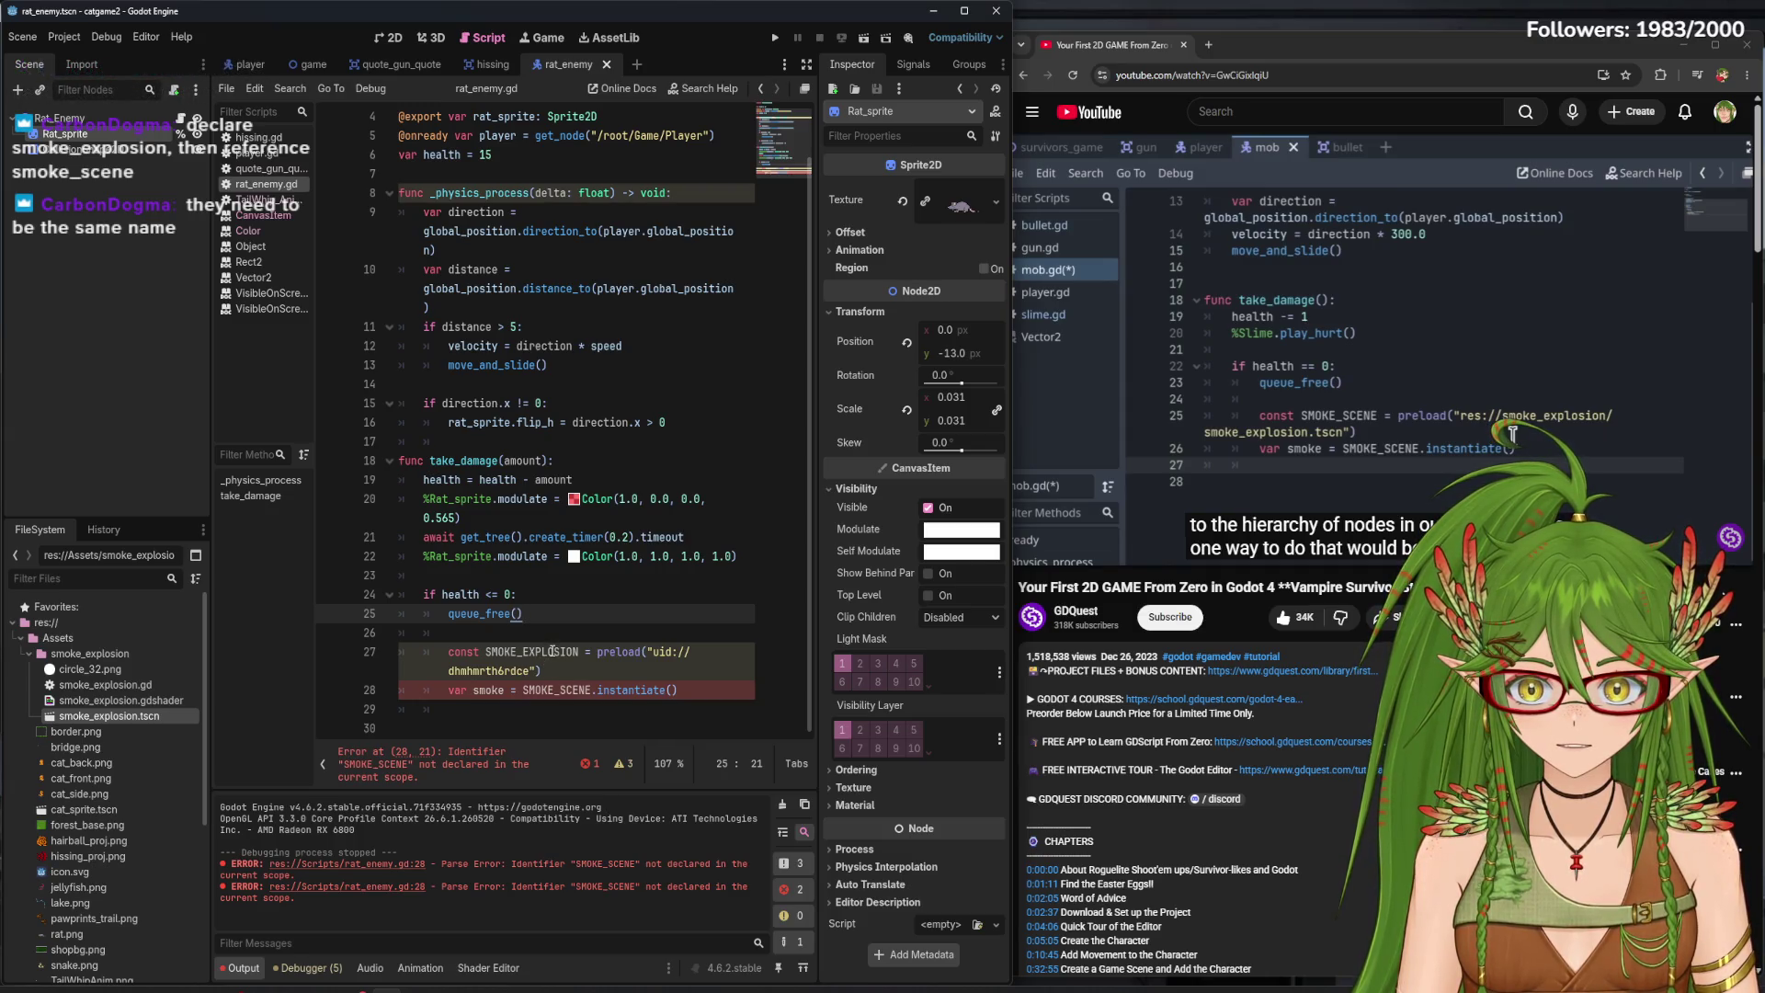
- Rename the preload constant from SMOKE_EXPLOSION to SMOKE_SCENE and save
{"action": "left_click", "coordinate": [582, 653]}
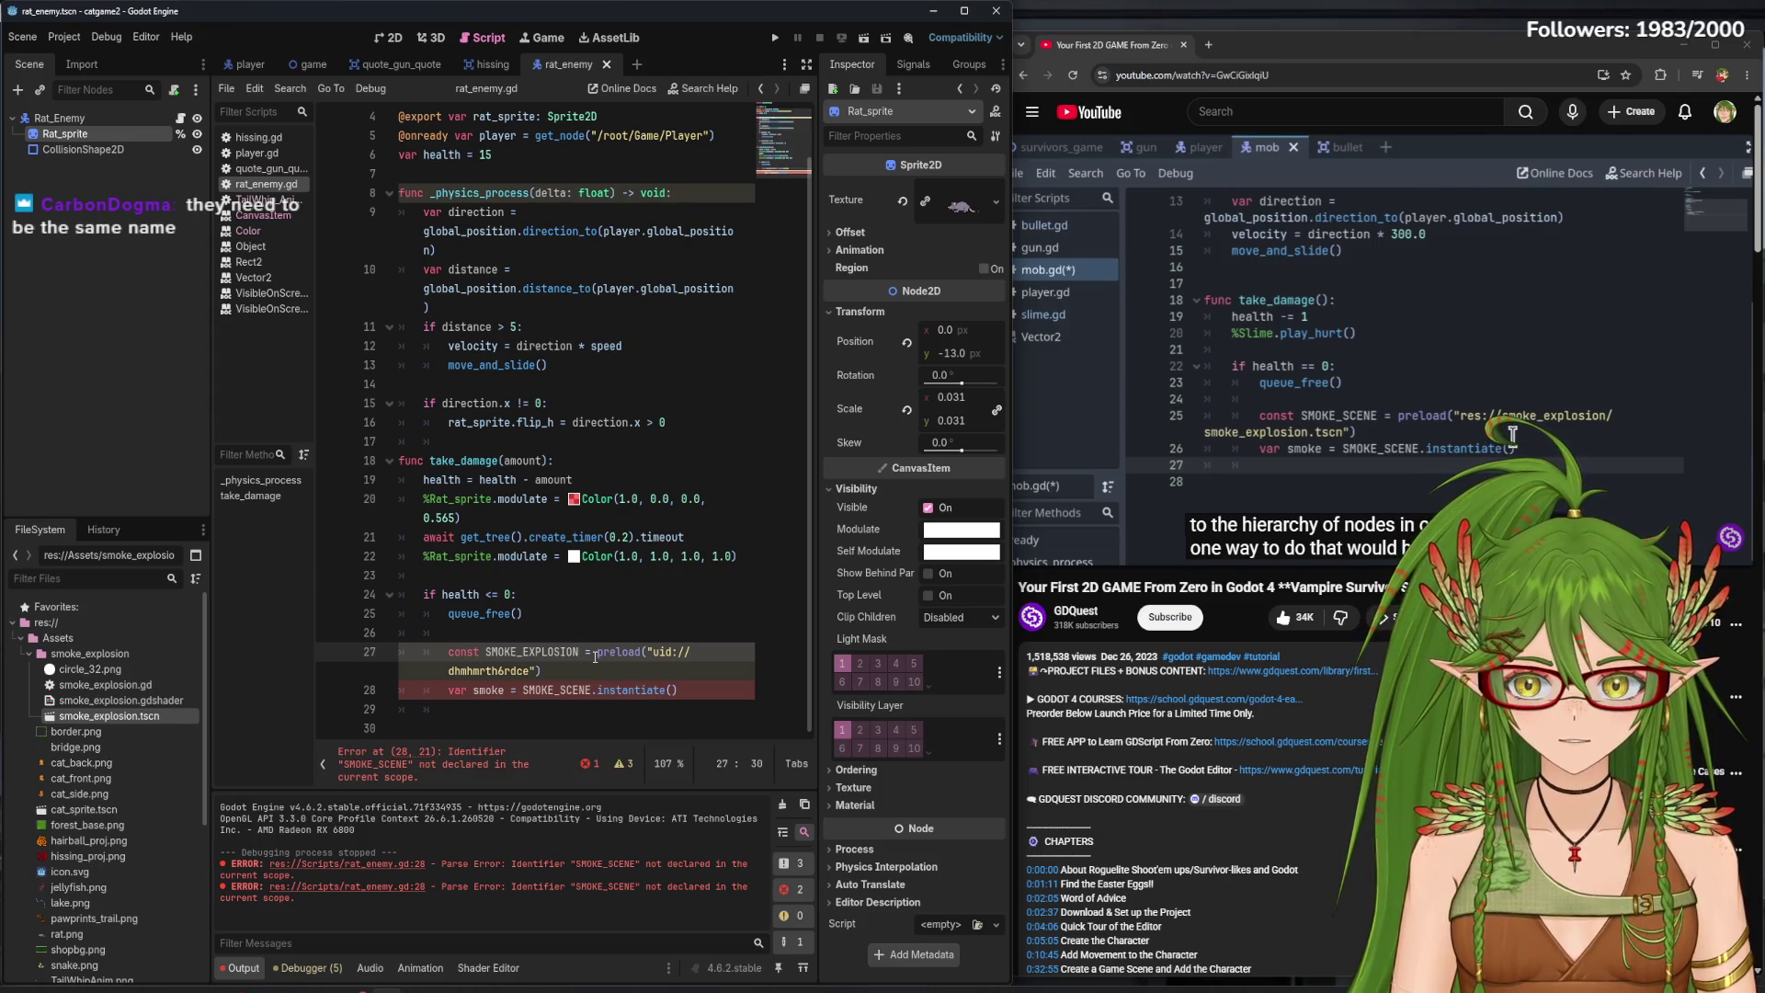
{"action": "key", "text": "BackSpace"}
{"action": "key", "text": "BackSpace"}
{"action": "key", "text": "BackSpace"}
{"action": "key", "text": "BackSpace"}
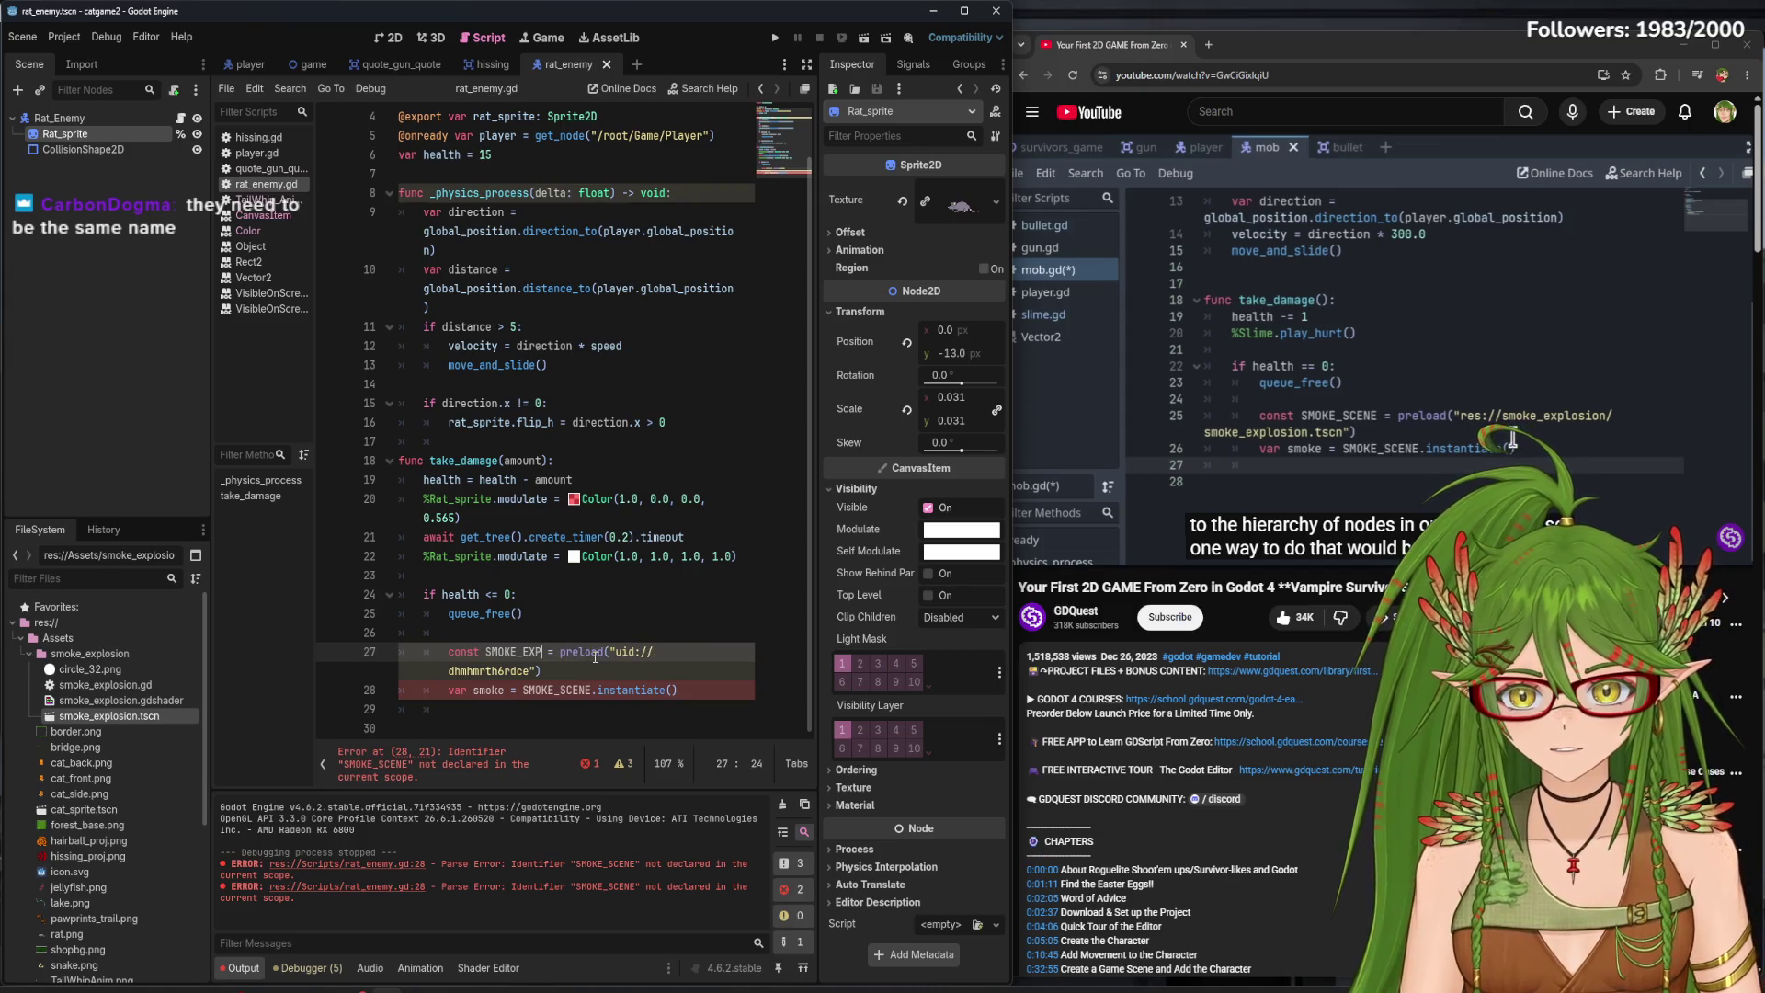
{"action": "type", "text": "SCE"}
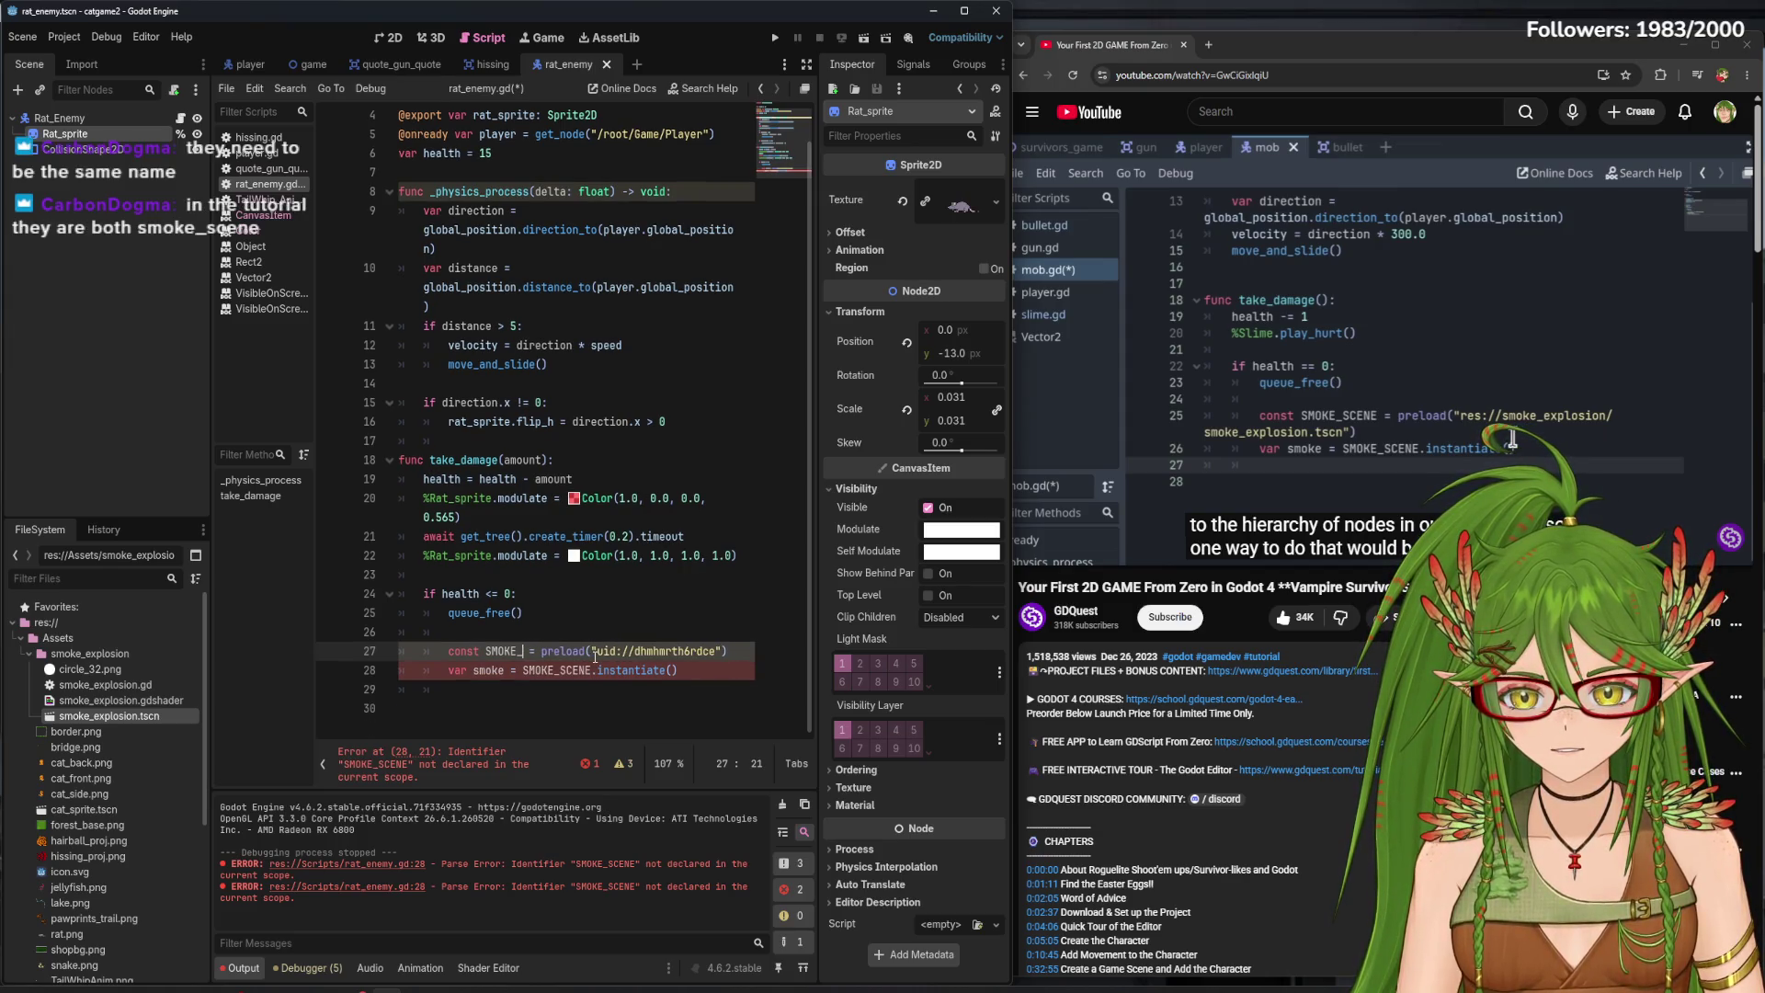
{"action": "type", "text": "NE"}
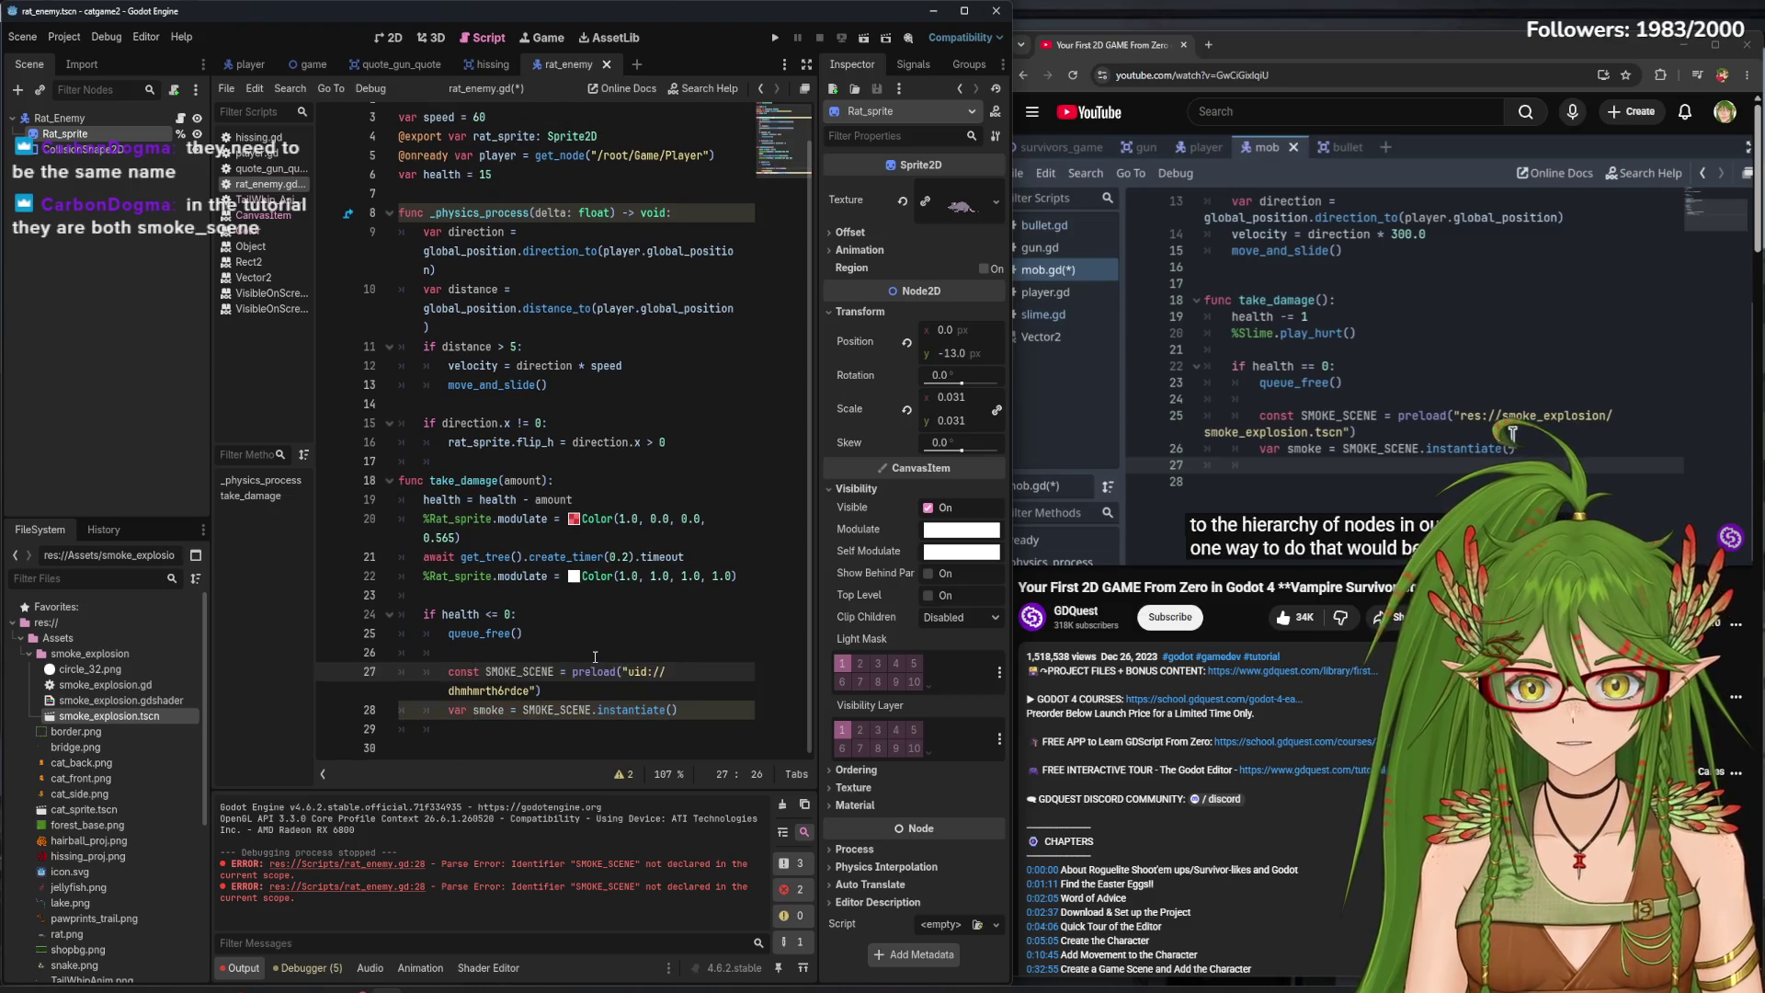
{"action": "key", "text": "ctrl+s"}
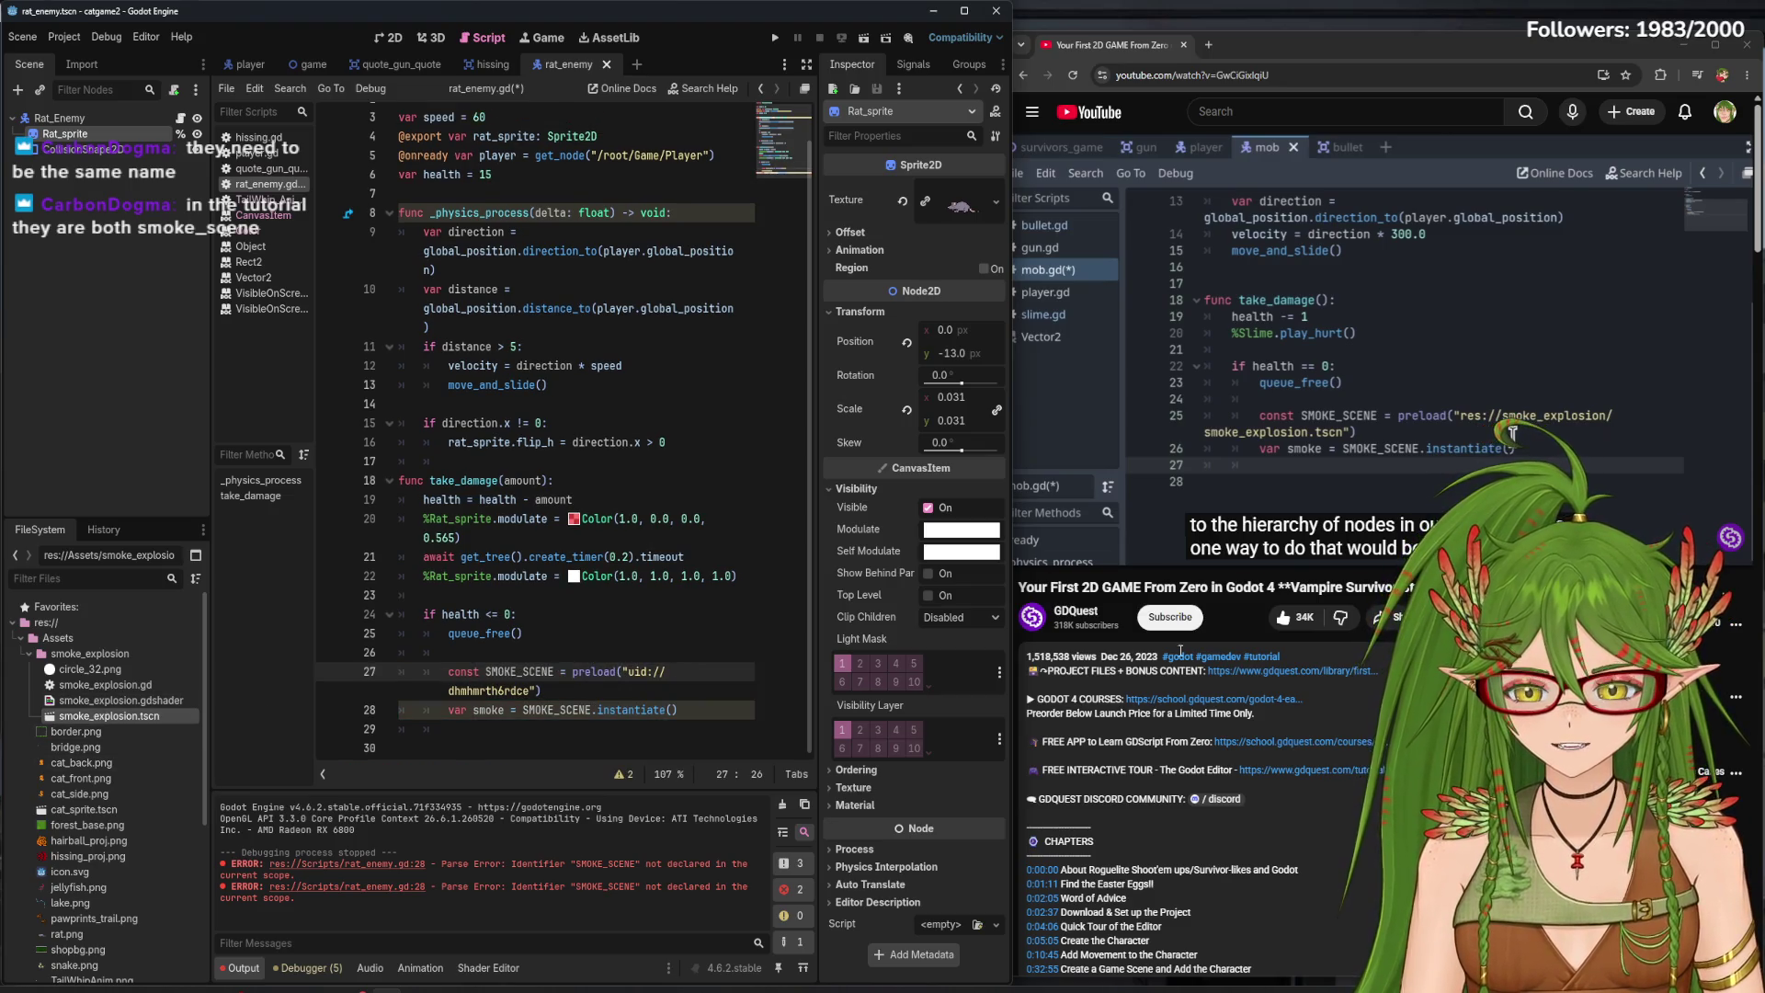
{"action": "left_click", "coordinate": [1581, 353]}
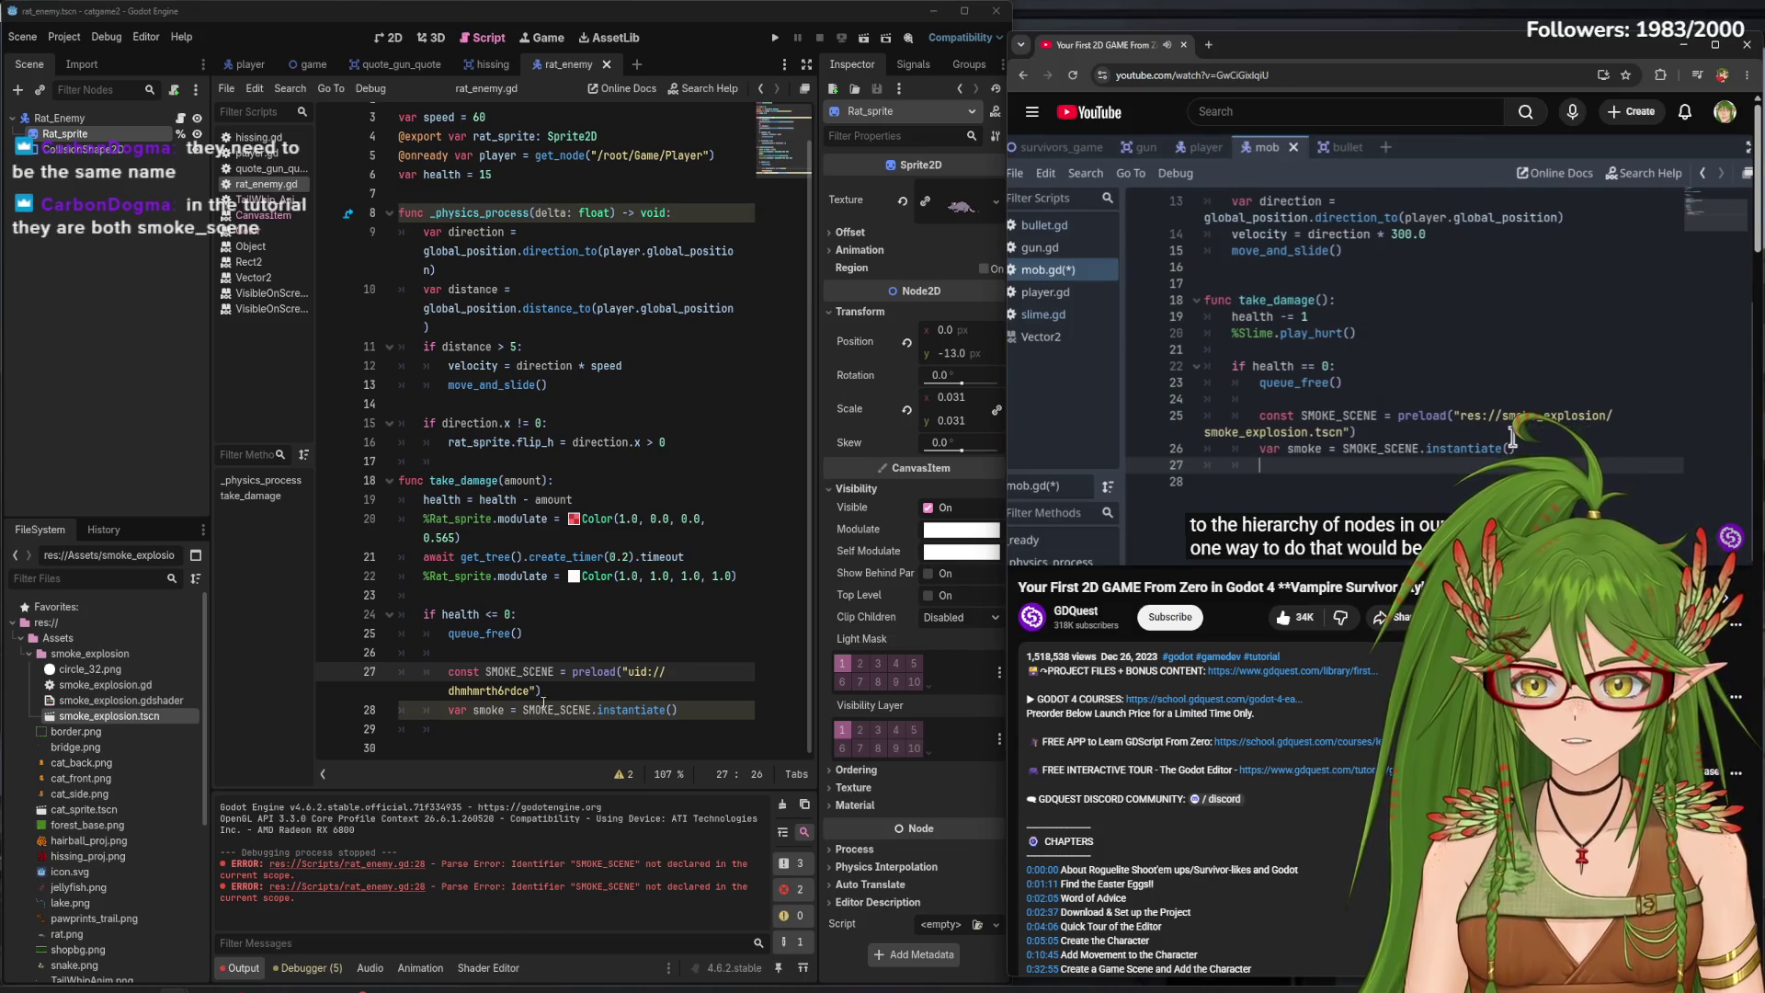
- Remove the accidentally dragged-in duplicate preload line and save the script again
{"action": "left_click", "coordinate": [478, 747]}
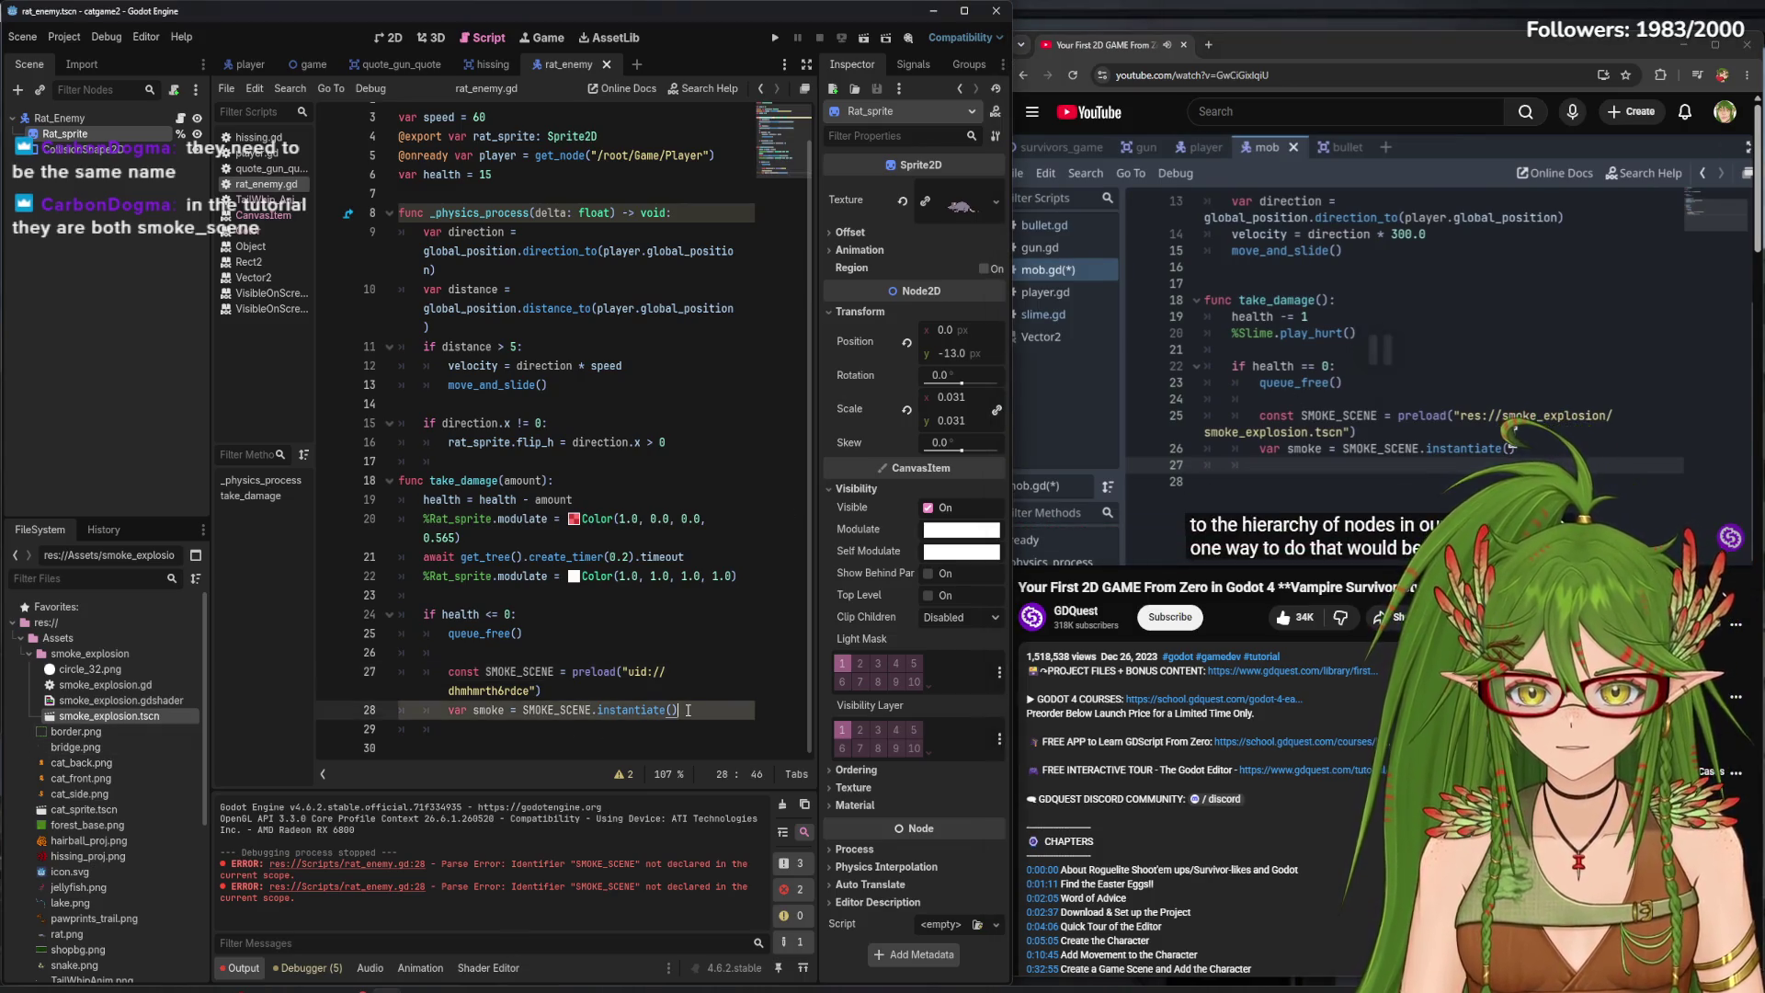
{"action": "mouse_move", "coordinate": [106, 718]}
{"action": "left_mouse_down"}
{"action": "mouse_move", "coordinate": [568, 752]}
{"action": "mouse_move", "coordinate": [547, 729]}
{"action": "mouse_move", "coordinate": [447, 718]}
{"action": "left_mouse_up"}
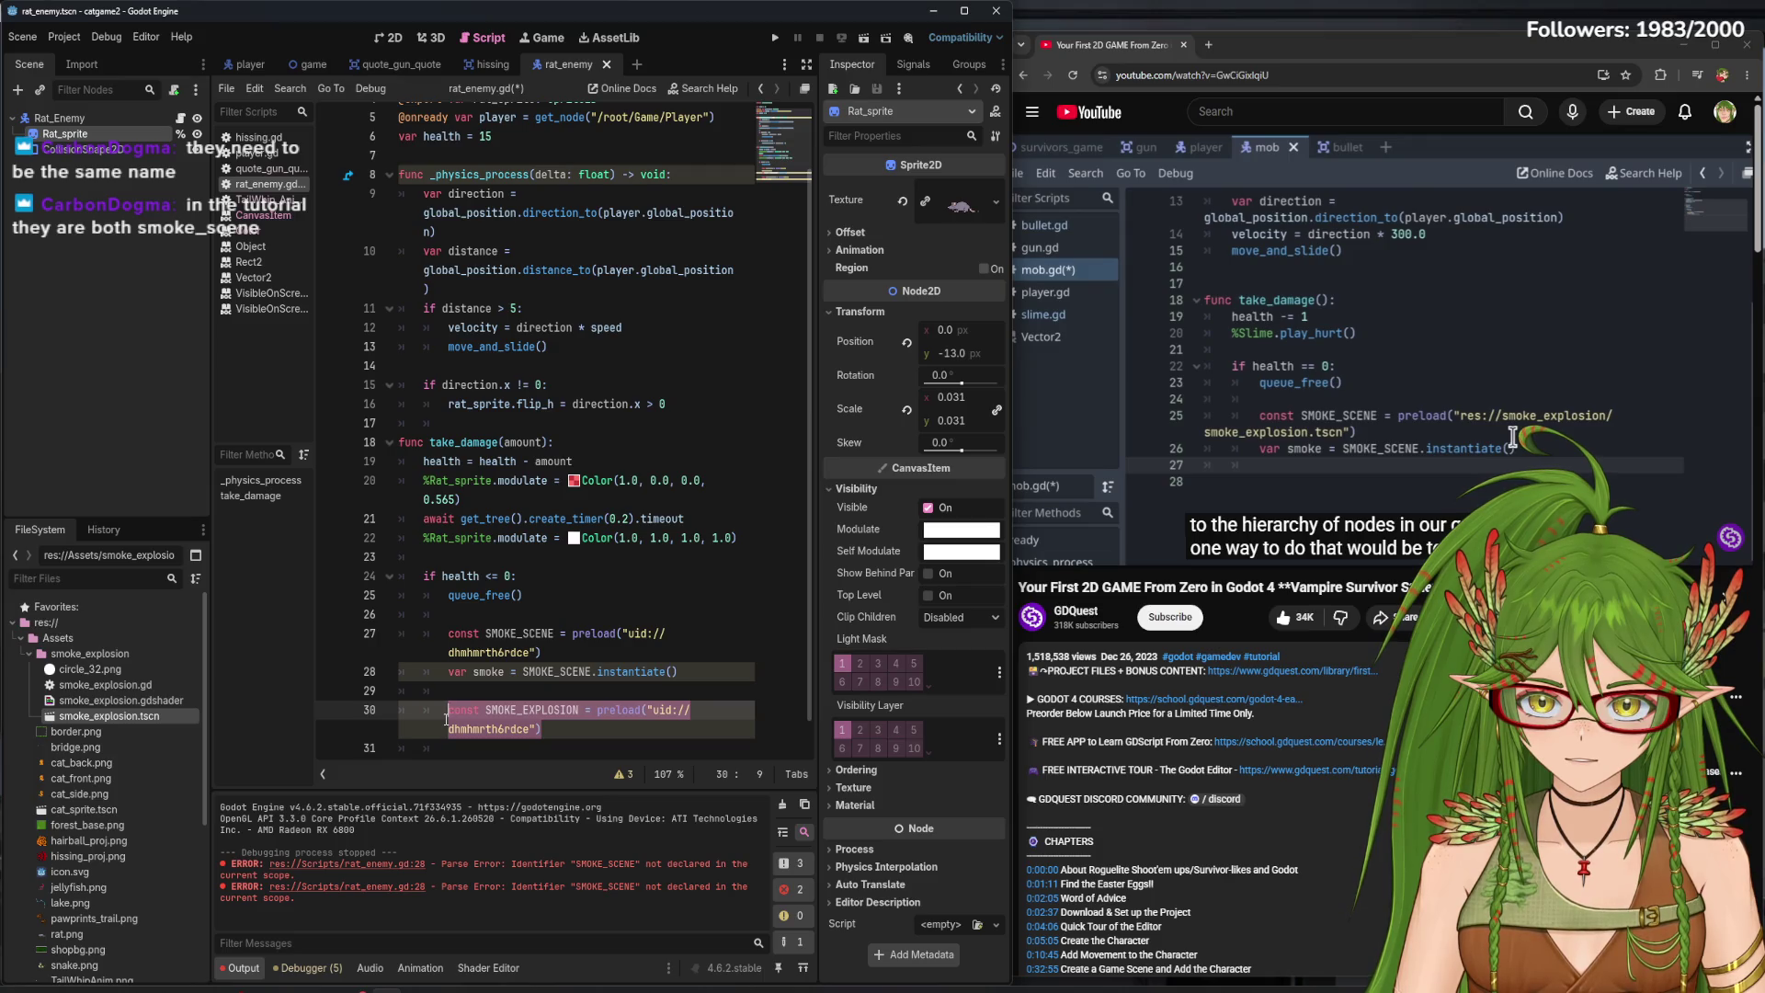
{"action": "key", "text": "BackSpace"}
{"action": "key", "text": "Up"}
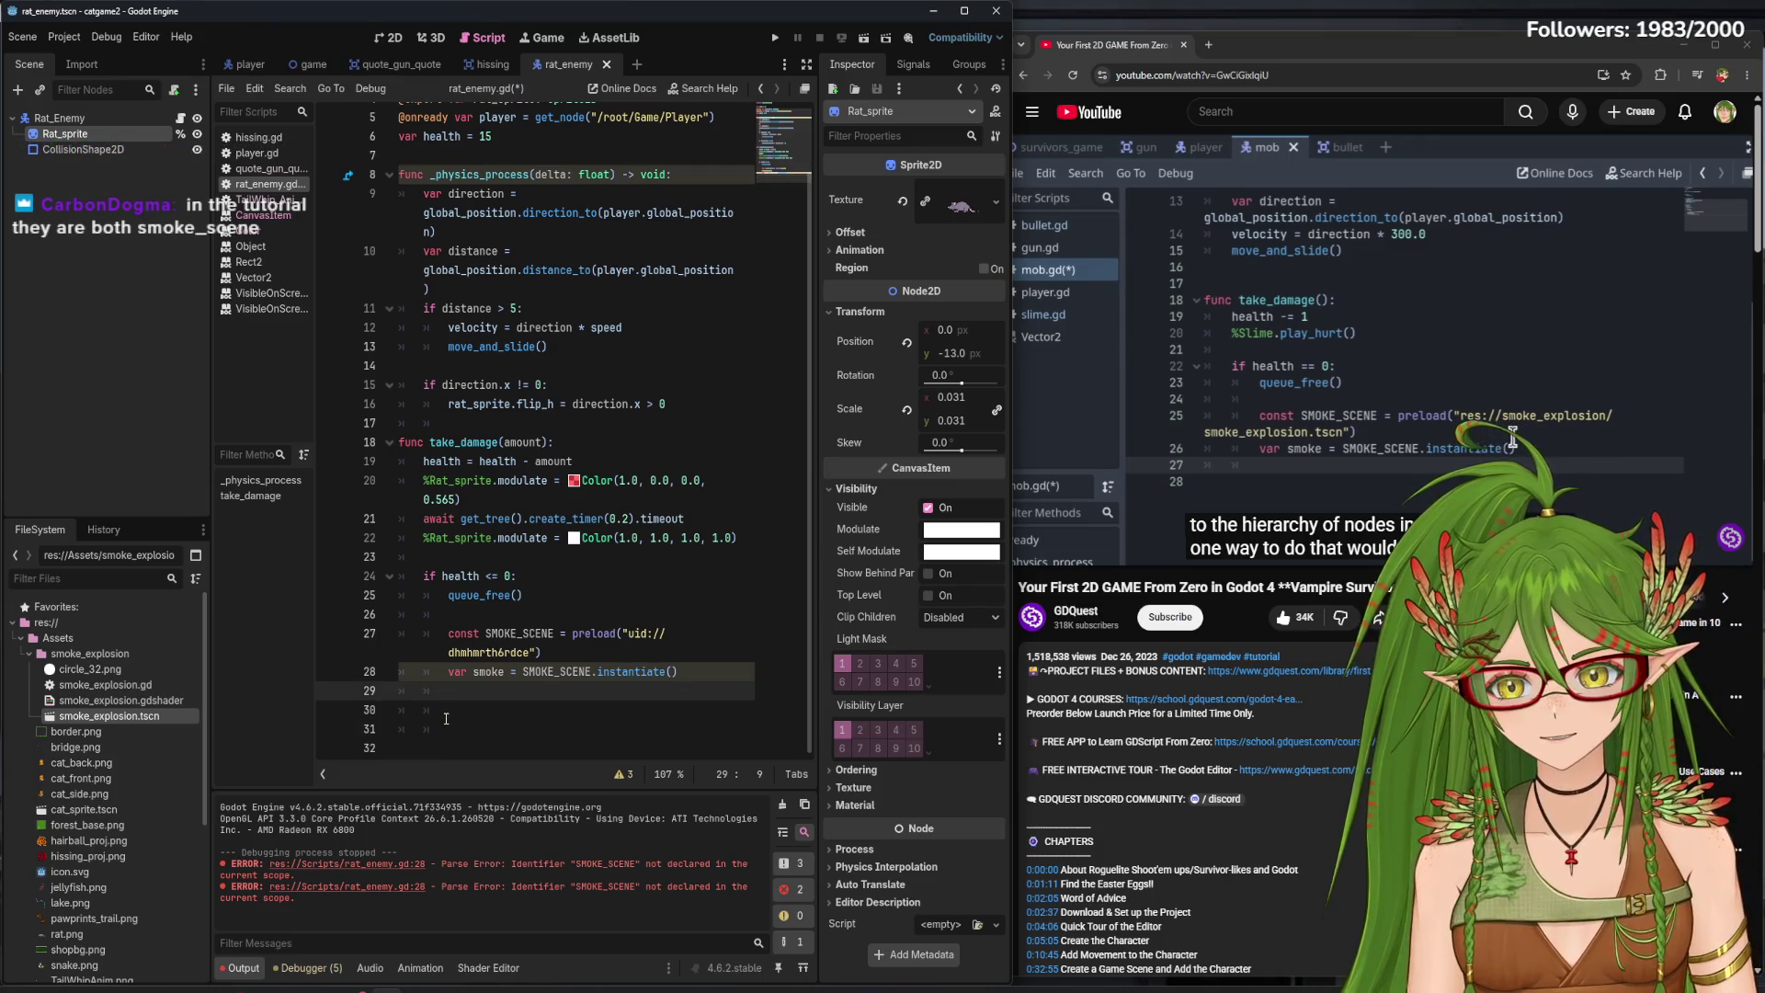
{"action": "key", "text": "BackSpace"}
{"action": "key", "text": "BackSpace"}
{"action": "key", "text": "BackSpace"}
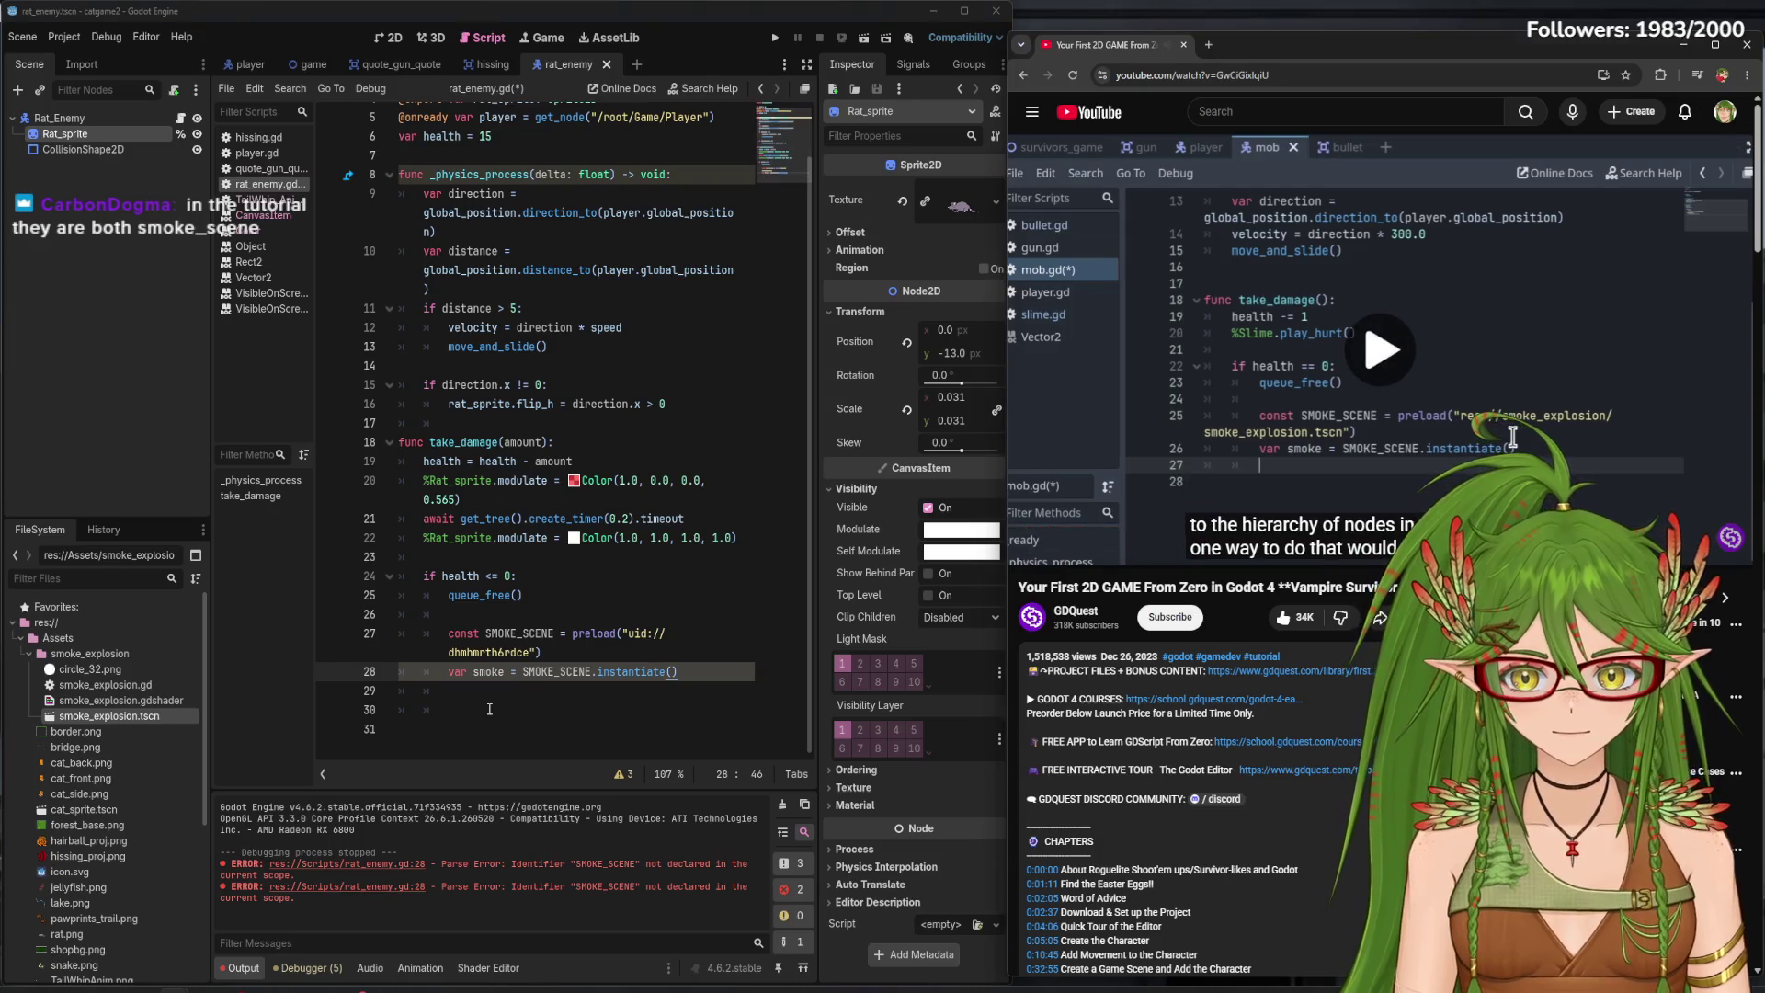
{"action": "key", "text": "ctrl+s"}
{"action": "left_click", "coordinate": [502, 691]}
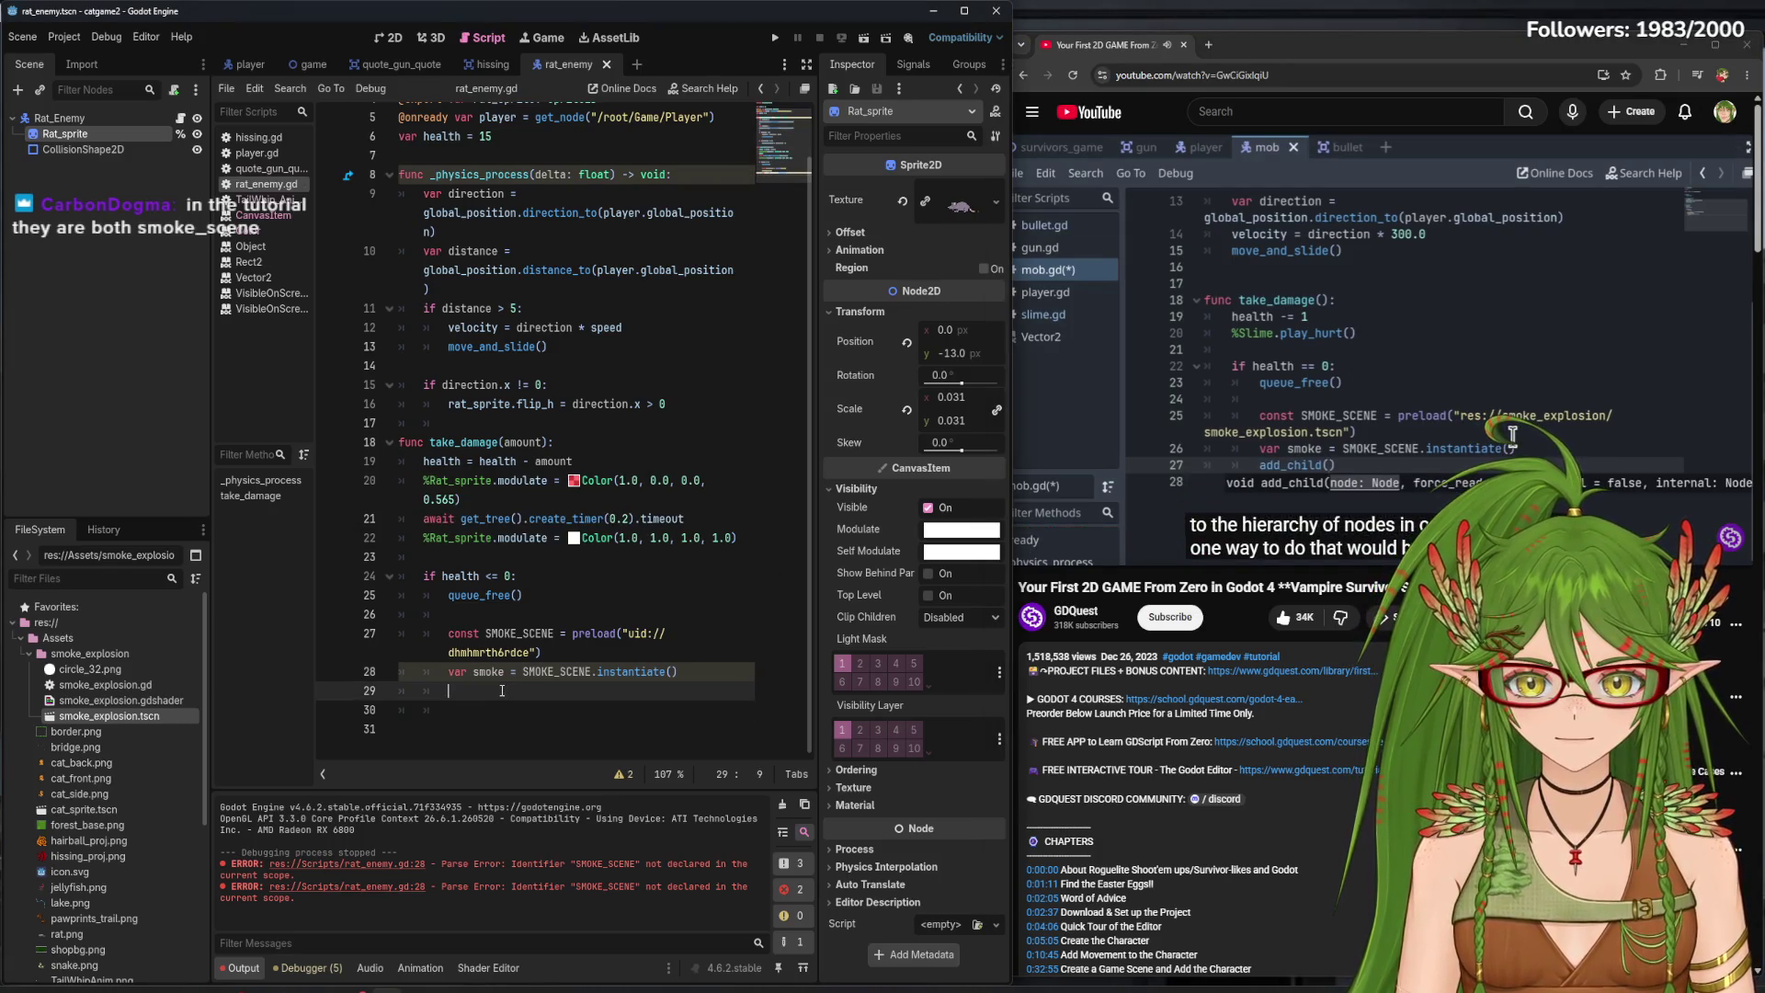
{"action": "type", "text": "add_child("}
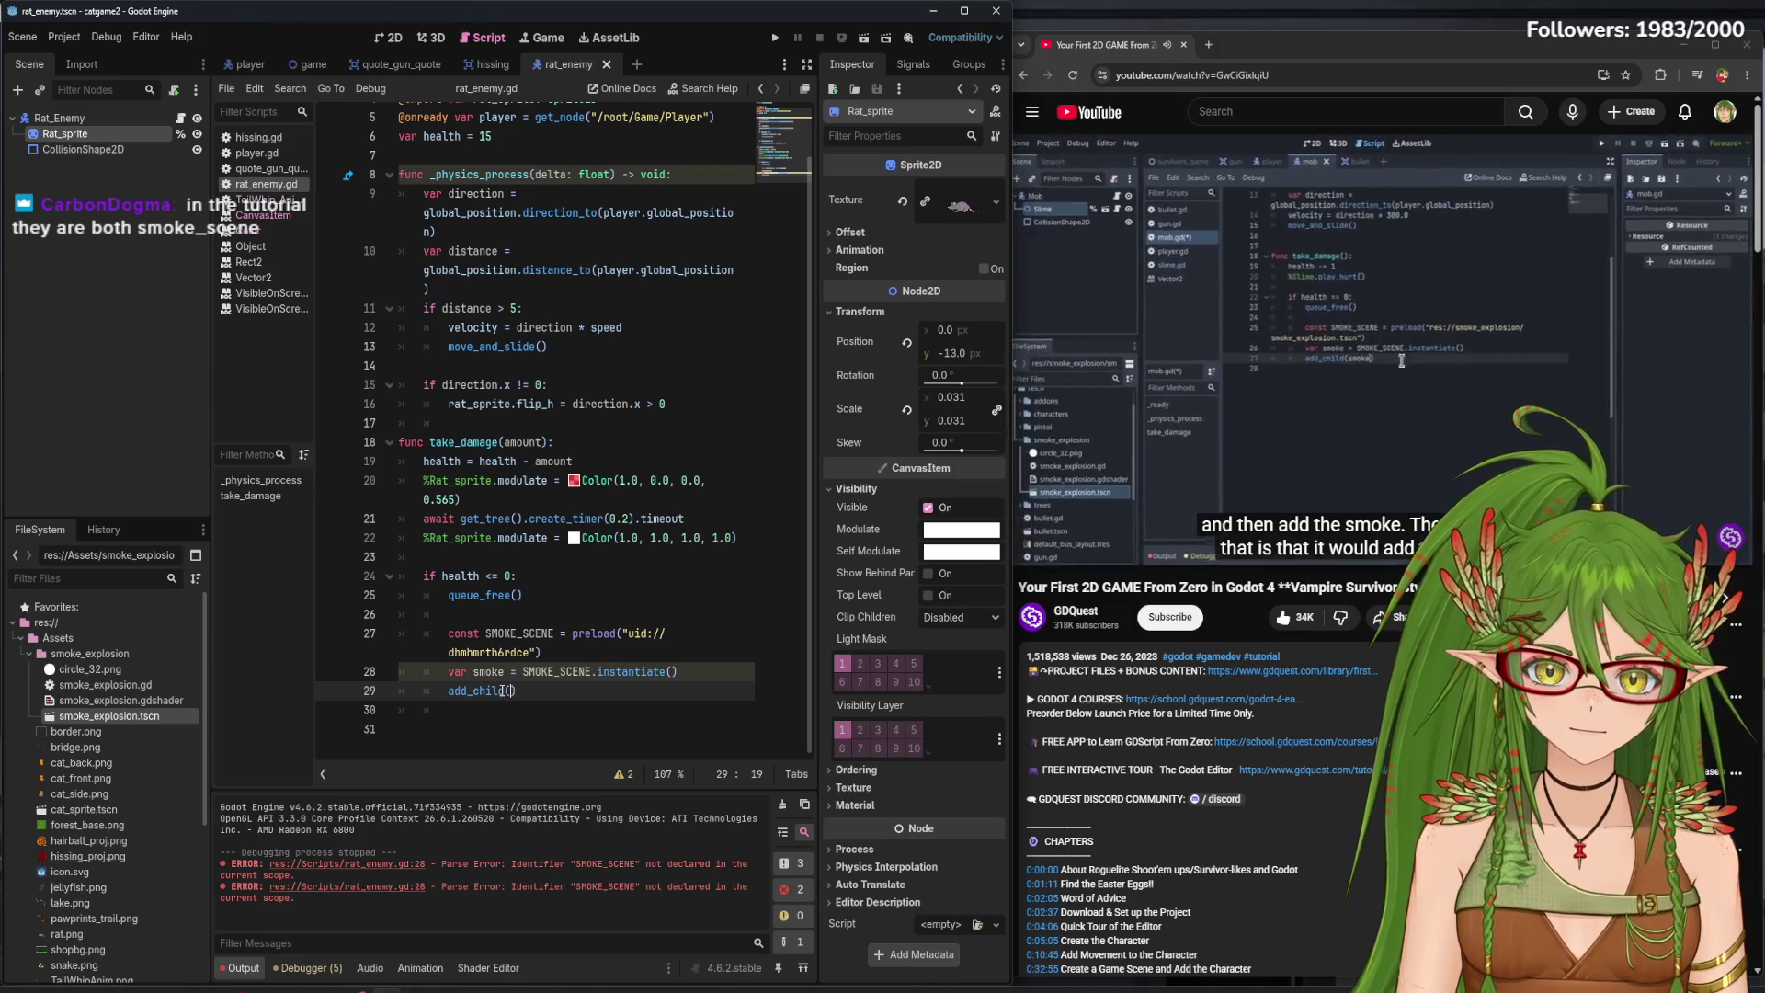
{"action": "type", "text": "smoke)"}
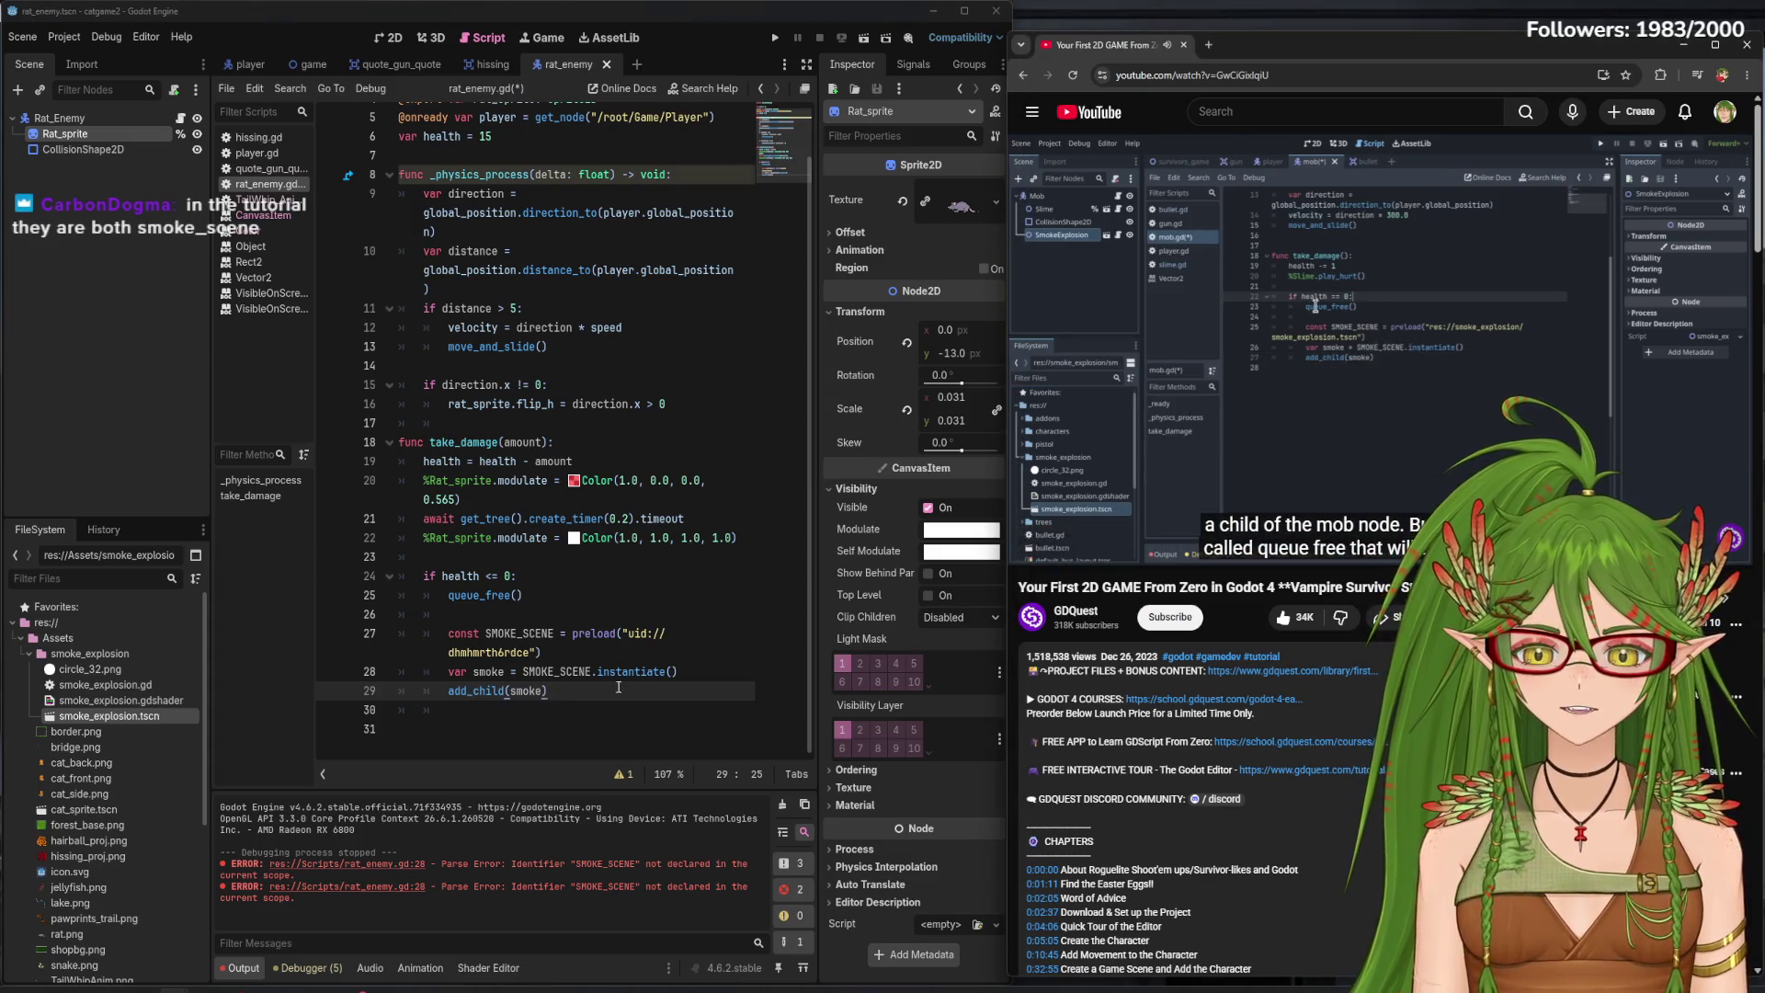
{"action": "left_click_drag", "start_coordinate": [619, 690], "coordinate": [460, 696]}
{"action": "key", "text": "BackSpace"}
{"action": "key", "text": "BackSpace"}
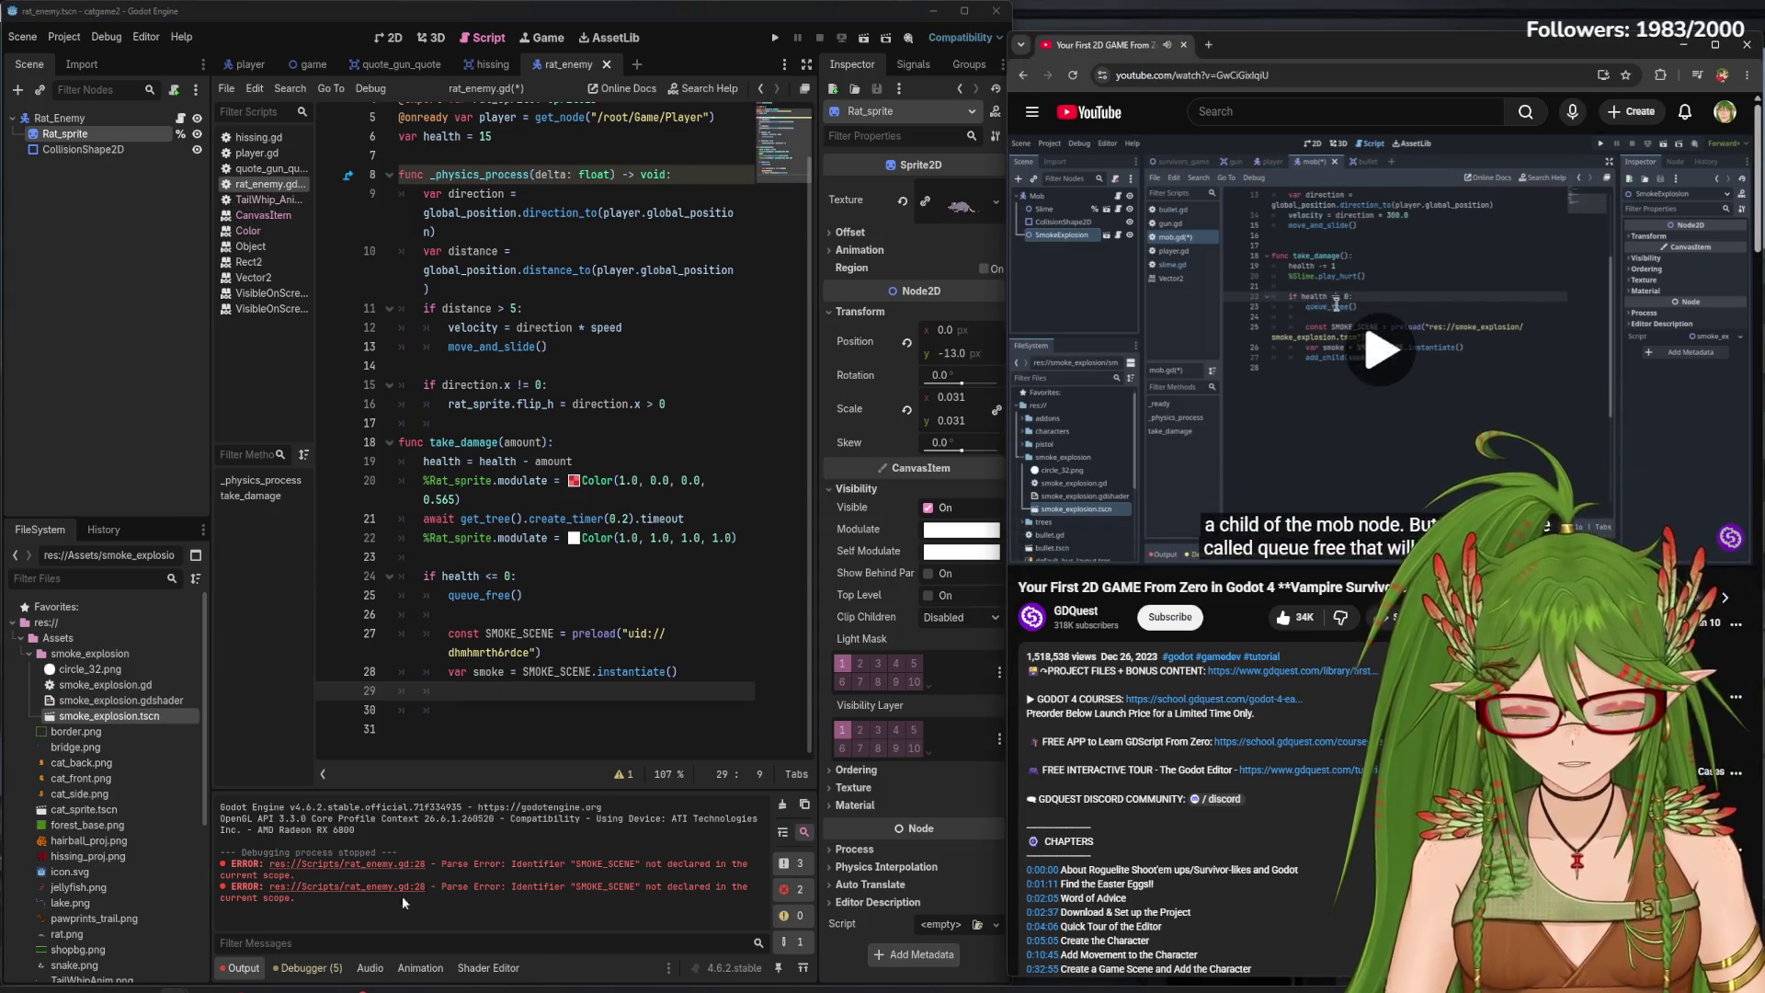
{"action": "key", "text": "ctrl+s"}
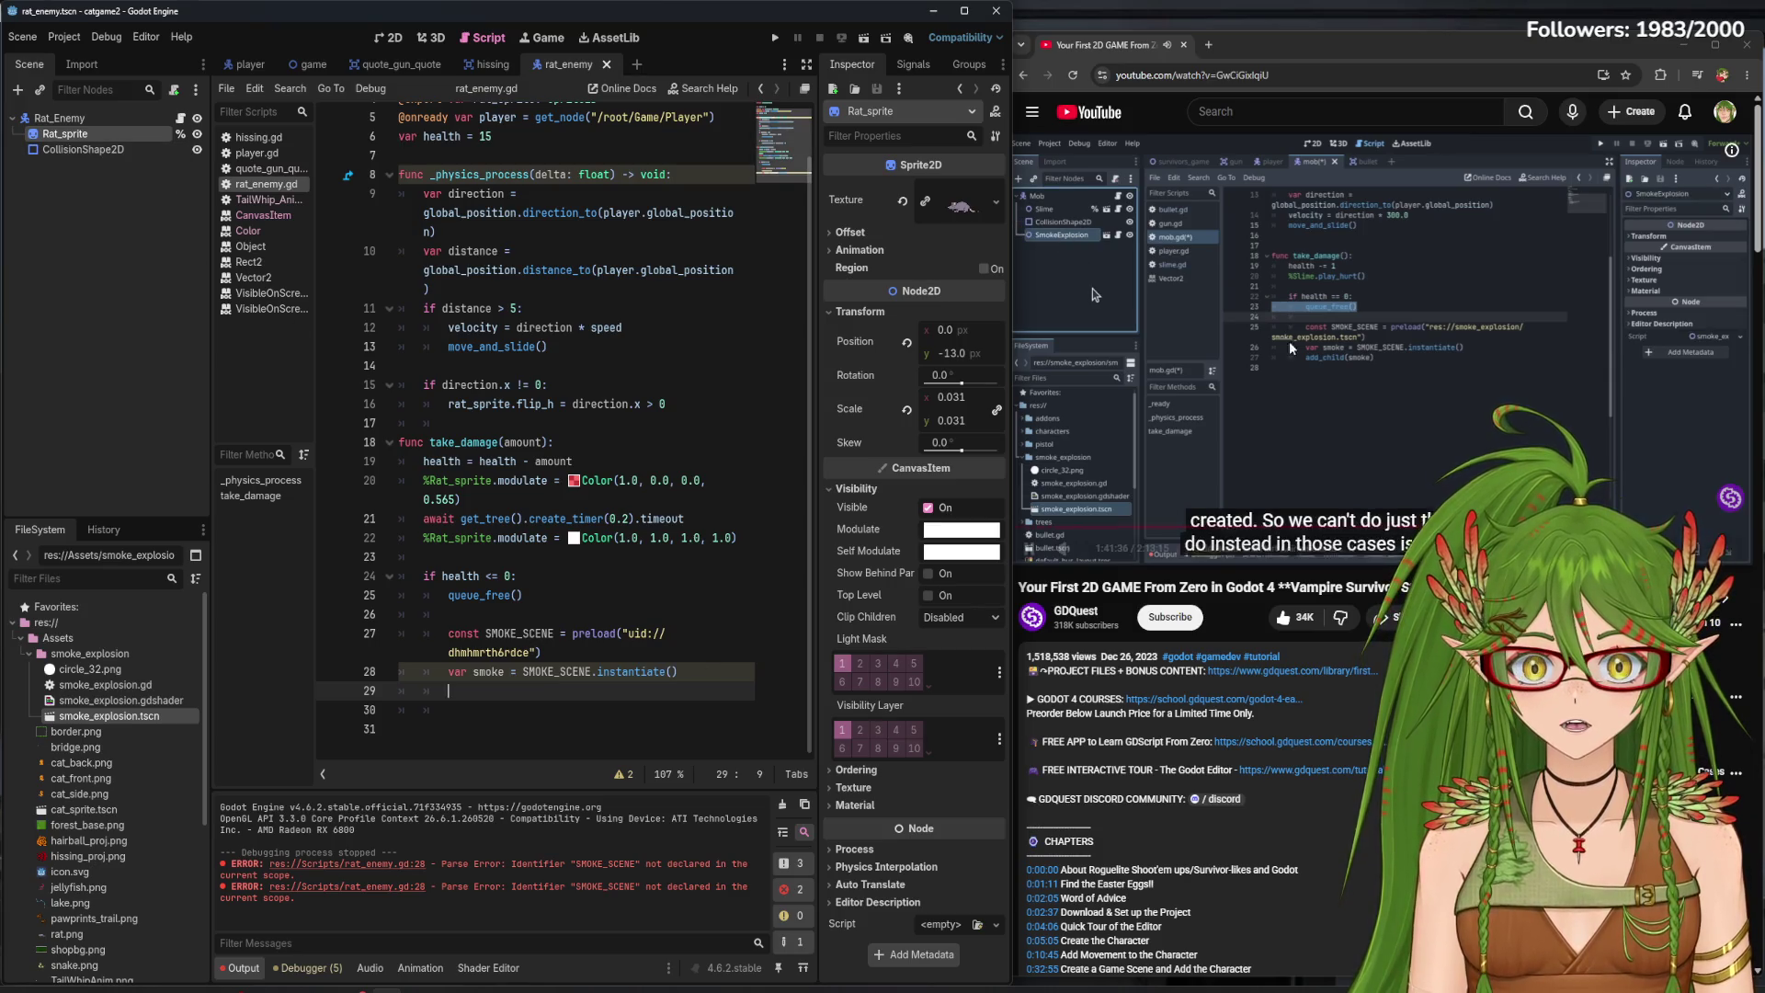
- Browse the smoke_explosion .gd, .gdshader and .tscn files, then show the Rat_Enemy scene in 2D
{"action": "key", "text": "XF86AudioPlay"}
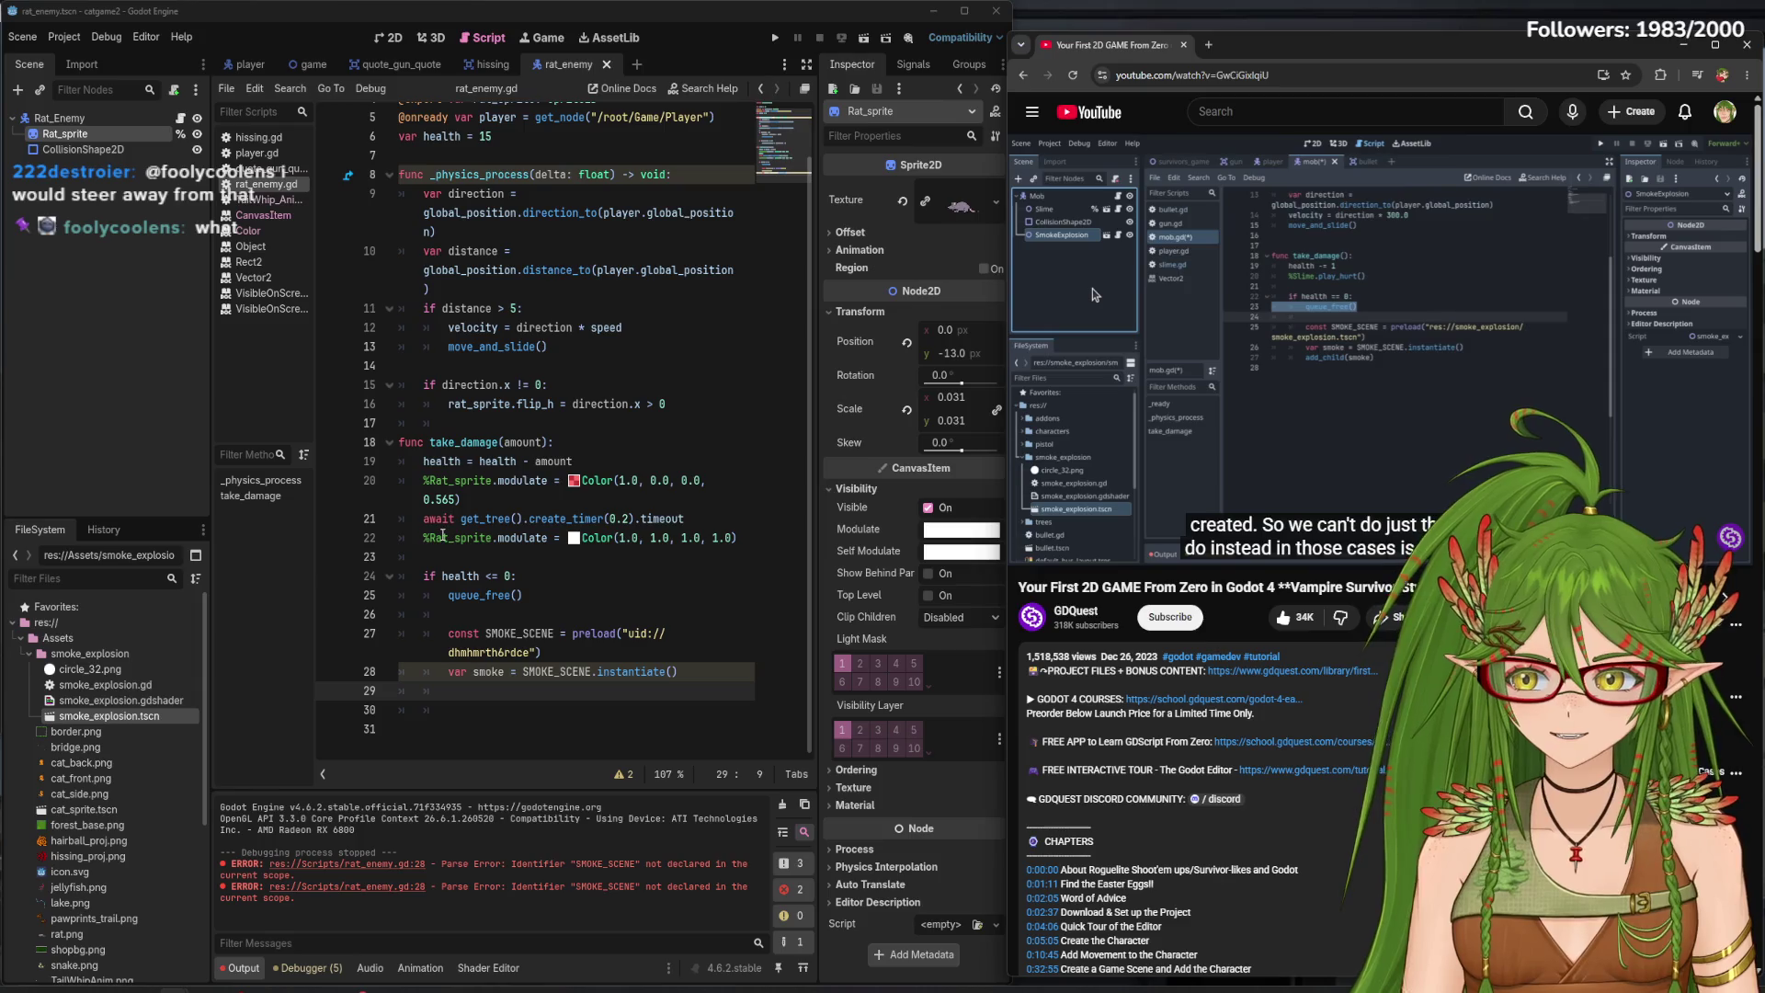
{"action": "left_click", "coordinate": [1310, 390]}
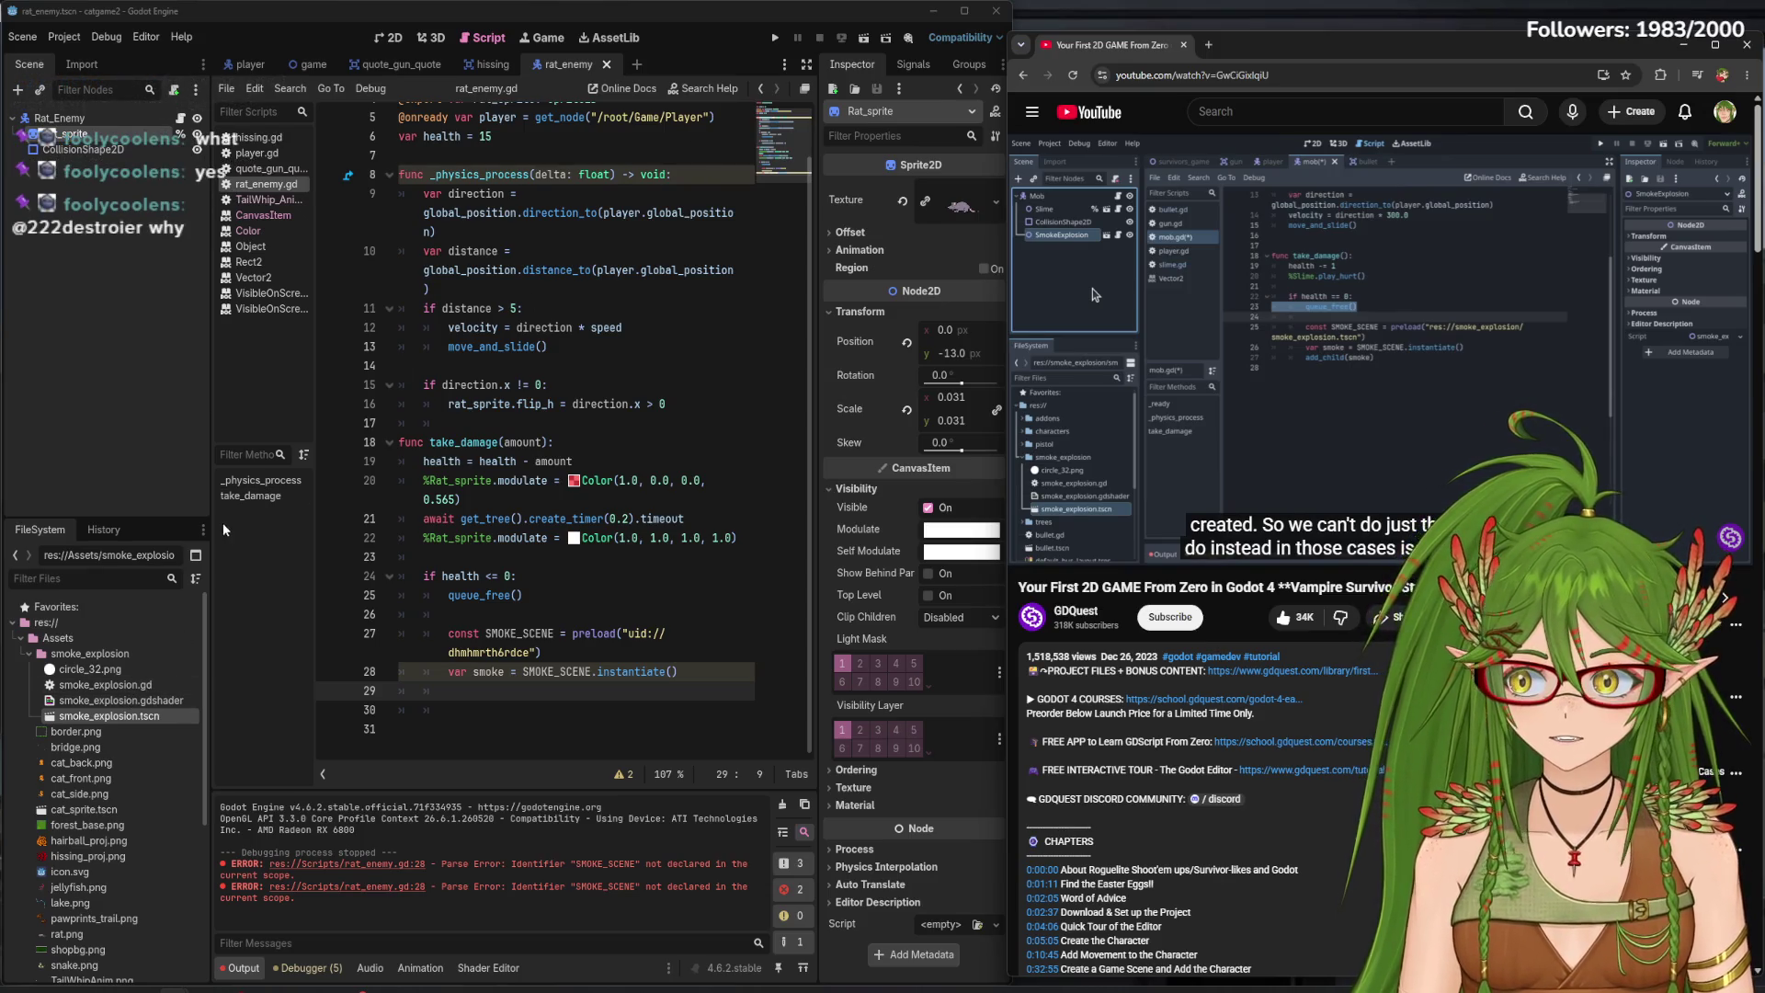
{"action": "left_click", "coordinate": [103, 685]}
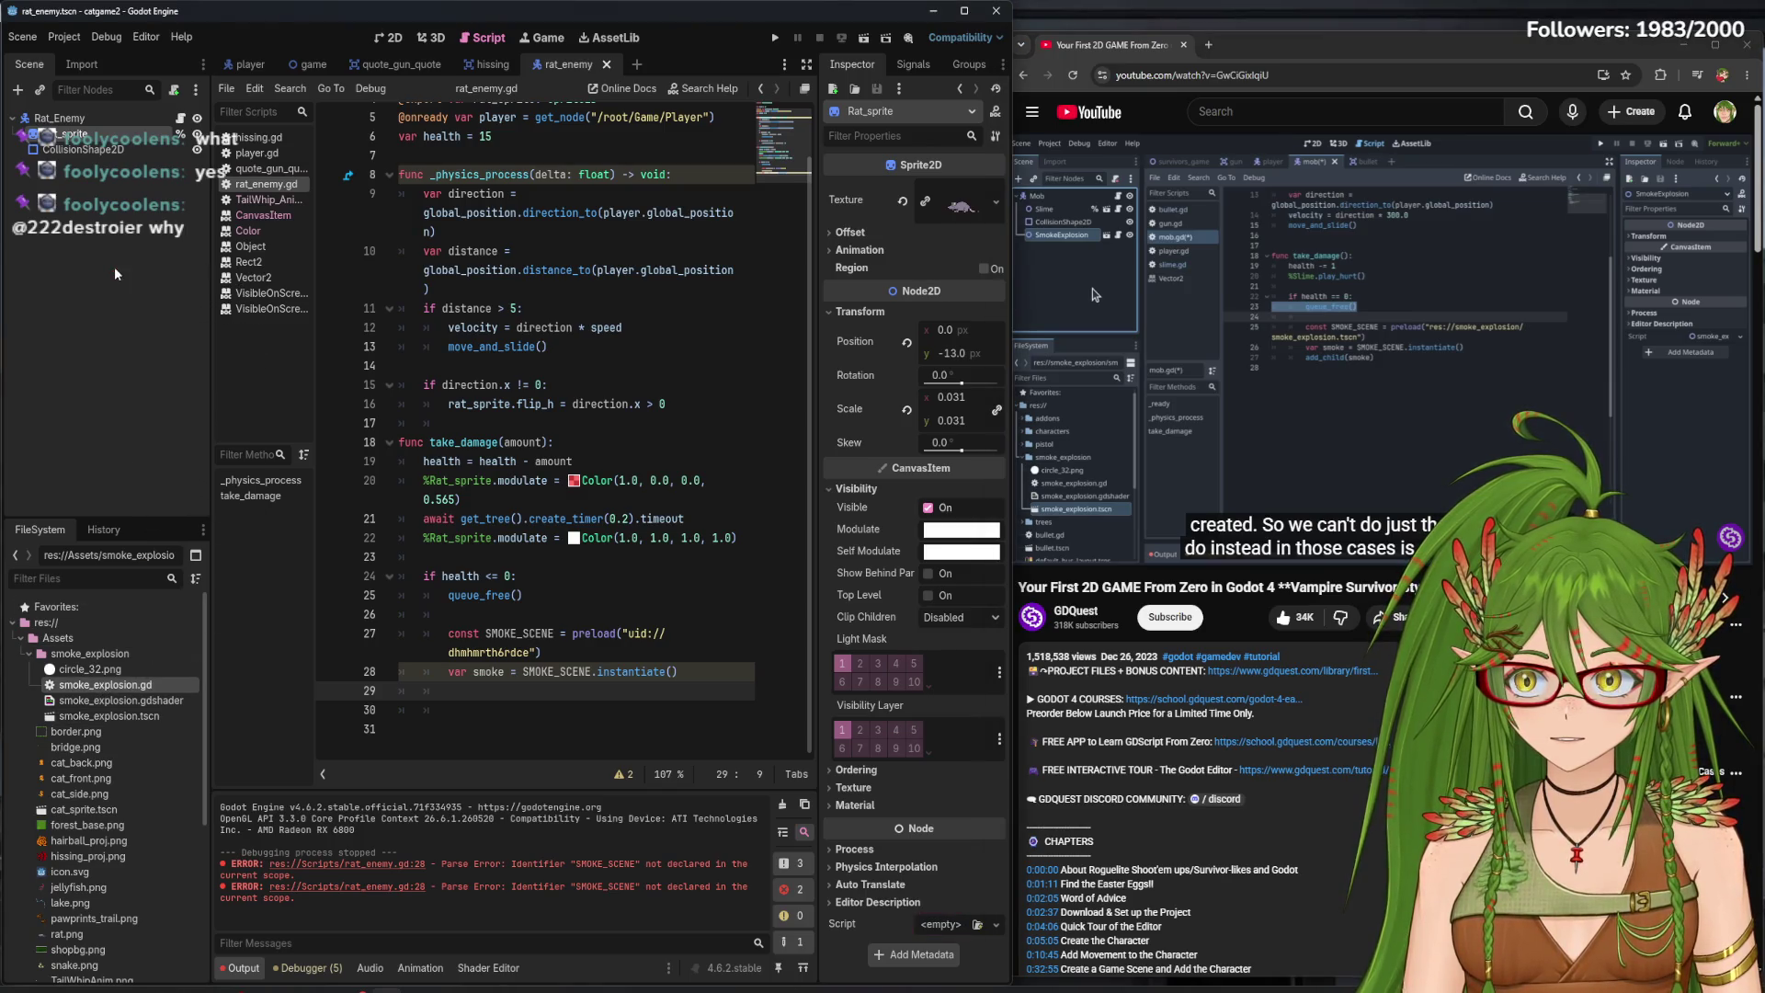
{"action": "left_click", "coordinate": [152, 698]}
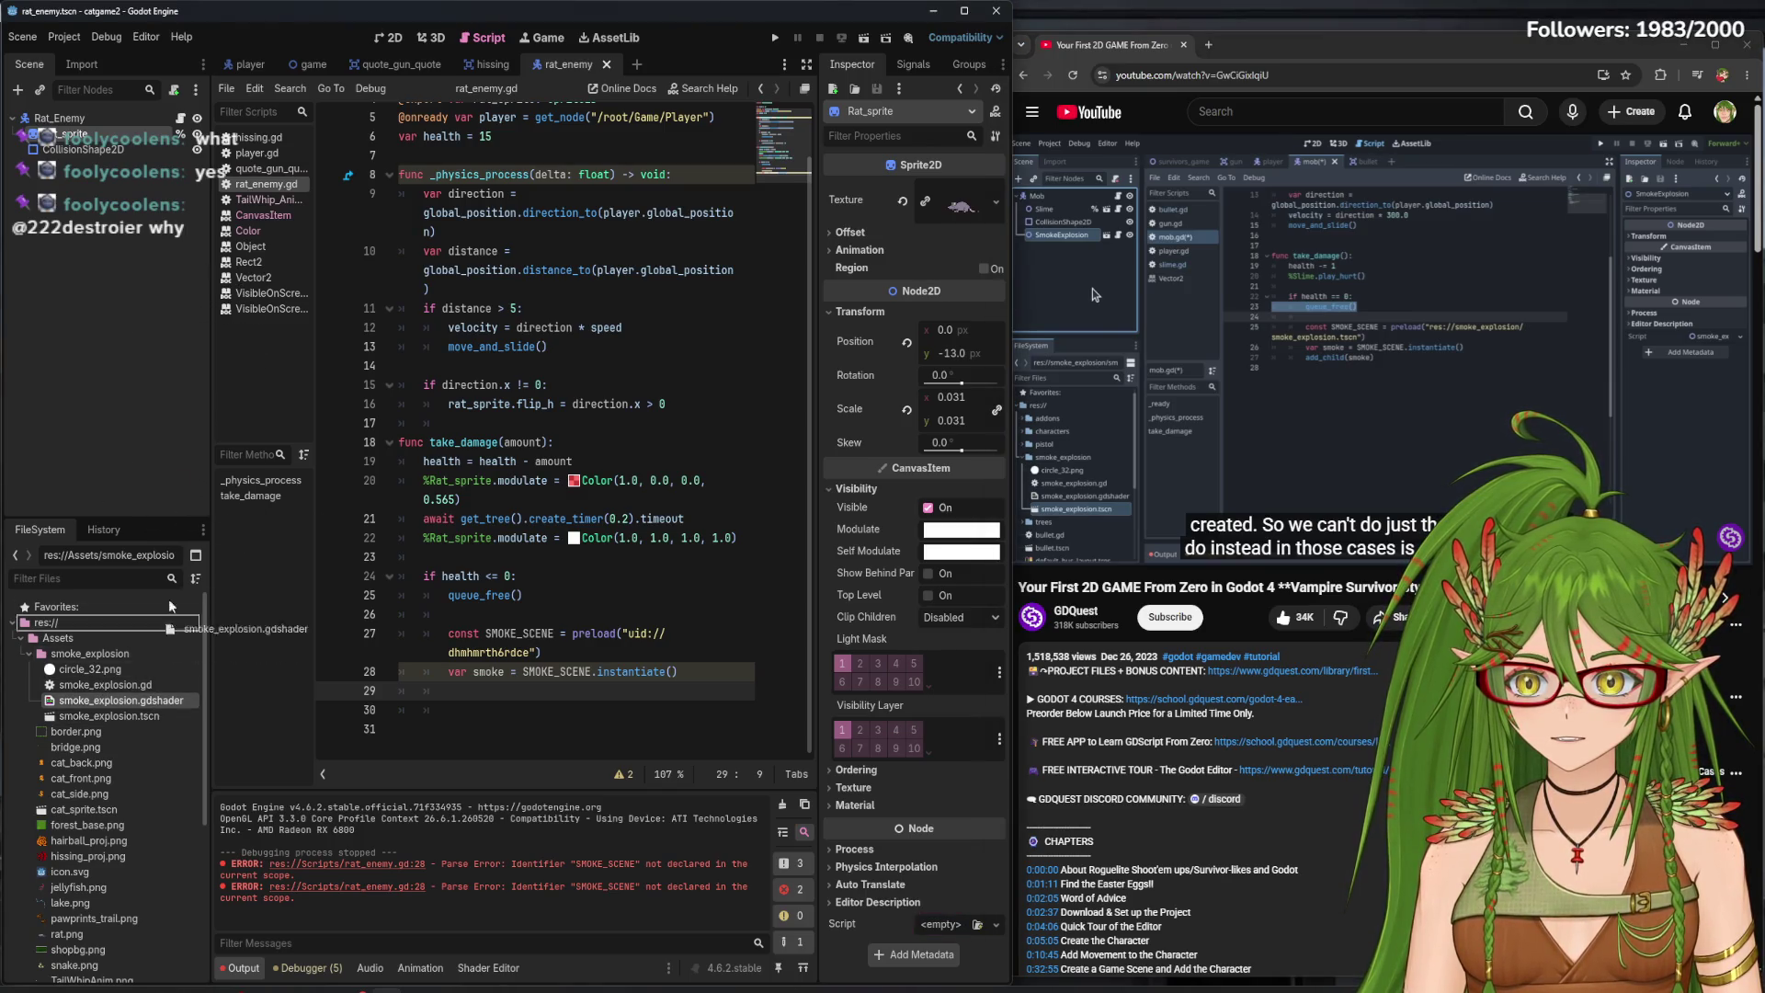
{"action": "left_click", "coordinate": [153, 717]}
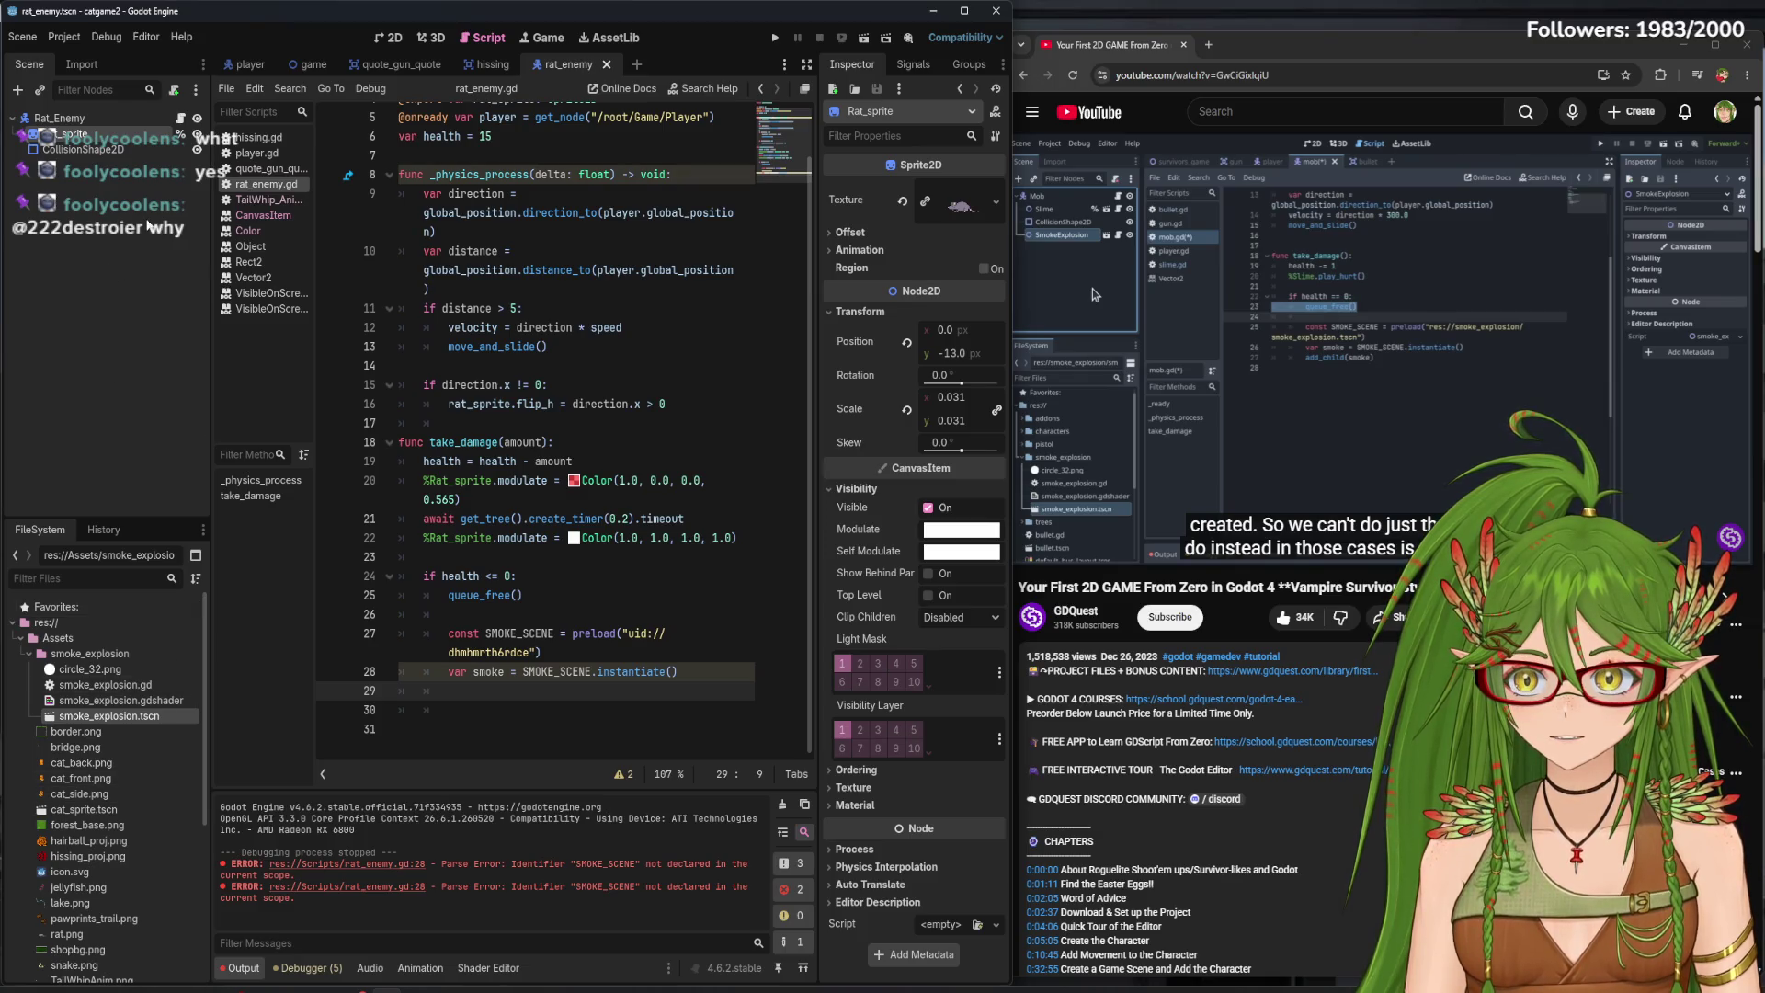
{"action": "left_click", "coordinate": [390, 37]}
- Drag smoke_explosion.tscn into the Rat_Enemy scene as a SmokeExplosion child, undoing stray moves and scaling
{"action": "scroll", "coordinate": [484, 542], "scroll_direction": "down", "scroll_amount": 4}
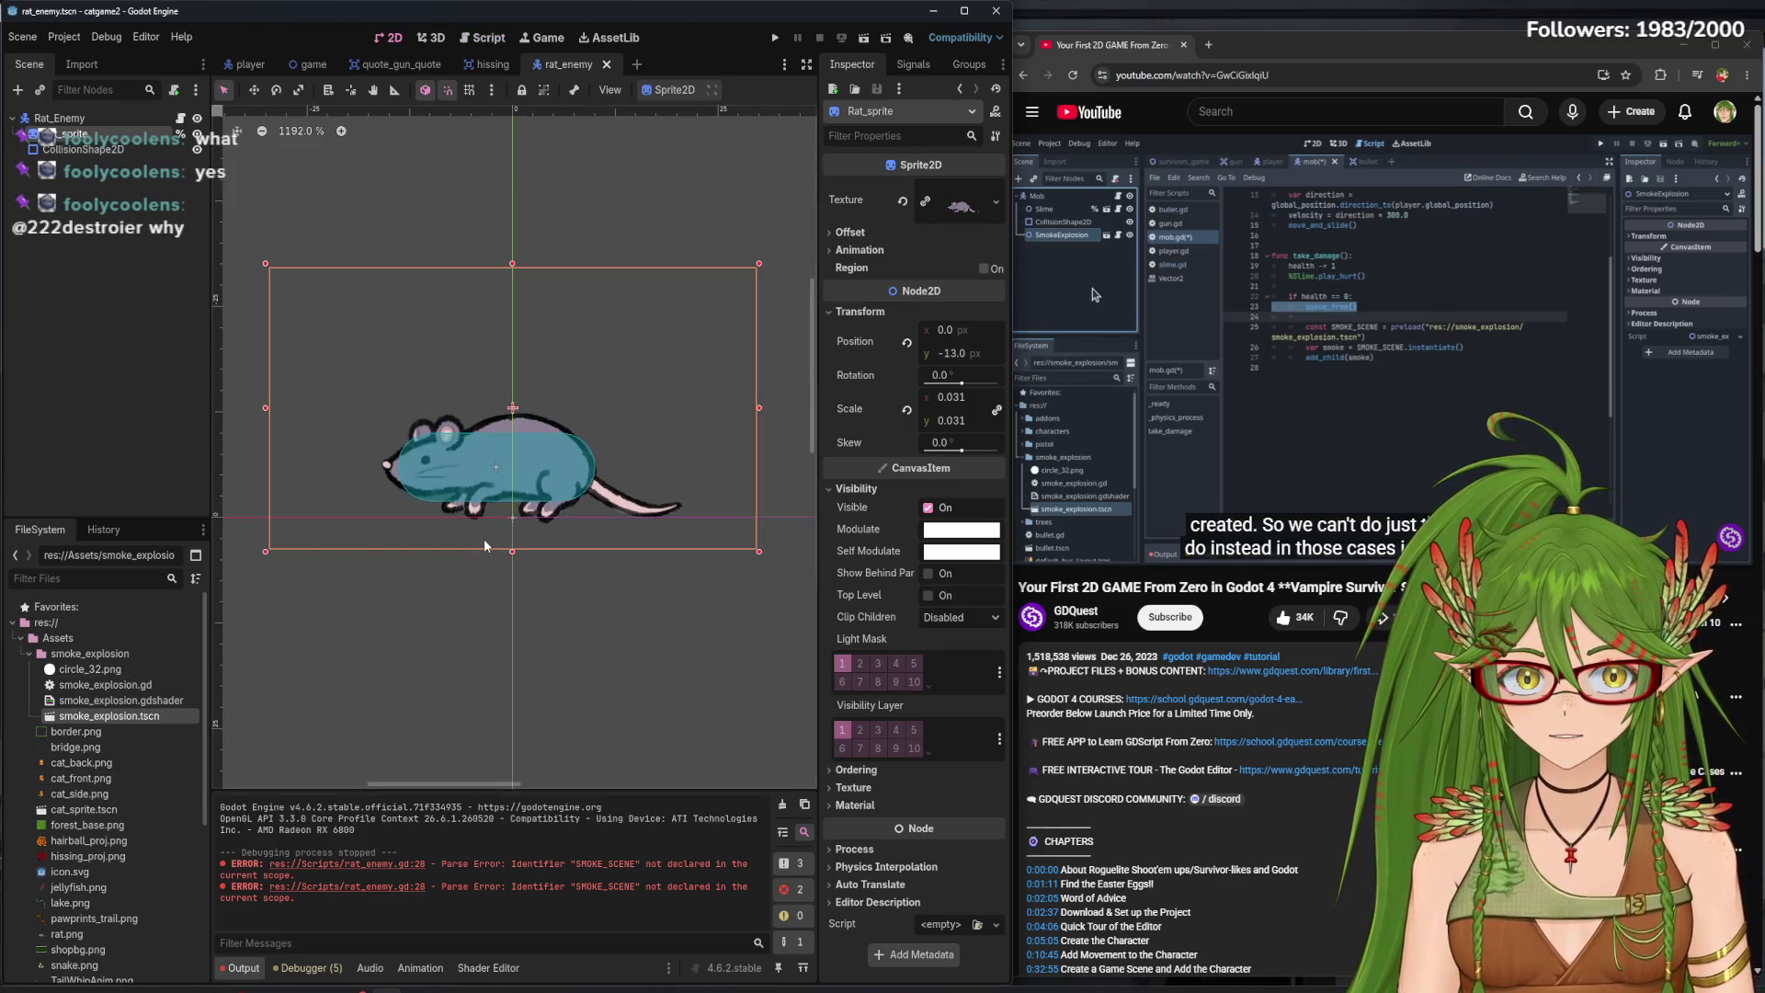
{"action": "scroll", "coordinate": [484, 544], "scroll_direction": "down", "scroll_amount": 3}
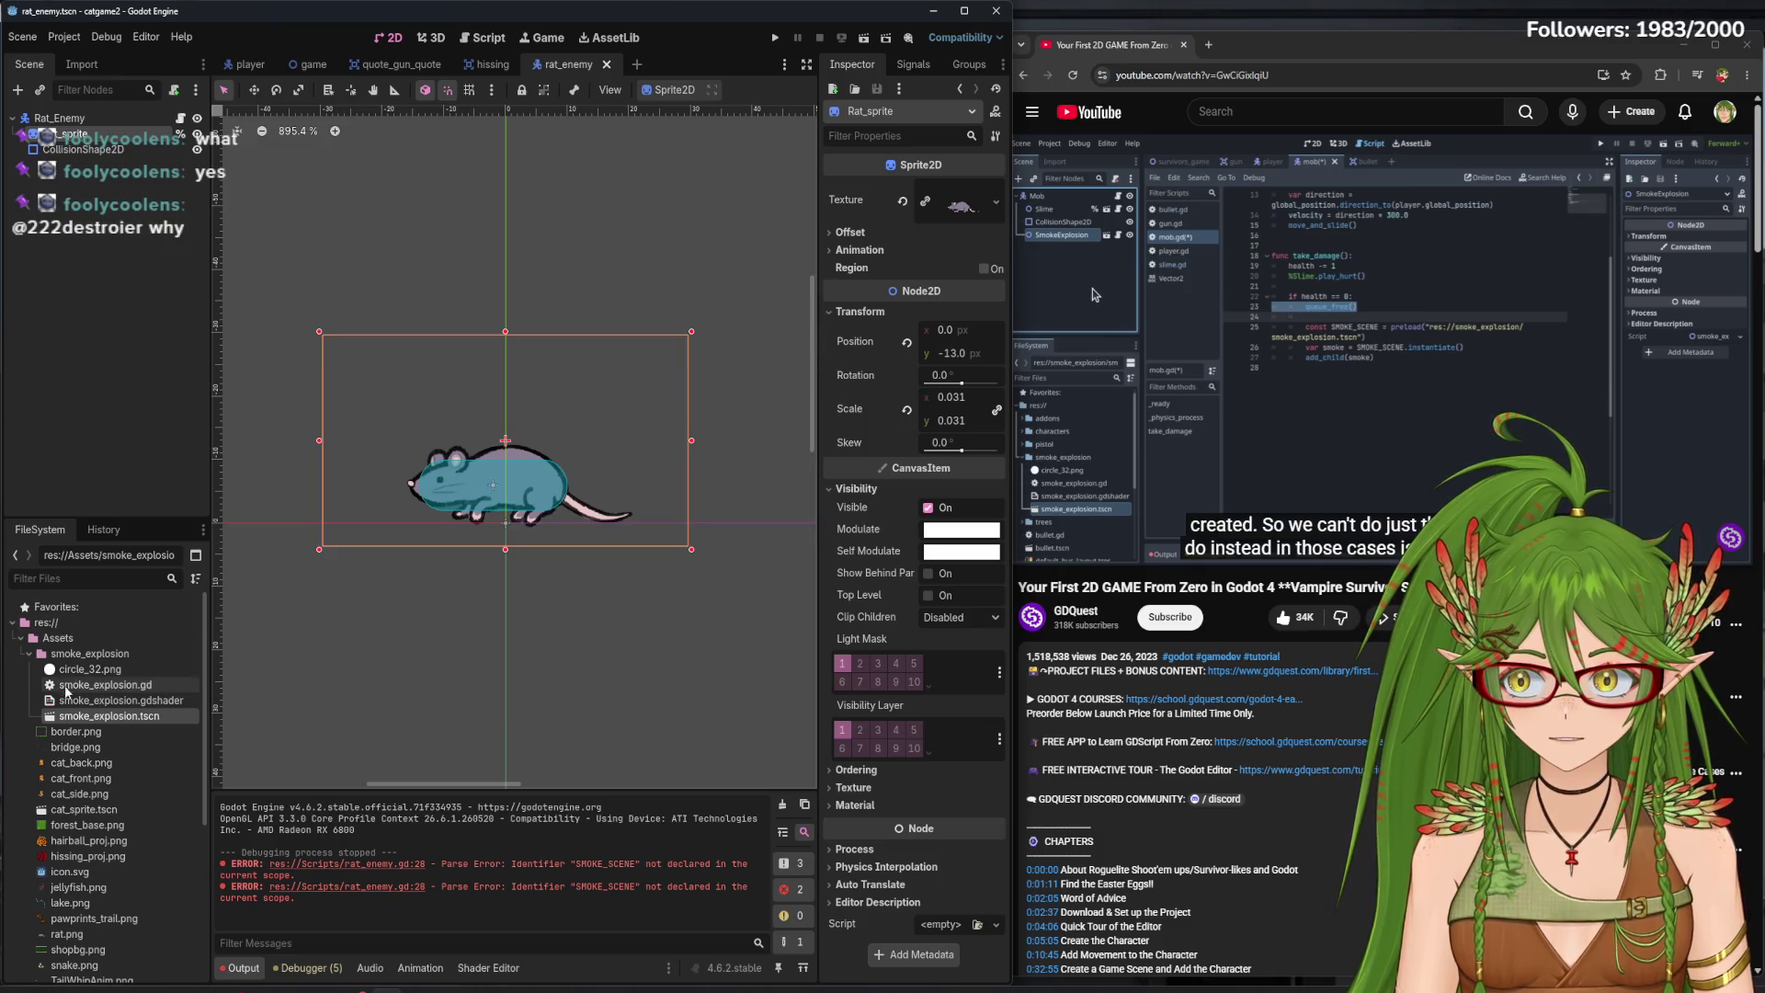
{"action": "mouse_move", "coordinate": [109, 716]}
{"action": "left_mouse_down"}
{"action": "mouse_move", "coordinate": [83, 135]}
{"action": "mouse_move", "coordinate": [506, 479]}
{"action": "left_mouse_up"}
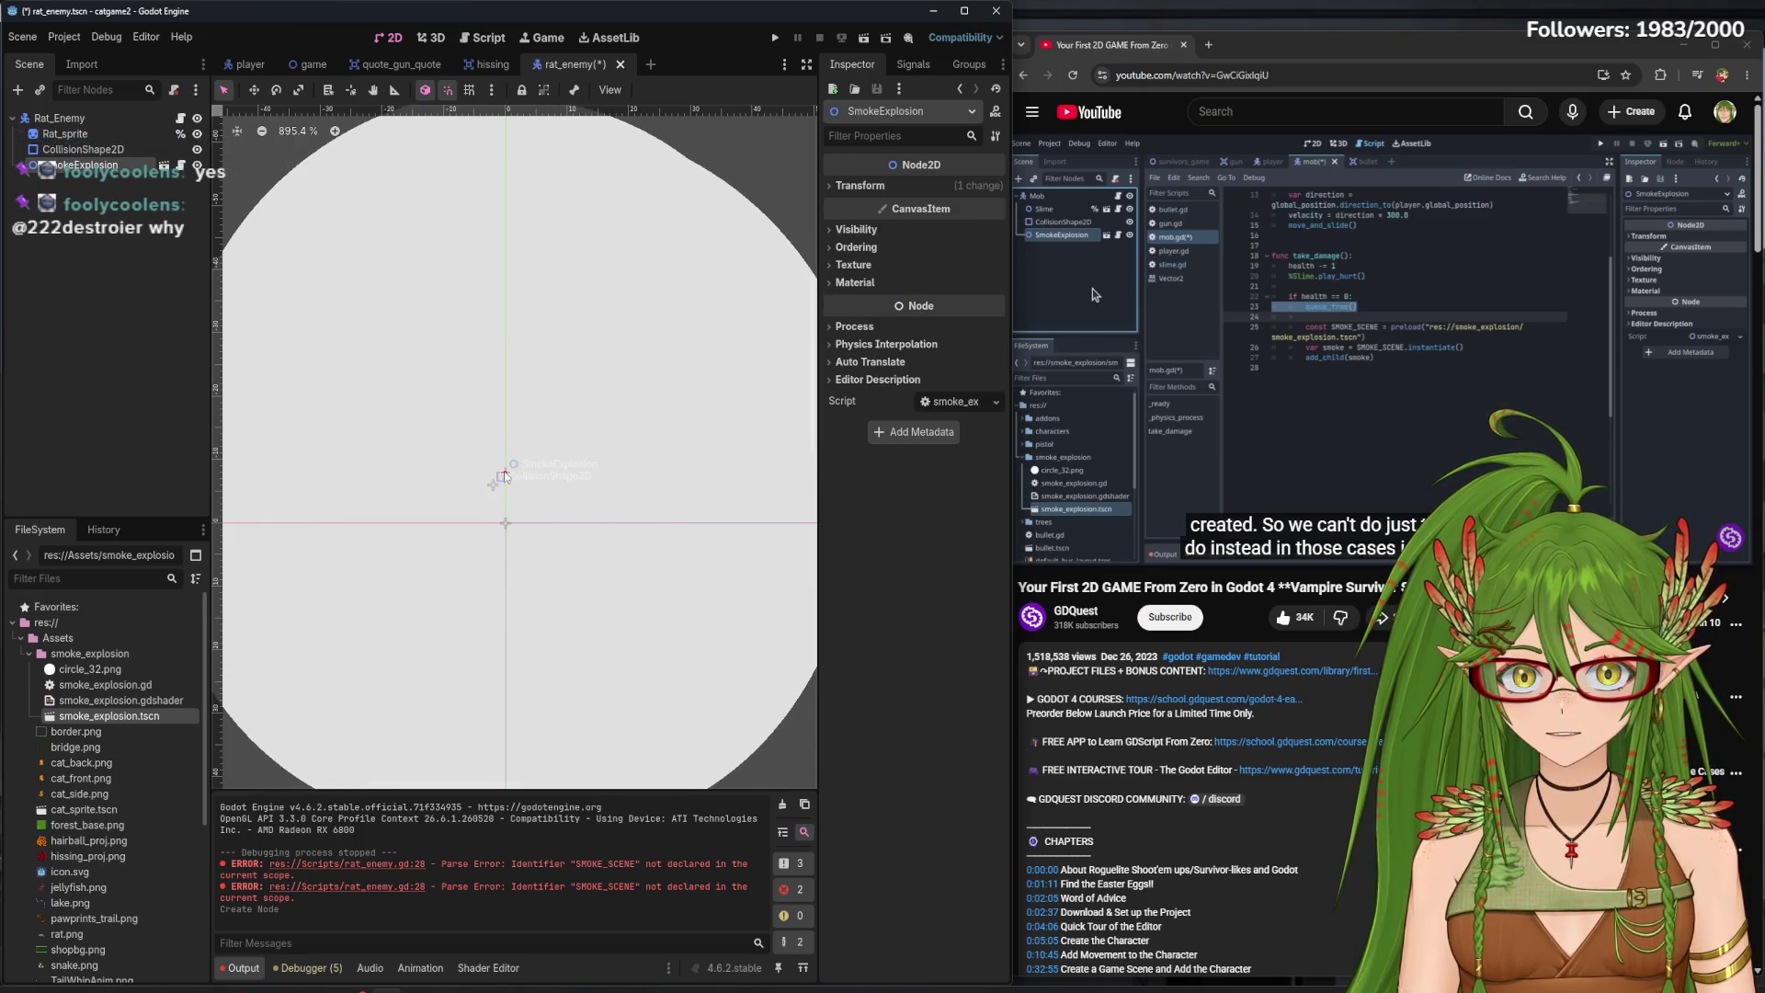
{"action": "scroll", "coordinate": [515, 454], "scroll_direction": "down", "scroll_amount": 5}
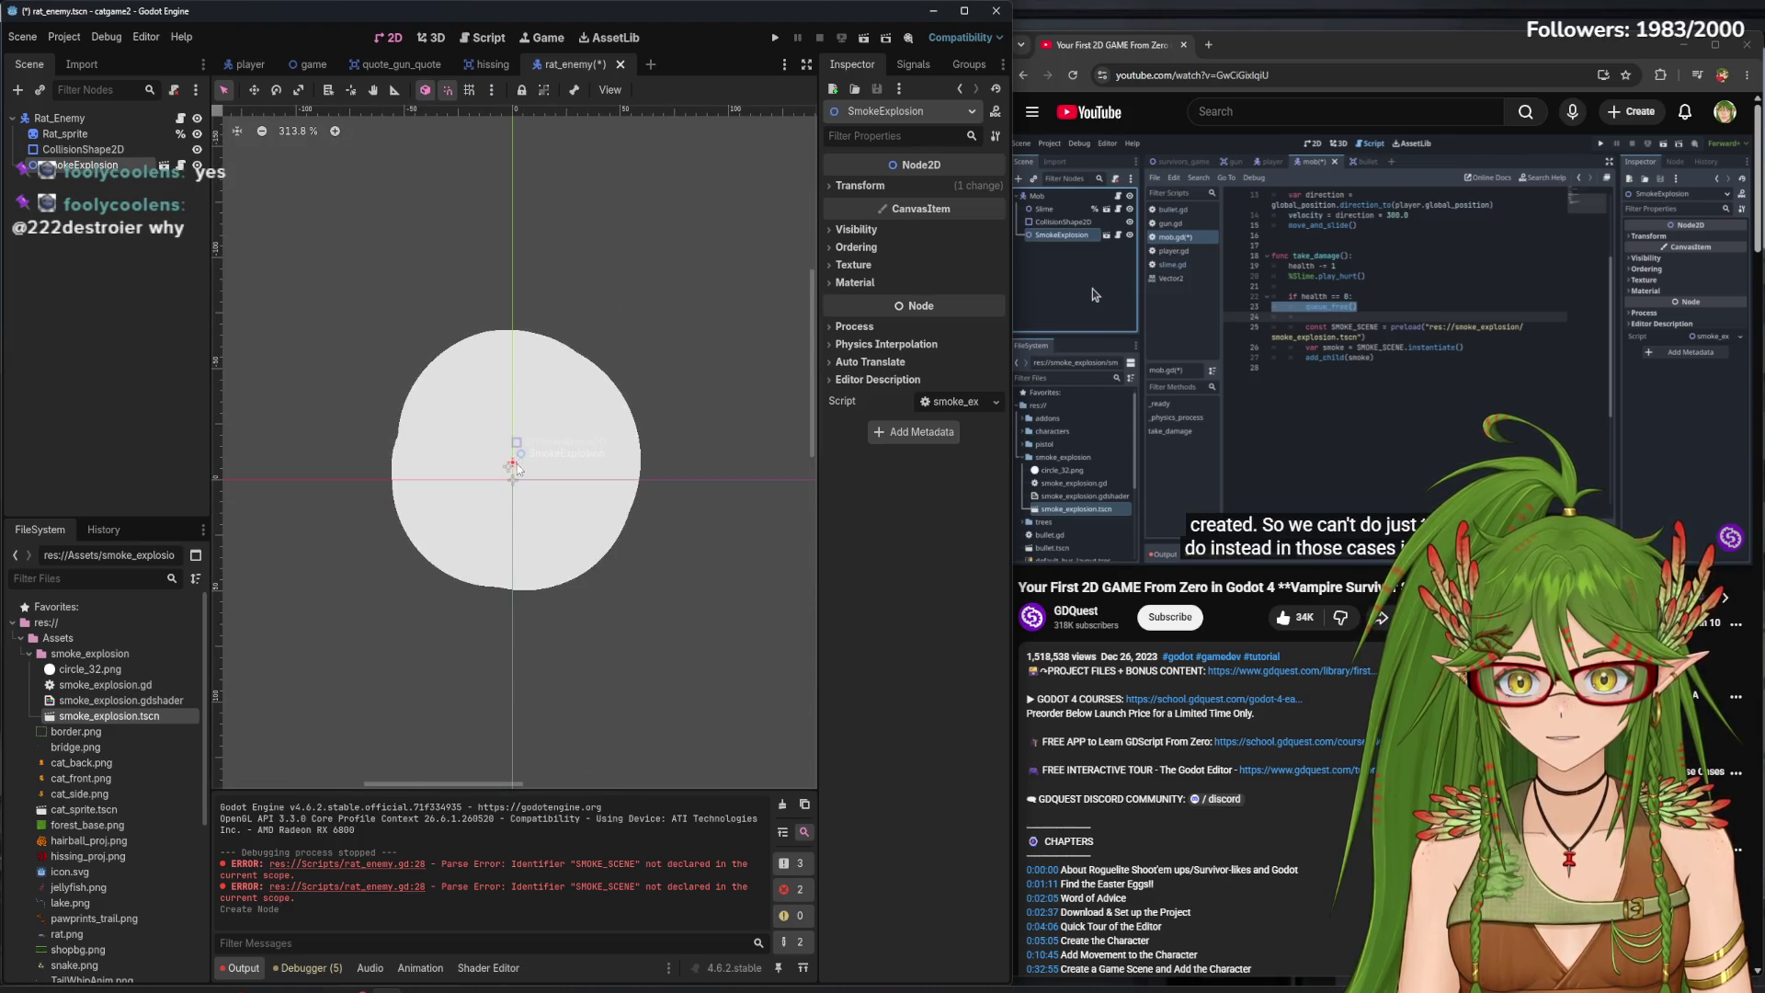
{"action": "key", "text": "w"}
{"action": "left_click_drag", "start_coordinate": [512, 460], "coordinate": [530, 480]}
{"action": "key", "text": "ctrl+z"}
{"action": "left_click", "coordinate": [299, 91]}
{"action": "key", "text": "ctrl+z"}
{"action": "scroll", "coordinate": [521, 476], "scroll_direction": "down", "scroll_amount": 1}
{"action": "key", "text": "ctrl+z"}
{"action": "key", "text": "ctrl+z"}
{"action": "key", "text": "ctrl+z"}
{"action": "key", "text": "ctrl+z"}
{"action": "key", "text": "ctrl+z"}
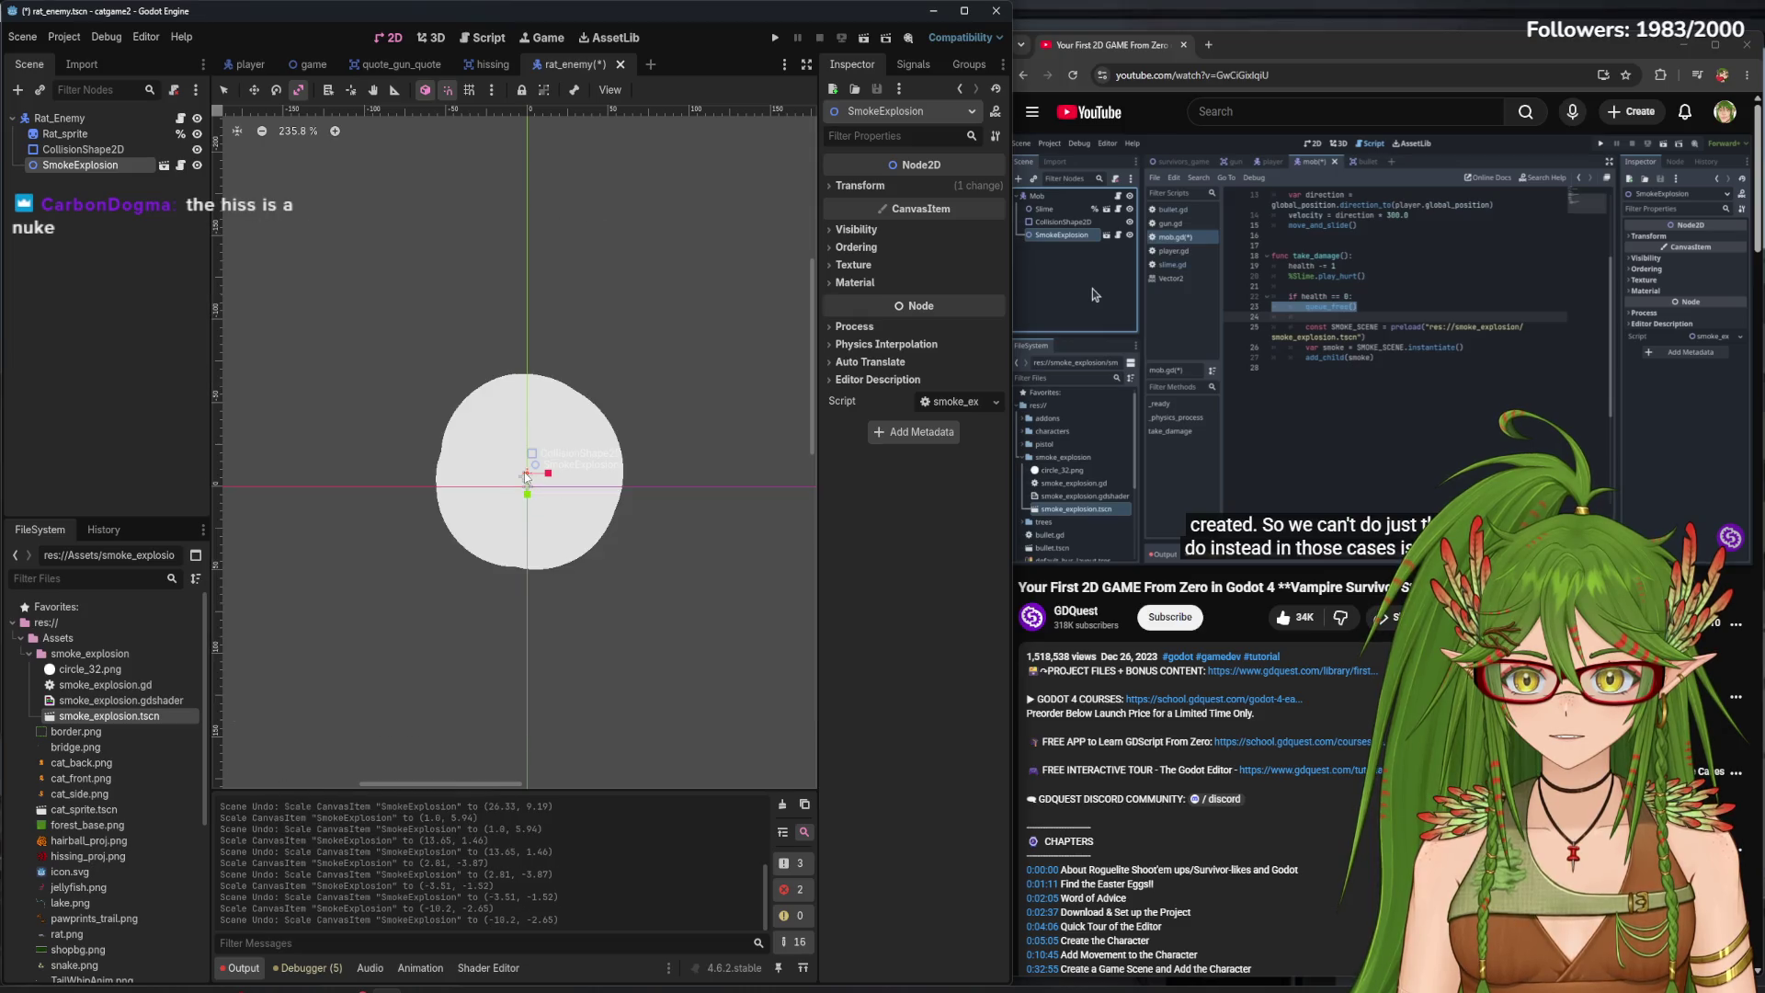
- Move the SmokeExplosion onto the rat's origin at (0, 0), undoing an accidental resize
{"action": "scroll", "coordinate": [527, 484], "scroll_direction": "up", "scroll_amount": 3}
{"action": "scroll", "coordinate": [528, 481], "scroll_direction": "up", "scroll_amount": 3}
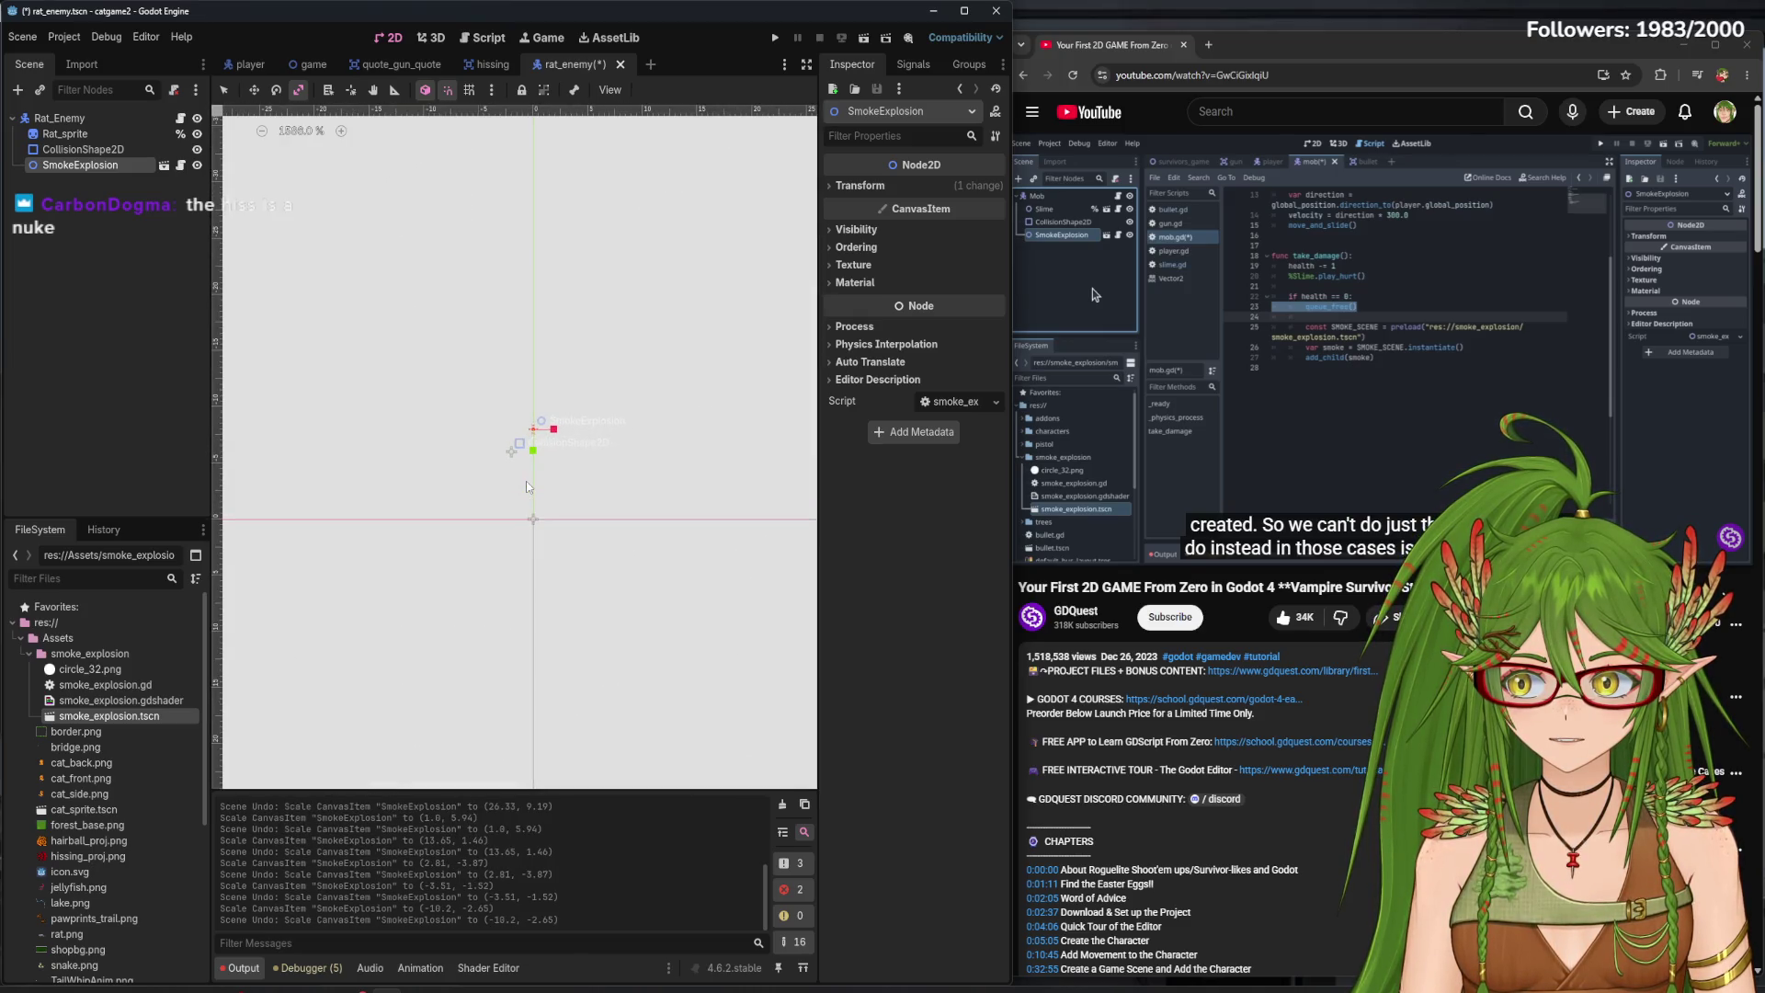
{"action": "scroll", "coordinate": [527, 482], "scroll_direction": "down", "scroll_amount": 1}
{"action": "scroll", "coordinate": [530, 487], "scroll_direction": "down", "scroll_amount": 1}
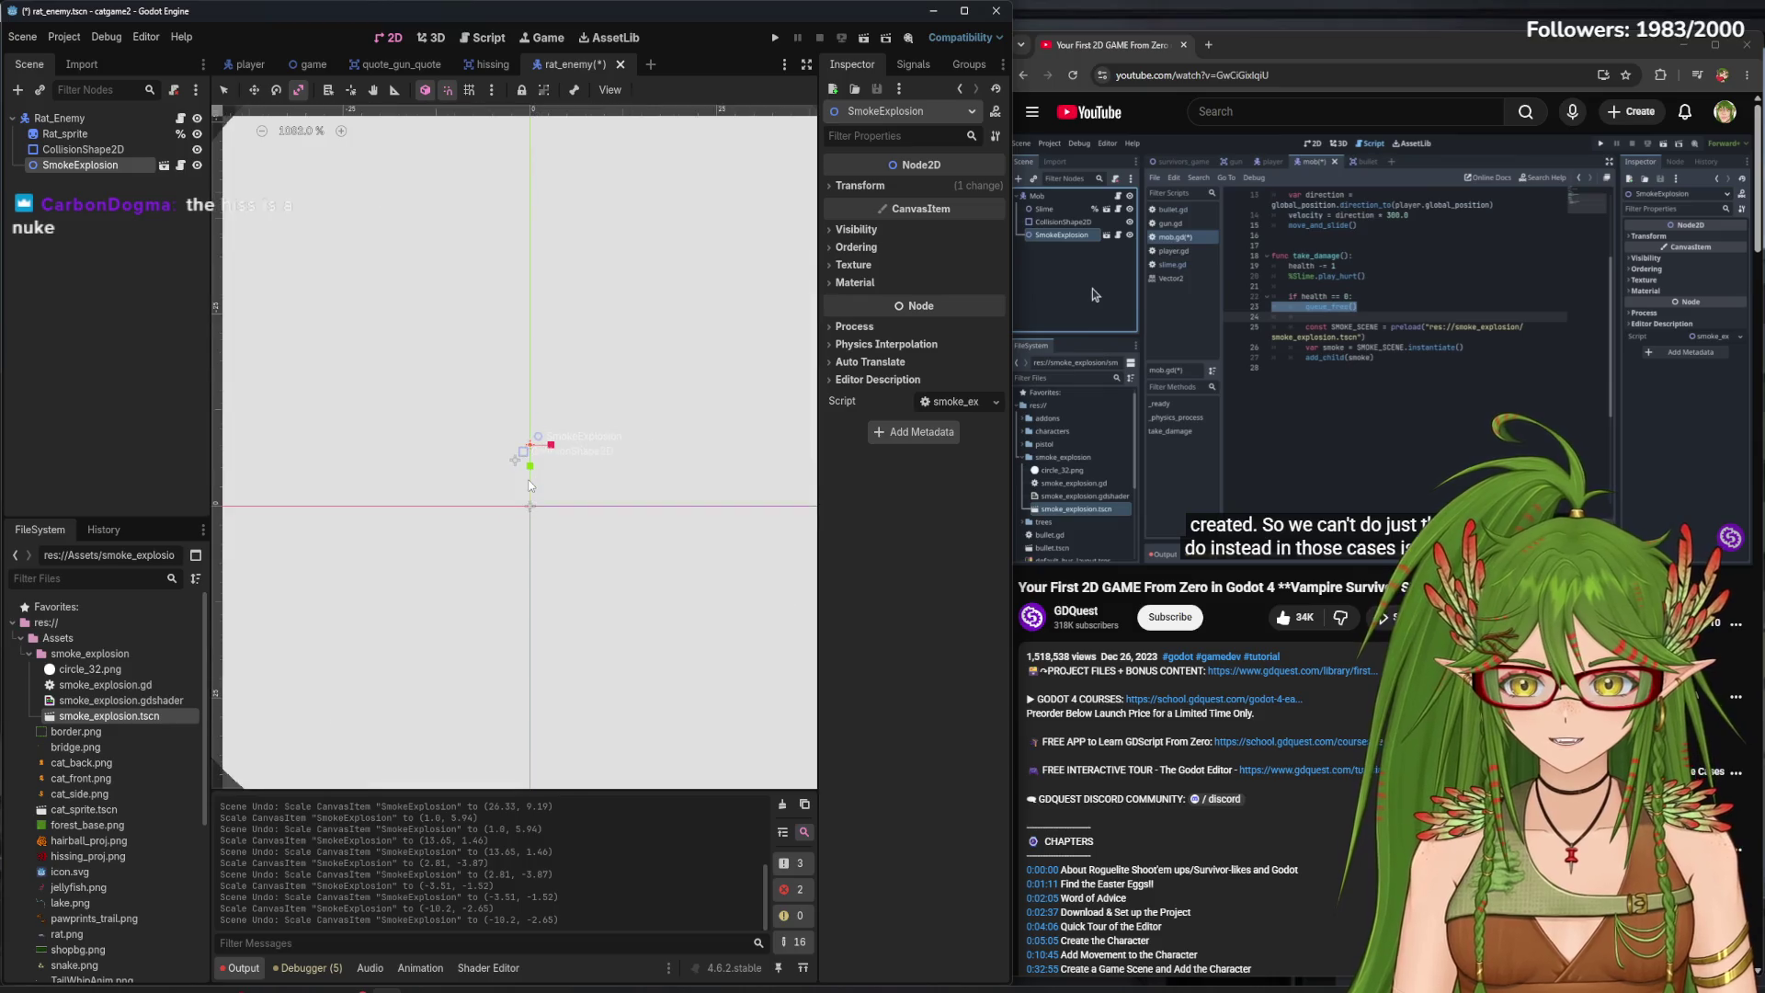
{"action": "left_click", "coordinate": [225, 89]}
{"action": "scroll", "coordinate": [547, 538], "scroll_direction": "down", "scroll_amount": 10}
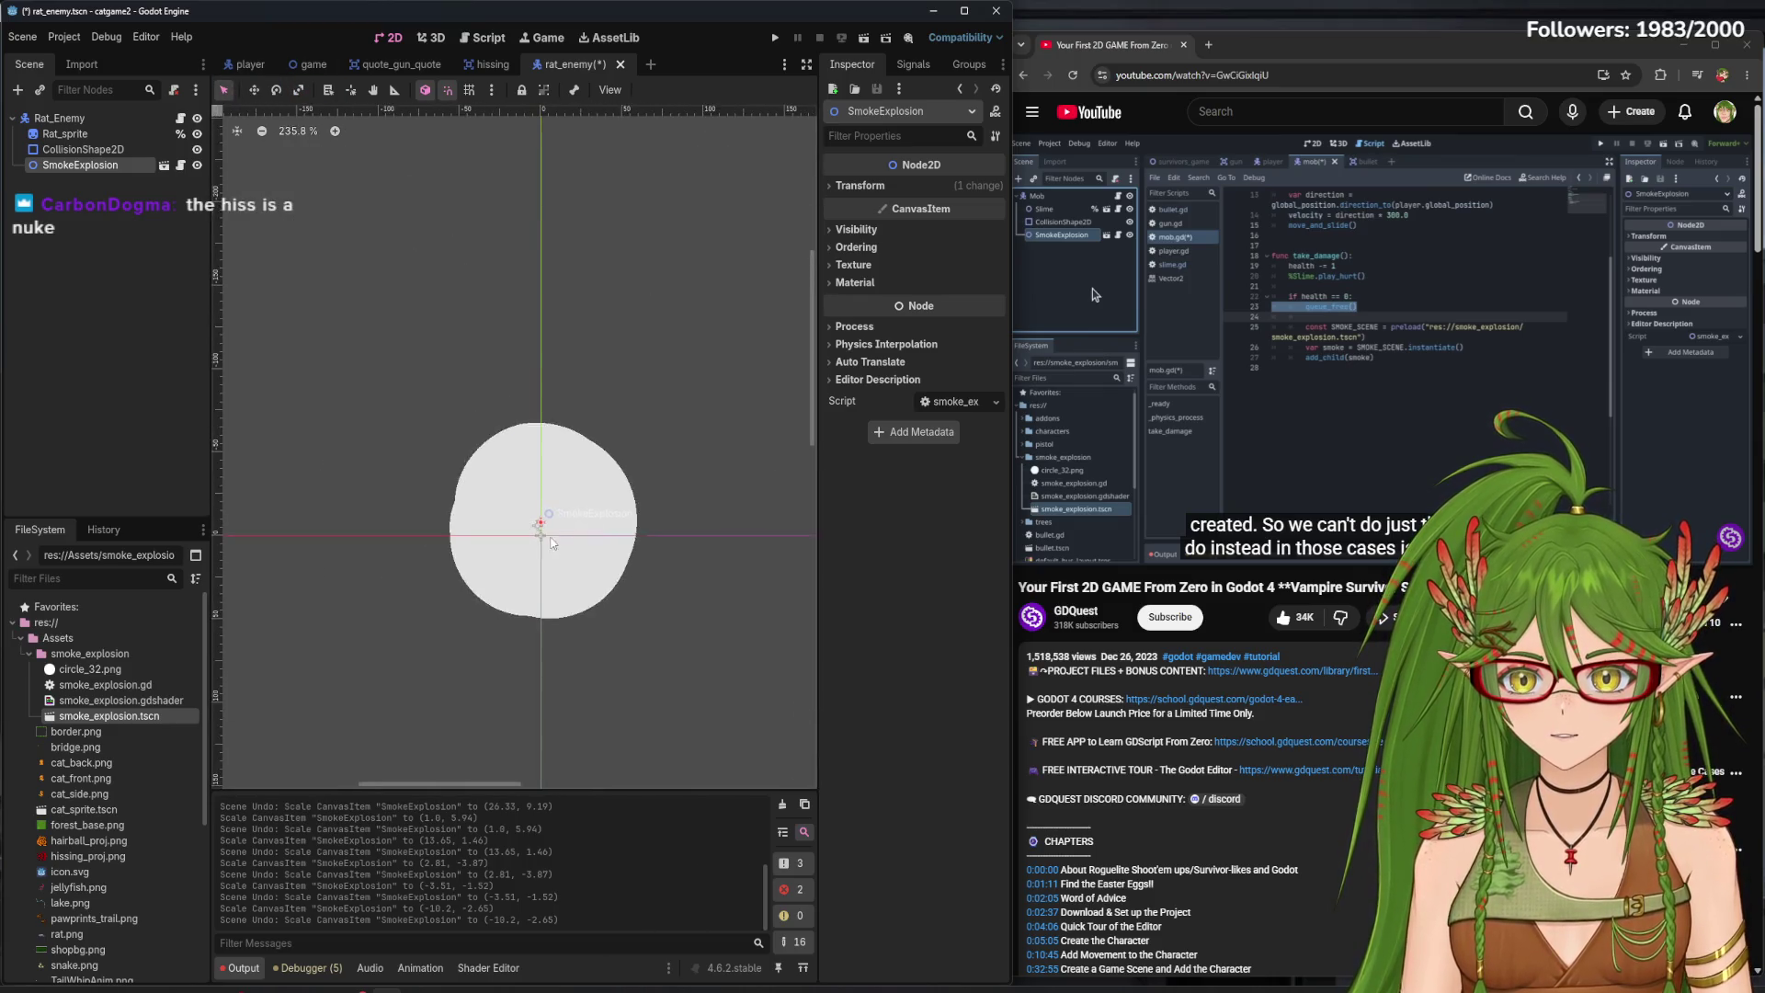
{"action": "scroll", "coordinate": [550, 533], "scroll_direction": "up", "scroll_amount": 15}
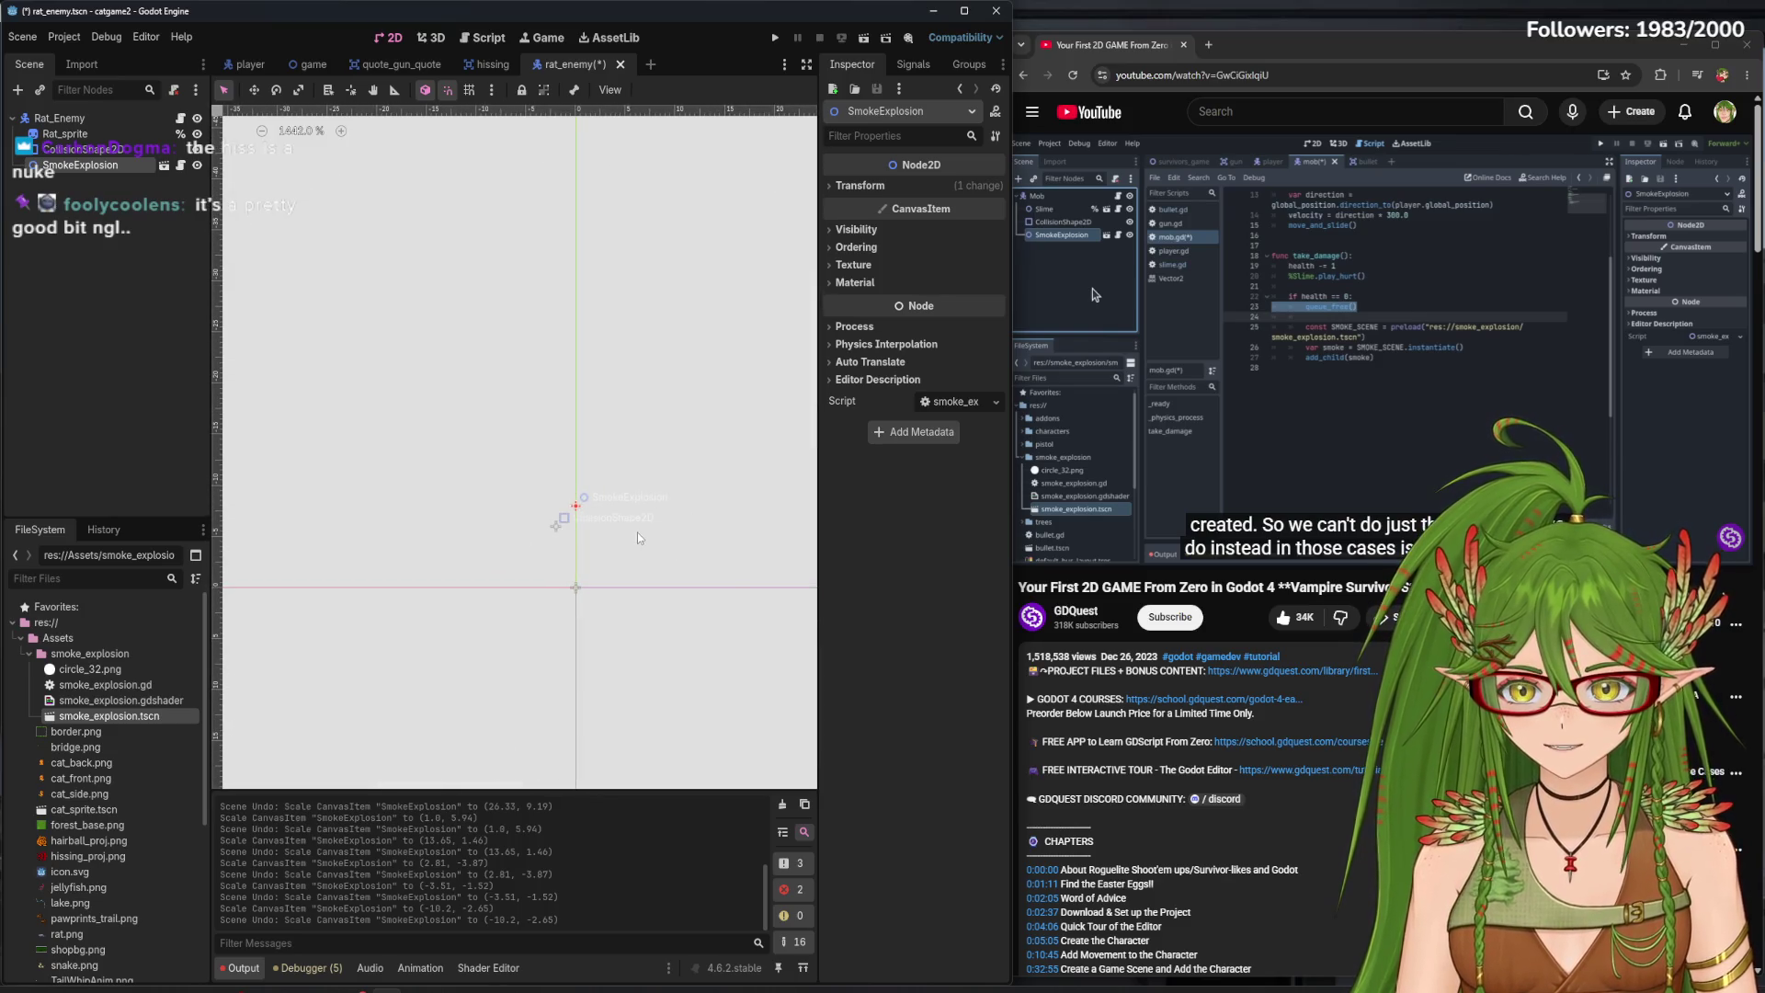
{"action": "left_click_drag", "start_coordinate": [637, 532], "coordinate": [637, 610]}
{"action": "scroll", "coordinate": [532, 394], "scroll_direction": "down", "scroll_amount": 5}
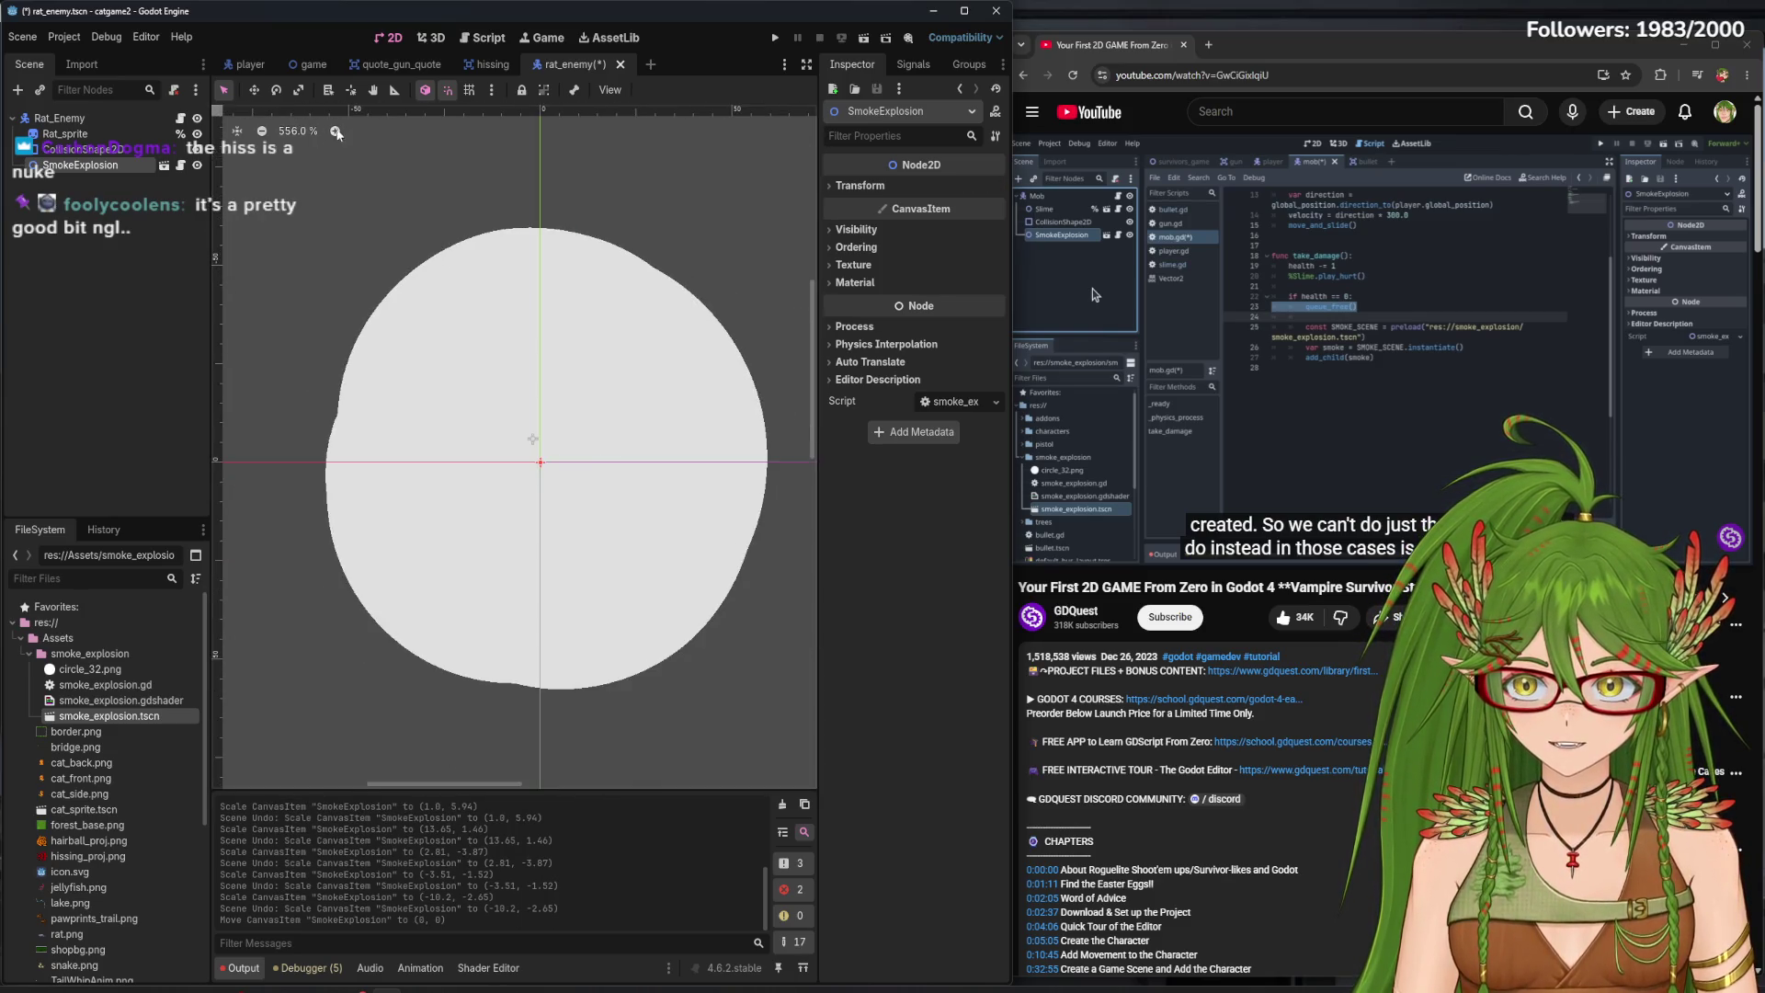
{"action": "left_click", "coordinate": [300, 91]}
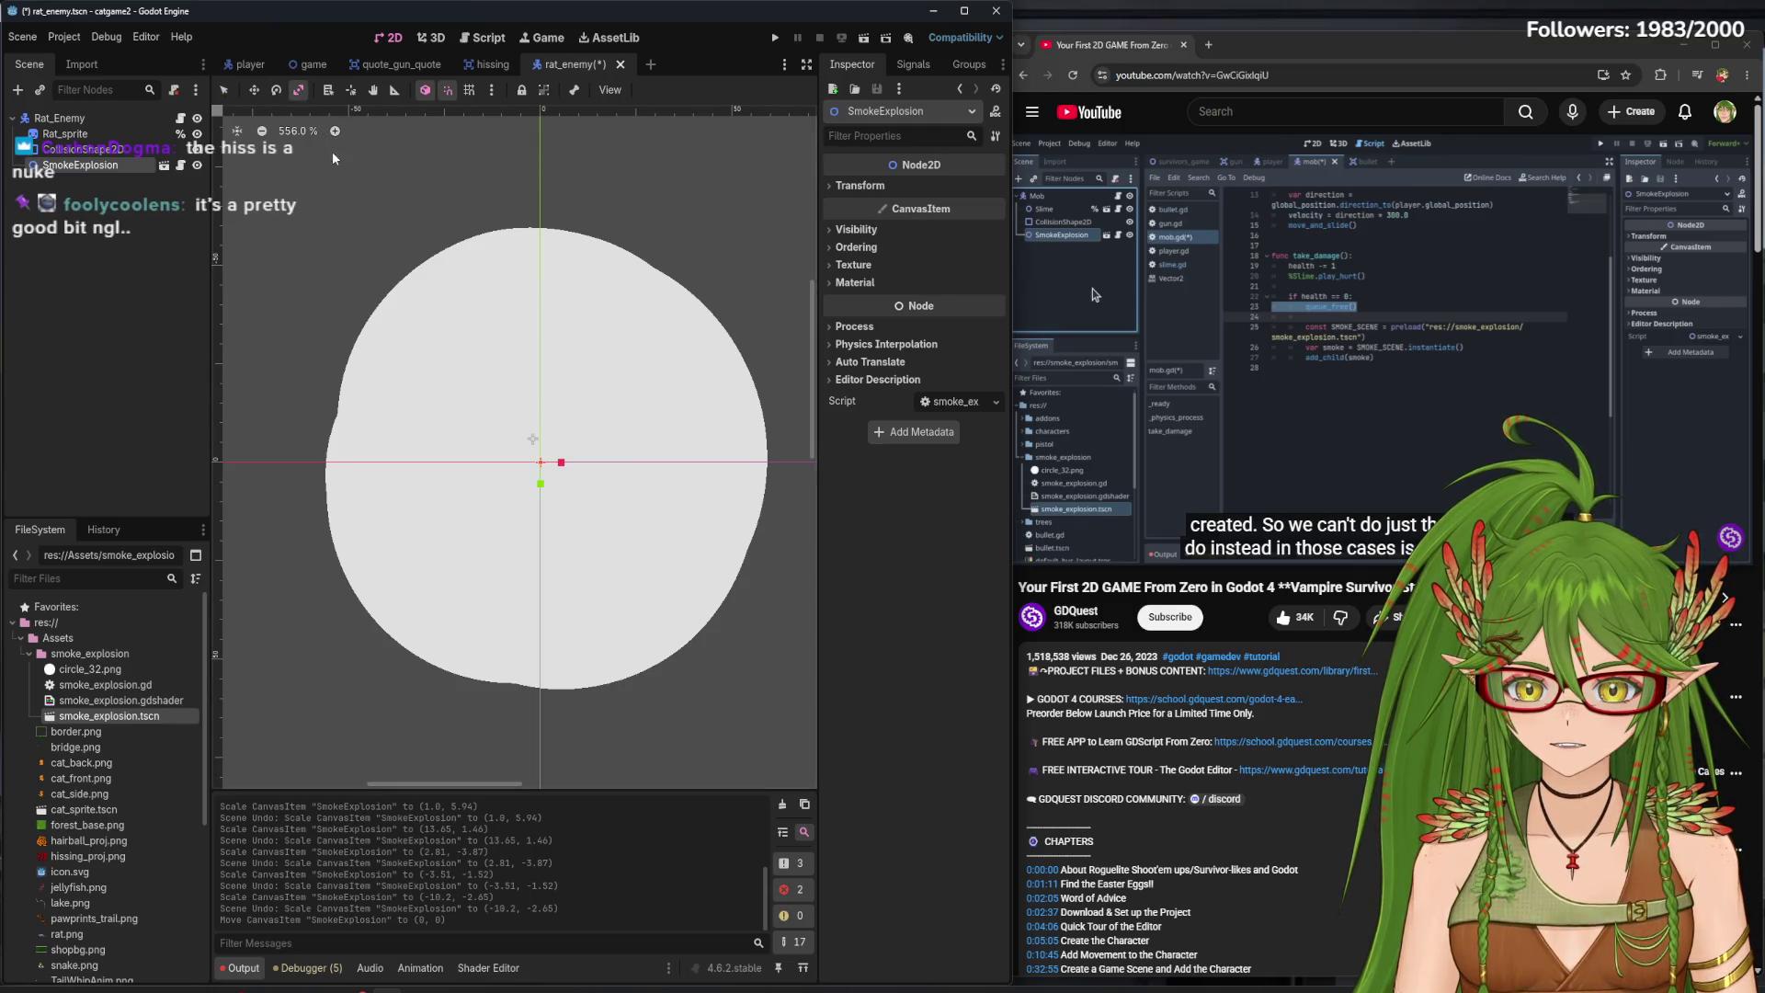
{"action": "left_click_drag", "start_coordinate": [561, 463], "coordinate": [543, 492]}
{"action": "key", "text": "ctrl+z"}
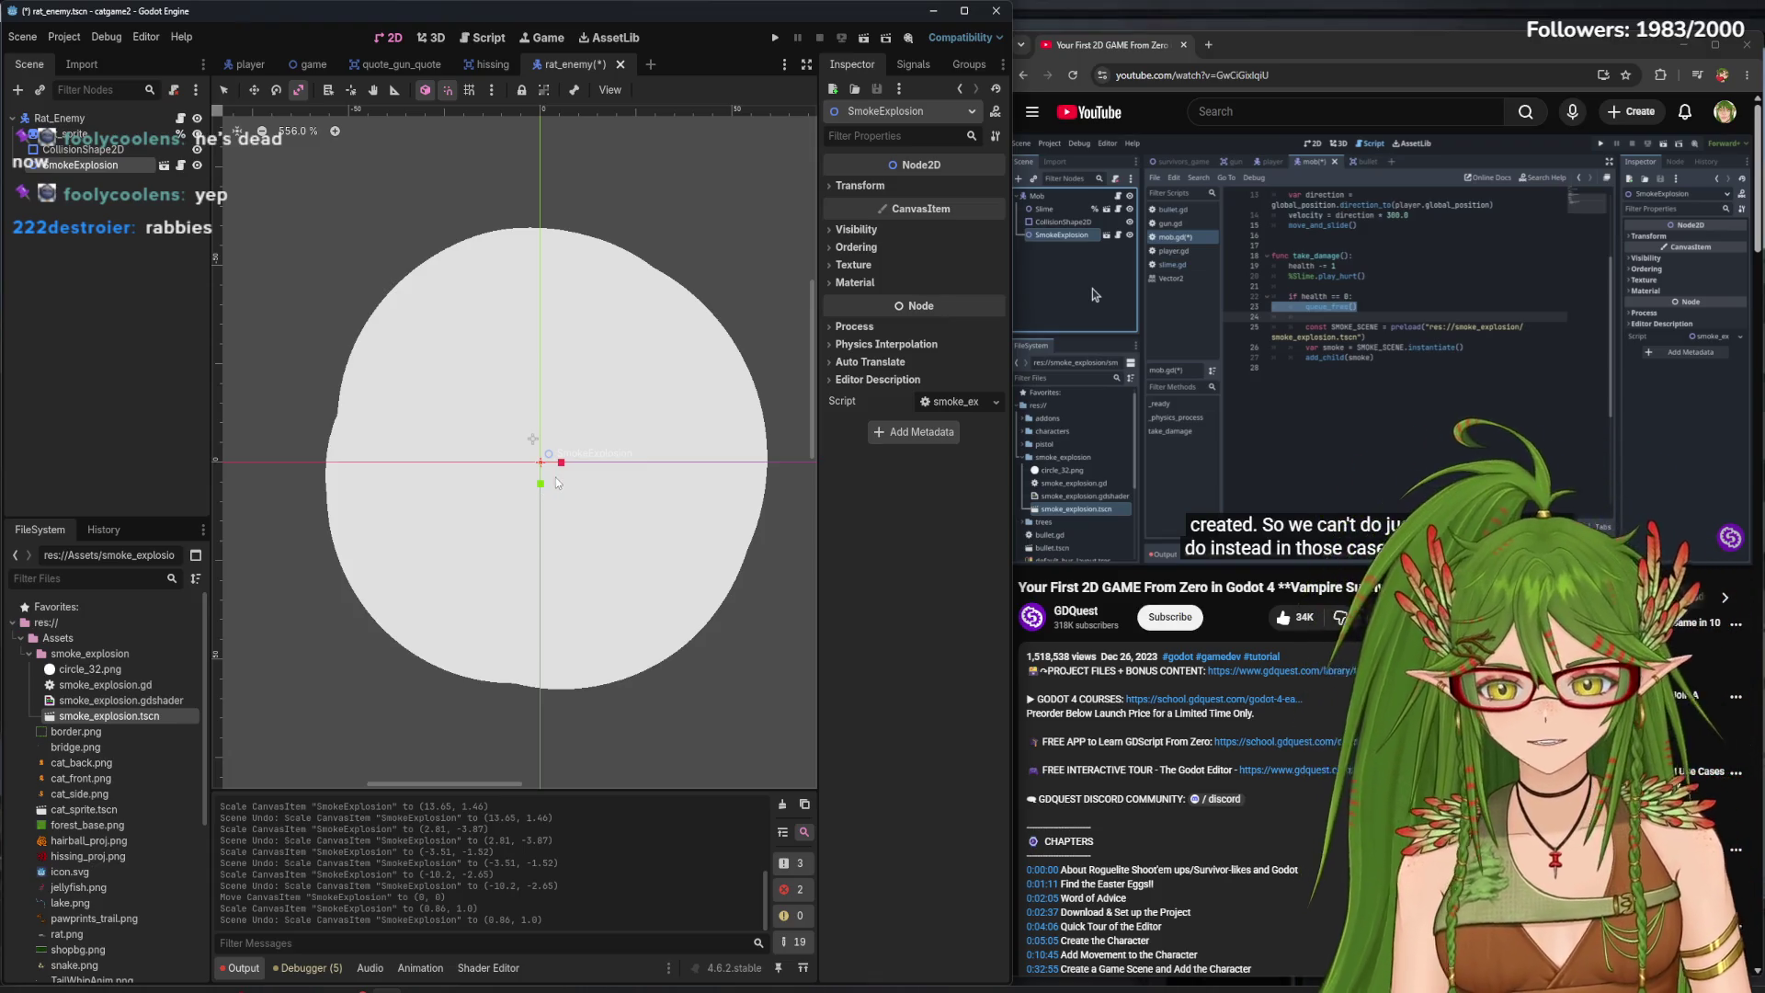
- Scale the SmokeExplosion down to about (0.5, 0.48), undoing stray stretches and moves
{"action": "mouse_move", "coordinate": [542, 472]}
{"action": "left_mouse_down"}
{"action": "mouse_move", "coordinate": [559, 469]}
{"action": "mouse_move", "coordinate": [501, 467]}
{"action": "mouse_move", "coordinate": [552, 467]}
{"action": "mouse_move", "coordinate": [537, 489]}
{"action": "left_mouse_up"}
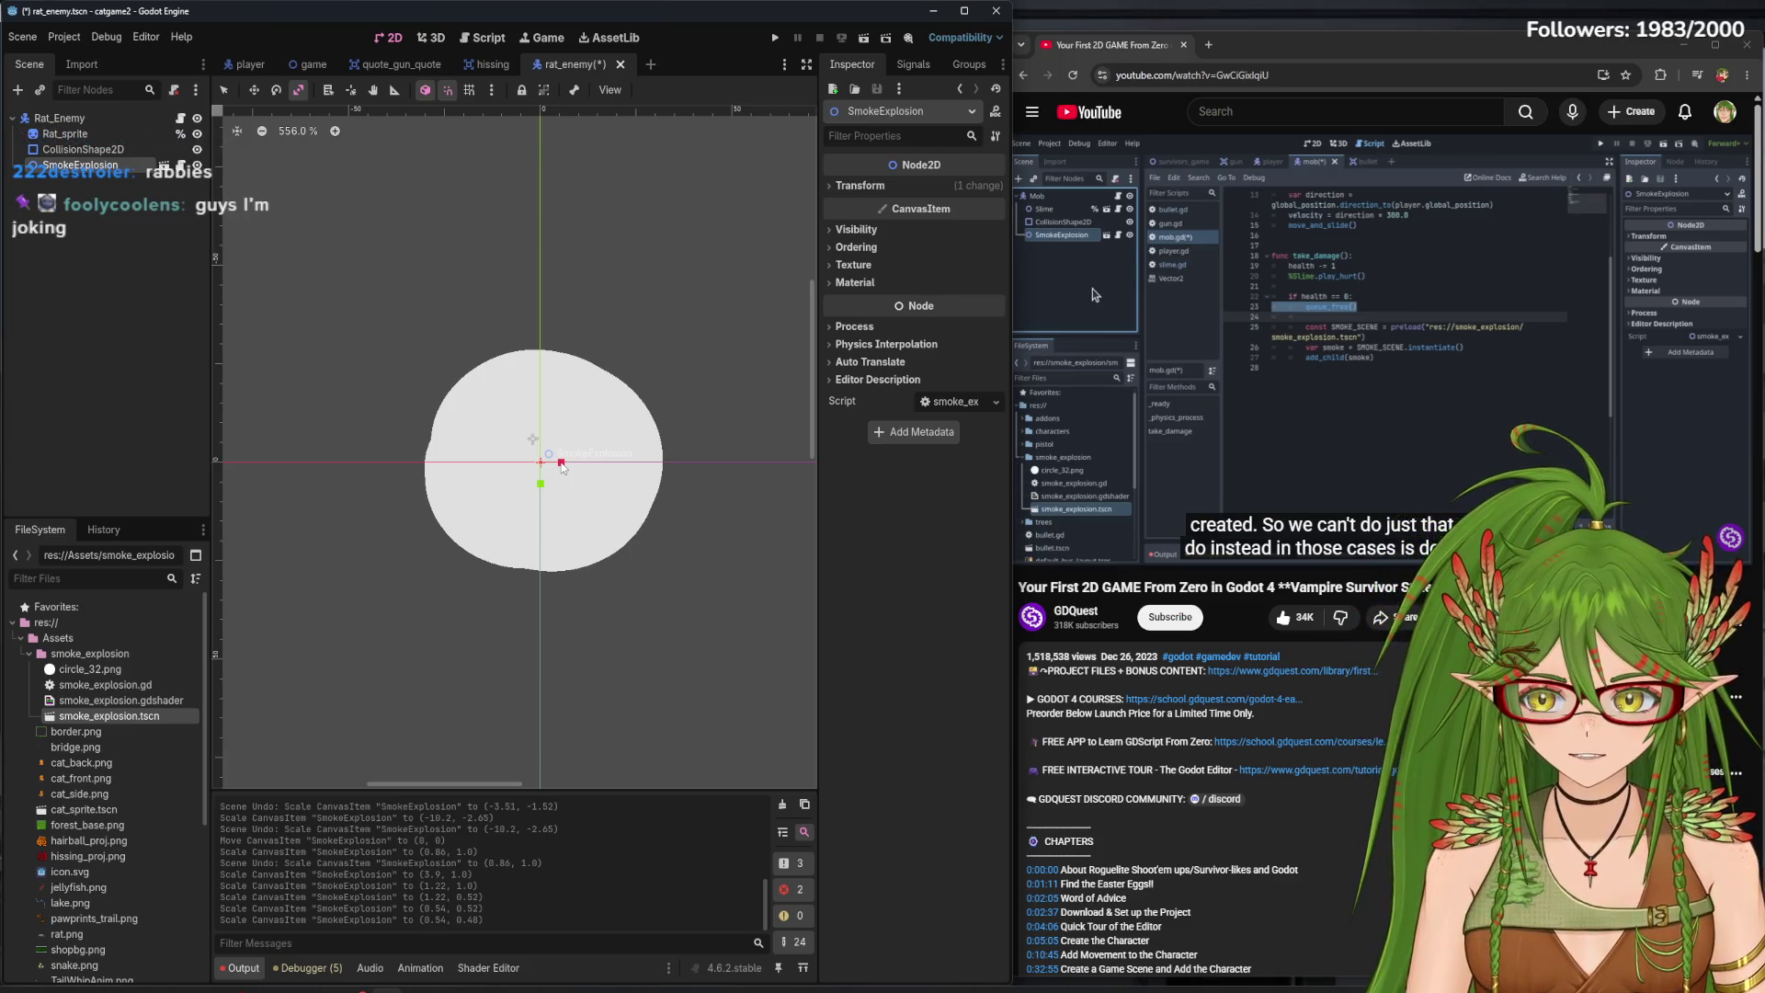
{"action": "left_click_drag", "start_coordinate": [562, 467], "coordinate": [569, 462]}
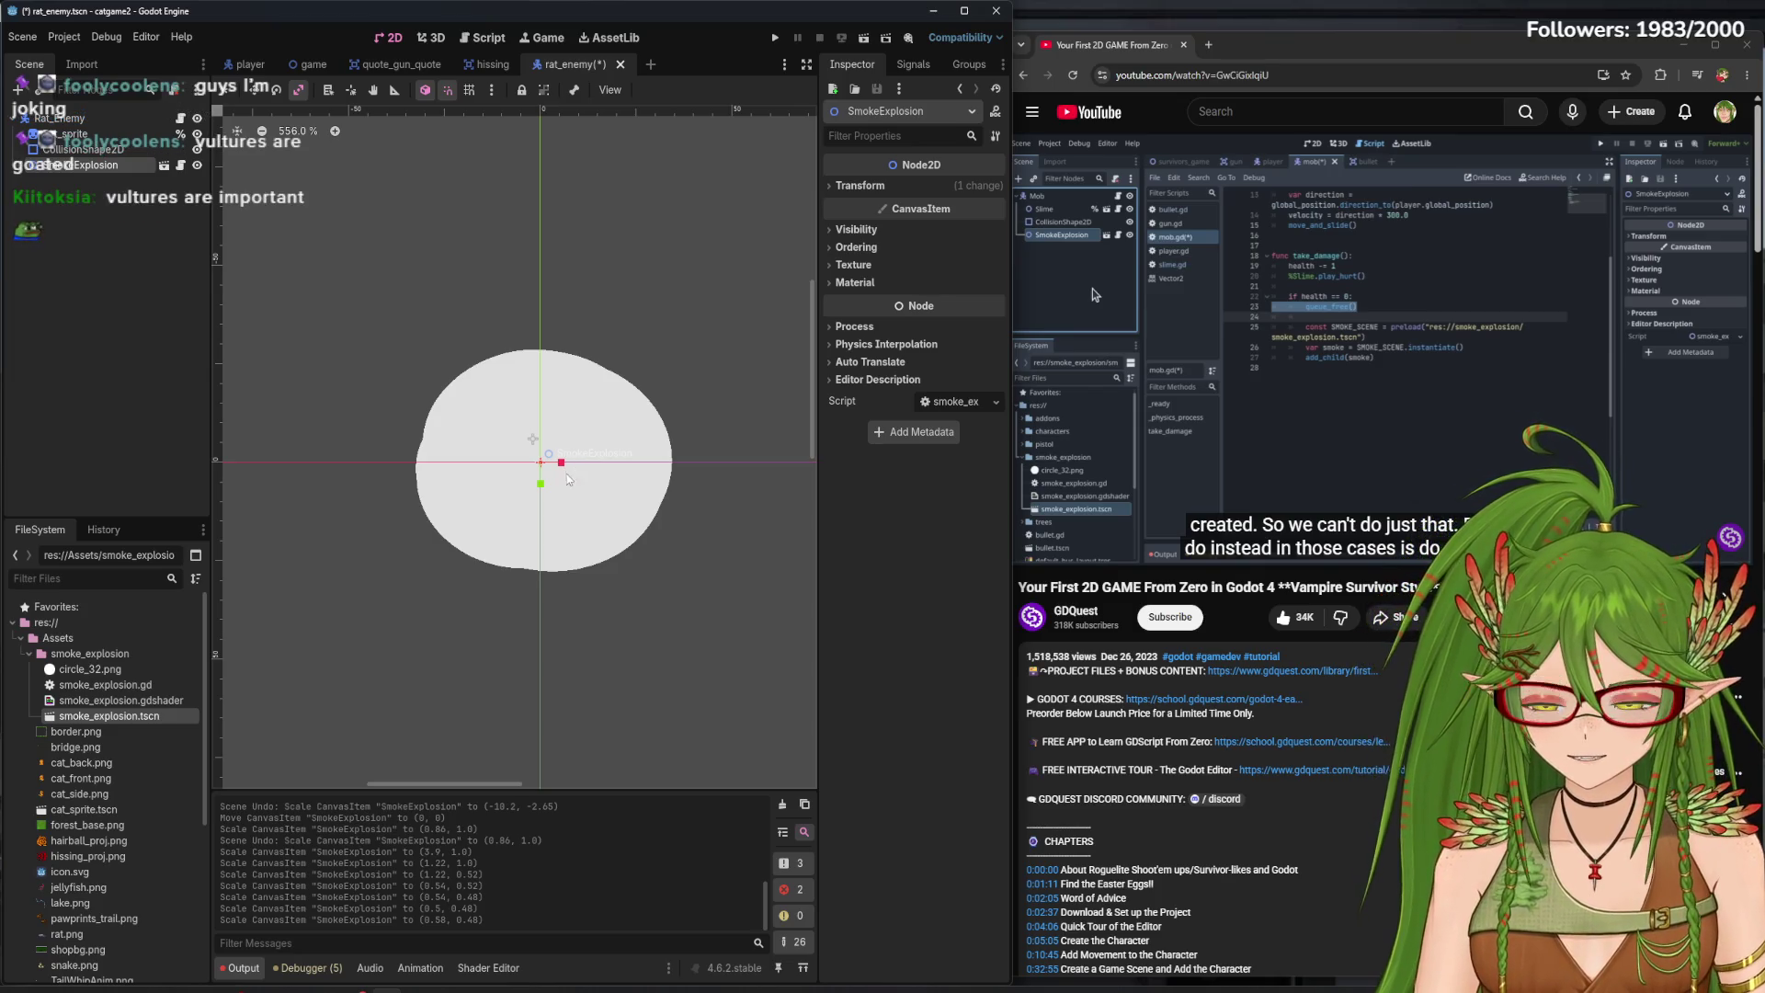
{"action": "left_click_drag", "start_coordinate": [563, 470], "coordinate": [564, 470]}
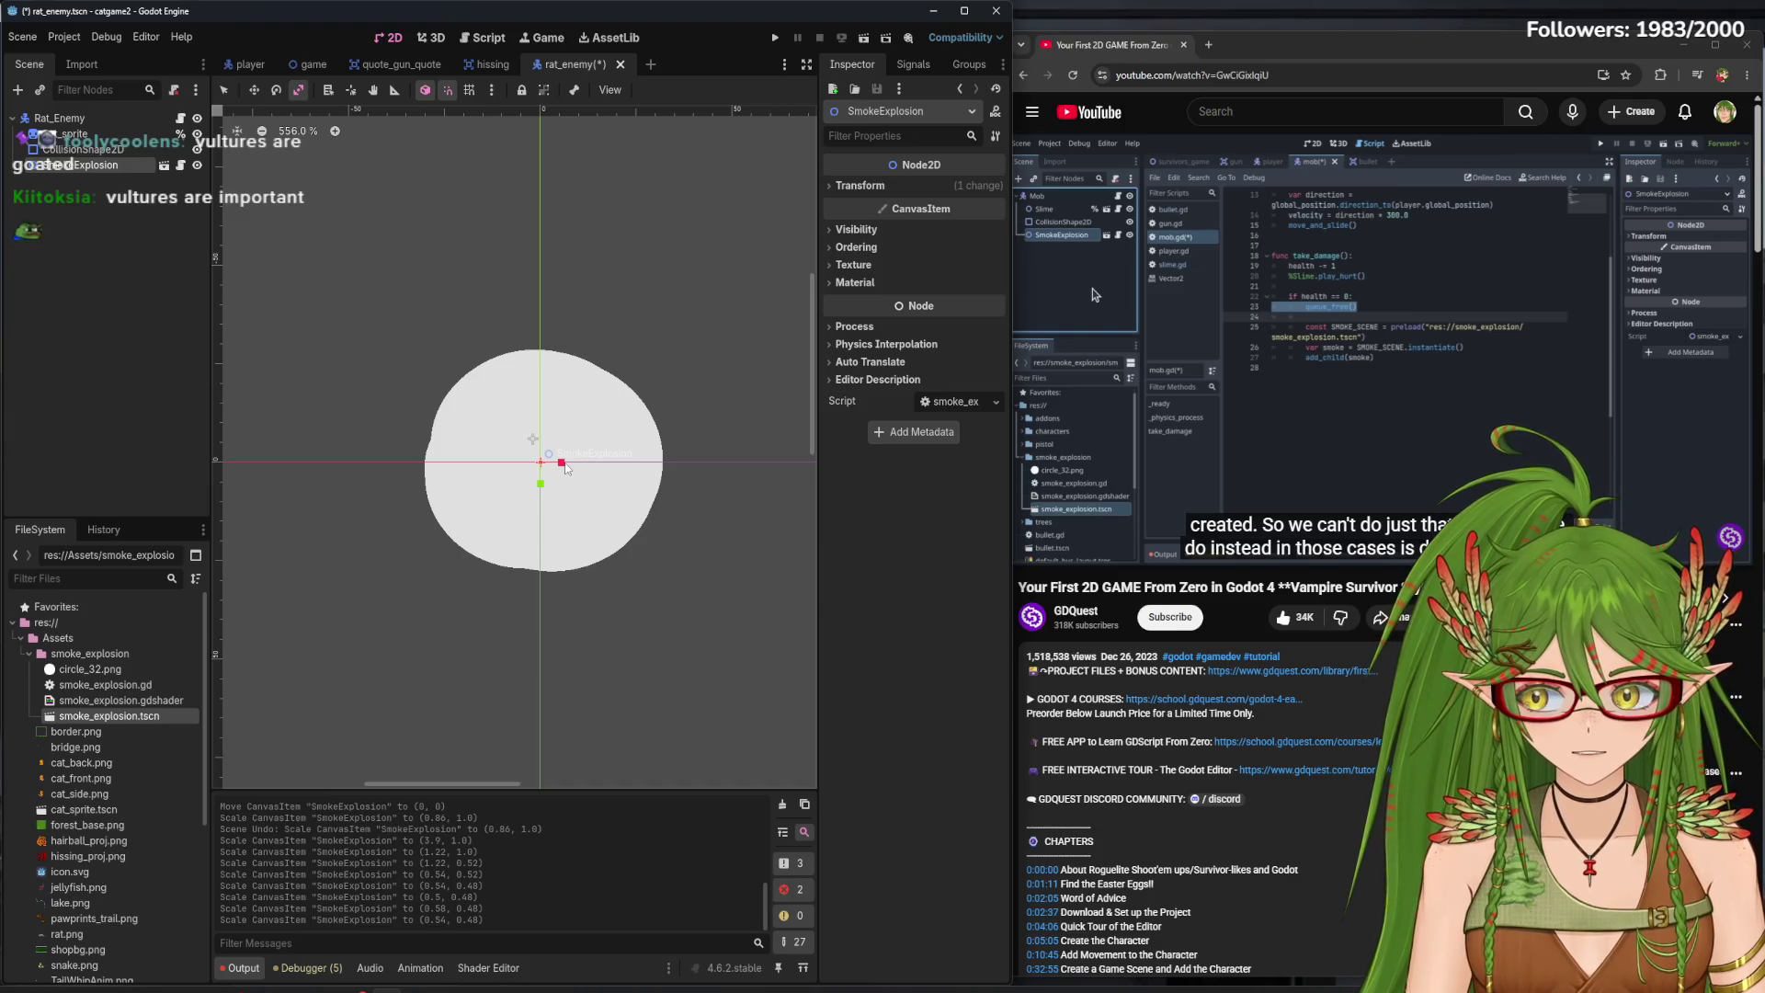
{"action": "mouse_move", "coordinate": [565, 468]}
{"action": "left_mouse_down"}
{"action": "mouse_move", "coordinate": [541, 496]}
{"action": "mouse_move", "coordinate": [538, 474]}
{"action": "mouse_move", "coordinate": [653, 621]}
{"action": "left_mouse_up"}
{"action": "key", "text": "ctrl+z"}
{"action": "key", "text": "w"}
{"action": "key", "text": "ctrl+z"}
- Save the Rat_Enemy scene and open the rat_enemy.gd script
{"action": "scroll", "coordinate": [551, 470], "scroll_direction": "up", "scroll_amount": 6}
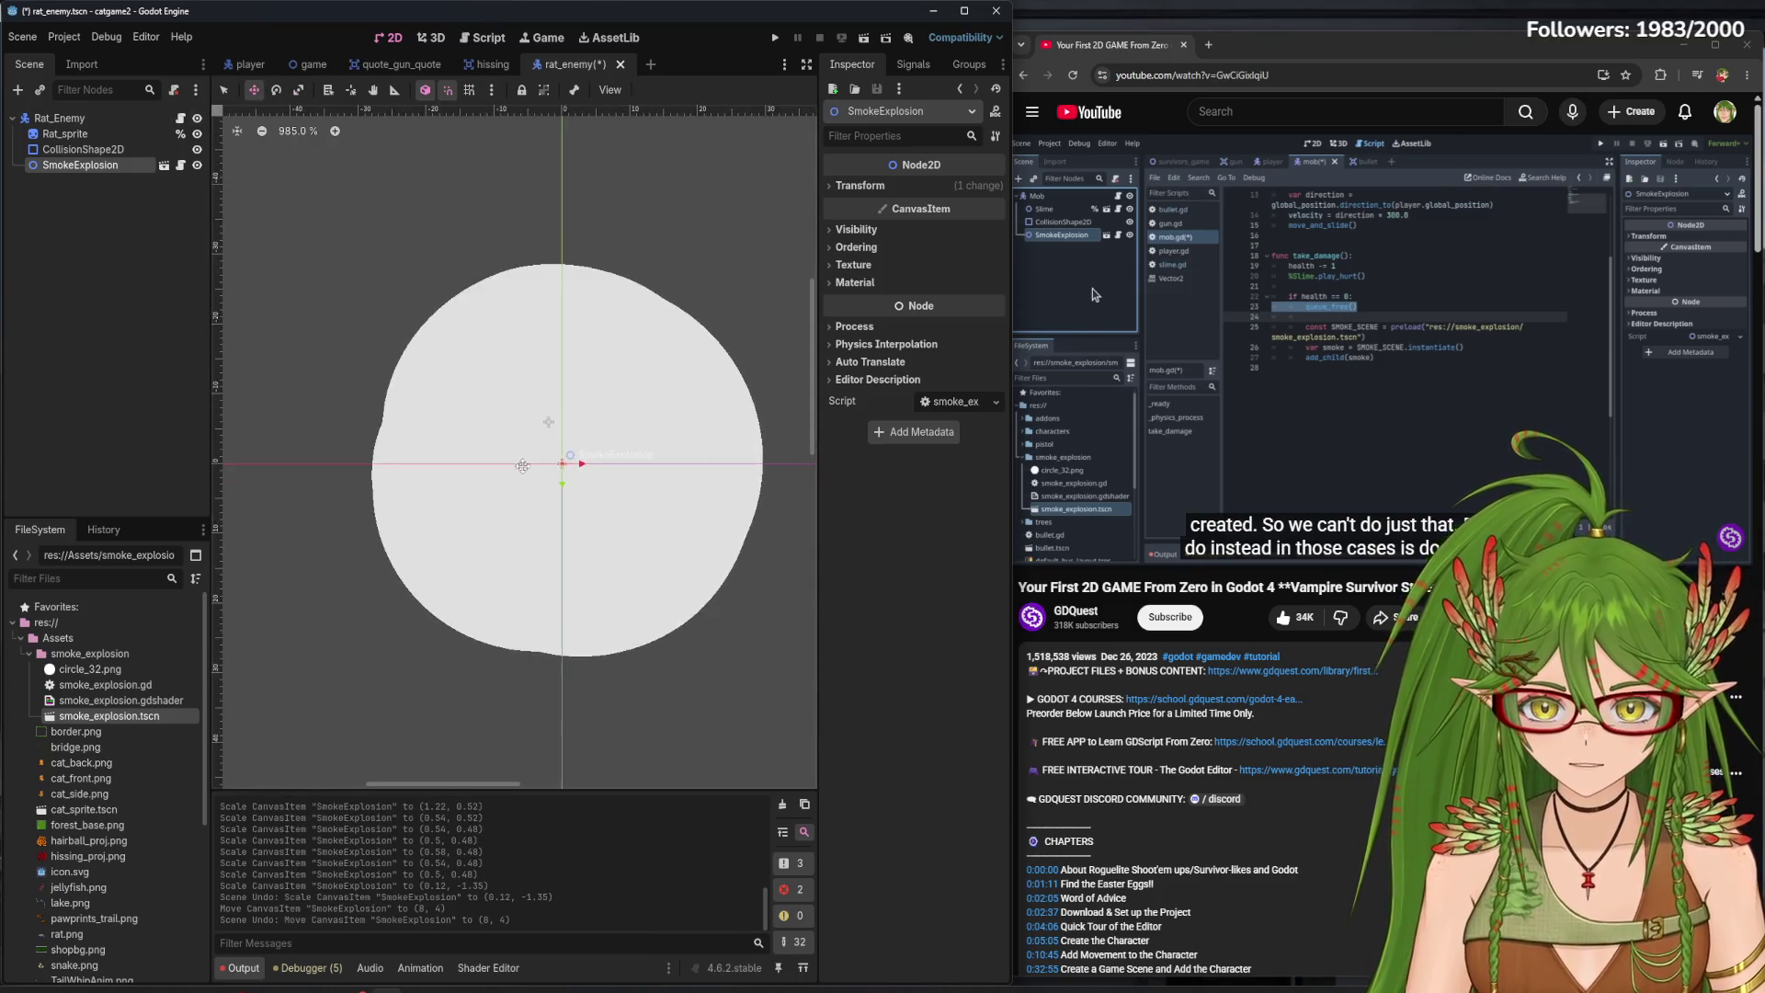
{"action": "scroll", "coordinate": [551, 471], "scroll_direction": "down", "scroll_amount": 5}
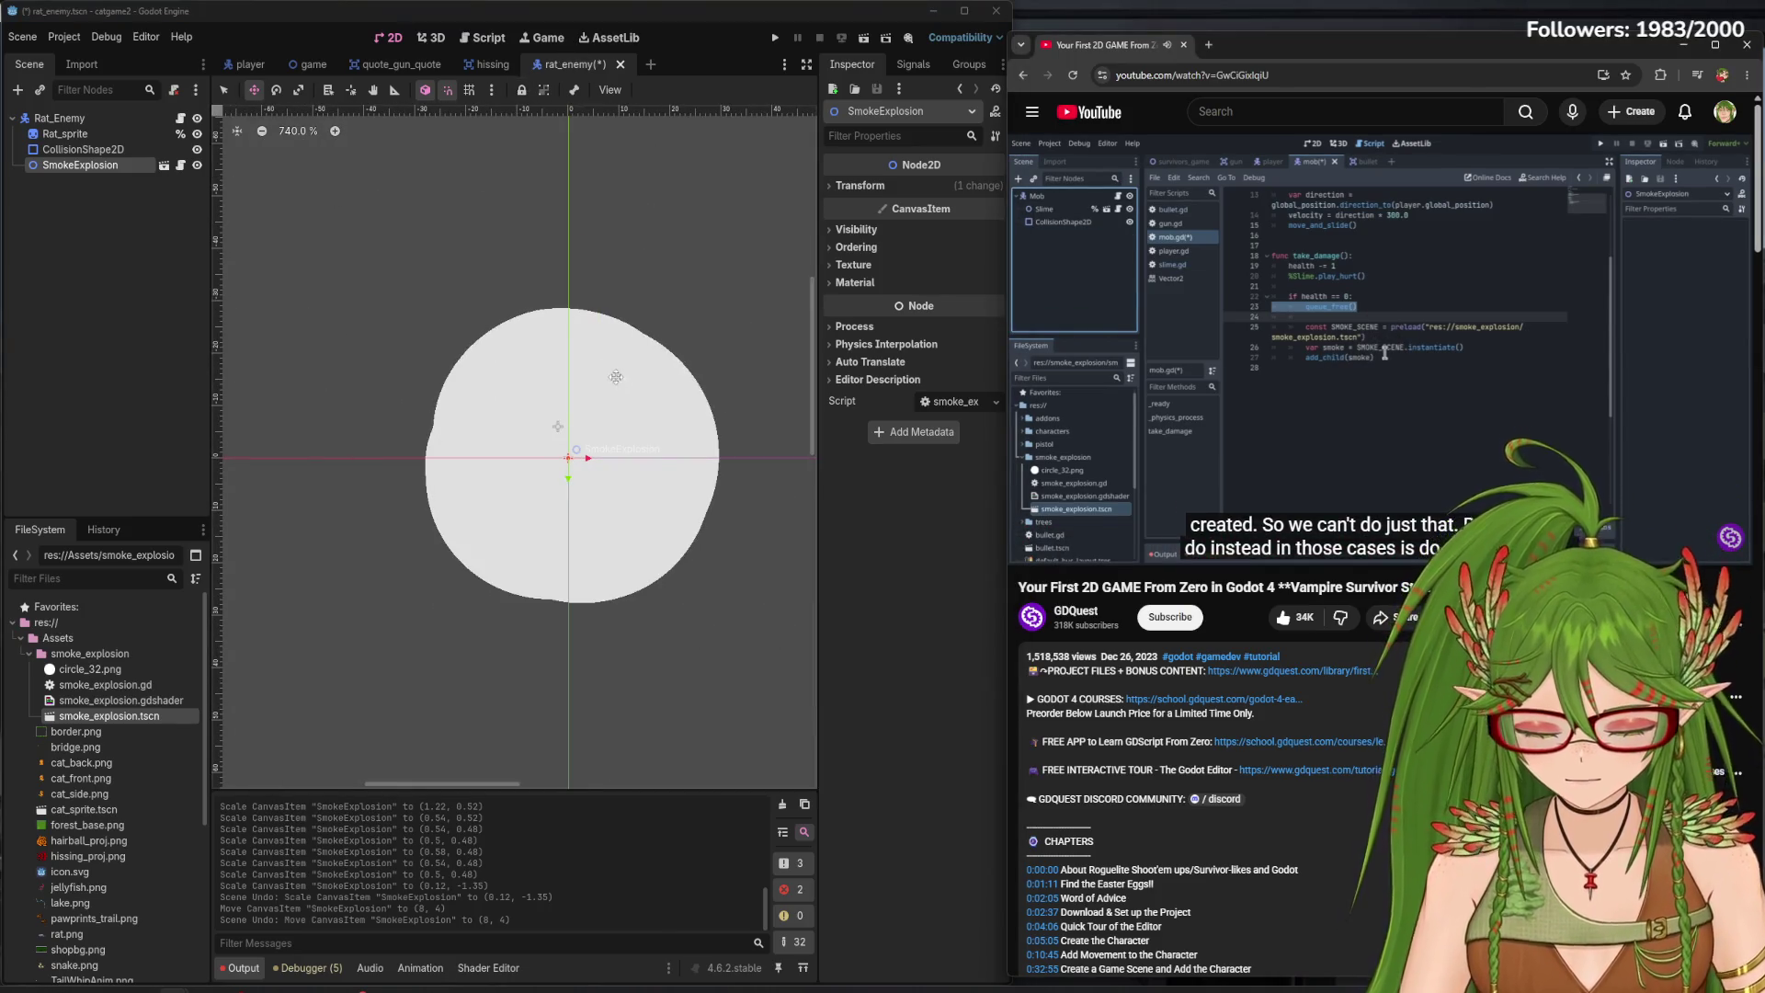
{"action": "key", "text": "ctrl+s"}
{"action": "key", "text": "ctrl+F3"}
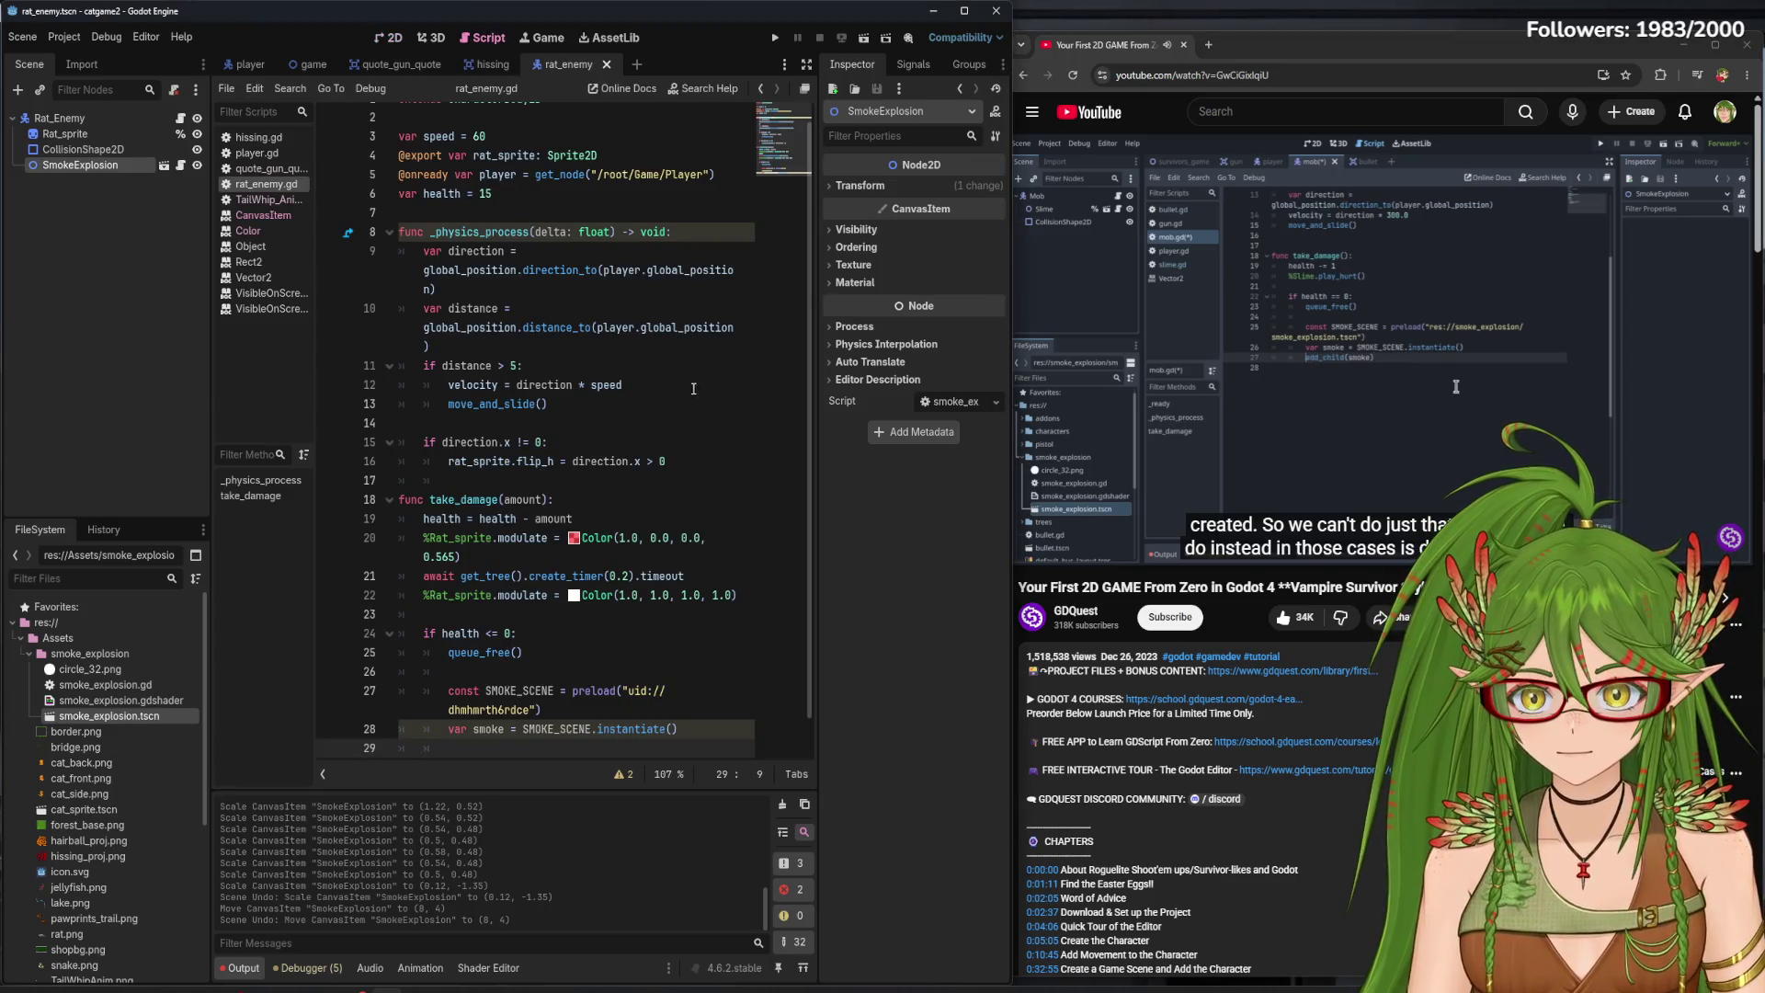
- Add an empty line 29 after the instantiate line in rat_enemy.gd and run the game with F5
{"action": "scroll", "coordinate": [701, 514], "scroll_direction": "down", "scroll_amount": 1}
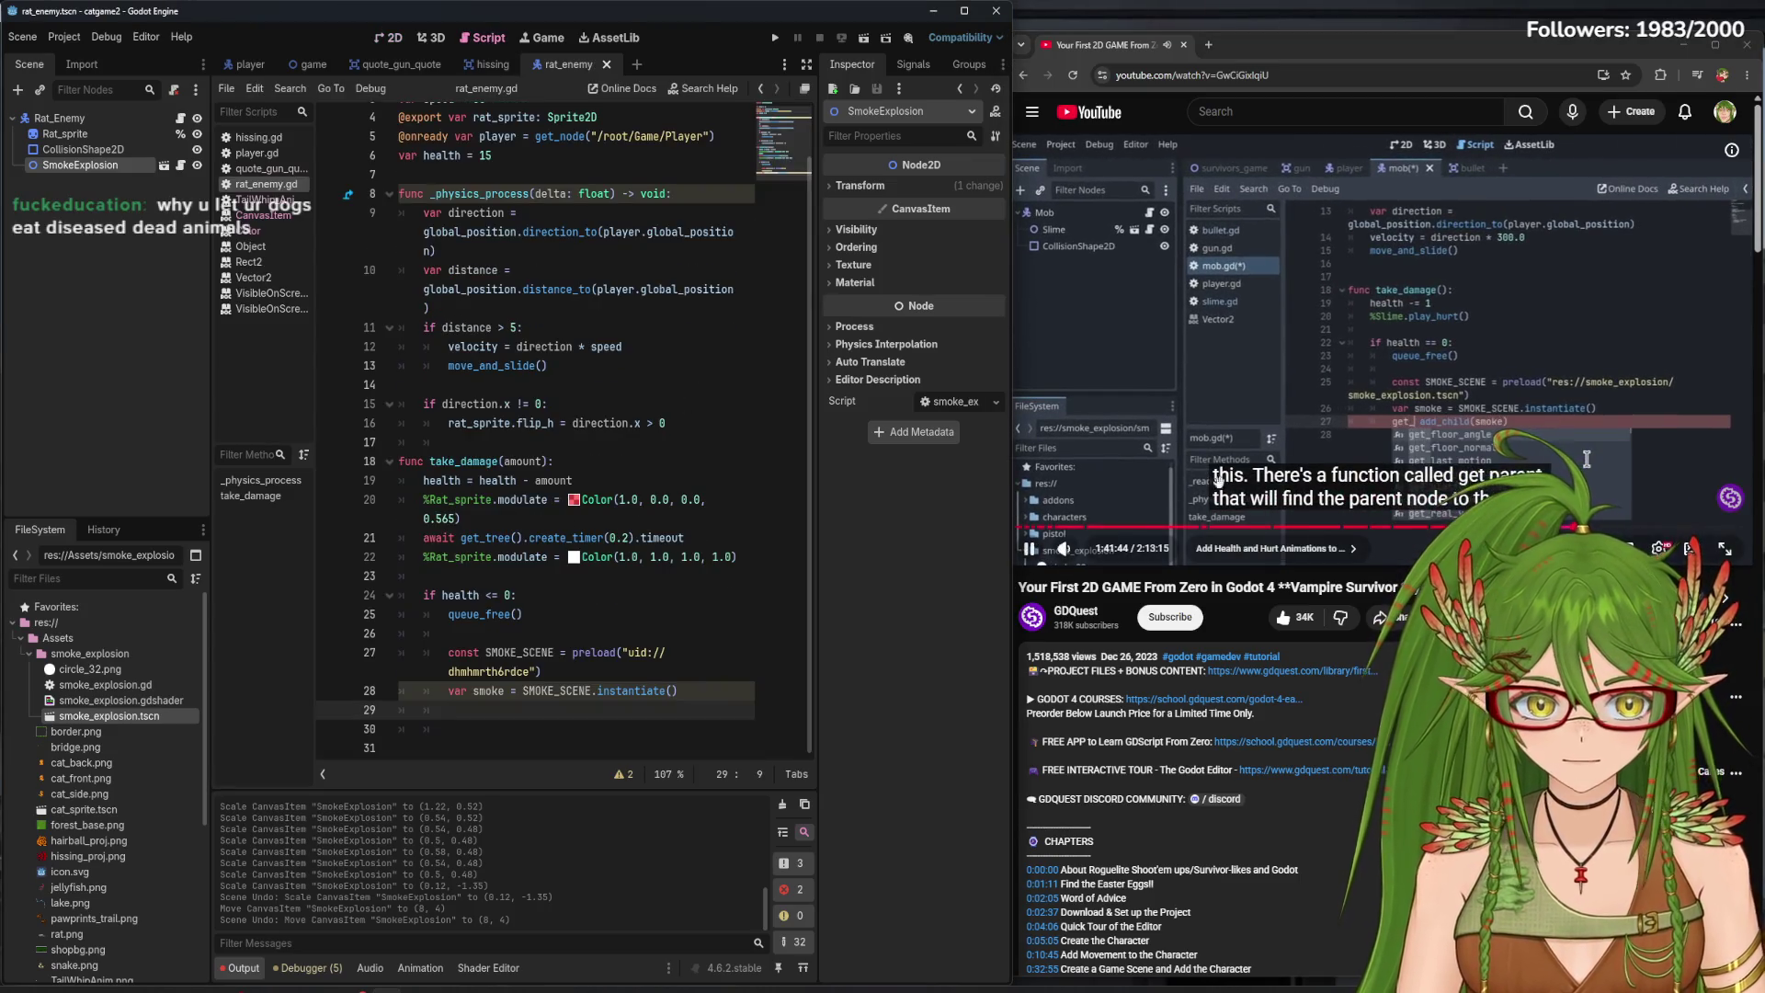
{"action": "left_click", "coordinate": [1421, 386]}
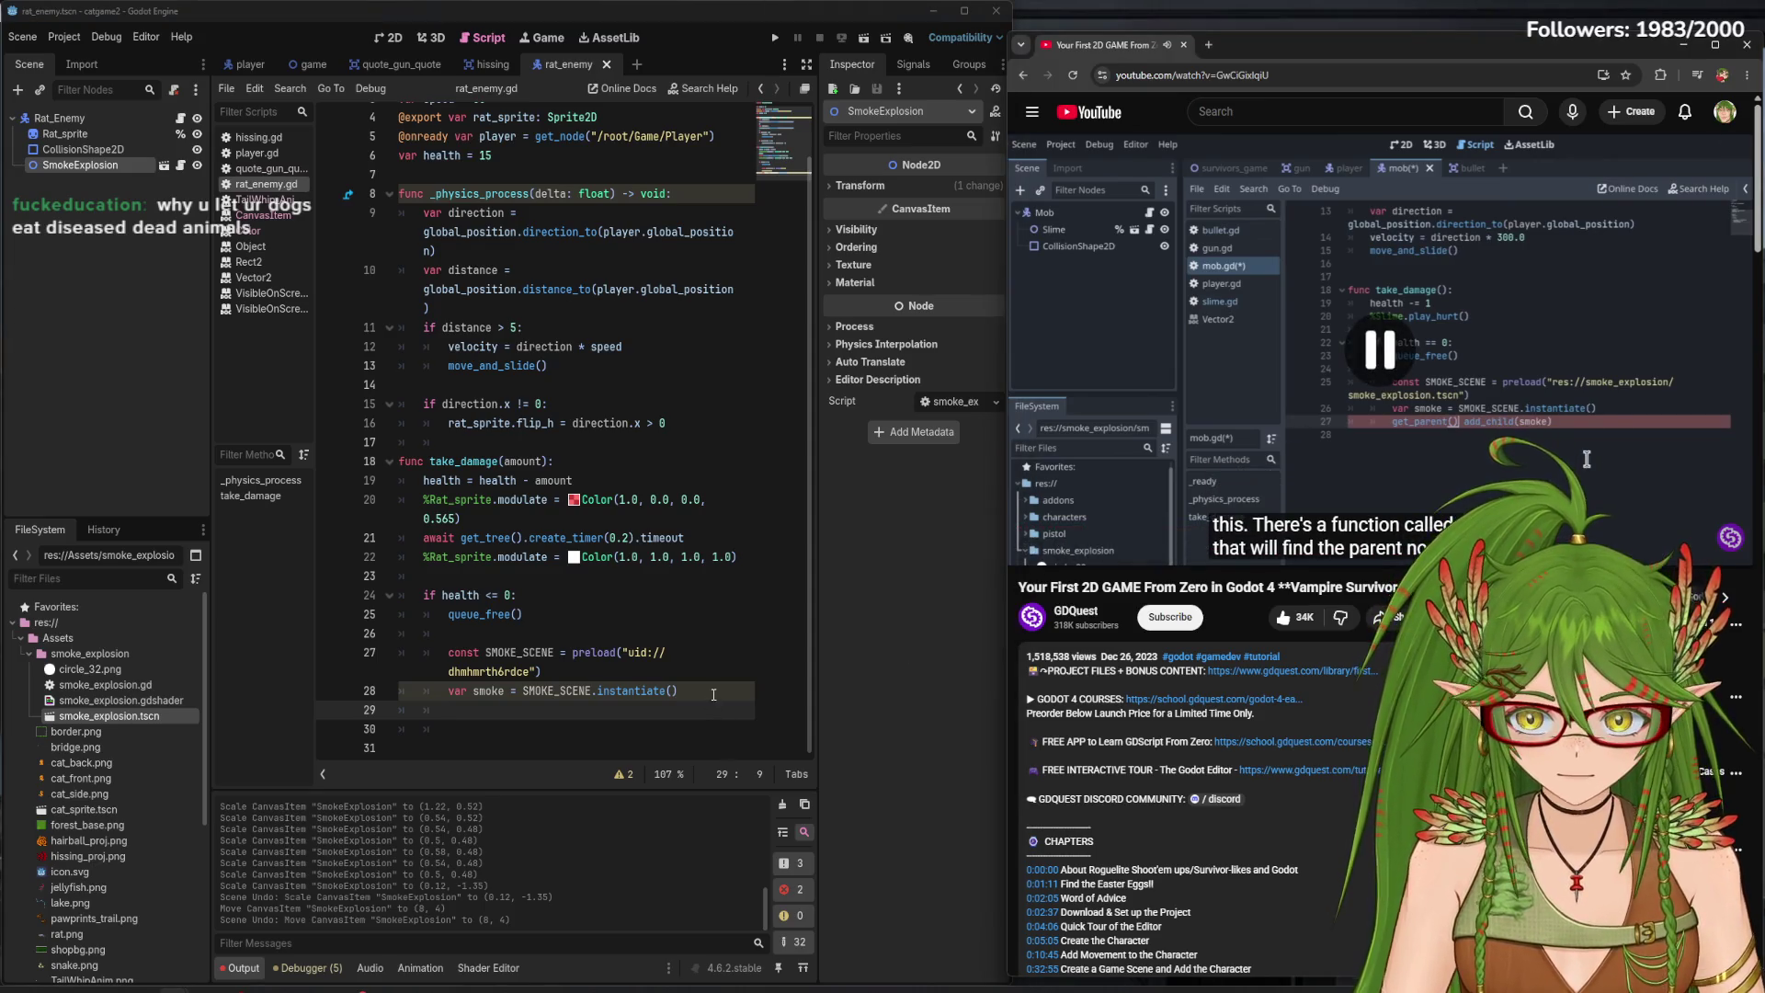
{"action": "left_click", "coordinate": [714, 690]}
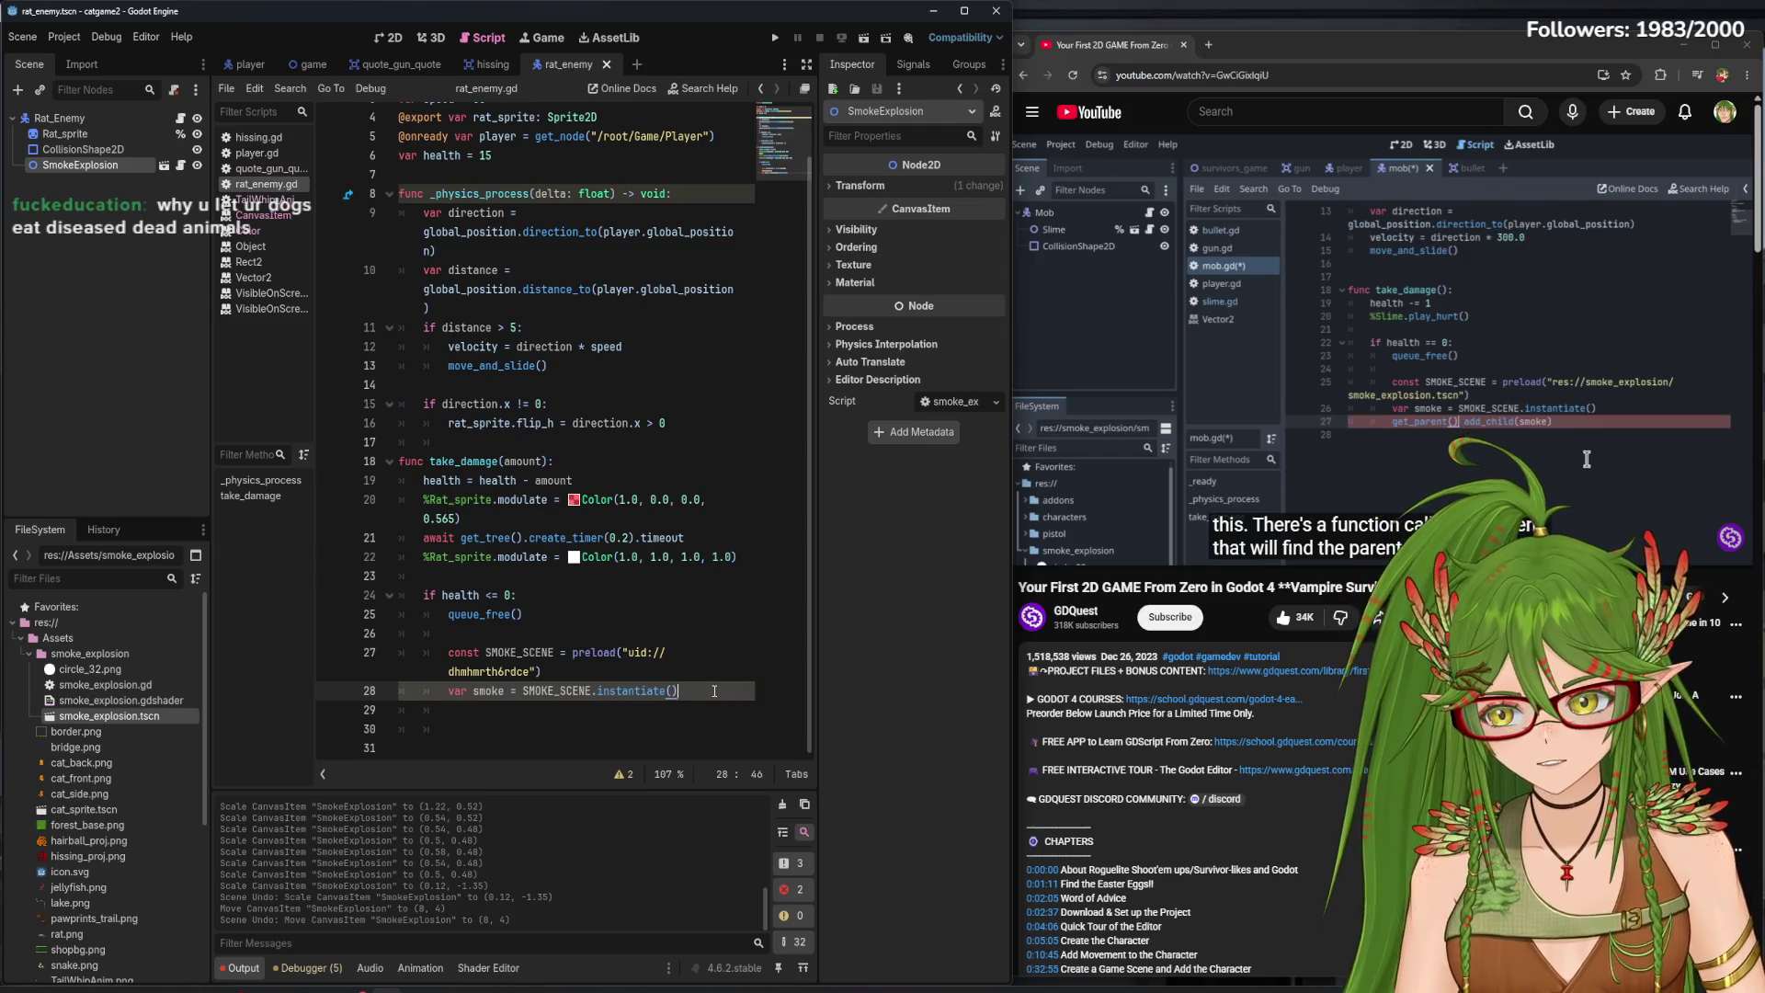
{"action": "mouse_move", "coordinate": [1077, 487]}
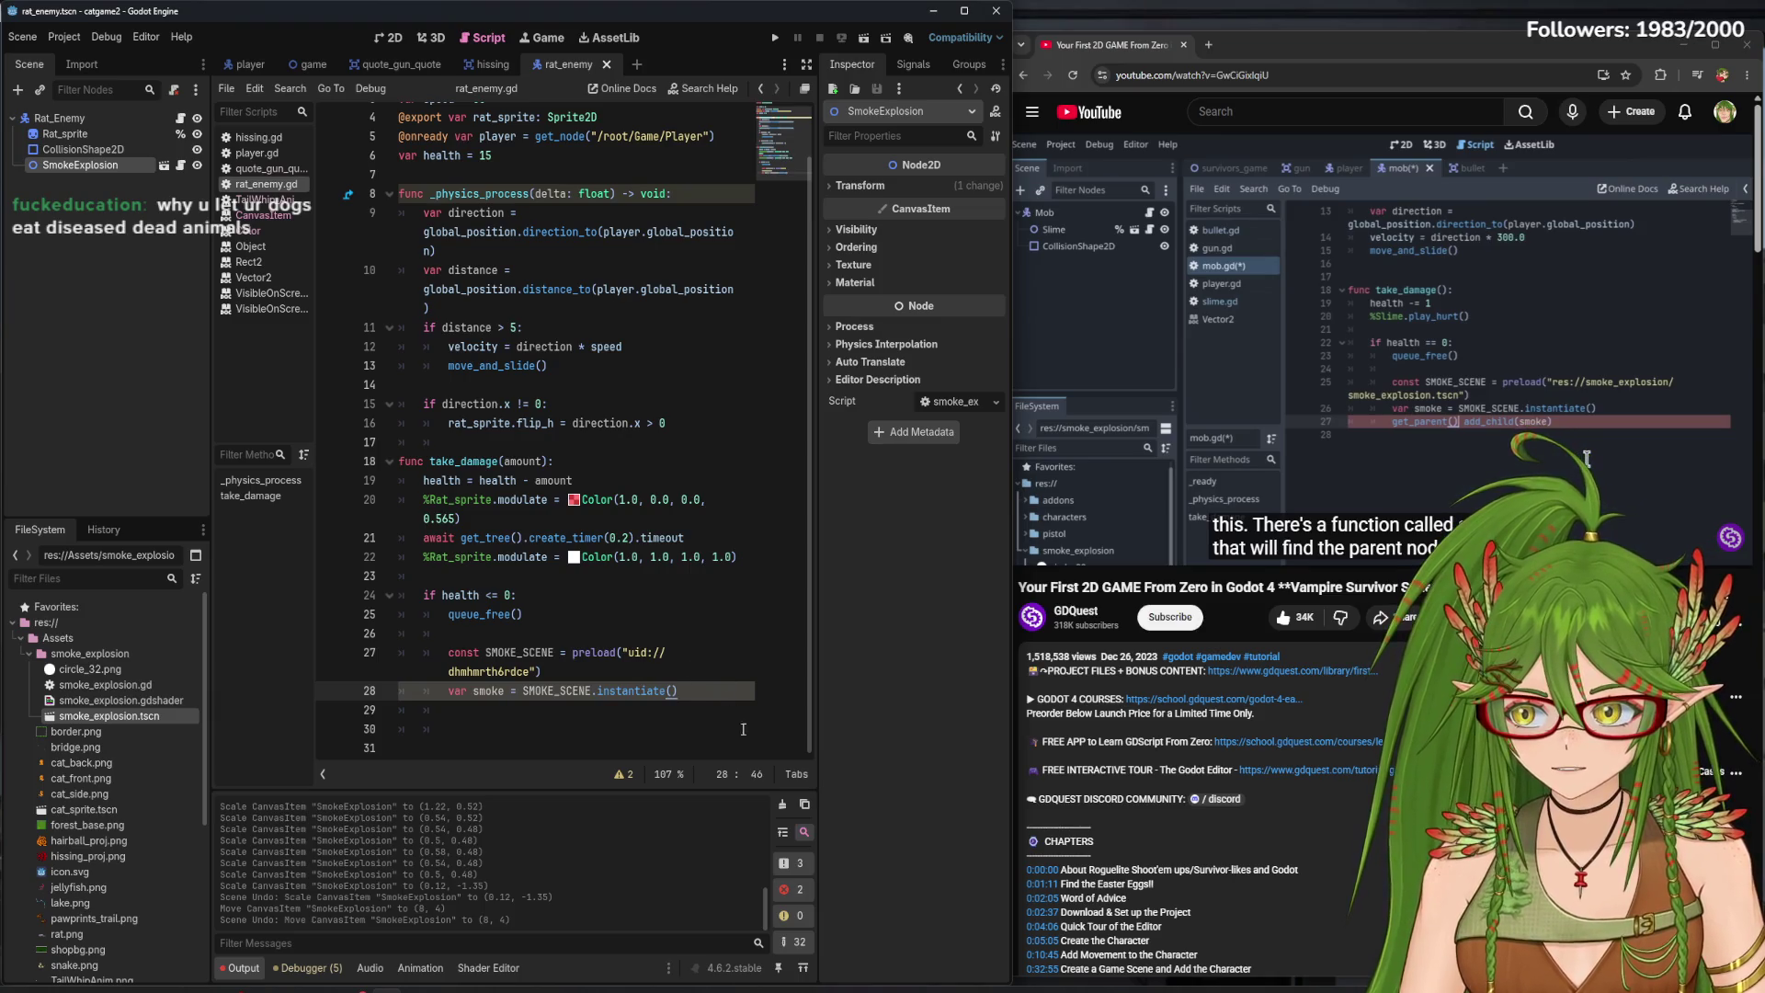
{"action": "key", "text": "Return"}
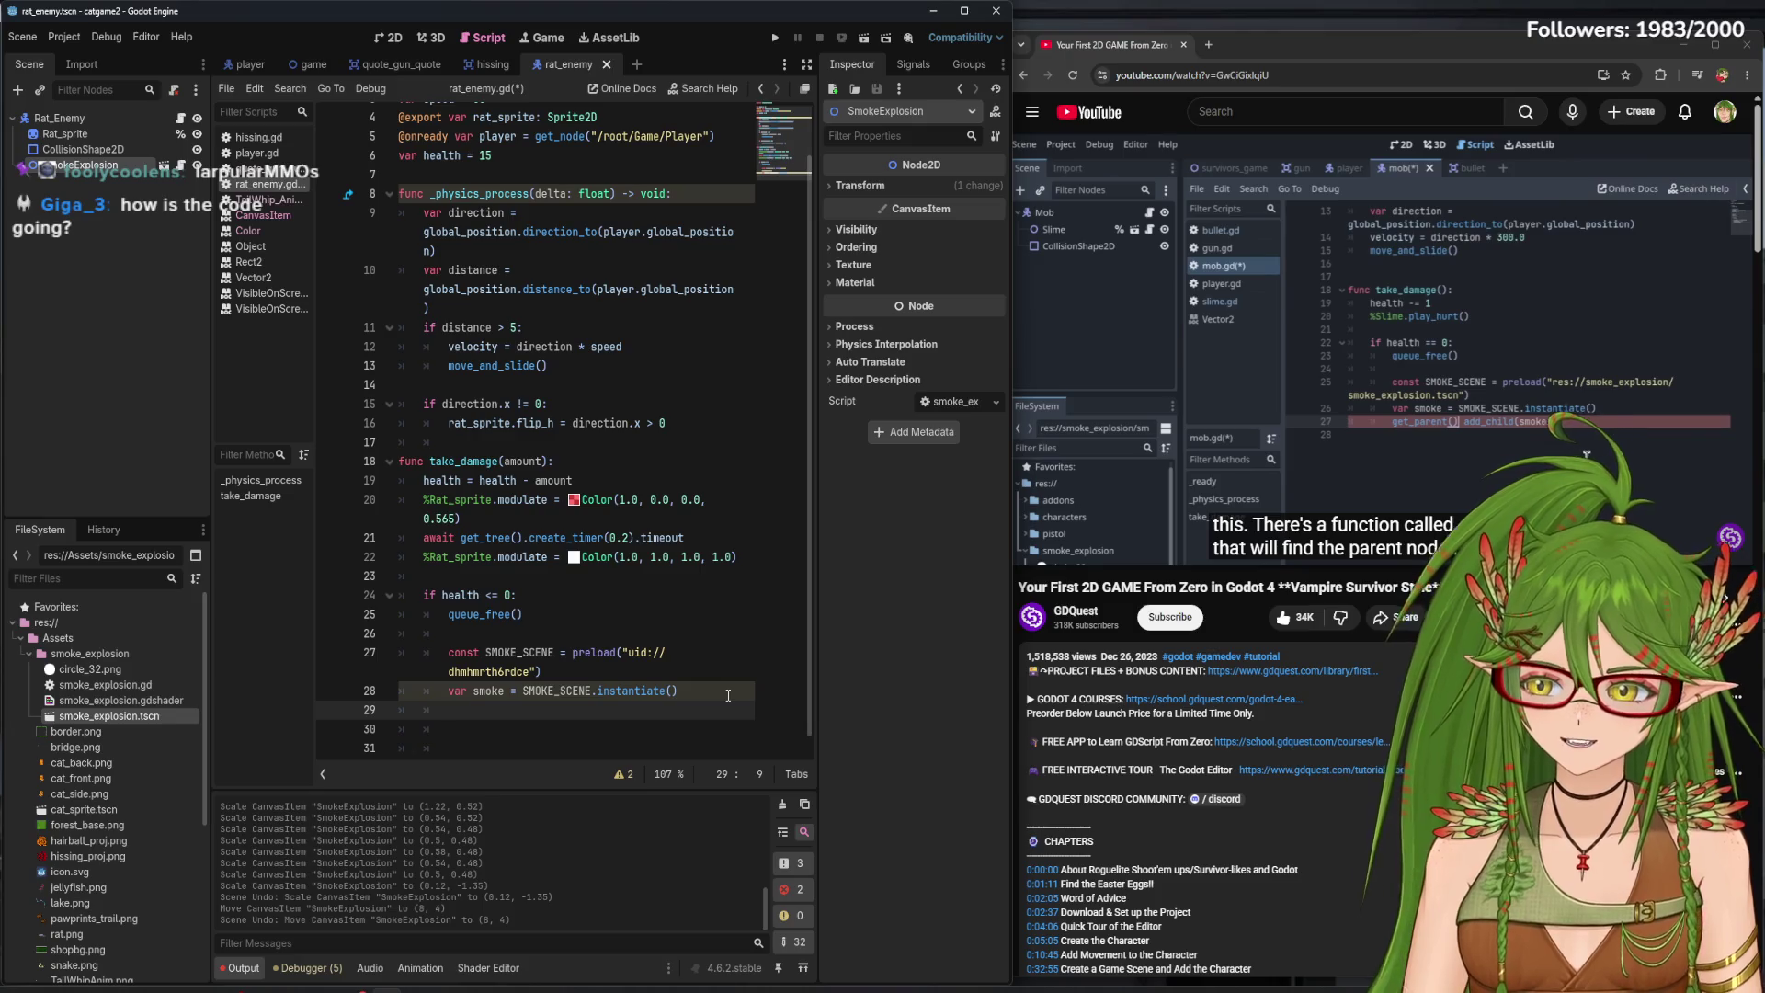
{"action": "key", "text": "F5"}
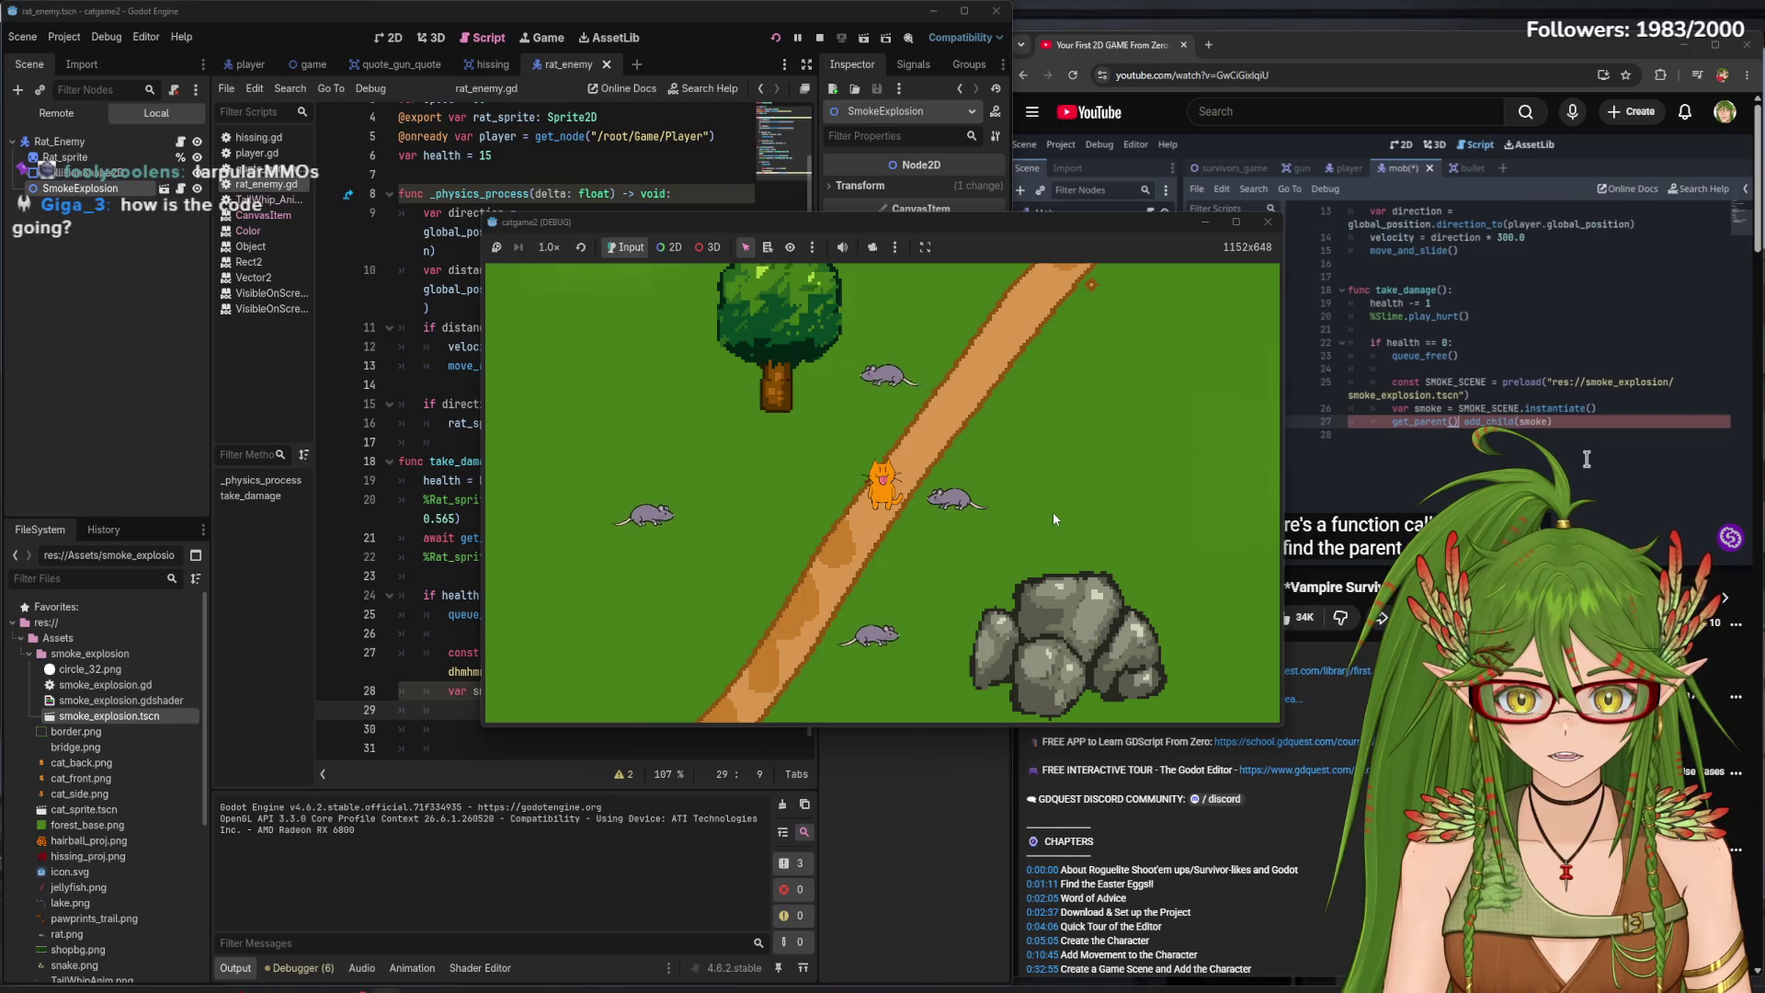
- Walk the cat right, then up and left among the rats, and close the game window
{"action": "key", "text": "d"}
{"action": "key", "text": "d"}
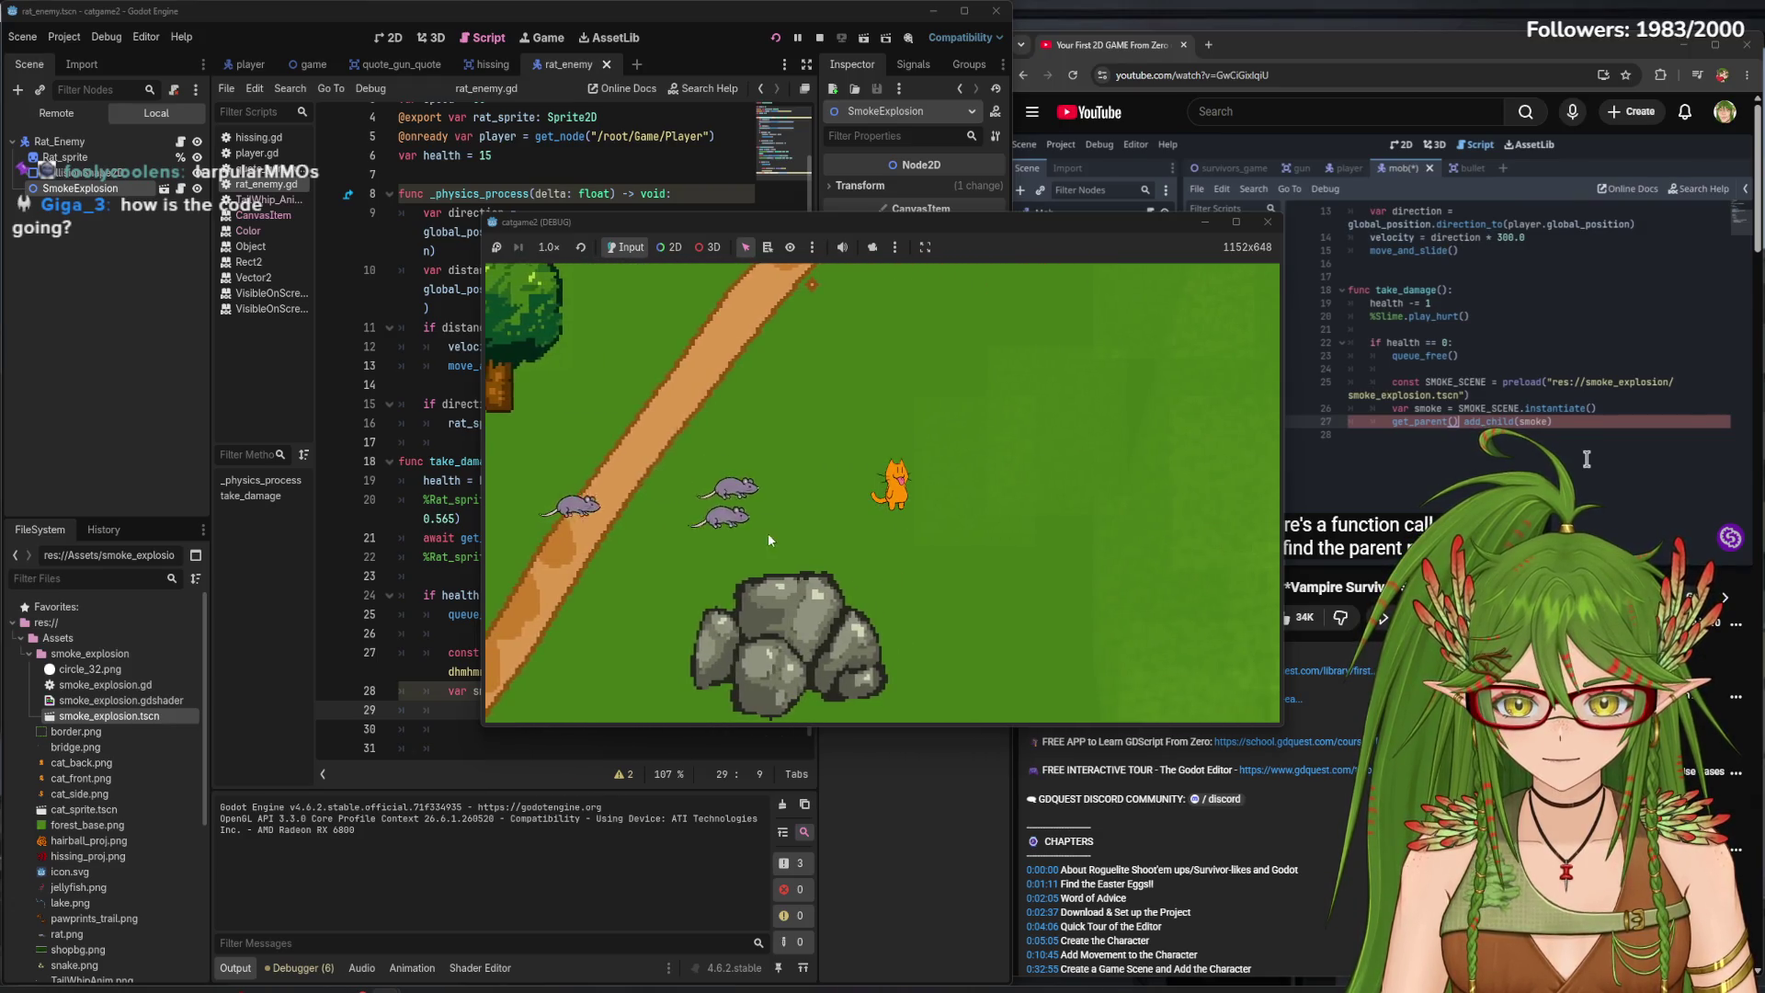
{"action": "key", "text": "d"}
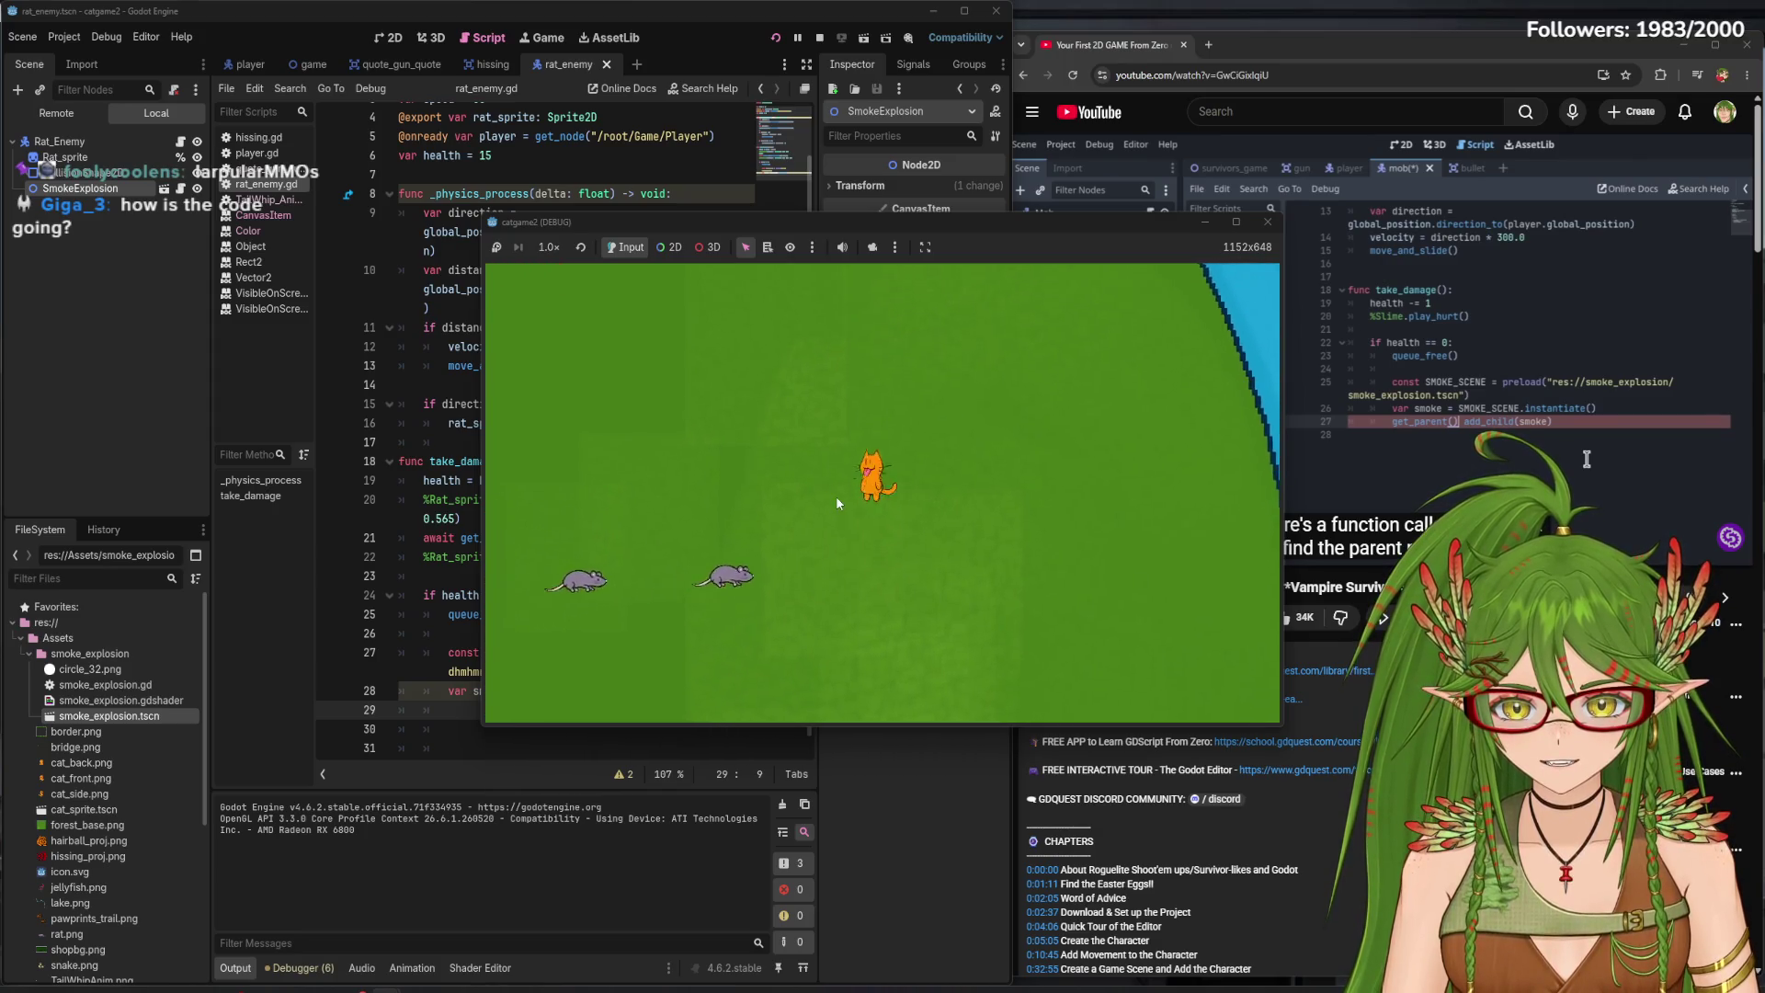
{"action": "key", "text": "w"}
{"action": "key", "text": "a"}
{"action": "left_click", "coordinate": [1269, 223]}
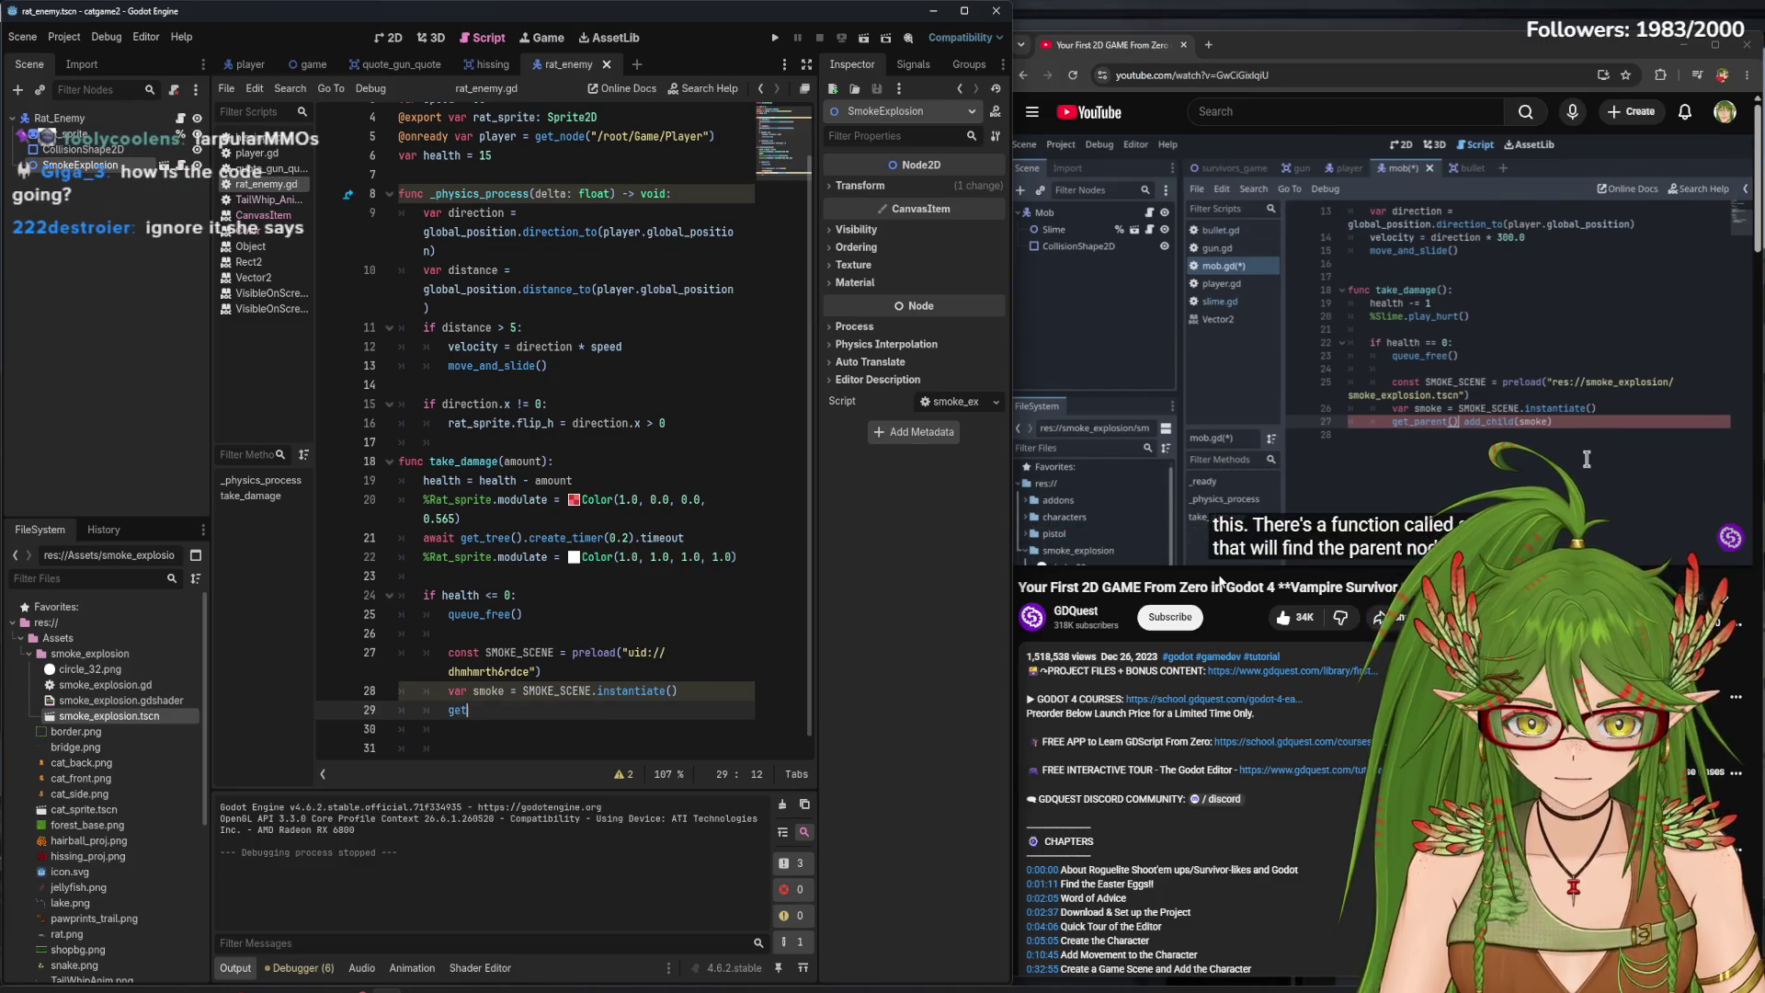
{"action": "type", "text": "get_parent"}
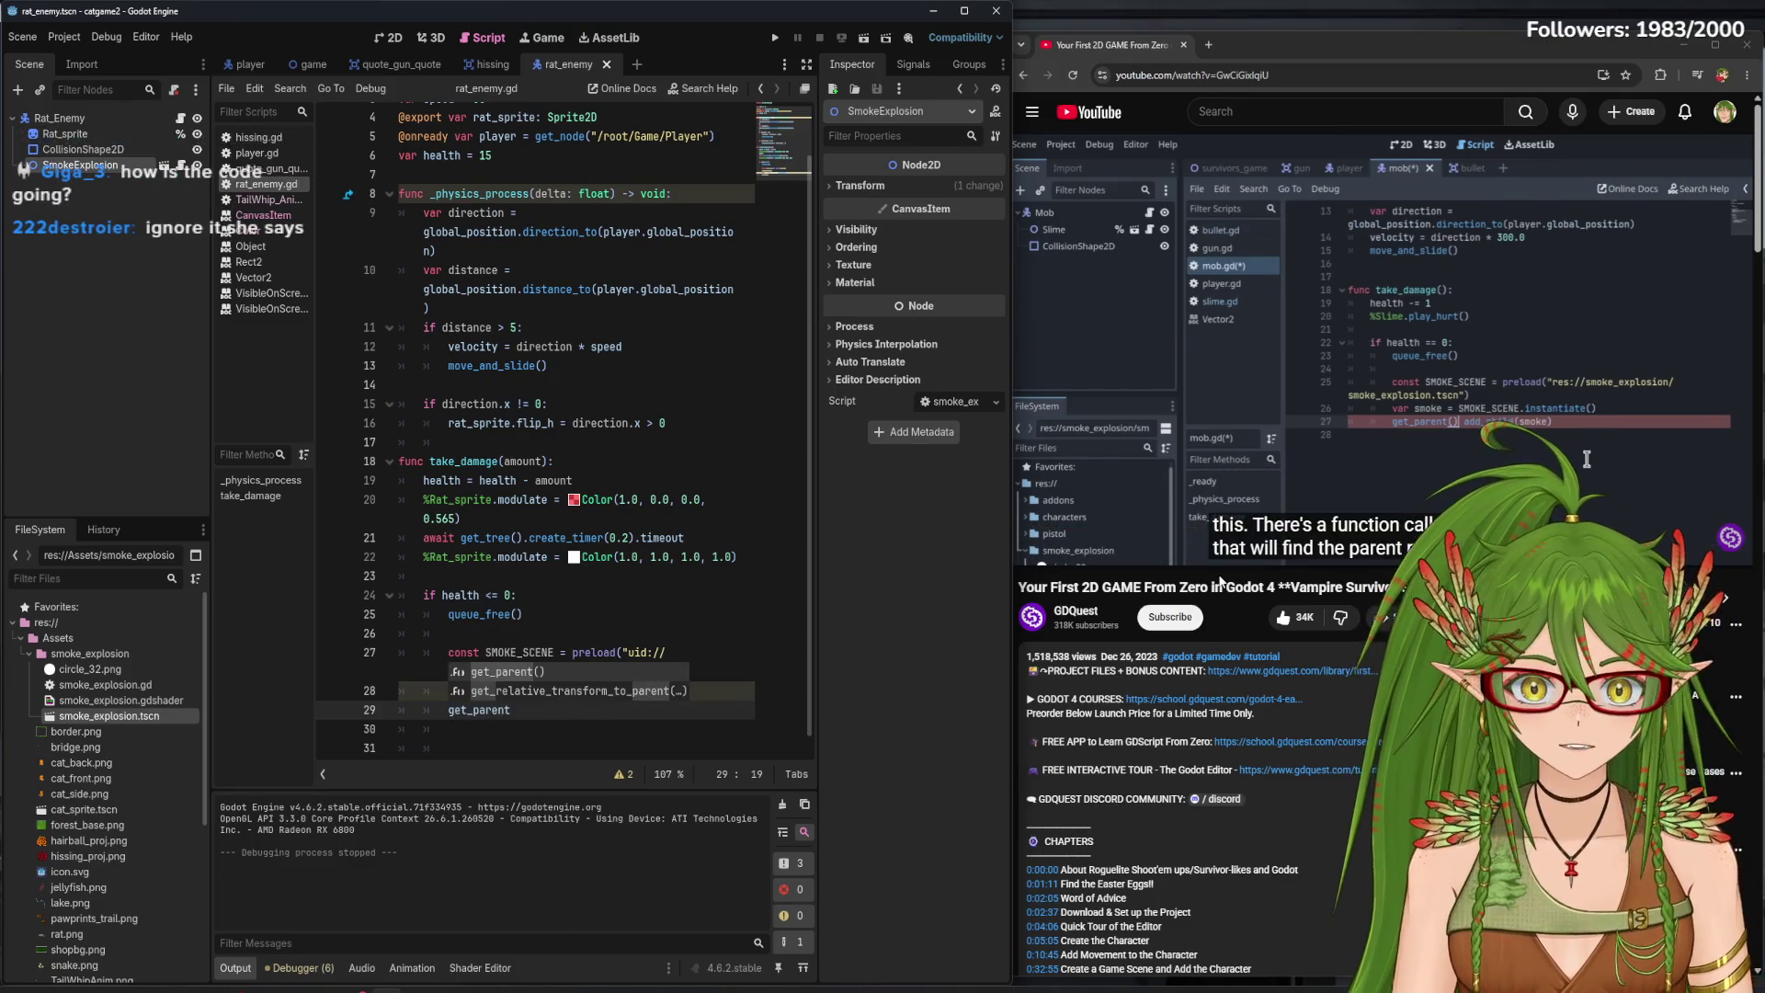
{"action": "key", "text": "Return"}
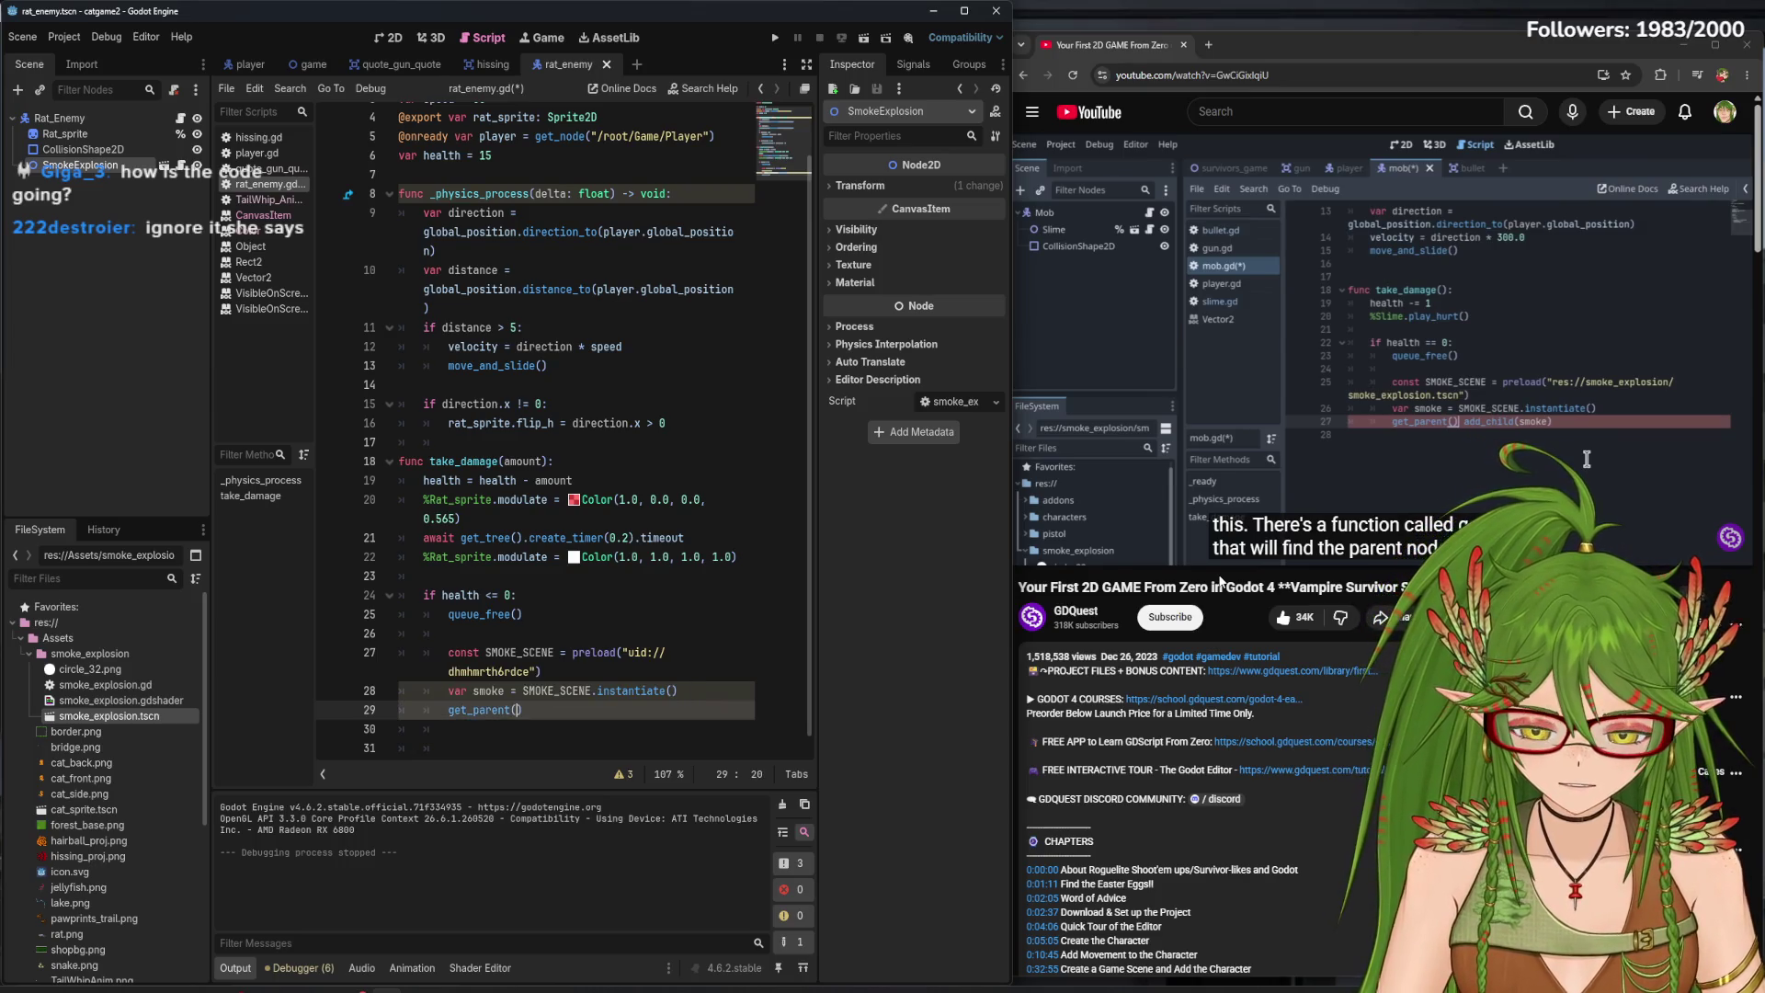
{"action": "key", "text": "Right"}
{"action": "type", "text": "."}
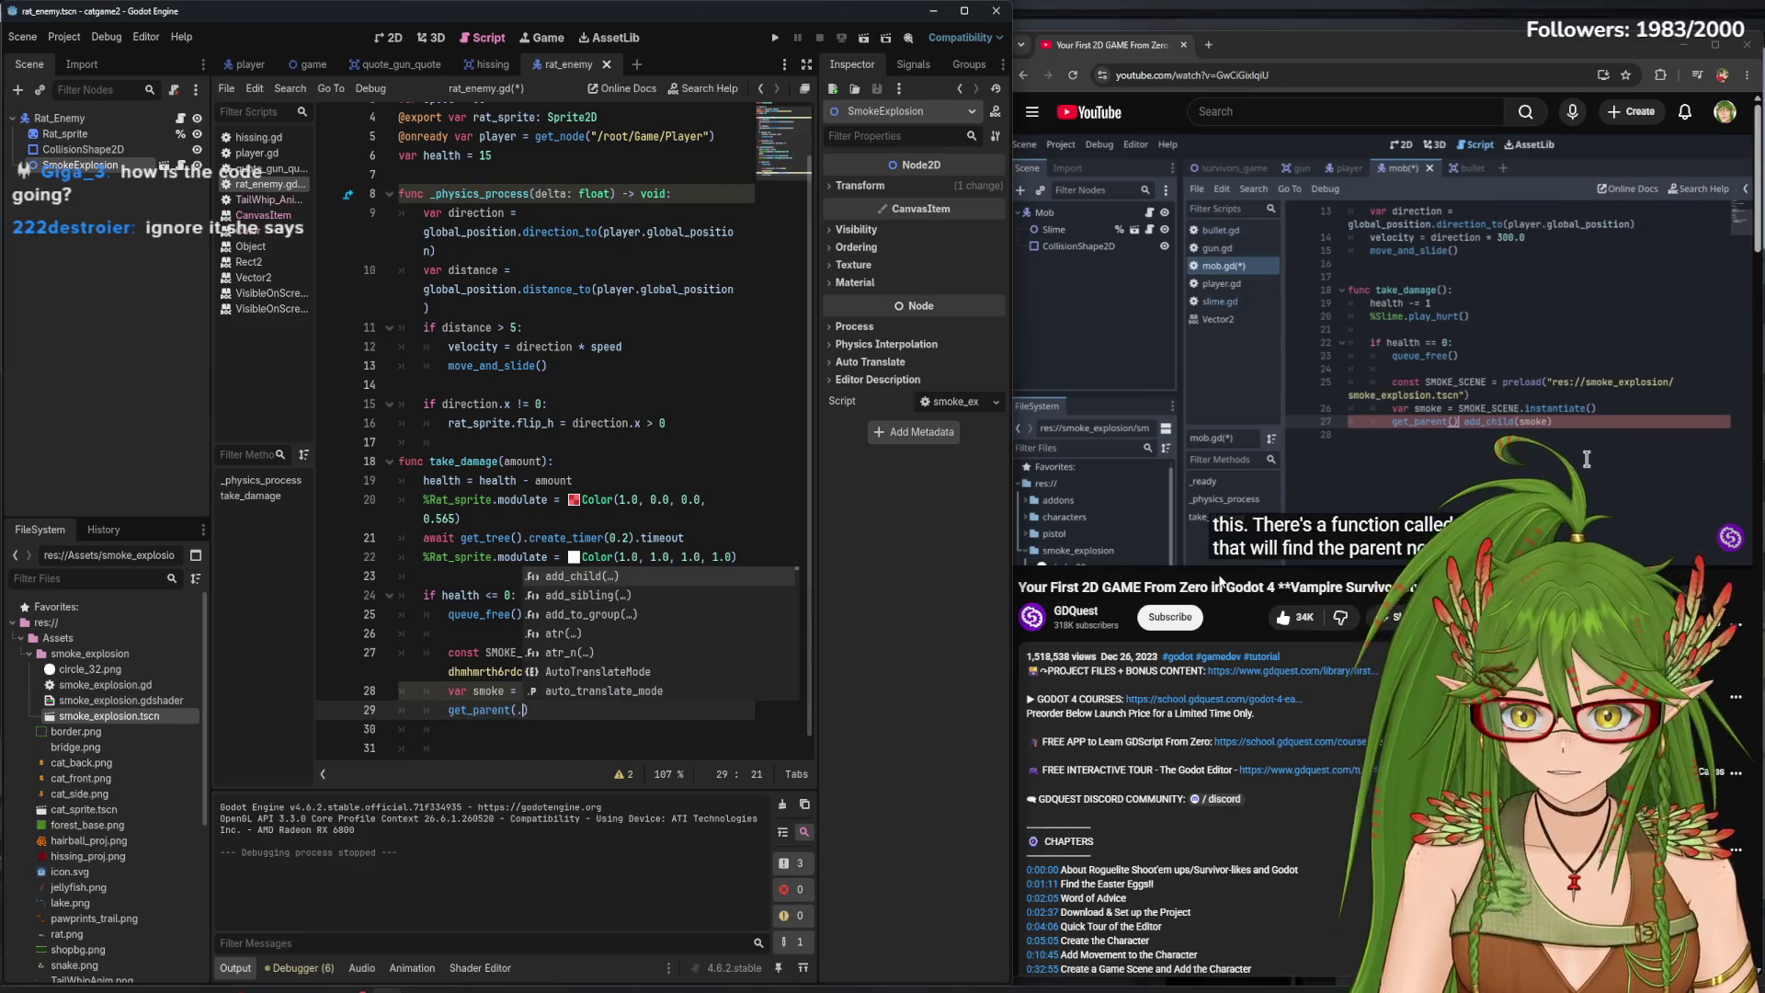
{"action": "key", "text": "BackSpace"}
{"action": "type", "text": ".add_ch"}
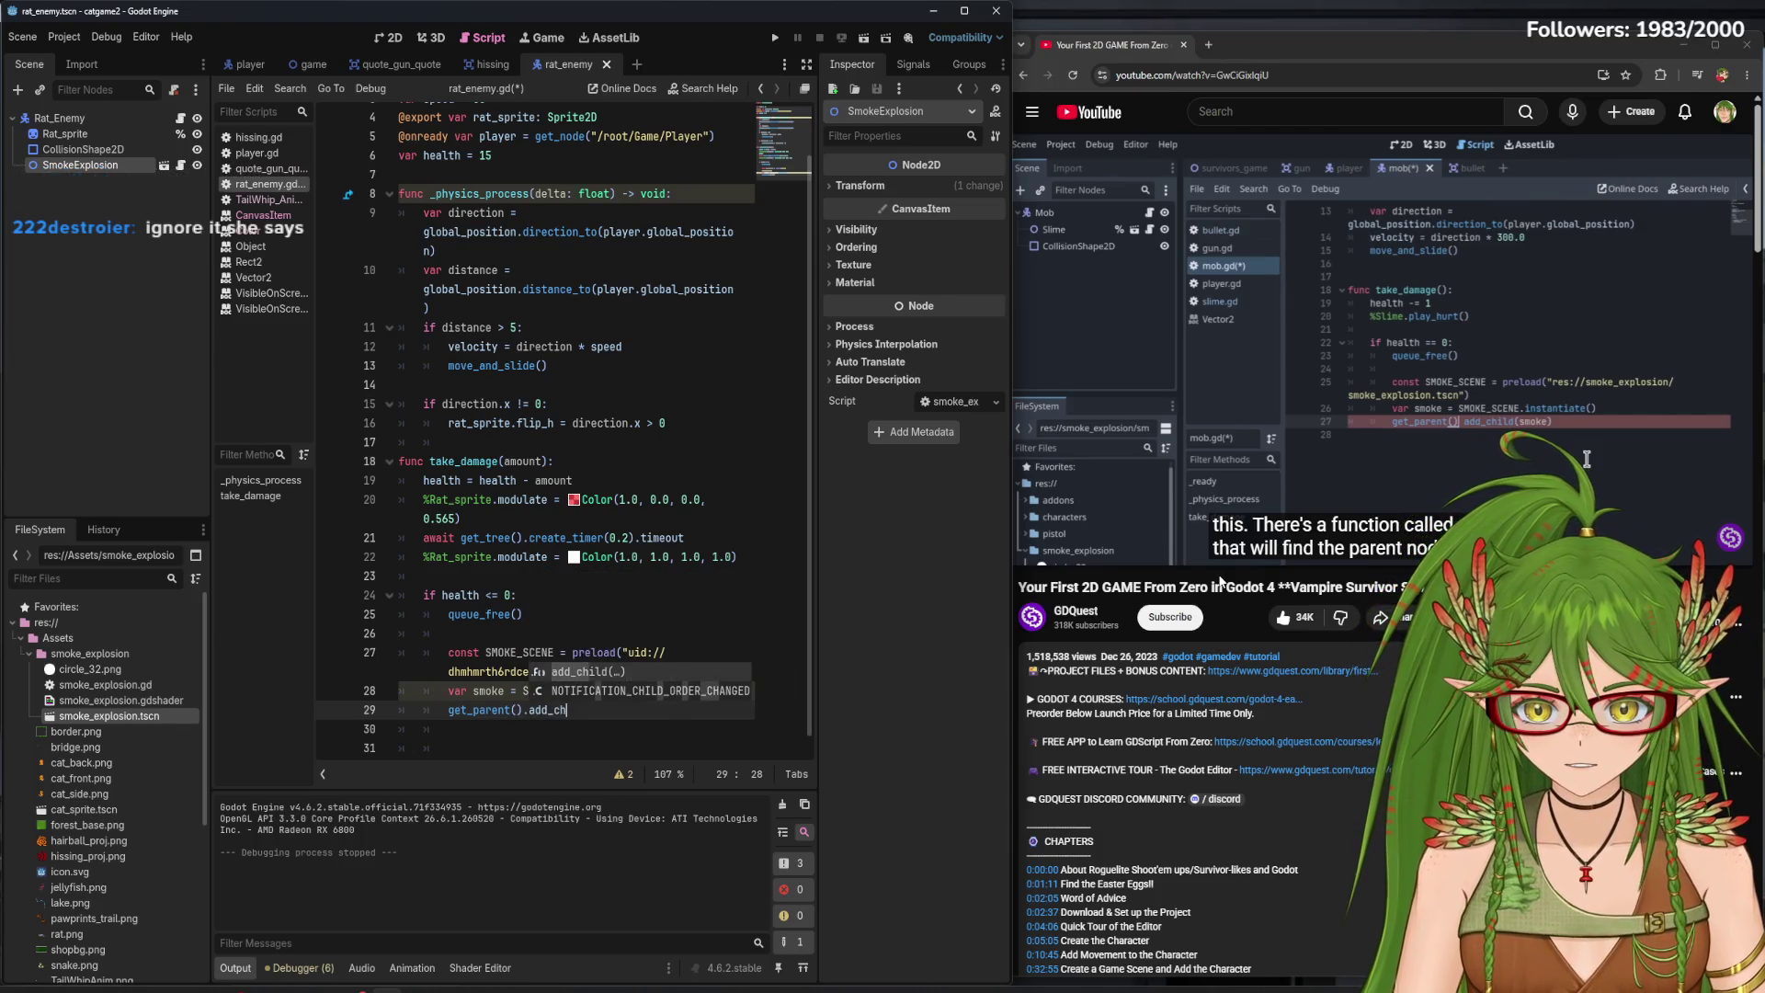
{"action": "key", "text": "Return"}
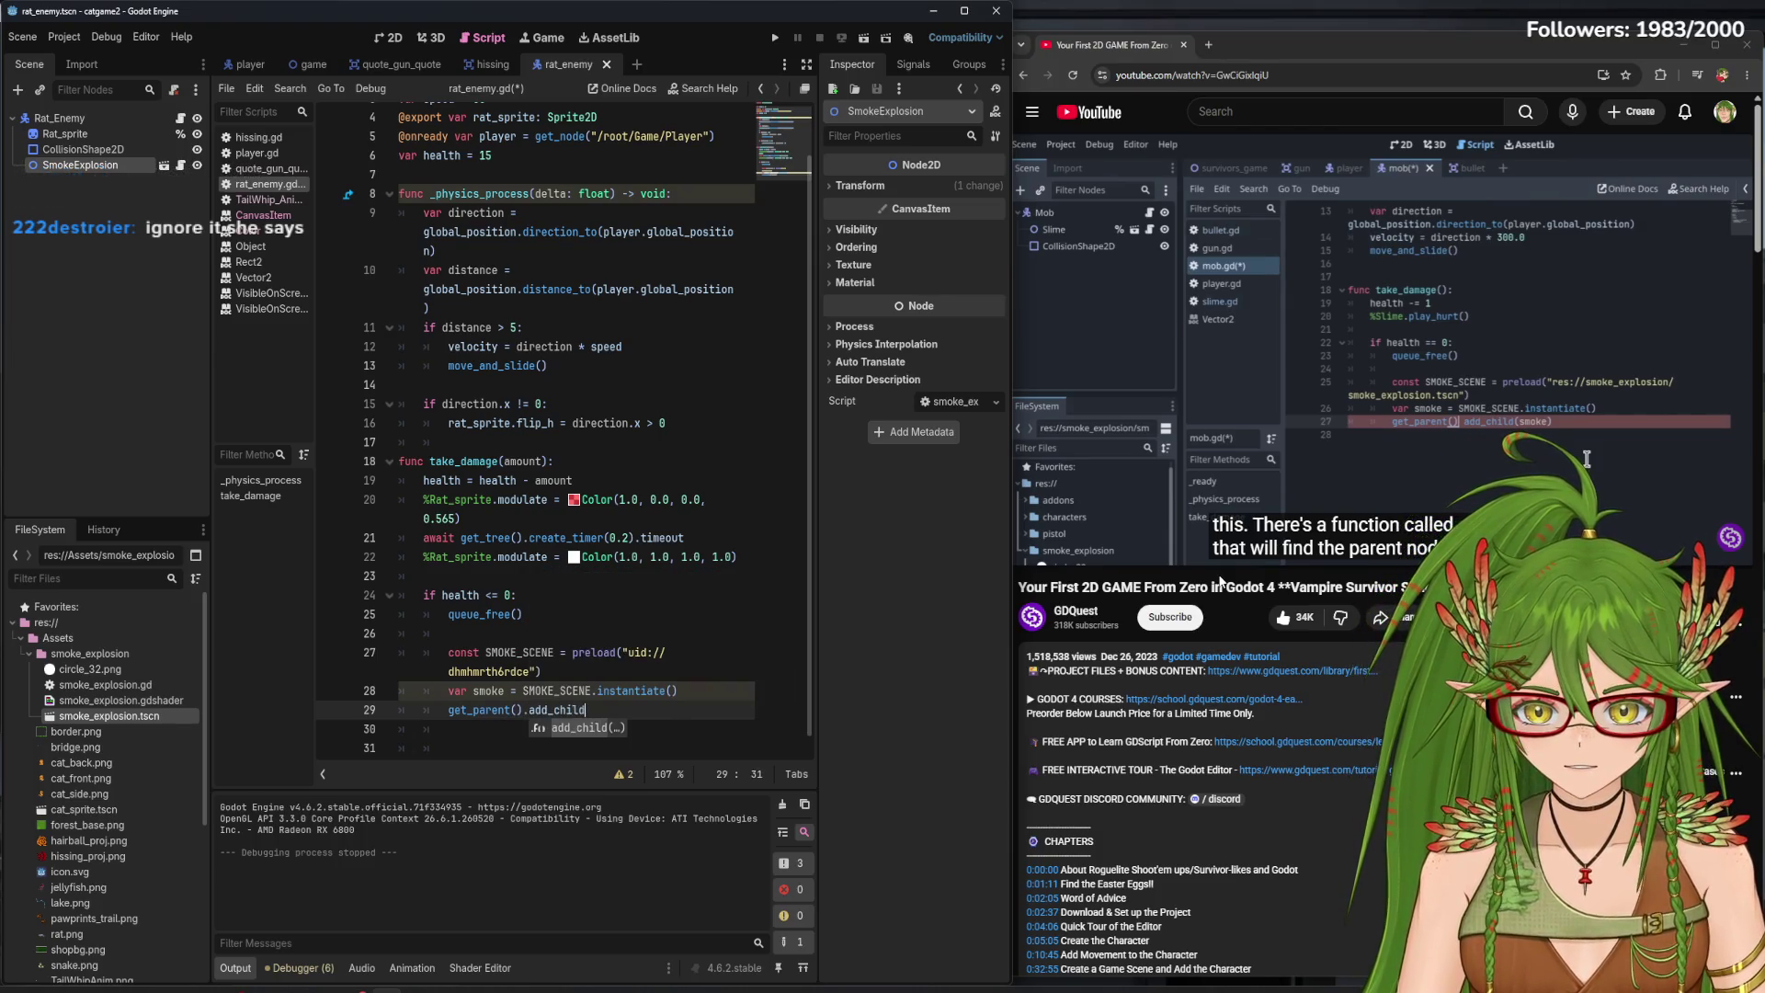
{"action": "type", "text": "sm"}
{"action": "type", "text": "oke"}
{"action": "key", "text": "Right"}
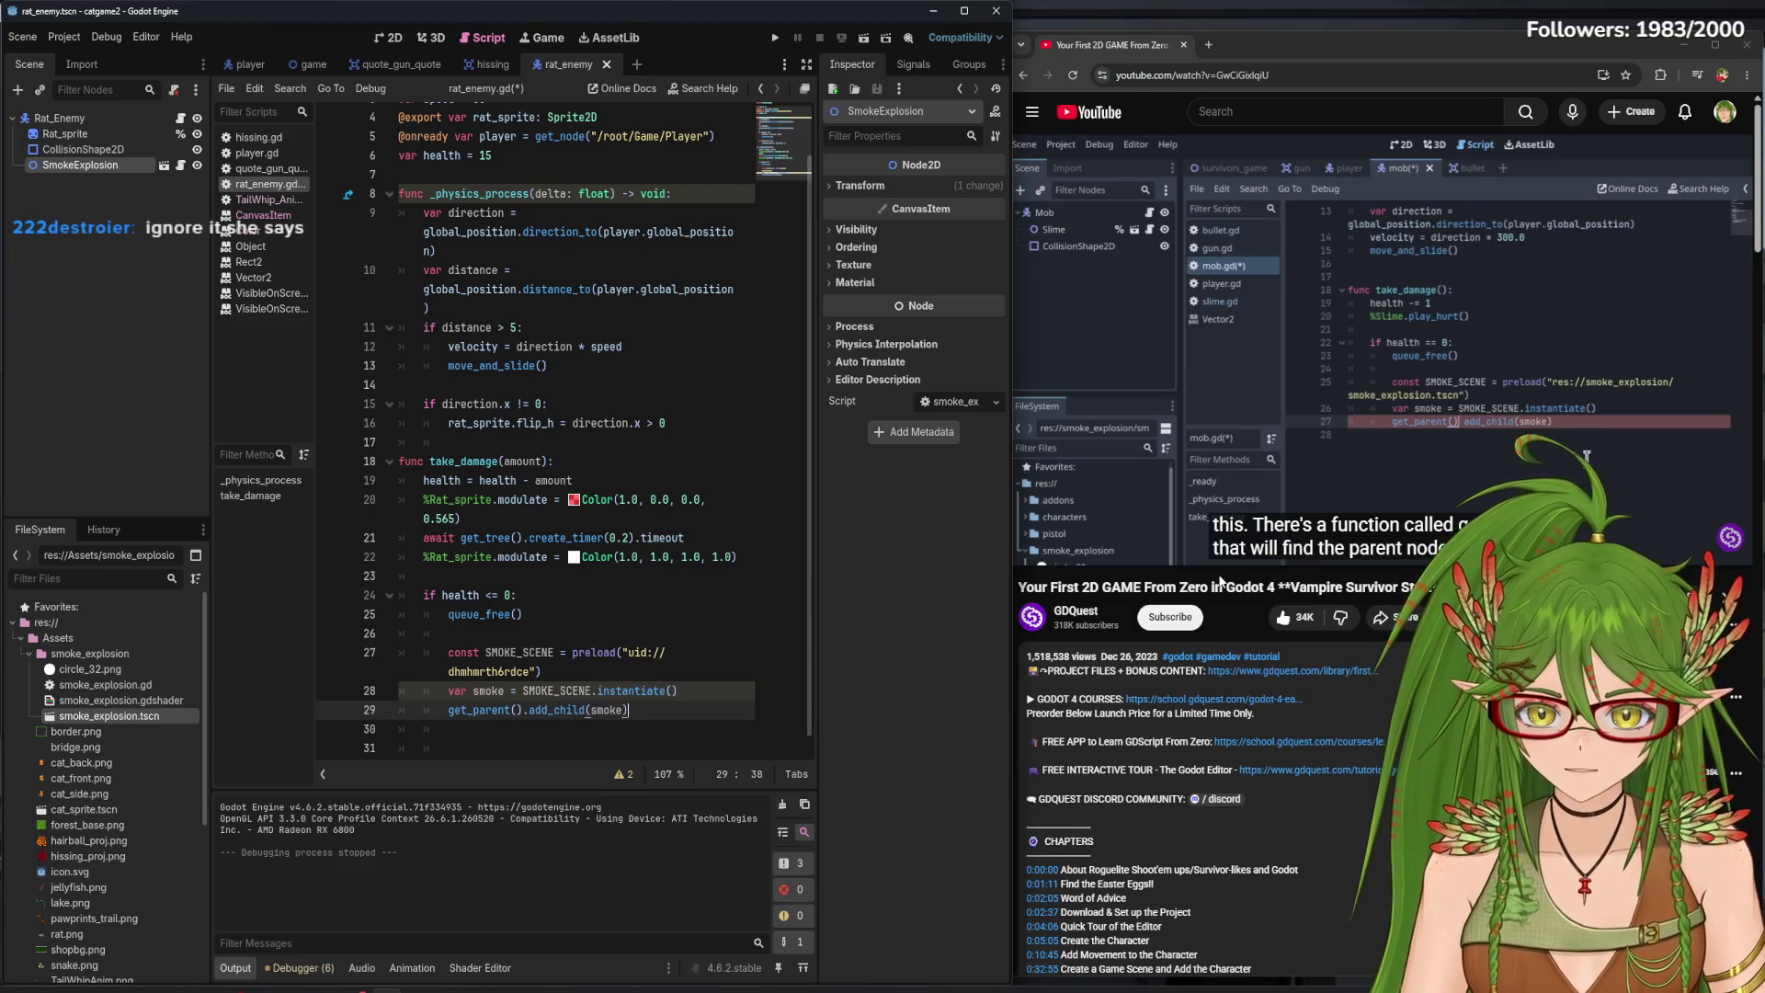
{"action": "left_click", "coordinate": [1469, 329]}
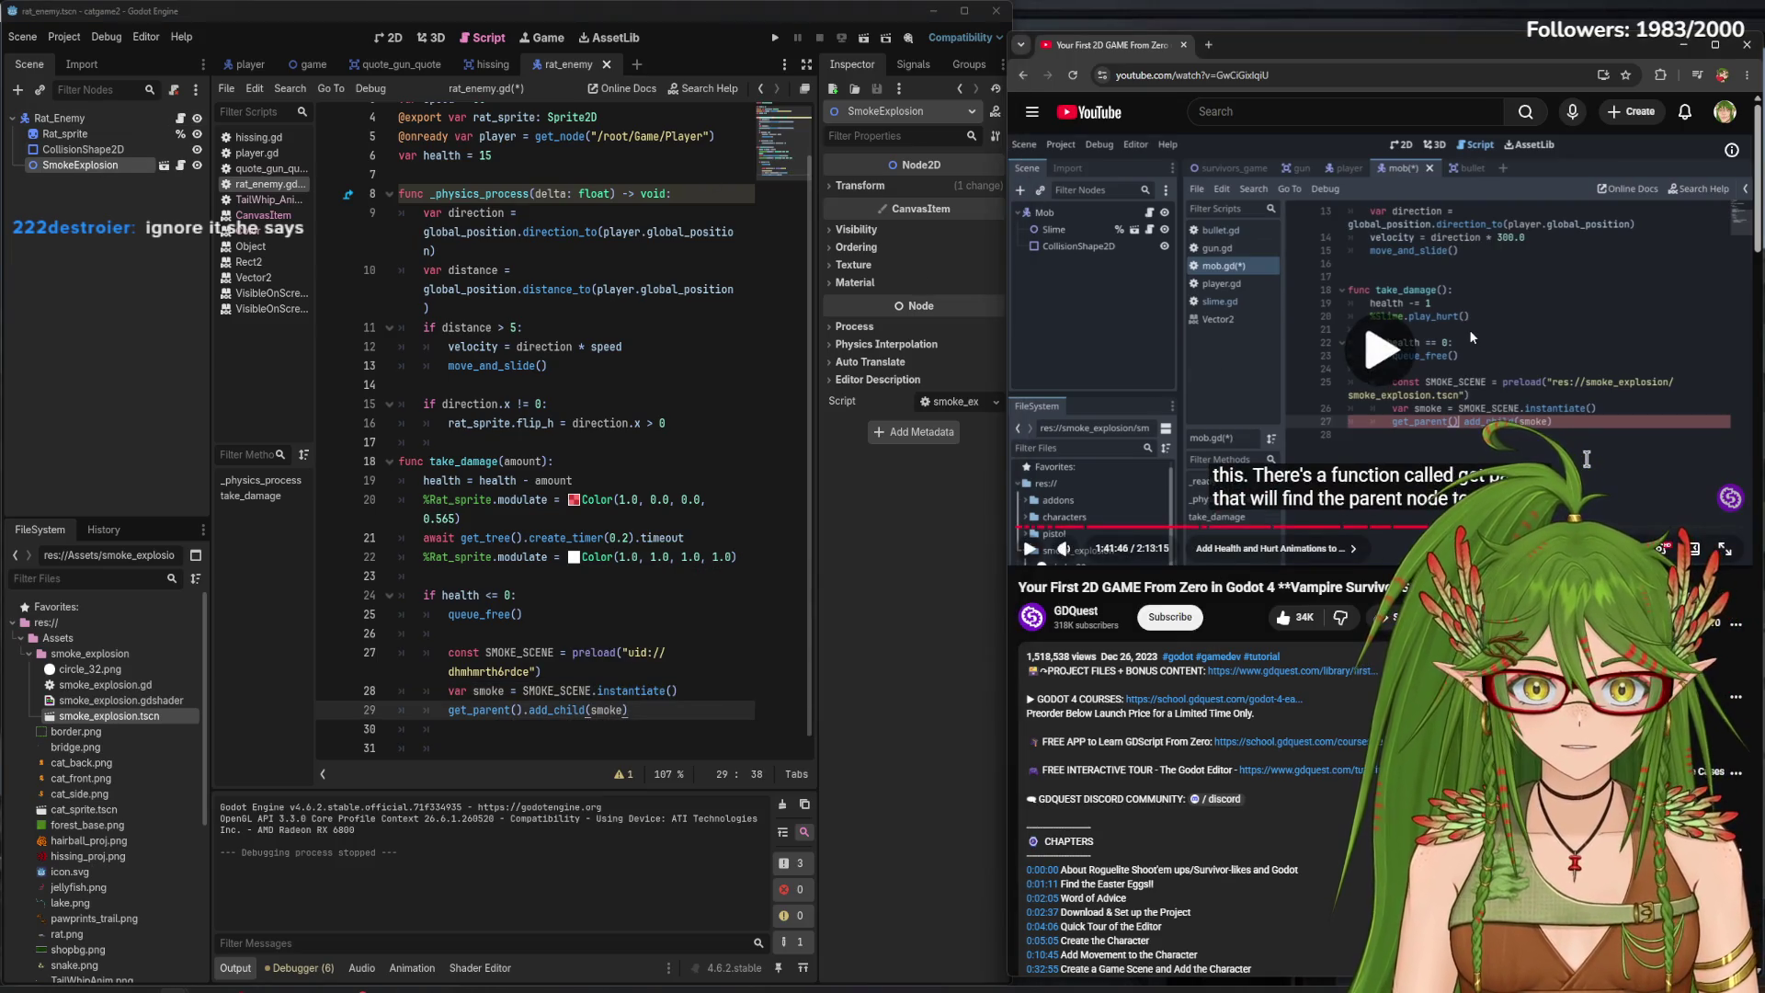
{"action": "left_click", "coordinate": [1255, 349]}
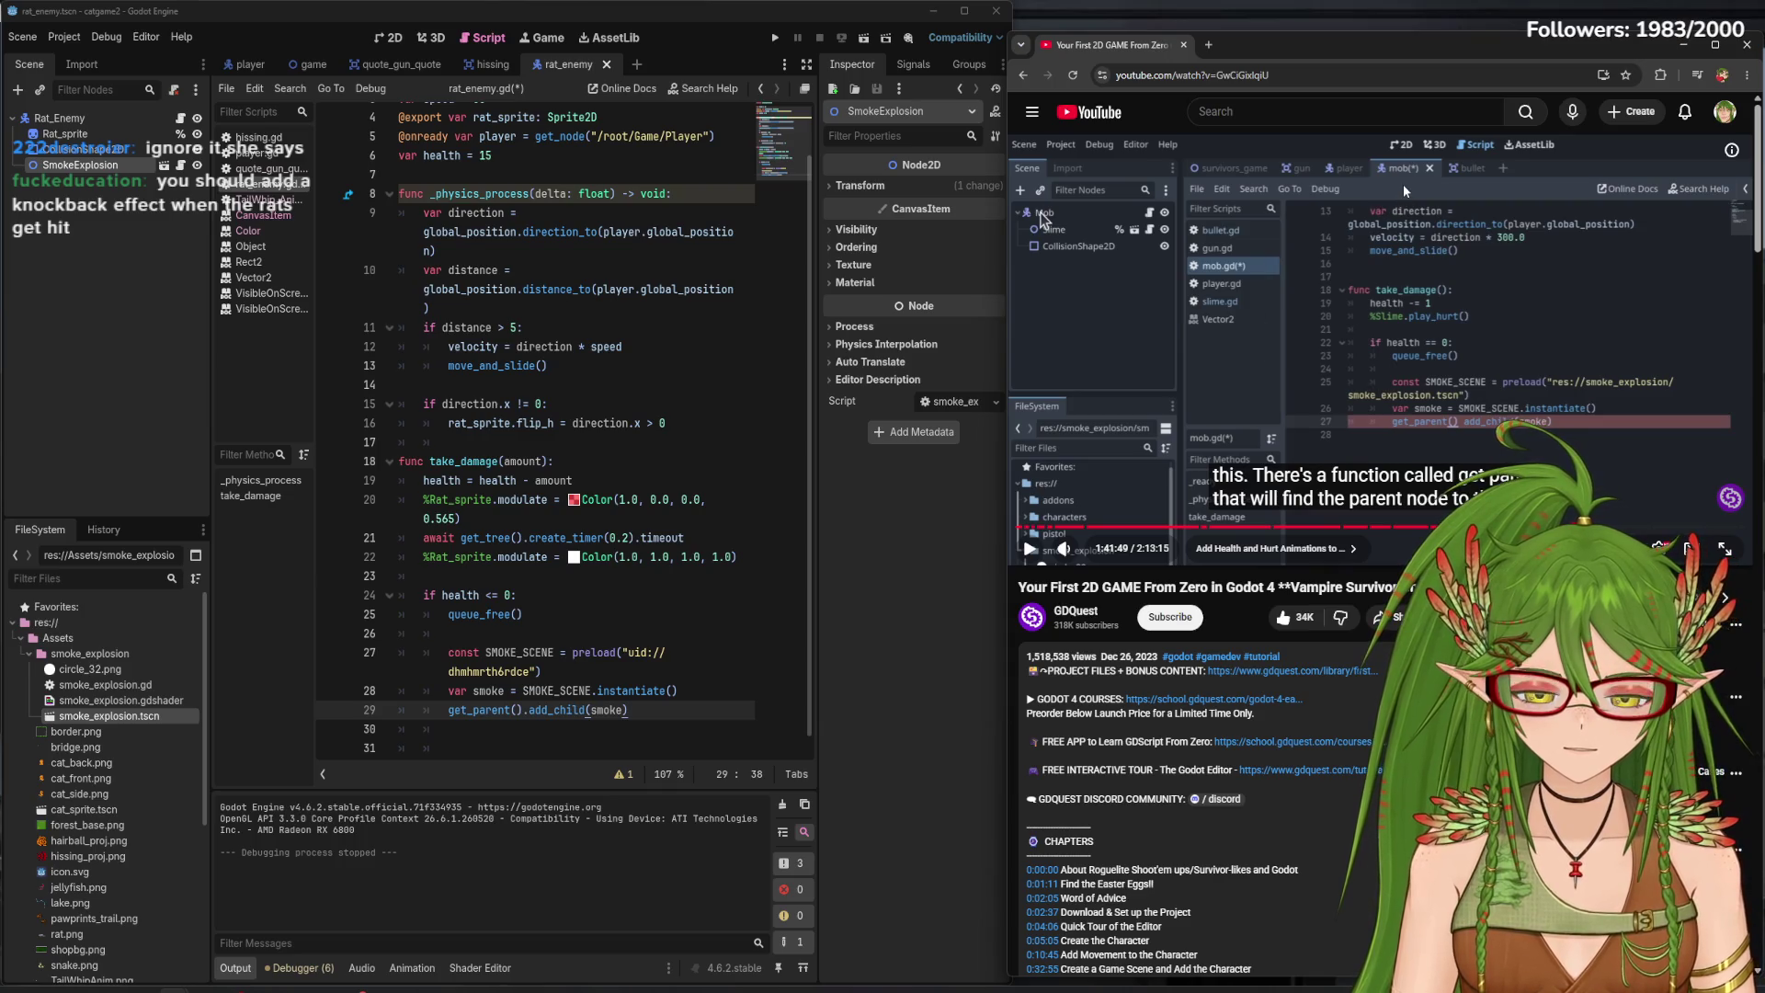
{"action": "mouse_move", "coordinate": [1046, 256]}
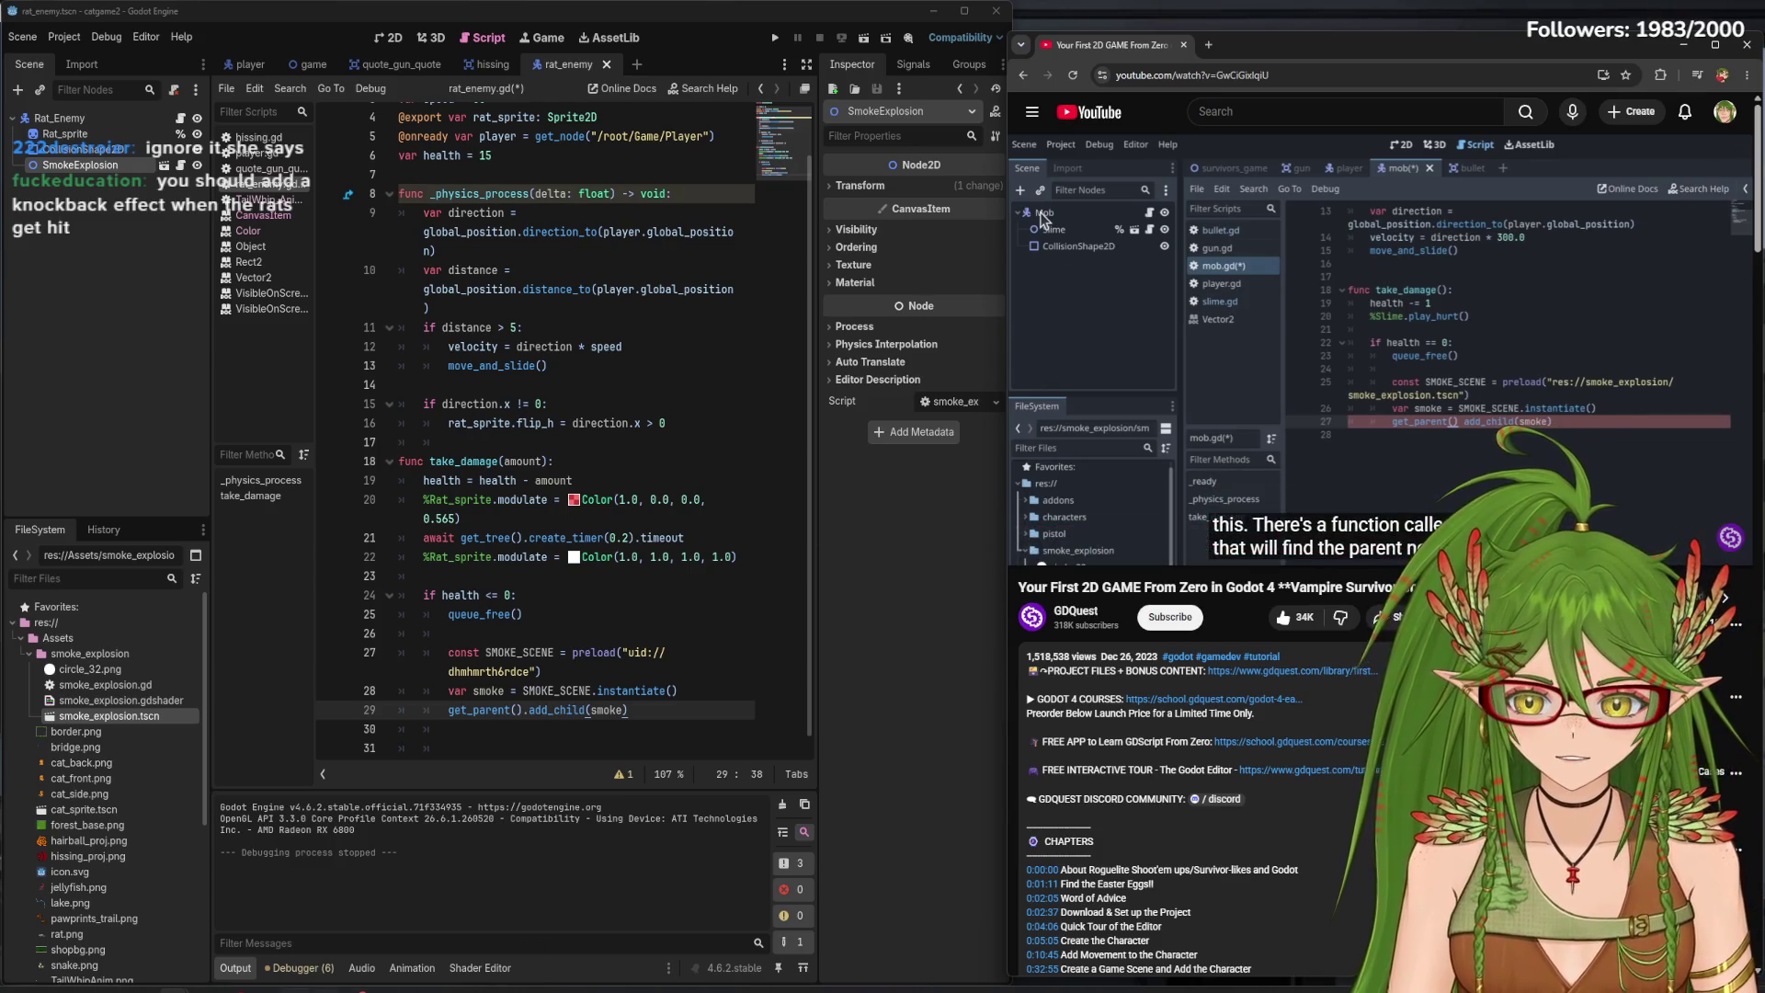
{"action": "key", "text": "alt+Tab"}
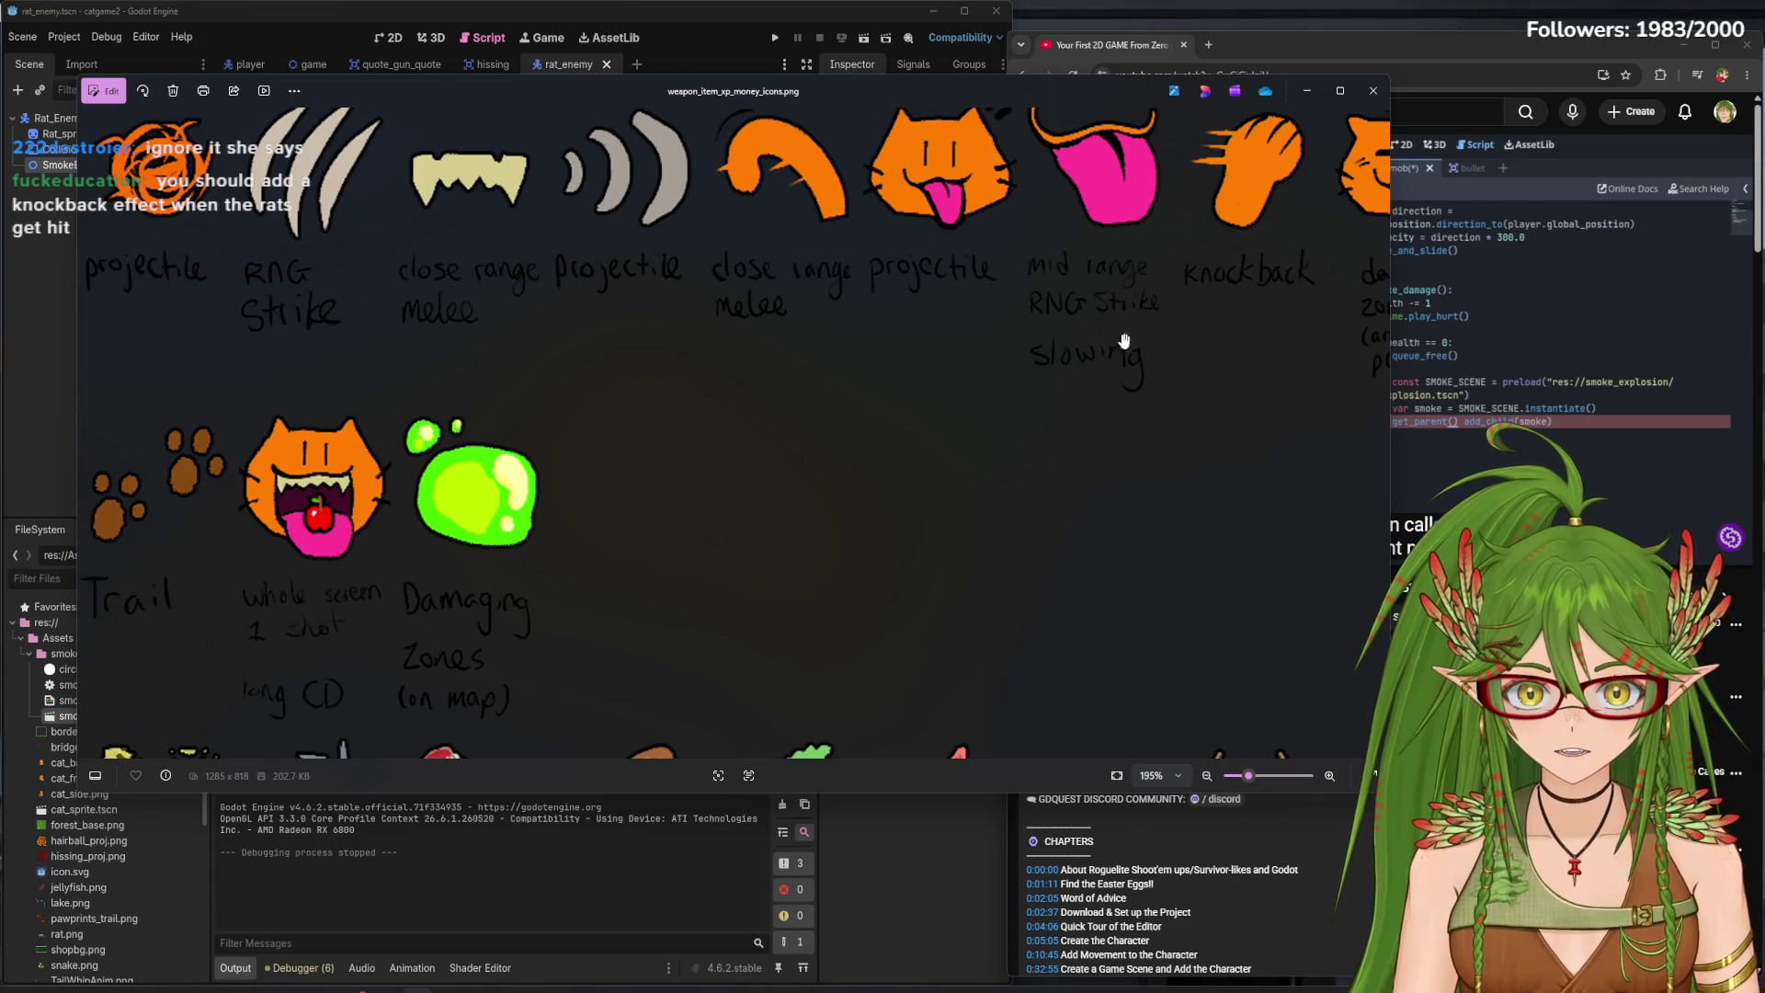
{"action": "left_click_drag", "start_coordinate": [1123, 341], "coordinate": [712, 368]}
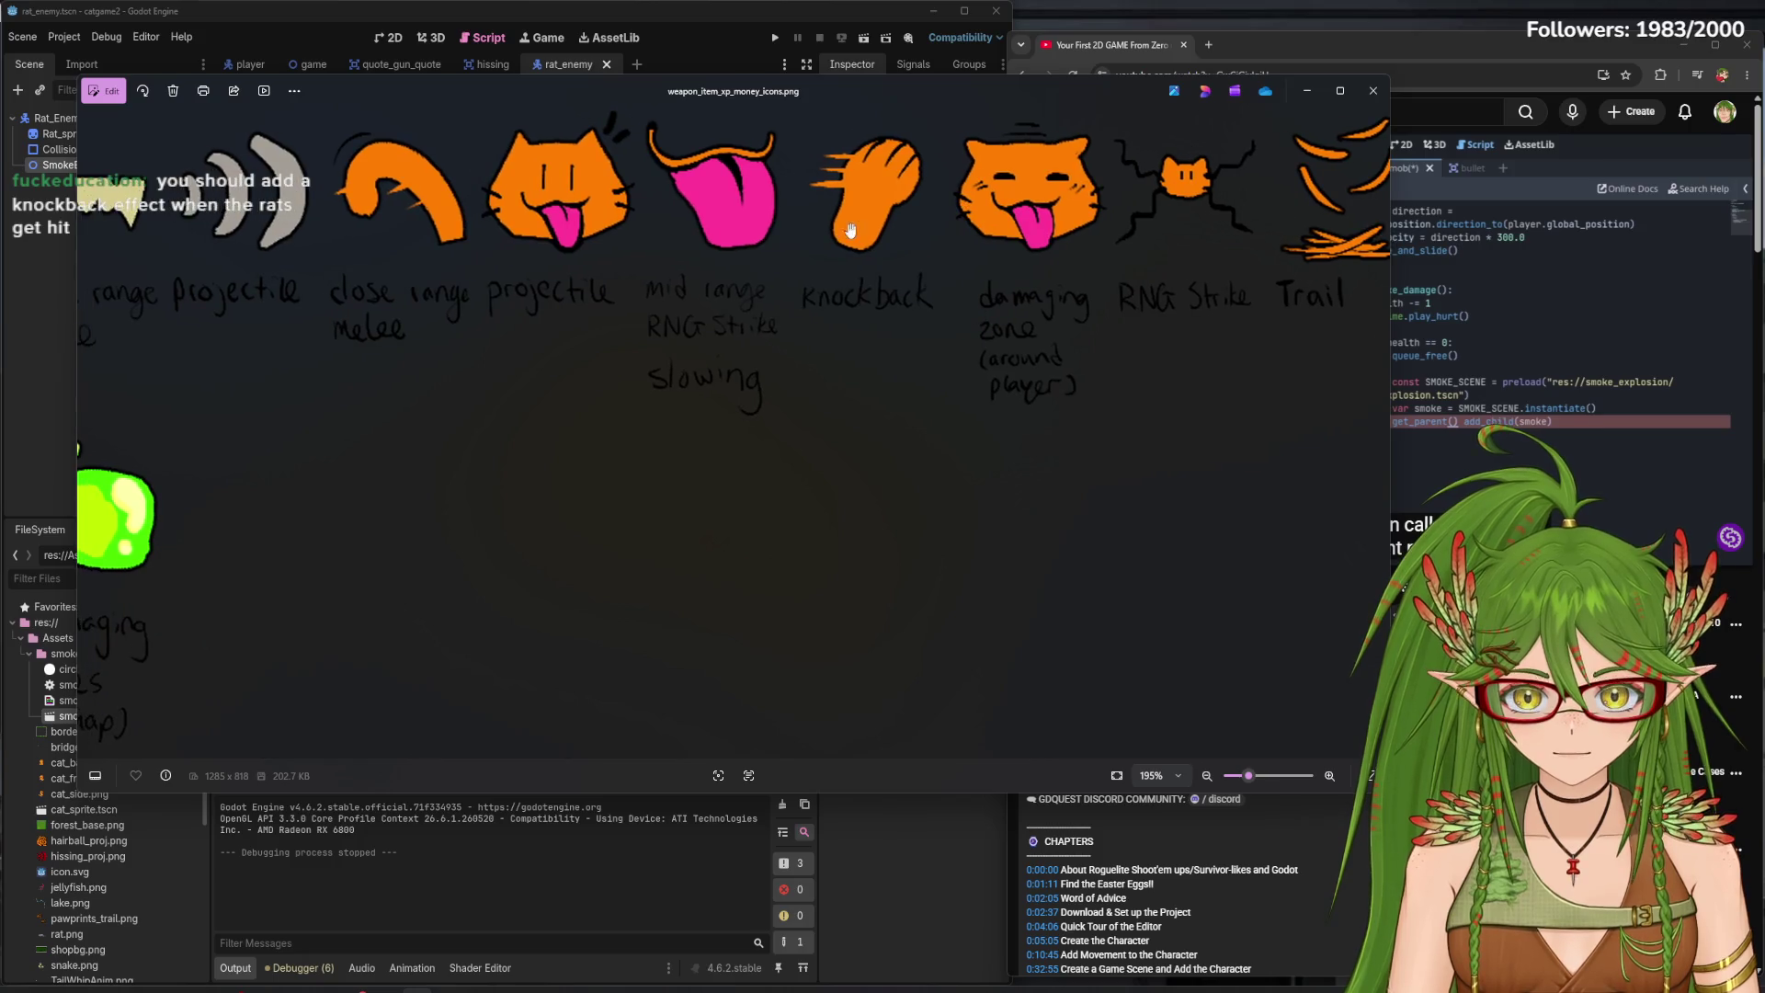
{"action": "left_click_drag", "start_coordinate": [874, 261], "coordinate": [856, 267]}
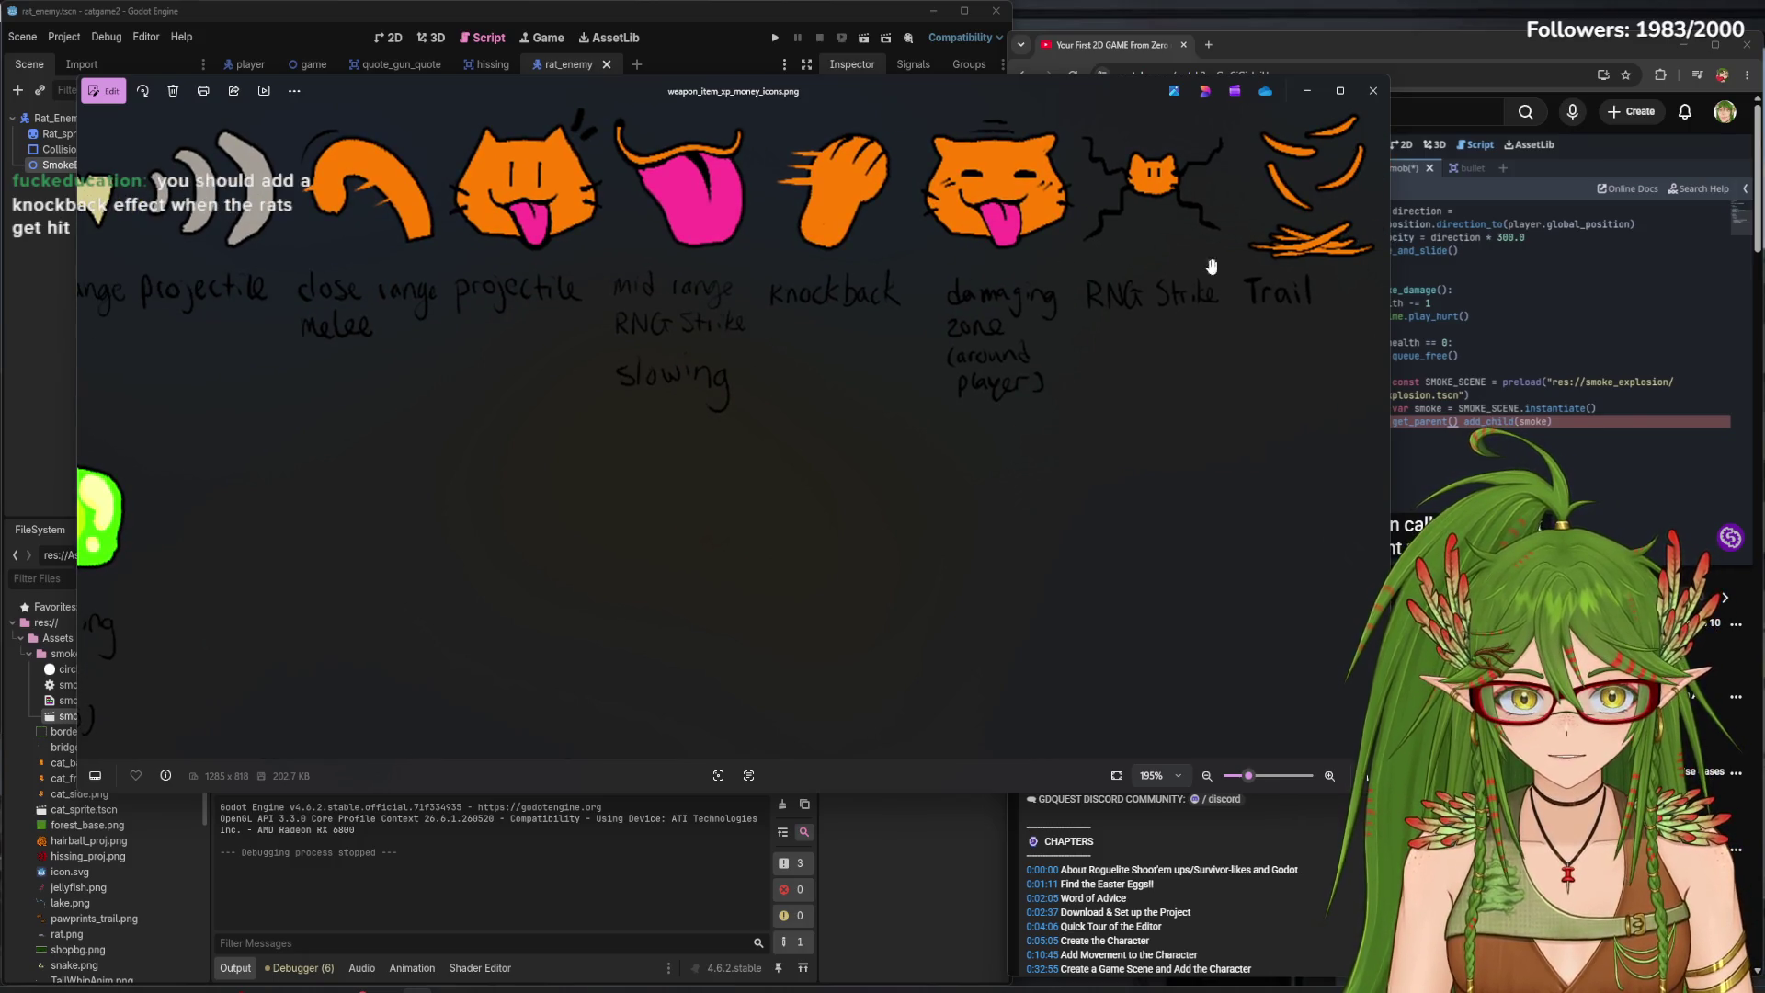
{"action": "left_click_drag", "start_coordinate": [671, 299], "coordinate": [1012, 339]}
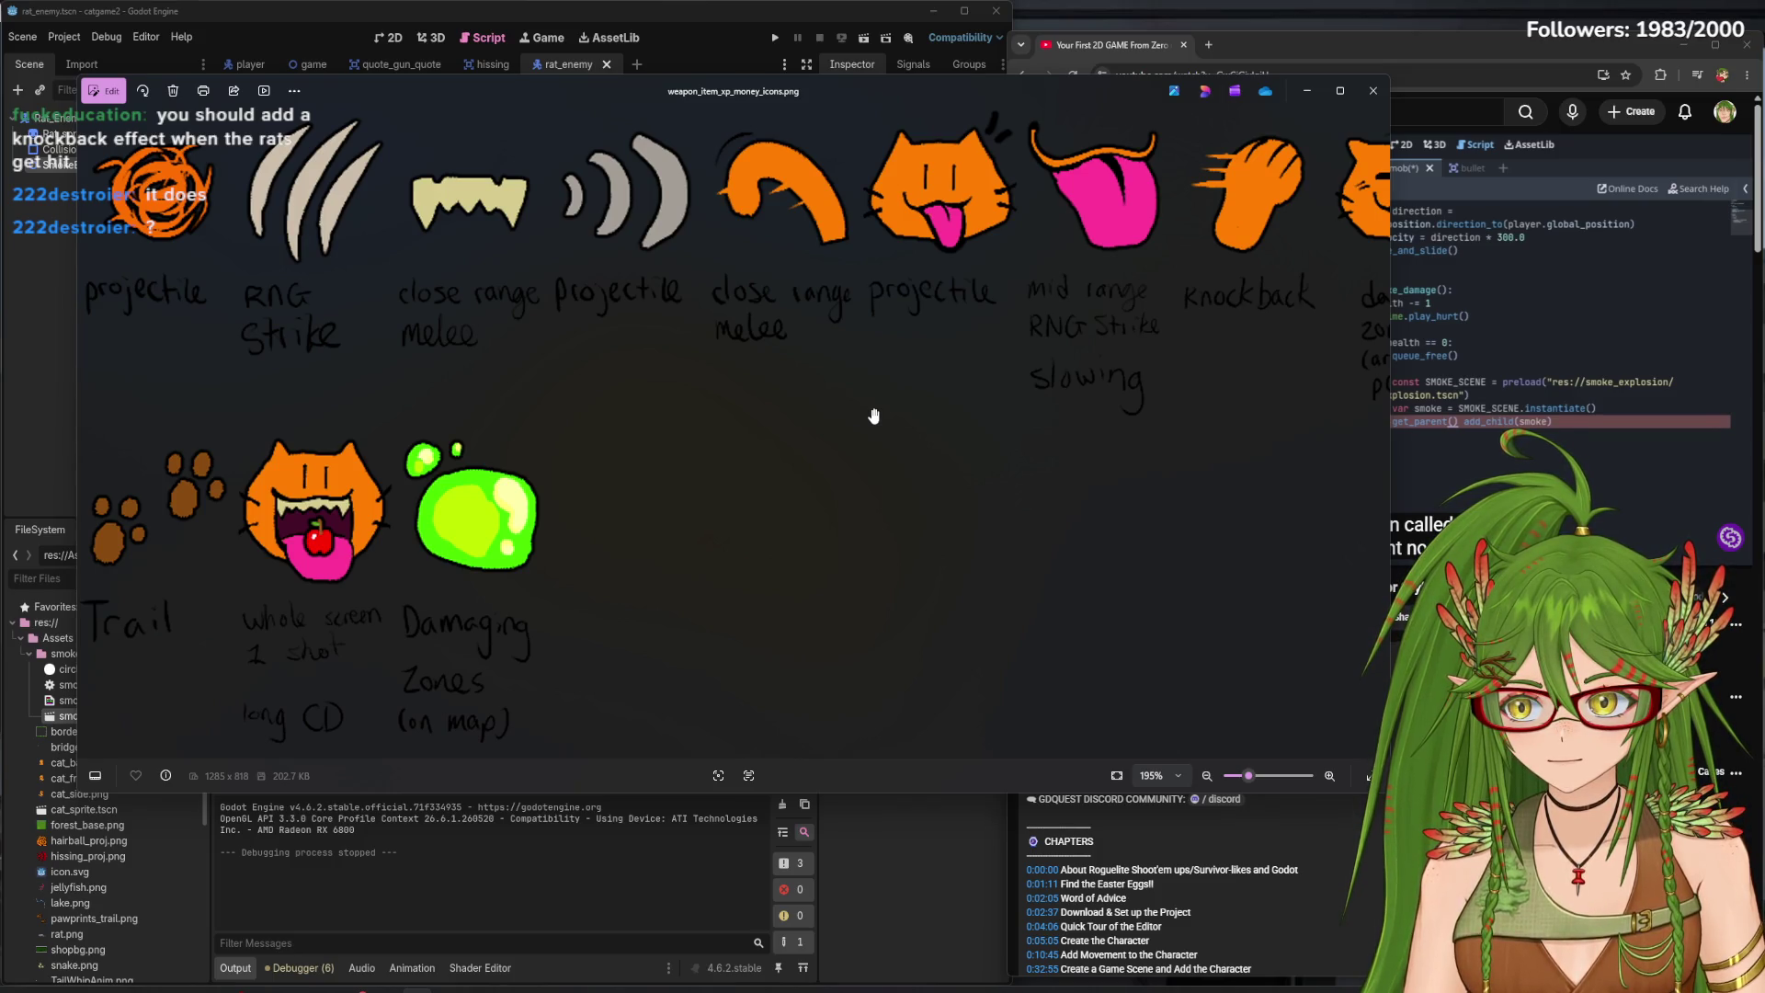
{"action": "scroll", "coordinate": [883, 367], "scroll_direction": "down", "scroll_amount": 3}
{"action": "scroll", "coordinate": [625, 478], "scroll_direction": "up", "scroll_amount": 3}
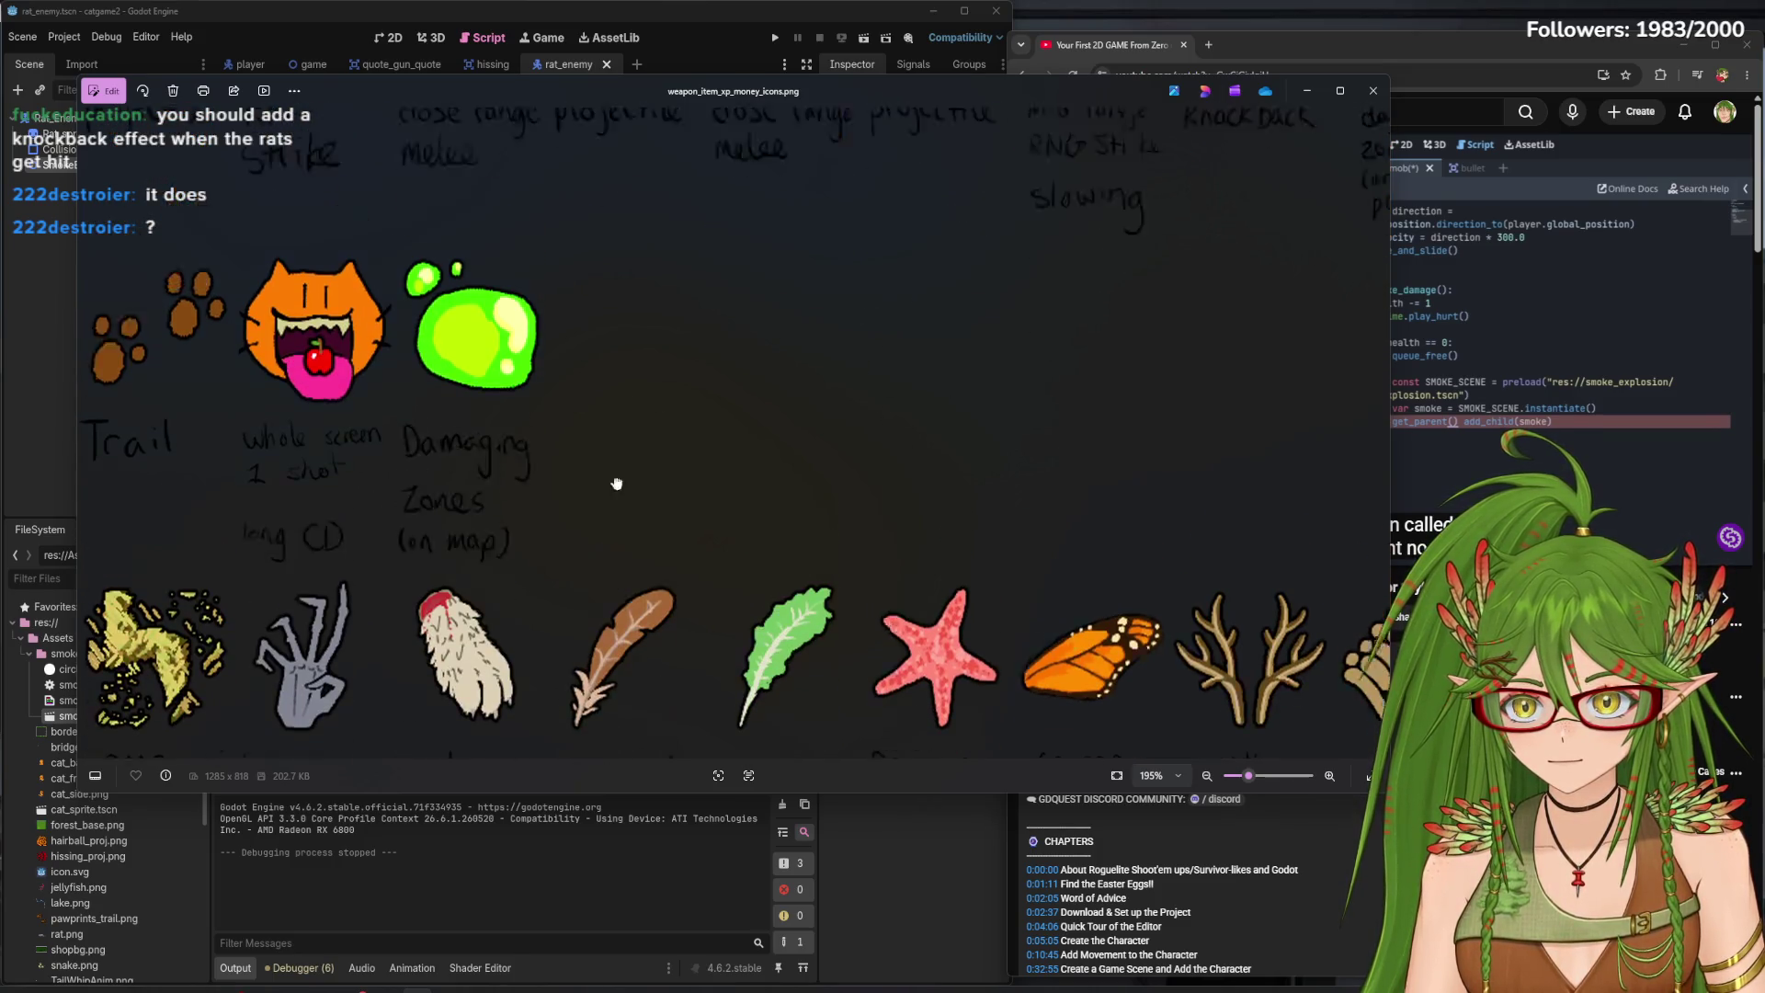
{"action": "scroll", "coordinate": [606, 275], "scroll_direction": "up", "scroll_amount": 1}
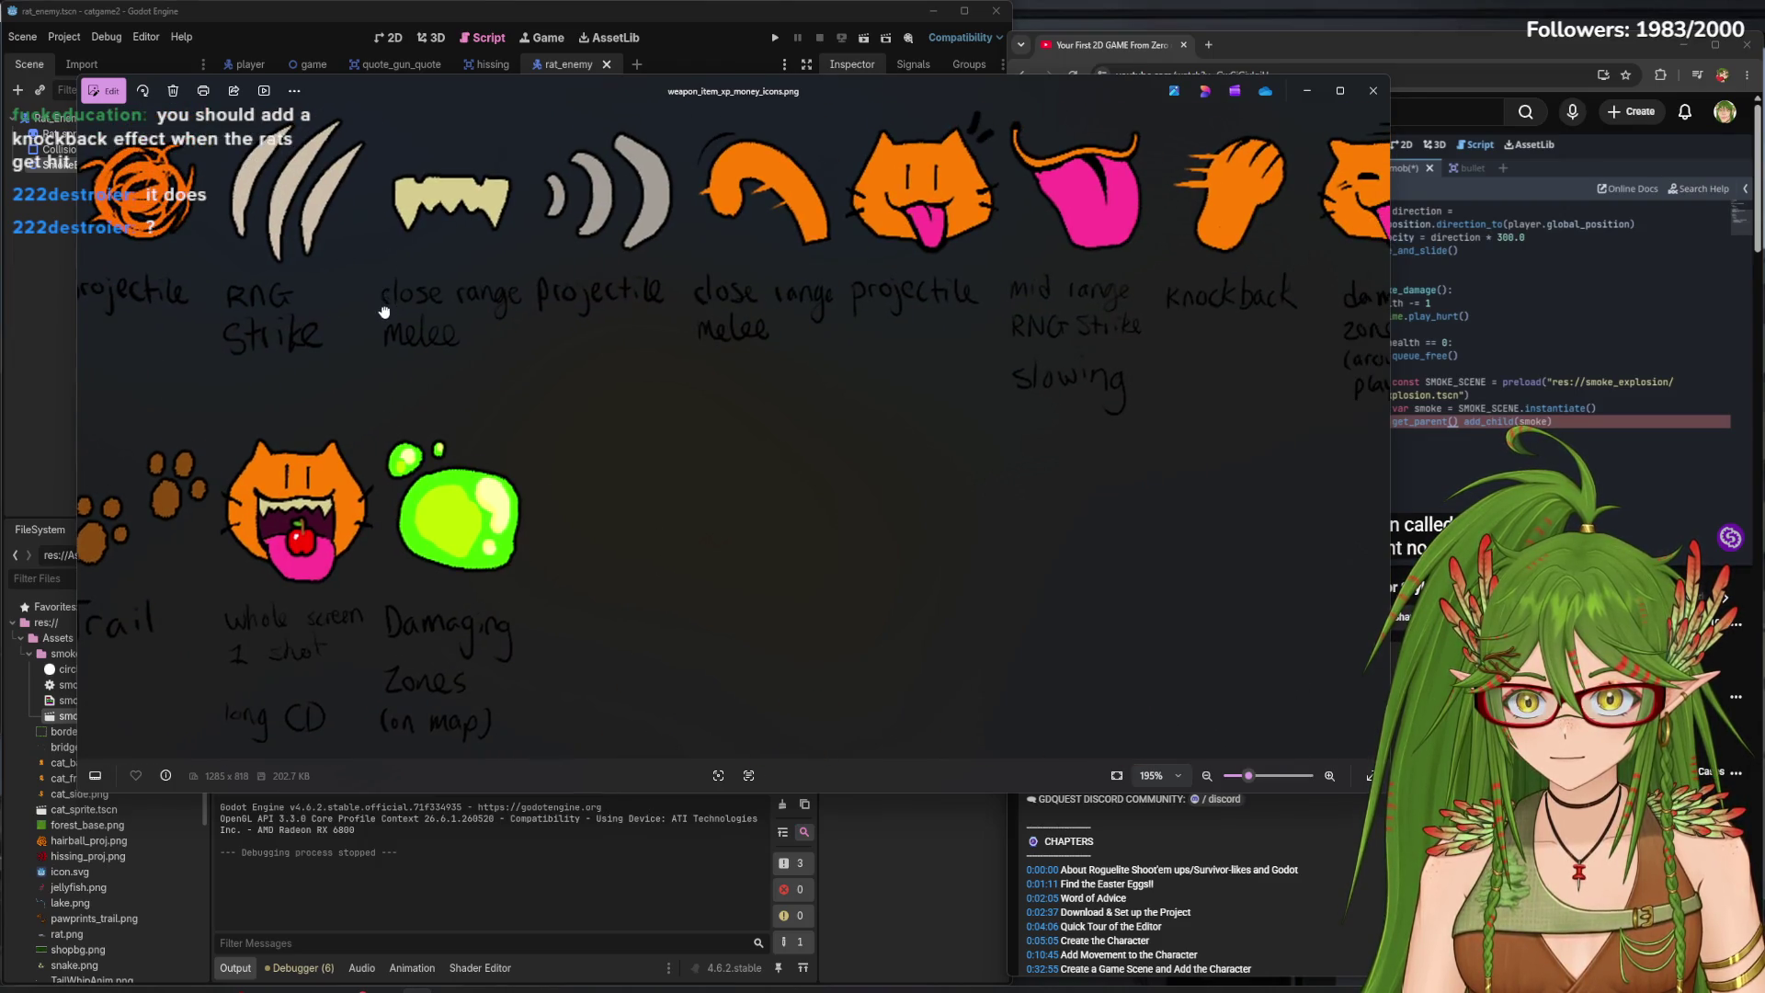
{"action": "left_click_drag", "start_coordinate": [740, 289], "coordinate": [393, 306]}
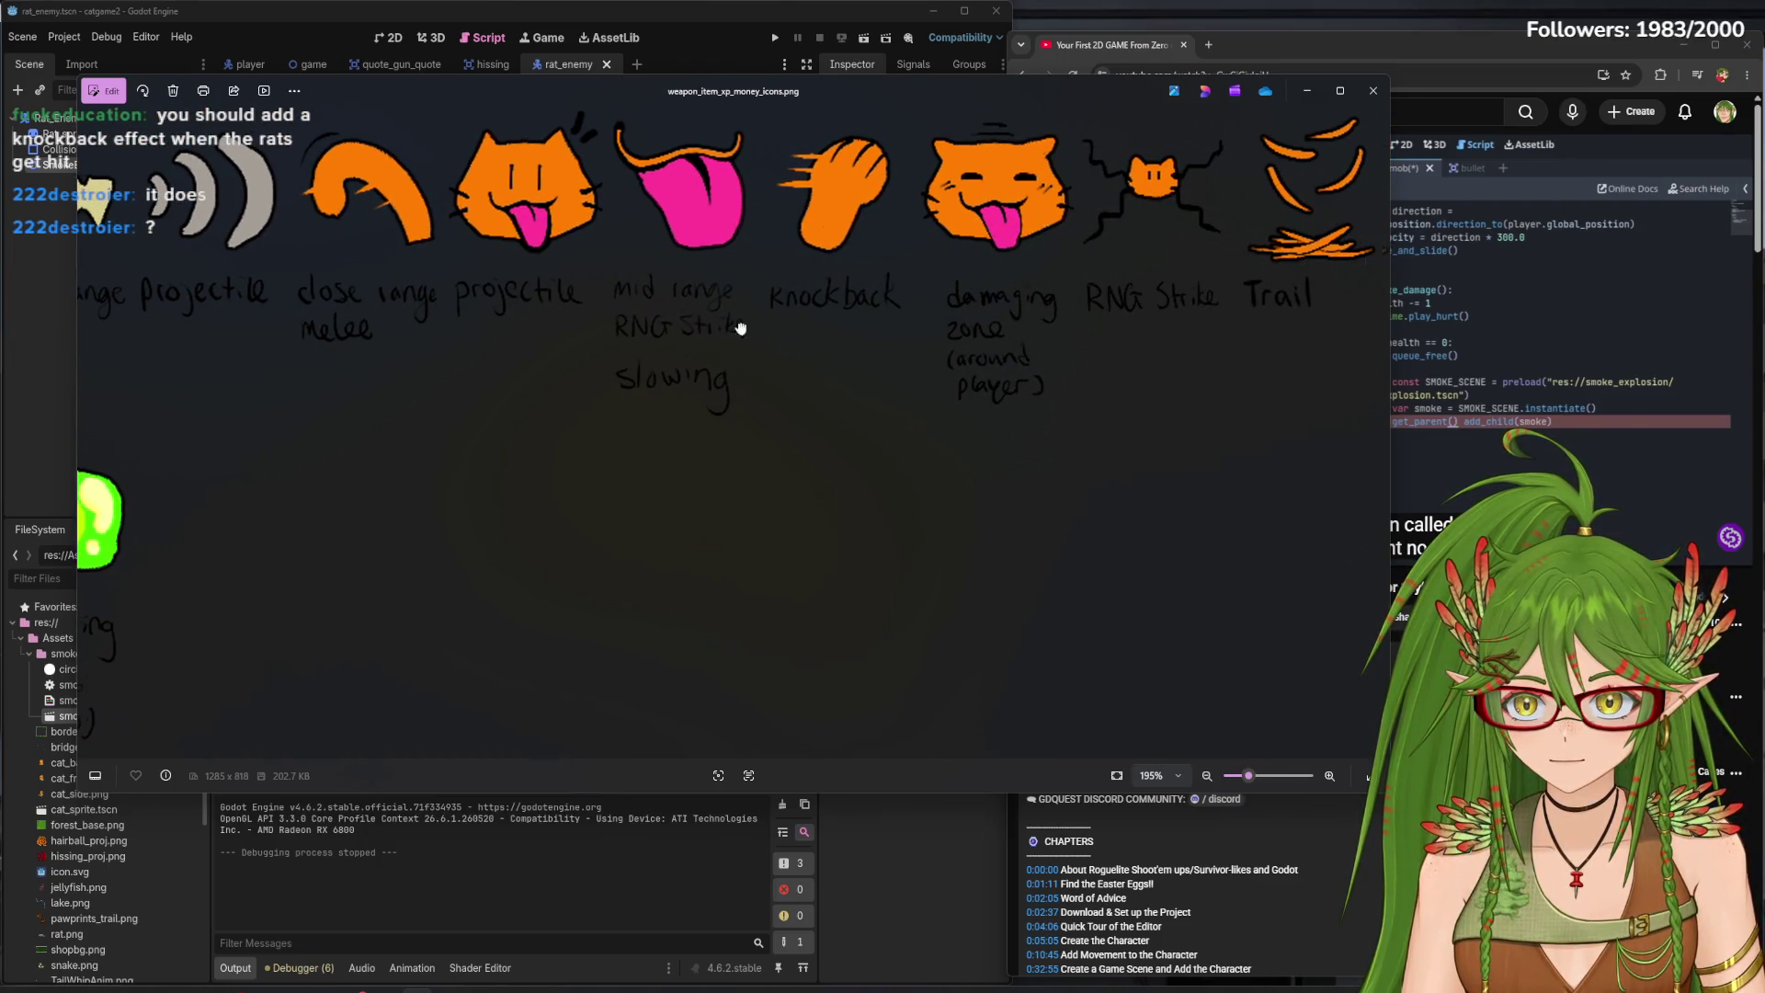
{"action": "left_click", "coordinate": [1306, 90]}
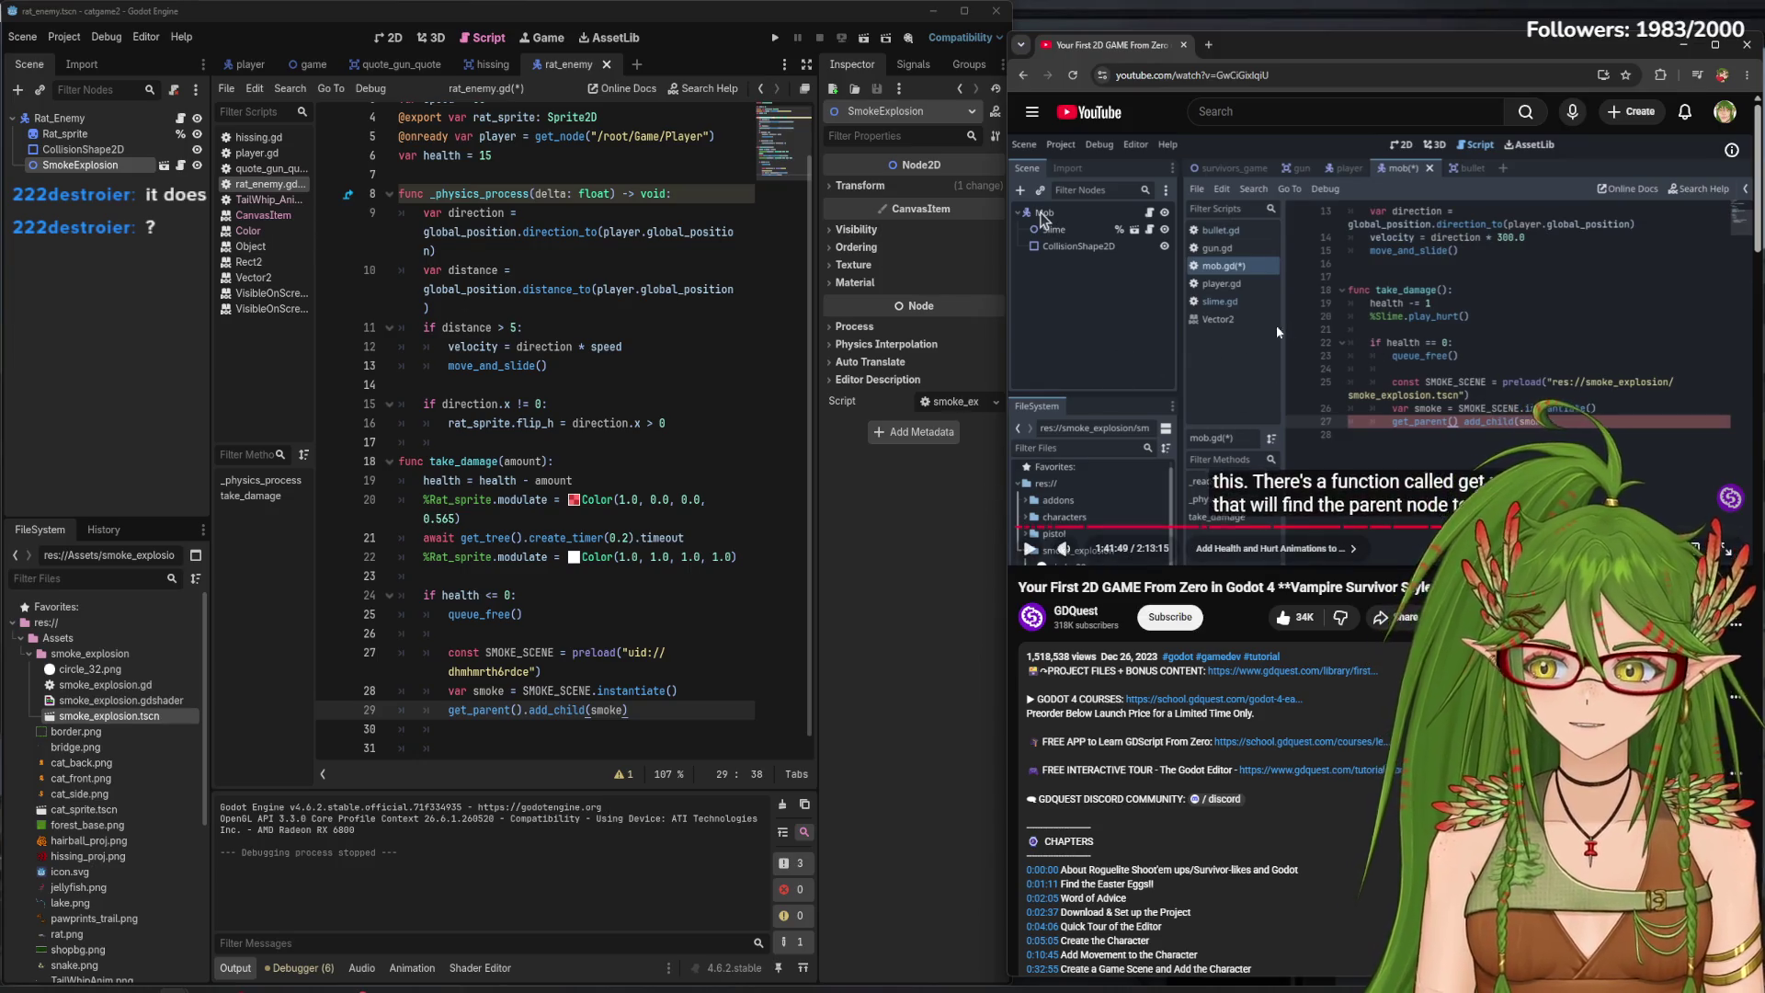
- Rewind the tutorial video several times by ten seconds and pause it
{"action": "left_click", "coordinate": [1299, 316]}
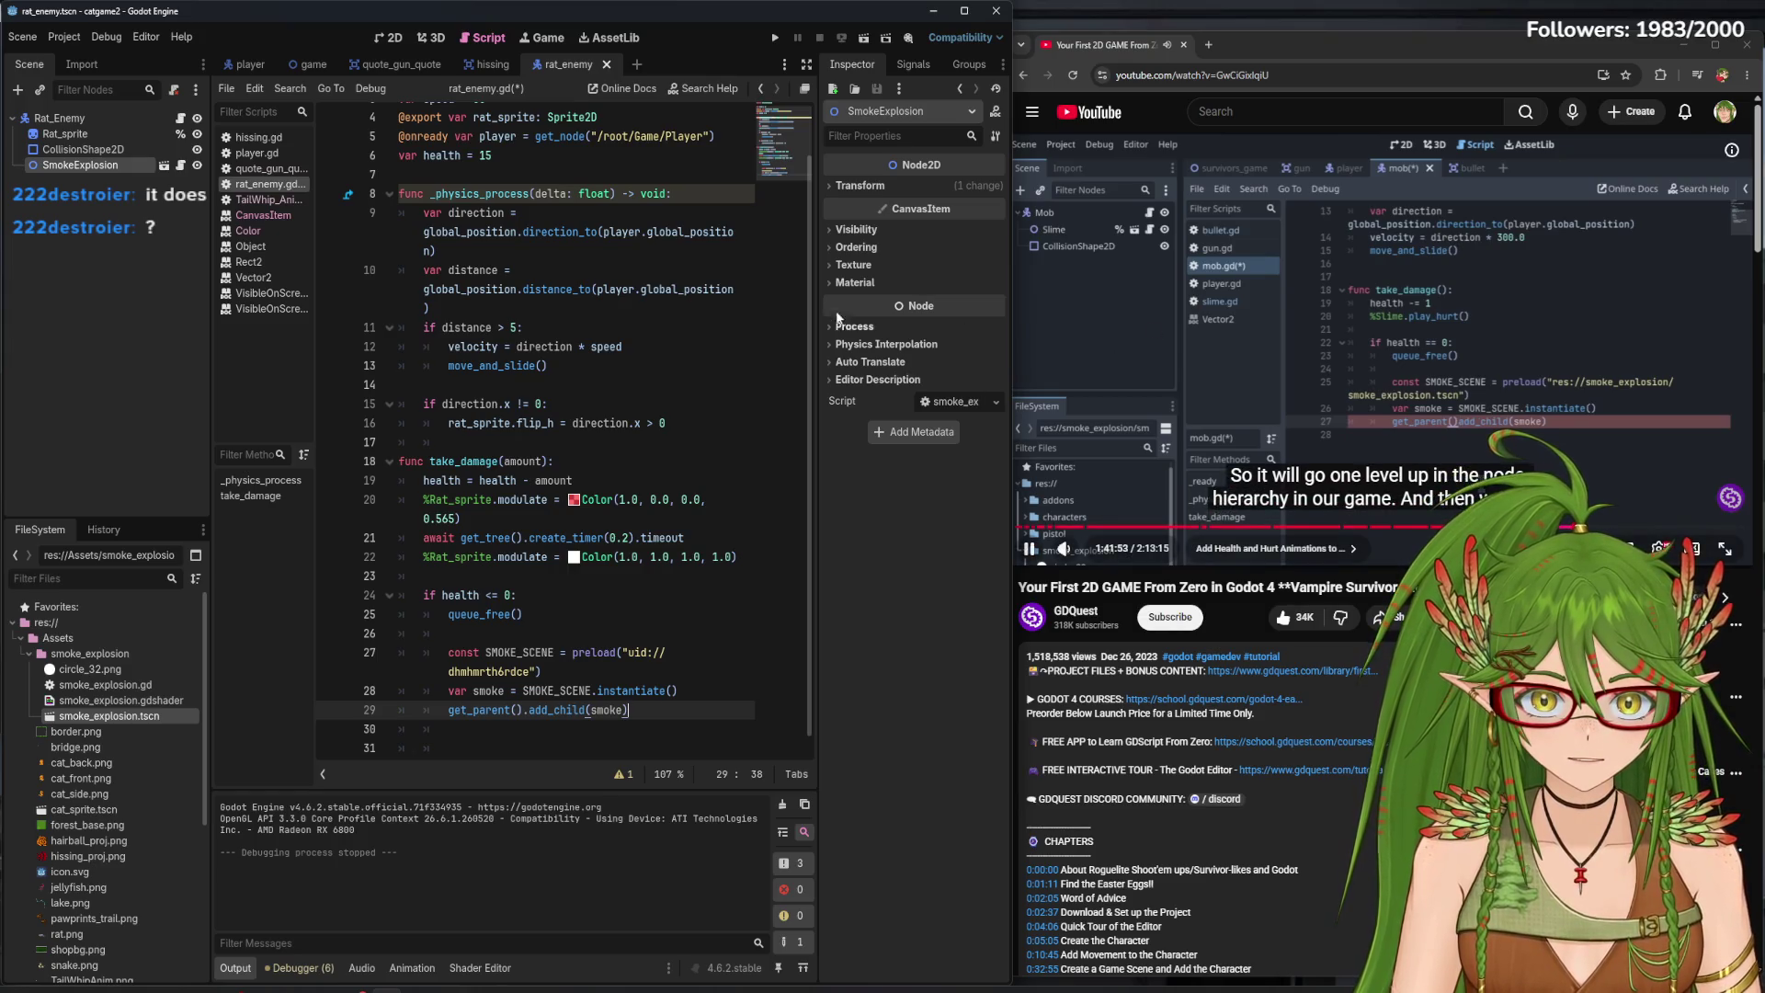
{"action": "left_click", "coordinate": [1177, 260]}
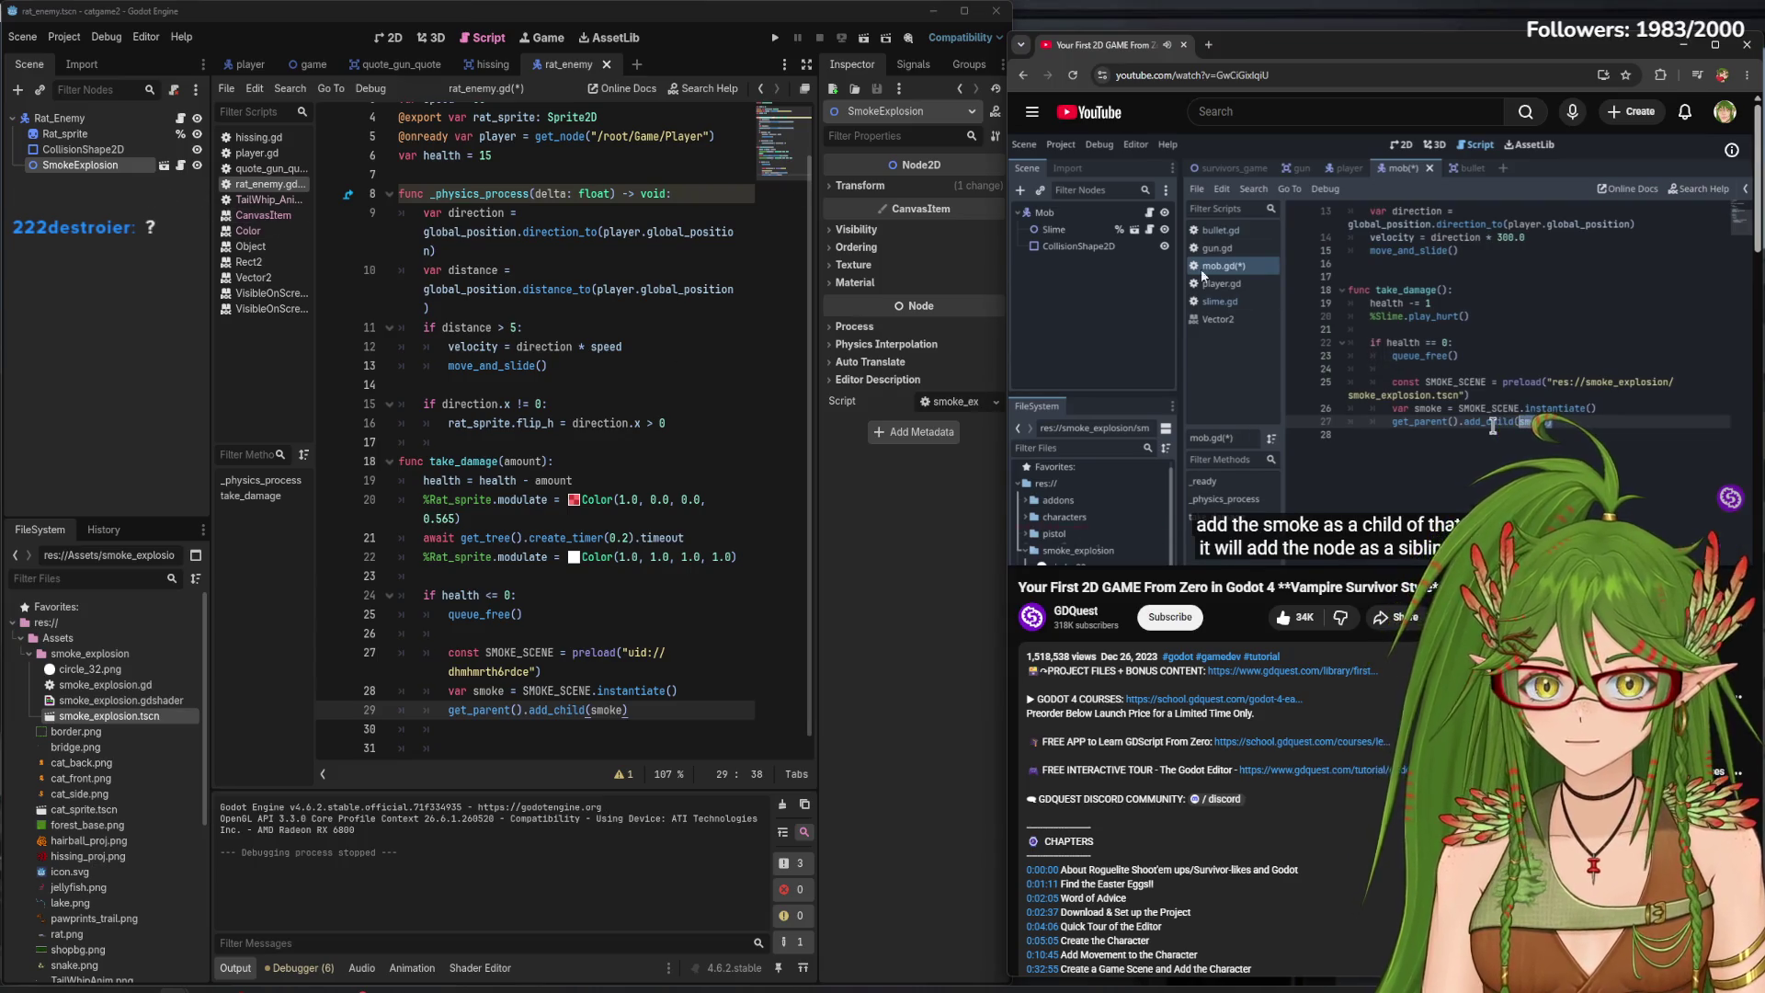
{"action": "mouse_move", "coordinate": [1322, 298]}
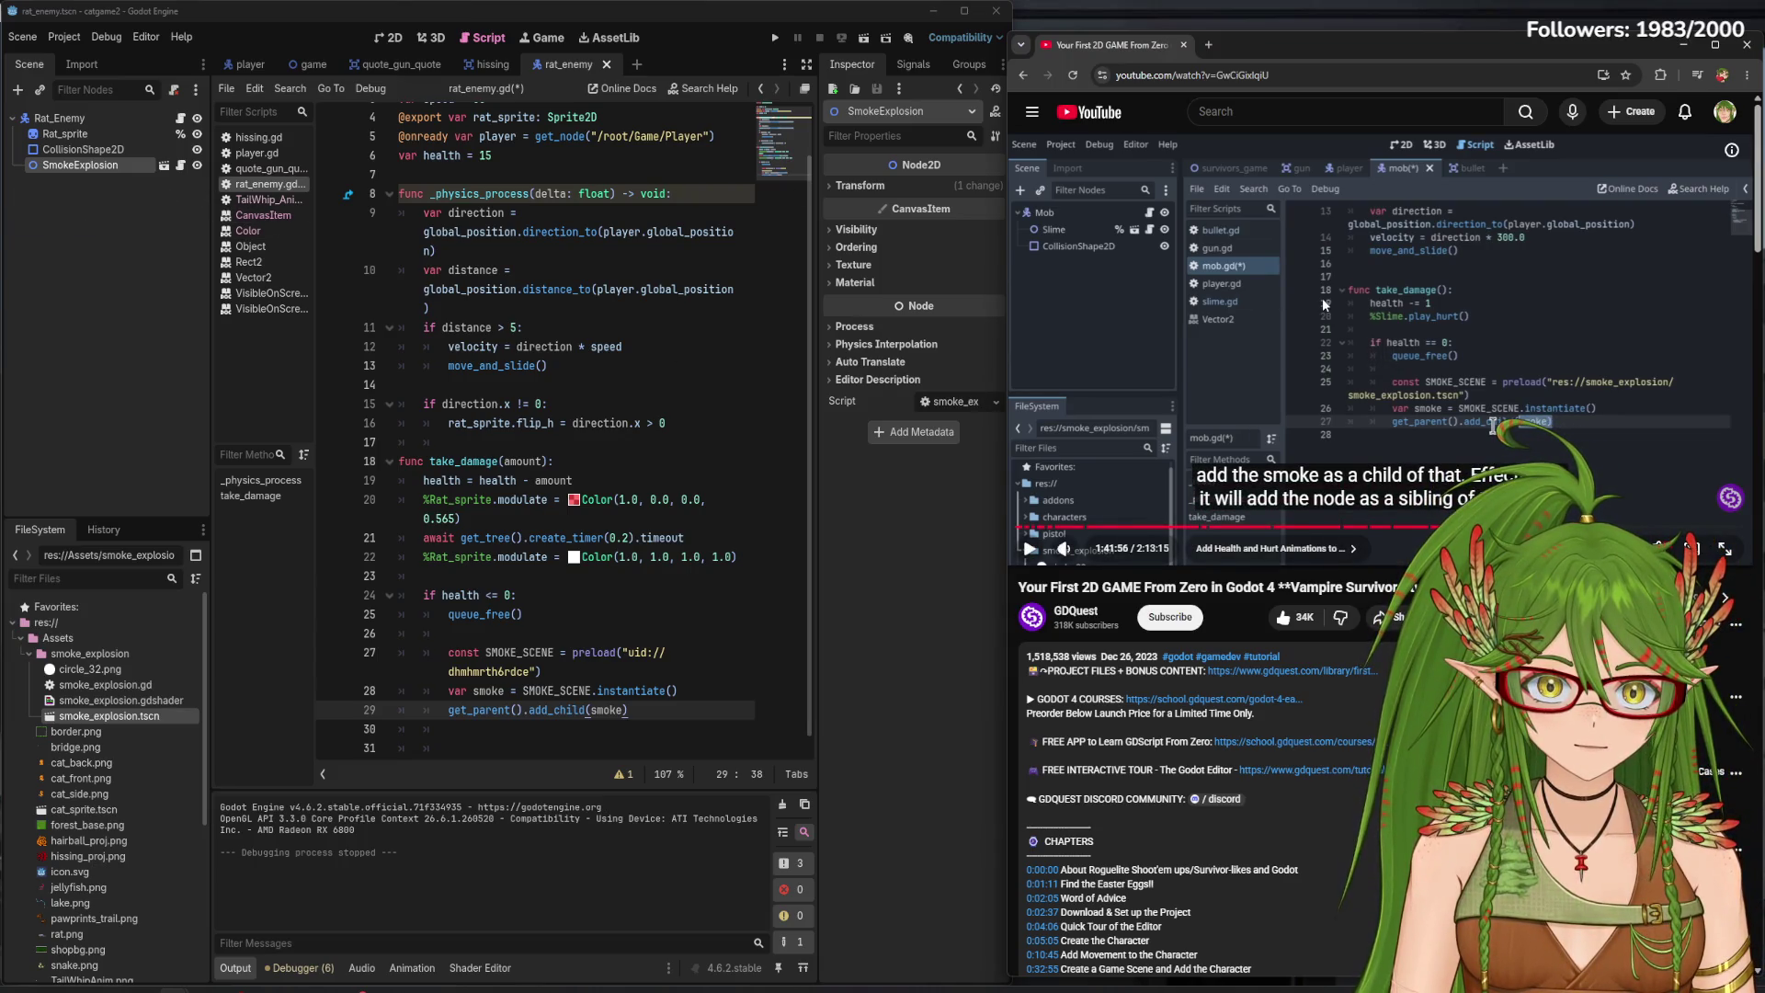
{"action": "left_click", "coordinate": [1327, 302]}
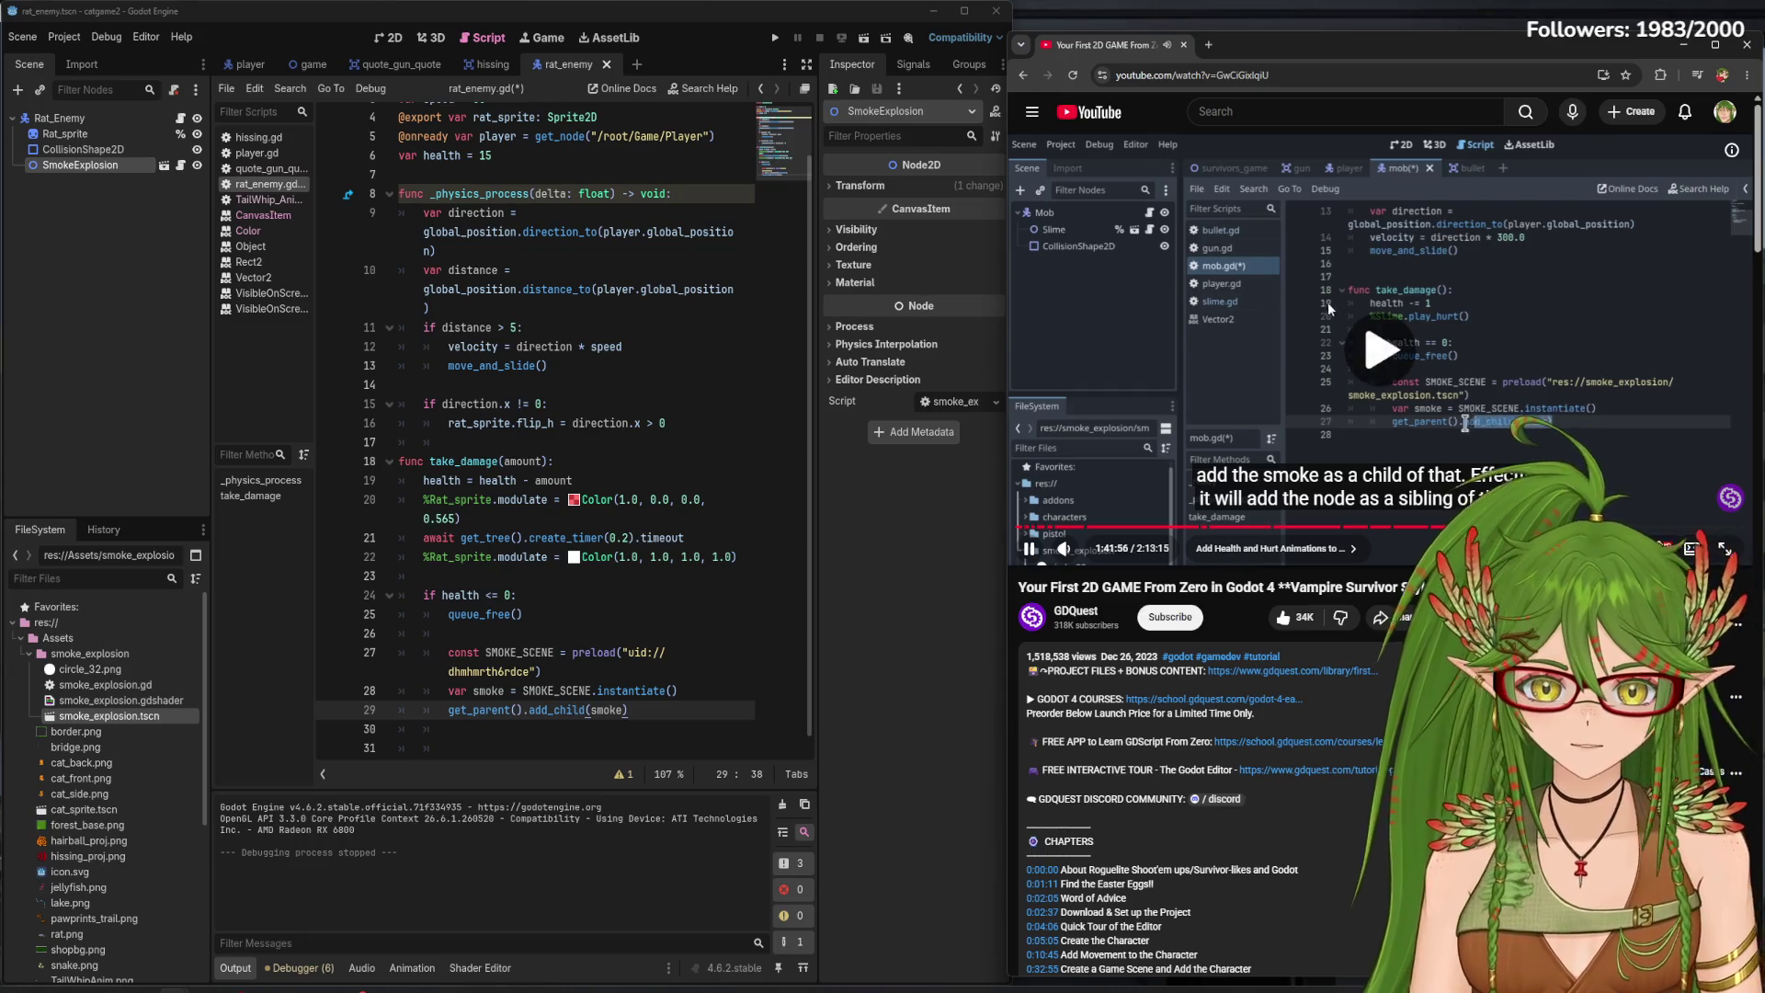
{"action": "key", "text": "j"}
{"action": "key", "text": "Left"}
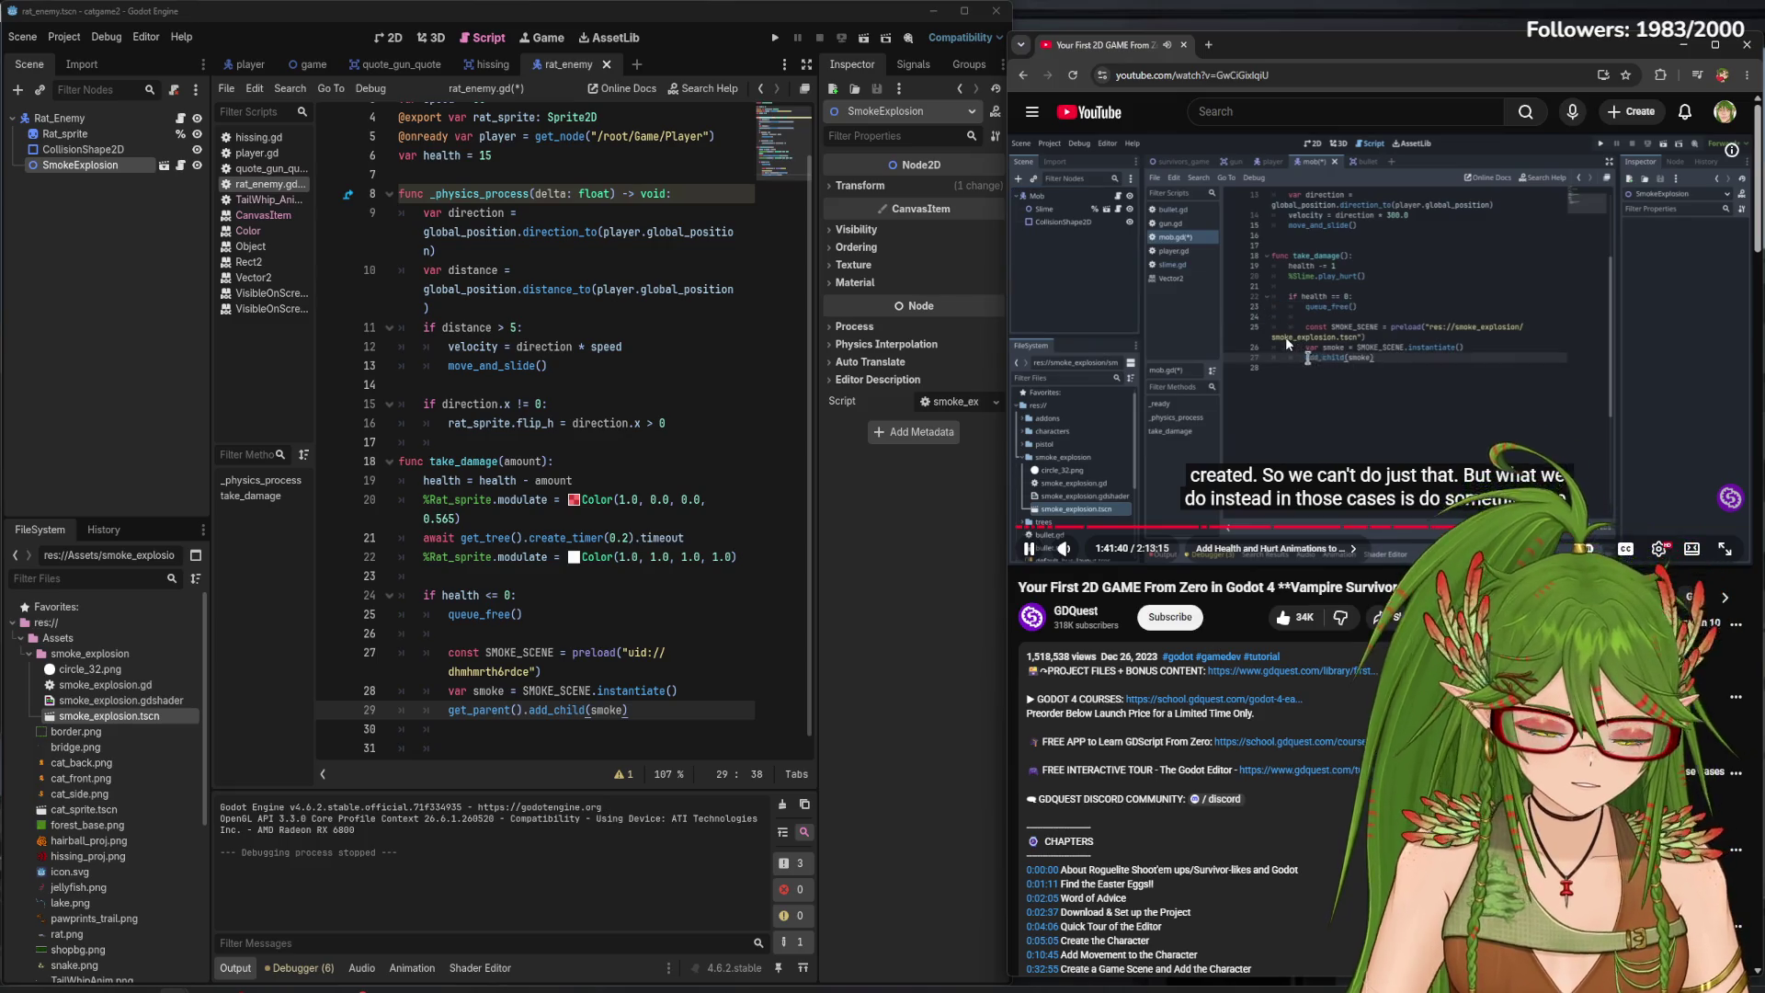
{"action": "key", "text": "j"}
{"action": "left_click", "coordinate": [1272, 317]}
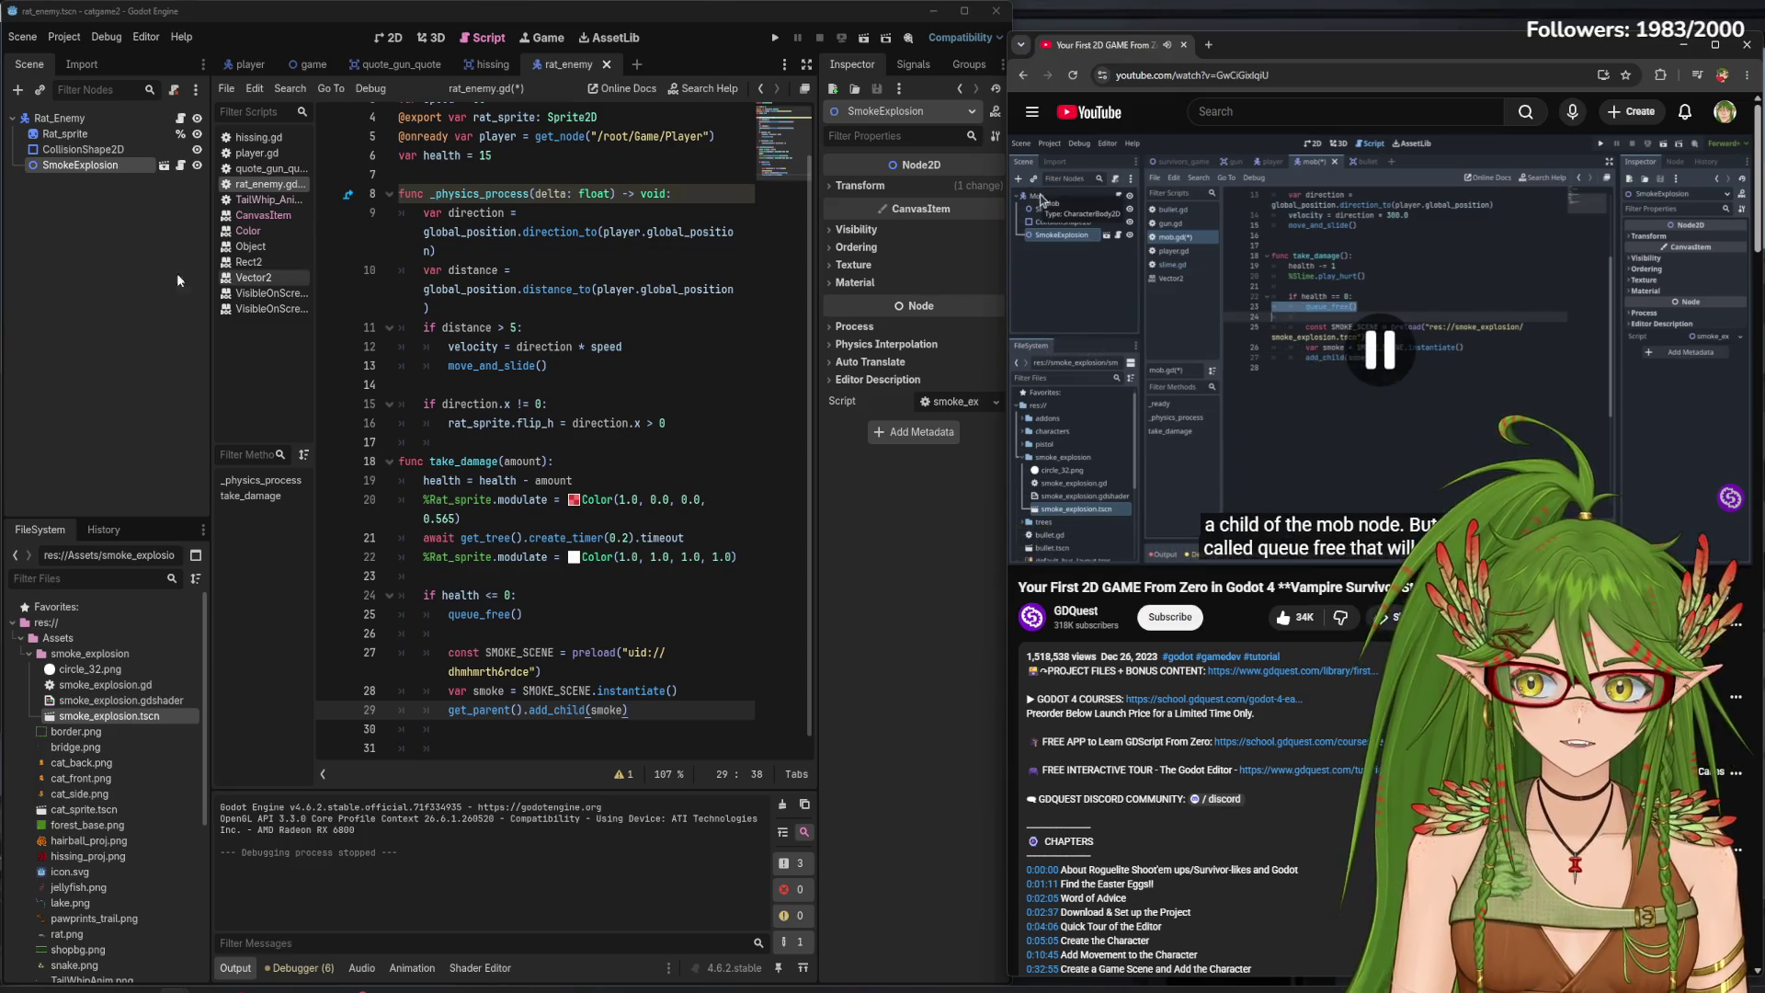
- Delete the SmokeExplosion node from the Scene dock and move CollisionShape2D above Rat_sprite
{"action": "right_click", "coordinate": [118, 165]}
{"action": "left_click", "coordinate": [230, 649]}
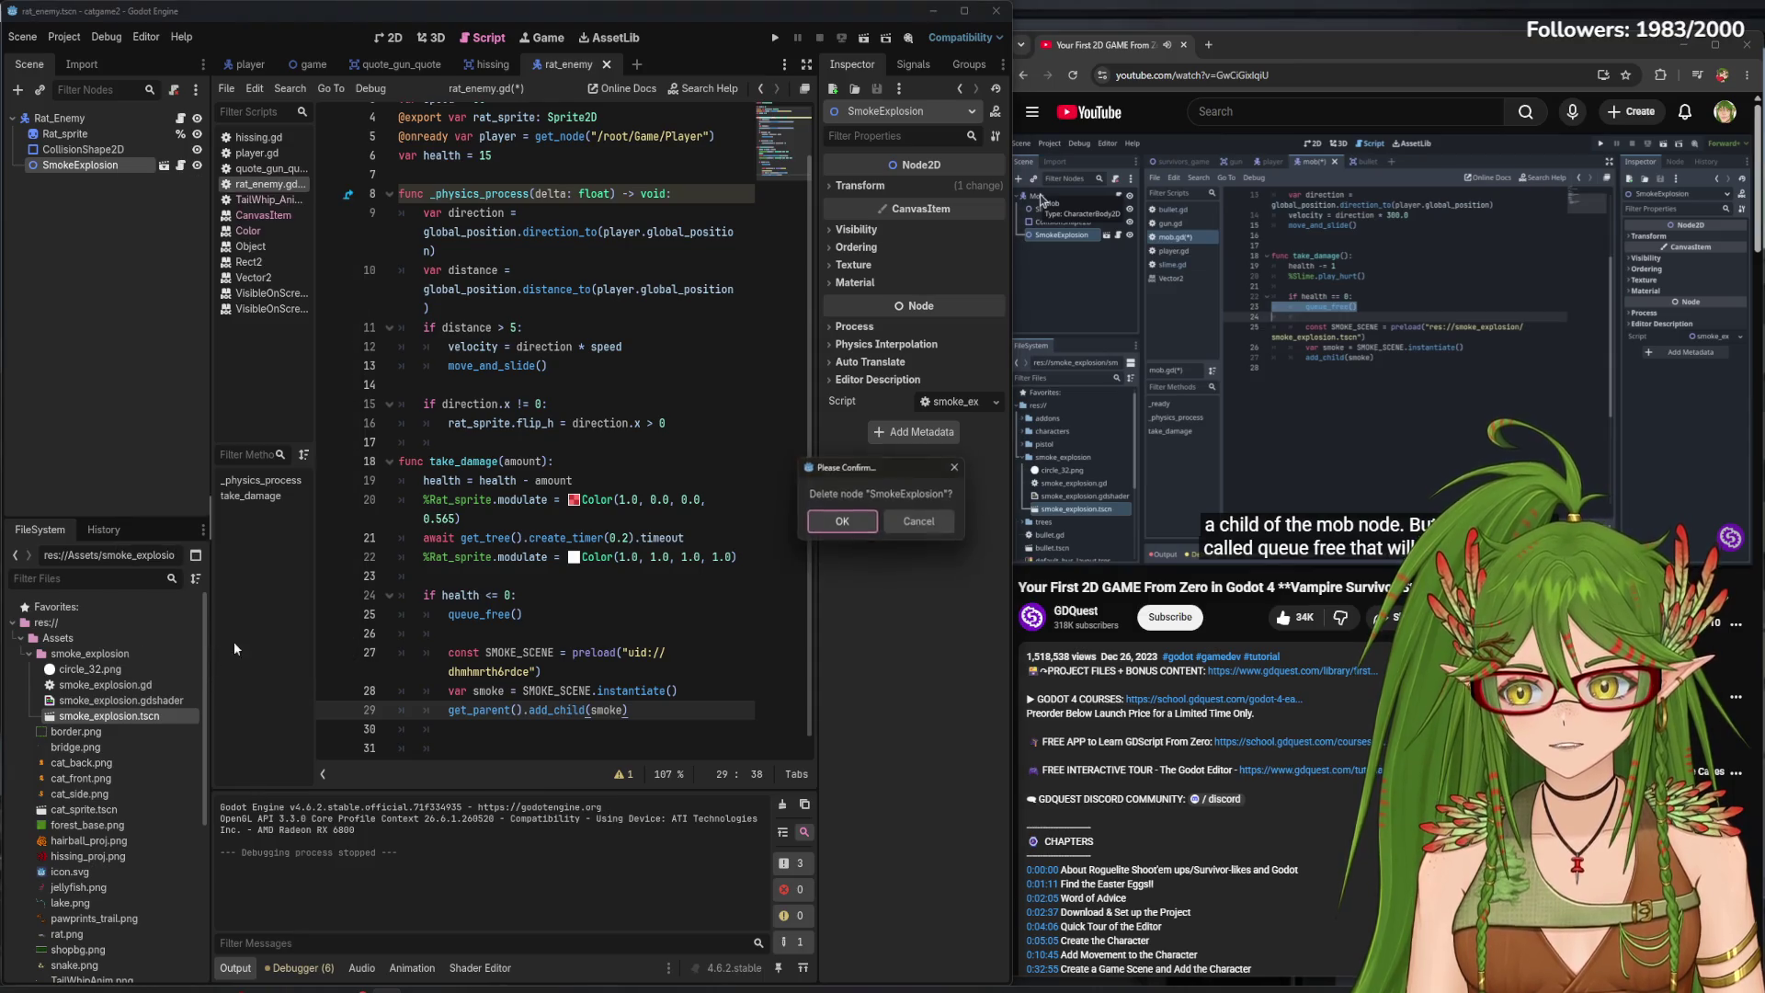
{"action": "left_click", "coordinate": [827, 520]}
{"action": "left_click", "coordinate": [1451, 411]}
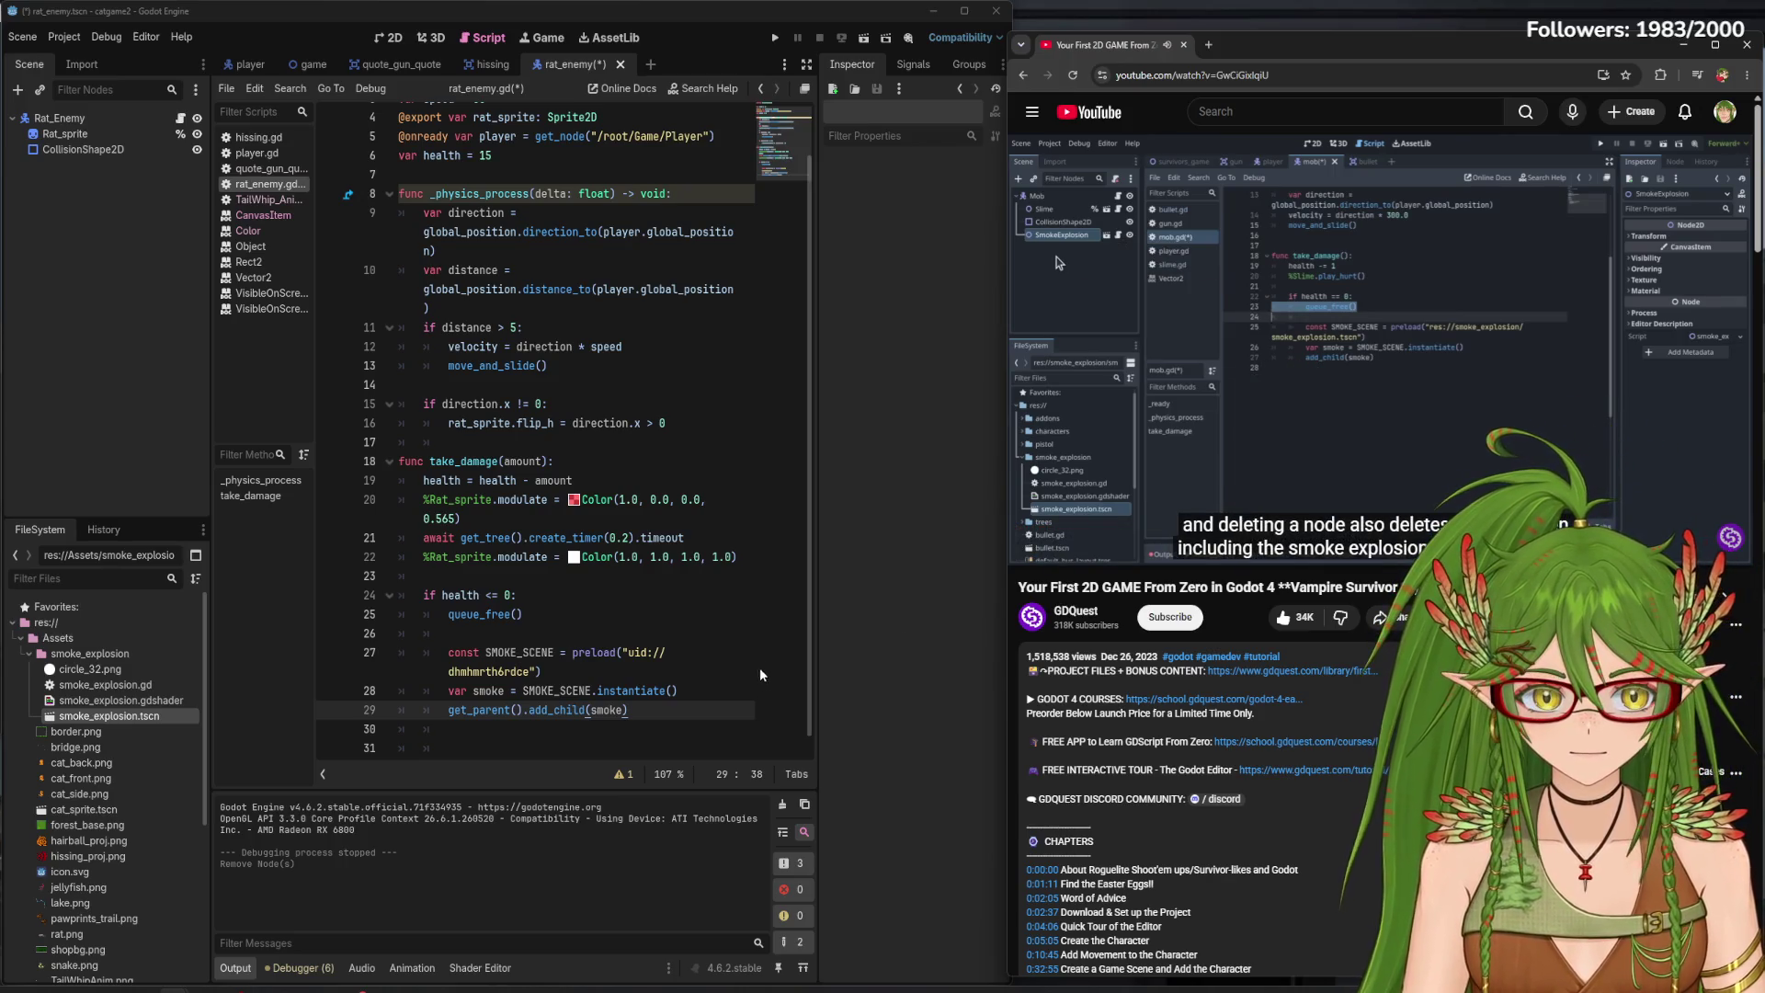
{"action": "left_click_drag", "start_coordinate": [78, 149], "coordinate": [99, 133]}
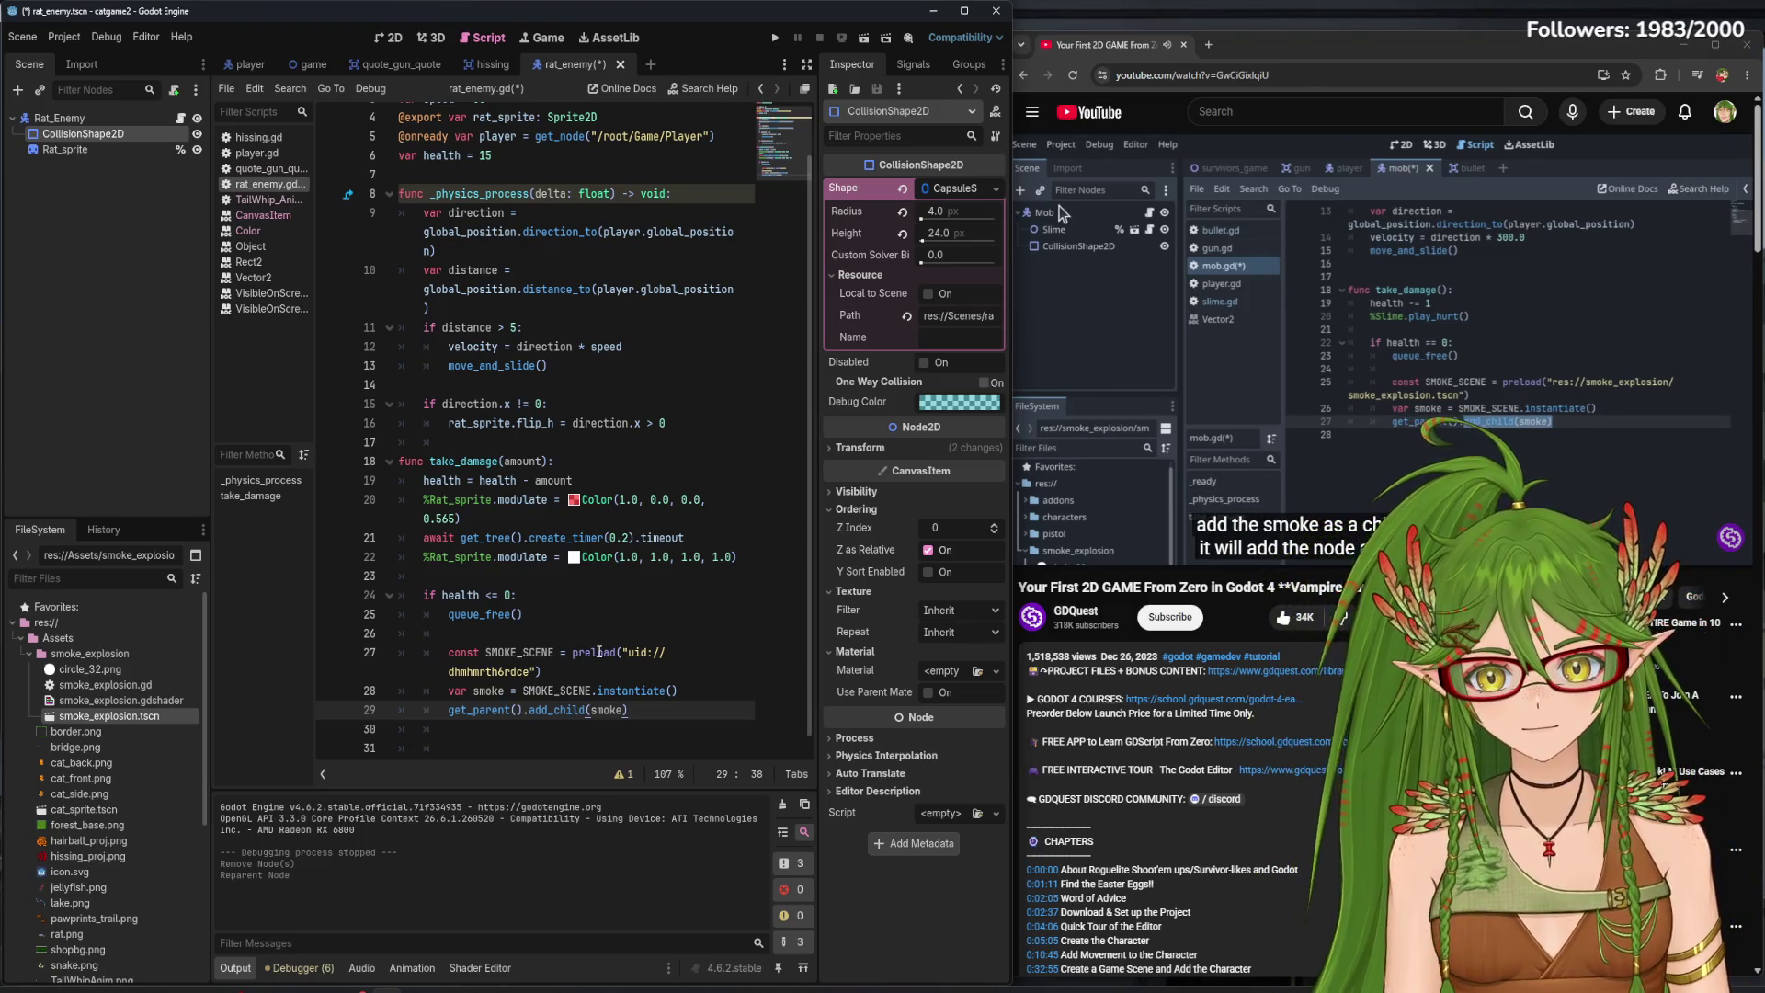
- On line 30 of rat_enemy.gd, add 'smoke.global_position = global_position' so smoke spawns at the rat
{"action": "left_click", "coordinate": [680, 727]}
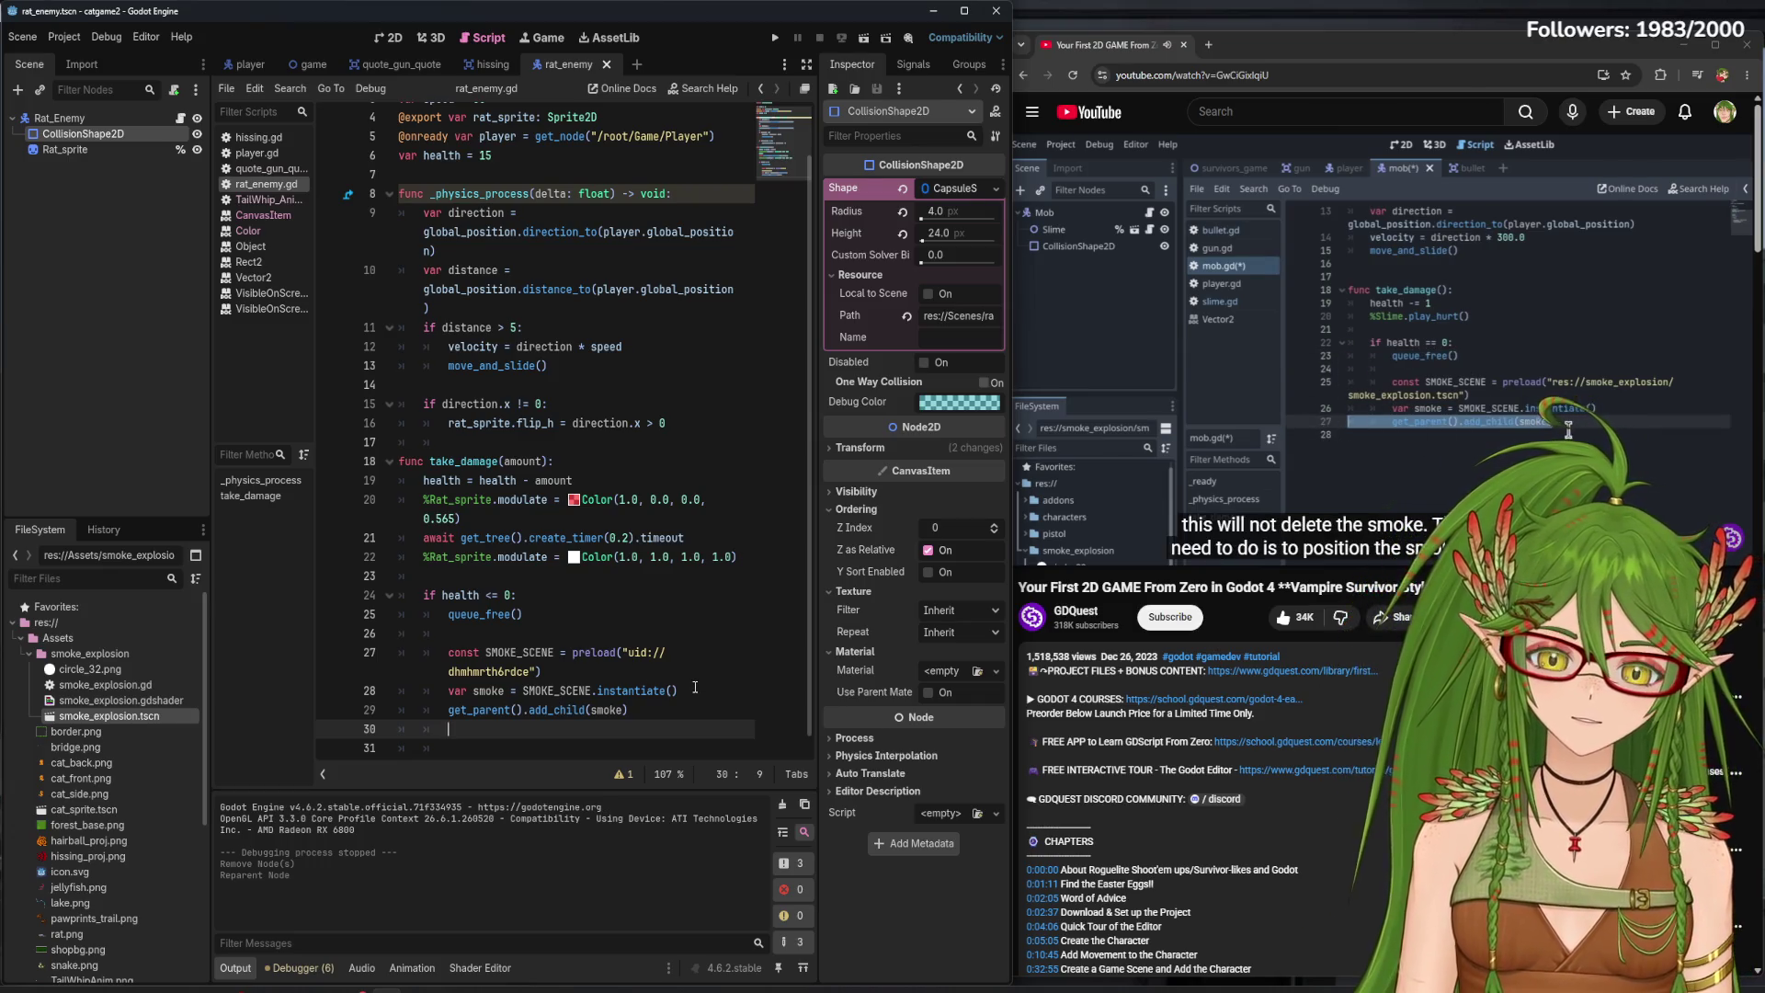
{"action": "scroll", "coordinate": [686, 673], "scroll_direction": "down", "scroll_amount": 1}
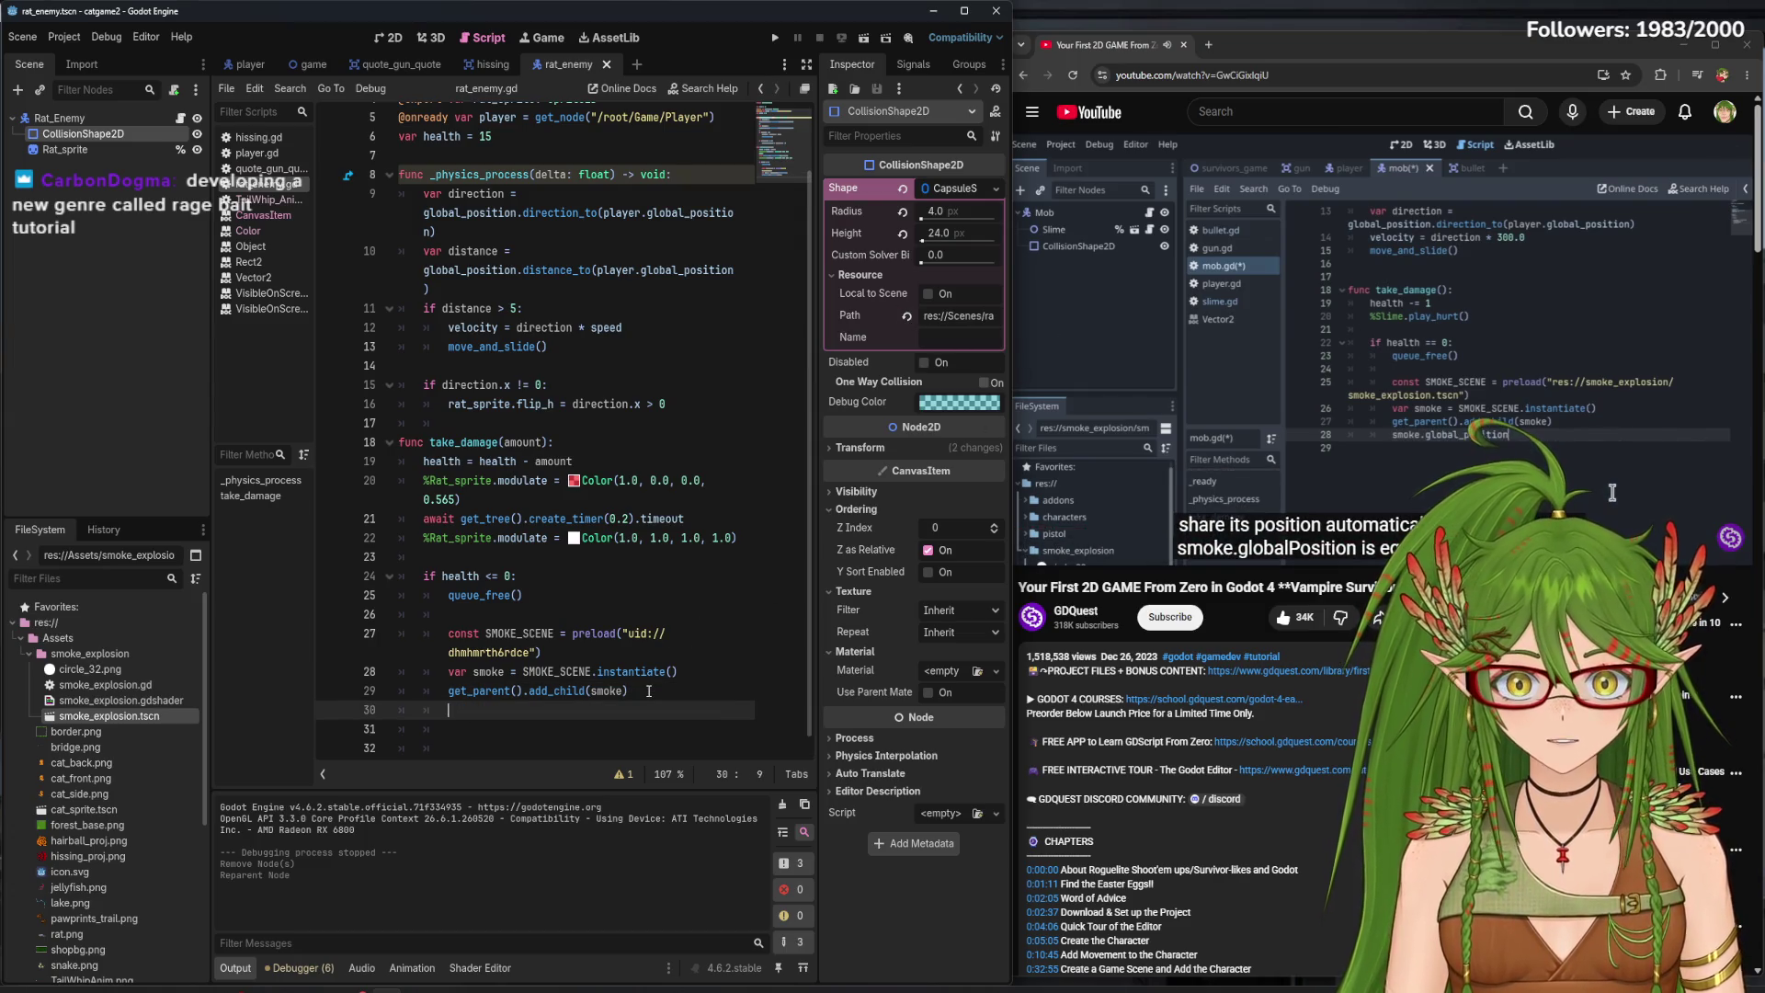
{"action": "type", "text": "smoke"}
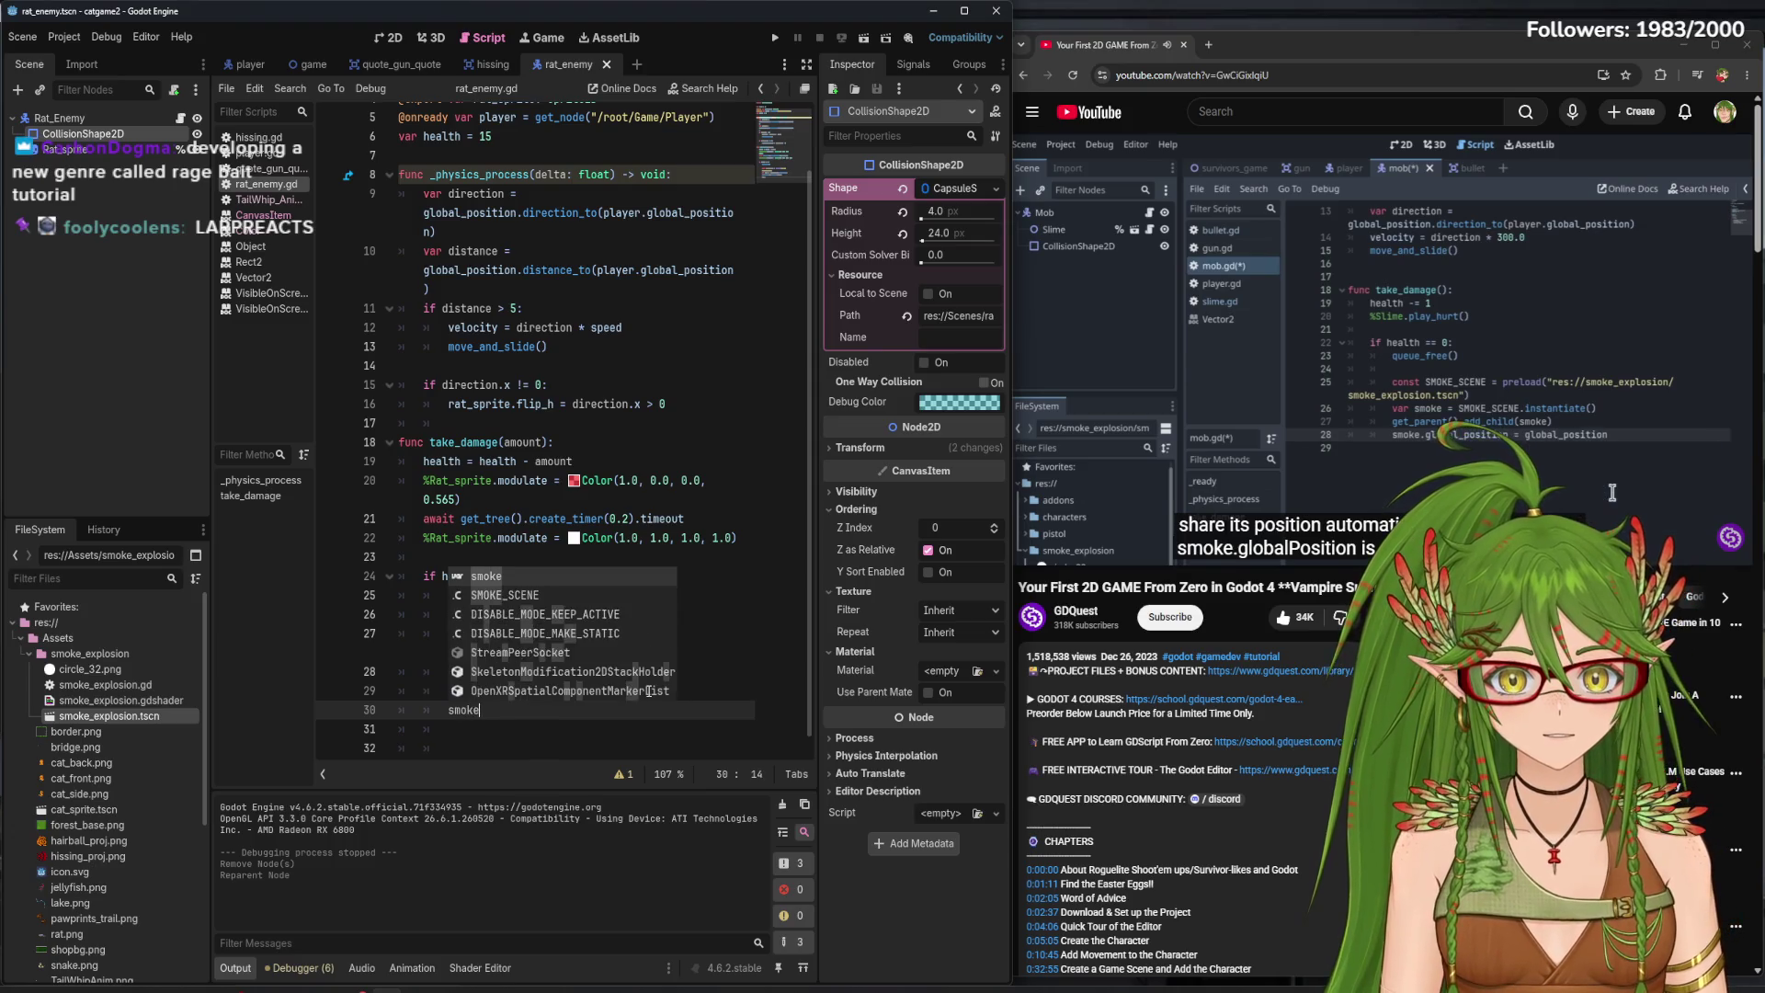
{"action": "type", "text": ".global_position ="}
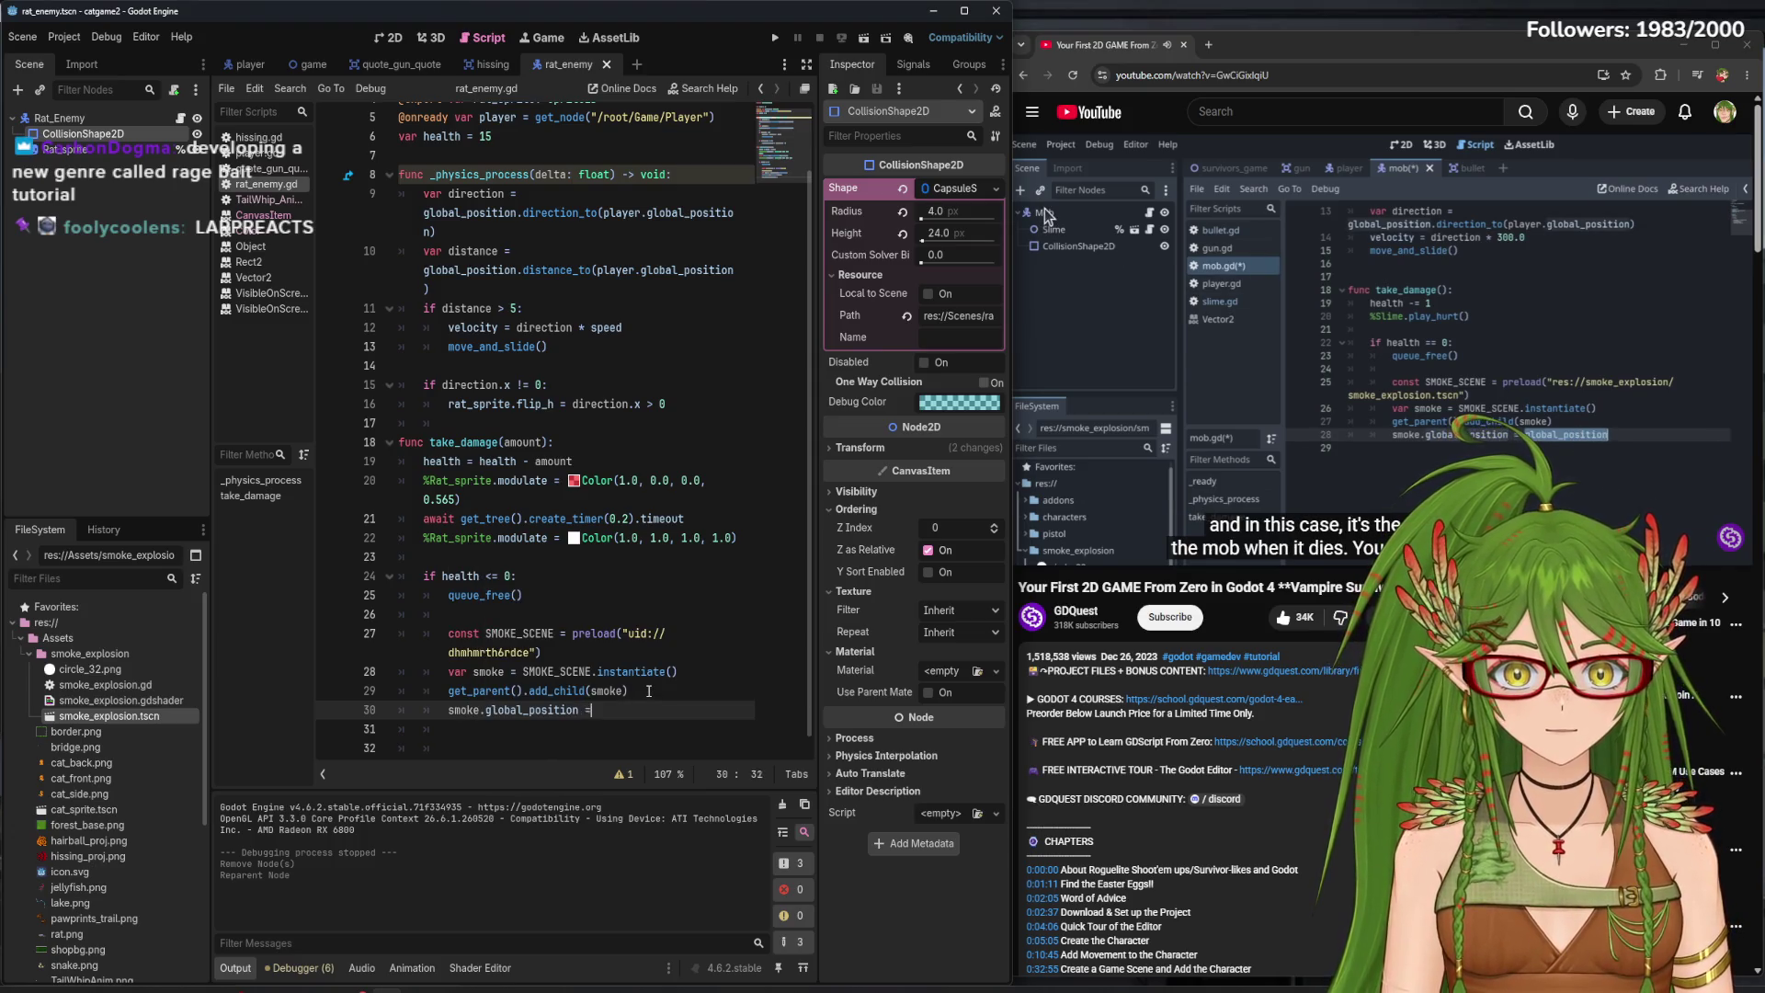
{"action": "type", "text": " global"}
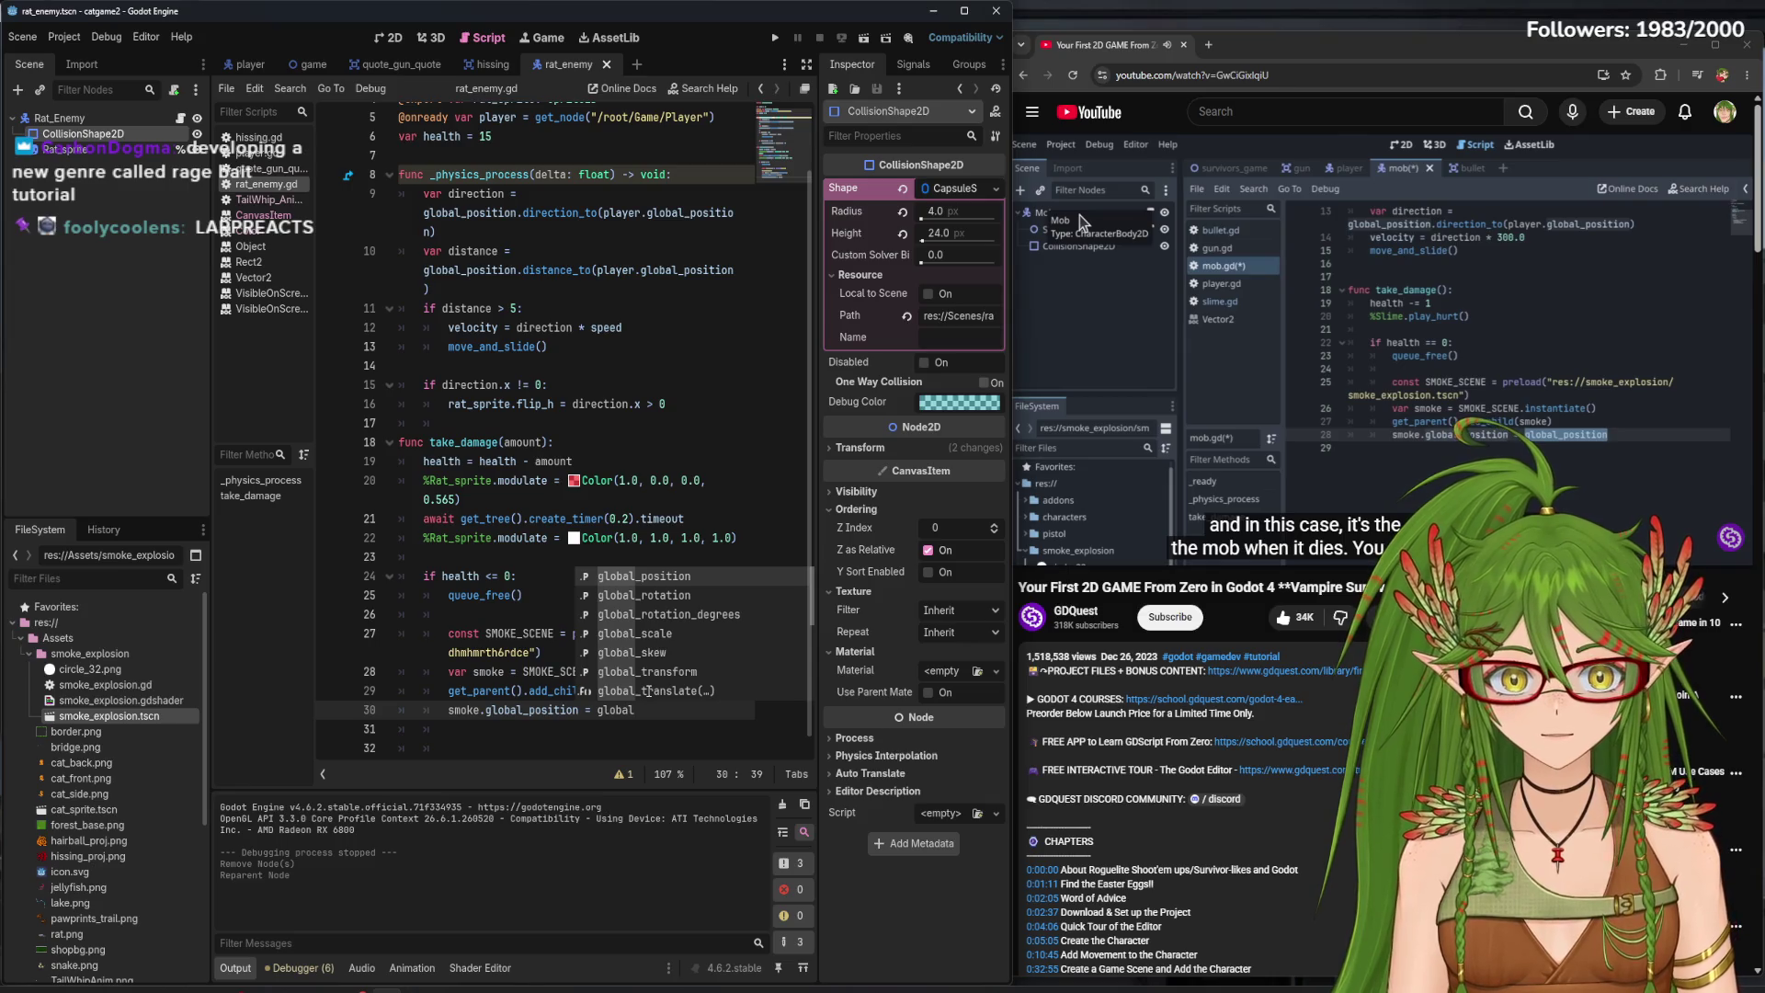
{"action": "key", "text": "Return"}
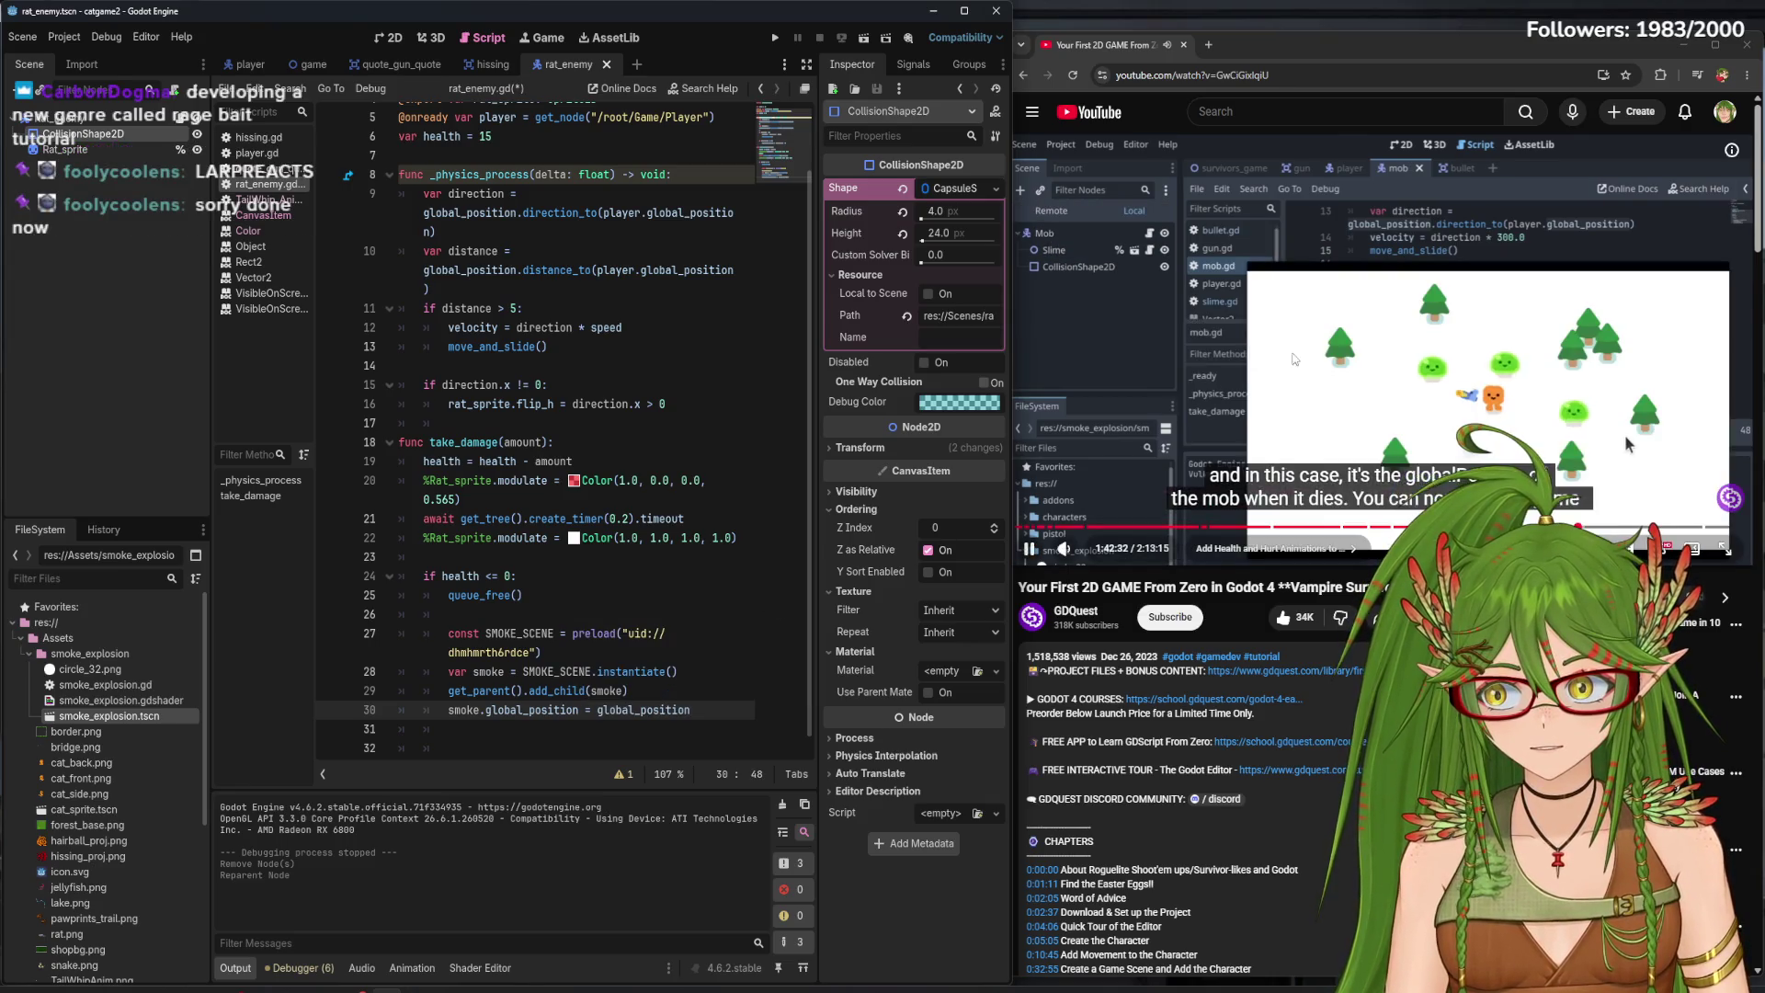
{"action": "left_click", "coordinate": [1627, 433]}
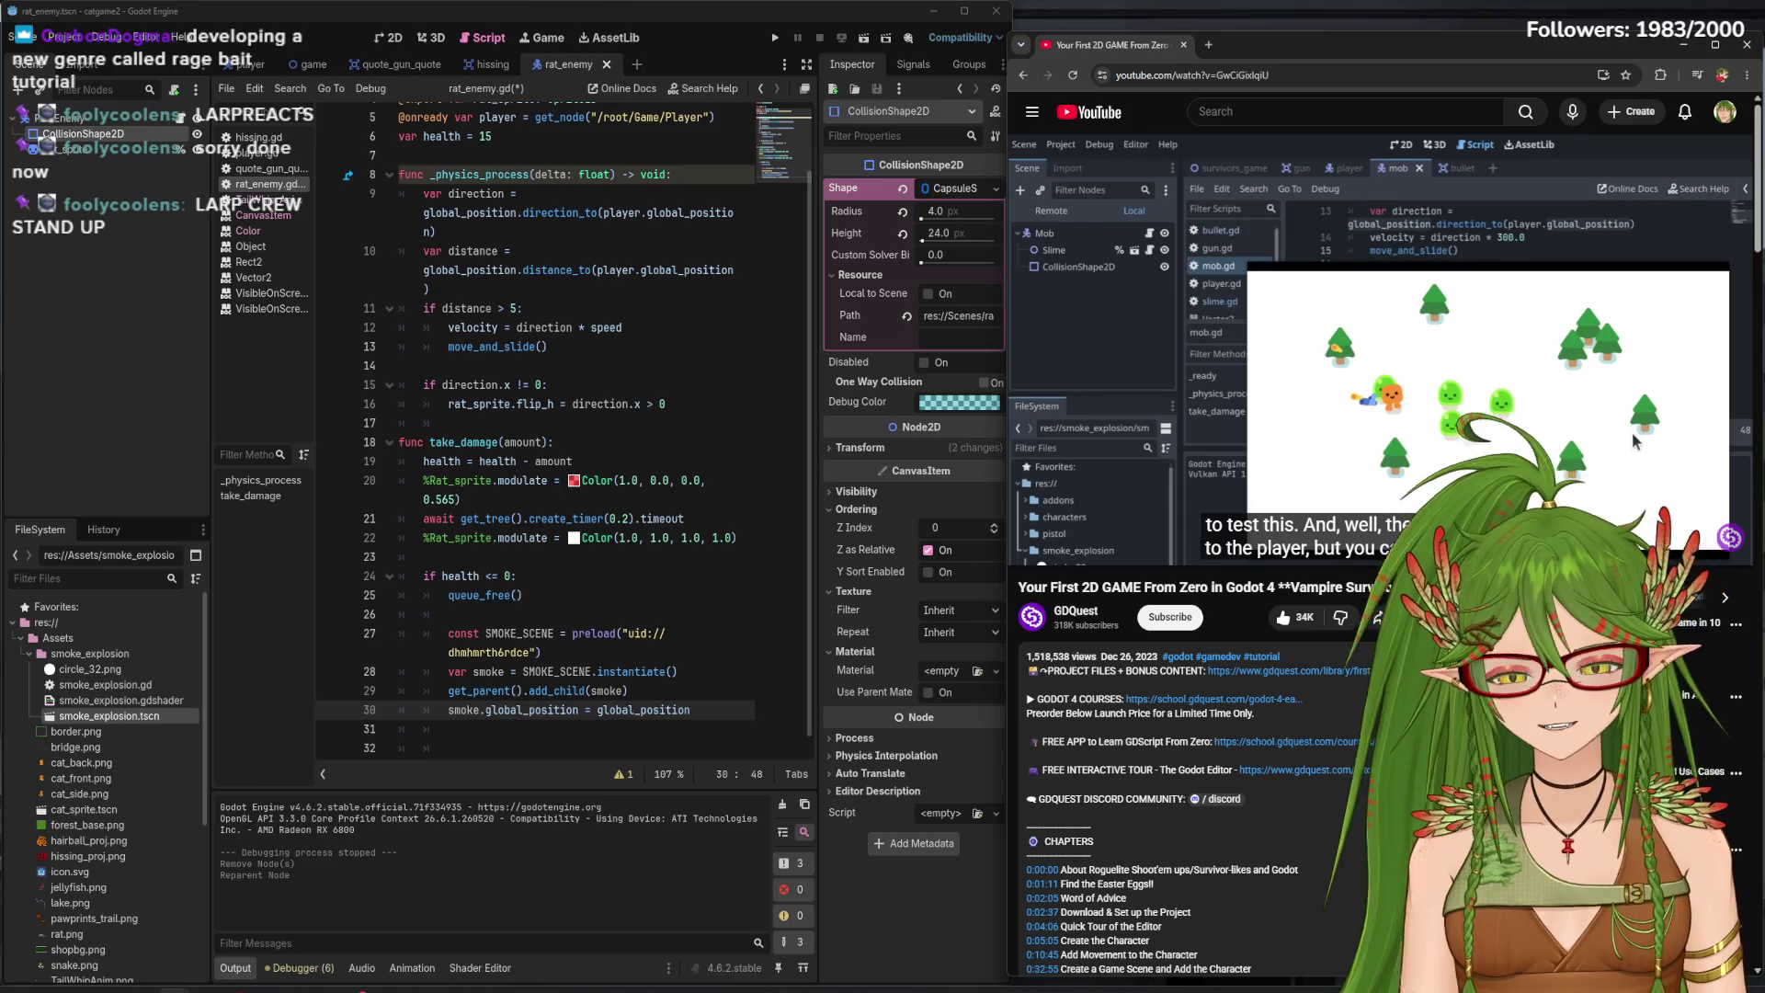
{"action": "mouse_move", "coordinate": [1271, 372]}
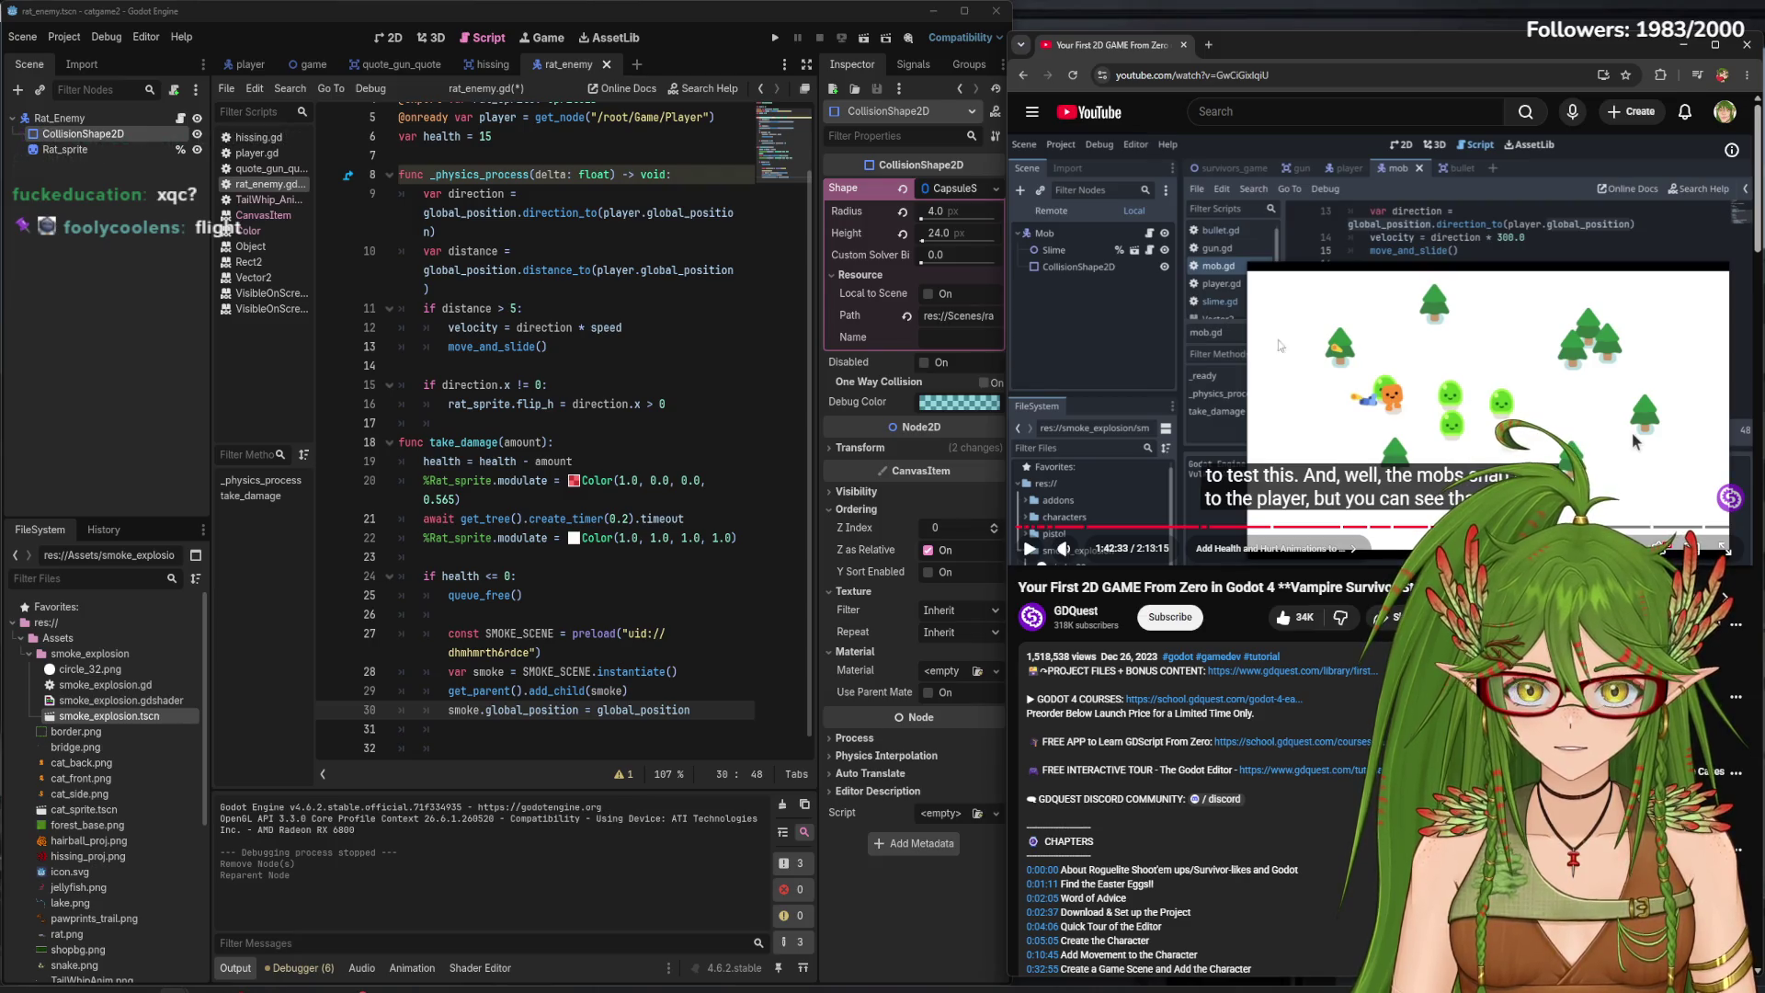
{"action": "left_click", "coordinate": [1631, 432]}
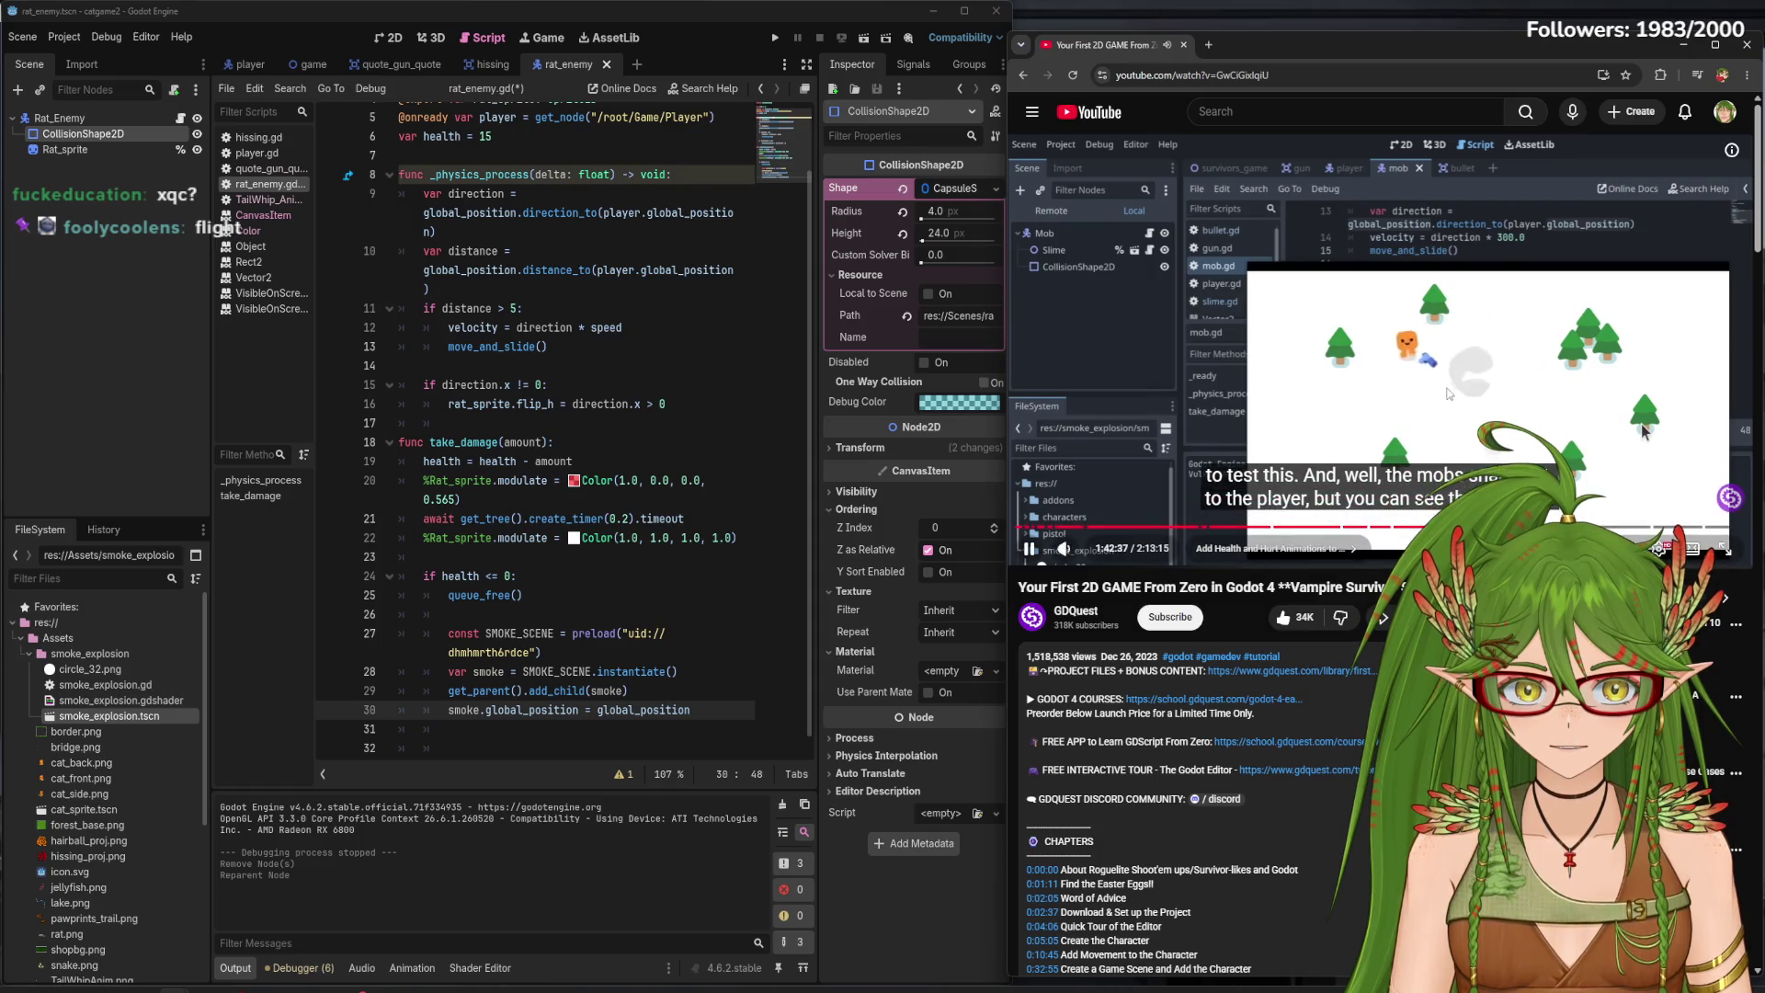
{"action": "left_click", "coordinate": [1641, 423]}
{"action": "left_click", "coordinate": [134, 353]}
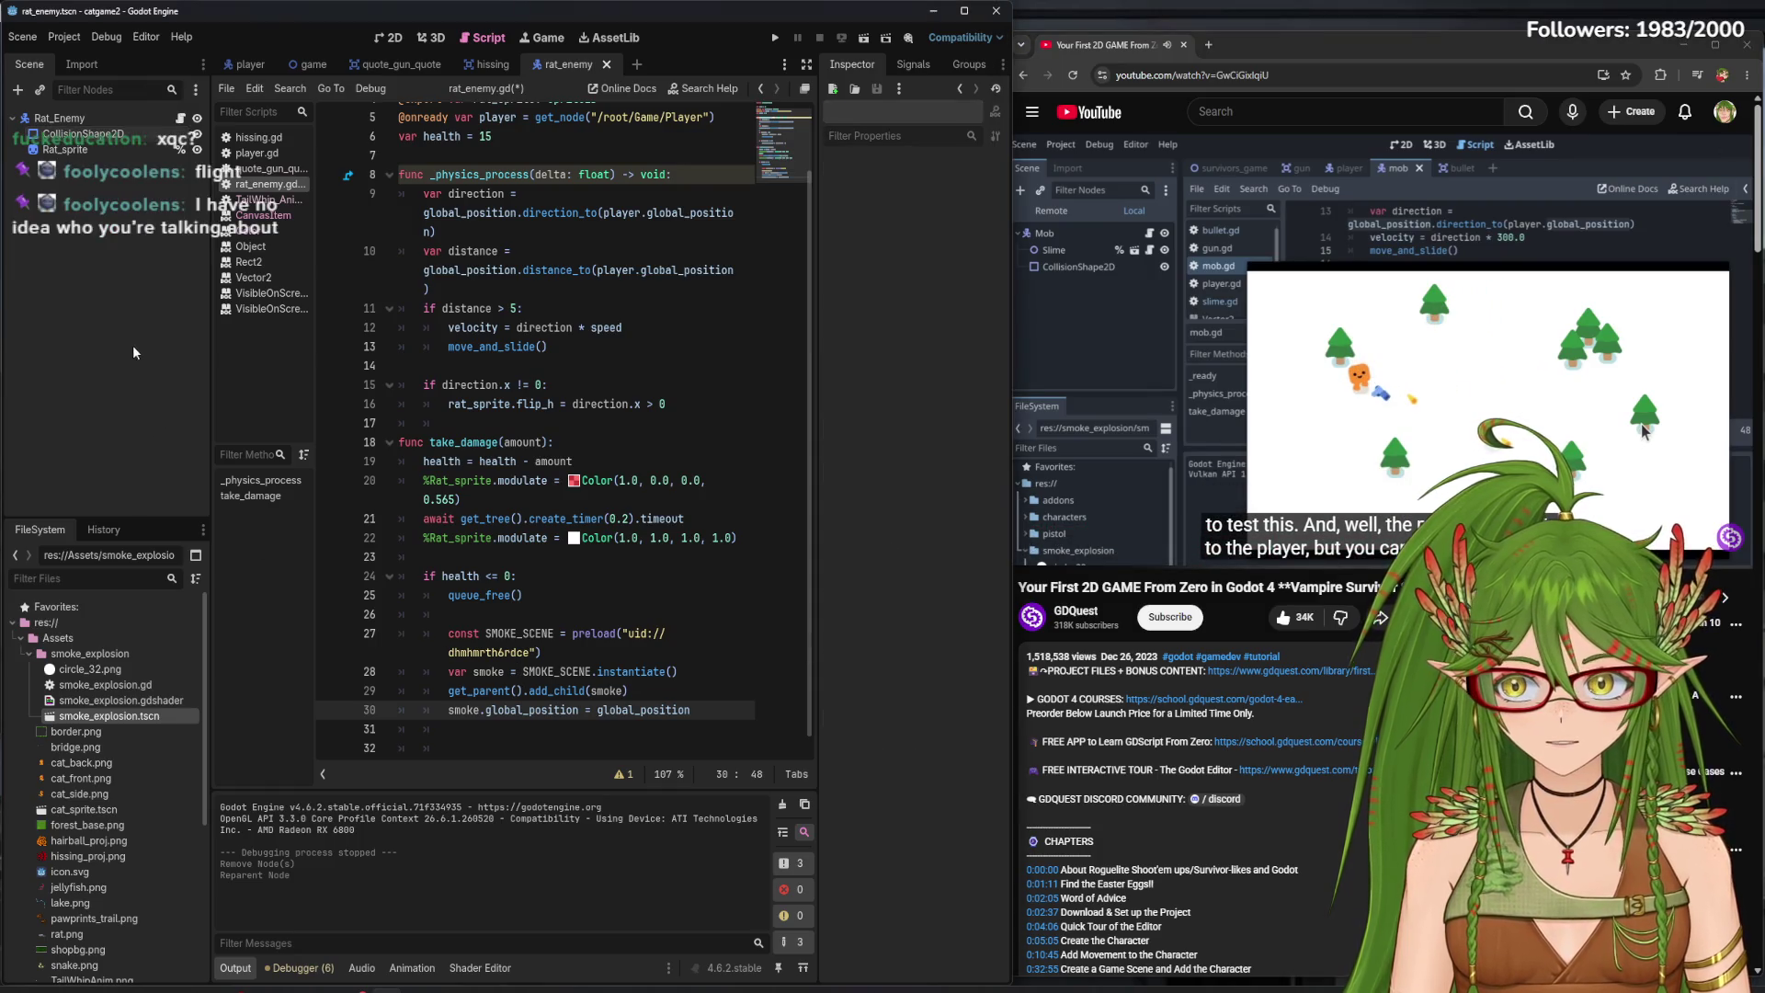
- Run the game, walk the cat left, down and right past the rats, then stop it
{"action": "key", "text": "F5"}
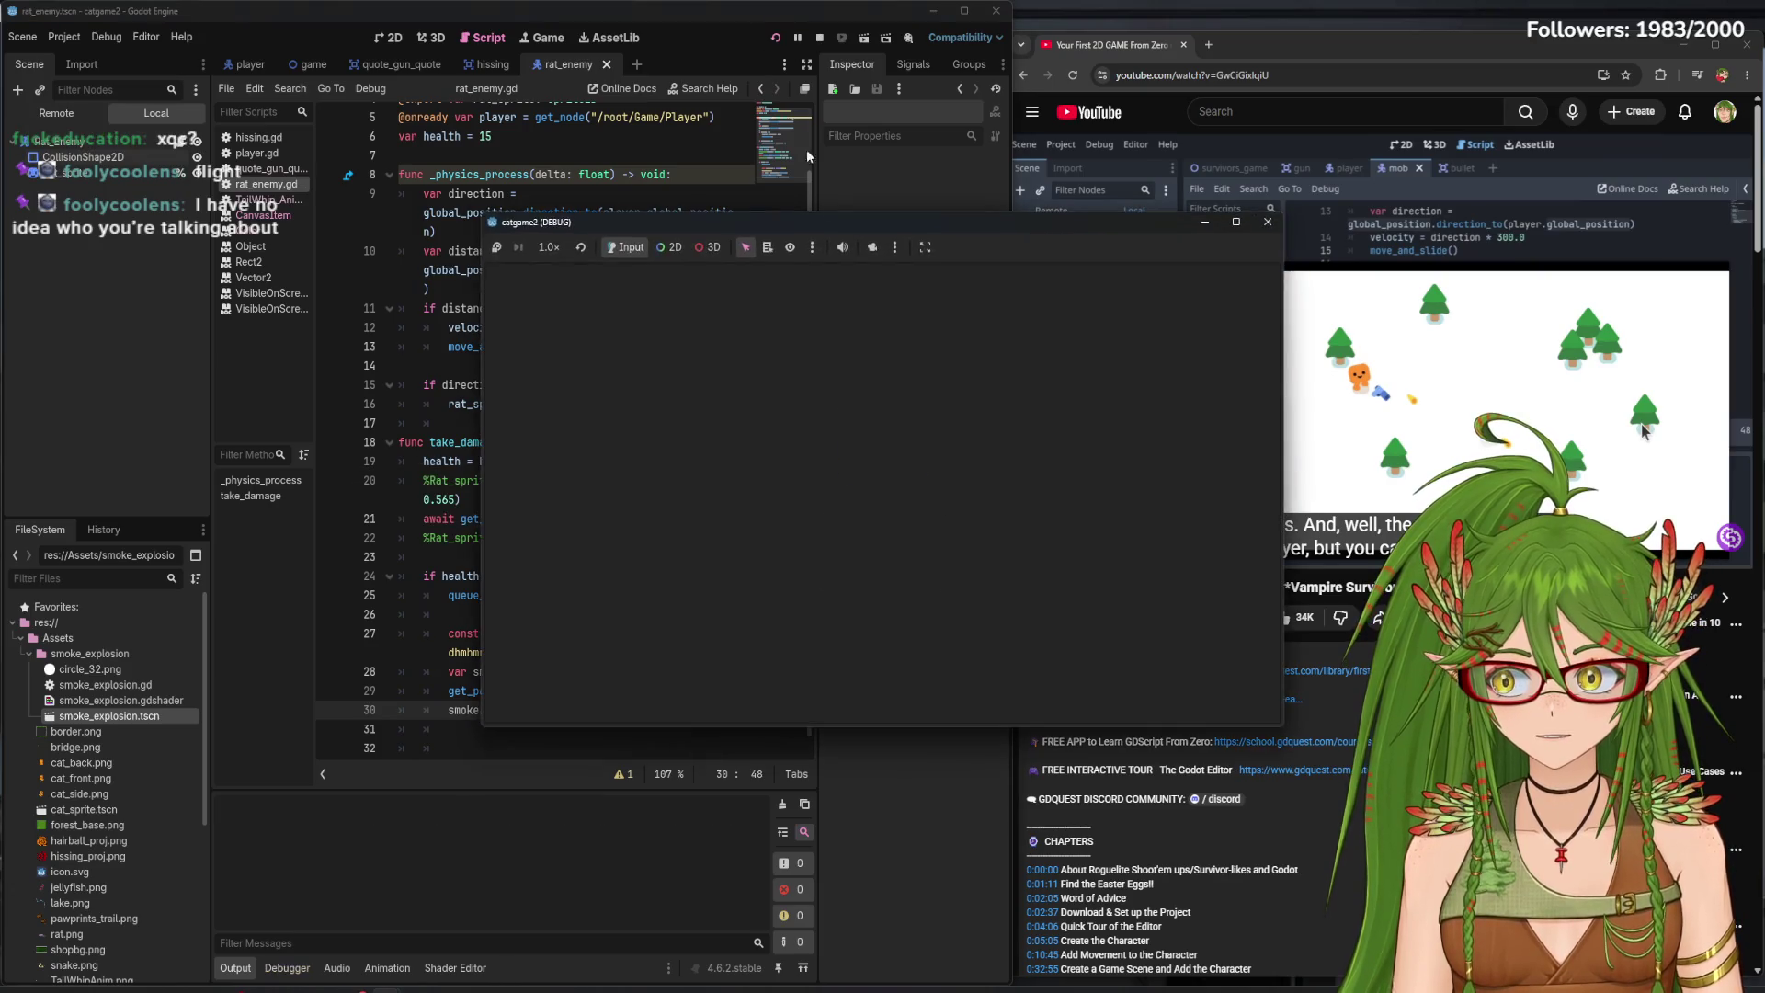
{"action": "key", "text": "Left"}
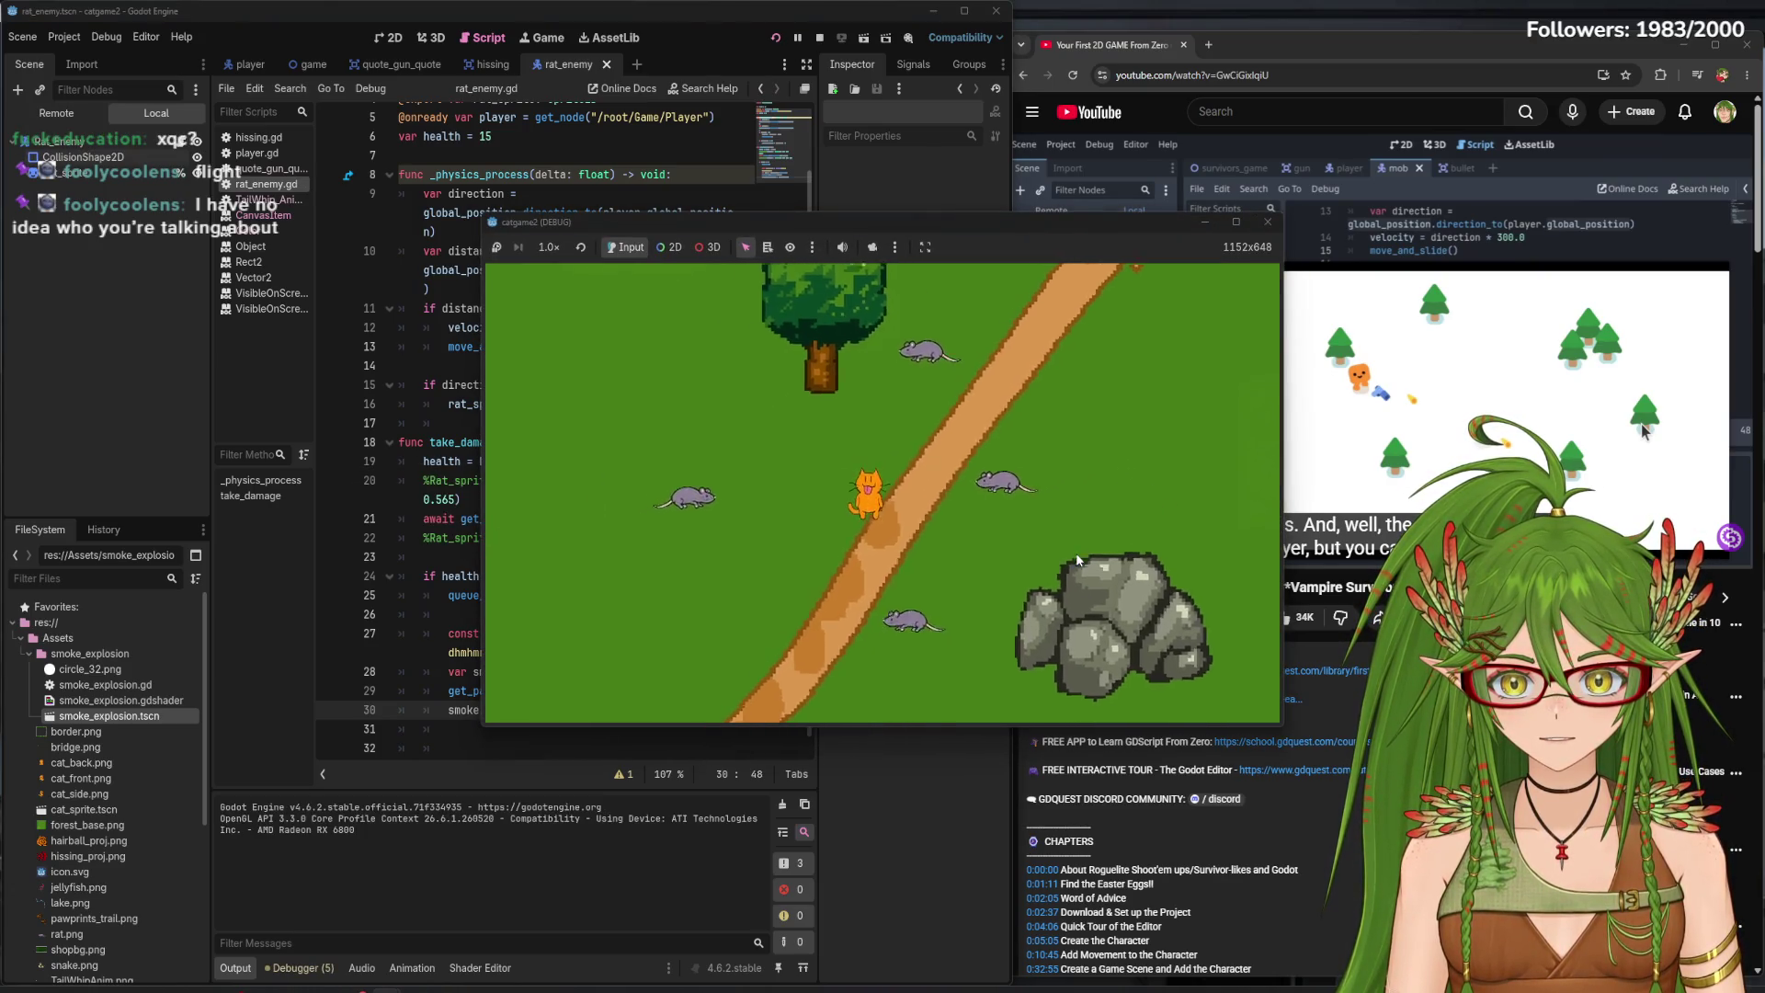
{"action": "key", "text": "Down"}
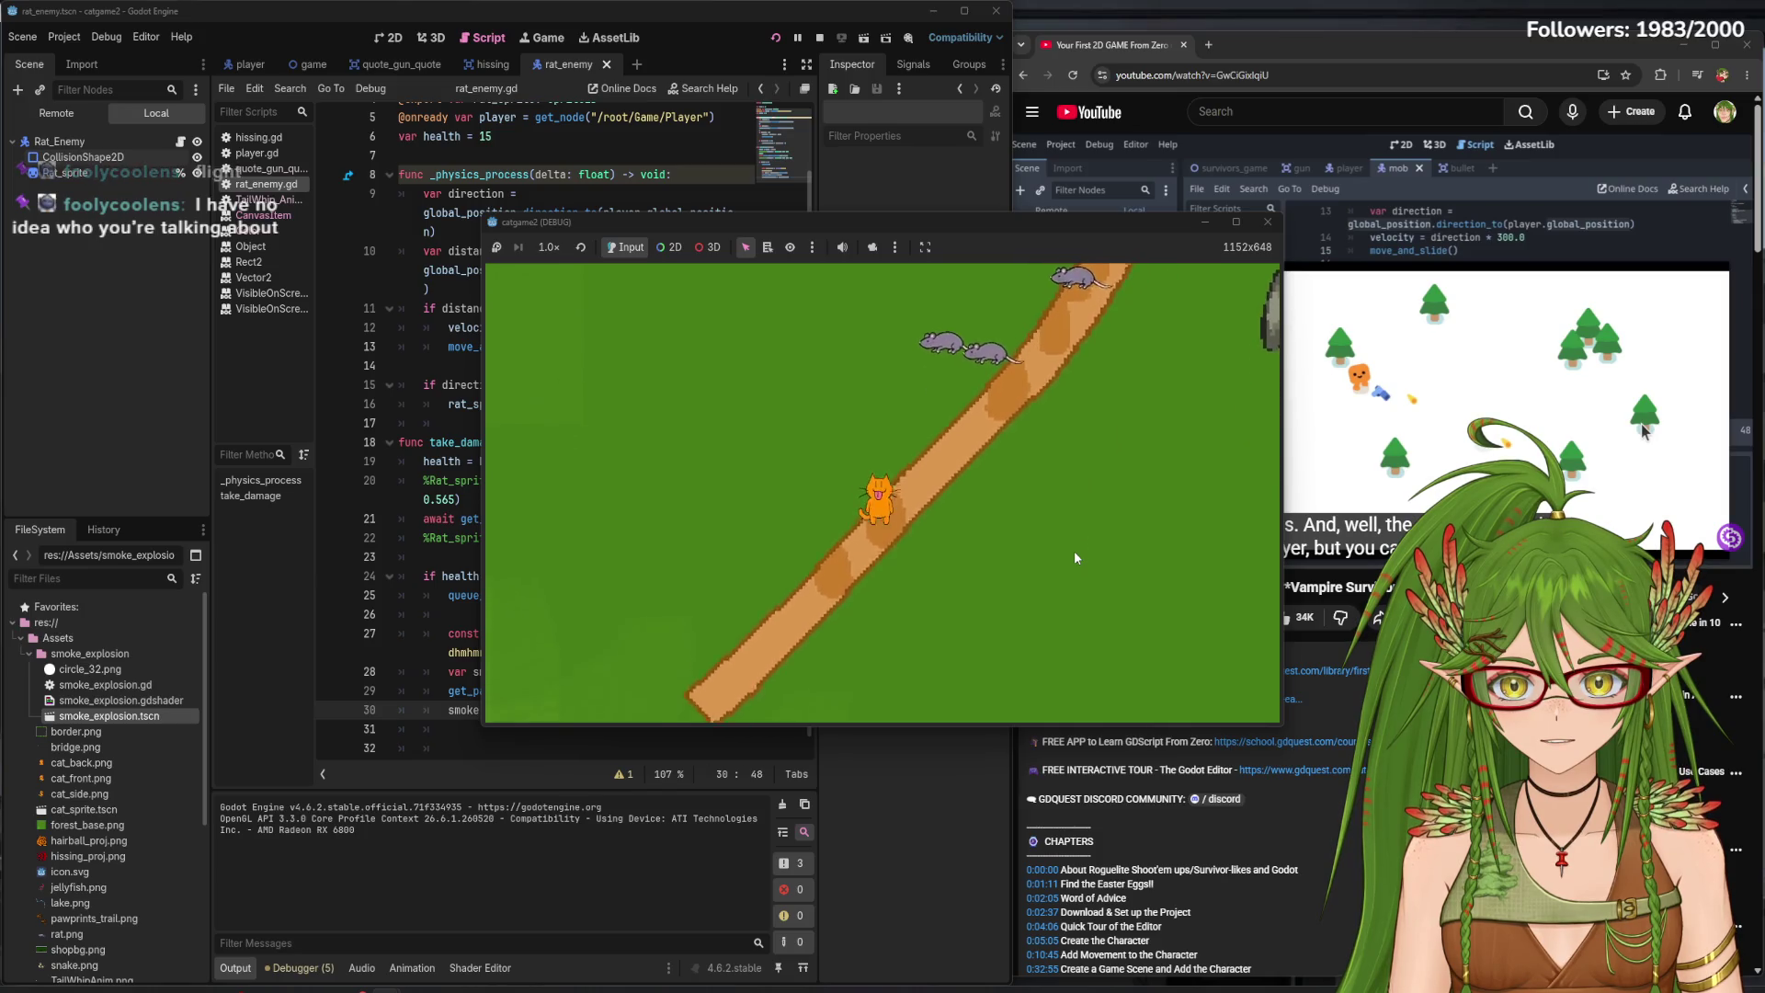
{"action": "key", "text": "Right"}
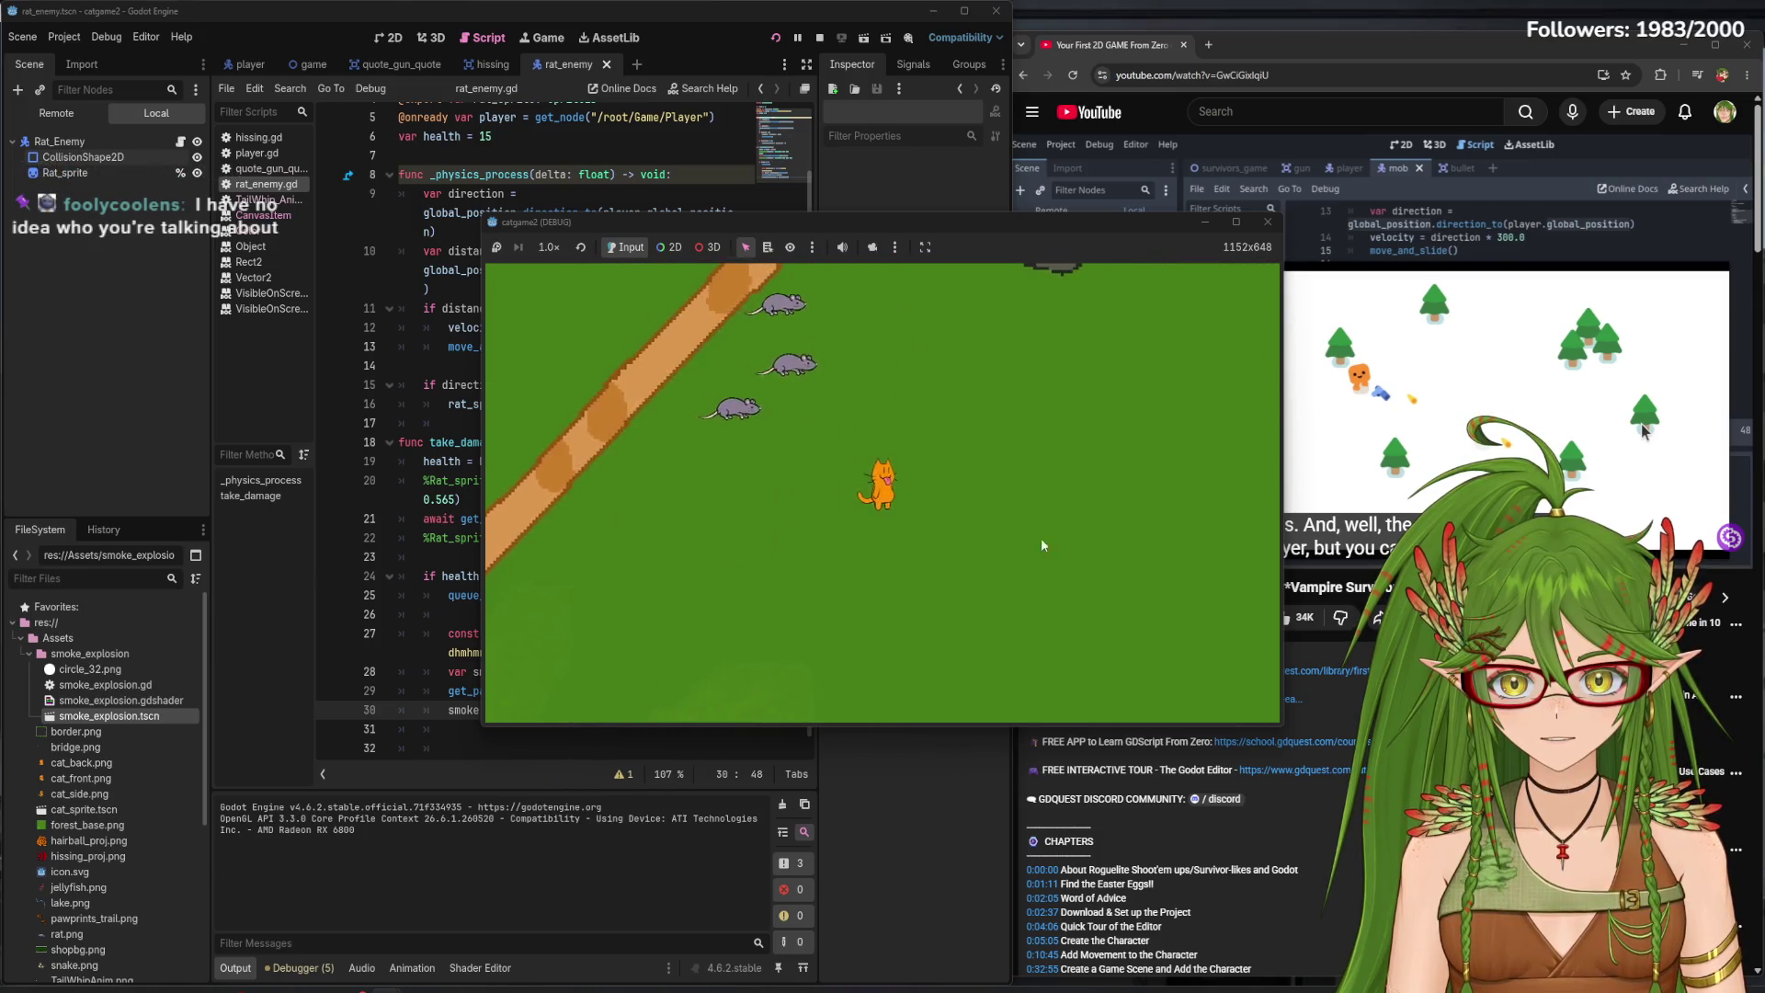
{"action": "key", "text": "F8"}
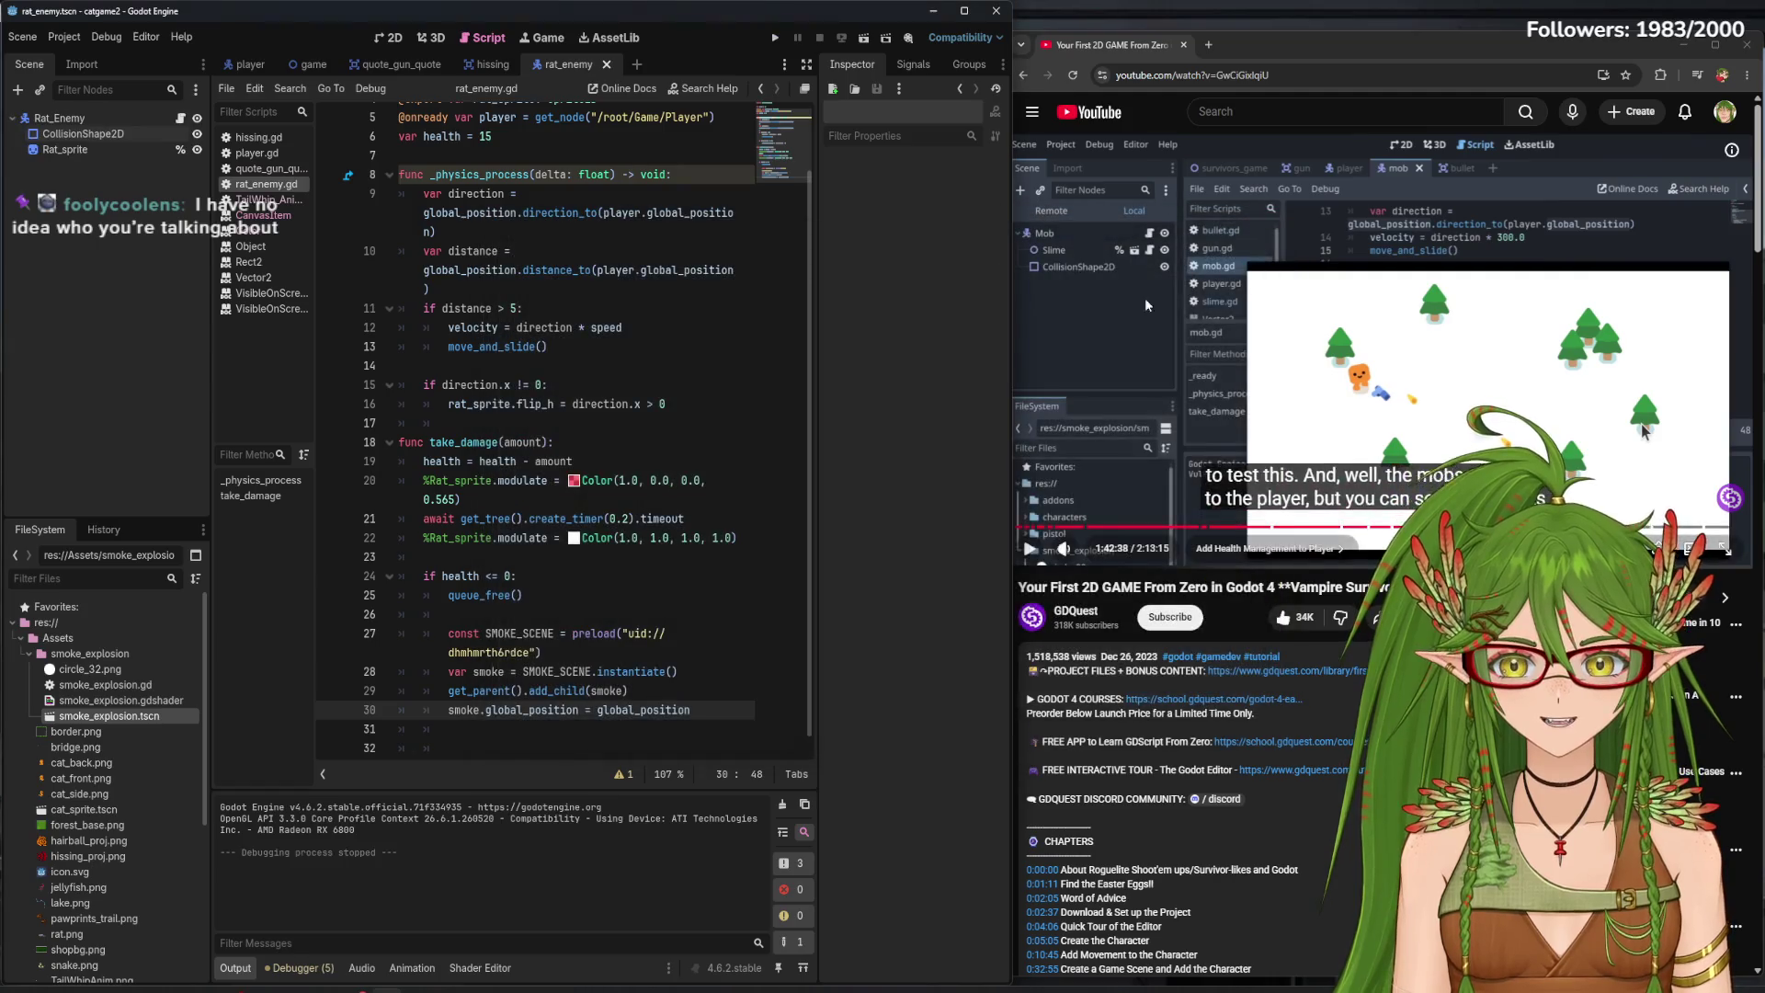
- Raise the damage flash colour's alpha to full, Color(1.0, 0.0, 0.0, 1.0), and save the script
{"action": "left_click", "coordinate": [573, 480]}
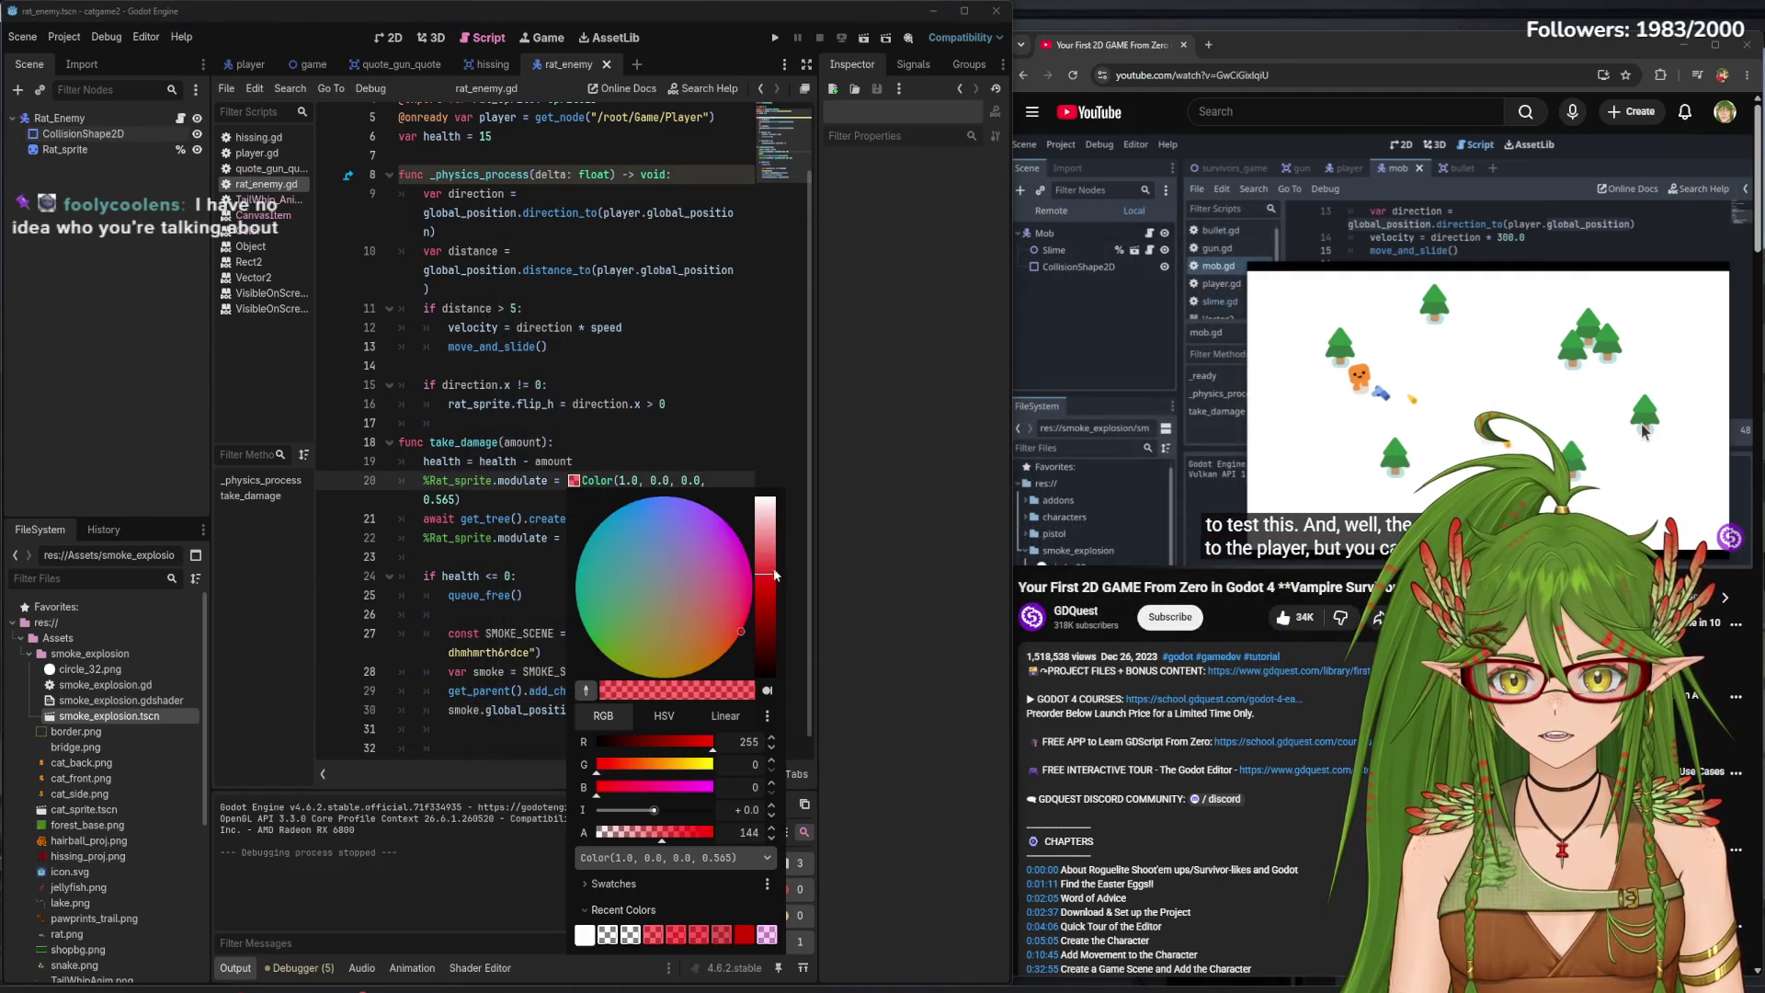
{"action": "left_click_drag", "start_coordinate": [679, 831], "coordinate": [788, 839]}
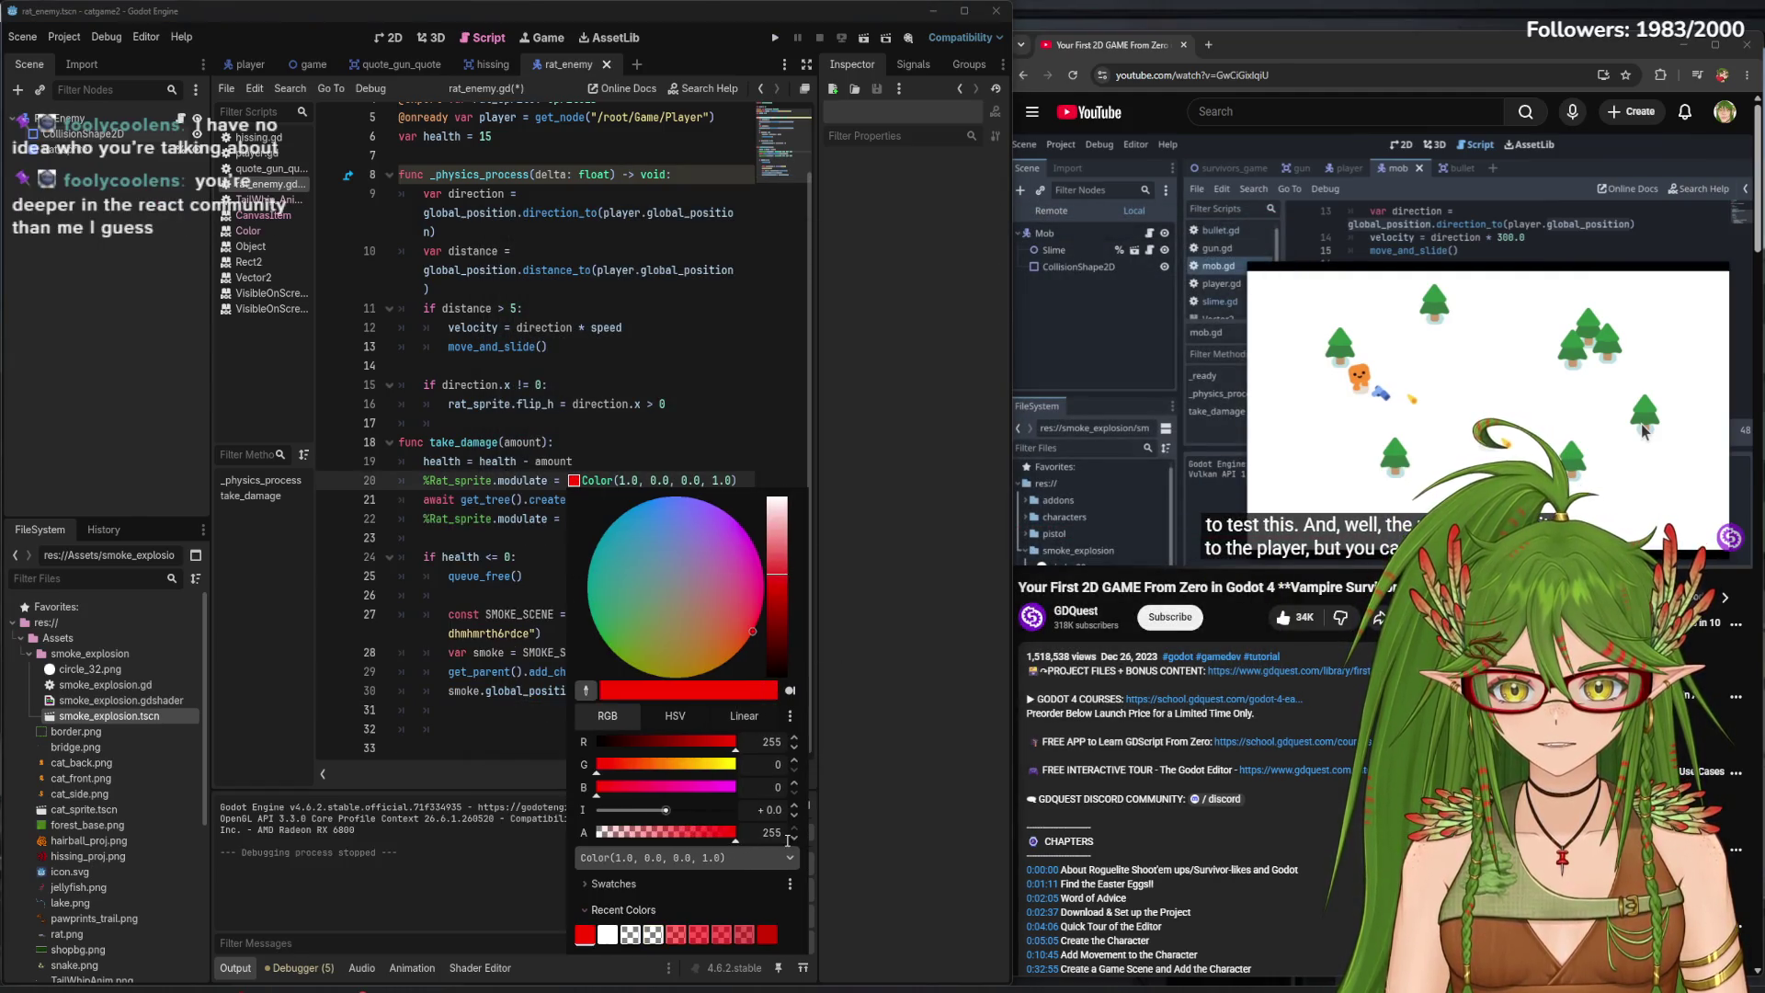
{"action": "left_click", "coordinate": [896, 560]}
{"action": "key", "text": "ctrl+s"}
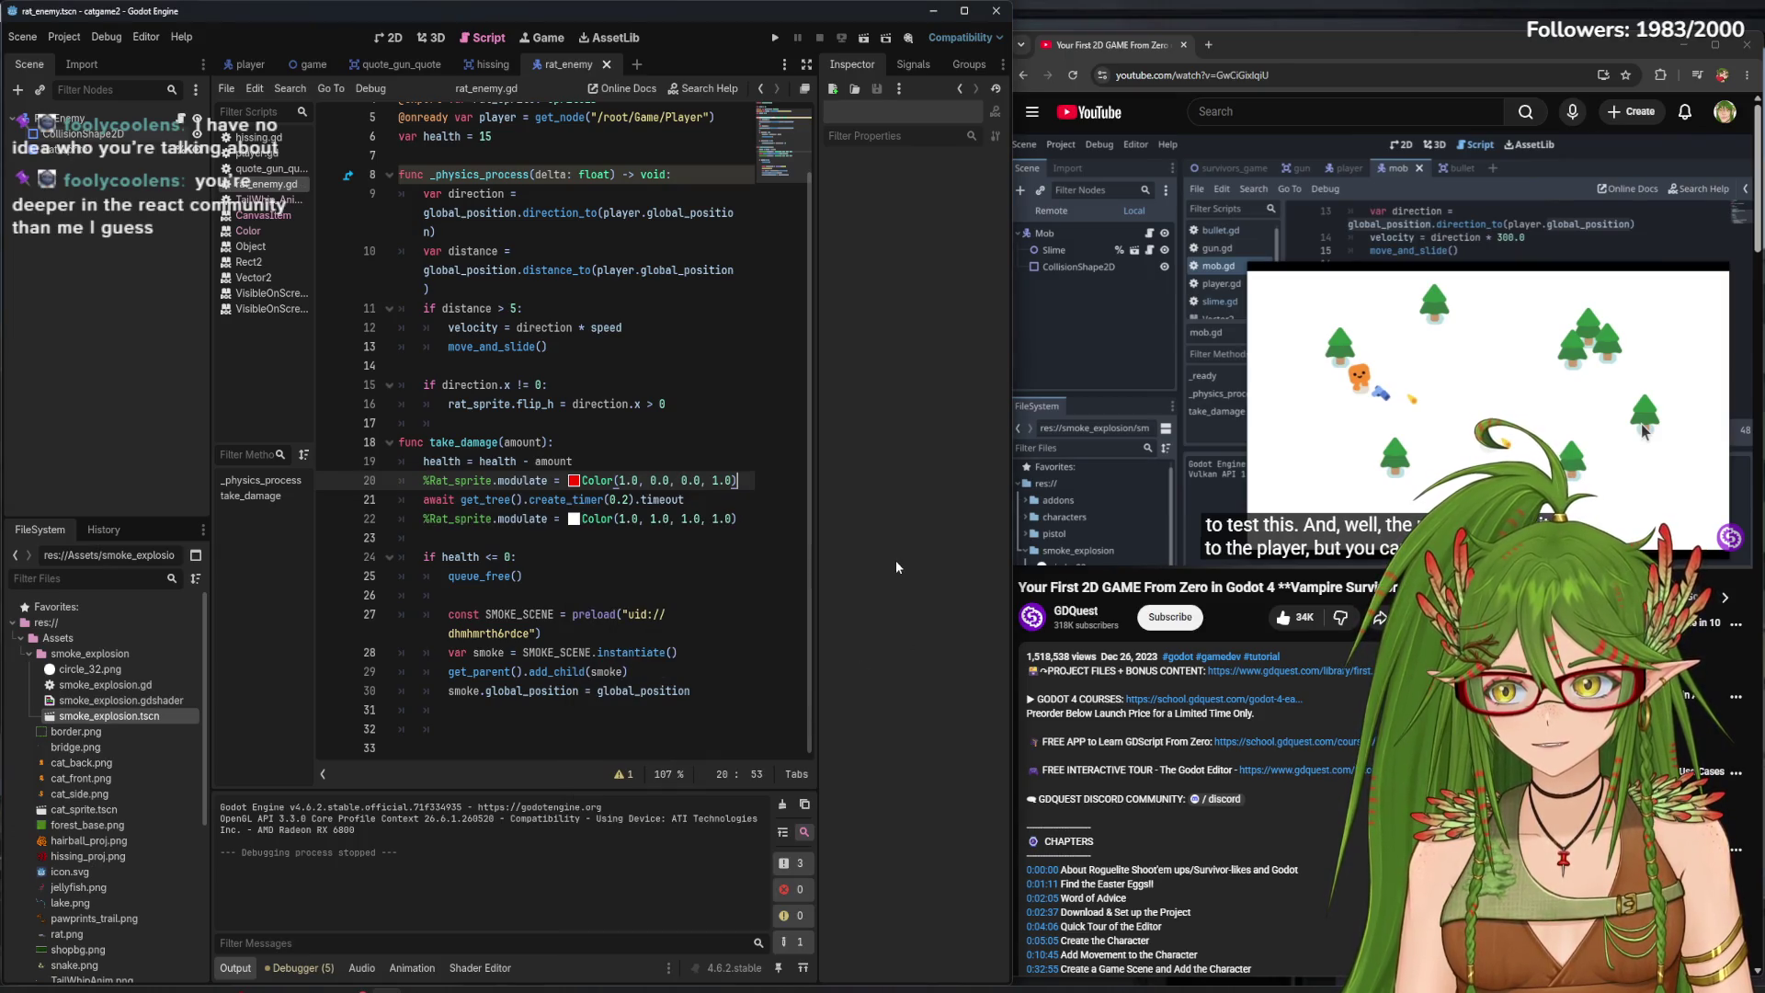
- Open and close a new browser tab, then bring the 'react guy' results window into view
{"action": "left_click", "coordinate": [1208, 44]}
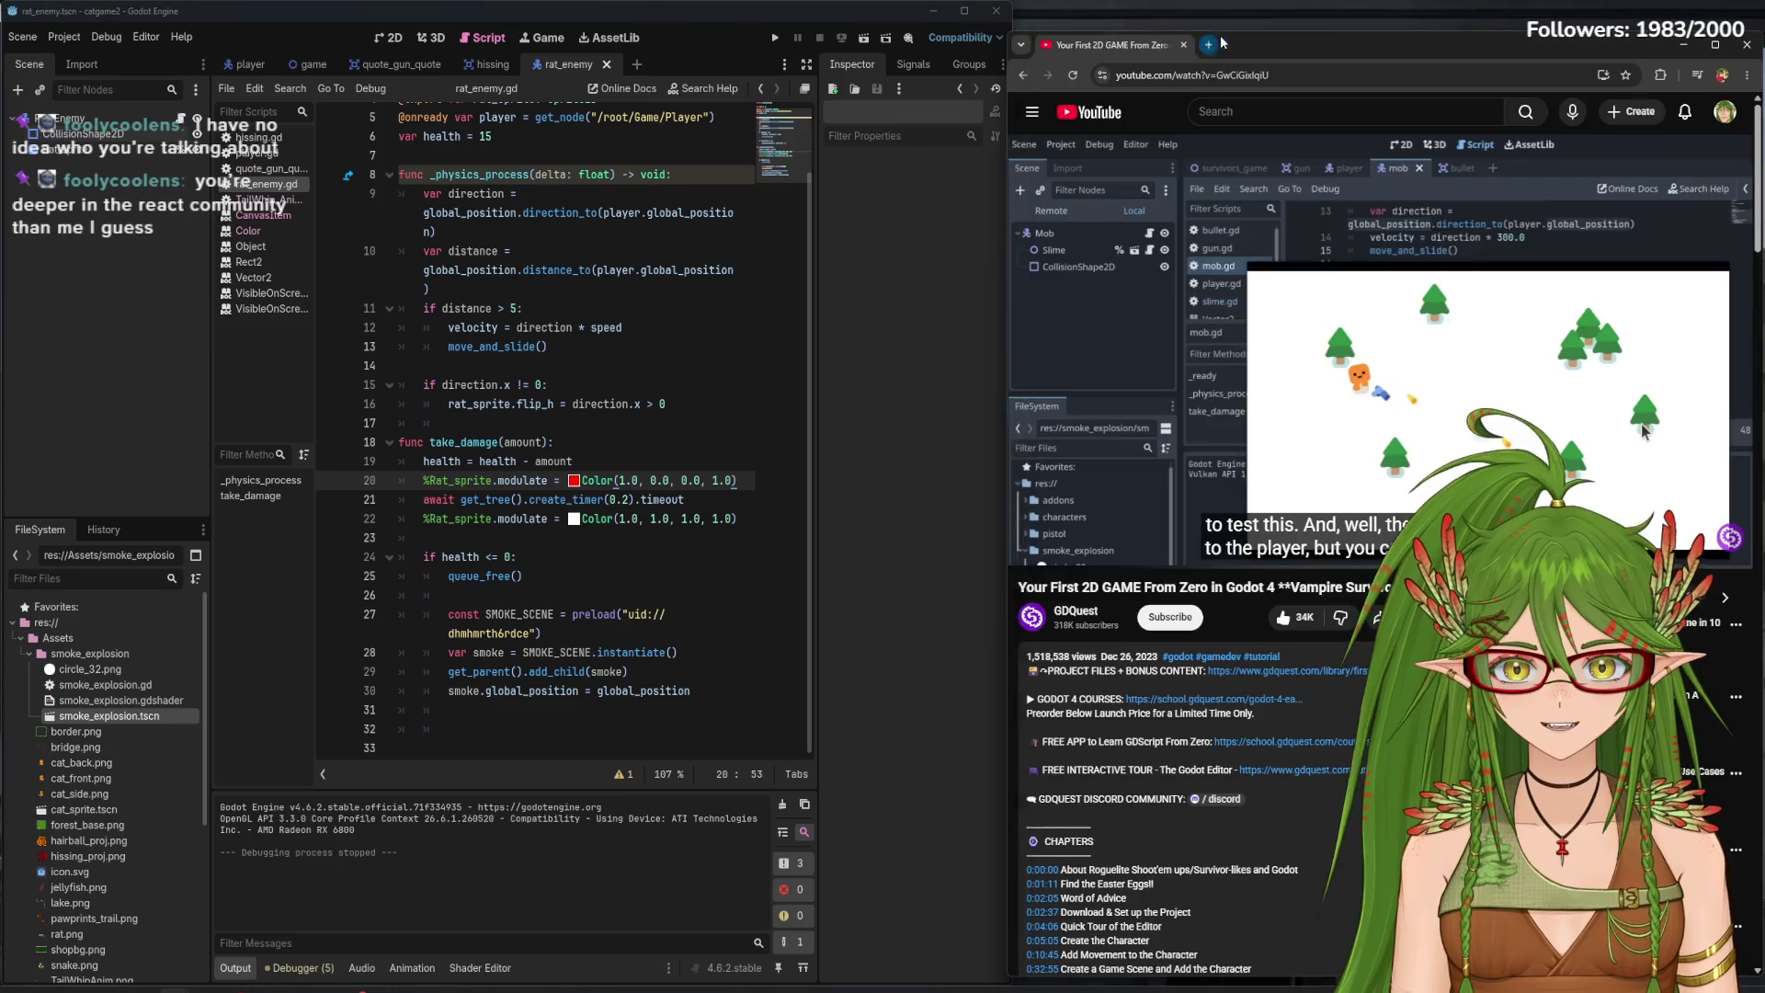
{"action": "key", "text": "ctrl+w"}
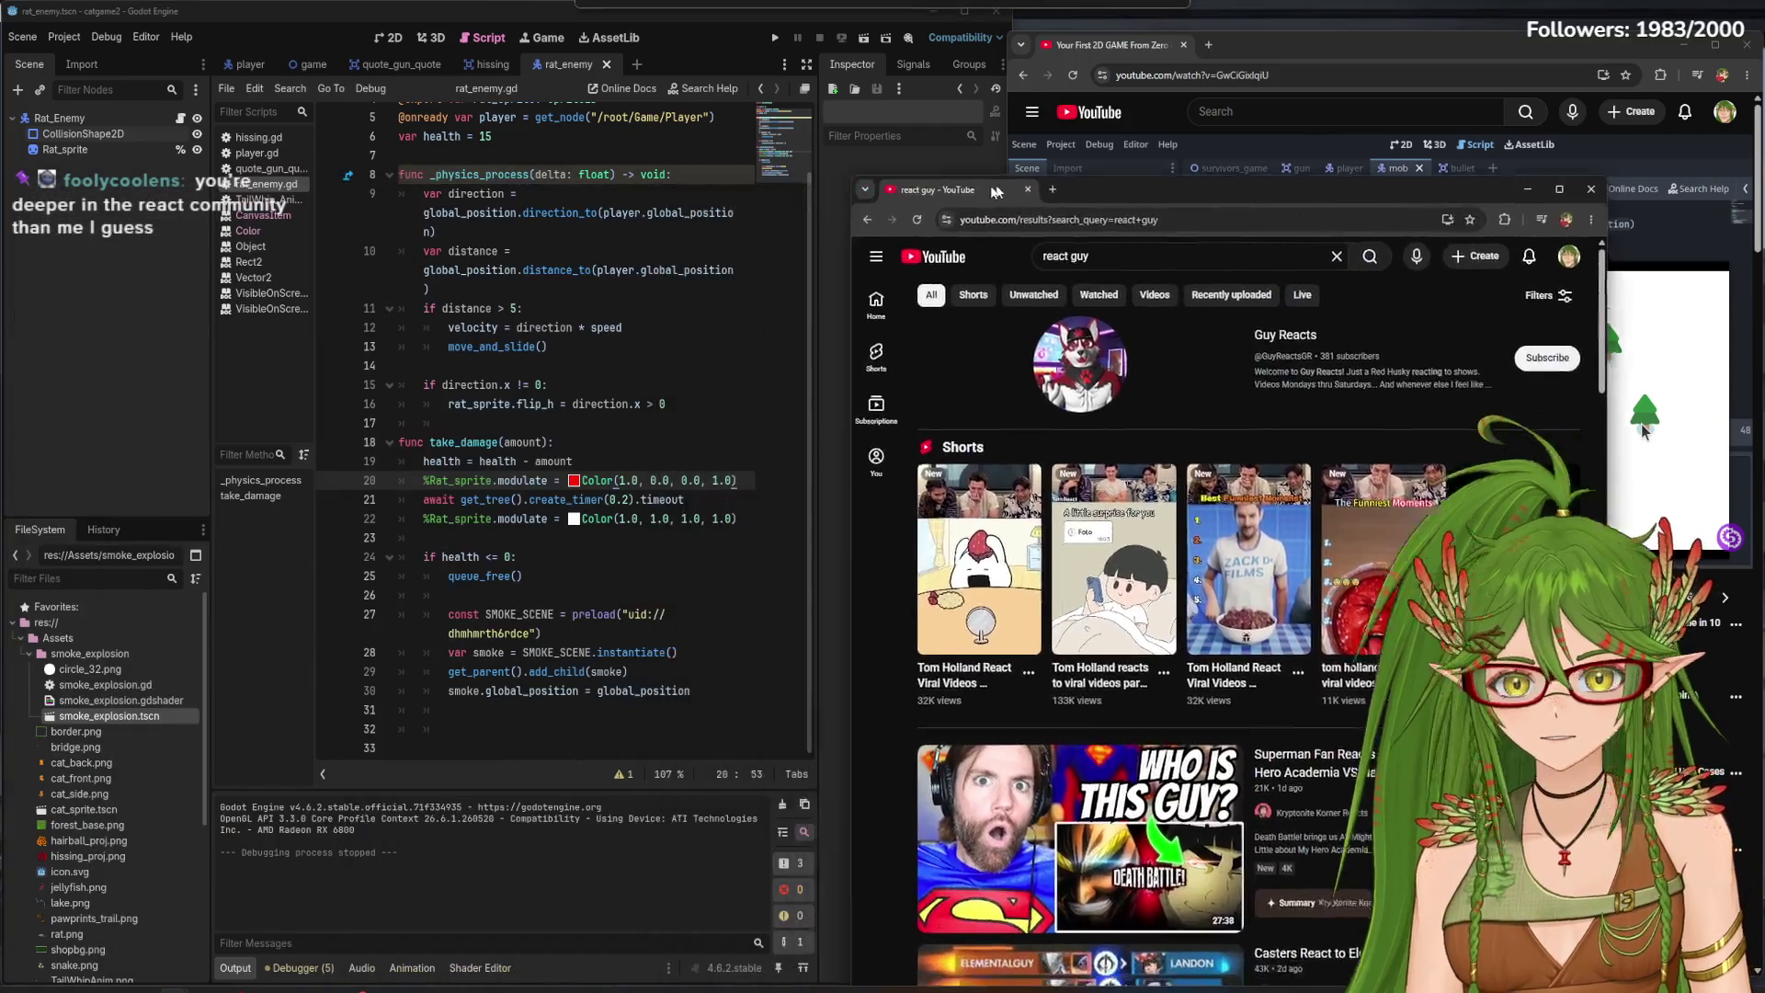
{"action": "left_click_drag", "start_coordinate": [988, 188], "coordinate": [1071, 184]}
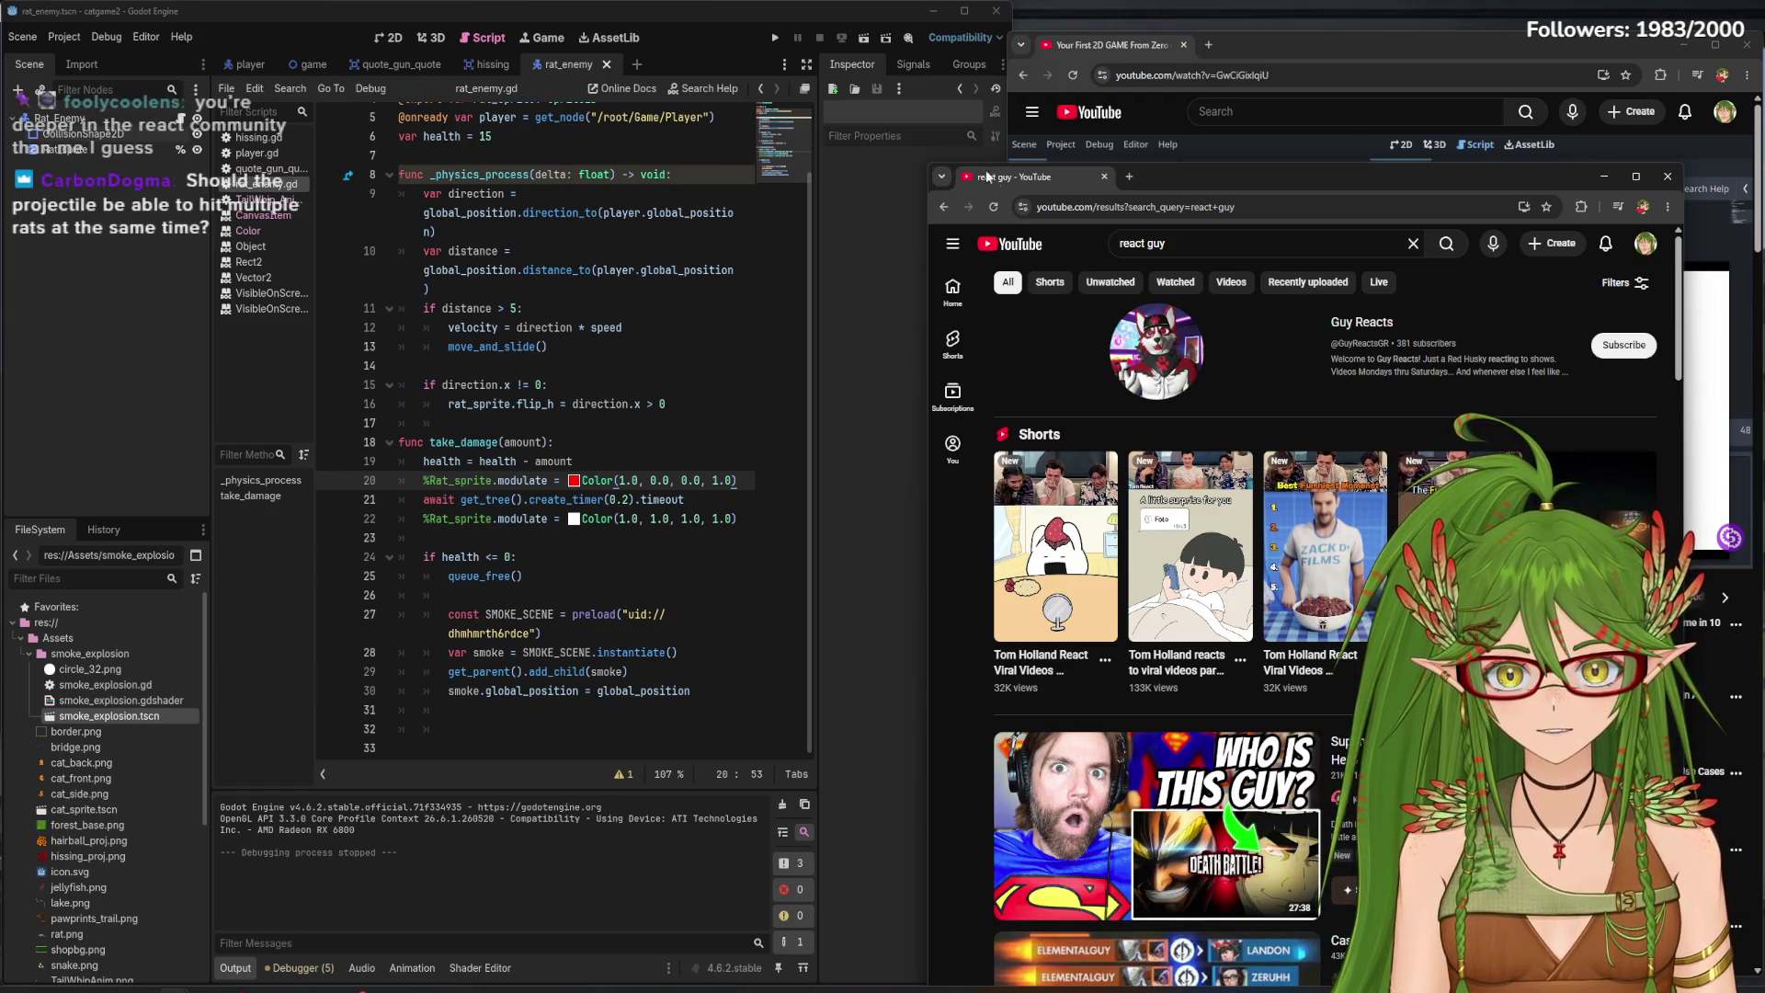
{"action": "left_click", "coordinate": [1604, 177]}
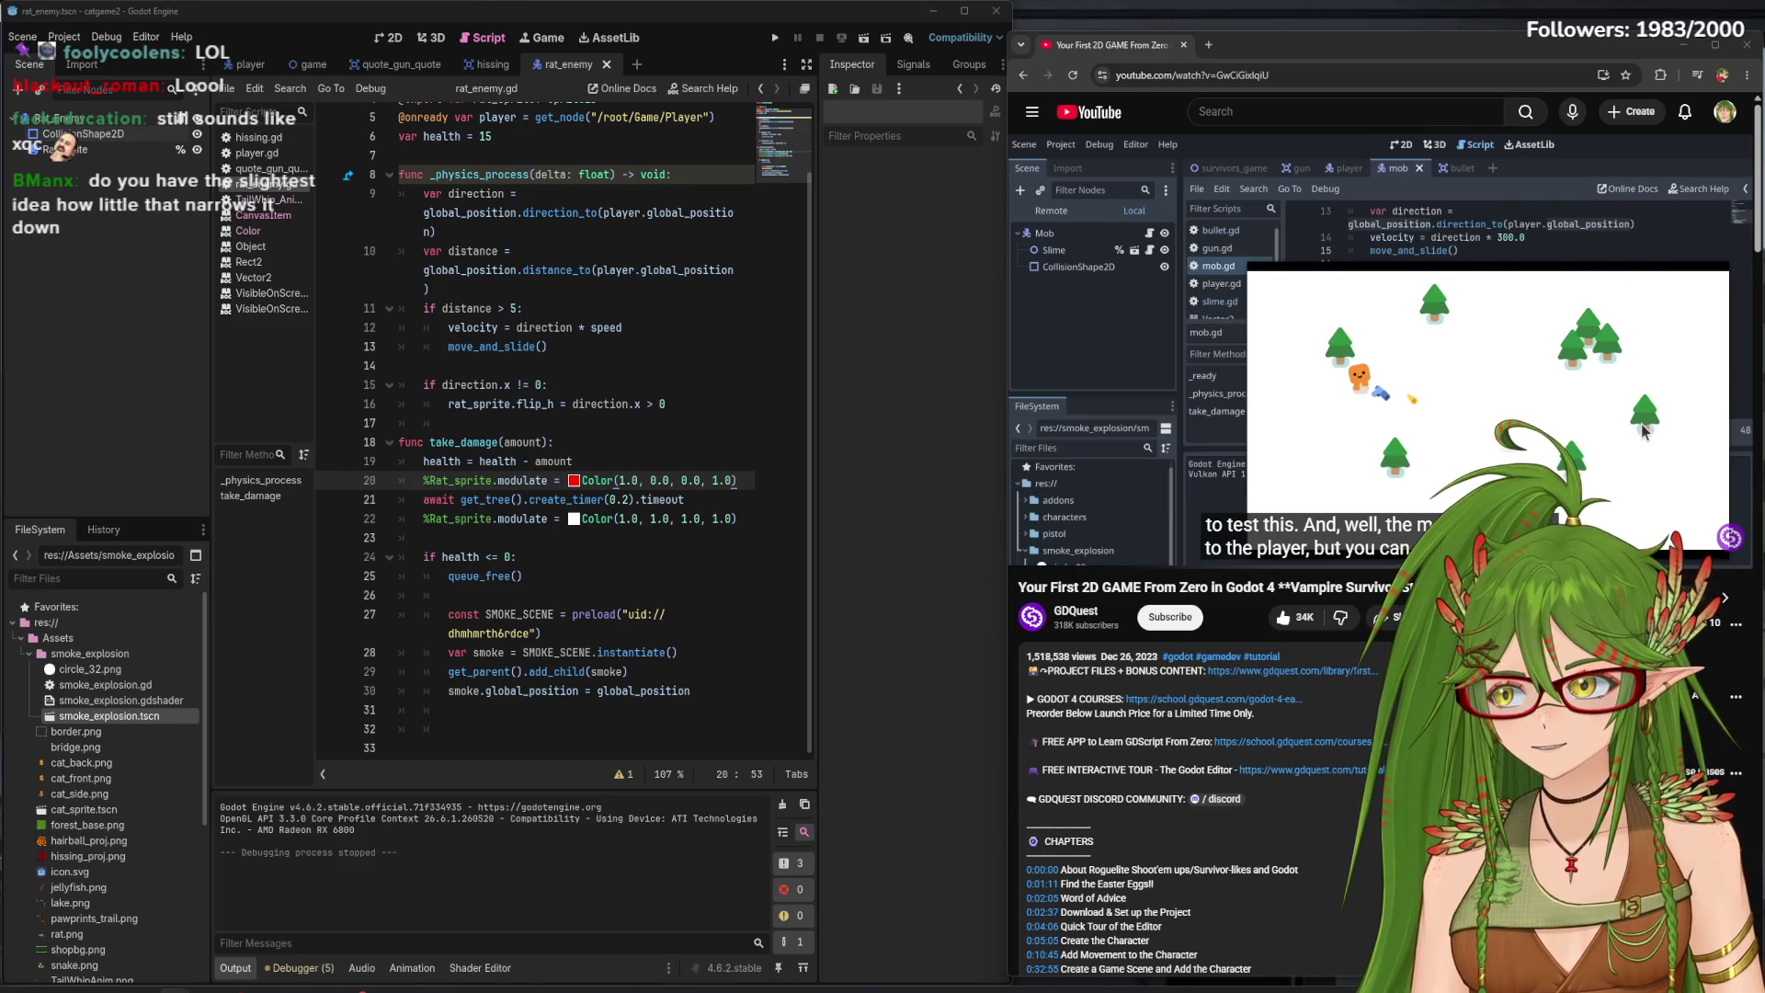
- Search Bing for the reaction-video guy who 'is white with blond ish kinda hair', checking images then all results
{"action": "mouse_move", "coordinate": [0, 247]}
{"action": "left_mouse_down"}
{"action": "mouse_move", "coordinate": [400, 247]}
{"action": "mouse_move", "coordinate": [1147, 402]}
{"action": "mouse_move", "coordinate": [1342, 390]}
{"action": "mouse_move", "coordinate": [1329, 255]}
{"action": "mouse_move", "coordinate": [938, 78]}
{"action": "mouse_move", "coordinate": [961, 107]}
{"action": "left_mouse_up"}
{"action": "type", "text": "guy who used to make reaction videos"}
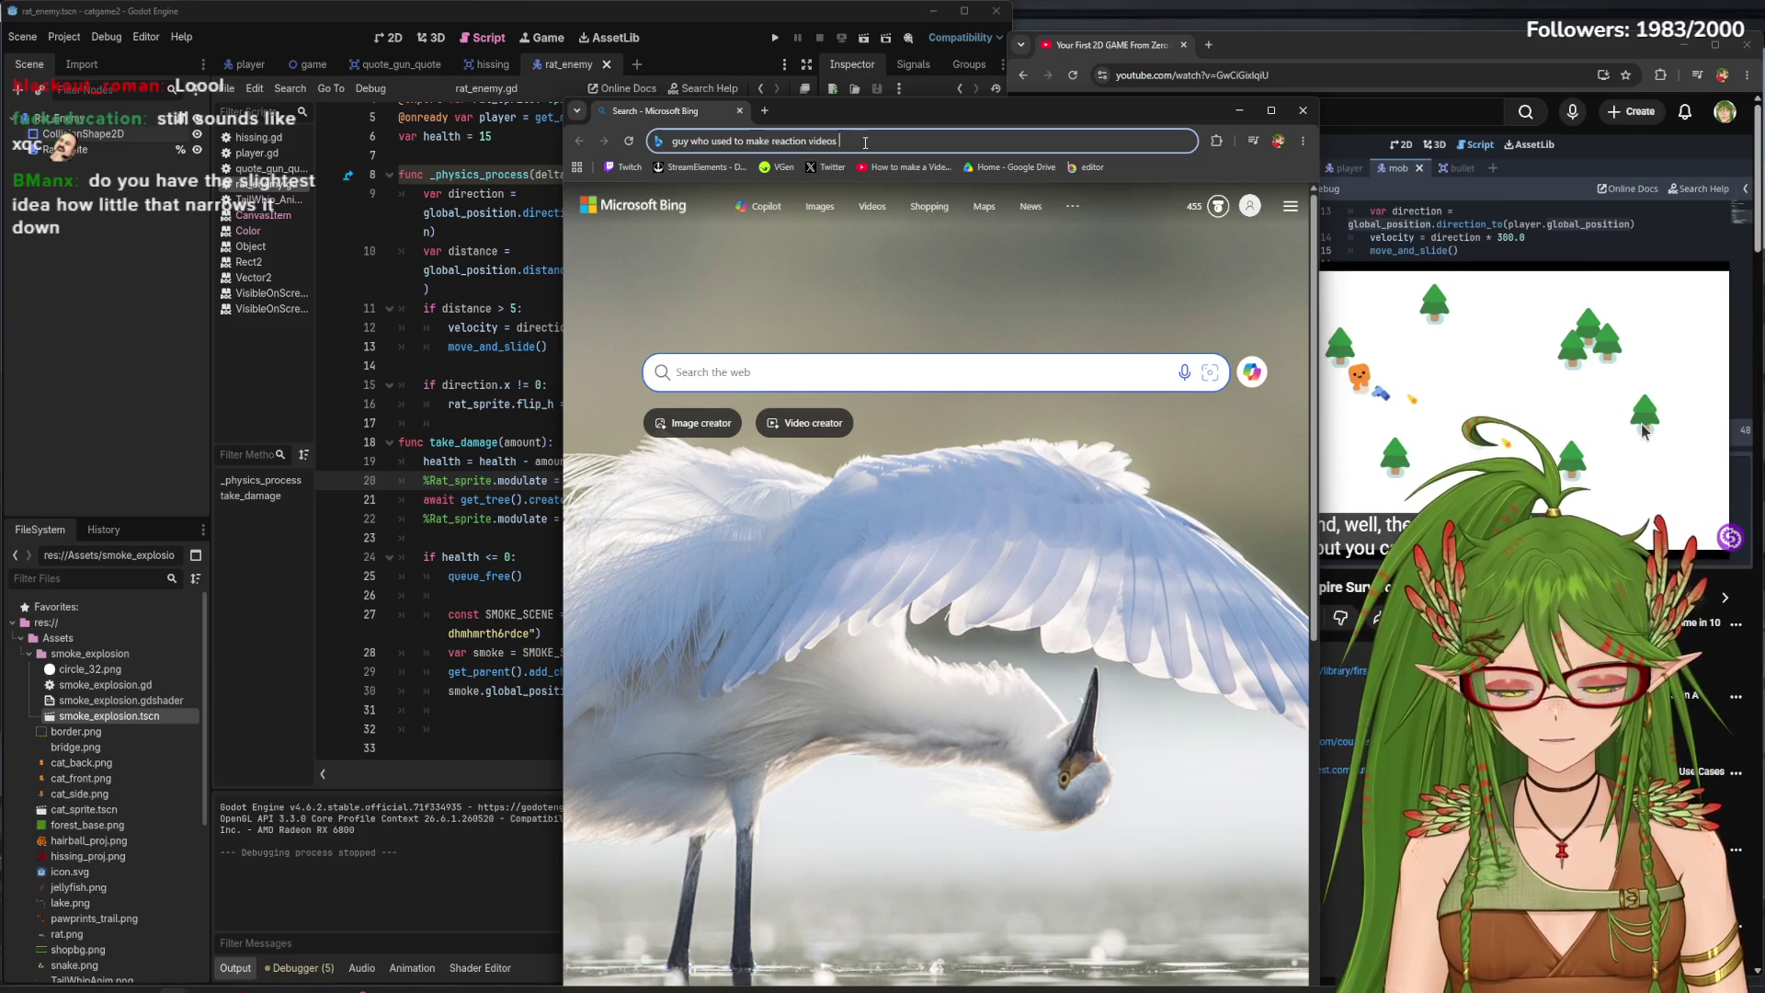
{"action": "type", "text": "and is white with blond i"}
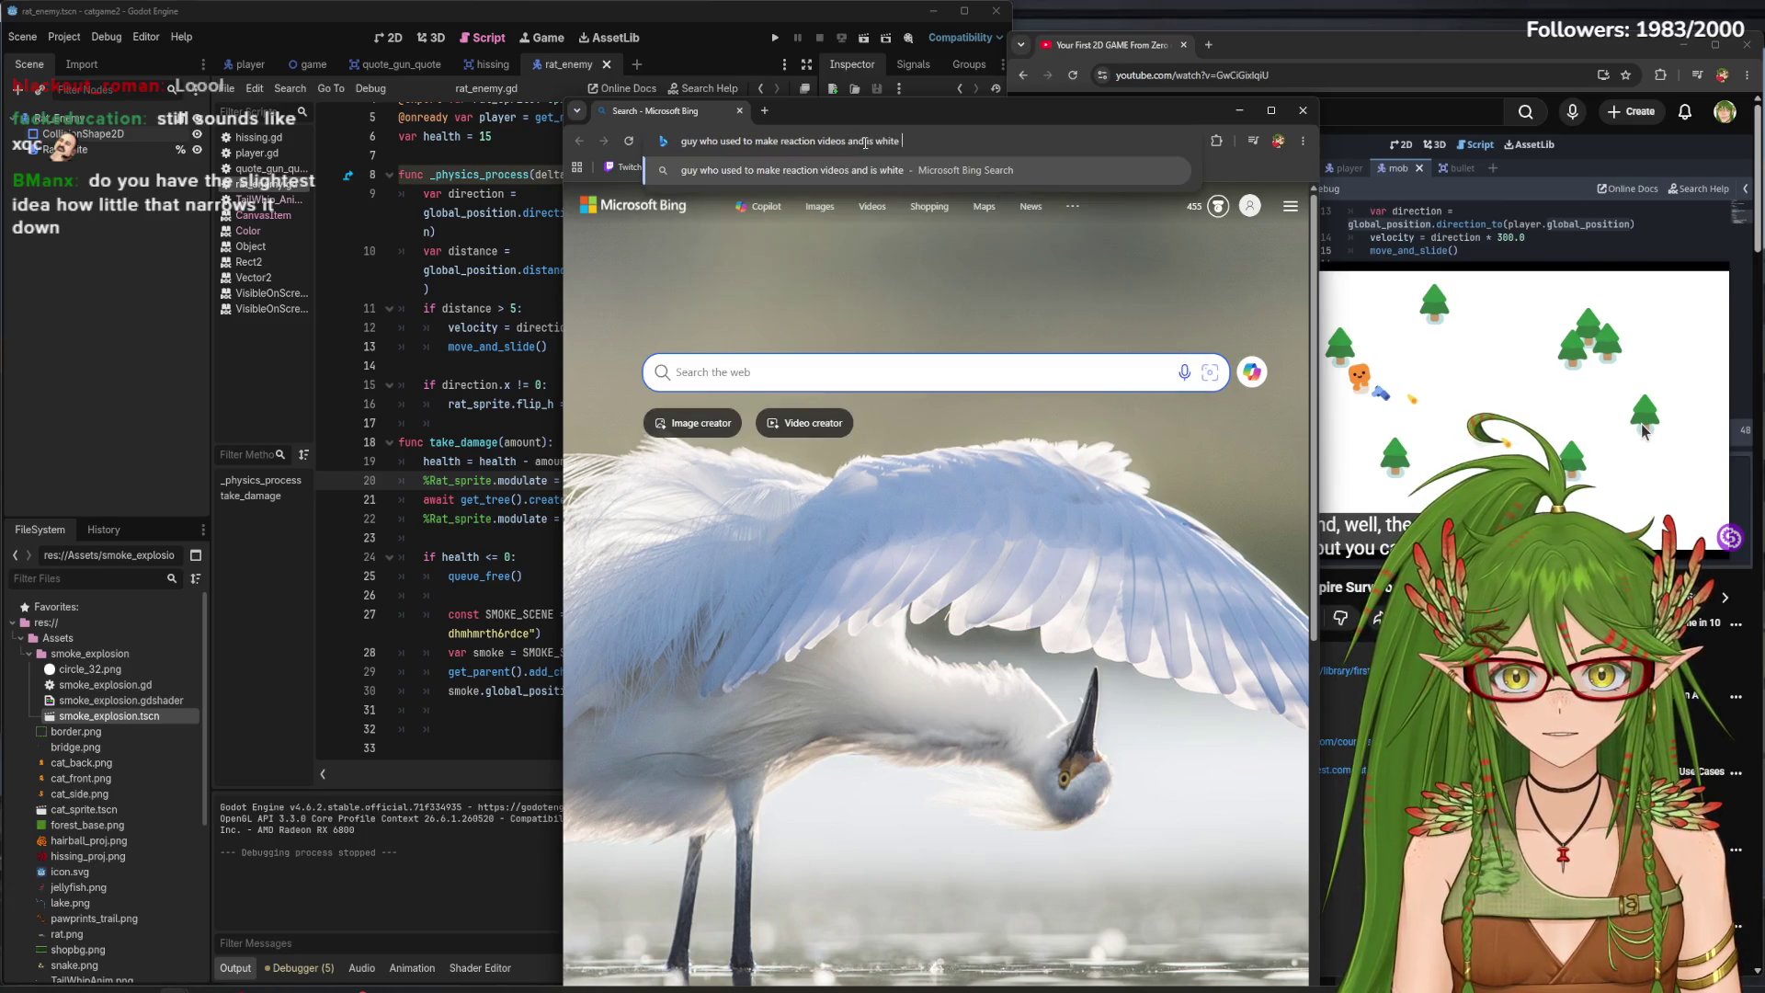
{"action": "type", "text": "sh kinda hair"}
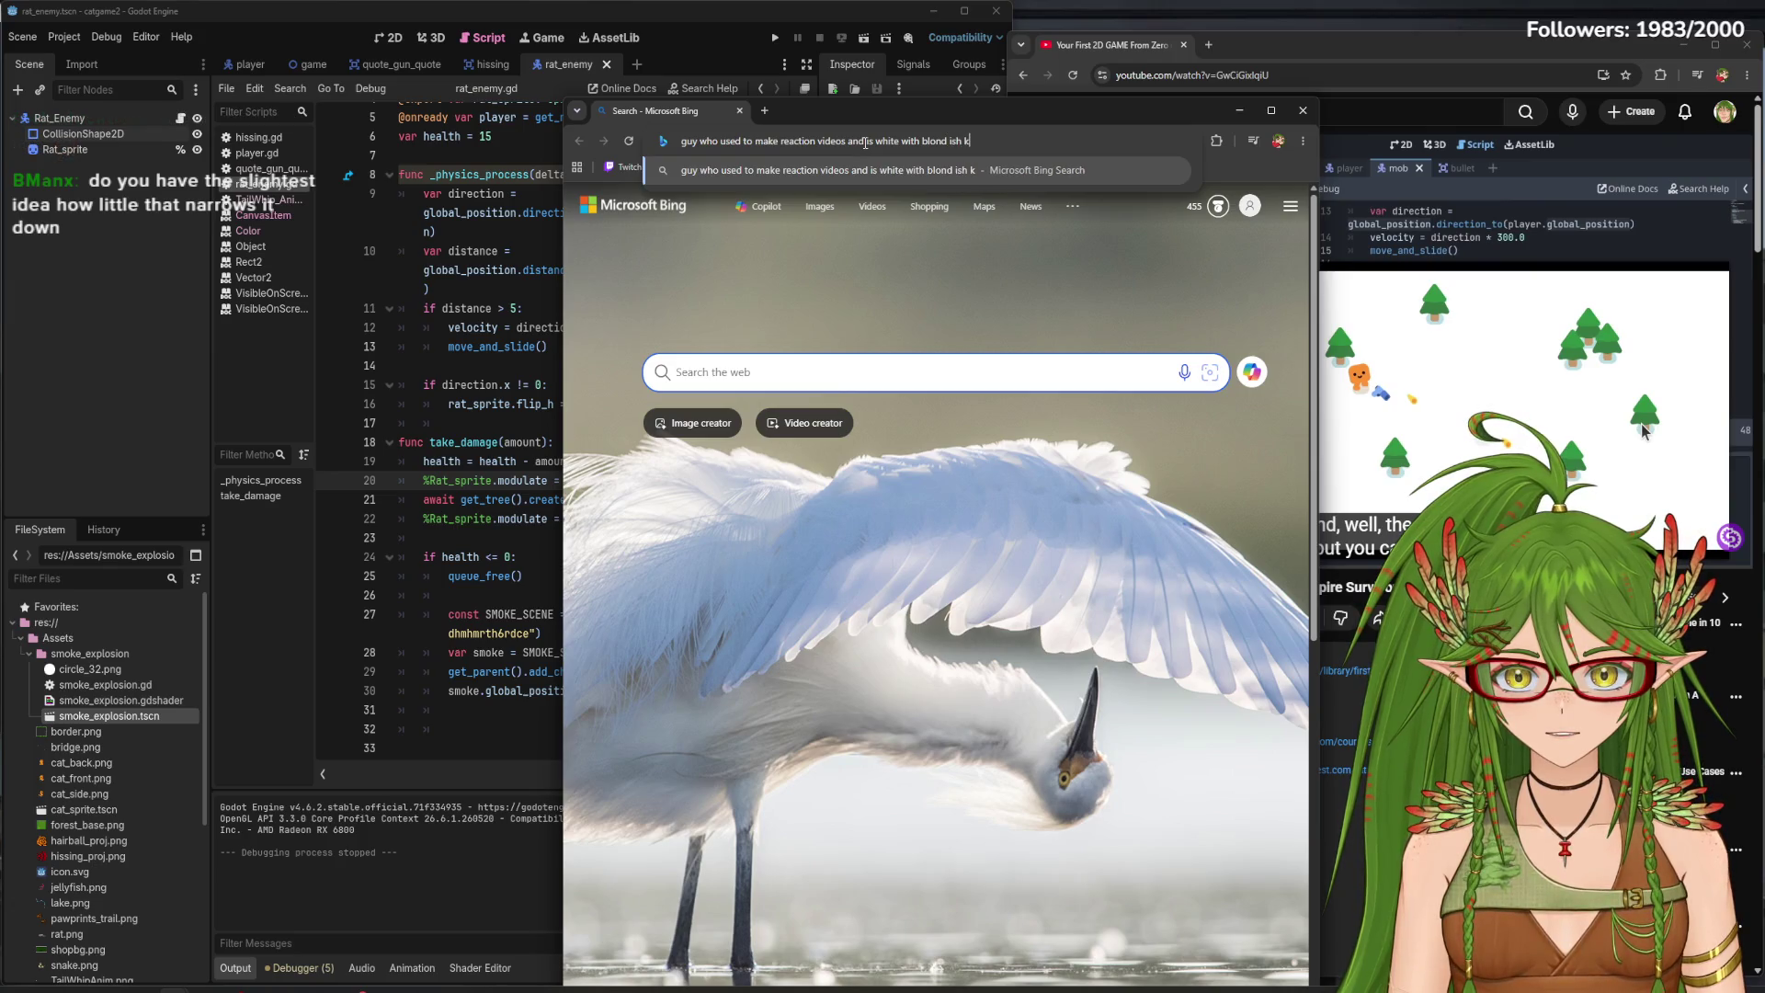
{"action": "key", "text": "Return"}
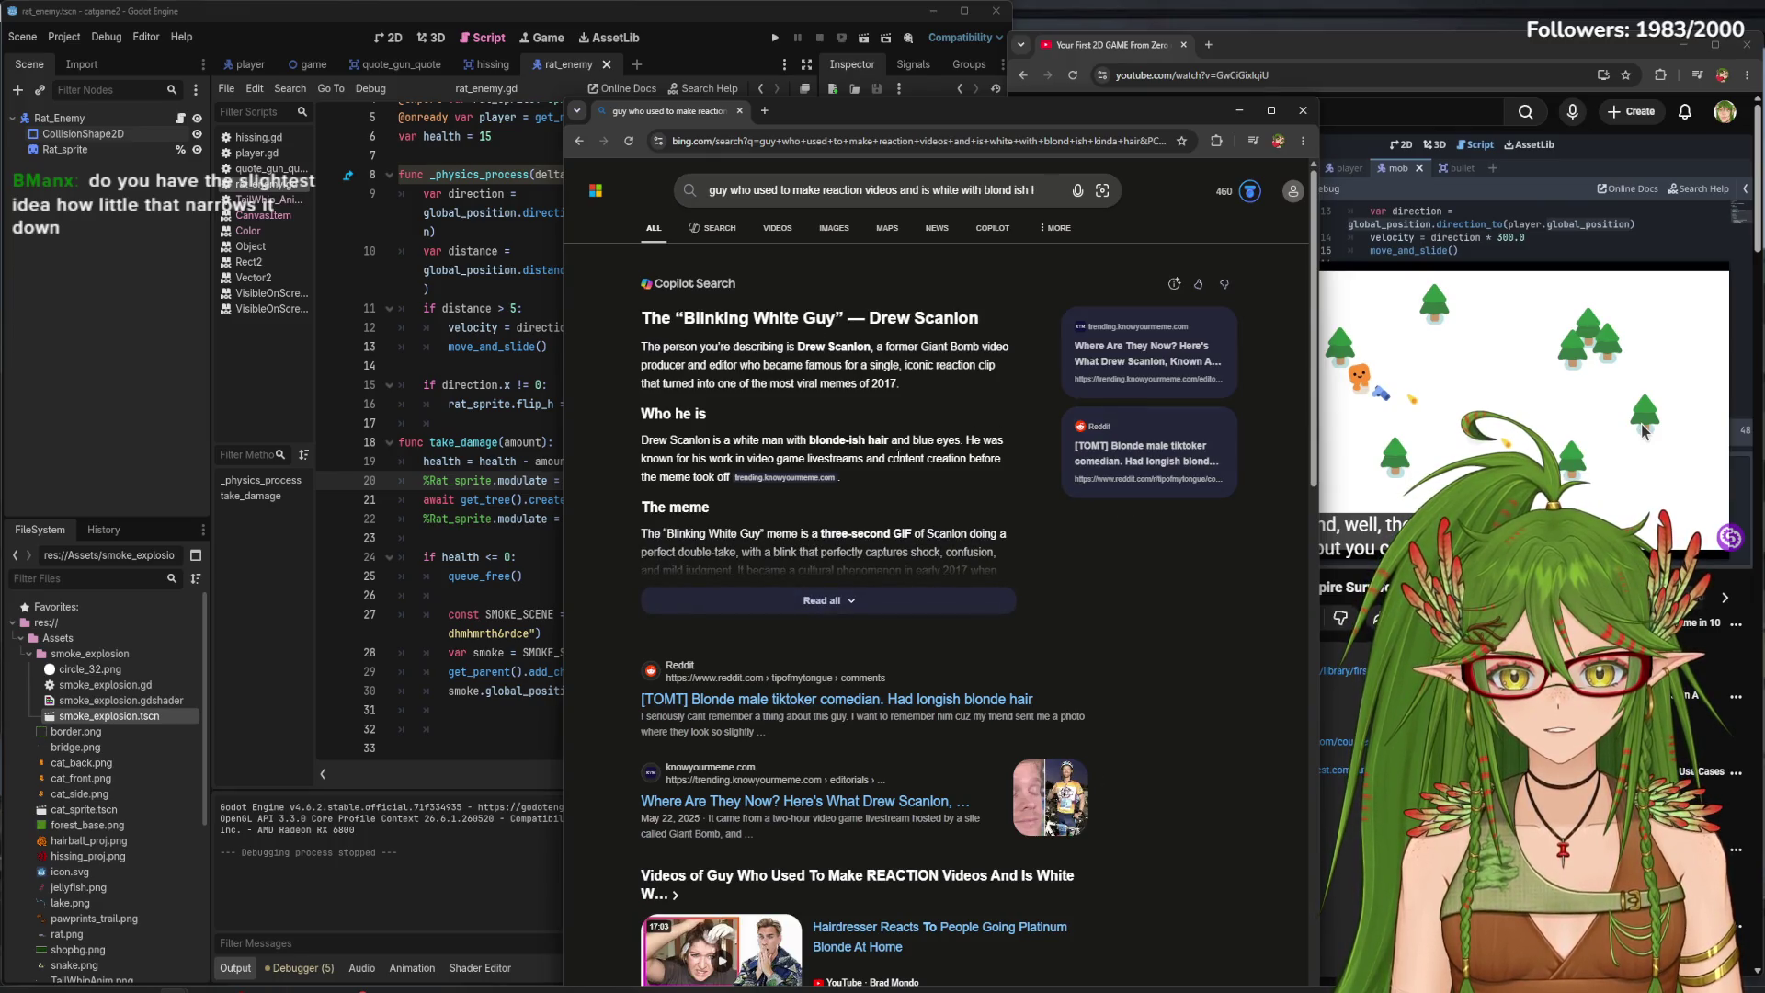
{"action": "left_click", "coordinate": [834, 230]}
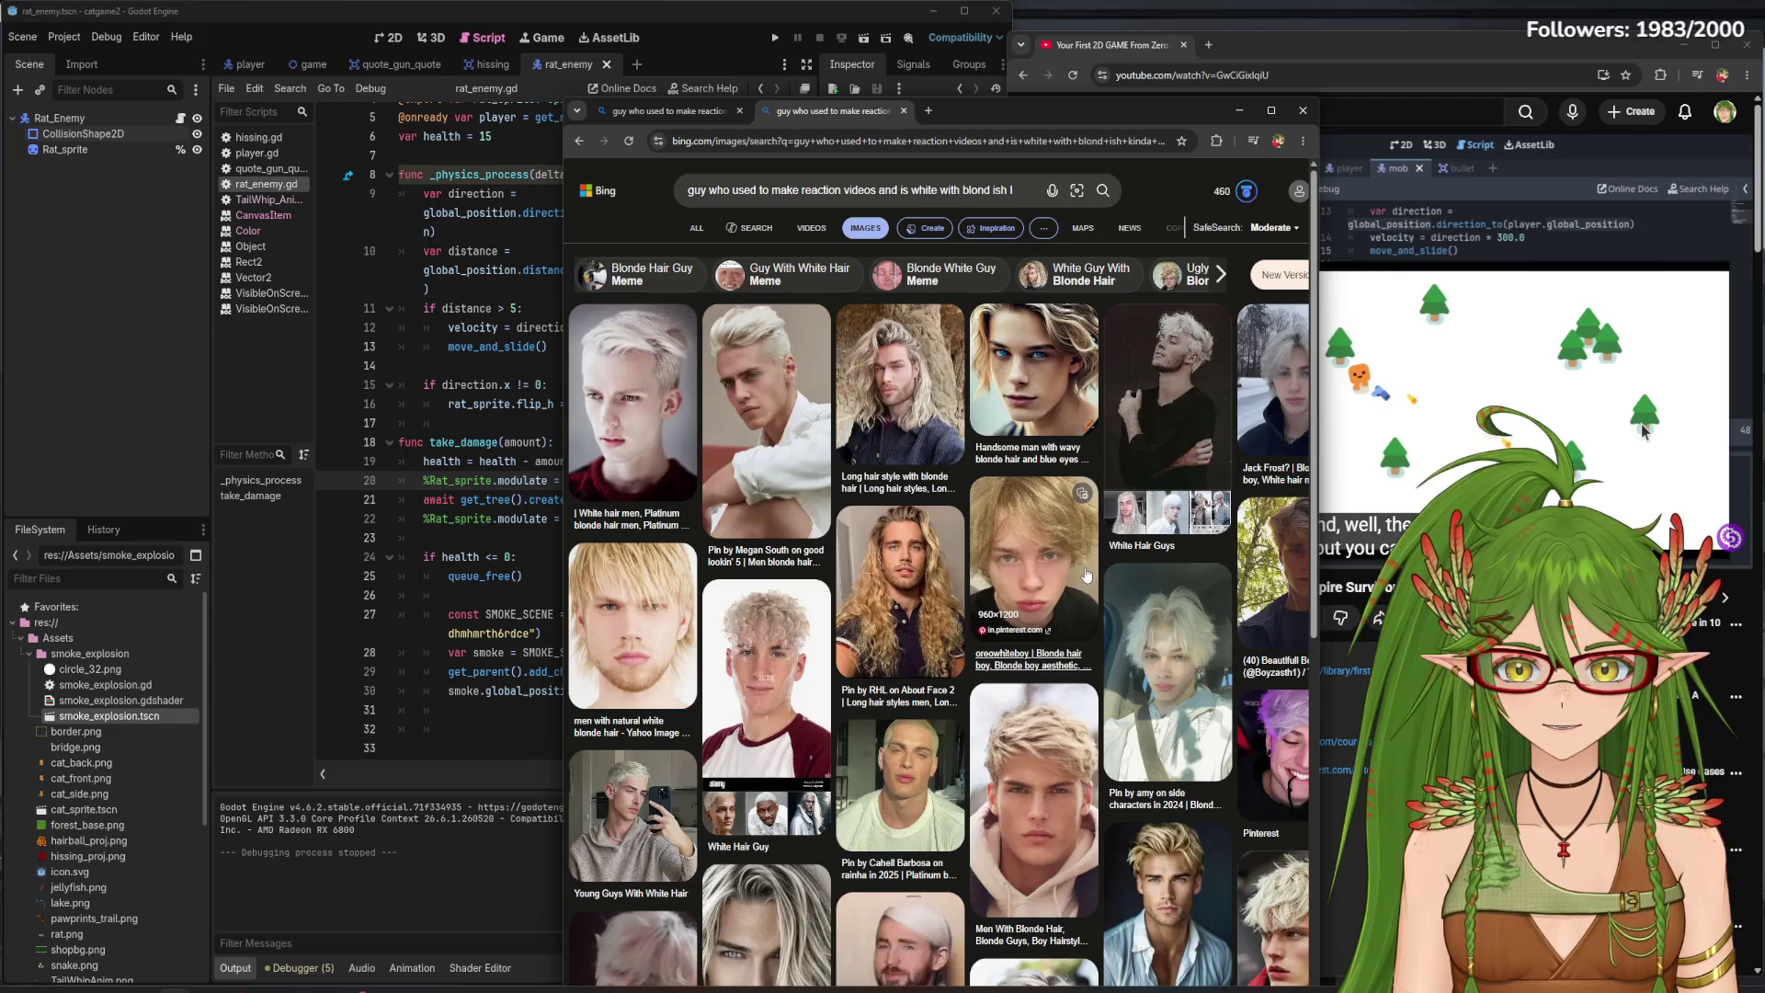
{"action": "left_click", "coordinate": [695, 227]}
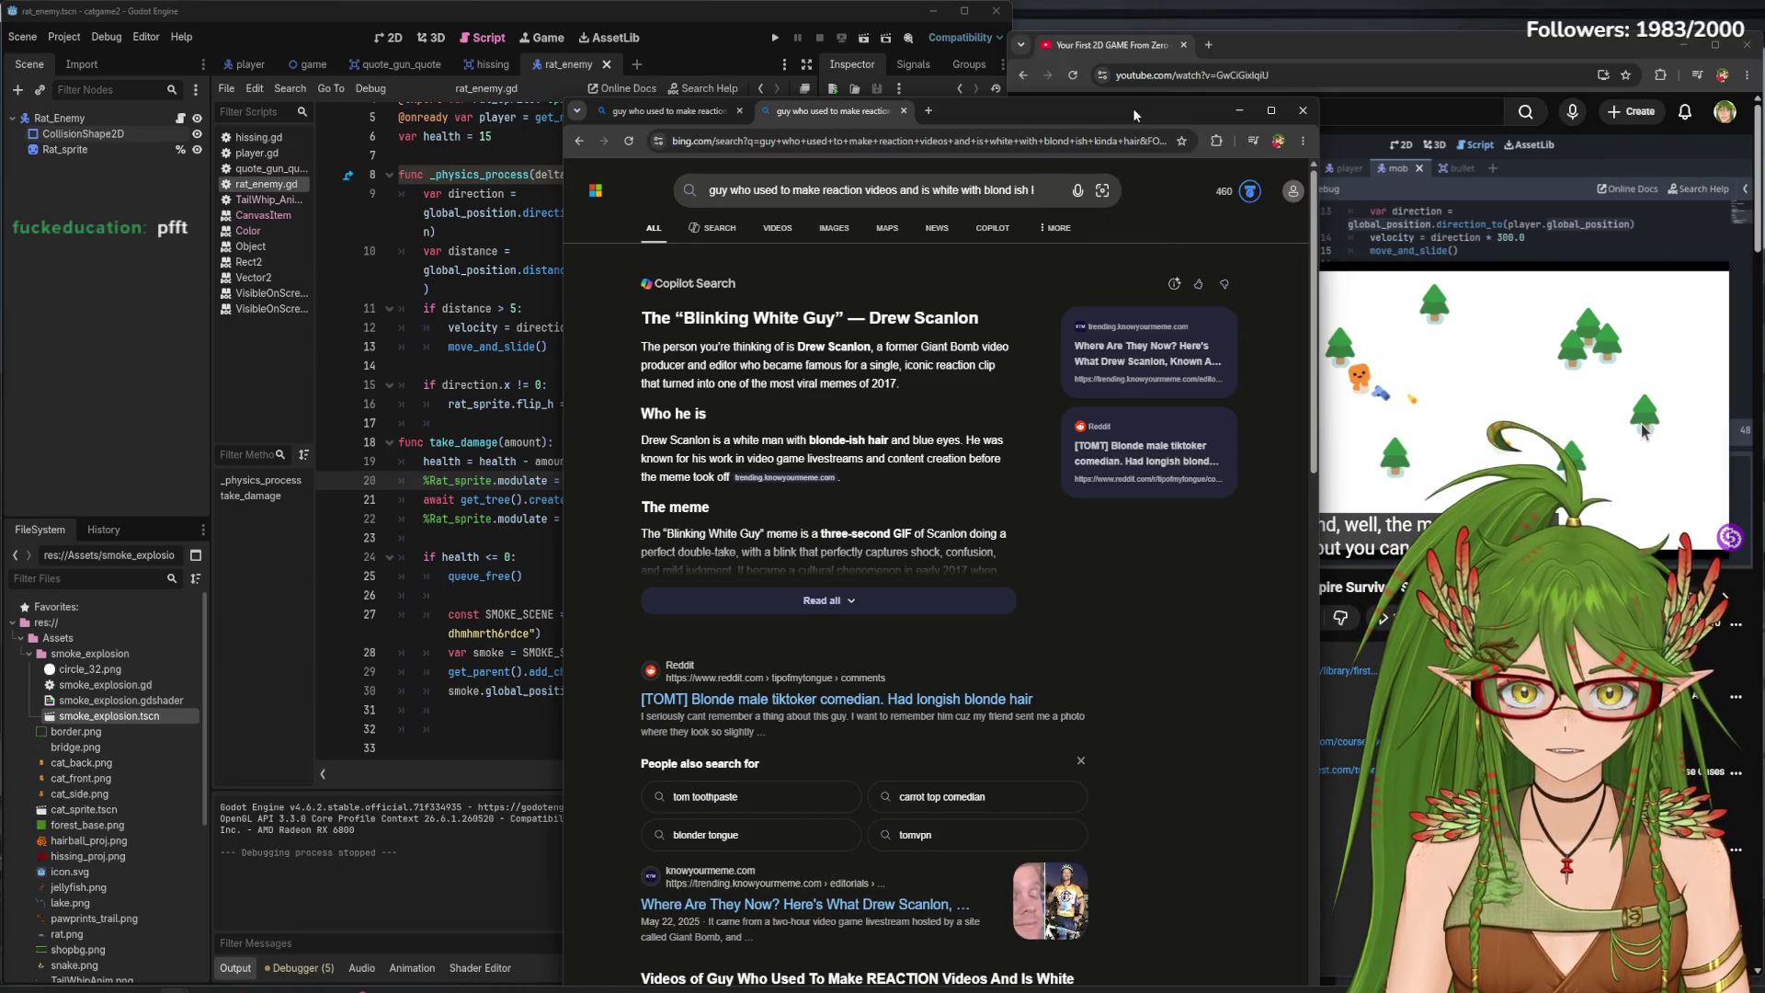
- Drag the Bing search window aside, out of the way
{"action": "mouse_move", "coordinate": [1133, 107]}
{"action": "left_mouse_down"}
{"action": "mouse_move", "coordinate": [519, 149]}
{"action": "mouse_move", "coordinate": [0, 152]}
{"action": "left_mouse_up"}
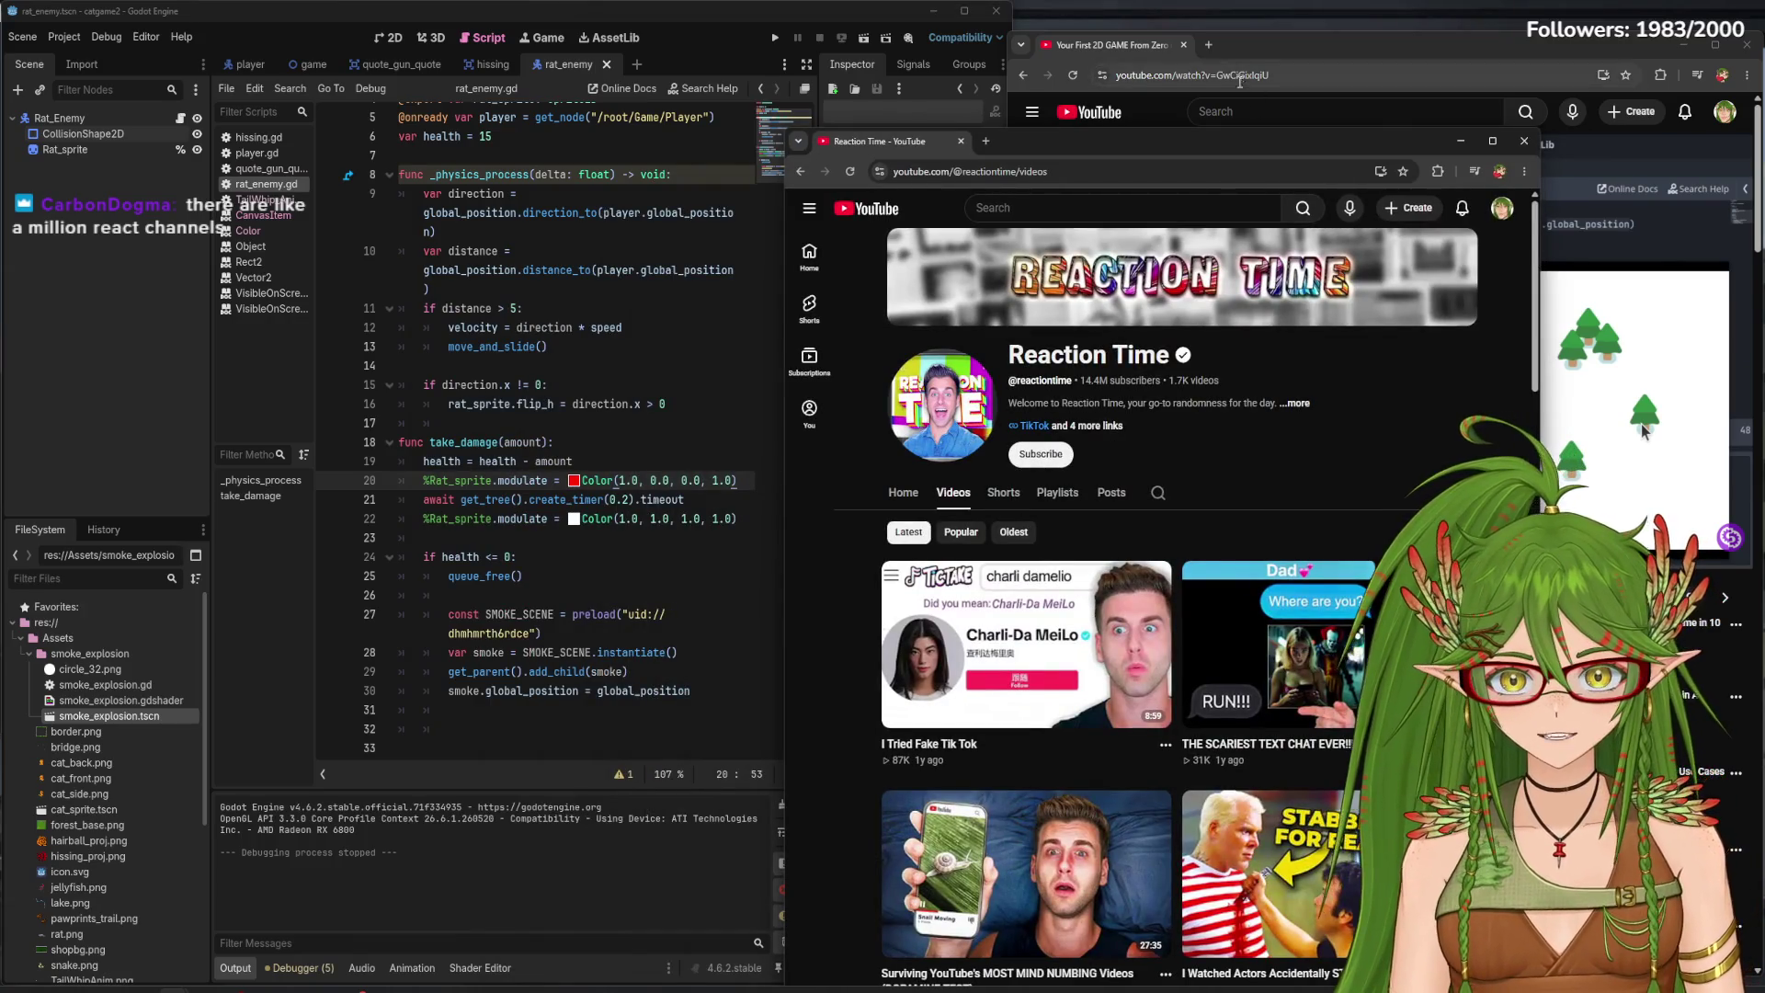
- Reposition and widen the Reaction Time YouTube window to fit more videos
{"action": "left_click_drag", "start_coordinate": [1102, 138], "coordinate": [1014, 41]}
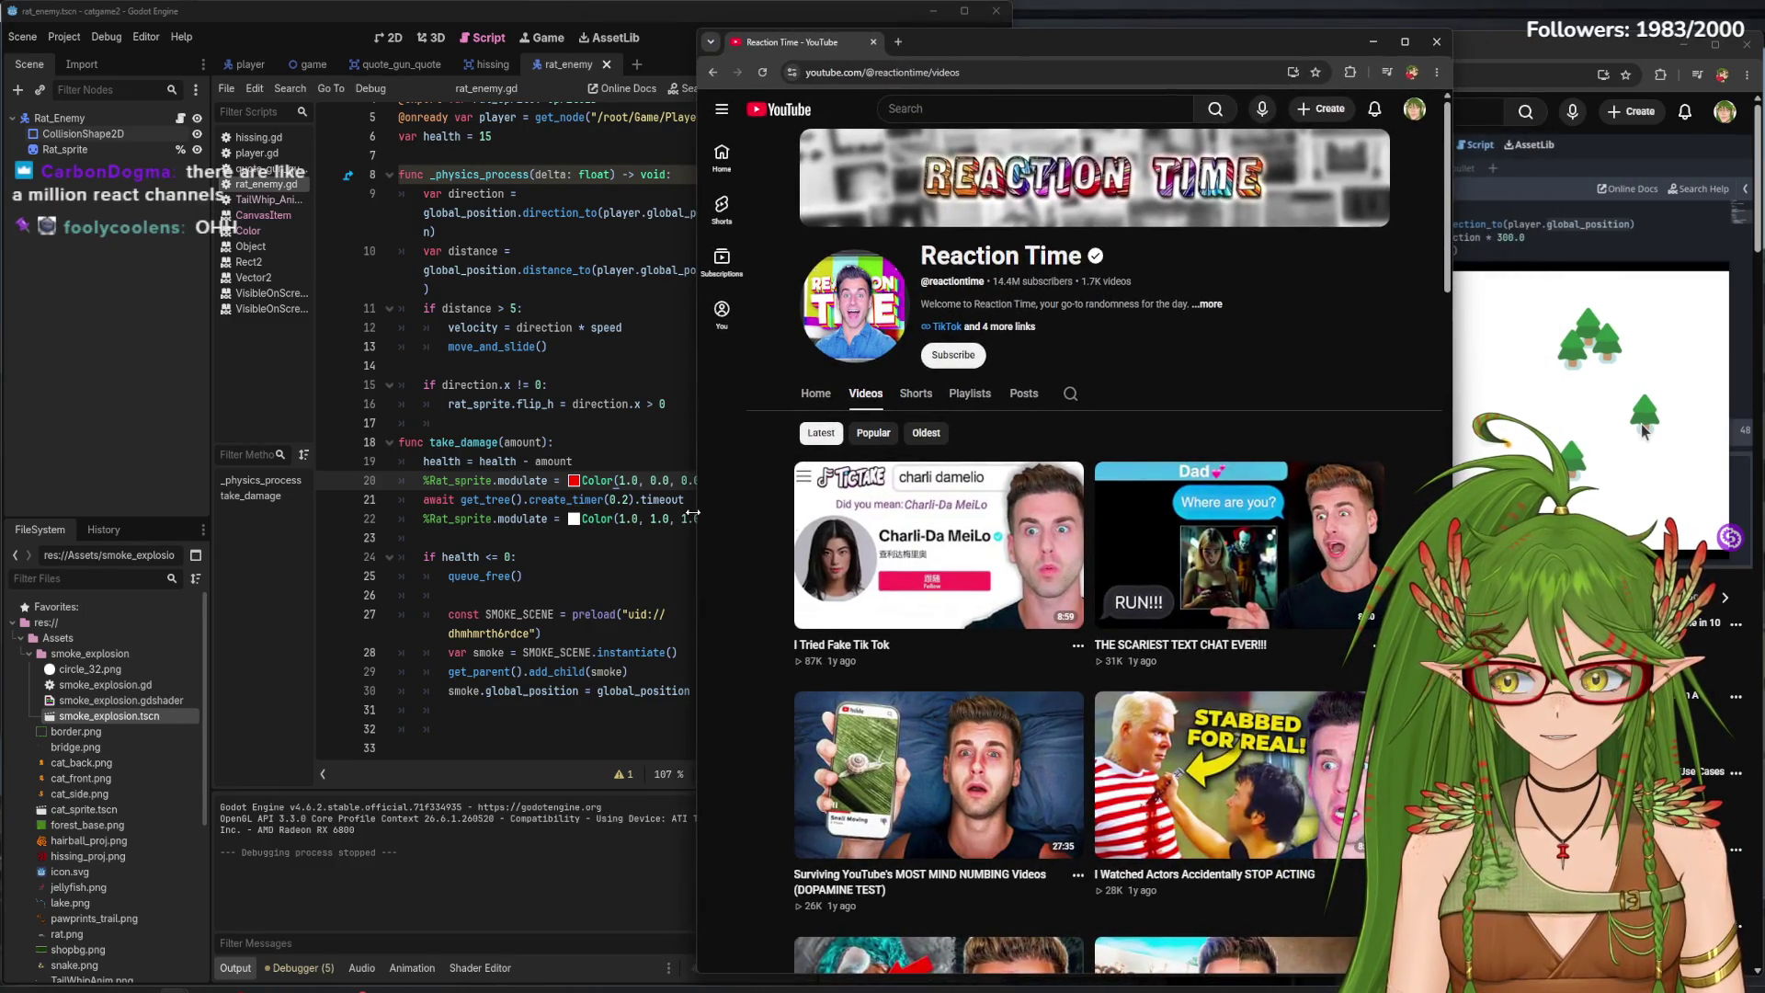
{"action": "left_click_drag", "start_coordinate": [694, 499], "coordinate": [341, 462]}
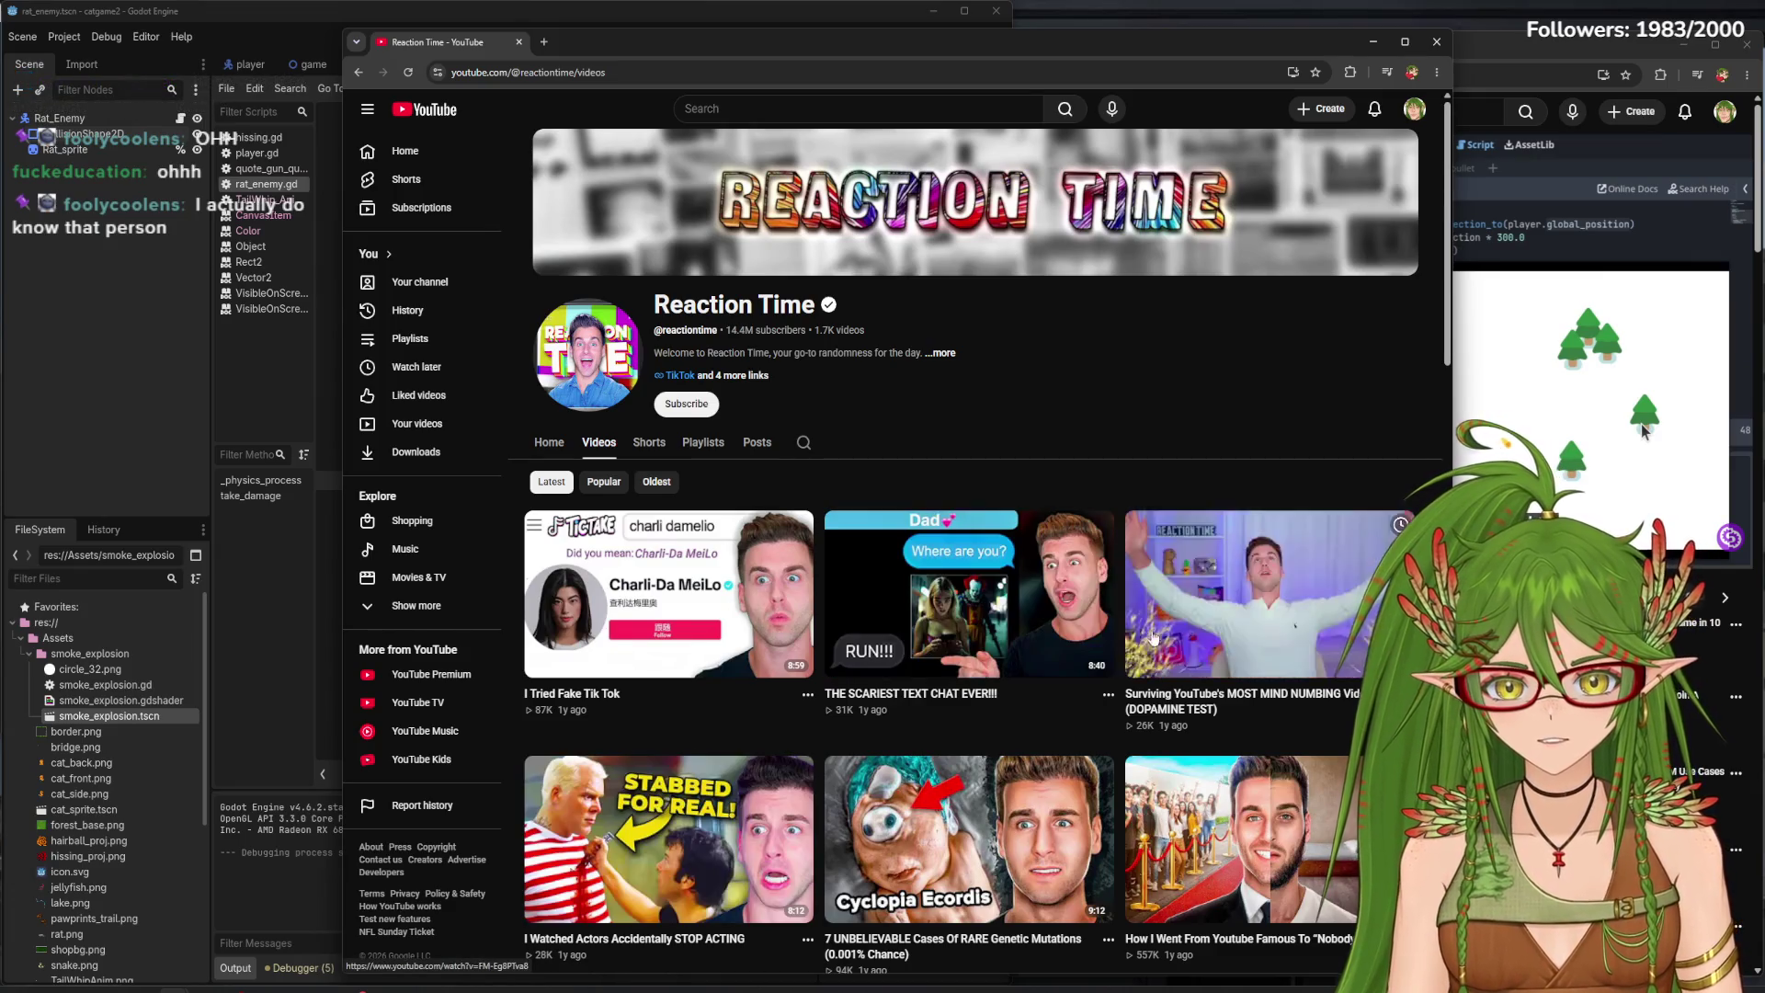
{"action": "mouse_move", "coordinate": [666, 39]}
{"action": "left_mouse_down"}
{"action": "mouse_move", "coordinate": [665, 94]}
{"action": "mouse_move", "coordinate": [649, 68]}
{"action": "left_mouse_up"}
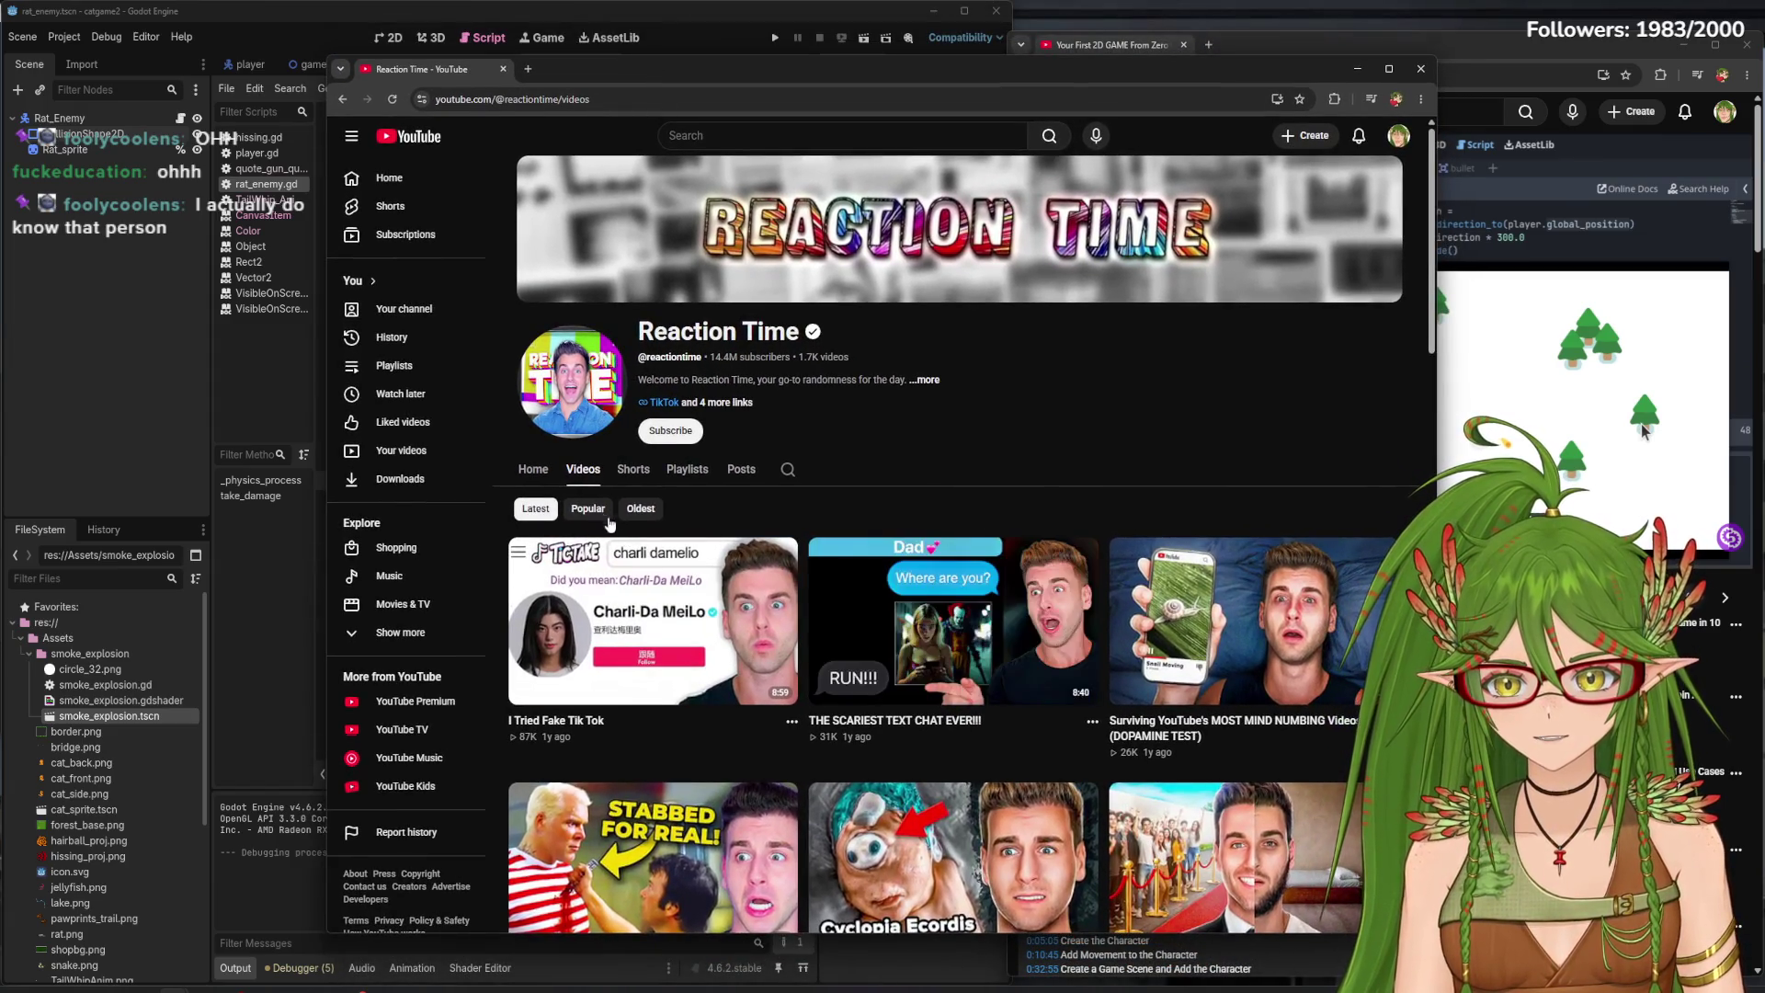
- Browse the channel's videos sorted by popularity, then close the window and pause the GDQuest tutorial
{"action": "left_click", "coordinate": [605, 537]}
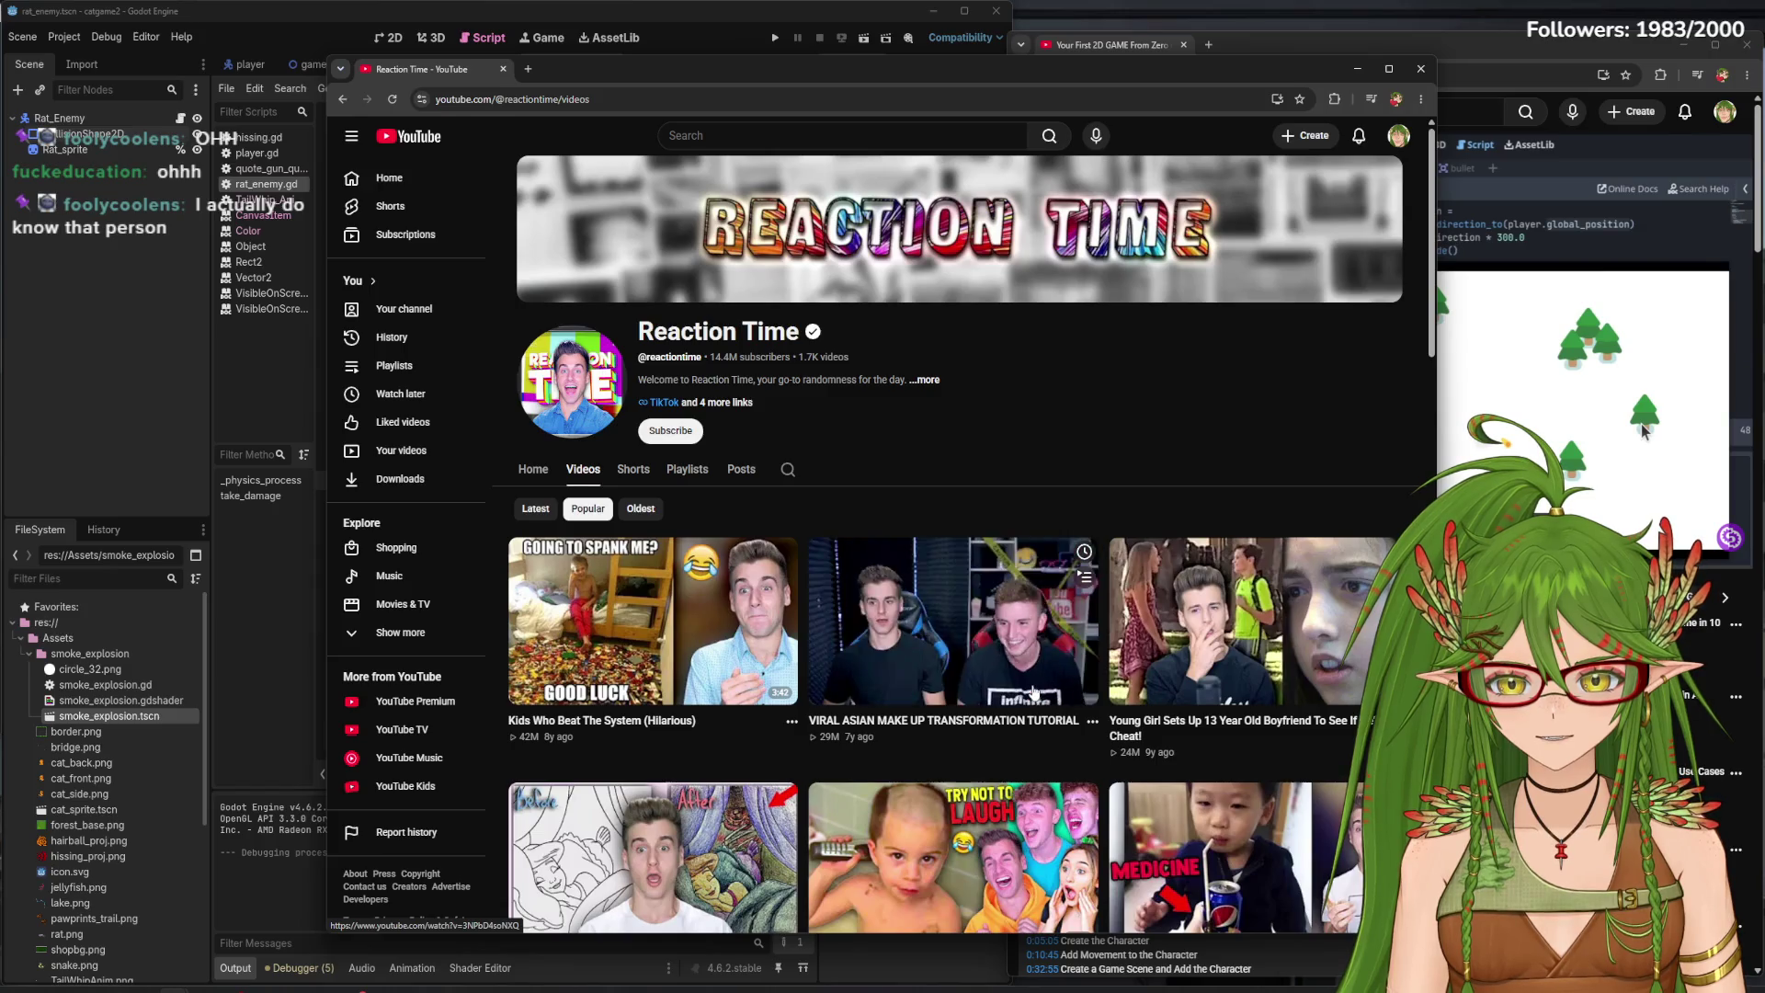
{"action": "scroll", "coordinate": [920, 597], "scroll_direction": "down", "scroll_amount": 2}
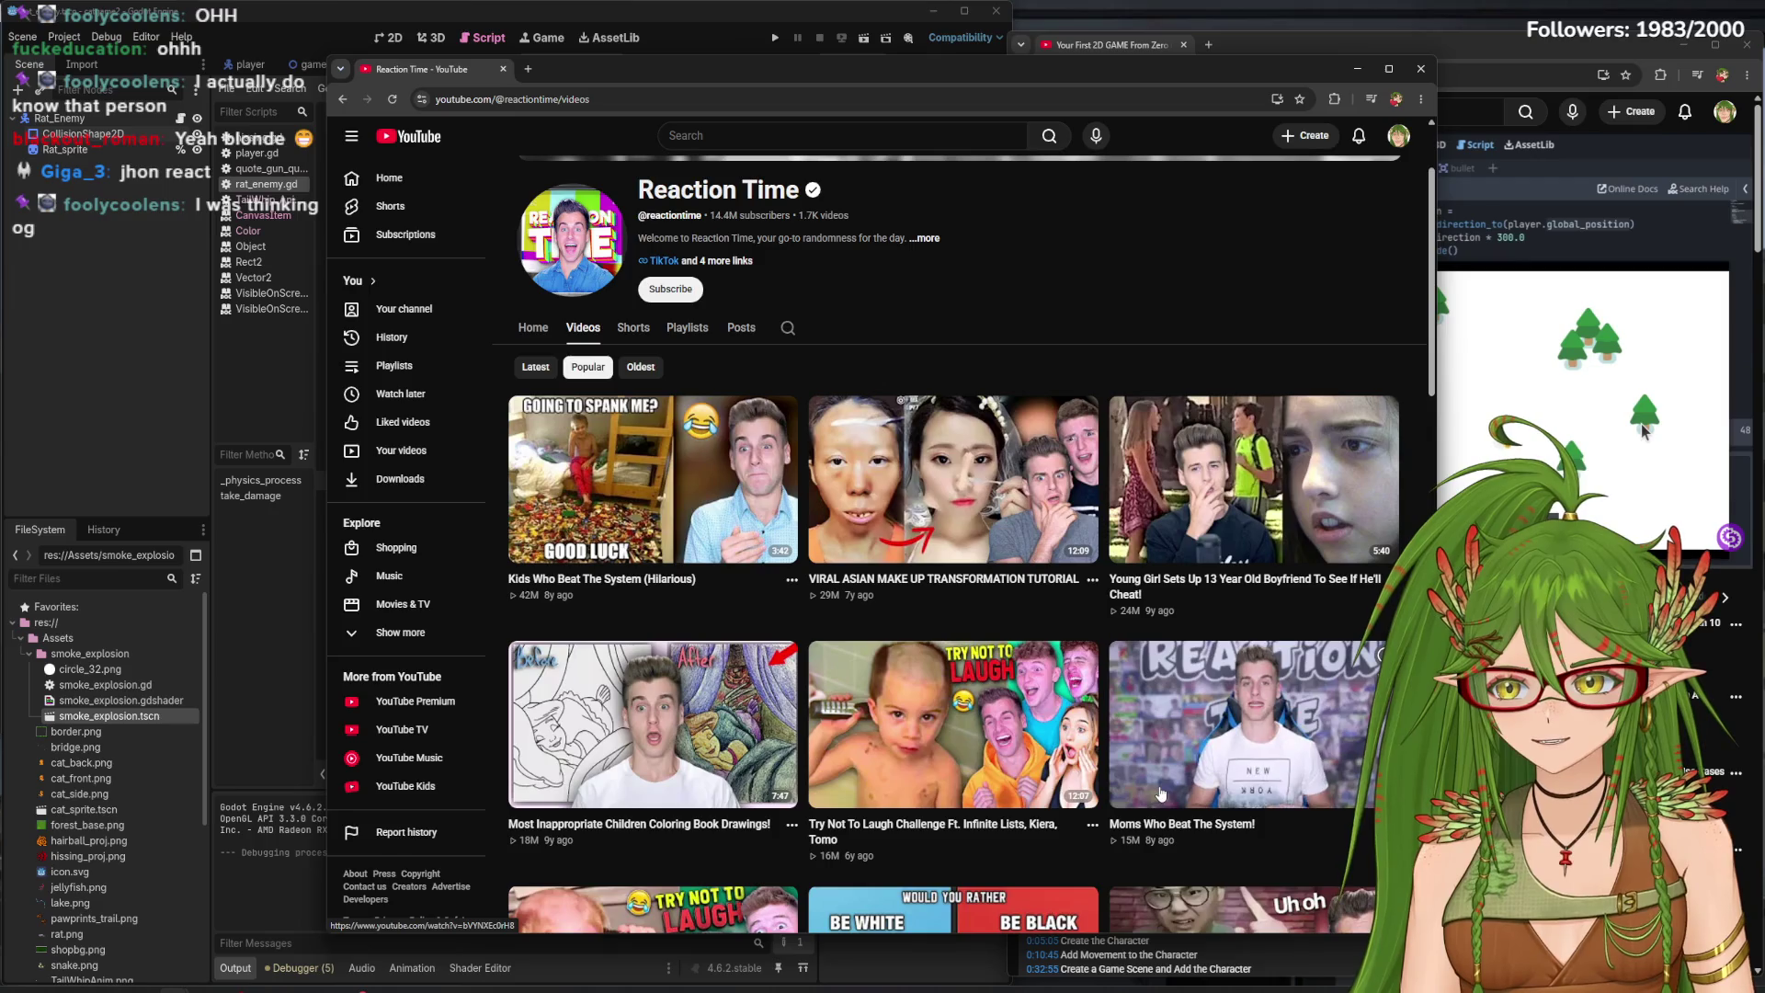
{"action": "scroll", "coordinate": [923, 637], "scroll_direction": "down", "scroll_amount": 8}
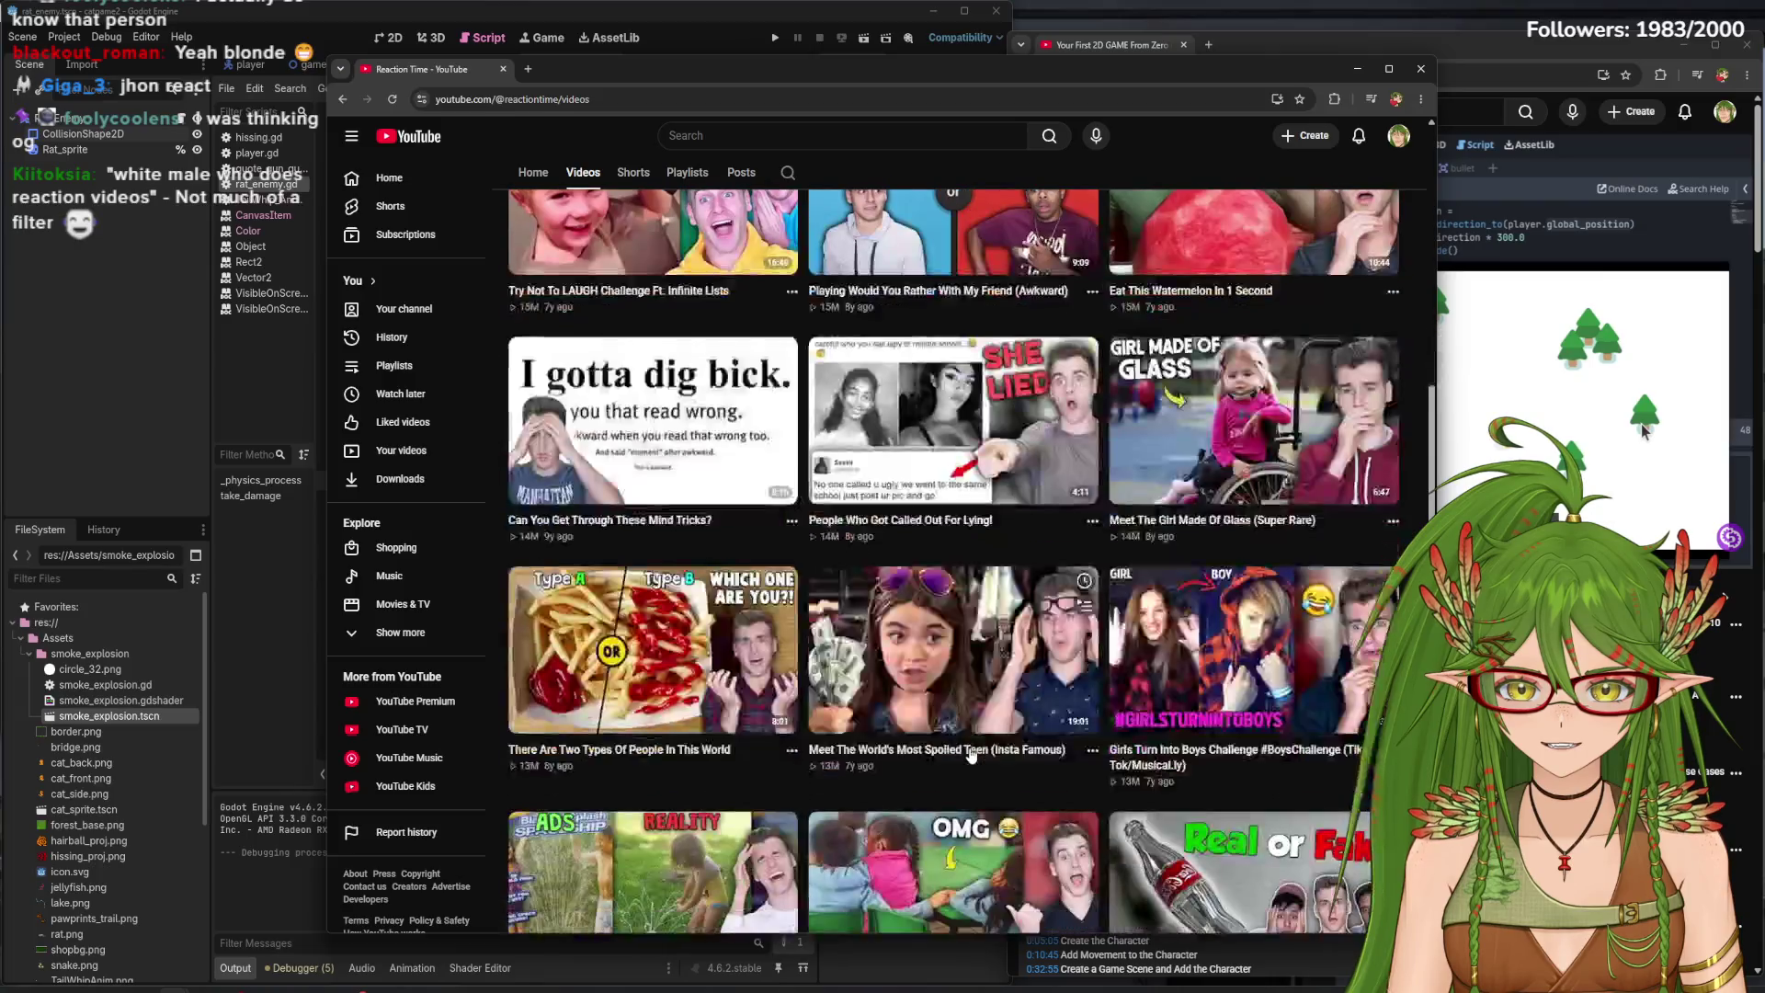
{"action": "scroll", "coordinate": [970, 753], "scroll_direction": "down", "scroll_amount": 3}
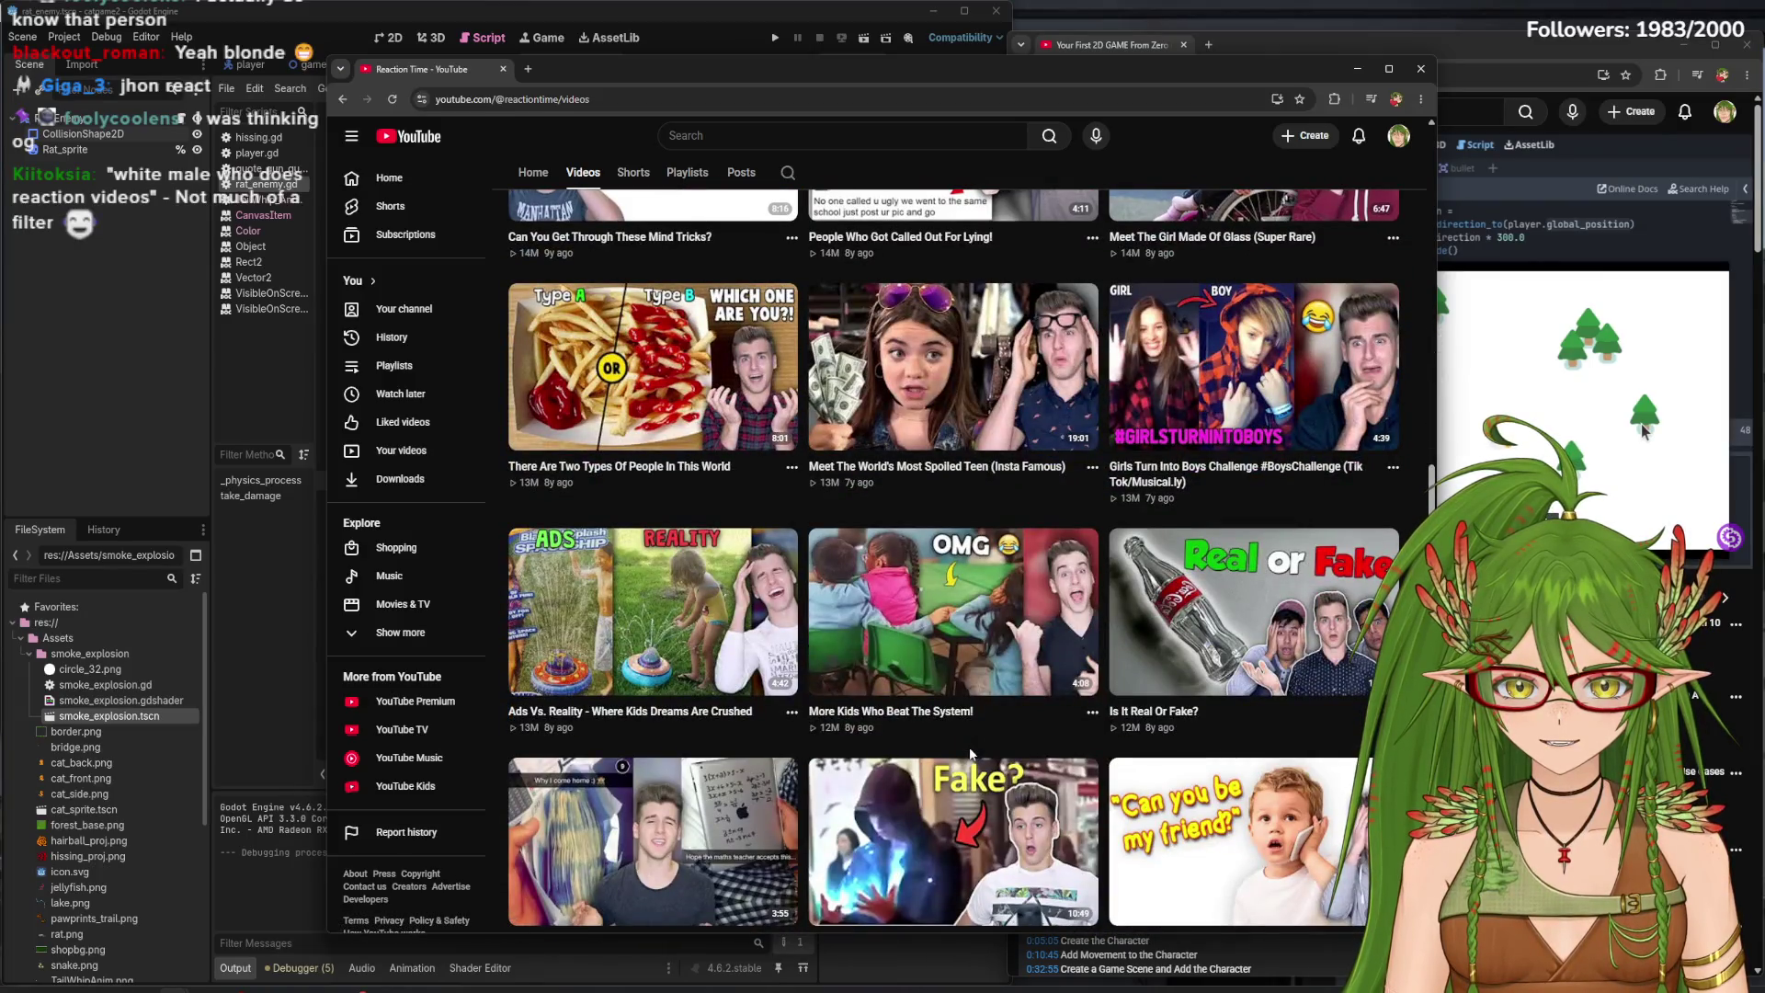
{"action": "scroll", "coordinate": [822, 763], "scroll_direction": "down", "scroll_amount": 2}
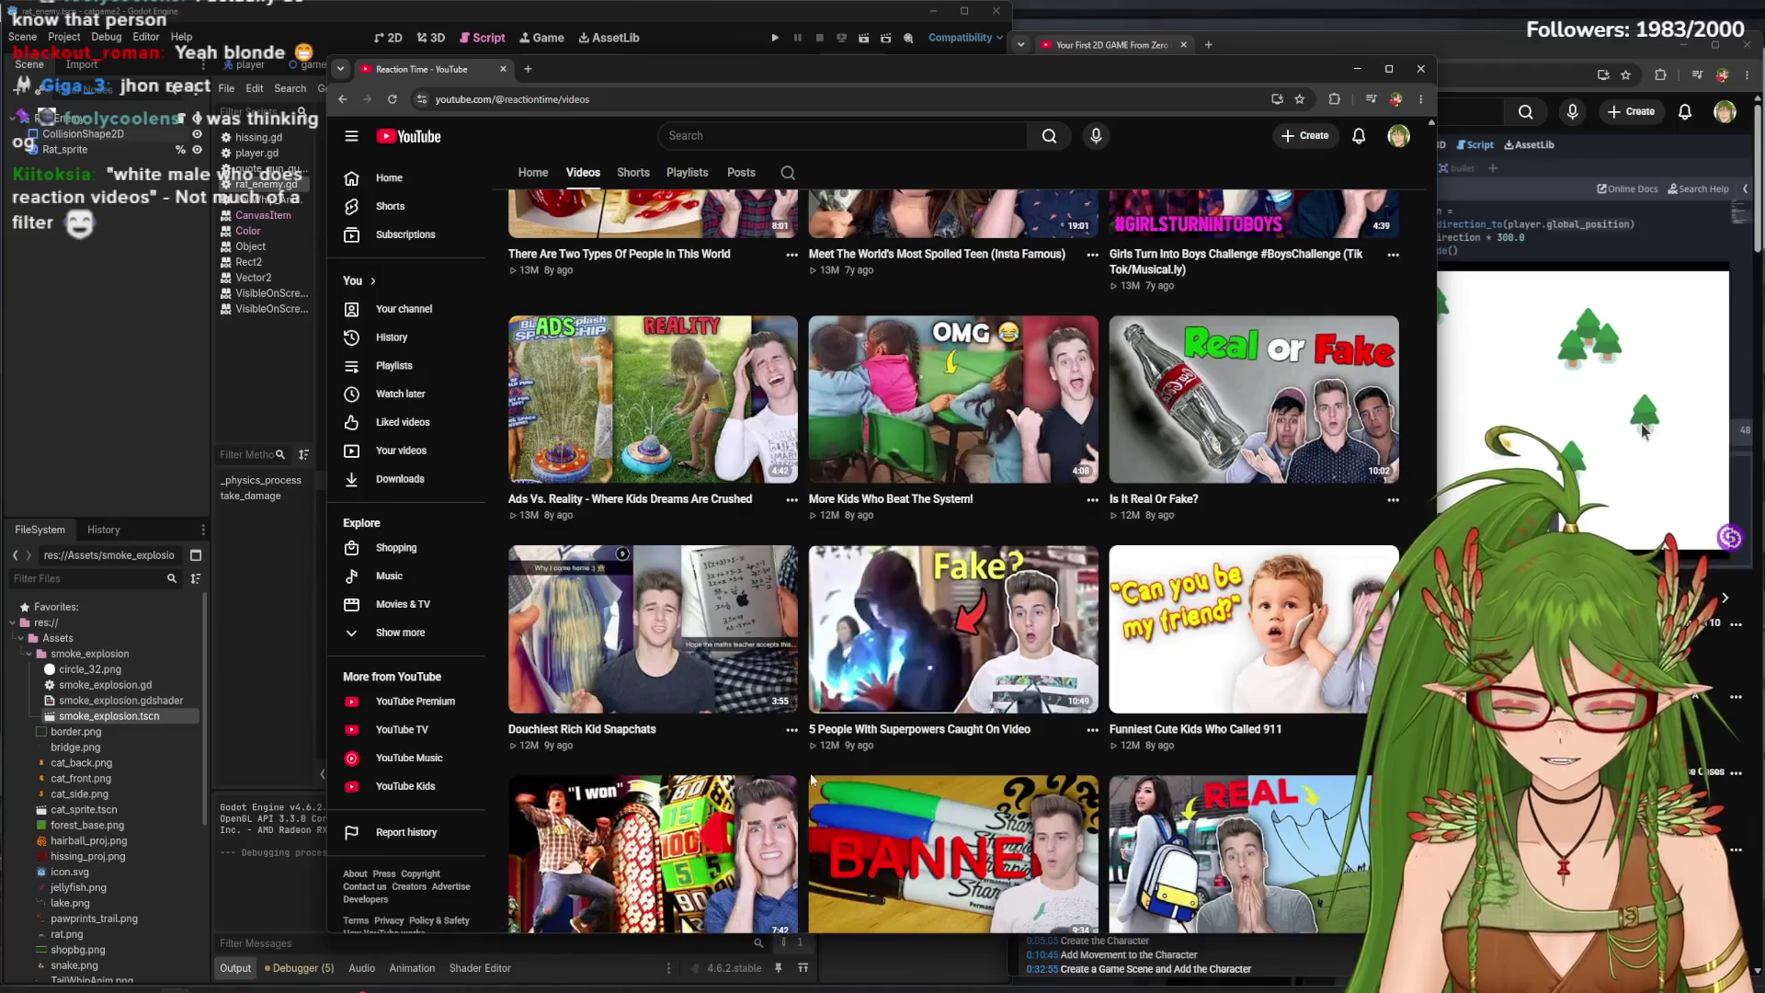
{"action": "scroll", "coordinate": [821, 764], "scroll_direction": "down", "scroll_amount": 1}
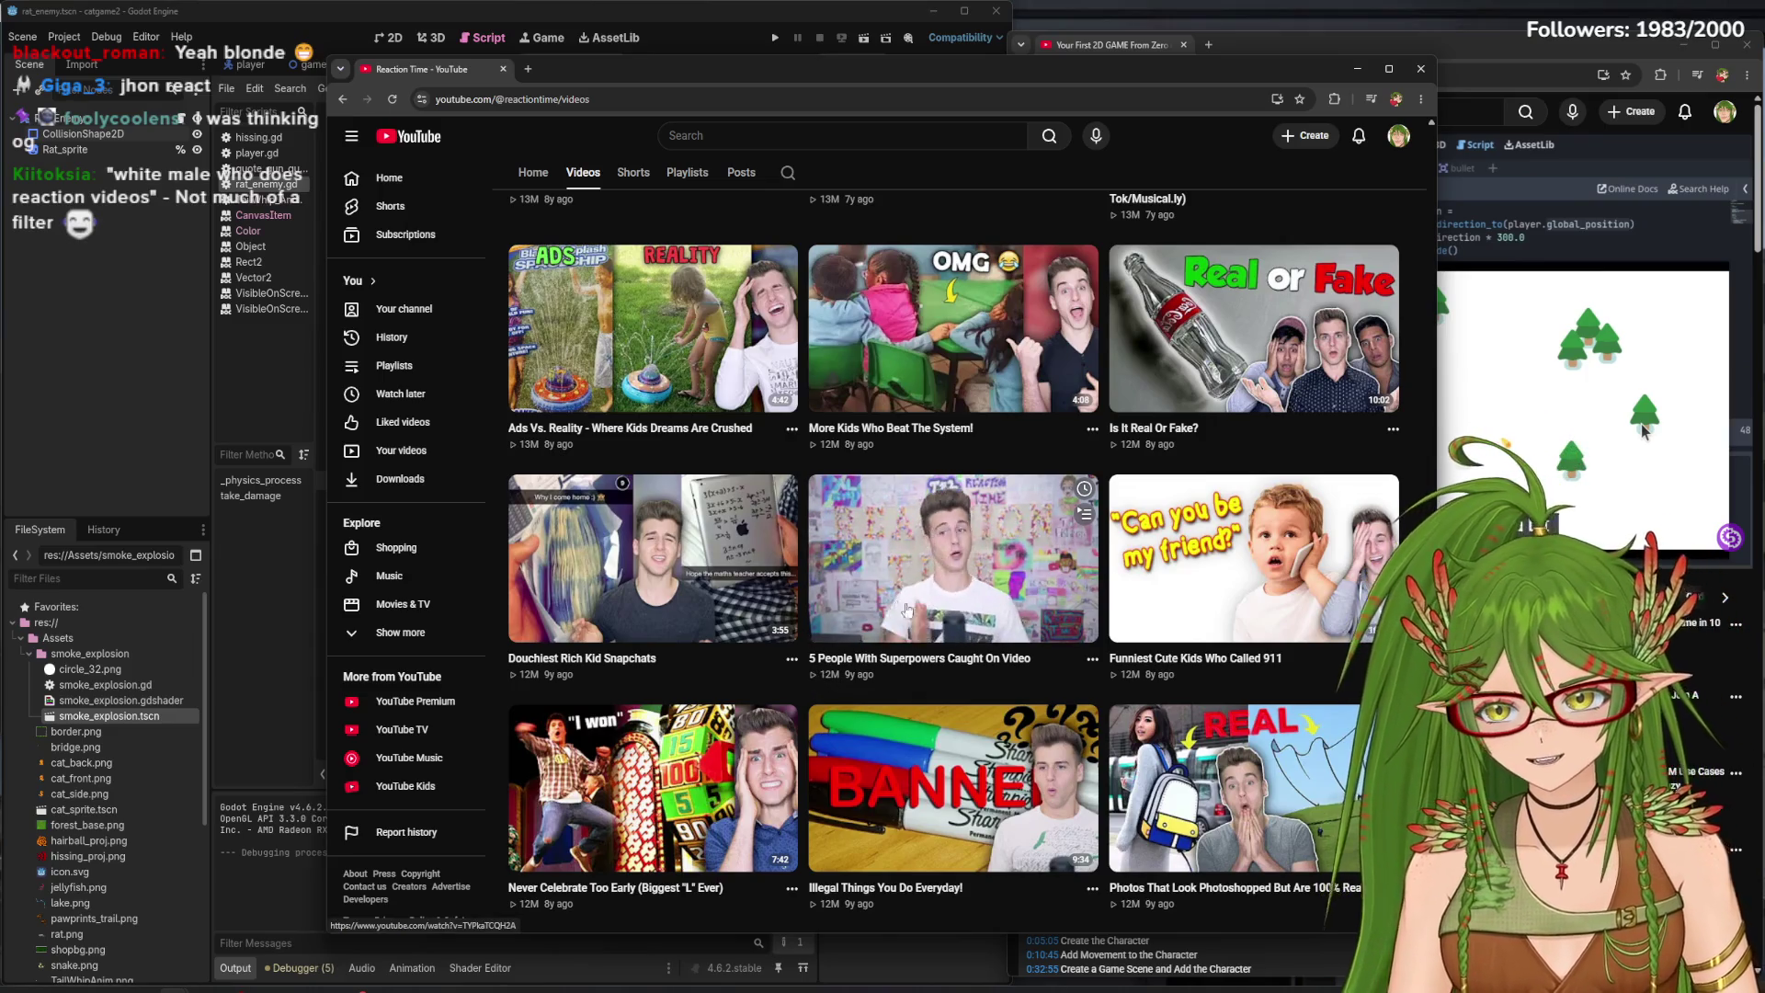
{"action": "scroll", "coordinate": [928, 638], "scroll_direction": "down", "scroll_amount": 3}
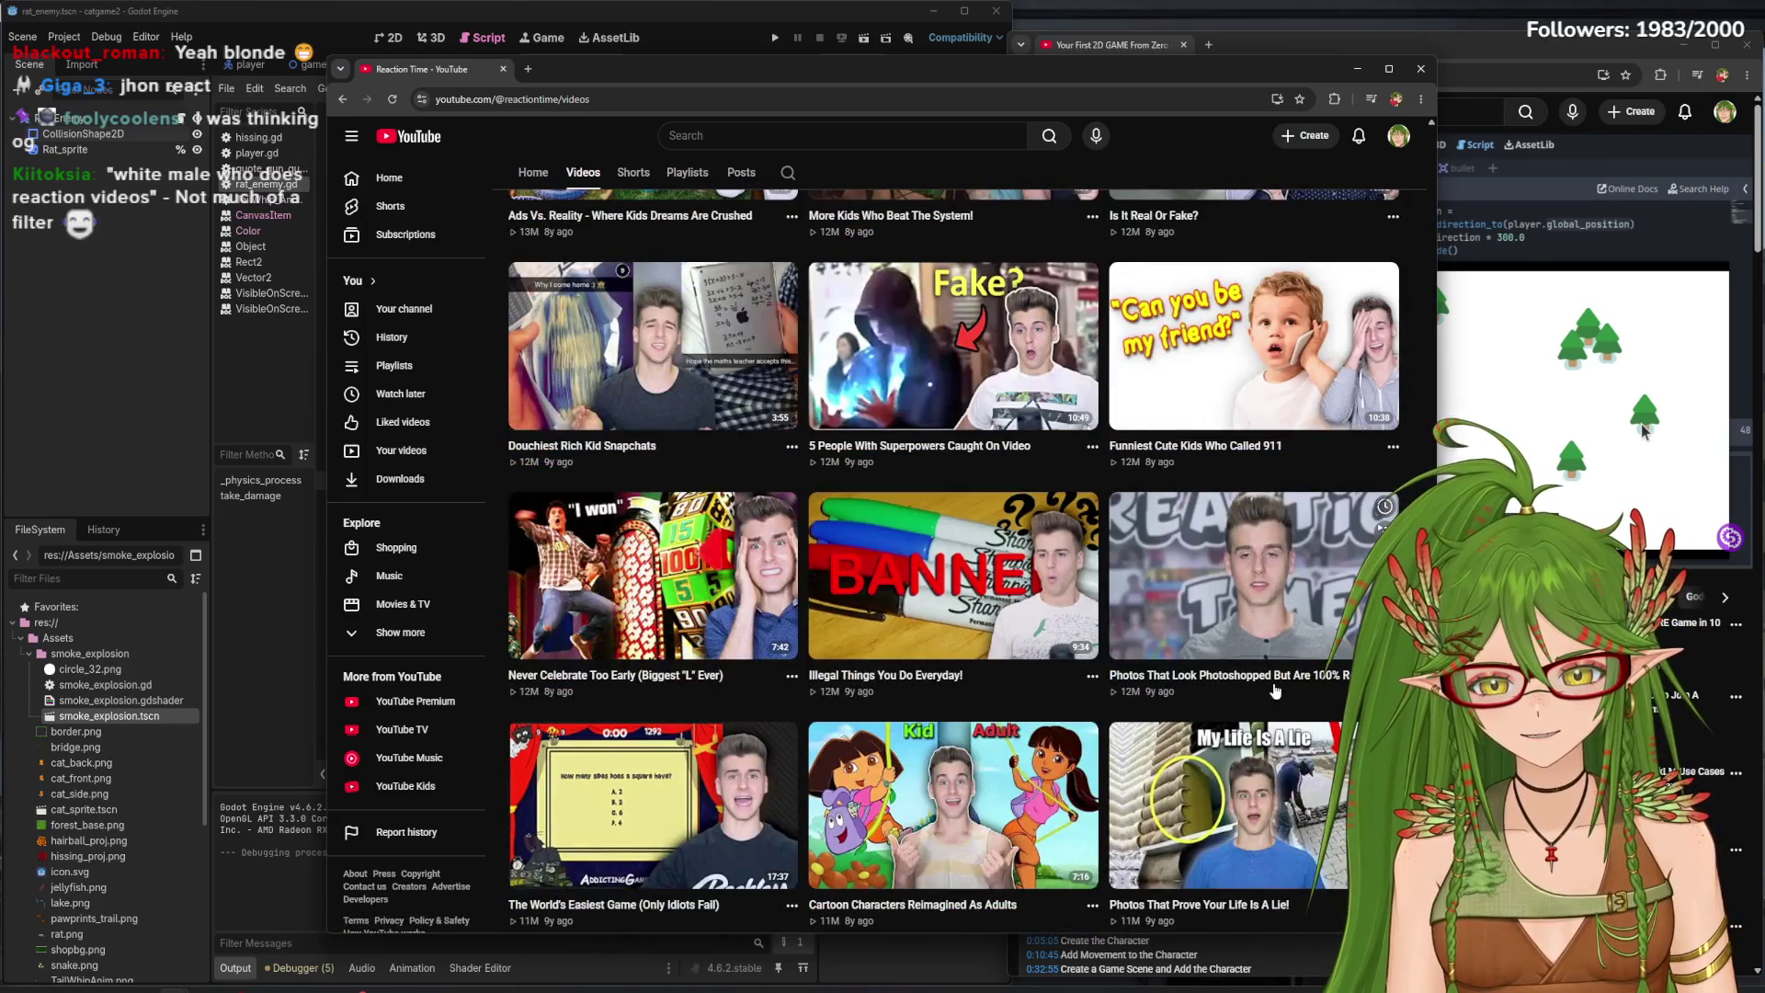
{"action": "scroll", "coordinate": [1290, 716], "scroll_direction": "down", "scroll_amount": 2}
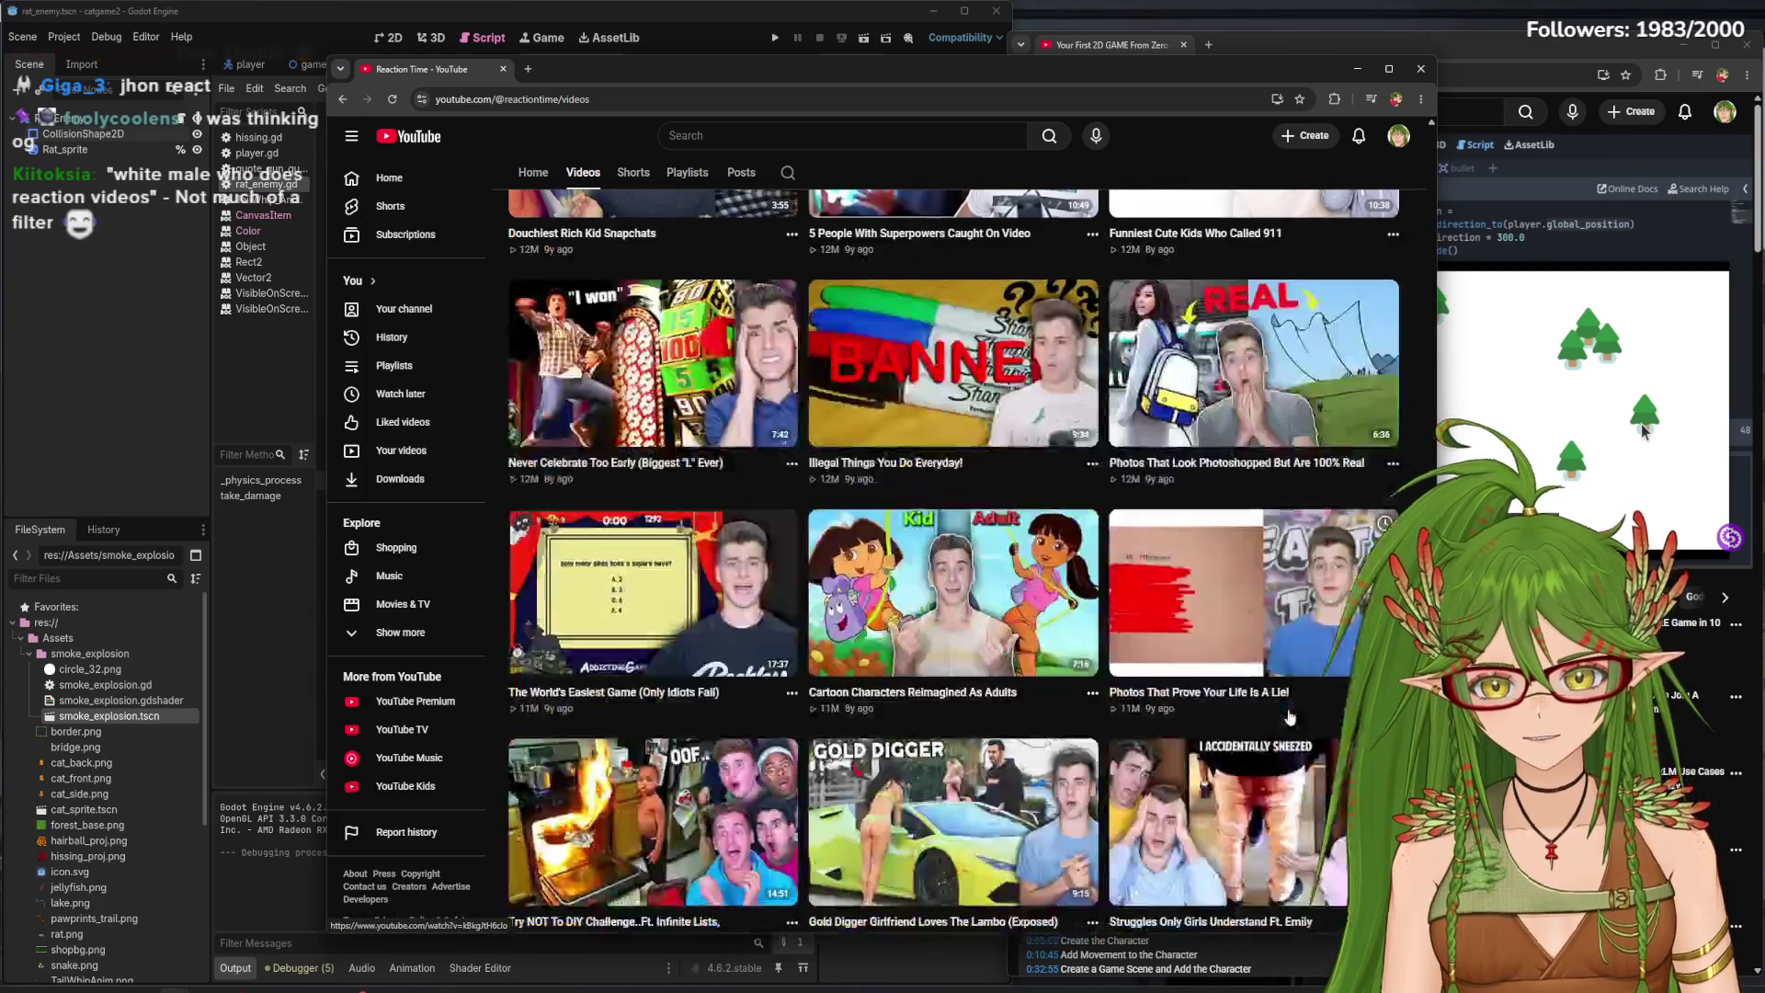
{"action": "scroll", "coordinate": [1137, 745], "scroll_direction": "up", "scroll_amount": 3}
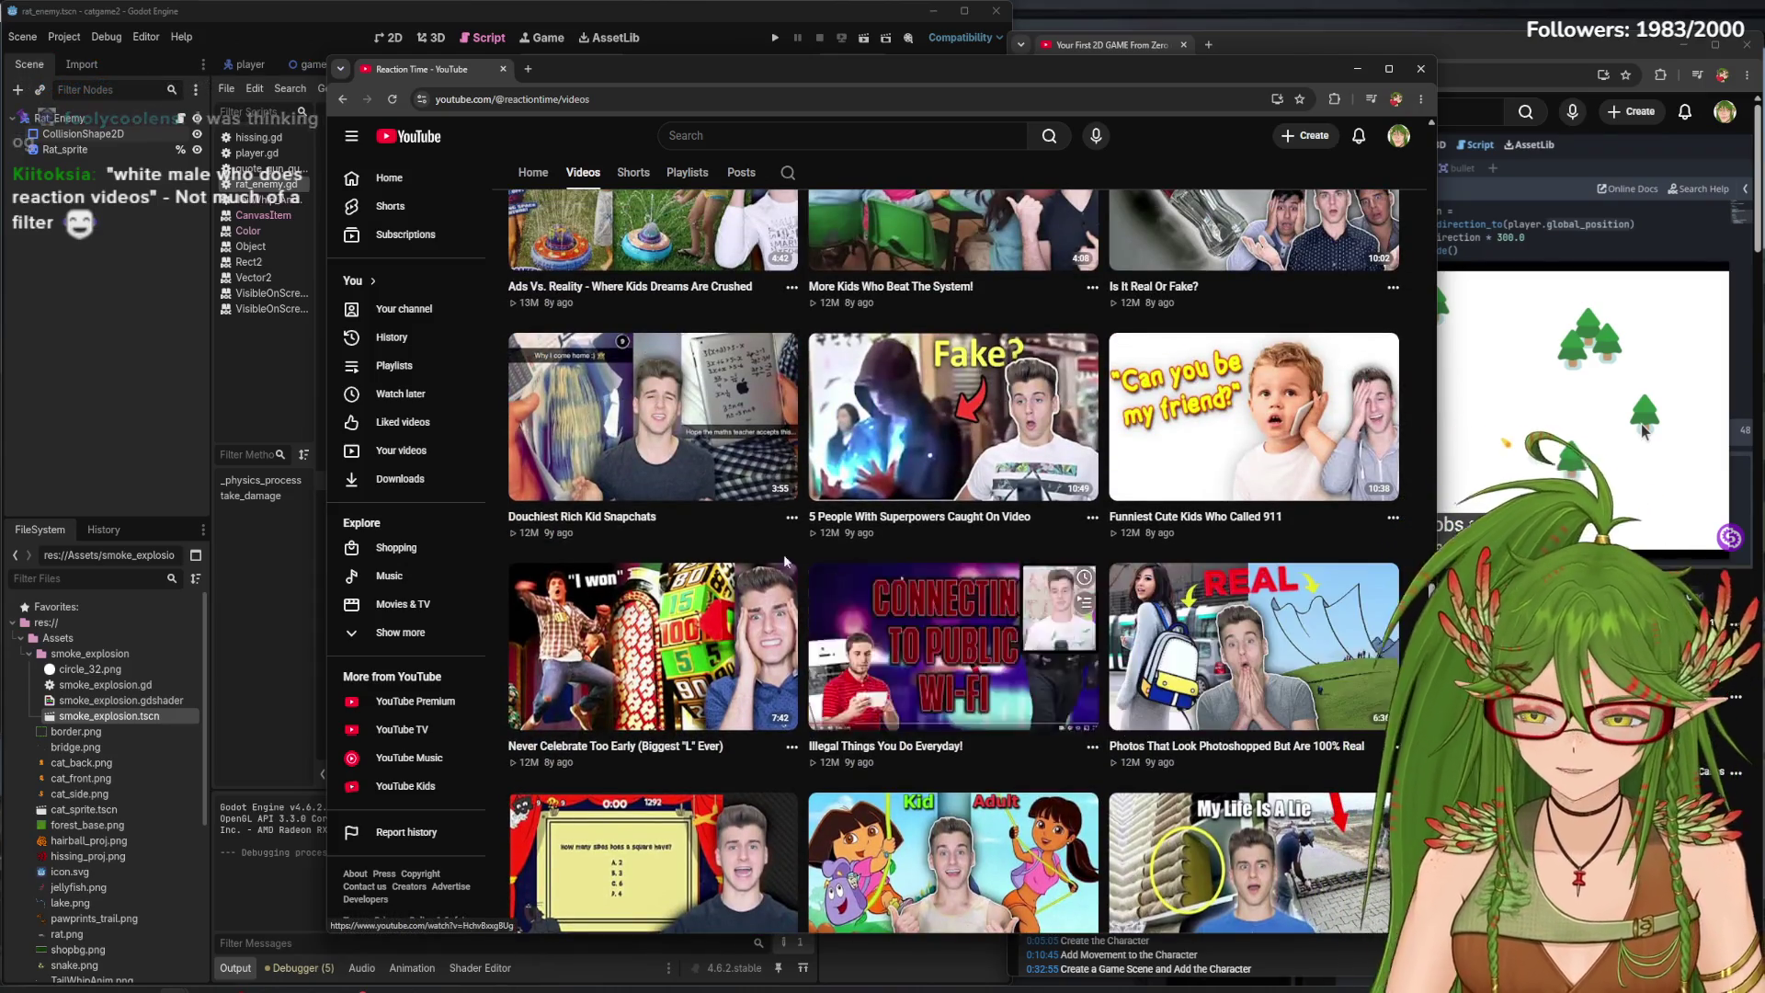
{"action": "left_click", "coordinate": [1421, 68]}
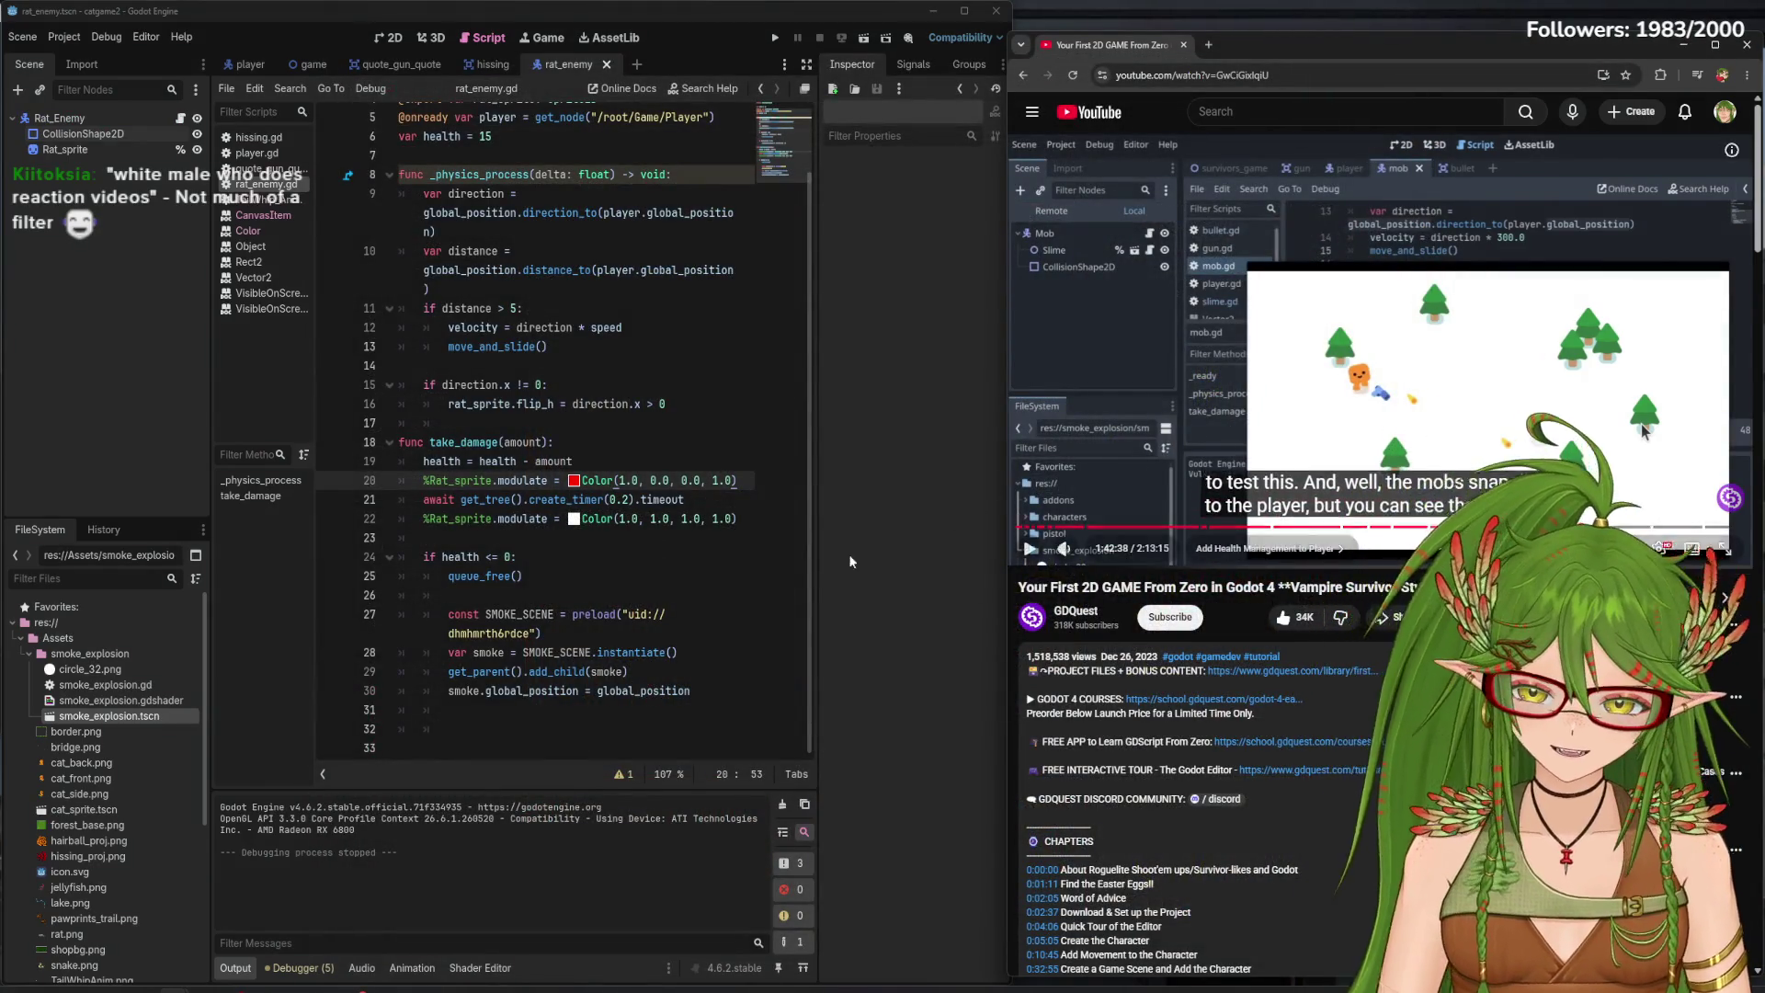
{"action": "left_click", "coordinate": [1227, 430]}
- Open smoke_explosion.tscn in the 2D editor and select the Smoke node
{"action": "left_click", "coordinate": [1357, 287]}
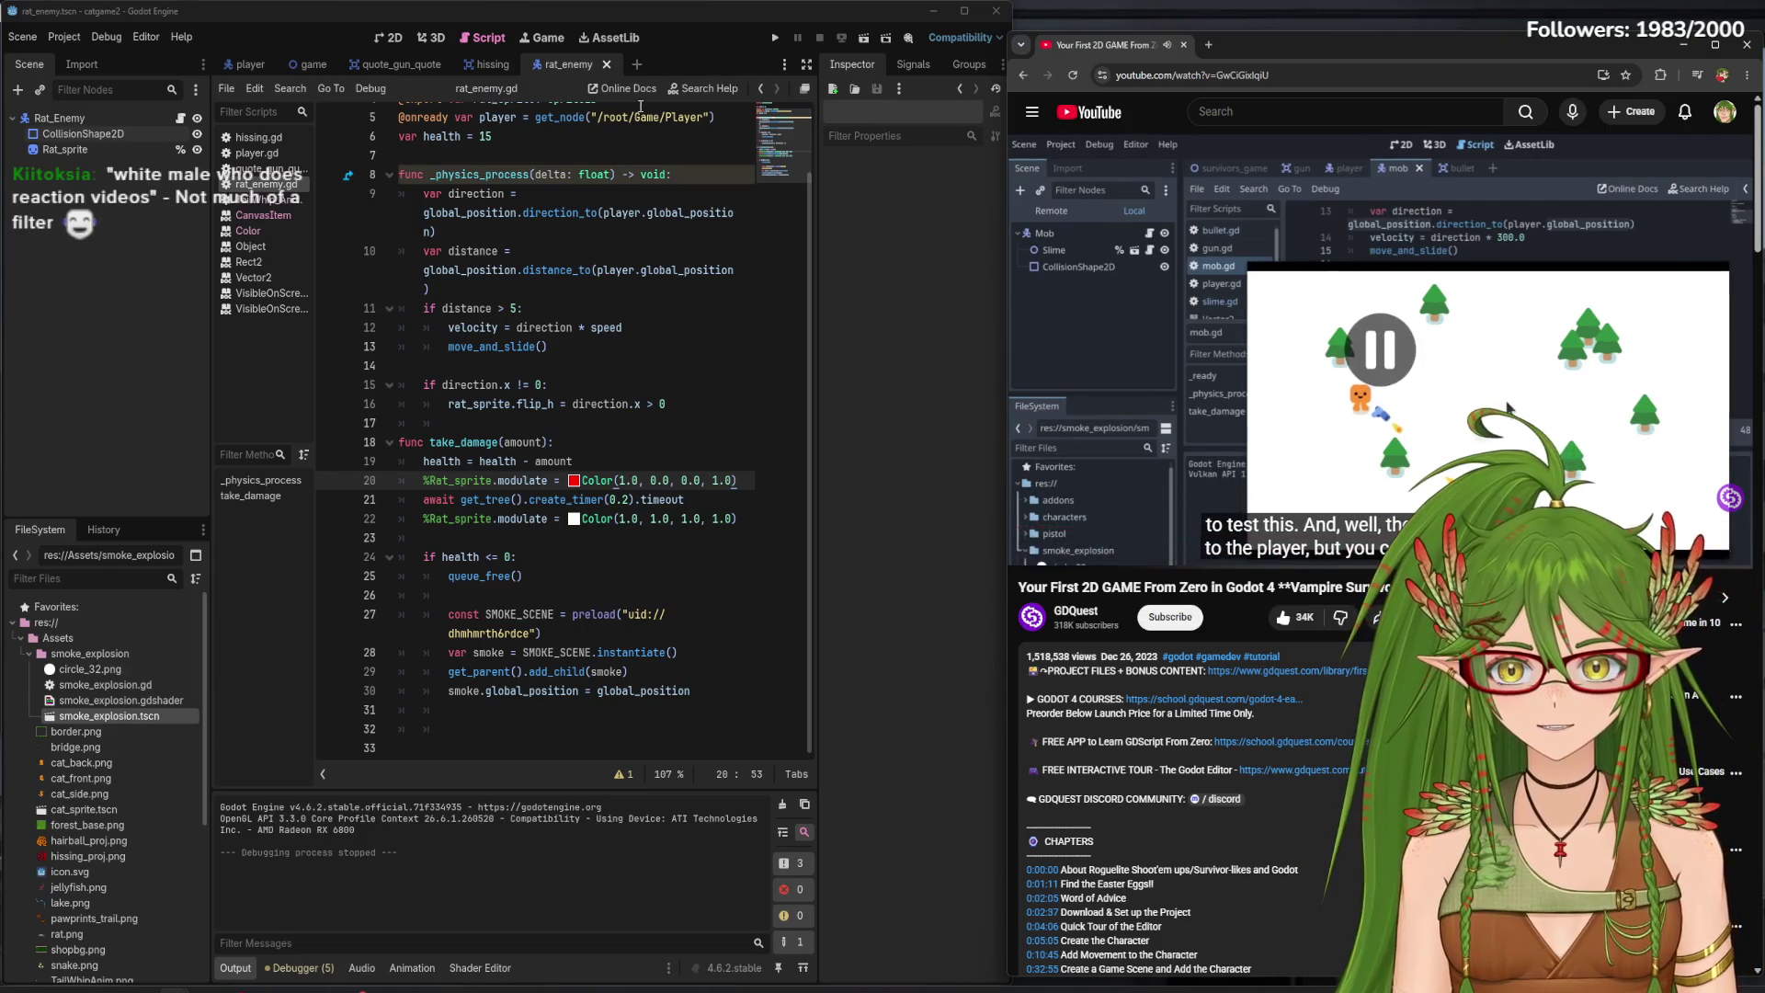
{"action": "double_click", "coordinate": [108, 715]}
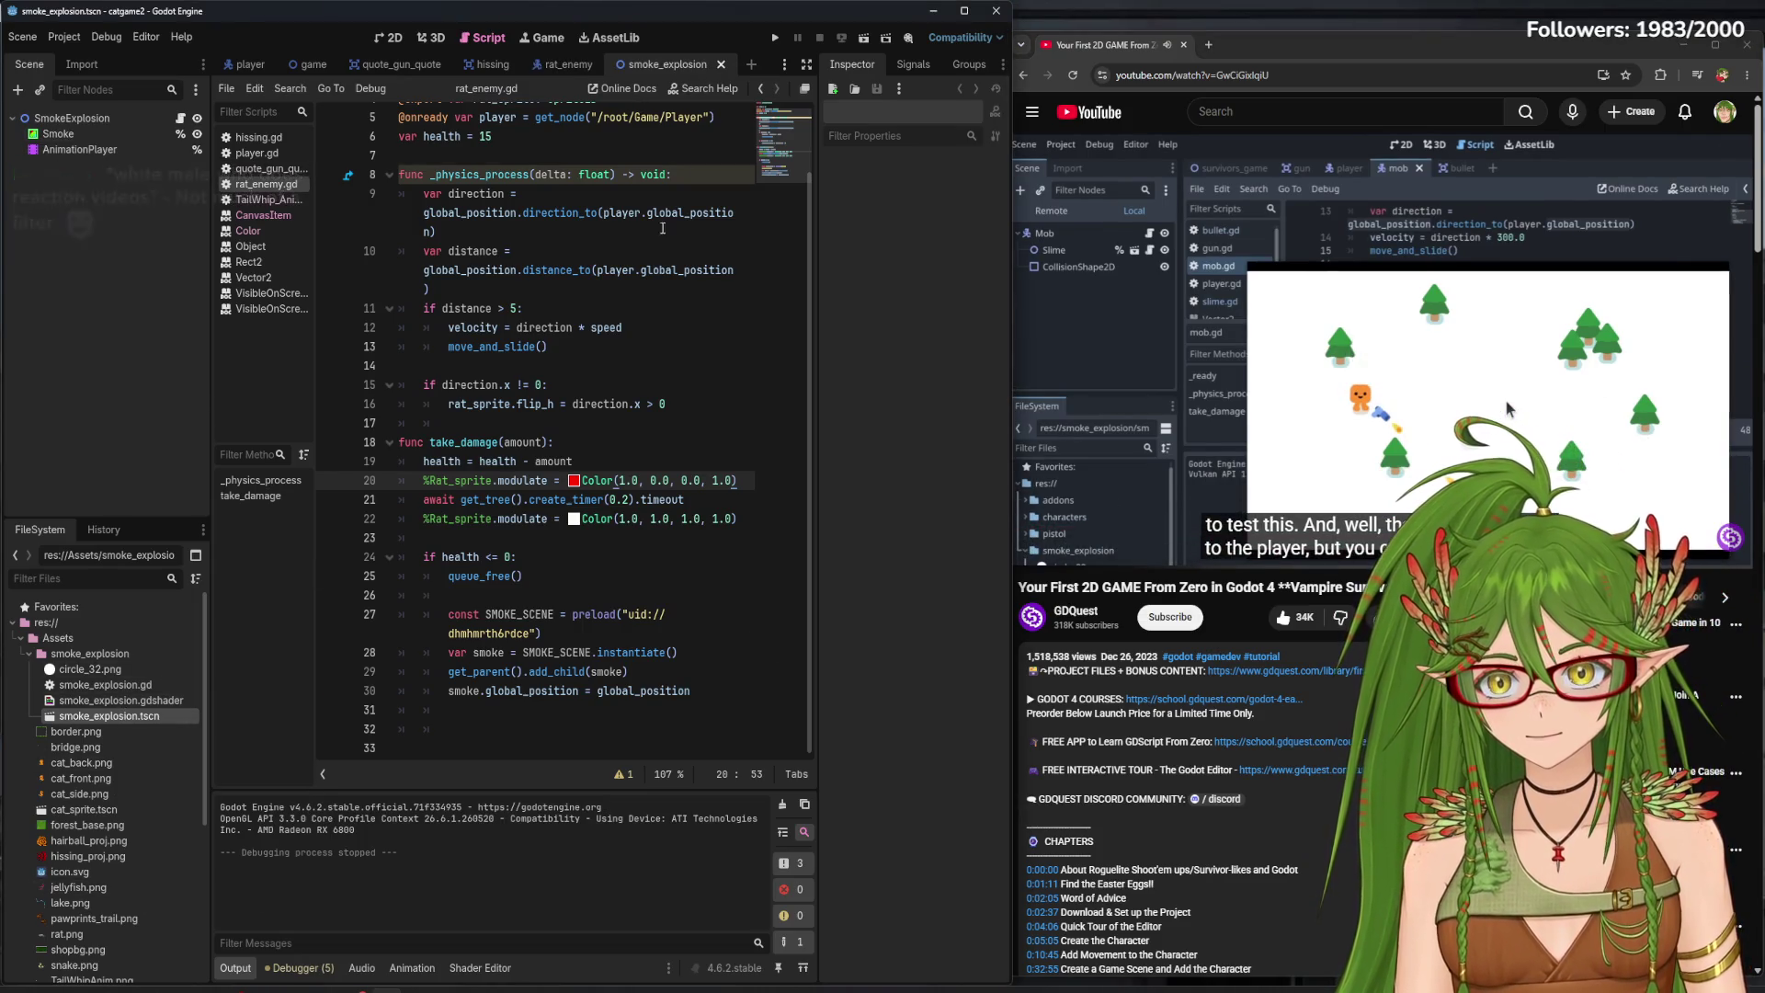
{"action": "left_click", "coordinate": [388, 37]}
{"action": "scroll", "coordinate": [410, 347], "scroll_direction": "up", "scroll_amount": 3}
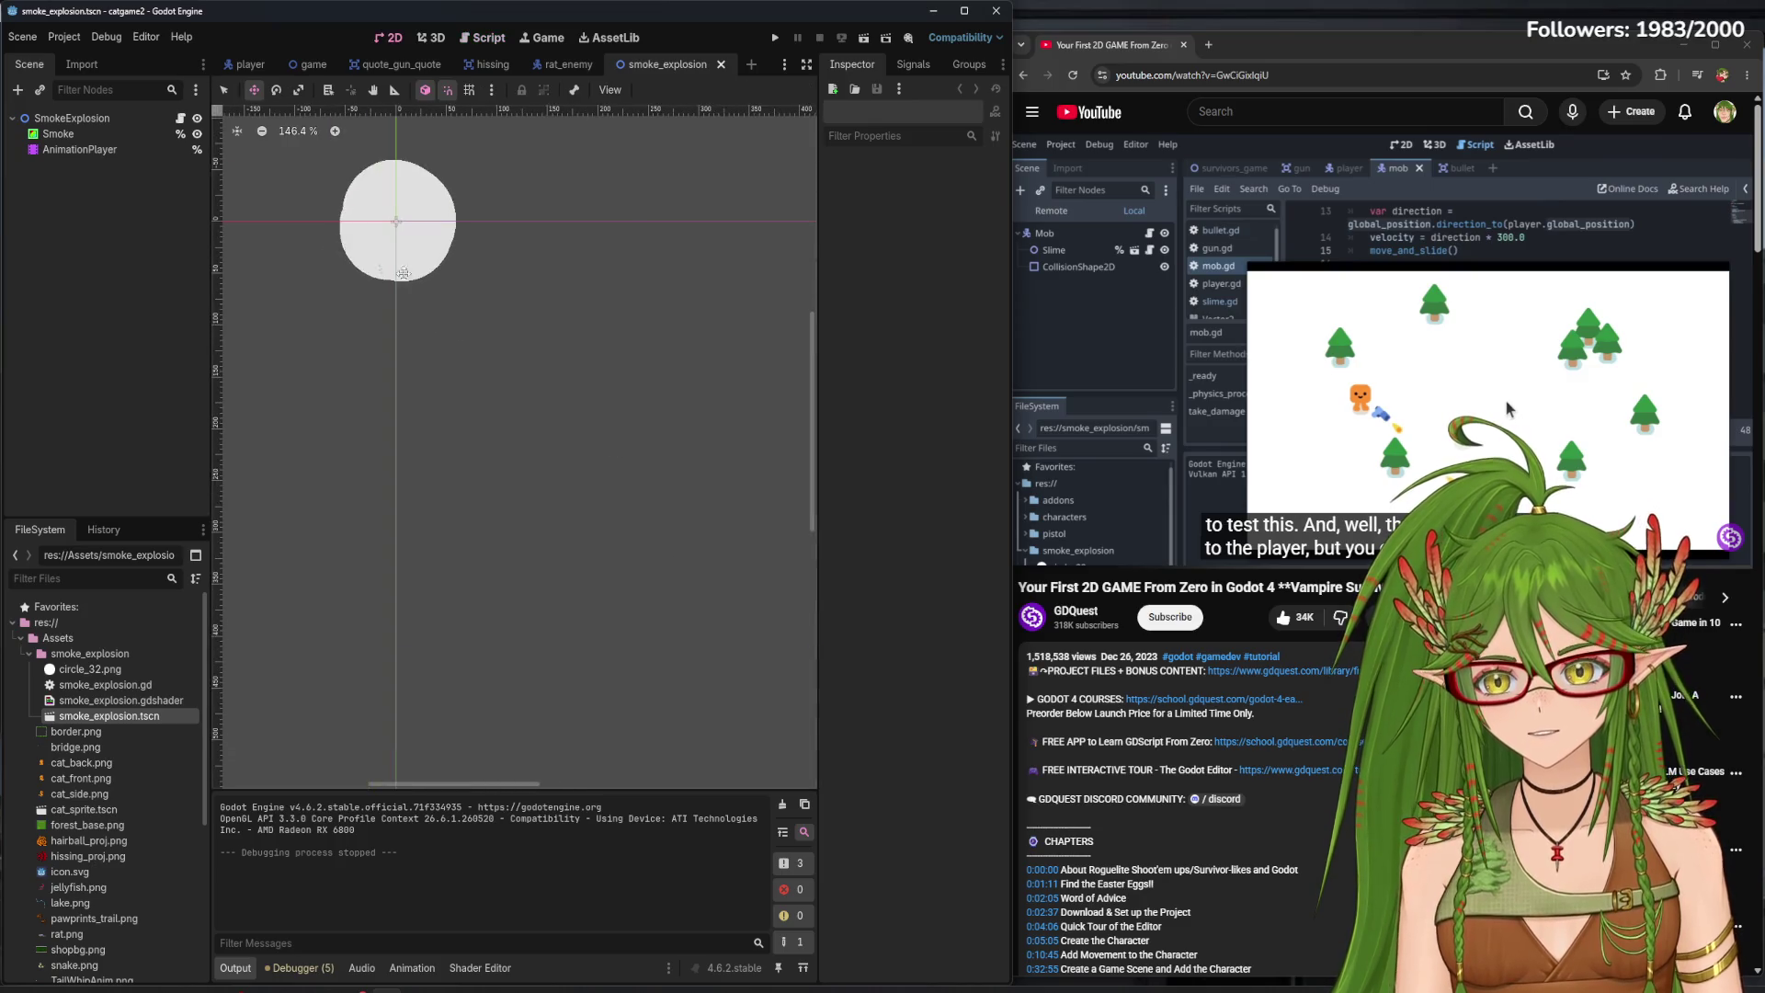
{"action": "scroll", "coordinate": [542, 397], "scroll_direction": "up", "scroll_amount": 3}
{"action": "left_click", "coordinate": [543, 397]}
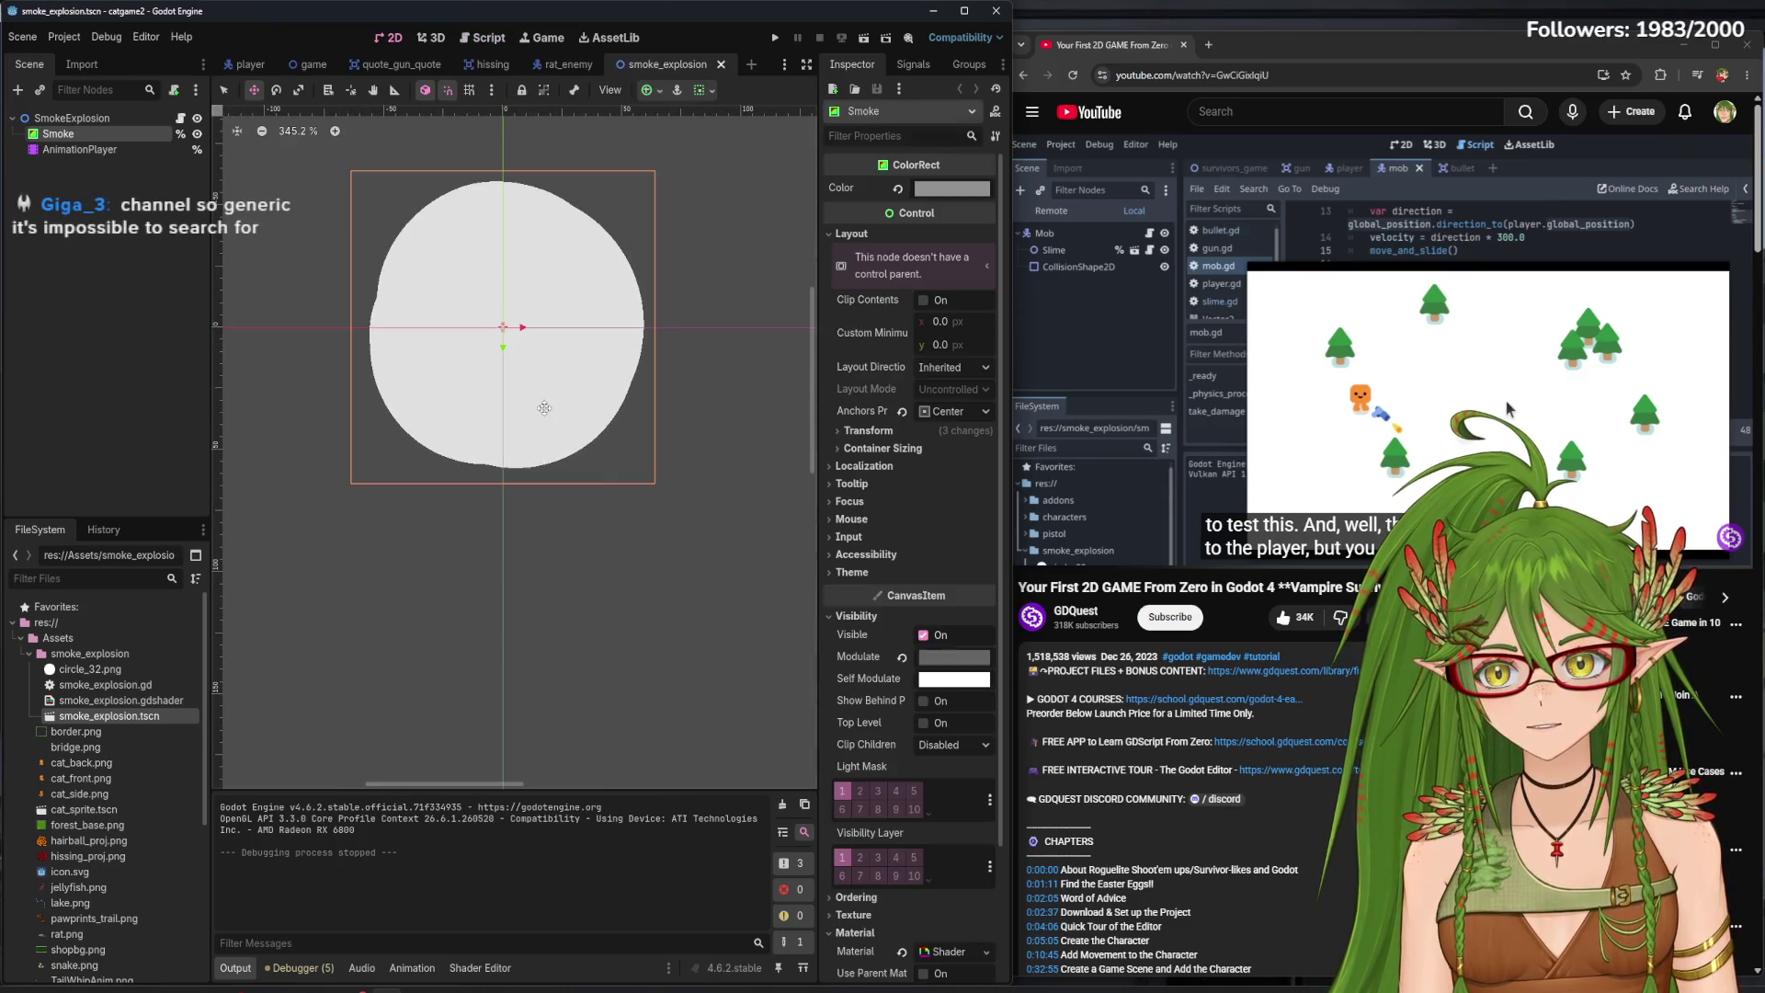
- Try resizing and moving the Smoke circle, undo those changes, and select the SmokeExplosion root
{"action": "left_click", "coordinate": [224, 89]}
{"action": "left_click_drag", "start_coordinate": [490, 331], "coordinate": [588, 418]}
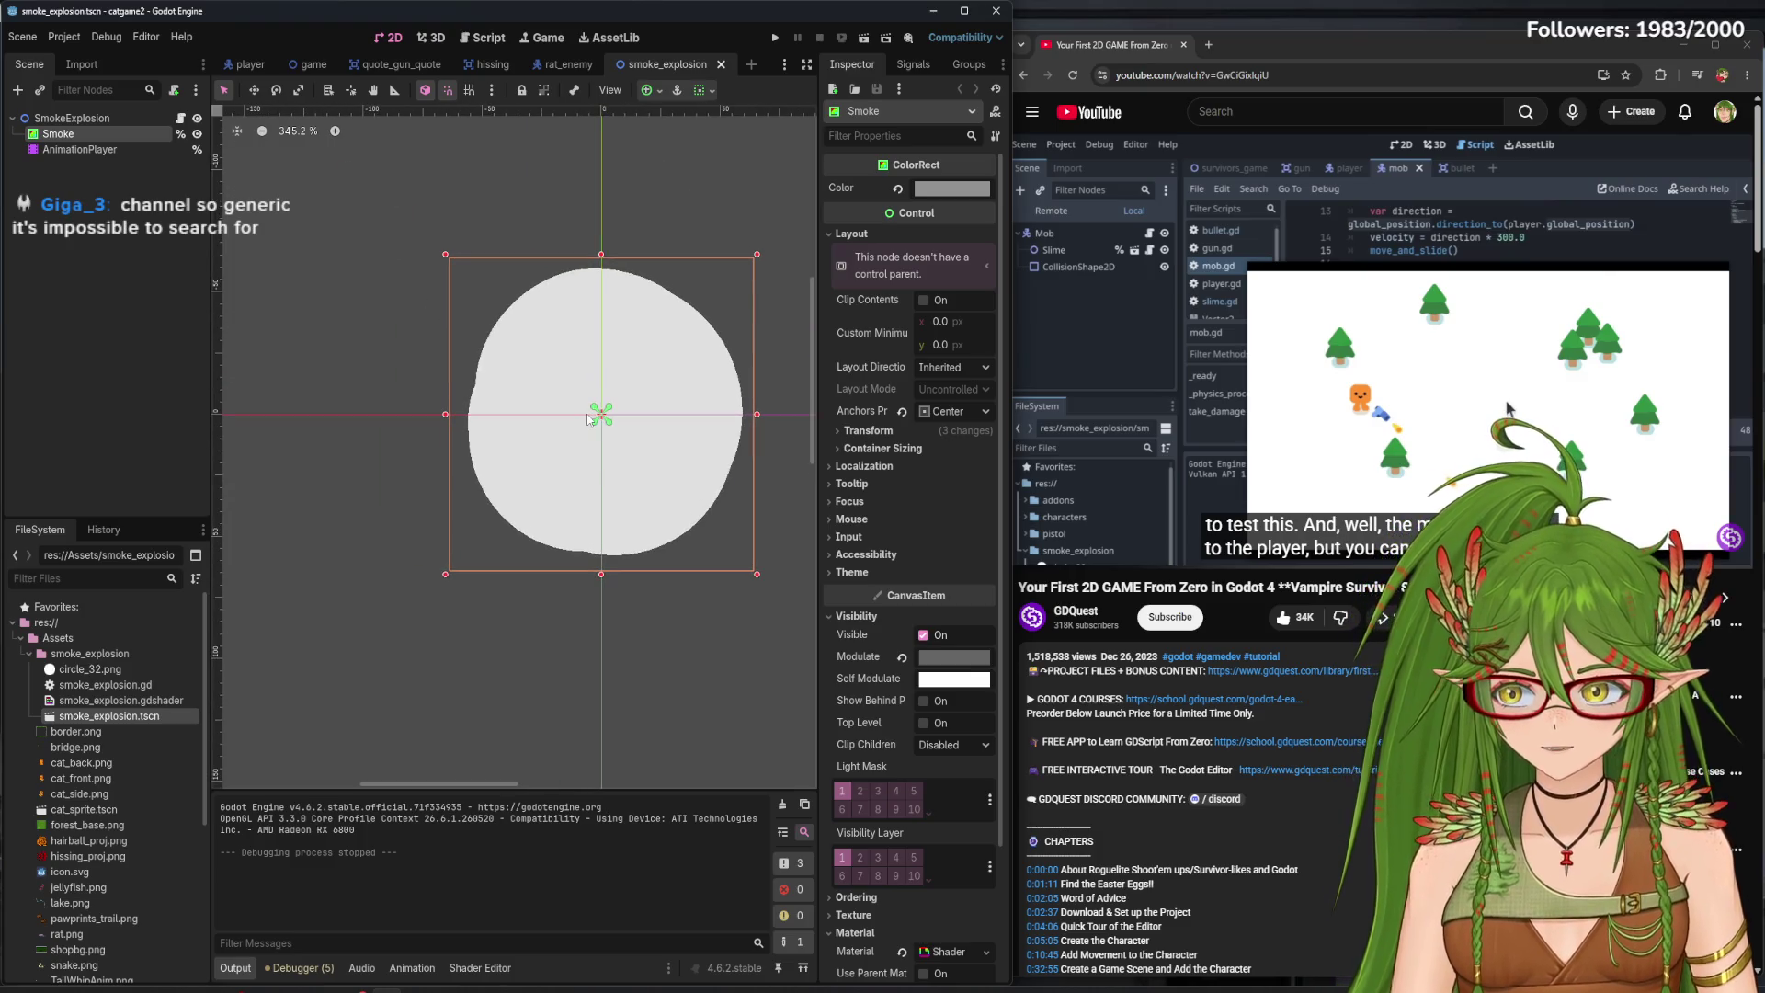
{"action": "scroll", "coordinate": [642, 519], "scroll_direction": "right", "scroll_amount": 1}
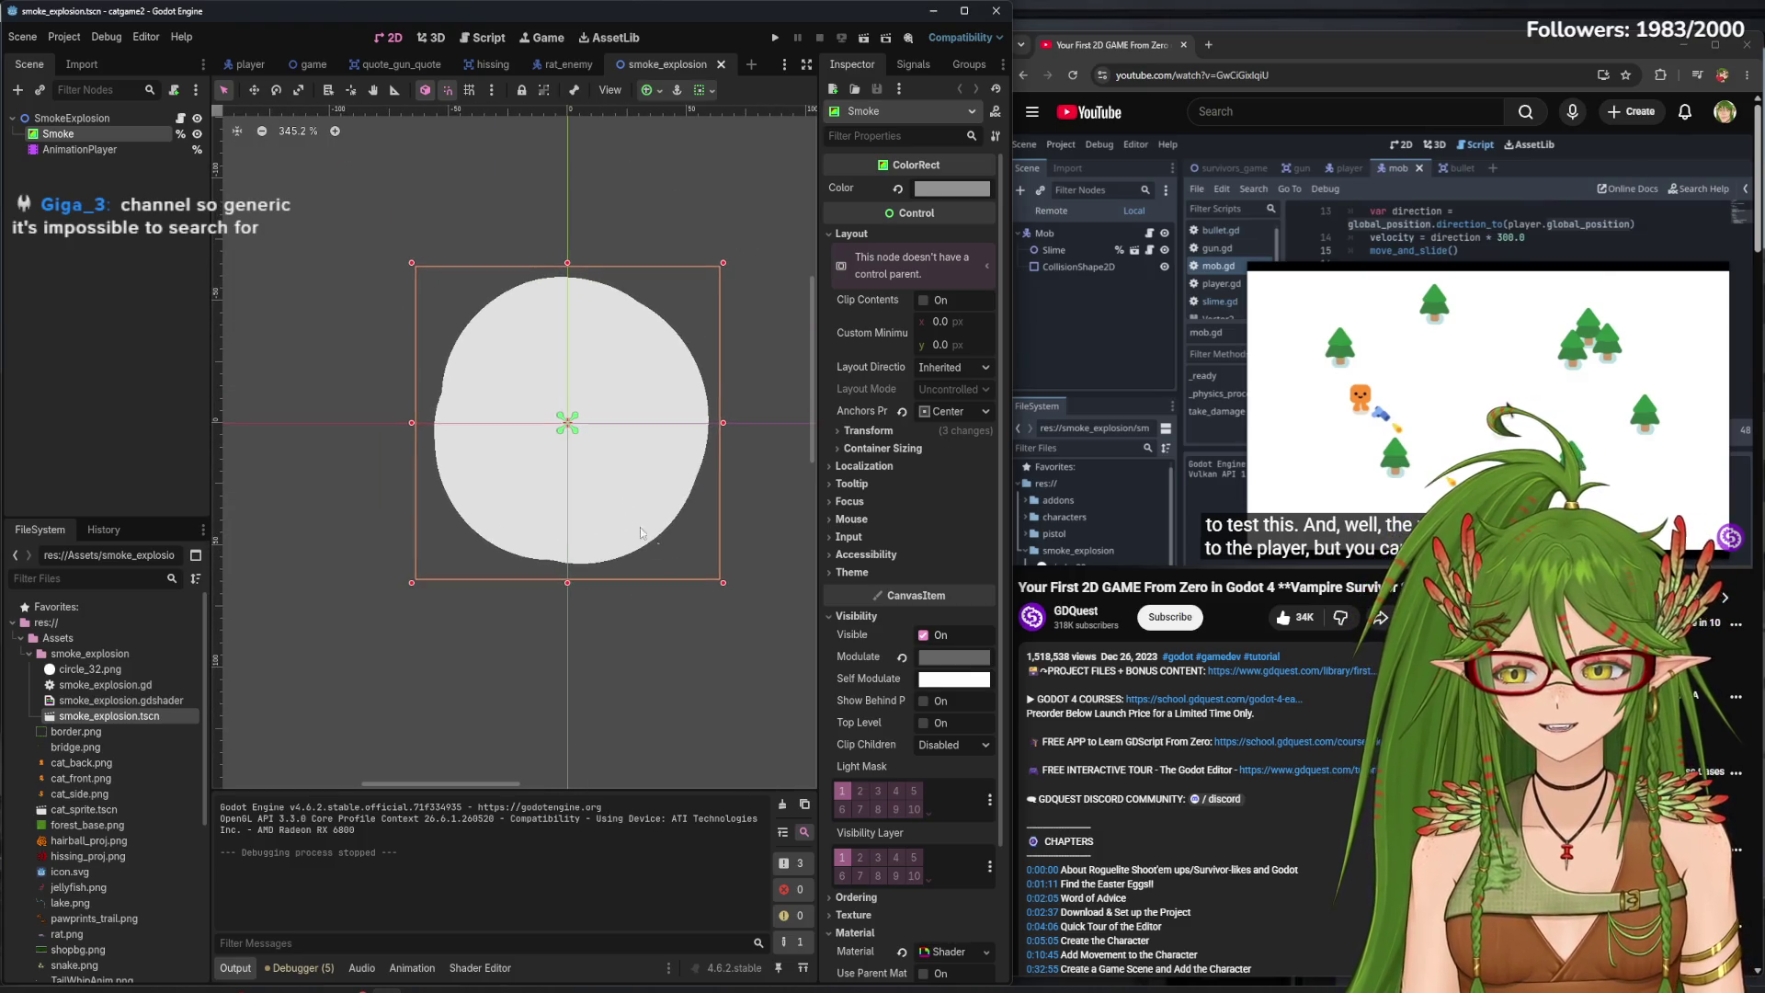
{"action": "left_click_drag", "start_coordinate": [721, 582], "coordinate": [607, 460]}
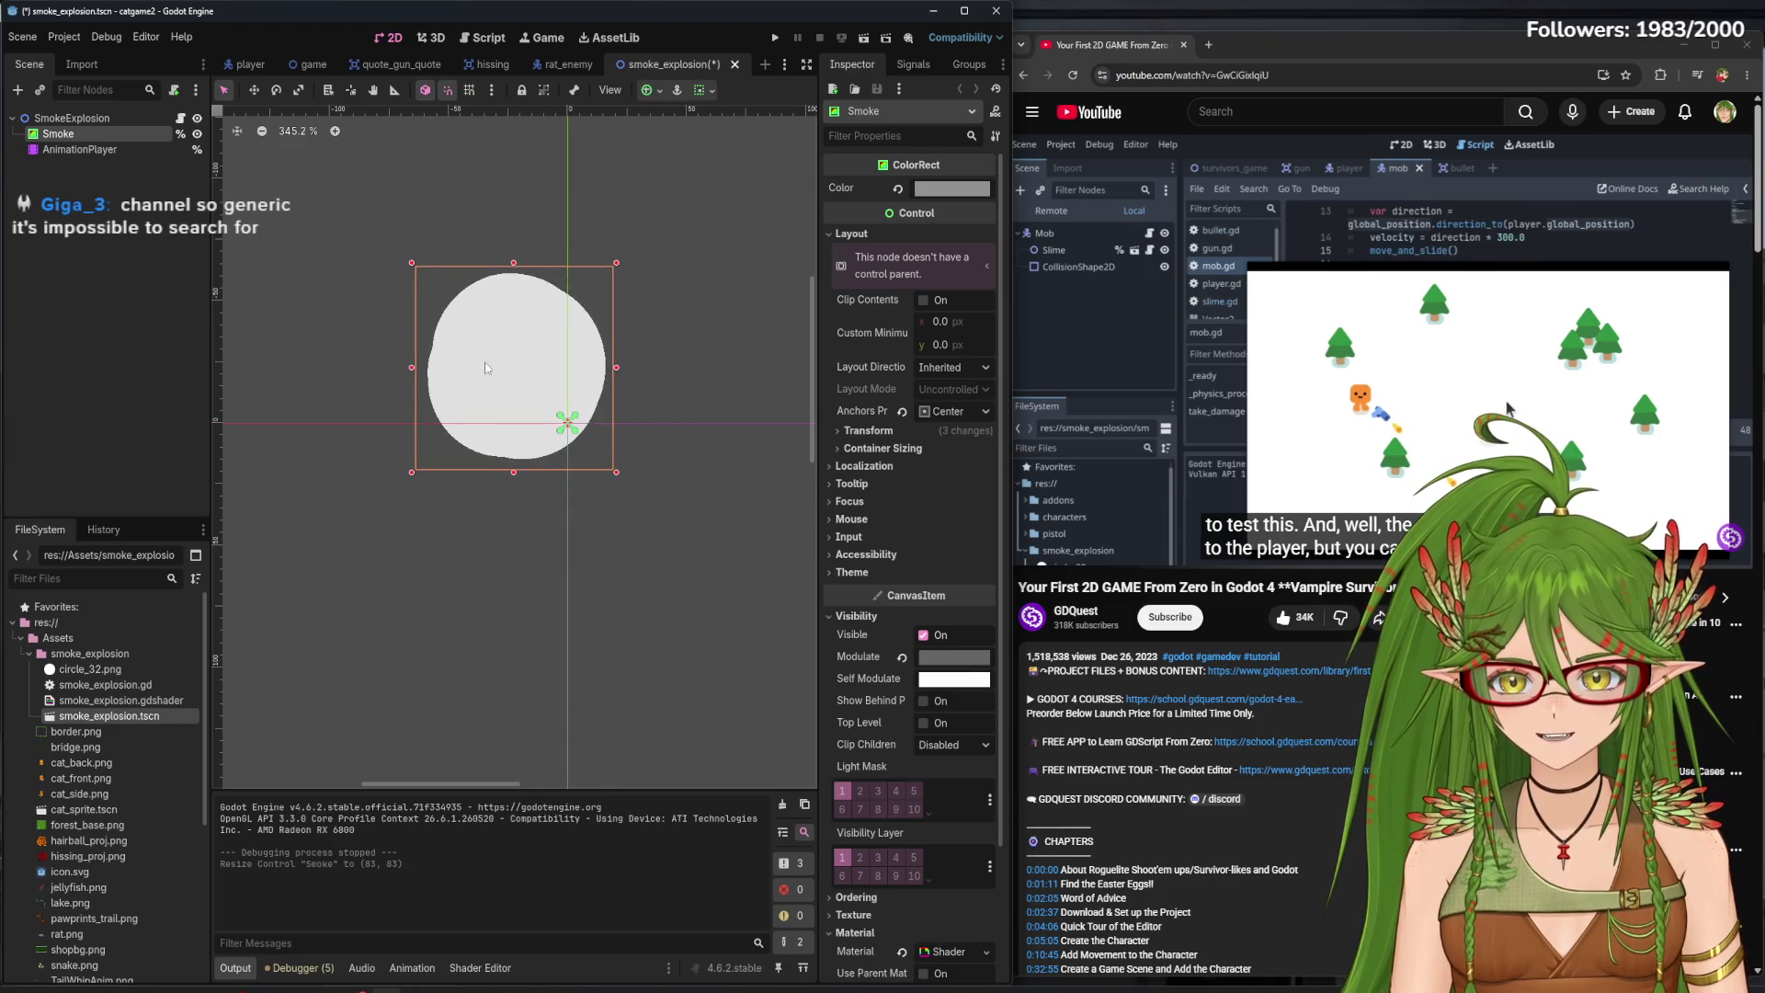
{"action": "left_click_drag", "start_coordinate": [487, 368], "coordinate": [540, 409]}
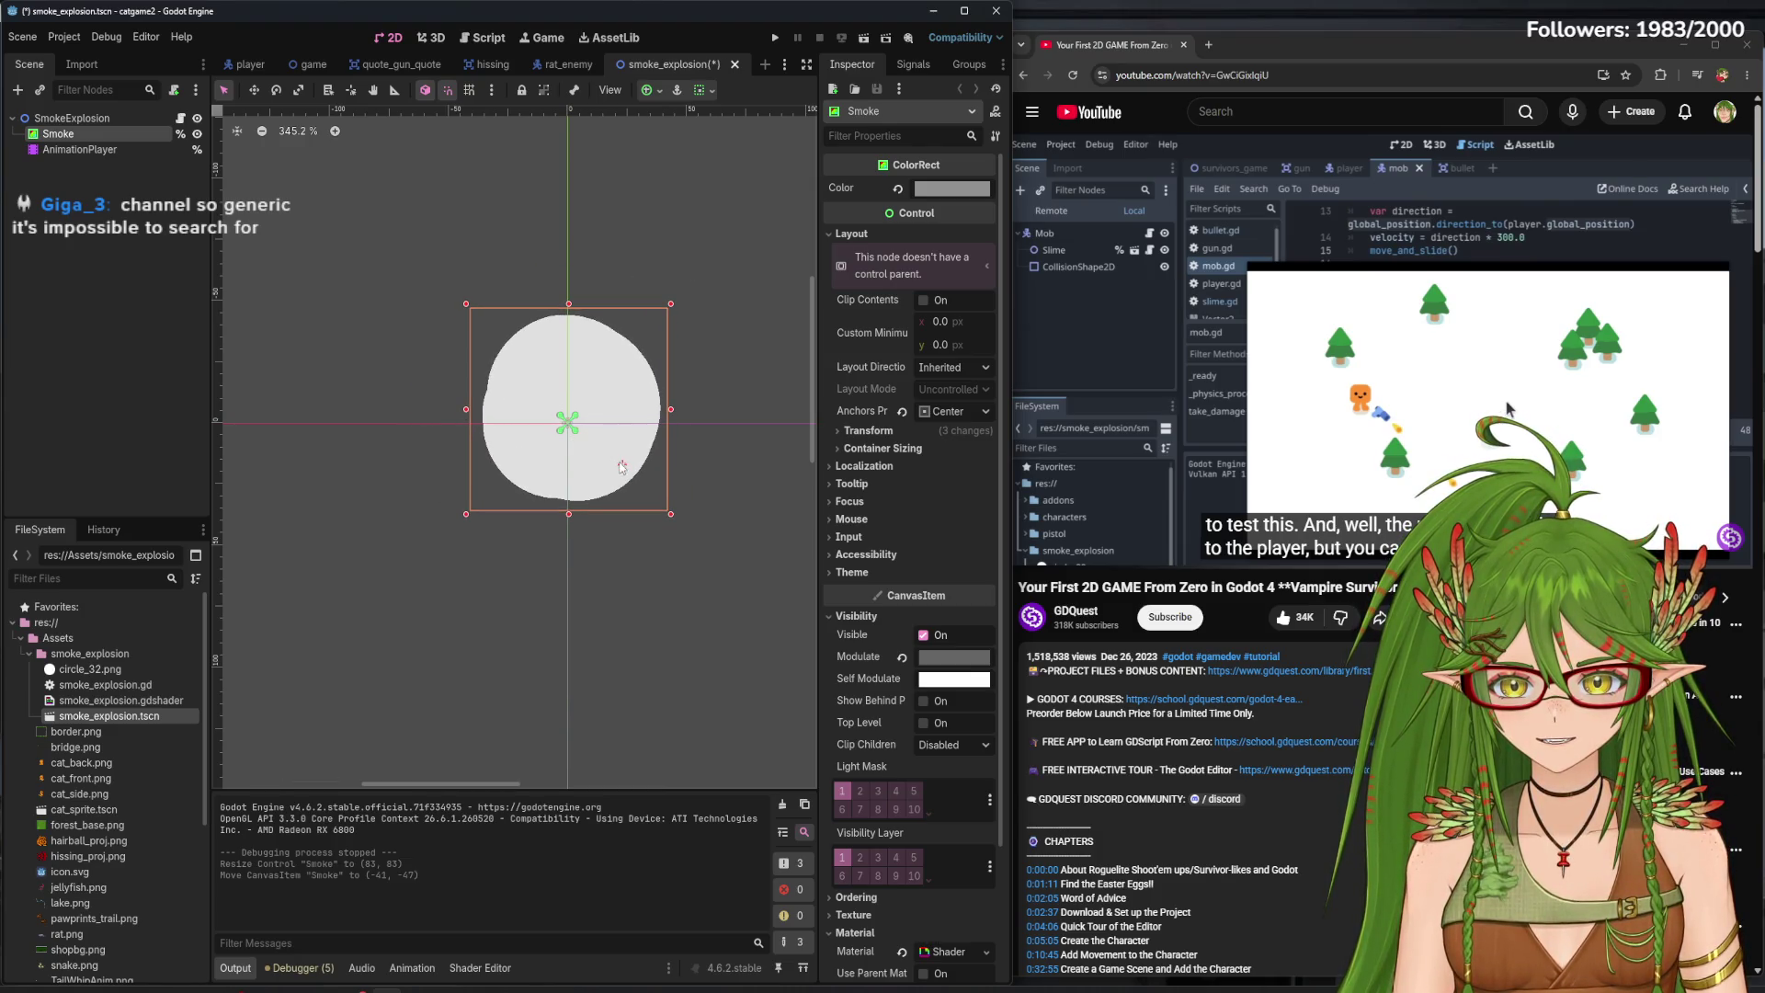
{"action": "left_click_drag", "start_coordinate": [621, 466], "coordinate": [581, 467]}
{"action": "scroll", "coordinate": [620, 471], "scroll_direction": "up", "scroll_amount": 5}
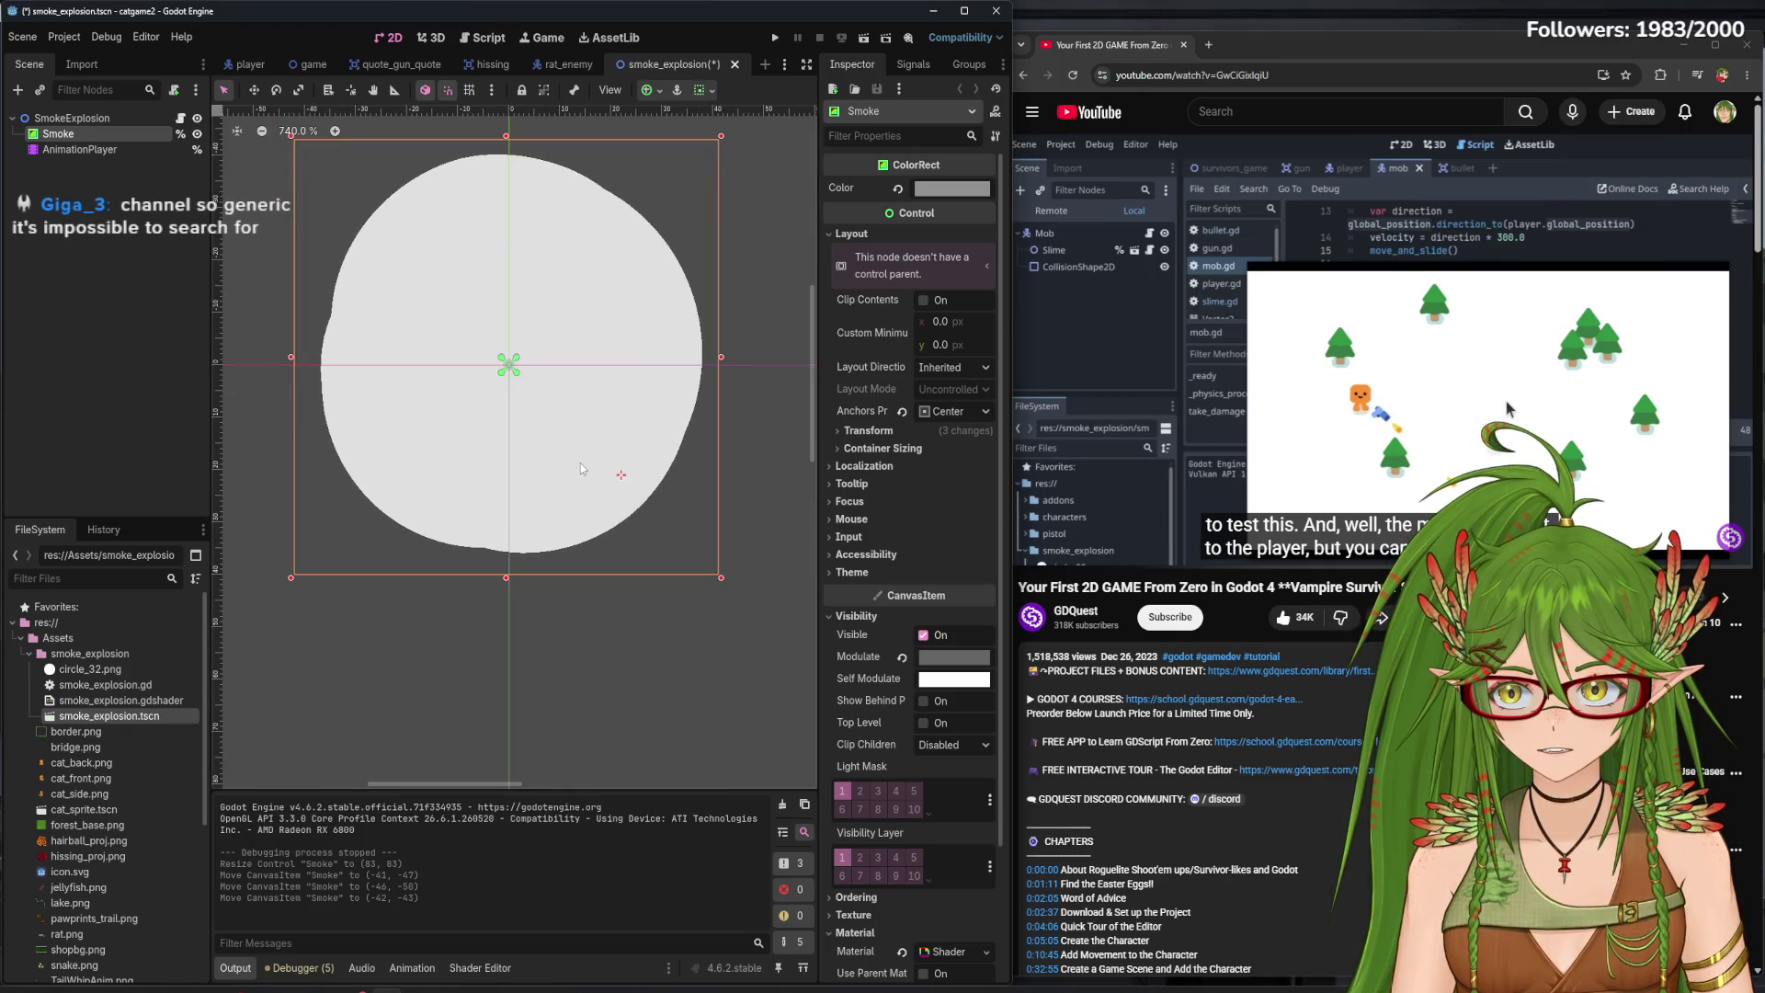
{"action": "key", "text": "ctrl+z"}
{"action": "key", "text": "ctrl+z"}
{"action": "key", "text": "ctrl+z"}
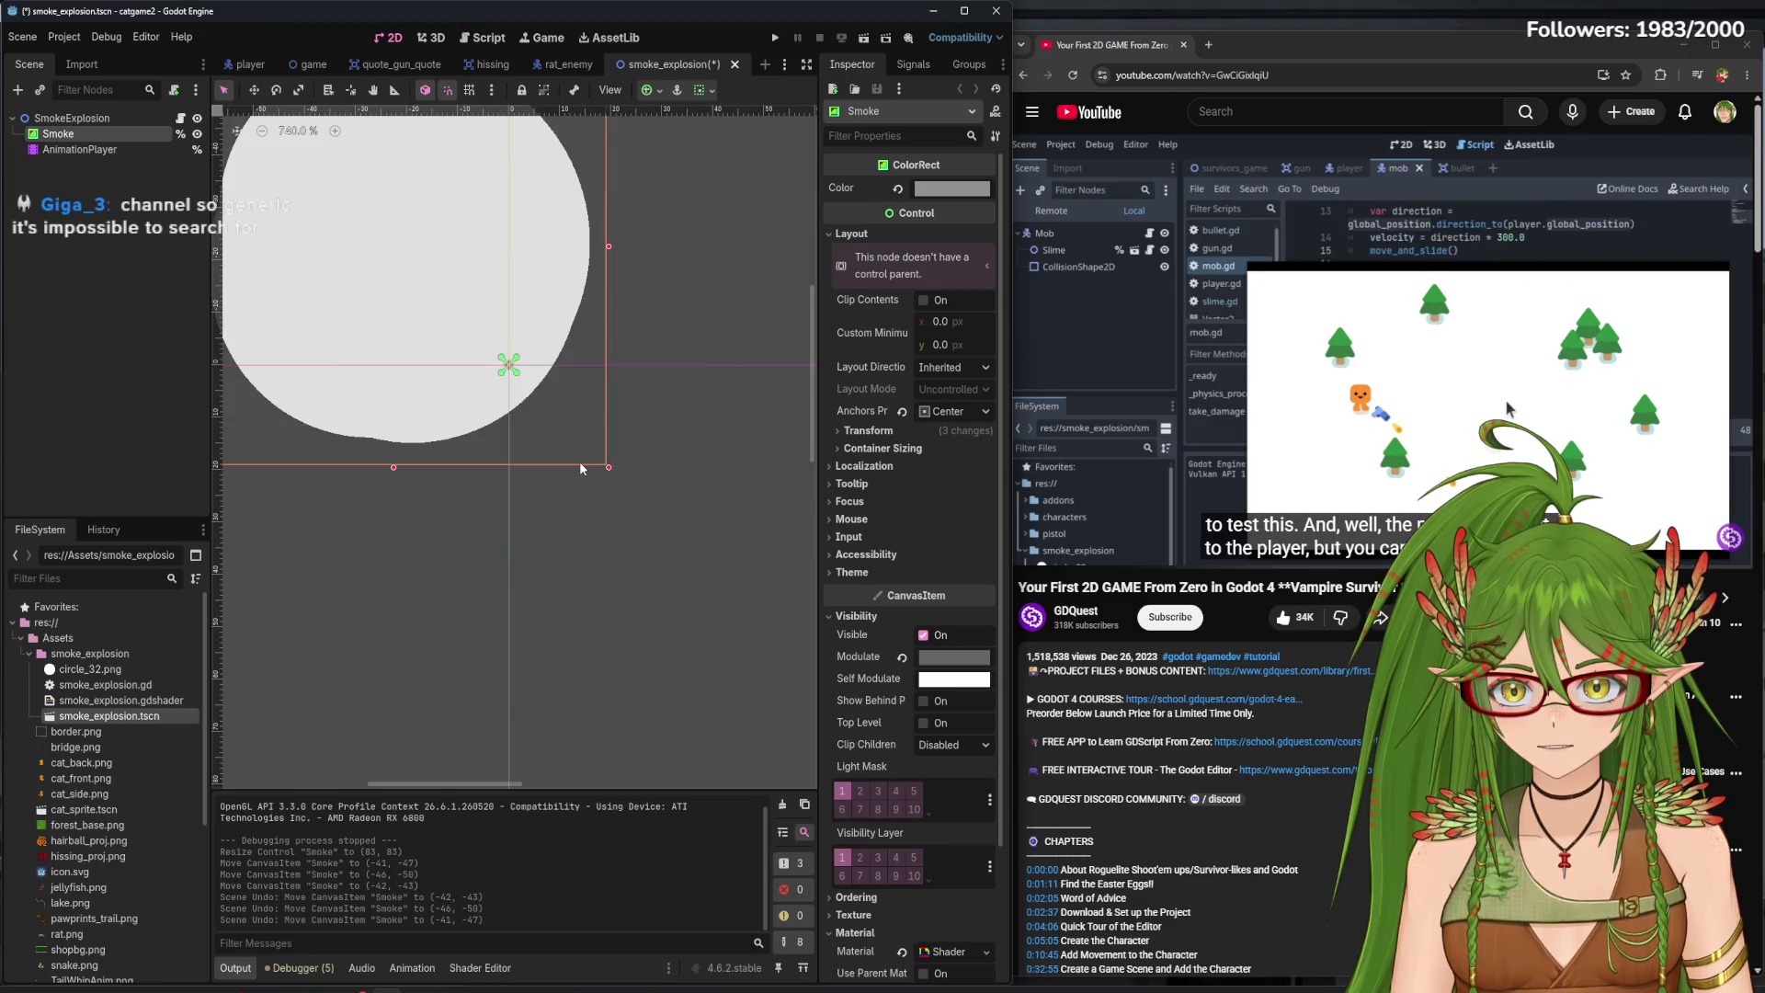
{"action": "key", "text": "ctrl+z"}
{"action": "scroll", "coordinate": [501, 388], "scroll_direction": "down", "scroll_amount": 4}
{"action": "left_click", "coordinate": [92, 118]}
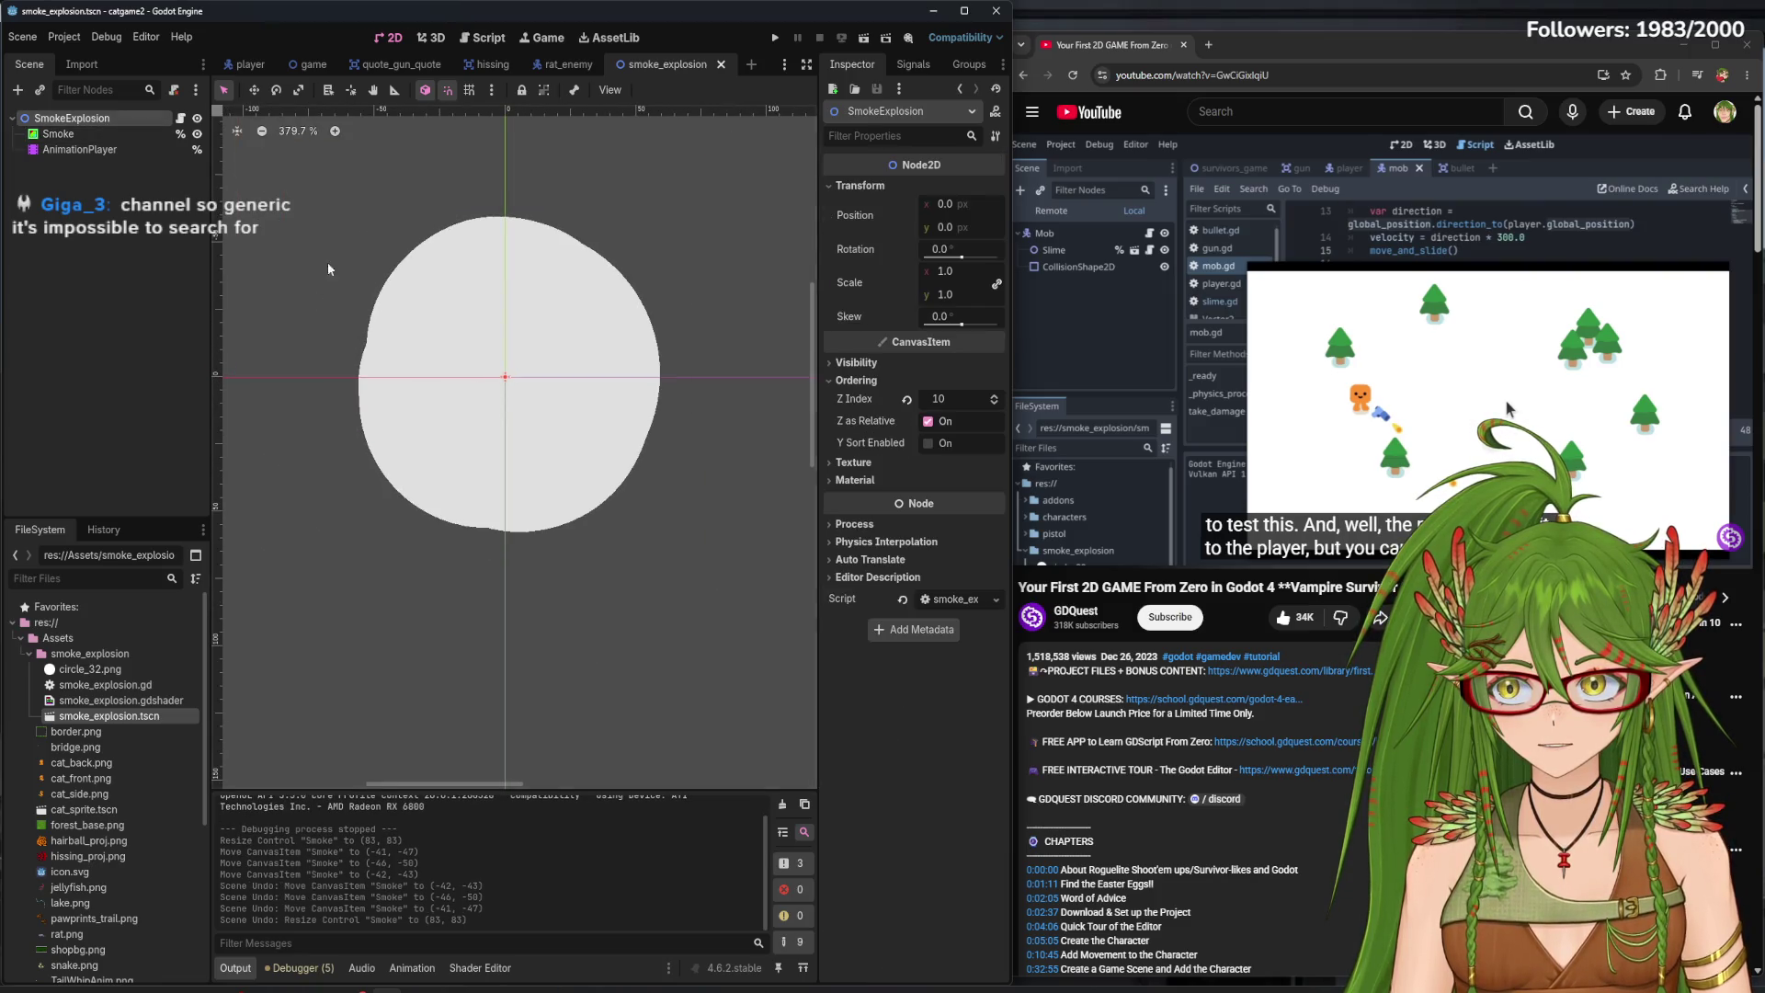
- Experiment with shrinking and moving the Smoke circle, then undo back to its original size
{"action": "left_click", "coordinate": [117, 135]}
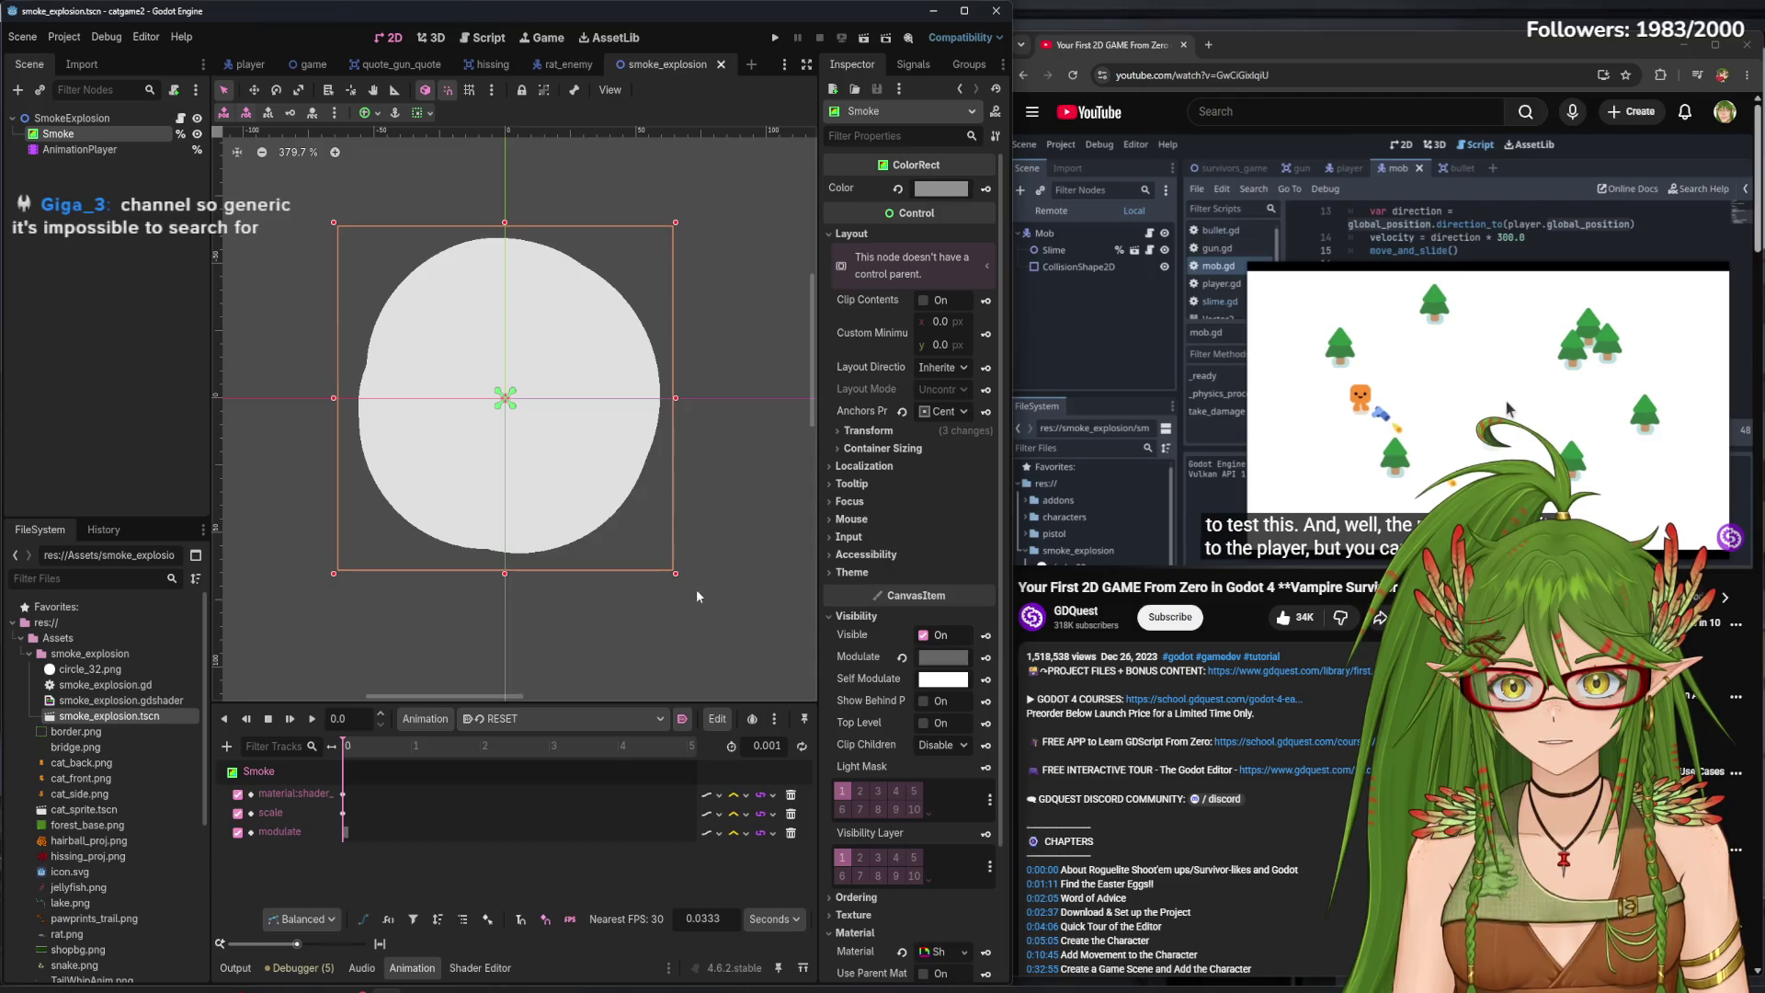
{"action": "left_click_drag", "start_coordinate": [677, 574], "coordinate": [558, 453]}
{"action": "key", "text": "ctrl+z"}
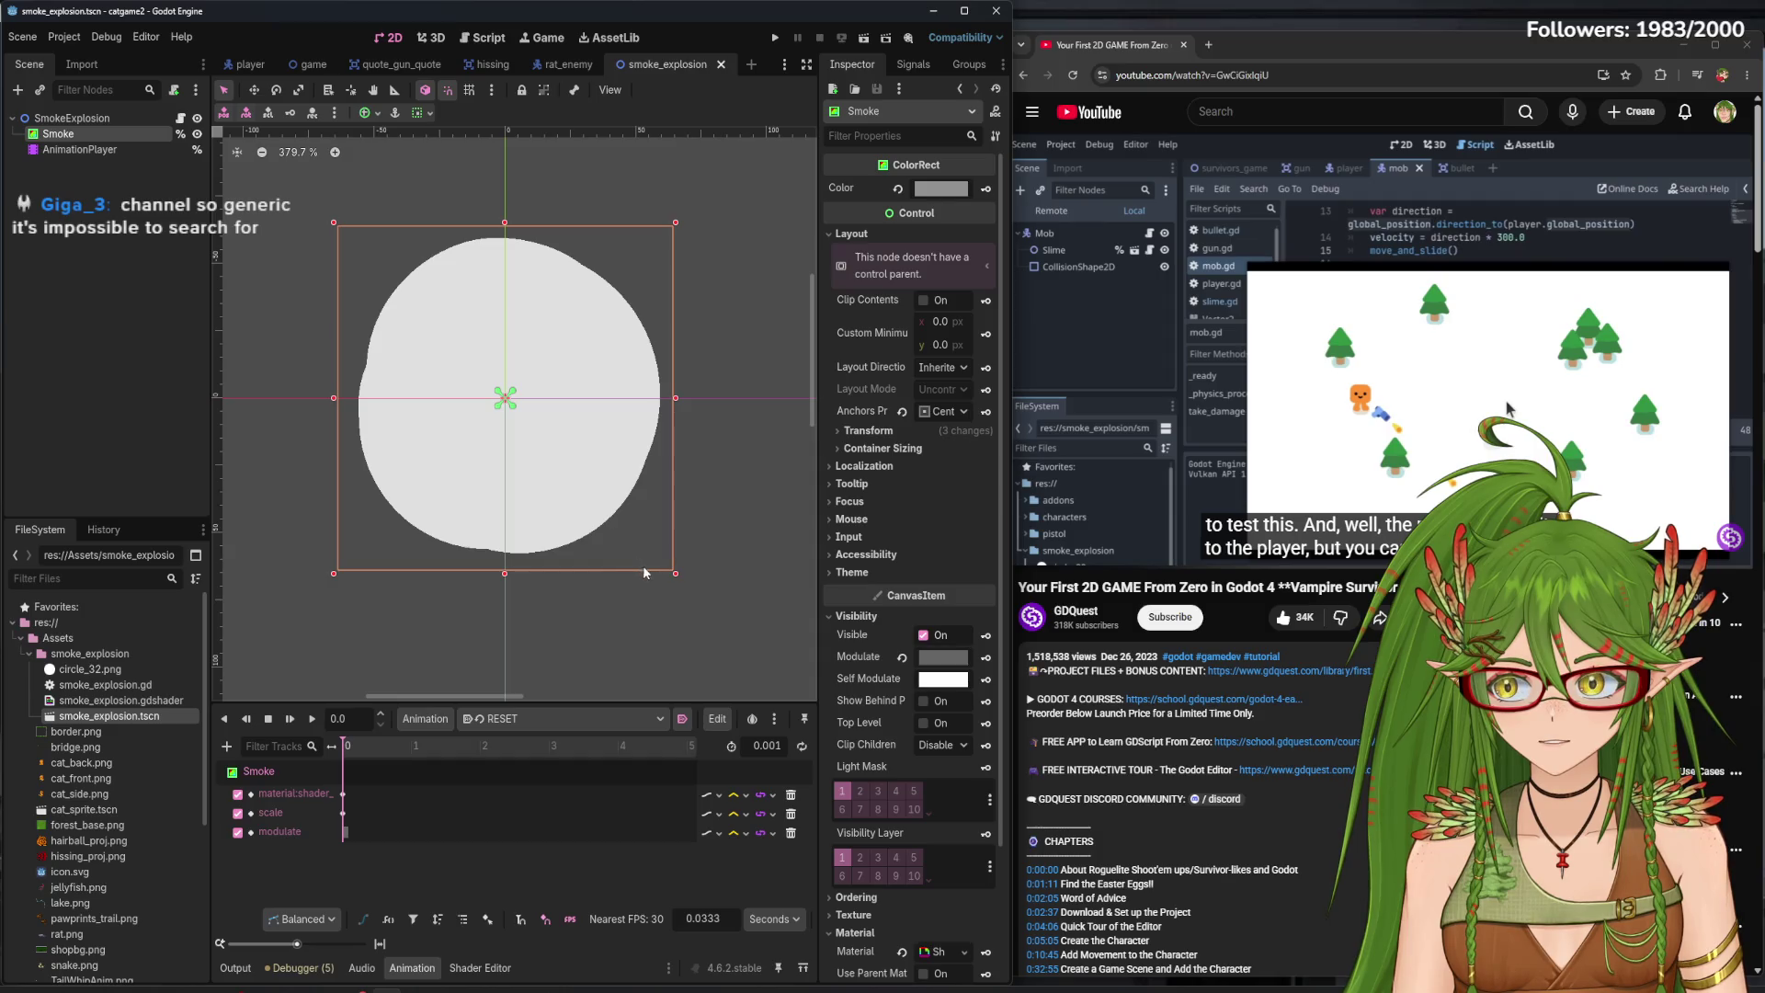
{"action": "mouse_move", "coordinate": [674, 576]}
{"action": "left_mouse_down"}
{"action": "mouse_move", "coordinate": [512, 401]}
{"action": "mouse_move", "coordinate": [532, 450]}
{"action": "mouse_move", "coordinate": [594, 483]}
{"action": "left_mouse_up"}
{"action": "left_click_drag", "start_coordinate": [477, 419], "coordinate": [427, 339]}
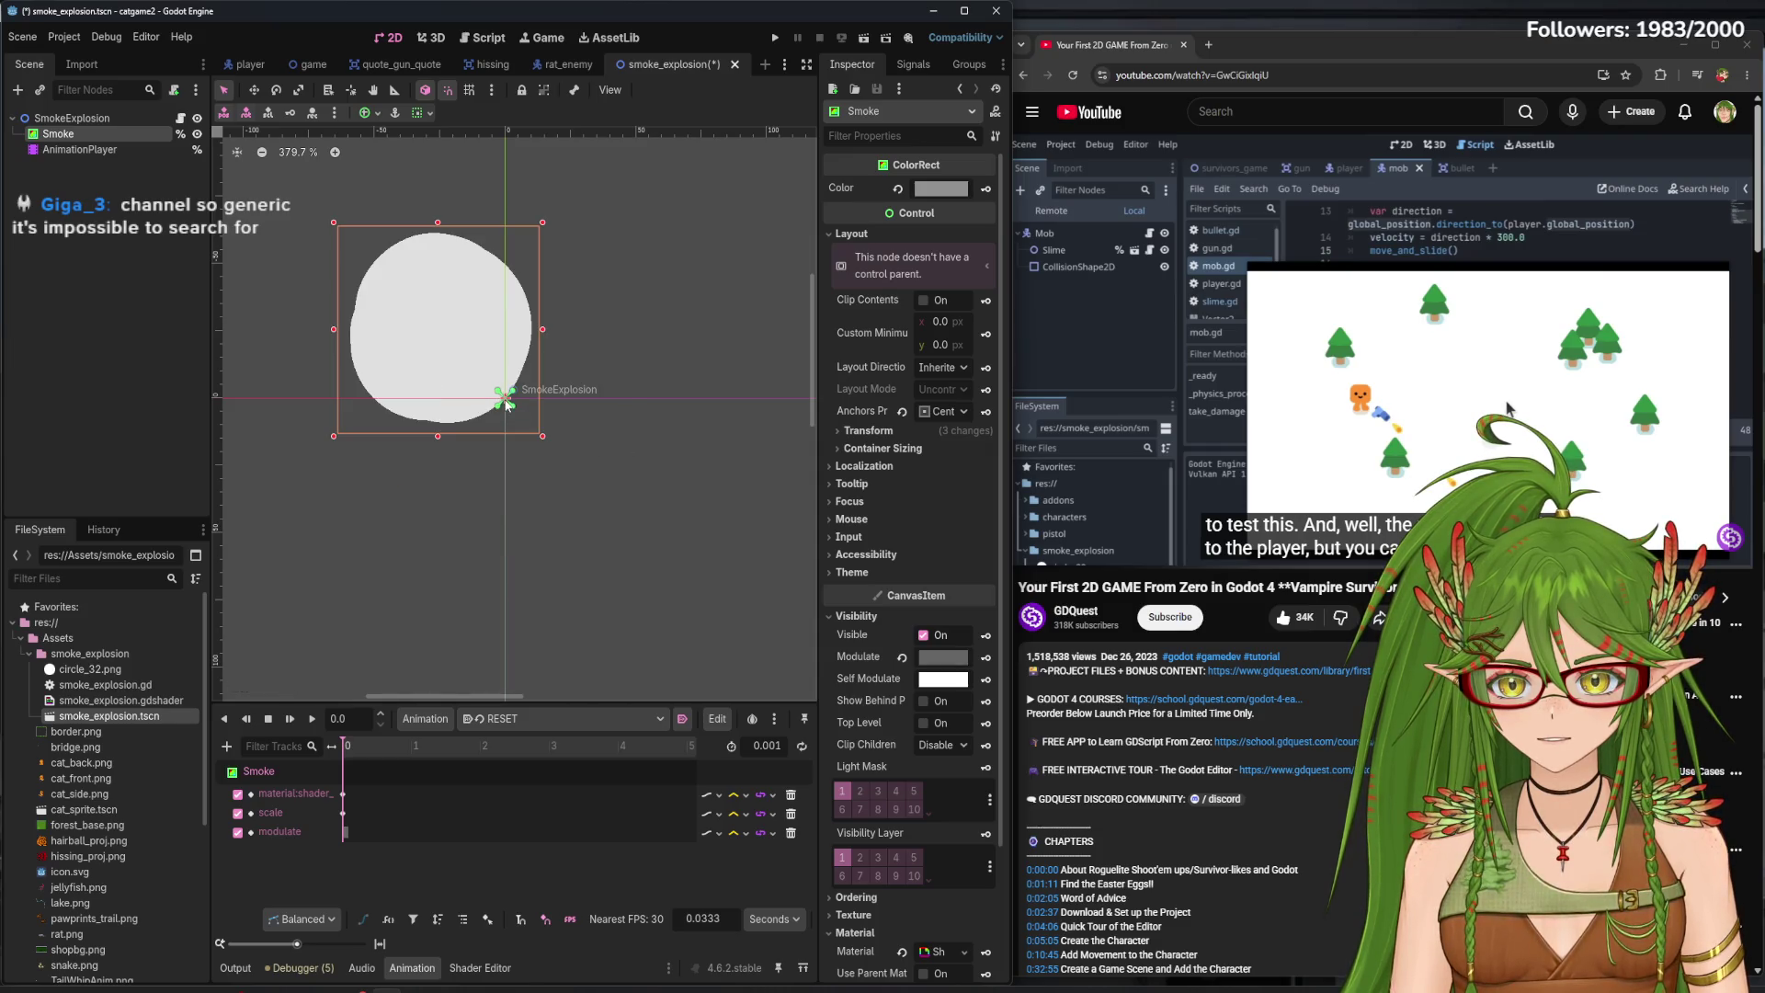
{"action": "key", "text": "ctrl+z"}
{"action": "key", "text": "ctrl+z"}
- Scale the SmokeExplosion root down to about 0.3 by 0.4 and run the game
{"action": "left_click", "coordinate": [81, 122]}
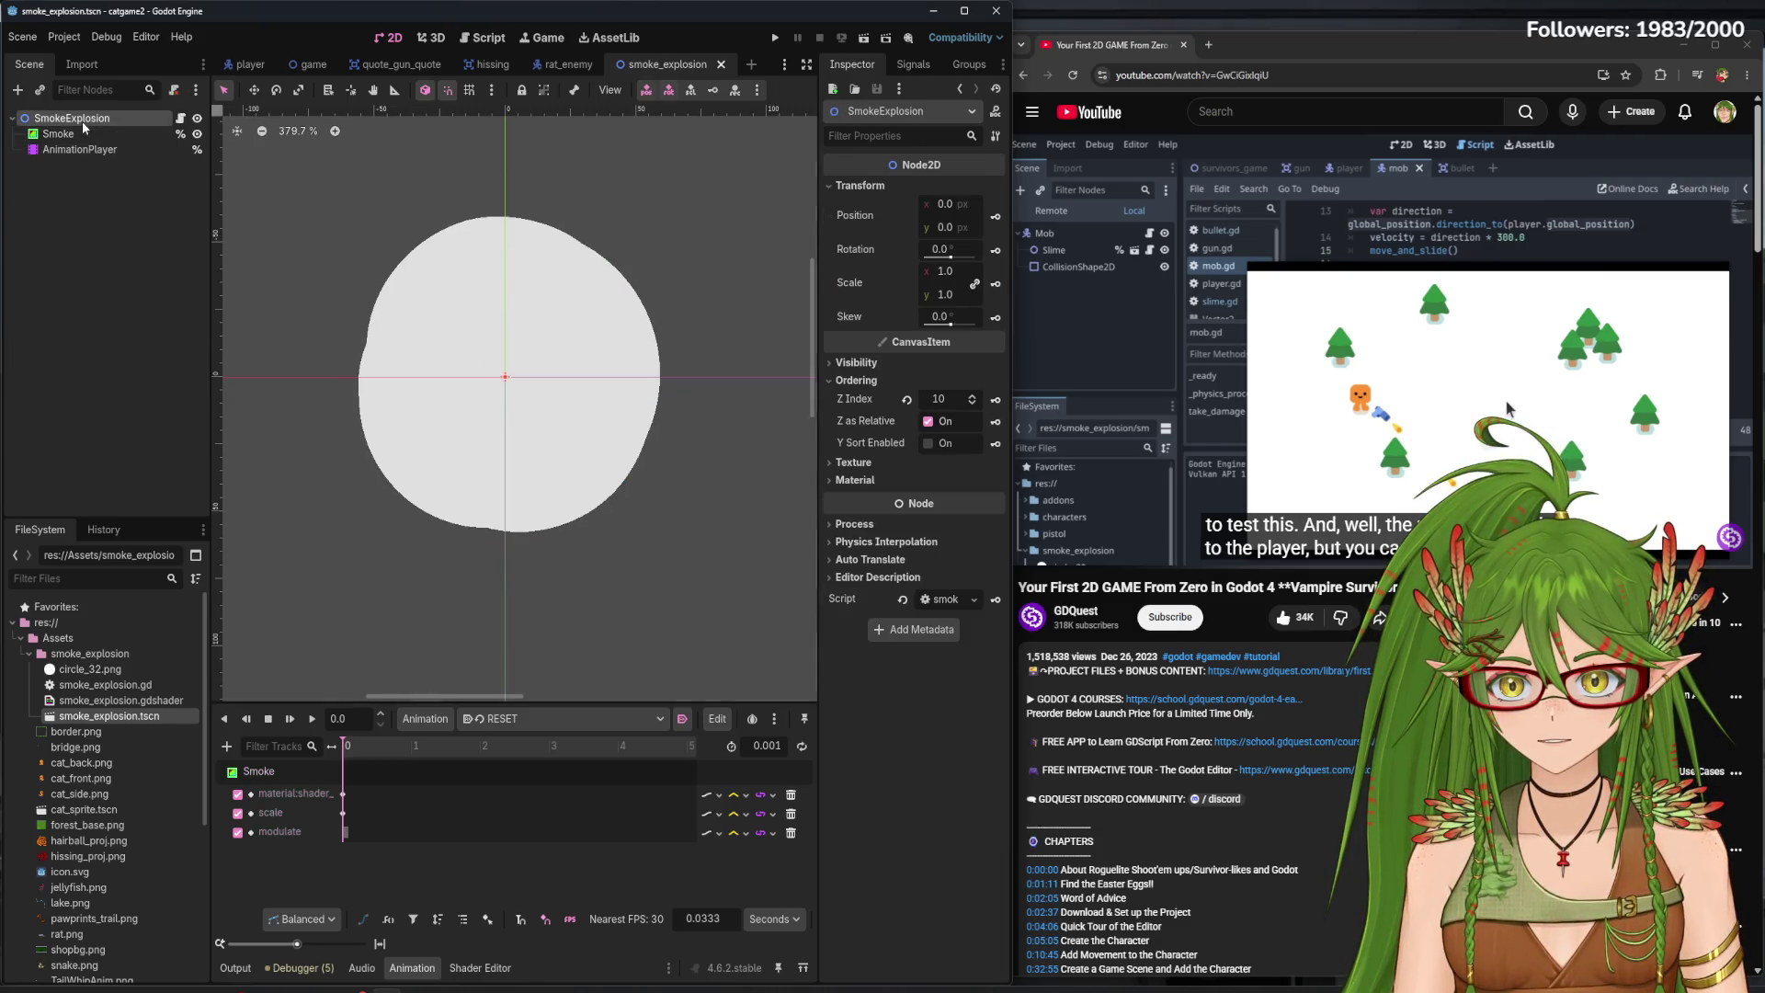
{"action": "left_click", "coordinate": [254, 92]}
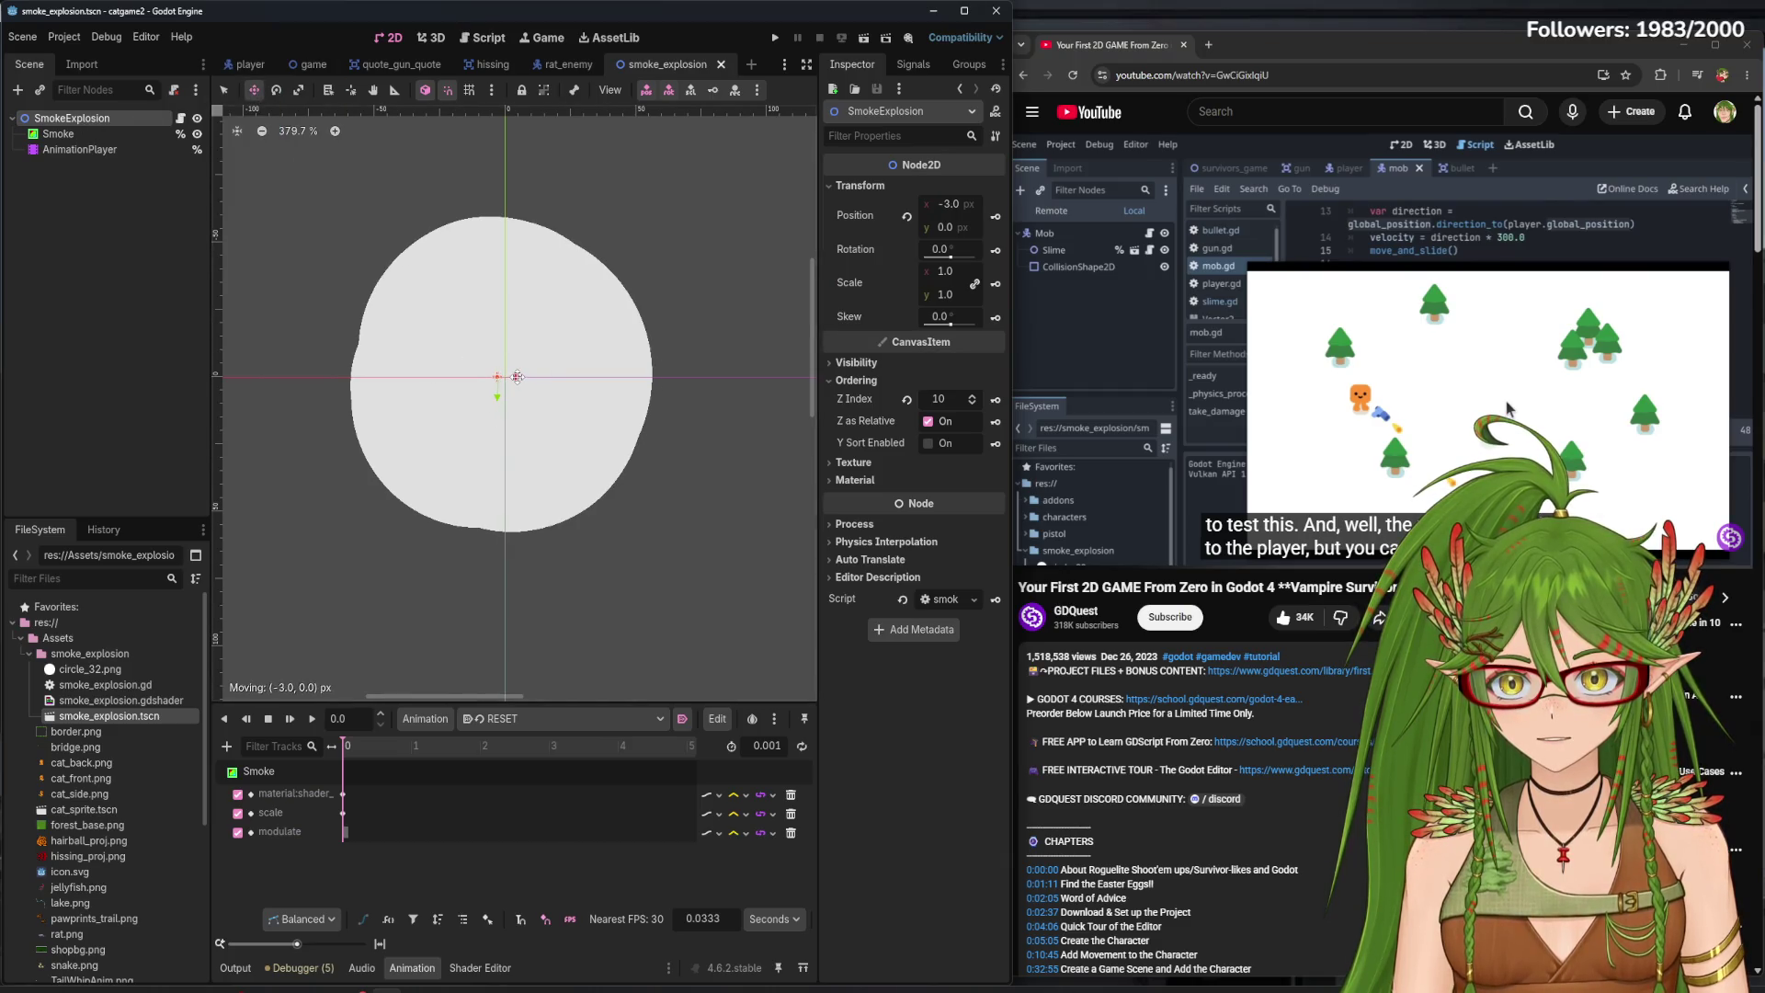
{"action": "left_click", "coordinate": [298, 89]}
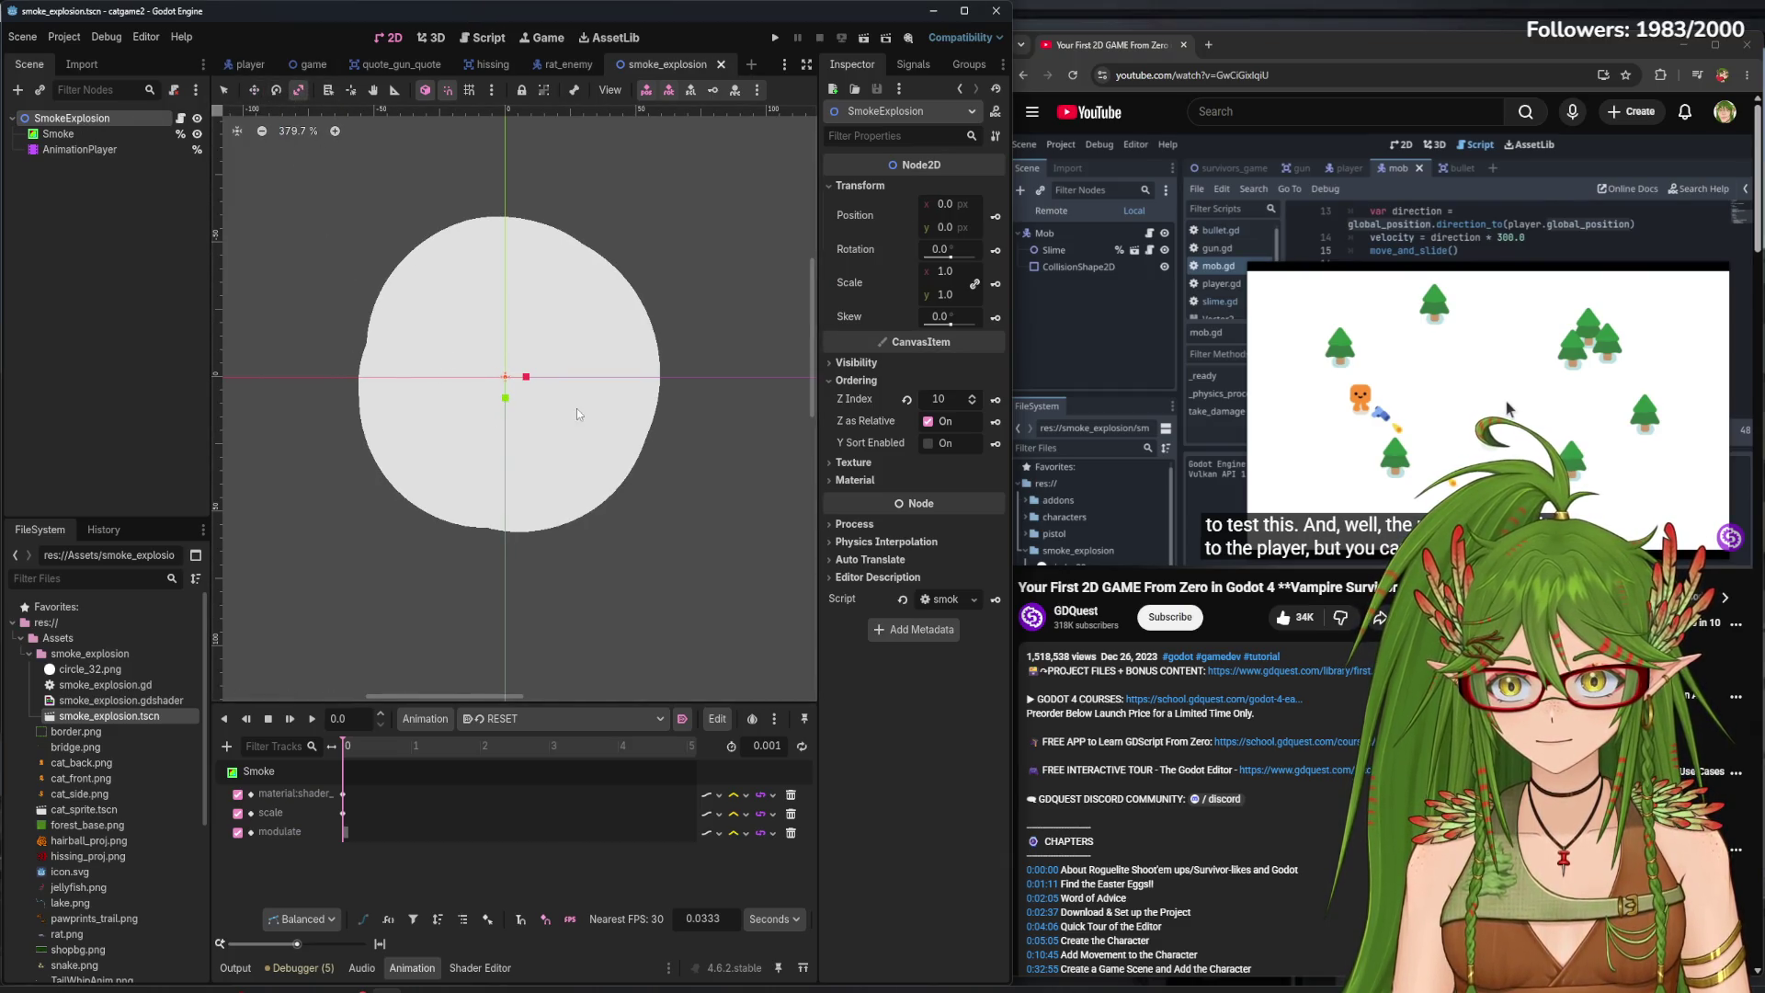
{"action": "mouse_move", "coordinate": [525, 376]}
{"action": "left_mouse_down"}
{"action": "mouse_move", "coordinate": [513, 406]}
{"action": "mouse_move", "coordinate": [524, 380]}
{"action": "left_mouse_up"}
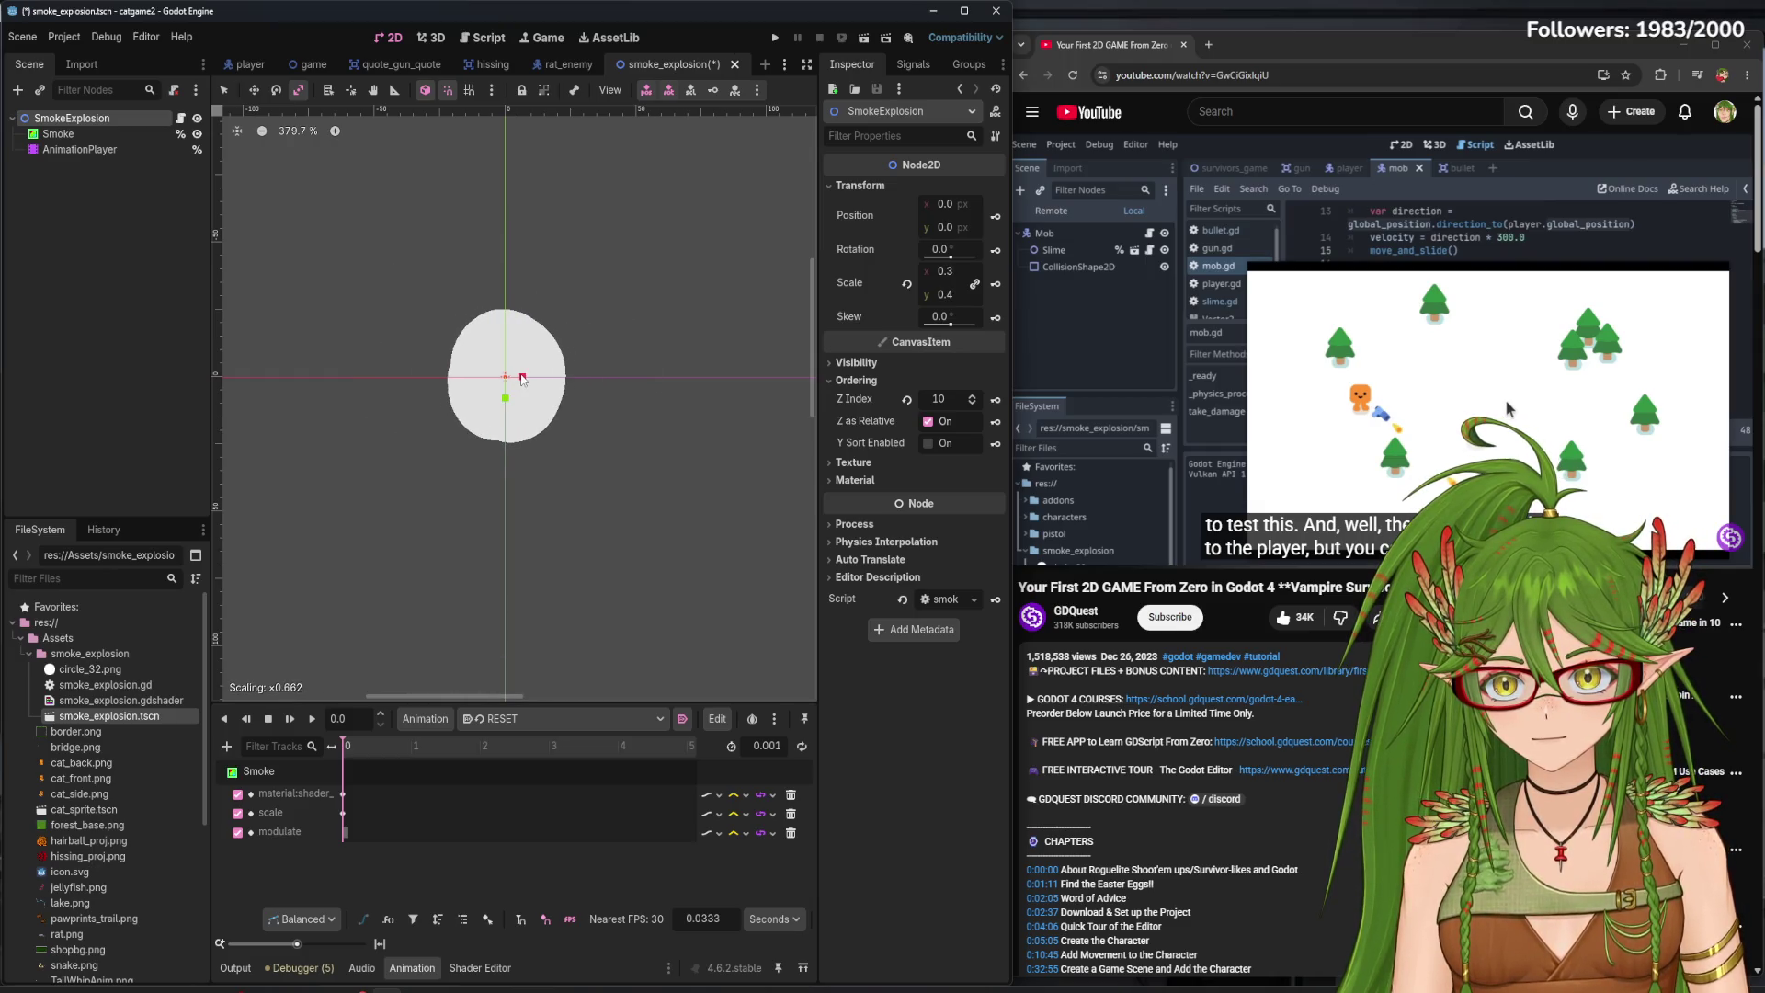
{"action": "key", "text": "F5"}
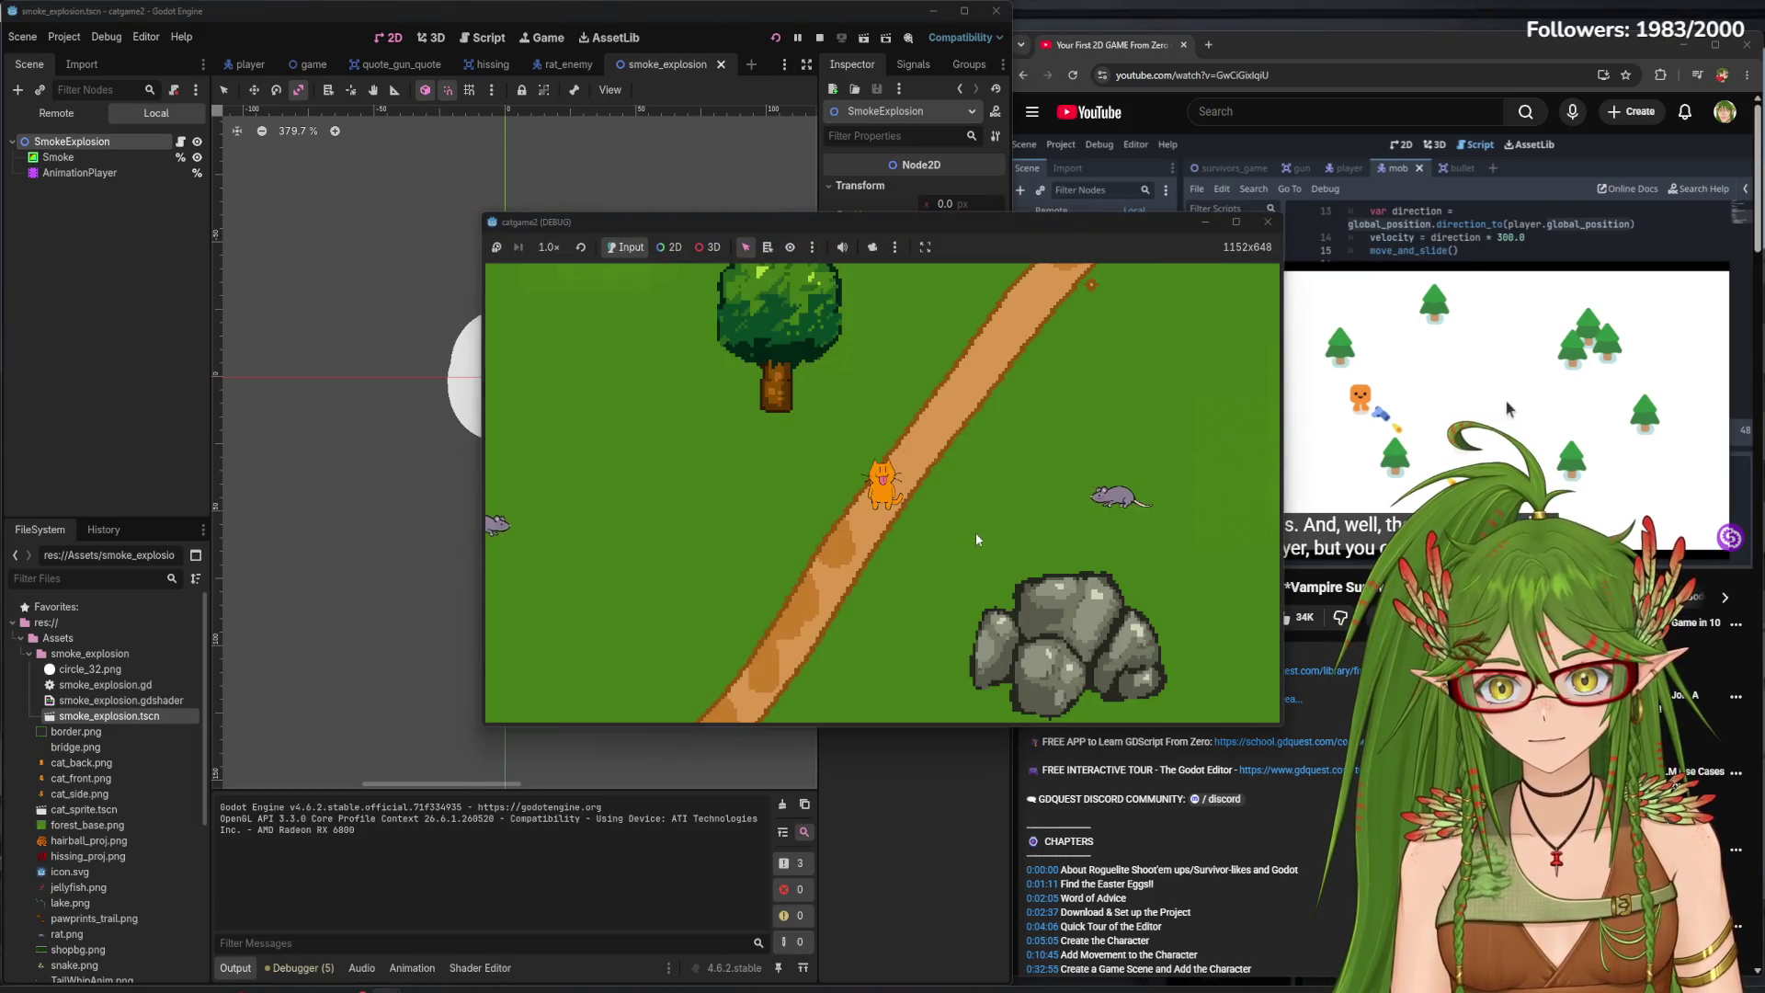
- Walk the cat across the map in the test game, then stop the run
{"action": "key", "text": "w"}
{"action": "key", "text": "d"}
{"action": "key", "text": "d"}
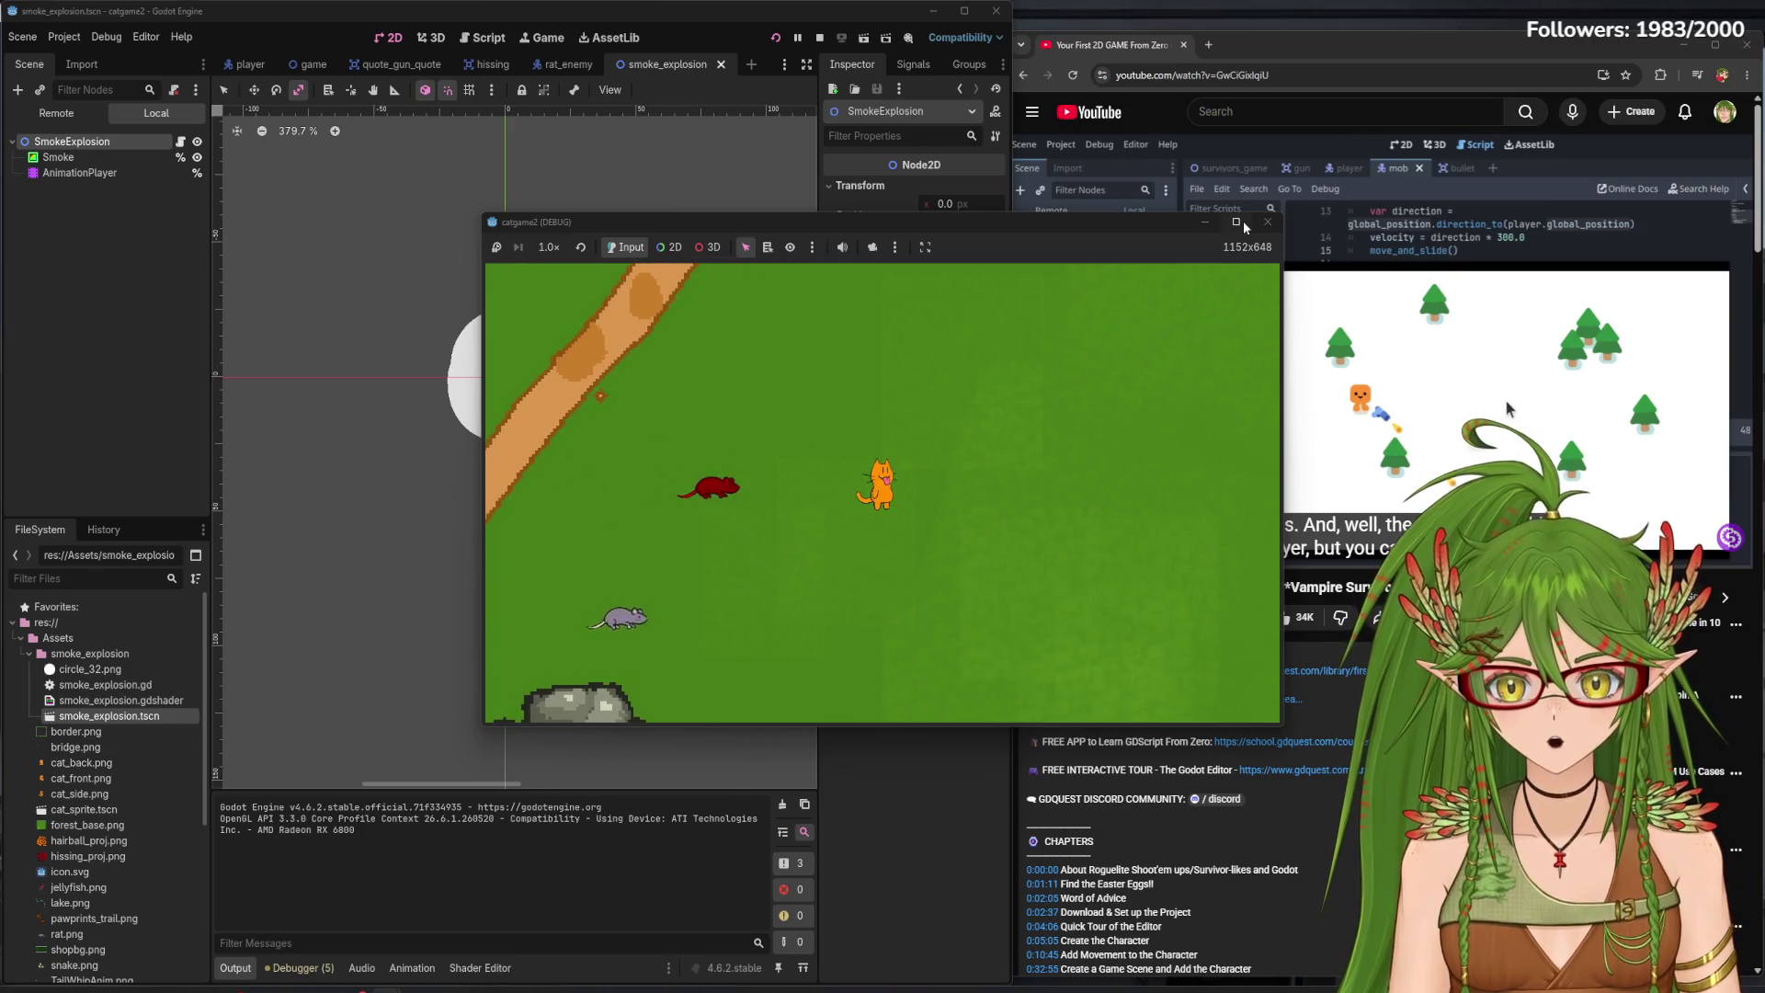
{"action": "key", "text": "F8"}
- Shrink SmokeExplosion further to about 0.25 scale, save the scene, and open smoke_explosion.gd
{"action": "scroll", "coordinate": [485, 393], "scroll_direction": "up", "scroll_amount": 3}
{"action": "scroll", "coordinate": [502, 377], "scroll_direction": "up", "scroll_amount": 5}
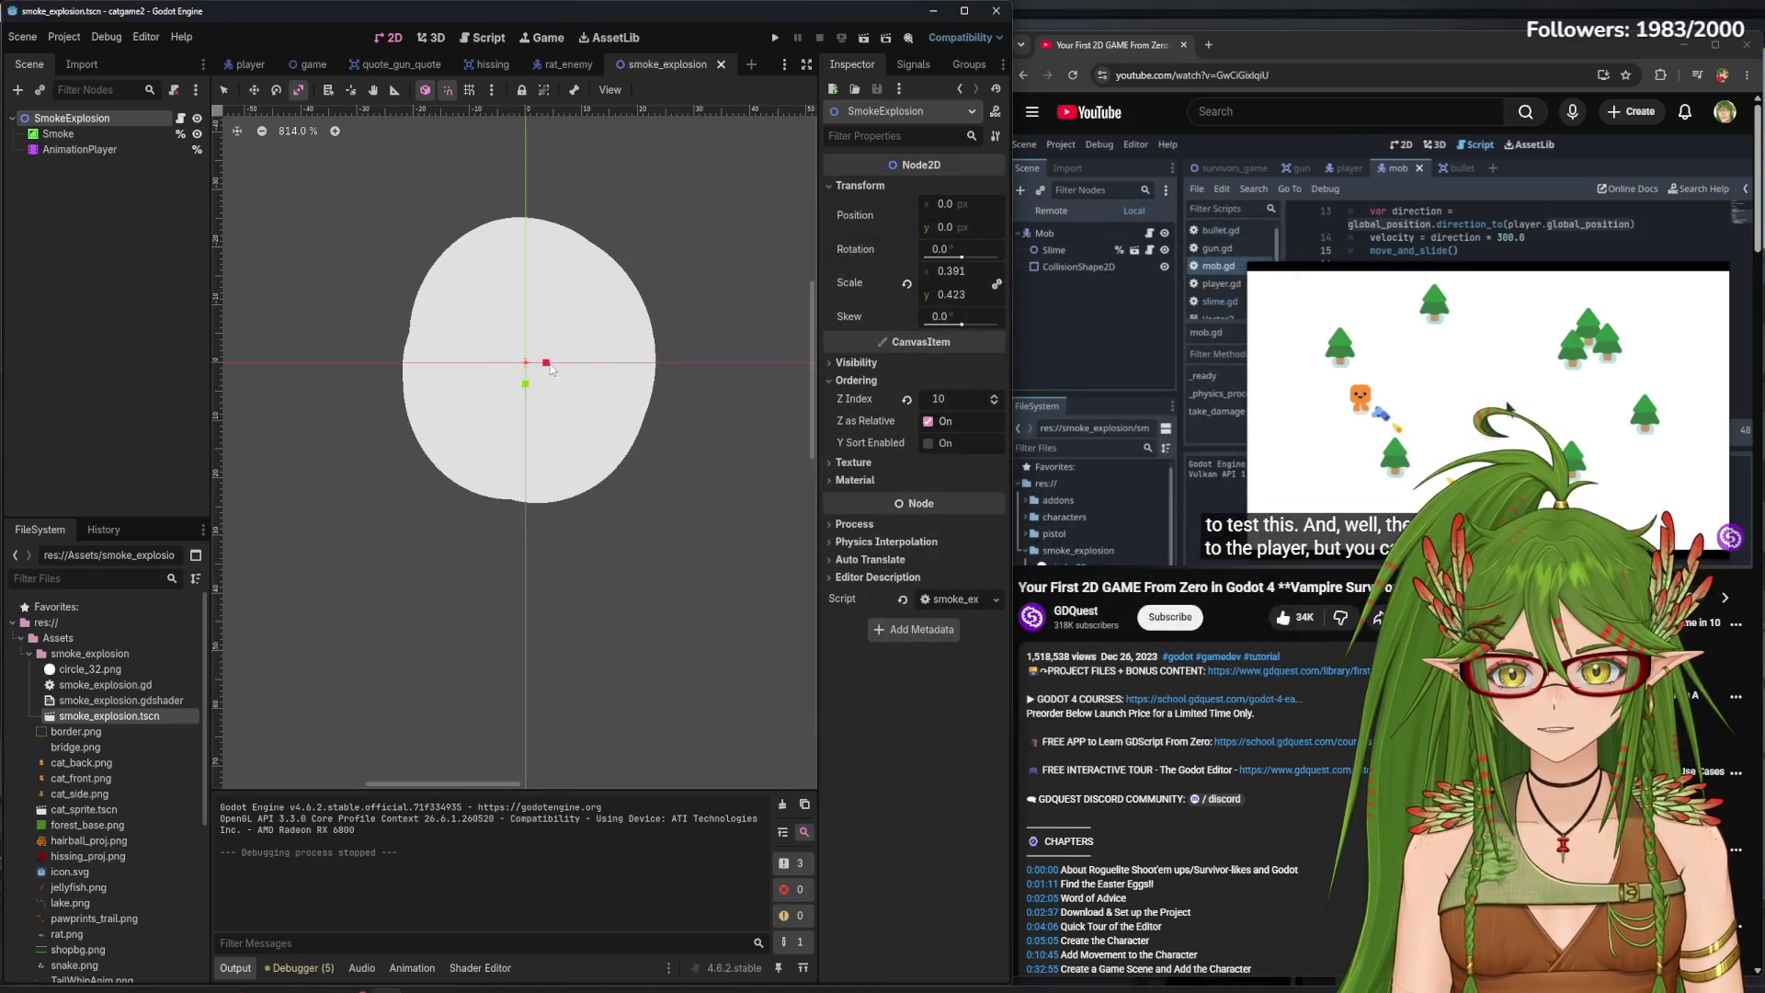
{"action": "left_click_drag", "start_coordinate": [545, 367], "coordinate": [530, 378]}
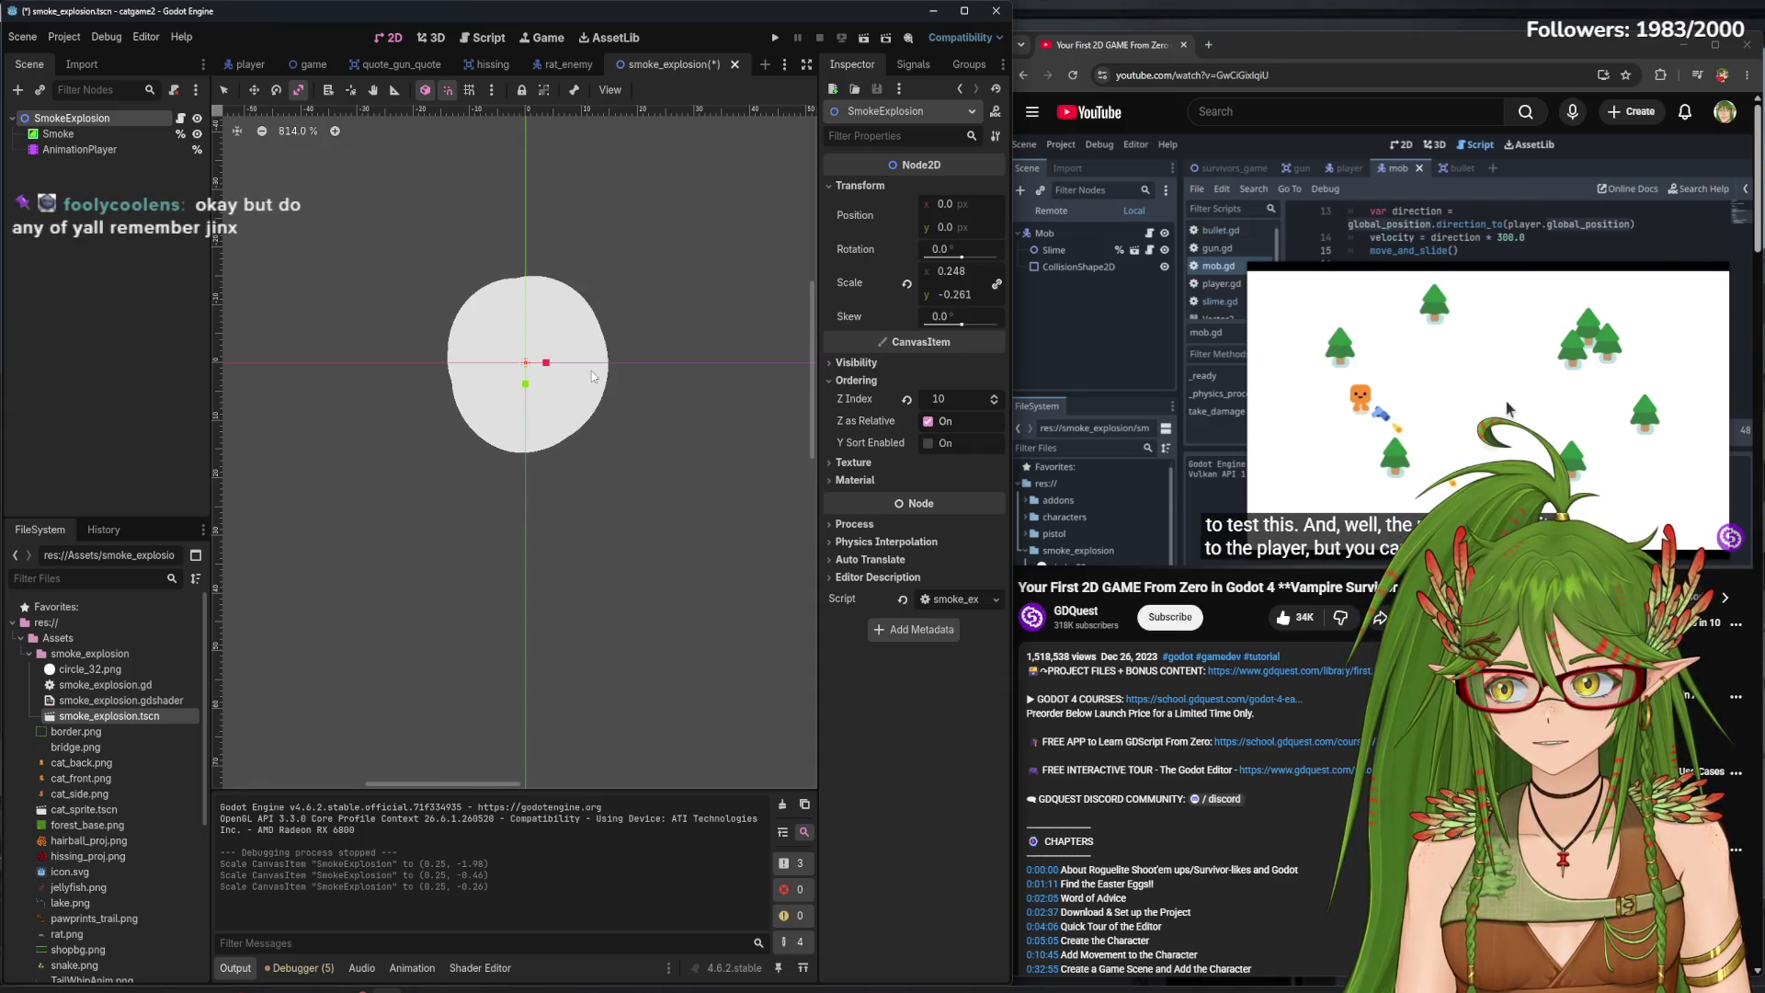
{"action": "key", "text": "ctrl+s"}
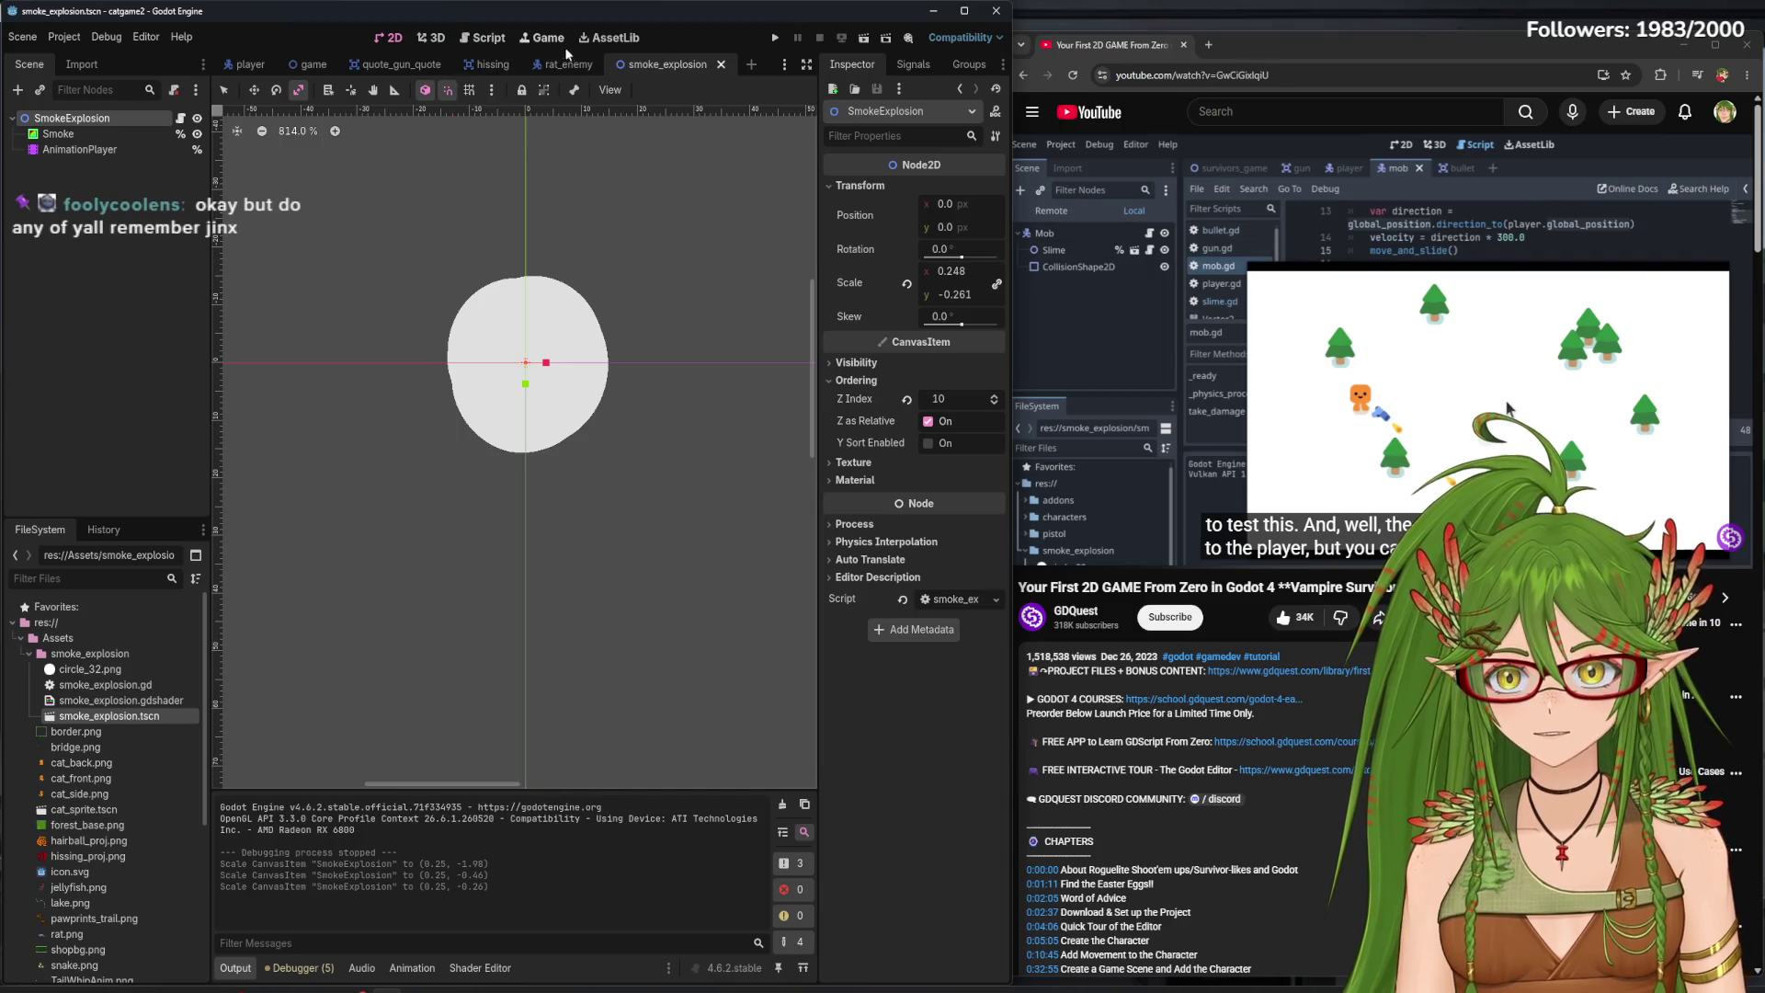
{"action": "left_click", "coordinate": [487, 38]}
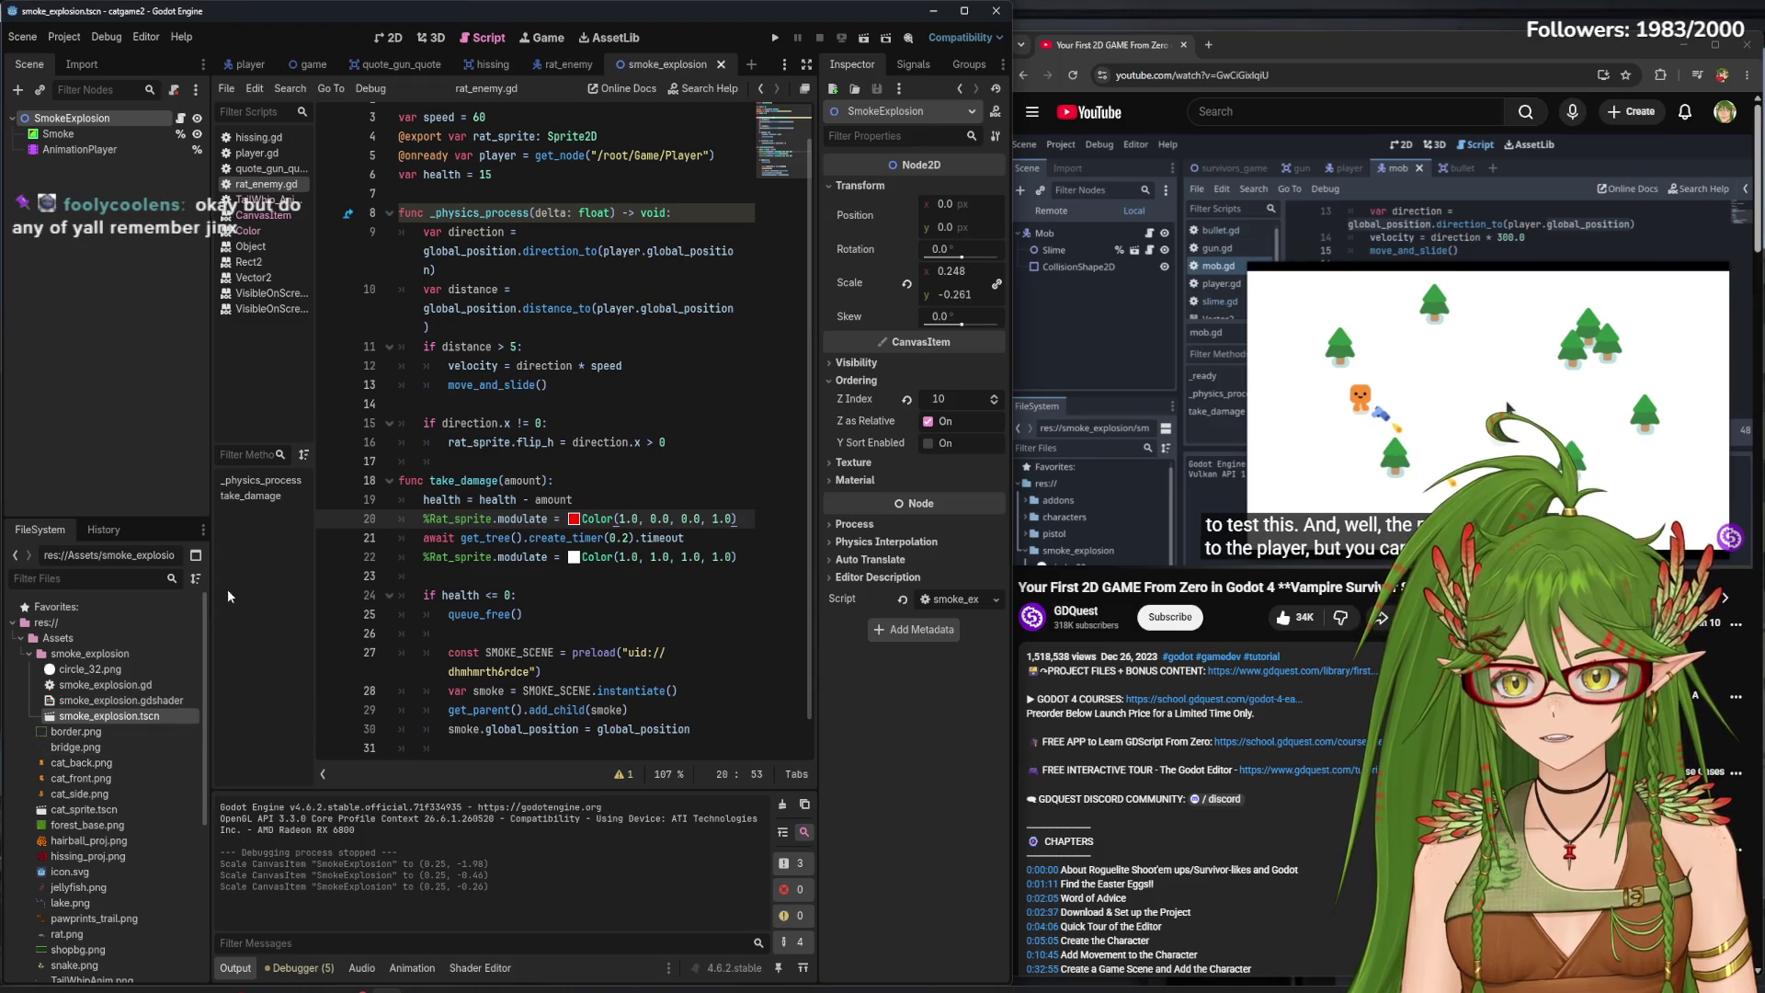
{"action": "left_click", "coordinate": [180, 118]}
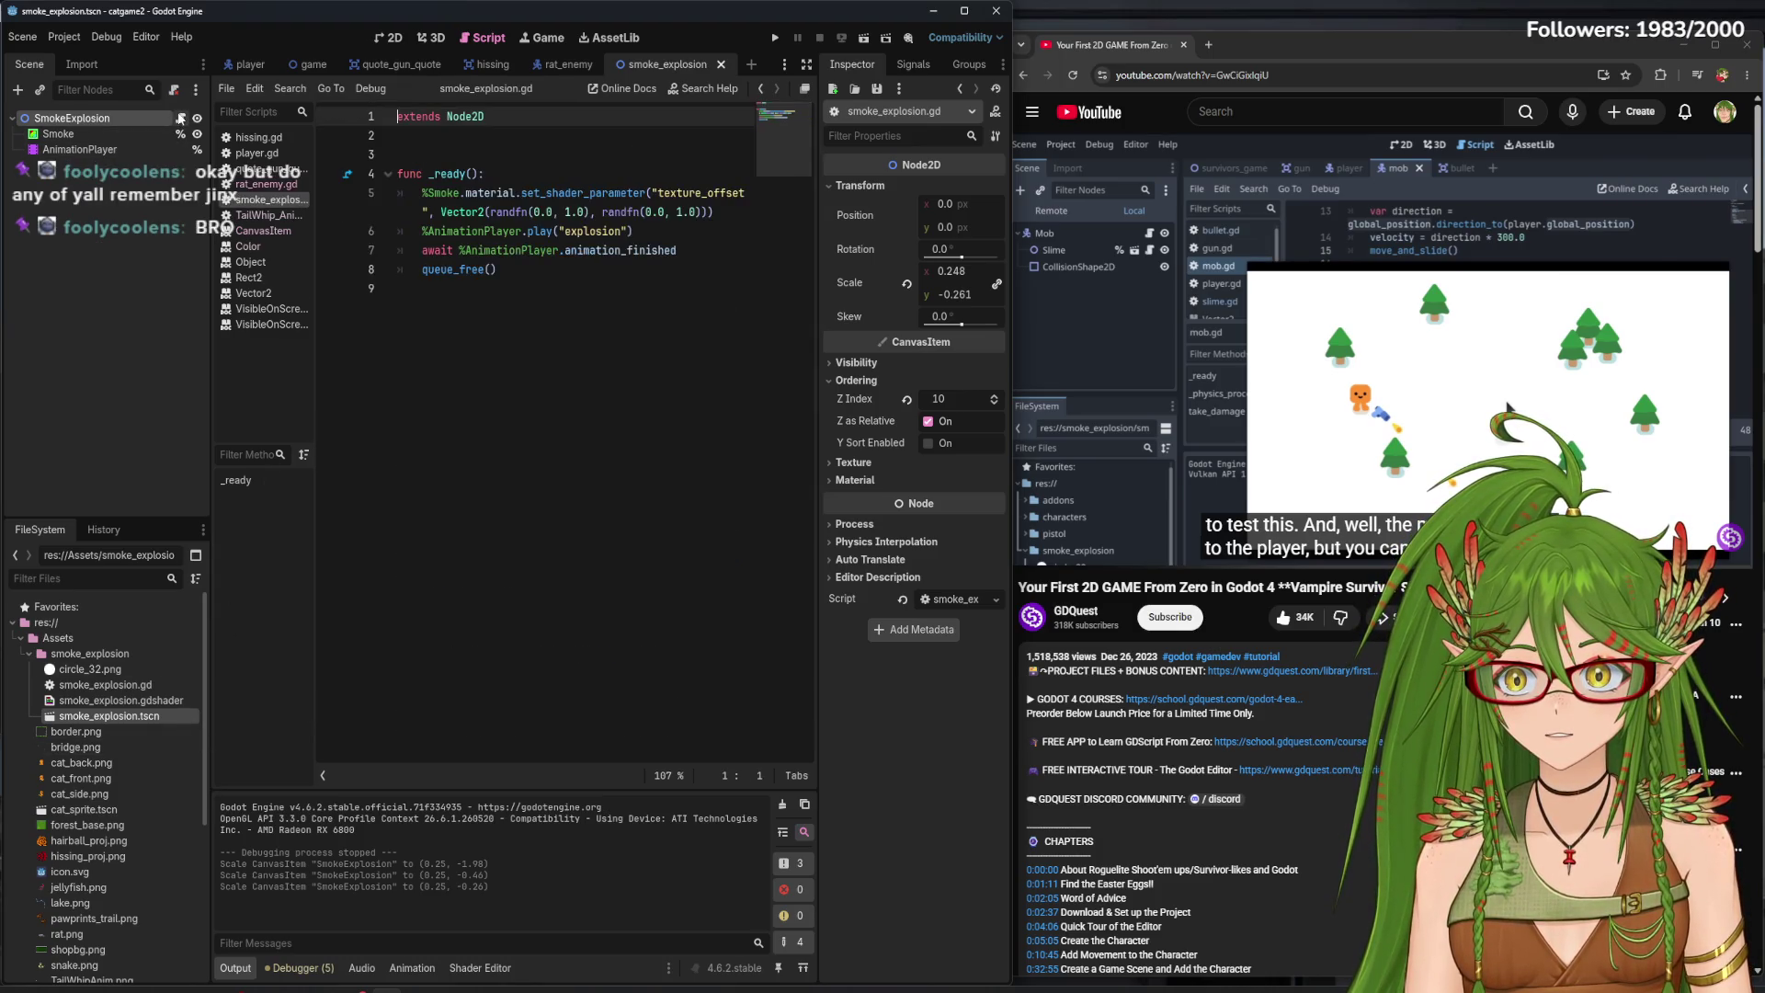
- Add a new line '%Smoke.modulate = Color()' inside _ready of smoke_explosion.gd
{"action": "left_click", "coordinate": [515, 176]}
{"action": "key", "text": "Return"}
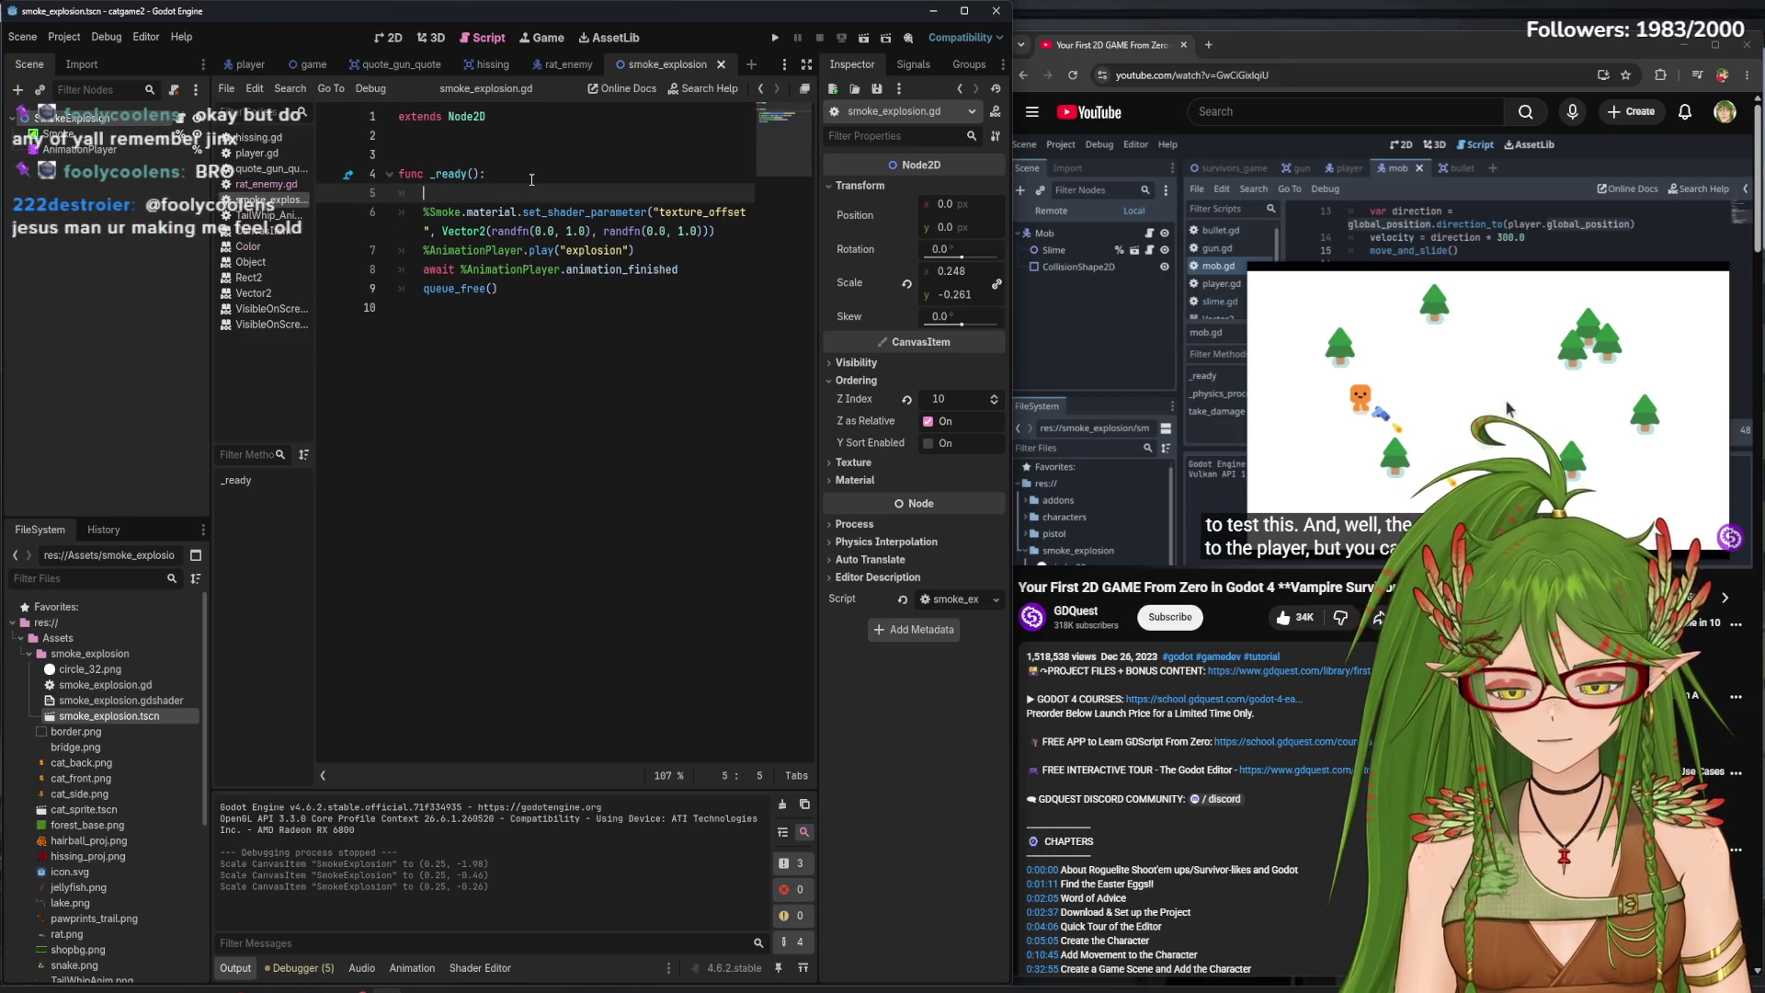
{"action": "type", "text": "%S"}
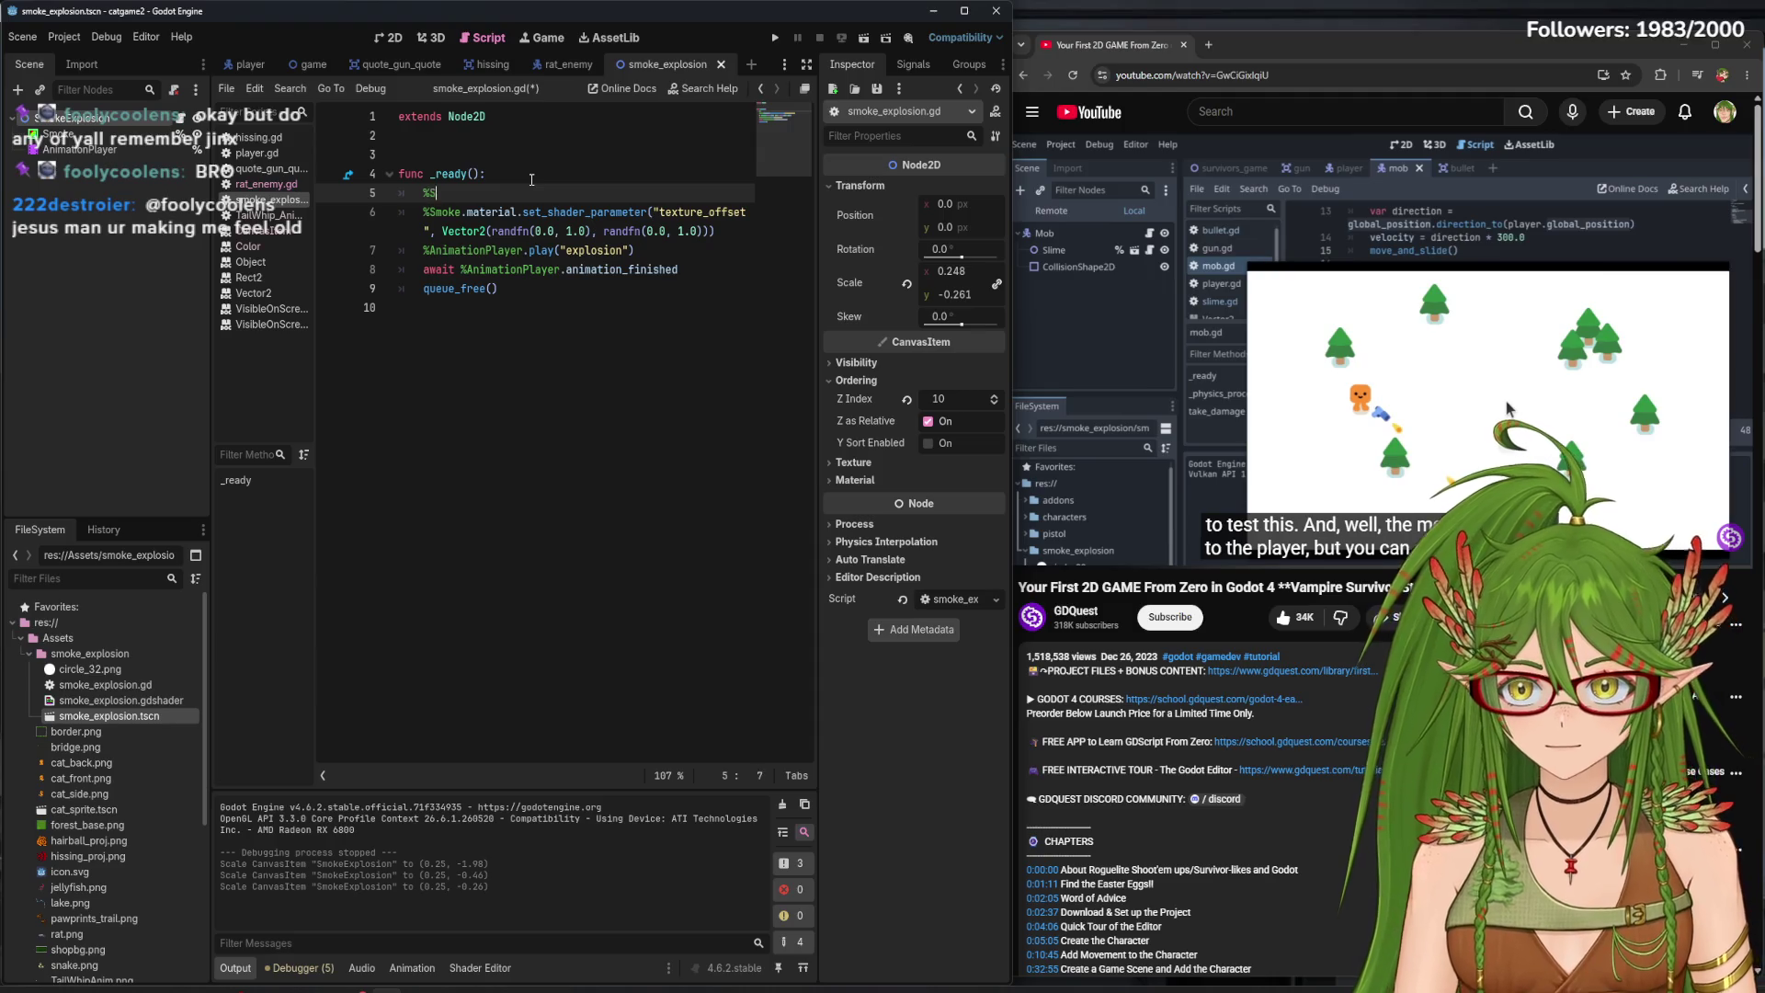
{"action": "type", "text": "moke.m"}
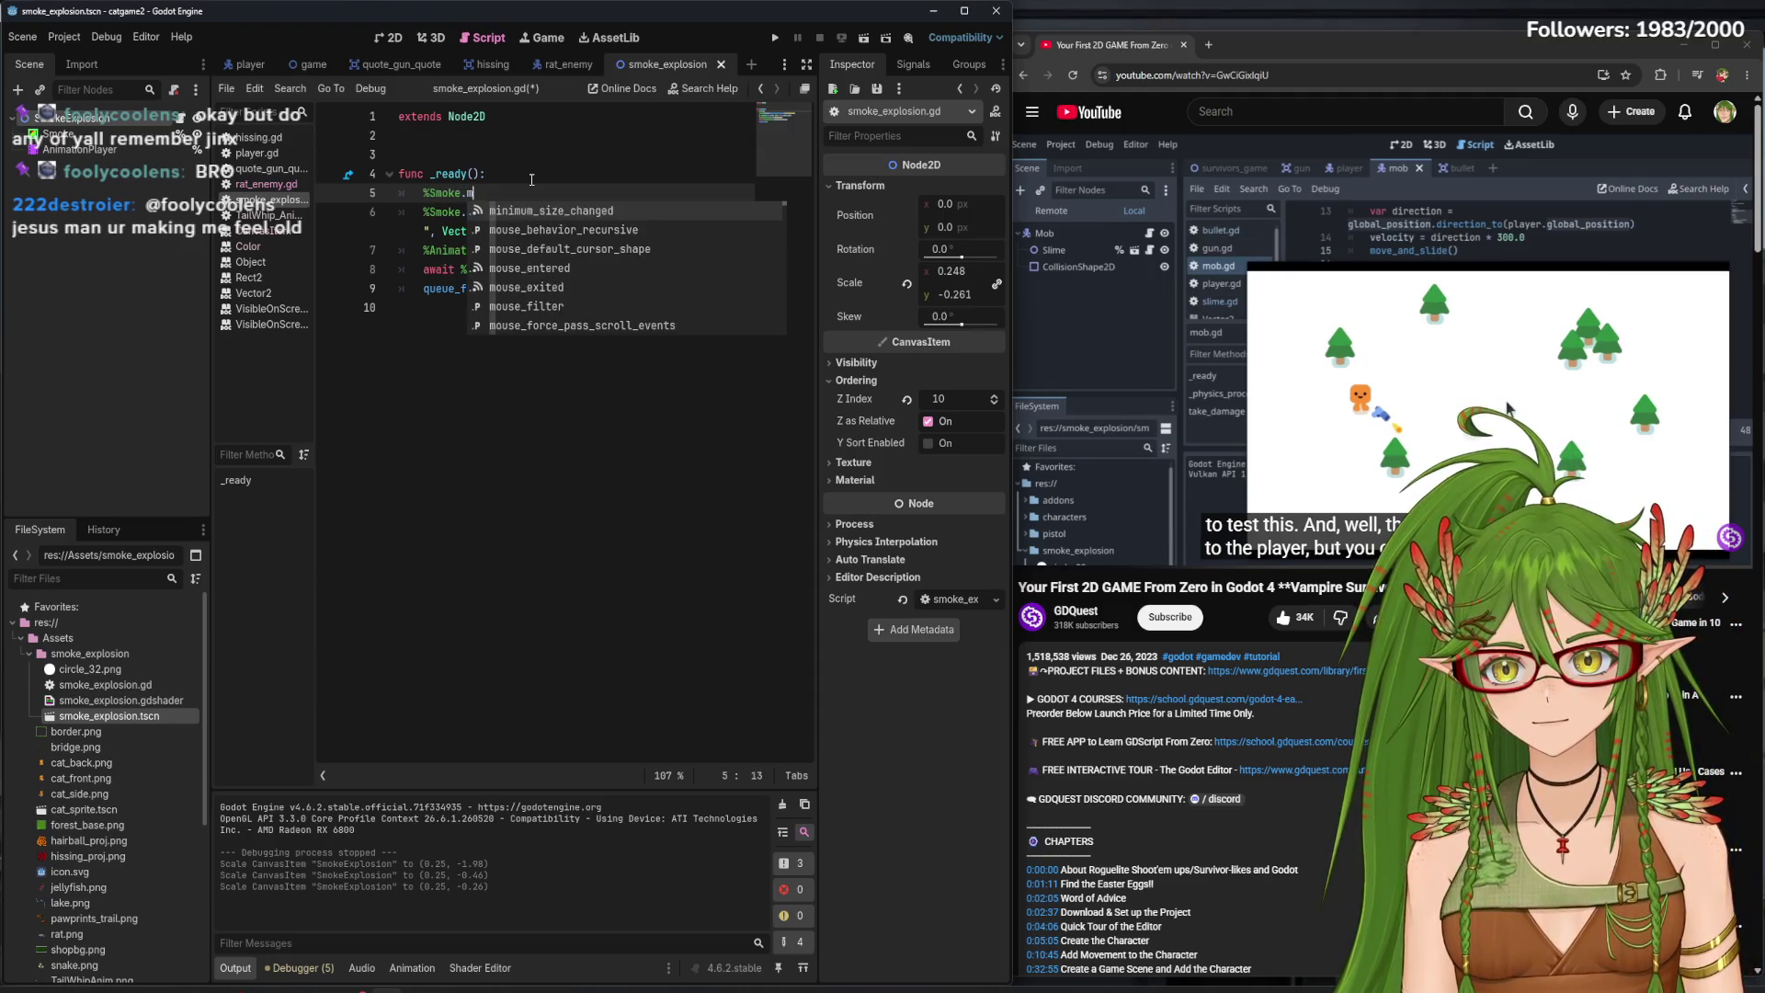
{"action": "type", "text": "odulate = C"}
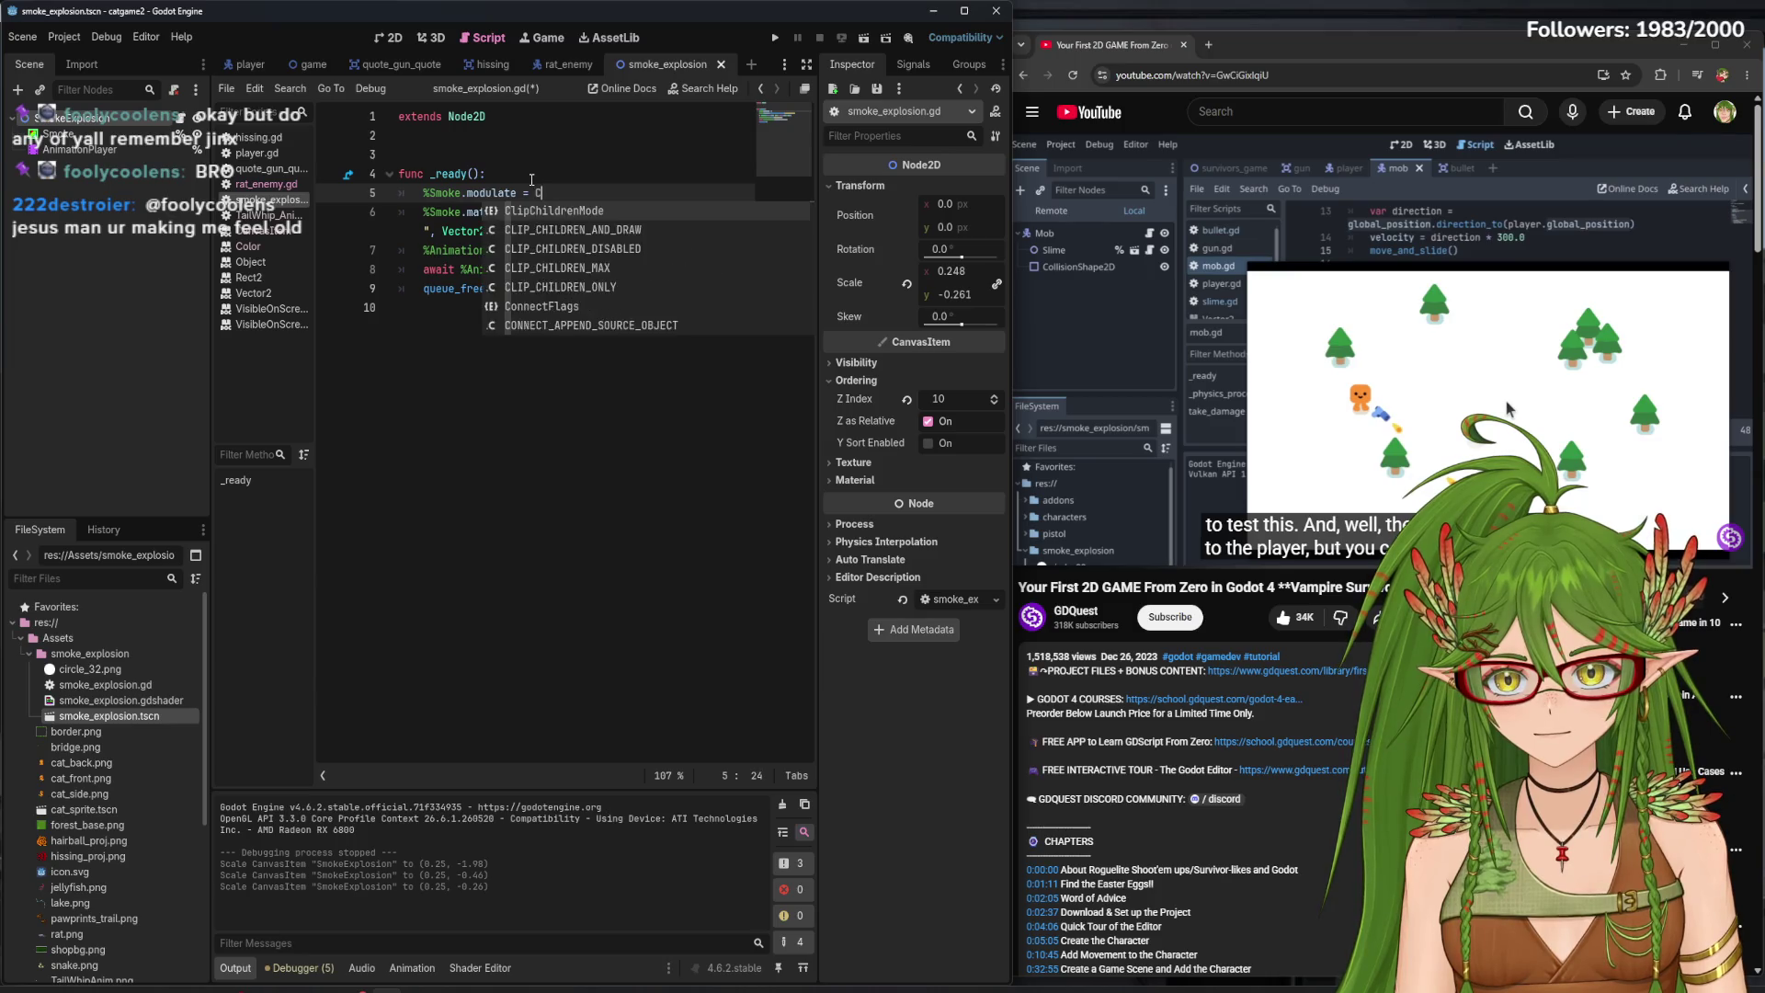
{"action": "type", "text": "olor("}
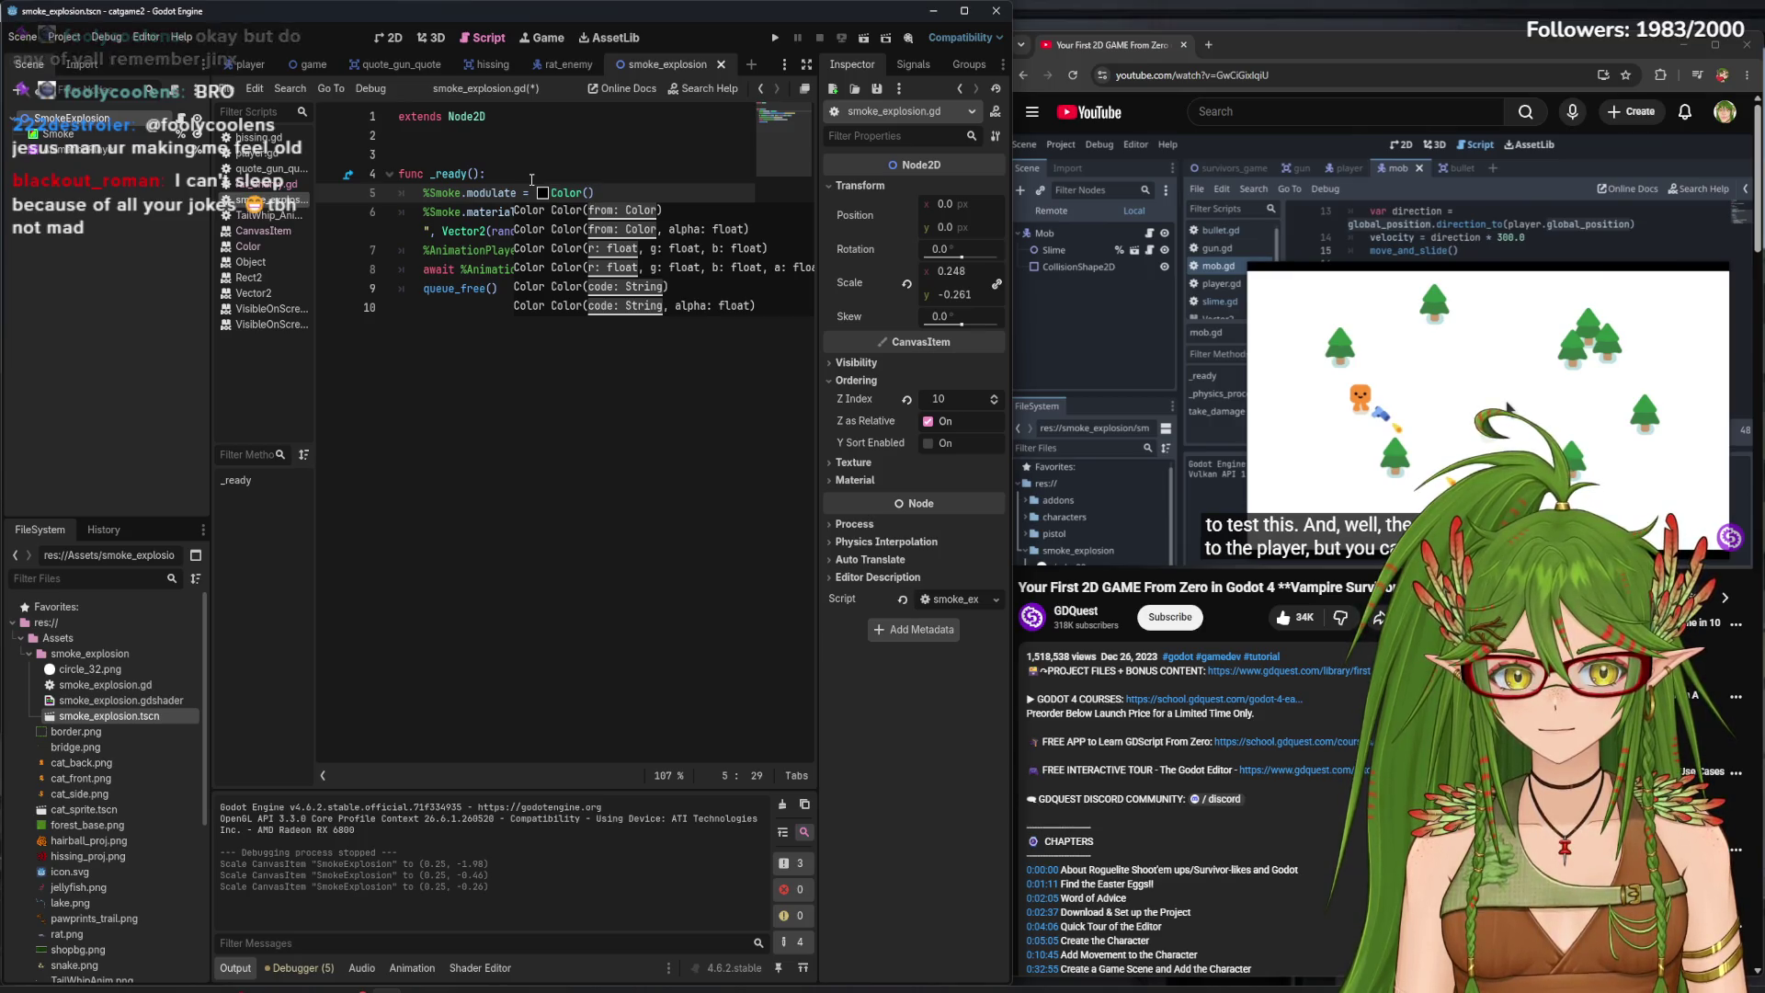
{"action": "type", "text": "pink"}
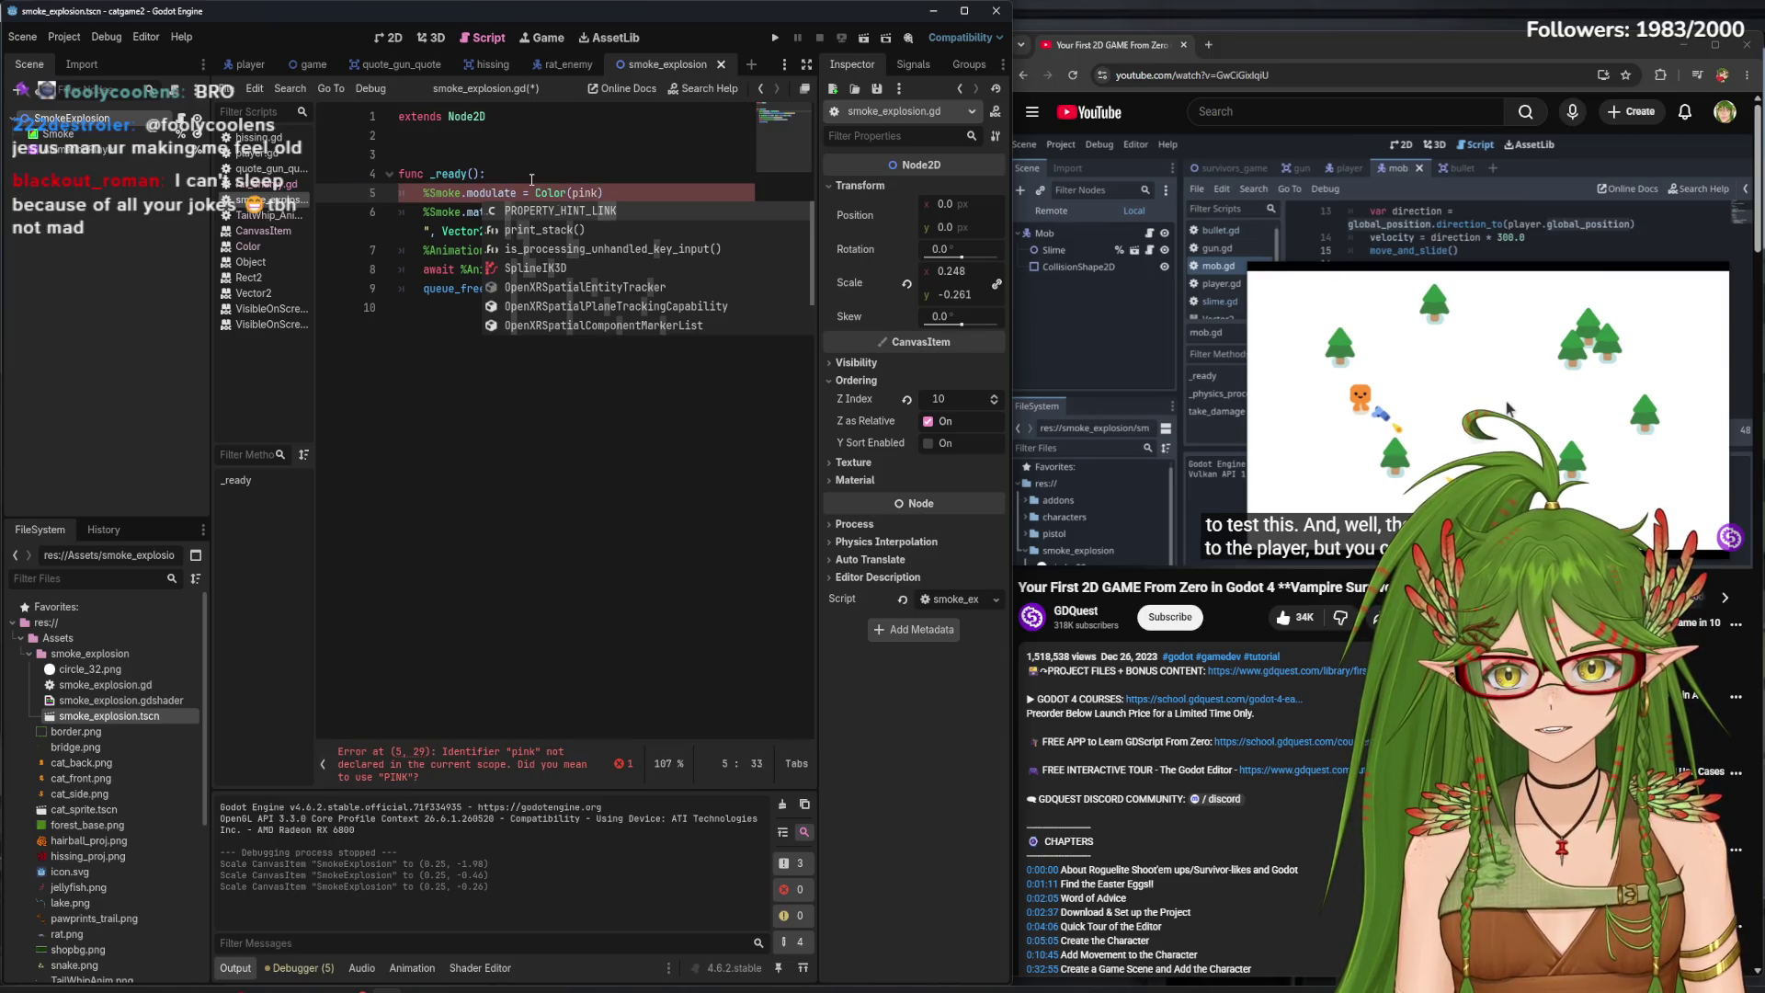
{"action": "key", "text": "BackSpace"}
{"action": "key", "text": "BackSpace"}
{"action": "key", "text": "BackSpace"}
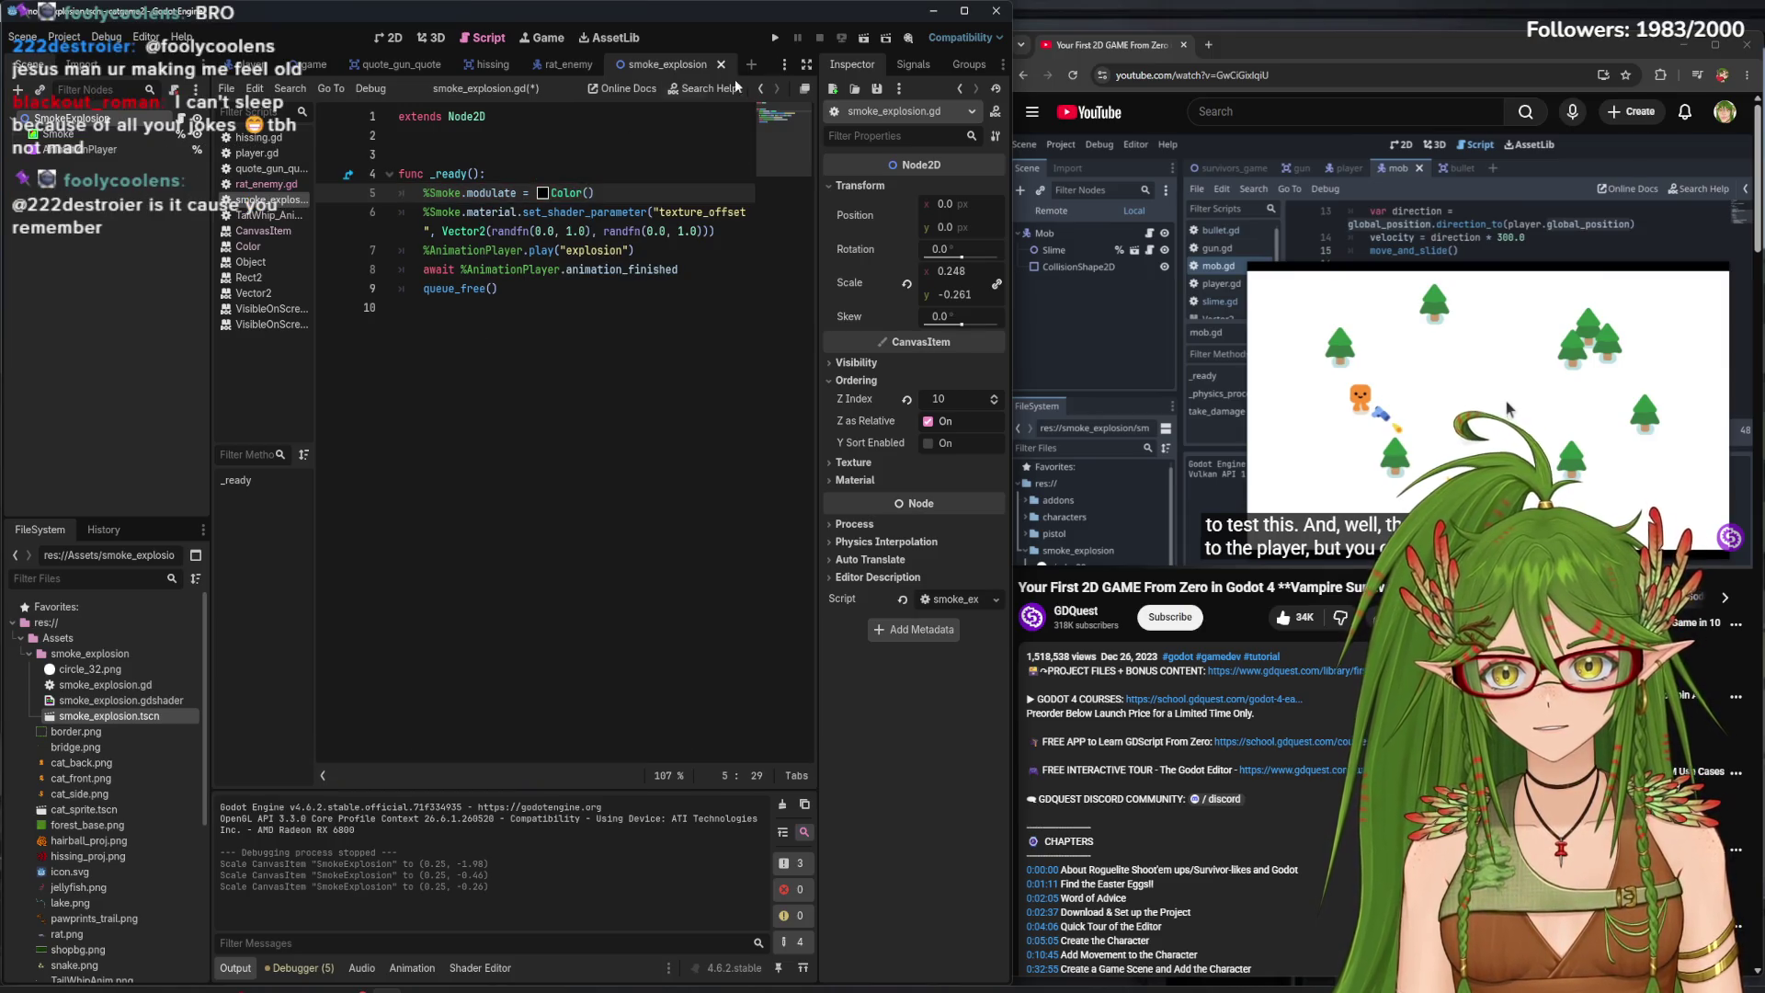
- Pick a pink tint, Color(0.941, 0.612, 0.773, 1.0), in the inline colour picker
{"action": "left_click", "coordinate": [543, 193]}
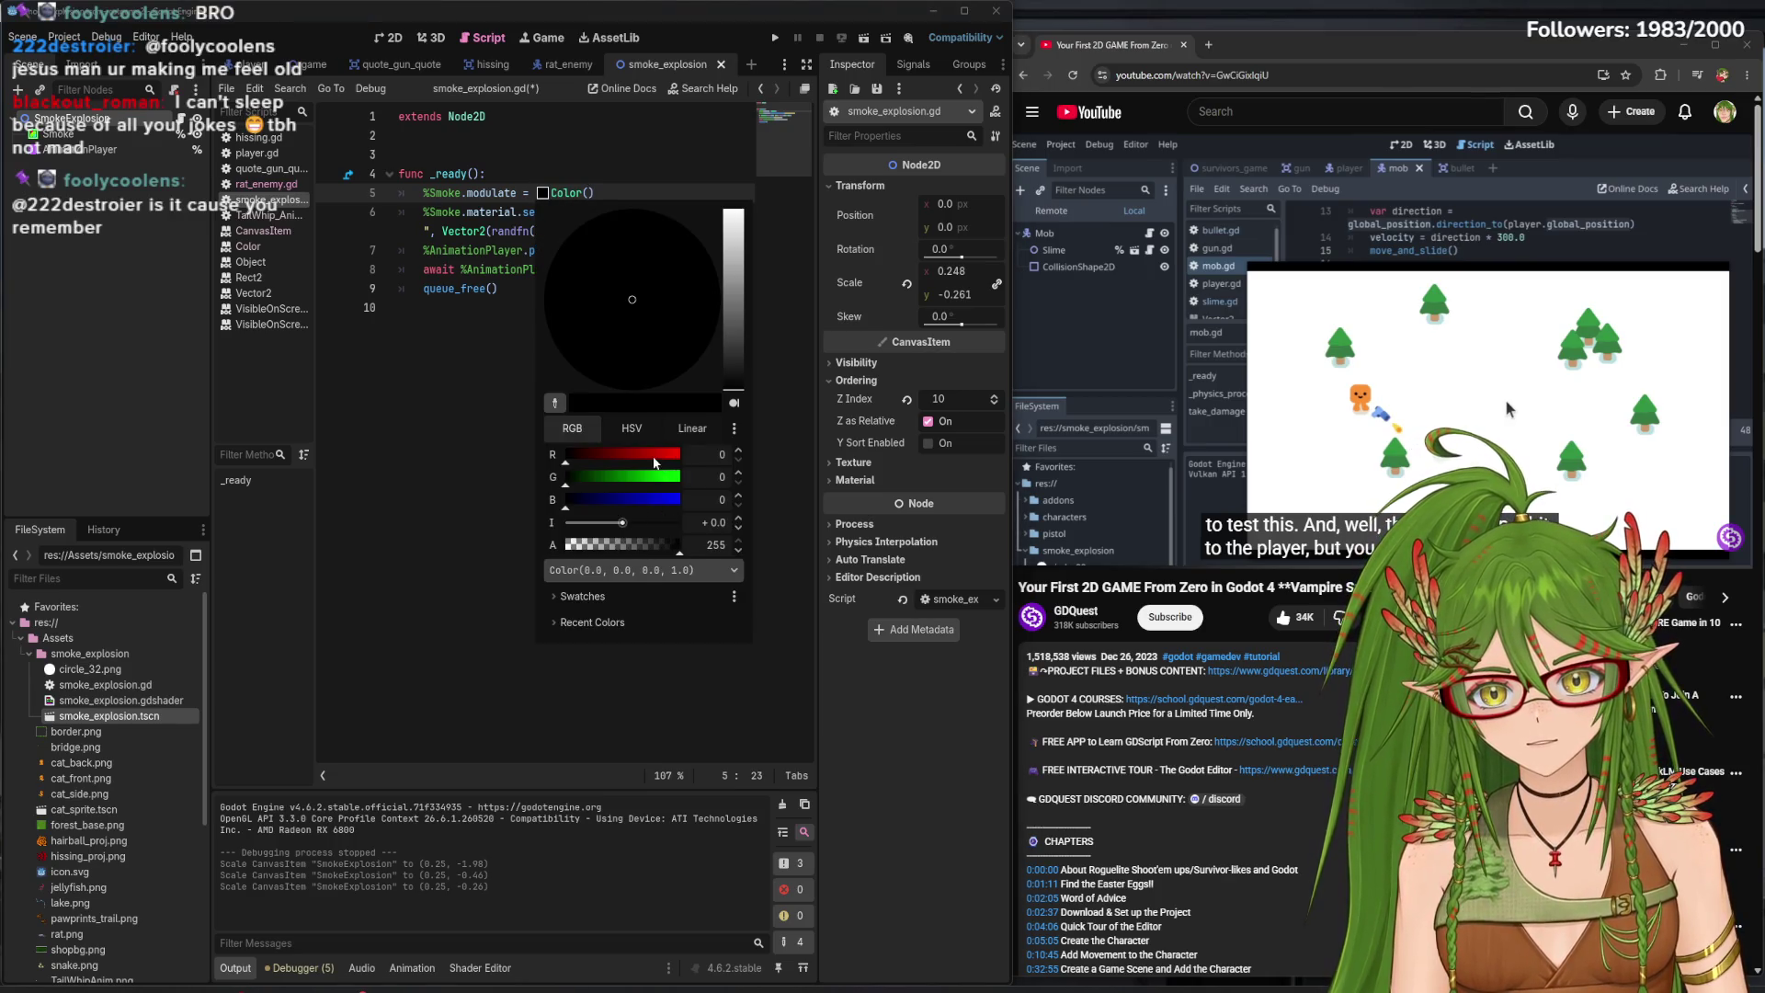
{"action": "left_click", "coordinate": [655, 462]}
{"action": "left_click", "coordinate": [630, 478]}
{"action": "left_click", "coordinate": [639, 499]}
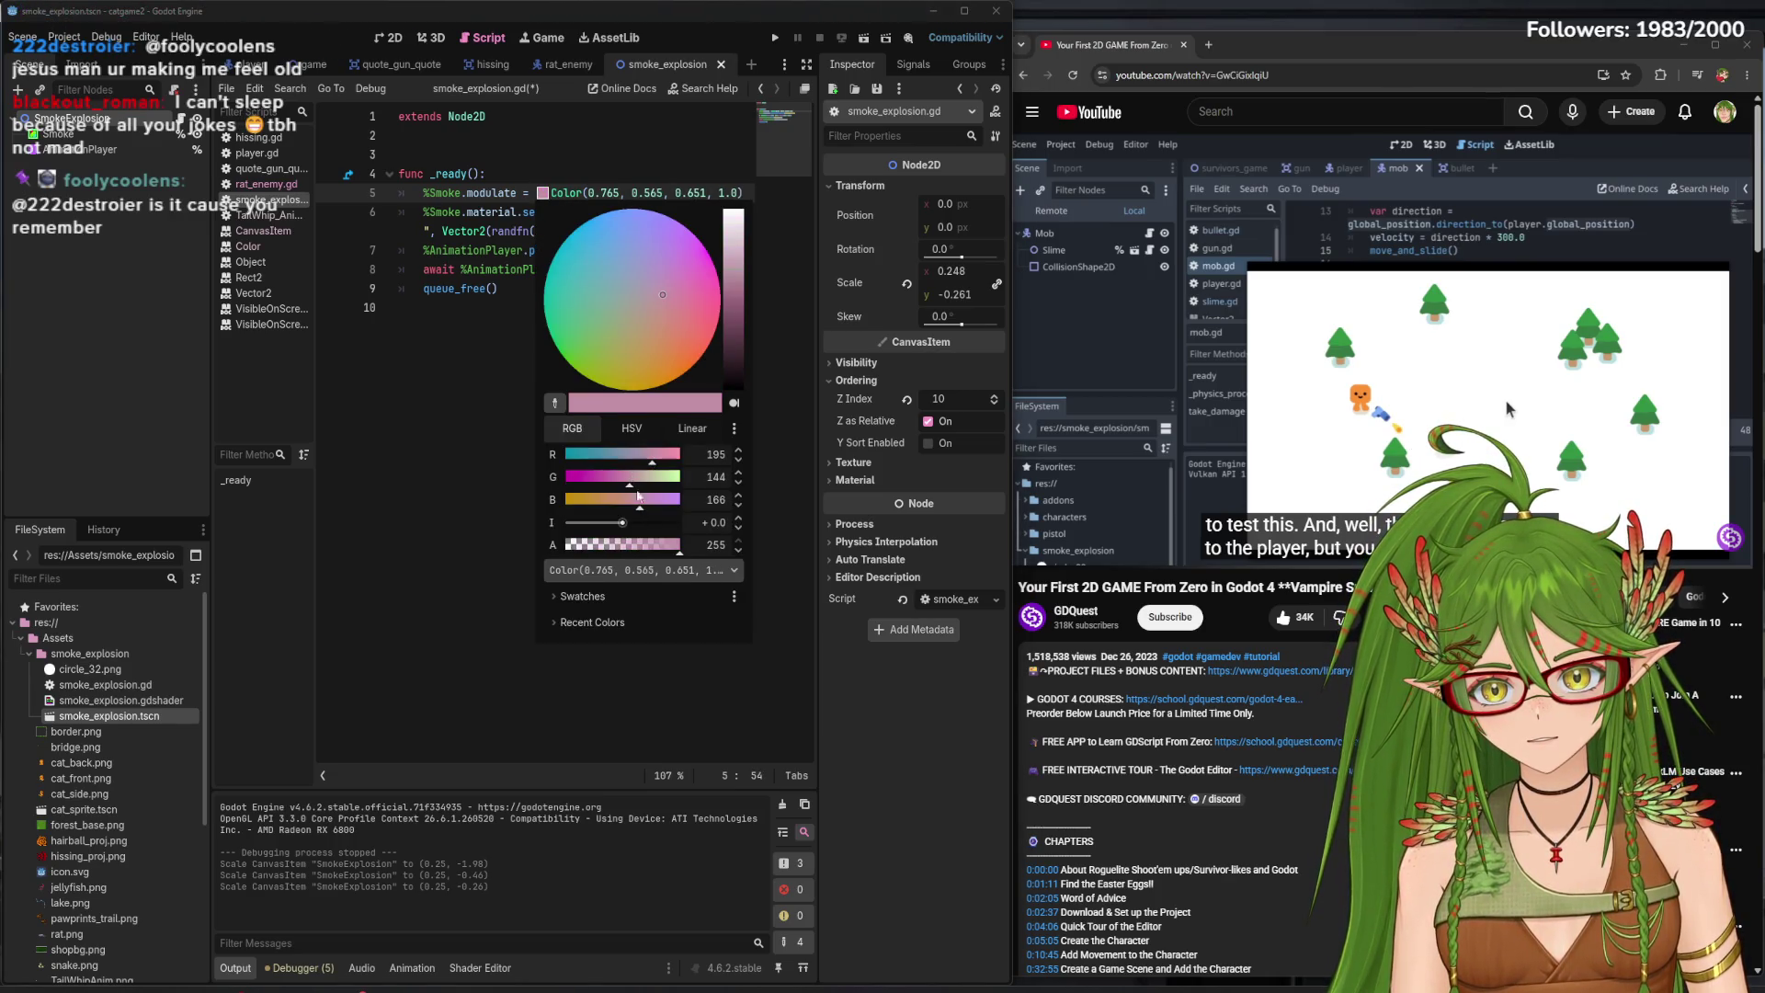
{"action": "left_click", "coordinate": [670, 553]}
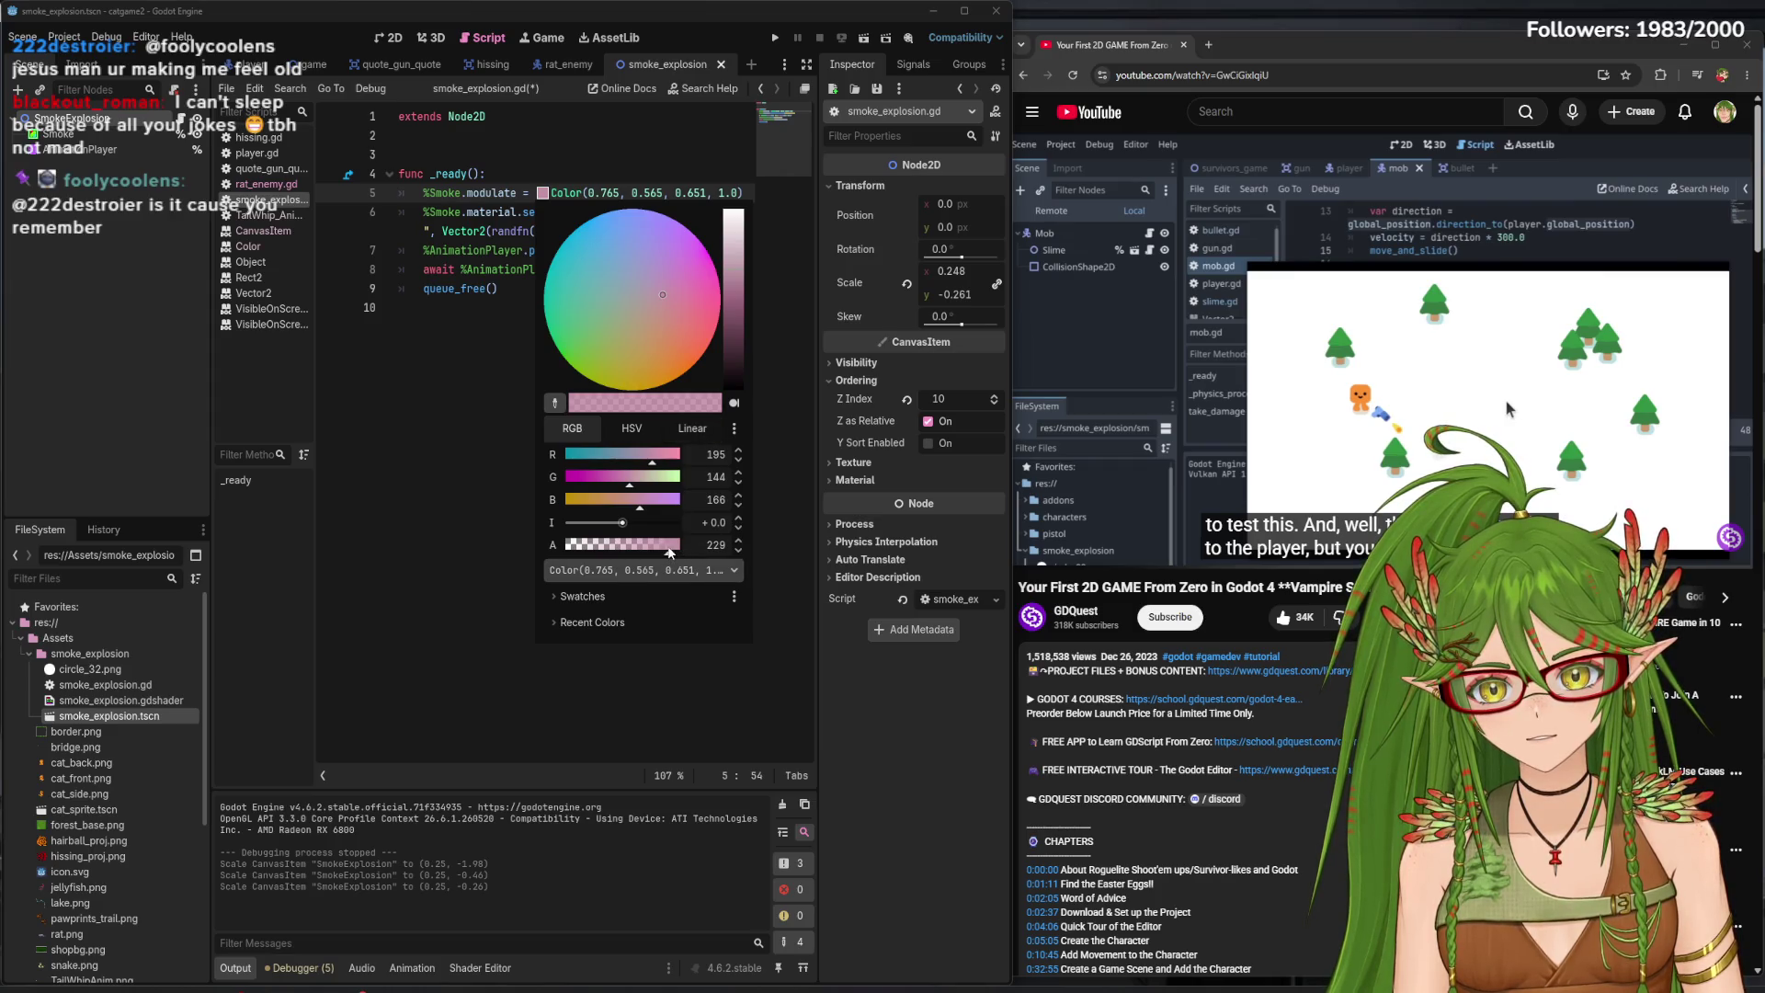
{"action": "left_click_drag", "start_coordinate": [670, 553], "coordinate": [695, 554]}
{"action": "mouse_move", "coordinate": [740, 316]}
{"action": "left_mouse_down"}
{"action": "mouse_move", "coordinate": [746, 336]}
{"action": "mouse_move", "coordinate": [753, 234]}
{"action": "mouse_move", "coordinate": [750, 278]}
{"action": "mouse_move", "coordinate": [754, 258]}
{"action": "left_mouse_up"}
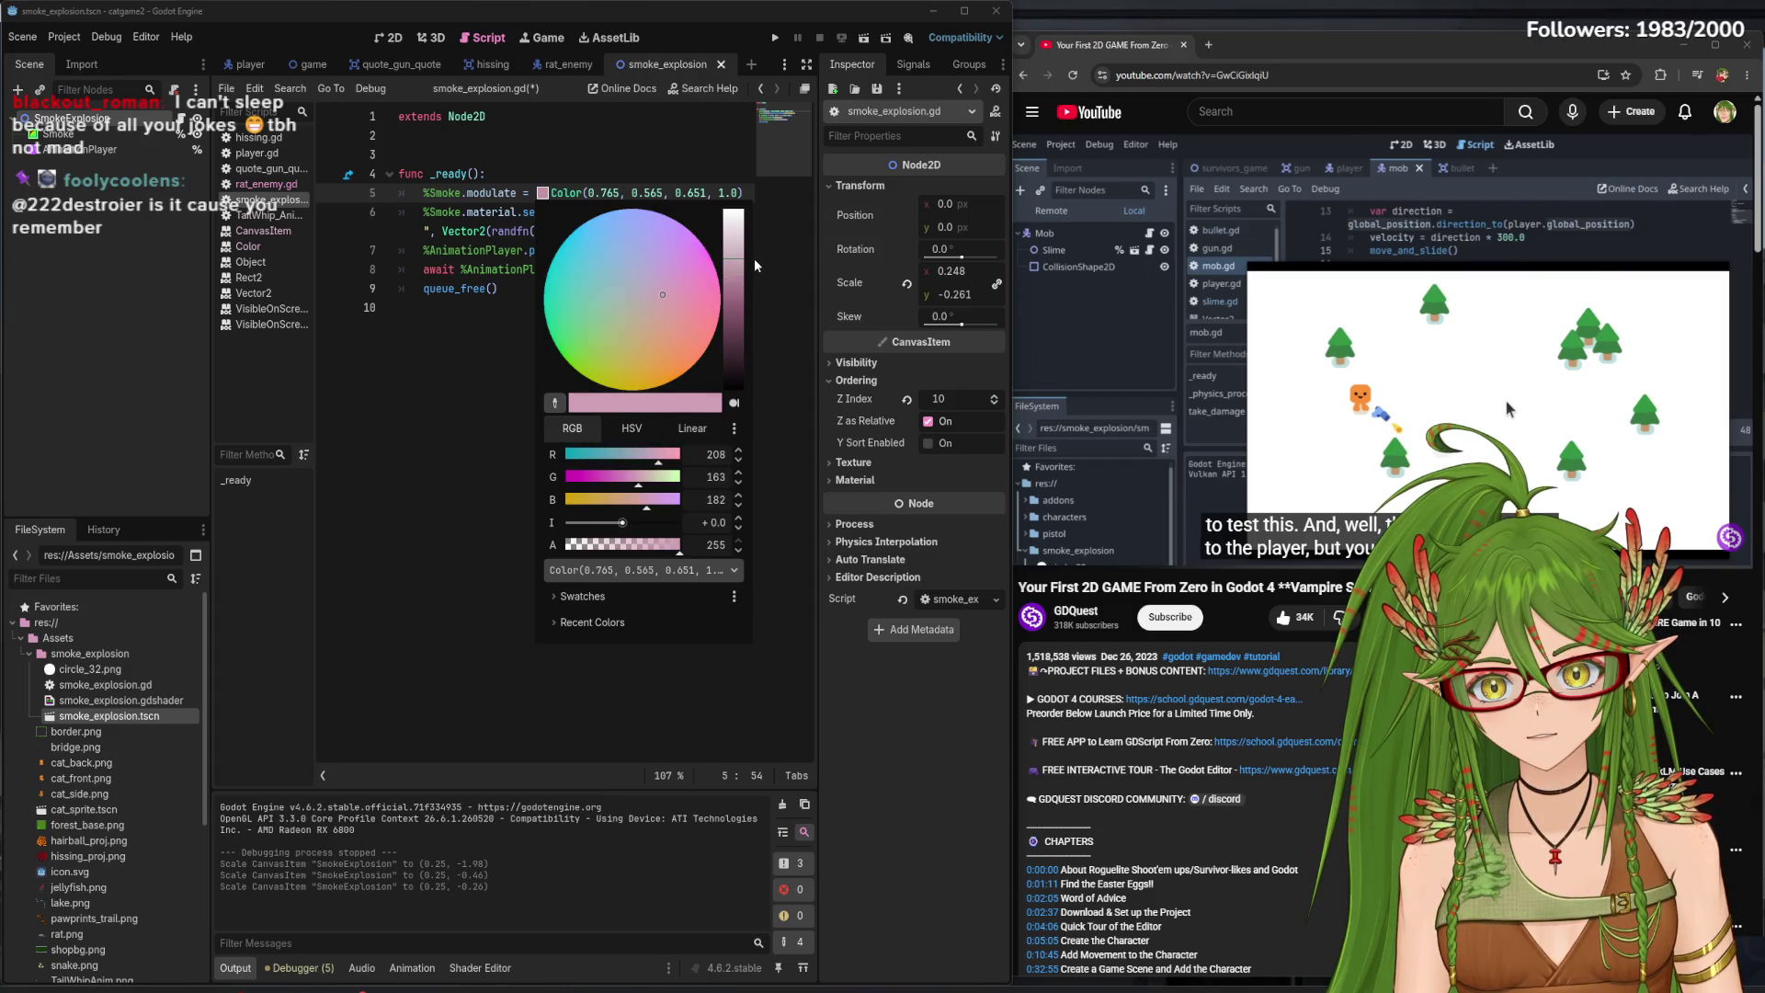
{"action": "left_click_drag", "start_coordinate": [636, 485], "coordinate": [618, 488]}
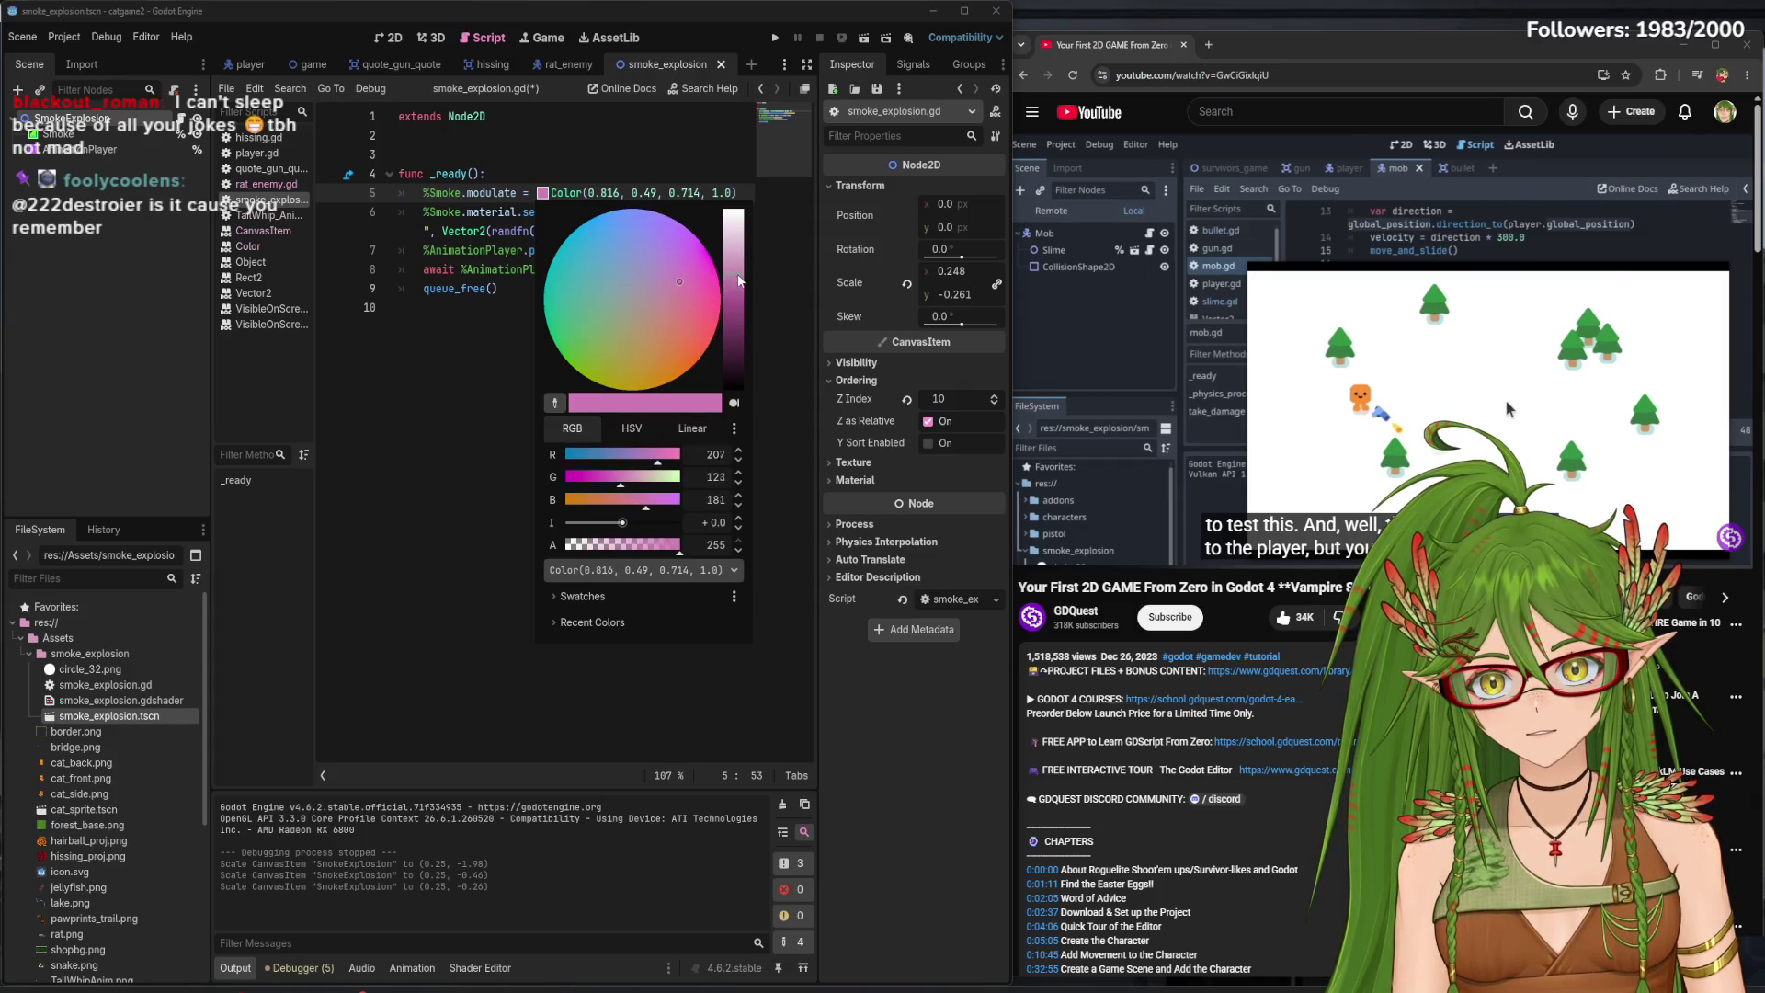
{"action": "left_click_drag", "start_coordinate": [741, 272], "coordinate": [741, 278]}
{"action": "left_click_drag", "start_coordinate": [656, 462], "coordinate": [672, 463]}
{"action": "left_click_drag", "start_coordinate": [741, 275], "coordinate": [741, 254]}
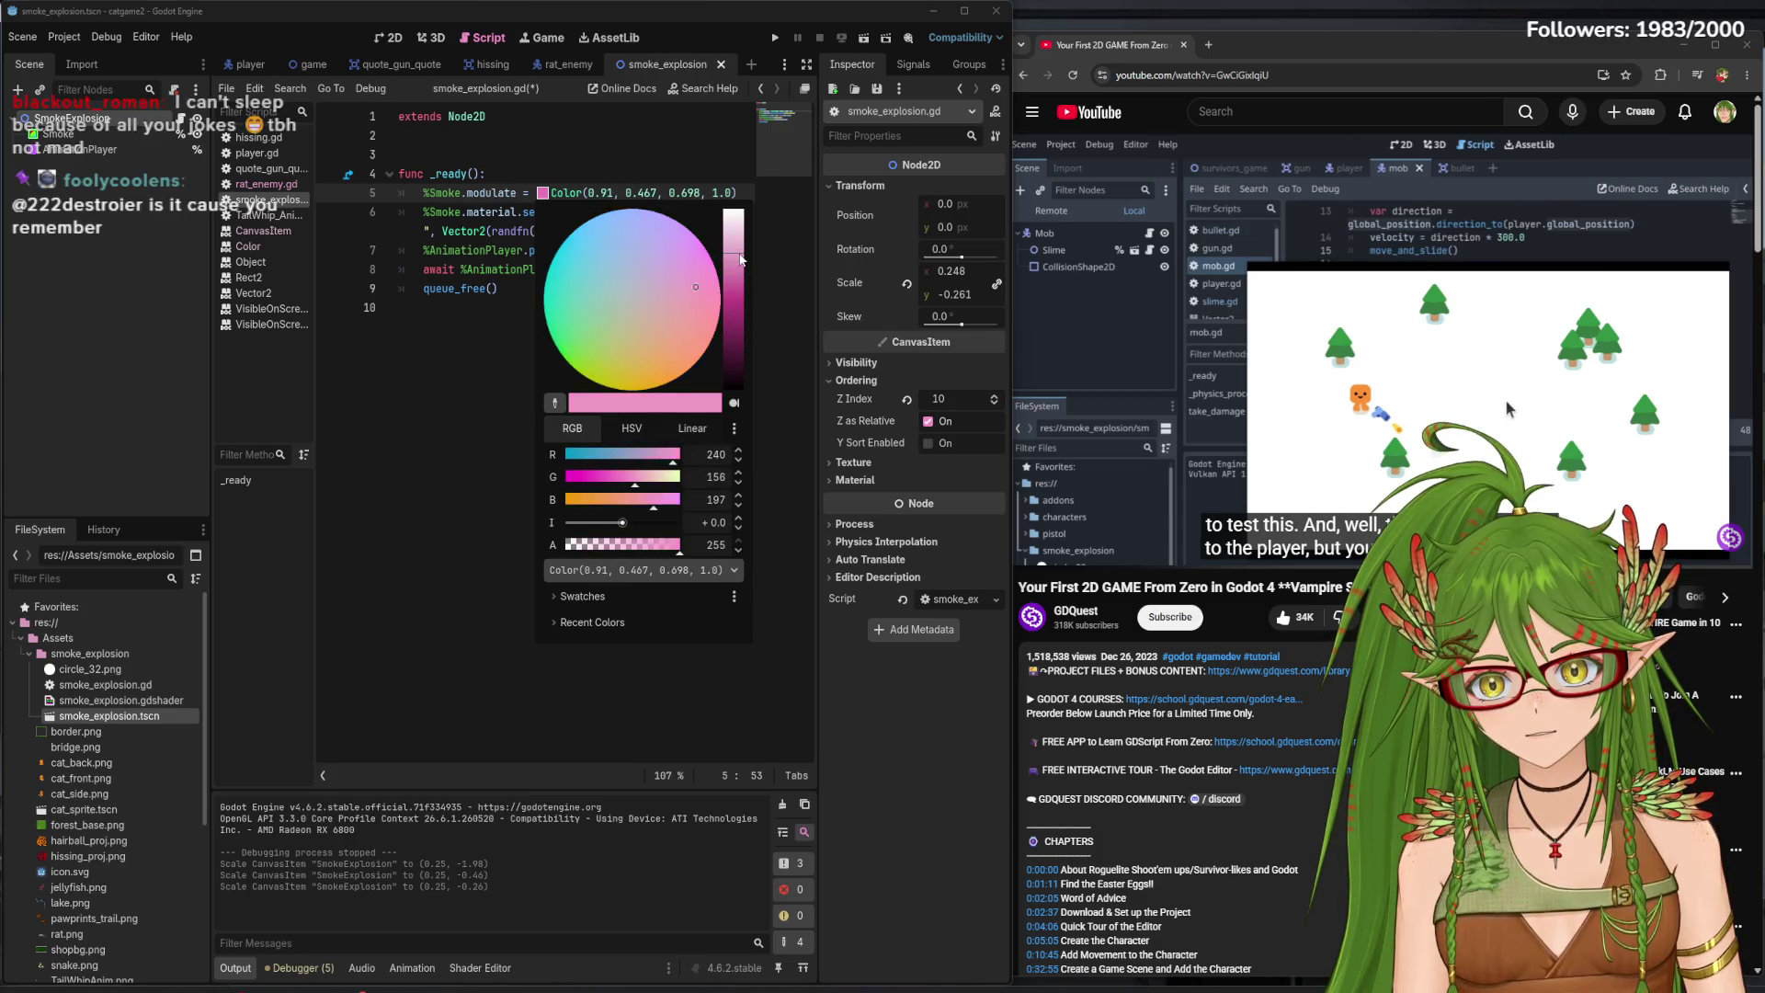
{"action": "left_click", "coordinate": [461, 525]}
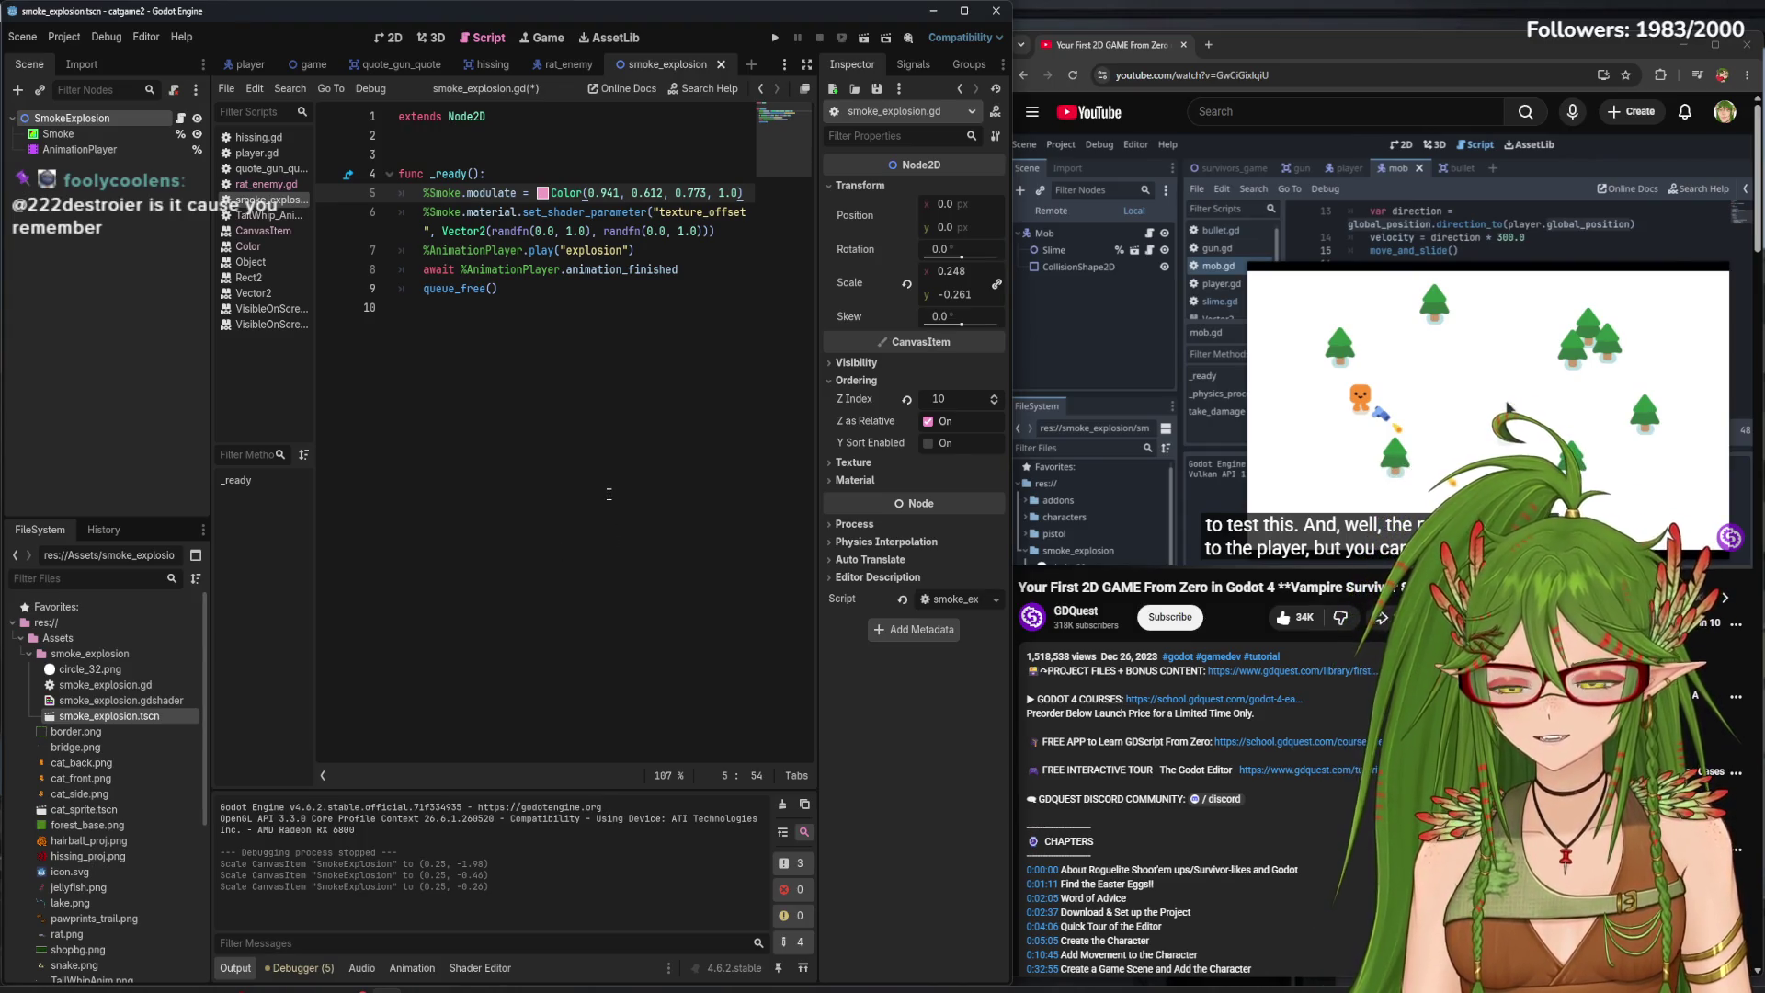
- Save and run the game, walk the cat into a rat to trigger smoke, then stop it
{"action": "key", "text": "F5"}
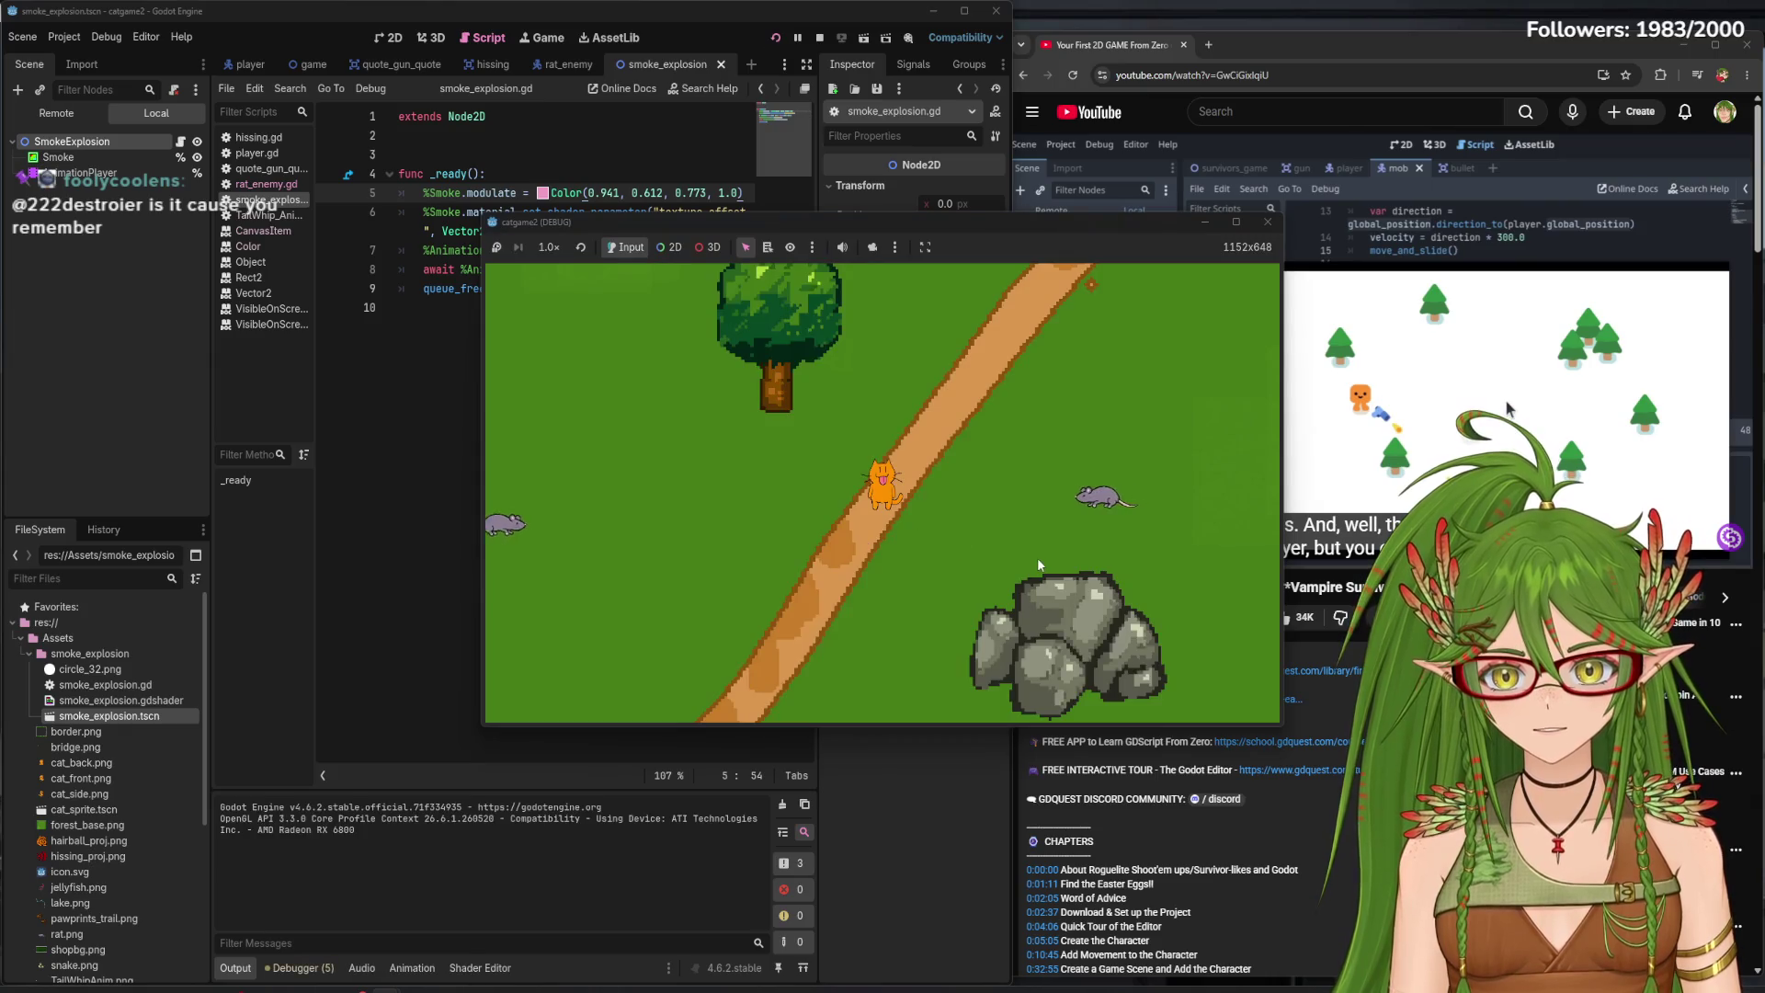
{"action": "key", "text": "d"}
{"action": "key", "text": "w"}
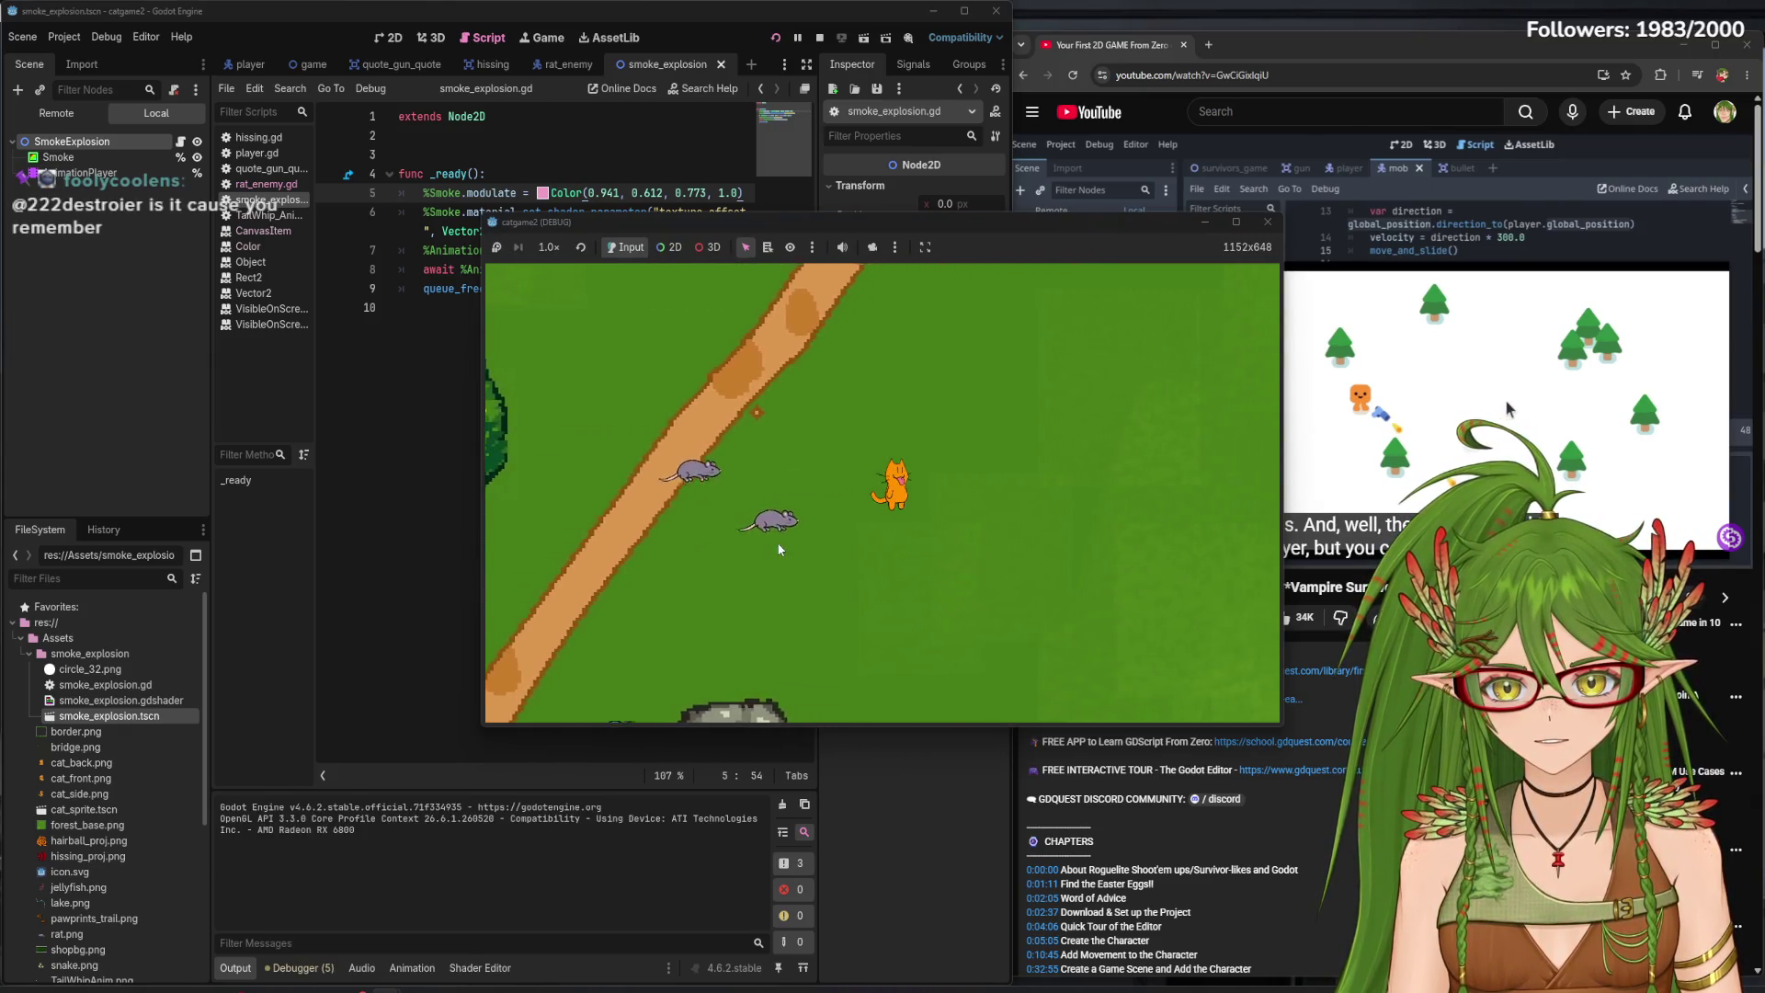
{"action": "key", "text": "d"}
{"action": "key", "text": "s"}
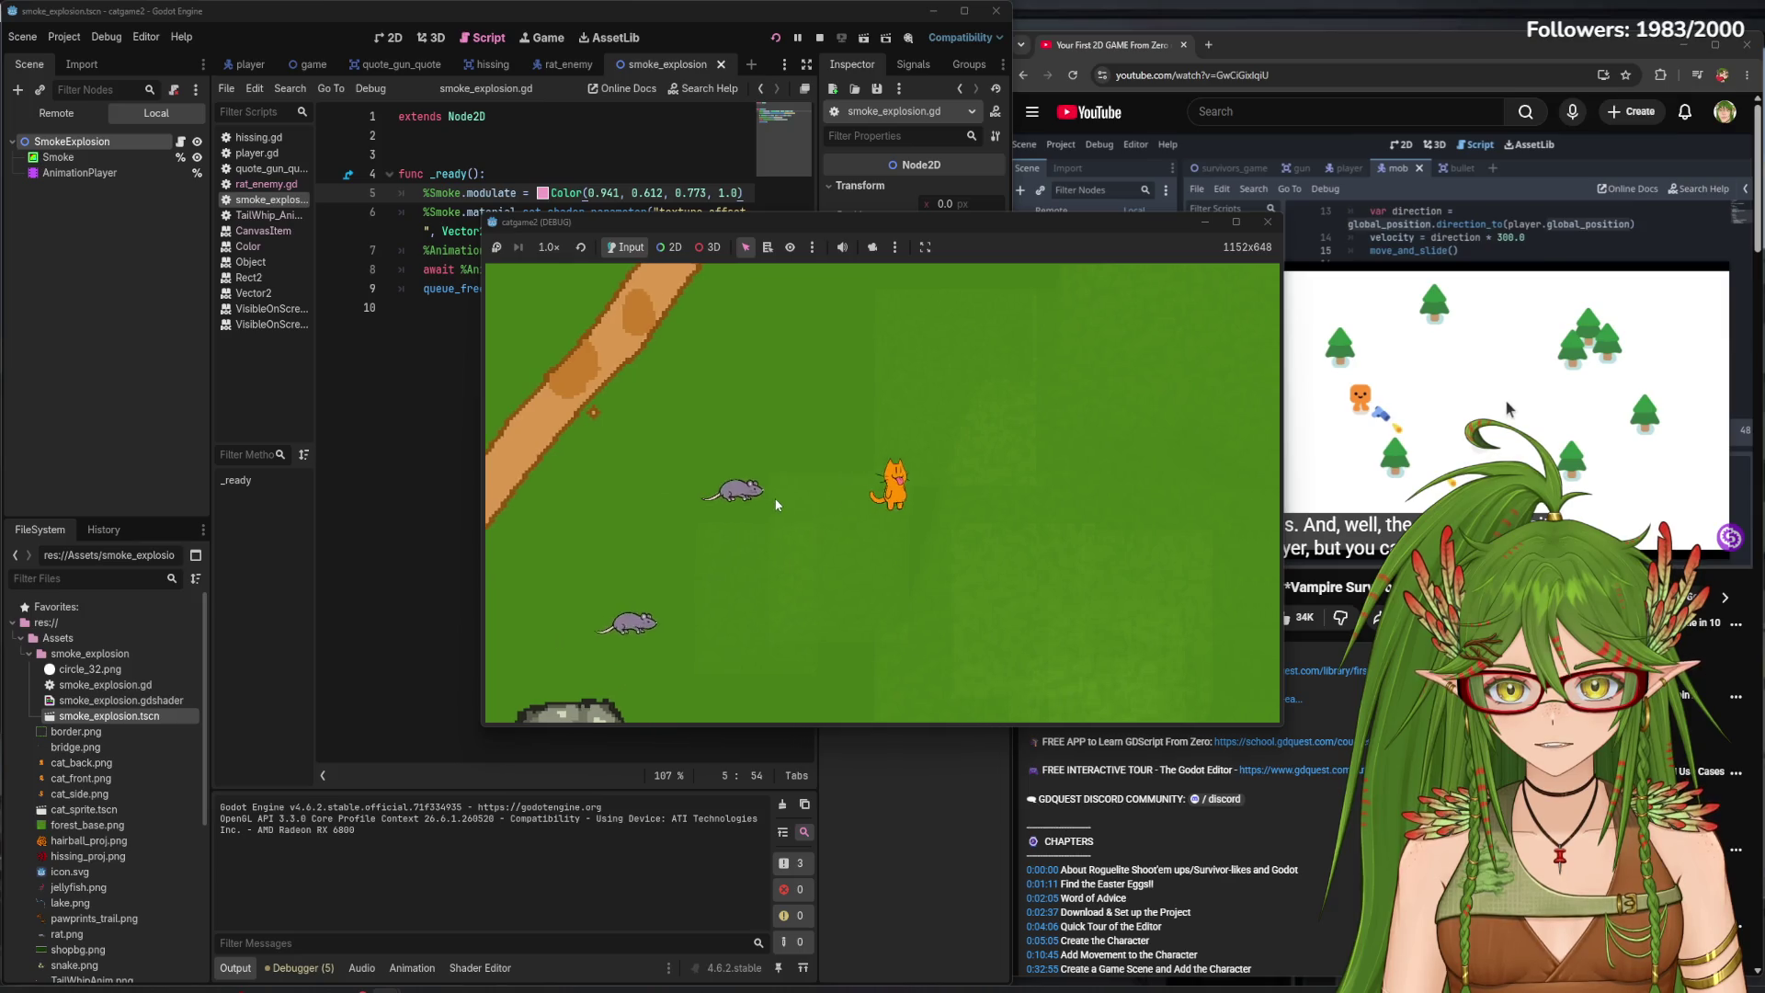
{"action": "key", "text": "d"}
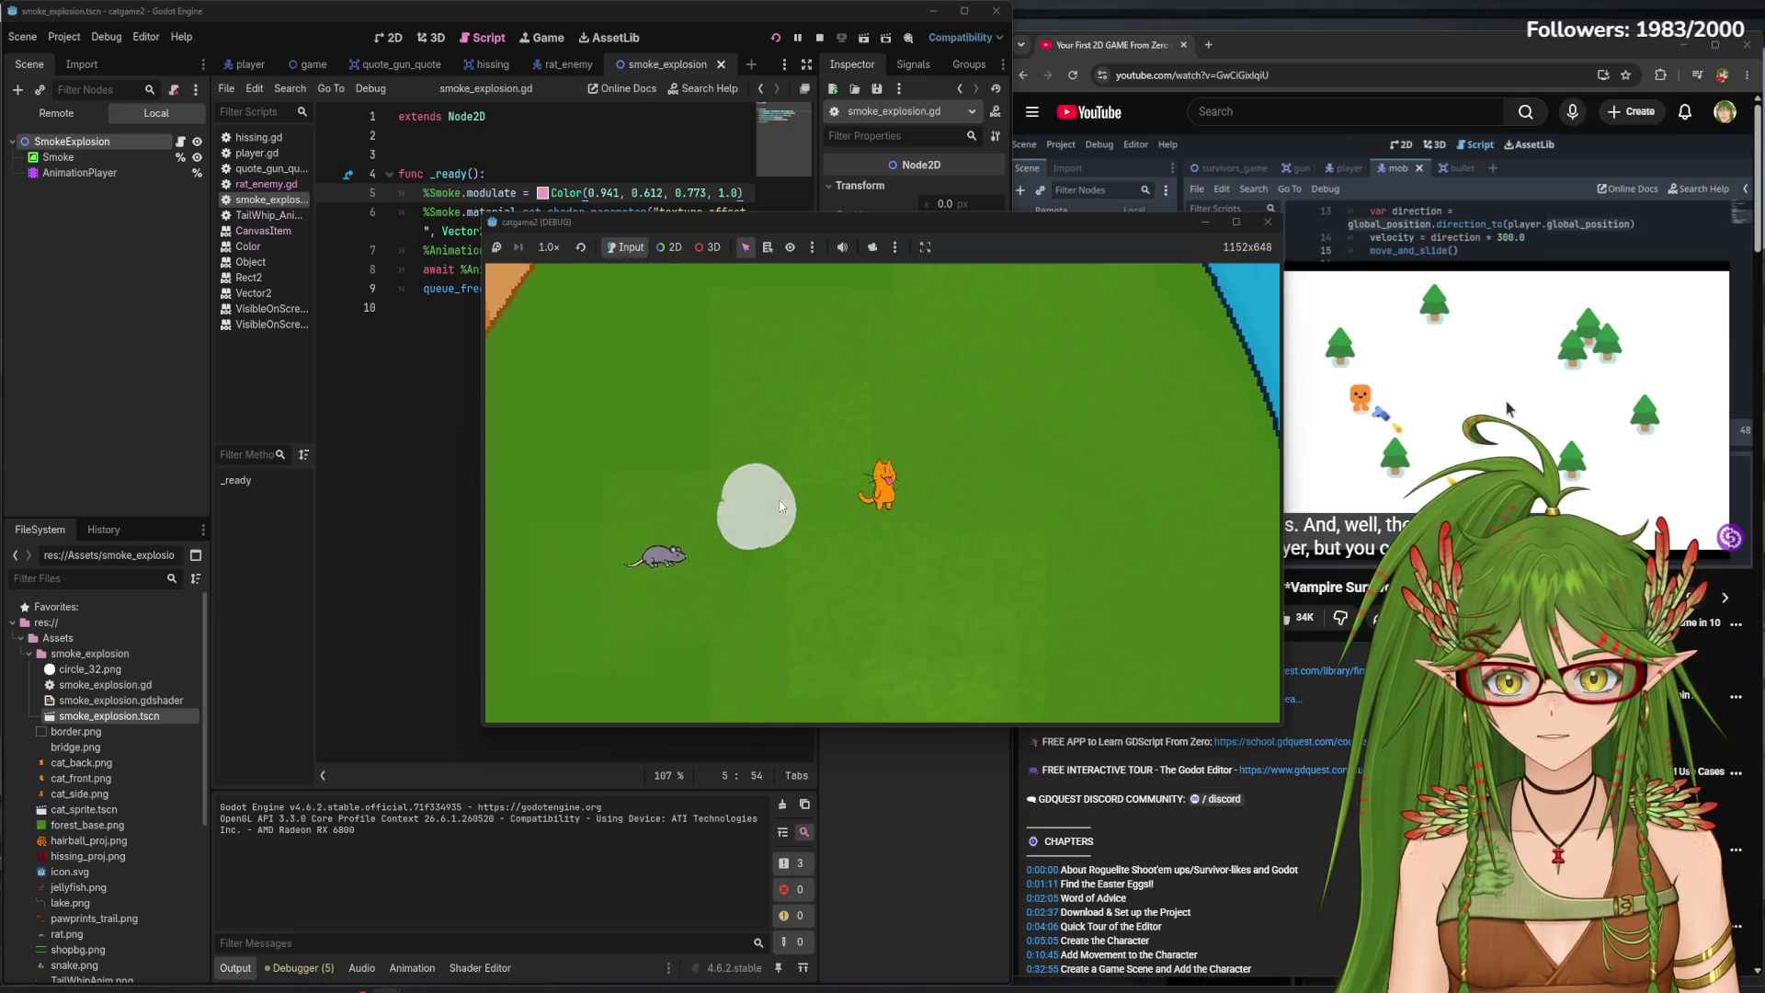
{"action": "key", "text": "F8"}
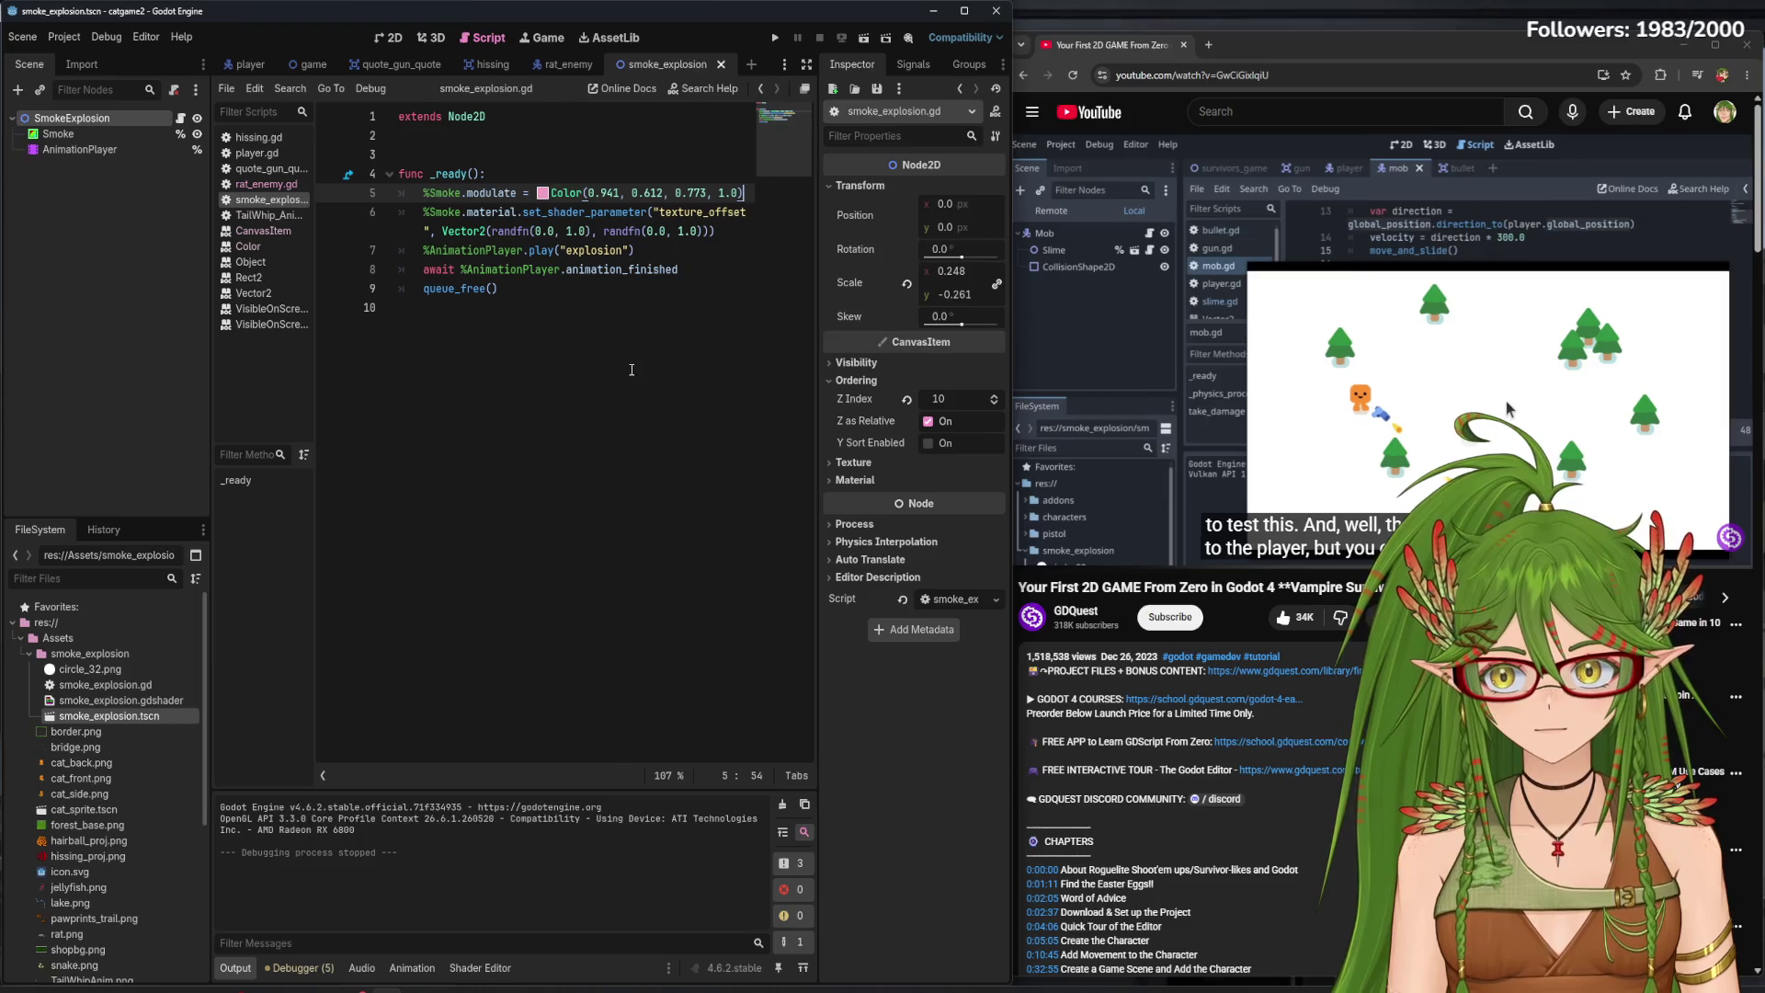
- Inspect the Smoke node in the 2D view, then return to smoke_explosion.gd
{"action": "left_click", "coordinate": [88, 133]}
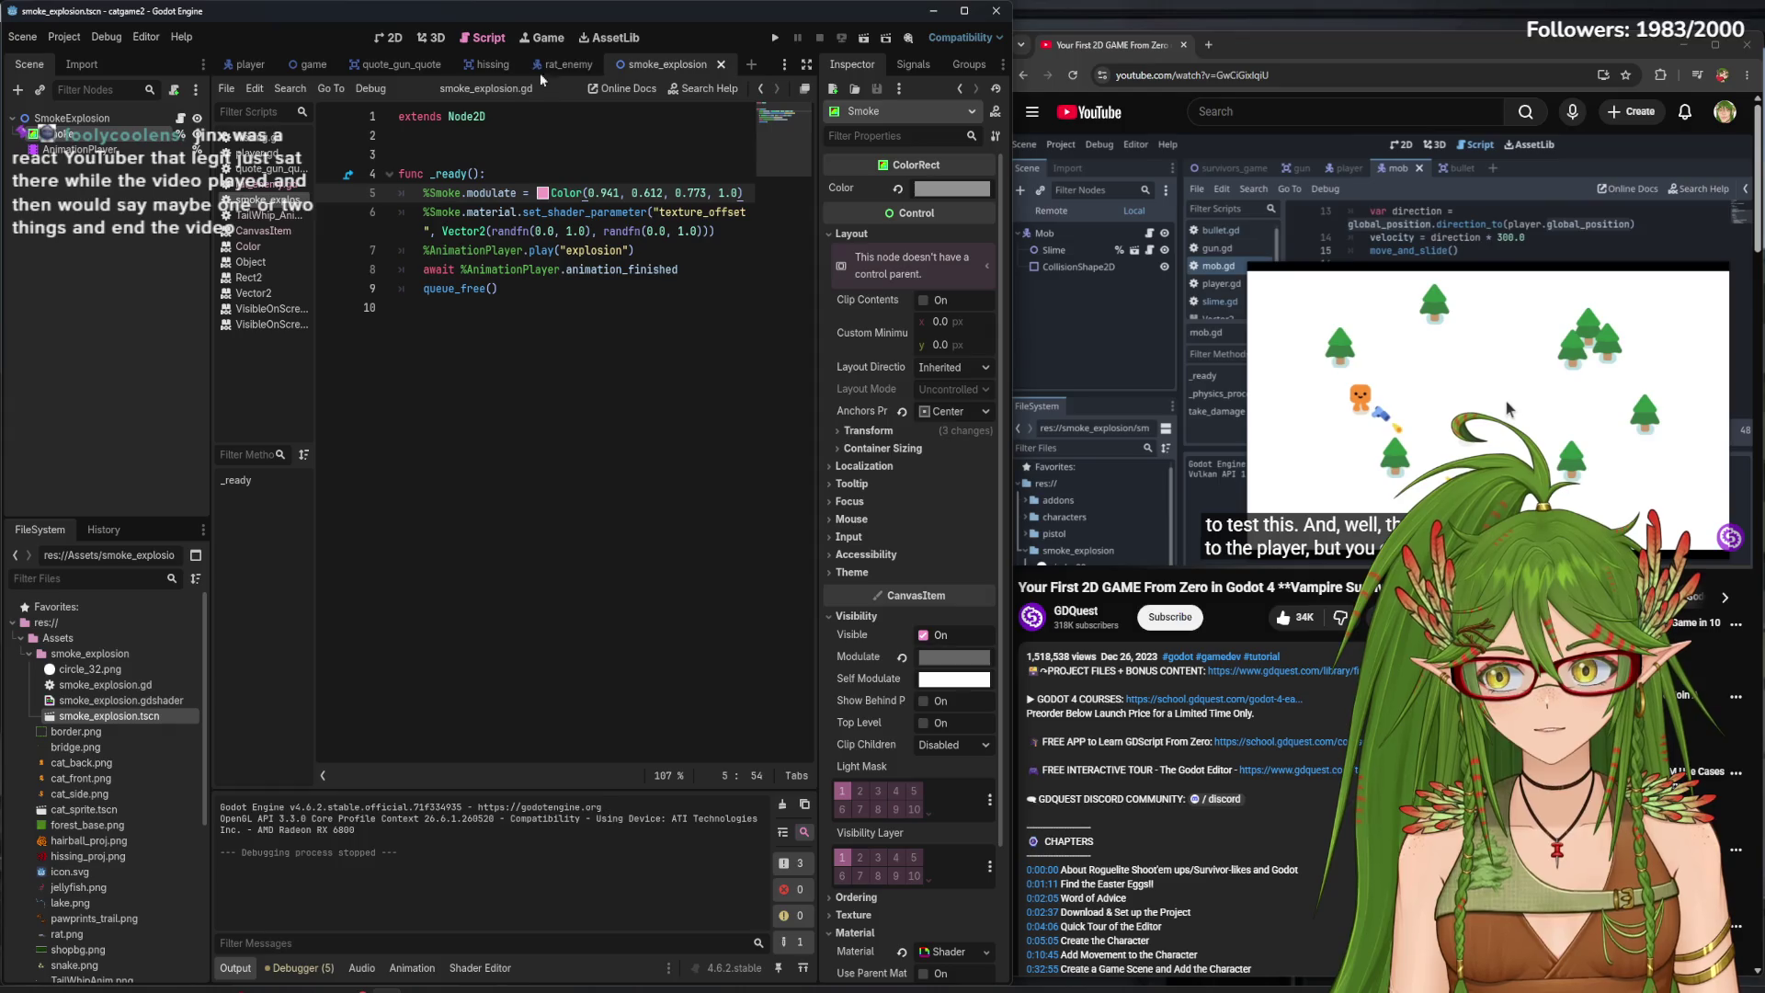
{"action": "left_click", "coordinate": [388, 43]}
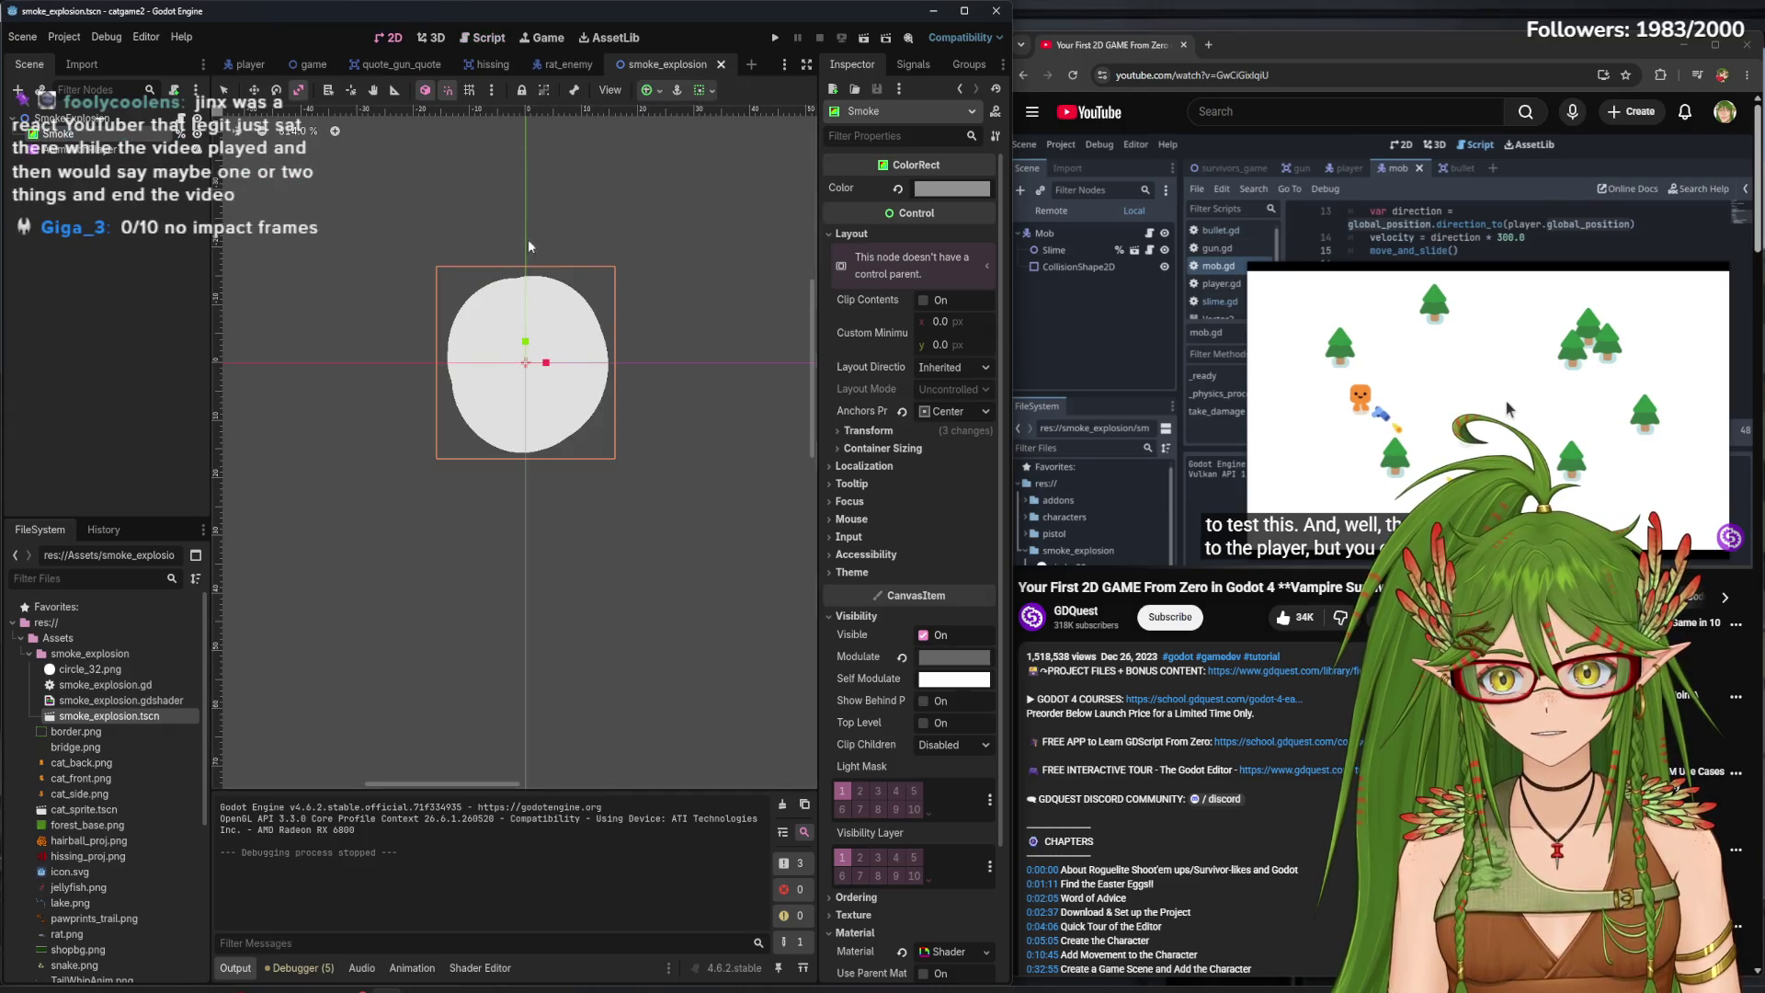
{"action": "left_click", "coordinate": [493, 39]}
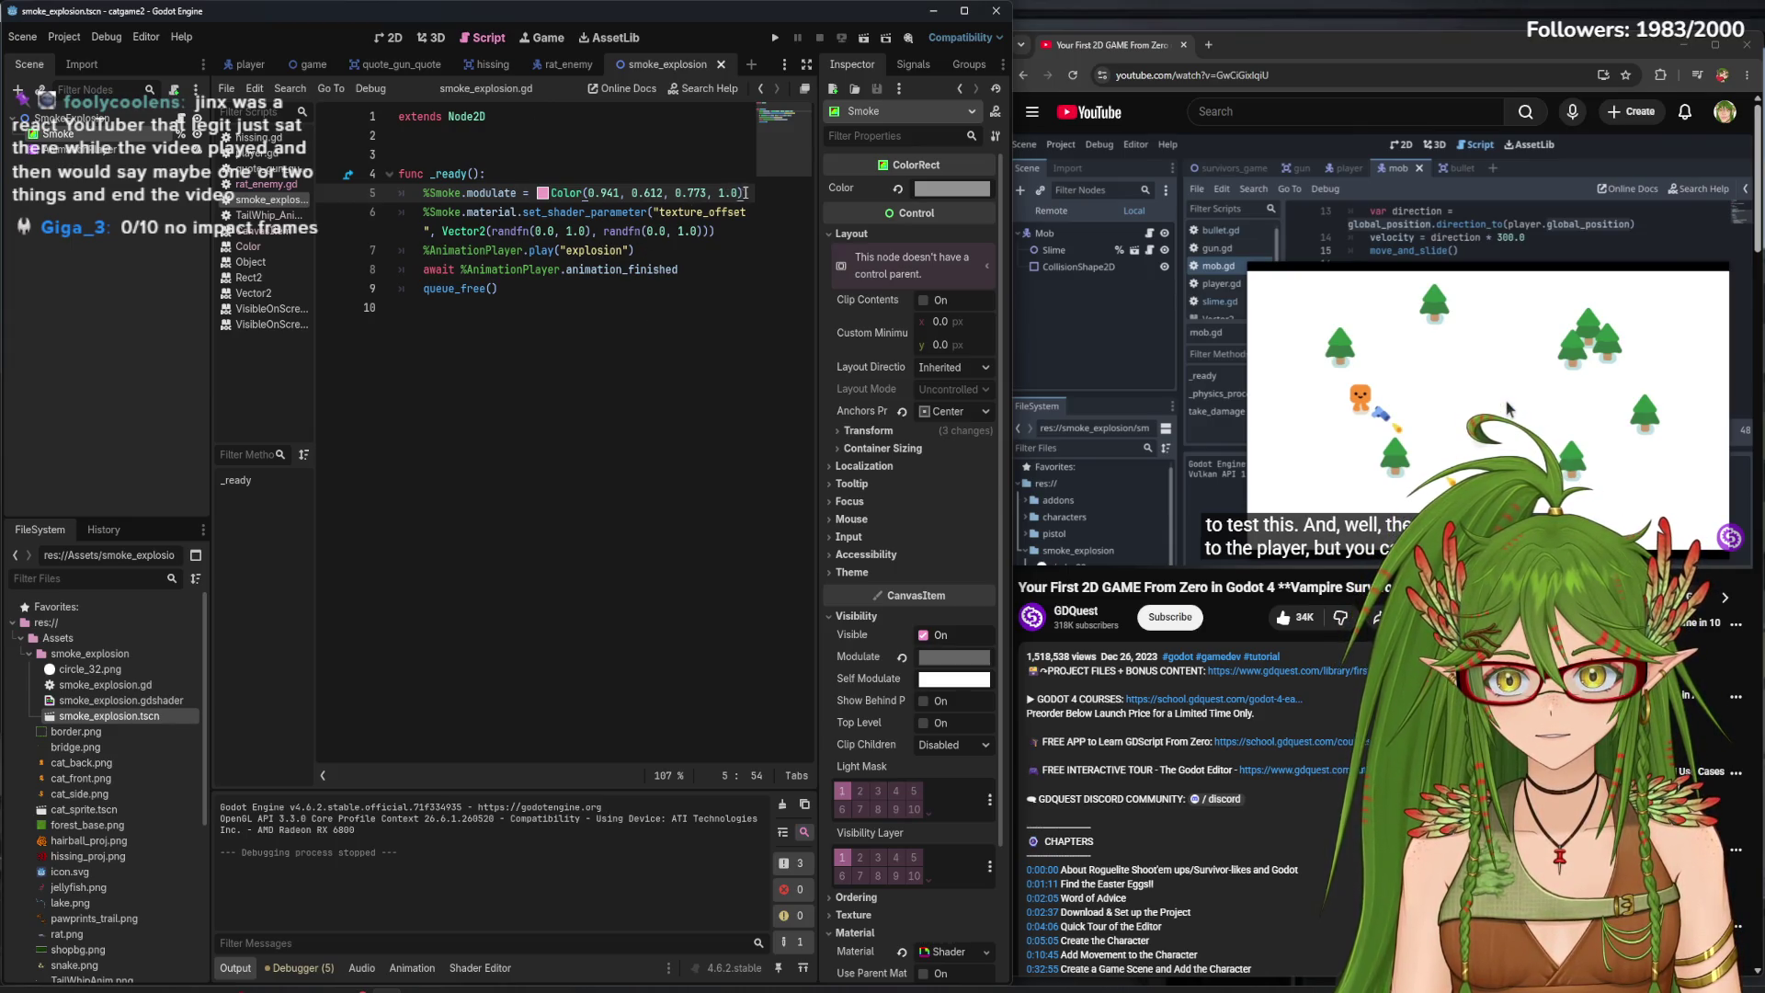
- Move the pink modulate statement below the set_shader_parameter line and remove the empty line
{"action": "left_click_drag", "start_coordinate": [745, 193], "coordinate": [427, 193]}
{"action": "key", "text": "ctrl+c"}
{"action": "key", "text": "BackSpace"}
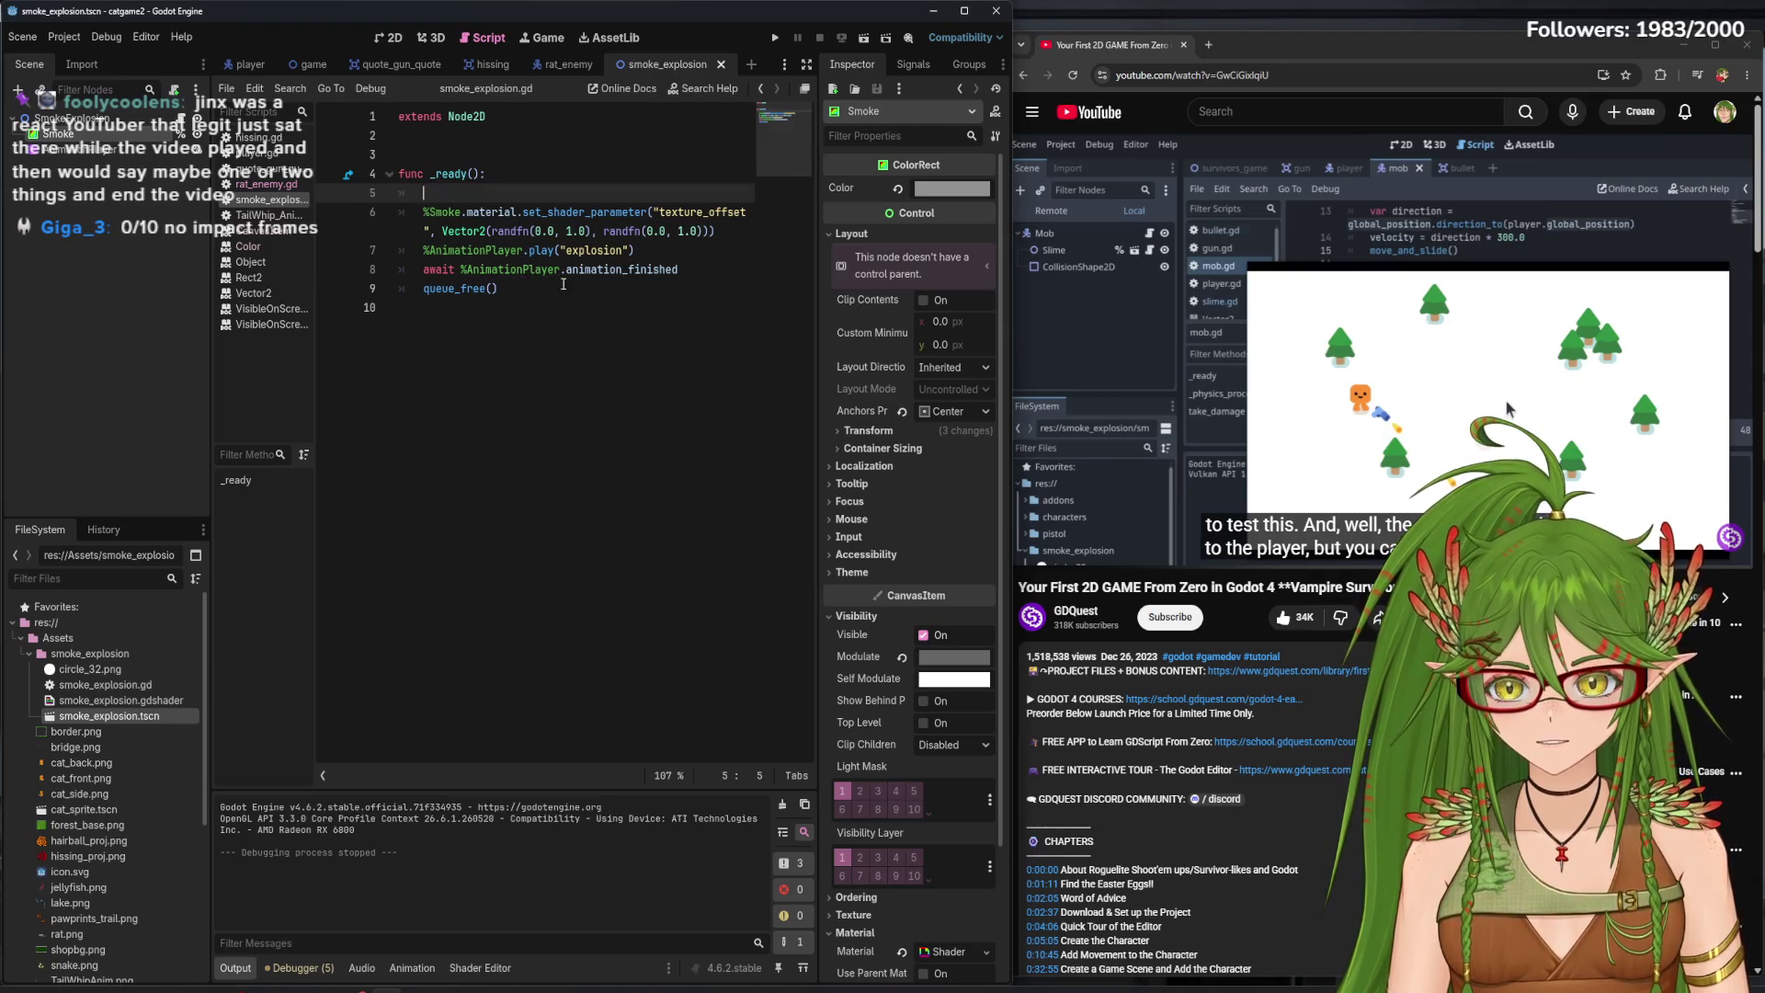
{"action": "left_click", "coordinate": [695, 269]}
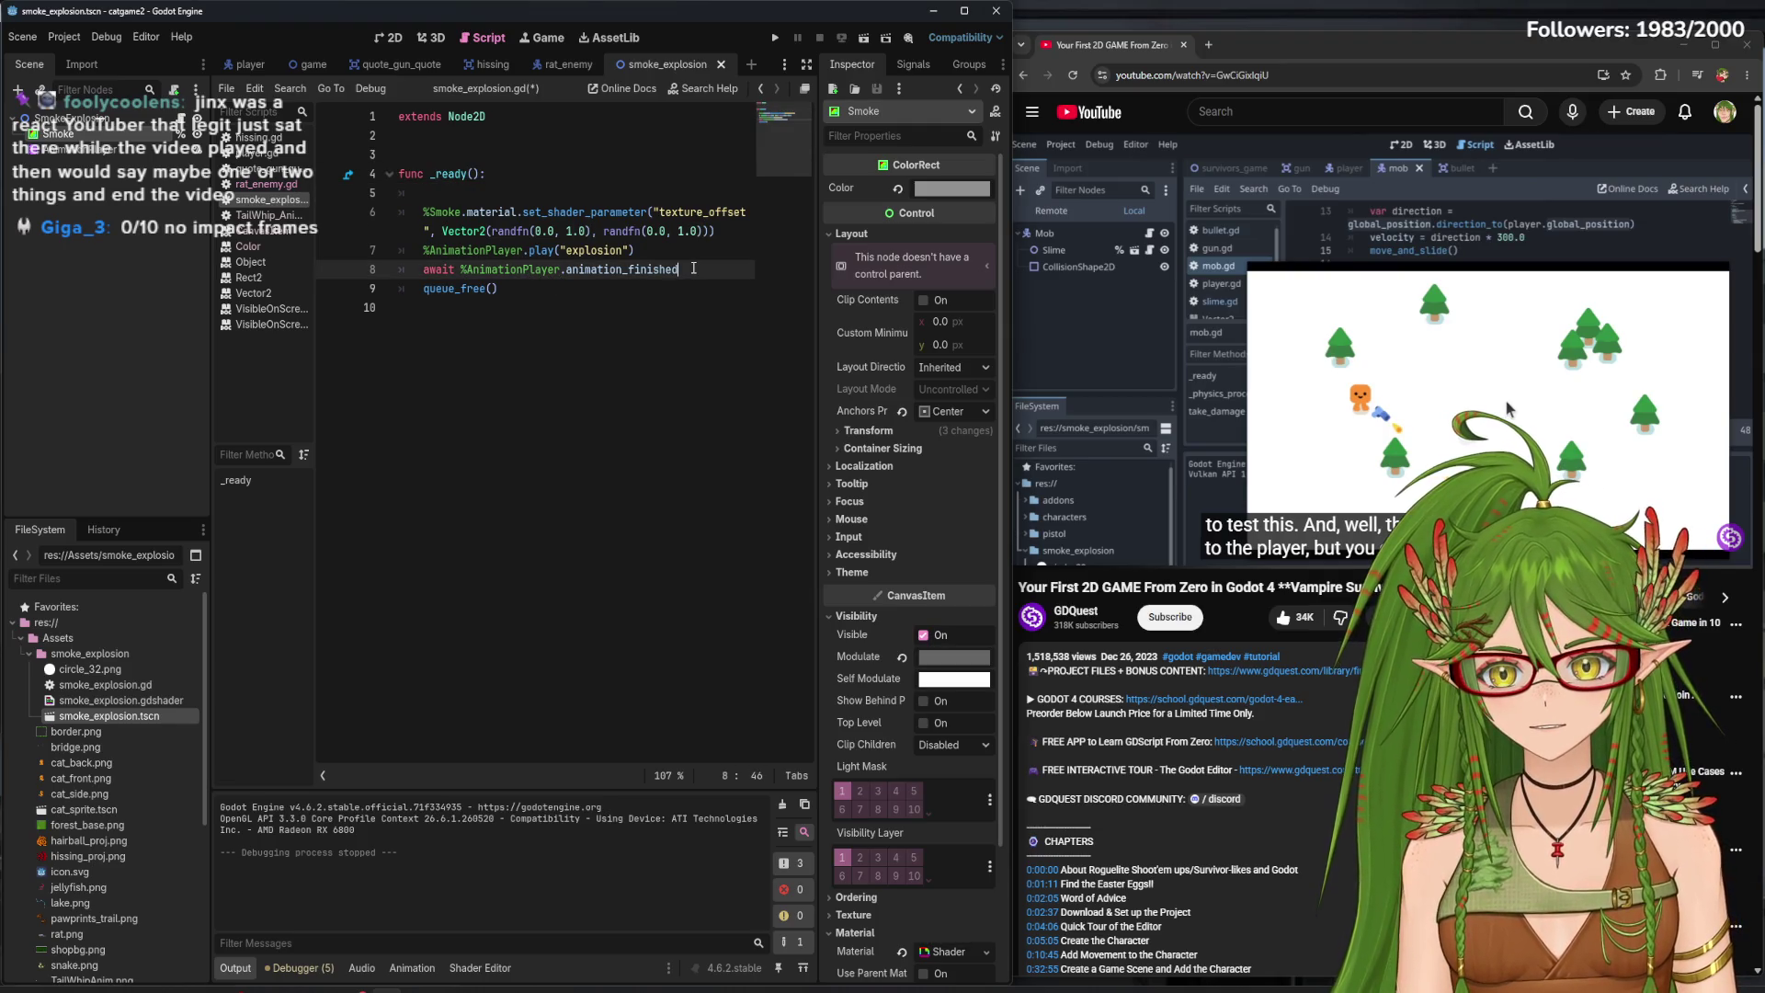
{"action": "left_click", "coordinate": [640, 251]}
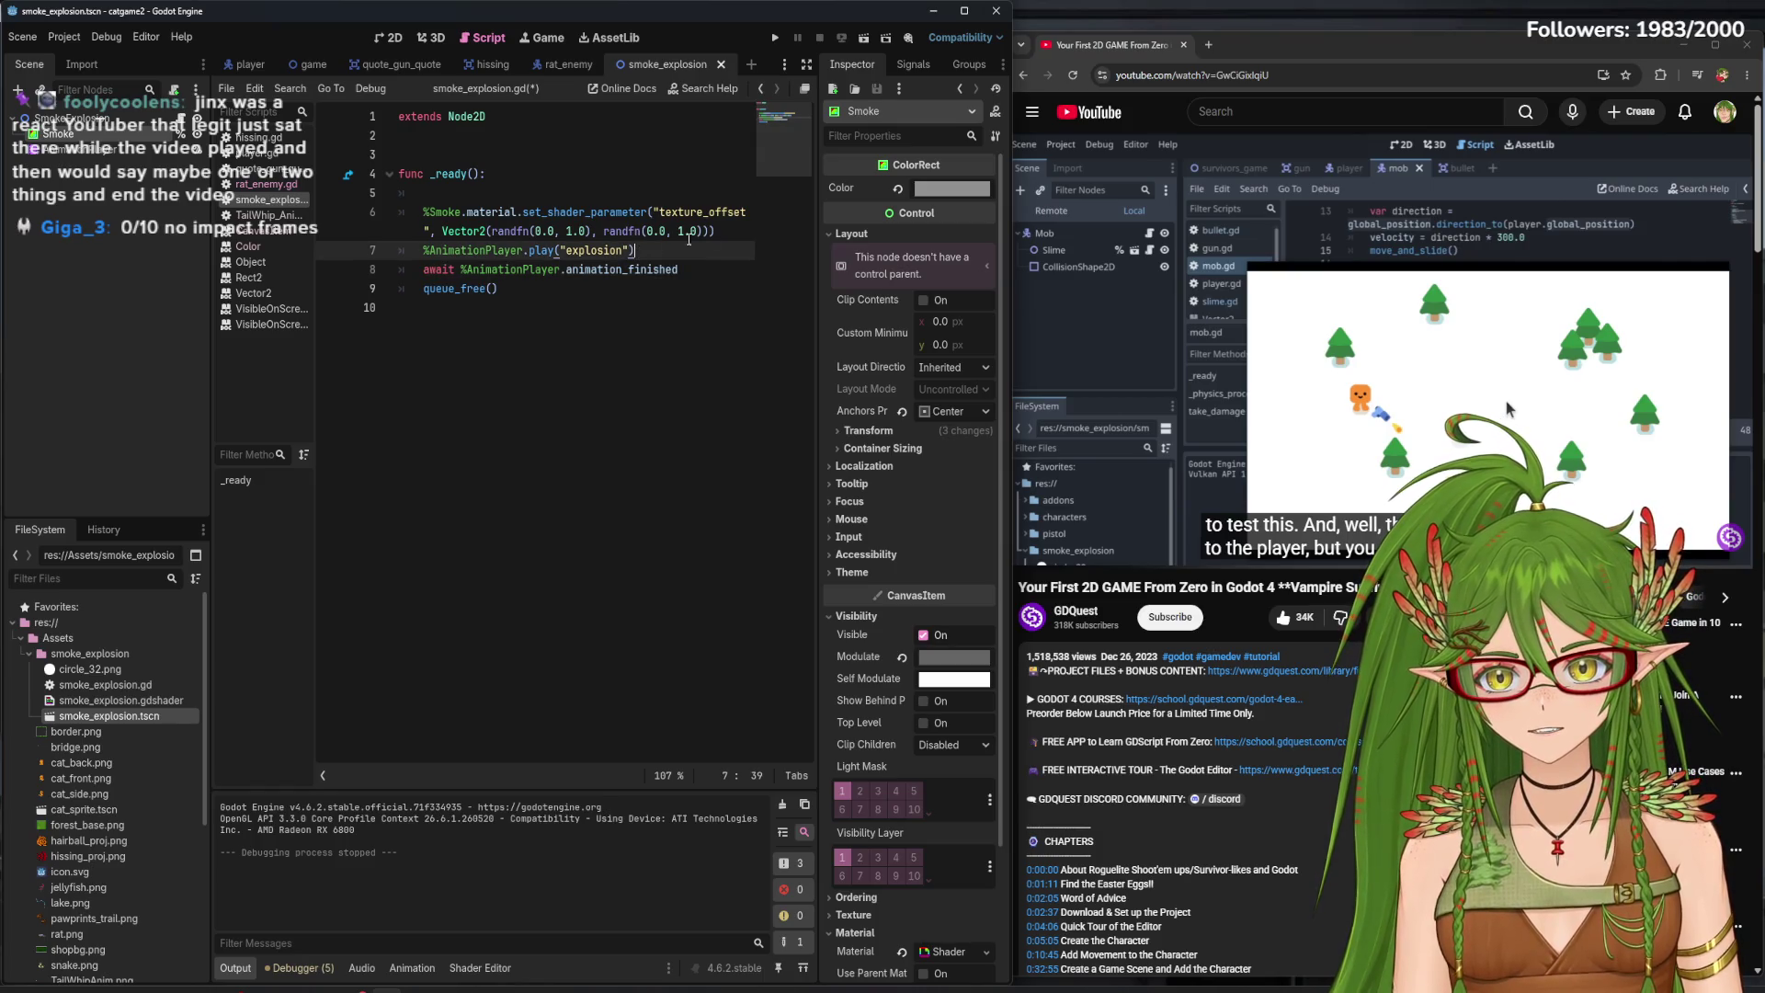
{"action": "left_click", "coordinate": [745, 231]}
{"action": "key", "text": "Return"}
{"action": "key", "text": "ctrl+v"}
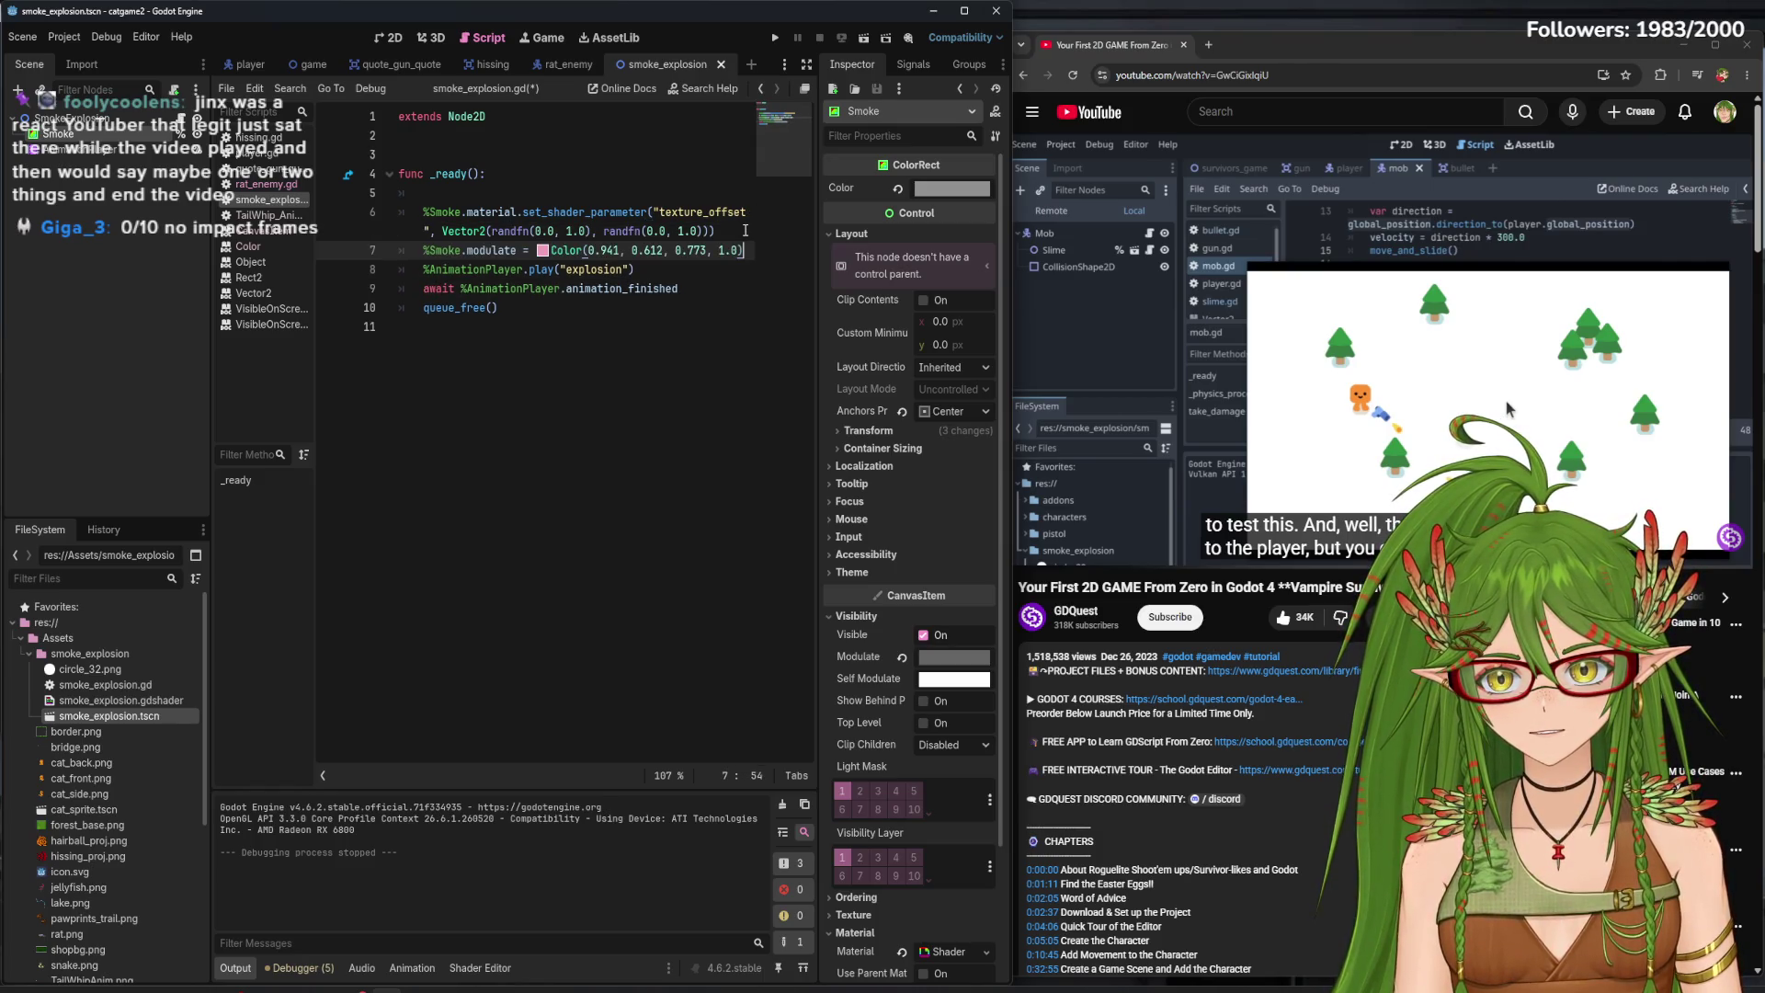
{"action": "left_click", "coordinate": [453, 190]}
{"action": "key", "text": "BackSpace"}
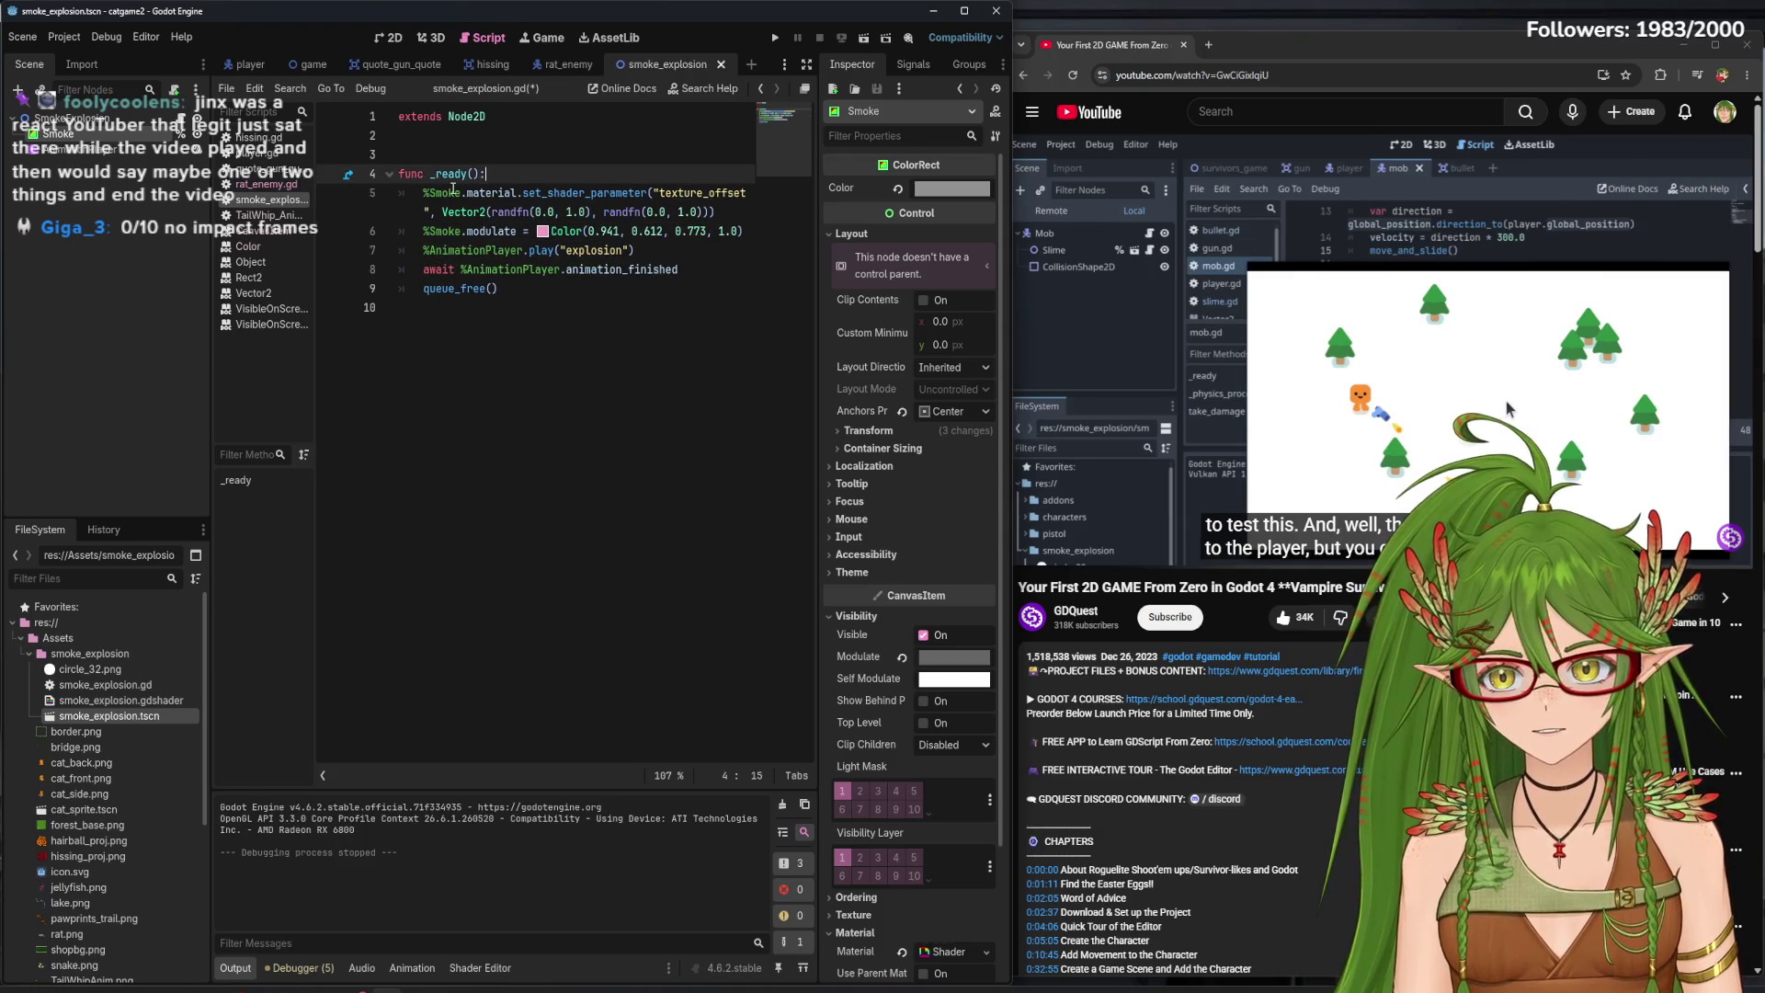
- Run the game, walk the cat around, then close it
{"action": "key", "text": "F6"}
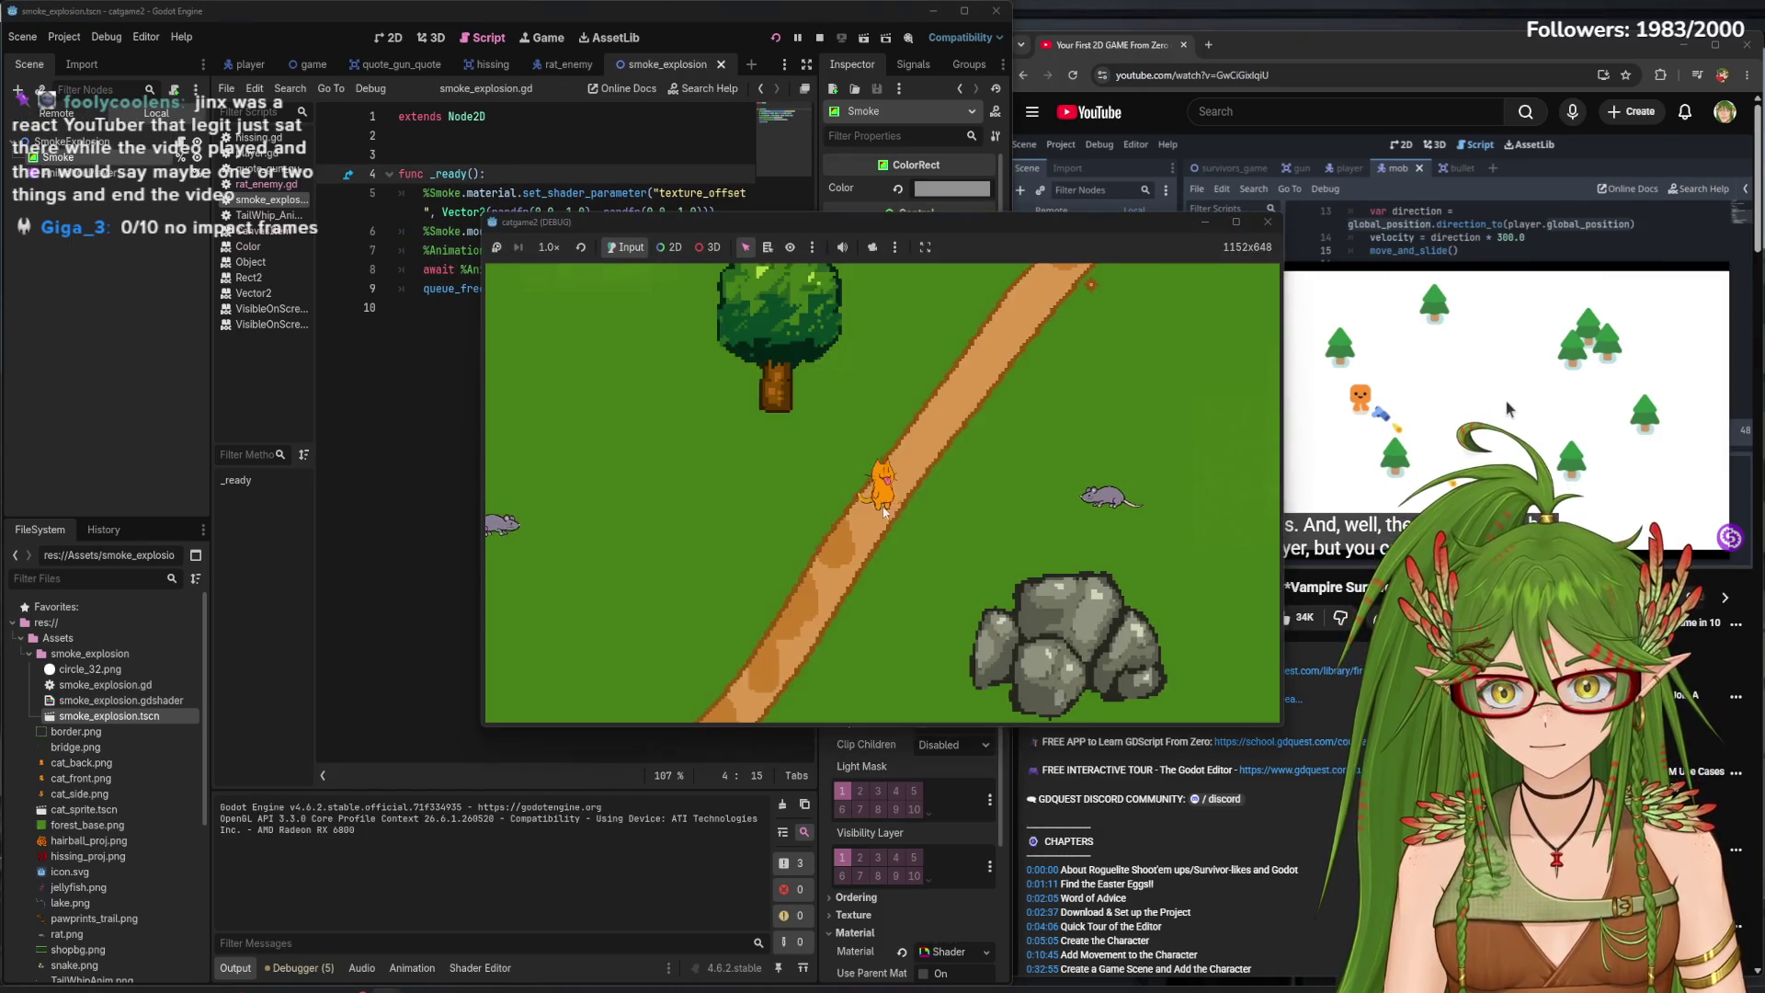
{"action": "key", "text": "w"}
{"action": "key", "text": "d"}
{"action": "key", "text": "d"}
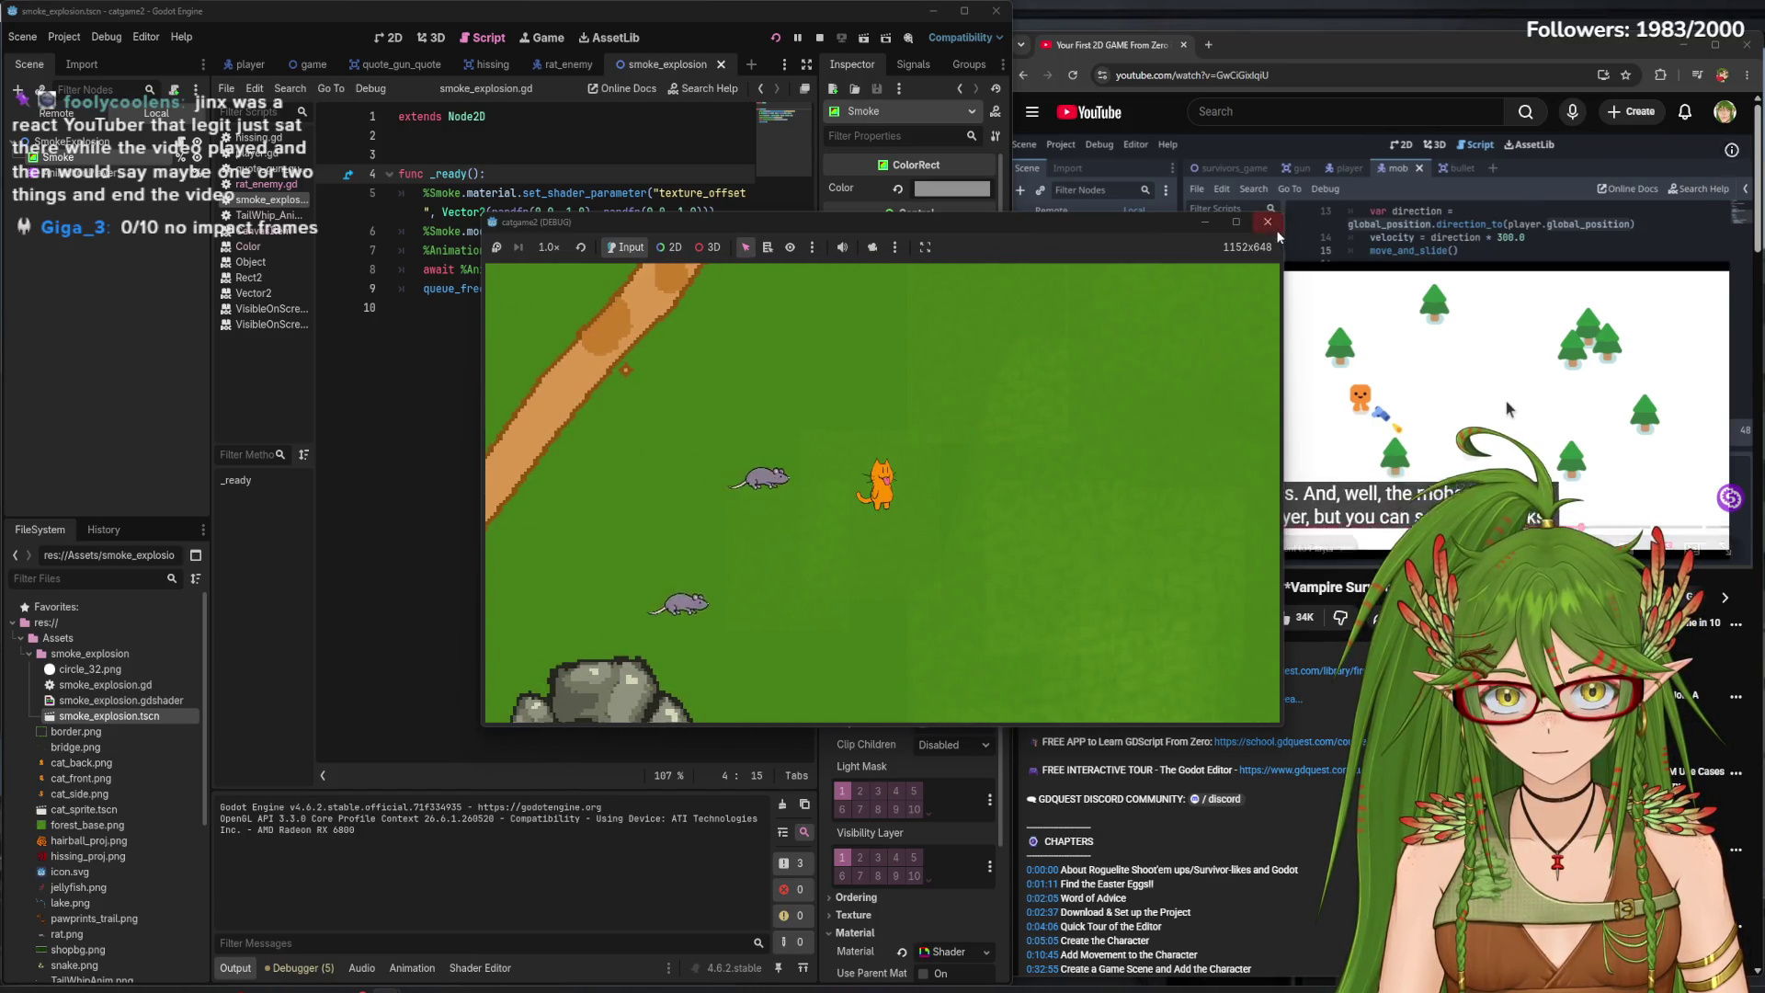
{"action": "key", "text": "F8"}
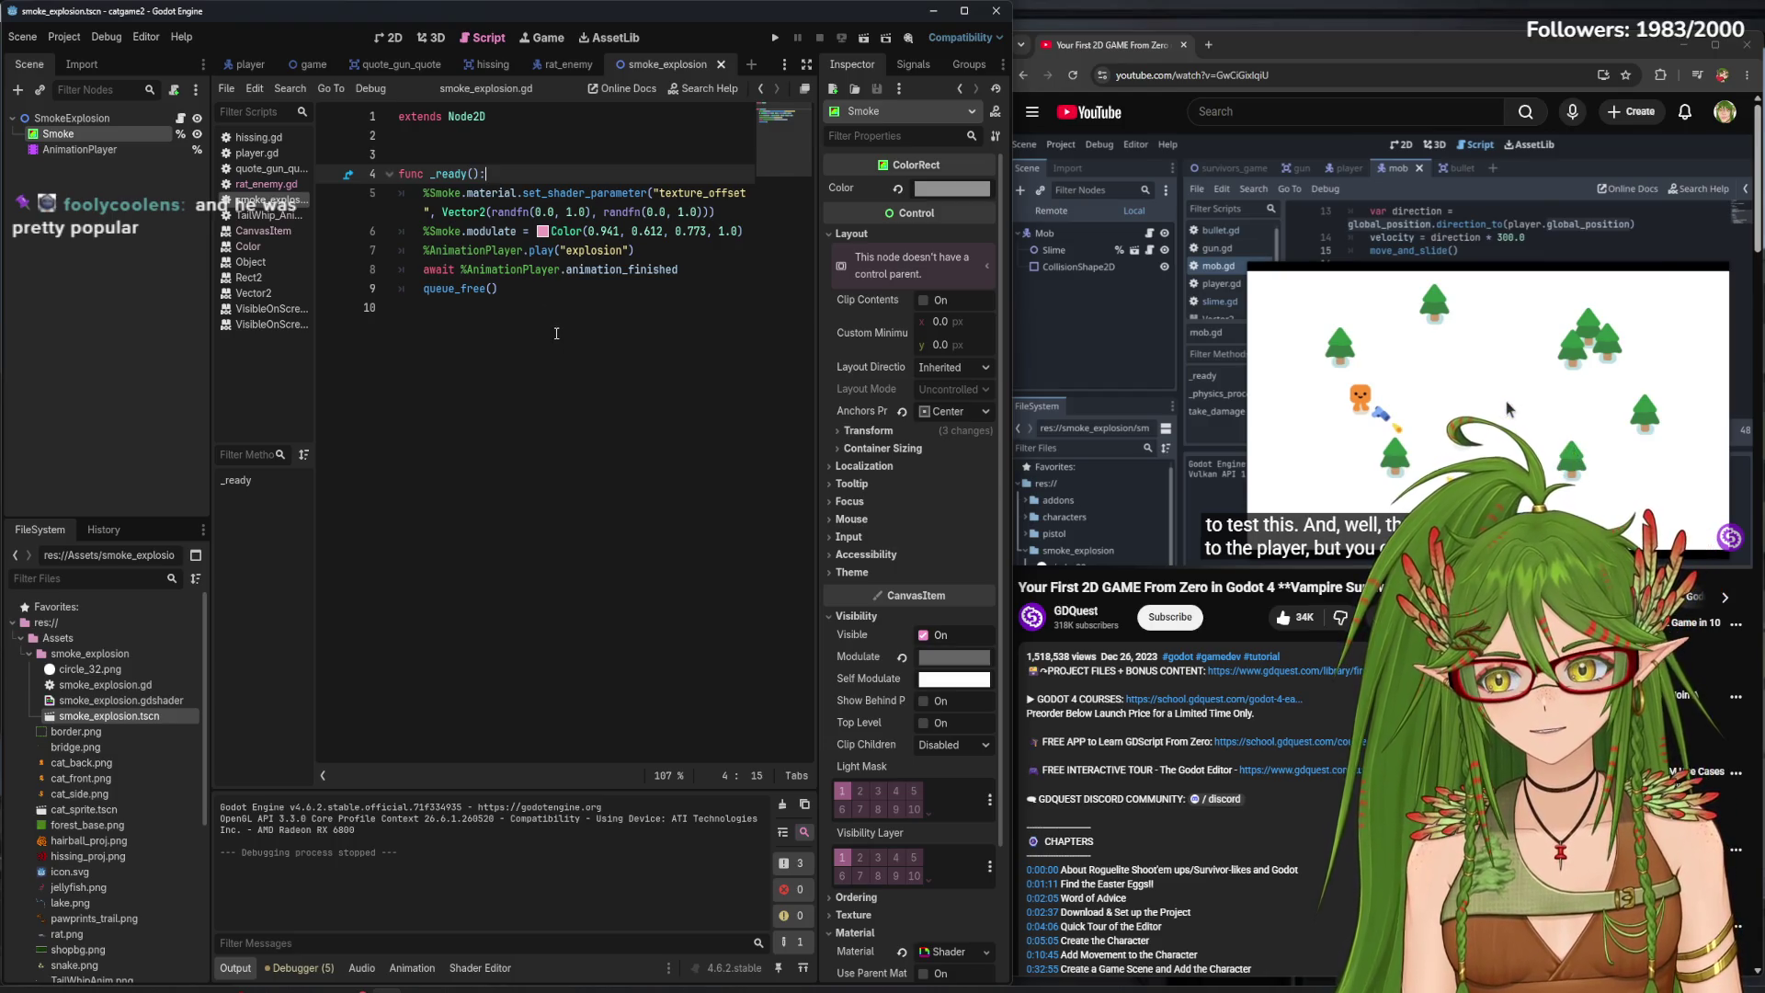
{"action": "left_click", "coordinate": [696, 282]}
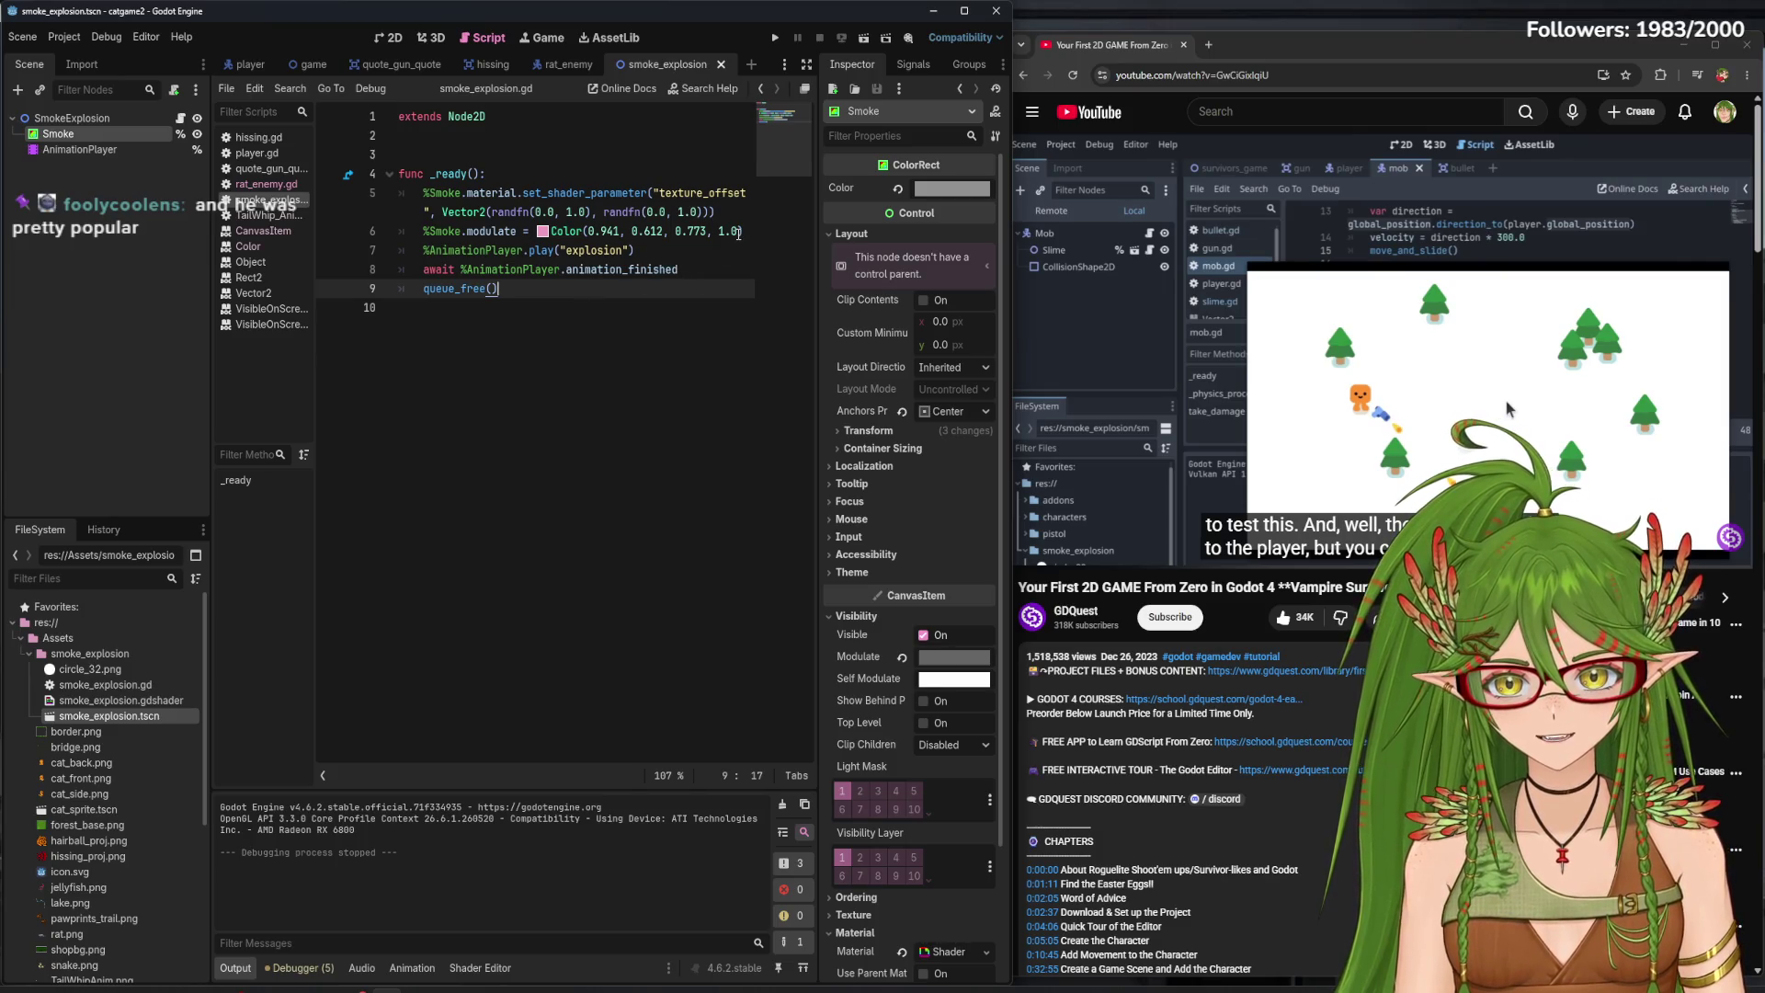
- Scale the Smoke circle to about (0.86, 0.85) in the 2D view and save the smoke scene
{"action": "left_click_drag", "start_coordinate": [741, 232], "coordinate": [426, 232]}
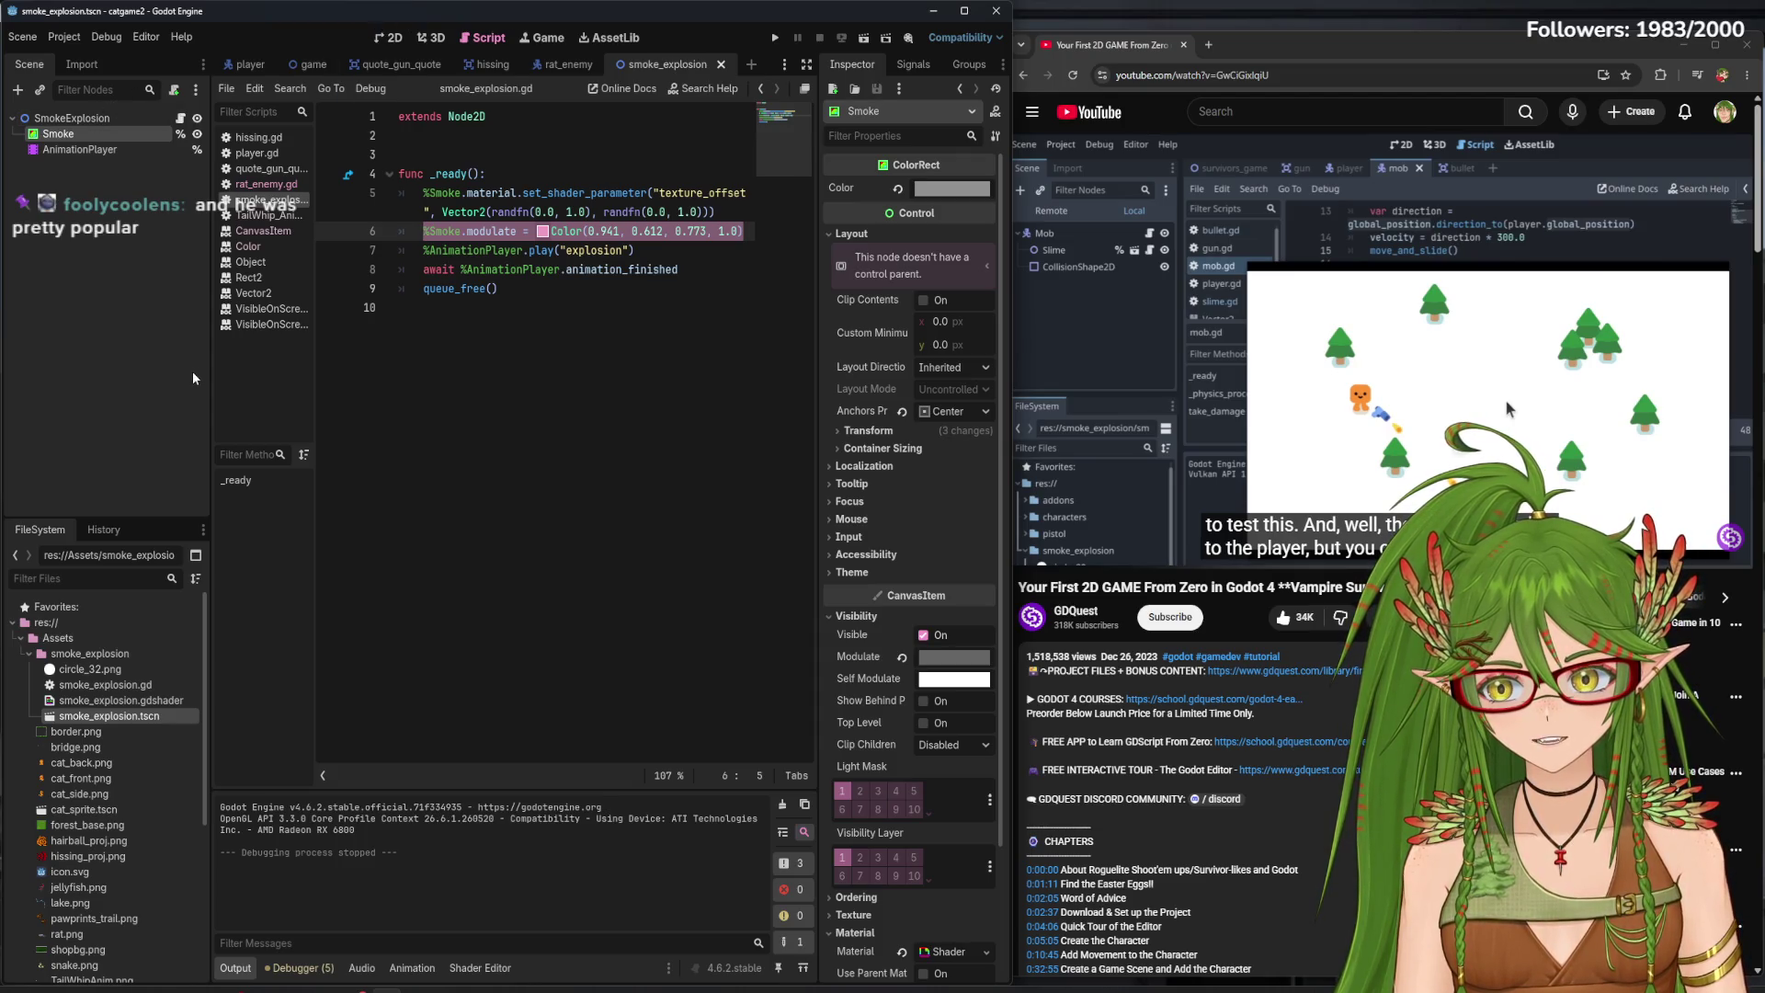
{"action": "left_click", "coordinate": [397, 37]}
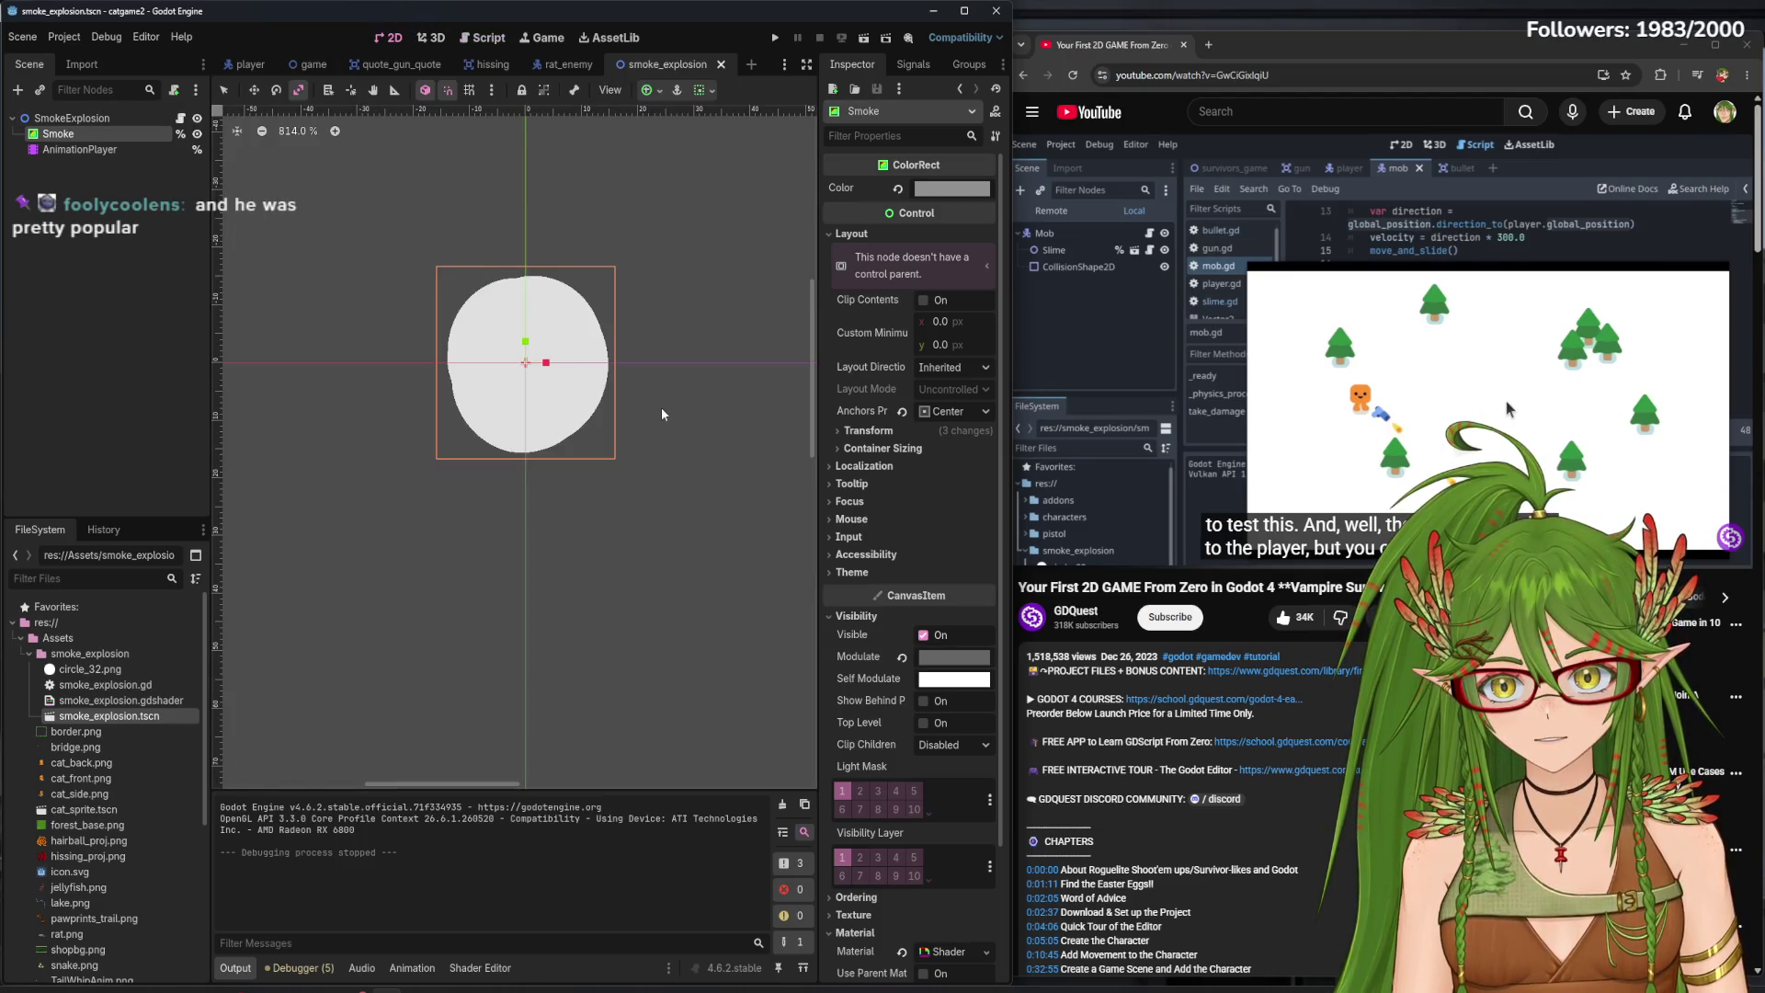
{"action": "mouse_move", "coordinate": [530, 345]}
{"action": "left_mouse_down"}
{"action": "mouse_move", "coordinate": [529, 319]}
{"action": "mouse_move", "coordinate": [541, 370]}
{"action": "left_mouse_up"}
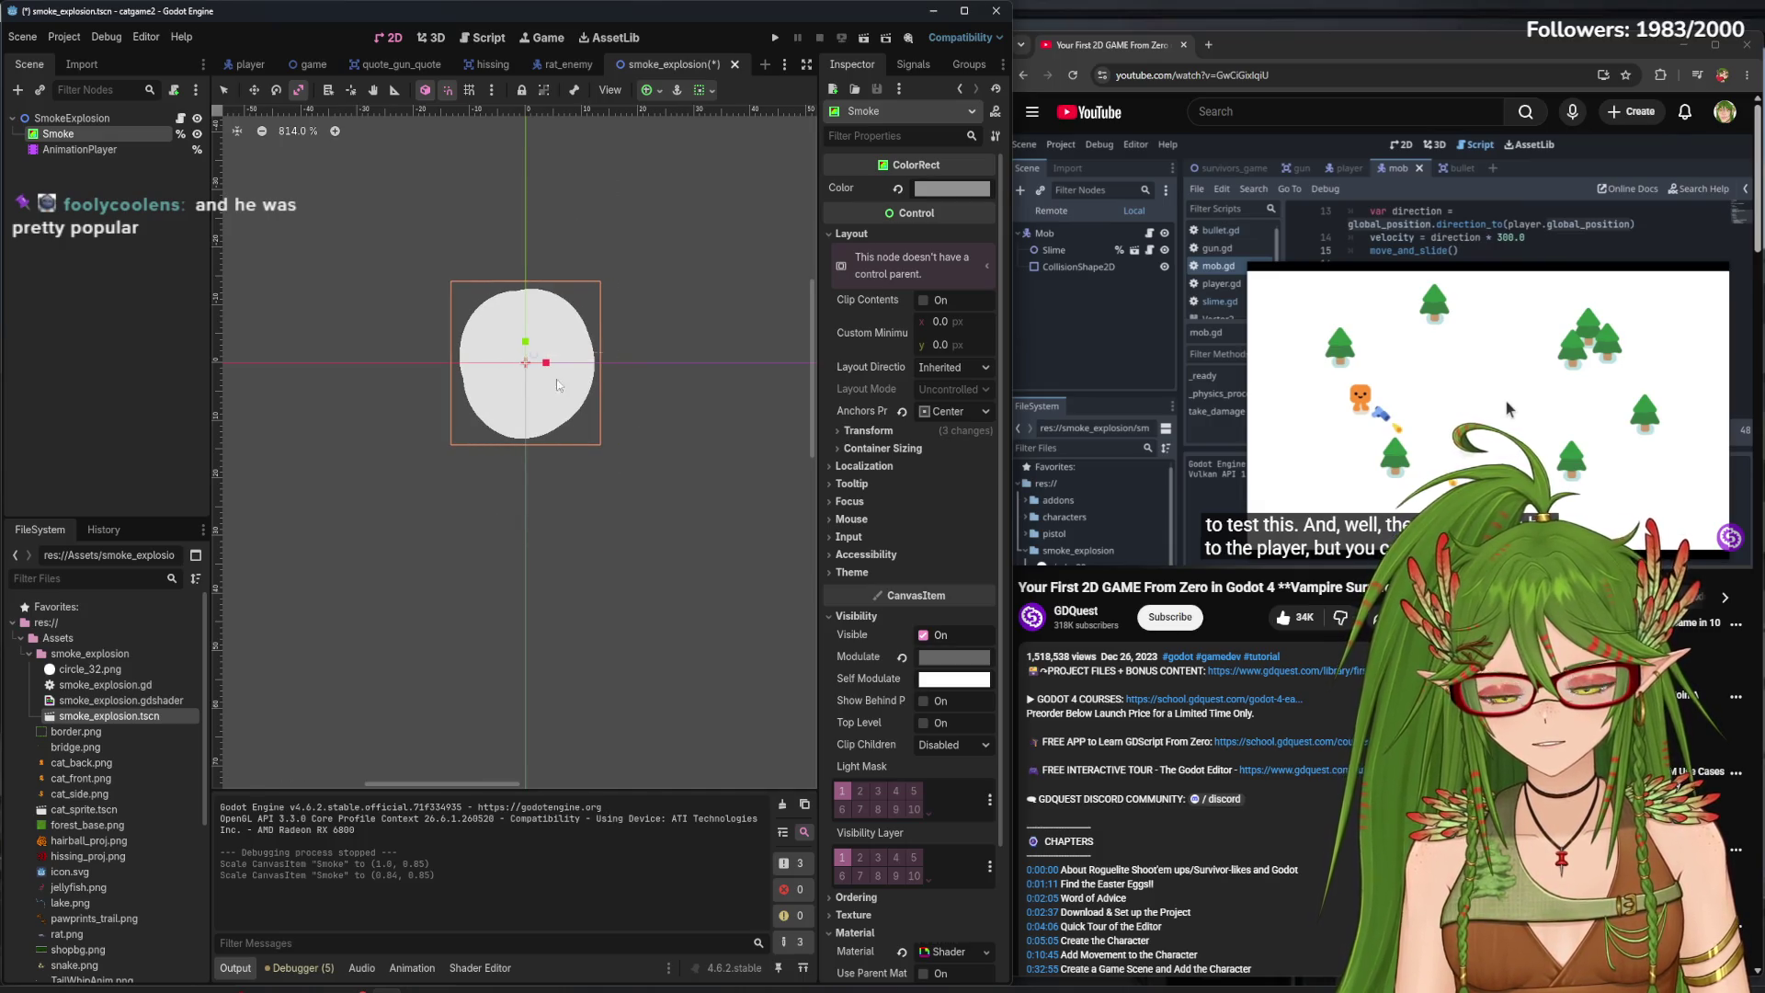
{"action": "key", "text": "ctrl+s"}
{"action": "left_click", "coordinate": [80, 149]}
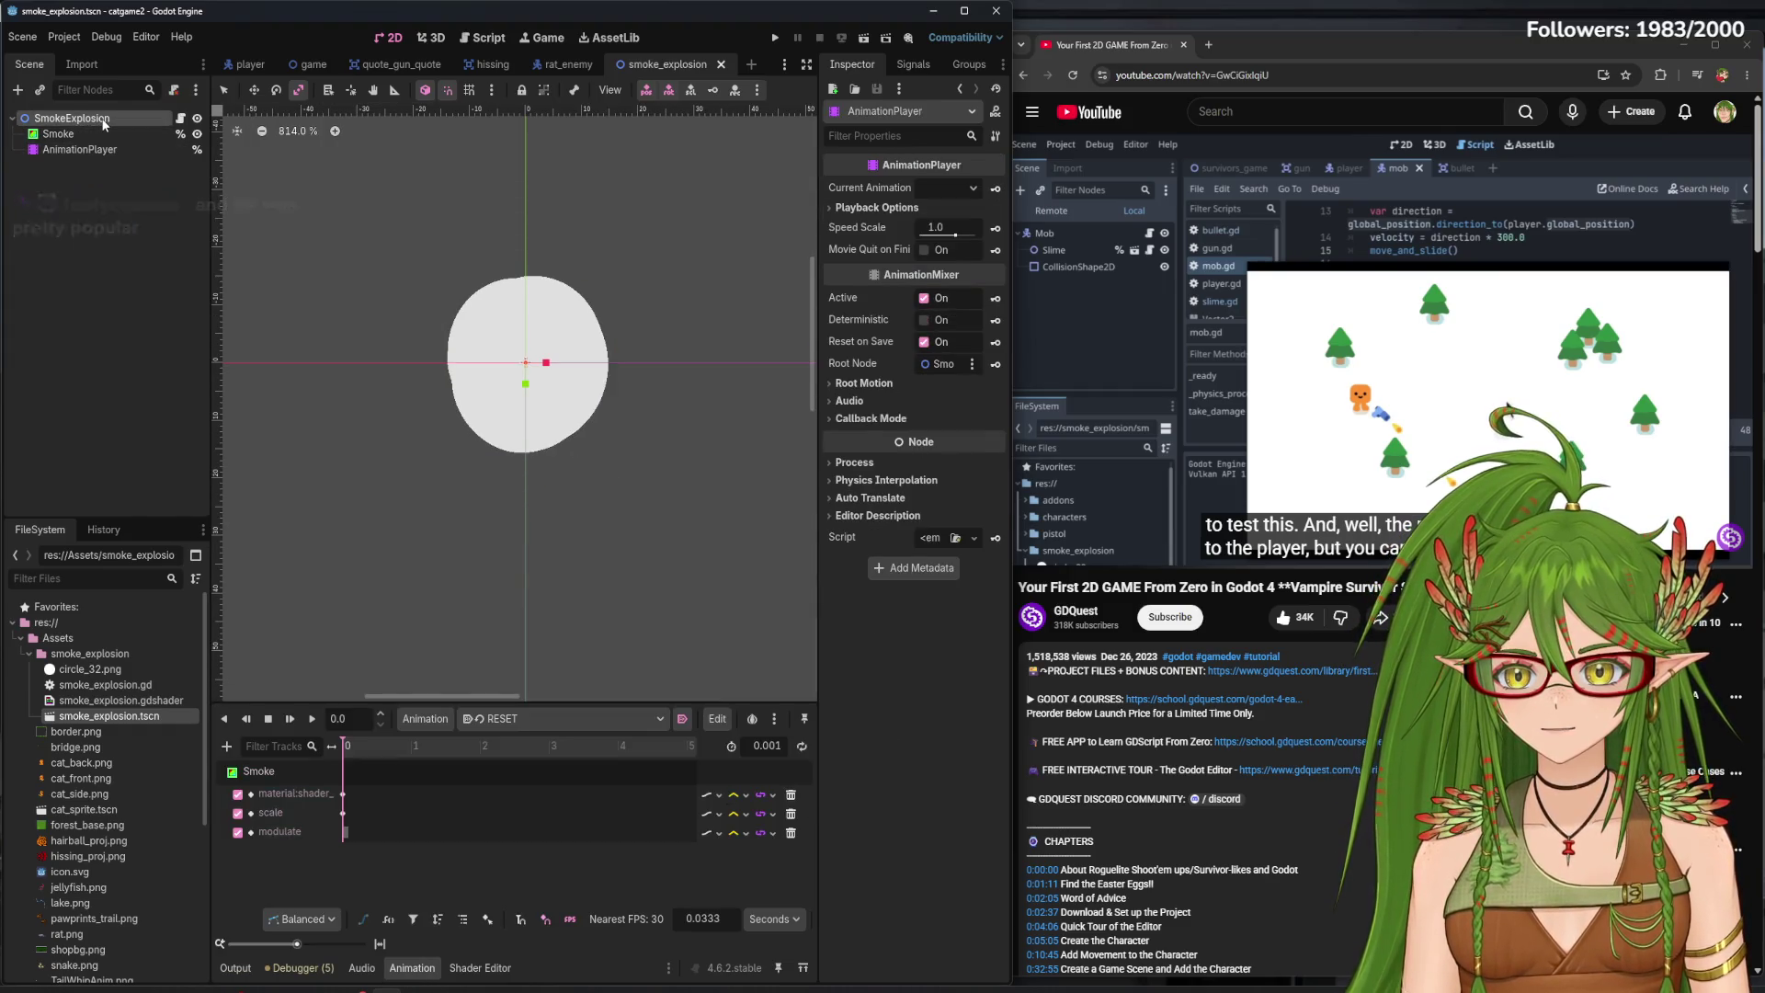
- Set the Smoke node's Color to light pink
{"action": "left_click", "coordinate": [103, 120]}
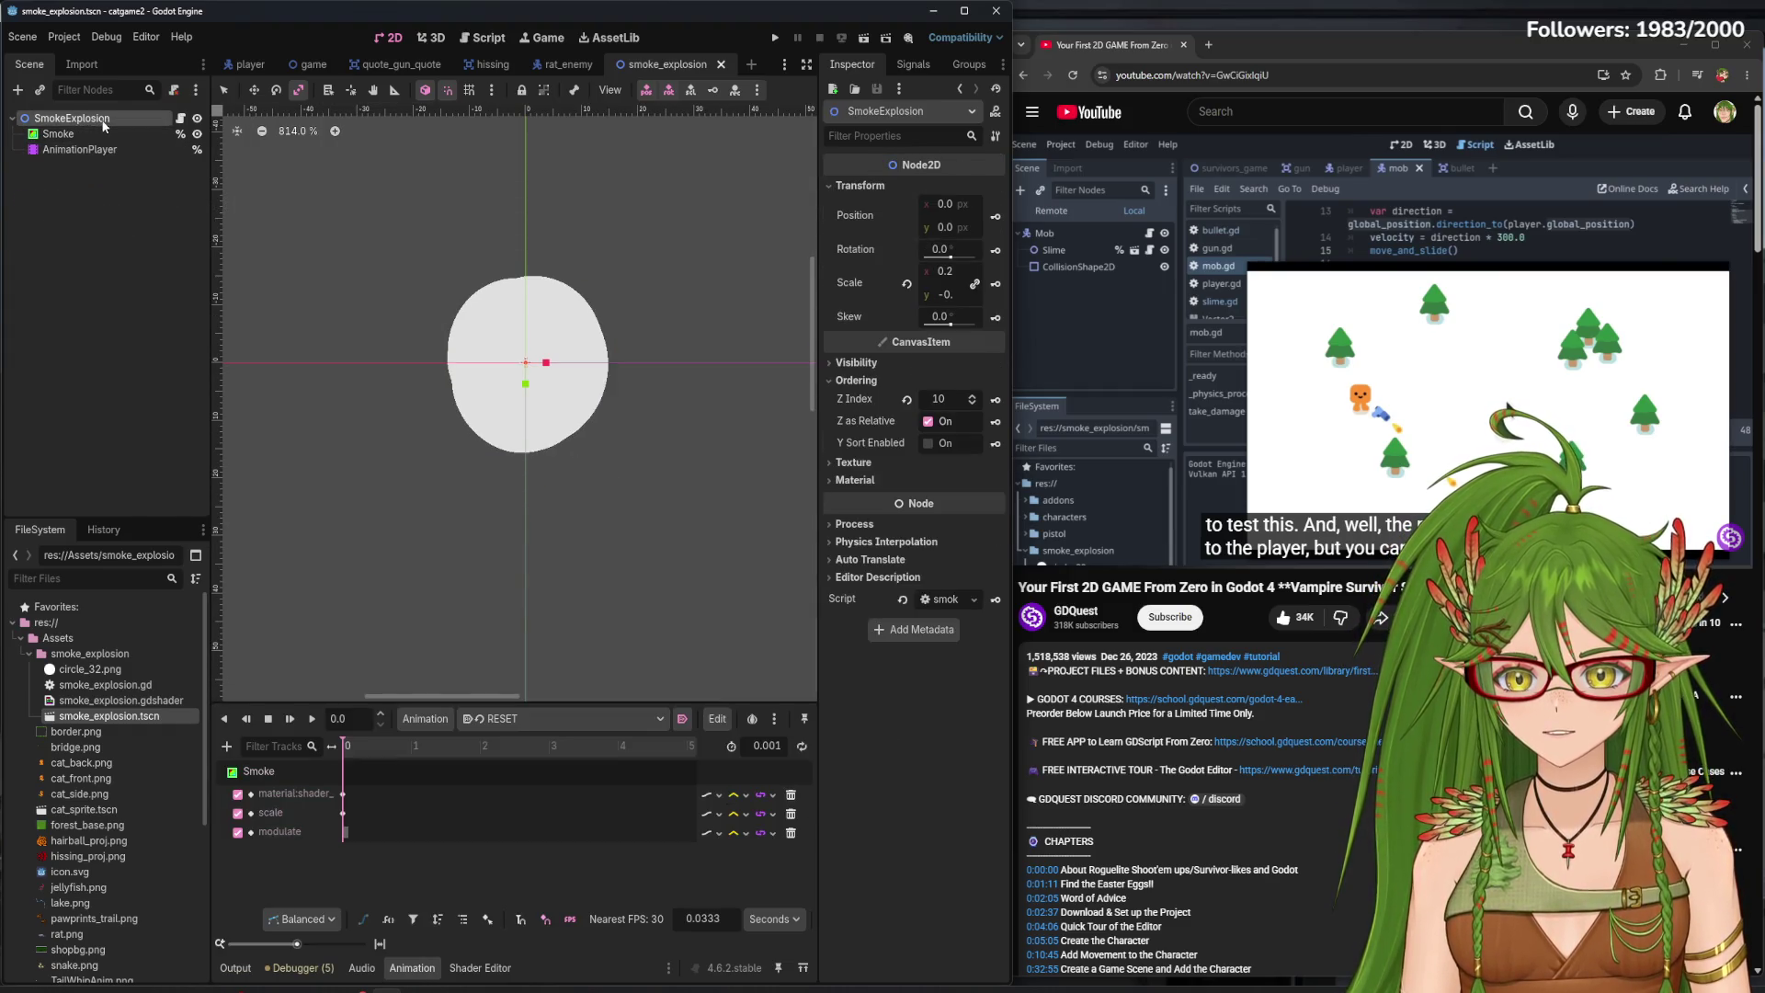
{"action": "right_click", "coordinate": [343, 813]}
{"action": "left_click", "coordinate": [103, 332]}
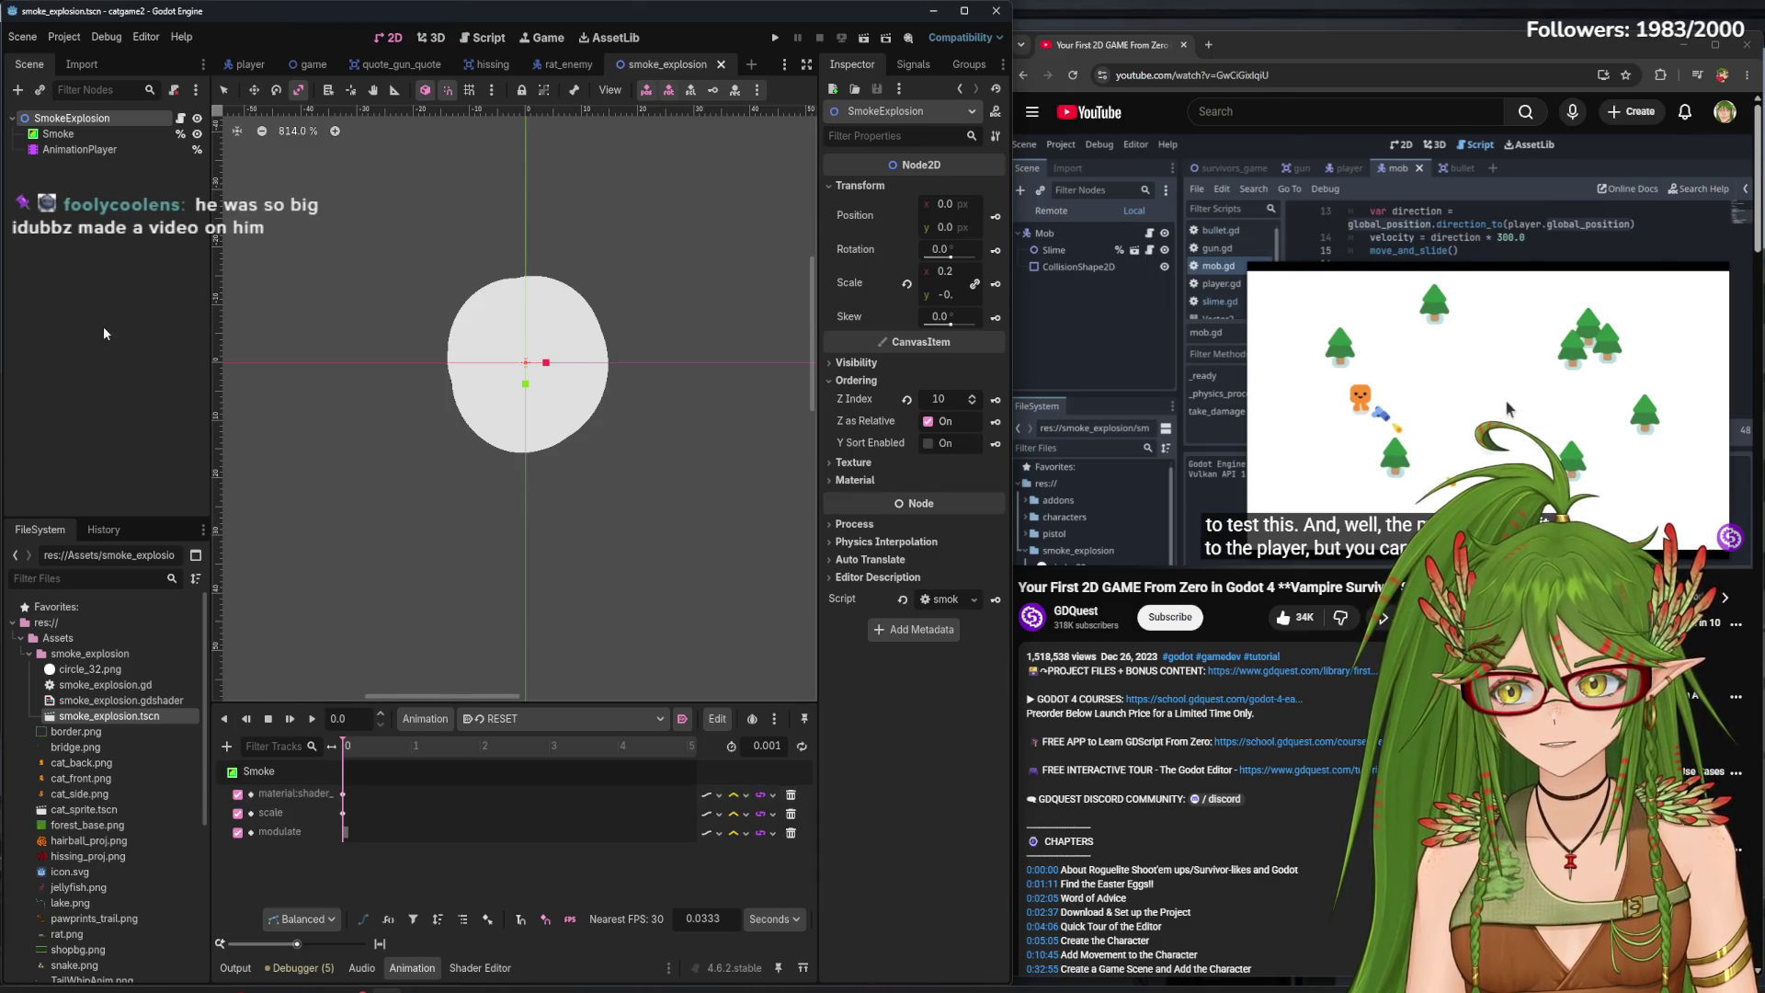
{"action": "left_click", "coordinate": [117, 135]}
{"action": "left_click", "coordinate": [942, 189]}
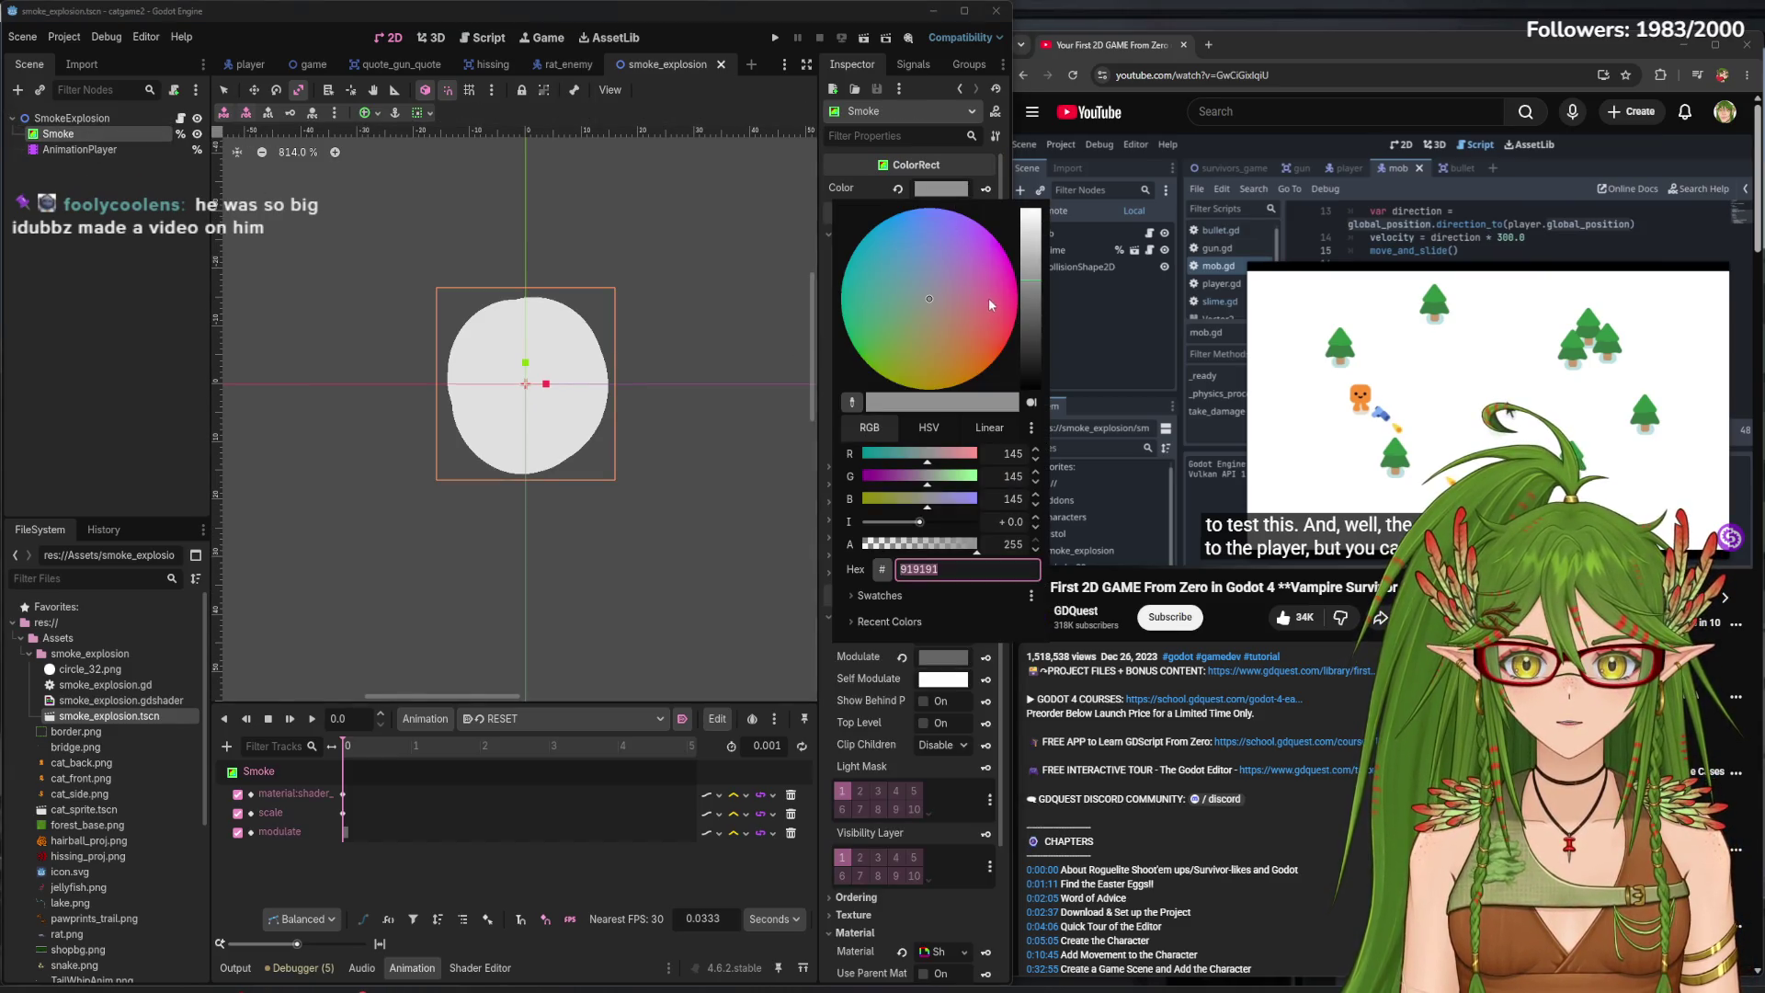
{"action": "left_click", "coordinate": [1000, 292]}
{"action": "left_click_drag", "start_coordinate": [1028, 280], "coordinate": [1031, 246]}
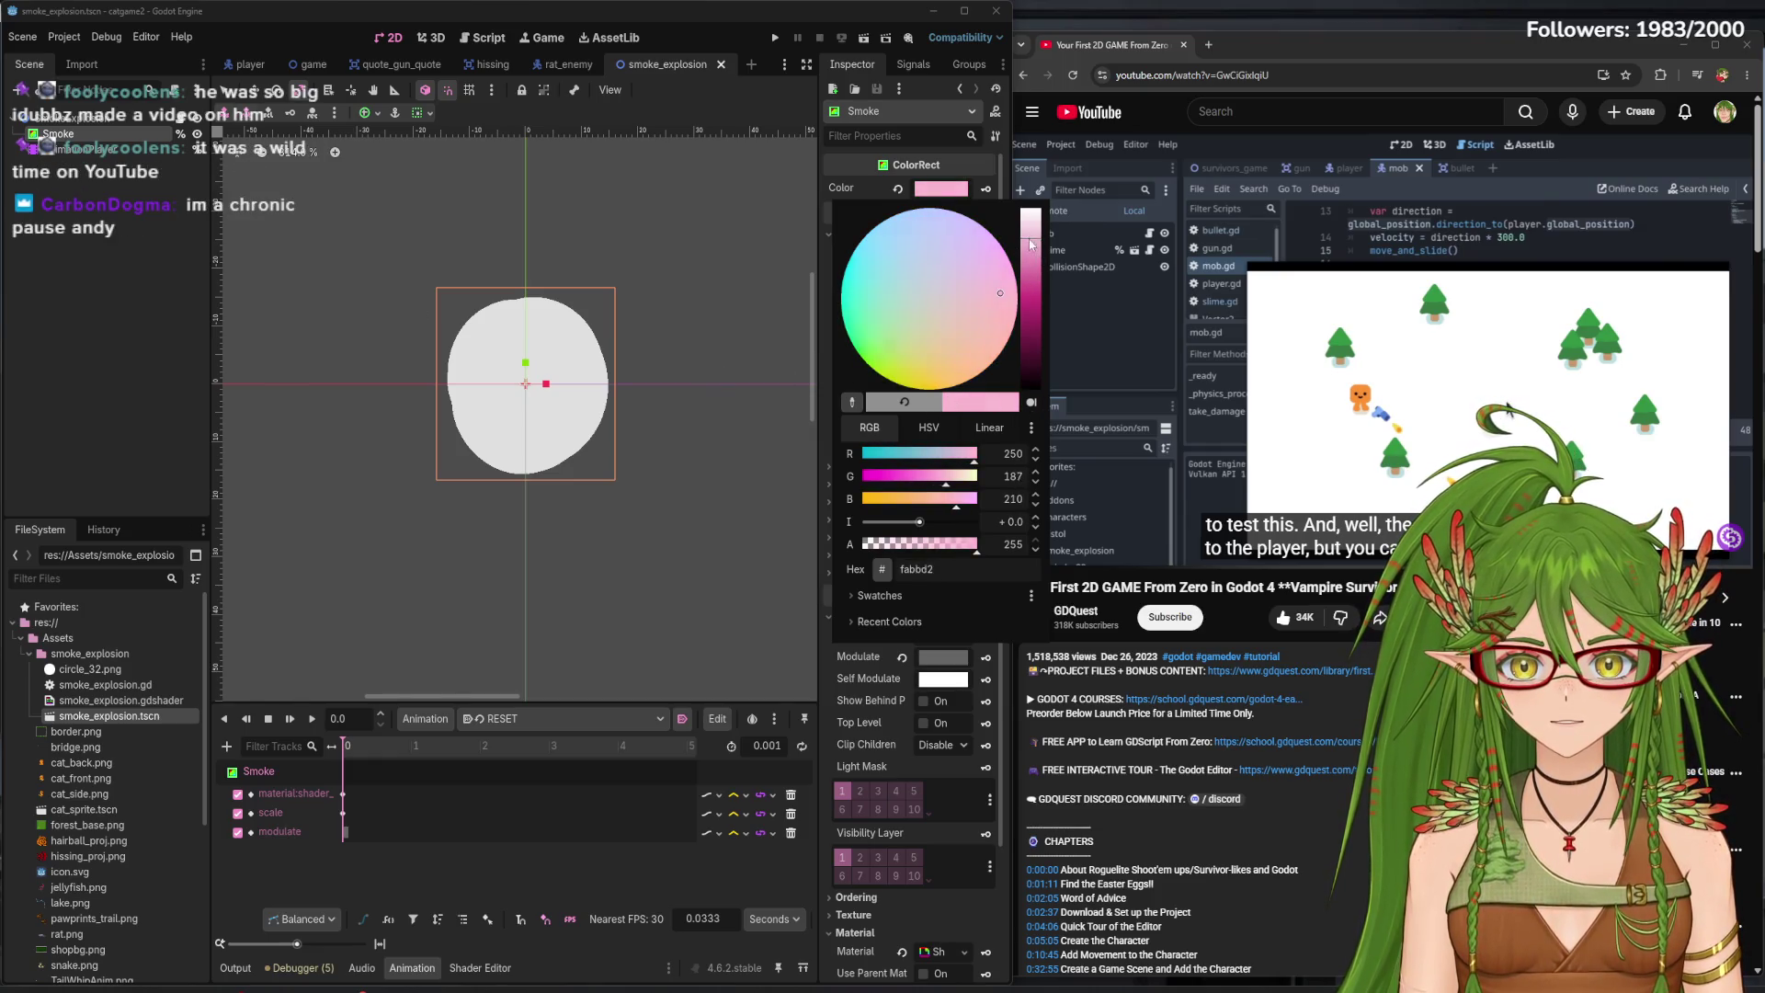
{"action": "left_click", "coordinate": [723, 311]}
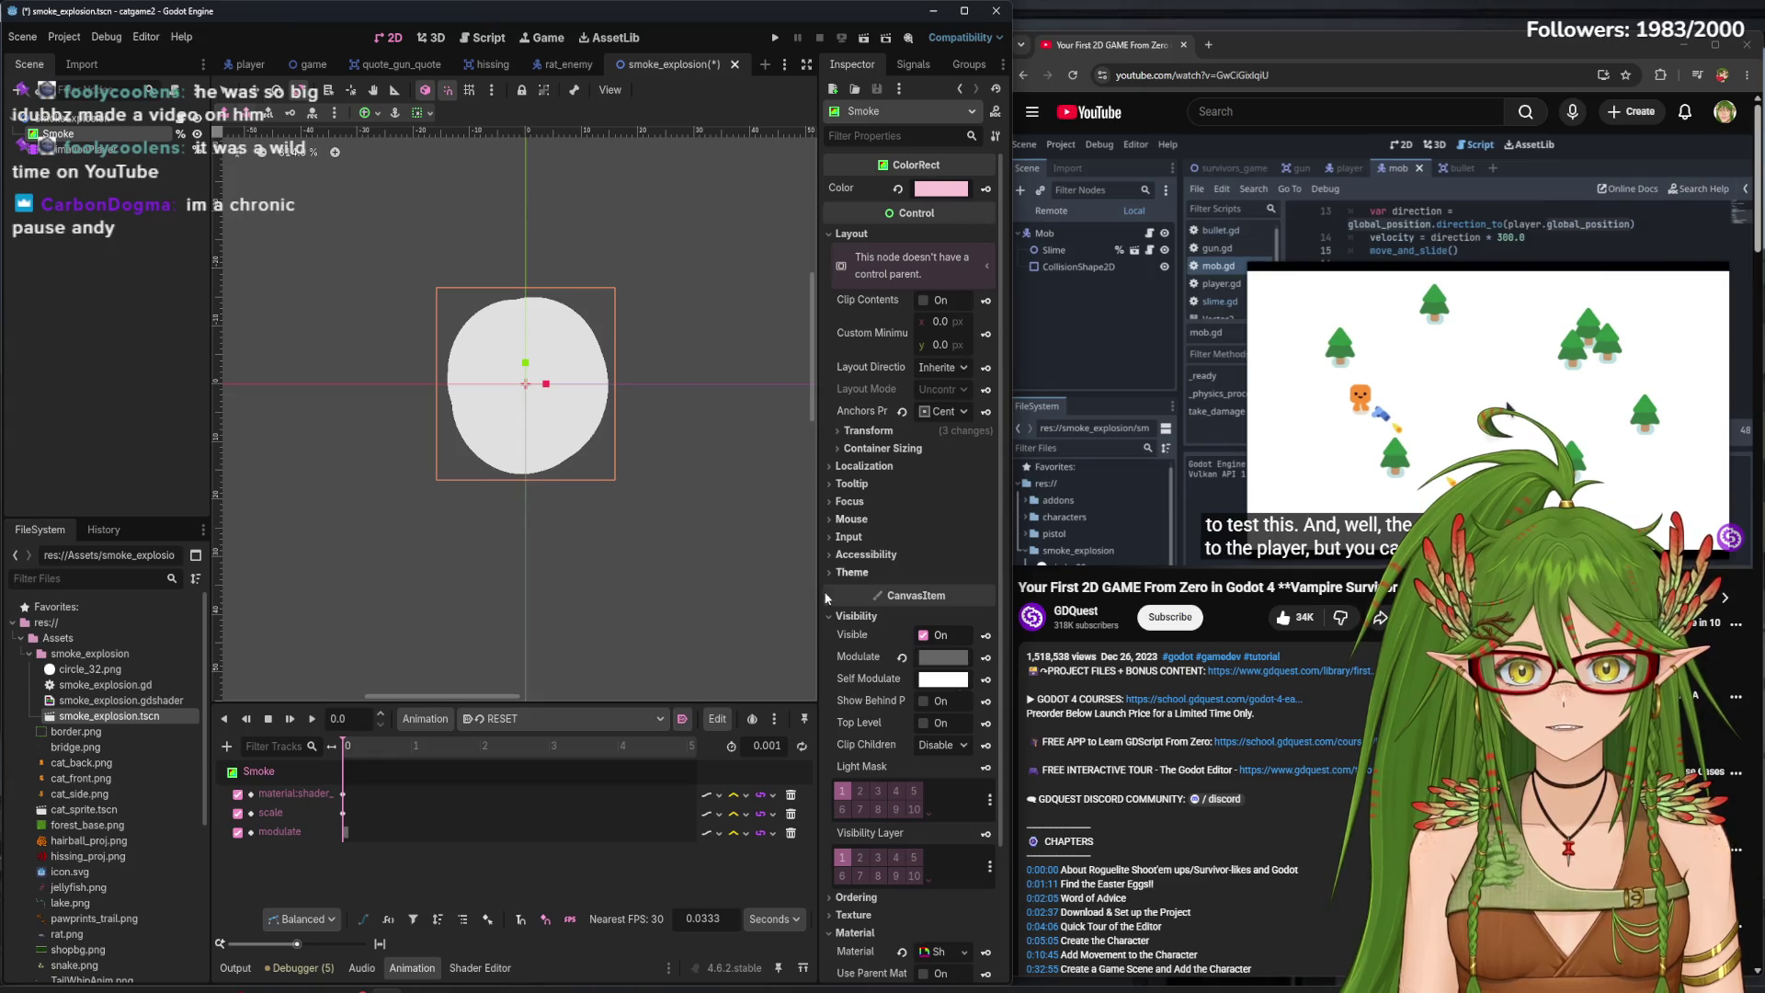
- Set the Smoke node's Modulate to light pink
{"action": "left_click", "coordinate": [943, 678]}
{"action": "left_click", "coordinate": [885, 668]}
{"action": "left_click", "coordinate": [943, 656]}
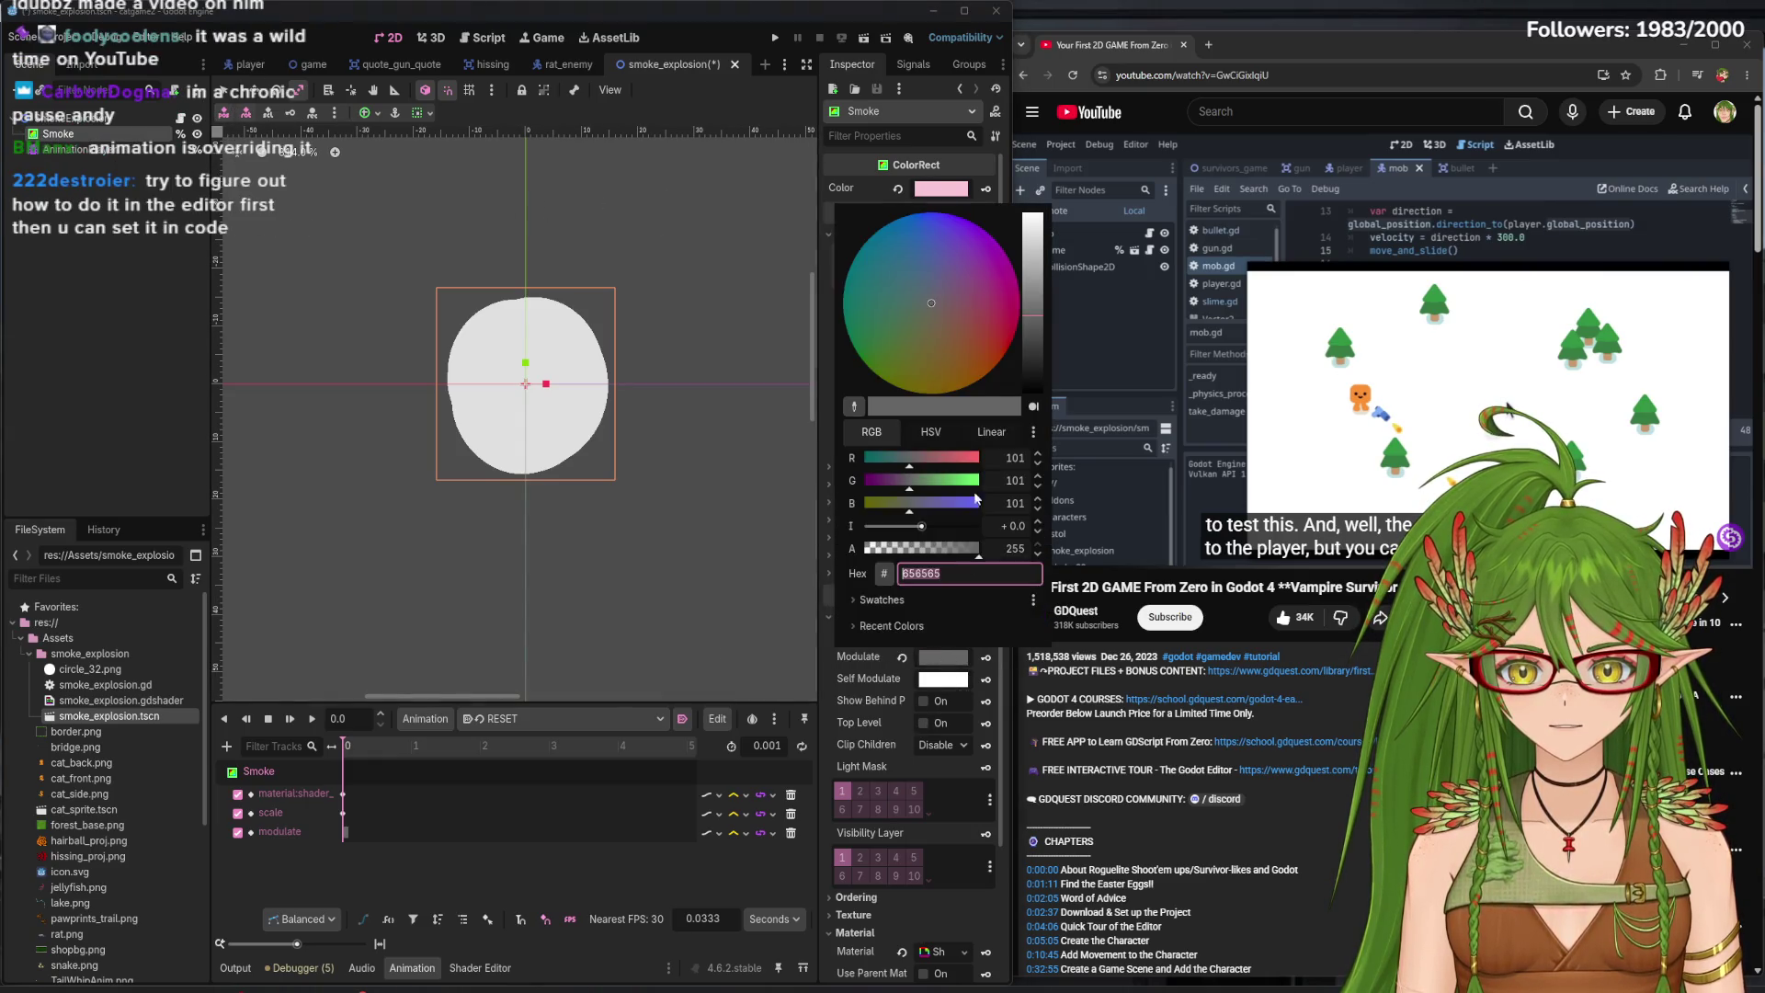
{"action": "left_click", "coordinate": [990, 287]}
{"action": "left_click_drag", "start_coordinate": [1032, 315], "coordinate": [1034, 257]}
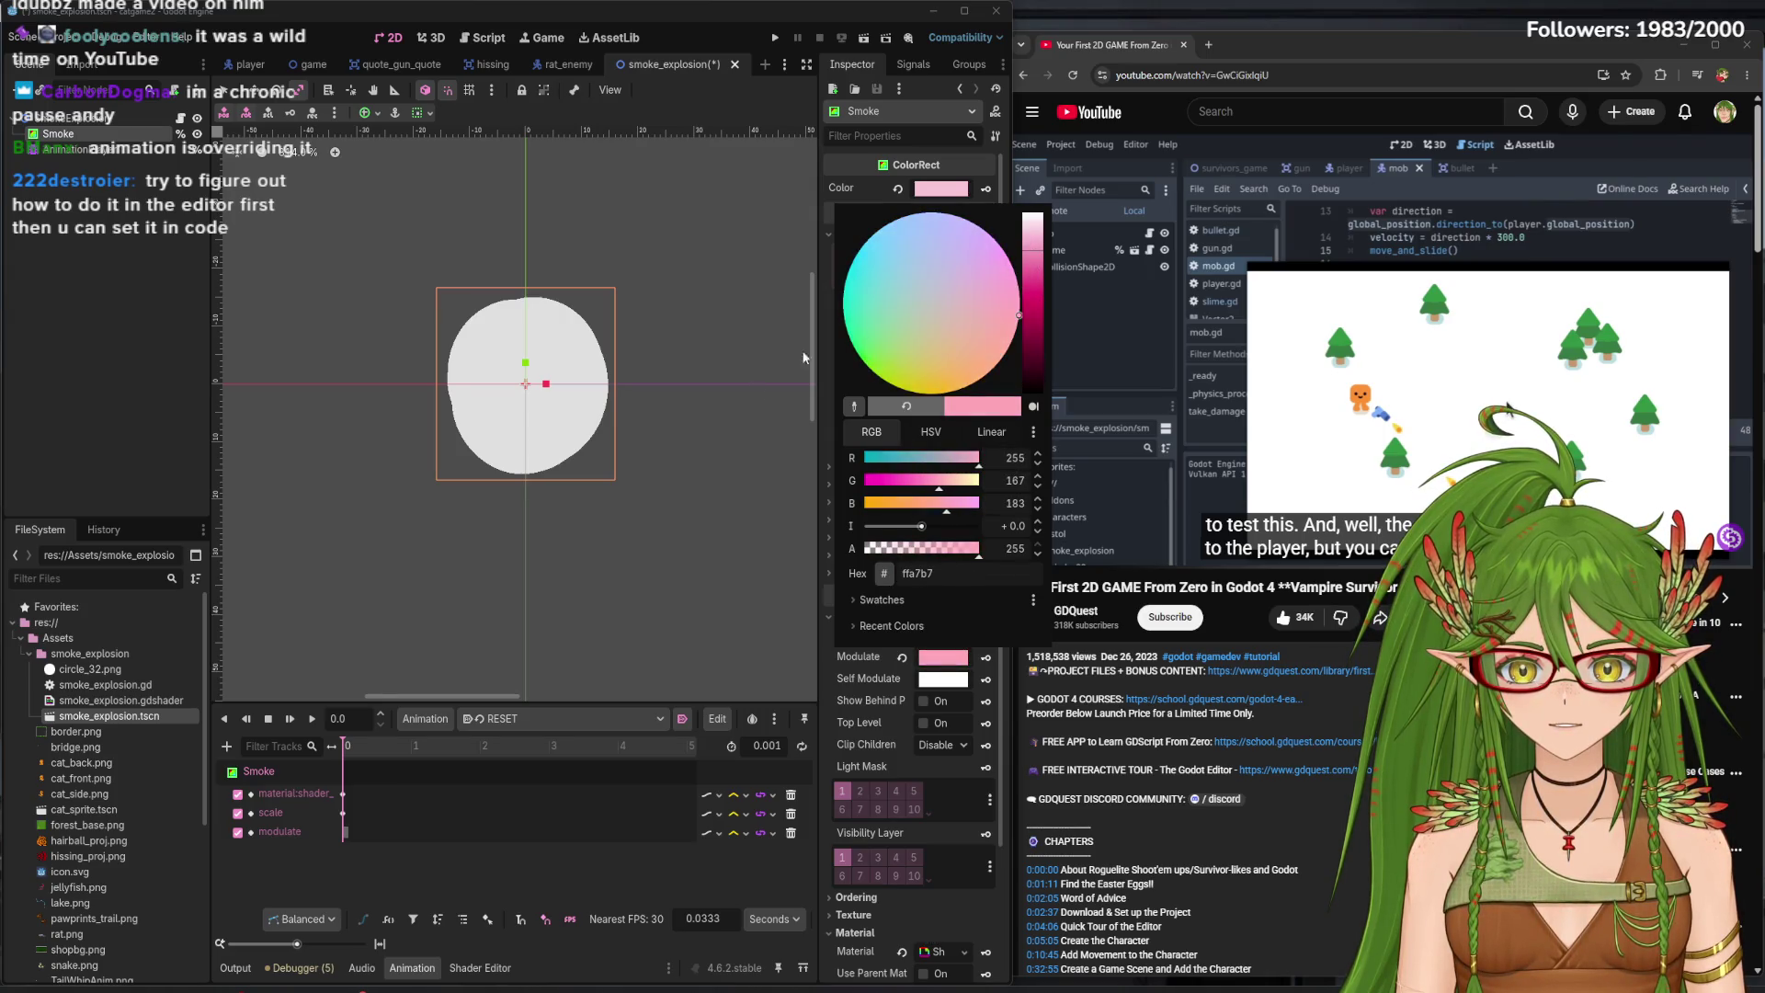
{"action": "left_click", "coordinate": [943, 656]}
{"action": "left_click", "coordinate": [943, 656]}
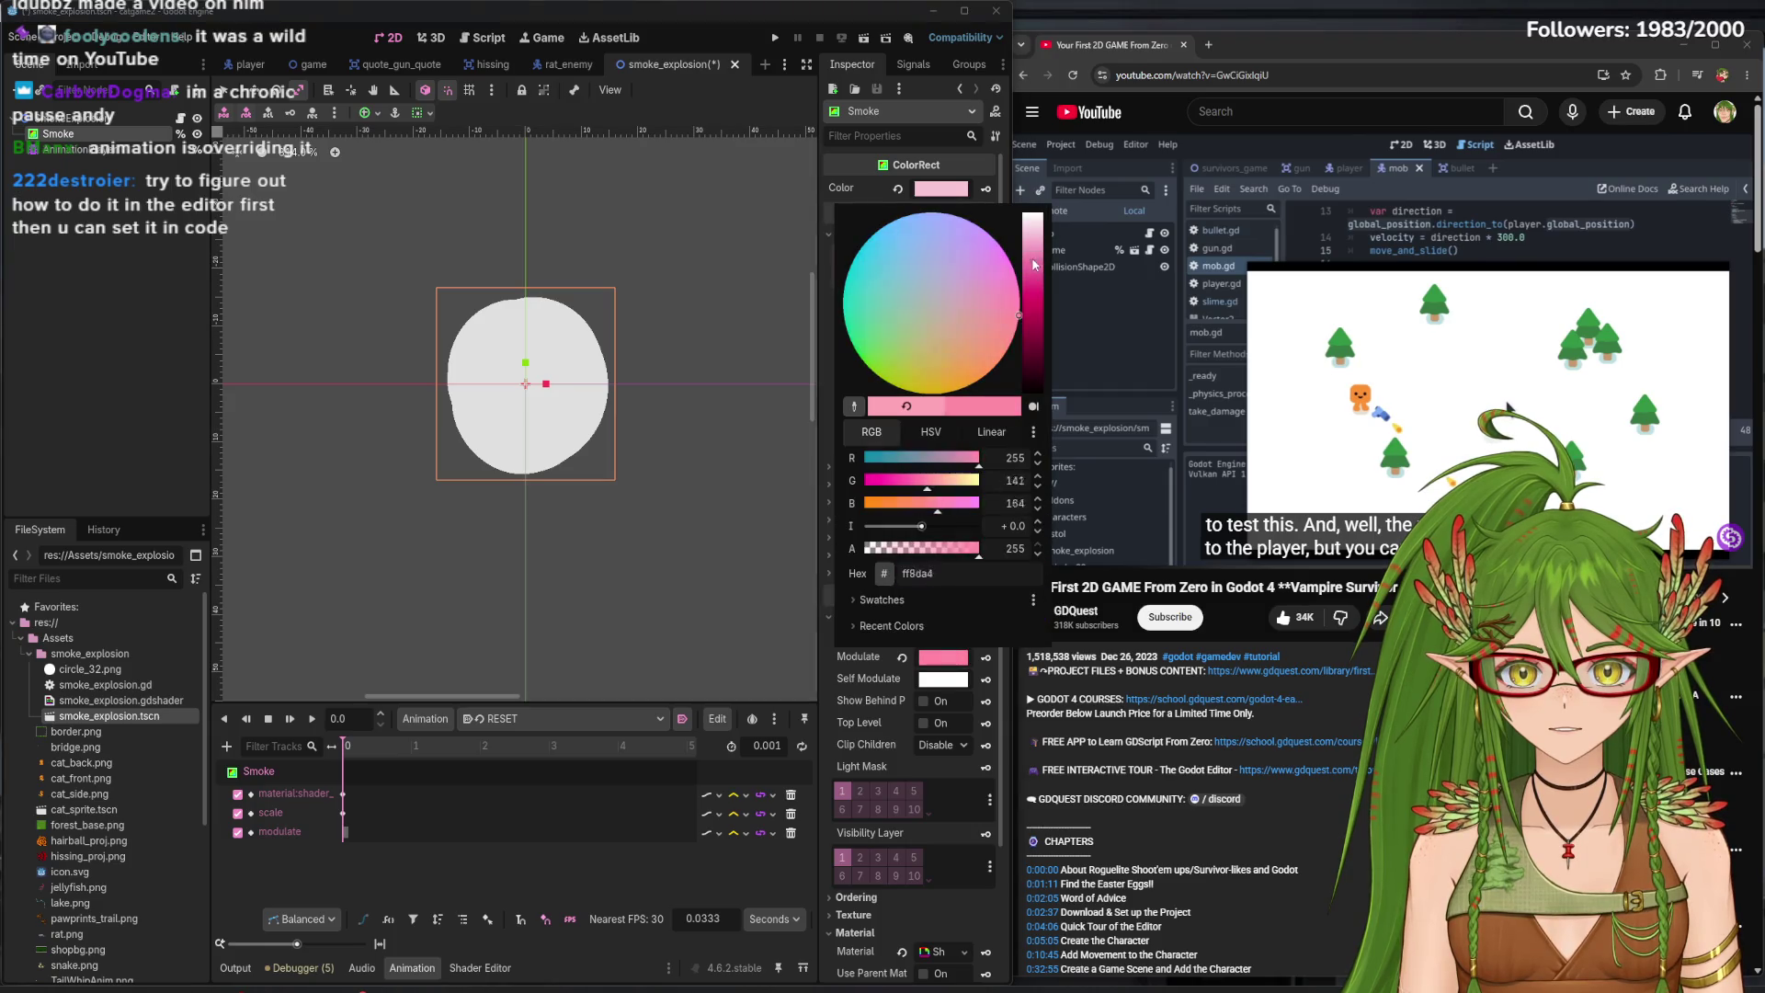
{"action": "left_click", "coordinate": [686, 553]}
- Give Self Modulate a pale pink tint (ffbcd9), save the scene and run the game
{"action": "left_click", "coordinate": [950, 682]}
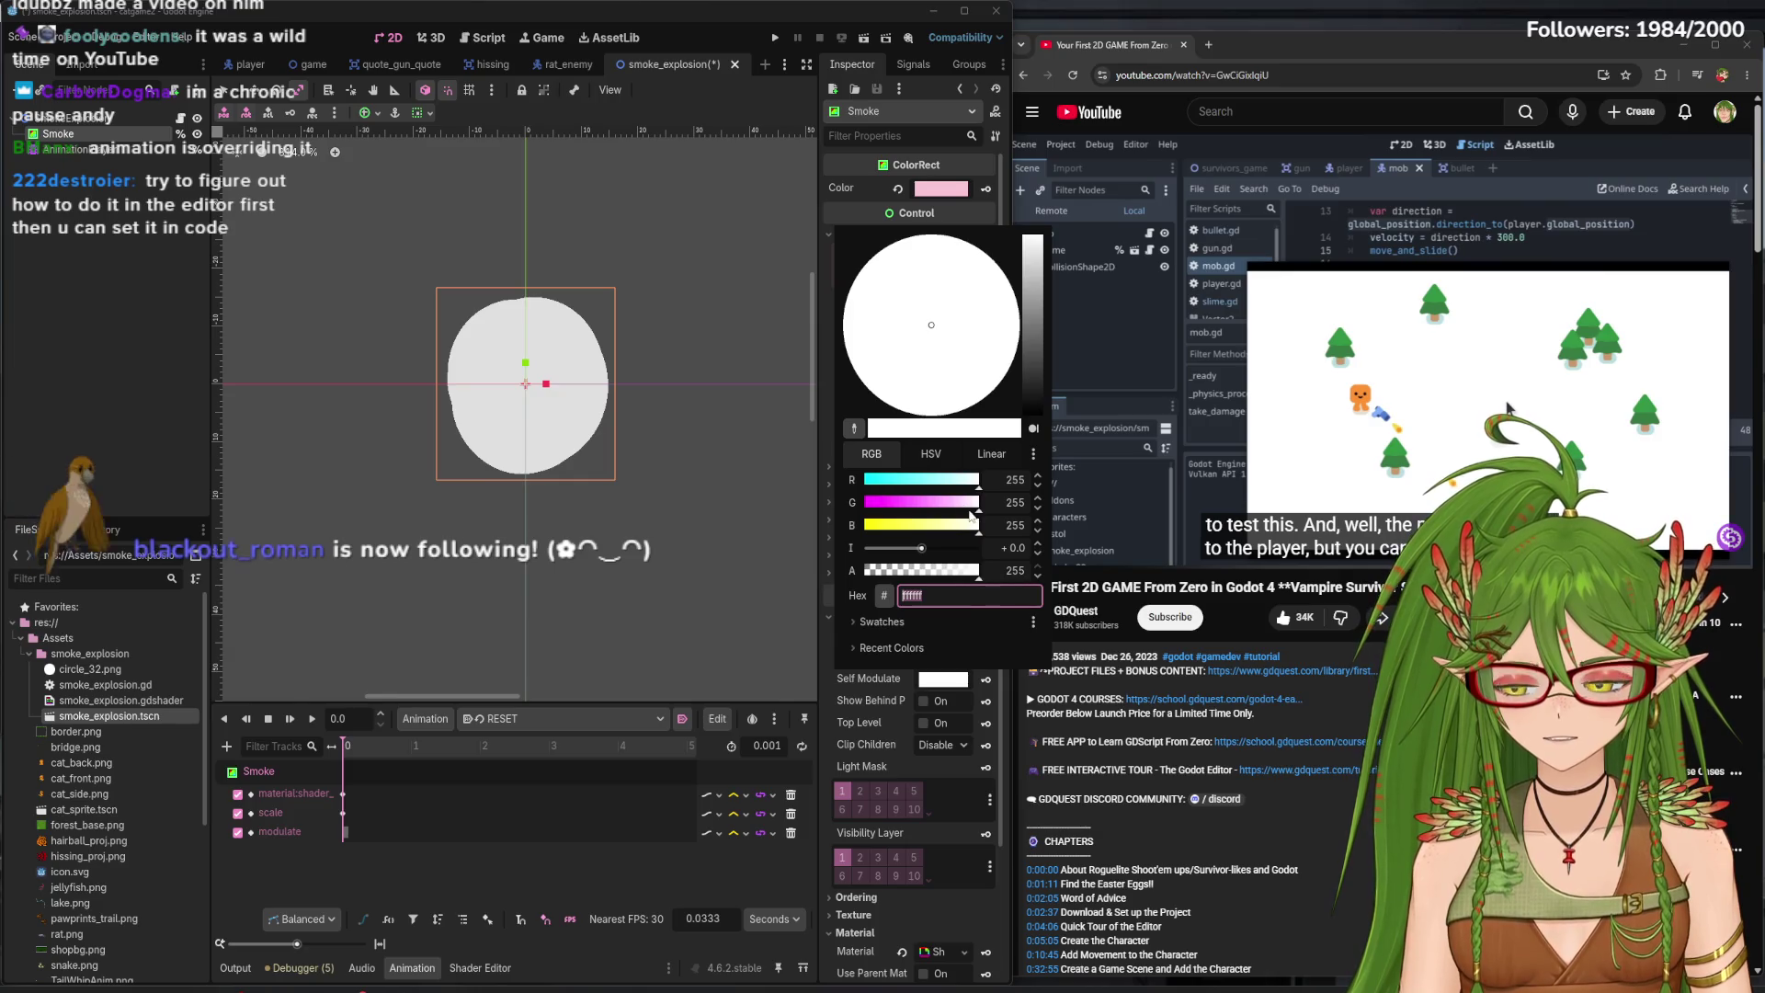
{"action": "left_click_drag", "start_coordinate": [978, 503], "coordinate": [947, 510]}
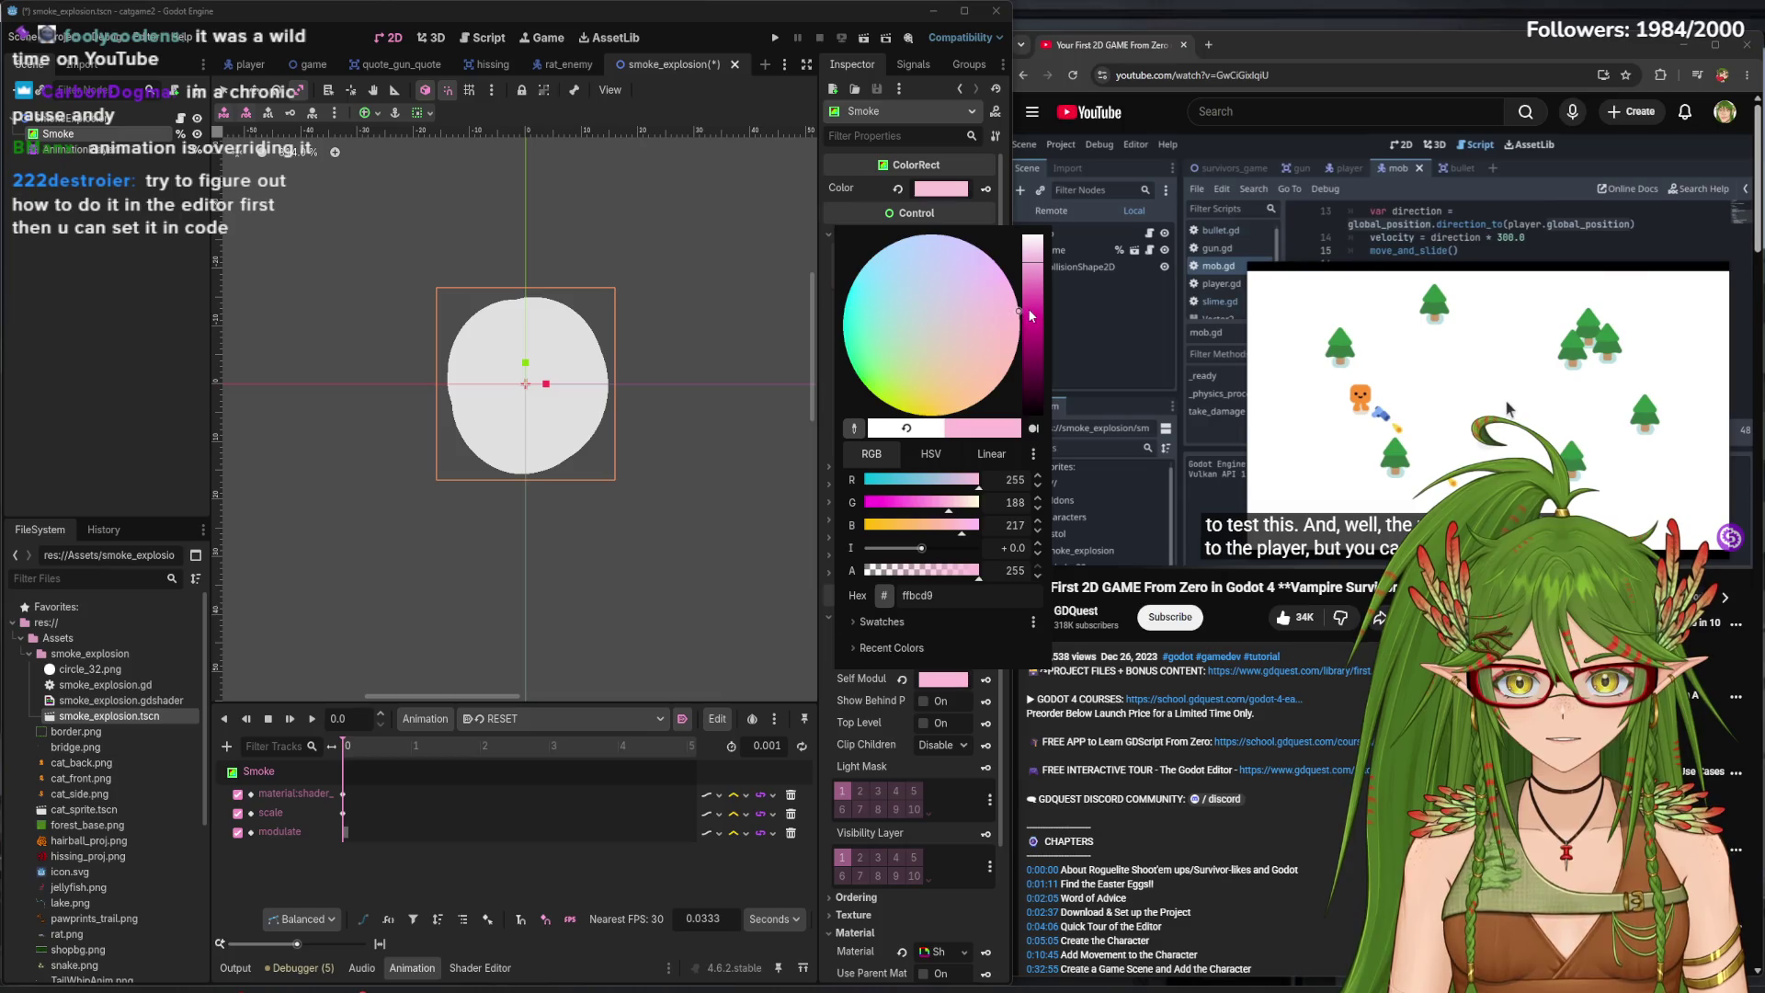
{"action": "left_click", "coordinate": [762, 443]}
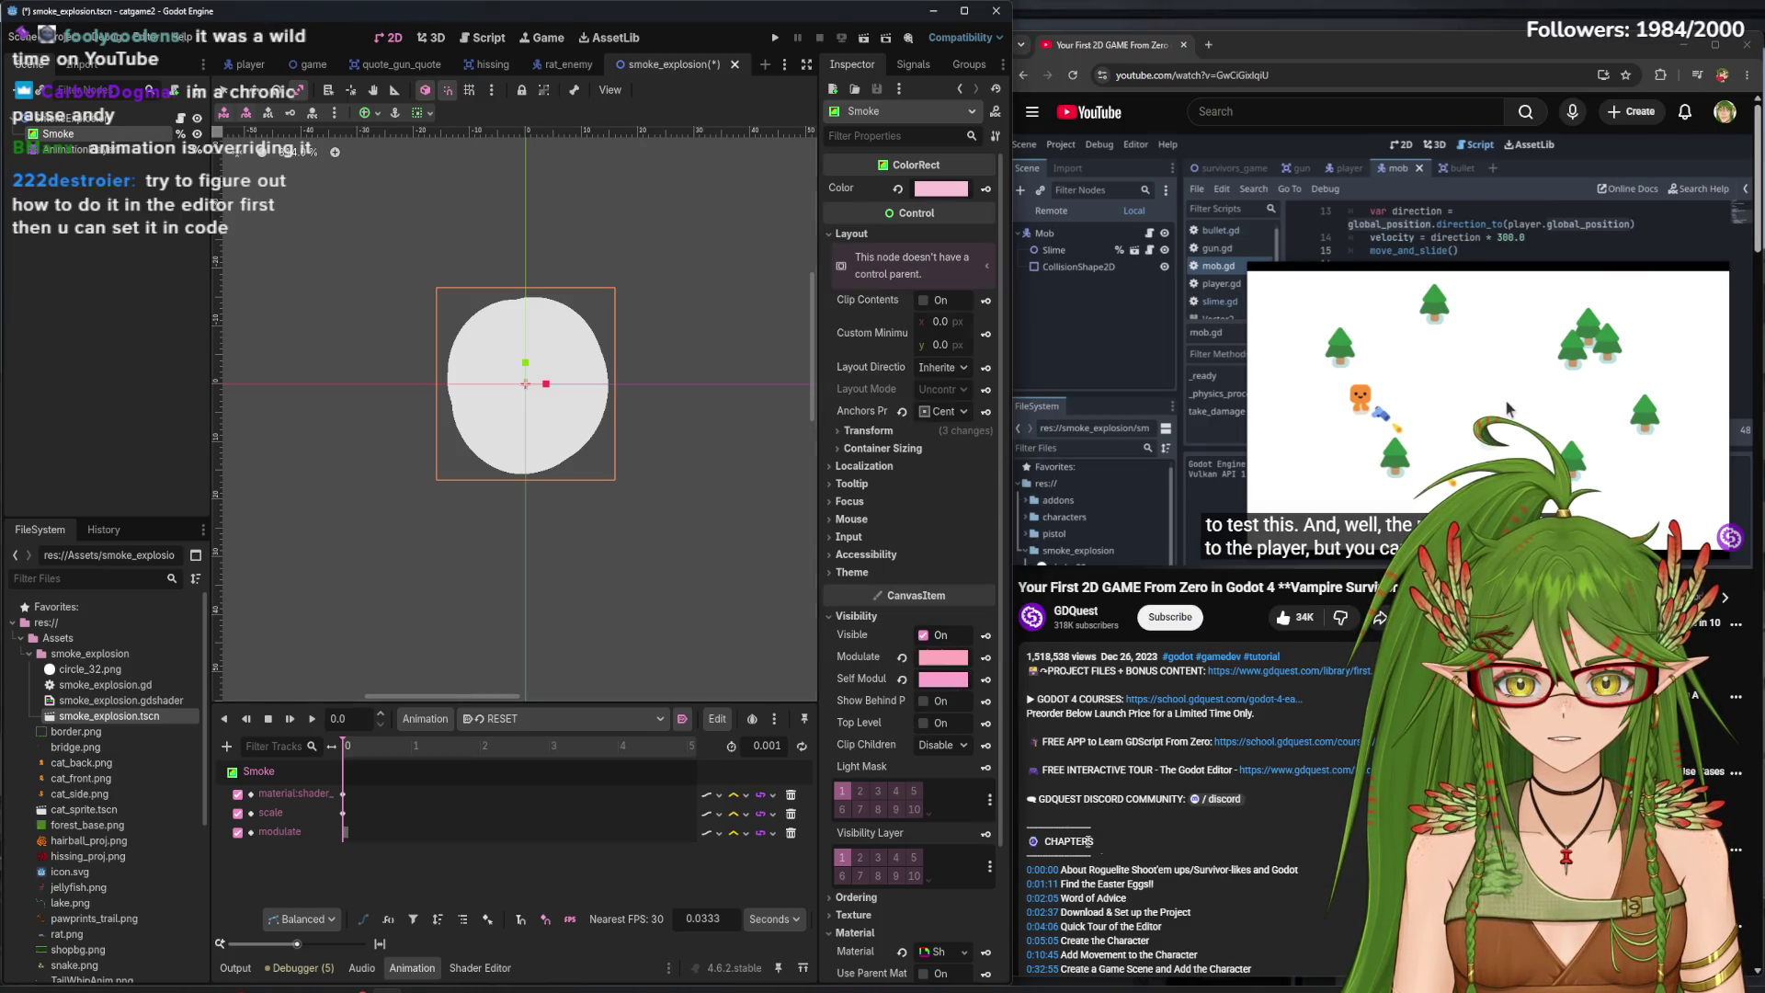
{"action": "key", "text": "ctrl+s"}
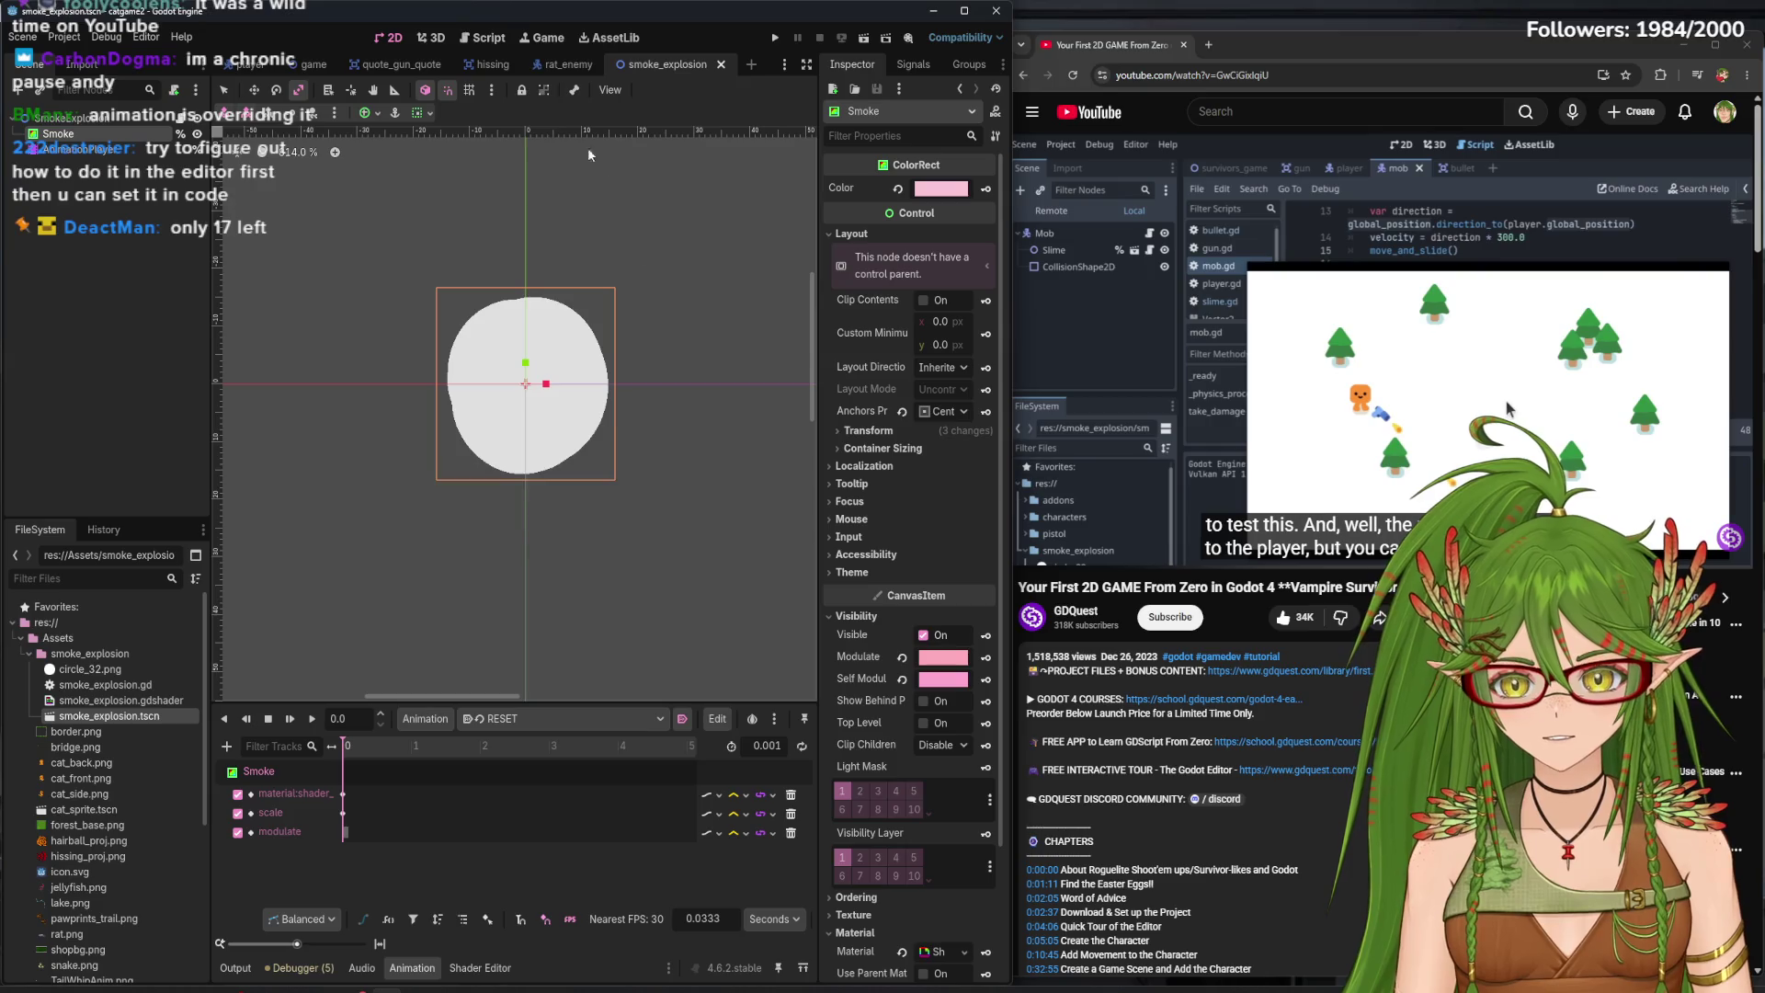
{"action": "key", "text": "F5"}
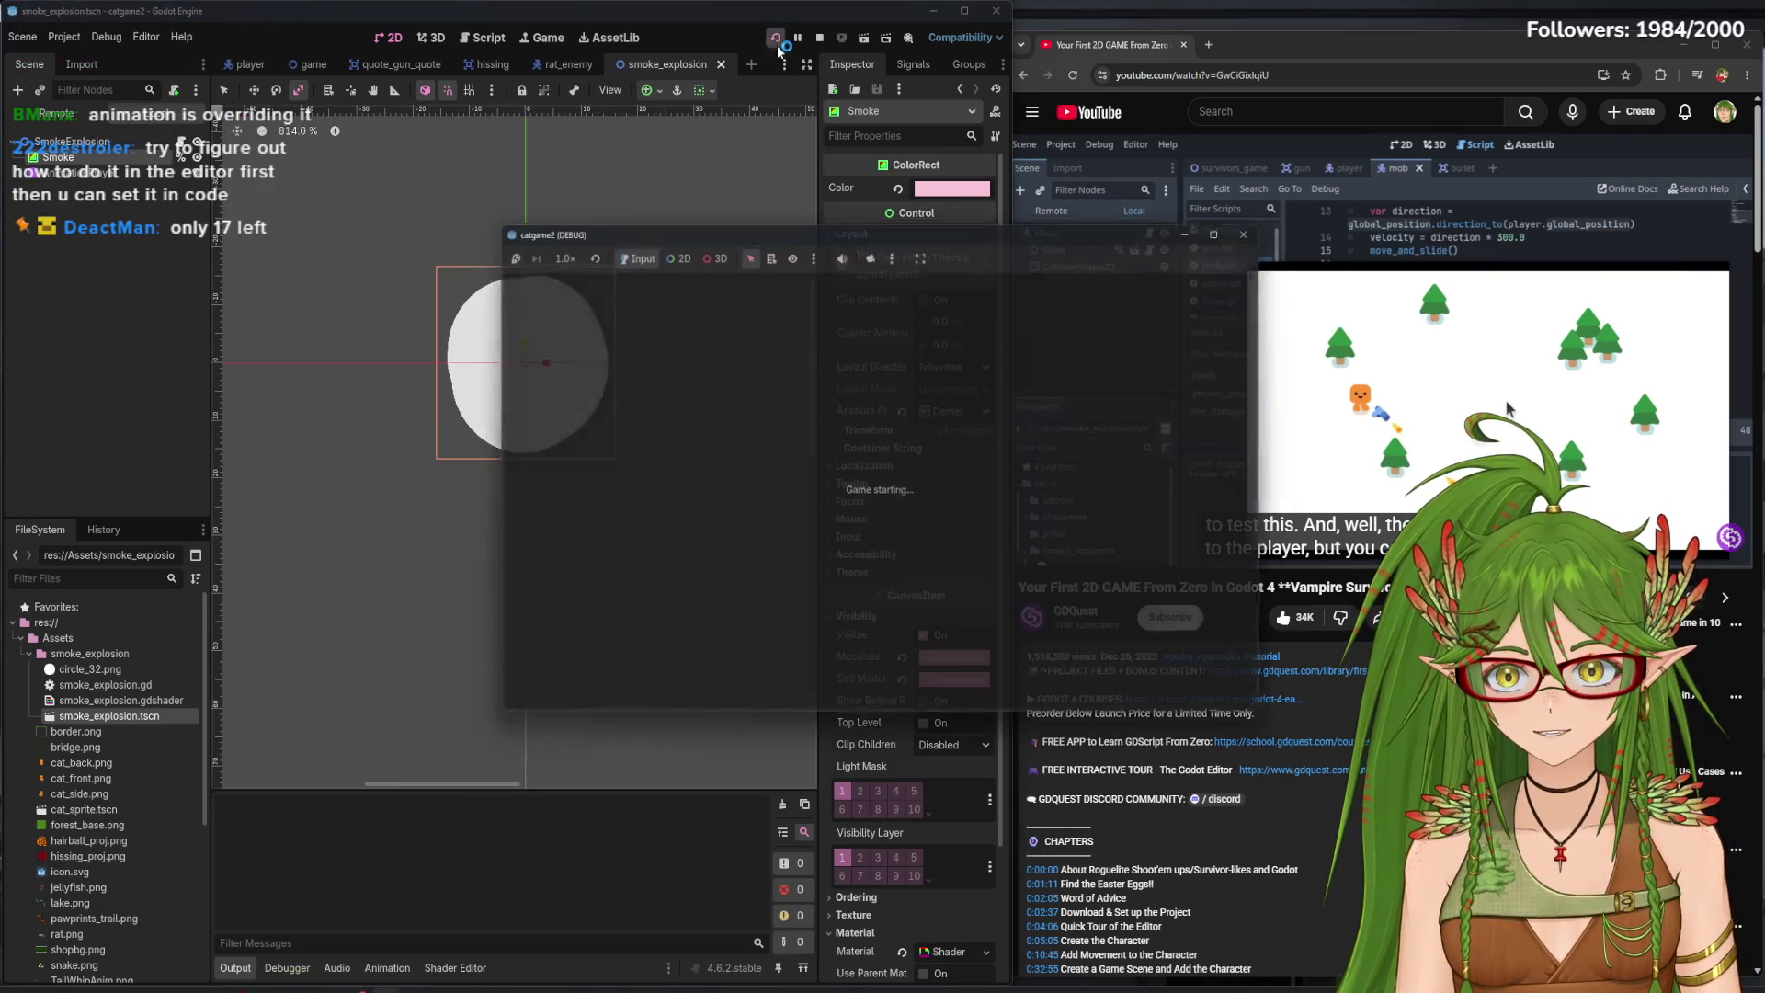
- Stop the test run and delete the hard-coded modulate line from smoke_explosion.gd
{"action": "key", "text": "d"}
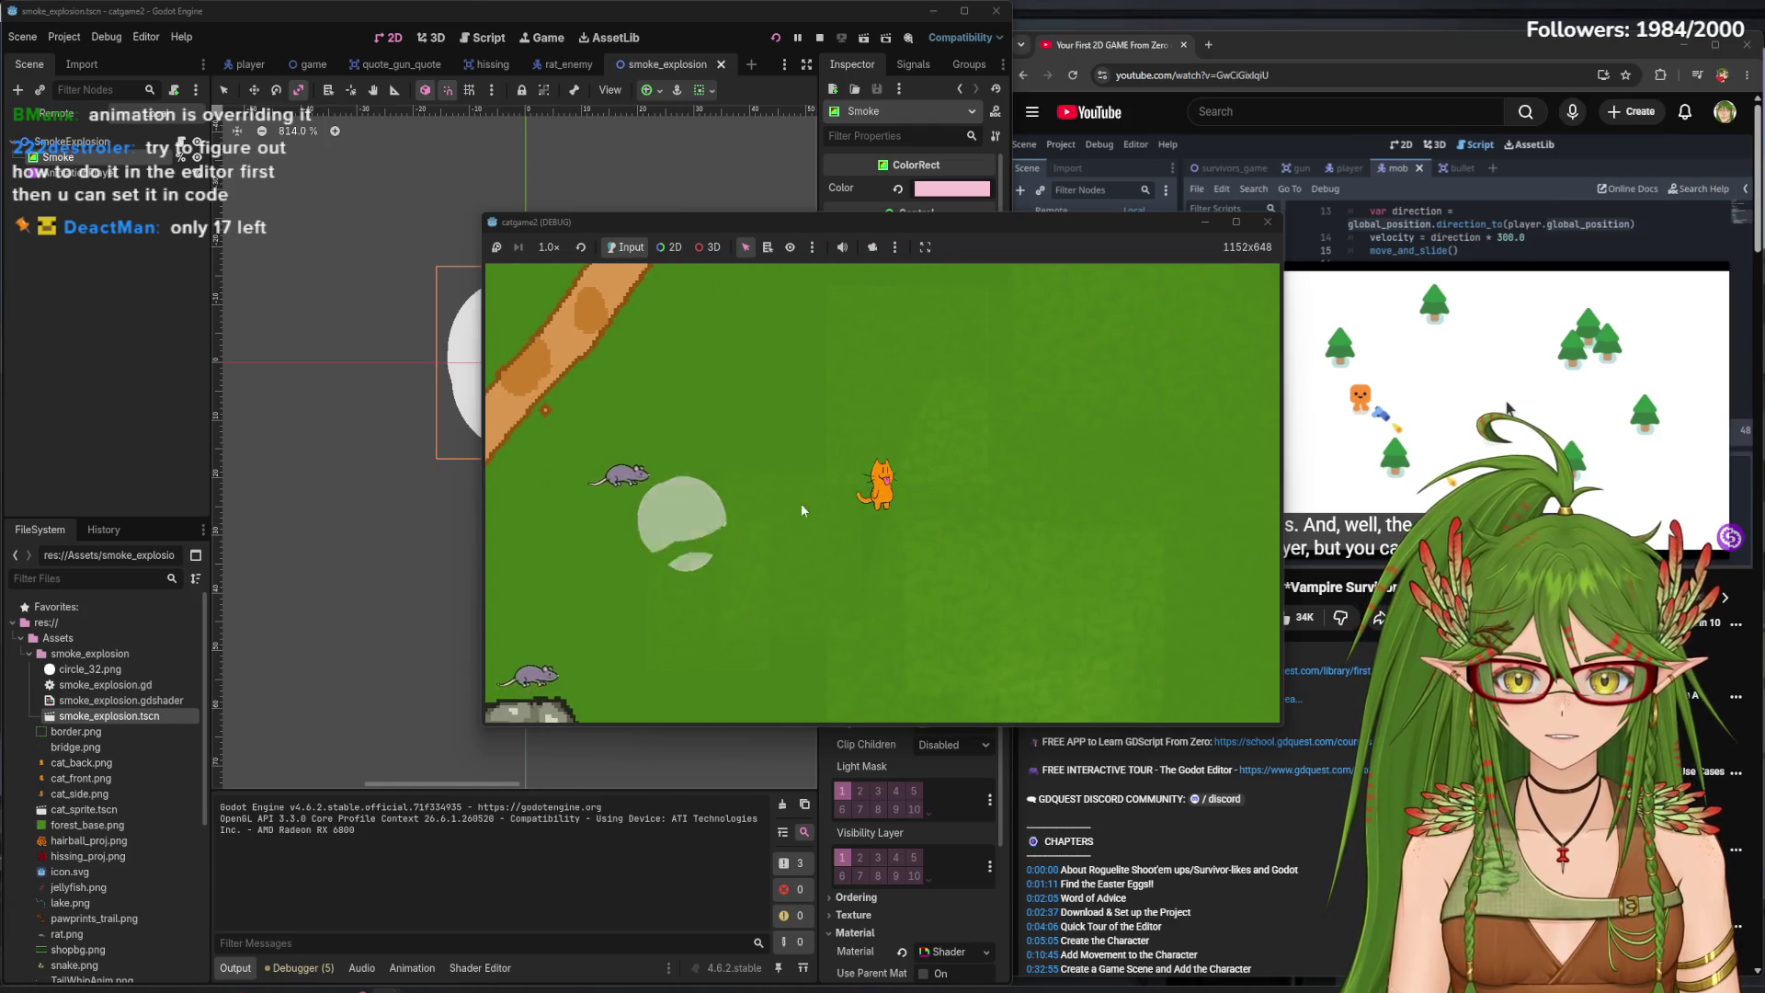
{"action": "key", "text": "F8"}
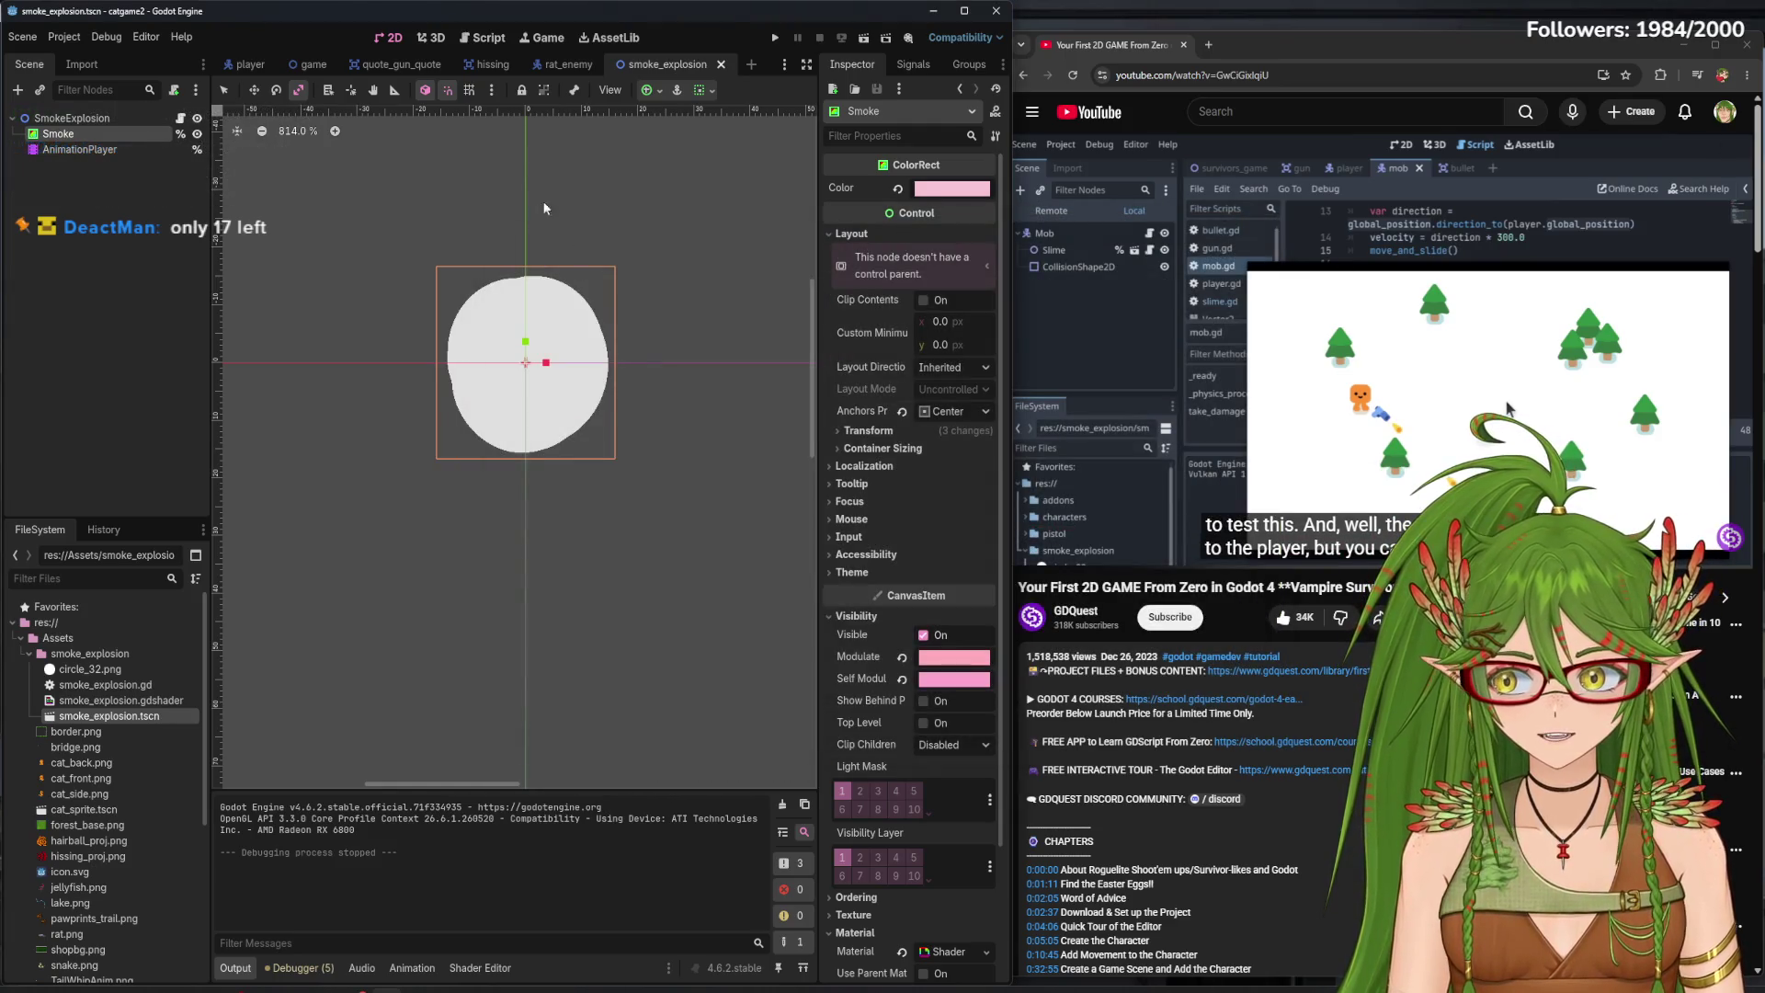
{"action": "left_click", "coordinate": [487, 38]}
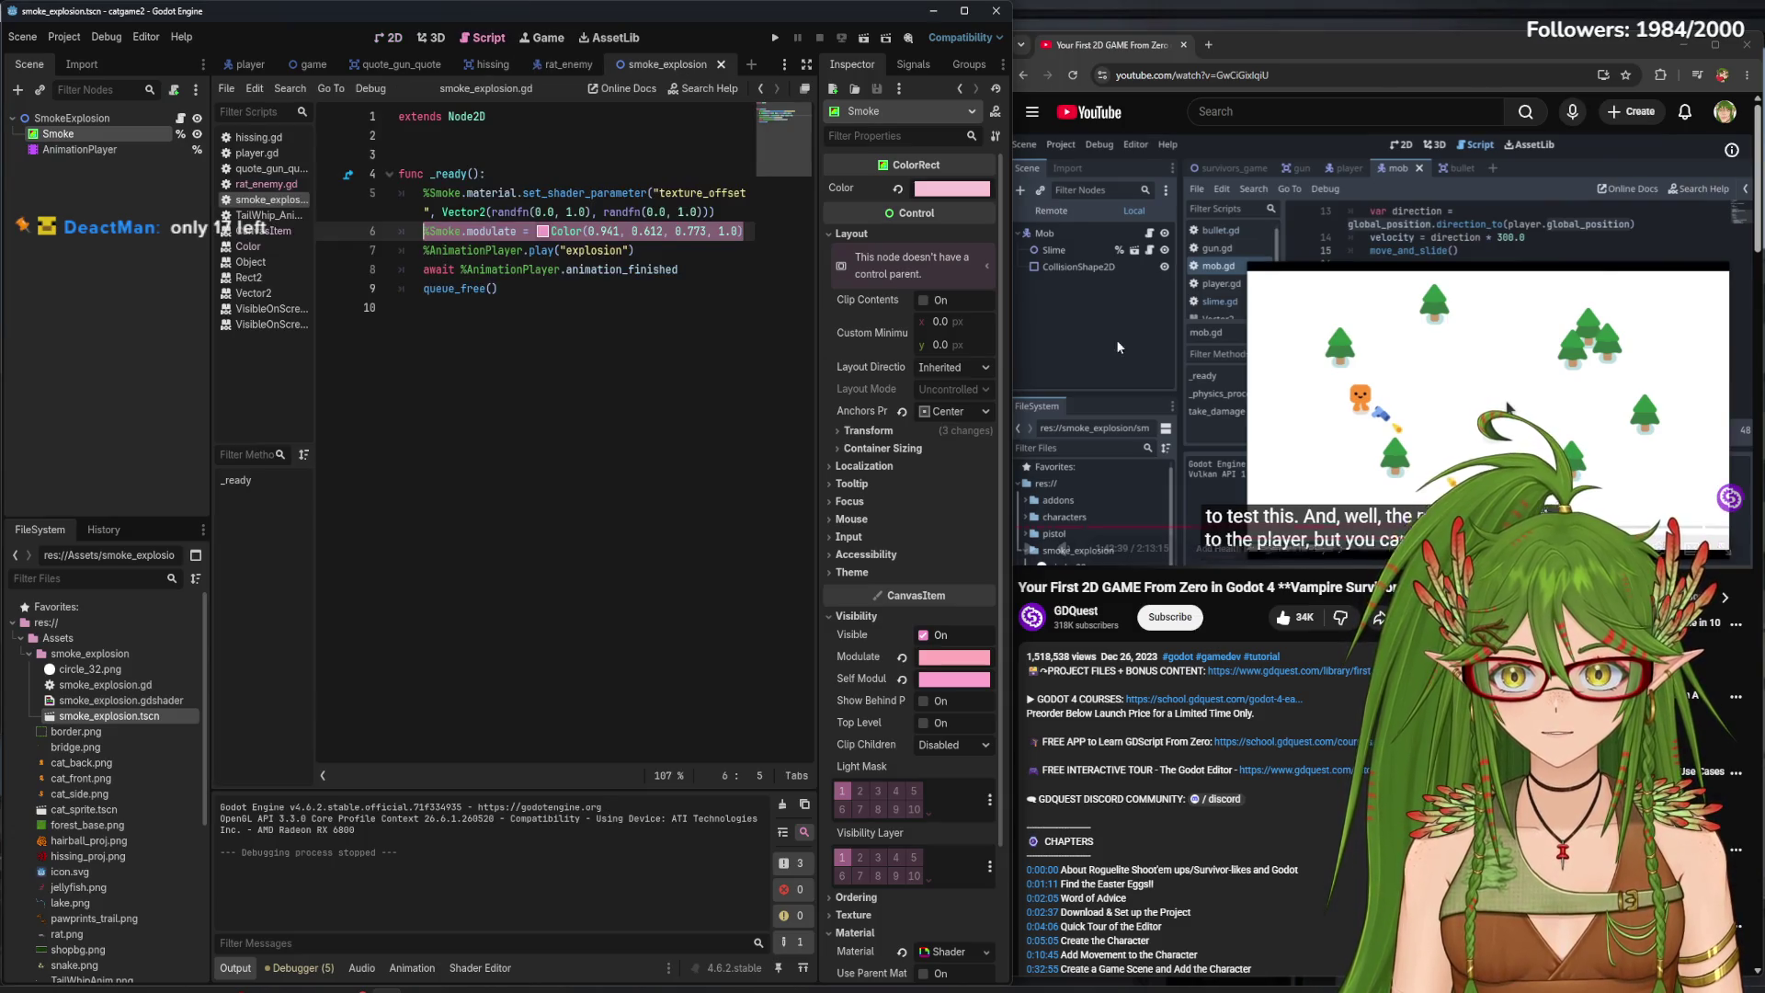
{"action": "left_click", "coordinate": [588, 362]}
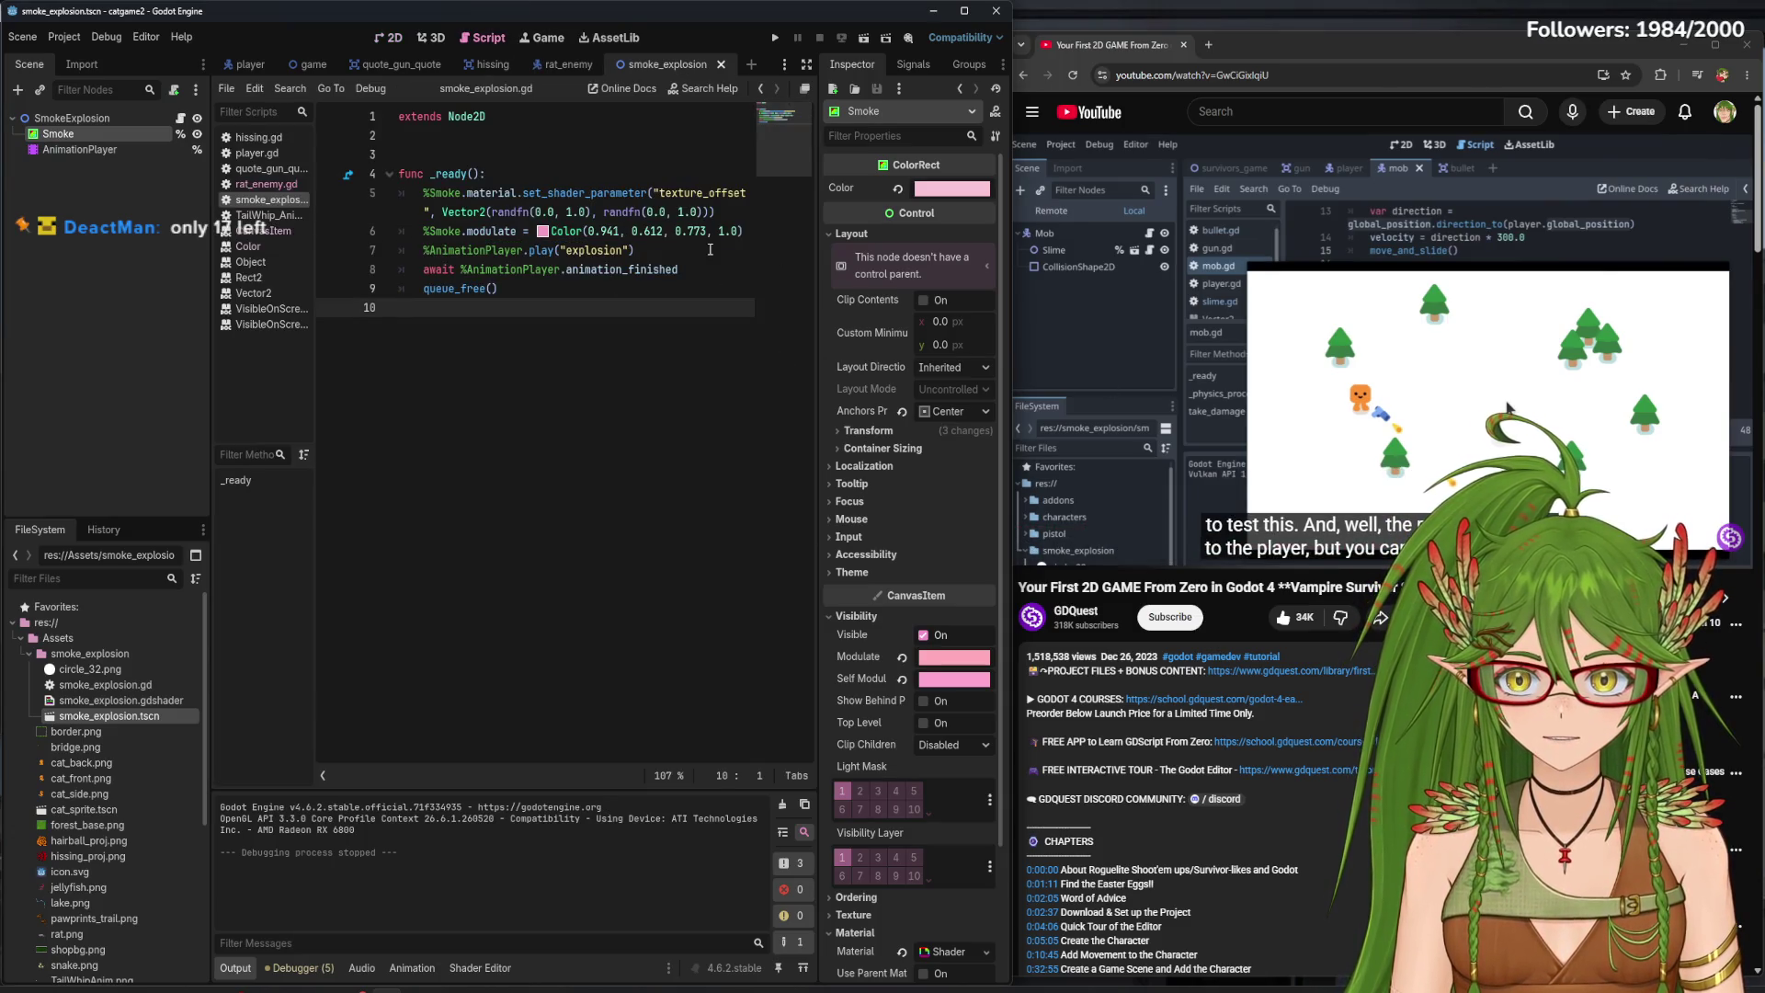
{"action": "left_click_drag", "start_coordinate": [748, 230], "coordinate": [416, 234]}
{"action": "key", "text": "BackSpace"}
{"action": "key", "text": "BackSpace"}
{"action": "key", "text": "BackSpace"}
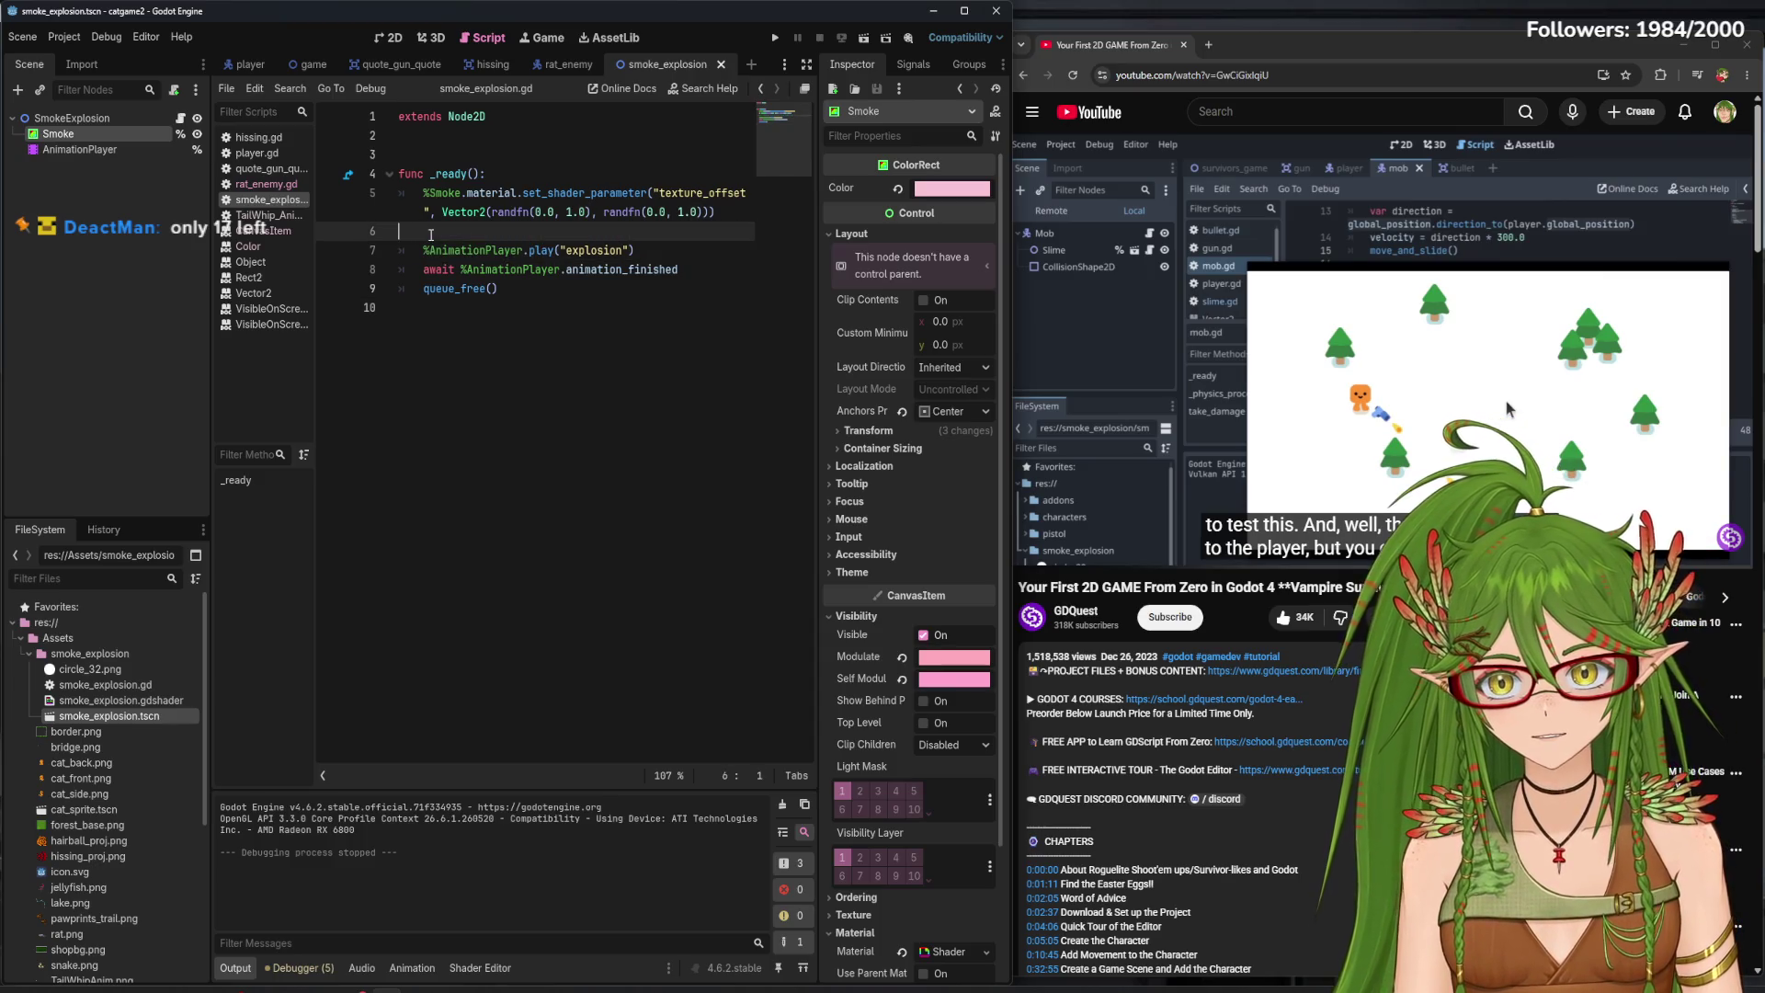
- Reset the Smoke node's Self Modulate and Modulate back to white
{"action": "left_click", "coordinate": [405, 41]}
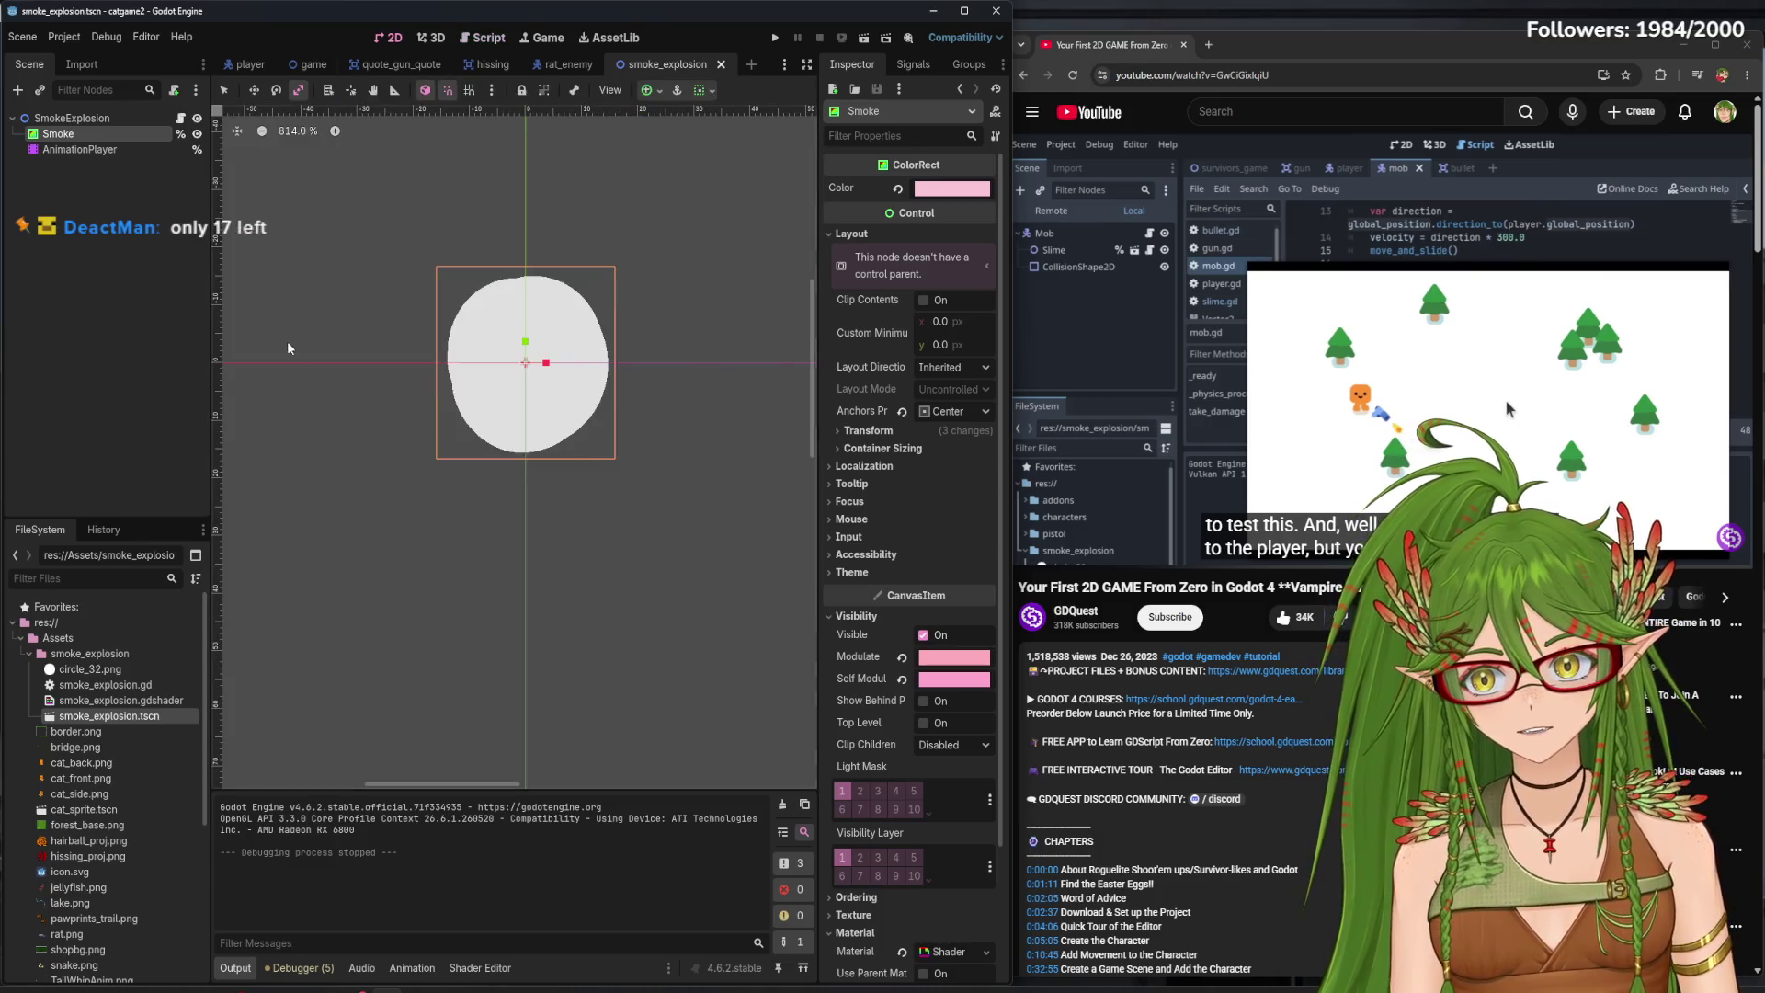
{"action": "left_click", "coordinate": [960, 681]}
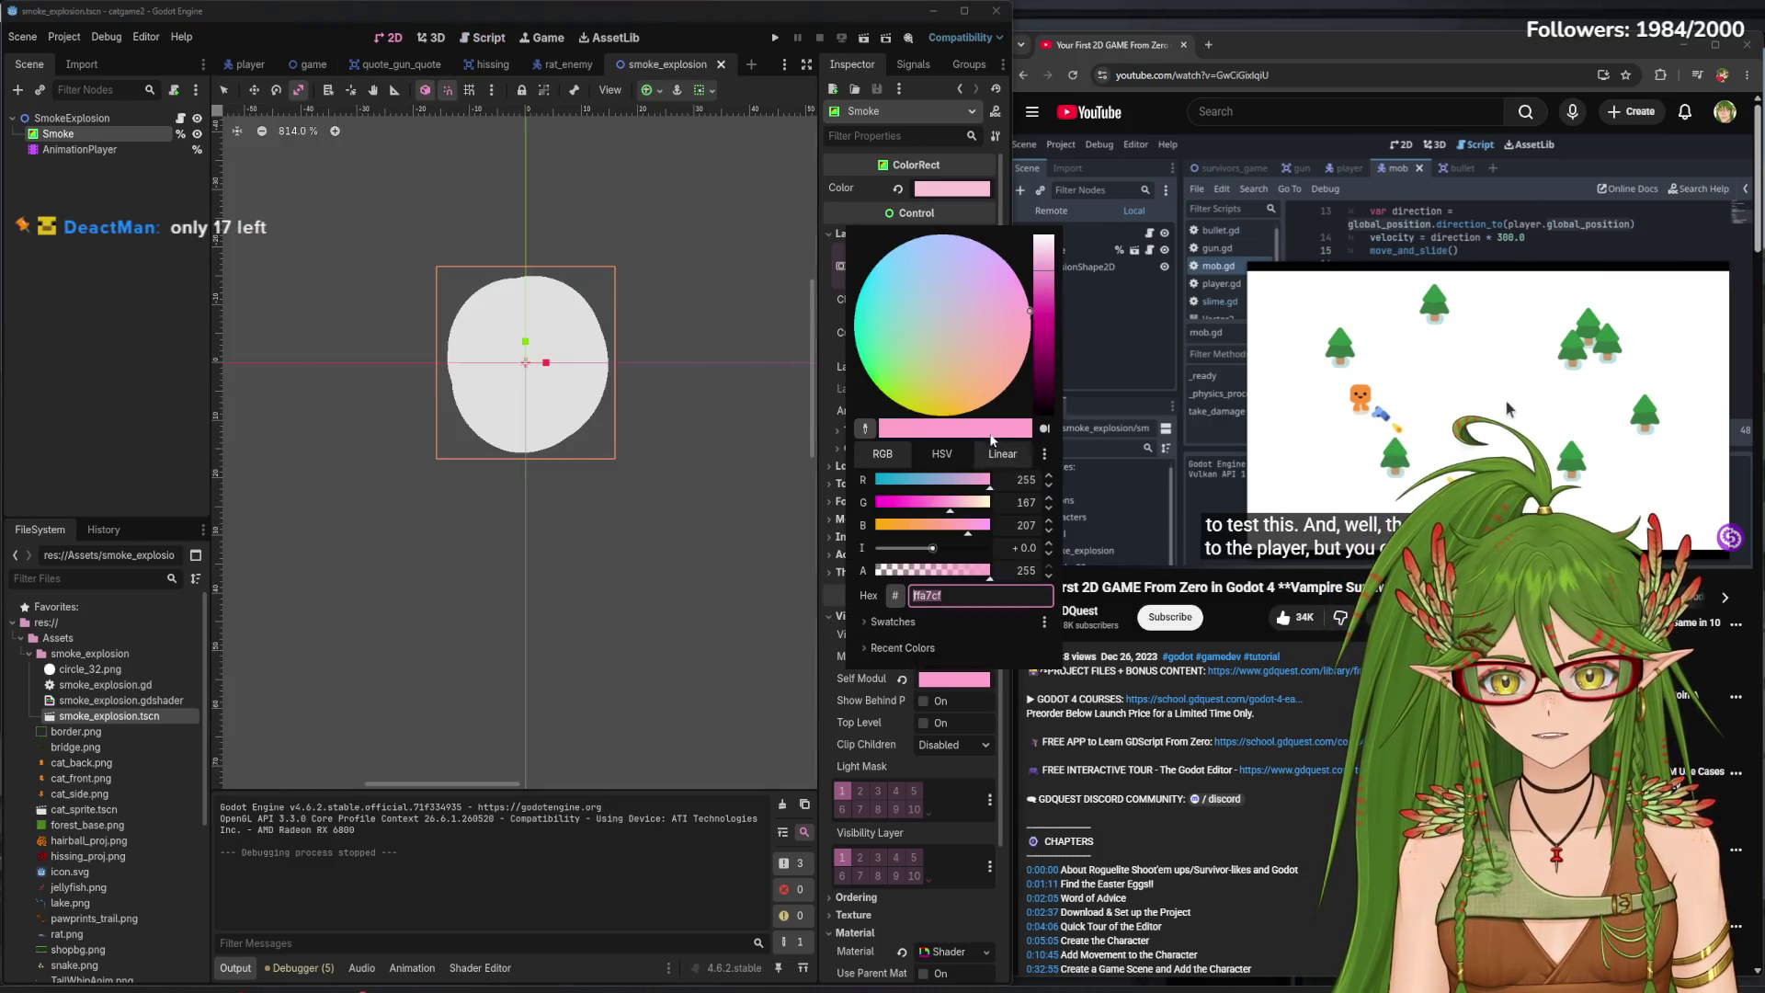
{"action": "left_click", "coordinate": [1036, 240]}
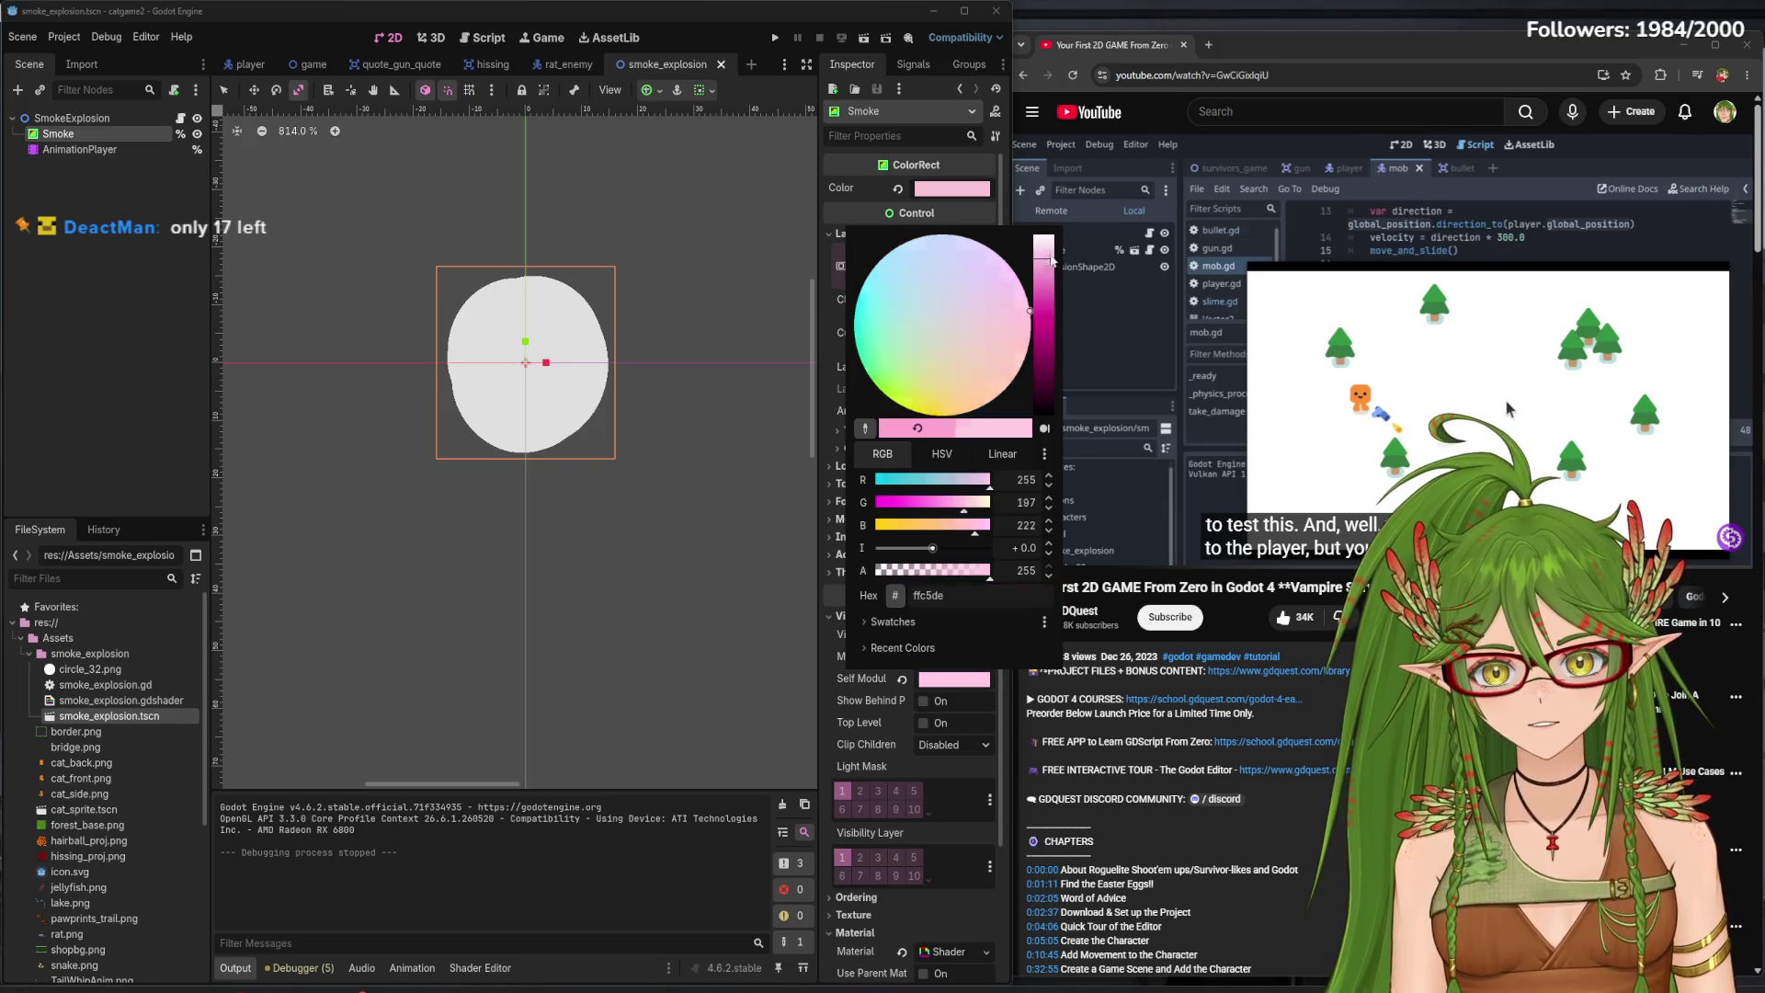
{"action": "left_click", "coordinate": [954, 656]}
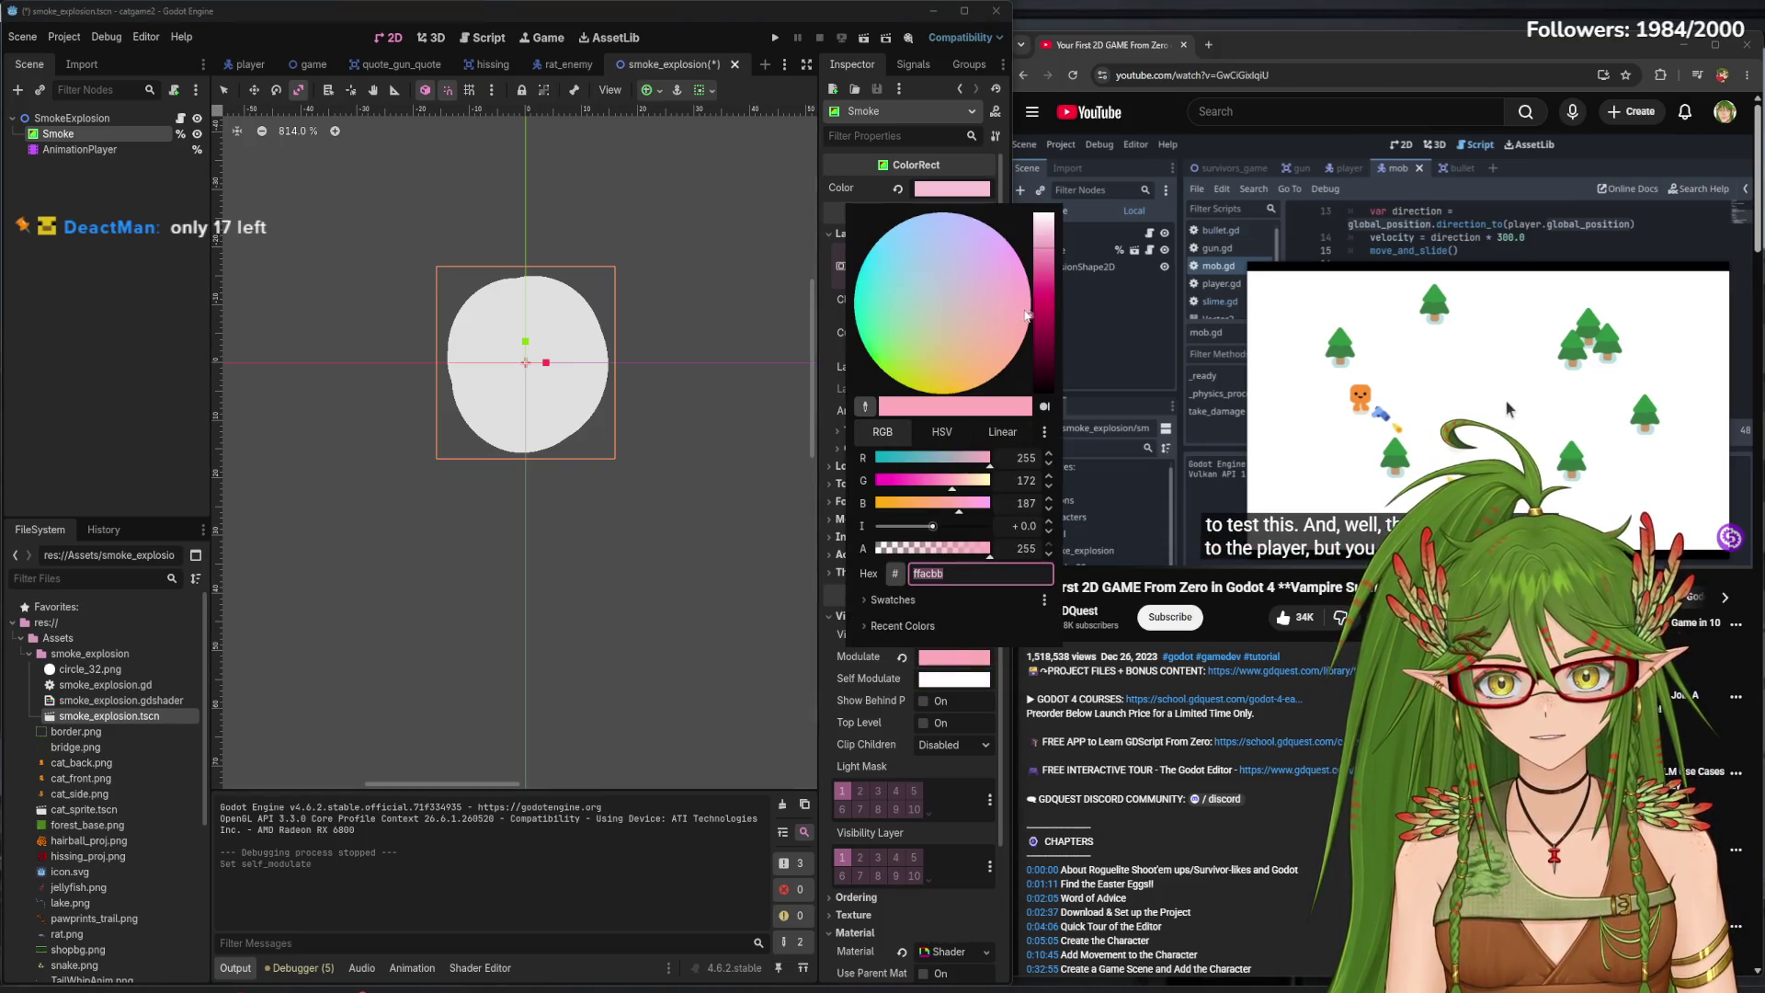
{"action": "left_click", "coordinate": [1043, 218]}
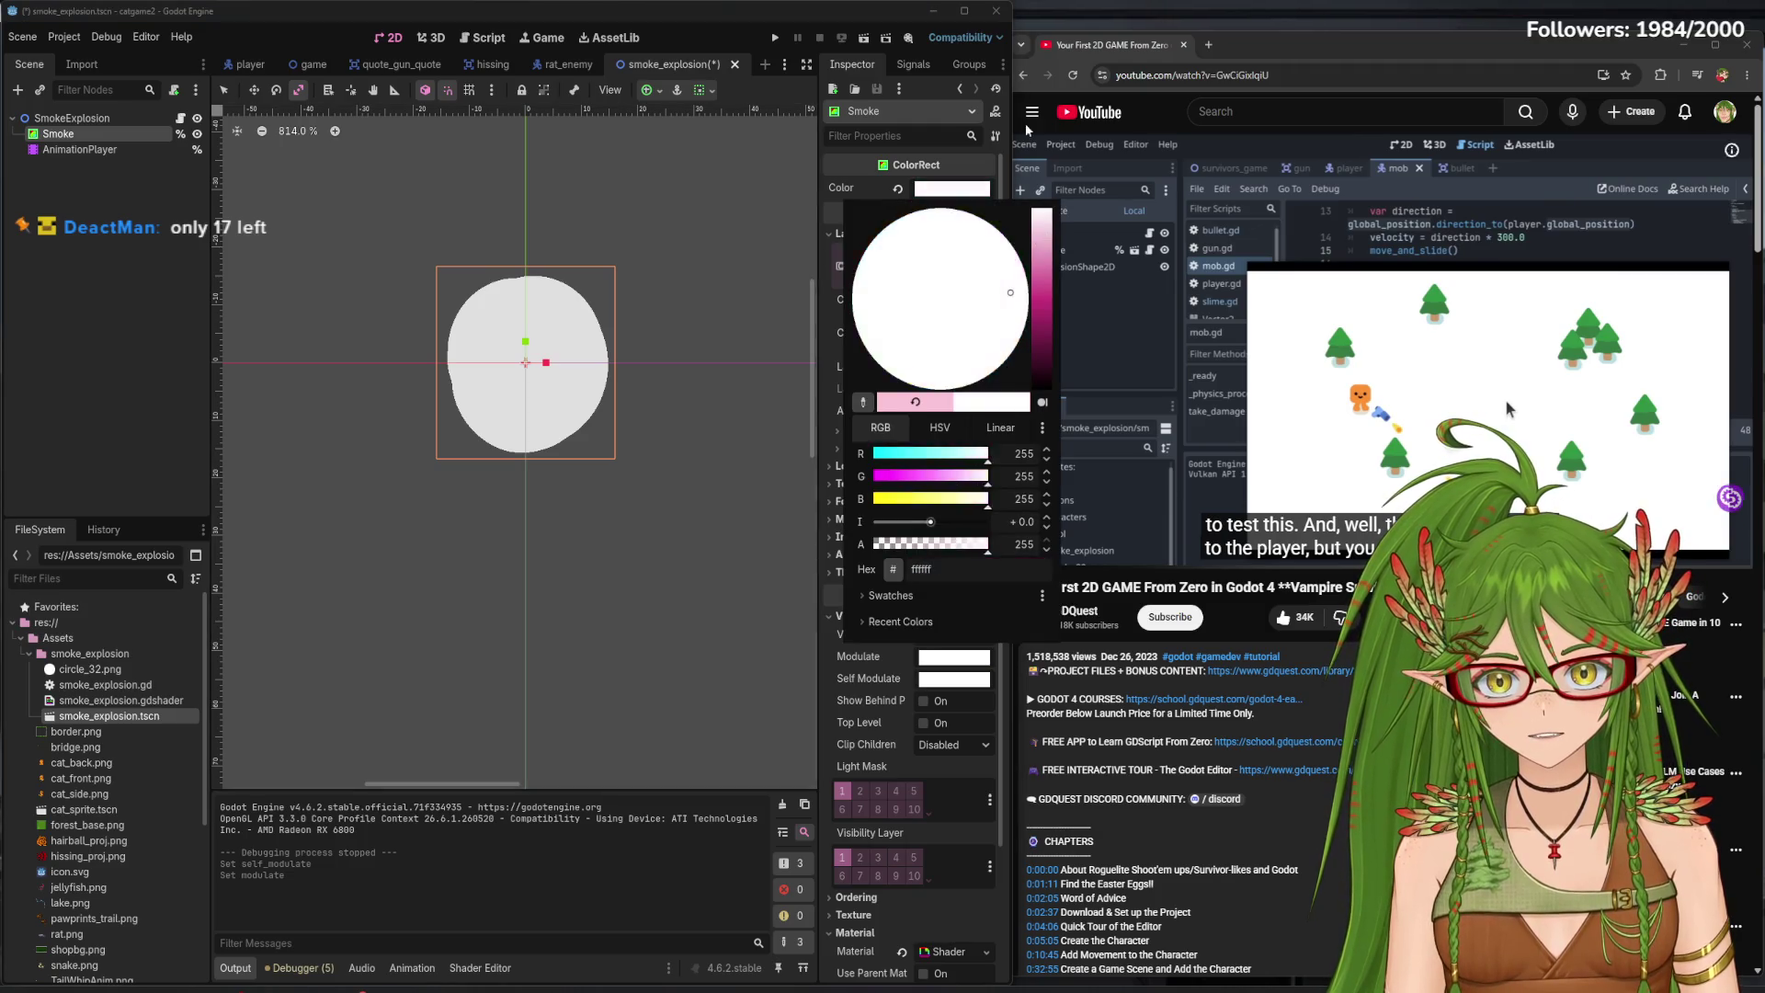
{"action": "left_click", "coordinate": [664, 454]}
- Playtest by walking the cat and shooting two rats into smoke puffs, then close the game
{"action": "left_click", "coordinate": [775, 38]}
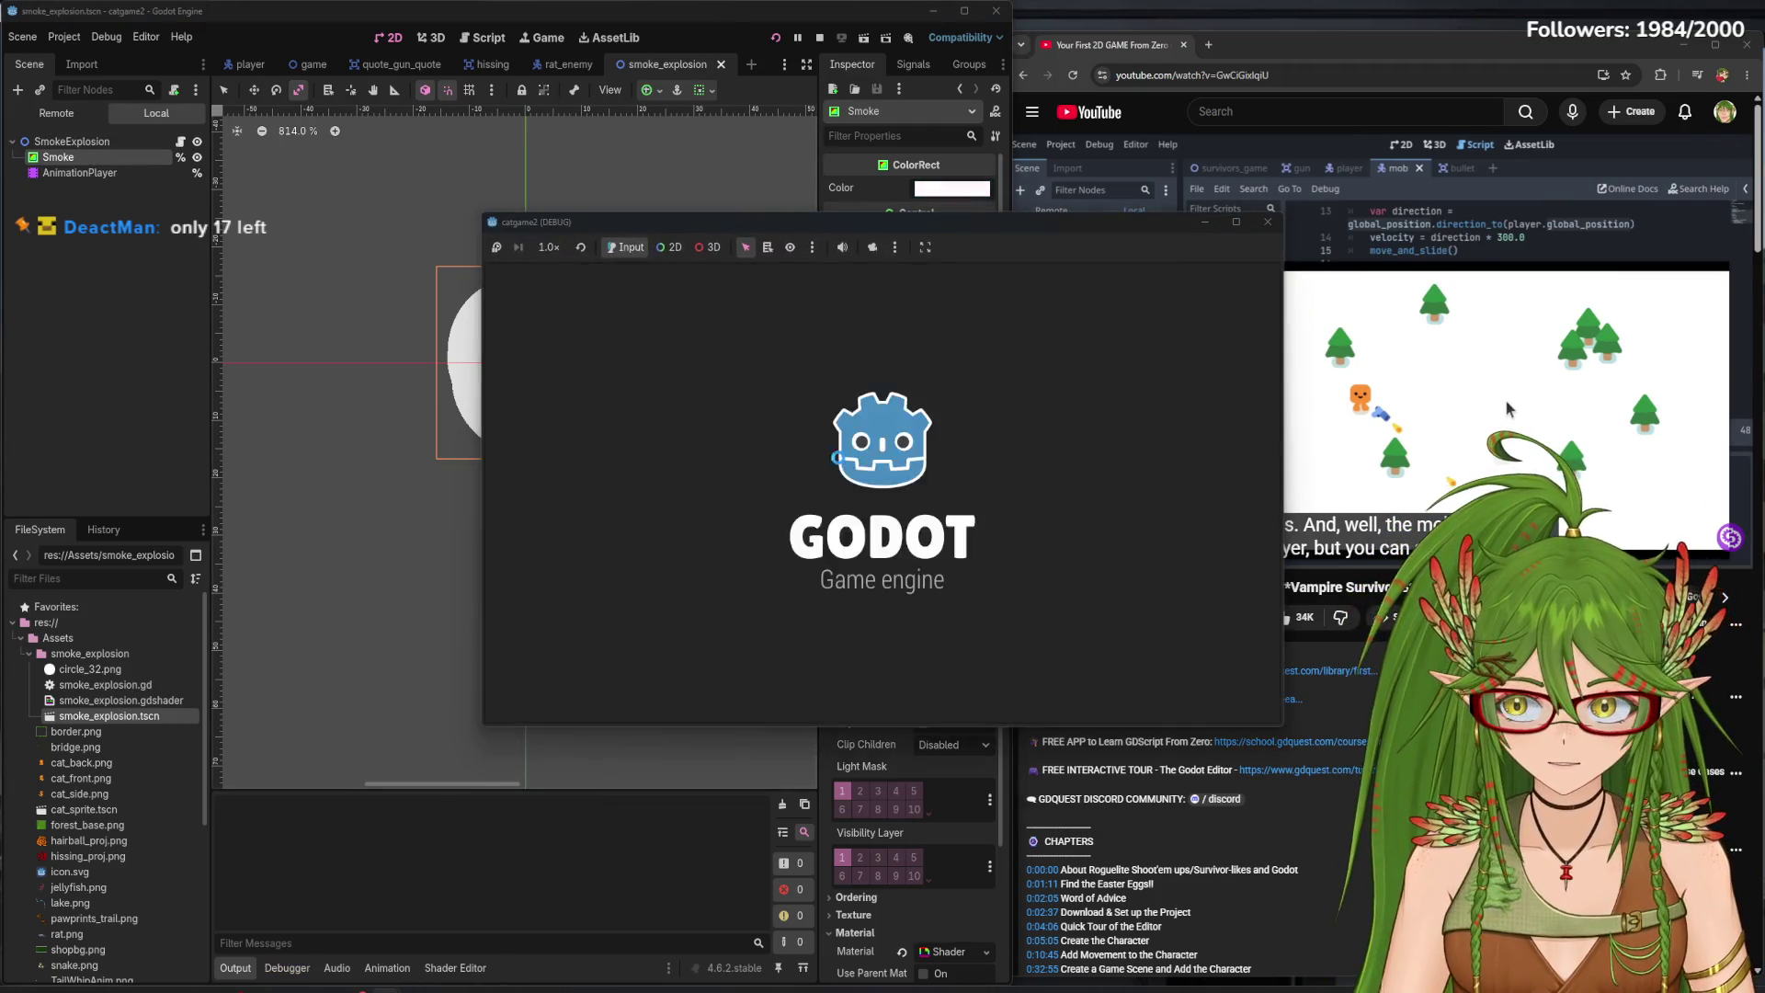
{"action": "key", "text": "d"}
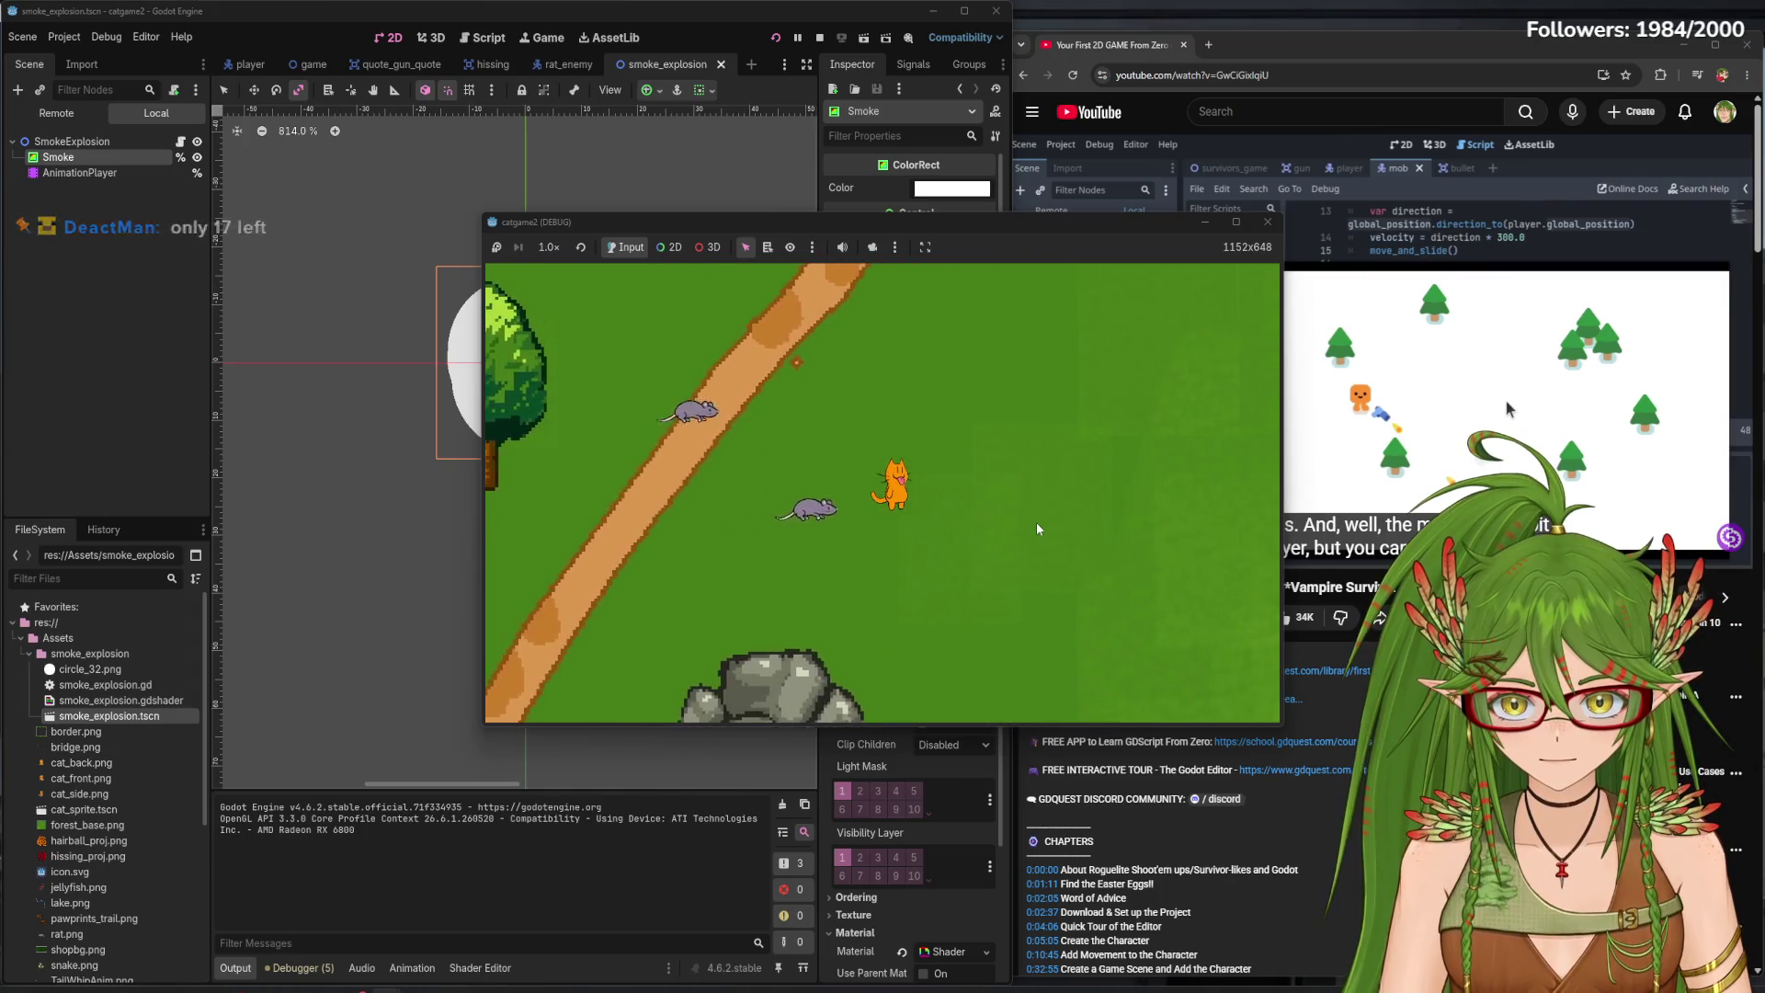
{"action": "left_click", "coordinate": [753, 535]}
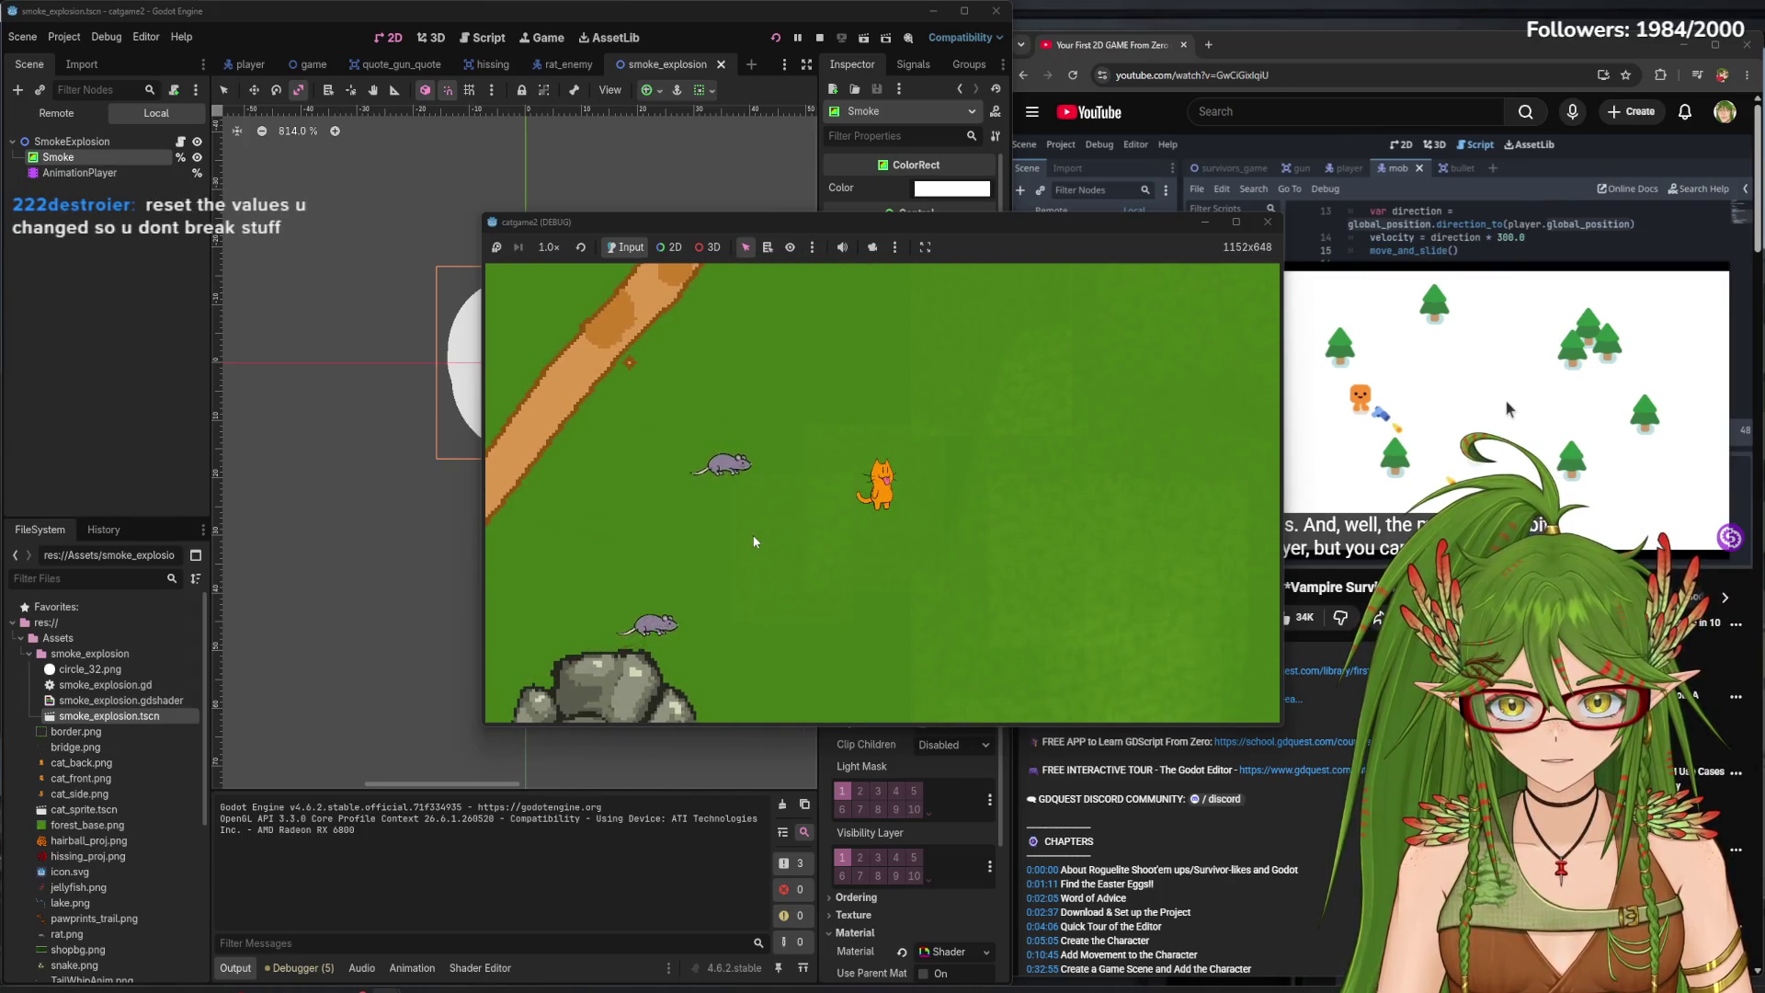
{"action": "key", "text": "d"}
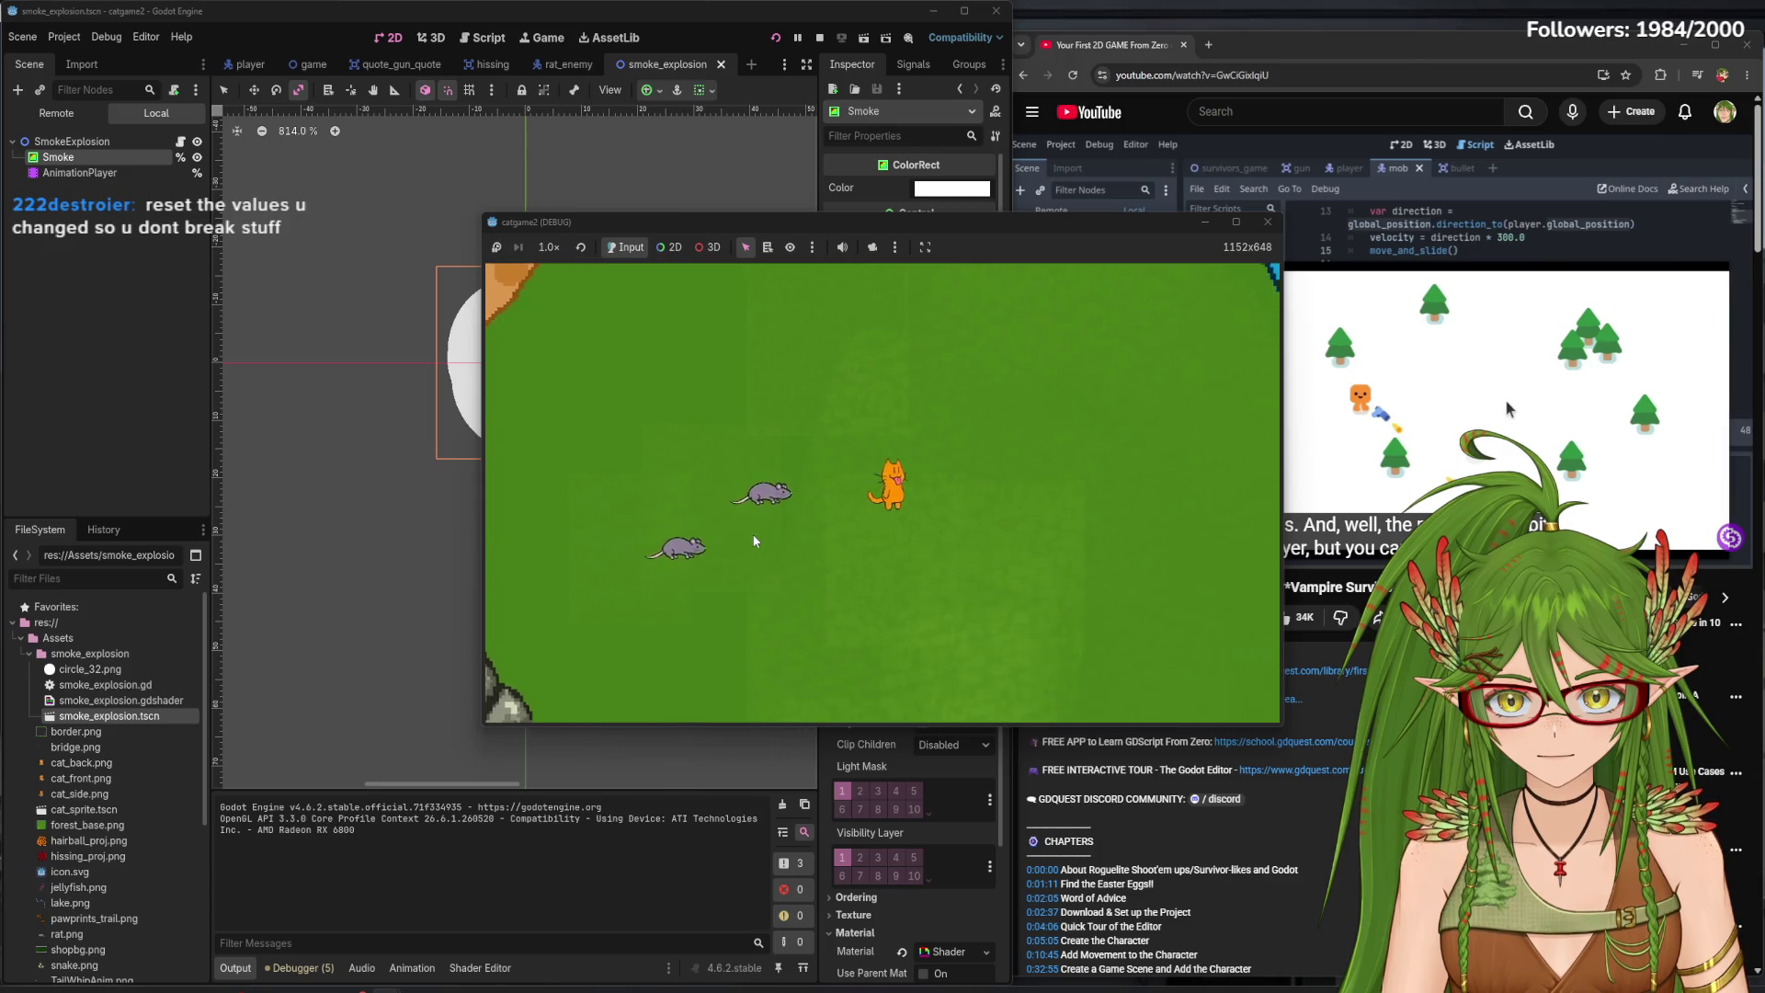
{"action": "left_click", "coordinate": [752, 491]}
{"action": "key", "text": "w"}
{"action": "key", "text": "a"}
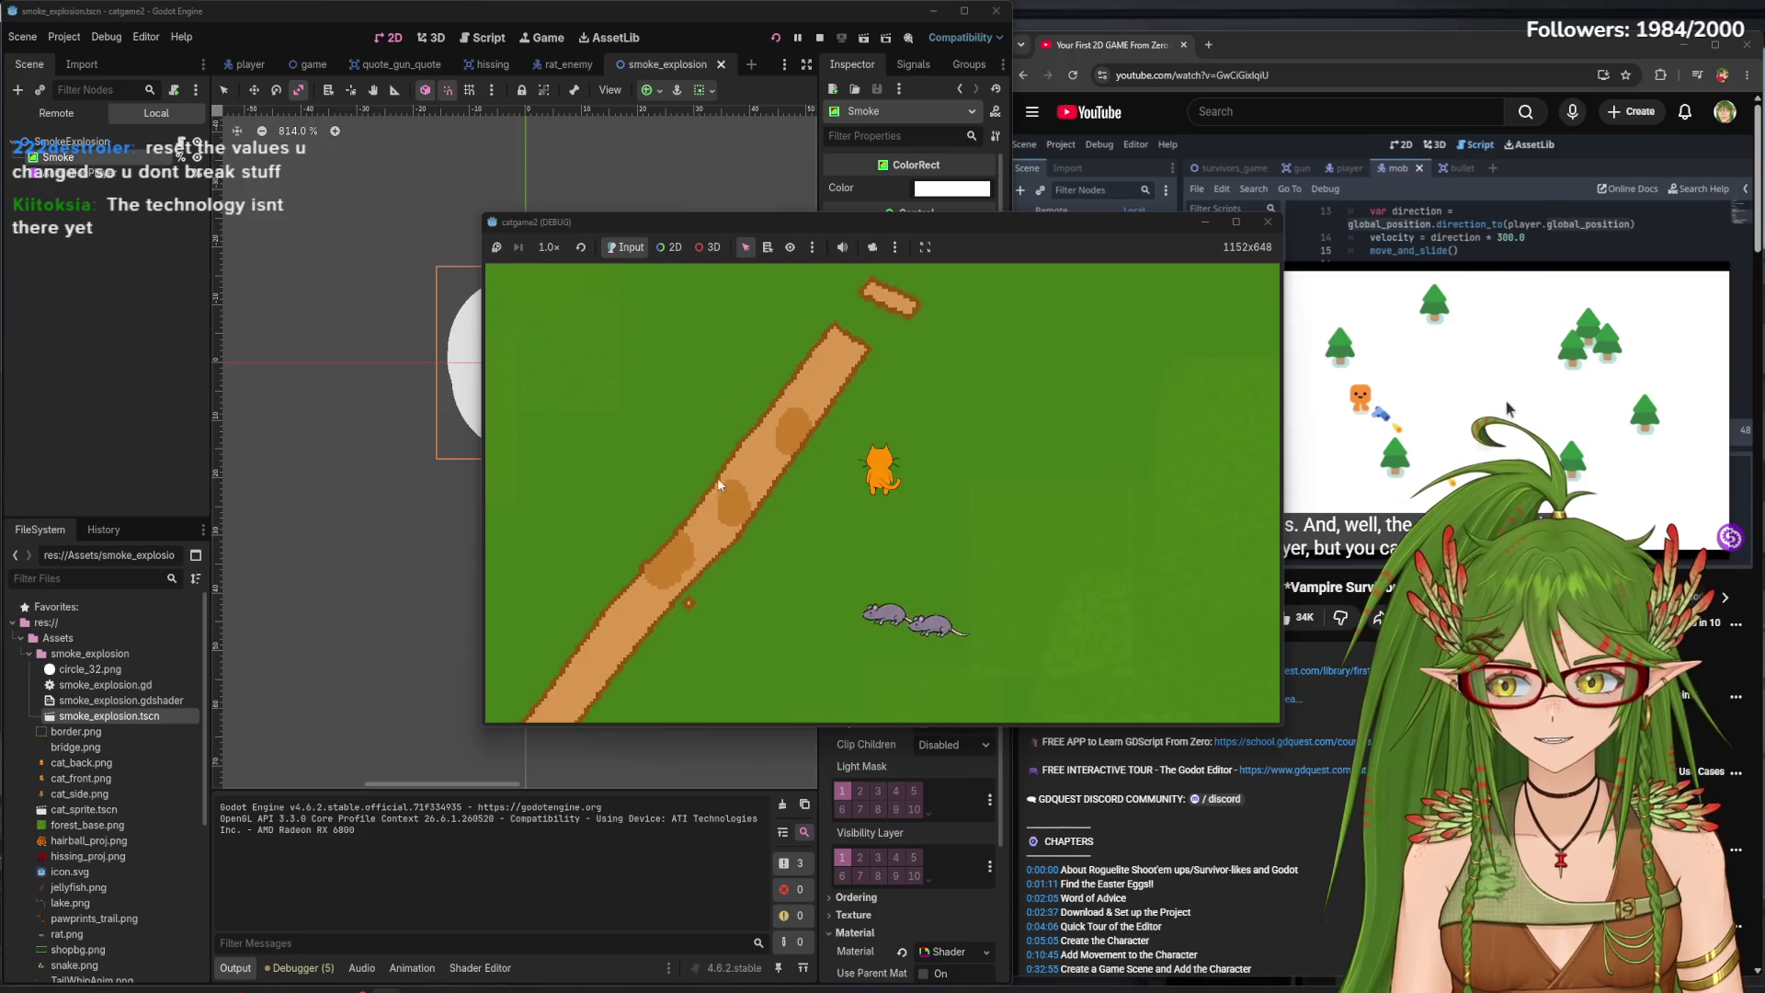
{"action": "key", "text": "w"}
{"action": "key", "text": "a"}
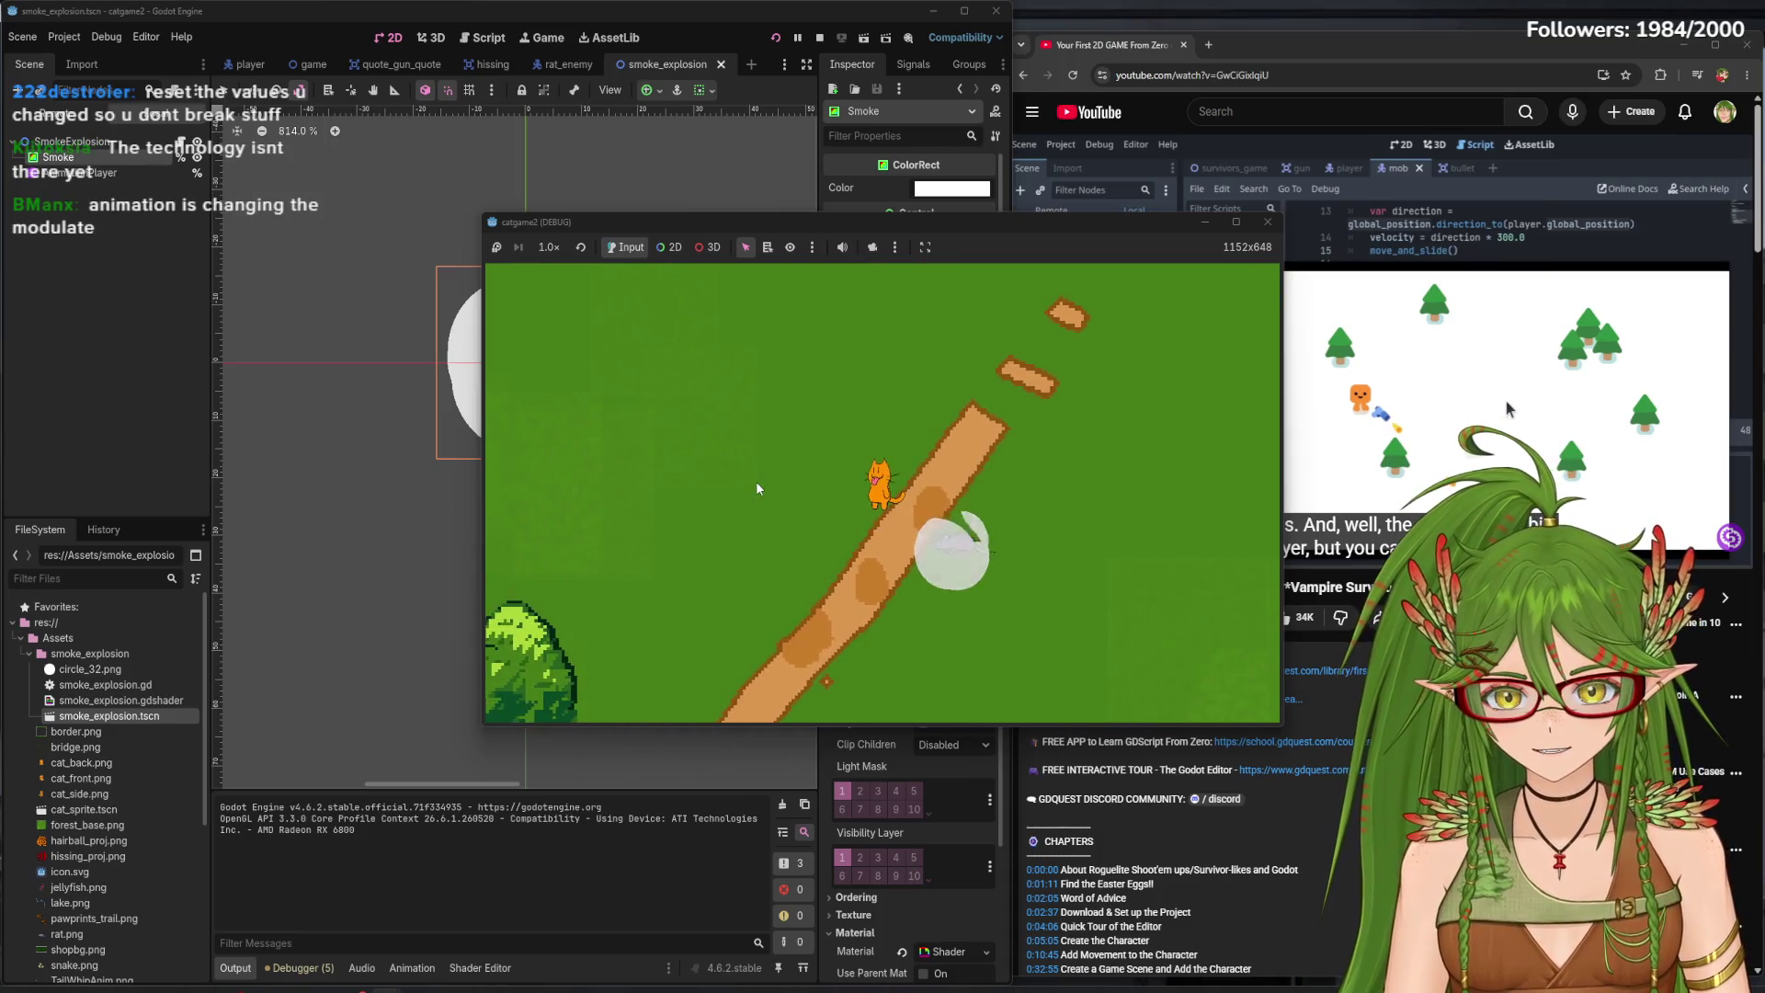
{"action": "key", "text": "a"}
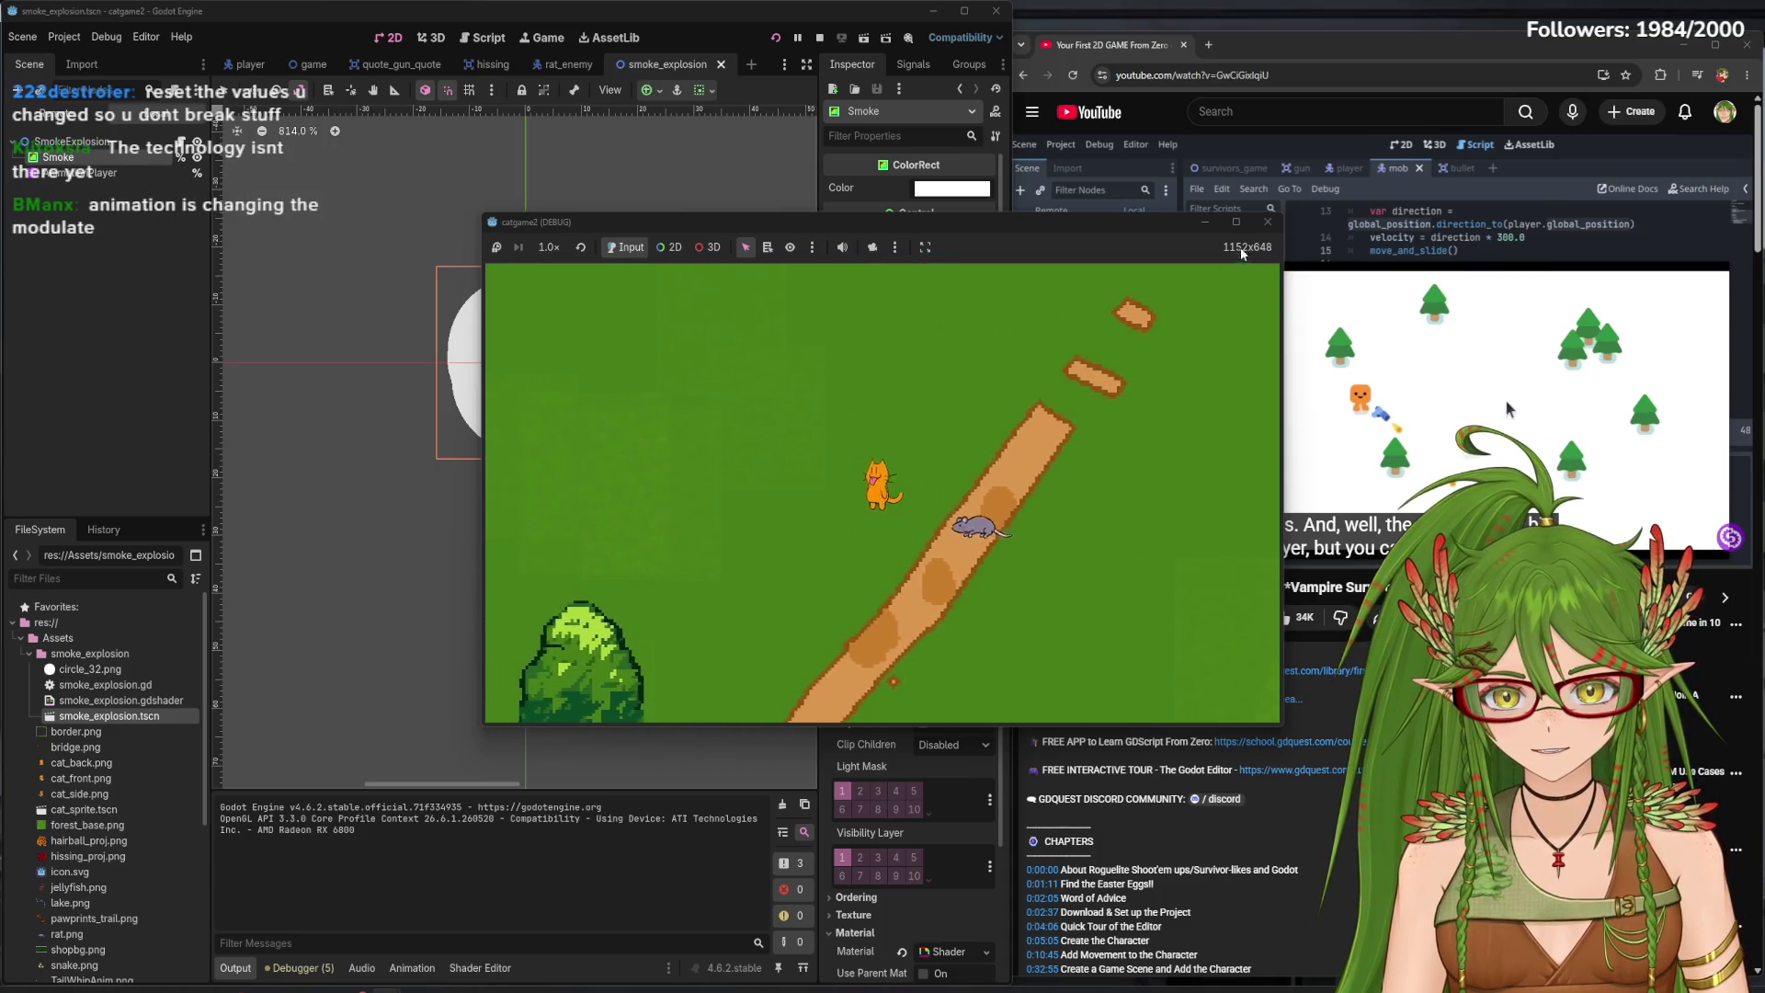
{"action": "key", "text": "a"}
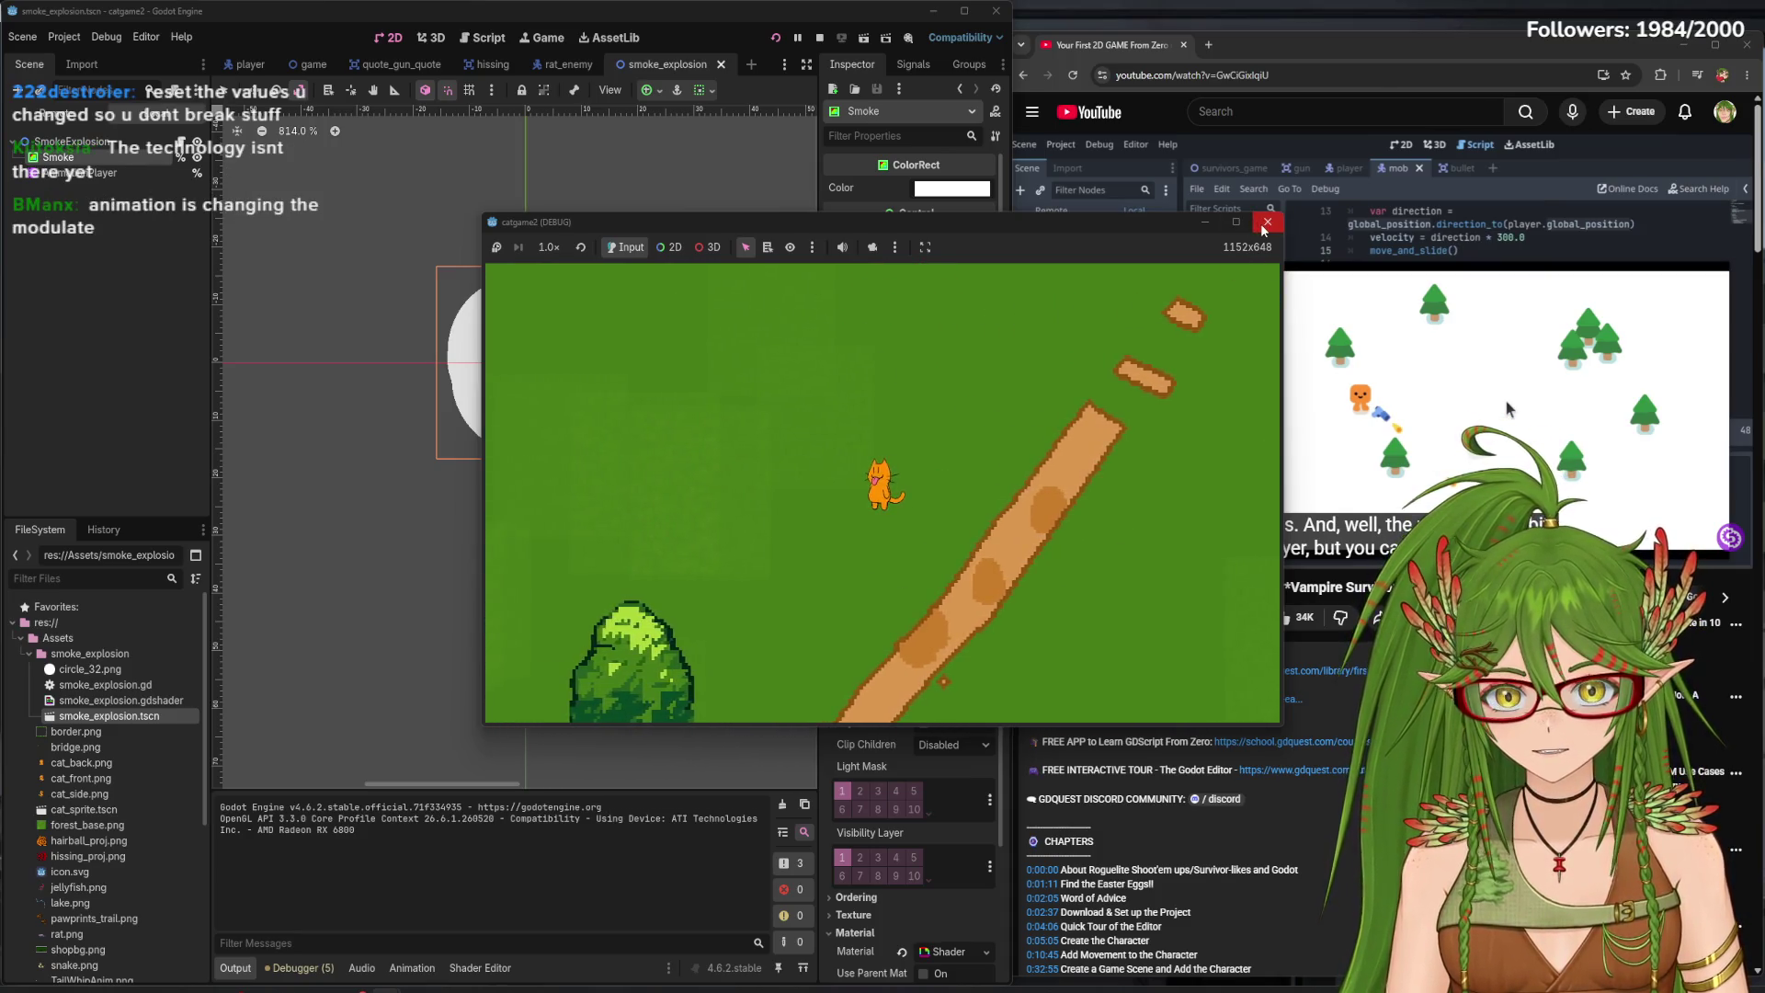
{"action": "left_click", "coordinate": [1264, 224]}
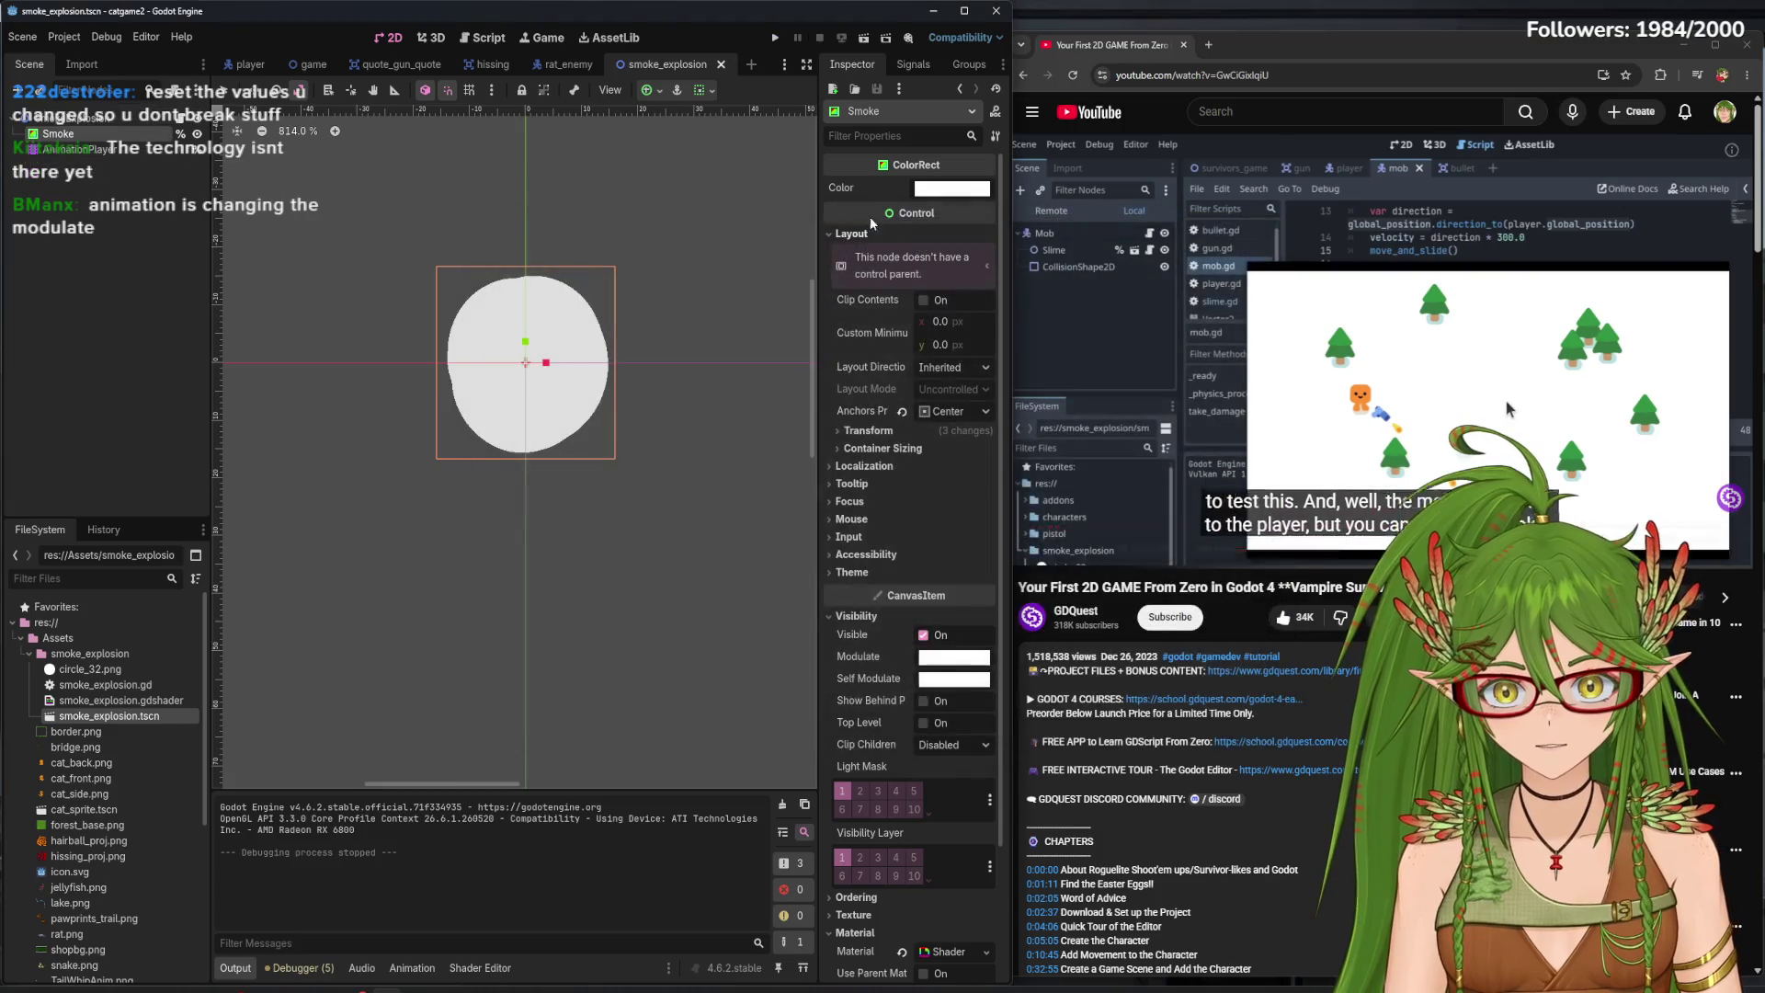
- Check the Smoke node's Color, Modulate and Self Modulate values
{"action": "left_click", "coordinate": [950, 189]}
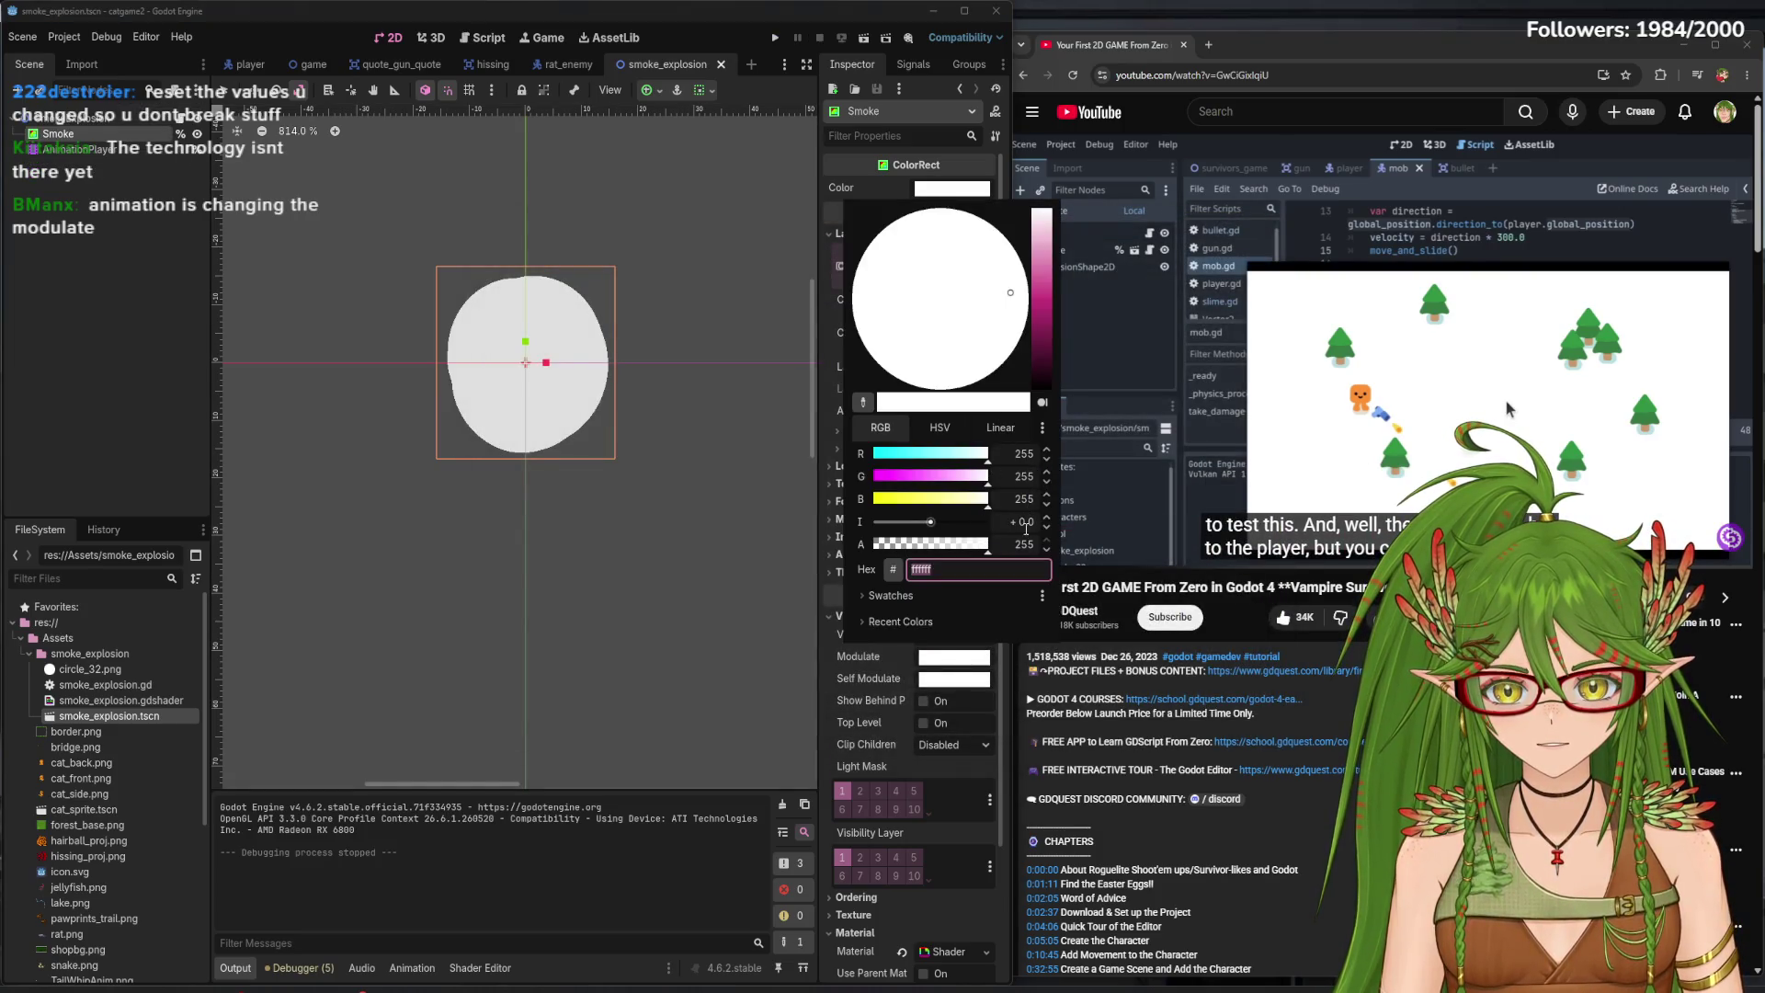
{"action": "left_click", "coordinate": [951, 674]}
{"action": "left_click", "coordinate": [954, 658]}
{"action": "left_click", "coordinate": [963, 681]}
{"action": "left_click", "coordinate": [963, 680]}
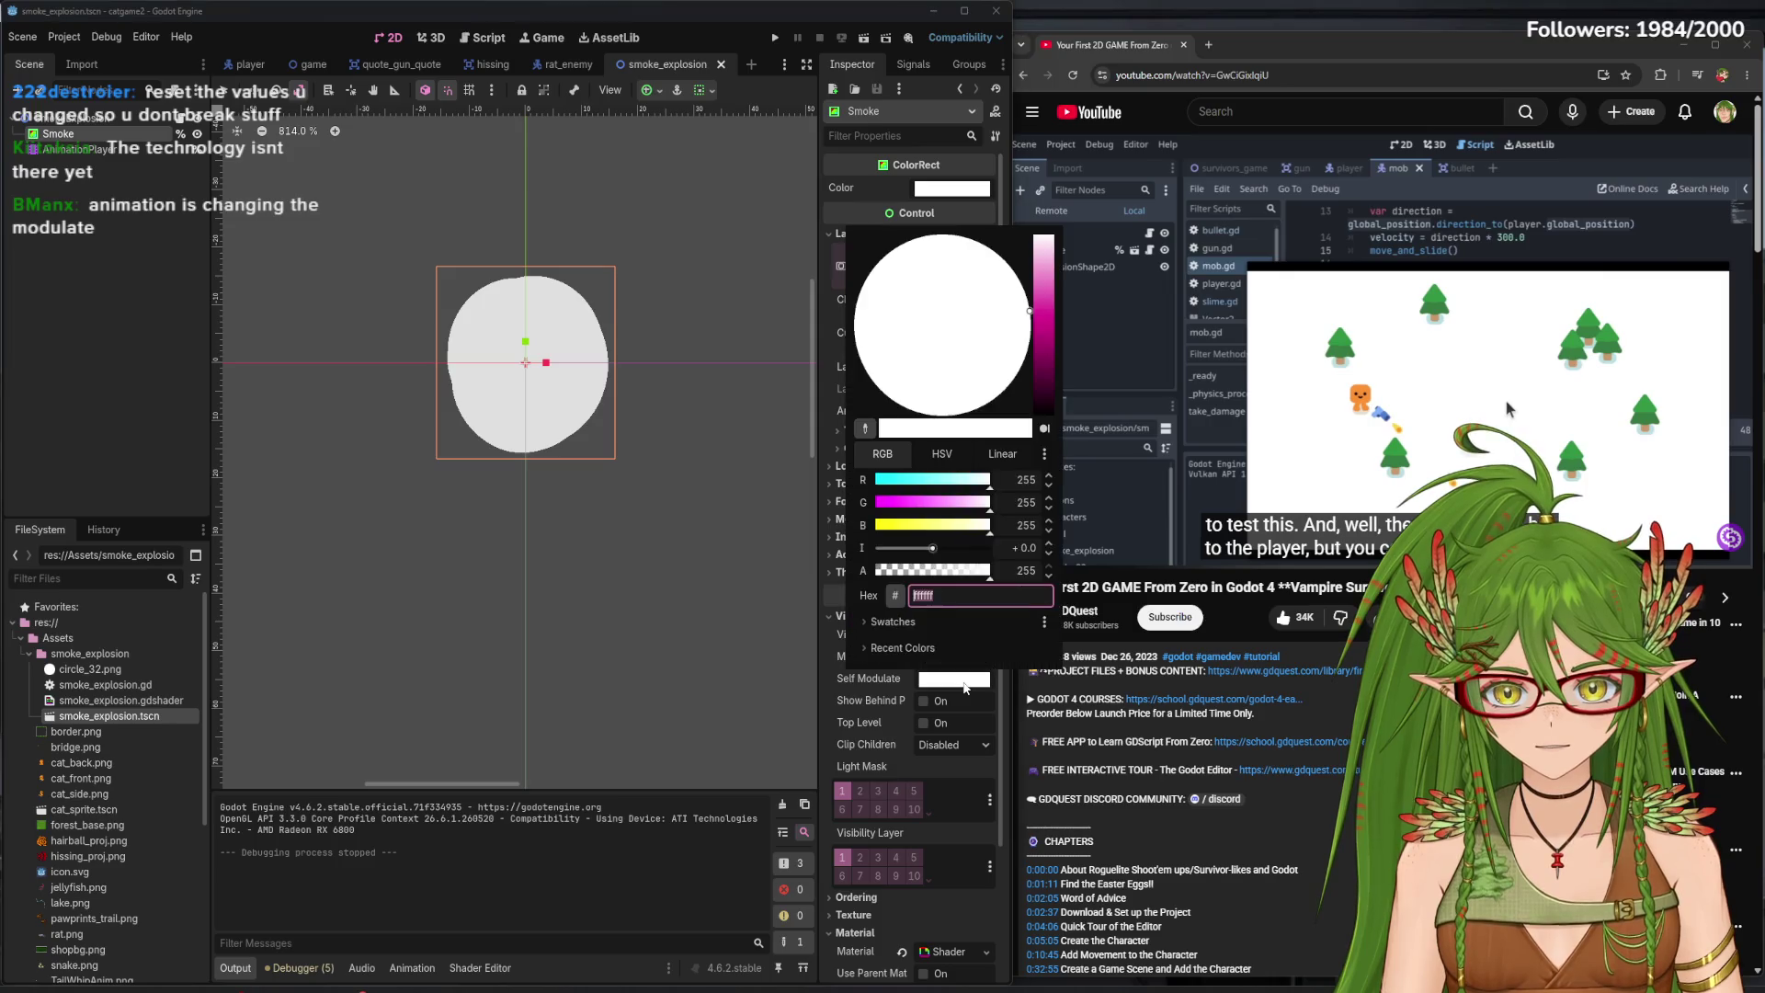
{"action": "left_click", "coordinate": [963, 684]}
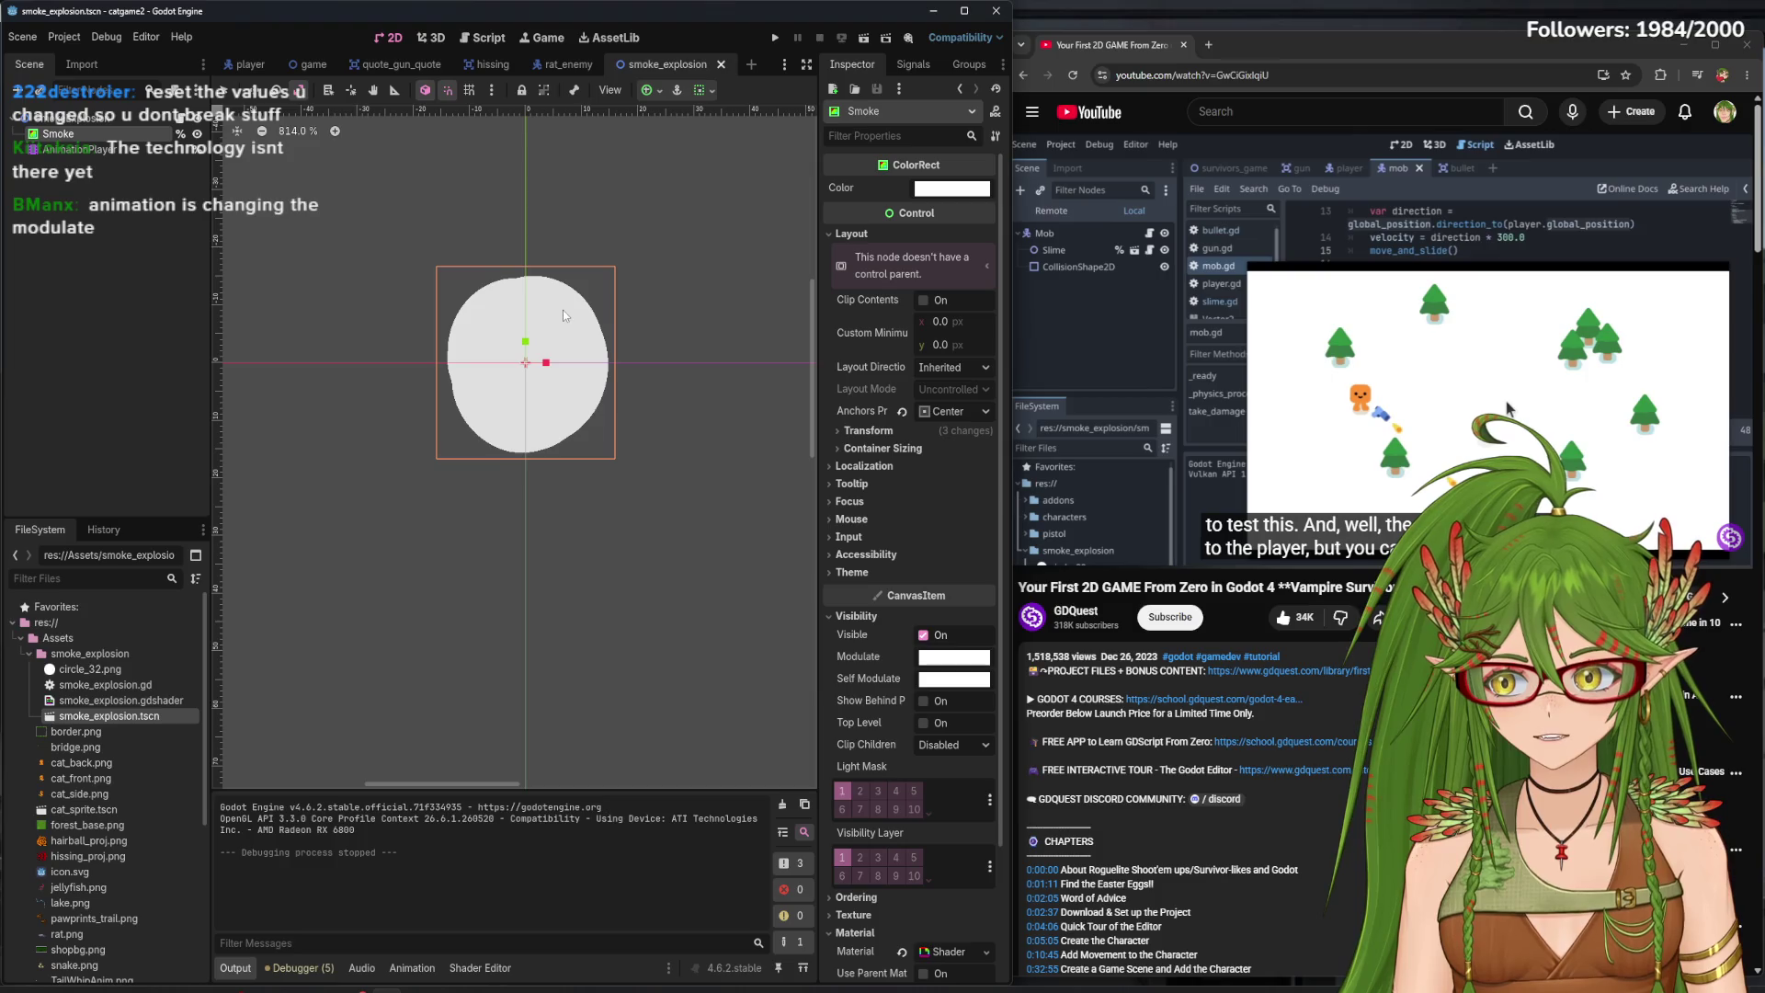
- Switch to the Script workspace and open rat_enemy.gd, scrolling to take_damage
{"action": "left_click", "coordinate": [491, 41]}
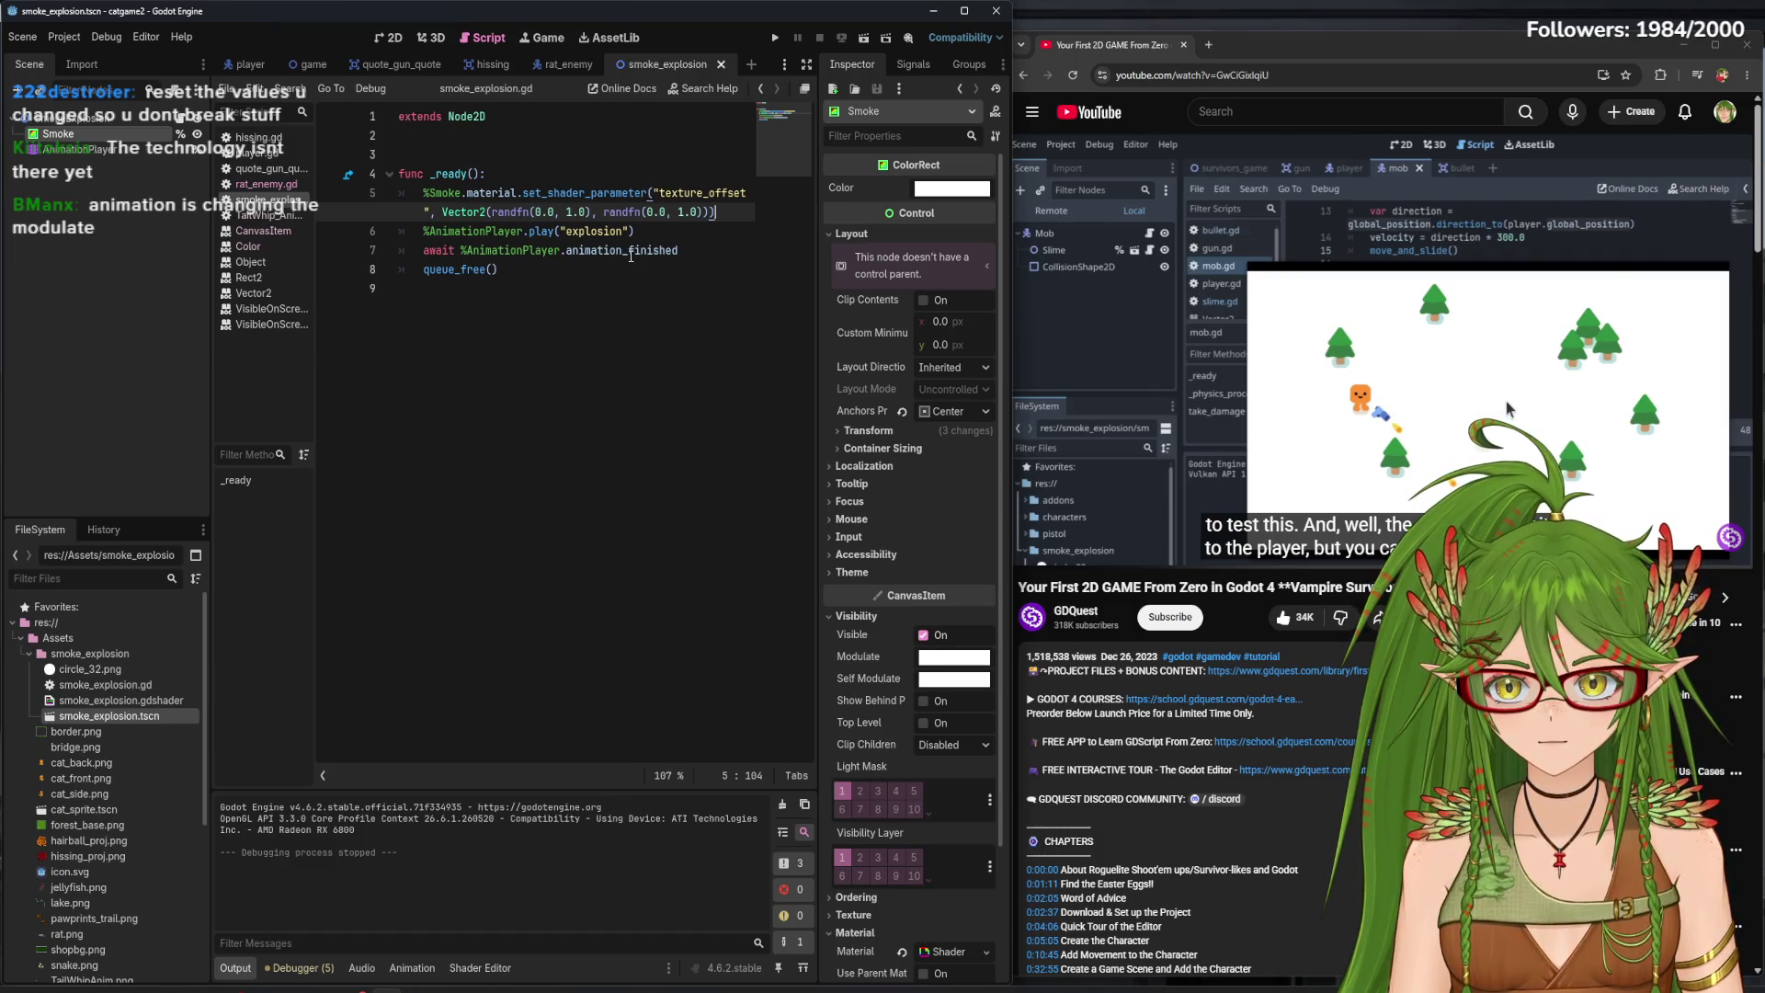
{"action": "mouse_move", "coordinate": [630, 256]}
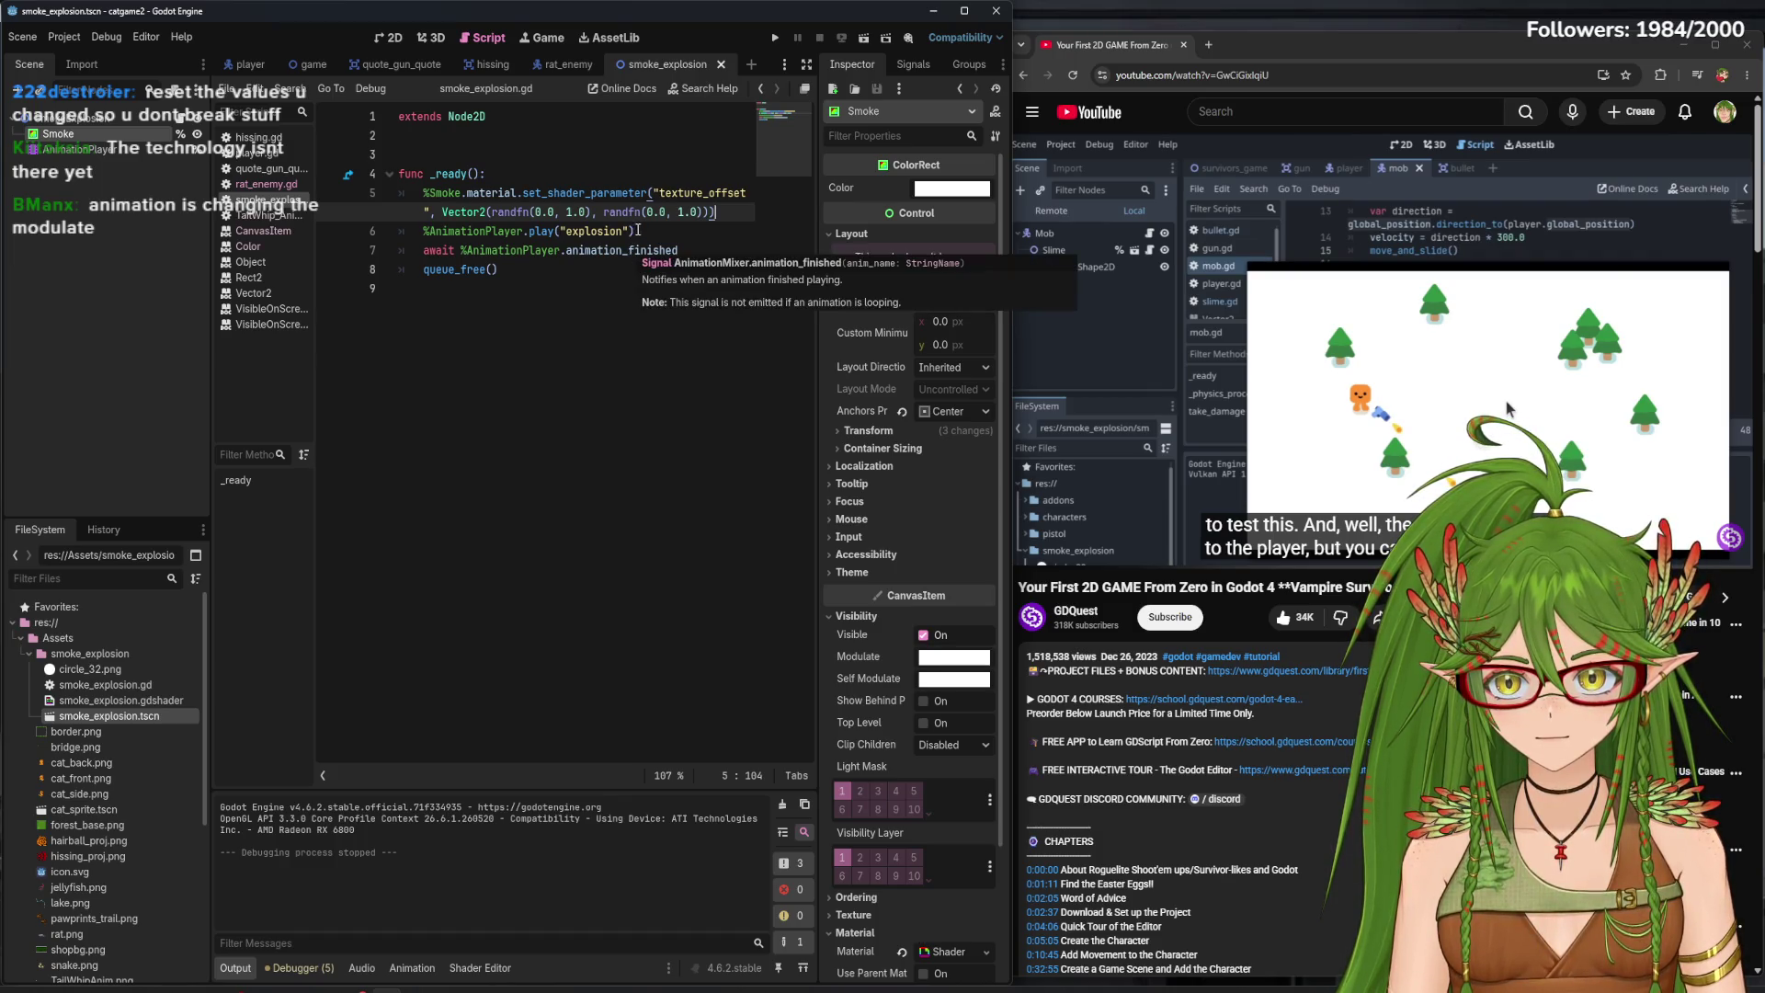
{"action": "left_click", "coordinate": [655, 236]}
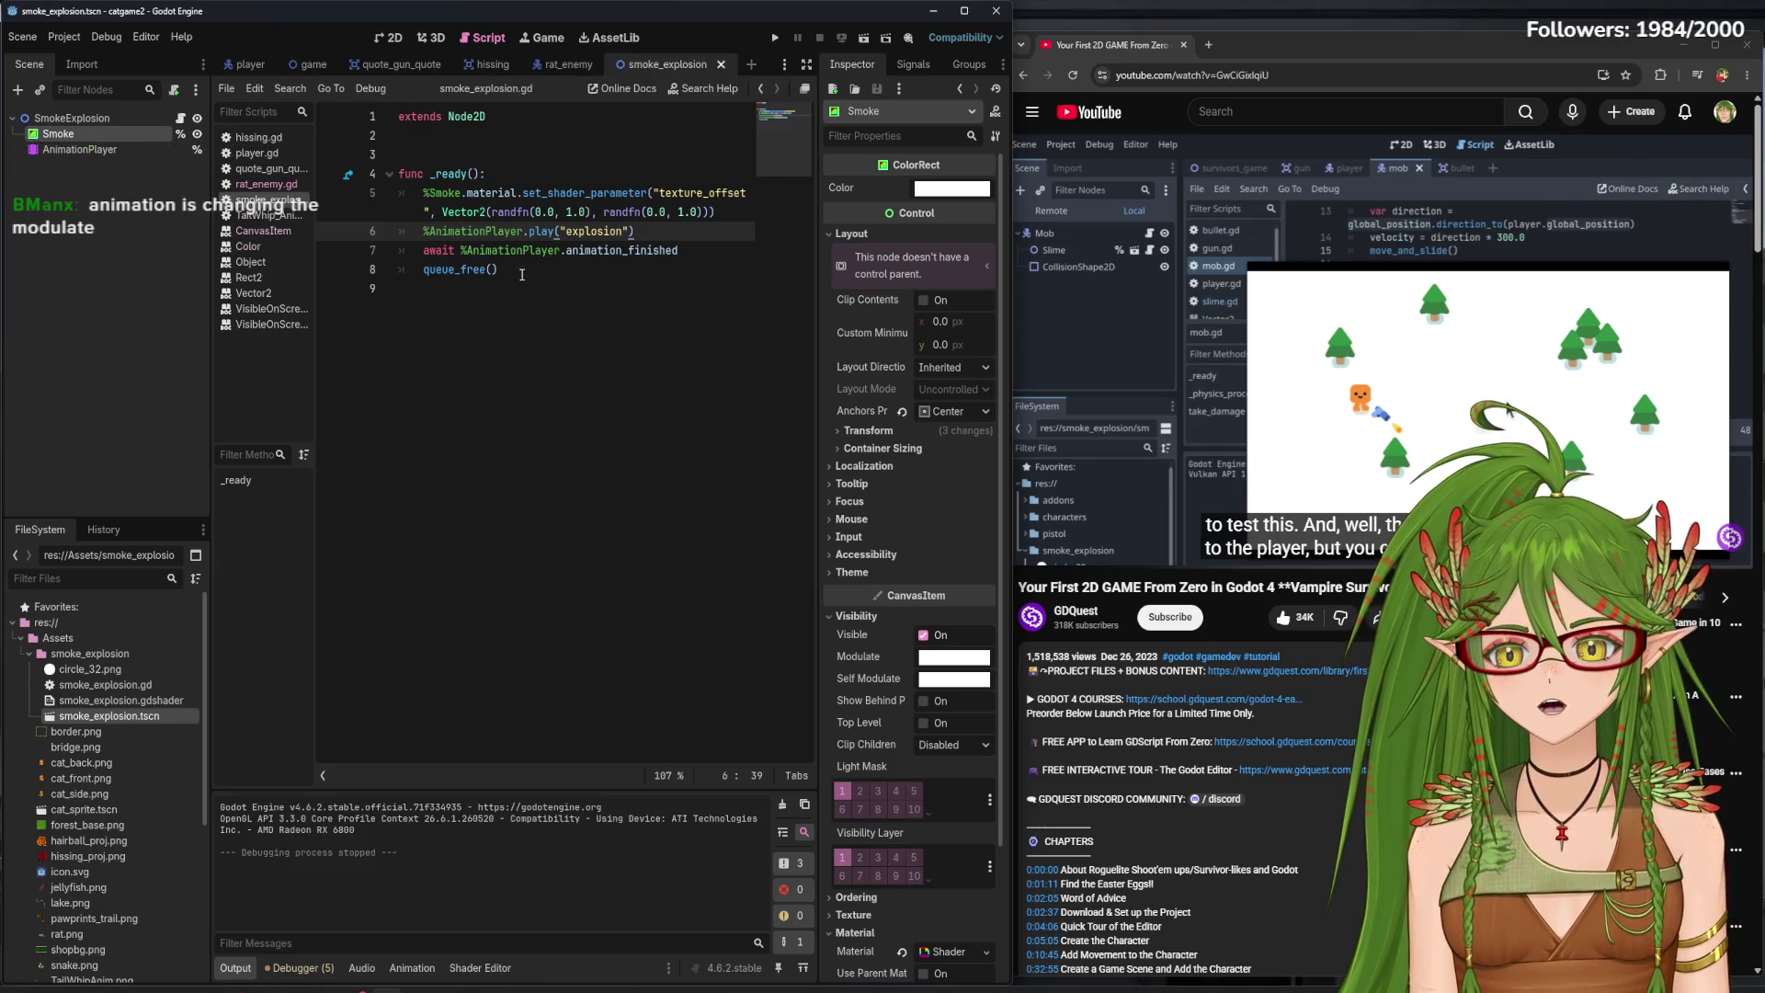
{"action": "left_click", "coordinate": [270, 191]}
{"action": "scroll", "coordinate": [552, 459], "scroll_direction": "down", "scroll_amount": 2}
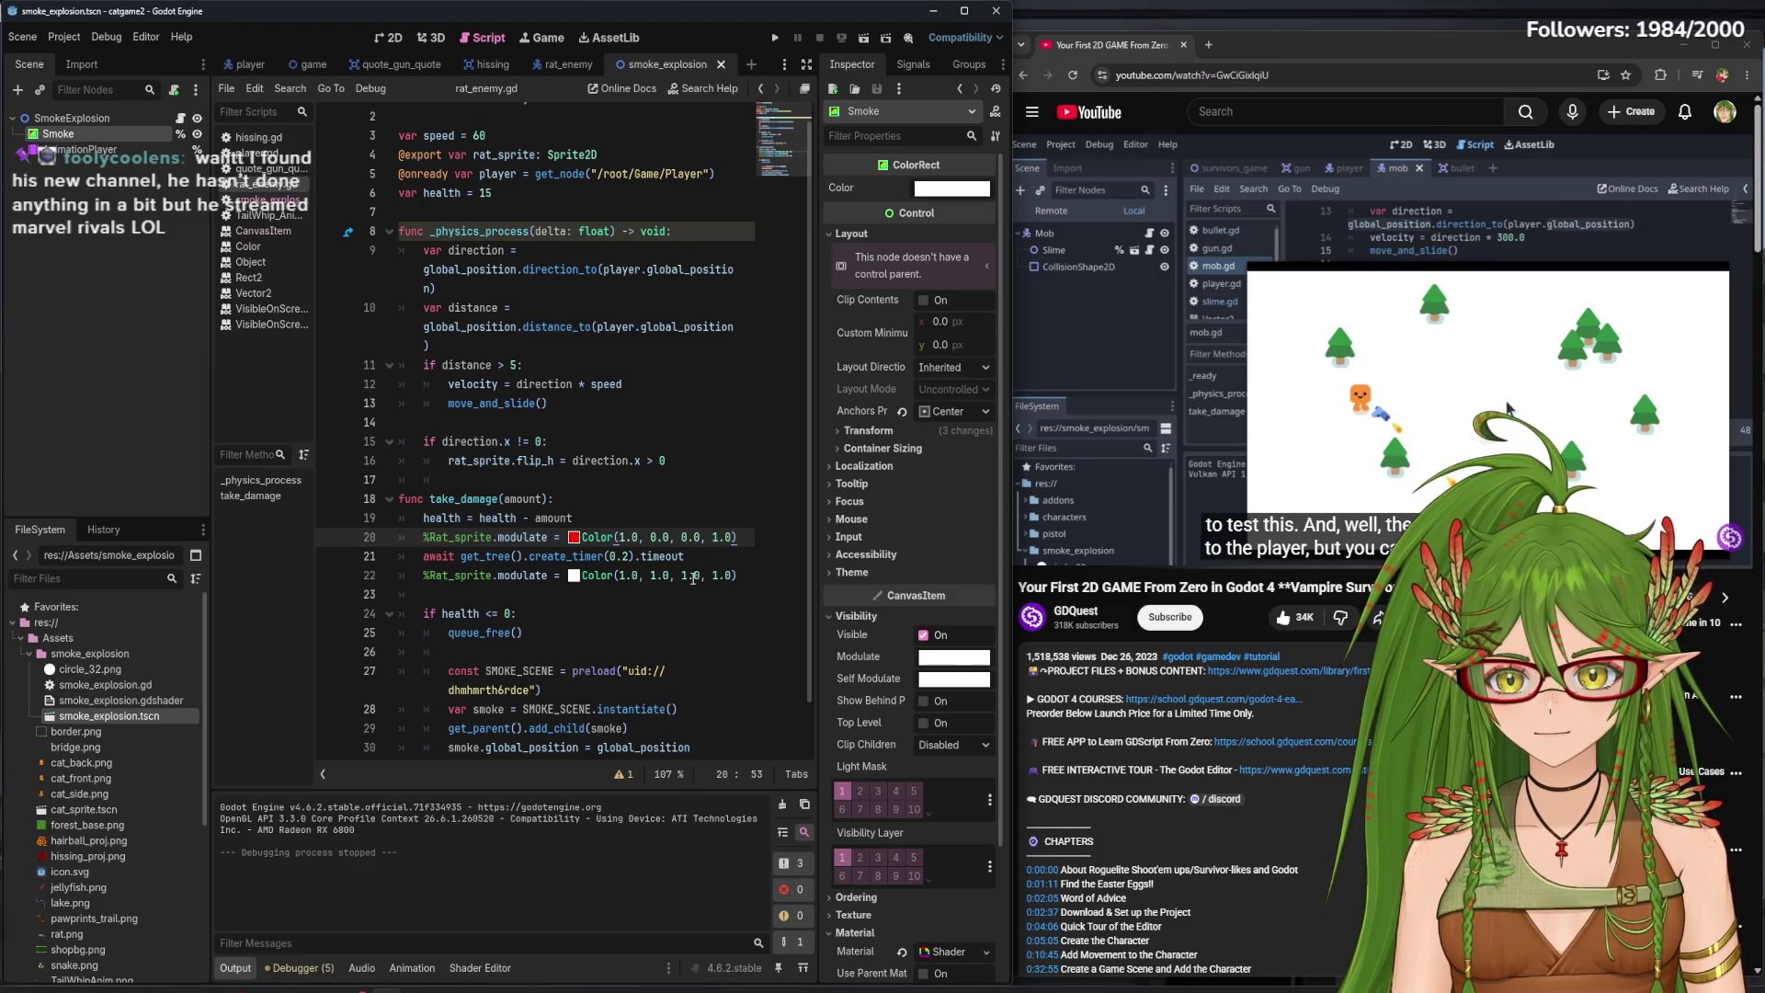
{"action": "left_click_drag", "start_coordinate": [695, 558], "coordinate": [431, 556]}
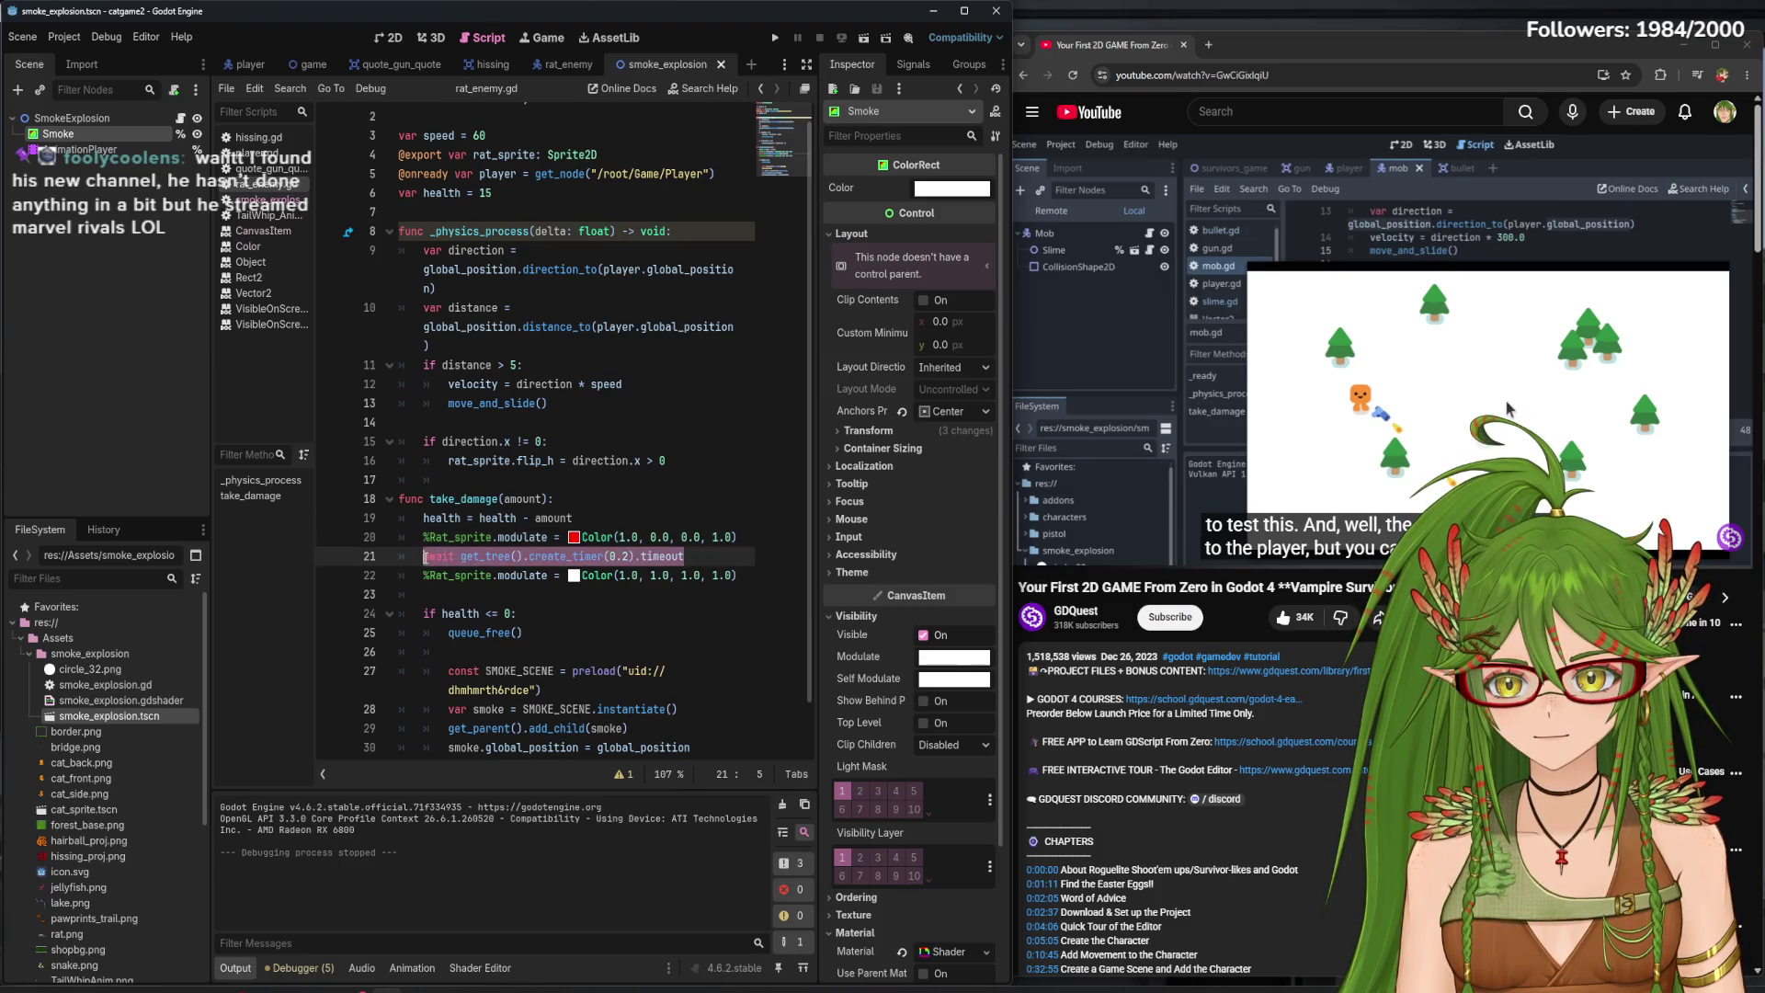
{"action": "key", "text": "ctrl+c"}
{"action": "left_click", "coordinate": [538, 612]}
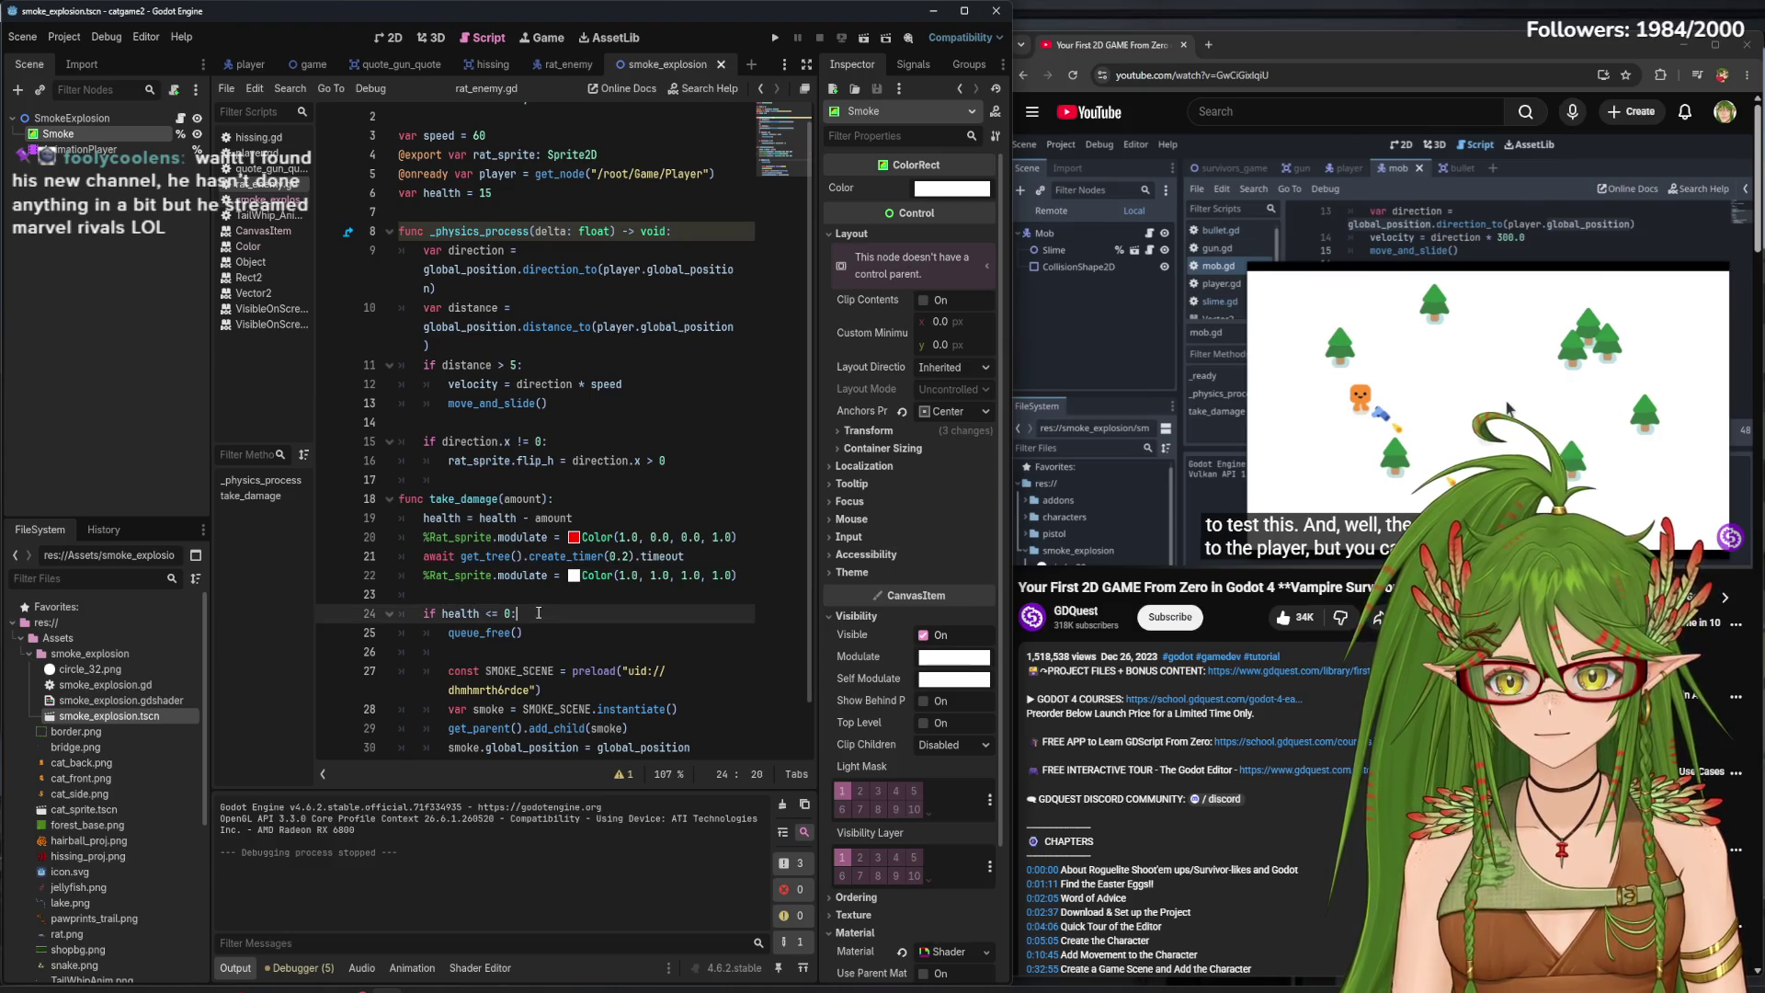
{"action": "key", "text": "Return"}
{"action": "key", "text": "ctrl+v"}
{"action": "key", "text": "F5"}
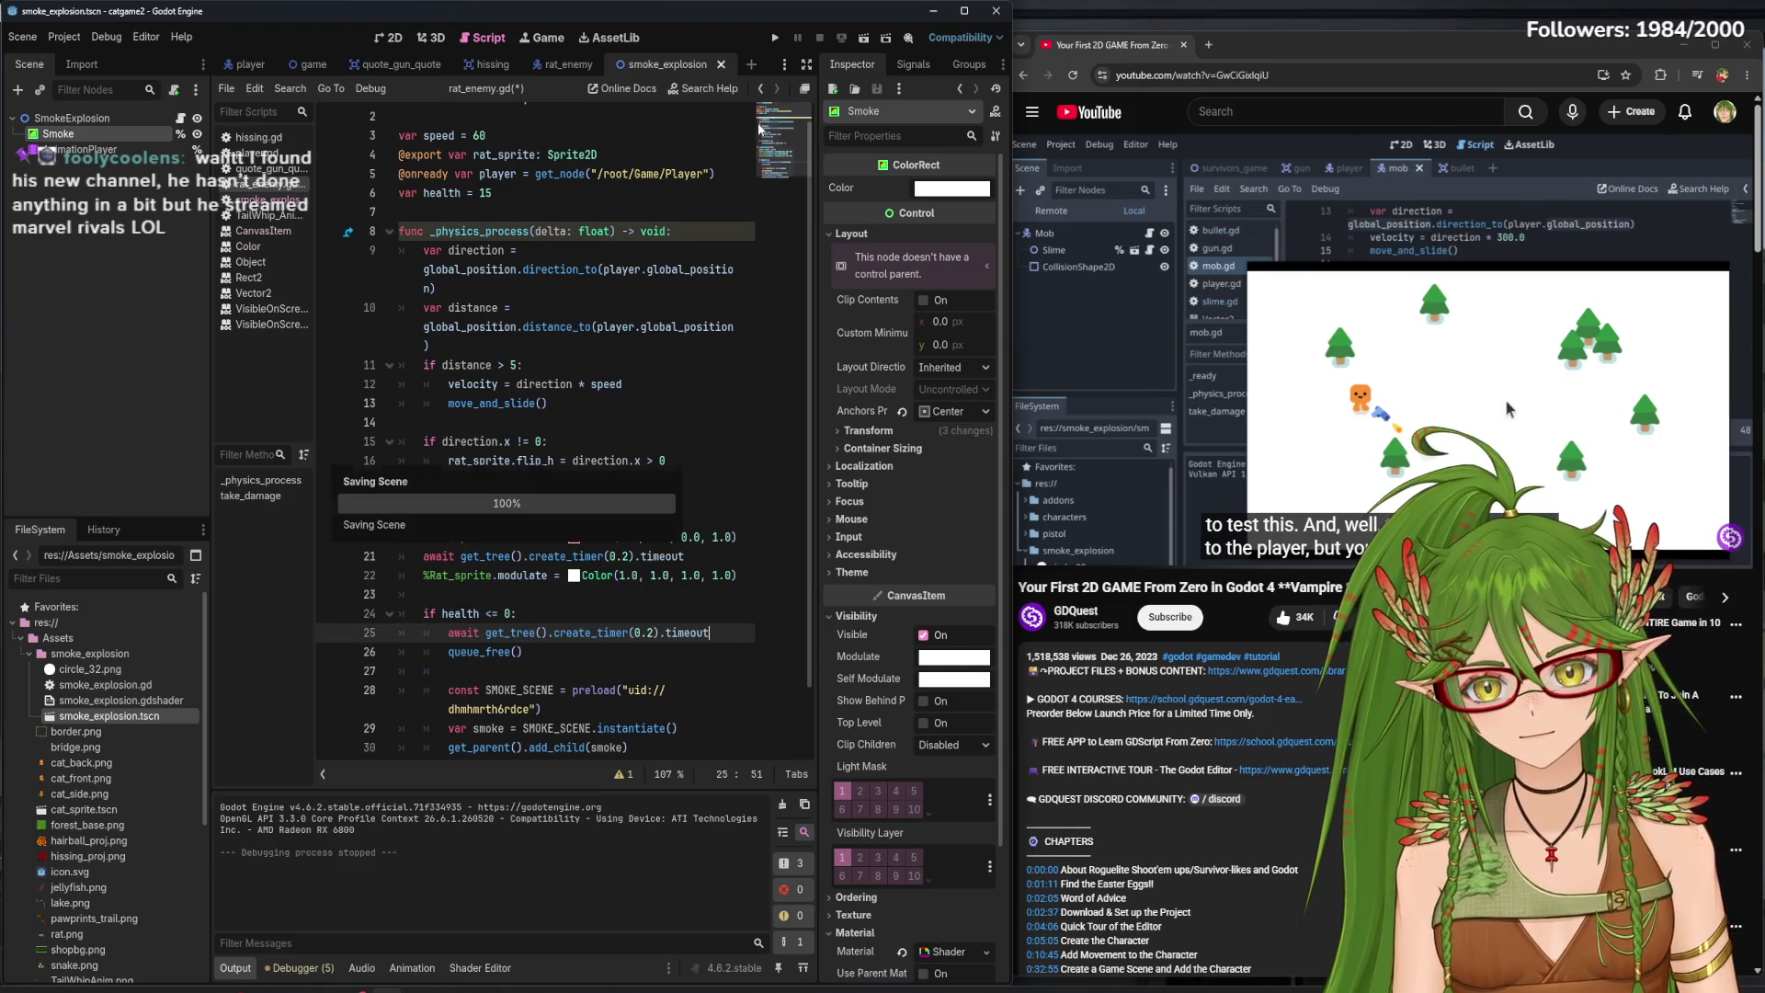
{"action": "key", "text": "Right"}
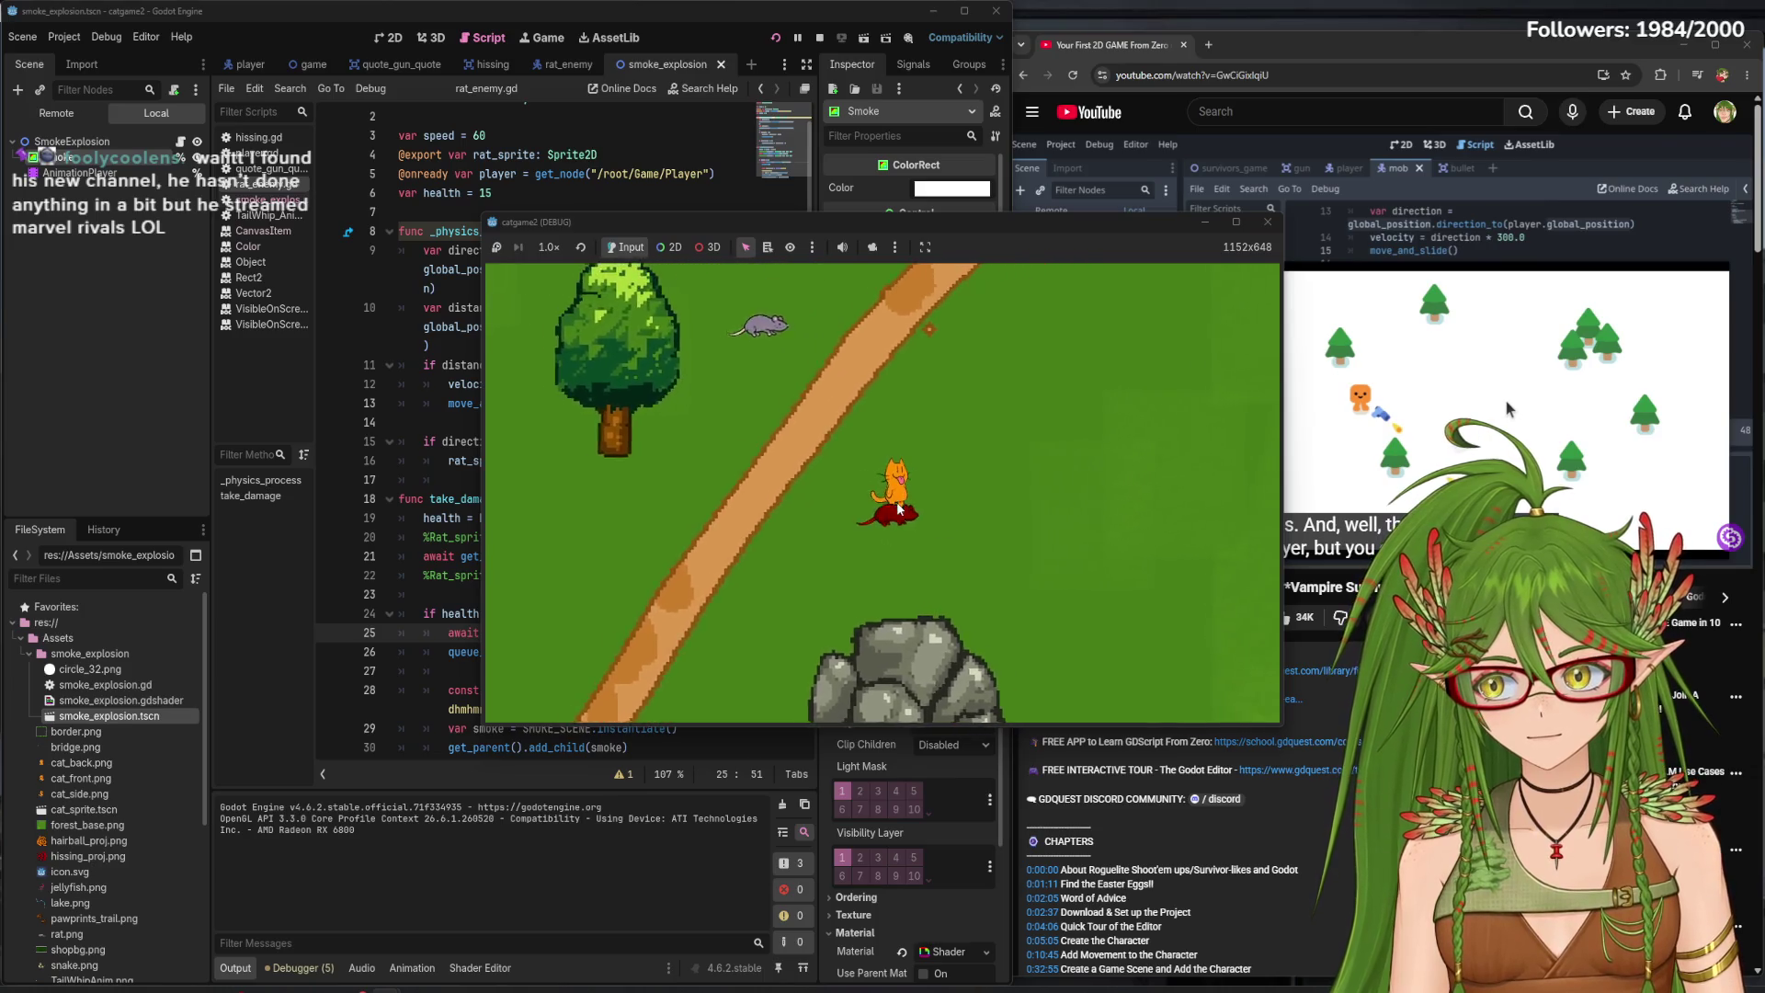
{"action": "key", "text": "Right"}
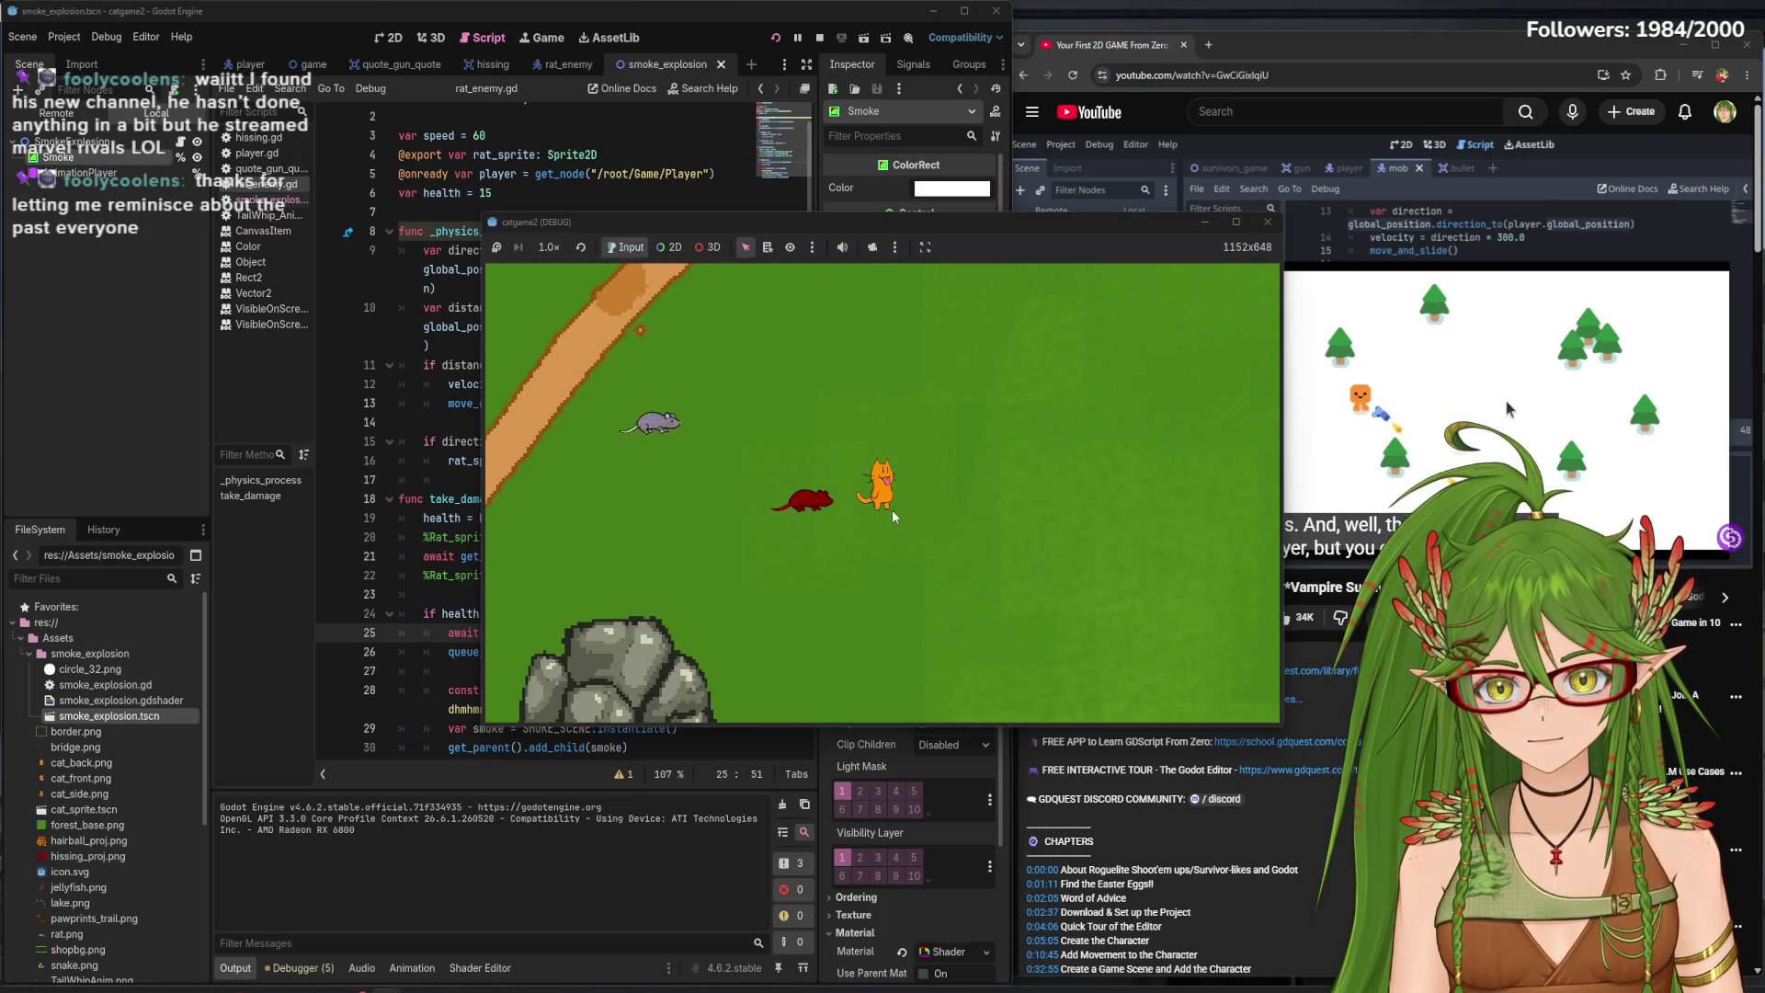
{"action": "key", "text": "Right"}
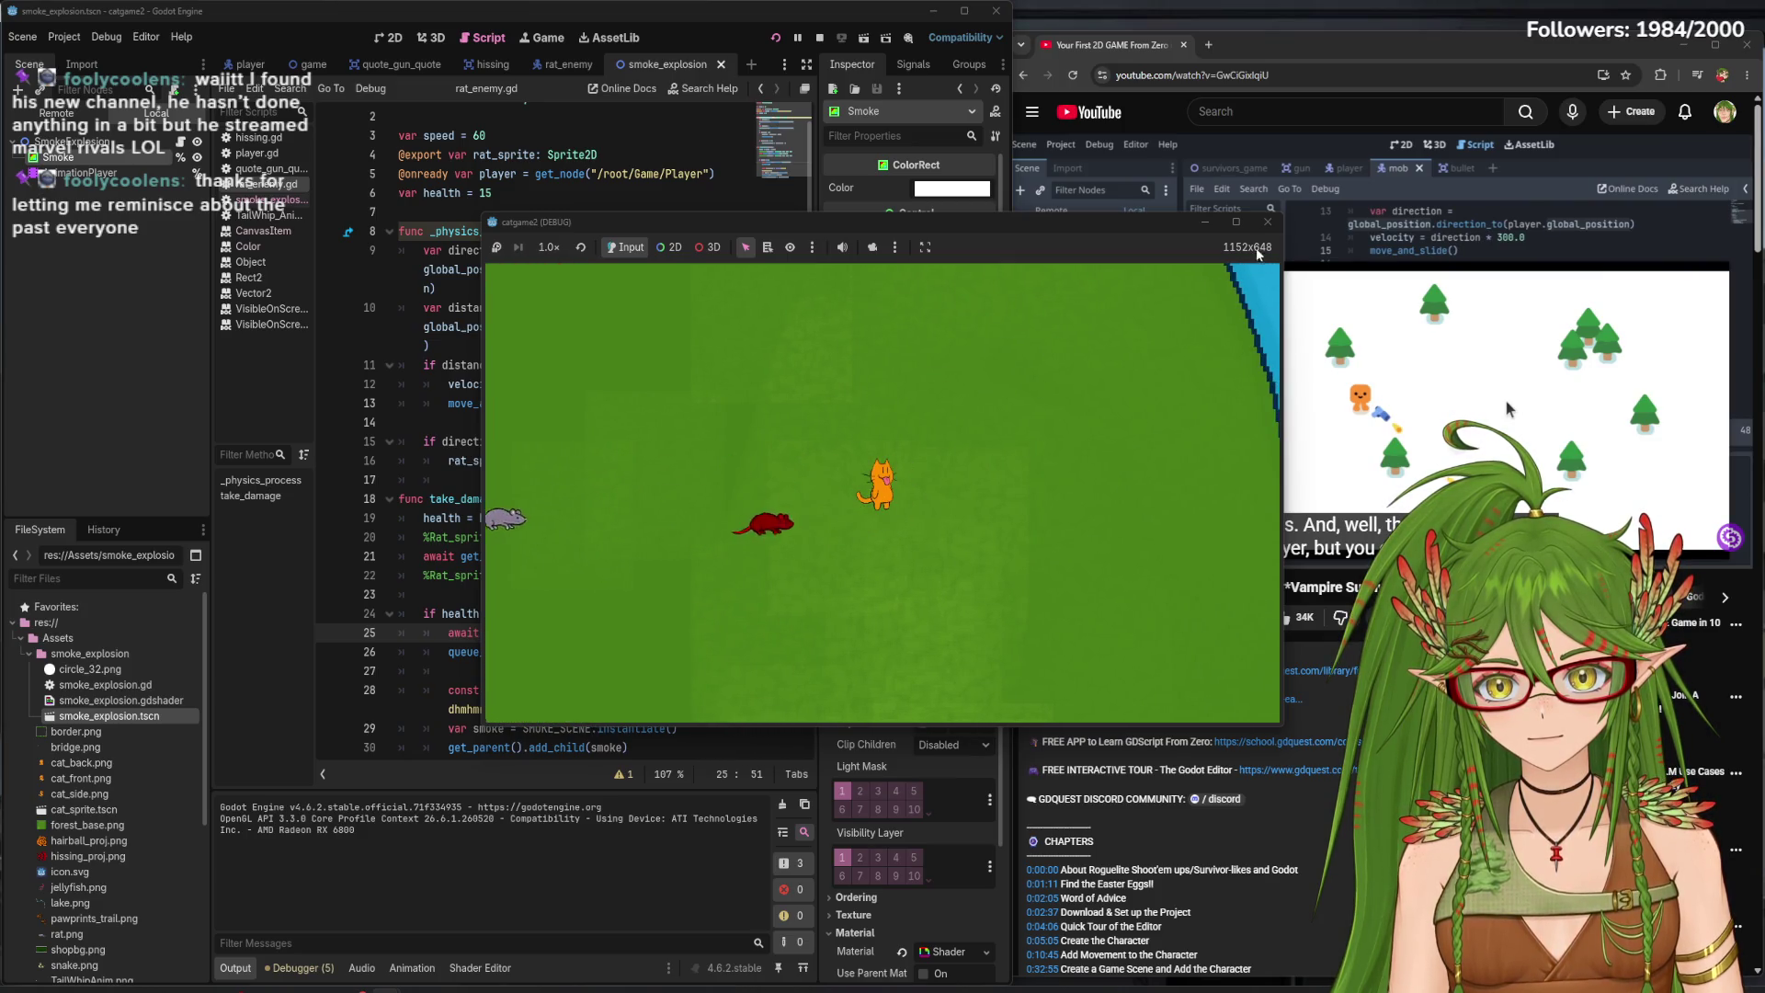
{"action": "left_click", "coordinate": [1333, 294]}
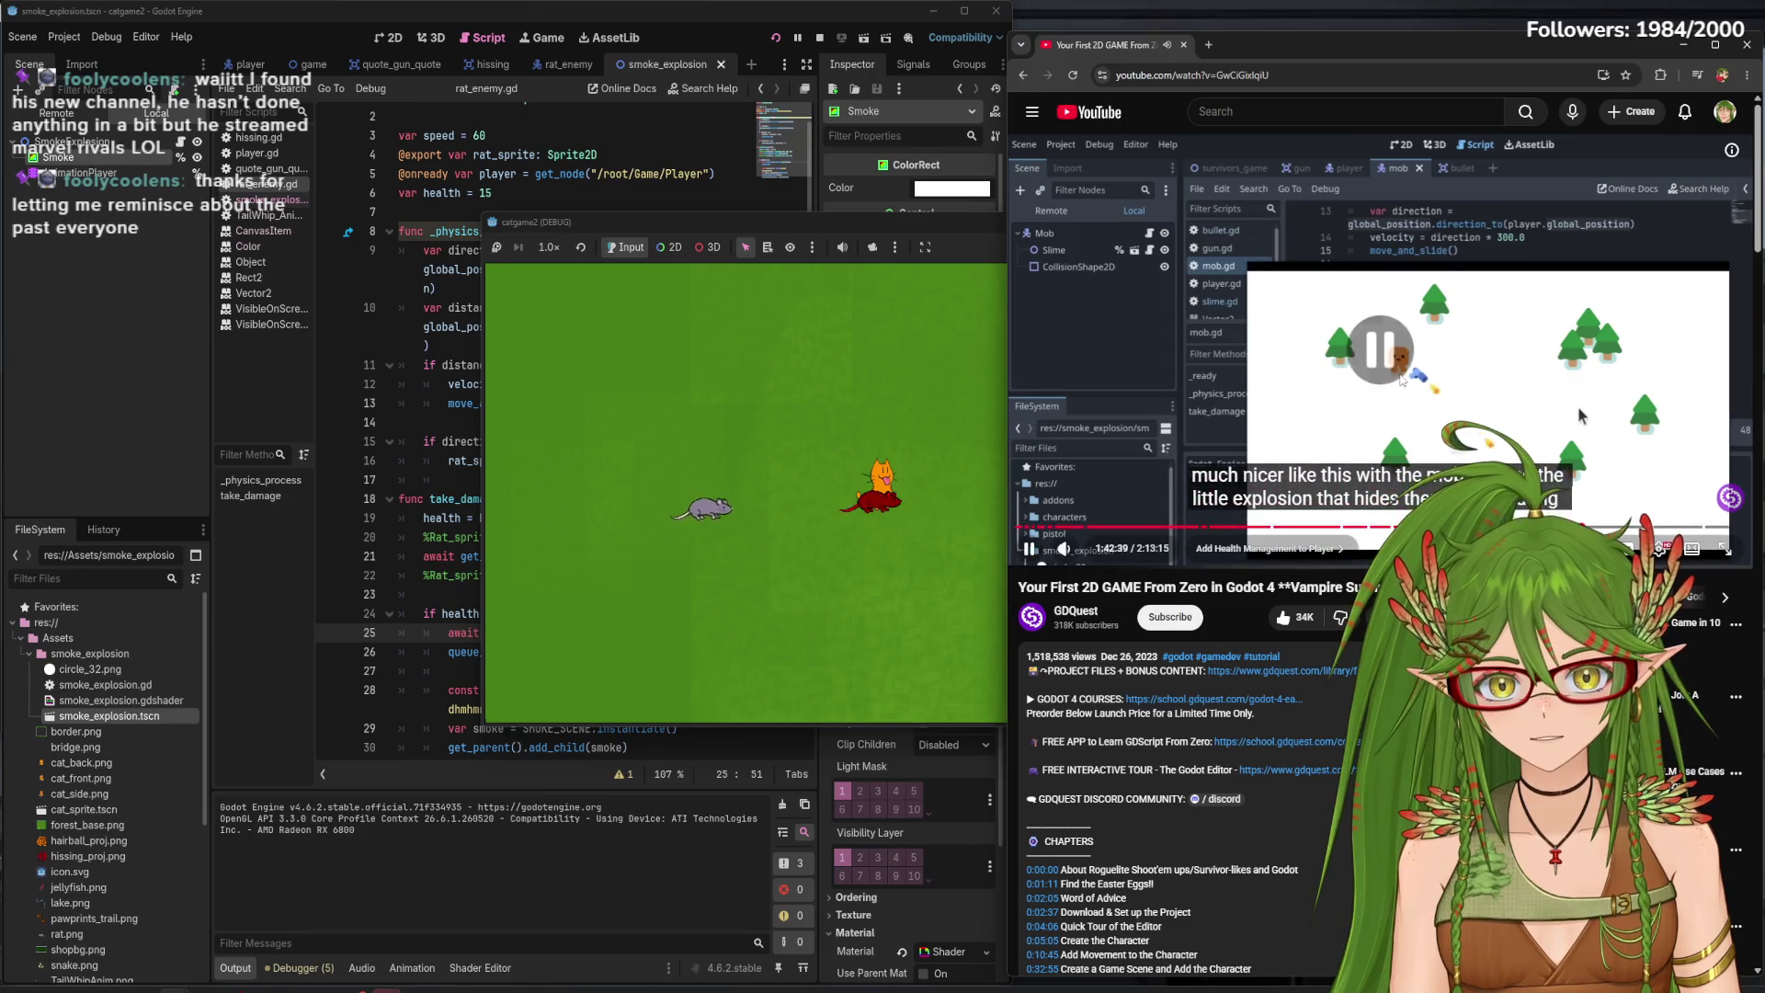
{"action": "left_click", "coordinate": [953, 478]}
{"action": "key", "text": "F8"}
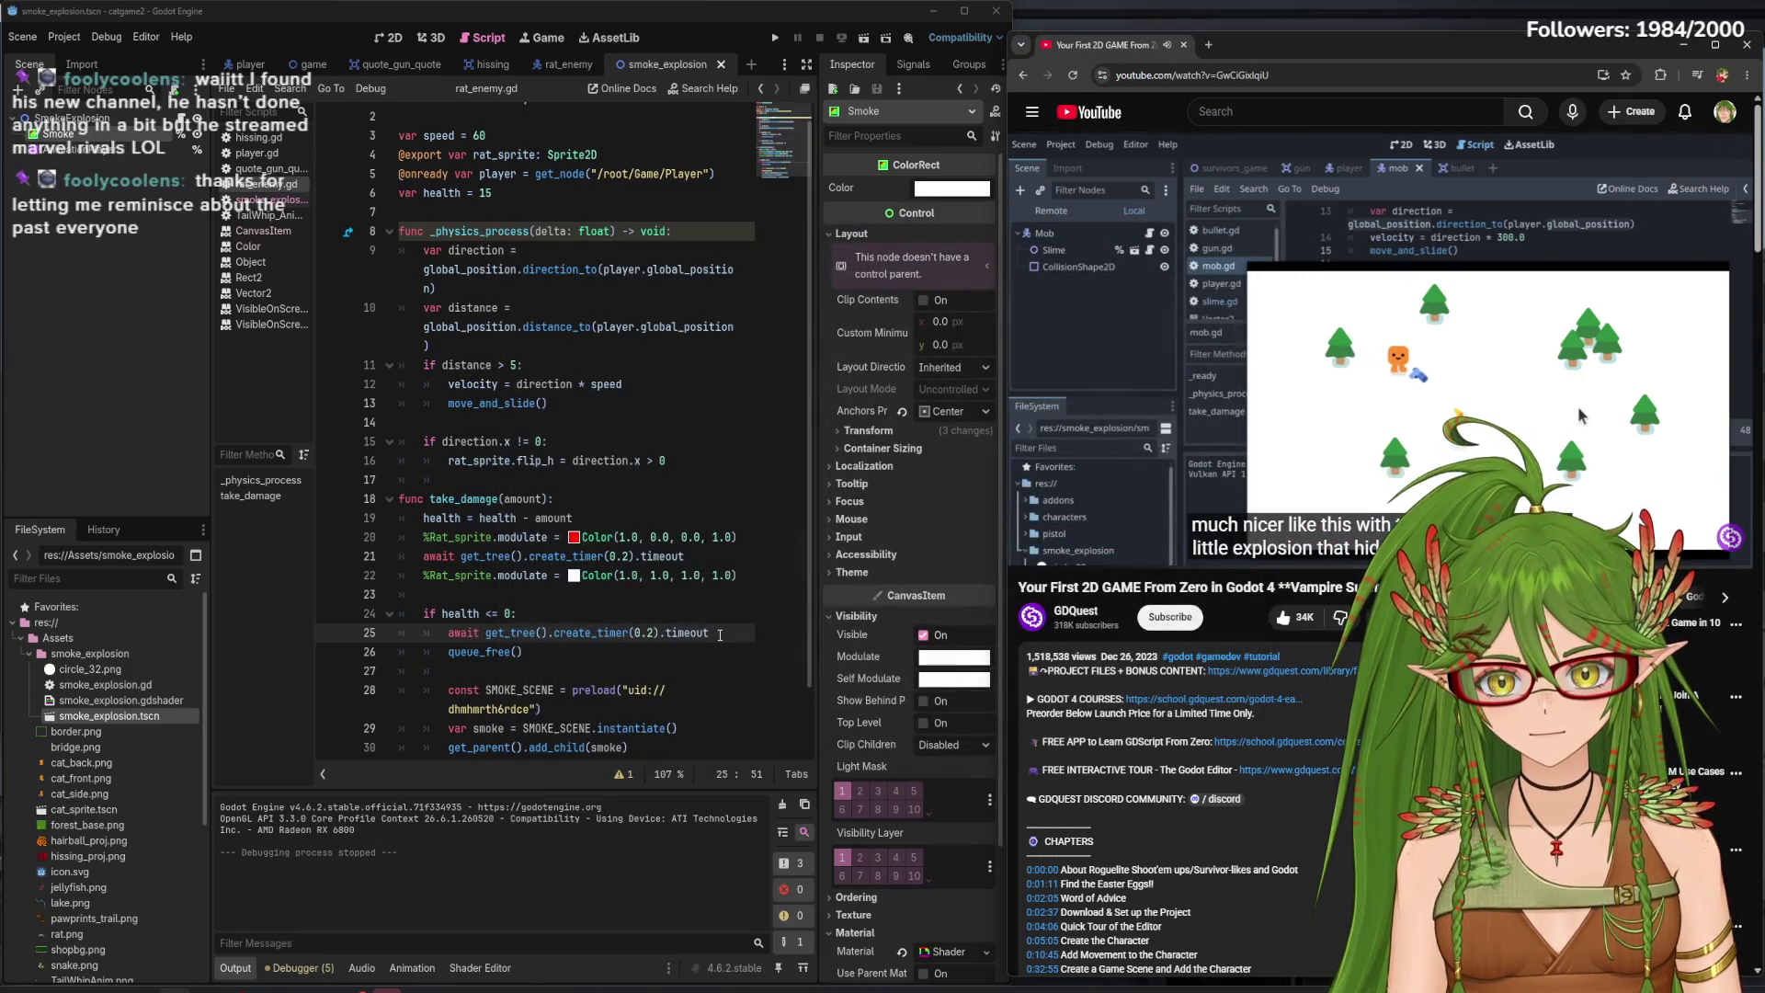
{"action": "left_click_drag", "start_coordinate": [712, 633], "coordinate": [437, 641]}
{"action": "key", "text": "BackSpace"}
{"action": "key", "text": "BackSpace"}
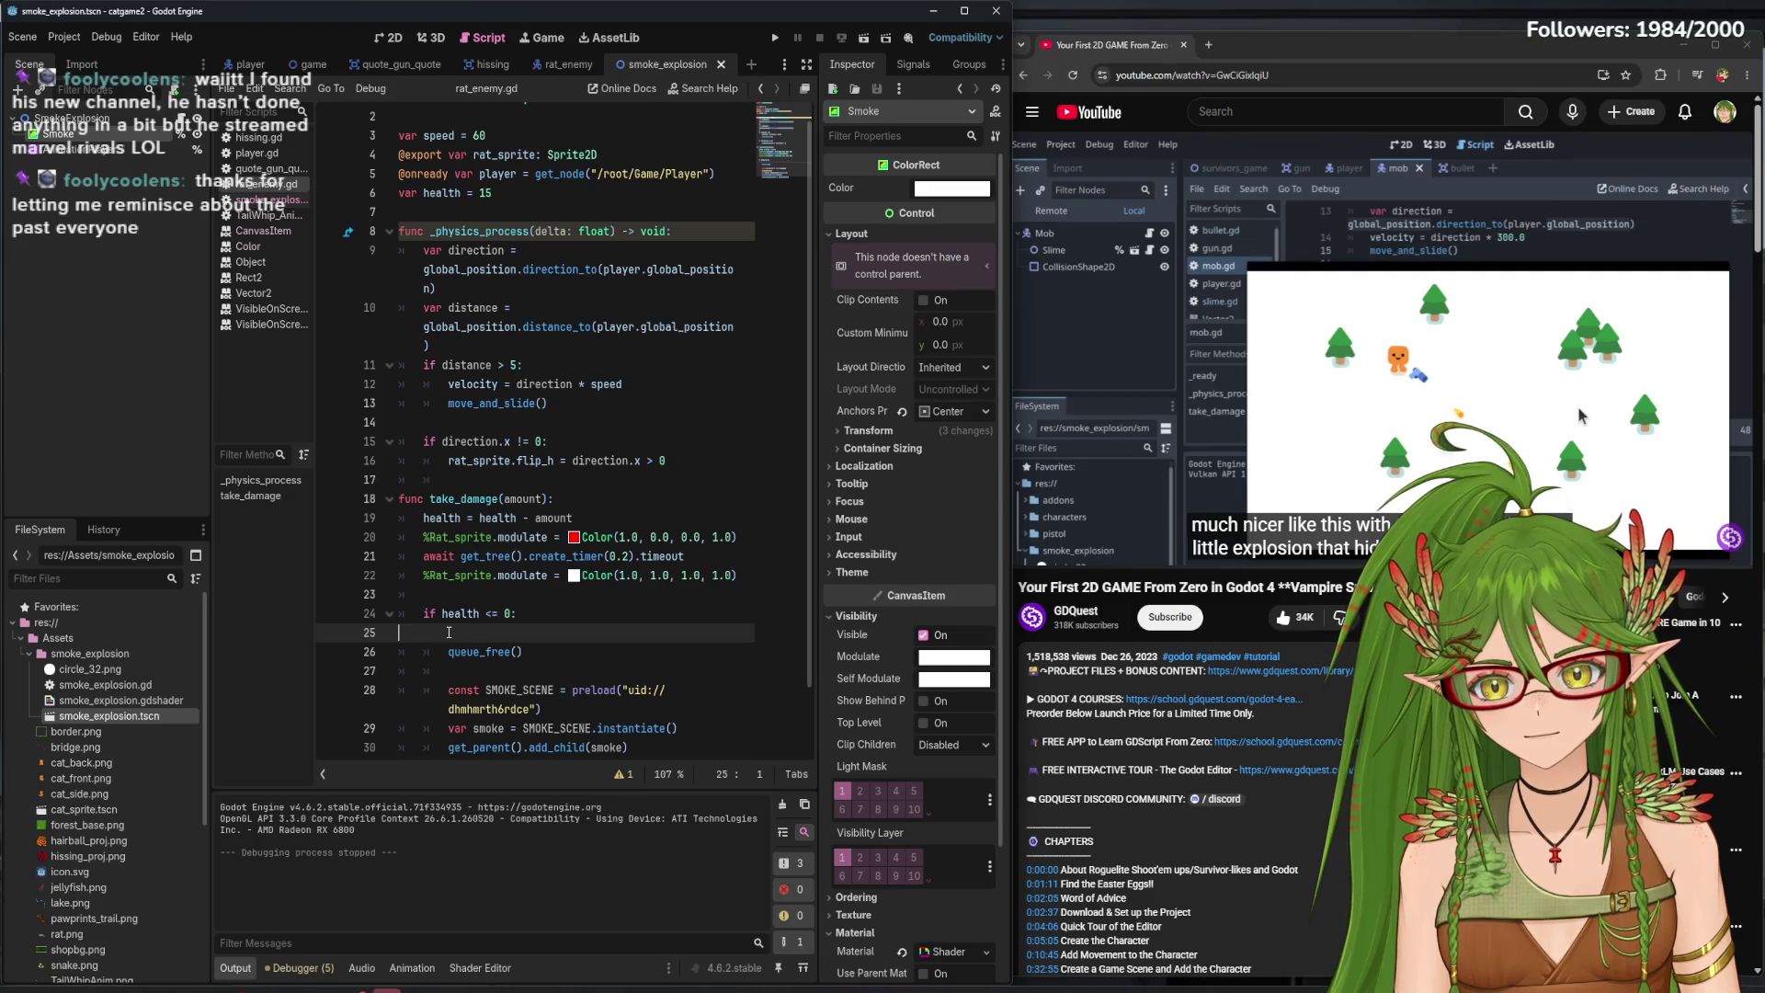
{"action": "key", "text": "BackSpace"}
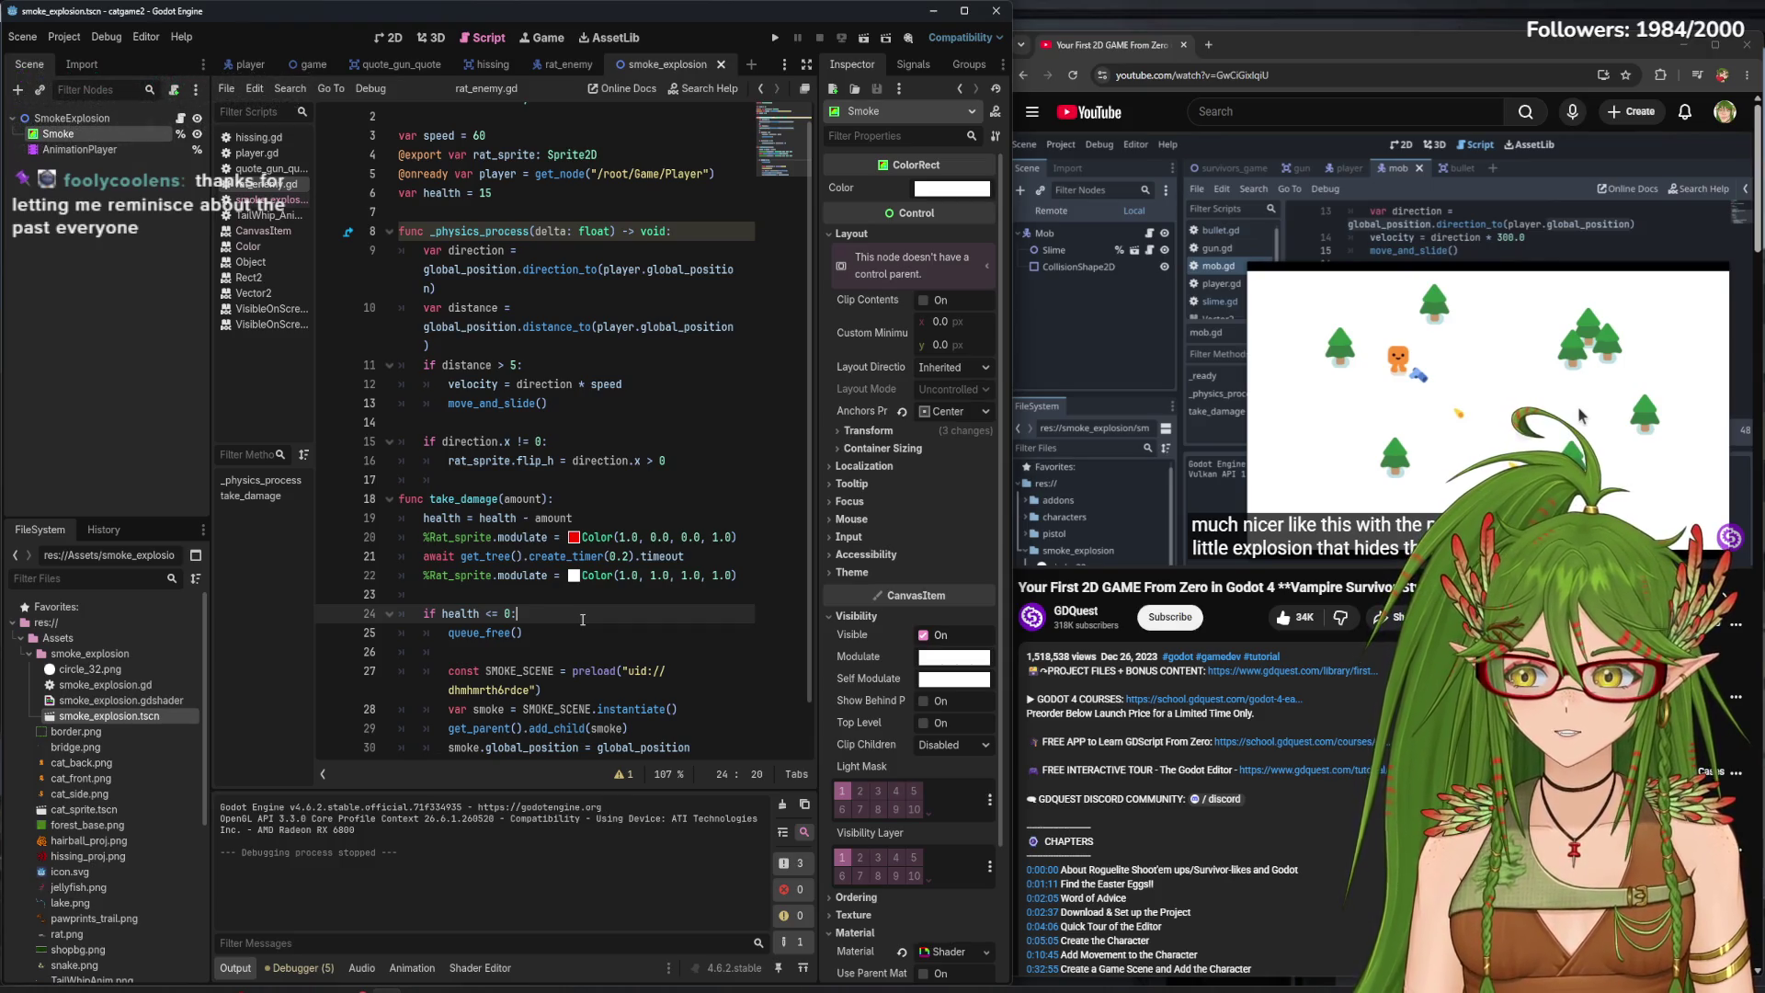
{"action": "scroll", "coordinate": [551, 644], "scroll_direction": "down", "scroll_amount": 1}
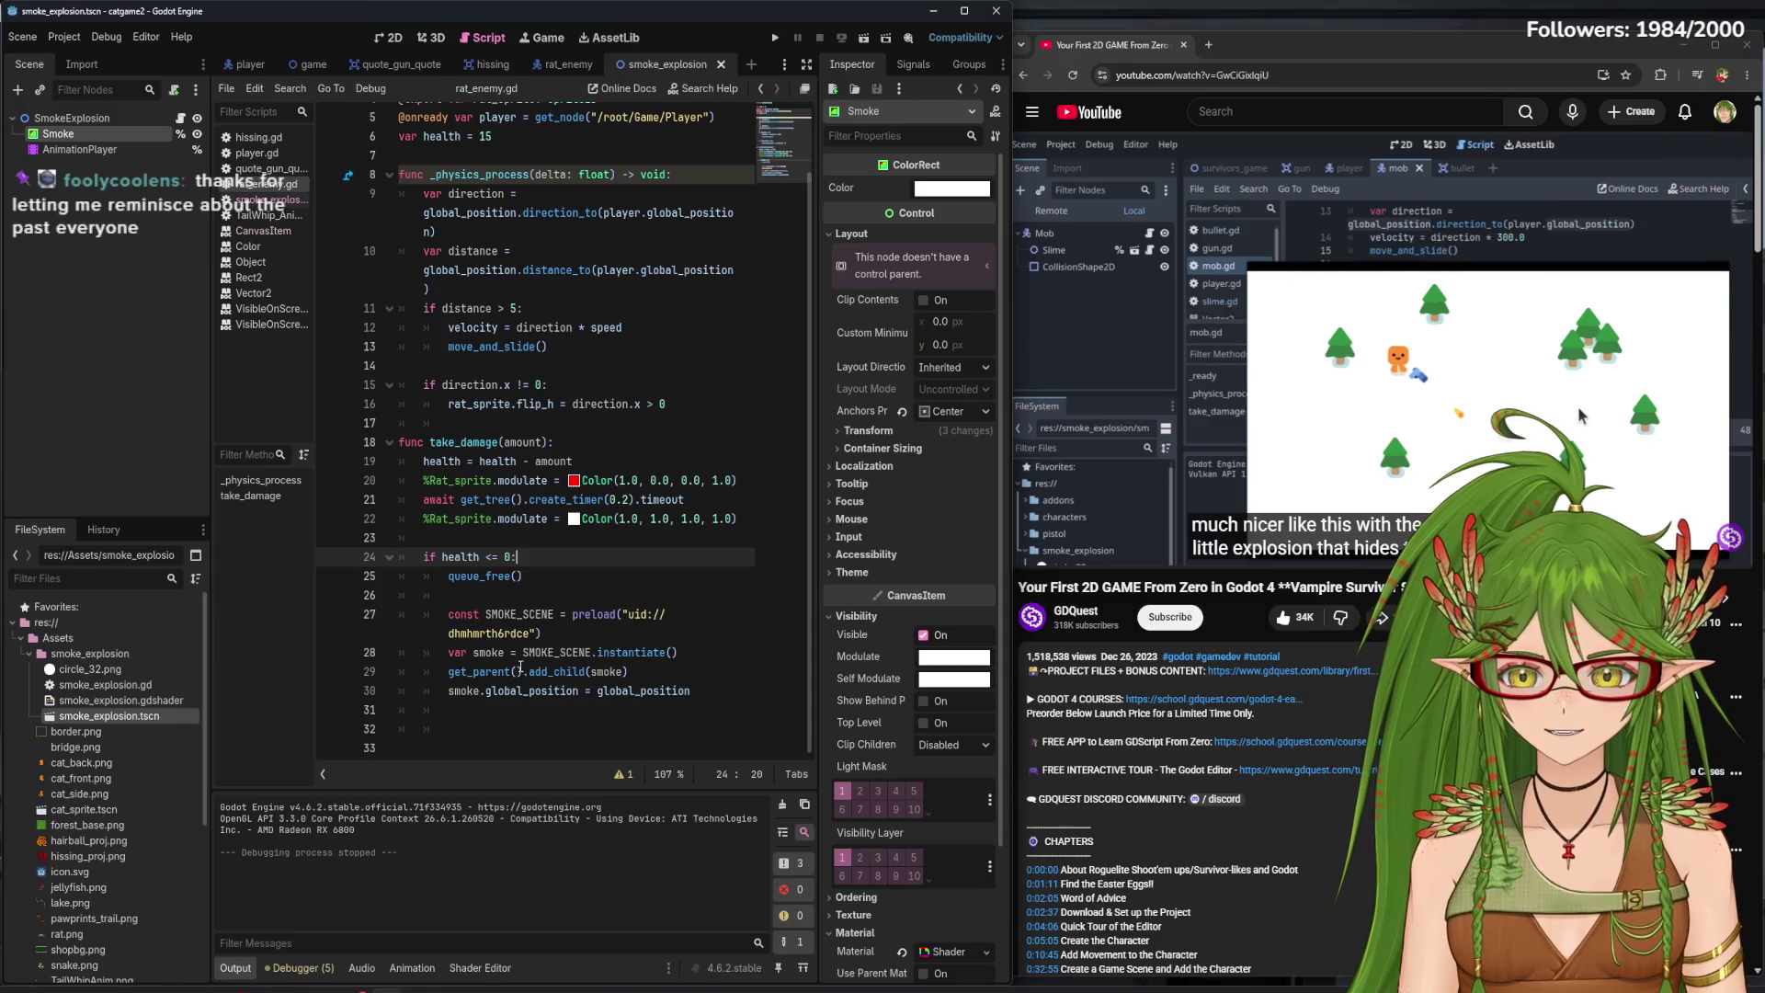
{"action": "key", "text": "XF86AudioPlay"}
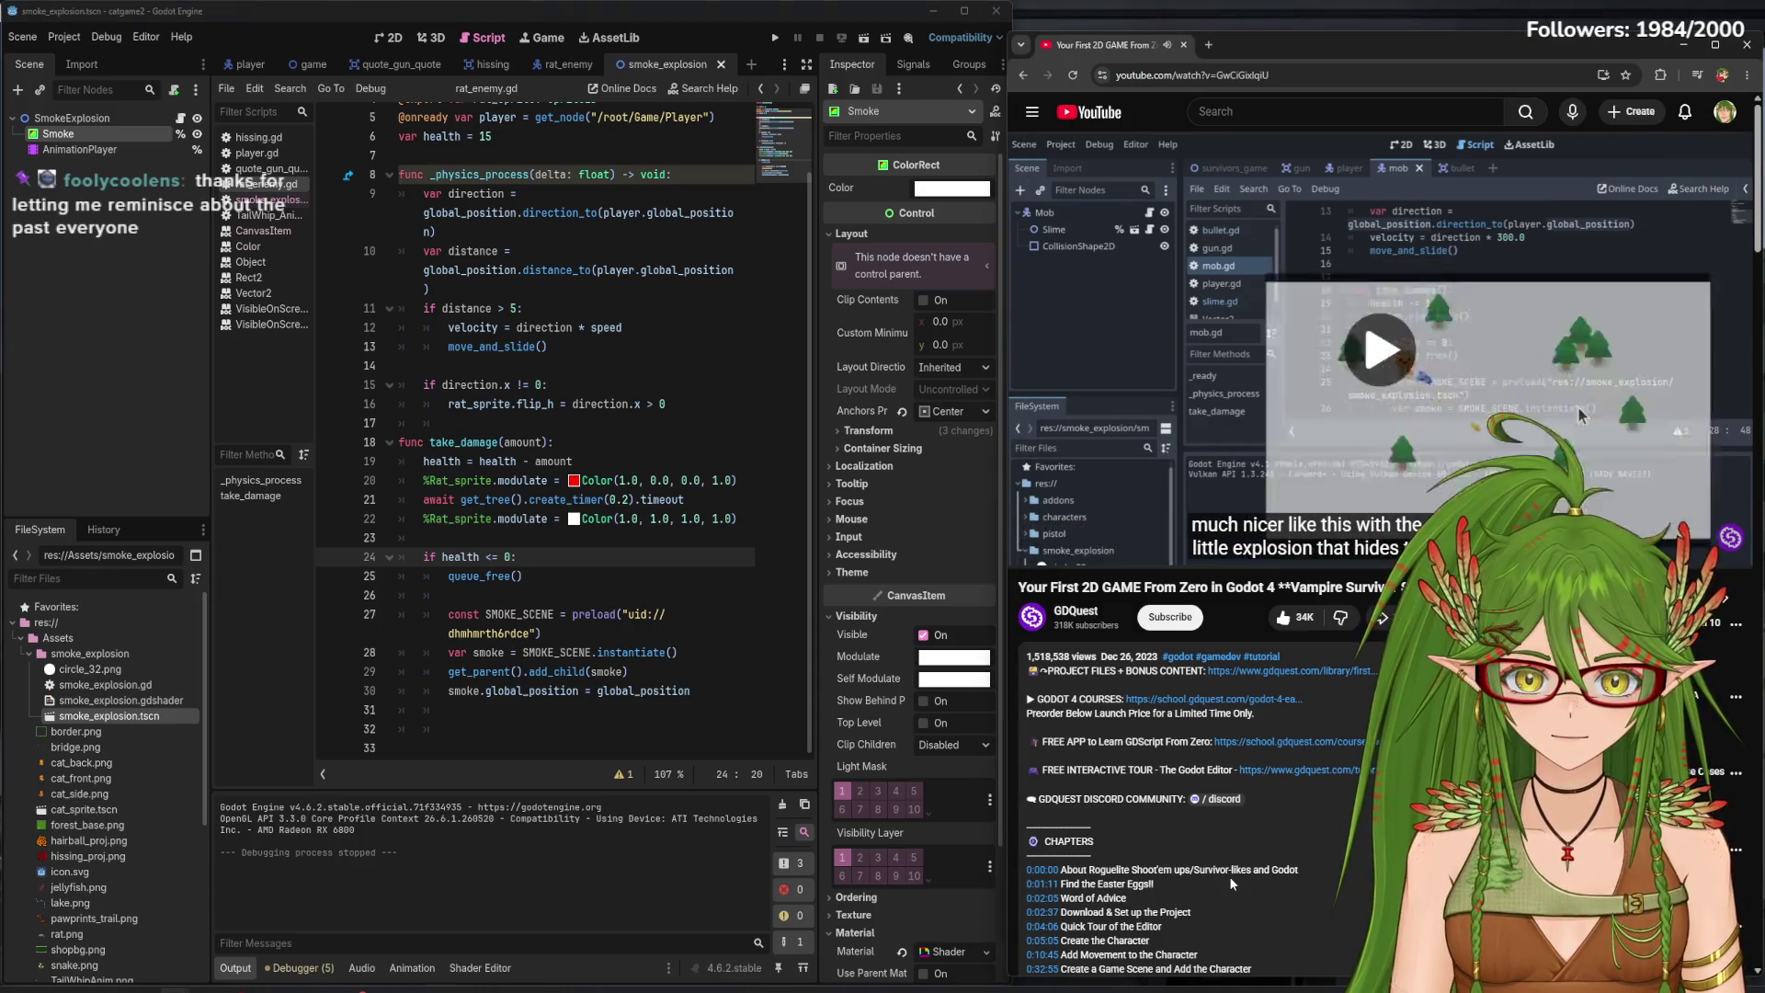
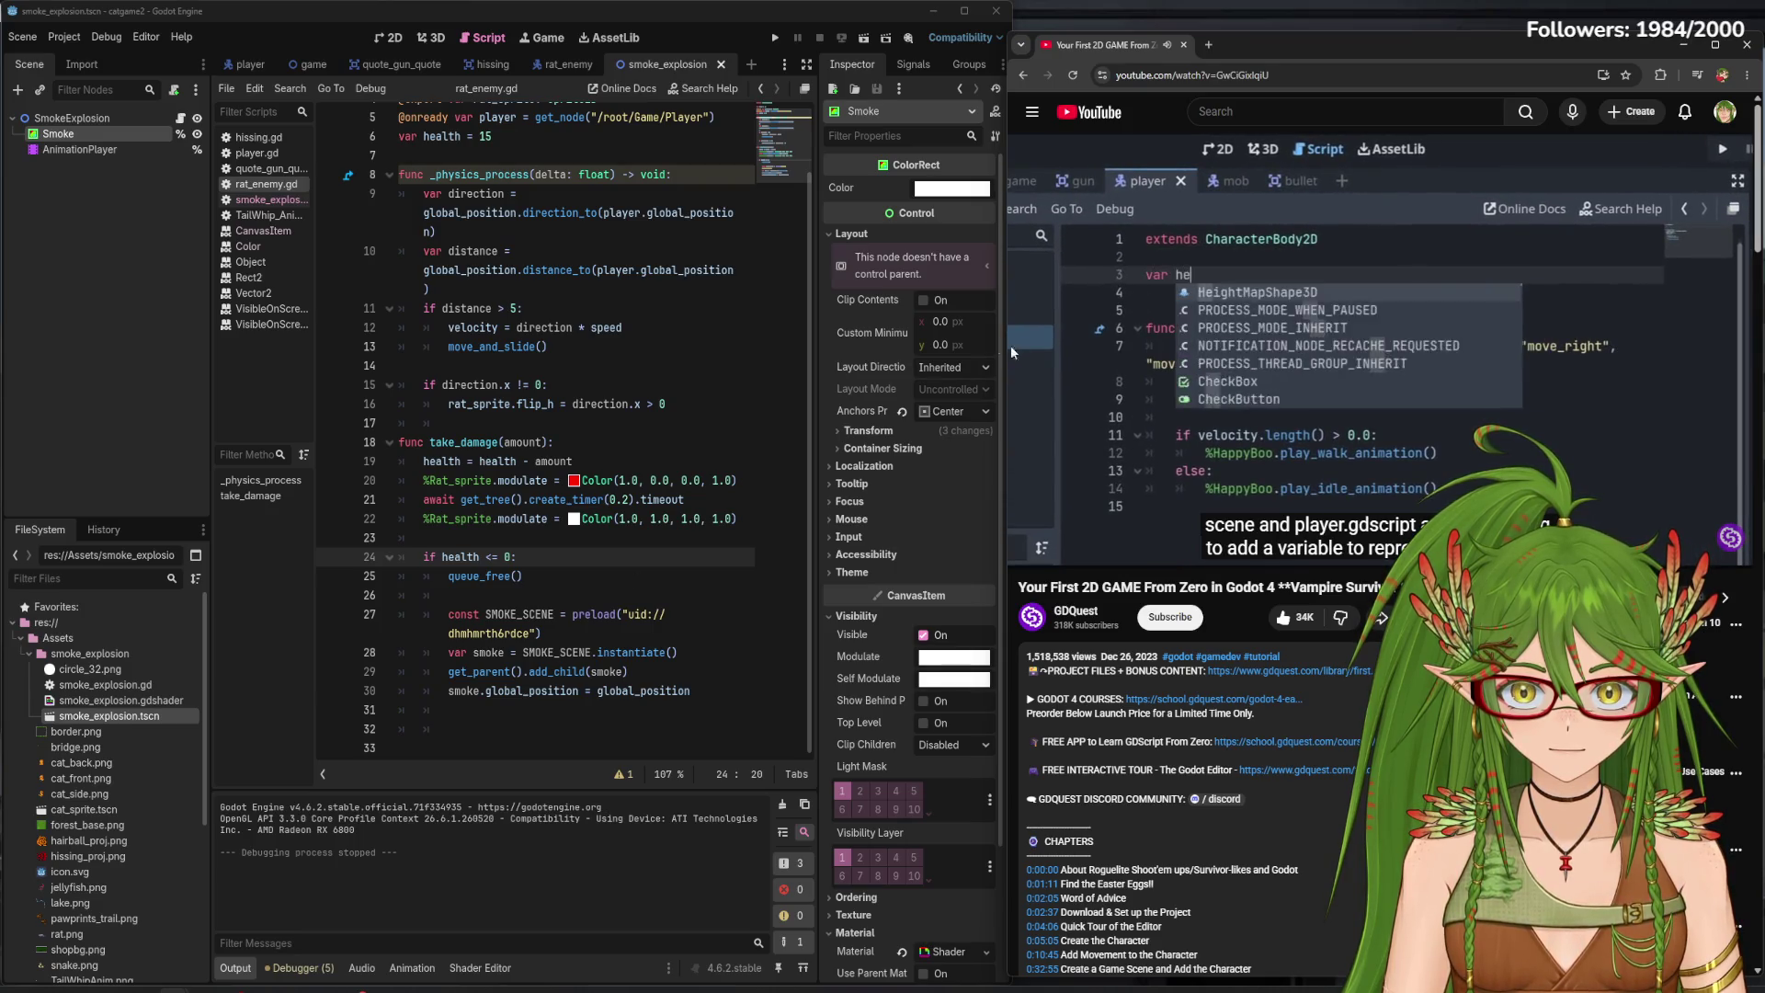
- Switch to the player scene and open its player.gd script
{"action": "left_click", "coordinate": [1232, 329]}
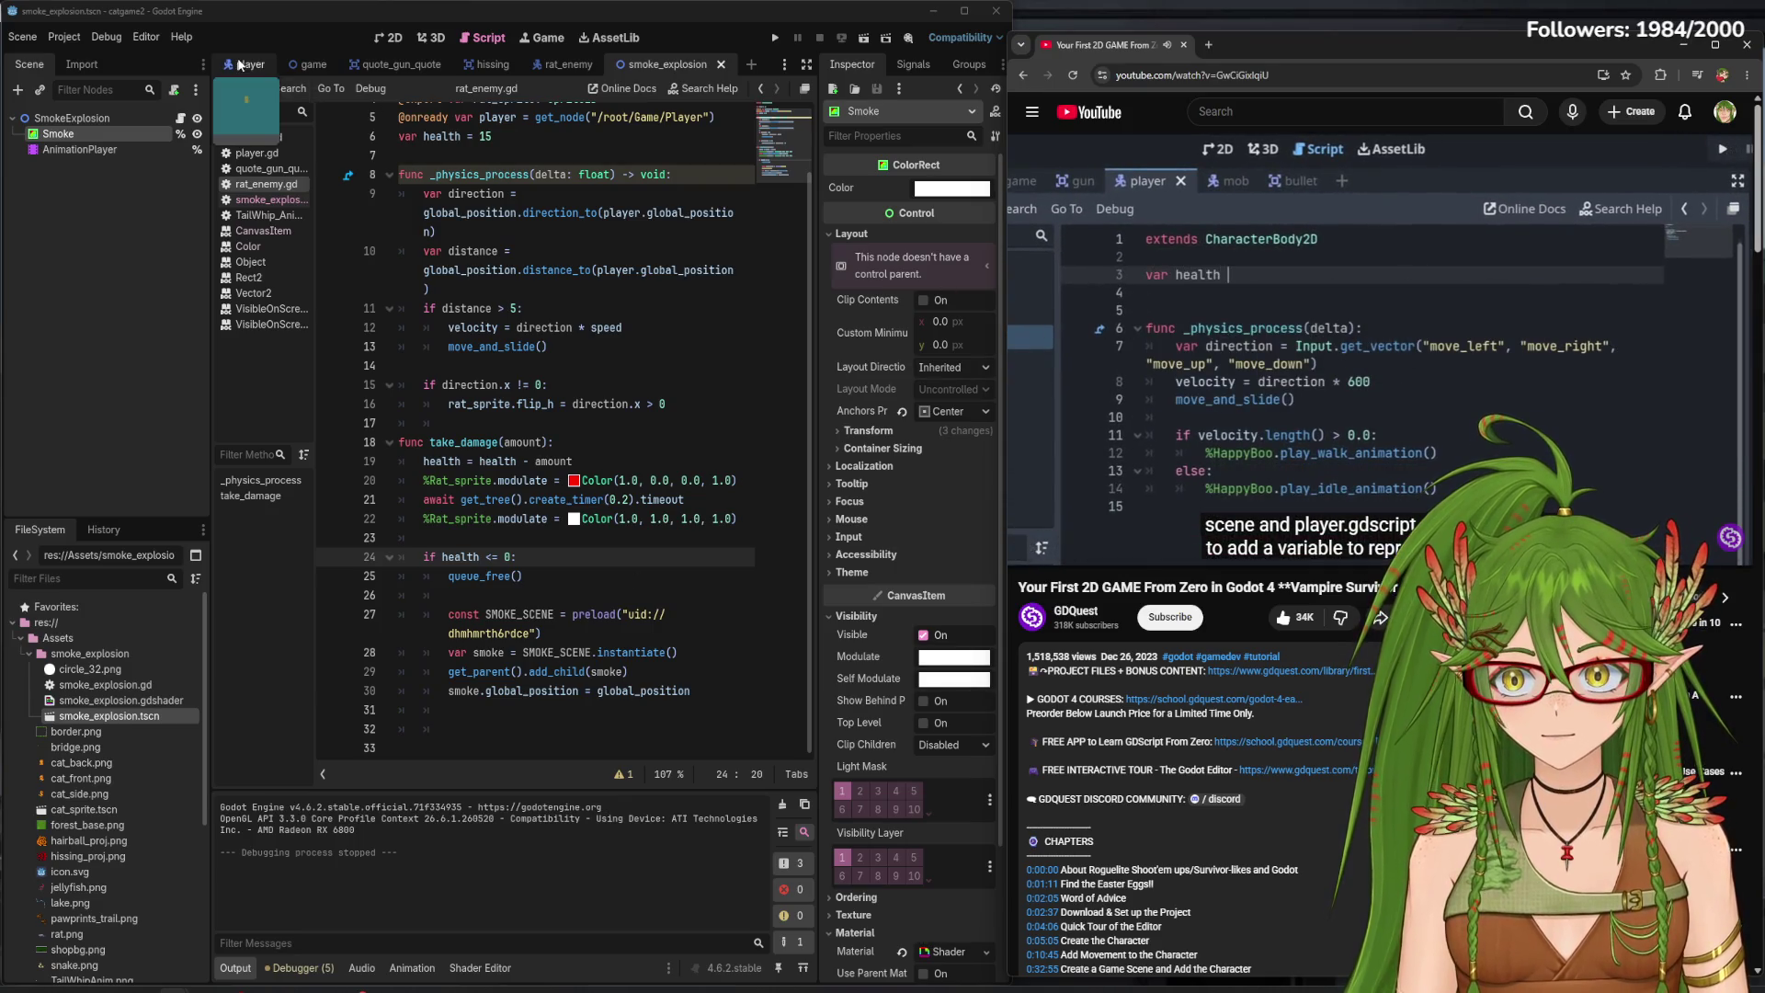
{"action": "left_click", "coordinate": [240, 64]}
{"action": "left_click", "coordinate": [276, 155]}
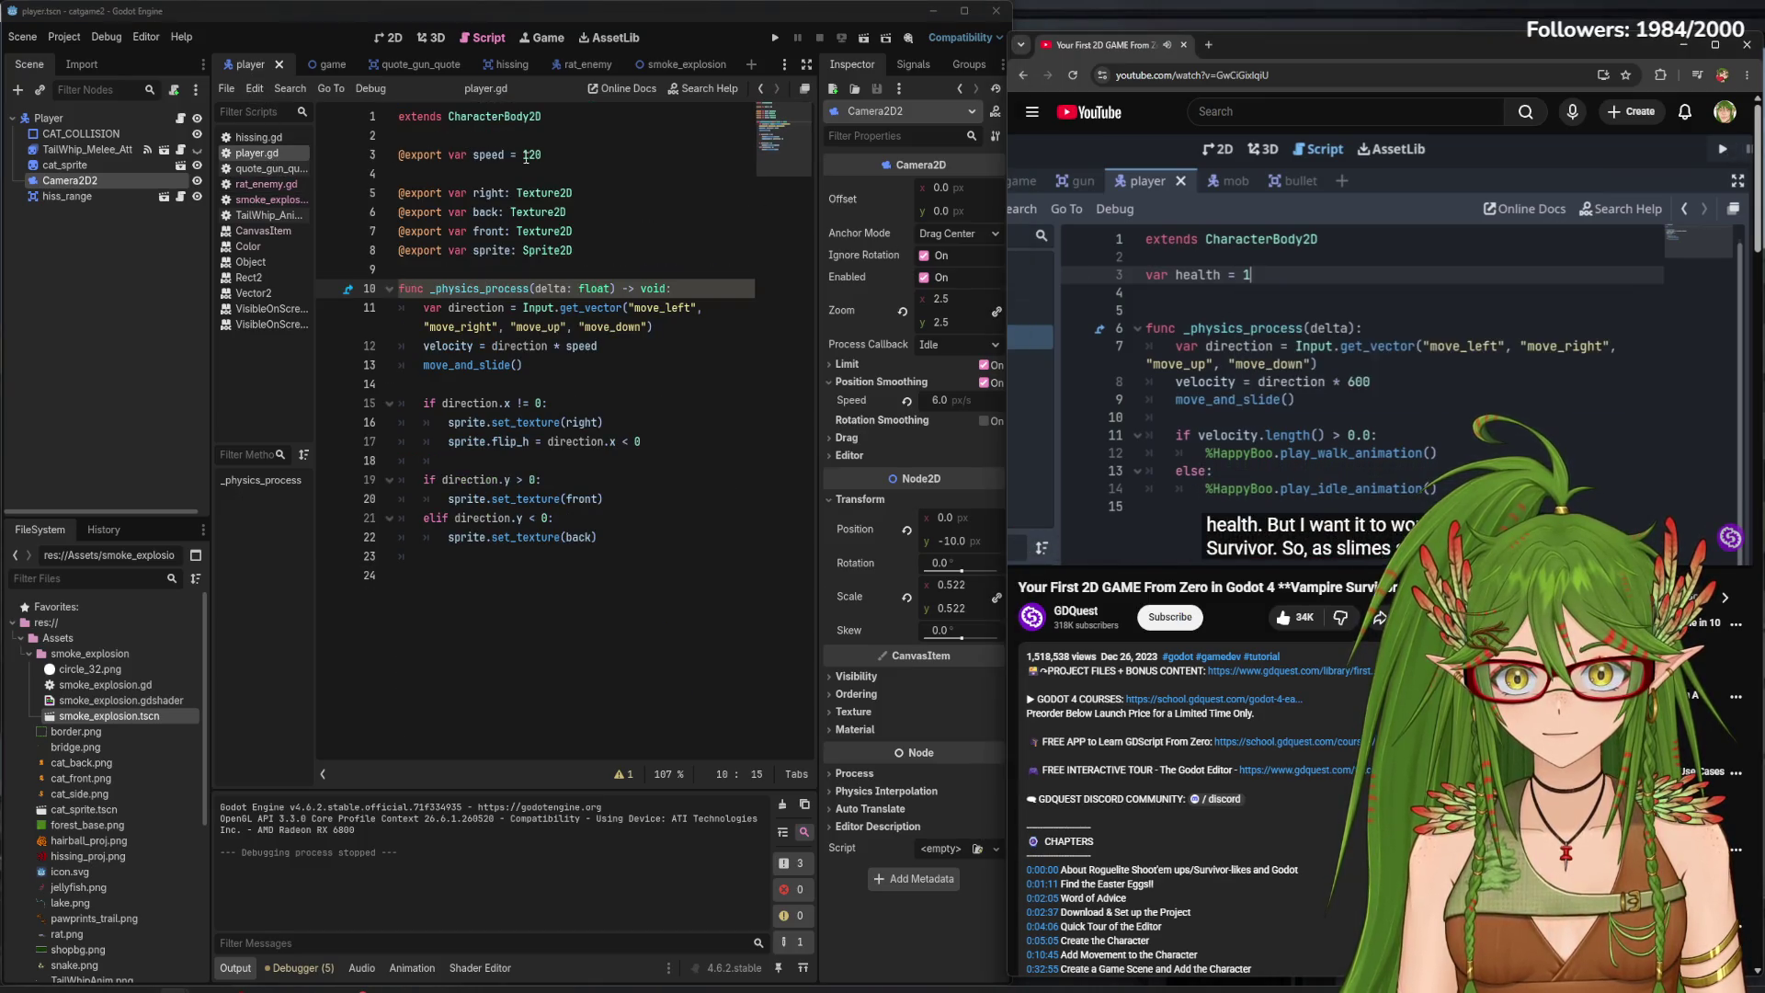
- Declare 'var health = 100.0' below the speed export and save the script
{"action": "left_click", "coordinate": [571, 153]}
{"action": "key", "text": "Return"}
{"action": "type", "text": "v"}
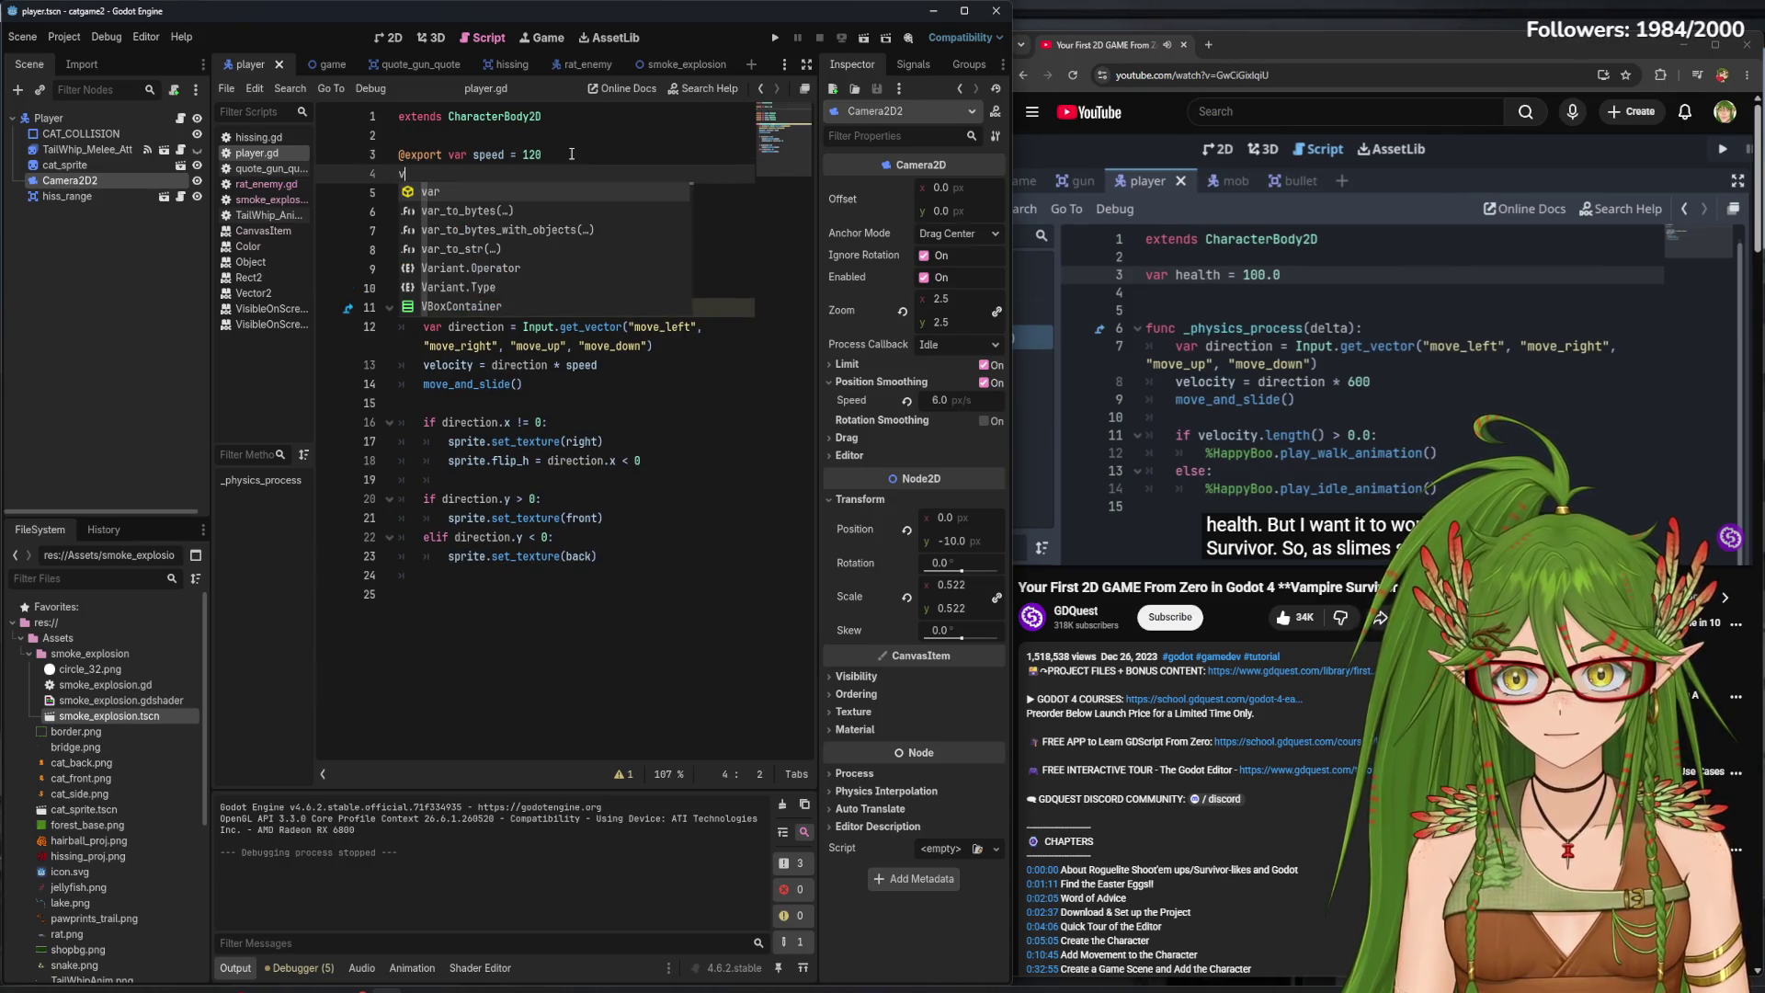
{"action": "type", "text": "ar health "}
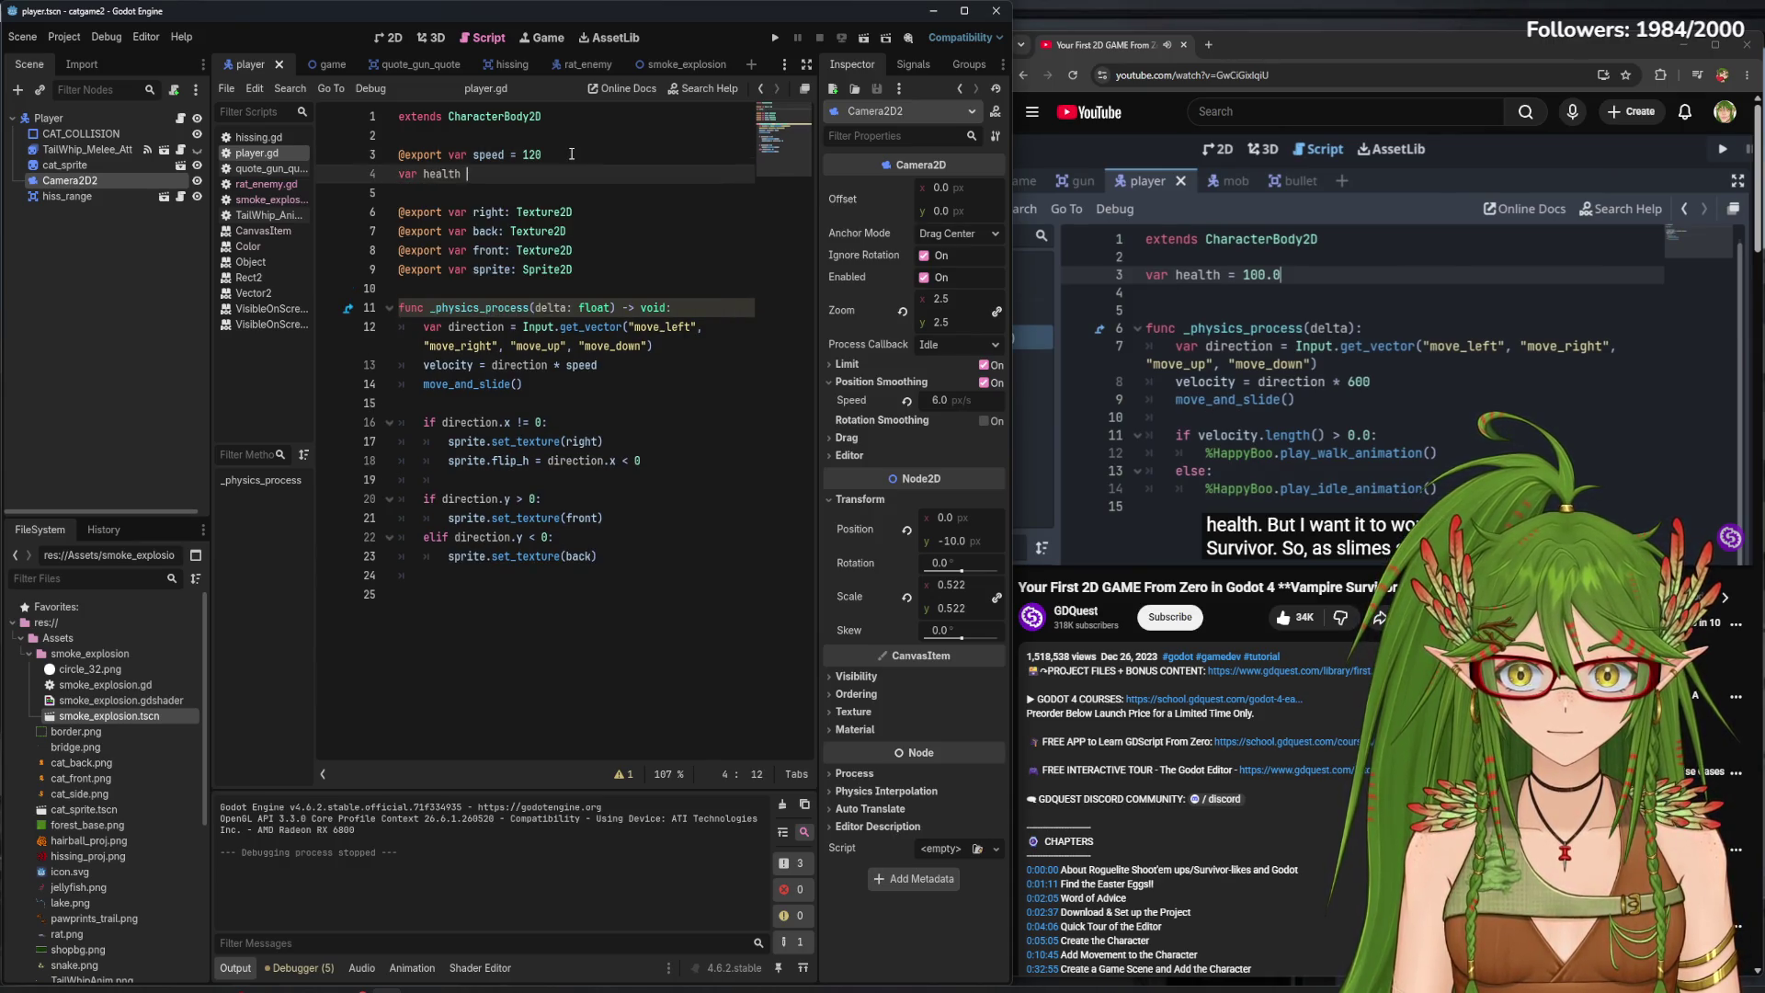
{"action": "type", "text": "= 100.0"}
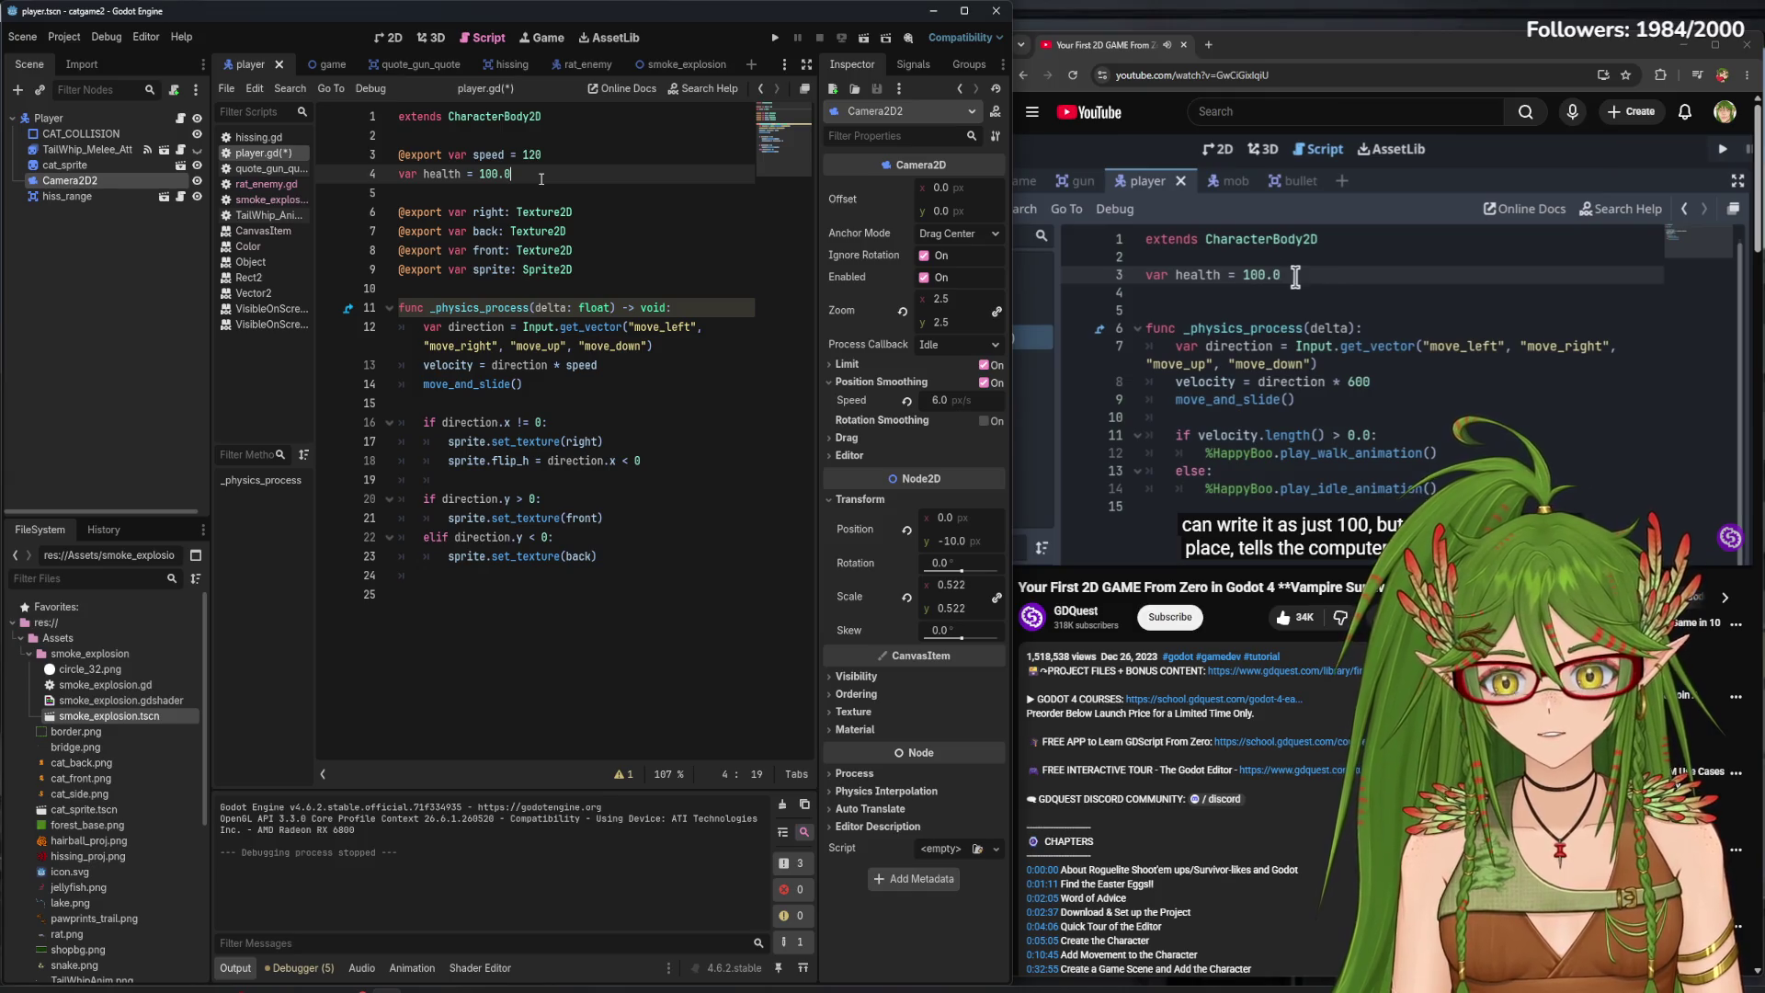
{"action": "key", "text": "ctrl+s"}
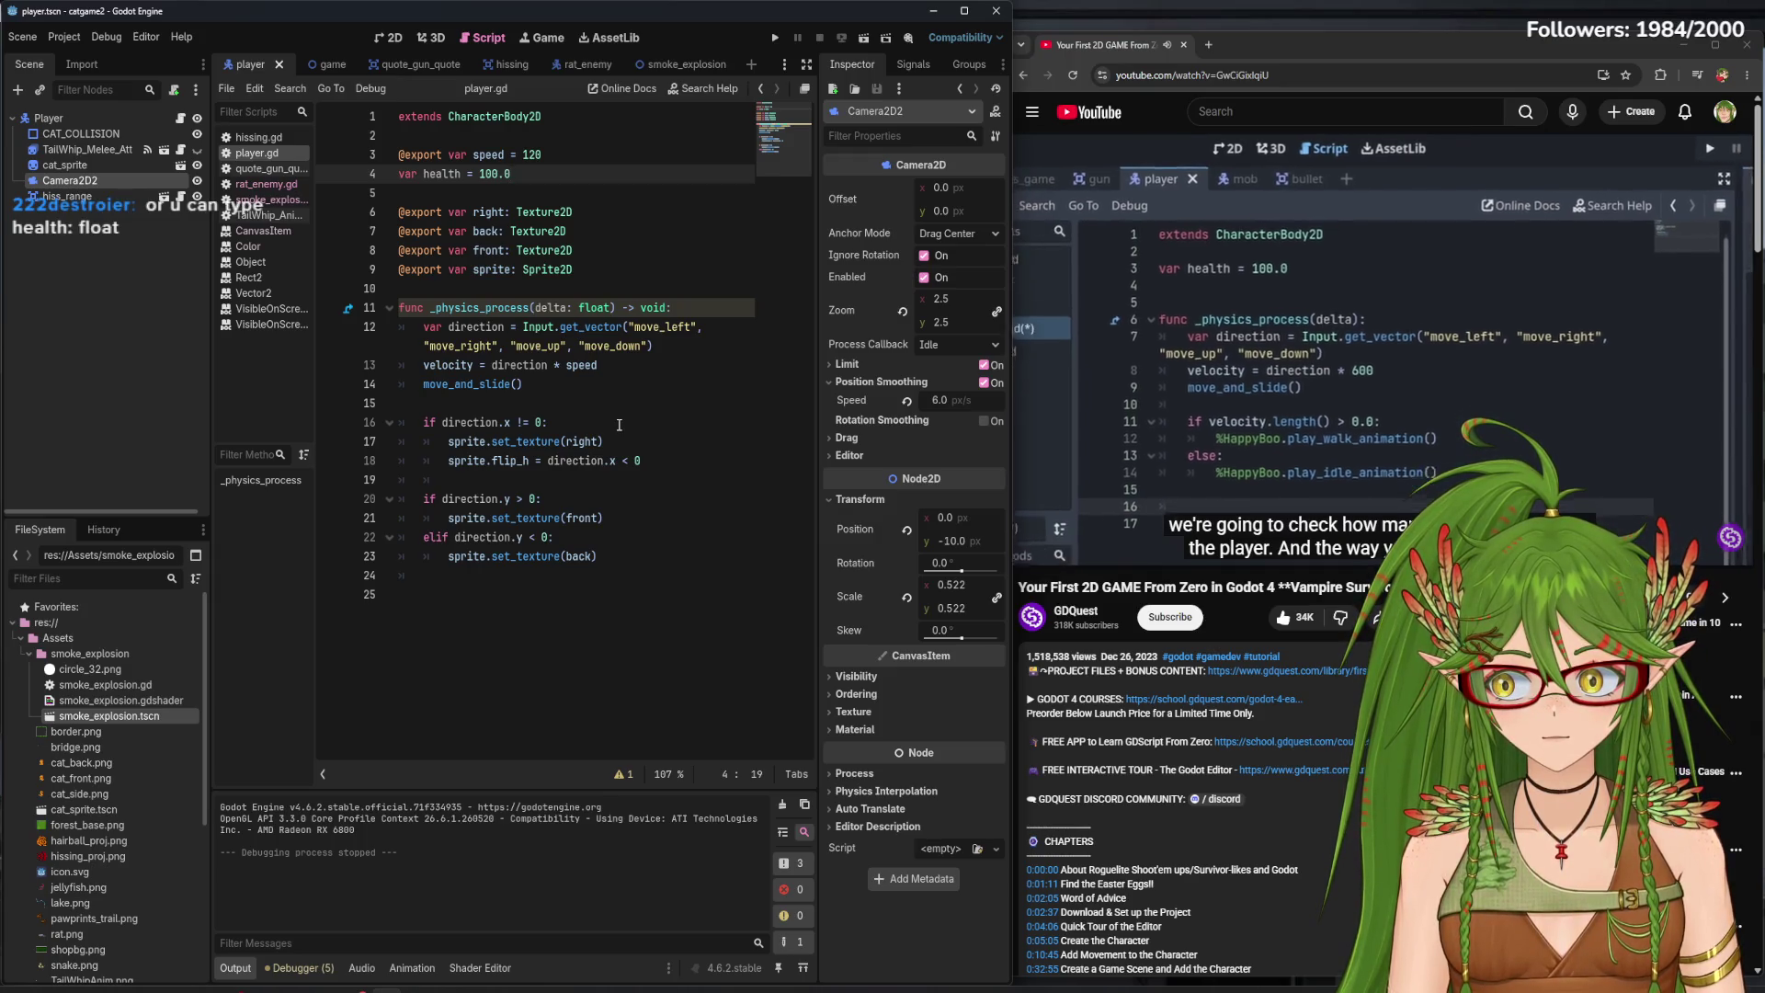
{"action": "left_click", "coordinate": [457, 174]}
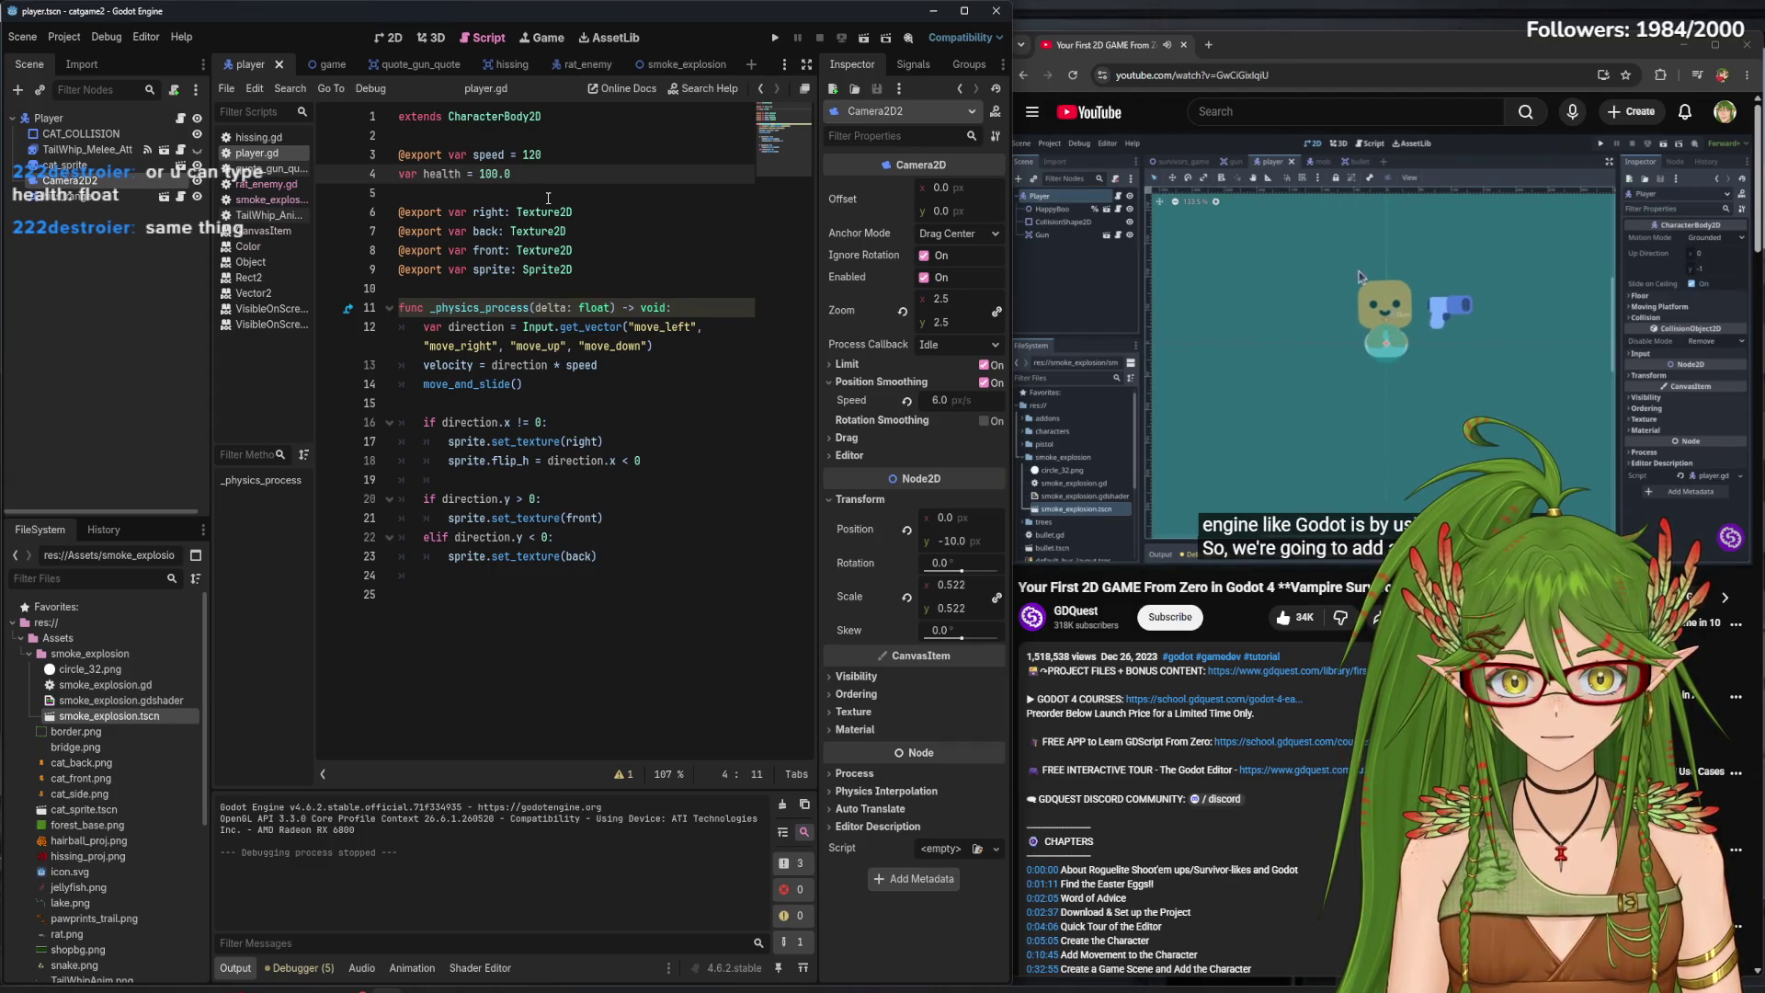
{"action": "left_click", "coordinate": [387, 38]}
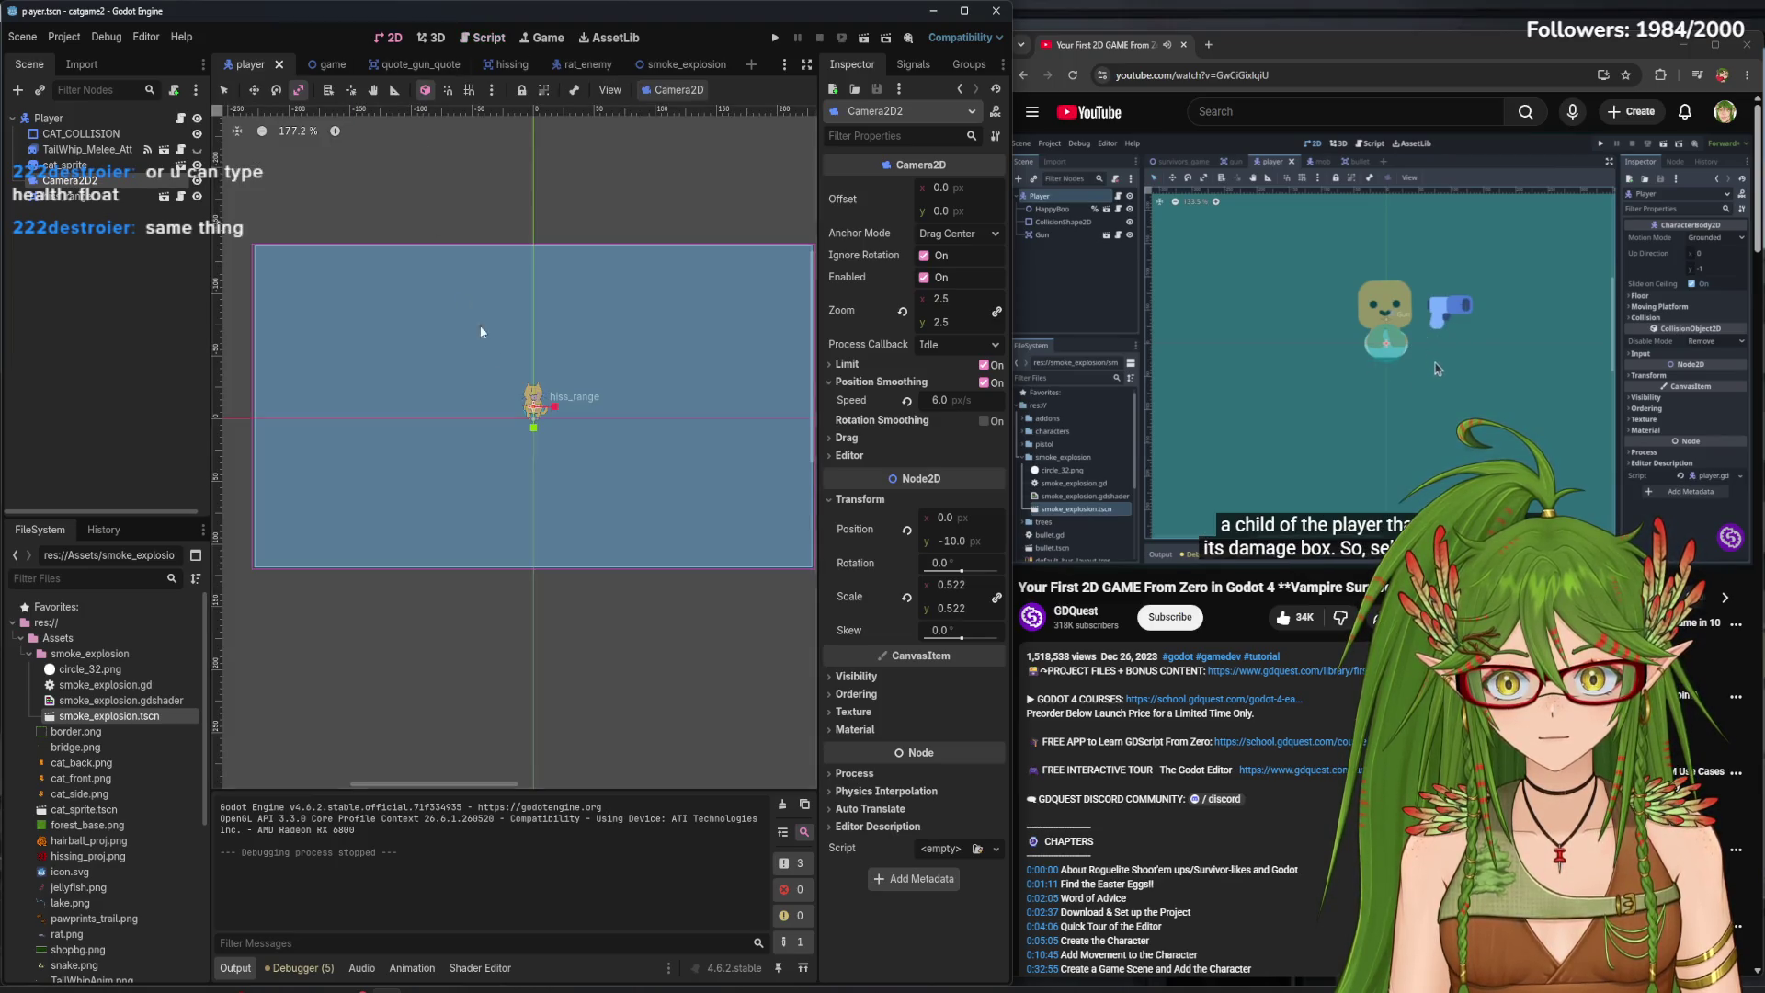
- Add an Area2D child named HurtBox under the Player node
{"action": "scroll", "coordinate": [520, 420], "scroll_direction": "up", "scroll_amount": 10}
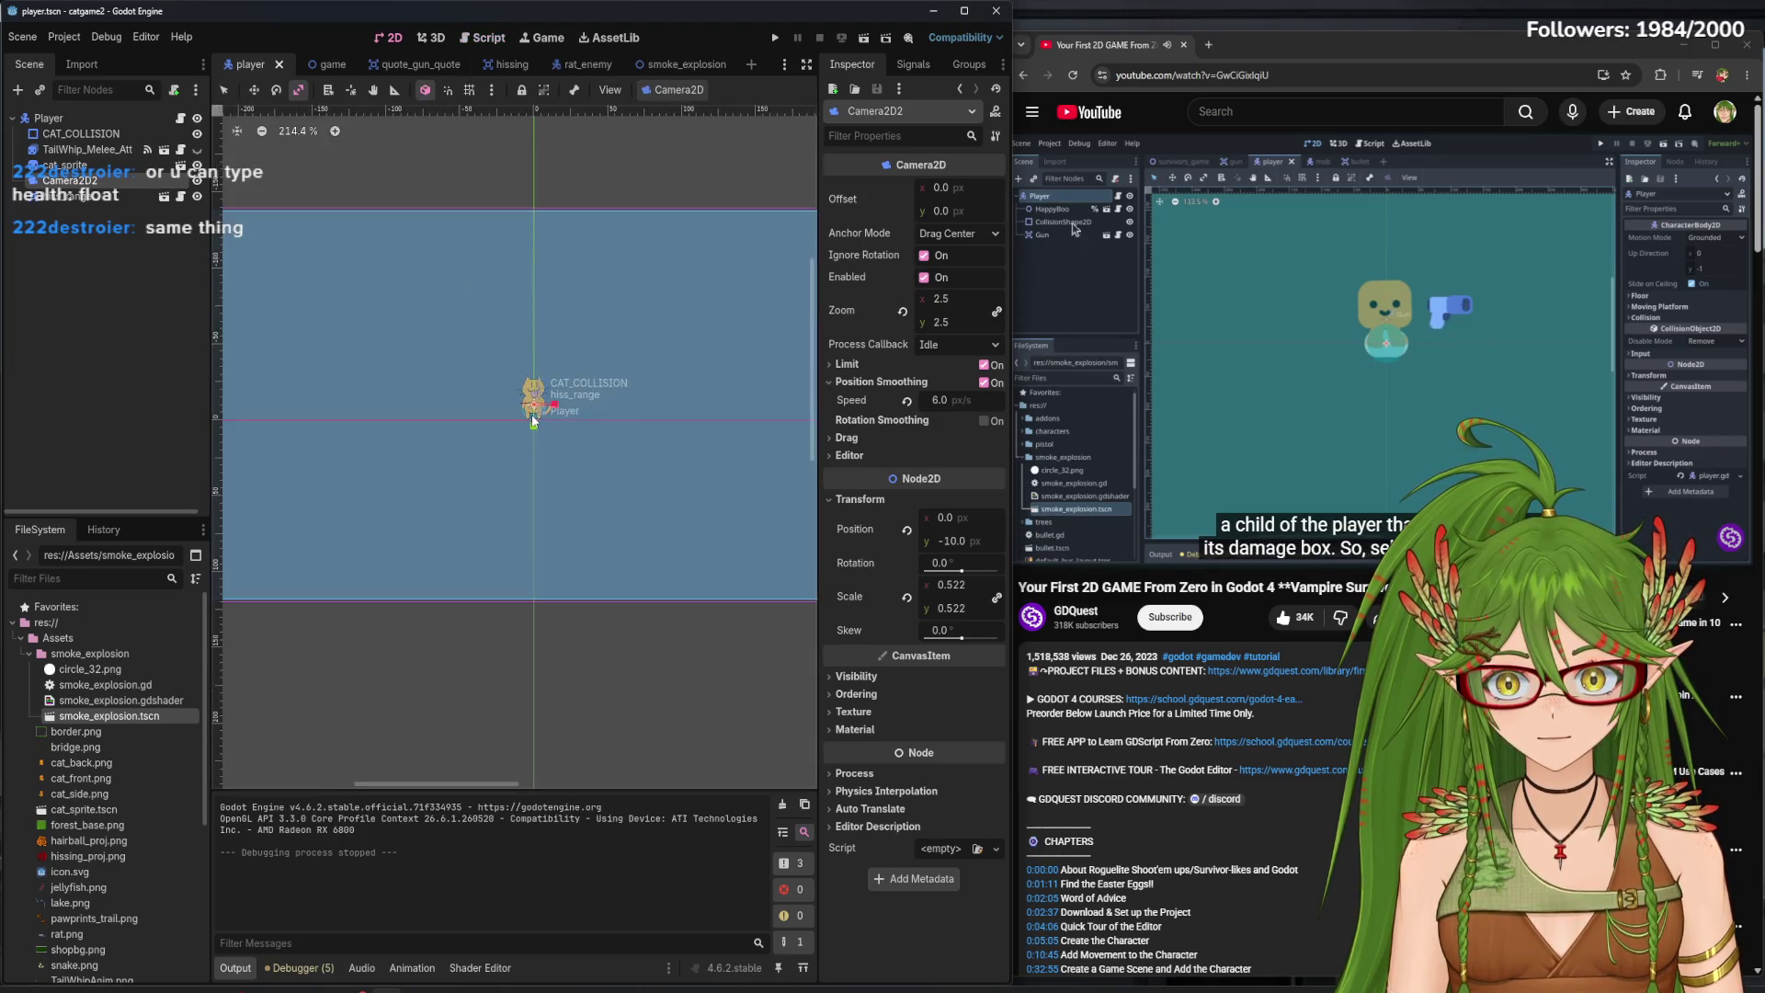
{"action": "left_click", "coordinate": [101, 118]}
{"action": "key", "text": "ctrl+a"}
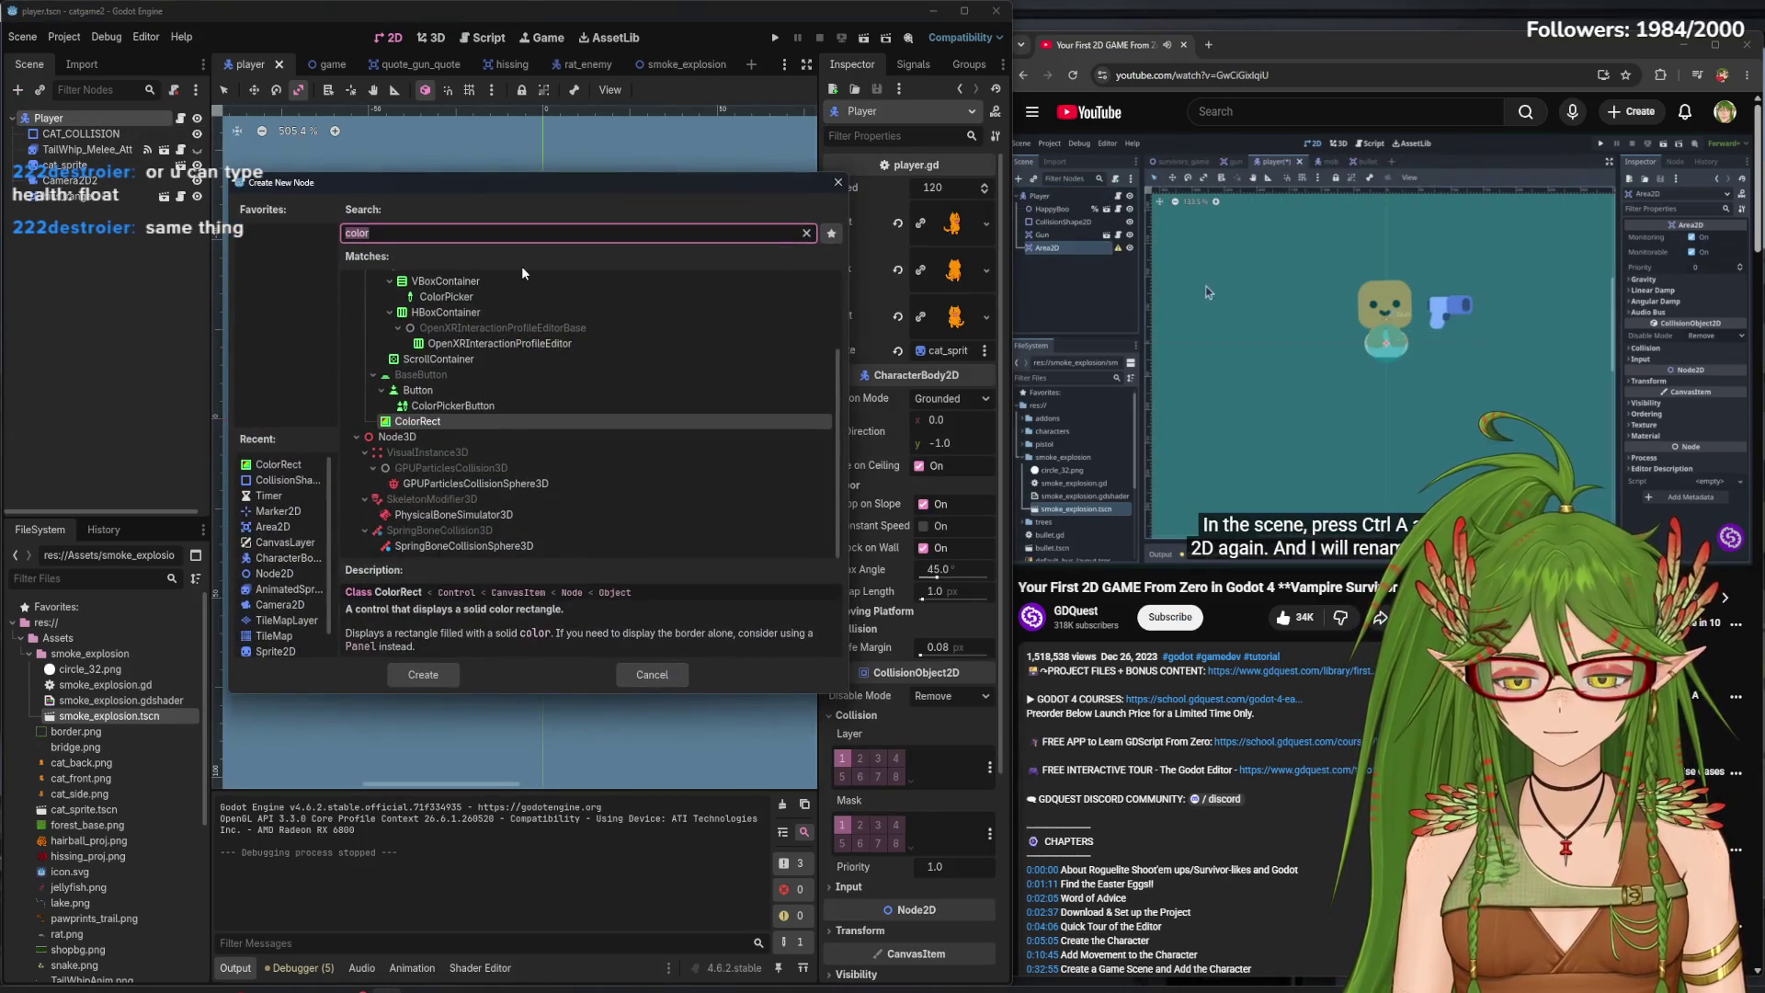
{"action": "type", "text": "area2"}
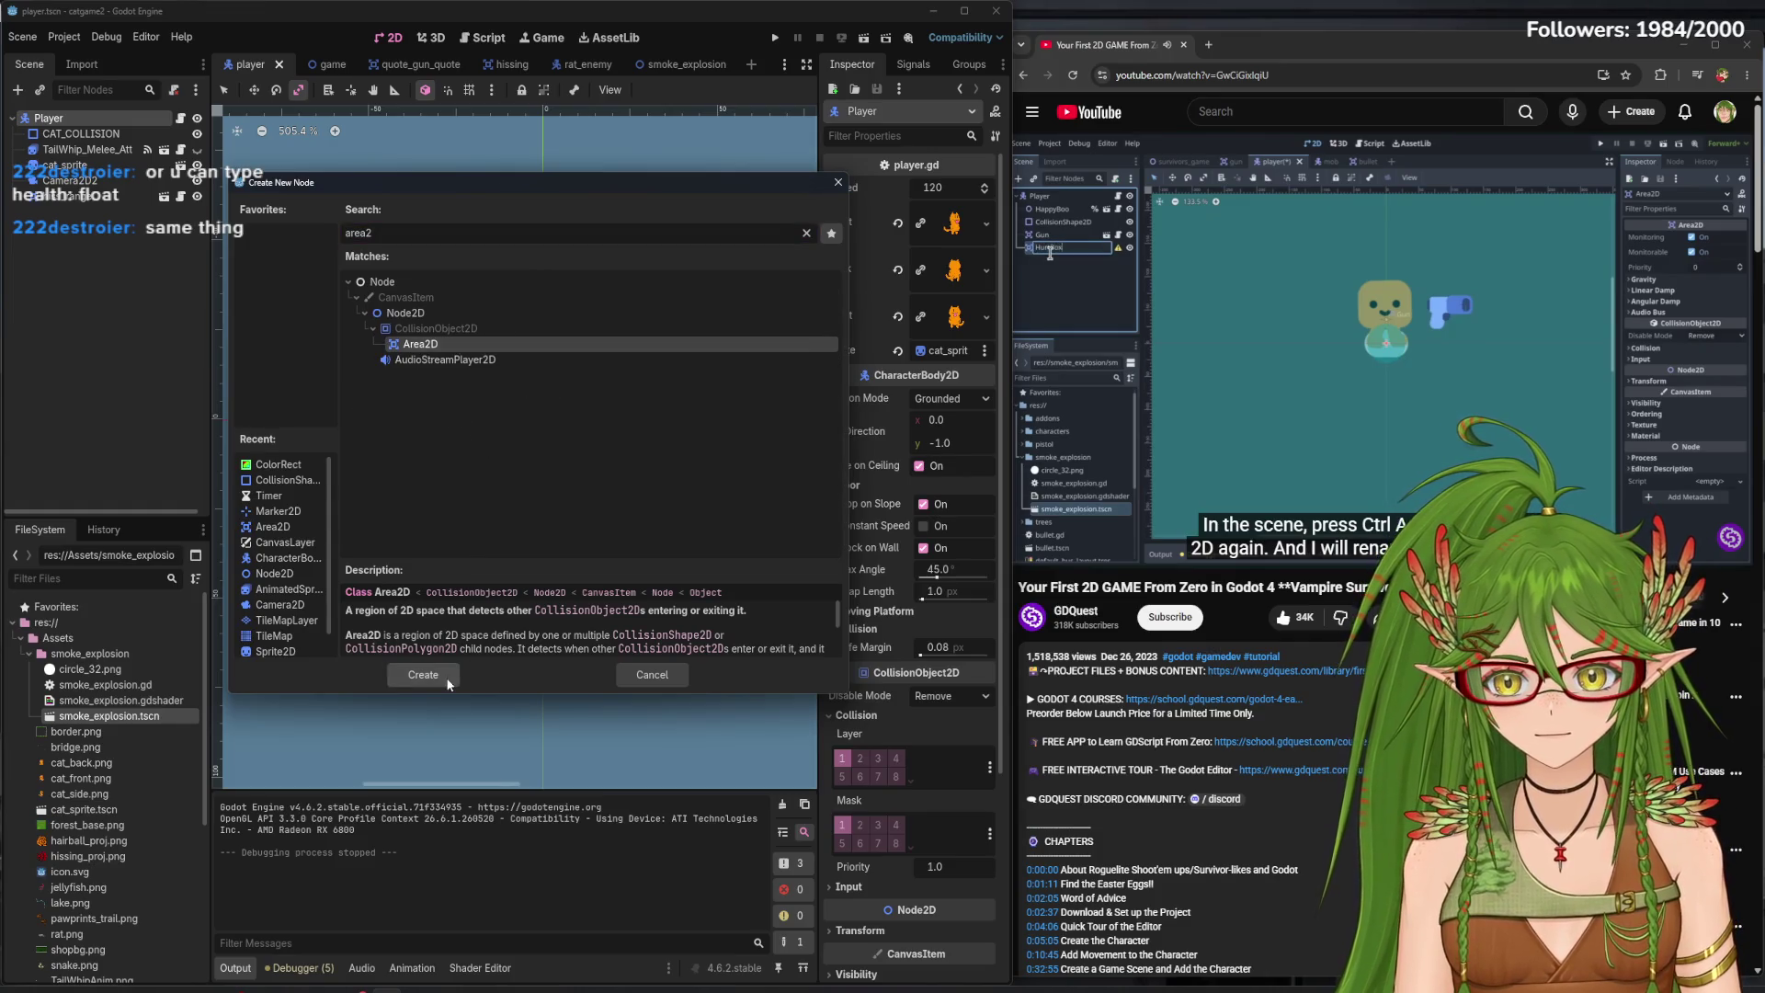
{"action": "left_click", "coordinate": [432, 674]}
{"action": "type", "text": "HurtBo"}
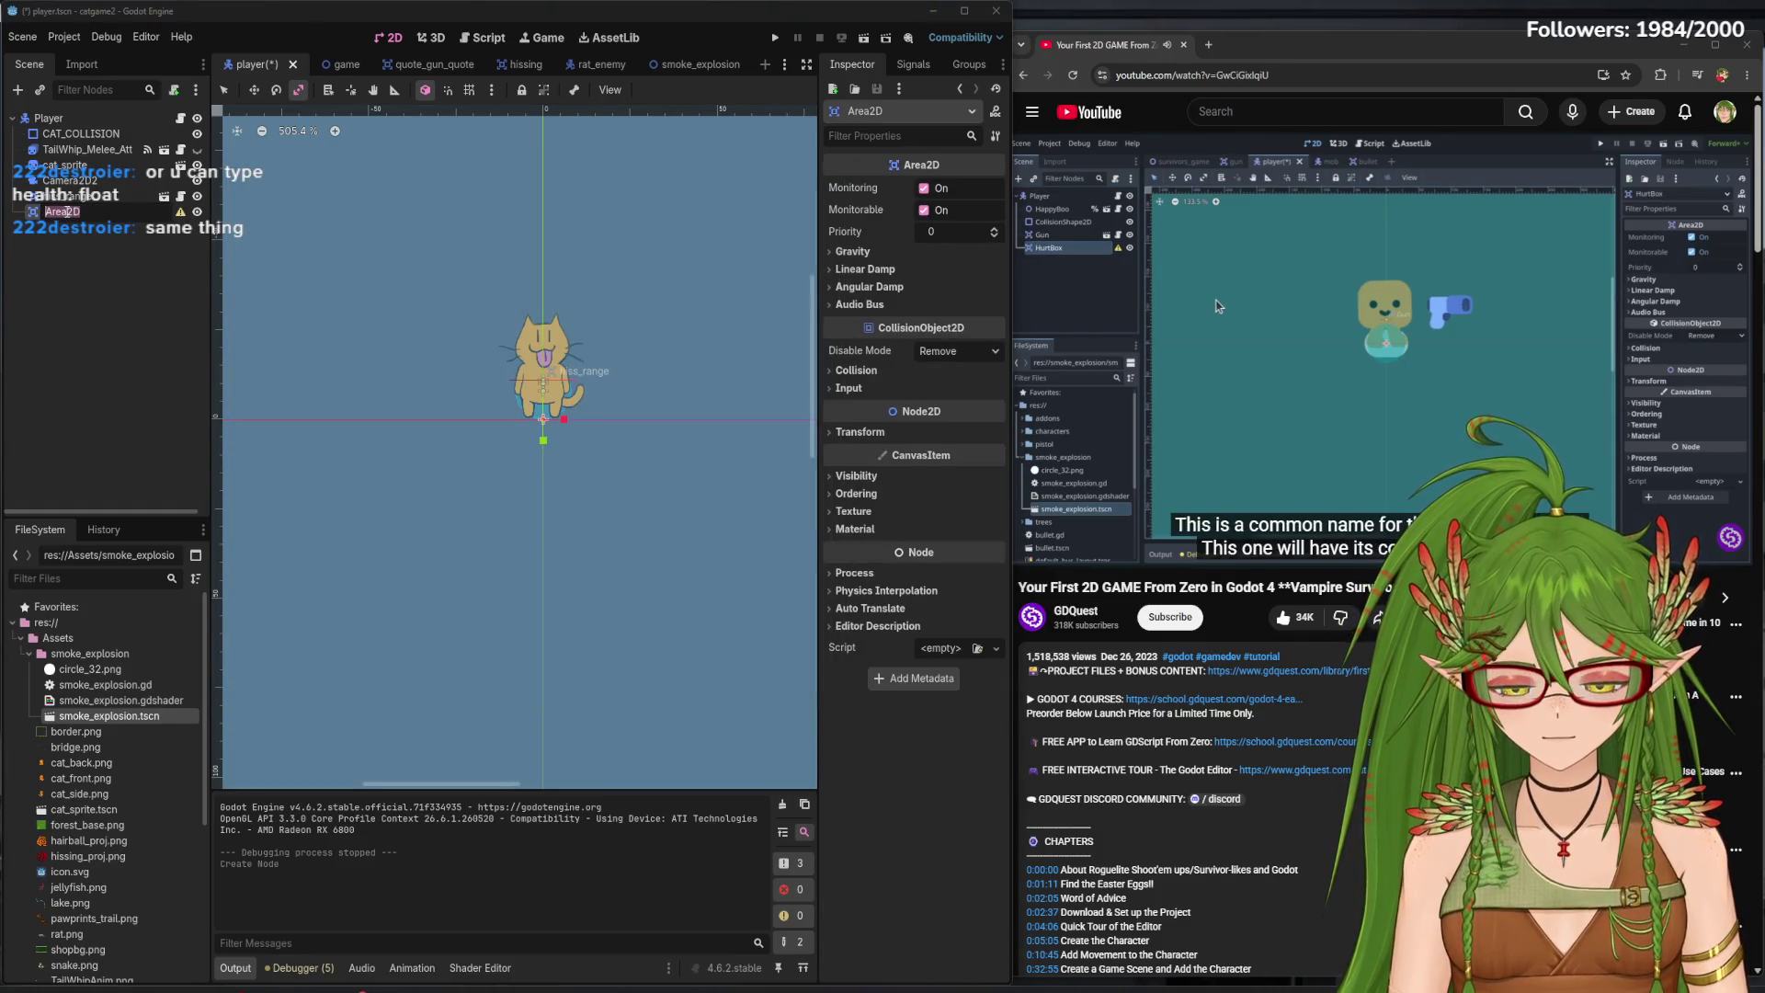
{"action": "type", "text": "x"}
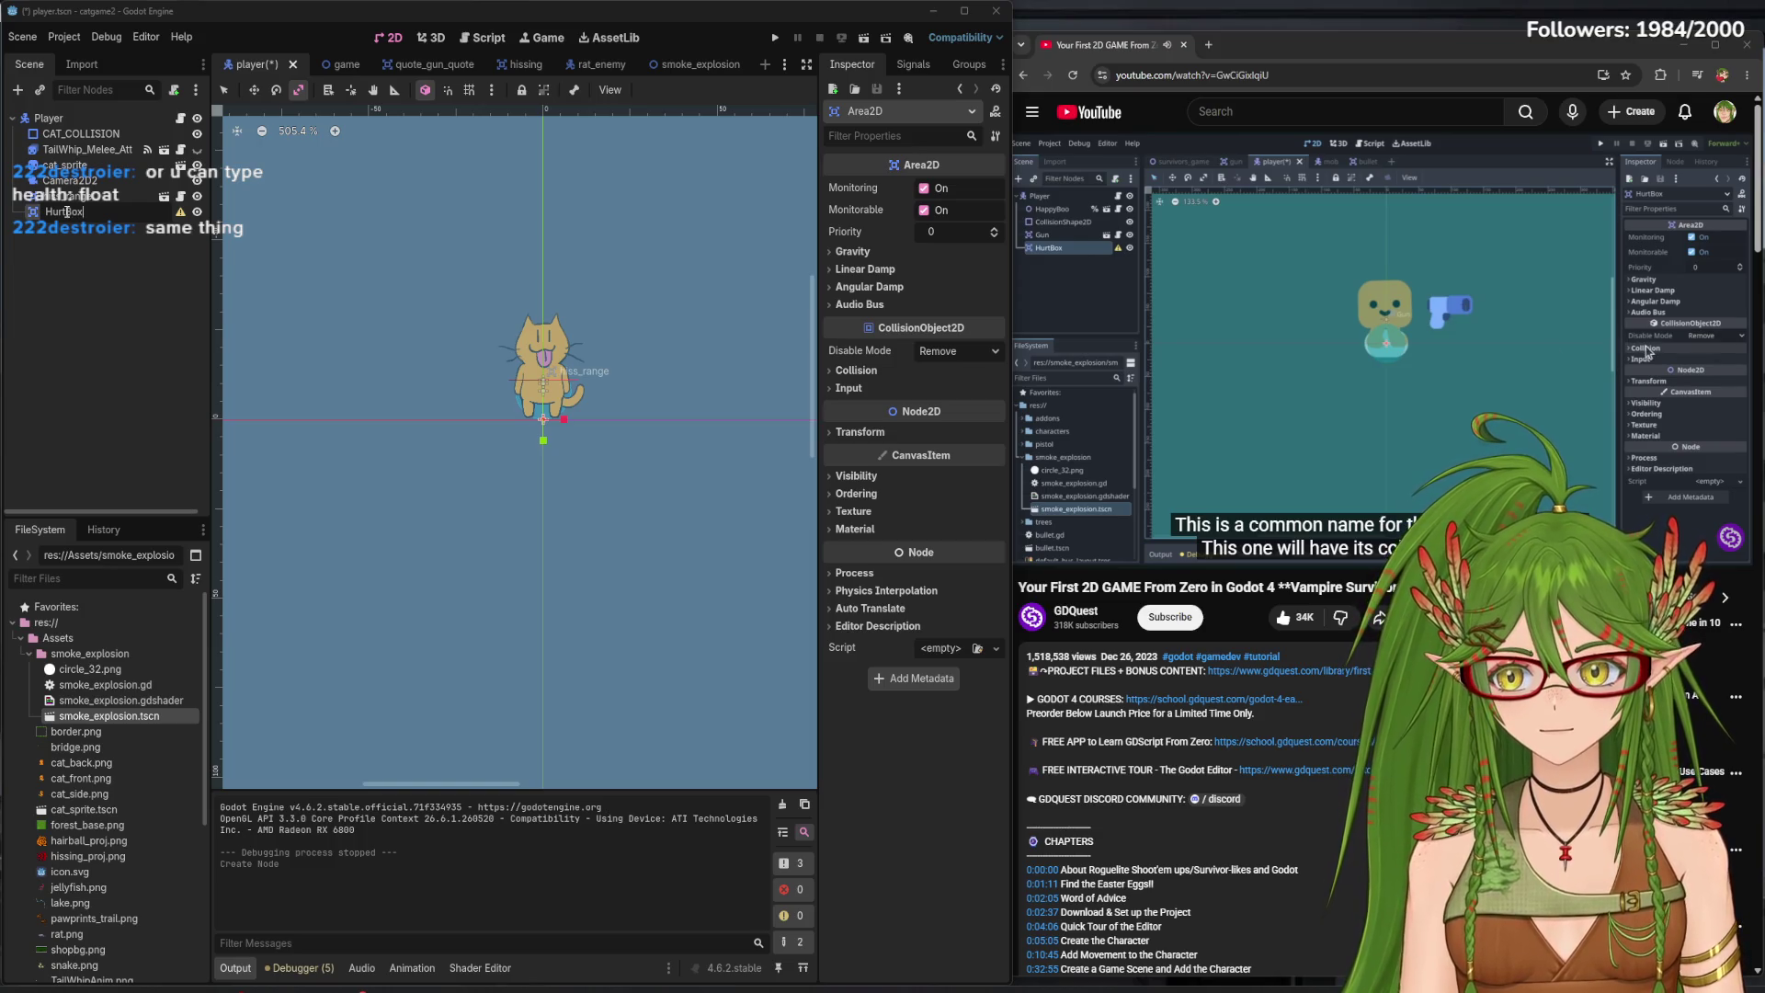
{"action": "key", "text": "Return"}
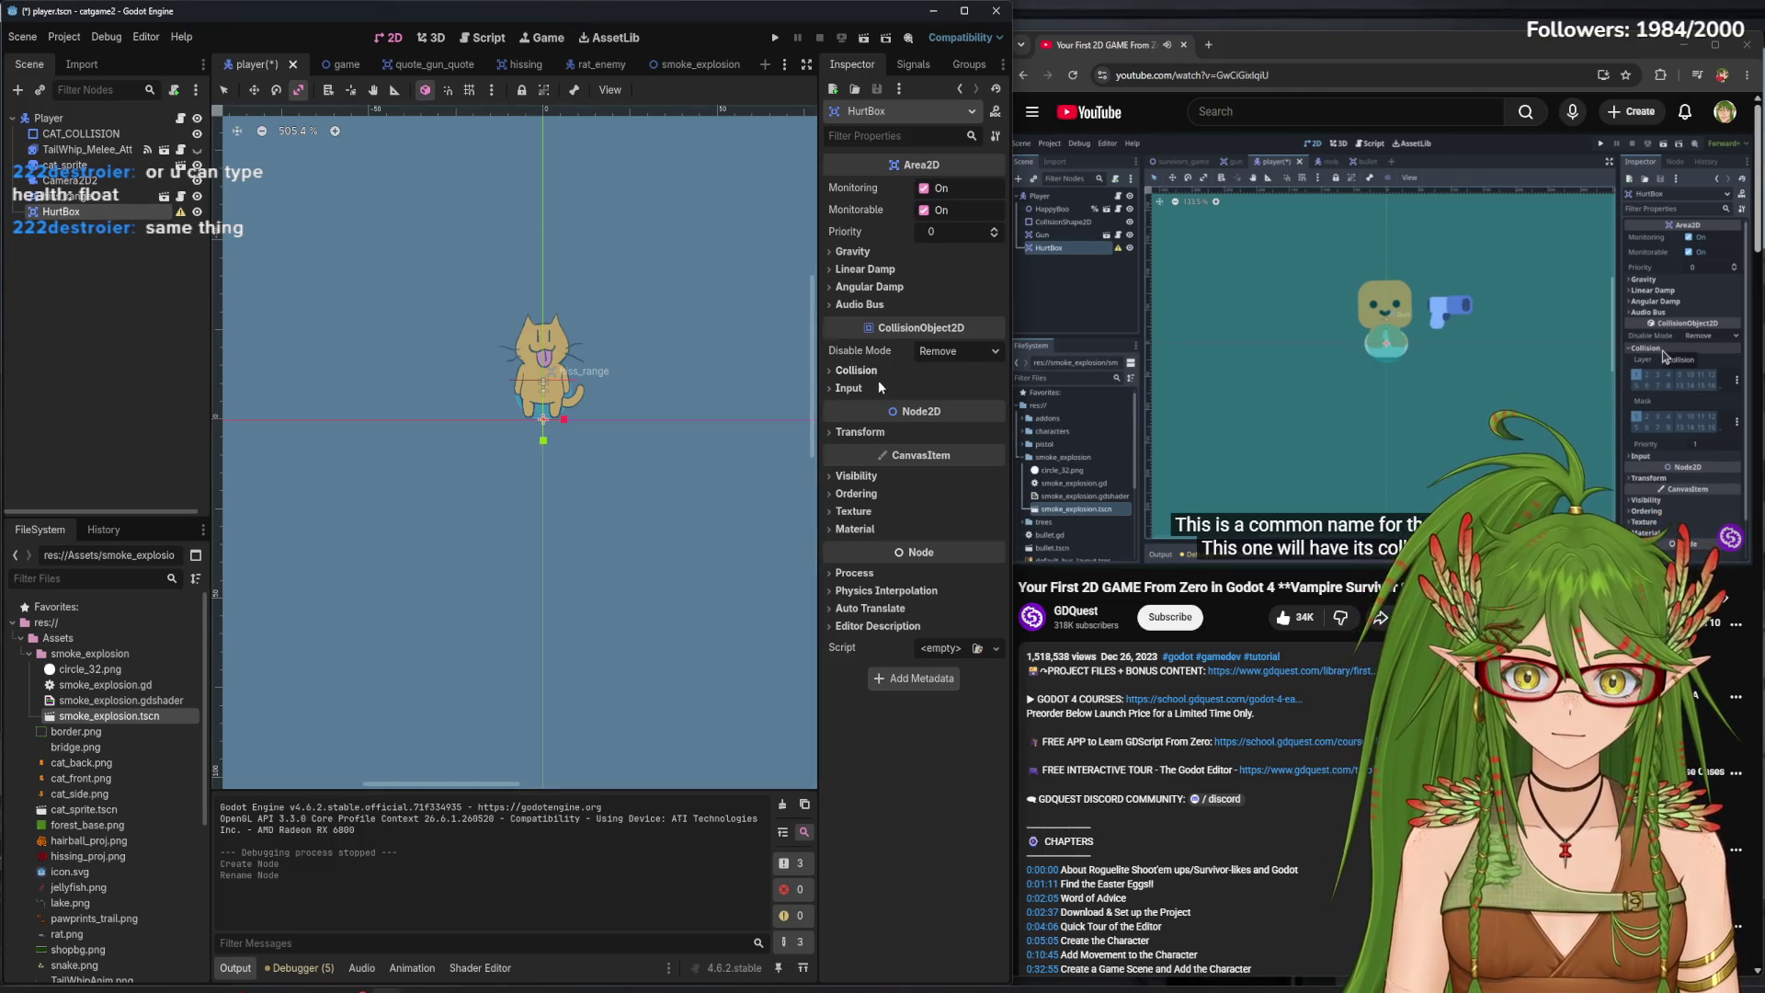
- Take HurtBox off collision layer 1, set its mask to layer 2, and save
{"action": "left_click", "coordinate": [854, 476]}
{"action": "left_click", "coordinate": [855, 475]}
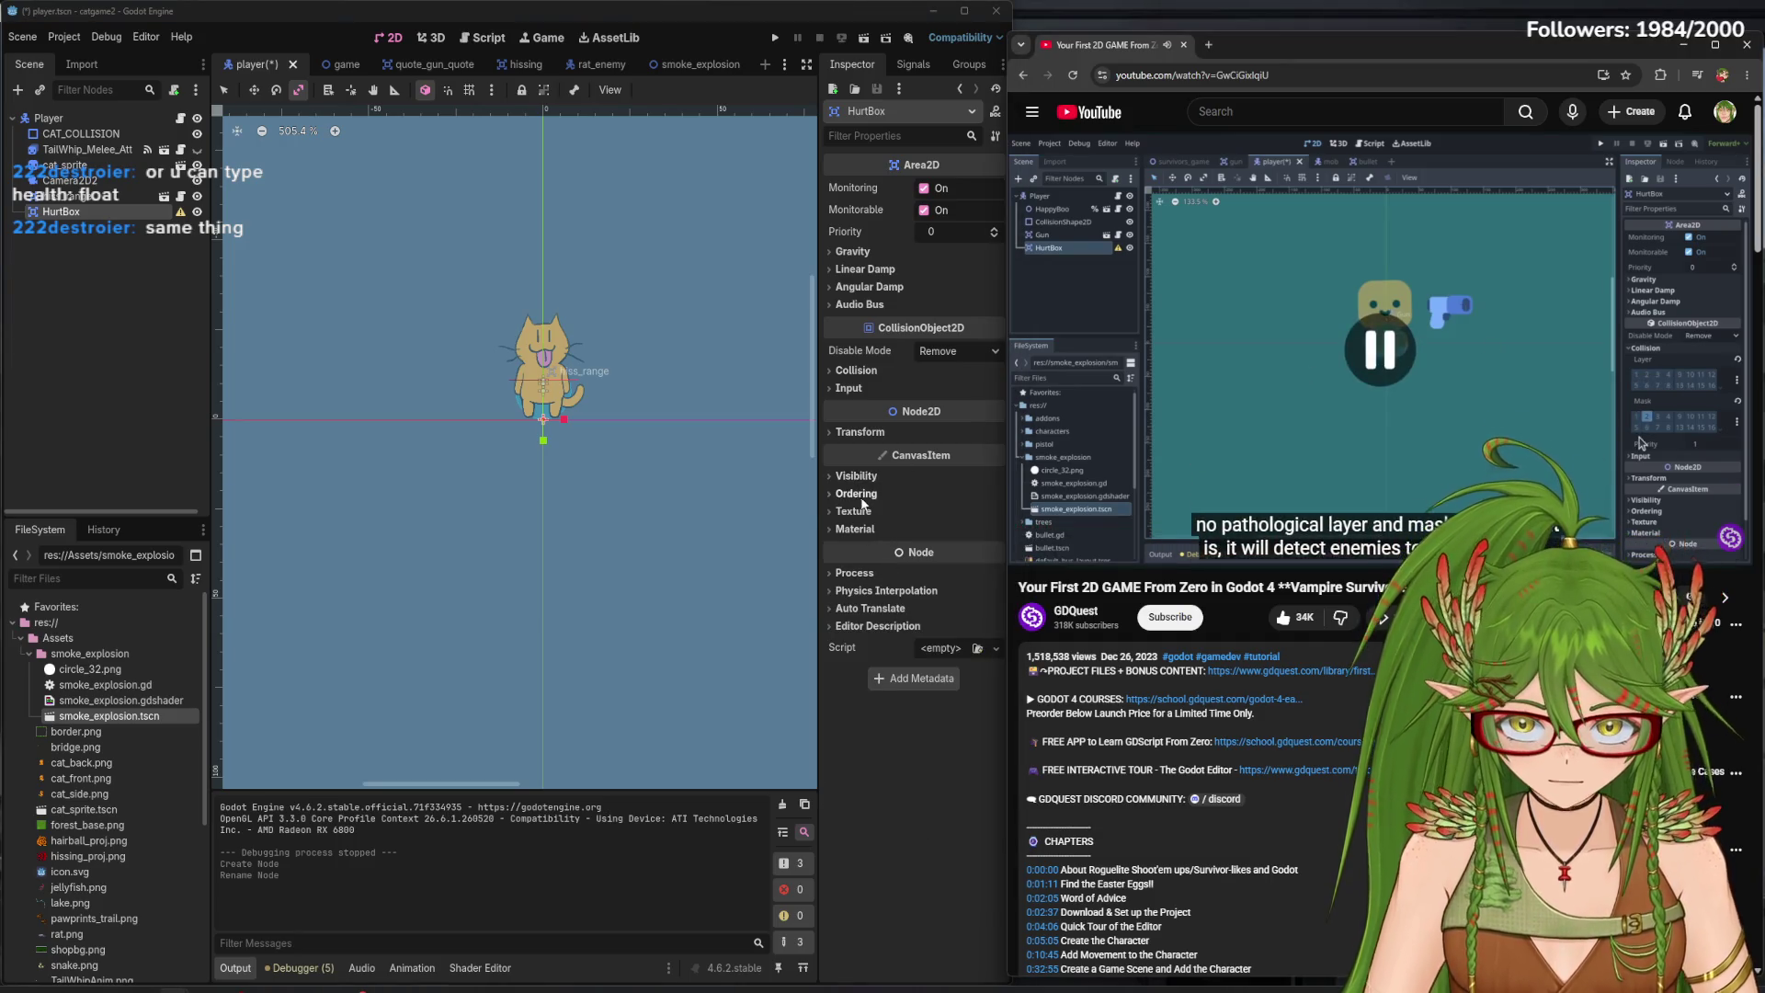
{"action": "left_click", "coordinate": [852, 372]}
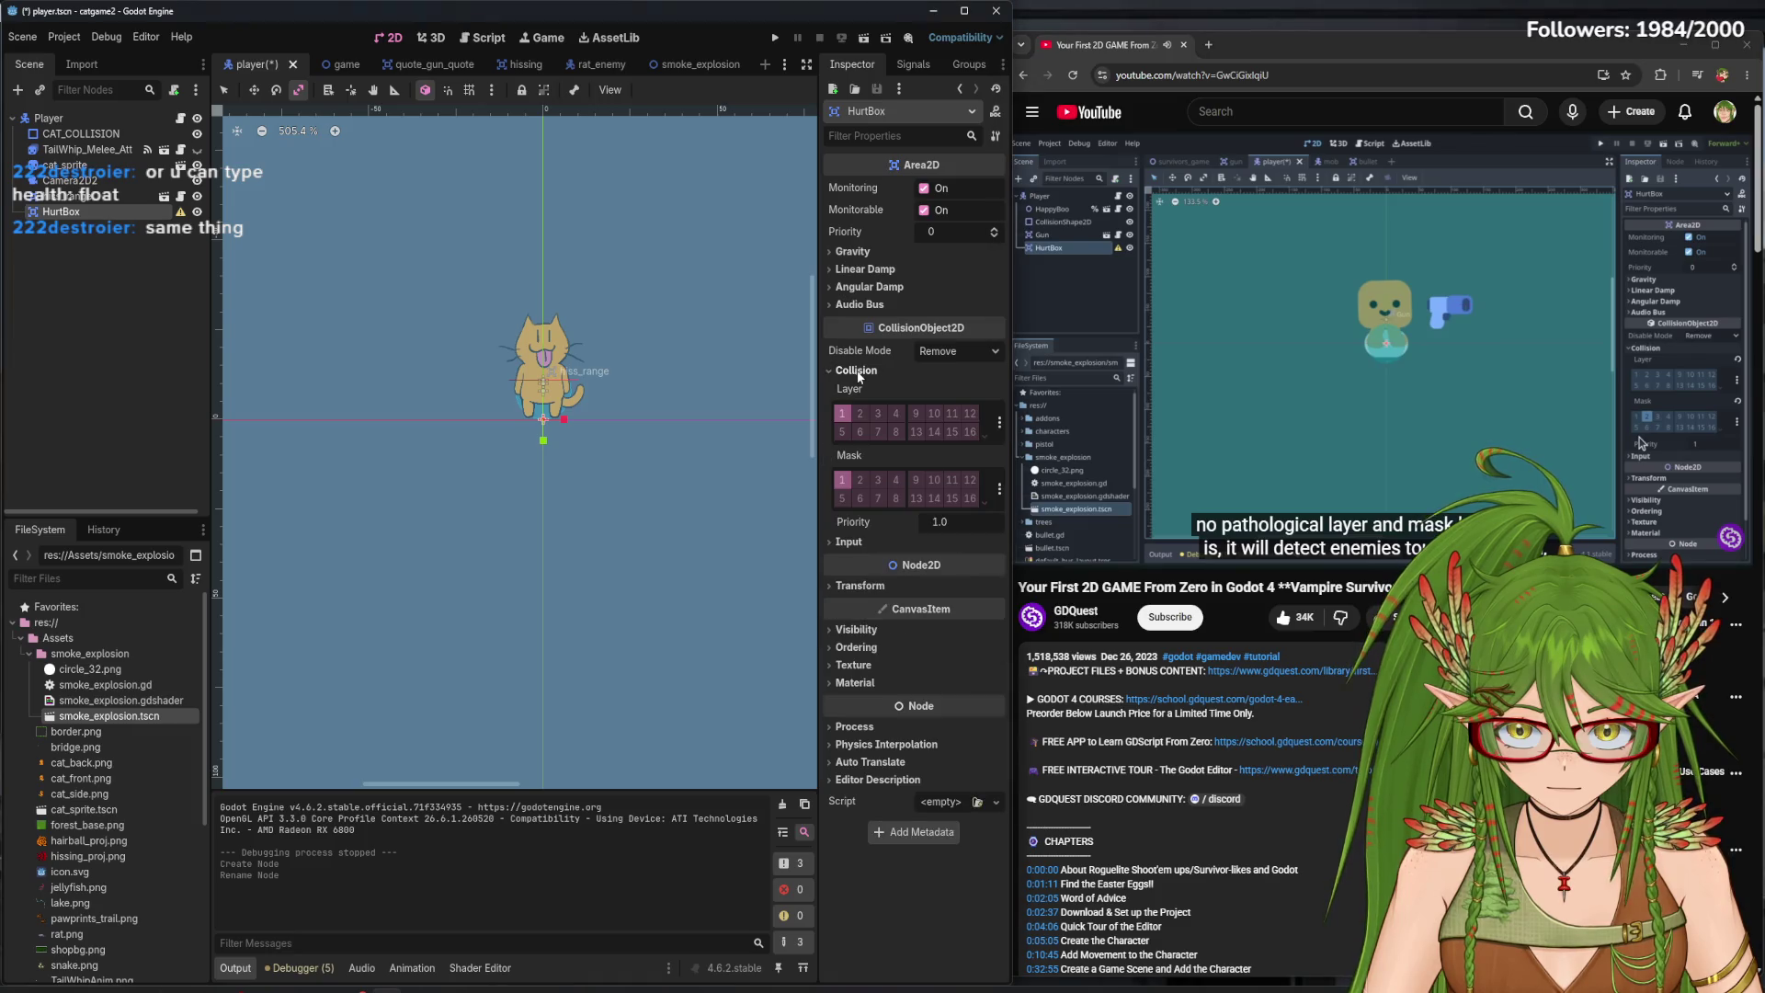
{"action": "left_click", "coordinate": [1333, 368]}
{"action": "left_click", "coordinate": [860, 479]}
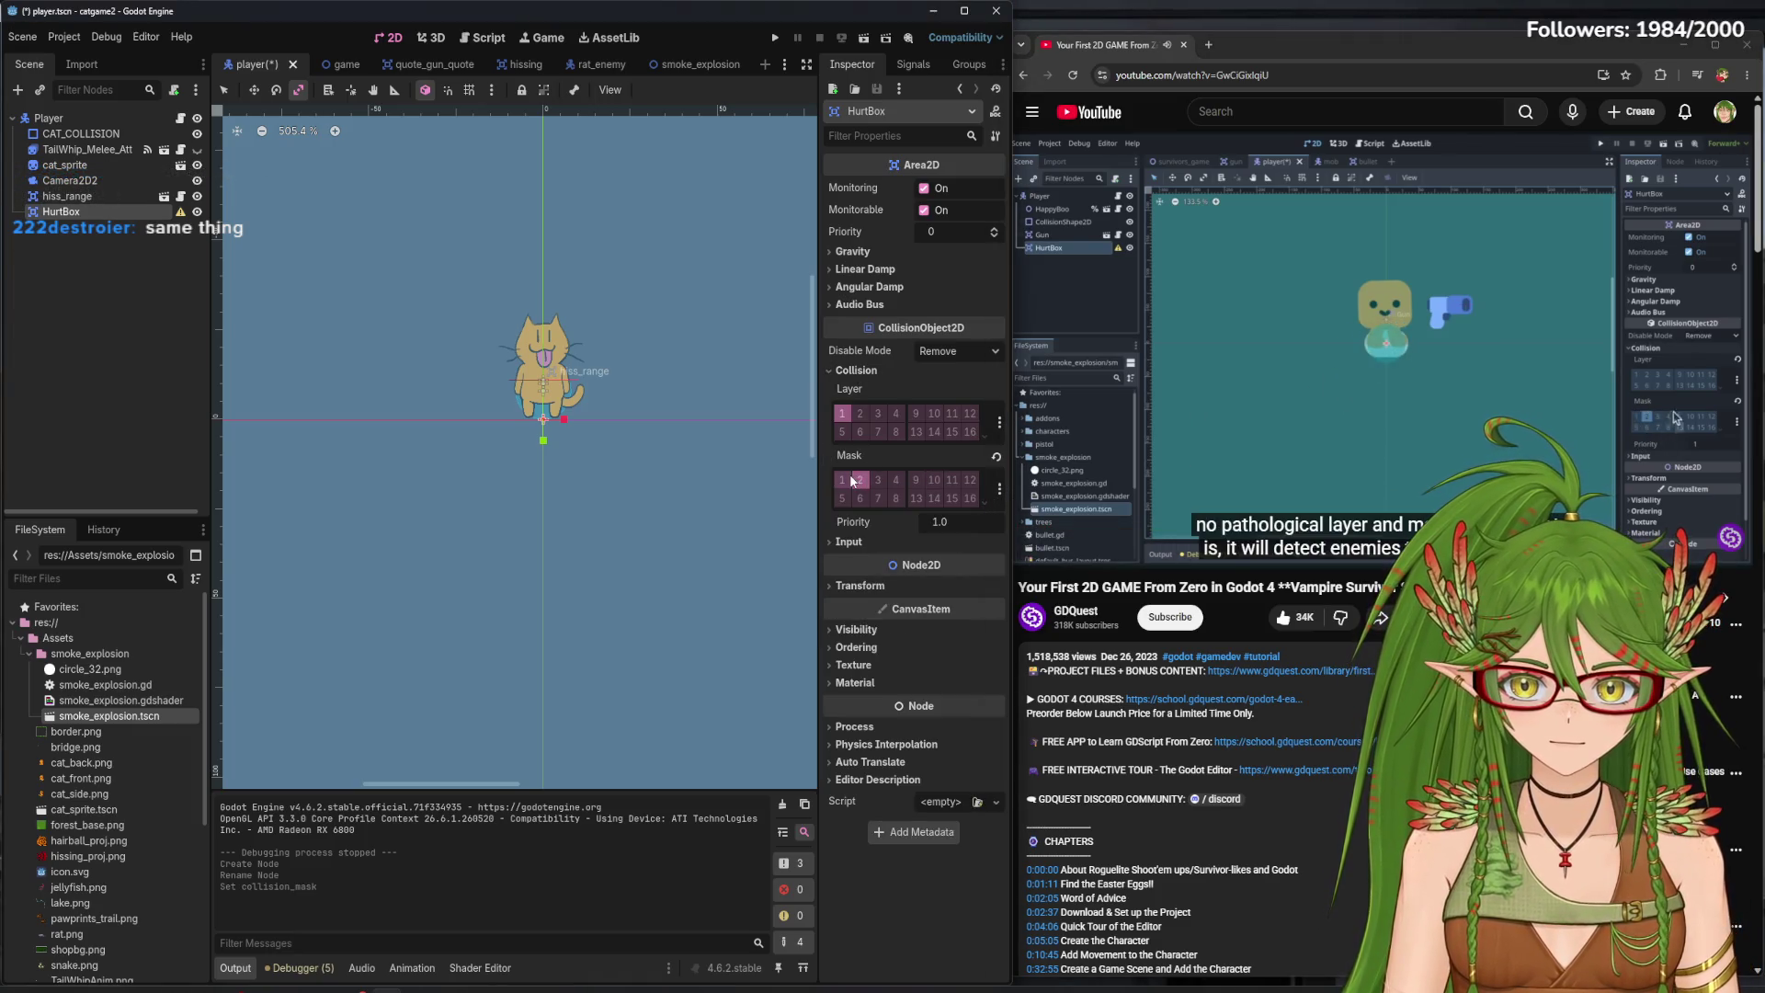
{"action": "left_click", "coordinate": [842, 413]}
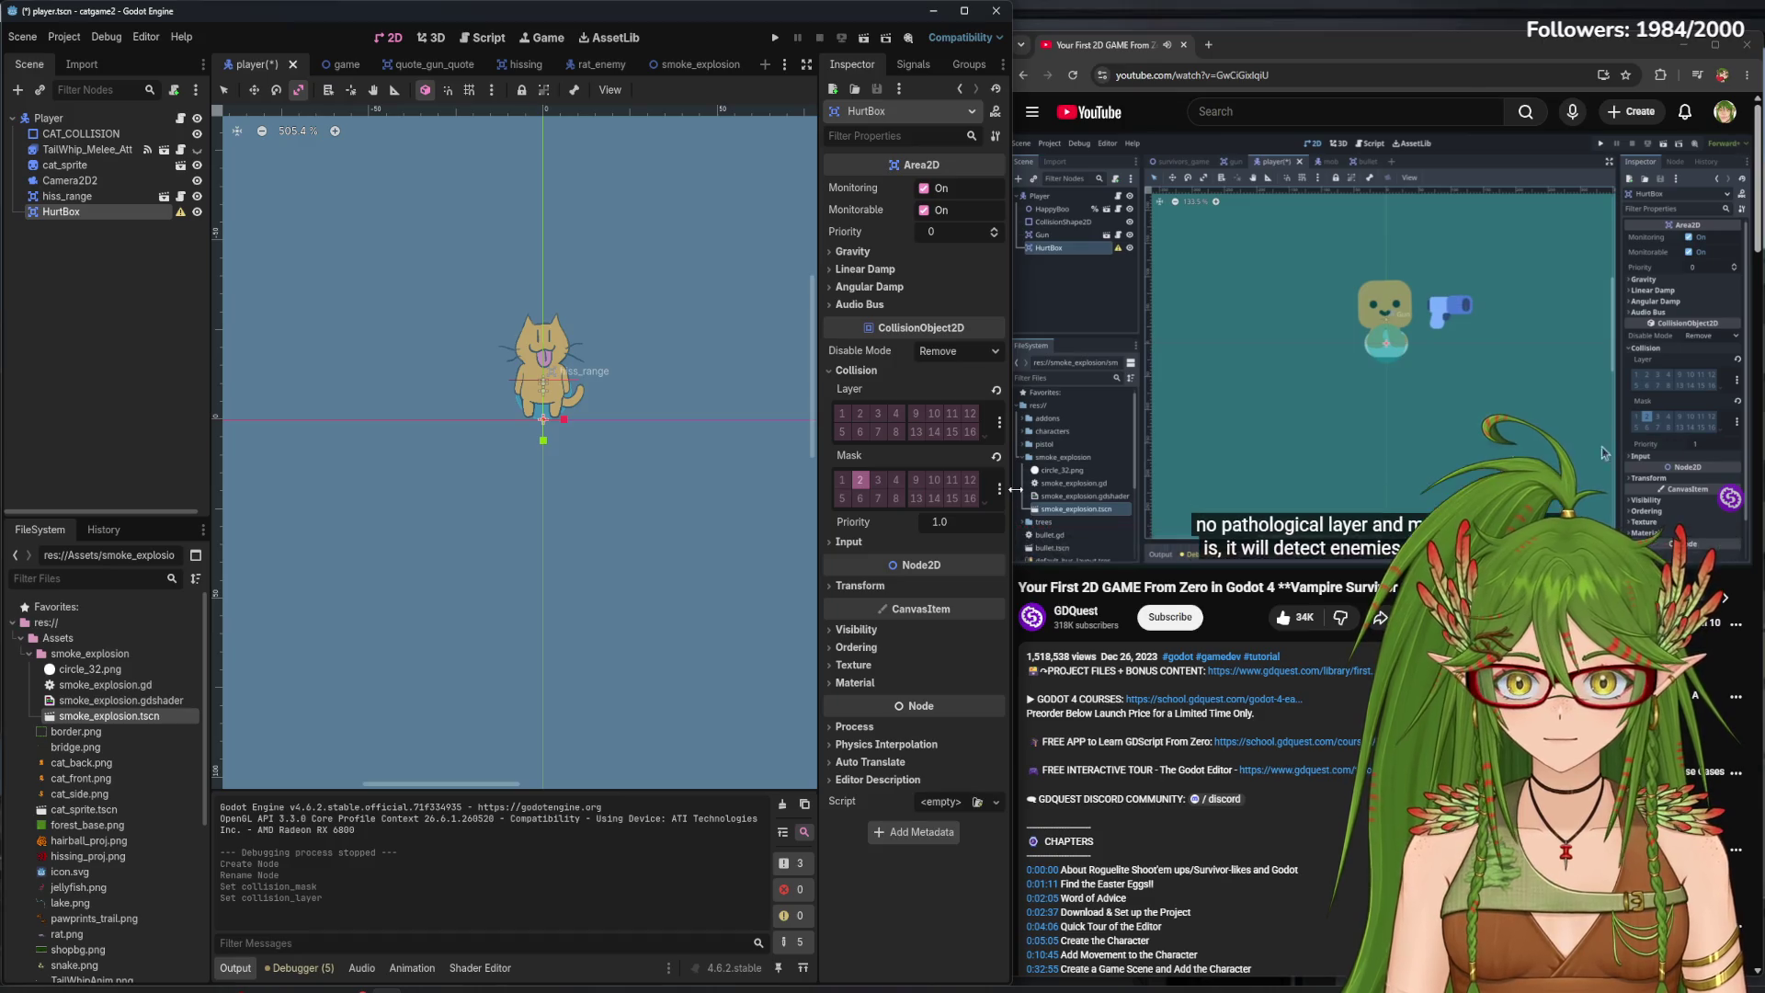
{"action": "key", "text": "ctrl+s"}
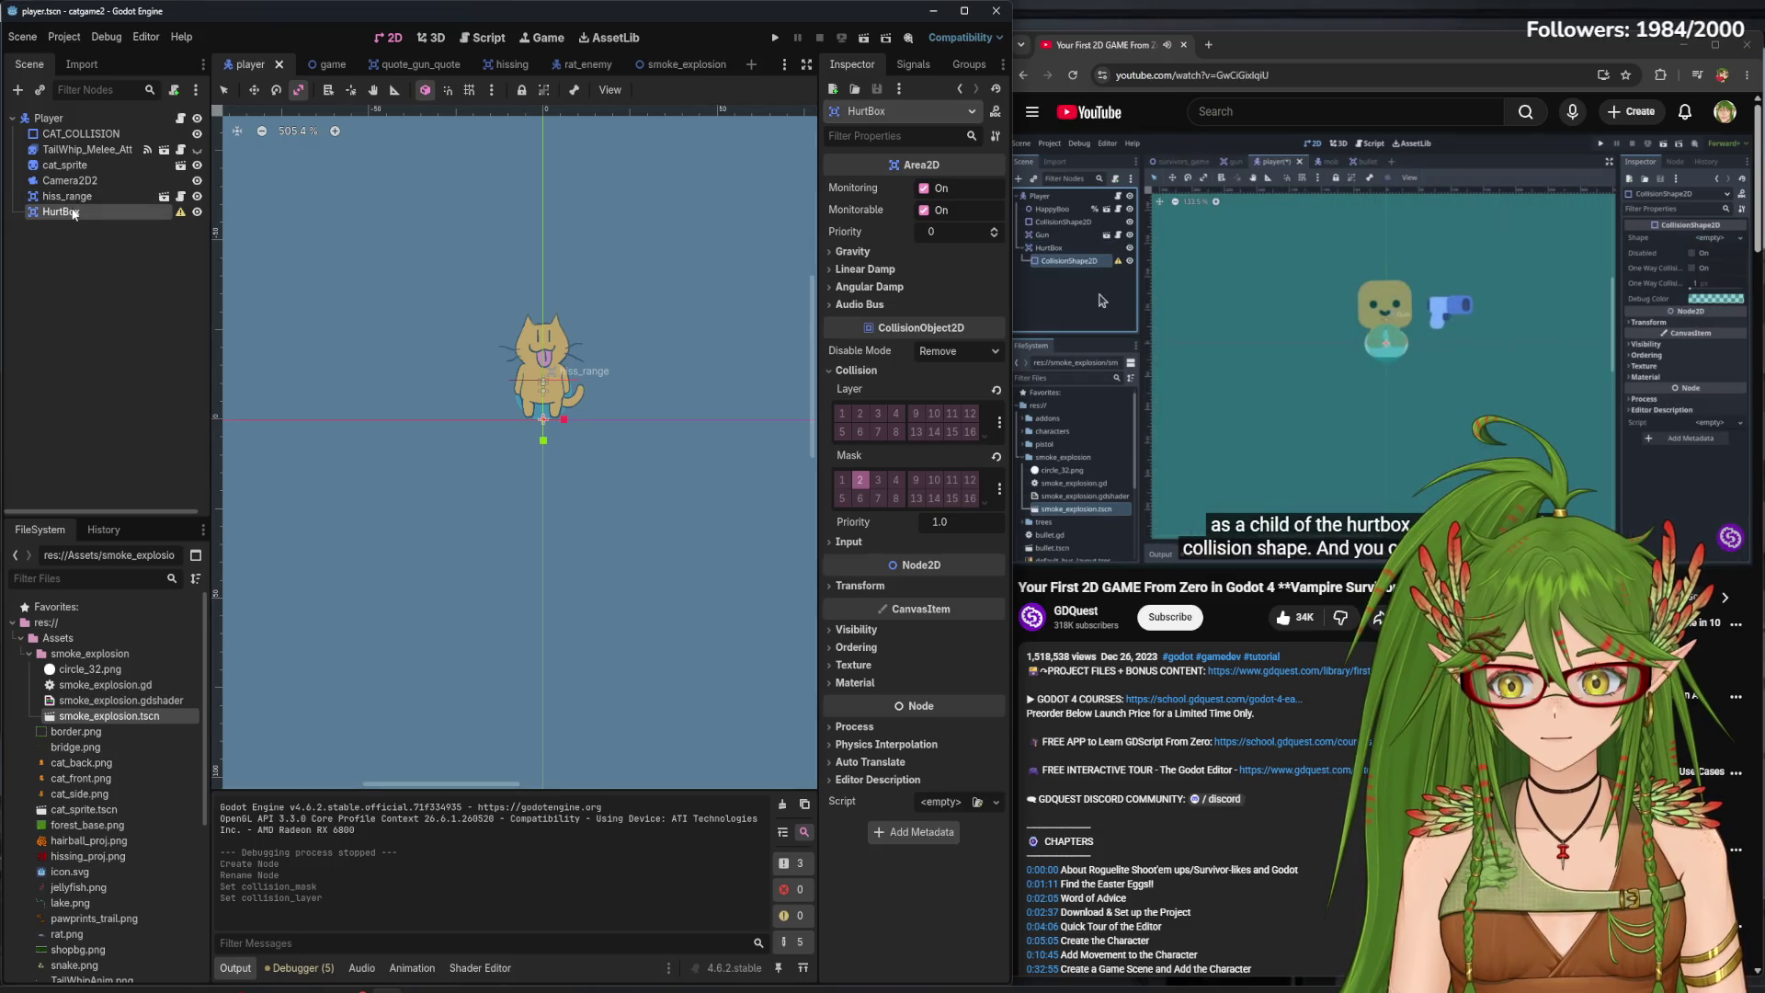
- Add a CollisionShape2D under HurtBox and give it a capsule shape
{"action": "key", "text": "ctrl+a"}
{"action": "type", "text": "collis"}
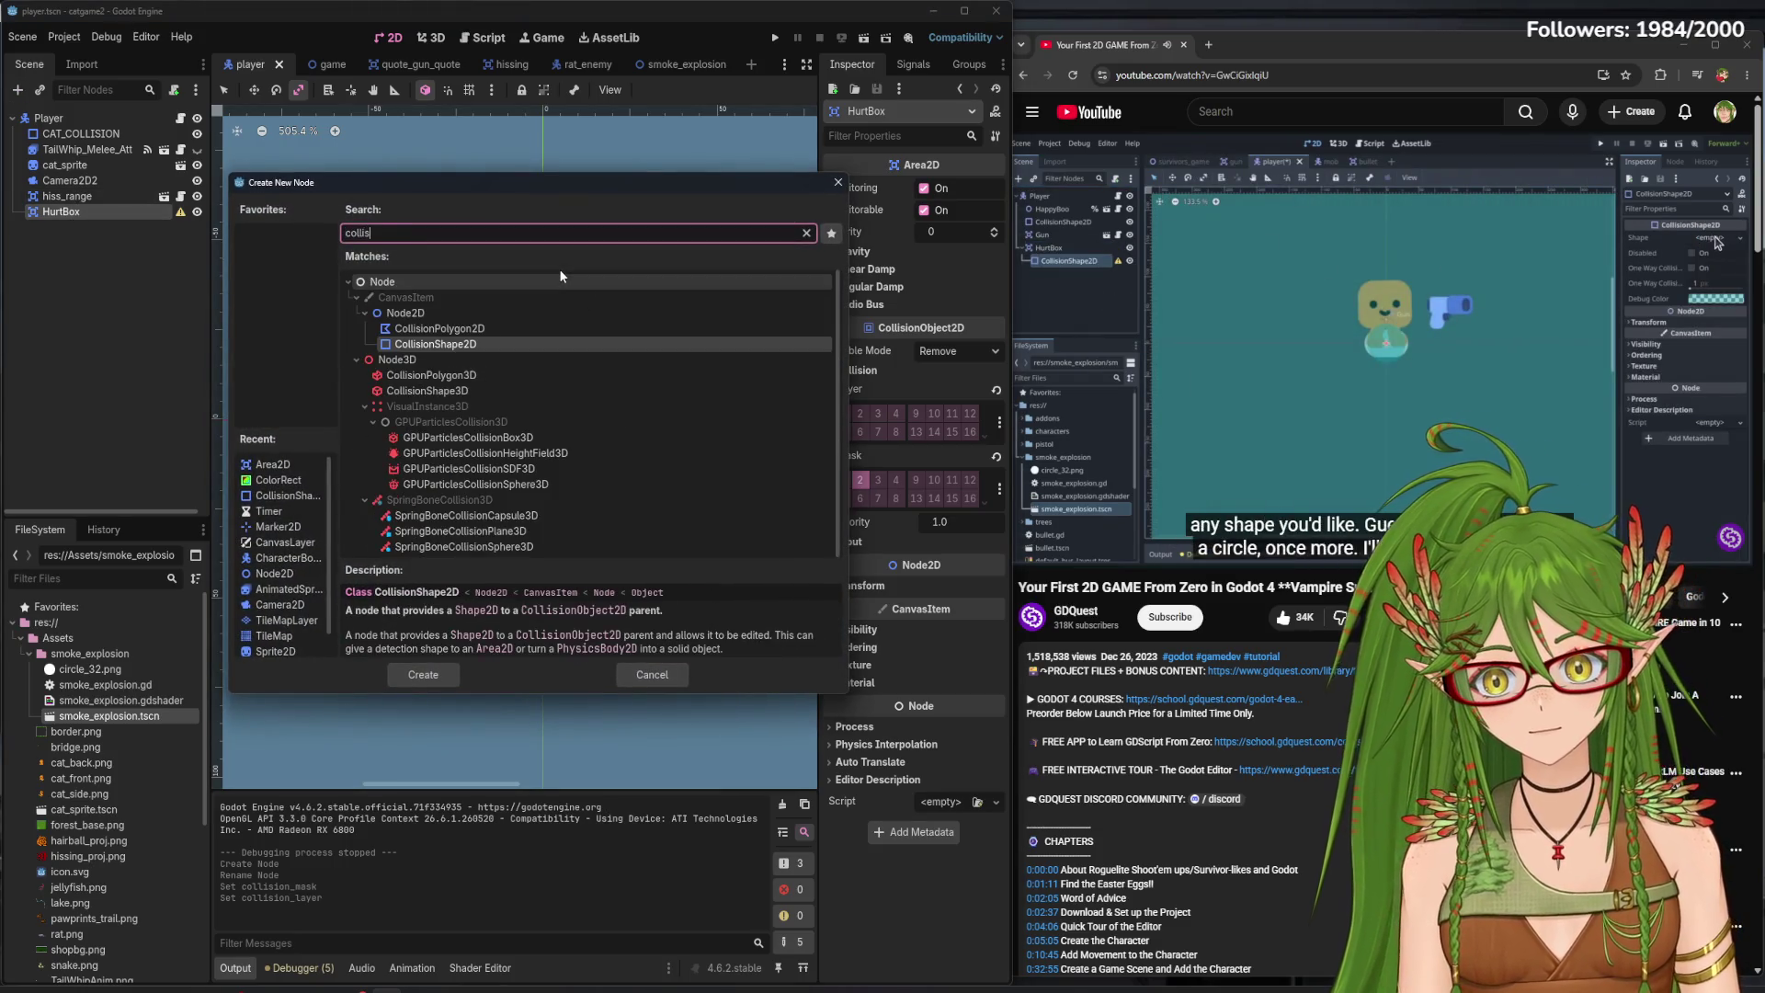
{"action": "left_click", "coordinate": [484, 346]}
{"action": "left_click", "coordinate": [427, 672]}
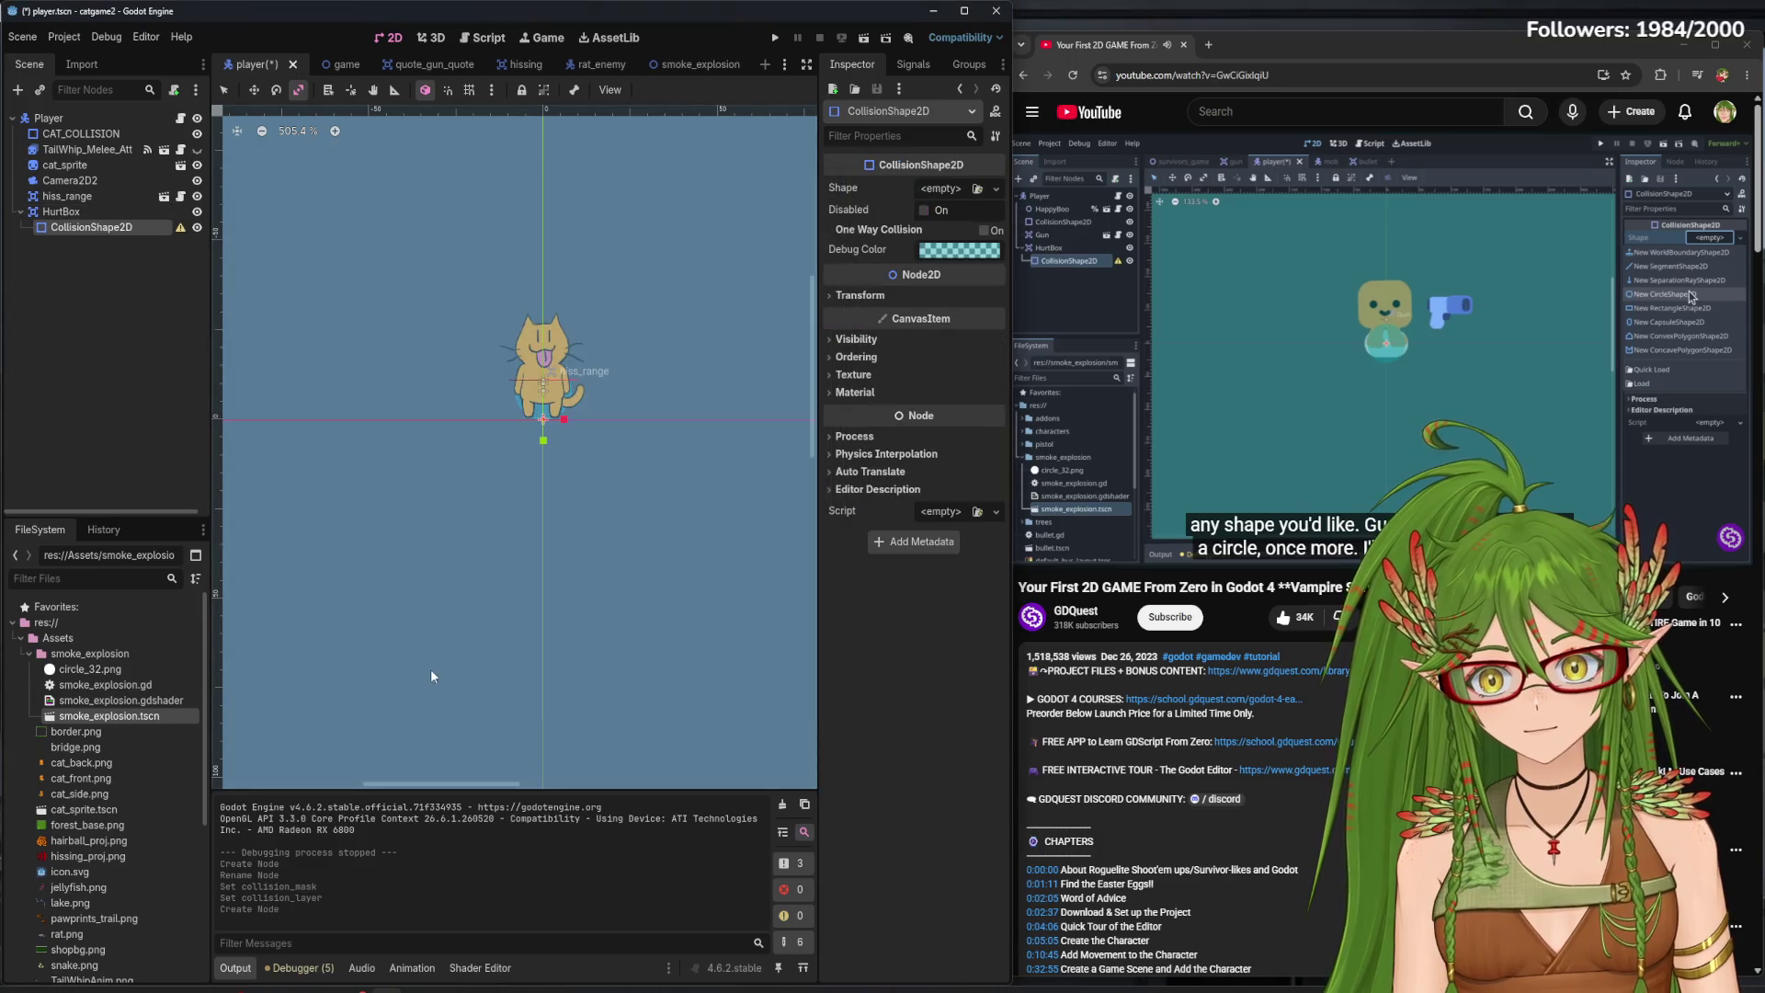
{"action": "left_click", "coordinate": [1226, 401]}
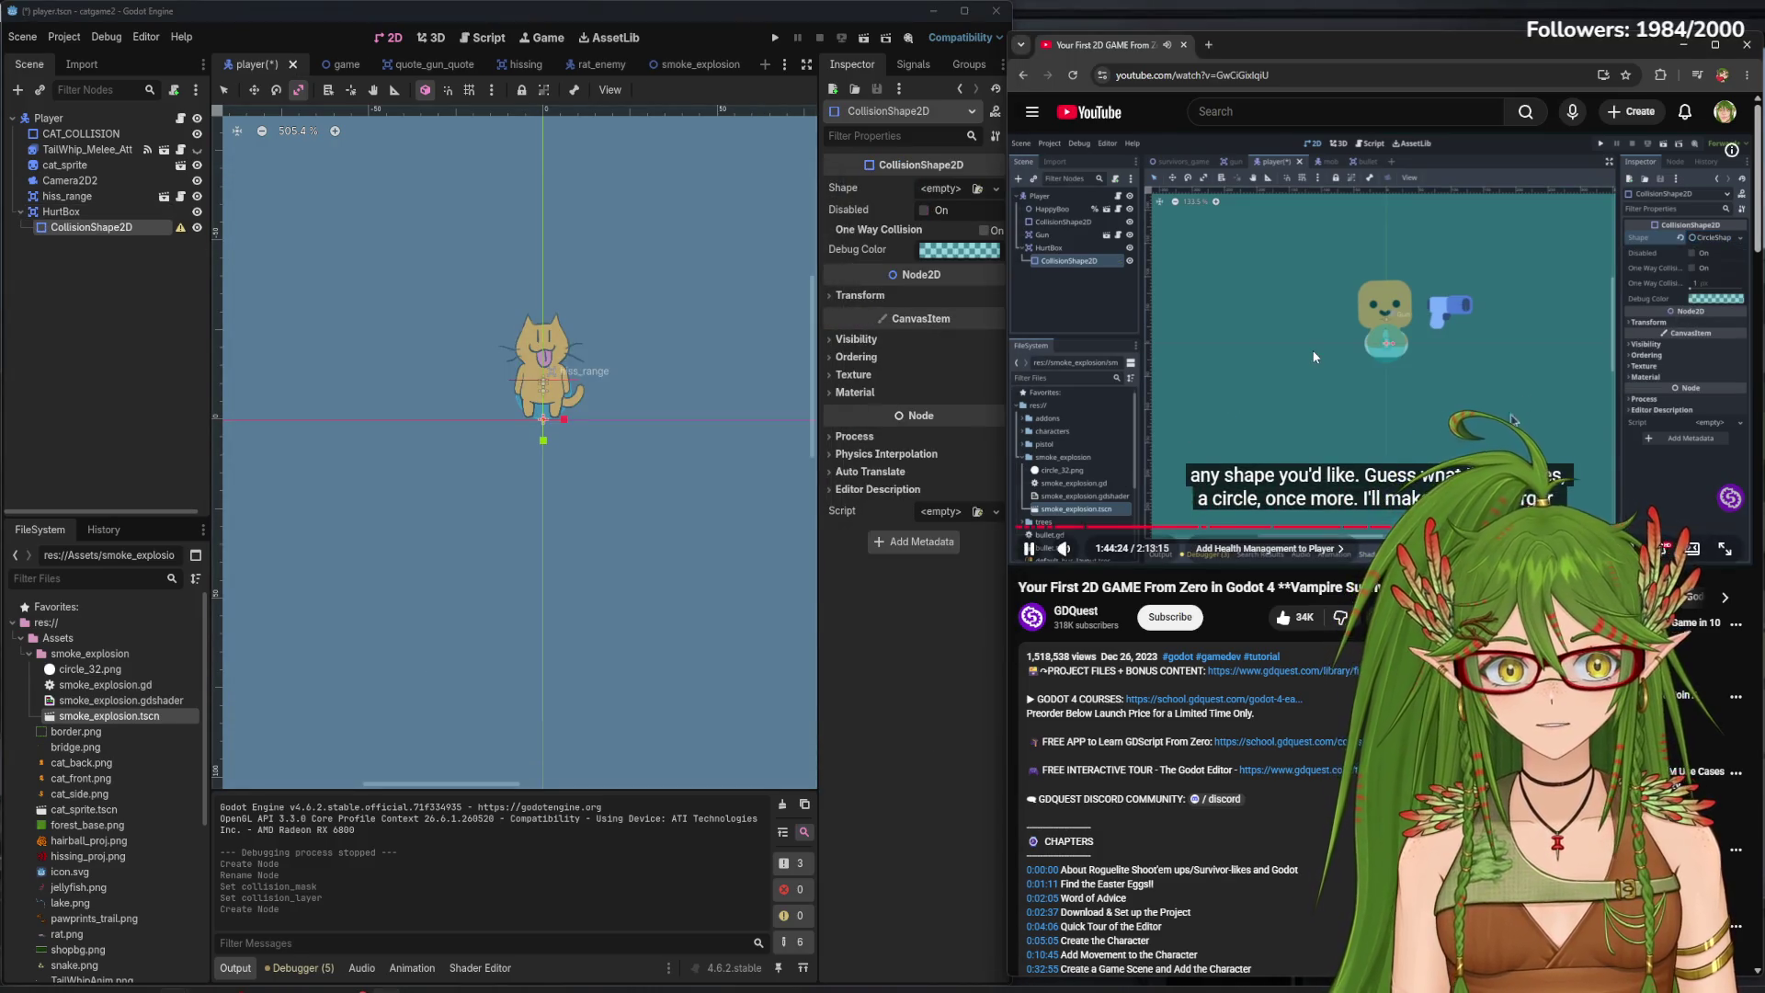
{"action": "left_click", "coordinate": [938, 188]}
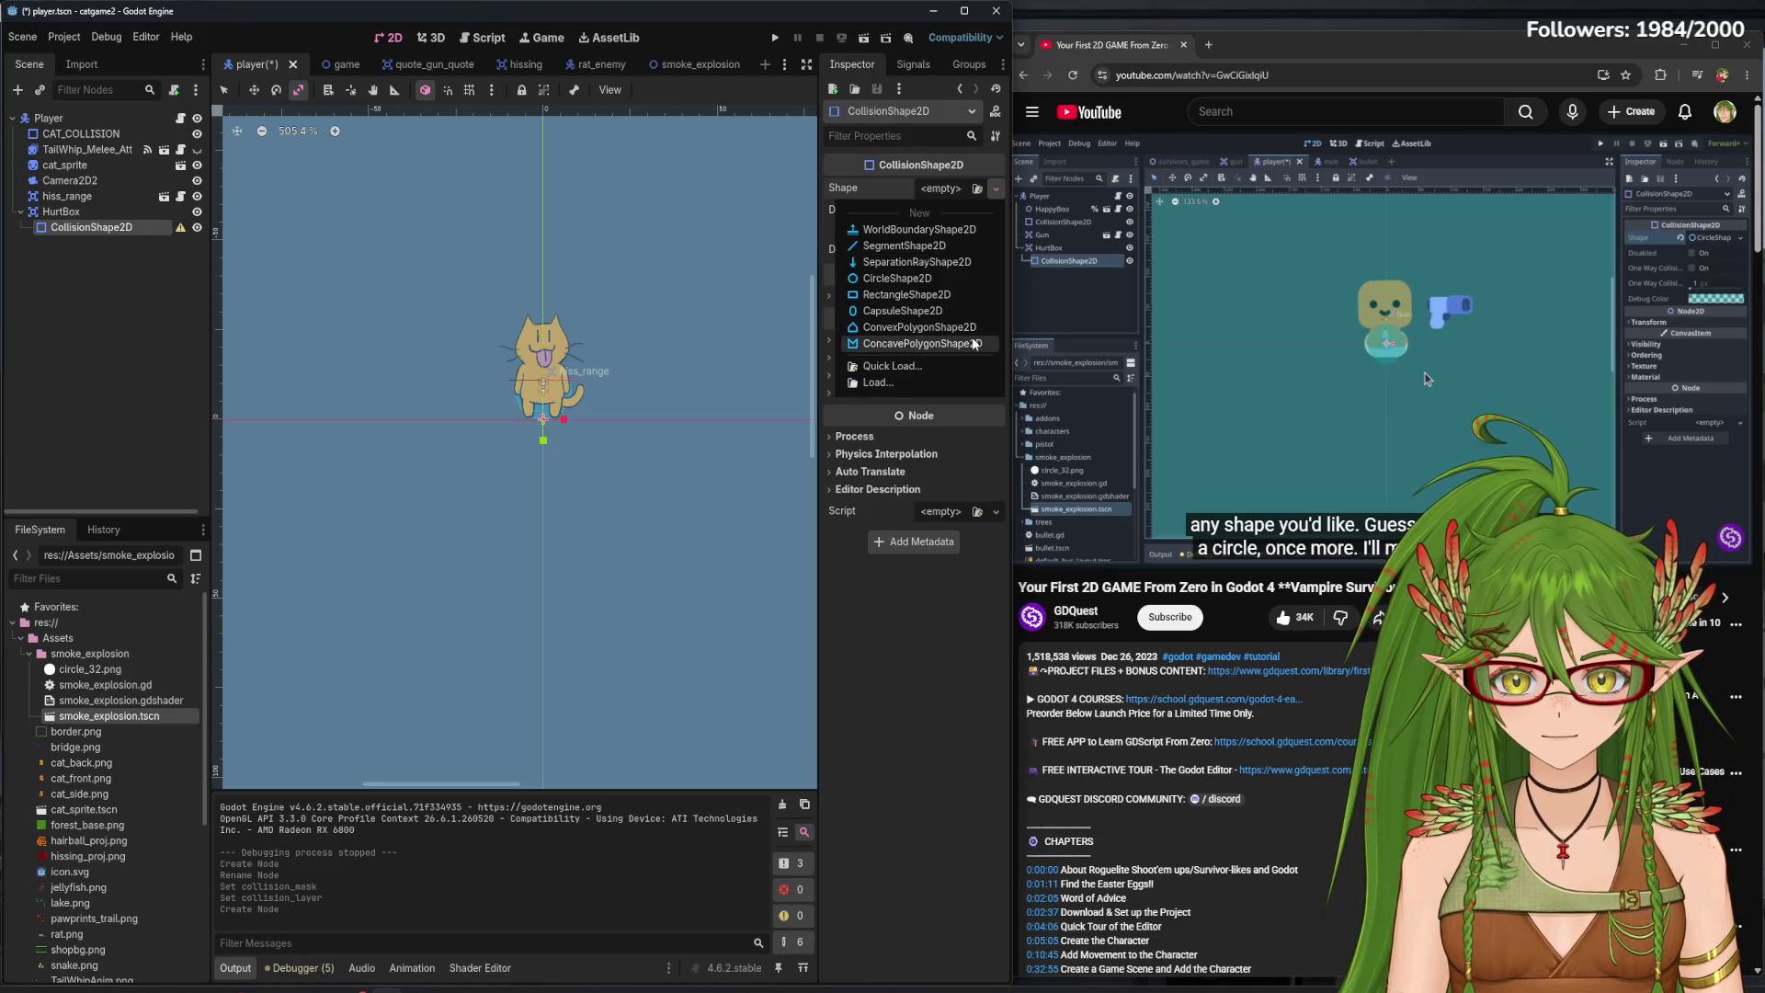
{"action": "mouse_move", "coordinate": [1025, 344]}
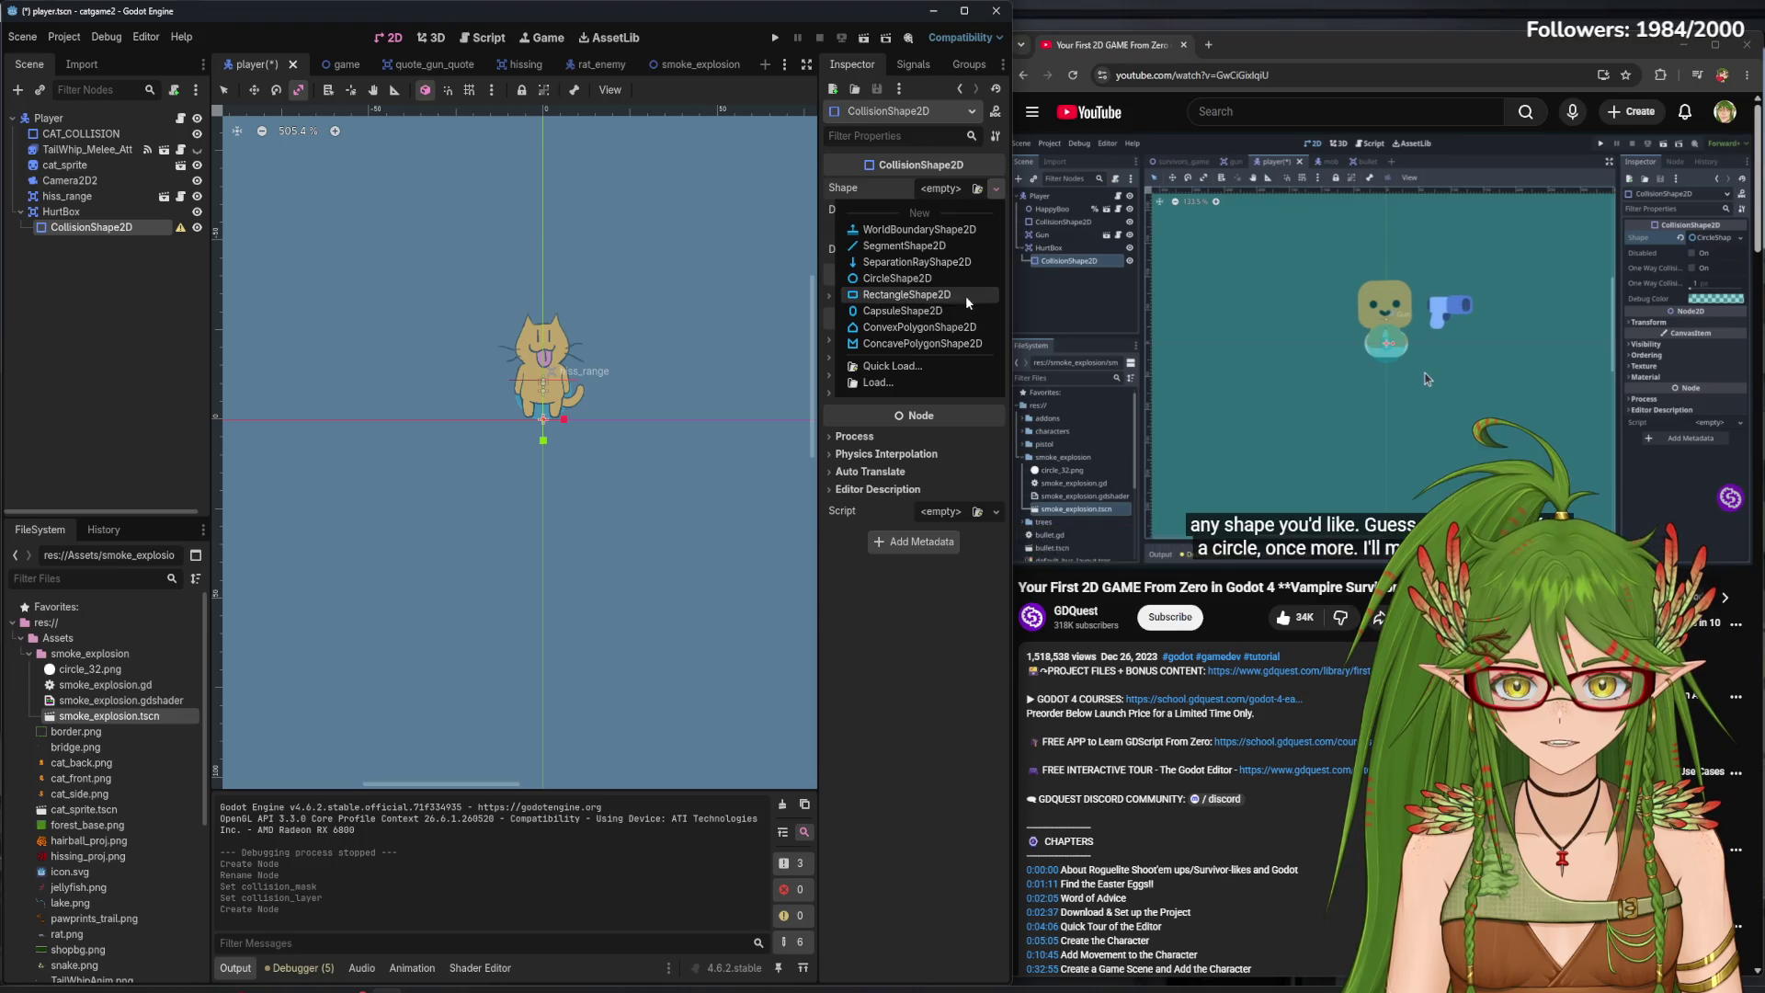
{"action": "left_click", "coordinate": [896, 310]}
- Move and resize the capsule so it fits over the cat's body
{"action": "scroll", "coordinate": [549, 364], "scroll_direction": "up", "scroll_amount": 5}
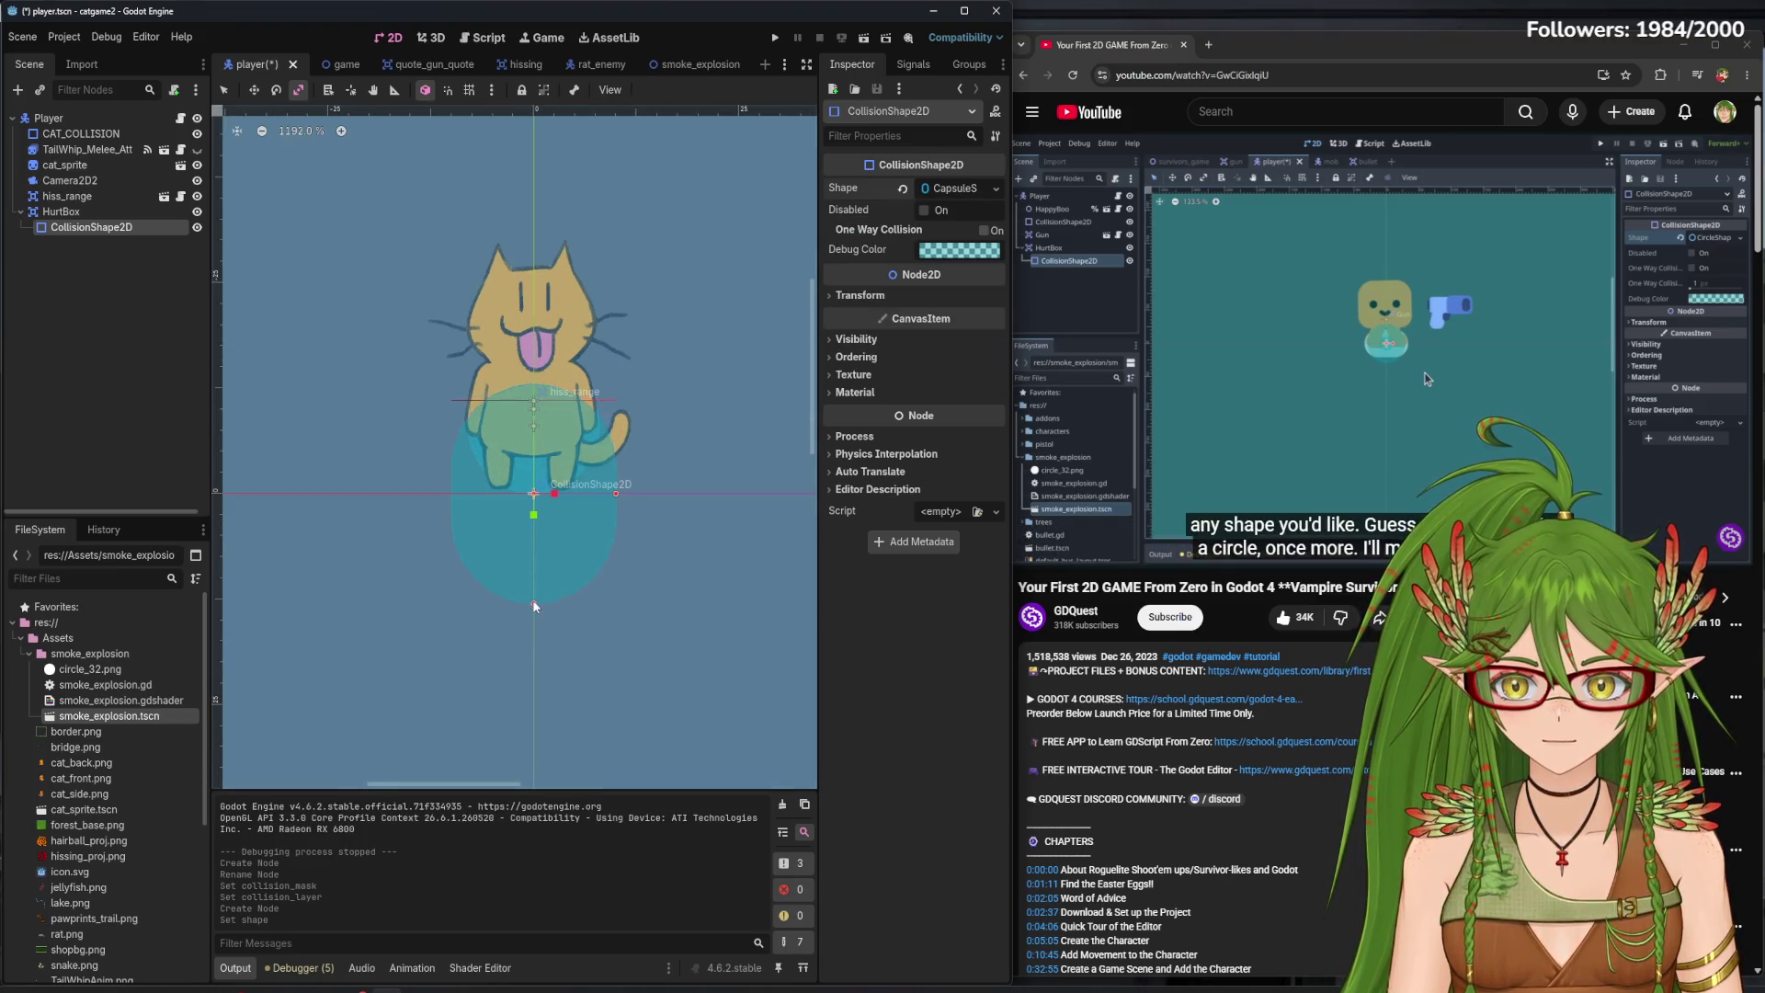
{"action": "left_click_drag", "start_coordinate": [535, 606], "coordinate": [534, 594]}
{"action": "left_click", "coordinate": [1426, 401]}
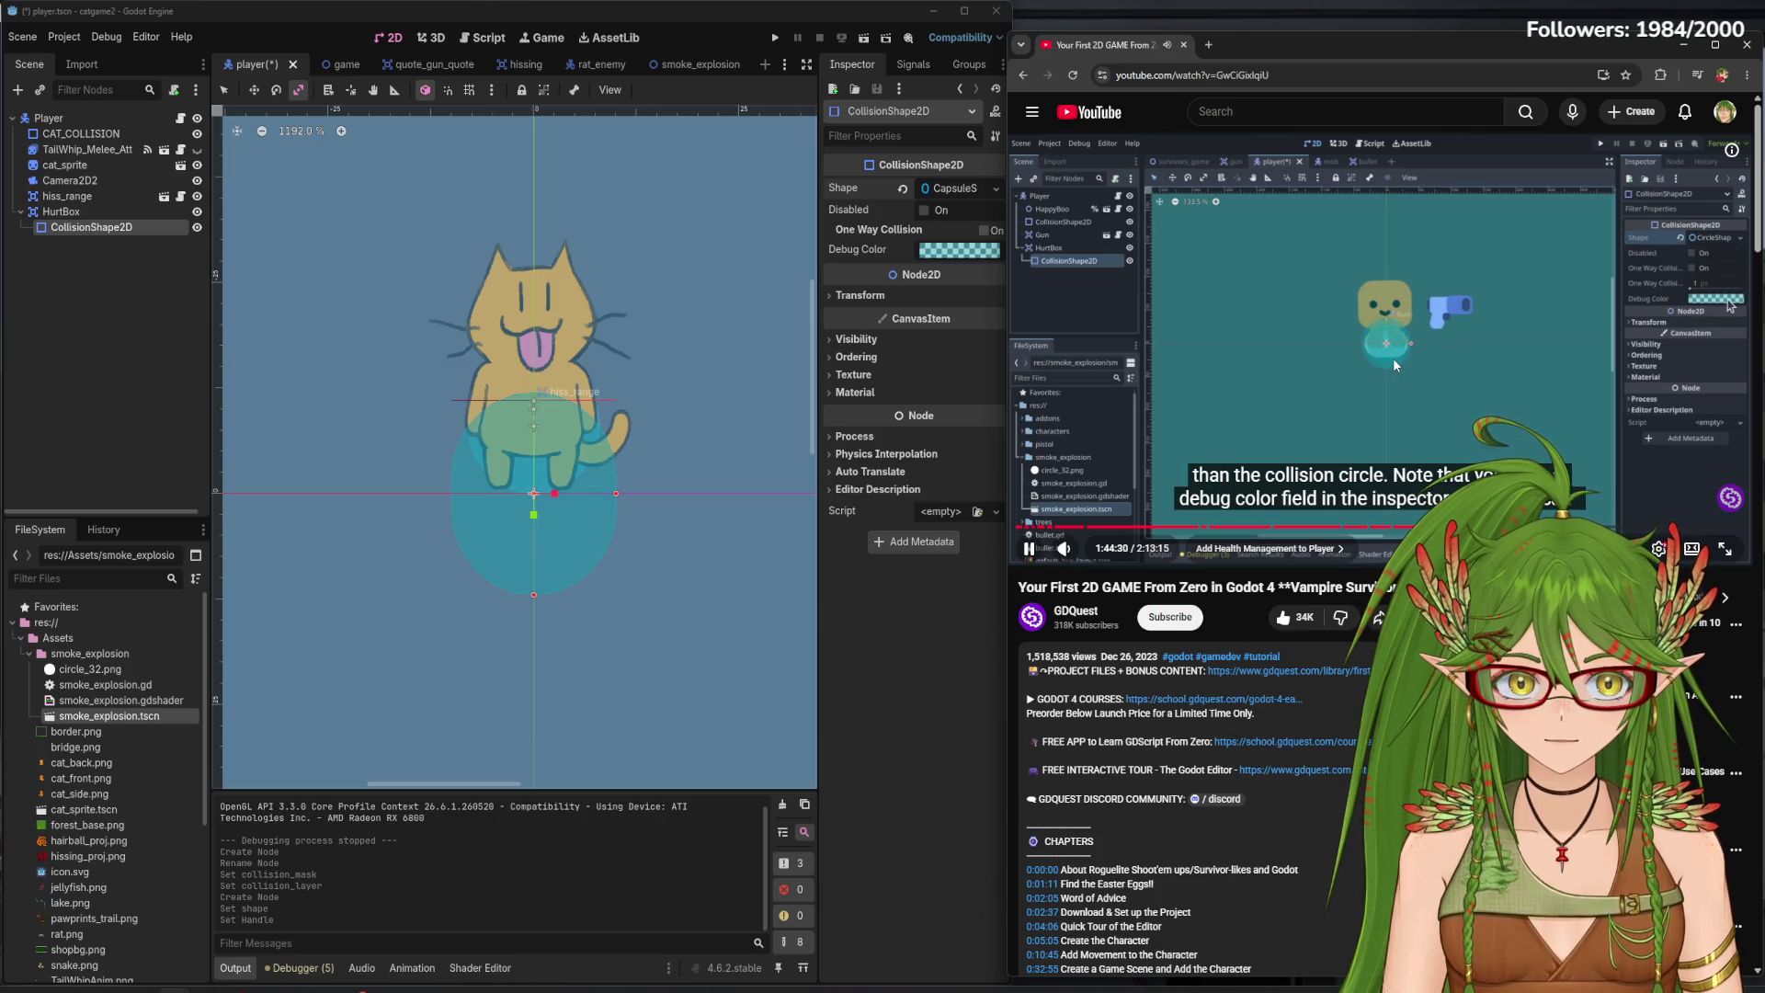
{"action": "left_click", "coordinate": [1392, 357]}
{"action": "mouse_move", "coordinate": [570, 562]}
{"action": "left_mouse_down"}
{"action": "mouse_move", "coordinate": [563, 473]}
{"action": "mouse_move", "coordinate": [431, 316]}
{"action": "left_mouse_up"}
{"action": "key", "text": "ctrl+z"}
{"action": "scroll", "coordinate": [508, 453], "scroll_direction": "up", "scroll_amount": 3}
{"action": "key", "text": "q"}
{"action": "left_click_drag", "start_coordinate": [551, 598], "coordinate": [551, 438]}
{"action": "left_click_drag", "start_coordinate": [681, 355], "coordinate": [655, 356]}
{"action": "left_click_drag", "start_coordinate": [563, 521], "coordinate": [561, 462]}
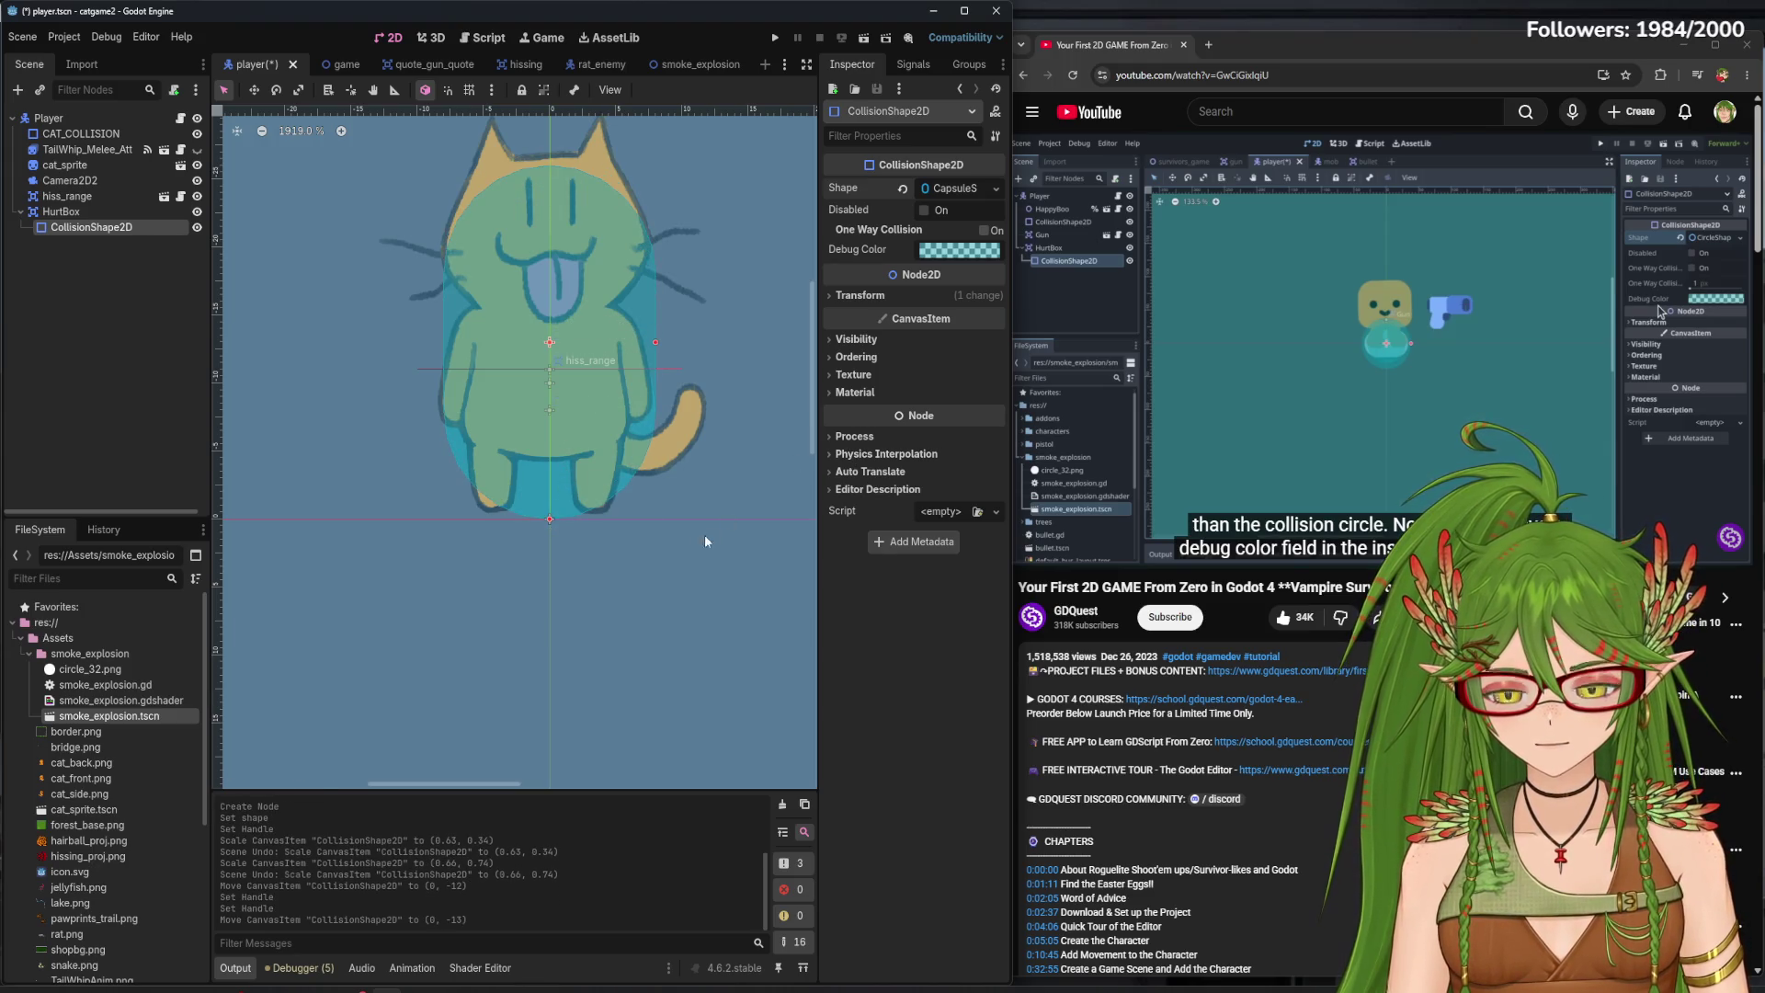
{"action": "left_click_drag", "start_coordinate": [546, 531], "coordinate": [554, 520]}
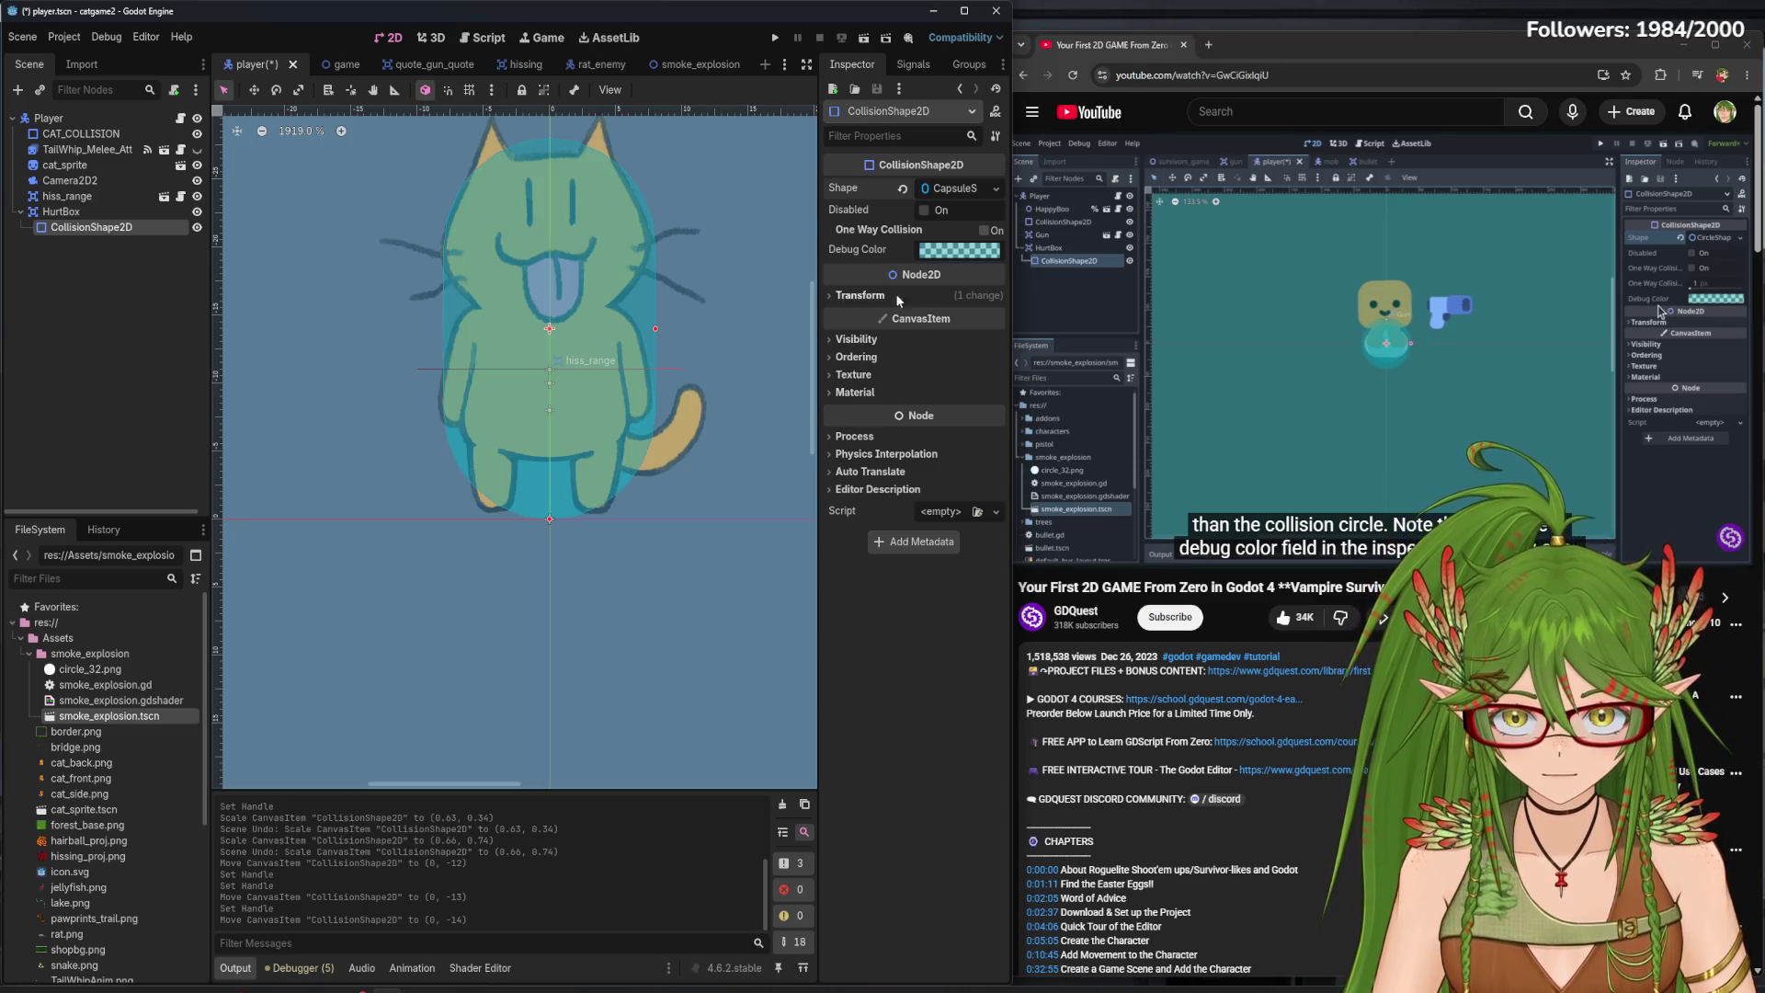
- Set the capsule's scale to 0.925, fine-tune its vertical position, and save
{"action": "left_click", "coordinate": [860, 295]}
{"action": "left_click_drag", "start_coordinate": [946, 409], "coordinate": [928, 409]}
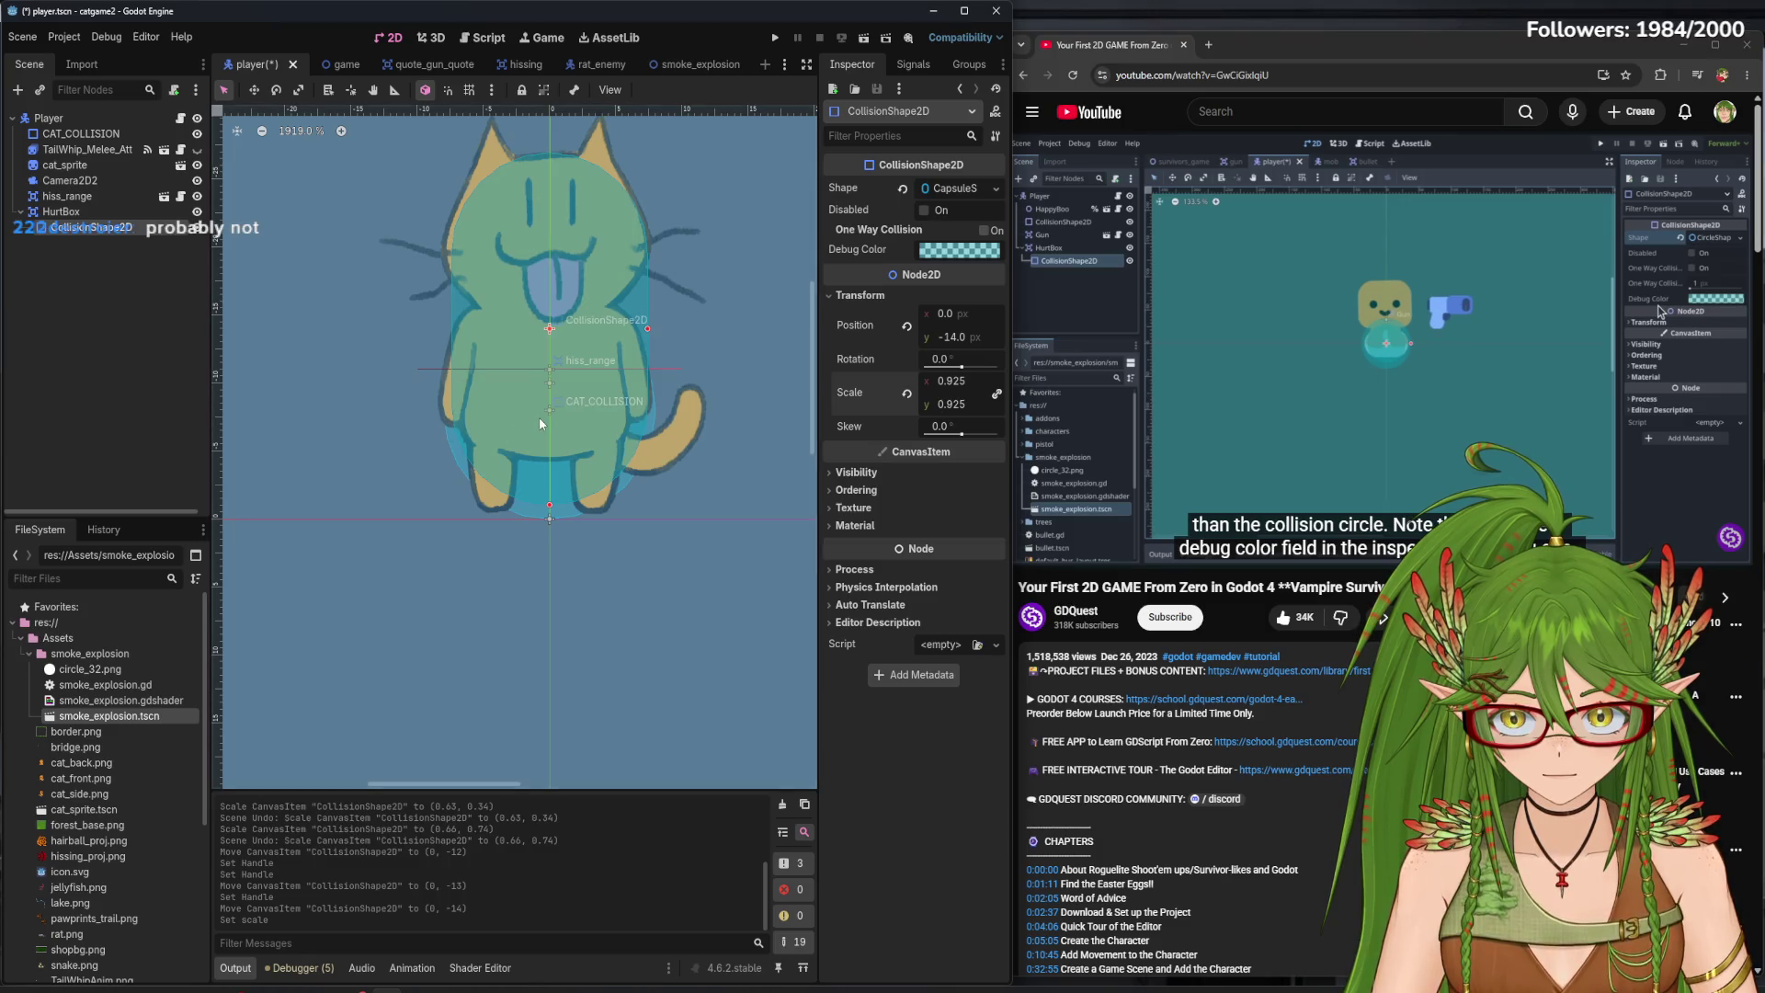
{"action": "left_click_drag", "start_coordinate": [545, 419], "coordinate": [545, 424]}
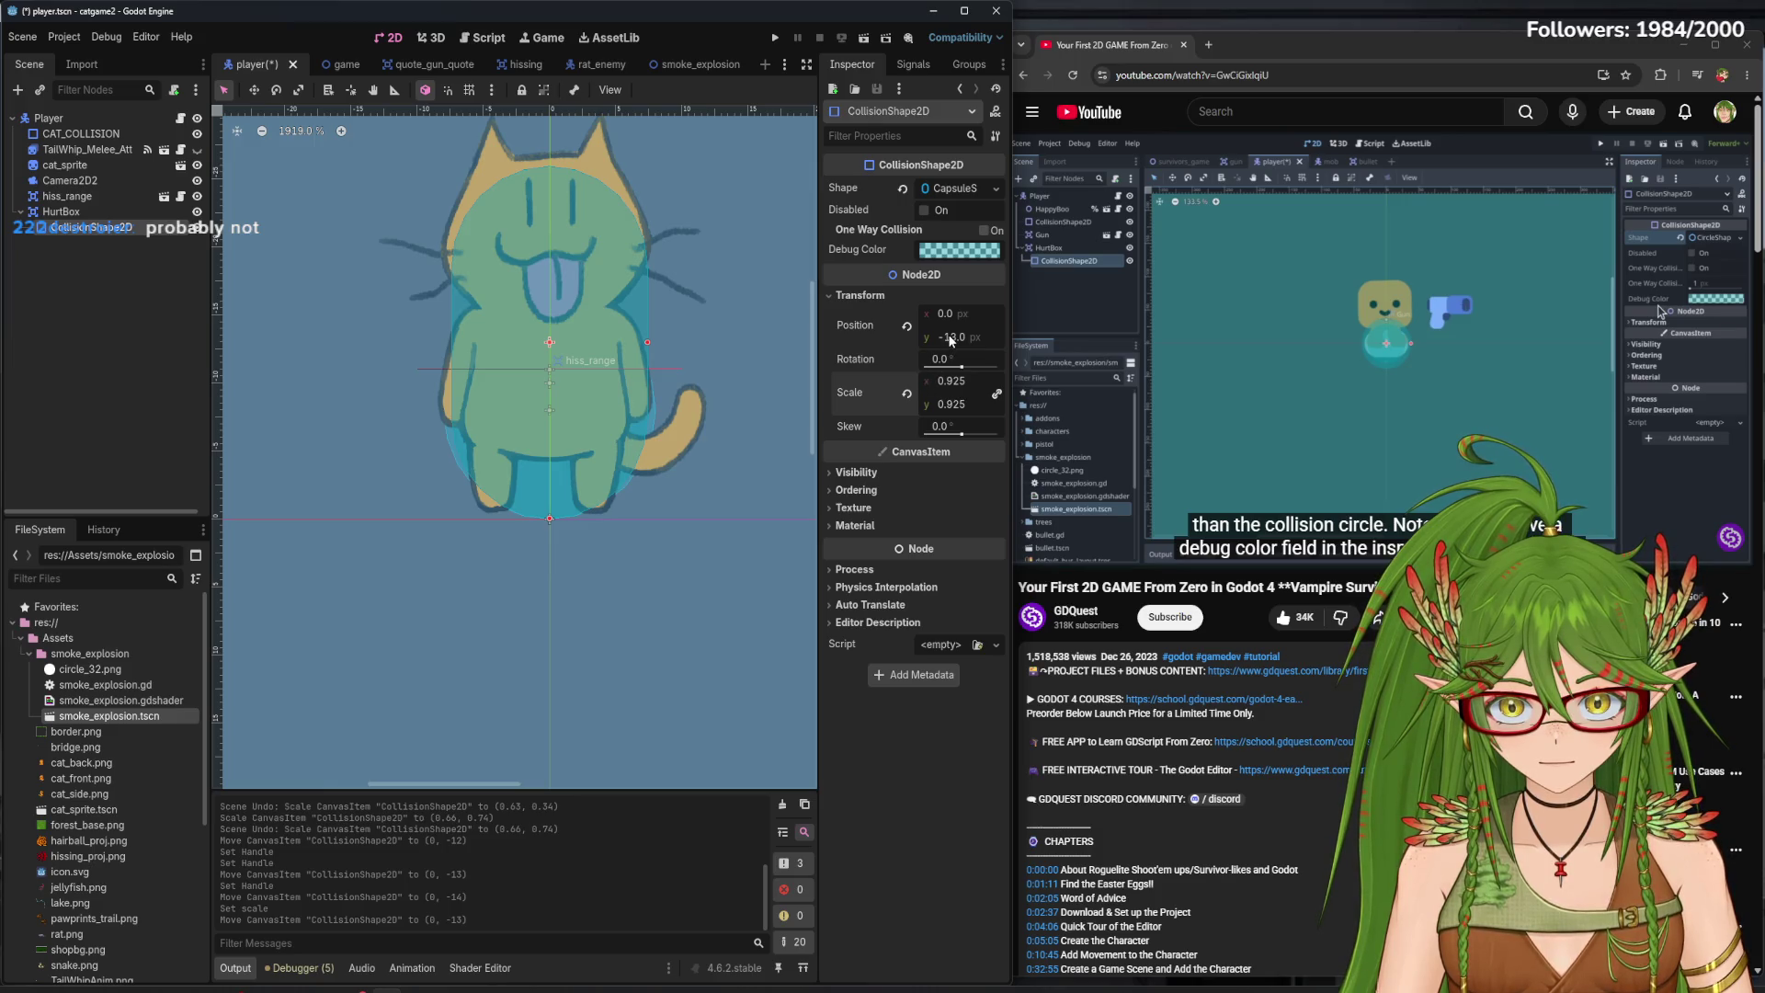
{"action": "left_click_drag", "start_coordinate": [952, 340], "coordinate": [939, 340]}
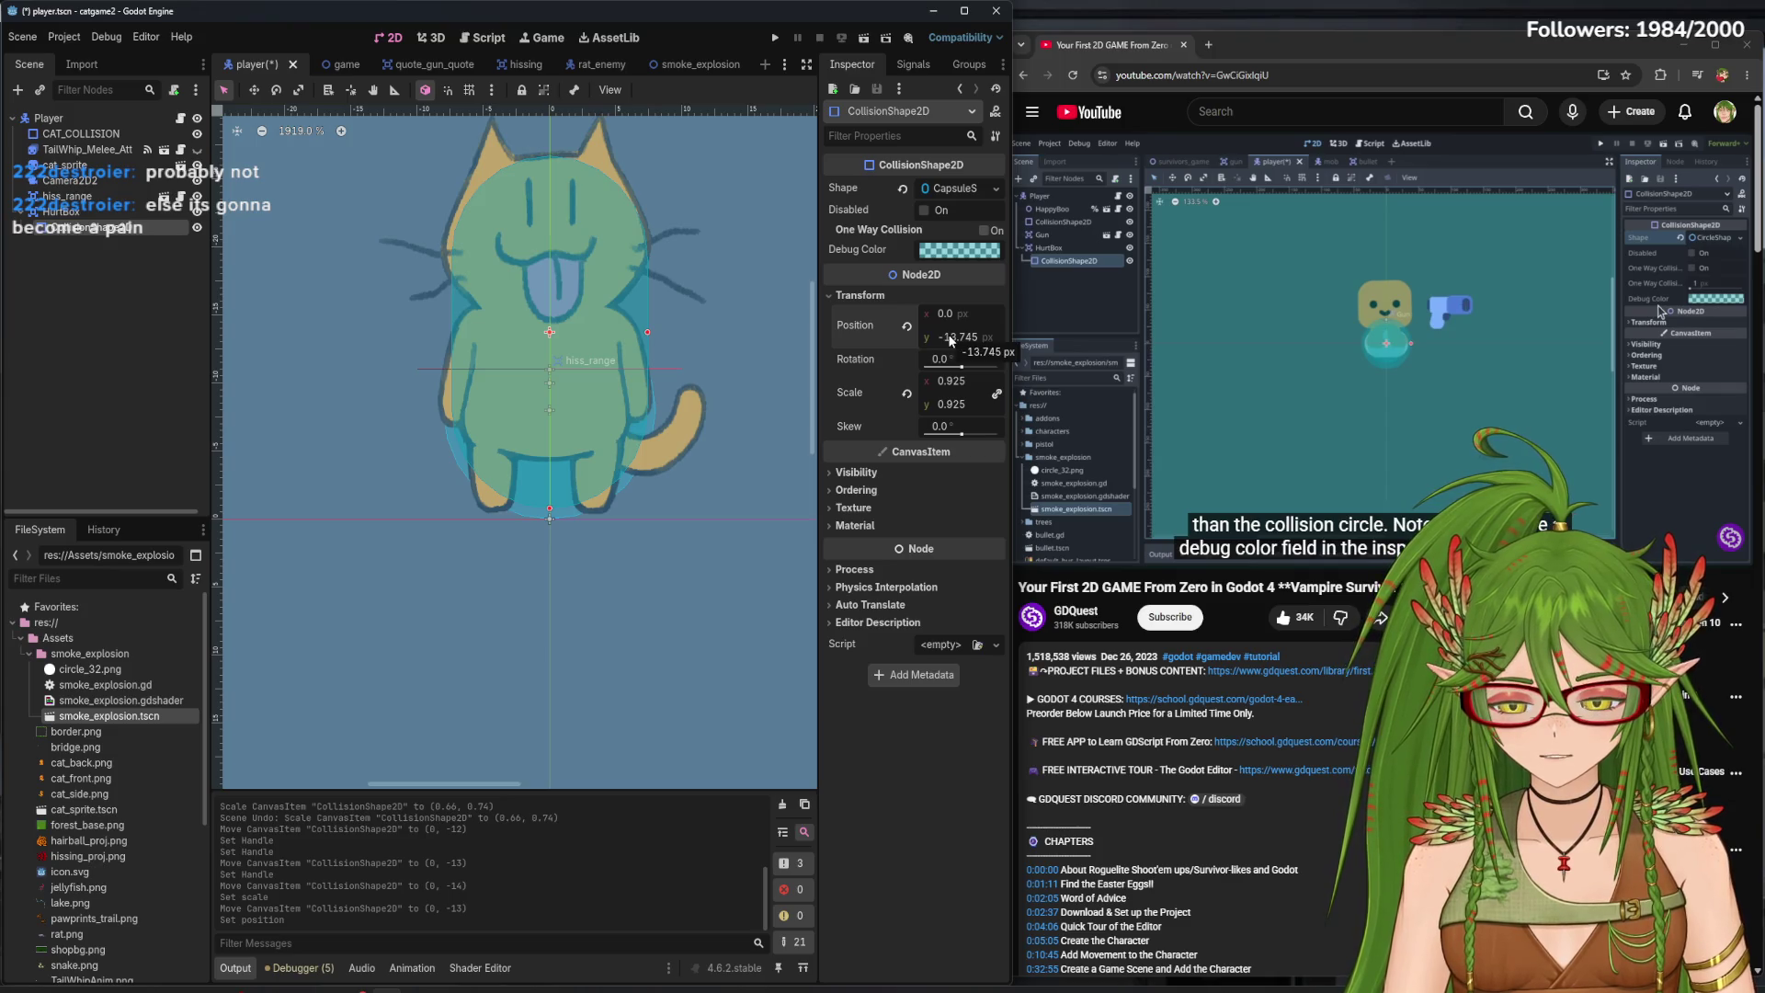
{"action": "key", "text": "ctrl+s"}
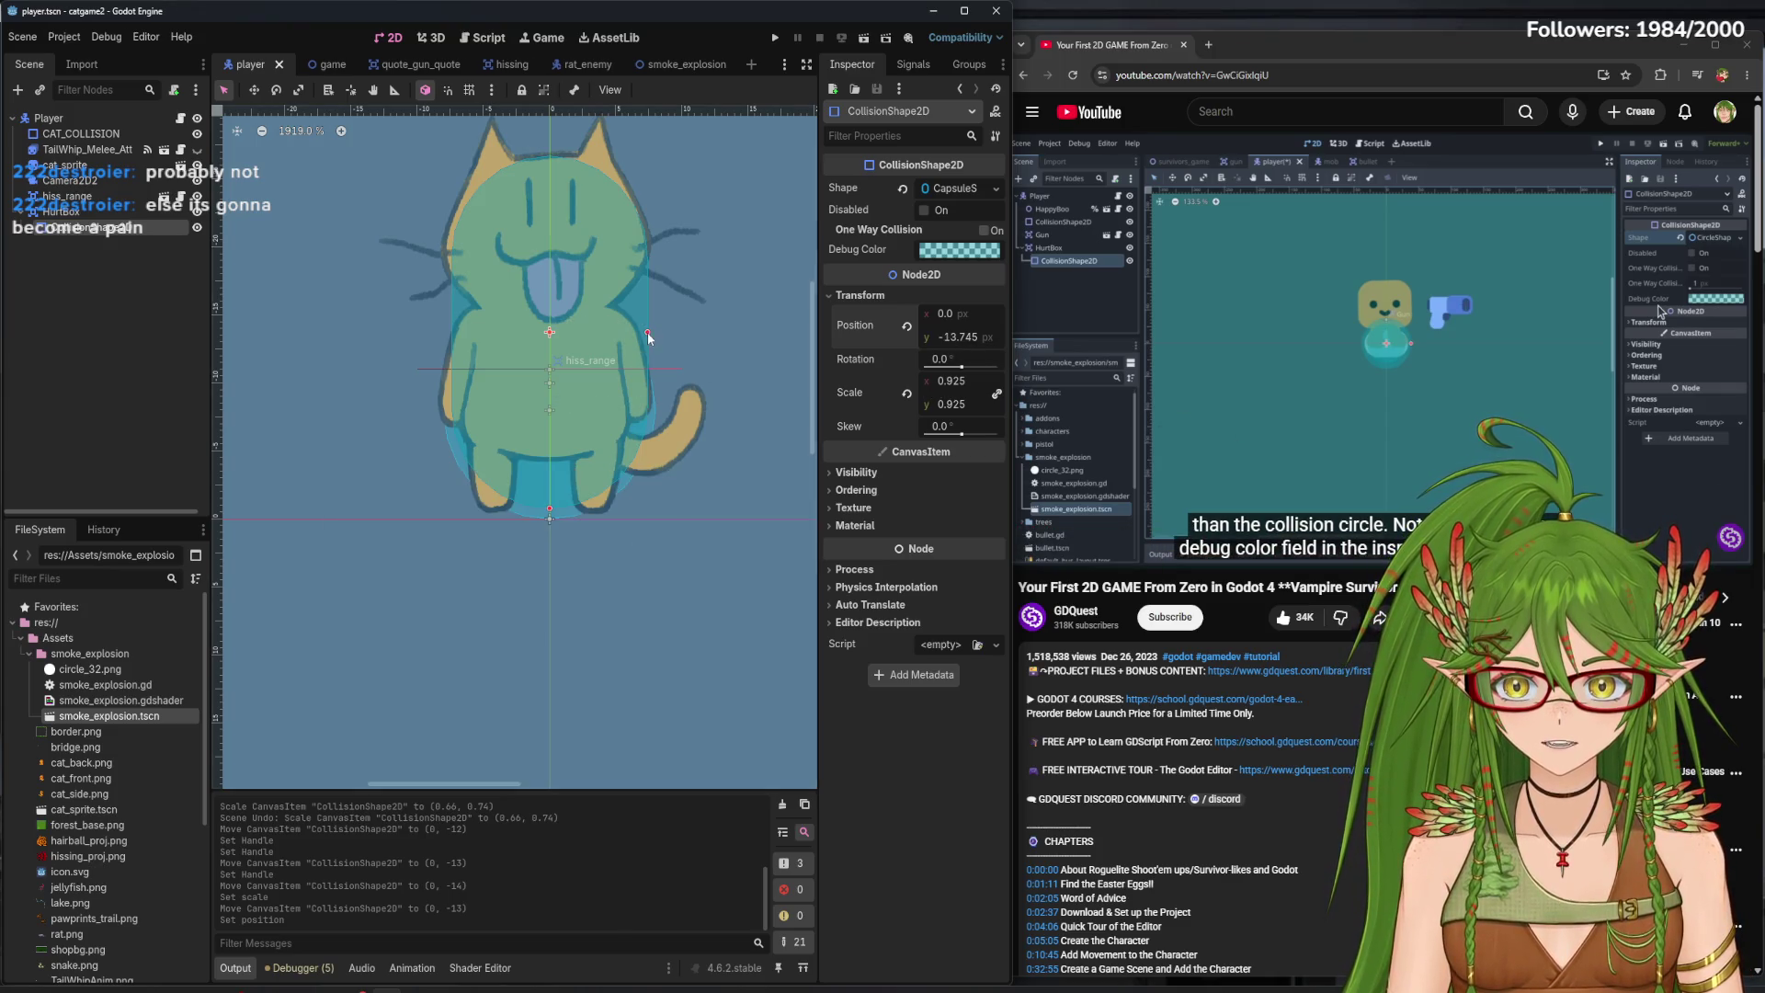
- Narrow the capsule slightly and save the player scene again
{"action": "left_click_drag", "start_coordinate": [647, 333], "coordinate": [647, 338]}
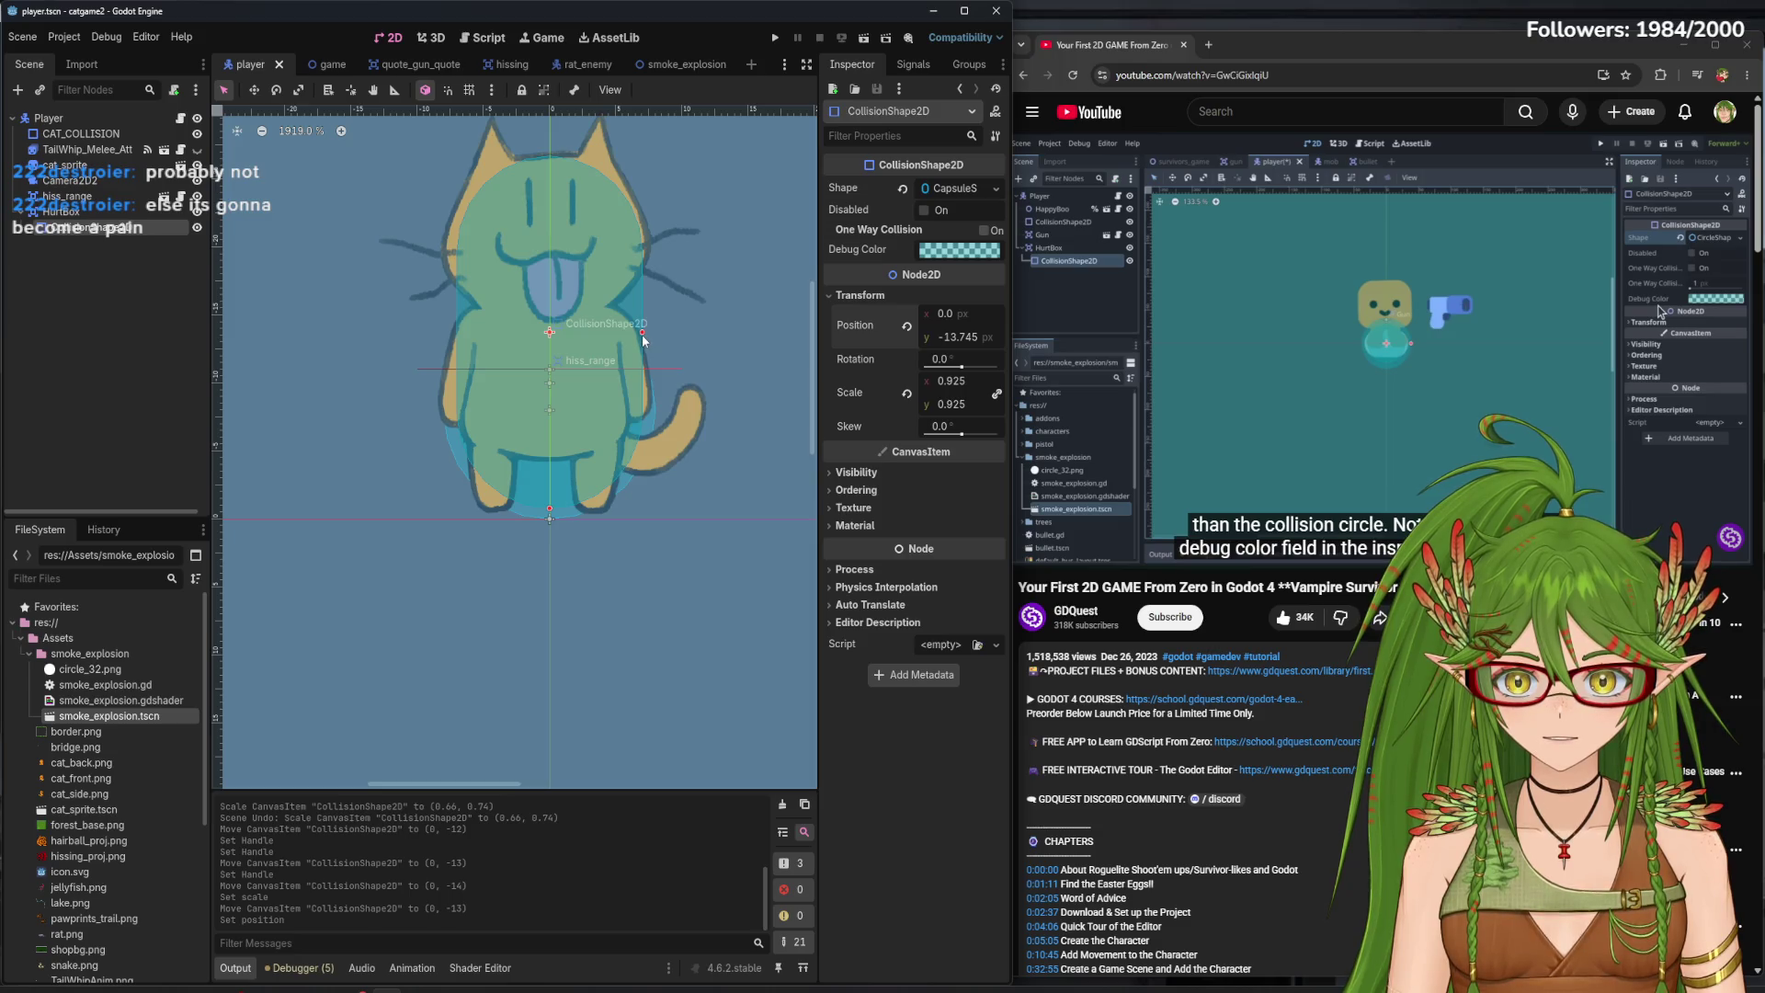
{"action": "left_click", "coordinate": [643, 338]}
{"action": "left_click", "coordinate": [1239, 367]}
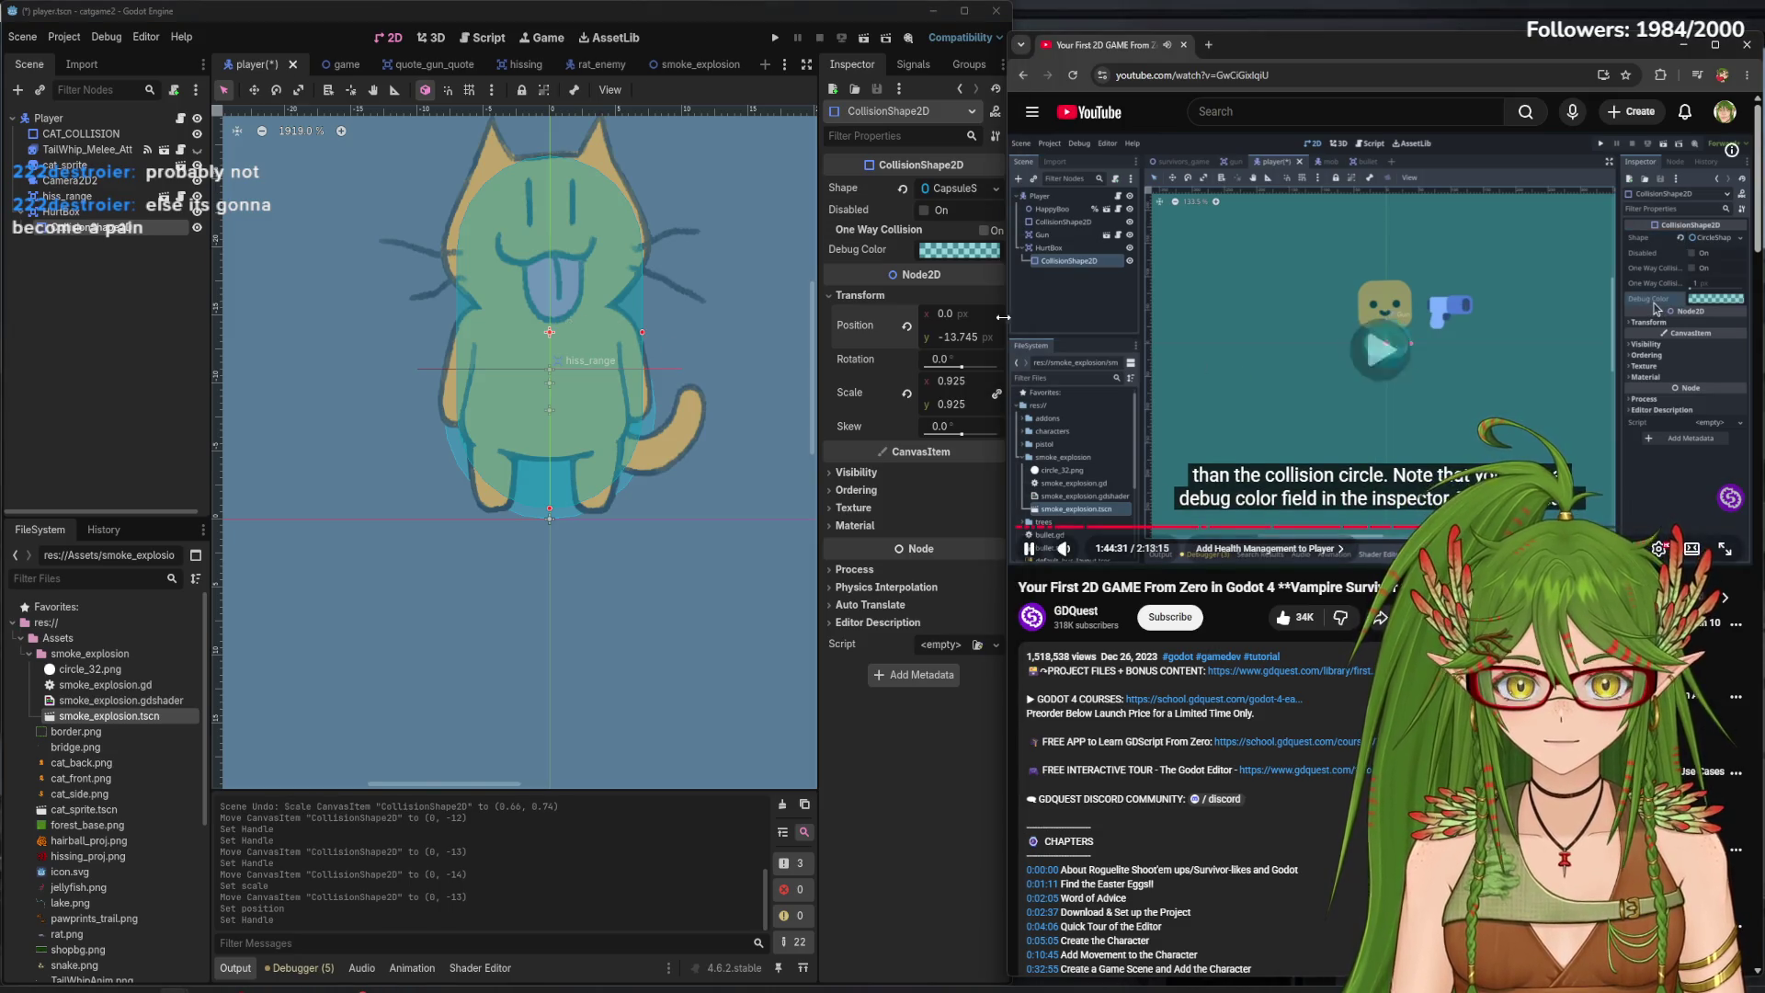
{"action": "left_click", "coordinate": [723, 3]}
{"action": "key", "text": "ctrl+s"}
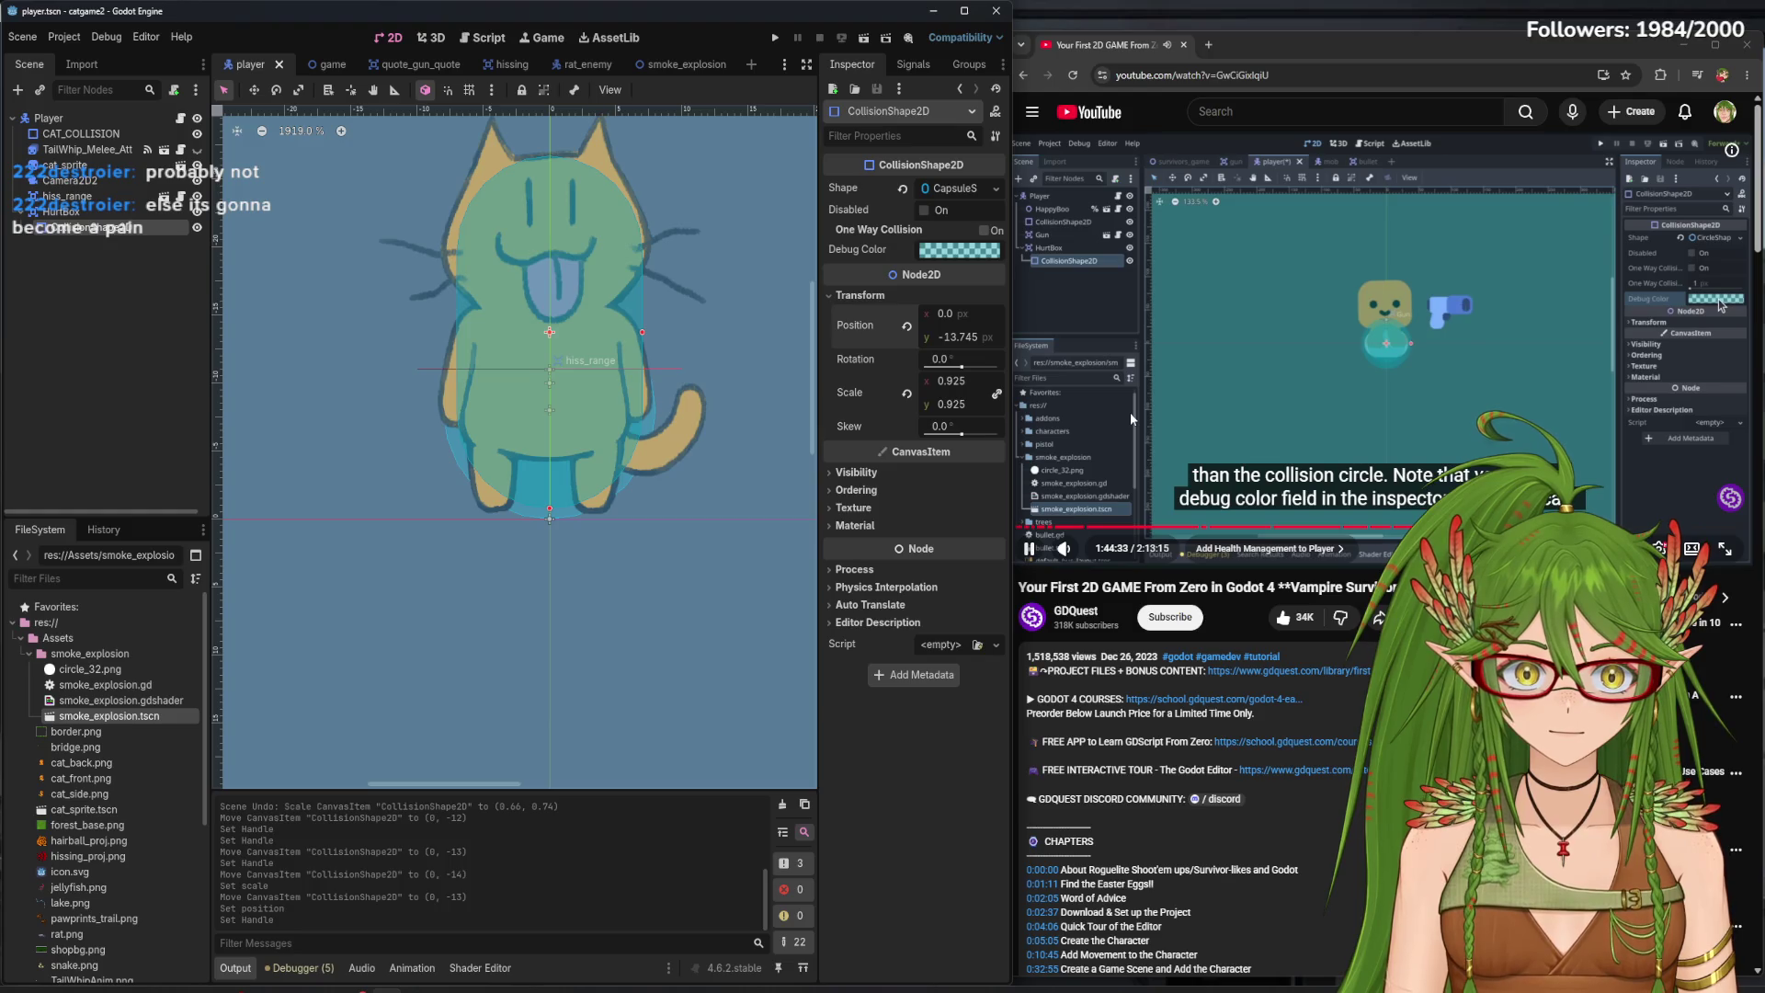
- Set the collision shape's Debug Color to pink and save the scene
{"action": "left_click", "coordinate": [969, 253]}
{"action": "left_click", "coordinate": [1006, 349]}
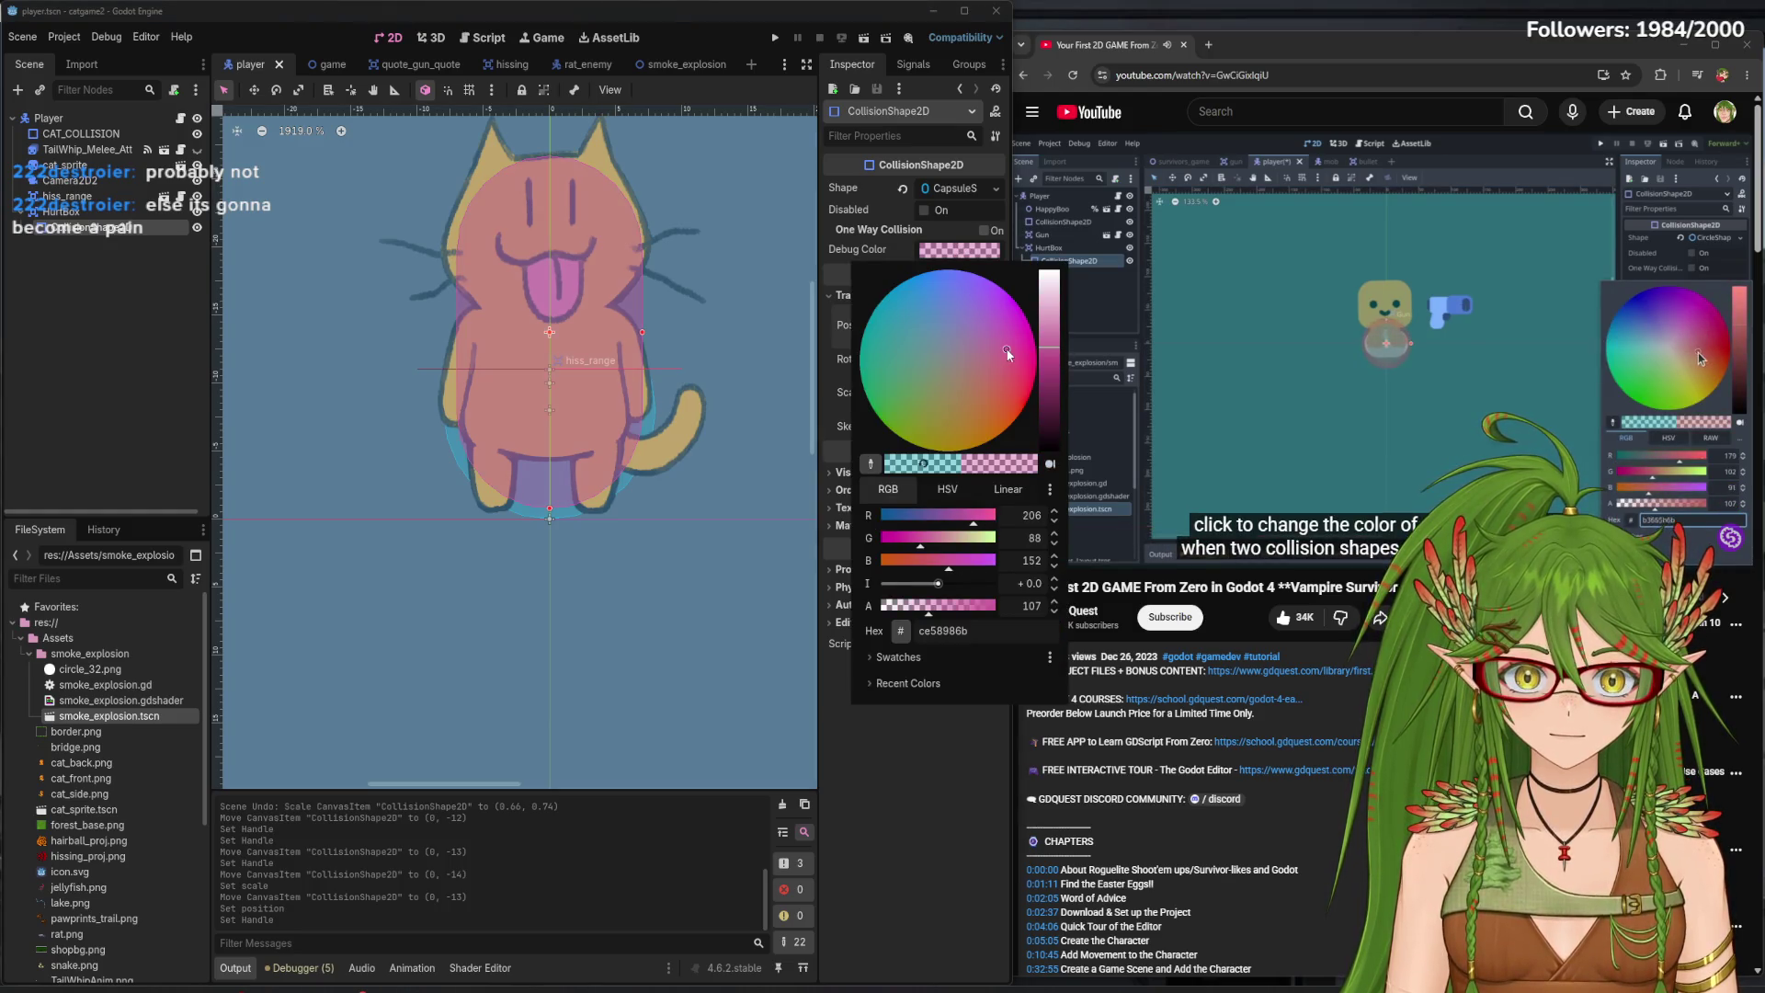
{"action": "left_click", "coordinate": [903, 778]}
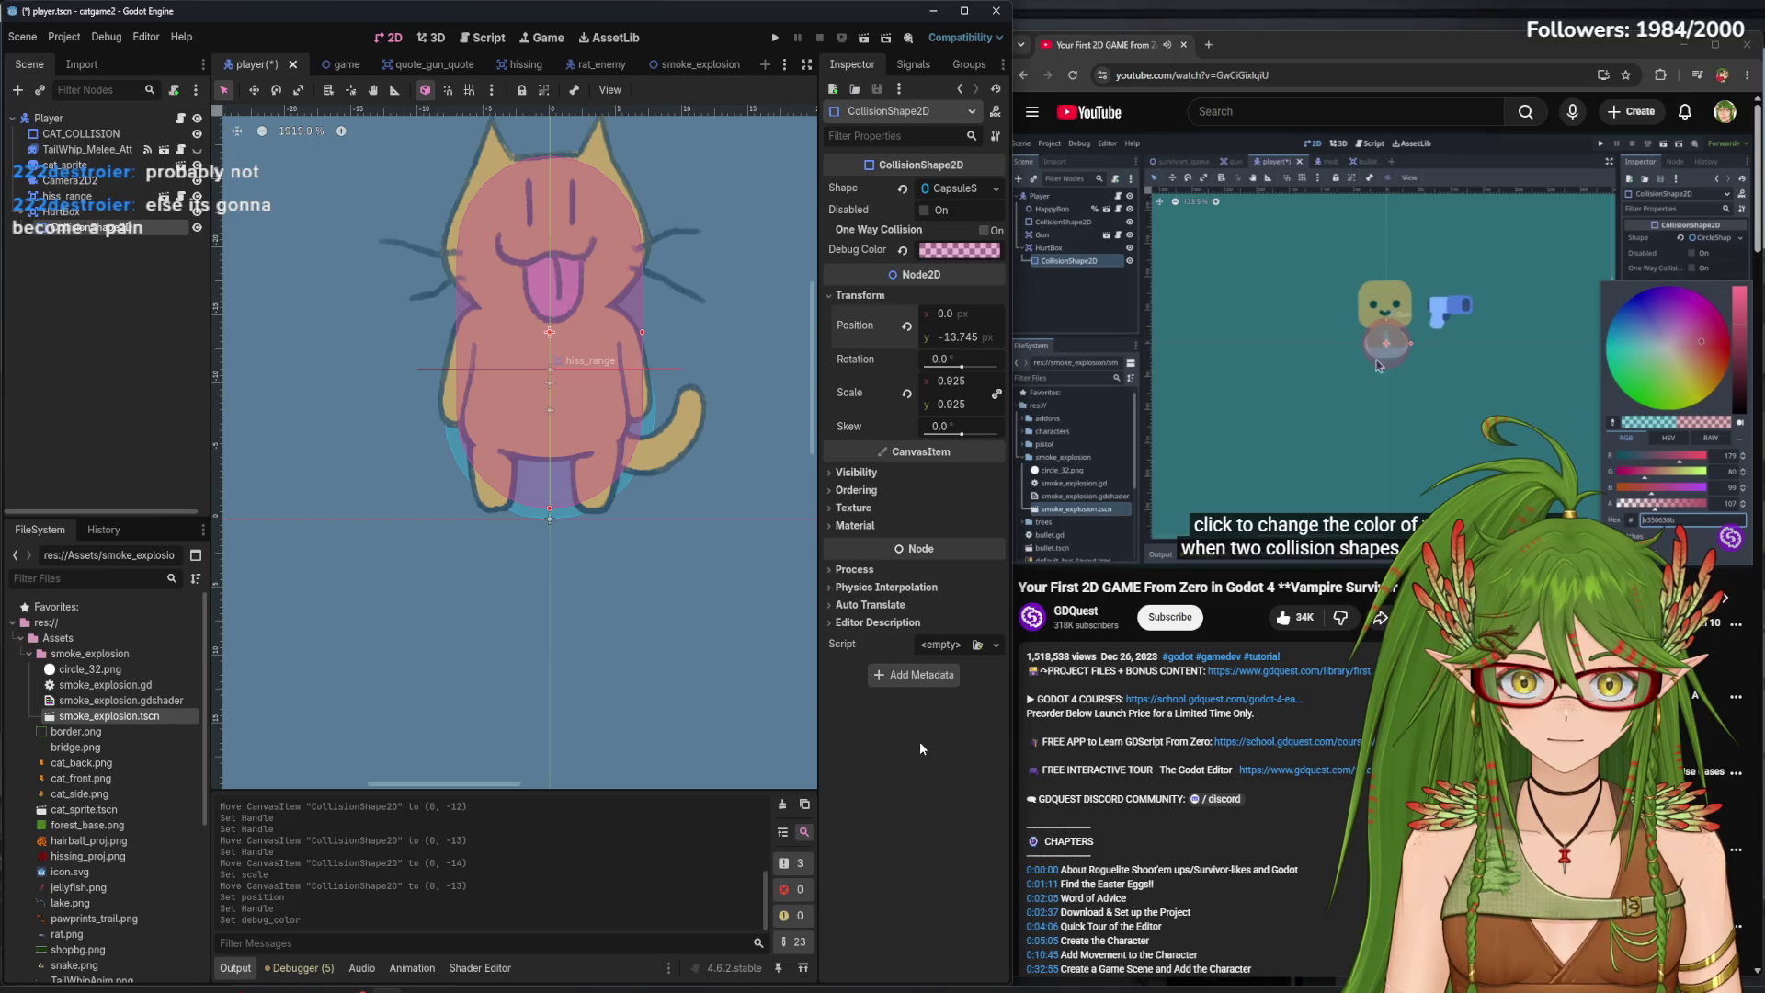
{"action": "key", "text": "ctrl+s"}
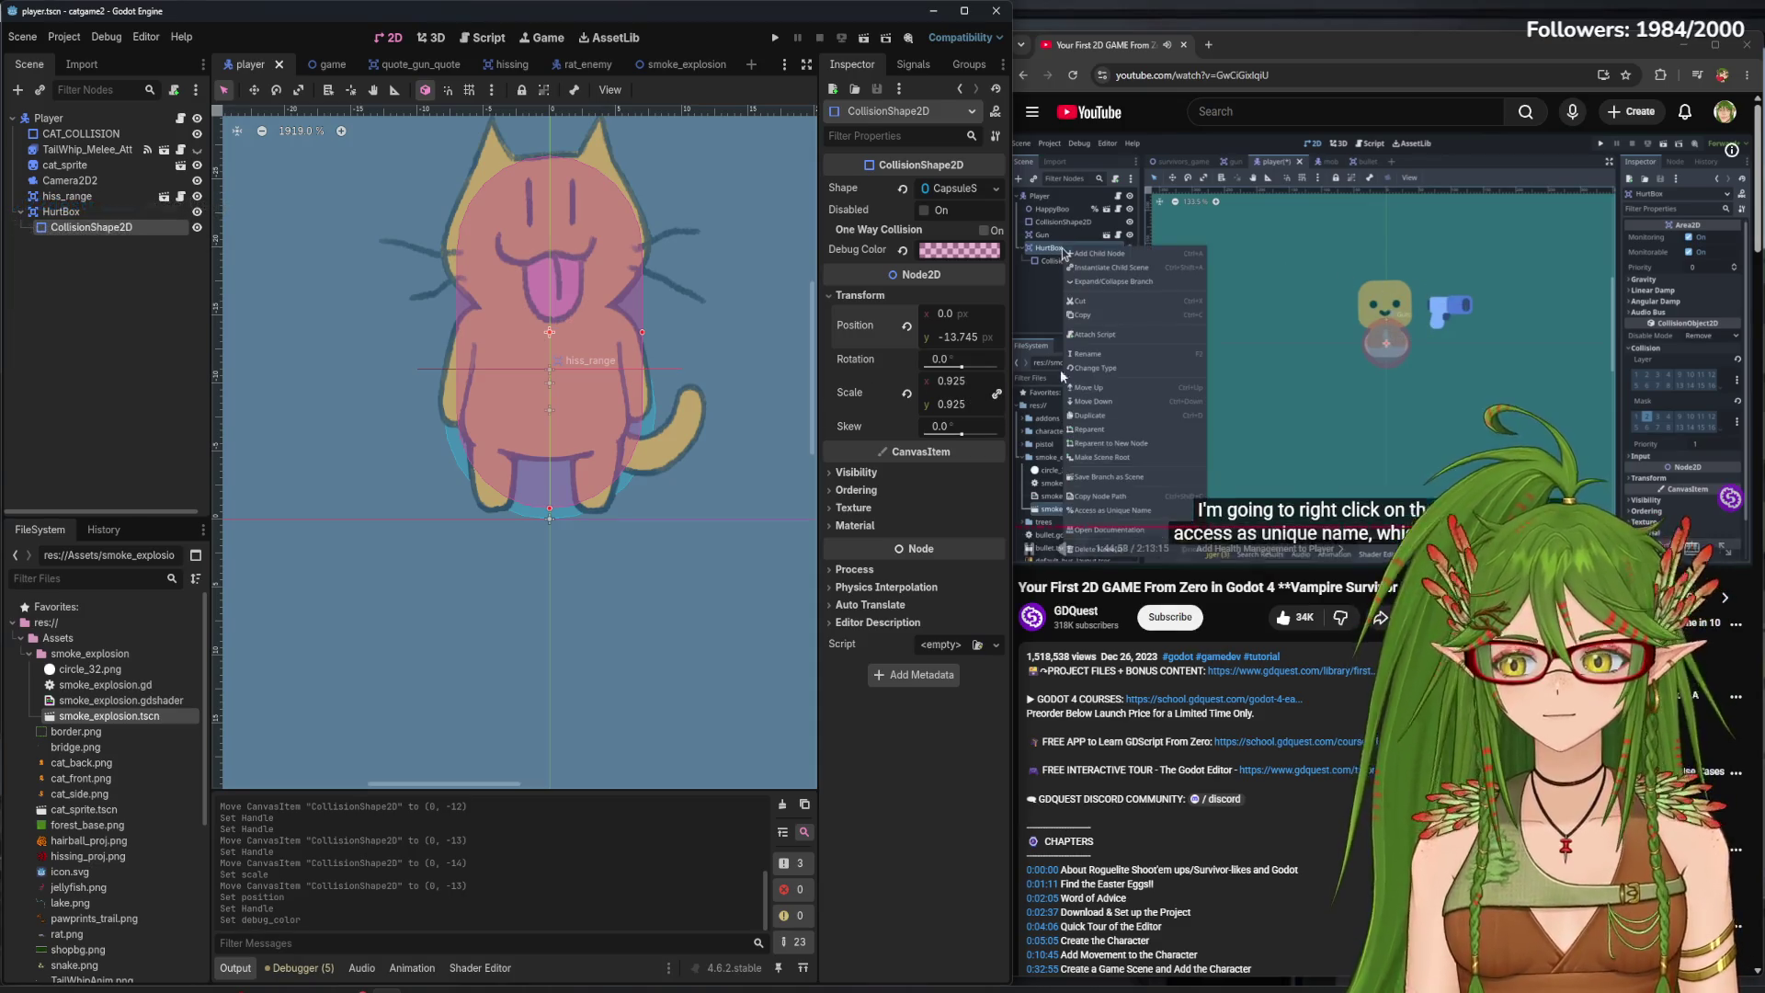
- Mark the HurtBox node with Access as Unique Name
{"action": "left_click", "coordinate": [87, 213]}
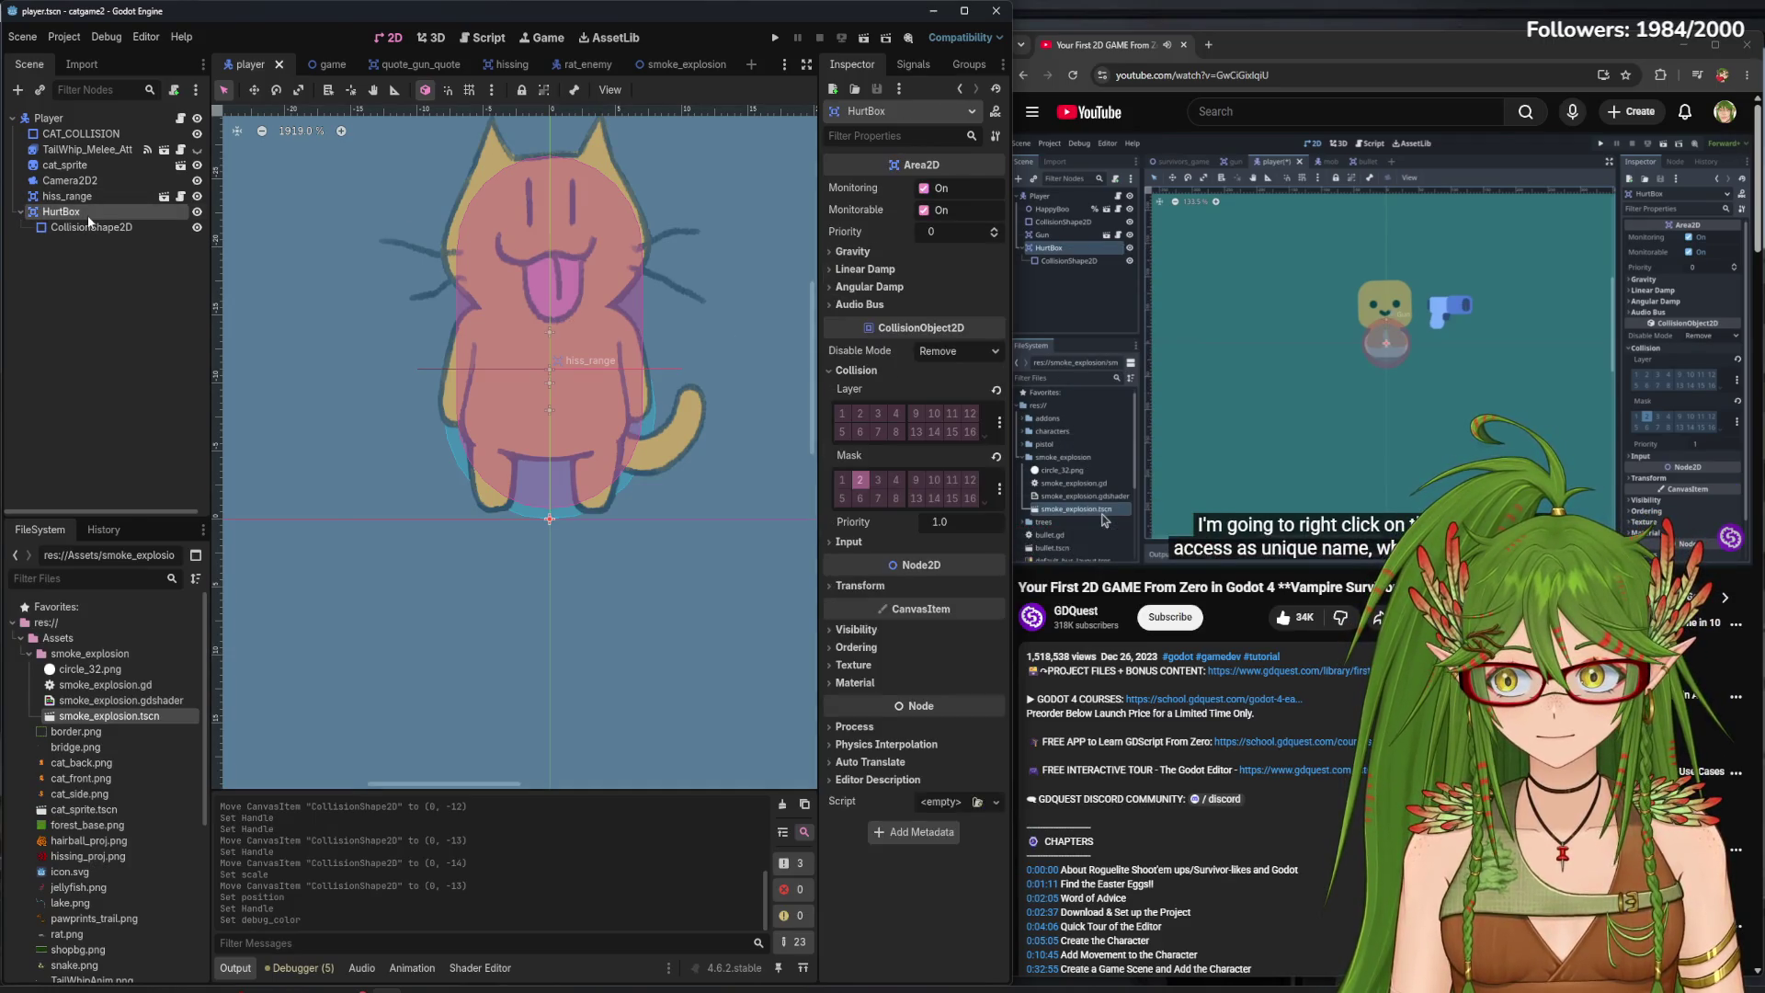
{"action": "right_click", "coordinate": [87, 215]}
{"action": "left_click", "coordinate": [180, 529]}
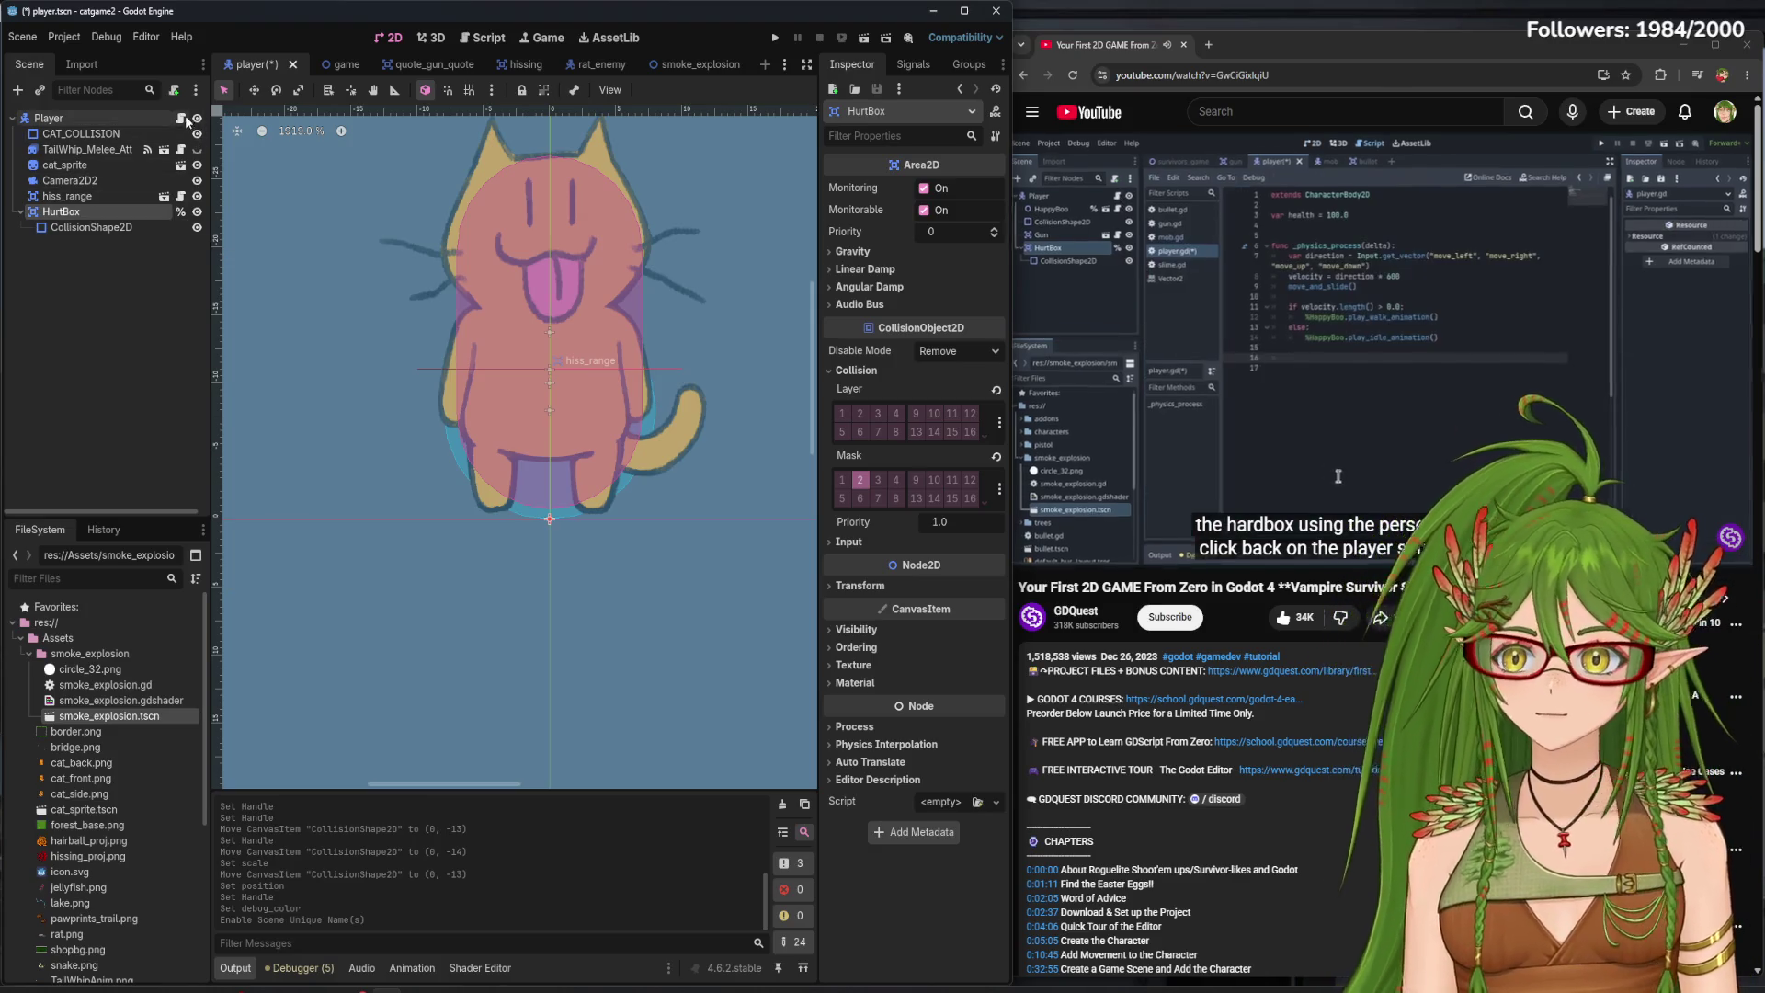
- In player.gd, begin an indented 'var overlapp' line at the end of _physics_process
{"action": "left_click", "coordinate": [183, 120]}
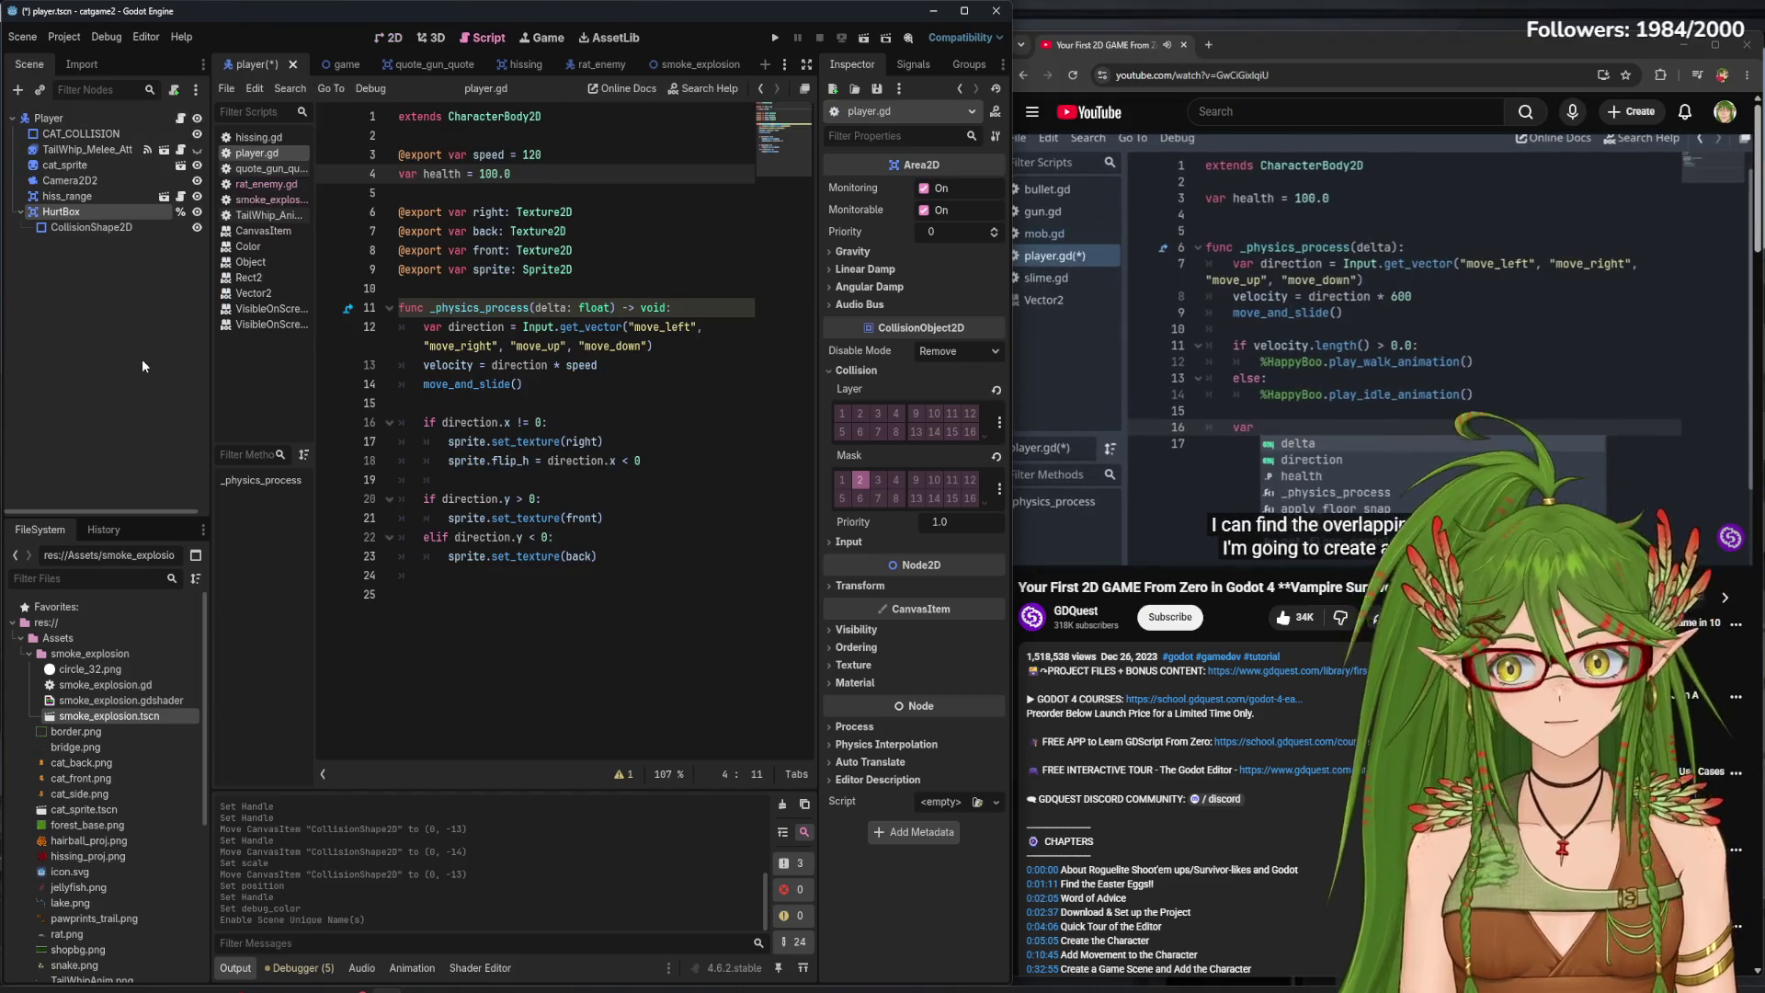
{"action": "key", "text": "ctrl+s"}
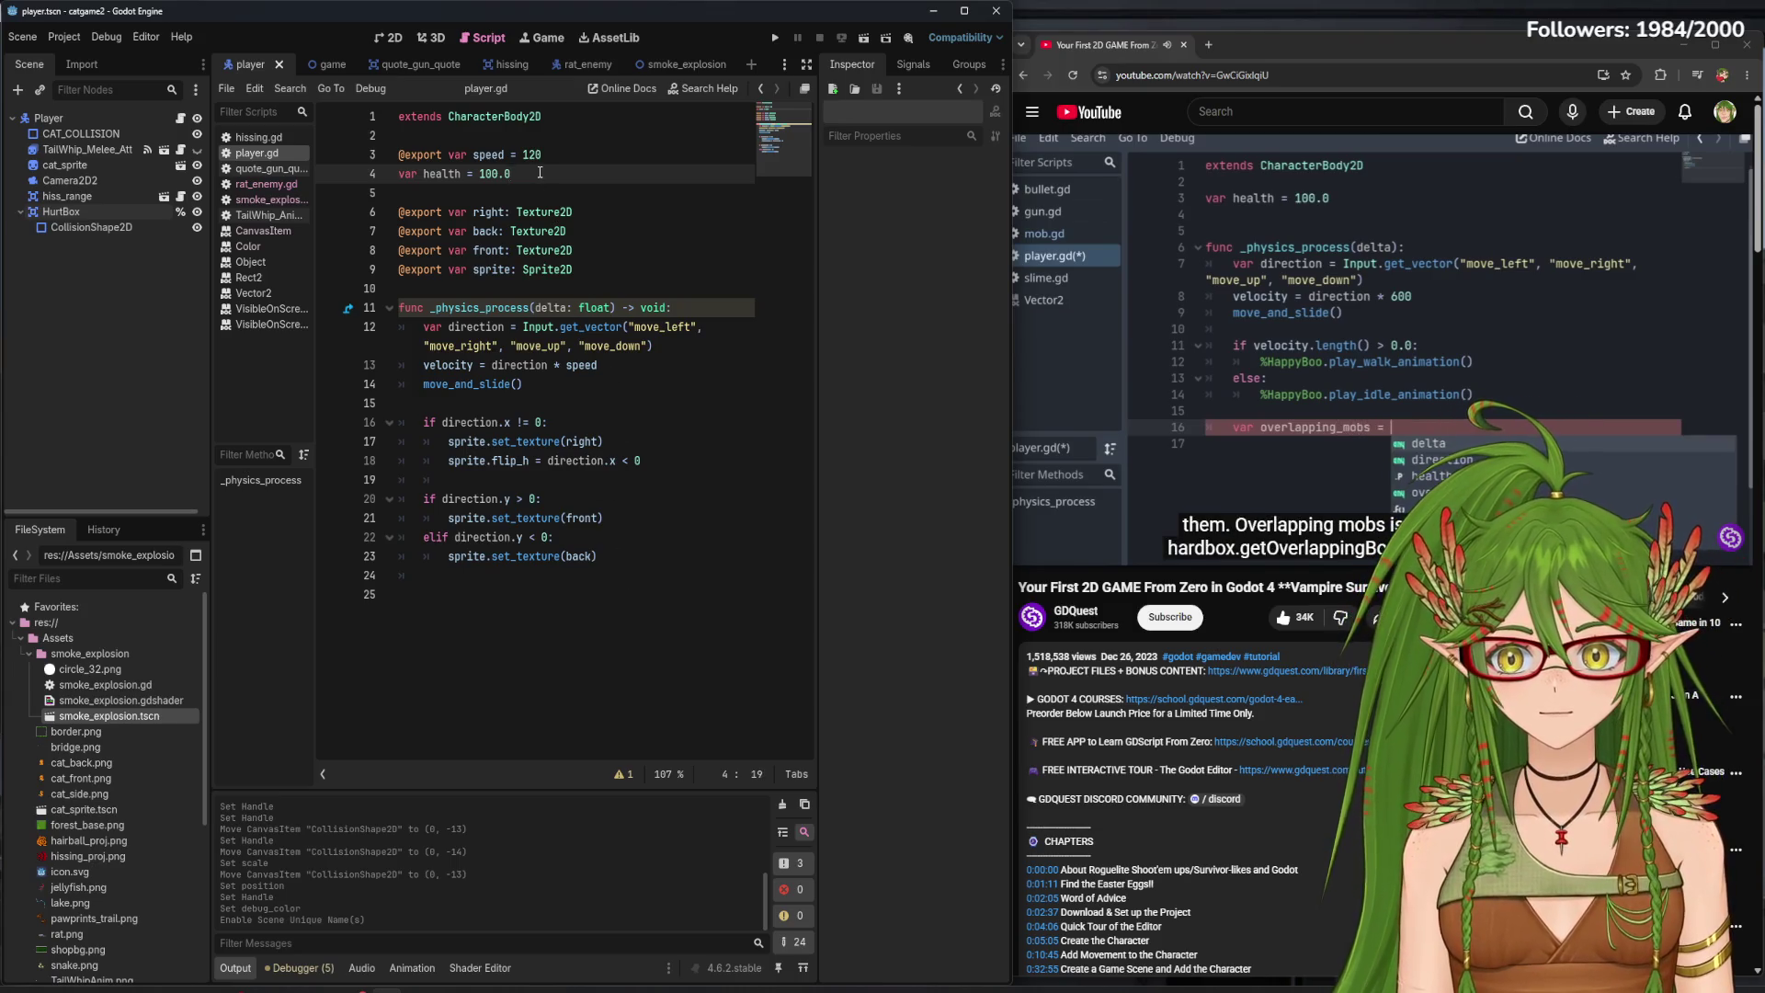
{"action": "key", "text": "Return"}
{"action": "key", "text": "Return"}
{"action": "type", "text": "var"}
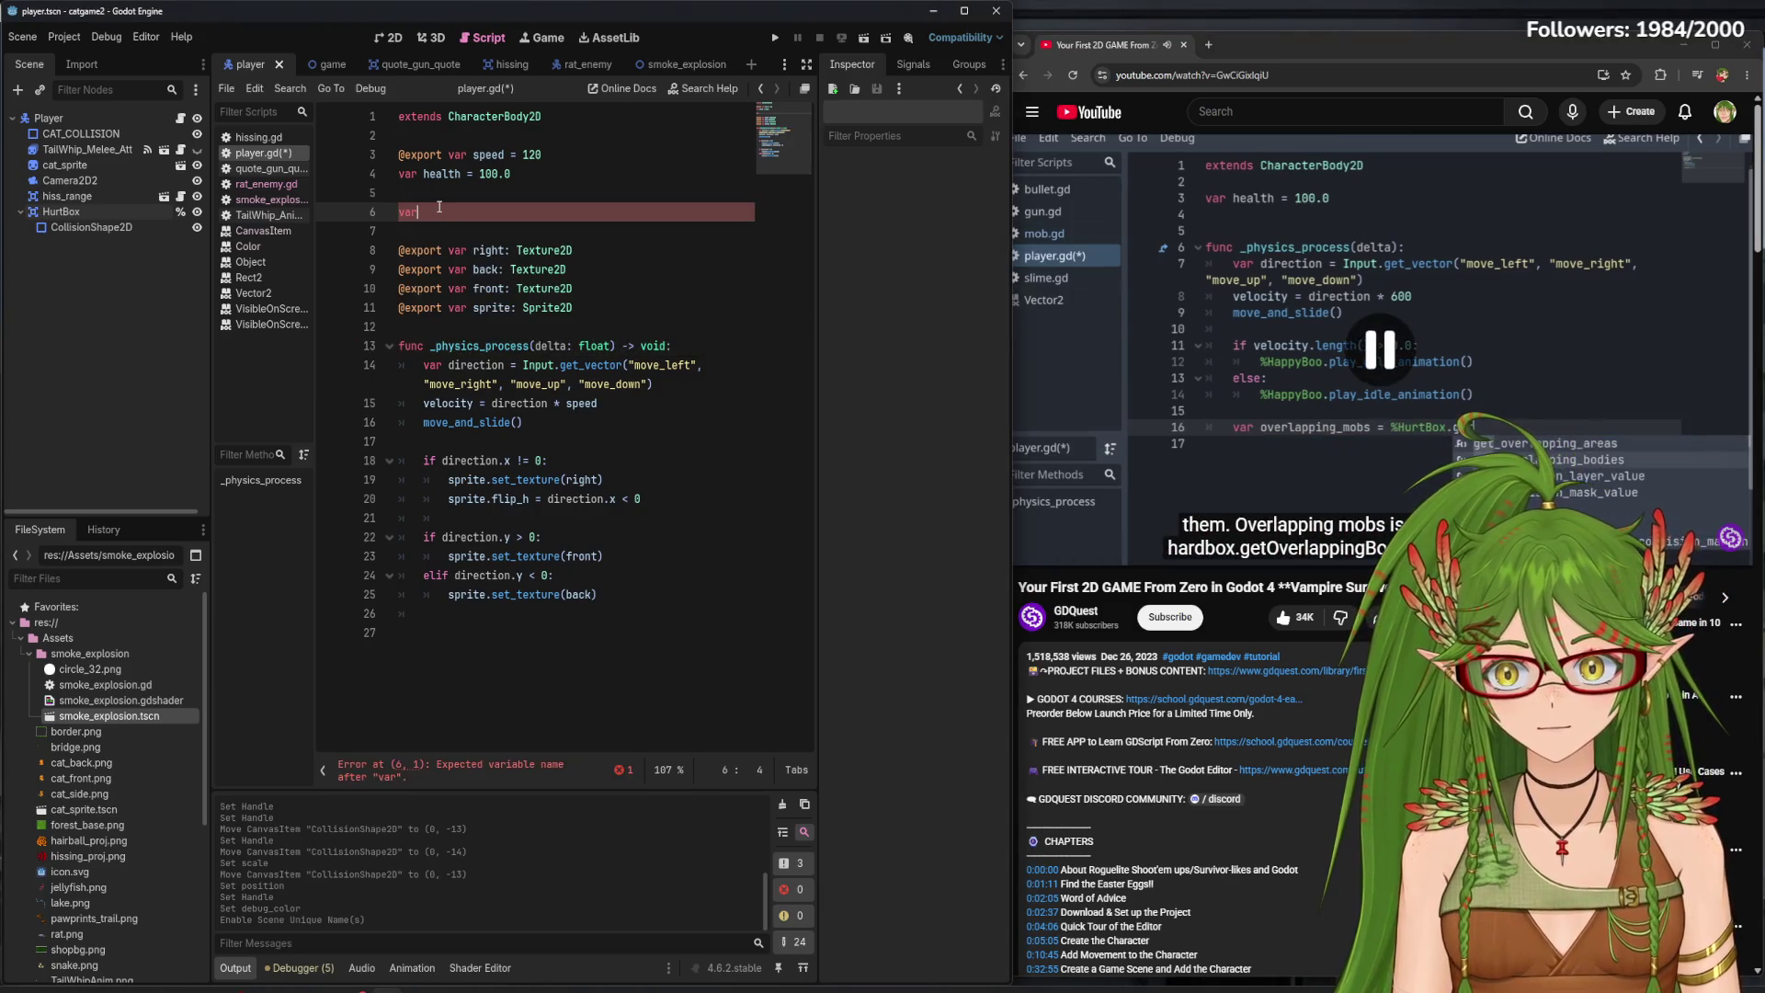
{"action": "key", "text": "BackSpace"}
{"action": "key", "text": "BackSpace"}
{"action": "key", "text": "BackSpace"}
{"action": "key", "text": "BackSpace"}
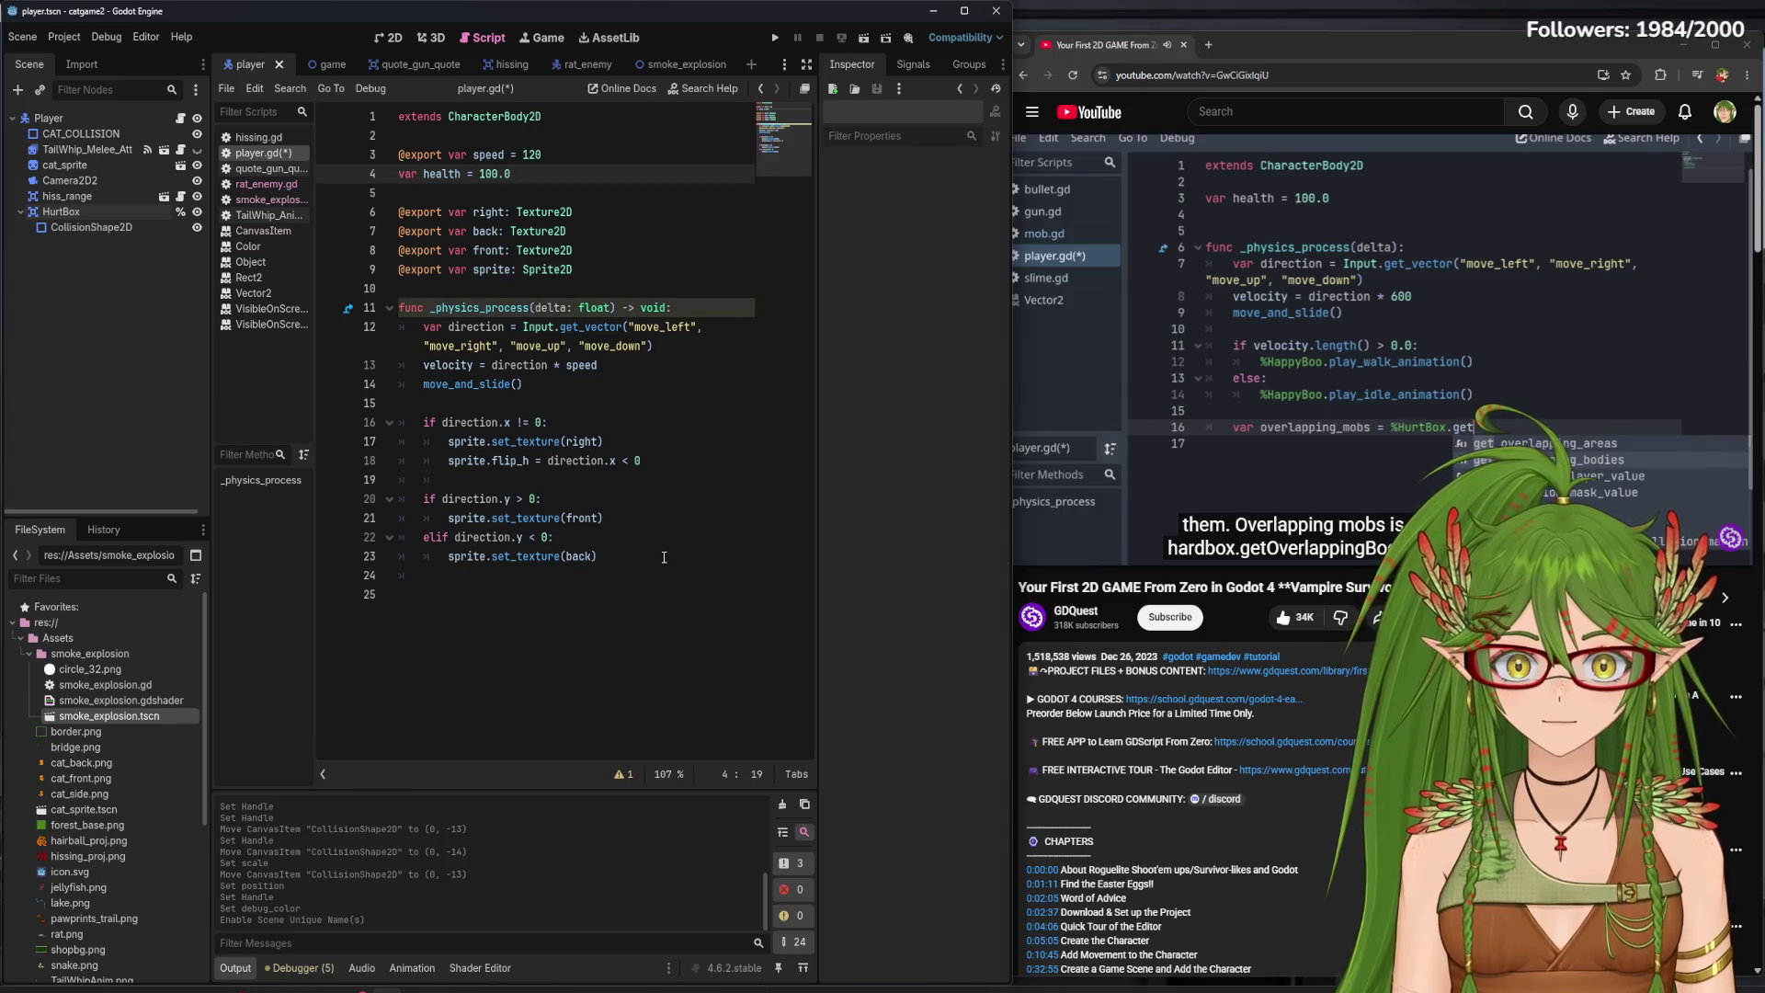
{"action": "left_click", "coordinate": [616, 558]}
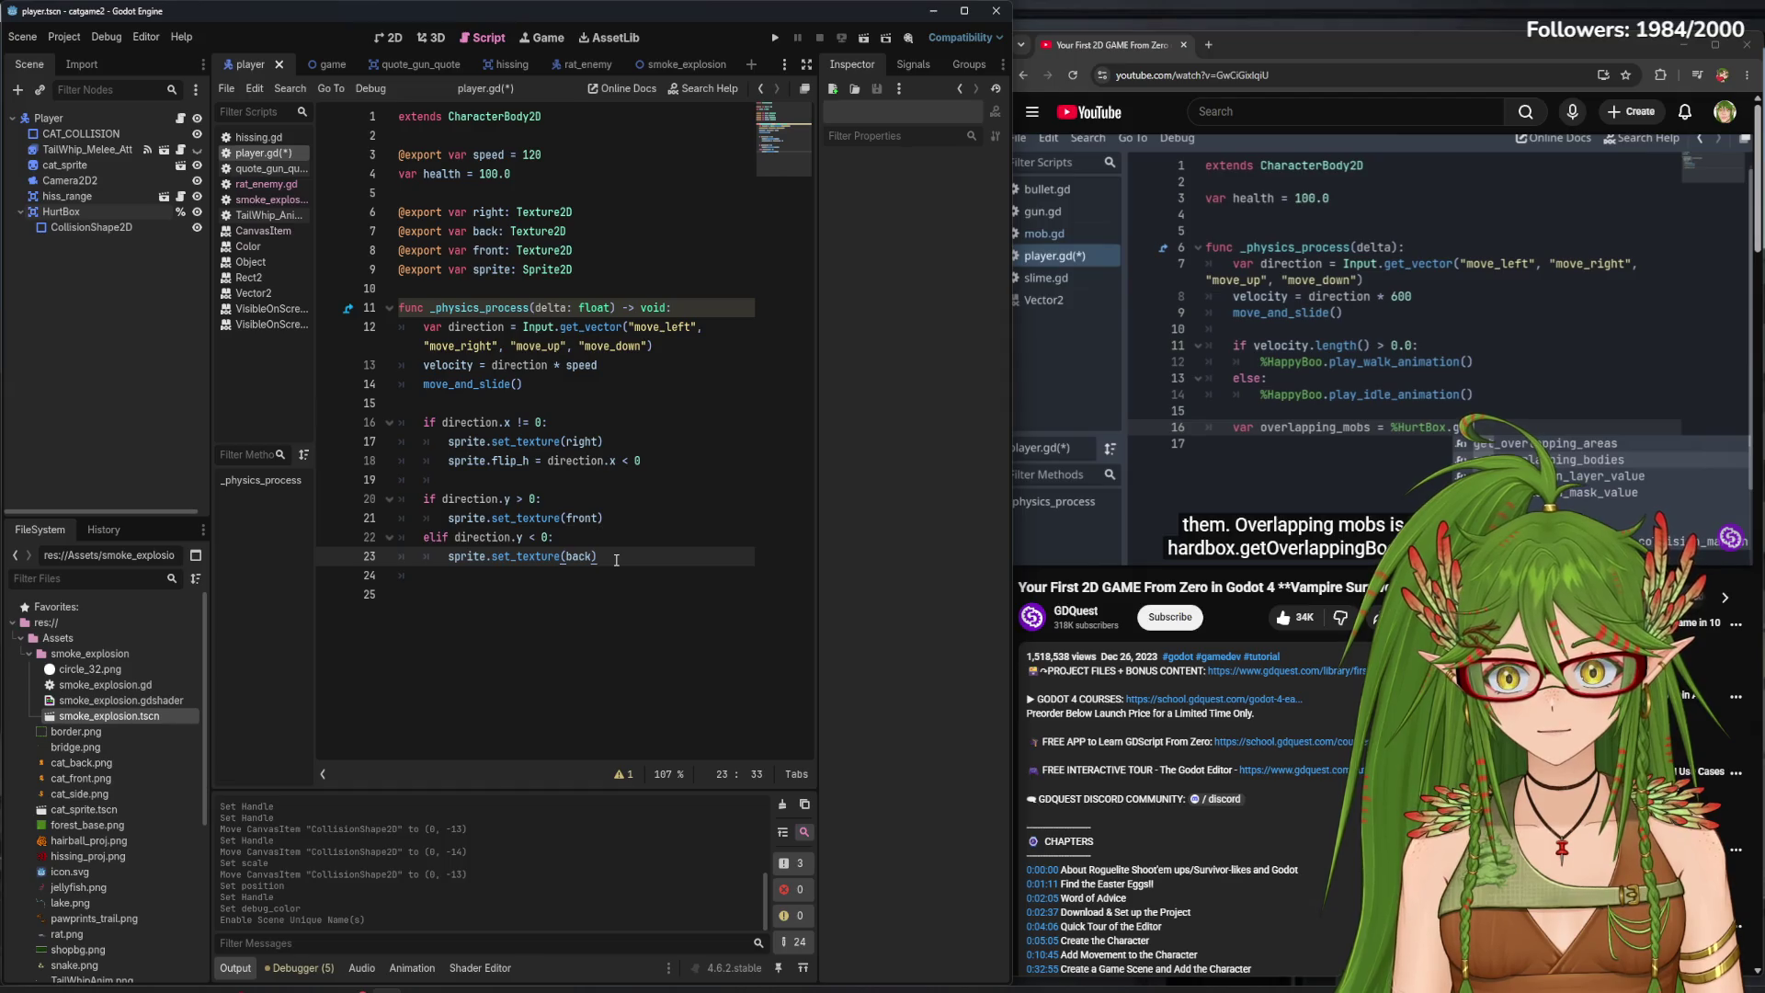
{"action": "key", "text": "Return"}
{"action": "key", "text": "Return"}
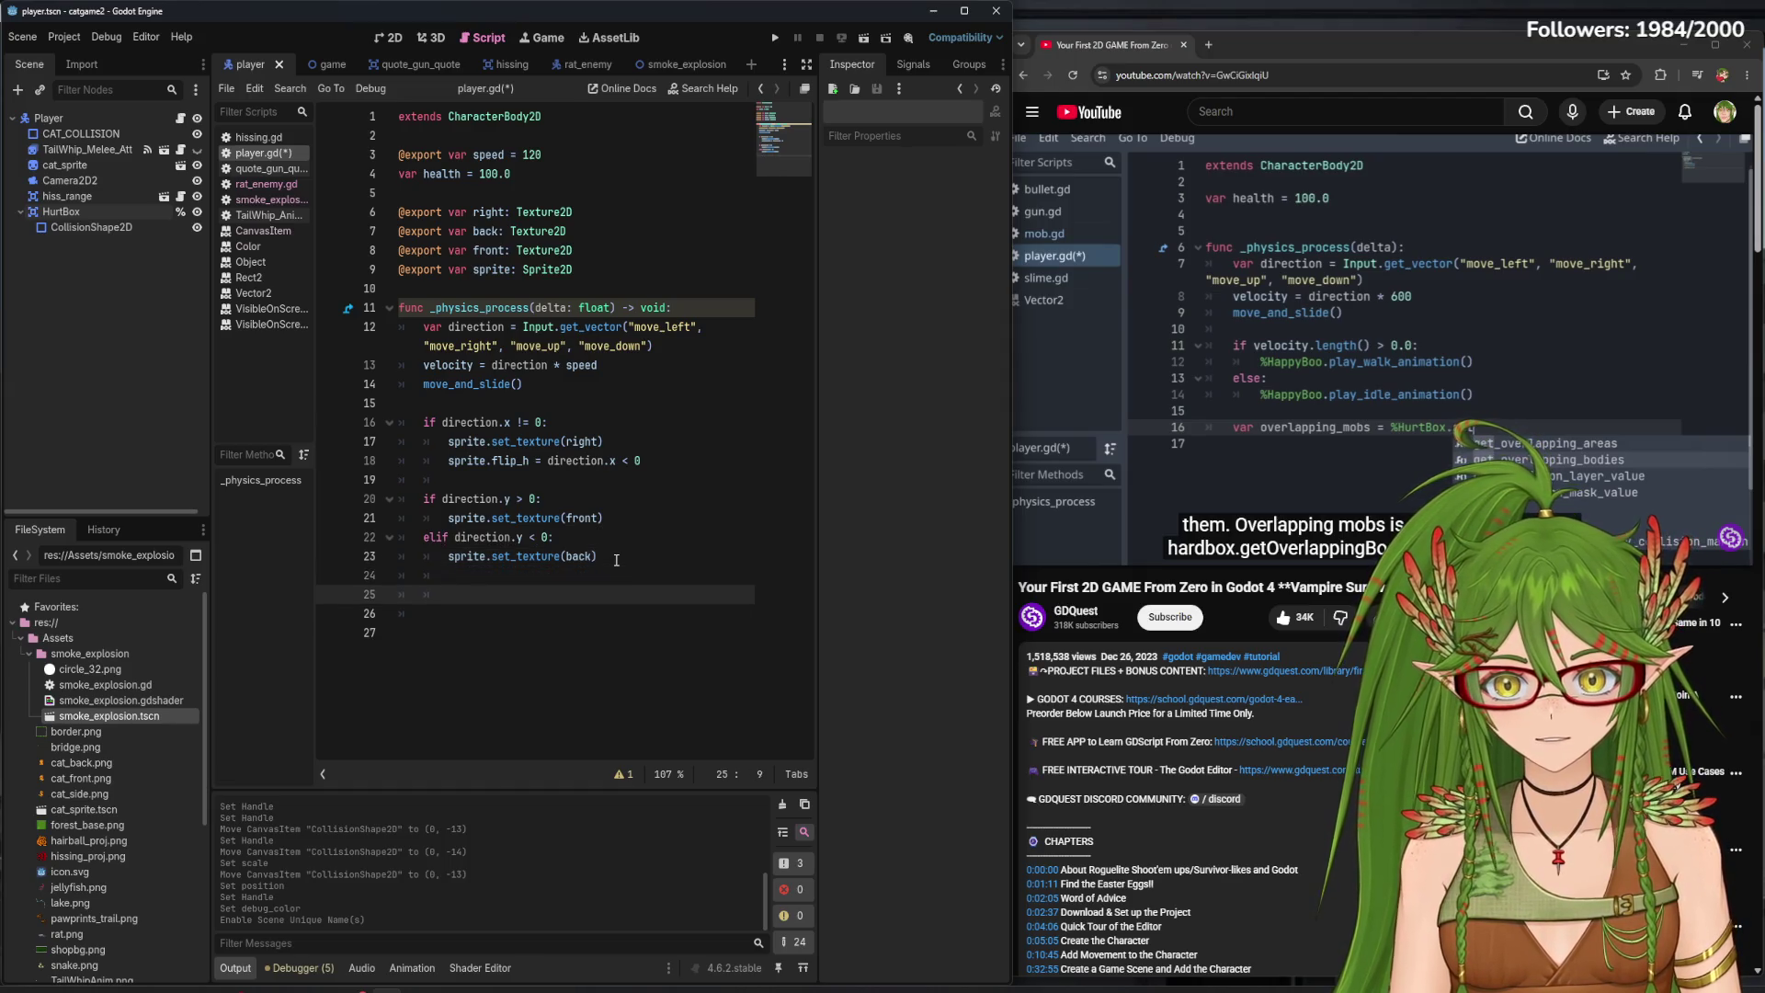
{"action": "type", "text": "var overla"}
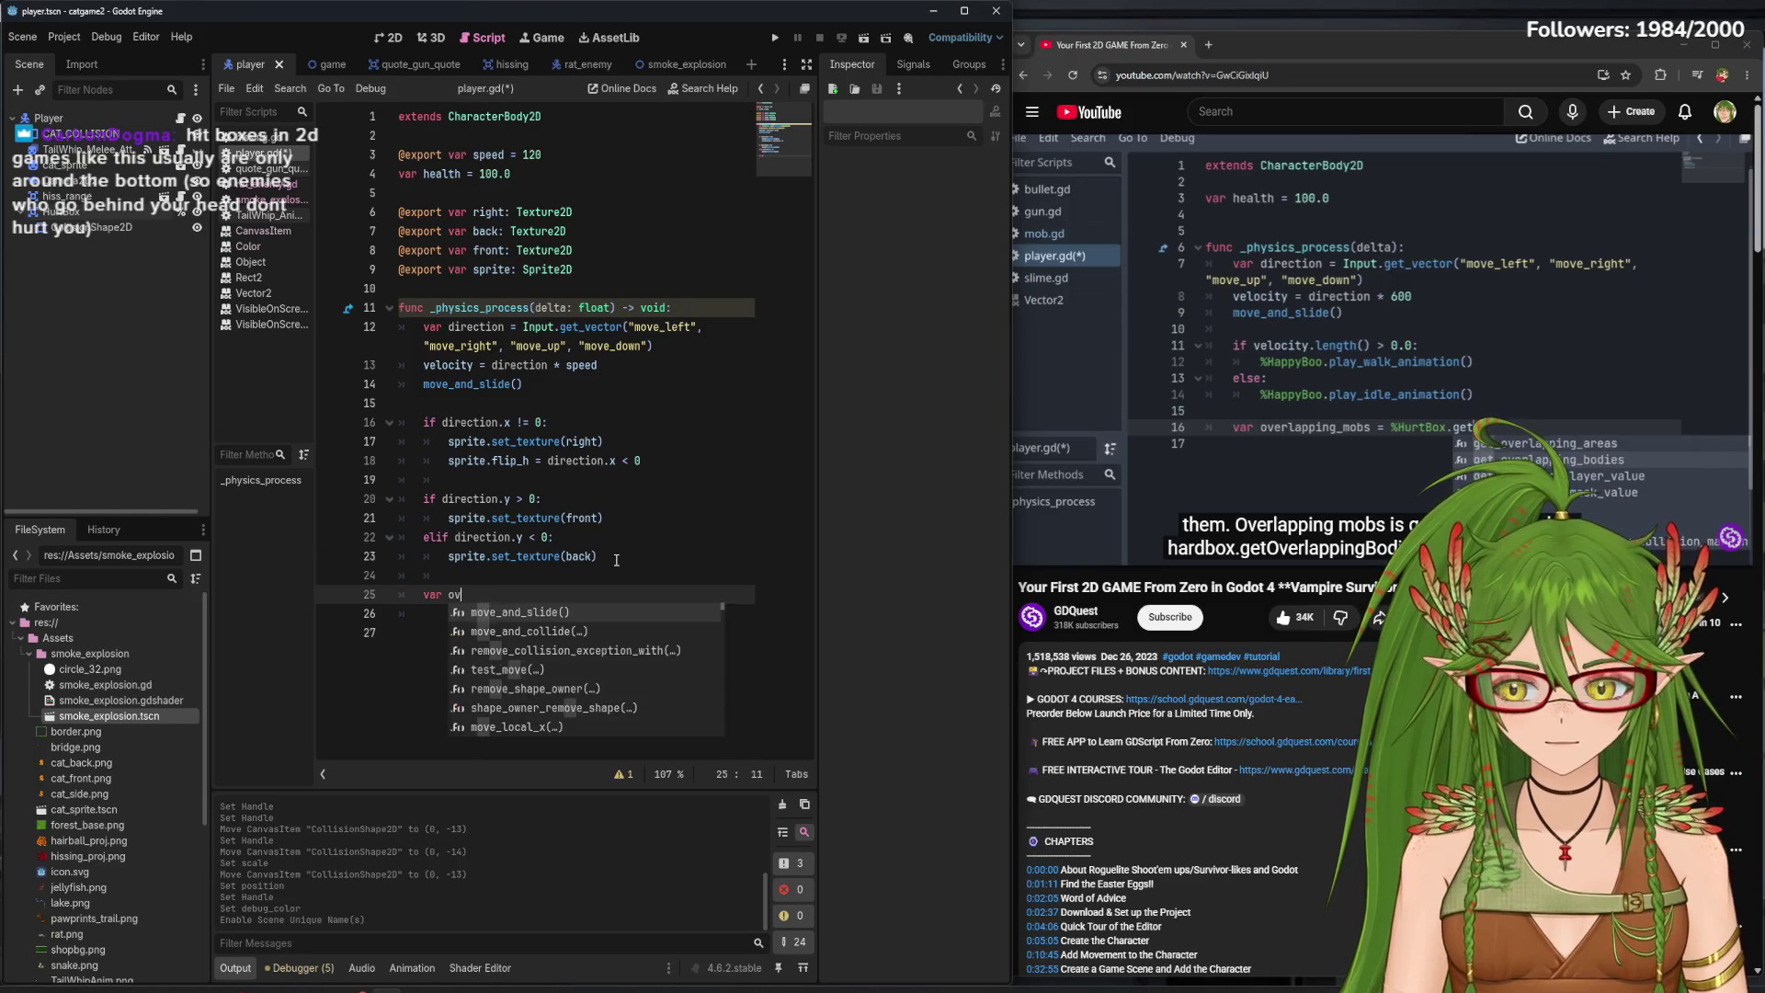
{"action": "type", "text": "pp"}
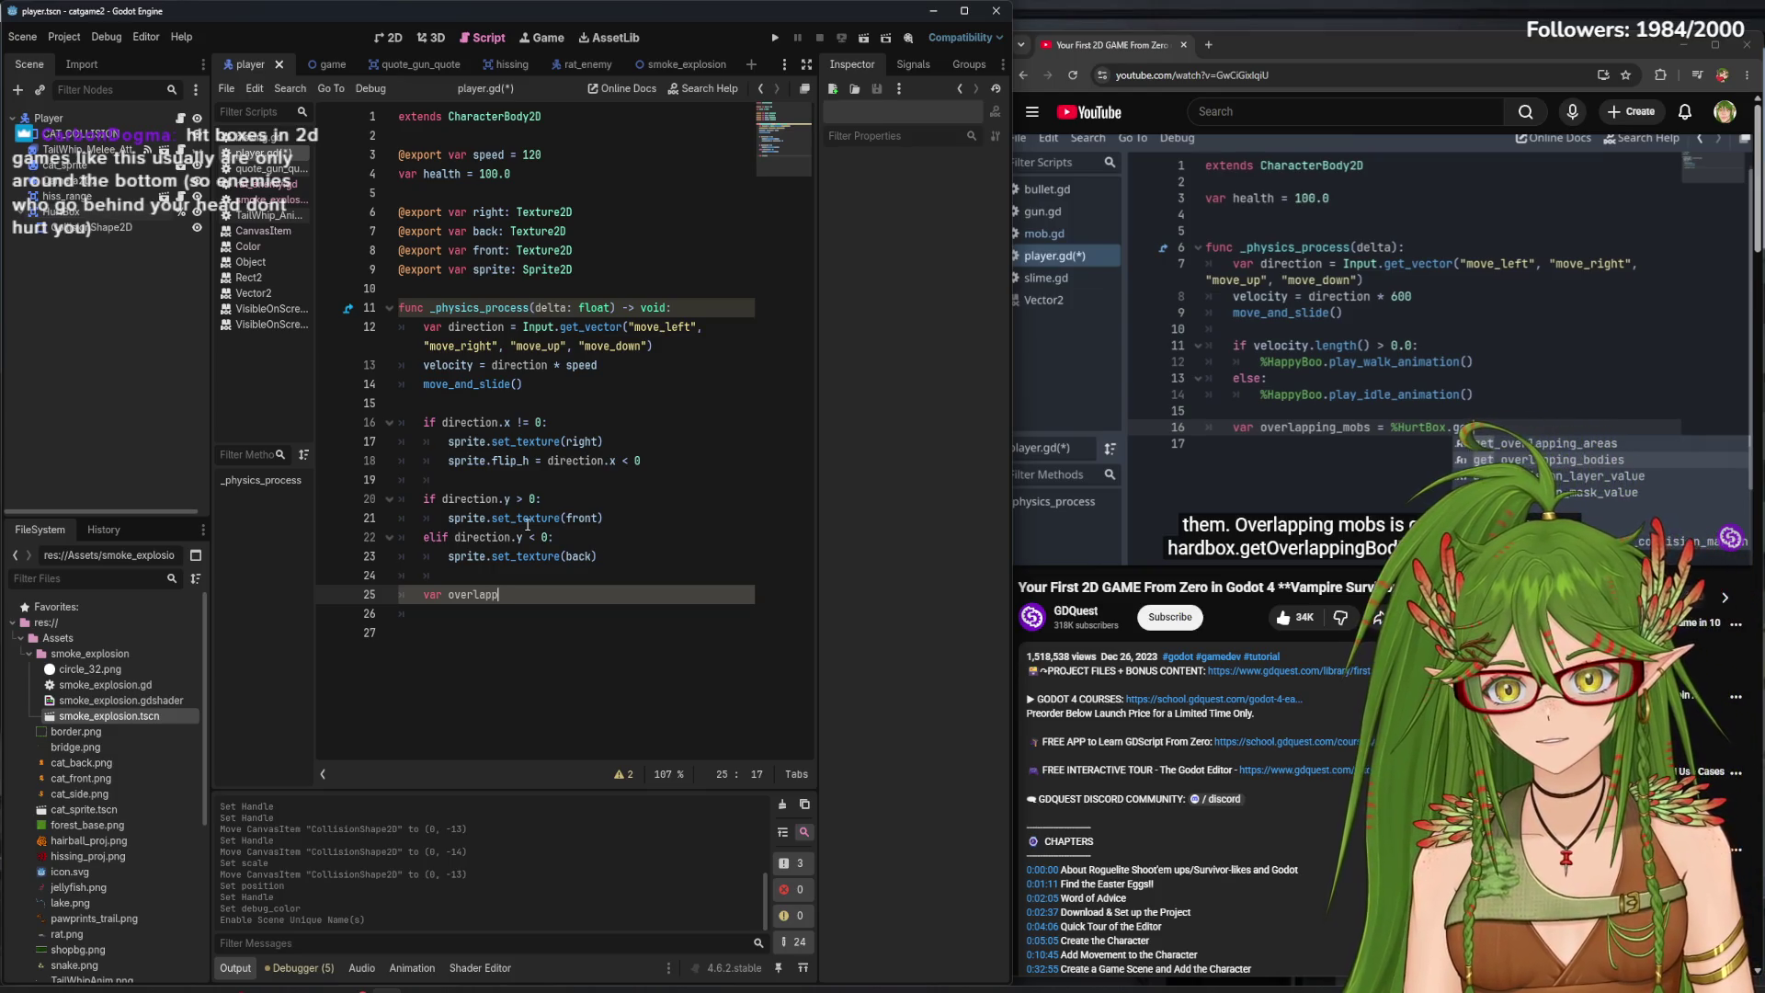
{"action": "left_click", "coordinate": [388, 37]}
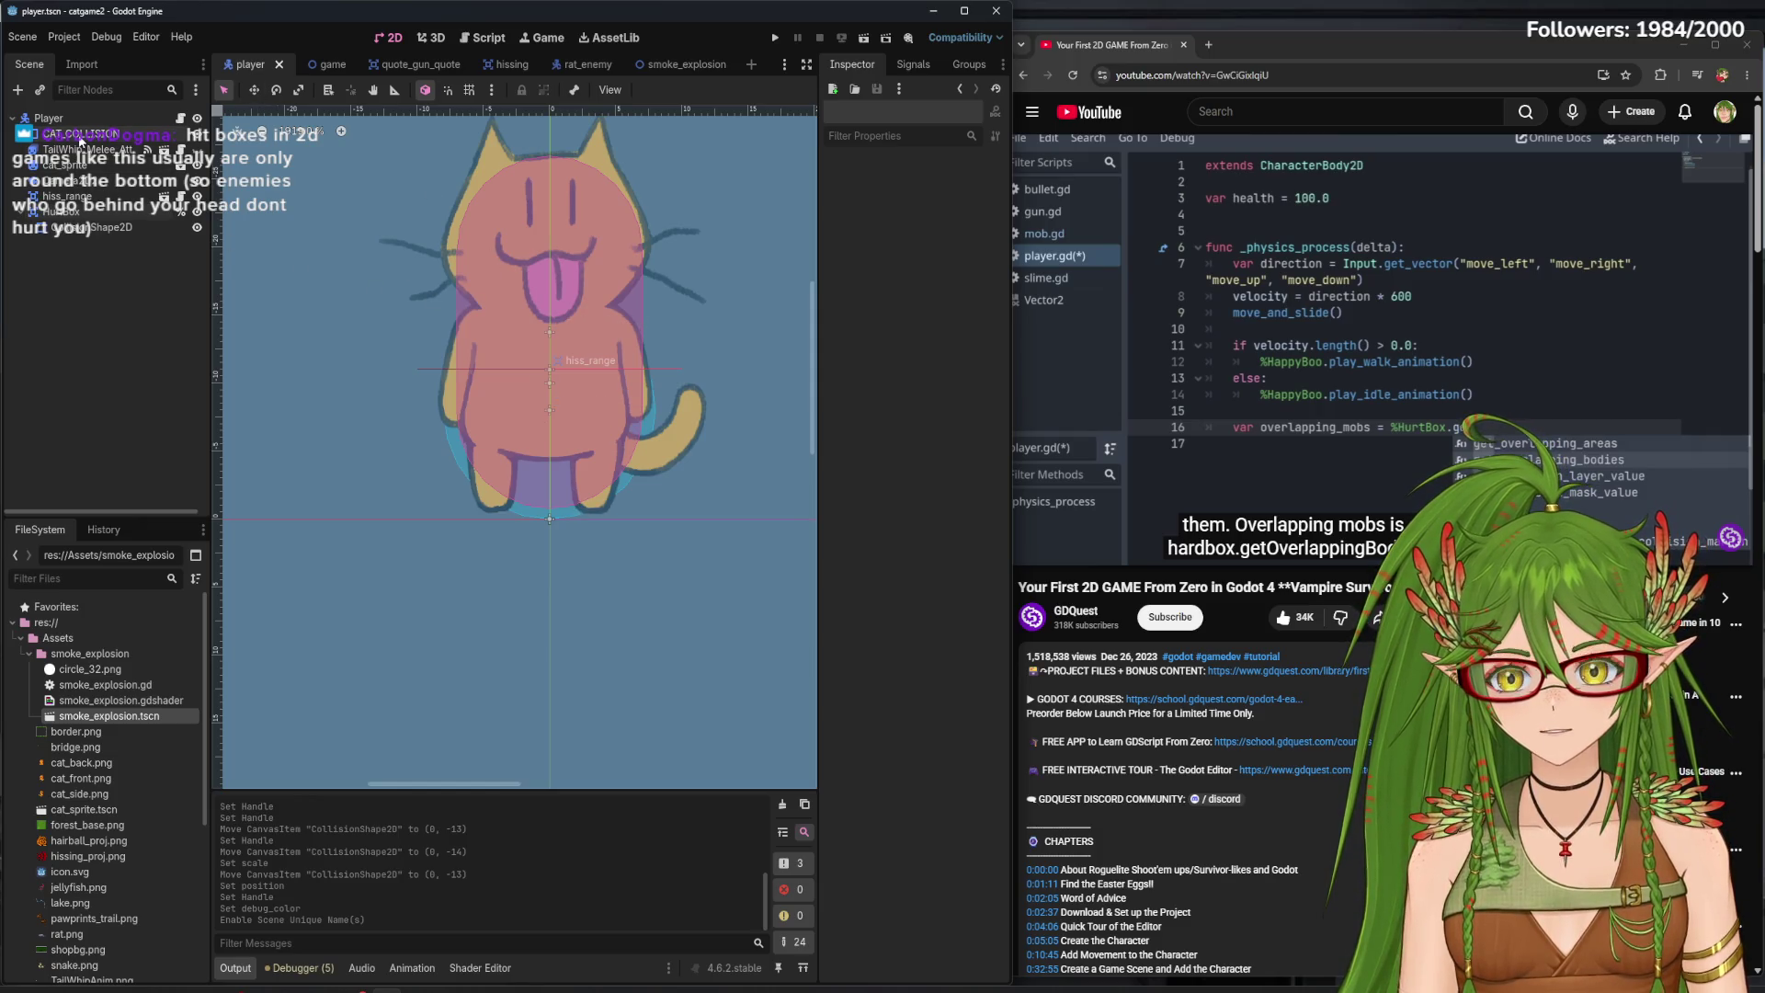
- Select the HurtBox capsule, undo an accidental resize, save, and return to player.gd
{"action": "left_click", "coordinate": [95, 150]}
{"action": "left_click", "coordinate": [99, 136]}
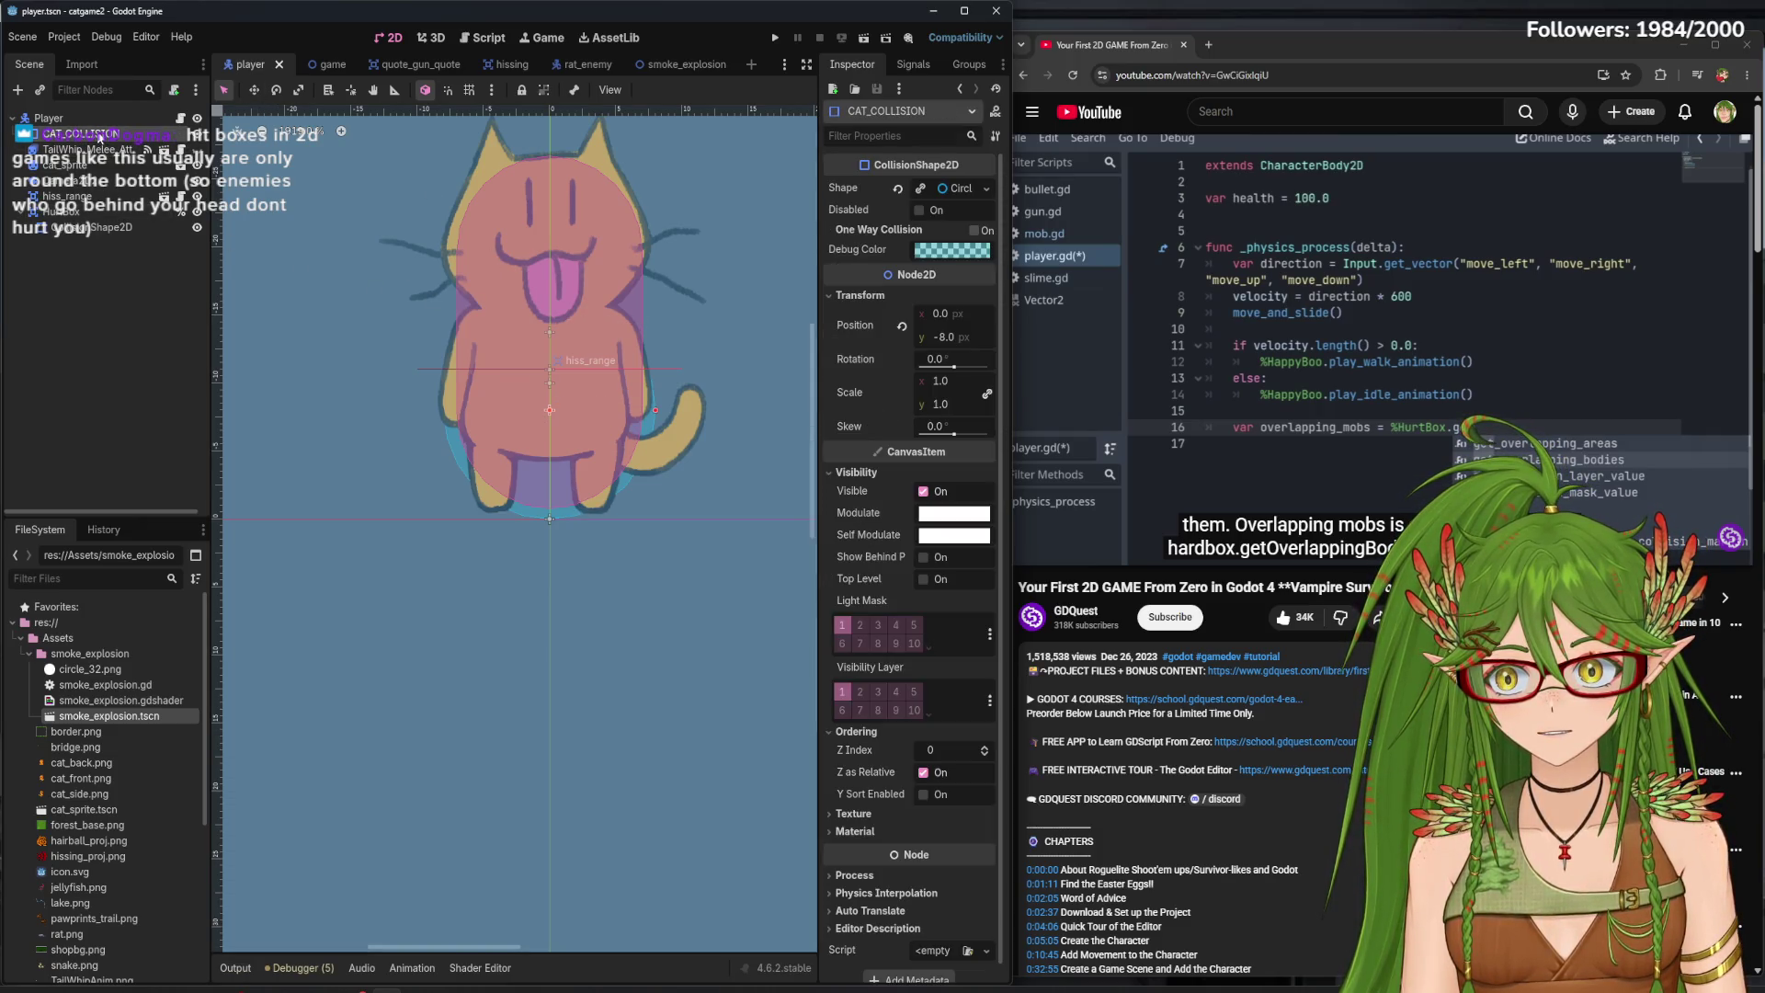
{"action": "left_click", "coordinate": [96, 150]}
{"action": "left_click", "coordinate": [99, 135]}
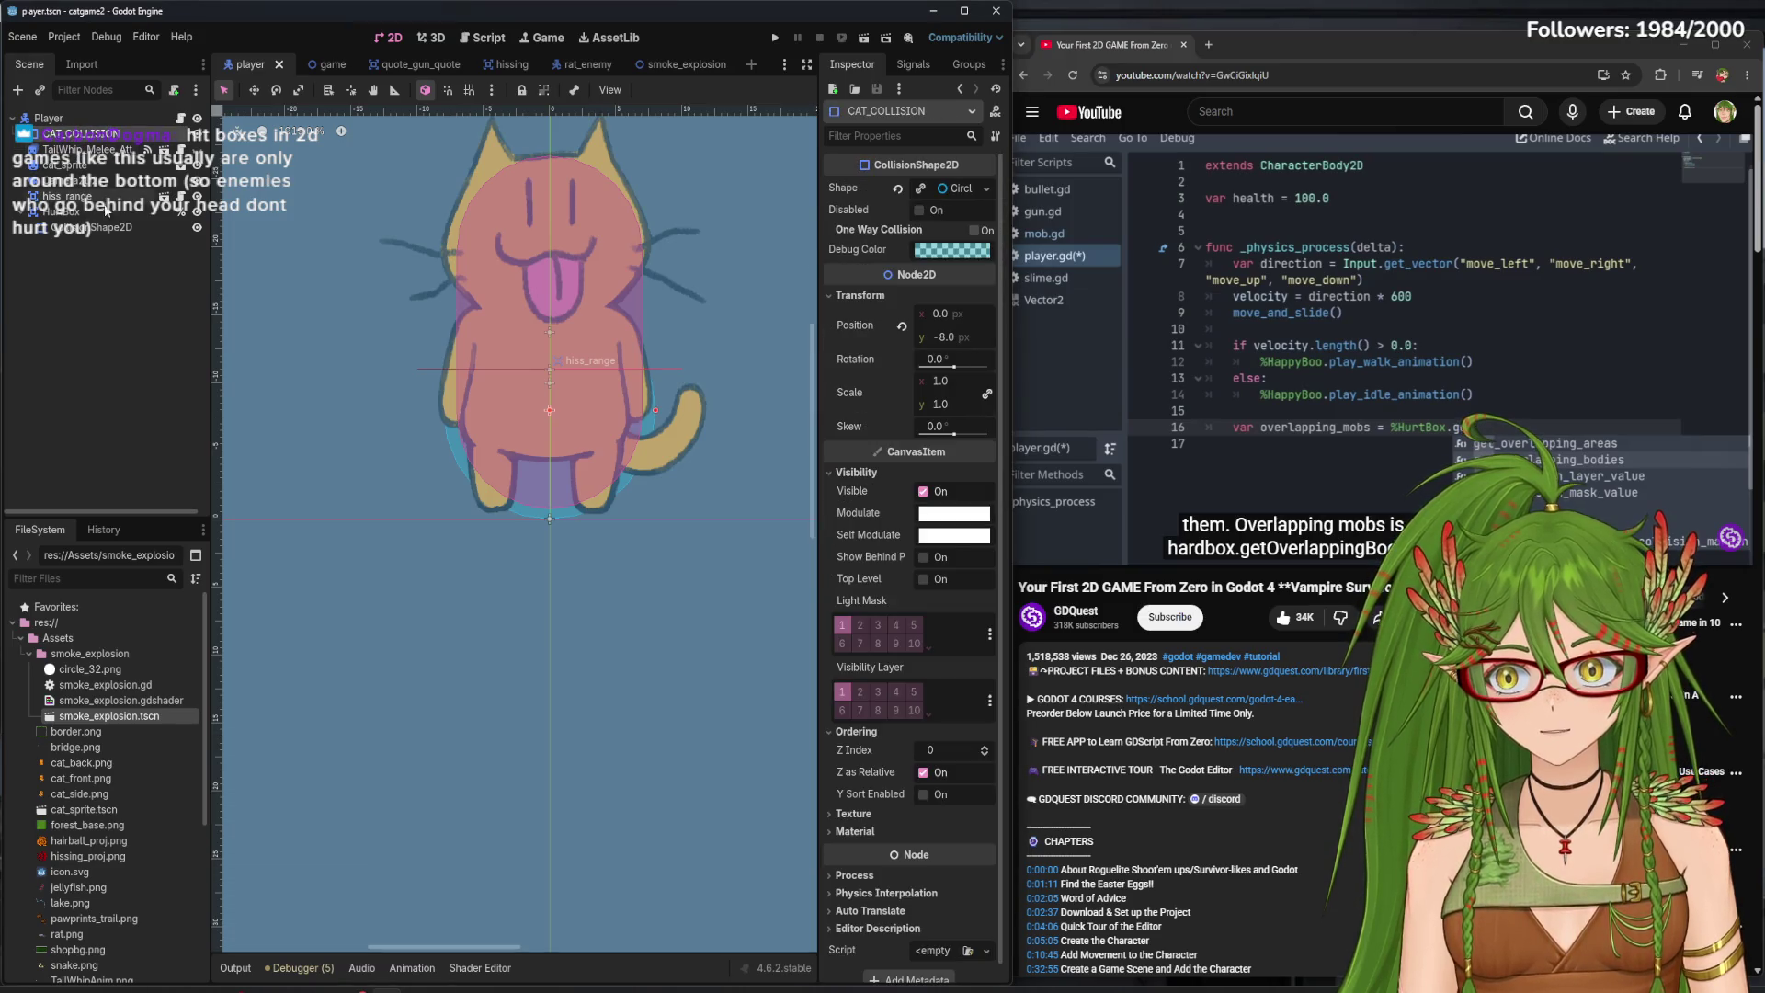
{"action": "left_click", "coordinate": [101, 227]}
{"action": "left_click_drag", "start_coordinate": [550, 504], "coordinate": [560, 406]}
{"action": "key", "text": "ctrl+z"}
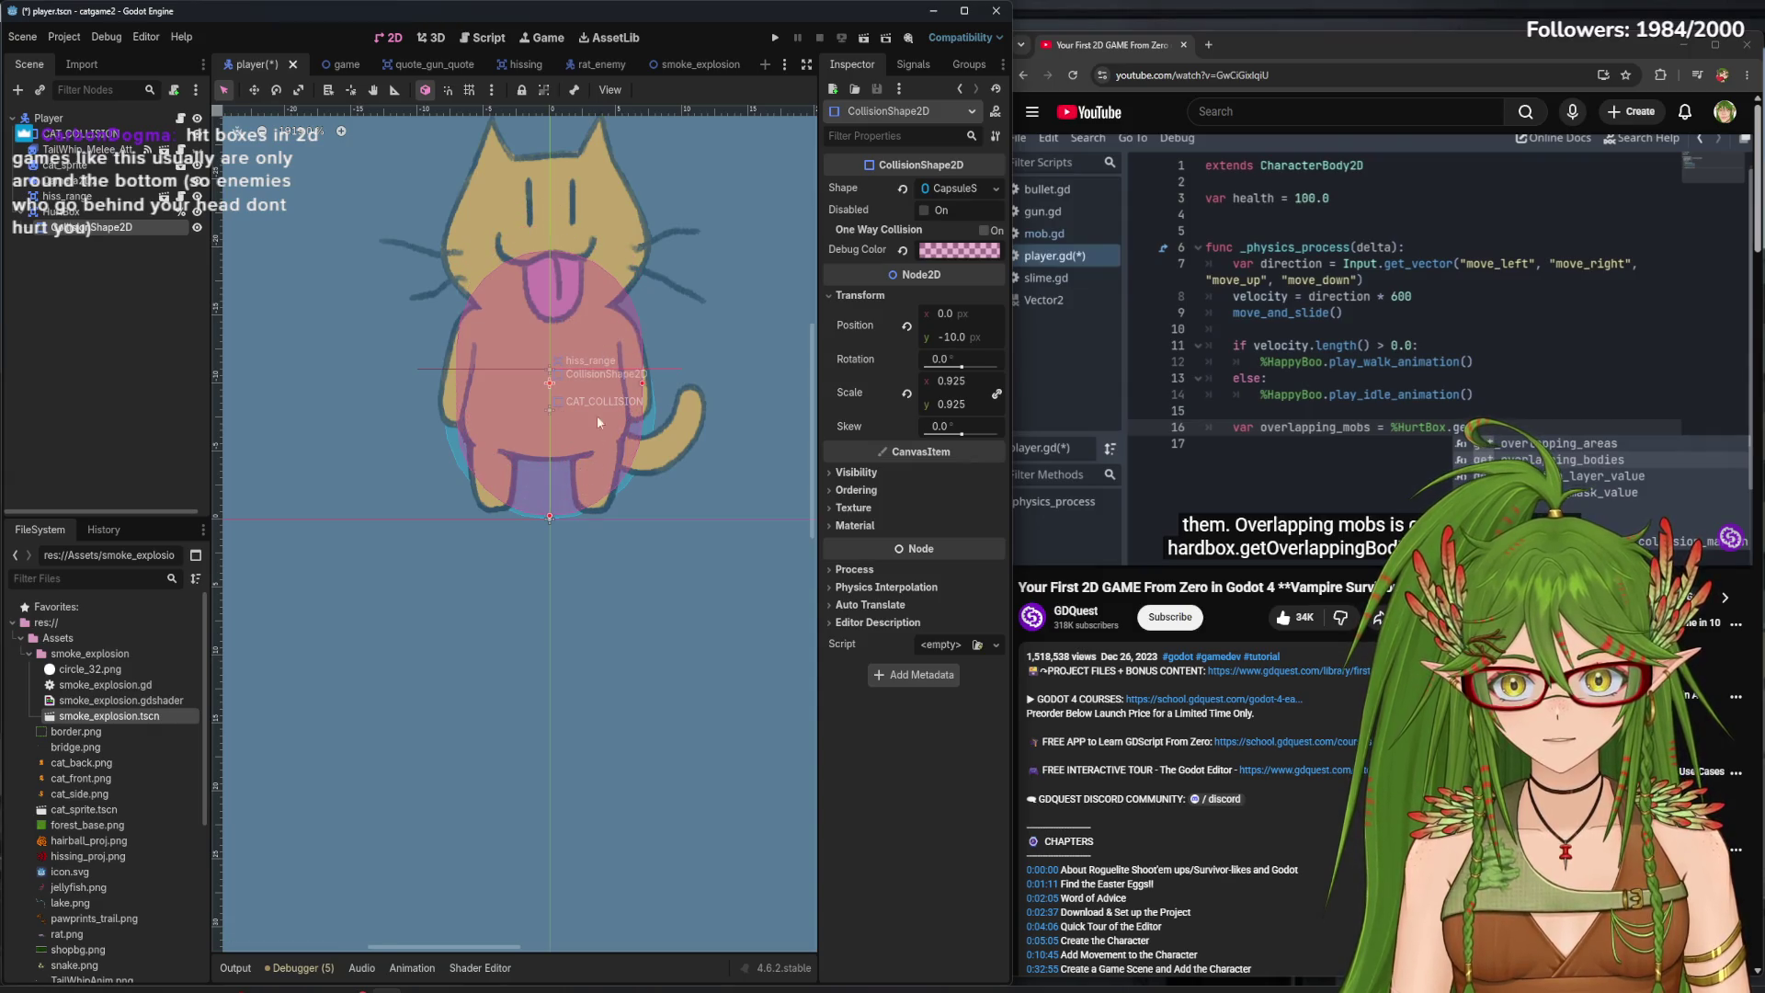
{"action": "key", "text": "ctrl+s"}
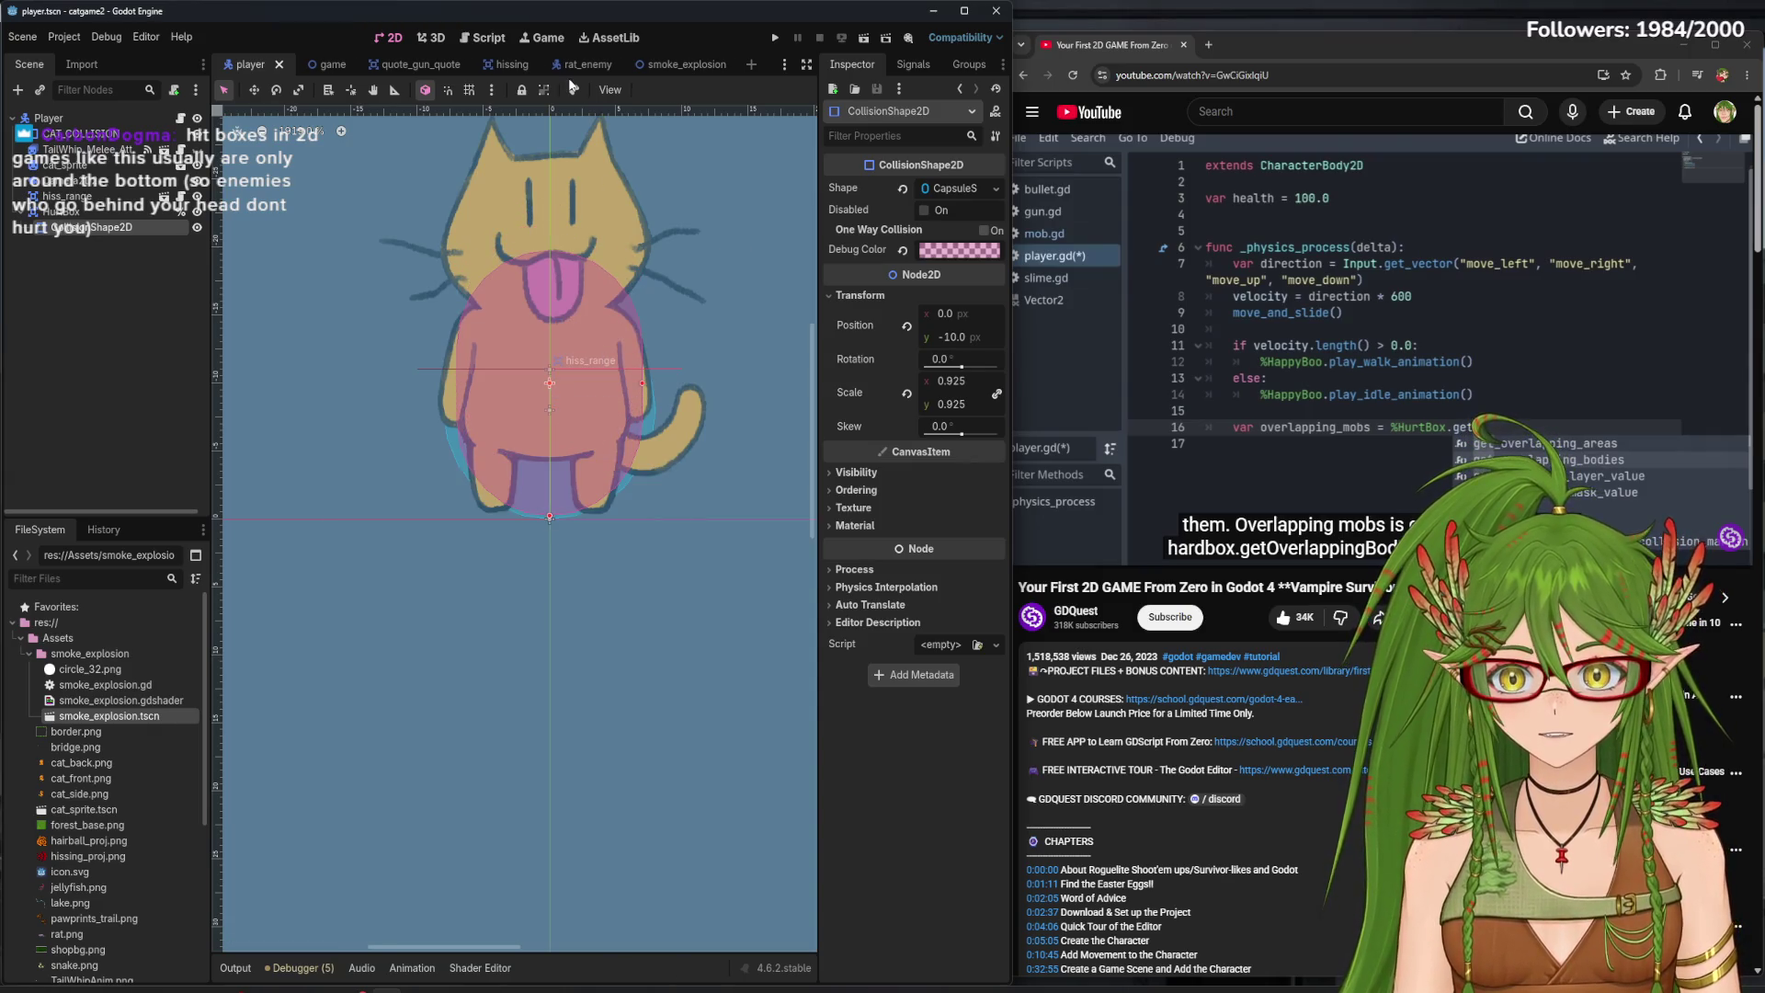
{"action": "left_click", "coordinate": [484, 38]}
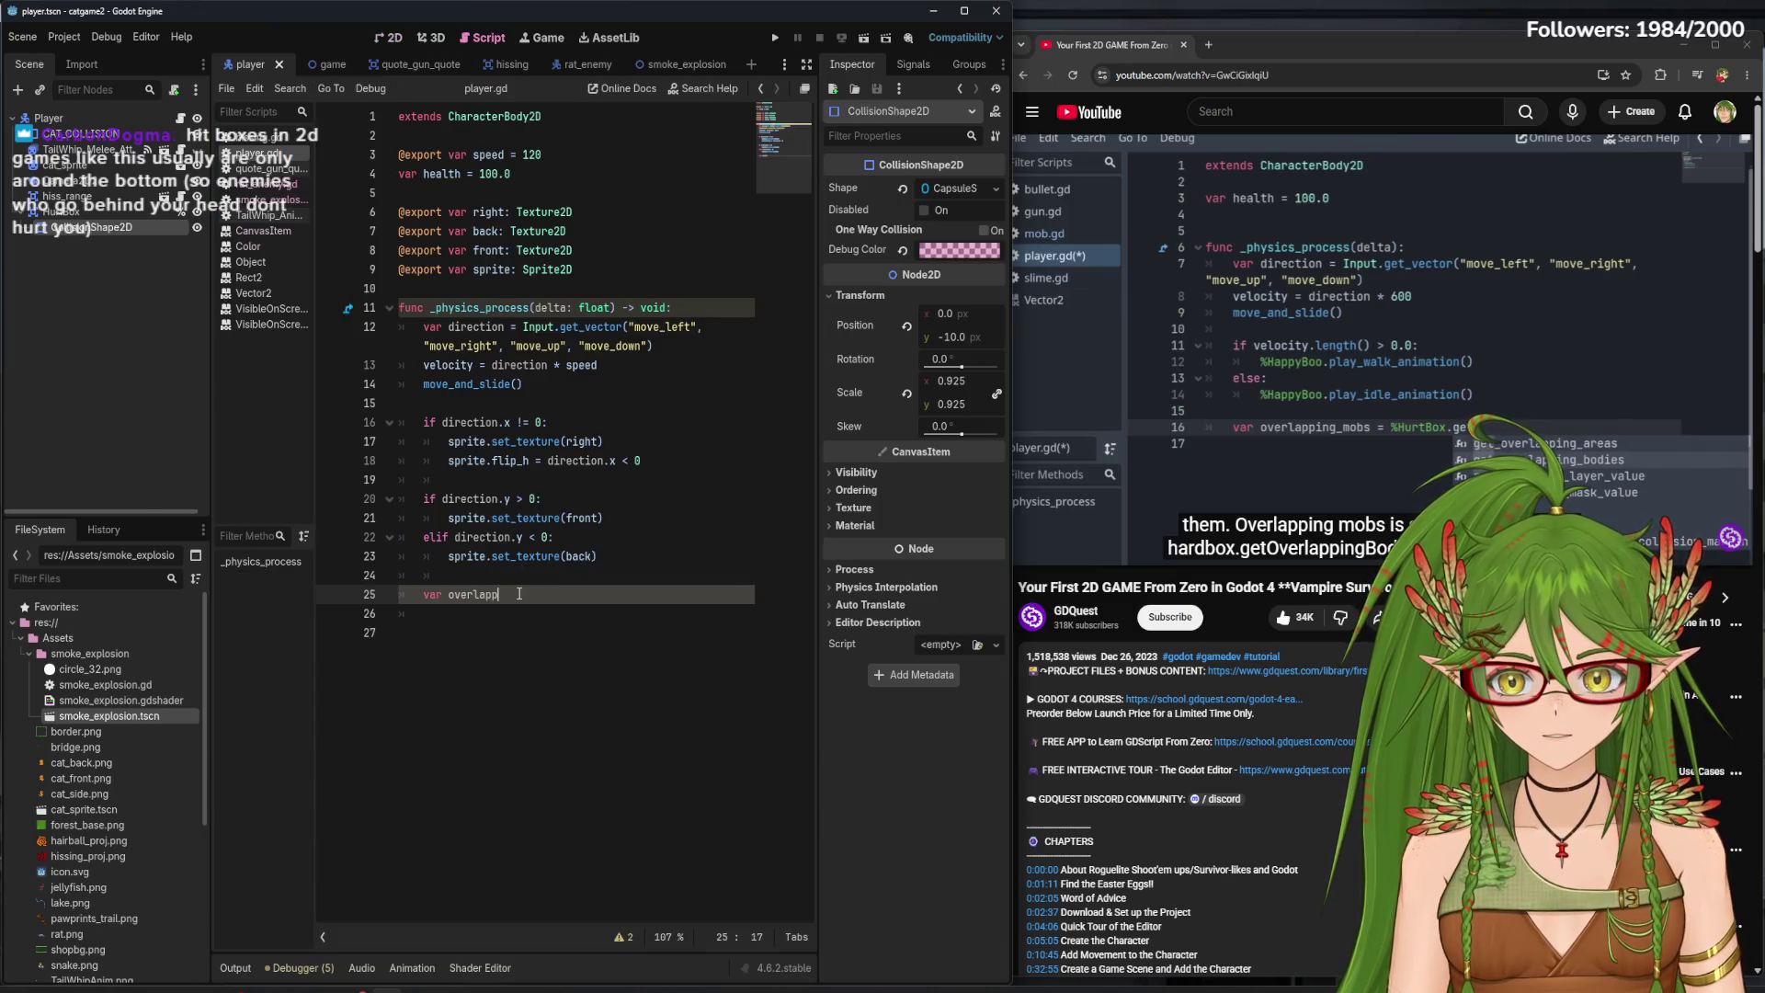
- Complete 'var overlapping_mobs = %HurtBox.get_overlapping_bodies()' and save the script
{"action": "type", "text": "ing_m"}
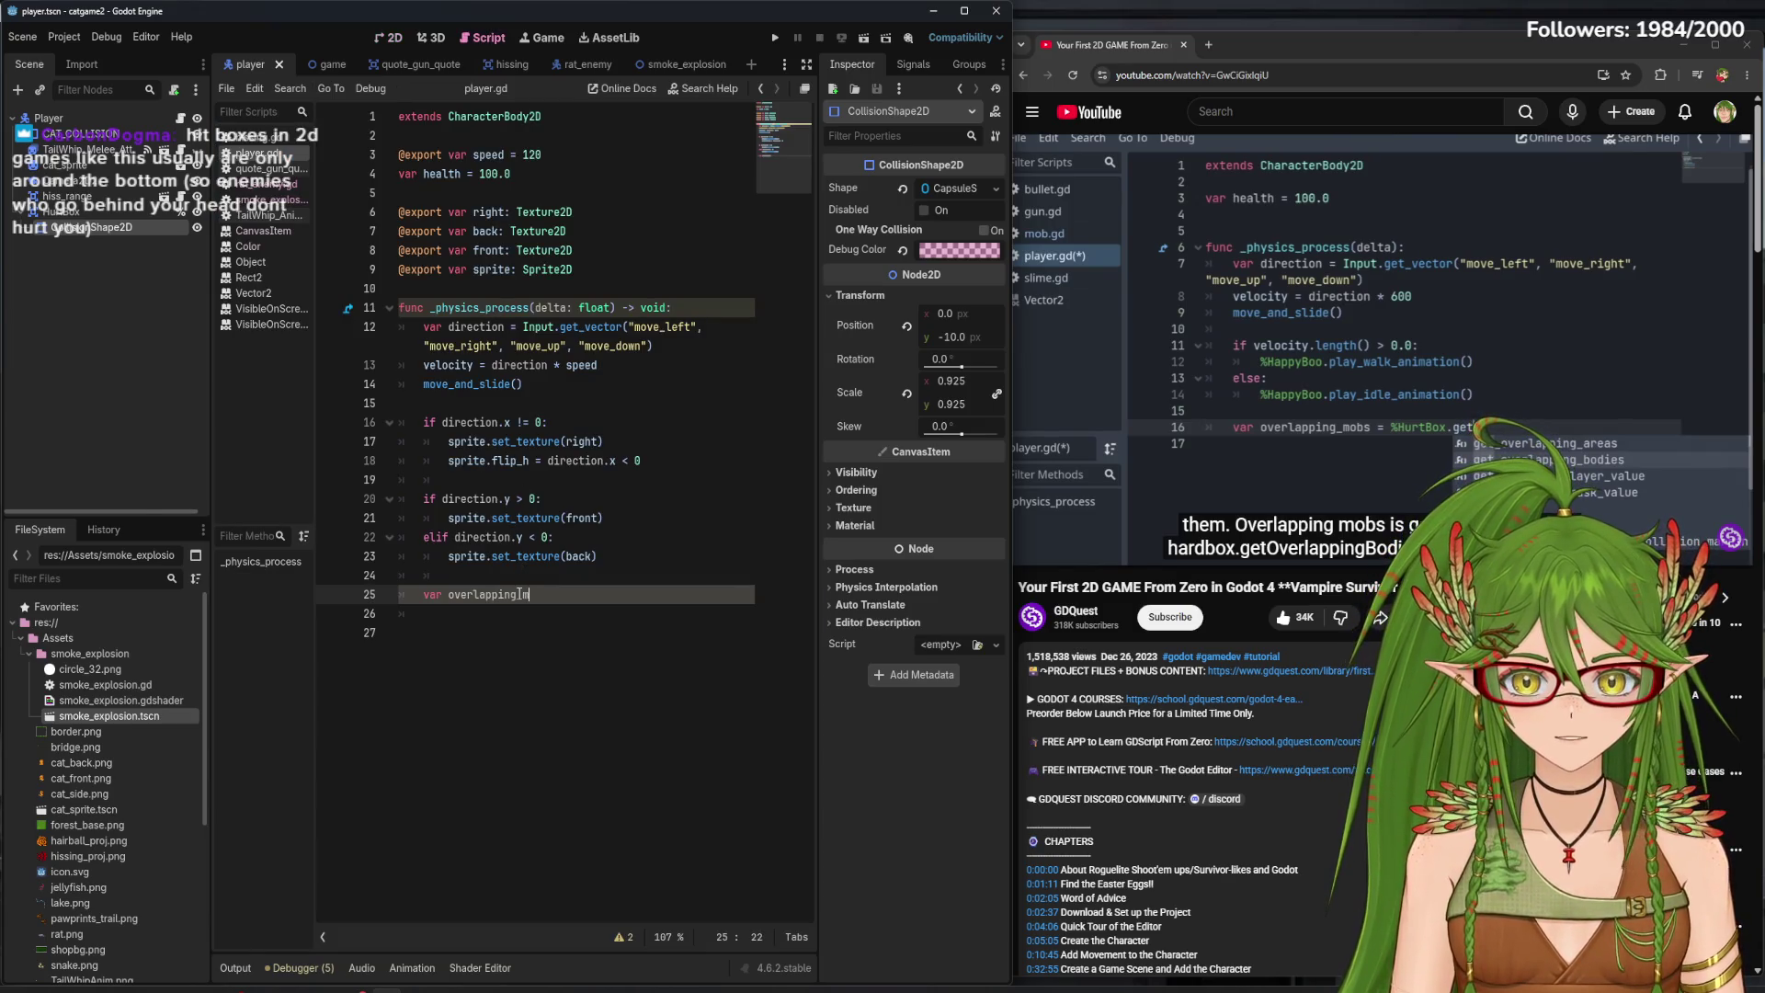
{"action": "type", "text": "obs ="}
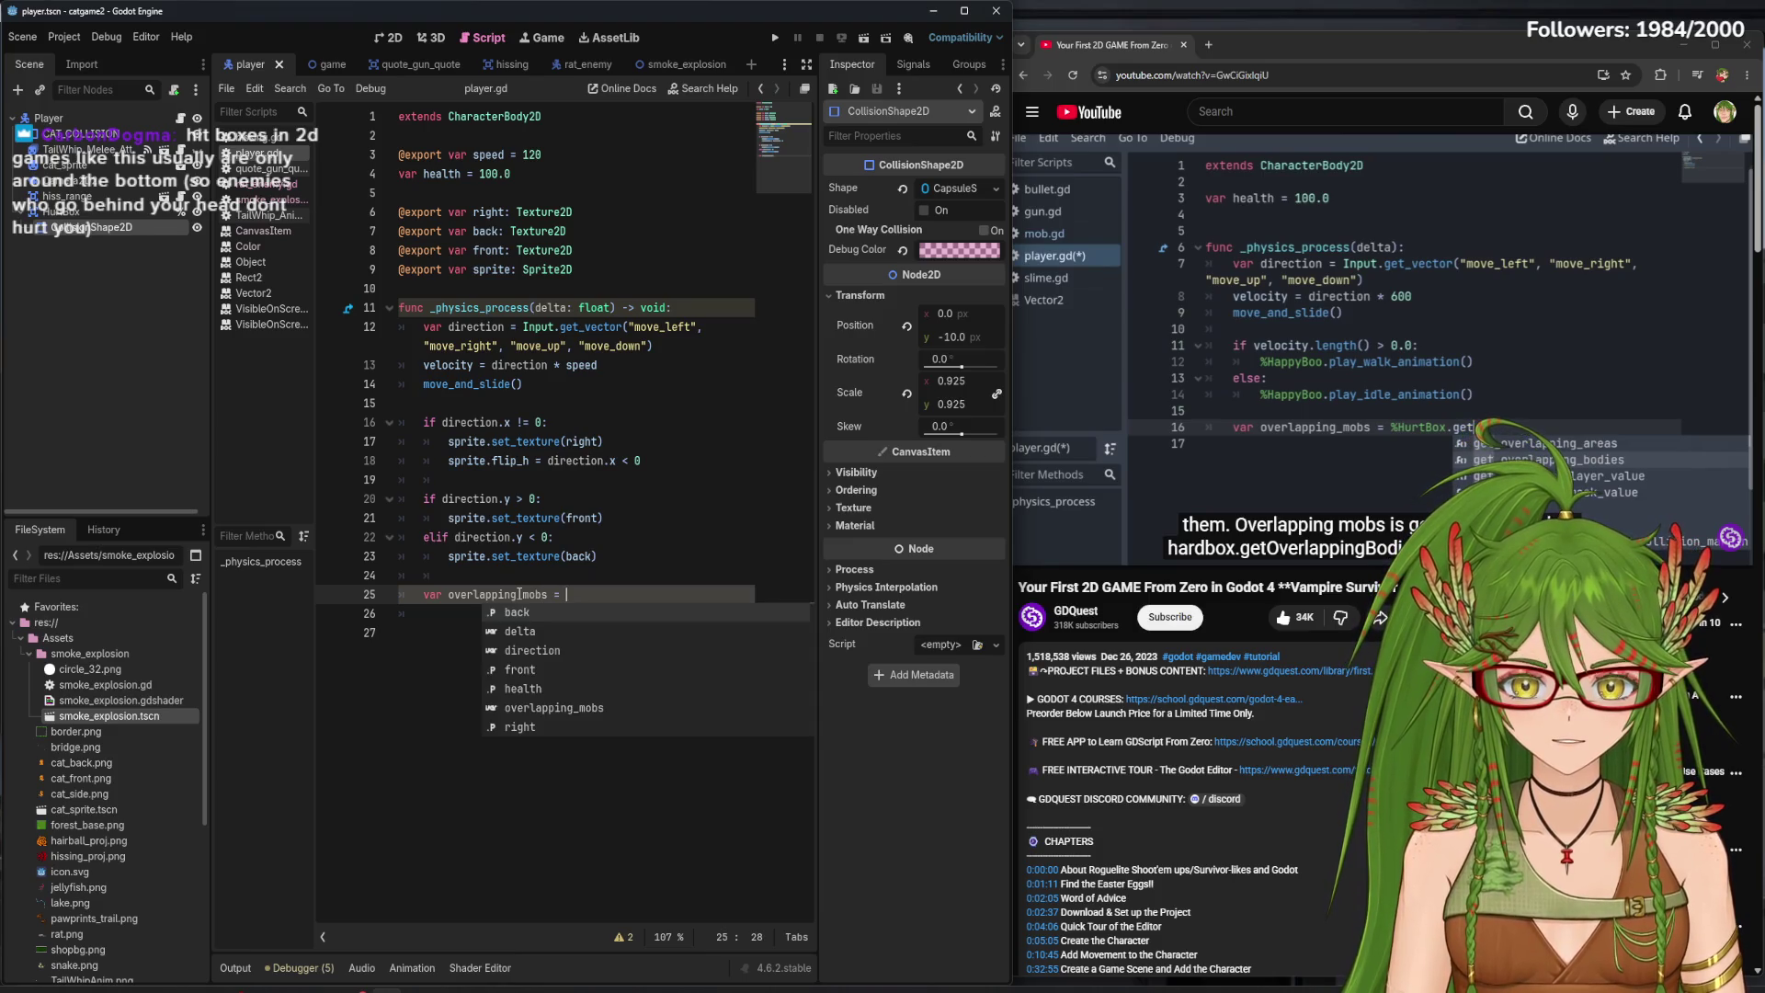
{"action": "mouse_move", "coordinate": [61, 212]}
{"action": "left_mouse_down"}
{"action": "mouse_move", "coordinate": [368, 478]}
{"action": "mouse_move", "coordinate": [604, 574]}
{"action": "mouse_move", "coordinate": [608, 595]}
{"action": "left_mouse_up"}
{"action": "type", "text": "."}
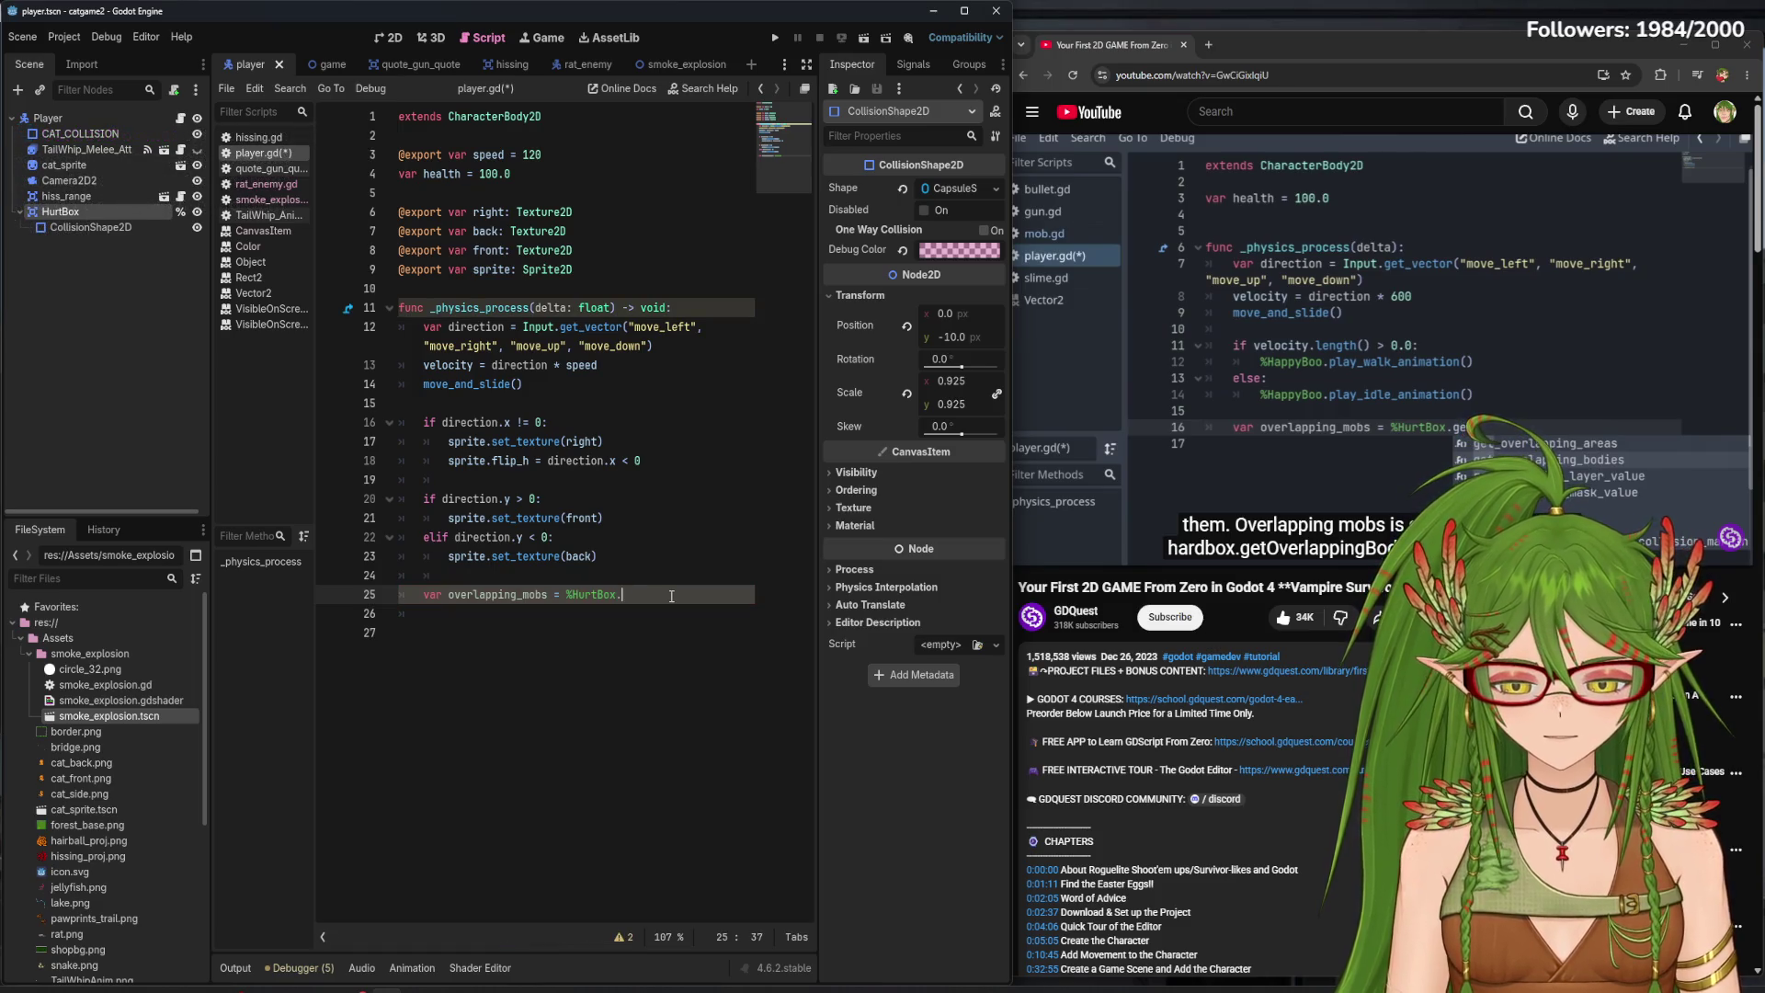
{"action": "type", "text": "get"}
{"action": "key", "text": "Escape"}
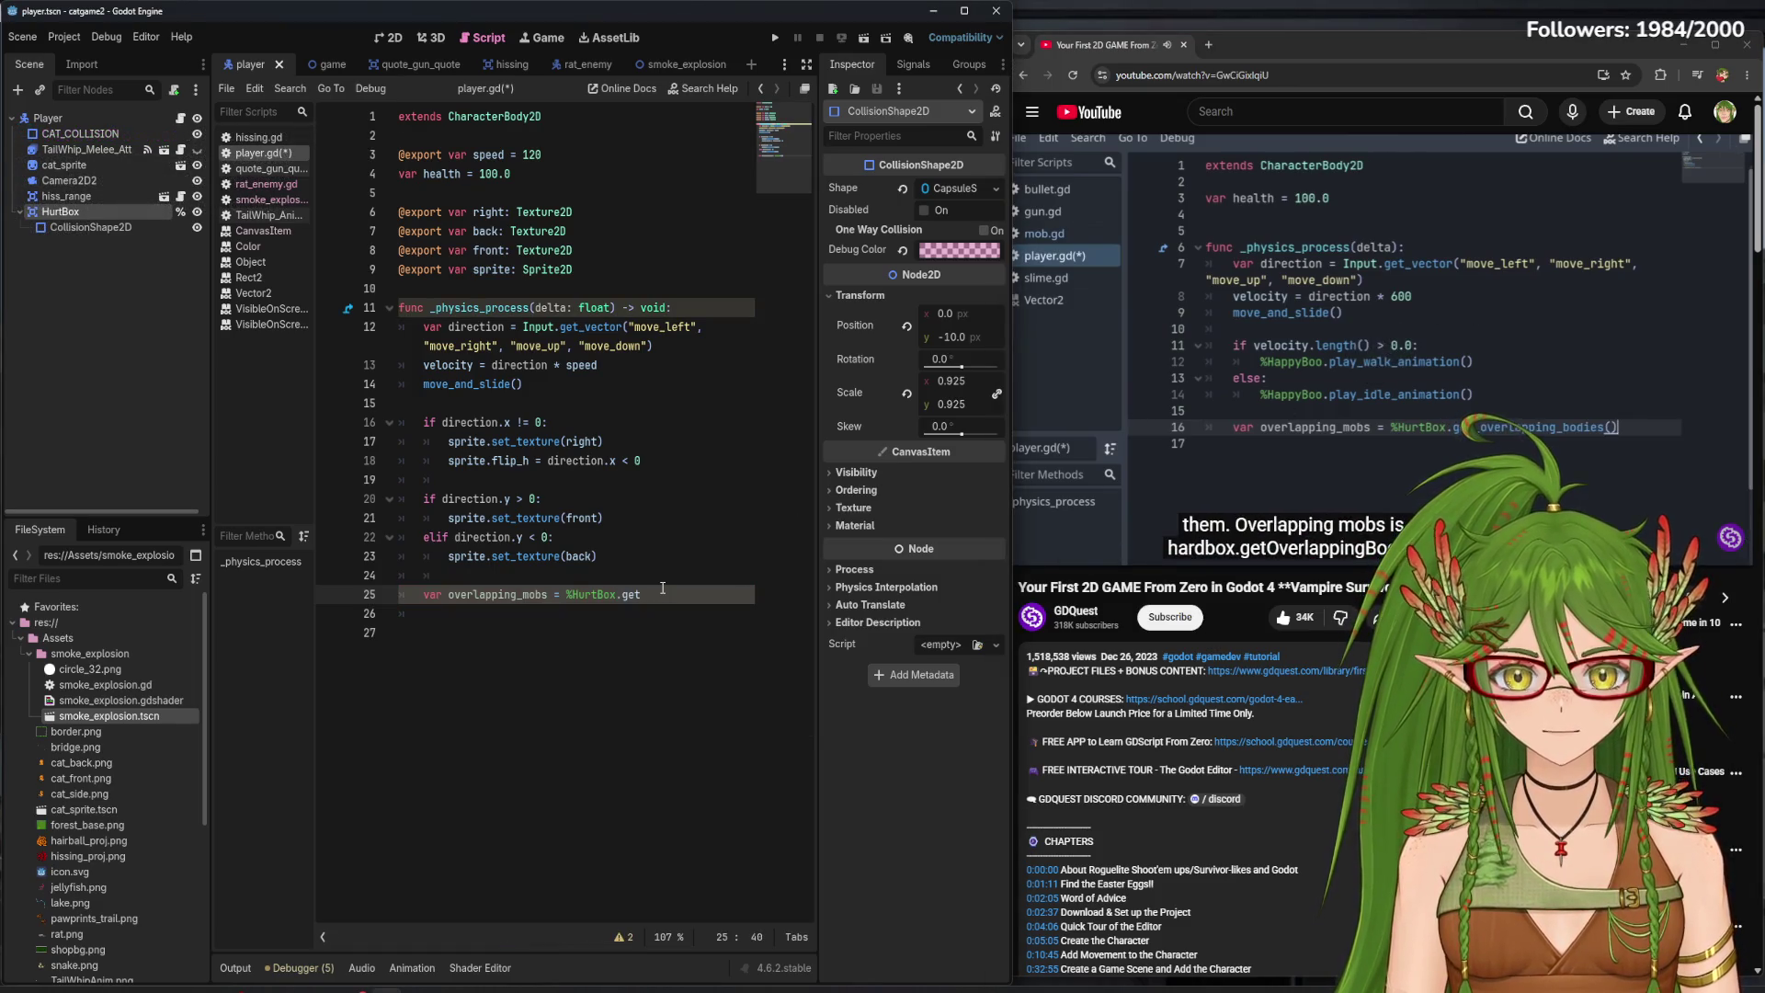
{"action": "type", "text": "_ov"}
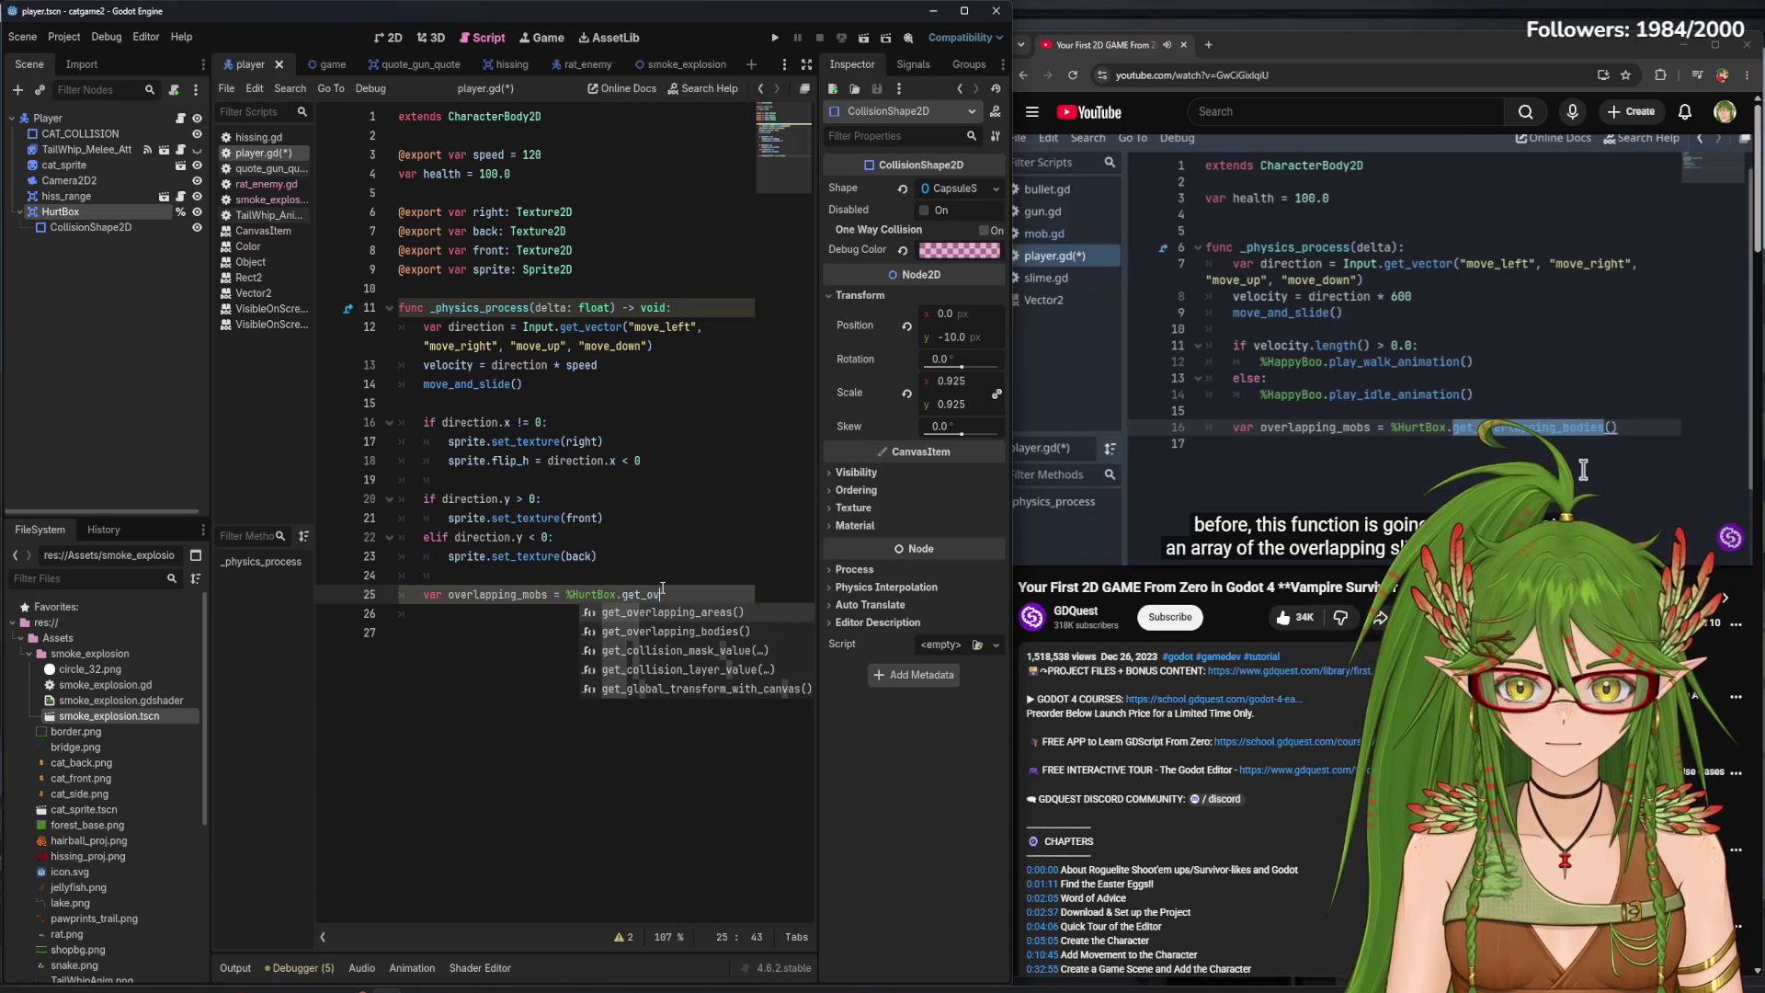
{"action": "type", "text": "er"}
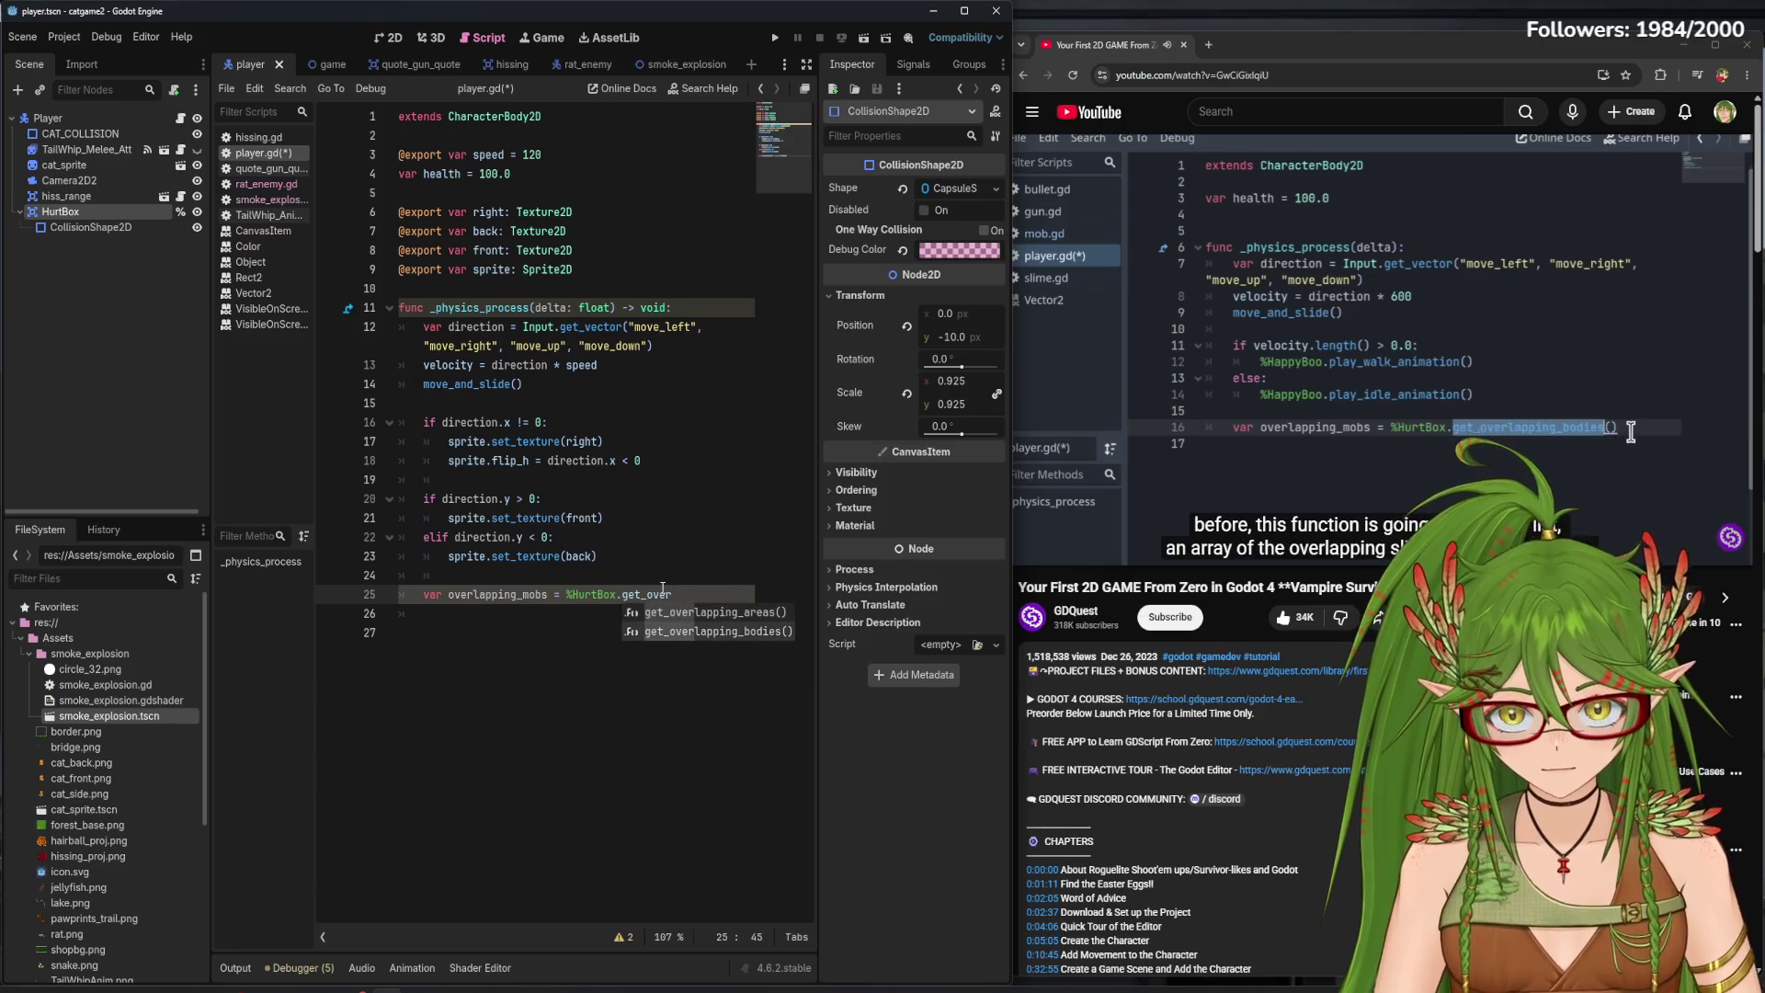
{"action": "key", "text": "Down"}
{"action": "key", "text": "Return"}
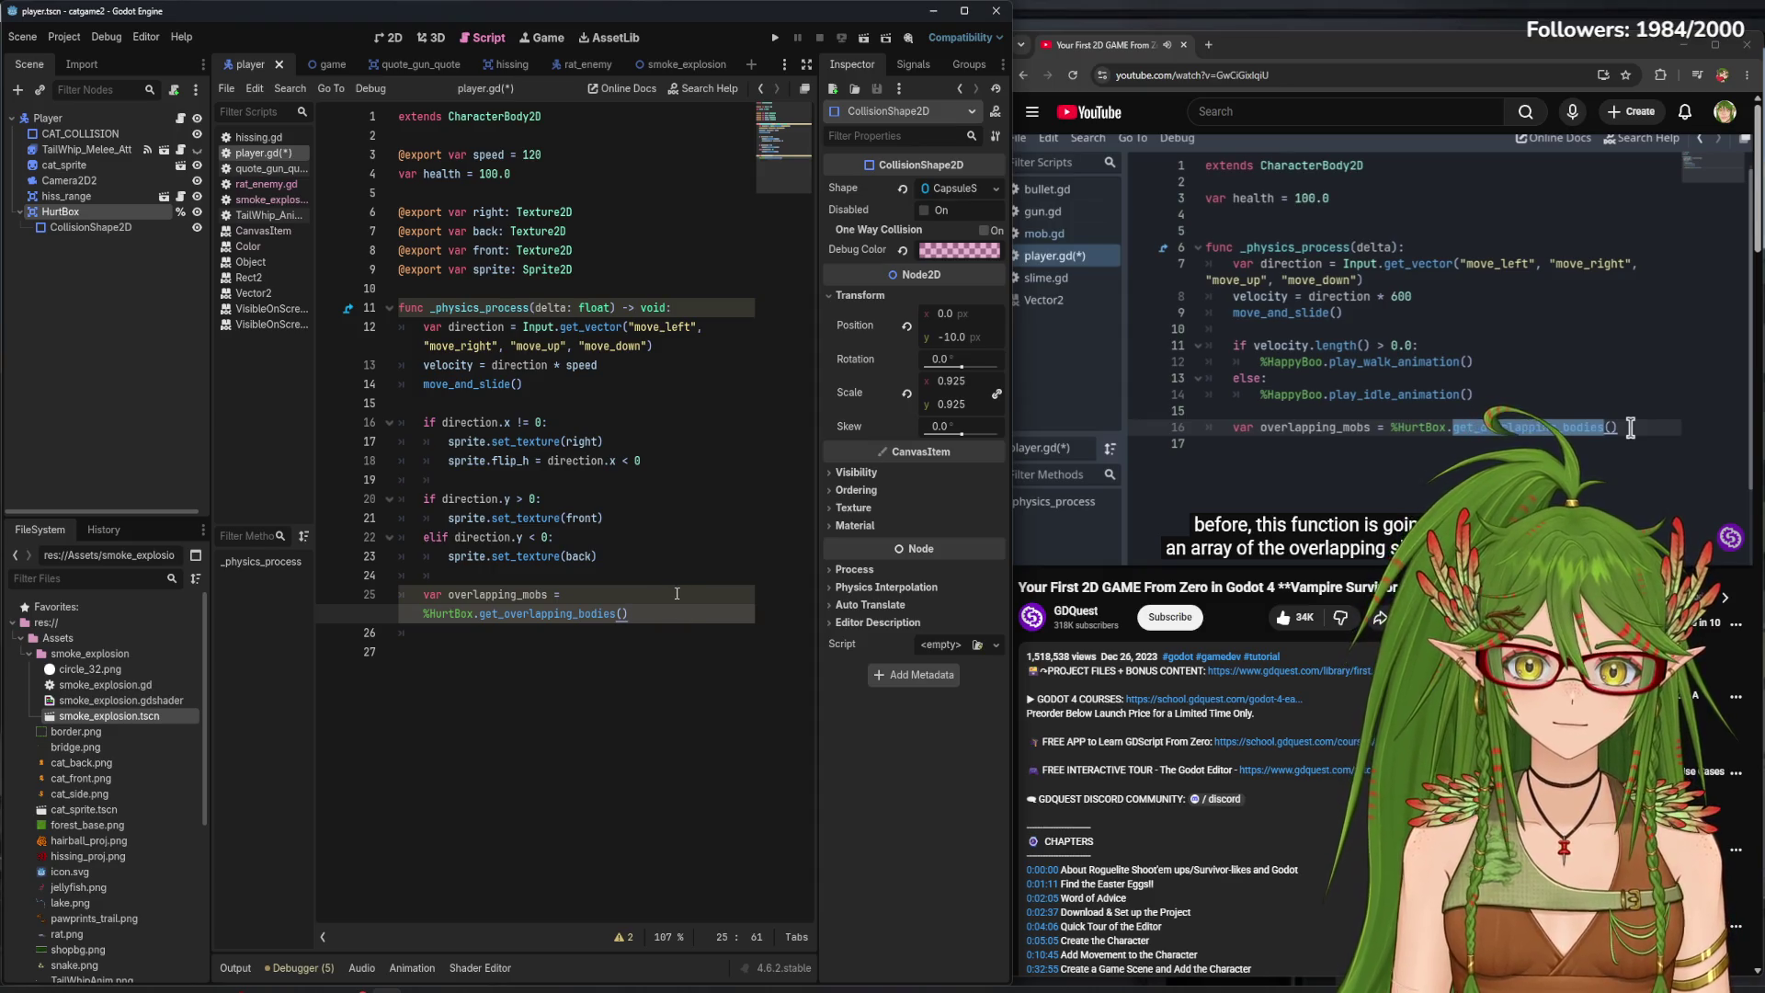
{"action": "key", "text": "ctrl+s"}
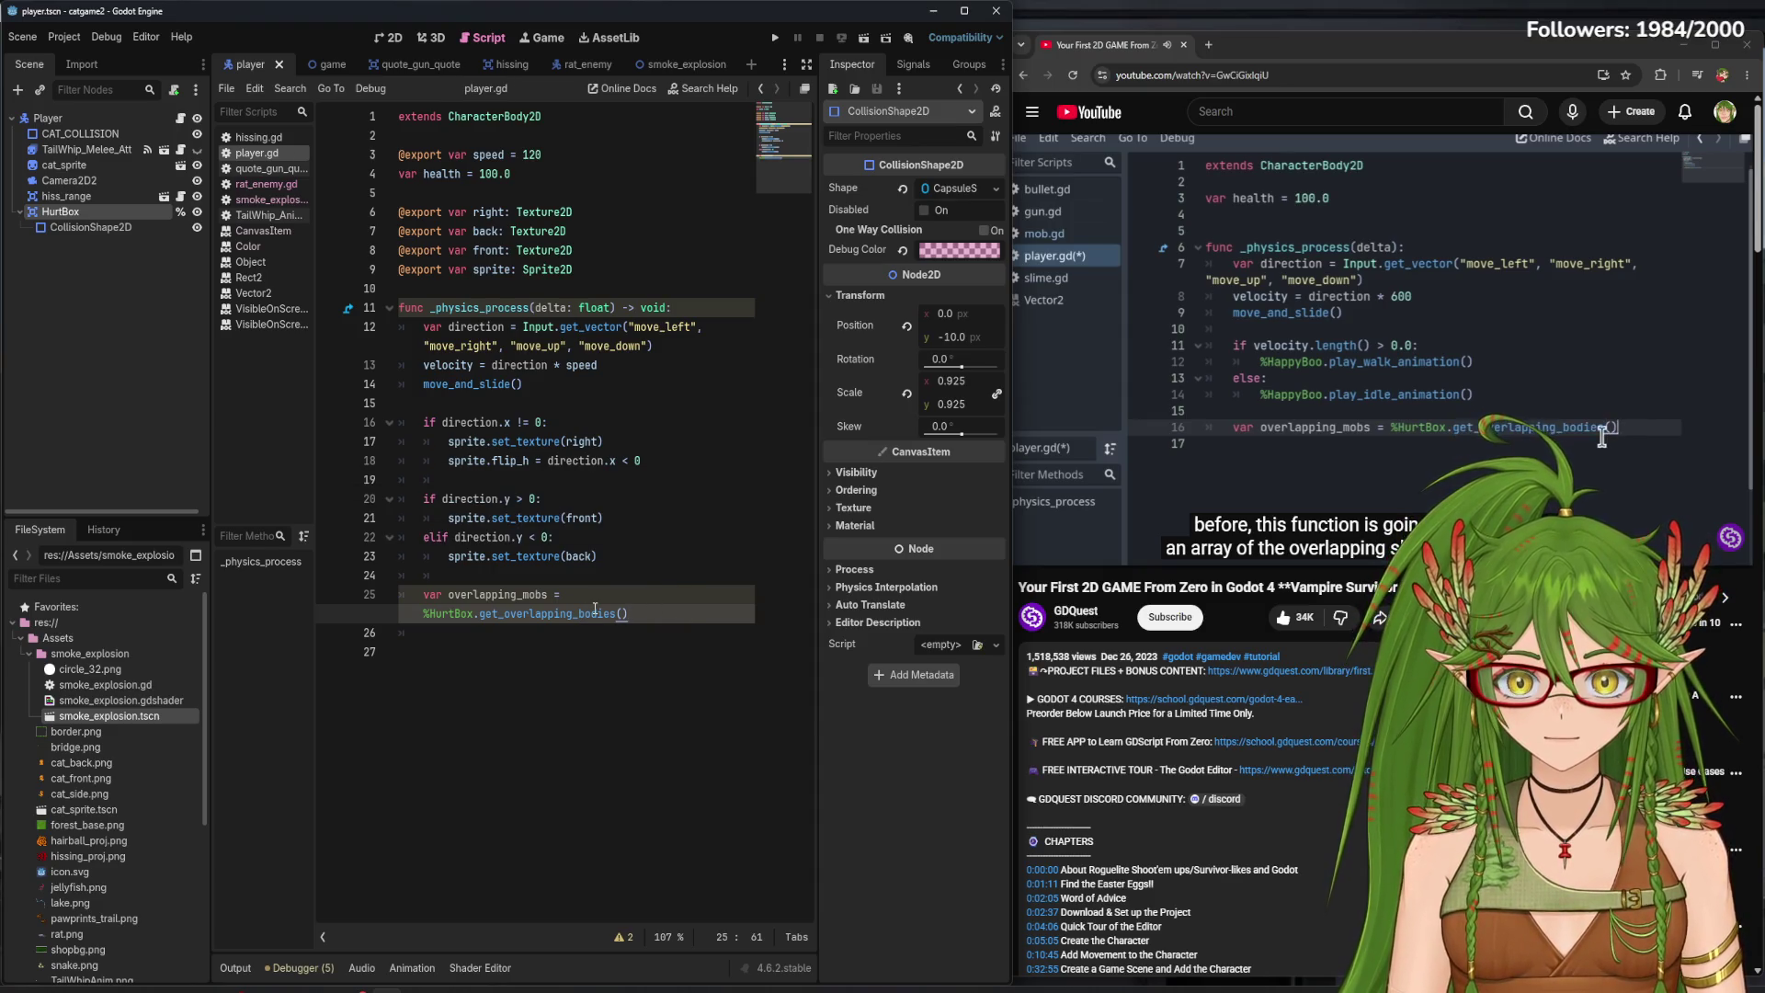
- Insert a blank line above the overlapping_mobs query
{"action": "mouse_move", "coordinate": [588, 613]}
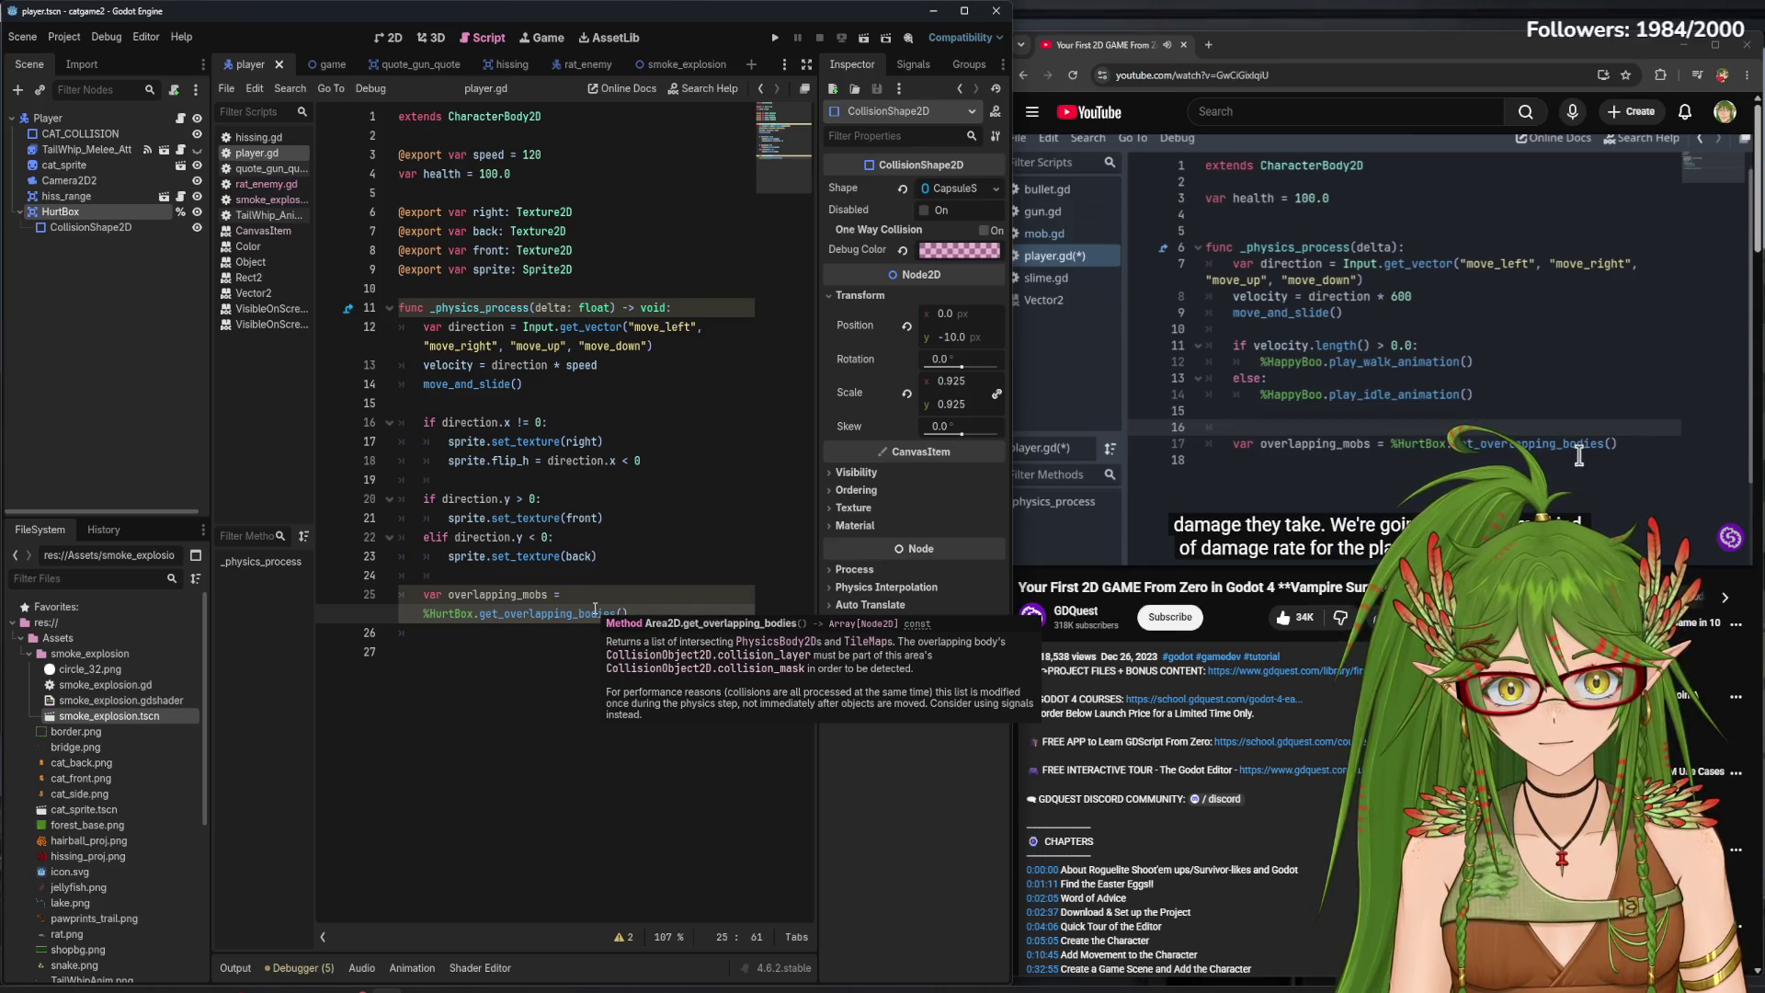
{"action": "left_click", "coordinate": [509, 572]}
{"action": "key", "text": "Return"}
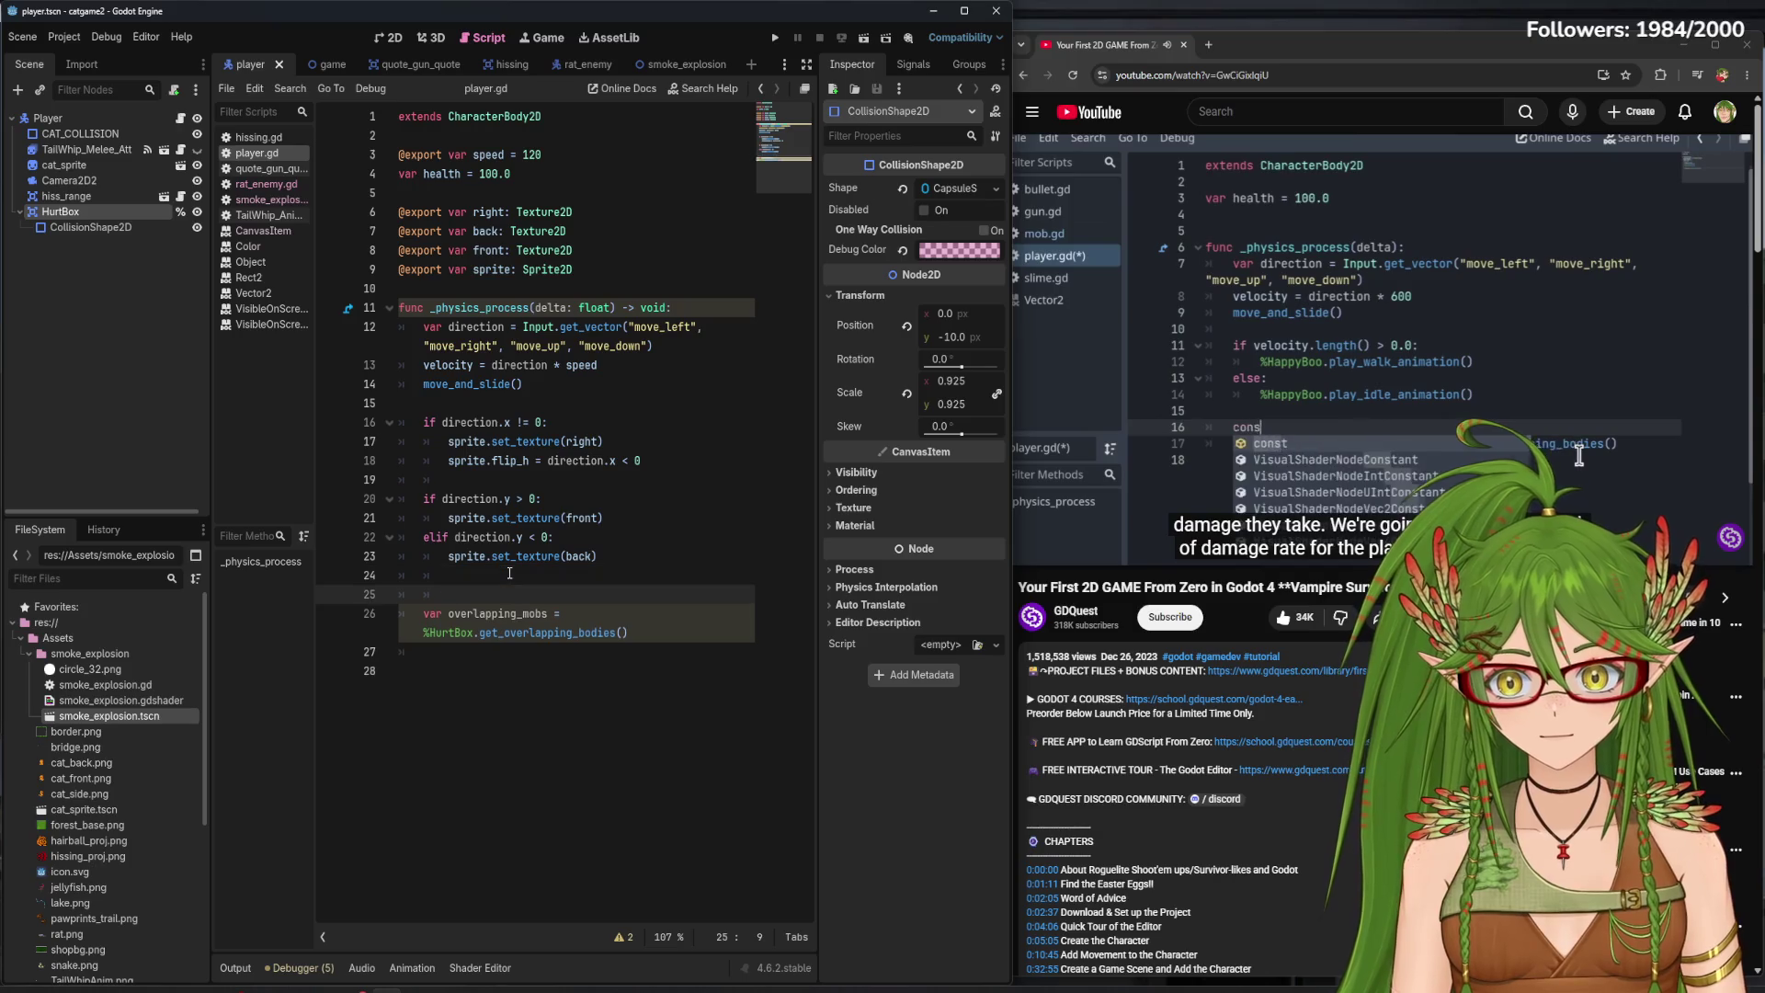
- Declare const damage_rate = 5.0 above the mobs query and save
{"action": "key", "text": "Return"}
{"action": "key", "text": "BackSpace"}
{"action": "type", "text": "const d"}
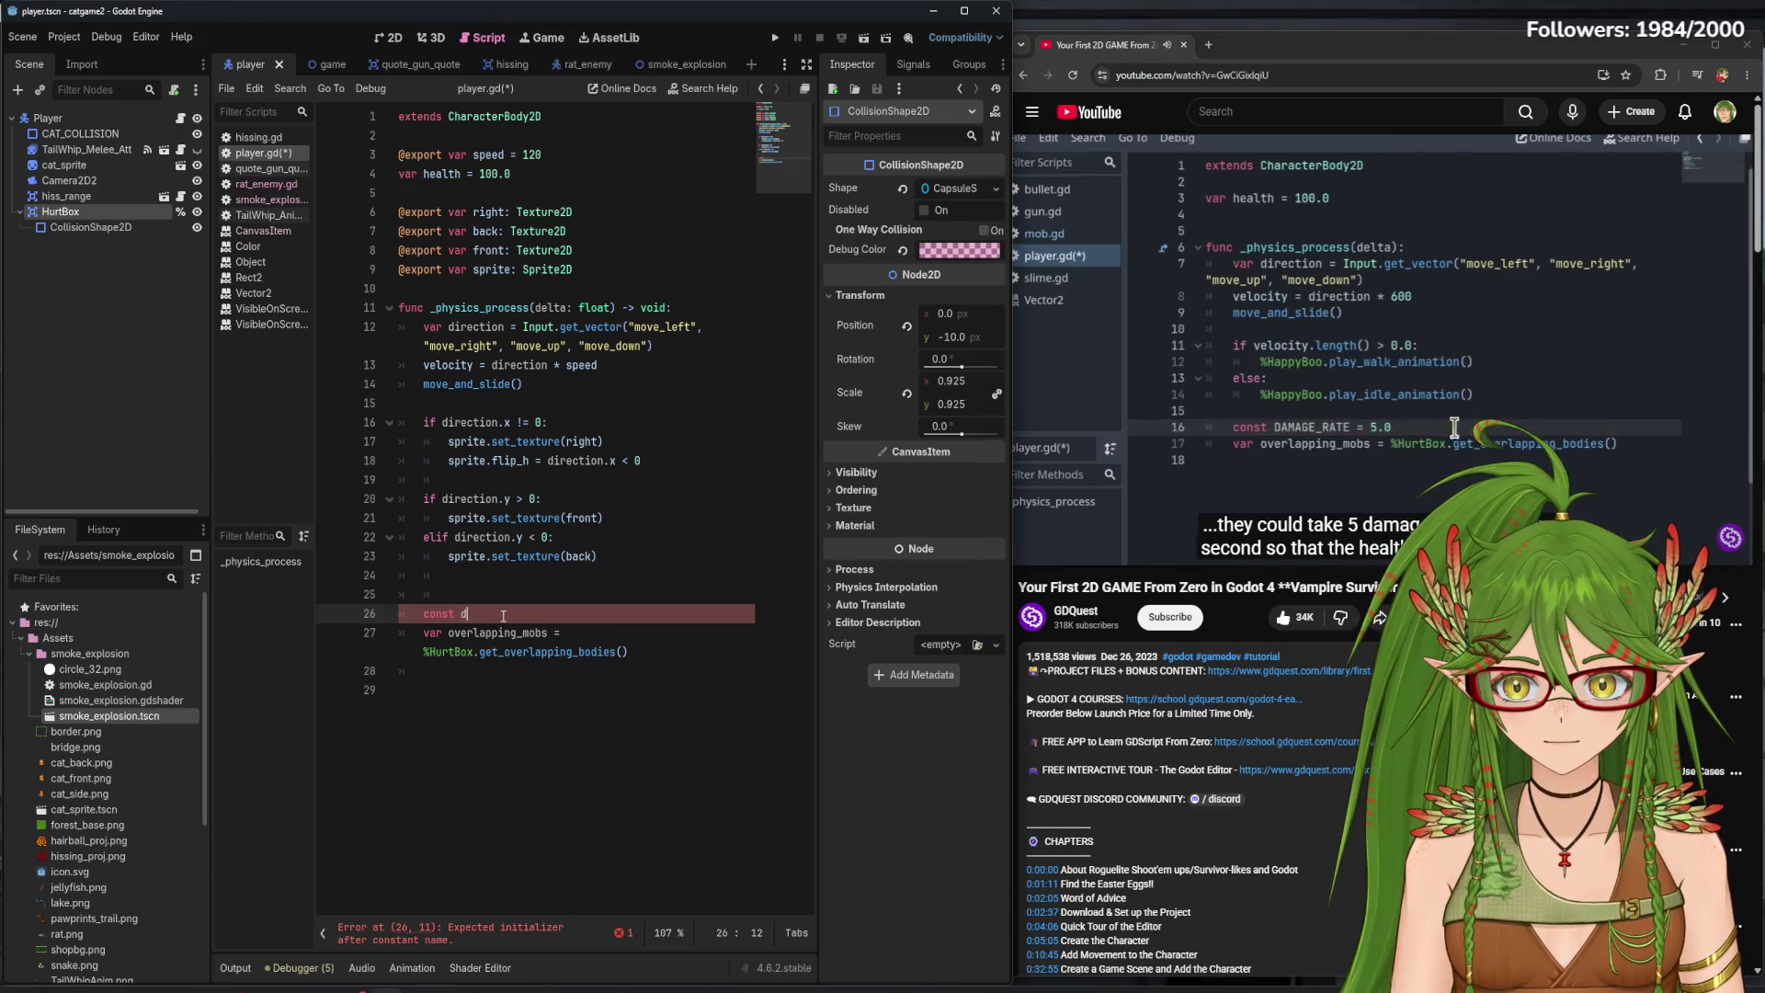
{"action": "key", "text": "BackSpace"}
{"action": "type", "text": "damage_ra"}
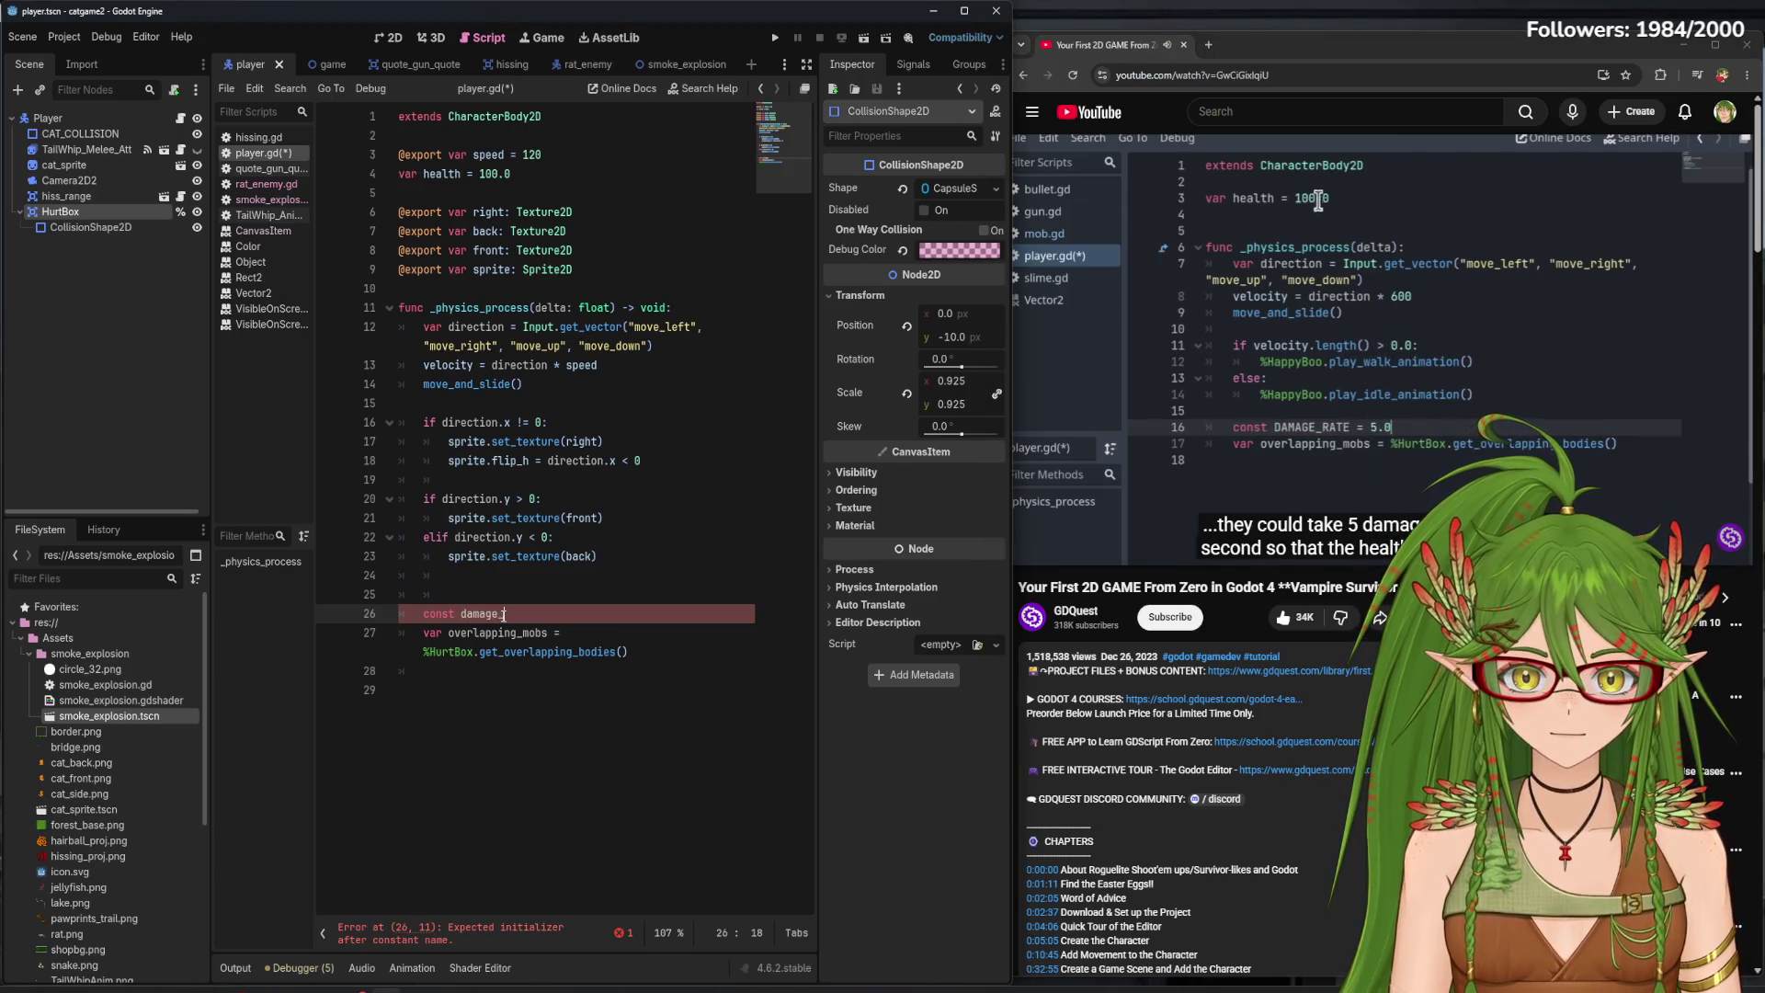
{"action": "type", "text": "te = 5"}
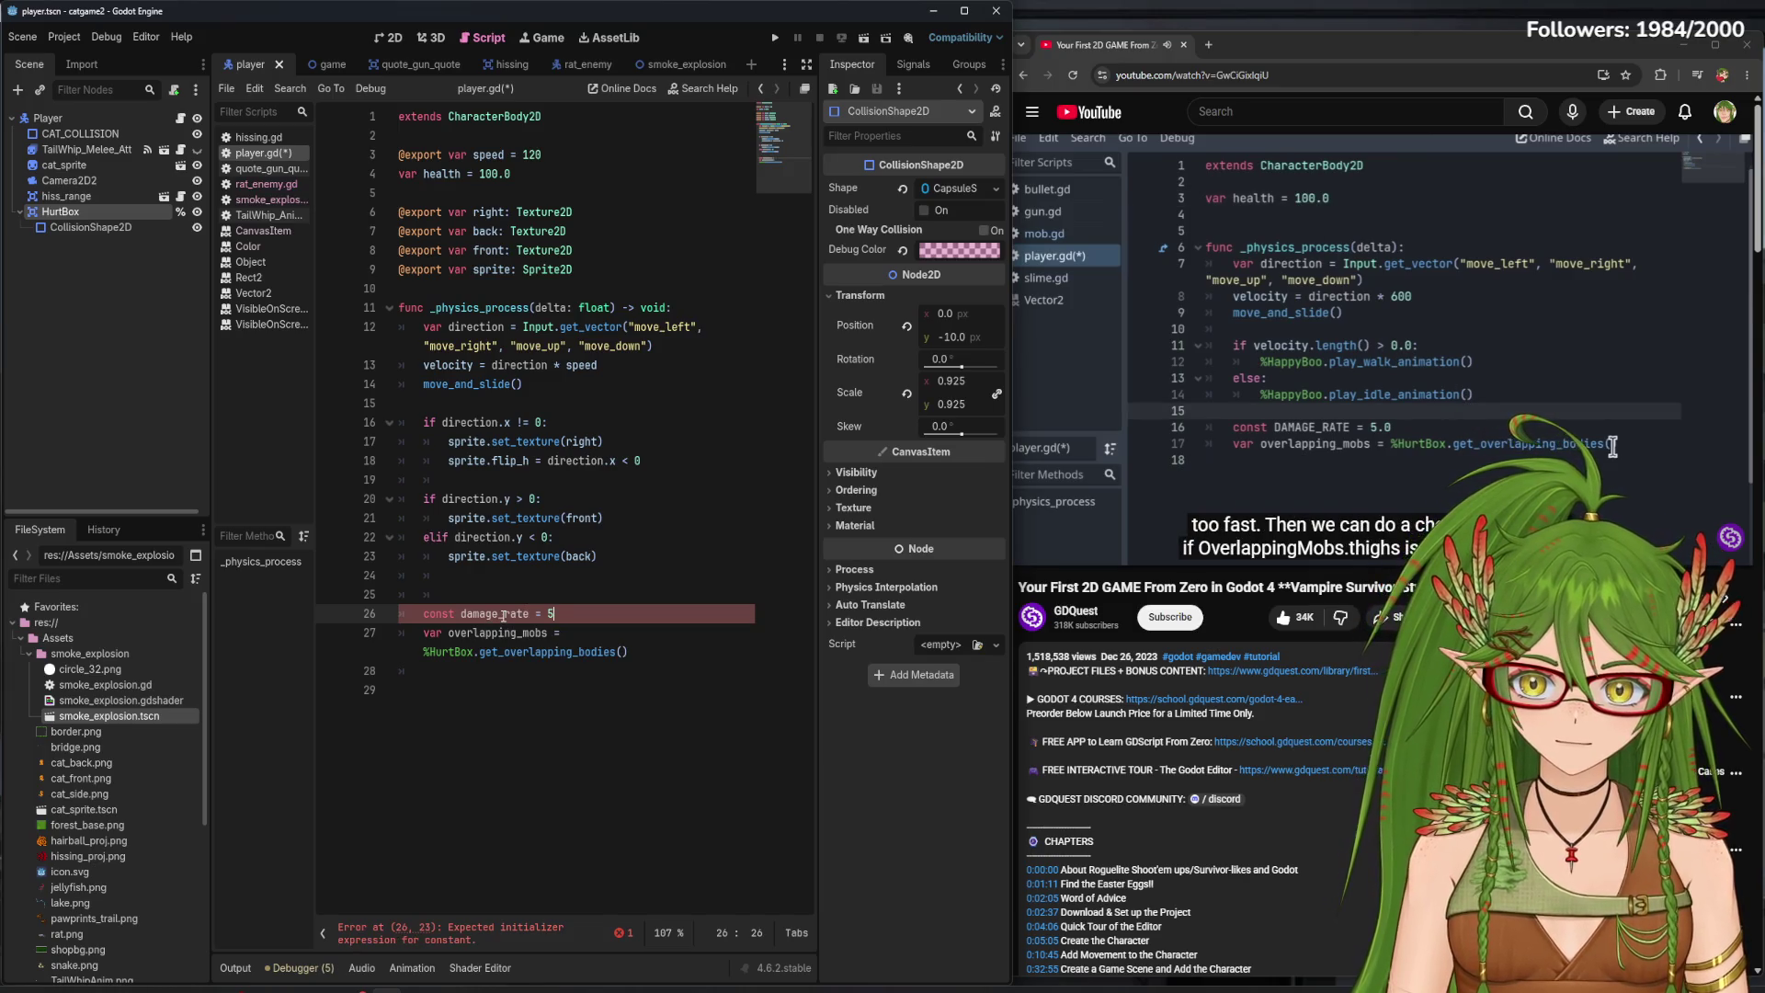
{"action": "type", "text": ".0"}
{"action": "key", "text": "ctrl+s"}
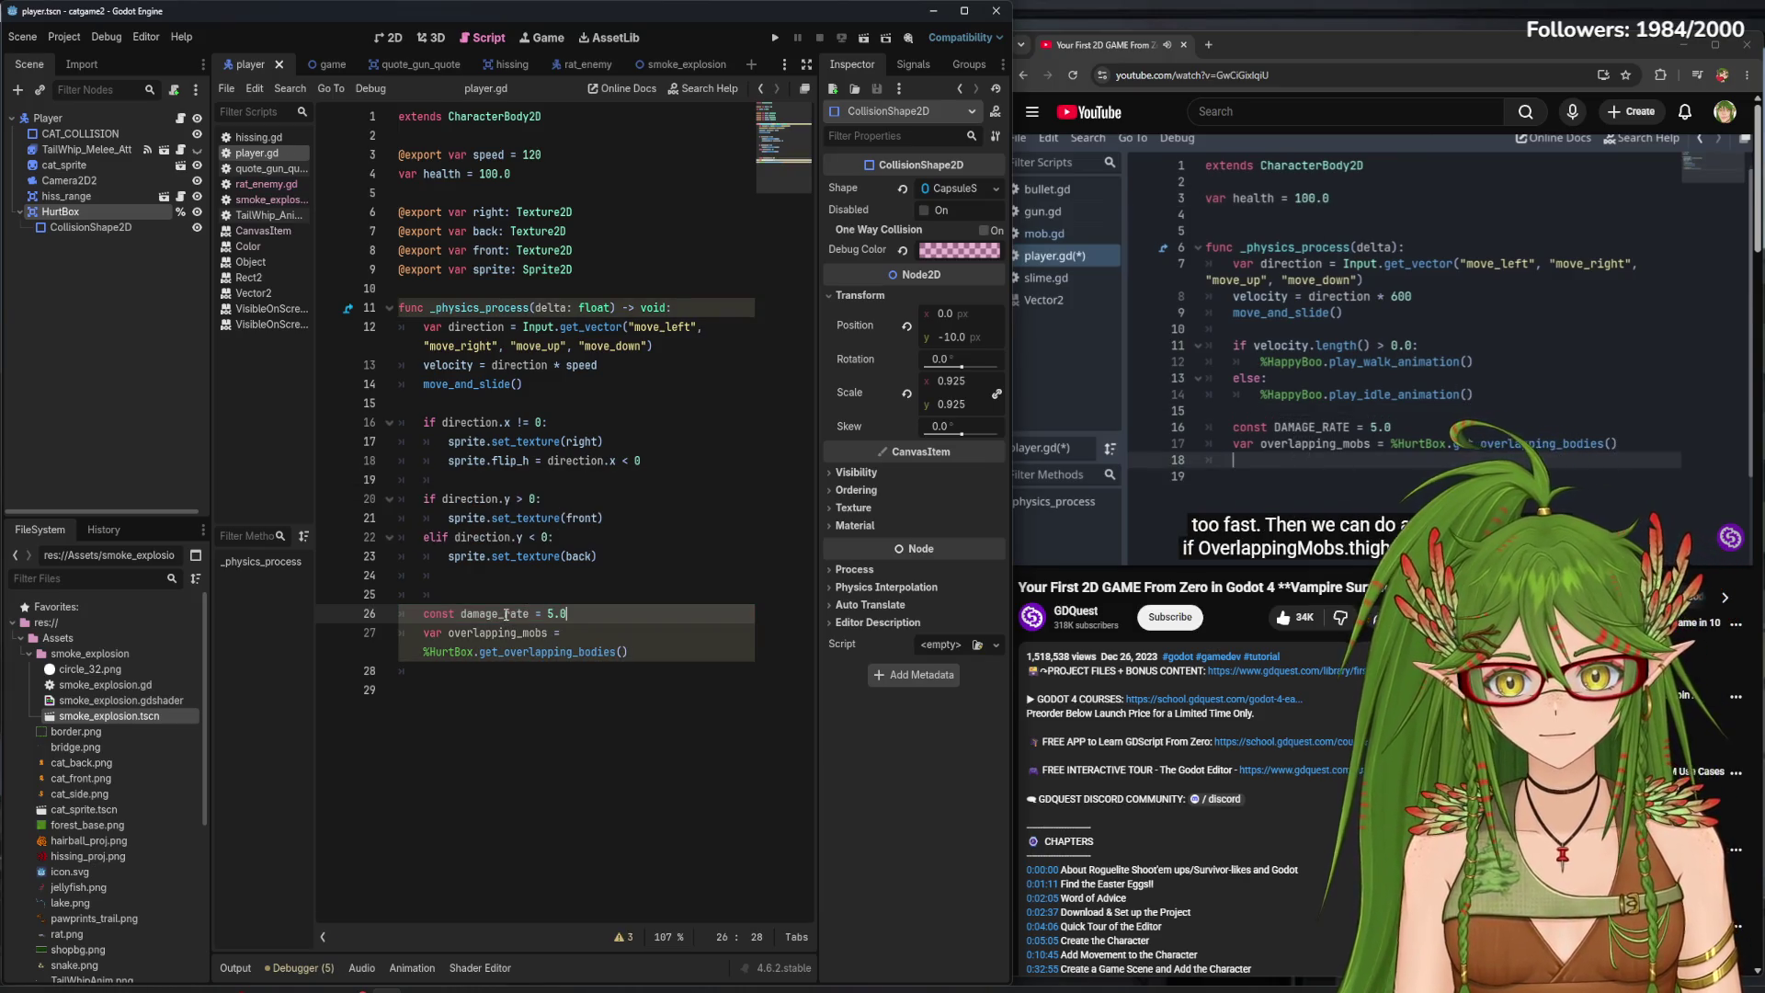
- Add an if overlapping_mobs.size() > 0 block subtracting damage_rate * overlapping_mobs.size() * delta from health
{"action": "left_click", "coordinate": [657, 648]}
{"action": "key", "text": "Return"}
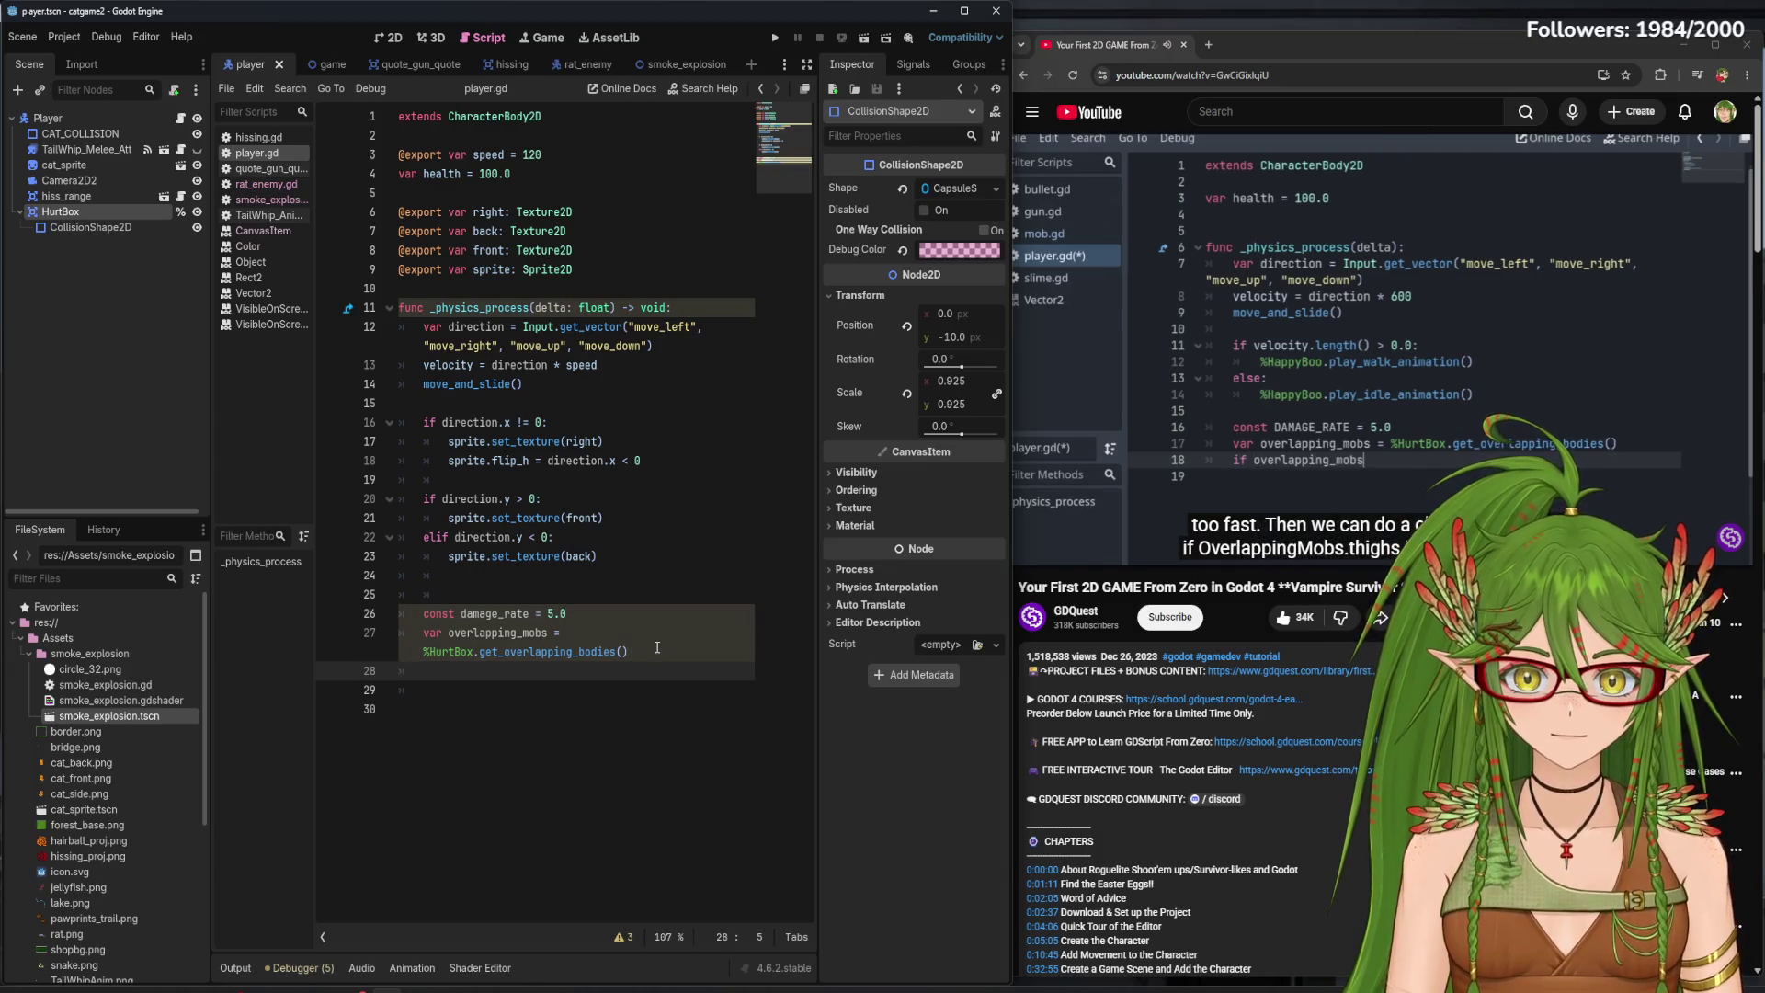
{"action": "type", "text": "if overla"}
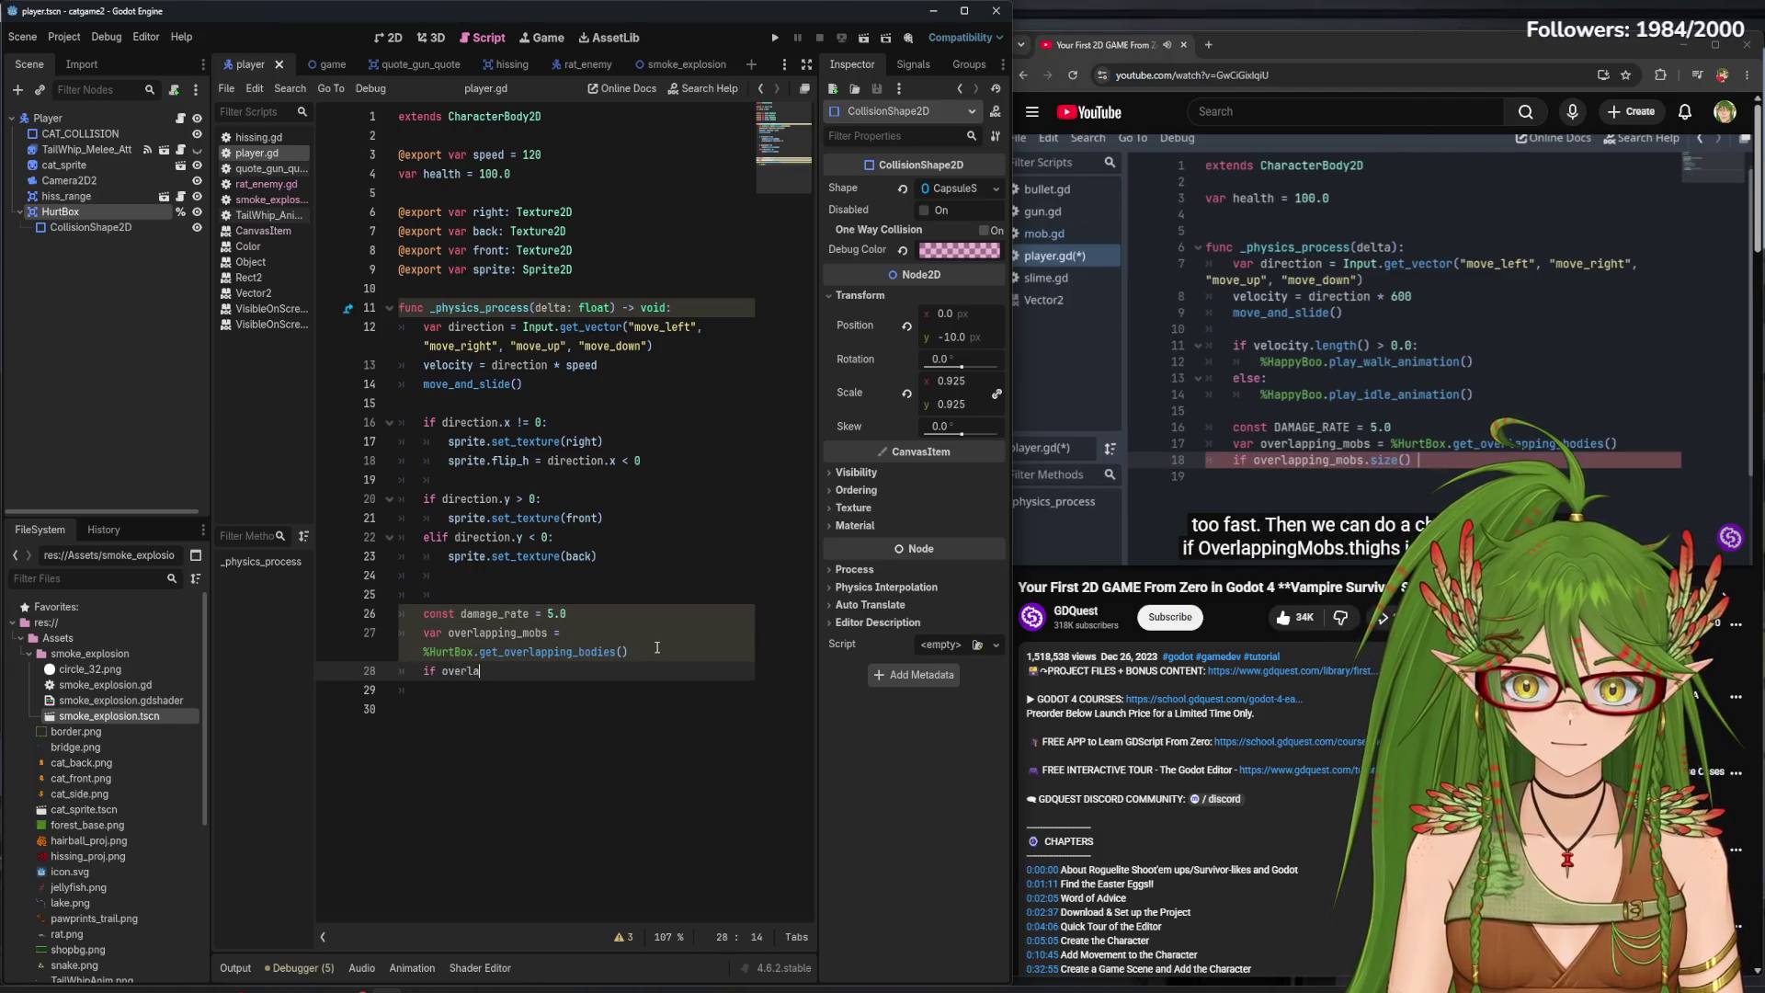
{"action": "type", "text": "s.size"}
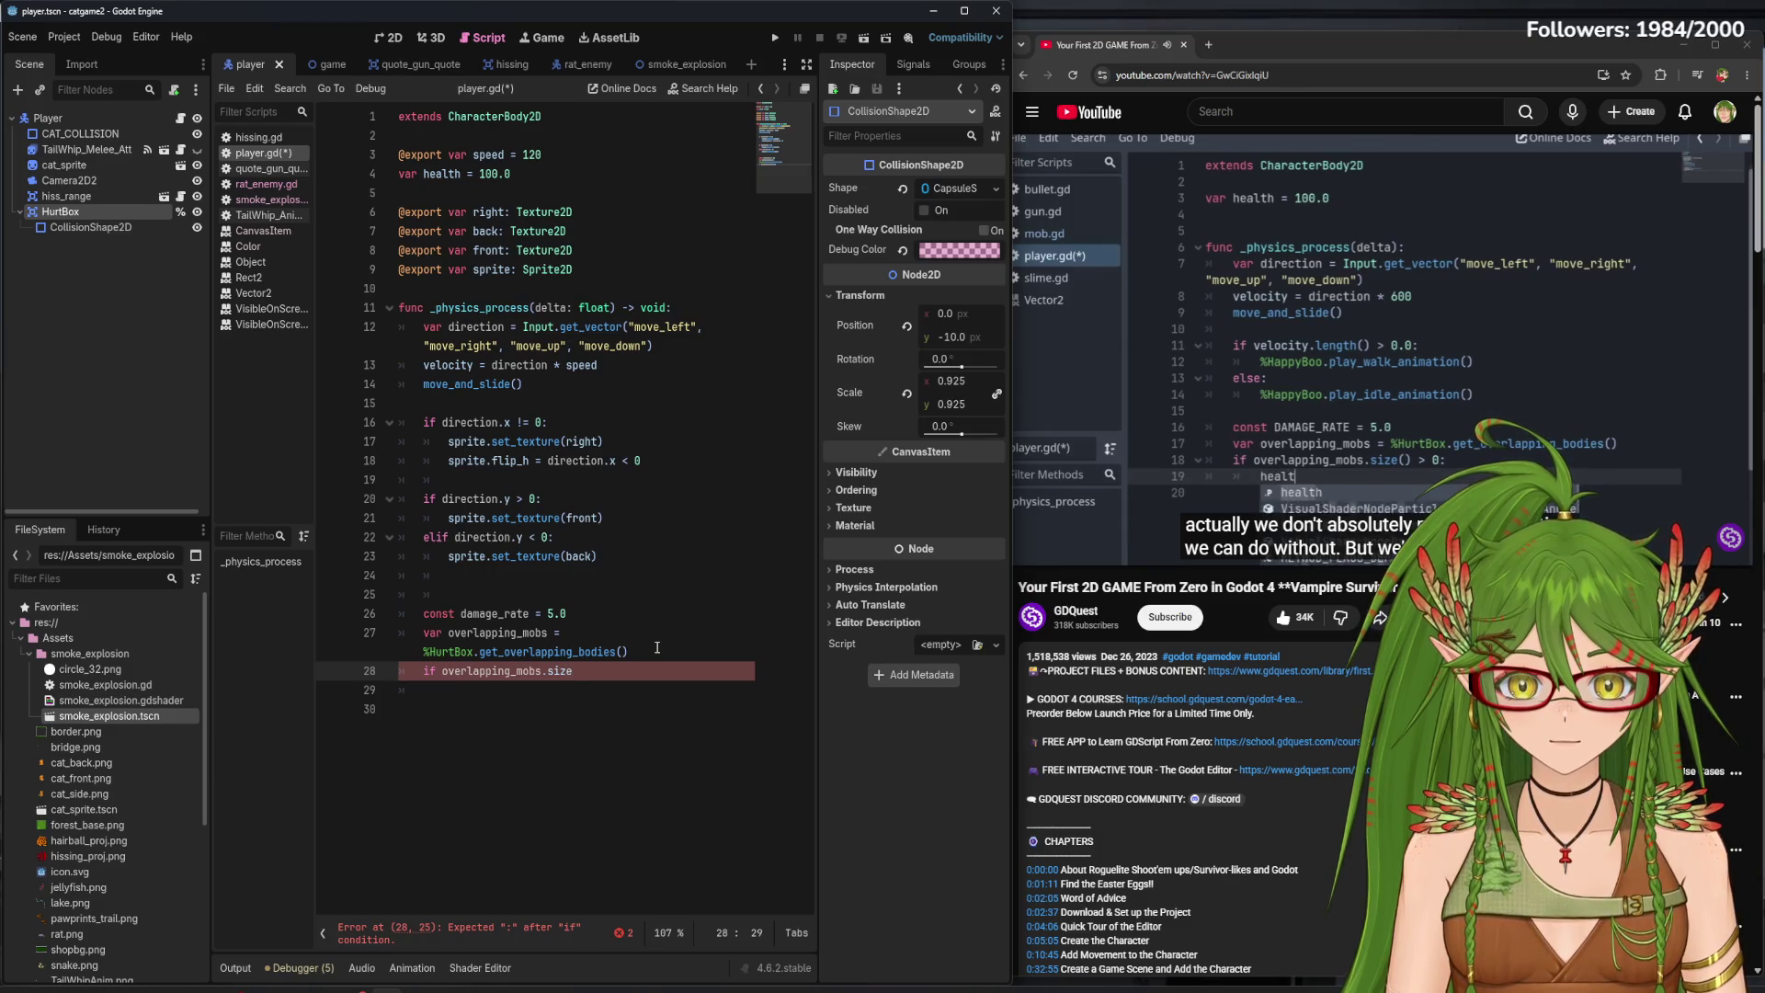
{"action": "type", "text": "() >"}
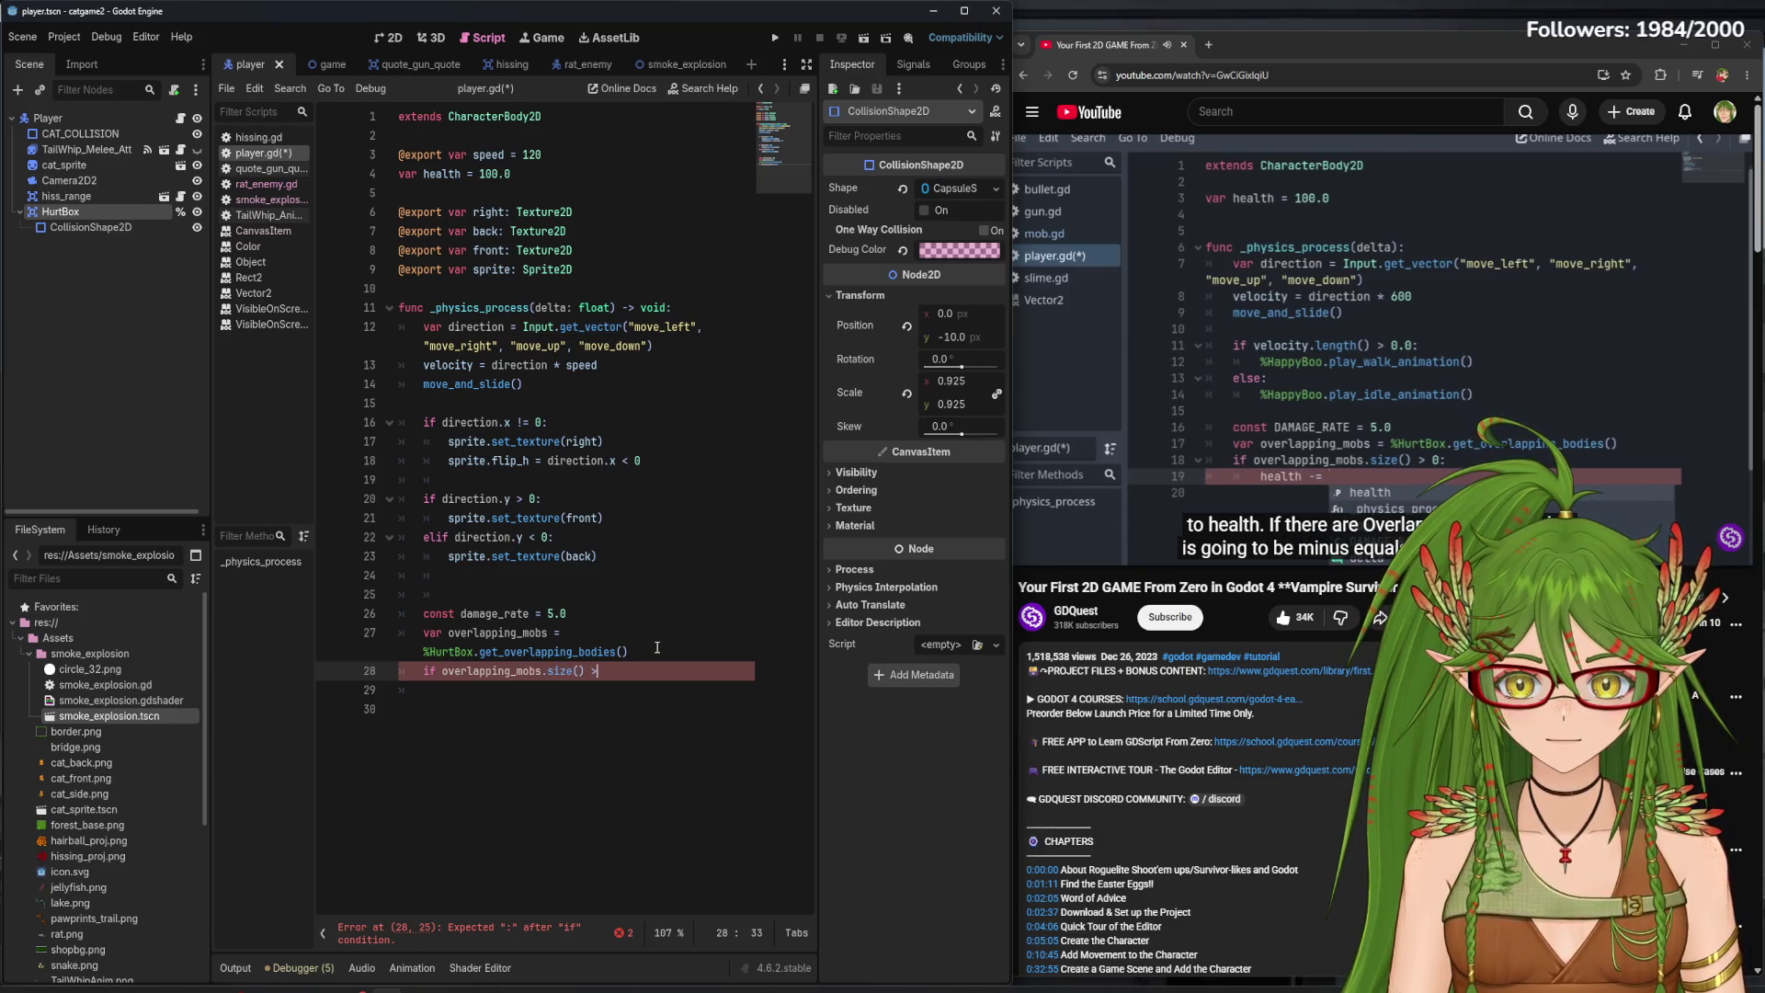
{"action": "type", "text": " 0:"}
{"action": "key", "text": "Return"}
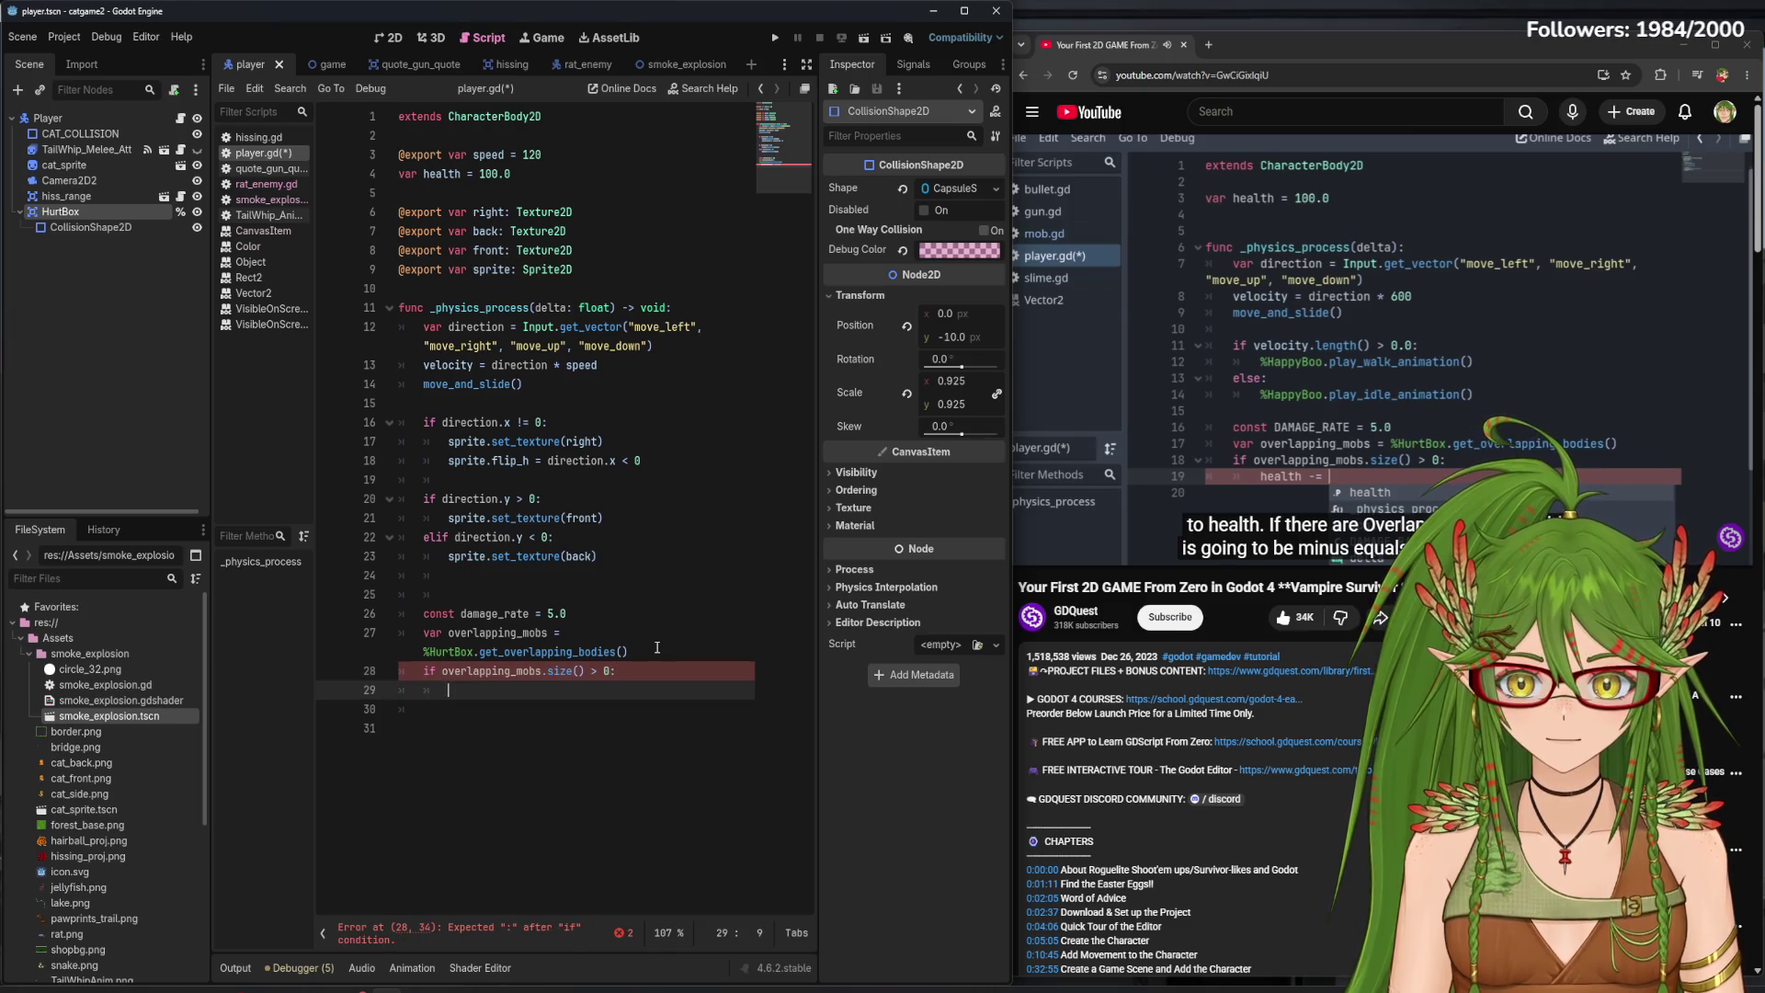
{"action": "type", "text": "health "}
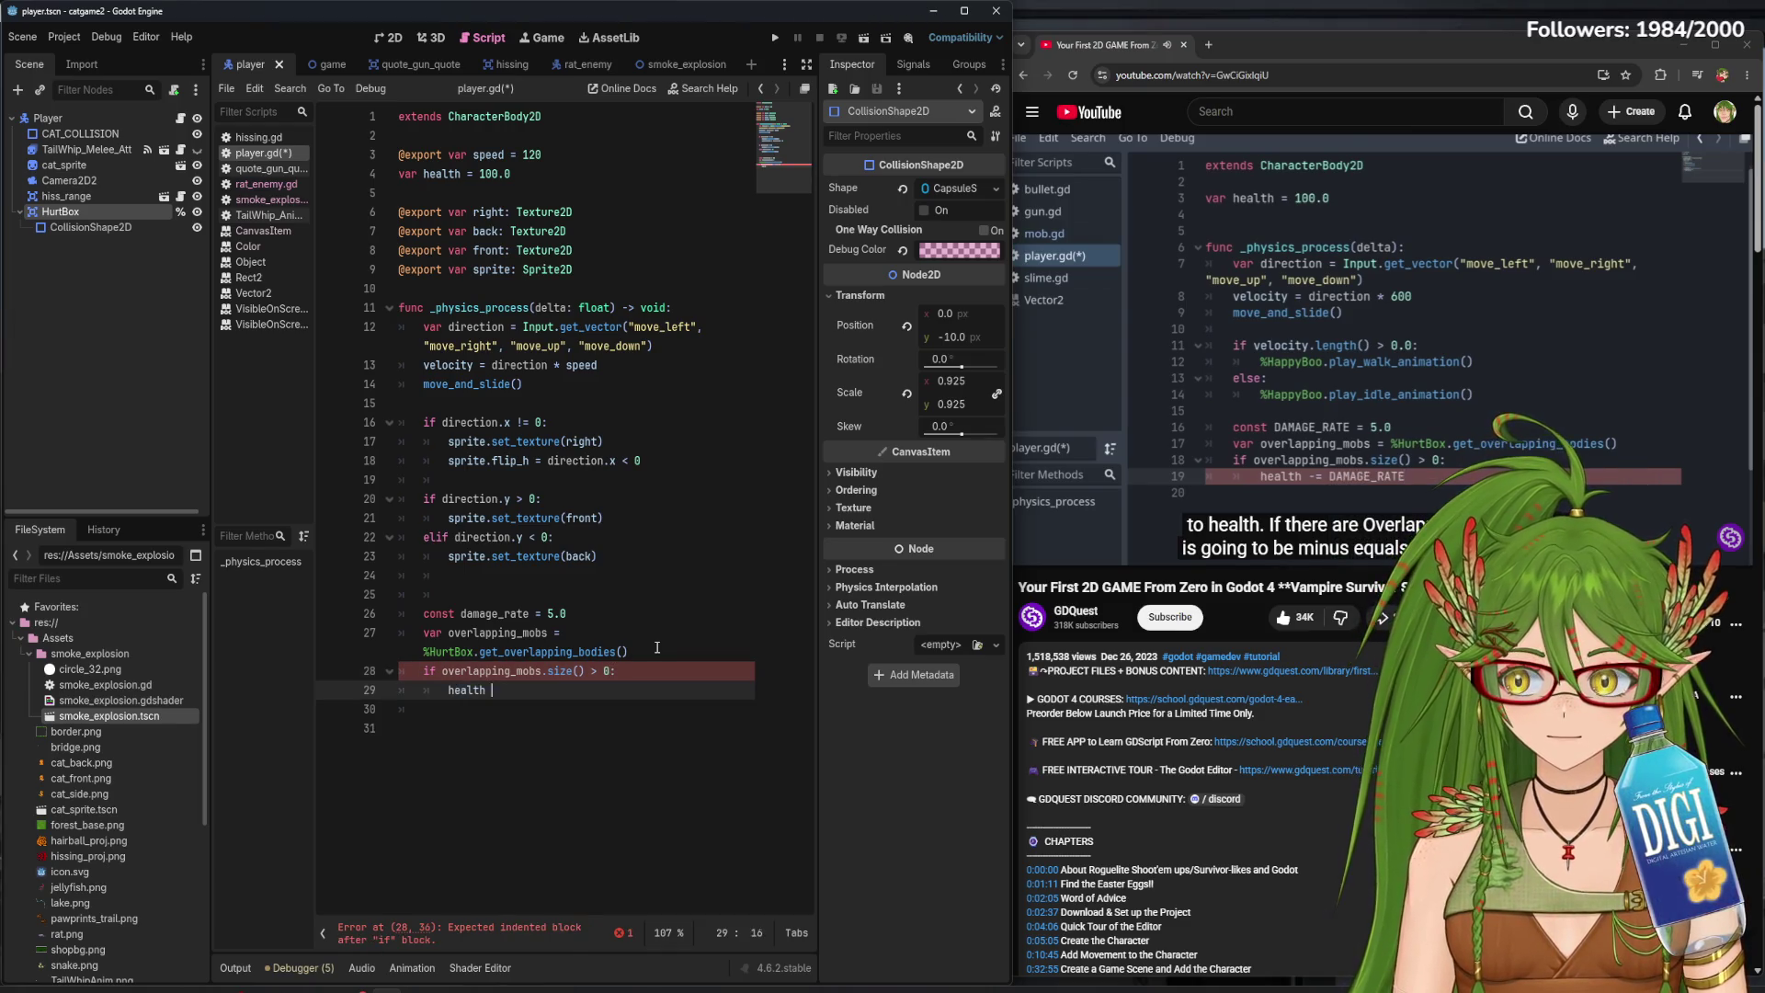
{"action": "type", "text": "-= "}
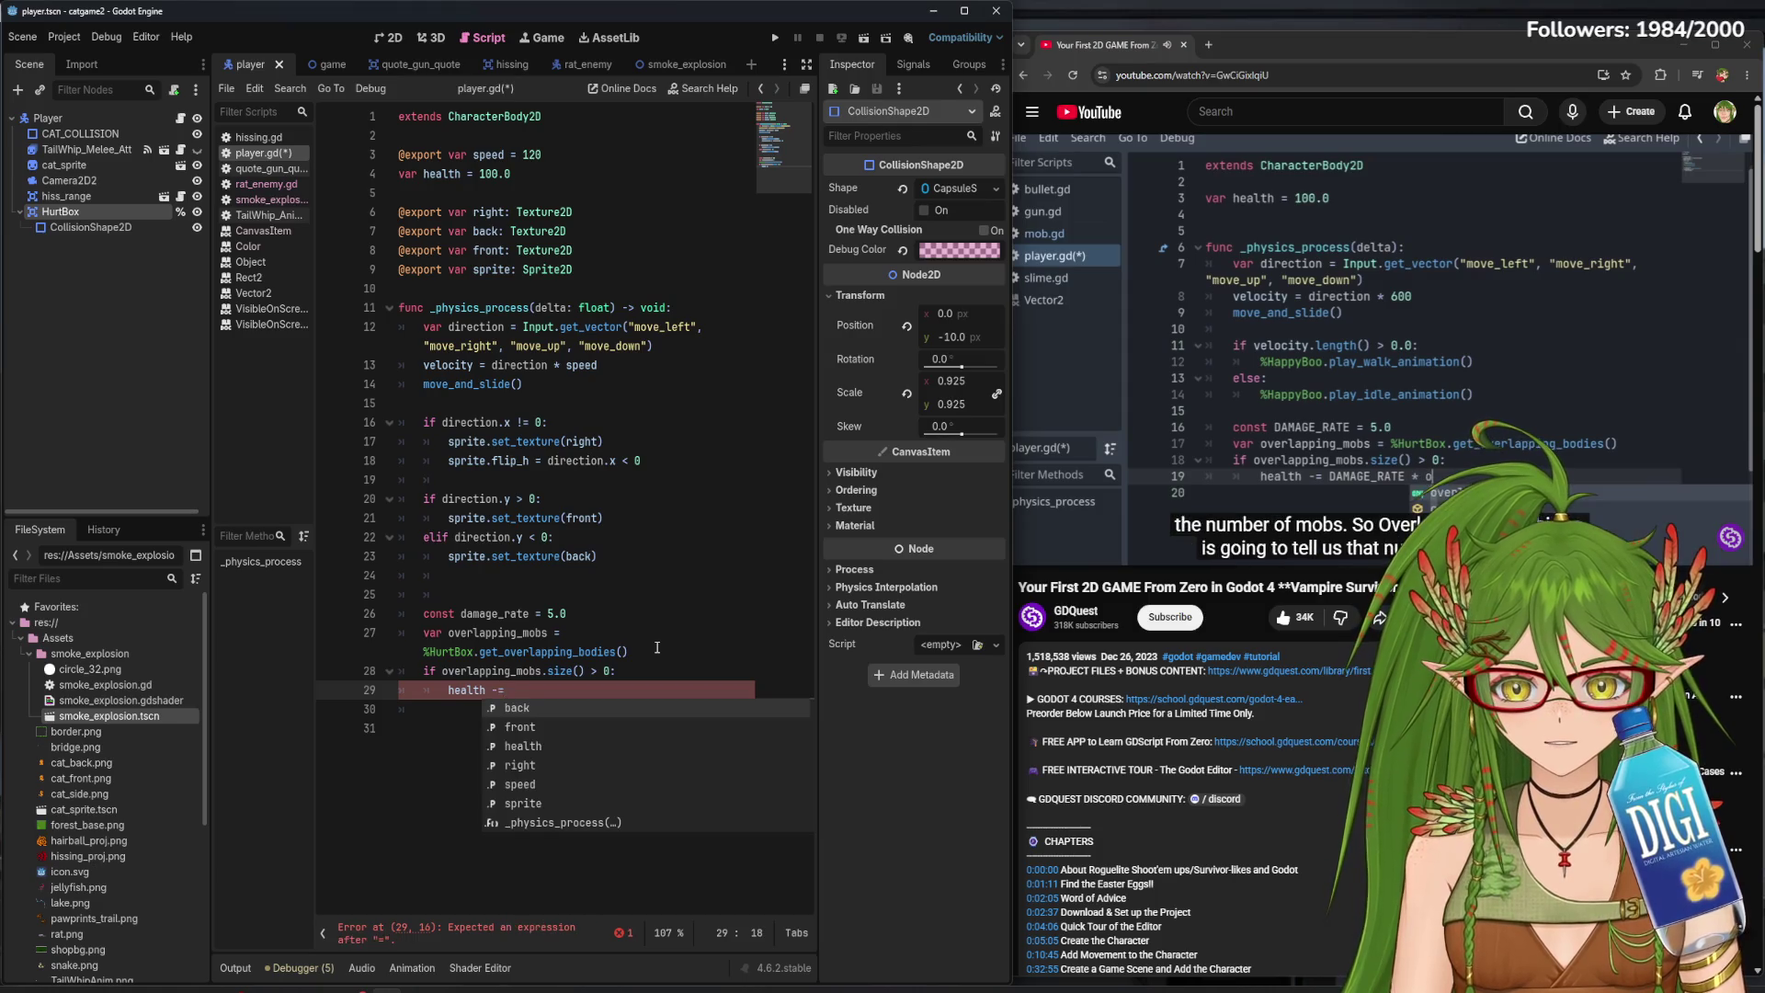
{"action": "type", "text": "damage_rate"}
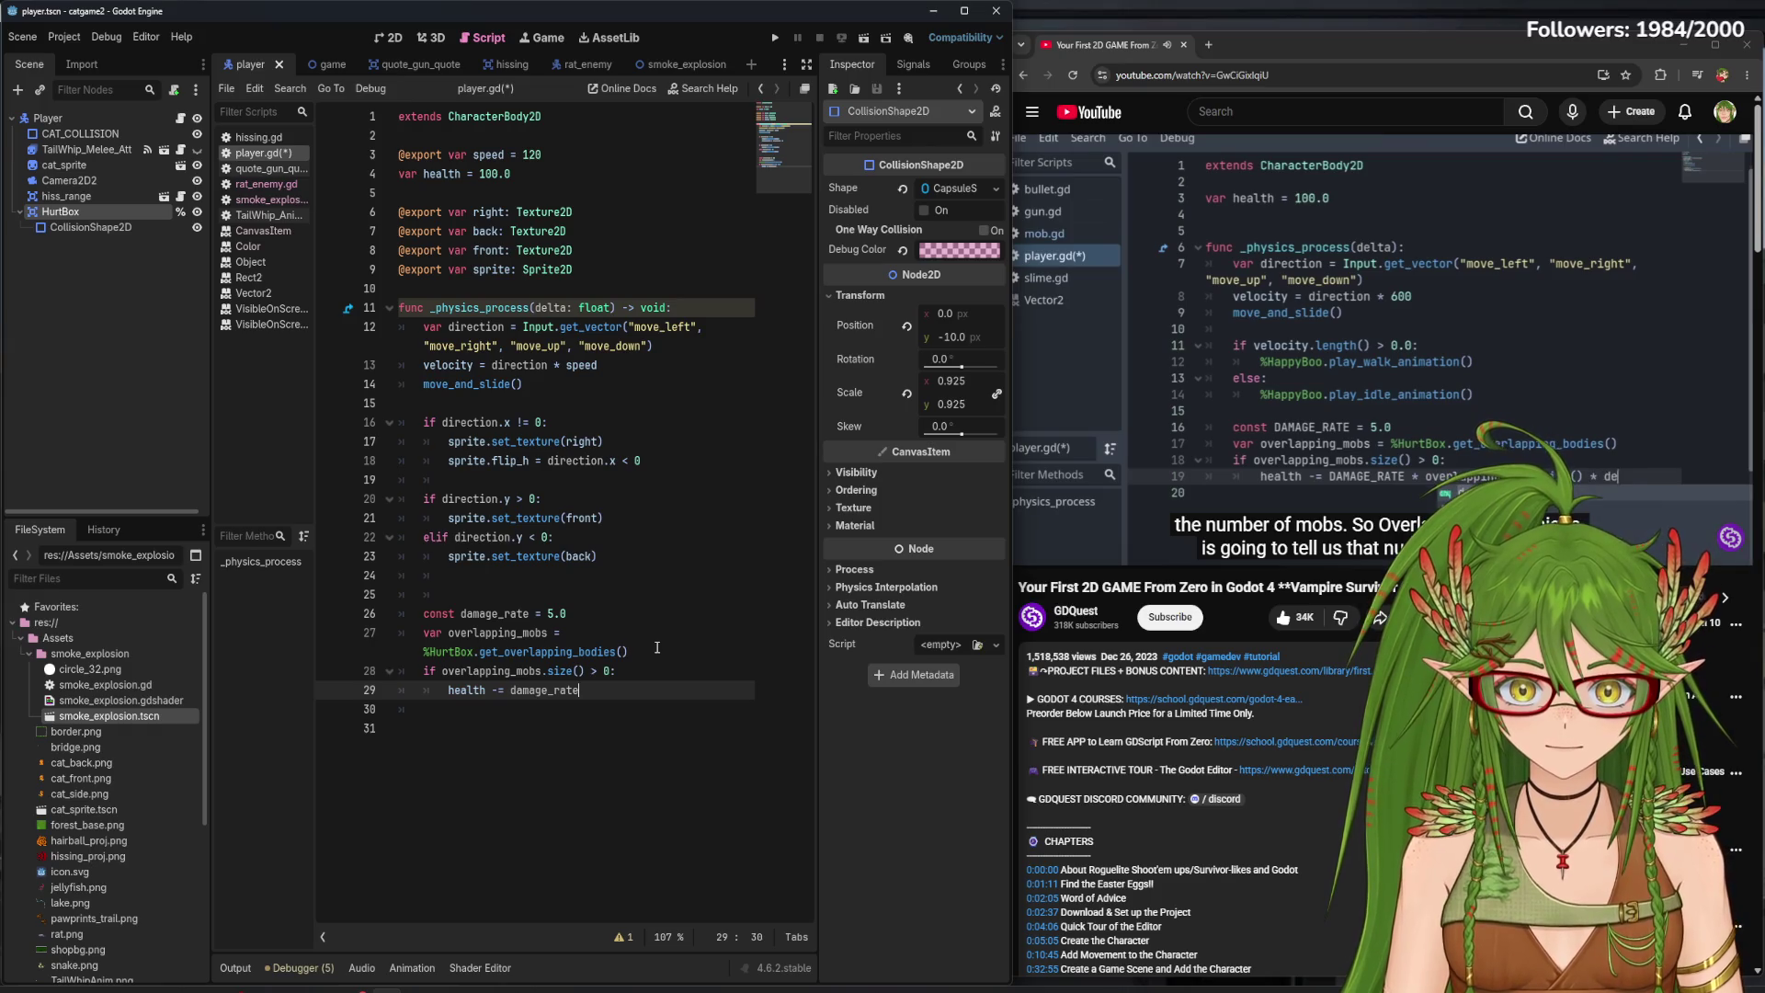
{"action": "type", "text": " *"}
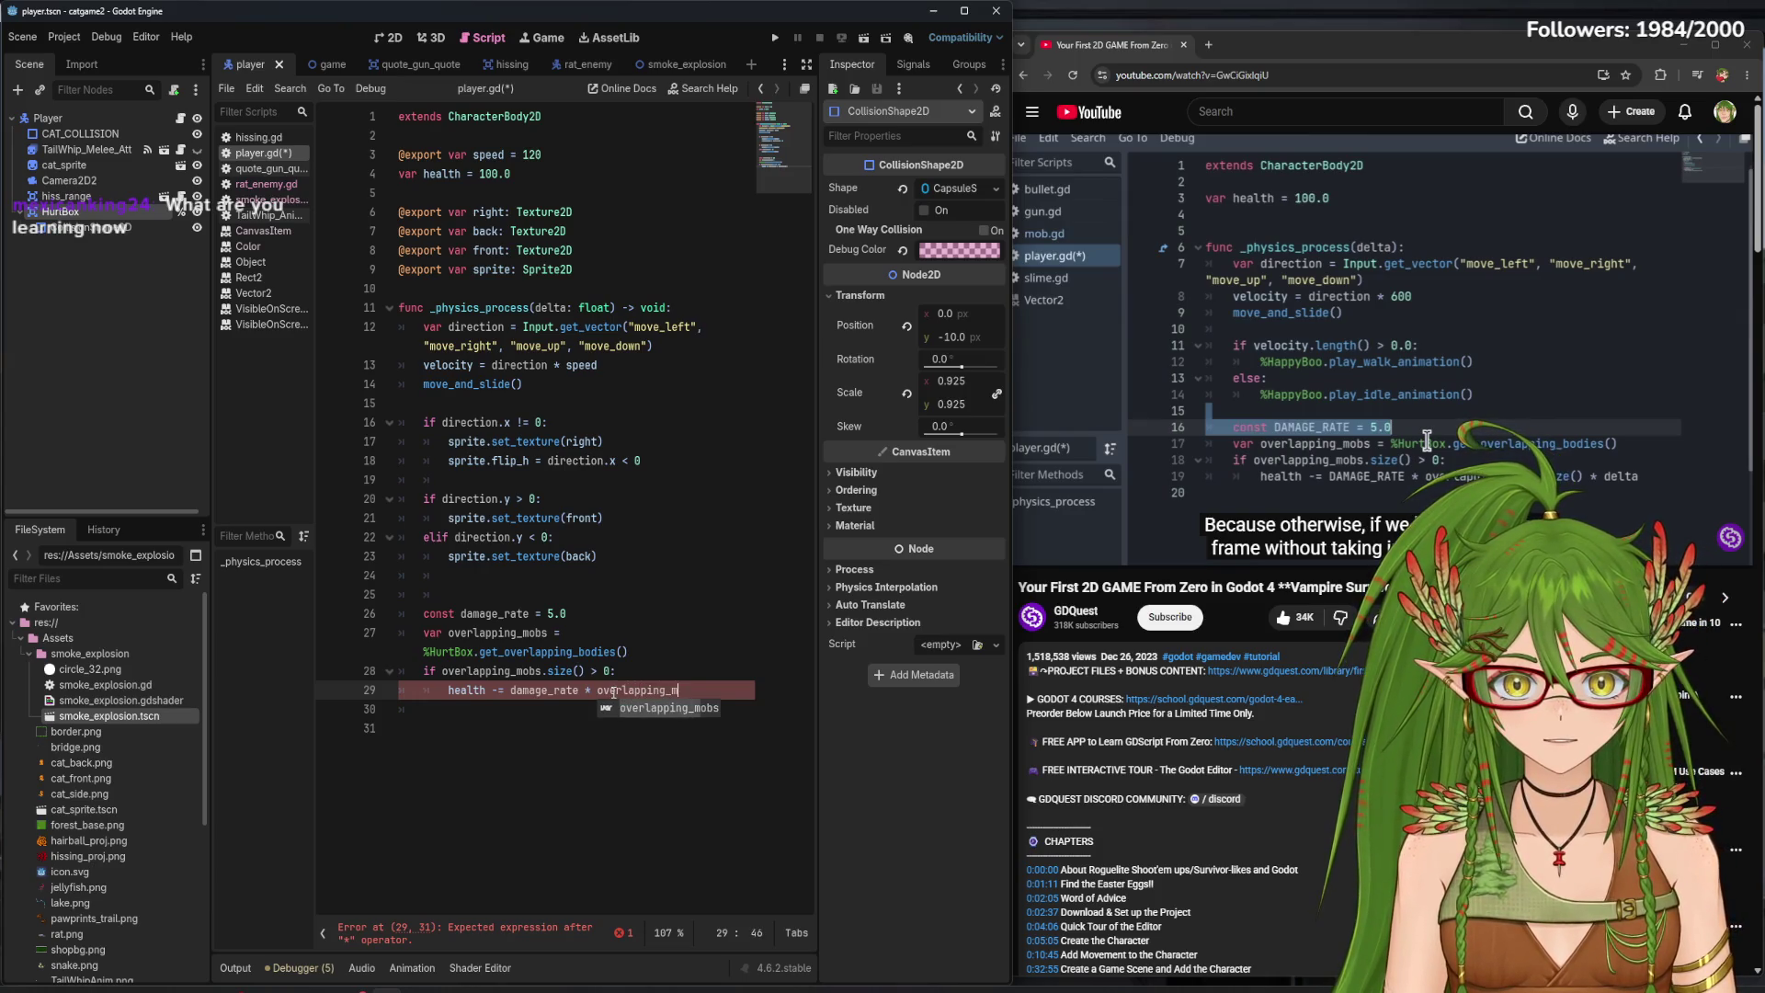
{"action": "type", "text": "obs.size"}
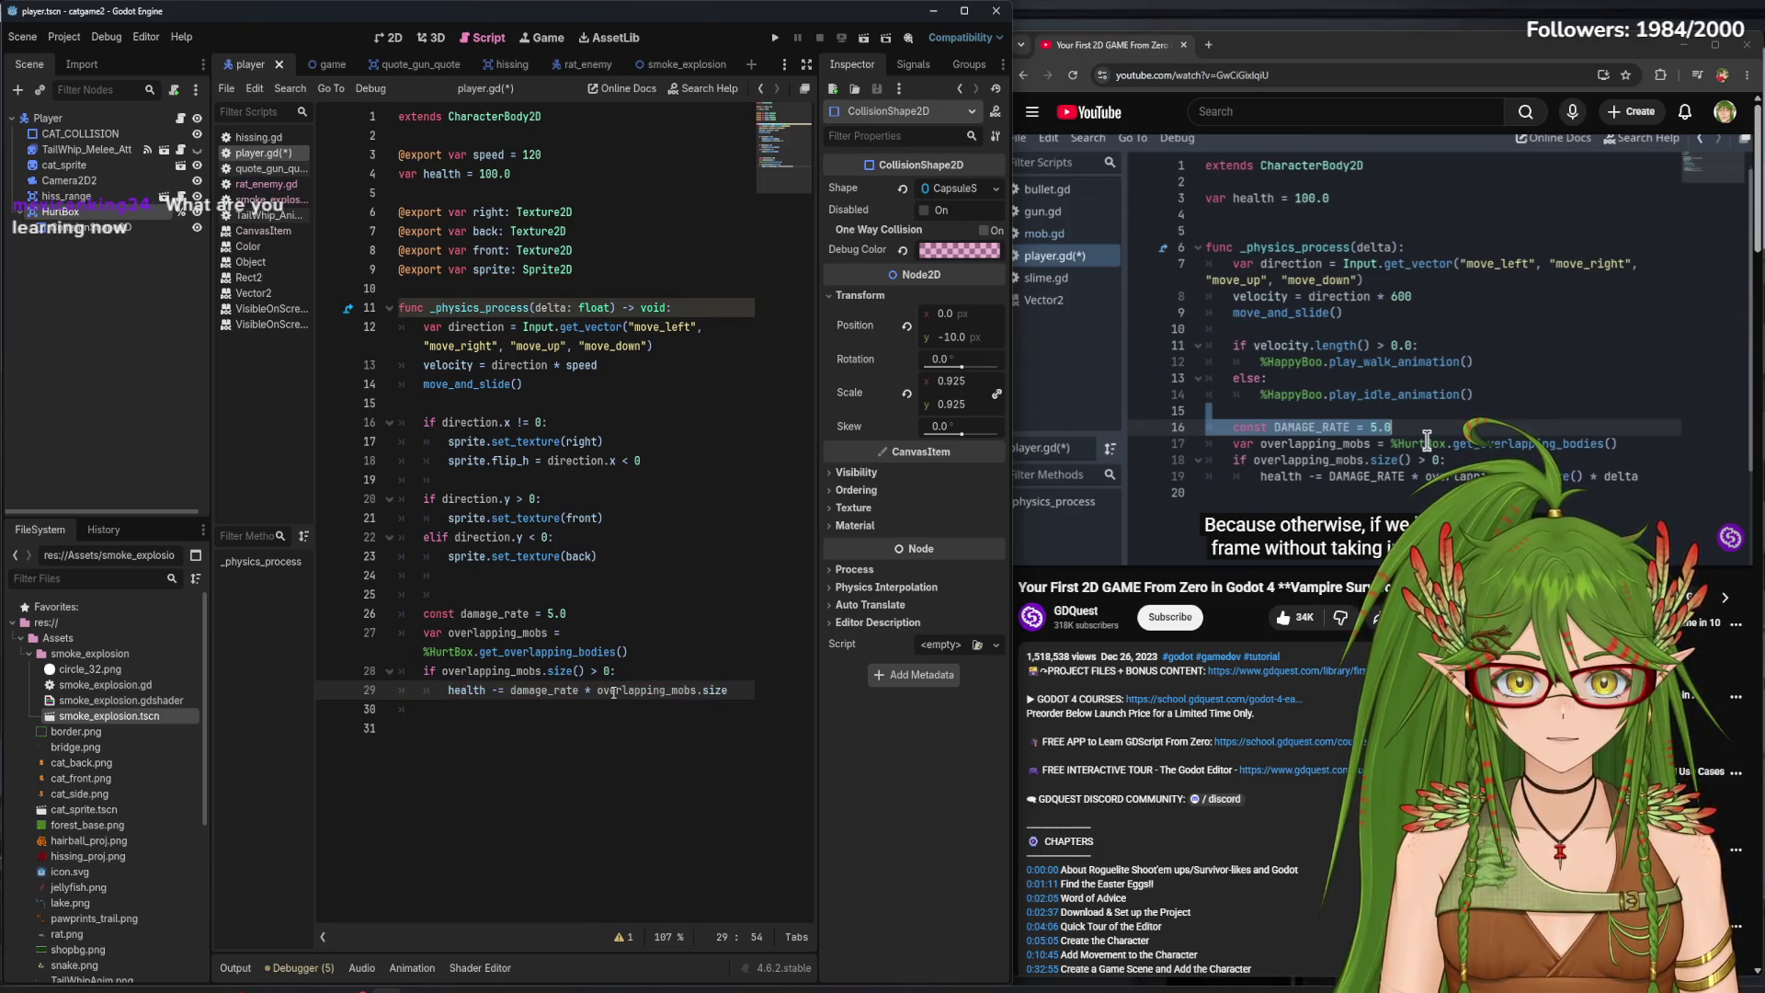
{"action": "type", "text": "() * d"}
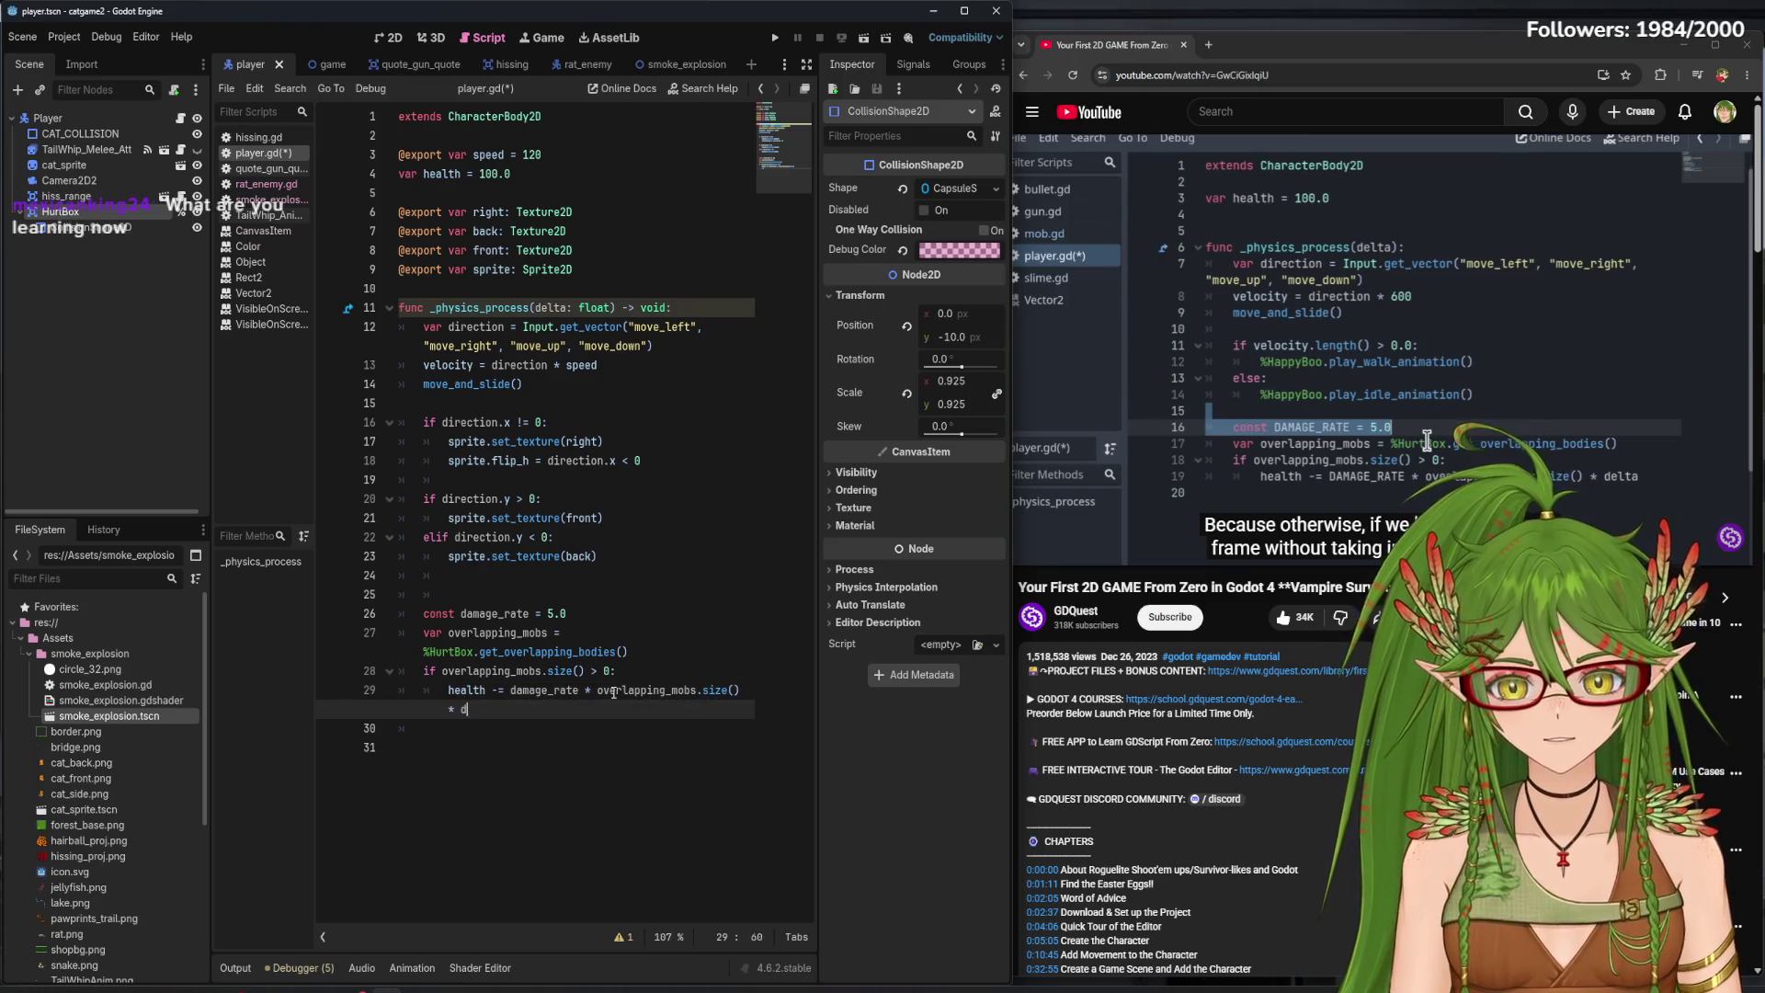
{"action": "type", "text": "elta"}
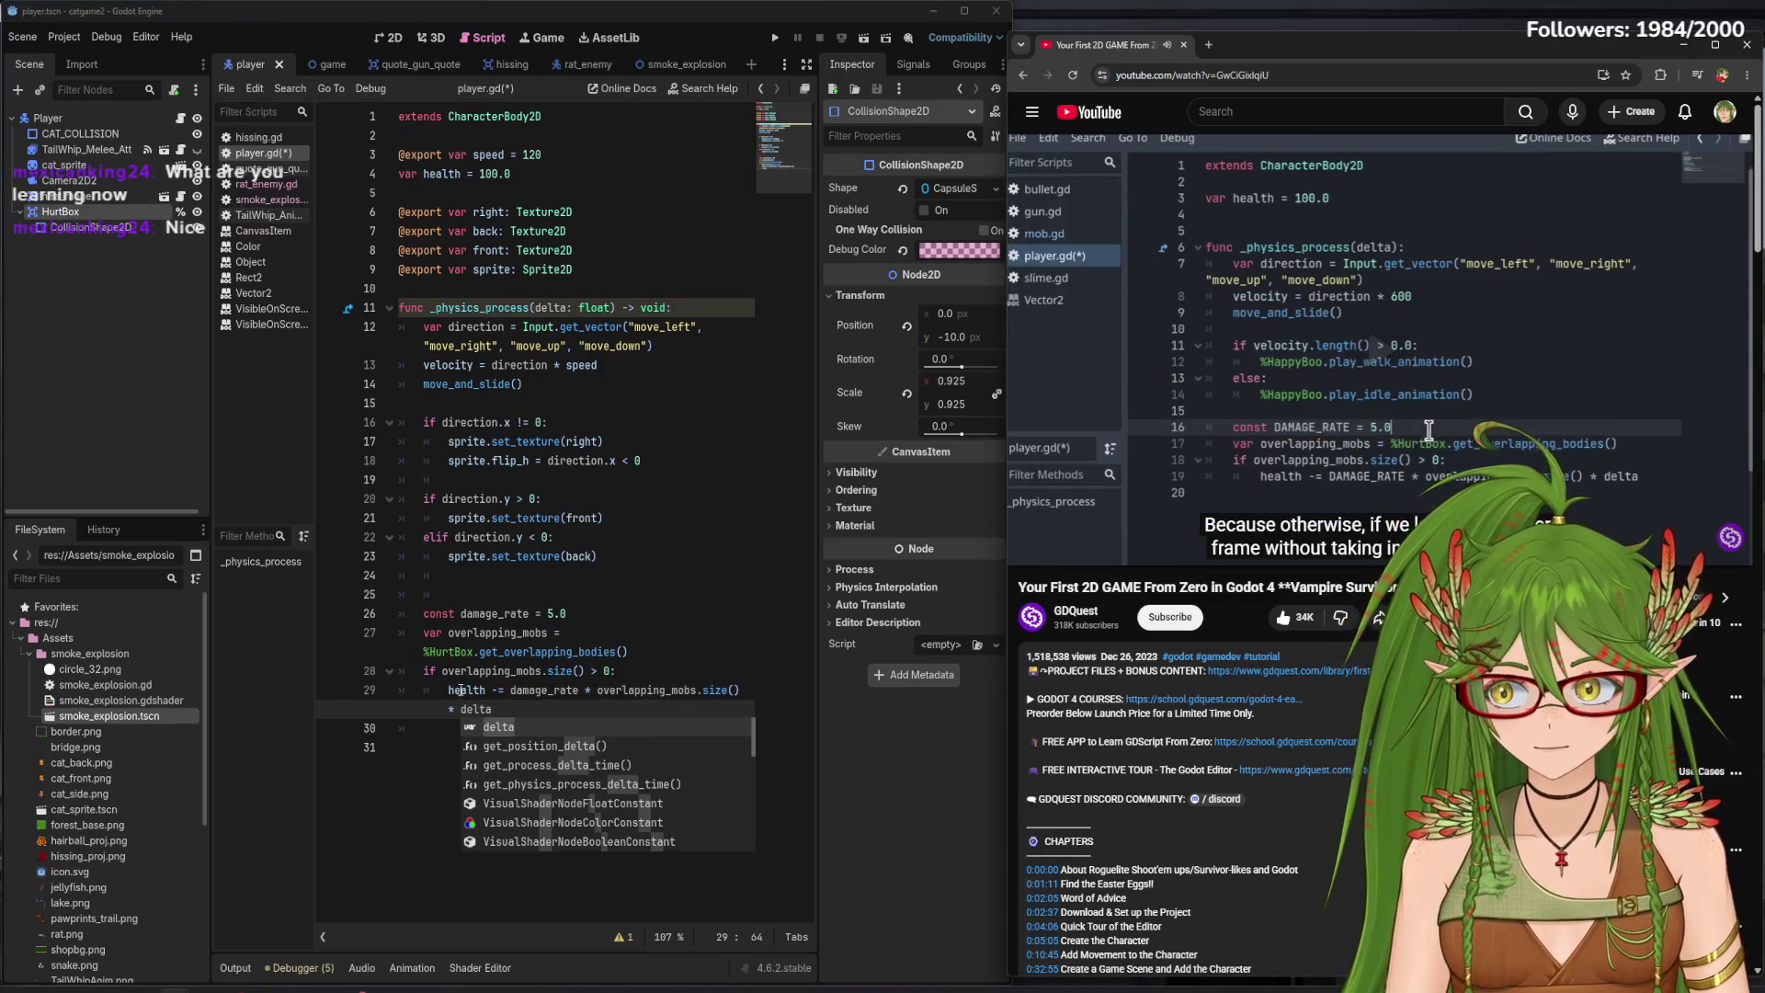
{"action": "left_click", "coordinate": [516, 706]}
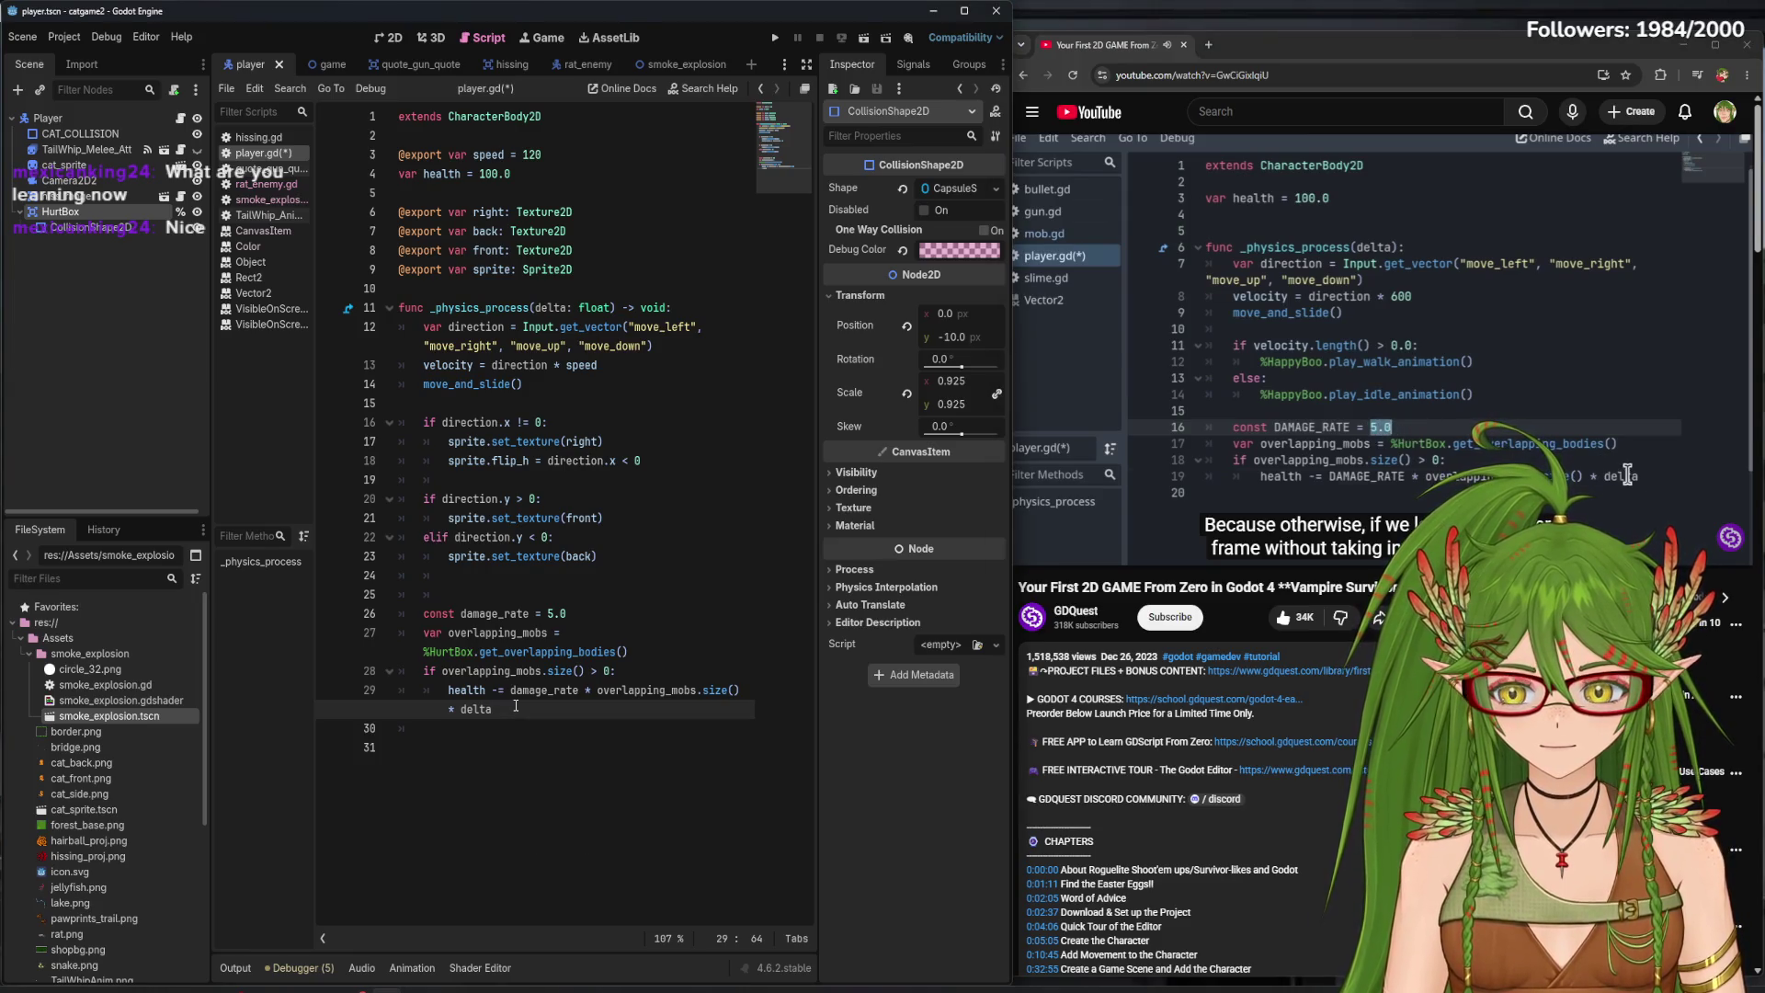
- Save, then add a correctly indented 'if health <= 0.0:' check under the damage line
{"action": "key", "text": "ctrl+s"}
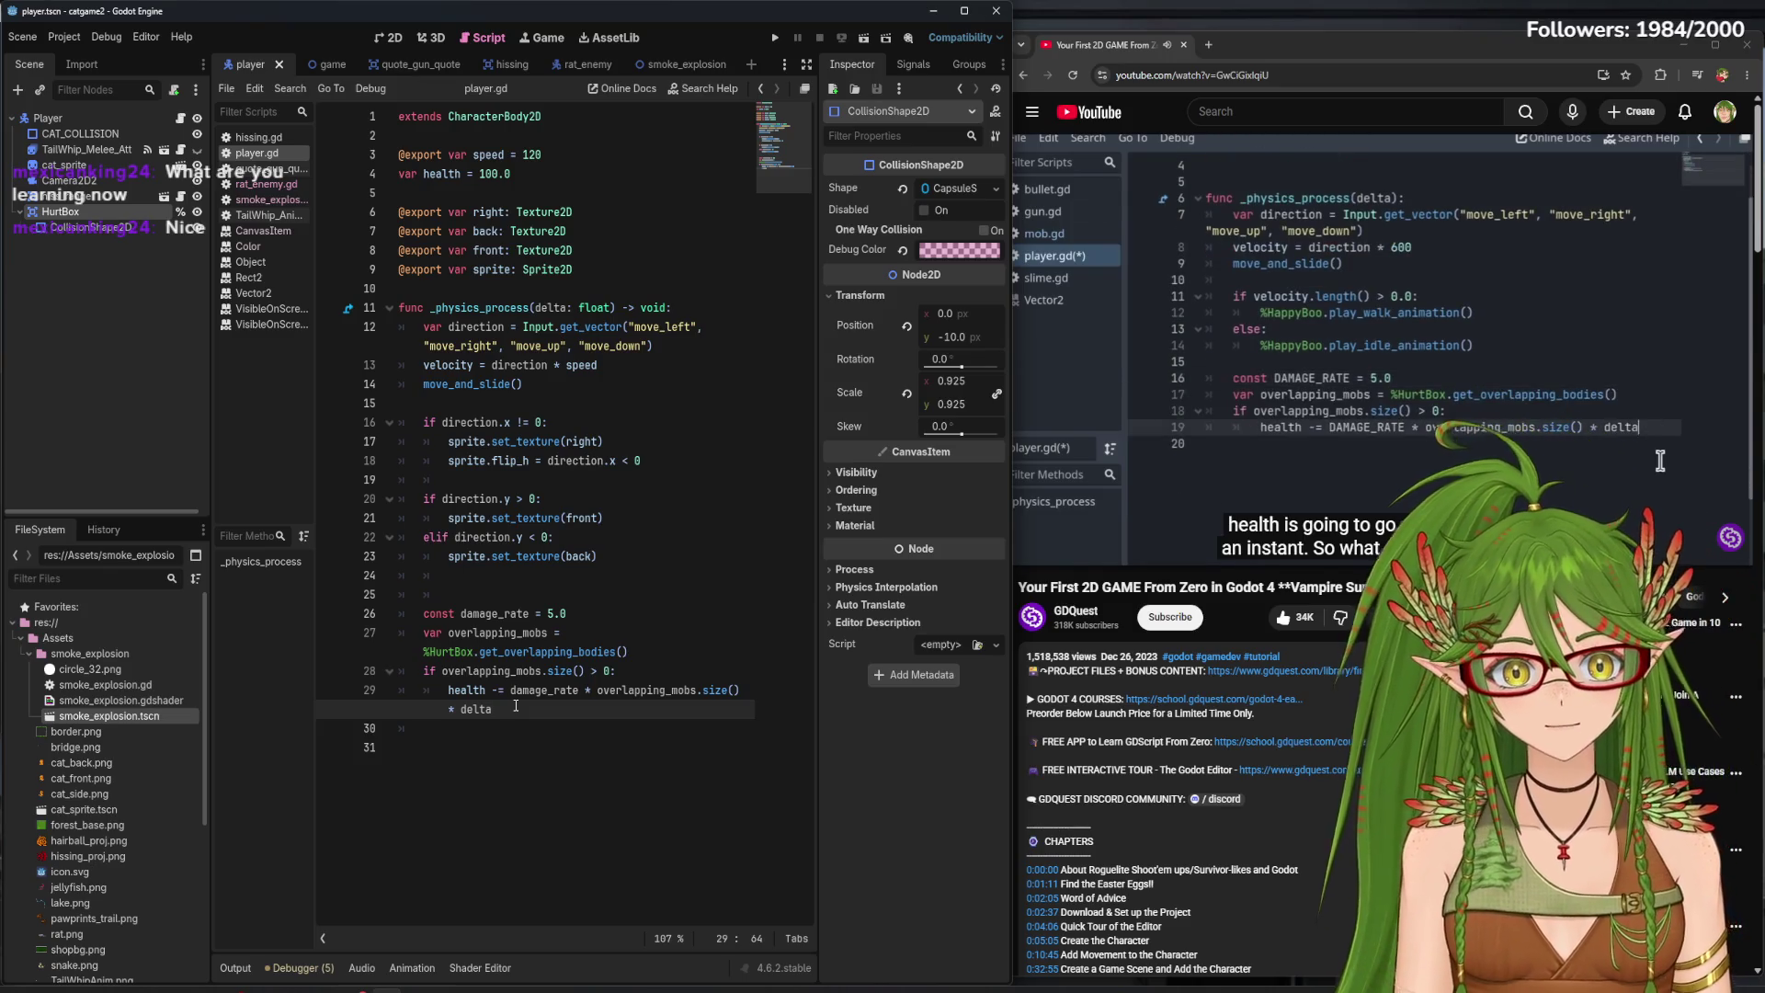
{"action": "key", "text": "Return"}
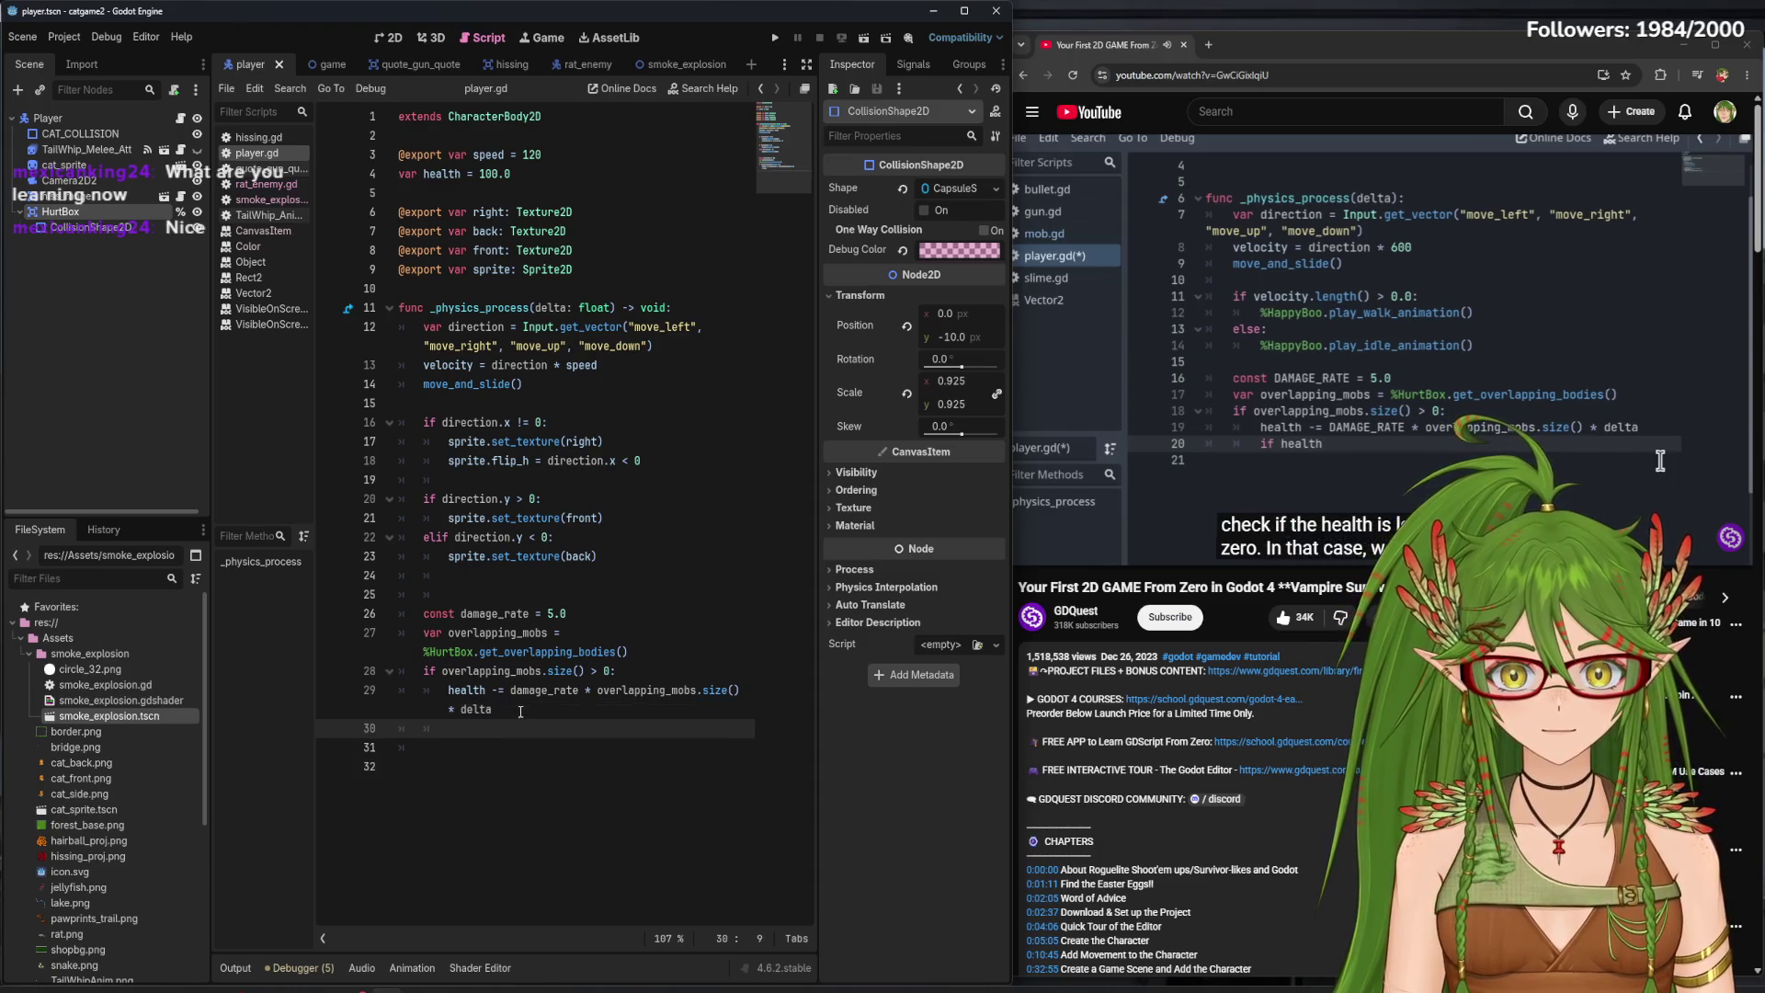
{"action": "key", "text": "Tab"}
{"action": "type", "text": "if heal"}
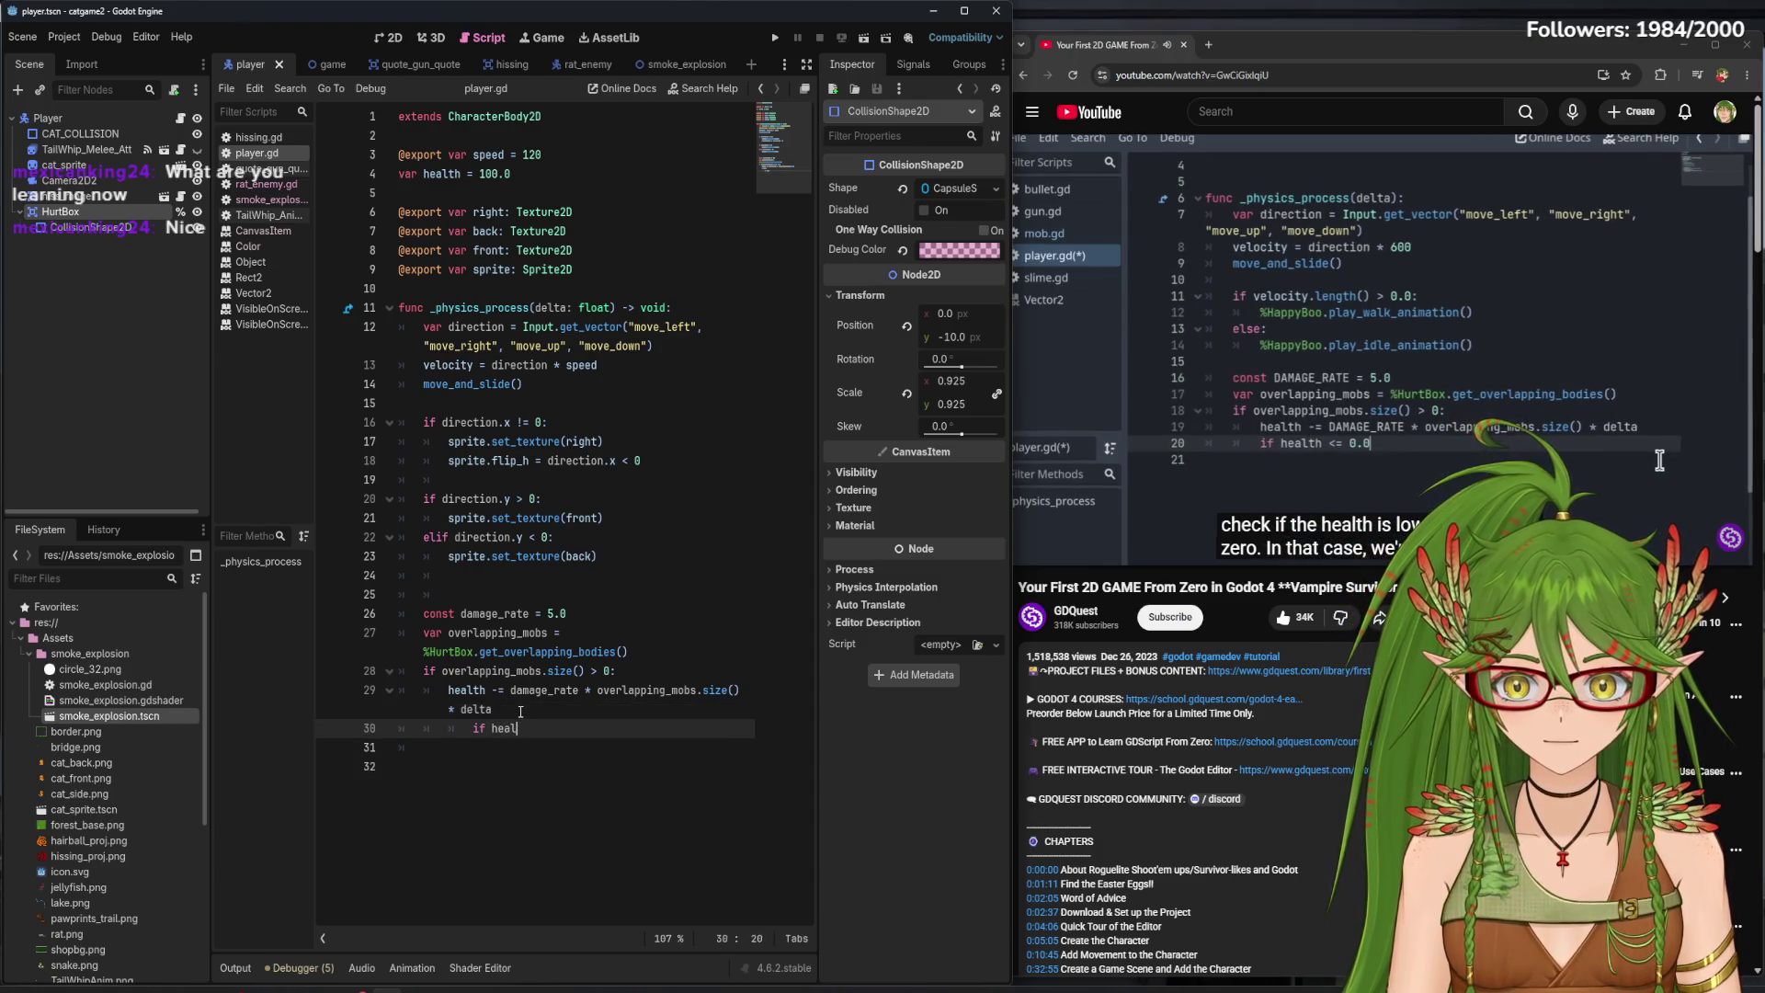
{"action": "type", "text": "th "}
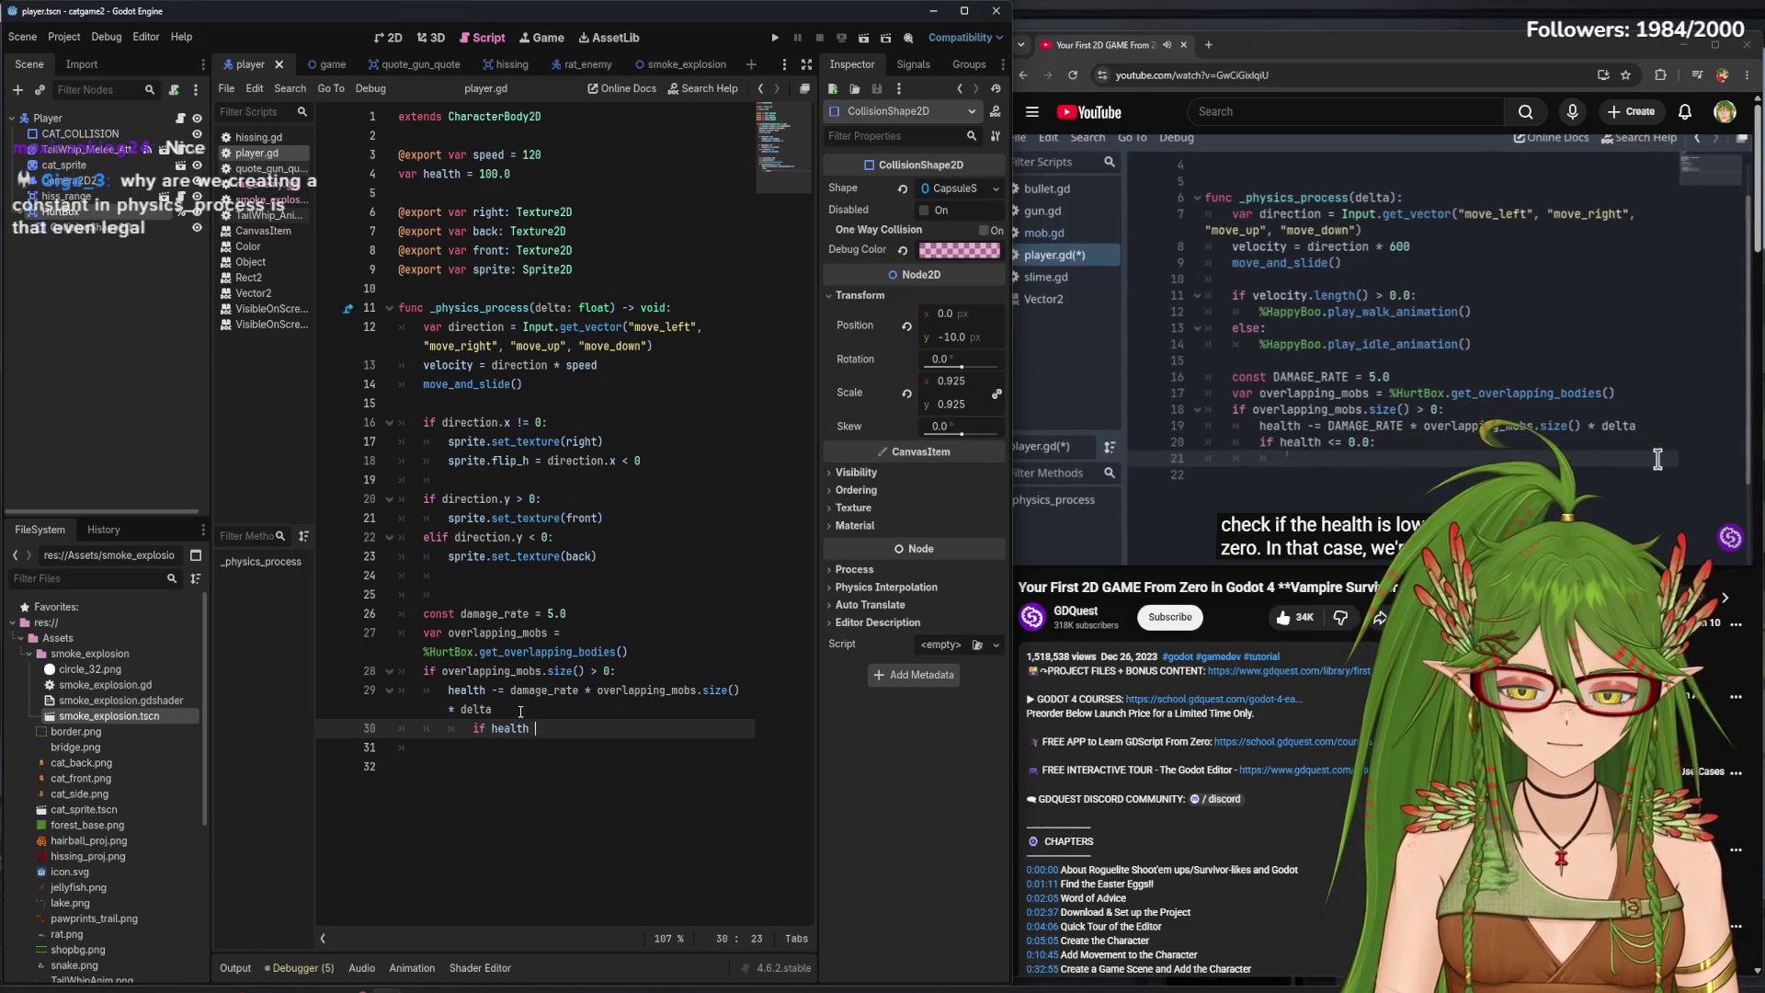
{"action": "type", "text": "<= 0.0:"}
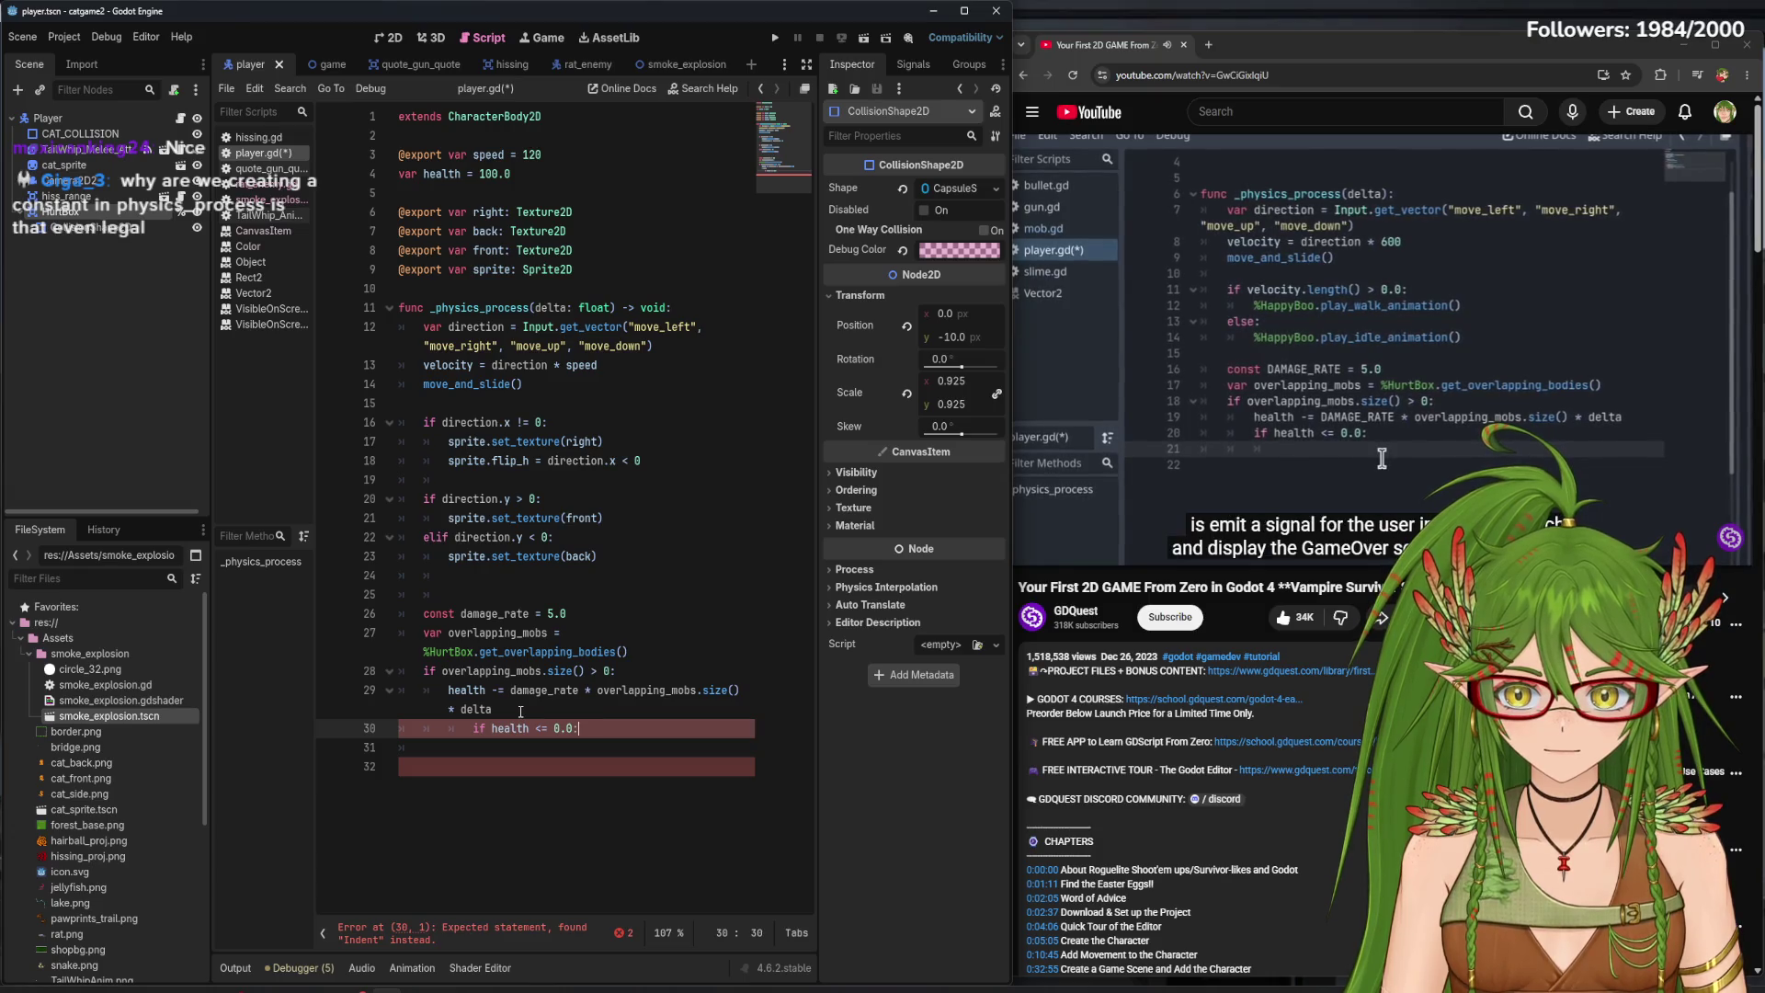
{"action": "key", "text": "XF86AudioPlay"}
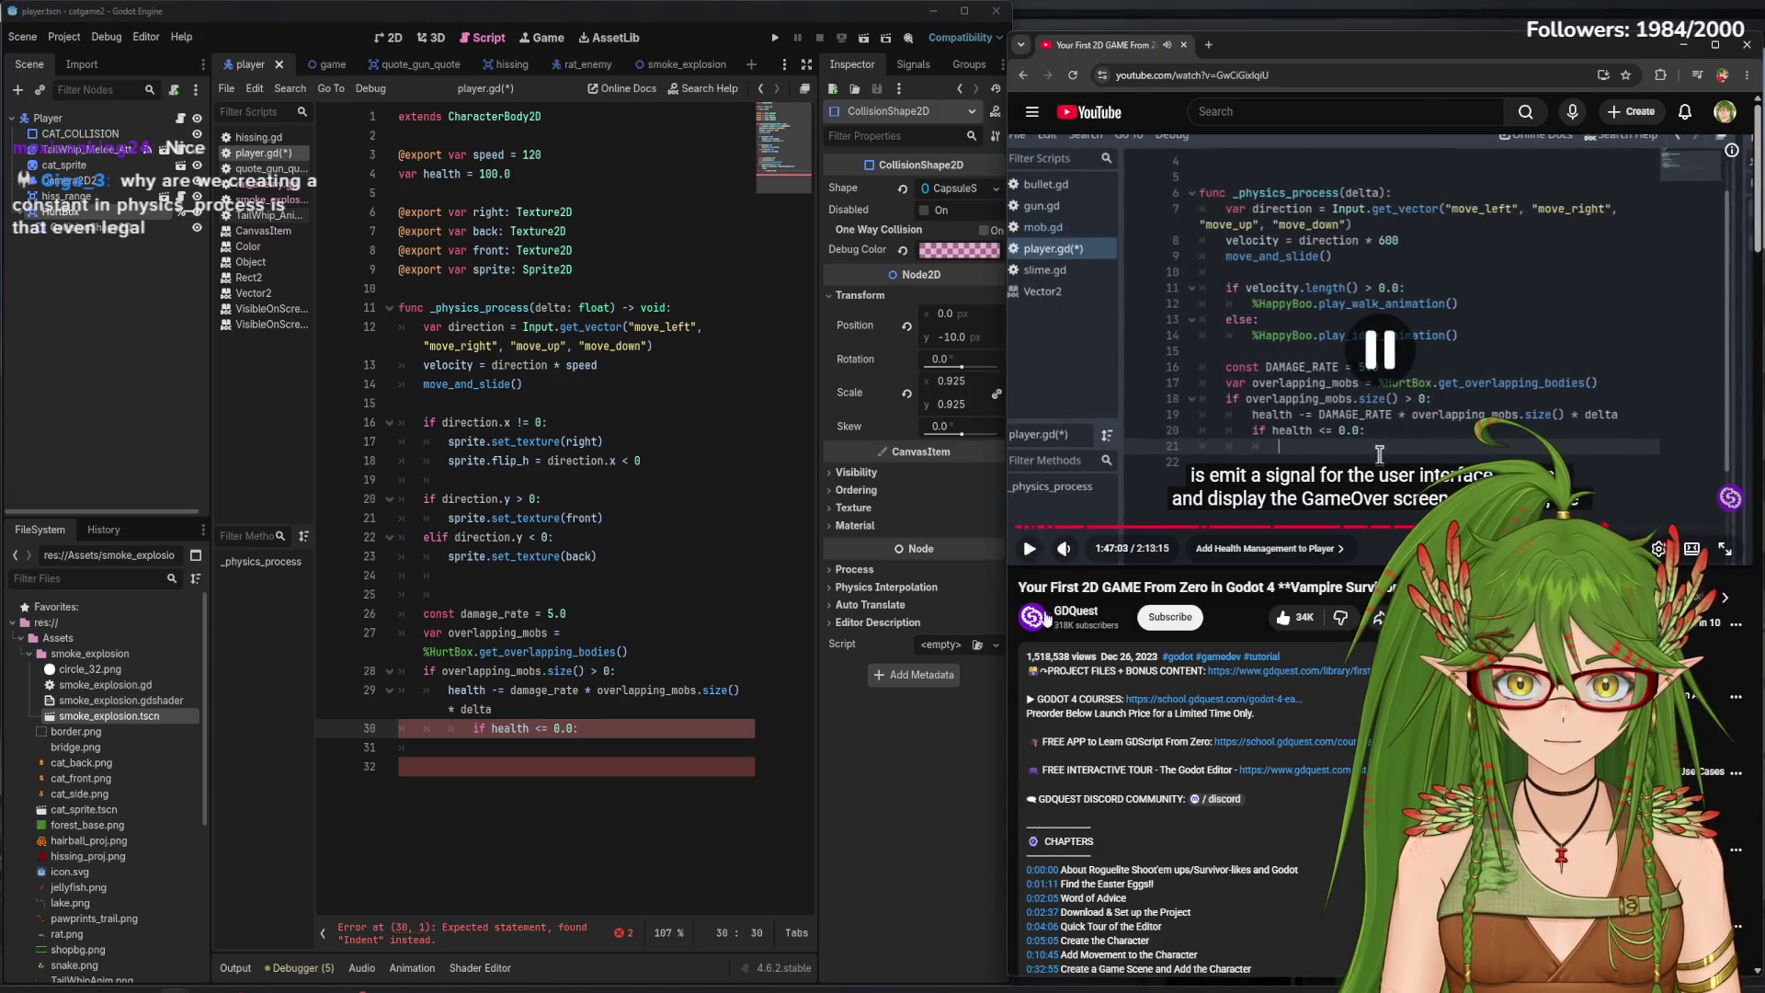
{"action": "left_click", "coordinate": [469, 730]}
{"action": "key", "text": "BackSpace"}
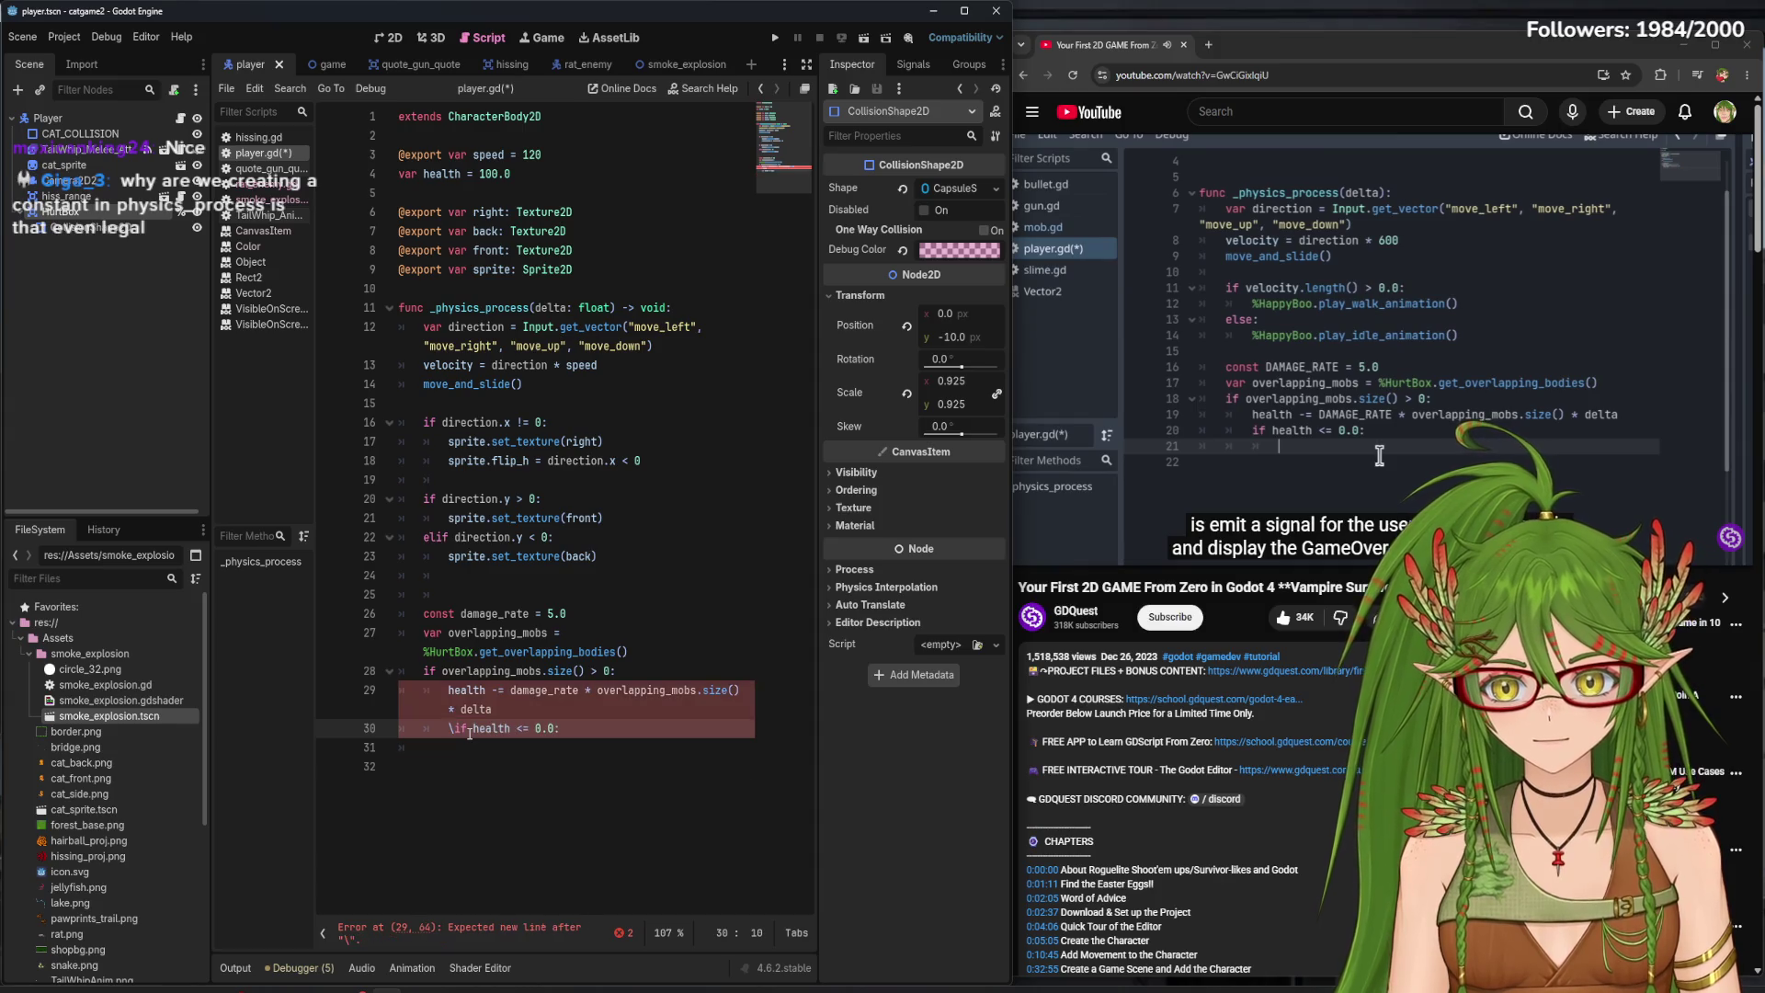
{"action": "key", "text": "XF86AudioPlay"}
{"action": "left_click", "coordinate": [563, 731]}
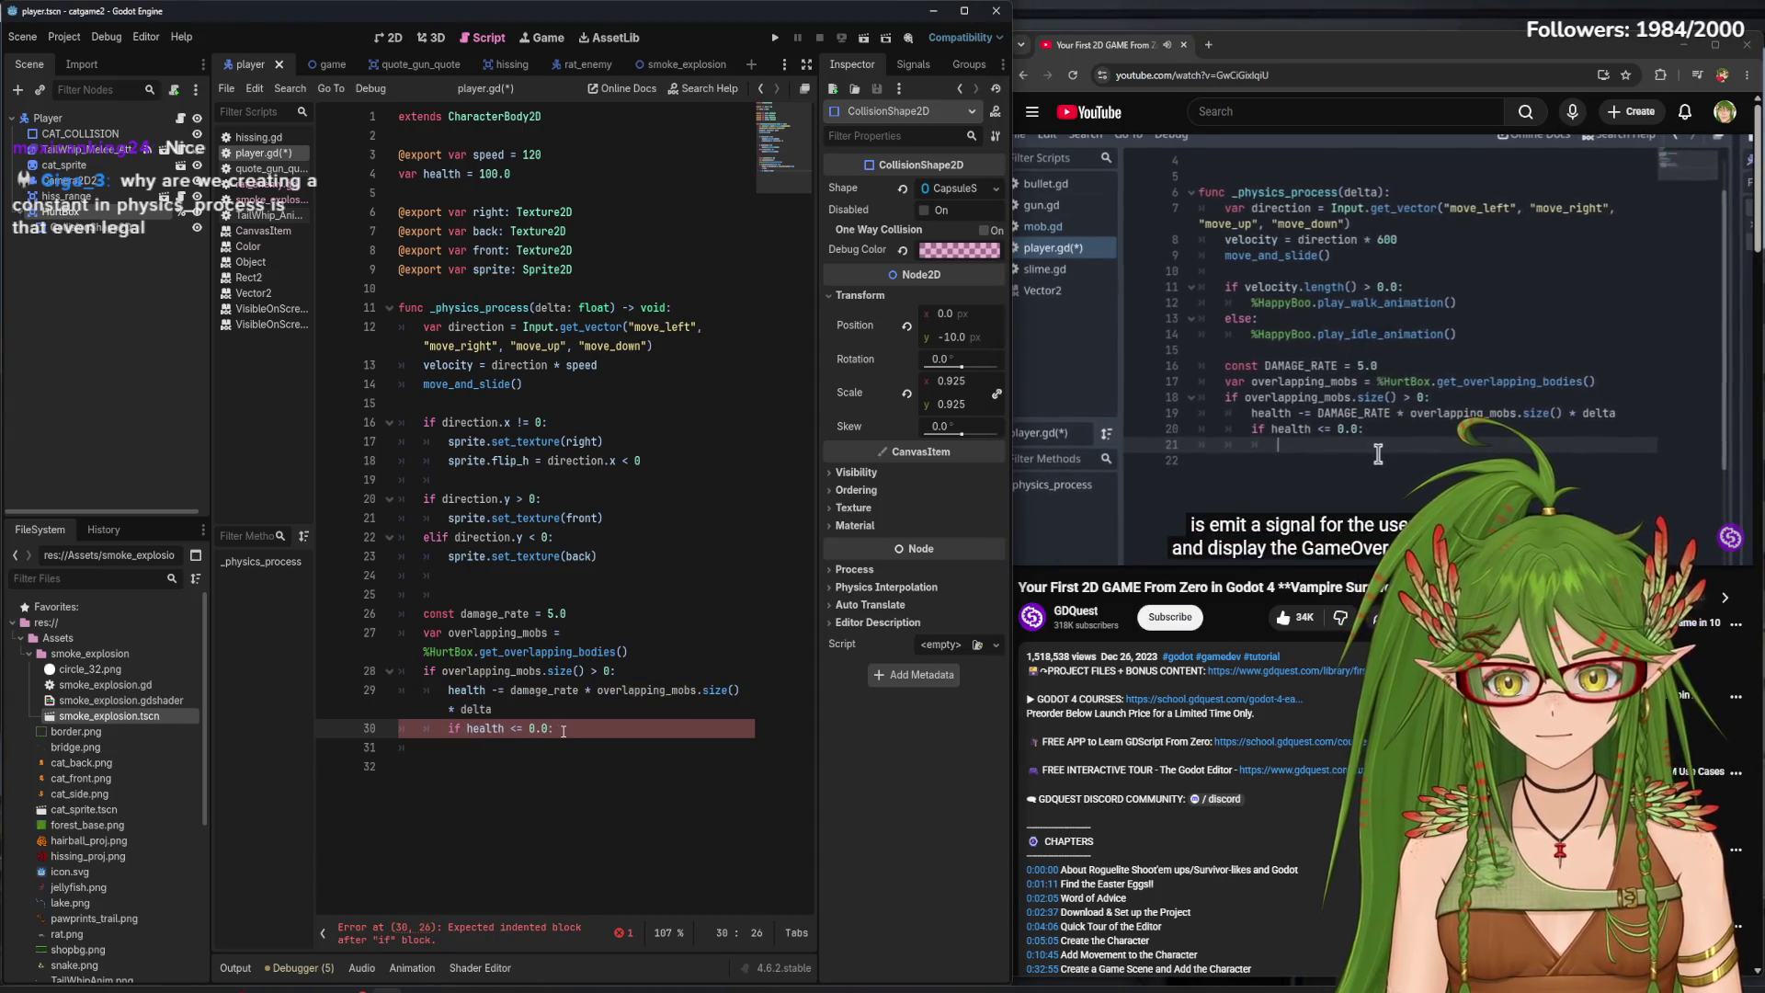
{"action": "key", "text": "Return"}
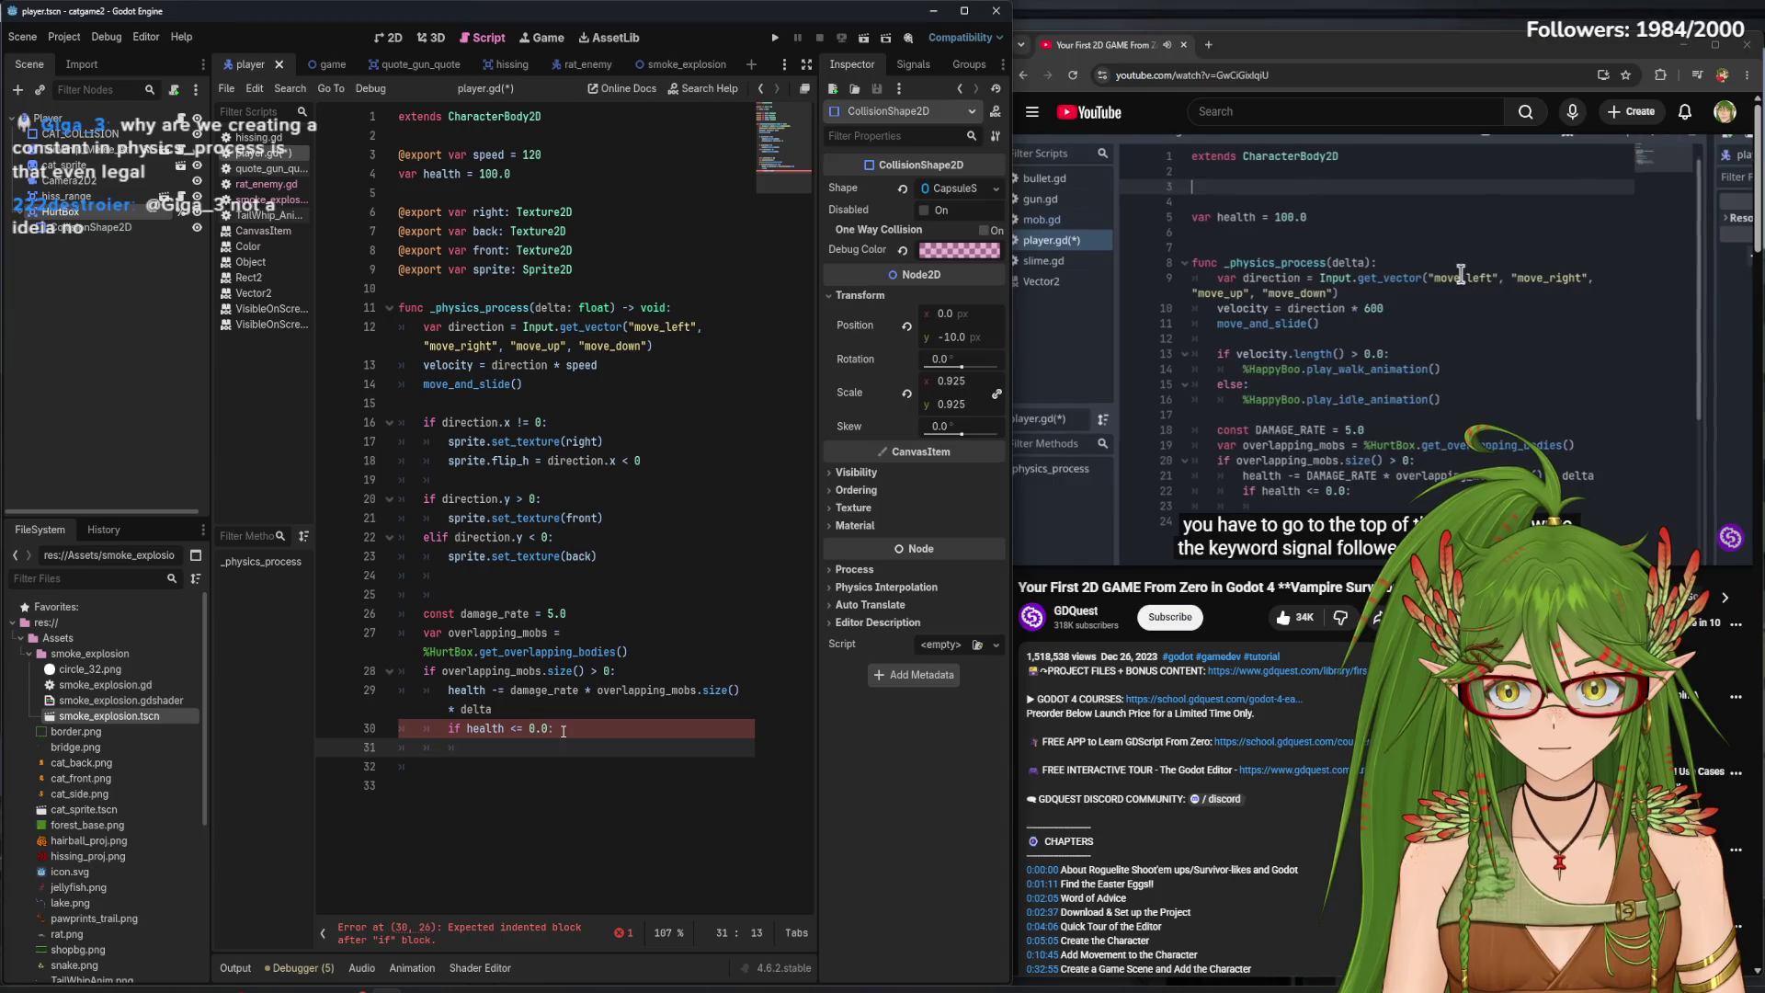
- Start a signal declaration on a new line below extends CharacterBody2D
{"action": "left_click", "coordinate": [452, 133]}
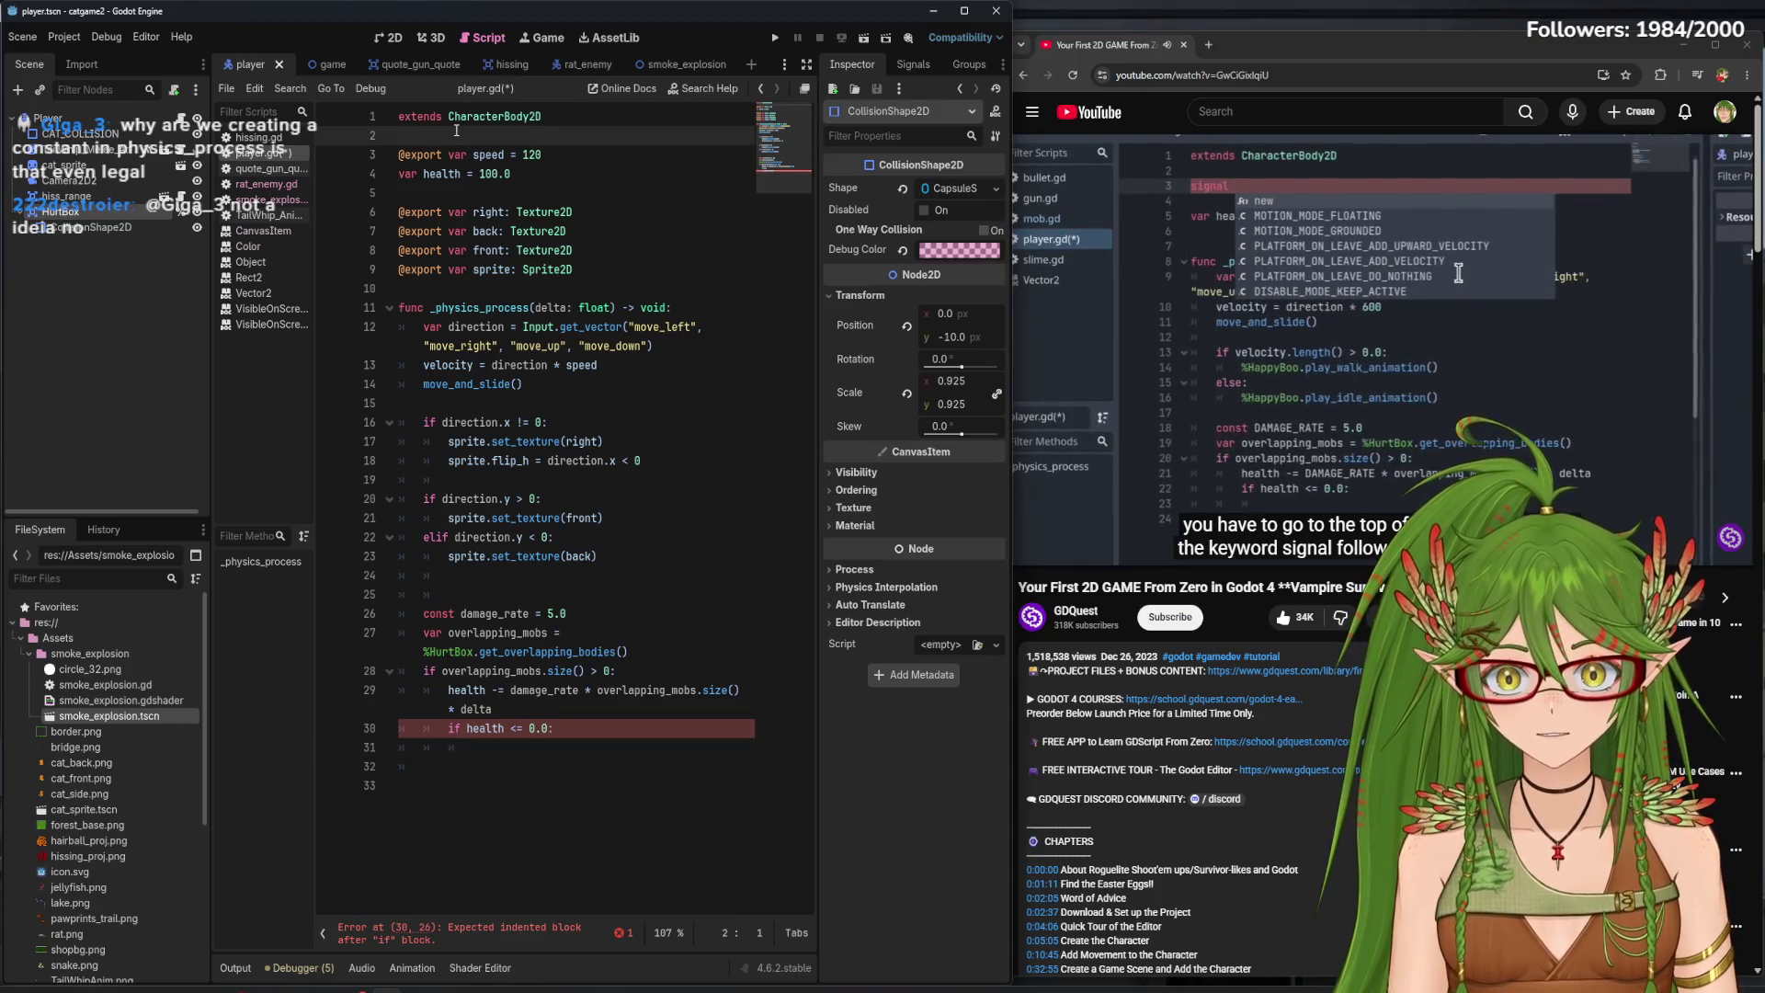
{"action": "key", "text": "Return"}
{"action": "key", "text": "Return"}
{"action": "key", "text": "Up"}
{"action": "type", "text": "sig"}
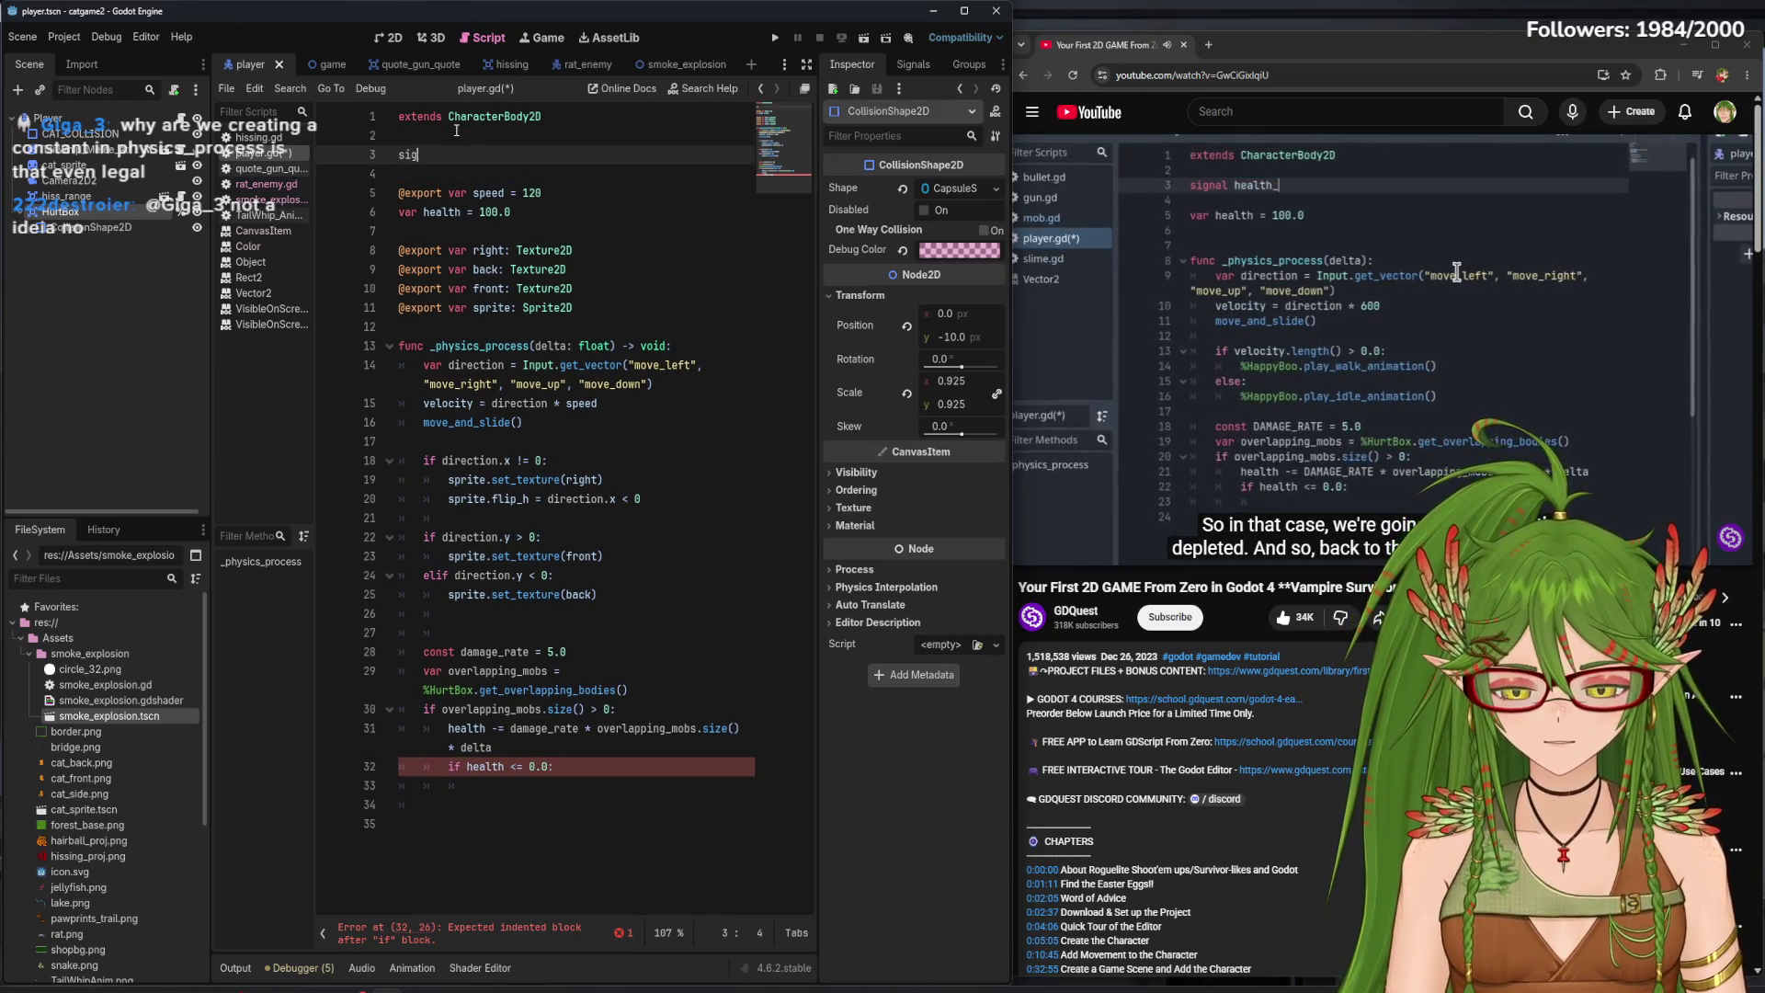
{"action": "type", "text": "_depleted"}
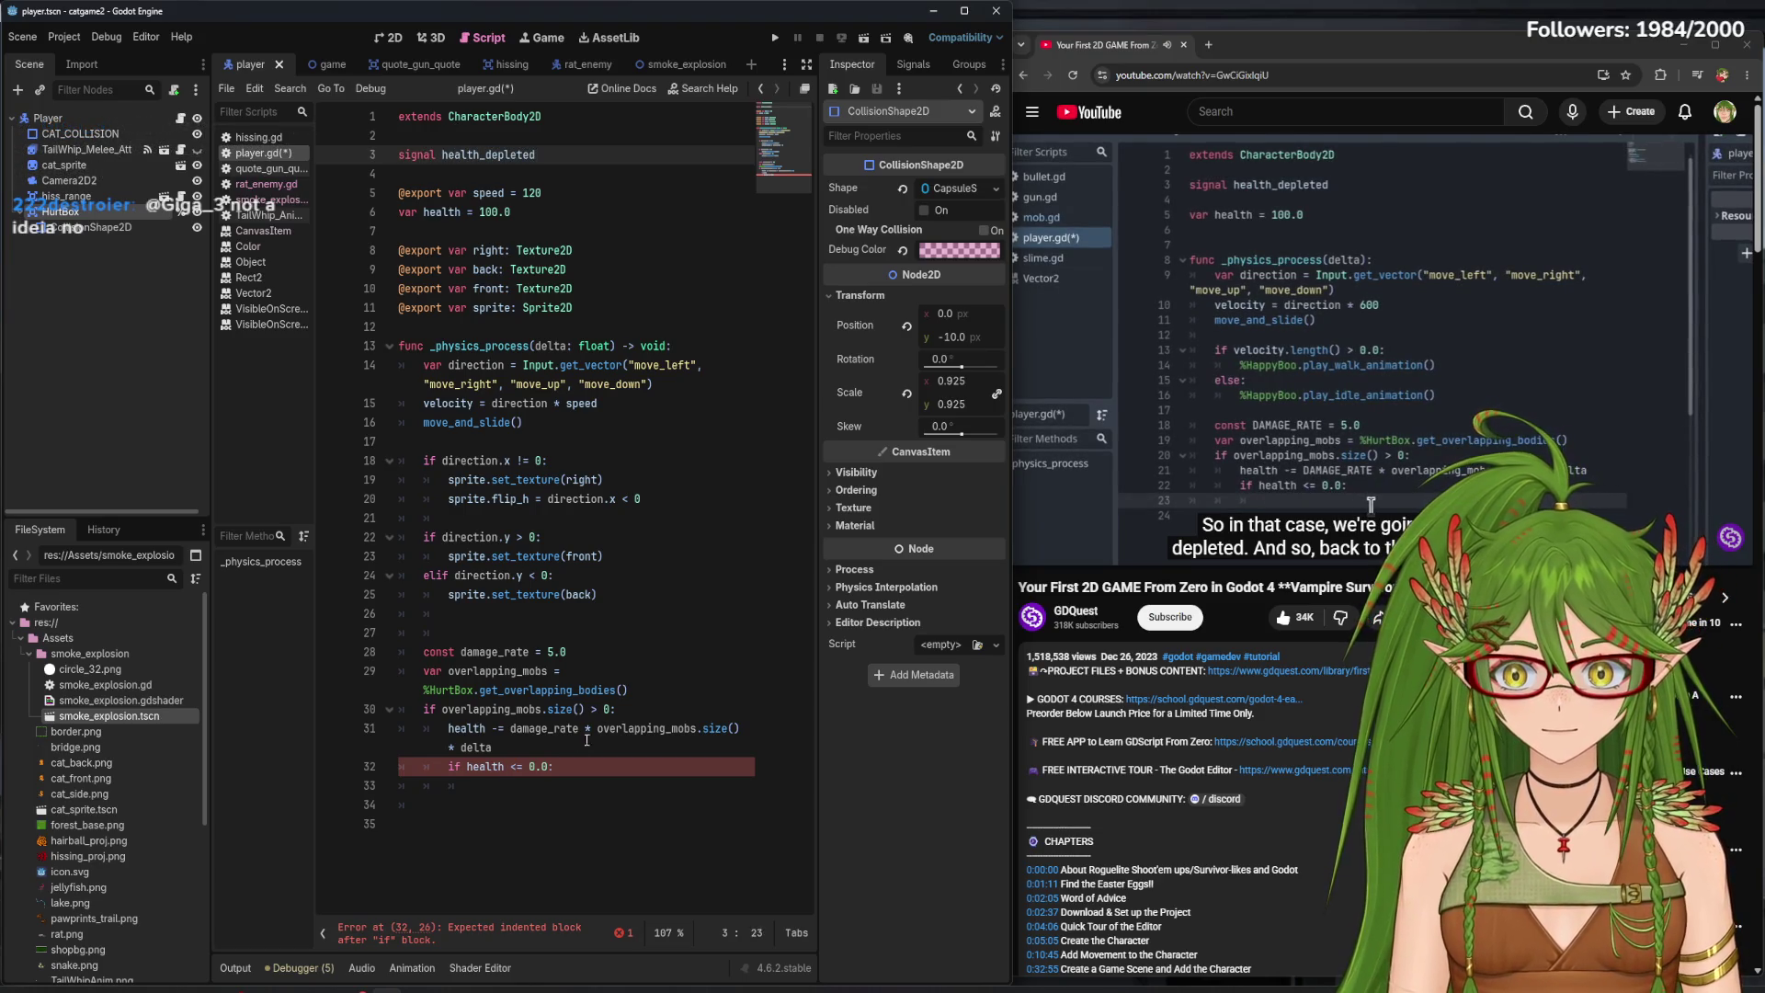
- Call health_depleted.emit() inside the health check, then bring up the Signals list
{"action": "left_click", "coordinate": [536, 787]}
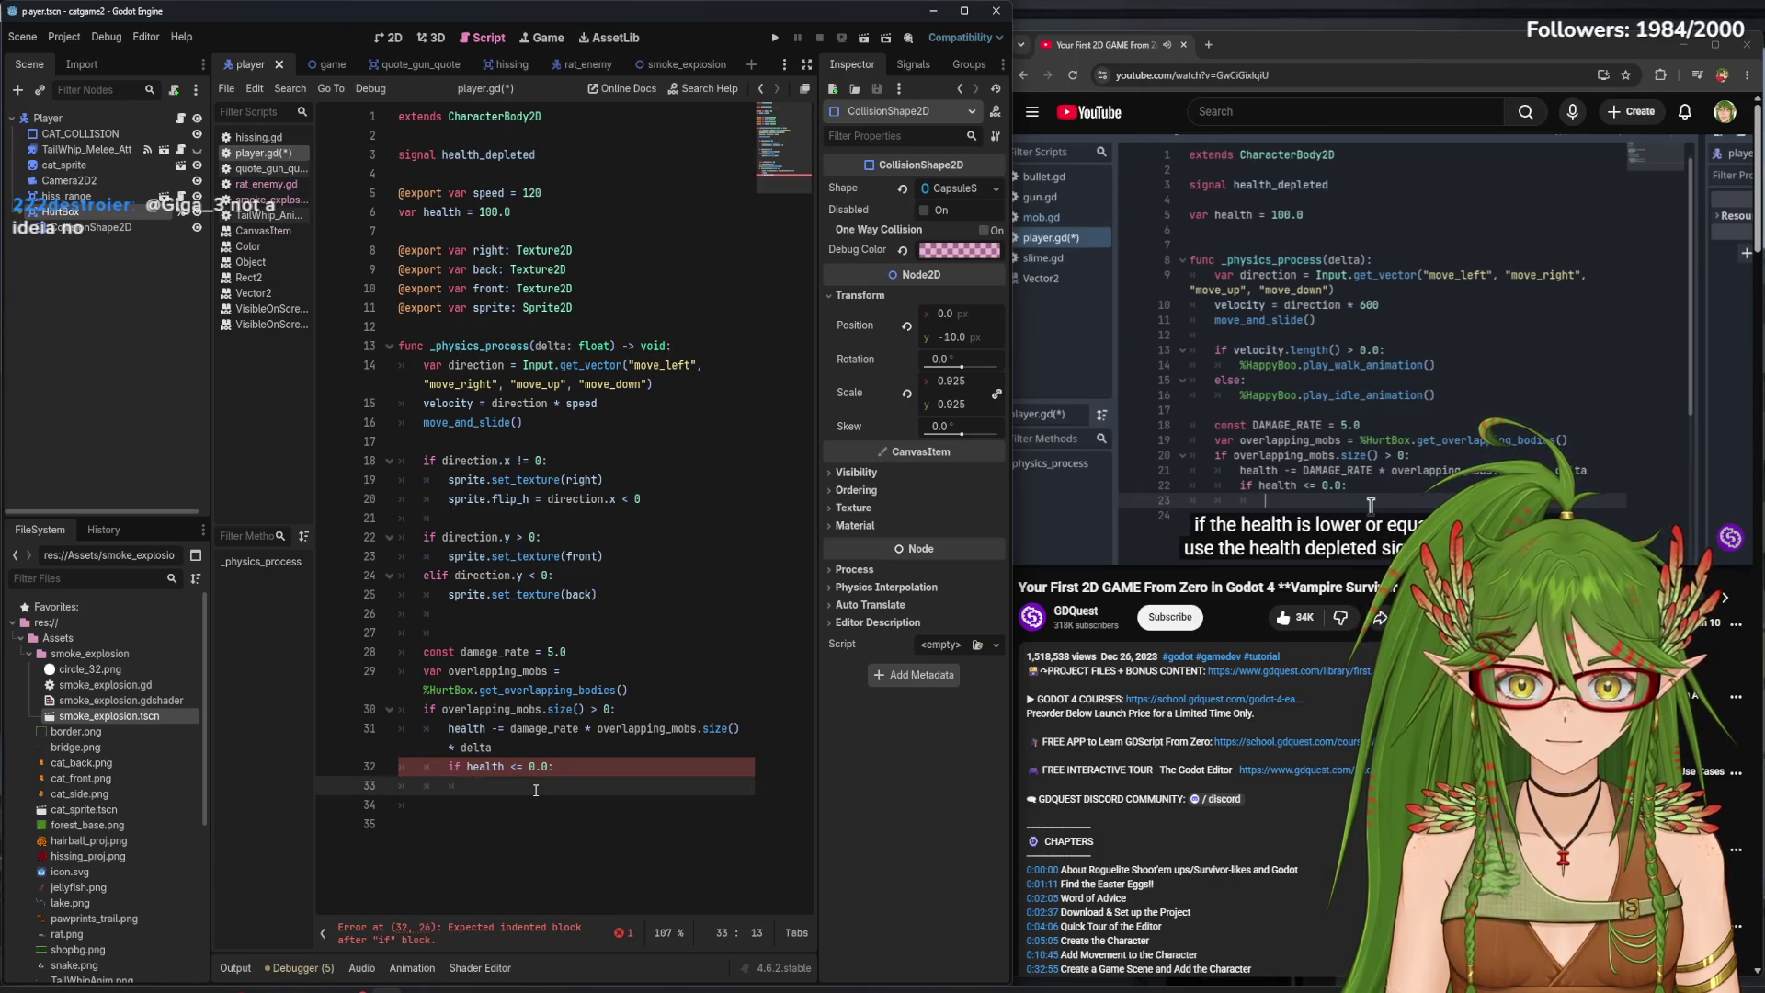
{"action": "type", "text": "health_"}
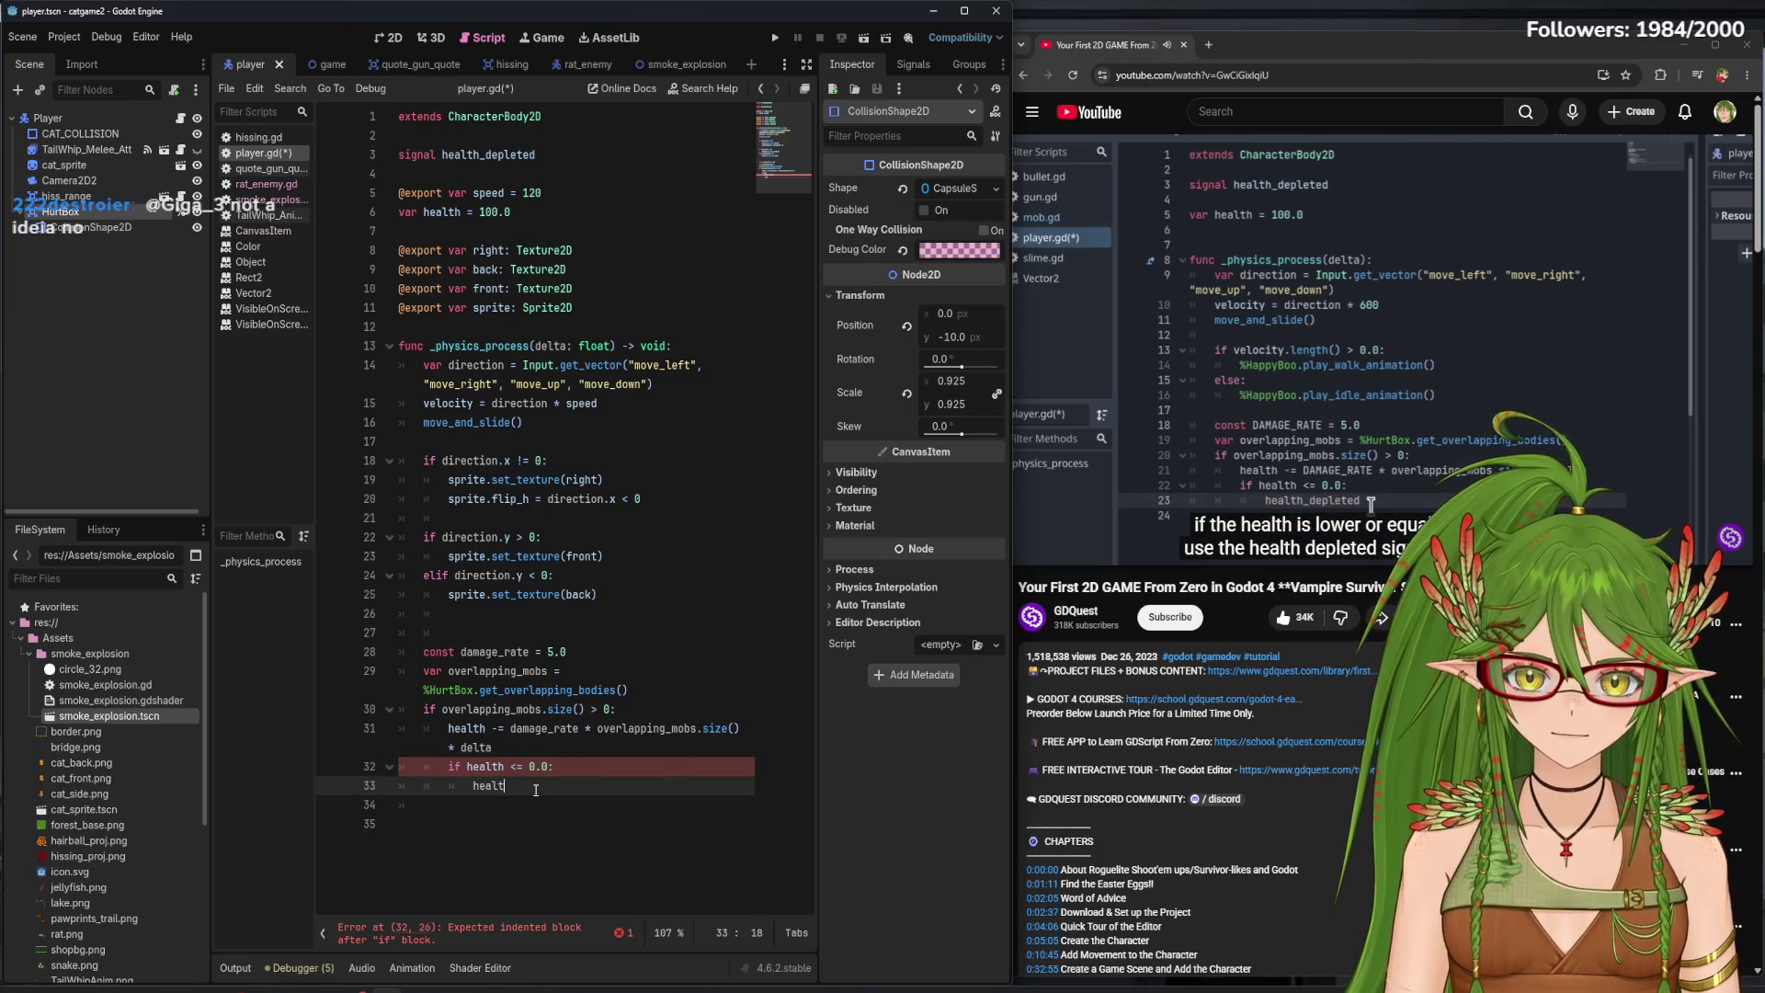
{"action": "key", "text": "Return"}
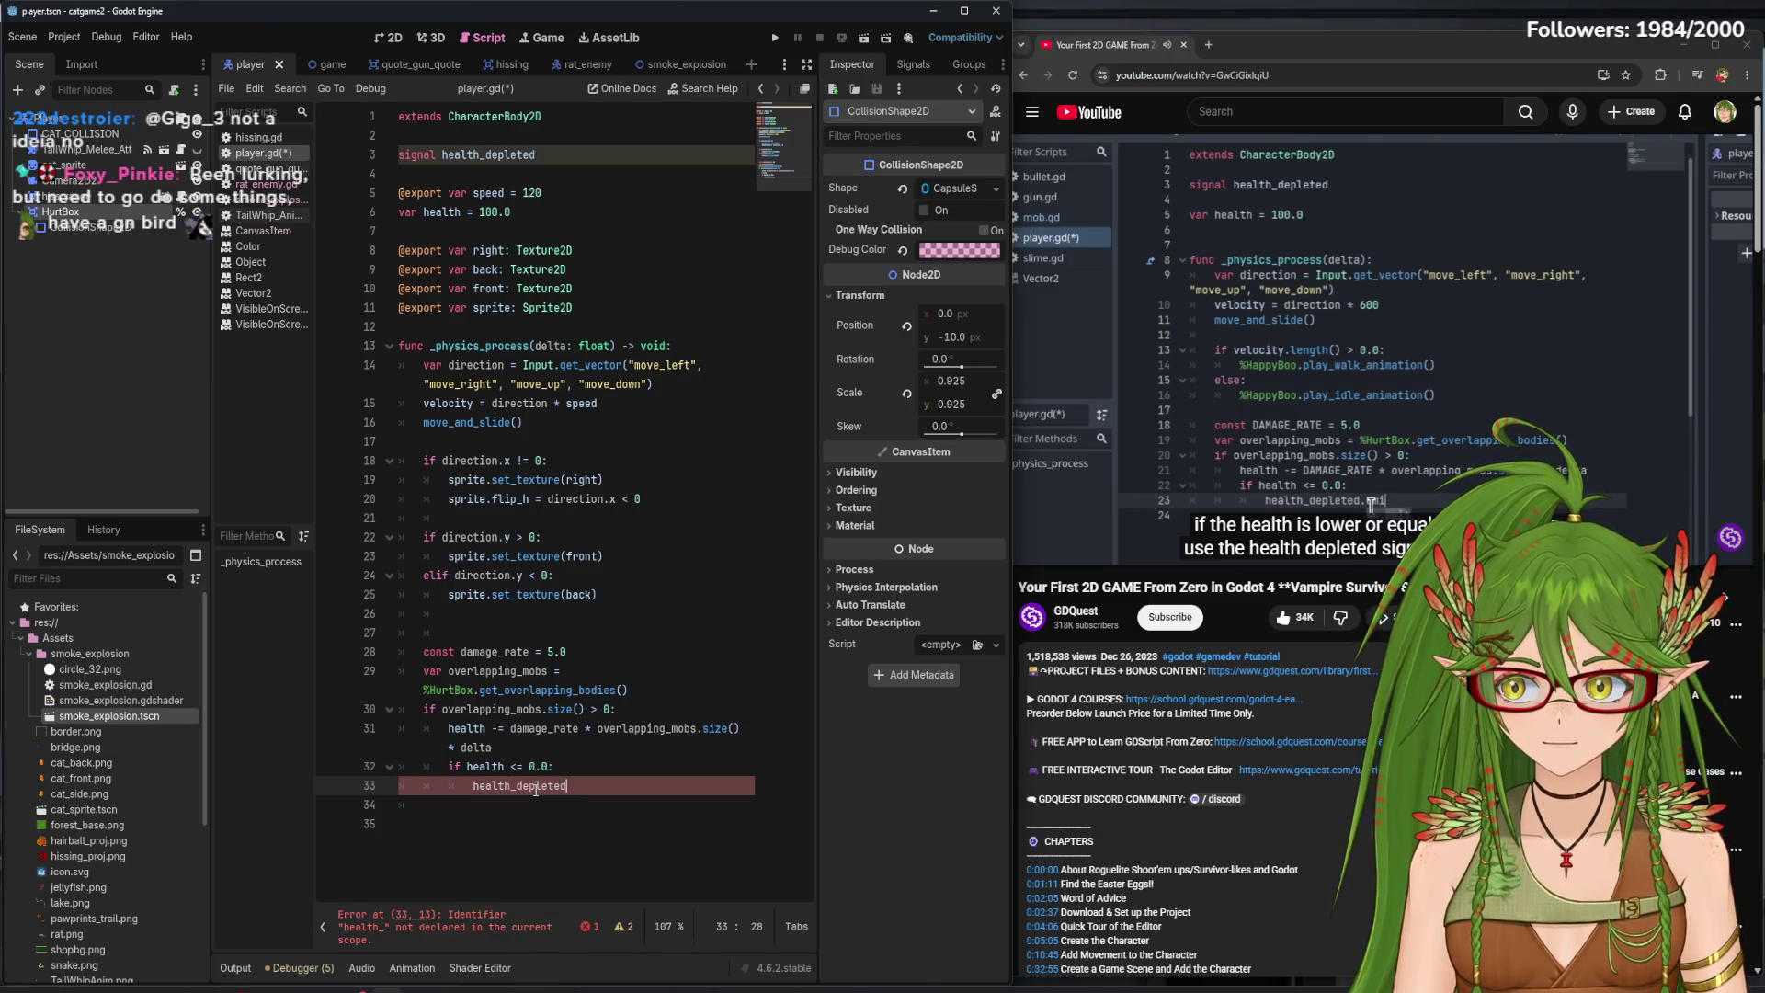
{"action": "type", "text": ".e"}
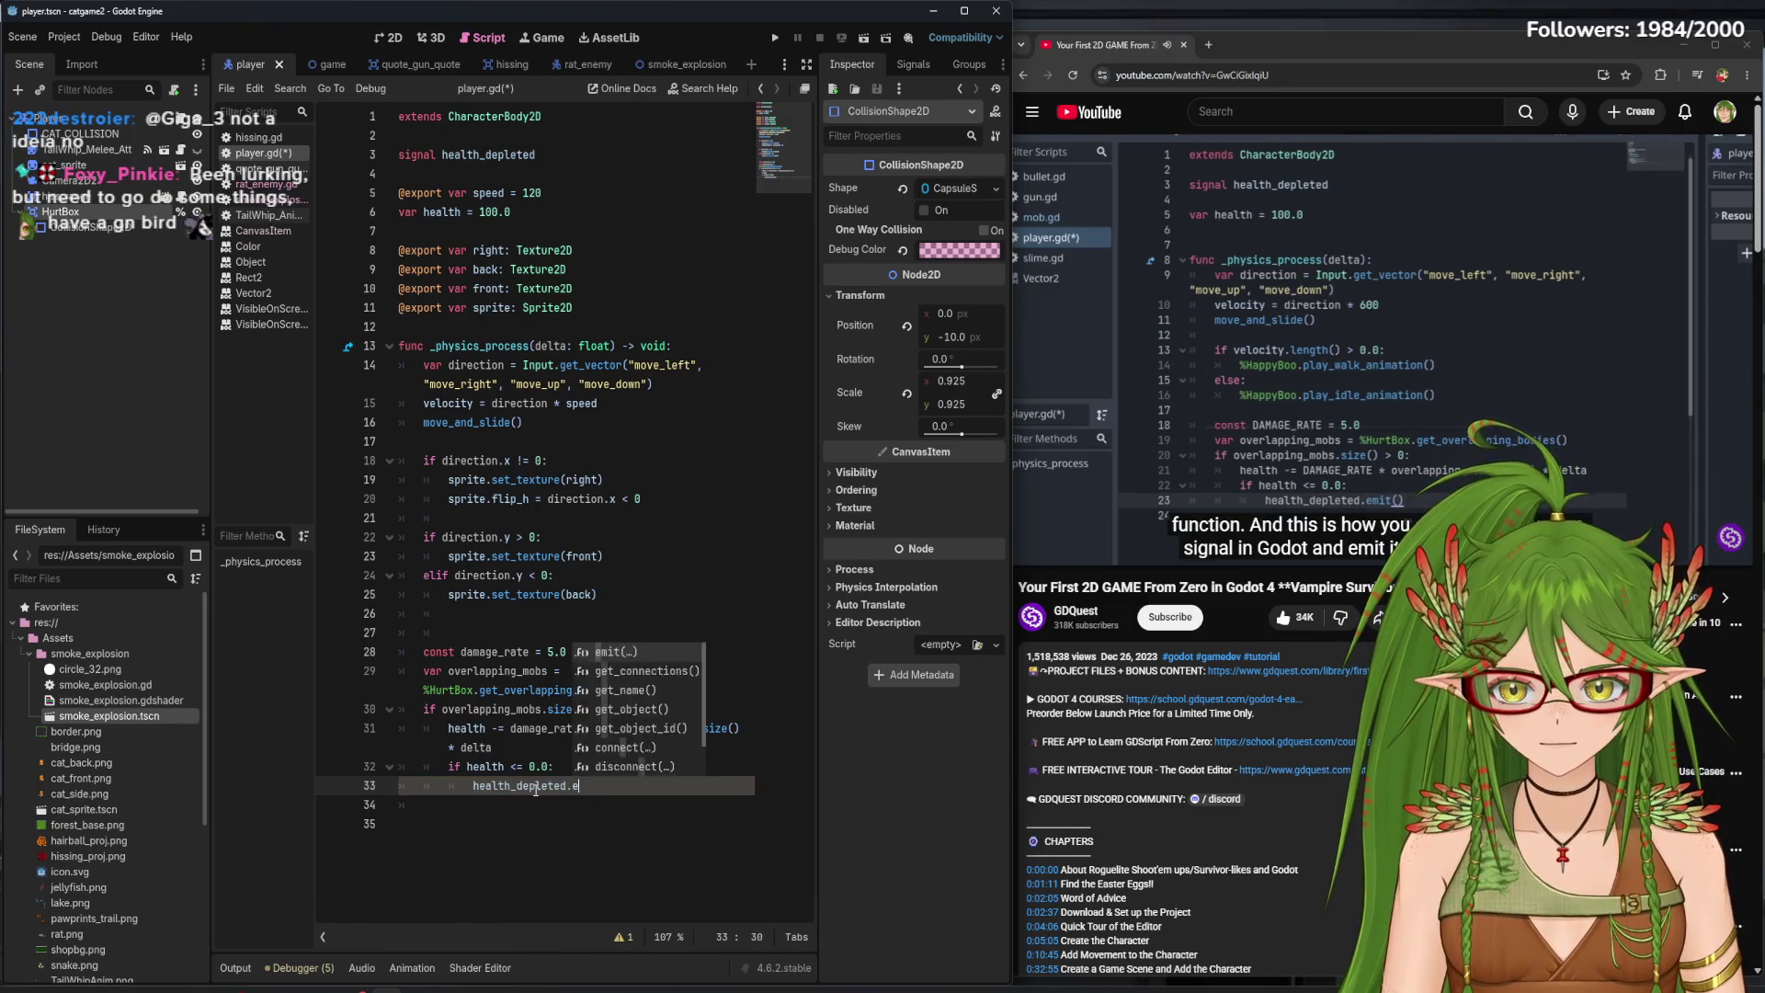
{"action": "type", "text": "mit()"}
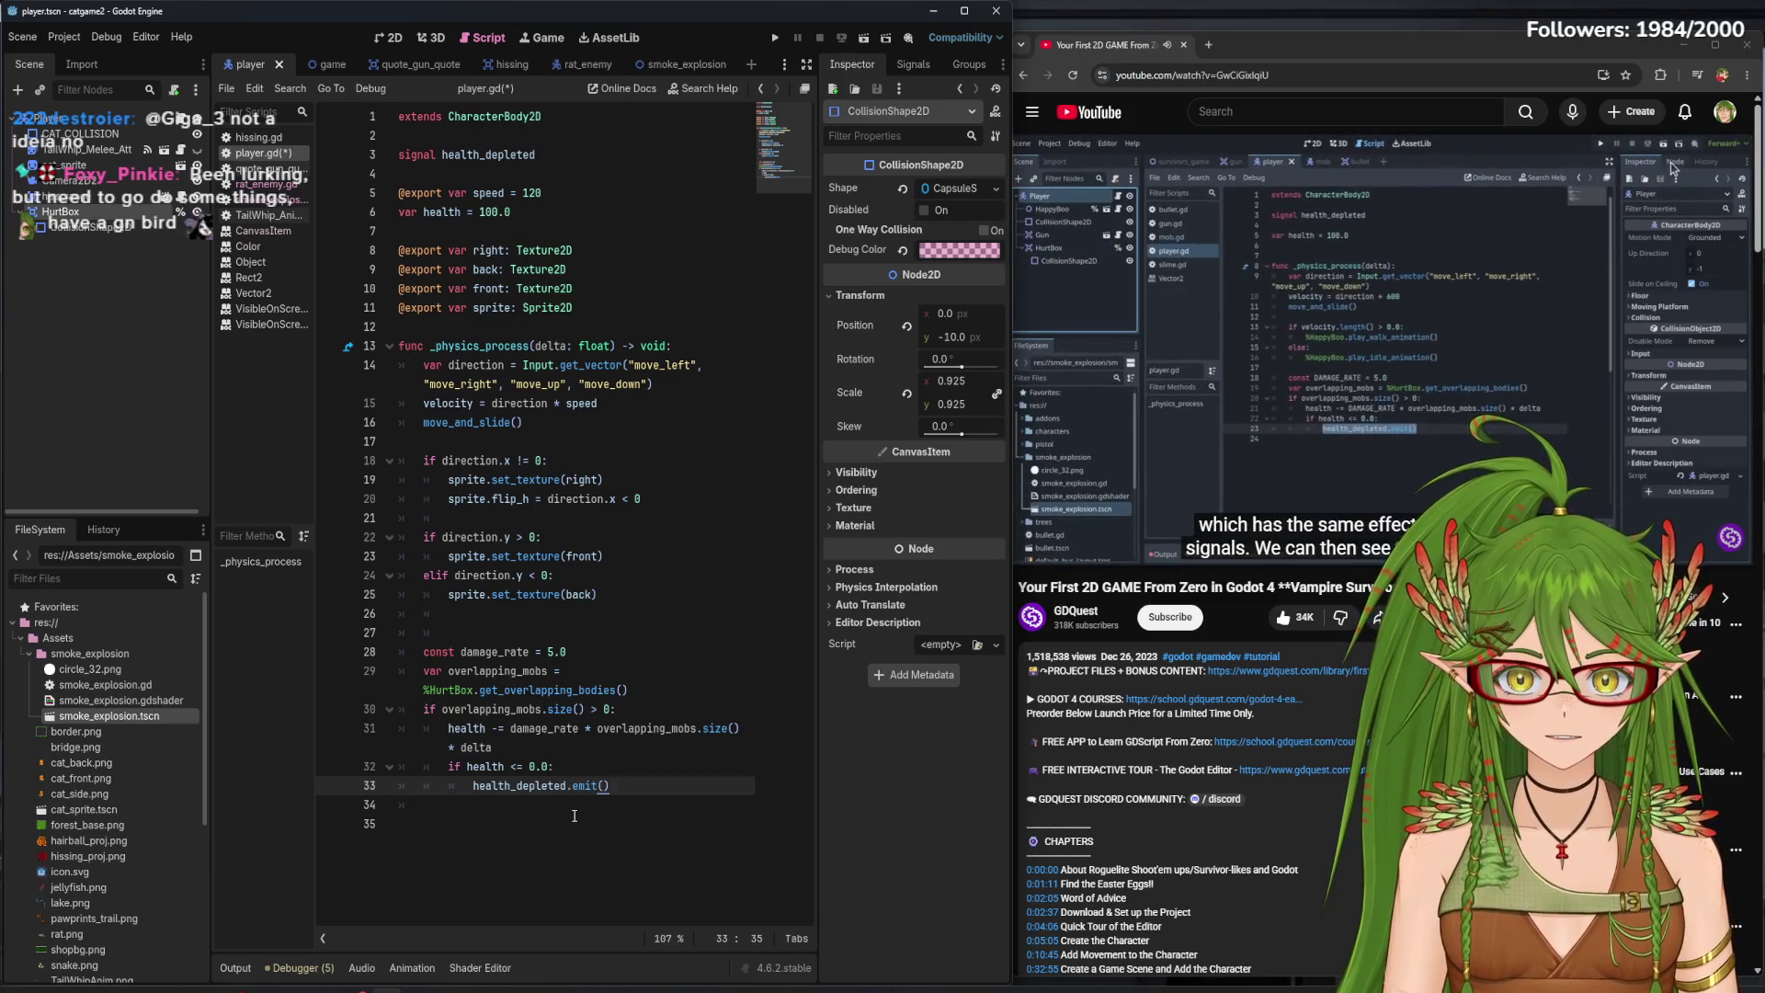
{"action": "left_click", "coordinate": [913, 64]}
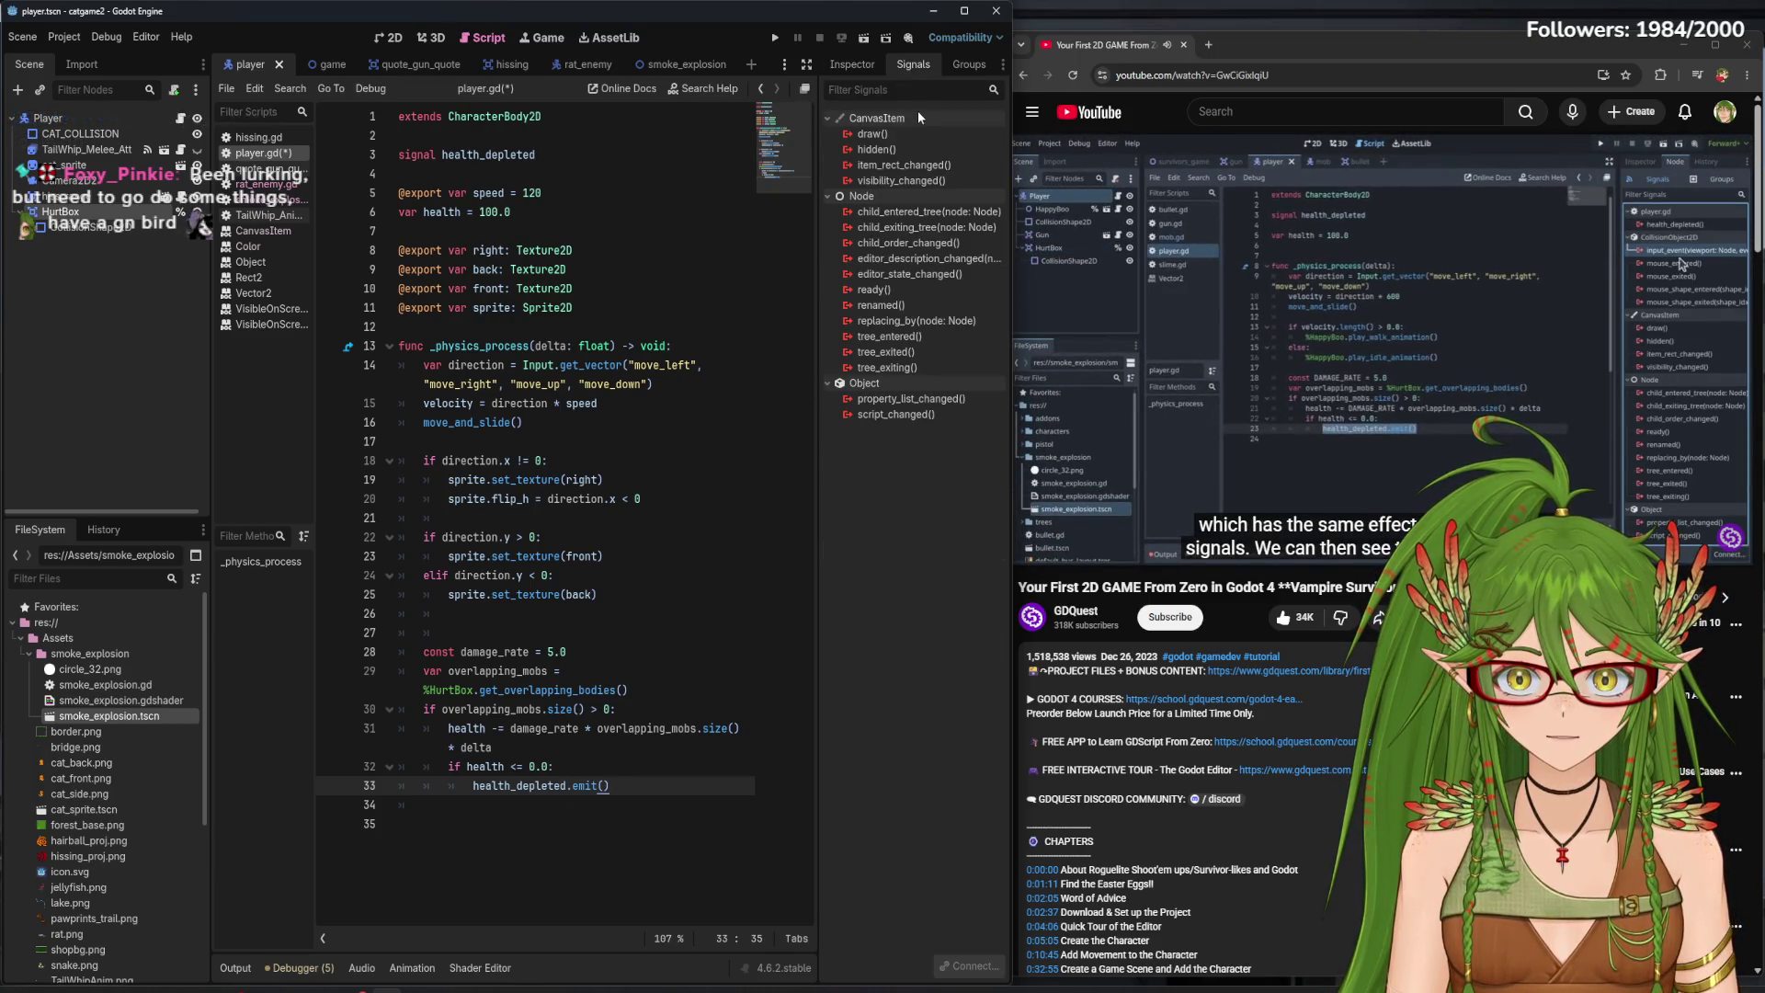
- Save player.gd and widen the signals panel beside the code editor
{"action": "left_click", "coordinate": [639, 766]}
{"action": "key", "text": "ctrl+s"}
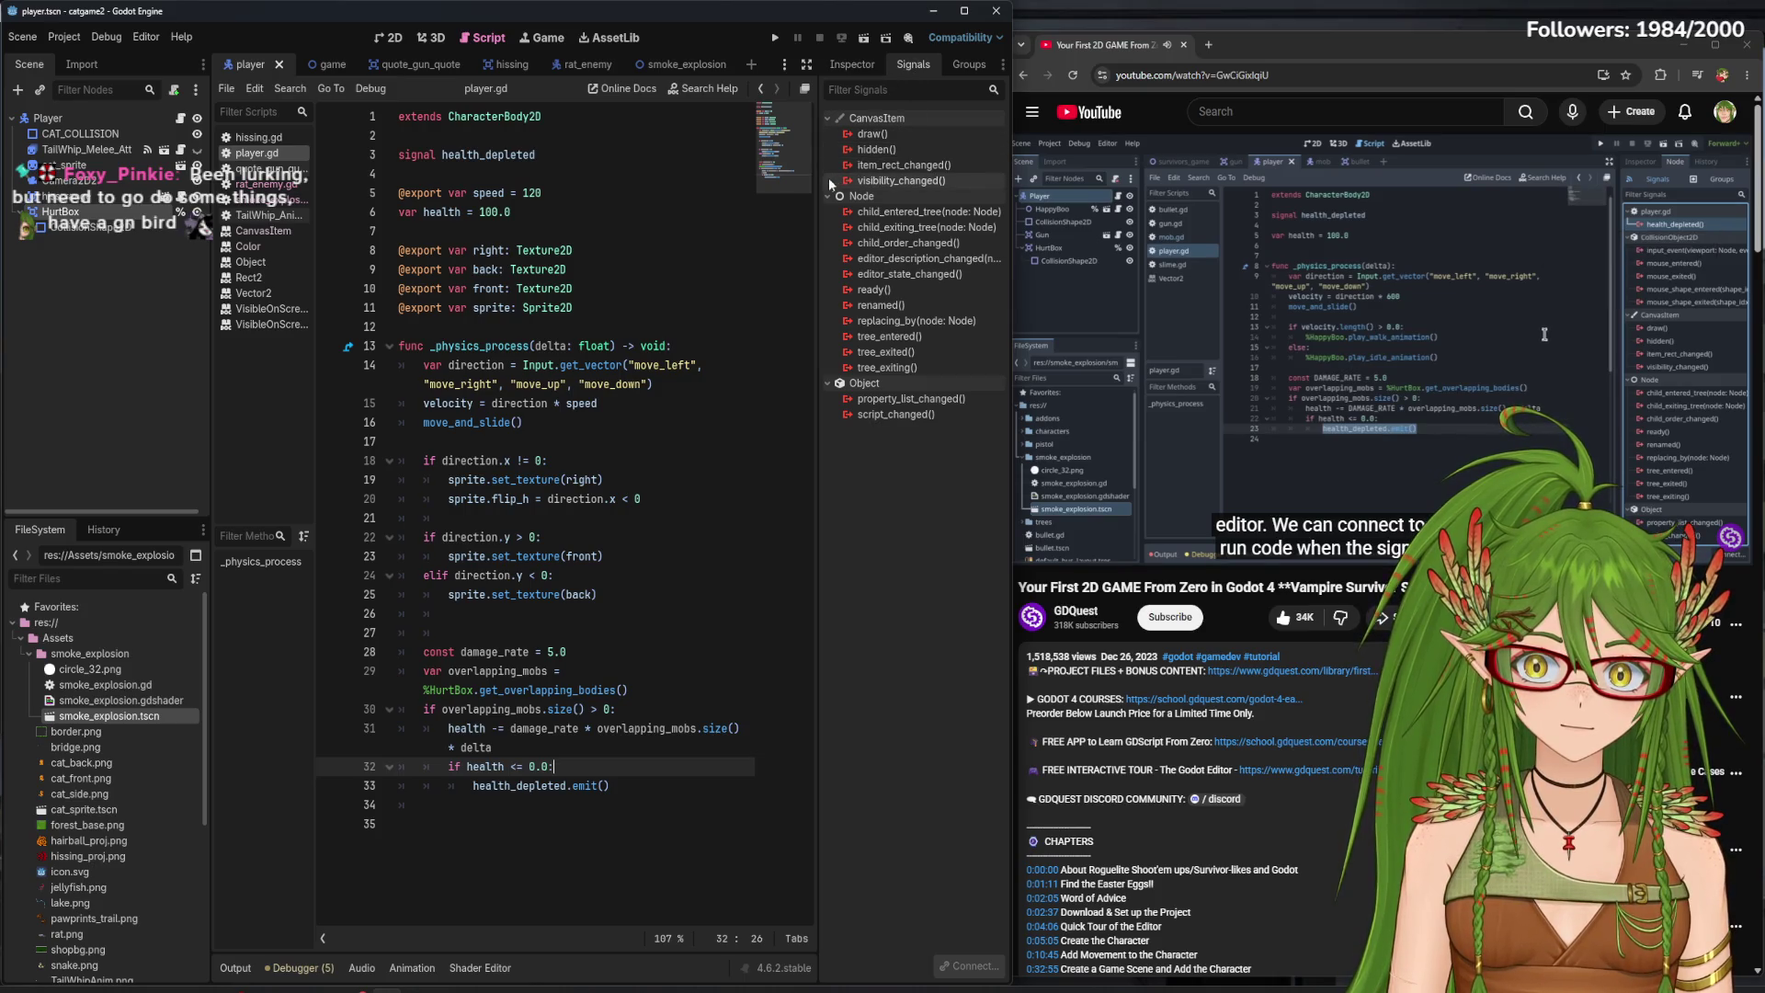
{"action": "left_click_drag", "start_coordinate": [819, 185], "coordinate": [779, 195]}
{"action": "left_click", "coordinate": [1348, 459]}
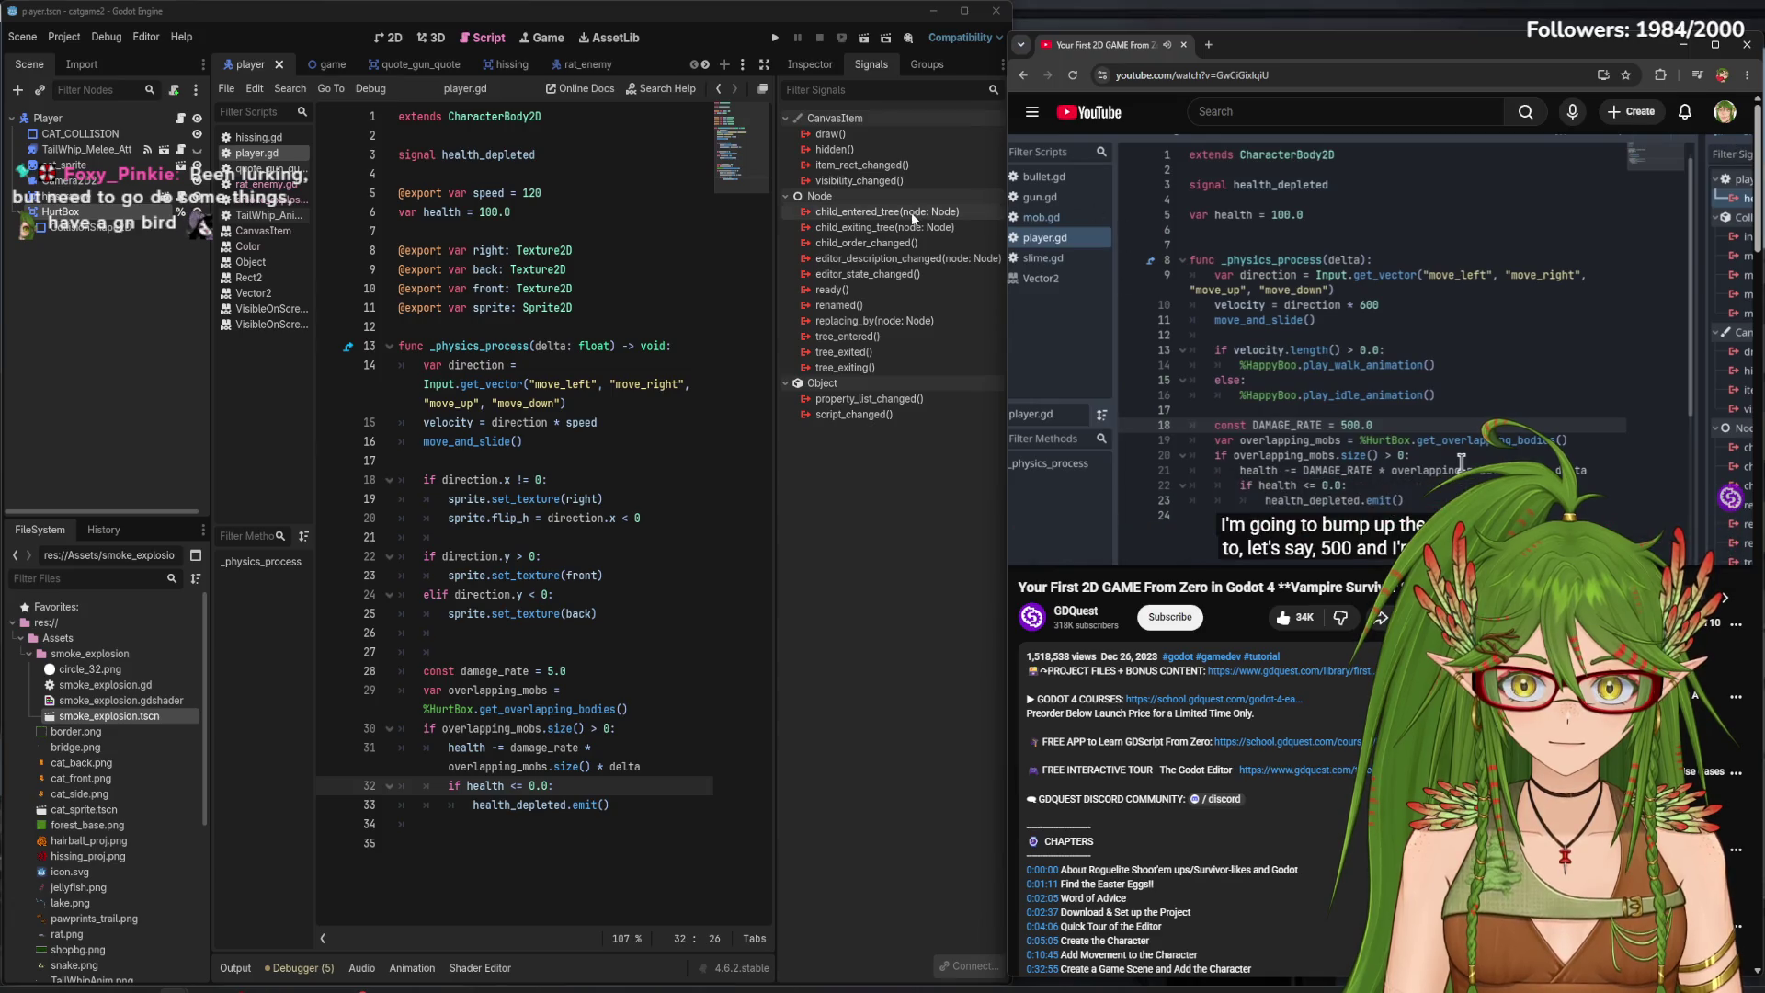
{"action": "left_click", "coordinate": [809, 65]}
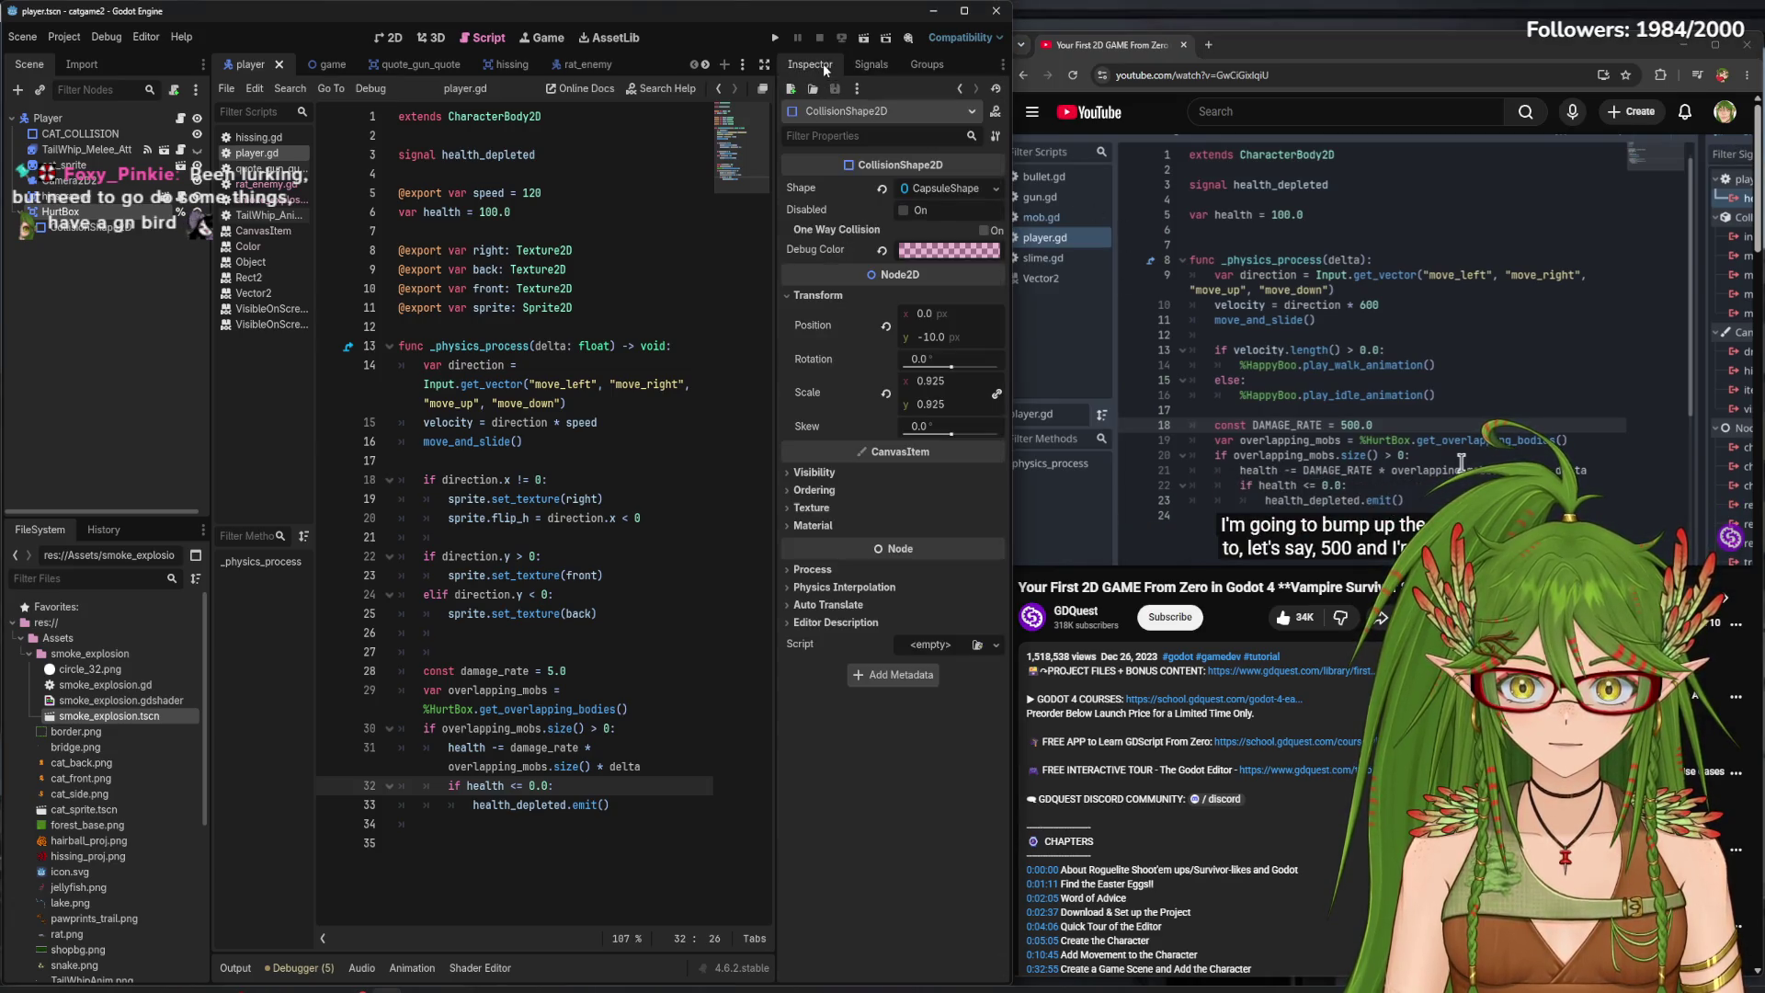
{"action": "left_click", "coordinate": [1277, 367]}
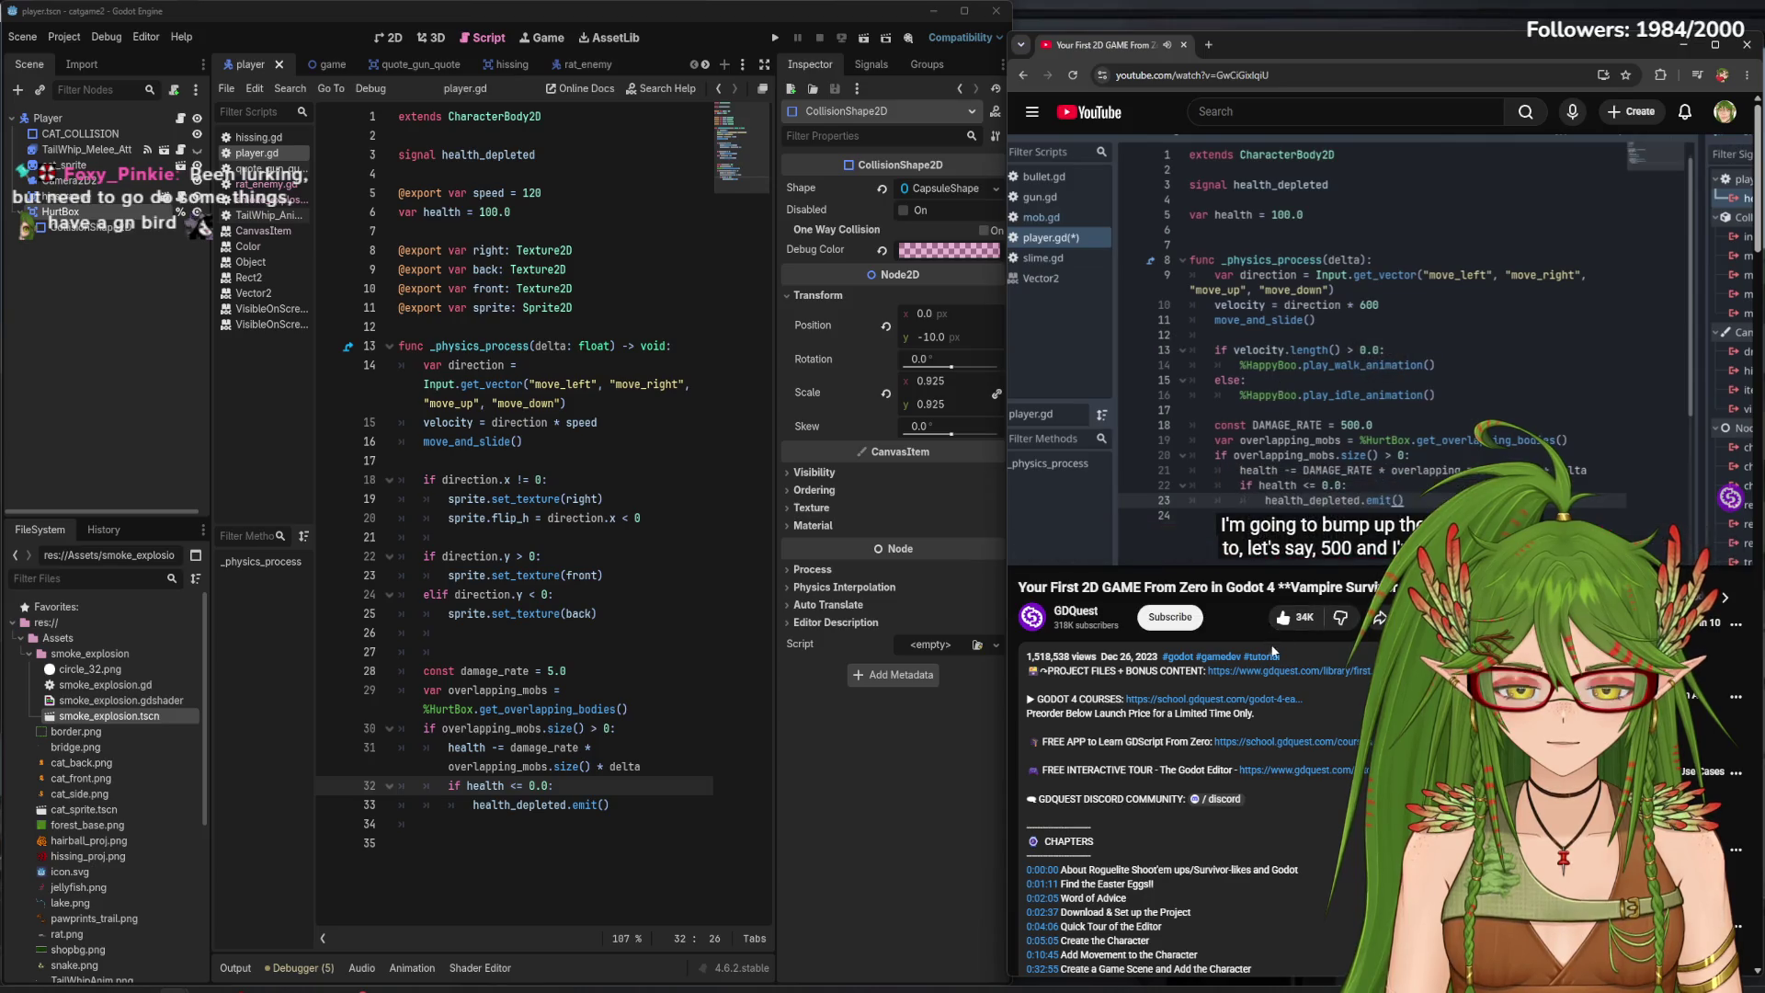
- Set a breakpoint on health_depleted.emit(), delete the blank line after line 25, and run the game
{"action": "left_click", "coordinate": [549, 671]}
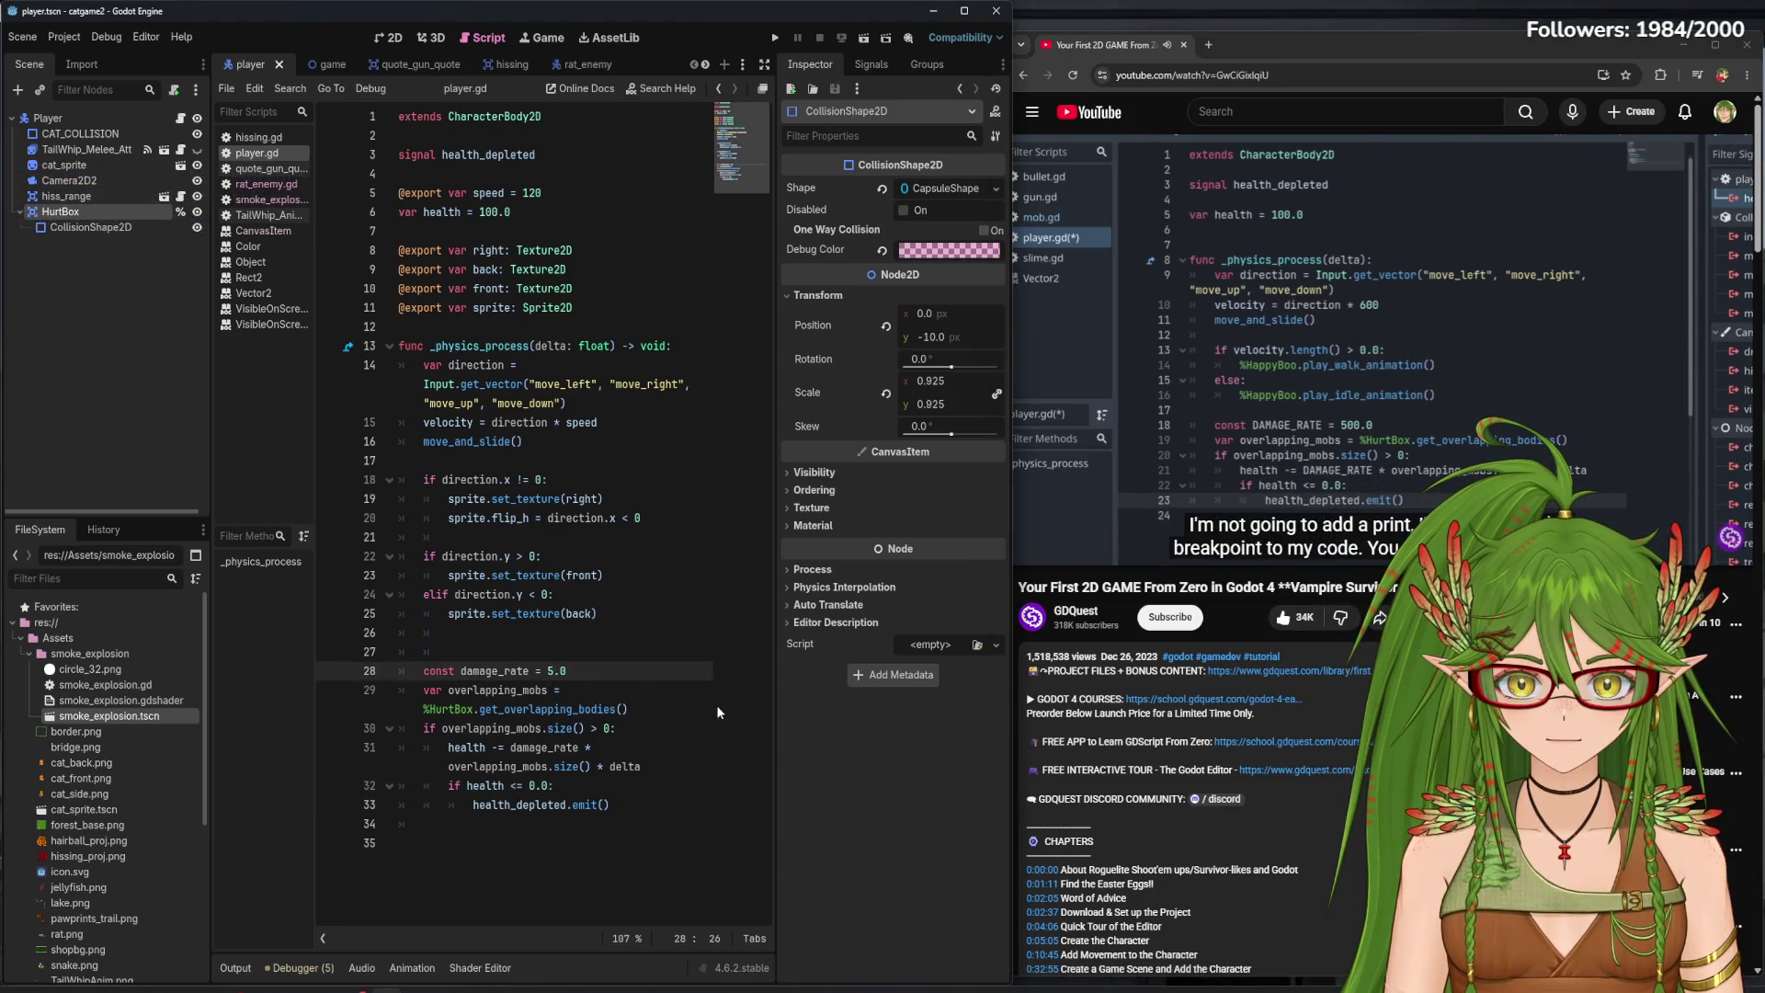
{"action": "left_click", "coordinate": [647, 805]}
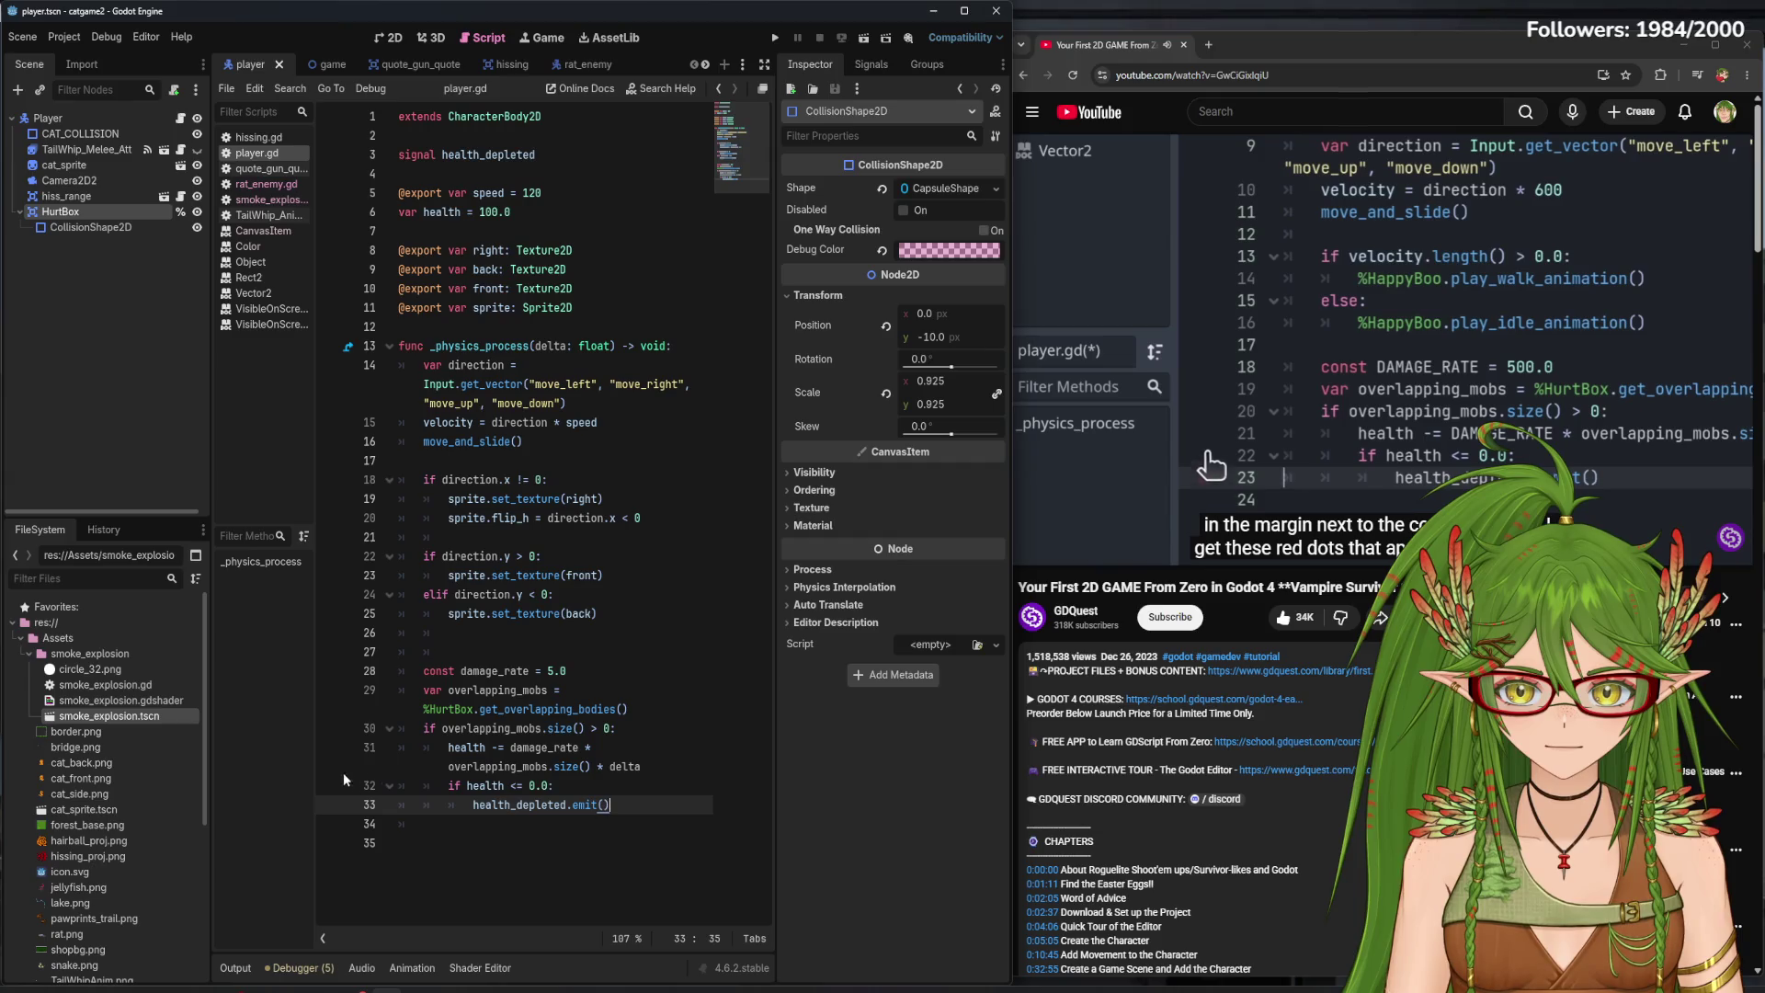
{"action": "key", "text": "Down"}
{"action": "key", "text": "Down"}
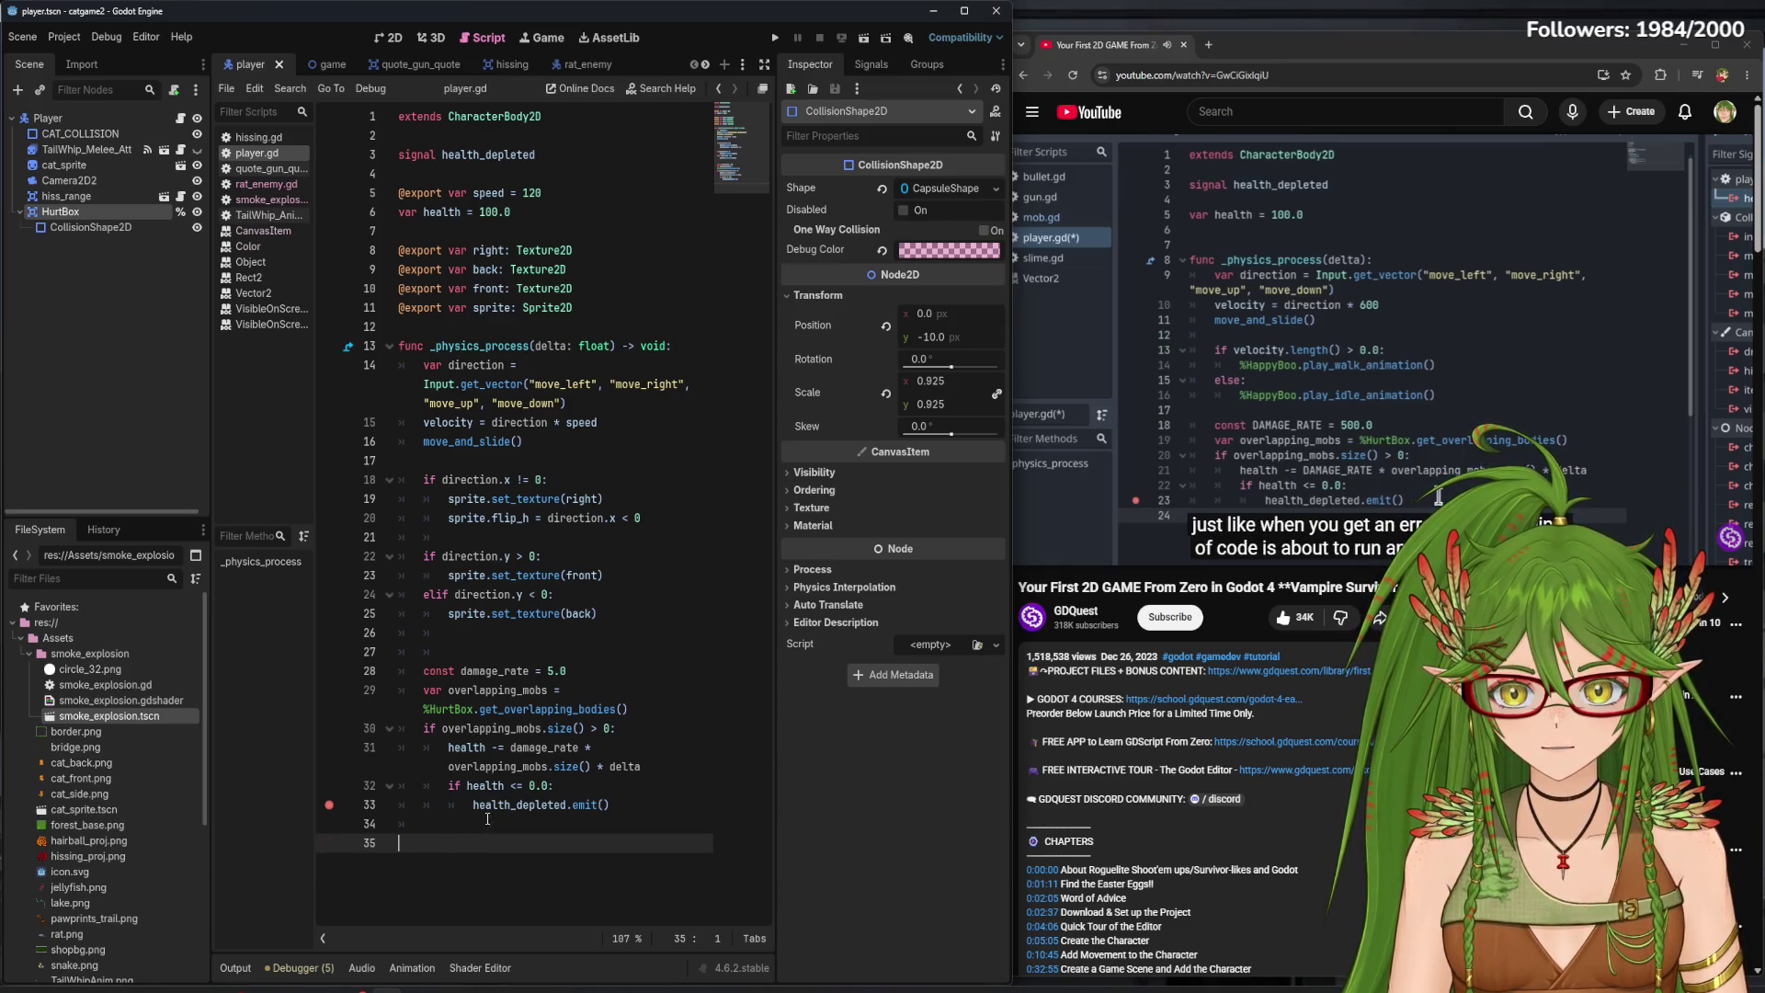
{"action": "left_click", "coordinate": [465, 632]}
{"action": "key", "text": "BackSpace"}
{"action": "key", "text": "BackSpace"}
{"action": "key", "text": "BackSpace"}
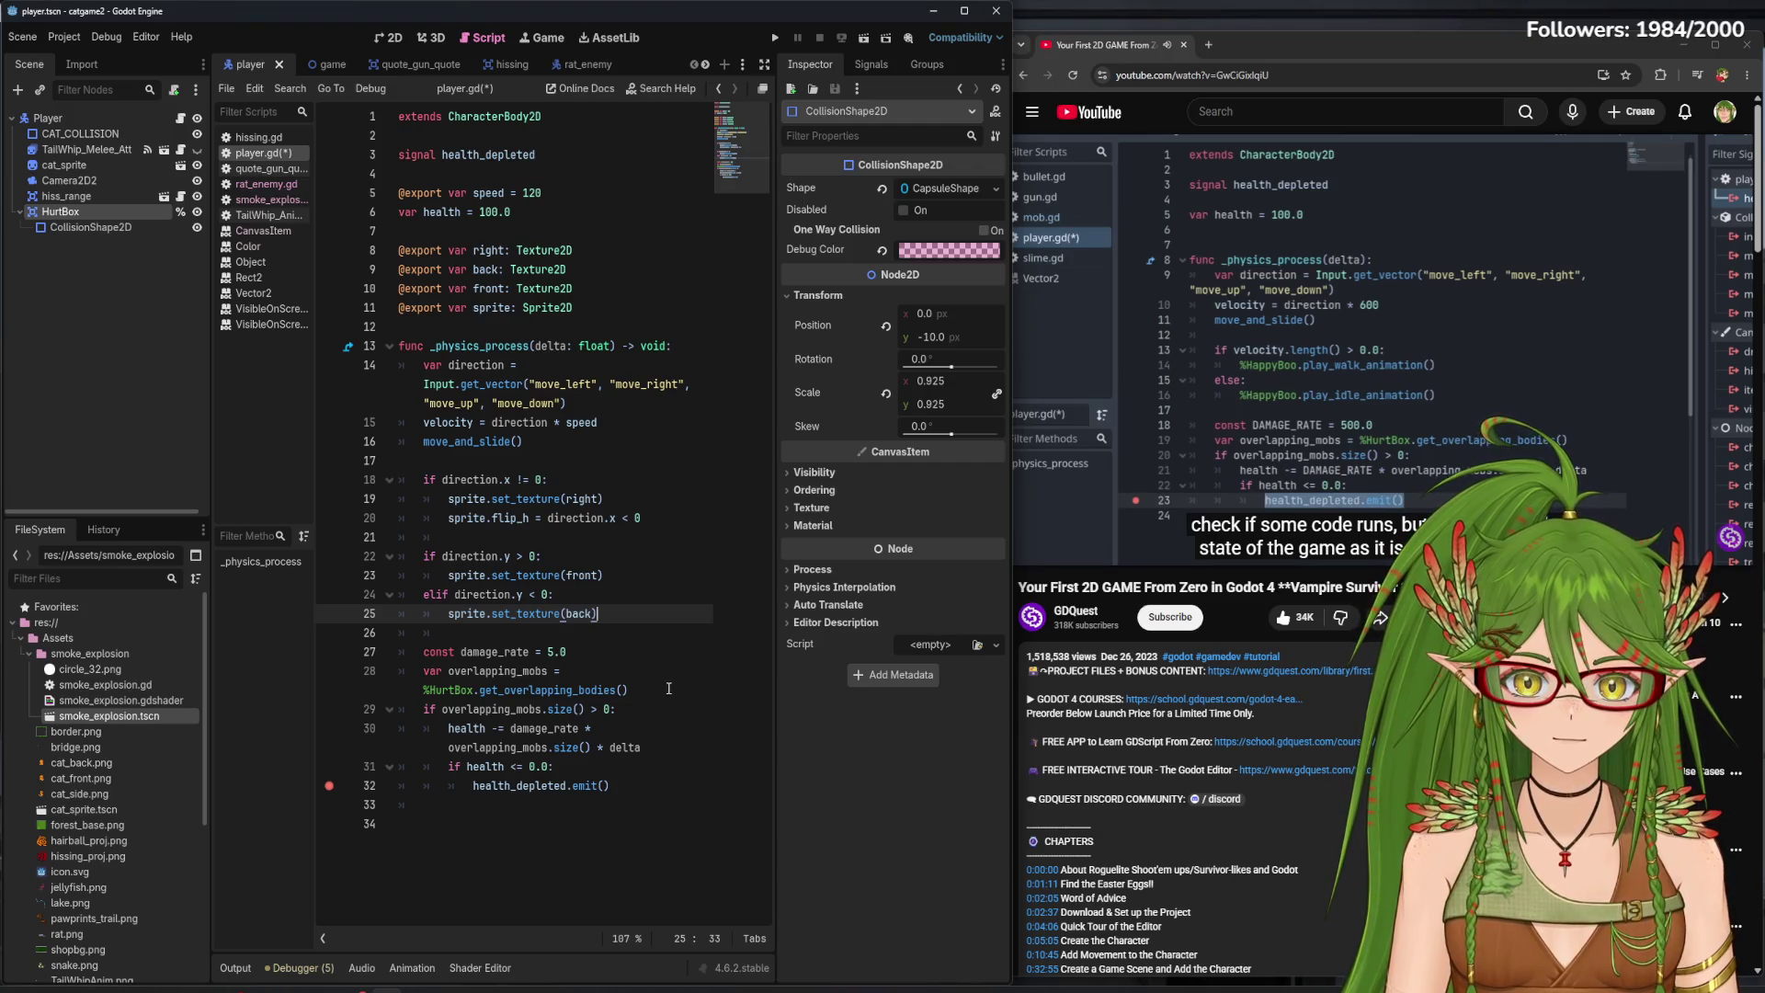
{"action": "left_click", "coordinate": [555, 650]}
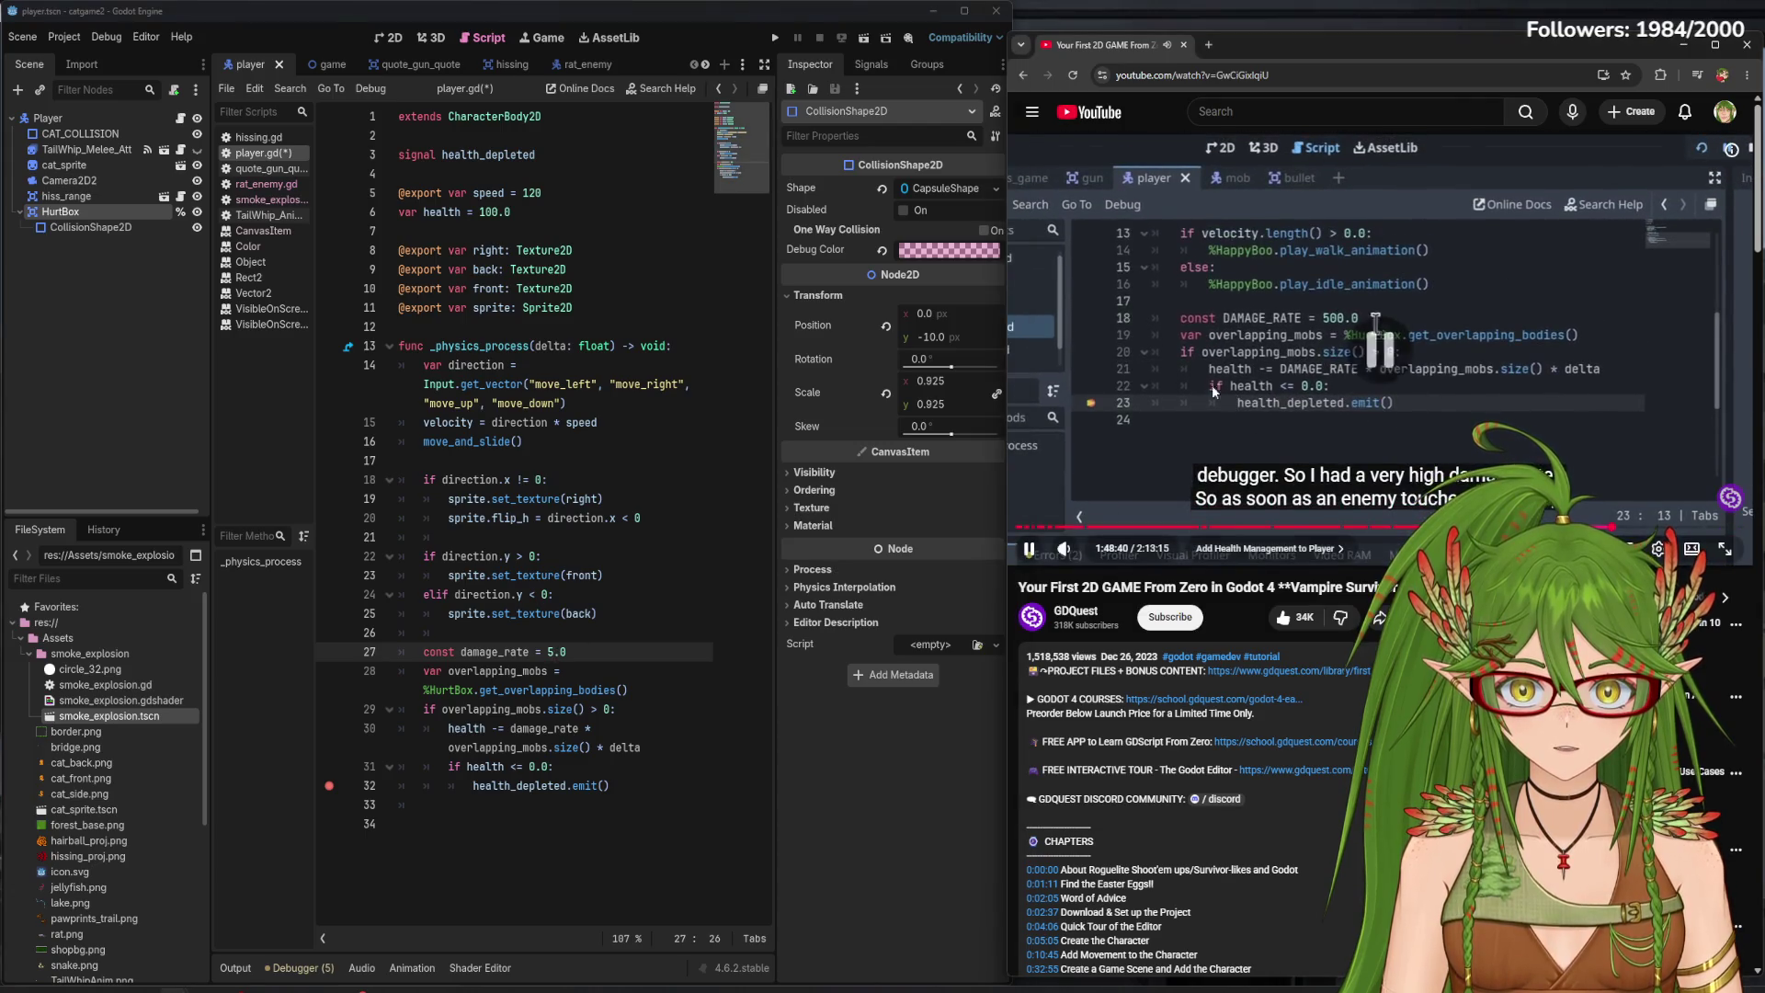
{"action": "key", "text": "F5"}
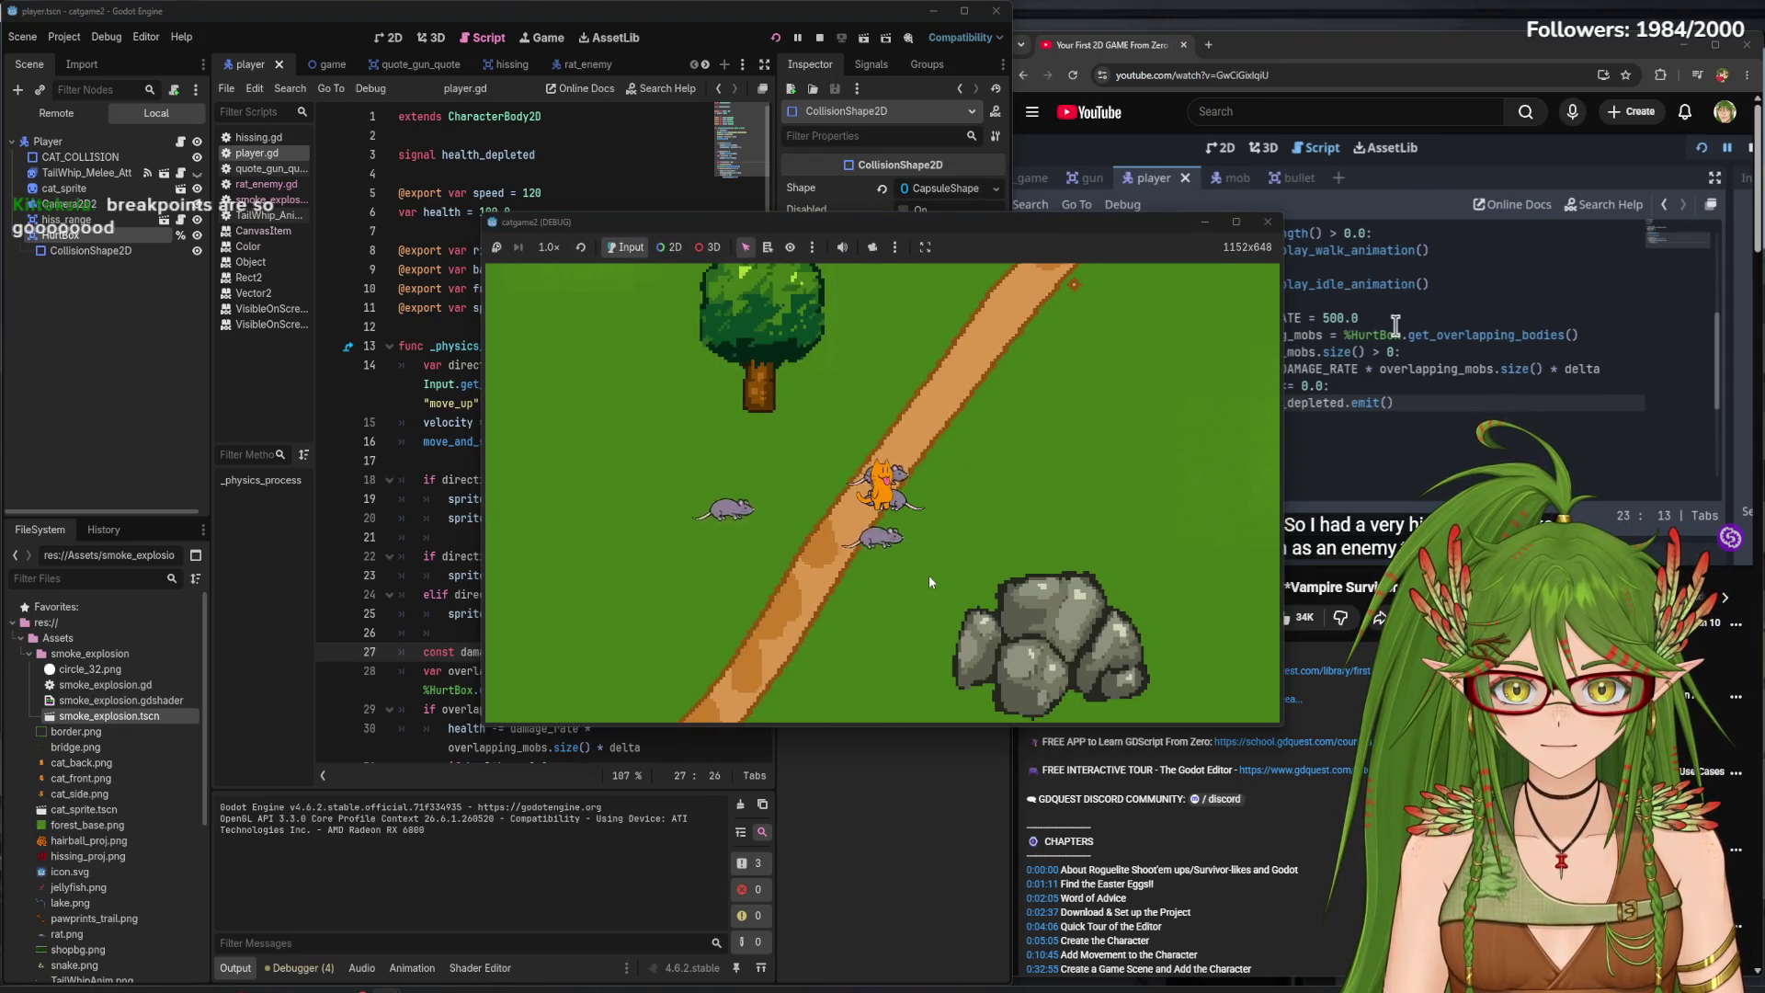
- With damage_rate at 50.0, rerun until the emit breakpoint hits, then clear it and stop debugging
{"action": "left_click", "coordinate": [1268, 223]}
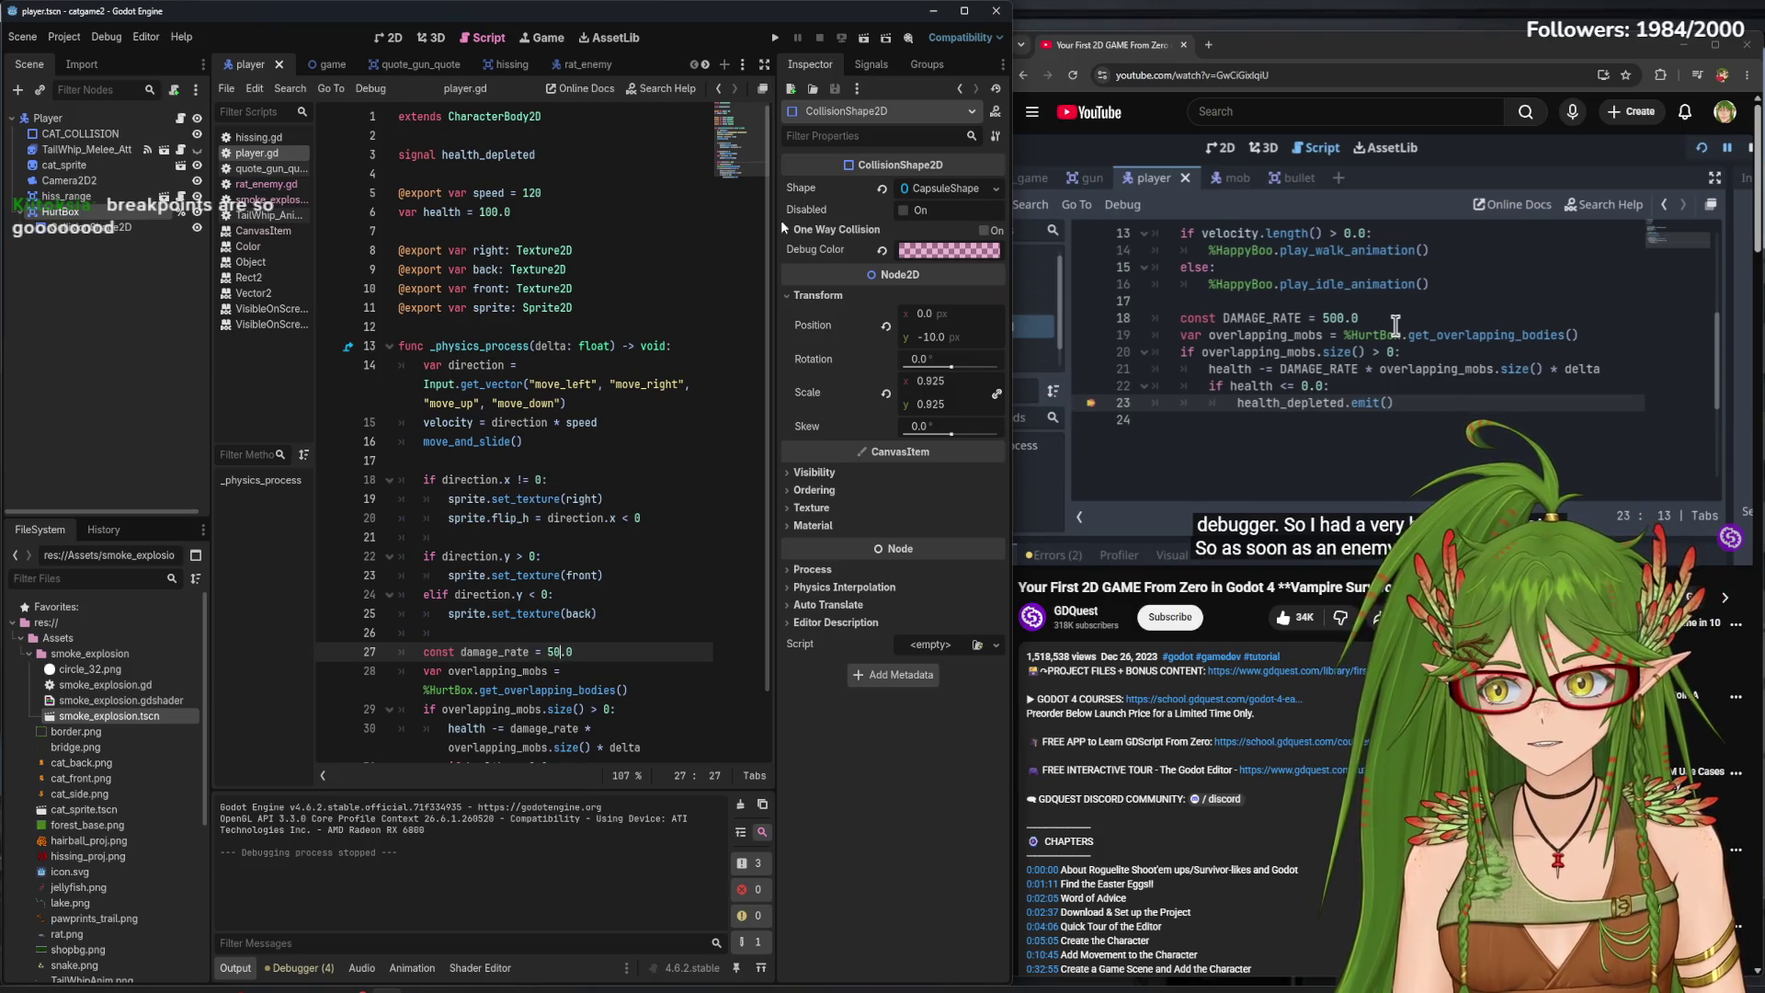
{"action": "left_click", "coordinate": [775, 37]}
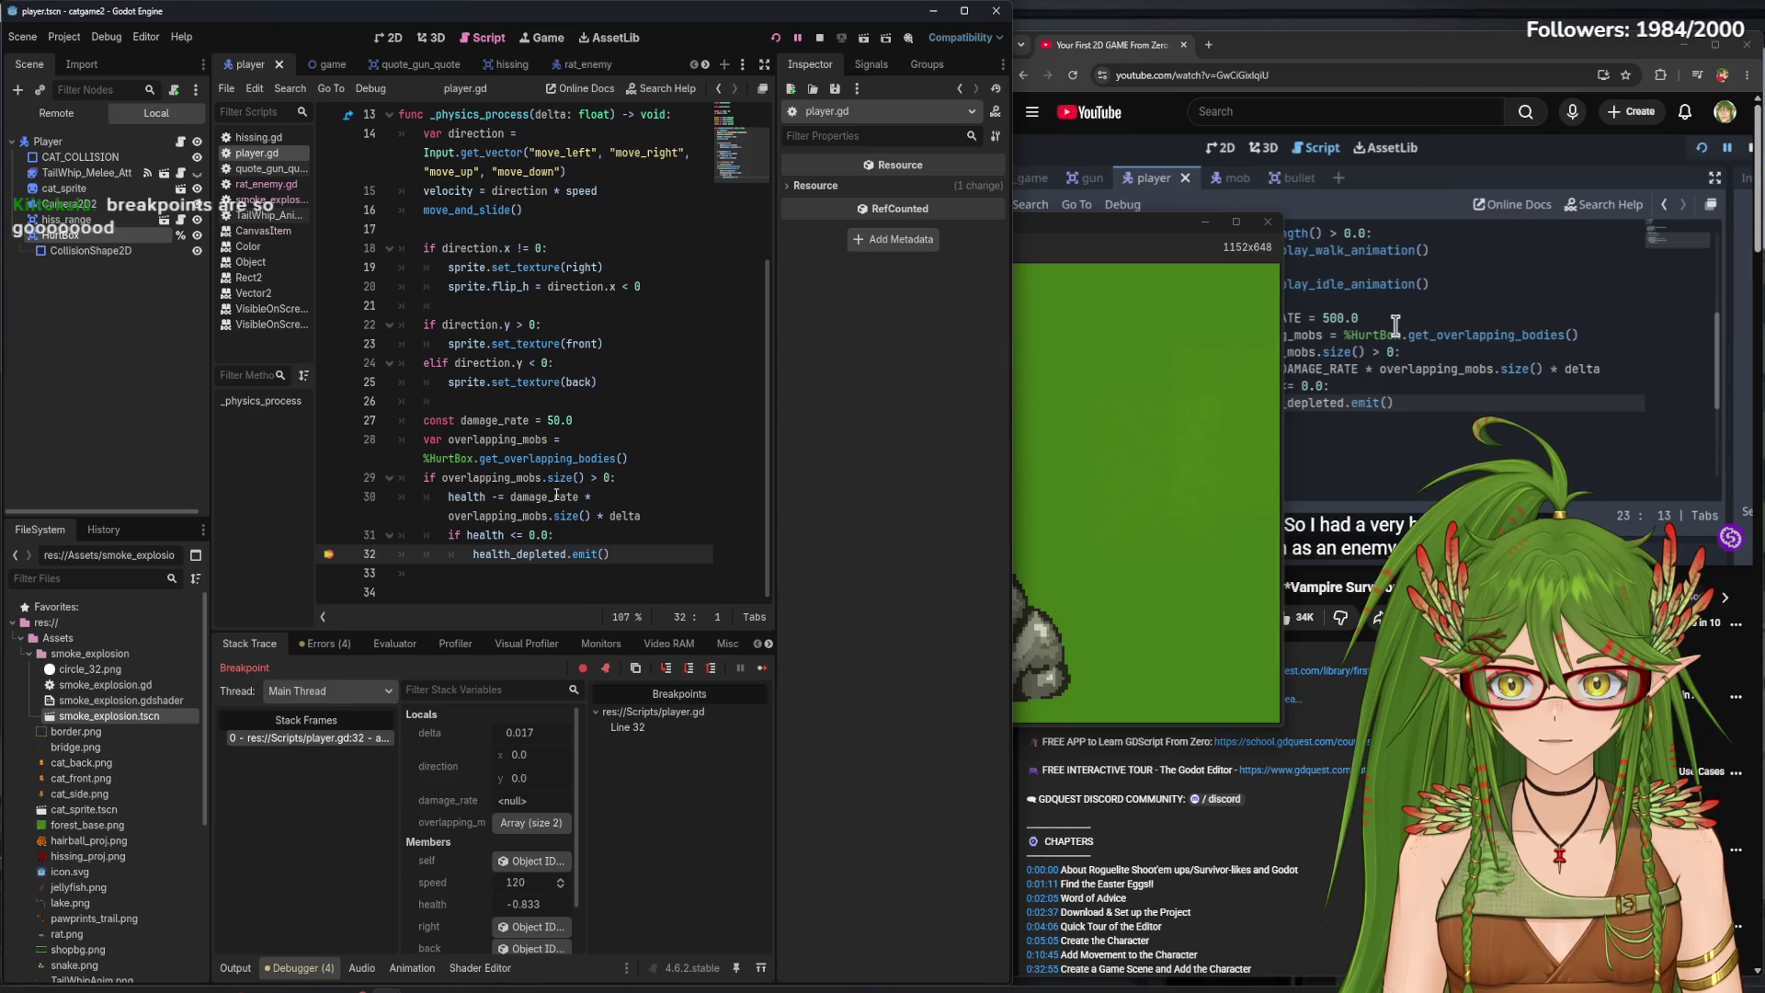
{"action": "left_click", "coordinate": [330, 555]}
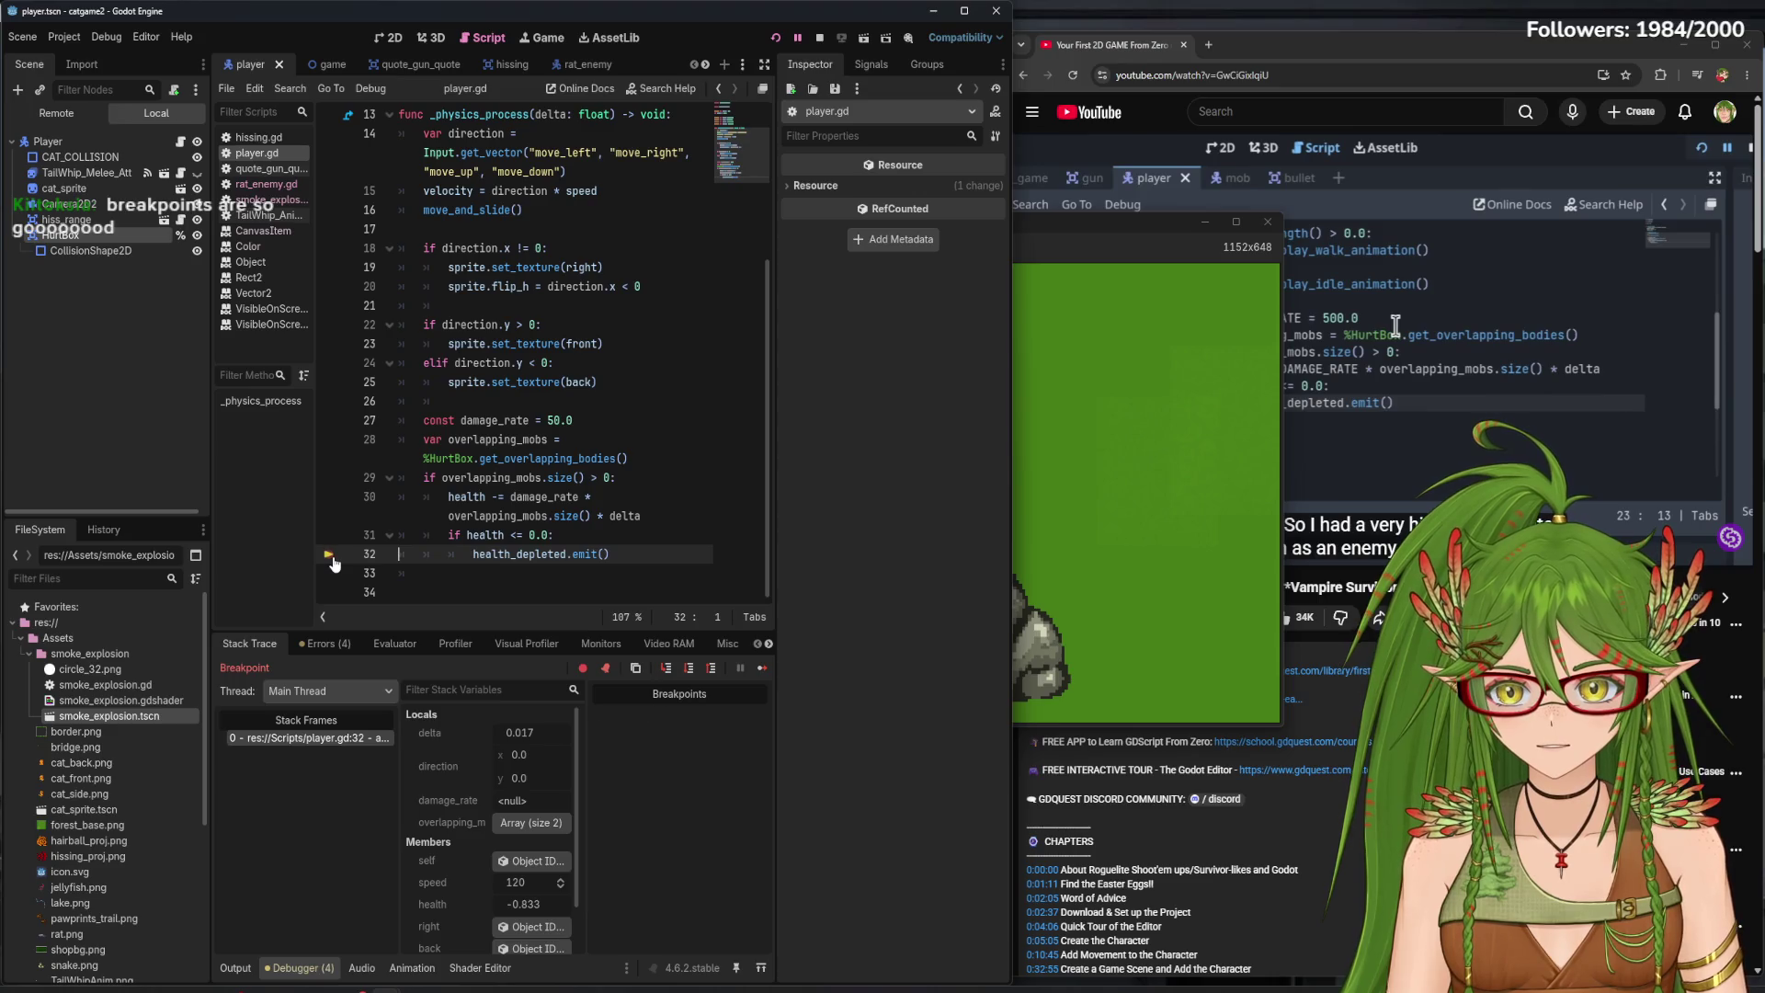
{"action": "left_click", "coordinate": [820, 39]}
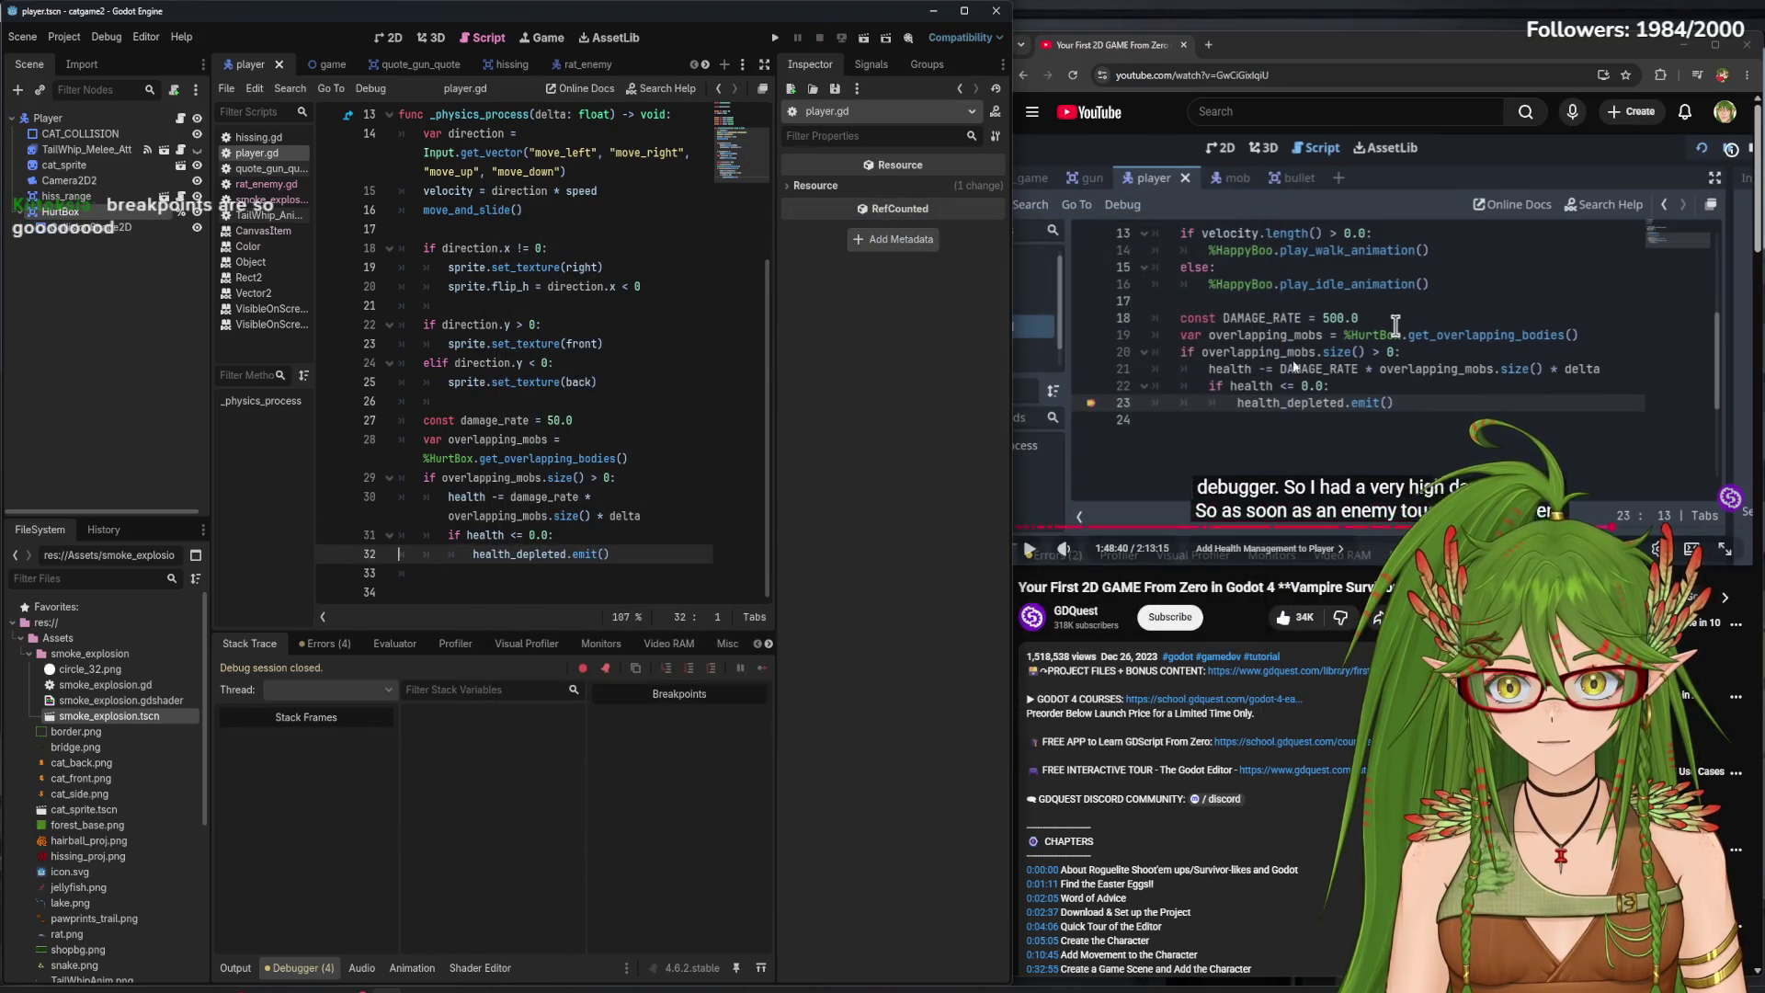
{"action": "left_click", "coordinate": [1193, 430]}
{"action": "left_click", "coordinate": [505, 580]}
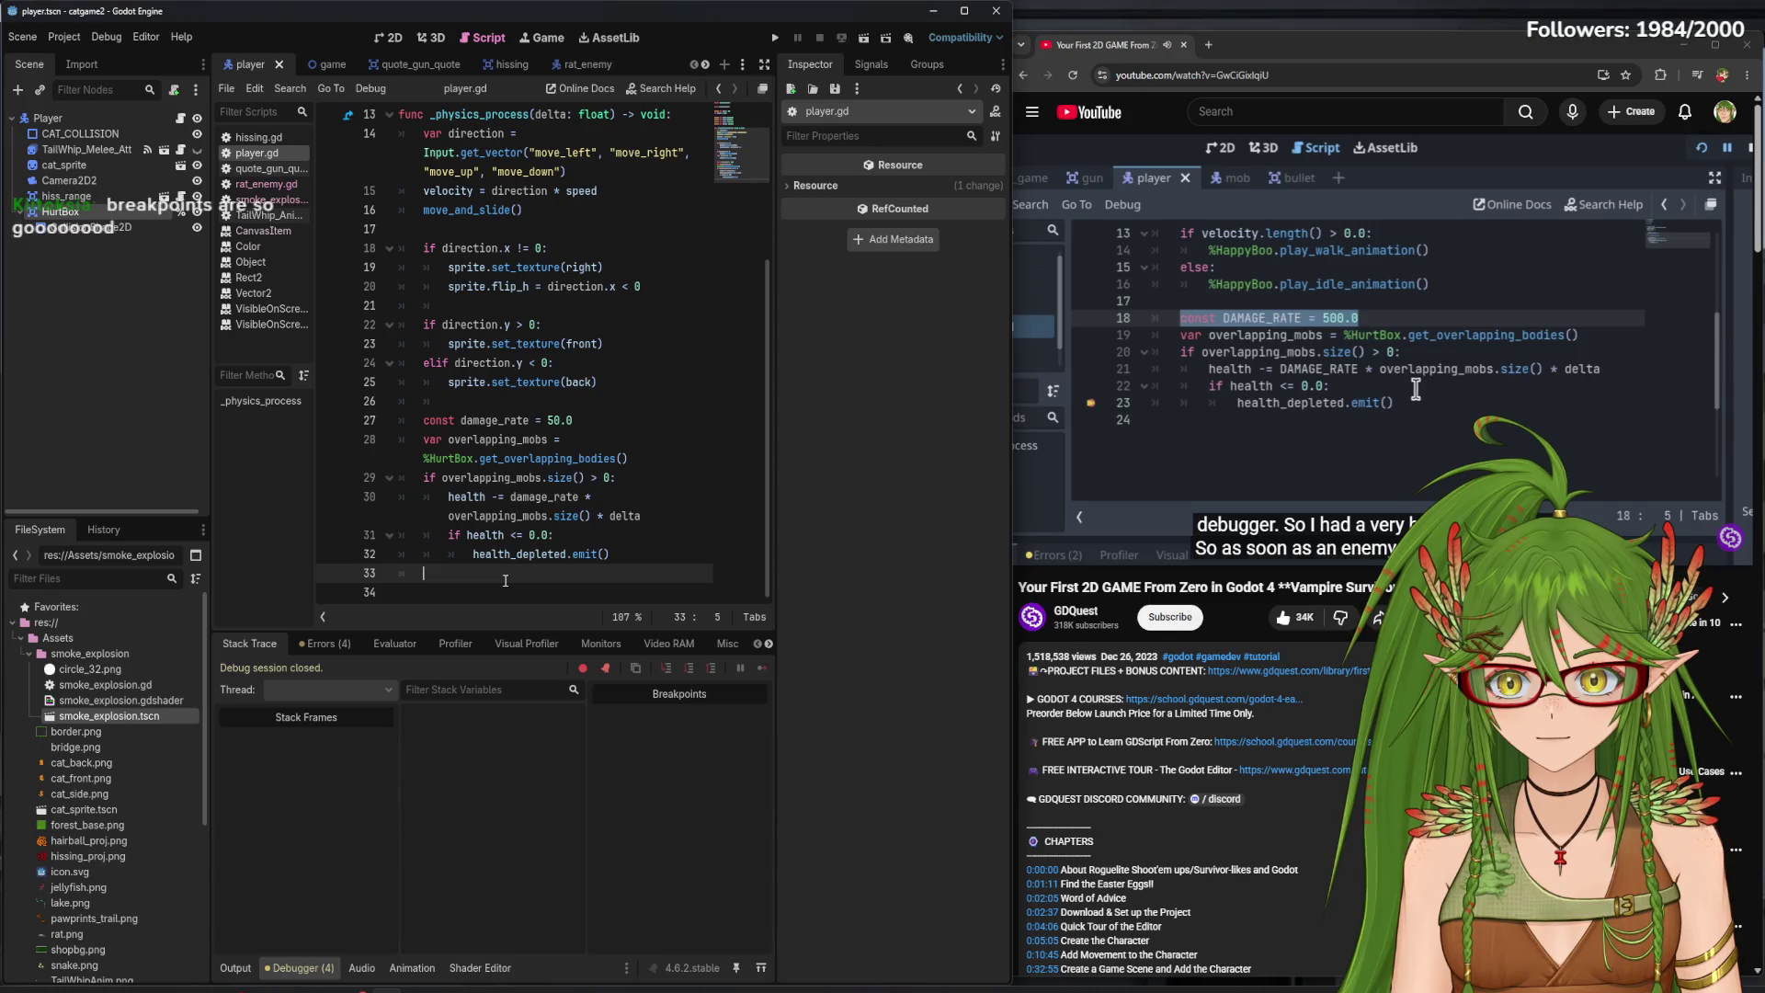
- Change damage_rate on line 27 back to 5.0, save player.gd, and run the game
{"action": "left_click", "coordinate": [566, 421]}
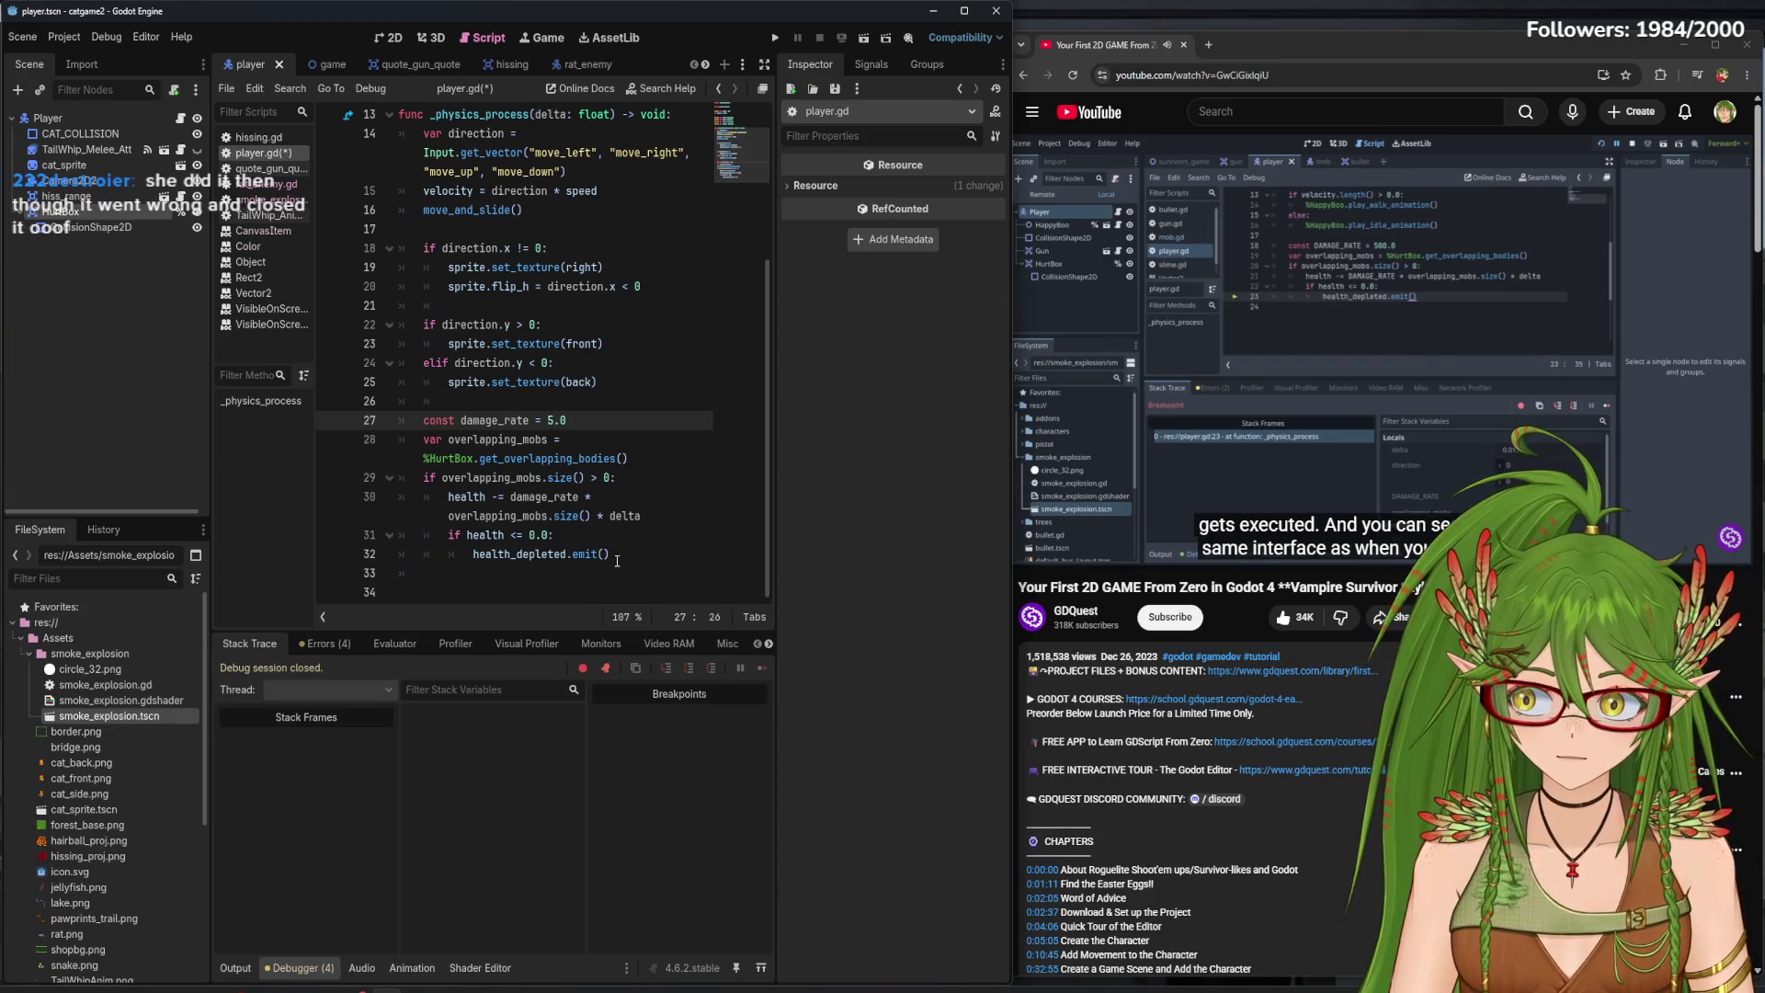
{"action": "left_click", "coordinate": [1204, 323]}
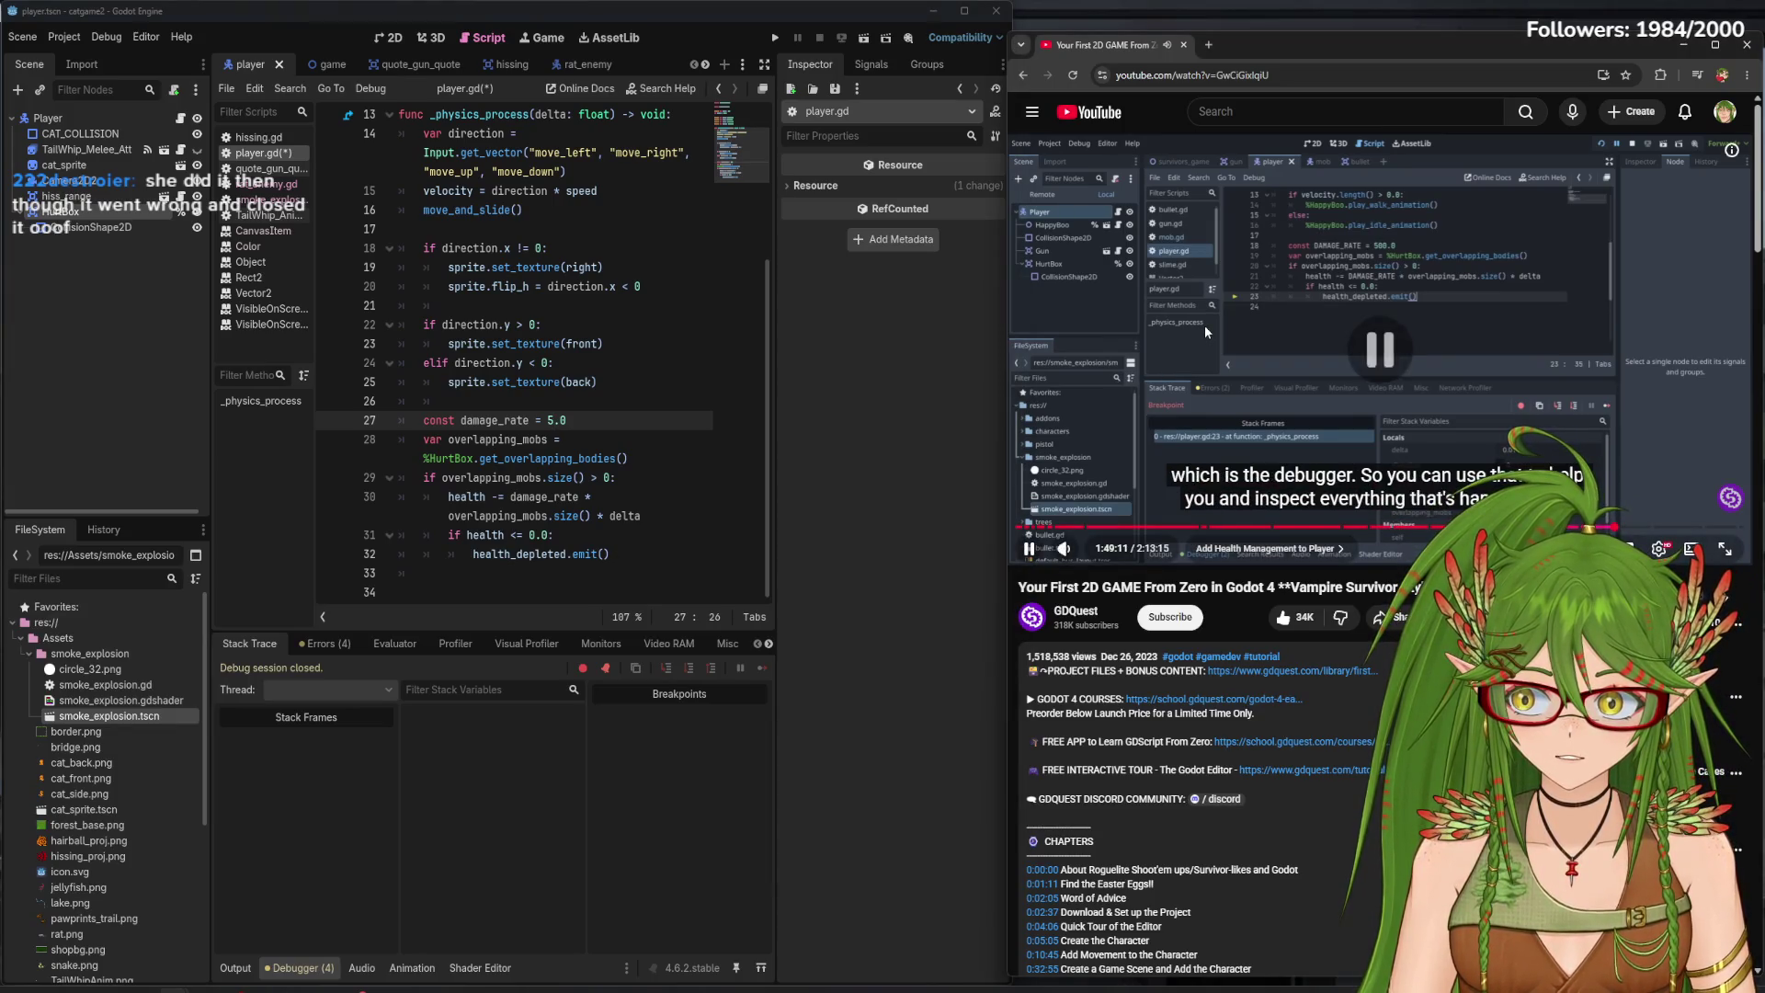
{"action": "left_click", "coordinate": [659, 516]}
{"action": "key", "text": "ctrl+s"}
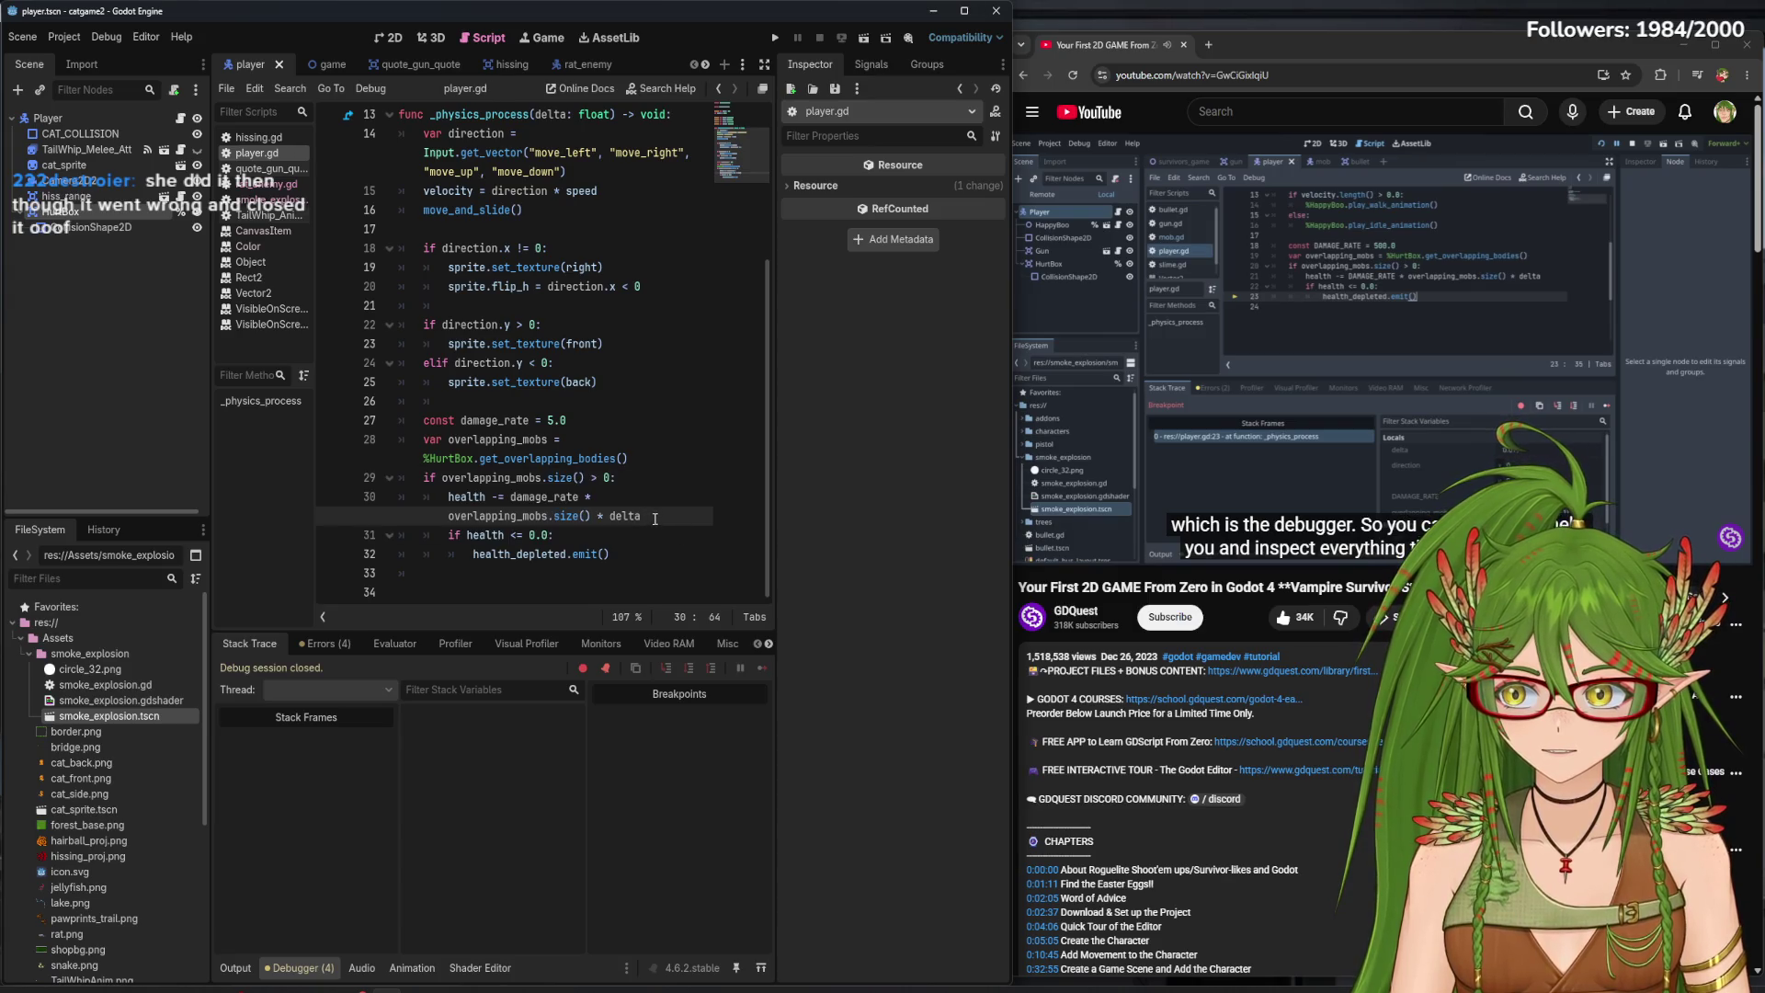
{"action": "key", "text": "F5"}
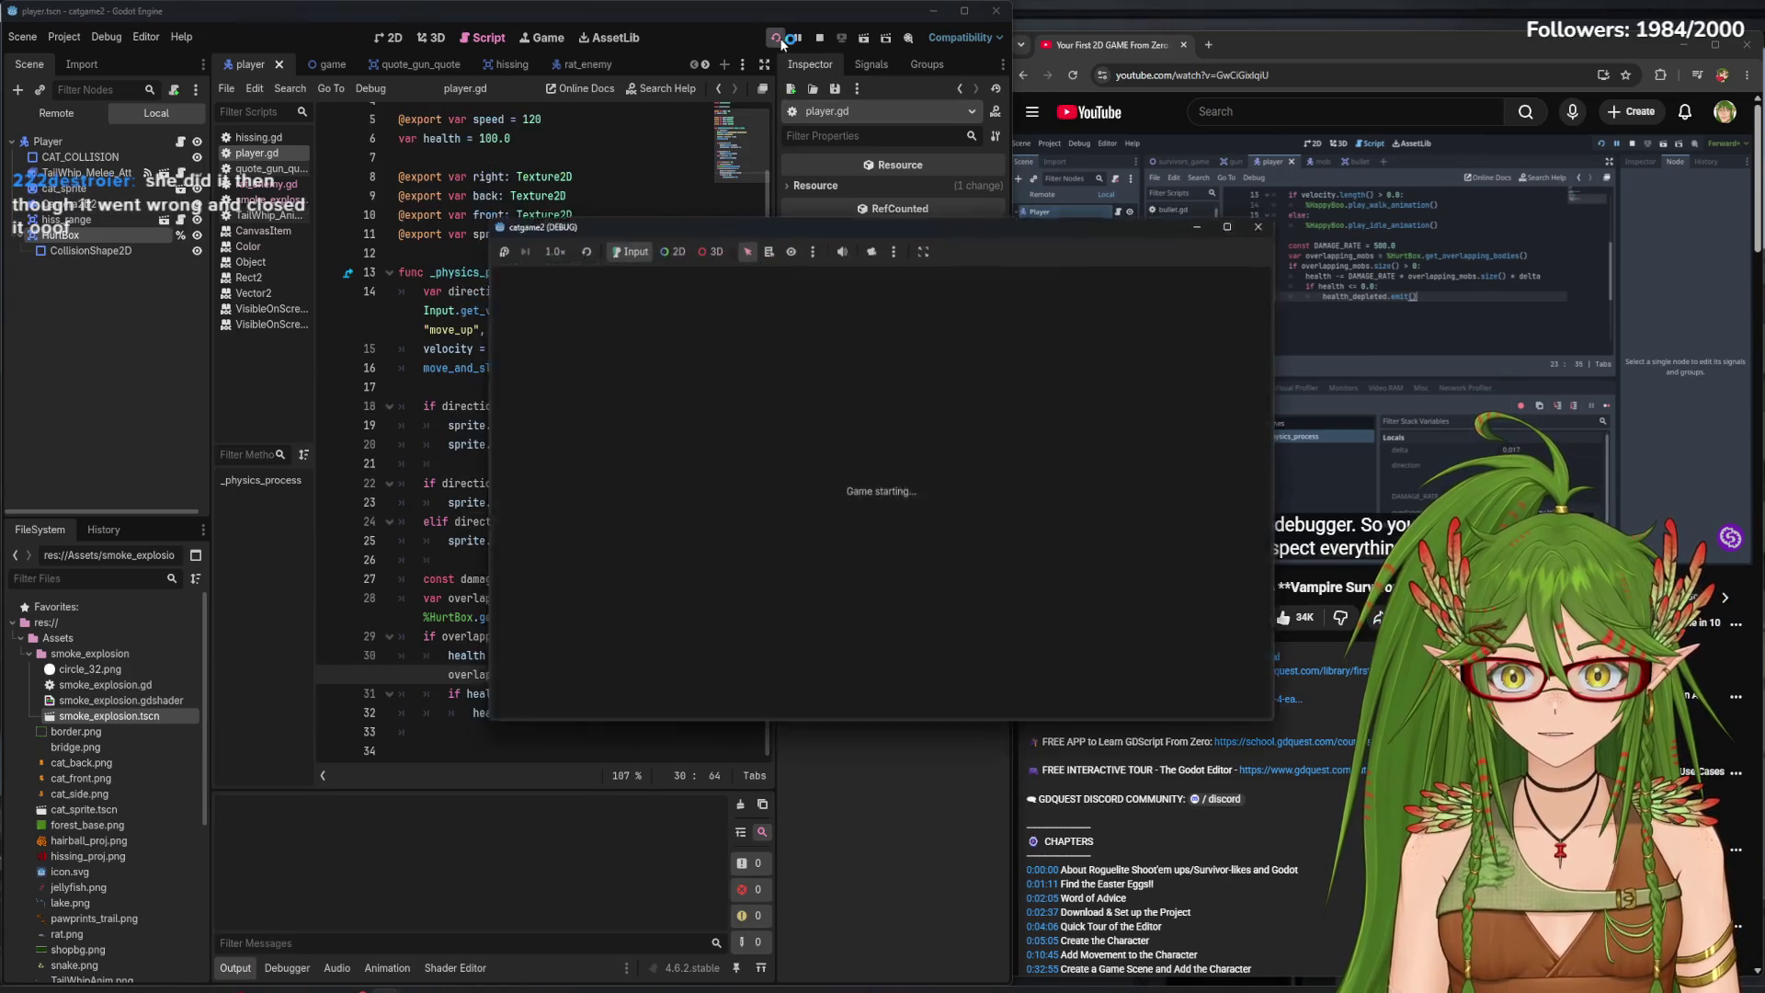
- Walk the cat right and up in the running game, then close it
{"action": "key", "text": "d"}
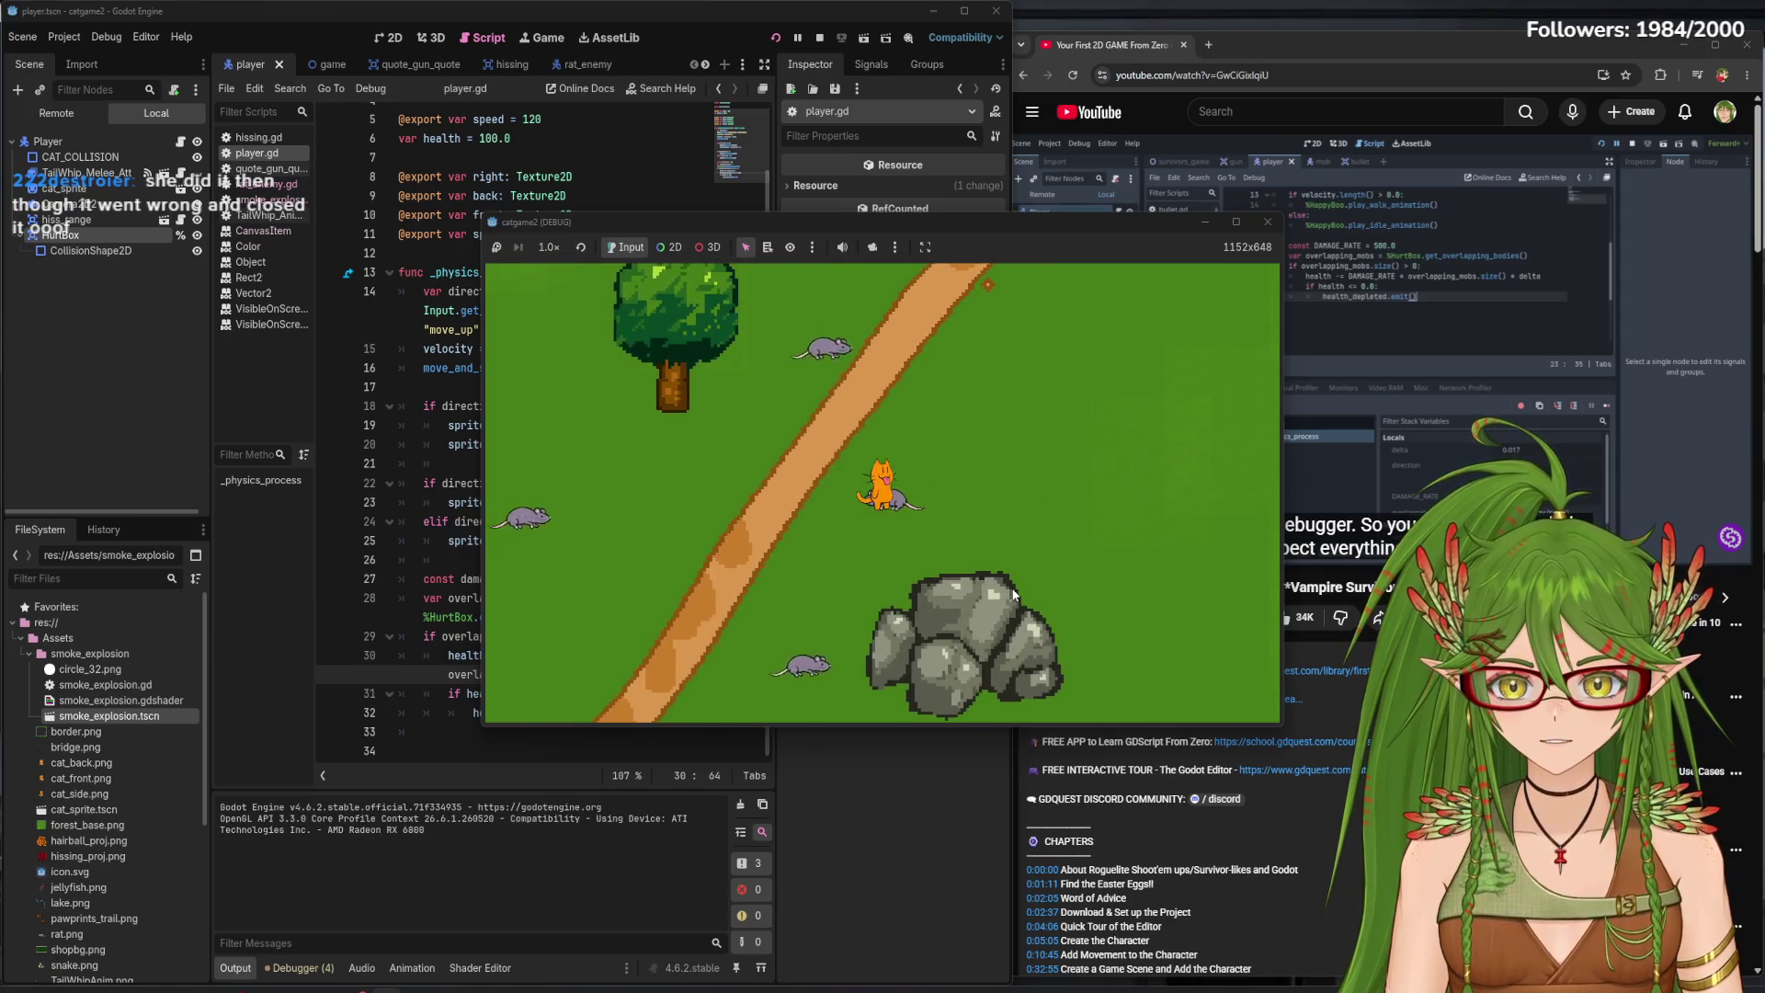
{"action": "key", "text": "w"}
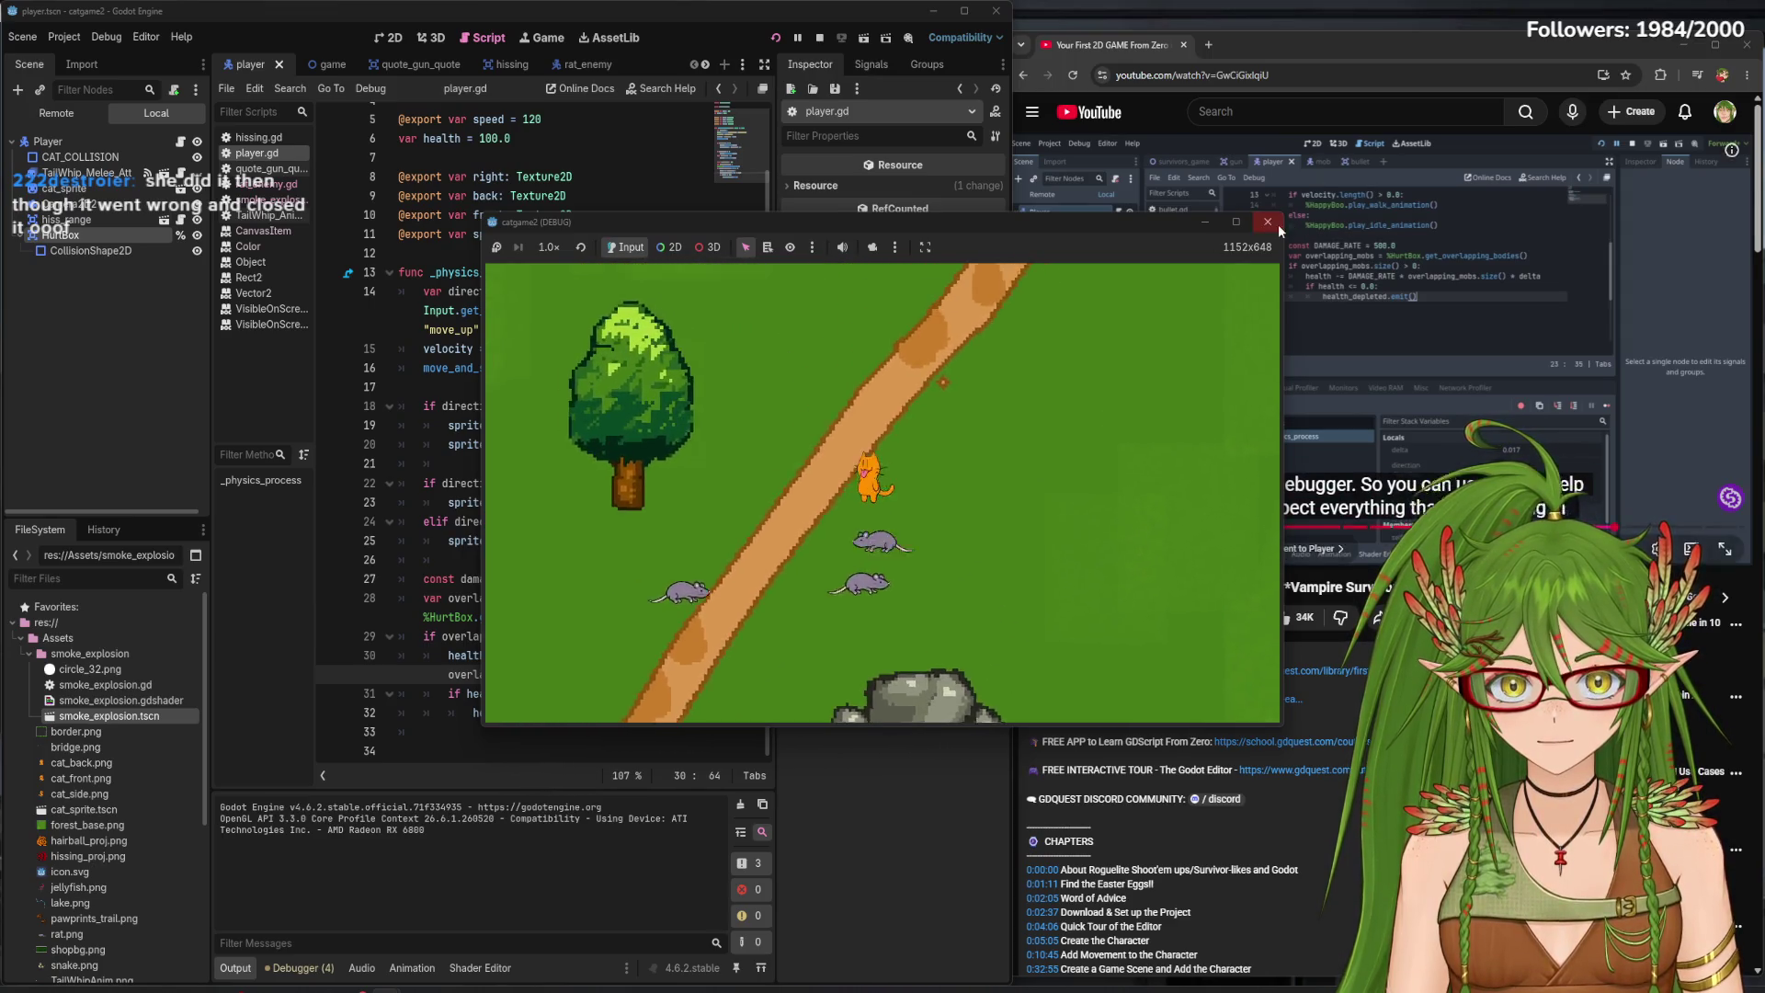
{"action": "left_click", "coordinate": [1265, 226]}
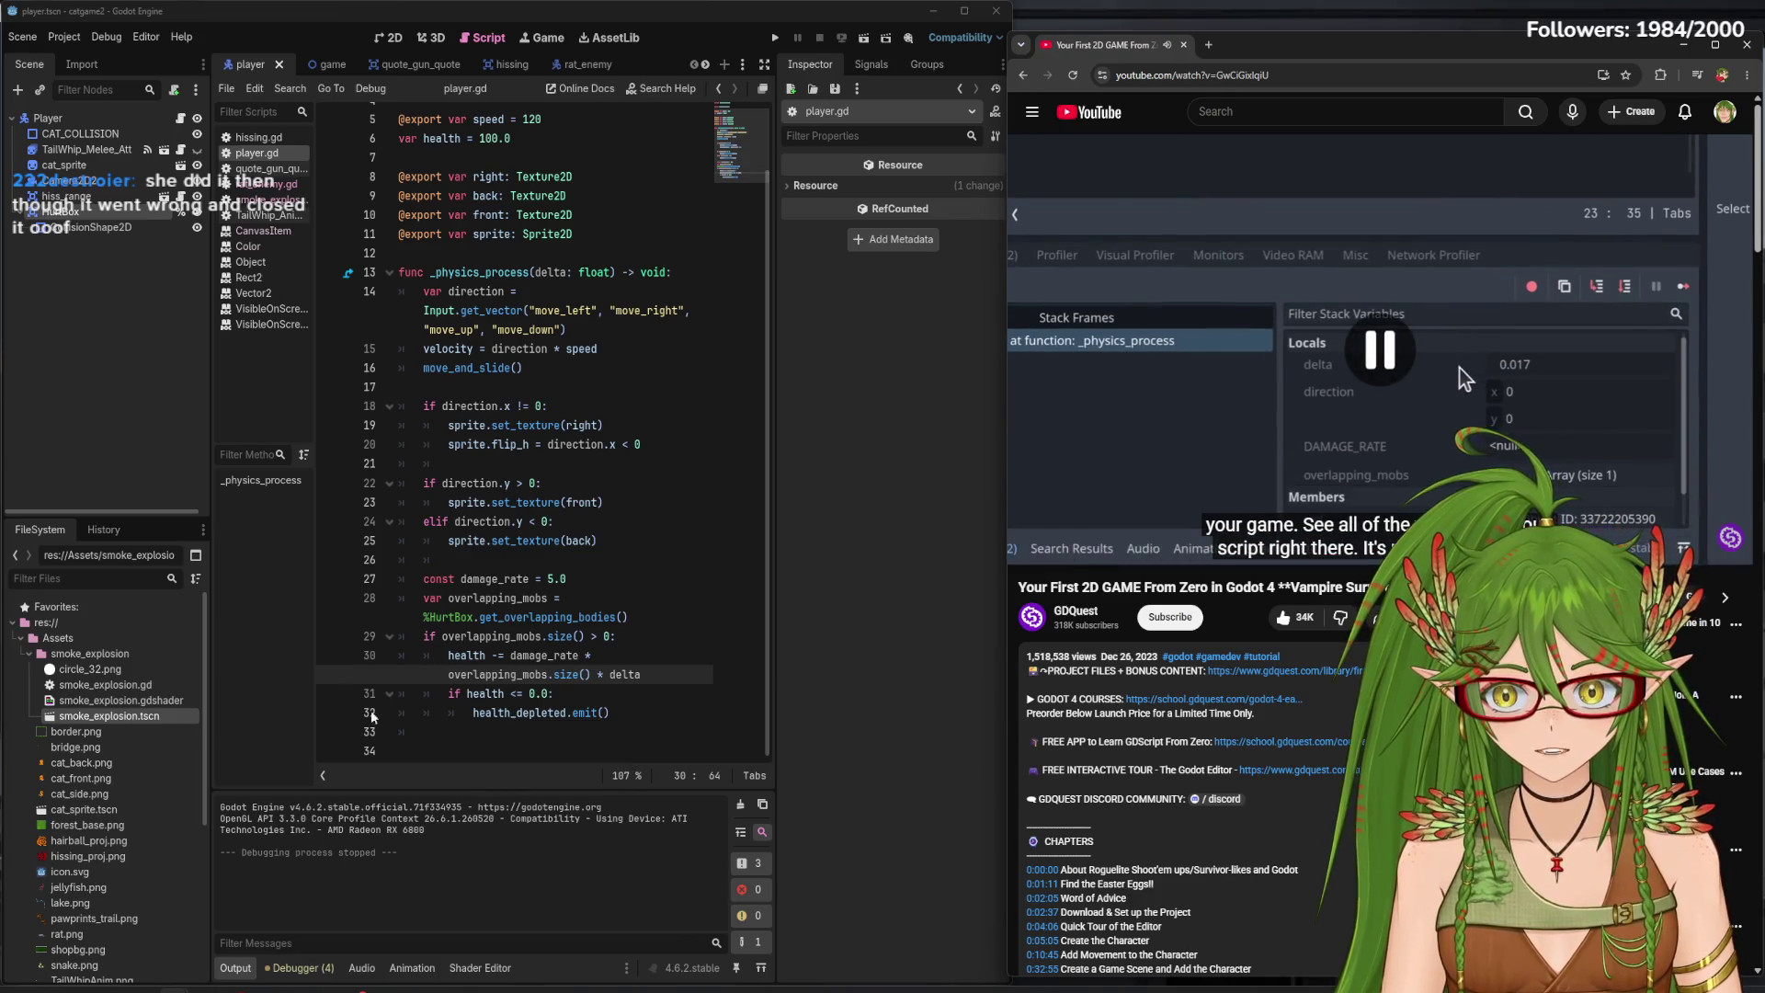
- Raise damage_rate to 500.0, add a breakpoint on the emit line, and run in debug mode
{"action": "left_click", "coordinate": [554, 578]}
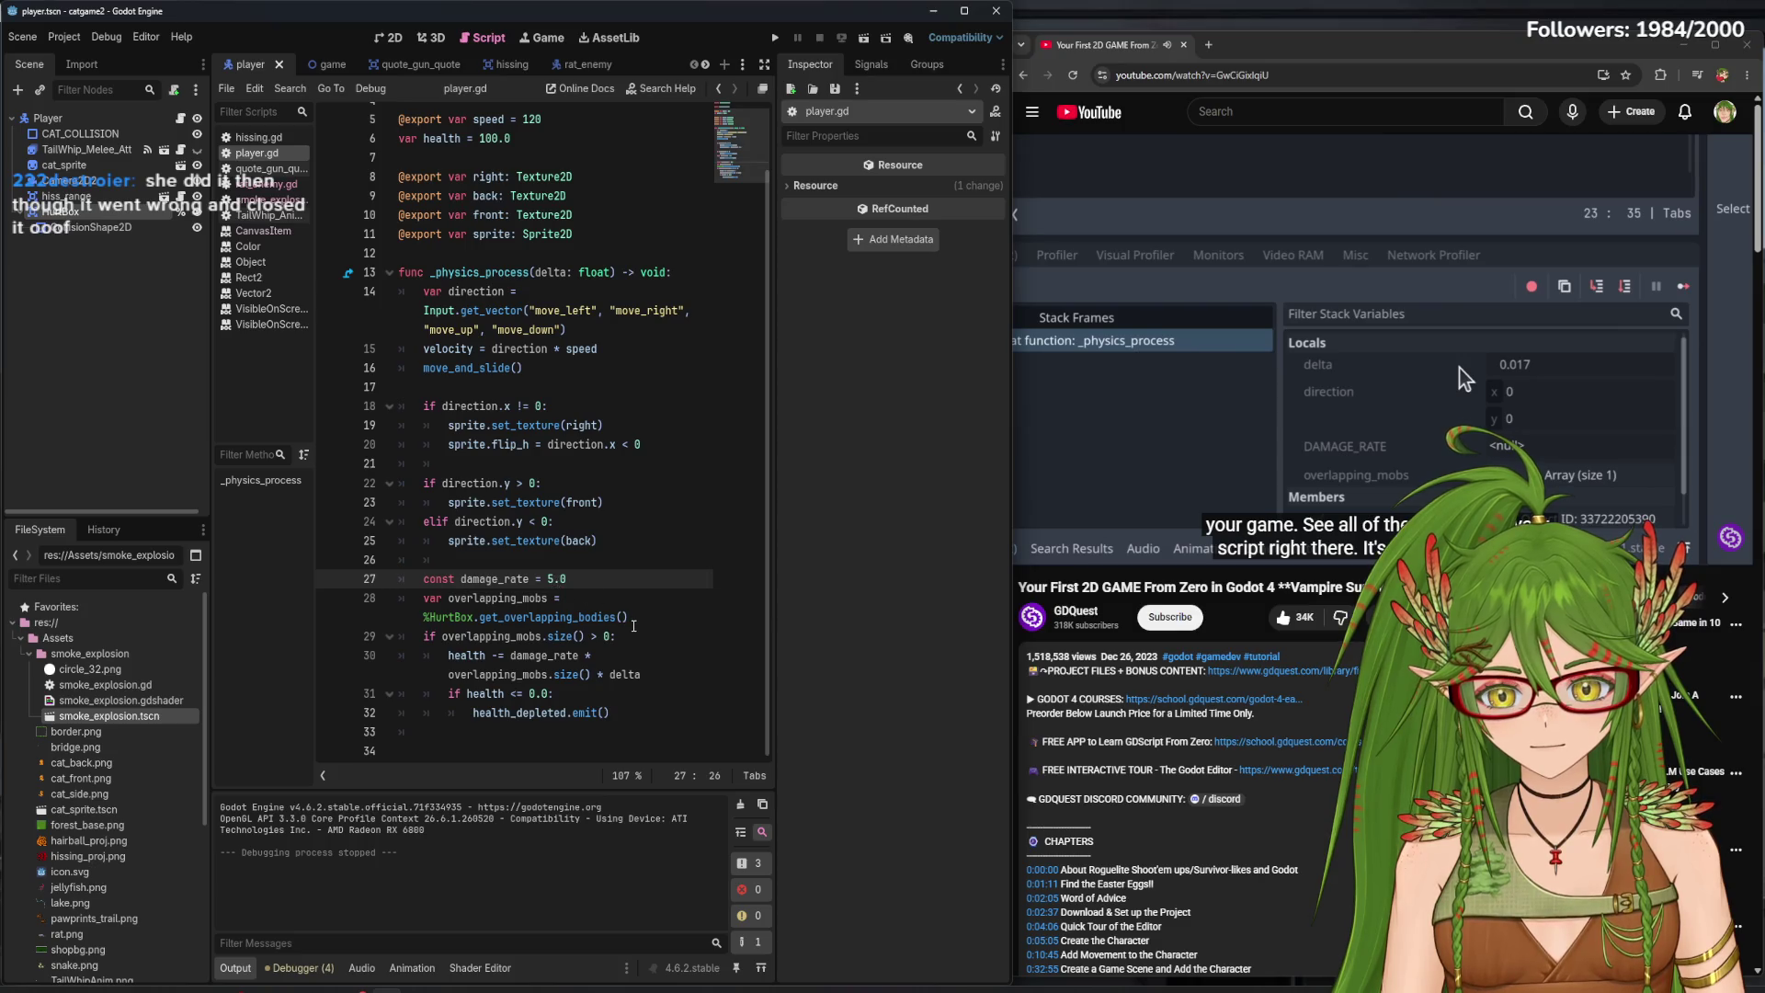
{"action": "type", "text": "00"}
{"action": "key", "text": "End"}
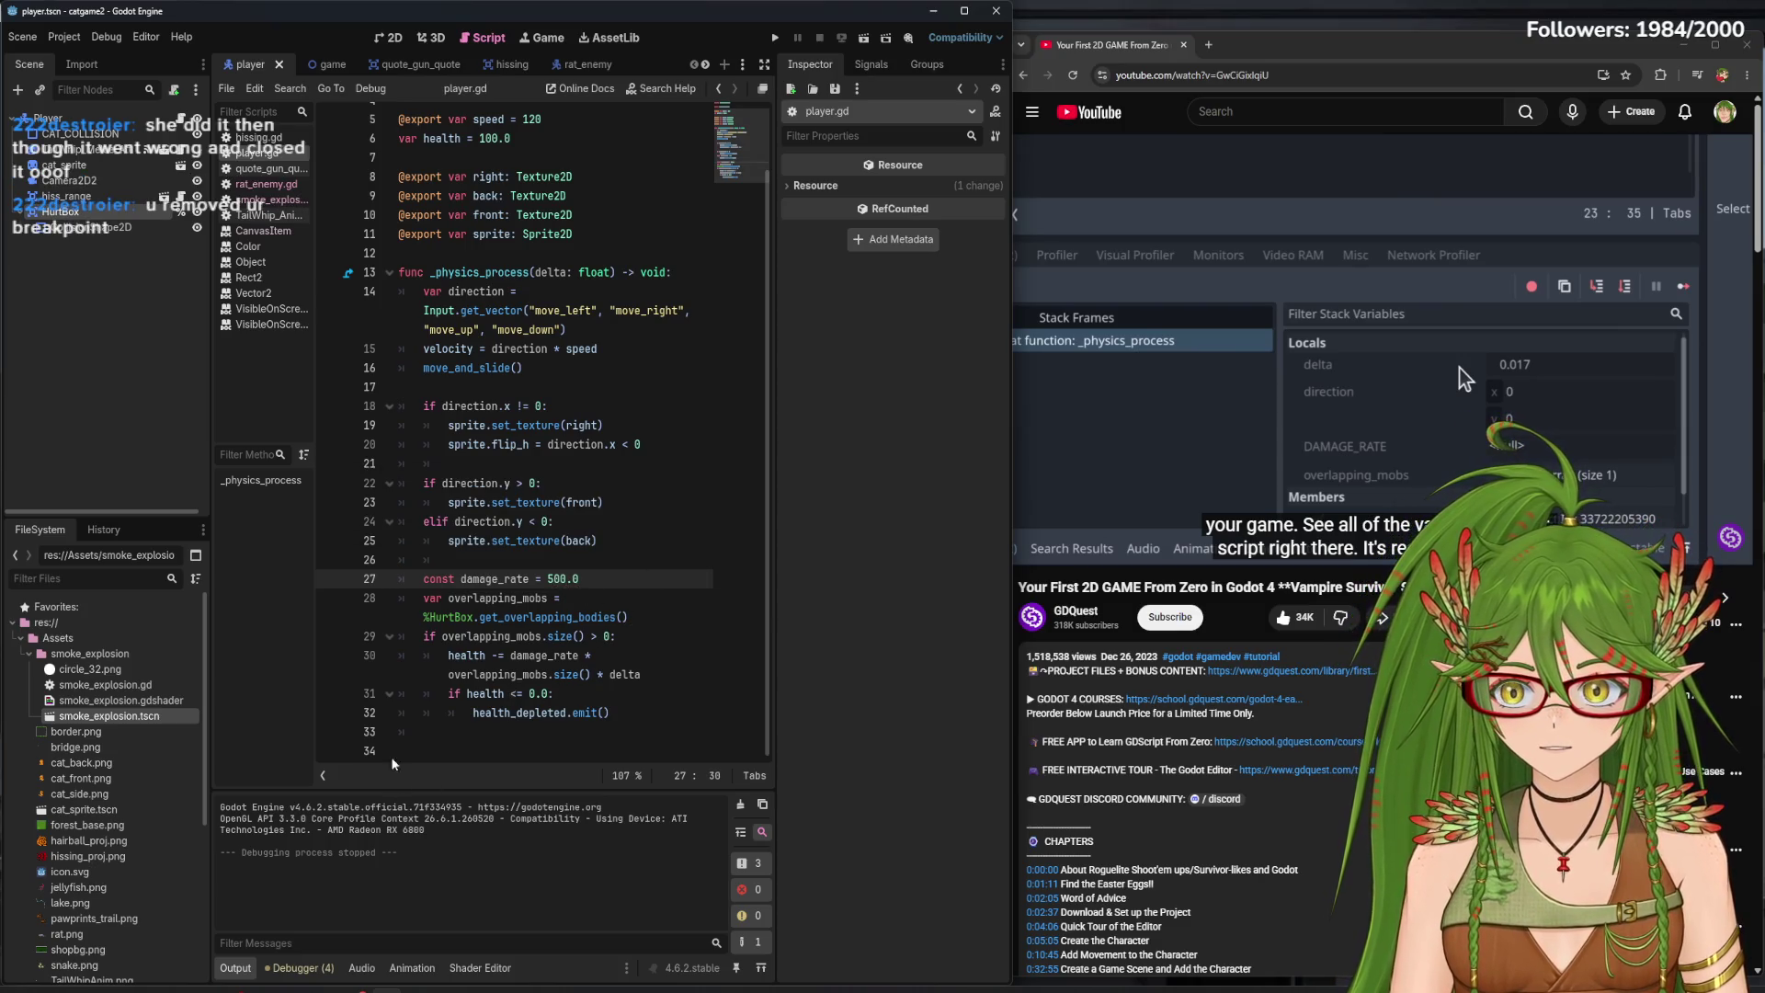
{"action": "left_click", "coordinate": [329, 712]}
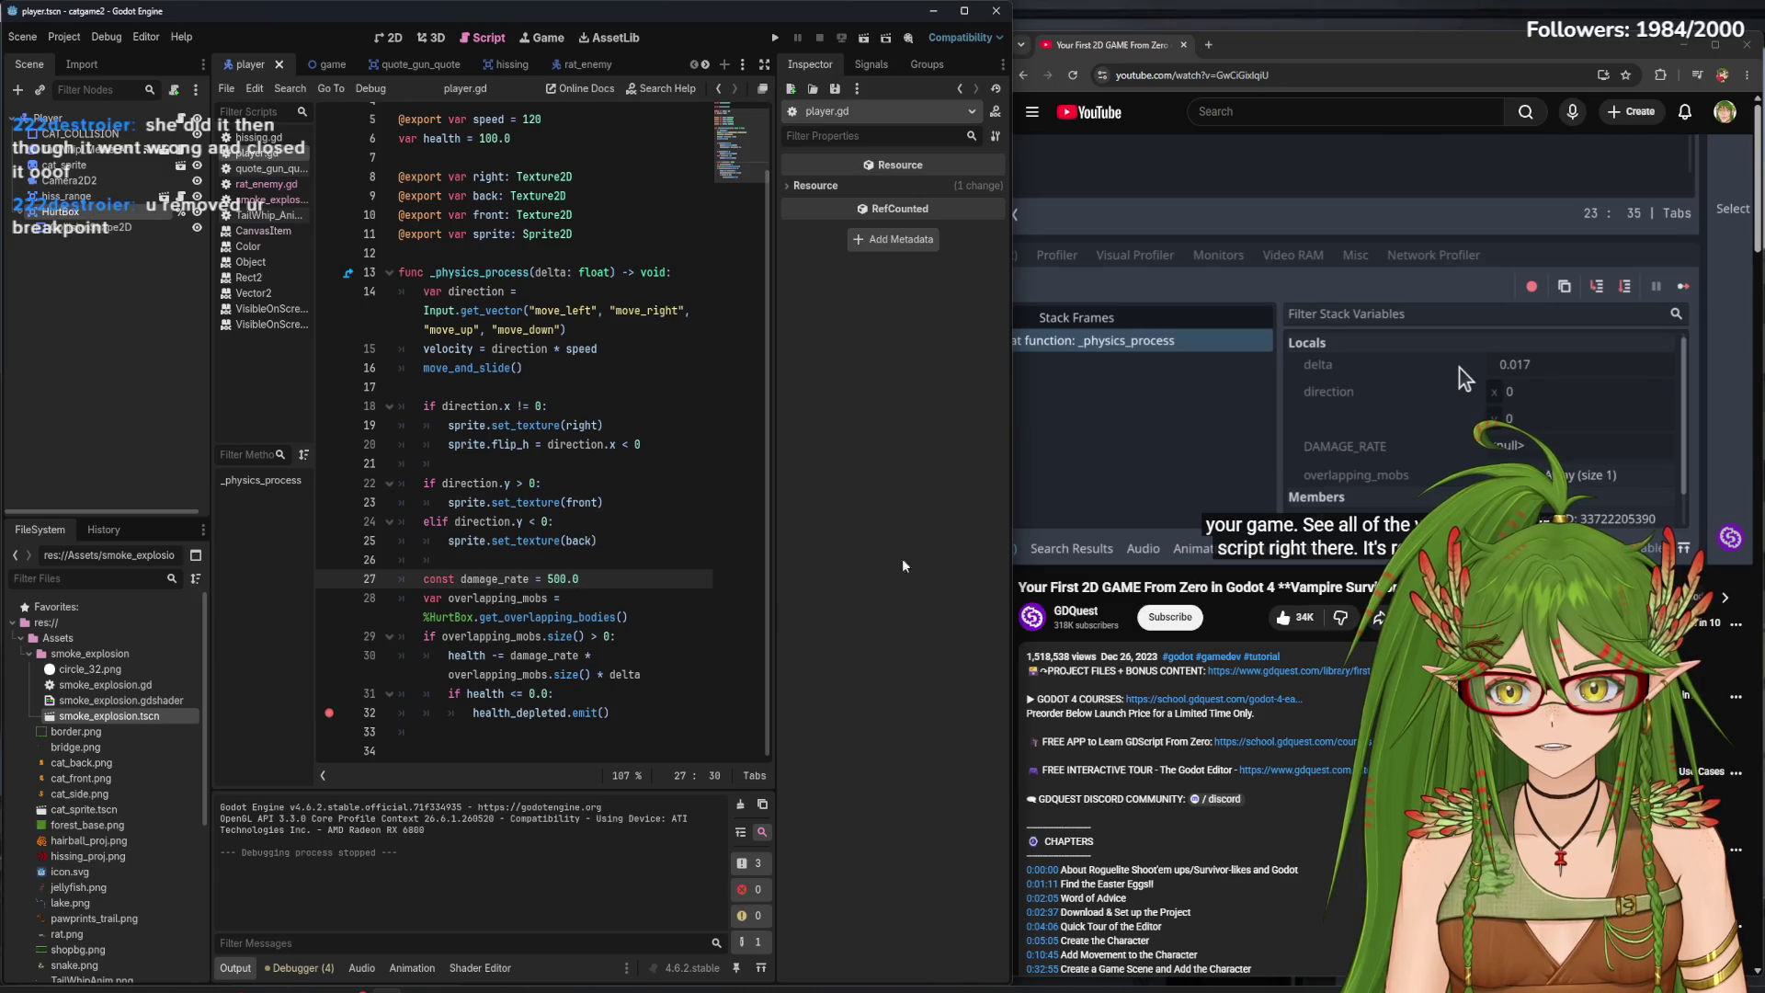
{"action": "key", "text": "F5"}
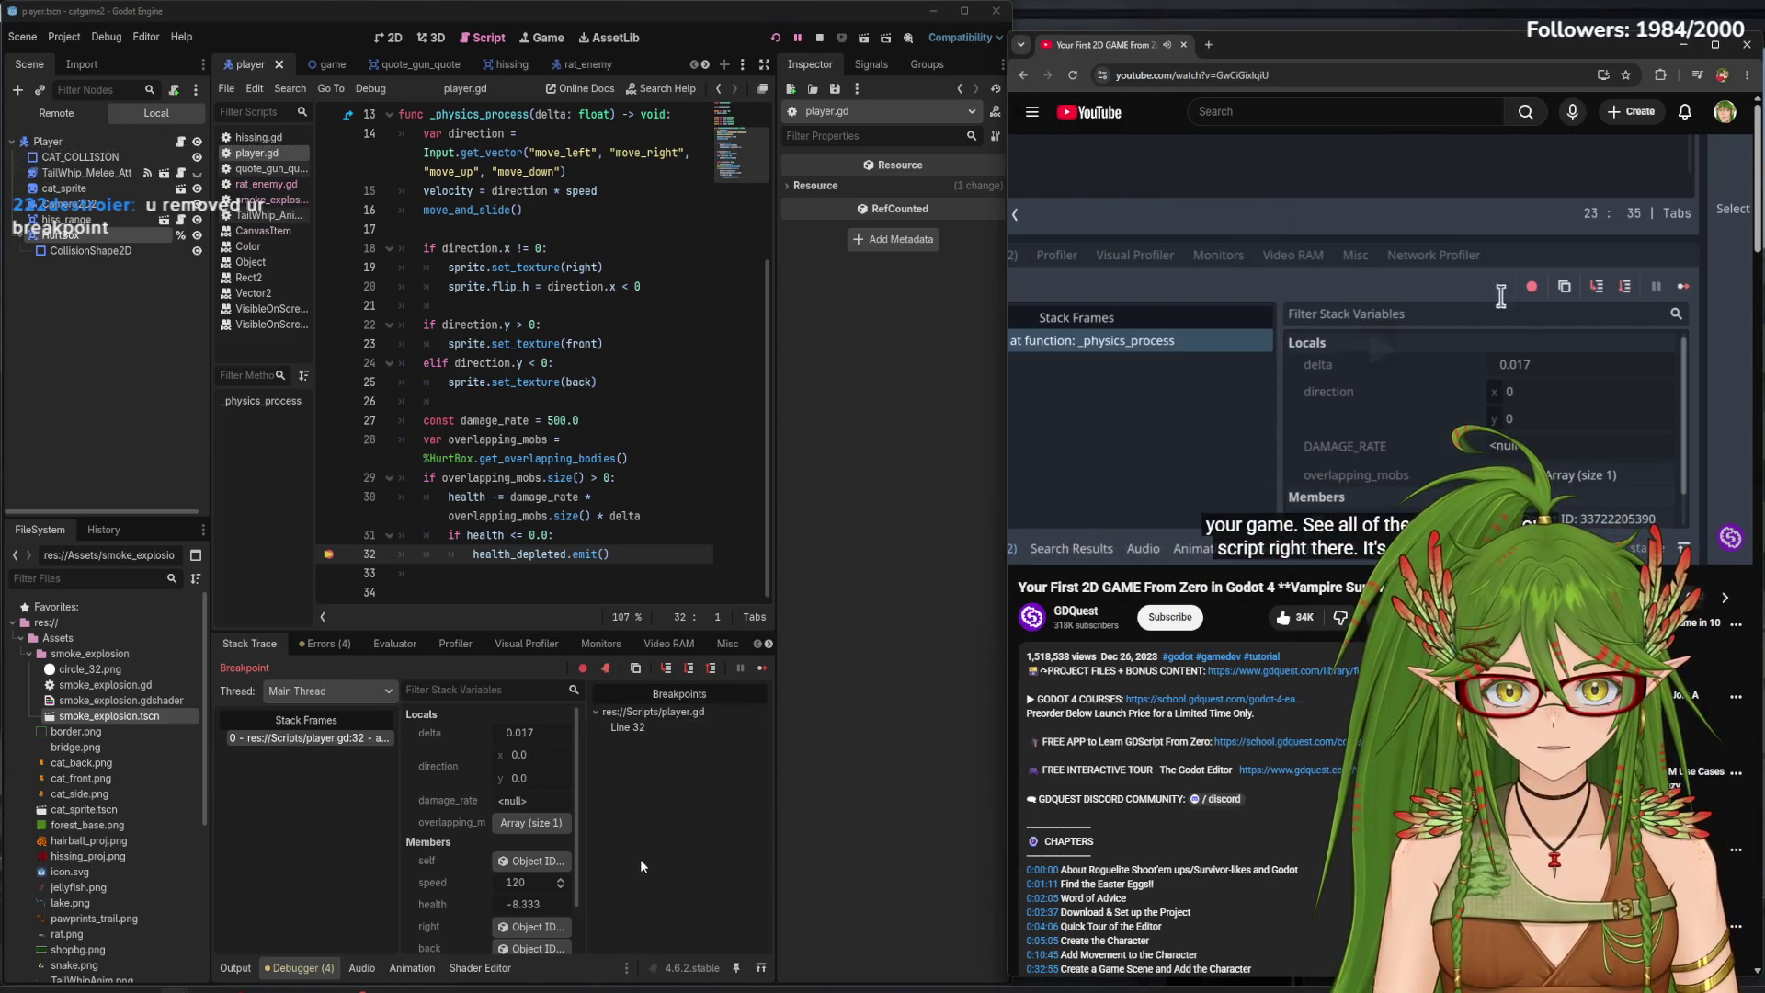
- Bring the game window forward and move it left, then close the game and remove the line 32 breakpoint
{"action": "scroll", "coordinate": [579, 850], "scroll_direction": "down", "scroll_amount": 2}
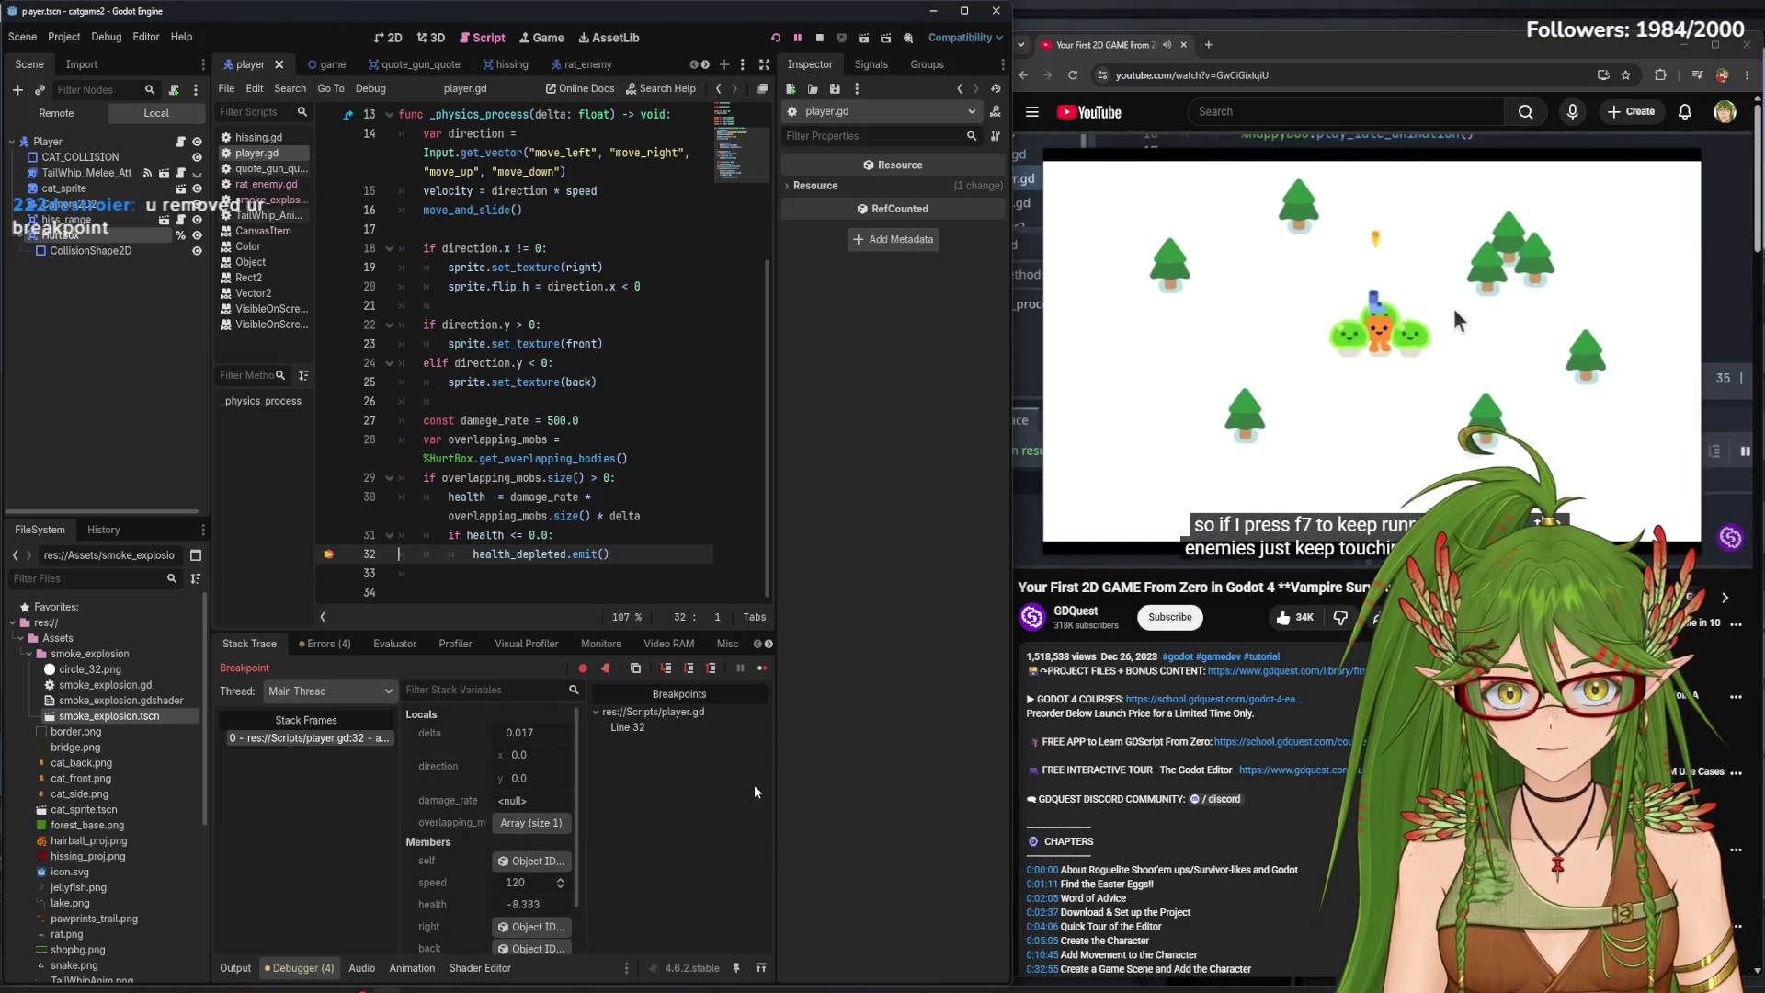
{"action": "mouse_move", "coordinate": [415, 990]}
{"action": "left_click", "coordinate": [430, 928]}
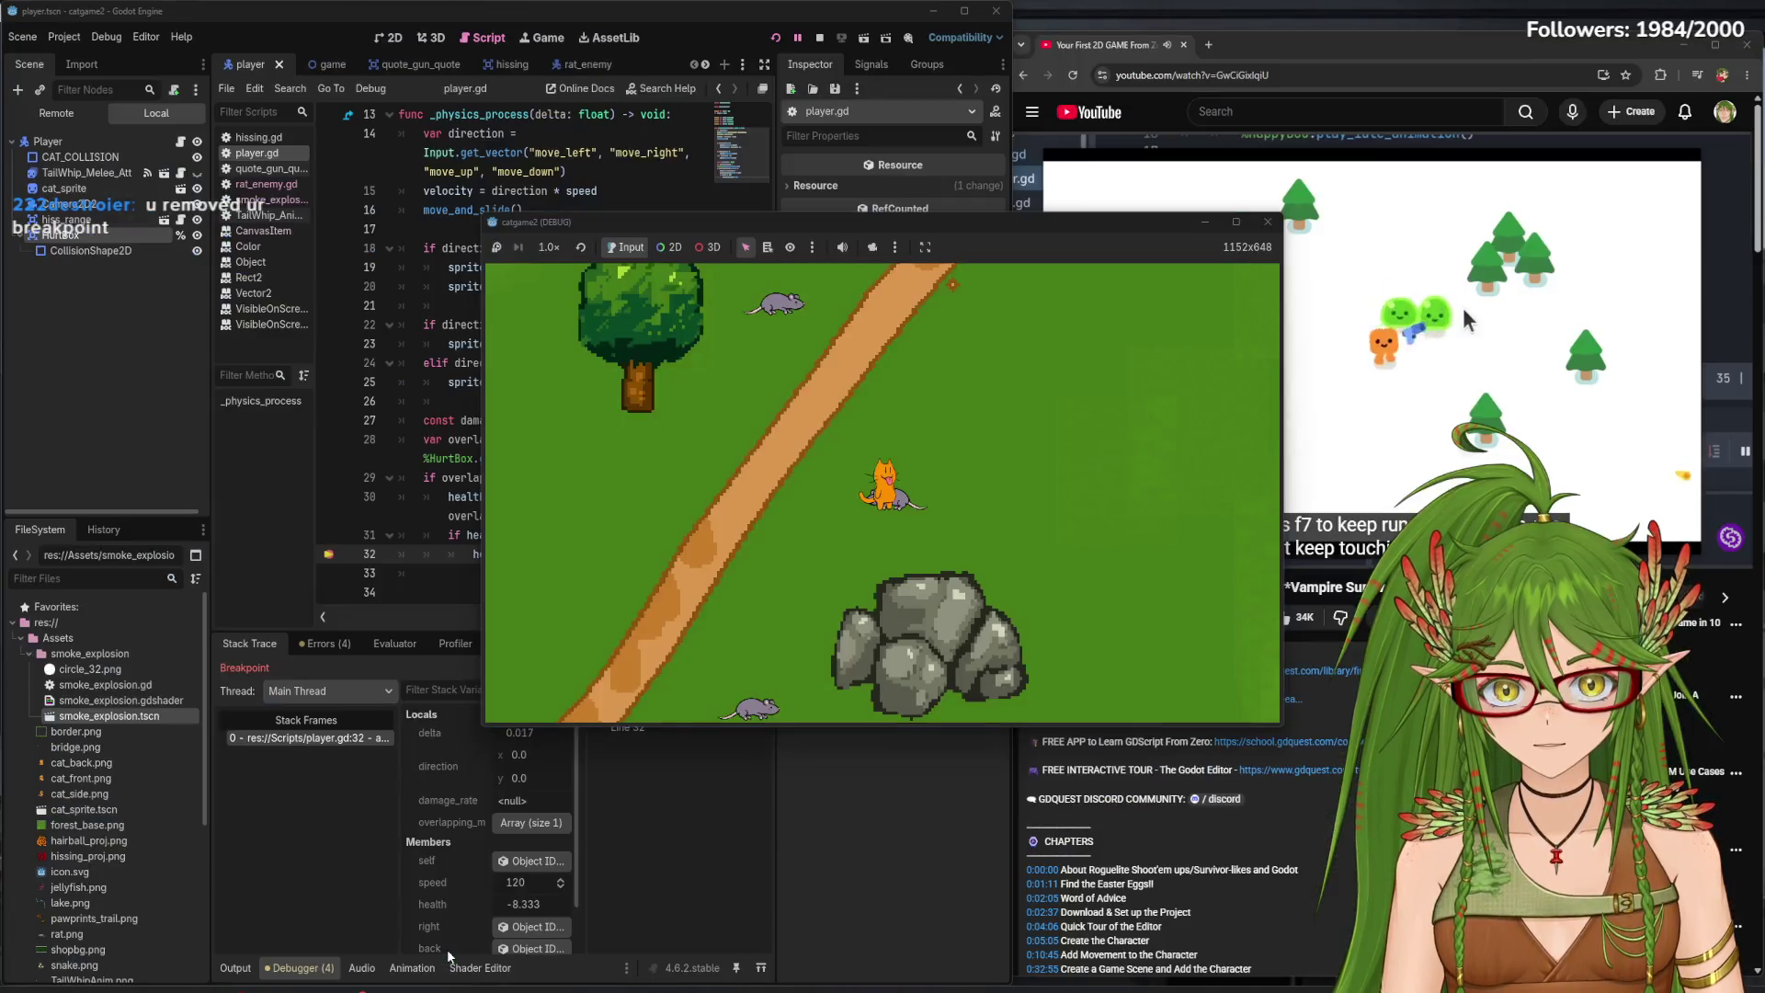
{"action": "left_click_drag", "start_coordinate": [1030, 219], "coordinate": [752, 224]}
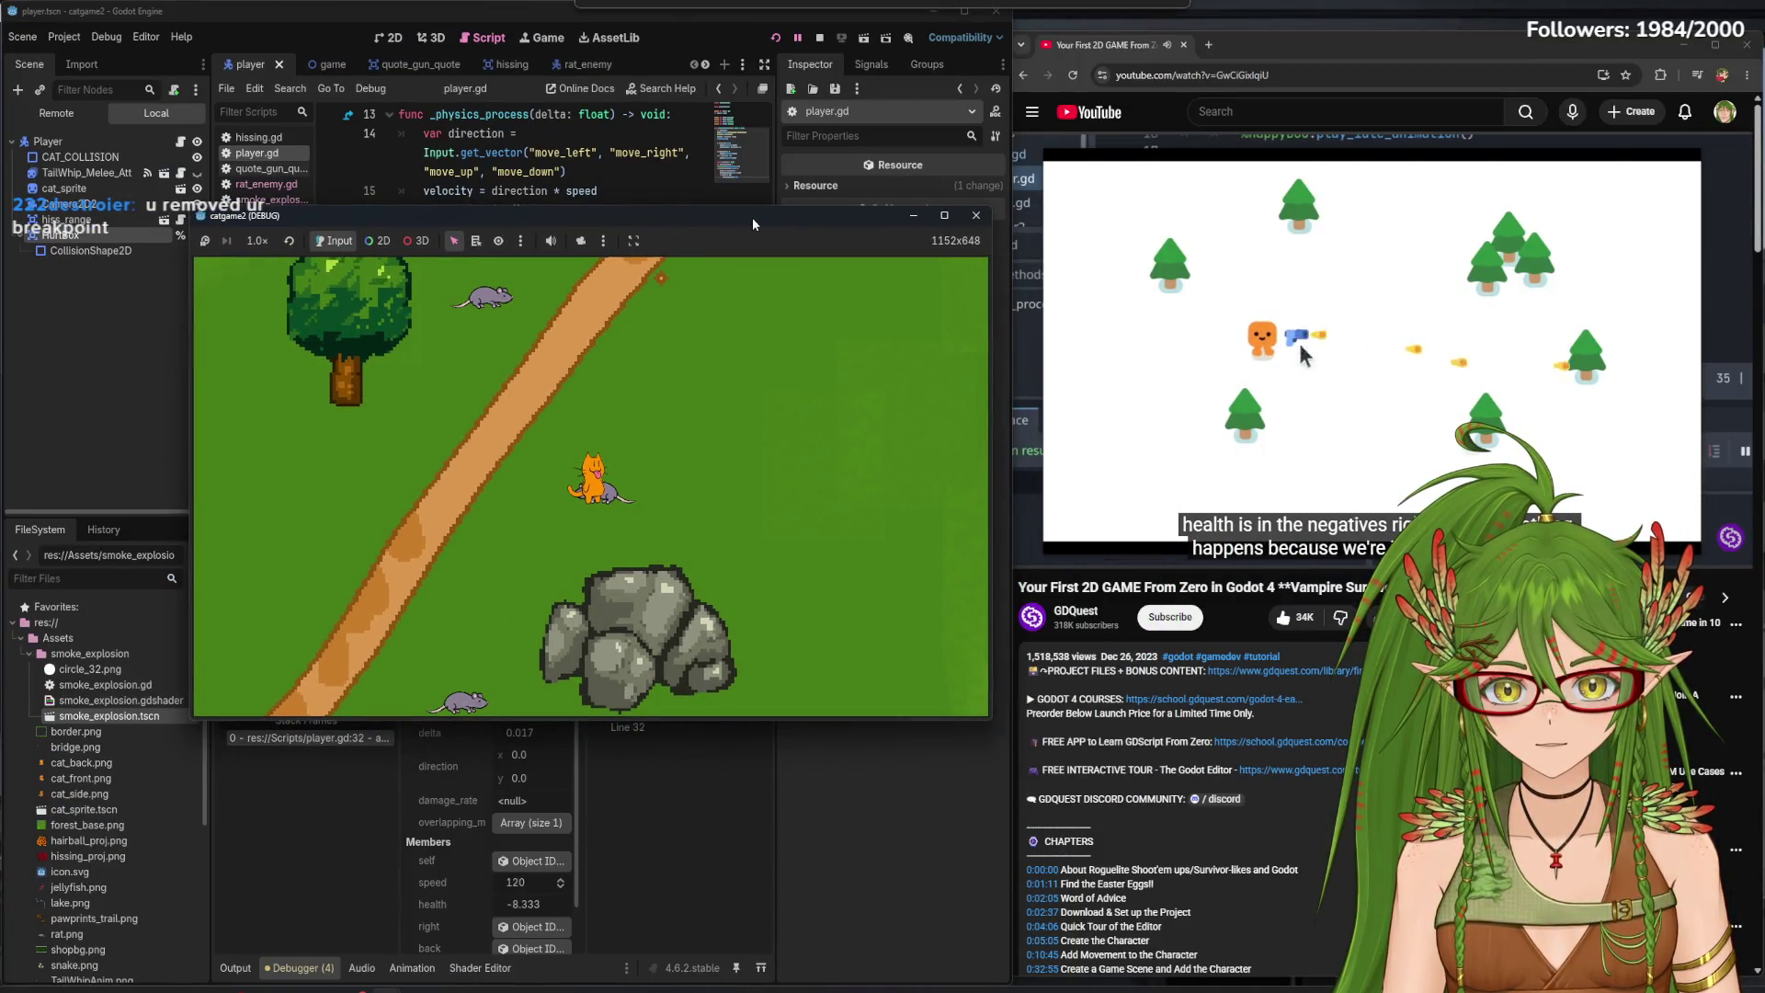
{"action": "left_click", "coordinate": [452, 244]}
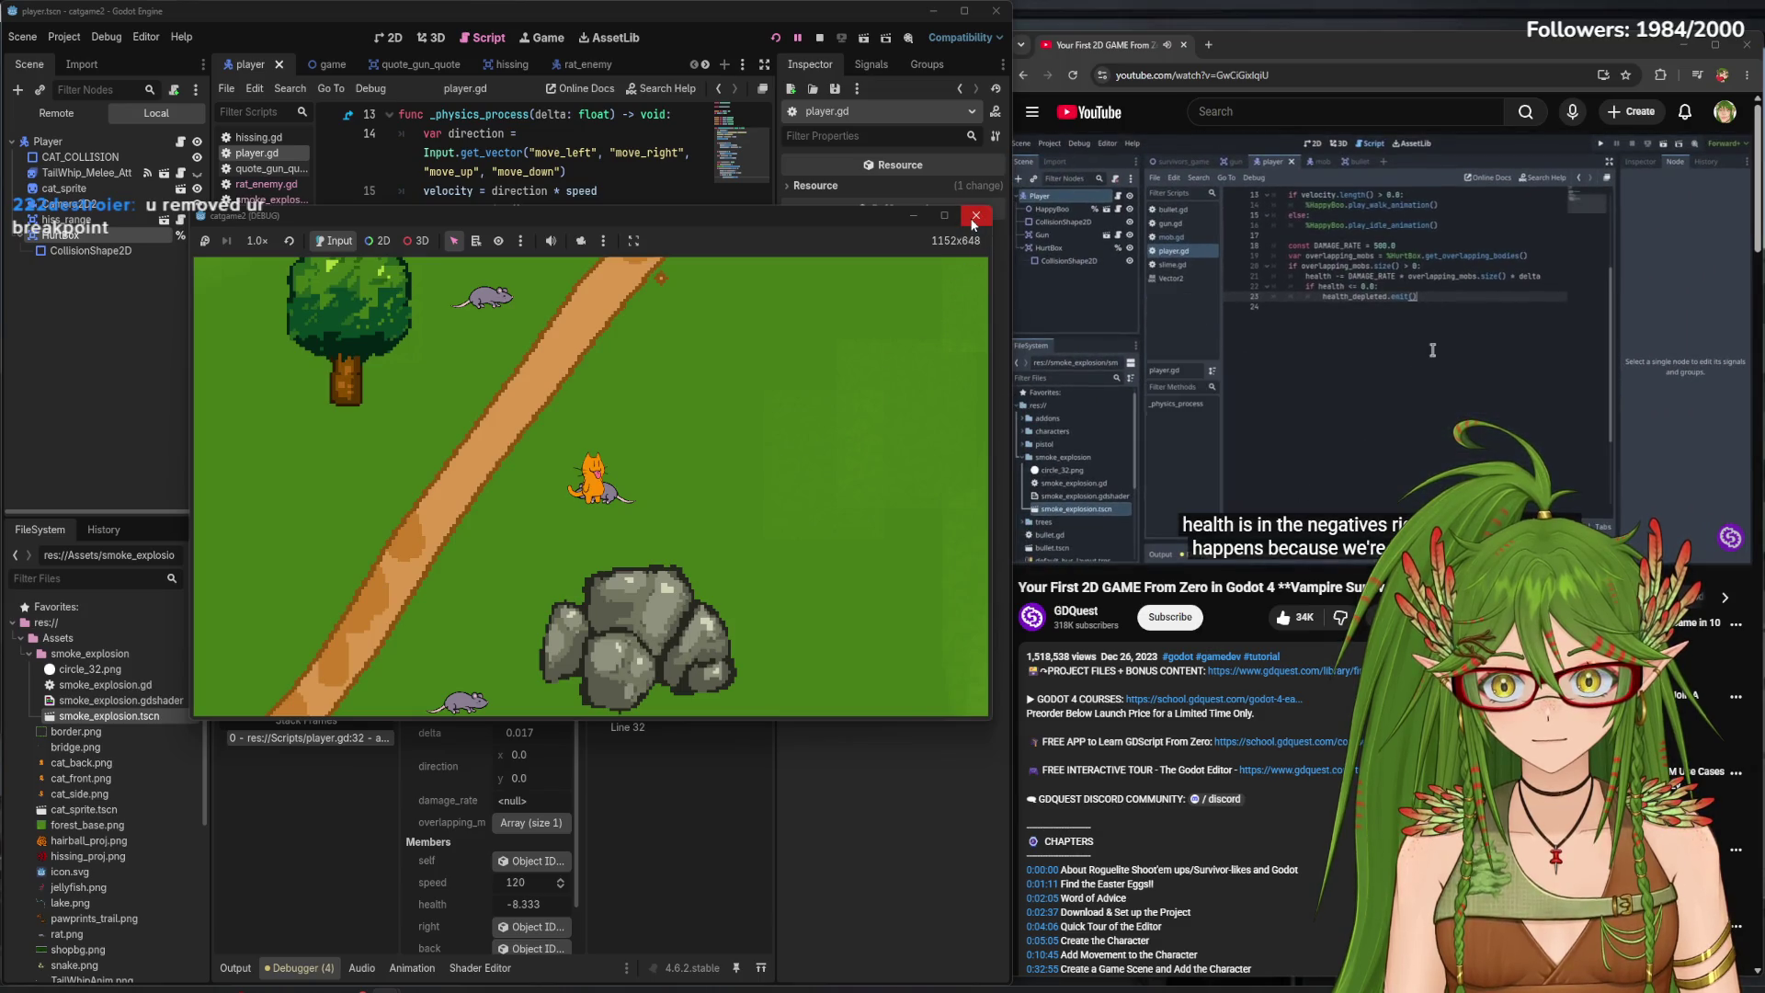
{"action": "left_click", "coordinate": [977, 219]}
{"action": "left_click", "coordinate": [329, 554]}
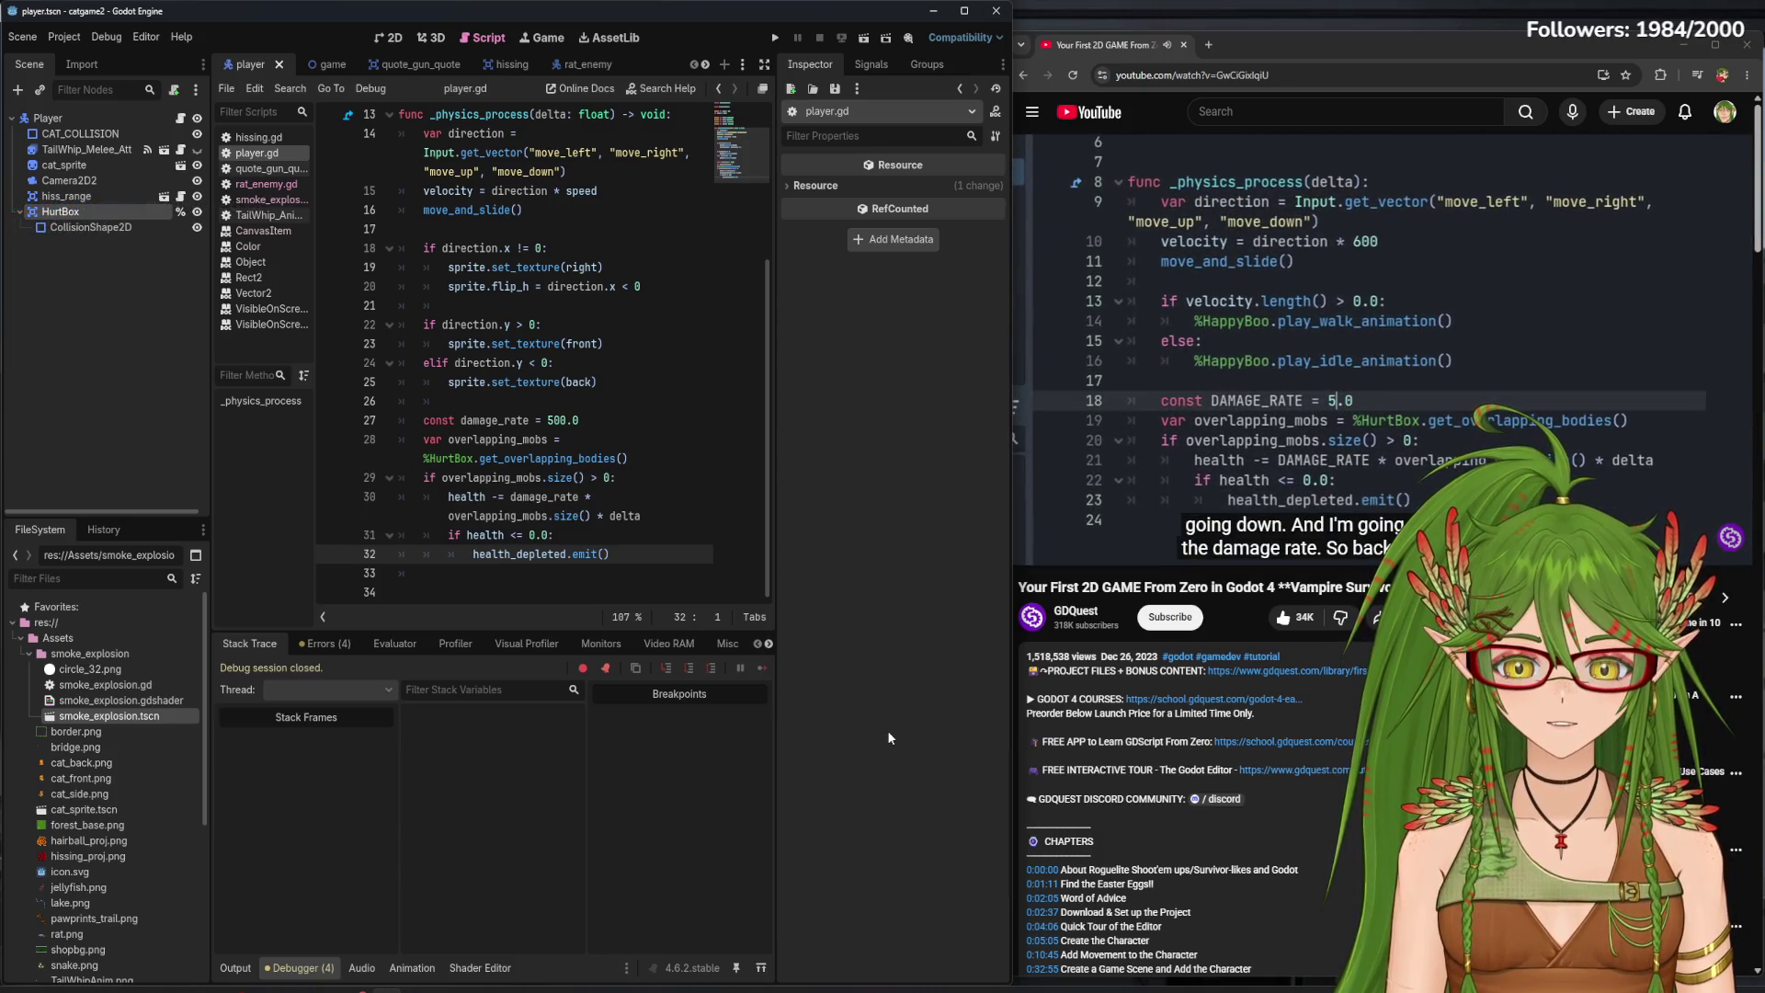
- Lower damage_rate to 5.0, then select Player and search the Create New Node dialog for a node
{"action": "left_click", "coordinate": [591, 420]}
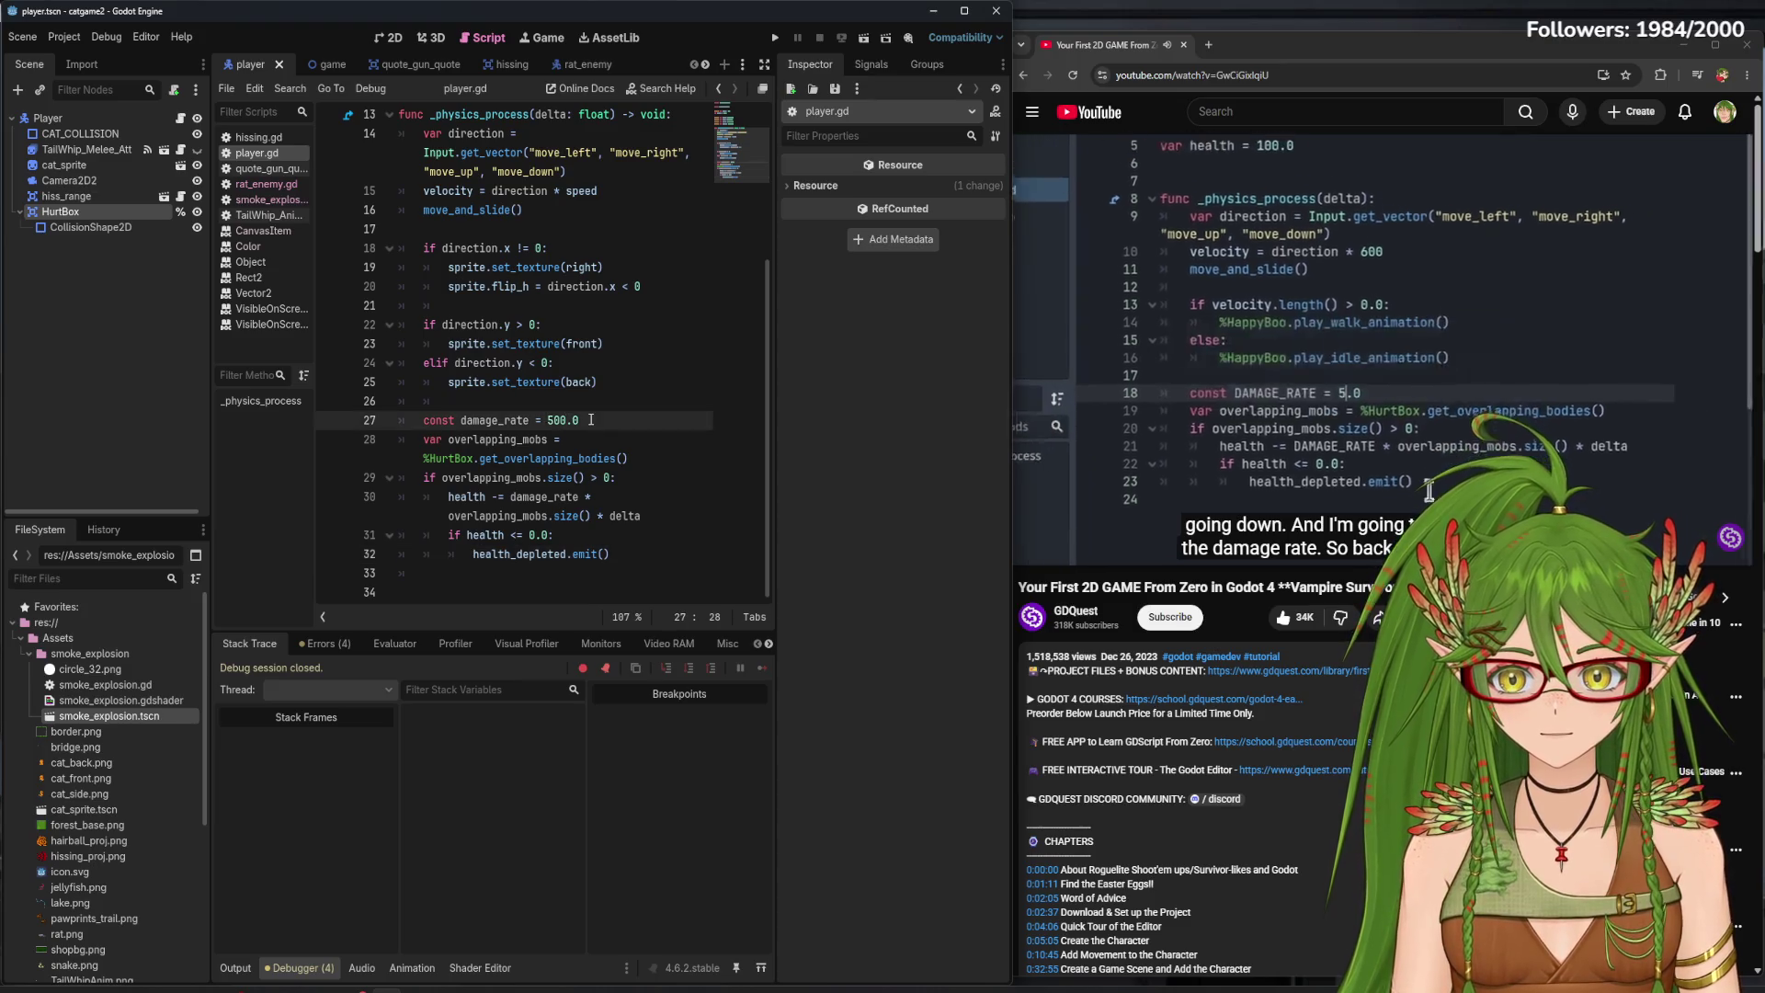
{"action": "key", "text": "BackSpace"}
{"action": "key", "text": "BackSpace"}
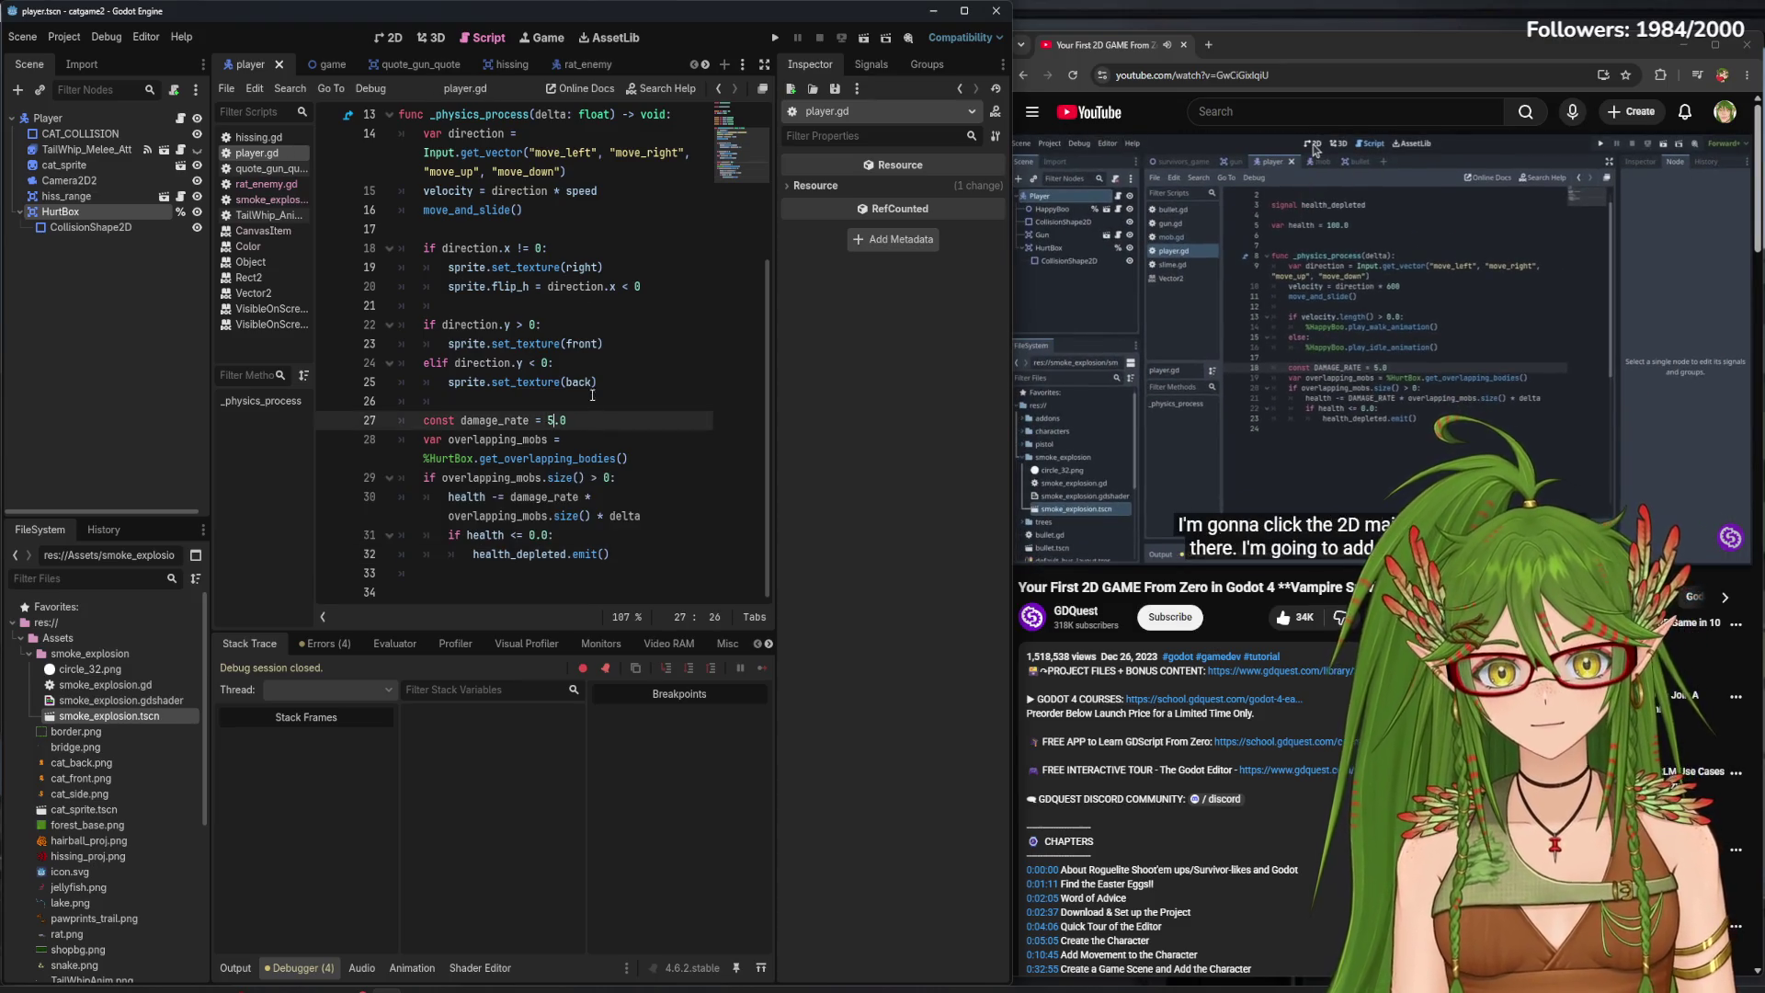
{"action": "key", "text": "ctrl+F1"}
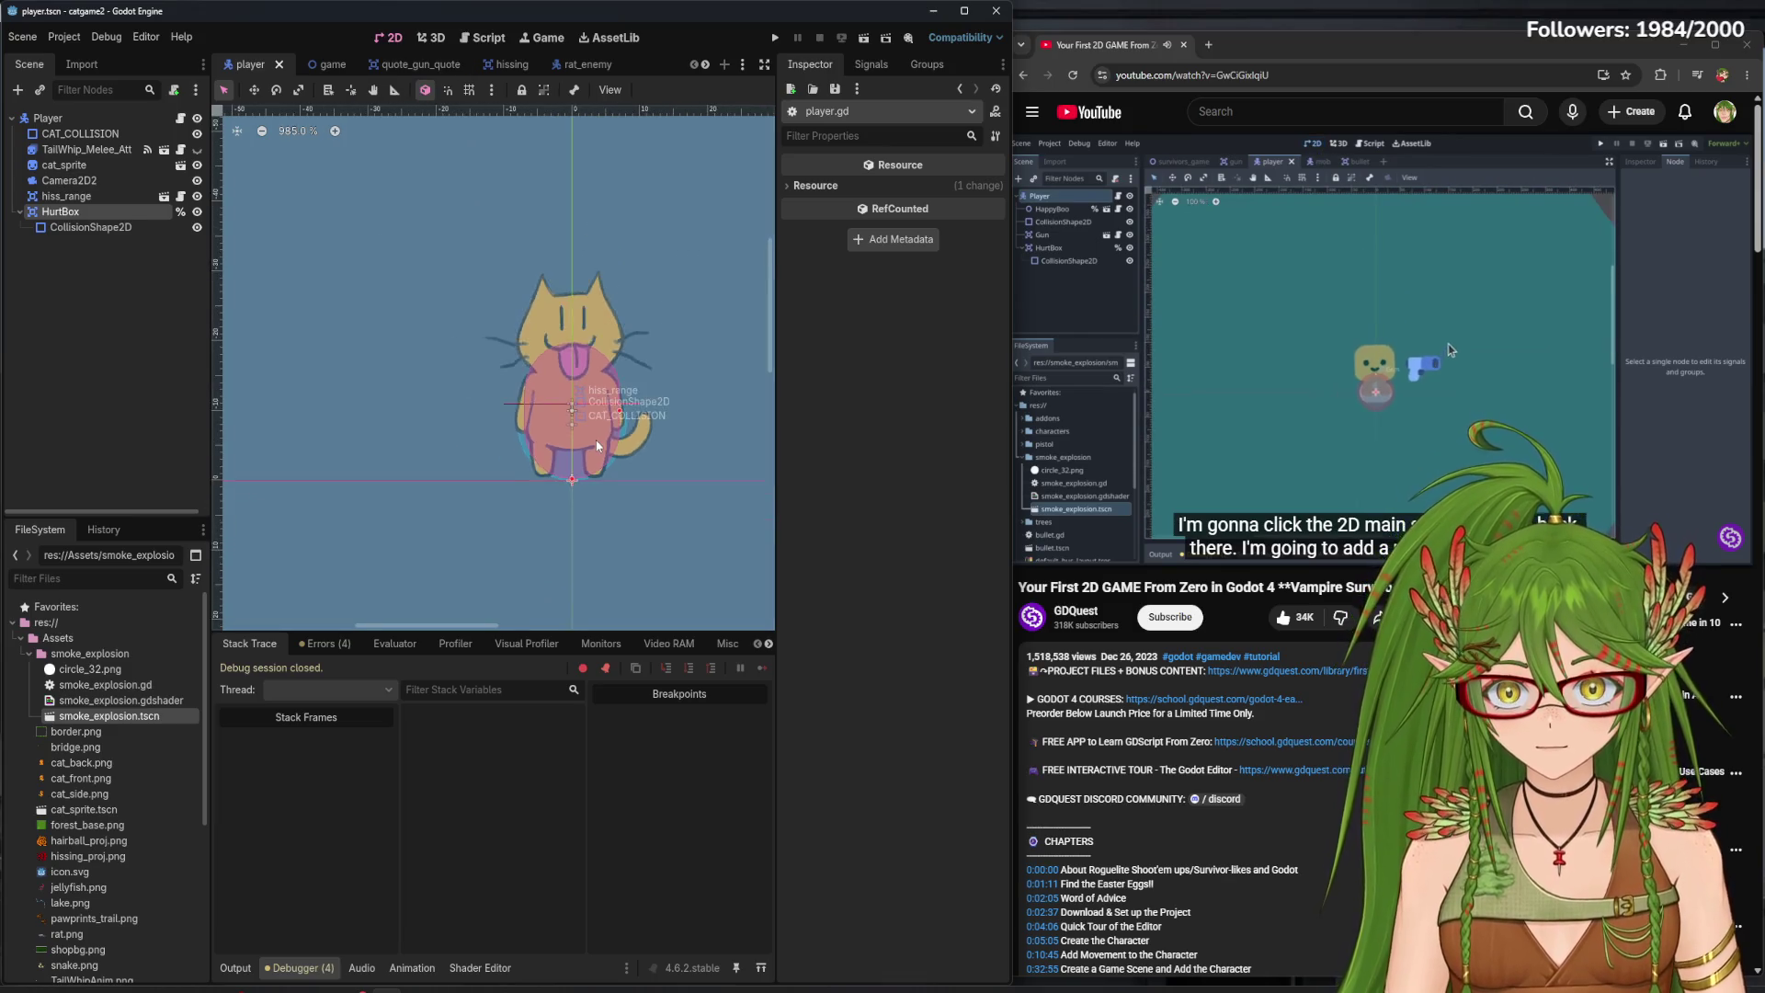
{"action": "scroll", "coordinate": [596, 440], "scroll_direction": "down", "scroll_amount": 3}
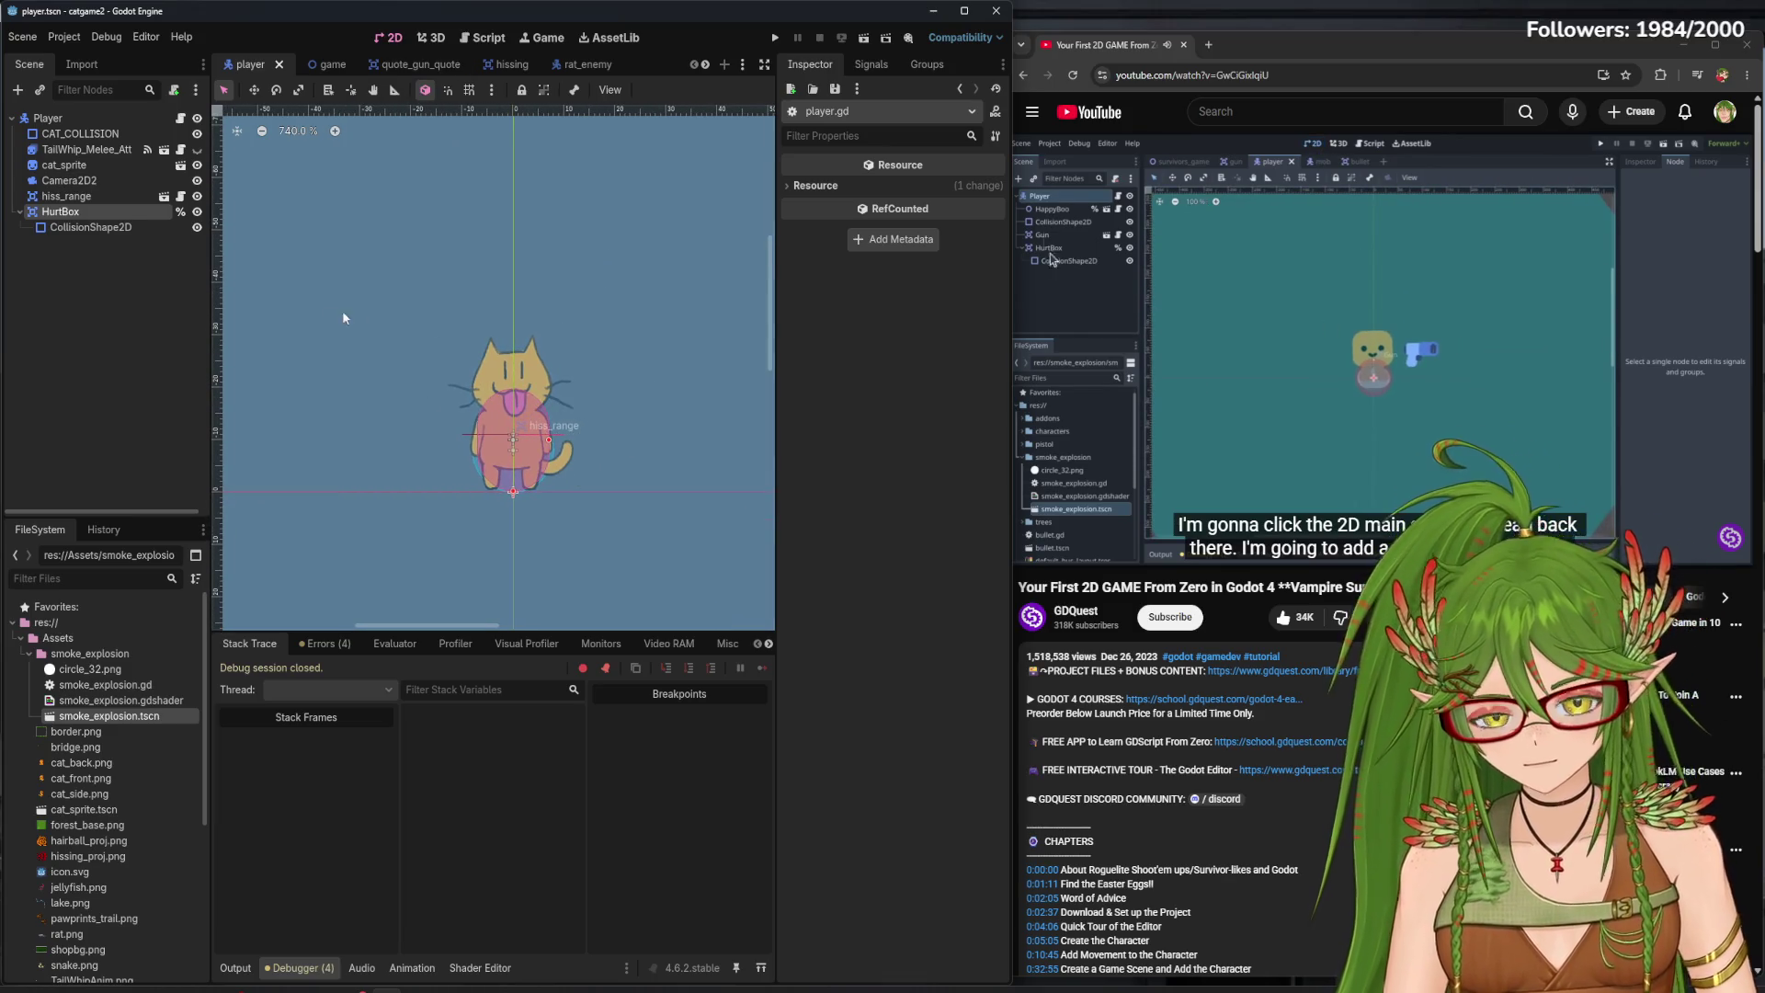
{"action": "left_click", "coordinate": [73, 118]}
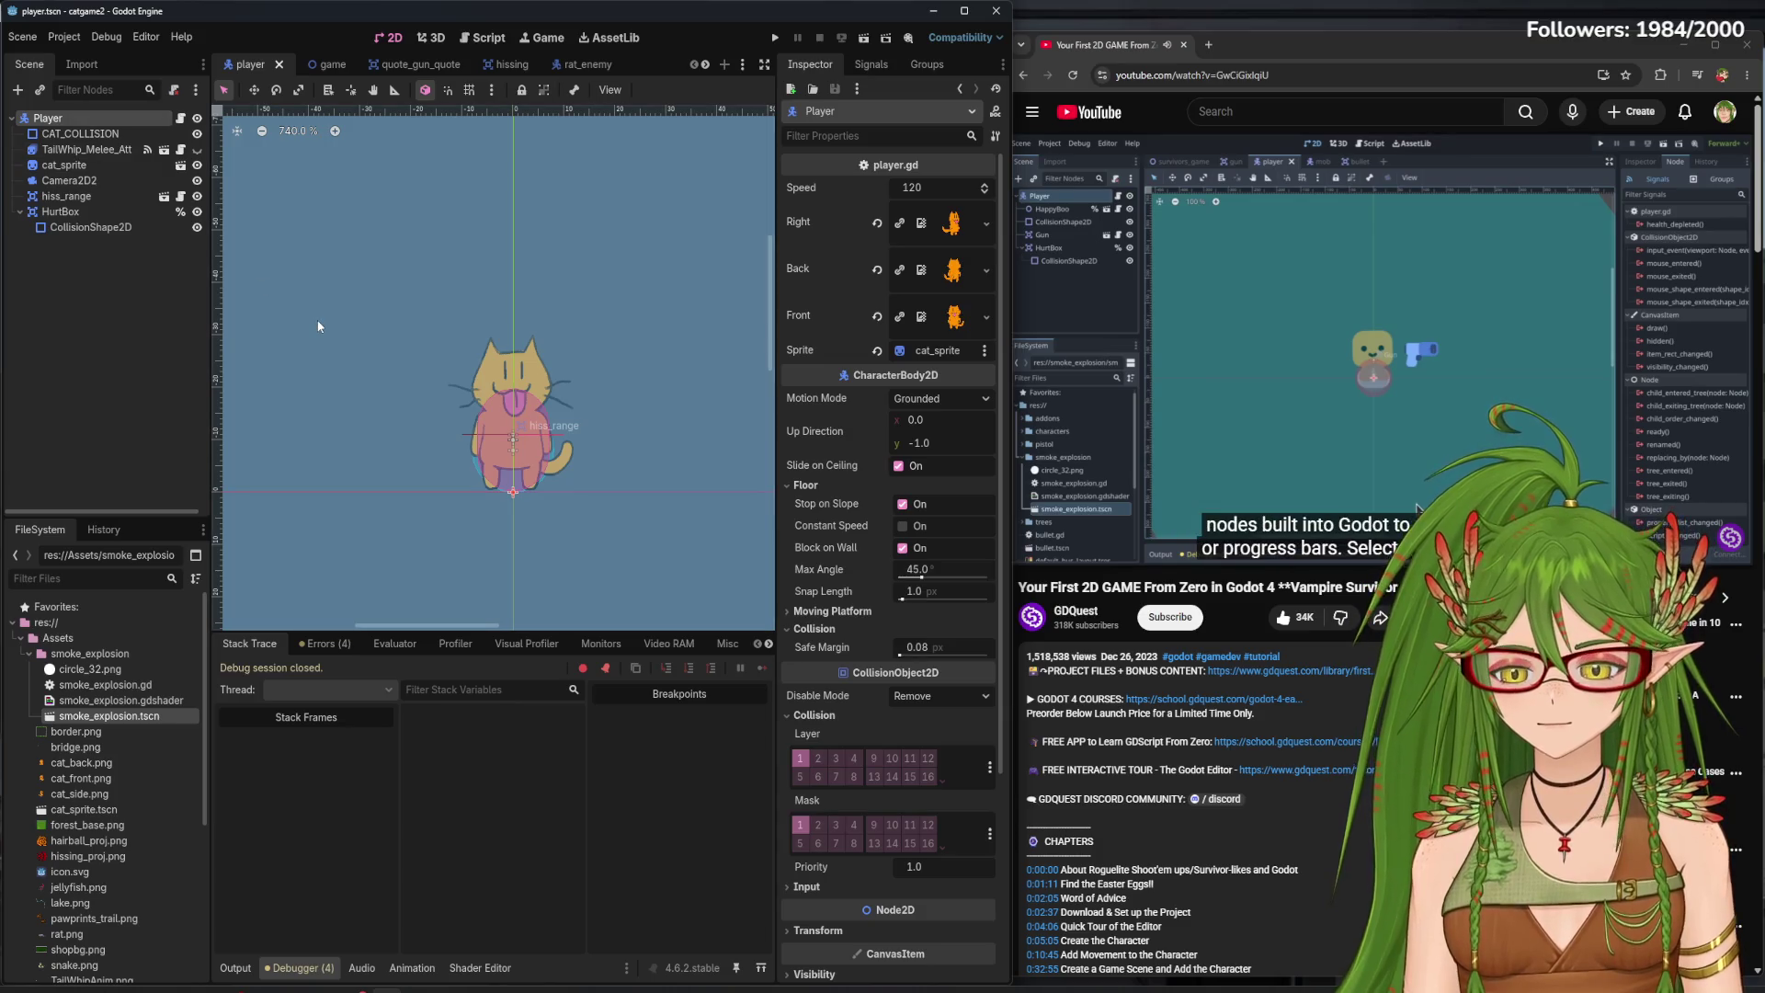
{"action": "key", "text": "ctrl+a"}
{"action": "type", "text": "collishsla"}
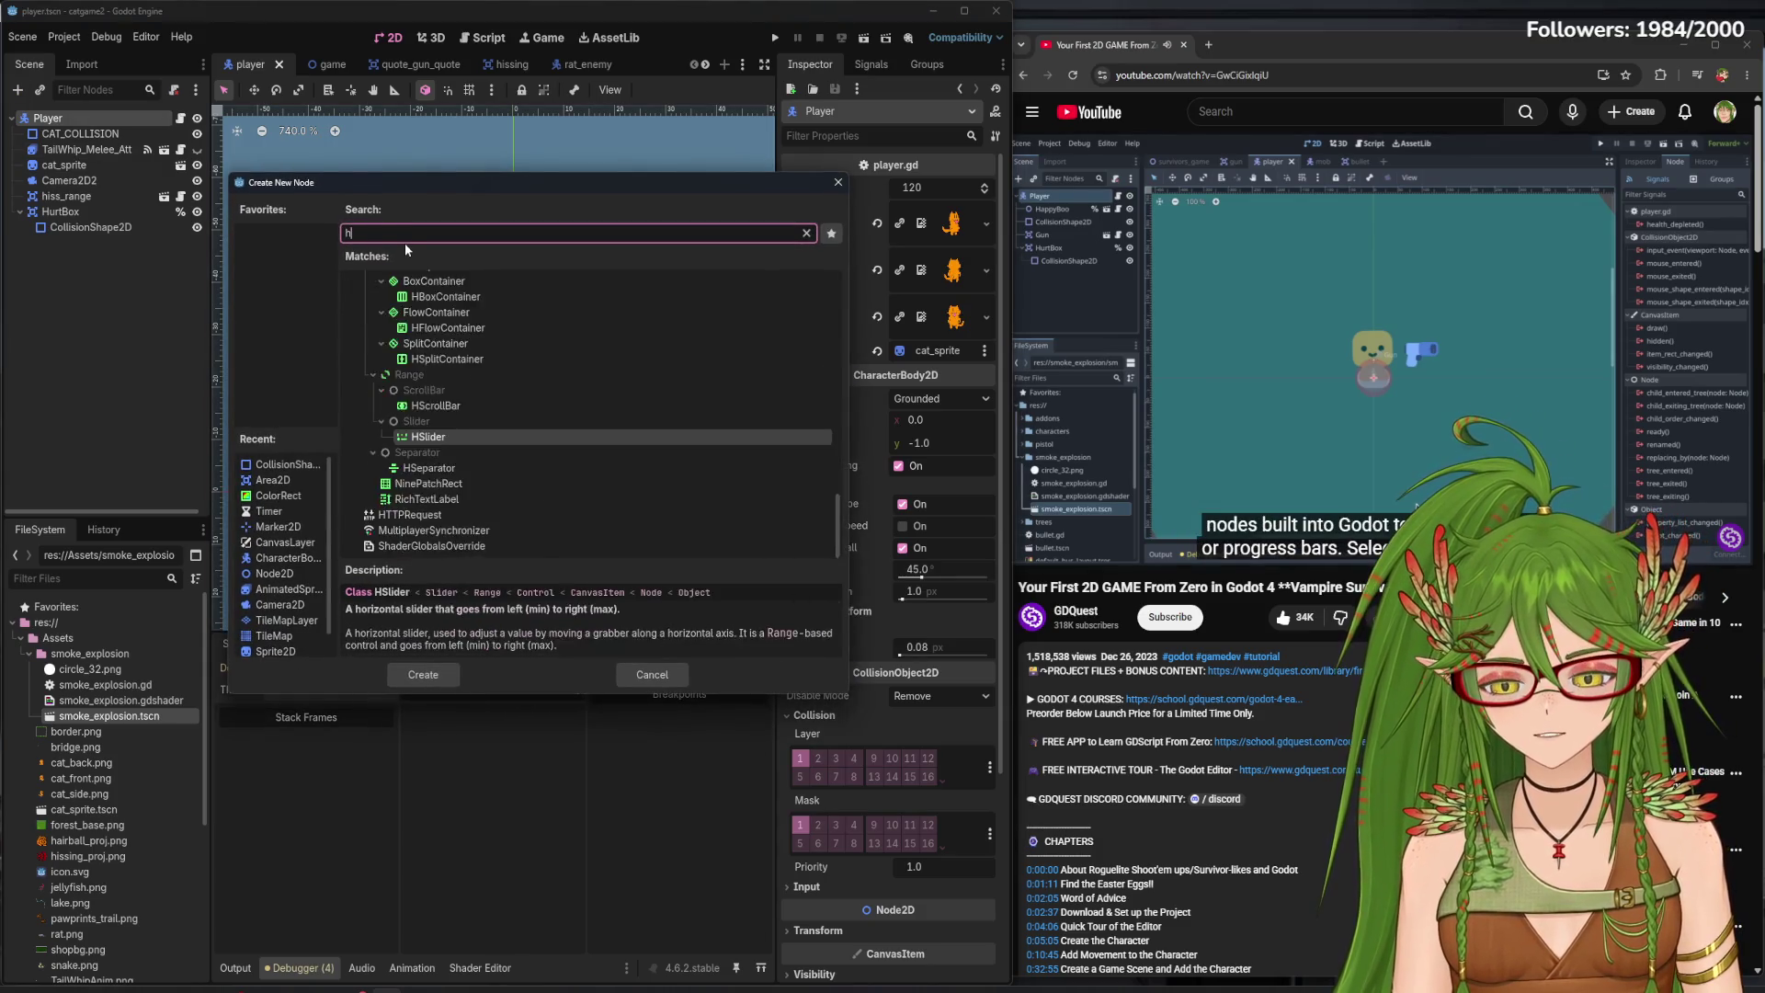
{"action": "key", "text": "BackSpace"}
{"action": "key", "text": "BackSpace"}
{"action": "key", "text": "BackSpace"}
{"action": "key", "text": "BackSpace"}
{"action": "type", "text": "bar"}
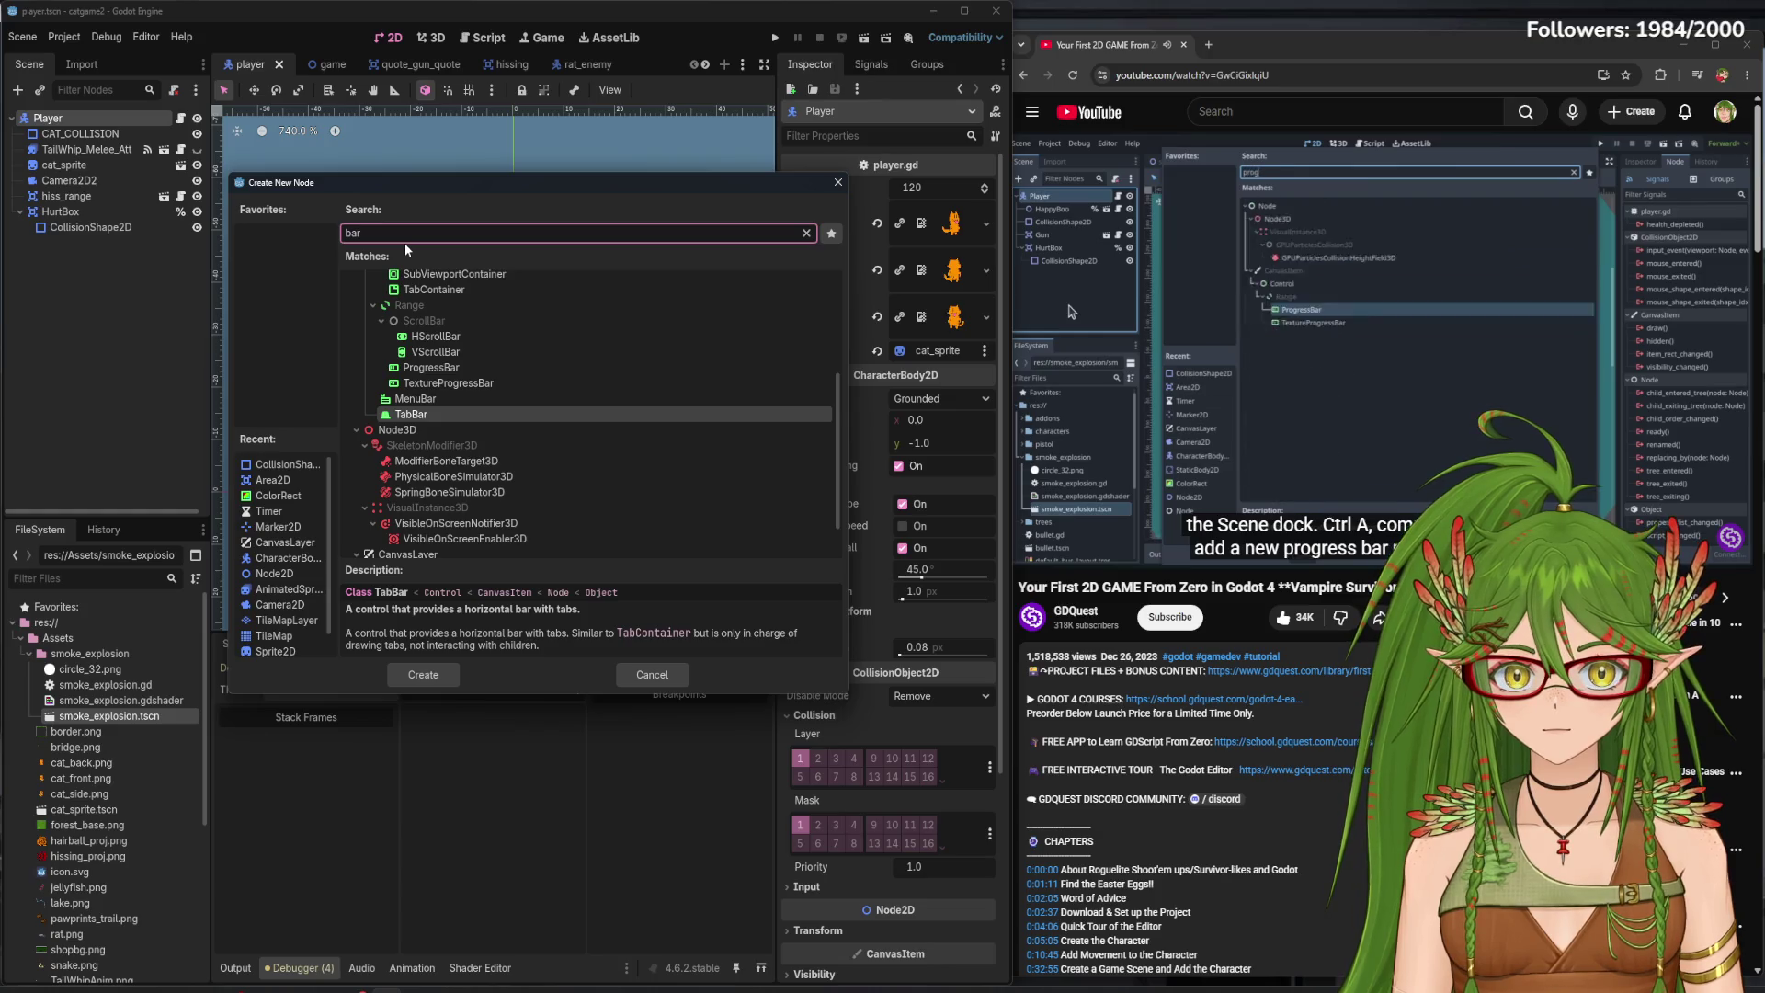
{"action": "key", "text": "BackSpace"}
{"action": "key", "text": "BackSpace"}
{"action": "key", "text": "BackSpace"}
- Add a ProgressBar under Player and widen it into a large box
{"action": "type", "text": "progress"}
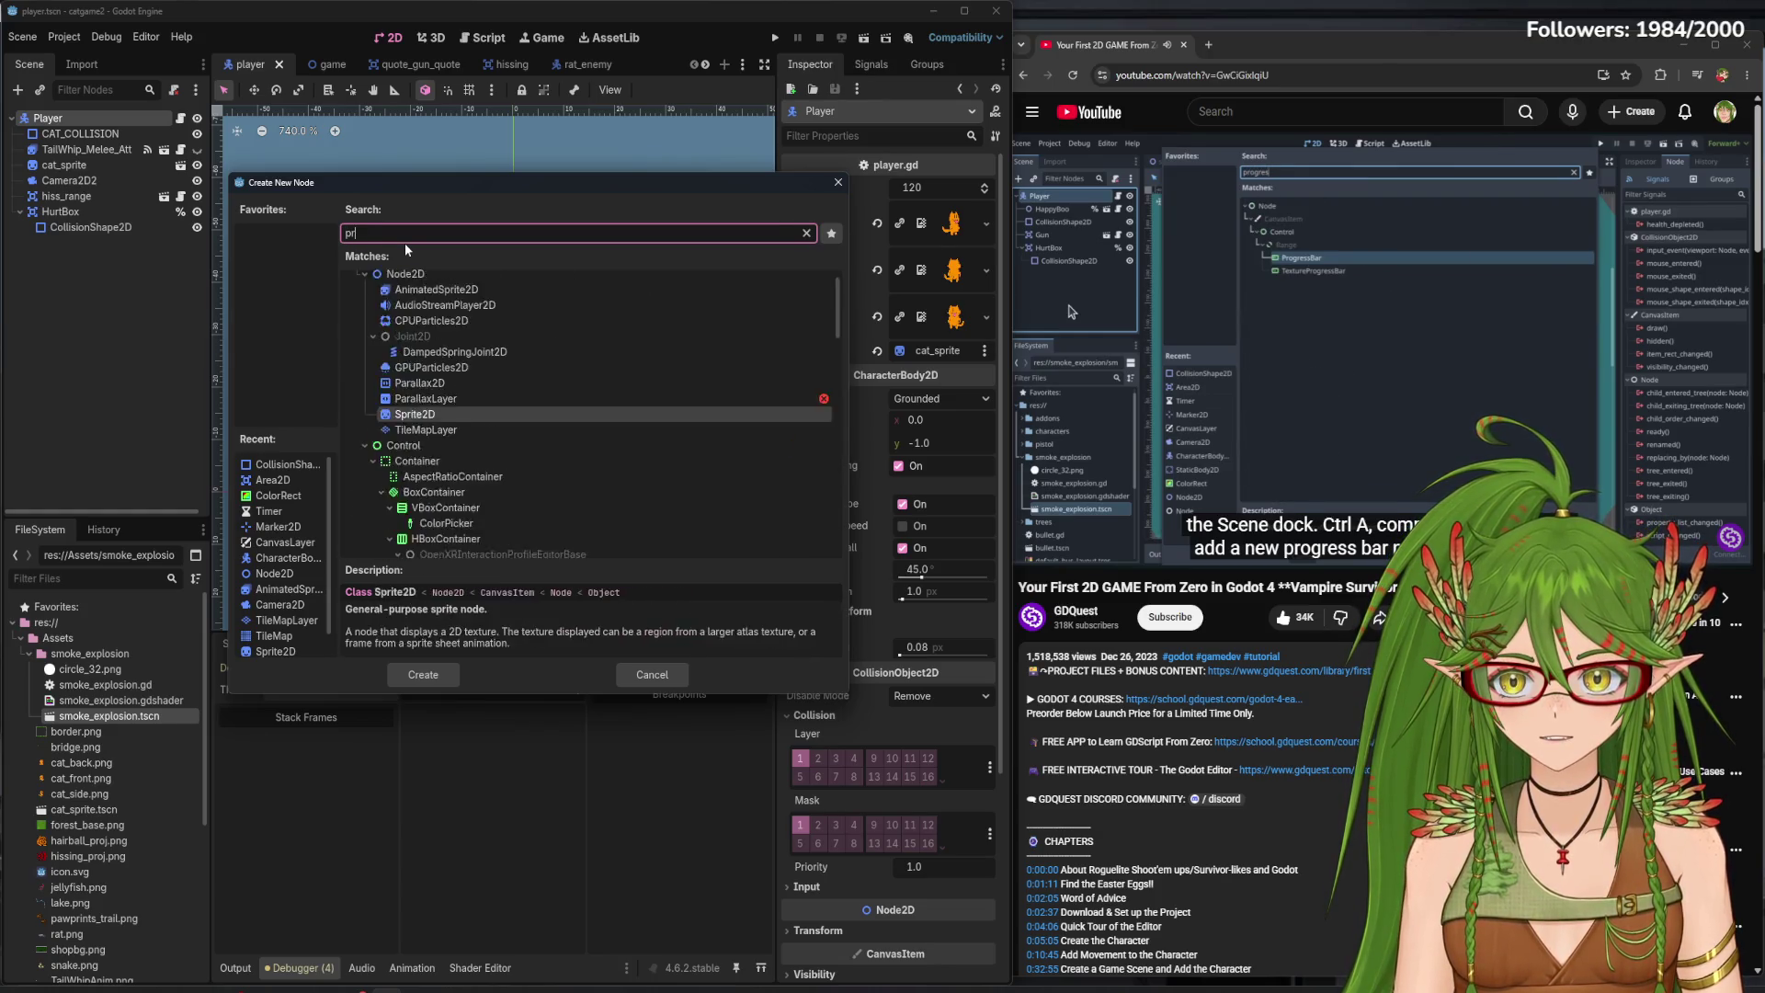
{"action": "key", "text": "Return"}
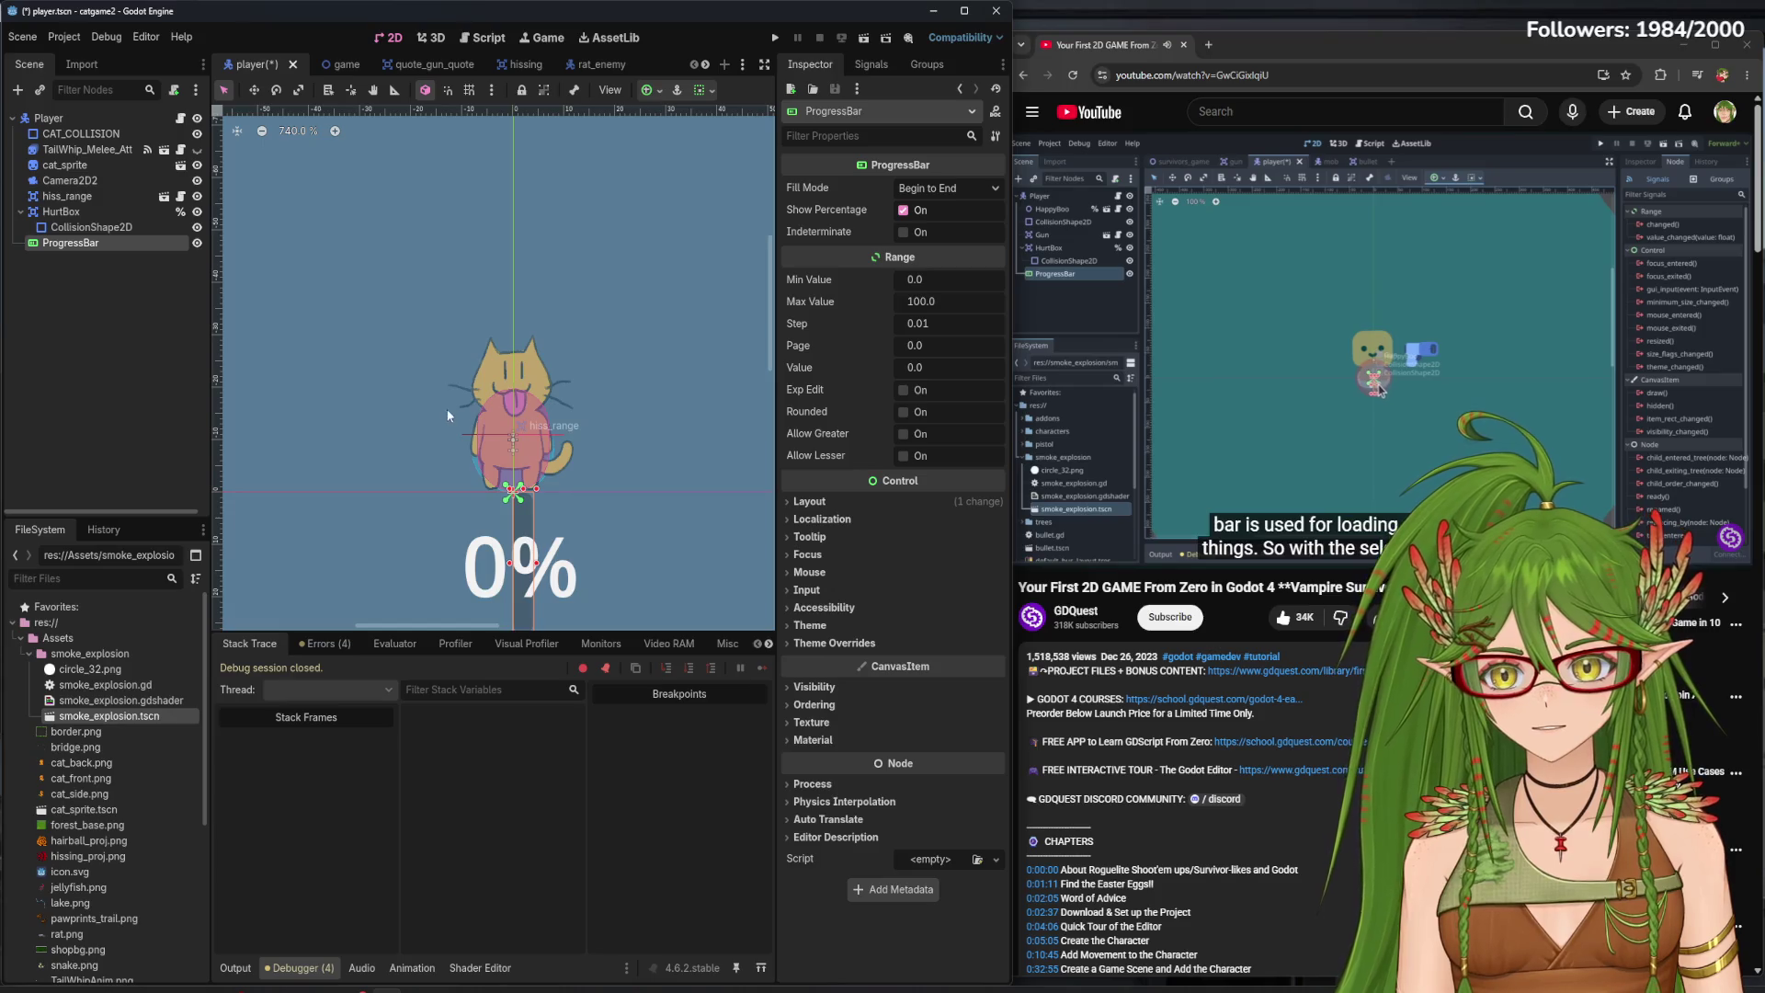
{"action": "scroll", "coordinate": [455, 407], "scroll_direction": "down", "scroll_amount": 3}
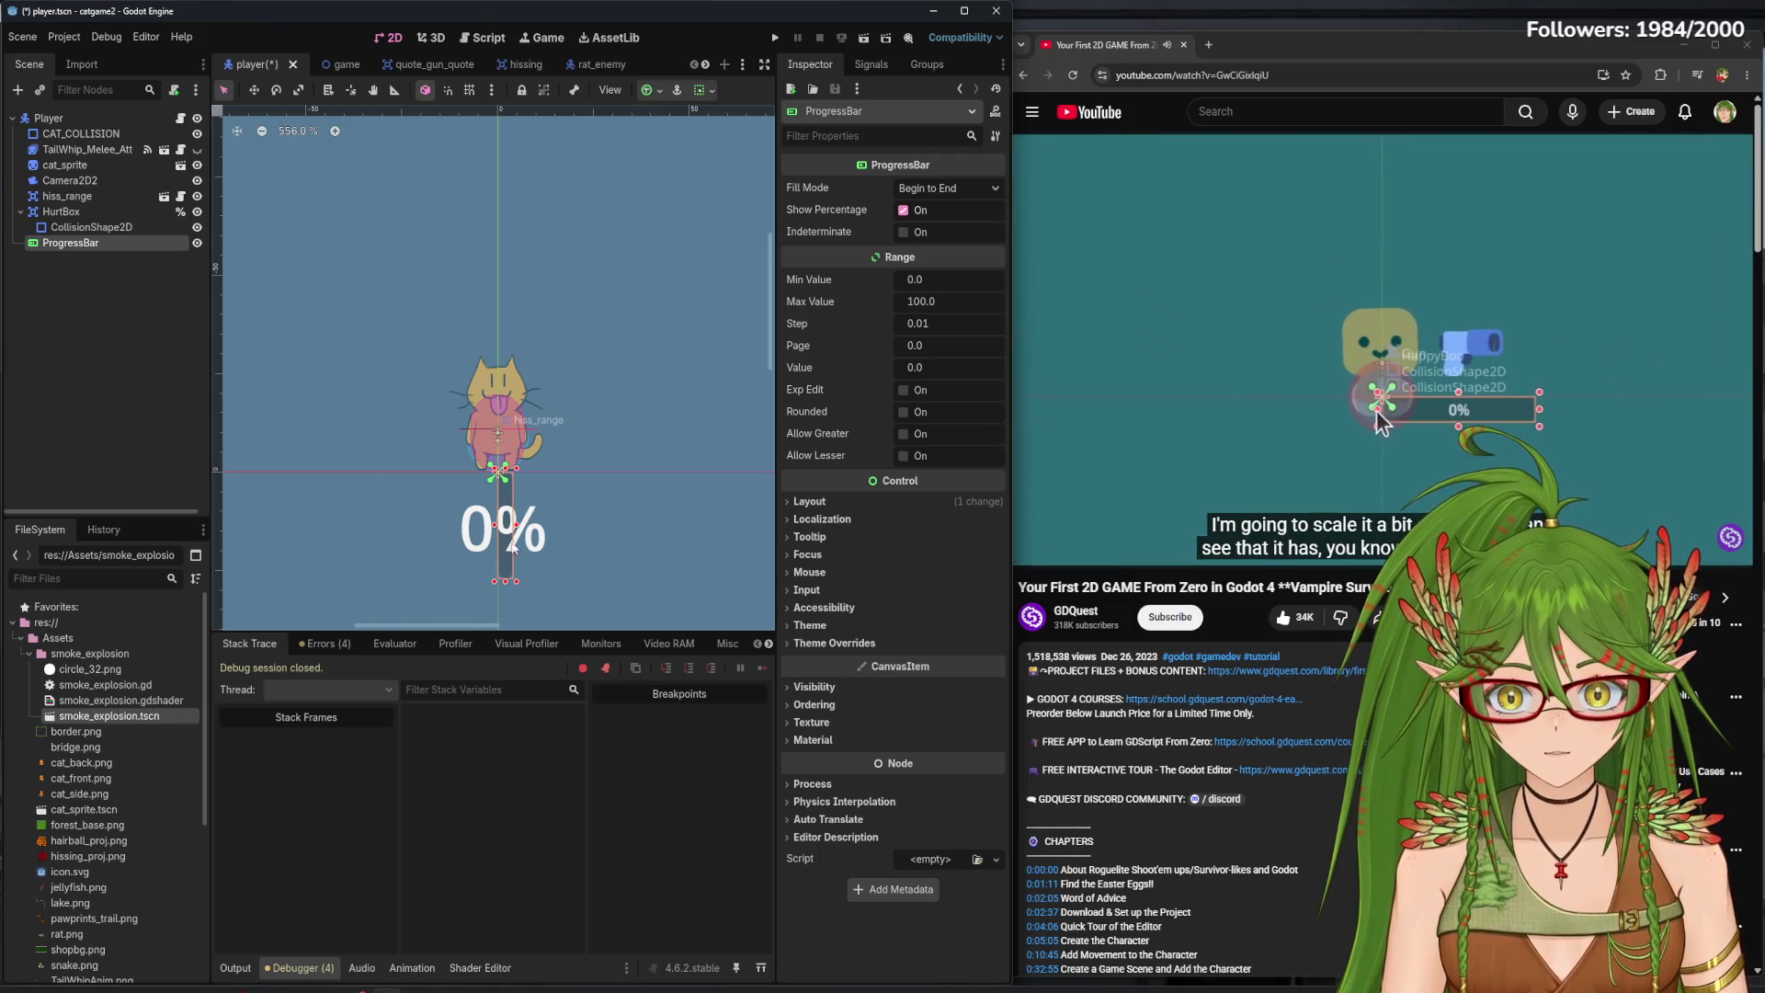
{"action": "left_click_drag", "start_coordinate": [516, 527], "coordinate": [722, 527]}
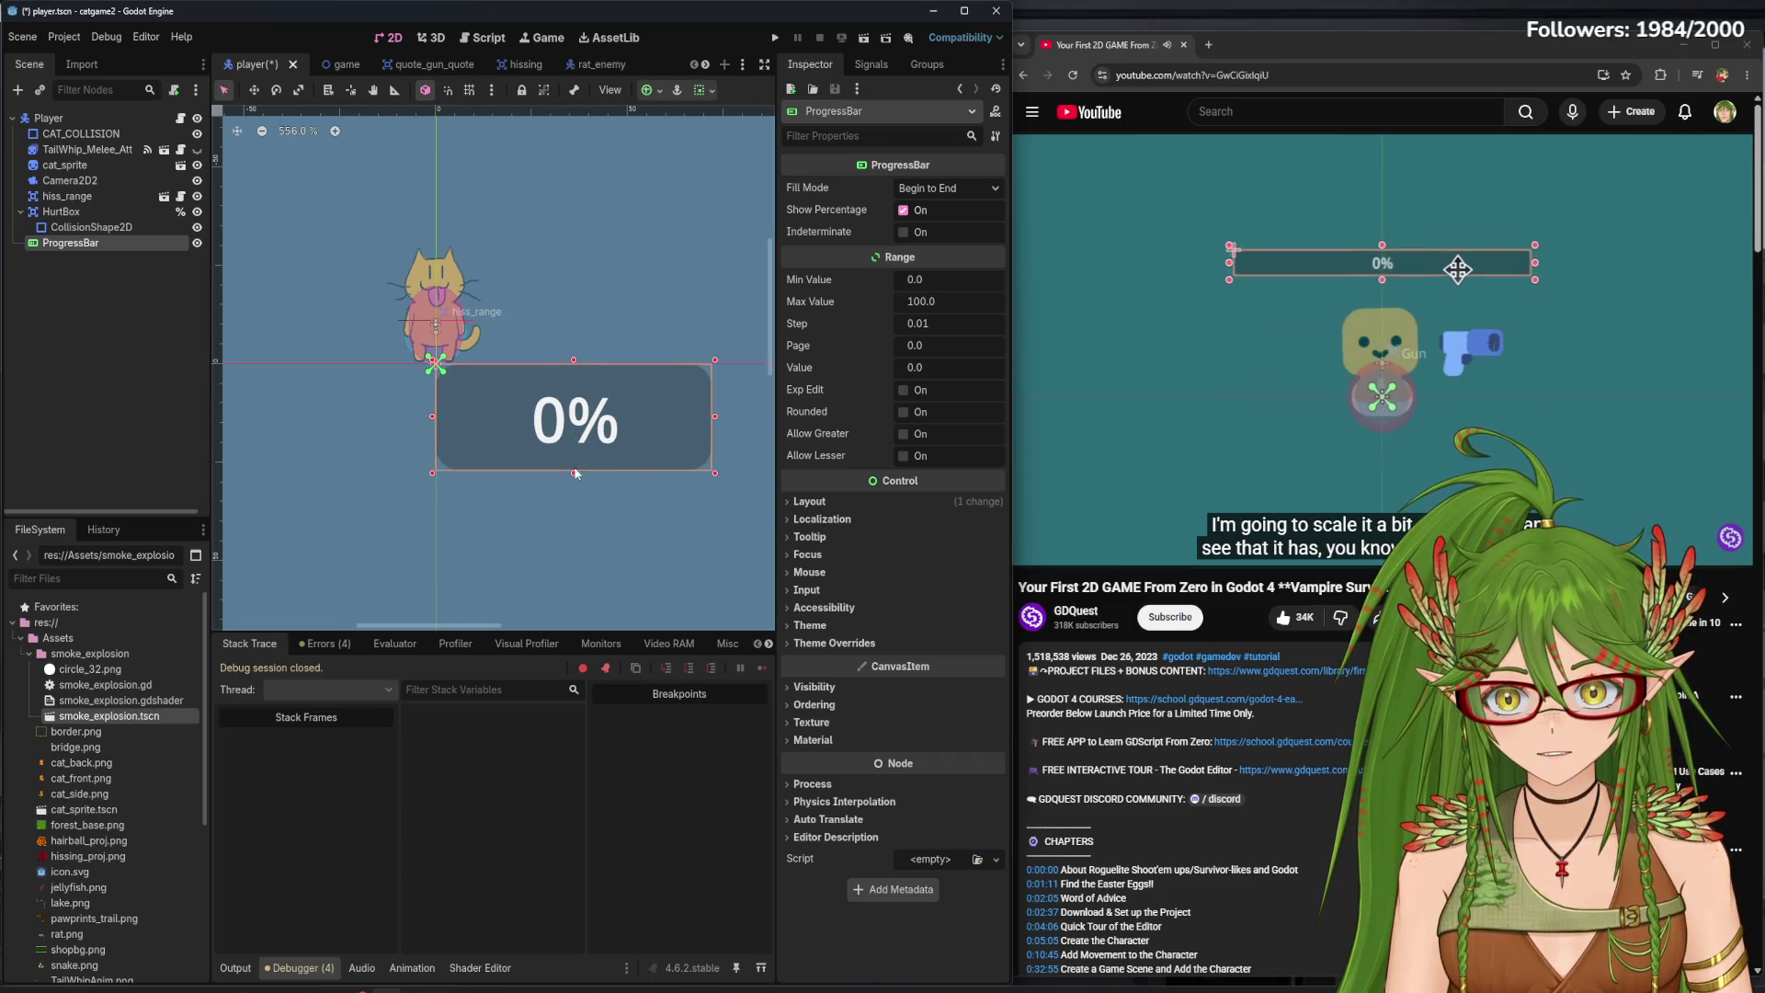
{"action": "key", "text": "XF86AudioPlay"}
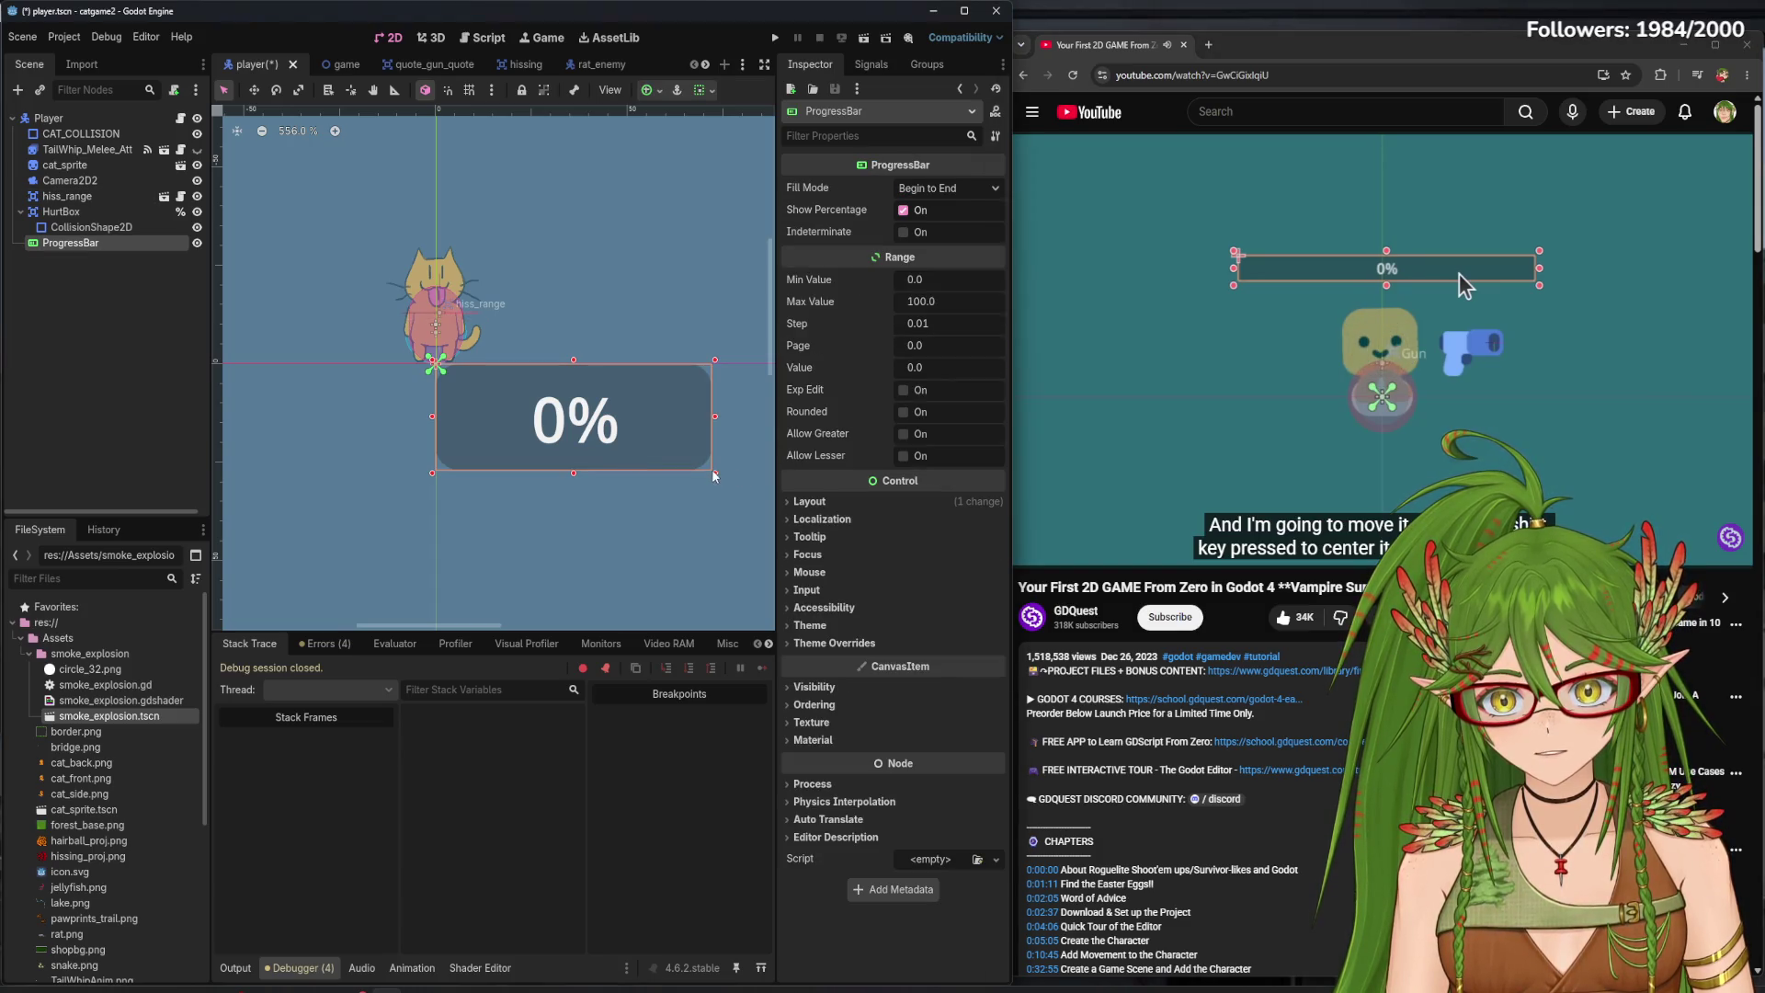
- Move and widen the progress bar to centre it beneath the cat, and turn on Exp Edit
{"action": "left_click_drag", "start_coordinate": [609, 427], "coordinate": [451, 428]}
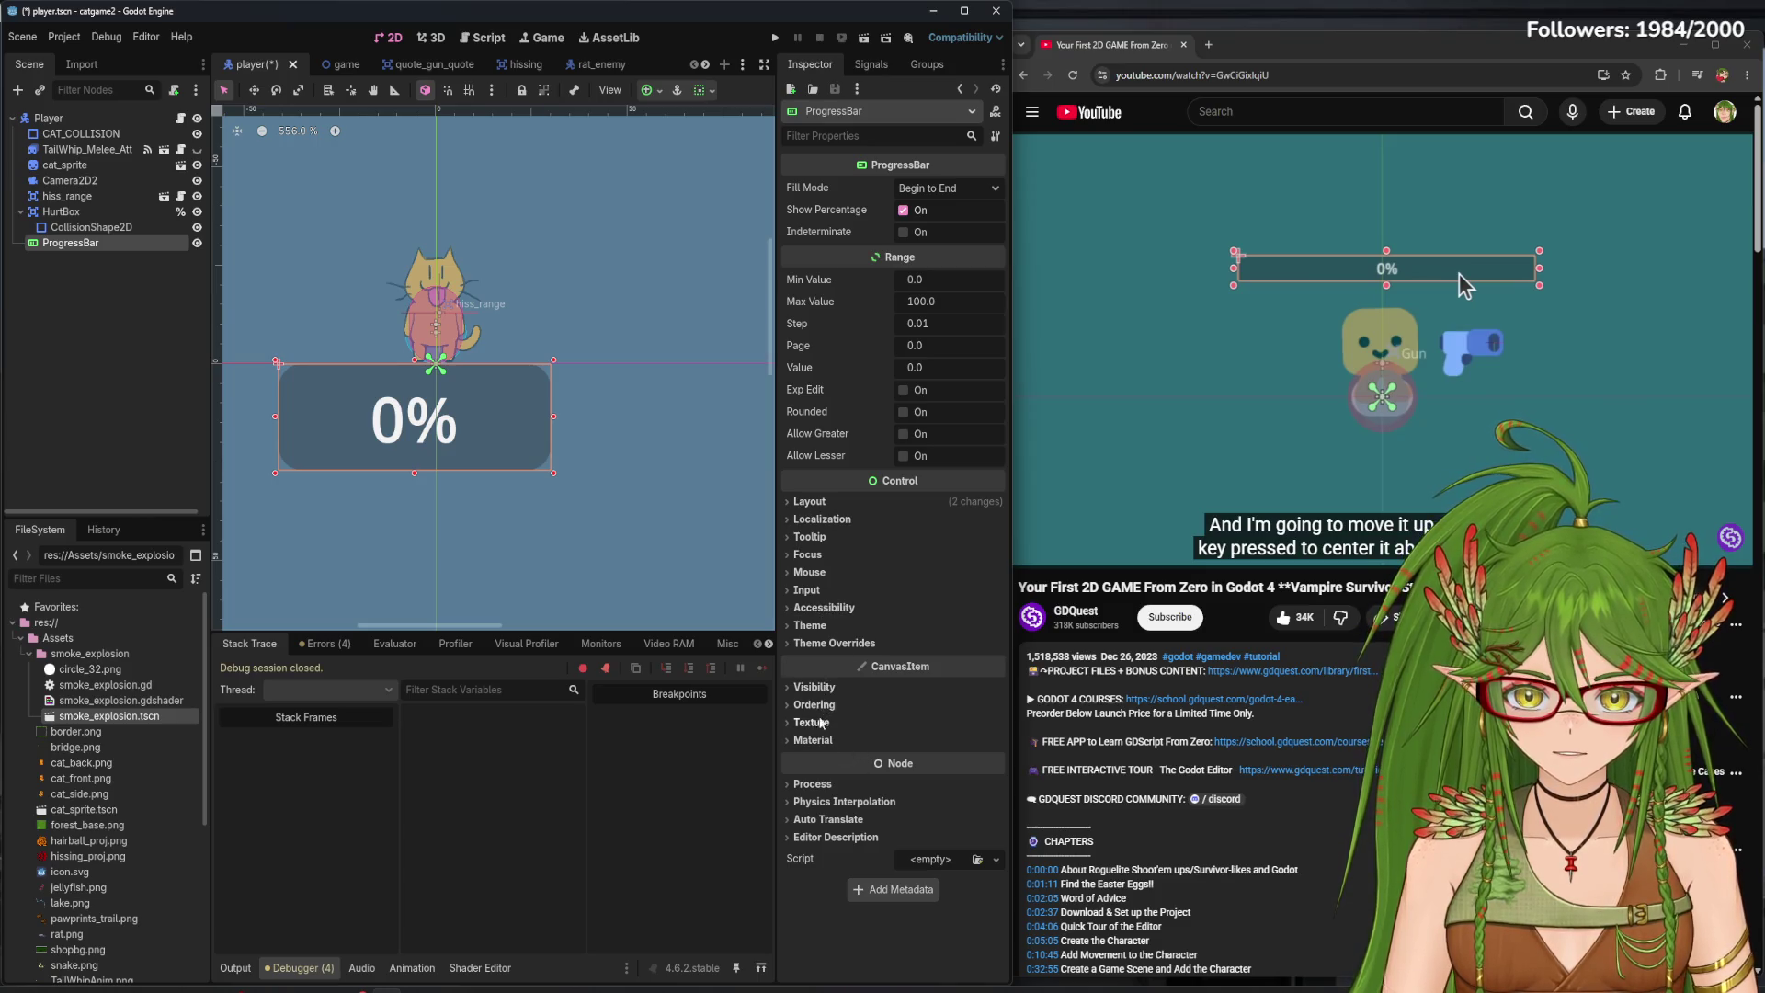
{"action": "left_click_drag", "start_coordinate": [571, 479], "coordinate": [763, 478]}
{"action": "scroll", "coordinate": [735, 441], "scroll_direction": "down", "scroll_amount": 4}
{"action": "left_click_drag", "start_coordinate": [675, 381], "coordinate": [616, 393]}
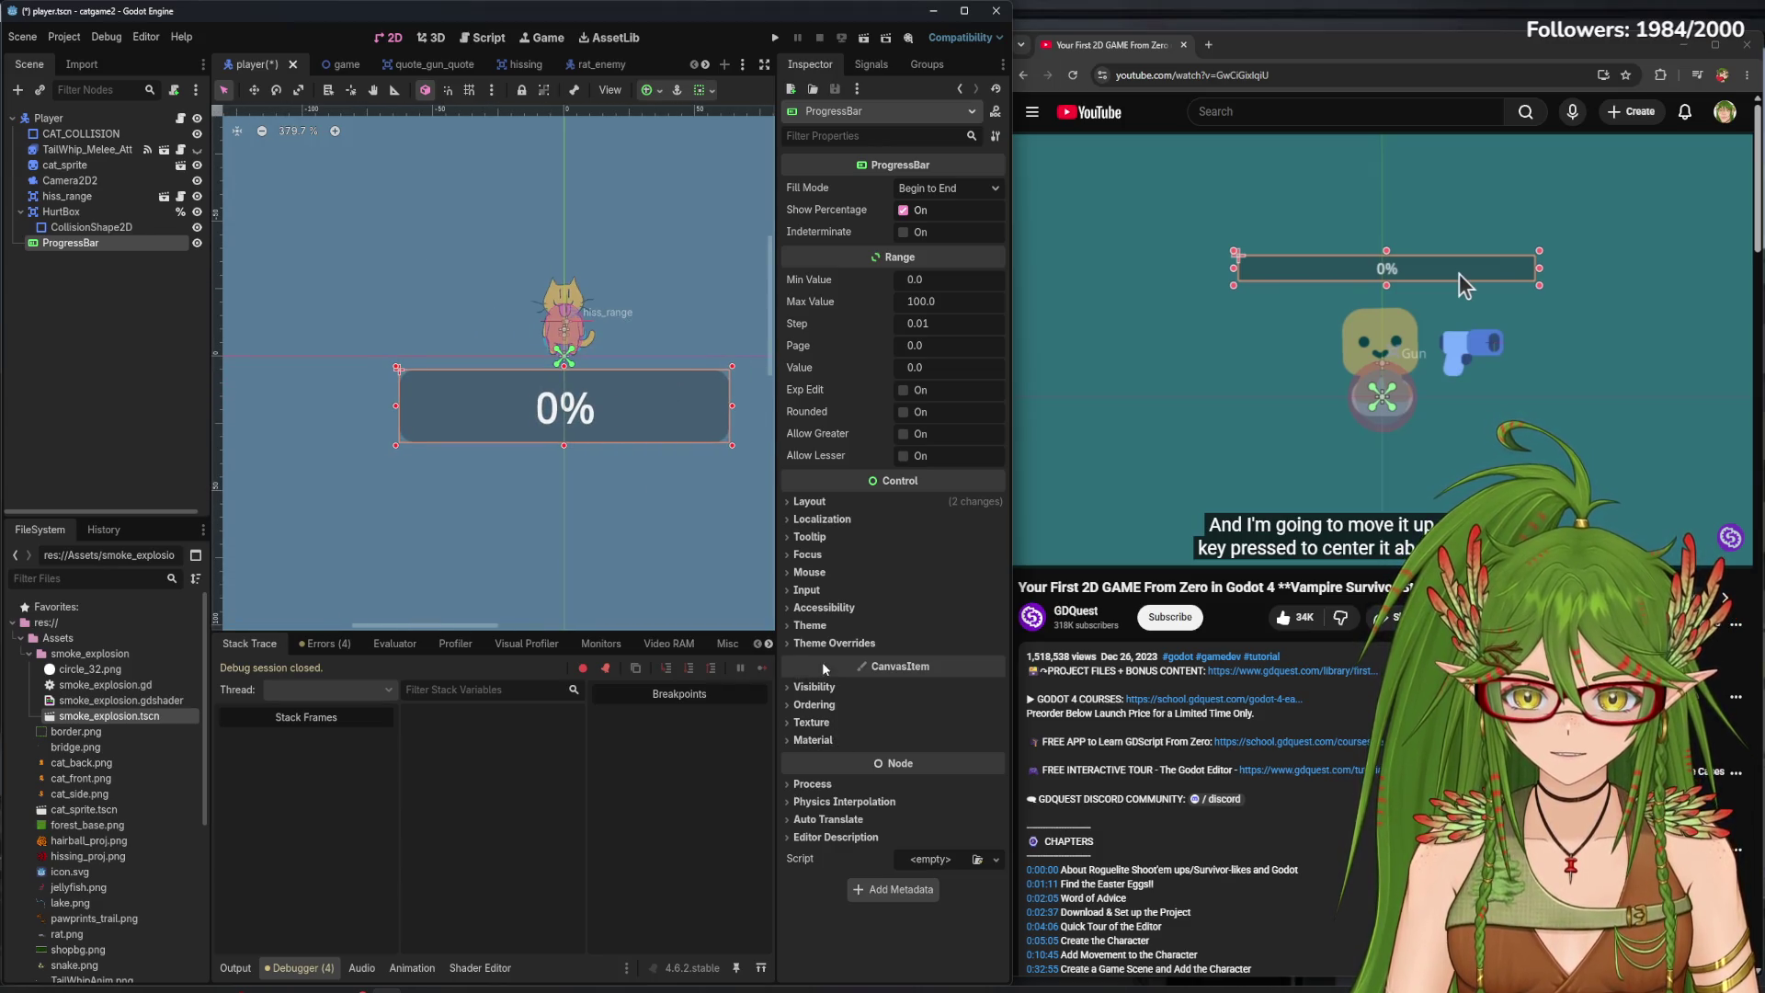
{"action": "scroll", "coordinate": [608, 635], "scroll_direction": "down", "scroll_amount": 3}
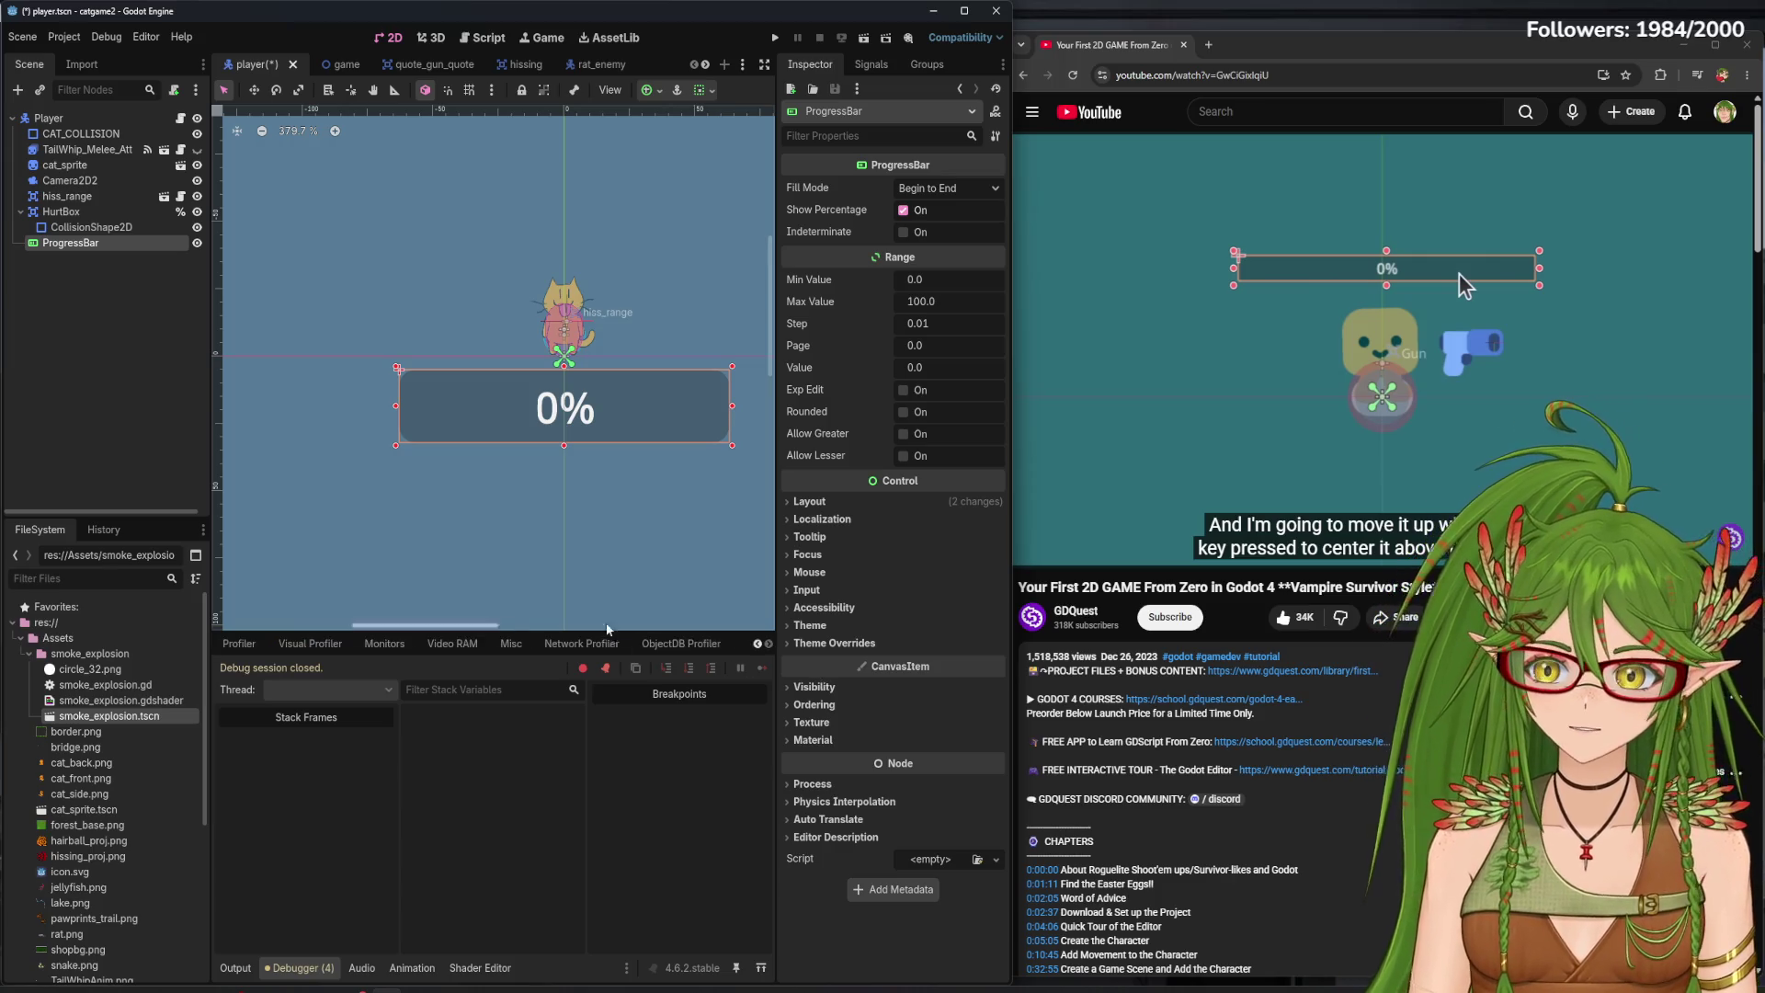
{"action": "scroll", "coordinate": [526, 643], "scroll_direction": "up", "scroll_amount": 3}
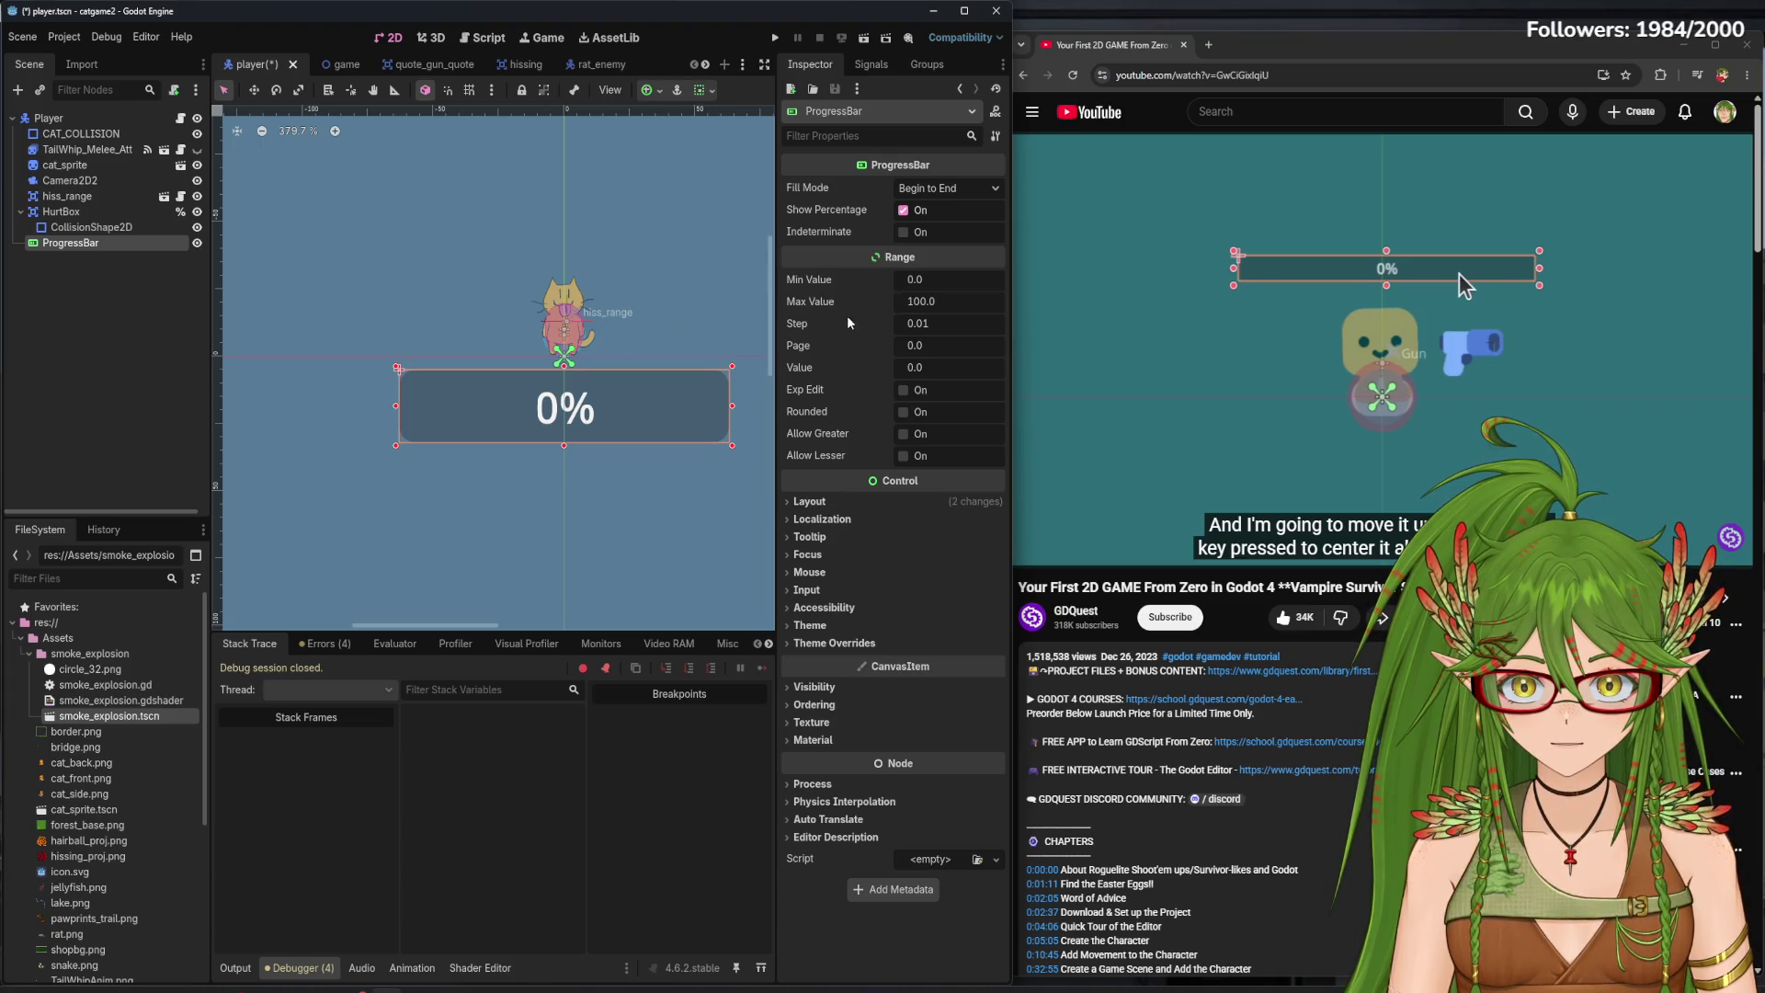
{"action": "left_click", "coordinate": [906, 393]}
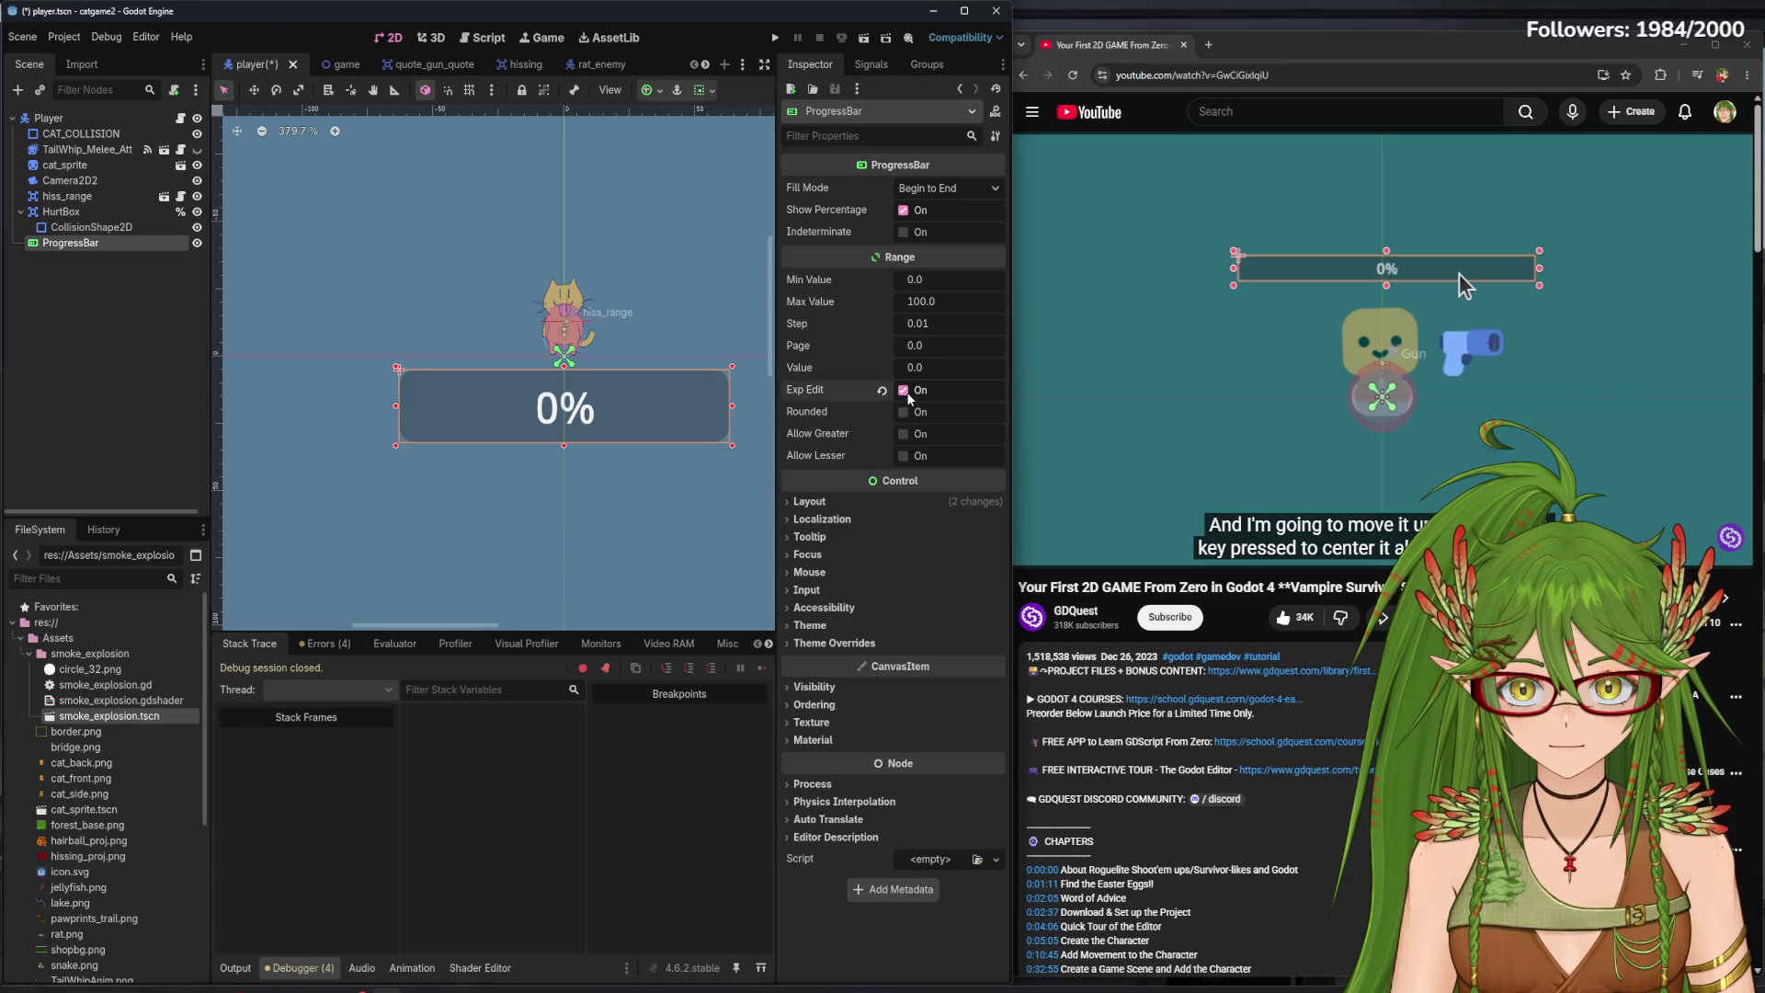
- Turn on Rounded, keep Begin to End fill mode, and widen the bar to about 400 px beneath the cat
{"action": "left_click", "coordinate": [906, 413]}
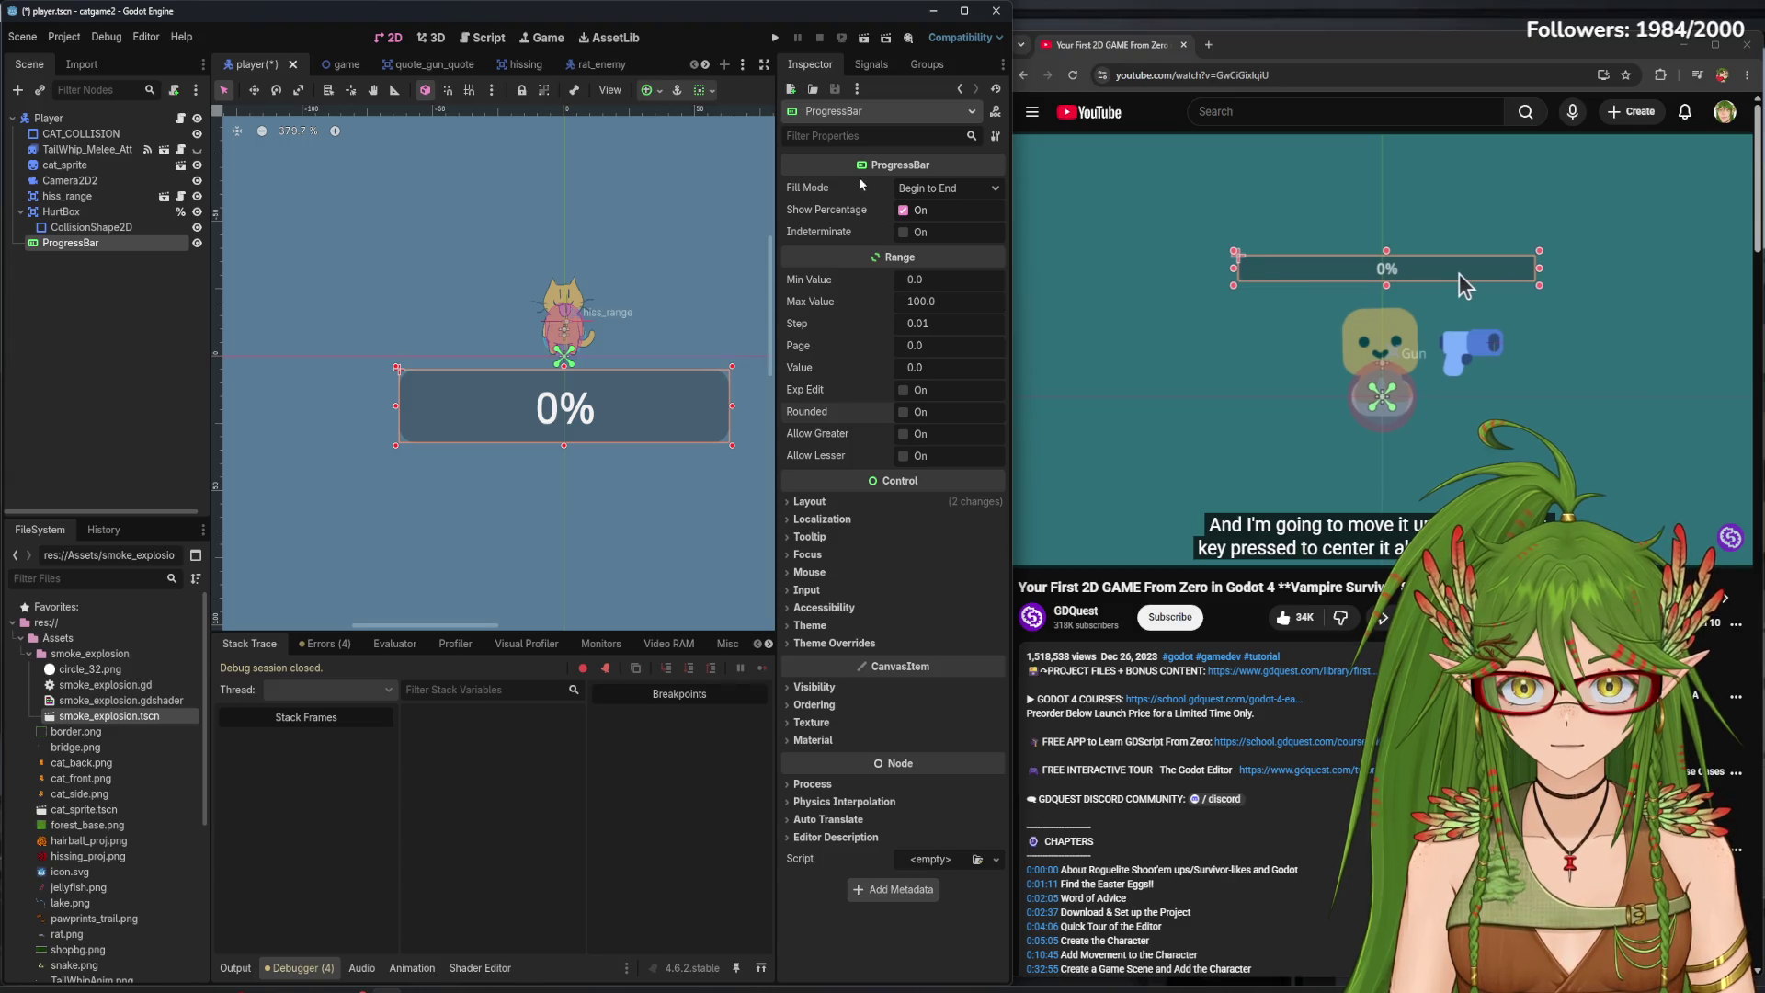
{"action": "left_click", "coordinate": [939, 189]}
{"action": "left_click", "coordinate": [919, 212]}
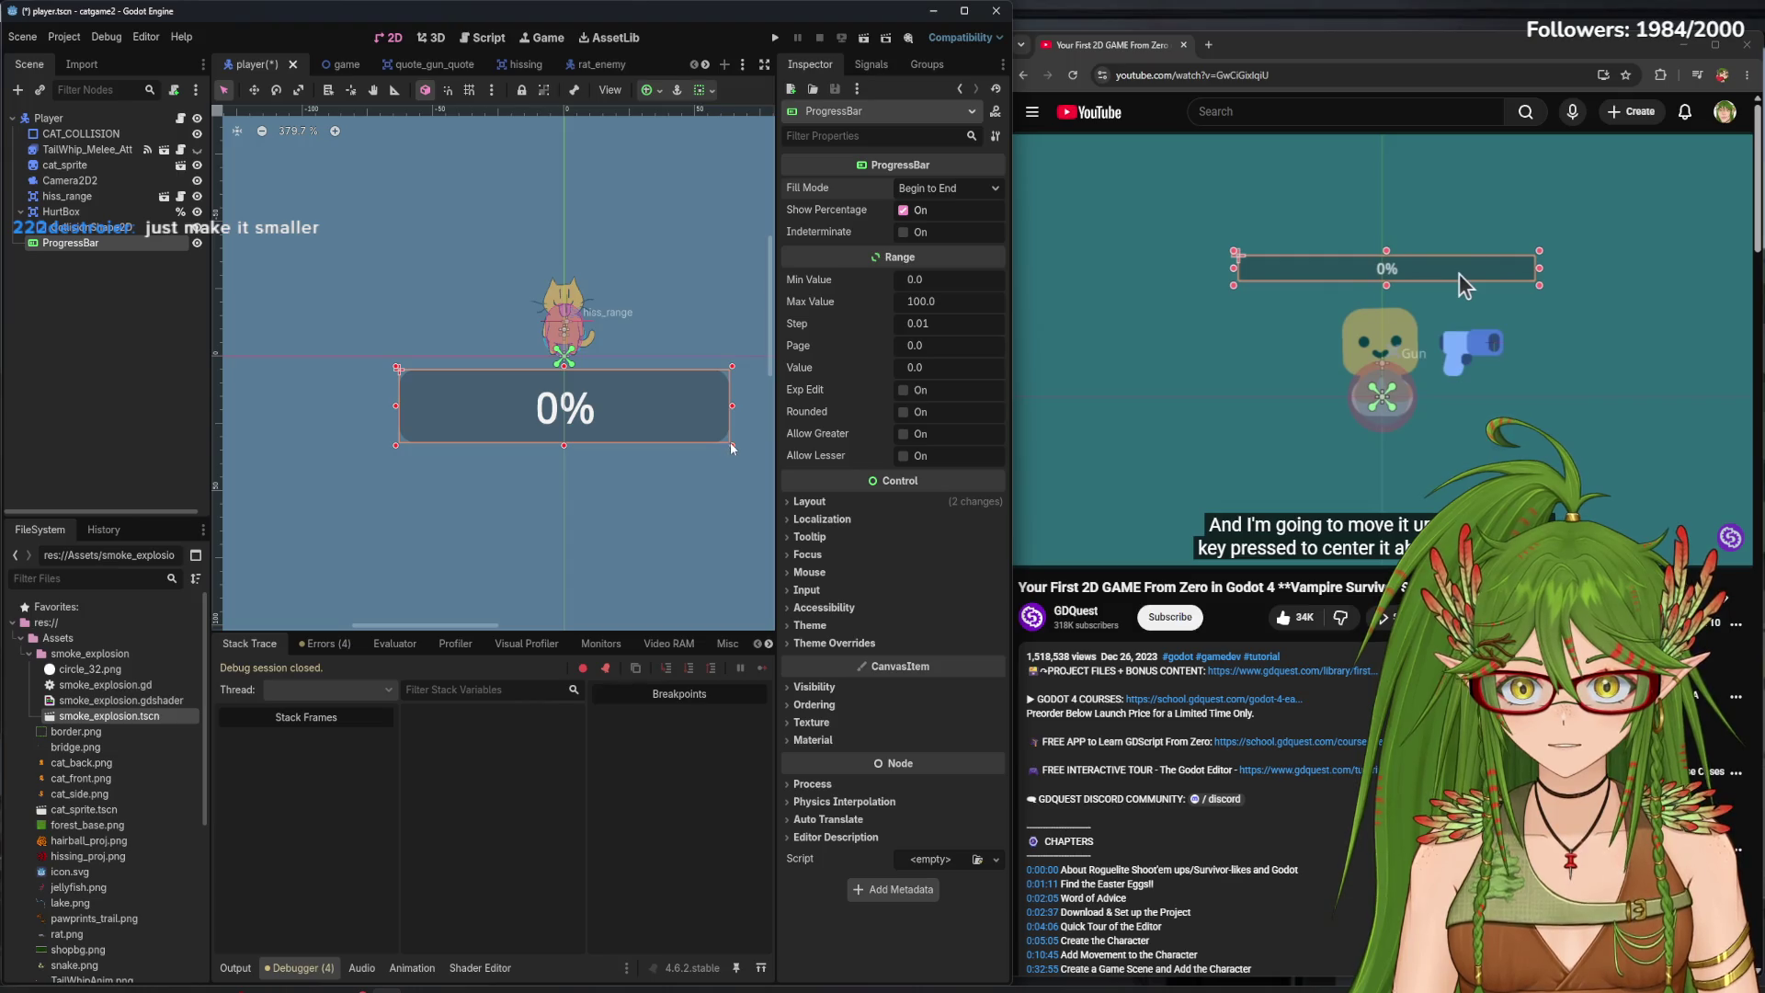
{"action": "mouse_move", "coordinate": [733, 447]}
{"action": "left_mouse_down"}
{"action": "mouse_move", "coordinate": [430, 434]}
{"action": "mouse_move", "coordinate": [727, 504]}
{"action": "mouse_move", "coordinate": [701, 453]}
{"action": "mouse_move", "coordinate": [665, 459]}
{"action": "mouse_move", "coordinate": [344, 316]}
{"action": "mouse_move", "coordinate": [508, 306]}
{"action": "left_mouse_up"}
{"action": "left_click", "coordinate": [957, 193]}
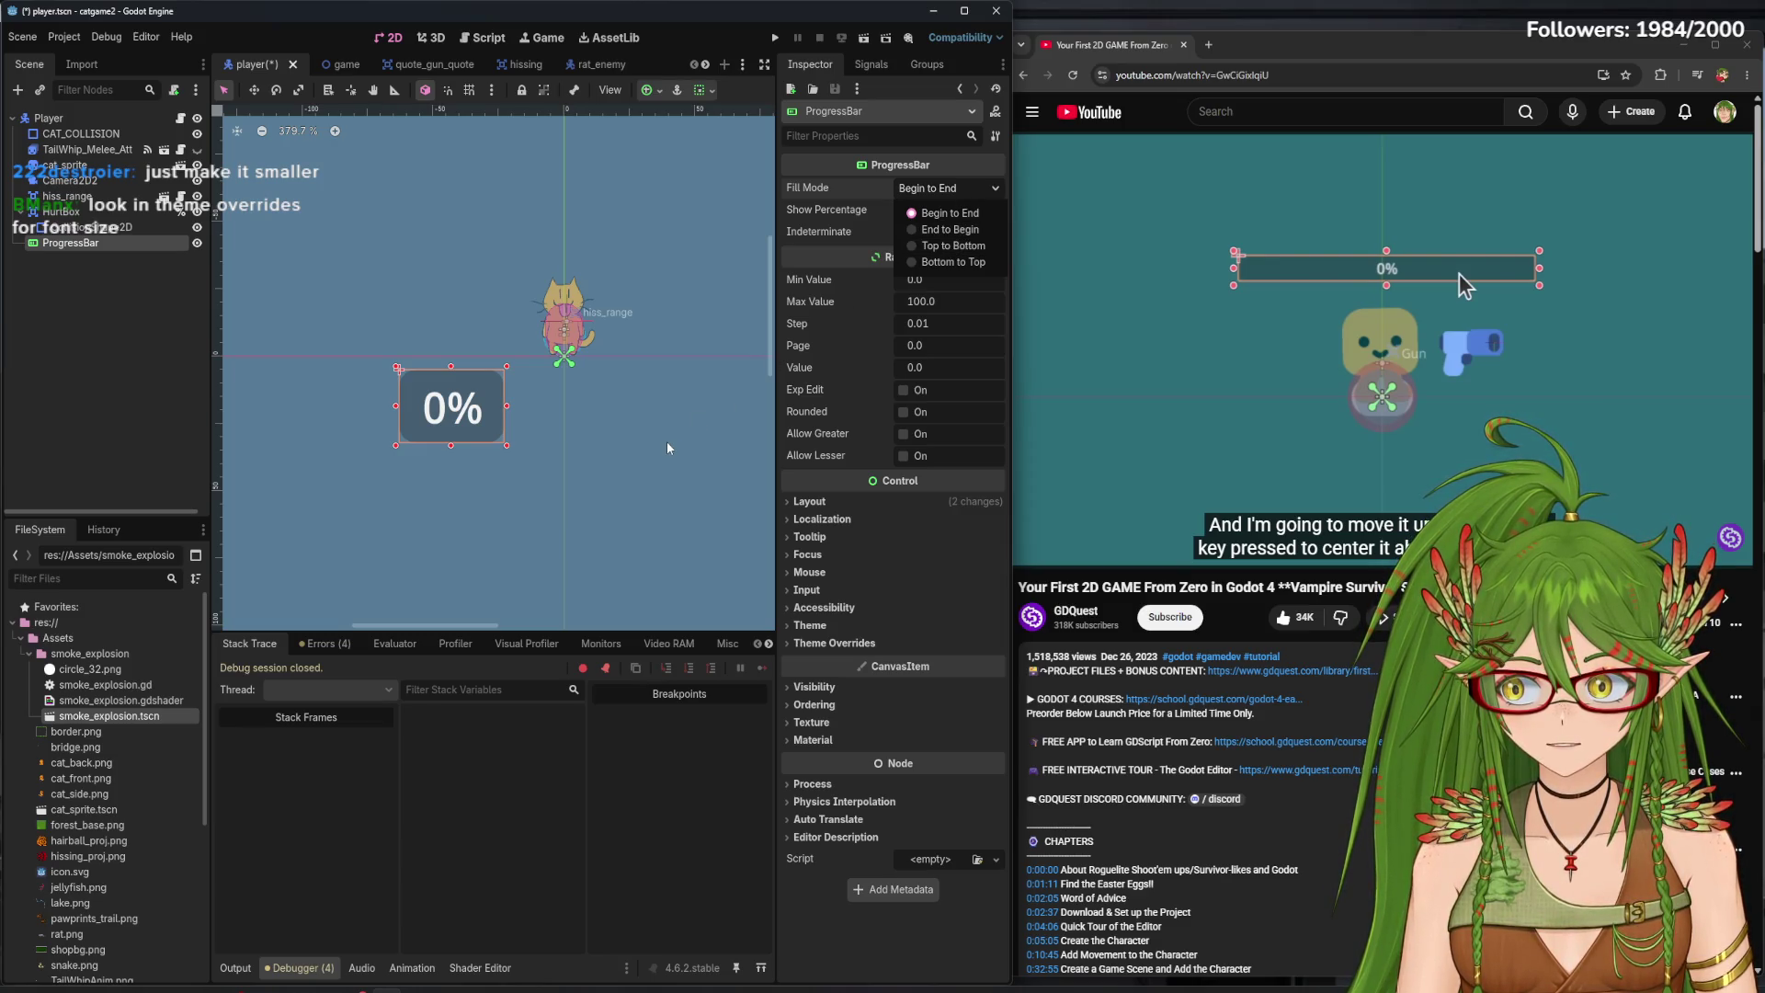
{"action": "left_click", "coordinate": [521, 449]}
{"action": "left_click_drag", "start_coordinate": [508, 453], "coordinate": [766, 450]}
{"action": "left_click", "coordinate": [817, 625]}
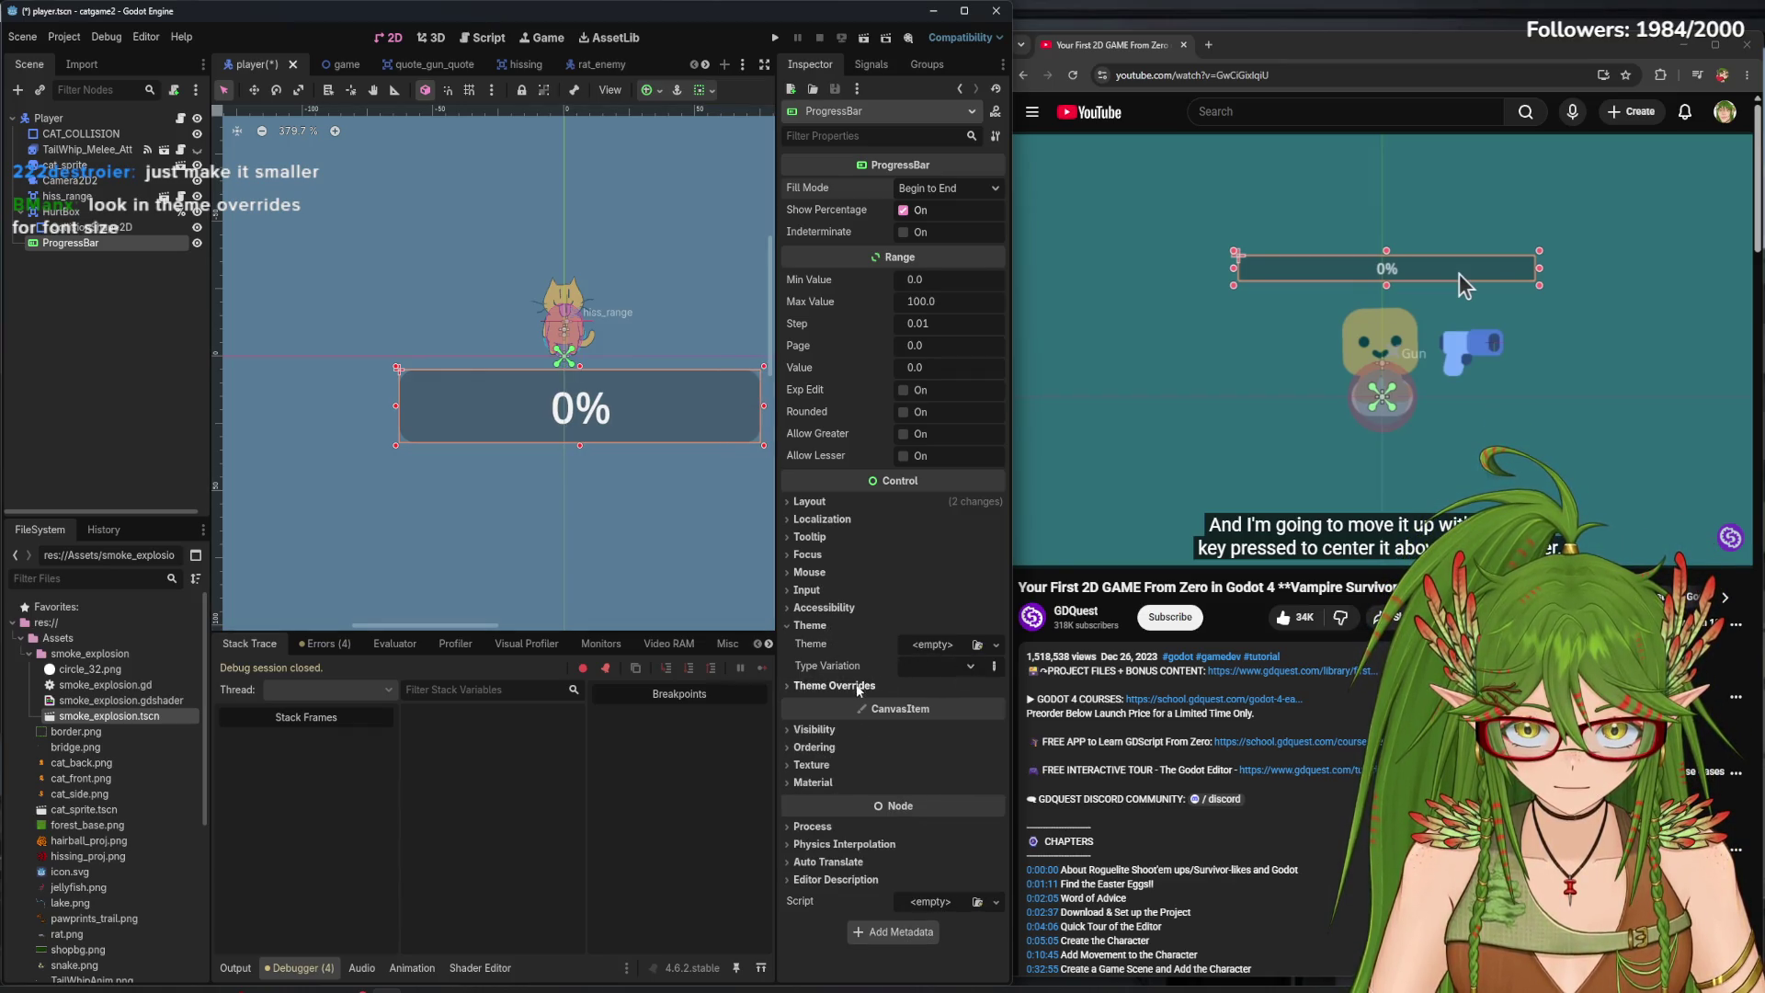
- In Theme Overrides, inspect the font and lower the percentage text's font size to 3 px
{"action": "left_click", "coordinate": [835, 686]}
{"action": "left_click", "coordinate": [815, 737]}
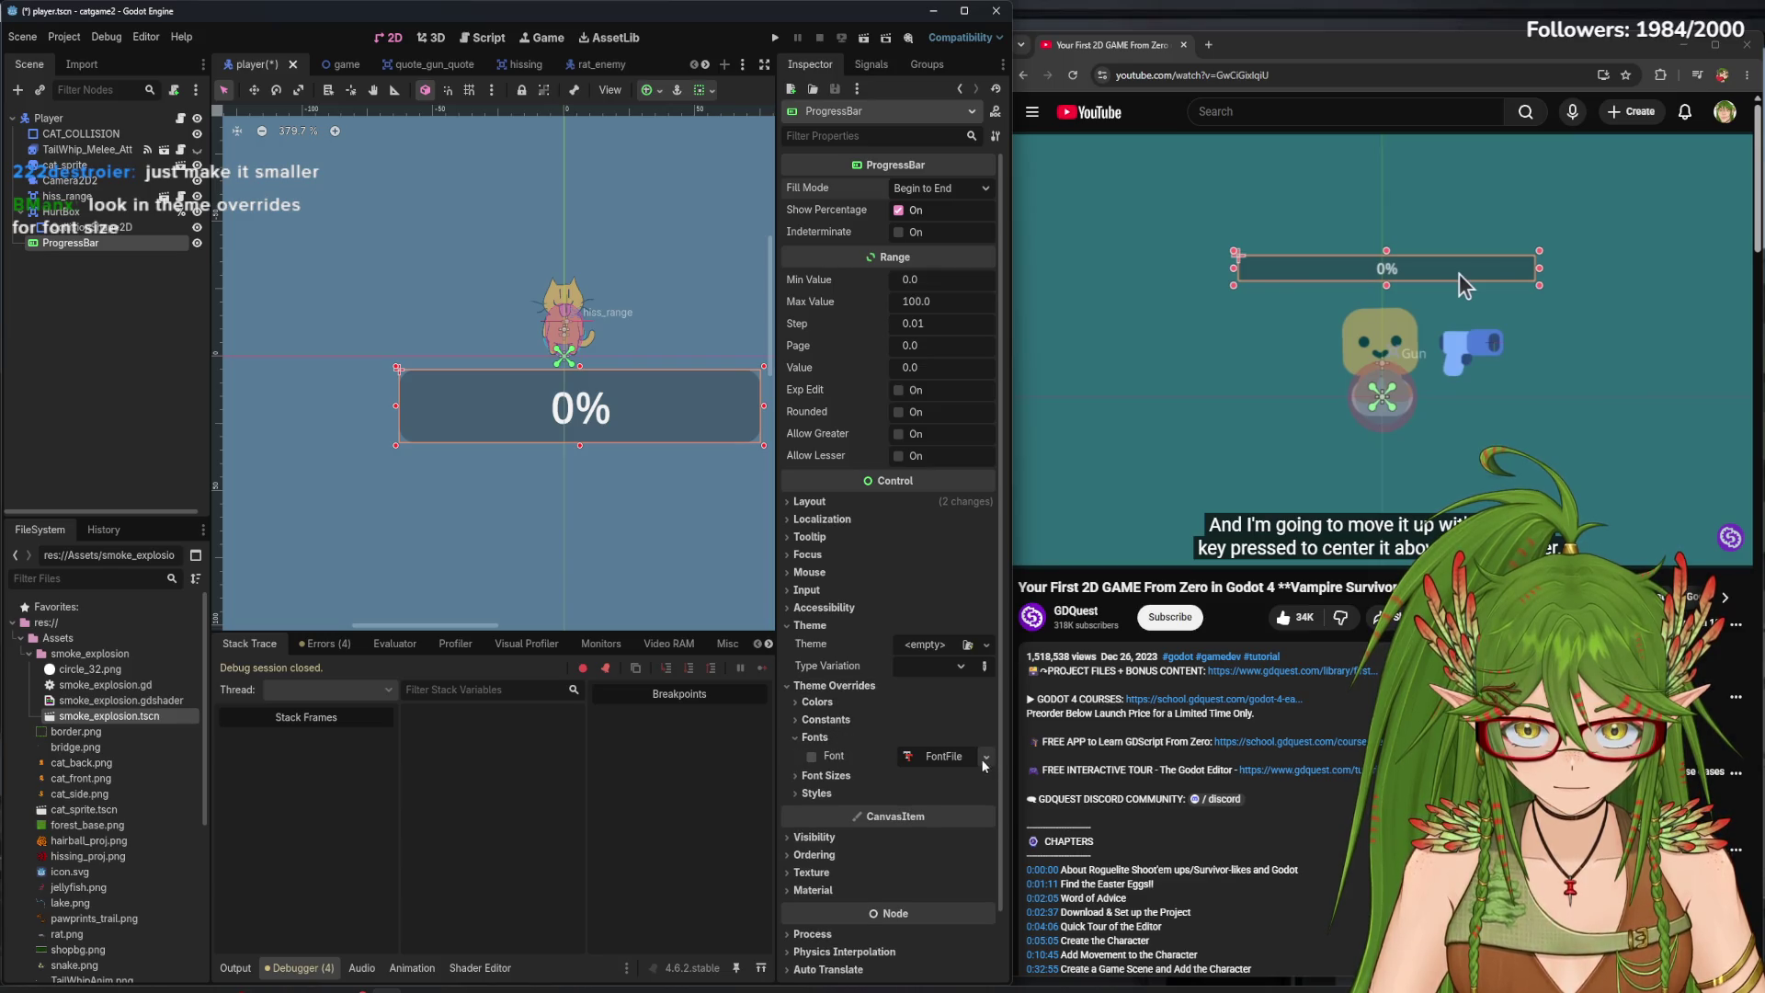
{"action": "left_click", "coordinate": [811, 758]}
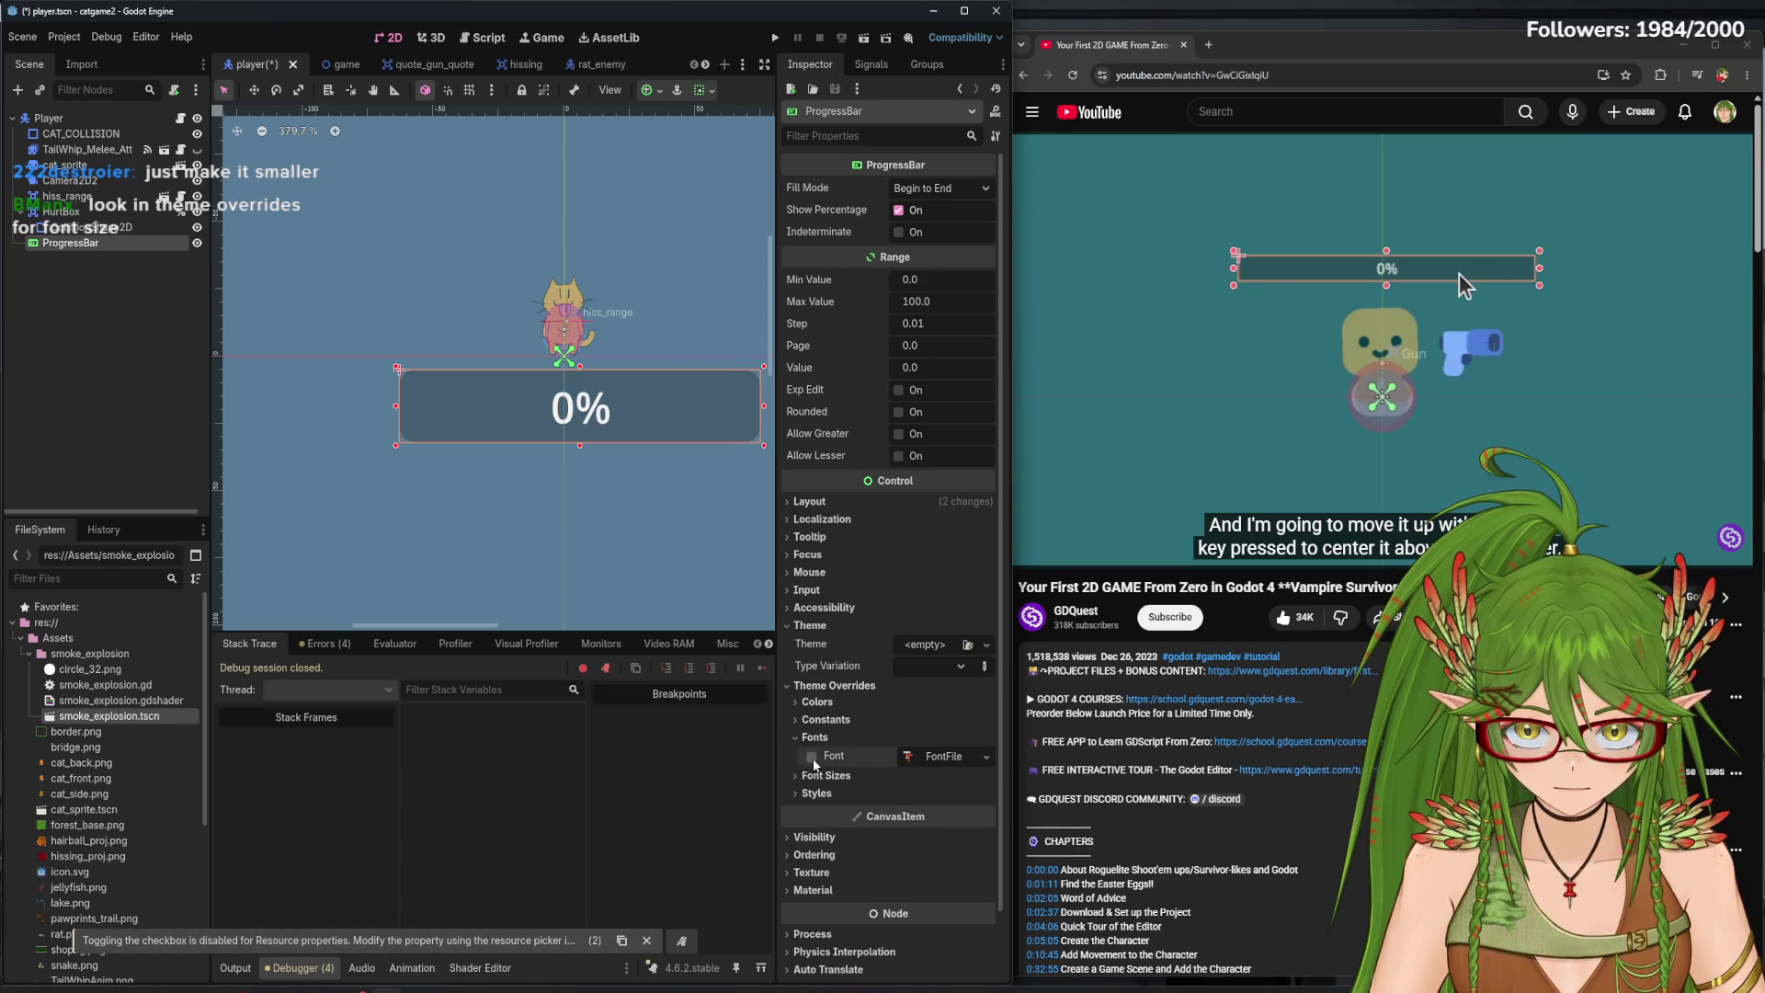
{"action": "left_click", "coordinate": [956, 756]}
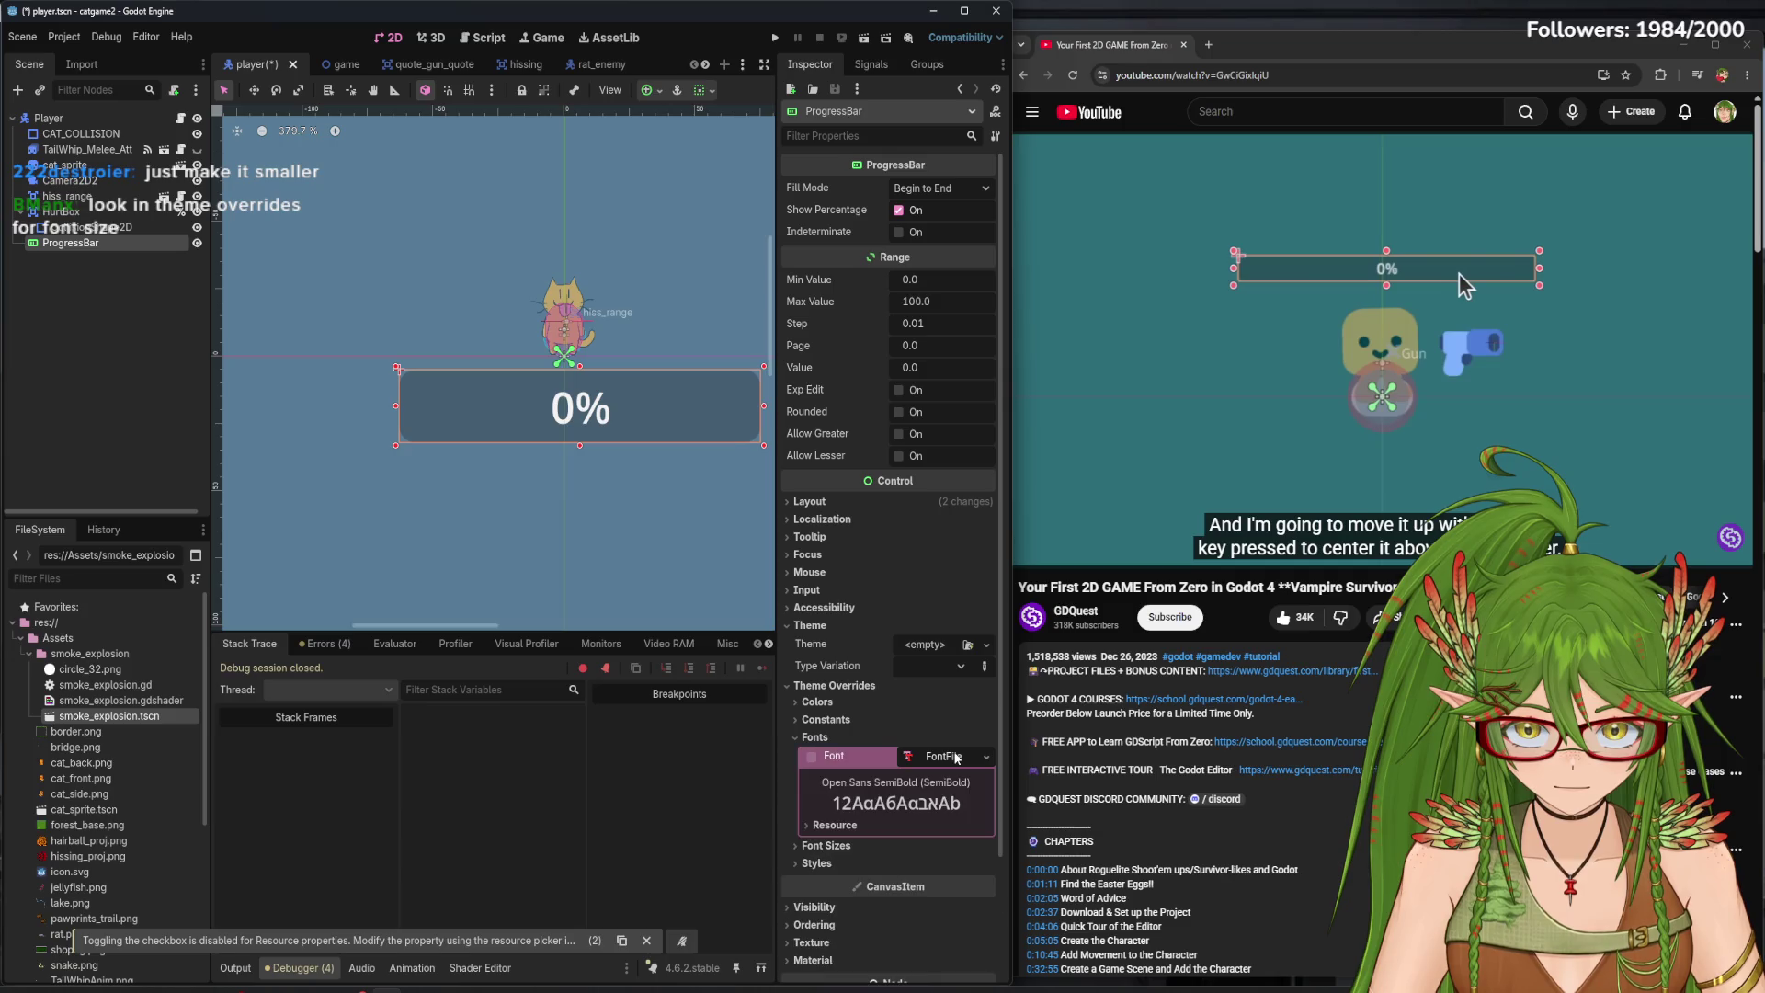
{"action": "left_click", "coordinate": [842, 850]}
{"action": "left_click", "coordinate": [984, 871]}
{"action": "left_click", "coordinate": [984, 871]}
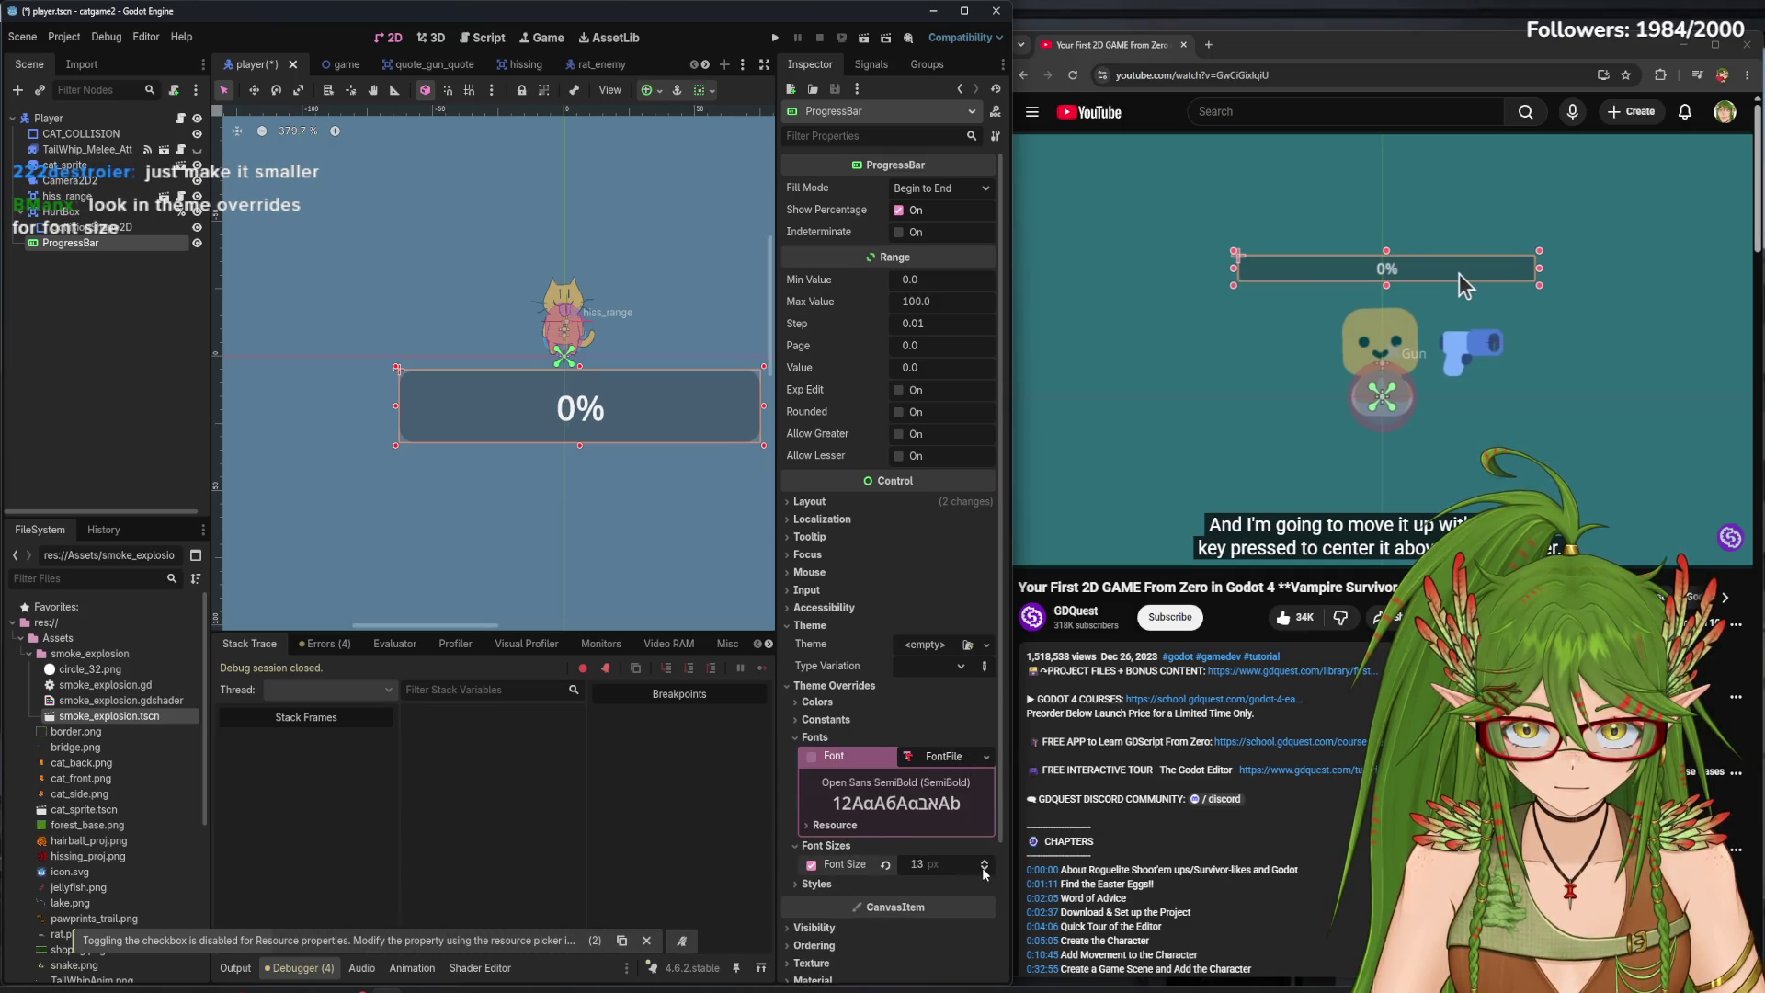
{"action": "left_click", "coordinate": [984, 871]}
{"action": "left_click", "coordinate": [984, 871]}
{"action": "left_click", "coordinate": [984, 871]}
{"action": "left_click", "coordinate": [984, 871]}
{"action": "left_click", "coordinate": [985, 871]}
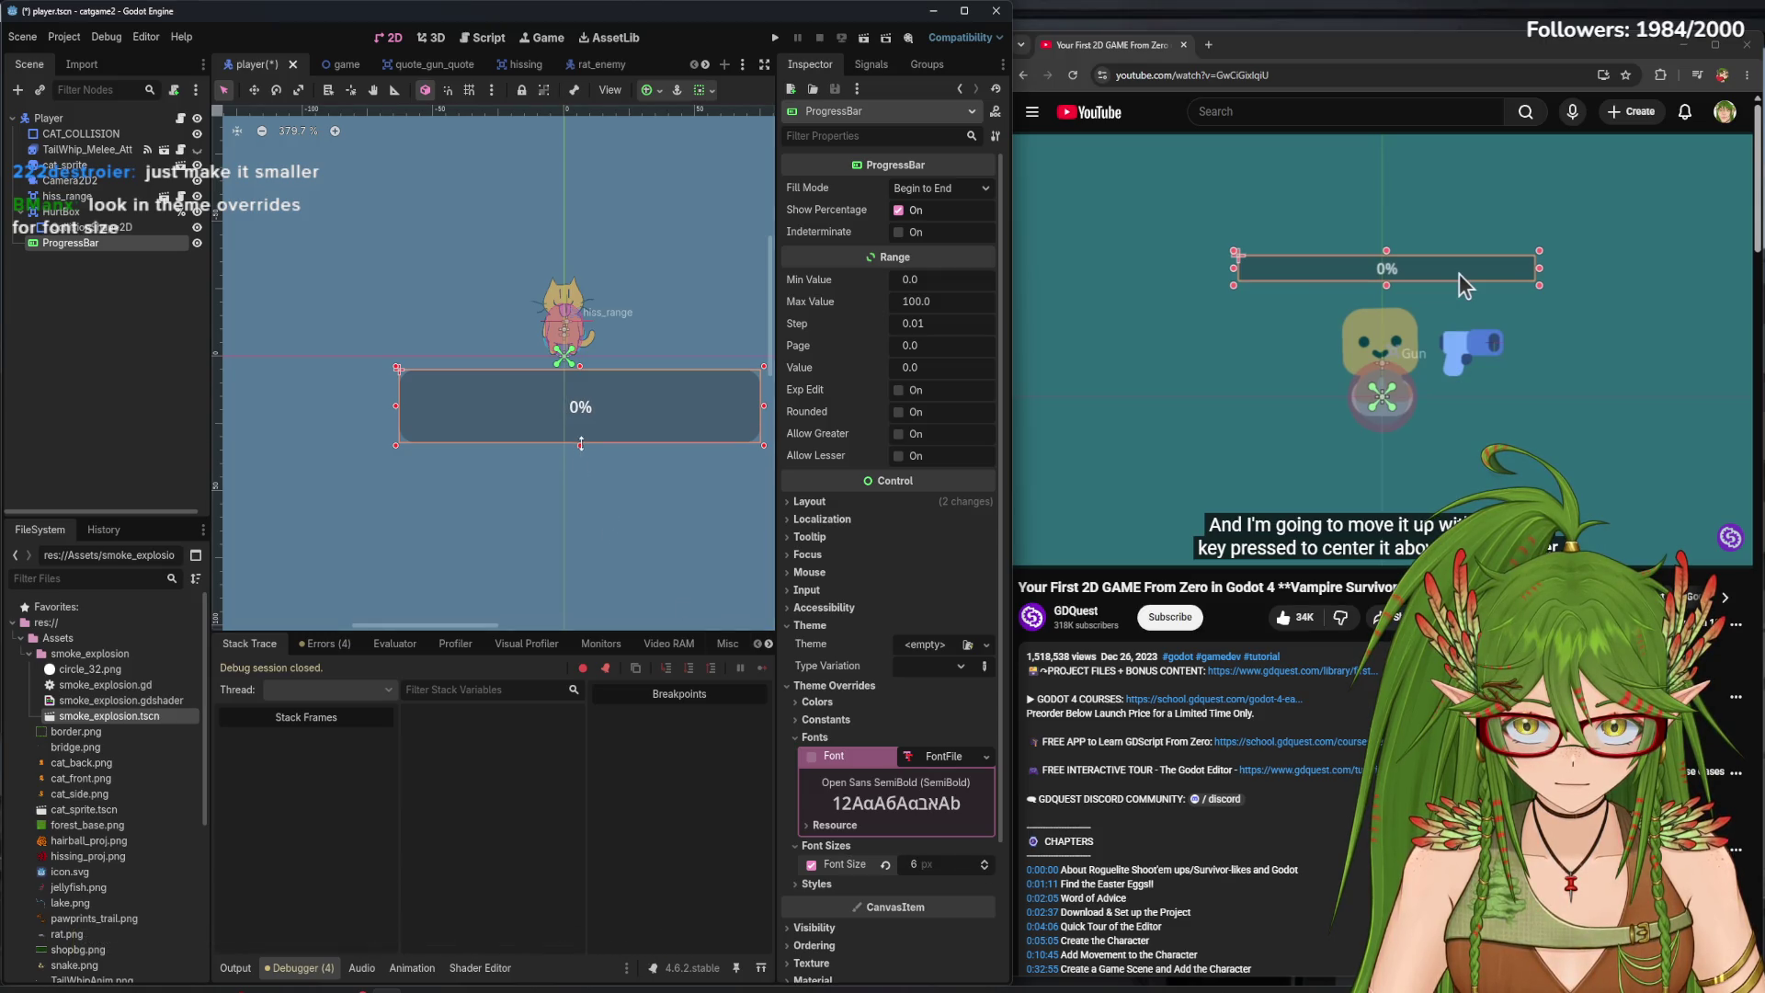
- Drag the progress bar's bottom edge up to make it shorter
{"action": "left_click_drag", "start_coordinate": [581, 444], "coordinate": [585, 399]}
{"action": "scroll", "coordinate": [547, 399], "scroll_direction": "up", "scroll_amount": 3}
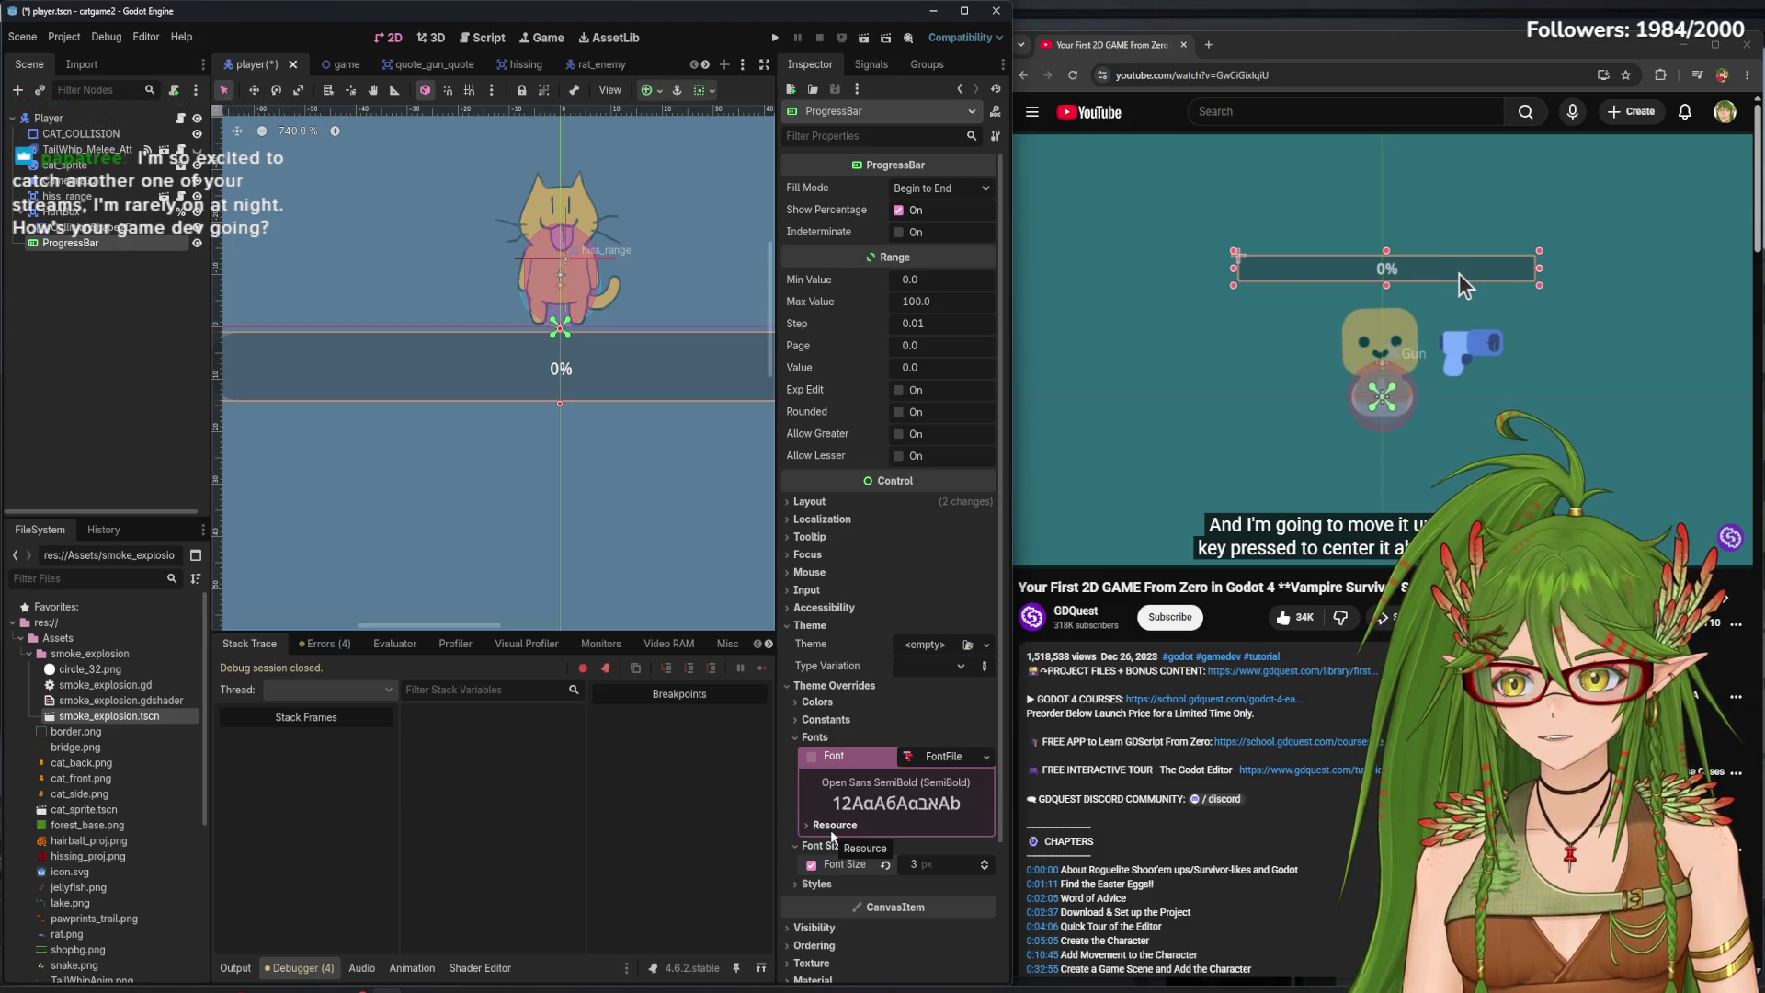
{"action": "scroll", "coordinate": [653, 368], "scroll_direction": "down", "scroll_amount": 5}
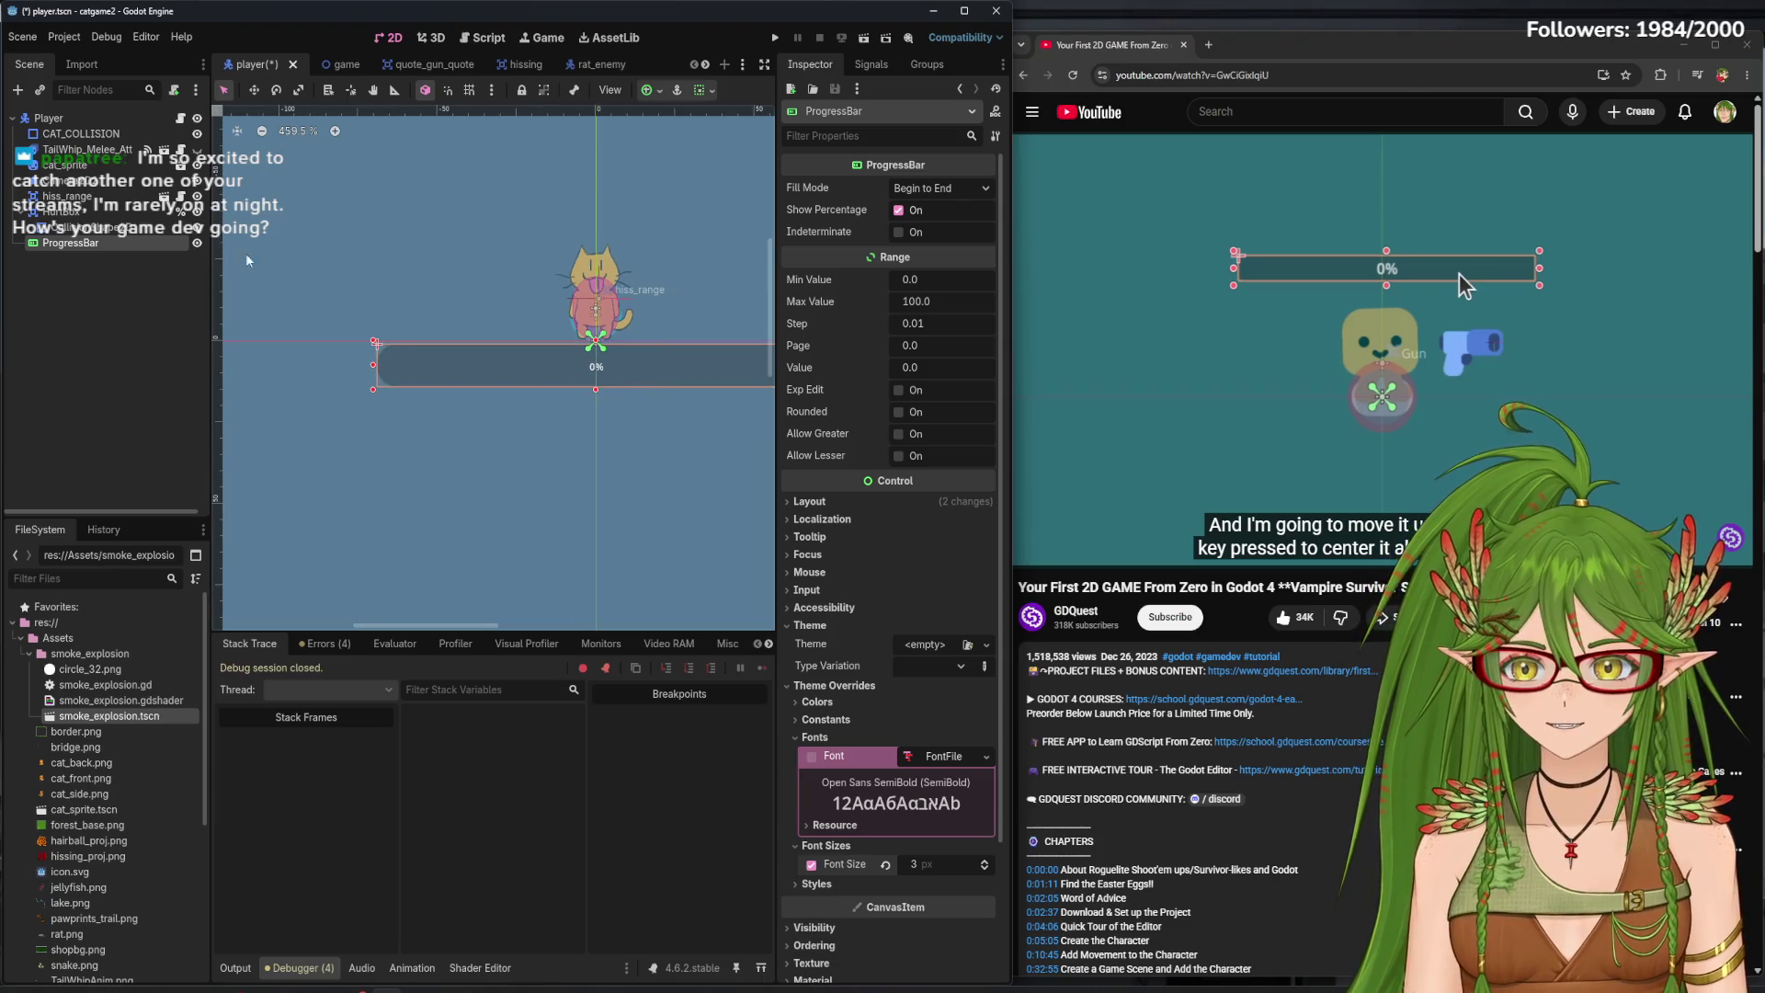
- Hide the ProgressBar in the scene tree and run the game
{"action": "left_click", "coordinate": [197, 244]}
{"action": "left_click", "coordinate": [154, 333]}
{"action": "key", "text": "F5"}
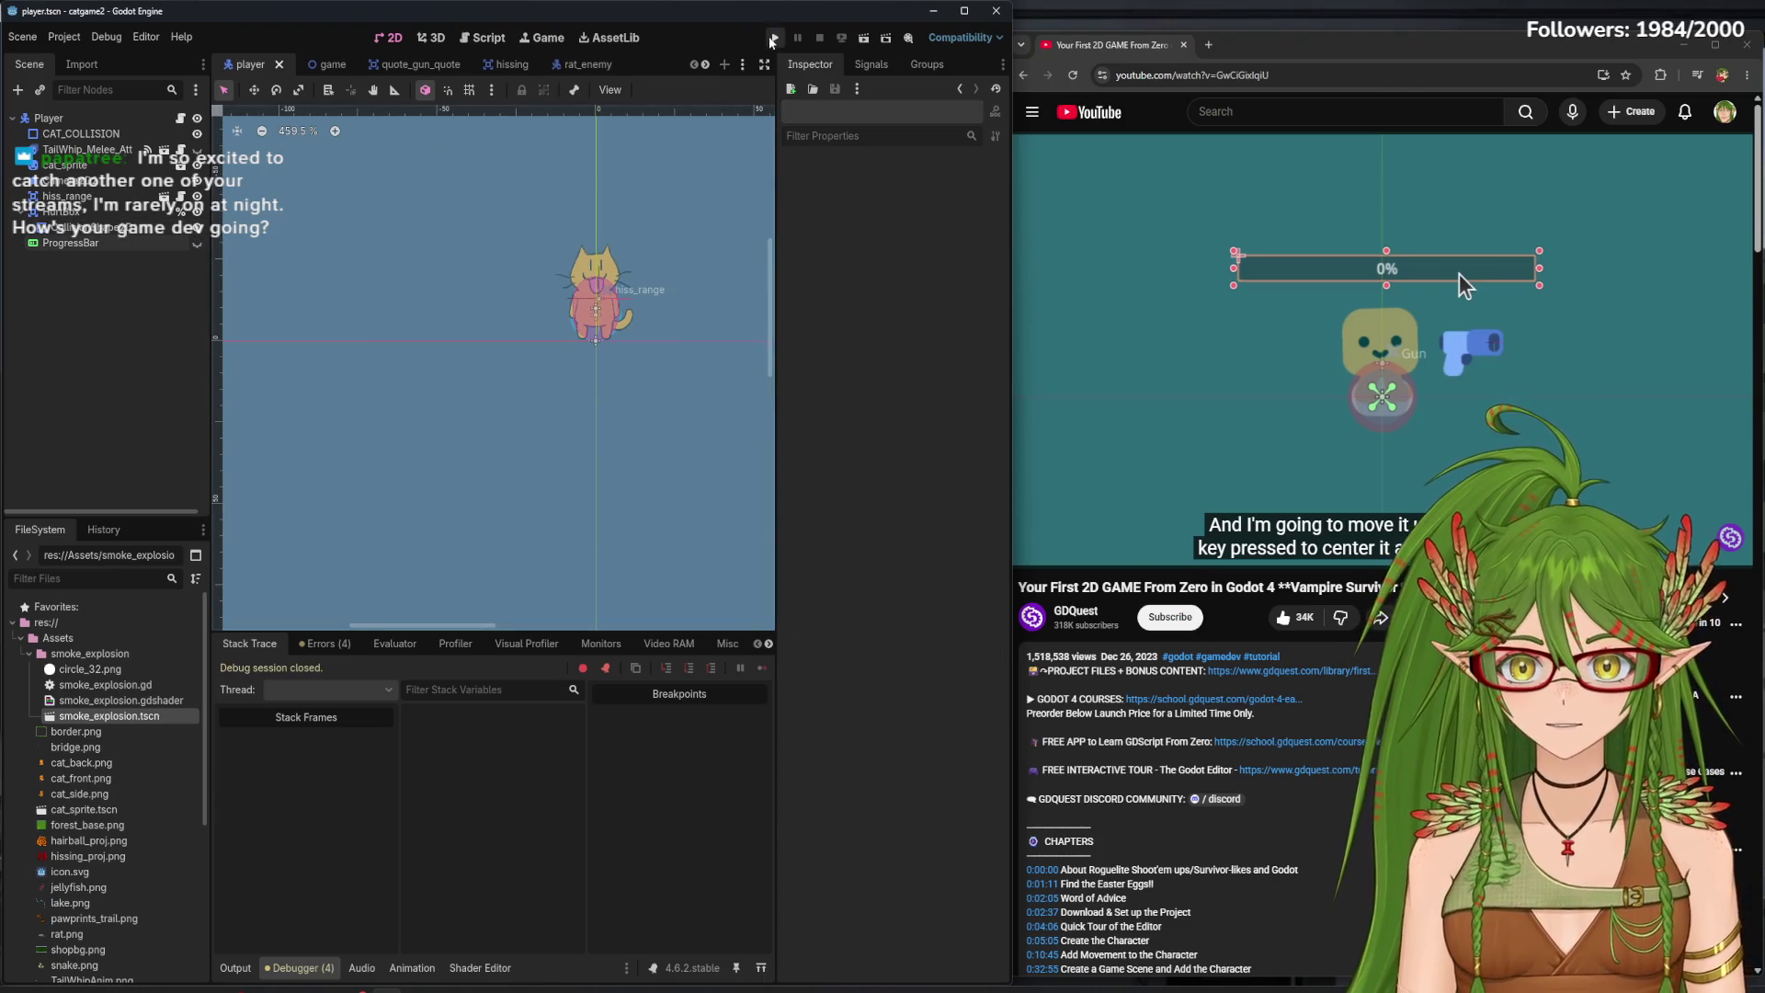
- Walk the cat diagonally and sideways around the level with W, A, S, D, then stop the game
{"action": "key", "text": "w"}
{"action": "key", "text": "d"}
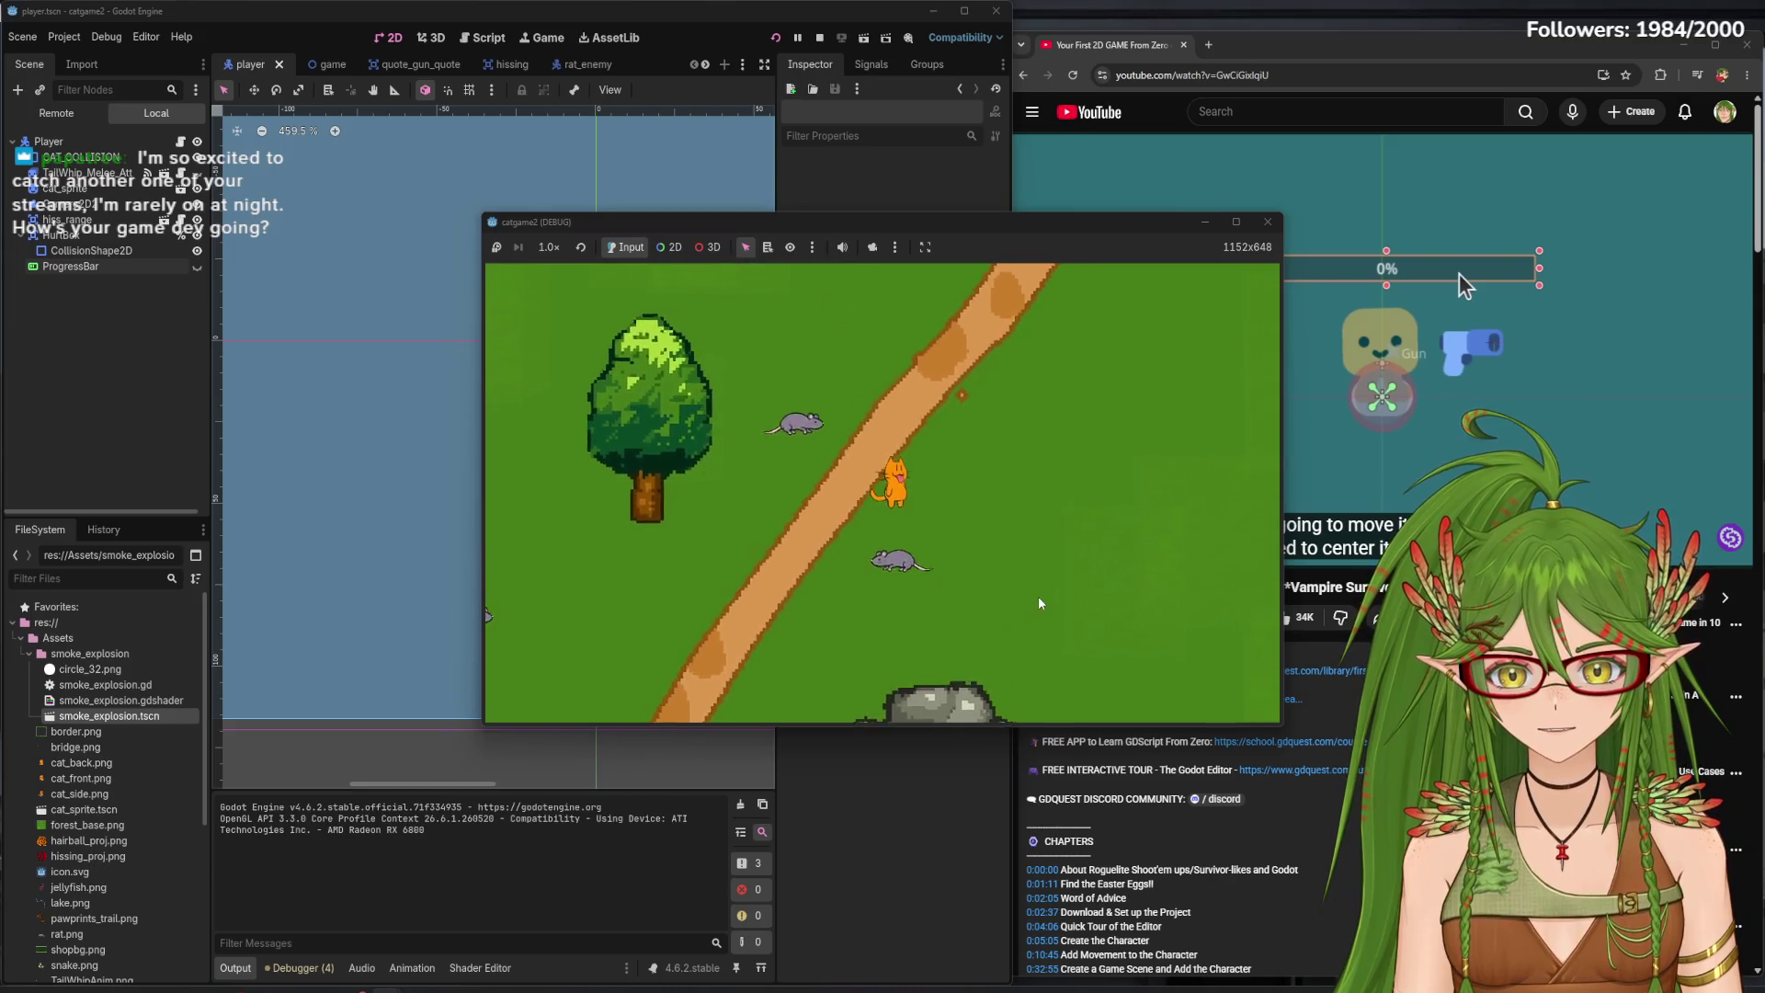
{"action": "key", "text": "w"}
{"action": "key", "text": "a"}
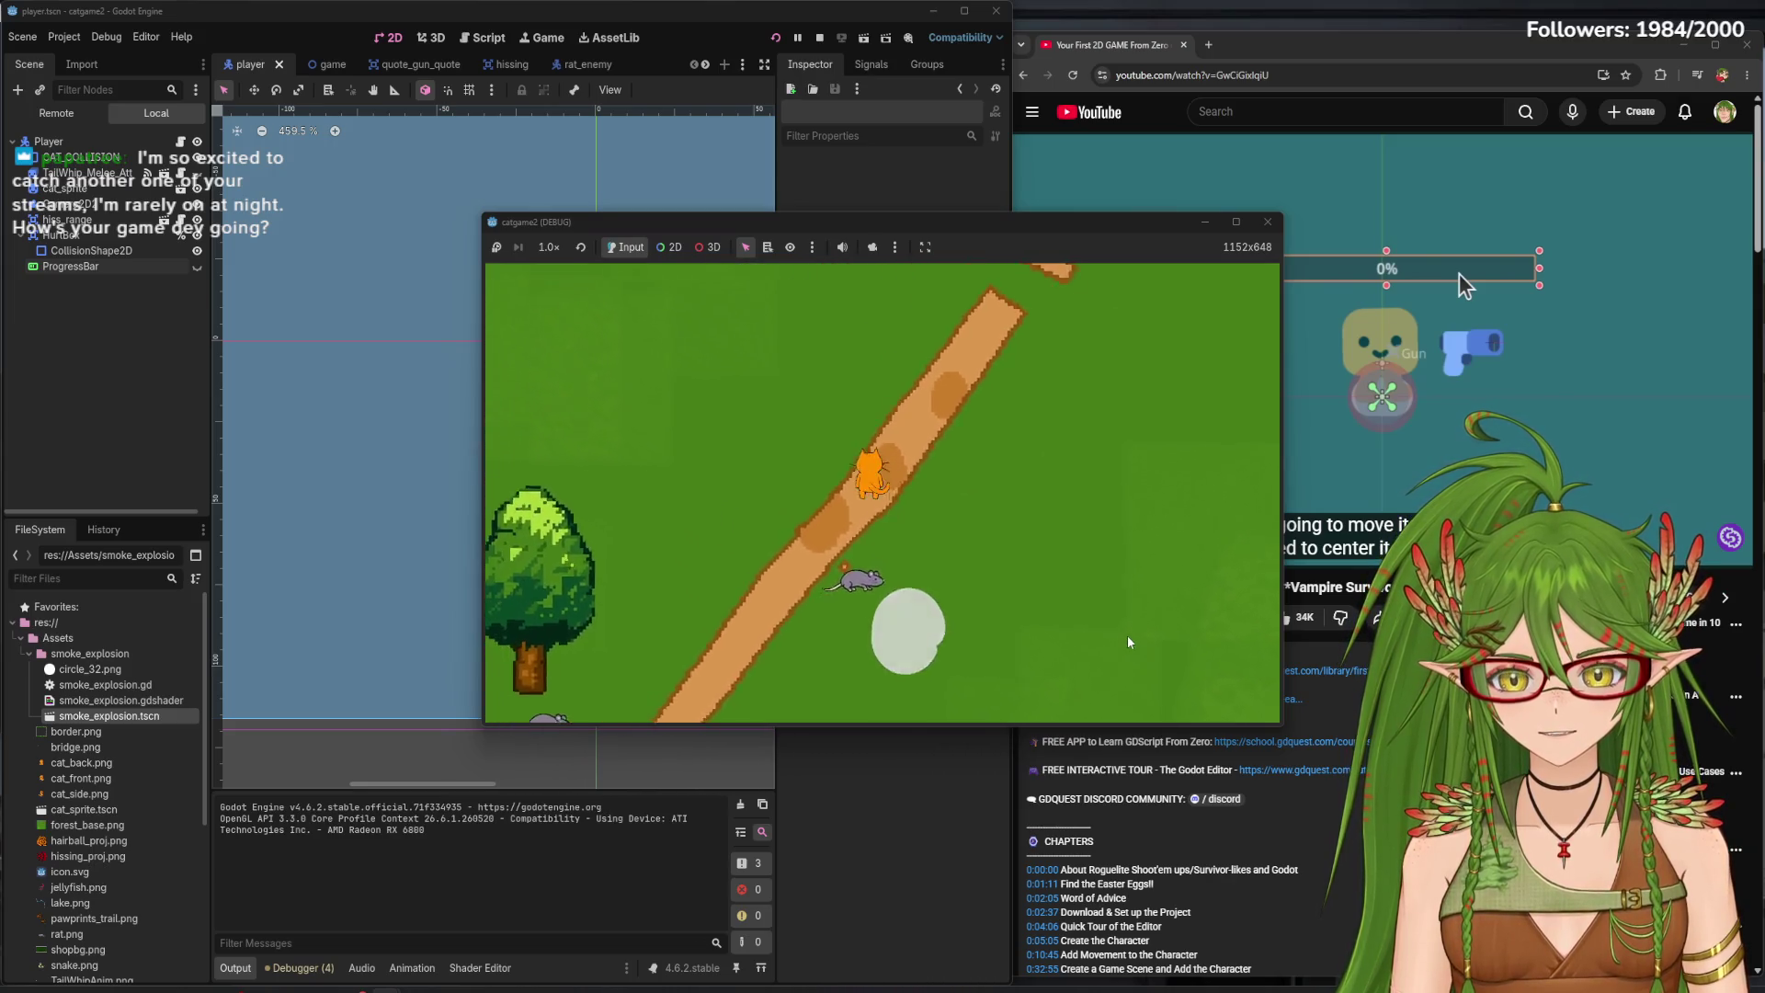
{"action": "key", "text": "s"}
{"action": "key", "text": "d"}
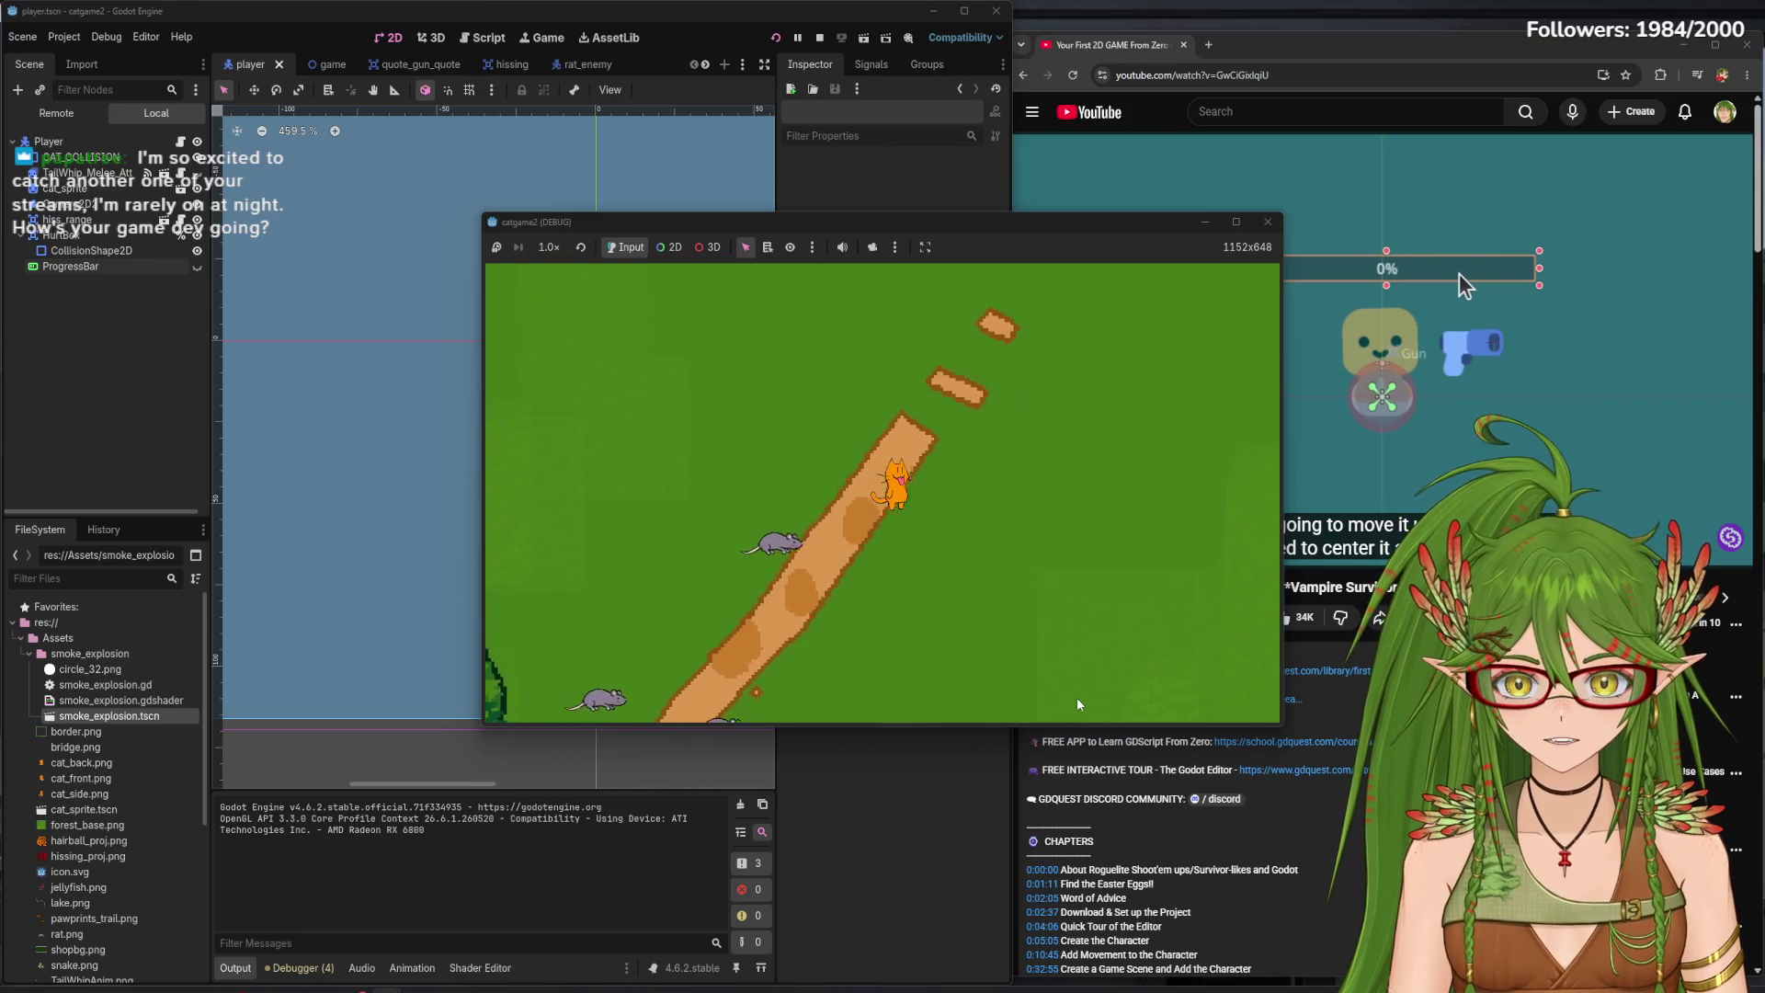
{"action": "key", "text": "s"}
{"action": "key", "text": "d"}
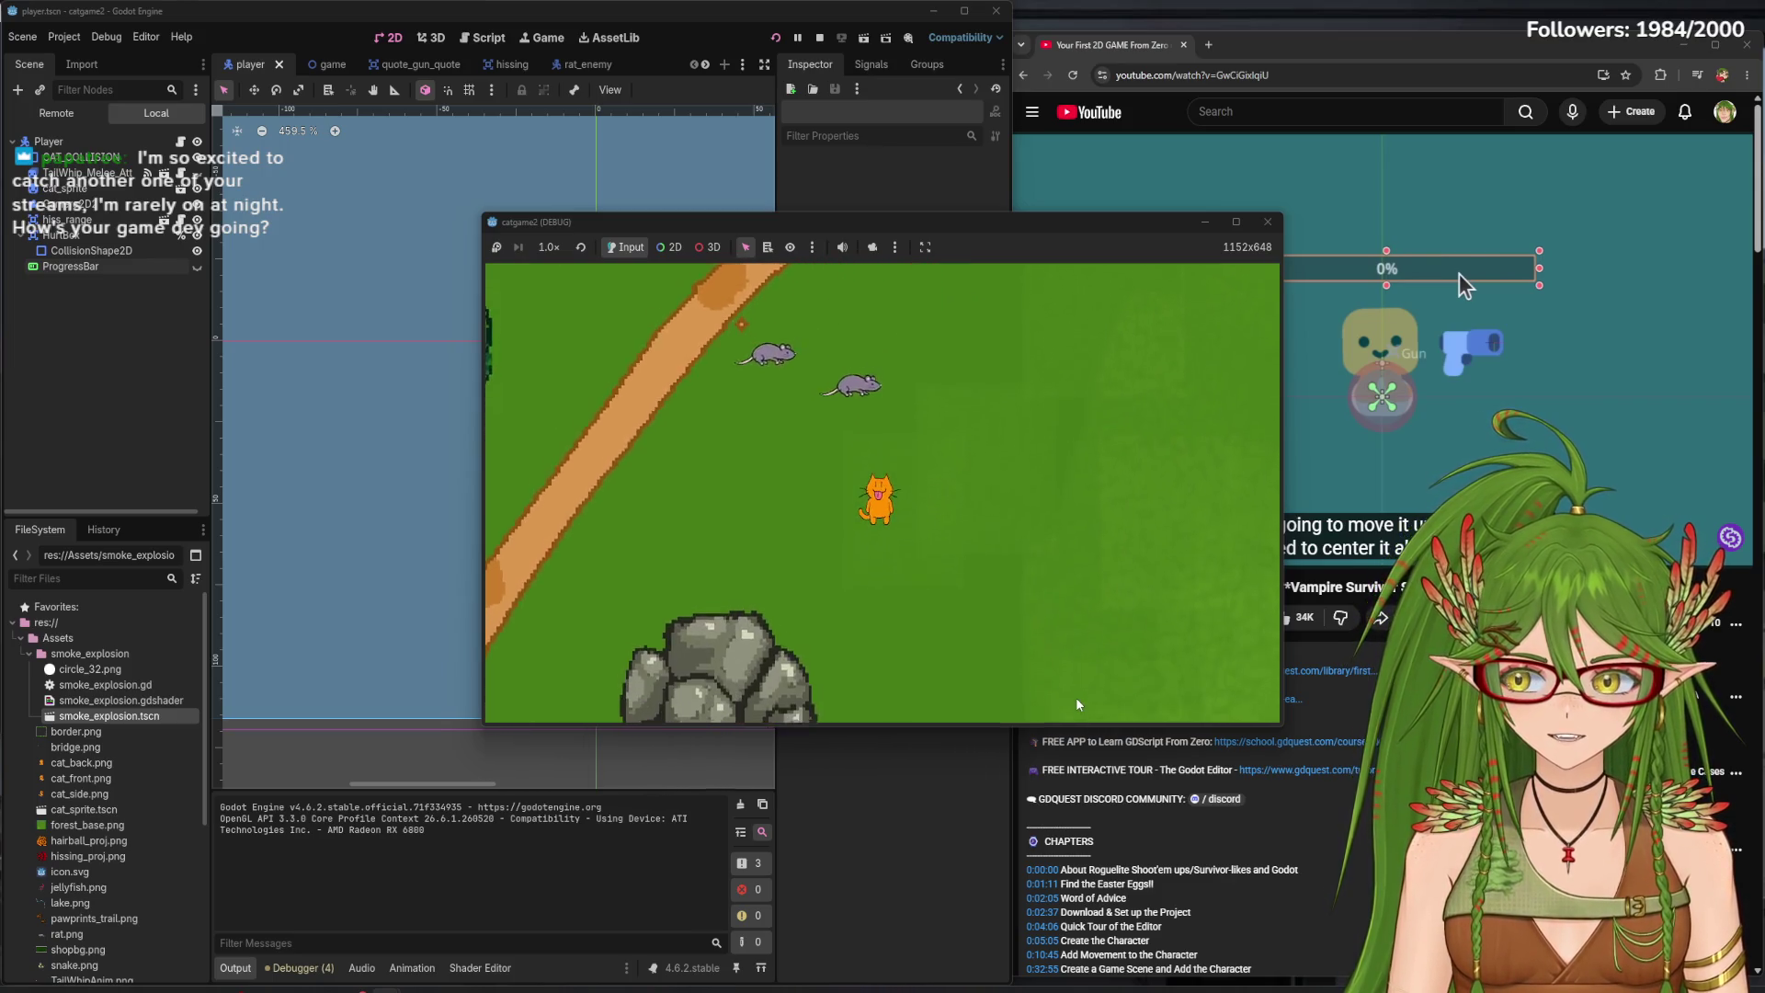
{"action": "key", "text": "w"}
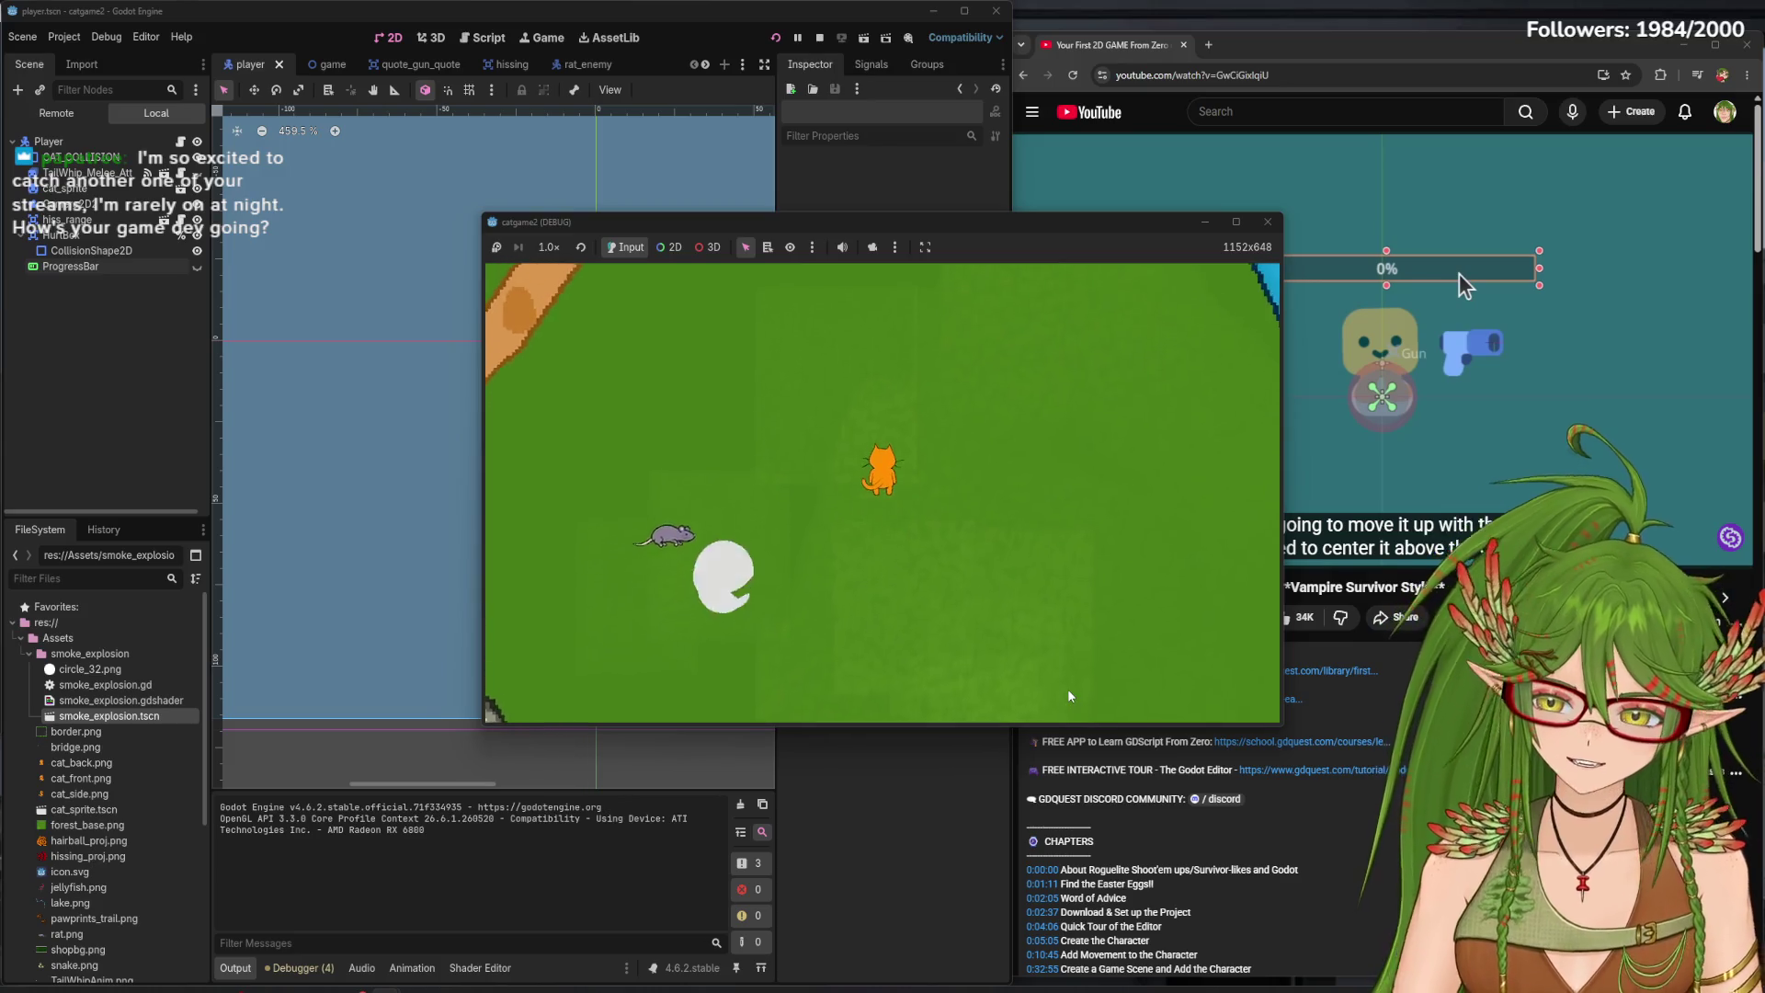
{"action": "key", "text": "s"}
{"action": "key", "text": "d"}
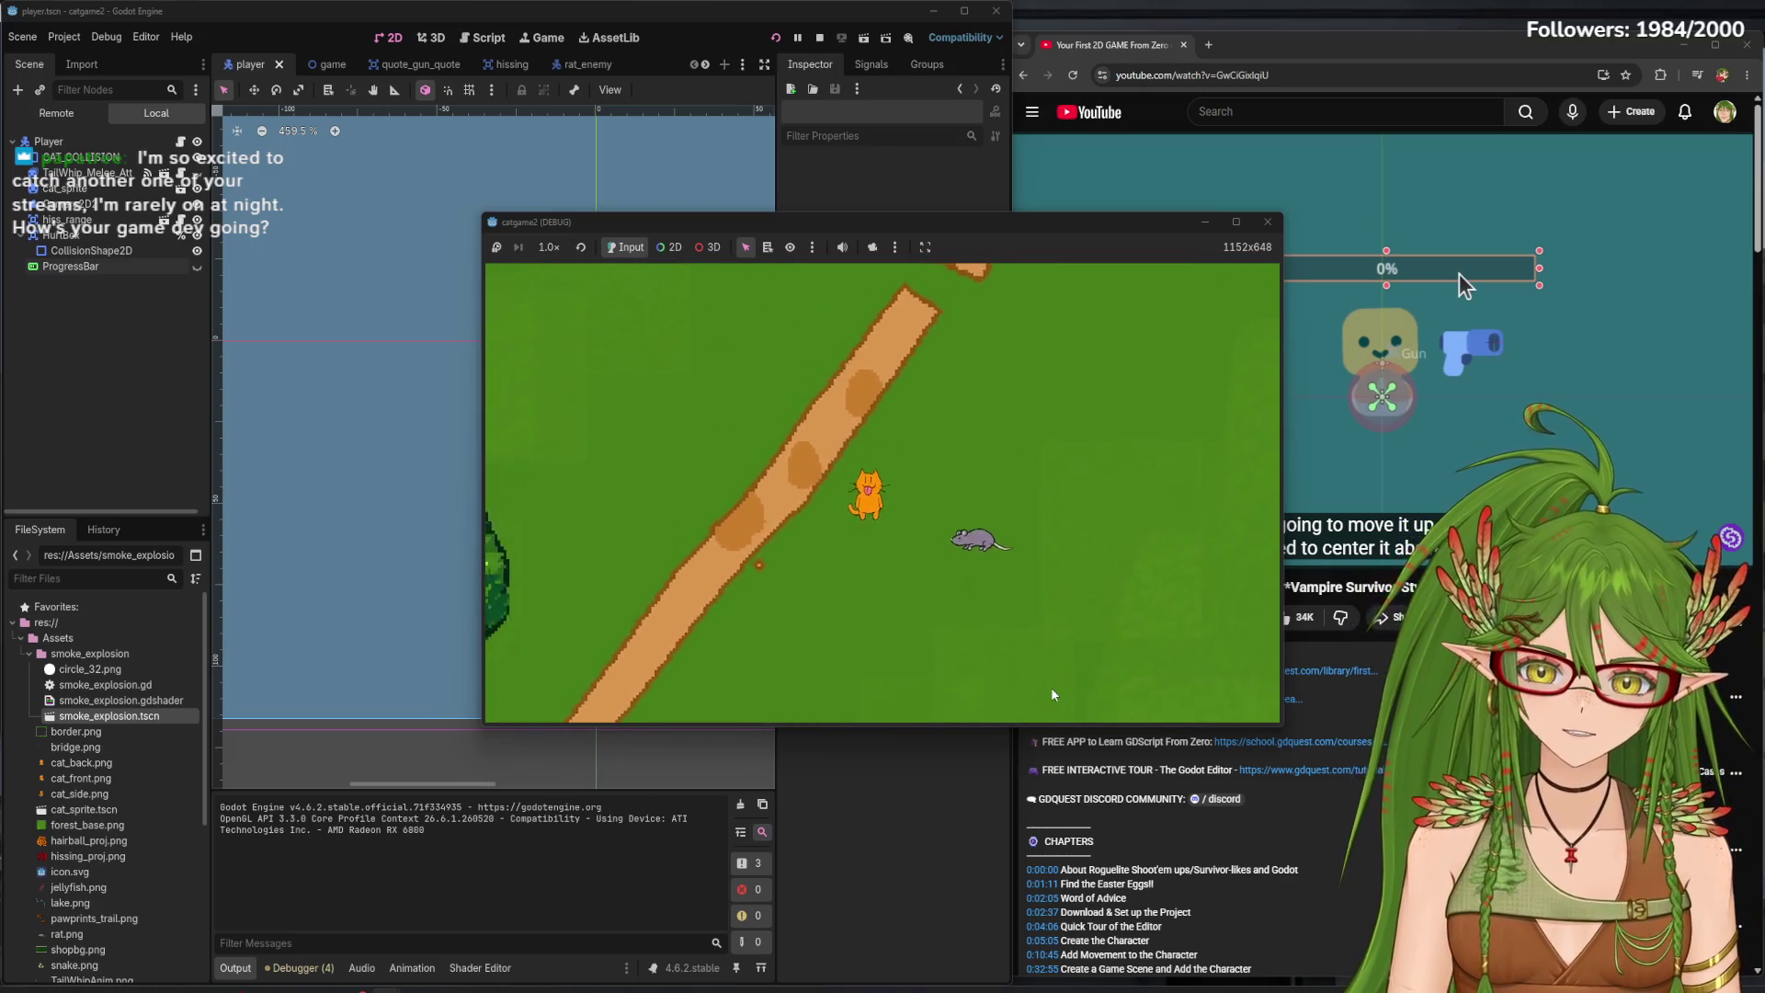
{"action": "key", "text": "a"}
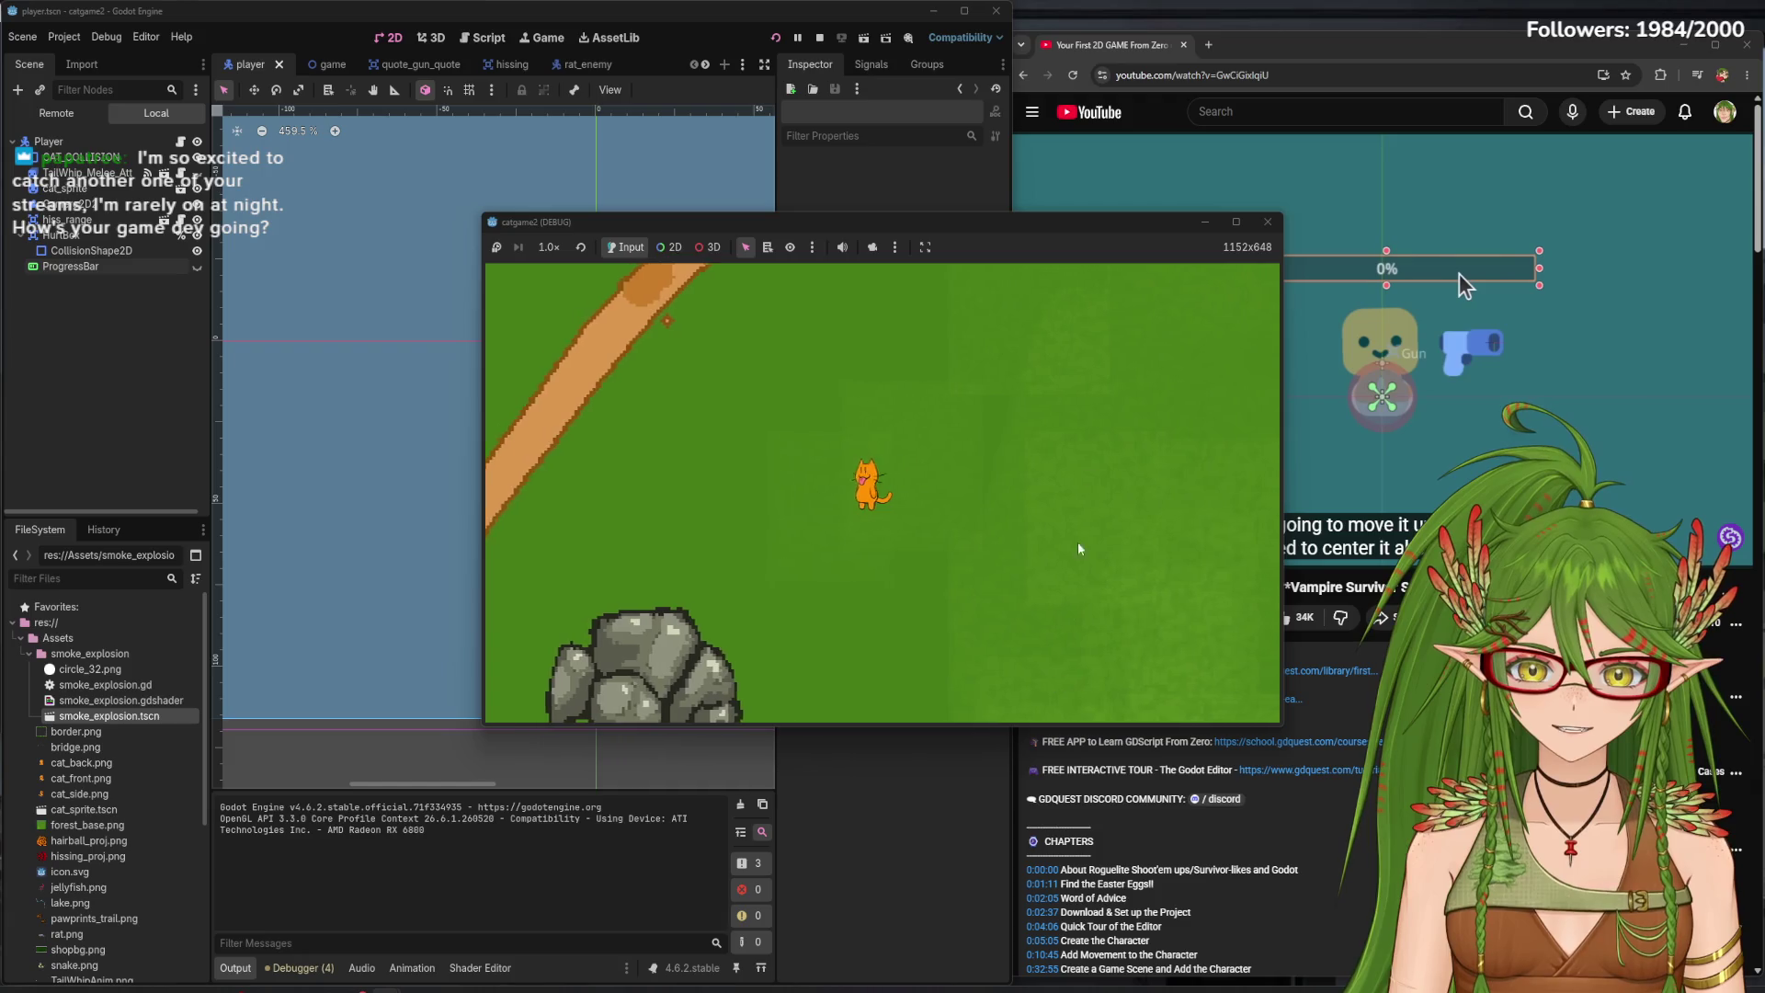
{"action": "key", "text": "F8"}
{"action": "left_click", "coordinate": [1411, 305]}
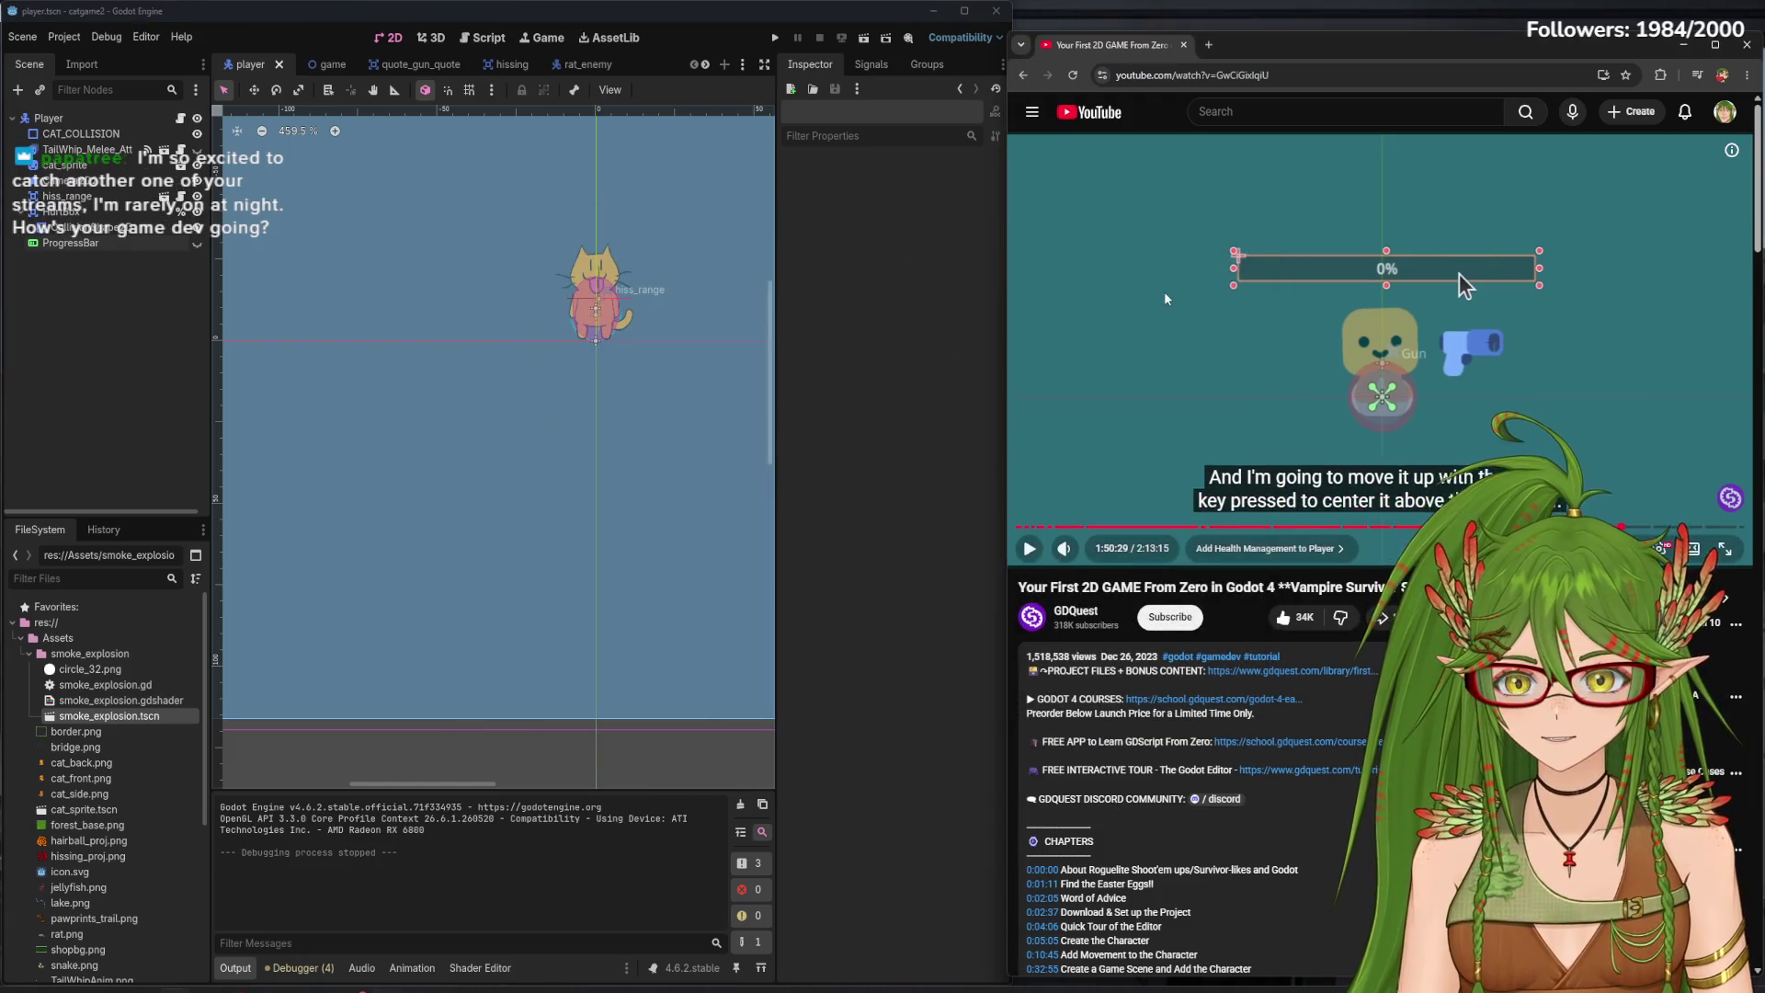
- Show the ProgressBar again, shorten it, and set its percentage font size to 1 px
{"action": "left_click", "coordinate": [127, 243]}
{"action": "left_click", "coordinate": [197, 243]}
{"action": "scroll", "coordinate": [558, 387], "scroll_direction": "up", "scroll_amount": 3}
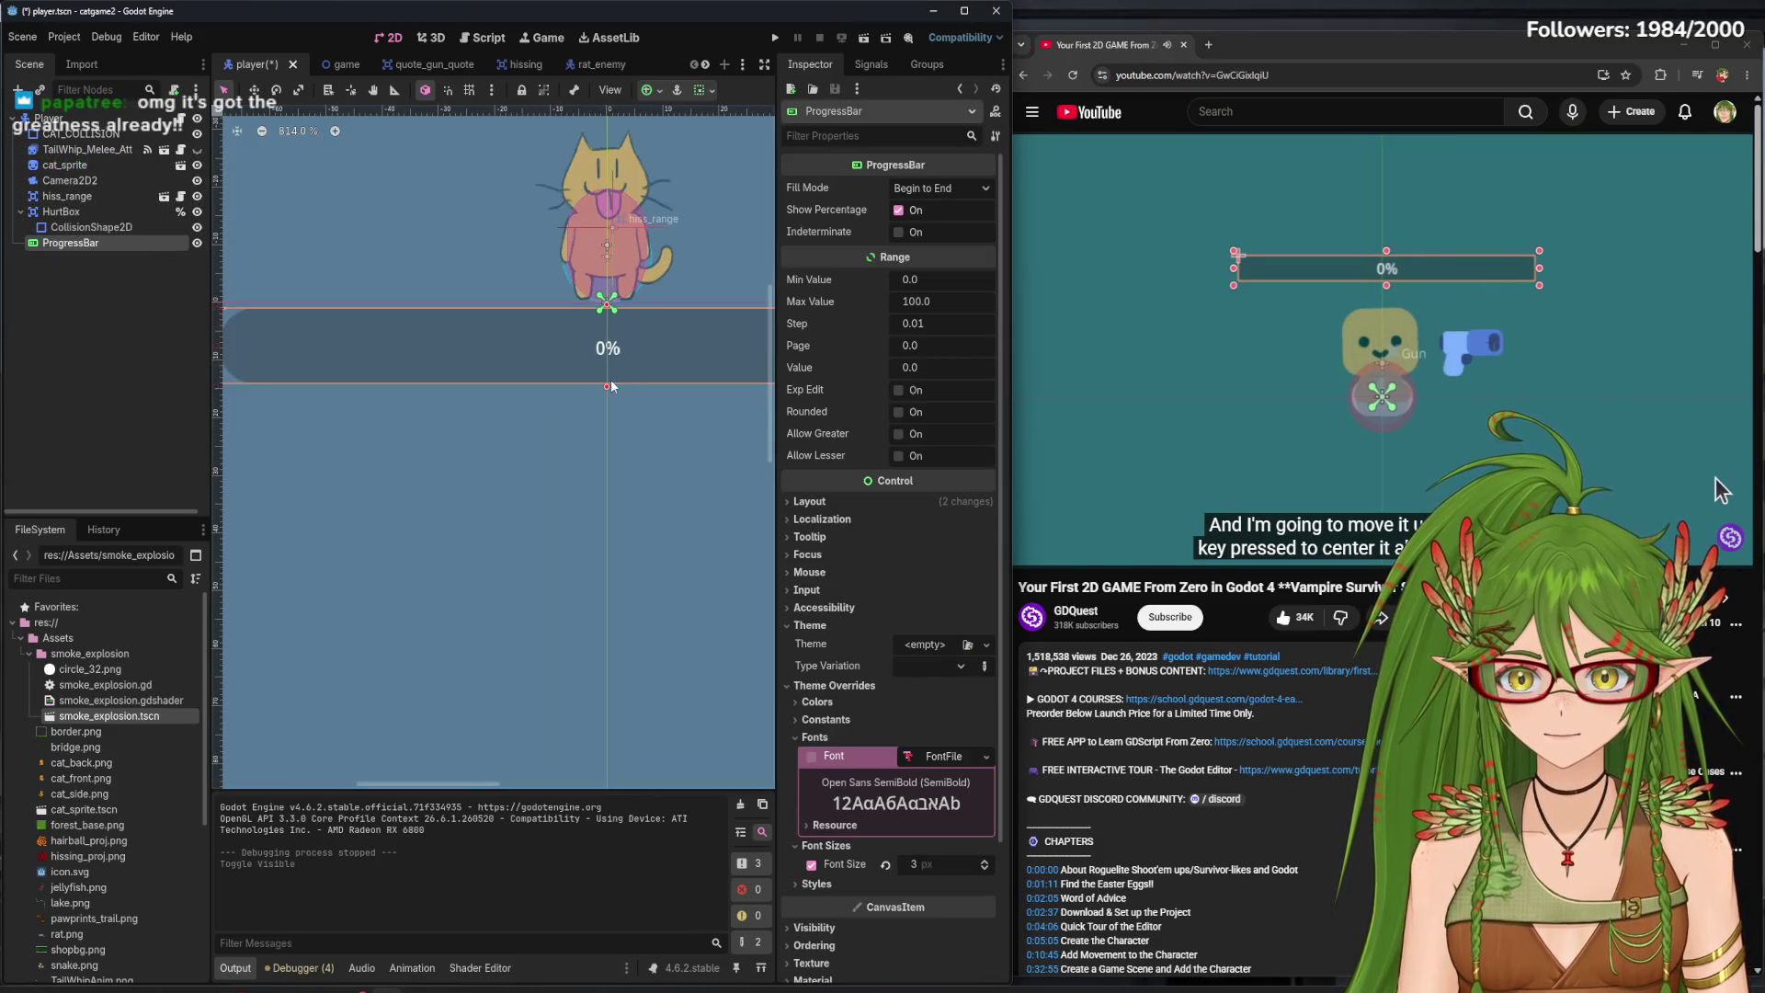
{"action": "mouse_move", "coordinate": [610, 389]}
{"action": "left_mouse_down"}
{"action": "mouse_move", "coordinate": [611, 371]}
{"action": "mouse_move", "coordinate": [464, 353]}
{"action": "mouse_move", "coordinate": [602, 372]}
{"action": "mouse_move", "coordinate": [682, 344]}
{"action": "mouse_move", "coordinate": [276, 320]}
{"action": "left_mouse_up"}
{"action": "scroll", "coordinate": [628, 400], "scroll_direction": "up", "scroll_amount": 2}
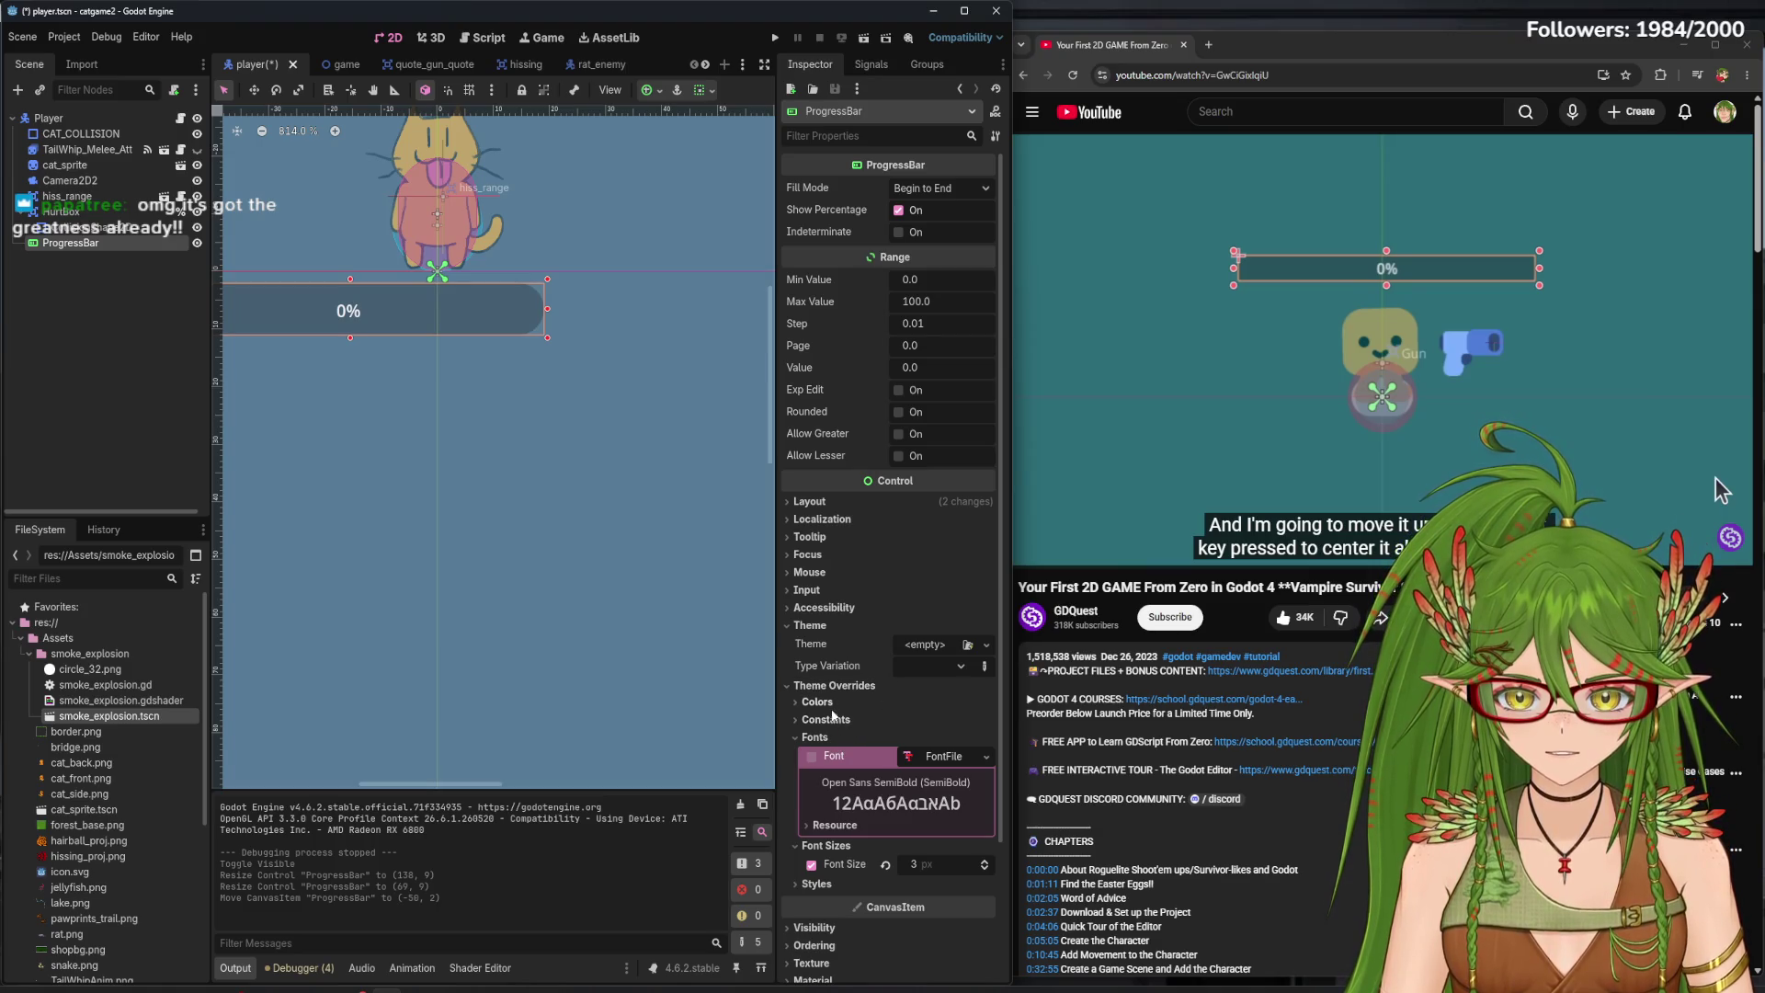
{"action": "left_click", "coordinate": [984, 869]}
{"action": "left_click", "coordinate": [984, 869]}
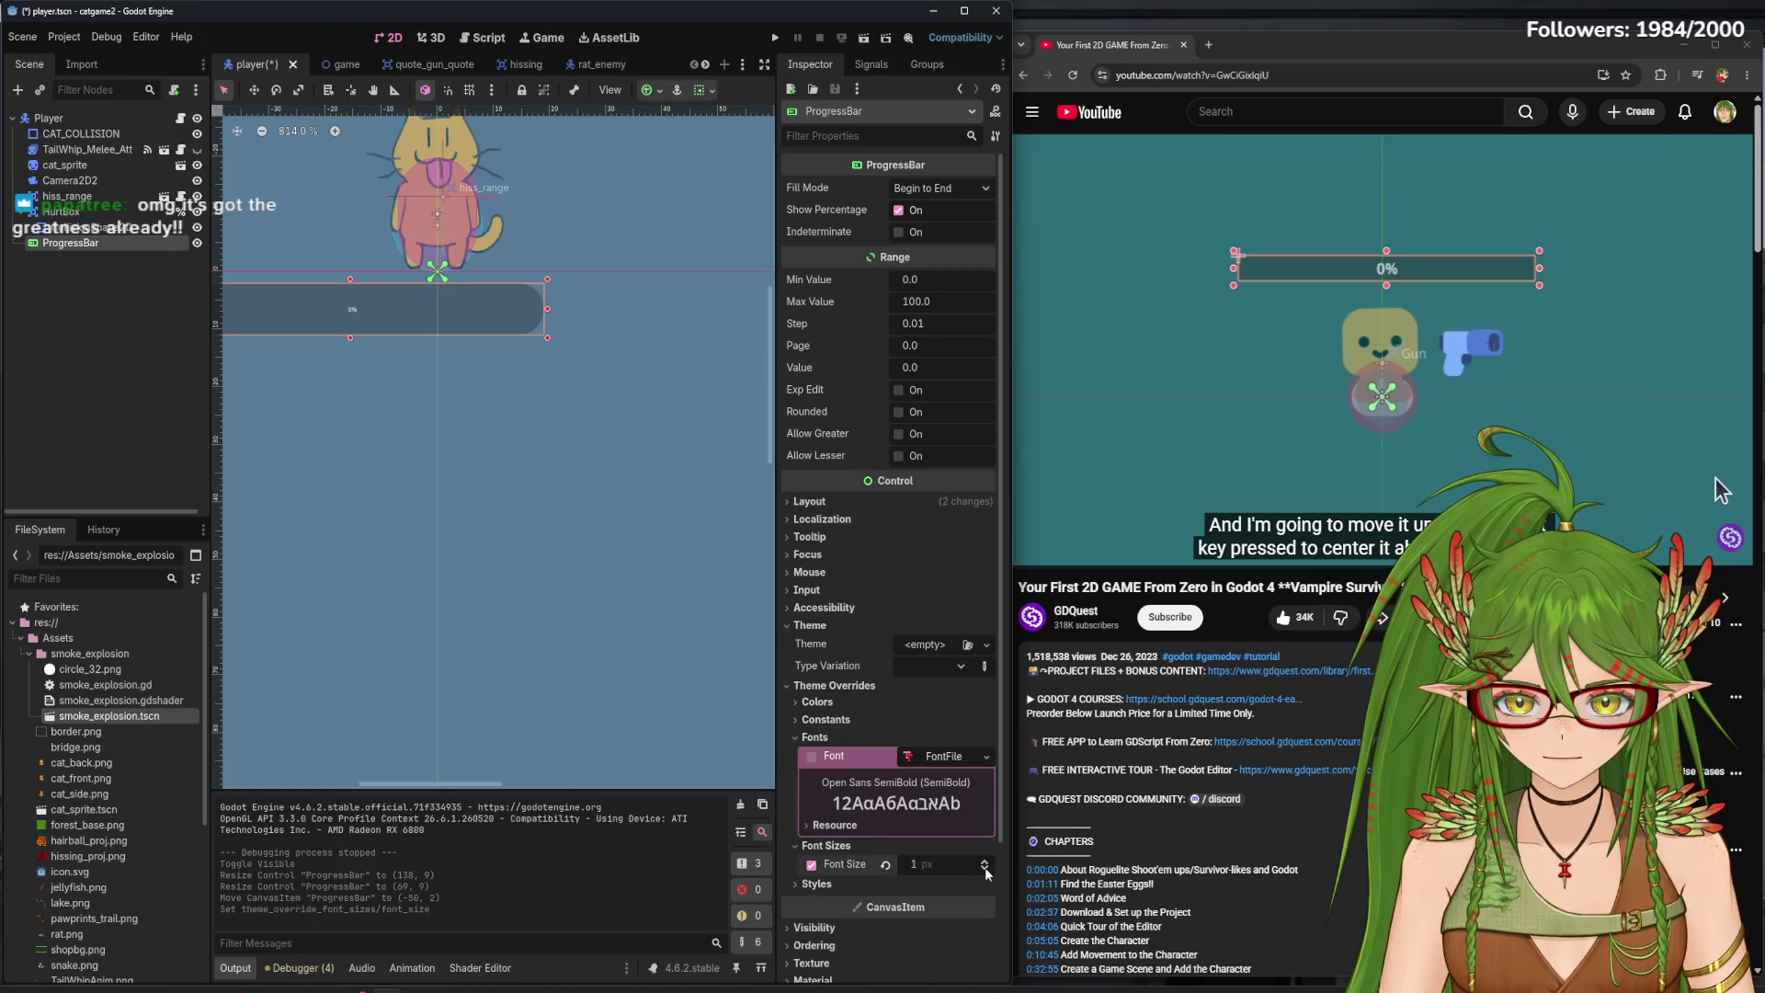
- Turn off Show Percentage, make the bar thinner under the cat, and save the scene
{"action": "left_click_drag", "start_coordinate": [399, 534], "coordinate": [608, 580]}
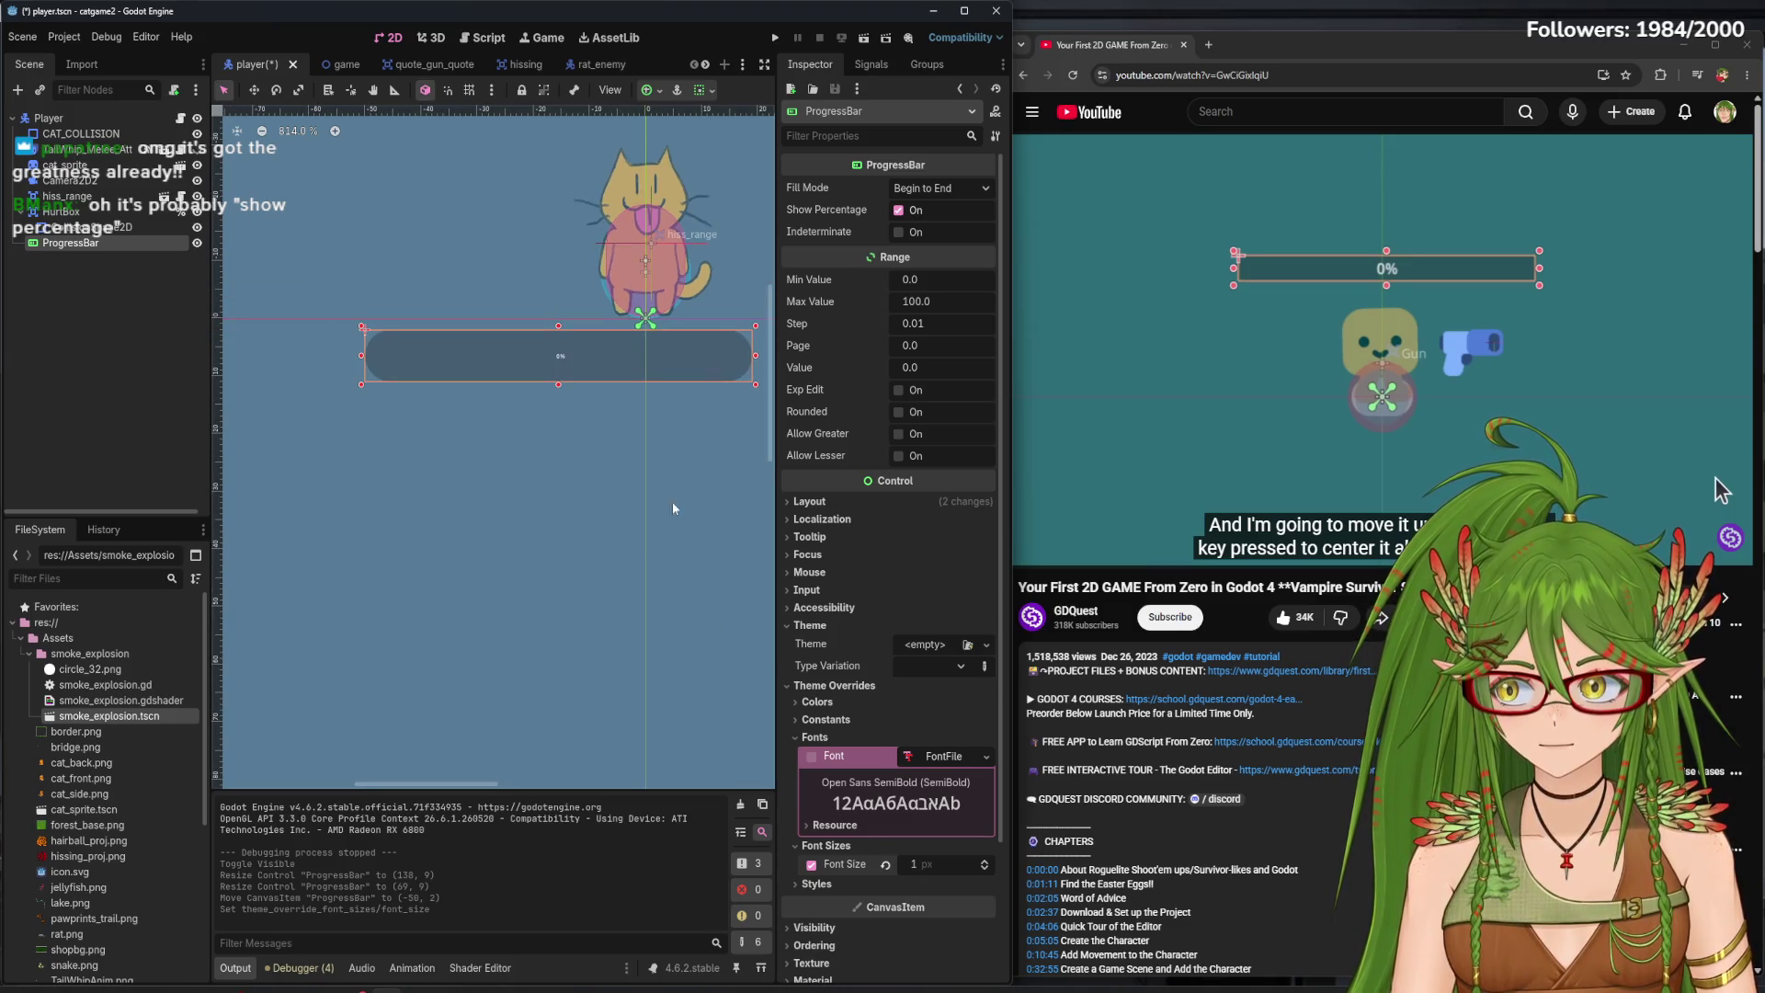
{"action": "left_click", "coordinate": [898, 212]}
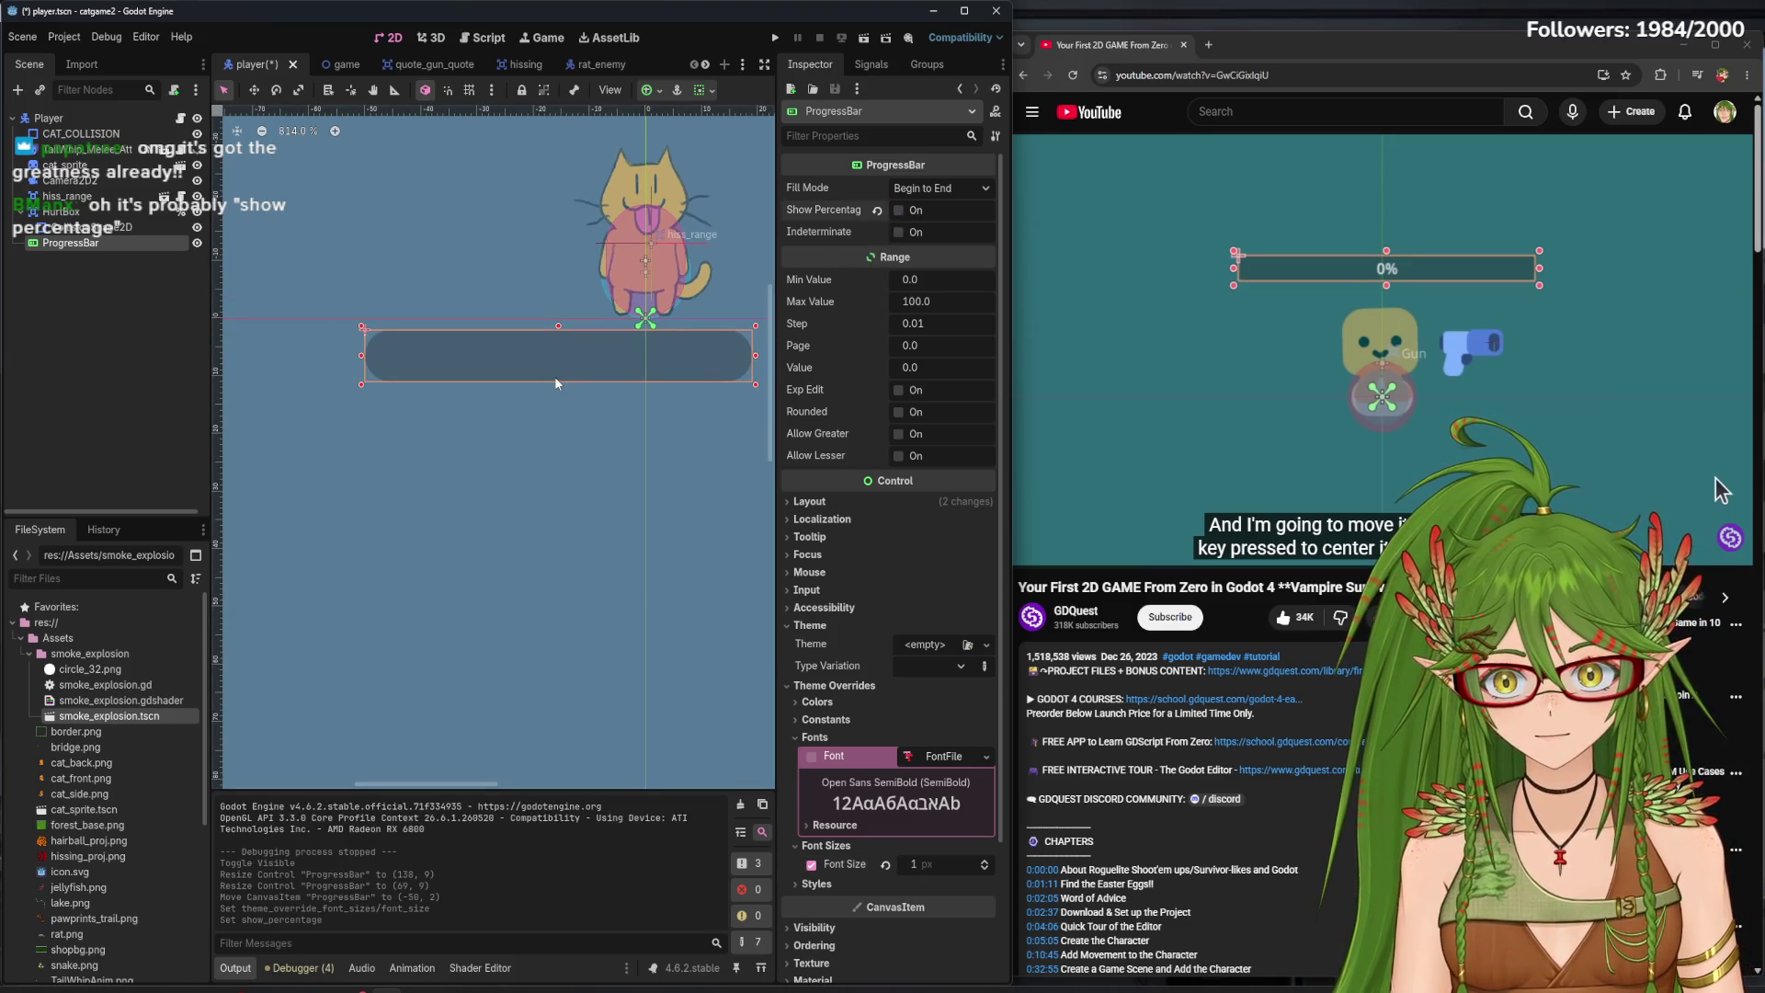
{"action": "mouse_move", "coordinate": [558, 384]}
{"action": "left_mouse_down"}
{"action": "mouse_move", "coordinate": [558, 347]}
{"action": "mouse_move", "coordinate": [652, 364]}
{"action": "mouse_move", "coordinate": [361, 343]}
{"action": "left_mouse_up"}
{"action": "scroll", "coordinate": [653, 363], "scroll_direction": "right", "scroll_amount": 3}
{"action": "scroll", "coordinate": [367, 349], "scroll_direction": "left", "scroll_amount": 2}
{"action": "left_click_drag", "start_coordinate": [488, 365], "coordinate": [602, 353]}
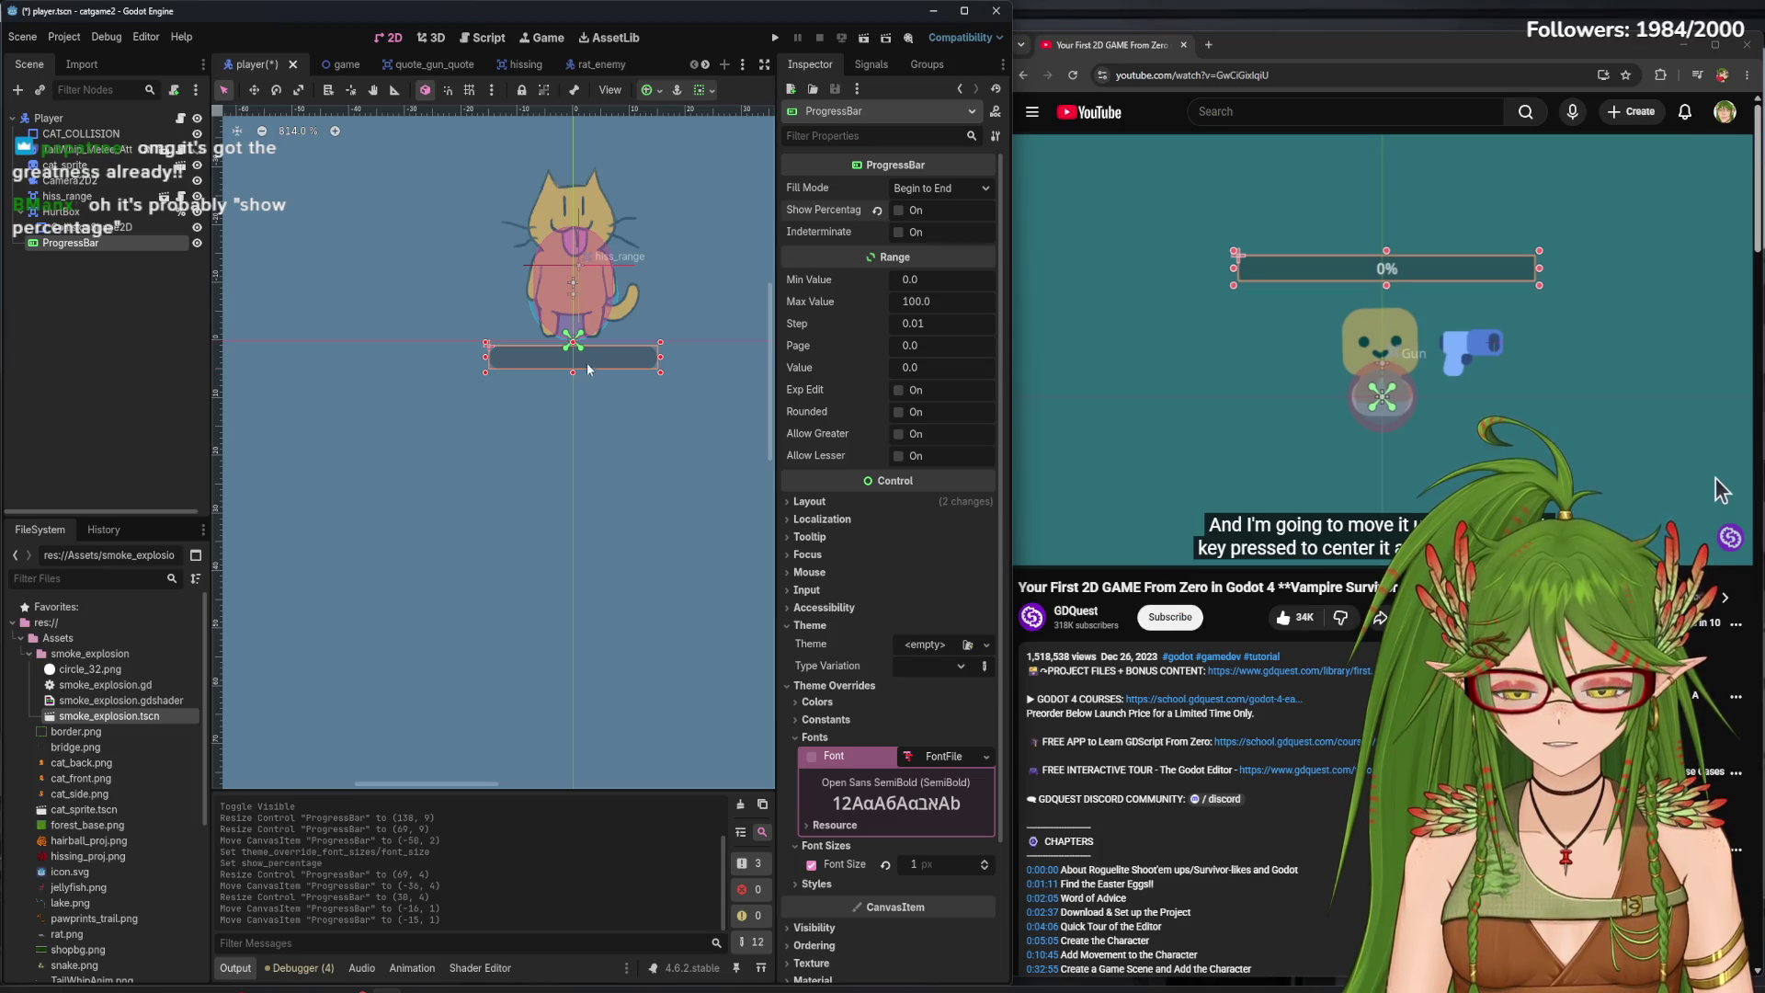
{"action": "key", "text": "ctrl+s"}
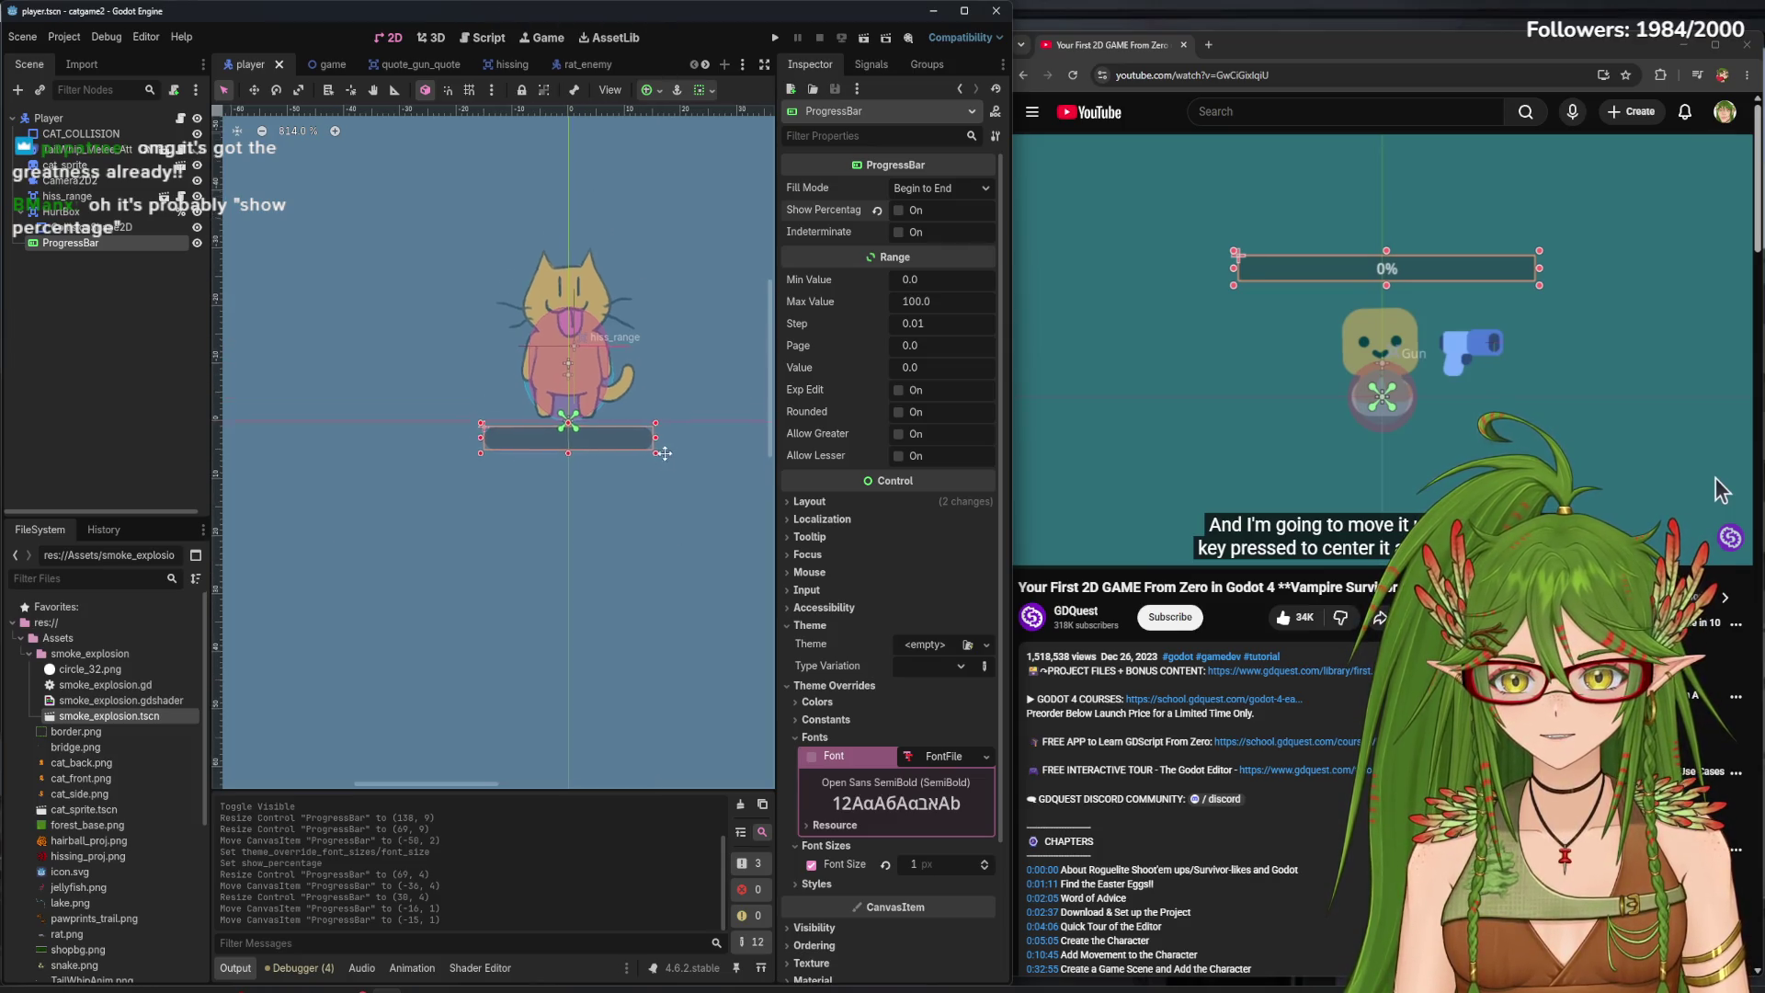
- Narrow the bar and centre it beneath the cat, then run the game
{"action": "scroll", "coordinate": [654, 444], "scroll_direction": "up", "scroll_amount": 3}
{"action": "left_click_drag", "start_coordinate": [654, 444], "coordinate": [622, 444]}
{"action": "mouse_move", "coordinate": [593, 444]}
{"action": "left_mouse_down"}
{"action": "mouse_move", "coordinate": [664, 438]}
{"action": "mouse_move", "coordinate": [619, 433]}
{"action": "mouse_move", "coordinate": [647, 420]}
{"action": "left_mouse_up"}
{"action": "scroll", "coordinate": [588, 444], "scroll_direction": "up", "scroll_amount": 3}
{"action": "scroll", "coordinate": [544, 422], "scroll_direction": "up", "scroll_amount": 2}
{"action": "scroll", "coordinate": [544, 423], "scroll_direction": "up", "scroll_amount": 1}
{"action": "scroll", "coordinate": [649, 418], "scroll_direction": "up", "scroll_amount": 1}
{"action": "scroll", "coordinate": [569, 450], "scroll_direction": "down", "scroll_amount": 10}
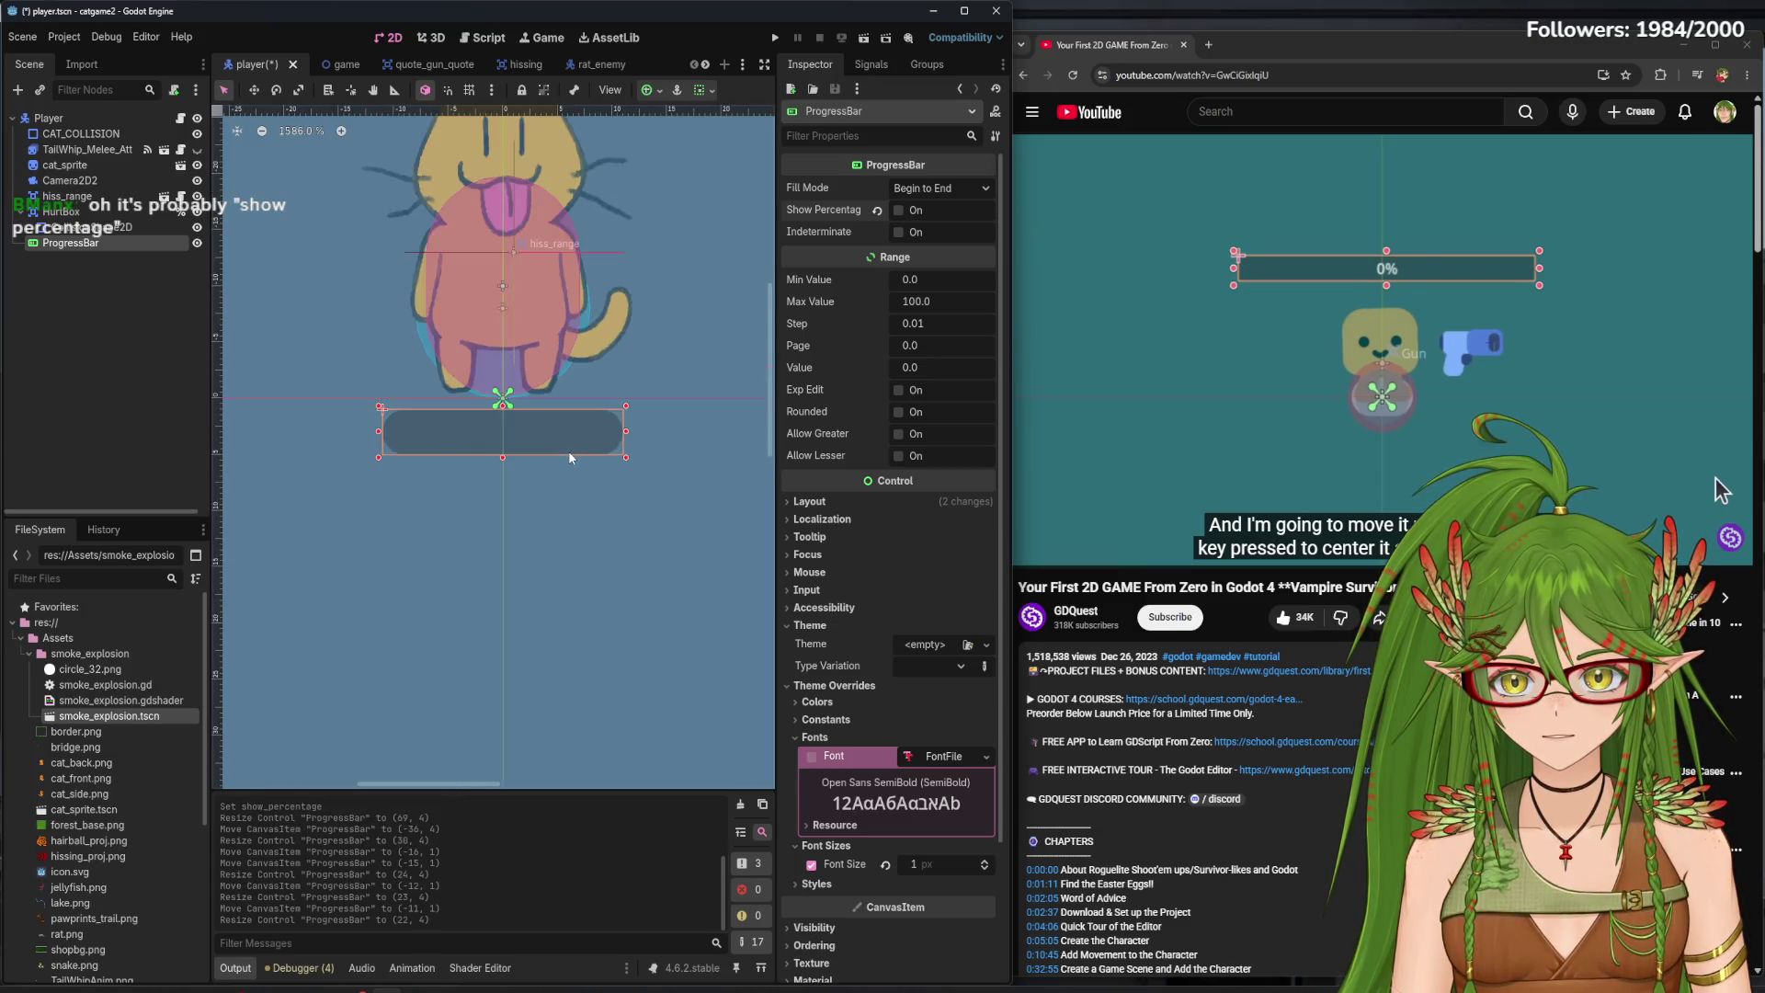
{"action": "left_click", "coordinate": [774, 38]}
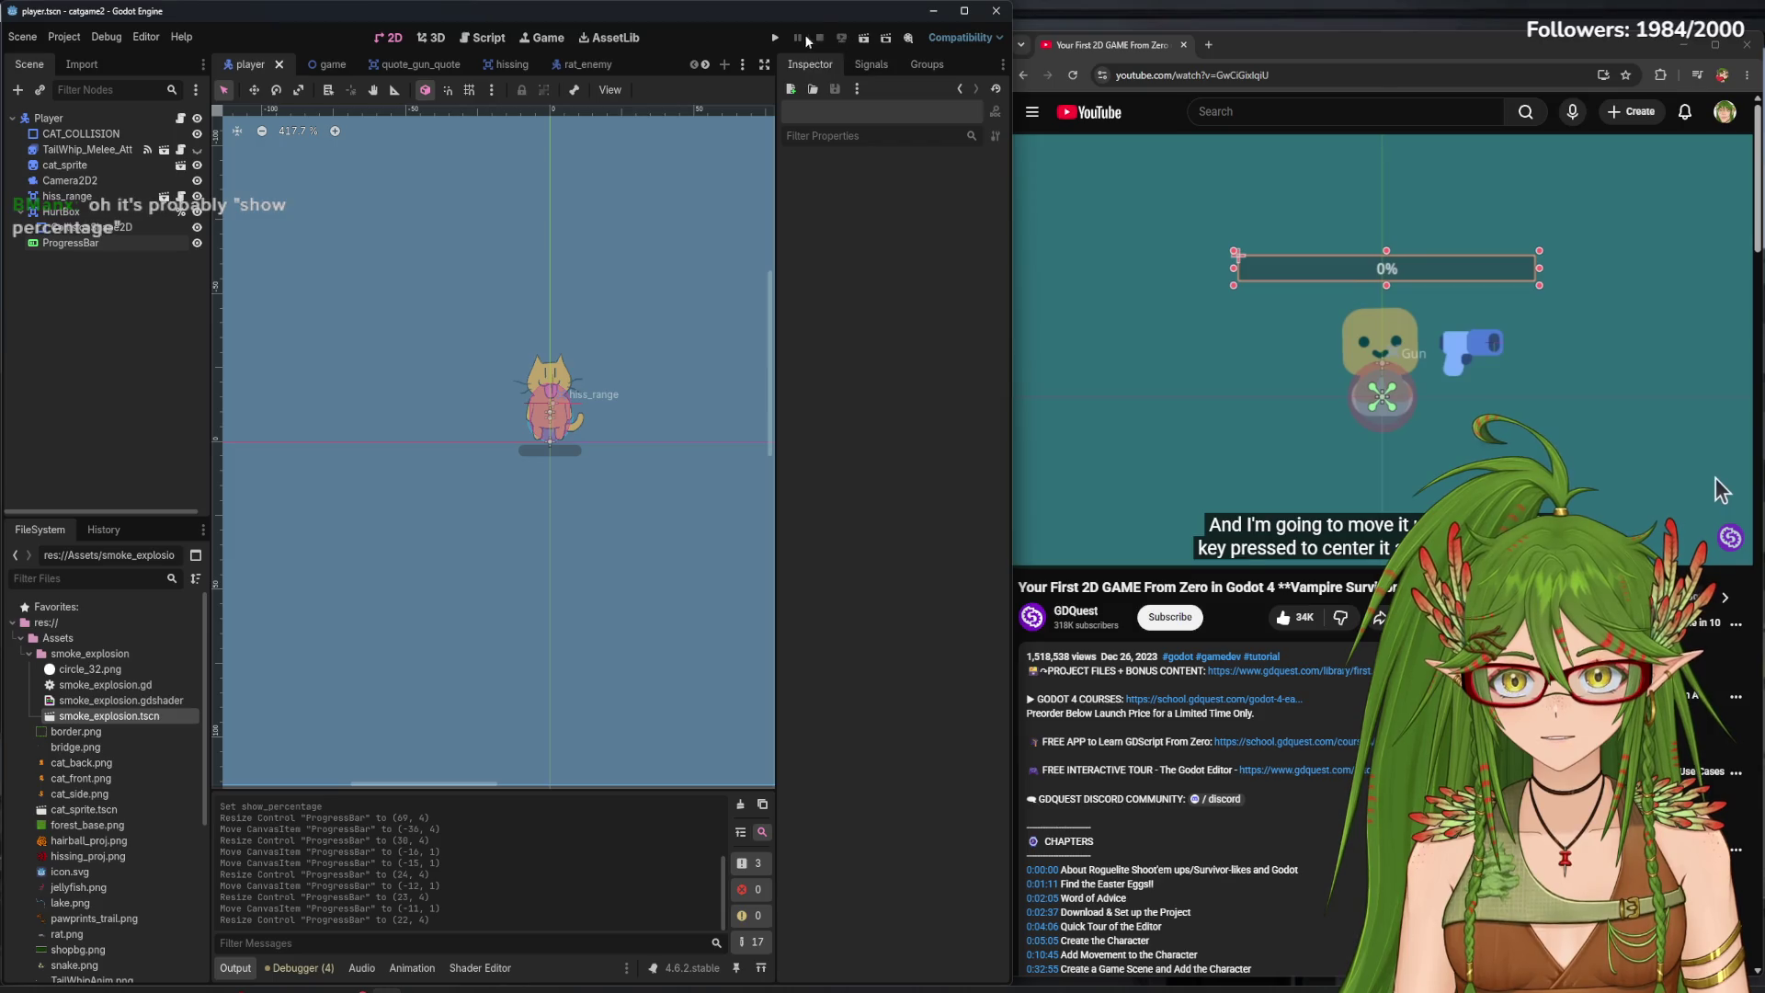
- Walk the cat left and down-left in the running game, then close the game window
{"action": "key", "text": "a"}
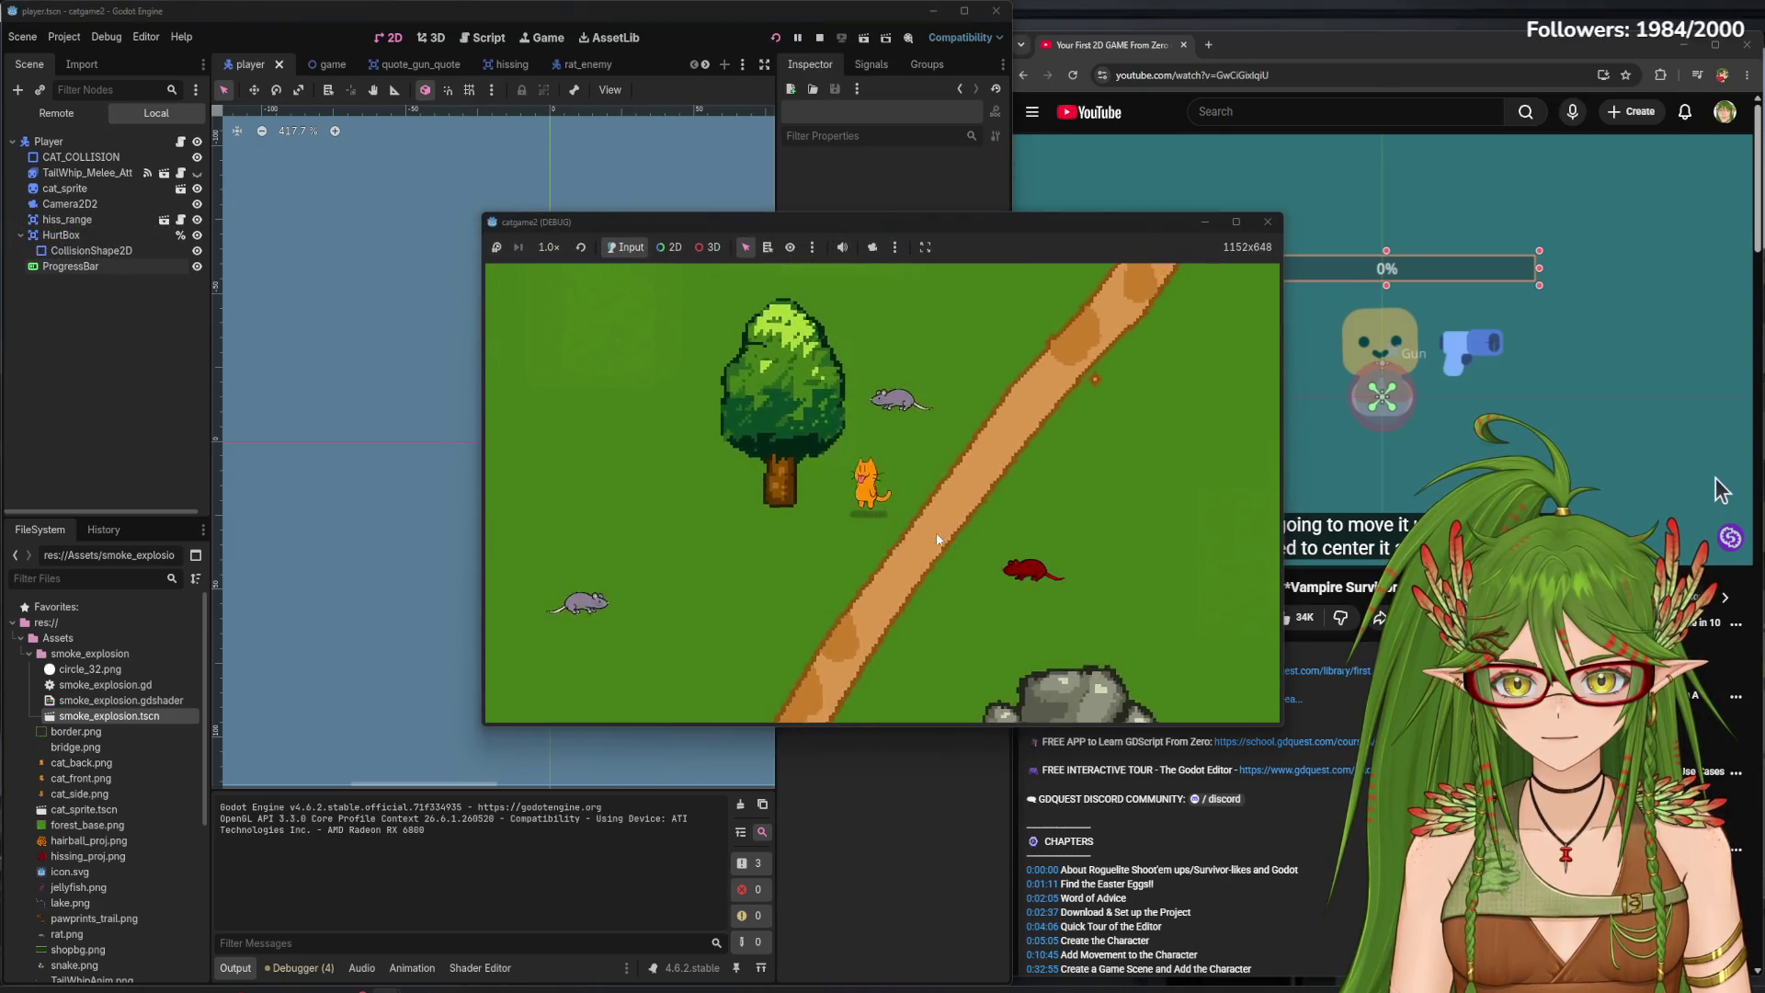
{"action": "key", "text": "s"}
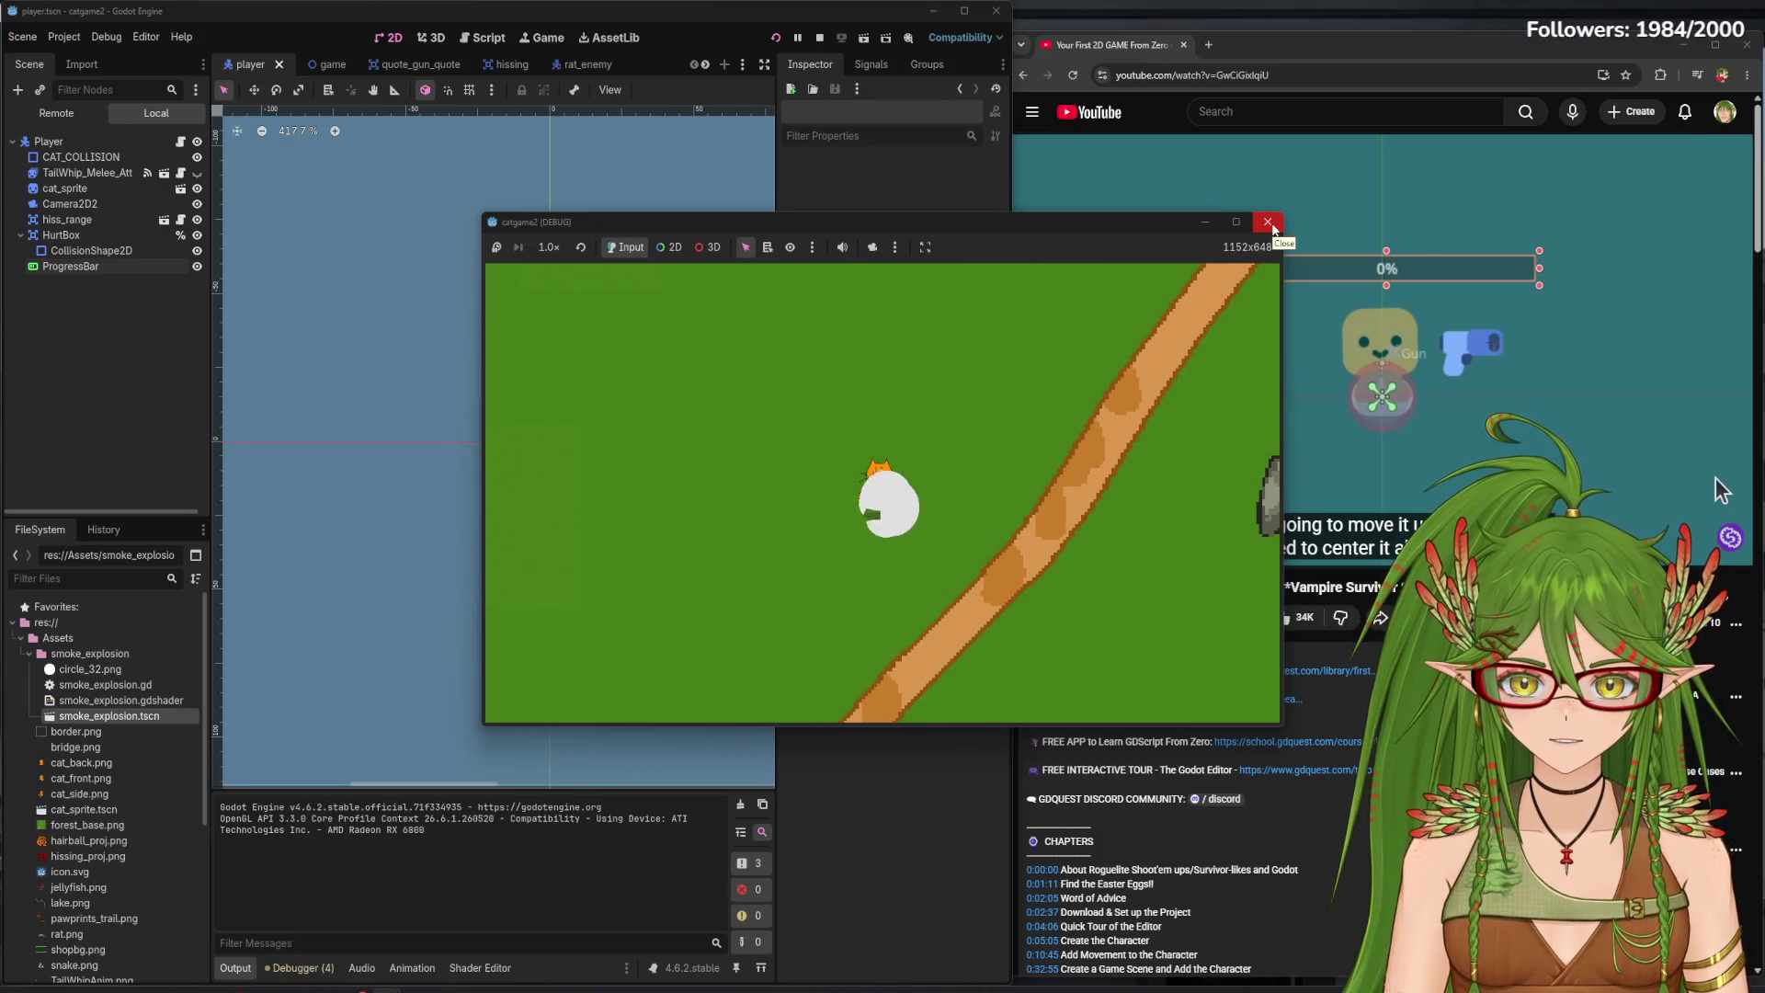
{"action": "left_click", "coordinate": [1268, 223]}
{"action": "scroll", "coordinate": [557, 475], "scroll_direction": "up", "scroll_amount": 5}
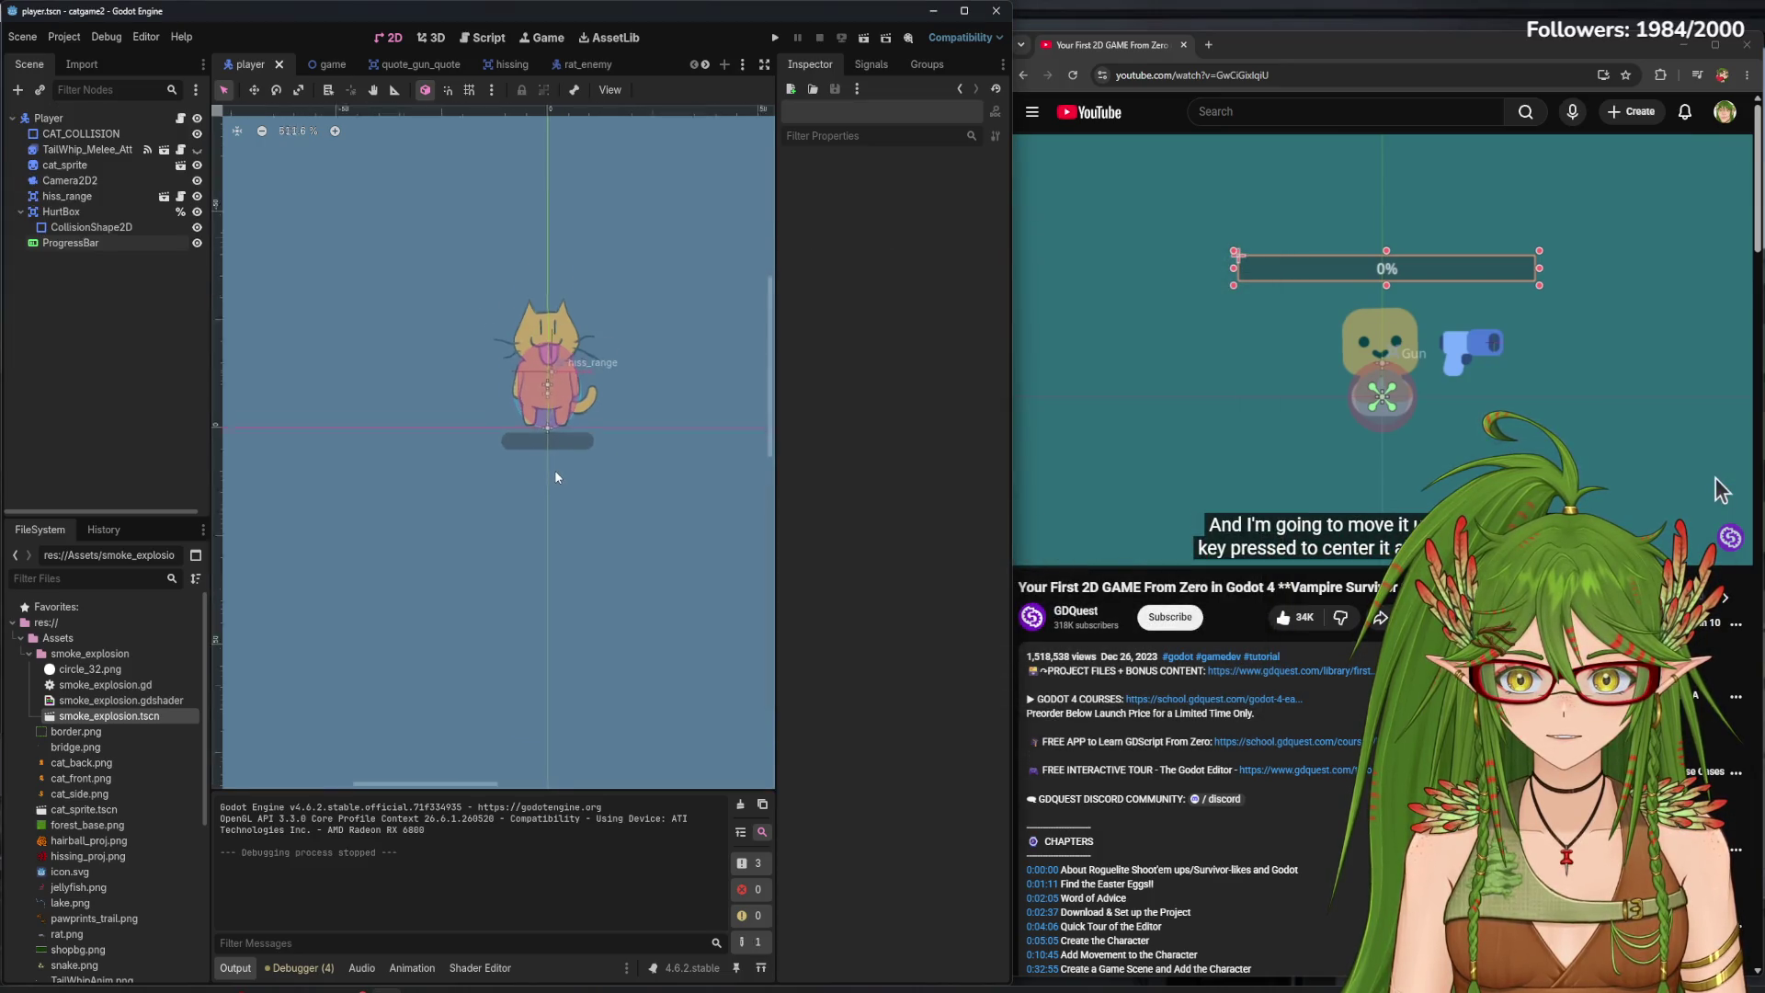
- Relaunch the game and walk the cat right, down, and down-left
{"action": "left_click", "coordinate": [775, 38]}
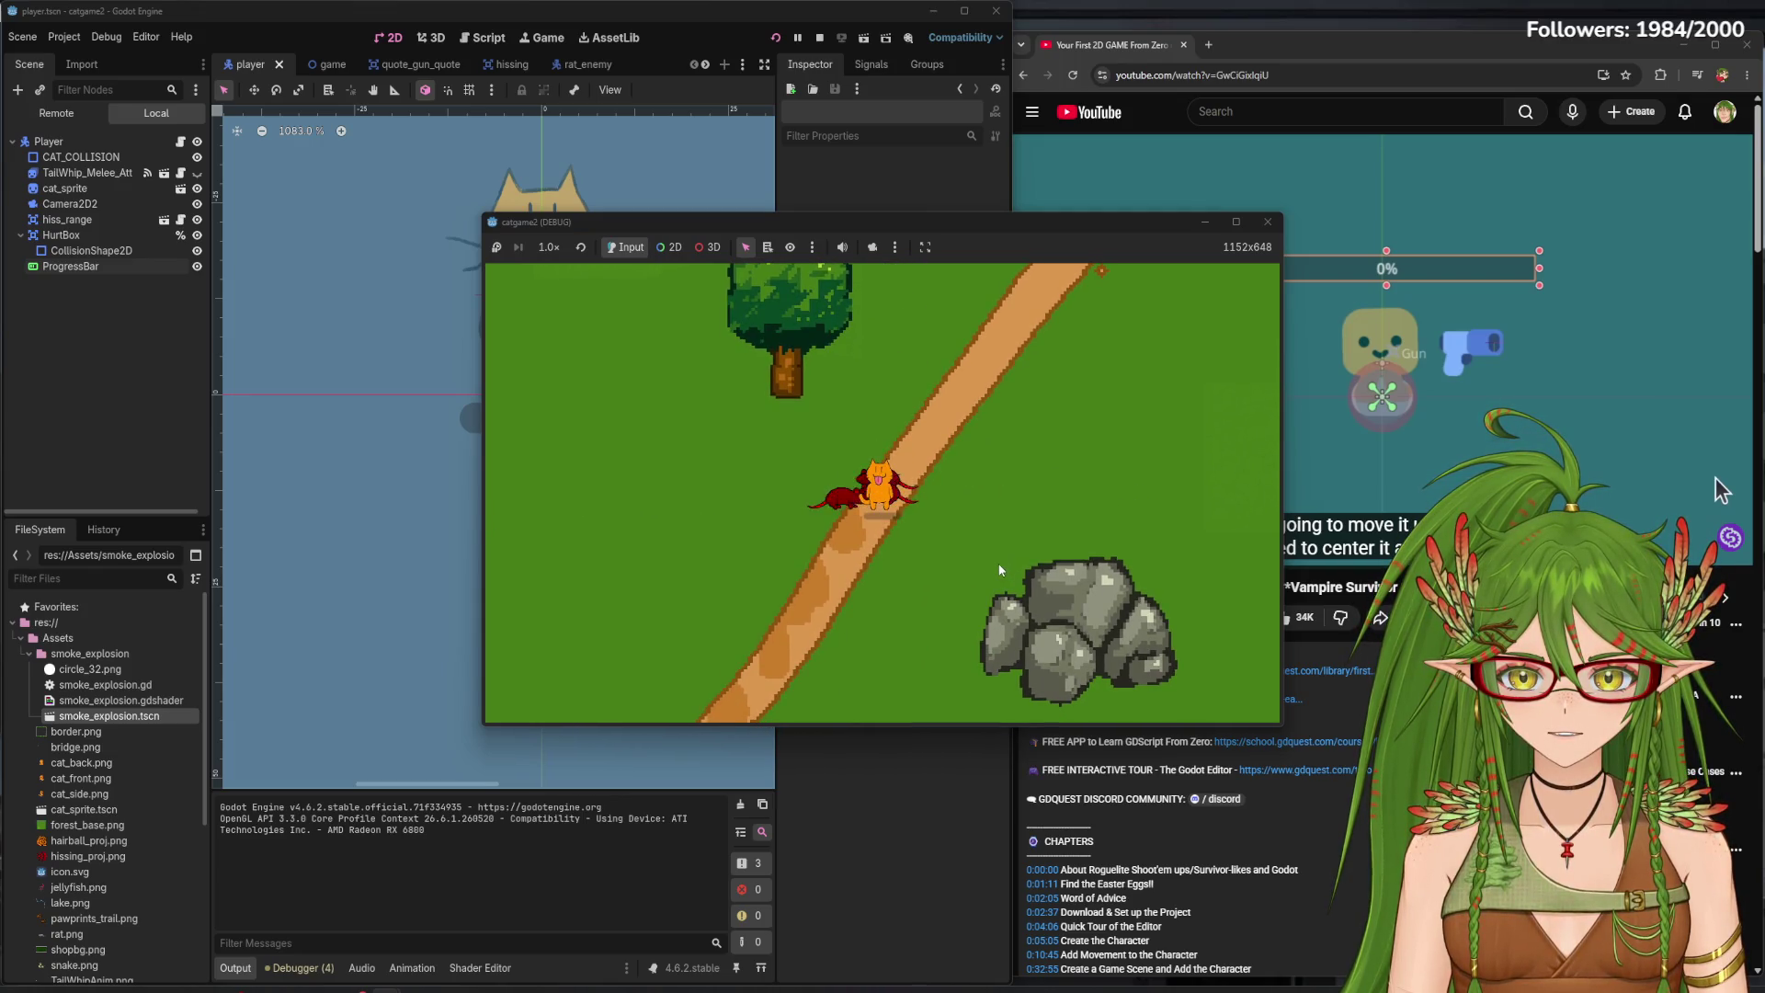
{"action": "key", "text": "d"}
{"action": "key", "text": "s"}
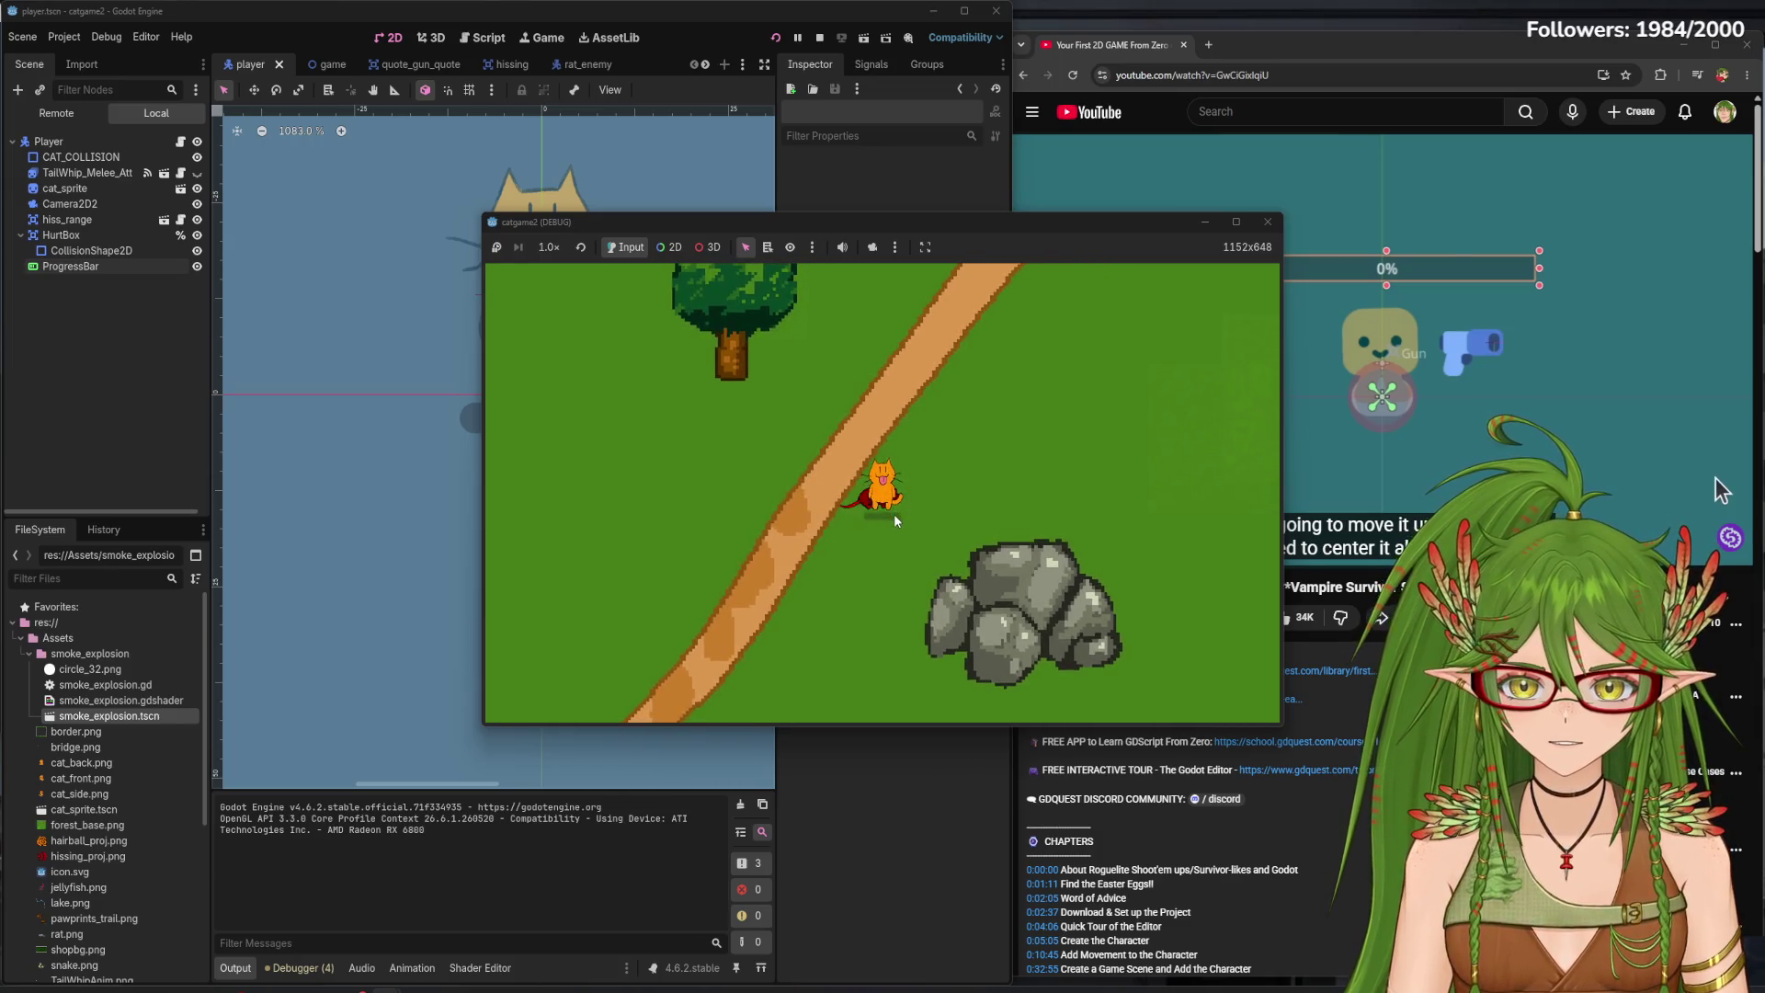
{"action": "key", "text": "s"}
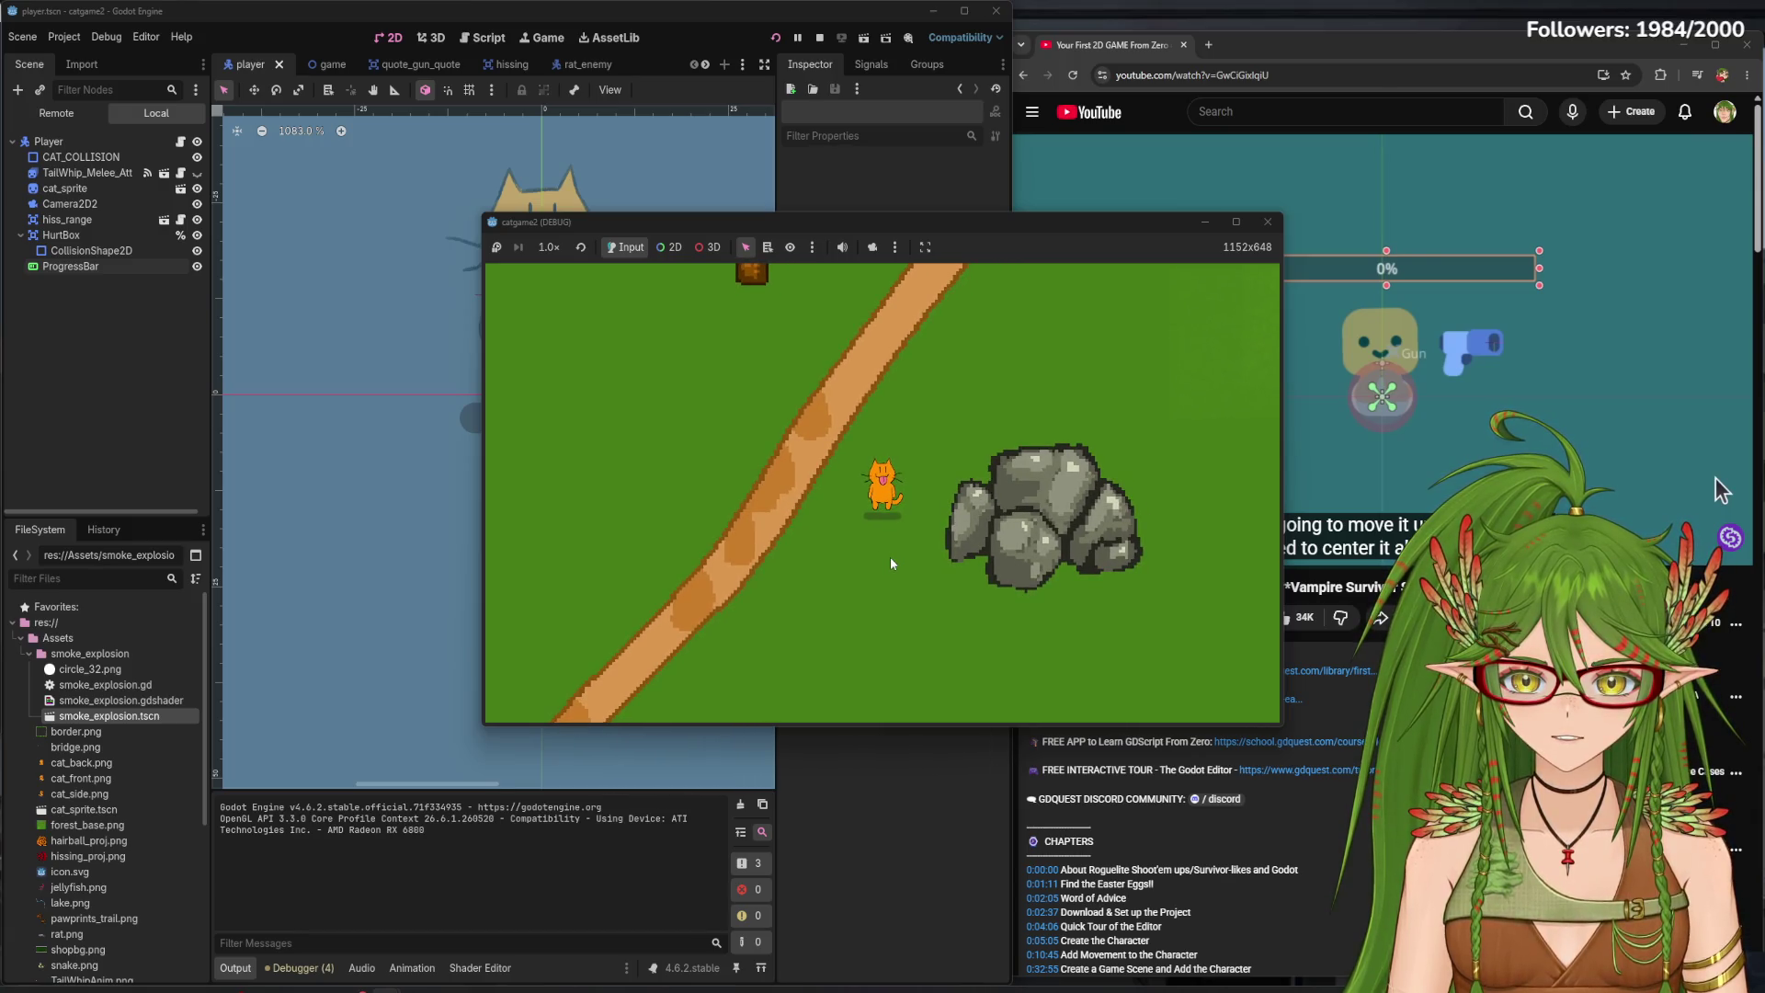
{"action": "key", "text": "s"}
{"action": "key", "text": "a"}
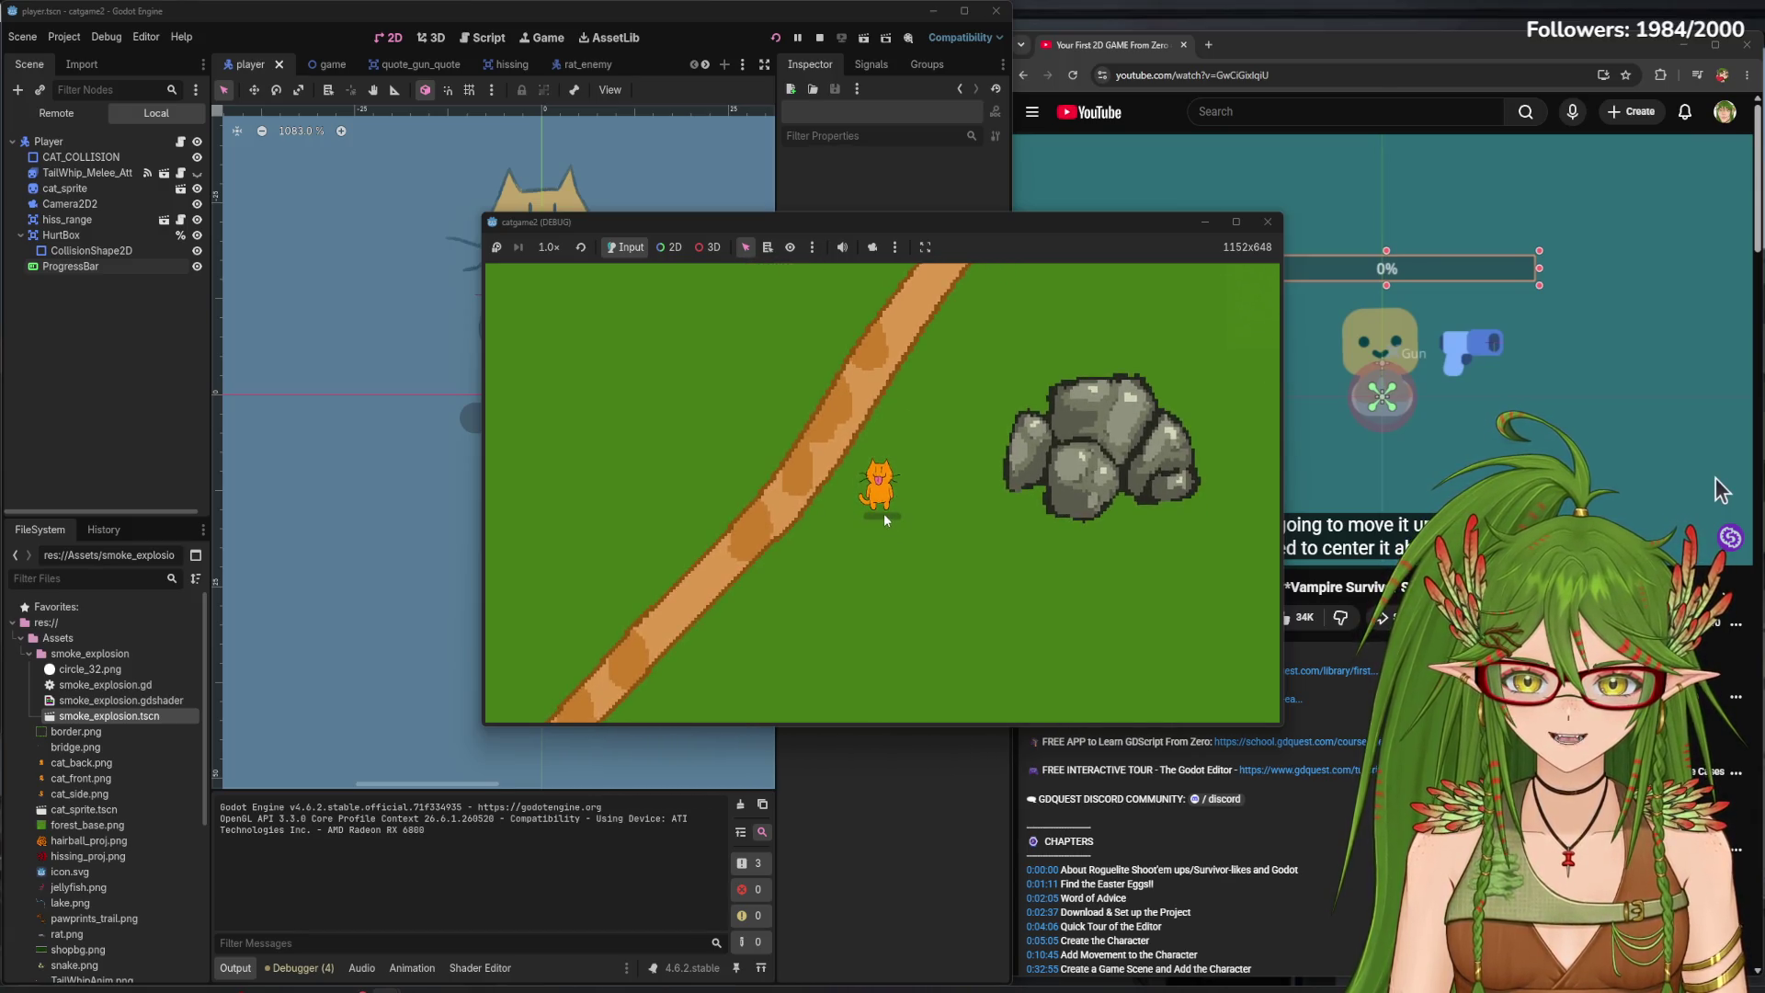
{"action": "key", "text": "s"}
{"action": "key", "text": "d"}
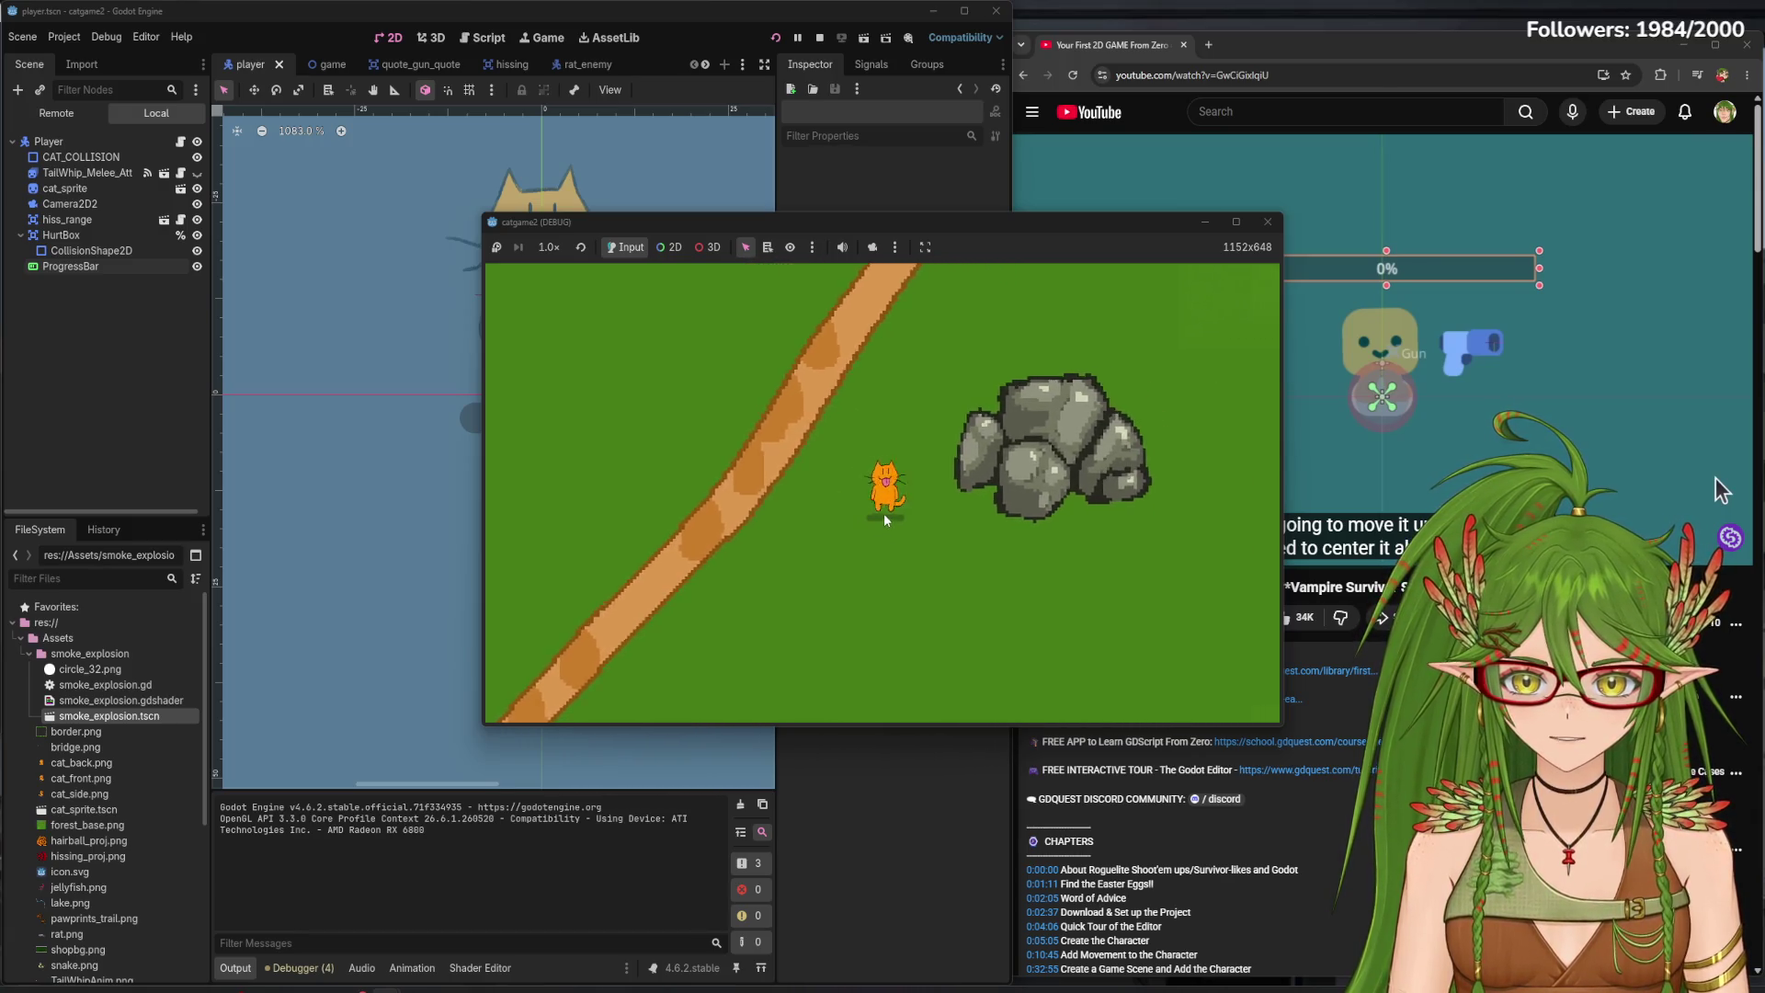
{"action": "key", "text": "a"}
- Walk the cat straight down, right and left to check its facing, then stop with F8
{"action": "key", "text": "s"}
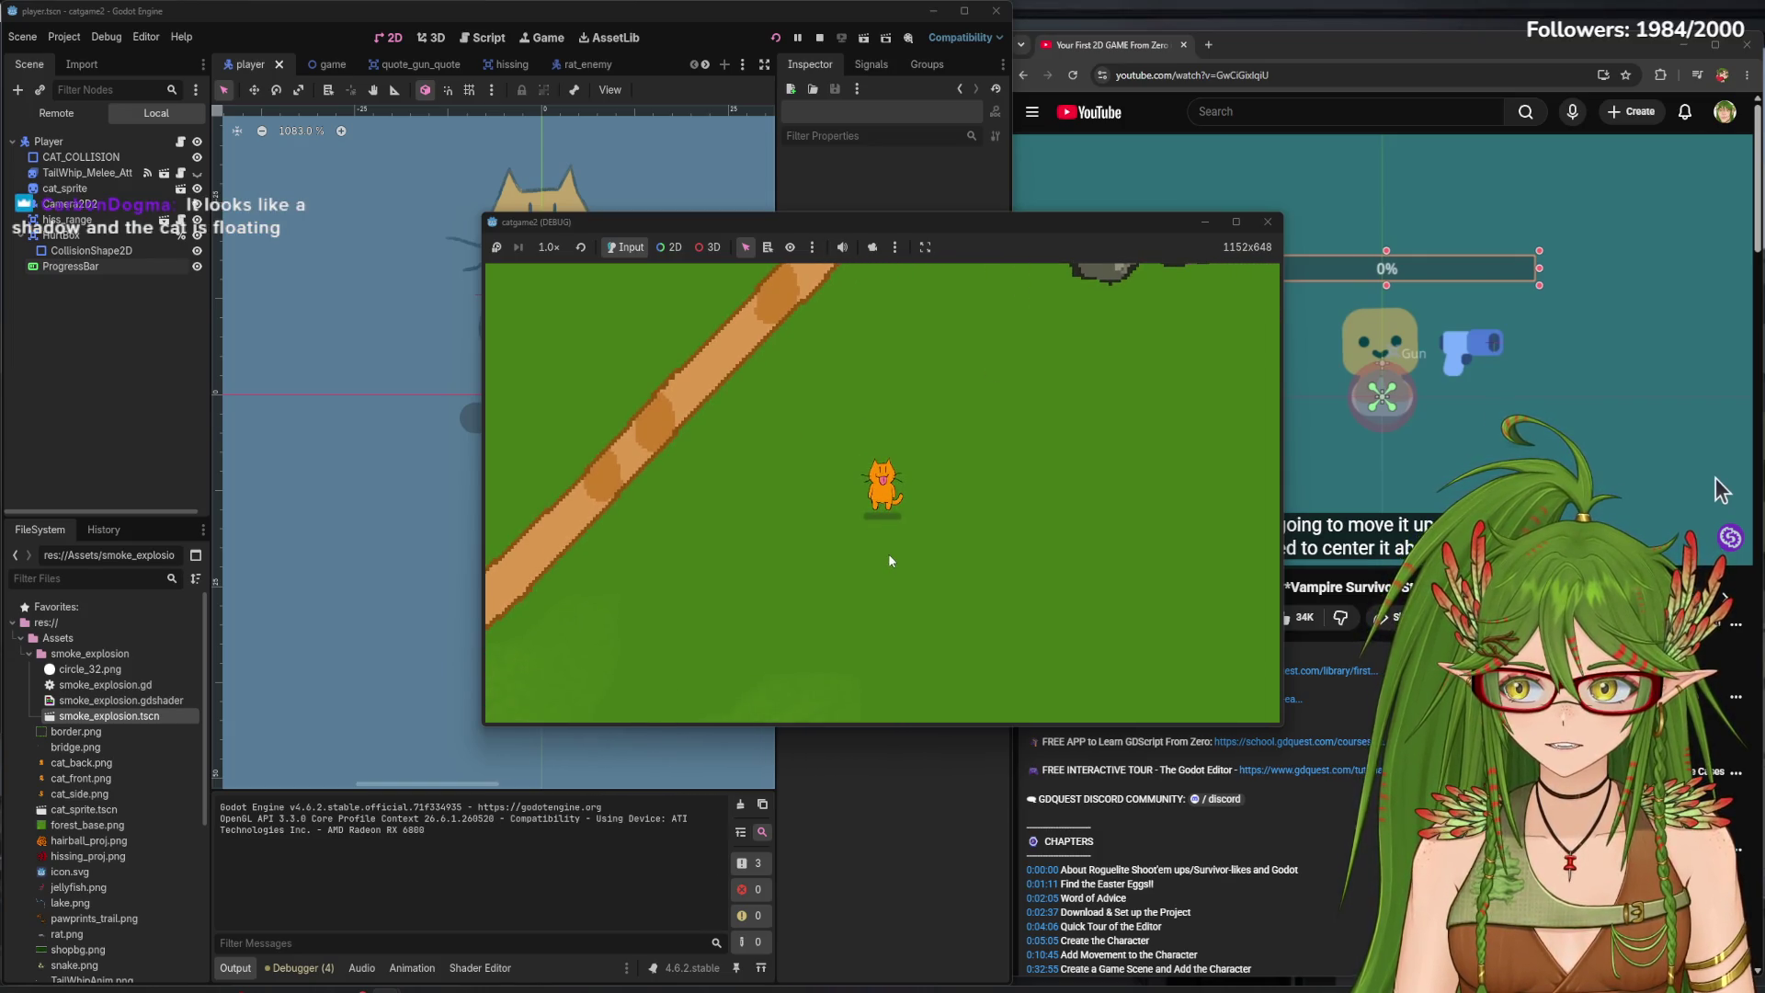
{"action": "key", "text": "d"}
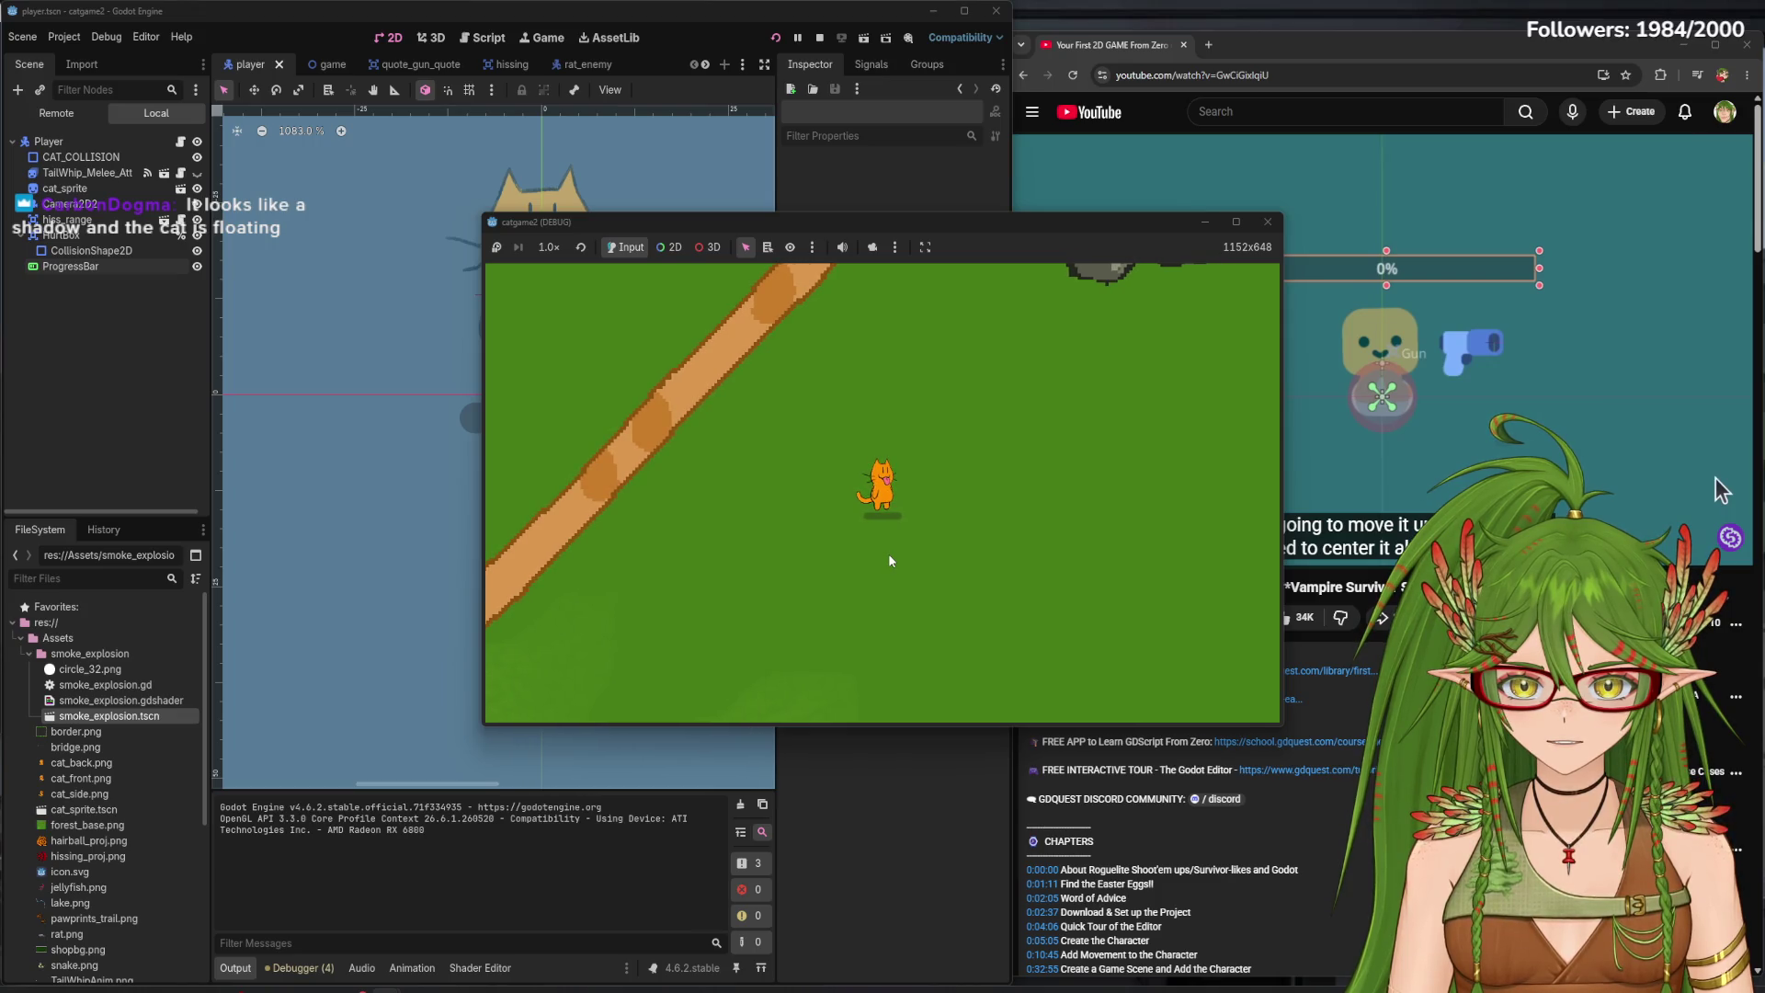
{"action": "key", "text": "s"}
{"action": "key", "text": "a"}
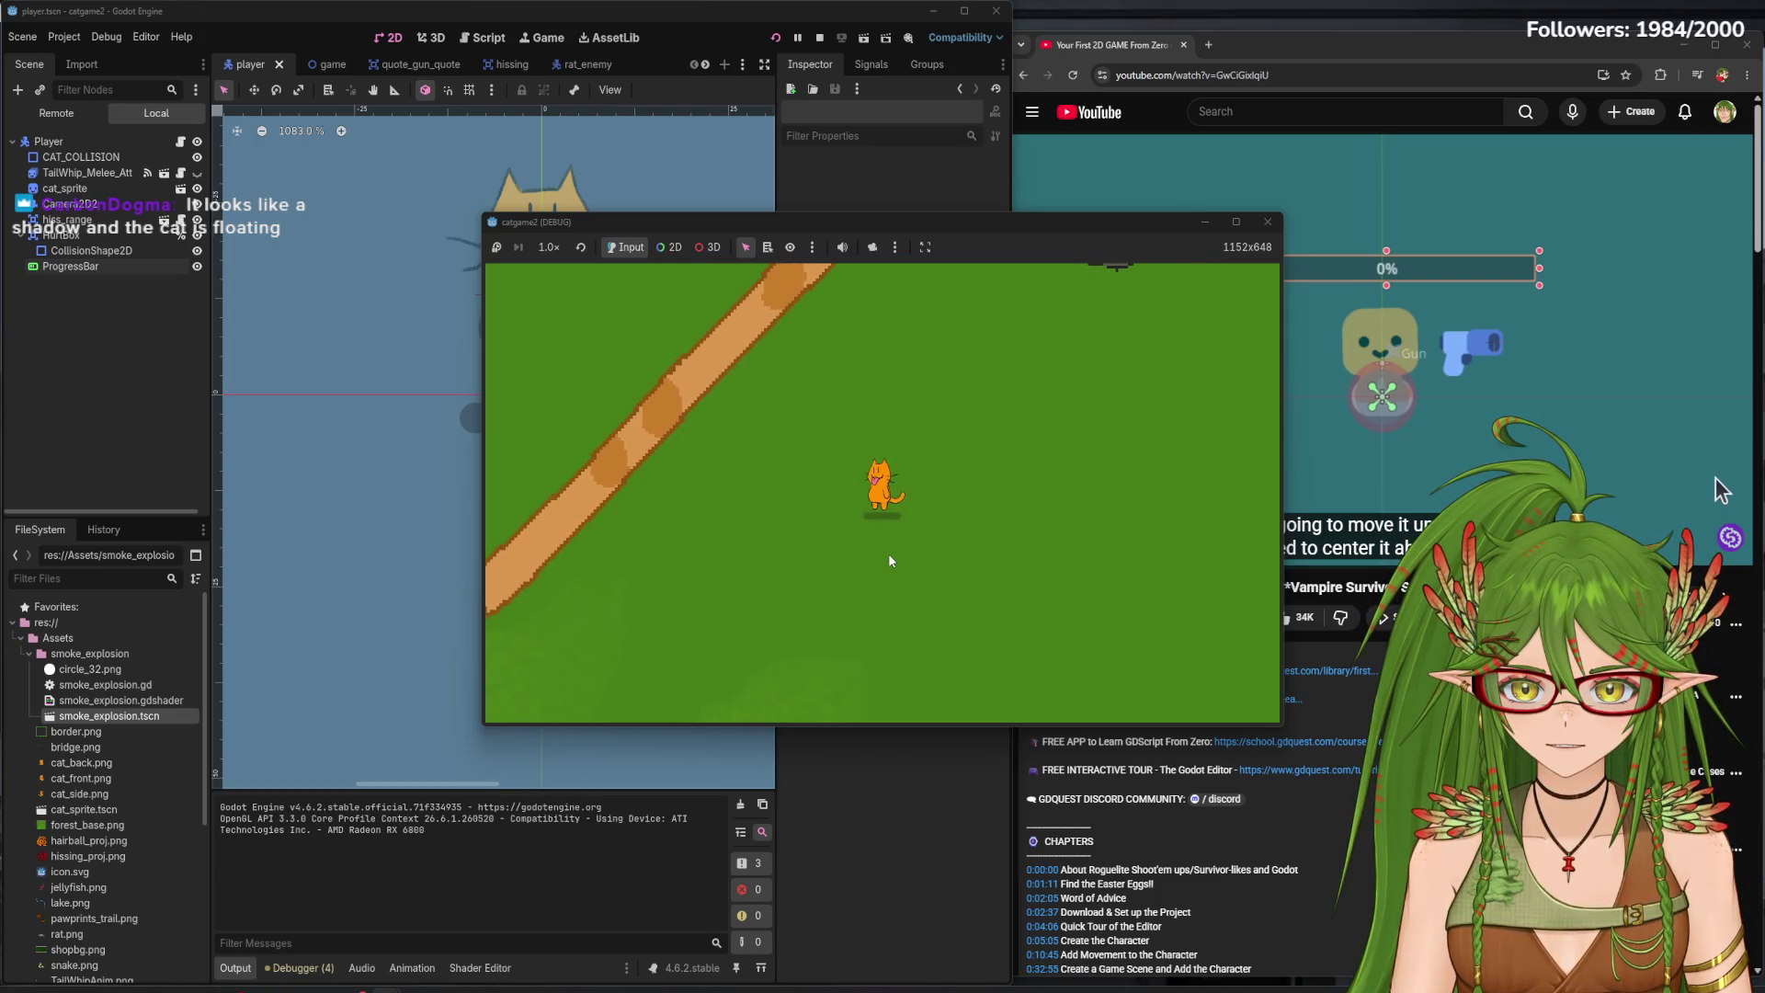
{"action": "key", "text": "s"}
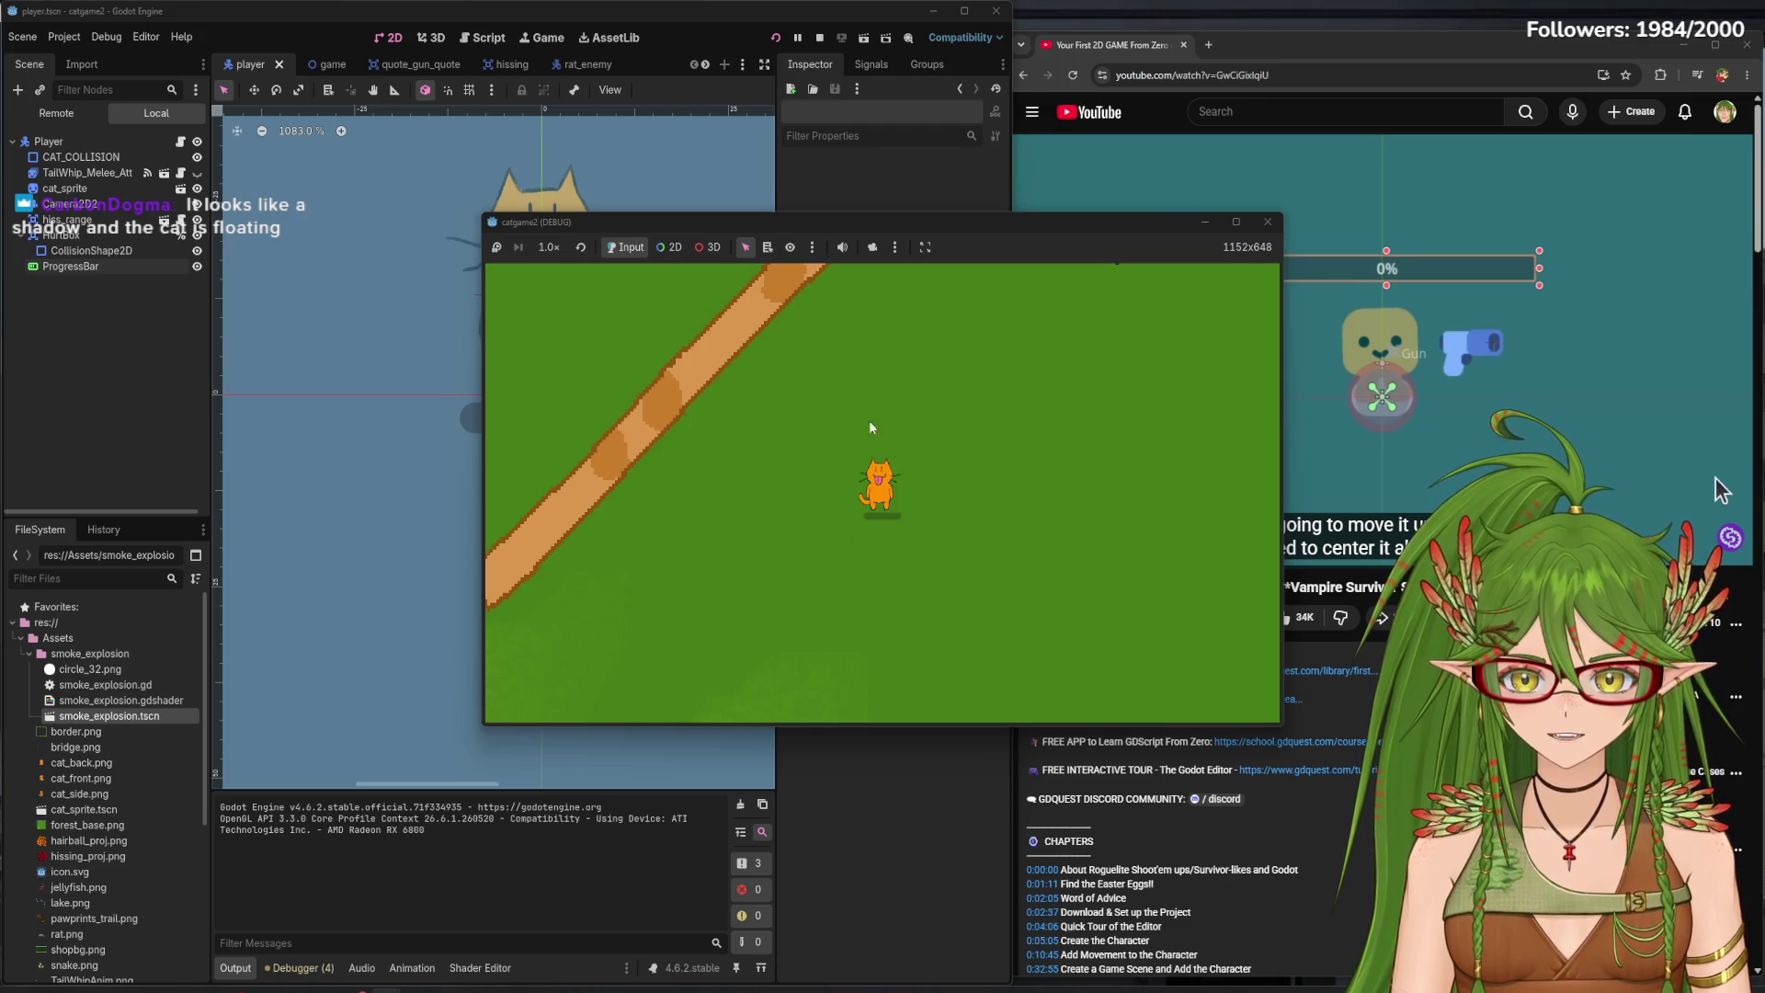
{"action": "key", "text": "s"}
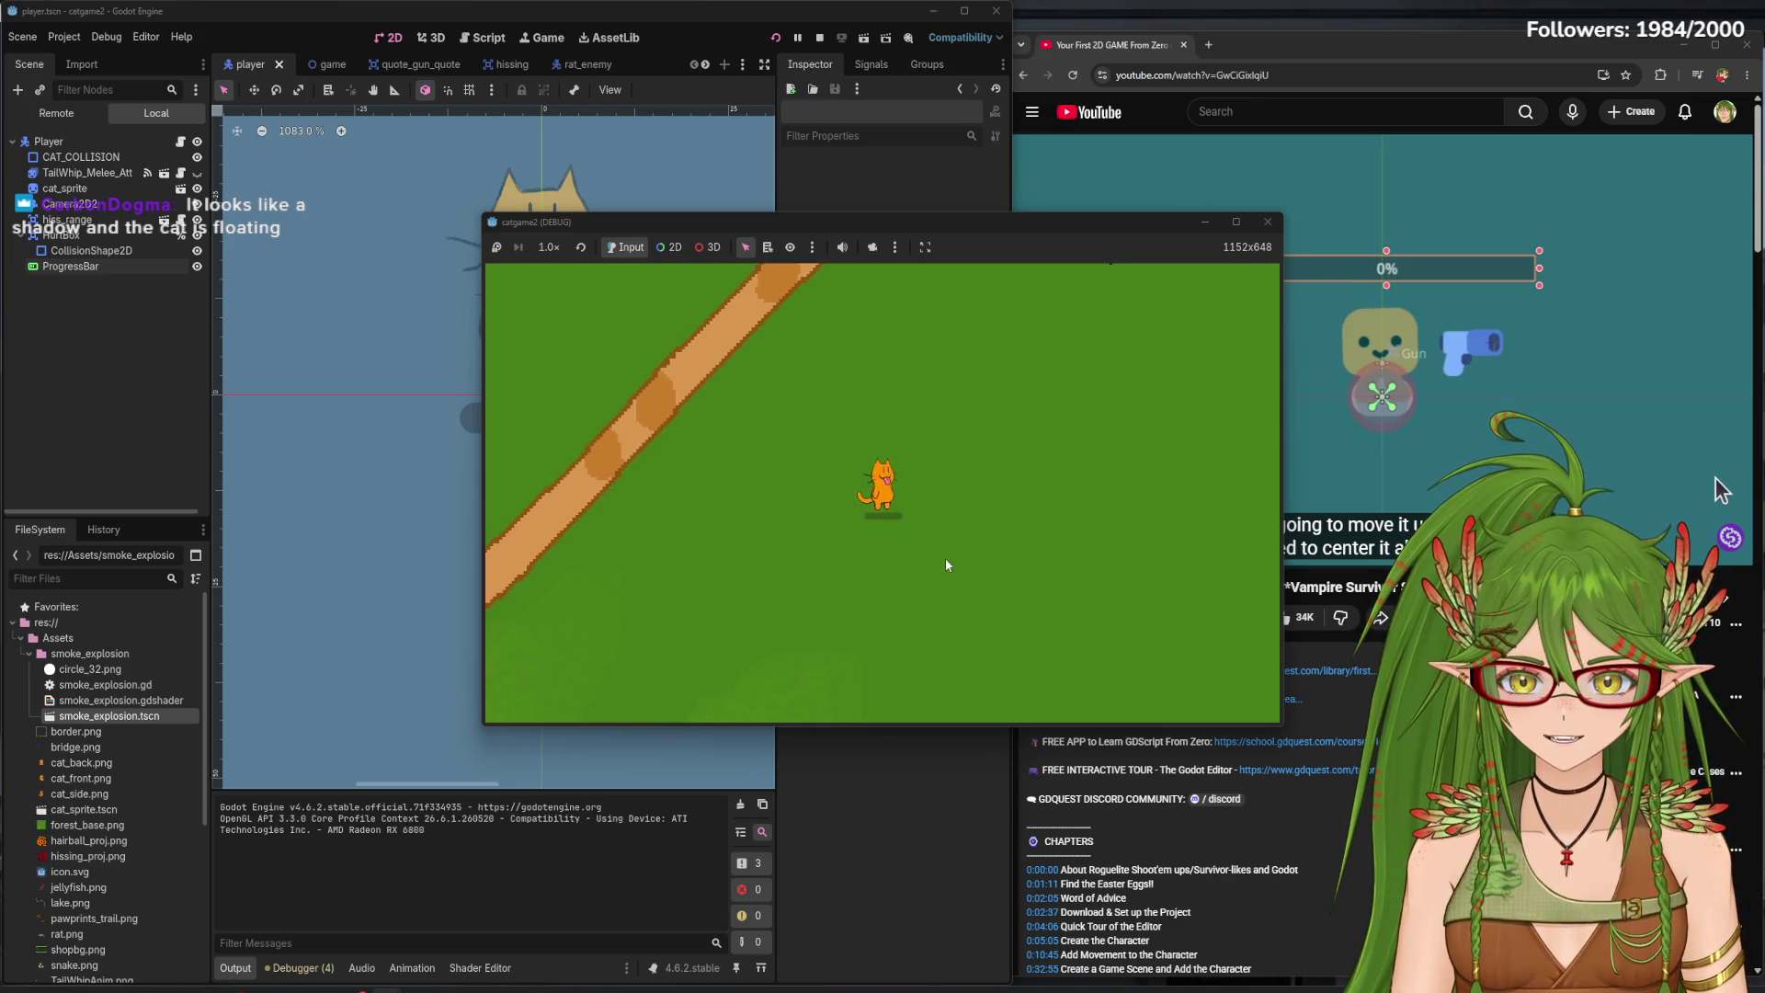
{"action": "key", "text": "F8"}
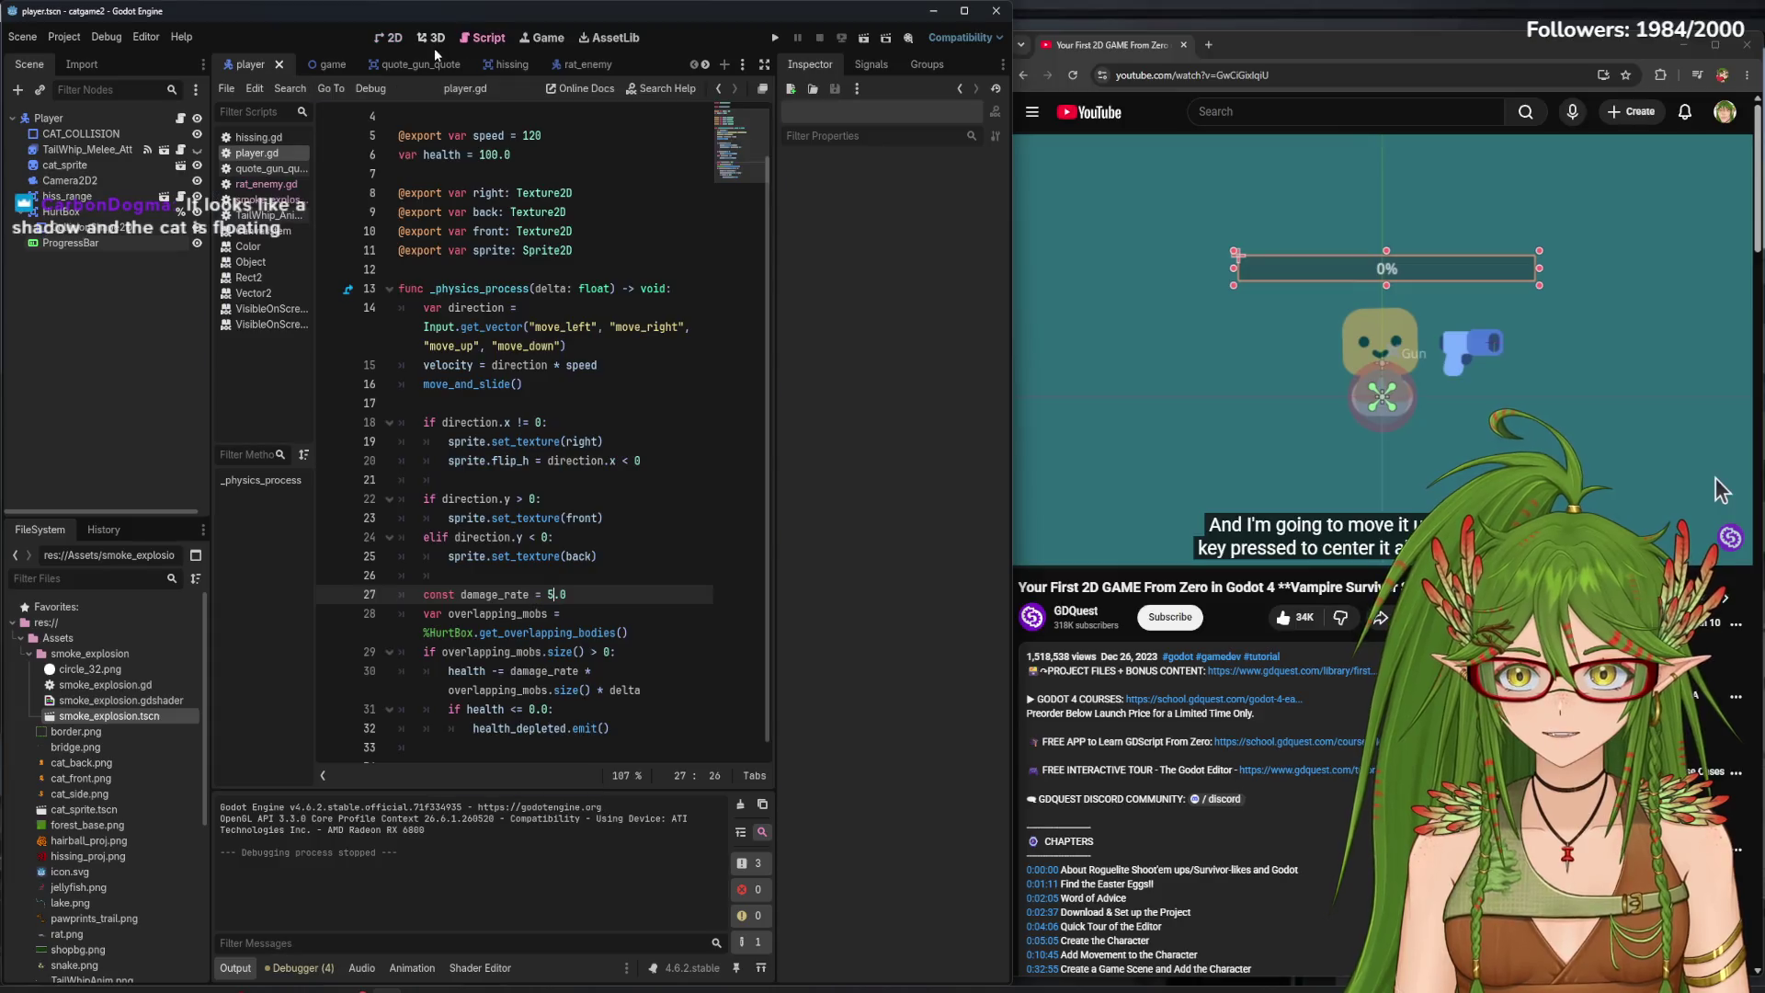
- Launch the game, walk the cat down and down-left, then close the game window
{"action": "mouse_move", "coordinate": [503, 317]}
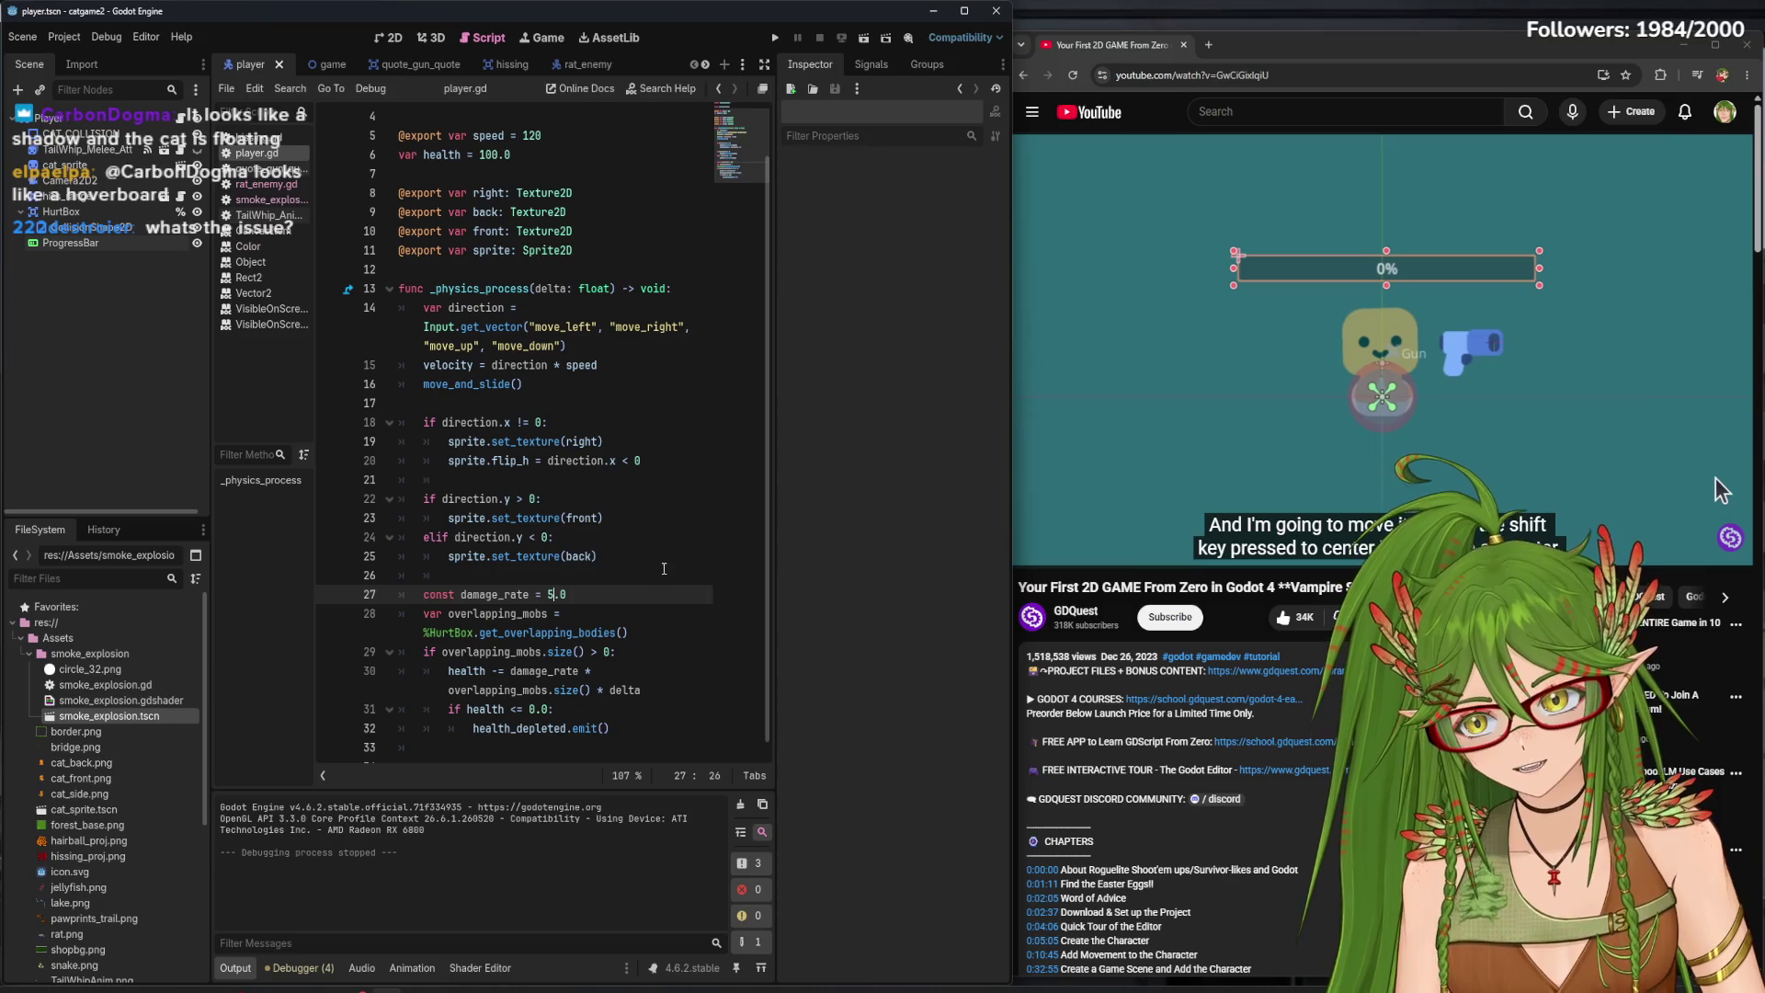
{"action": "left_click", "coordinate": [775, 37]}
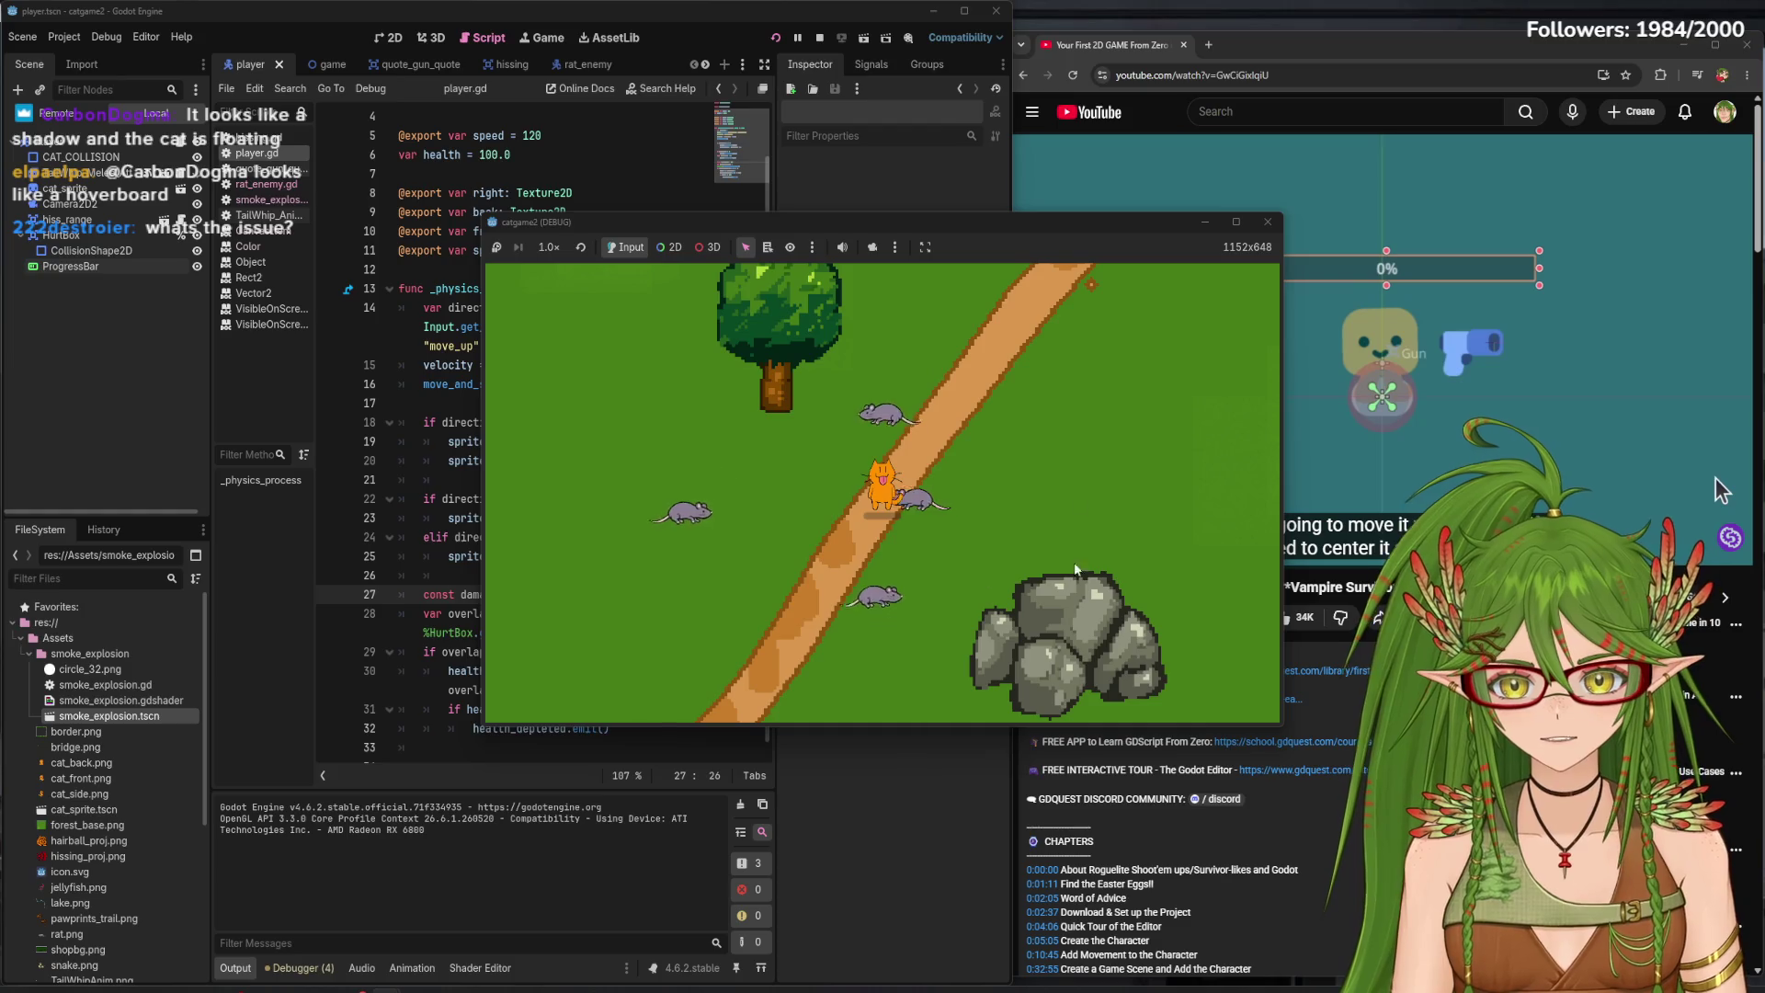
{"action": "key", "text": "s"}
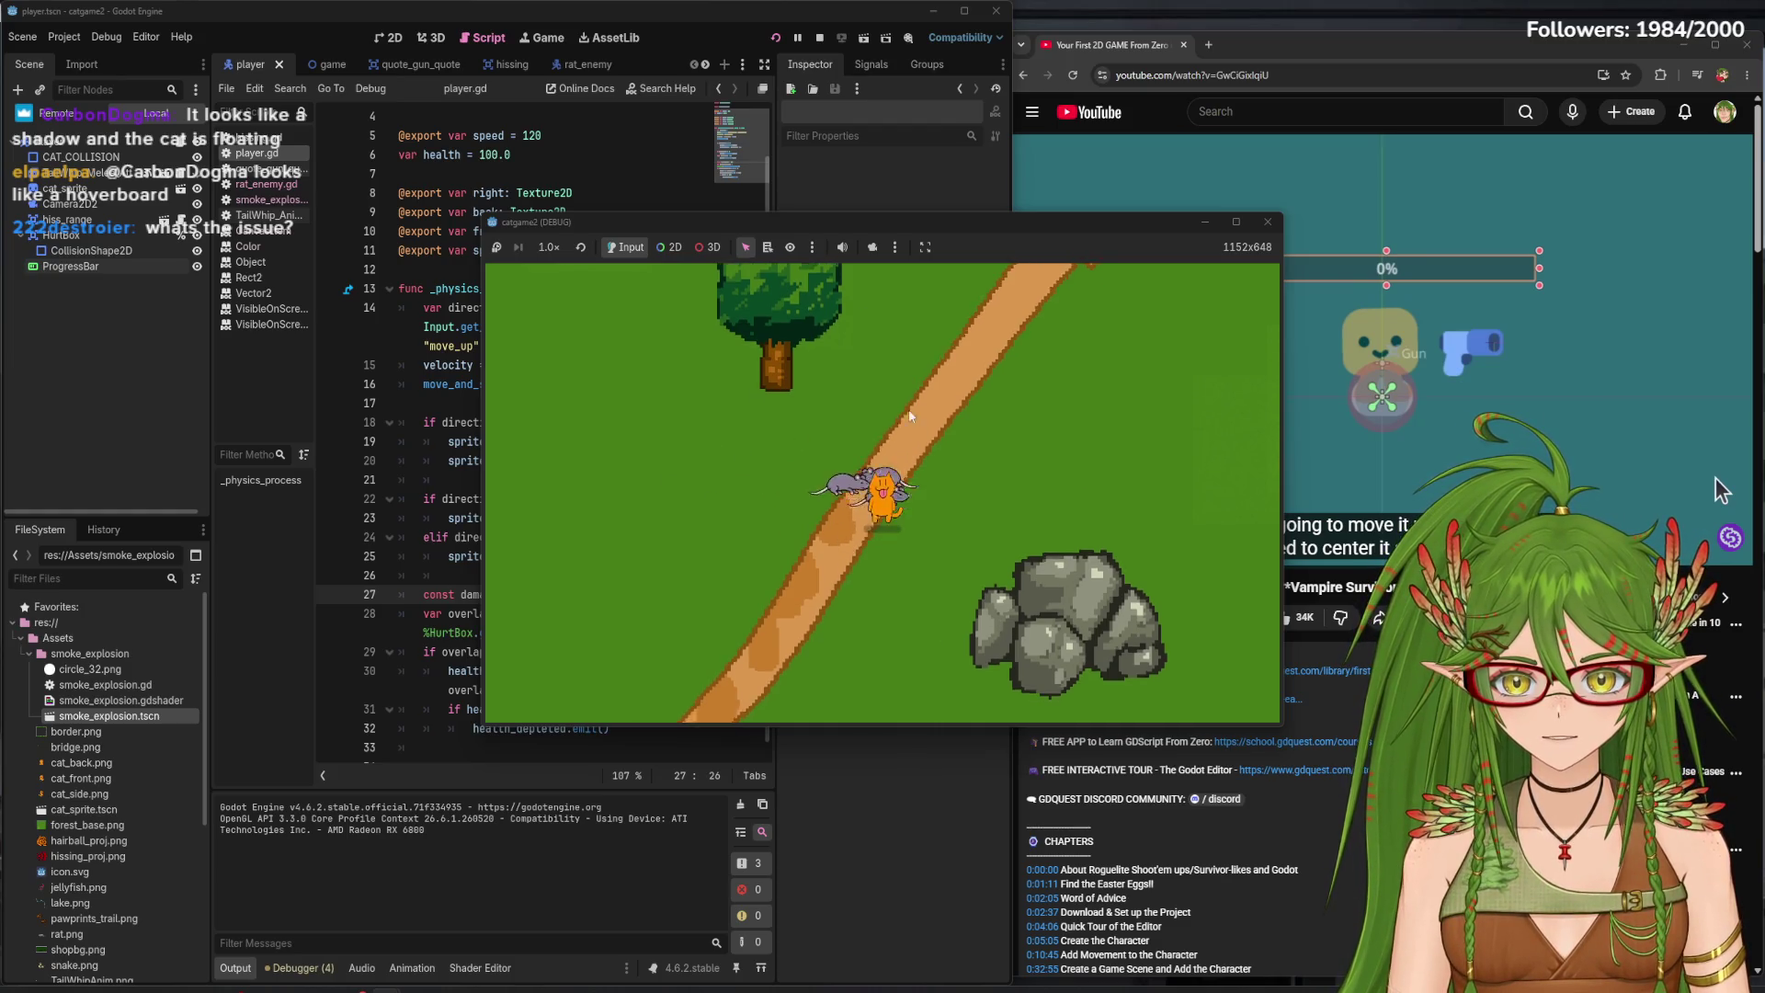
{"action": "key", "text": "a"}
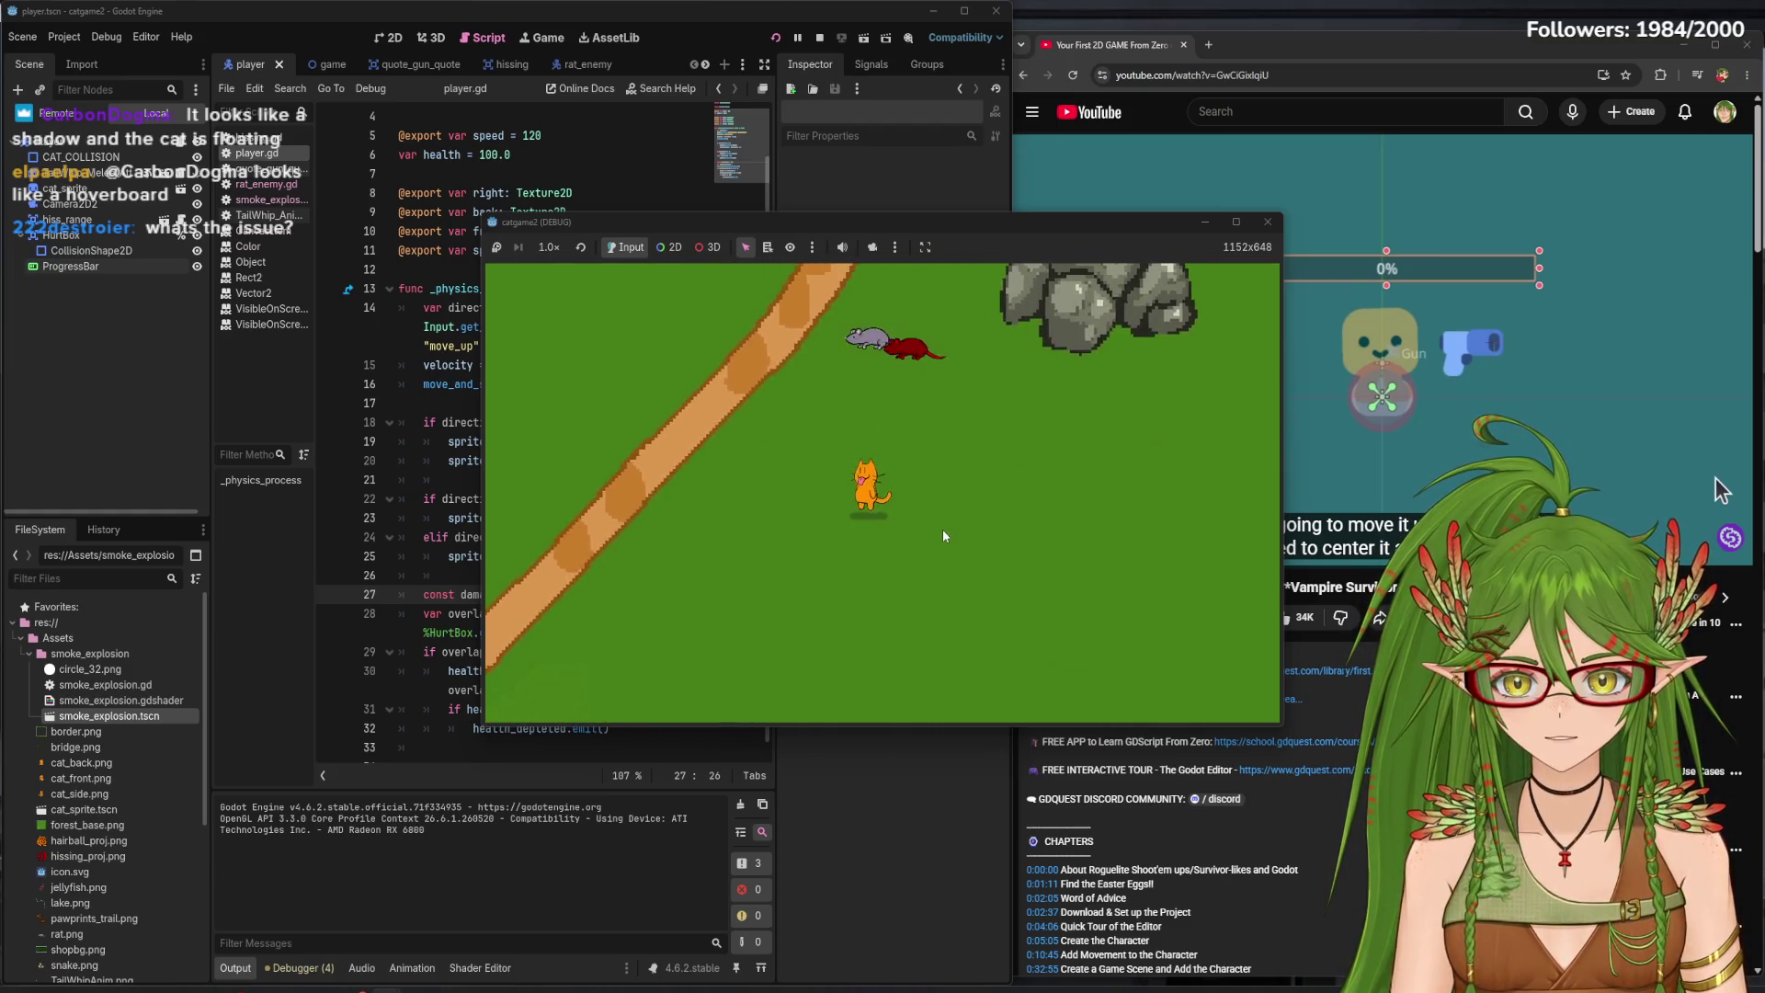
{"action": "key", "text": "s"}
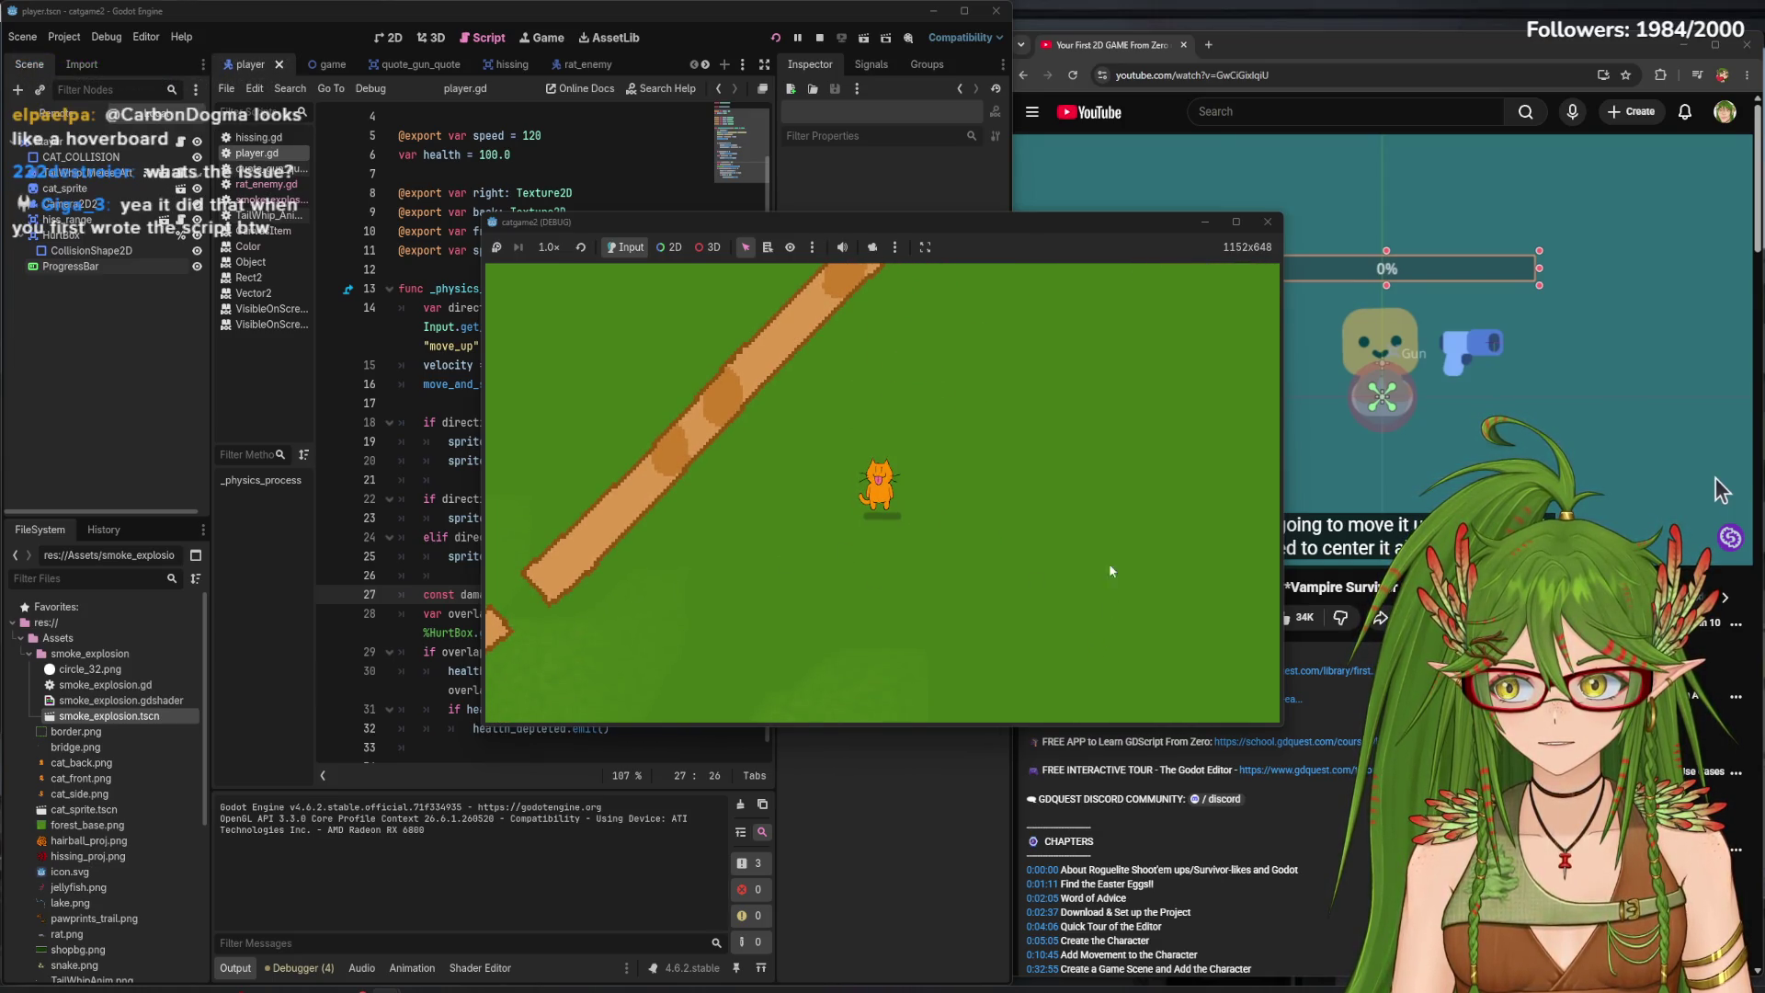
{"action": "left_click", "coordinate": [1268, 222]}
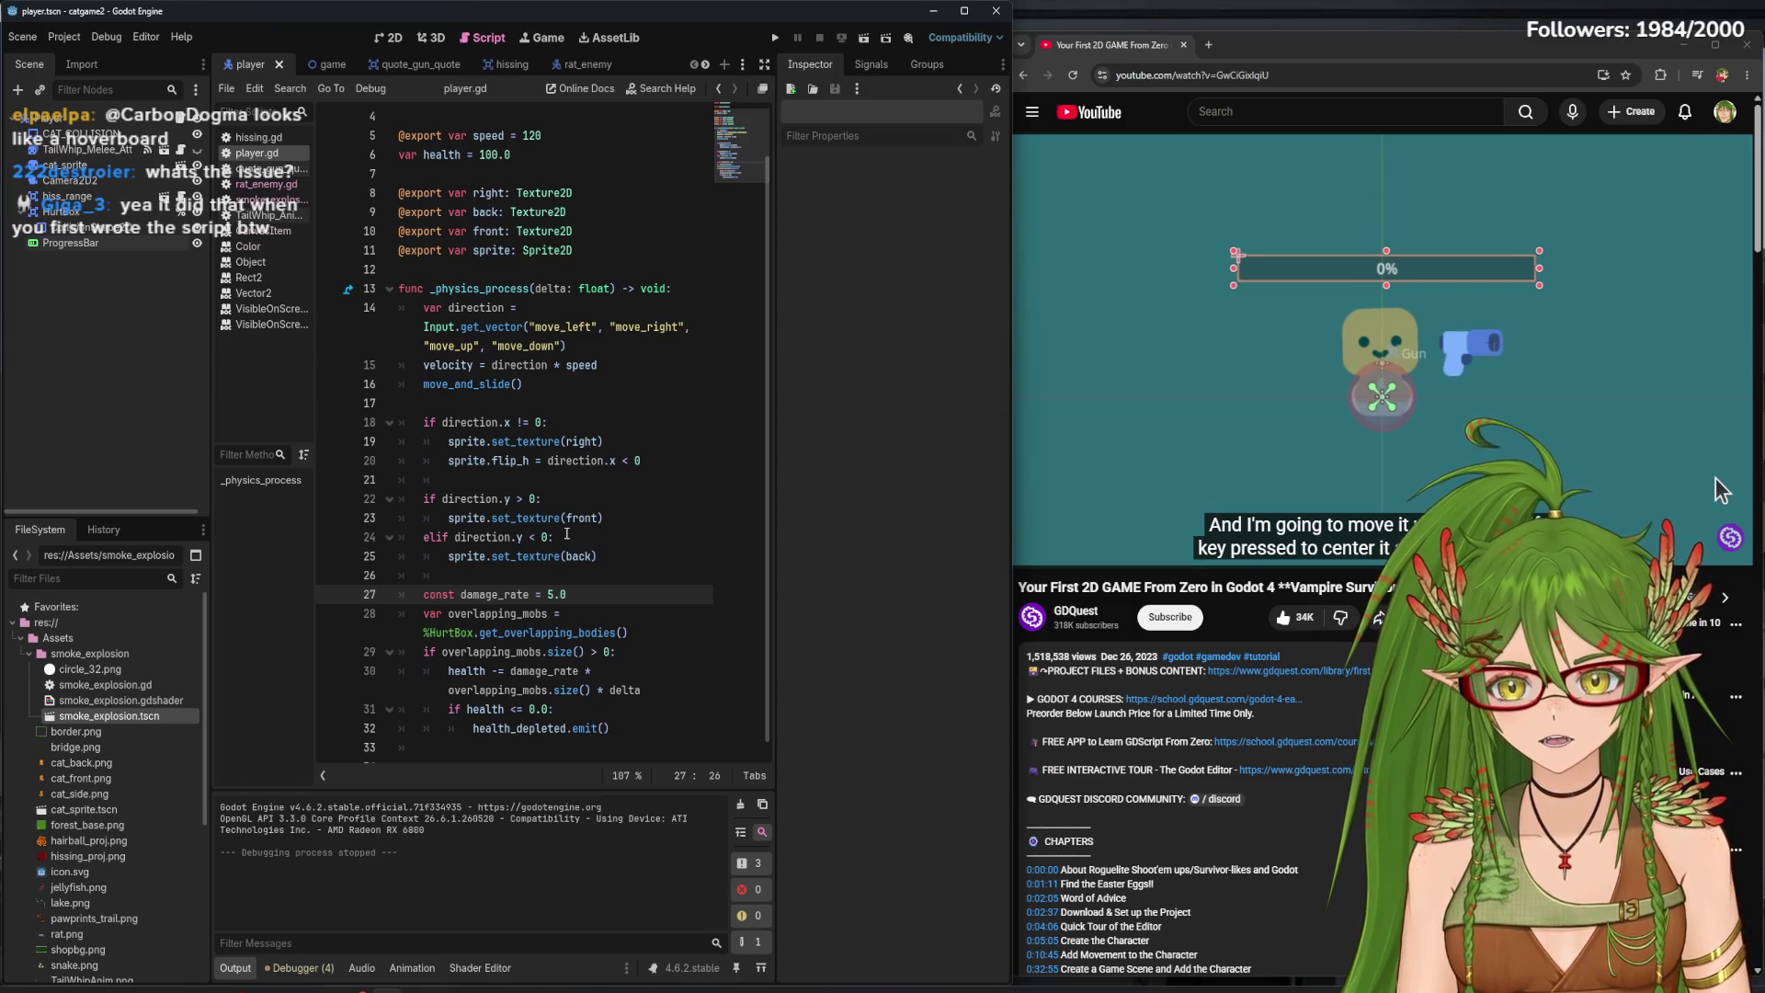
- Review the facing-direction code on lines 18–24 of player.gd, then start another test run
{"action": "left_click_drag", "start_coordinate": [566, 533], "coordinate": [588, 405]}
{"action": "left_click", "coordinate": [673, 517]}
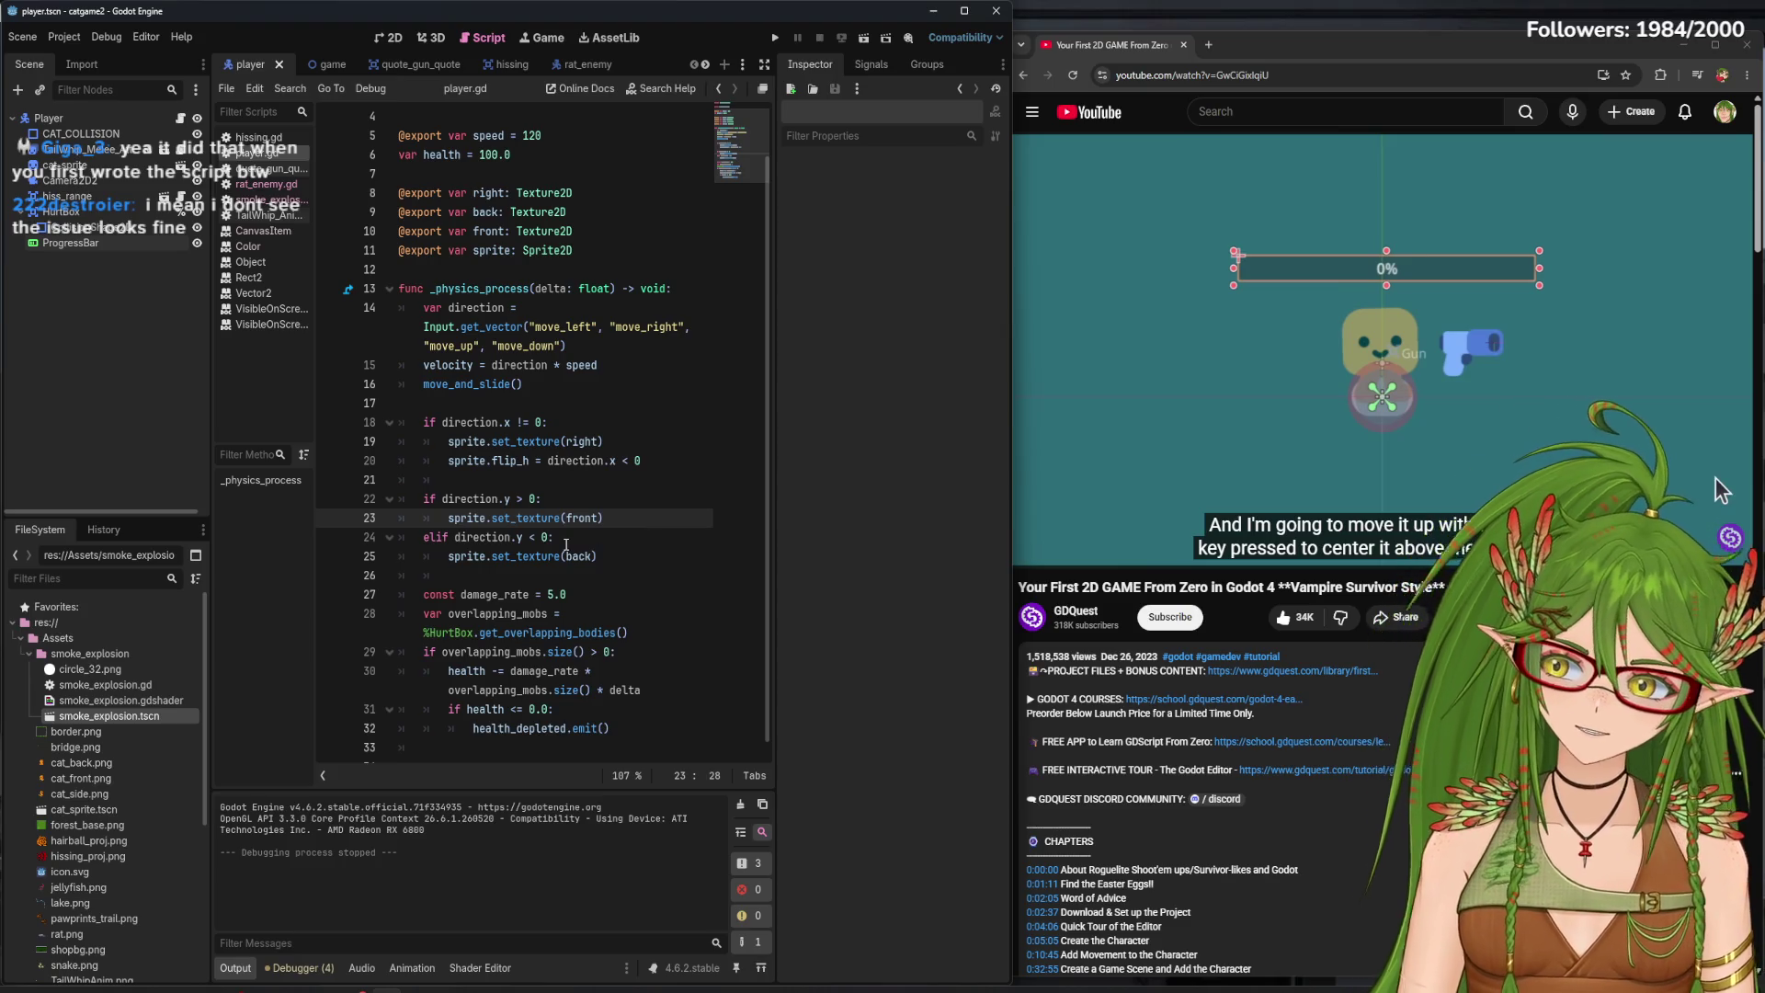
{"action": "left_click", "coordinate": [775, 38]}
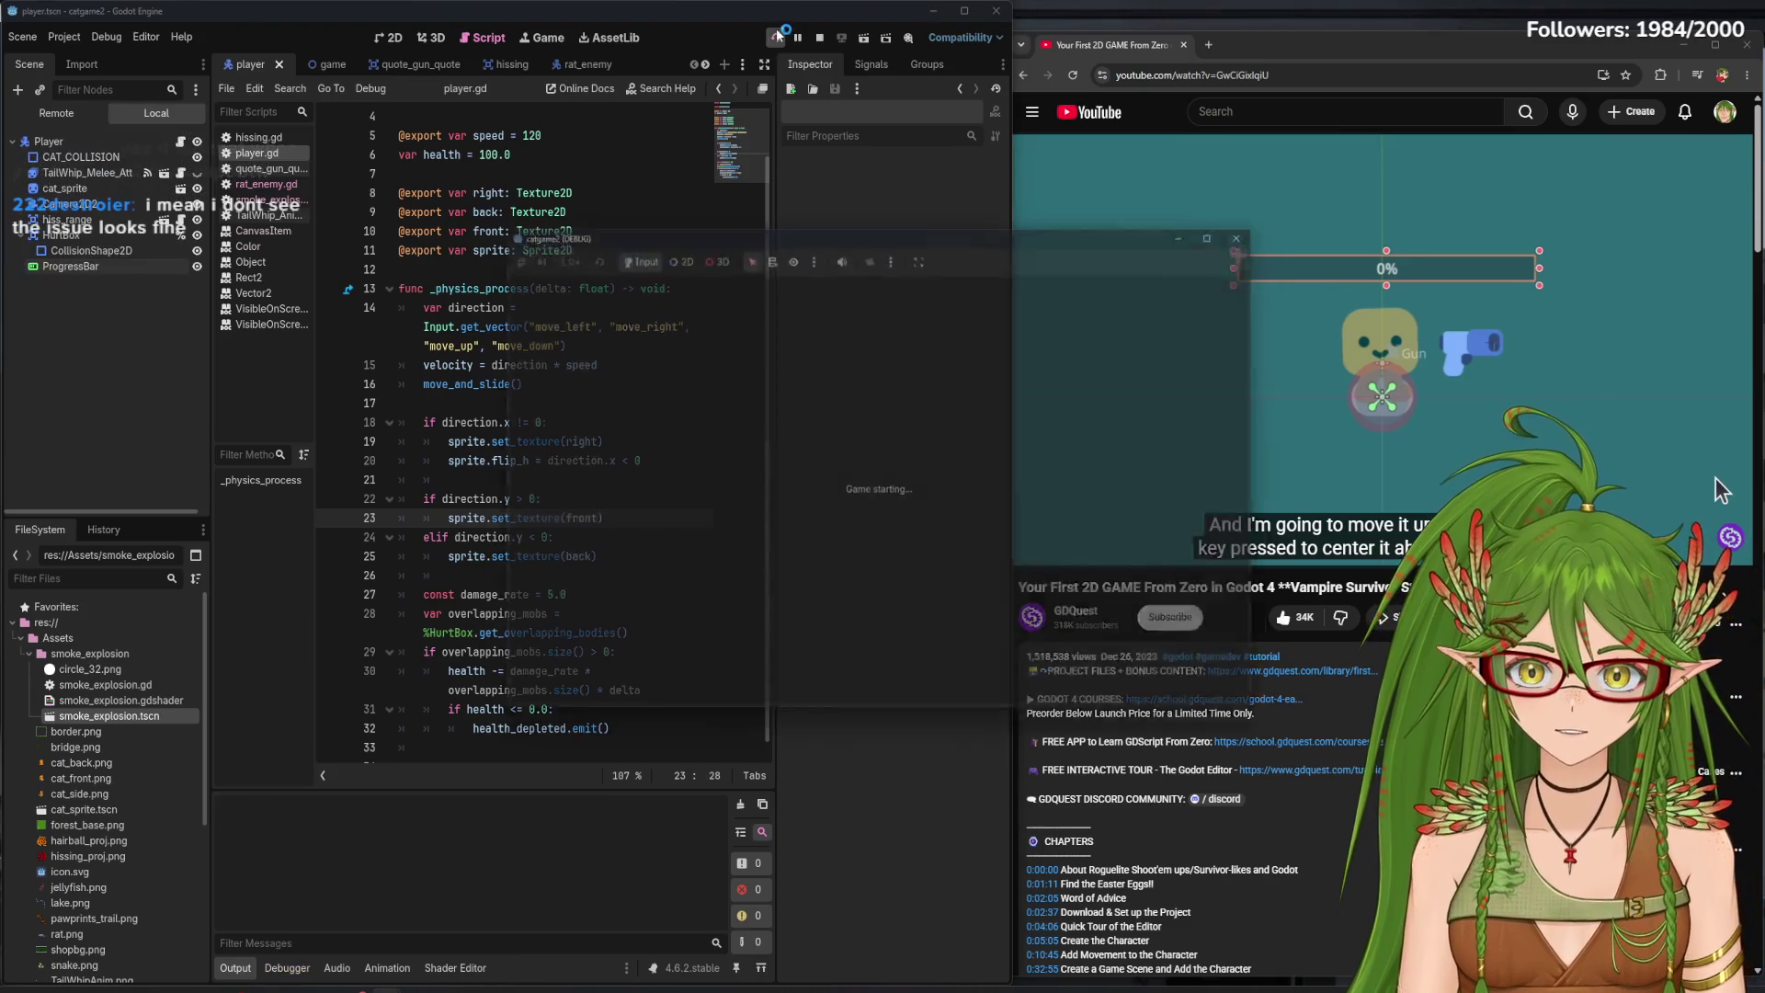
- Walk the cat down-left, up, and down with the arrow keys to check its facing
{"action": "key", "text": "Left"}
{"action": "key", "text": "Down"}
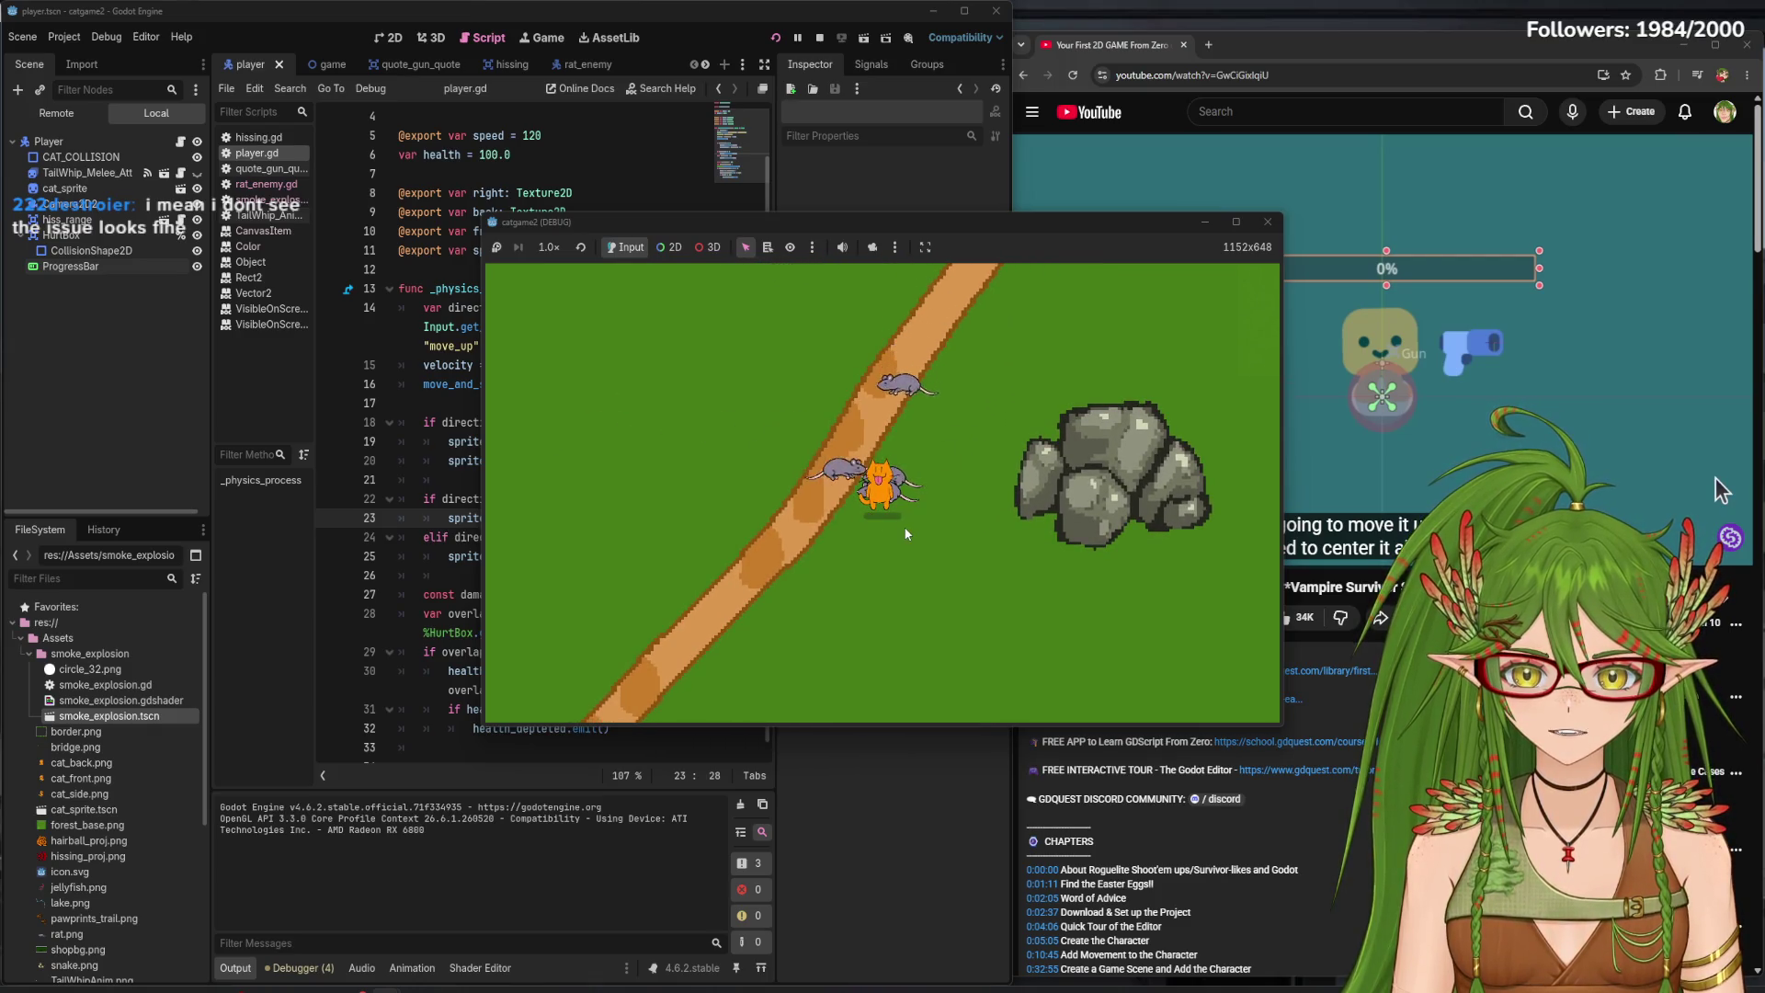
{"action": "key", "text": "Up"}
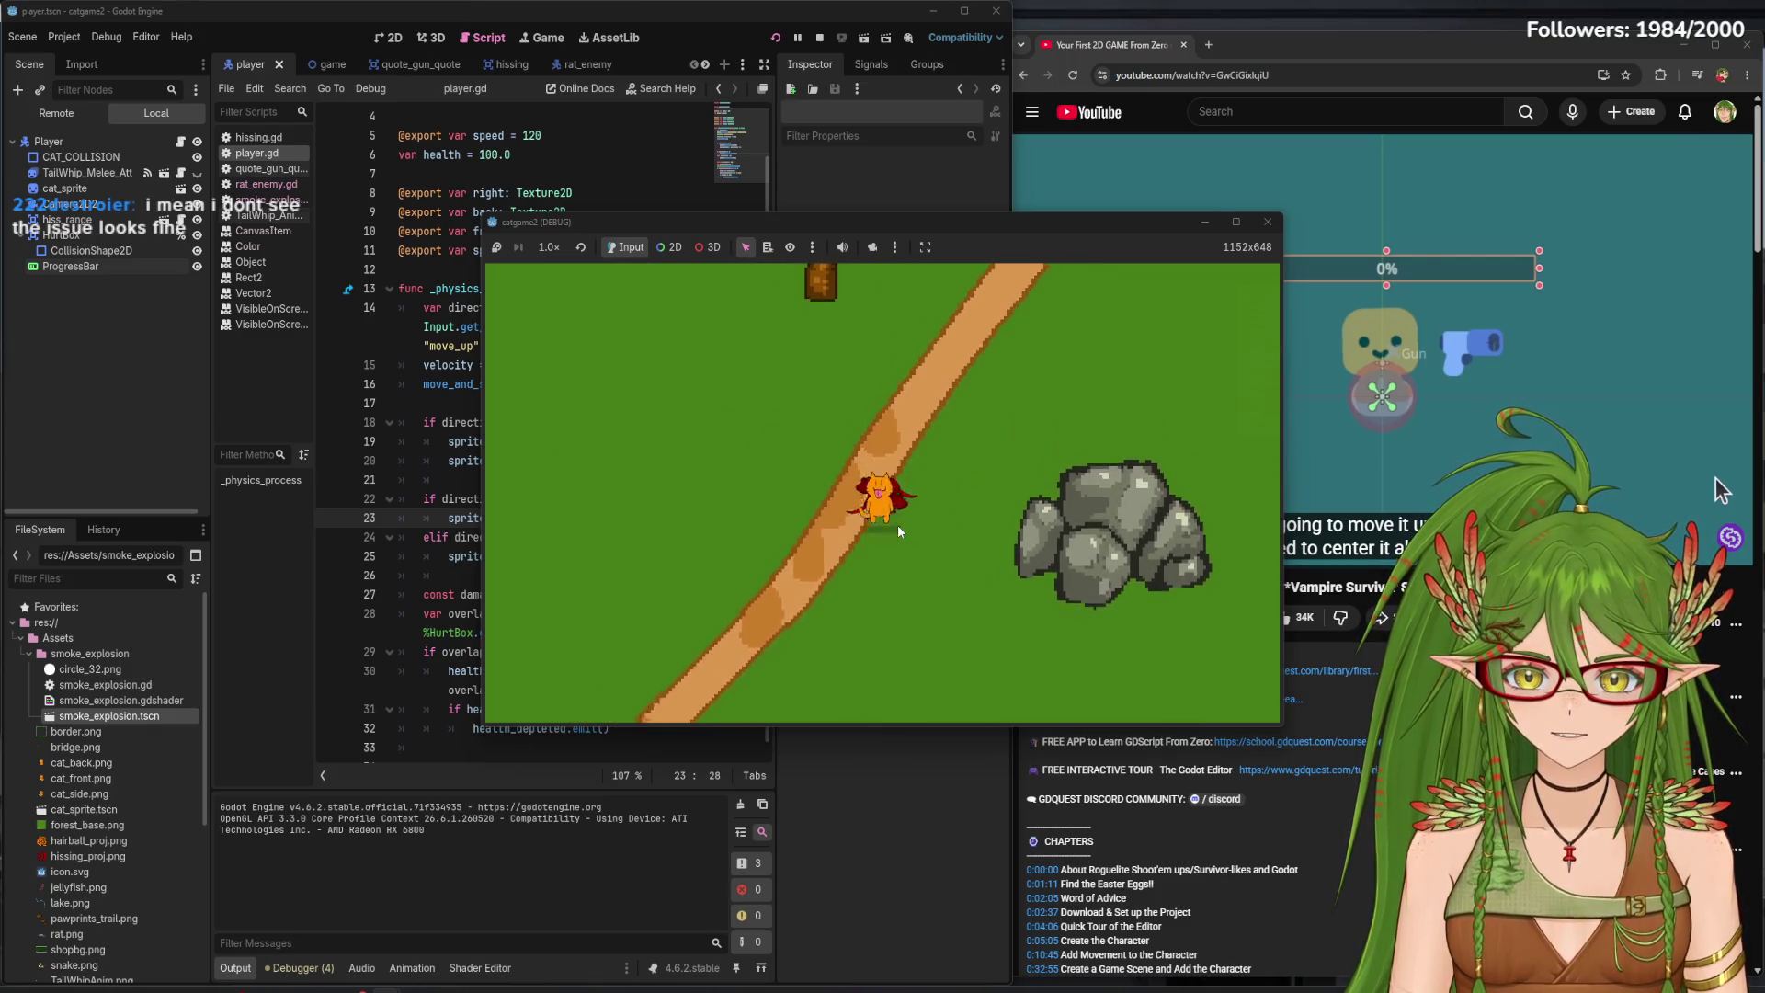
{"action": "key", "text": "Down"}
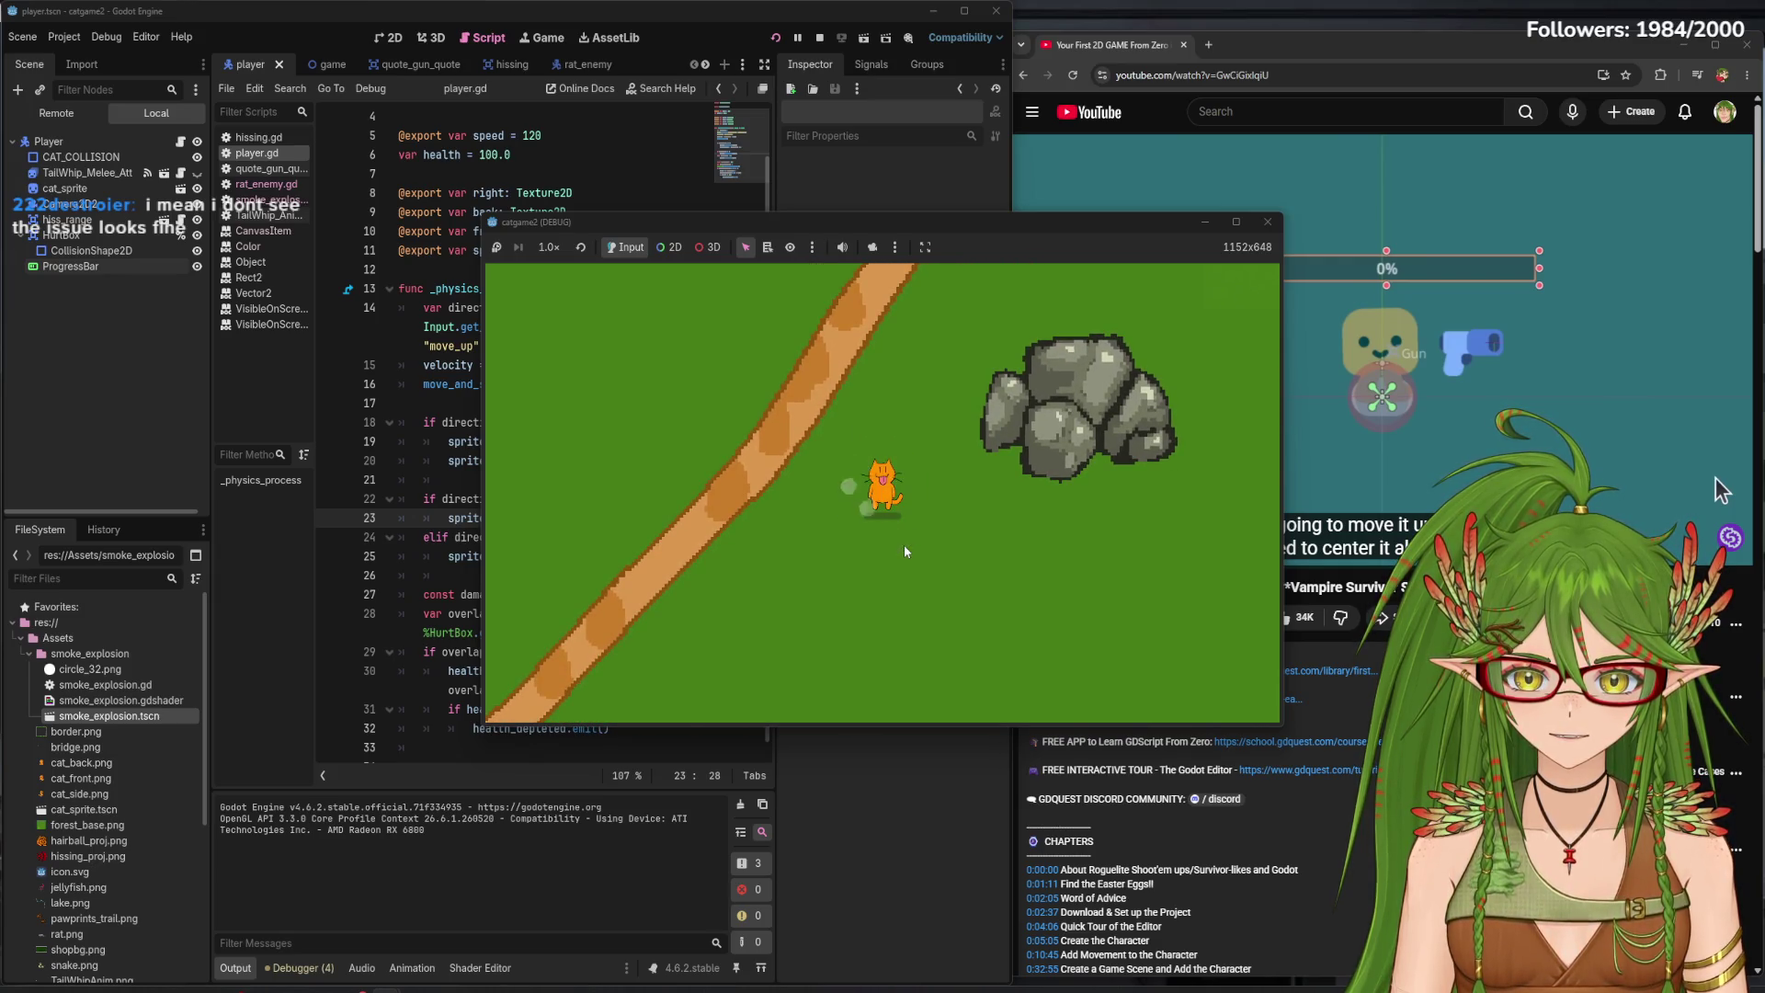
{"action": "key", "text": "Left"}
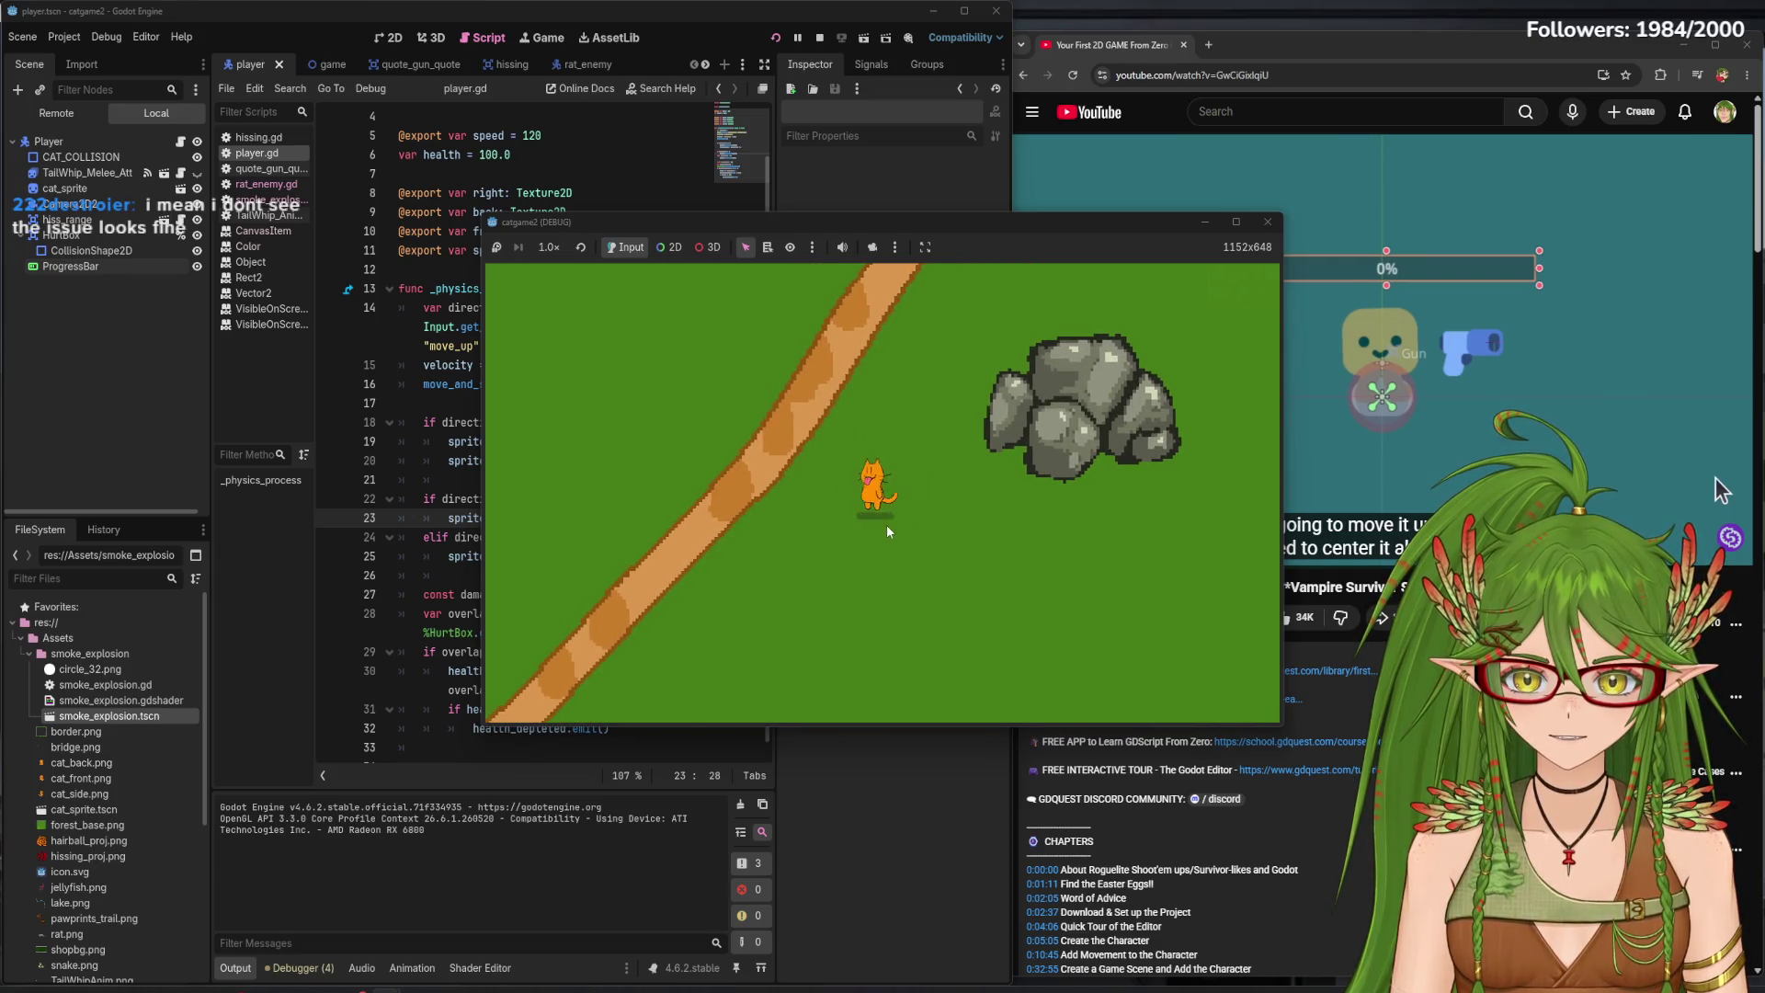
{"action": "key", "text": "Down"}
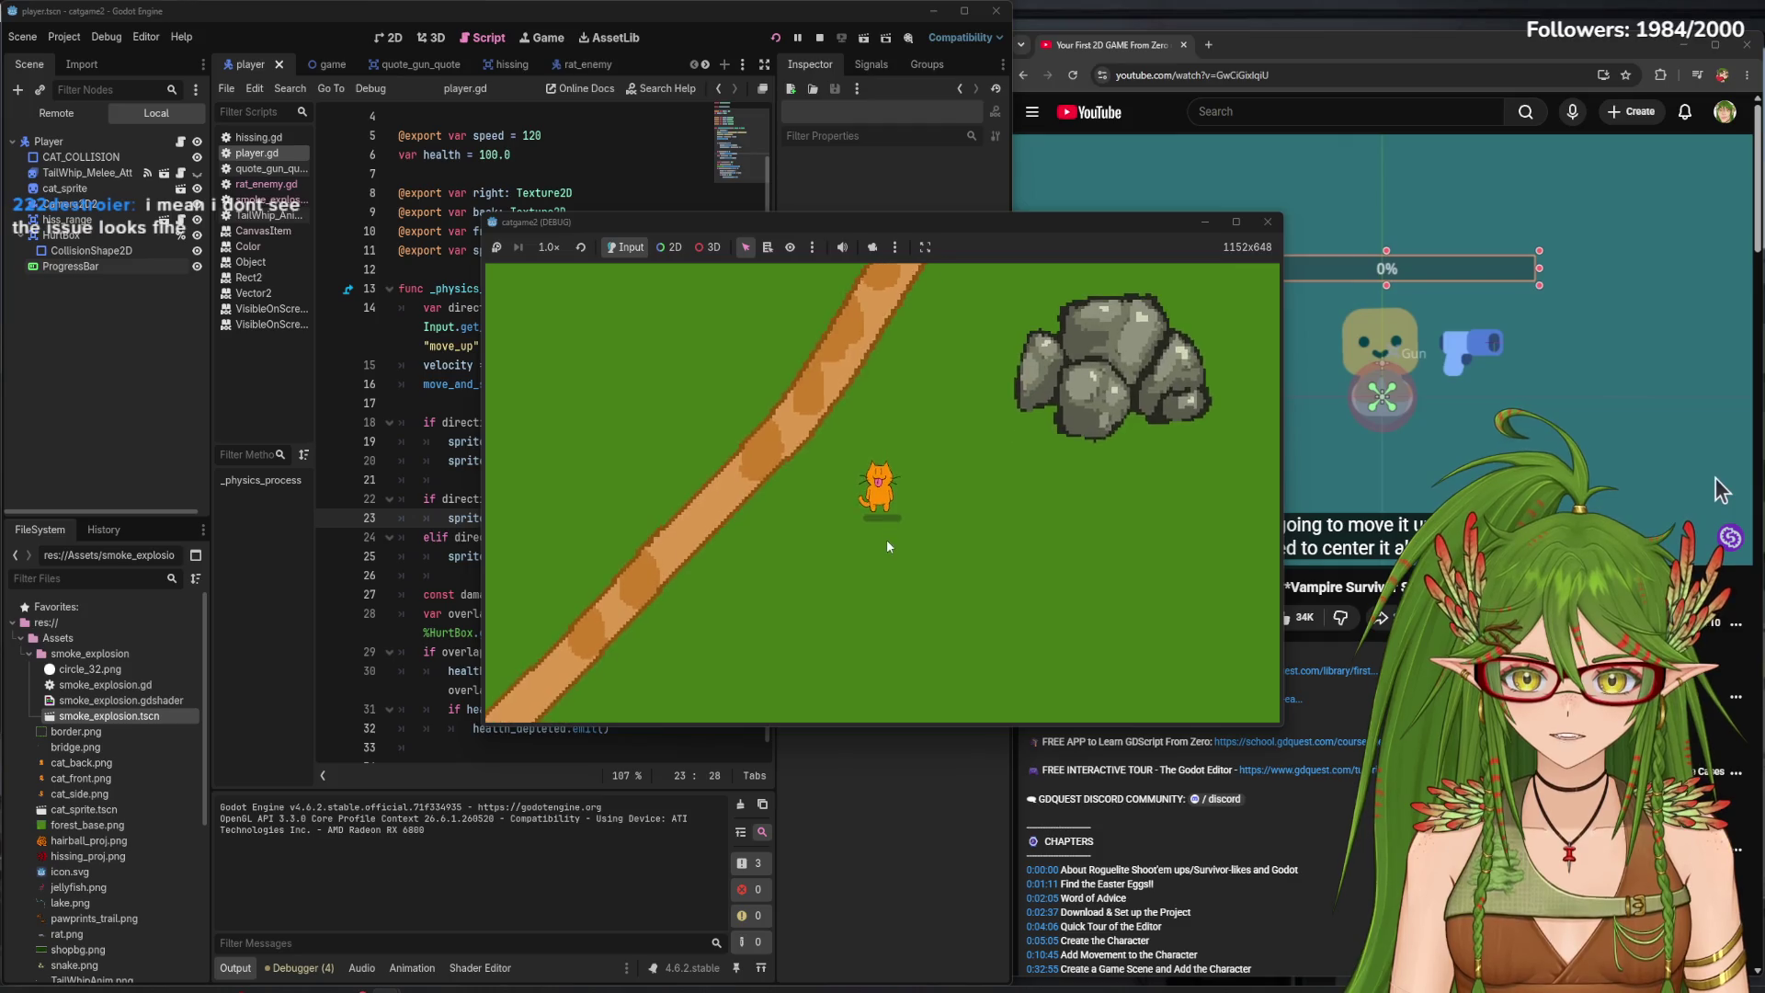
{"action": "key", "text": "Right"}
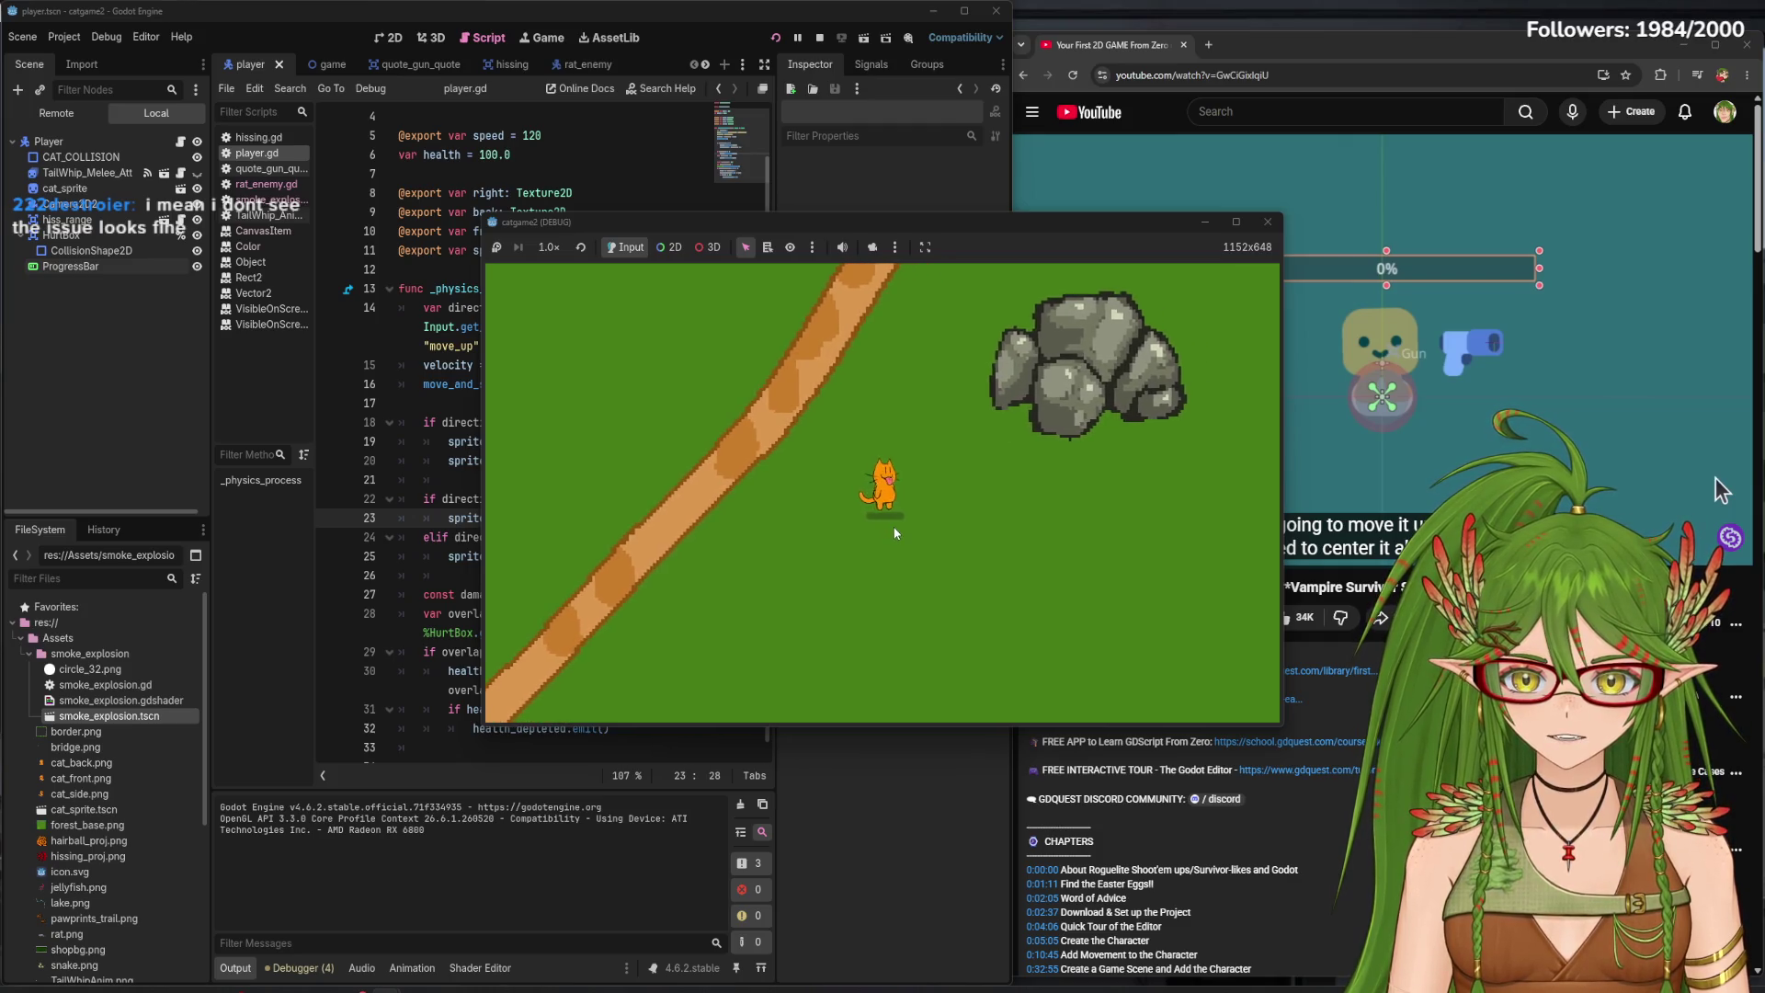
{"action": "key", "text": "Down"}
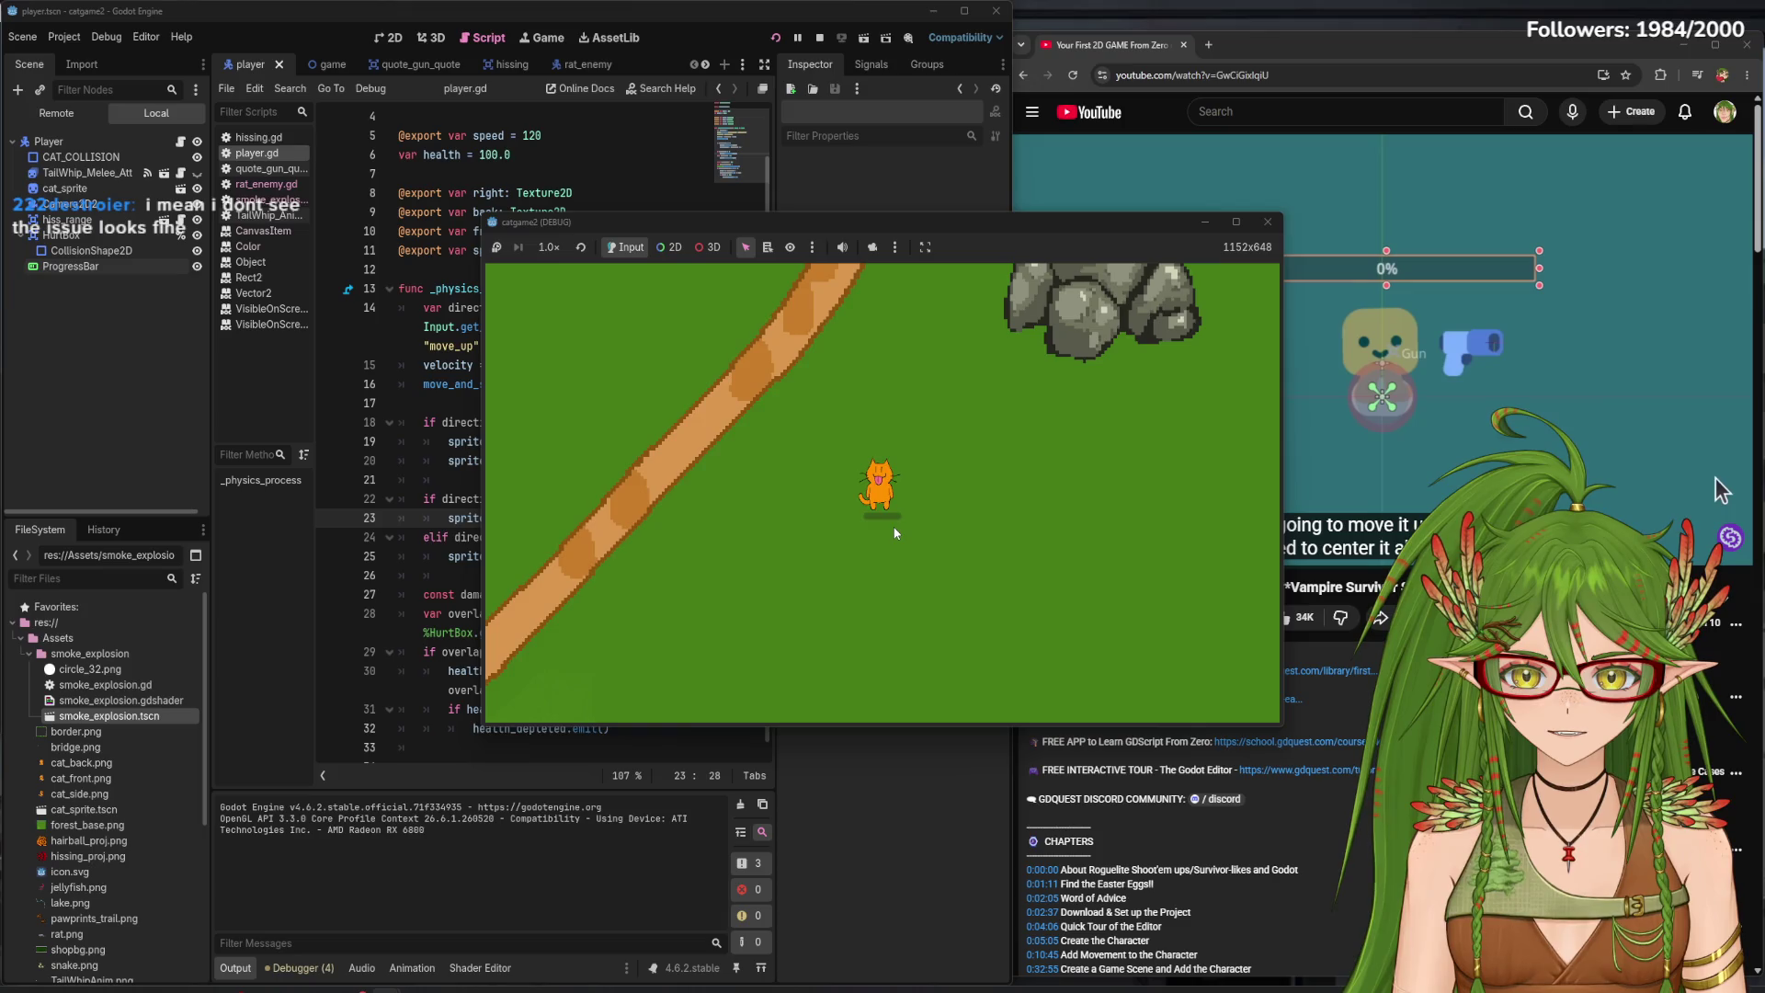
- Walk the cat right, up, and sideways, then close the catgame2 debug window
{"action": "key", "text": "Right"}
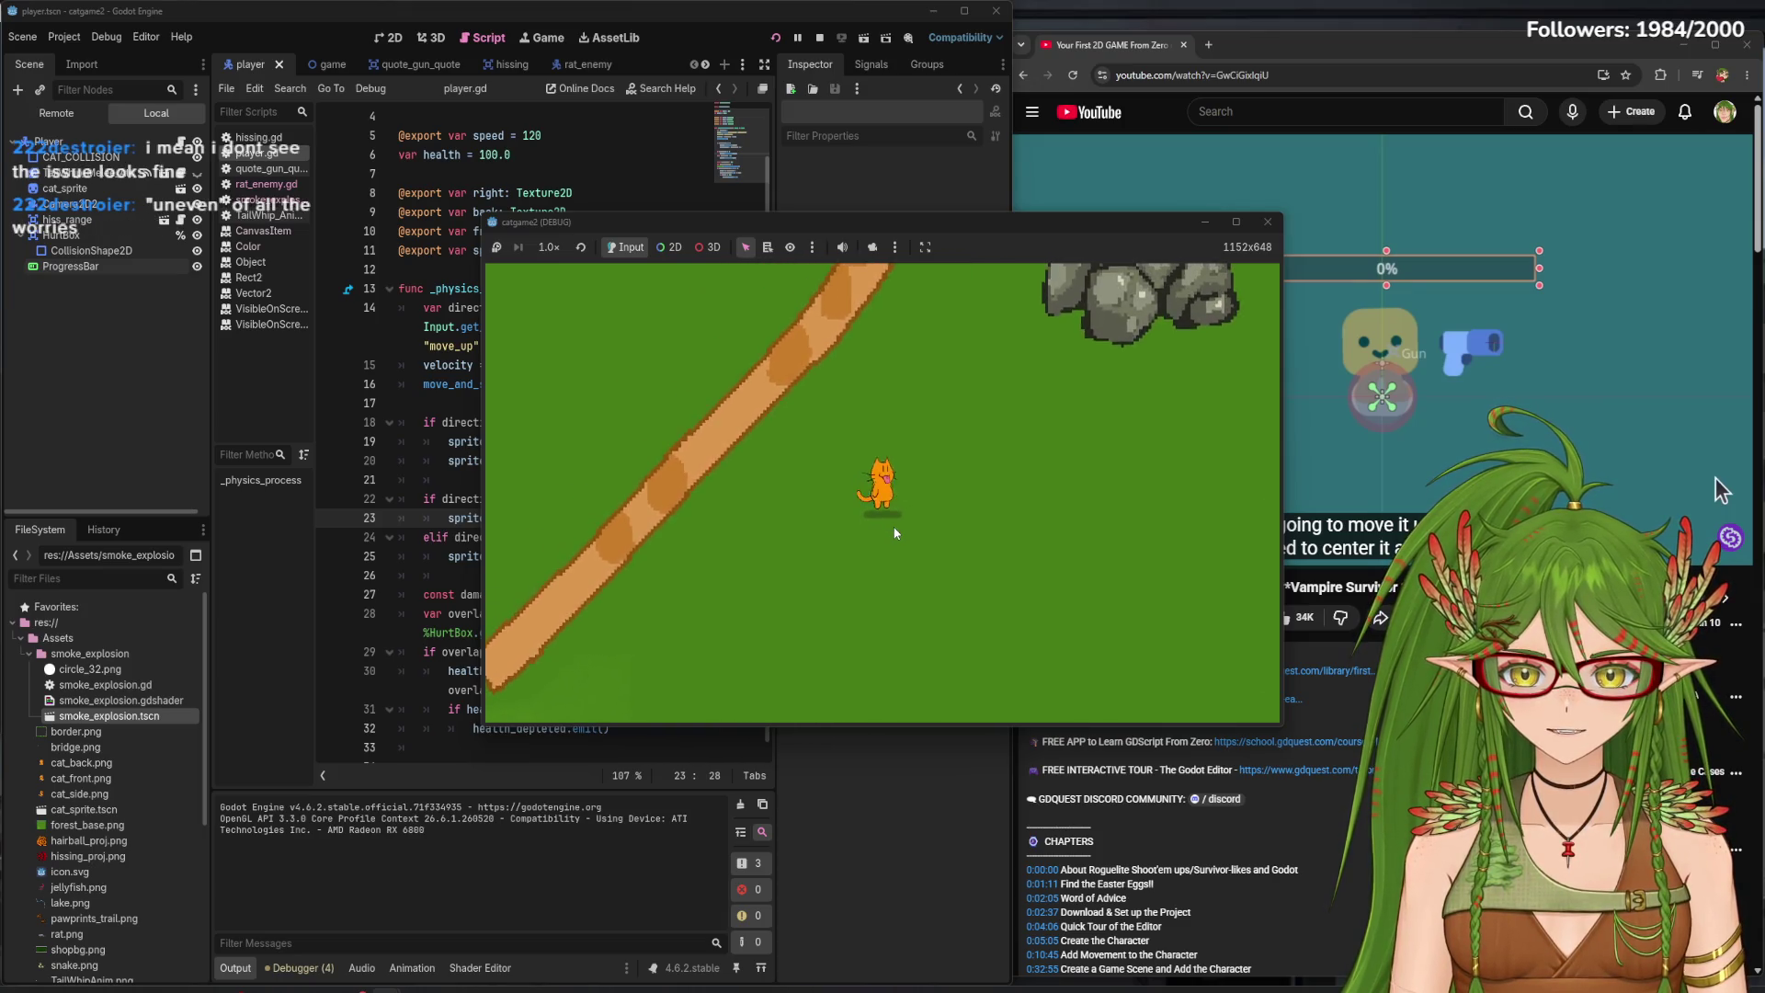
{"action": "key", "text": "Left"}
{"action": "key", "text": "Up"}
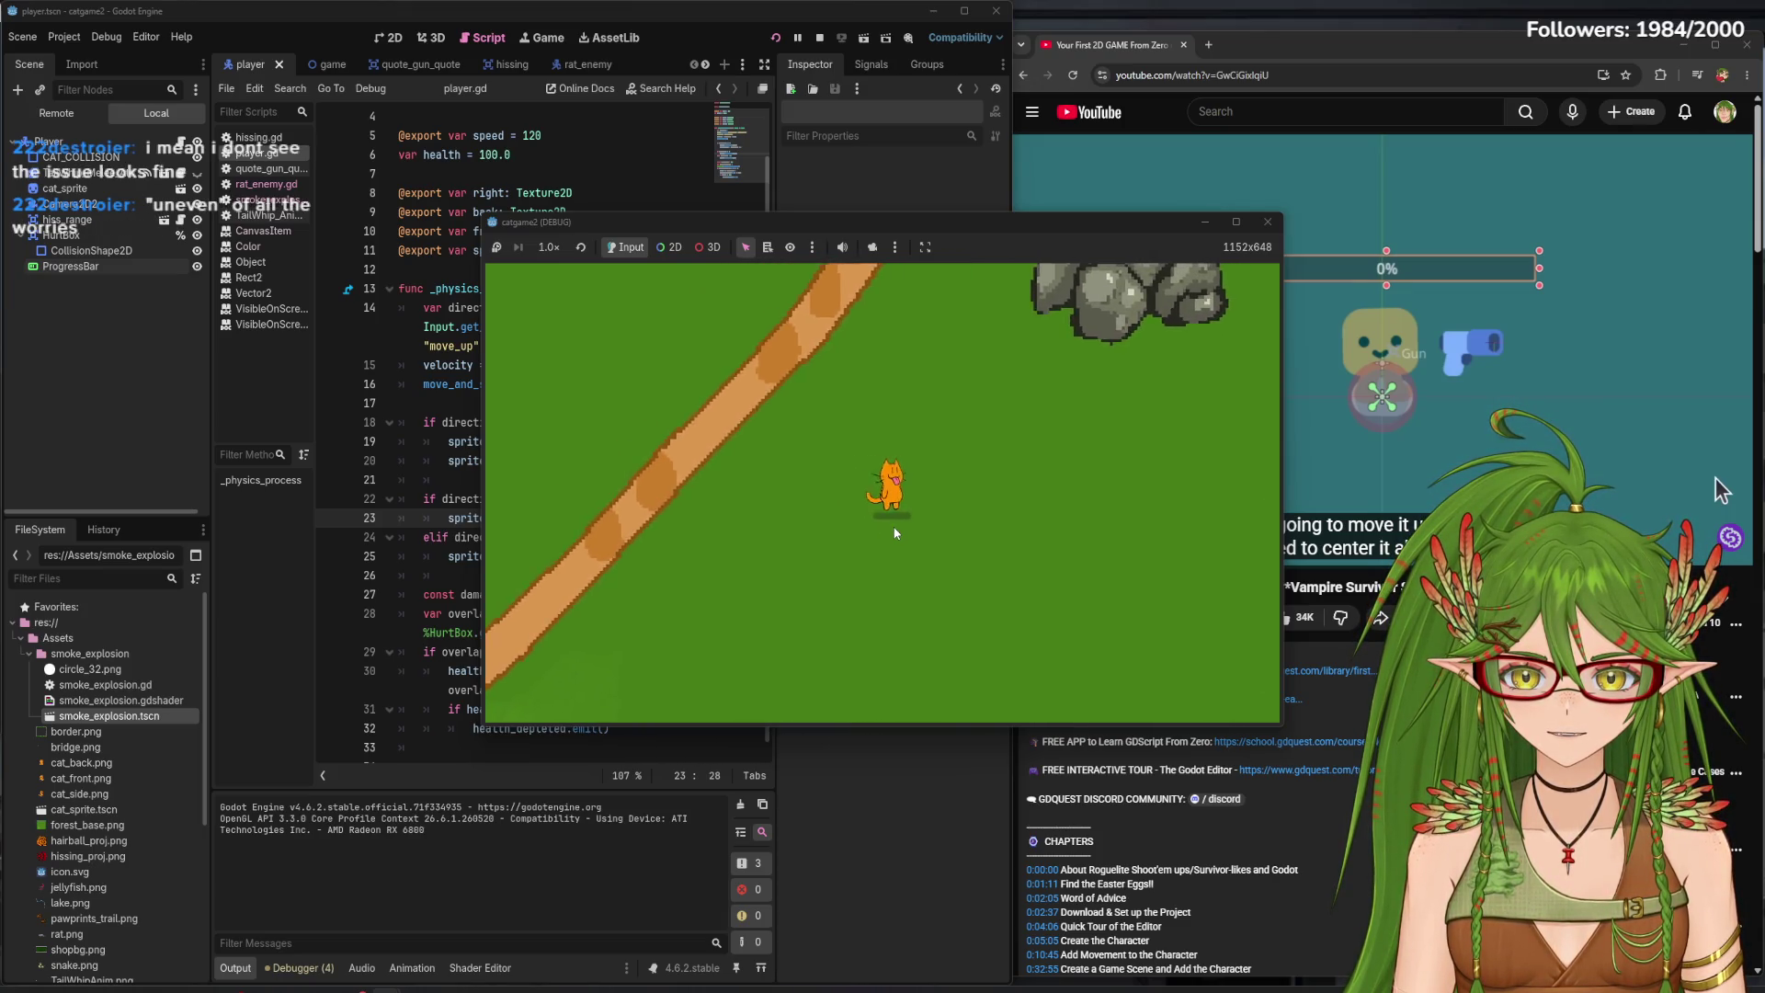
{"action": "key", "text": "Down"}
{"action": "key", "text": "Up"}
{"action": "key", "text": "Right"}
{"action": "key", "text": "Down"}
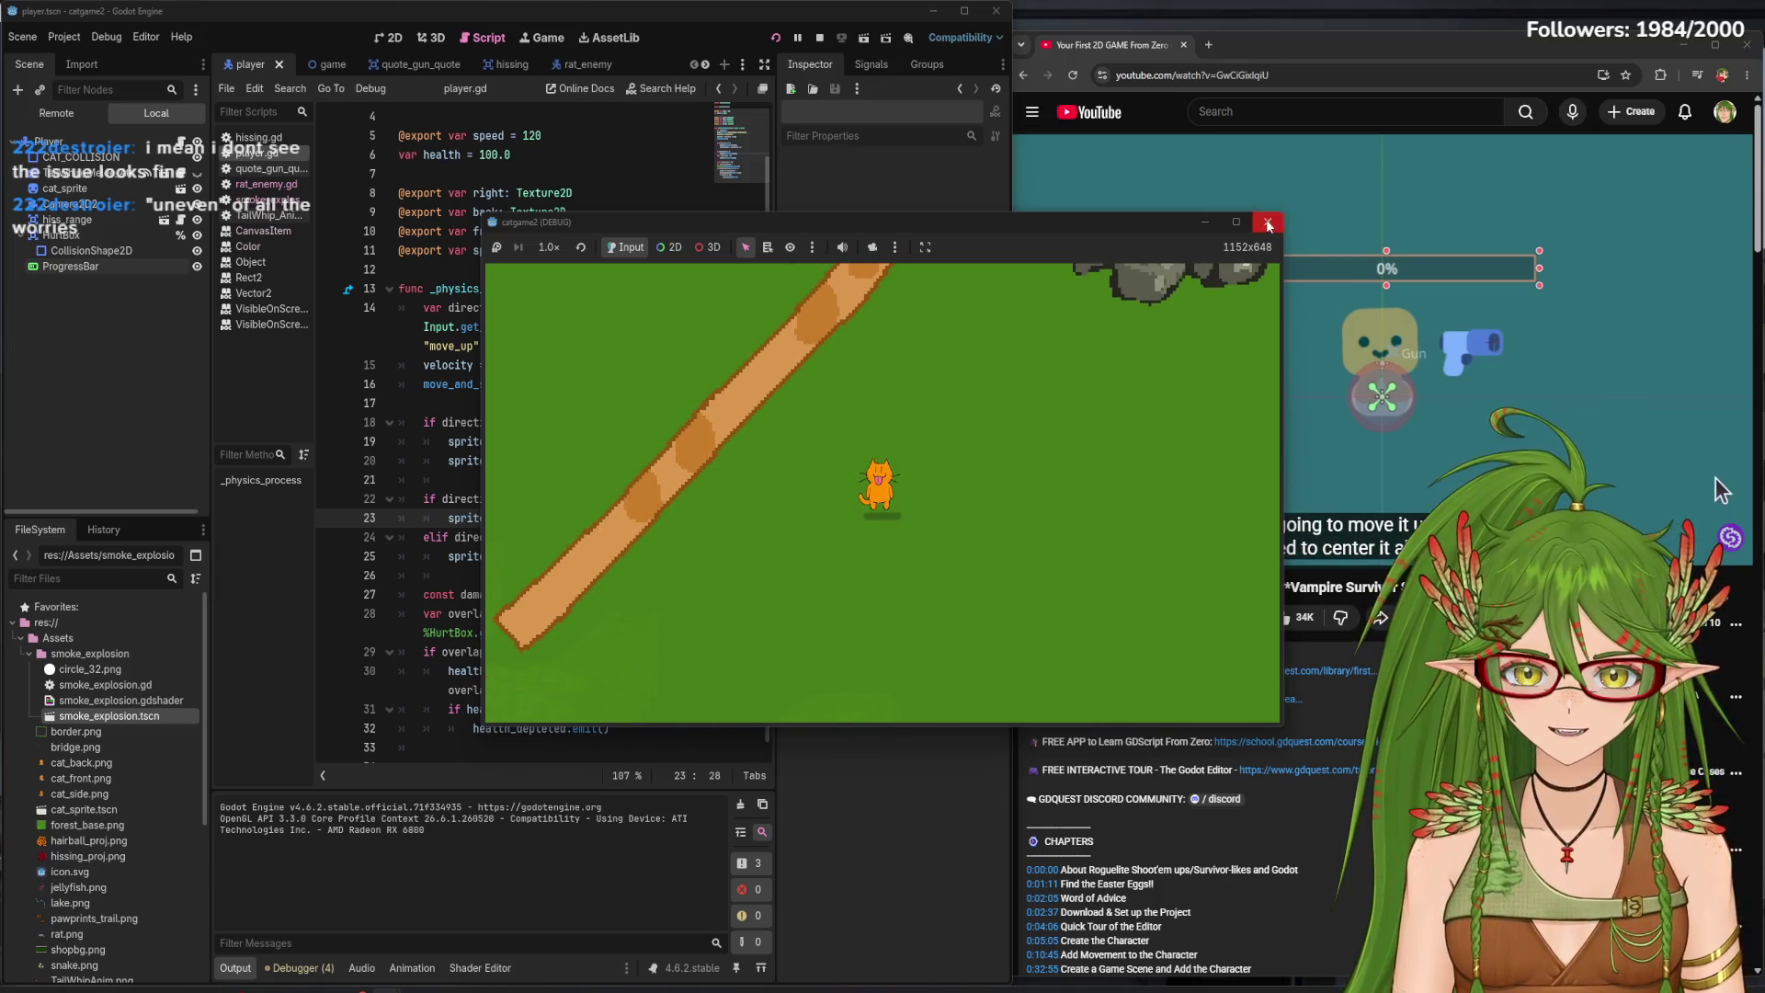
{"action": "left_click", "coordinate": [1268, 223]}
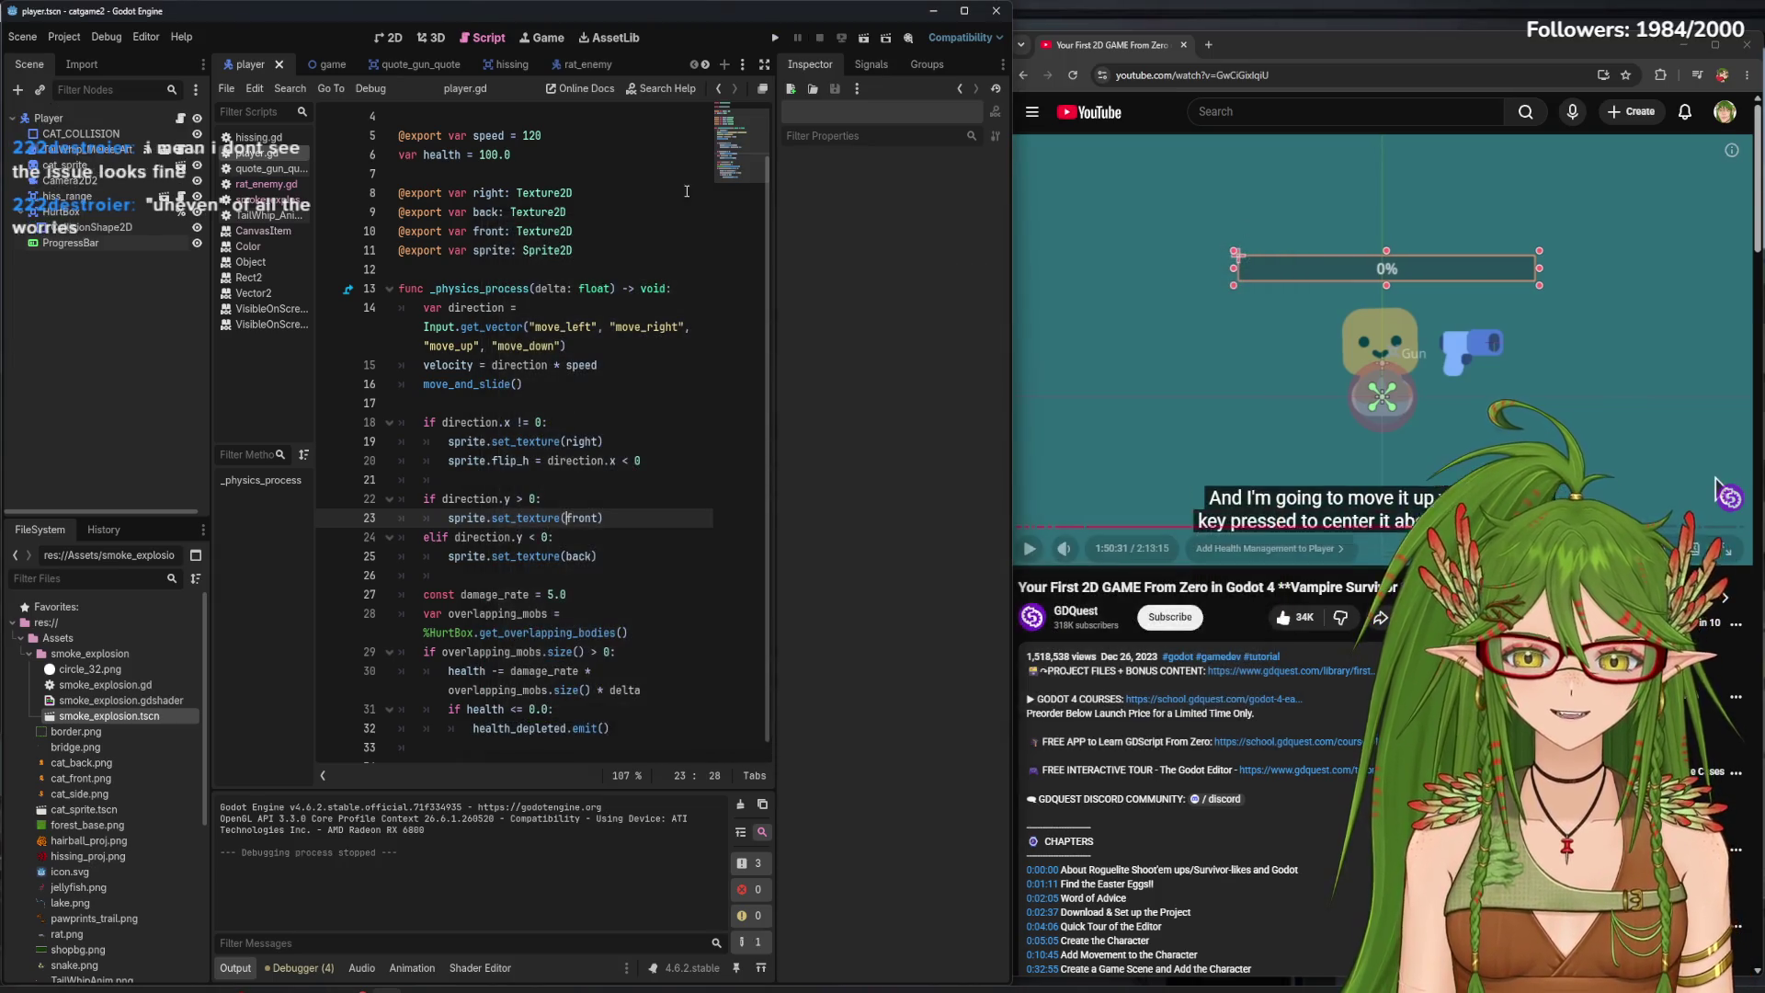
- In the player scene's 2D view, zoom in and select the ProgressBar under the cat, then relaunch
{"action": "left_click", "coordinate": [386, 37]}
{"action": "scroll", "coordinate": [523, 417], "scroll_direction": "up", "scroll_amount": 5}
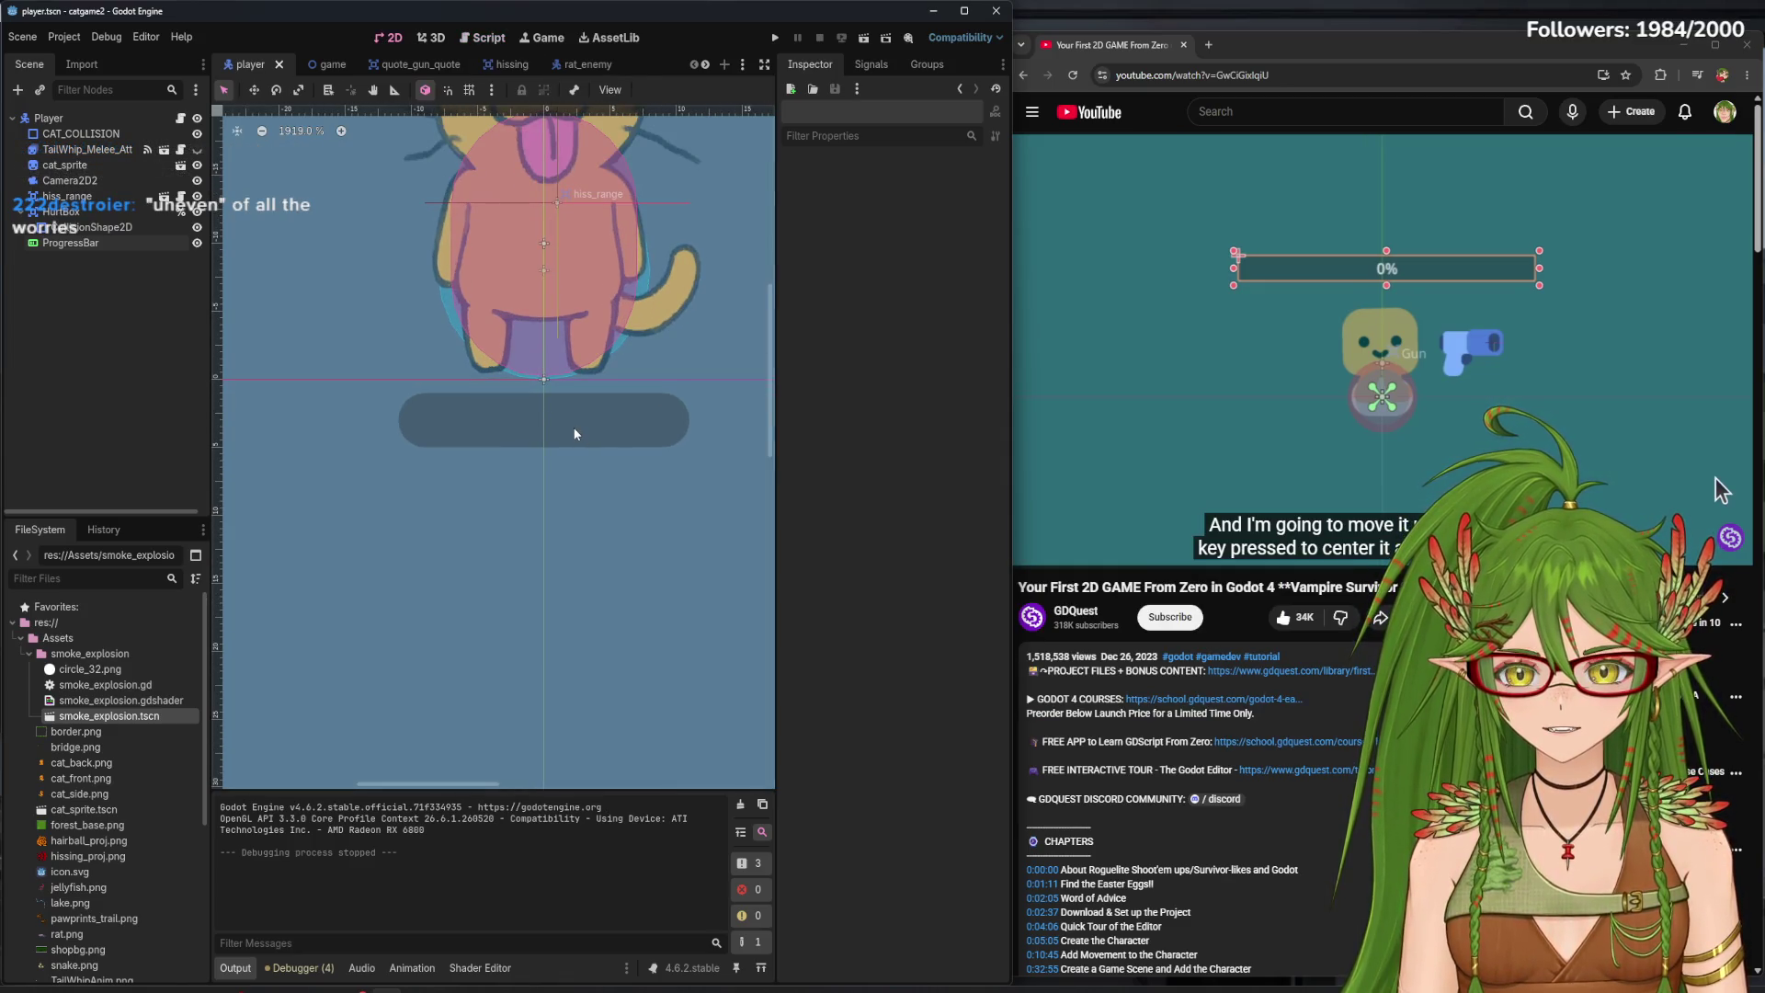
{"action": "left_click", "coordinate": [576, 435]}
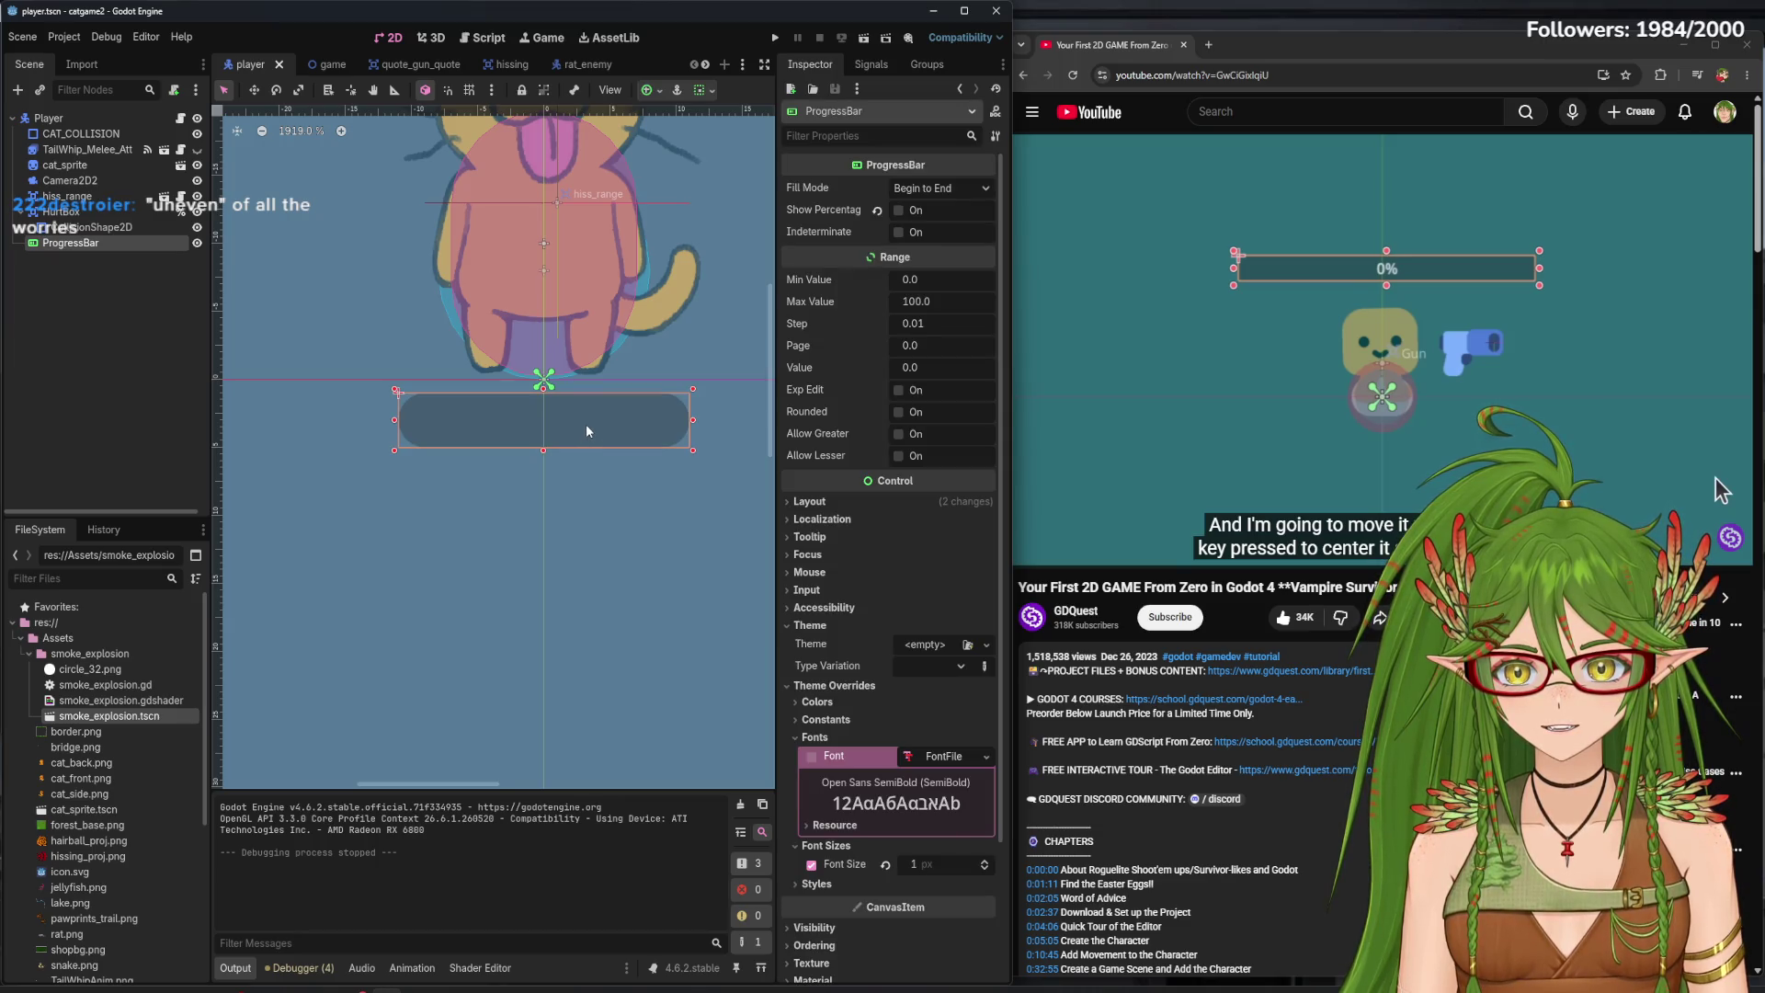
{"action": "scroll", "coordinate": [589, 431], "scroll_direction": "down", "scroll_amount": 2}
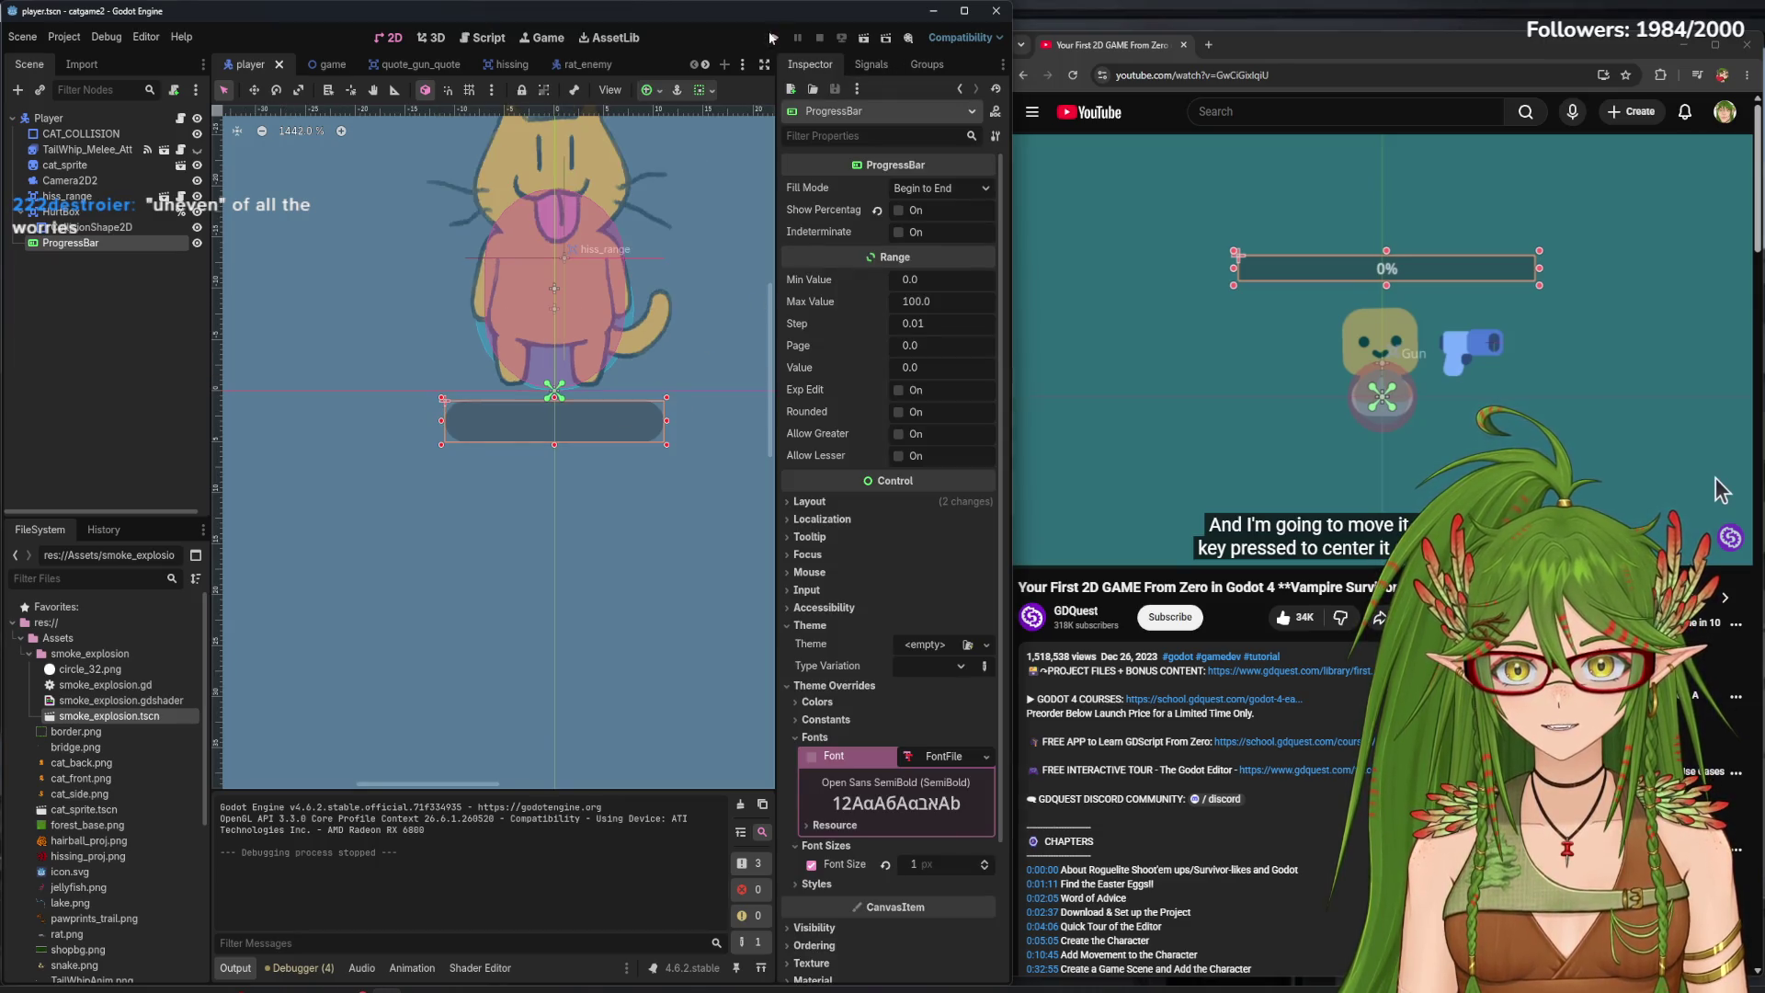
{"action": "left_click", "coordinate": [772, 37]}
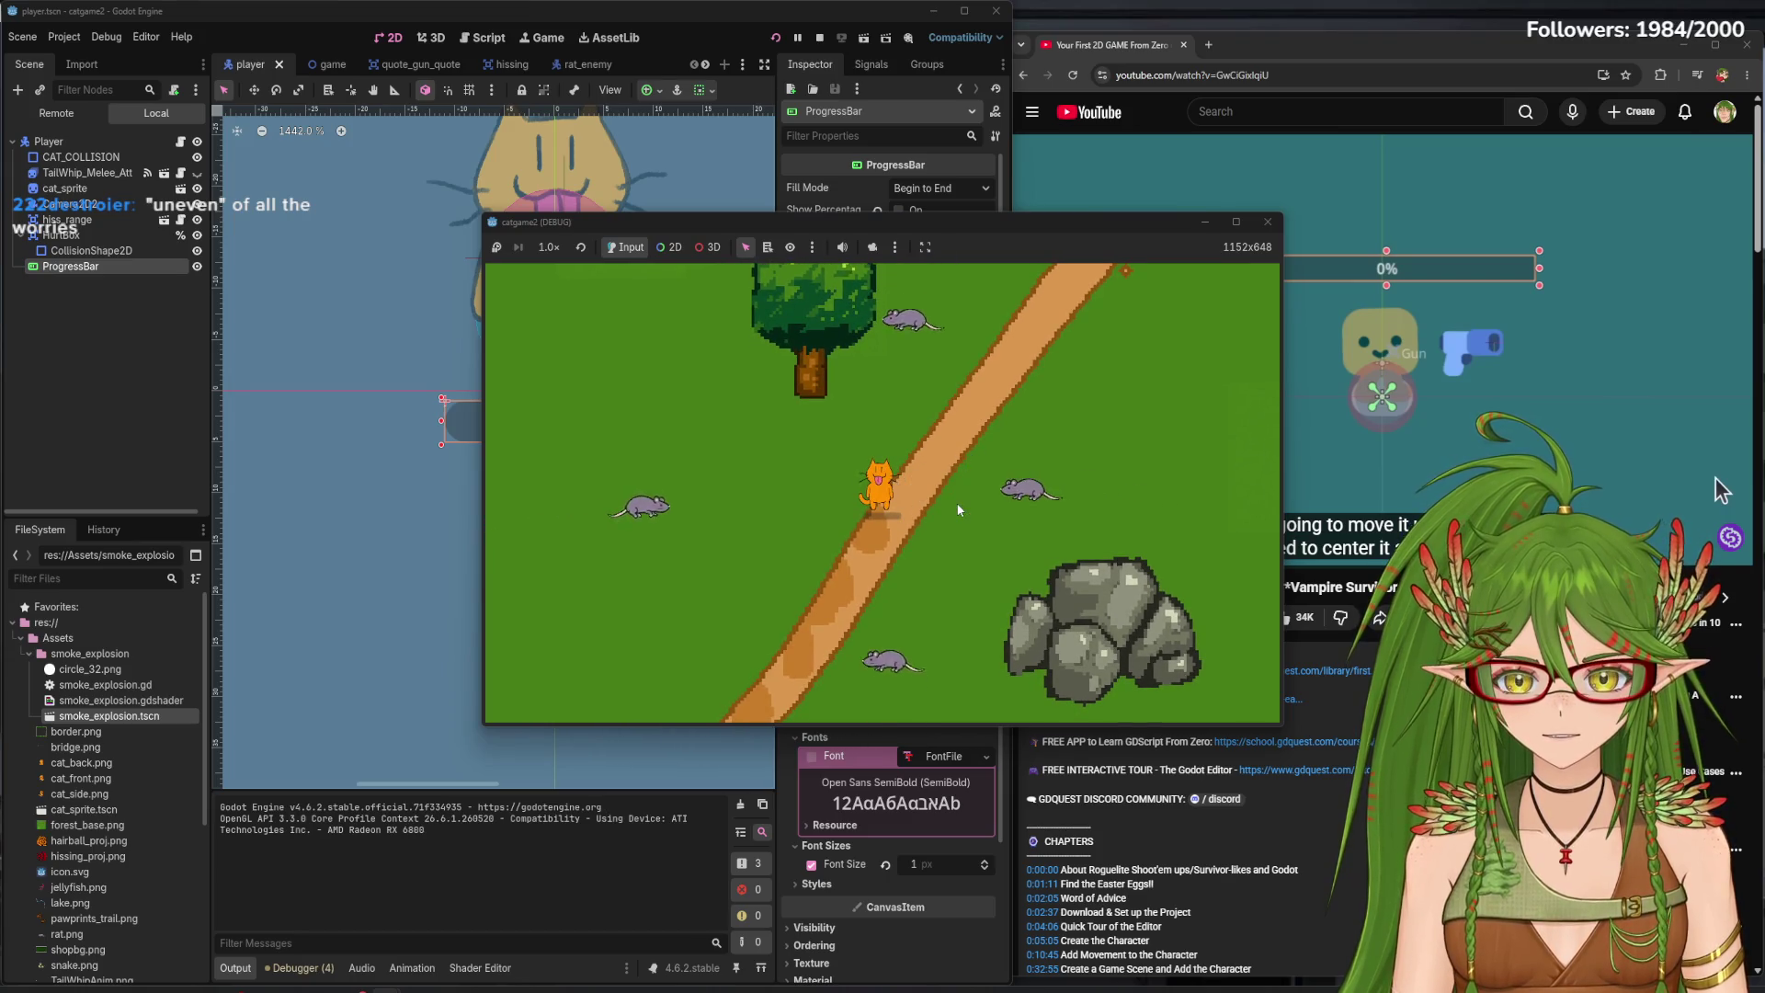
- Walk the cat down past the rats, down-left, right, and up-left in the running game
{"action": "key", "text": "s"}
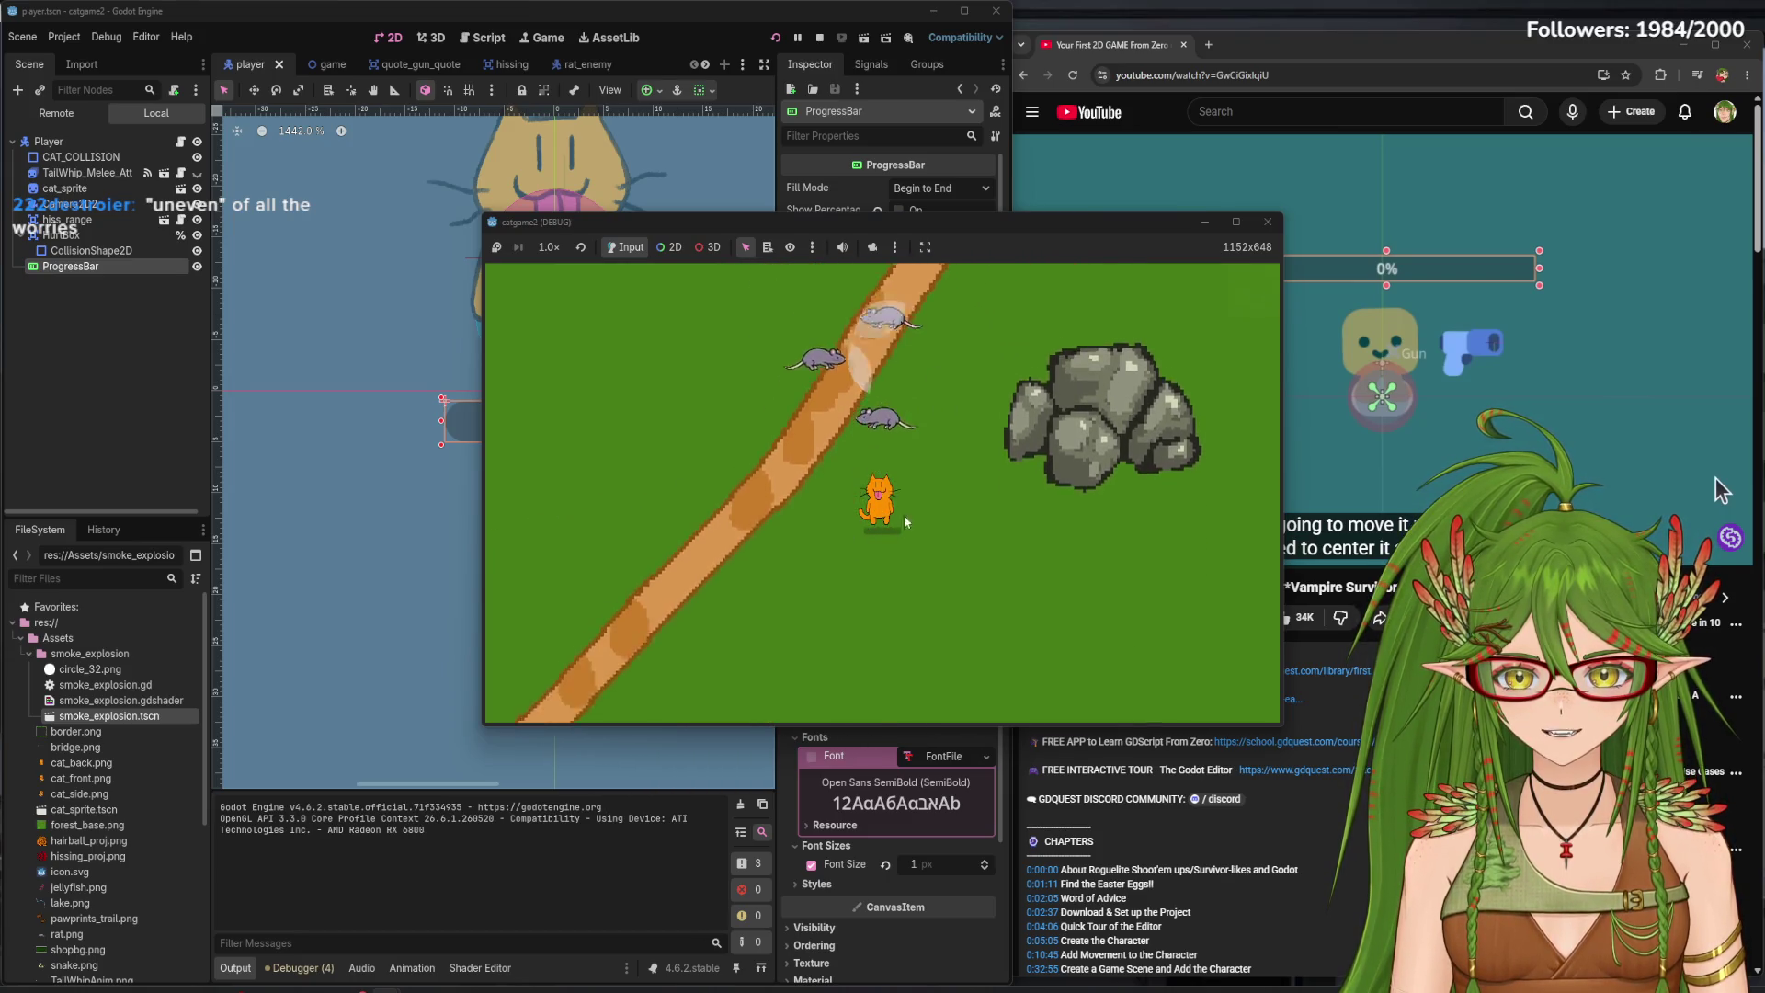
{"action": "key", "text": "s"}
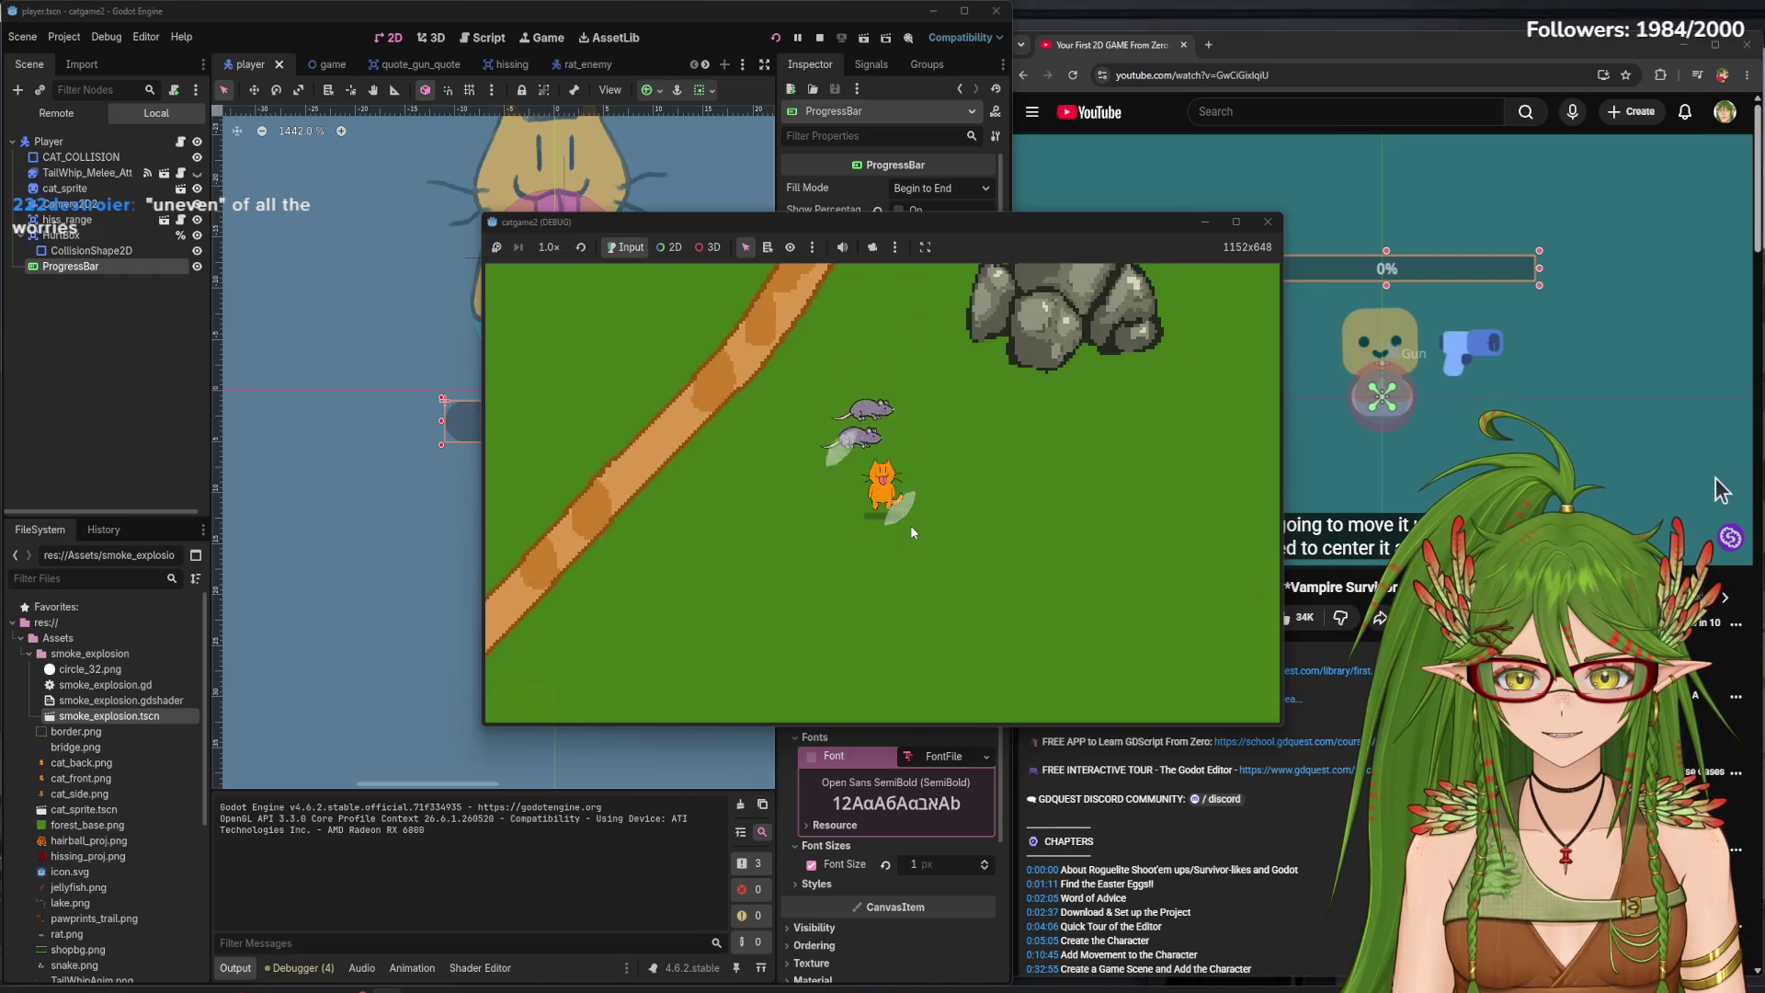
{"action": "key", "text": "s"}
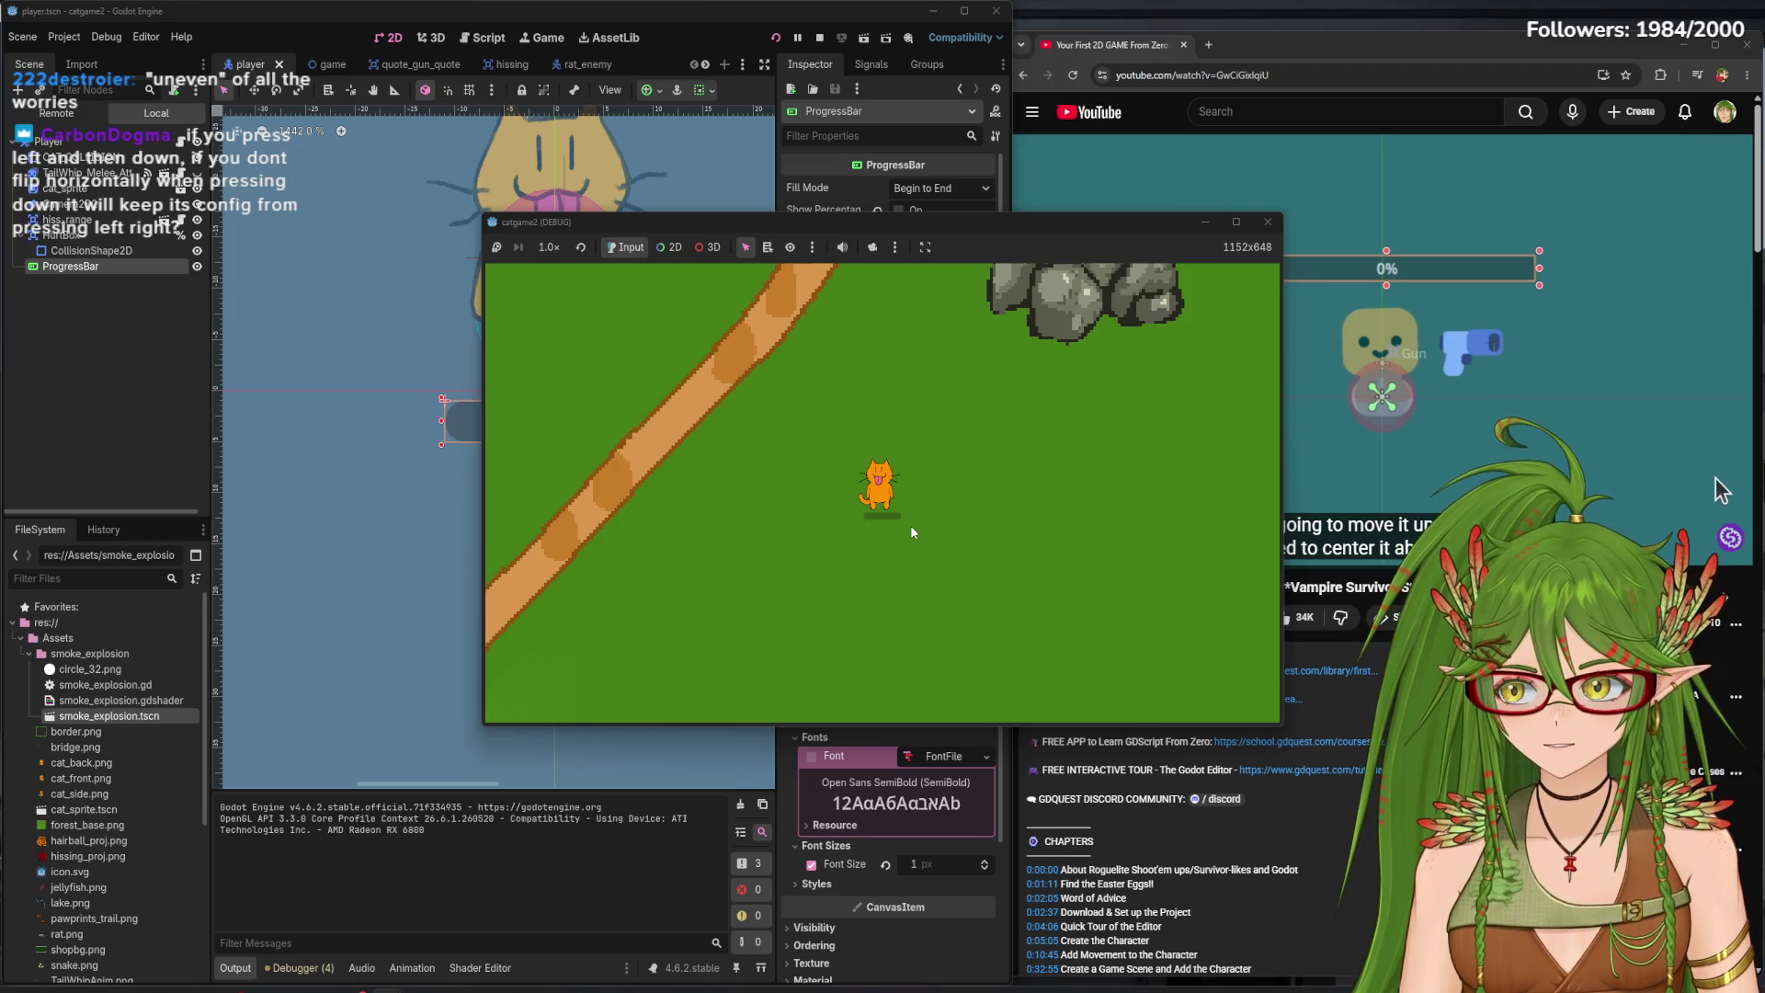
{"action": "key", "text": "a"}
{"action": "key", "text": "s"}
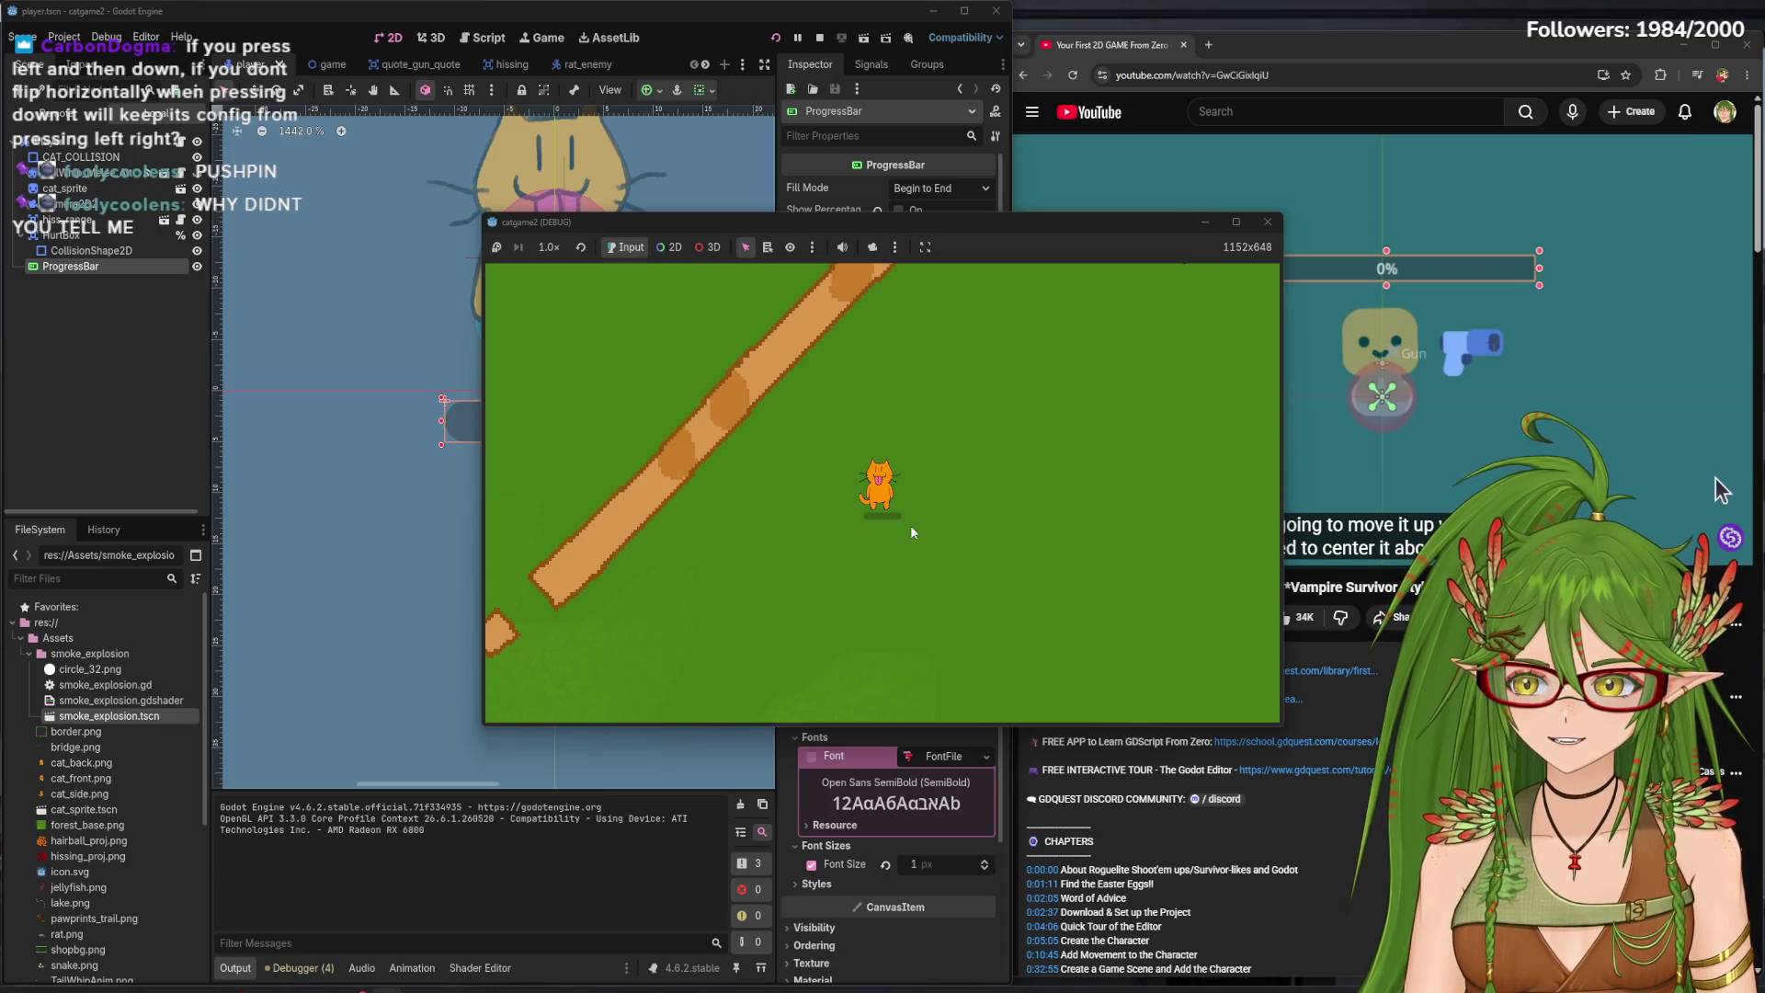
{"action": "key", "text": "Right"}
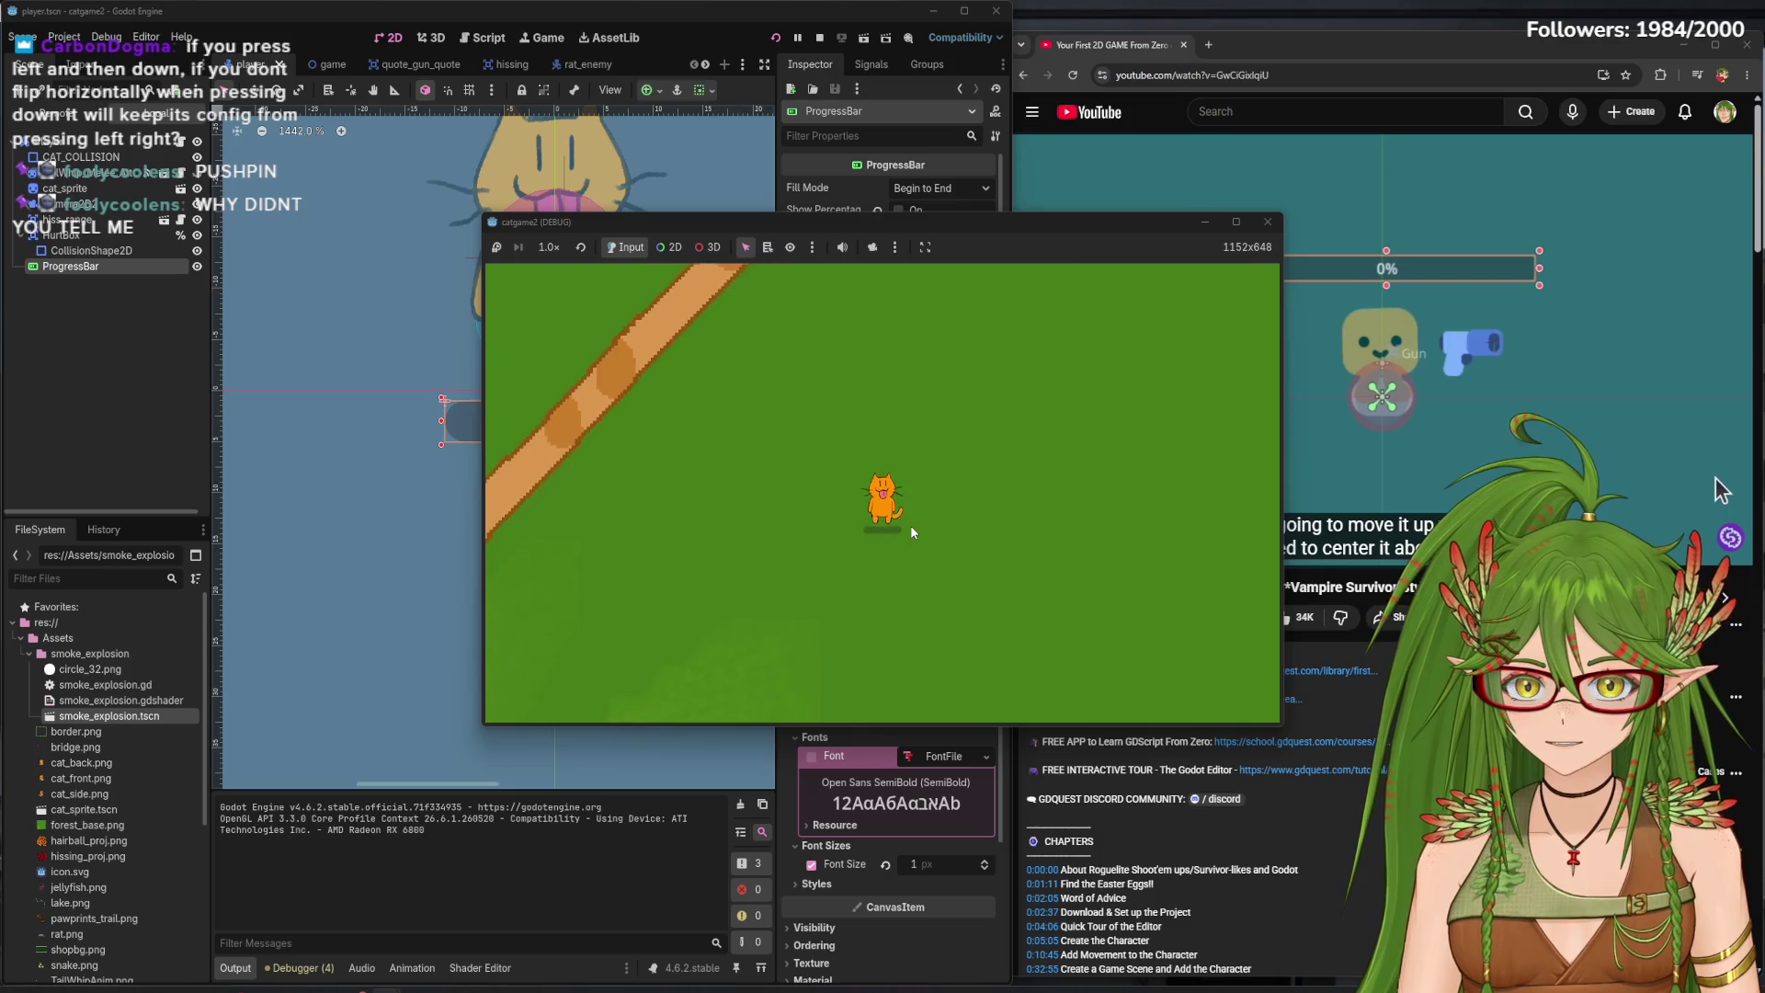
{"action": "key", "text": "Down"}
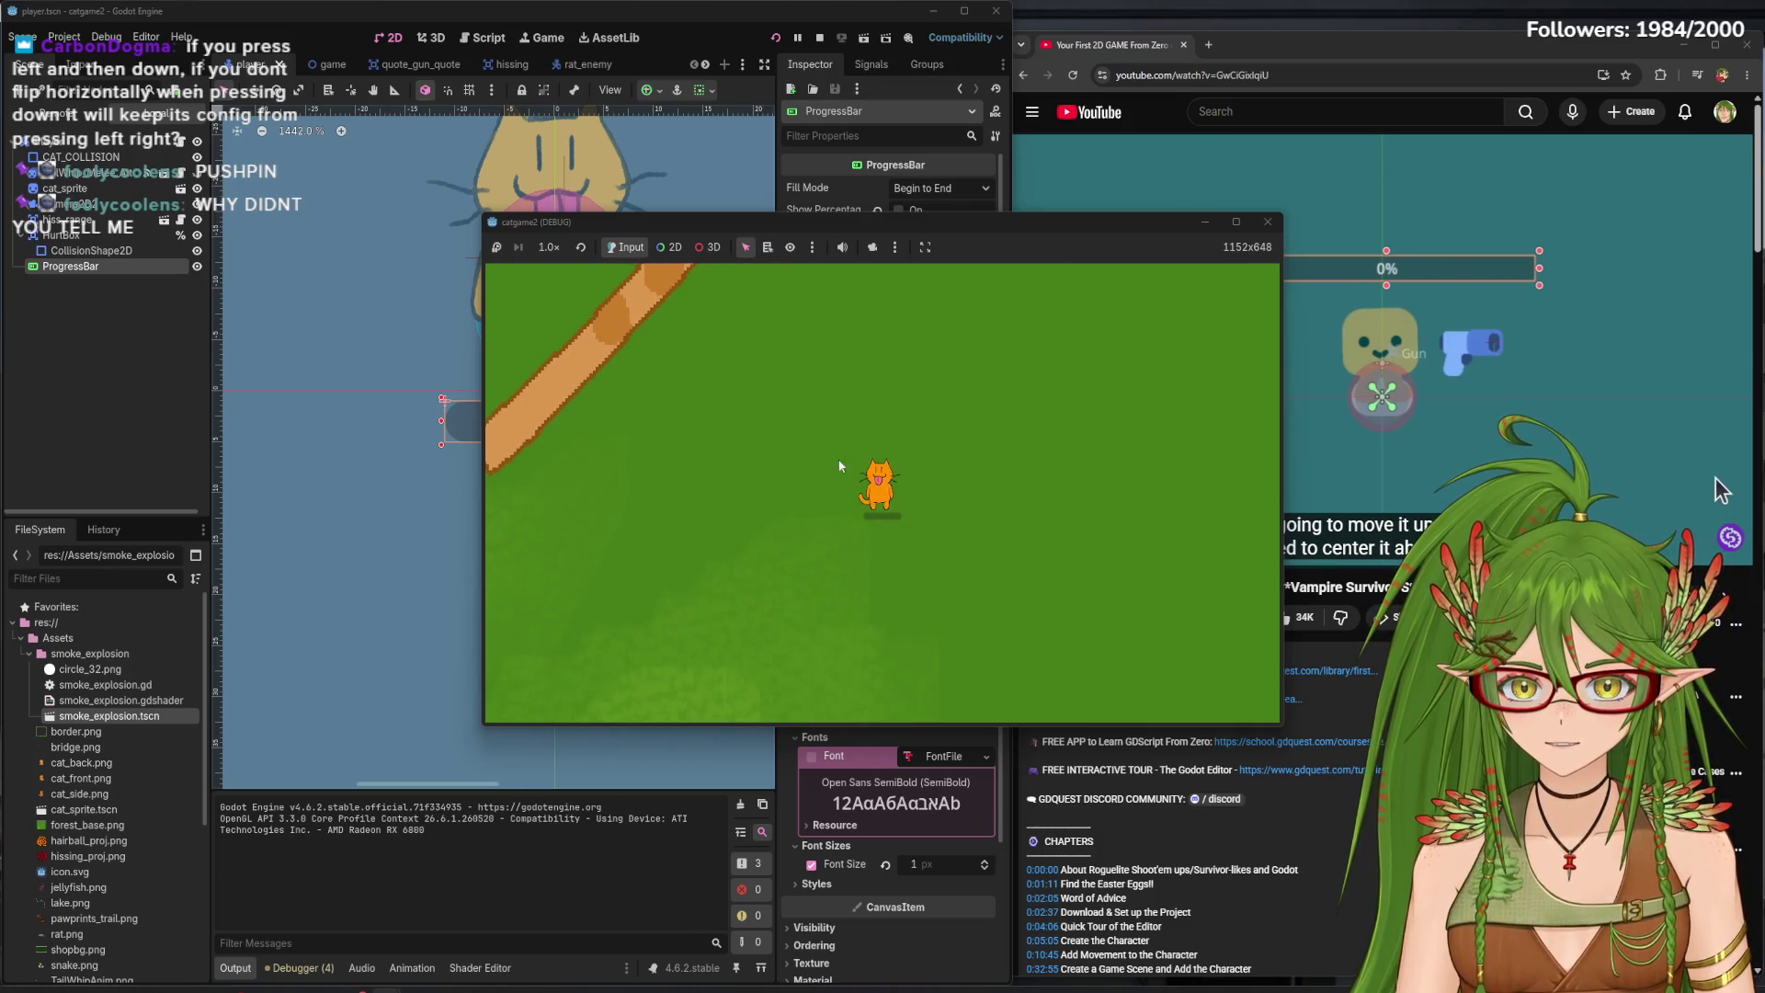
{"action": "key", "text": "Right"}
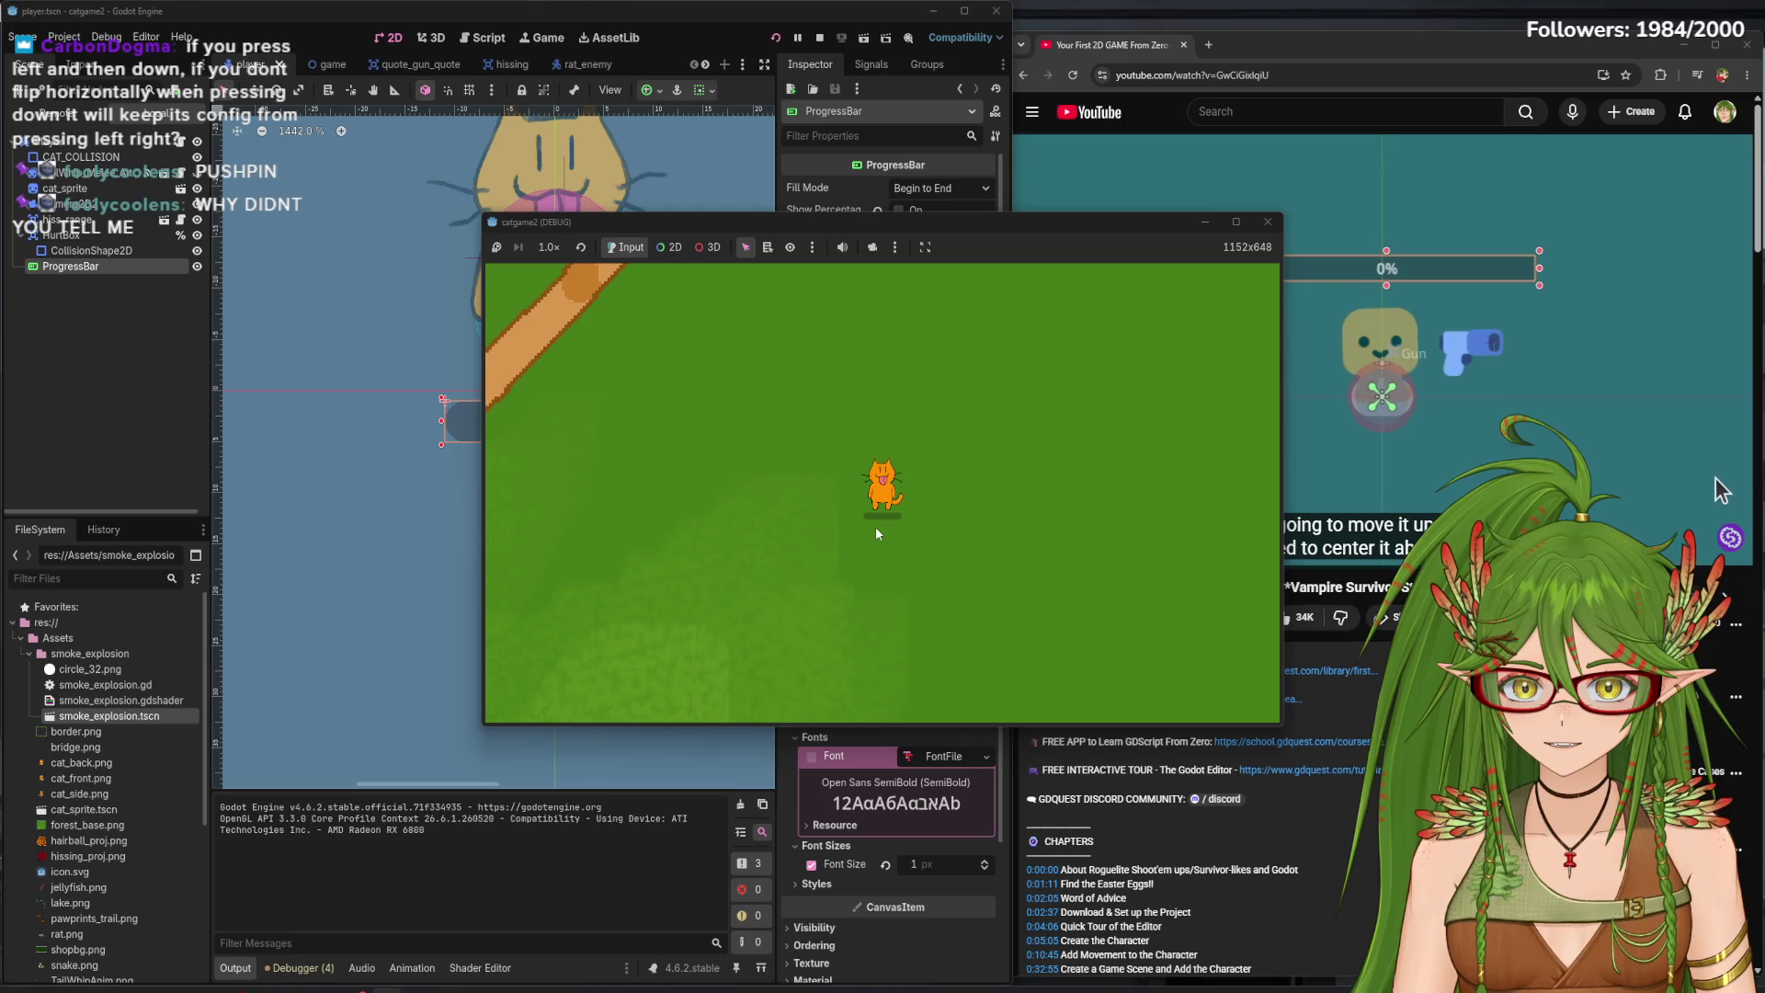
{"action": "key", "text": "Up"}
{"action": "key", "text": "Left"}
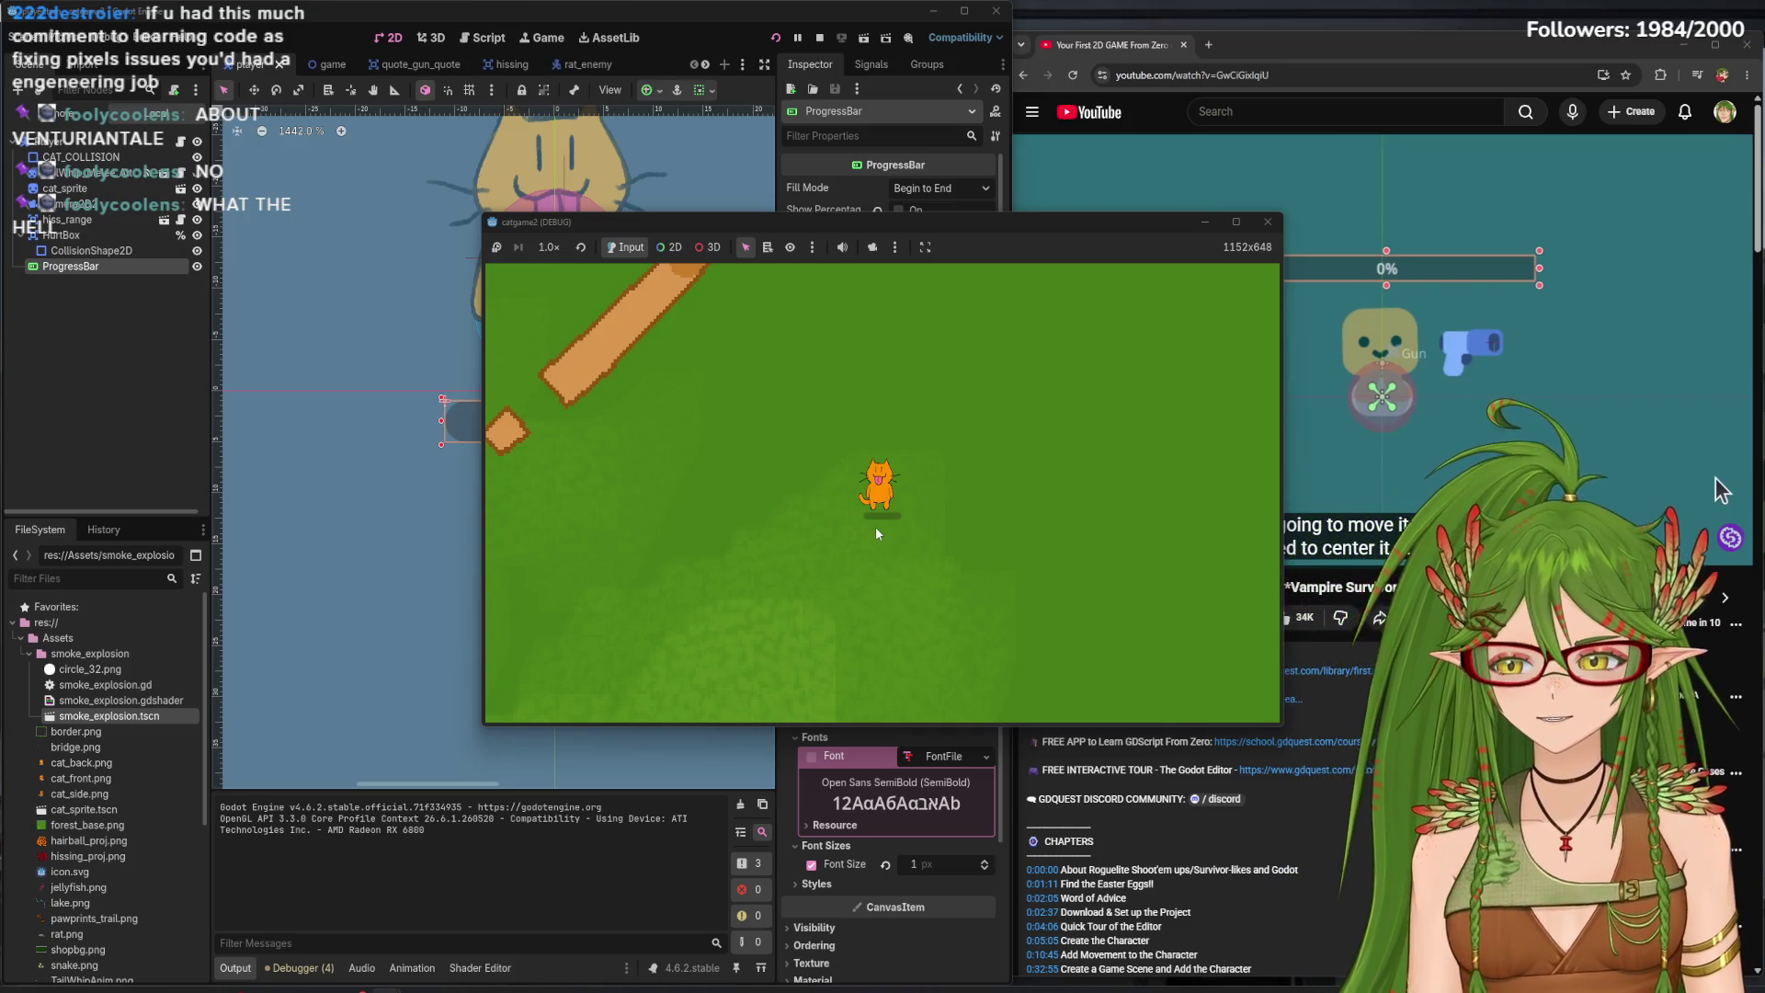
{"action": "key", "text": "s"}
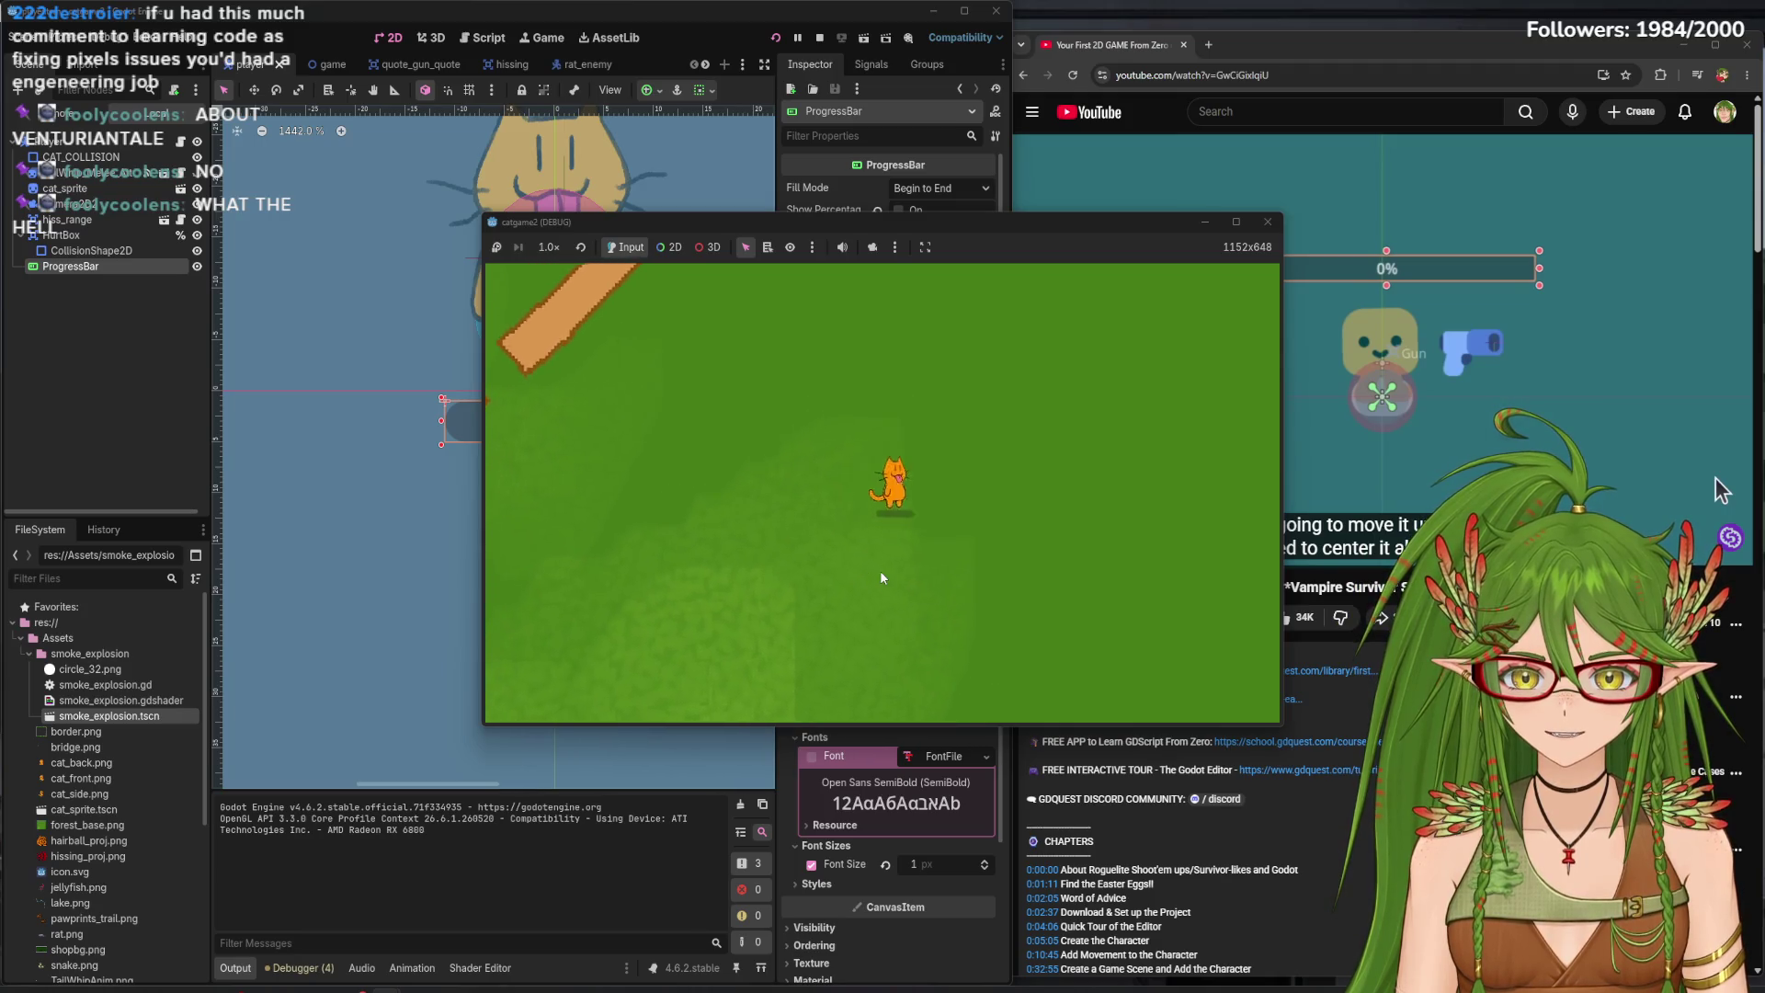
- Walk the cat right, down, and up with WASD to check which way it faces
{"action": "key", "text": "d"}
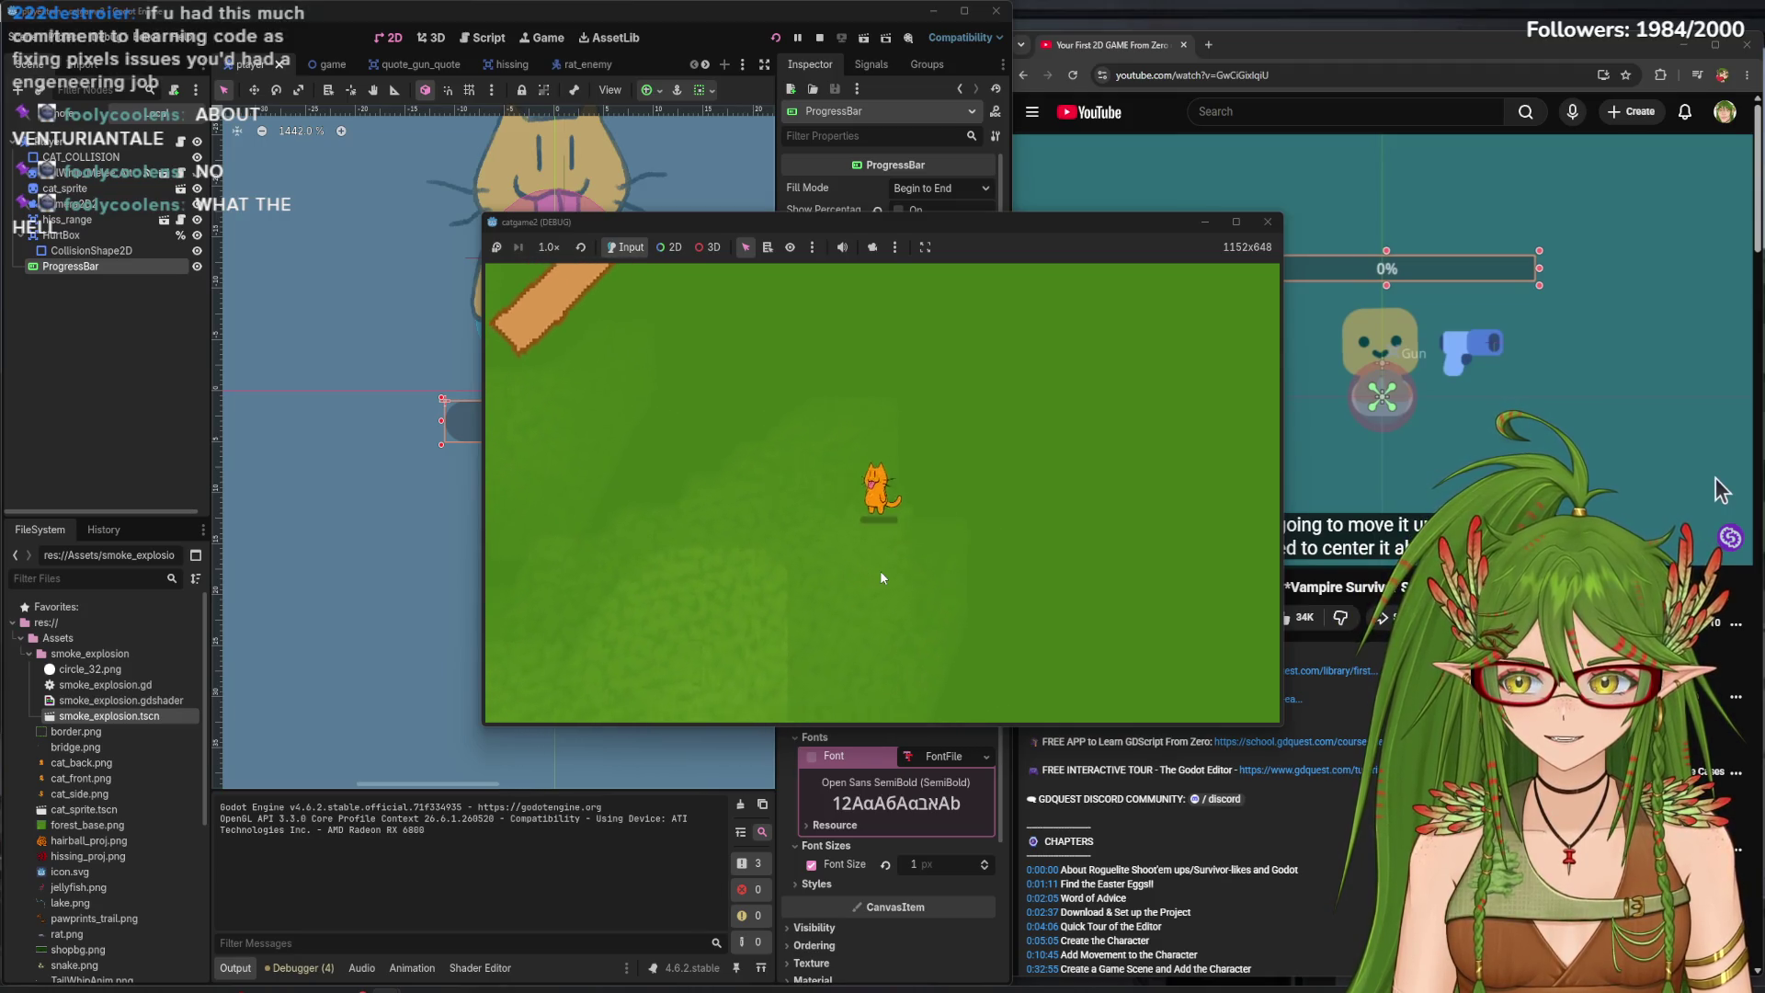
{"action": "key", "text": "s"}
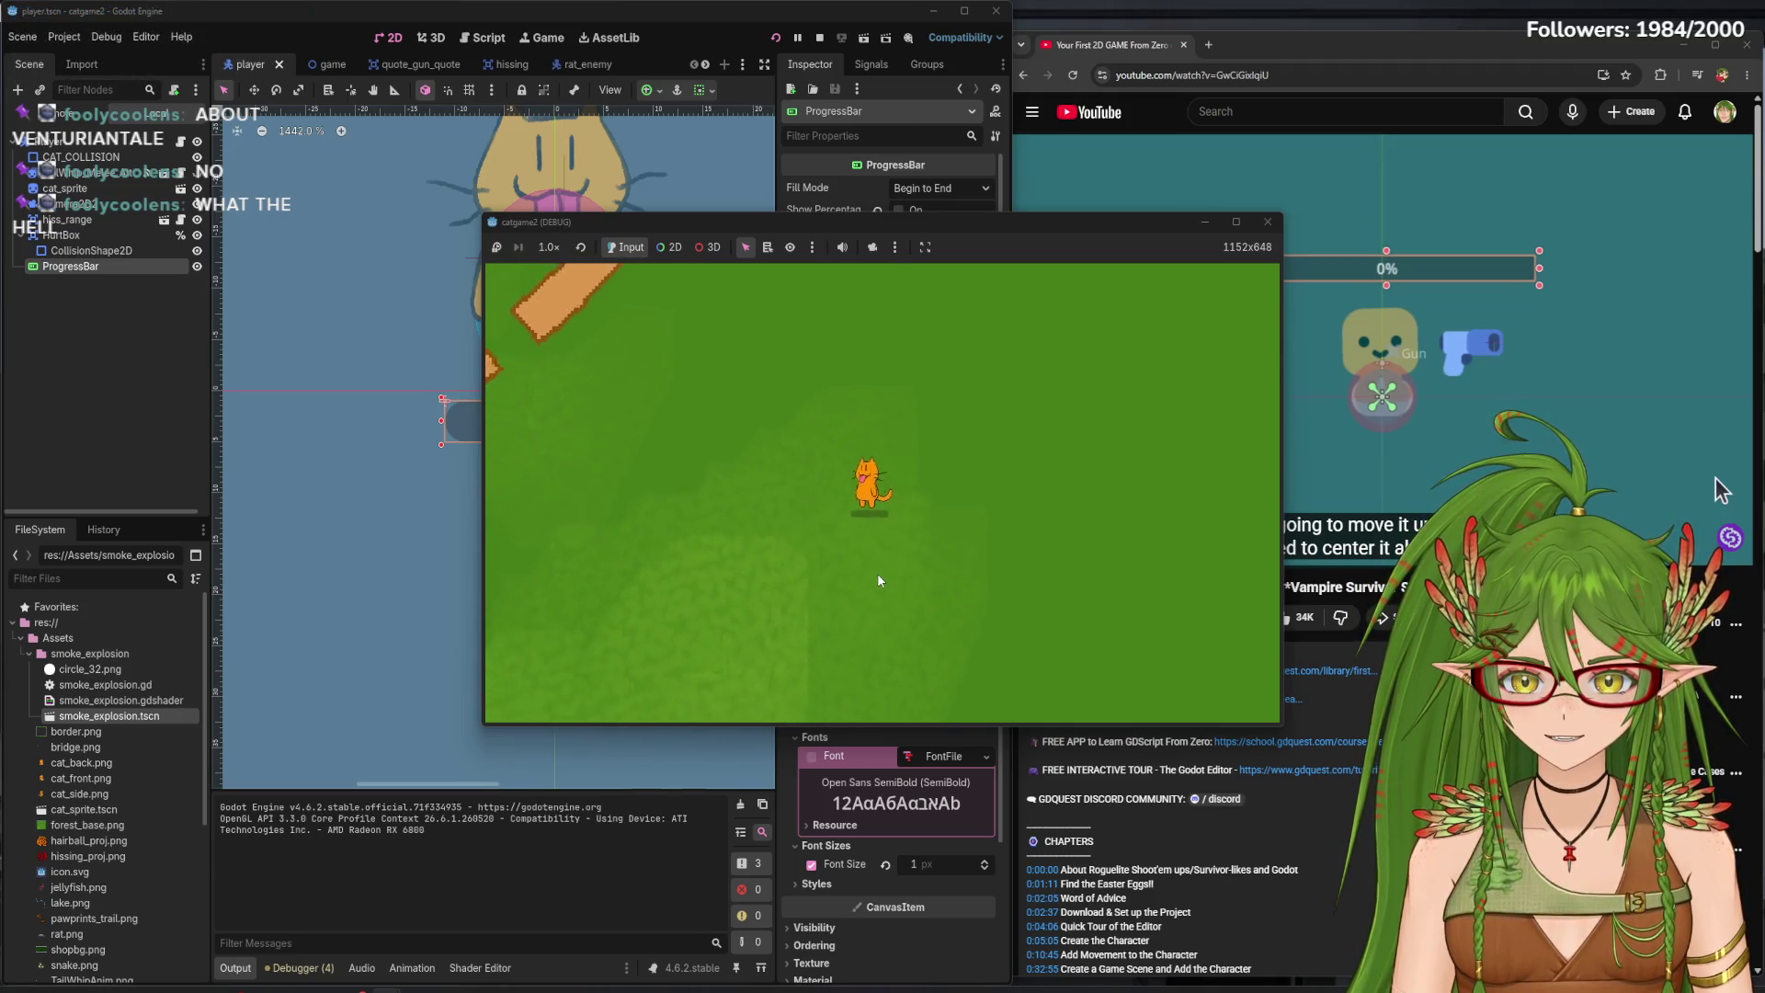
{"action": "key", "text": "w"}
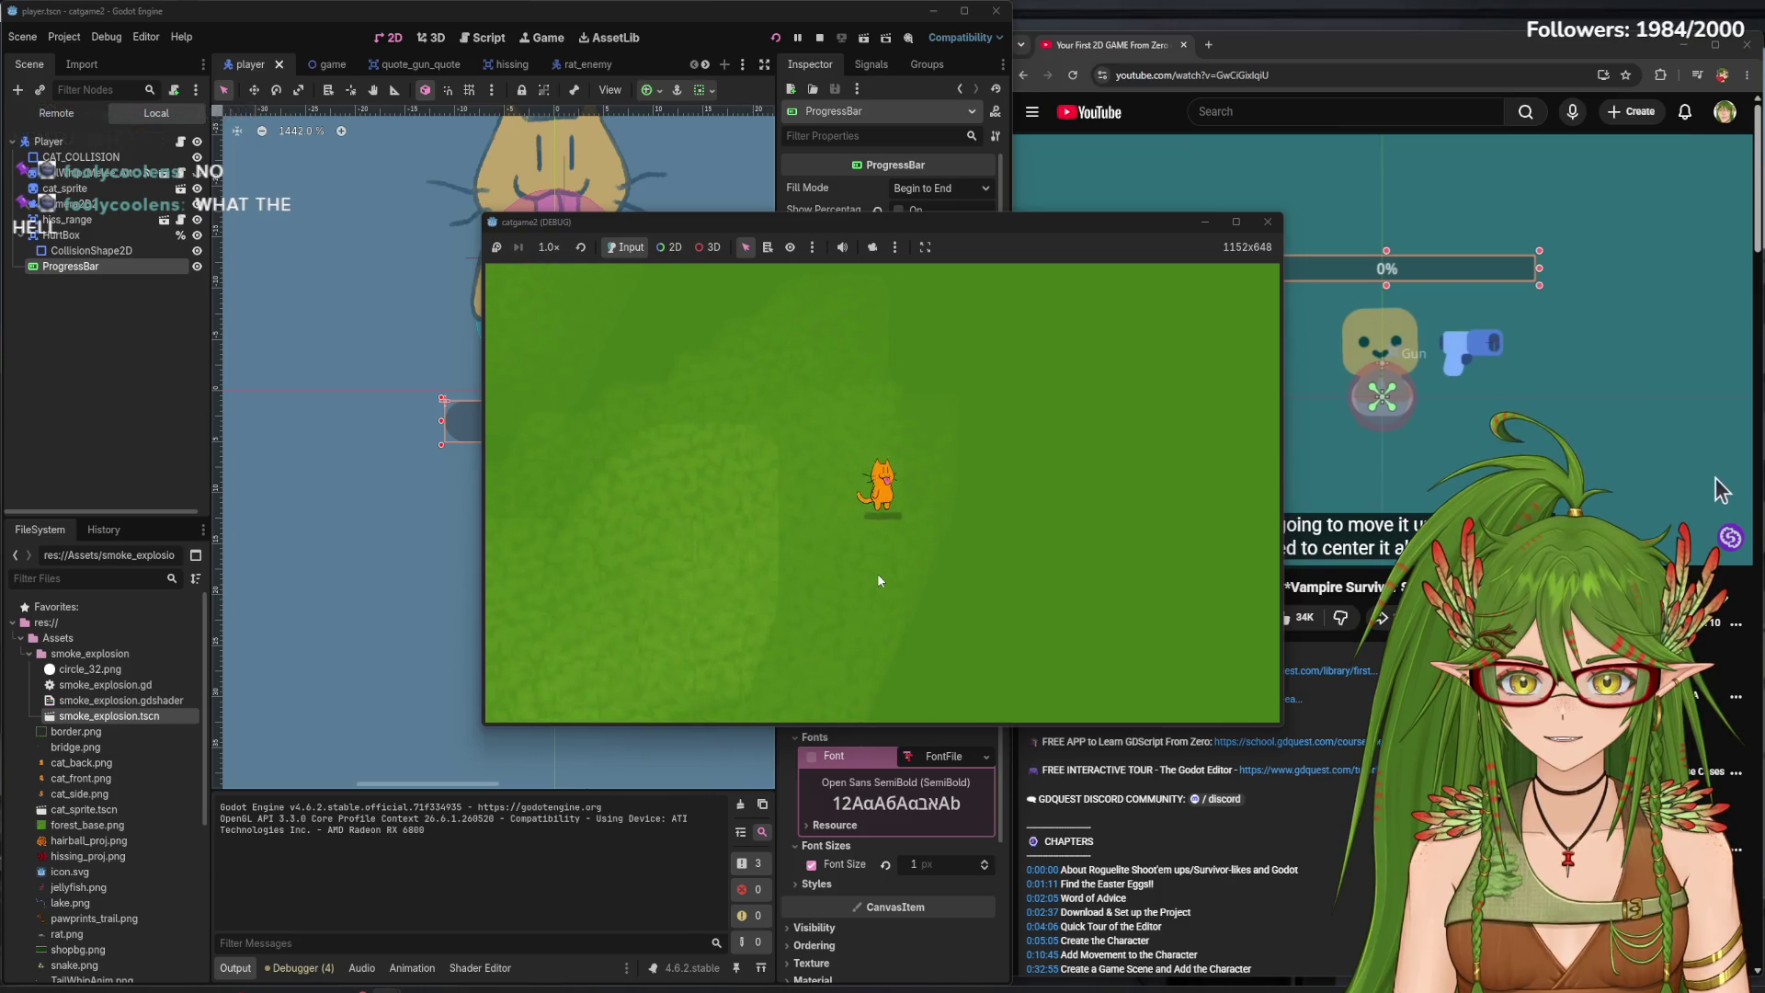
{"action": "key", "text": "s"}
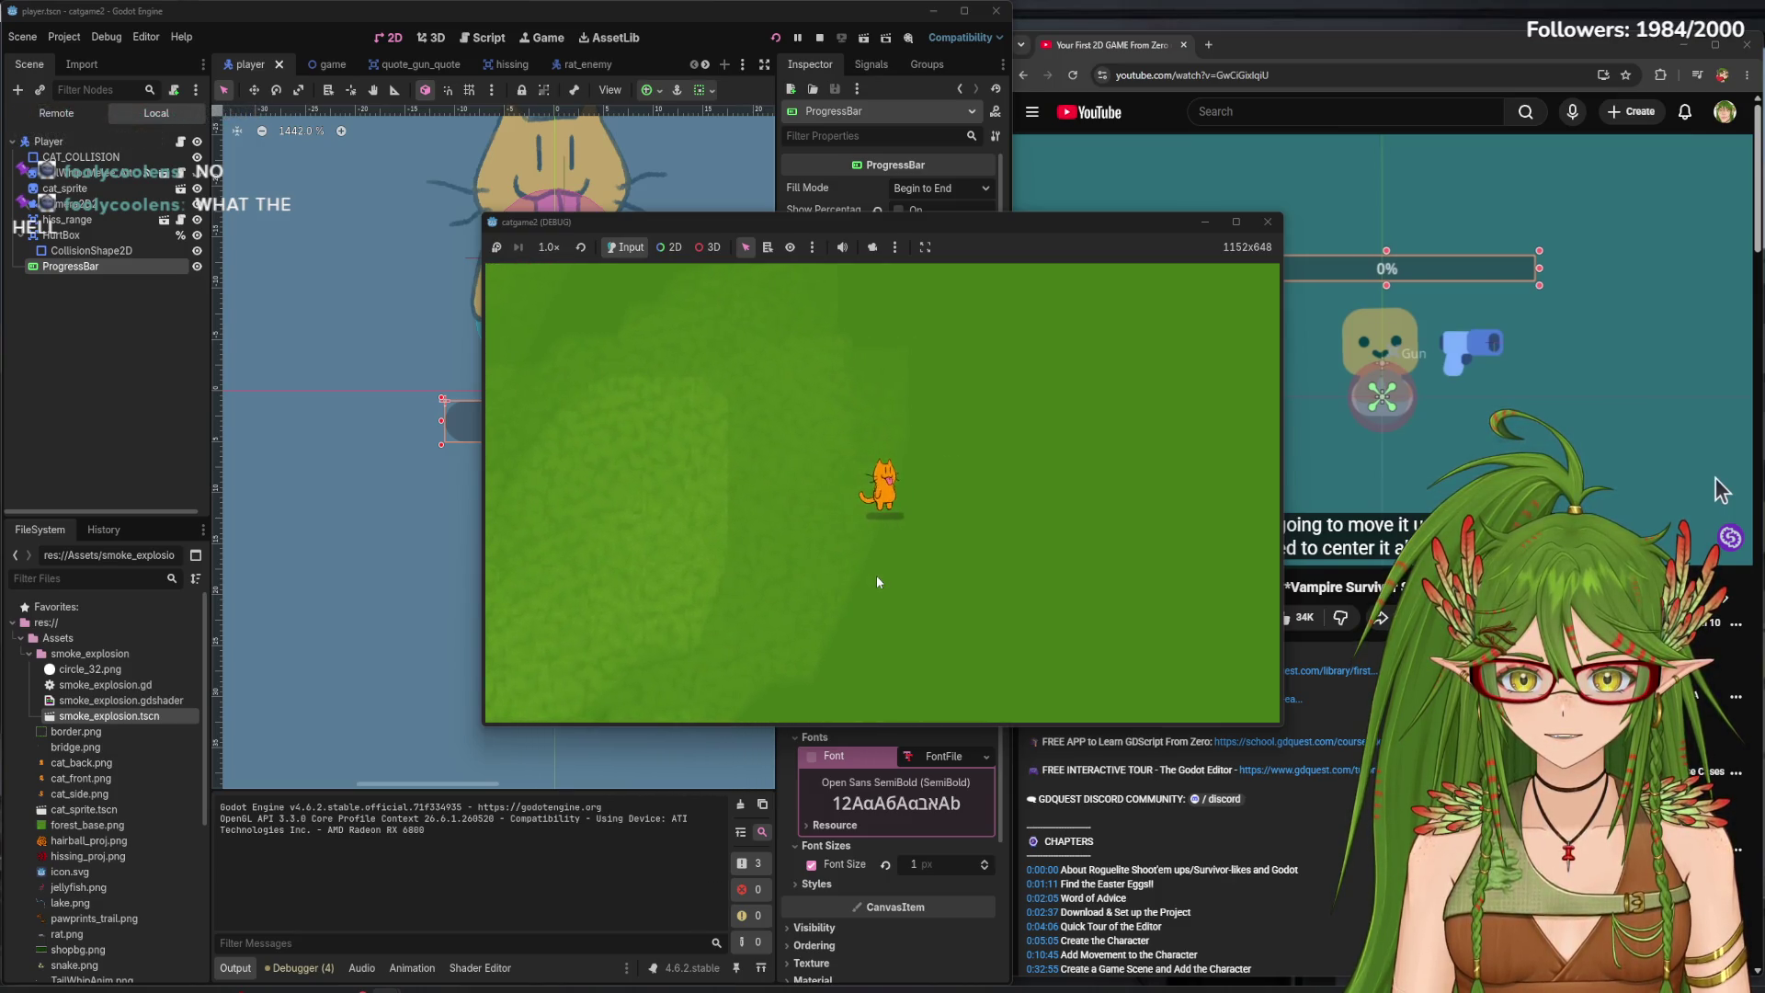
{"action": "key", "text": "s"}
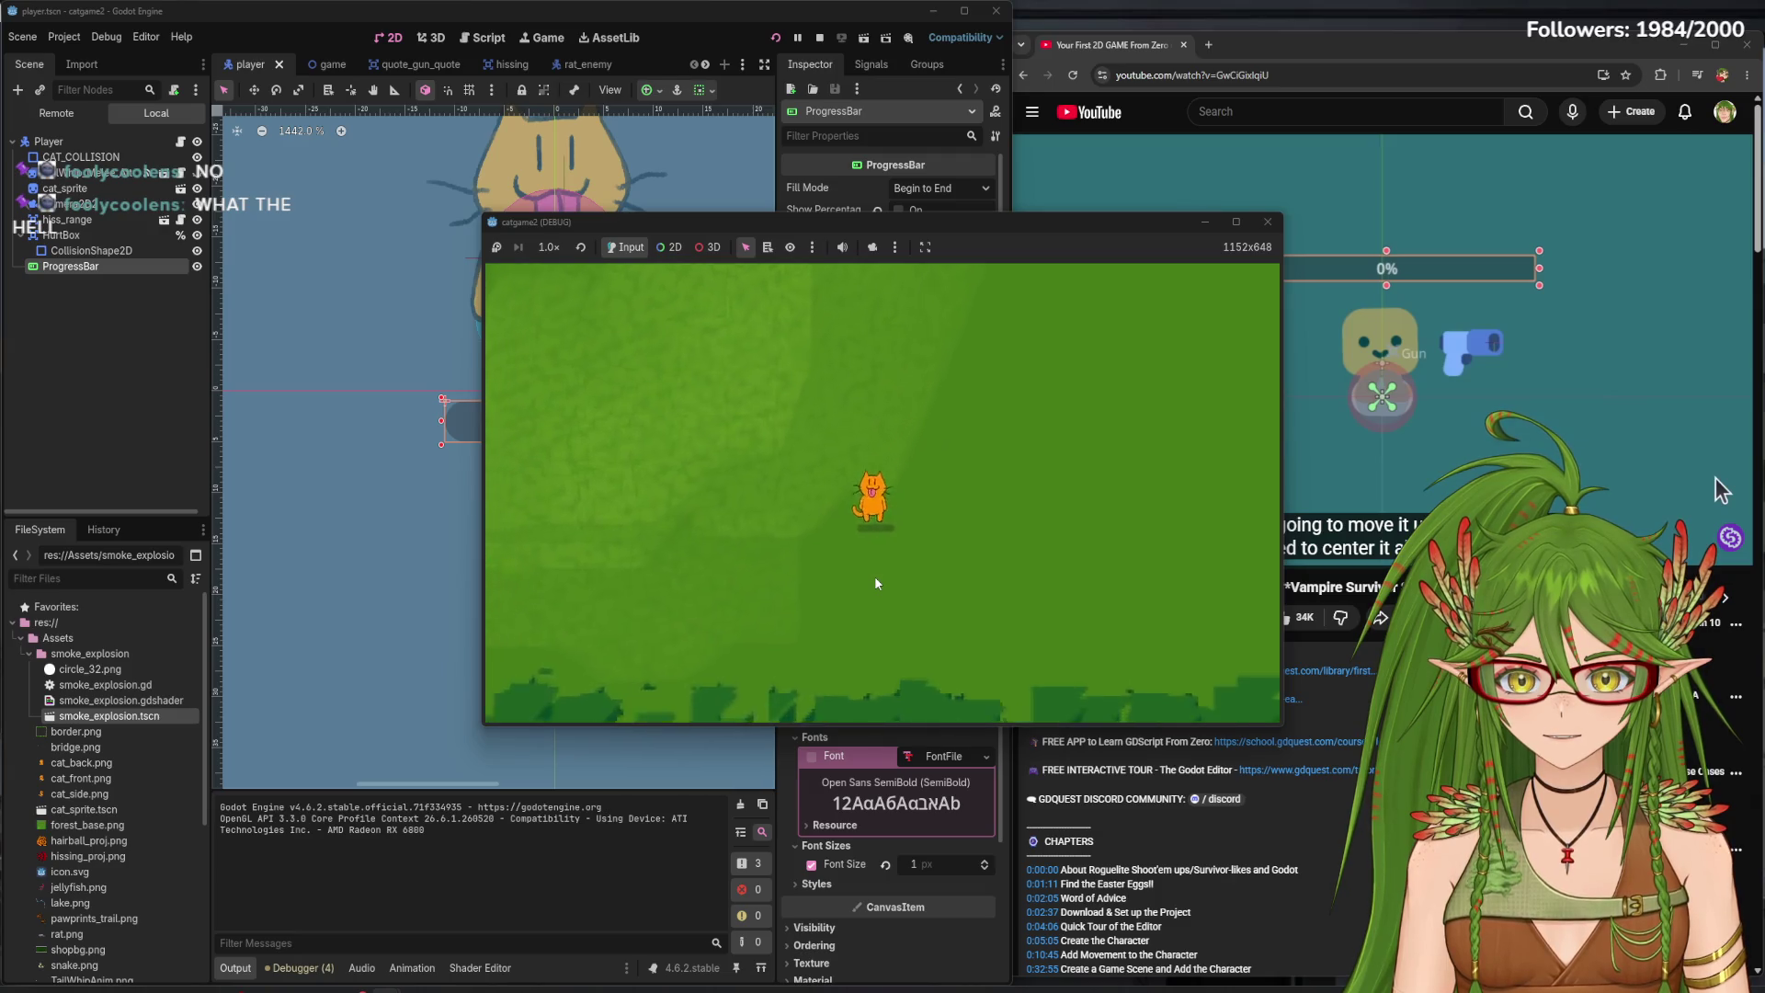
{"action": "key", "text": "d"}
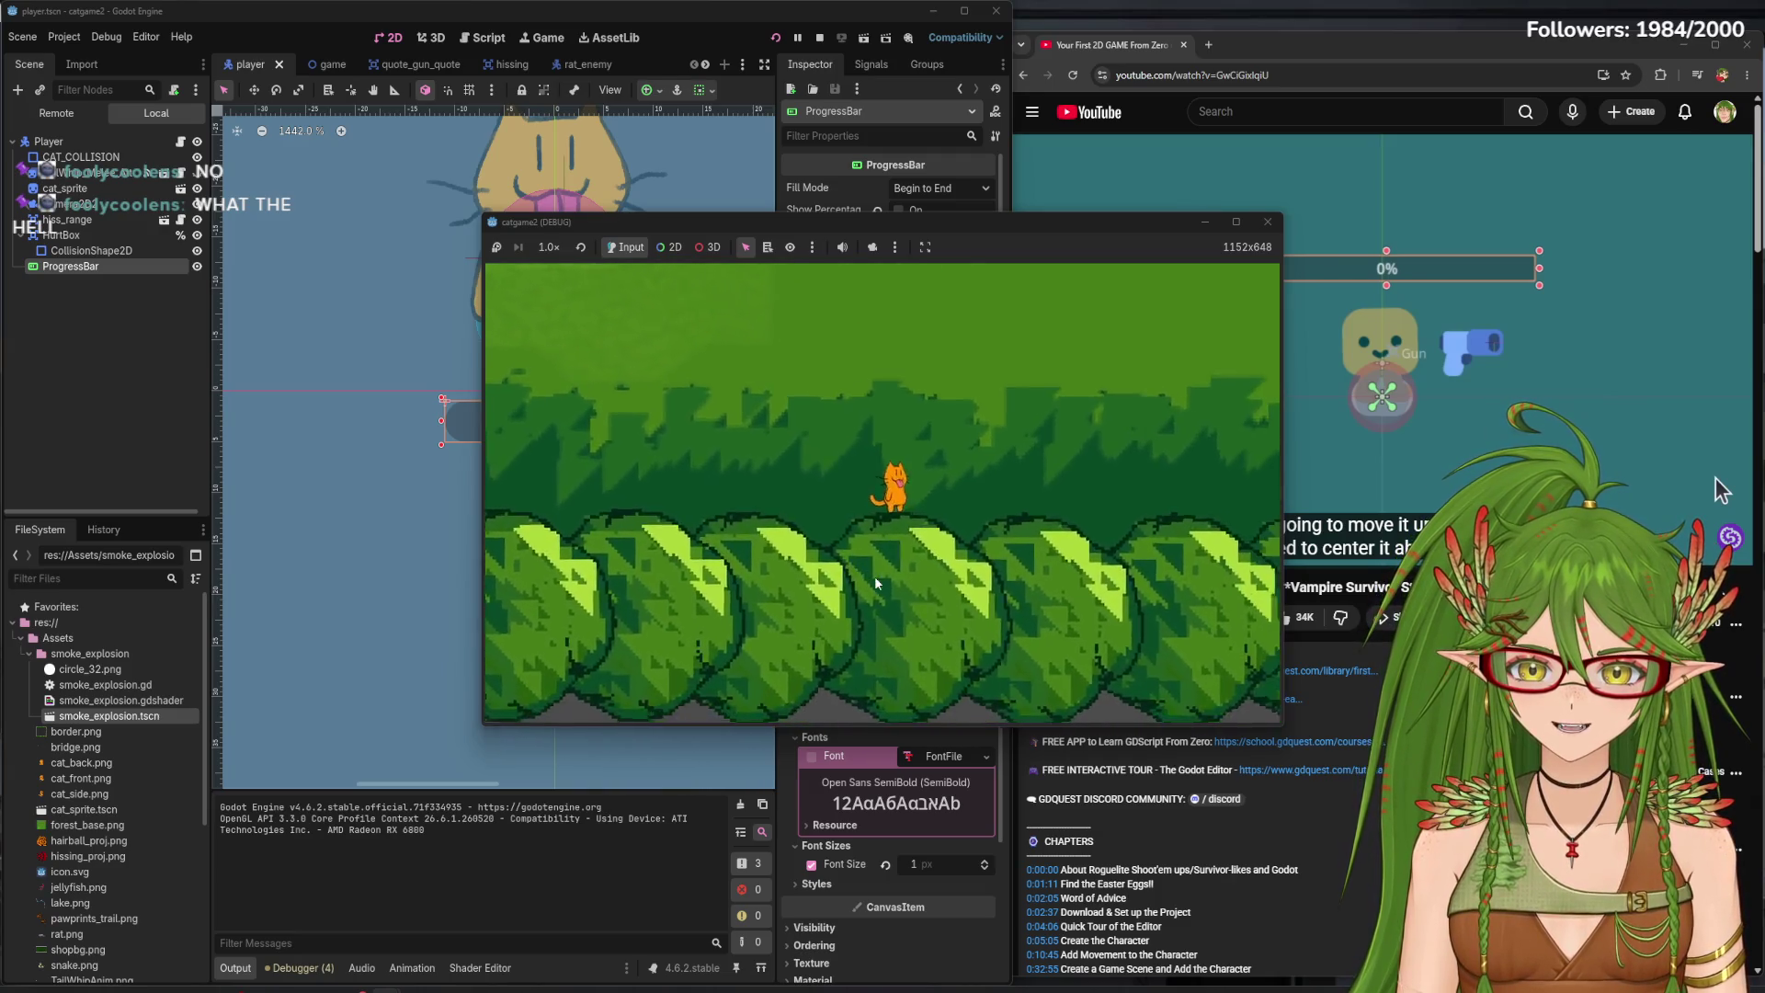
{"action": "key", "text": "w"}
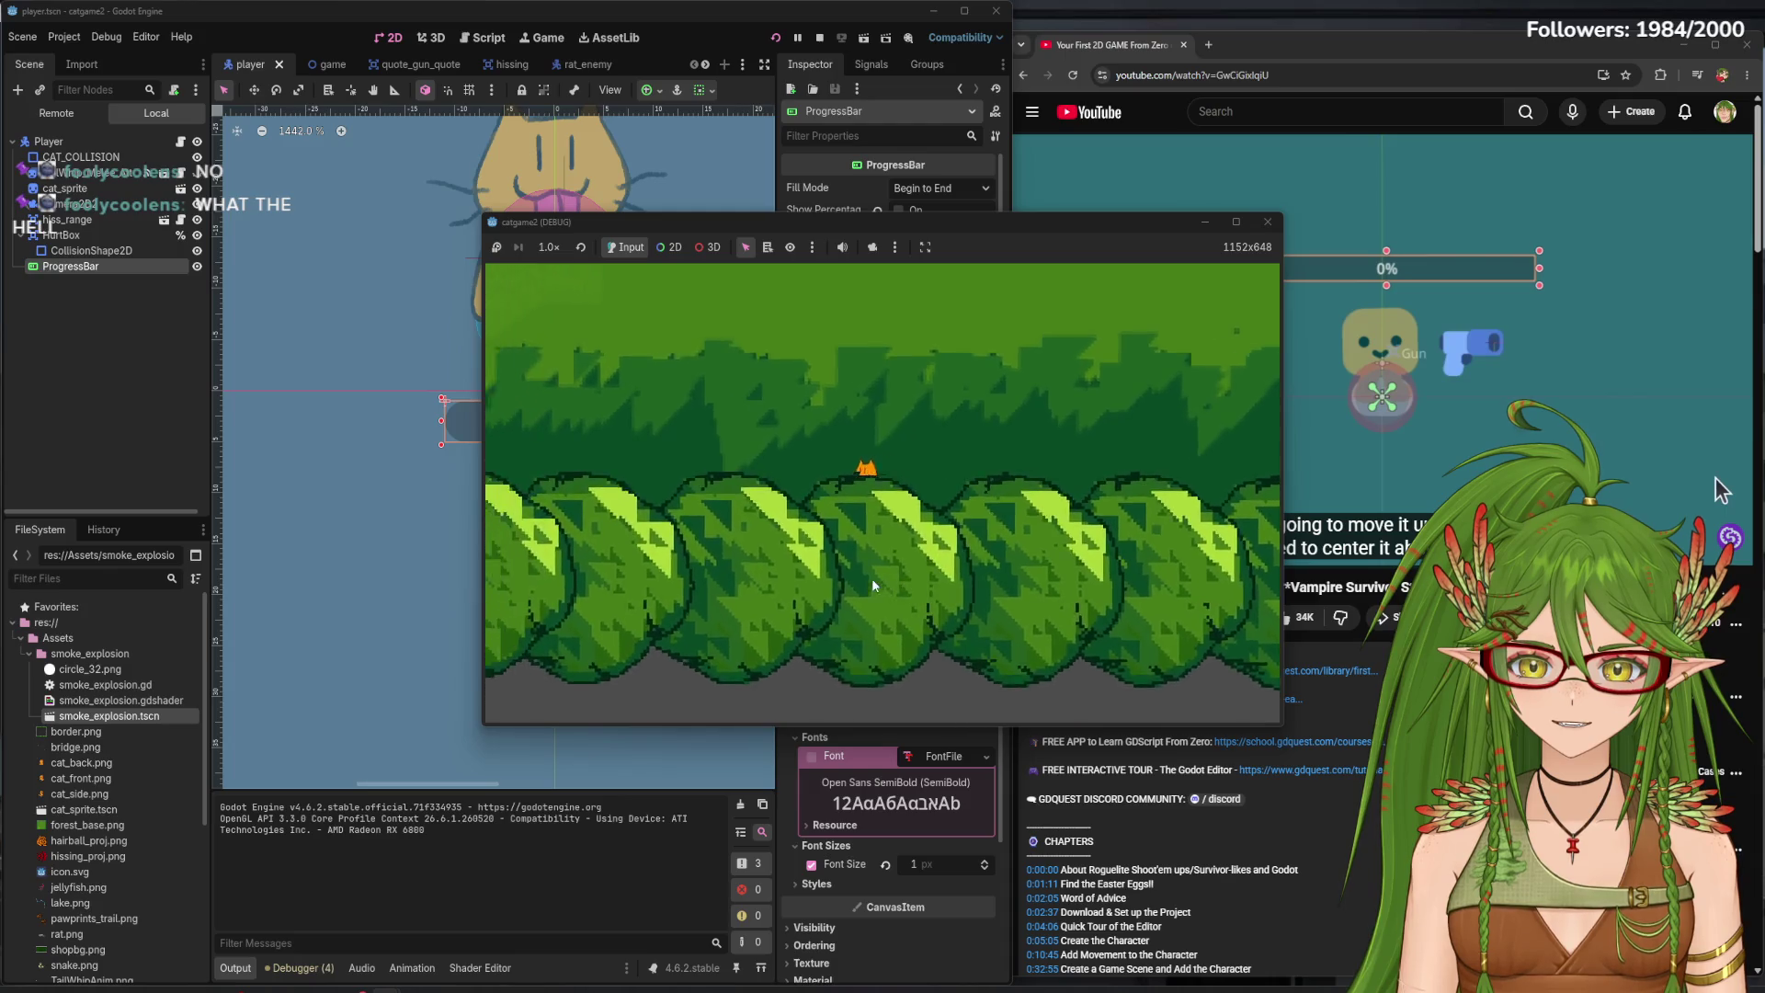
{"action": "key", "text": "s"}
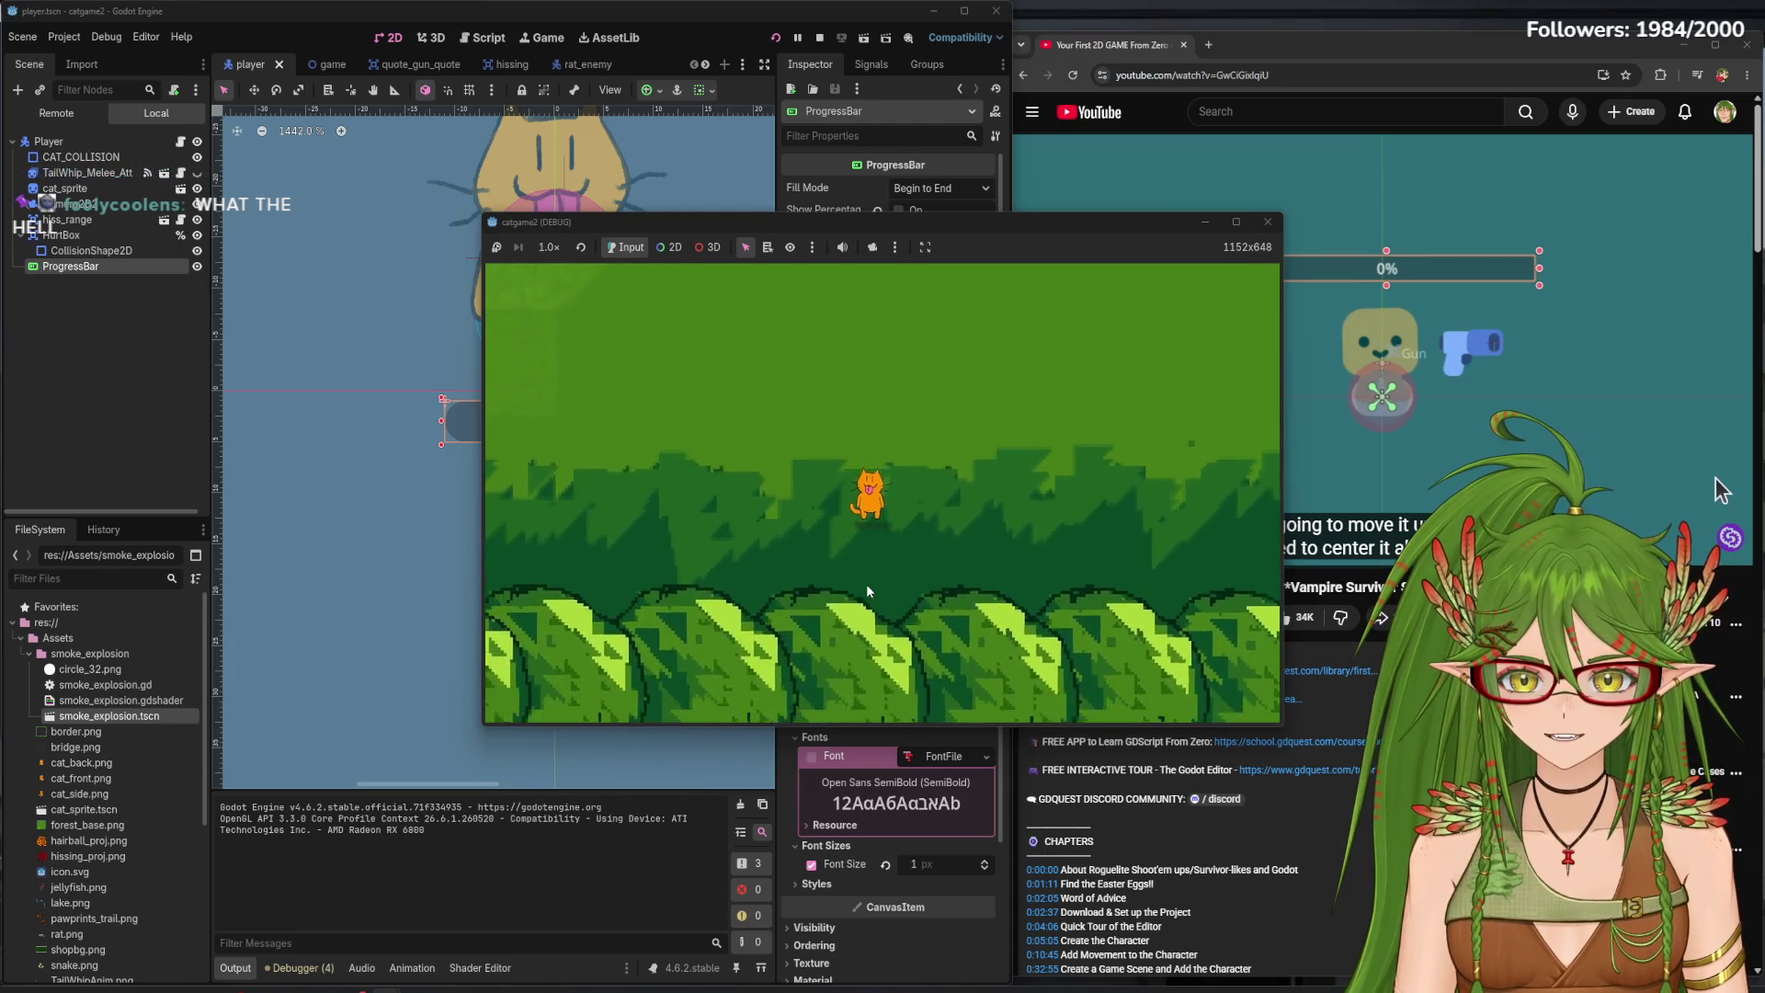
{"action": "key", "text": "w"}
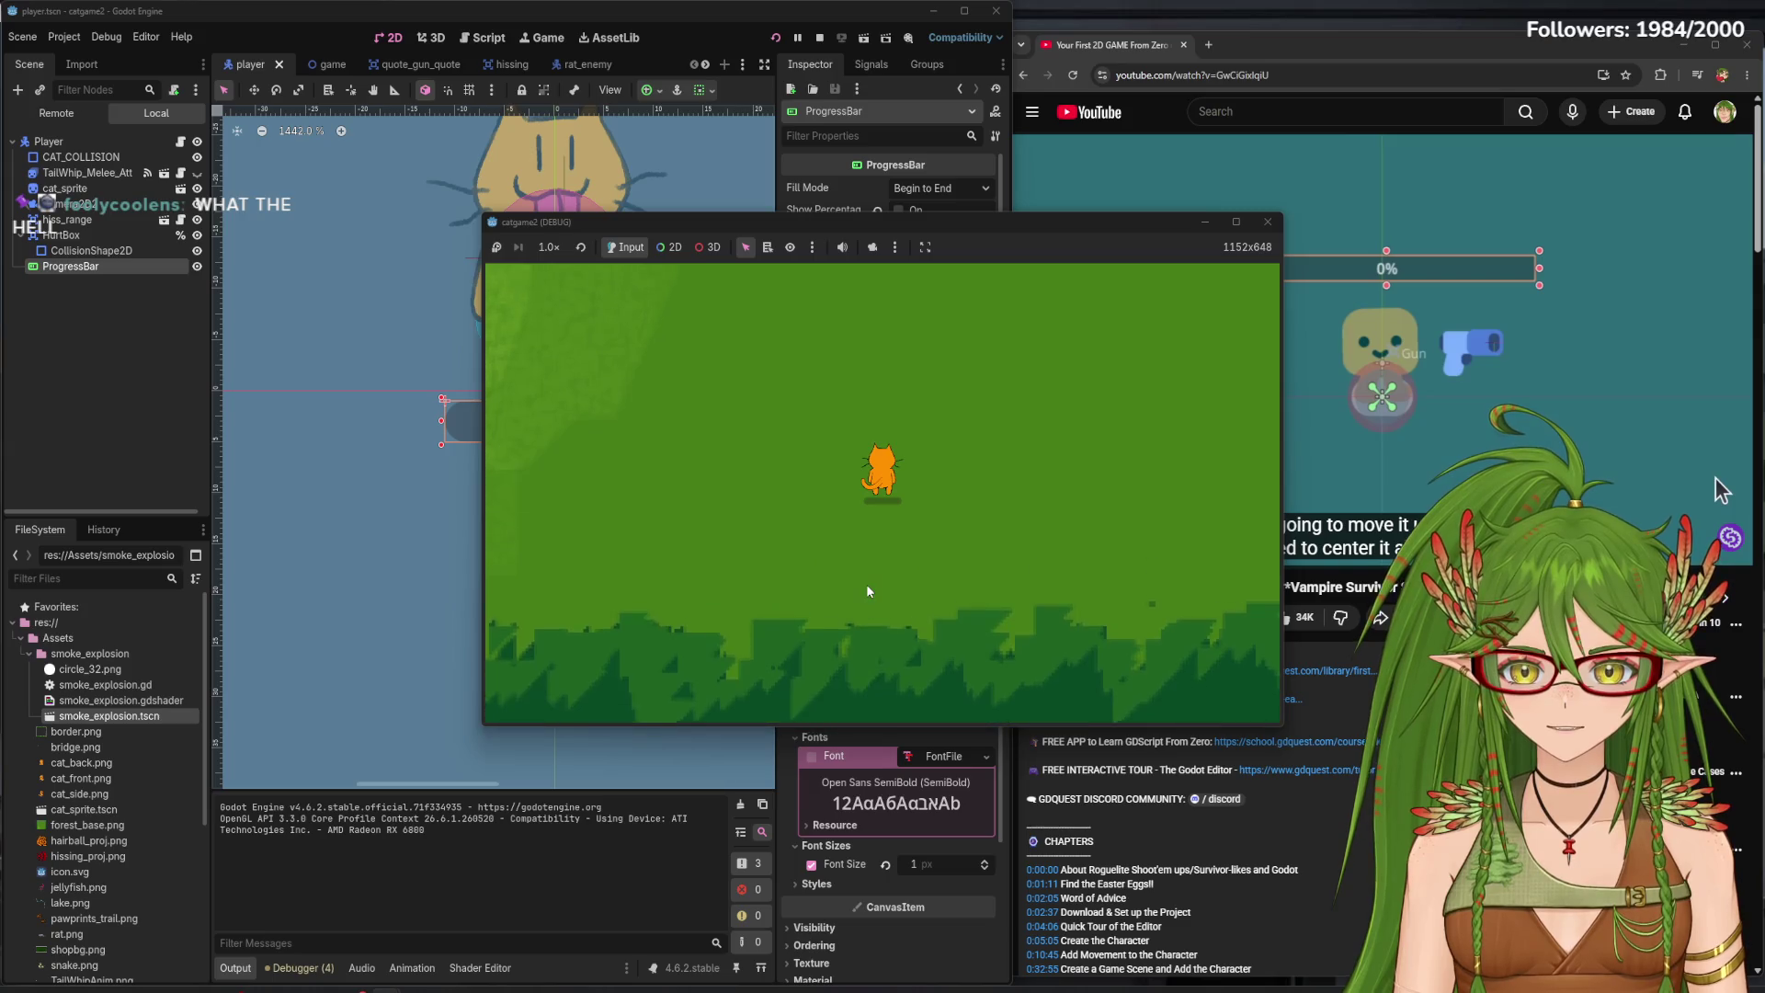
- Keep walking the cat down and up, then stop the game with F8
{"action": "key", "text": "s"}
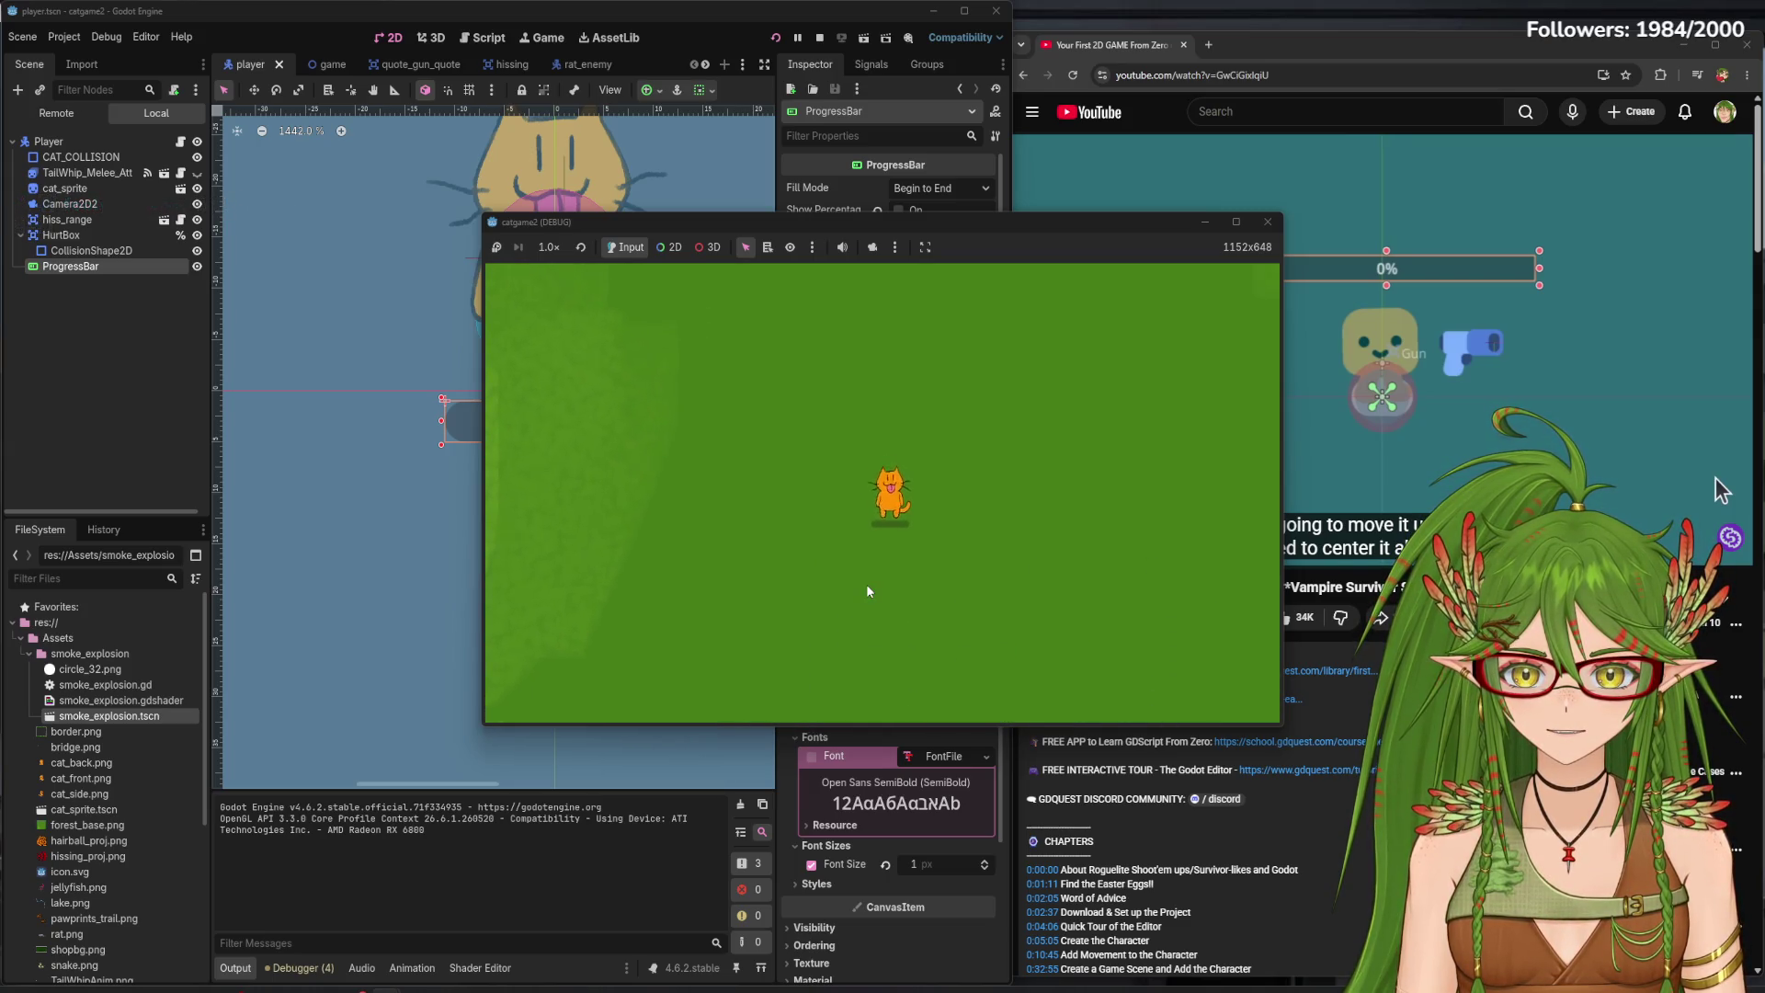
{"action": "key", "text": "s"}
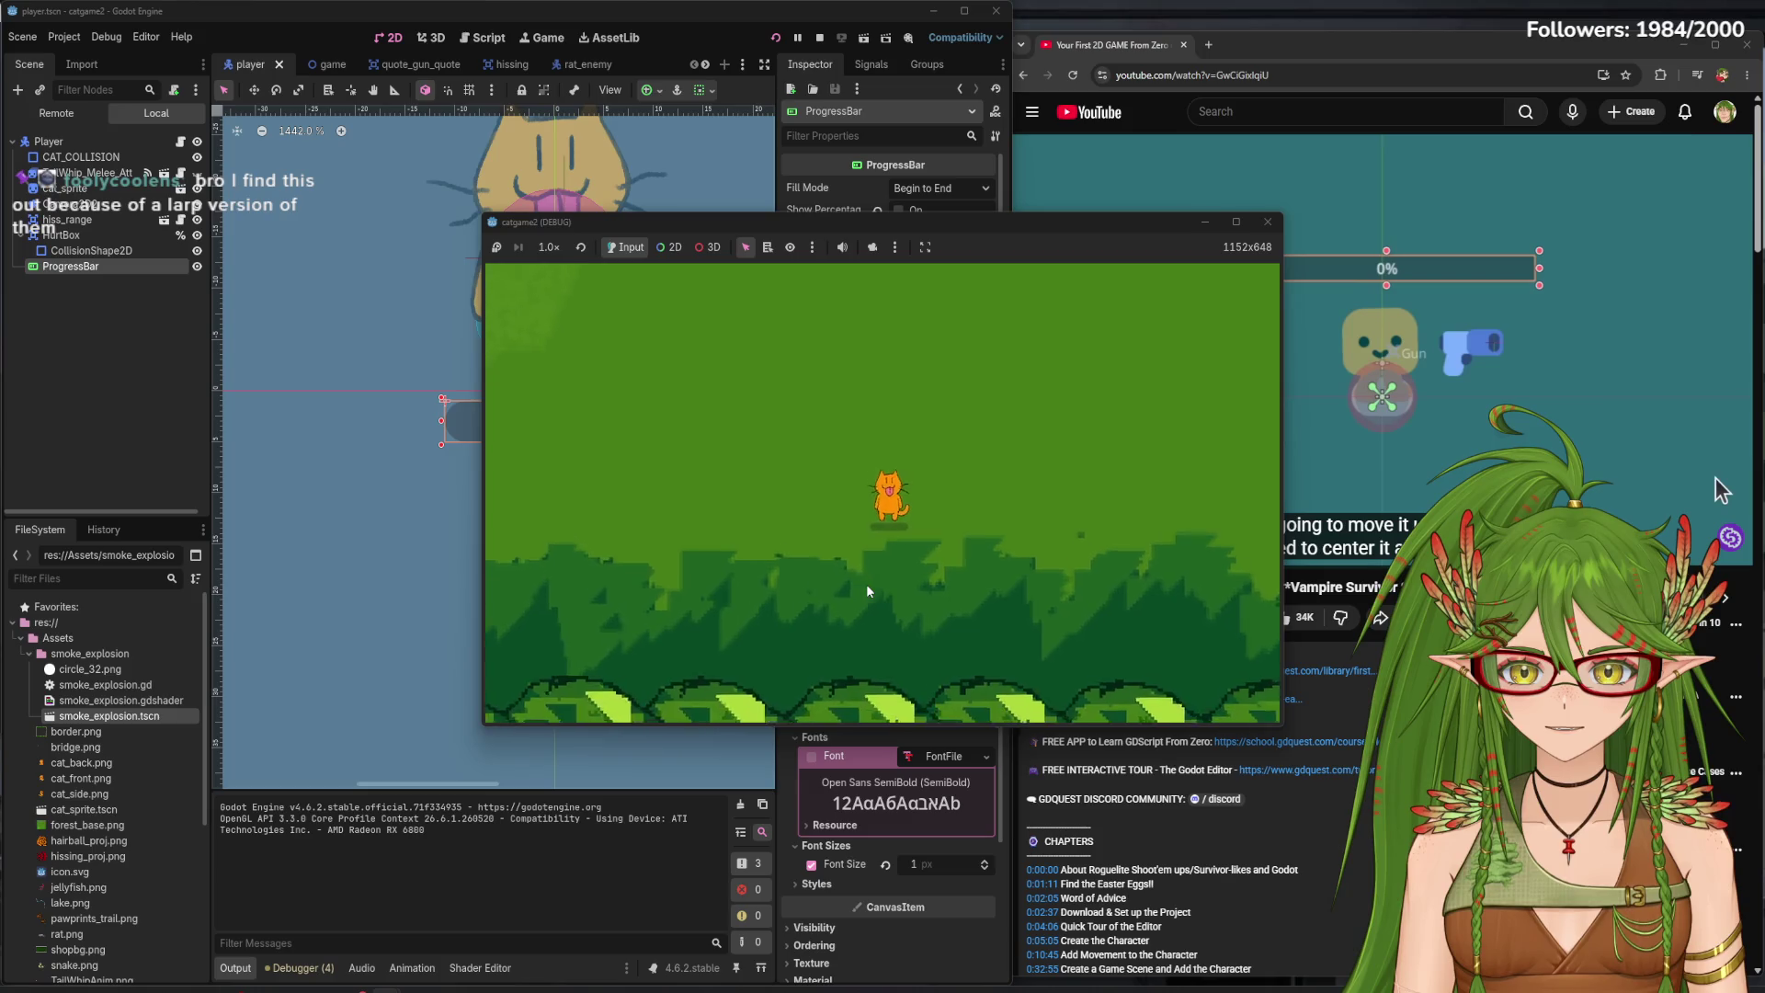
{"action": "key", "text": "w"}
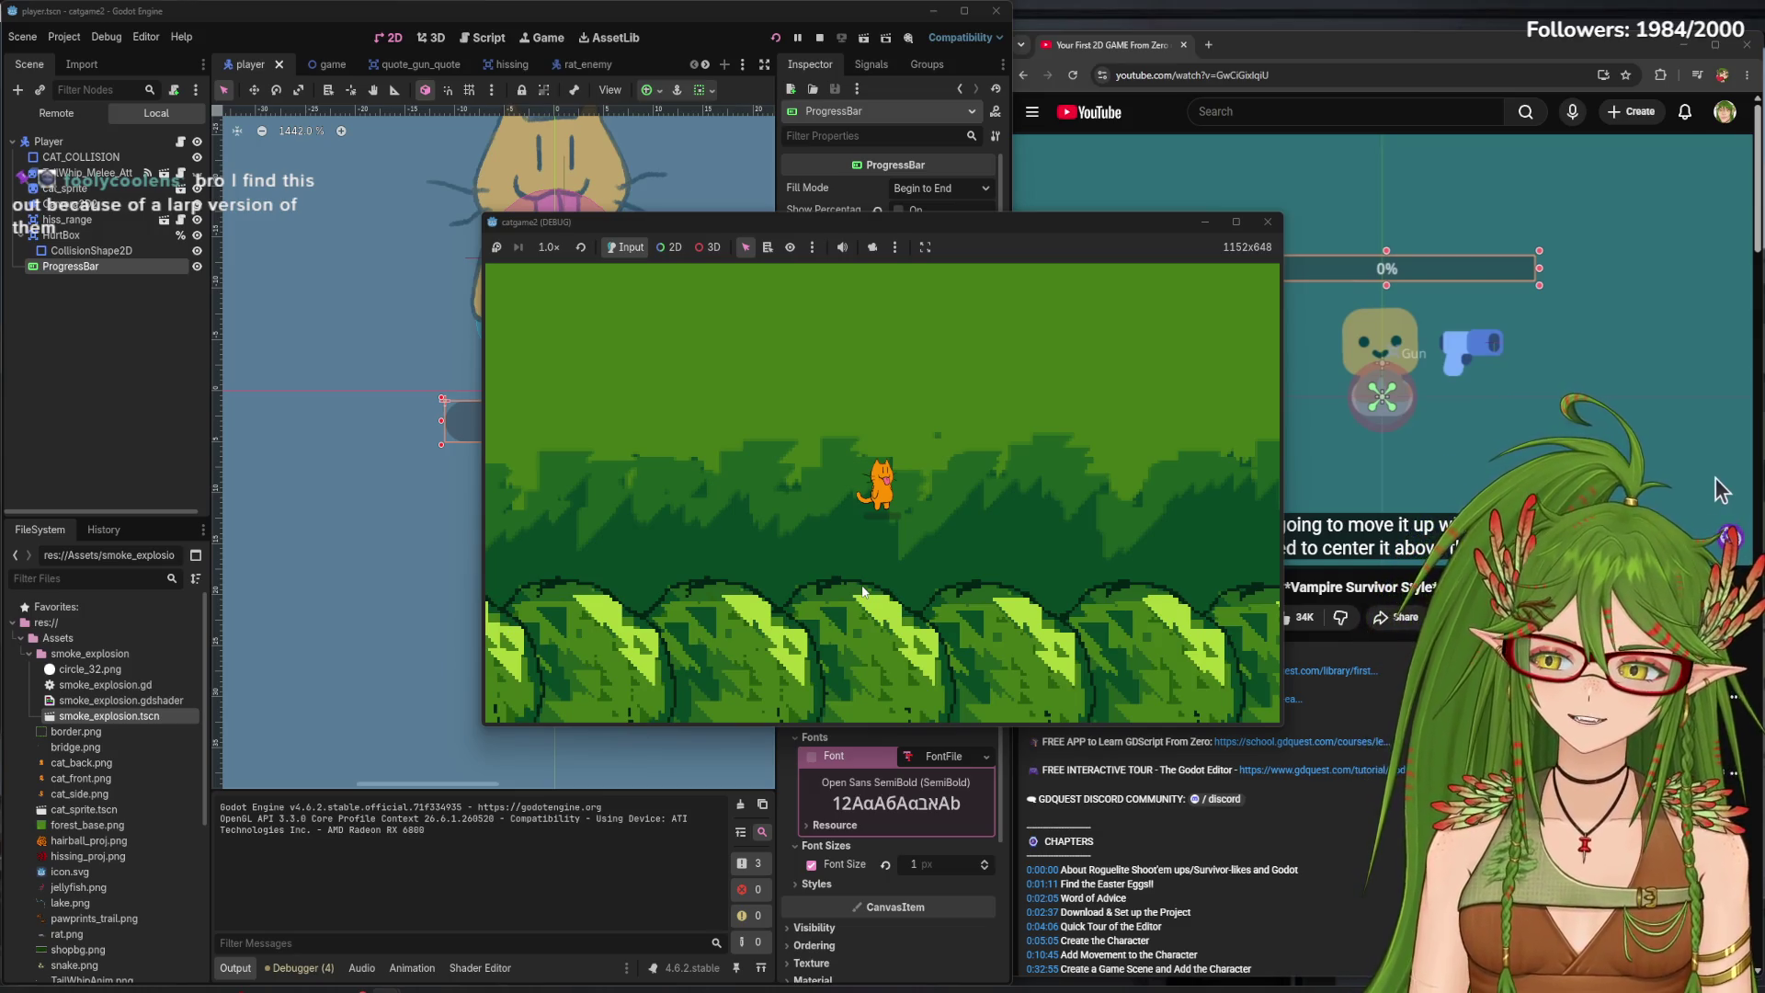
{"action": "key", "text": "w"}
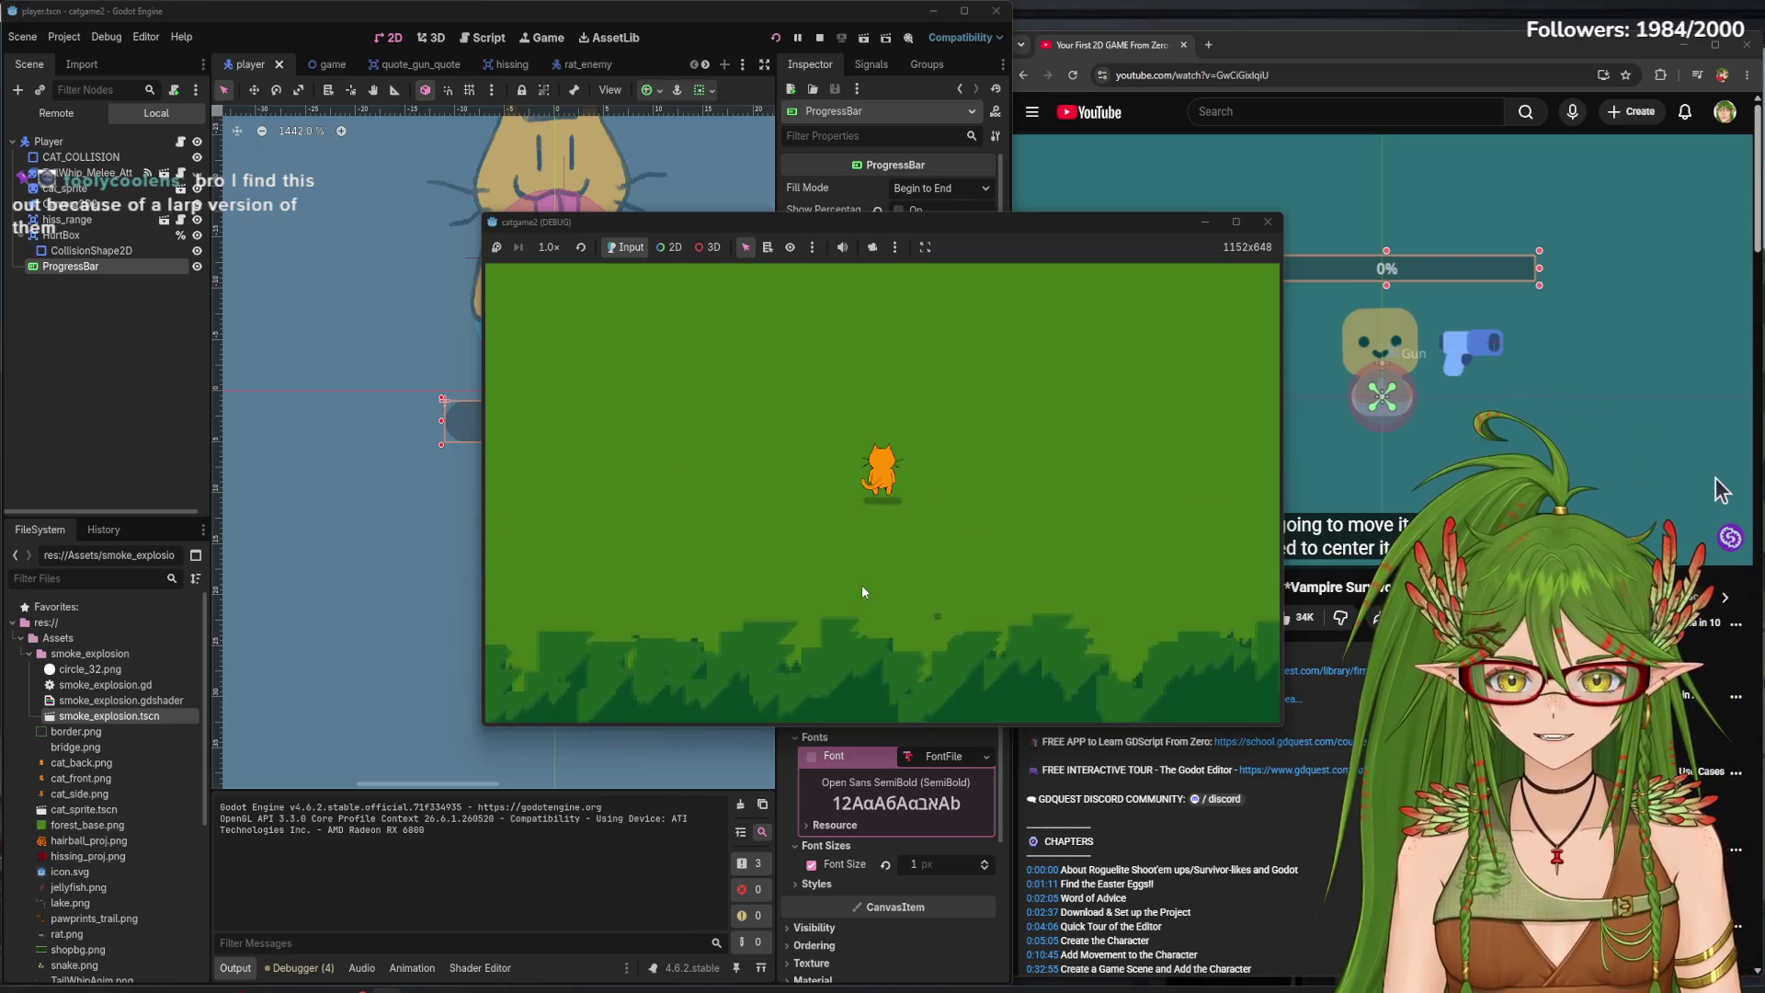
{"action": "key", "text": "w"}
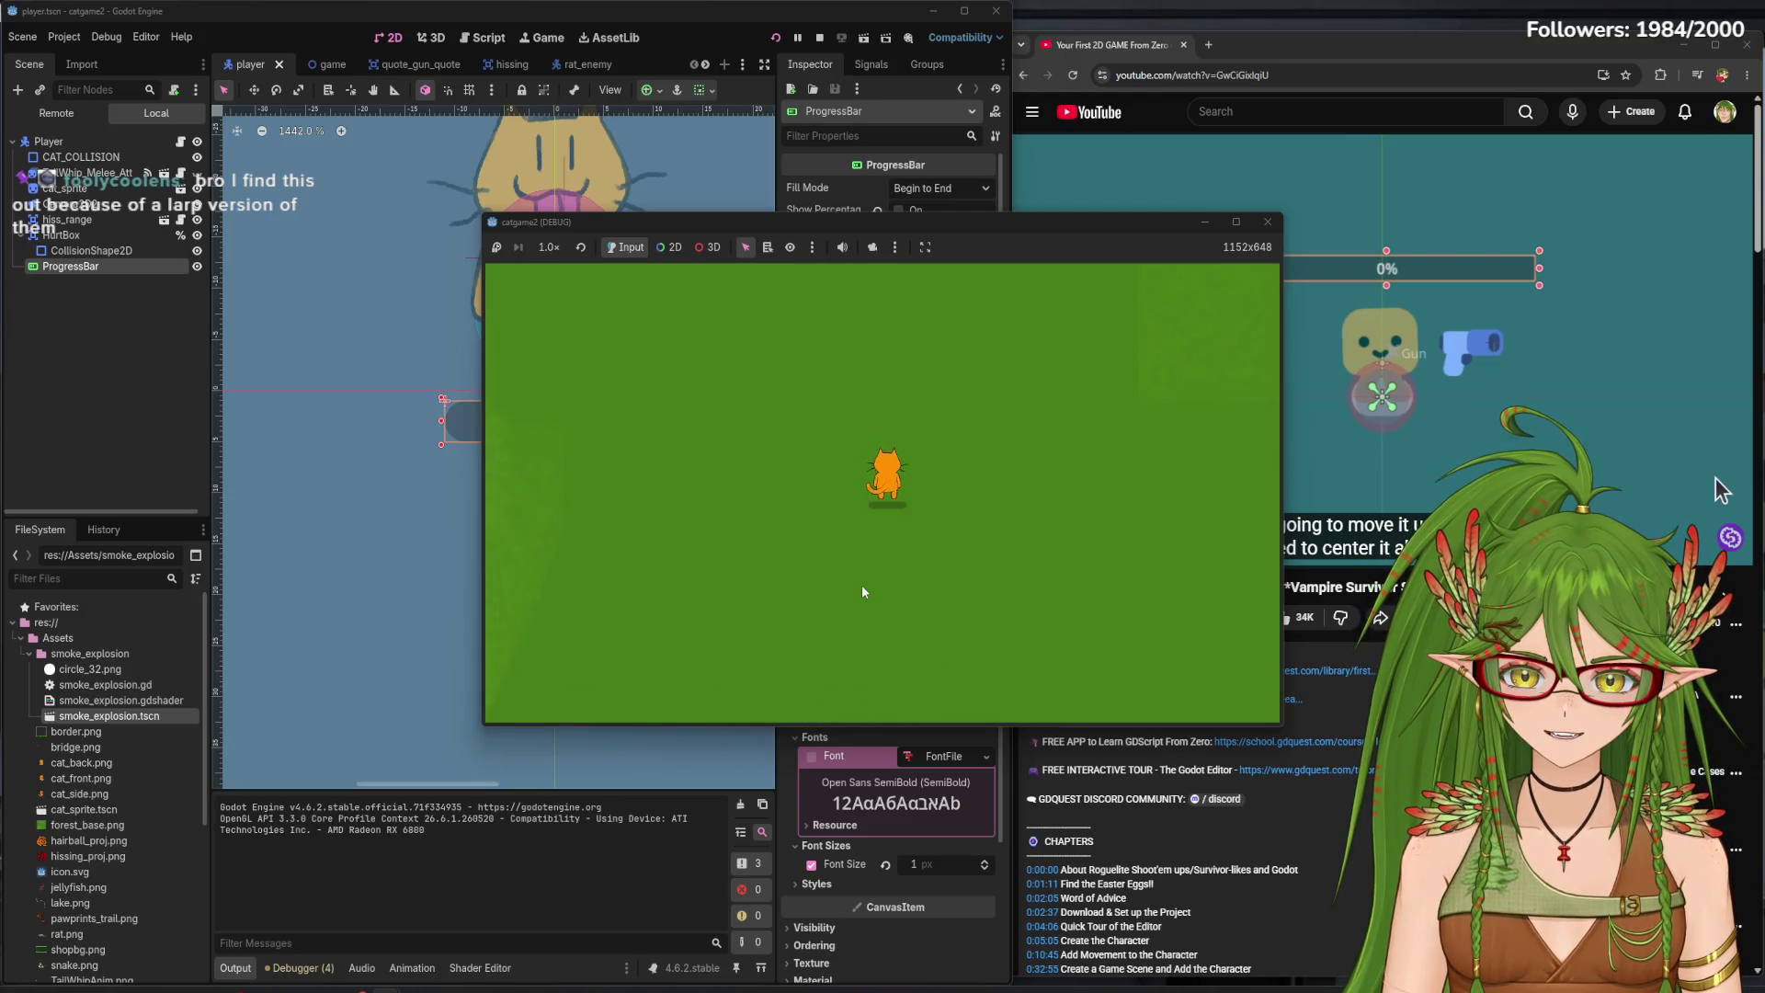
{"action": "key", "text": "w"}
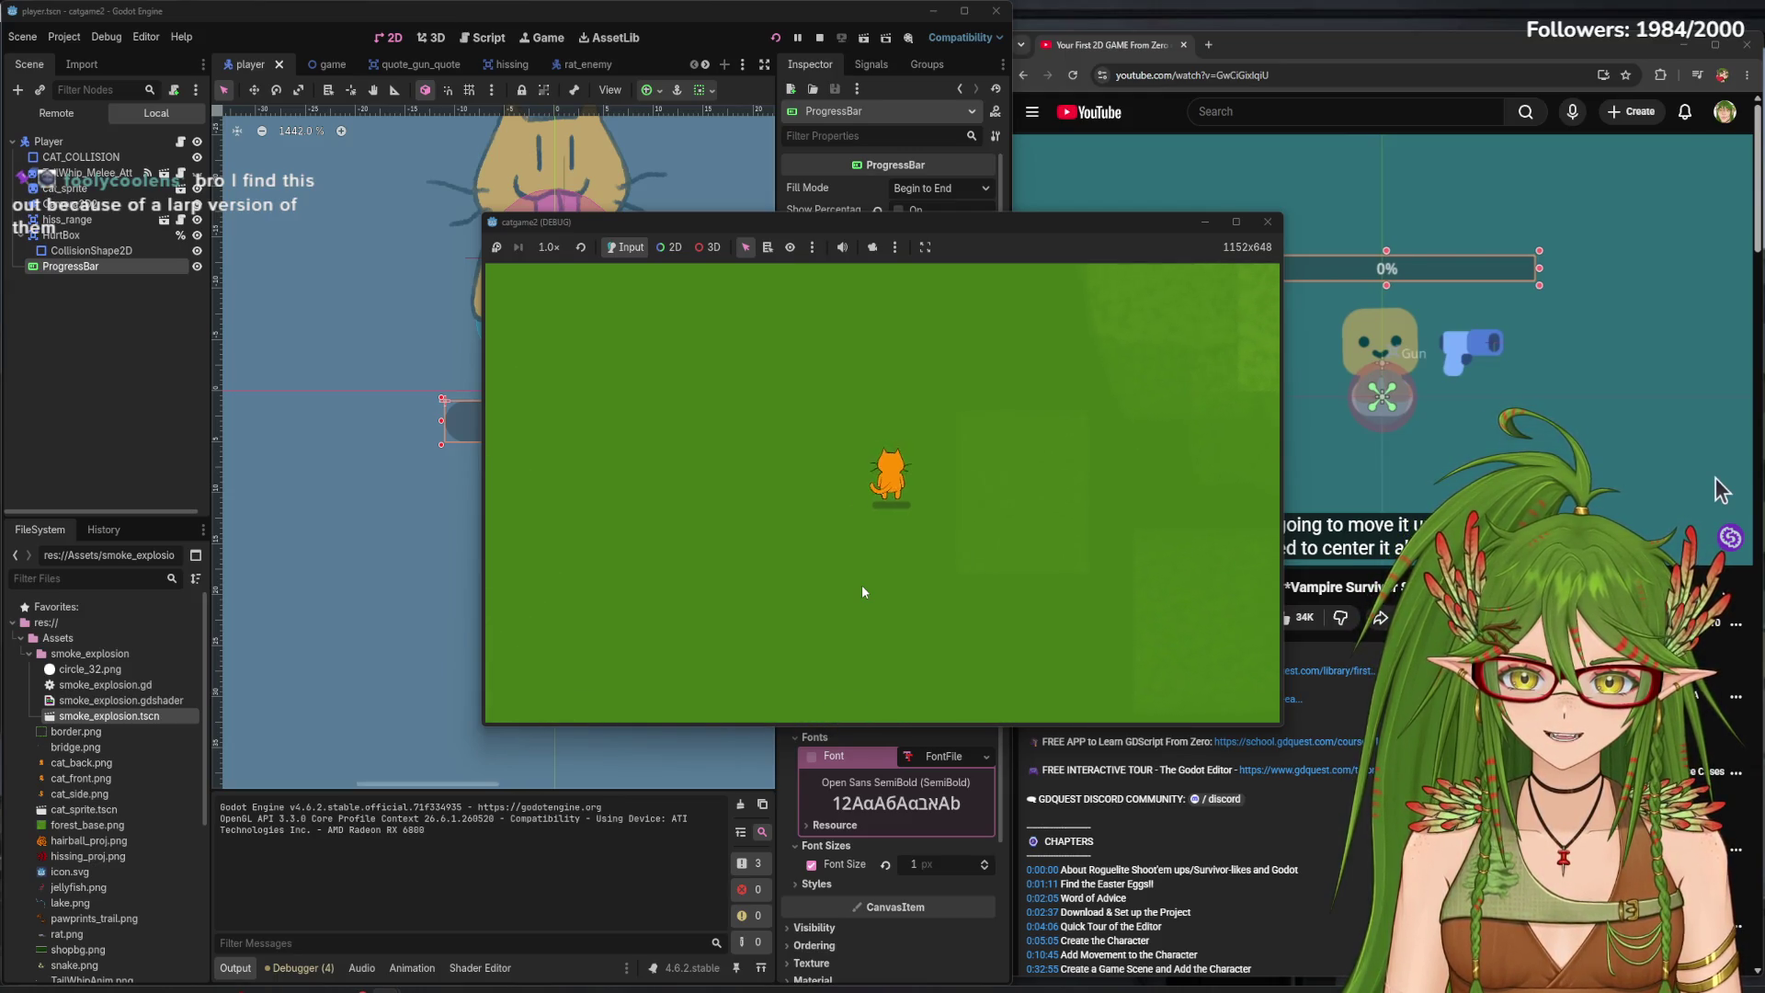
{"action": "key", "text": "s"}
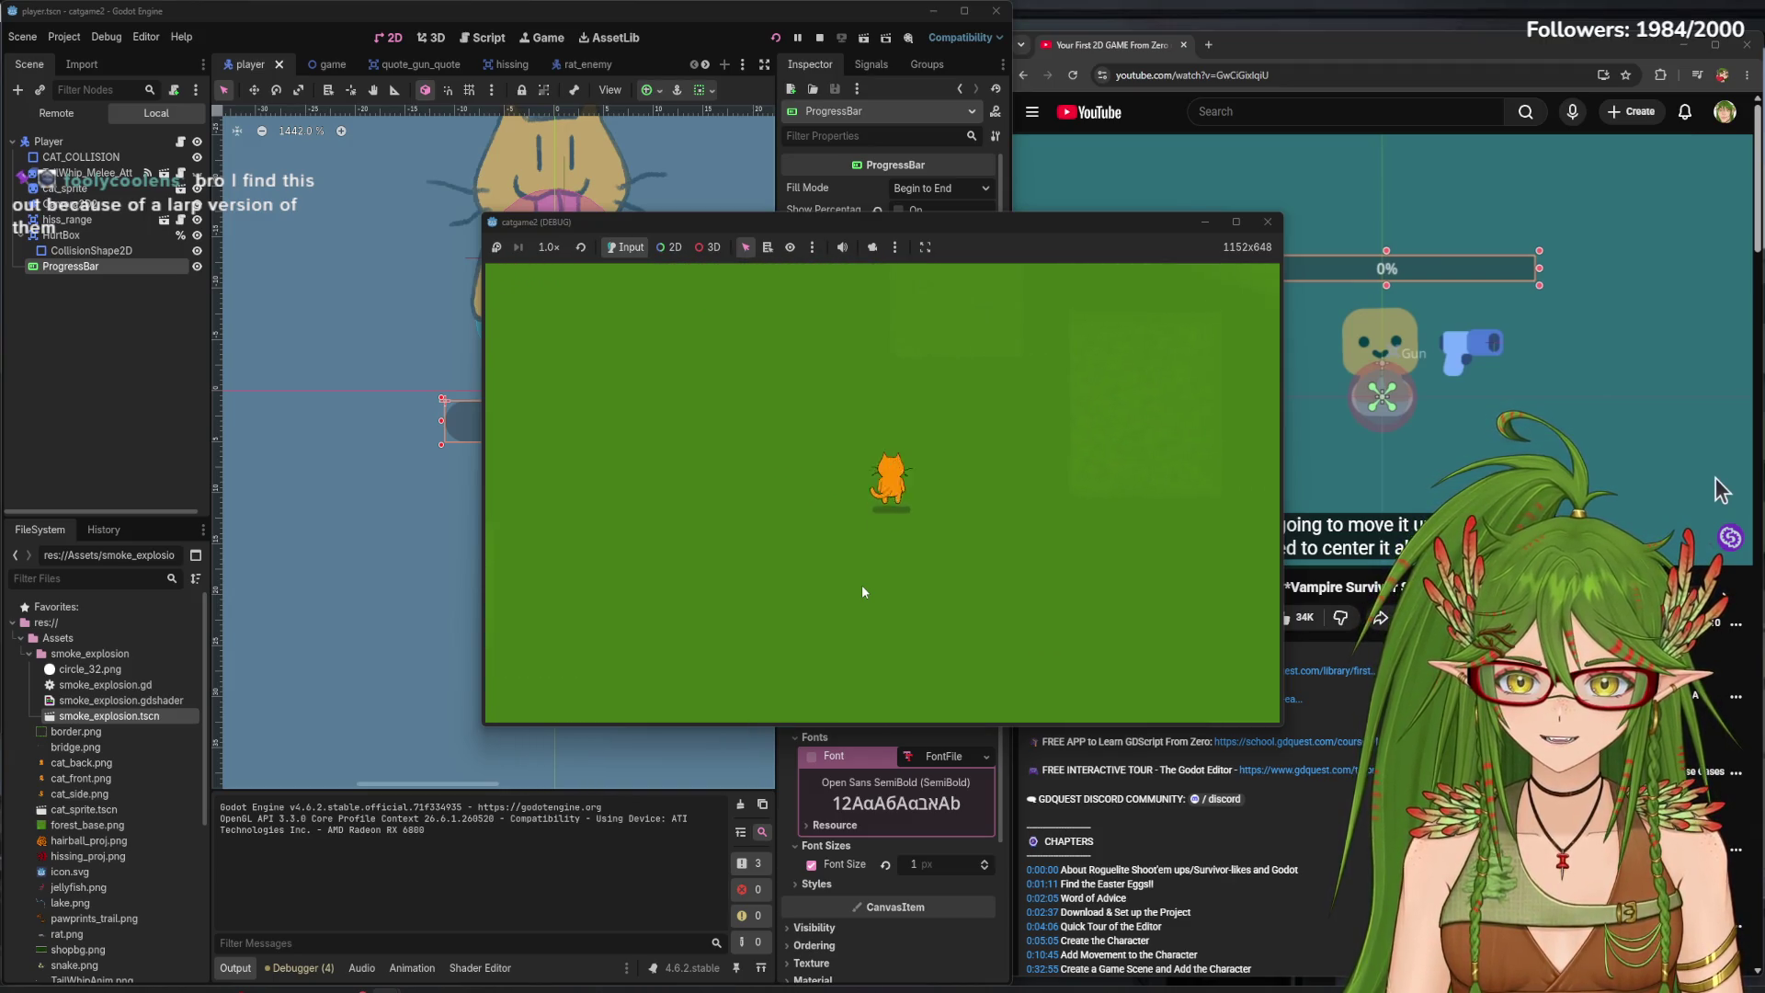
{"action": "key", "text": "w"}
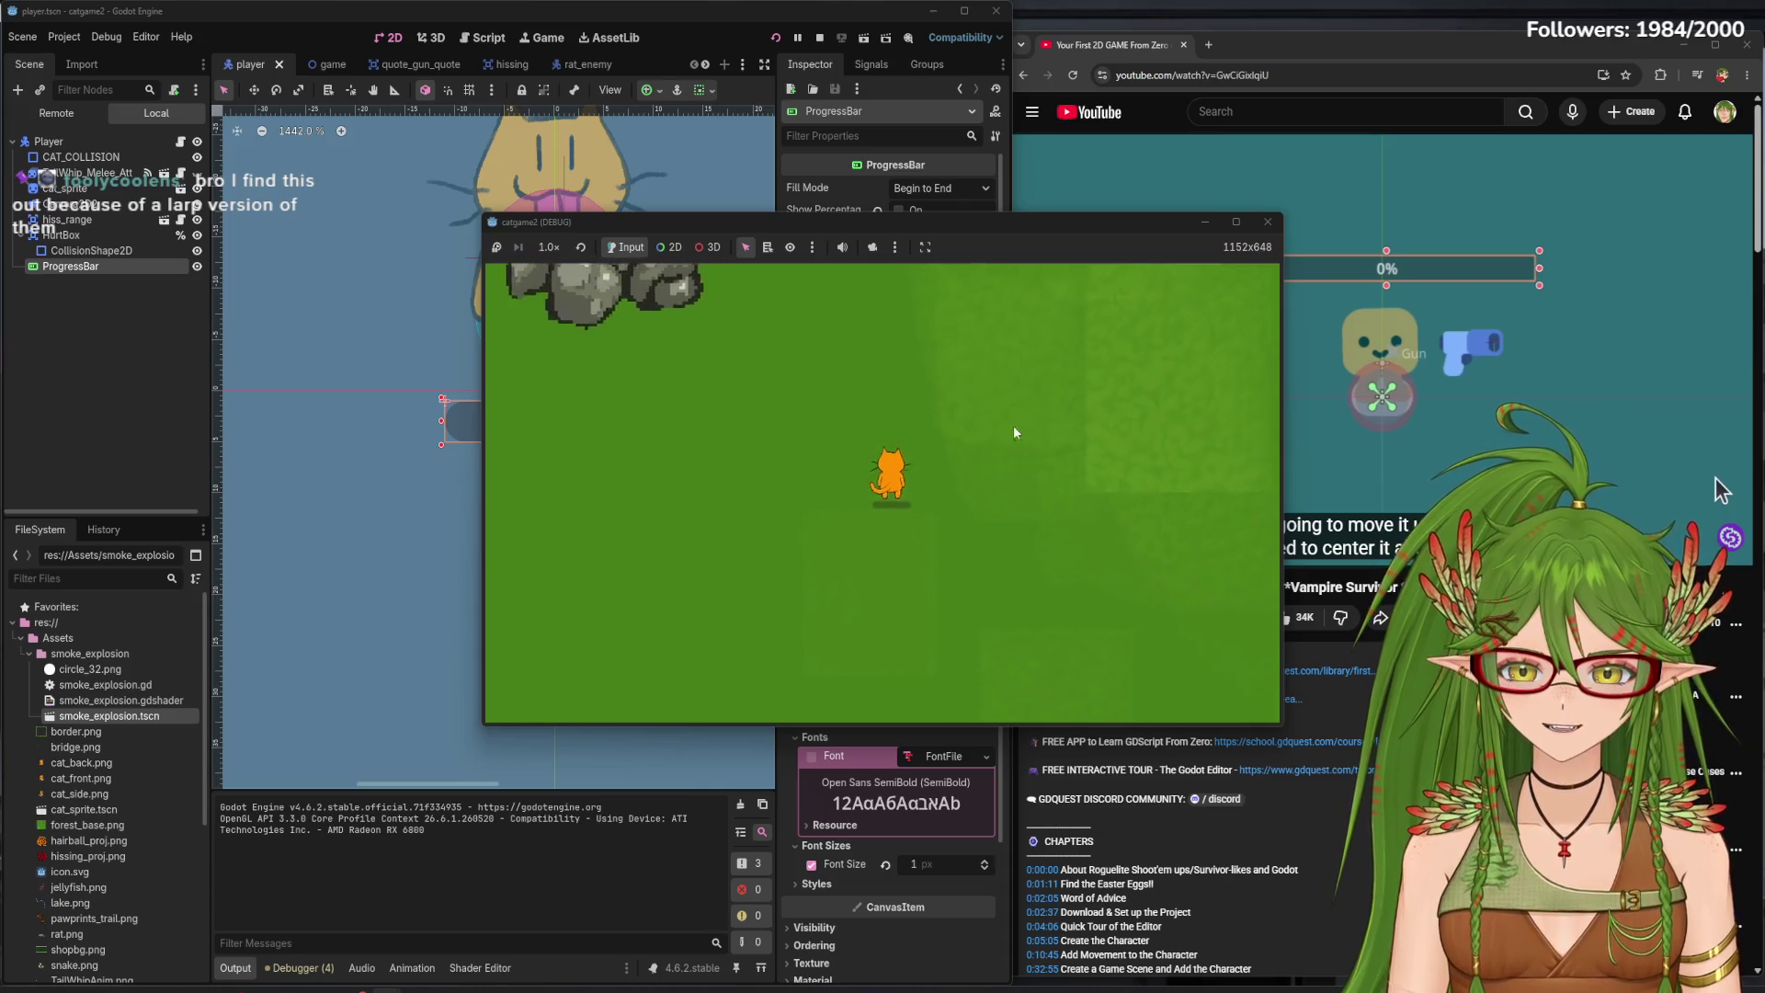
{"action": "key", "text": "F8"}
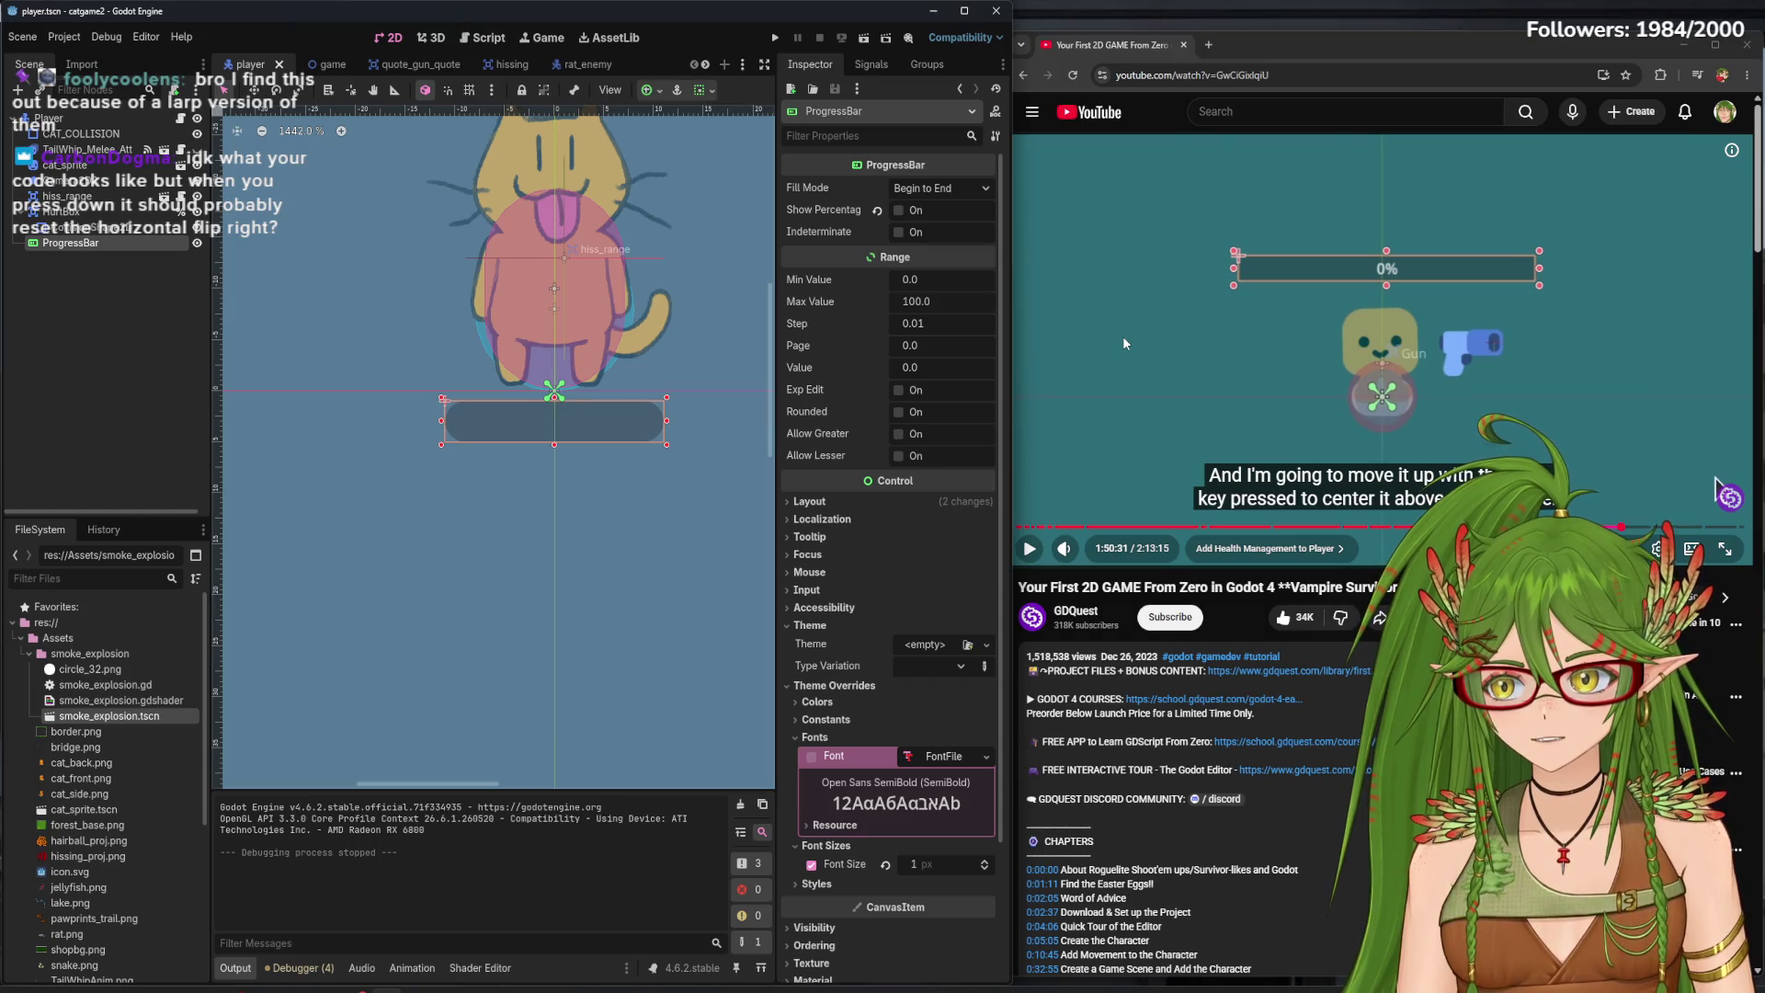
- Insert 'sprite.flip_h = false' above the front texture line in the direction.y > 0 branch, checking the Sprite2D docs
{"action": "left_click", "coordinate": [491, 38]}
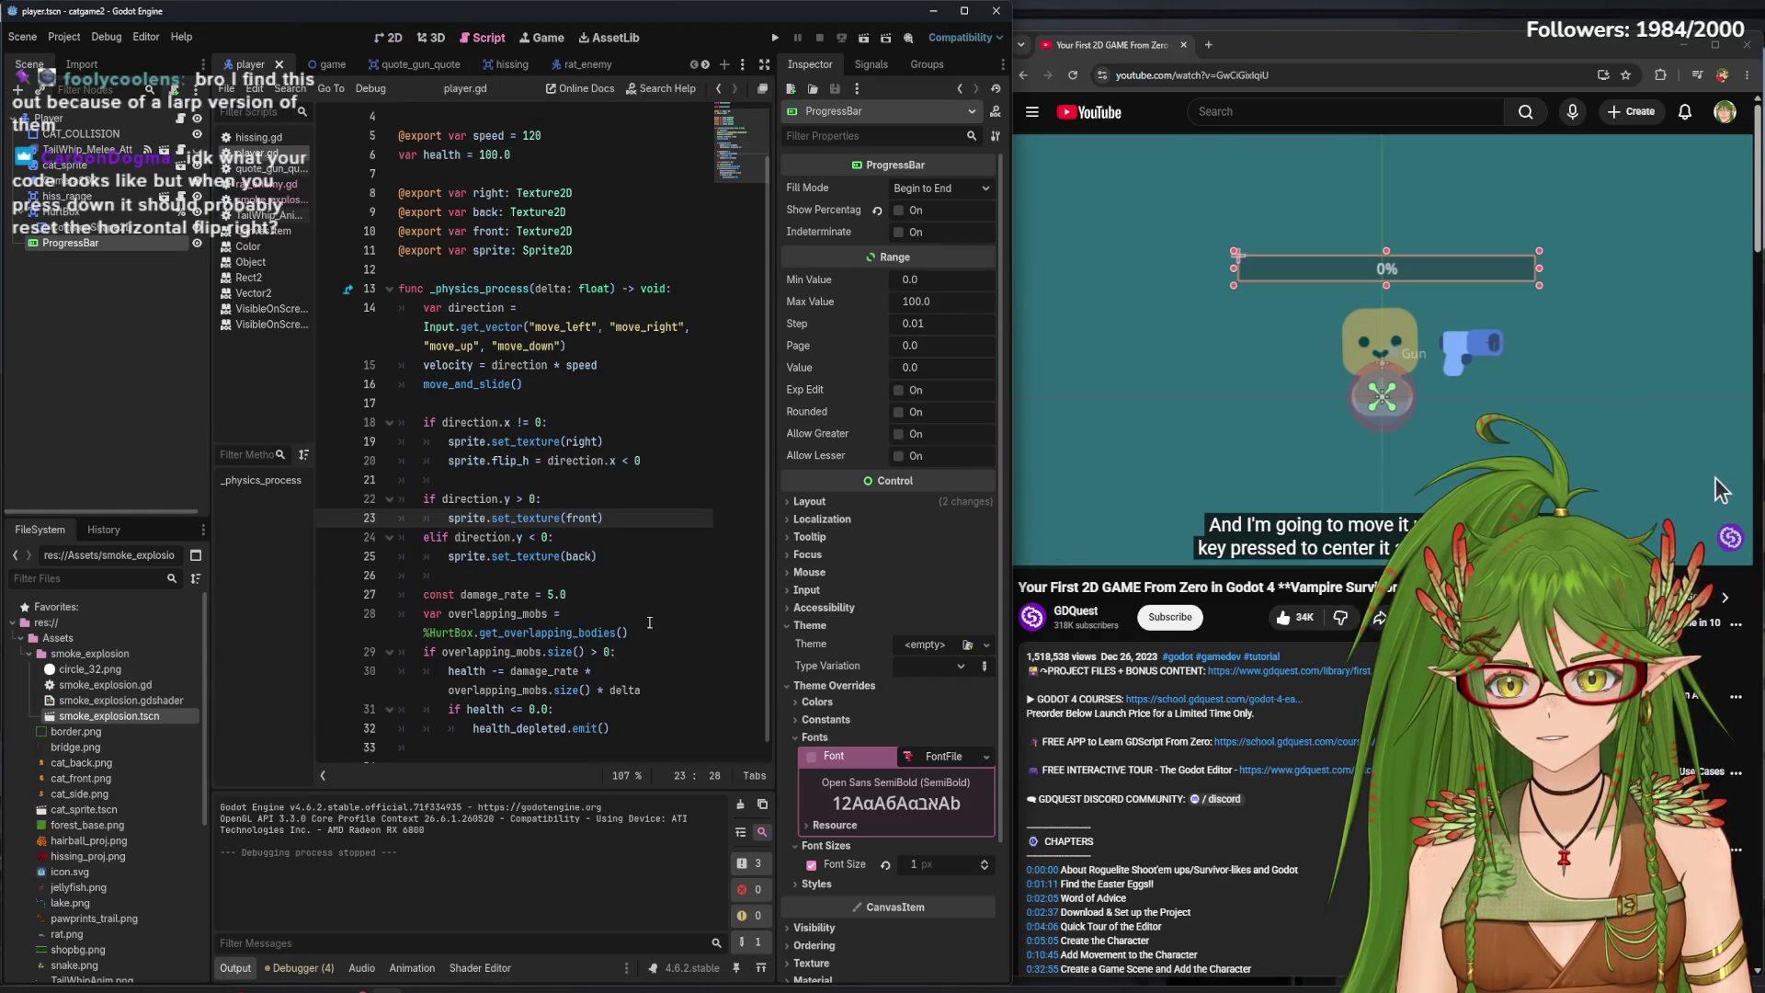
{"action": "left_click", "coordinate": [618, 552]}
{"action": "left_click", "coordinate": [609, 519]}
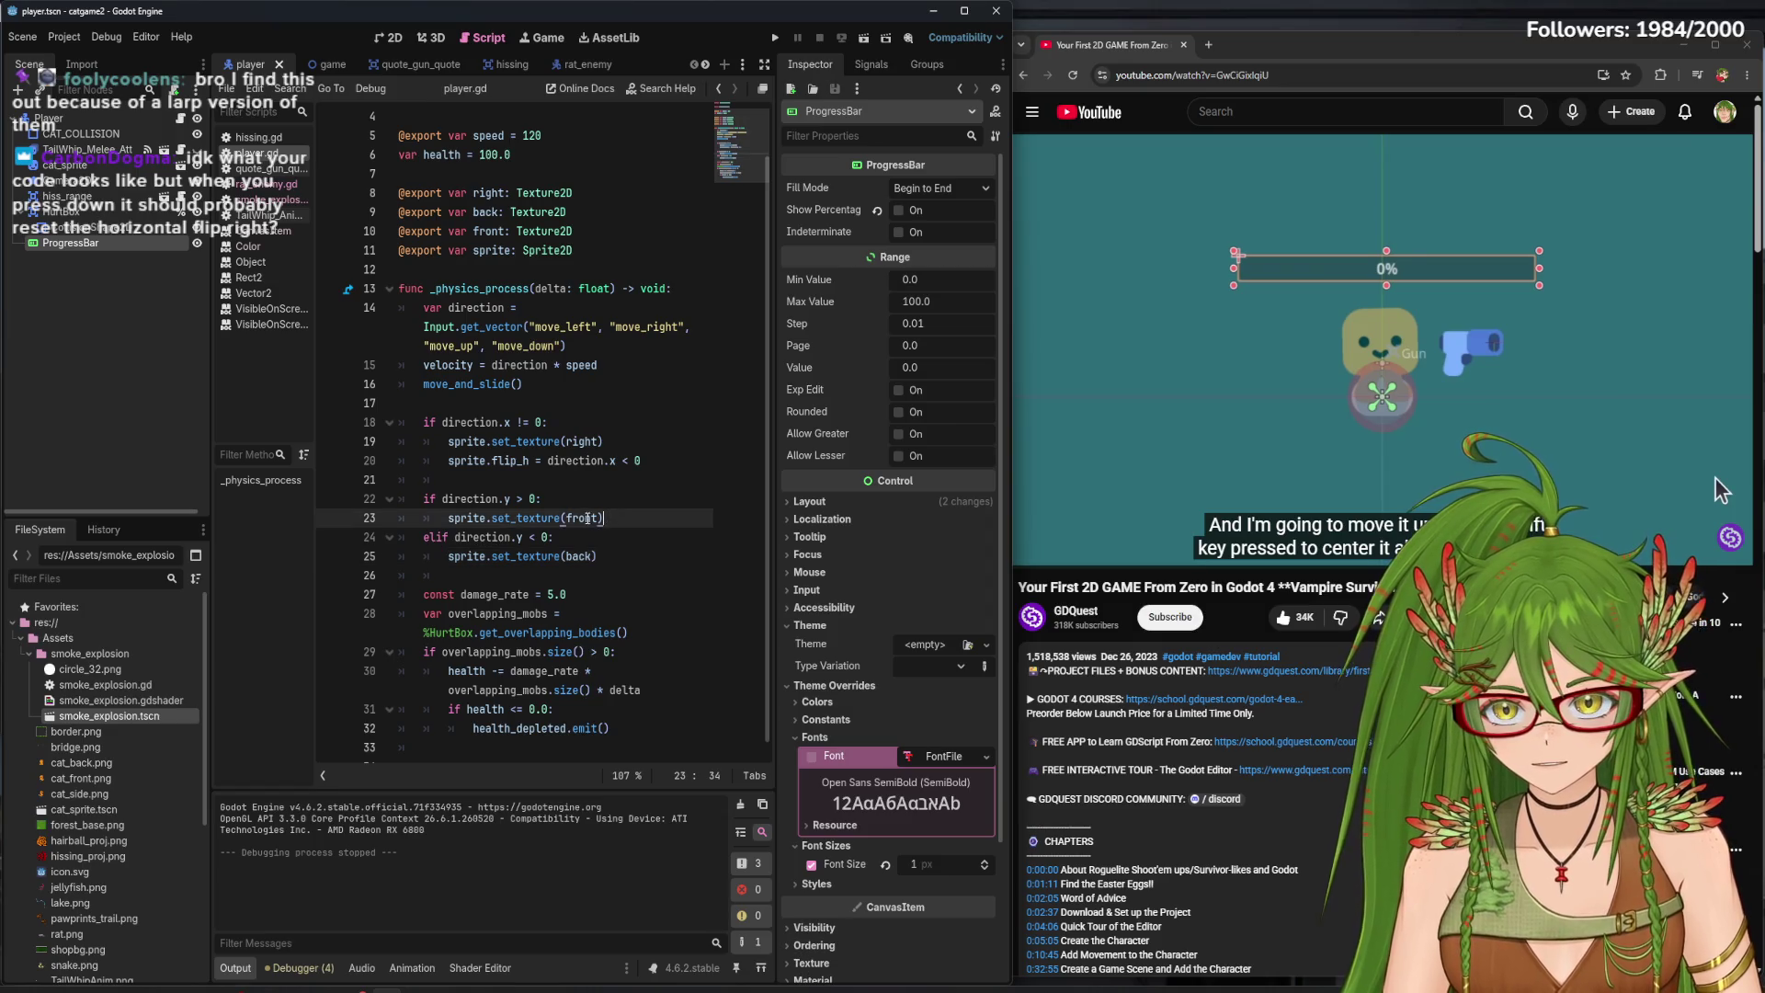
{"action": "key", "text": "ctrl+shift+Return"}
{"action": "type", "text": "s"}
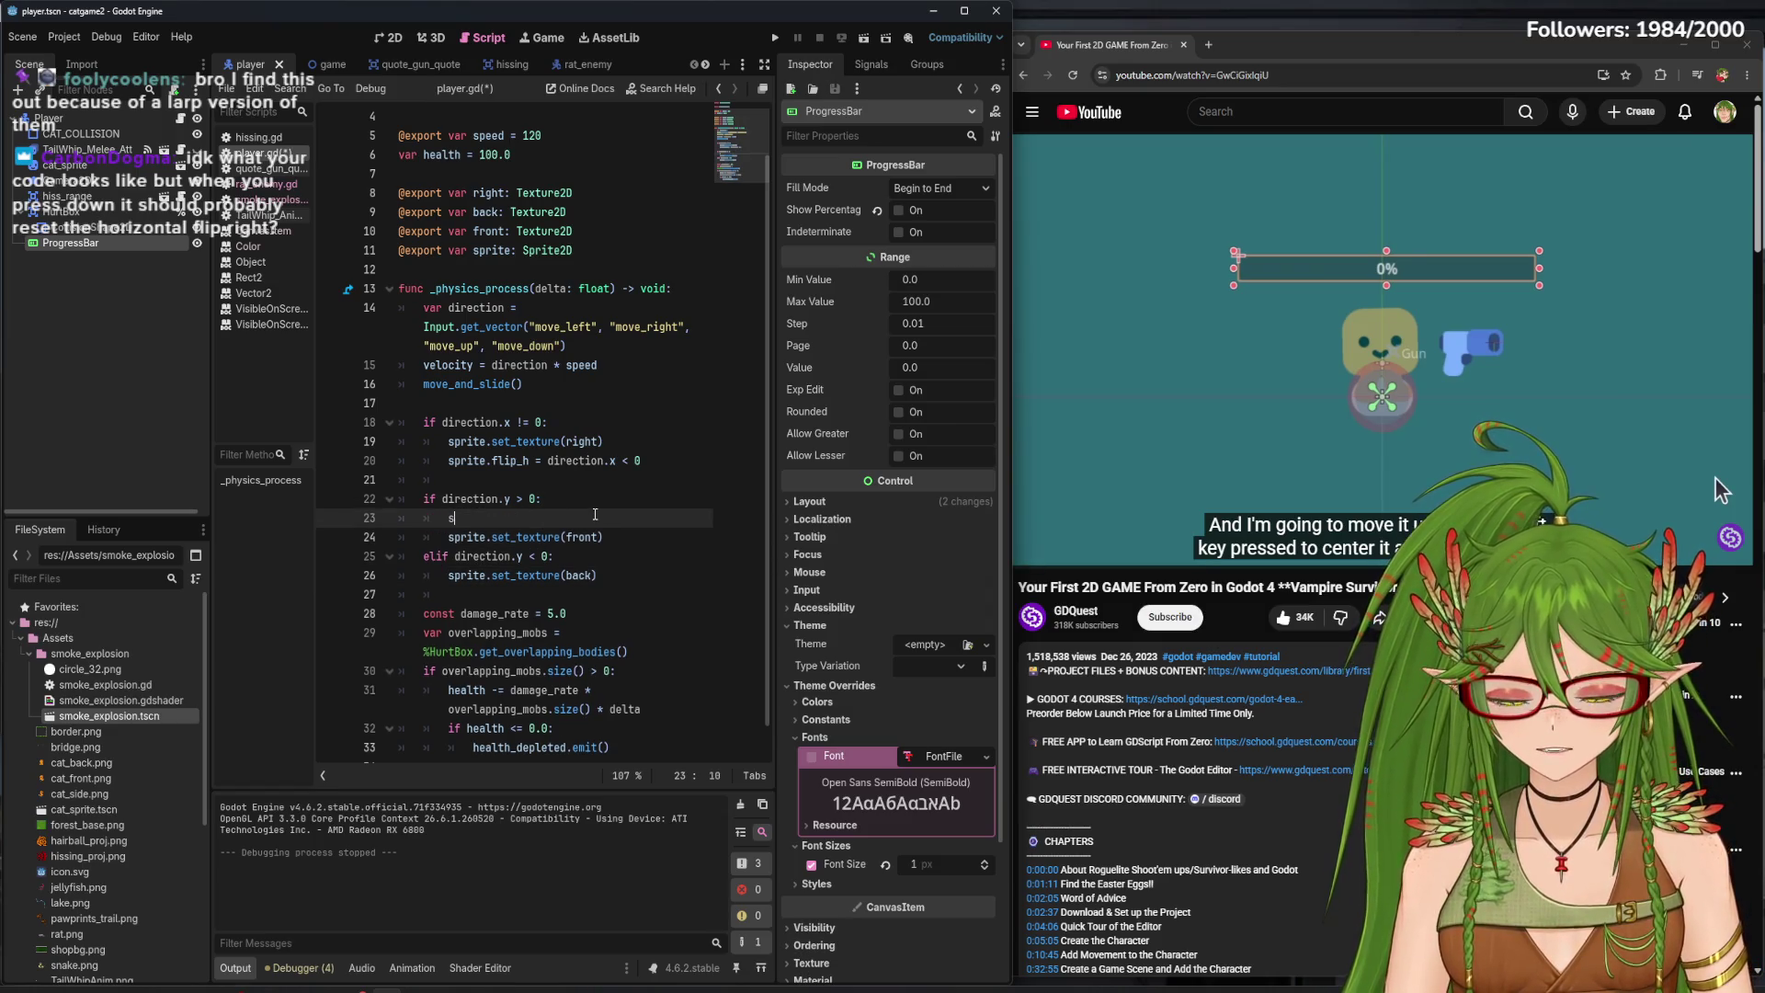
{"action": "type", "text": "prite."}
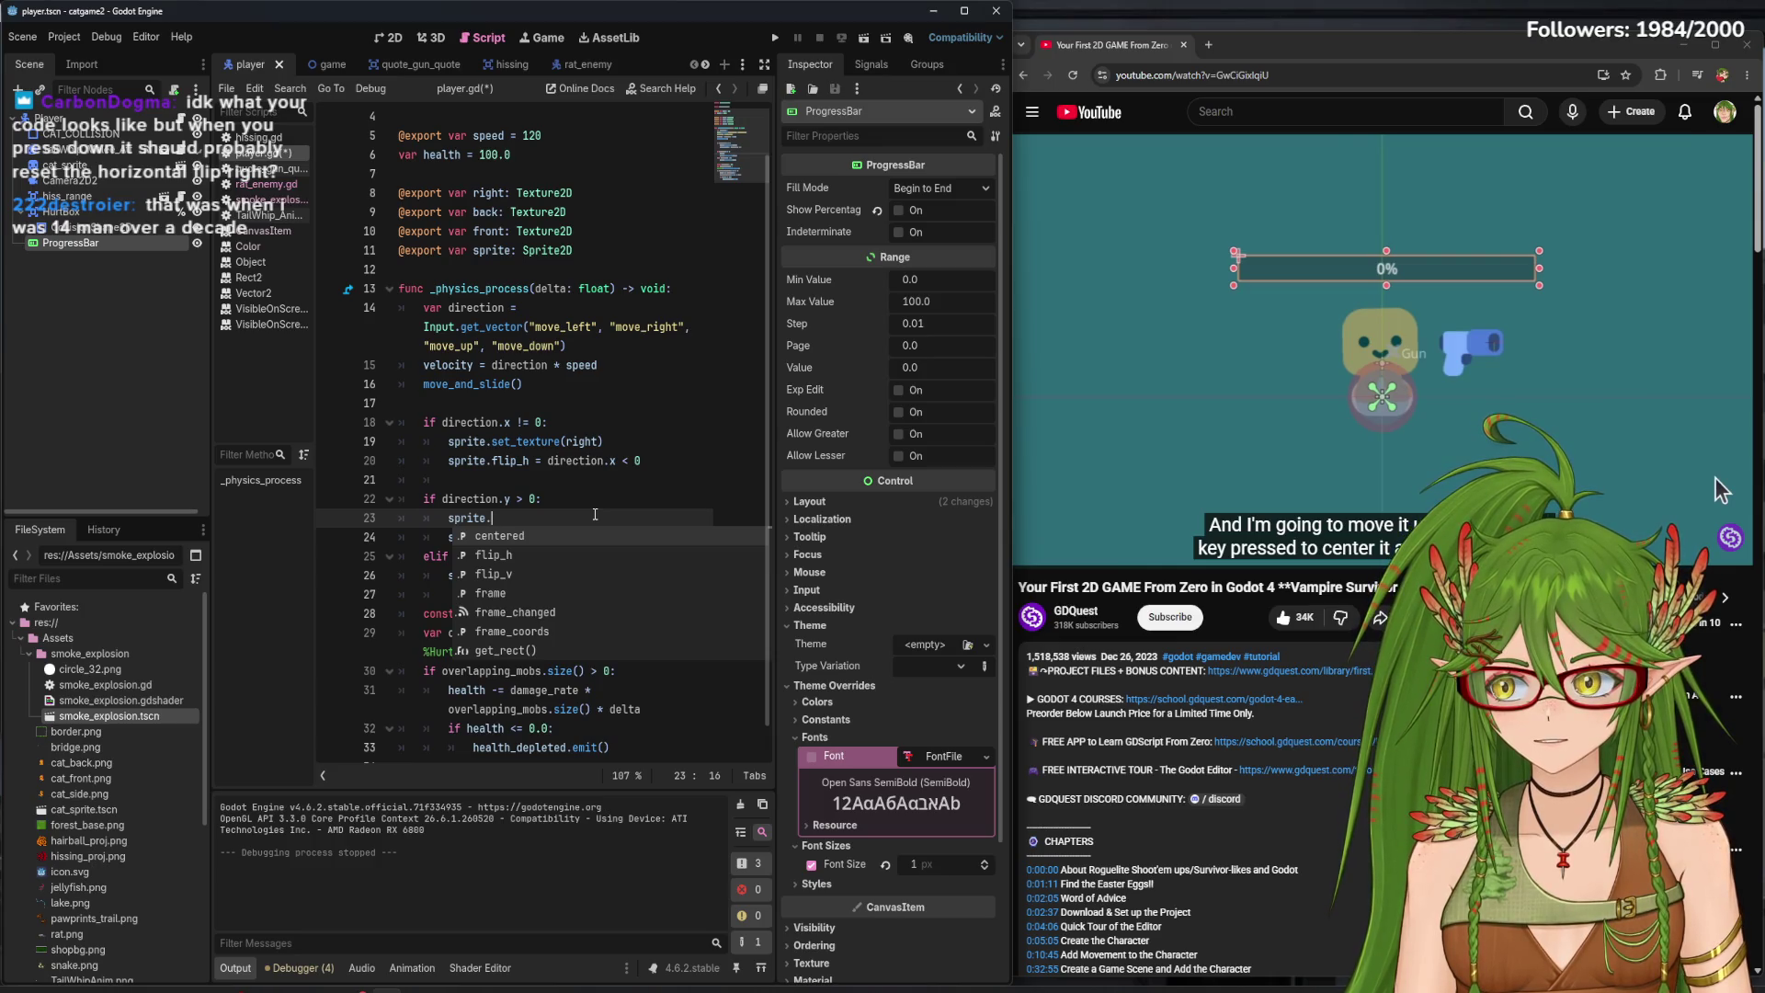
{"action": "type", "text": "re"}
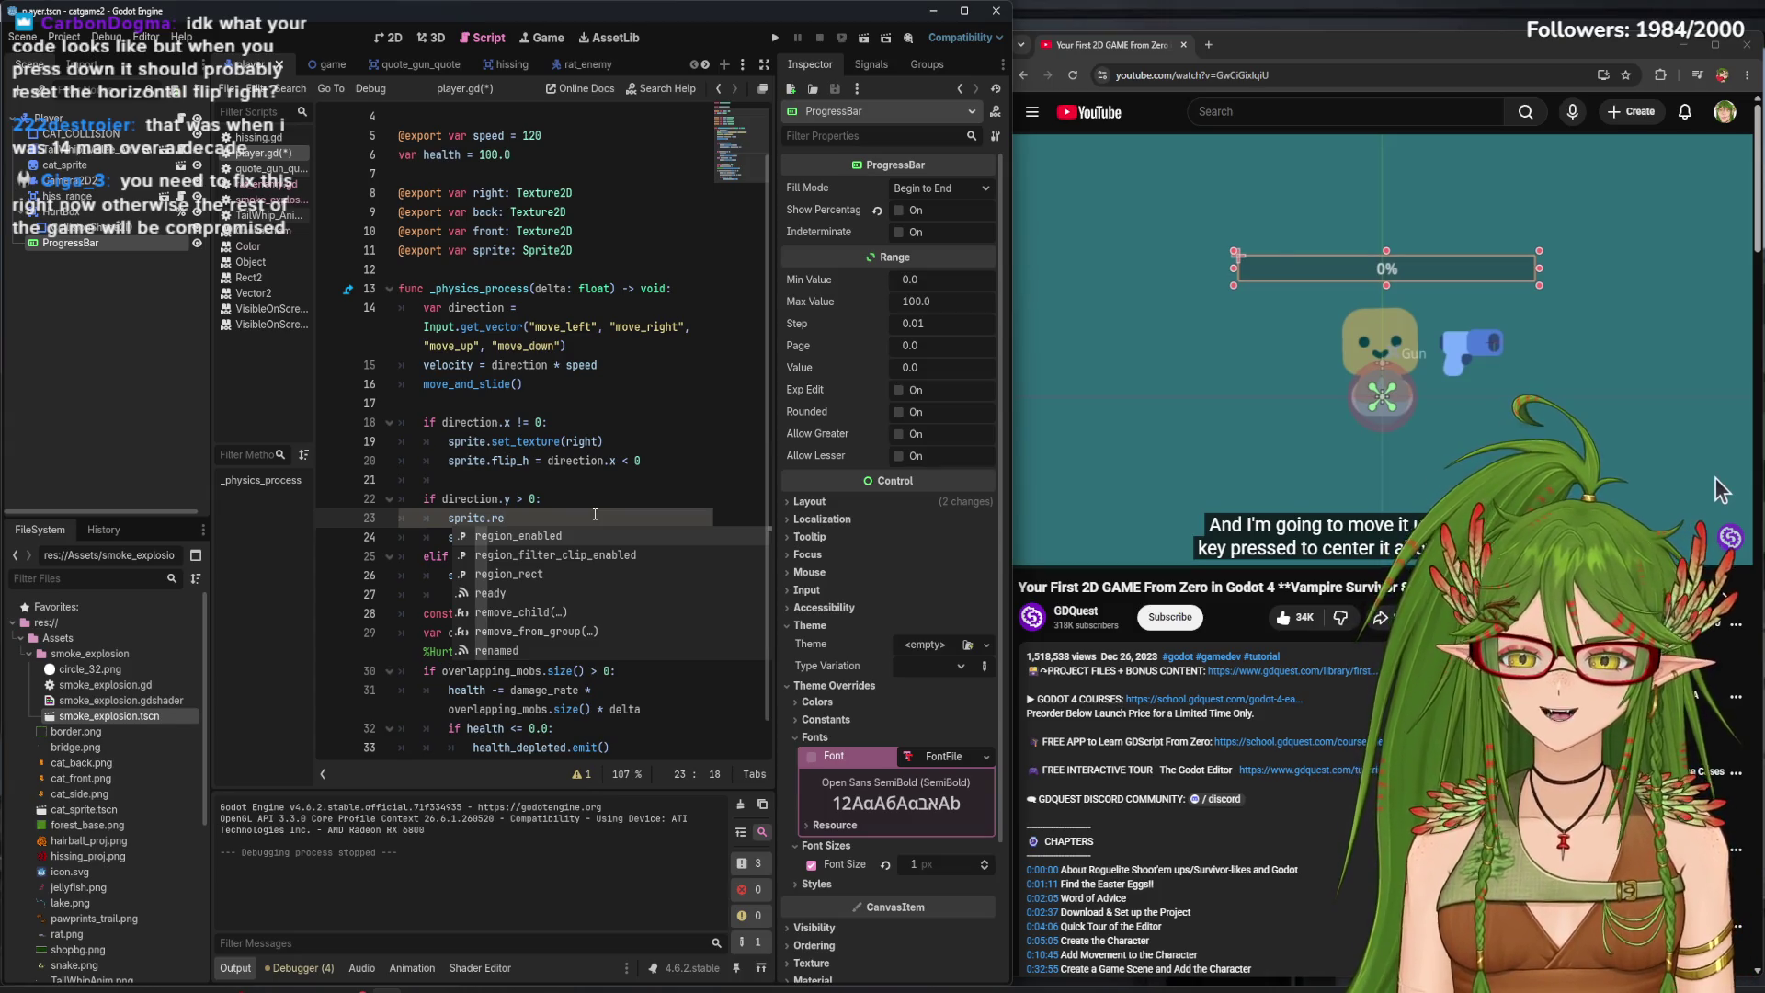
{"action": "key", "text": "BackSpace"}
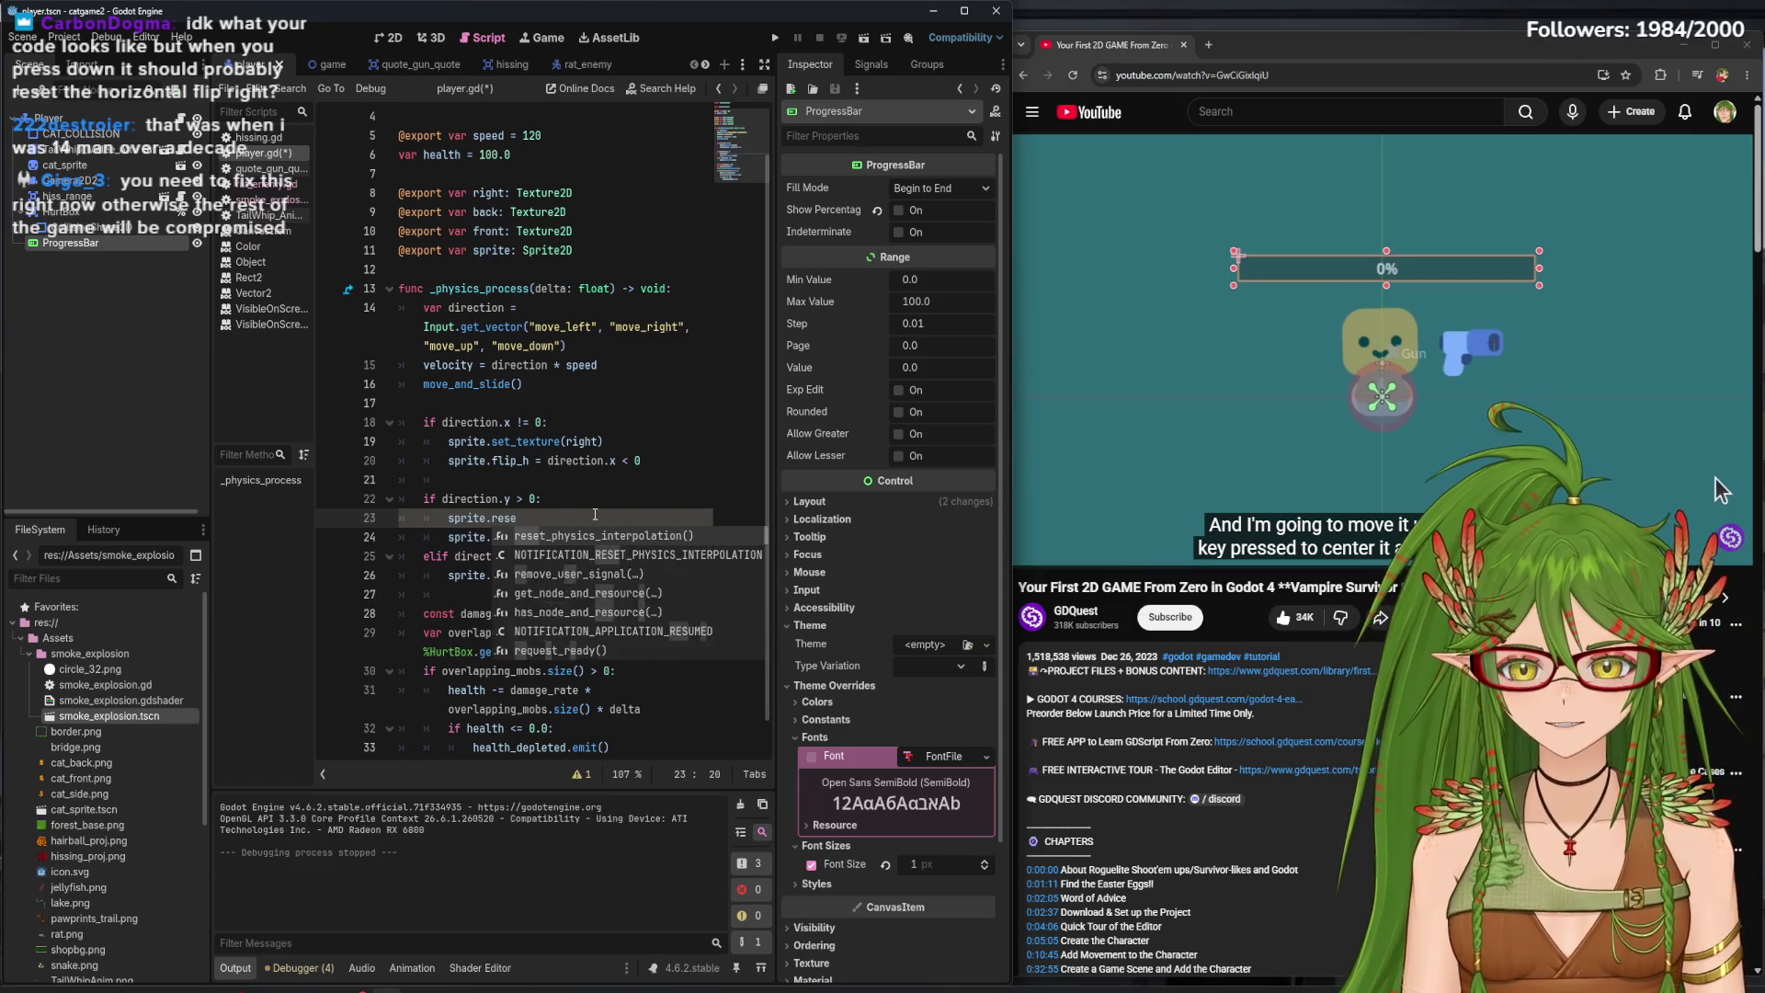
{"action": "left_click", "coordinate": [503, 460], "text": "ctrl"}
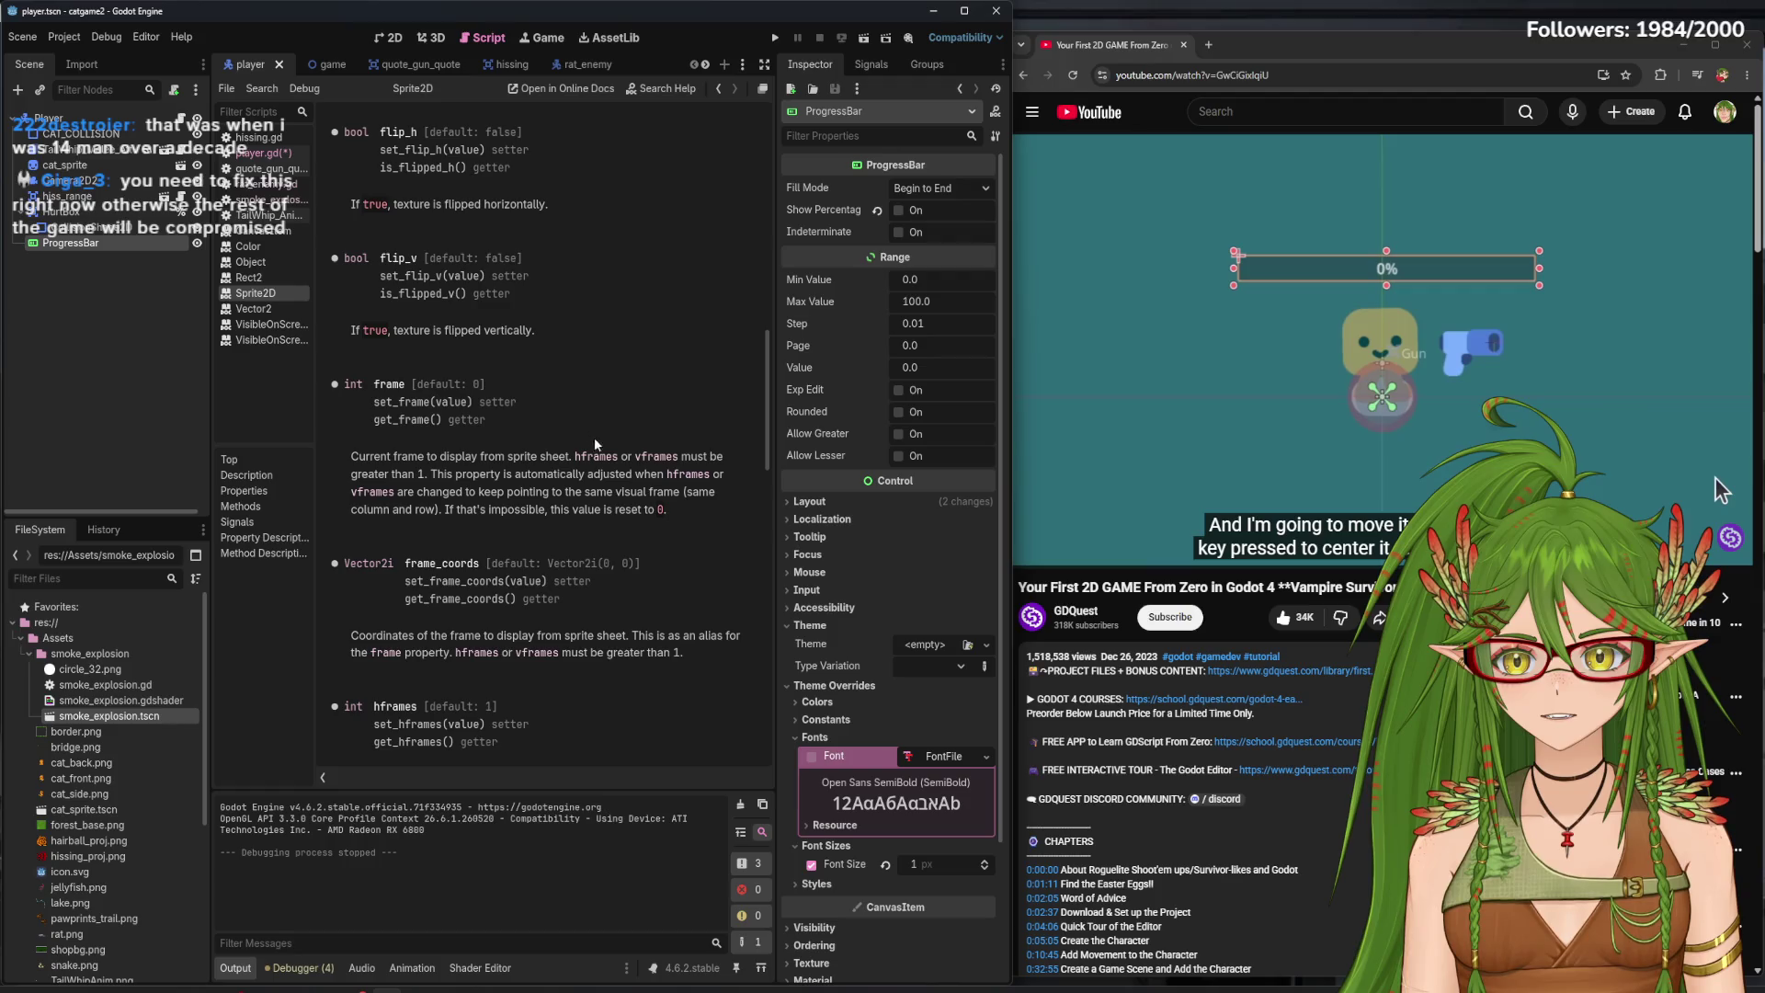
{"action": "left_click", "coordinate": [260, 153]}
{"action": "left_click", "coordinate": [530, 517]}
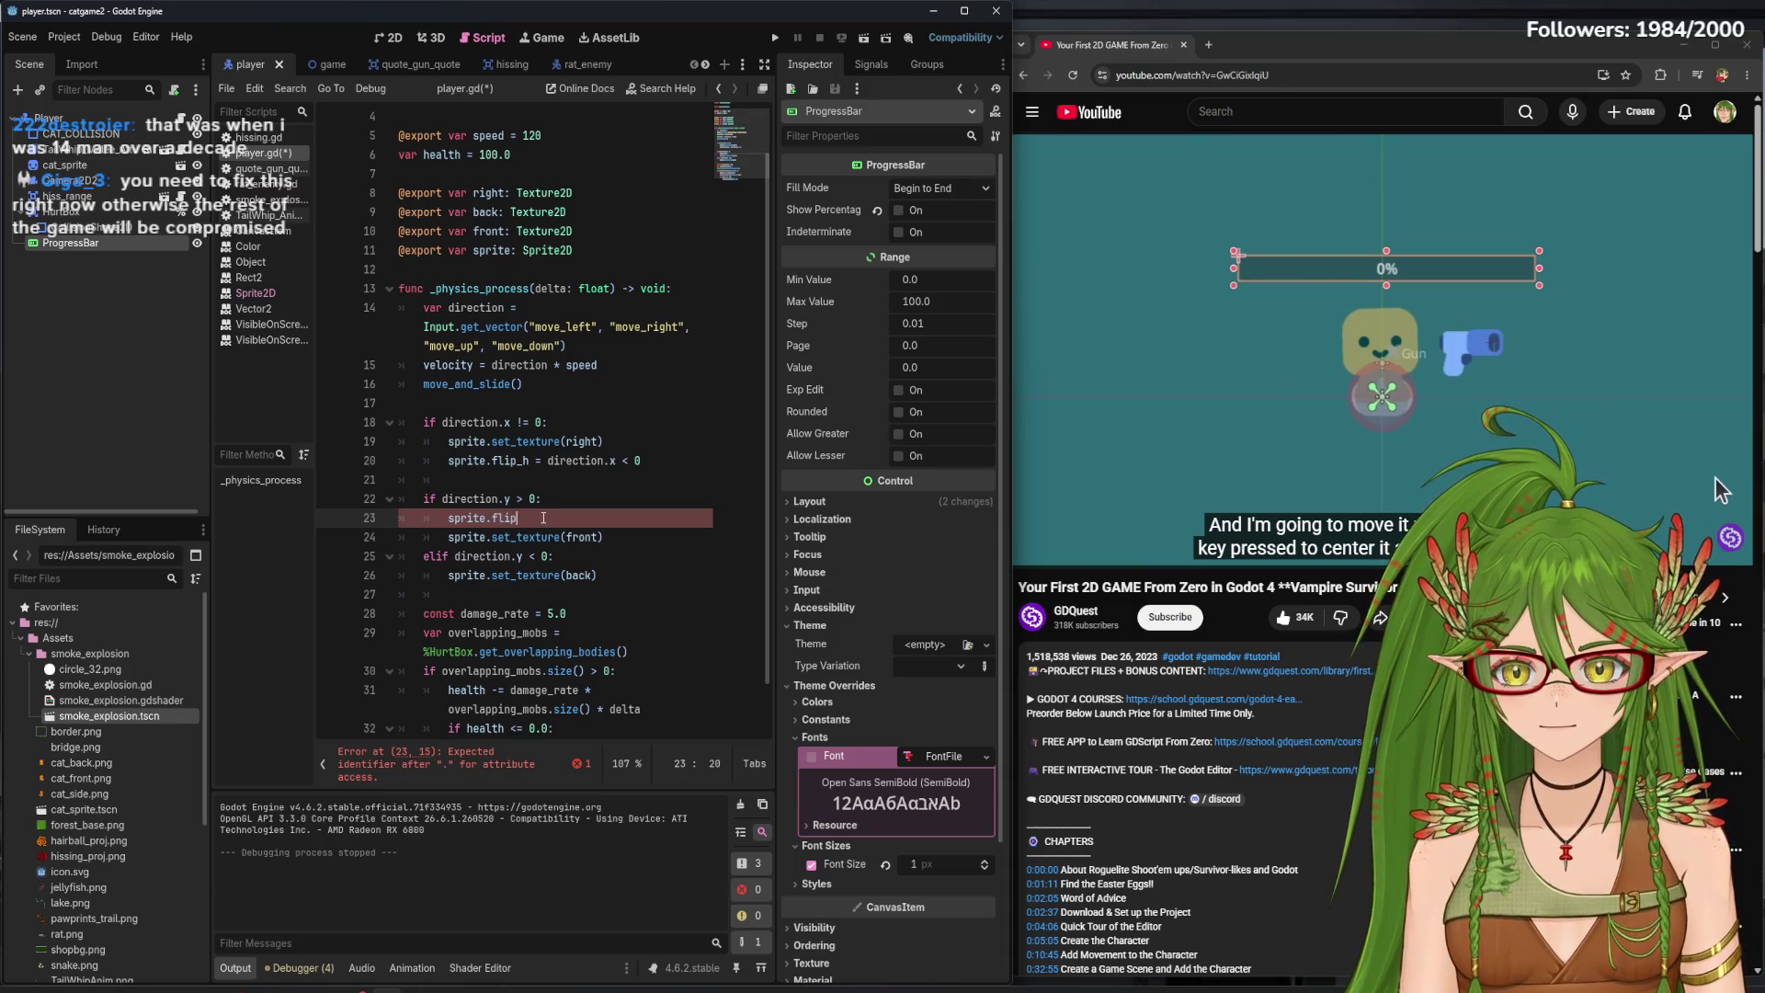
{"action": "type", "text": "flip_h = f"}
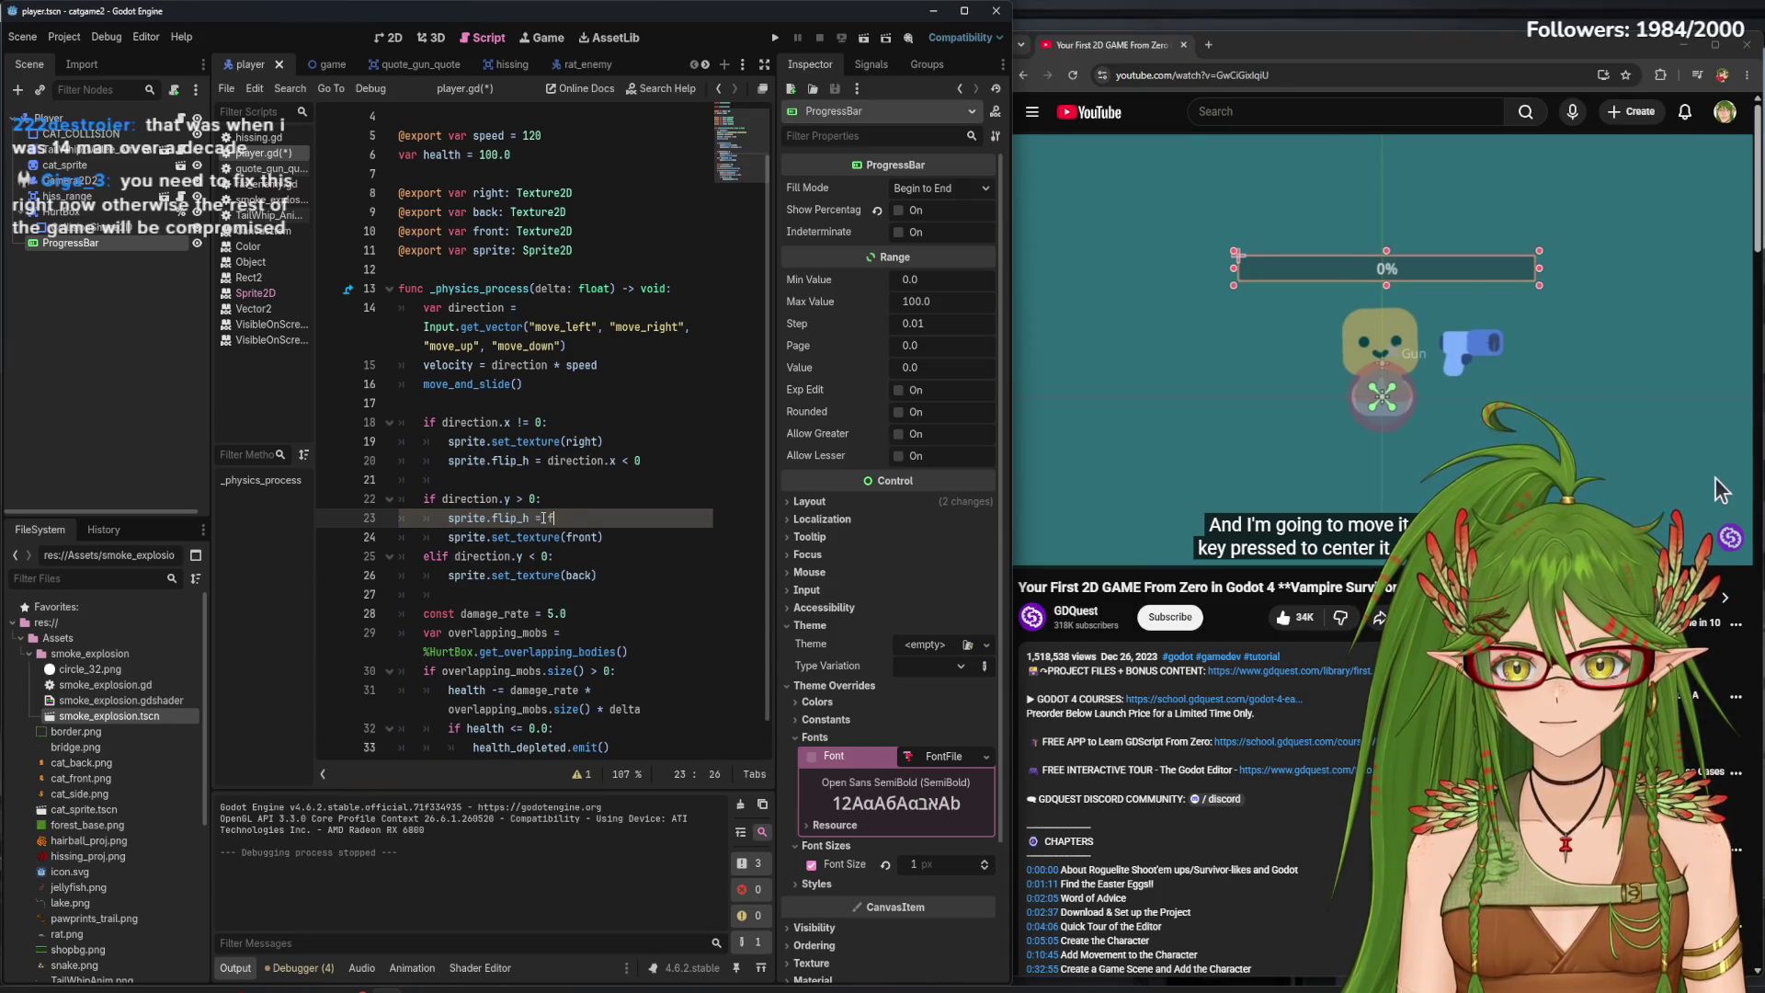
{"action": "type", "text": "alse"}
{"action": "left_click", "coordinate": [612, 496]}
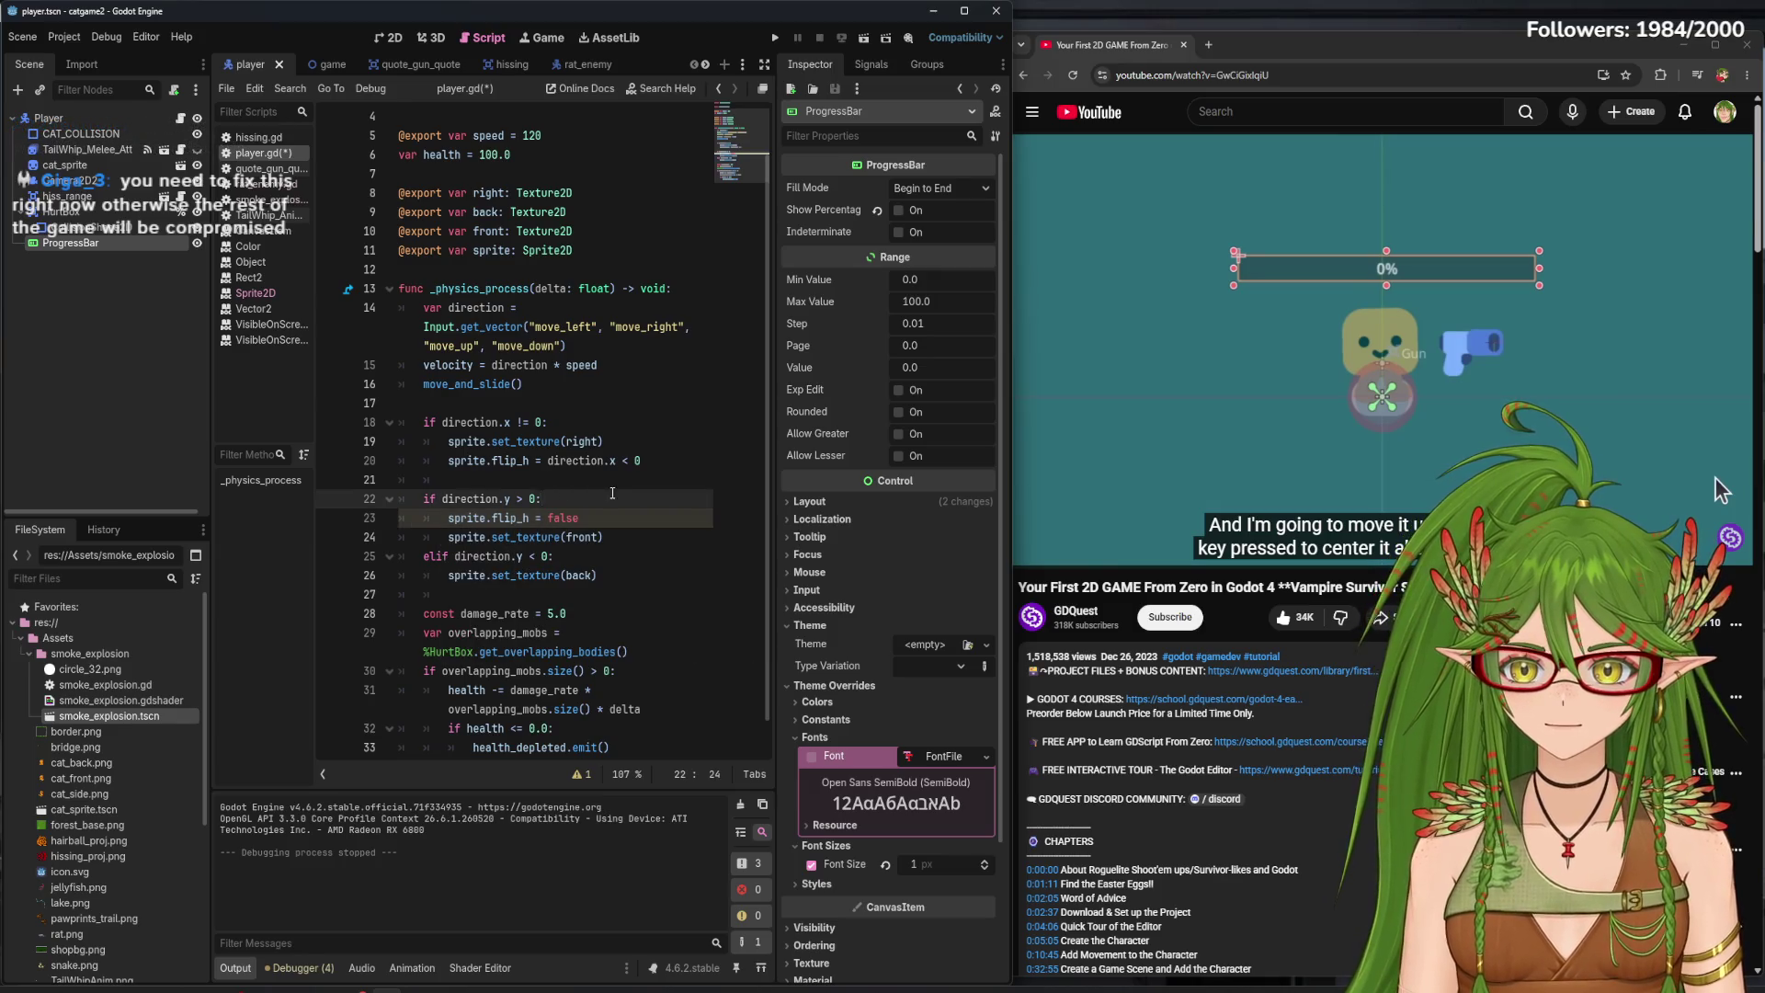
- Save and run the game, walking the cat in all directions to test the downward flip reset
{"action": "key", "text": "F5"}
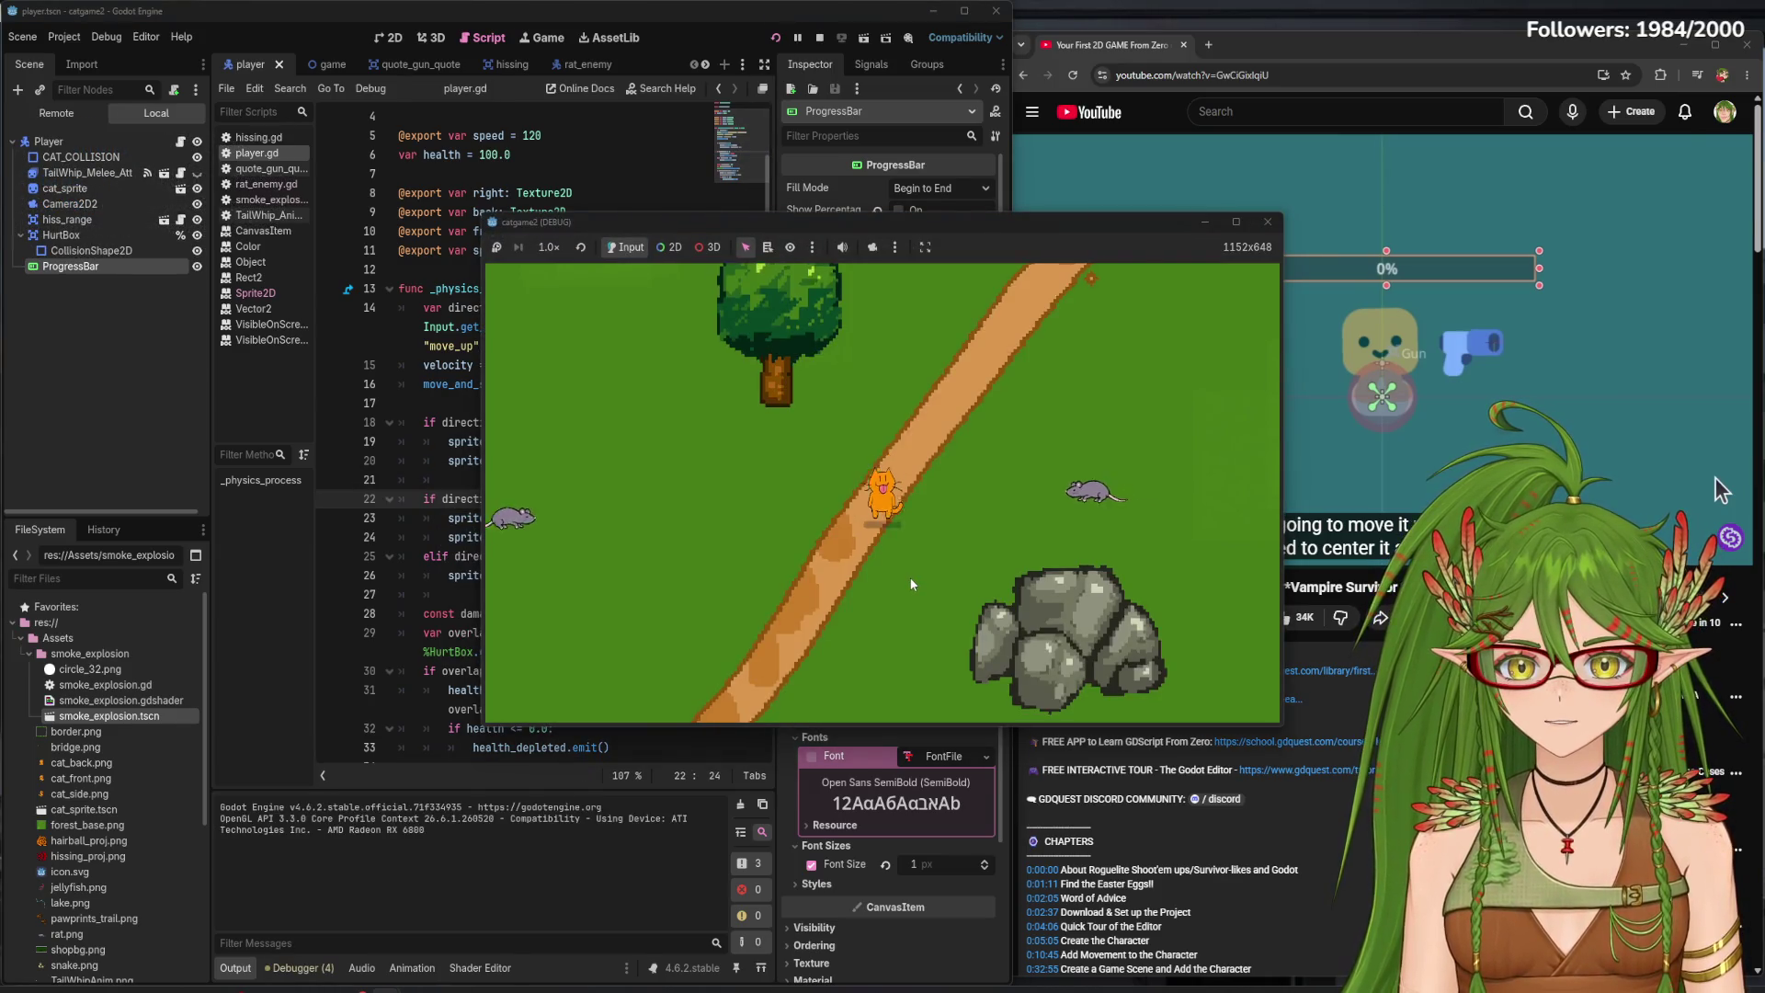
{"action": "key", "text": "Down"}
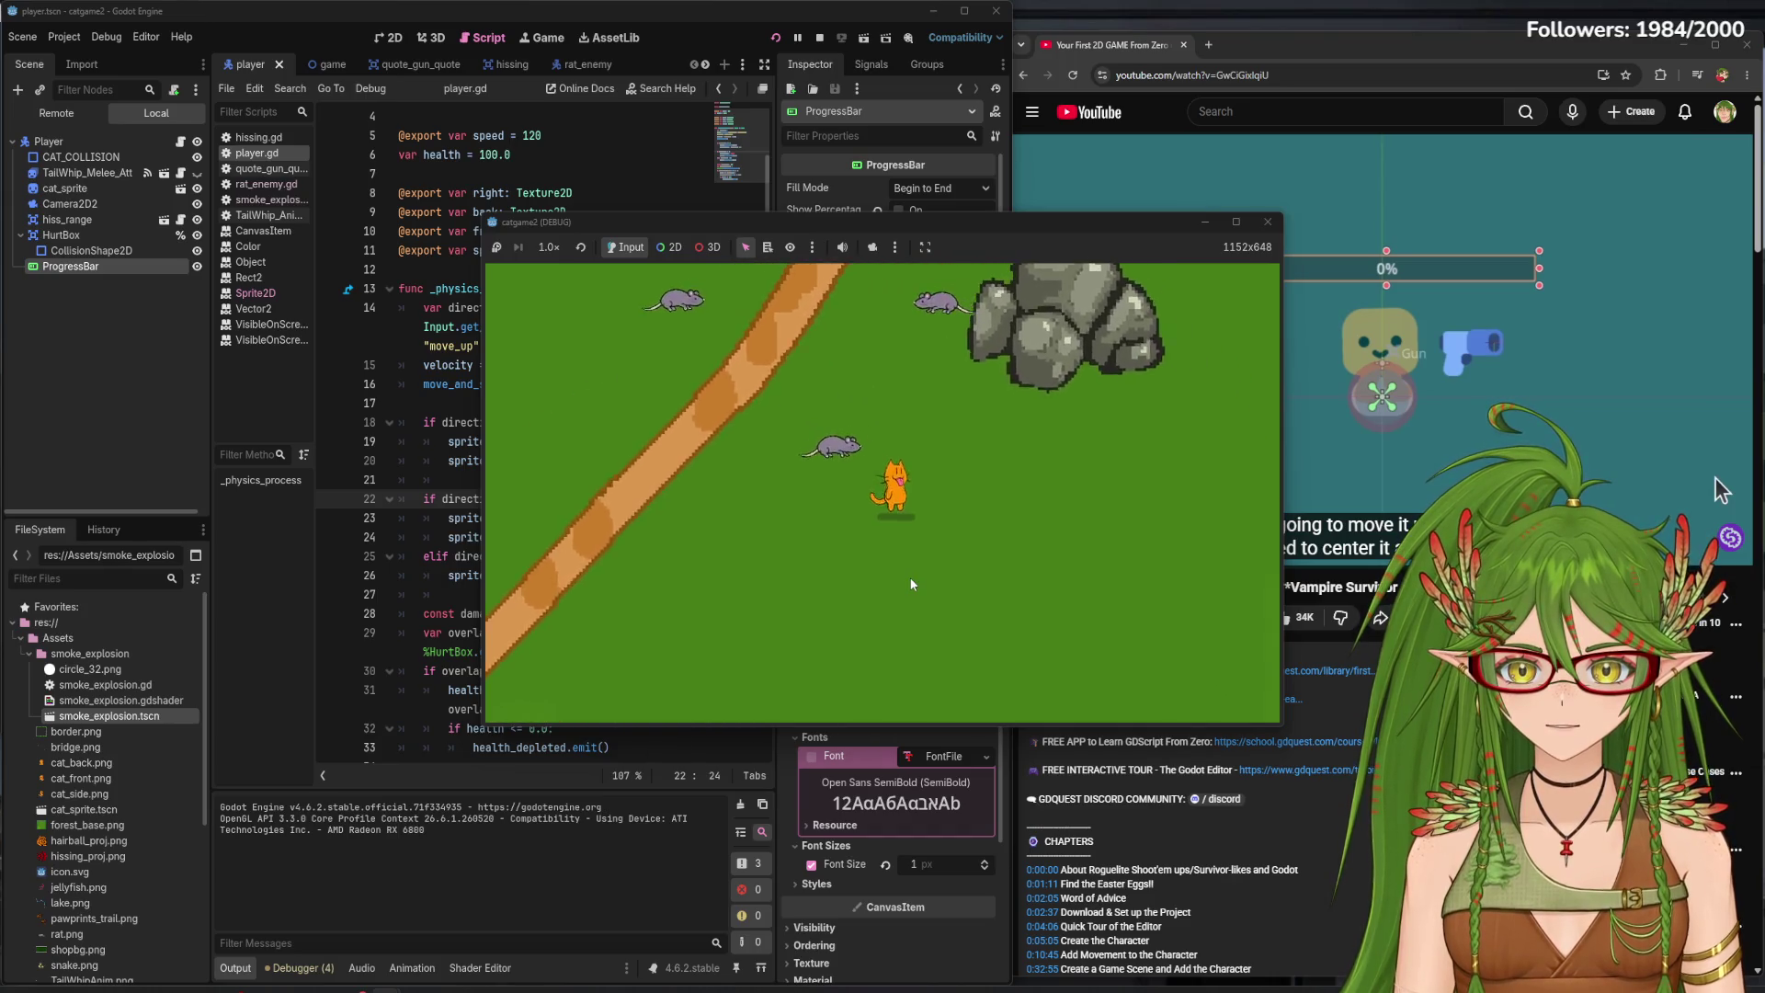
{"action": "key", "text": "Up"}
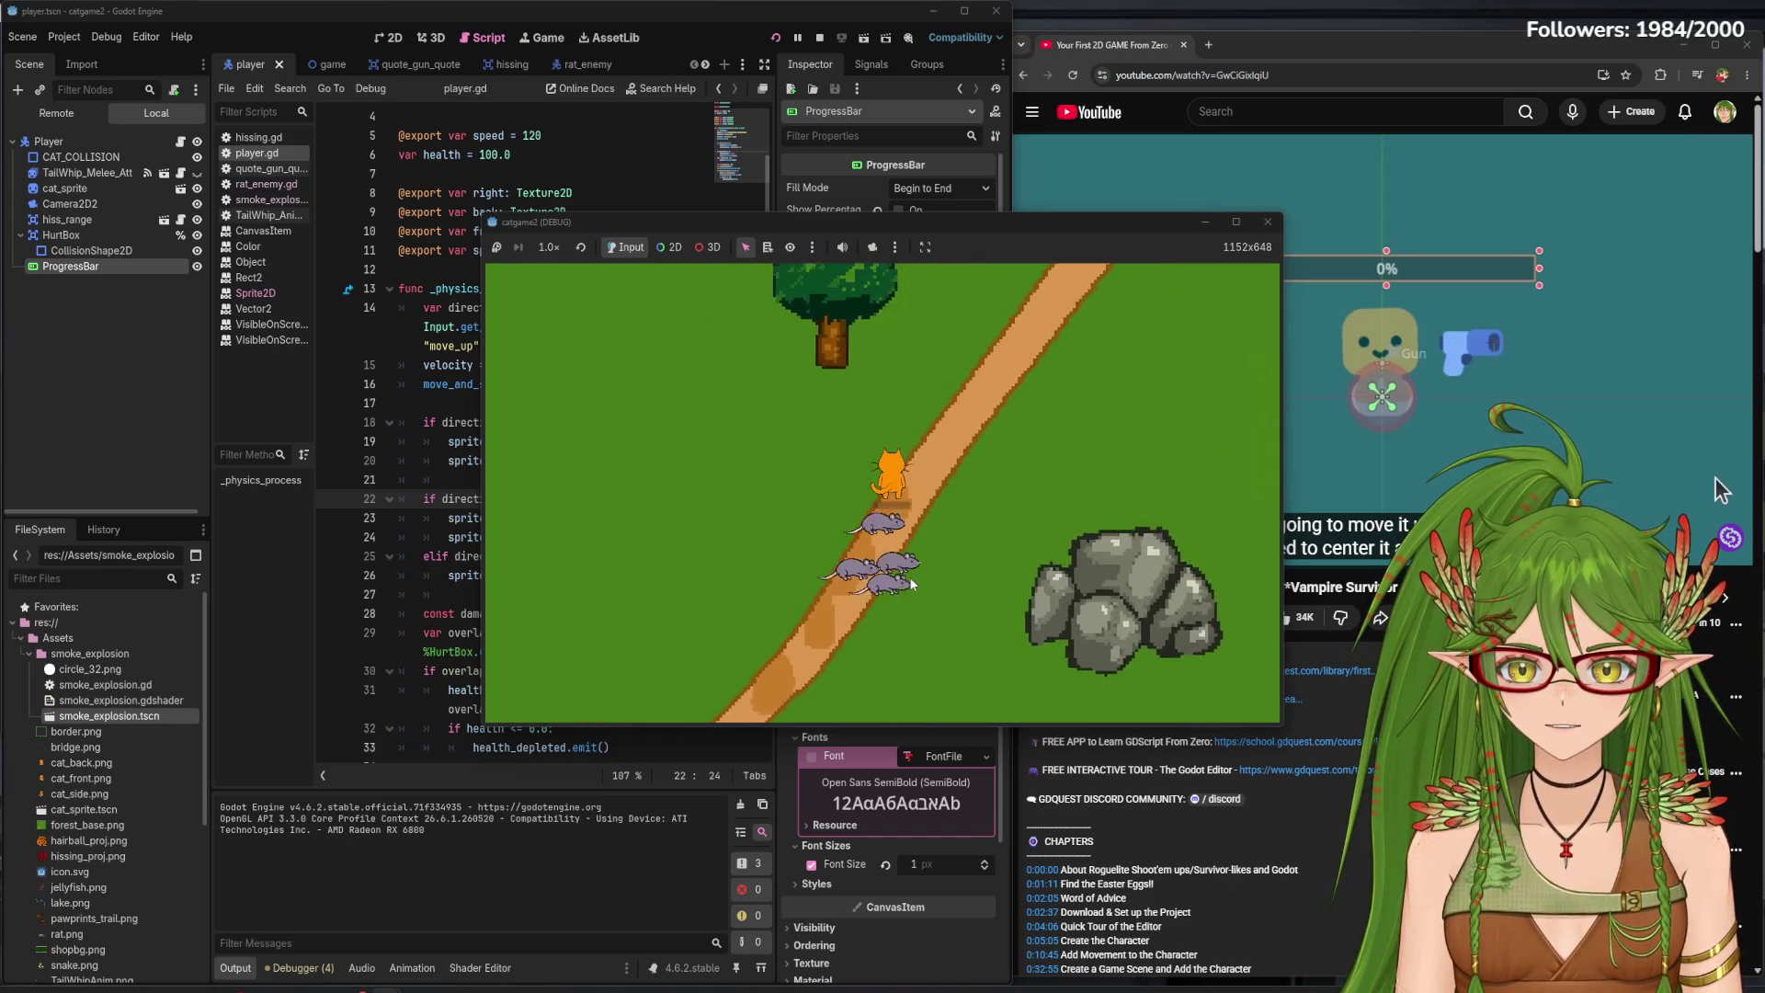
{"action": "key", "text": "Right"}
{"action": "key", "text": "Down"}
{"action": "key", "text": "Left"}
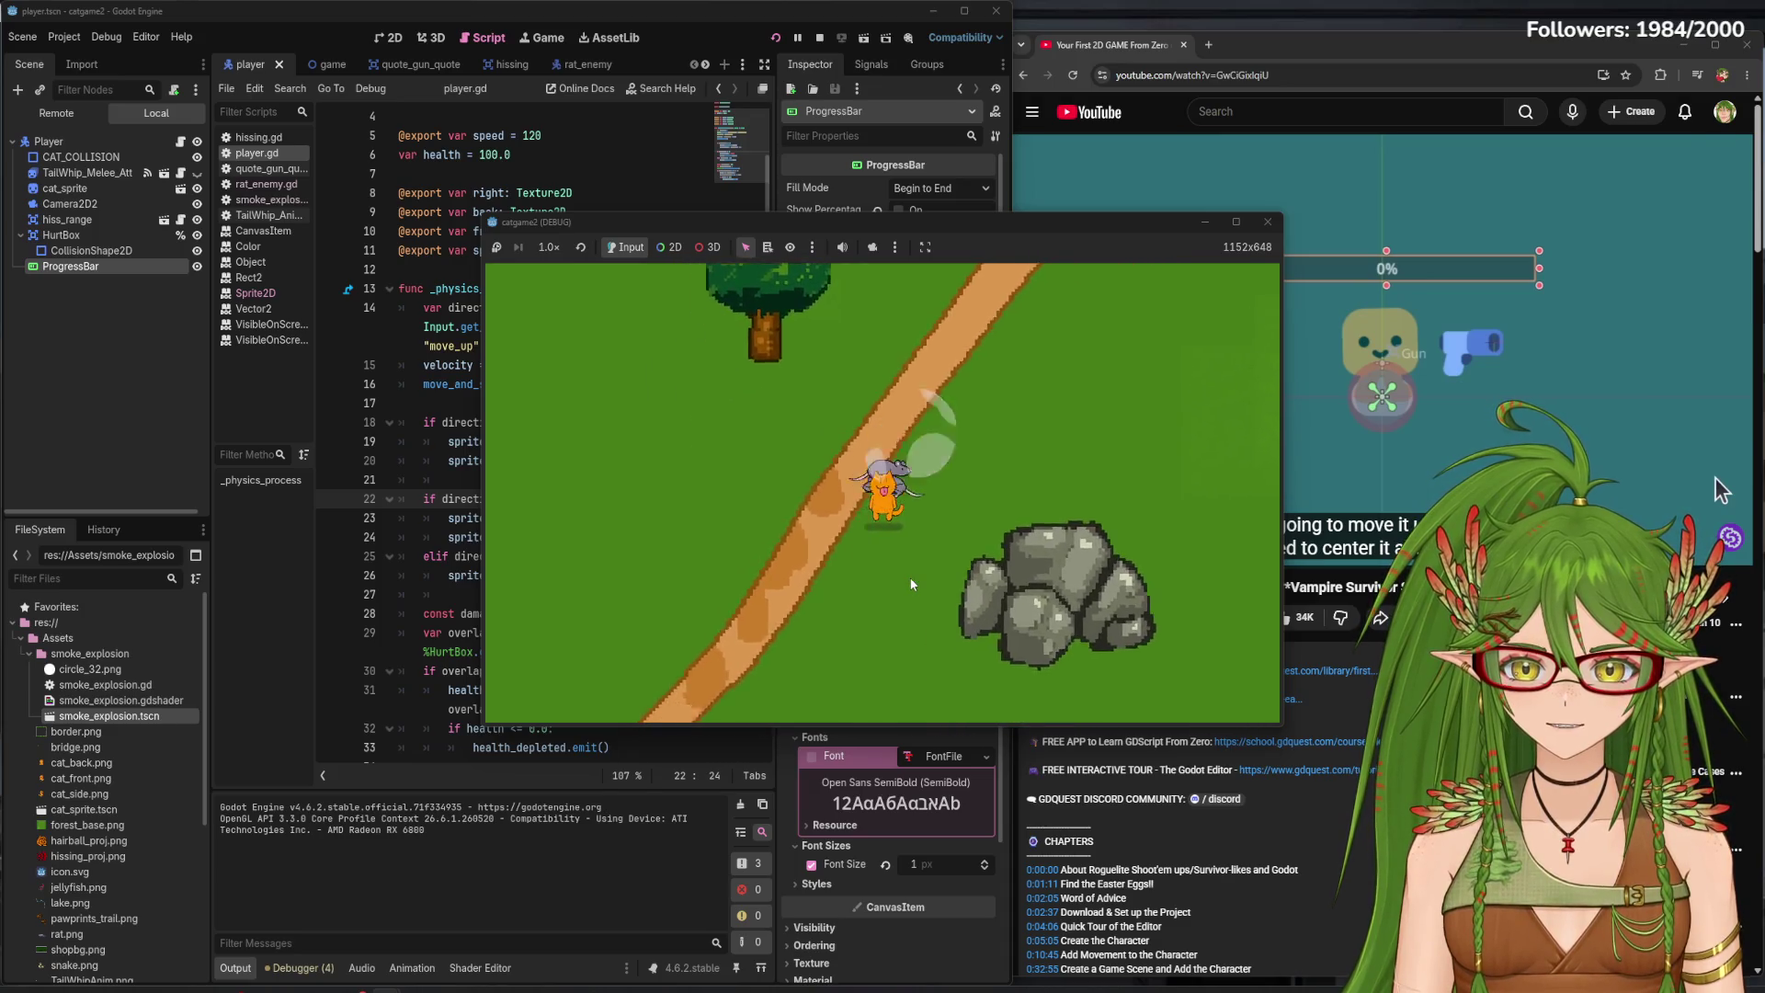
{"action": "key", "text": "Down"}
{"action": "key", "text": "Left"}
{"action": "key", "text": "Up"}
{"action": "key", "text": "Down"}
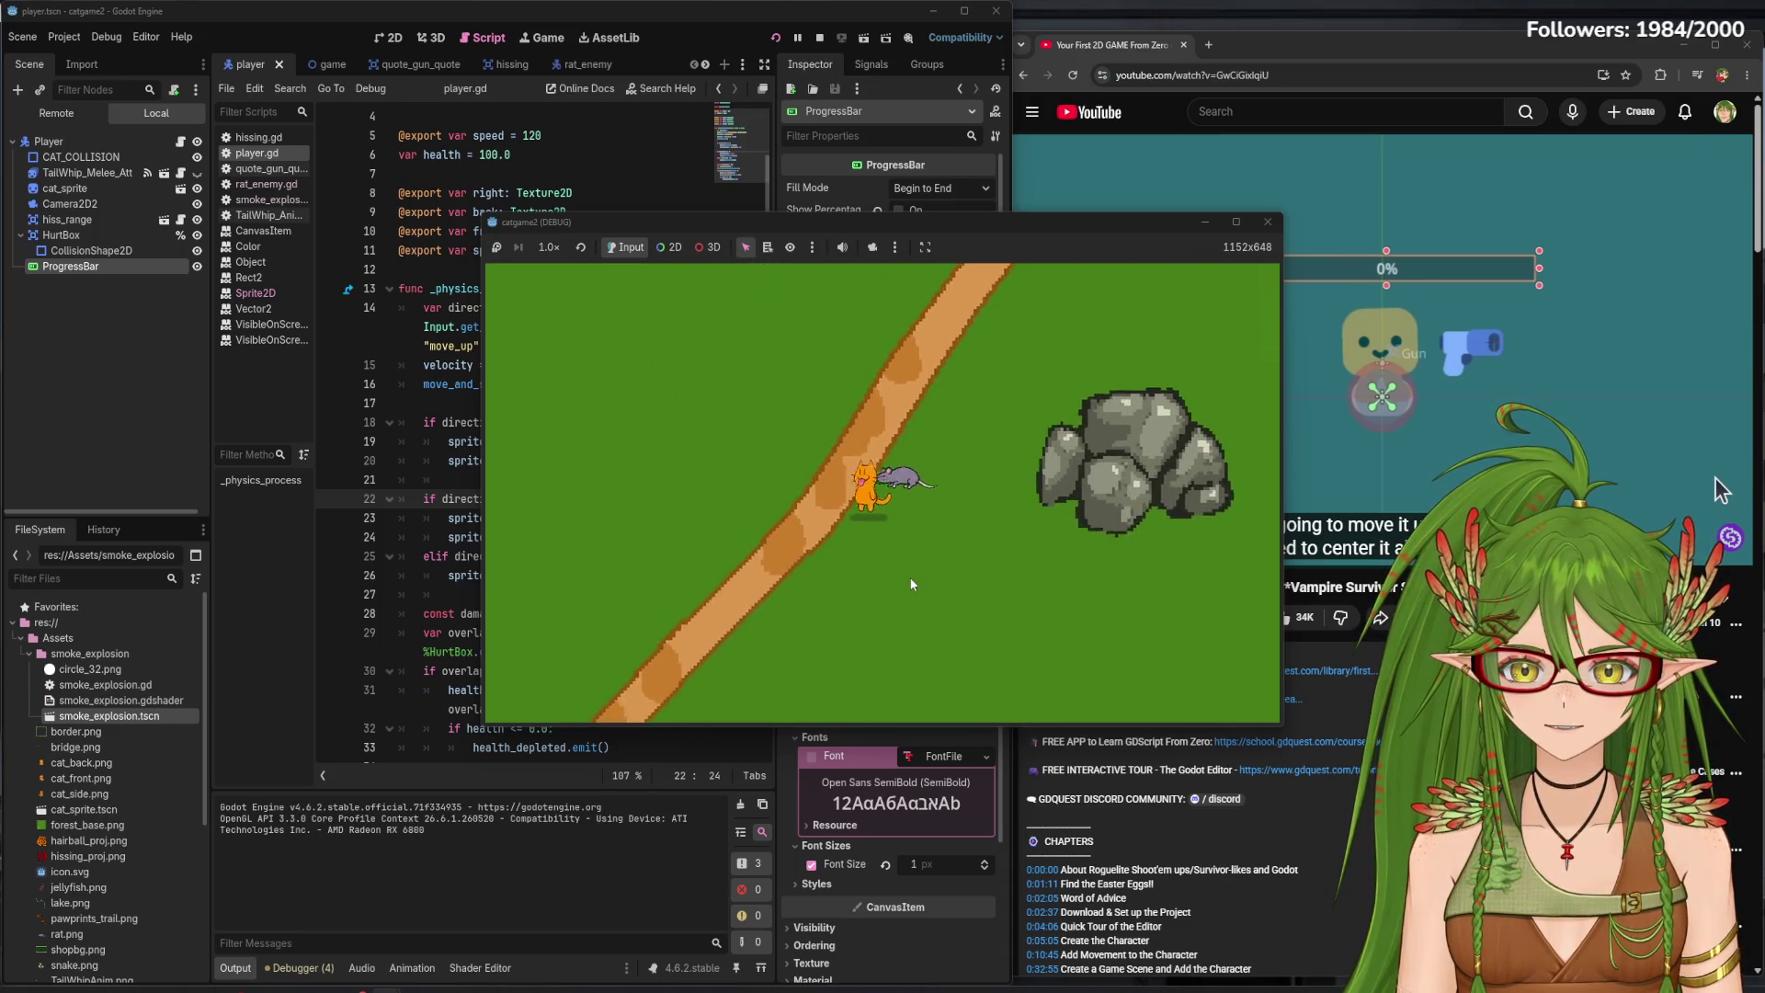
{"action": "key", "text": "Down"}
{"action": "key", "text": "Right"}
{"action": "key", "text": "F8"}
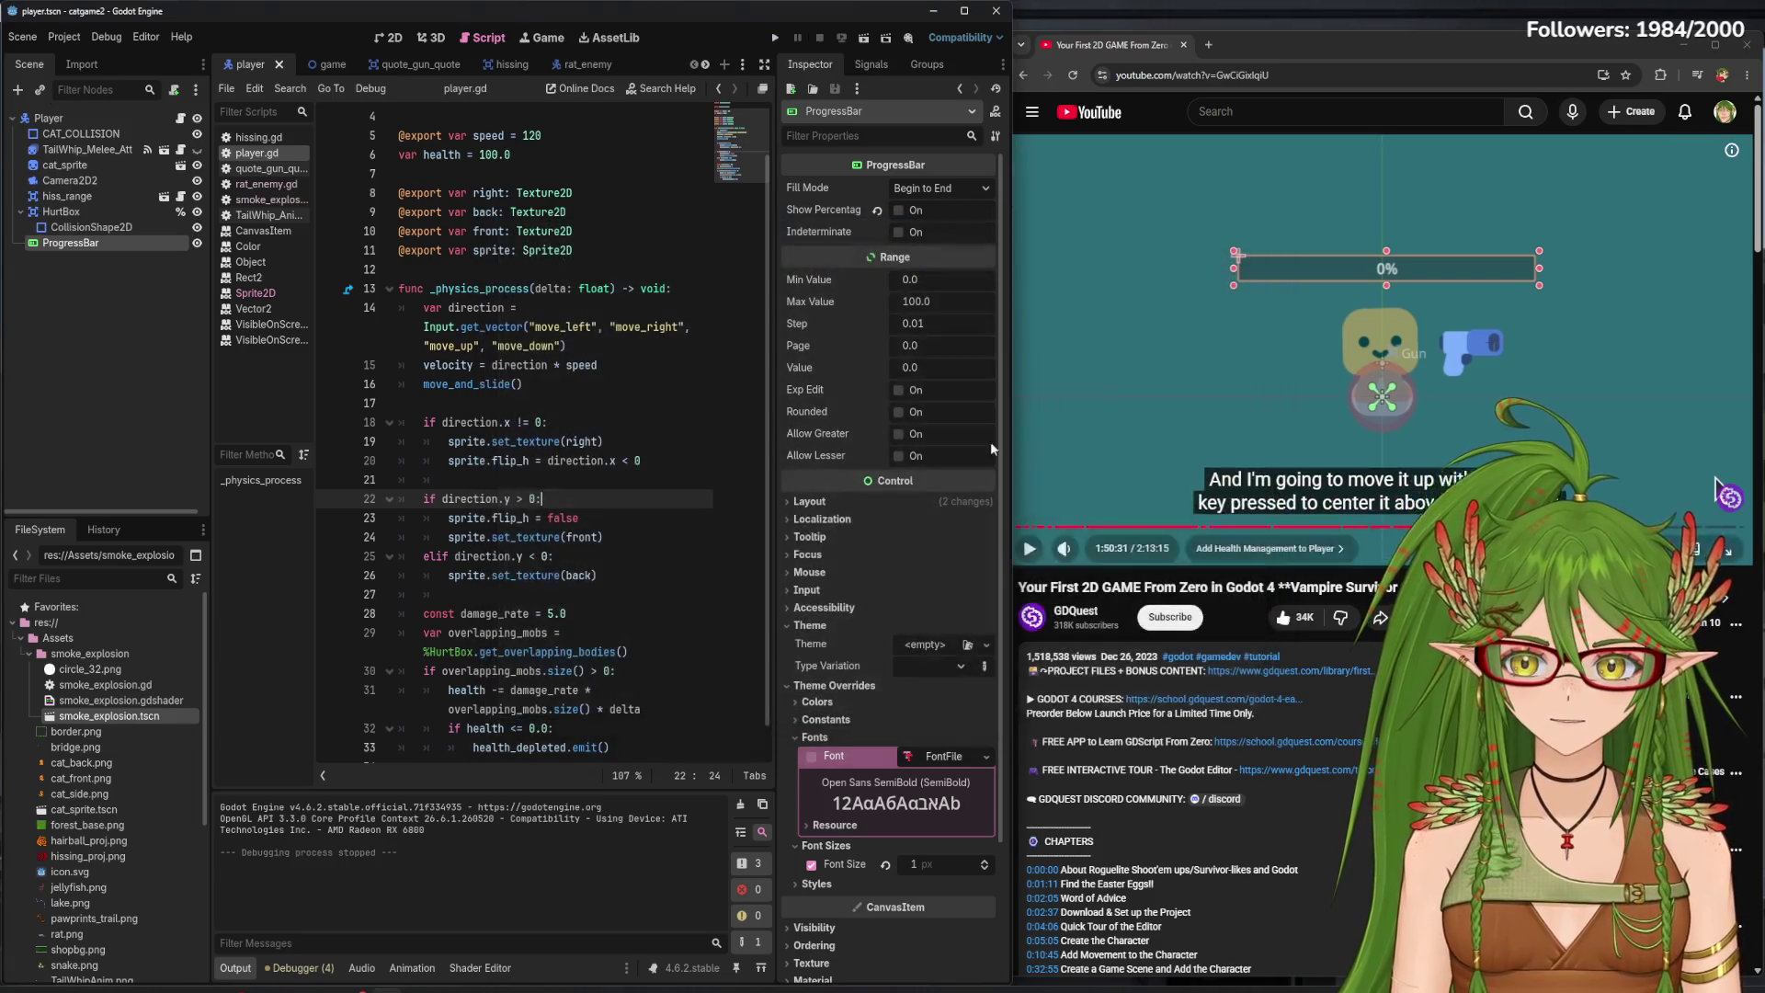
- Select the flip reset on line 23, then test-run walking the cat up and down-right
{"action": "left_click_drag", "start_coordinate": [579, 517], "coordinate": [489, 517]}
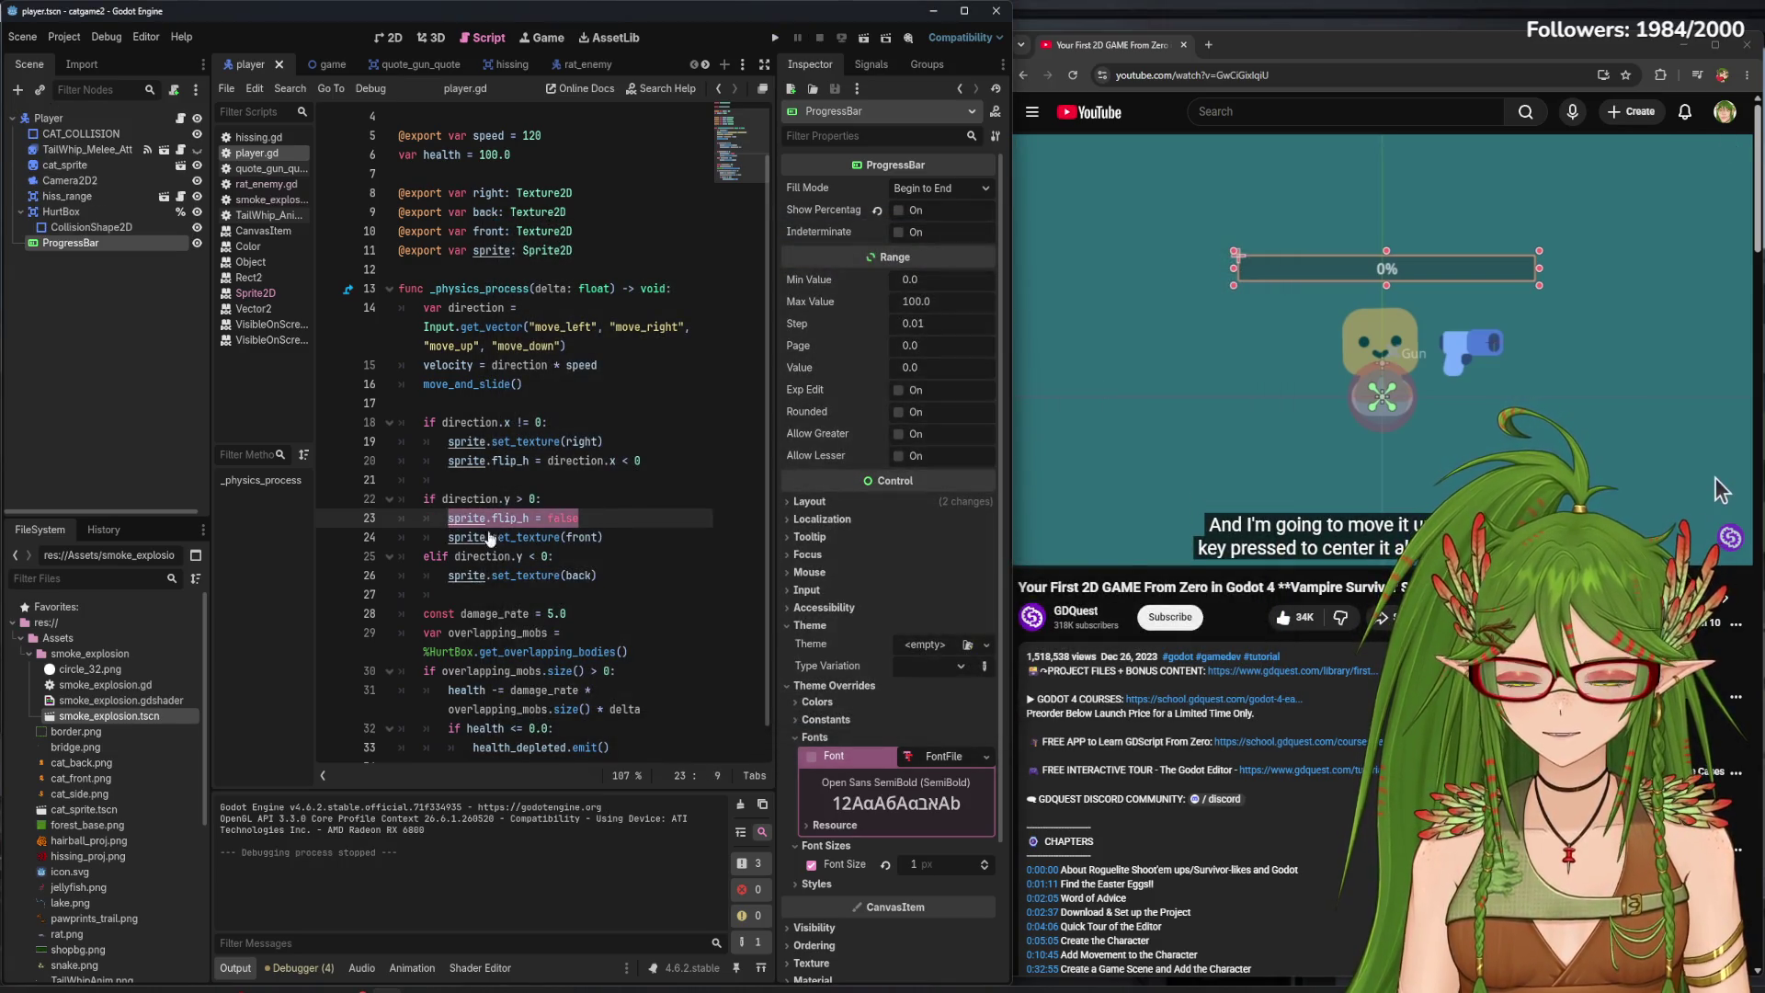
{"action": "left_click", "coordinate": [588, 556]}
{"action": "left_click", "coordinate": [774, 38]}
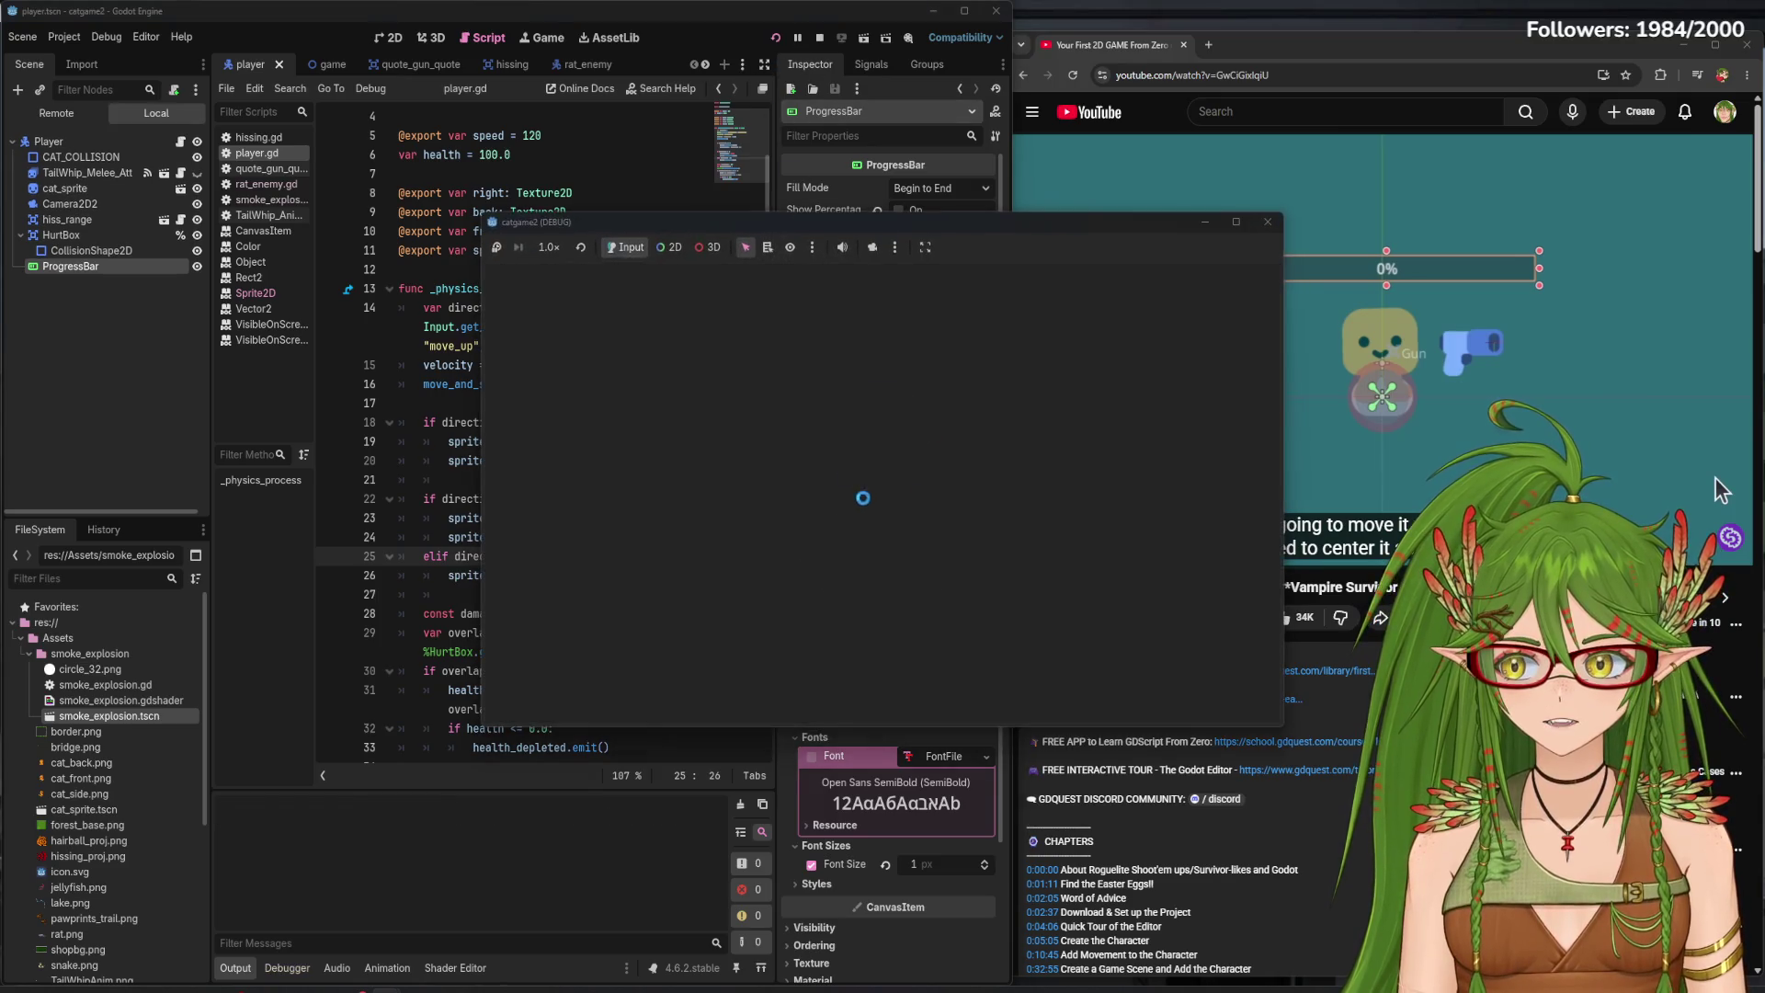
{"action": "key", "text": "Up"}
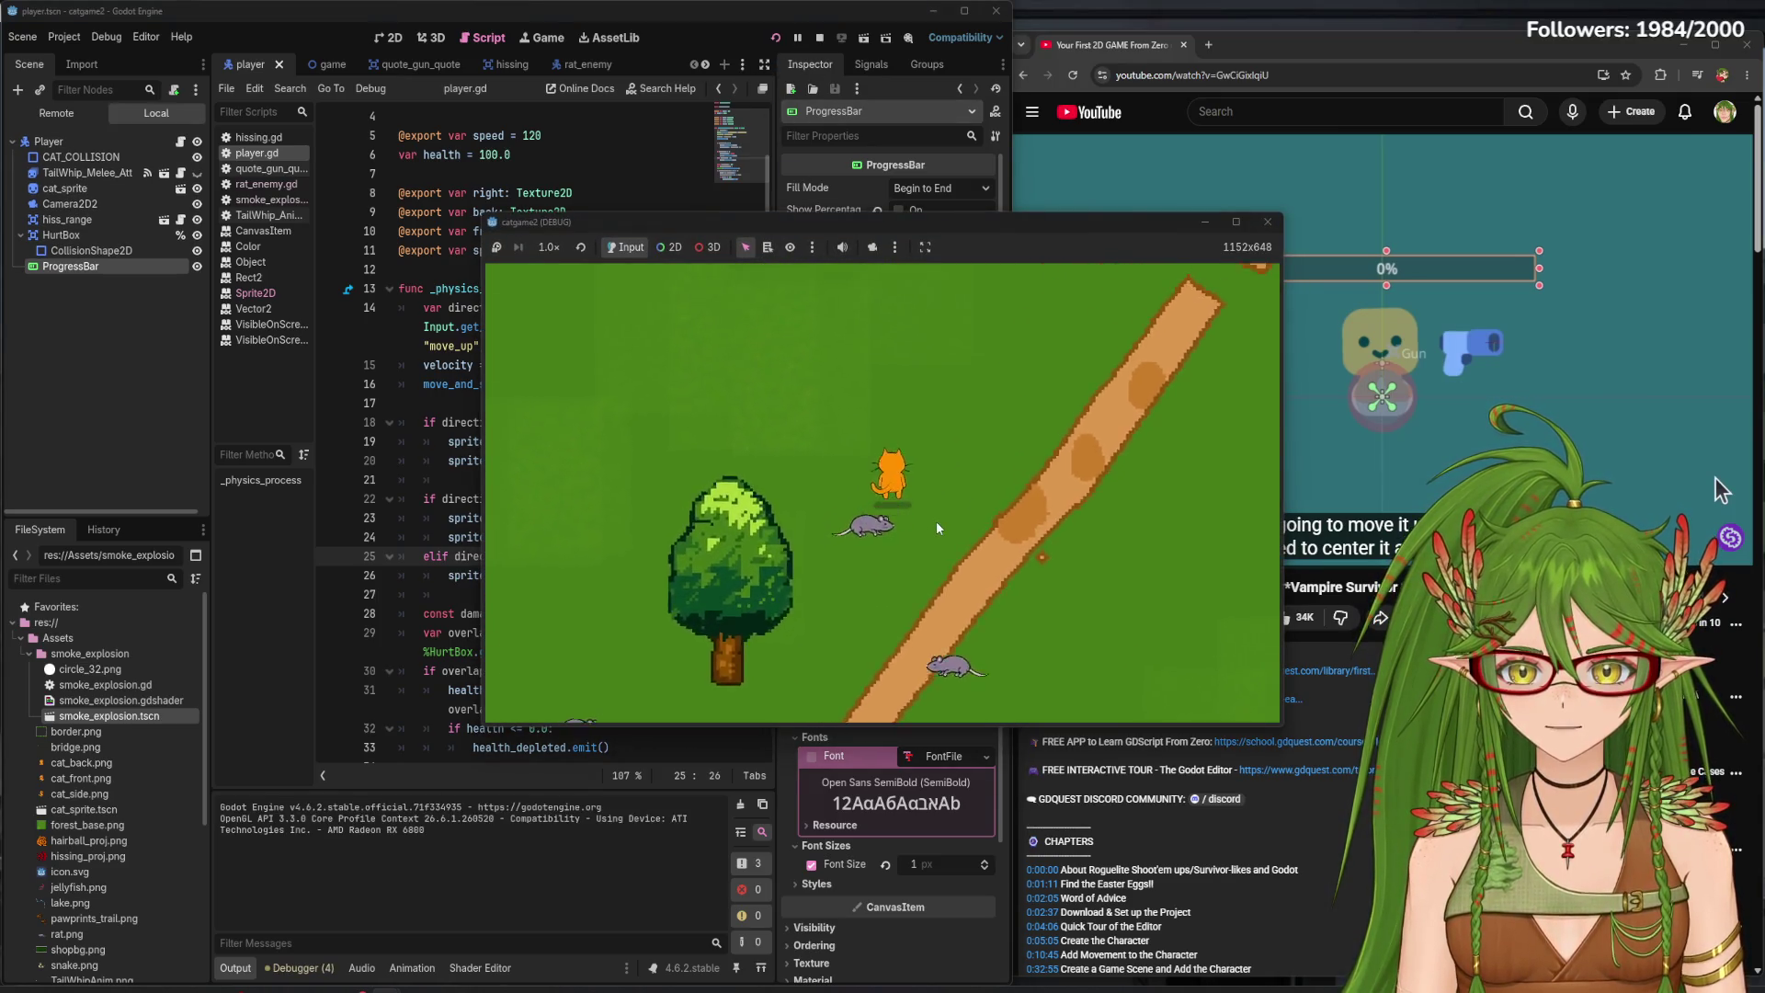
{"action": "key", "text": "Up"}
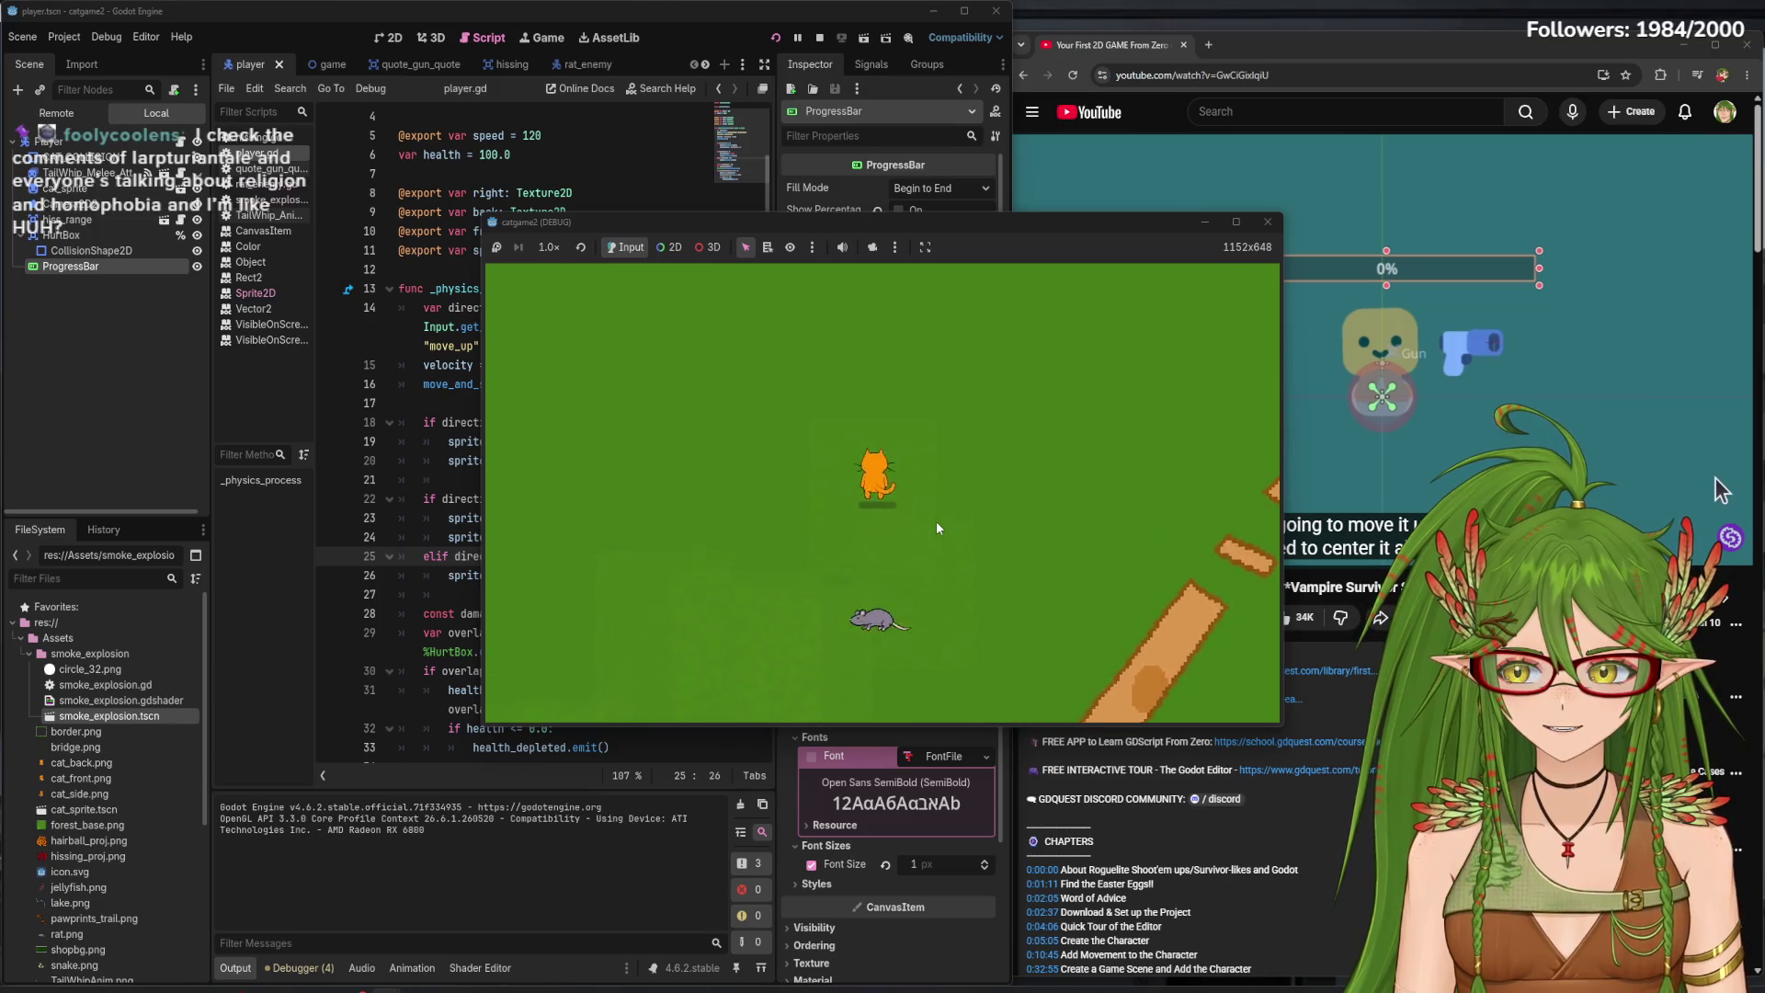
{"action": "key", "text": "Up"}
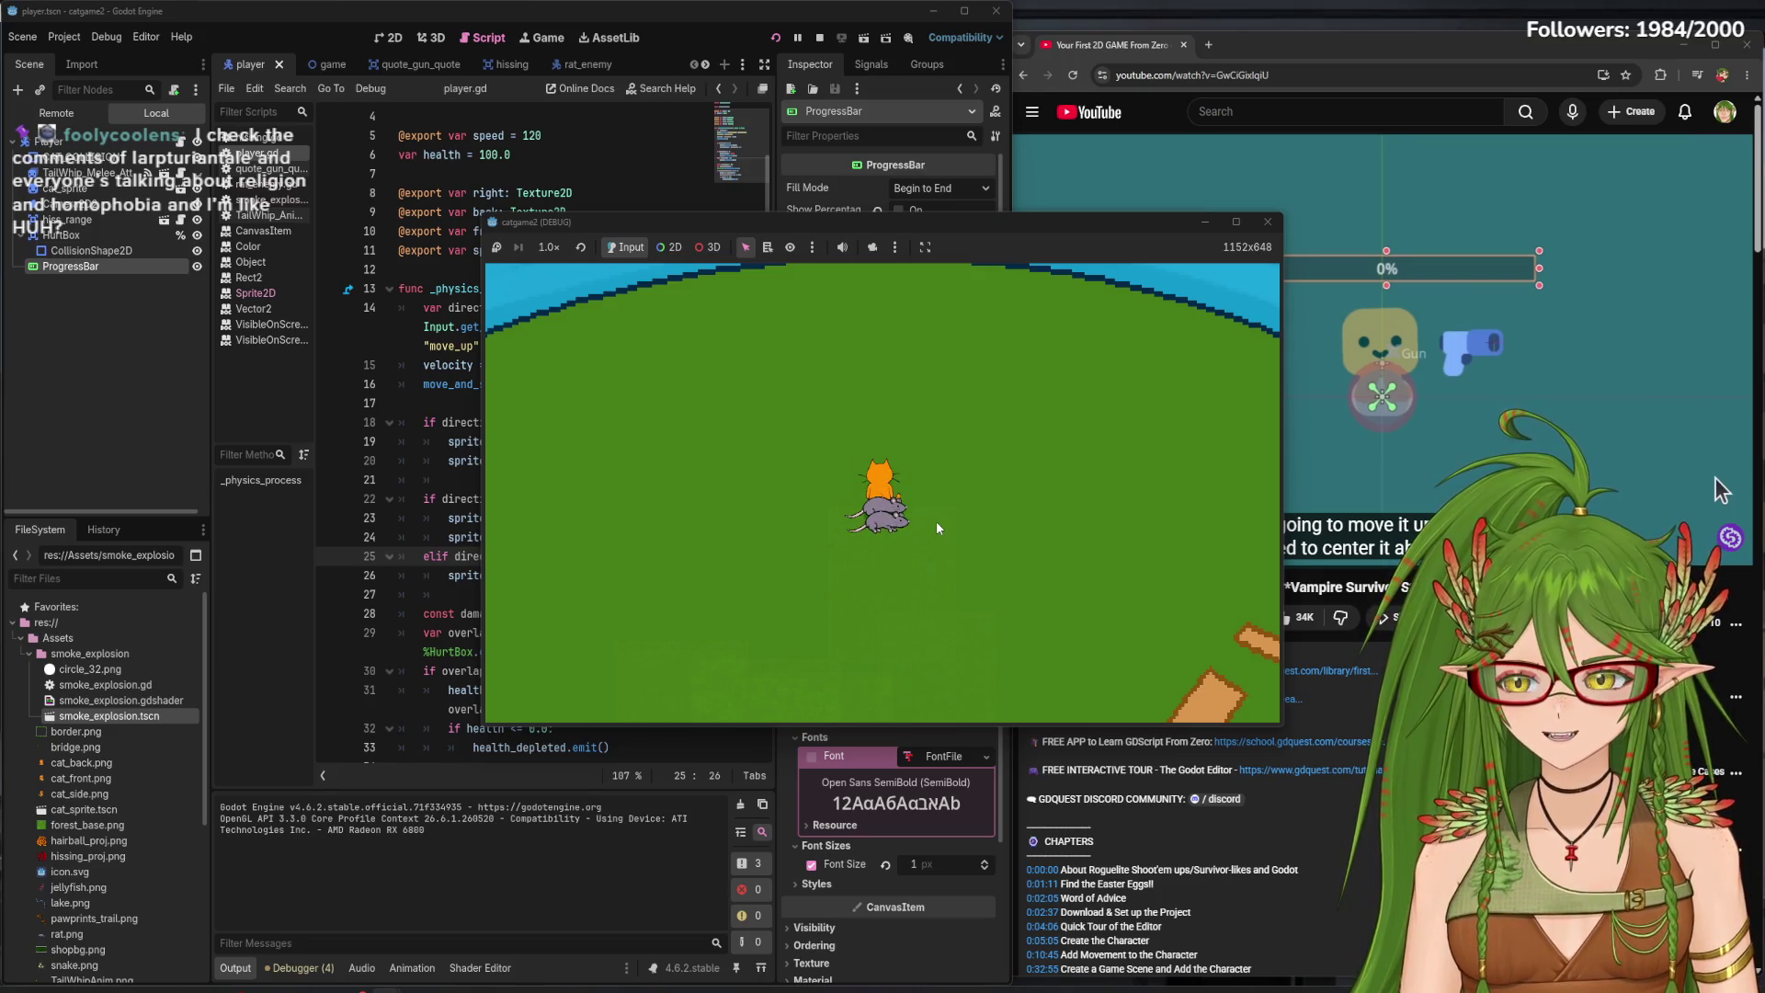
{"action": "key", "text": "Down"}
{"action": "key", "text": "Right"}
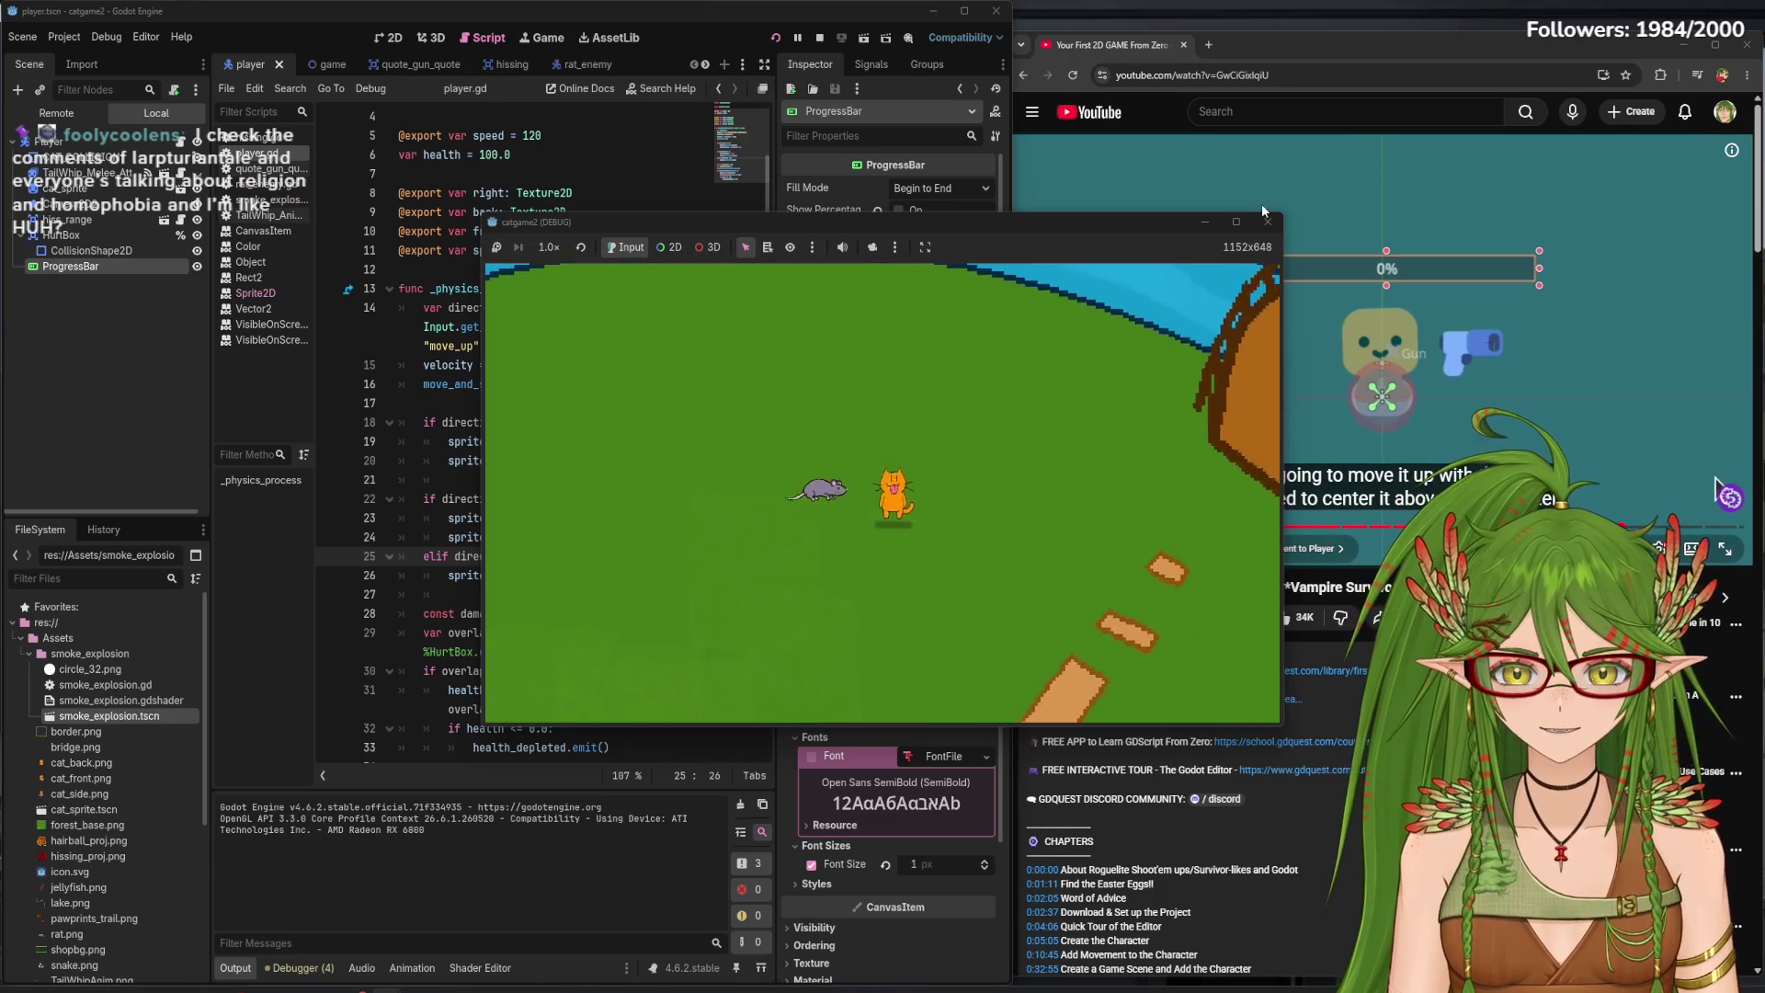
{"action": "key", "text": "Down"}
{"action": "key", "text": "Right"}
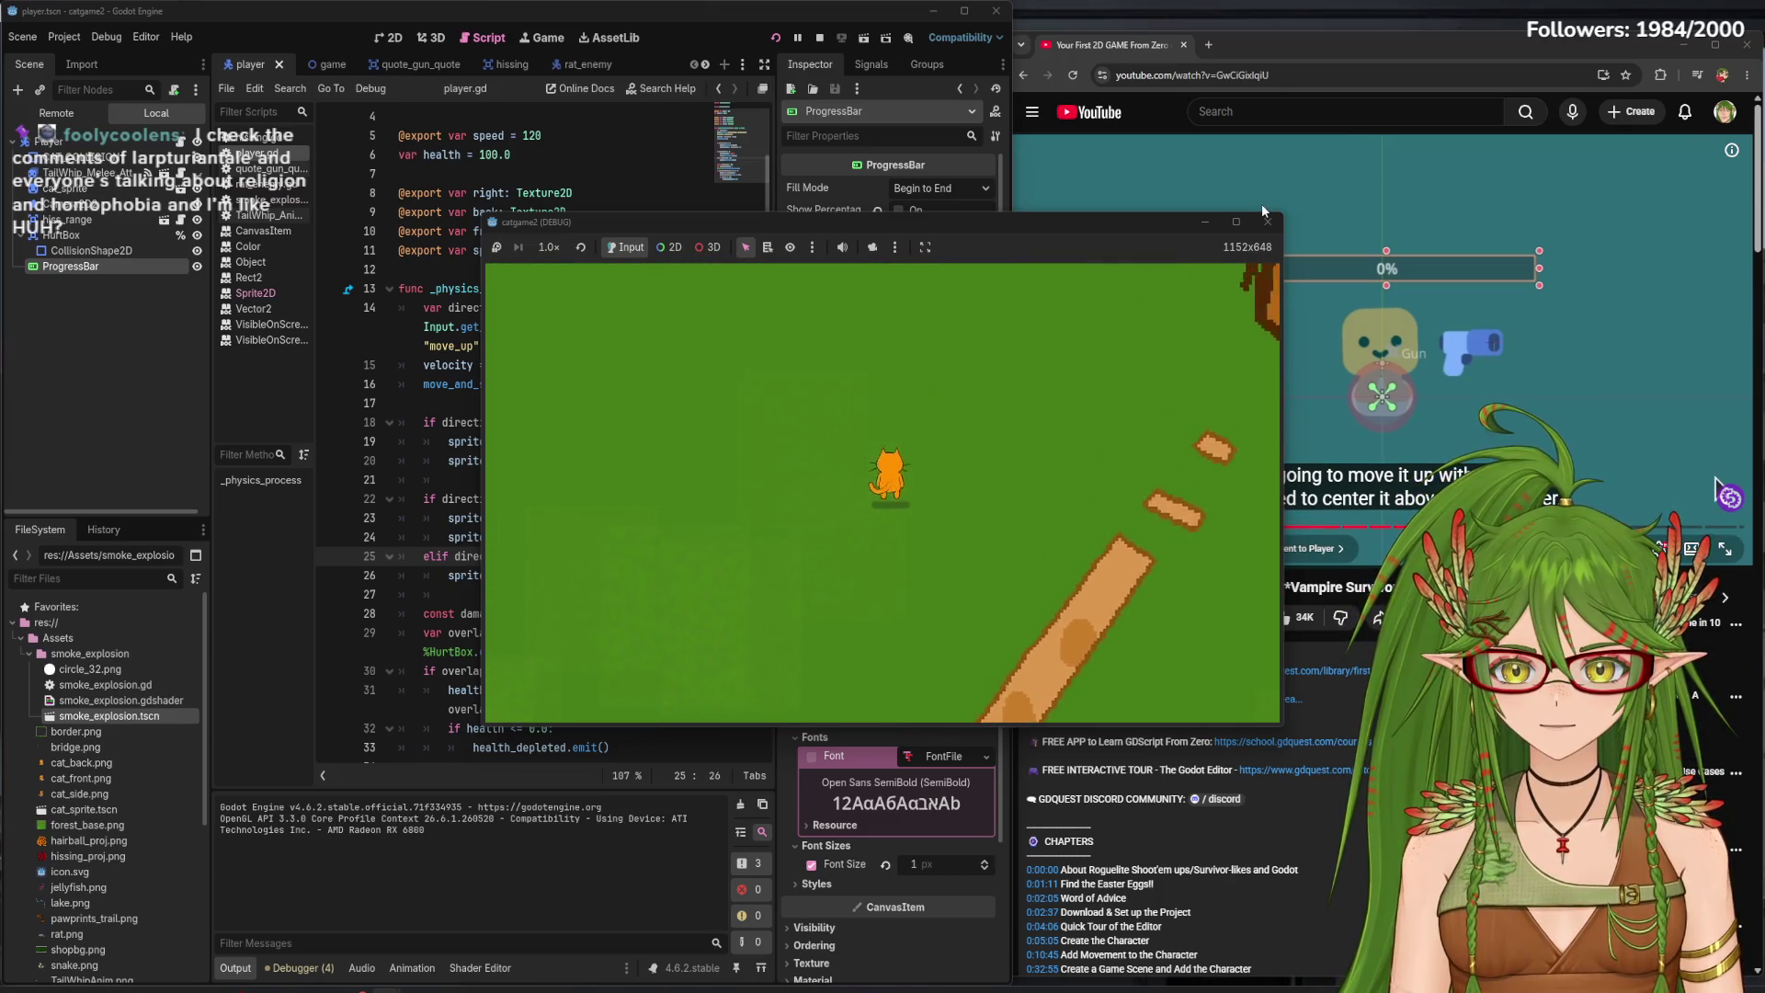
{"action": "key", "text": "Up"}
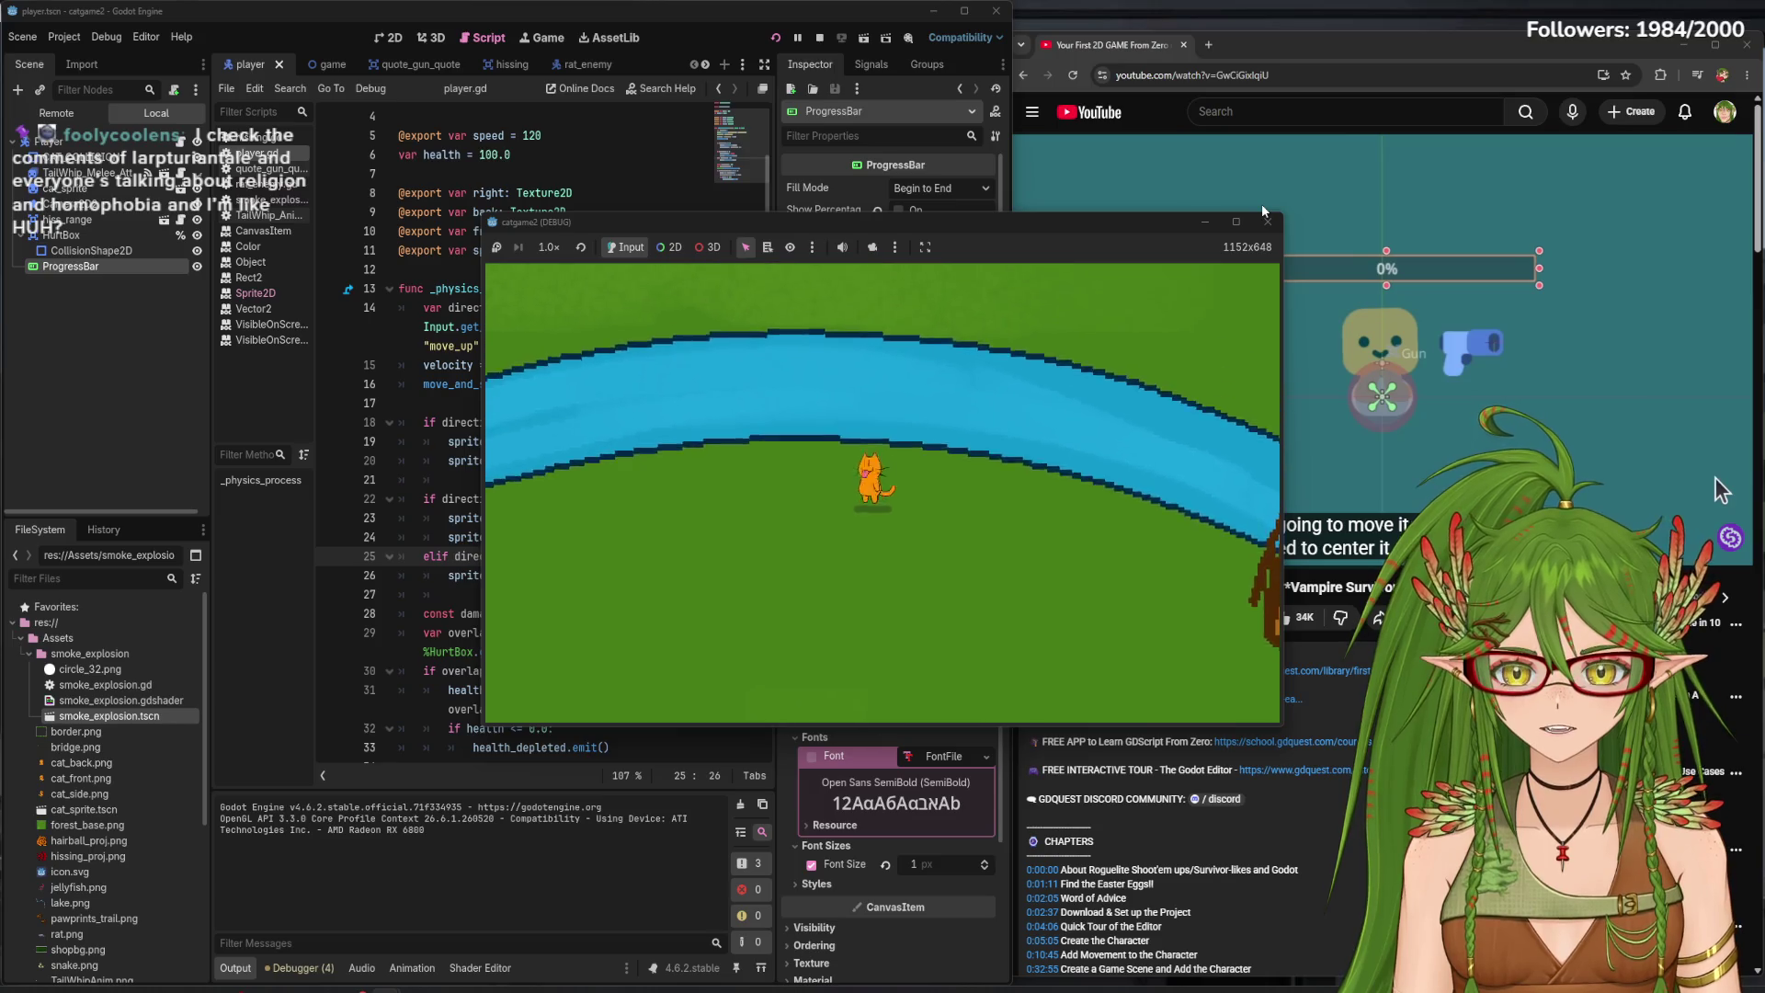
{"action": "key", "text": "Down"}
{"action": "left_click", "coordinate": [1267, 221]}
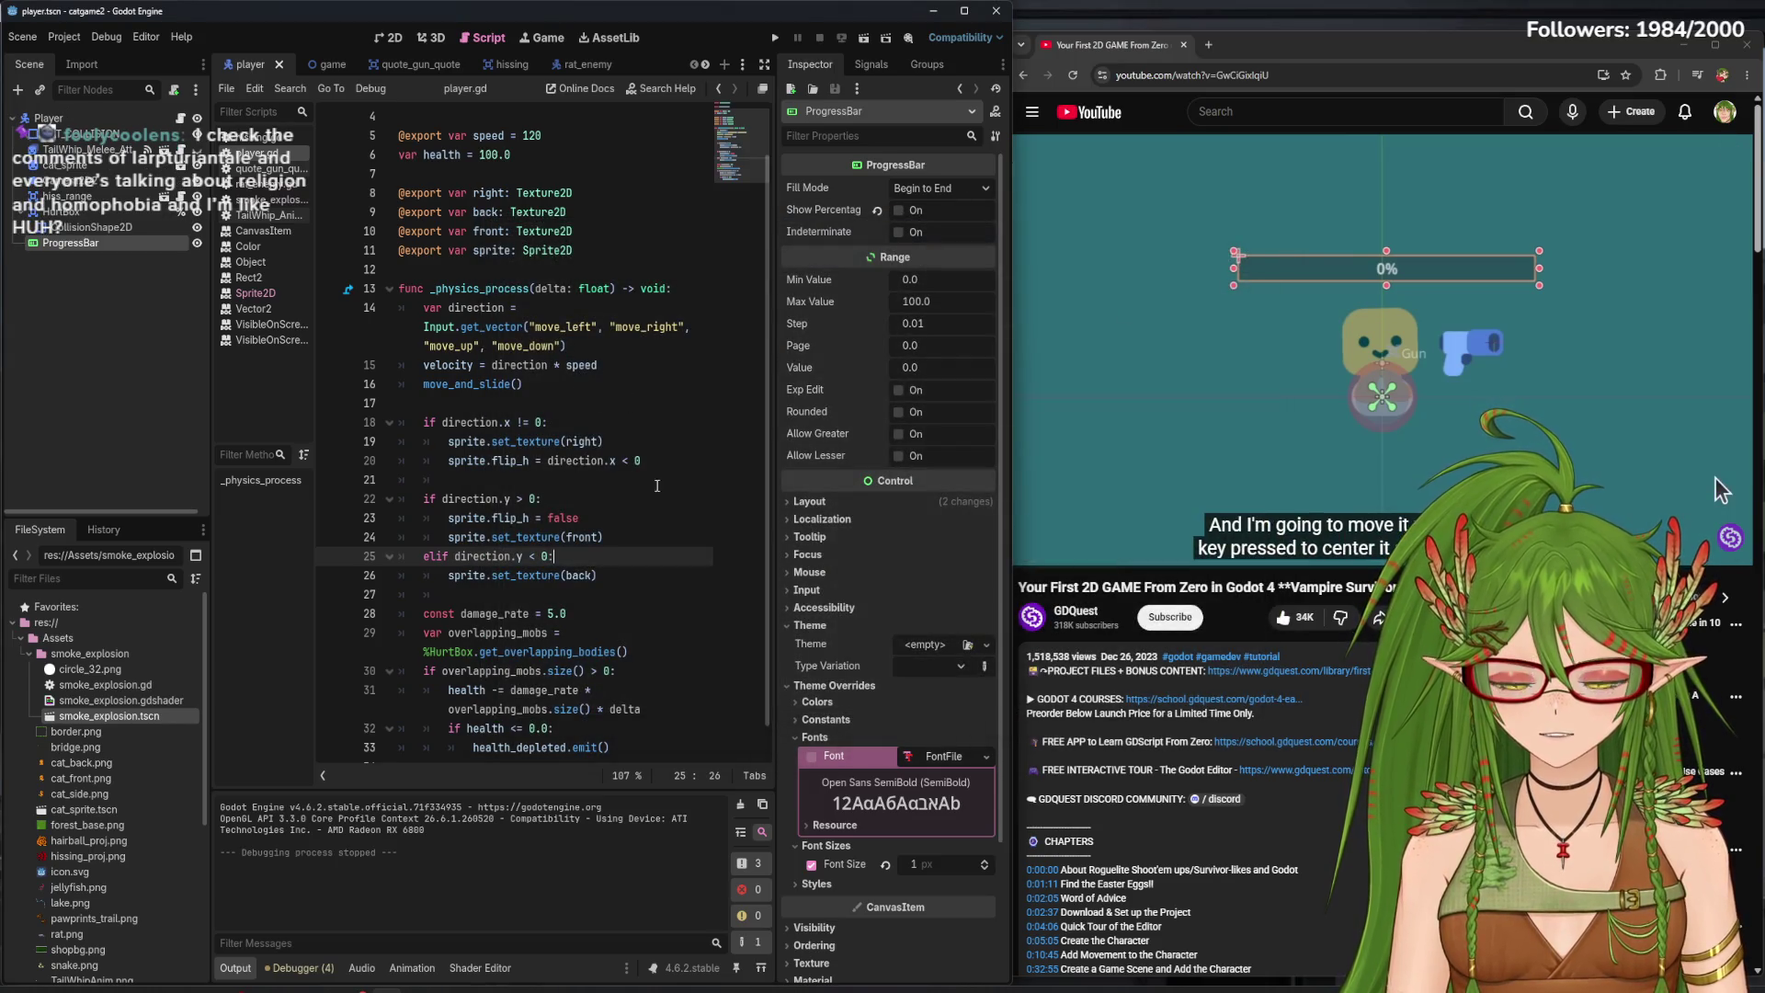
- Copy the flip reset statement and open a new line after line 25 in the moving-up branch
{"action": "left_click_drag", "start_coordinate": [585, 518], "coordinate": [456, 520]}
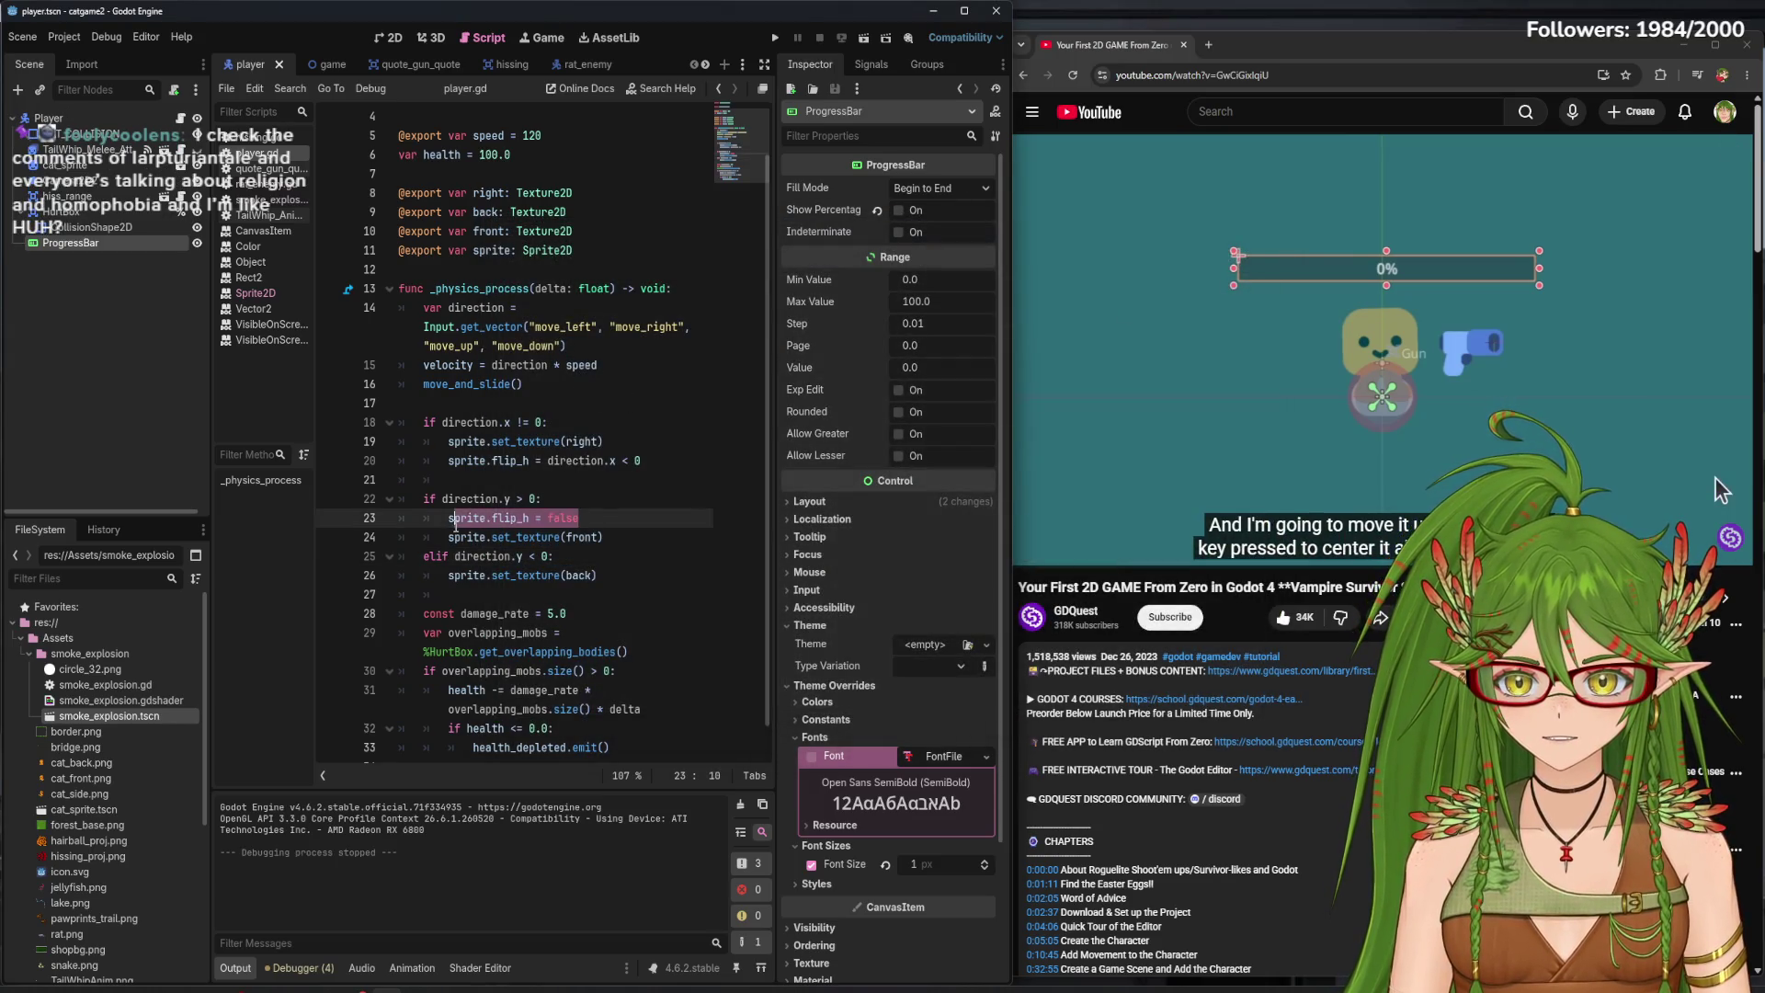
{"action": "left_click", "coordinate": [565, 557]}
{"action": "key", "text": "Return"}
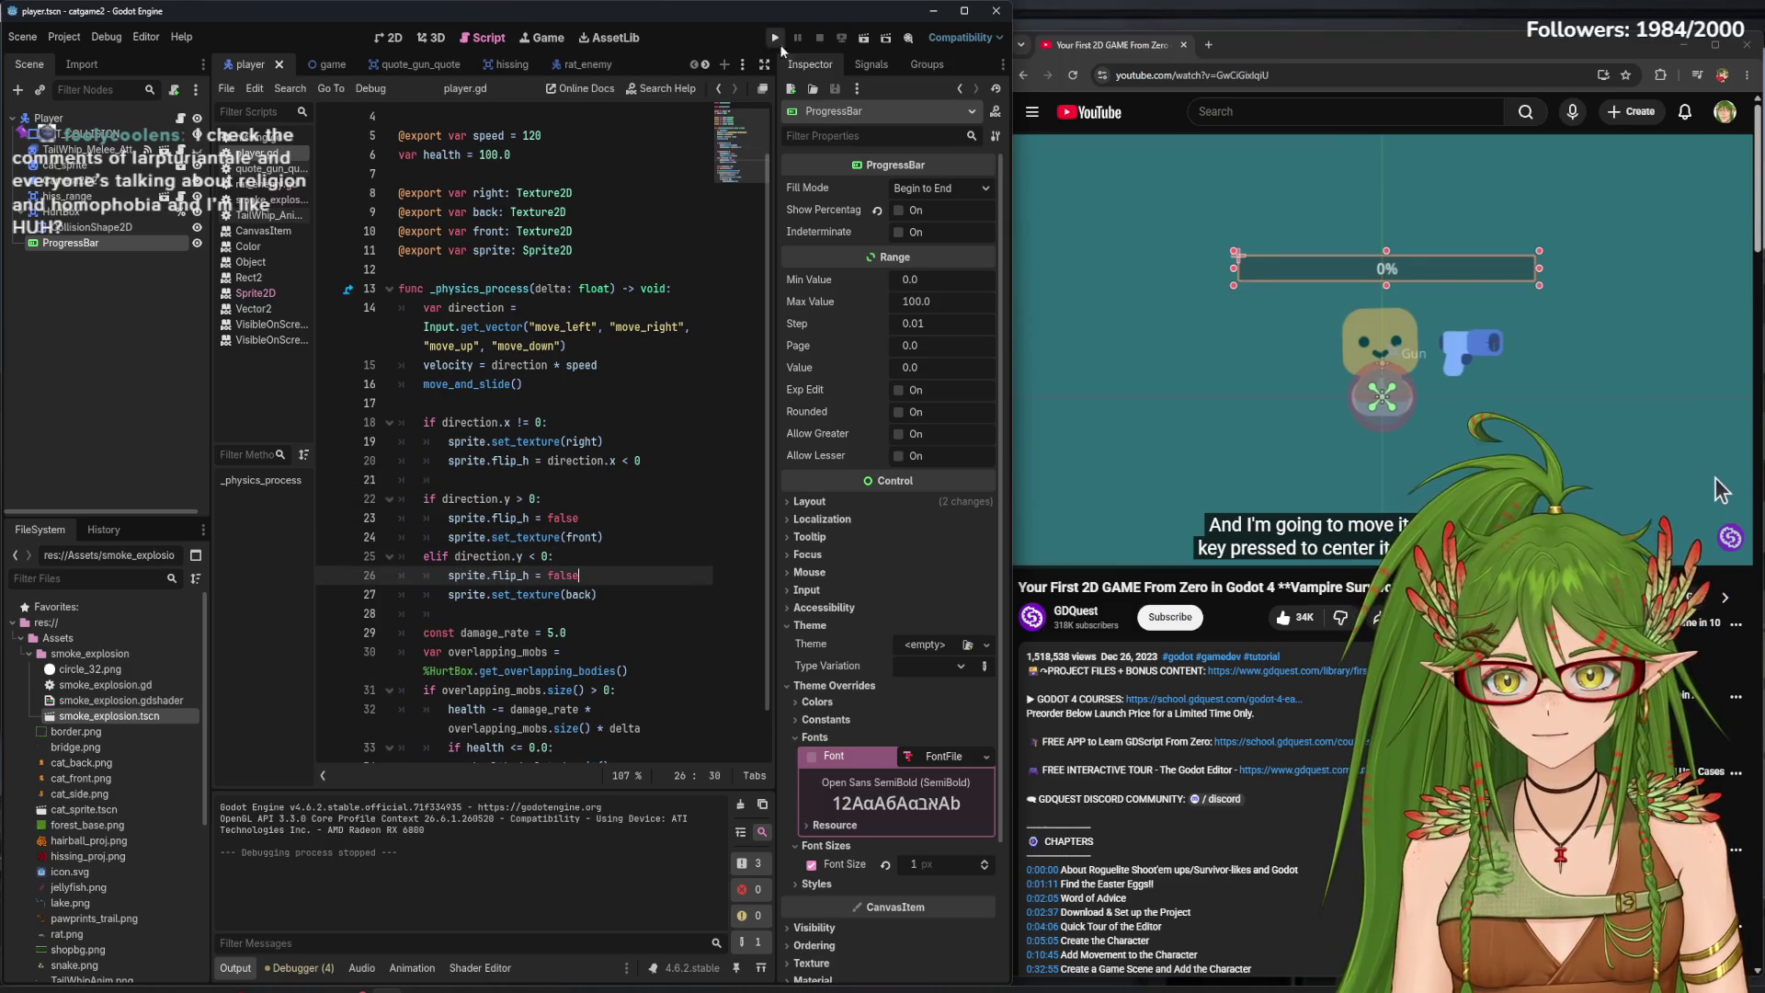
- Run the game and walk the cat in every direction, including a tail-whip, then stop it
{"action": "left_click", "coordinate": [770, 34]}
{"action": "key", "text": "Down"}
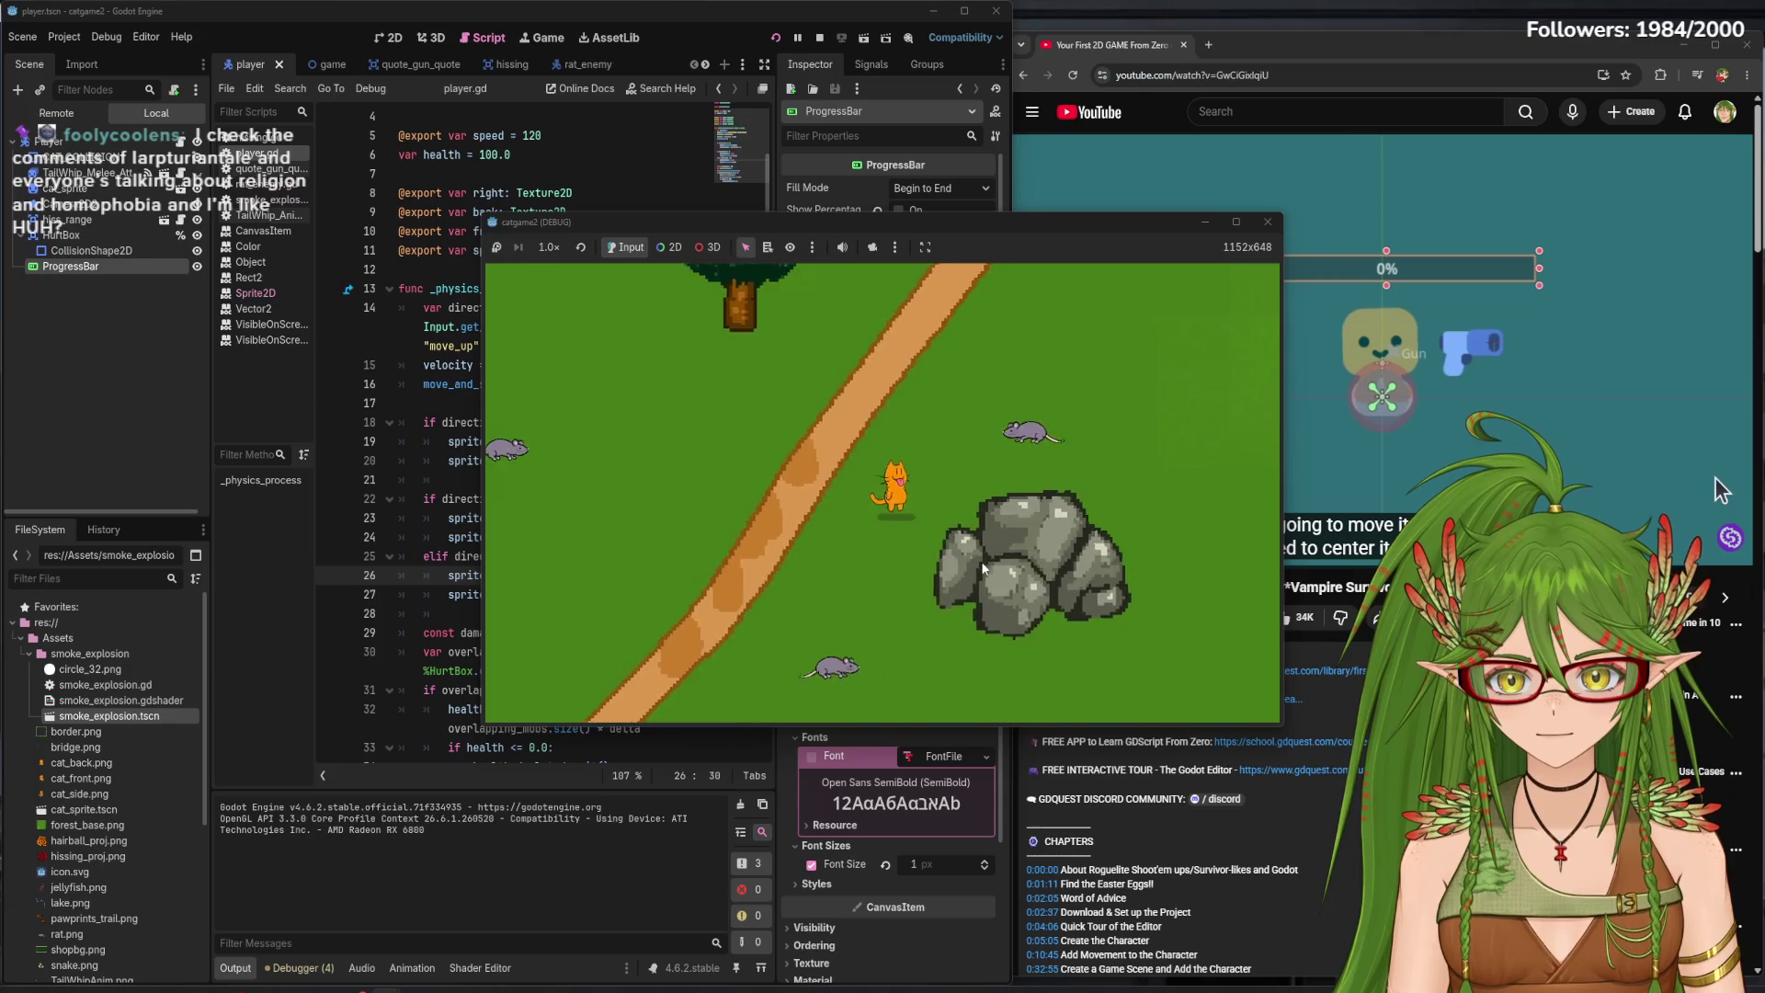
{"action": "key", "text": "Left"}
{"action": "key", "text": "Up"}
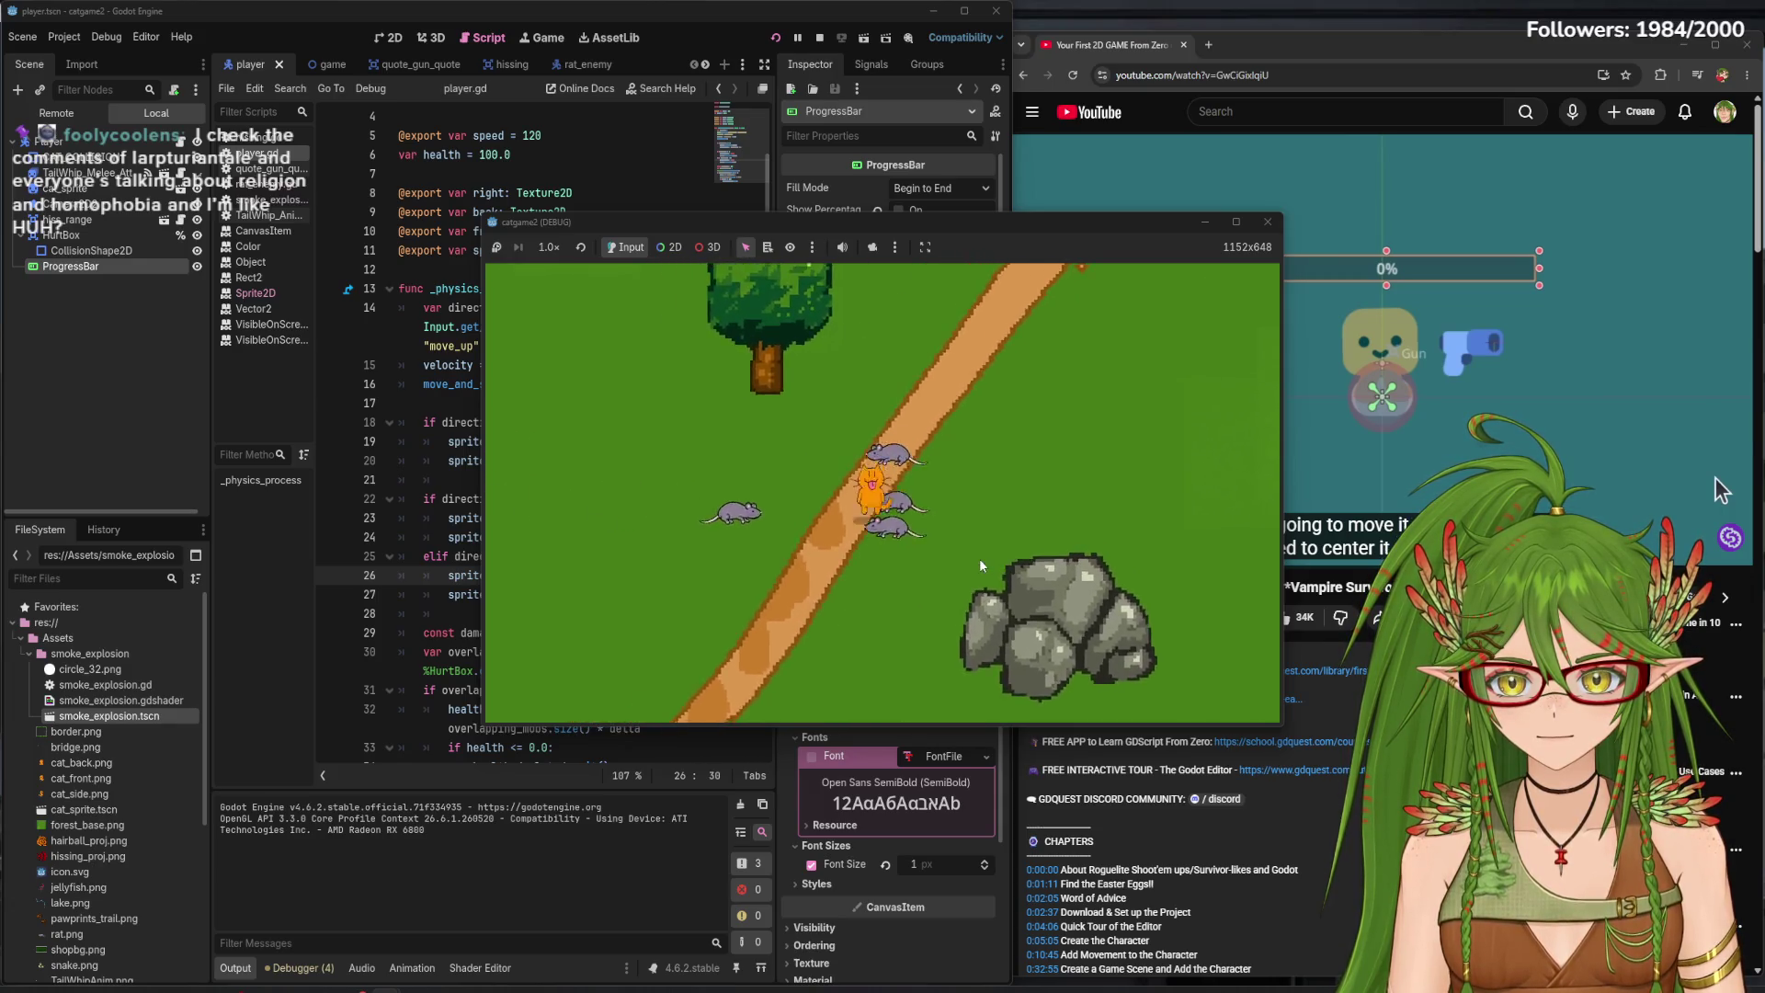
{"action": "key", "text": "Down"}
{"action": "key", "text": "Up"}
{"action": "key", "text": "Left"}
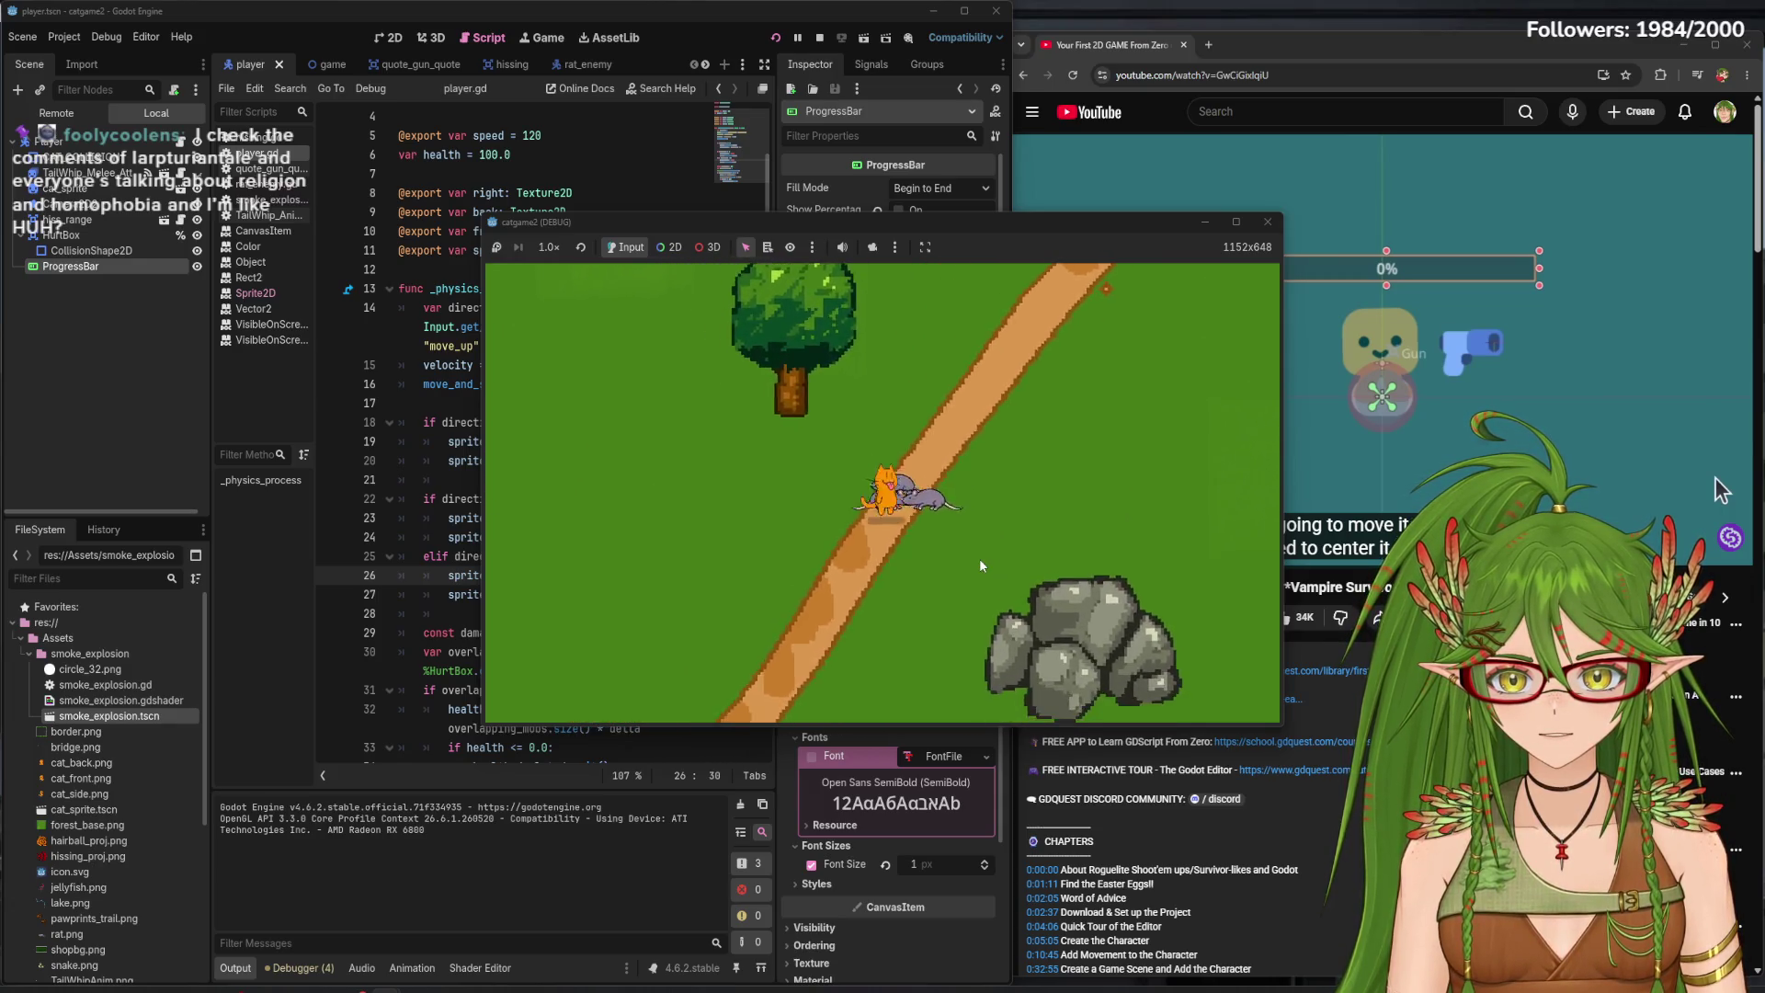
{"action": "key", "text": "Up"}
{"action": "key", "text": "Down"}
{"action": "key", "text": "Up"}
{"action": "key", "text": "Right"}
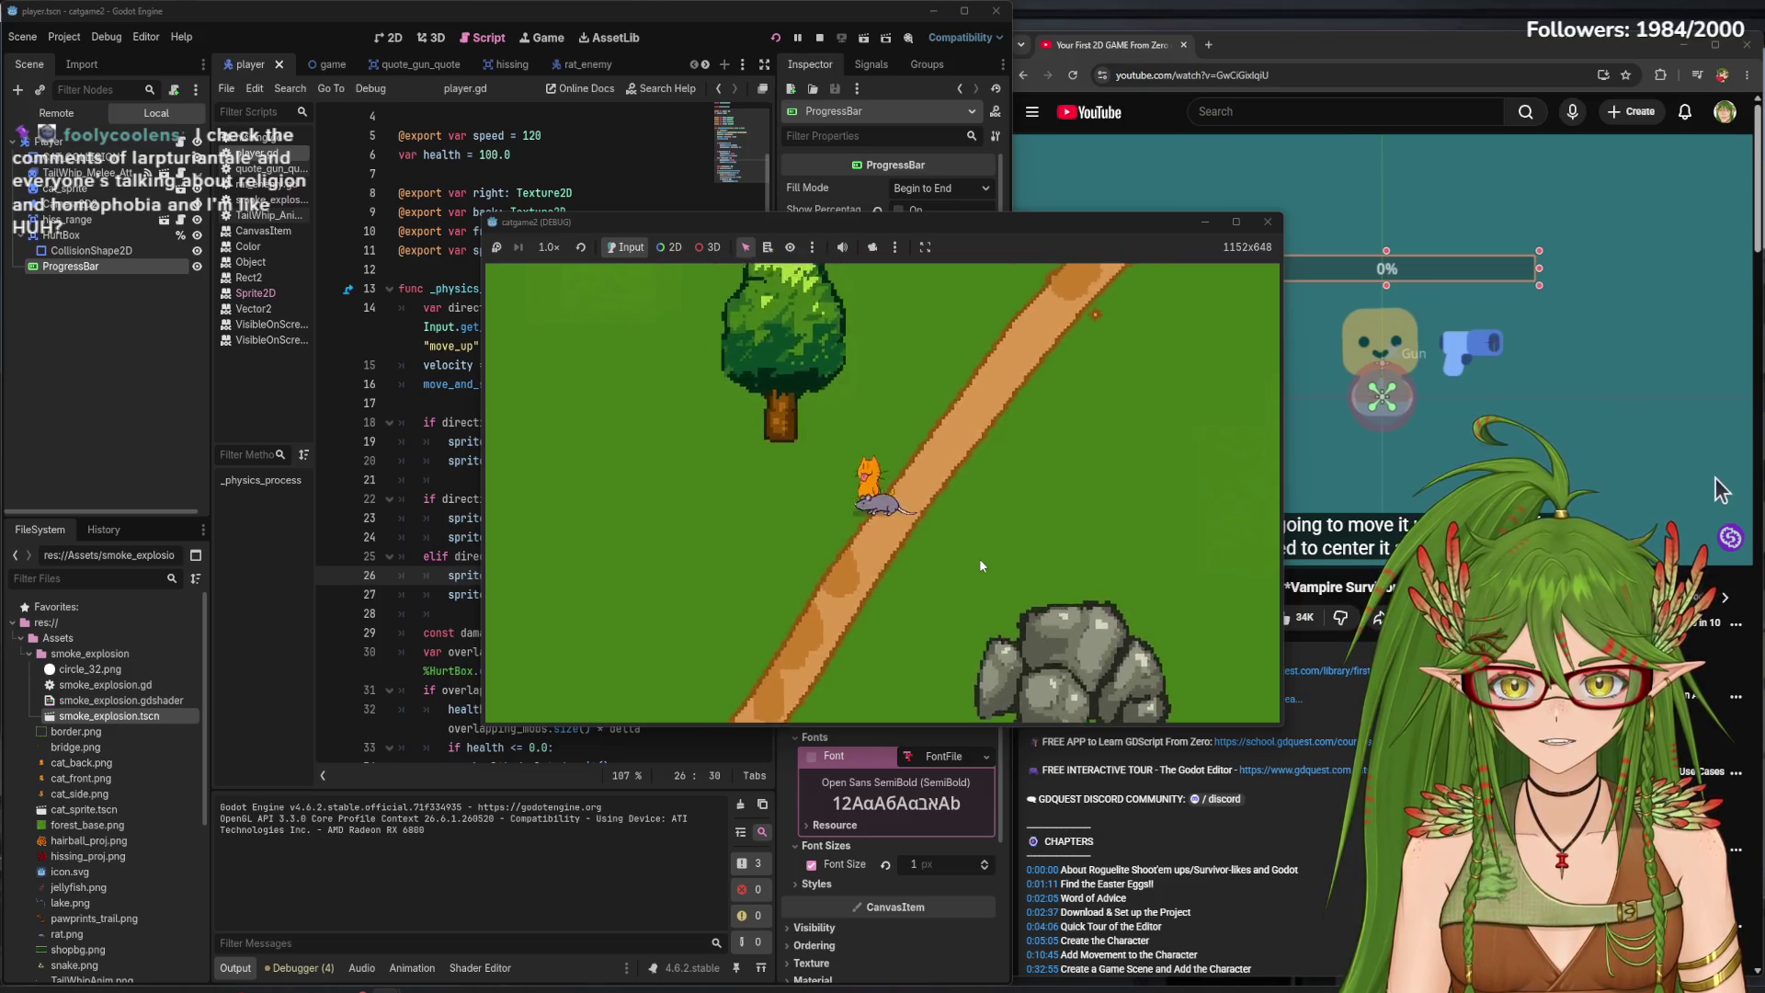
{"action": "key", "text": "Up"}
{"action": "left_click", "coordinate": [1267, 222]}
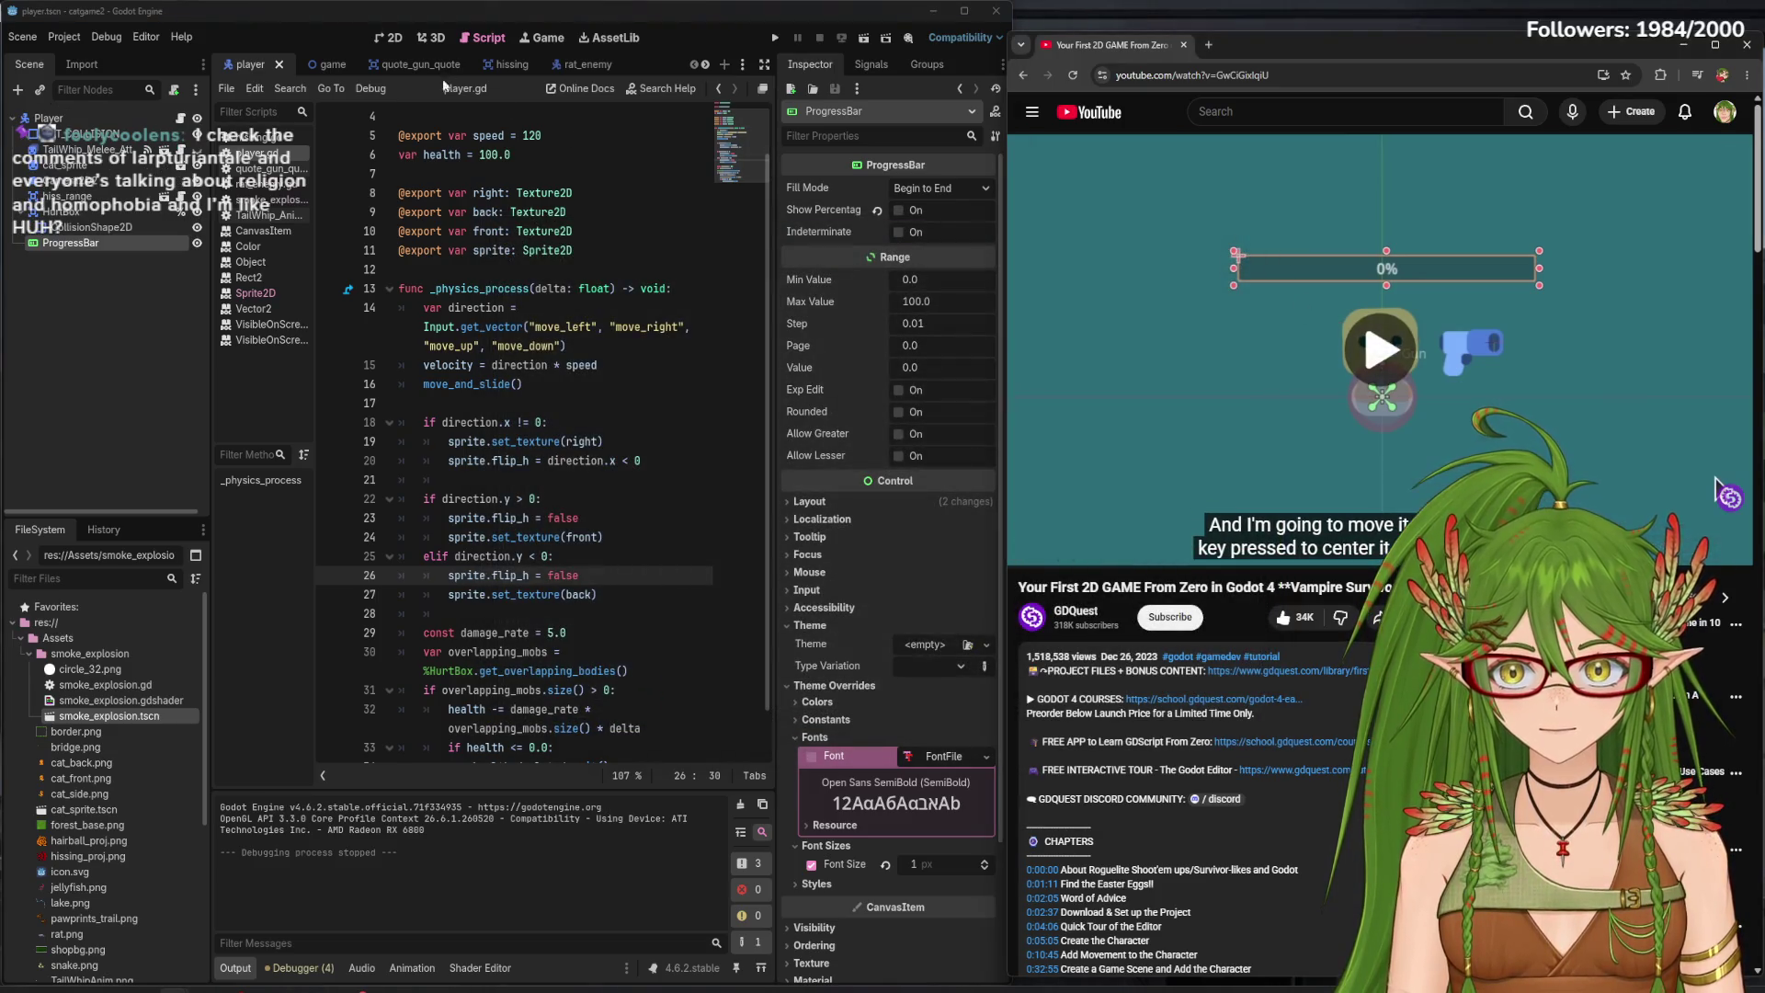
{"action": "left_click", "coordinate": [381, 41]}
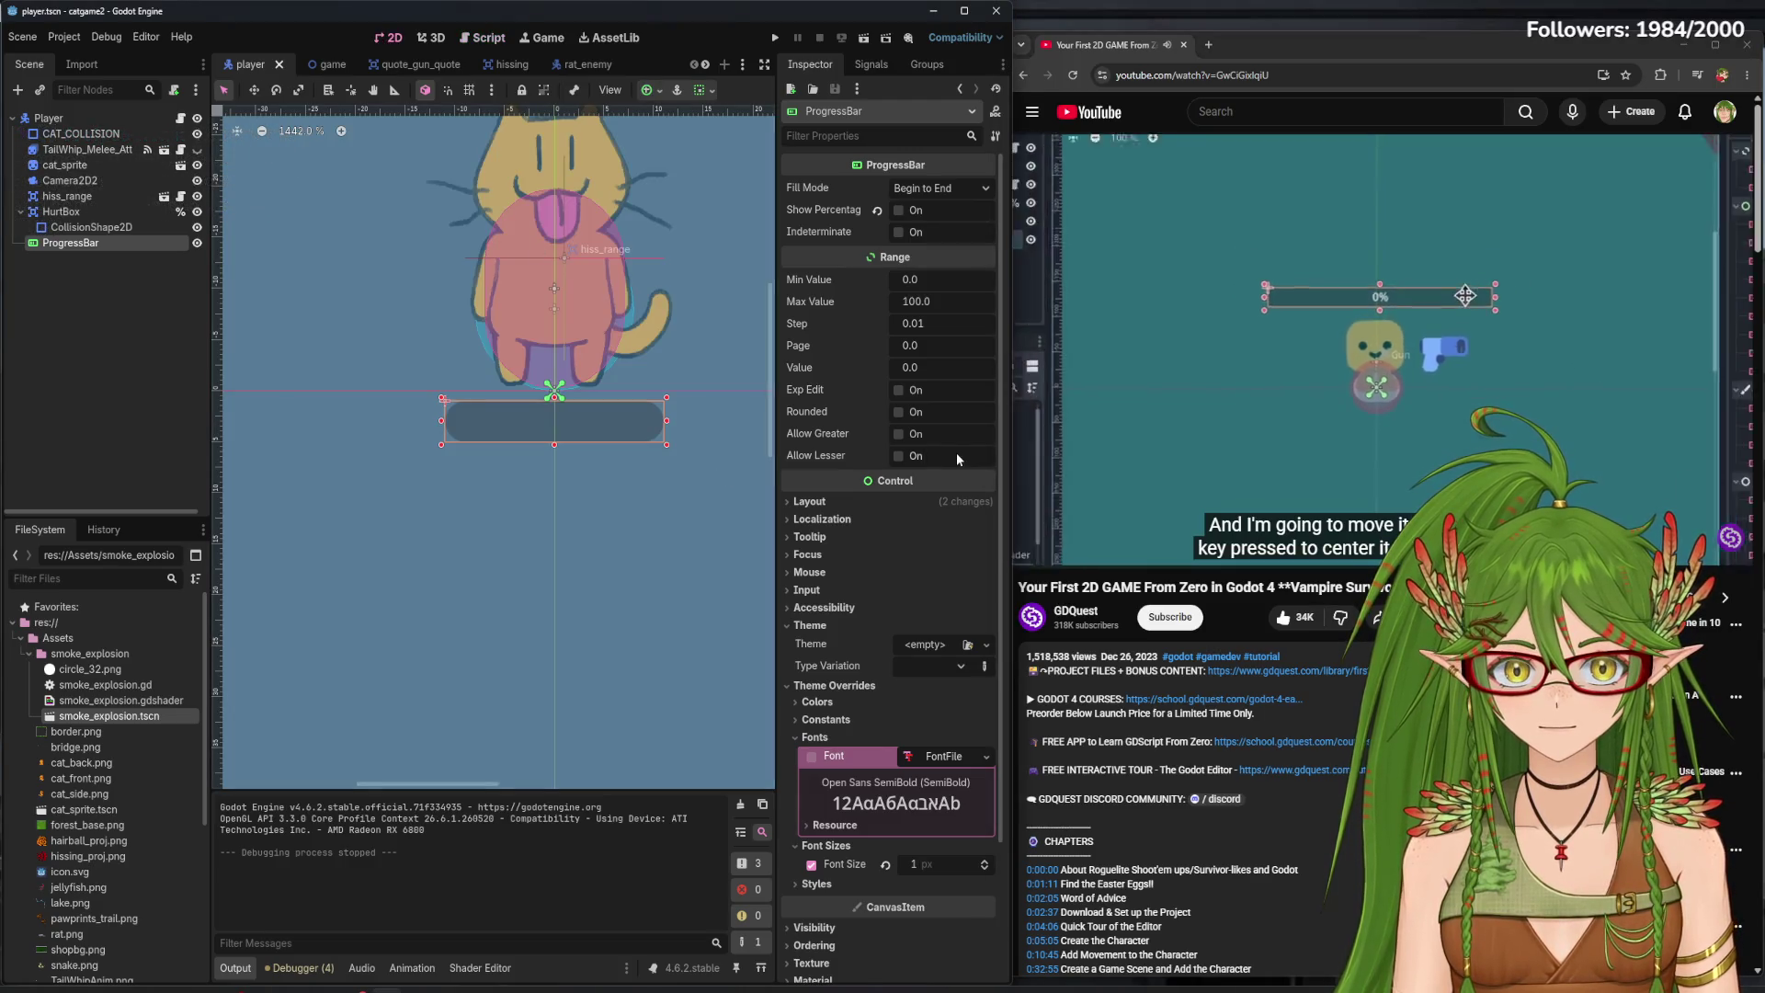
- Run another test walking the cat up and down, pausing the tutorial video meanwhile
{"action": "key", "text": "XF86AudioPlay"}
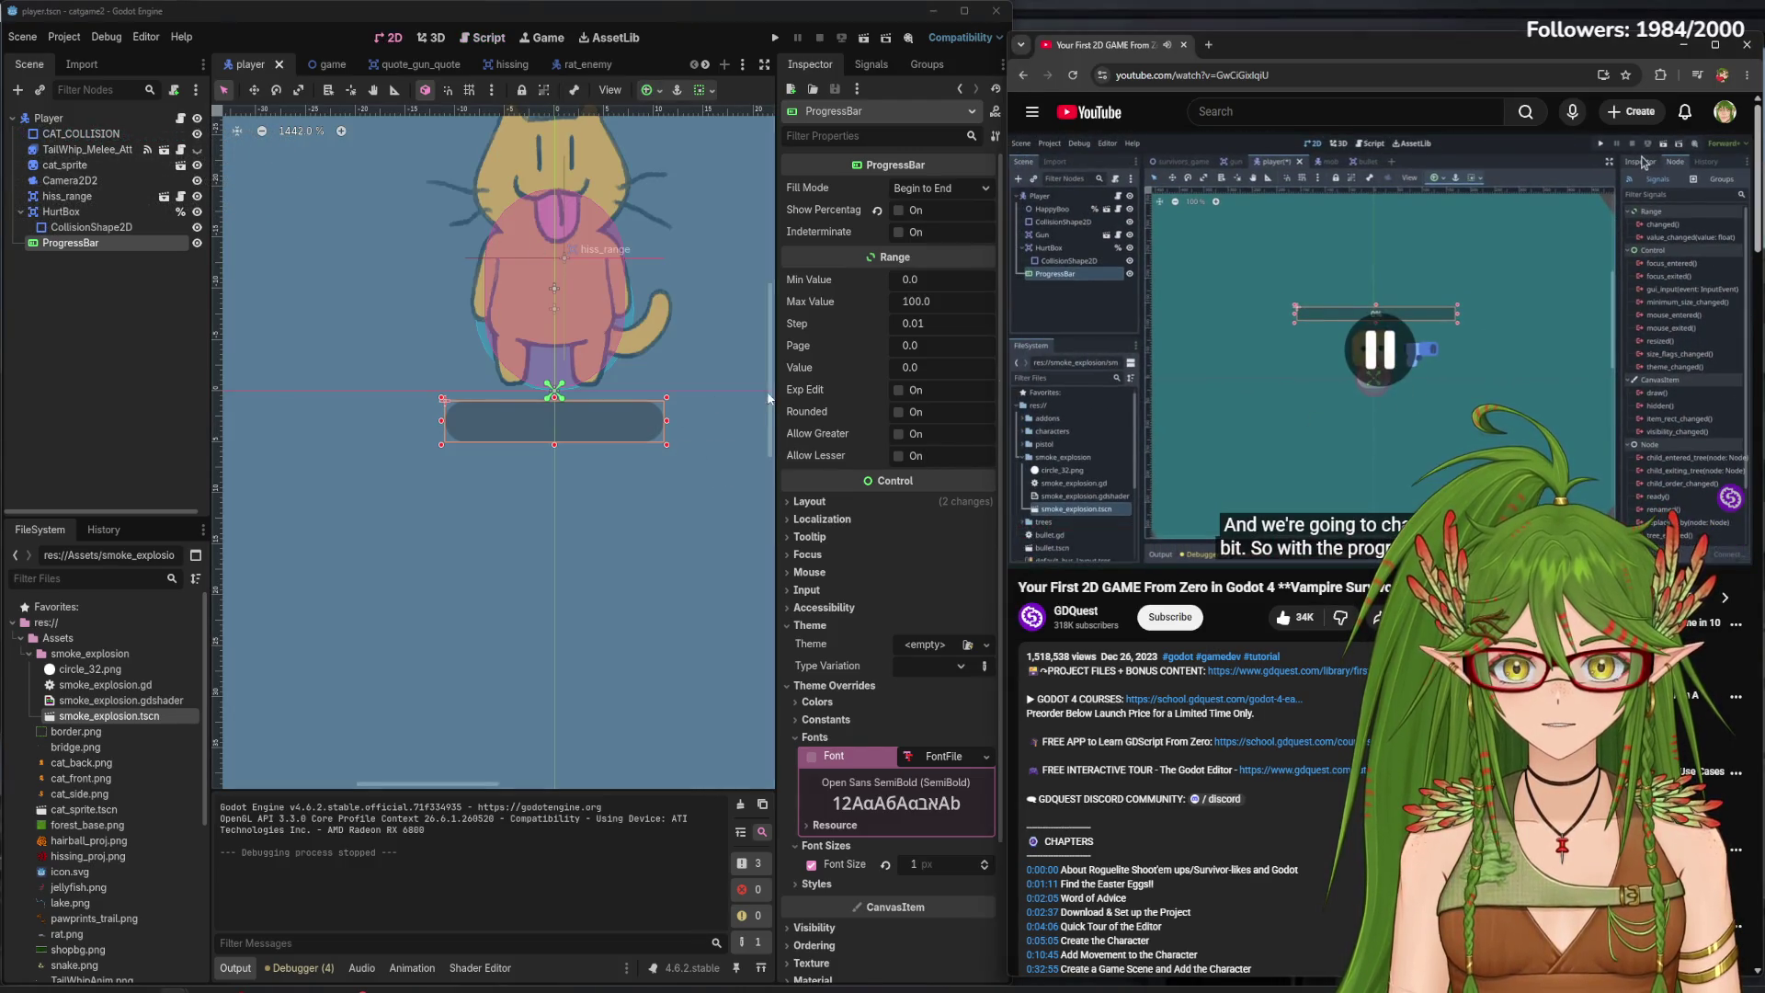
{"action": "scroll", "coordinate": [661, 542], "scroll_direction": "up", "scroll_amount": 5}
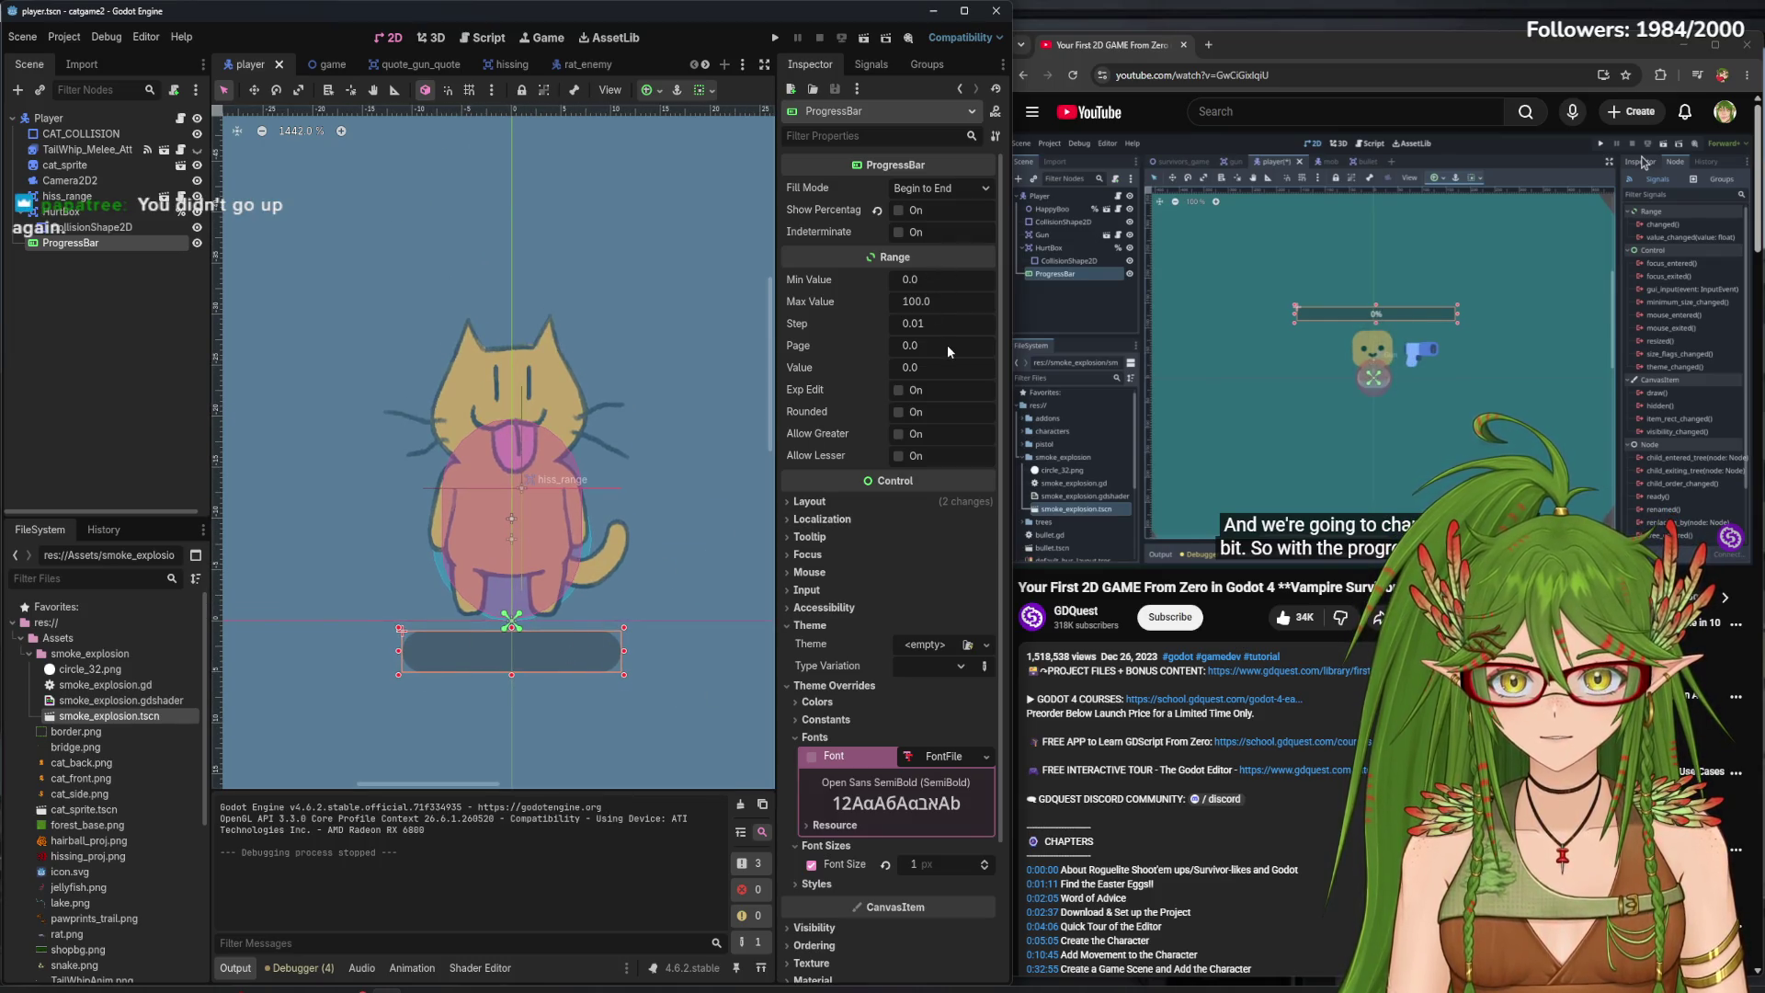
{"action": "left_click", "coordinate": [777, 36]}
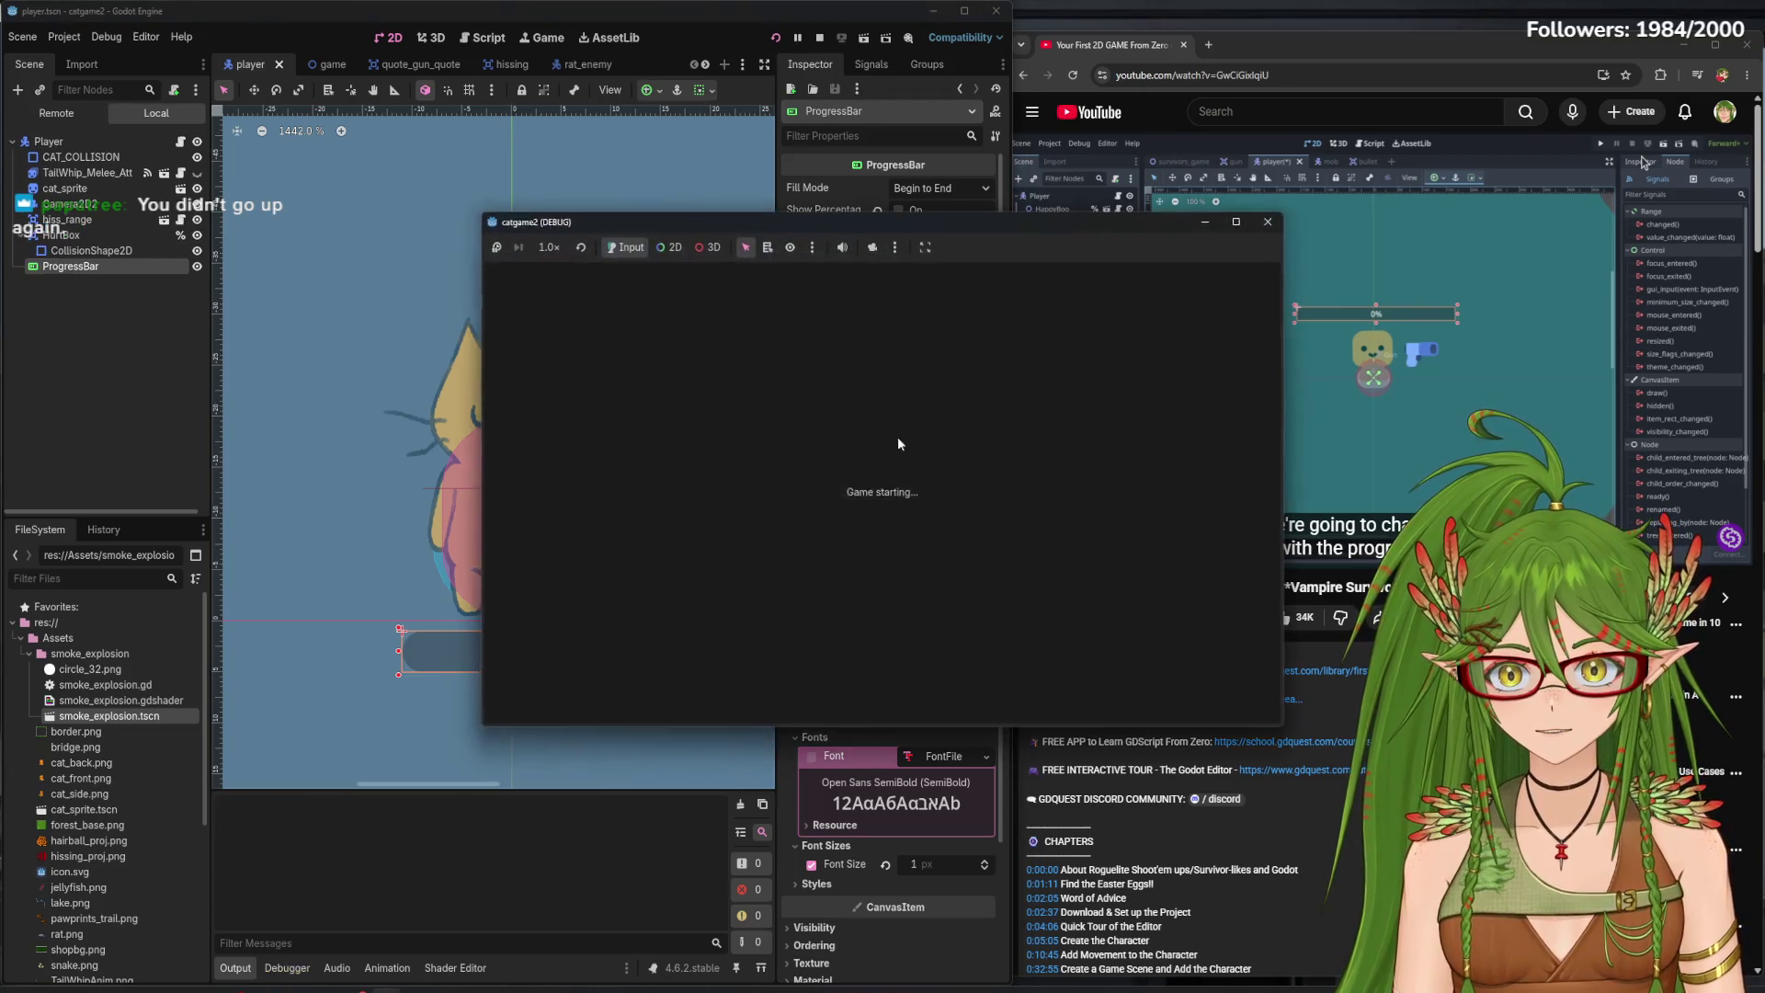
{"action": "key", "text": "w"}
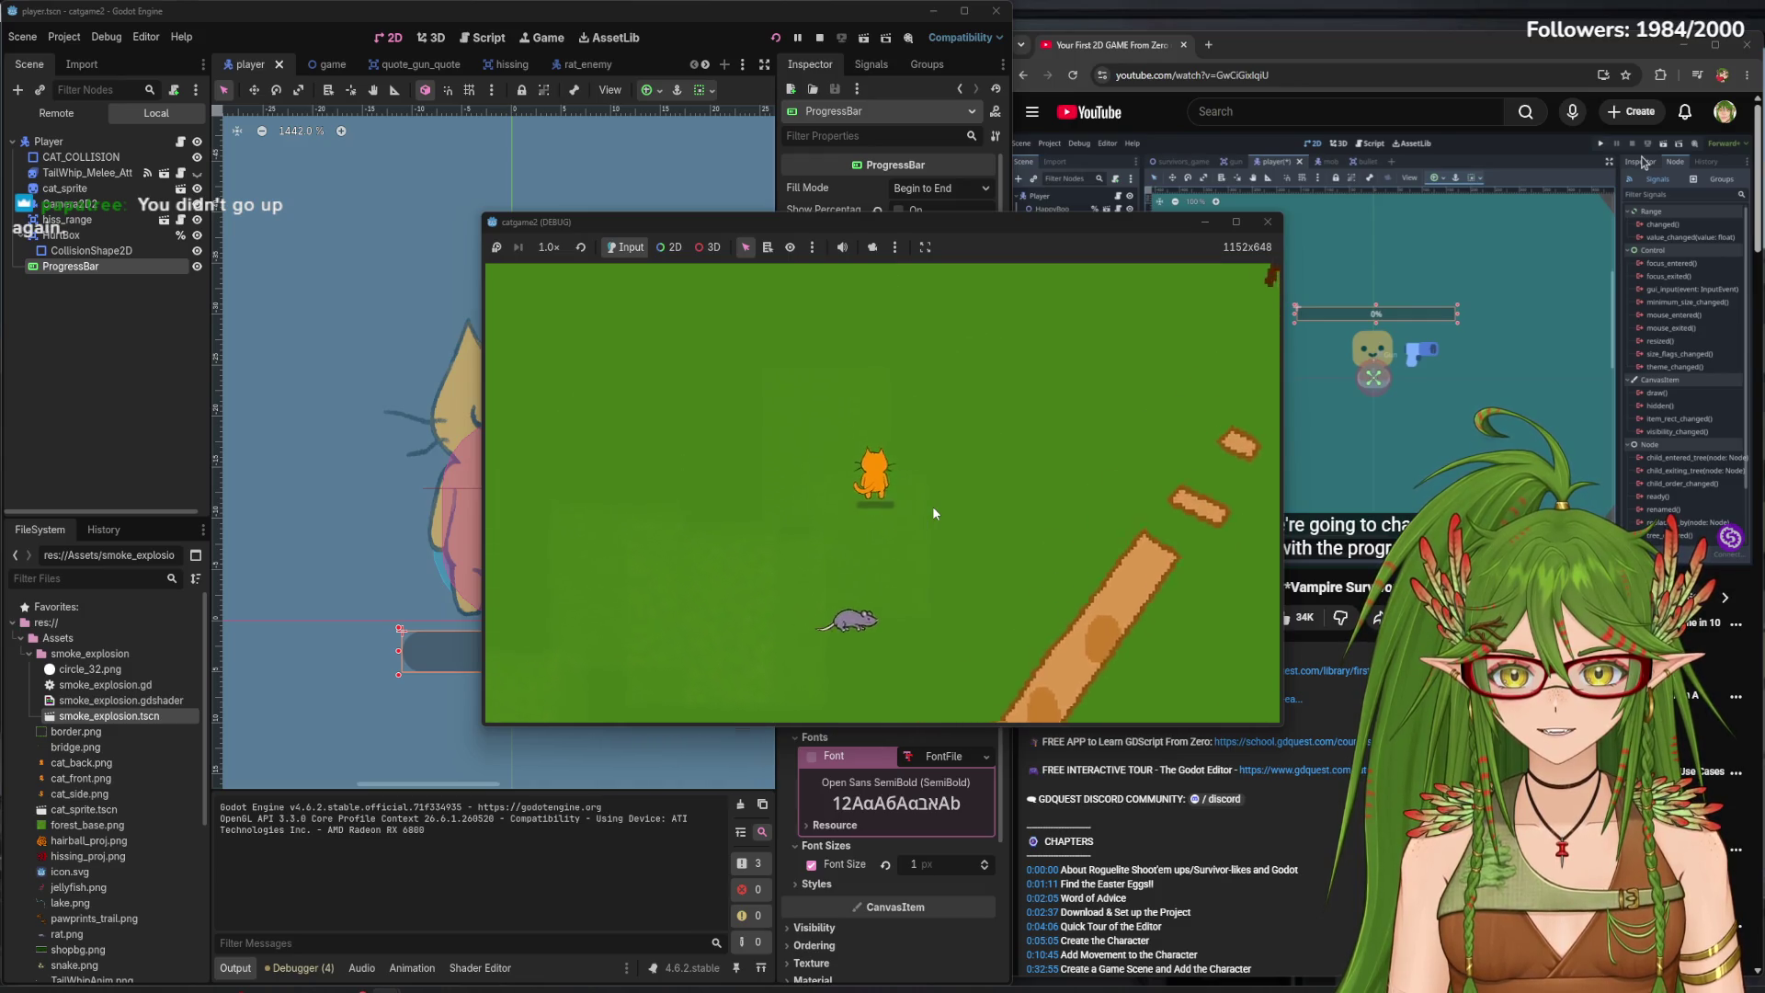
{"action": "key", "text": "s"}
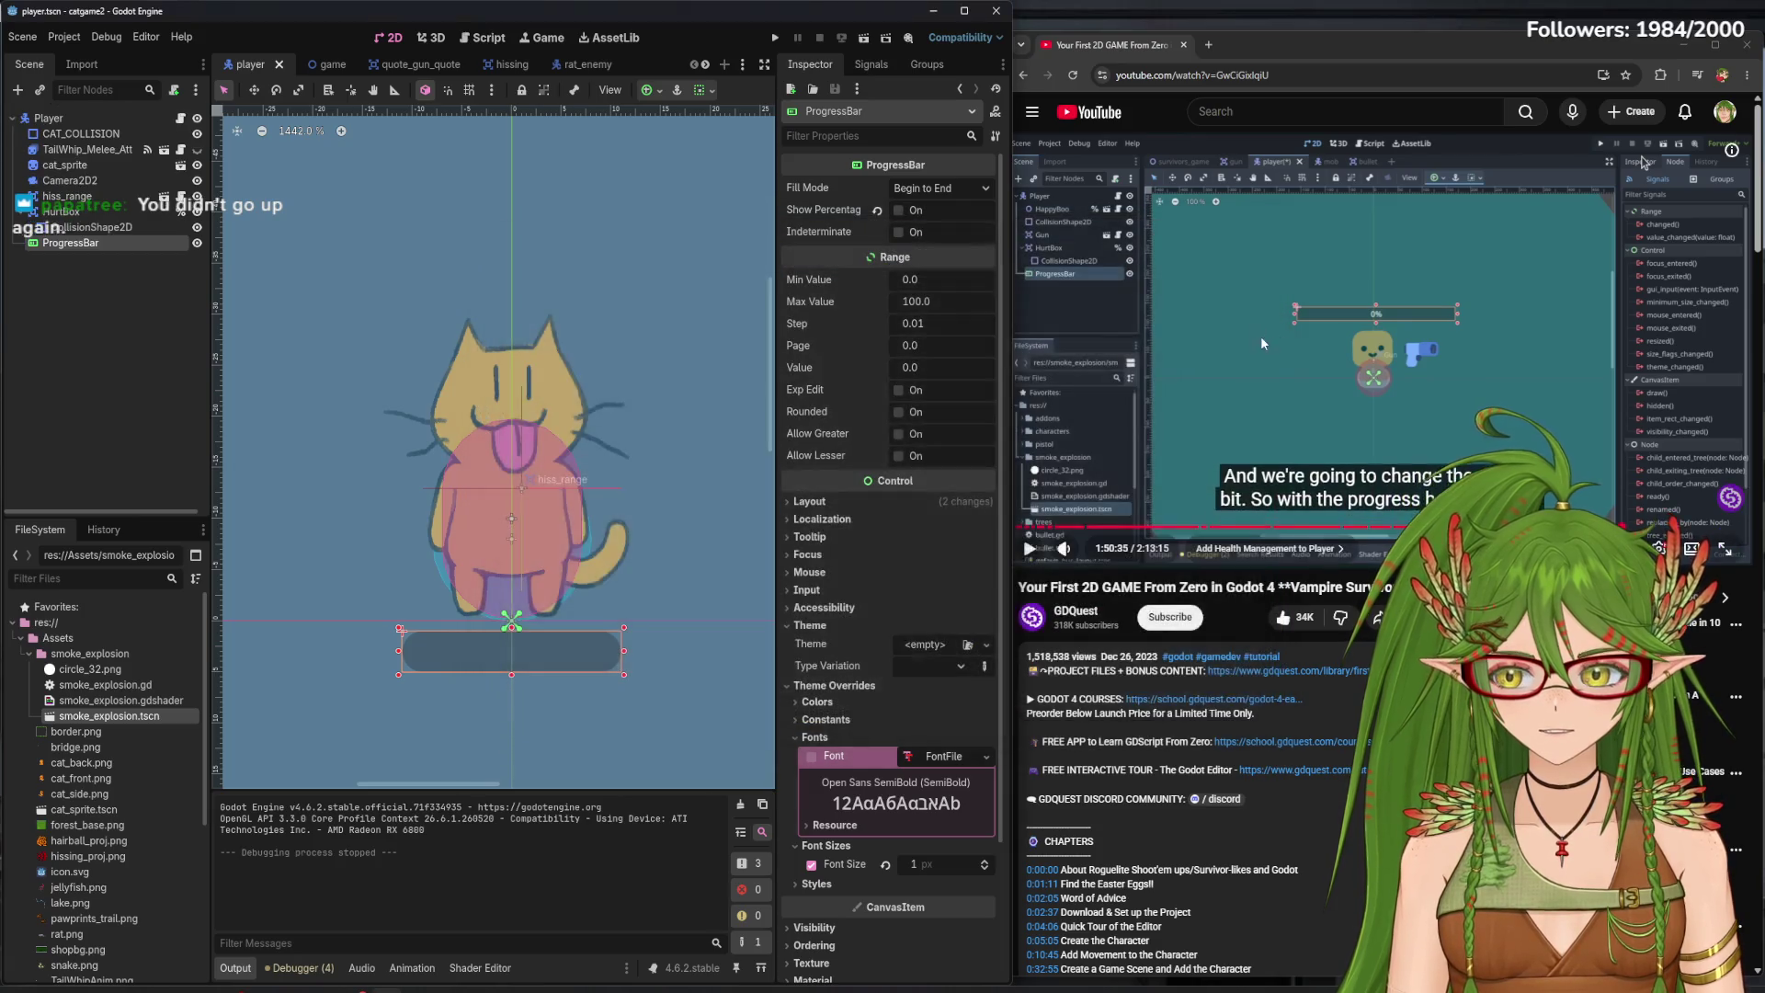
{"action": "left_click", "coordinate": [1388, 316]}
{"action": "left_click", "coordinate": [1388, 316]}
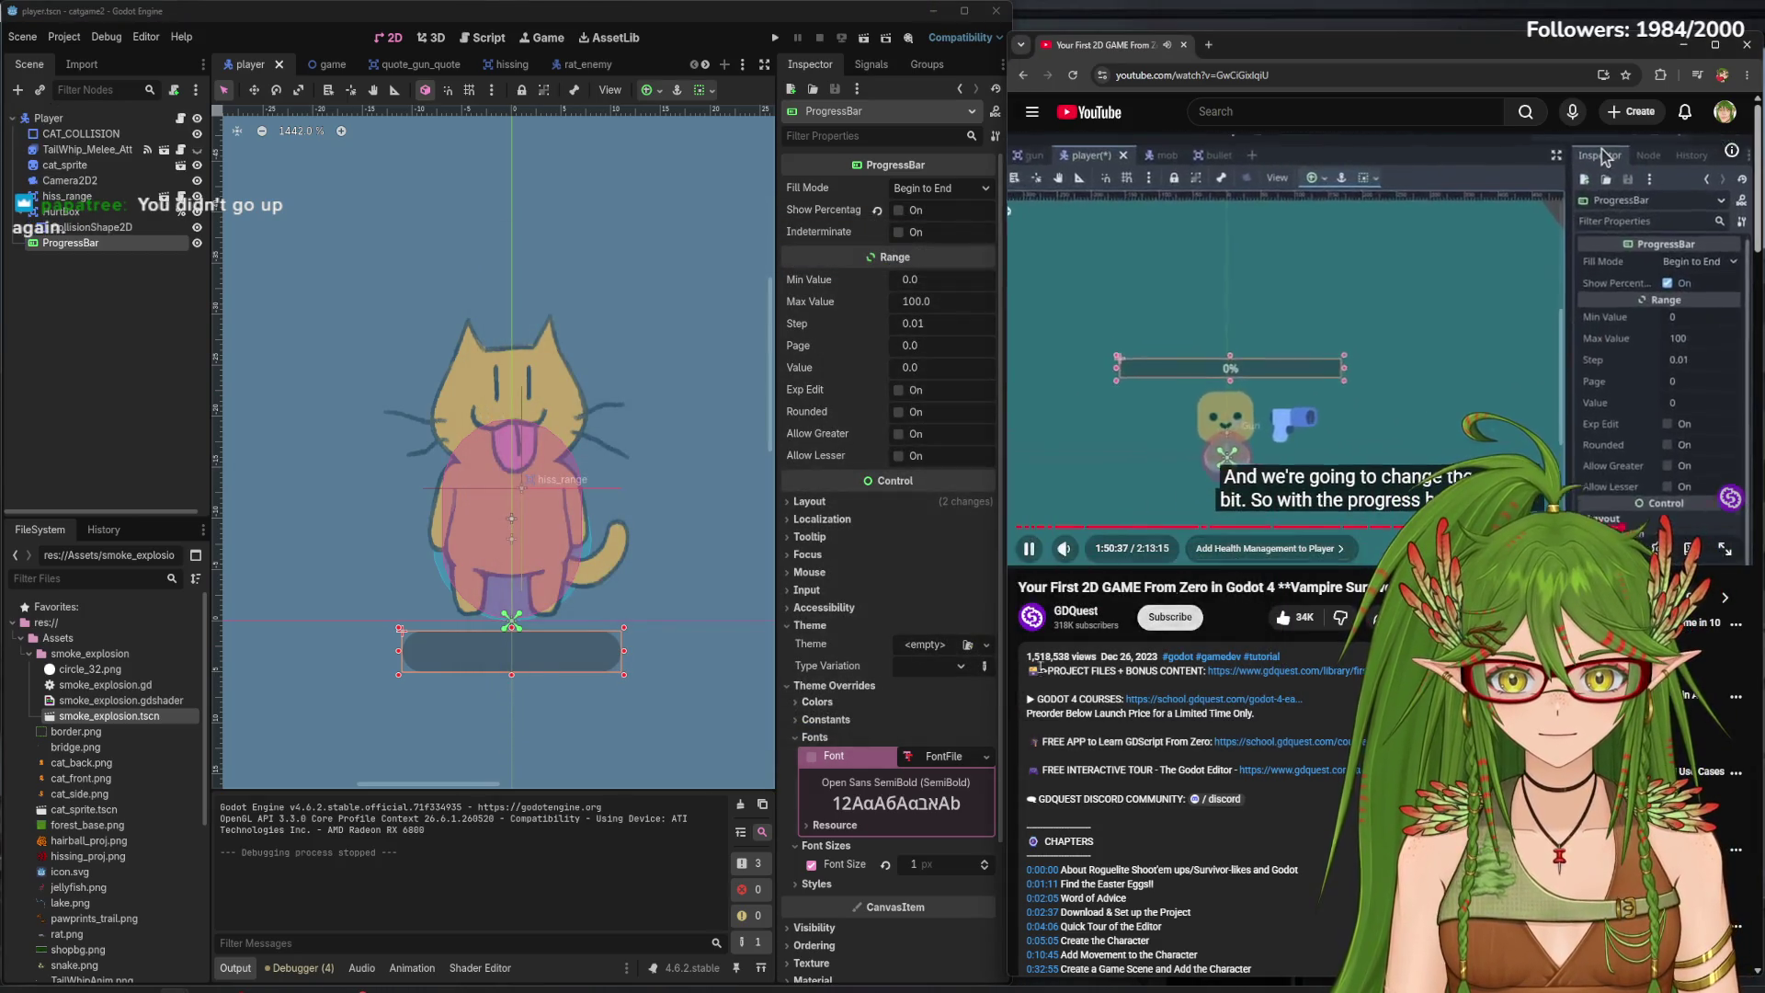
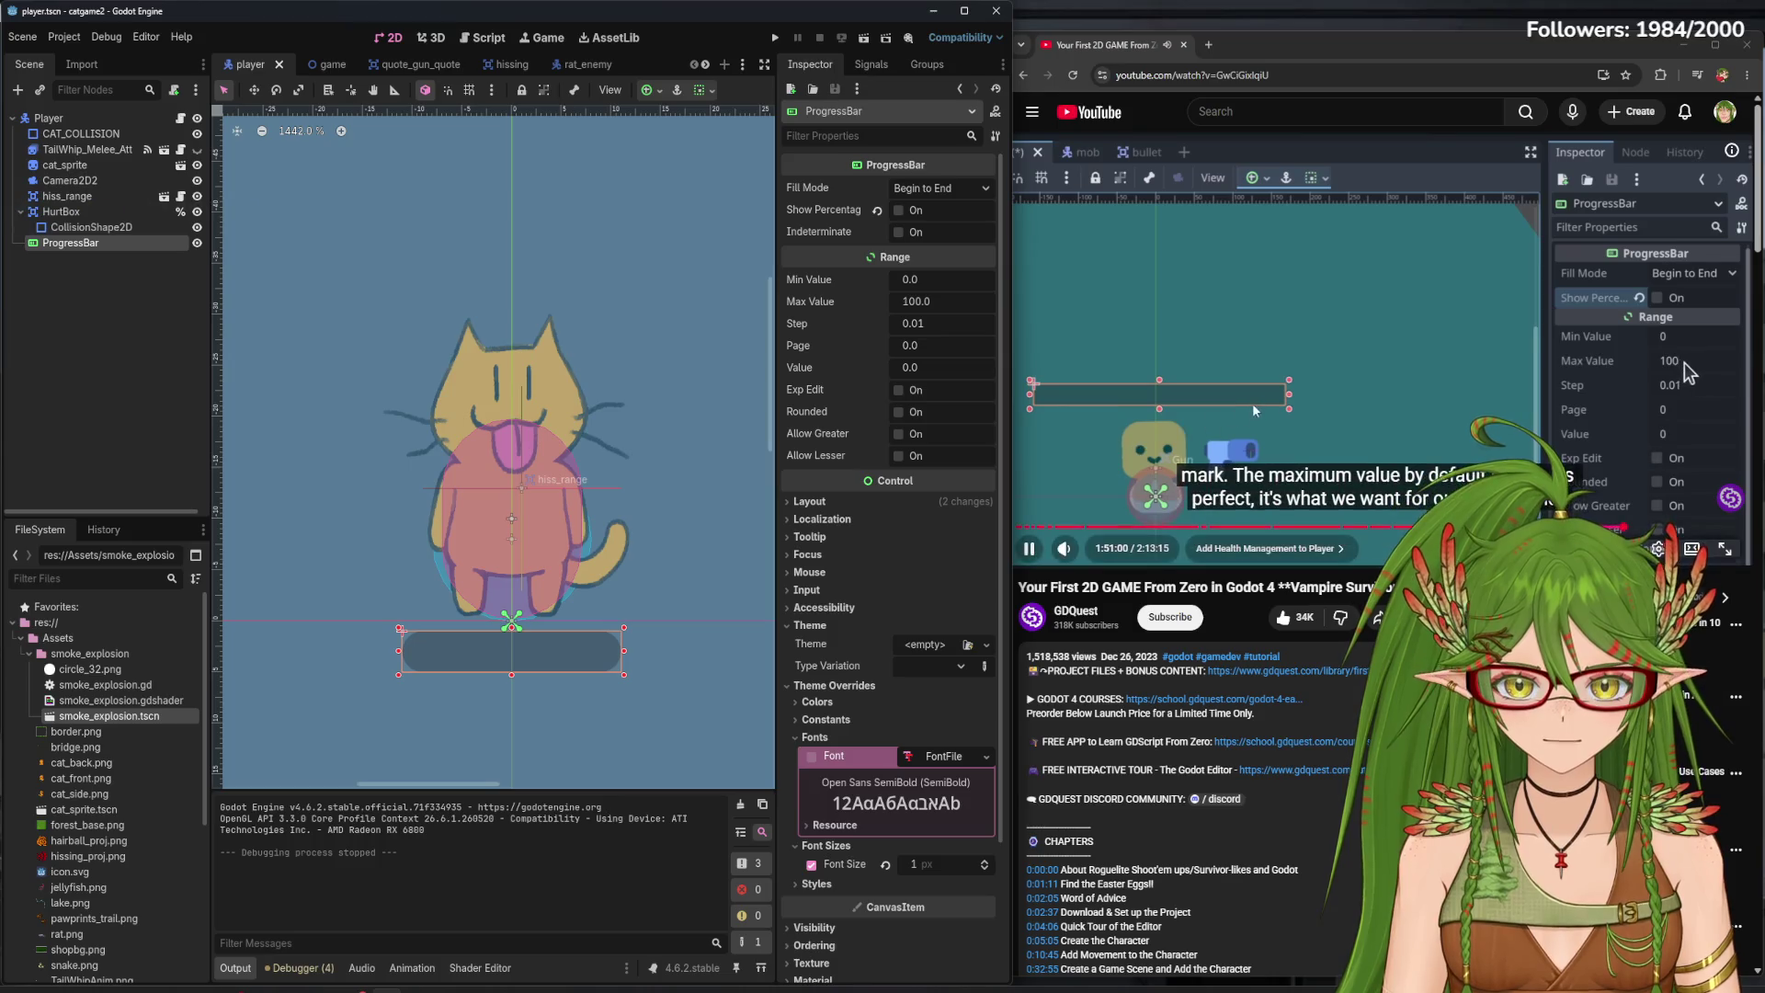
- Toggle the ProgressBar's Rounded option on and off, then save the player scene
{"action": "left_click", "coordinate": [1285, 411]}
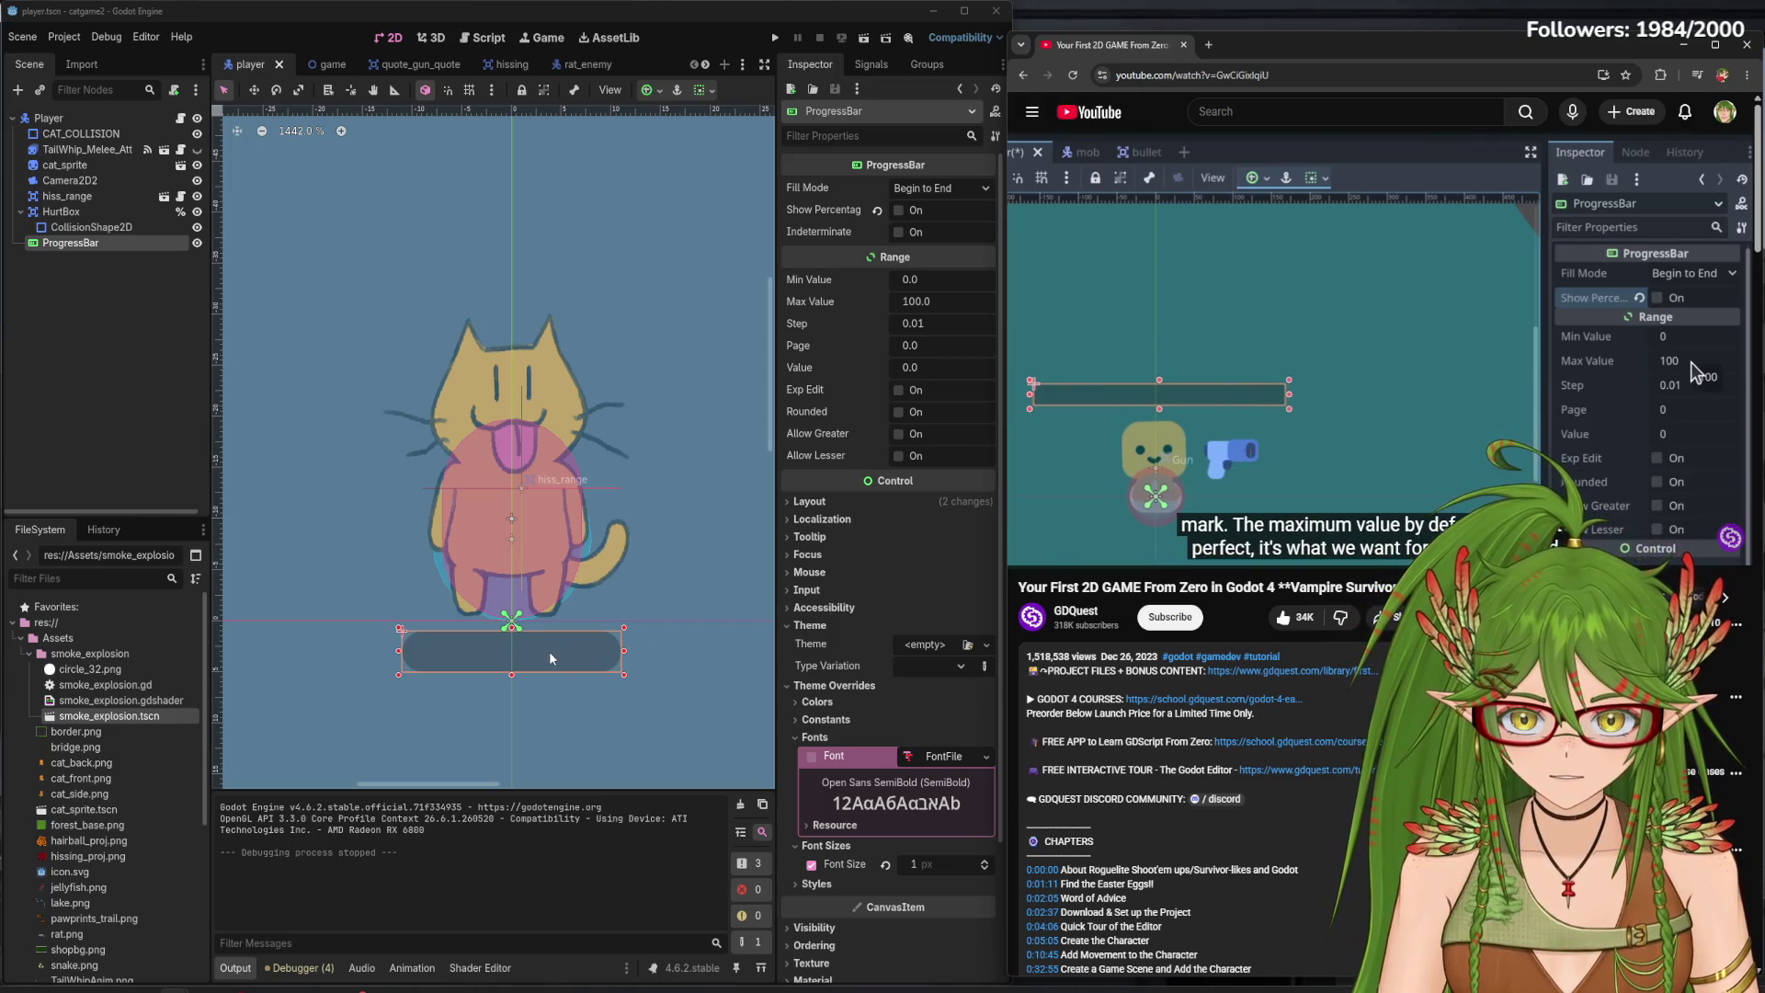
{"action": "left_click", "coordinate": [896, 412]}
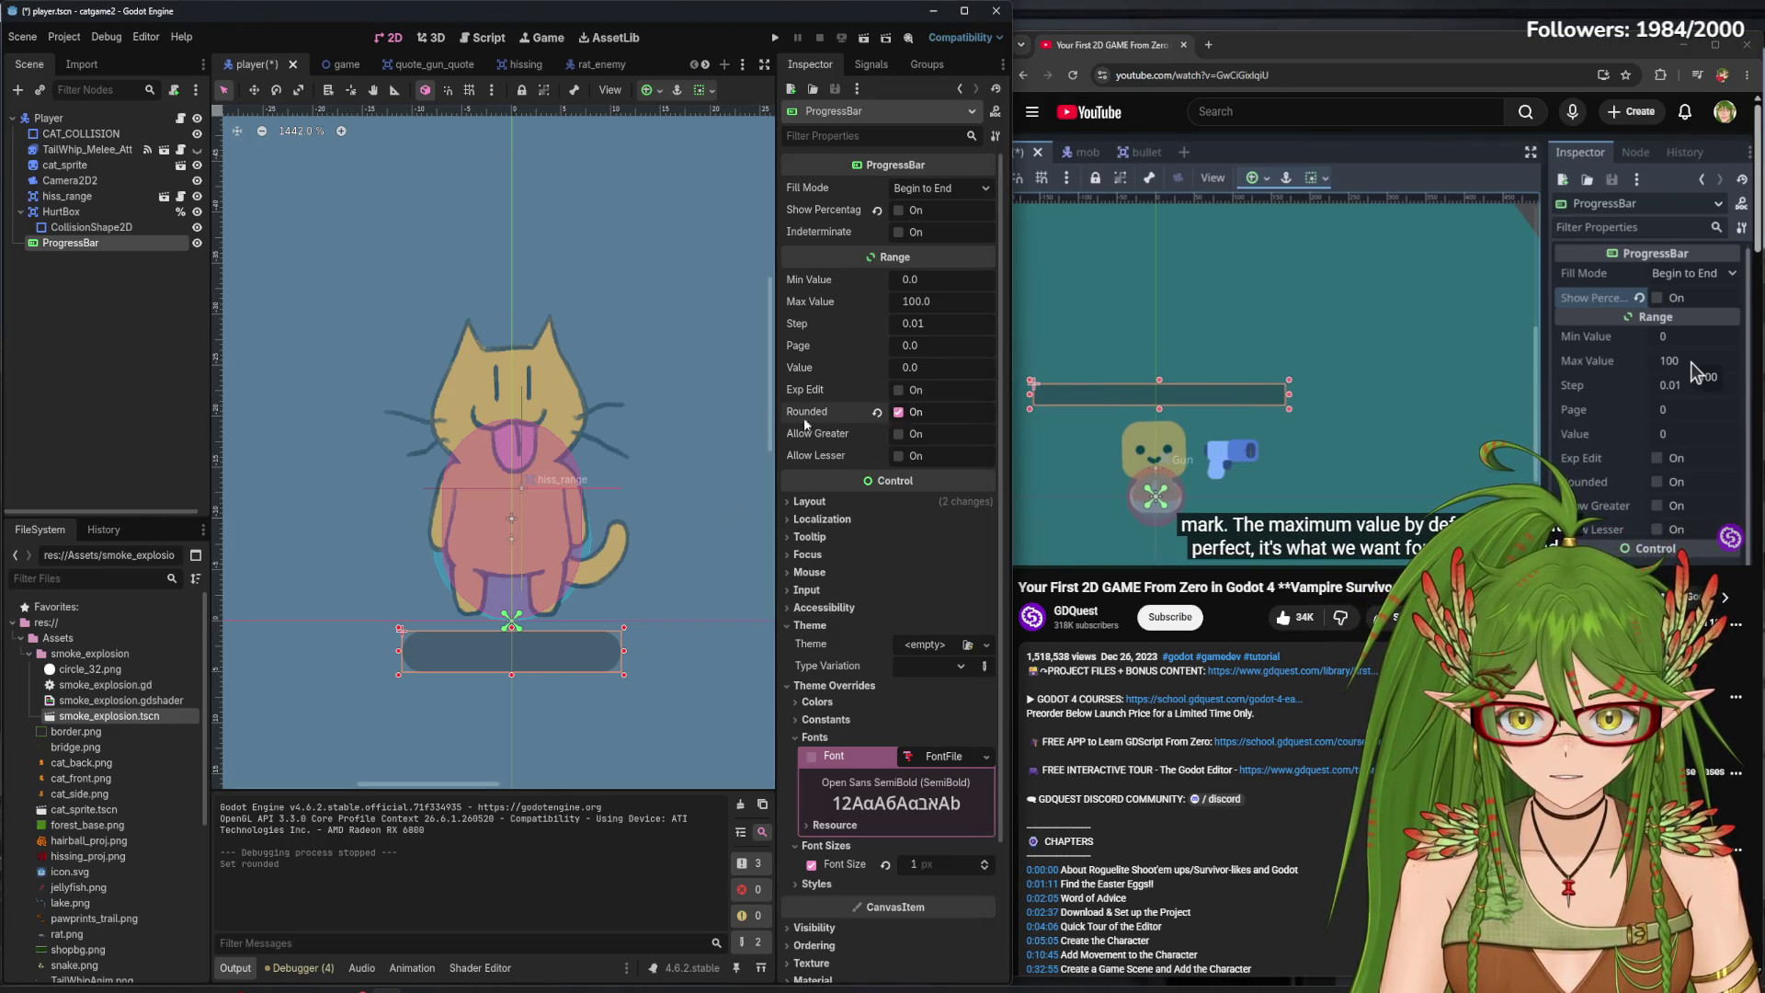
{"action": "left_click", "coordinate": [897, 413]}
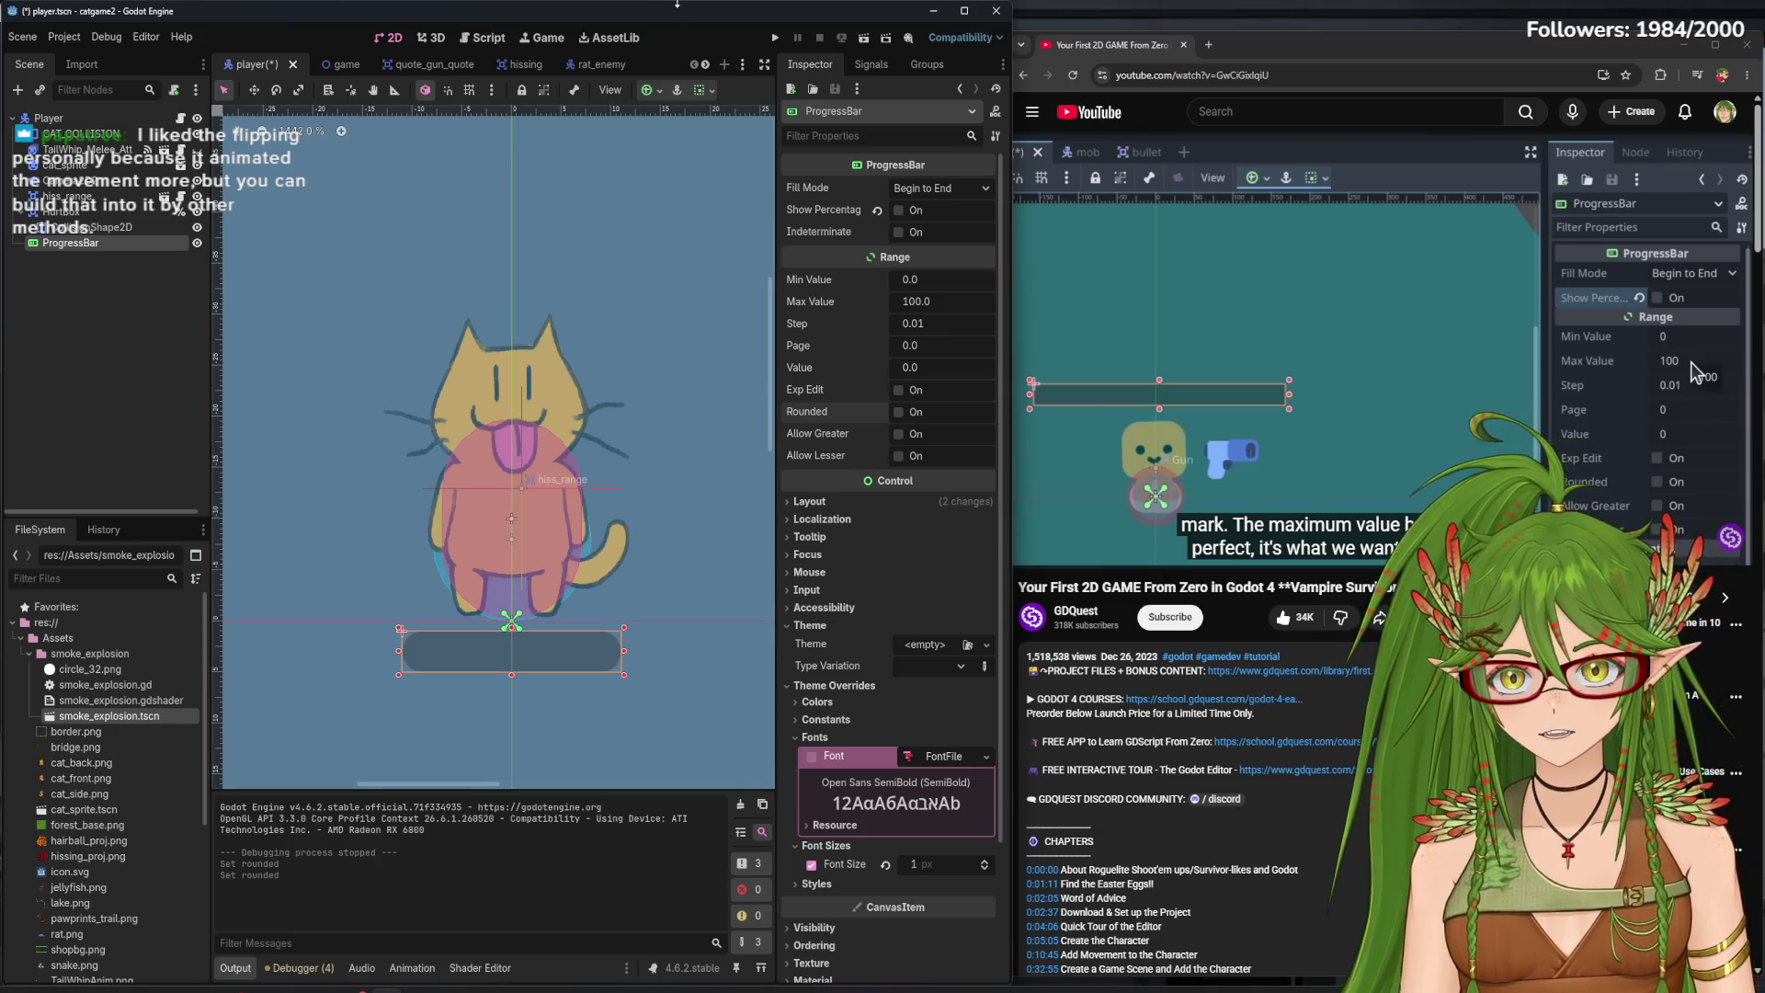
{"action": "key", "text": "ctrl+s"}
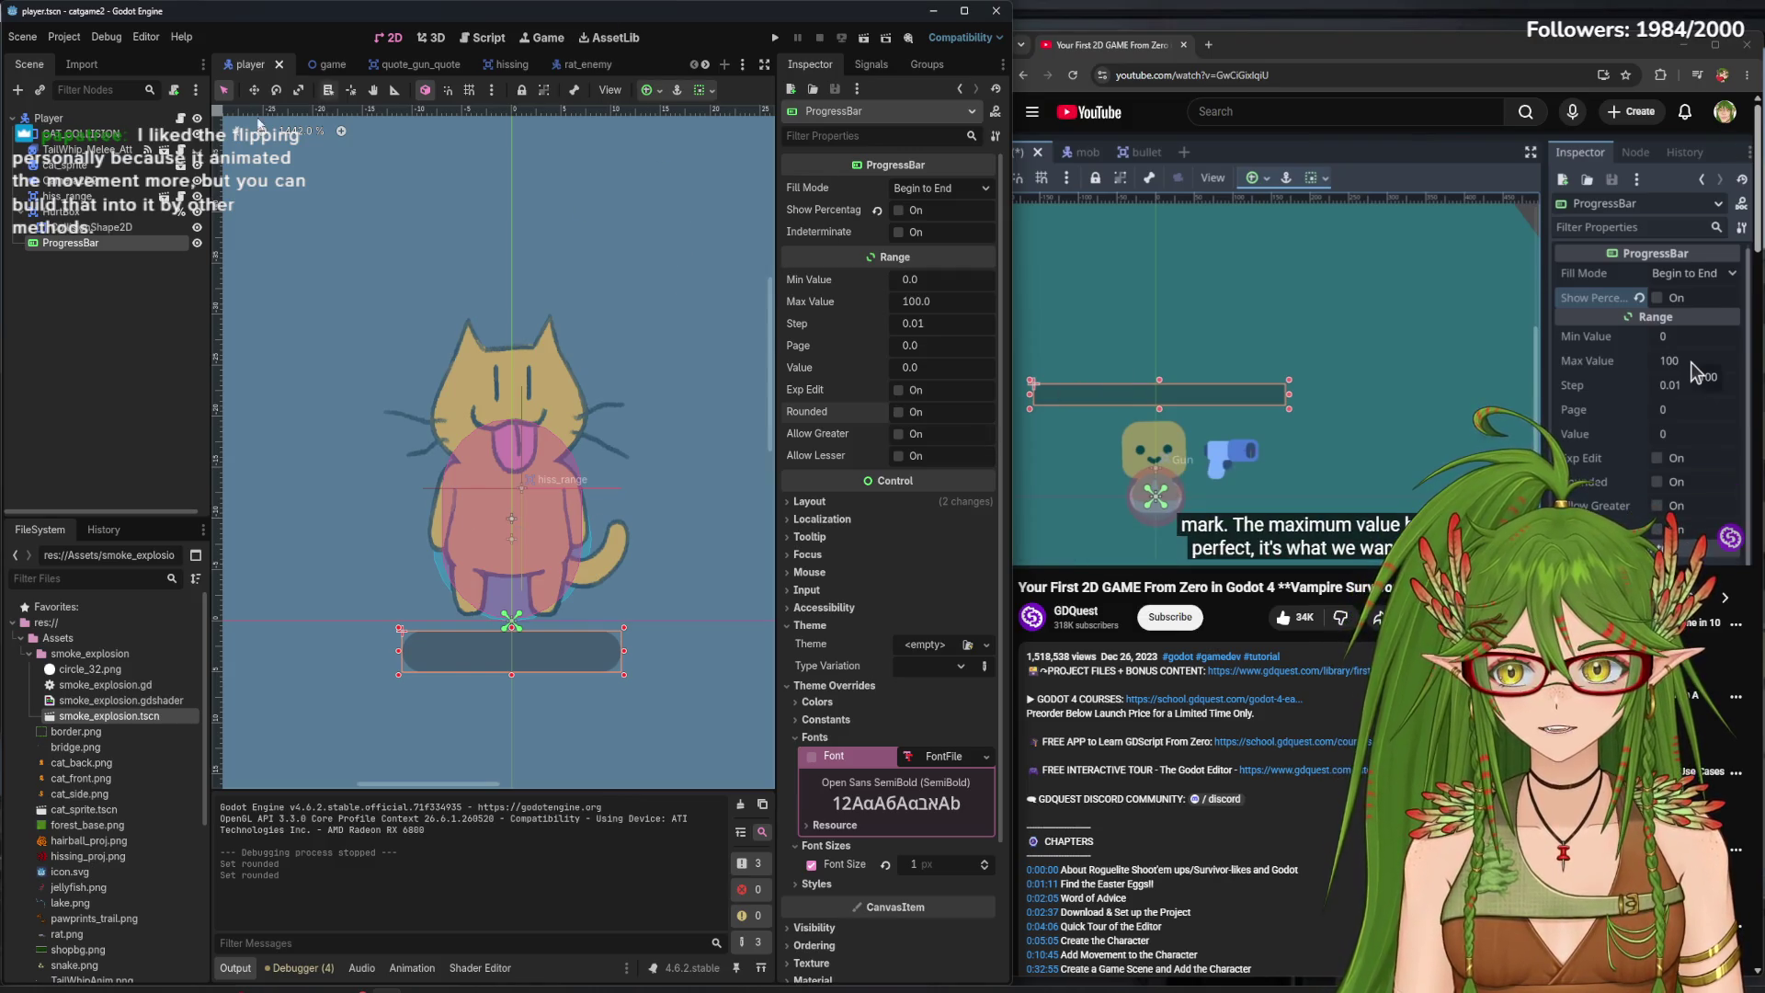
- Expand Theme Overrides > Styles and quick-load a Theme file, which finds none
{"action": "mouse_move", "coordinate": [1160, 344]}
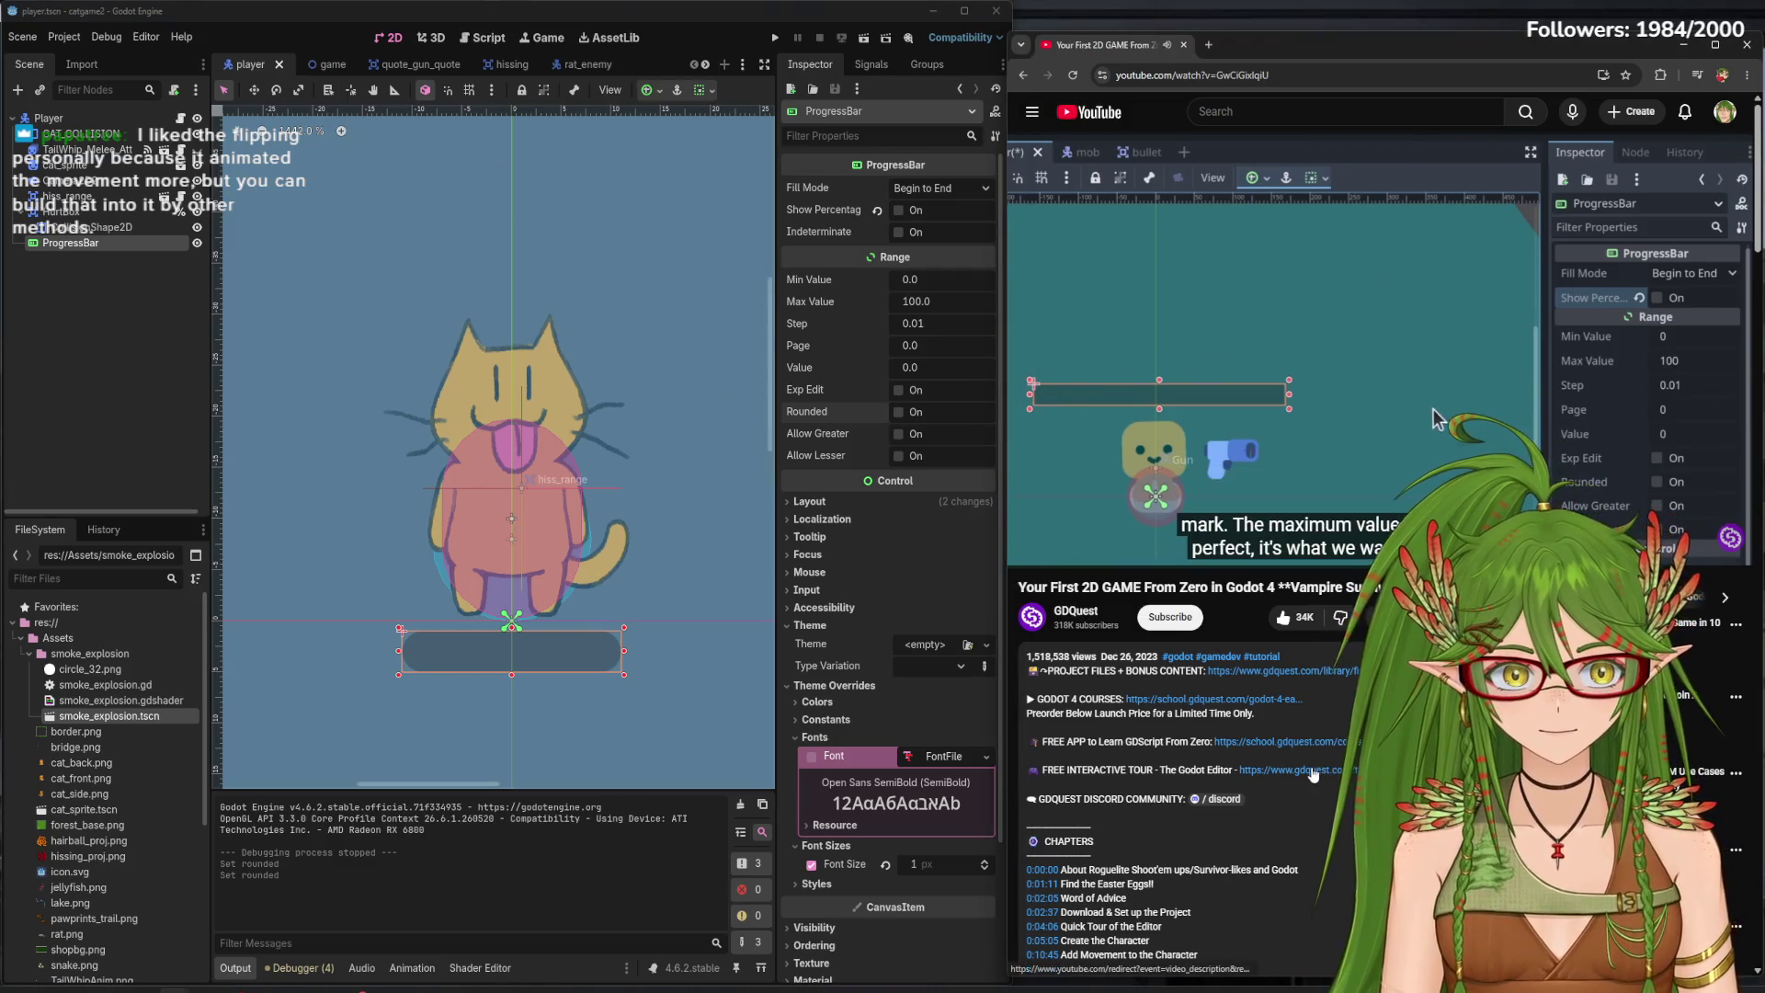
{"action": "left_click", "coordinate": [1686, 443]}
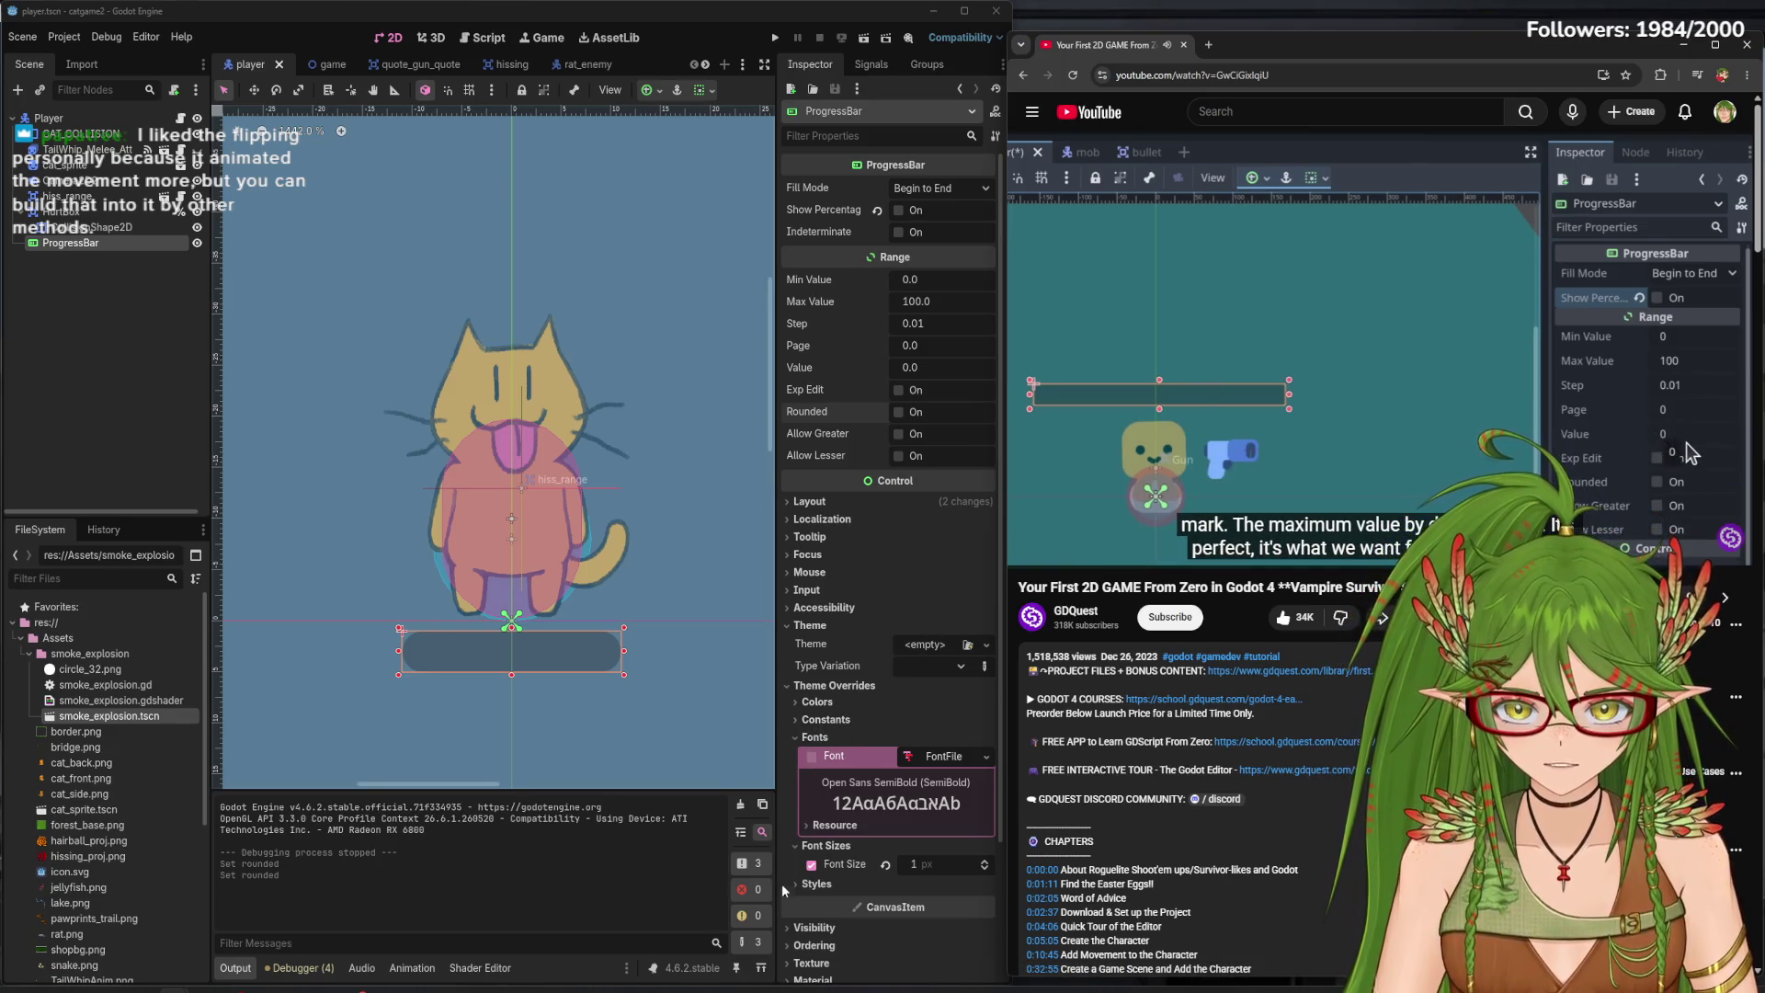
{"action": "left_click", "coordinate": [817, 884]}
{"action": "scroll", "coordinate": [873, 864], "scroll_direction": "down", "scroll_amount": 3}
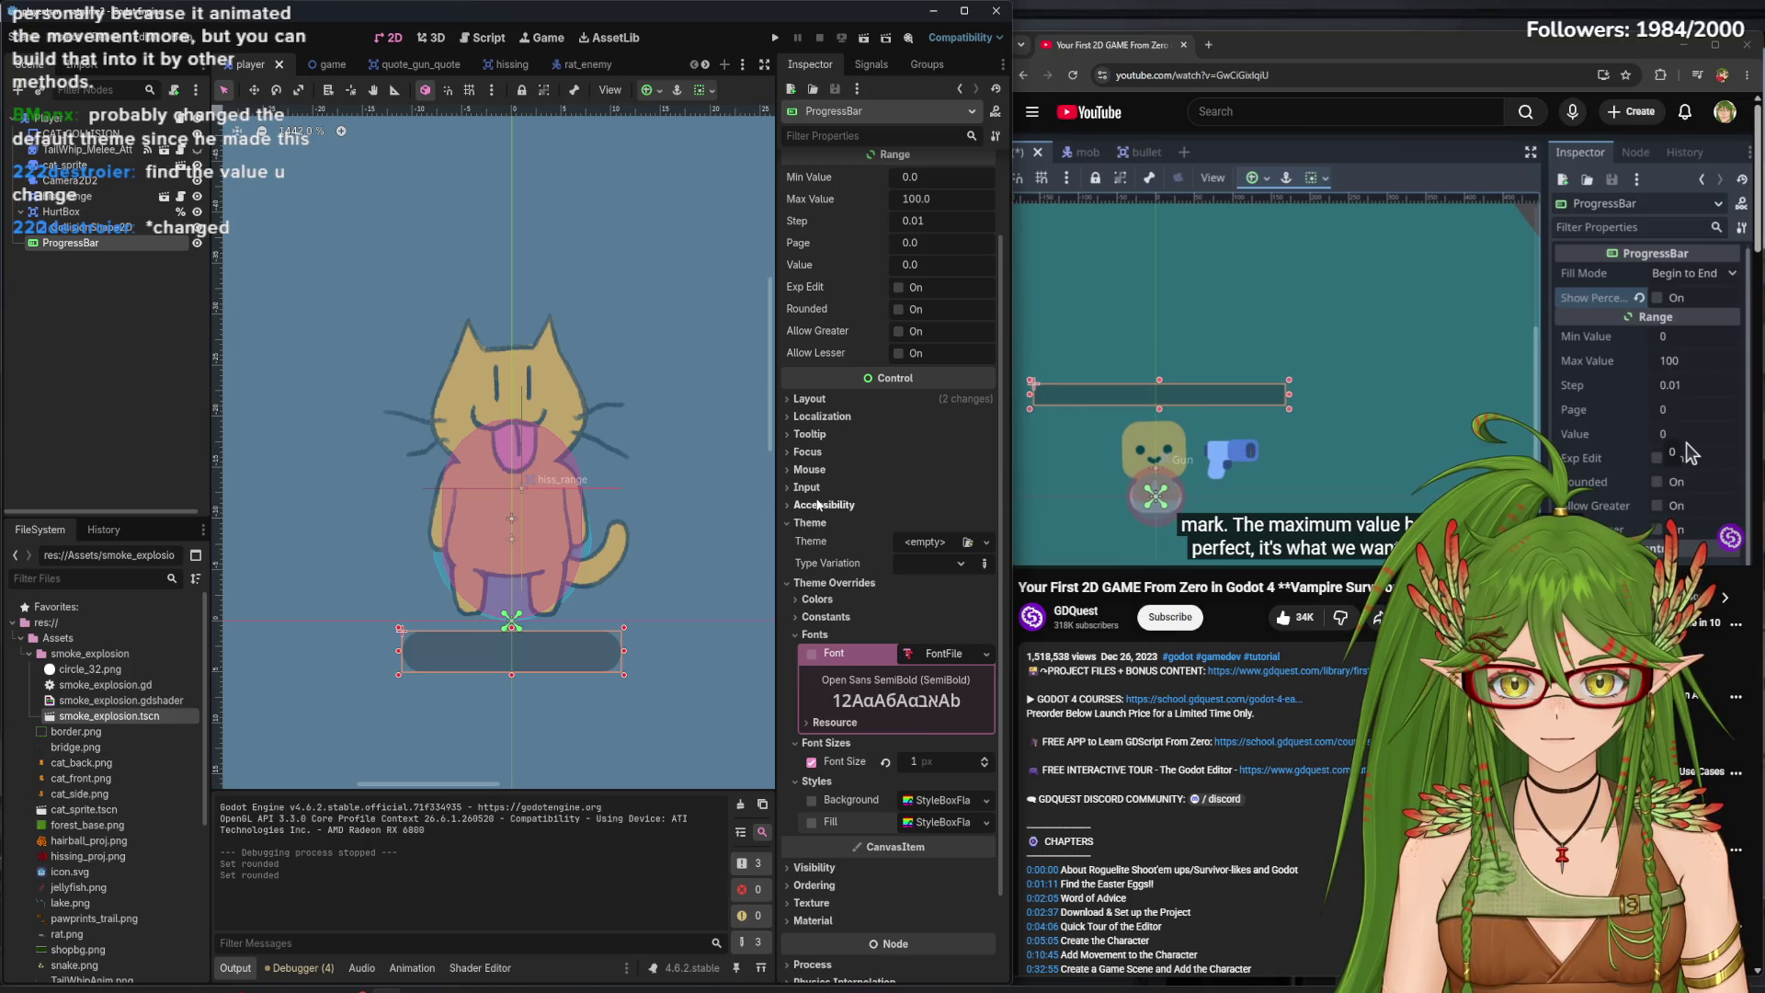
{"action": "left_click", "coordinate": [967, 541]}
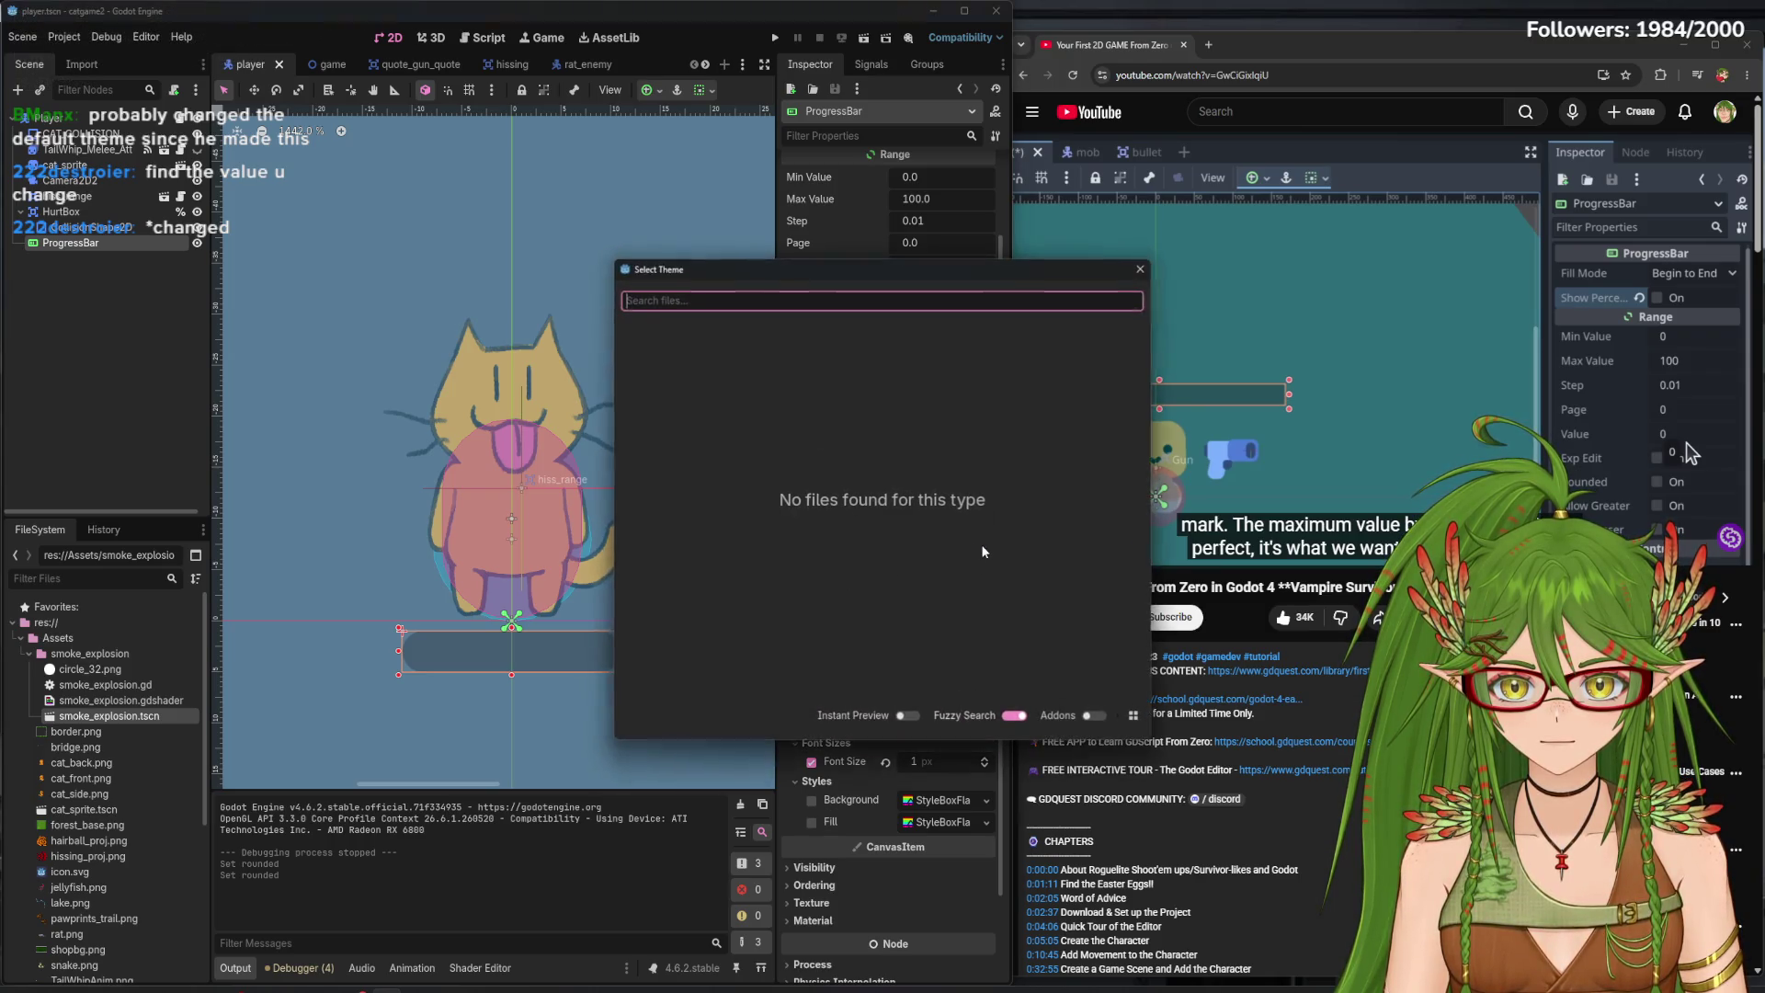
- Create a New Theme on the ProgressBar and edit it in an enlarged theme editor panel
{"action": "left_click", "coordinate": [1141, 268]}
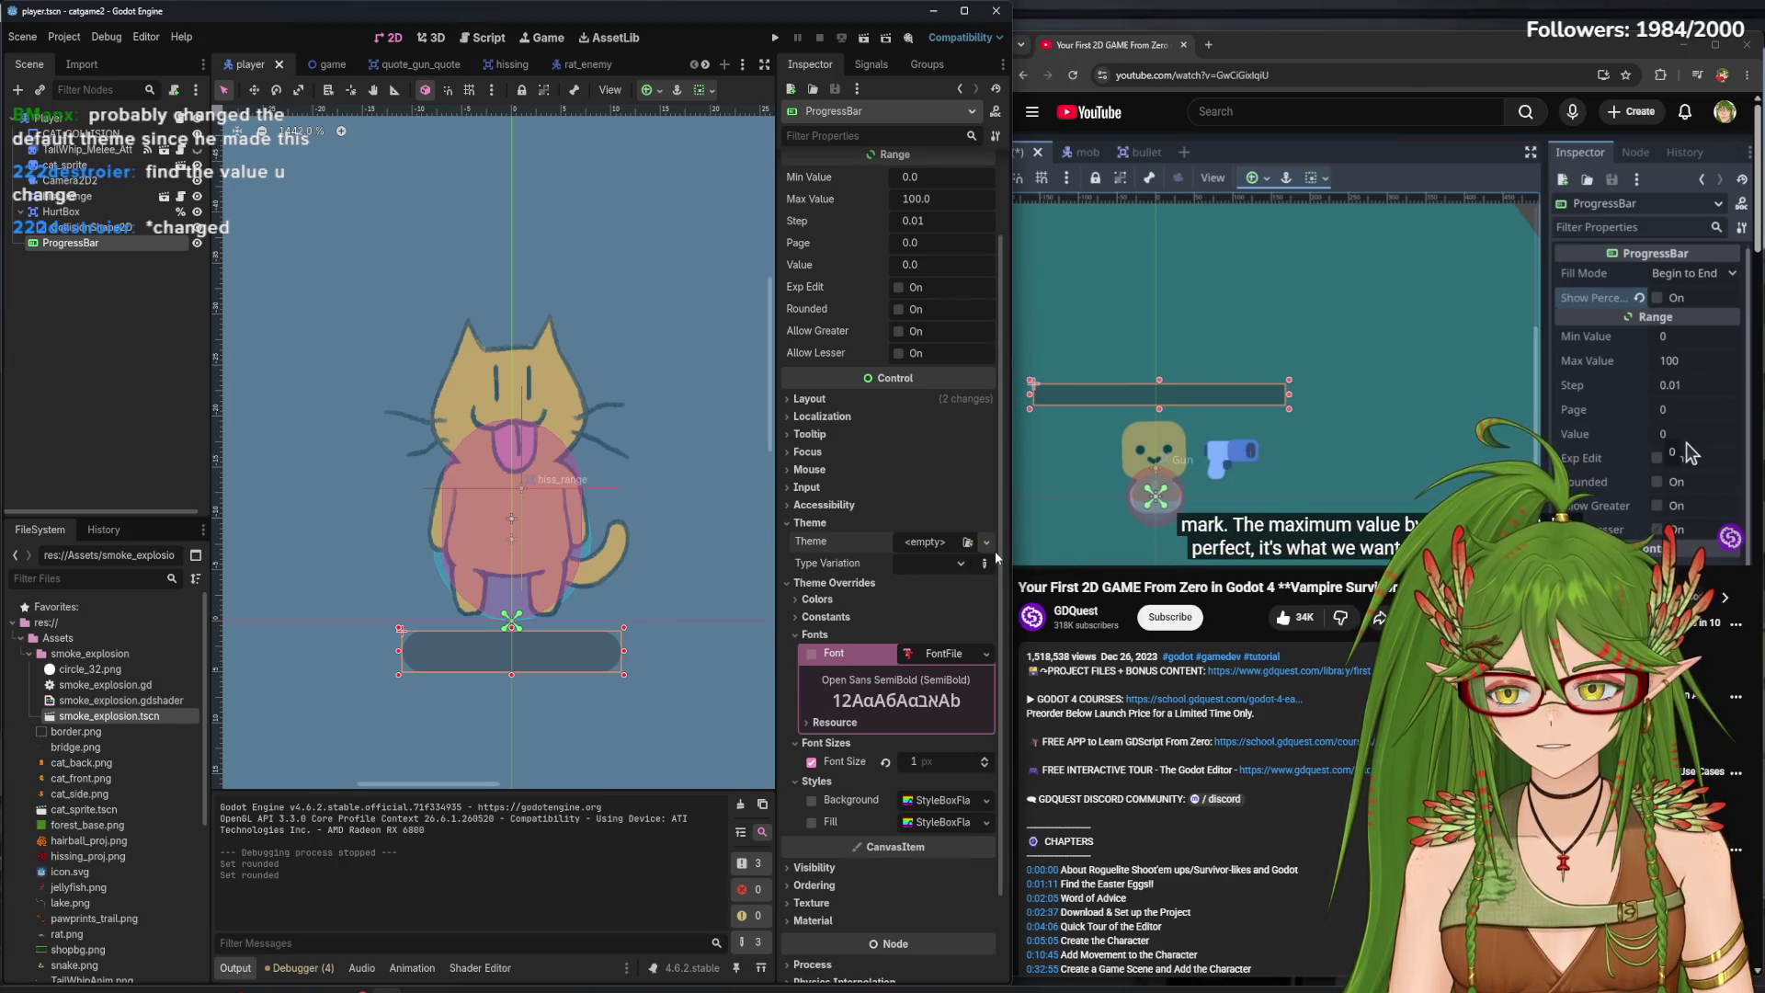
{"action": "left_click", "coordinate": [988, 544]}
{"action": "left_click", "coordinate": [929, 583]}
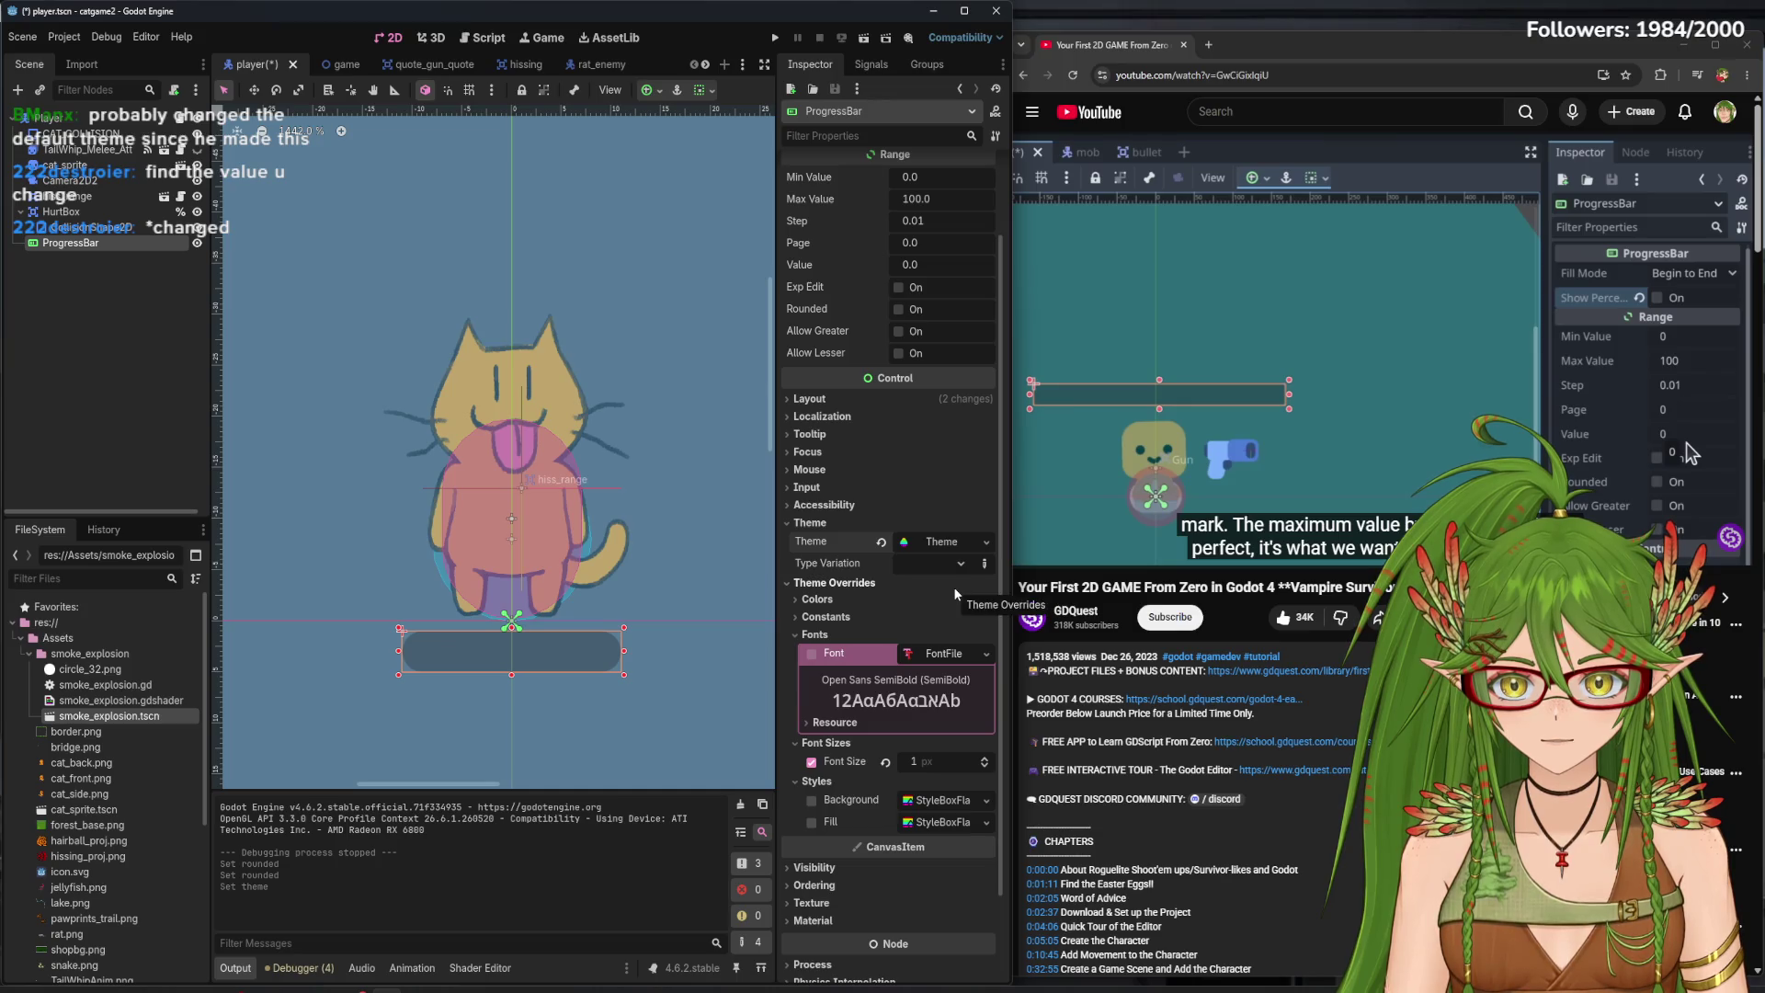
{"action": "left_click", "coordinate": [931, 542]}
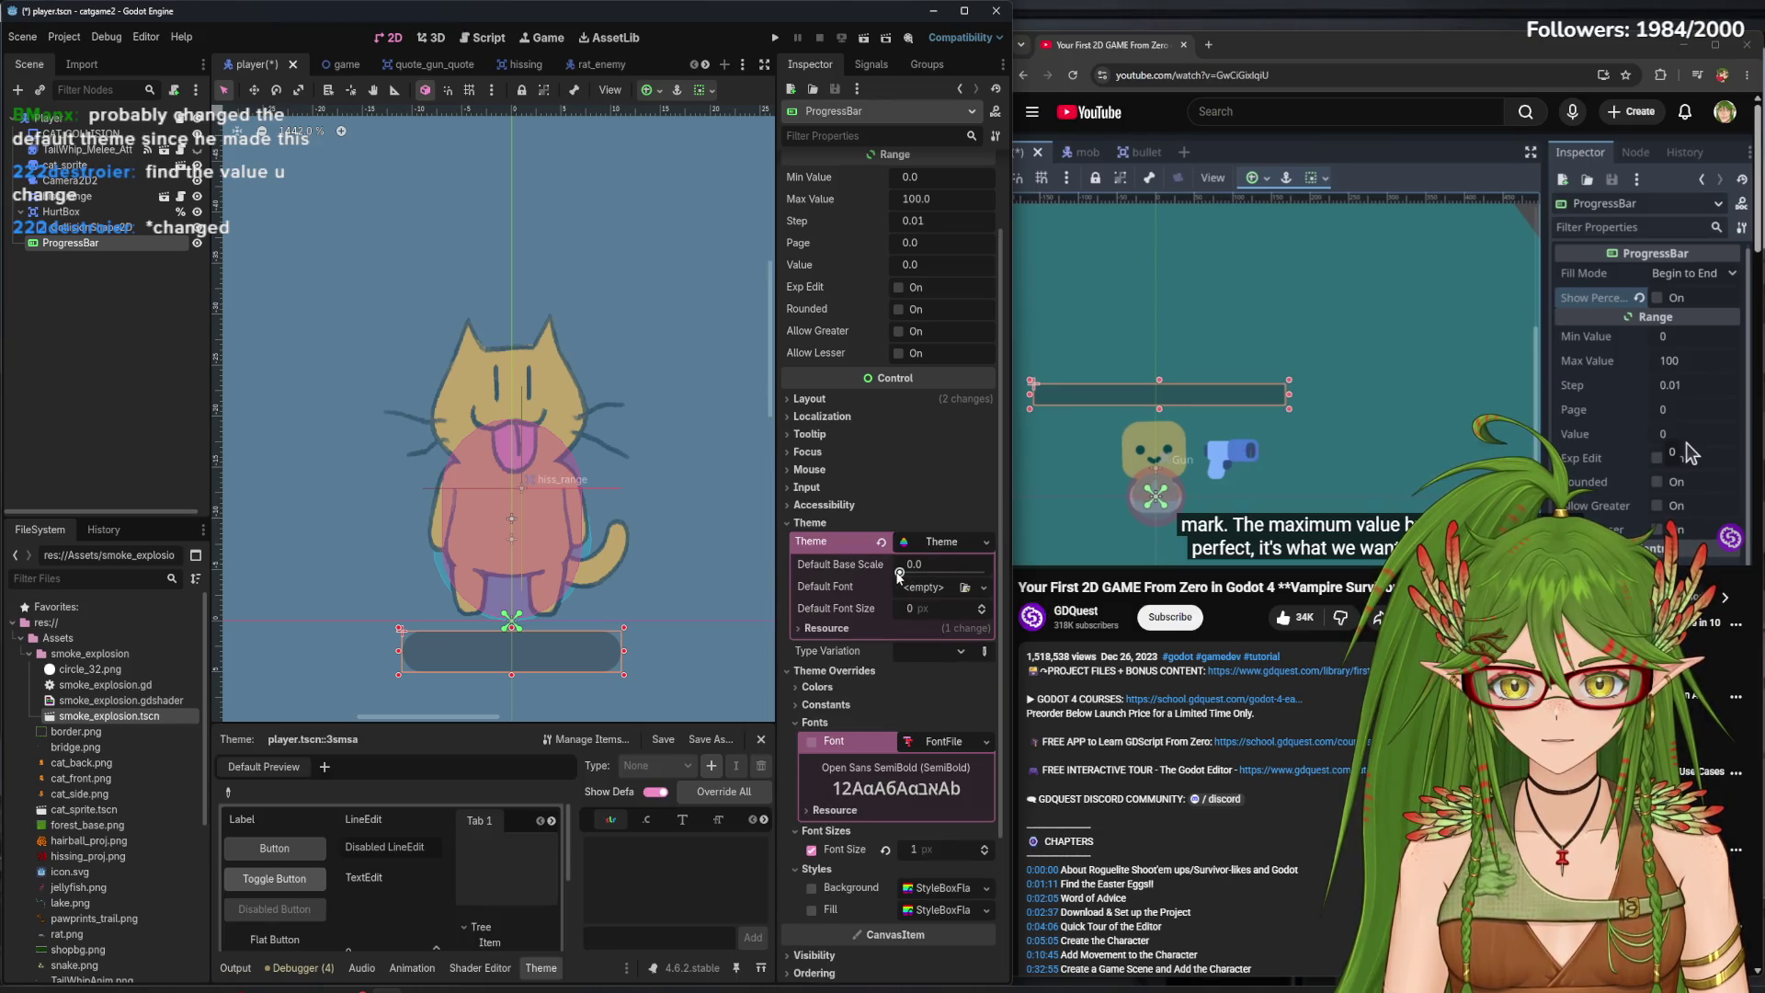
{"action": "left_click_drag", "start_coordinate": [899, 575], "coordinate": [977, 579]}
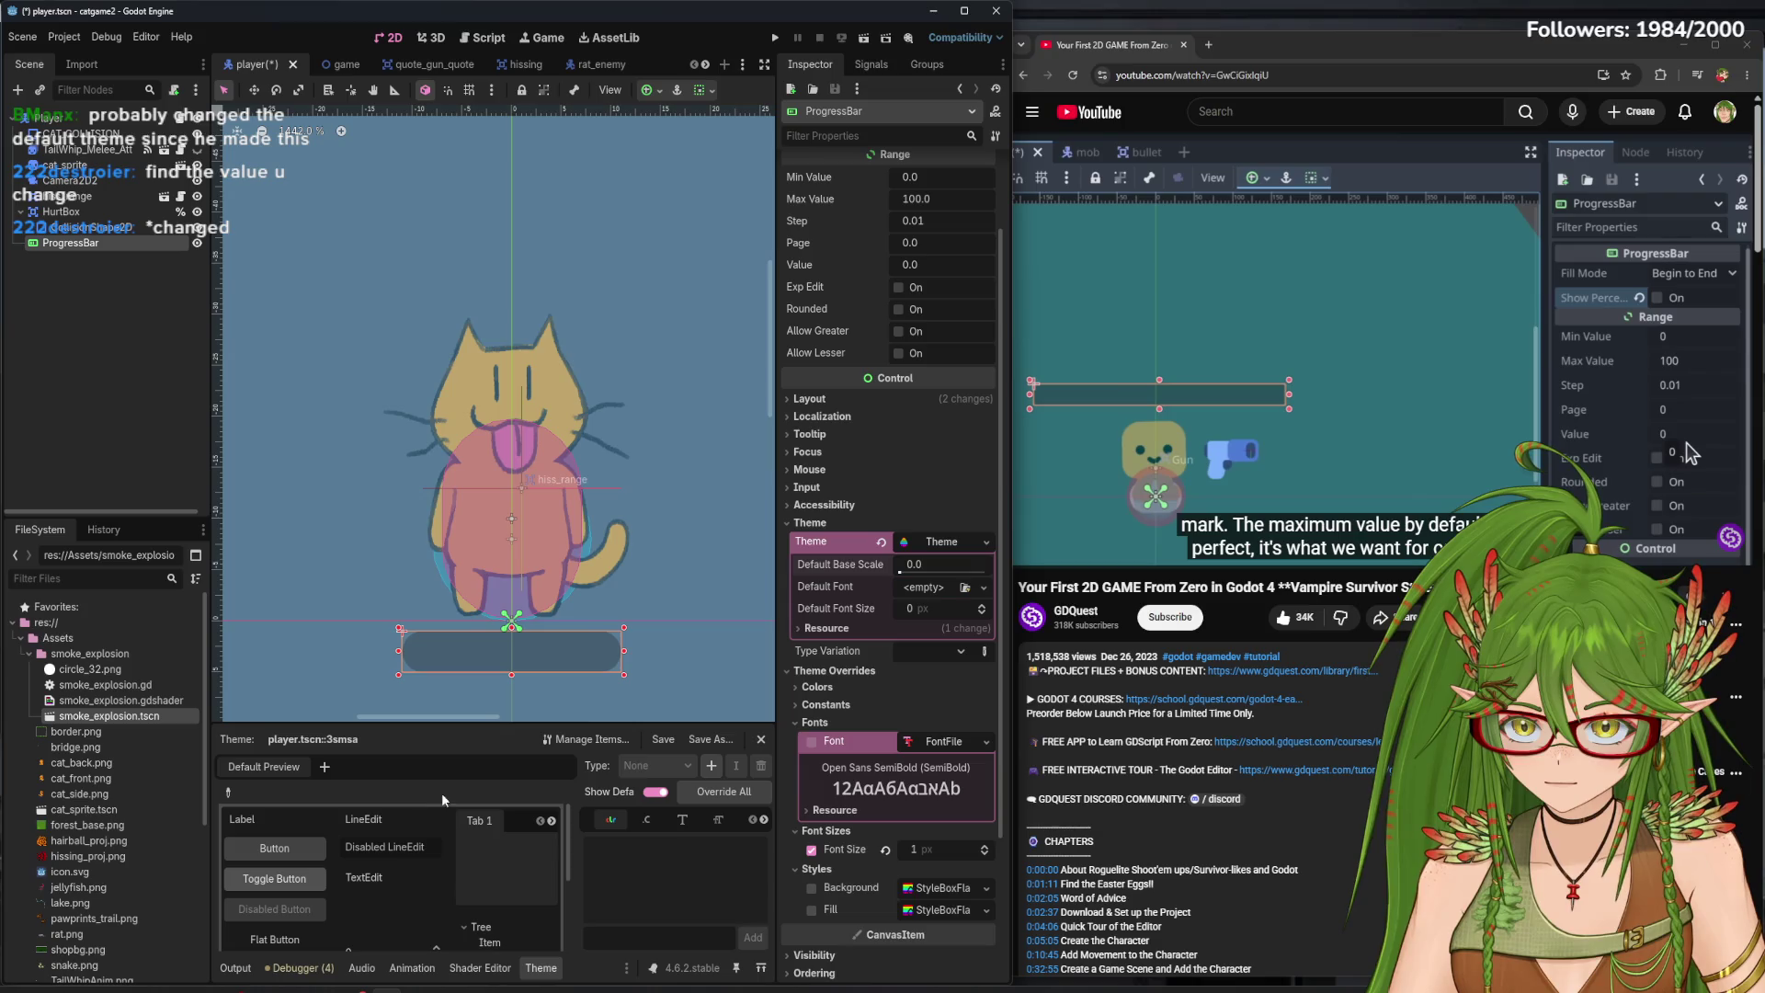
{"action": "mouse_move", "coordinate": [484, 724]}
{"action": "left_mouse_down"}
{"action": "mouse_move", "coordinate": [518, 438]}
{"action": "mouse_move", "coordinate": [518, 650]}
{"action": "mouse_move", "coordinate": [518, 413]}
{"action": "left_mouse_up"}
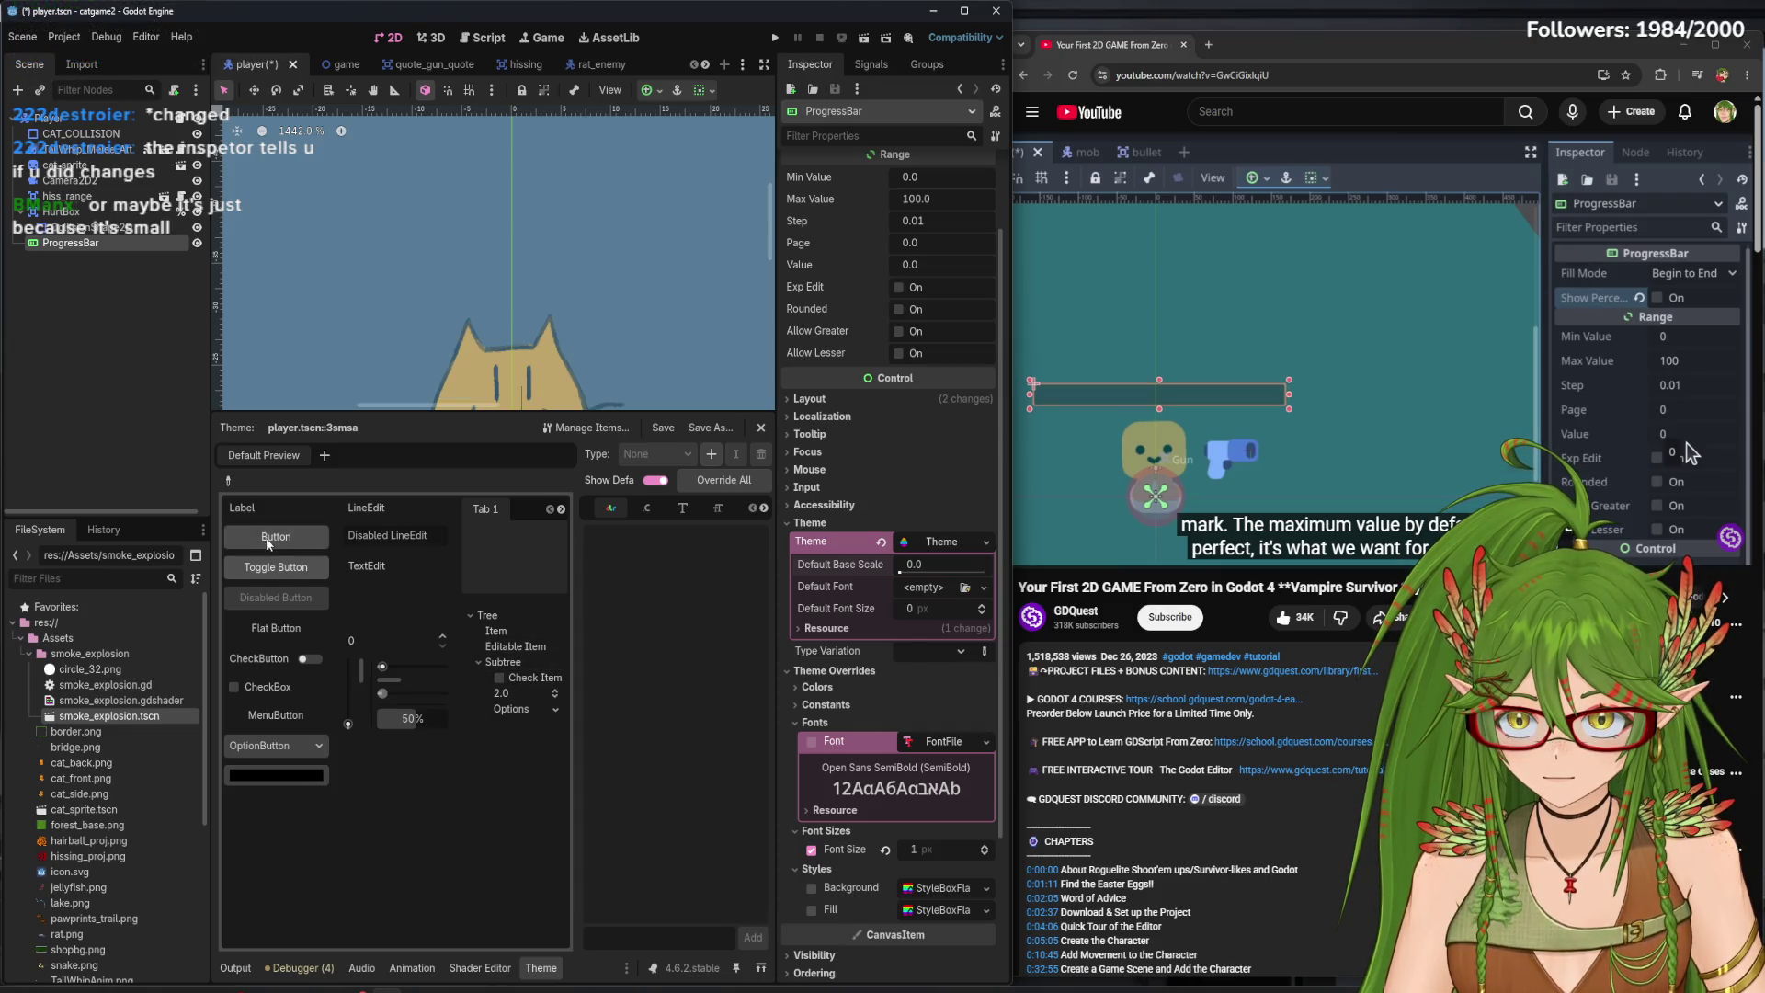
{"action": "left_click", "coordinate": [284, 785]}
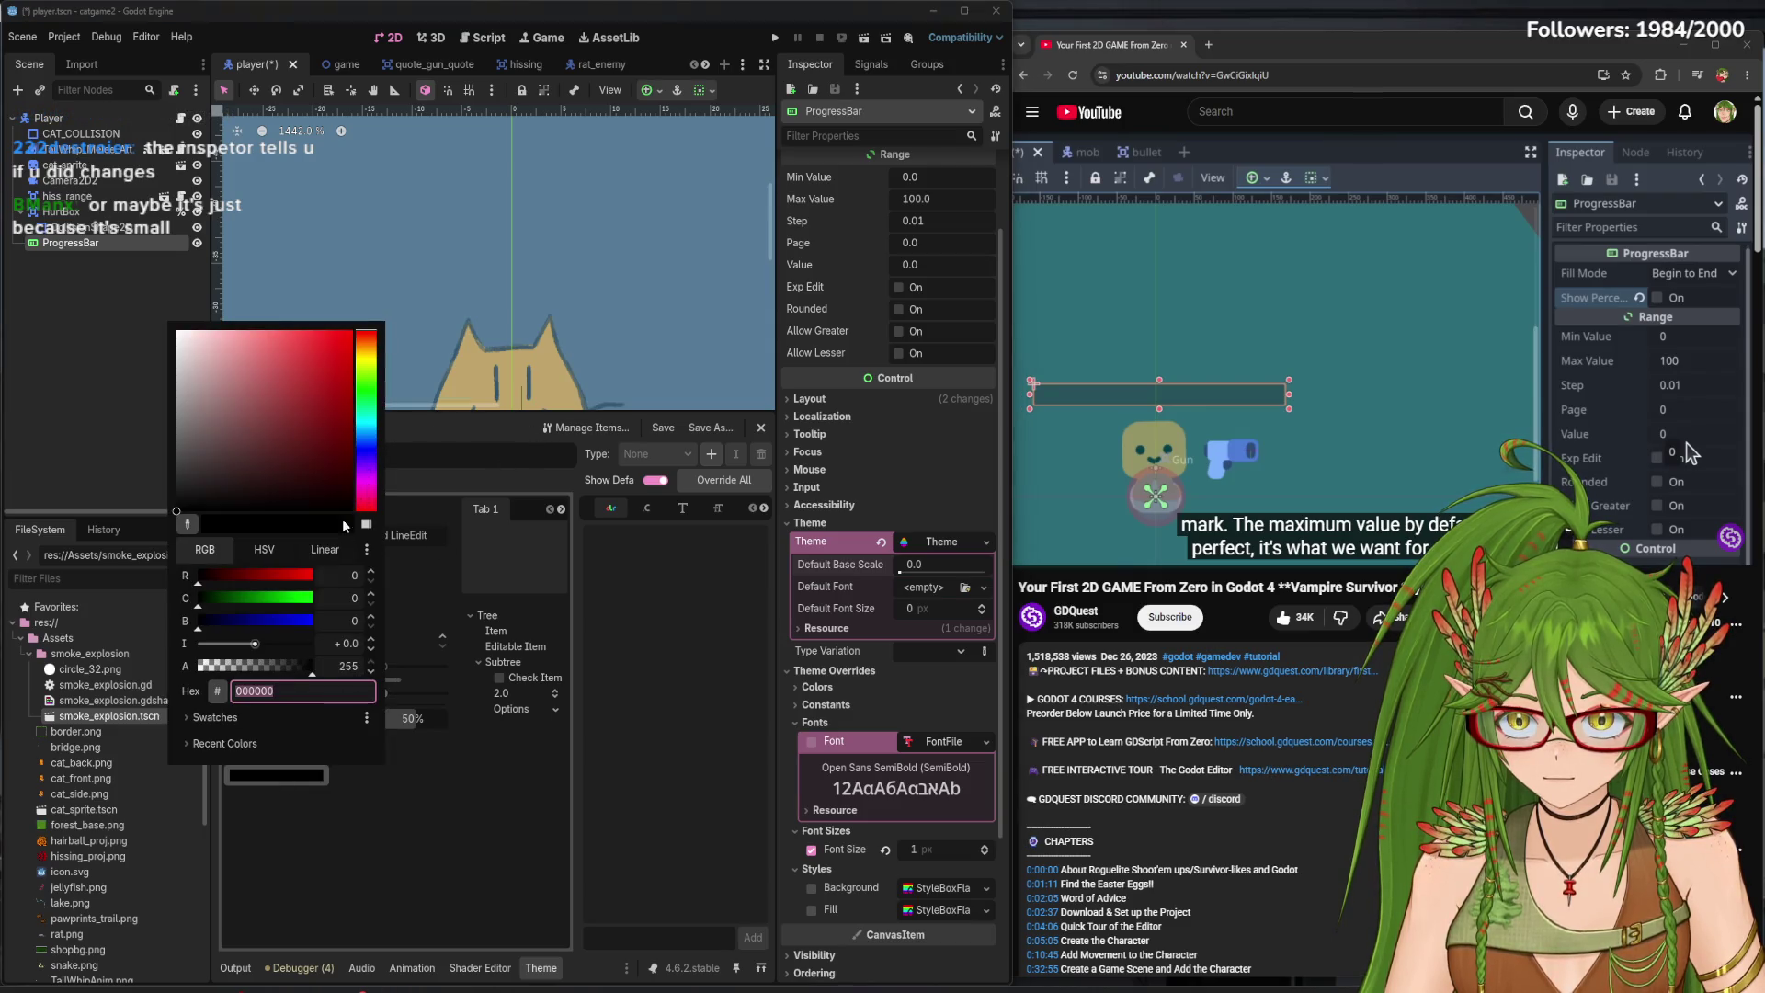
{"action": "left_click", "coordinate": [621, 400]}
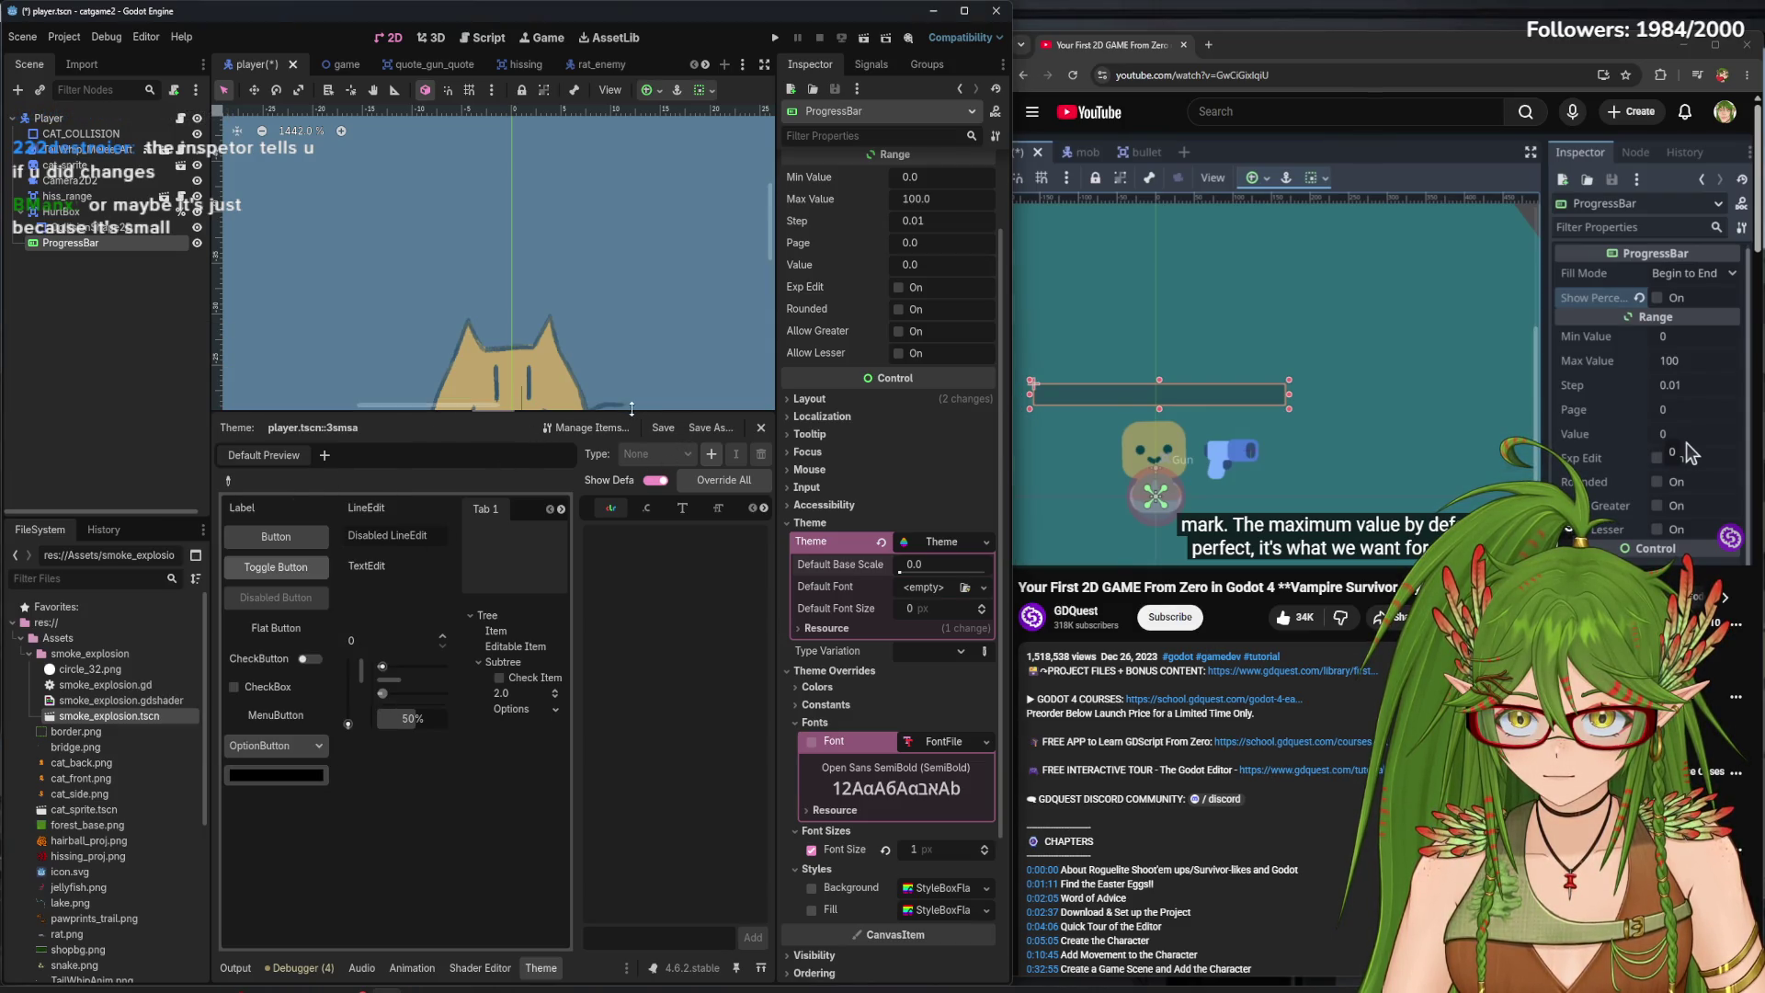
{"action": "mouse_move", "coordinate": [561, 411]}
{"action": "left_mouse_down"}
{"action": "mouse_move", "coordinate": [561, 701]}
{"action": "mouse_move", "coordinate": [561, 629]}
{"action": "left_mouse_up"}
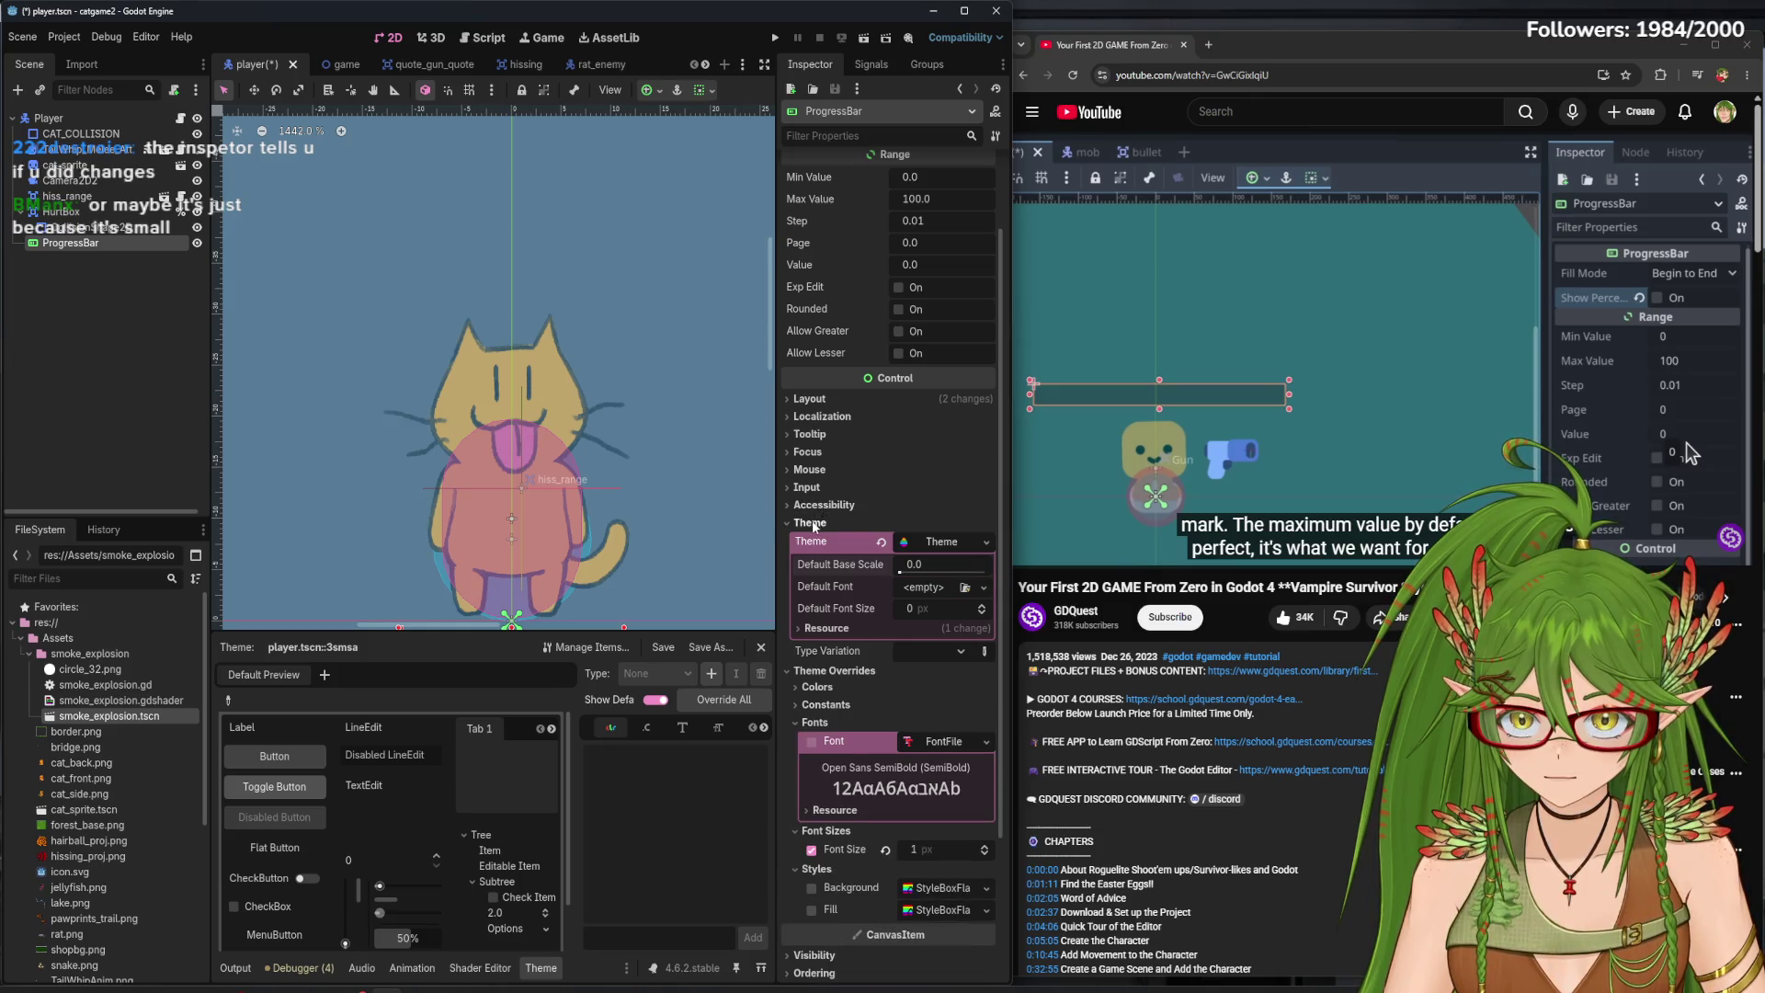
{"action": "left_click", "coordinate": [813, 473]}
{"action": "left_click", "coordinate": [810, 470]}
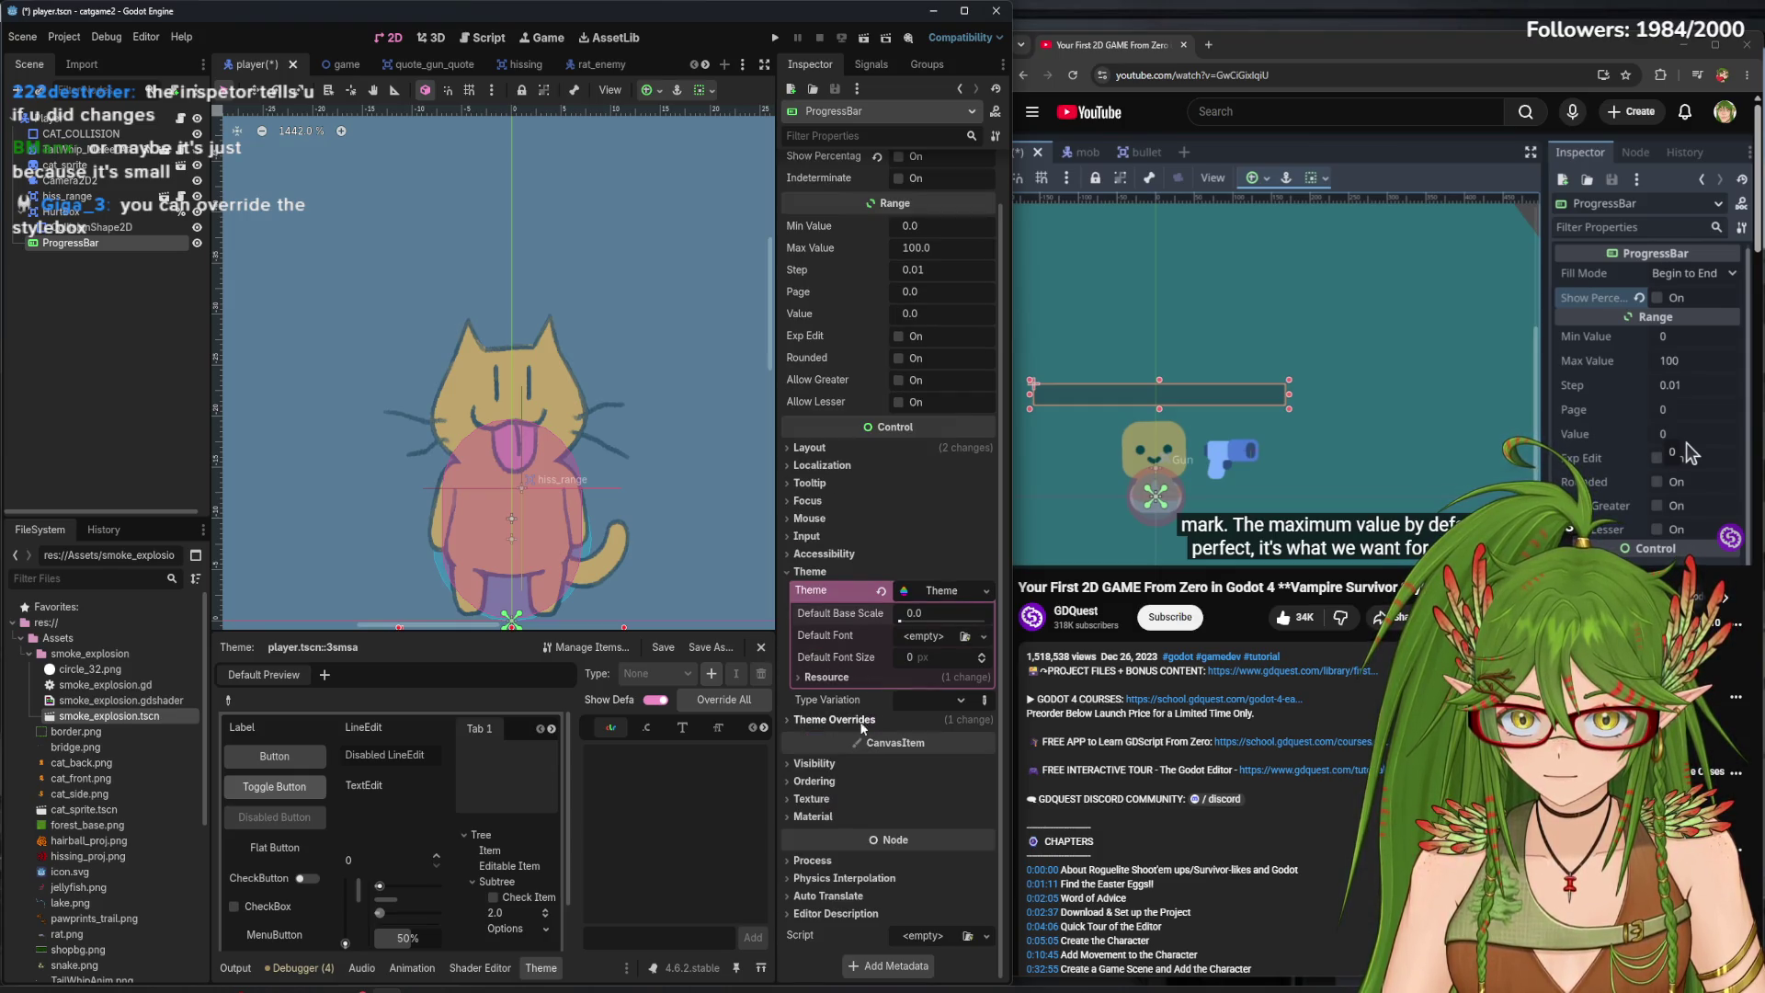
{"action": "scroll", "coordinate": [885, 788], "scroll_direction": "down", "scroll_amount": 1}
{"action": "scroll", "coordinate": [885, 788], "scroll_direction": "down", "scroll_amount": 3}
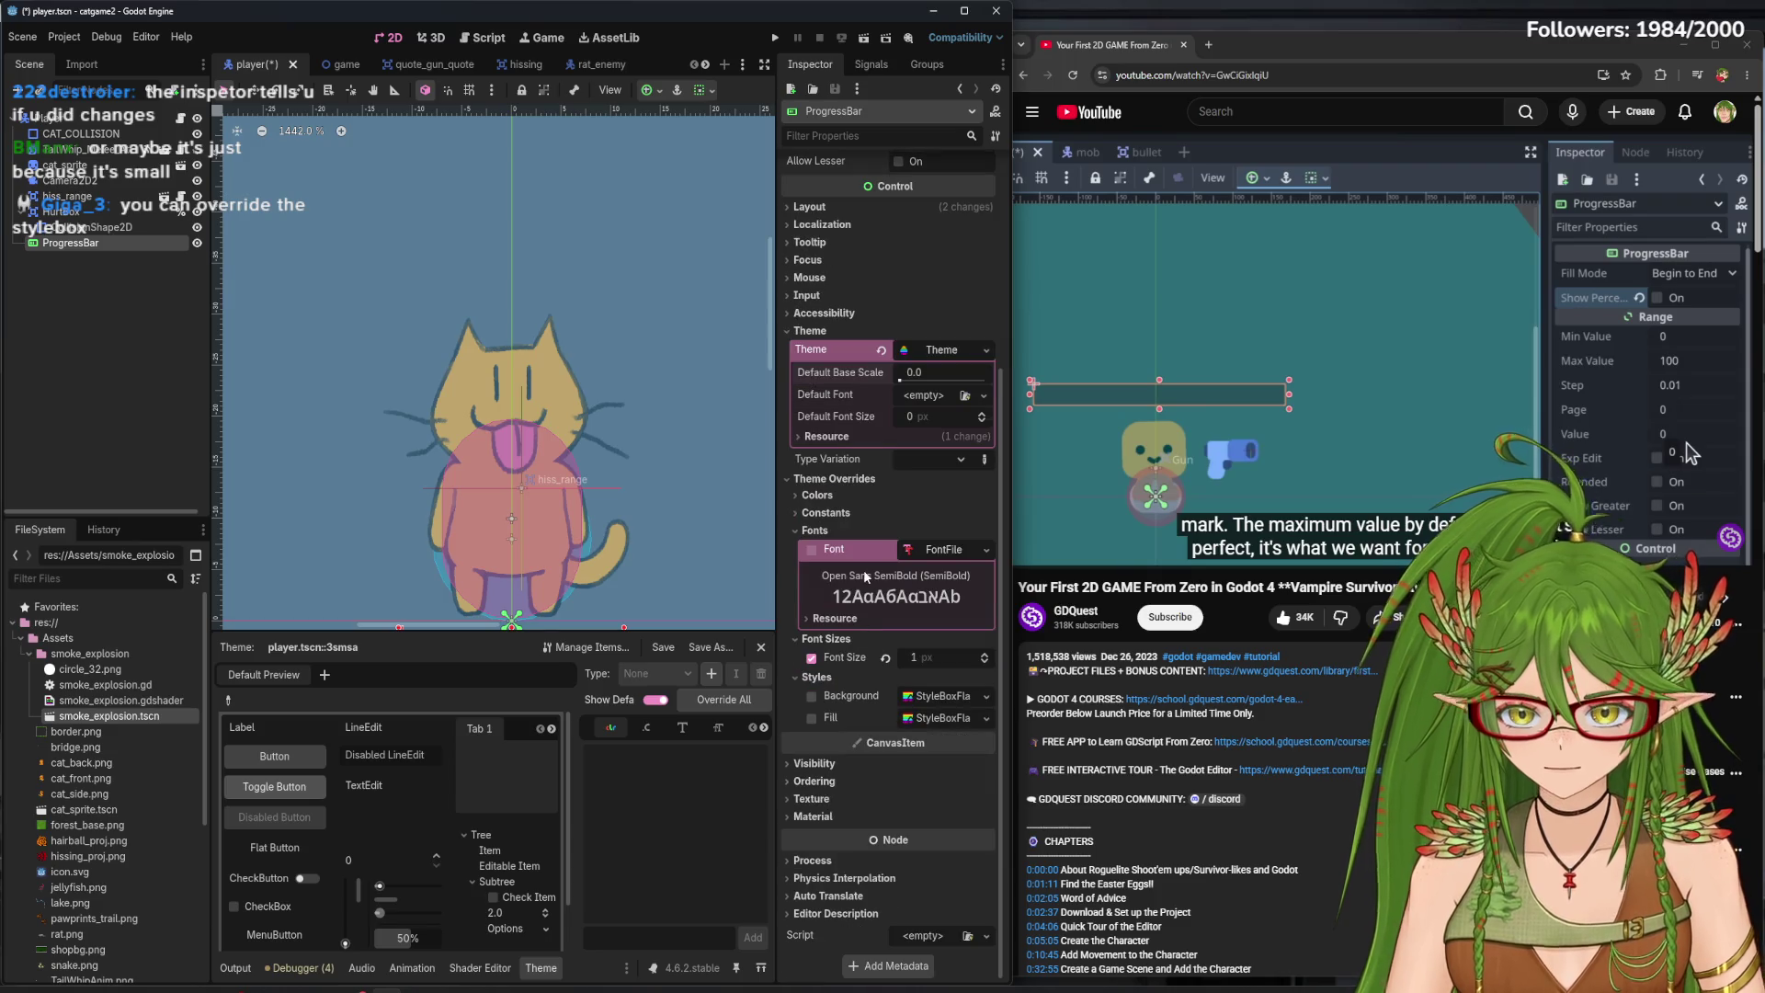
{"action": "left_click", "coordinate": [825, 537]}
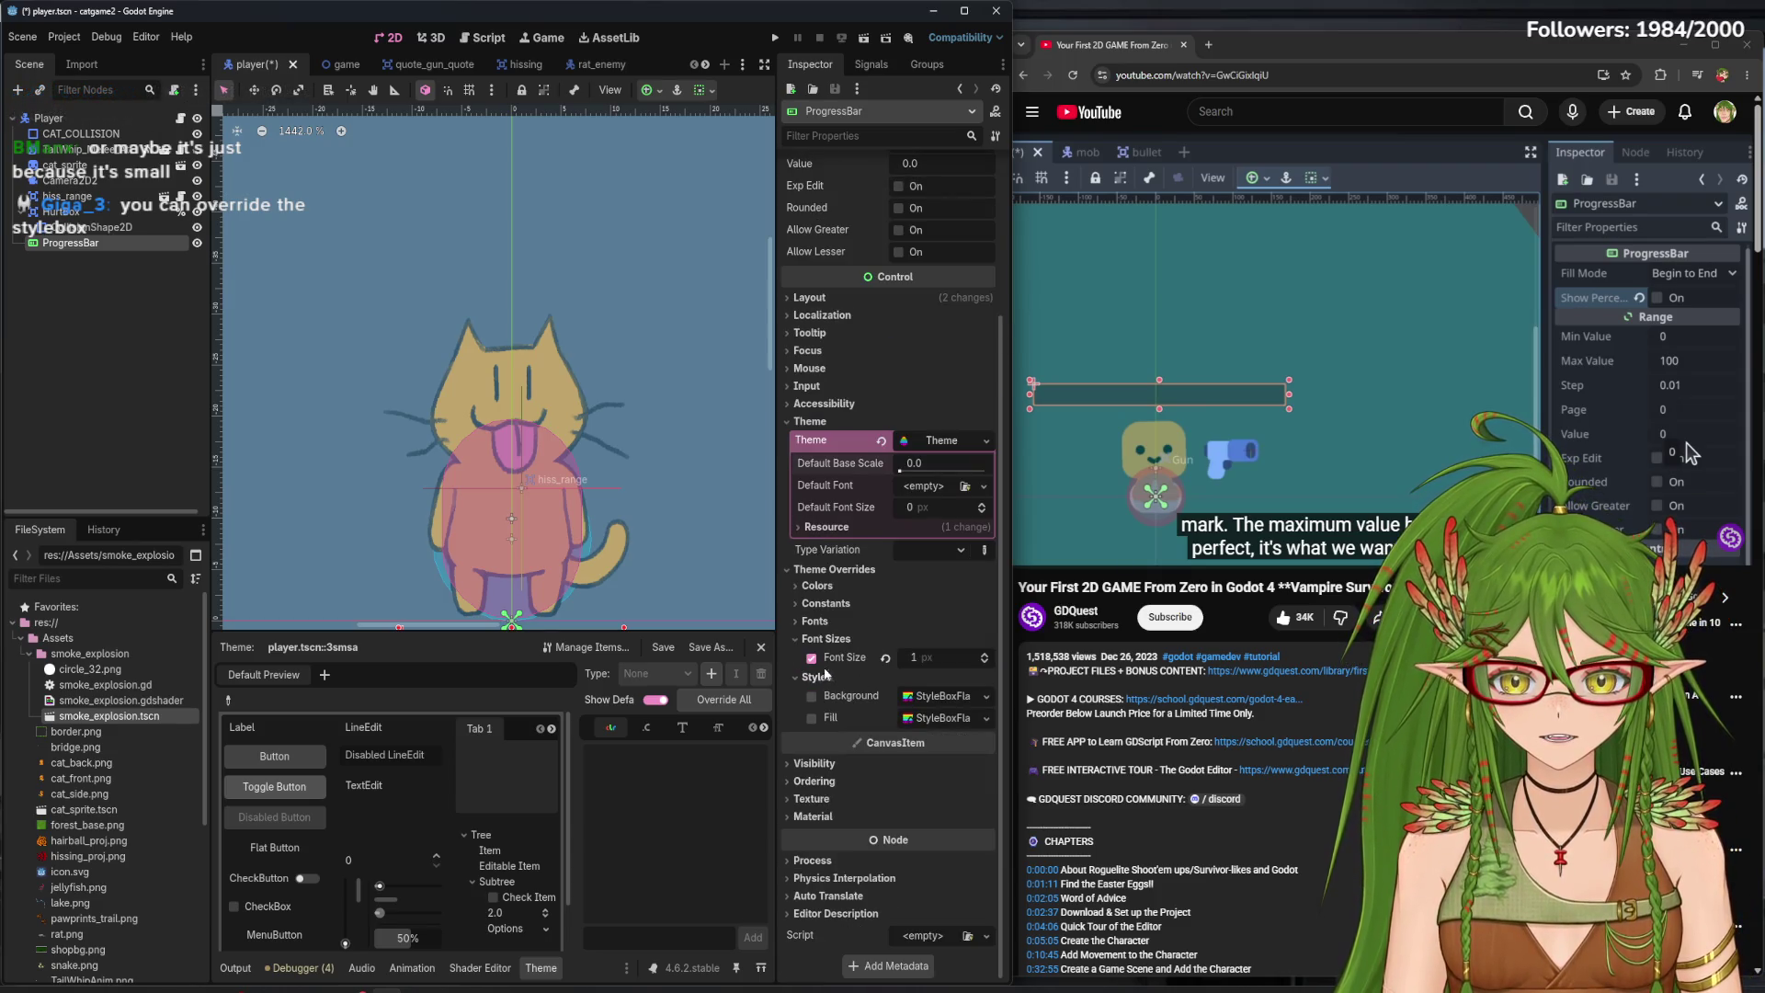
{"action": "left_click", "coordinate": [811, 717]}
{"action": "left_click", "coordinate": [811, 717]}
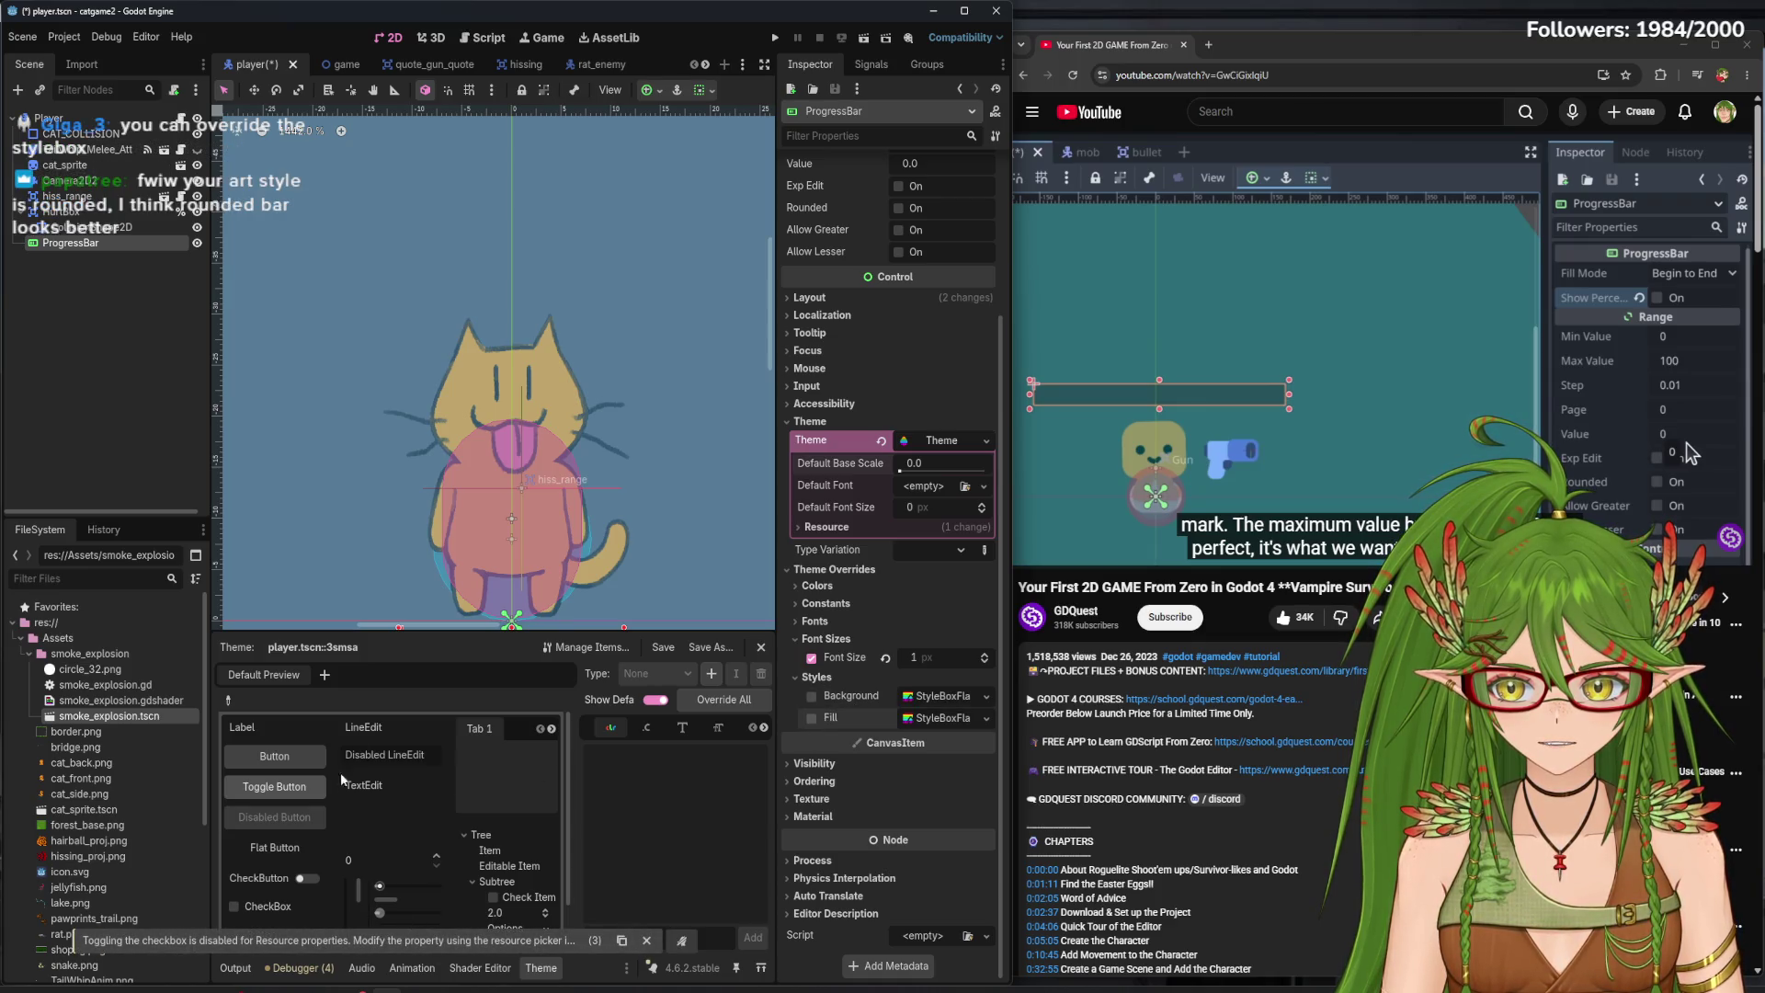
{"action": "mouse_move", "coordinate": [411, 630]}
{"action": "left_mouse_down"}
{"action": "mouse_move", "coordinate": [452, 413]}
{"action": "mouse_move", "coordinate": [521, 733]}
{"action": "mouse_move", "coordinate": [530, 702]}
{"action": "mouse_move", "coordinate": [529, 718]}
{"action": "left_mouse_up"}
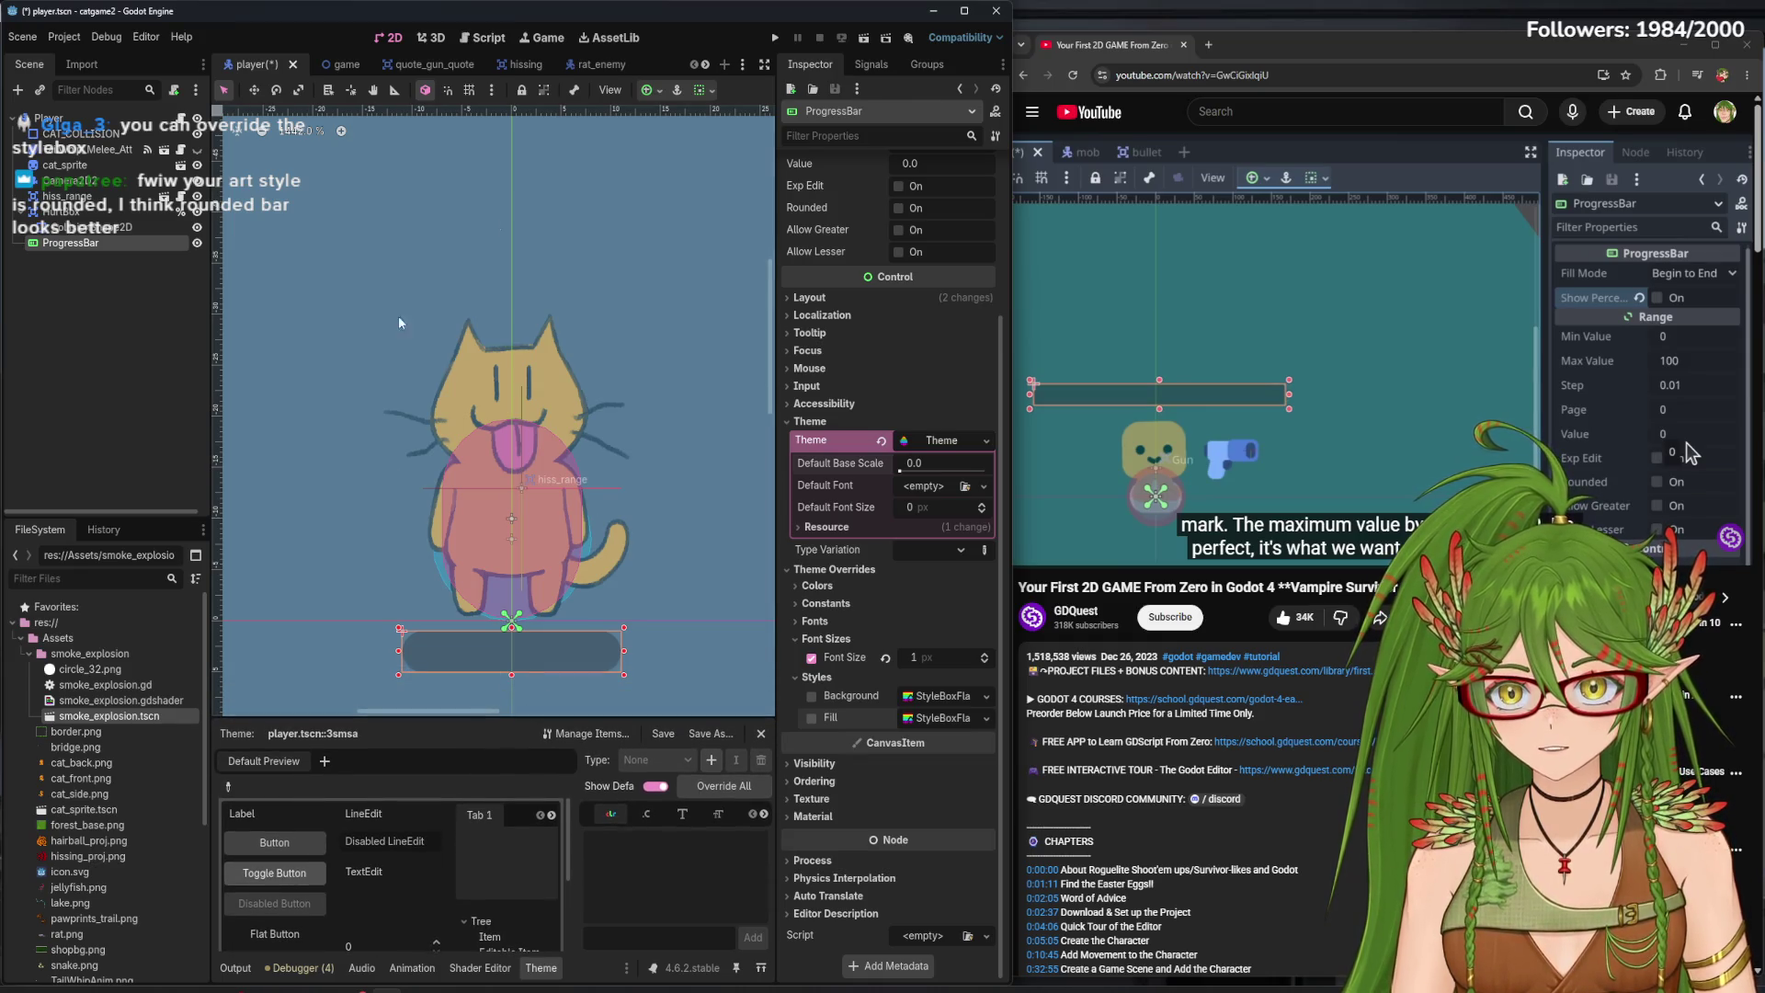
- Run the game with F5 and walk the cat around the rats using WASD
{"action": "key", "text": "F5"}
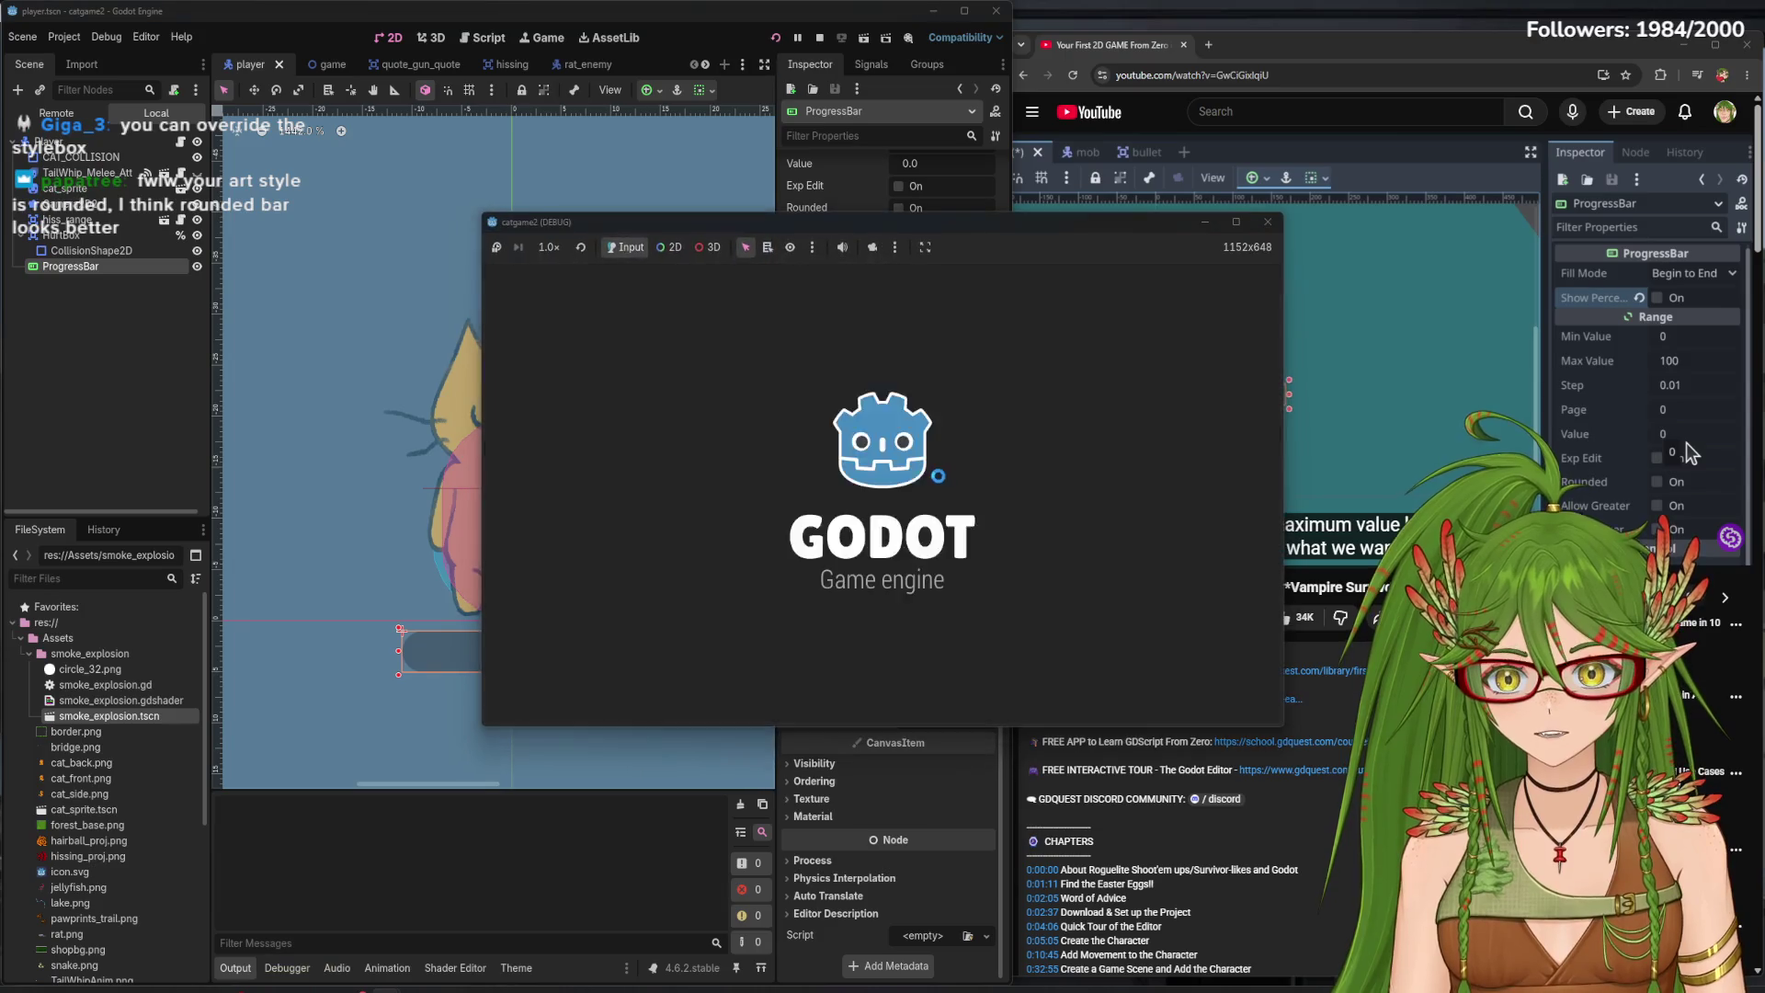
{"action": "key", "text": "w"}
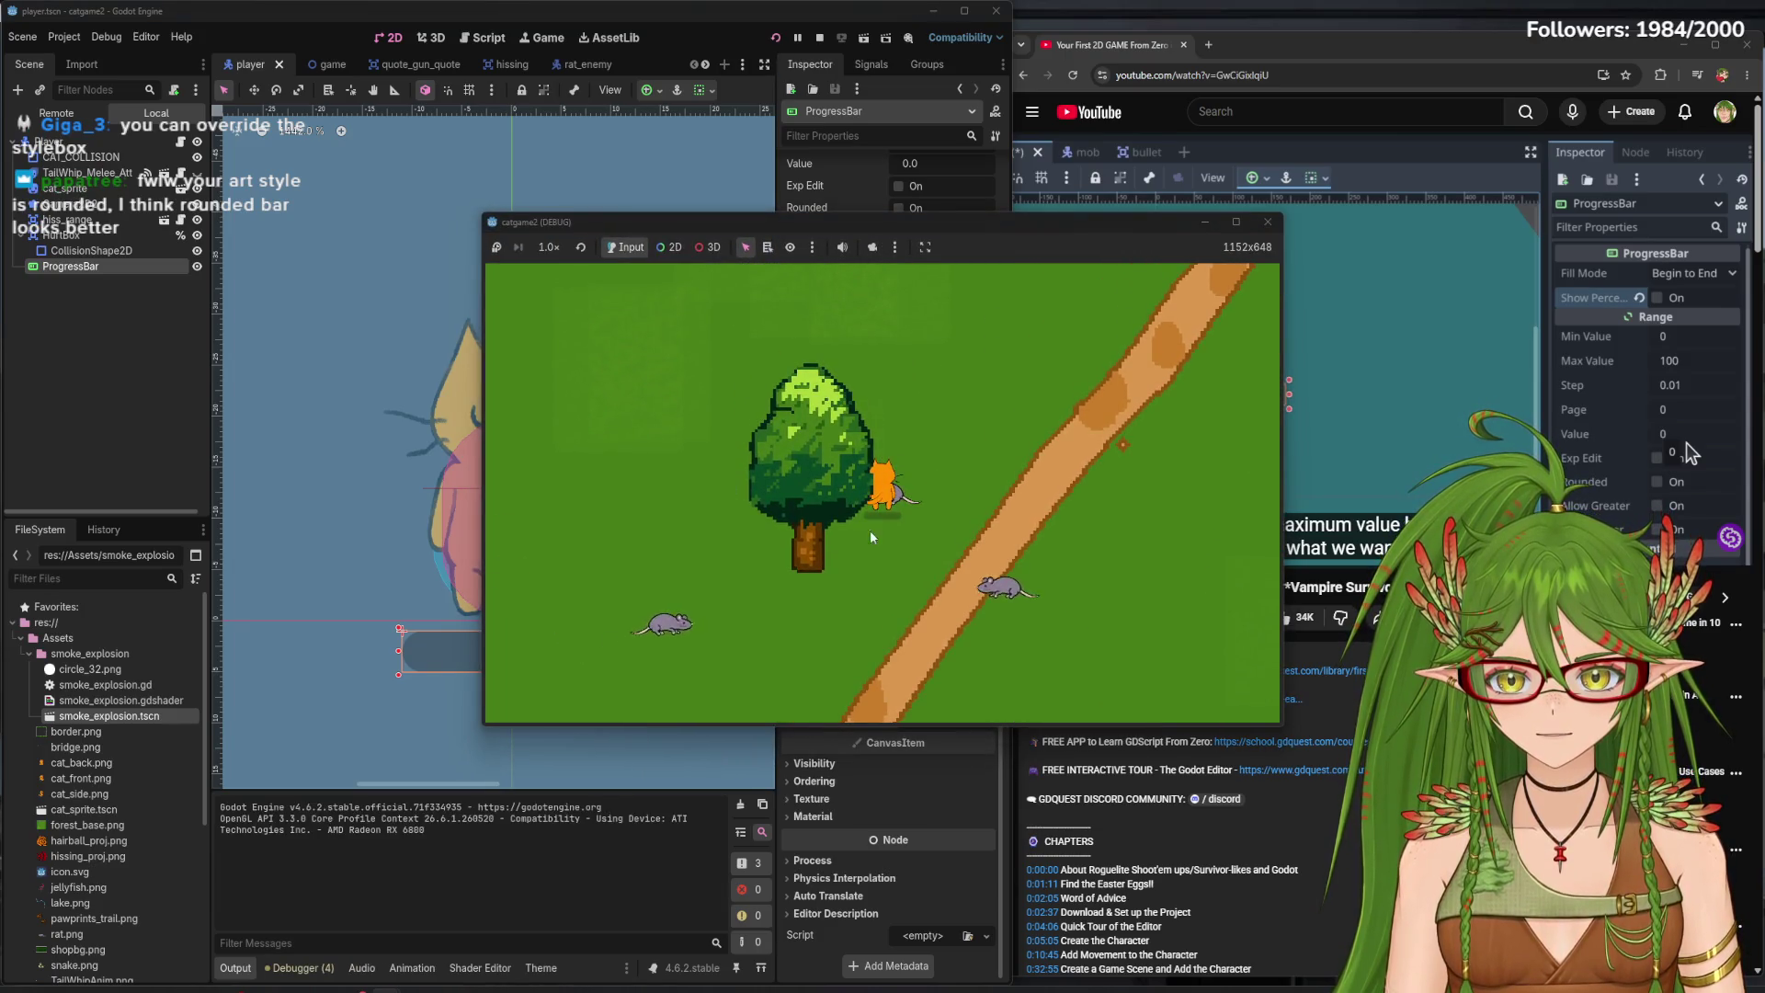
{"action": "key", "text": "d"}
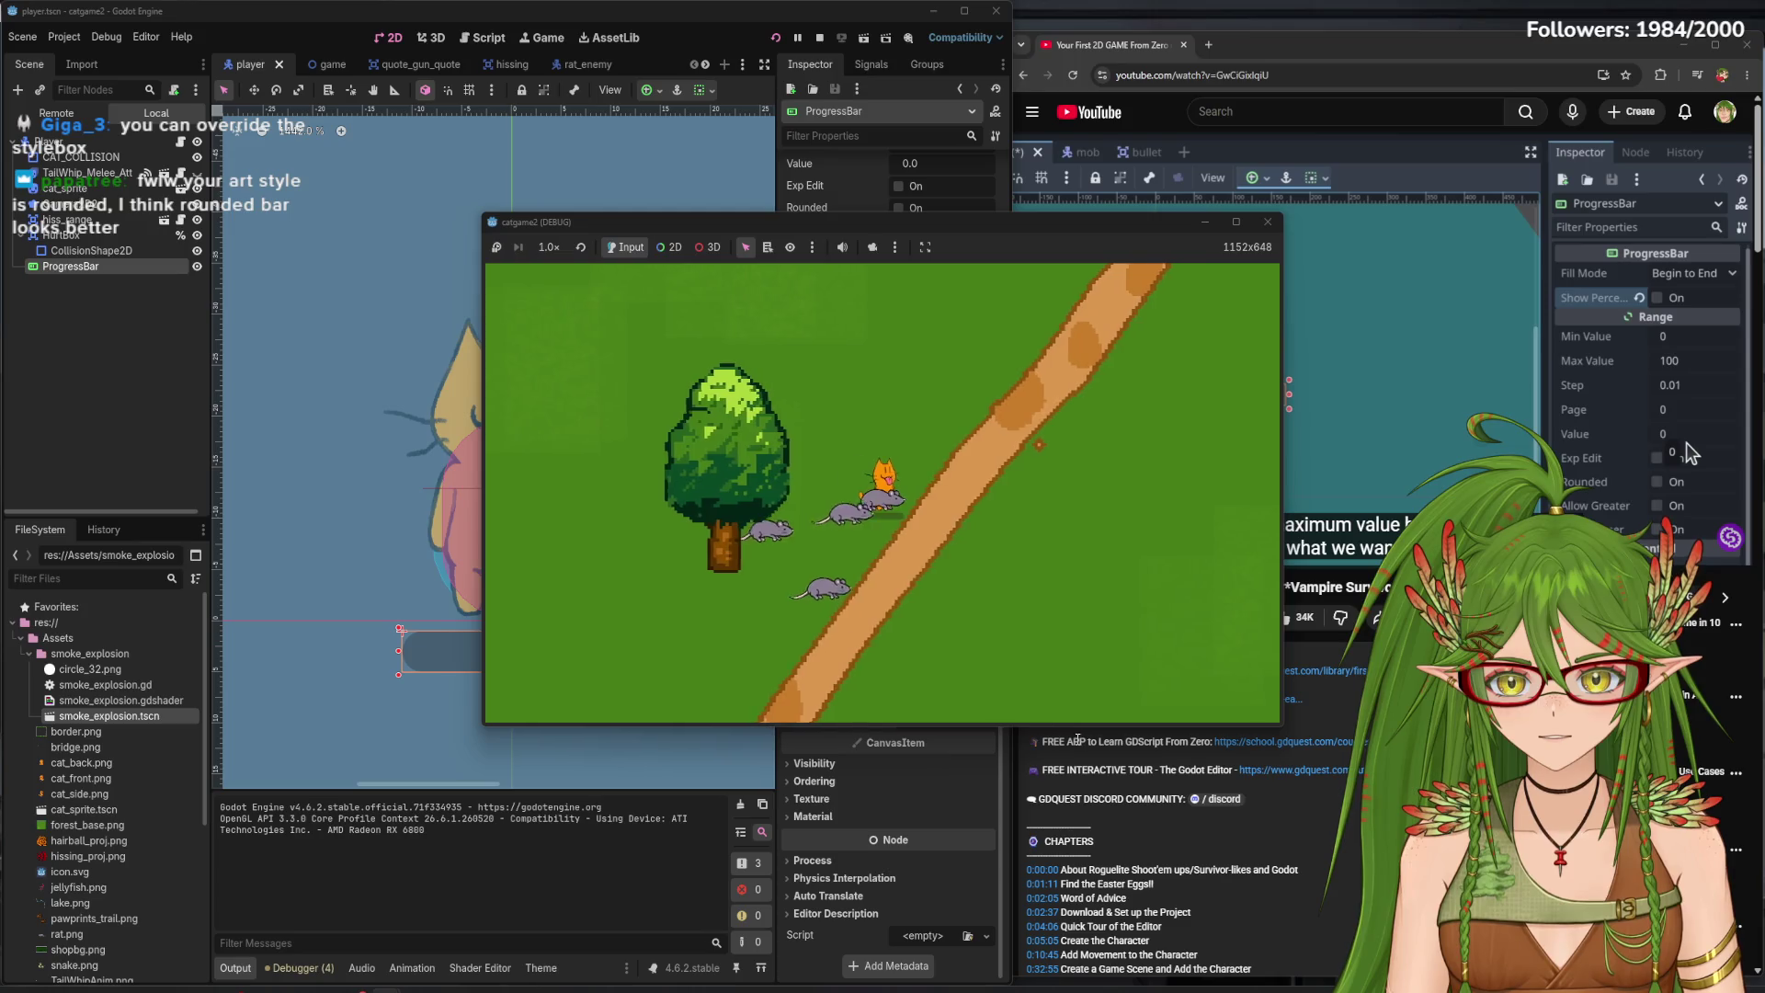
{"action": "key", "text": "w"}
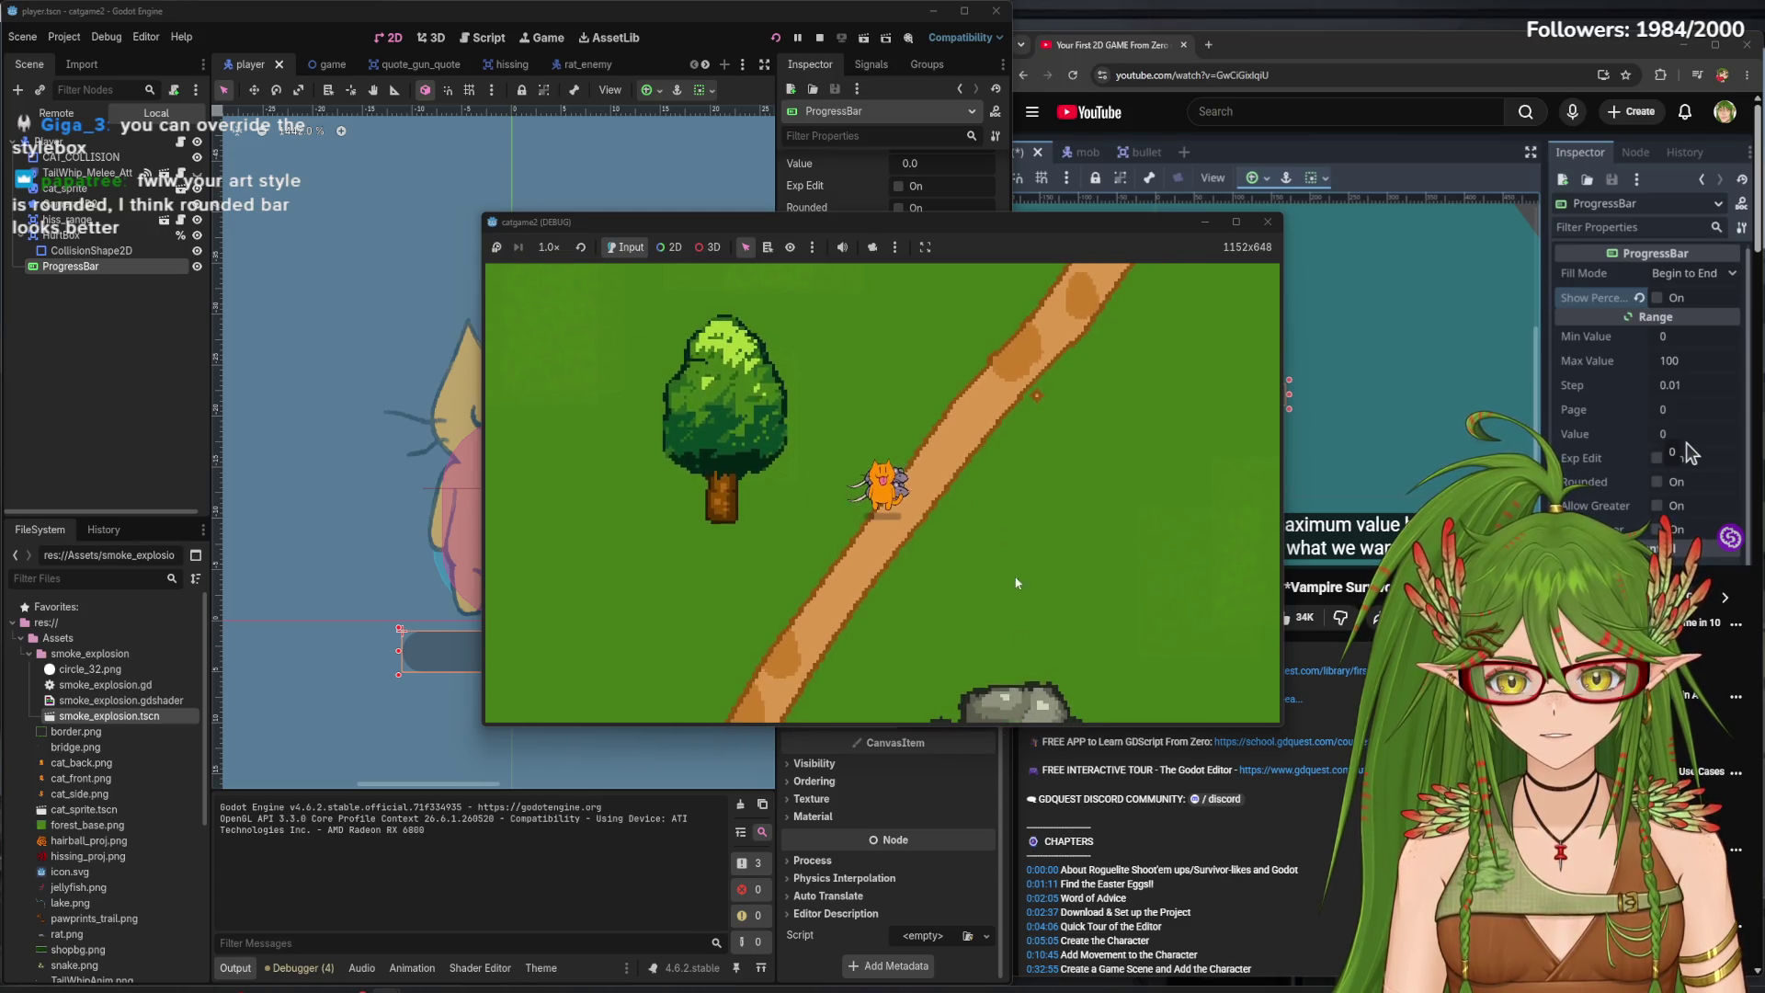
{"action": "key", "text": "a"}
{"action": "key", "text": "d"}
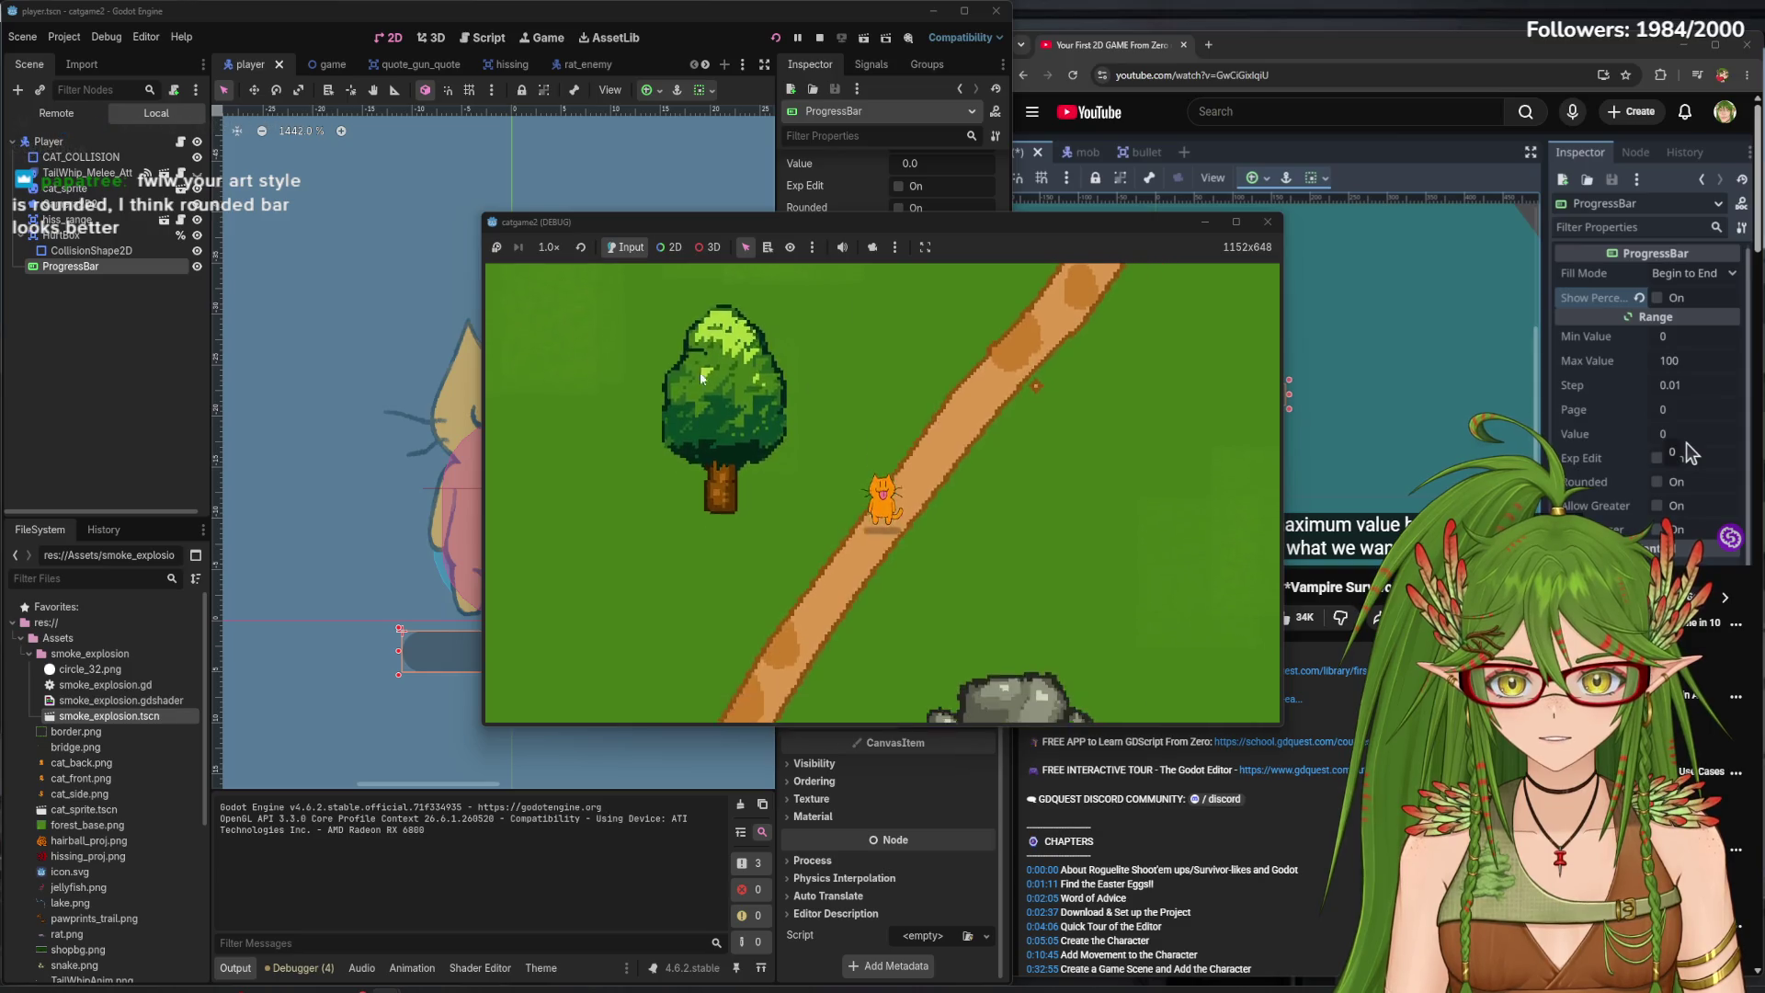
{"action": "key", "text": "s"}
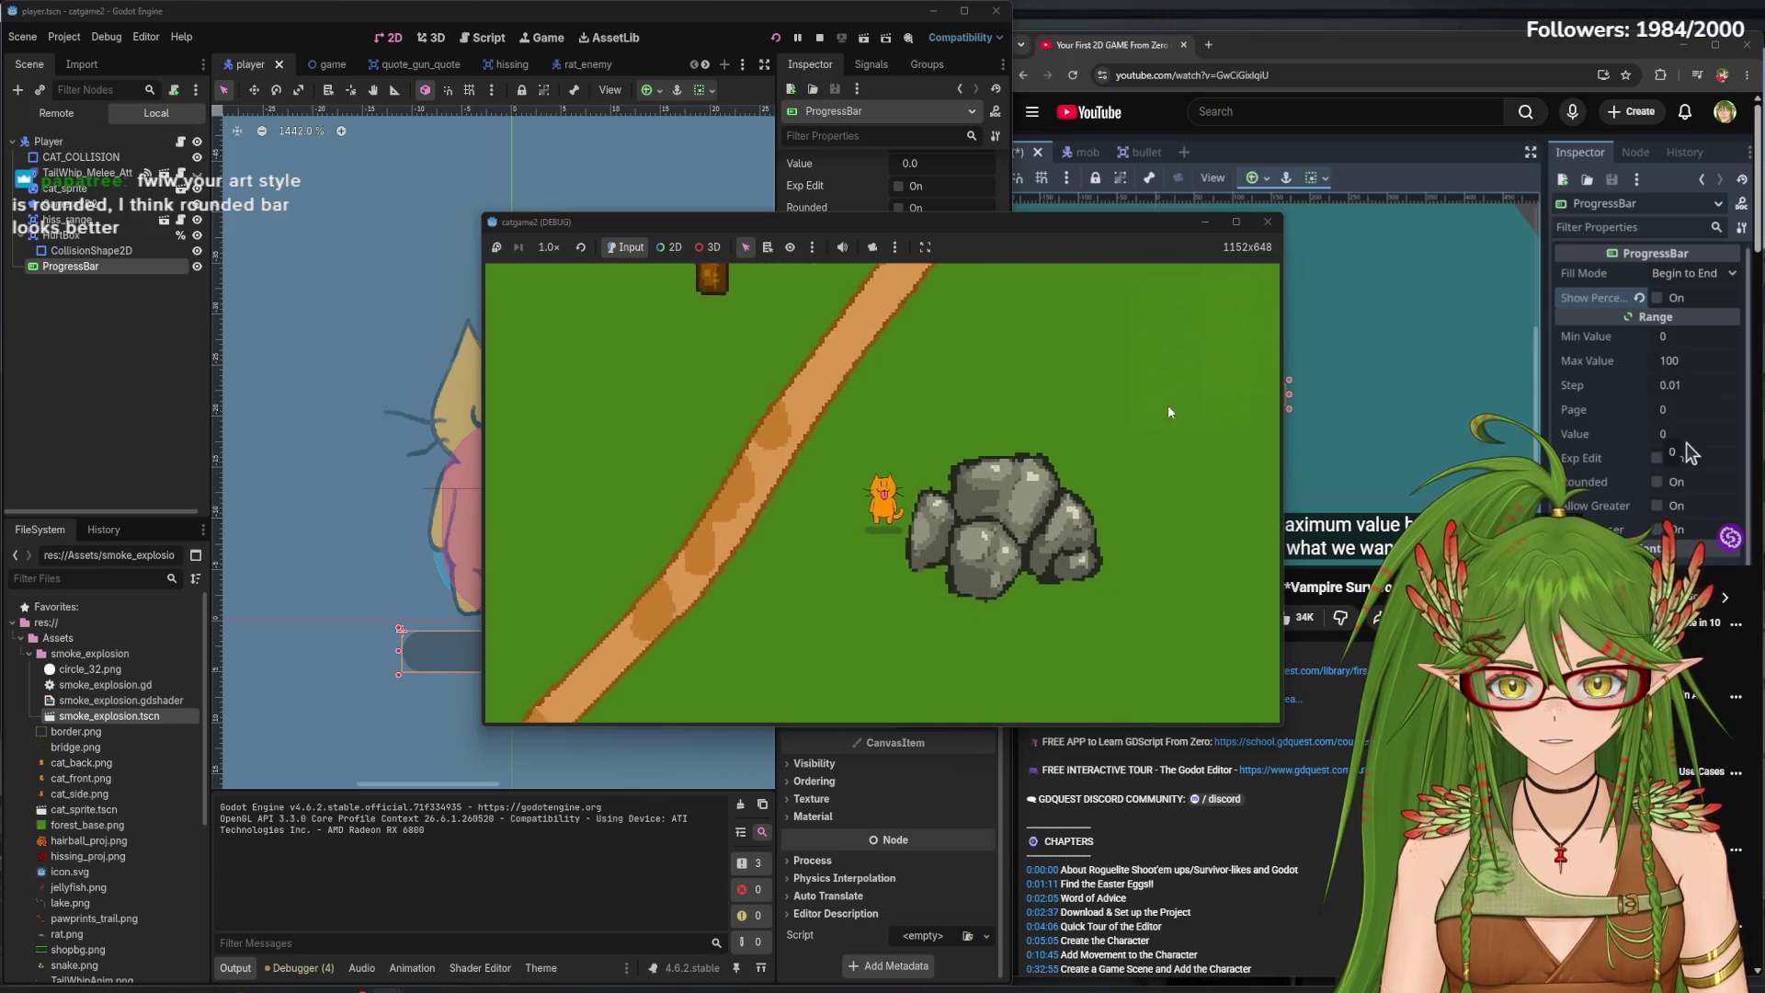
{"action": "key", "text": "w"}
{"action": "key", "text": "s"}
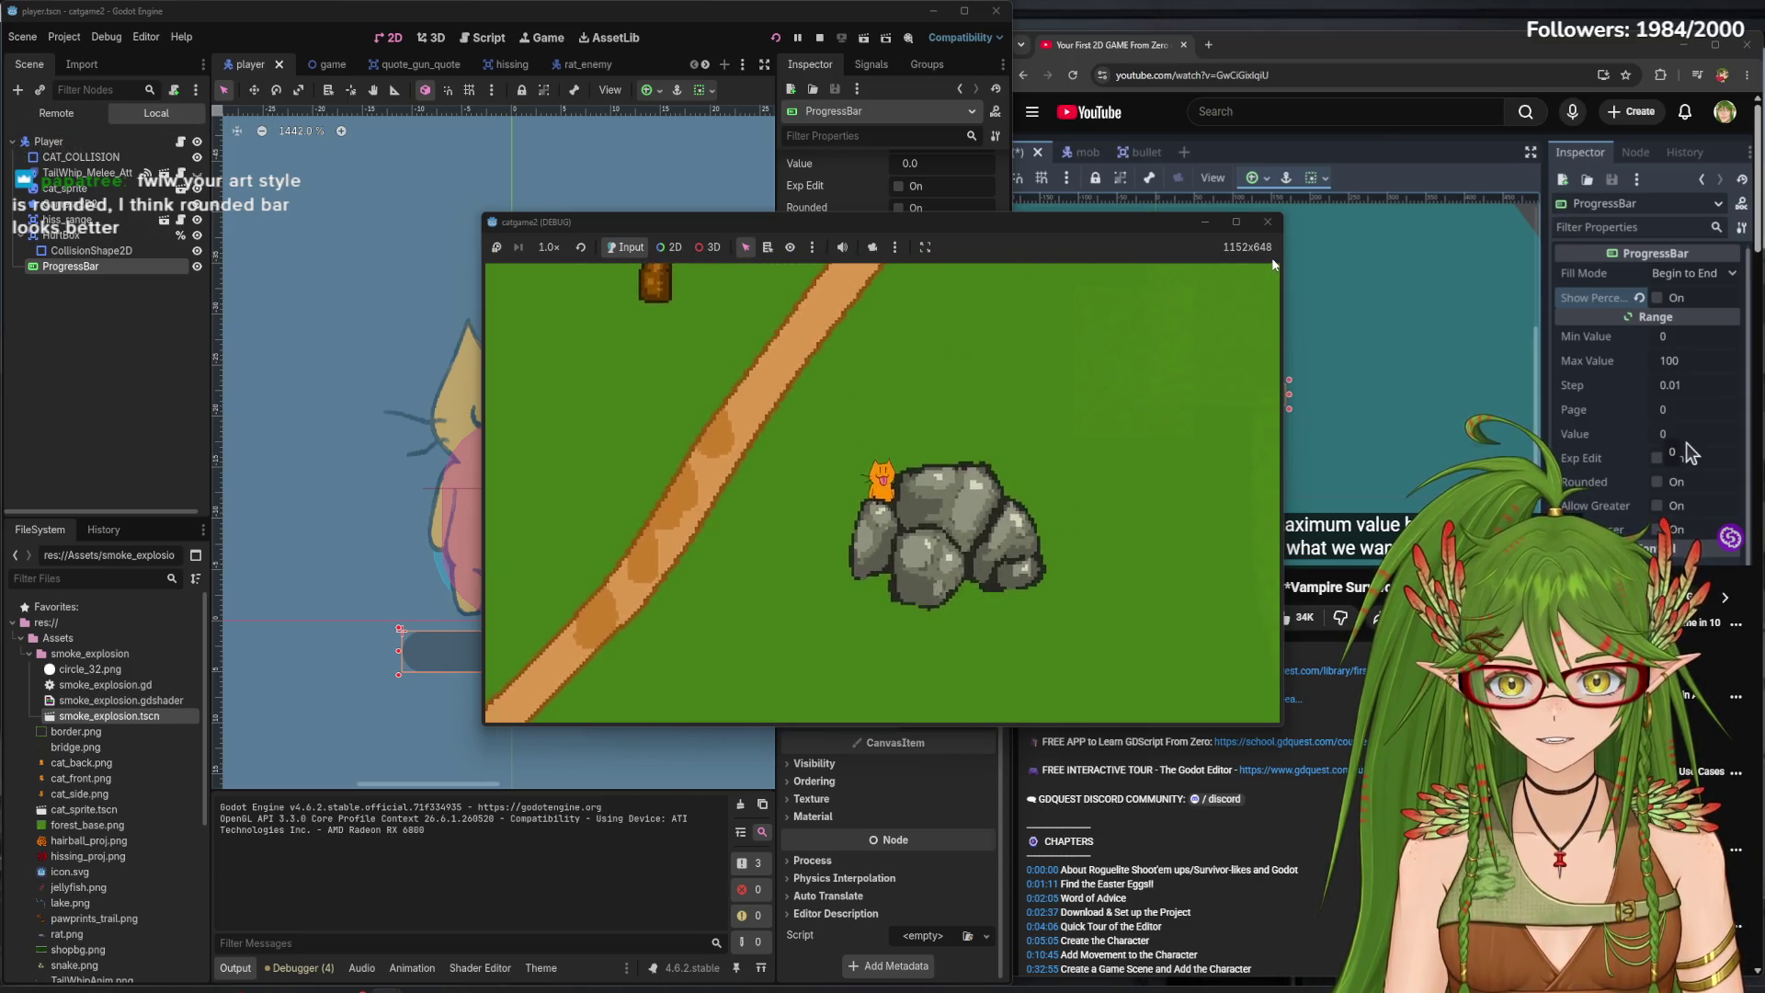
{"action": "key", "text": "w"}
{"action": "key", "text": "a"}
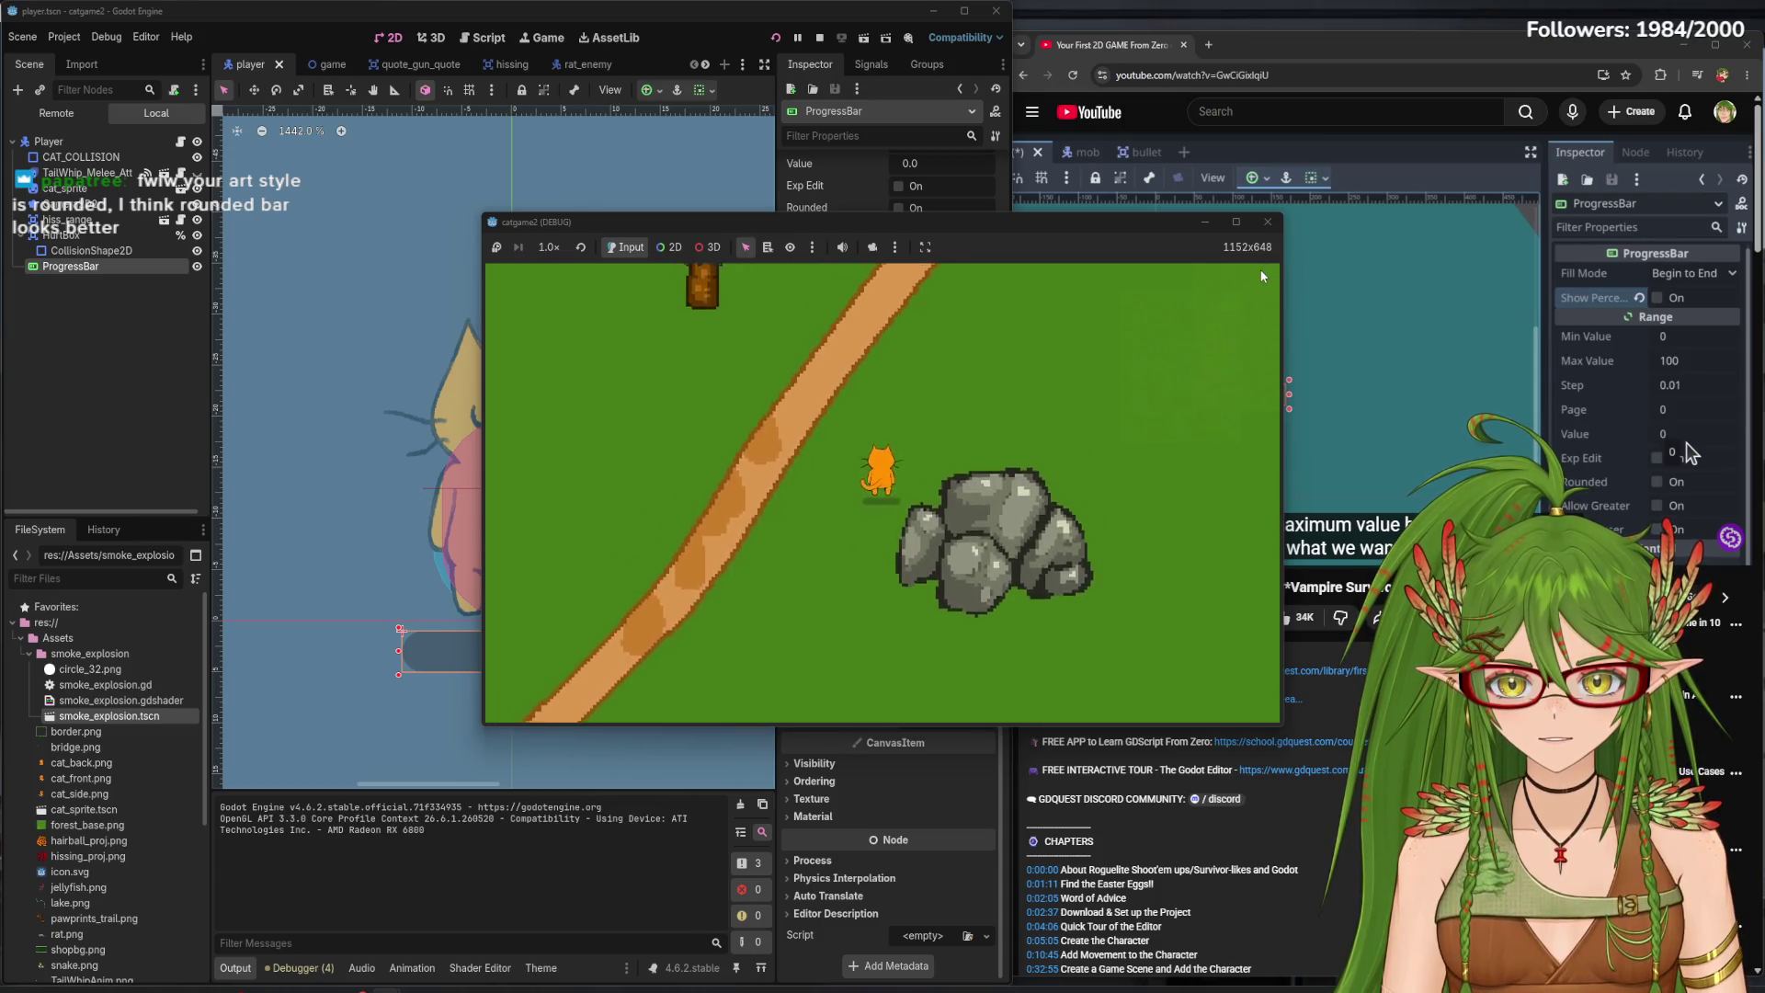
{"action": "key", "text": "w"}
{"action": "key", "text": "a"}
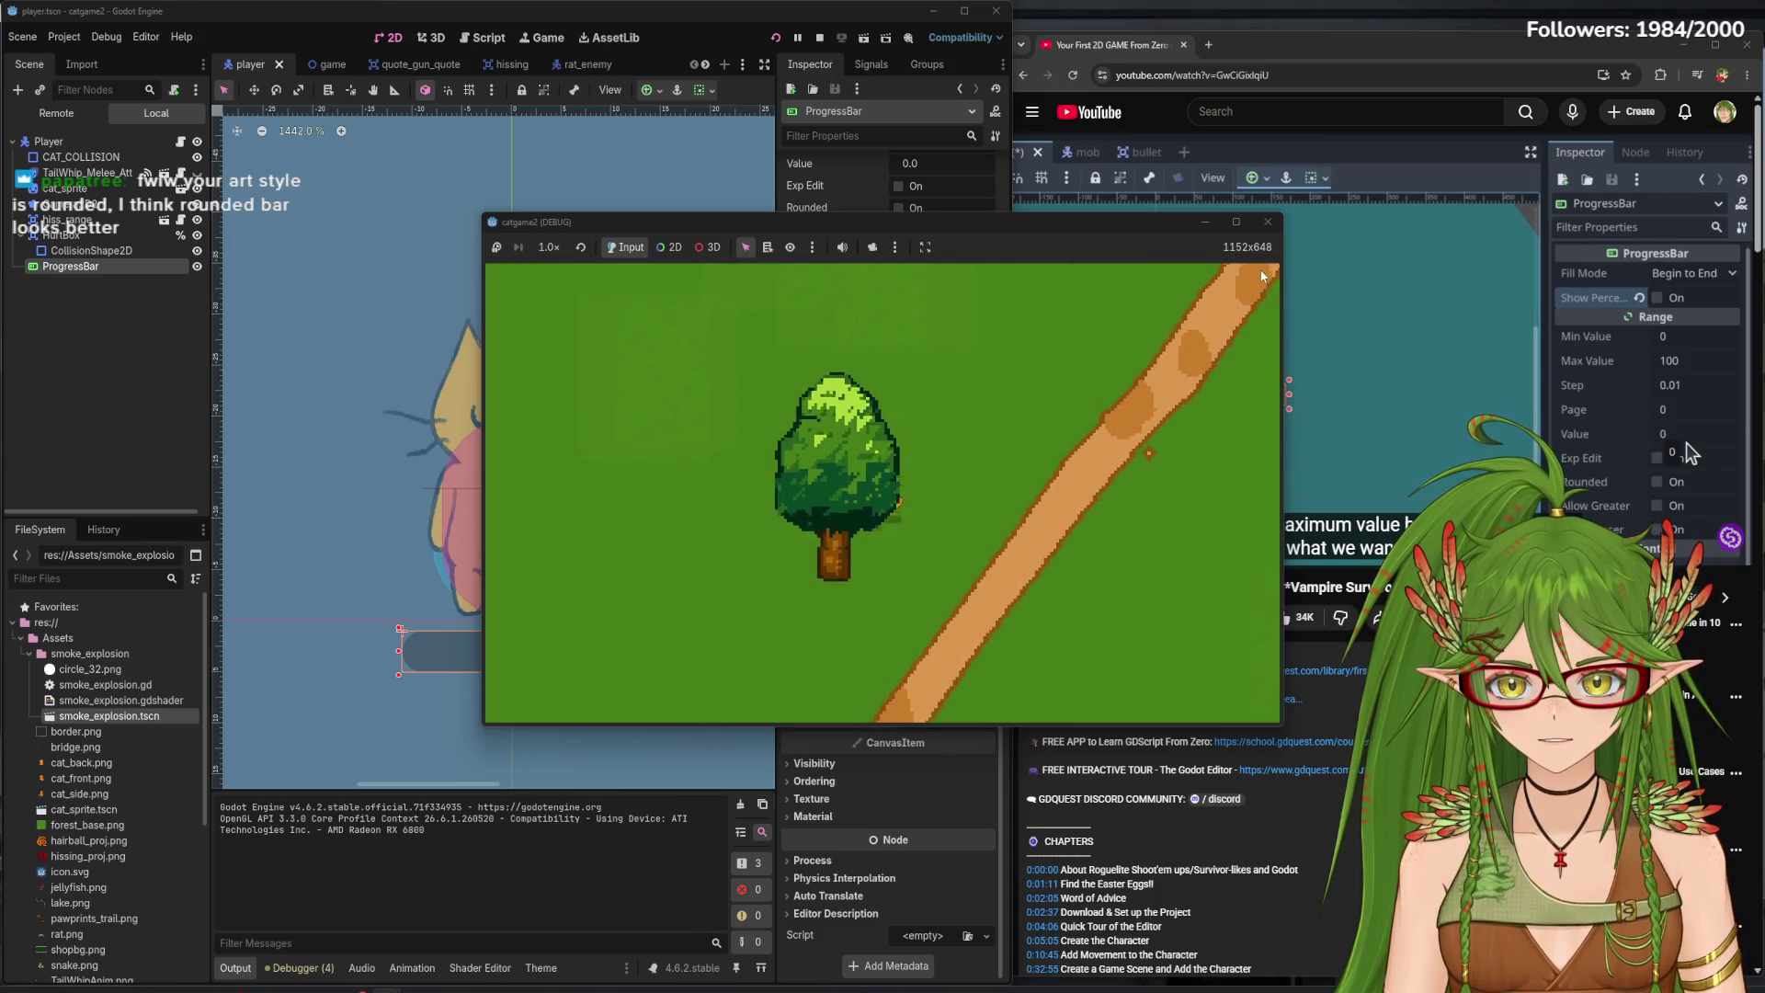
{"action": "key", "text": "d"}
{"action": "key", "text": "s"}
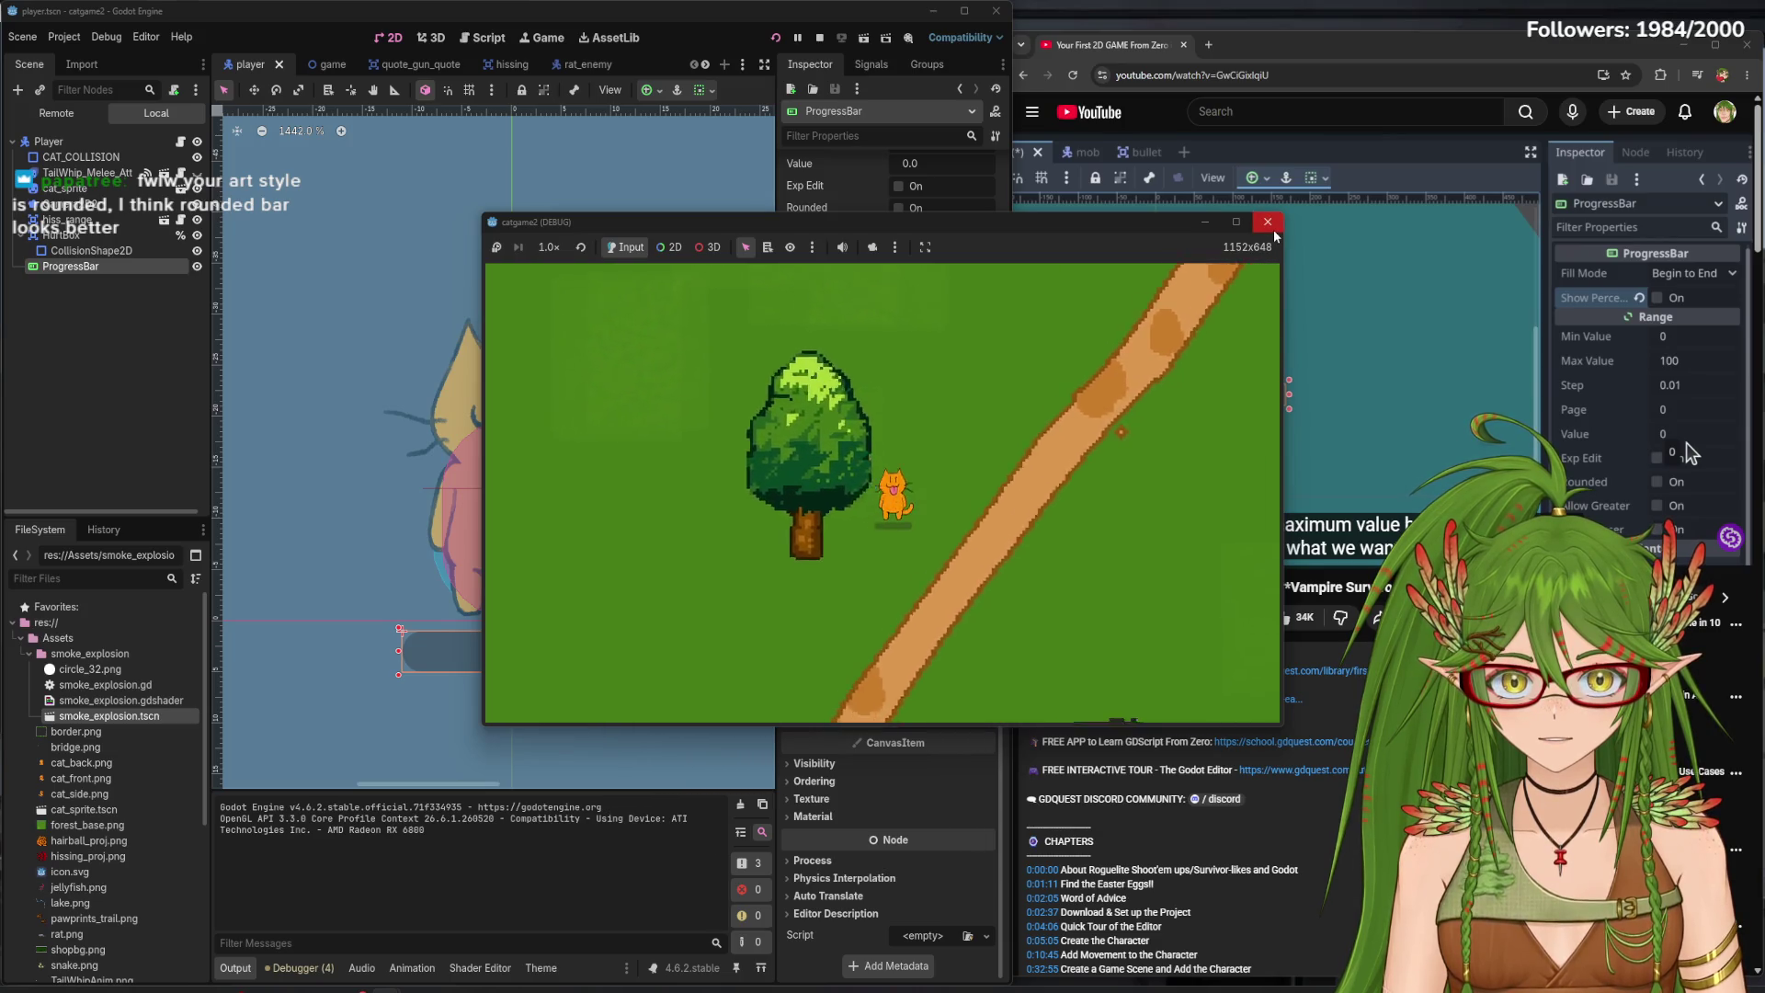
- Close the game window, relaunch it from Play, and stop it again
{"action": "left_click", "coordinate": [1267, 223]}
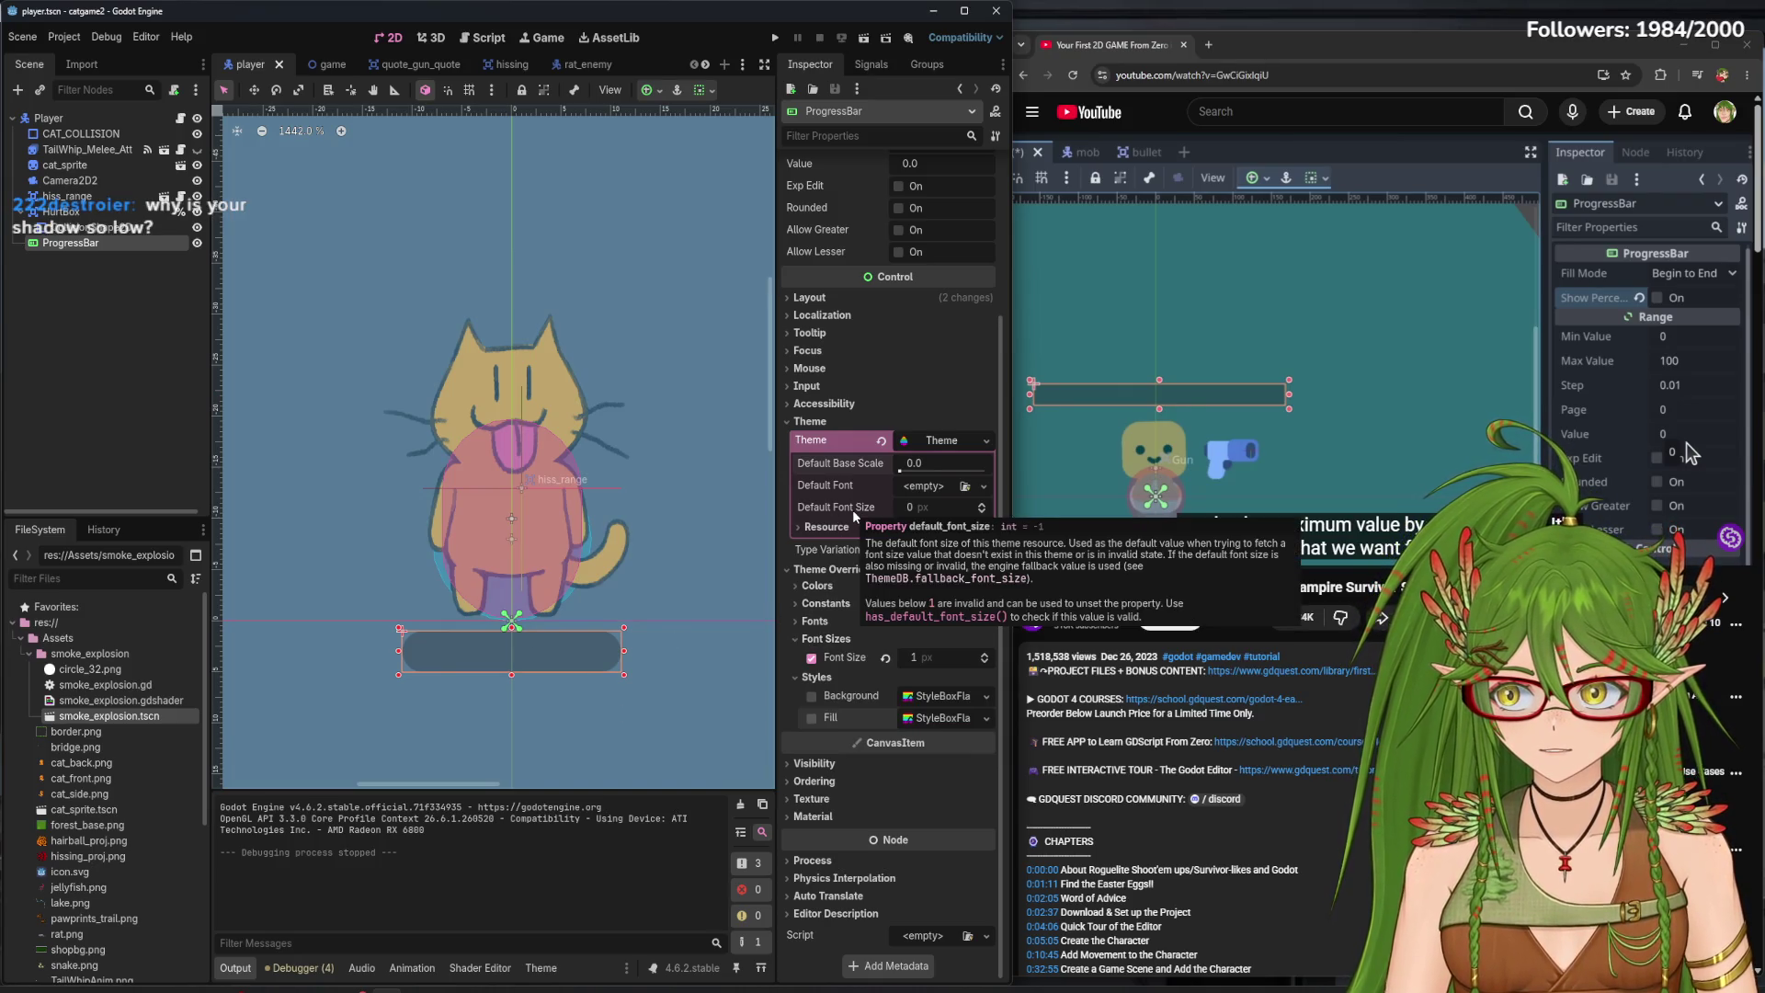
{"action": "left_click", "coordinate": [777, 36]}
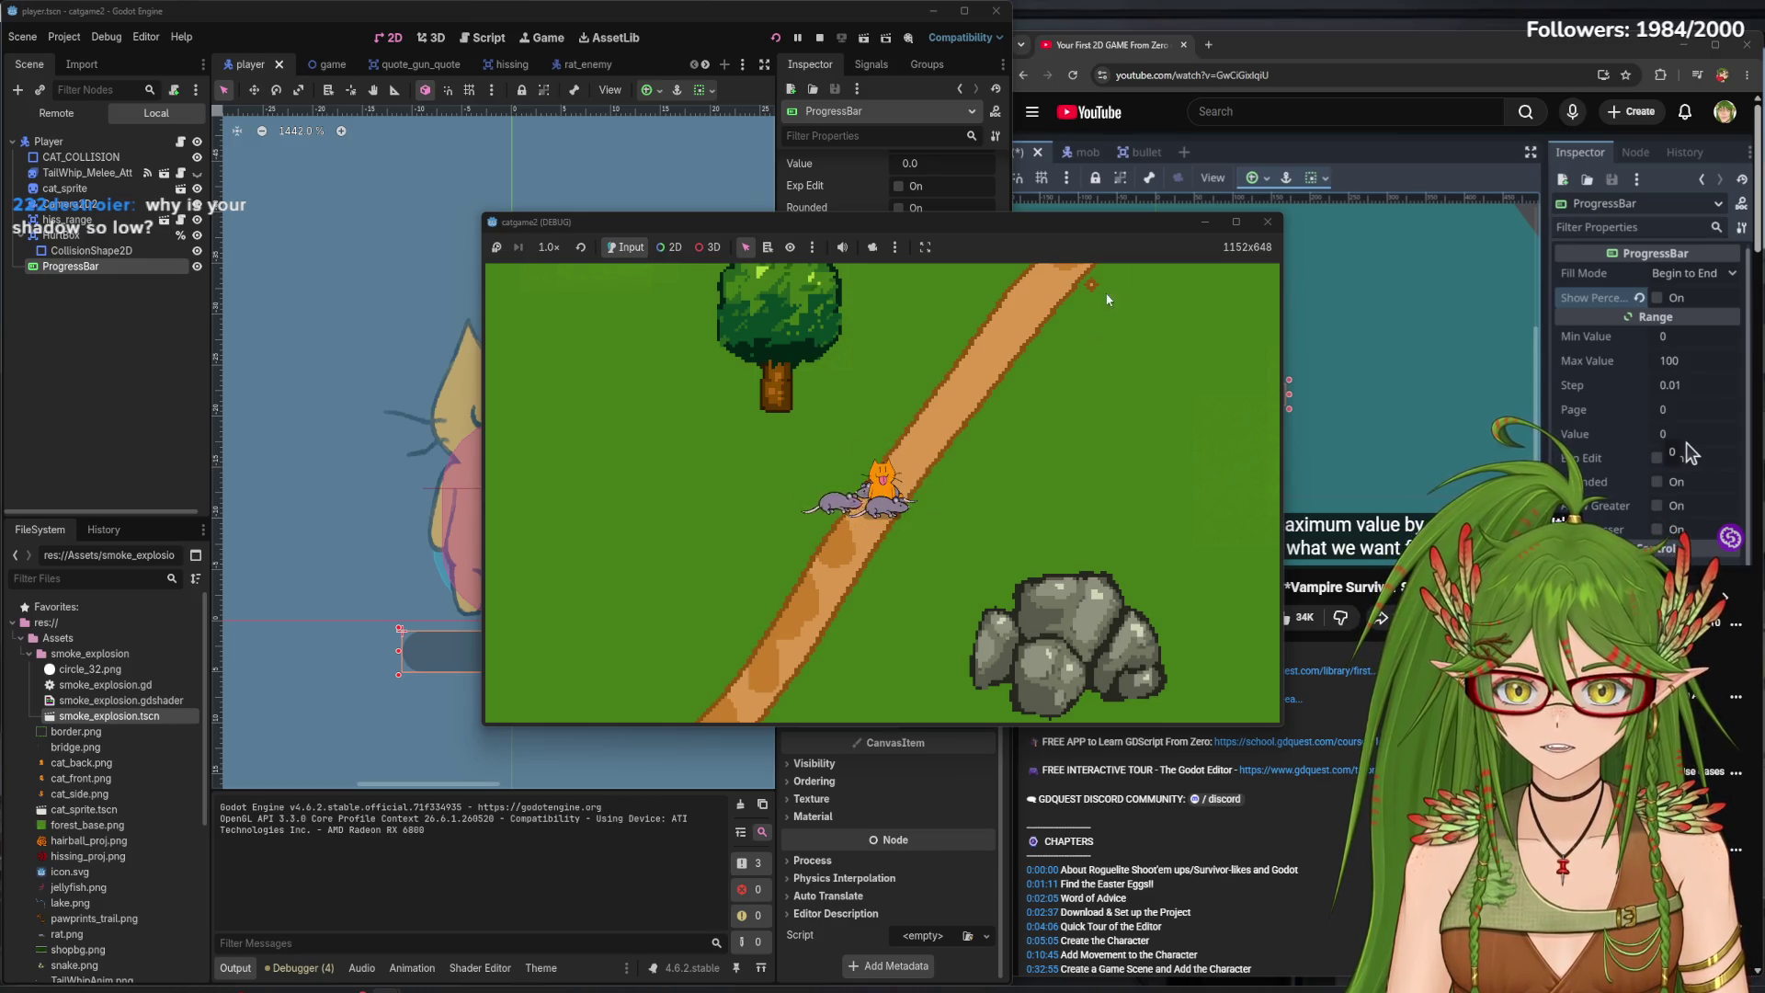
{"action": "left_click", "coordinate": [1266, 227]}
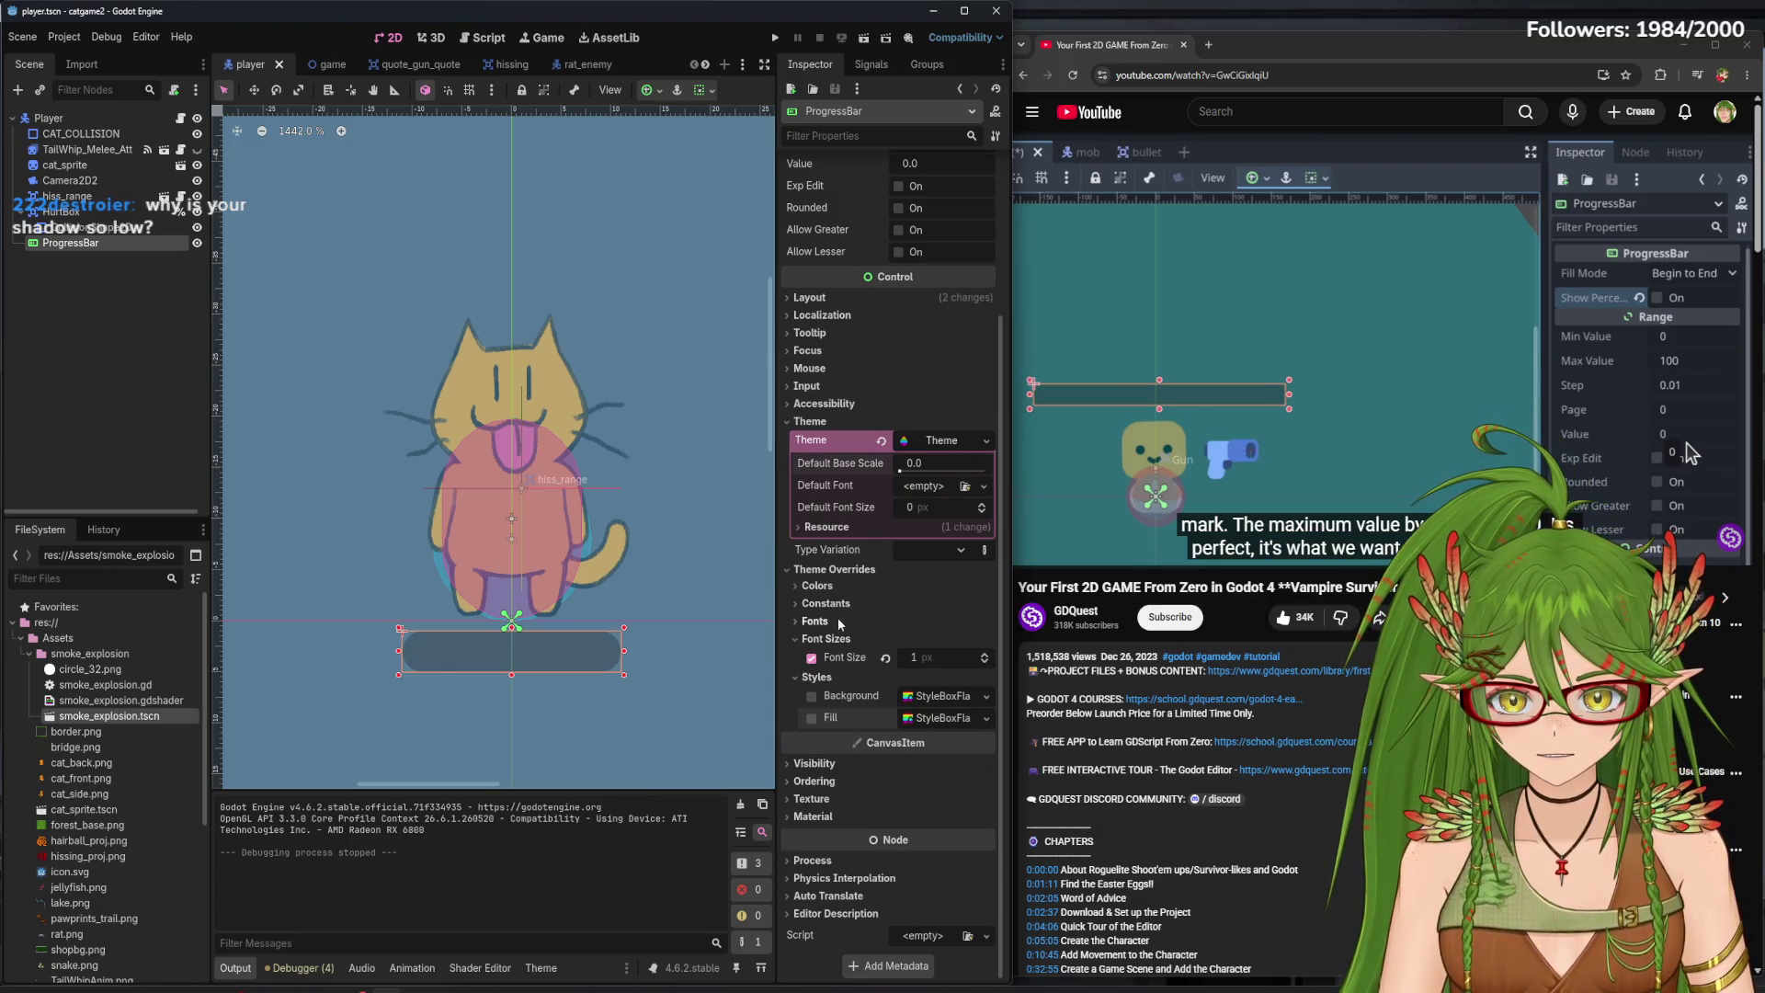
- Open the ProgressBar's Theme in a resized theme editor and browse its font item types
{"action": "left_click", "coordinate": [827, 569]}
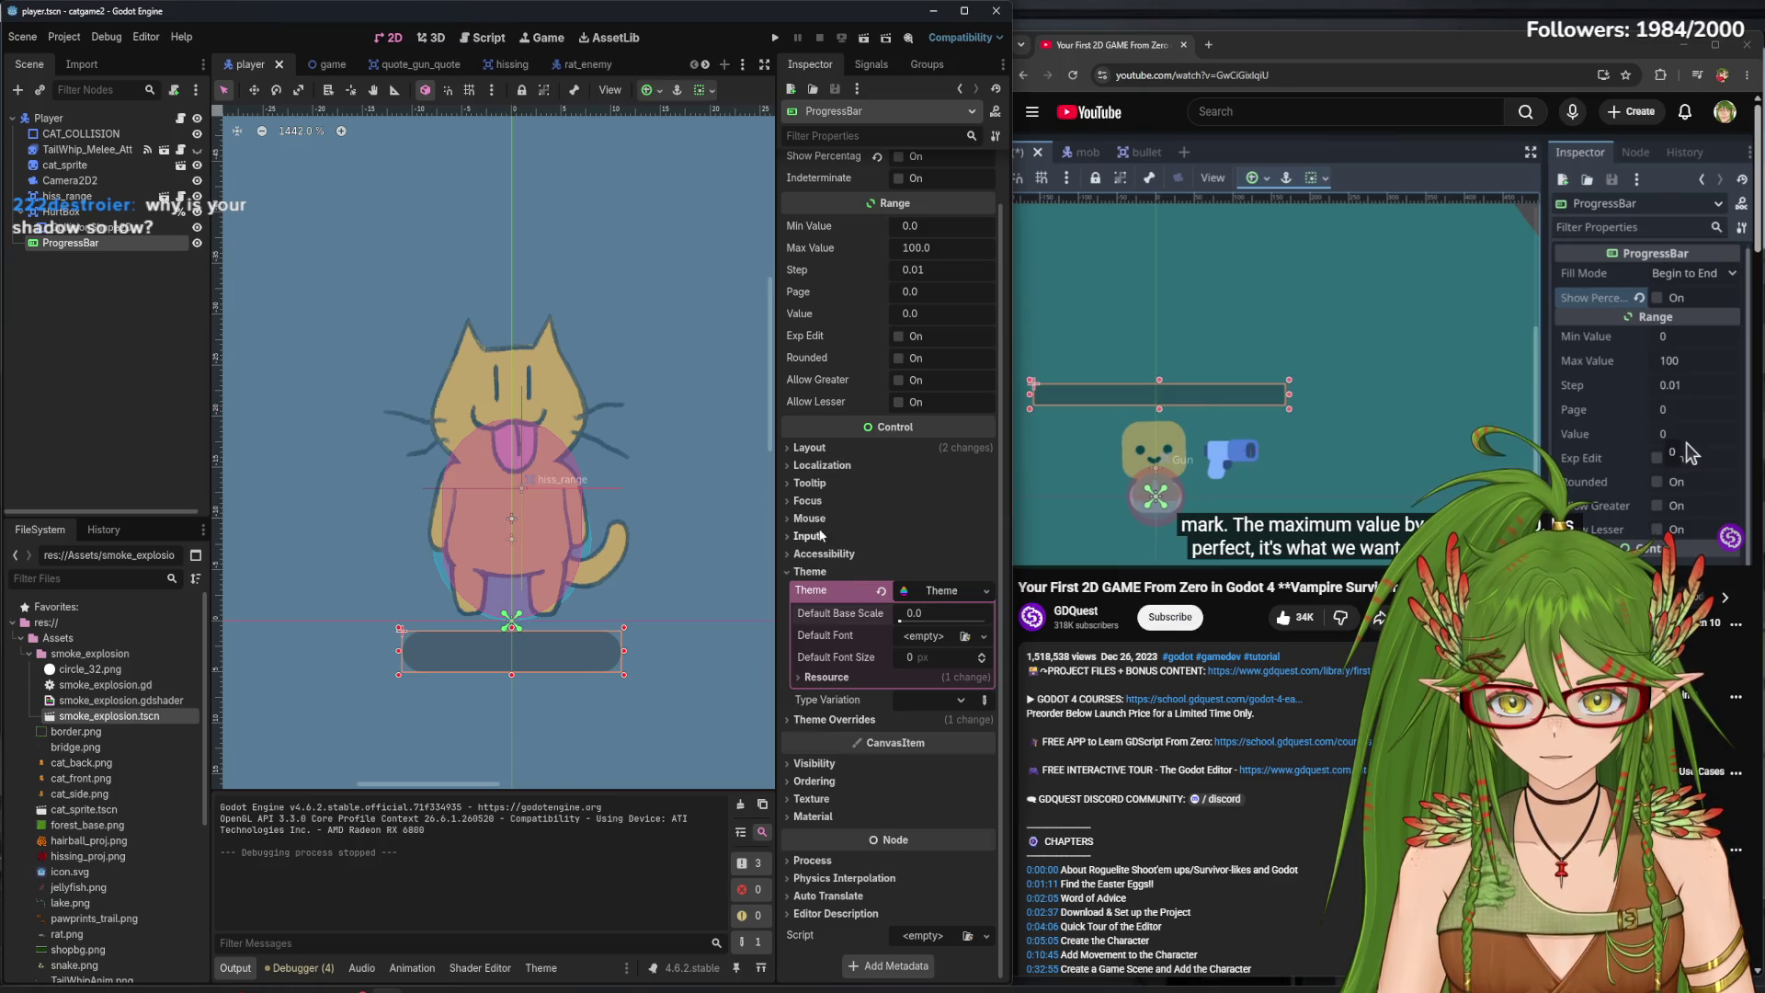
{"action": "left_click", "coordinate": [847, 722]}
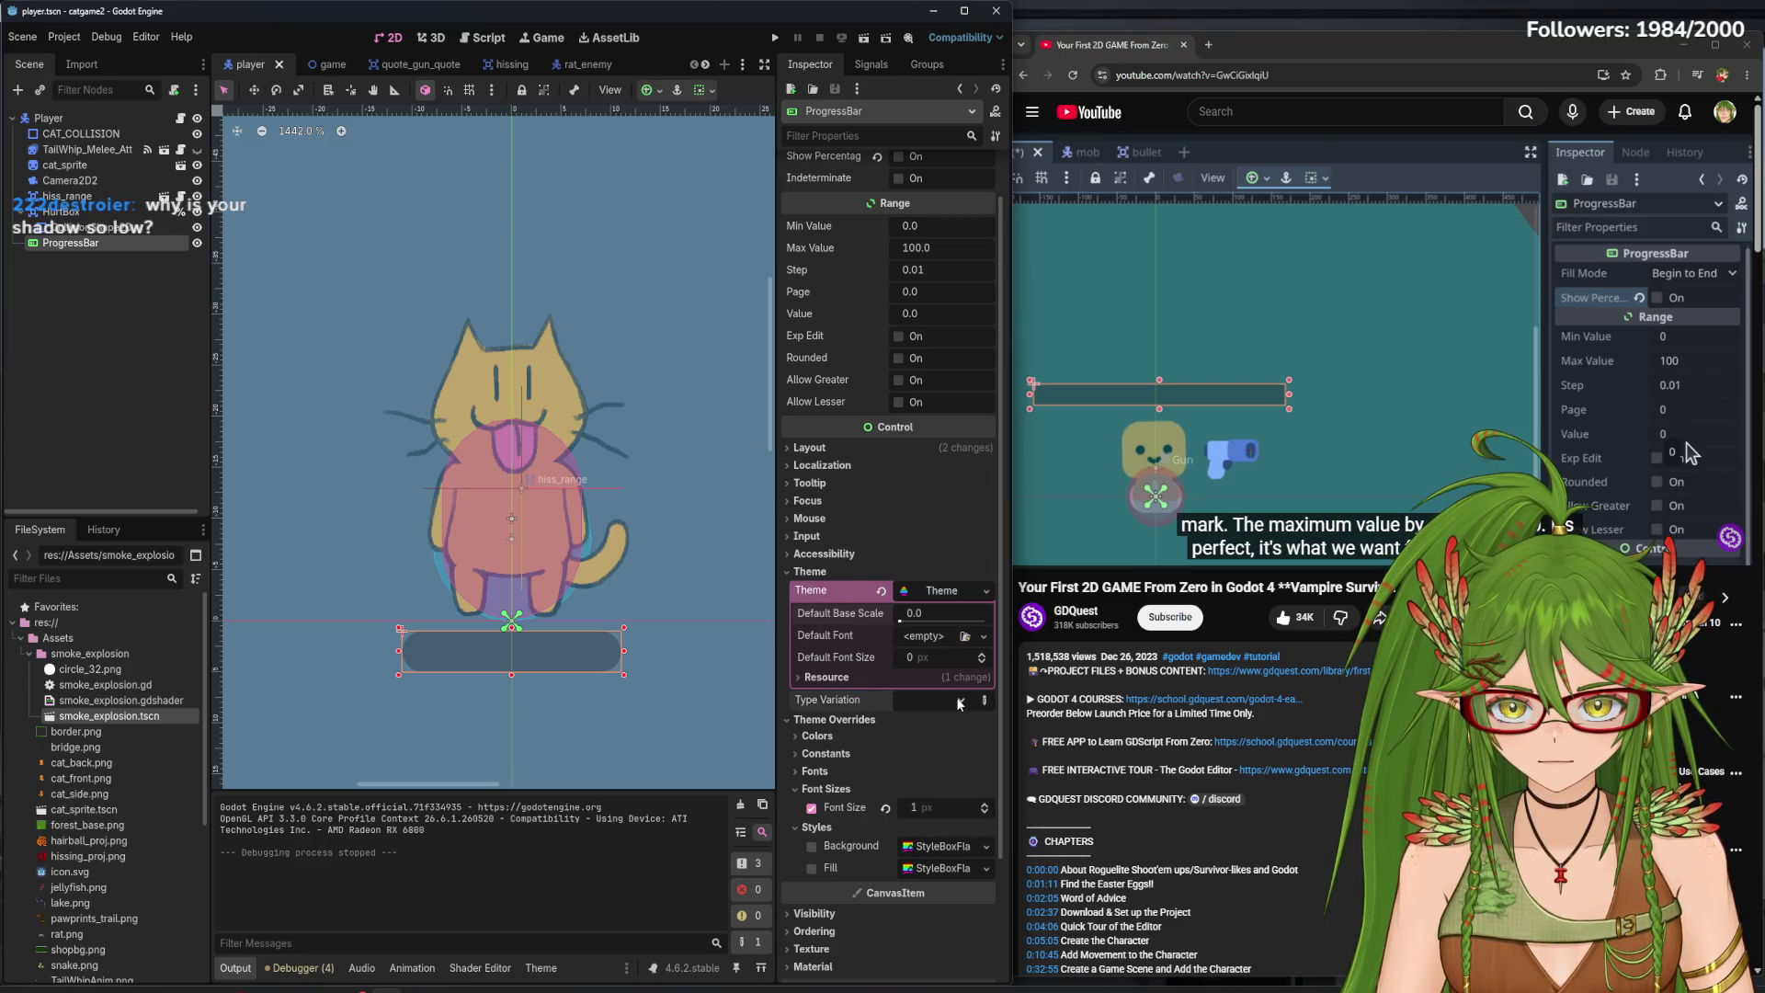
{"action": "left_click", "coordinate": [961, 587]}
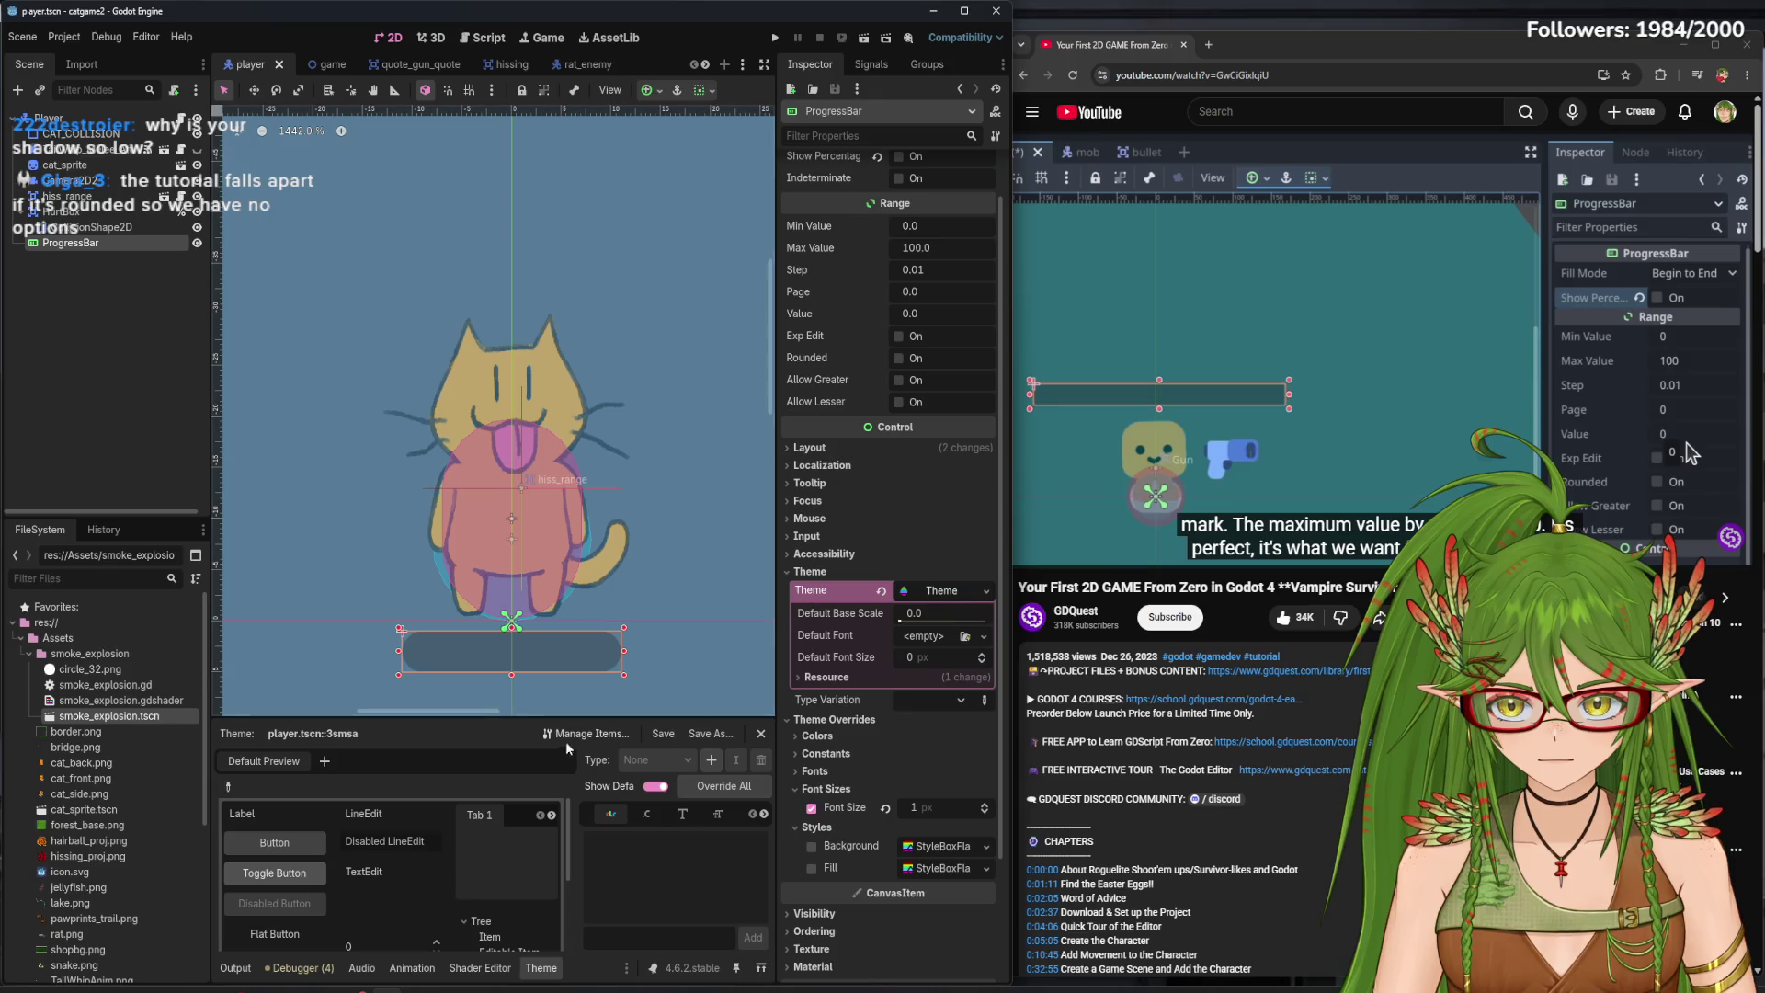
{"action": "mouse_move", "coordinate": [501, 715]}
{"action": "left_mouse_down"}
{"action": "mouse_move", "coordinate": [589, 483]}
{"action": "mouse_move", "coordinate": [583, 441]}
{"action": "left_mouse_up"}
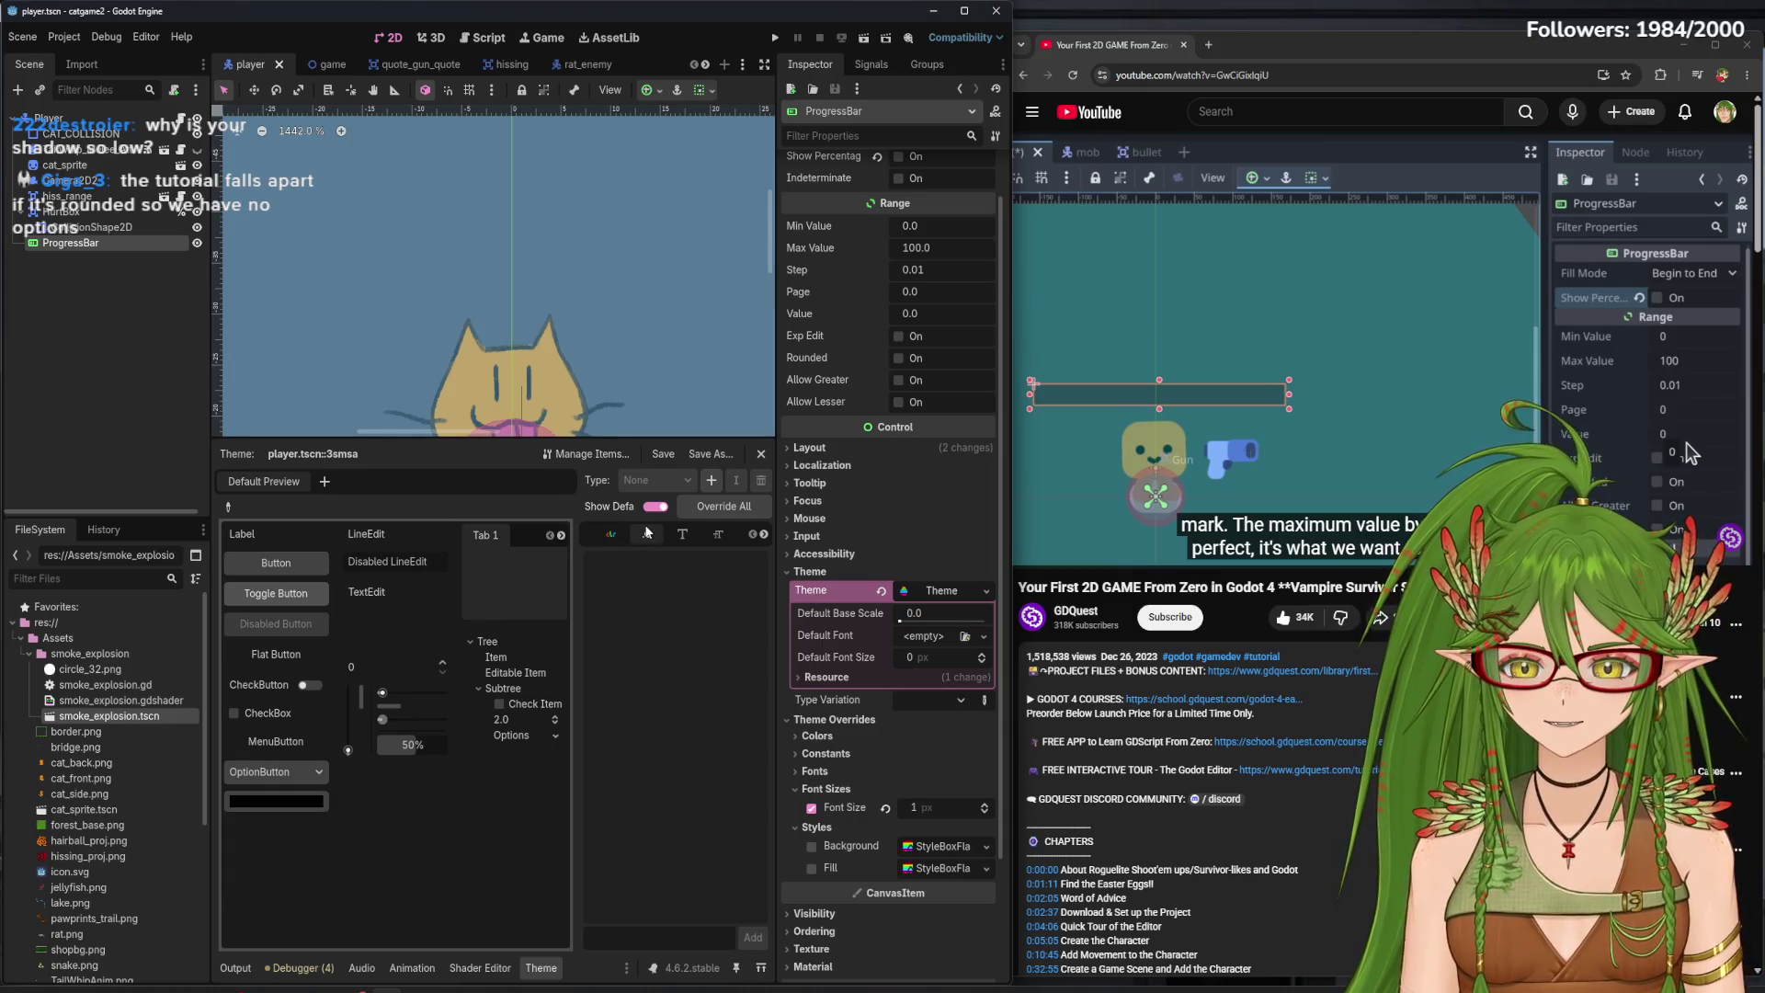
{"action": "left_click", "coordinate": [682, 534]}
{"action": "left_click", "coordinate": [606, 531]}
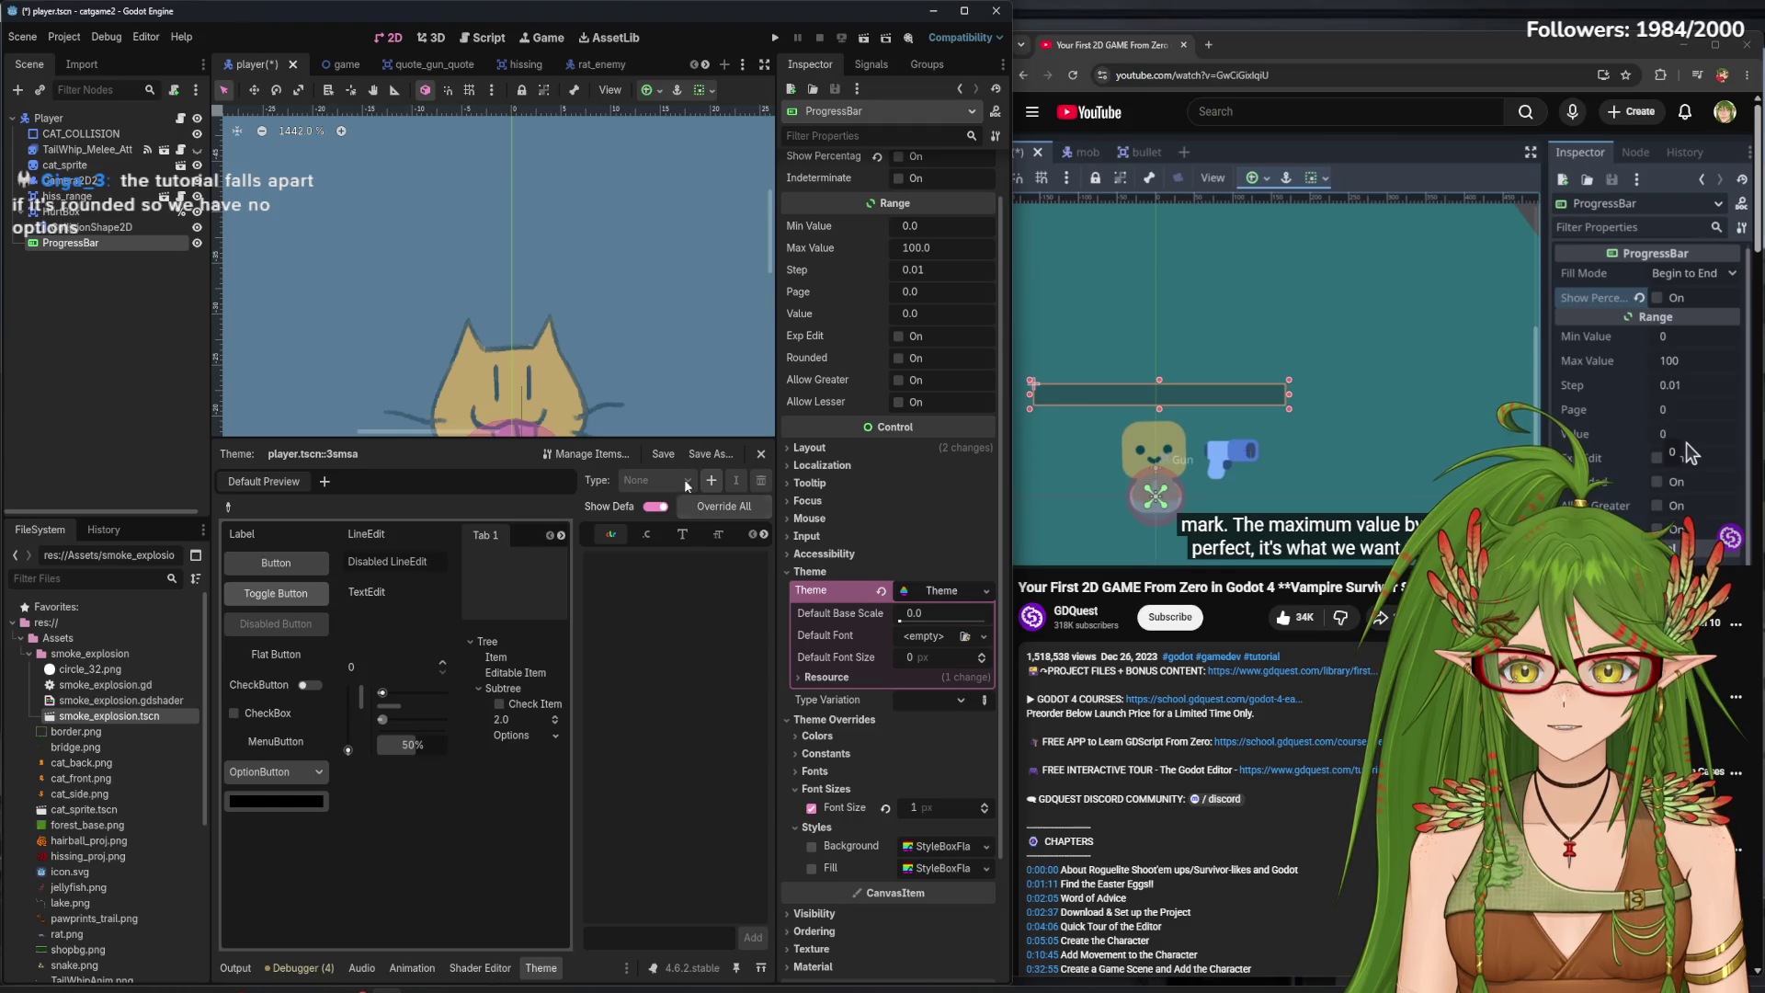
{"action": "mouse_move", "coordinate": [657, 443]}
{"action": "left_mouse_down"}
{"action": "mouse_move", "coordinate": [611, 744]}
{"action": "mouse_move", "coordinate": [610, 383]}
{"action": "left_mouse_up"}
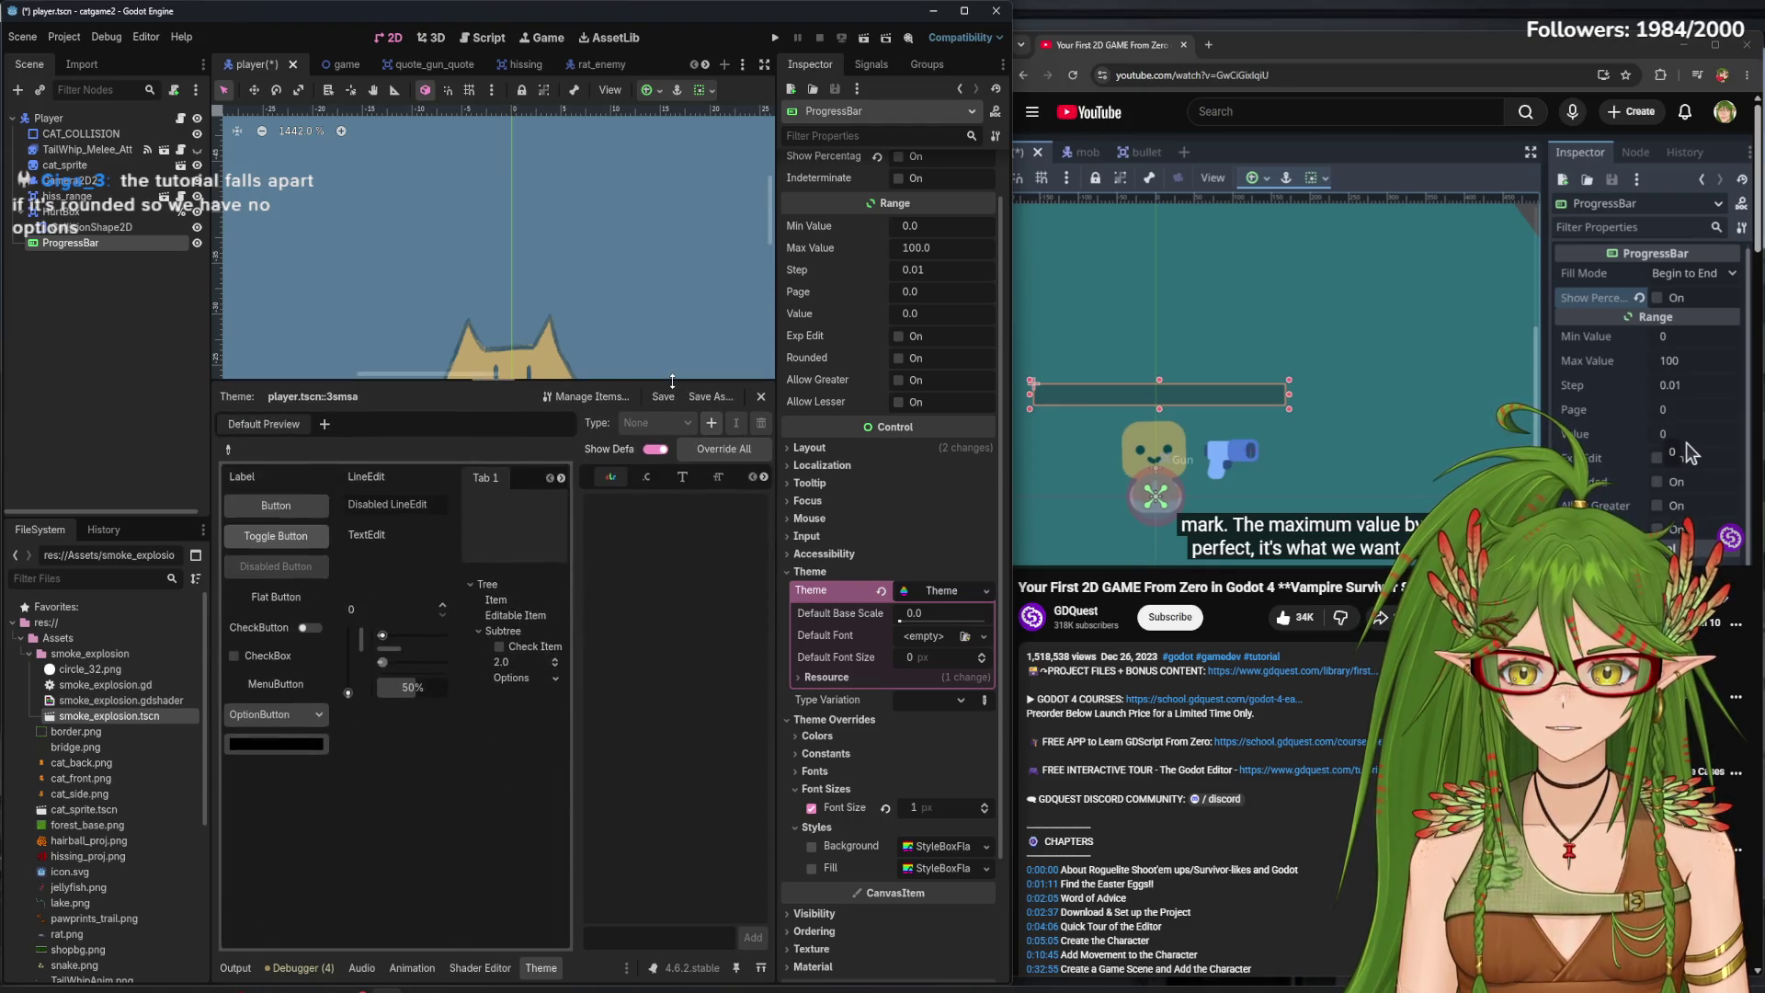
- Try the theme preview's sample slider, option list, colour picker and TextEdit
{"action": "scroll", "coordinate": [646, 268], "scroll_direction": "down", "scroll_amount": 5}
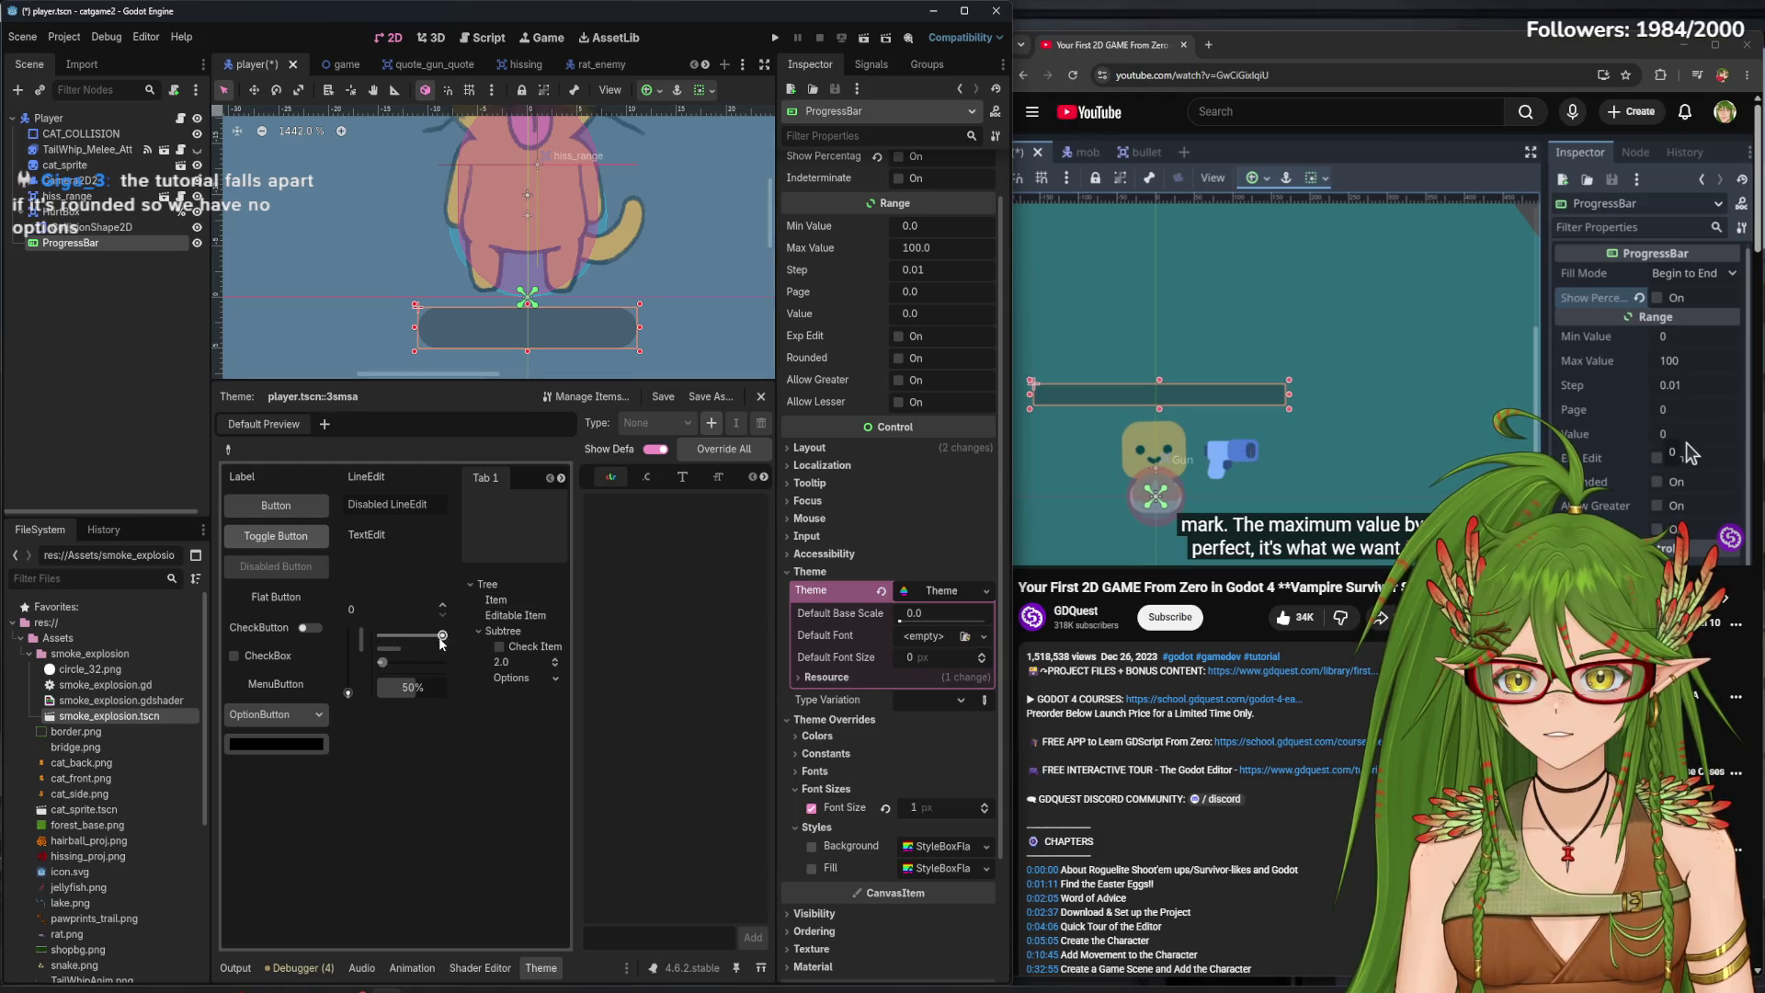
{"action": "left_click_drag", "start_coordinate": [444, 654], "coordinate": [386, 655]}
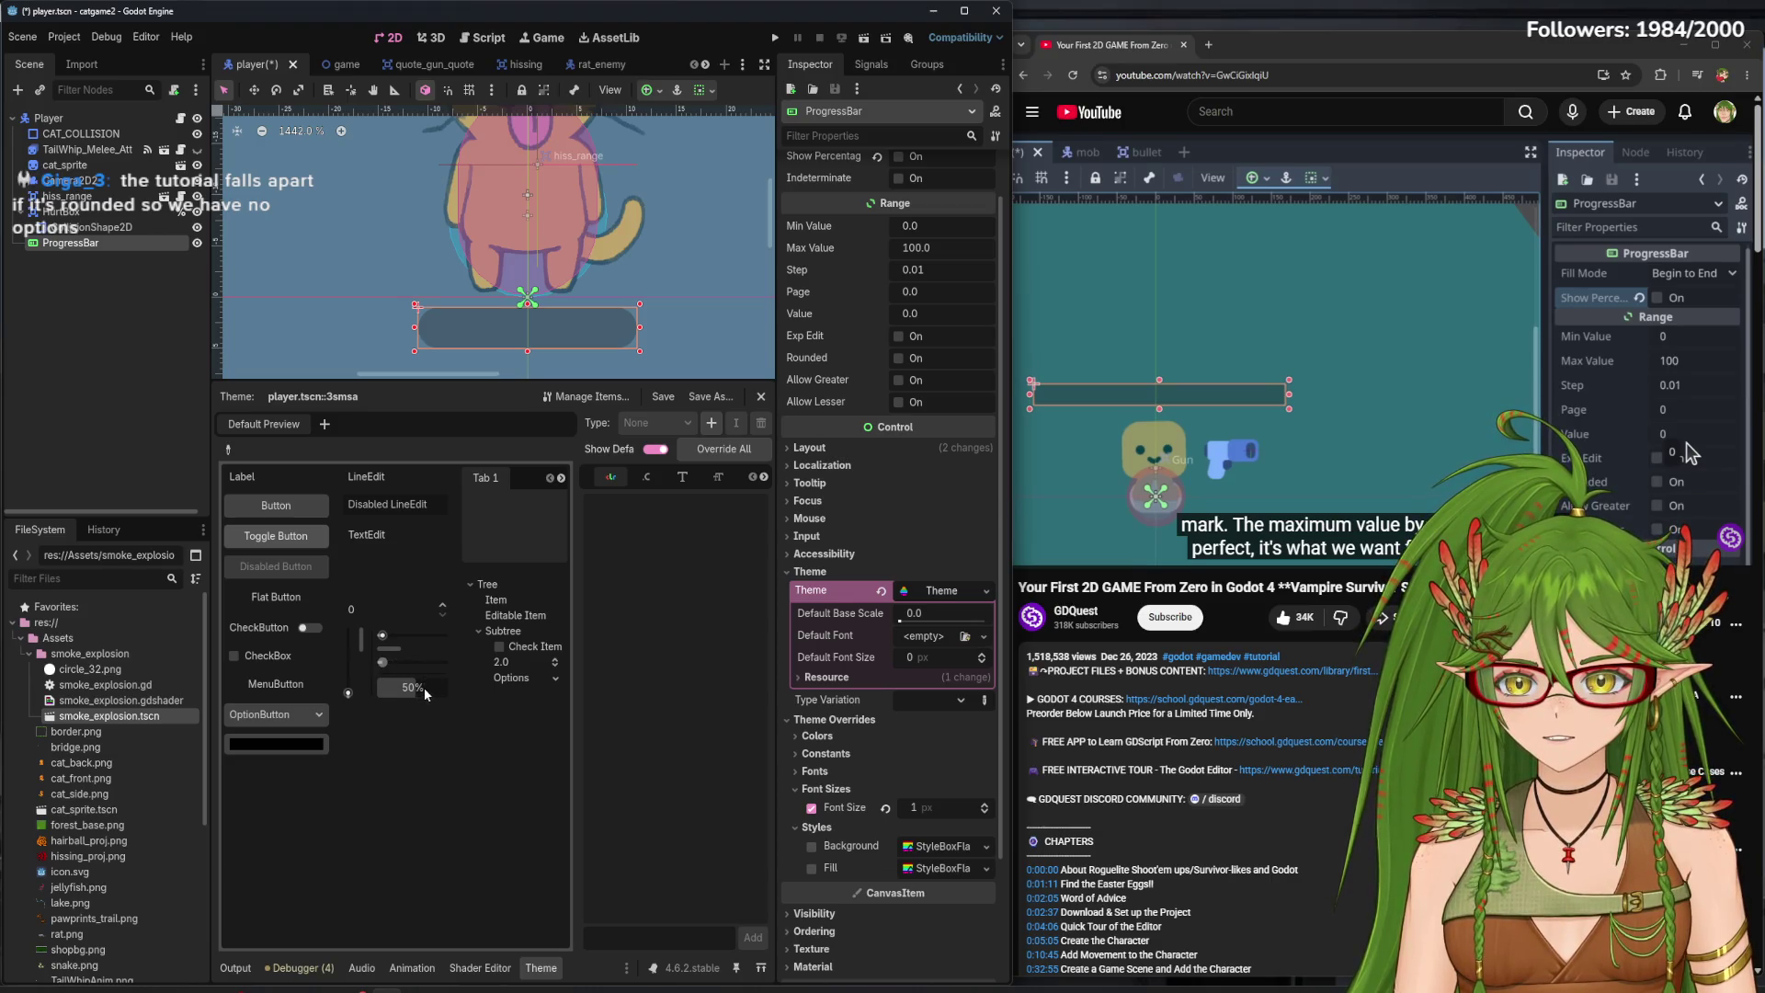
{"action": "left_click_drag", "start_coordinate": [347, 694], "coordinate": [354, 639]}
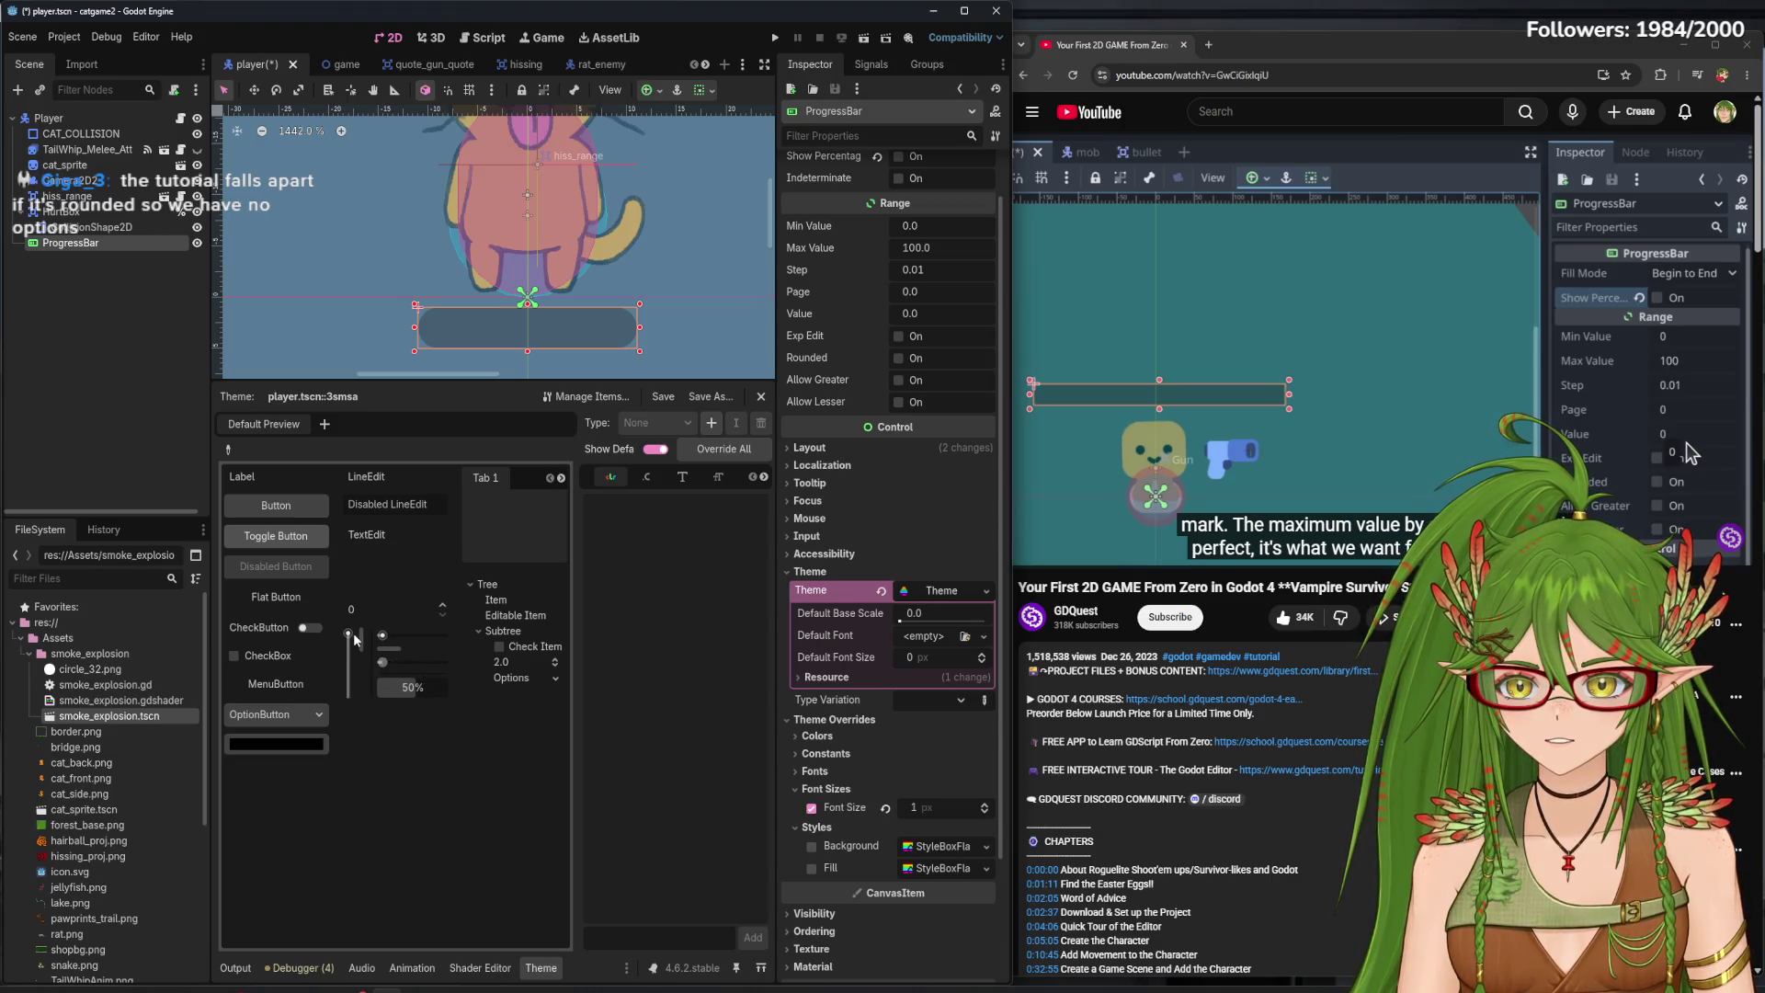
{"action": "left_click", "coordinate": [276, 684]}
{"action": "left_click", "coordinate": [276, 715]}
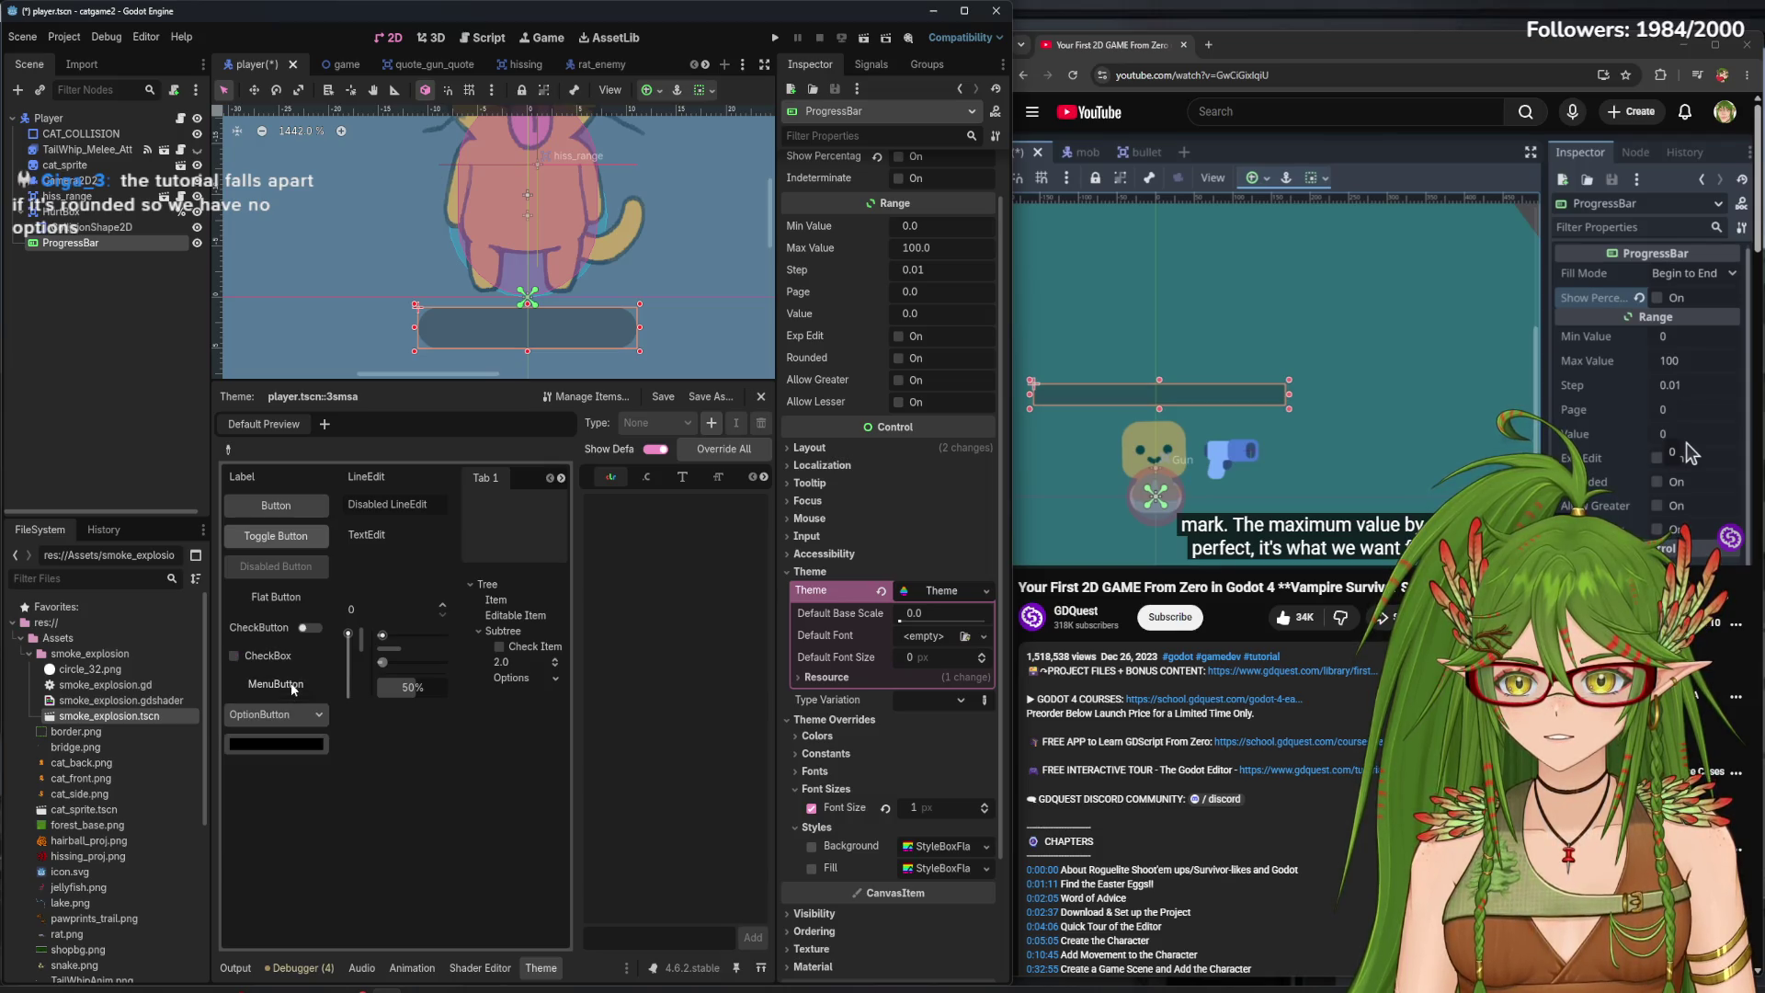
{"action": "left_click", "coordinate": [315, 715]}
{"action": "left_click", "coordinate": [313, 718]}
{"action": "left_click", "coordinate": [301, 744]}
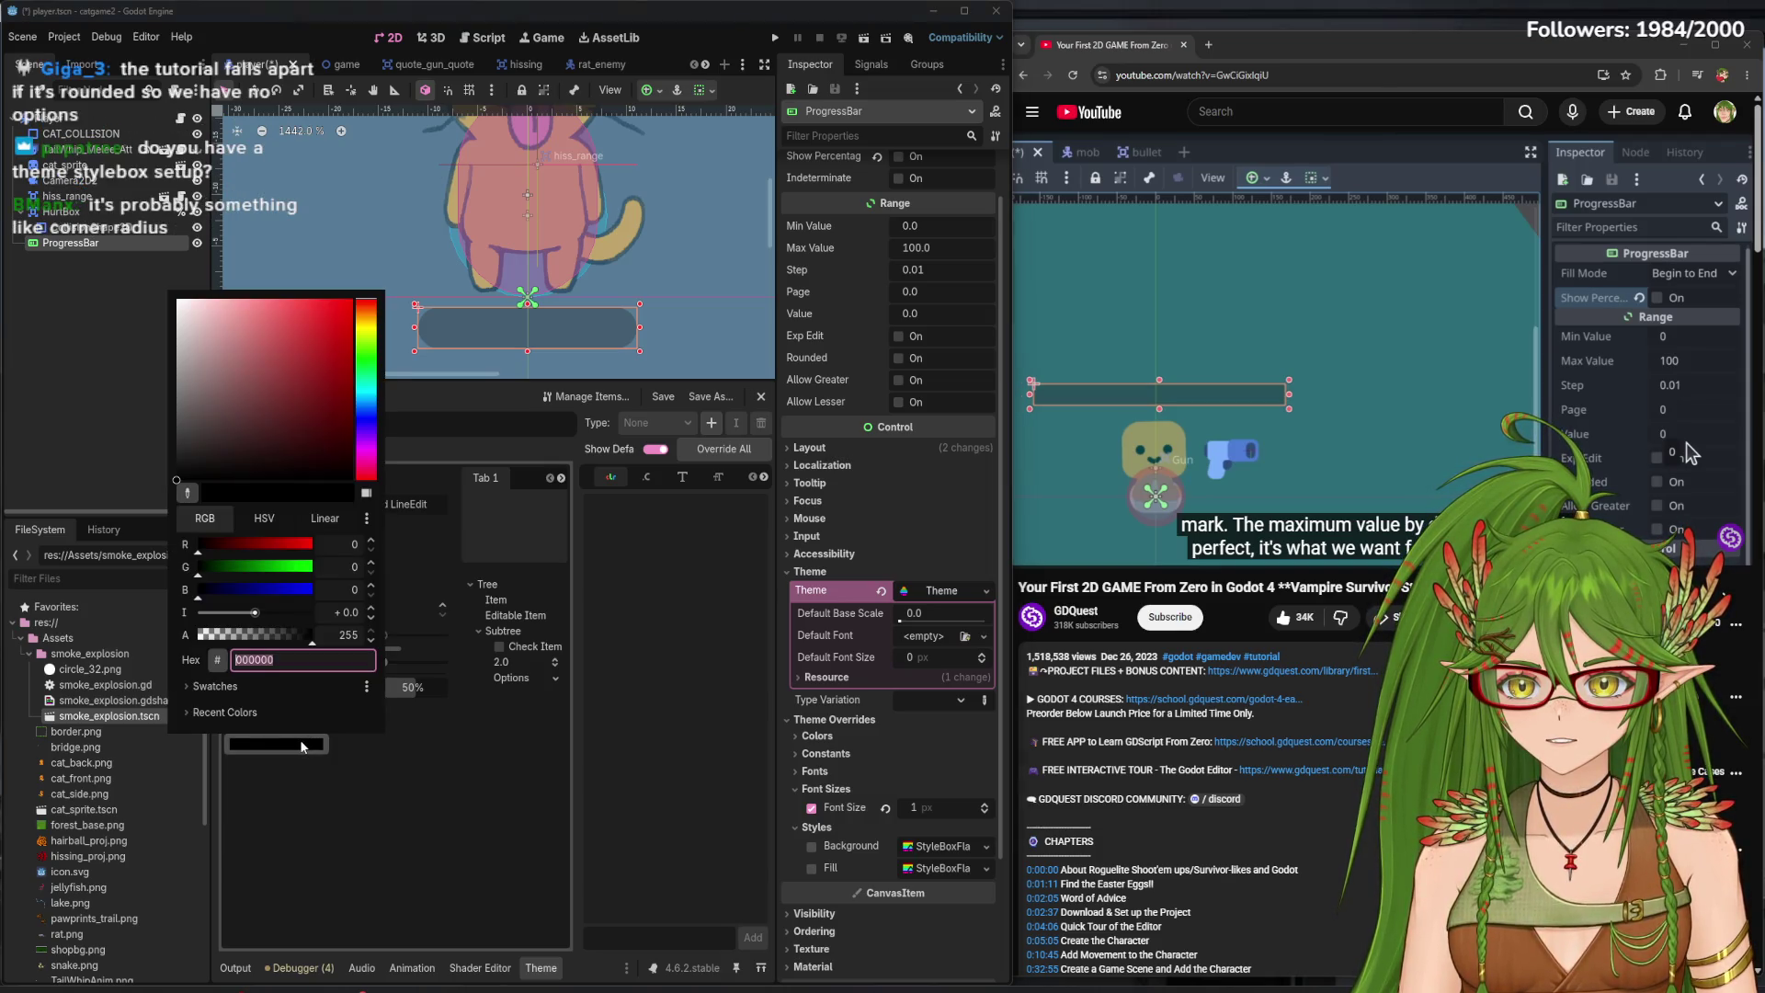
{"action": "left_click", "coordinate": [433, 790]}
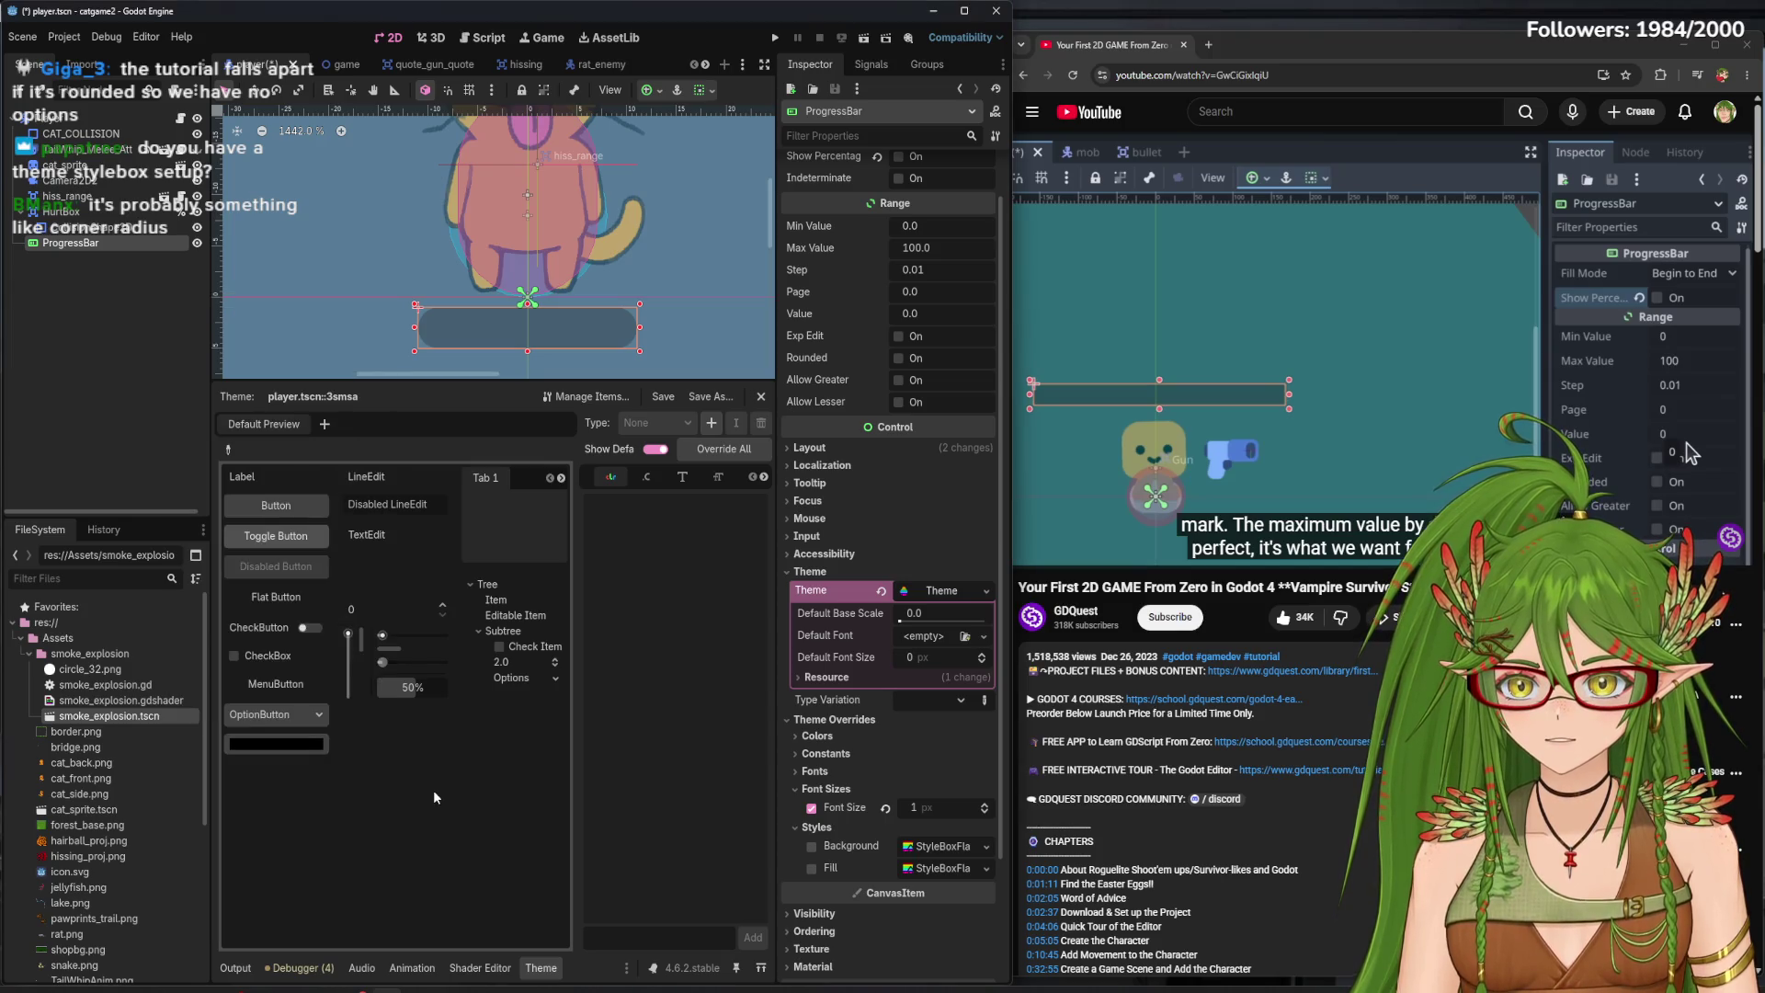
{"action": "left_click", "coordinate": [287, 511]}
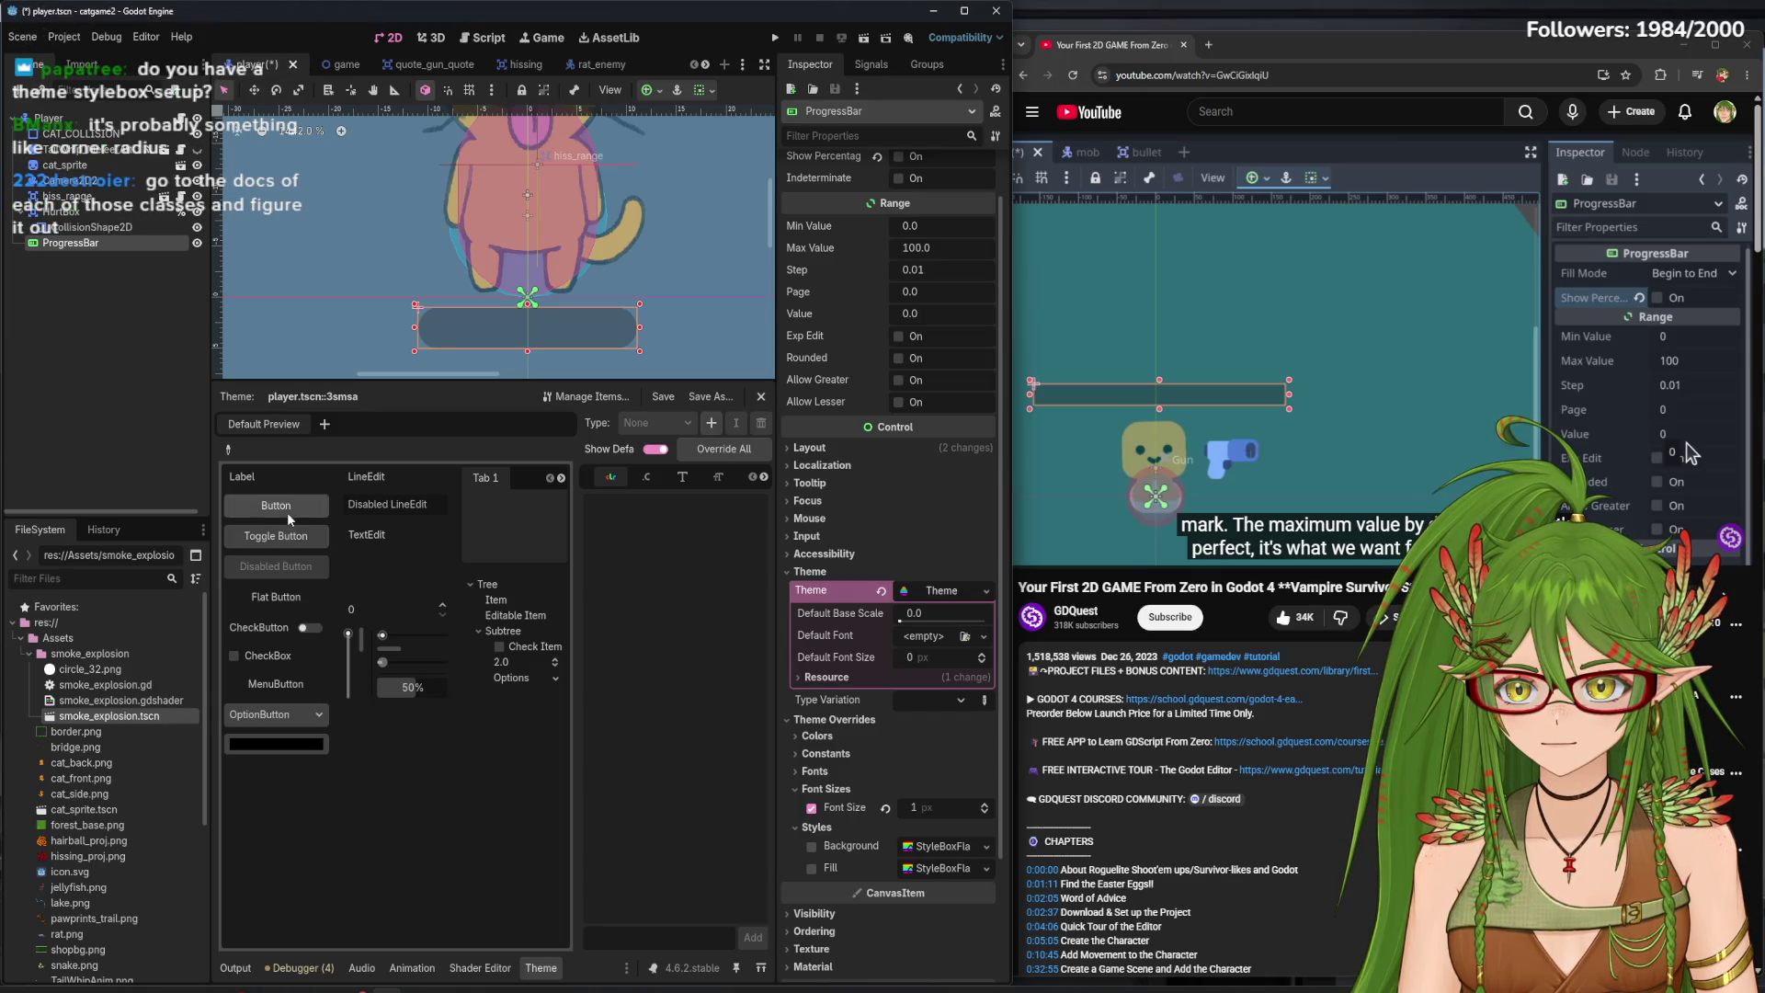
{"action": "left_click", "coordinate": [387, 533]}
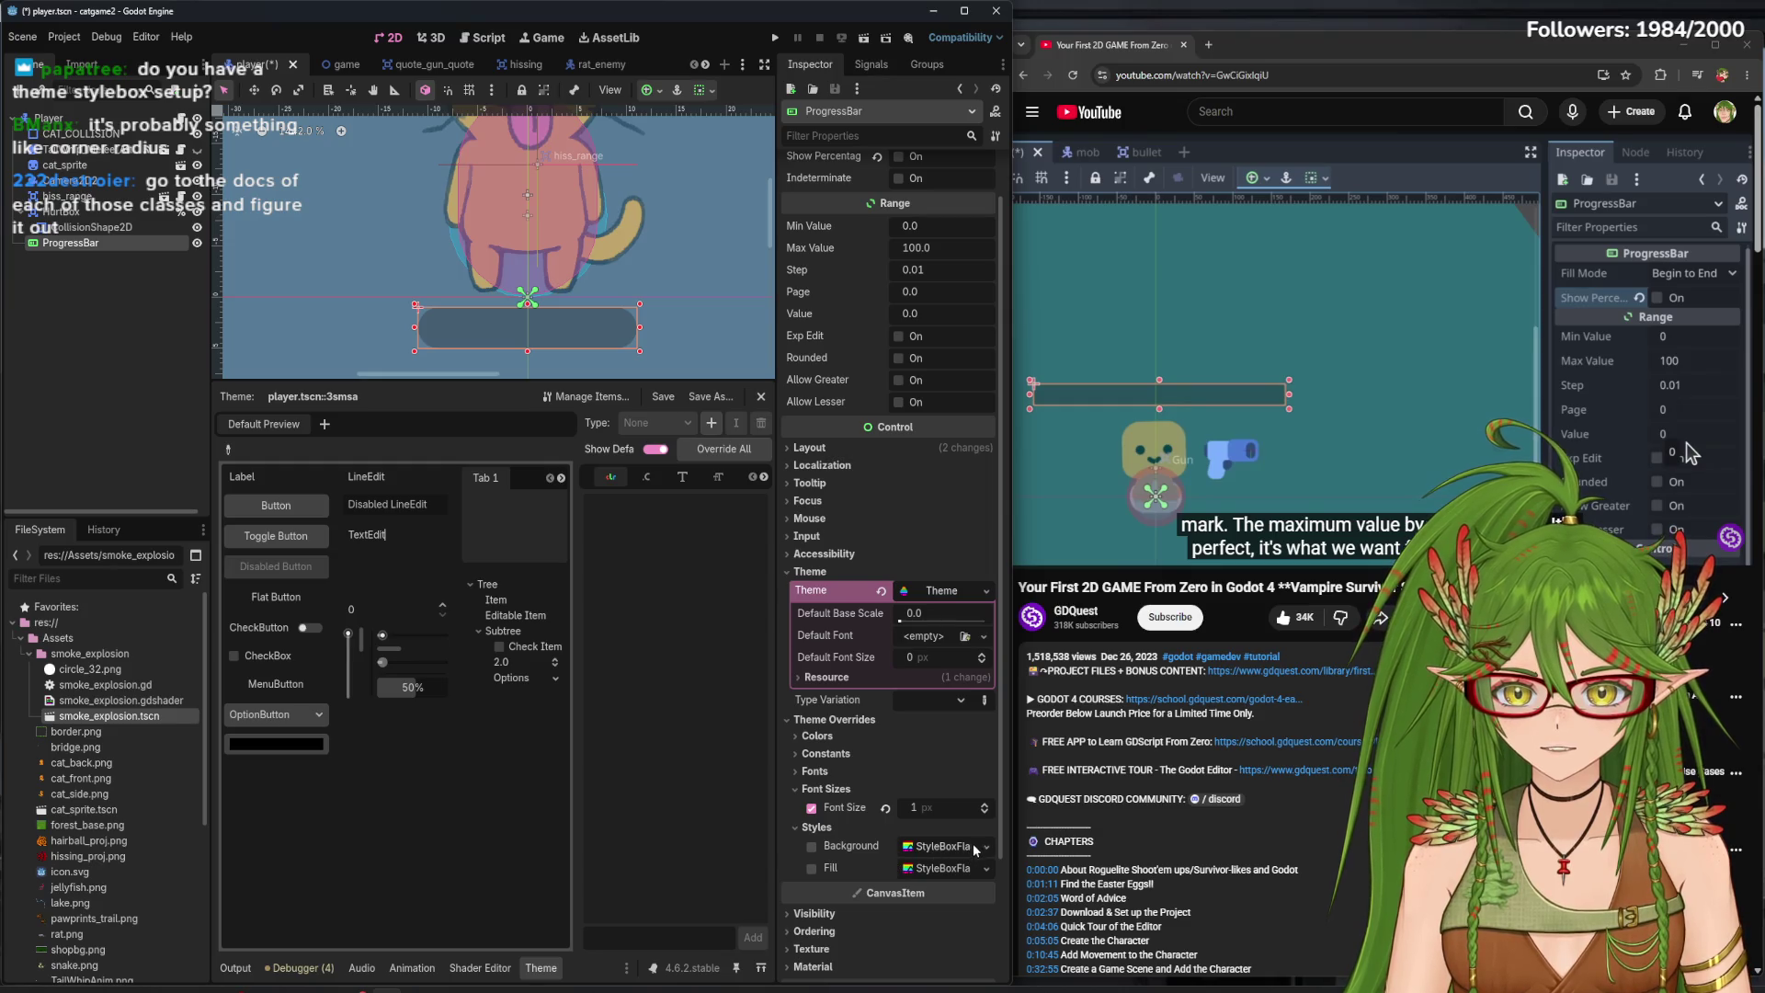
{"action": "left_click", "coordinate": [831, 949]}
{"action": "scroll", "coordinate": [870, 904], "scroll_direction": "down", "scroll_amount": 3}
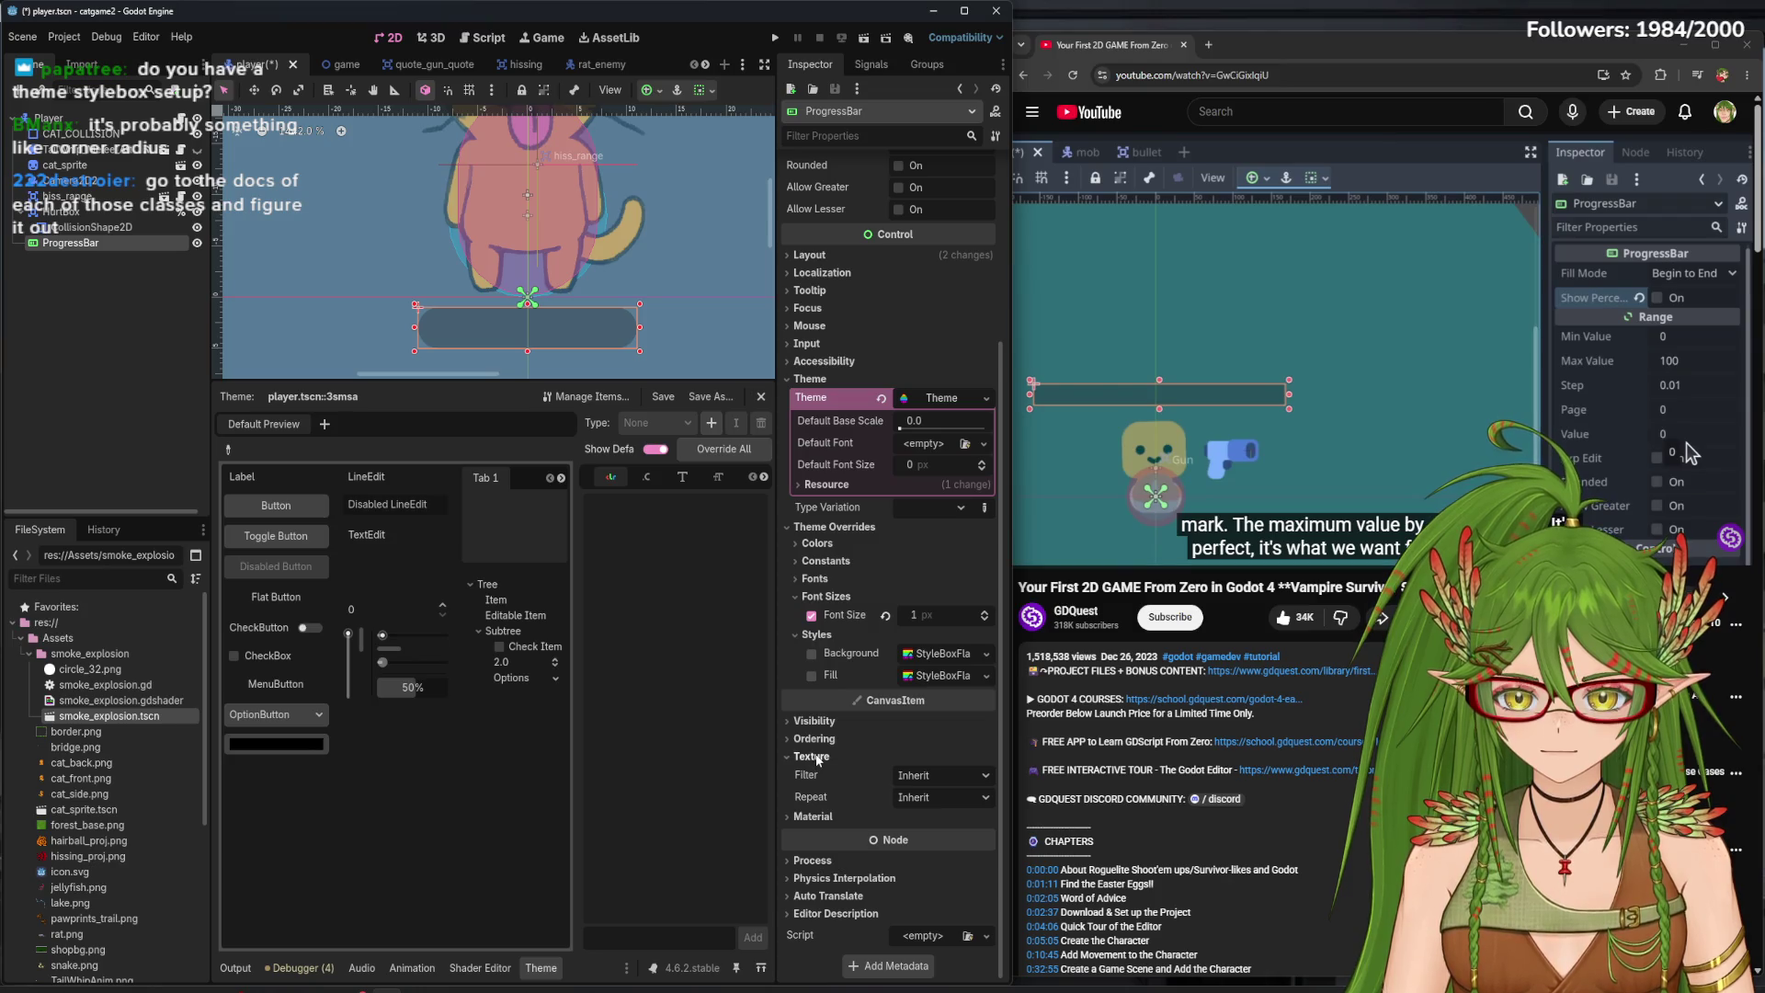
- Expand the bar's Layout settings, enable Clip Contents and check the anchor presets
{"action": "scroll", "coordinate": [837, 699], "scroll_direction": "up", "scroll_amount": 5}
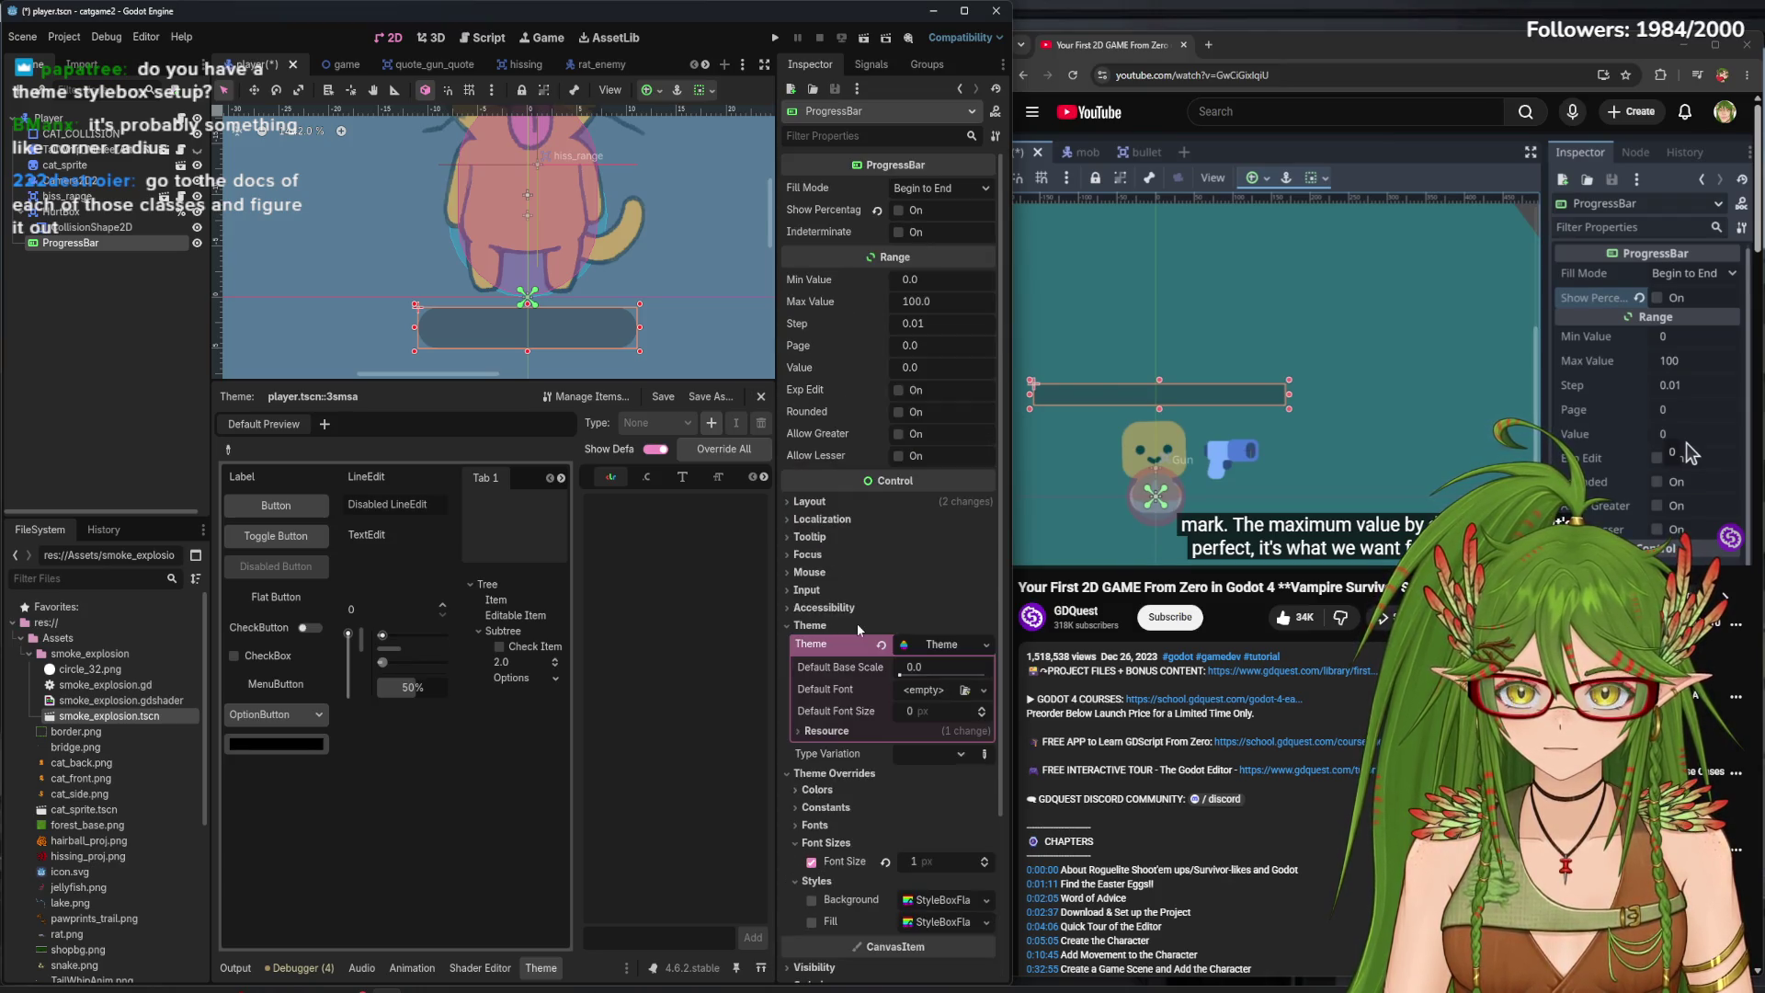
{"action": "left_click", "coordinate": [809, 501]}
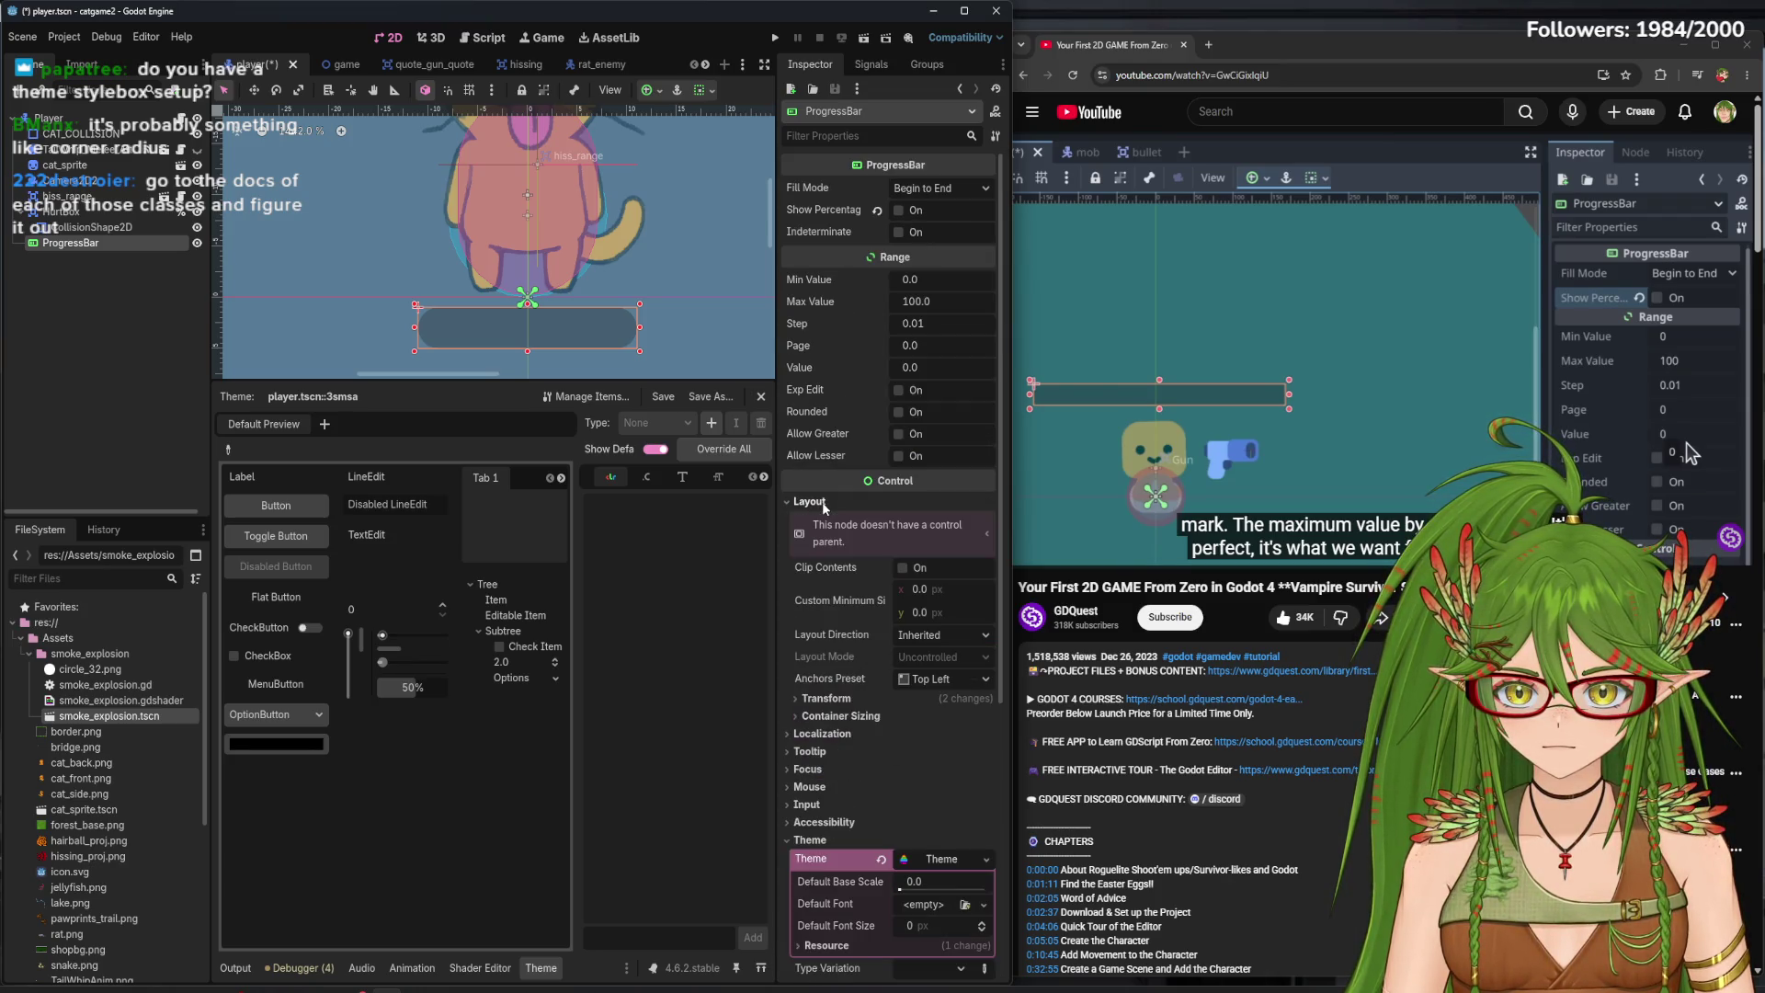
{"action": "left_click", "coordinate": [902, 567]}
{"action": "left_click", "coordinate": [938, 679]}
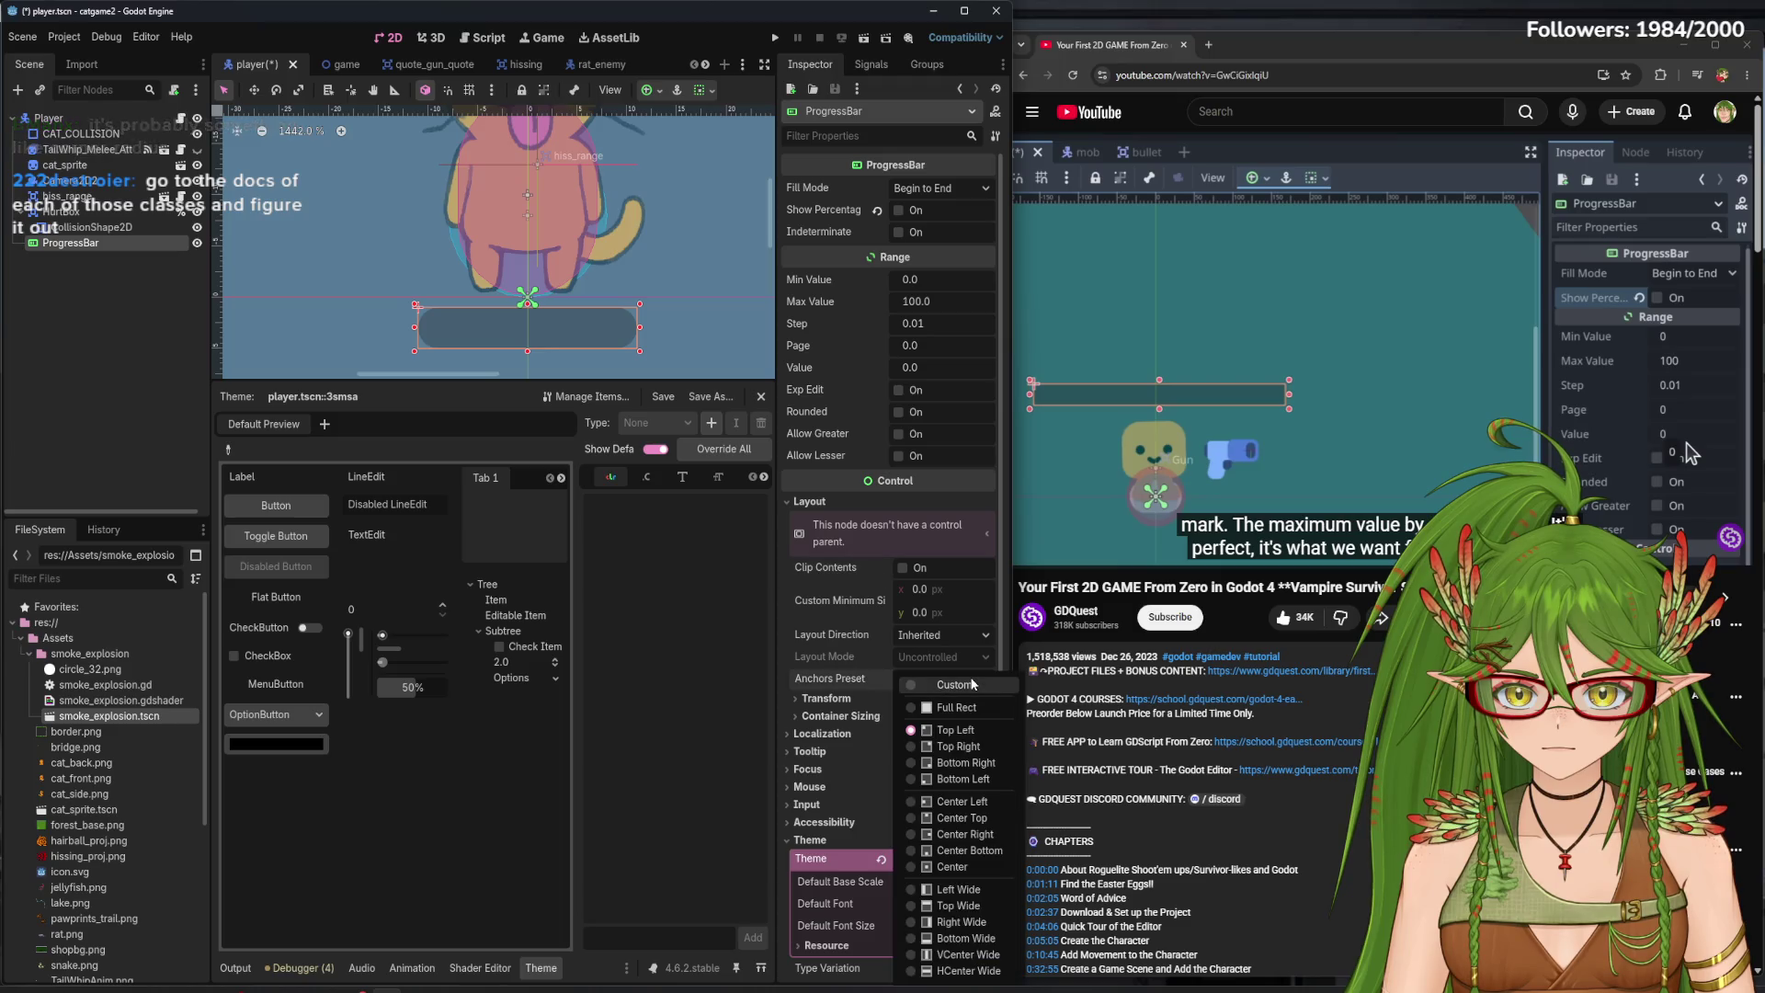
{"action": "left_click", "coordinate": [972, 682]}
{"action": "left_click", "coordinate": [973, 682]}
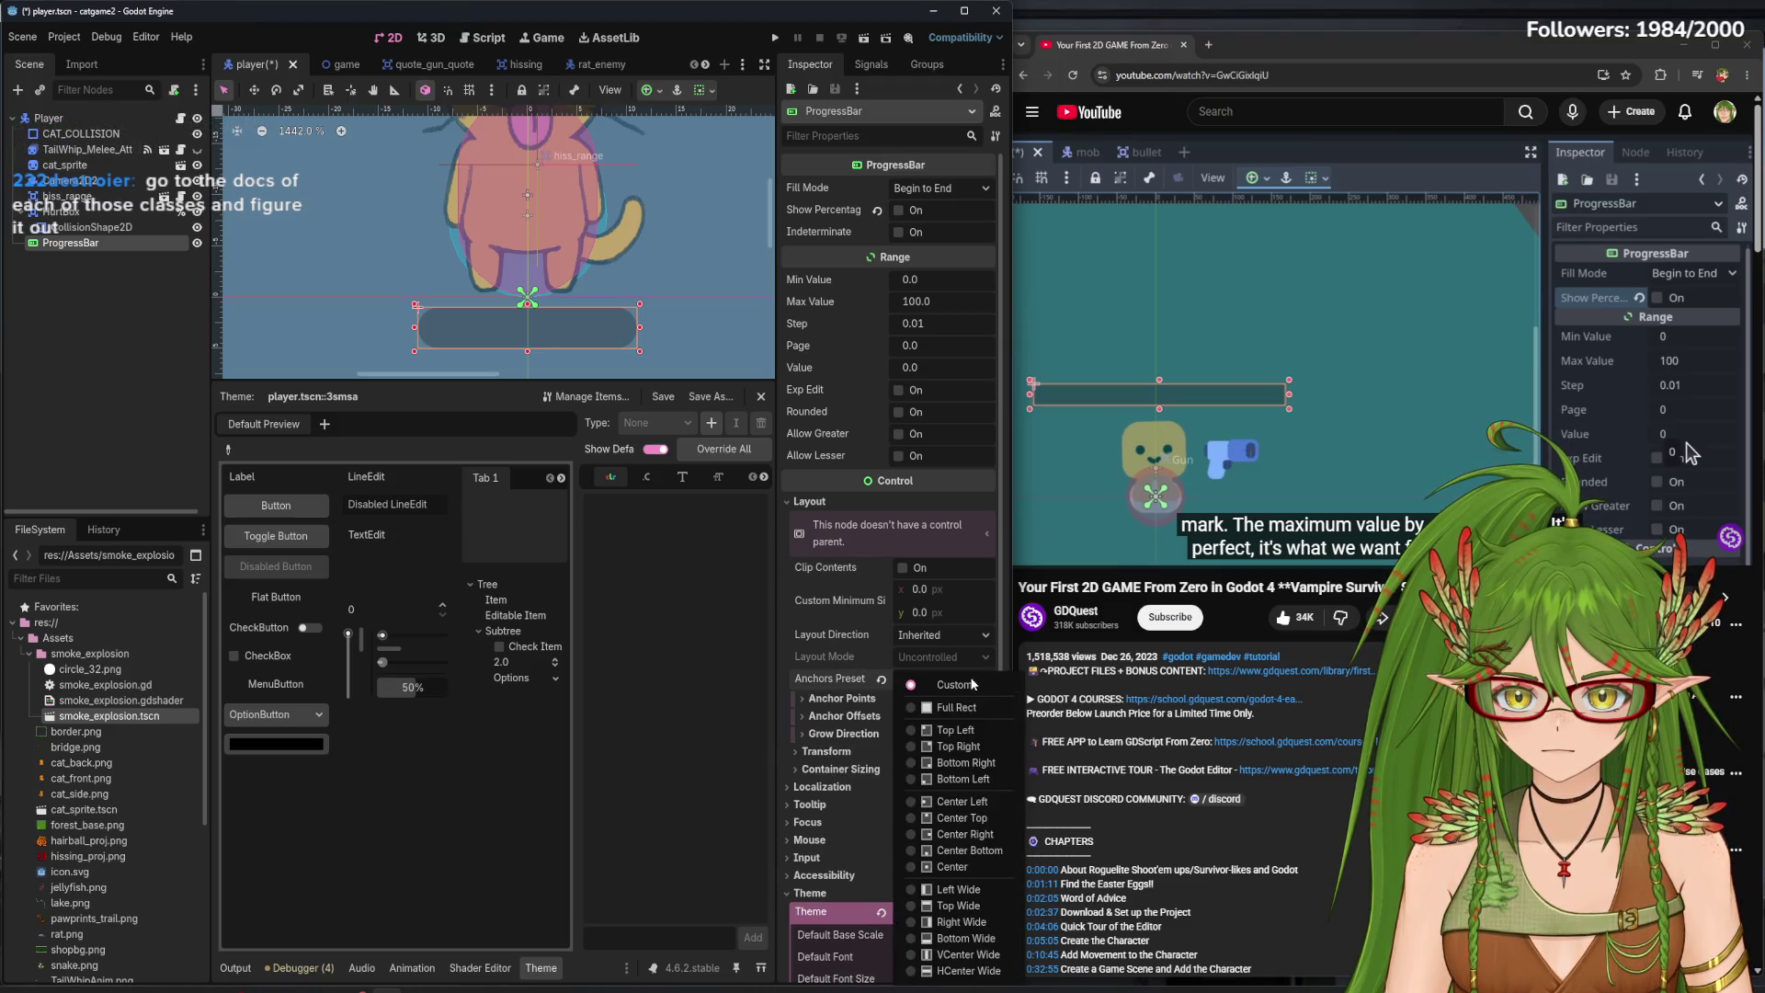
{"action": "left_click", "coordinate": [972, 684]}
{"action": "left_click", "coordinate": [972, 682]}
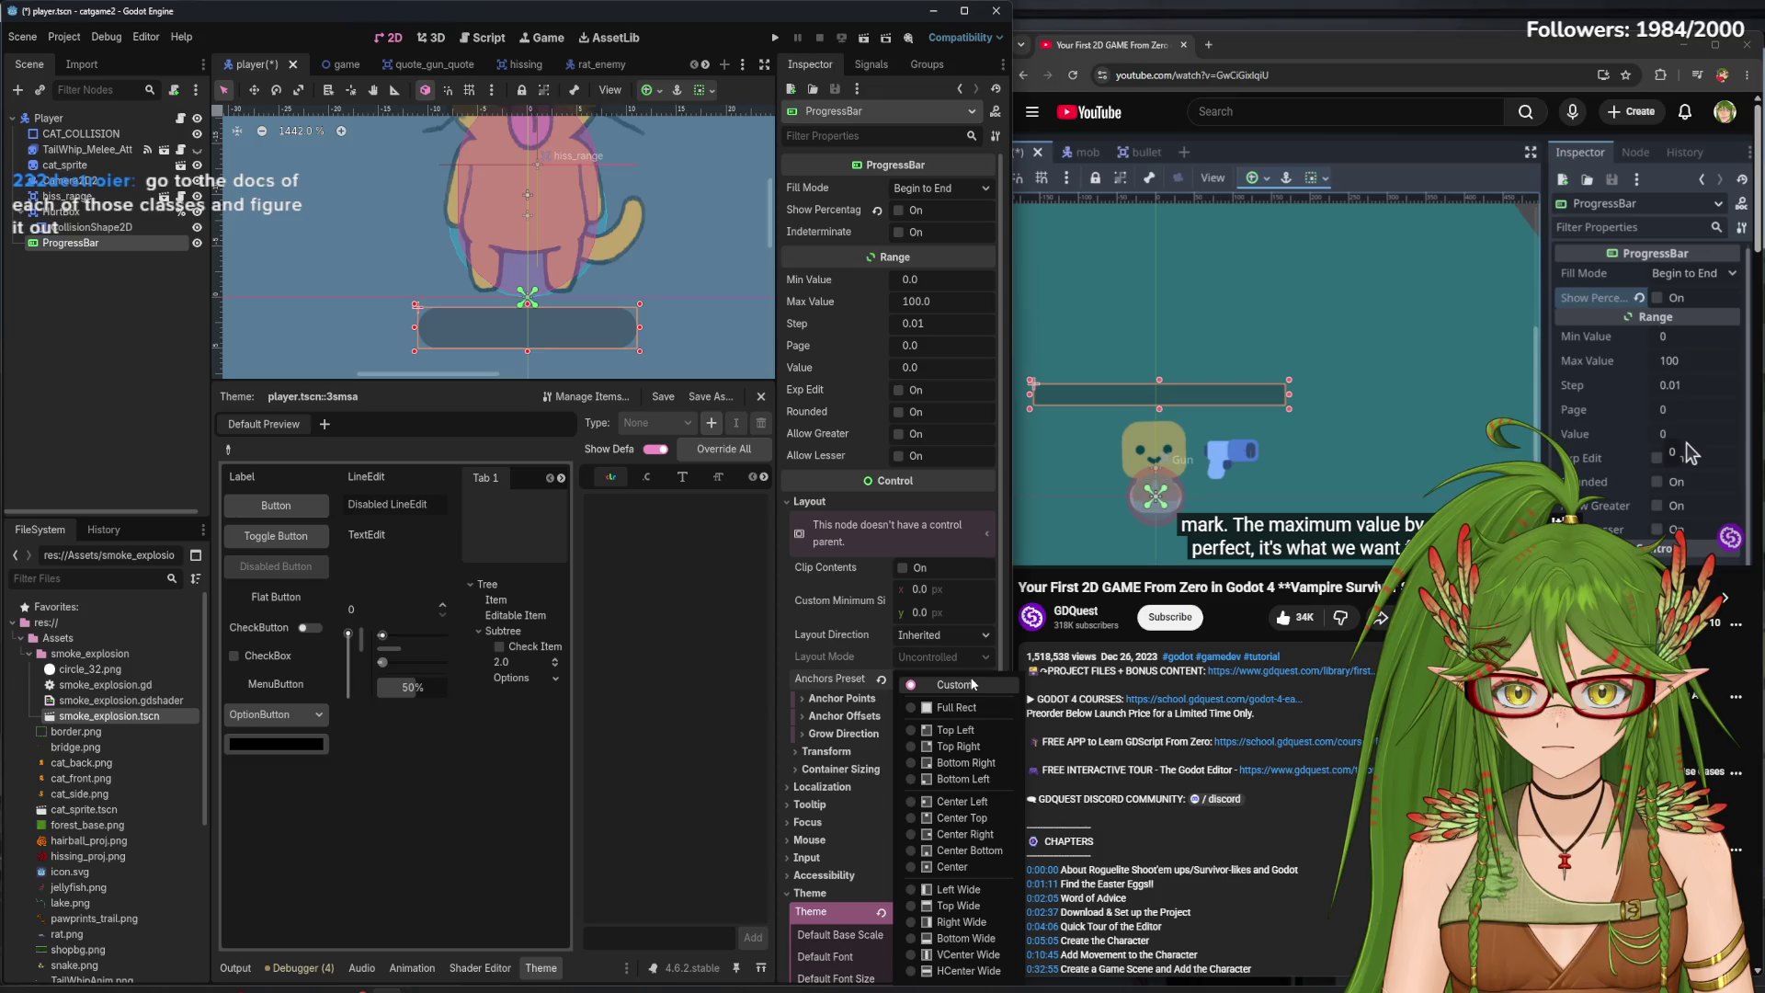
{"action": "left_click", "coordinate": [973, 684]}
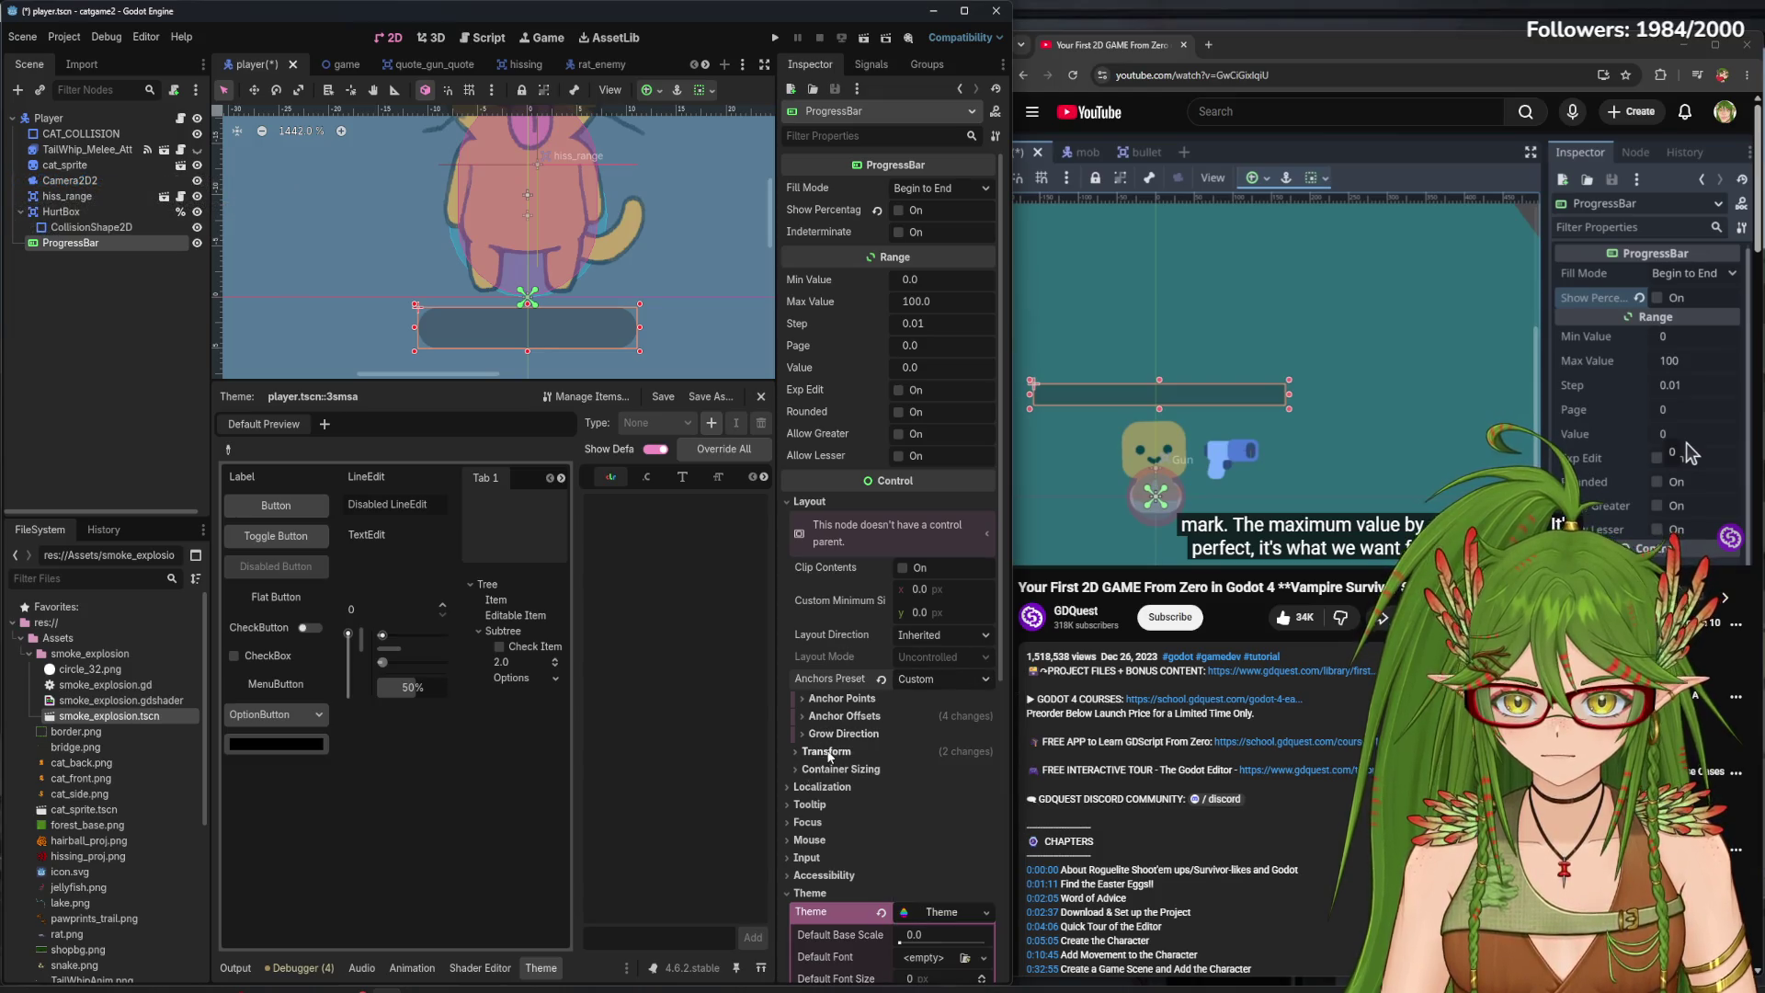
{"action": "left_click", "coordinate": [868, 756]}
{"action": "scroll", "coordinate": [869, 771], "scroll_direction": "down", "scroll_amount": 4}
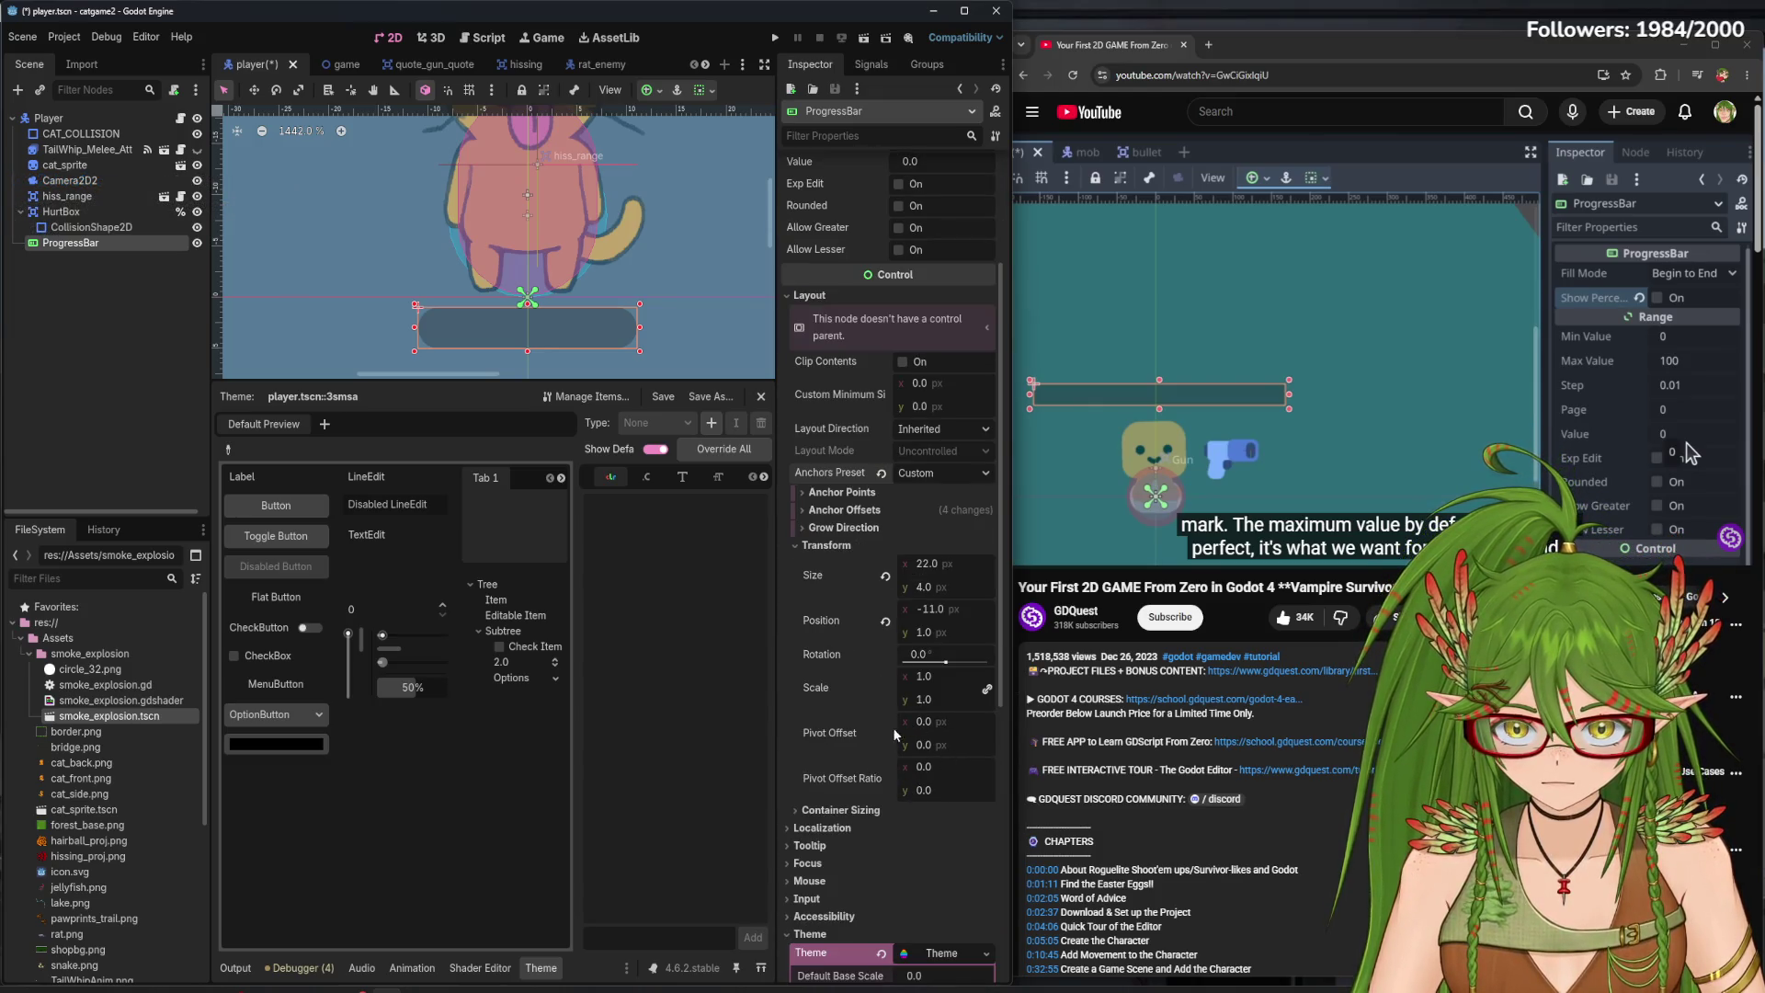
- Collapse the Container Sizing, Focus, Mouse and Accessibility sections and widen the Inspector
{"action": "left_click", "coordinate": [828, 545]}
{"action": "left_click", "coordinate": [838, 560]}
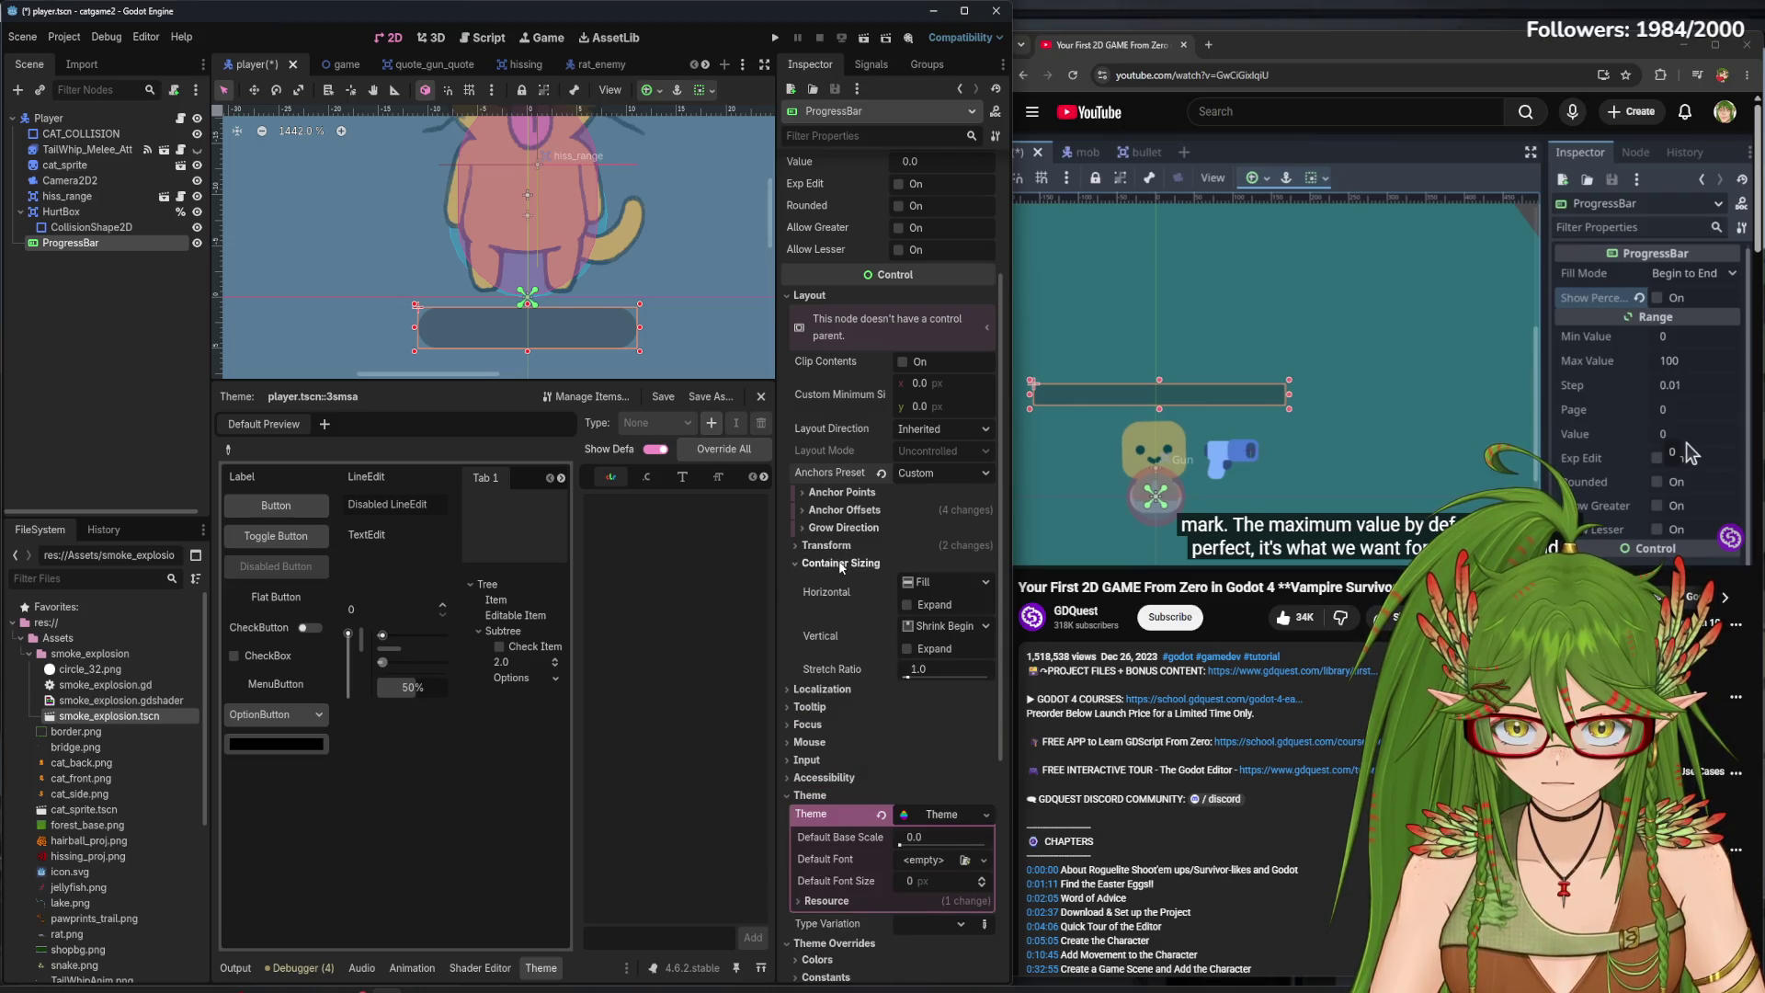
{"action": "left_click", "coordinate": [838, 561]}
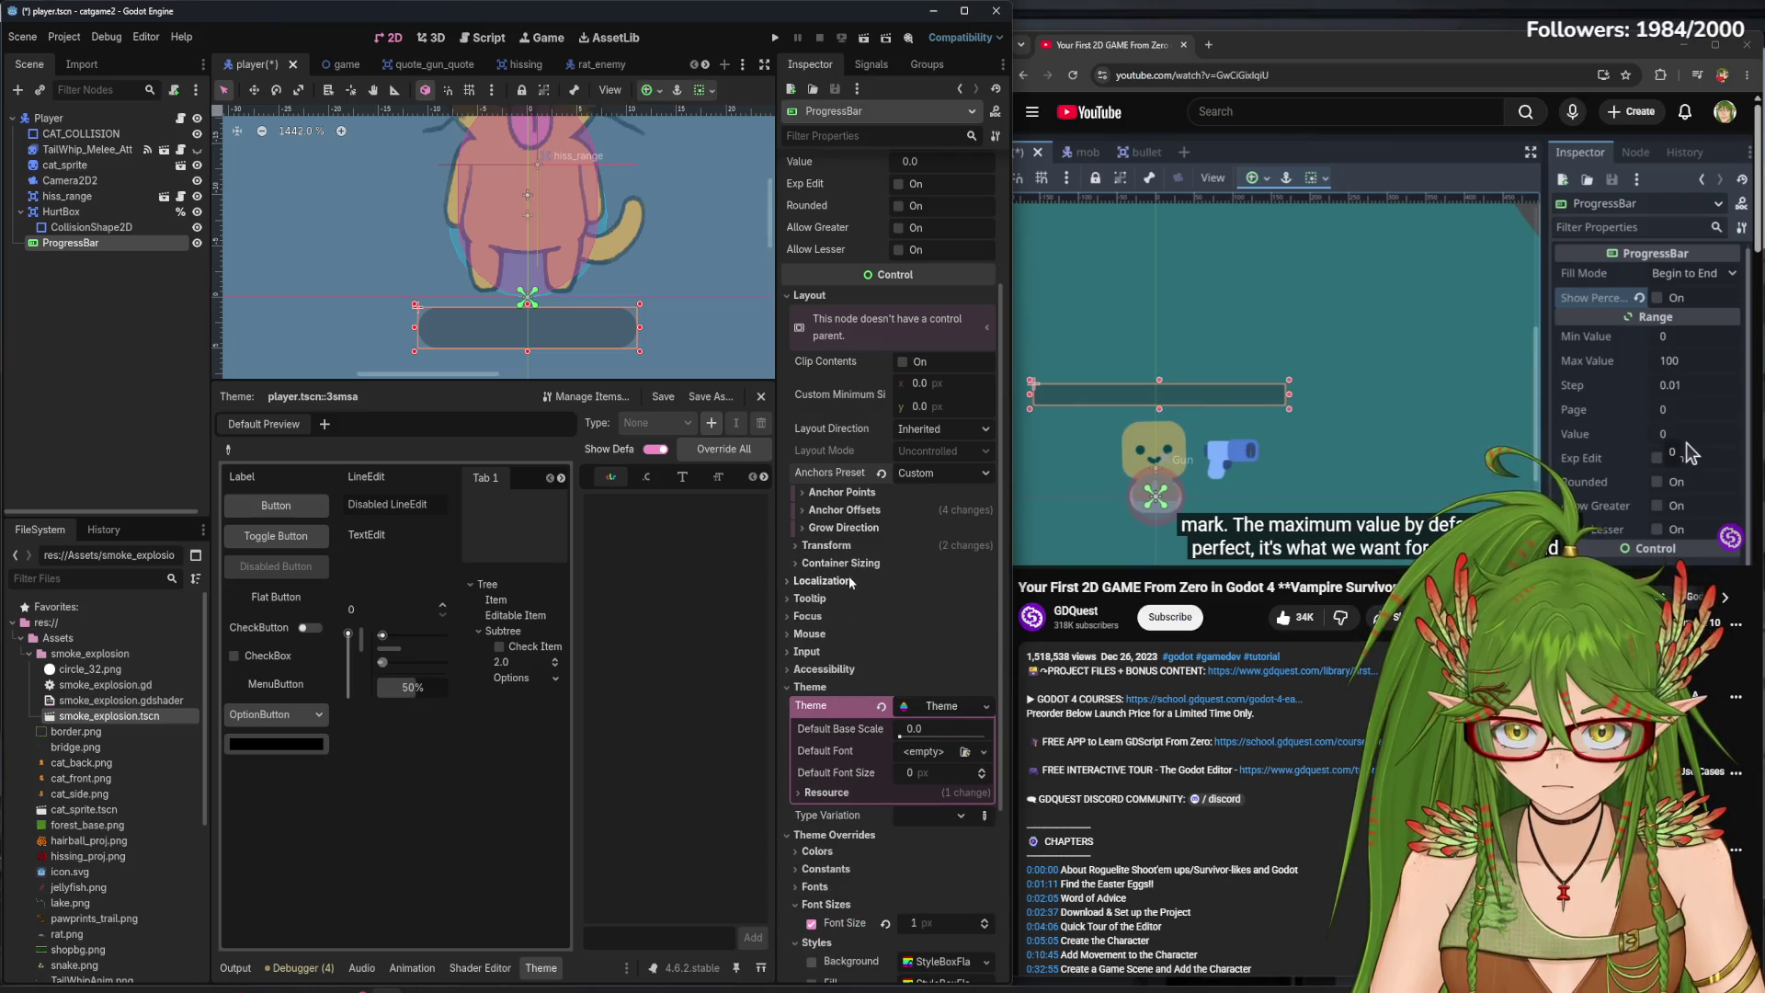
{"action": "left_click", "coordinate": [834, 598]}
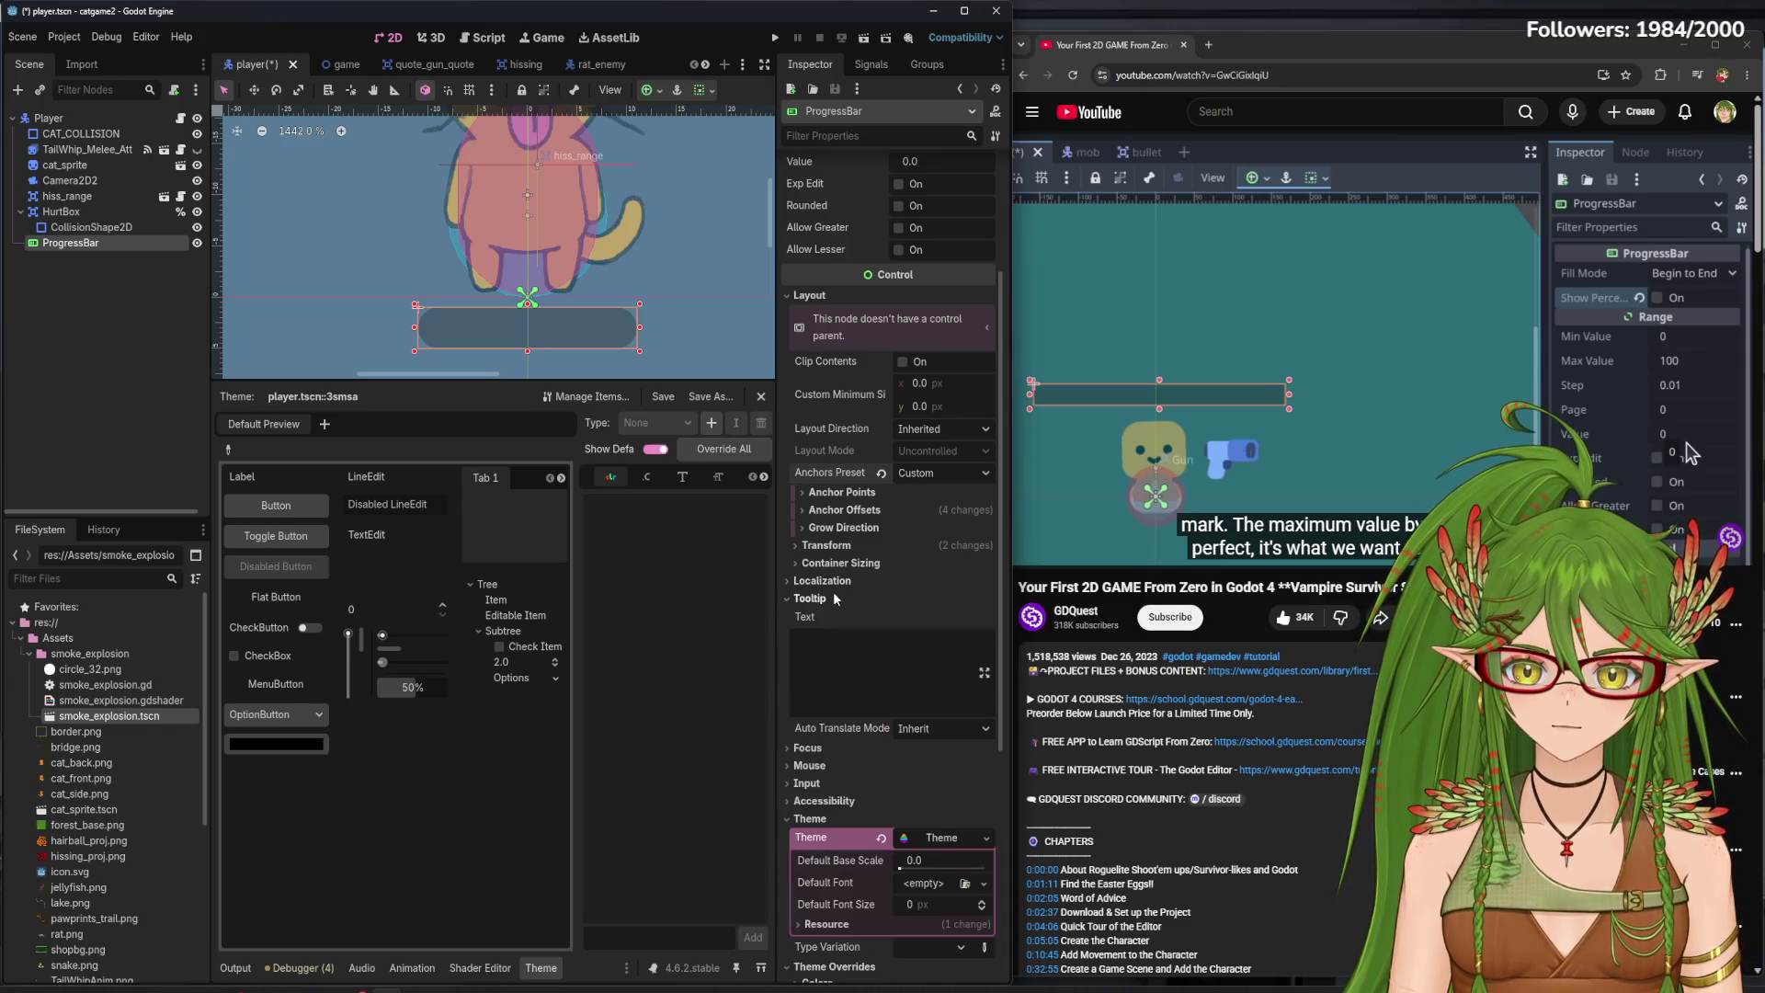
{"action": "left_click", "coordinate": [835, 598]}
{"action": "left_click", "coordinate": [828, 615]}
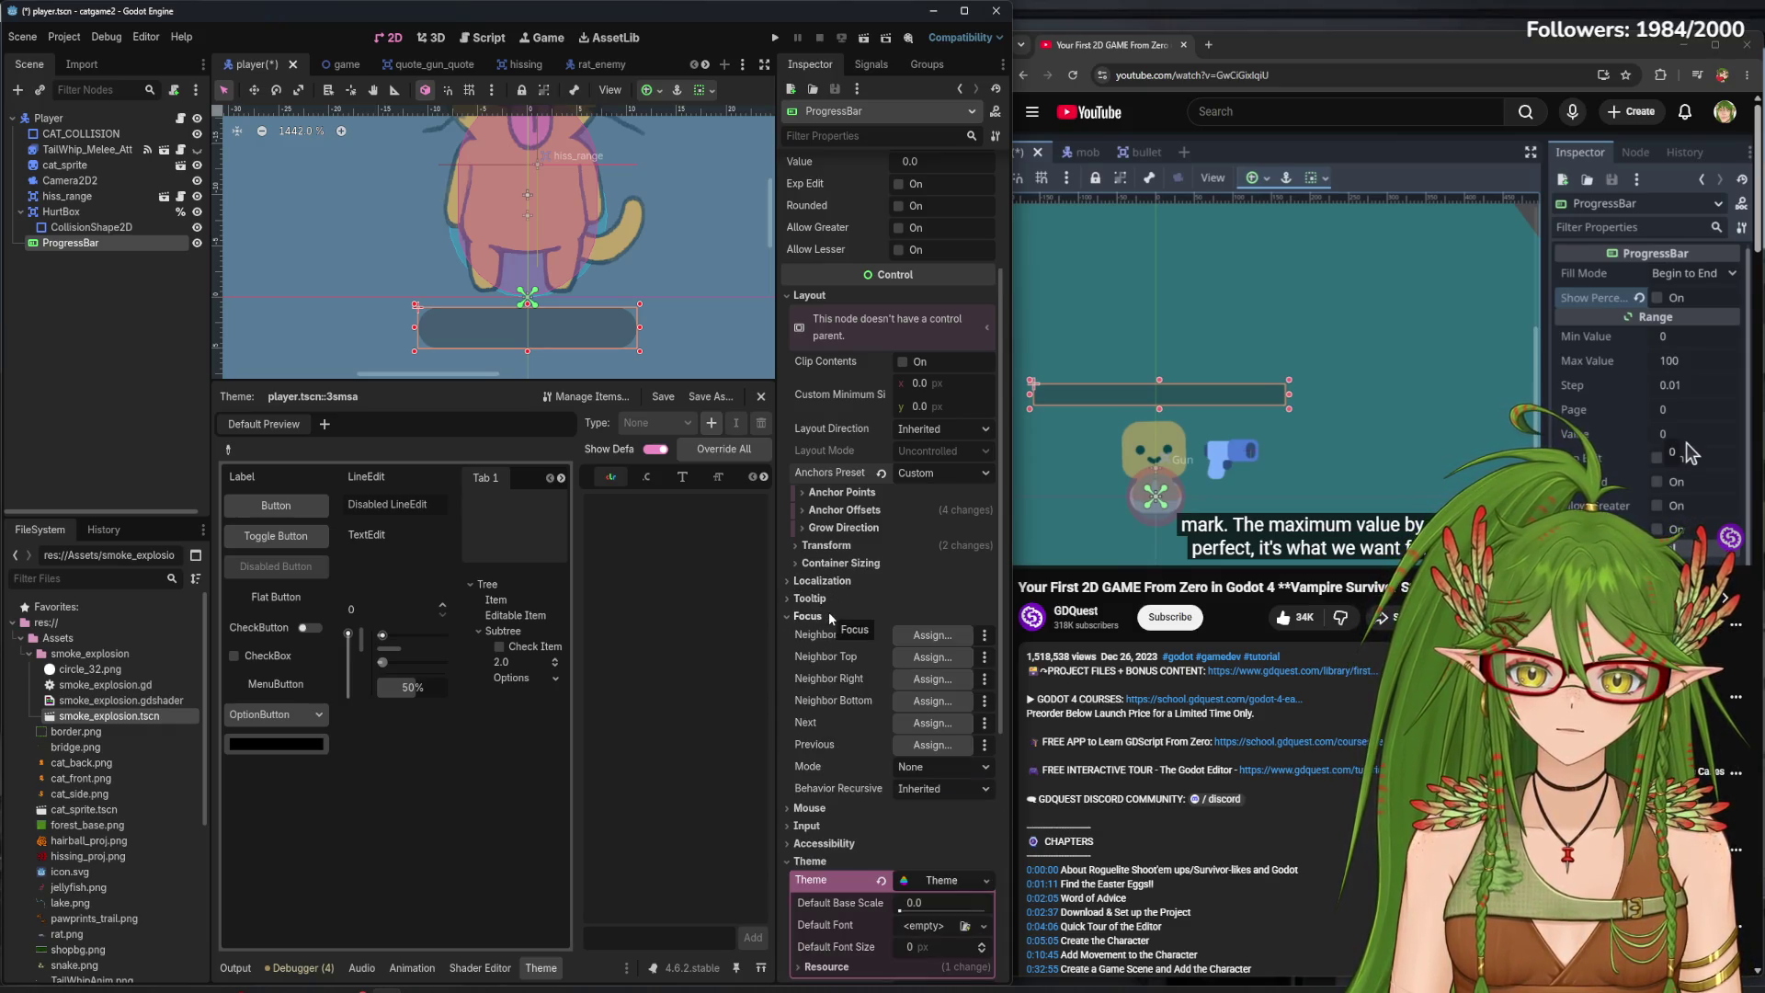
{"action": "left_click", "coordinate": [829, 614]}
{"action": "left_click", "coordinate": [837, 633]}
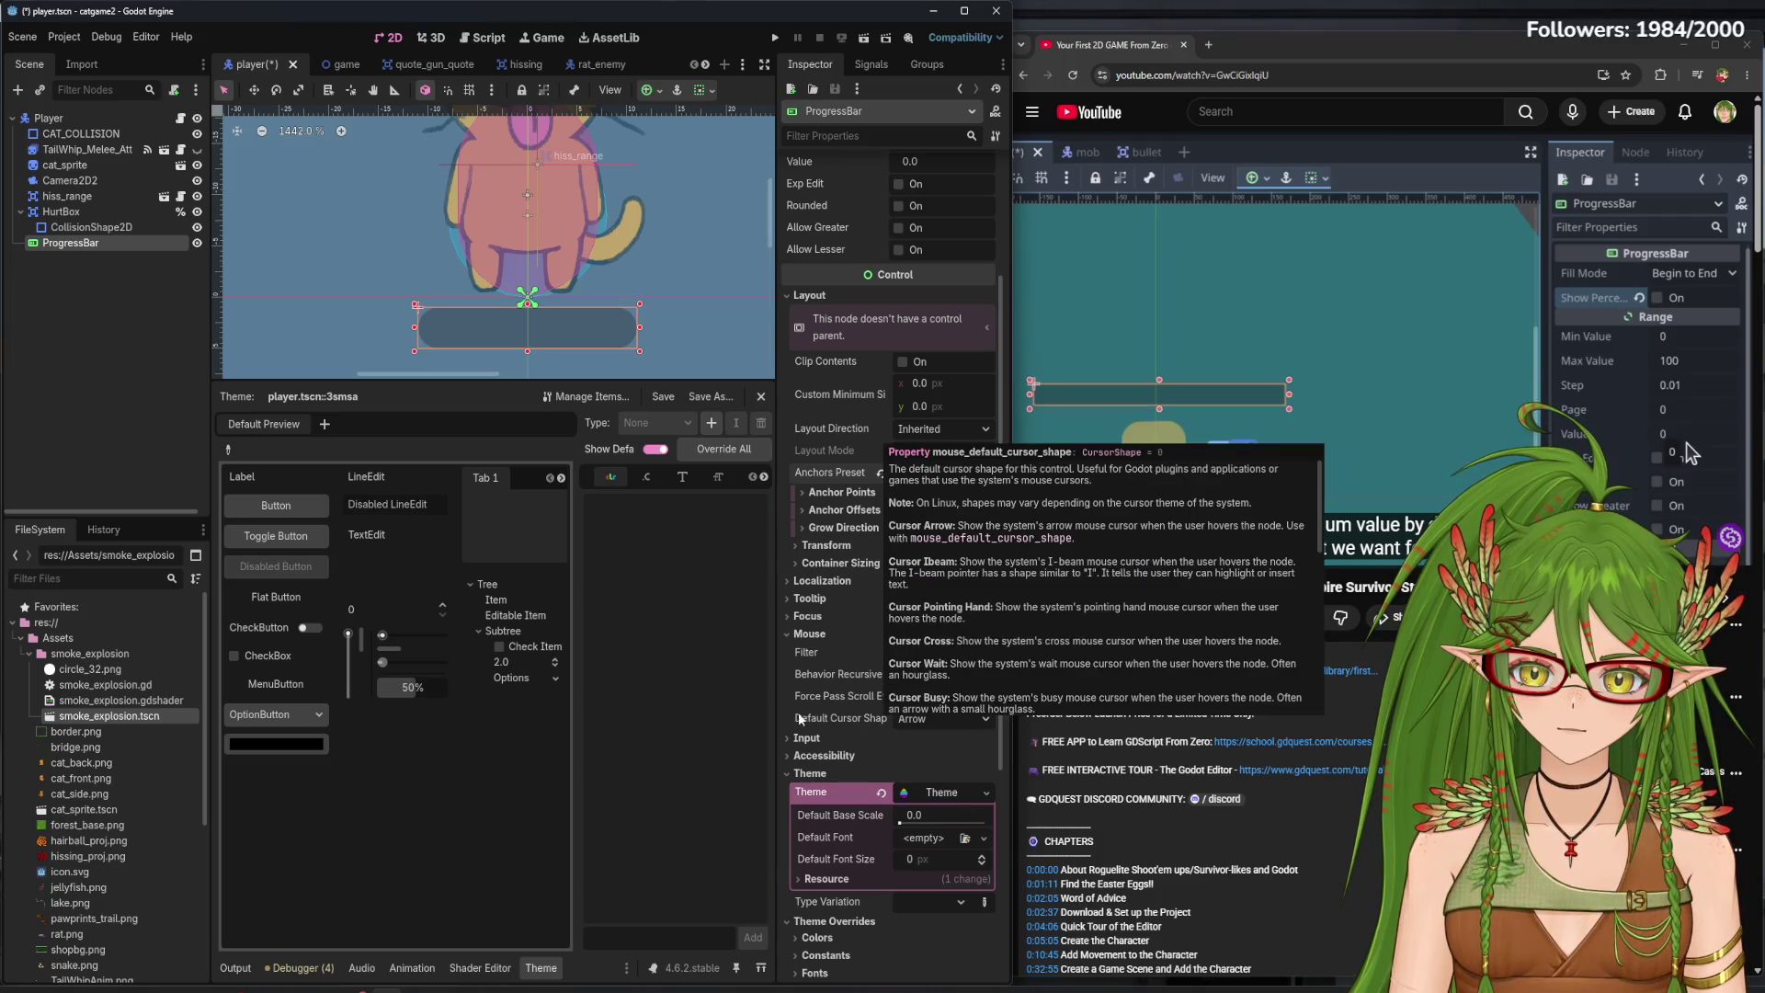
{"action": "left_click", "coordinate": [825, 631]}
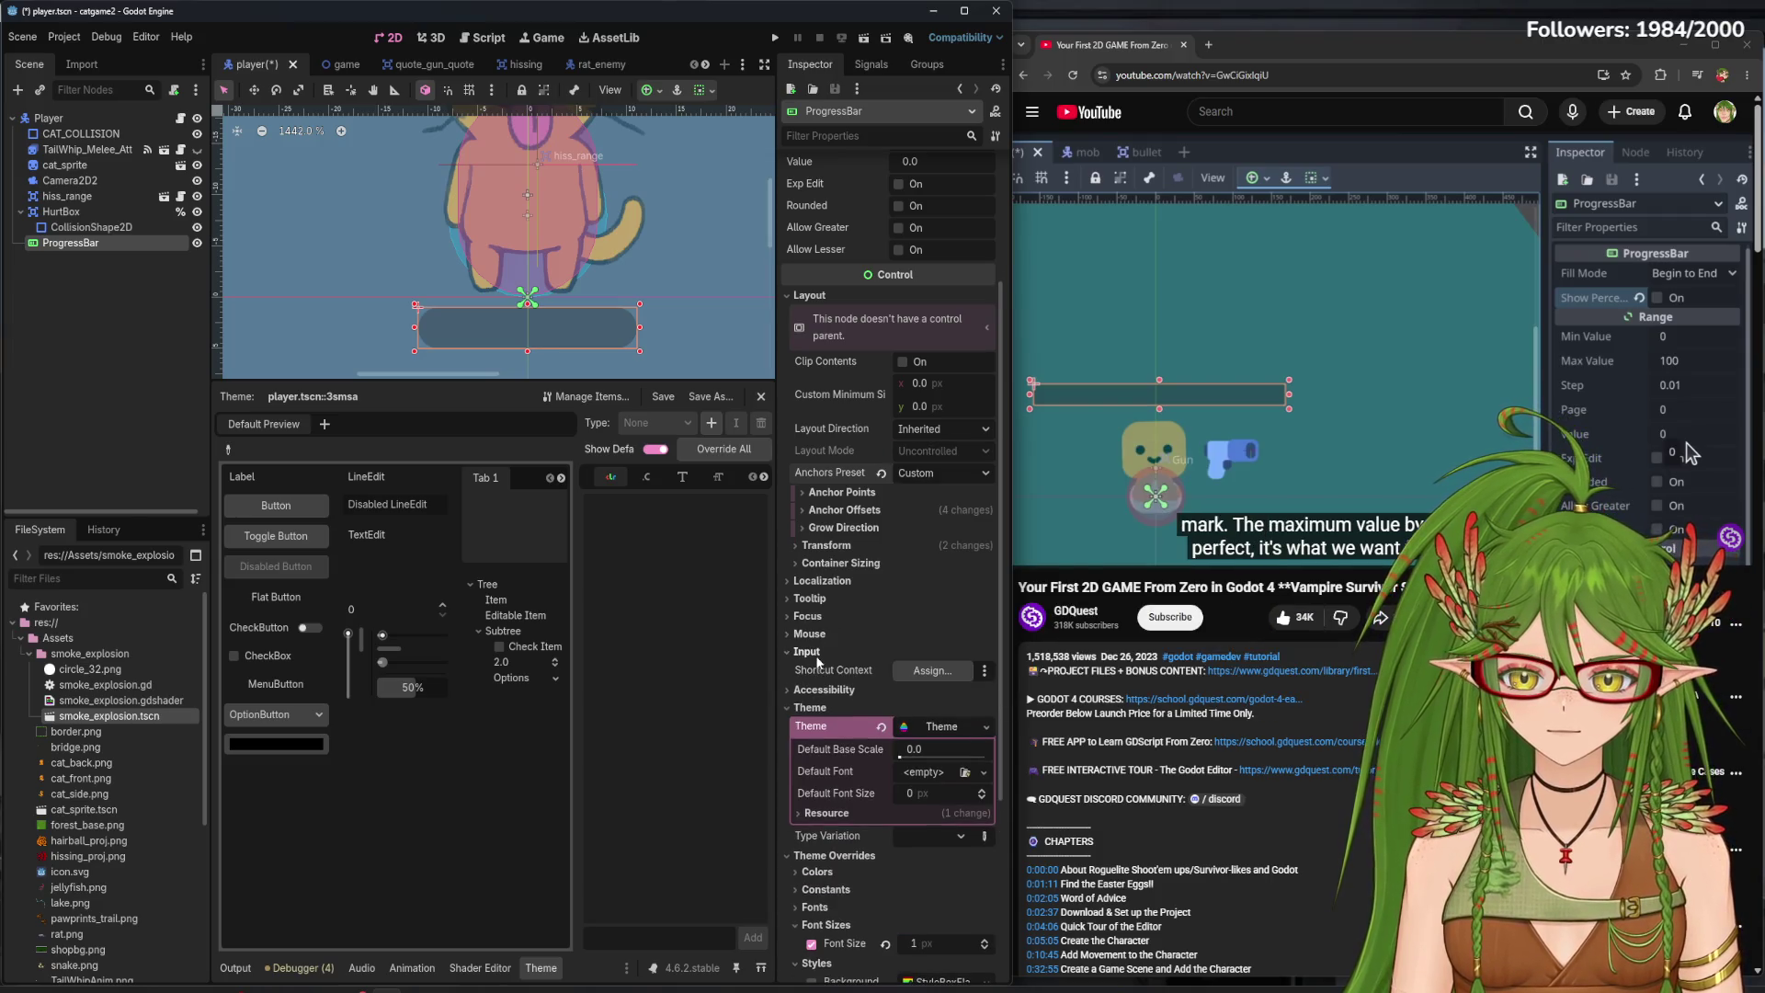
{"action": "left_click", "coordinate": [821, 670]}
{"action": "left_click", "coordinate": [821, 670]}
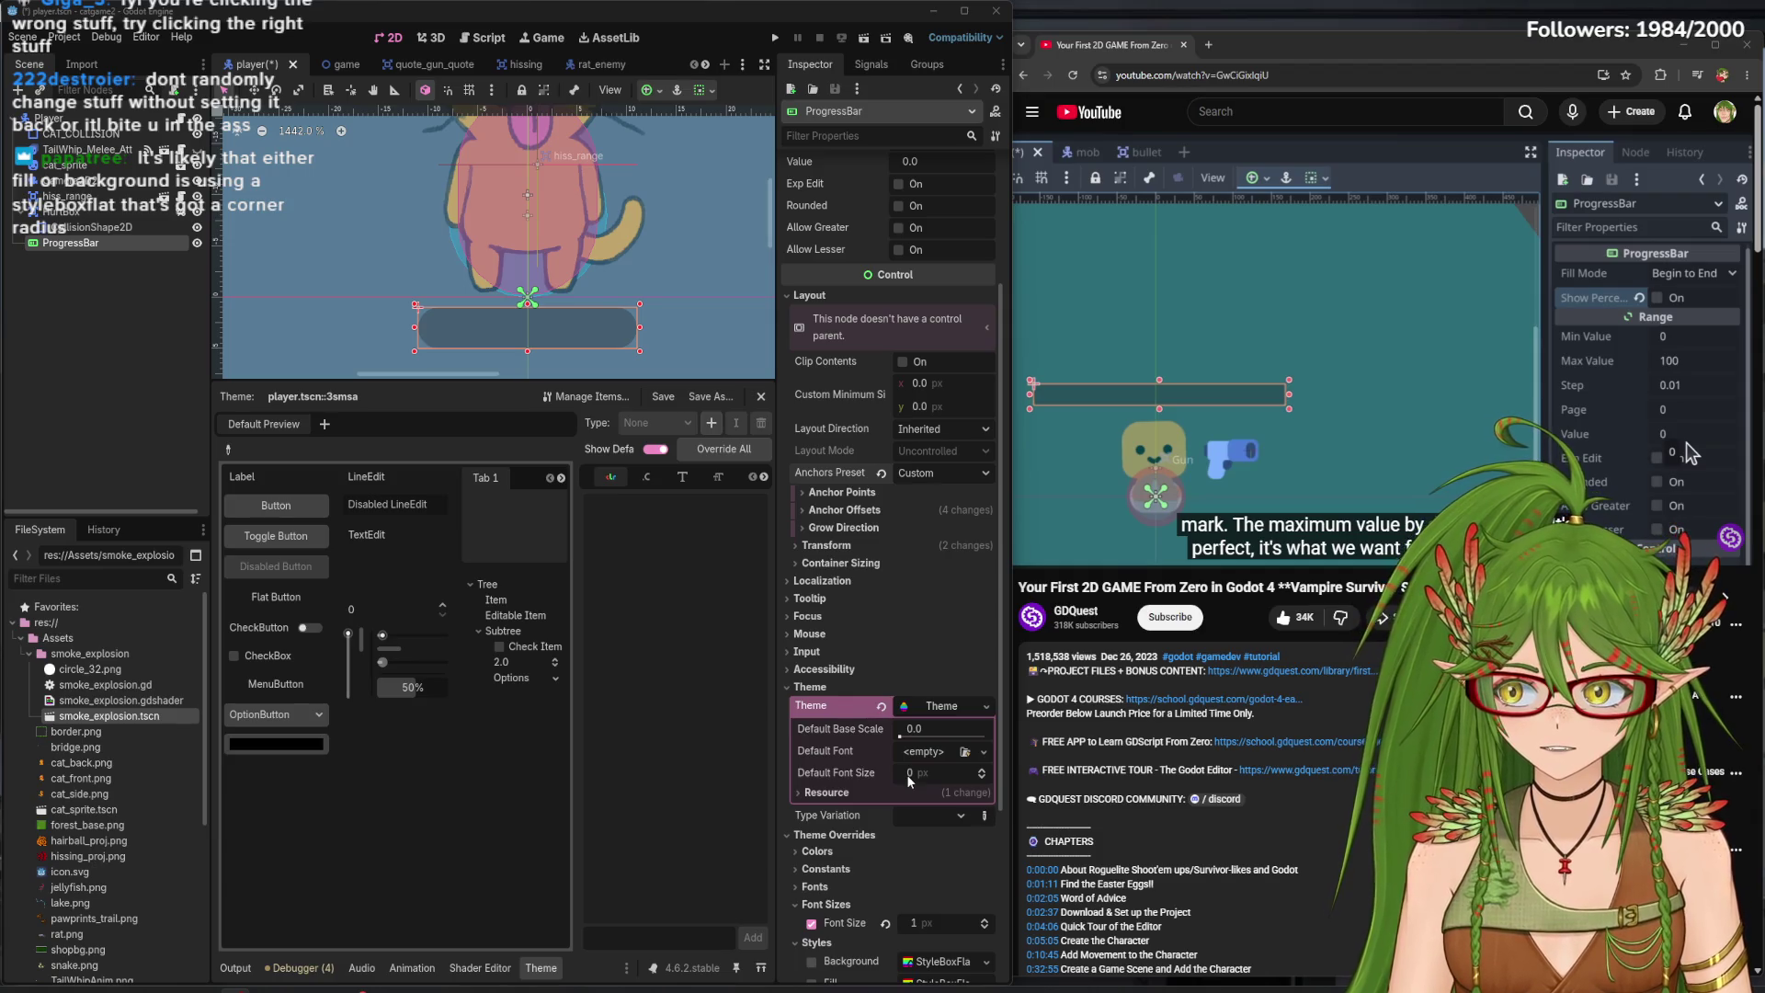
{"action": "scroll", "coordinate": [918, 774], "scroll_direction": "down", "scroll_amount": 2}
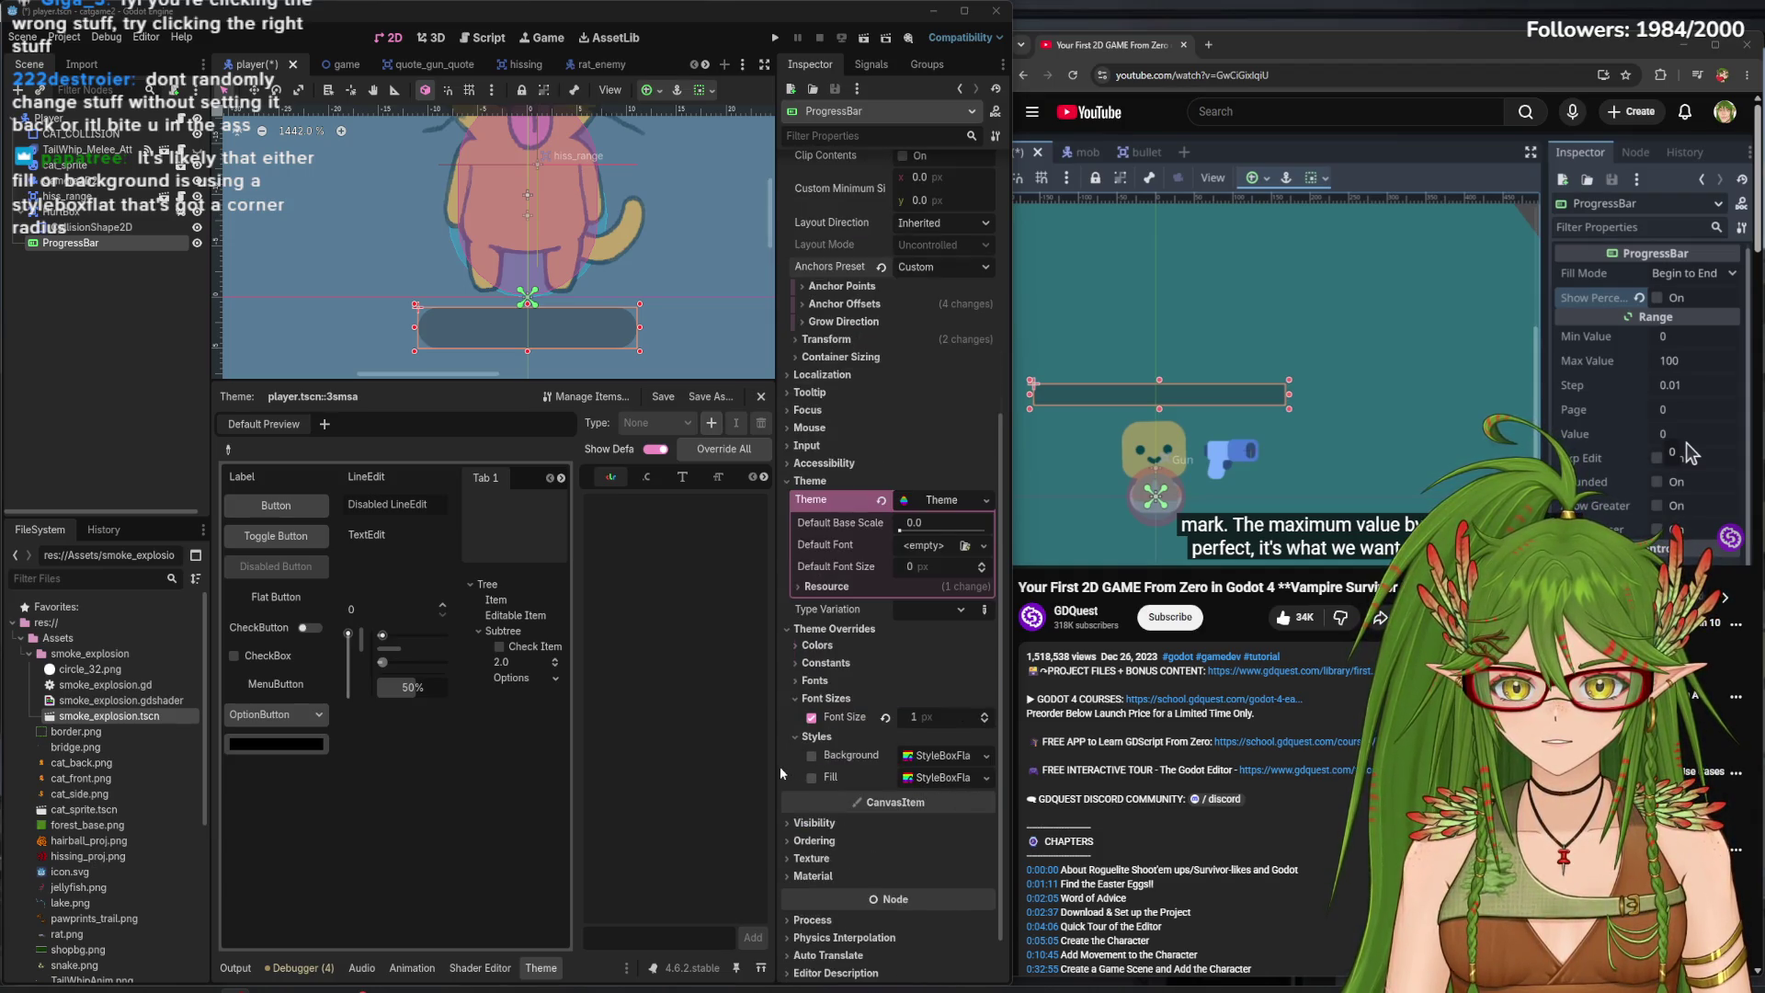
{"action": "left_click_drag", "start_coordinate": [772, 767], "coordinate": [567, 767]}
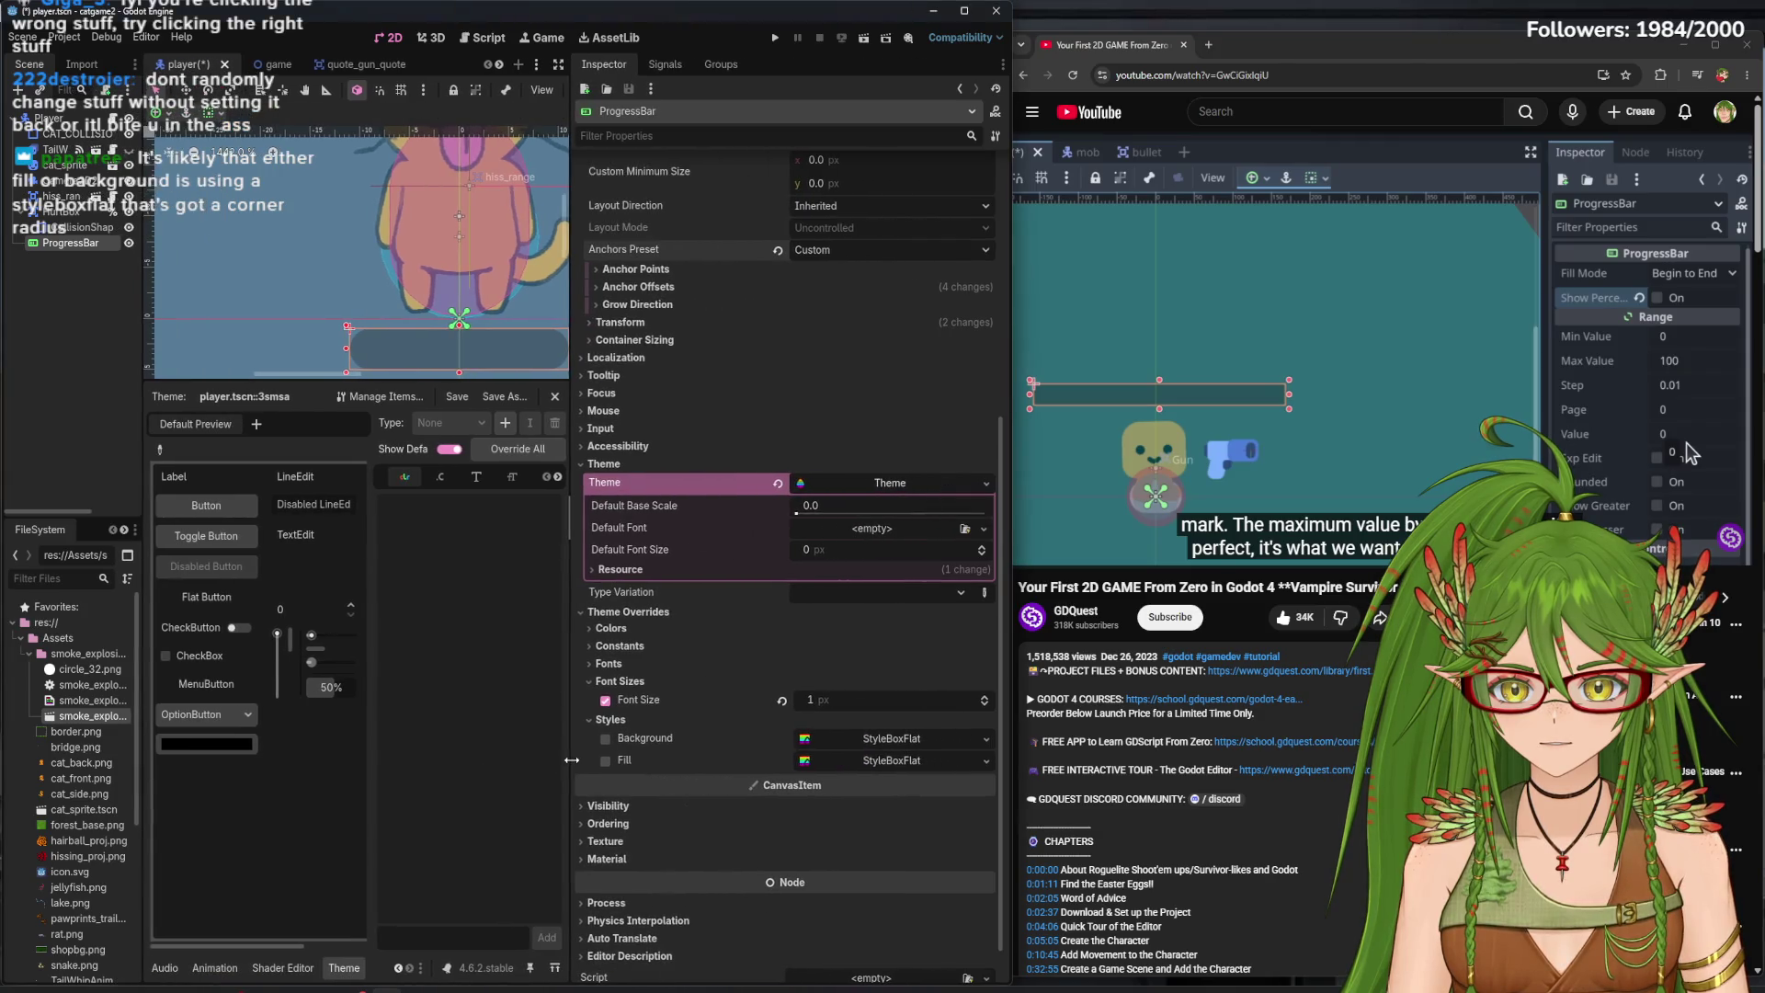
- Set the ProgressBar's Anchors Preset to Top Left
{"action": "left_click", "coordinate": [888, 755]}
{"action": "scroll", "coordinate": [812, 633], "scroll_direction": "down", "scroll_amount": 3}
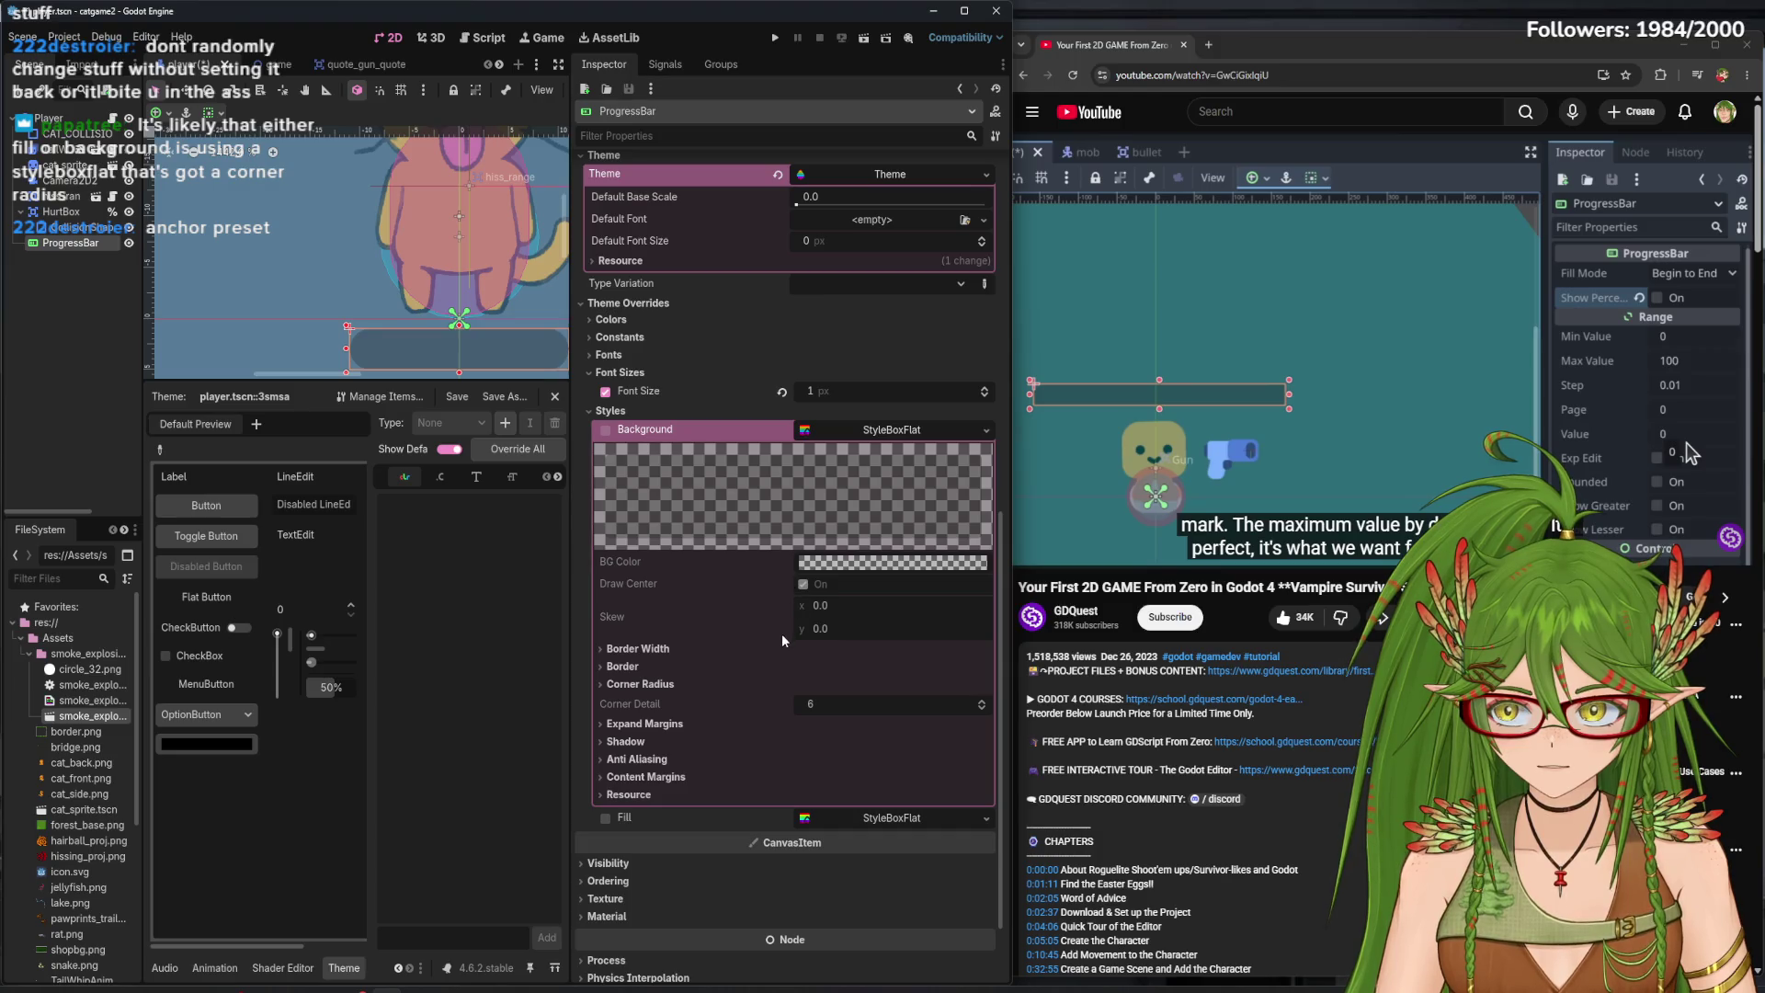
{"action": "scroll", "coordinate": [806, 472], "scroll_direction": "up", "scroll_amount": 5}
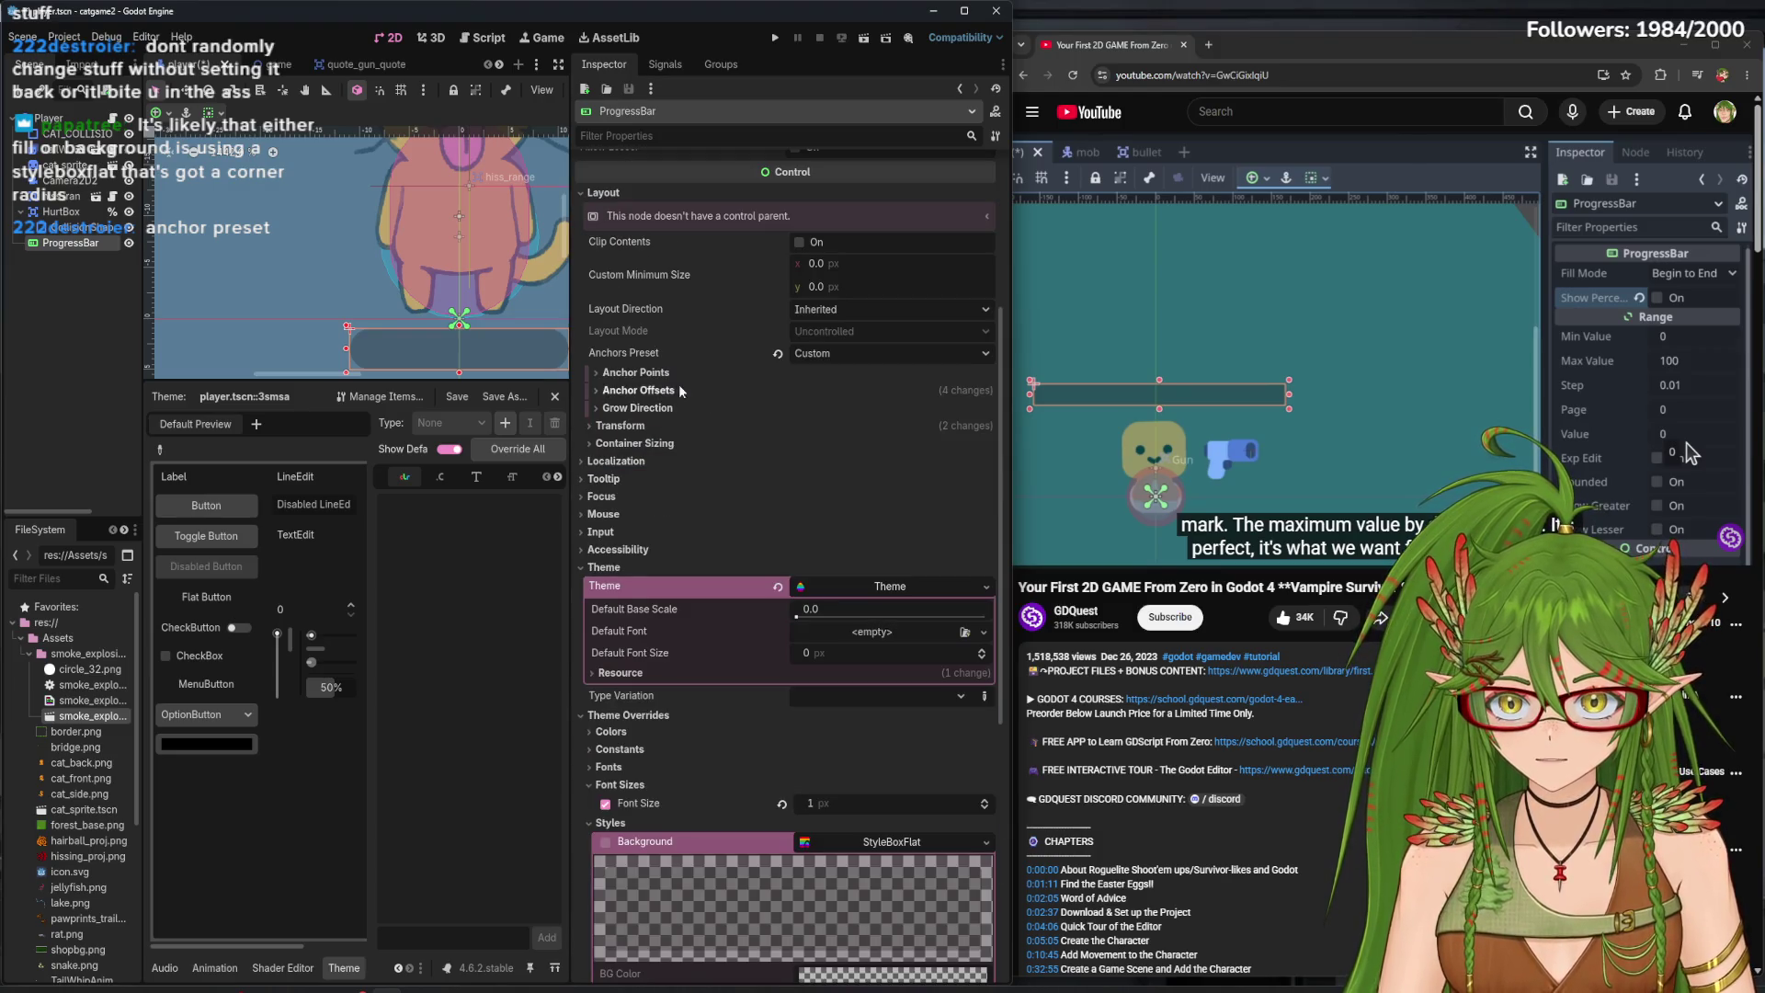
{"action": "left_click", "coordinate": [816, 357]}
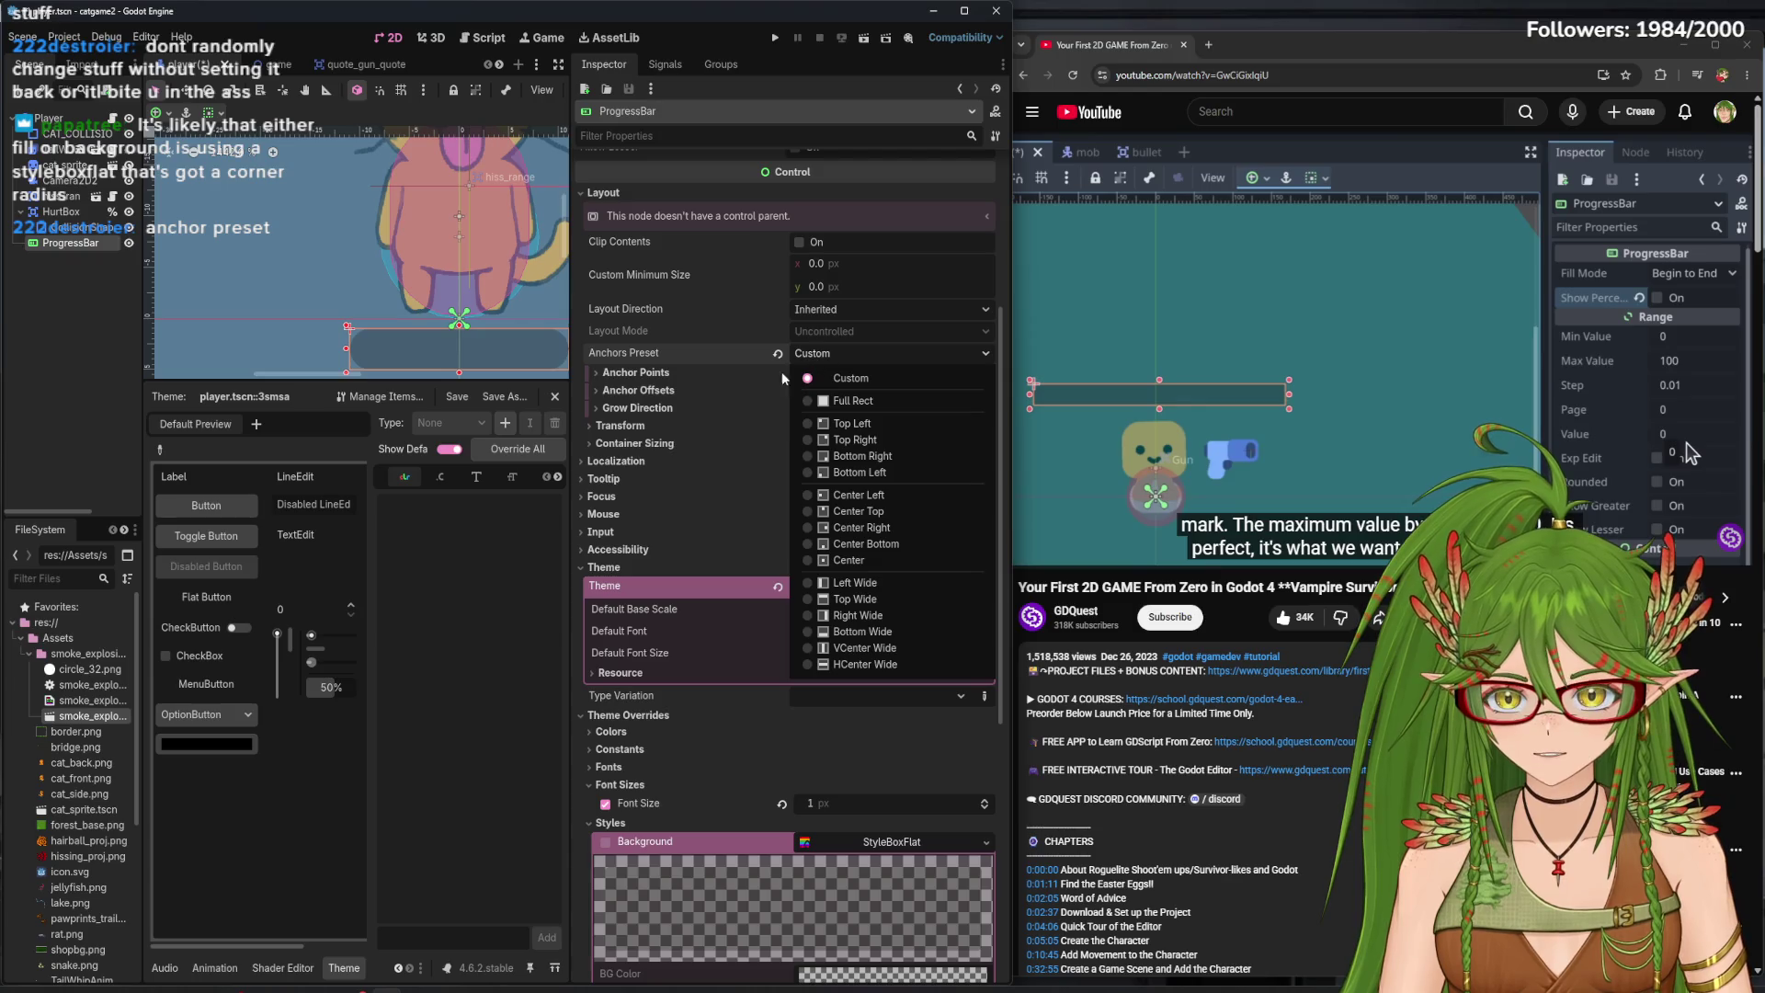
{"action": "left_click", "coordinate": [746, 361]}
- Inspect the Background StyleBoxFlat's 6 px per-corner radius values
{"action": "scroll", "coordinate": [752, 347], "scroll_direction": "down", "scroll_amount": 6}
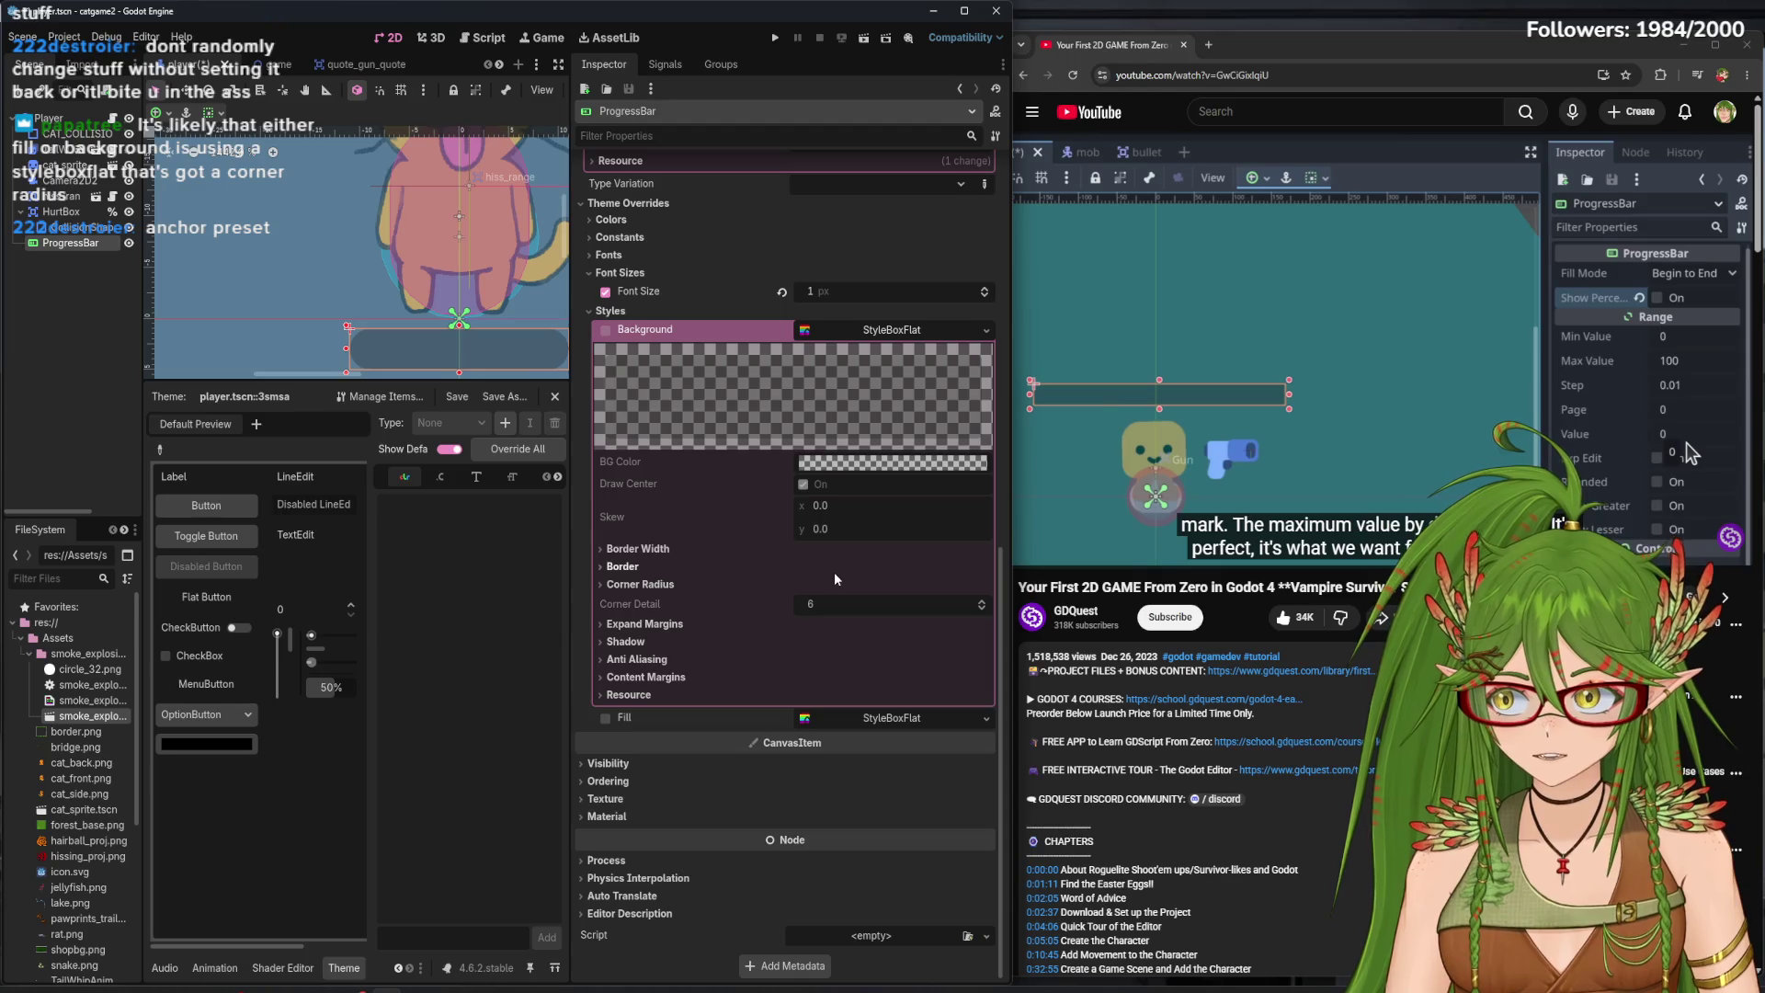
{"action": "left_click", "coordinate": [671, 586]}
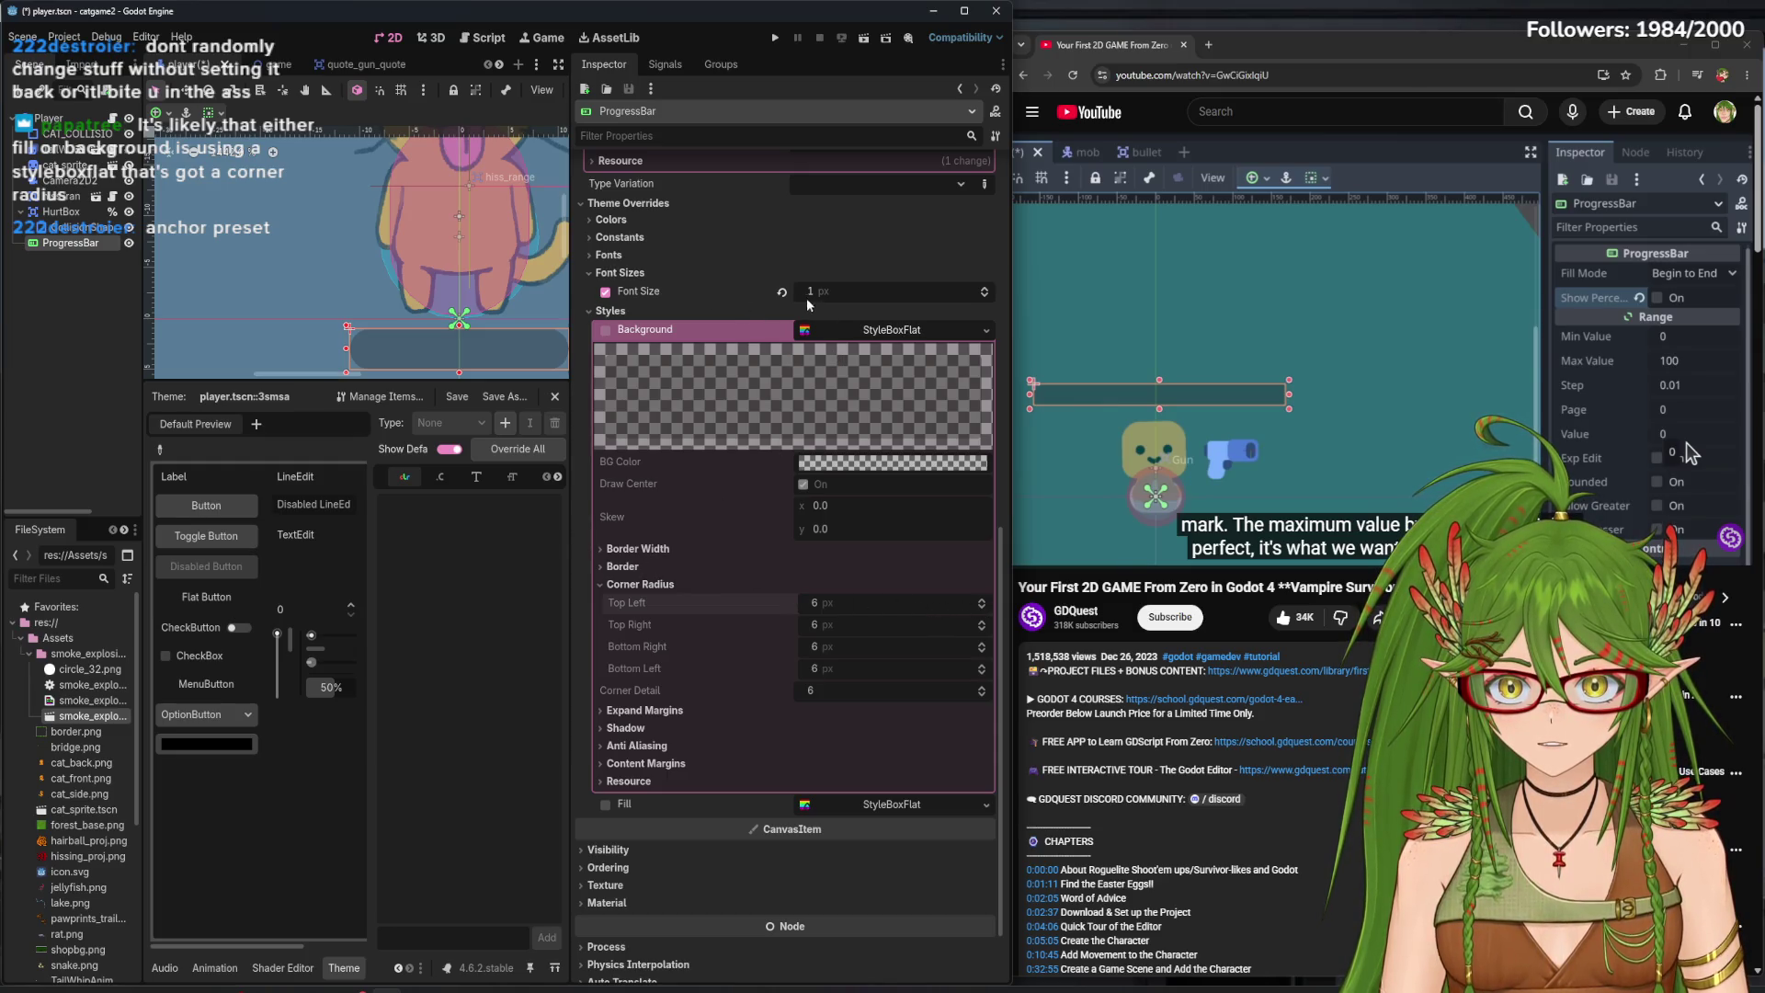
{"action": "left_click", "coordinate": [876, 338]}
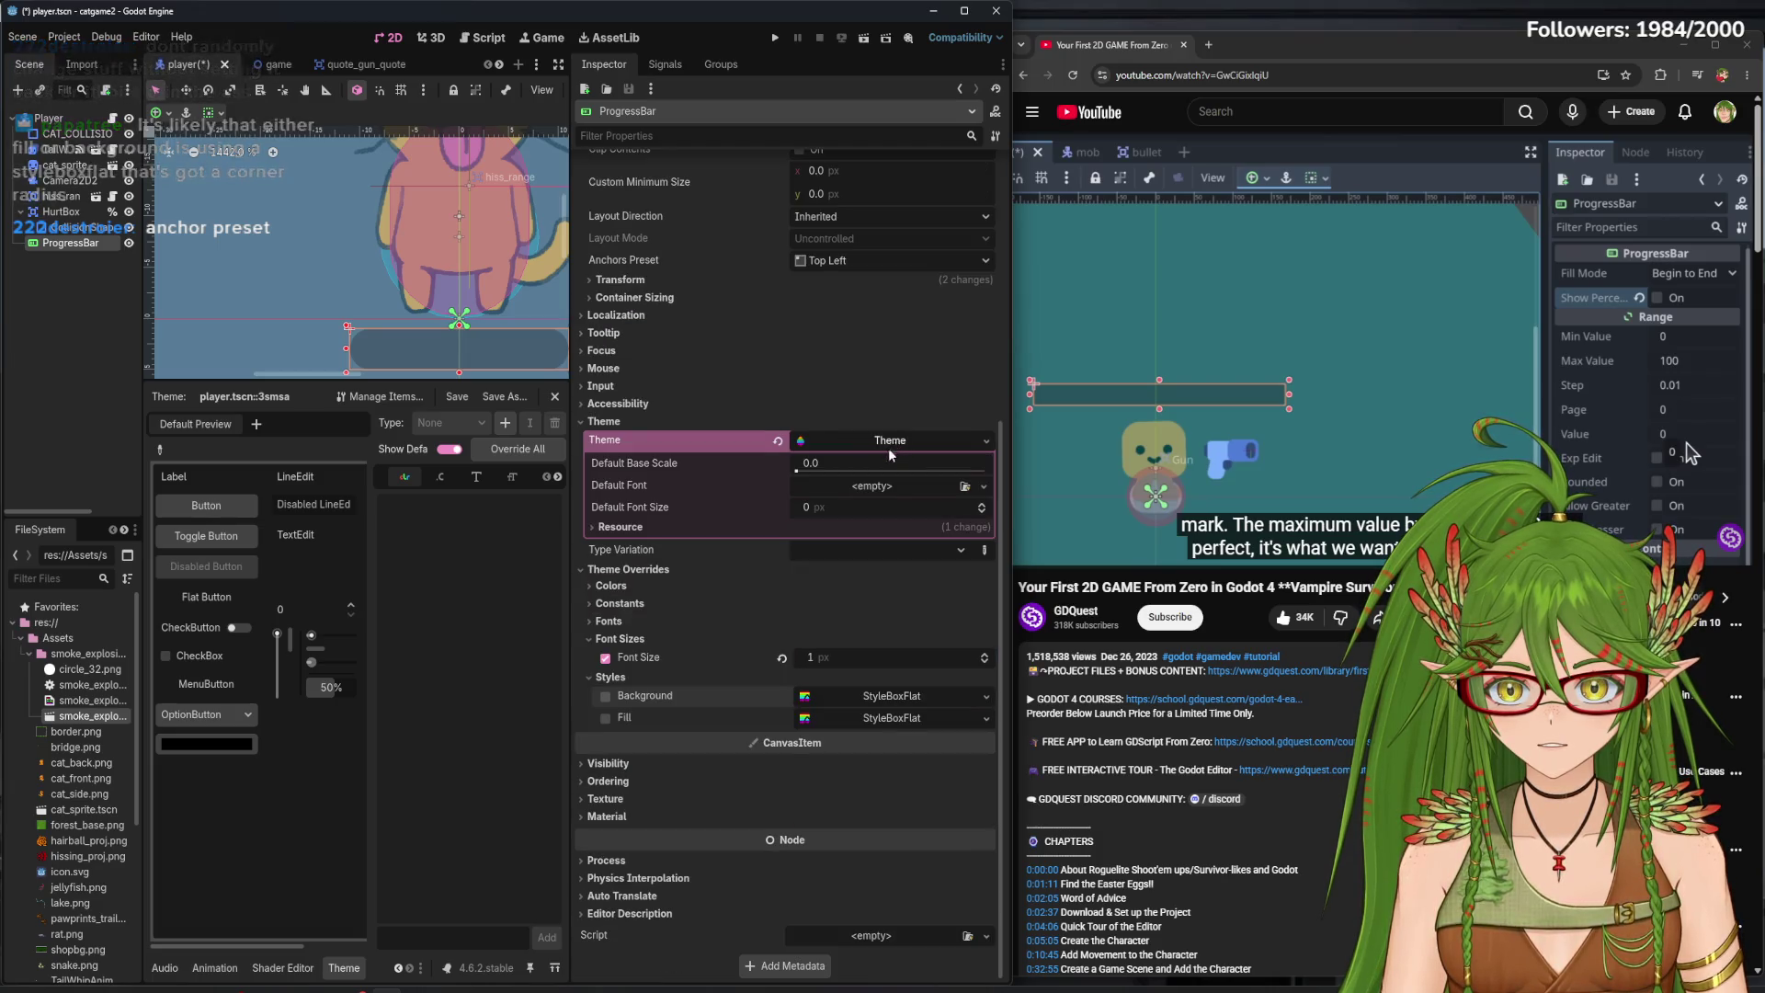
{"action": "scroll", "coordinate": [890, 437], "scroll_direction": "up", "scroll_amount": 2}
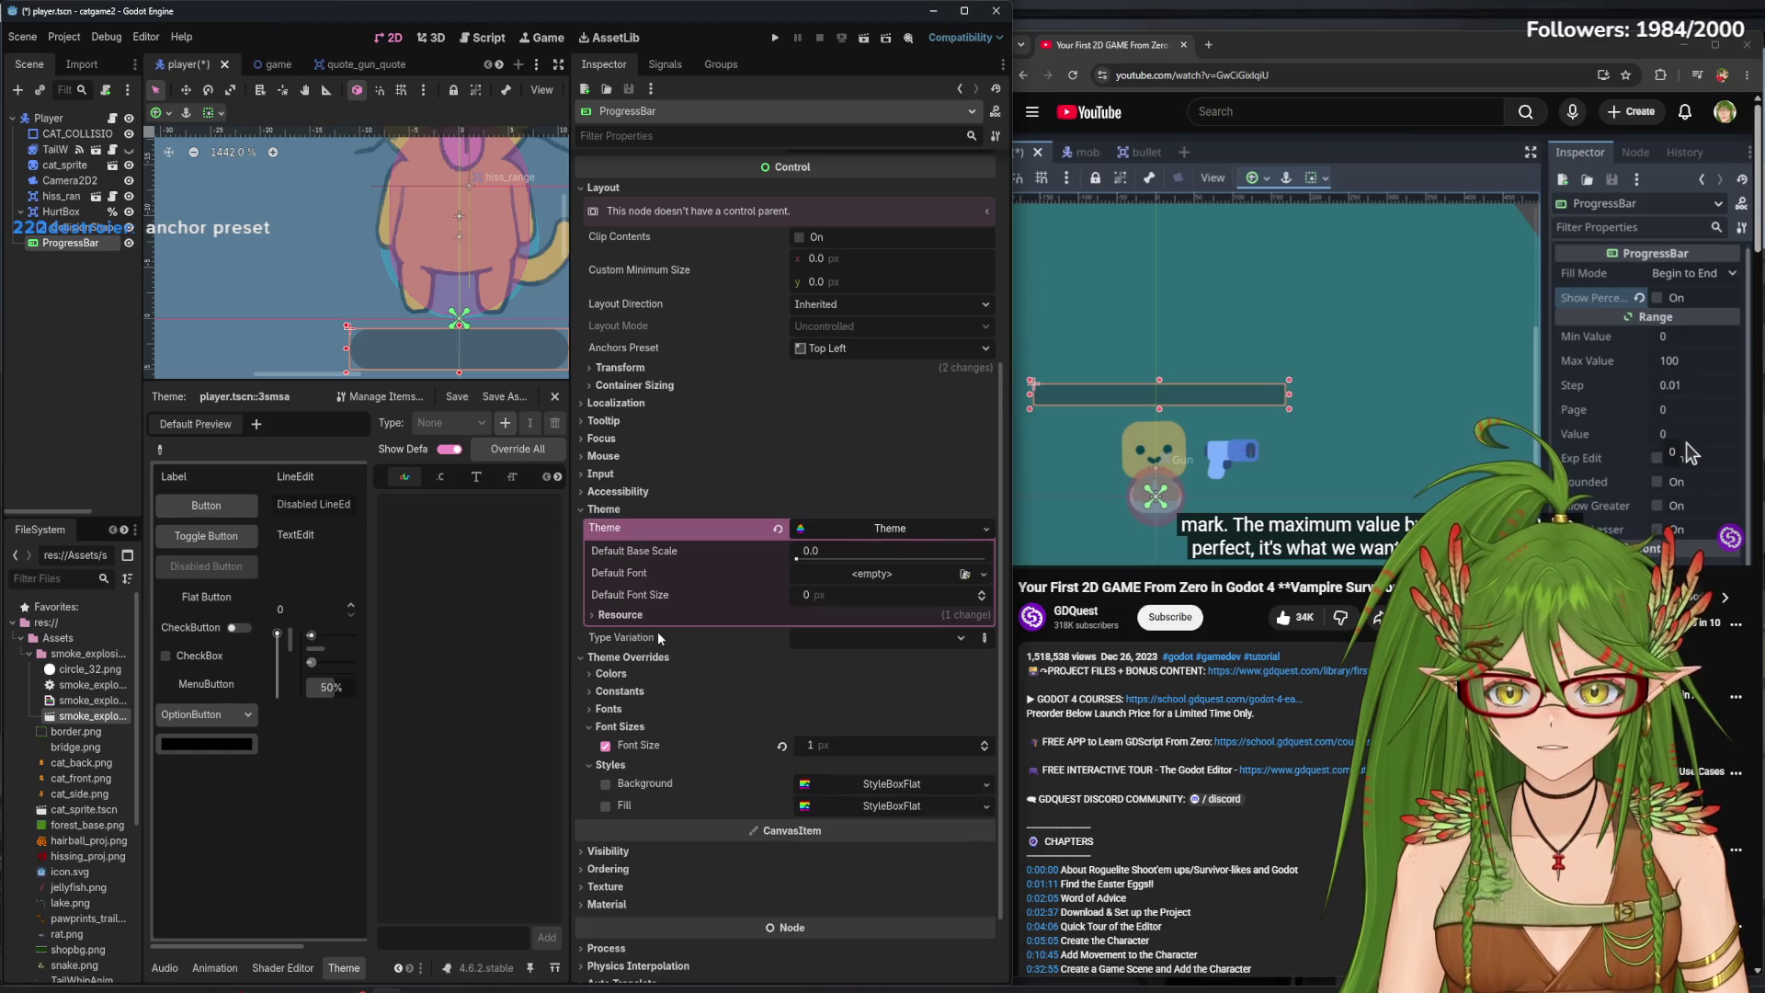
- Search for a default font to load, finding none, then open the Background style's options
{"action": "left_click", "coordinate": [964, 573]}
{"action": "left_click", "coordinate": [1140, 270]}
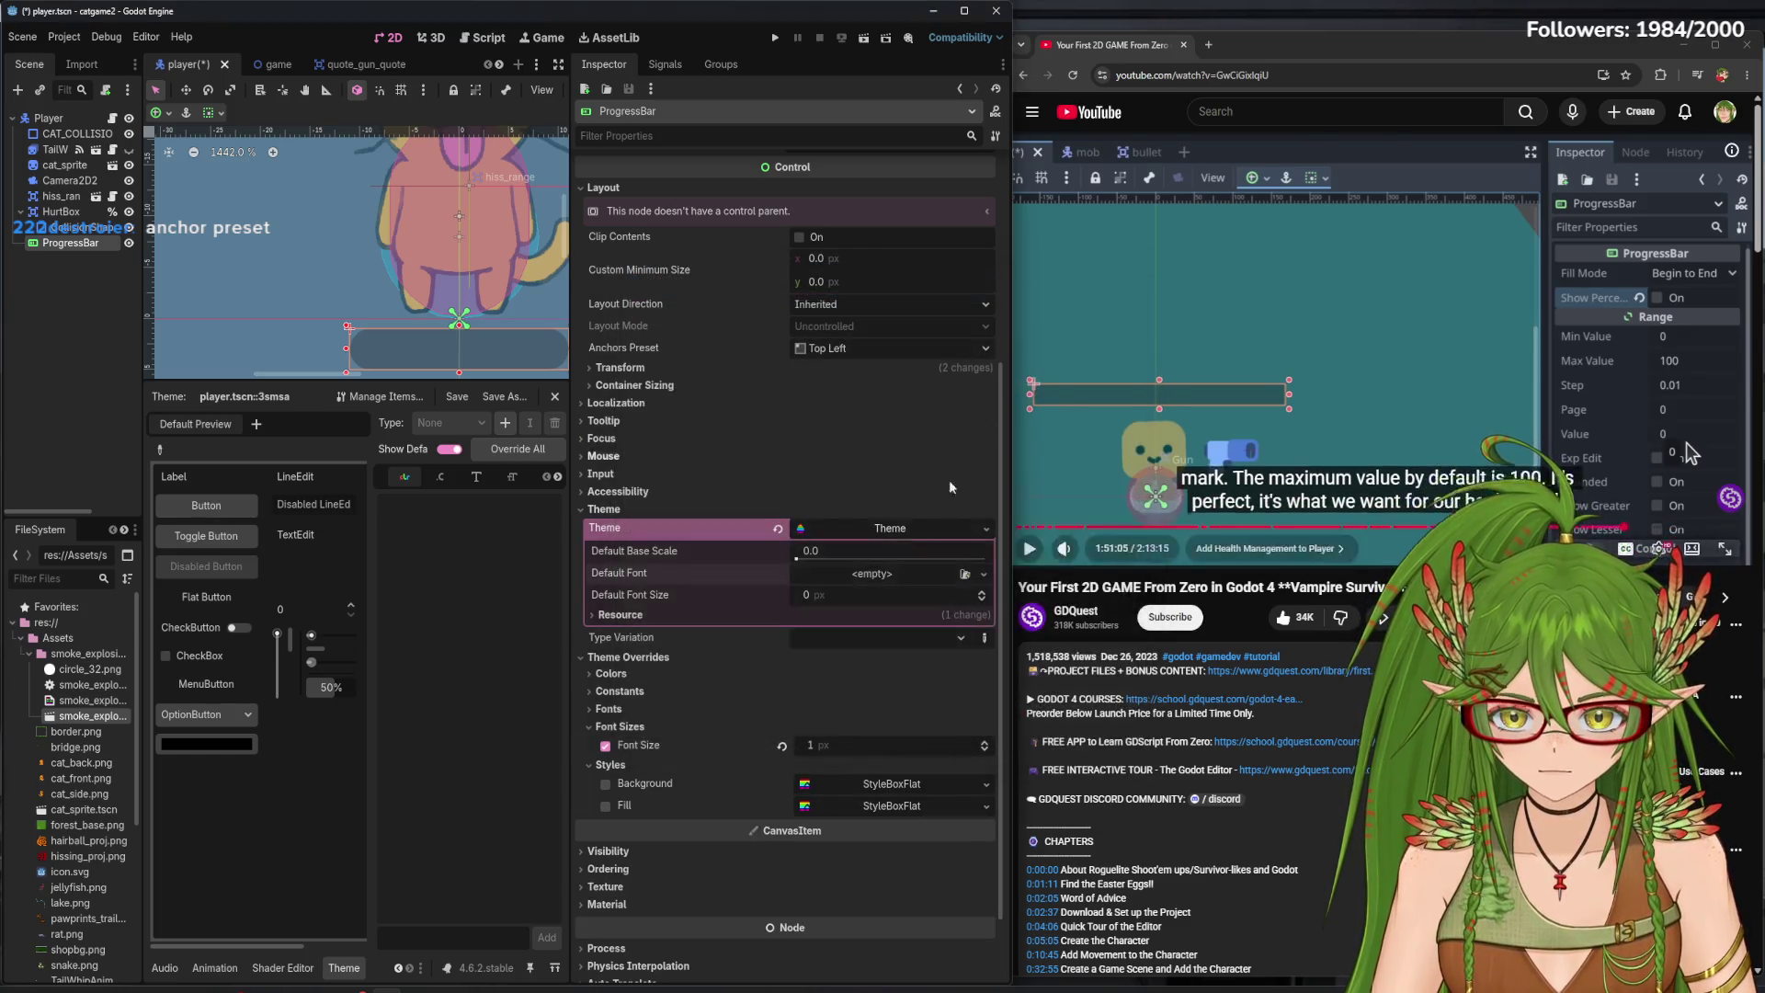
{"action": "left_click", "coordinate": [984, 573]}
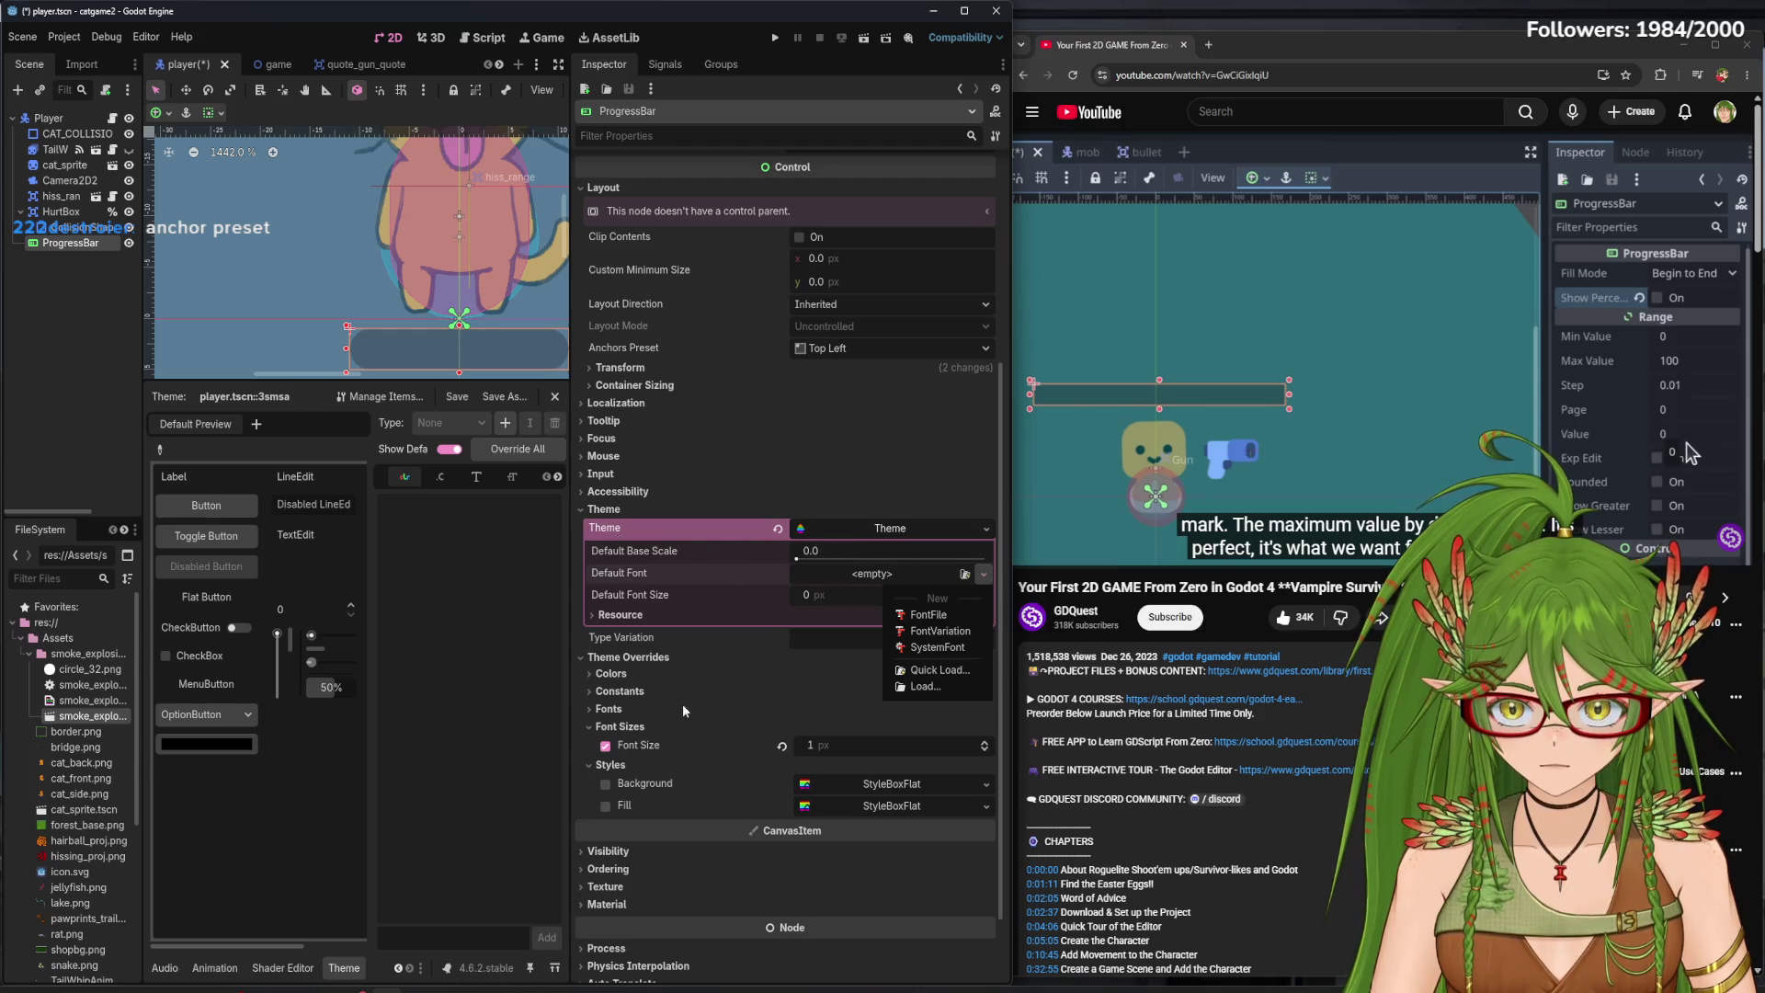
{"action": "left_click", "coordinate": [941, 787]}
{"action": "left_click", "coordinate": [941, 788]}
{"action": "scroll", "coordinate": [825, 391], "scroll_direction": "down", "scroll_amount": 5}
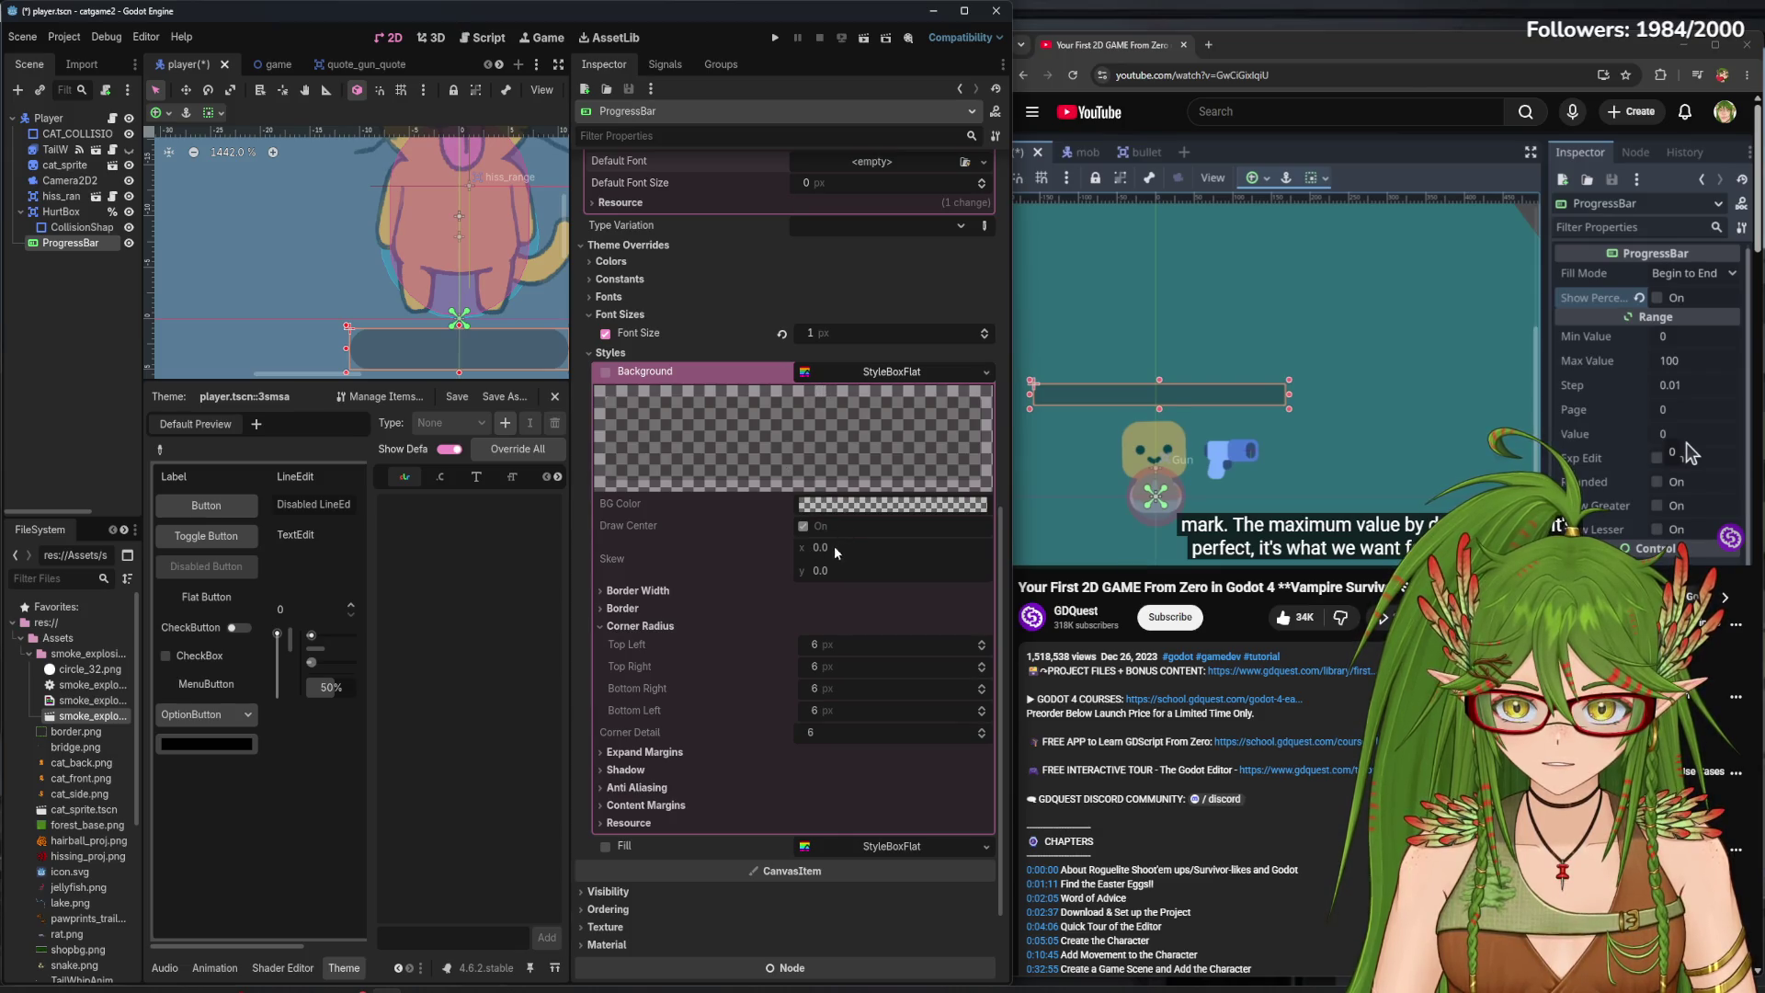
{"action": "left_click", "coordinate": [887, 371]}
{"action": "left_click", "coordinate": [891, 696]}
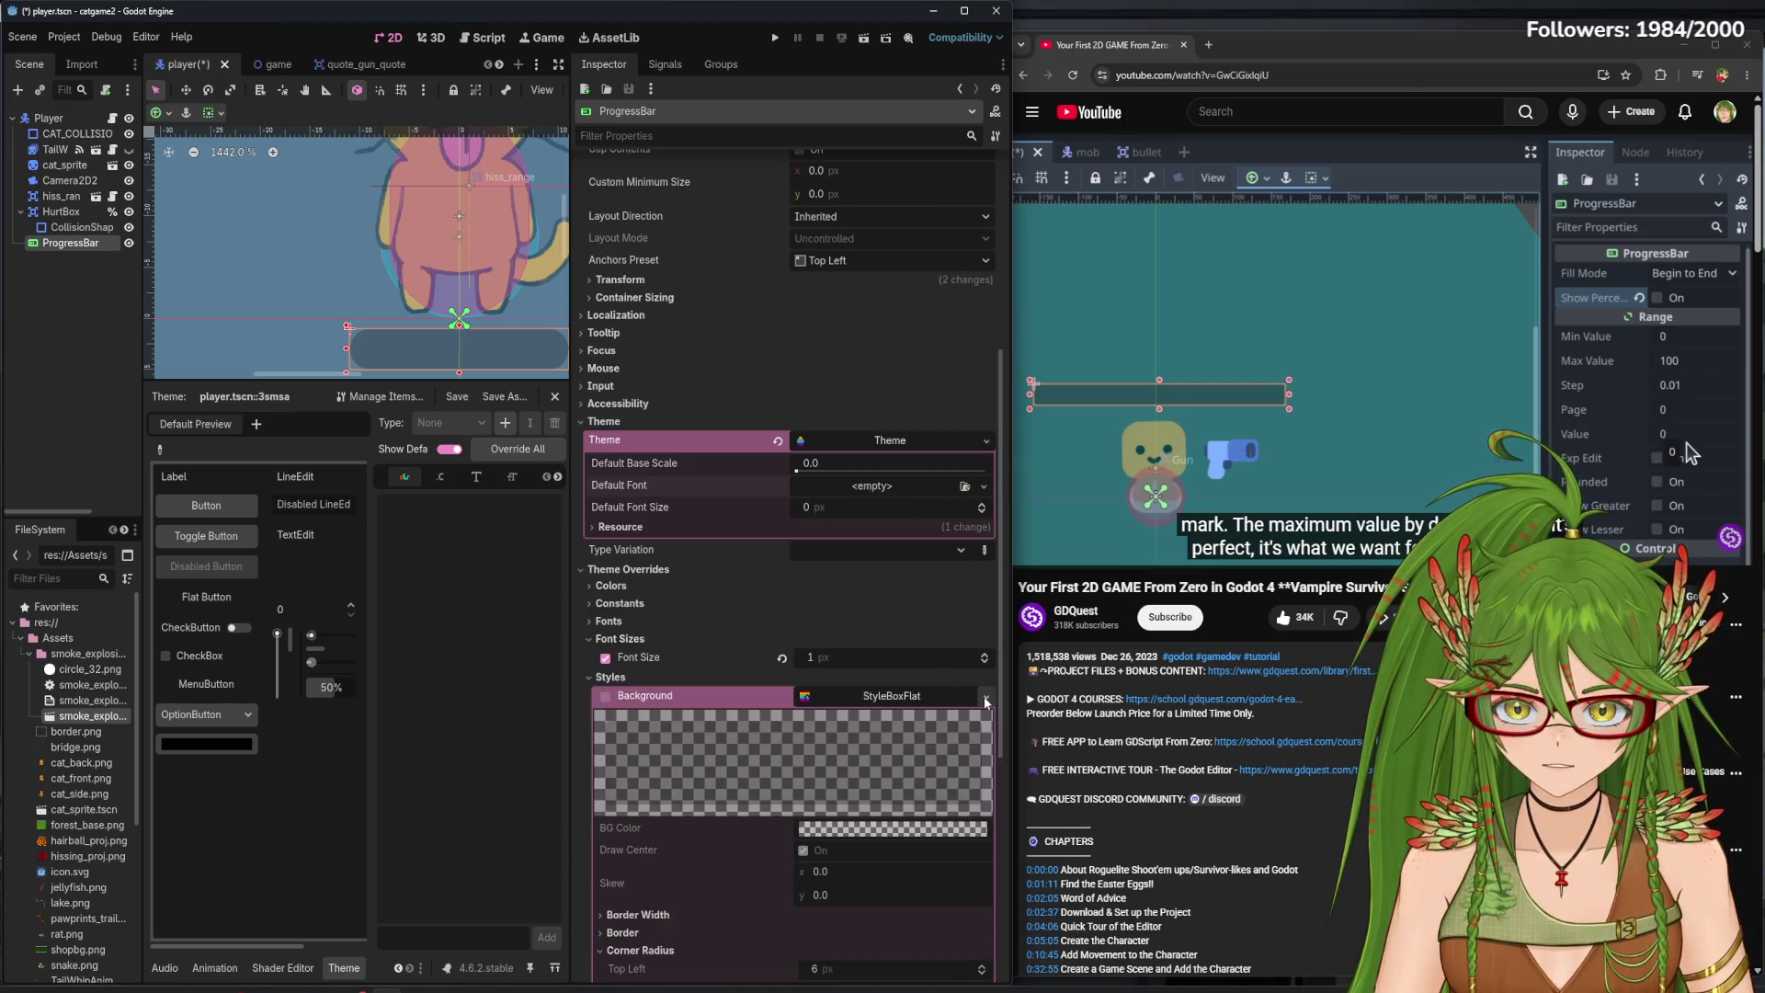
{"action": "left_click", "coordinate": [986, 696]}
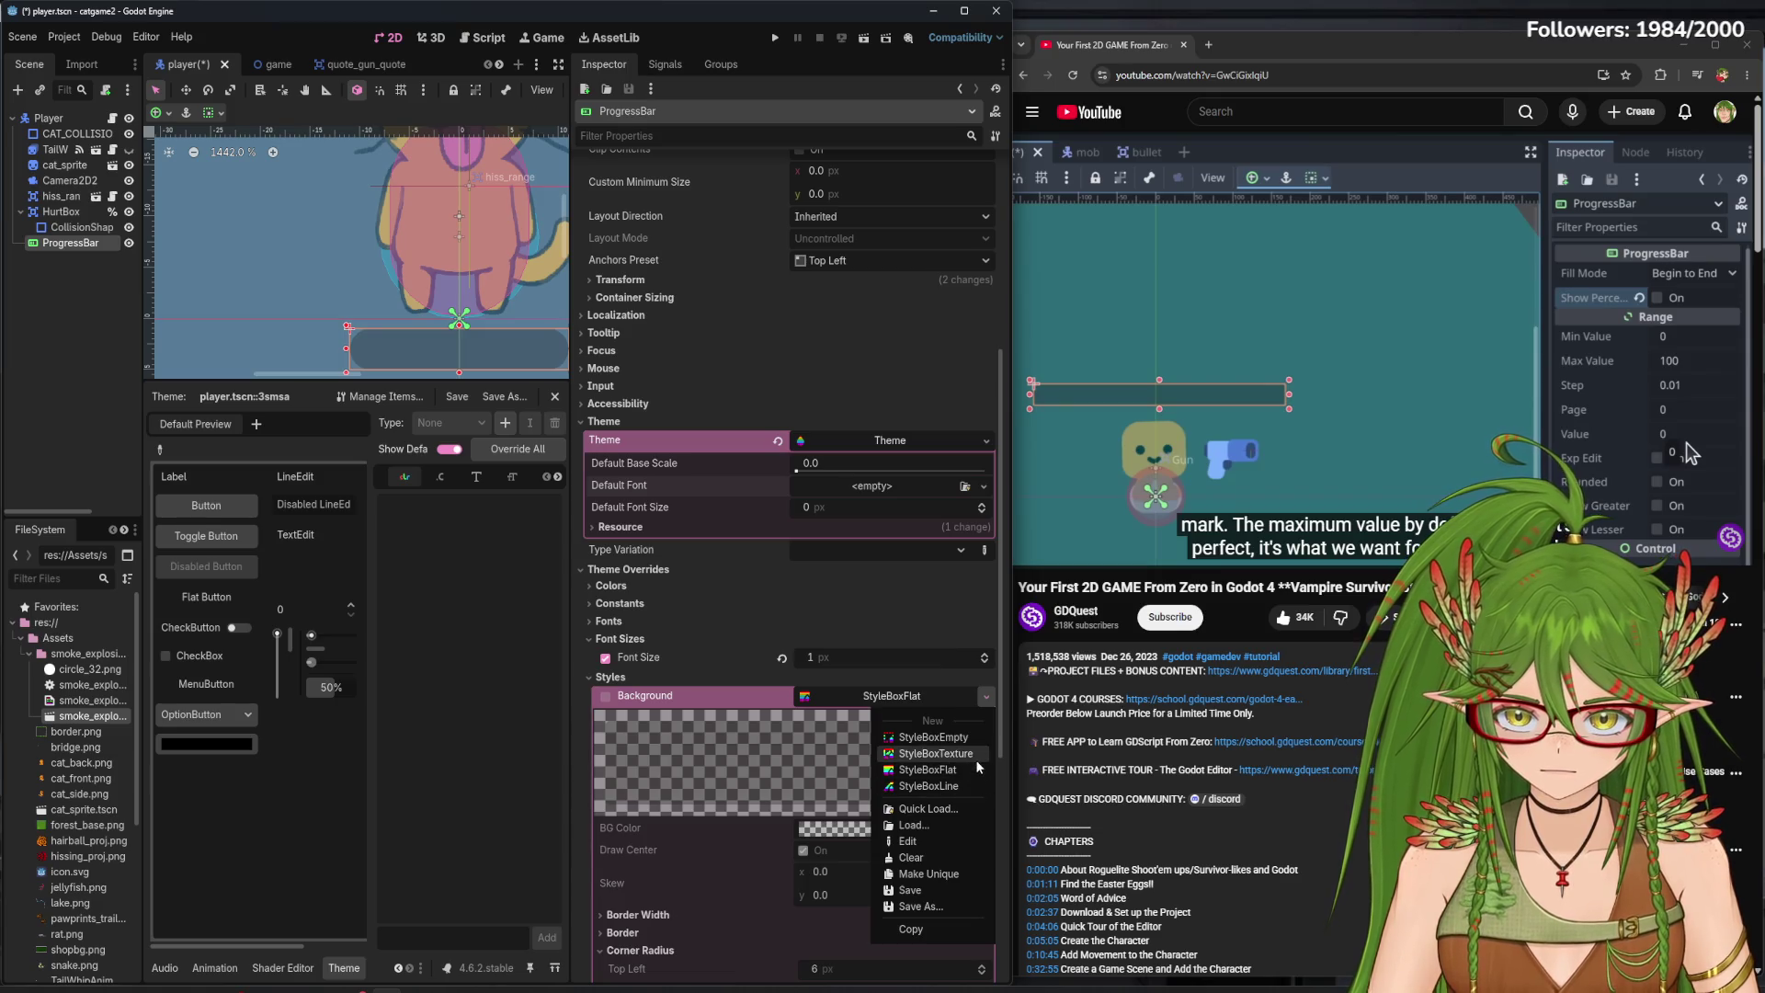
- Give the Background a new StyleBoxFlat with BG Color #212121
{"action": "left_click", "coordinate": [947, 770]}
{"action": "scroll", "coordinate": [947, 770], "scroll_direction": "down", "scroll_amount": 3}
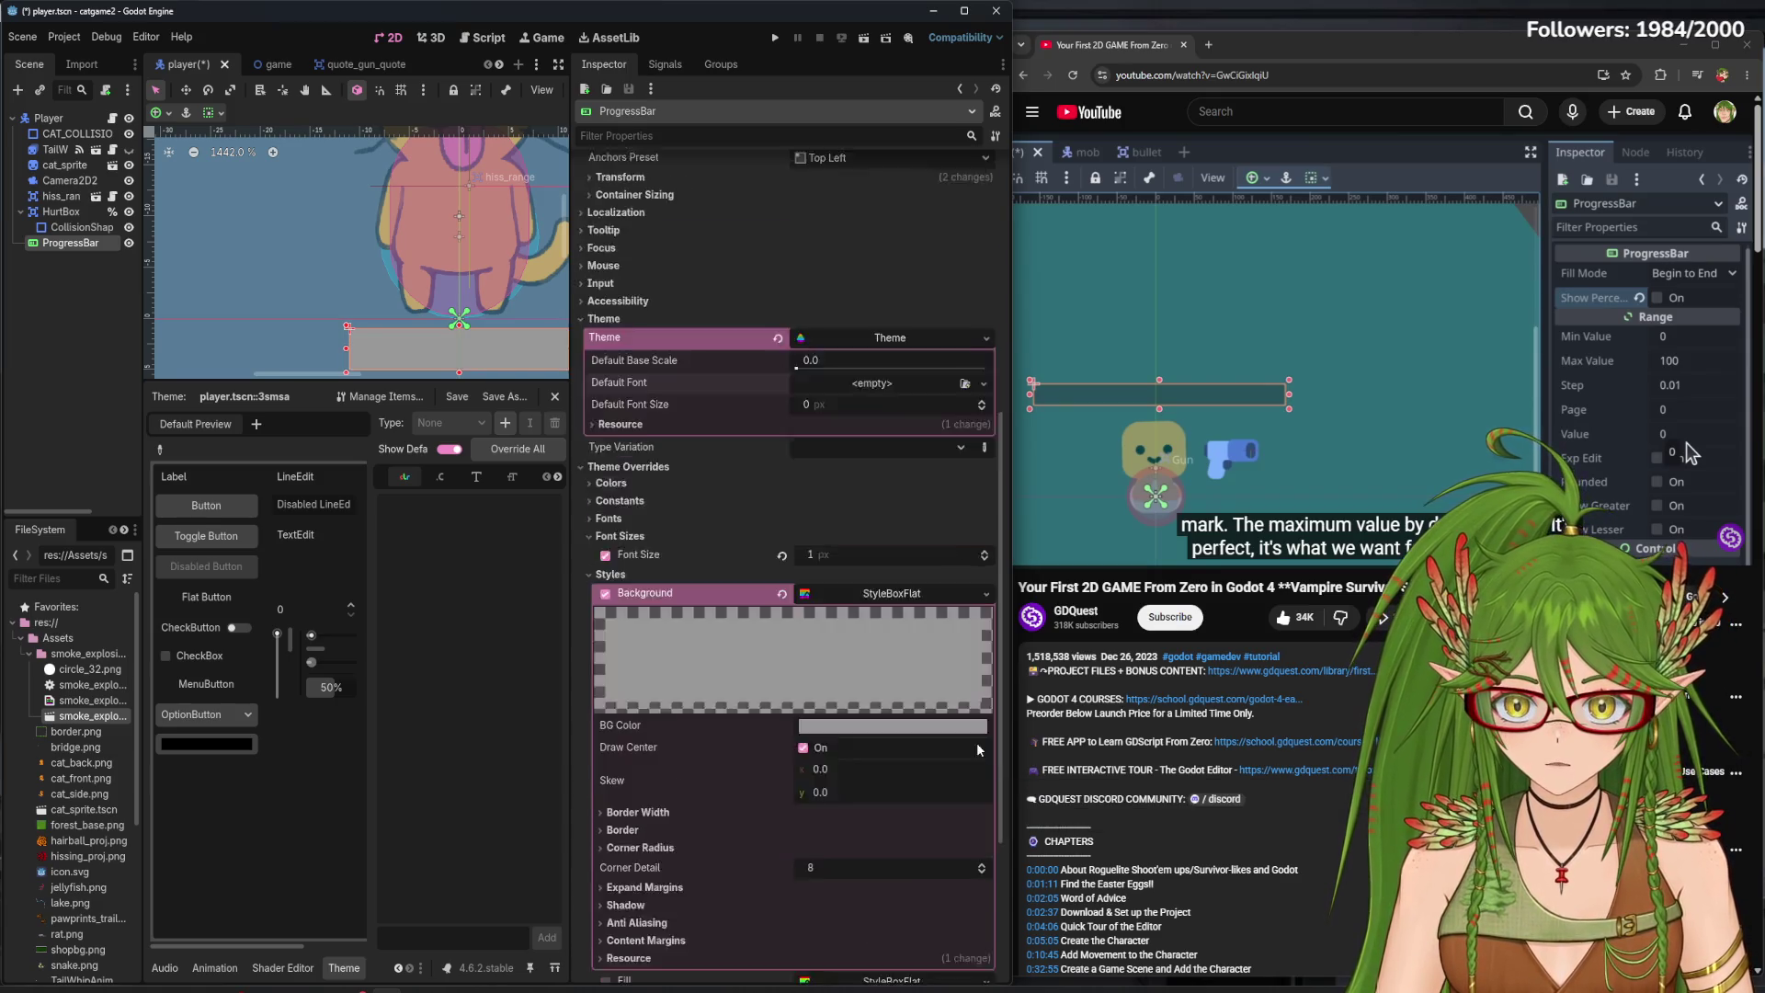
{"action": "left_click", "coordinate": [987, 490]}
{"action": "left_click", "coordinate": [832, 622]}
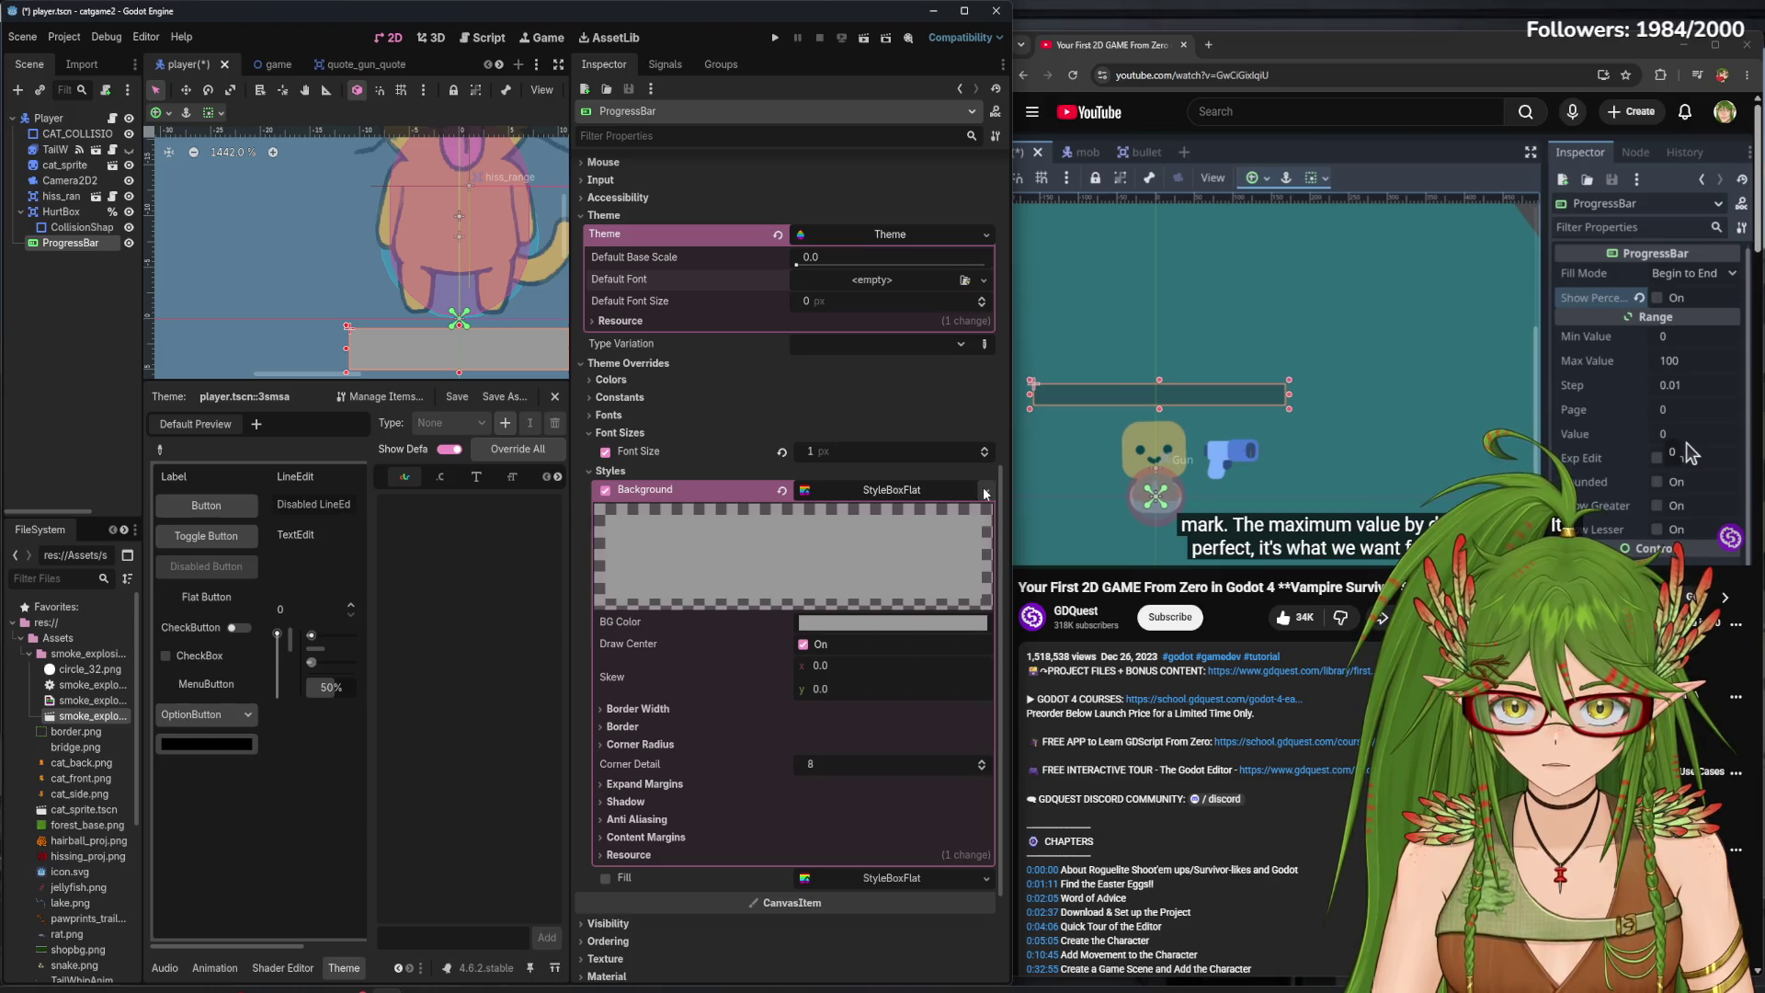
{"action": "left_click", "coordinate": [832, 623]}
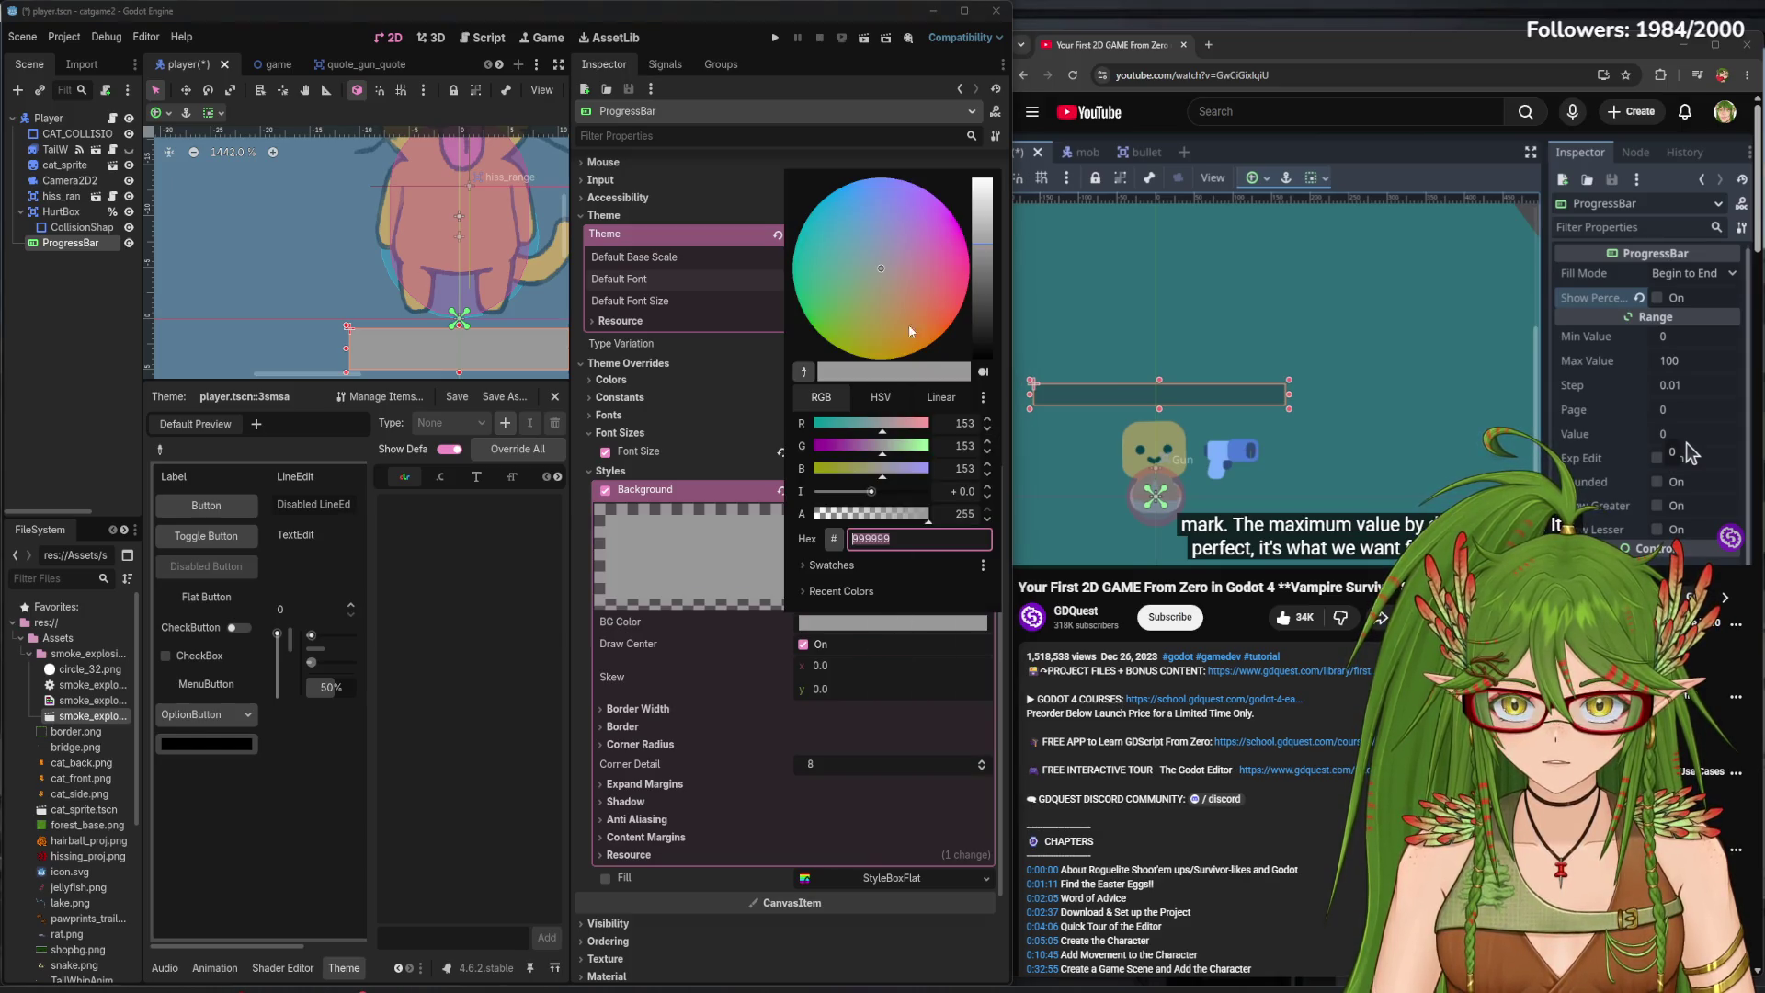
{"action": "left_click", "coordinate": [983, 316]}
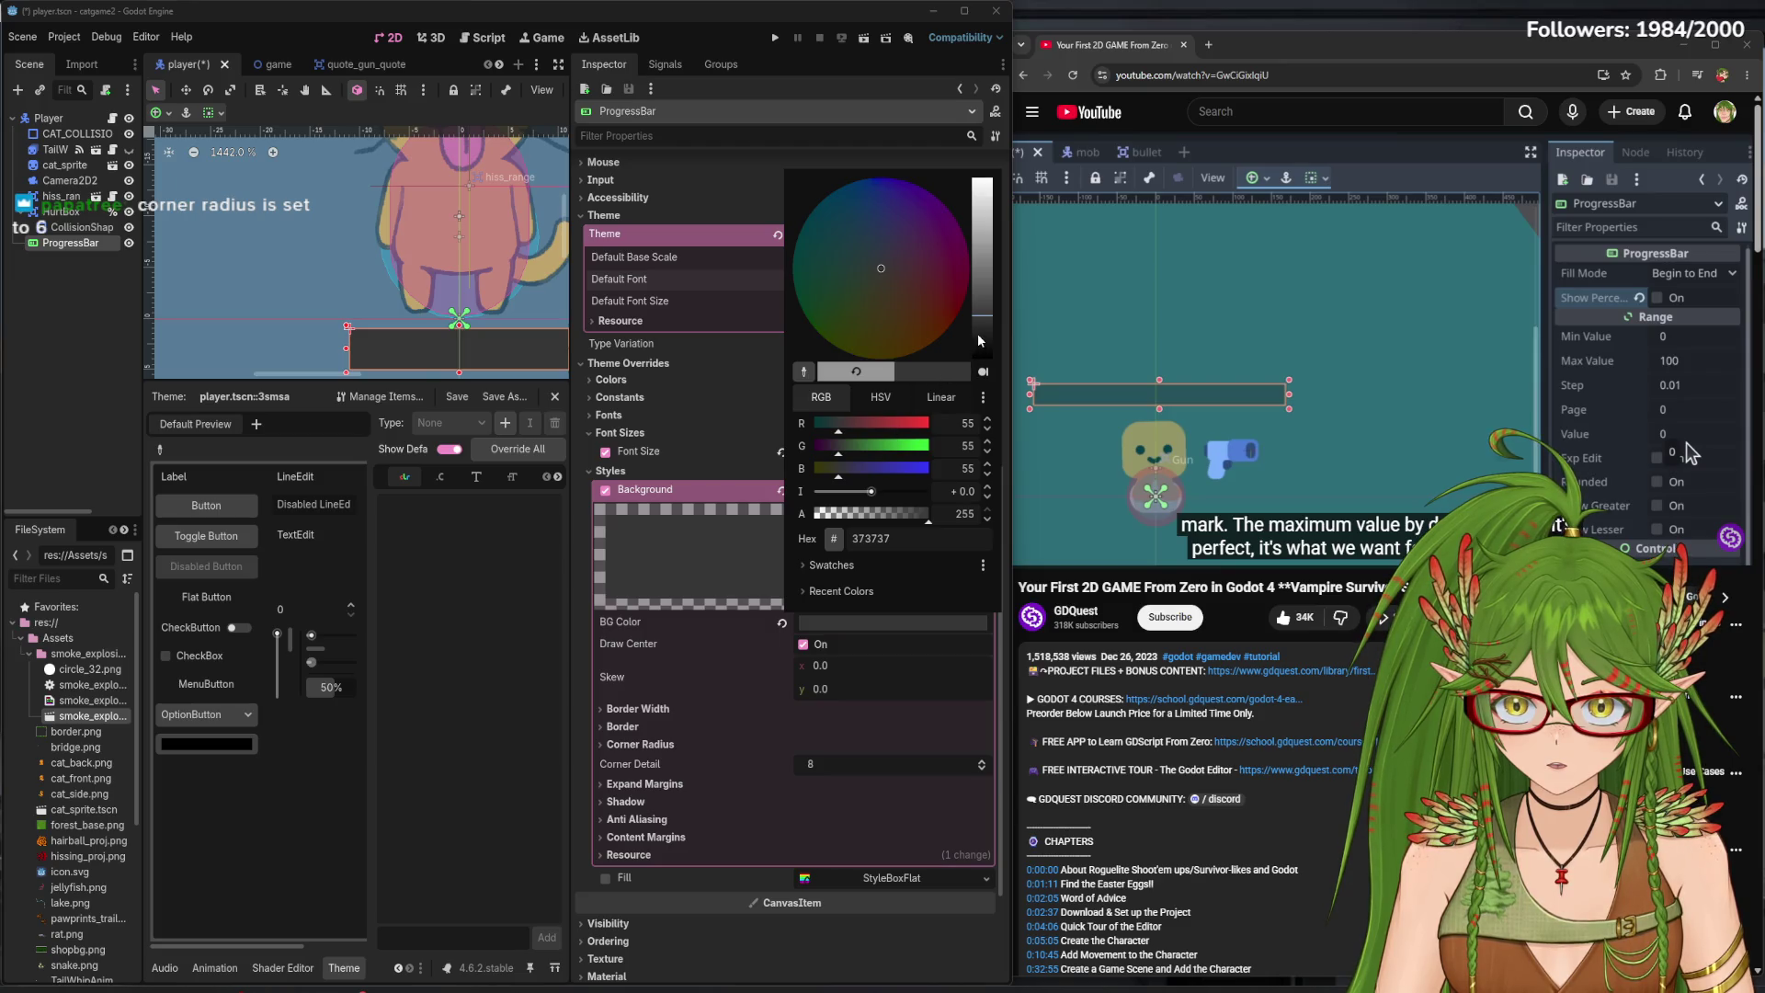
{"action": "left_click", "coordinate": [981, 333]}
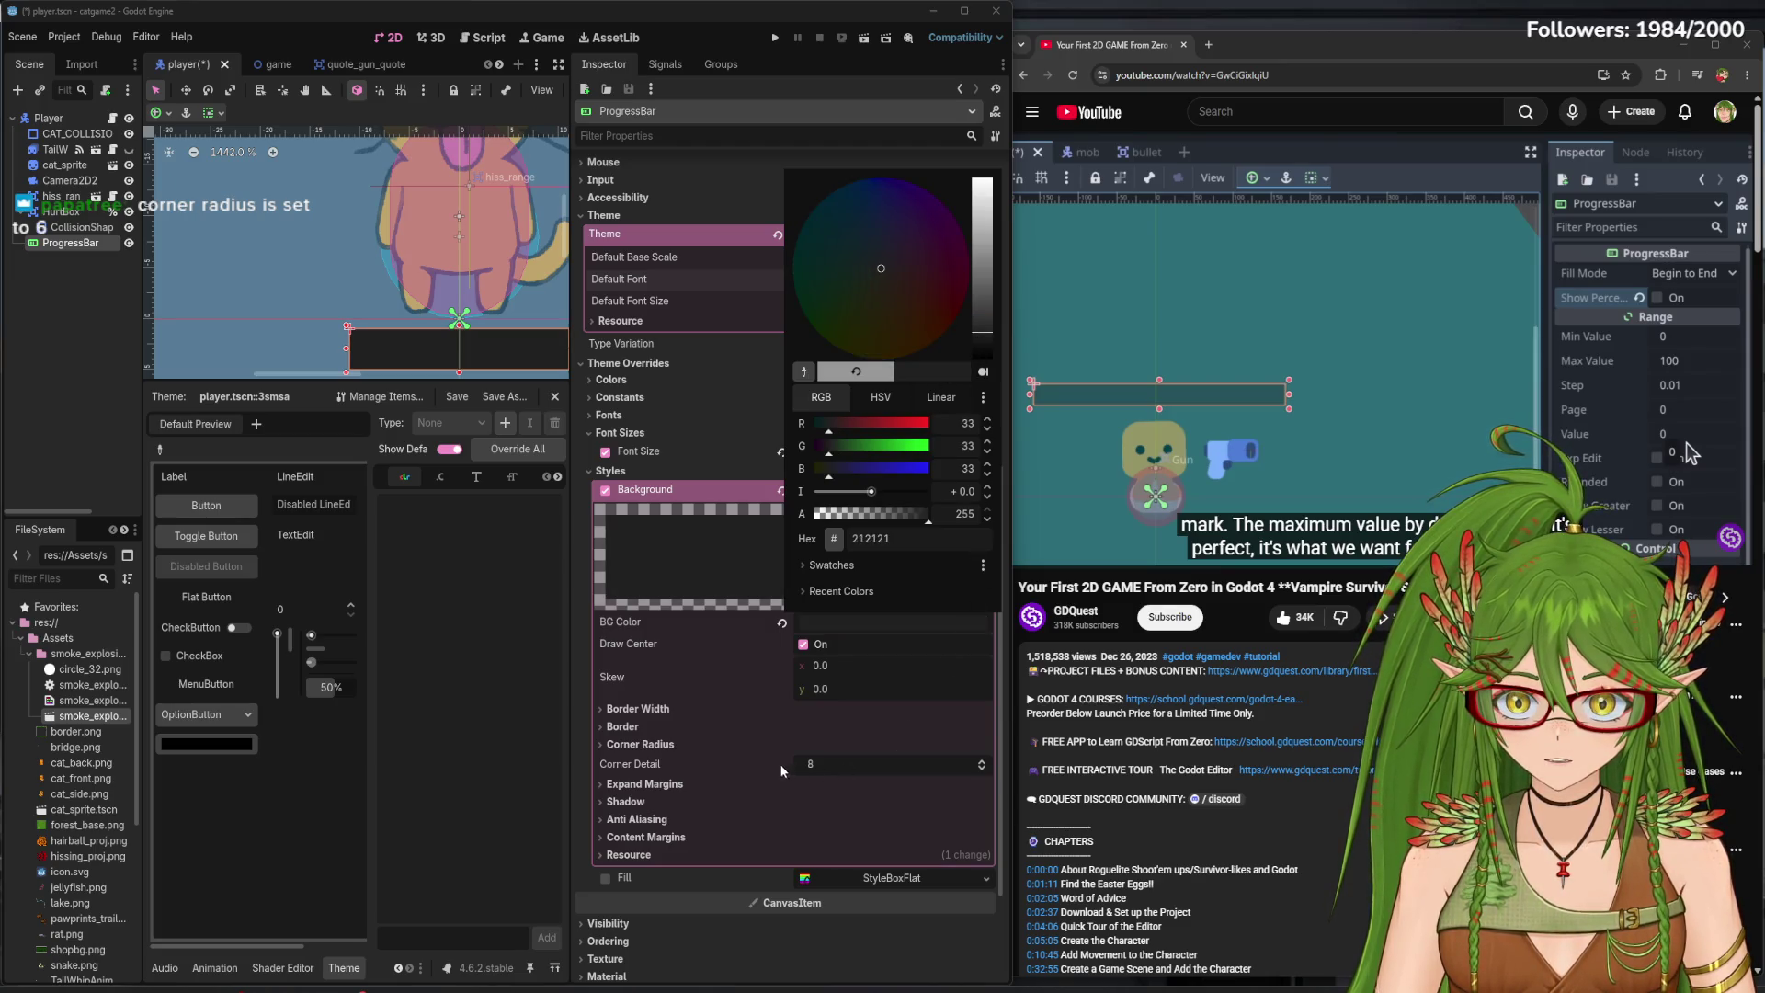
{"action": "left_click", "coordinate": [792, 623]}
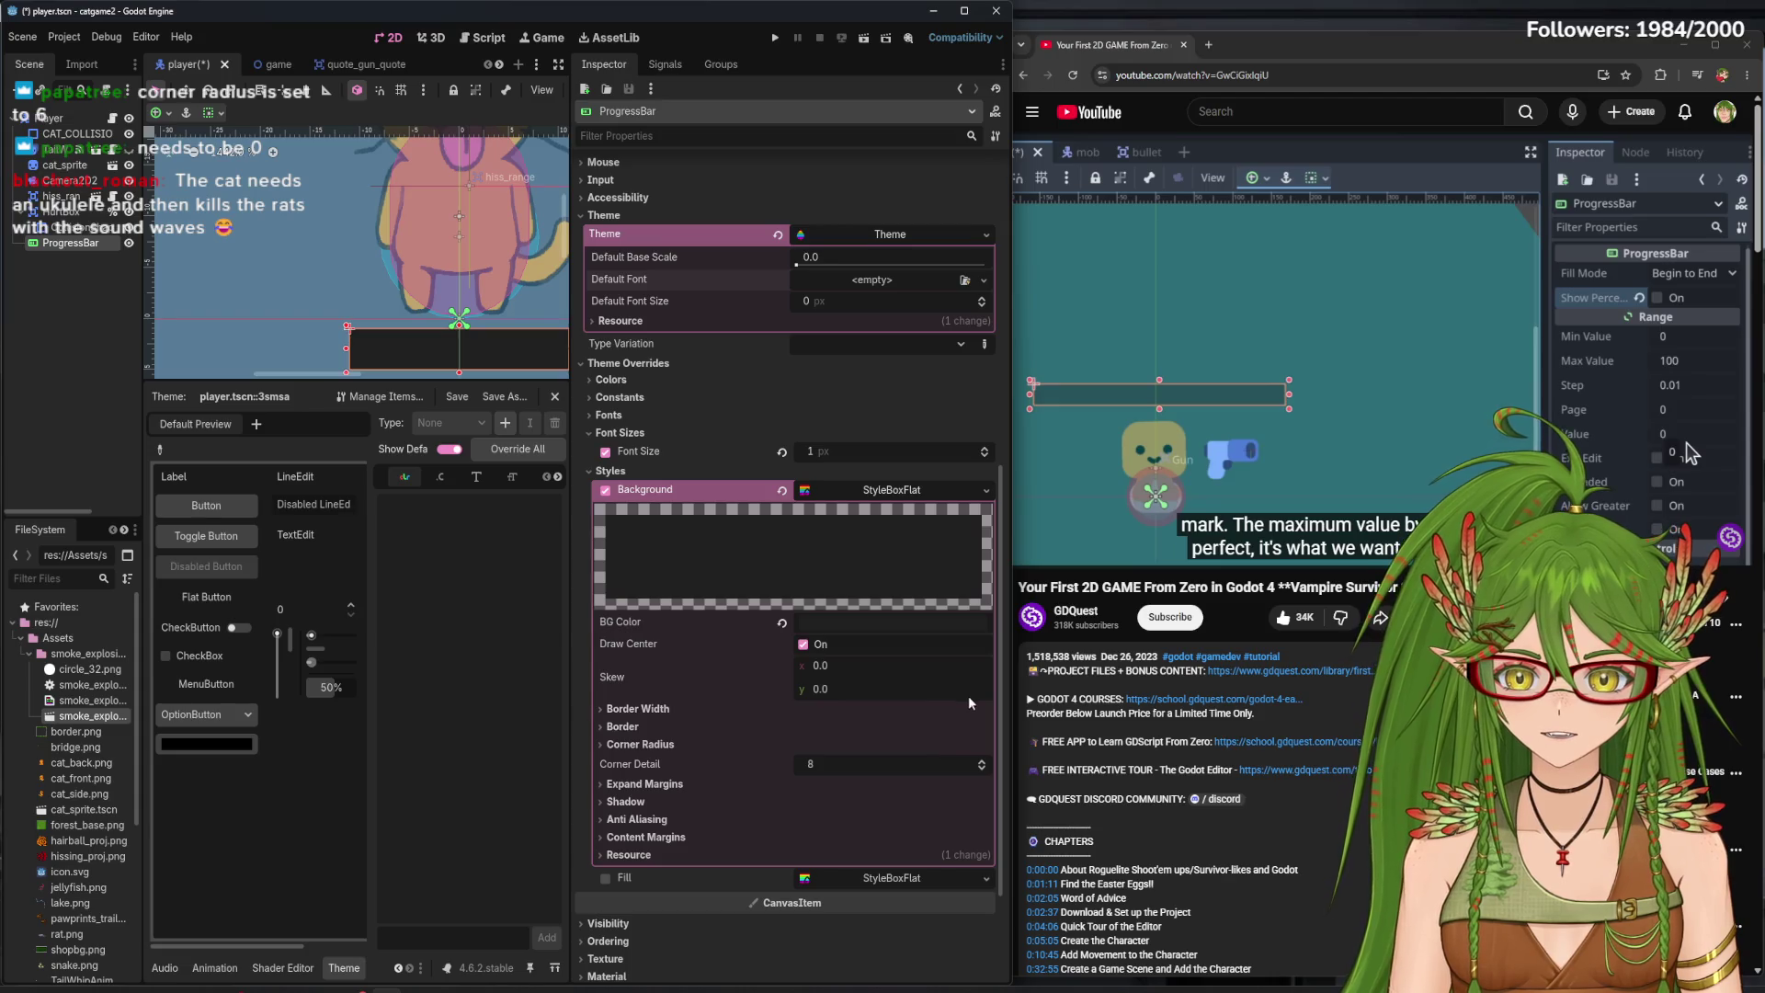
- Enable the Fill style override and expand its StyleBoxFlat details
{"action": "left_click", "coordinate": [892, 489]}
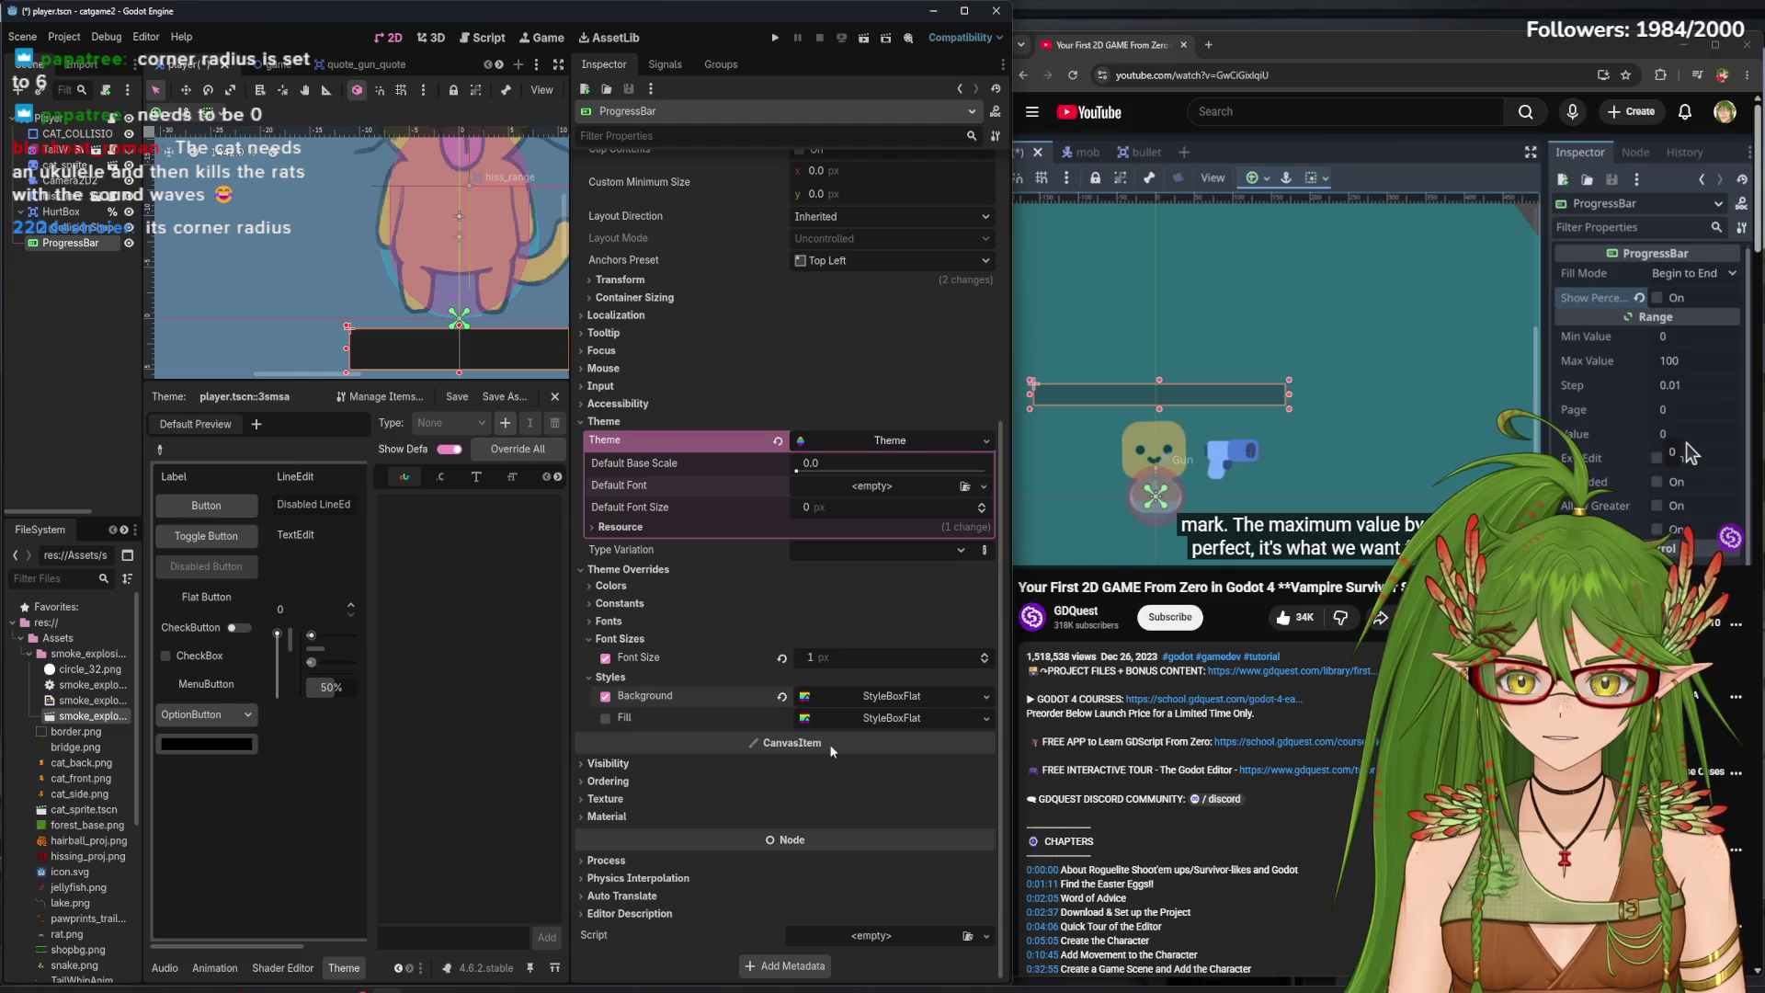
{"action": "left_click", "coordinate": [607, 720]}
{"action": "left_click", "coordinate": [606, 720]}
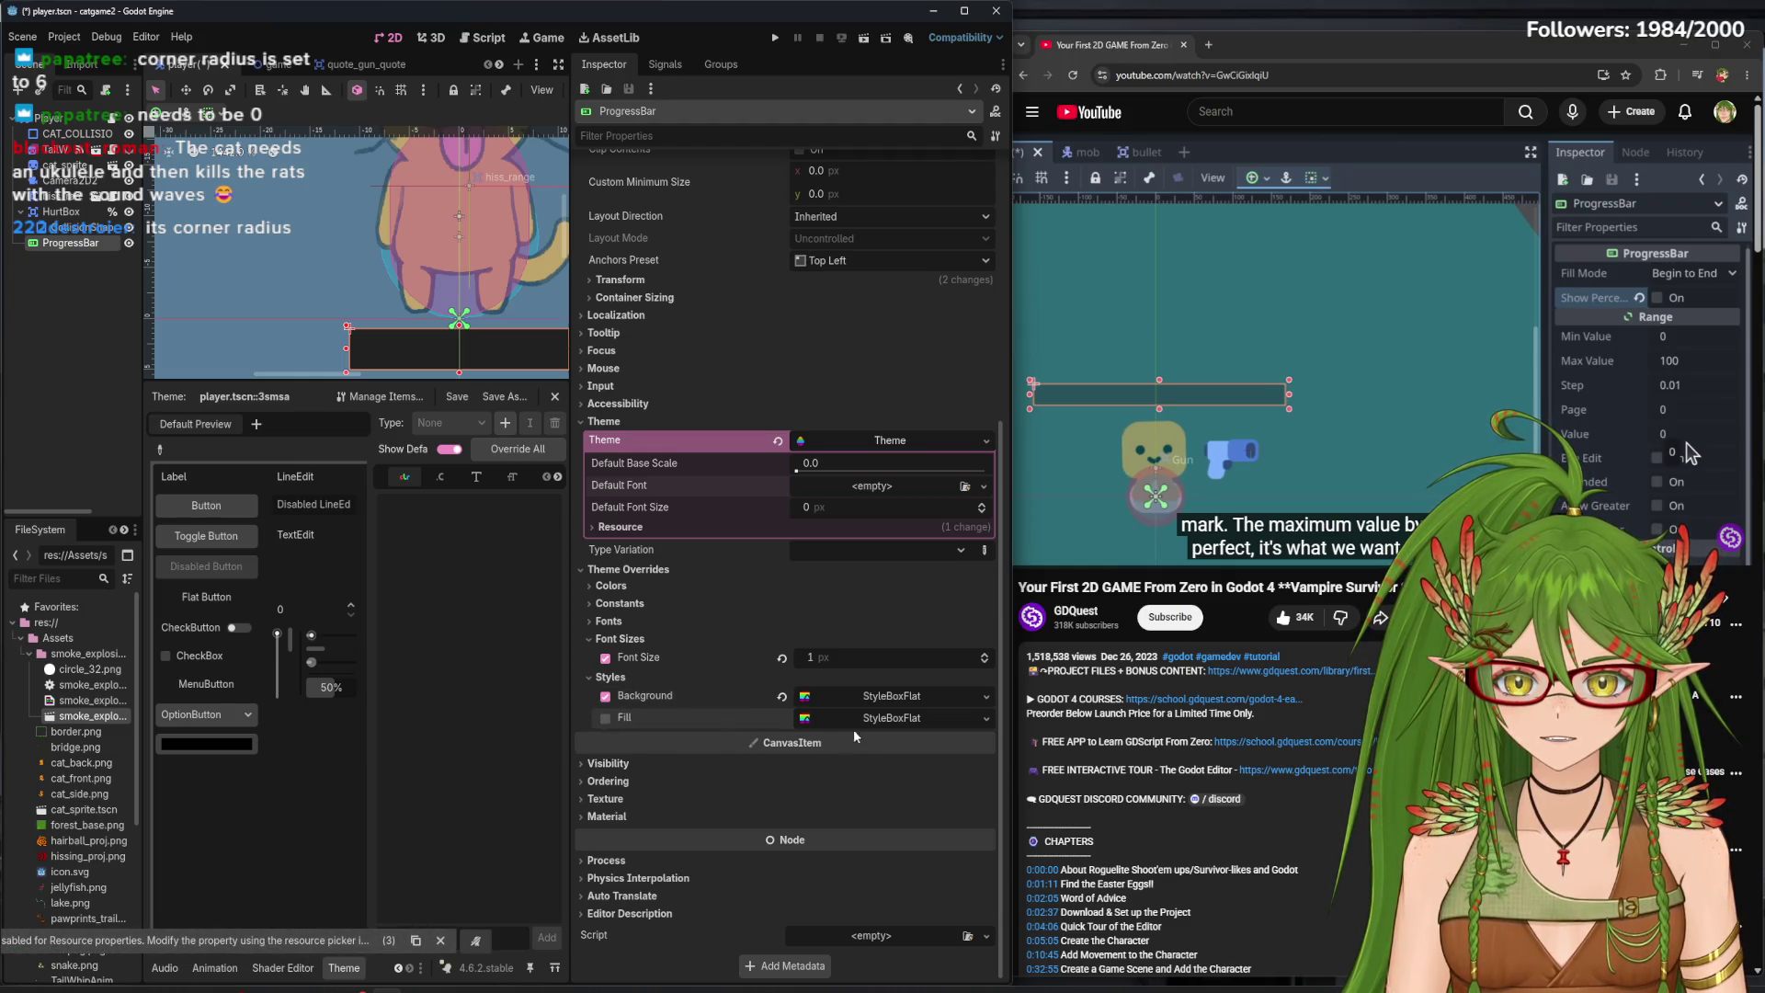
{"action": "left_click", "coordinate": [919, 718]}
{"action": "scroll", "coordinate": [922, 542], "scroll_direction": "down", "scroll_amount": 3}
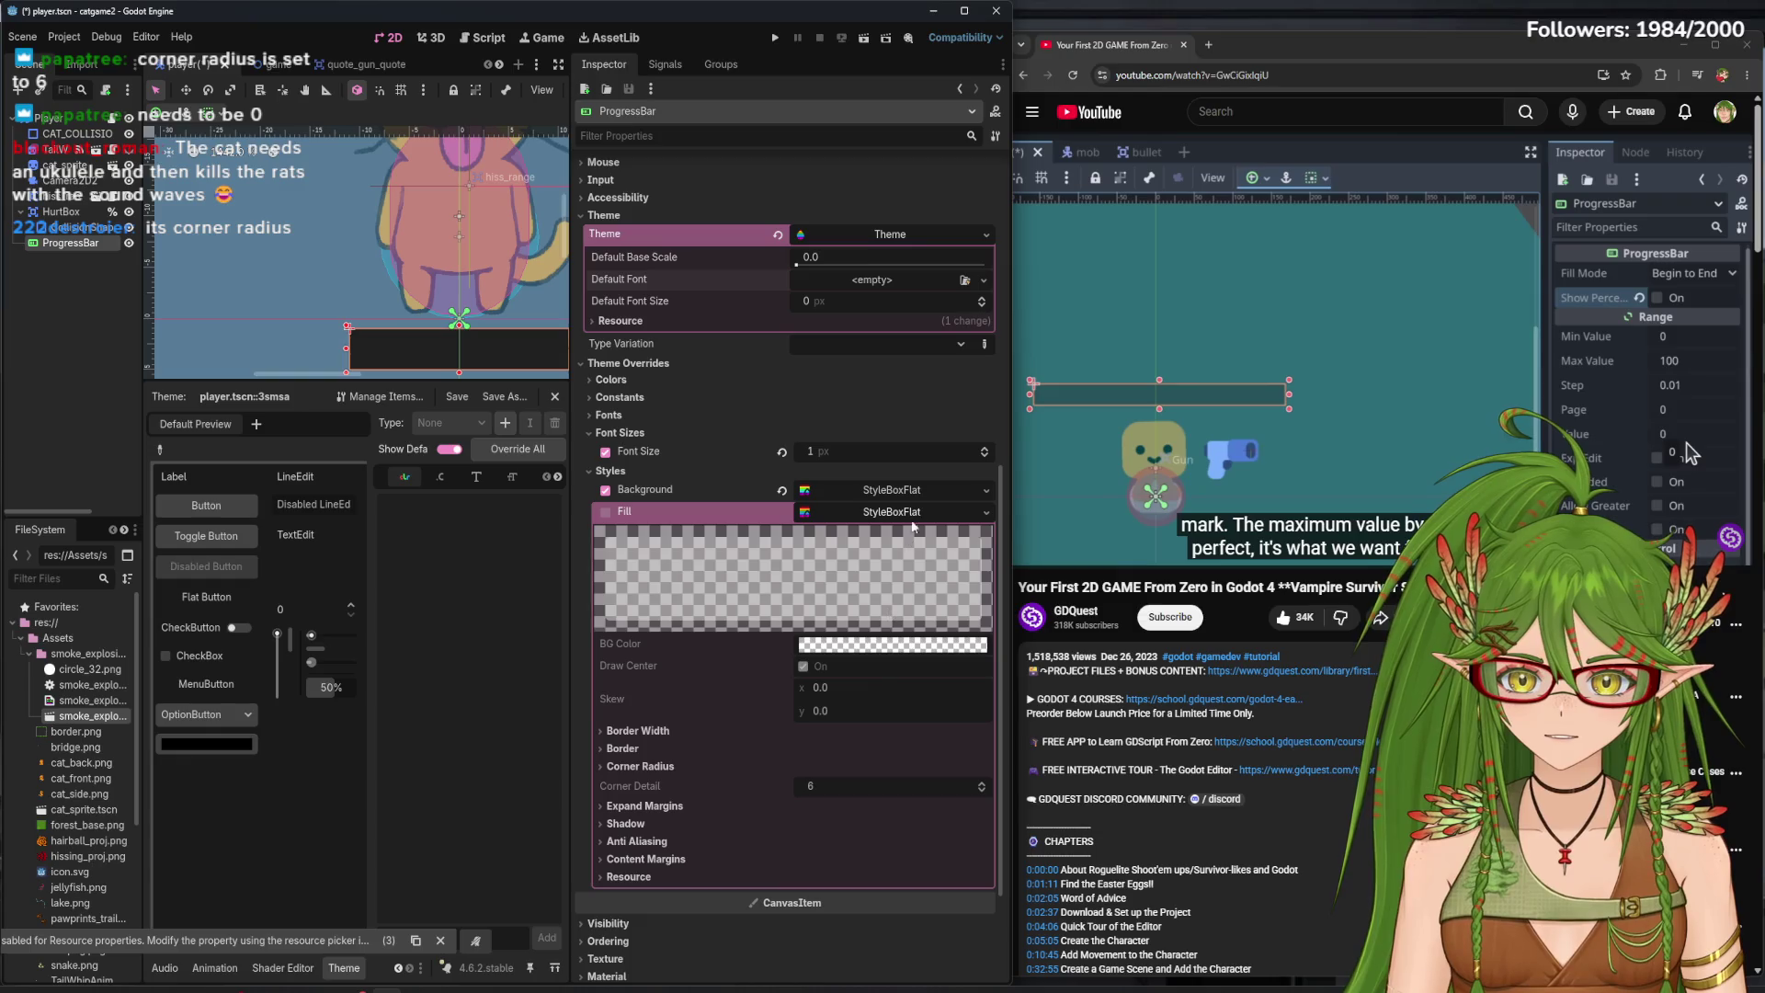
- Clear the Background override, find no saved stylebox to load, and set an empty style
{"action": "left_click", "coordinate": [985, 512]}
{"action": "left_click", "coordinate": [985, 512]}
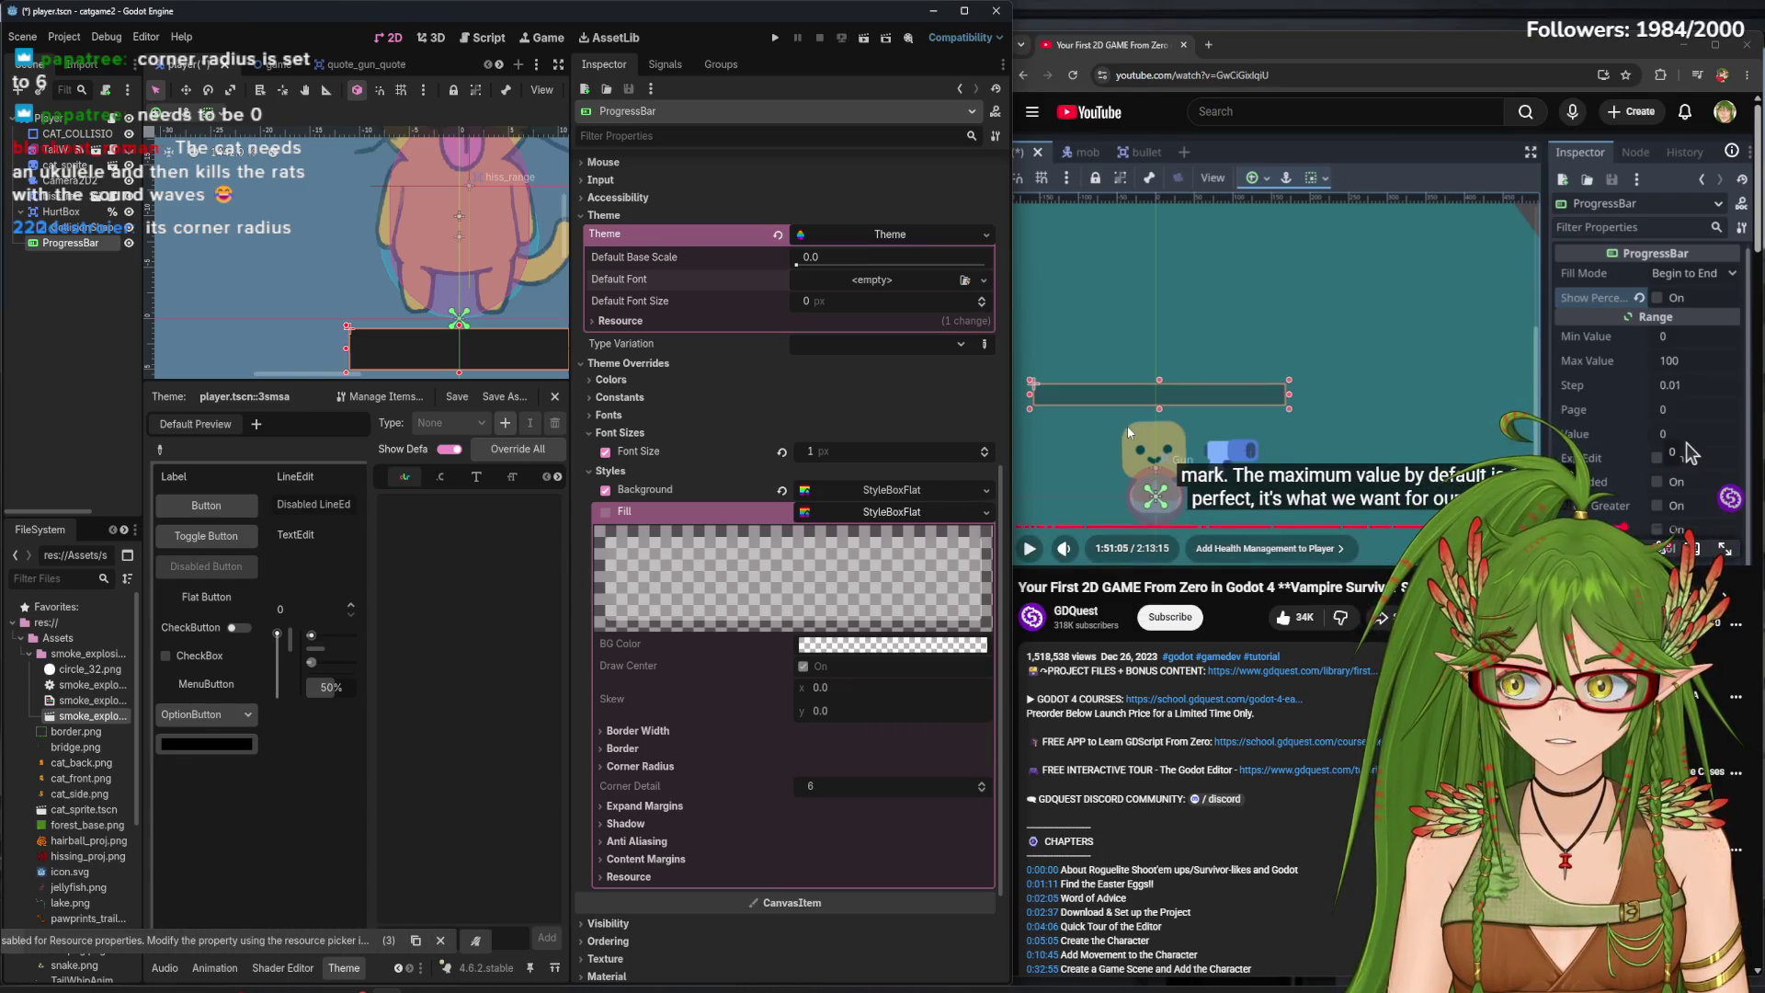
{"action": "left_click", "coordinate": [985, 490]}
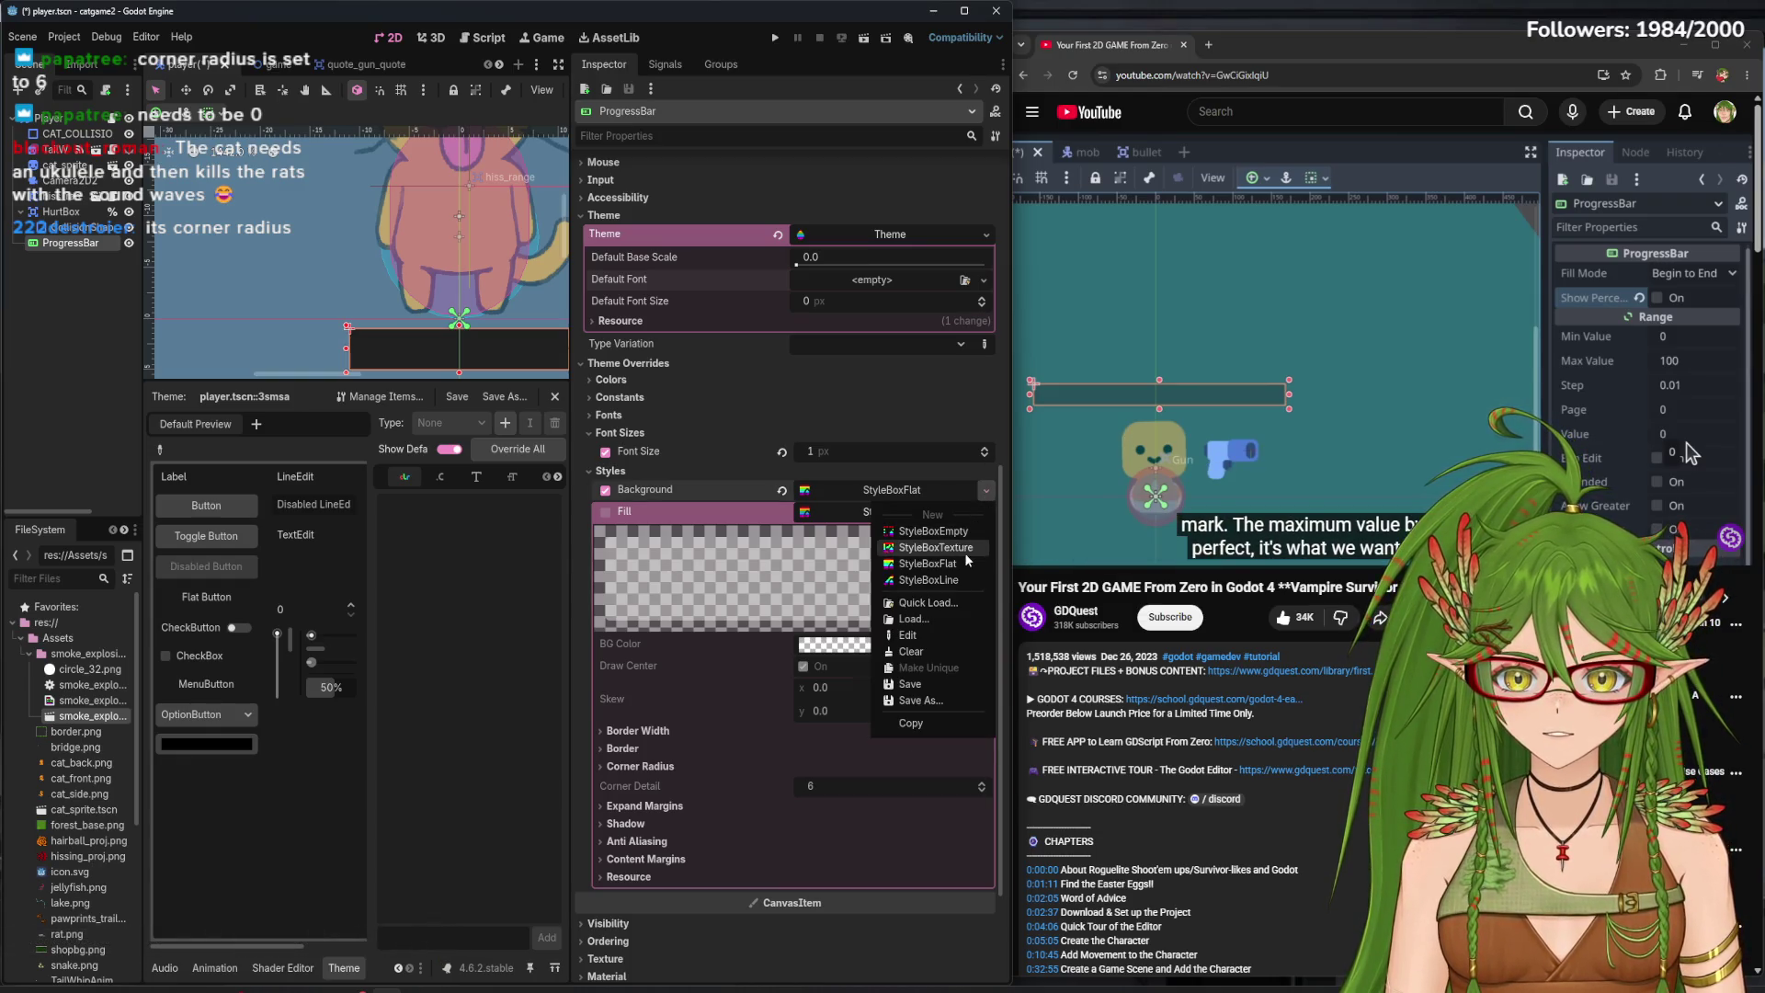
{"action": "left_click", "coordinate": [919, 423]}
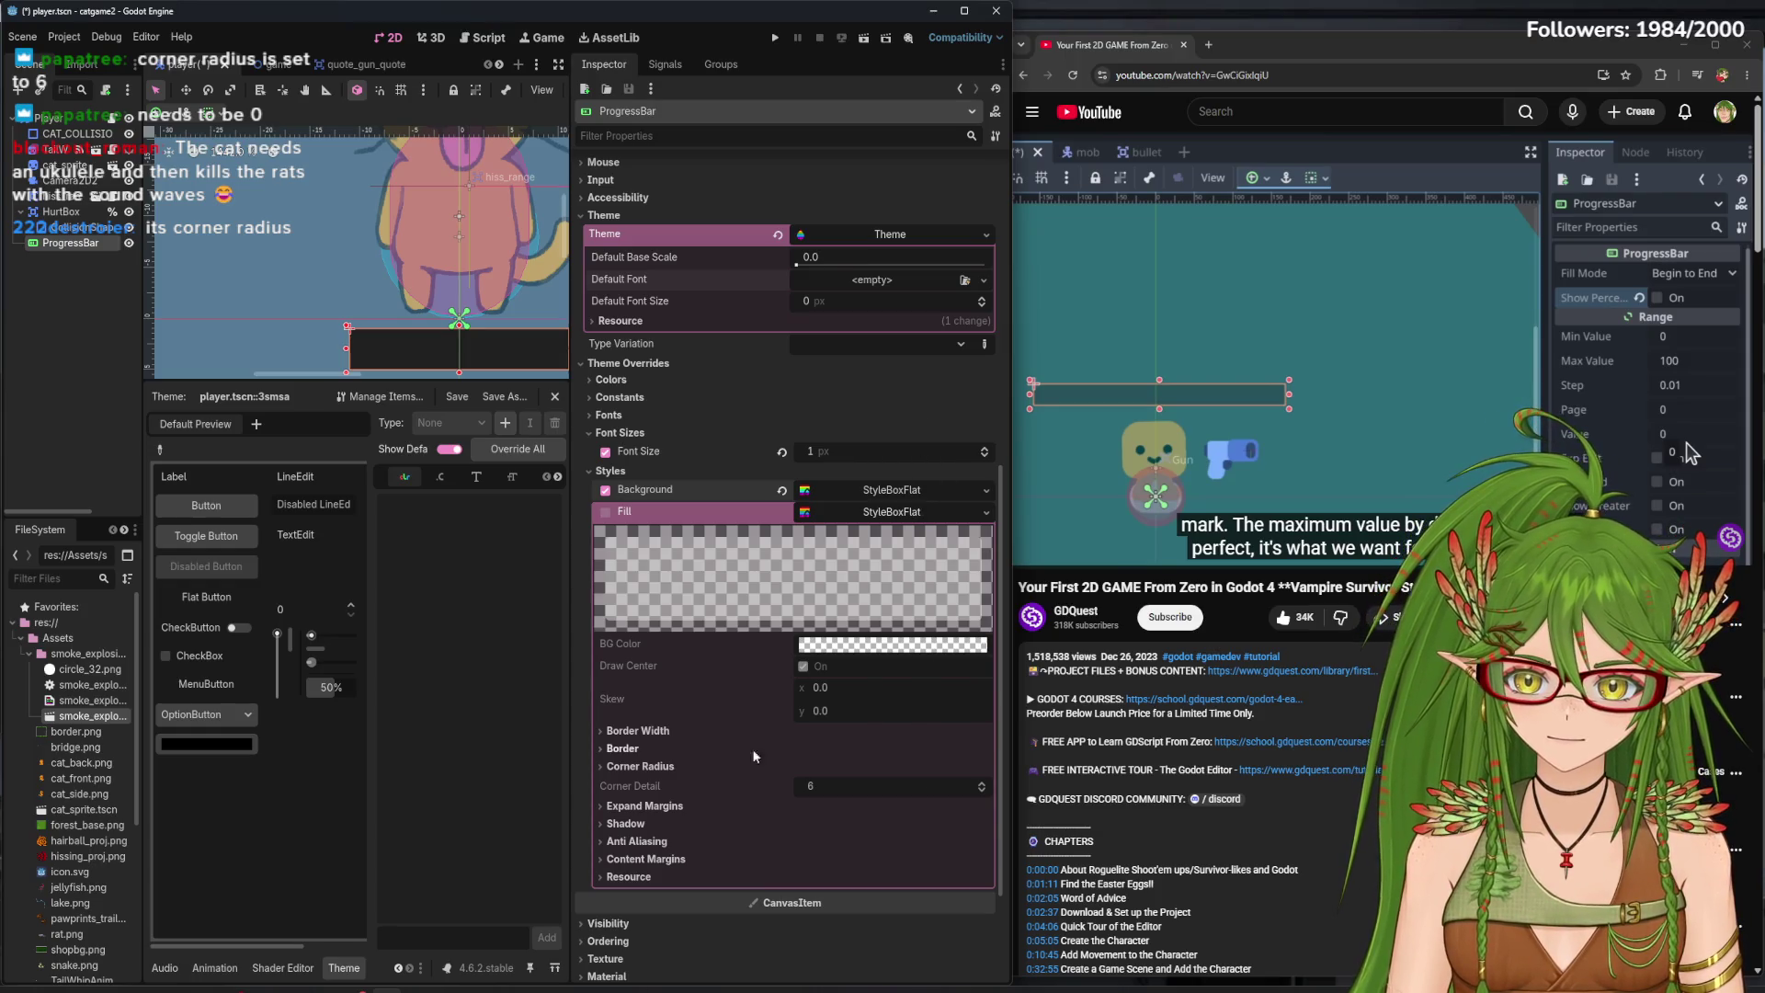
{"action": "left_click", "coordinate": [867, 665]}
{"action": "left_click", "coordinate": [781, 489]}
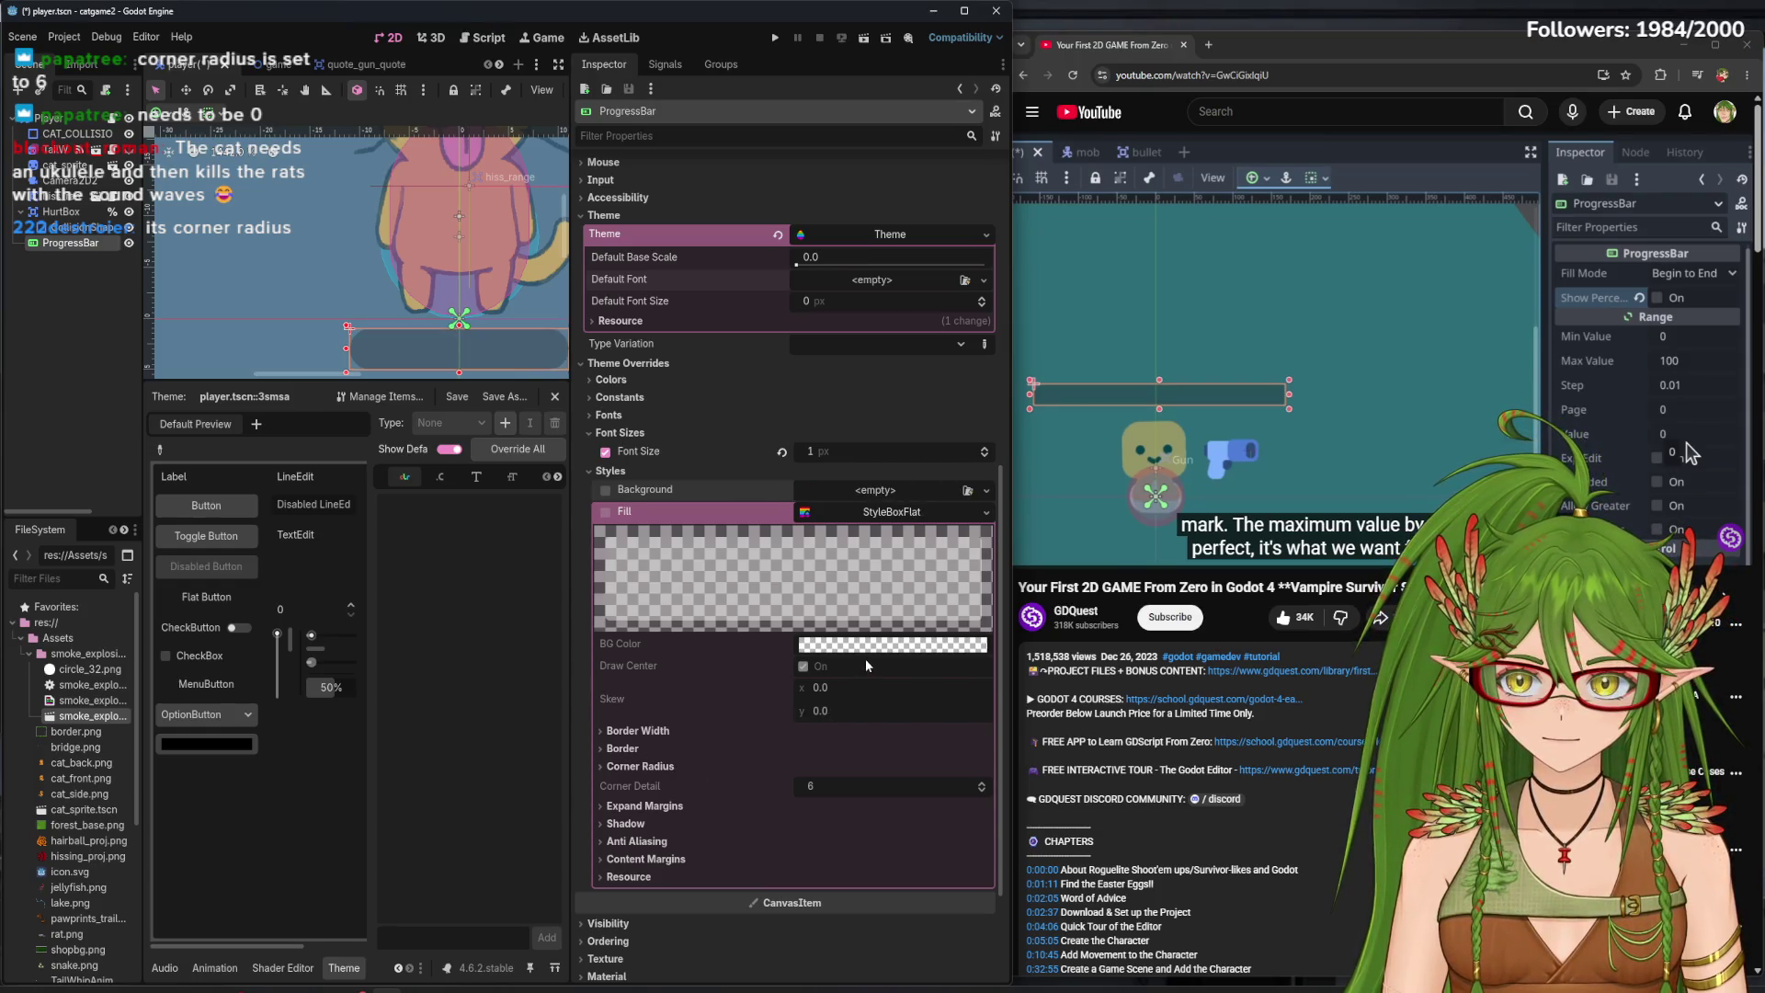
{"action": "left_click", "coordinate": [915, 489]}
{"action": "left_click", "coordinate": [927, 602]}
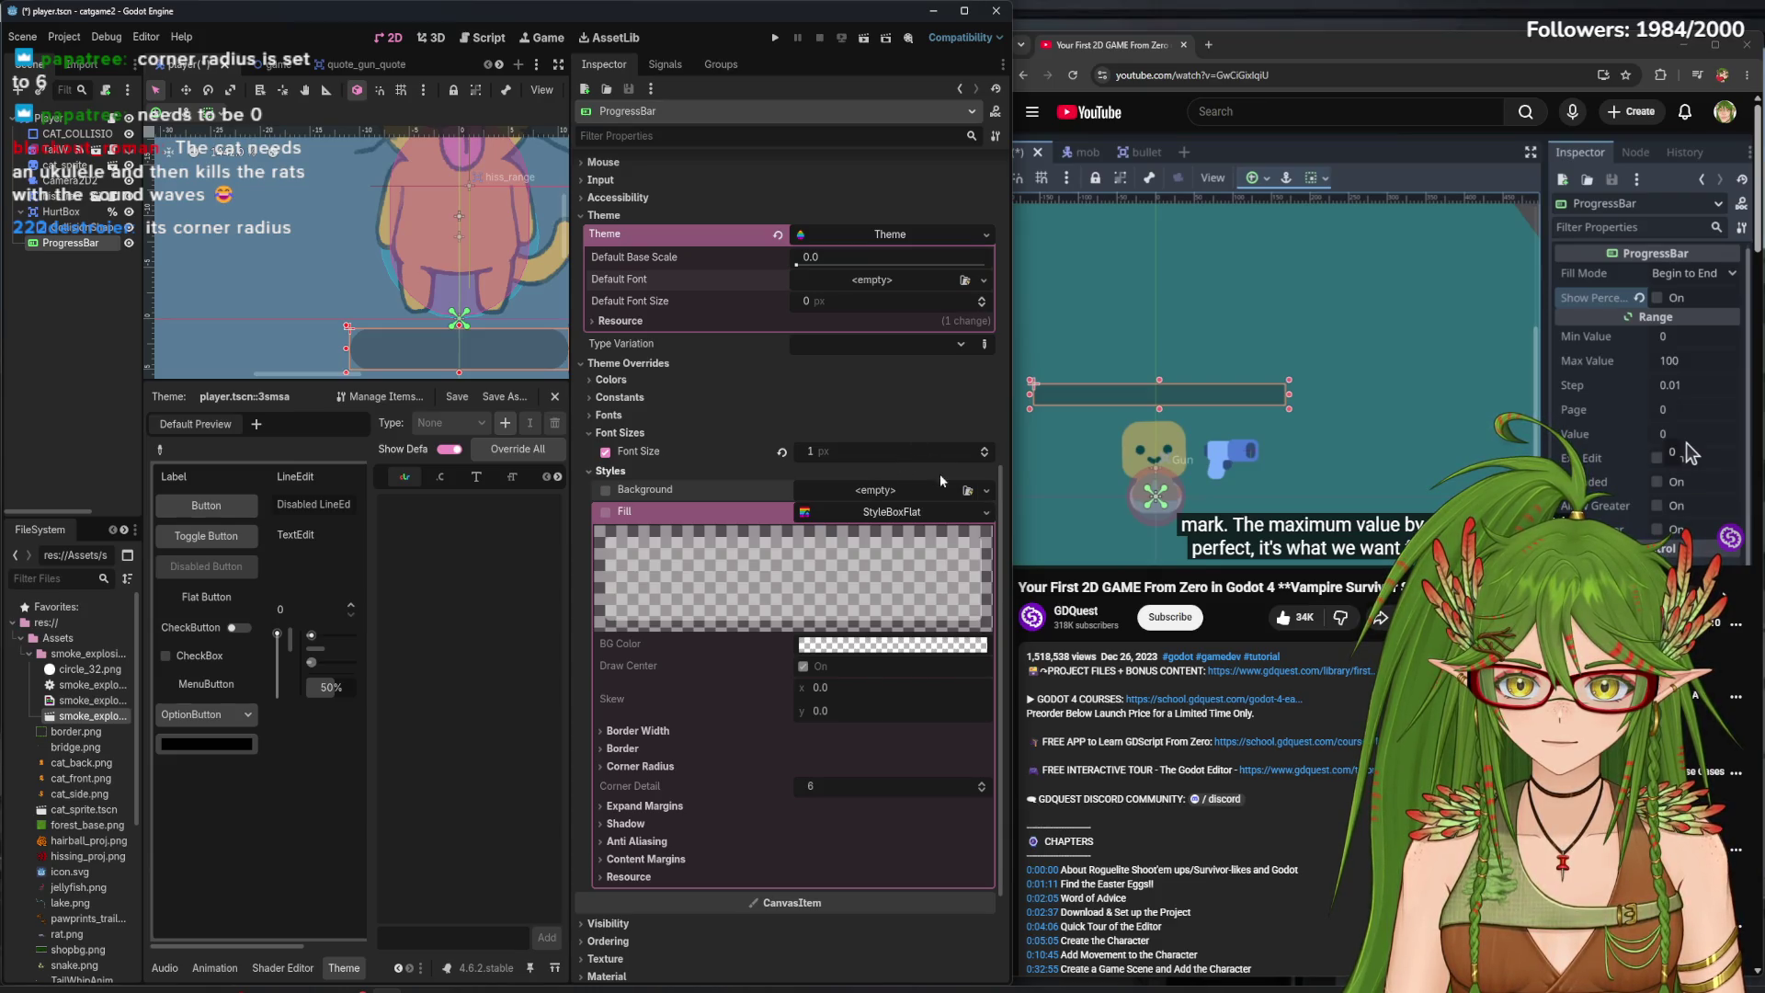
{"action": "left_click", "coordinate": [1133, 273]}
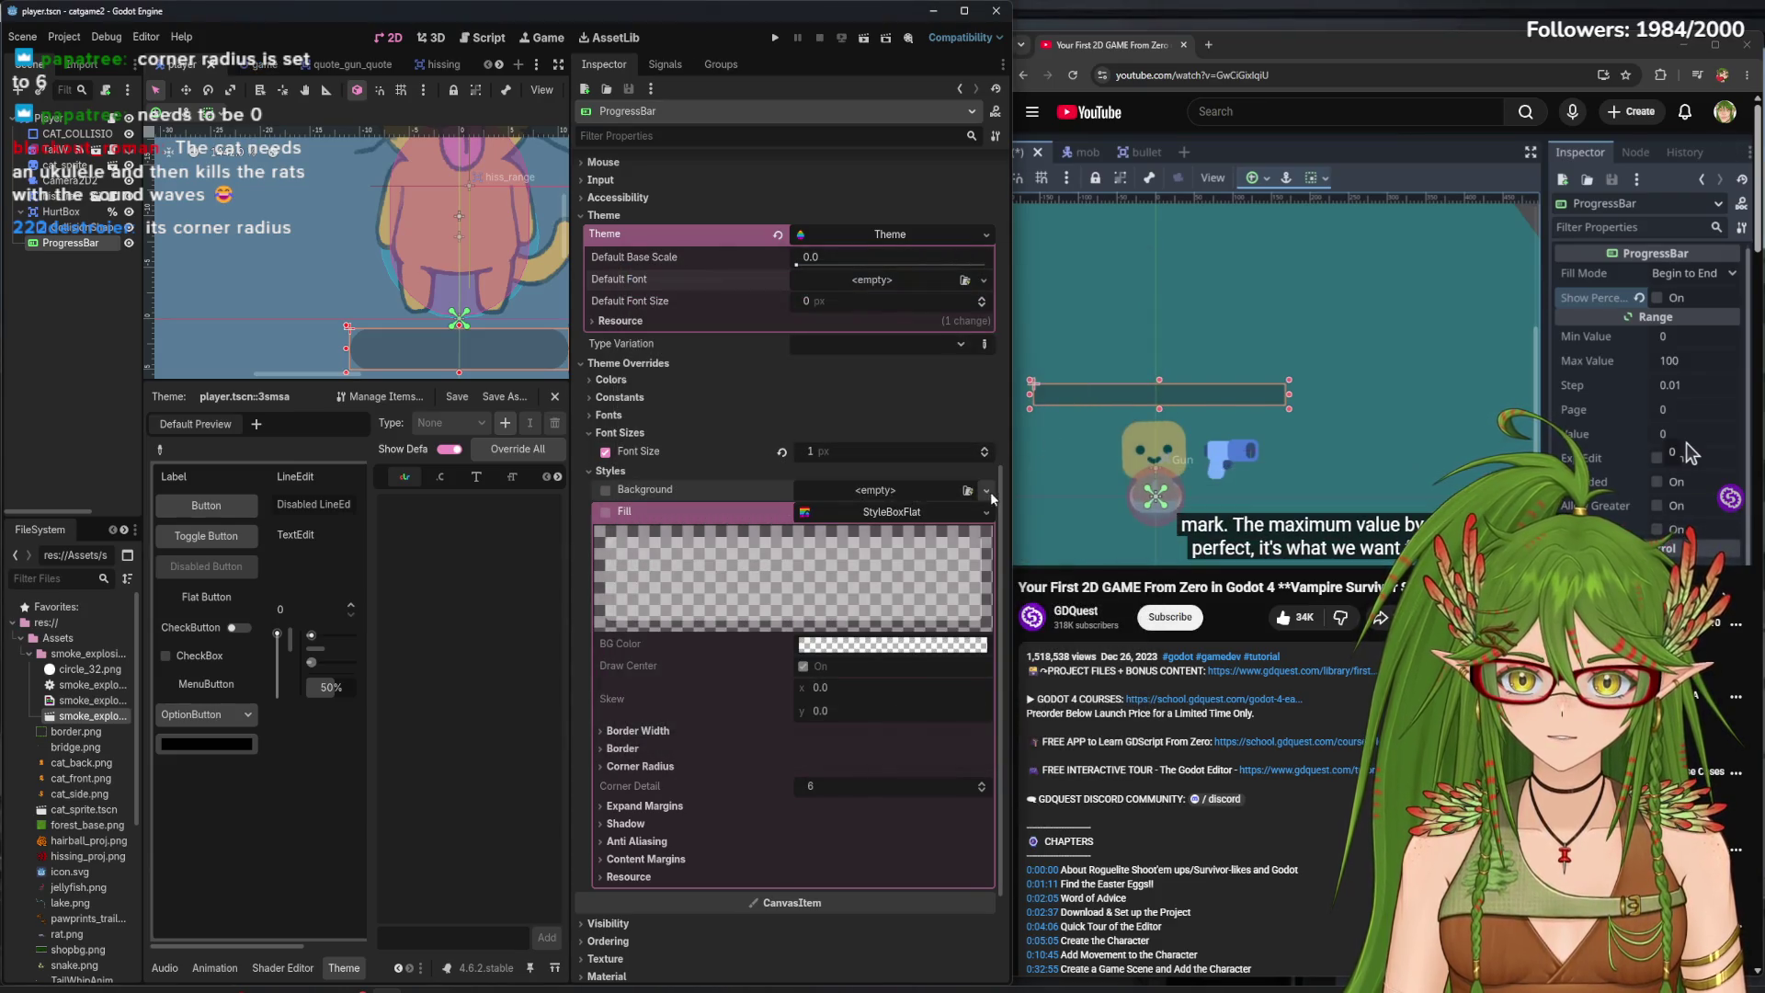
{"action": "left_click", "coordinate": [919, 489]}
{"action": "left_click", "coordinate": [933, 520]}
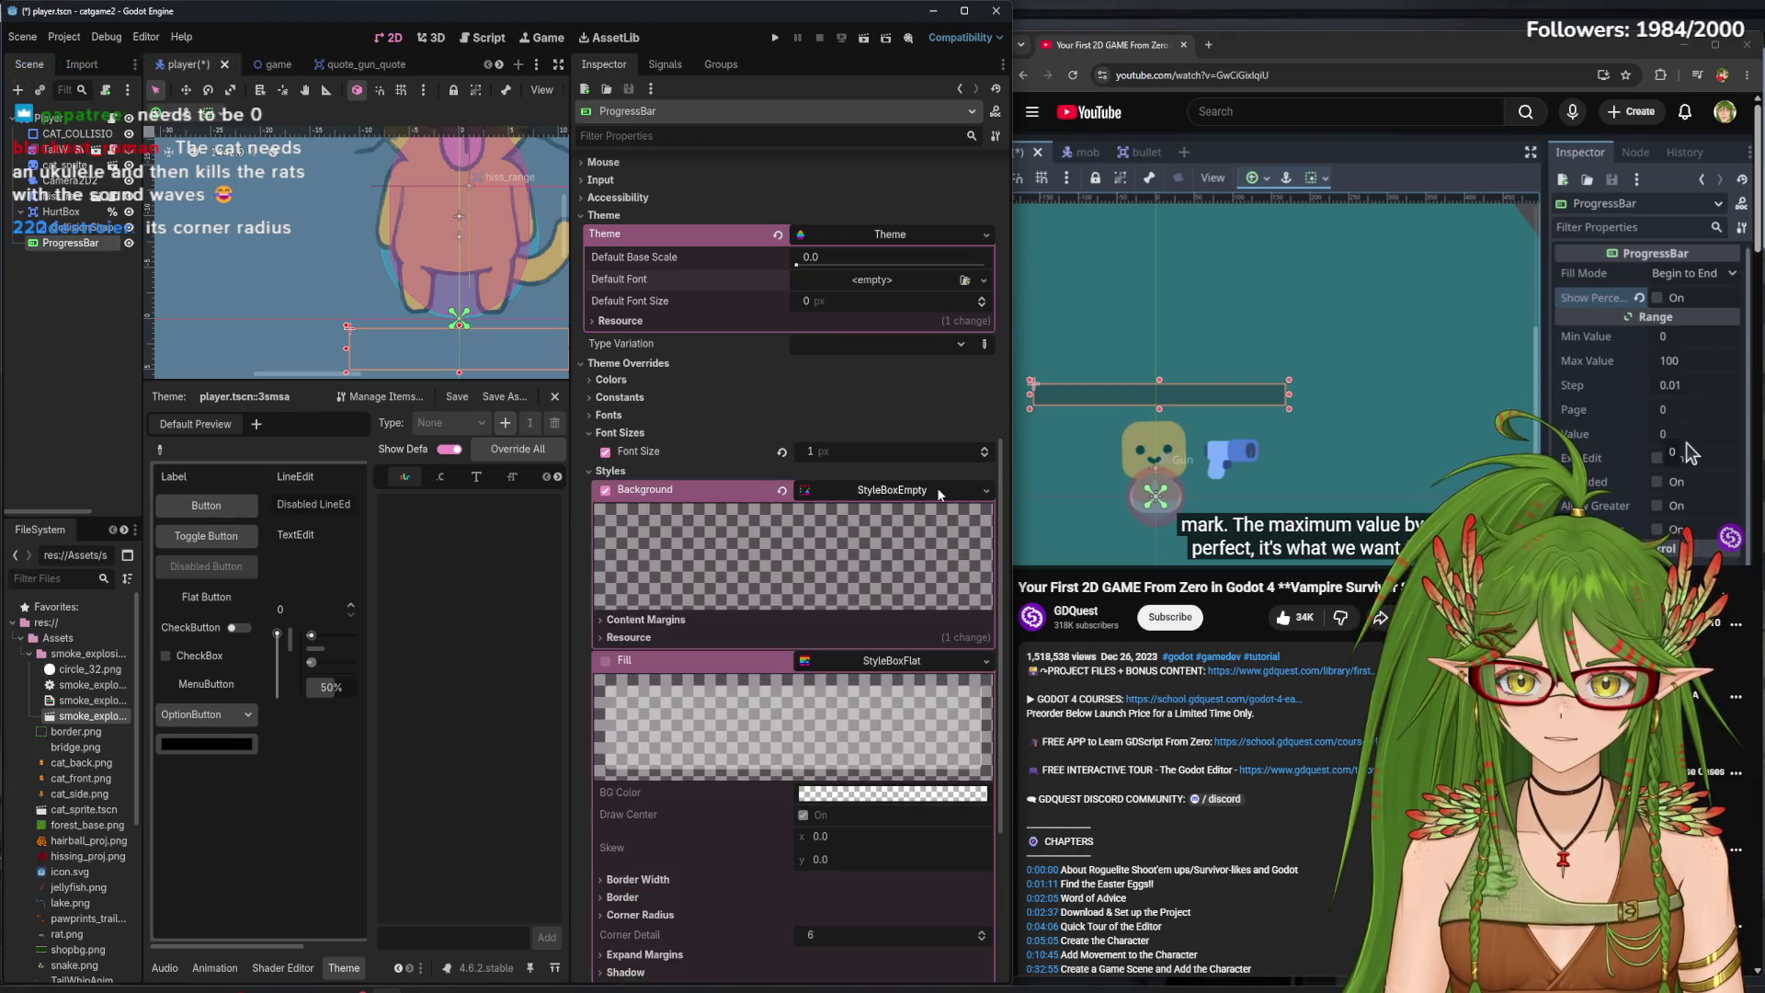
- Try Texture and Line style boxes on the Background, ending with a new StyleBoxFlat
{"action": "left_click", "coordinate": [984, 491]}
{"action": "left_click", "coordinate": [934, 547]}
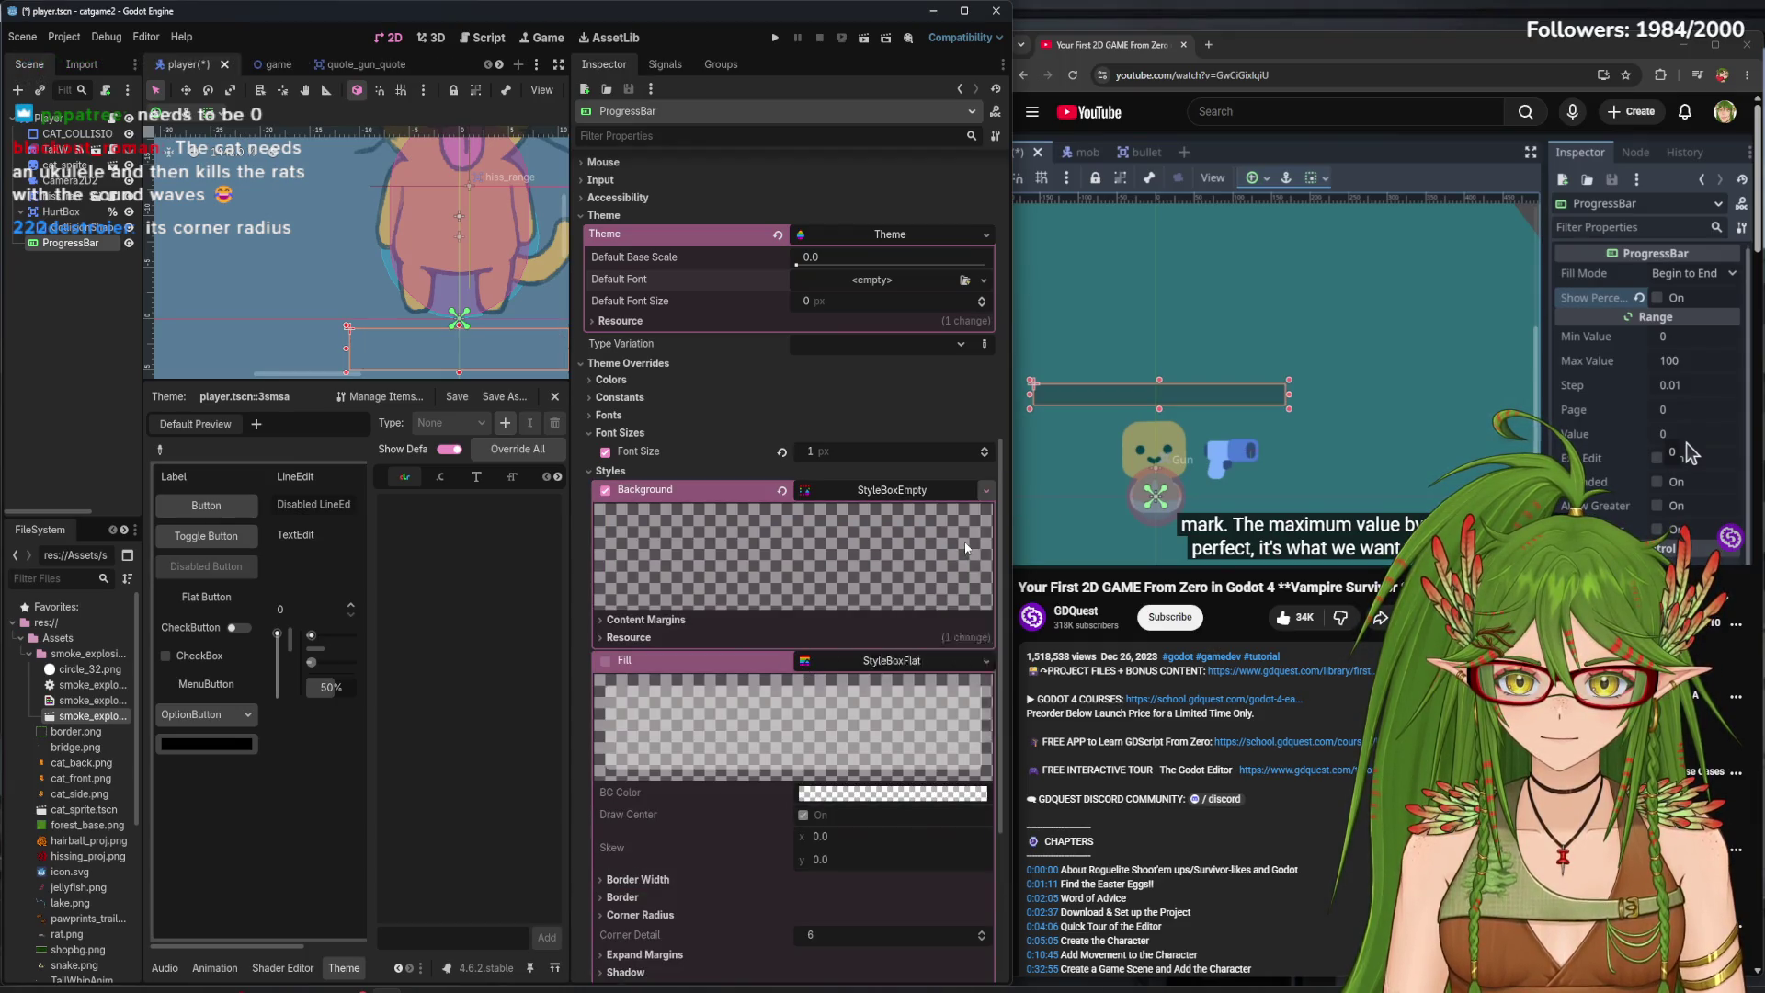
{"action": "left_click", "coordinate": [985, 492]}
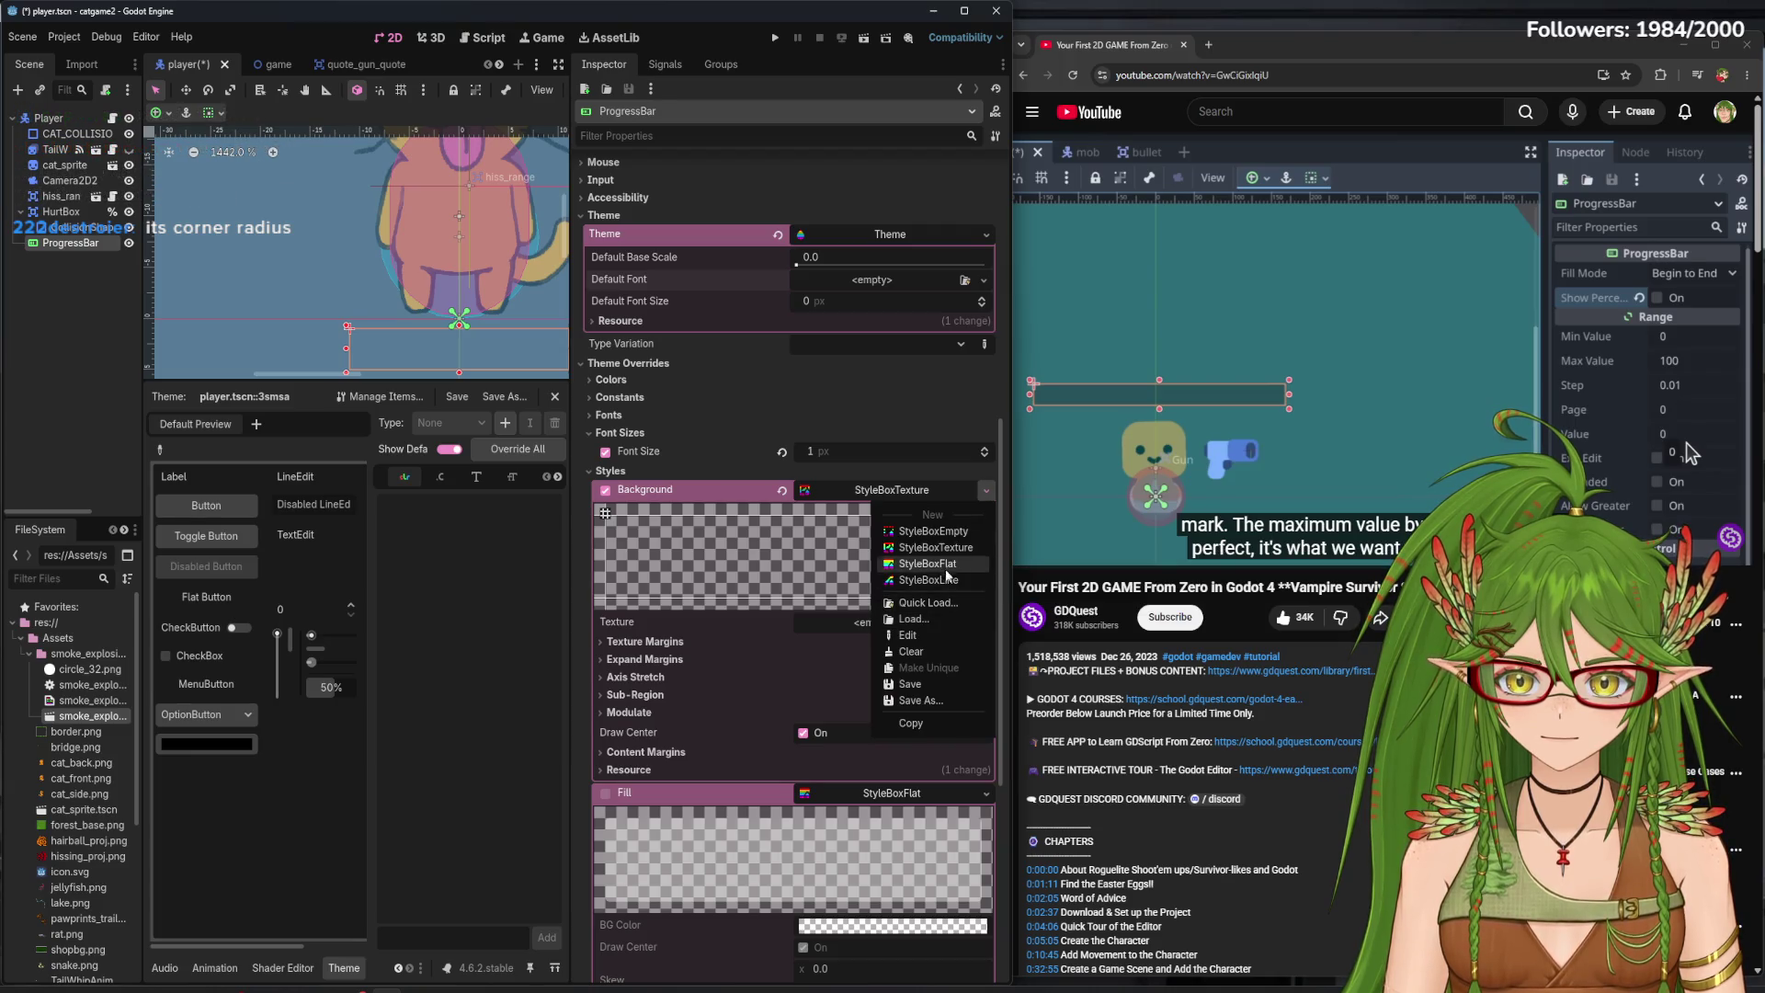
{"action": "left_click", "coordinate": [927, 564]}
{"action": "left_click", "coordinate": [986, 492]}
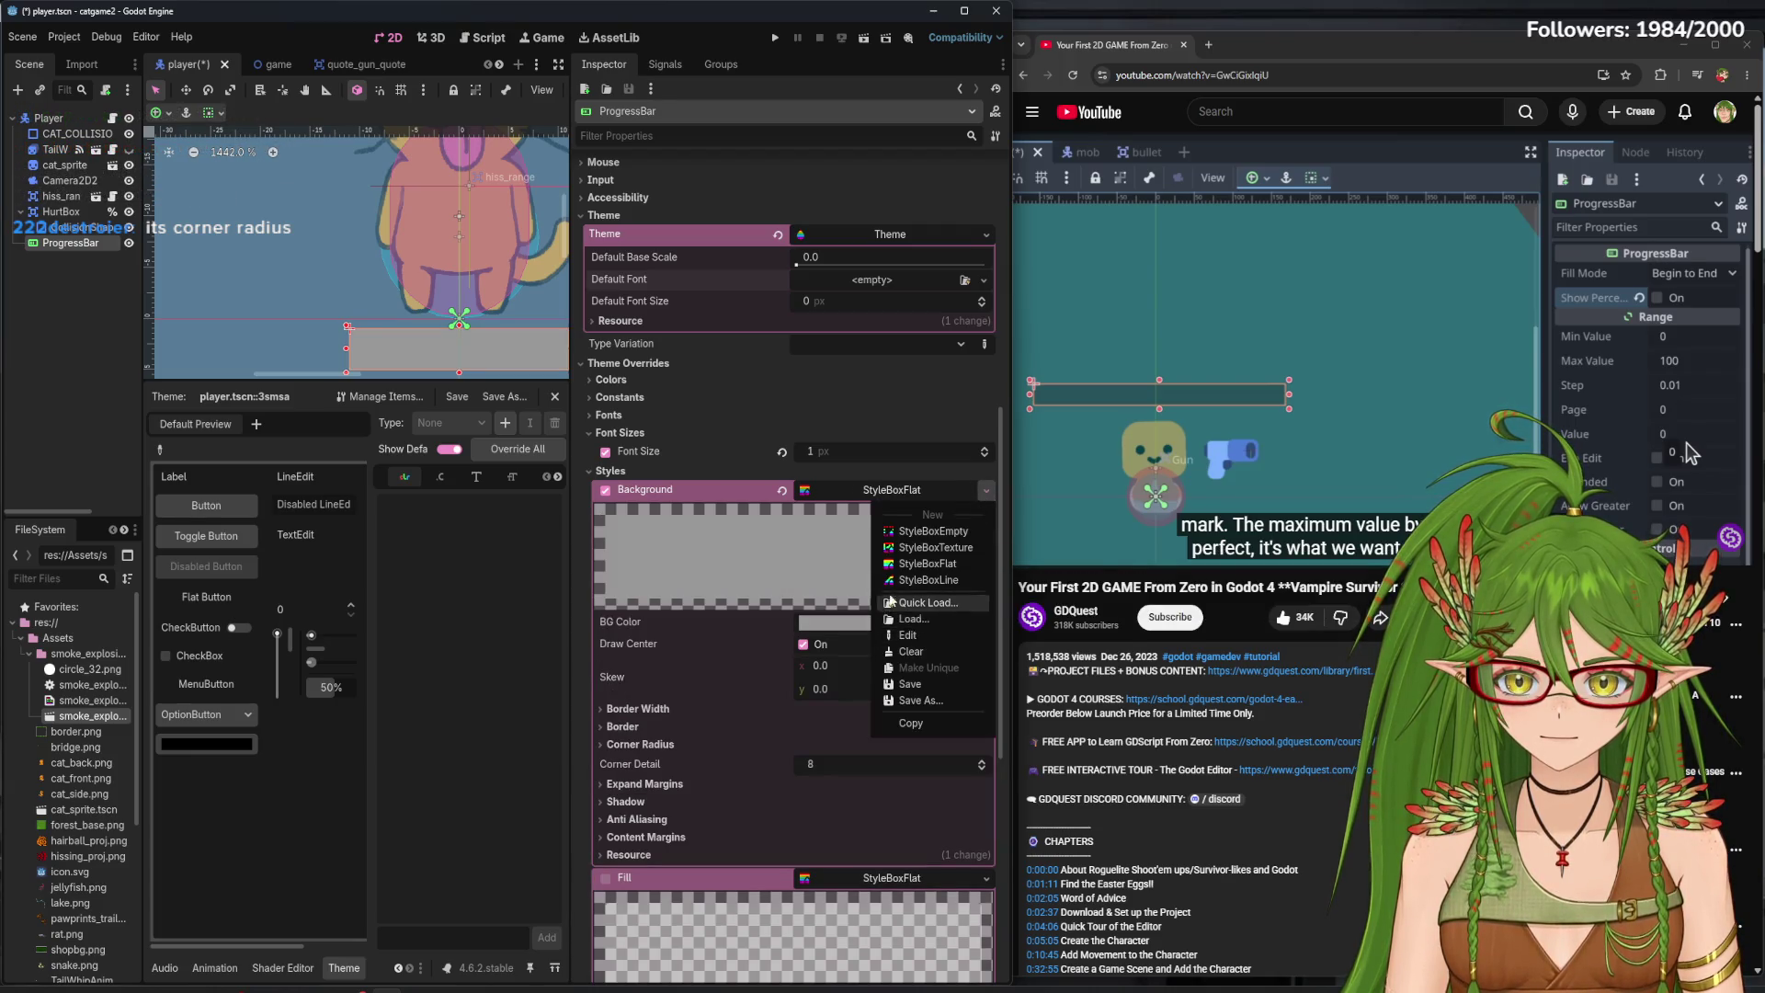
{"action": "left_click", "coordinate": [929, 580]}
{"action": "left_click", "coordinate": [878, 491]}
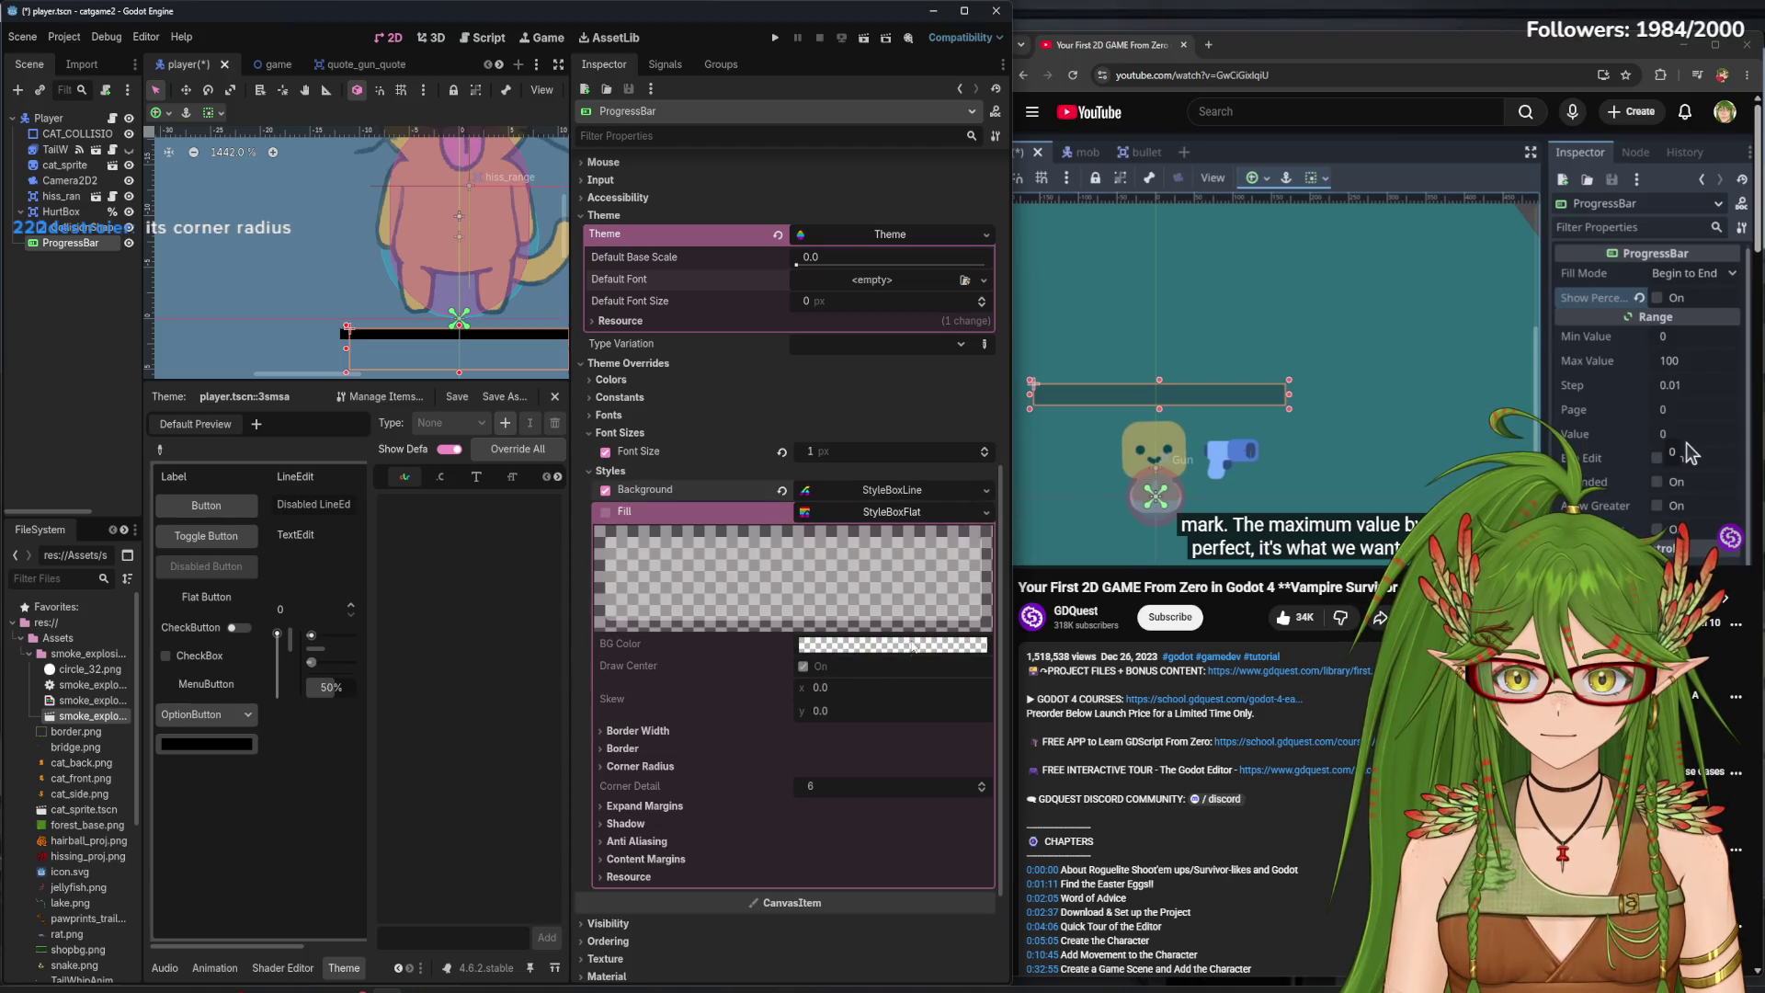
{"action": "left_click", "coordinate": [873, 496]}
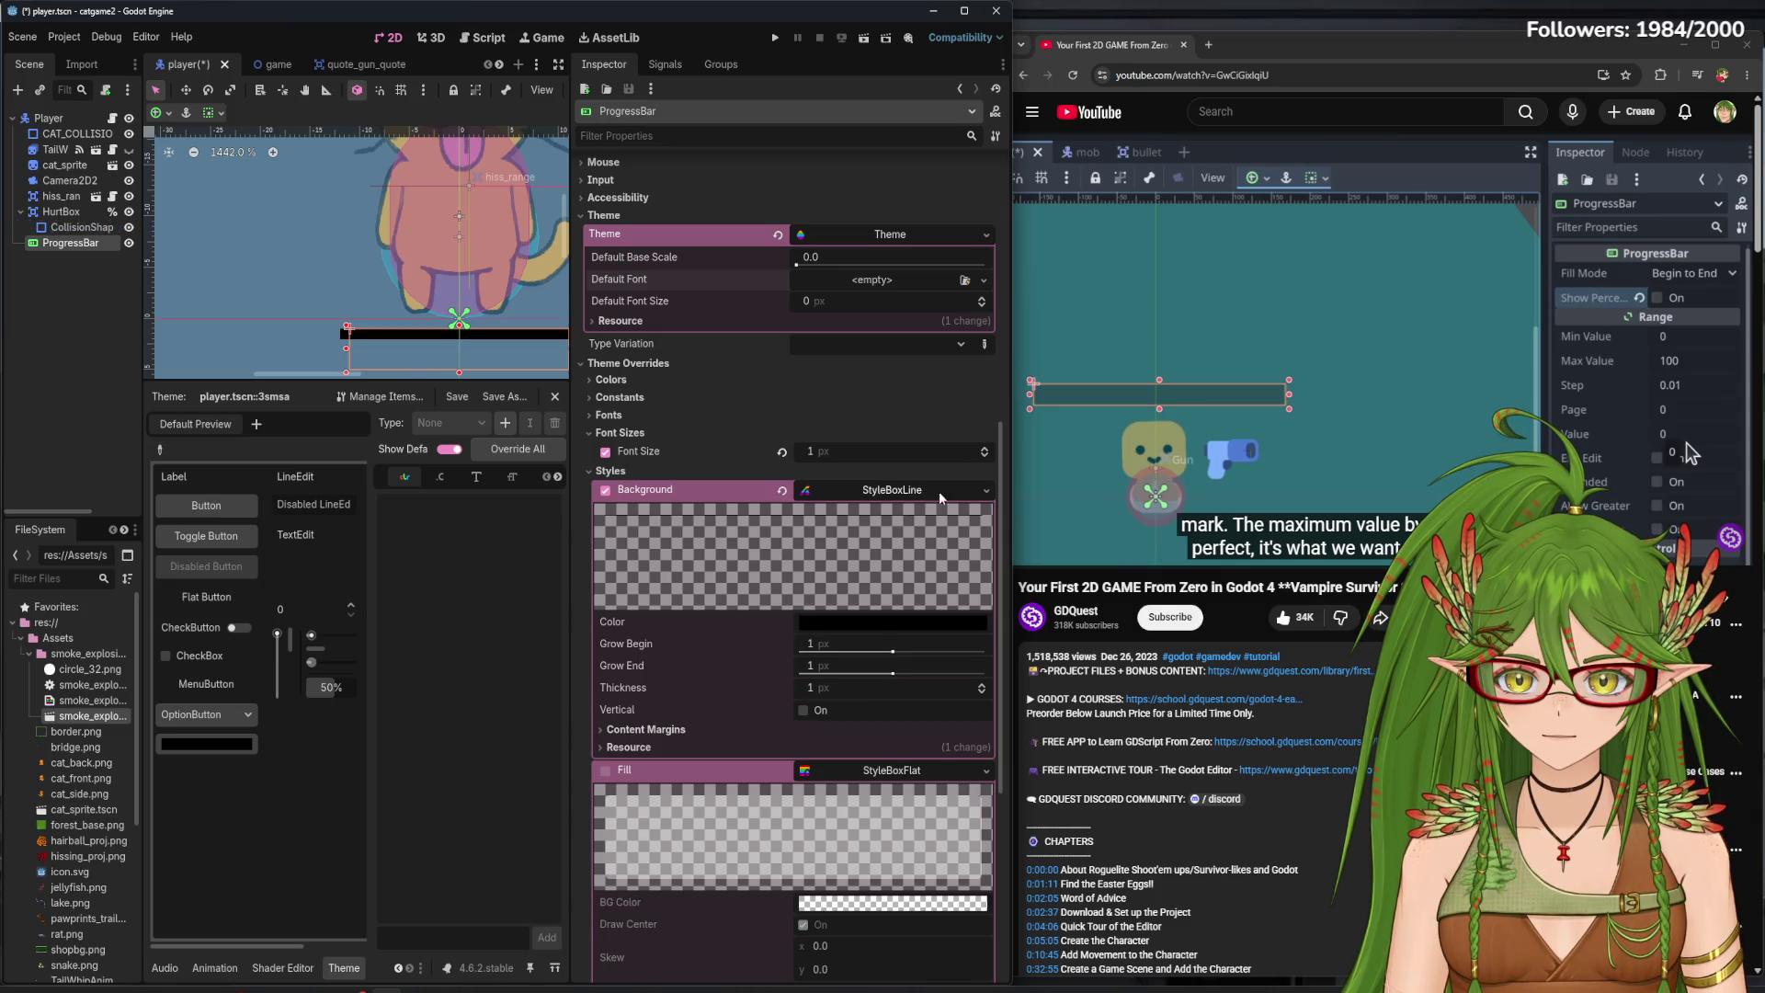
{"action": "left_click", "coordinate": [967, 498]}
{"action": "left_click", "coordinate": [971, 502]}
{"action": "left_click", "coordinate": [967, 496]}
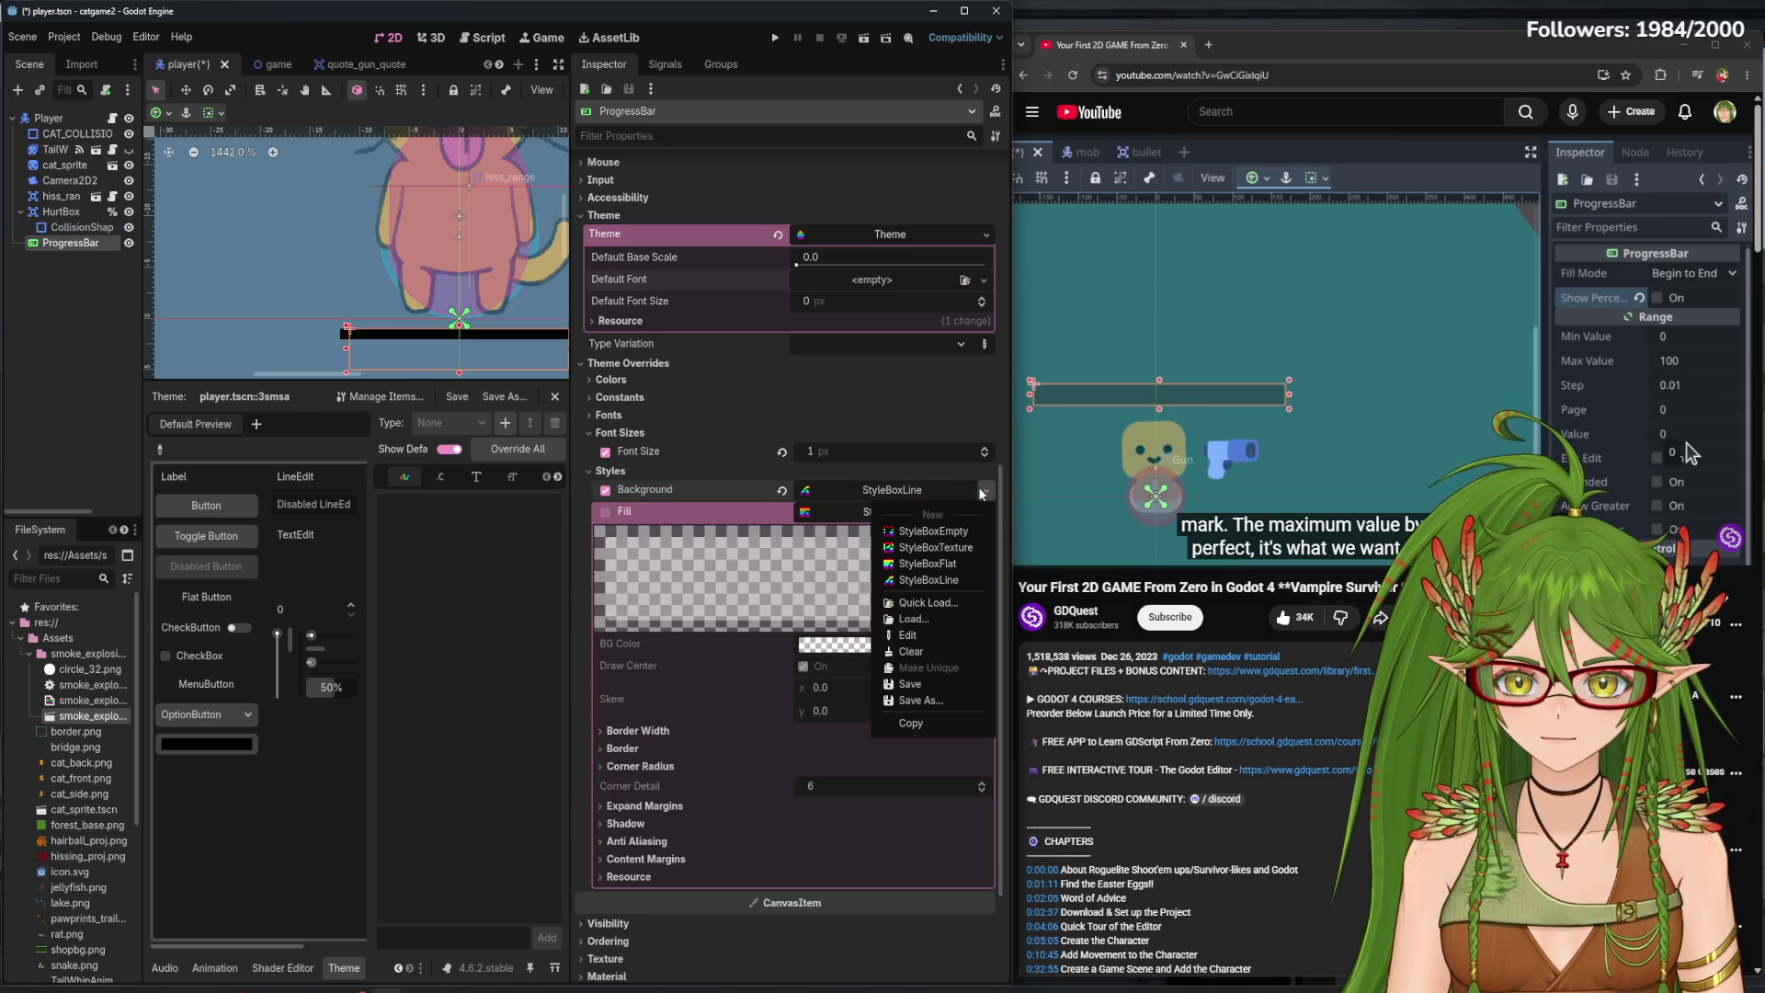
{"action": "left_click", "coordinate": [940, 565]}
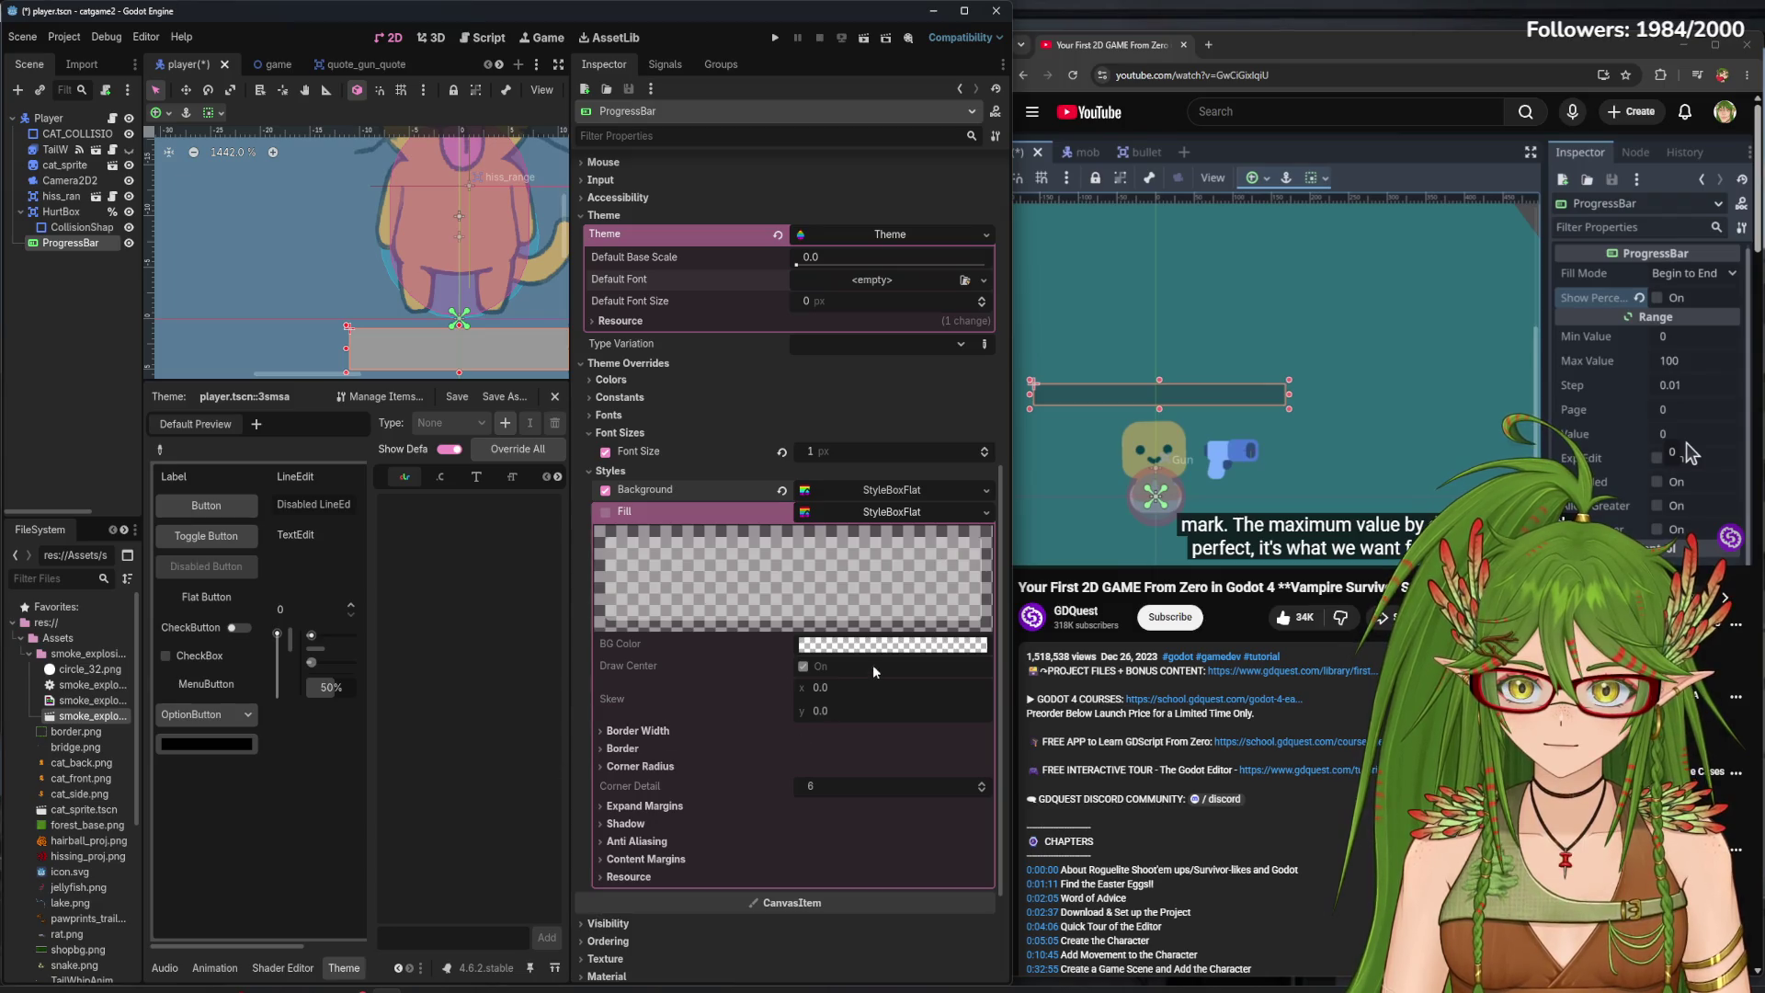
- Expand the flat Background style and look through its expand margin and border settings
{"action": "left_click", "coordinate": [859, 496]}
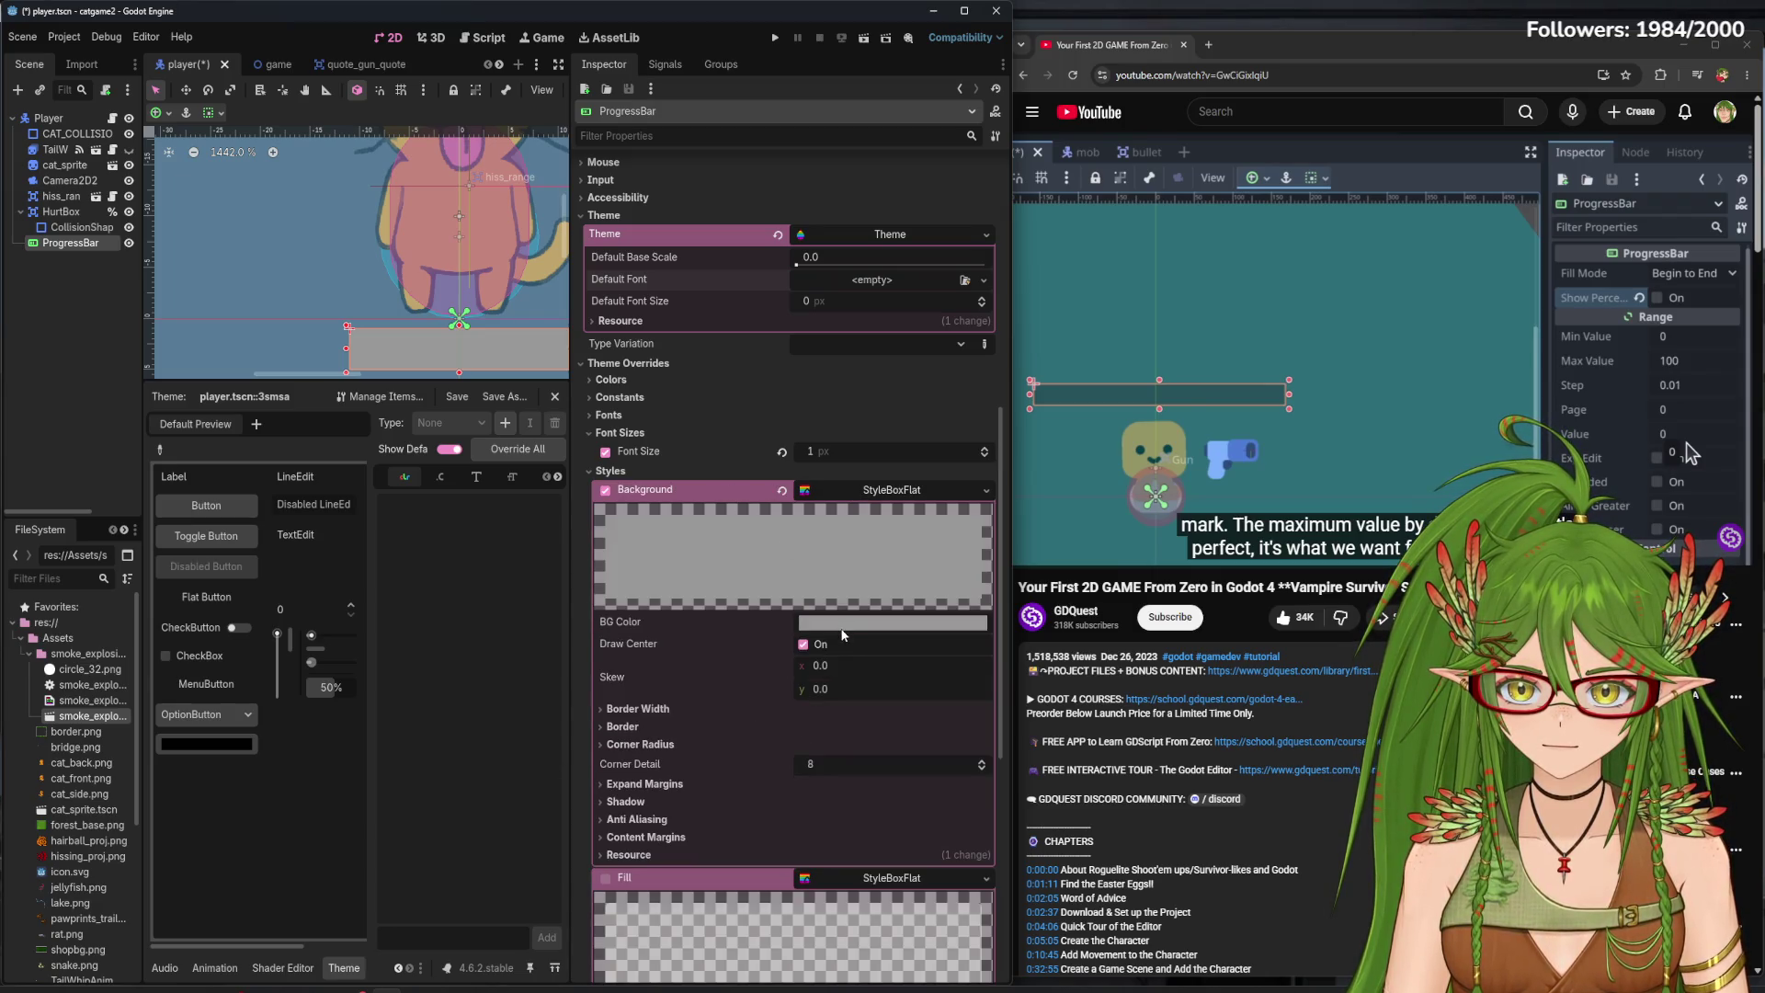
{"action": "left_click", "coordinate": [847, 625]}
{"action": "left_click", "coordinate": [653, 790]}
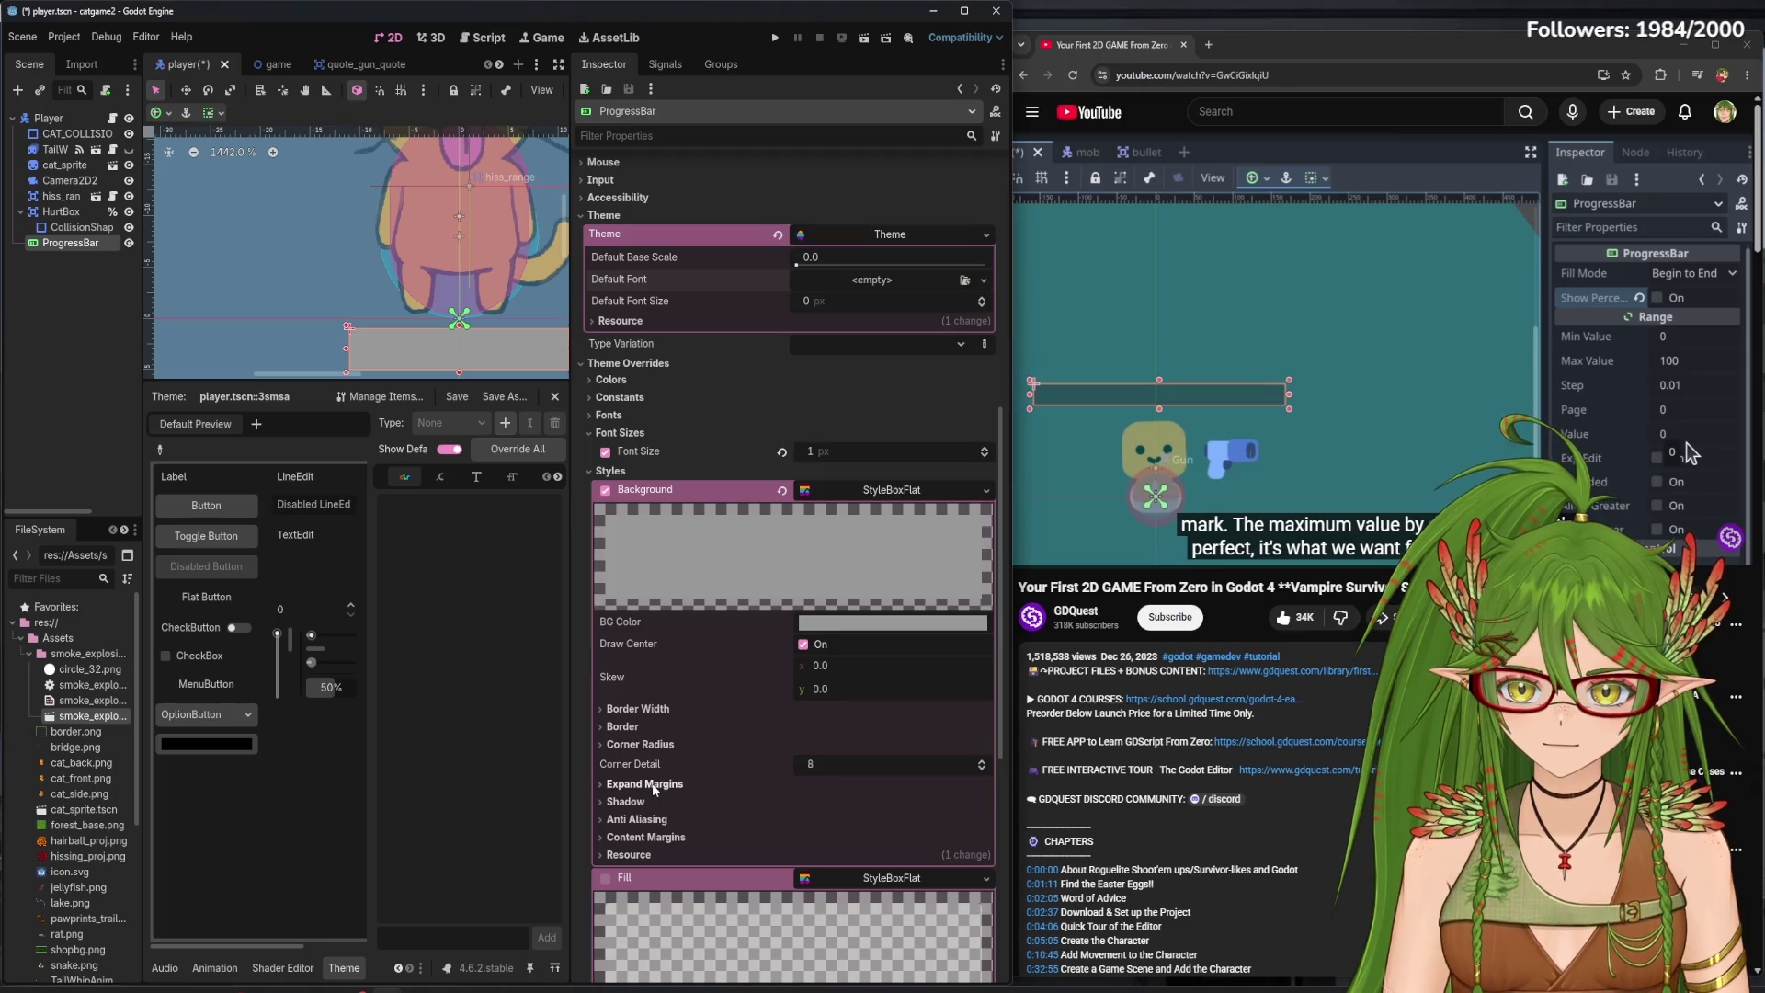
{"action": "left_click", "coordinate": [653, 789]}
{"action": "left_click", "coordinate": [653, 789]}
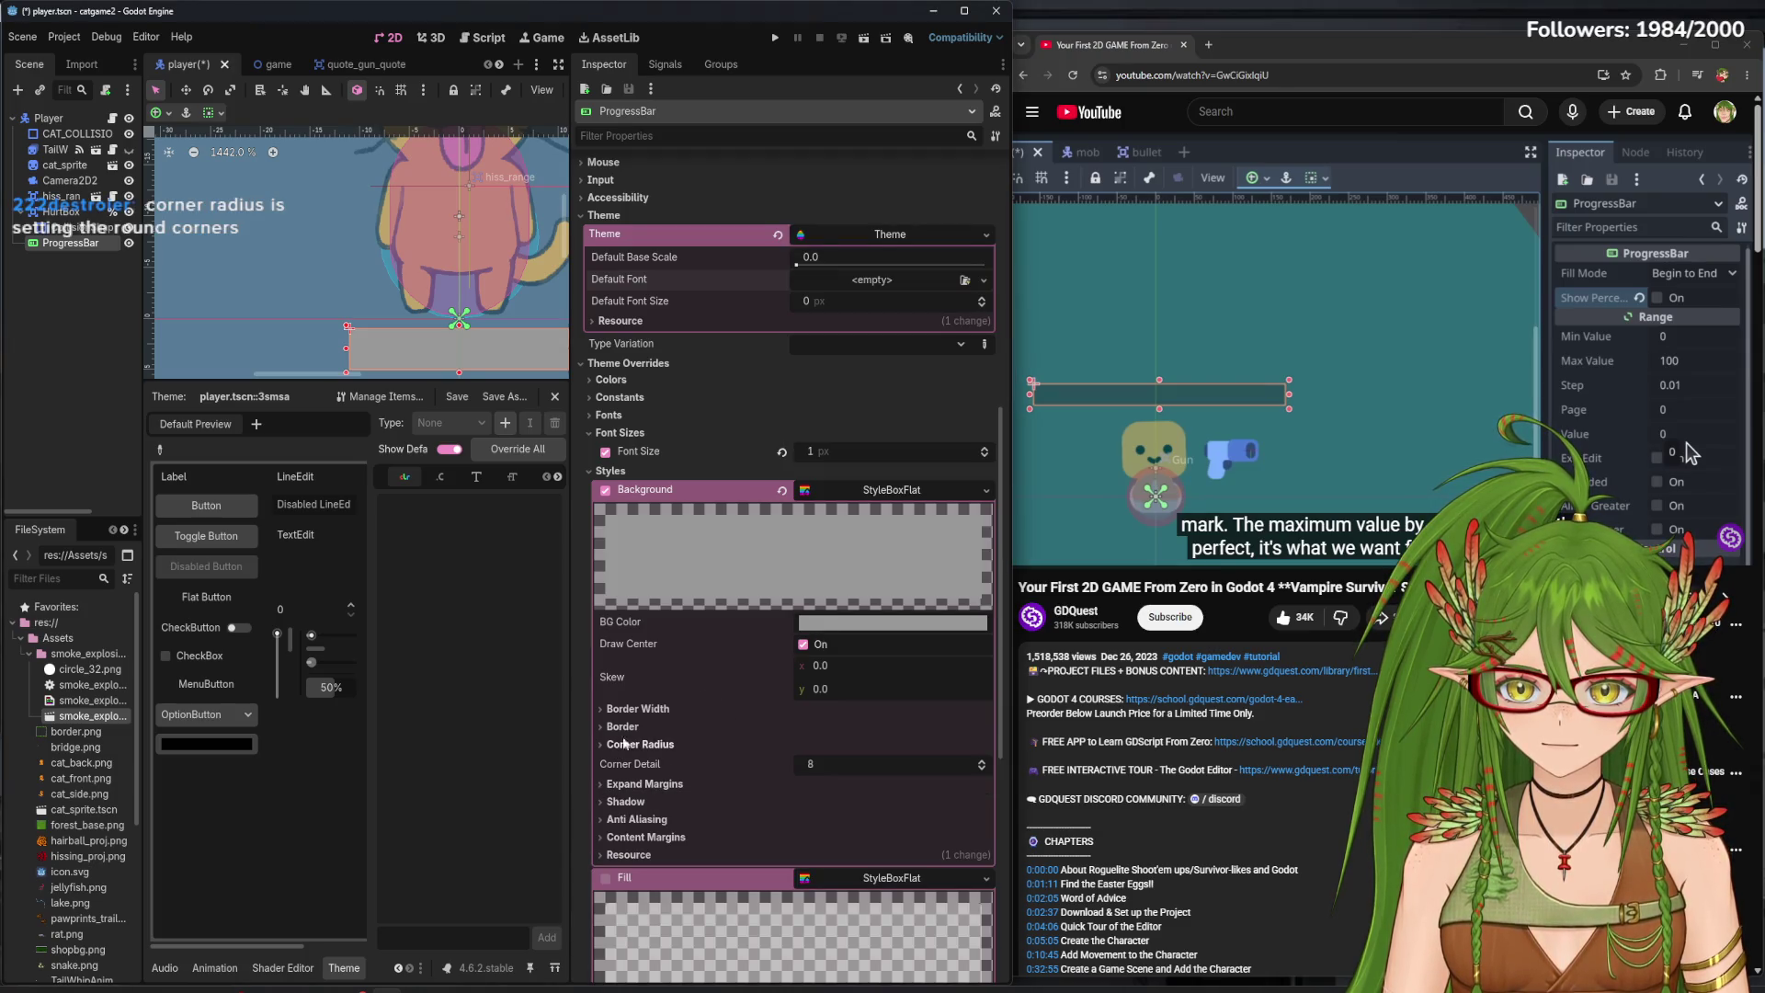
{"action": "left_click", "coordinate": [634, 726]}
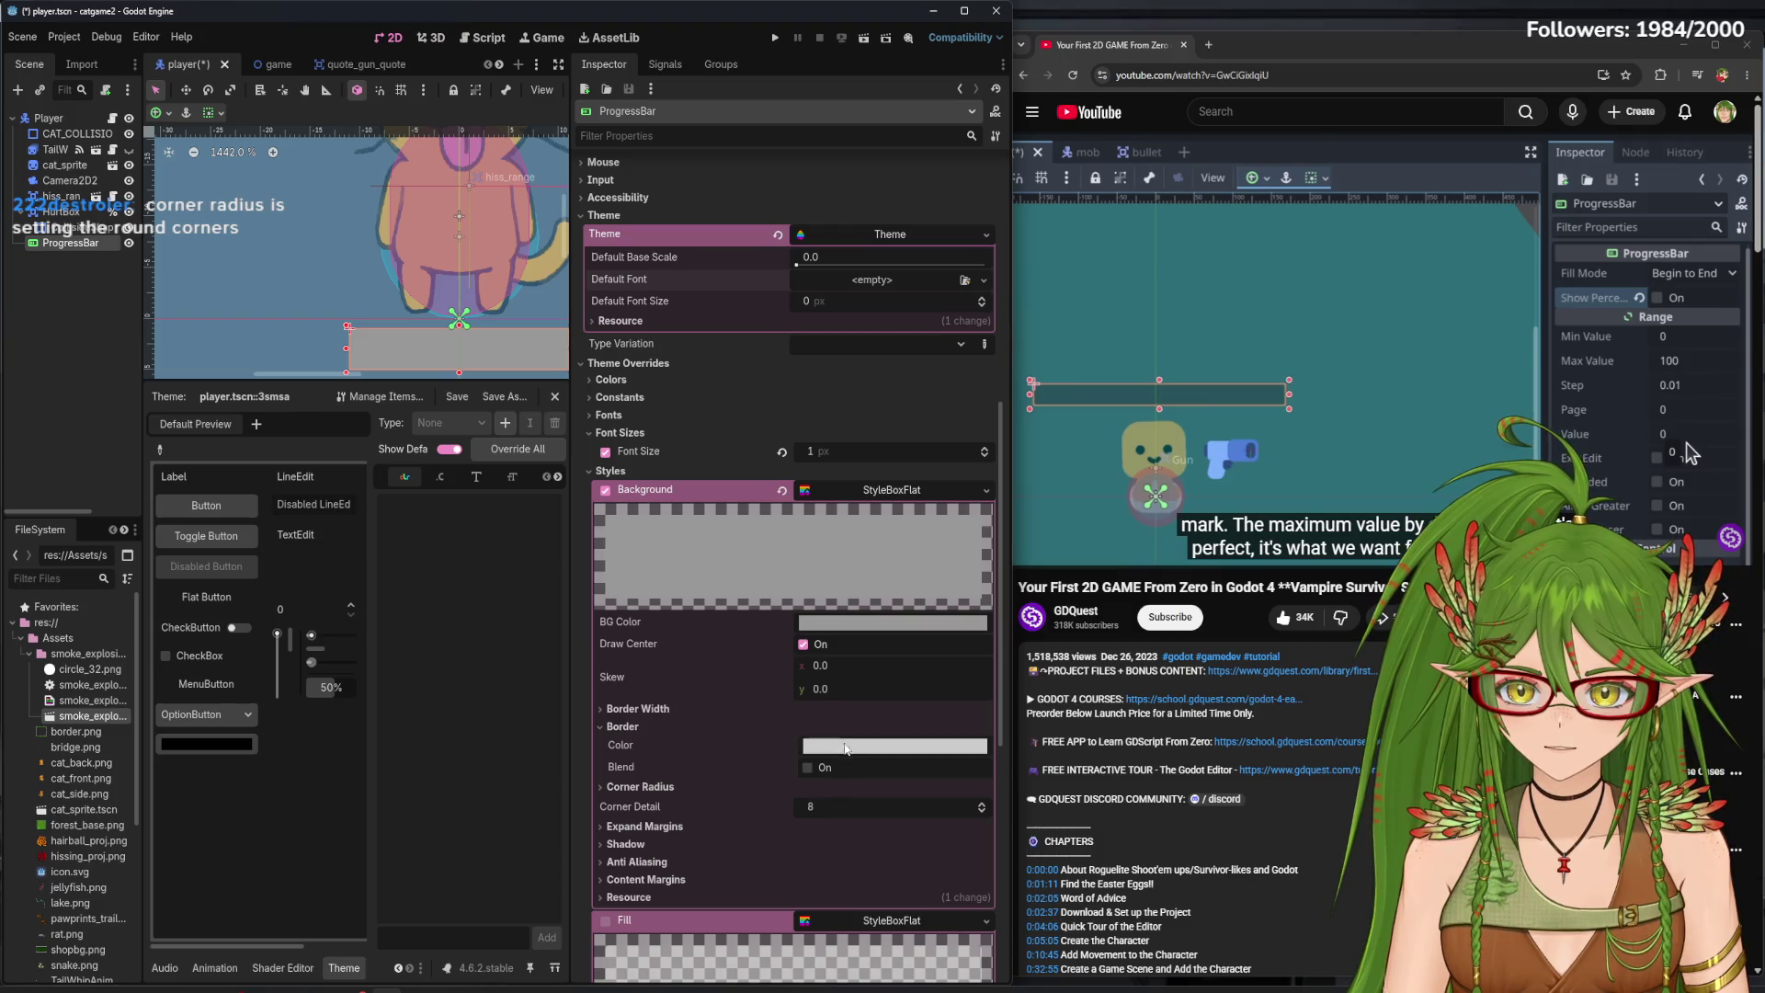
- Darken the Background colour to dark grey #252525 and save the player scene
{"action": "left_click", "coordinate": [883, 622]}
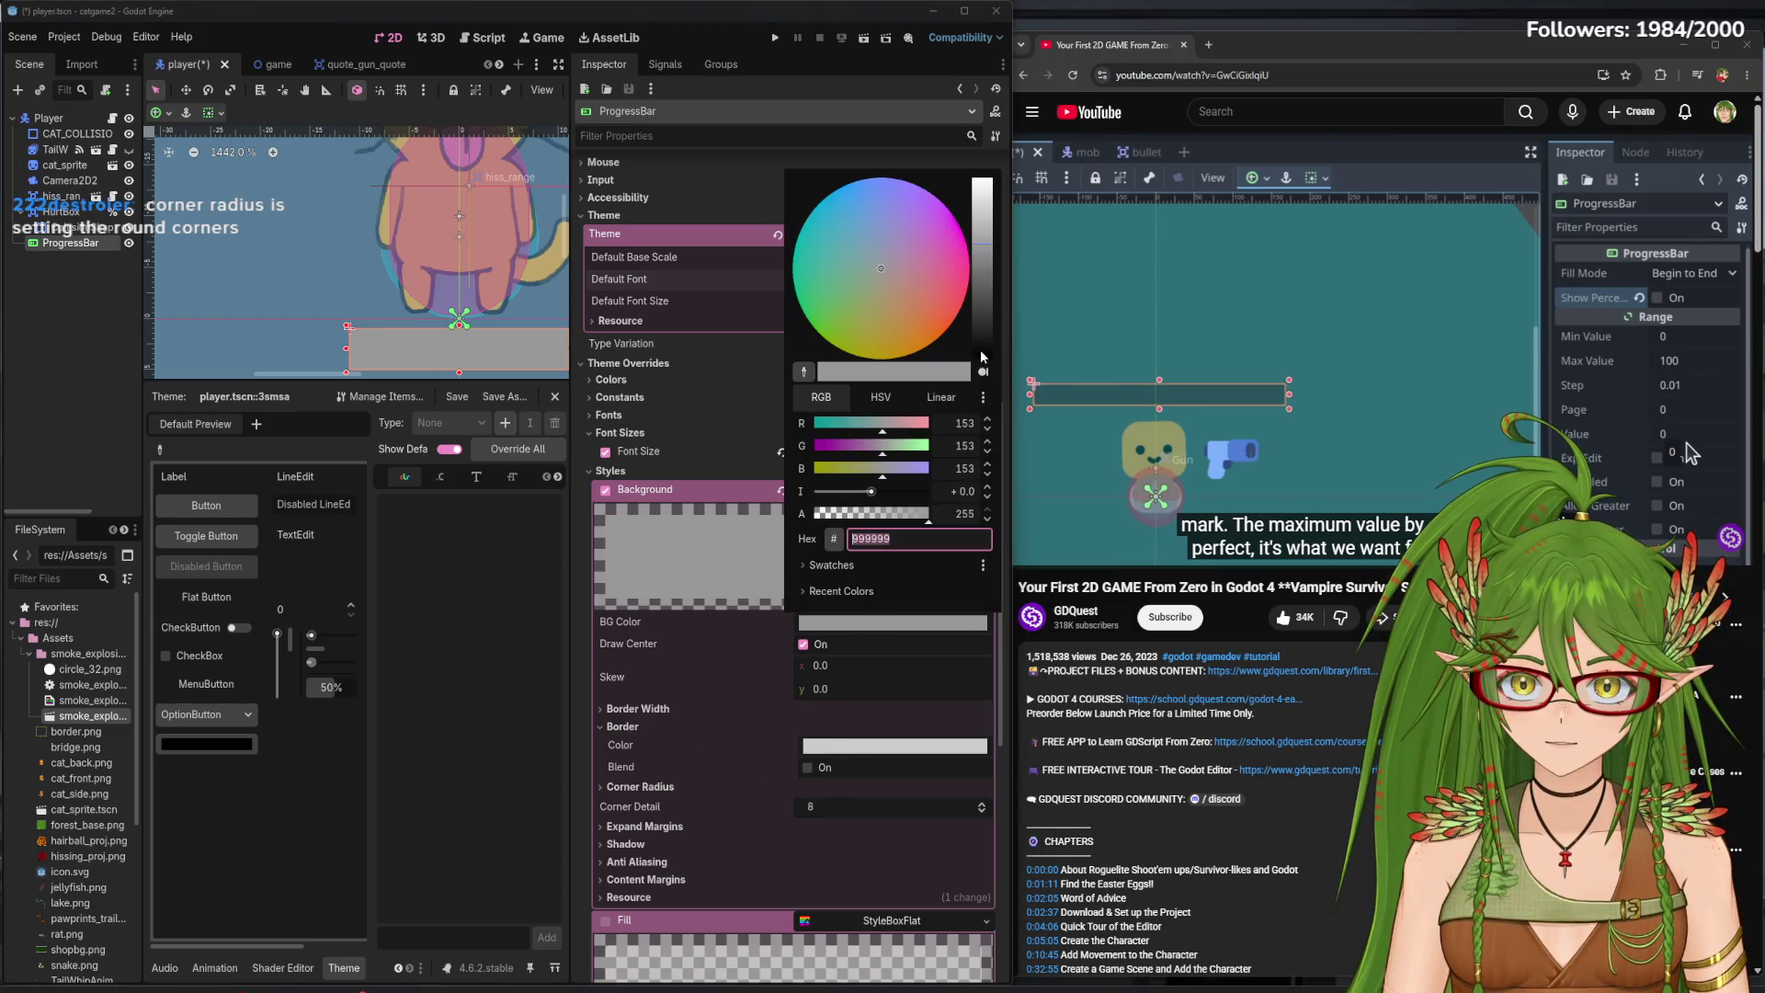
{"action": "mouse_move", "coordinate": [980, 276]}
{"action": "left_mouse_down"}
{"action": "mouse_move", "coordinate": [980, 354]}
{"action": "mouse_move", "coordinate": [979, 331]}
{"action": "left_mouse_up"}
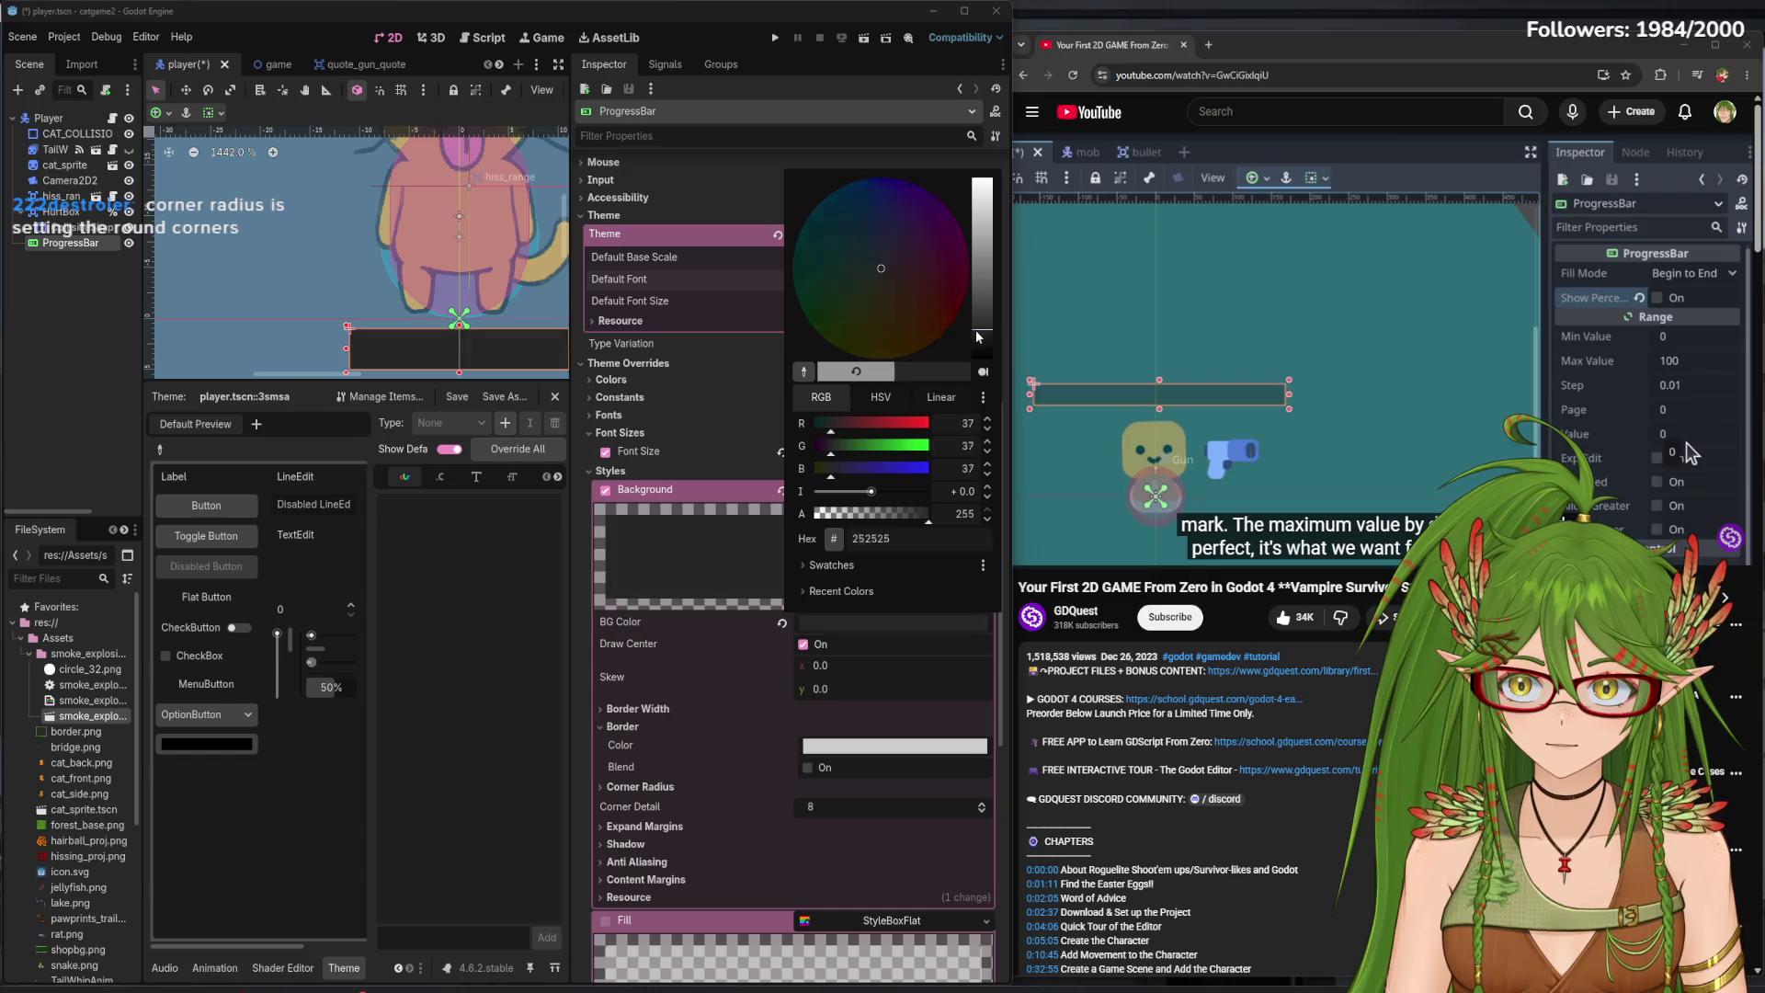
{"action": "left_click", "coordinate": [474, 762]}
{"action": "key", "text": "ctrl+s"}
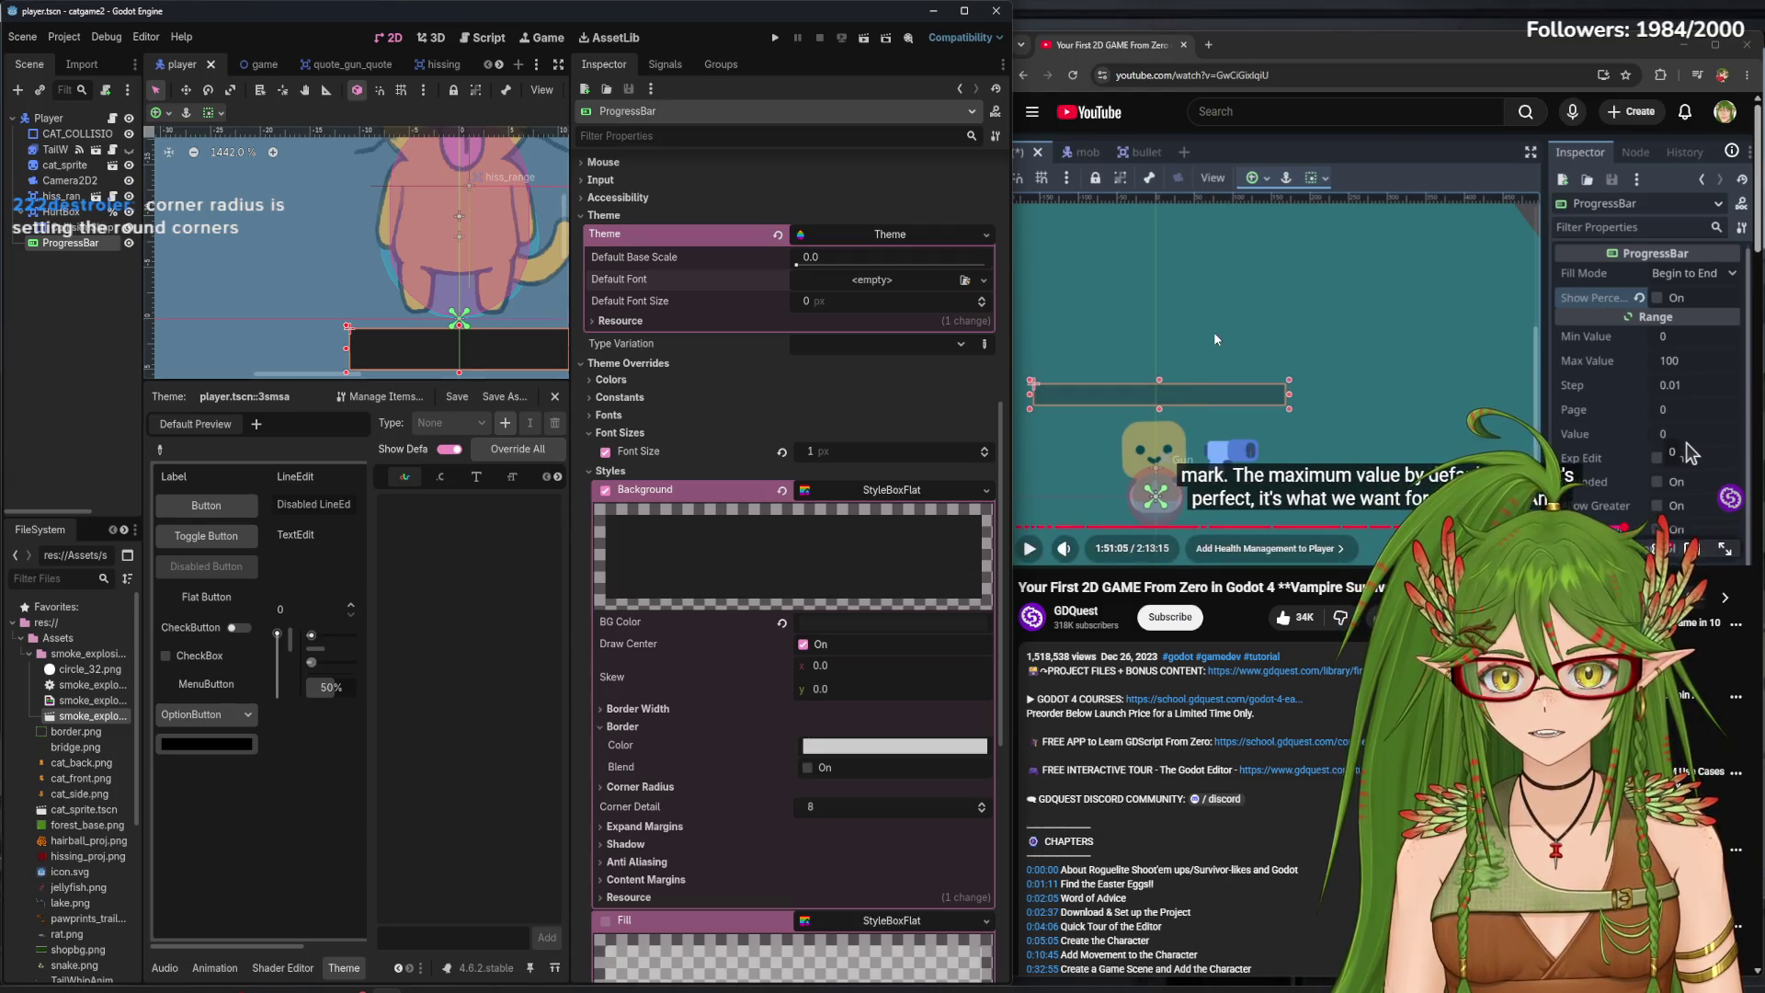
{"action": "left_click", "coordinate": [1067, 494]}
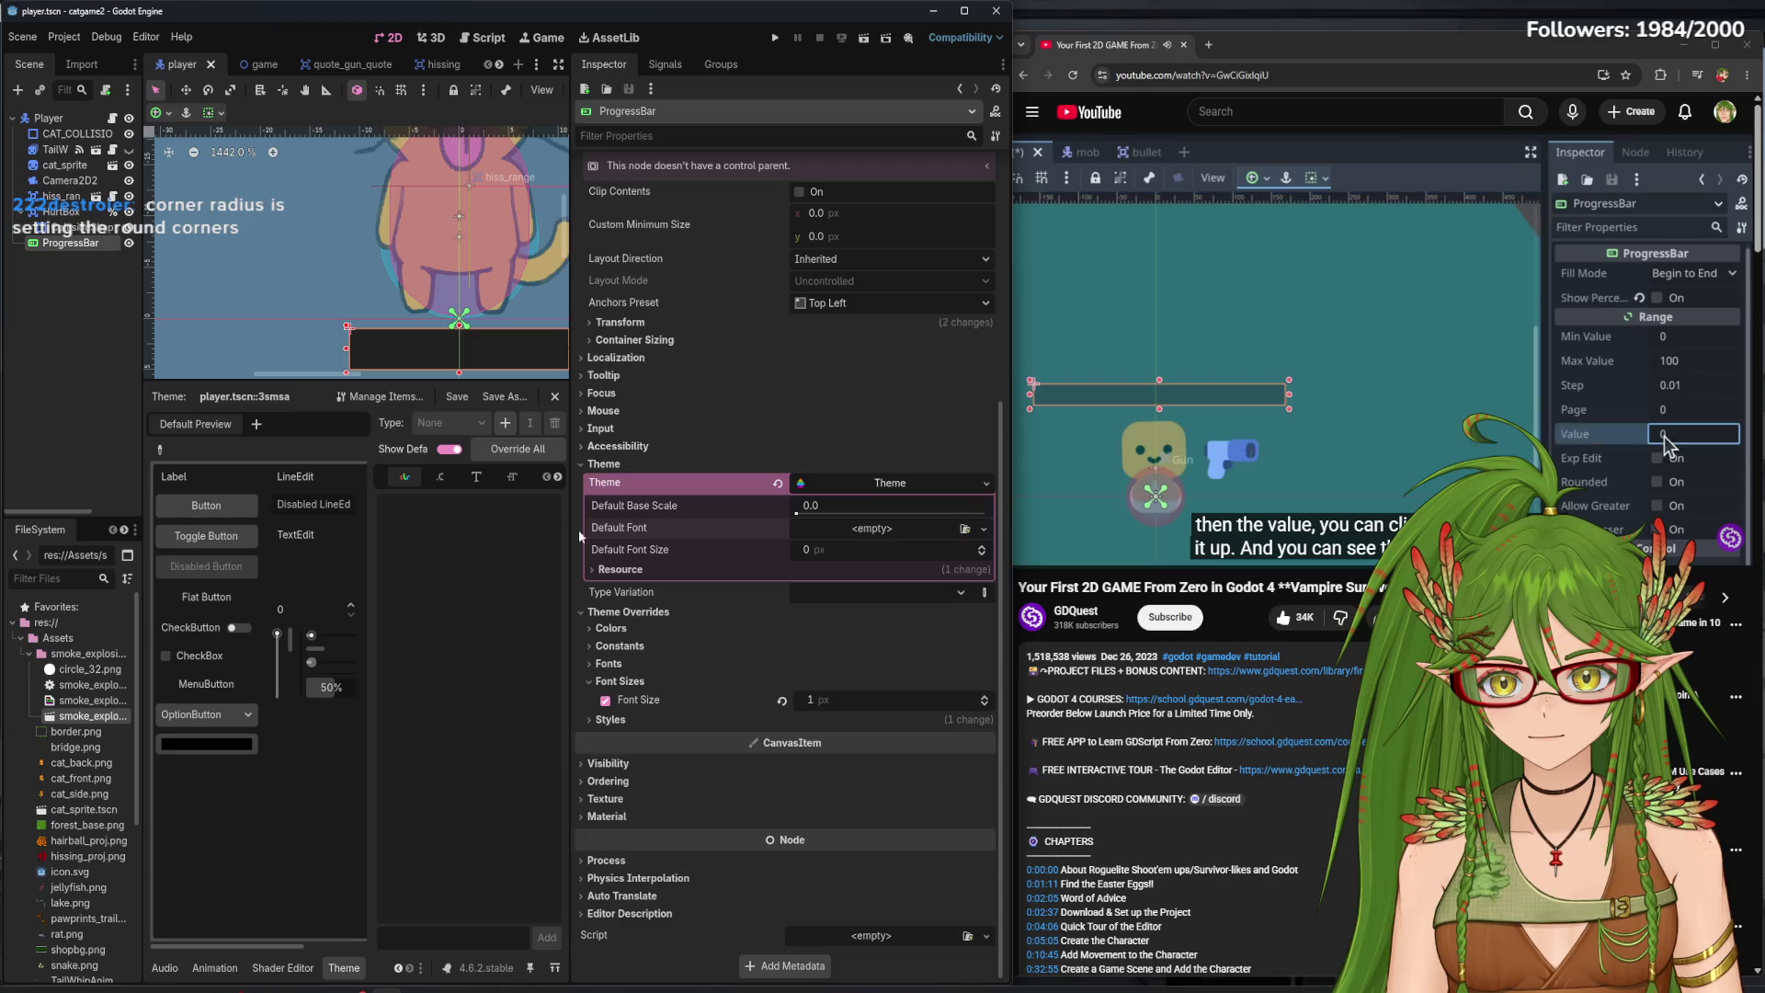
{"action": "scroll", "coordinate": [681, 312], "scroll_direction": "up", "scroll_amount": 4}
{"action": "left_click_drag", "start_coordinate": [579, 363], "coordinate": [823, 401]}
{"action": "left_click_drag", "start_coordinate": [935, 214], "coordinate": [989, 214]}
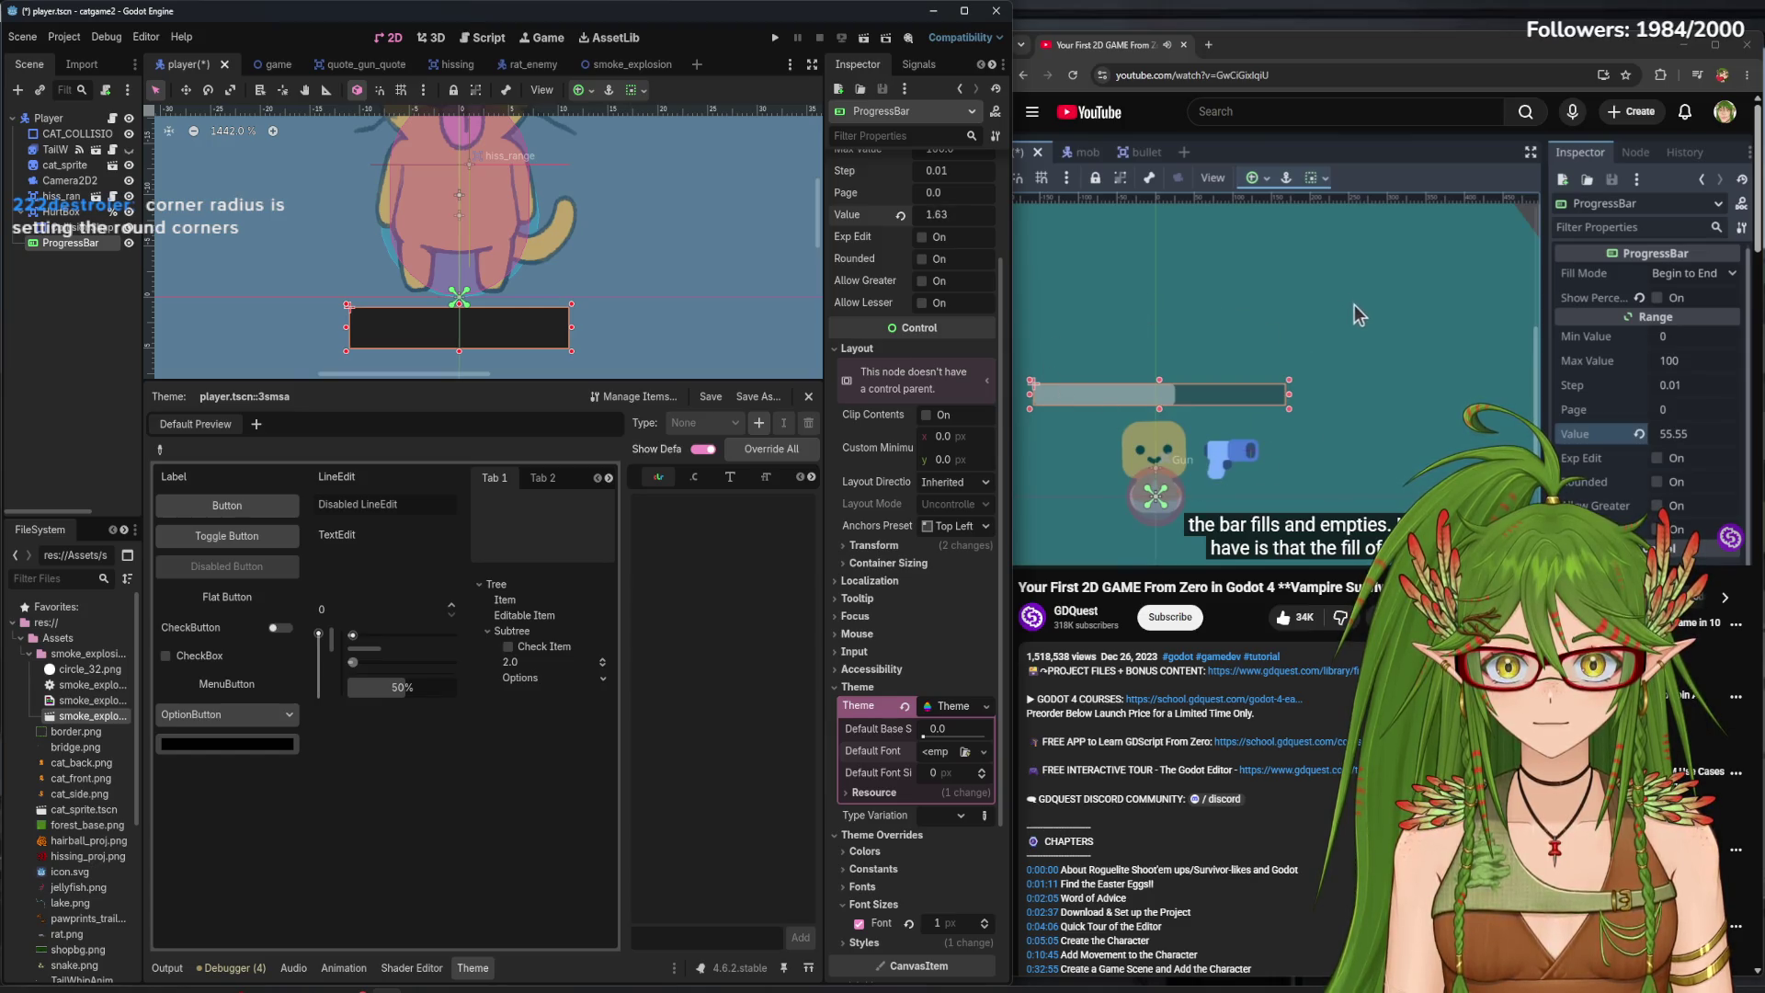
{"action": "left_click", "coordinate": [1132, 287]}
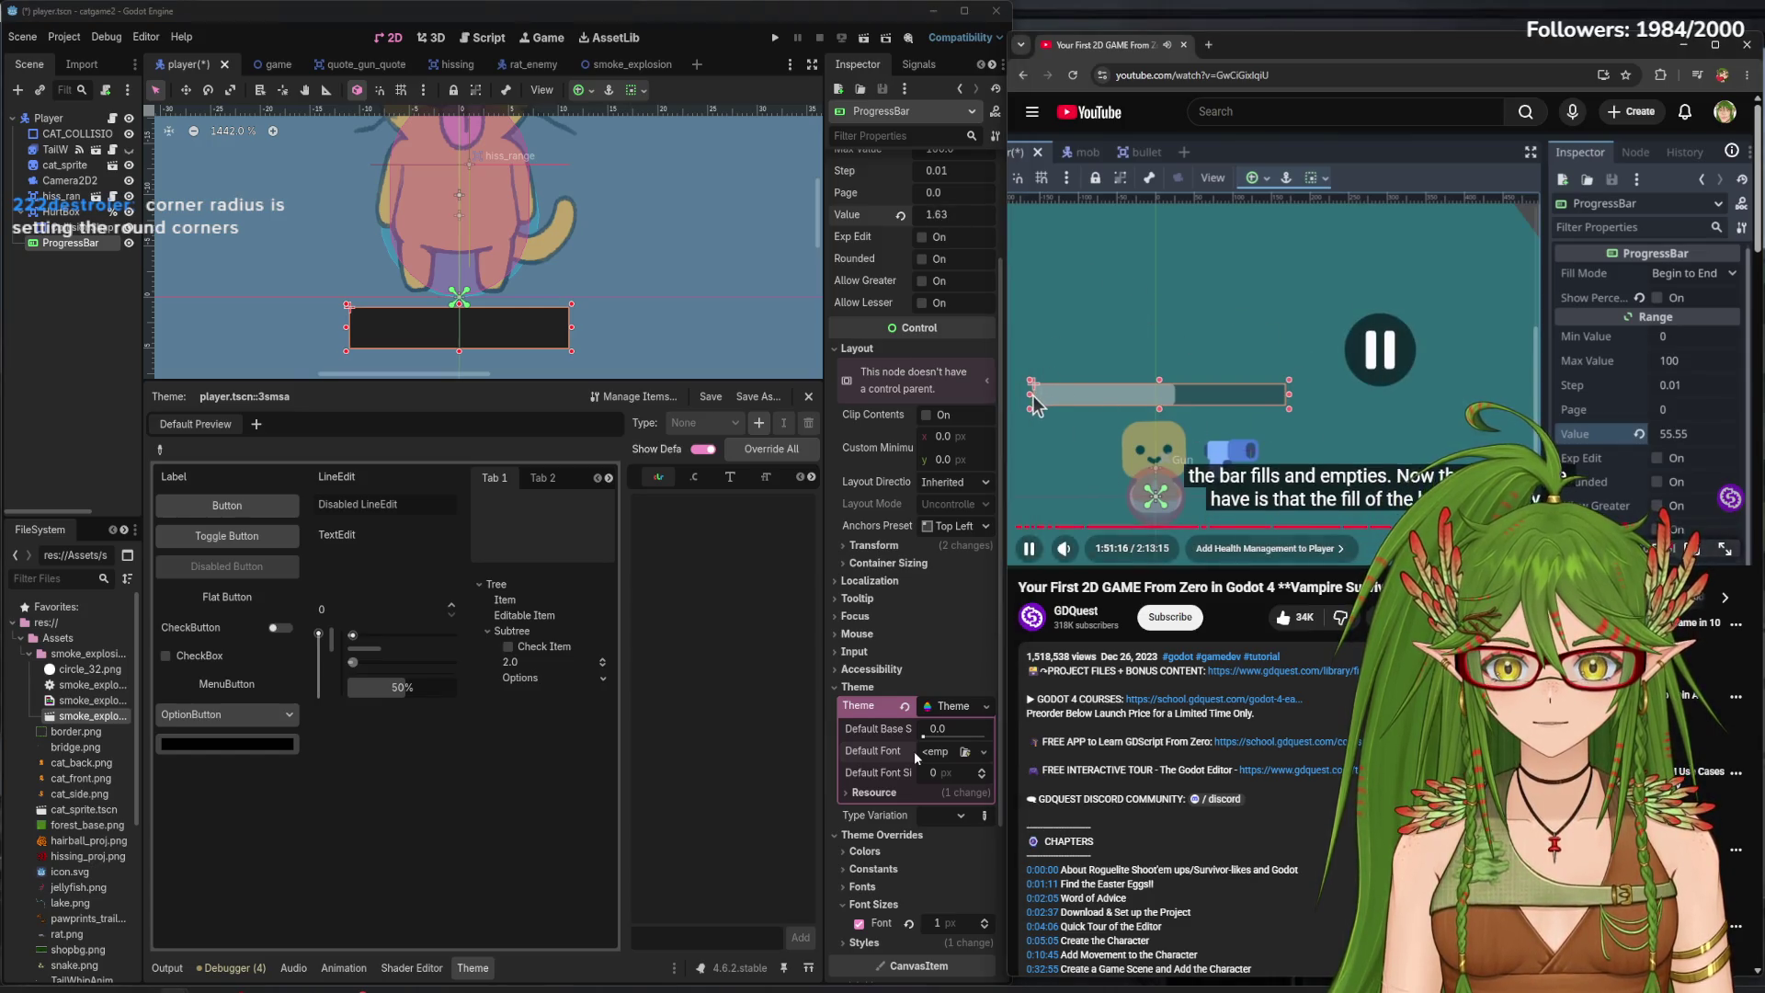
{"action": "key", "text": "ctrl+s"}
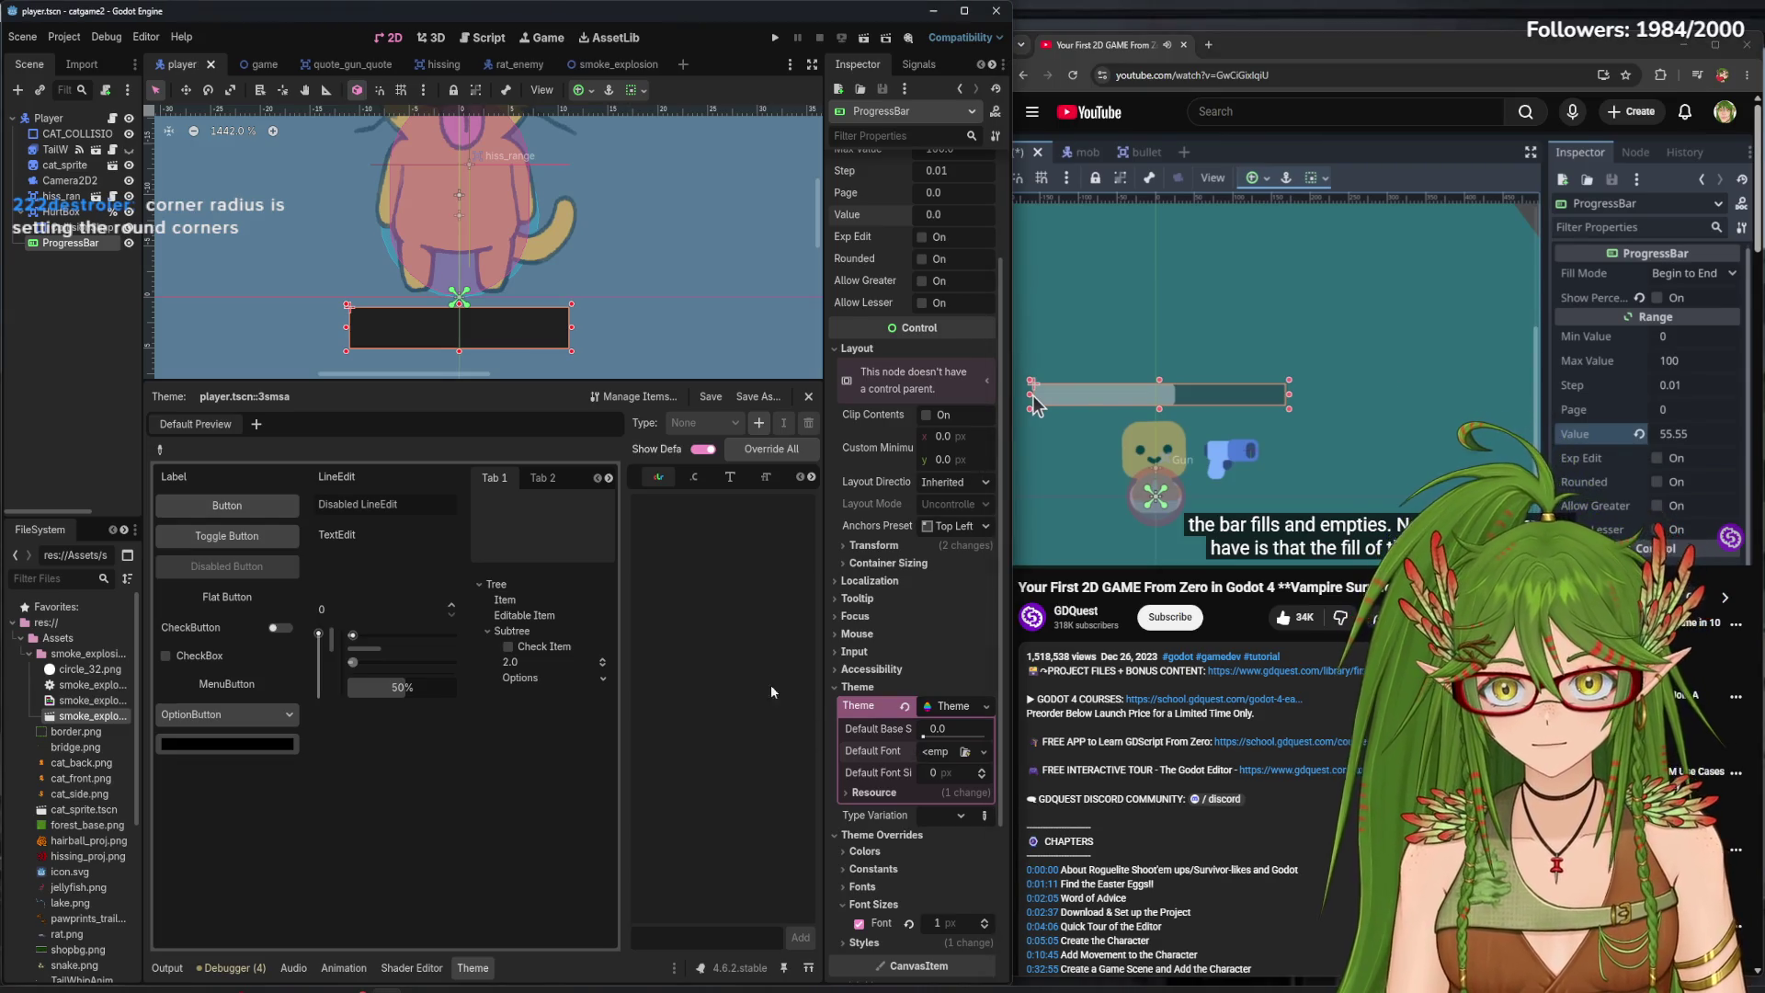
{"action": "scroll", "coordinate": [886, 741], "scroll_direction": "down", "scroll_amount": 3}
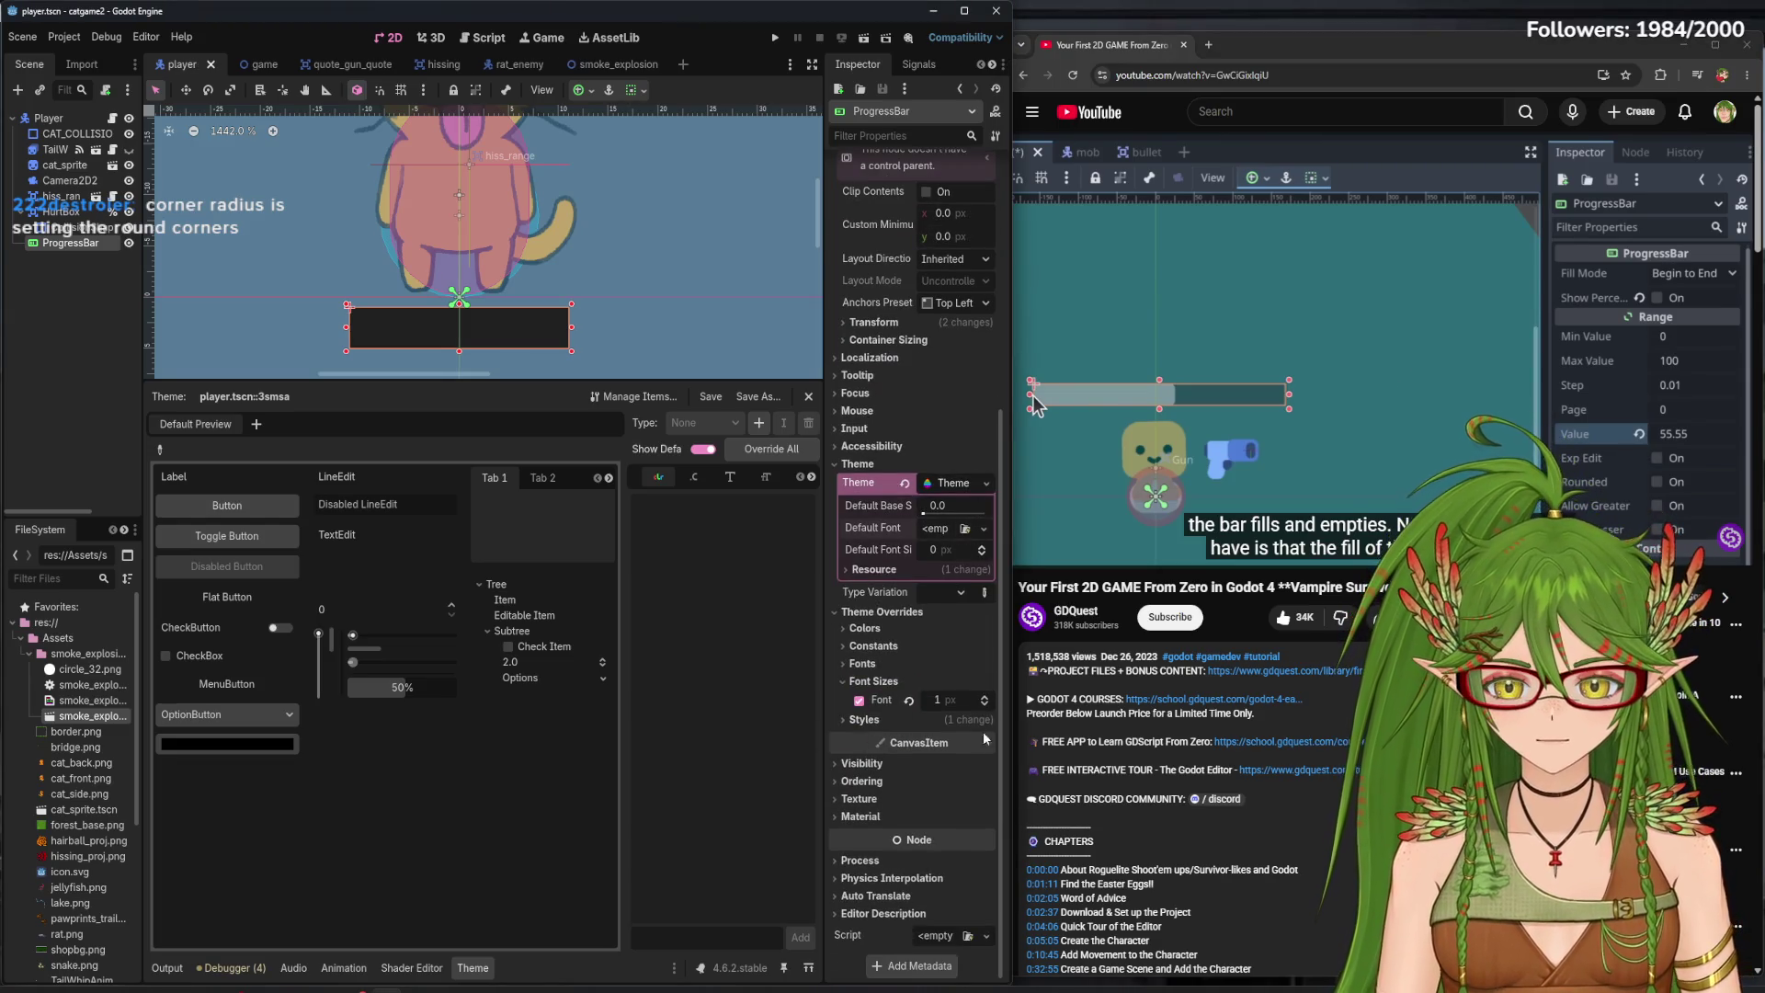
{"action": "left_click", "coordinate": [984, 482]}
{"action": "key", "text": "Escape"}
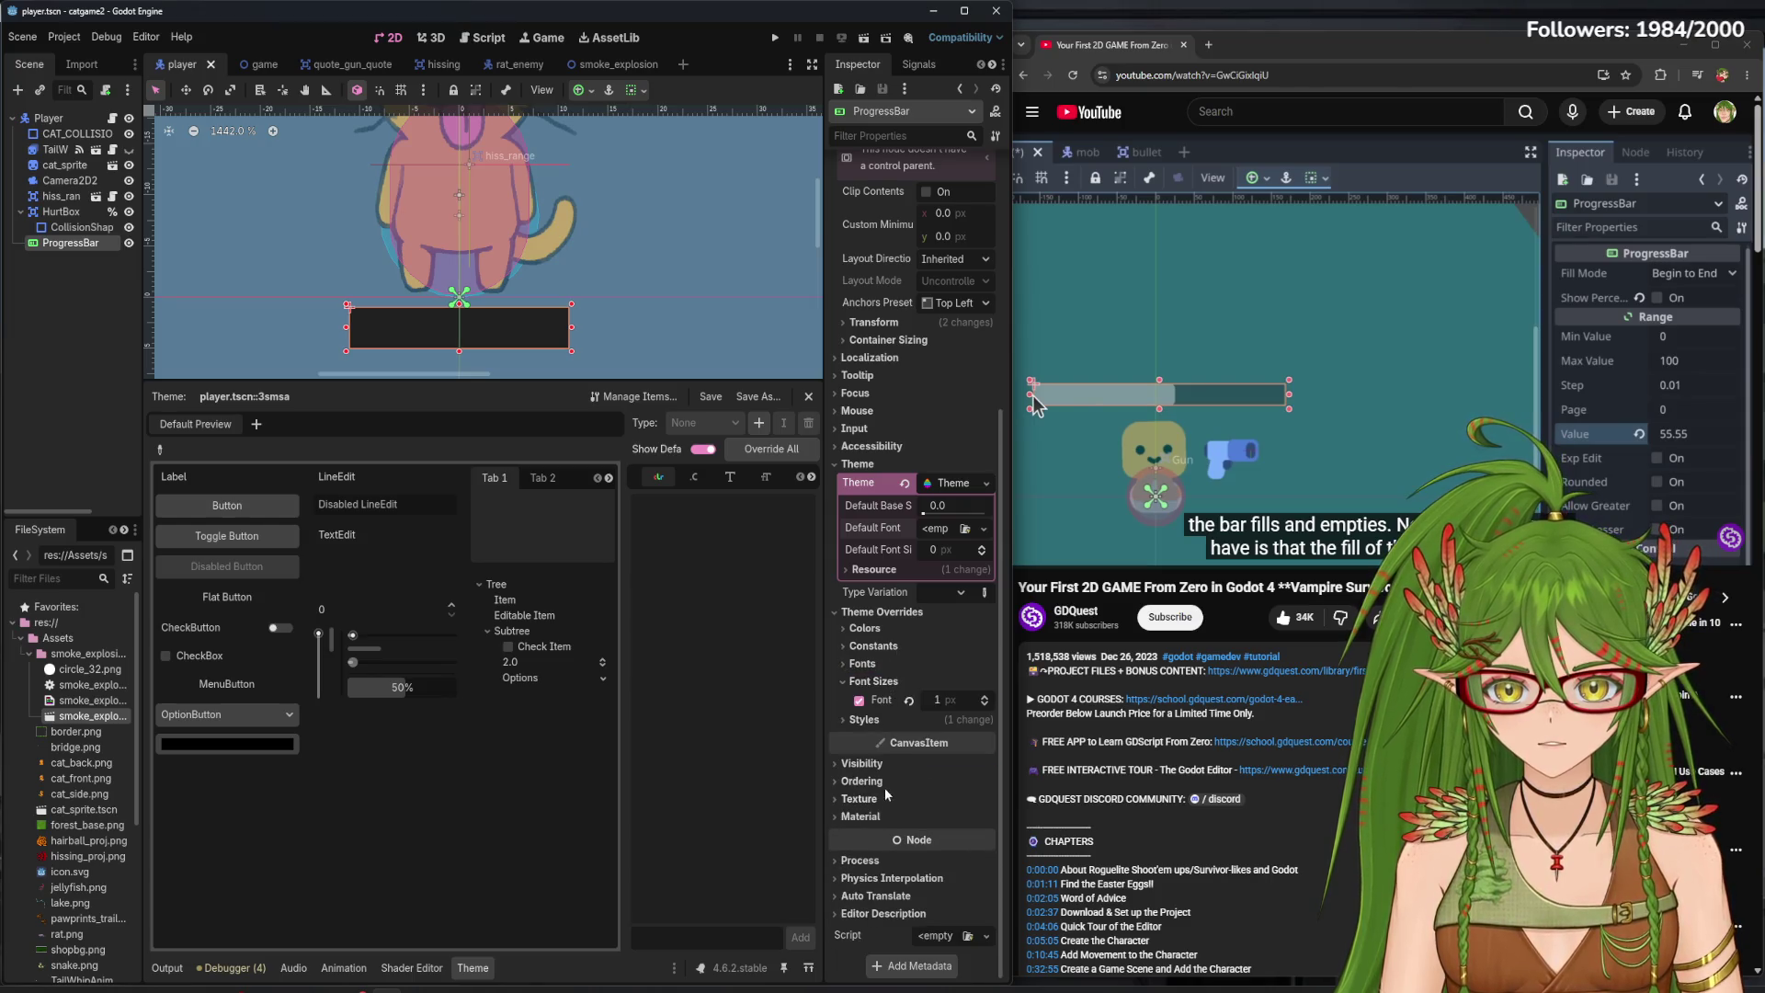
{"action": "left_click", "coordinate": [874, 681]}
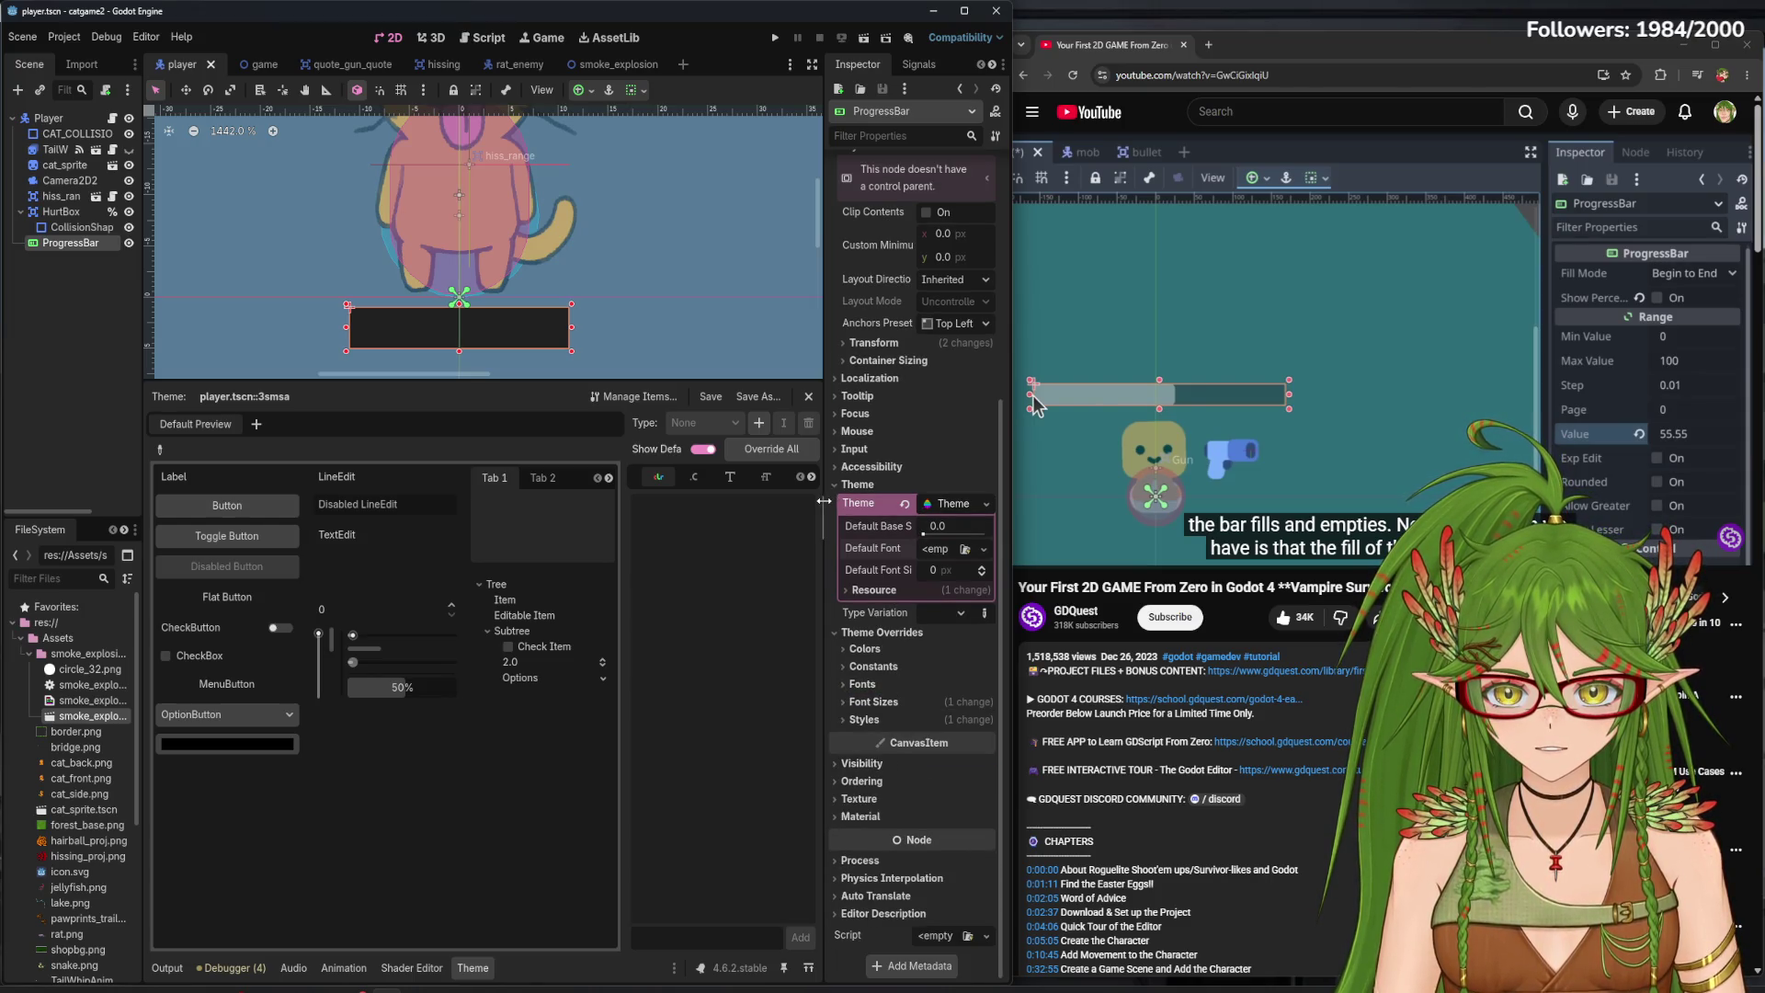
{"action": "left_click_drag", "start_coordinate": [824, 501], "coordinate": [552, 501]}
{"action": "left_click", "coordinate": [959, 614]}
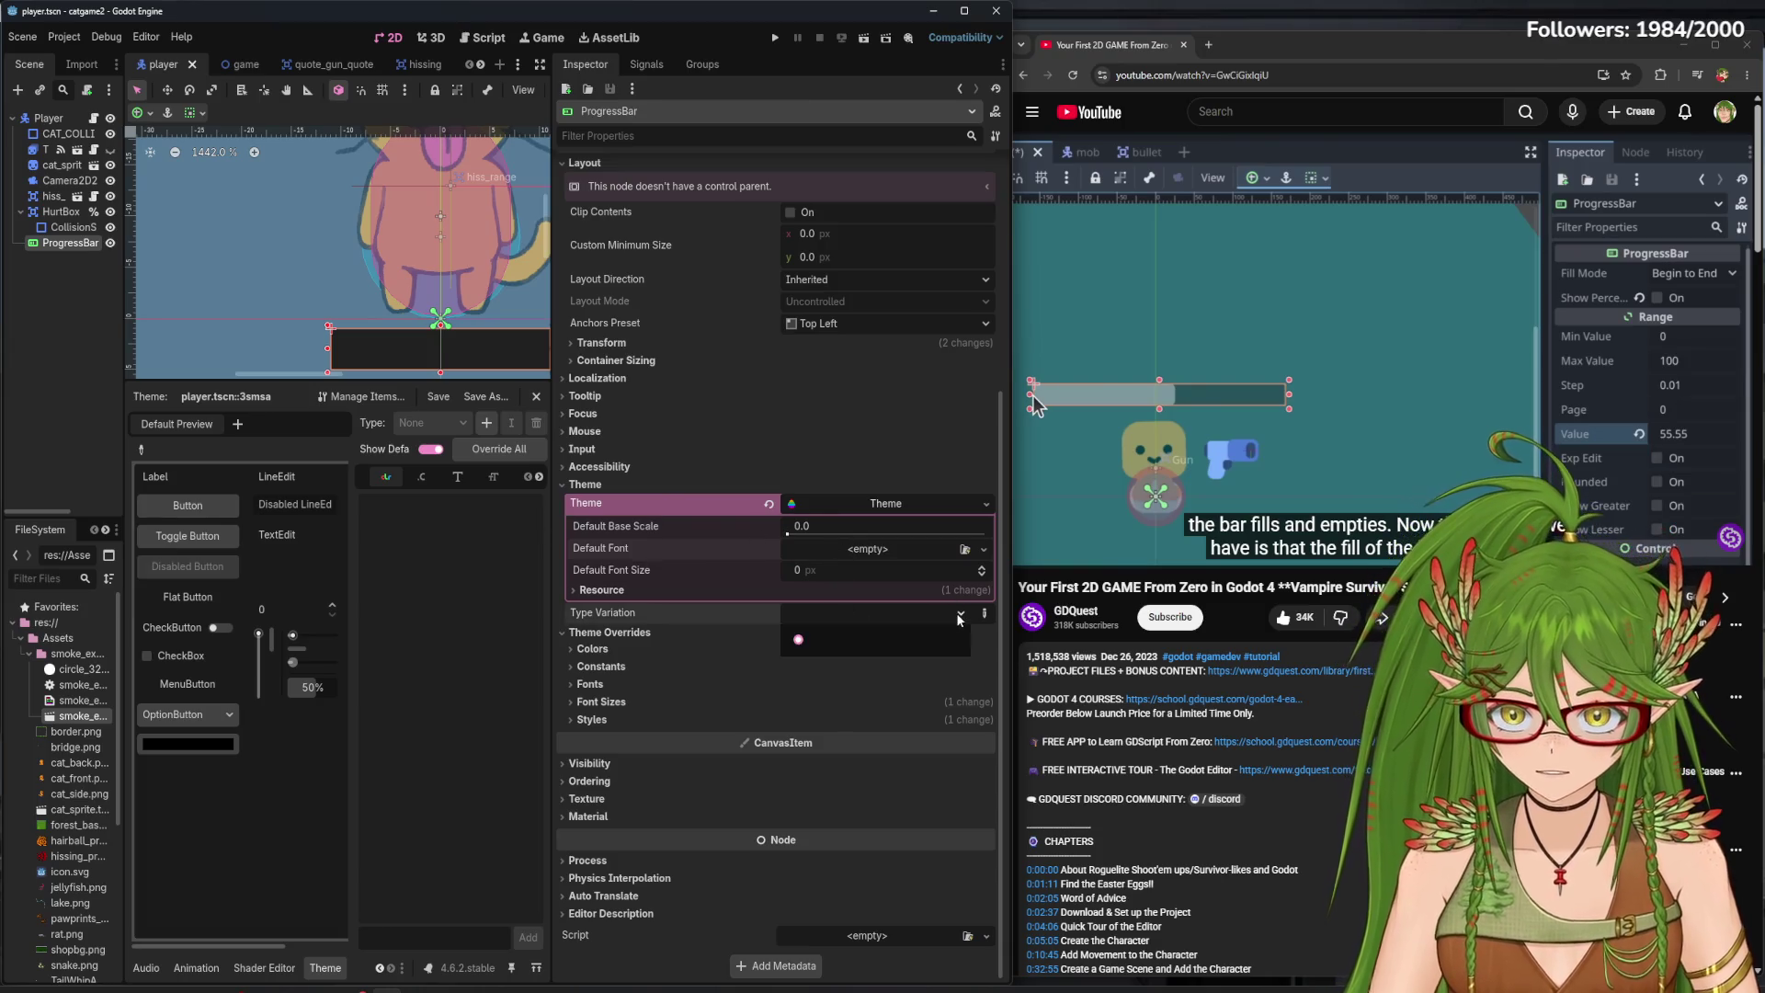
{"action": "left_click", "coordinate": [959, 618]}
{"action": "left_click", "coordinate": [960, 509]}
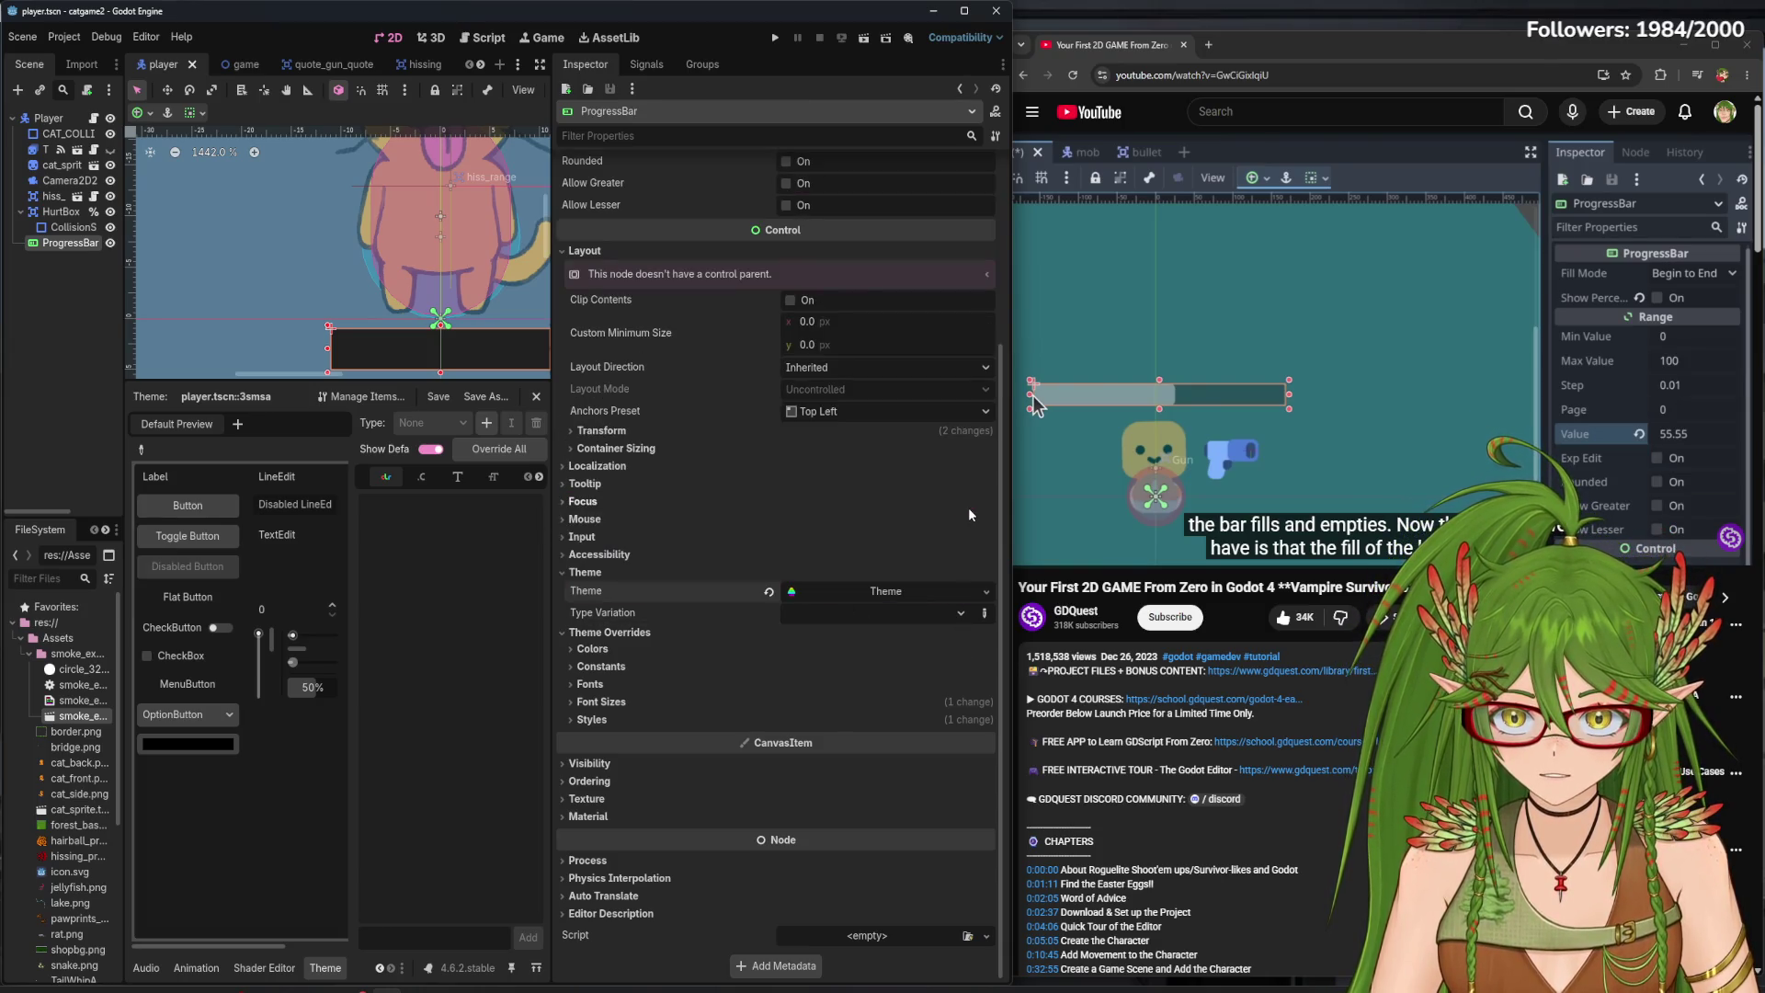
- Expand the Styles overrides and open the Background and Fill style editors
{"action": "left_click", "coordinate": [593, 719]}
{"action": "left_click", "coordinate": [887, 738]}
{"action": "left_click", "coordinate": [986, 436]}
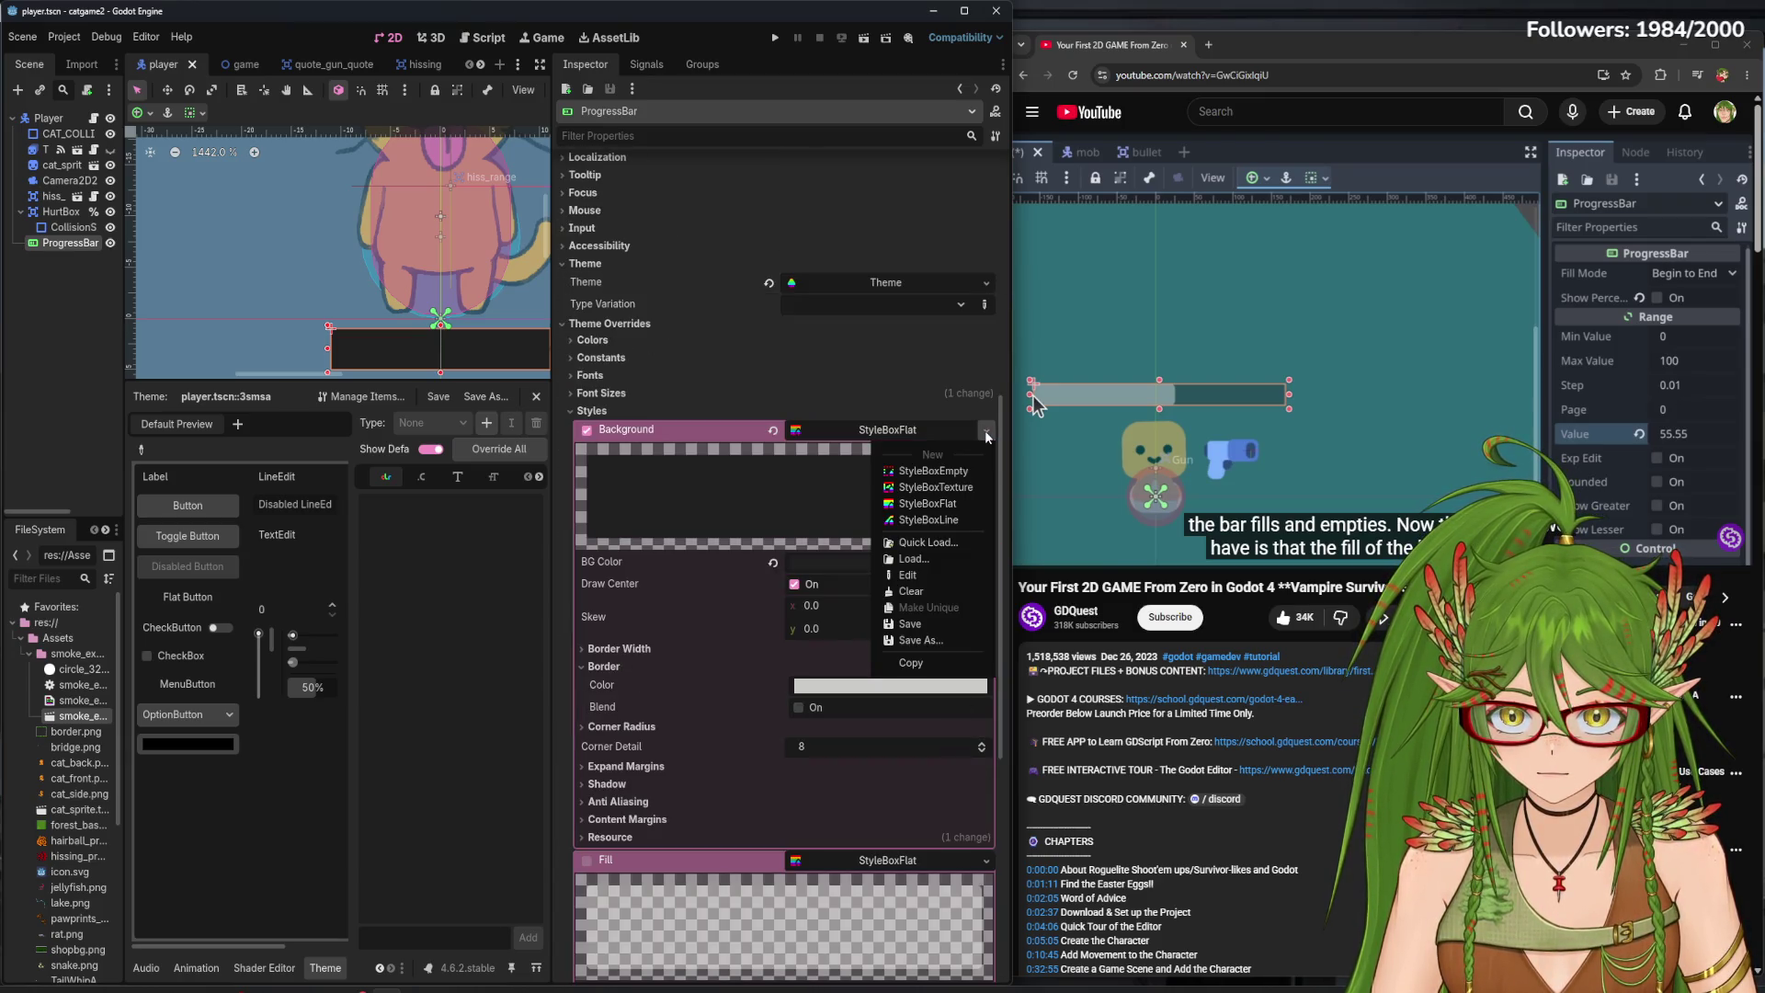
{"action": "left_click", "coordinate": [887, 860]}
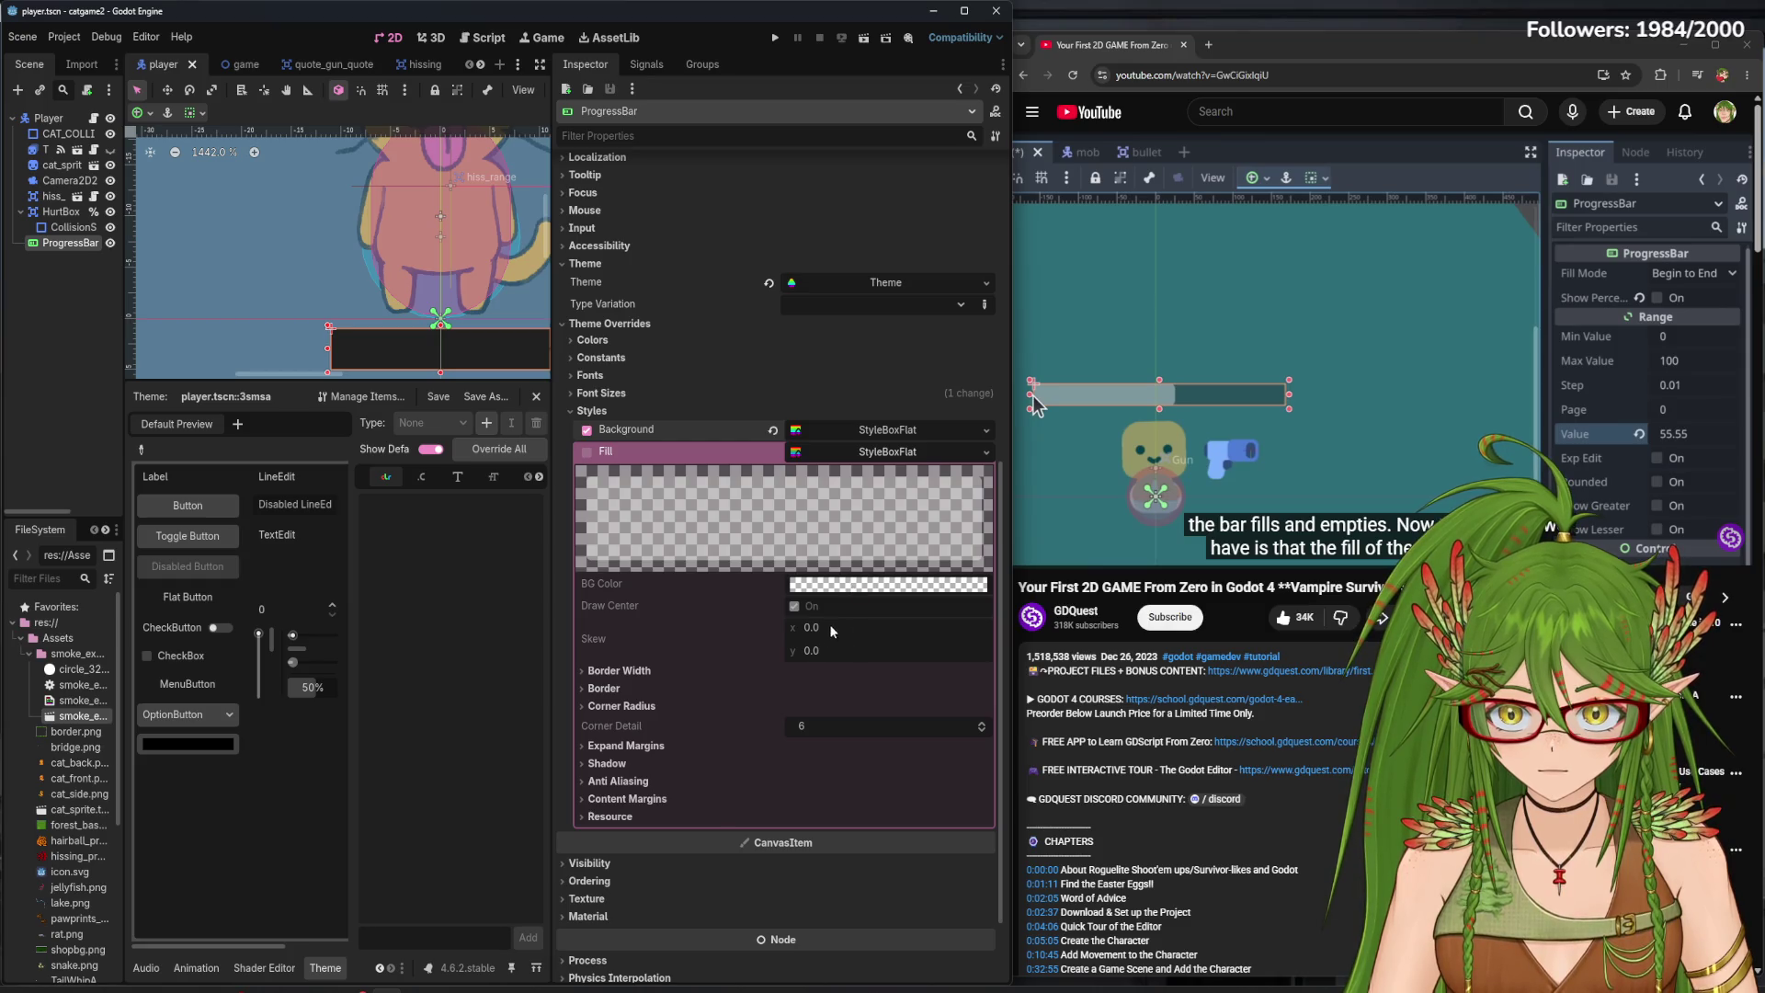
{"action": "scroll", "coordinate": [897, 471], "scroll_direction": "up", "scroll_amount": 4}
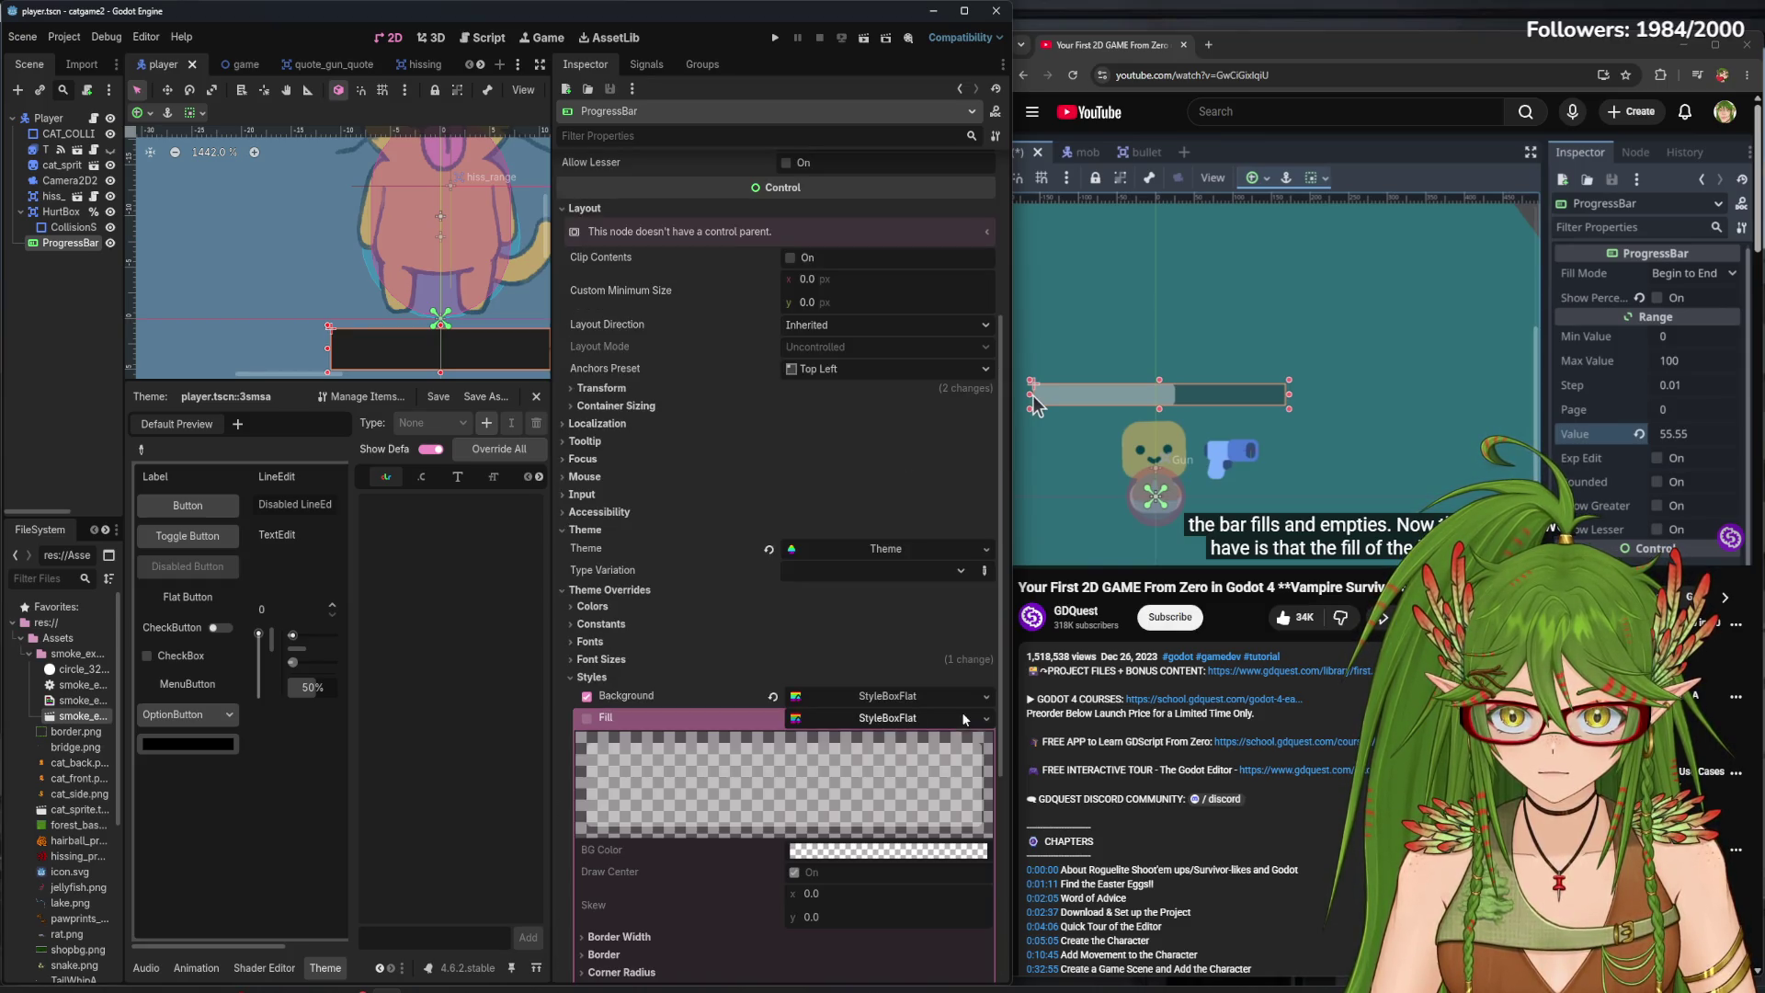
- Try a StyleBoxTexture for the Fill, then start switching it back to a flat style
{"action": "left_click", "coordinate": [986, 718]}
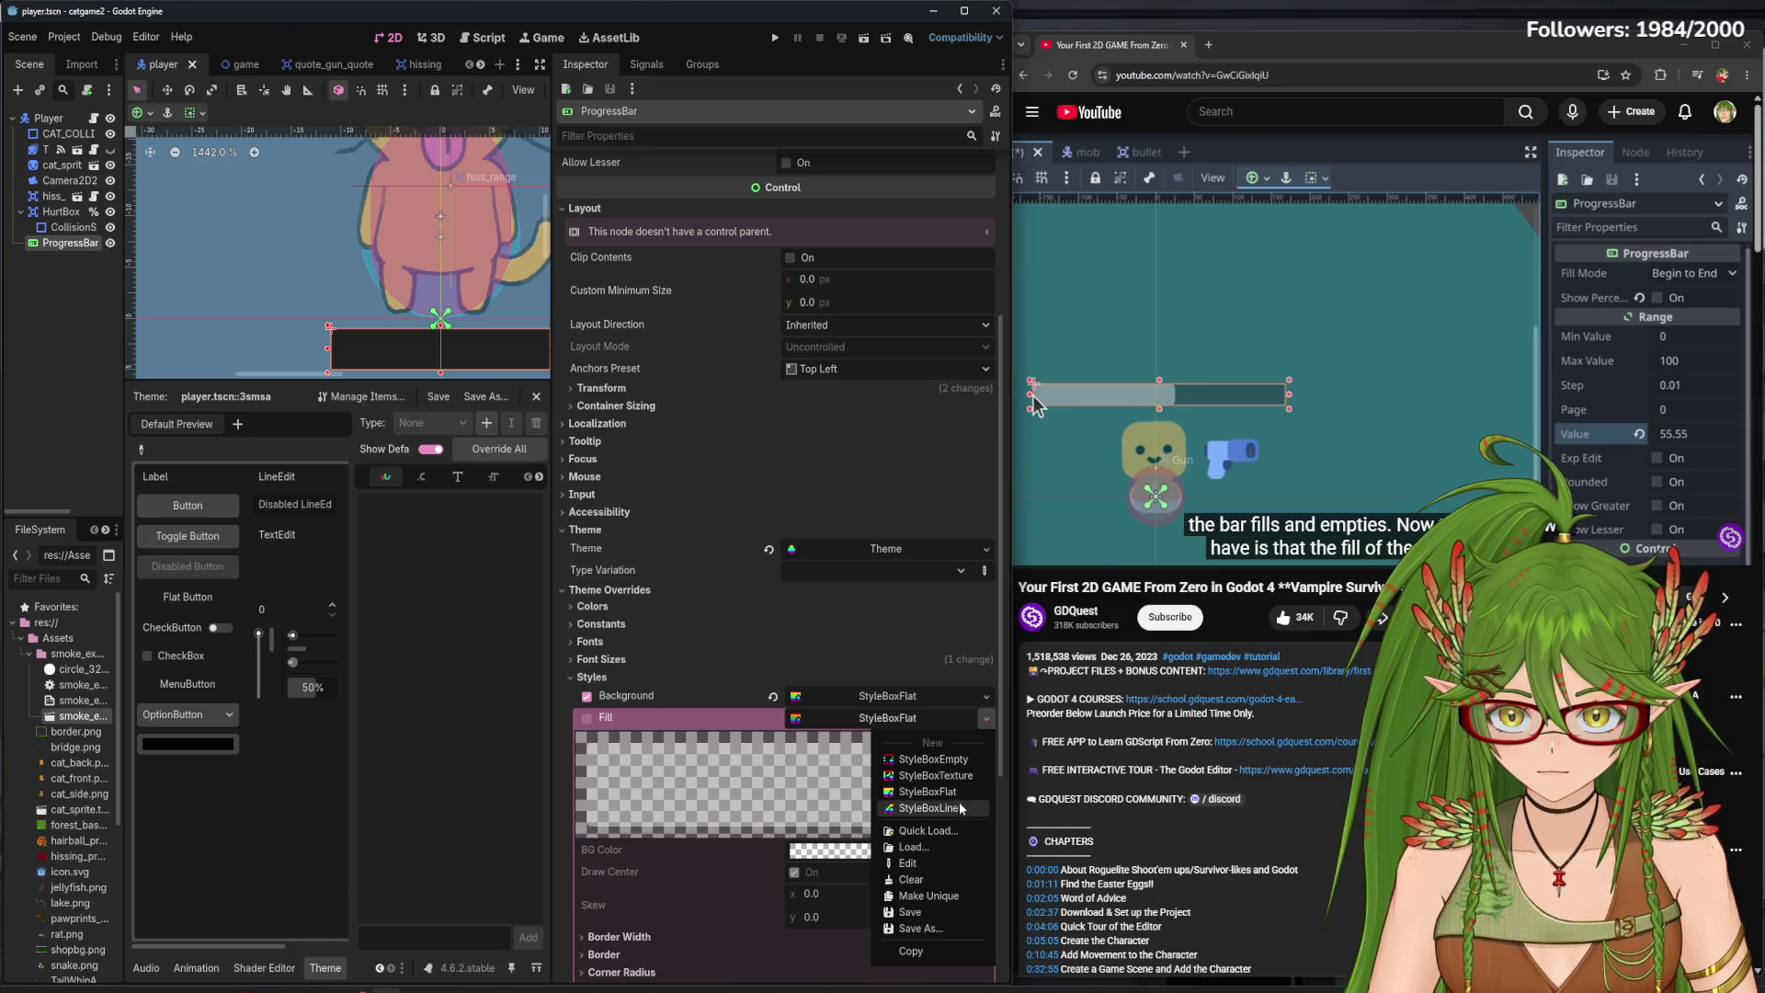
{"action": "left_click", "coordinate": [961, 776]}
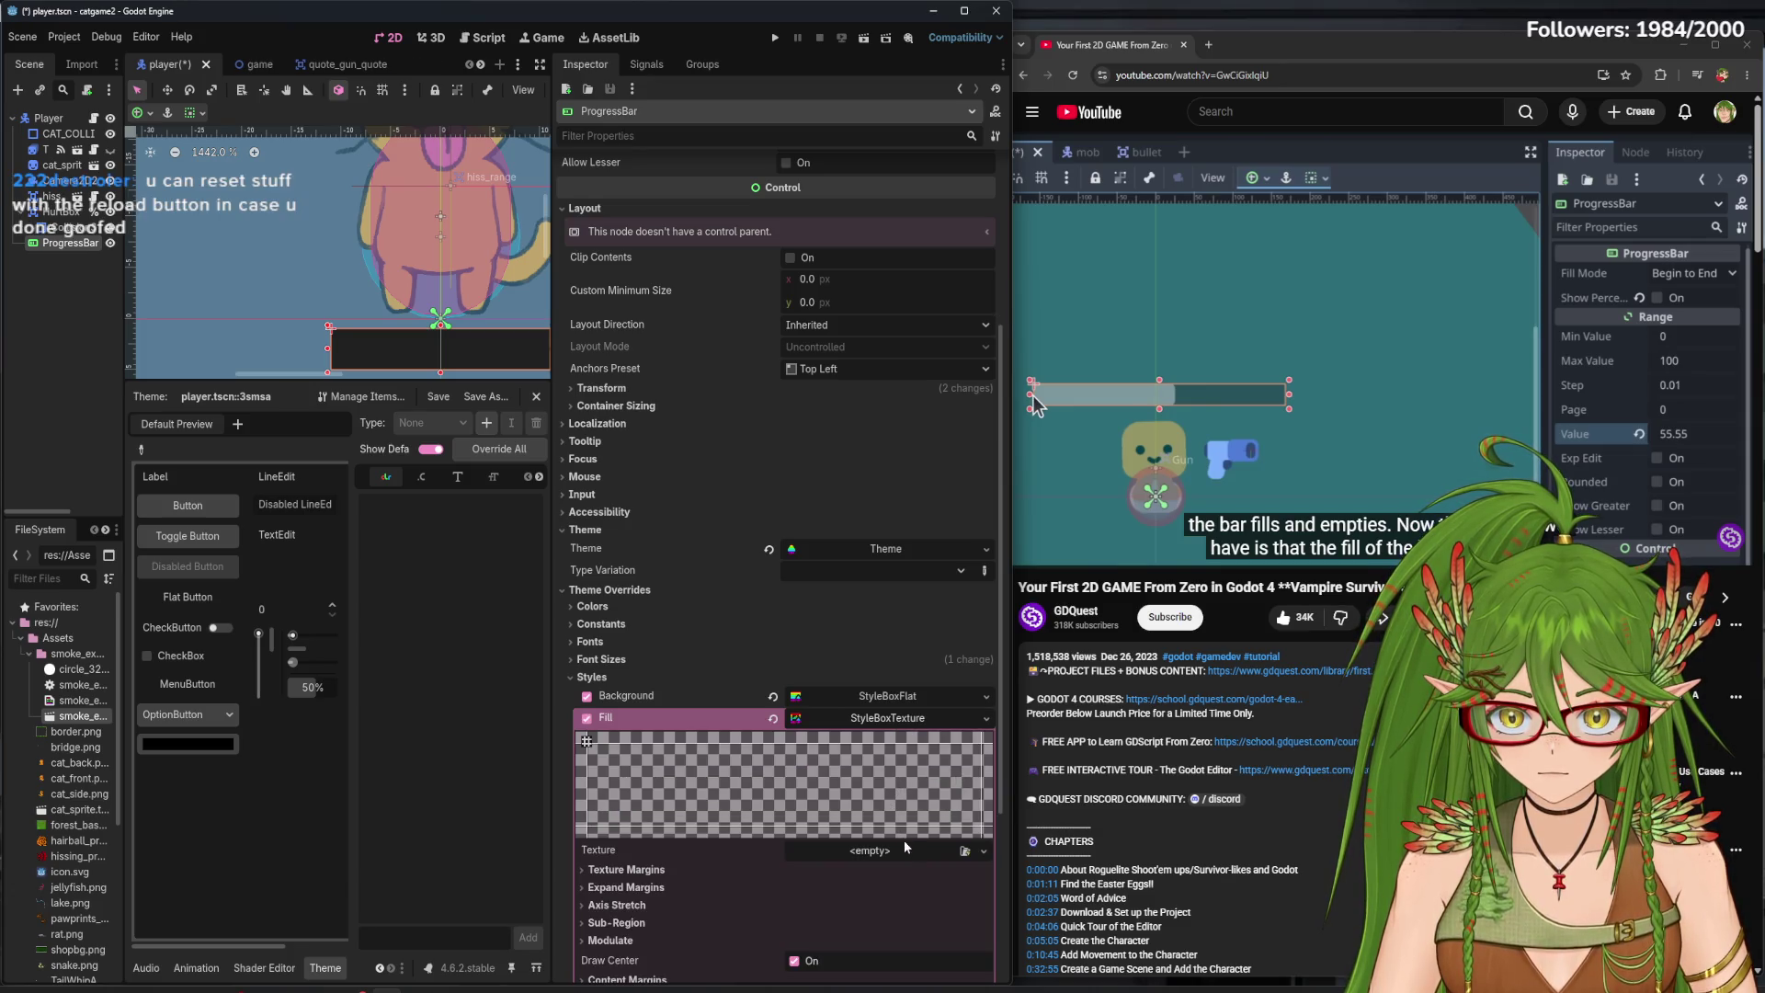
{"action": "left_click", "coordinate": [971, 852]}
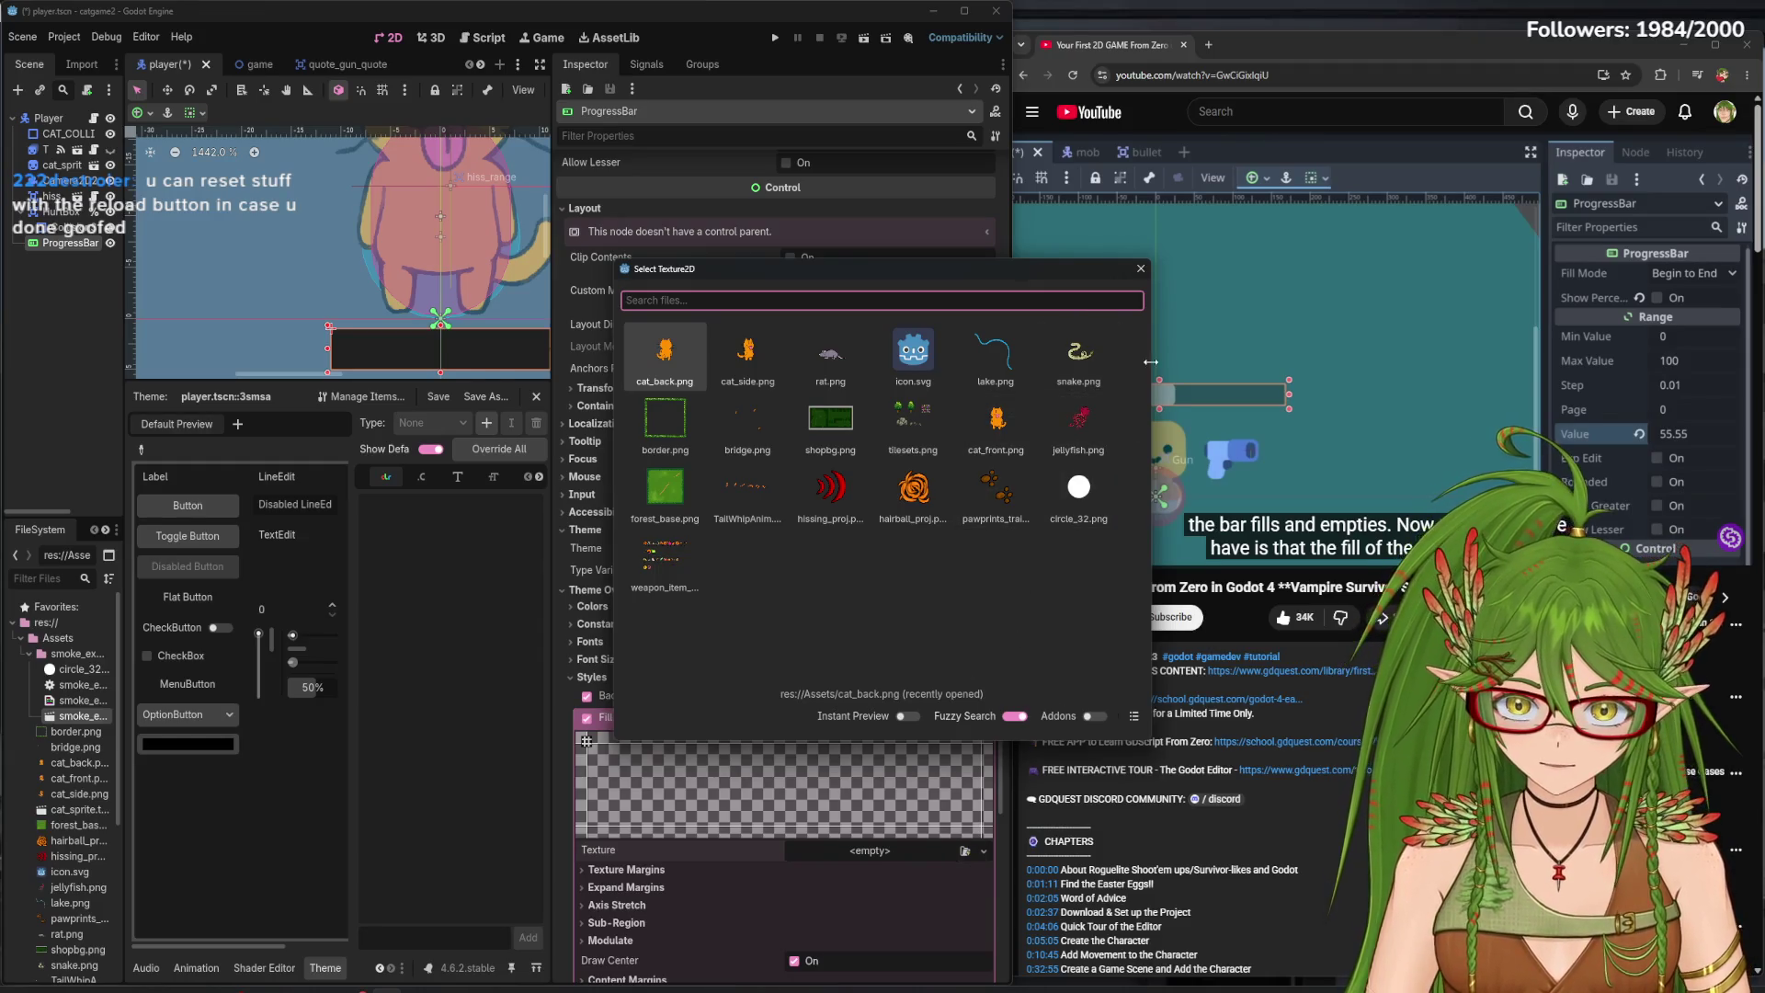
{"action": "left_click", "coordinate": [1141, 270]}
{"action": "scroll", "coordinate": [842, 678], "scroll_direction": "down", "scroll_amount": 3}
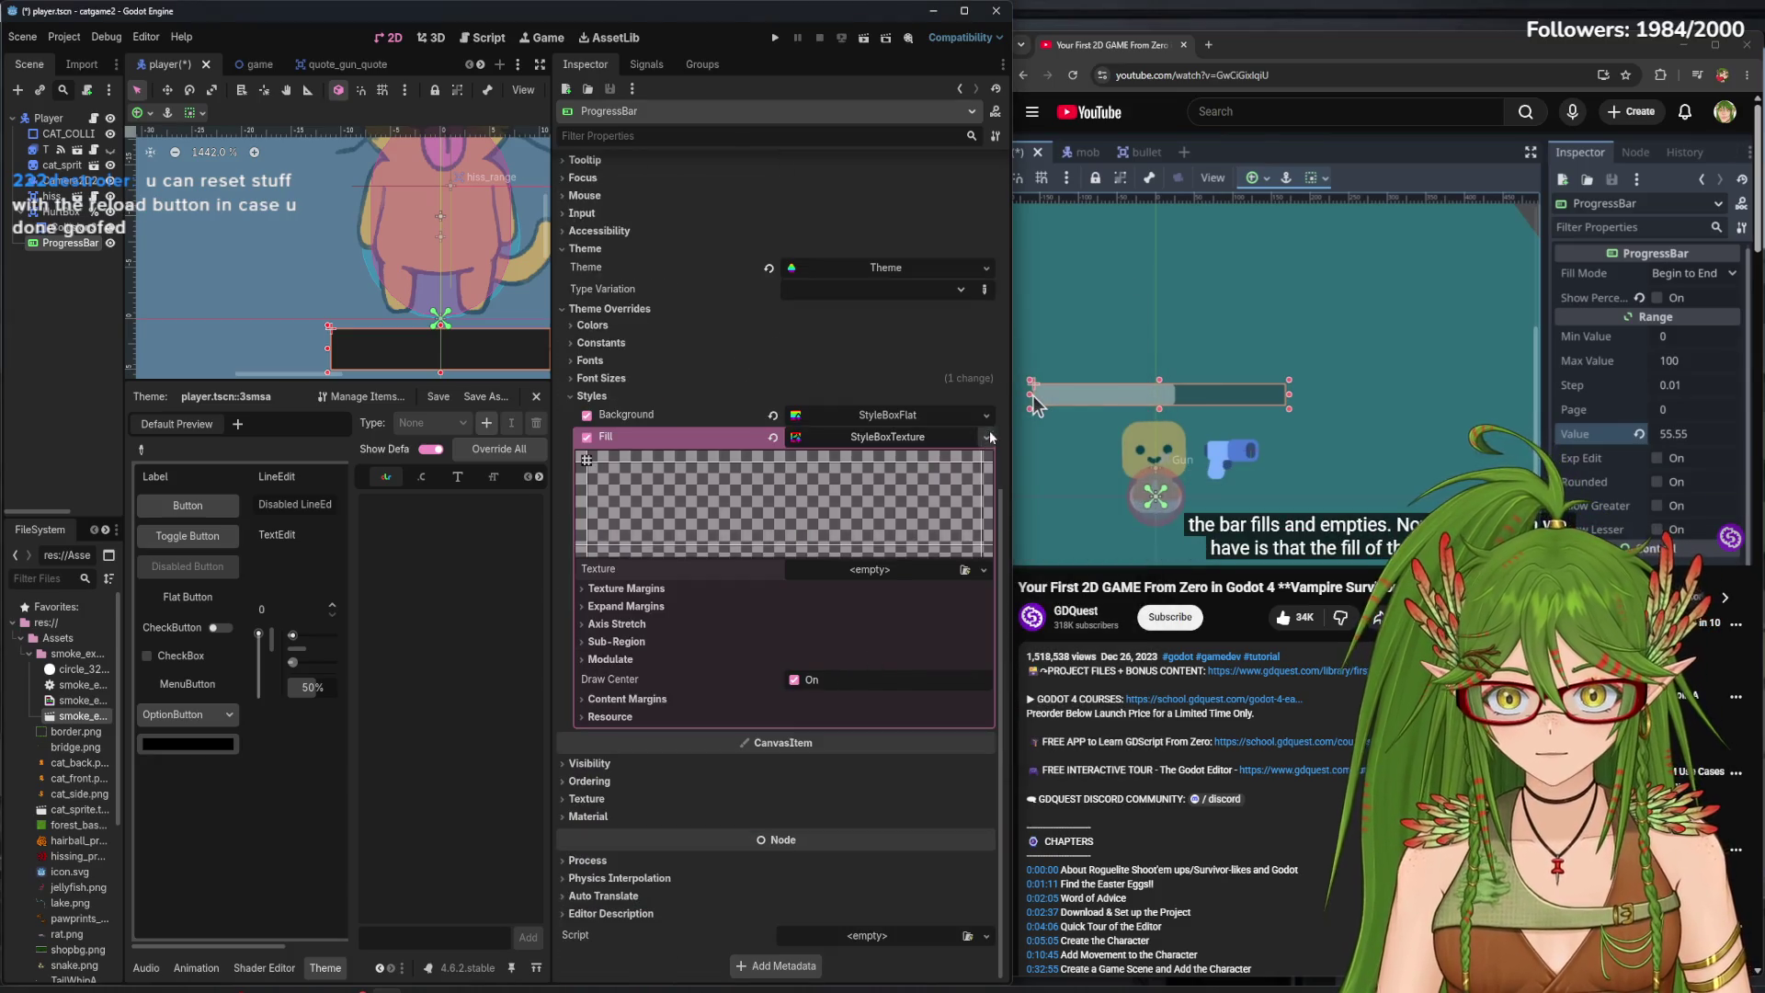
{"action": "left_click", "coordinate": [984, 569]}
{"action": "left_click", "coordinate": [963, 589]}
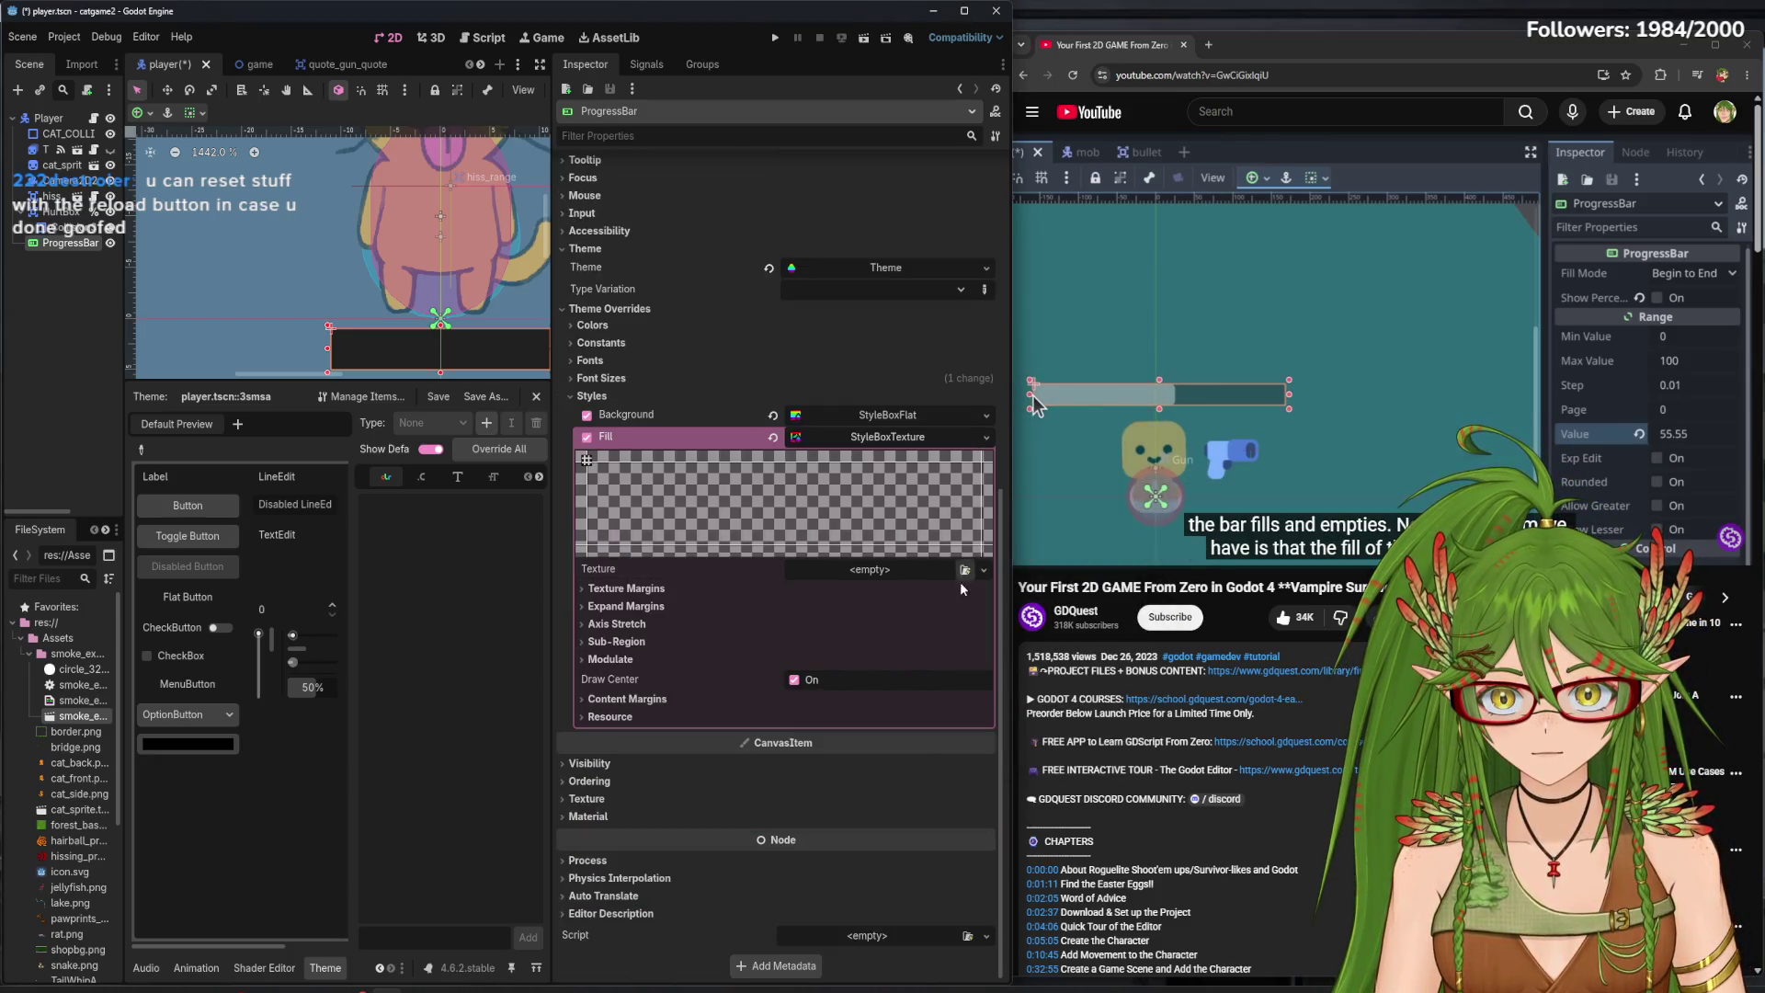
{"action": "left_click", "coordinate": [985, 438]}
- Make the Fill a new StyleBoxFlat coloured bright green #00c316, starting from hex 99ff99
{"action": "left_click", "coordinate": [967, 513]}
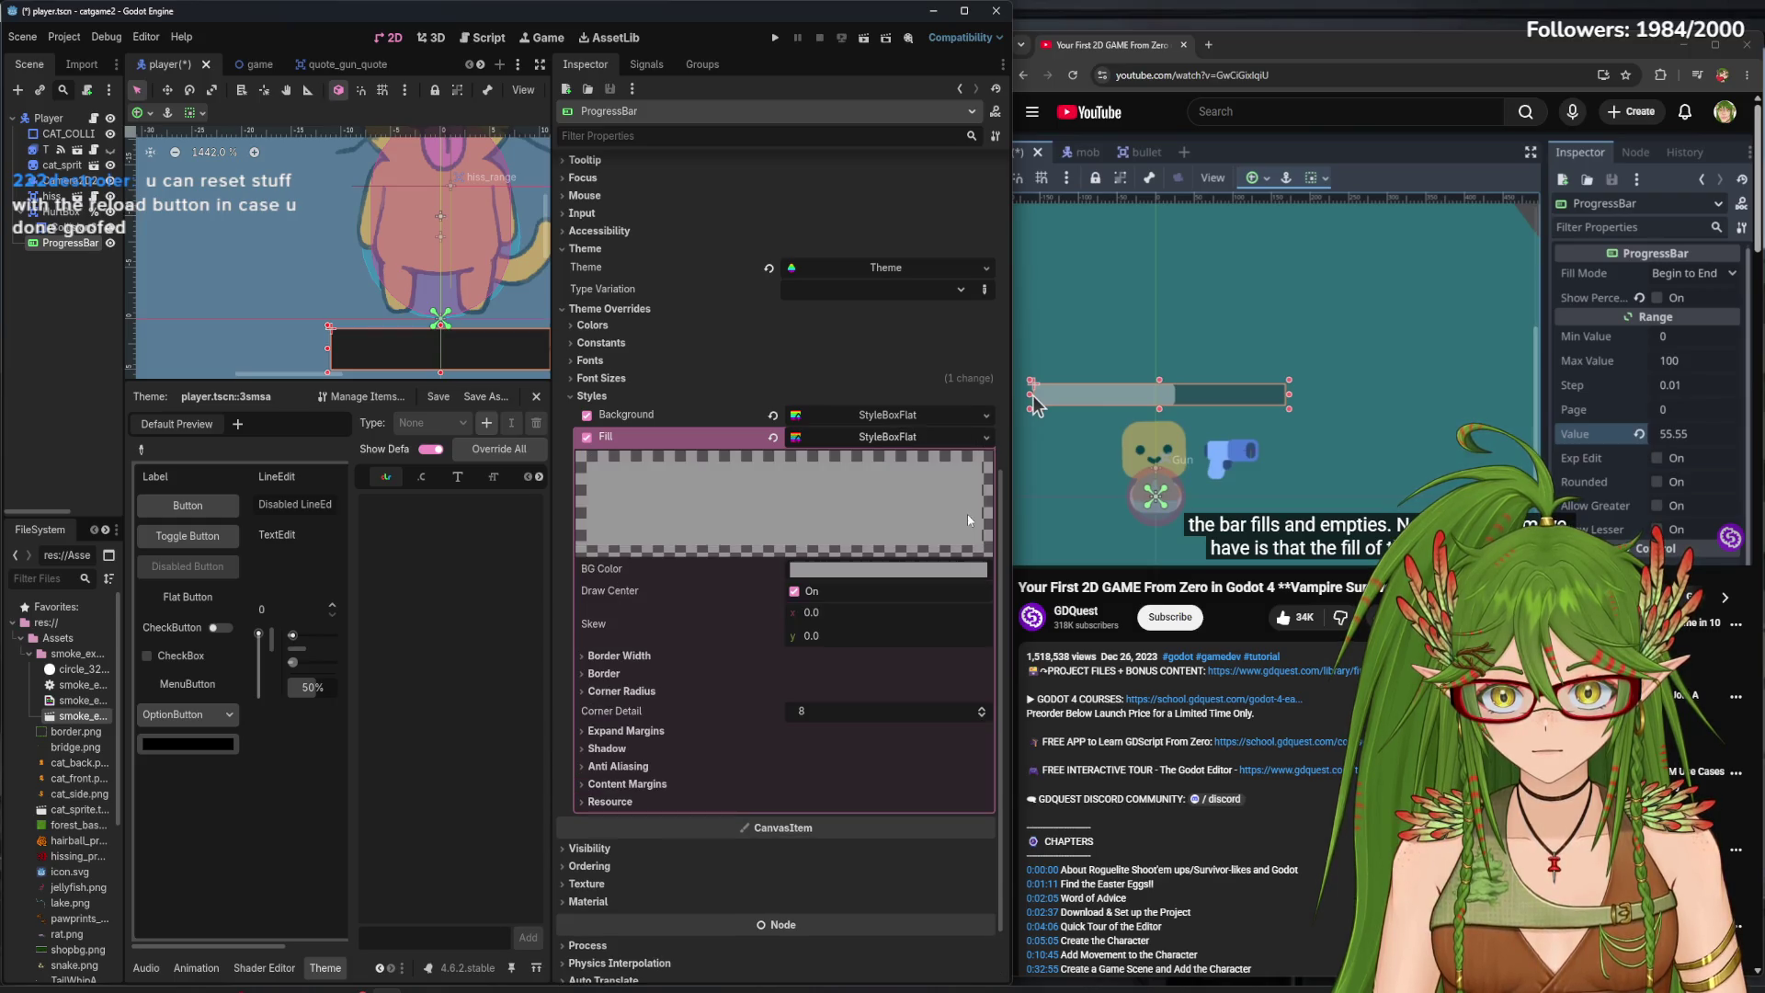
{"action": "left_click", "coordinate": [947, 570]}
{"action": "type", "text": "99ff99"}
{"action": "key", "text": "Return"}
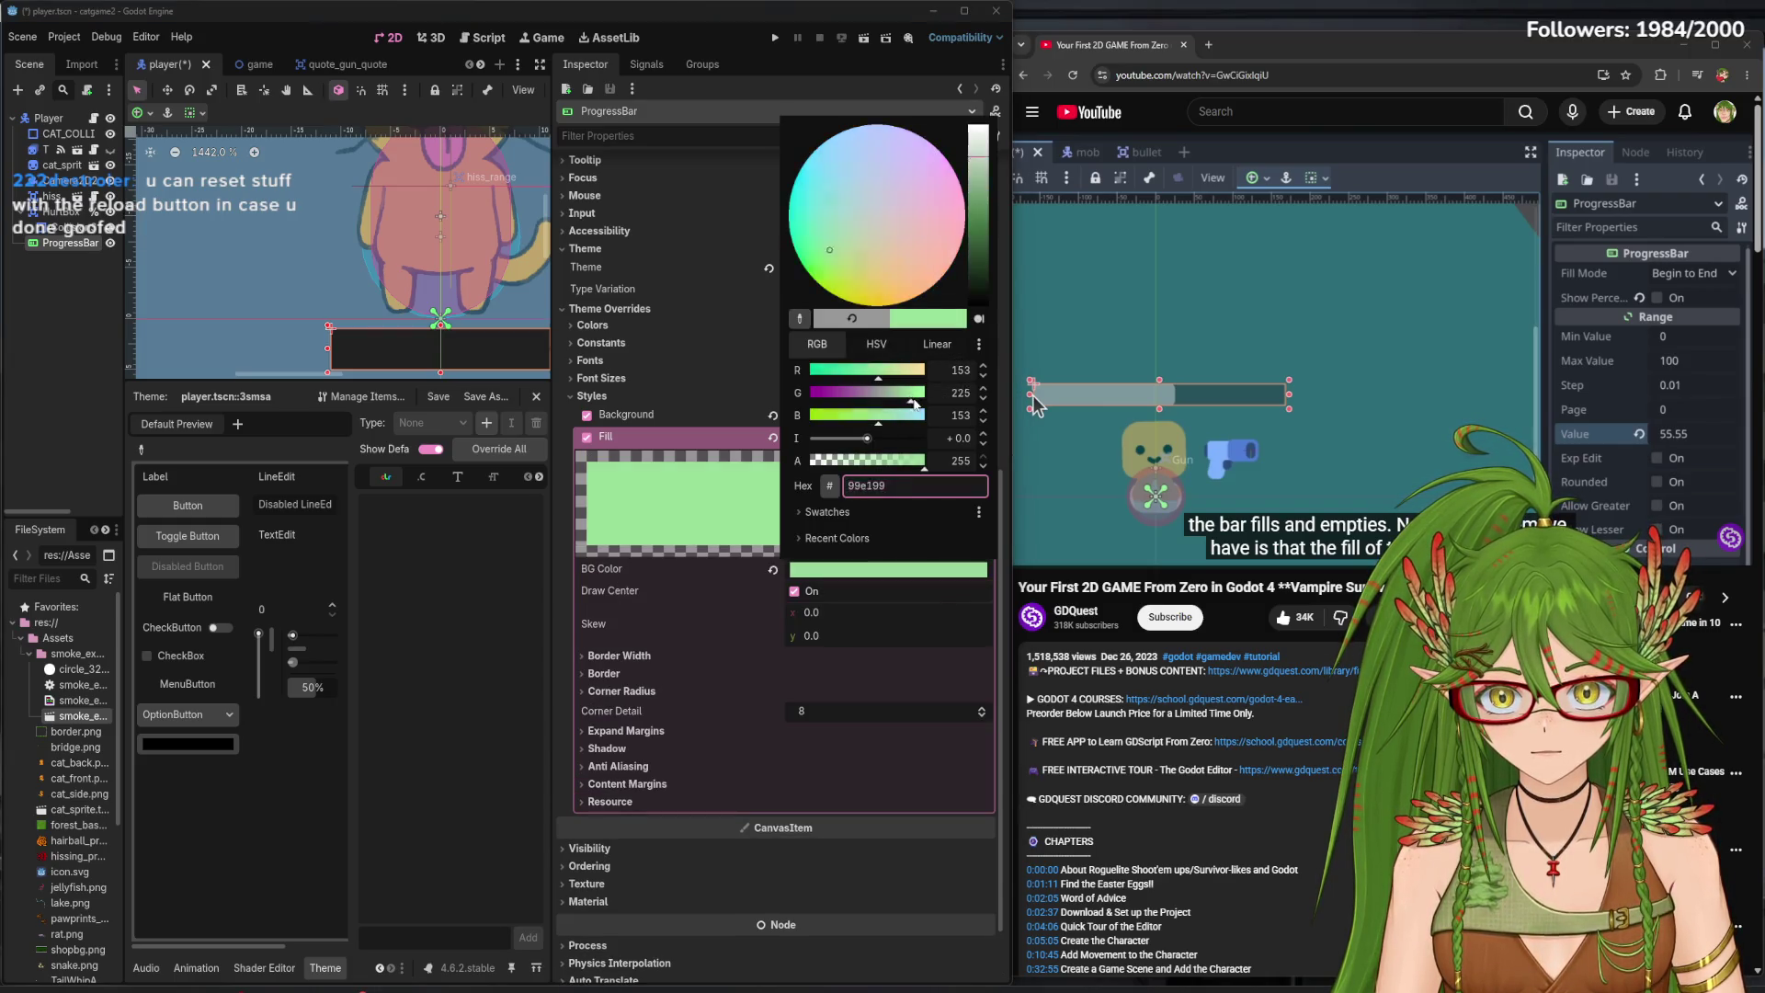
{"action": "left_click", "coordinate": [982, 183]}
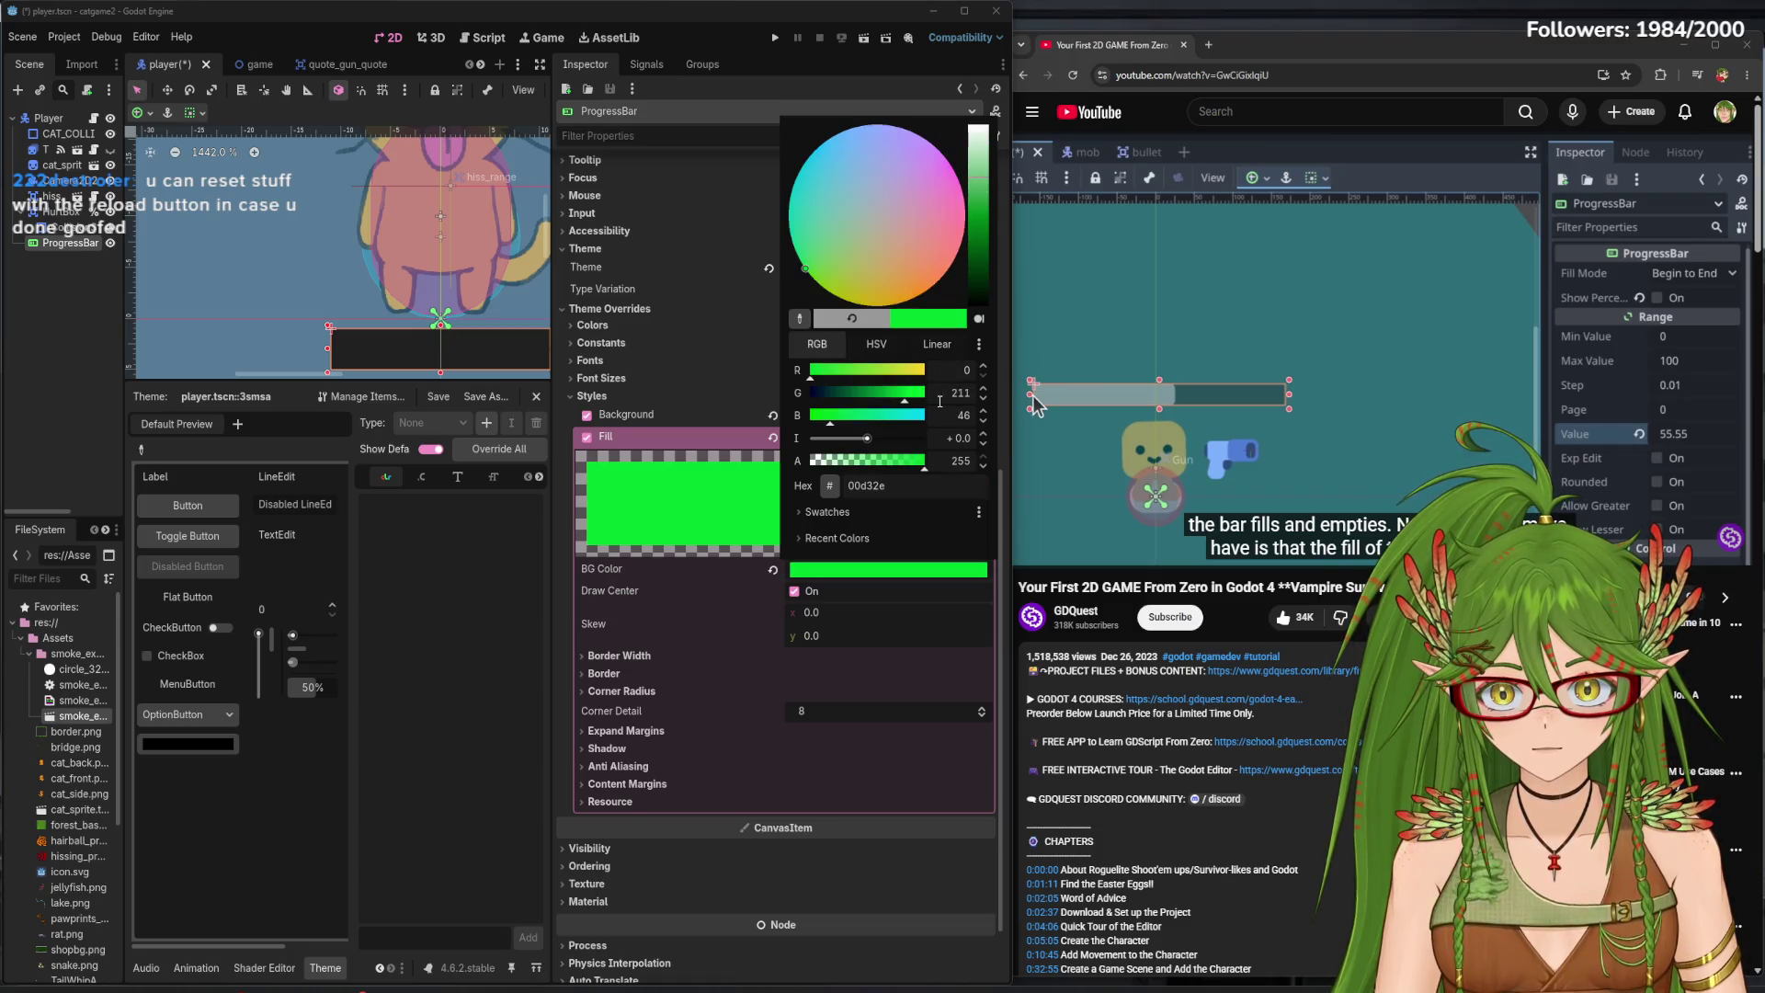
{"action": "left_click_drag", "start_coordinate": [904, 401], "coordinate": [892, 401]}
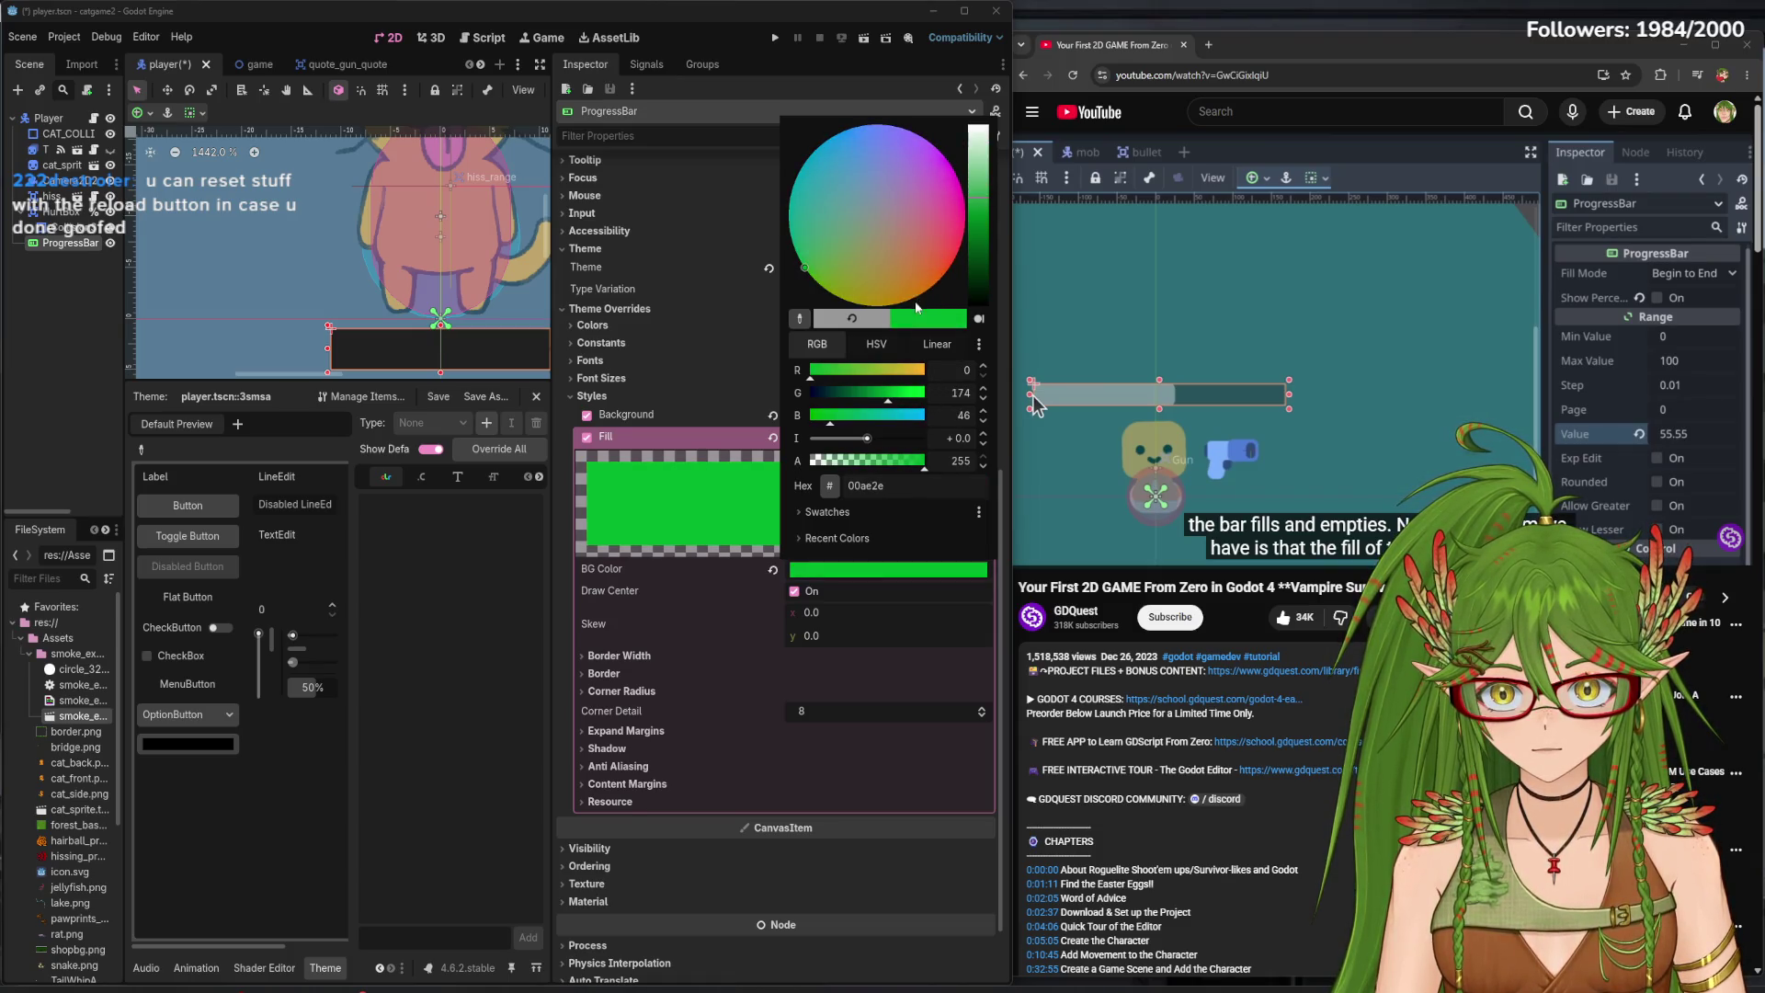
{"action": "left_click", "coordinate": [827, 265]}
{"action": "left_click_drag", "start_coordinate": [824, 268], "coordinate": [806, 271]}
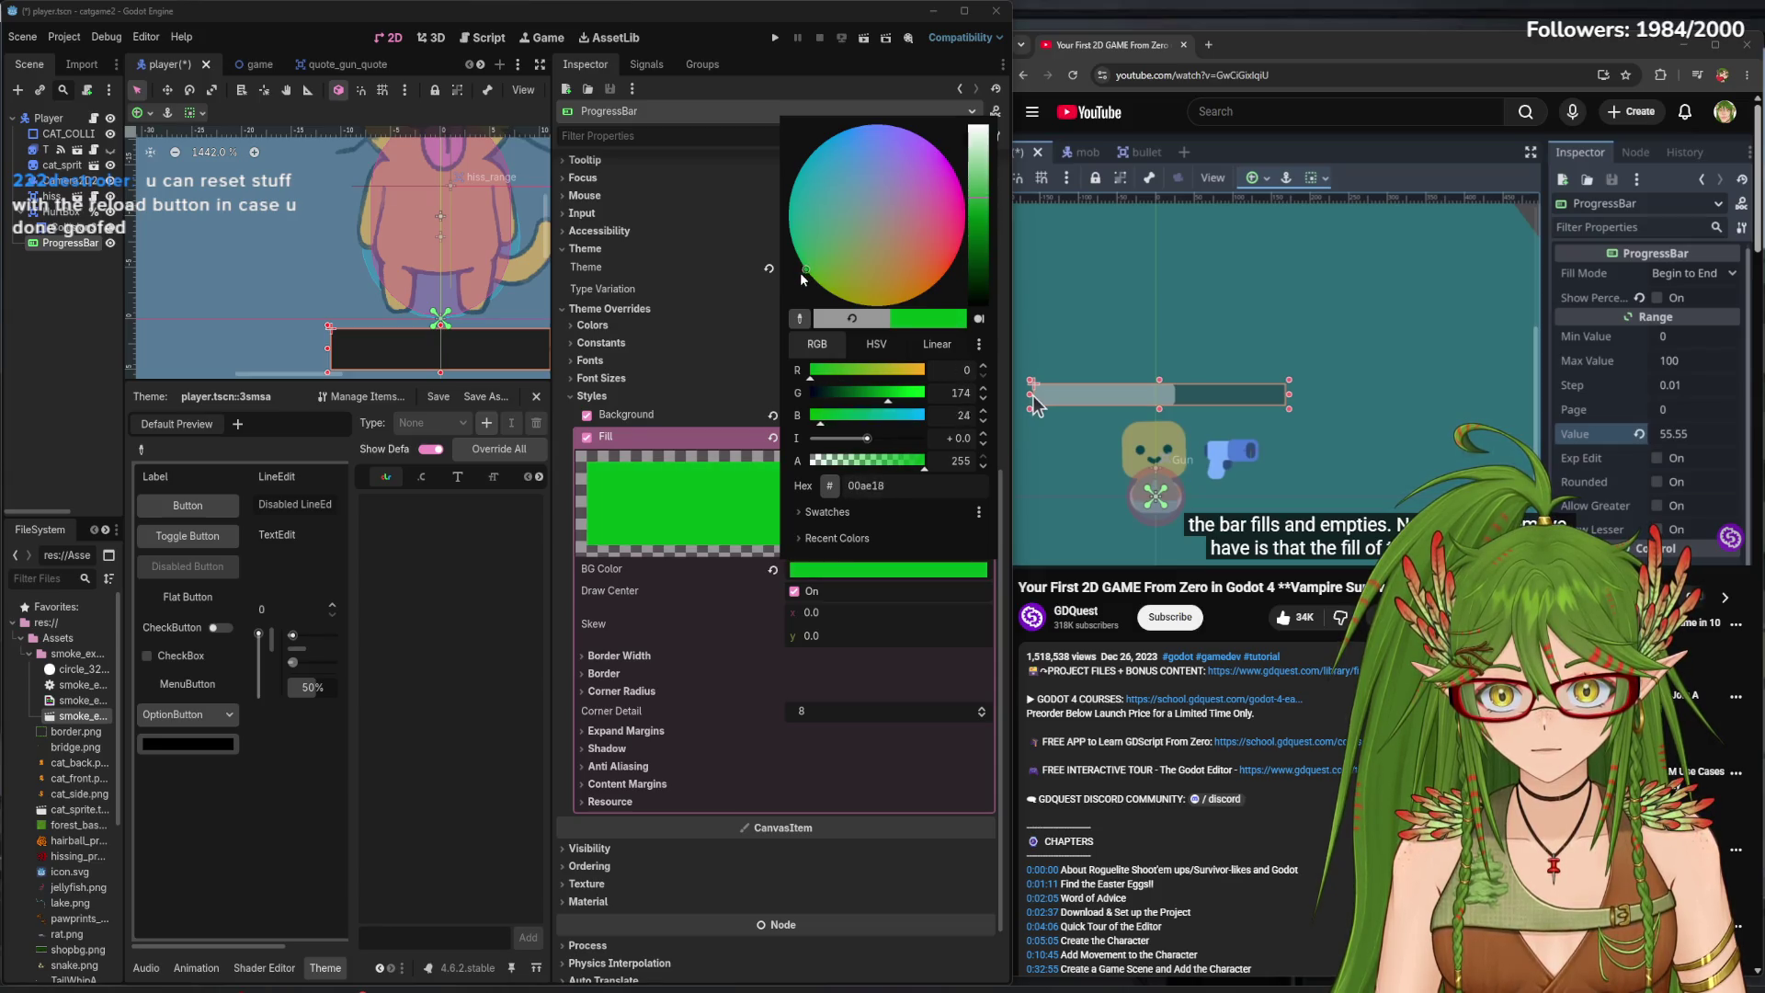
{"action": "left_click_drag", "start_coordinate": [898, 402], "coordinate": [900, 402]}
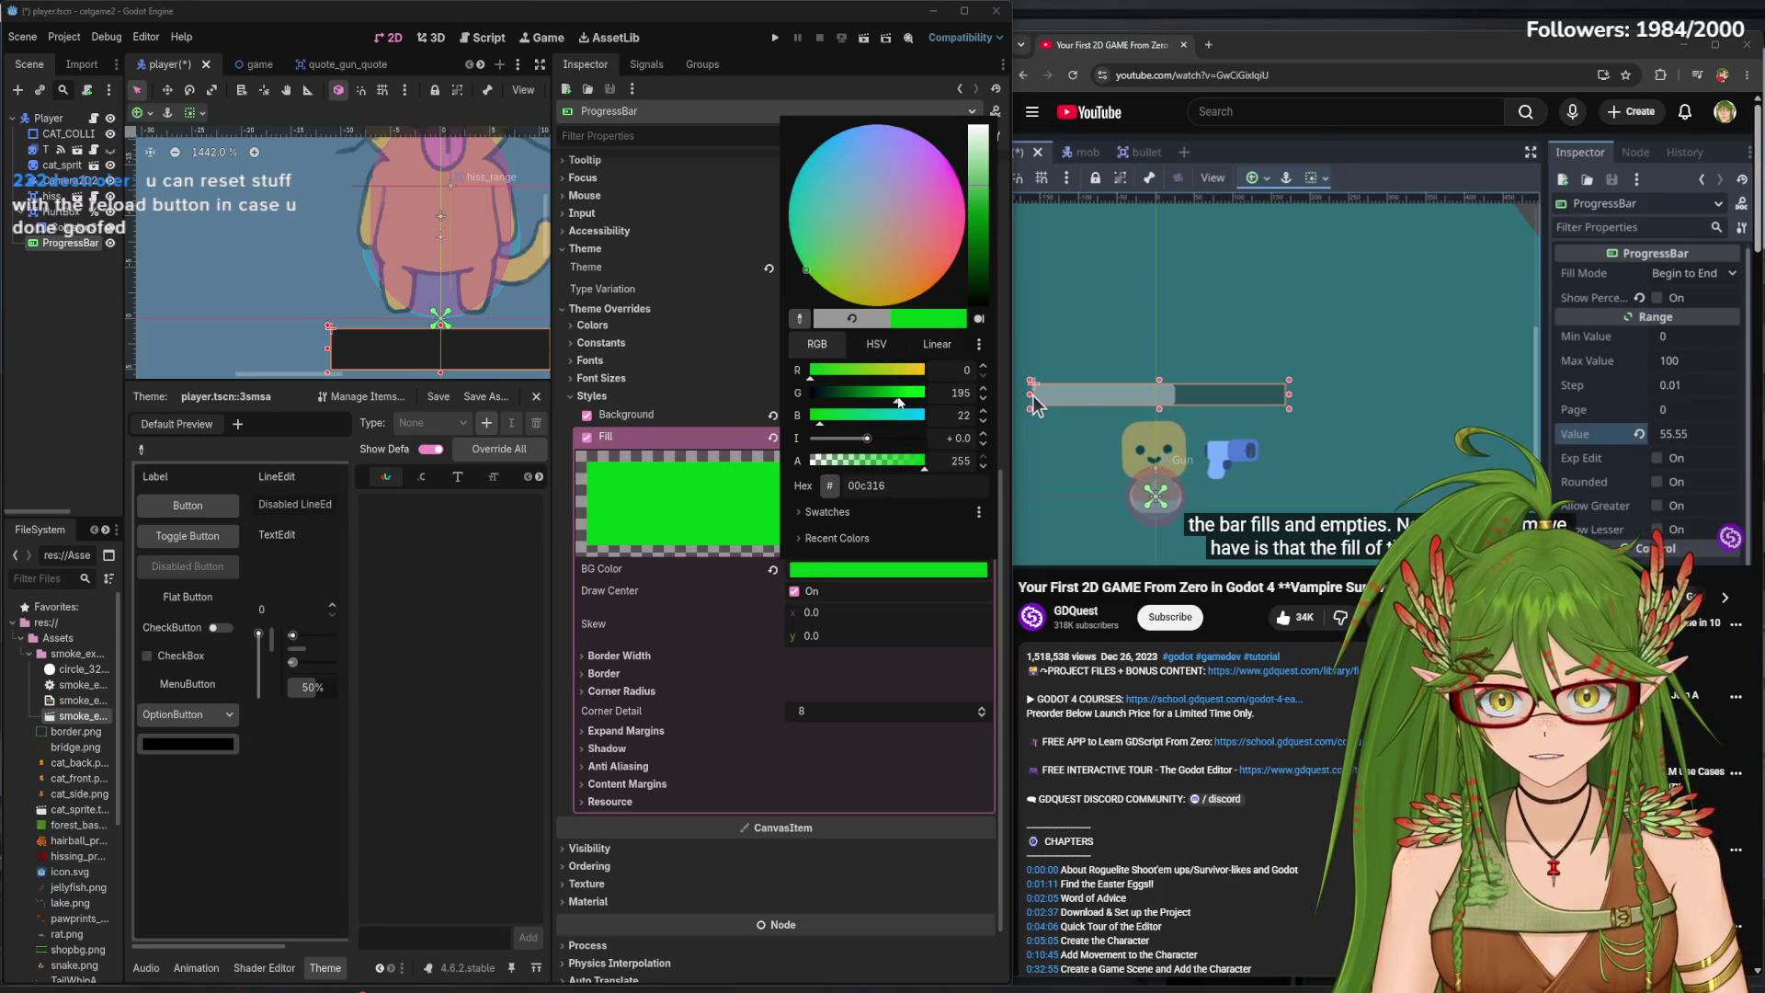
{"action": "left_click", "coordinate": [480, 623]}
{"action": "scroll", "coordinate": [753, 465], "scroll_direction": "up", "scroll_amount": 5}
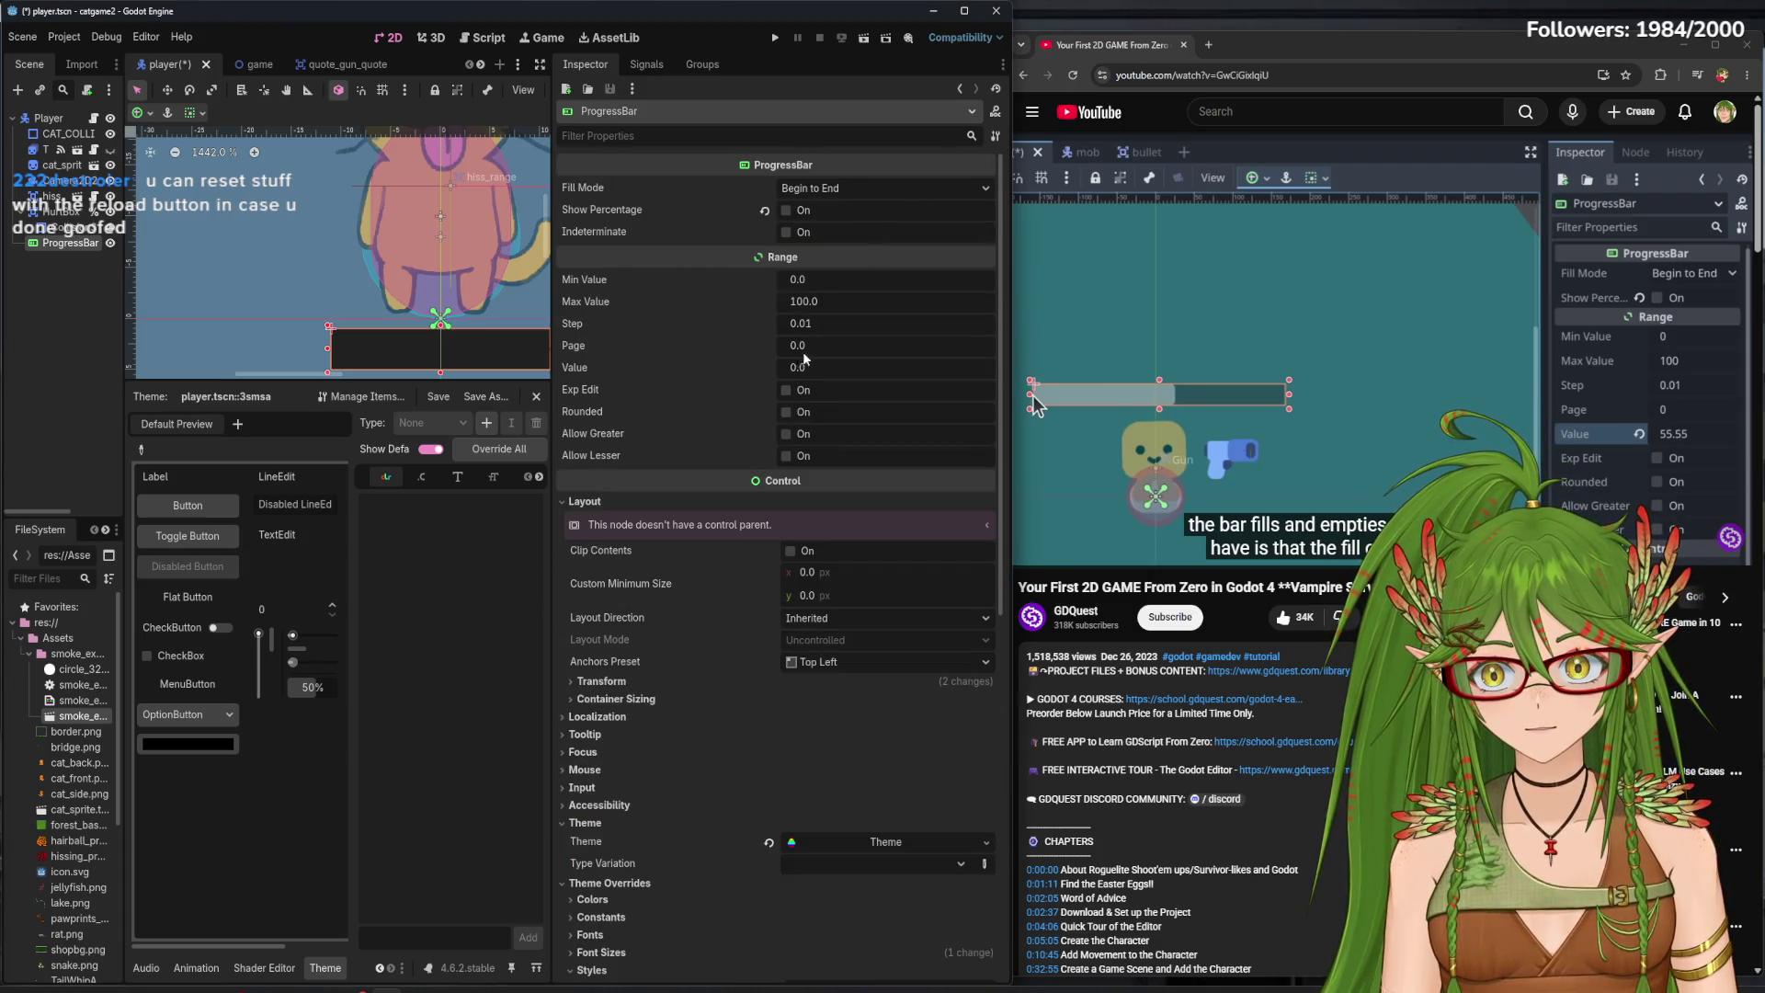
- Raise the bar's Value to preview the green fill, reset it to 0, and save
{"action": "mouse_move", "coordinate": [795, 367]}
{"action": "left_mouse_down"}
{"action": "mouse_move", "coordinate": [720, 370]}
{"action": "mouse_move", "coordinate": [870, 370]}
{"action": "mouse_move", "coordinate": [822, 370]}
{"action": "mouse_move", "coordinate": [845, 366]}
{"action": "left_mouse_up"}
{"action": "left_click", "coordinate": [827, 366]}
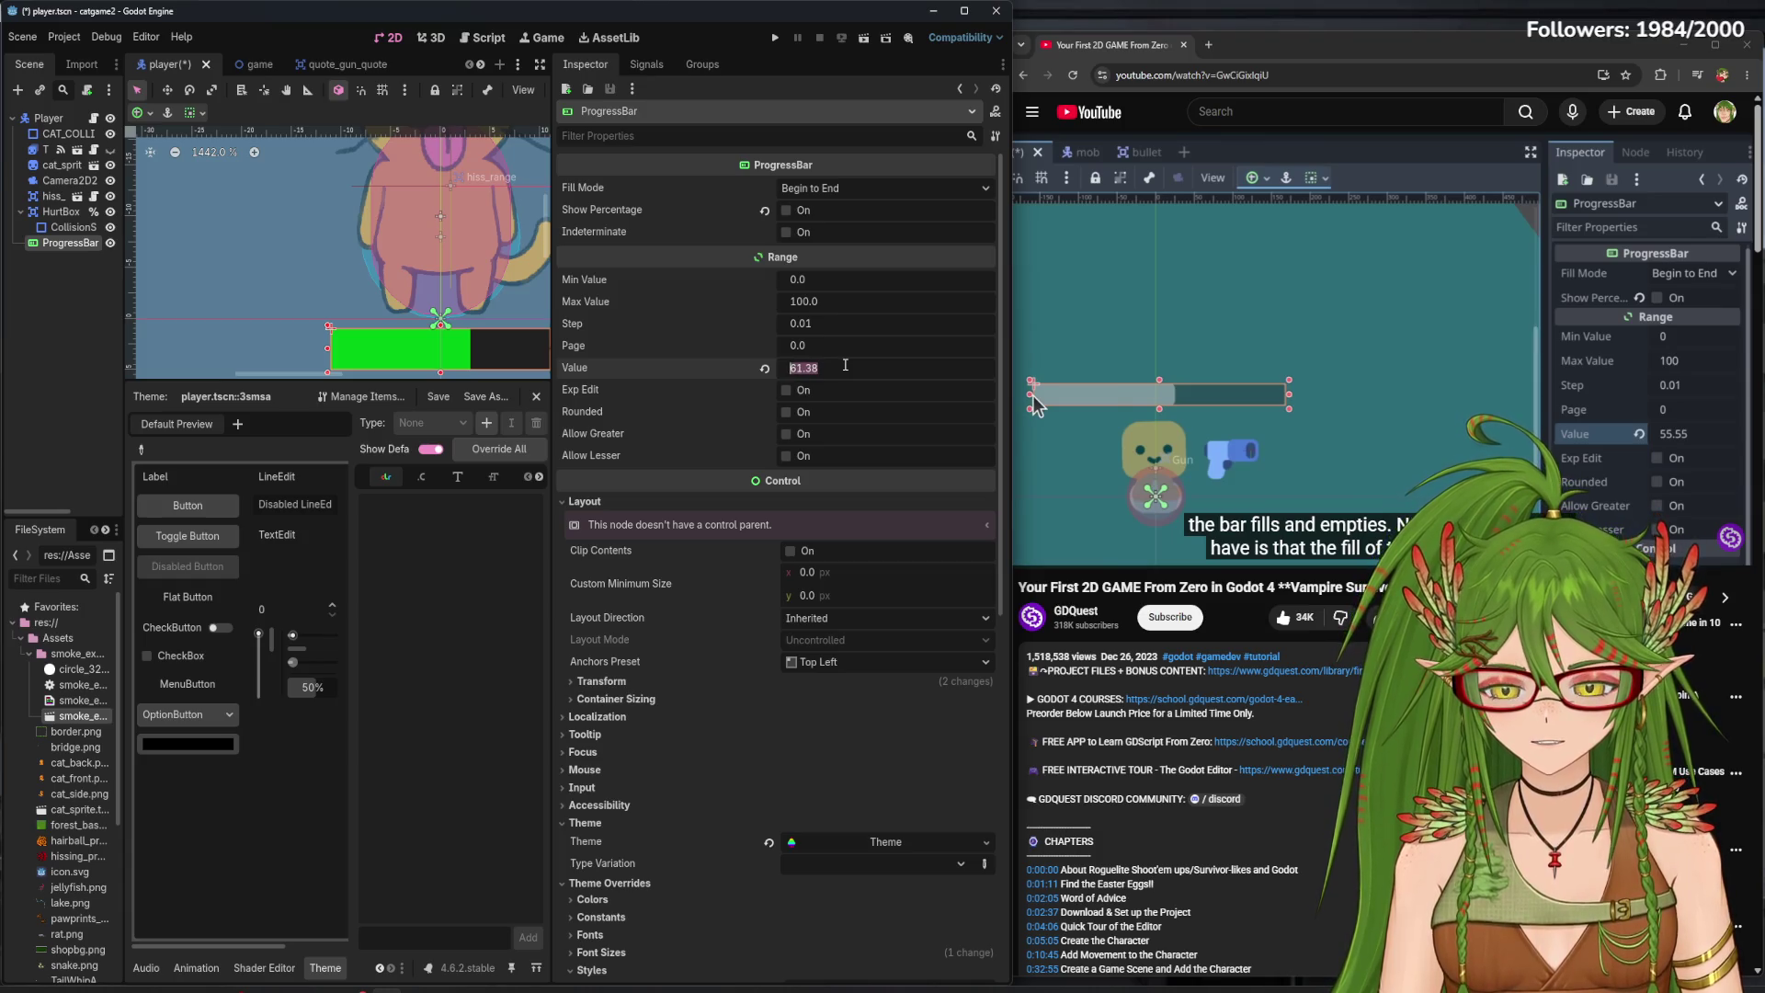
{"action": "key", "text": "ctrl+a"}
{"action": "type", "text": "0"}
{"action": "key", "text": "Return"}
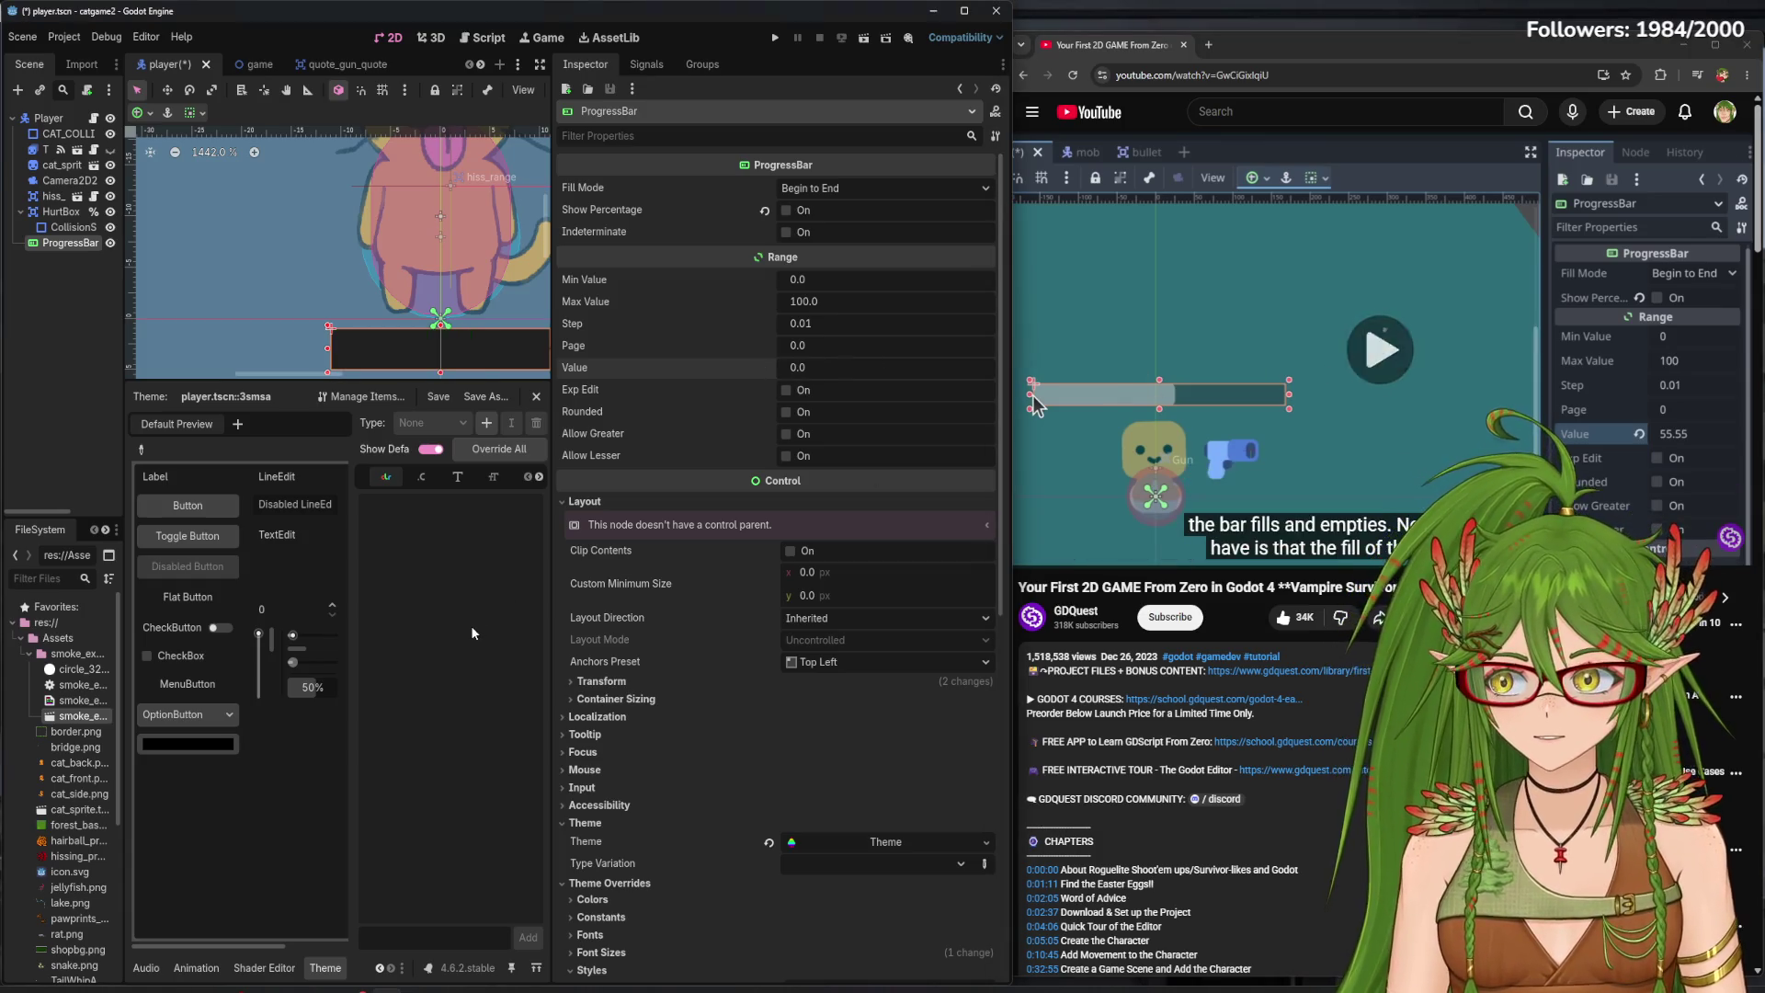
{"action": "key", "text": "ctrl+s"}
{"action": "left_click_drag", "start_coordinate": [554, 563], "coordinate": [858, 562]}
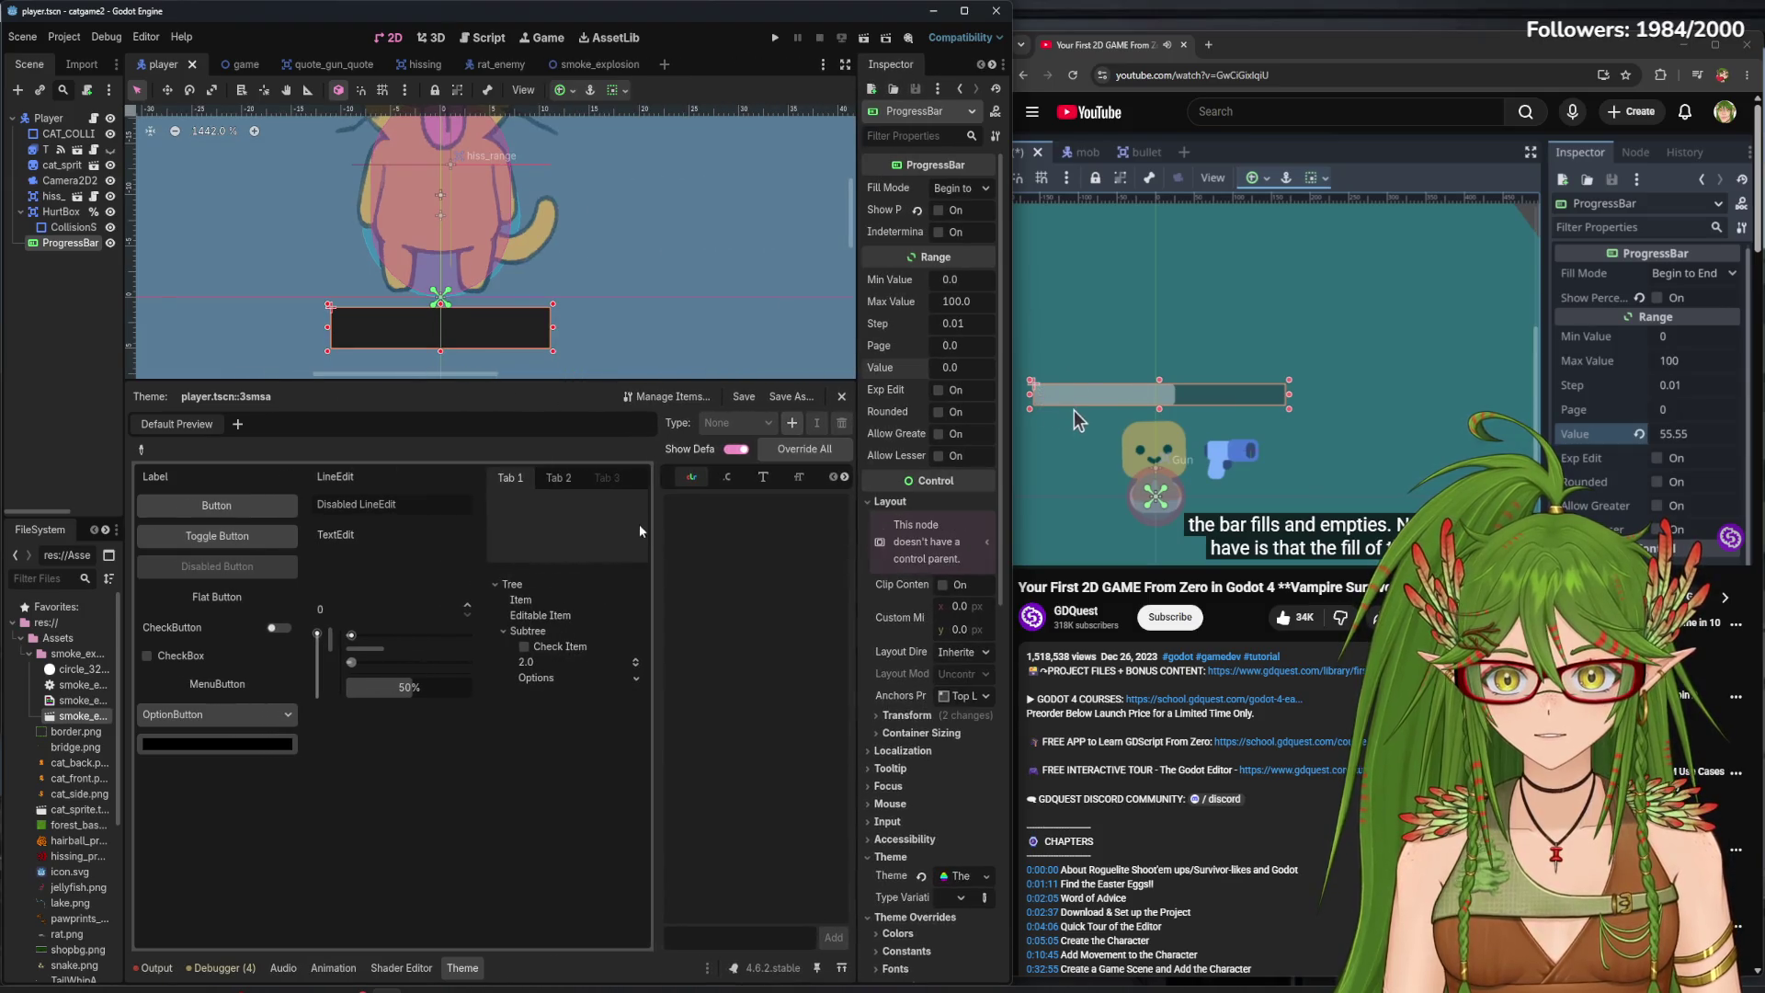
- Enlarge and zoom the canvas on the cat, then set the bar's Value to 100
{"action": "left_click_drag", "start_coordinate": [615, 379], "coordinate": [616, 723]}
{"action": "scroll", "coordinate": [616, 414], "scroll_direction": "up", "scroll_amount": 3}
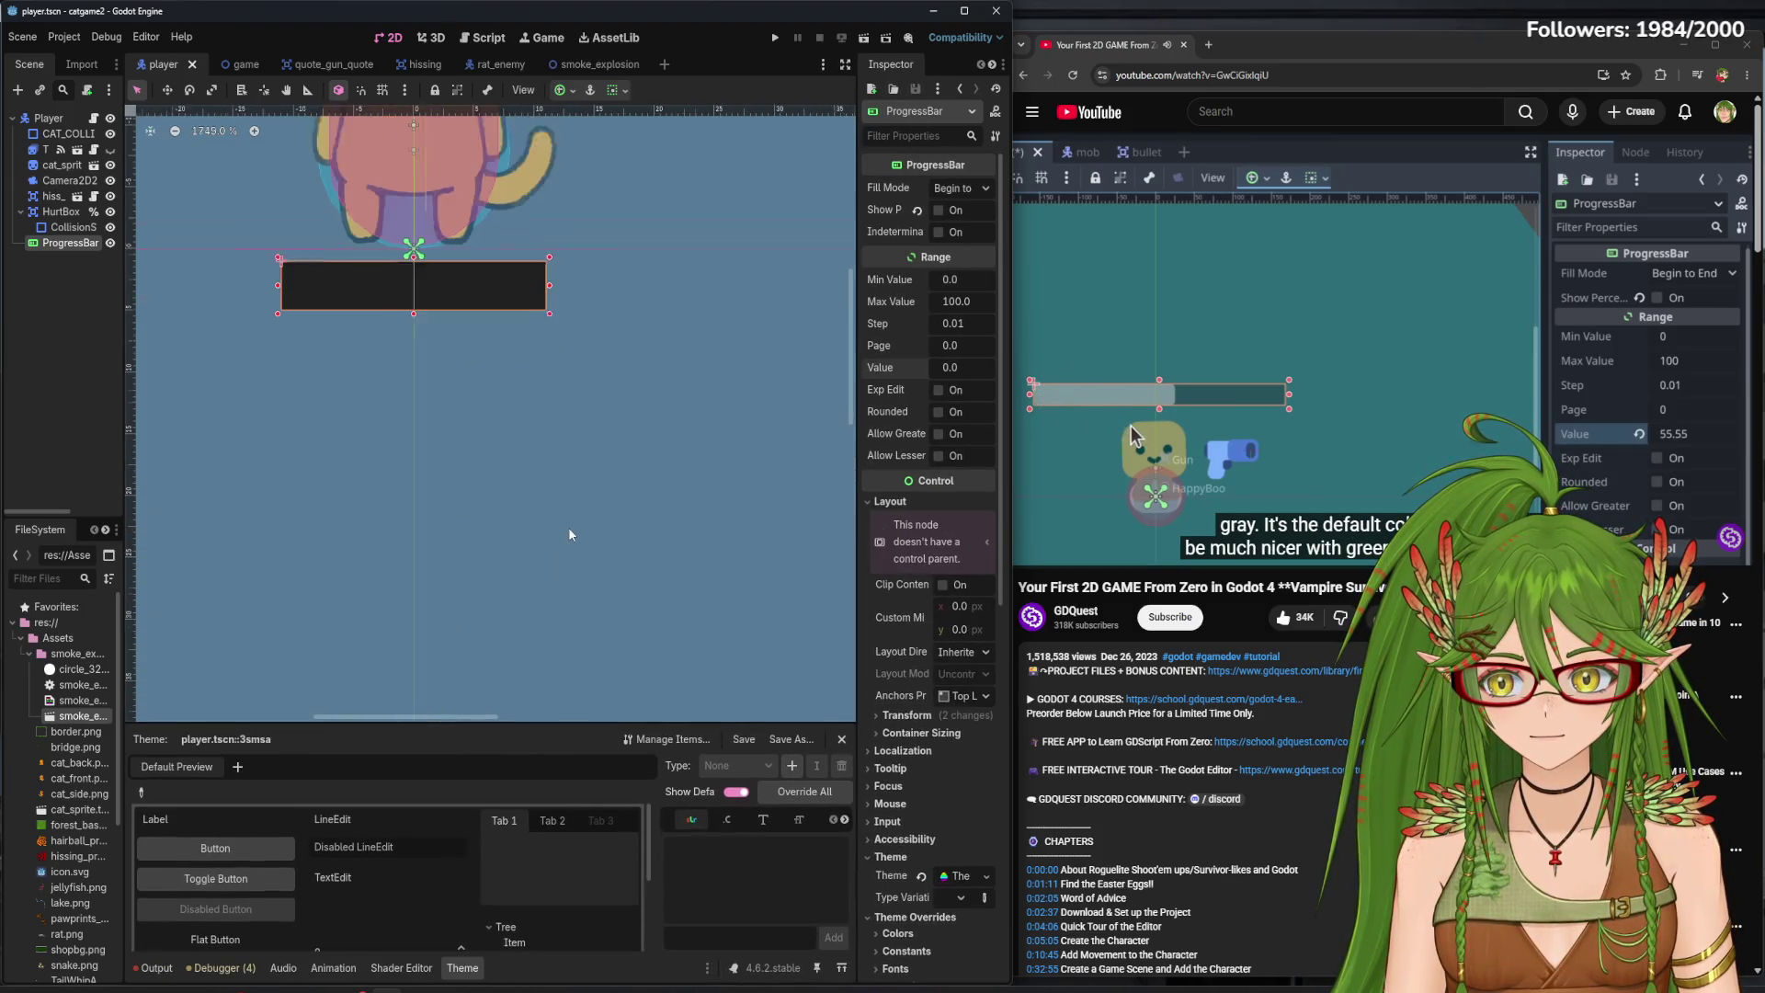
{"action": "mouse_move", "coordinate": [630, 284]}
{"action": "left_mouse_down"}
{"action": "mouse_move", "coordinate": [717, 553]}
{"action": "mouse_move", "coordinate": [747, 581]}
{"action": "left_mouse_up"}
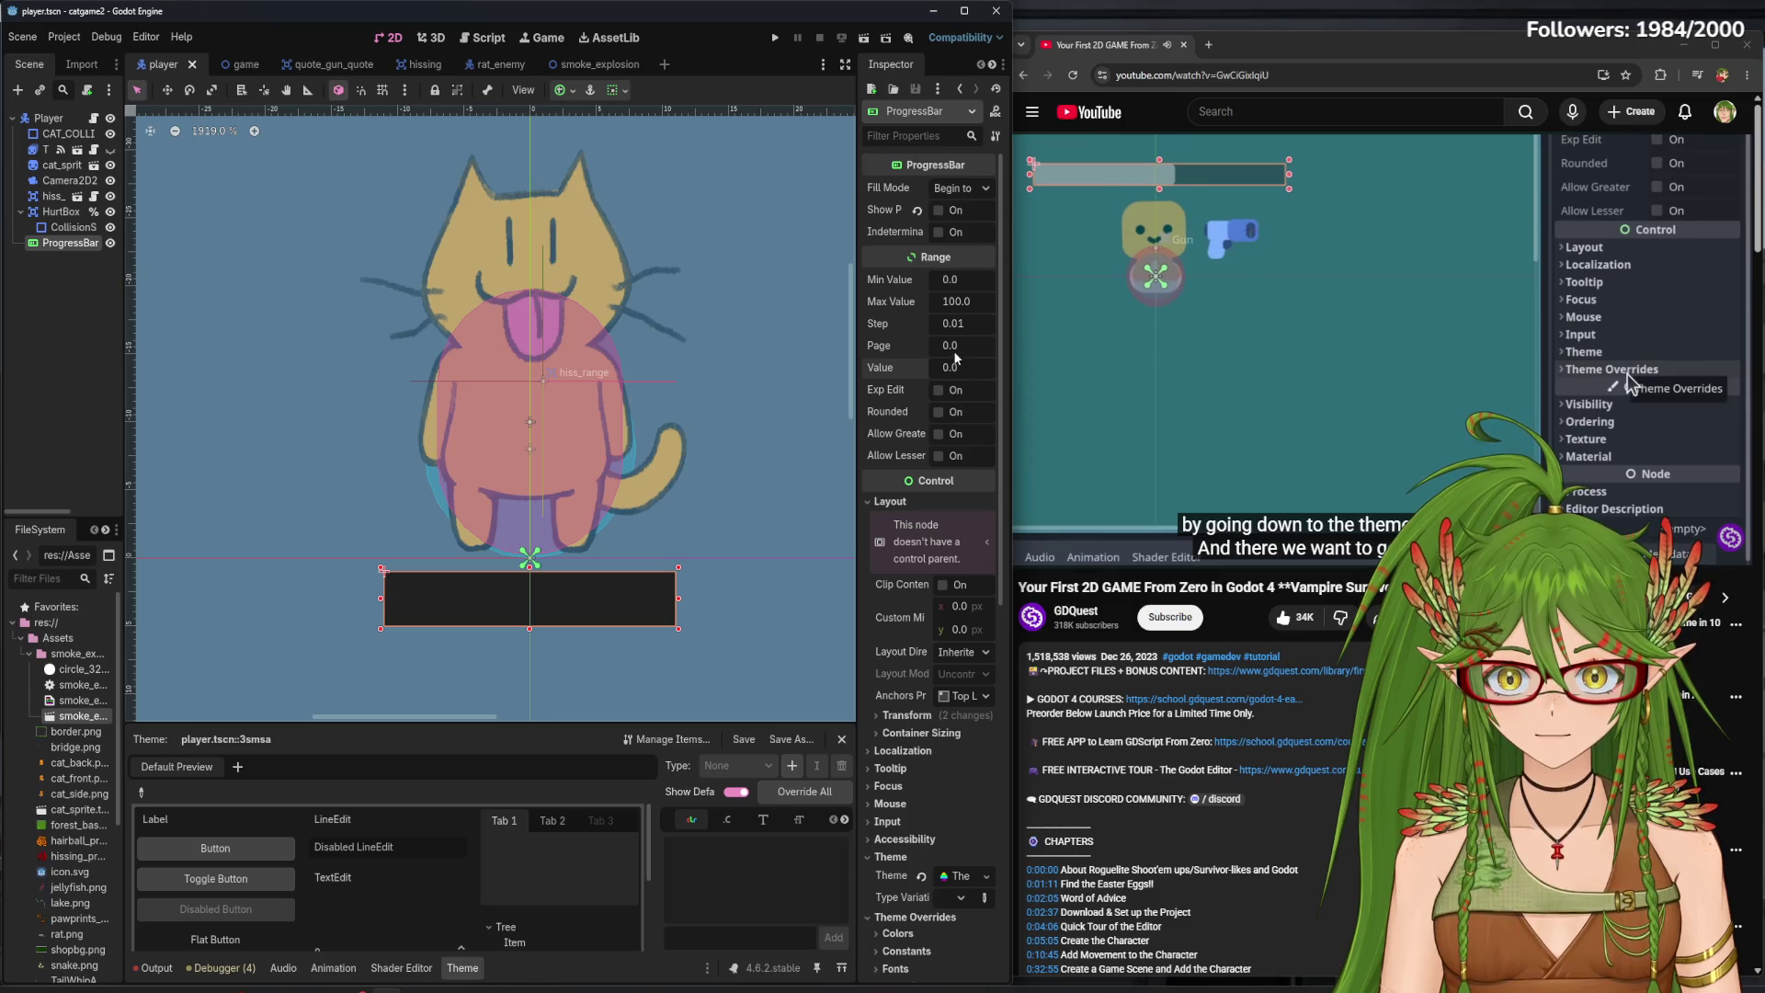
{"action": "left_click", "coordinate": [1232, 374]}
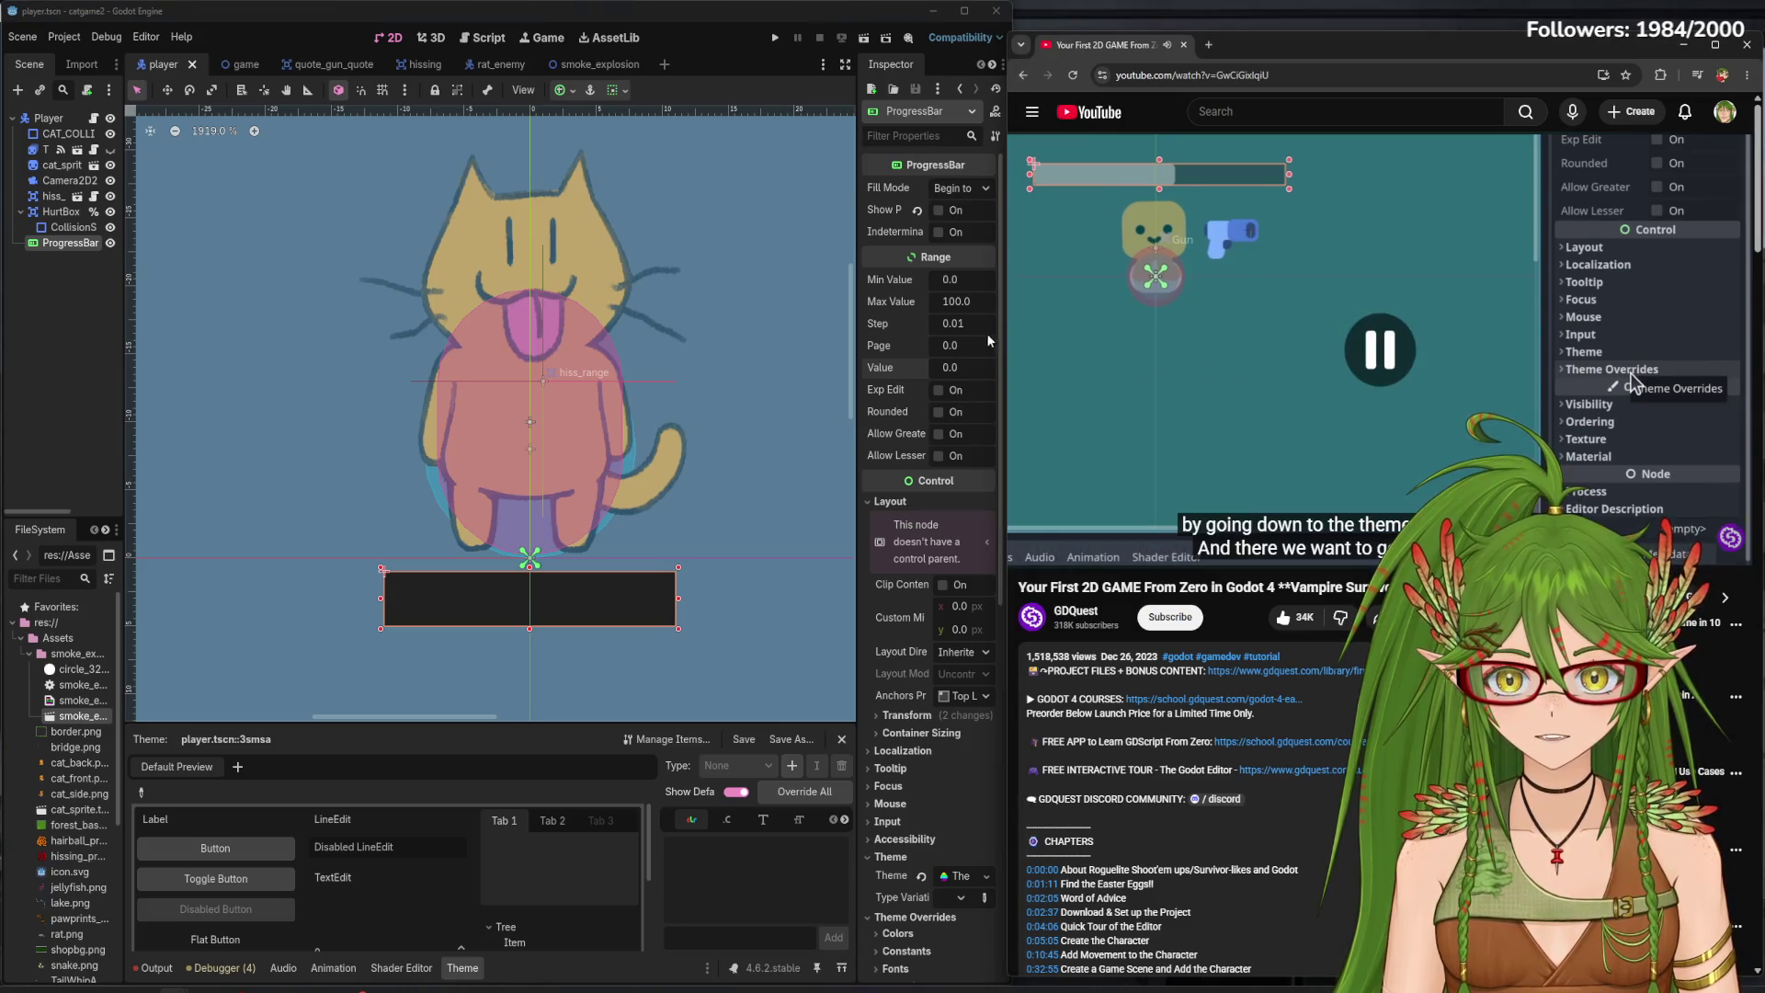
{"action": "left_click", "coordinate": [952, 367]}
{"action": "type", "text": "99.87"}
{"action": "key", "text": "Return"}
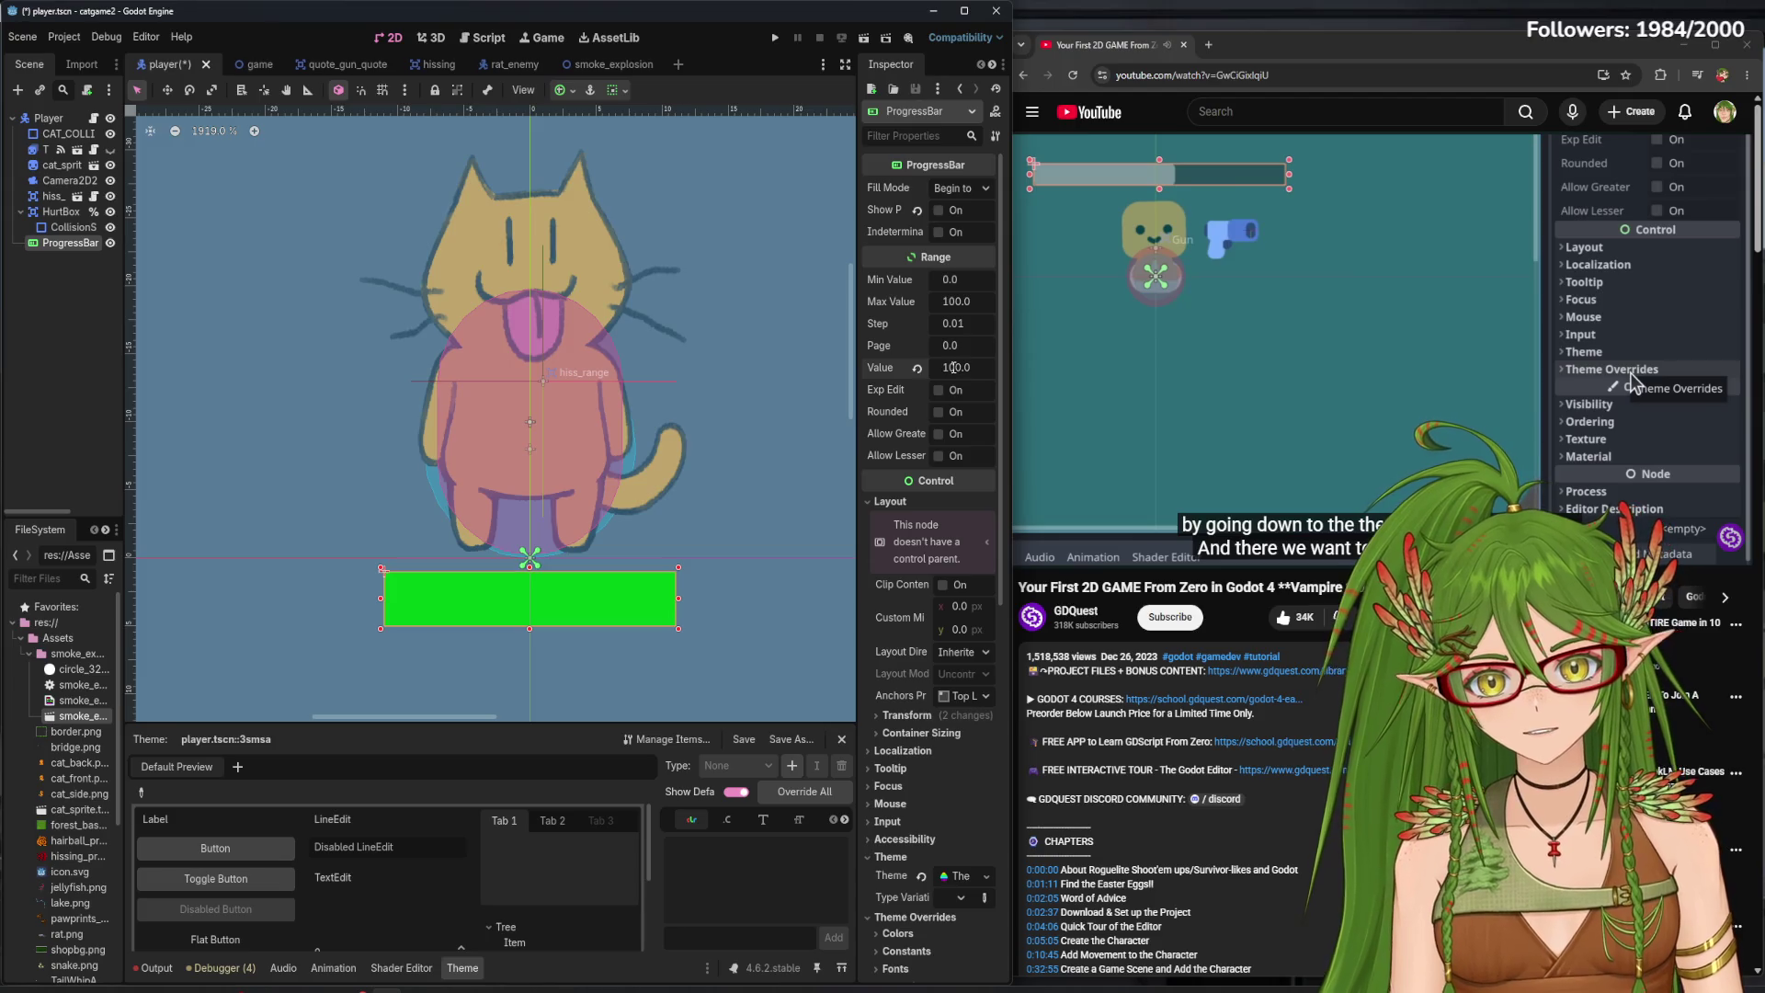
{"action": "mouse_move", "coordinate": [956, 367]}
{"action": "left_mouse_down"}
{"action": "mouse_move", "coordinate": [920, 366]}
{"action": "mouse_move", "coordinate": [983, 367]}
{"action": "left_mouse_up"}
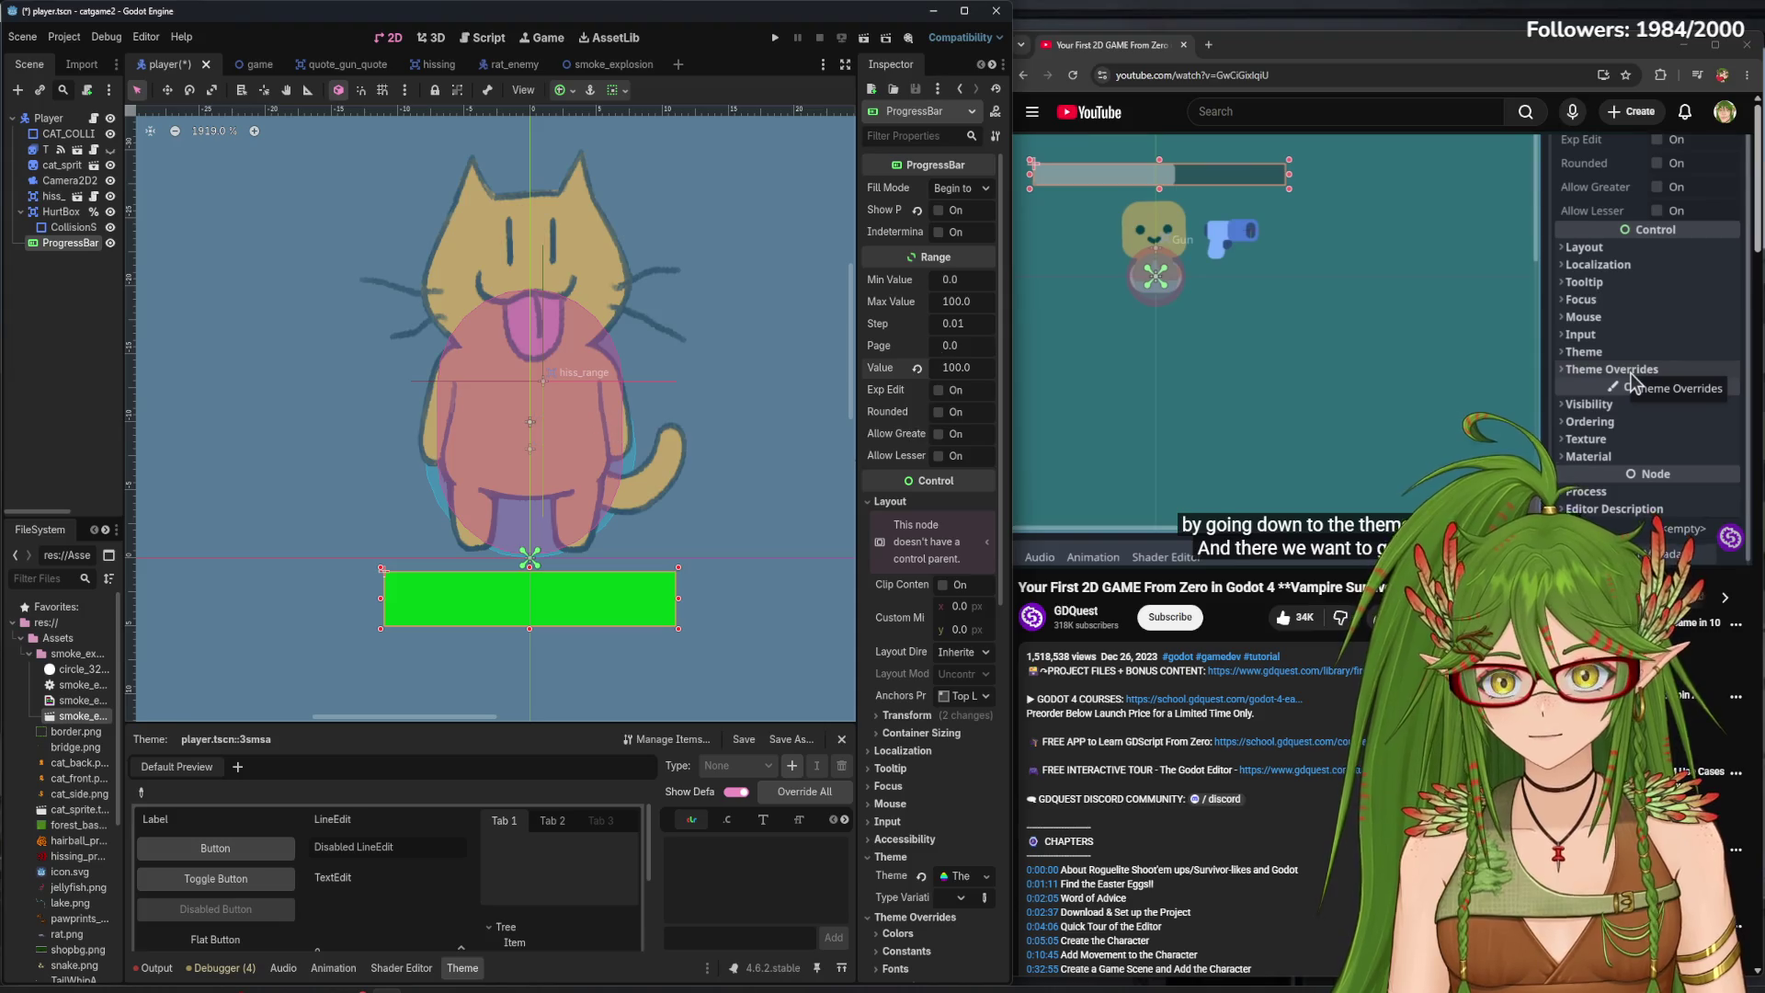
- Save the player scene and run the game with F5
{"action": "left_click", "coordinate": [1378, 349]}
{"action": "key", "text": "ctrl+s"}
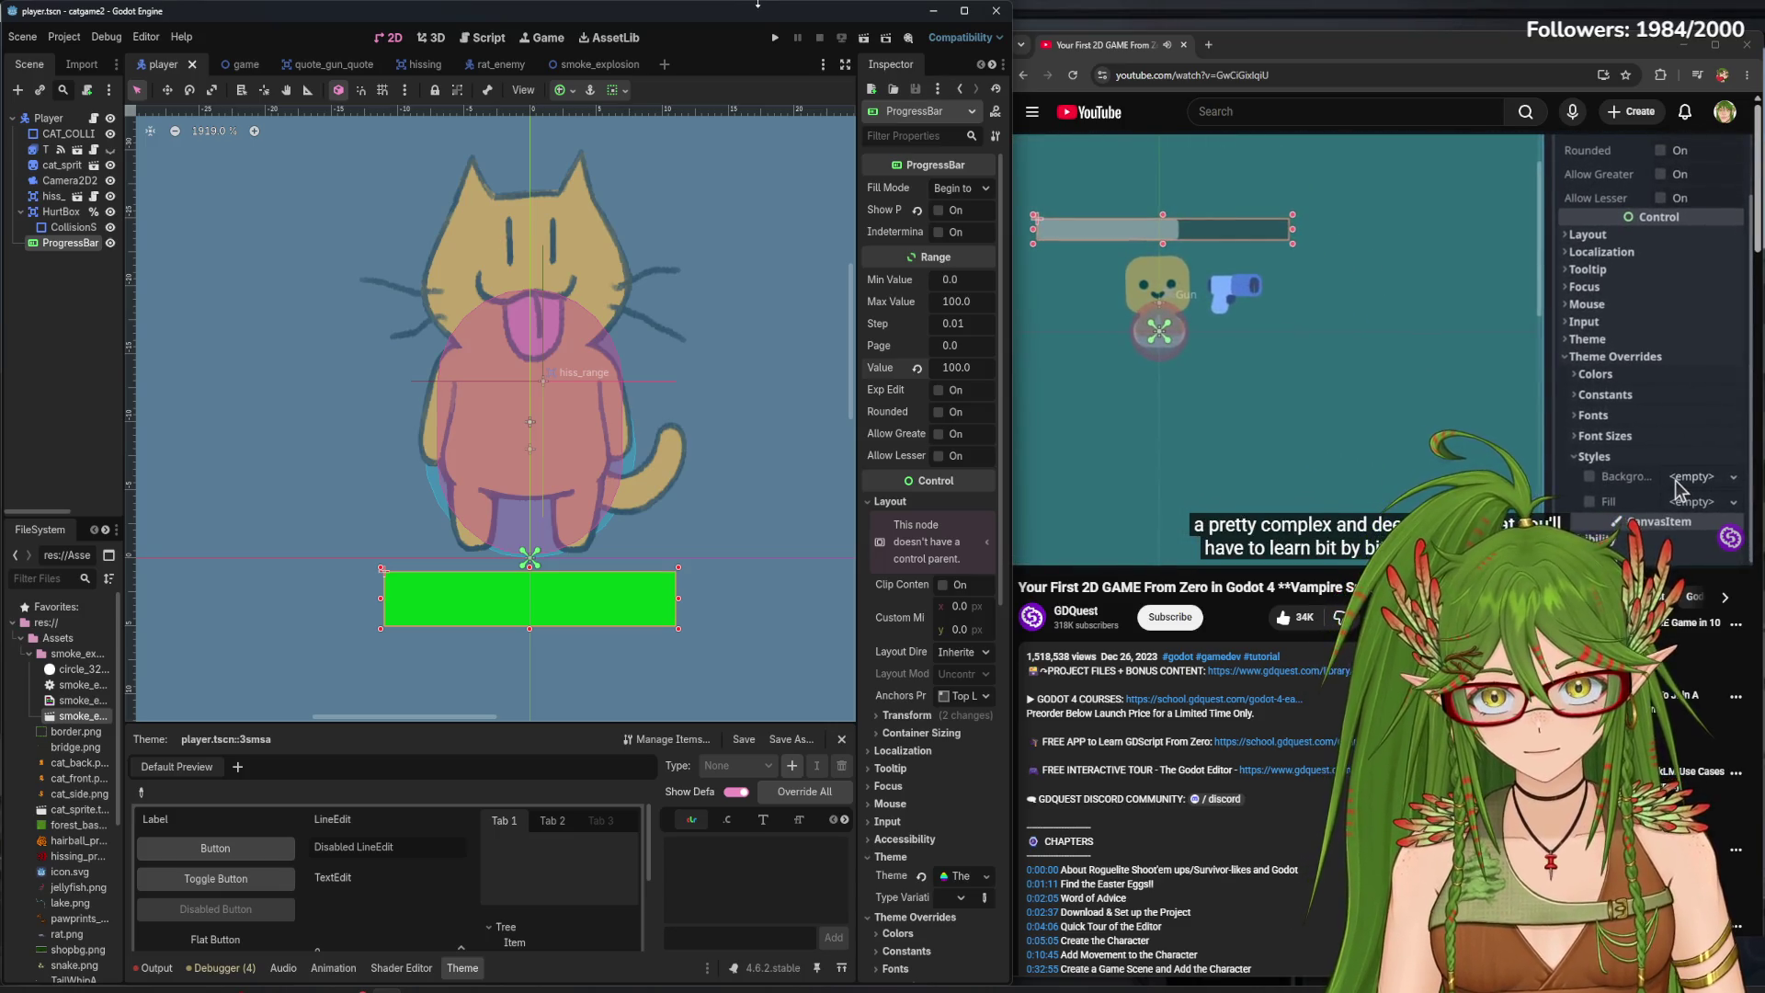
{"action": "key", "text": "F5"}
- Walk the cat around with WASD to check the full health bar, then close the game
{"action": "key", "text": "d"}
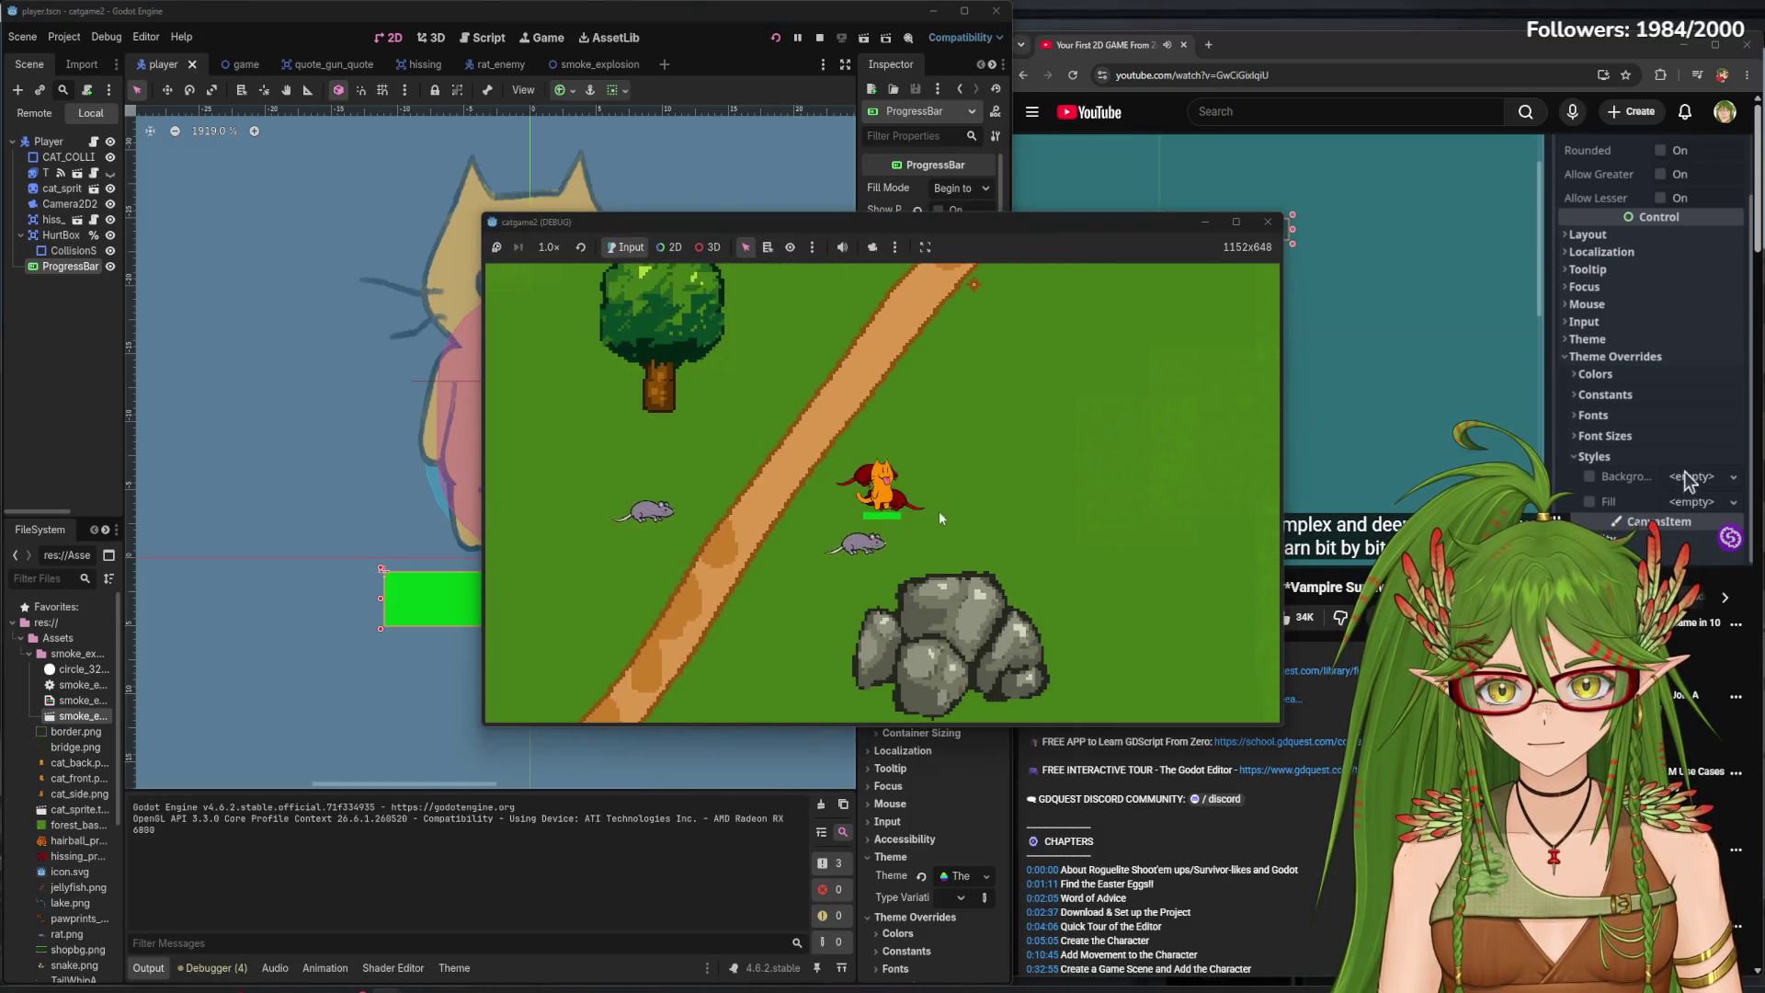
{"action": "key", "text": "w"}
{"action": "key", "text": "a"}
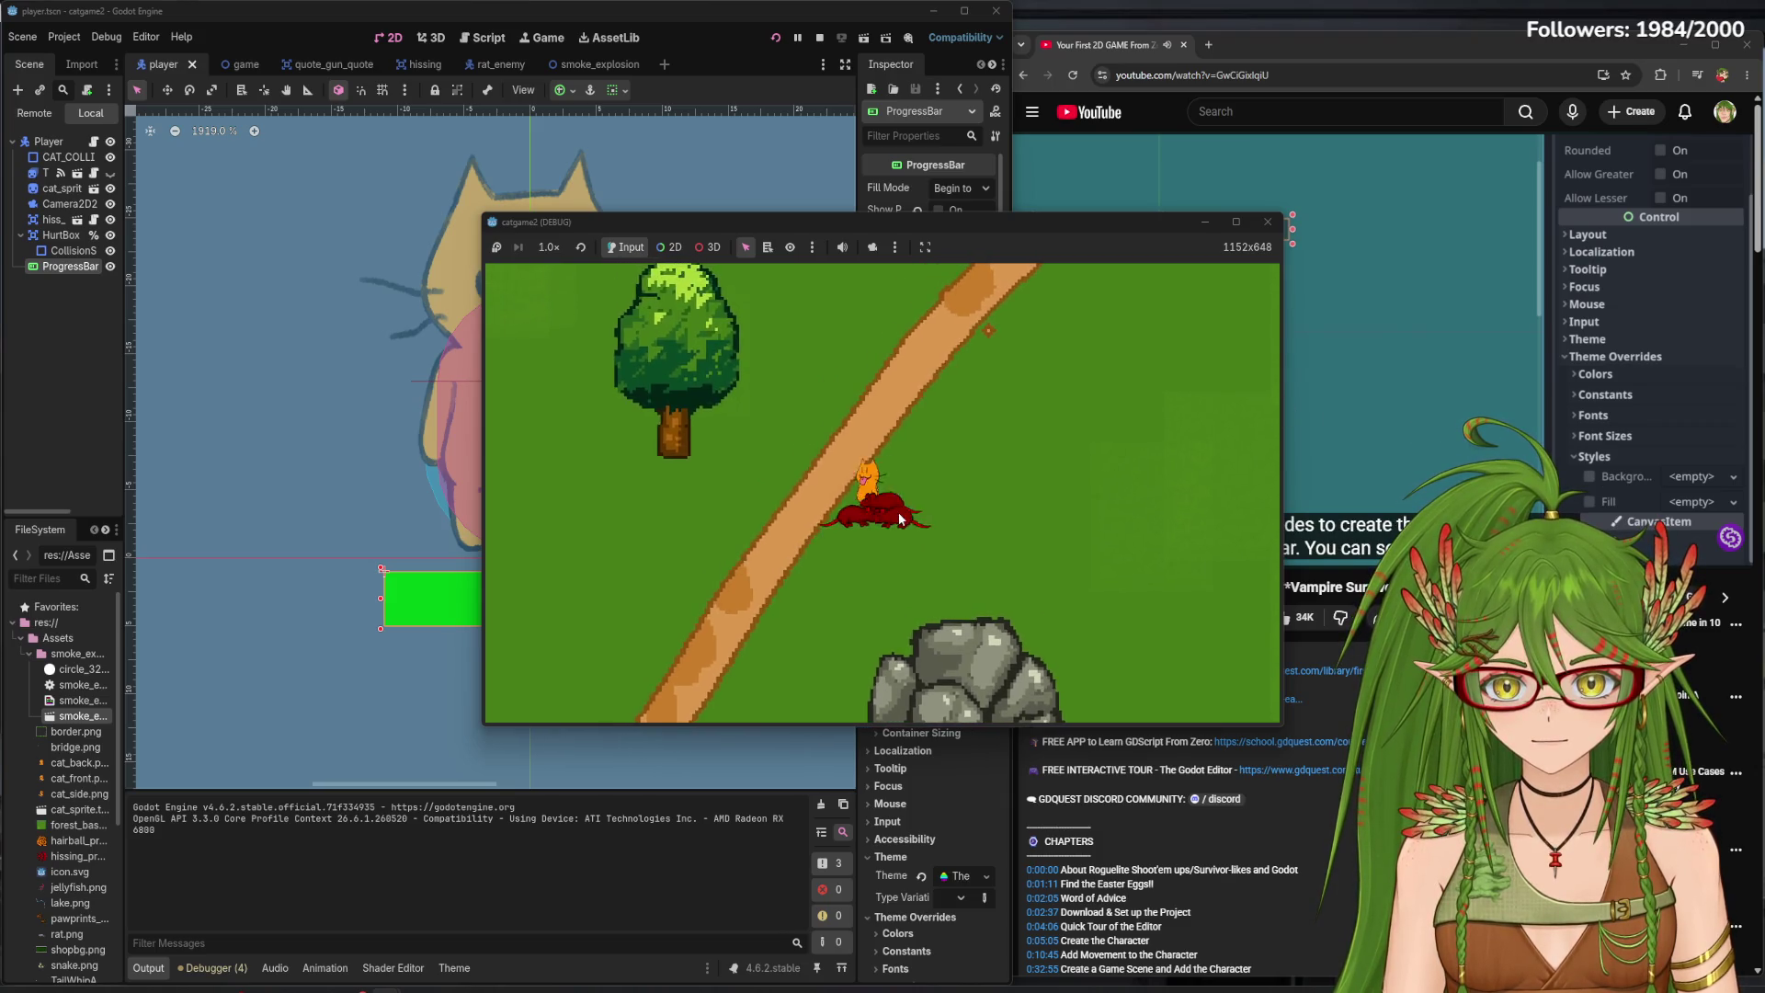
{"action": "key", "text": "s"}
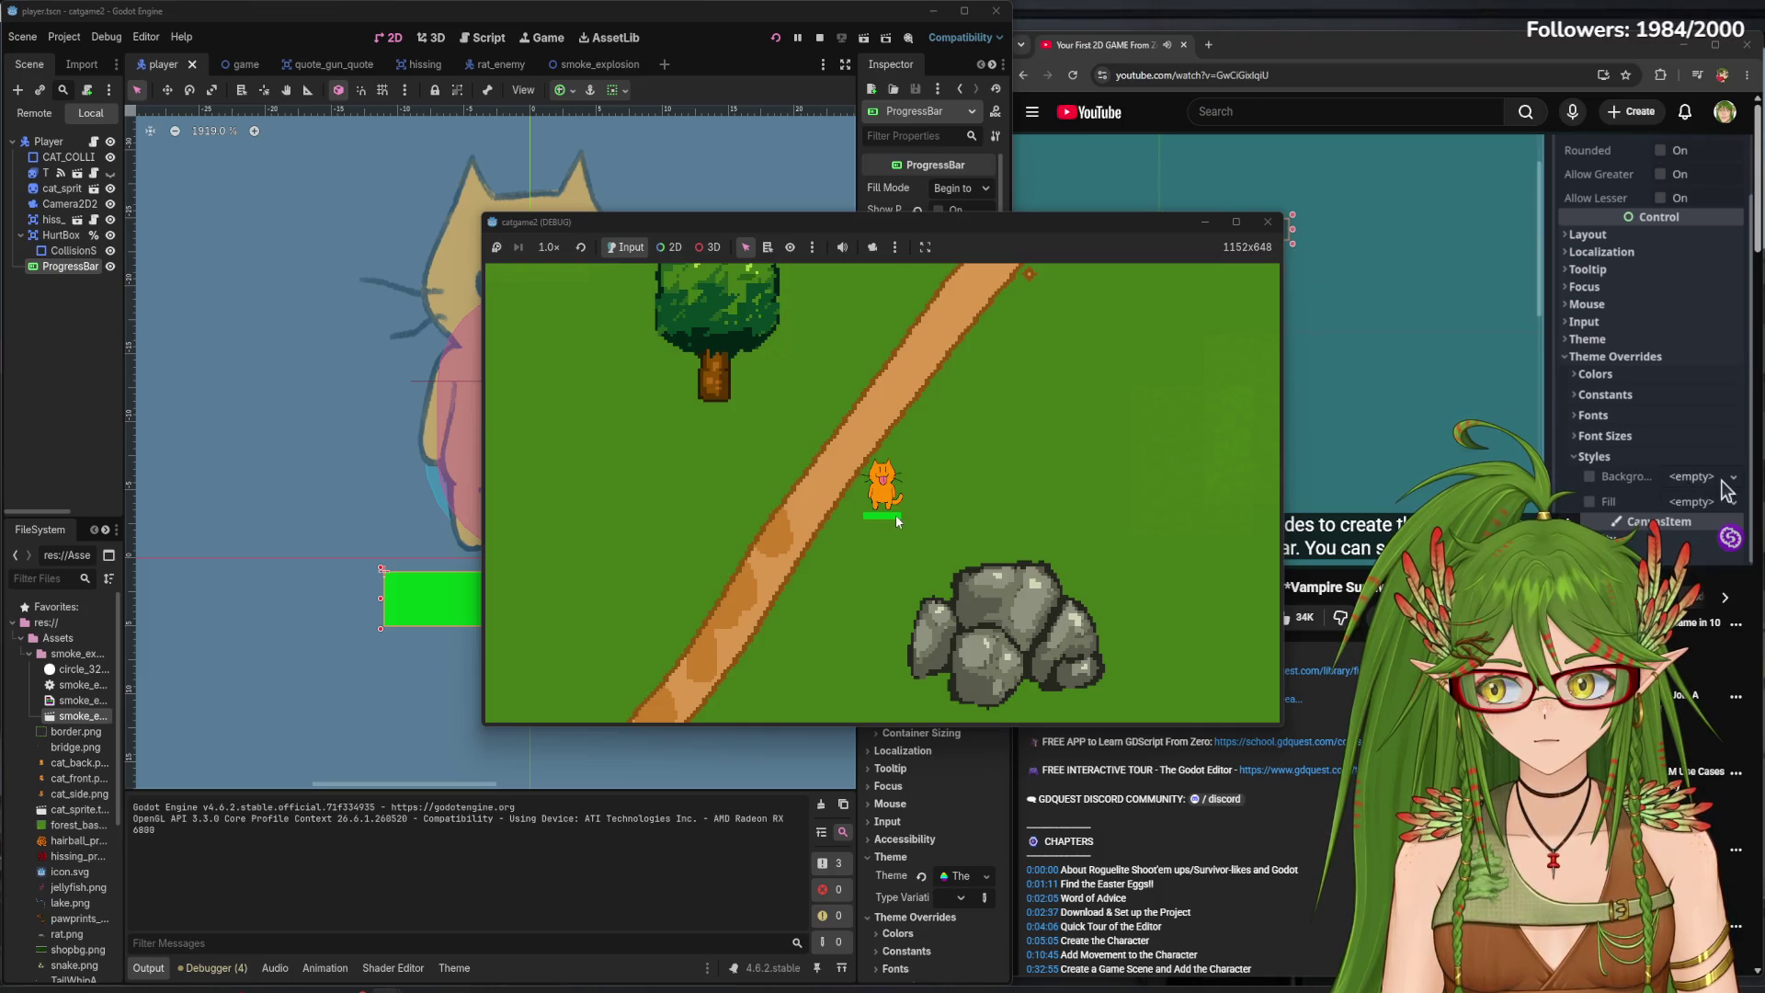
{"action": "key", "text": "d"}
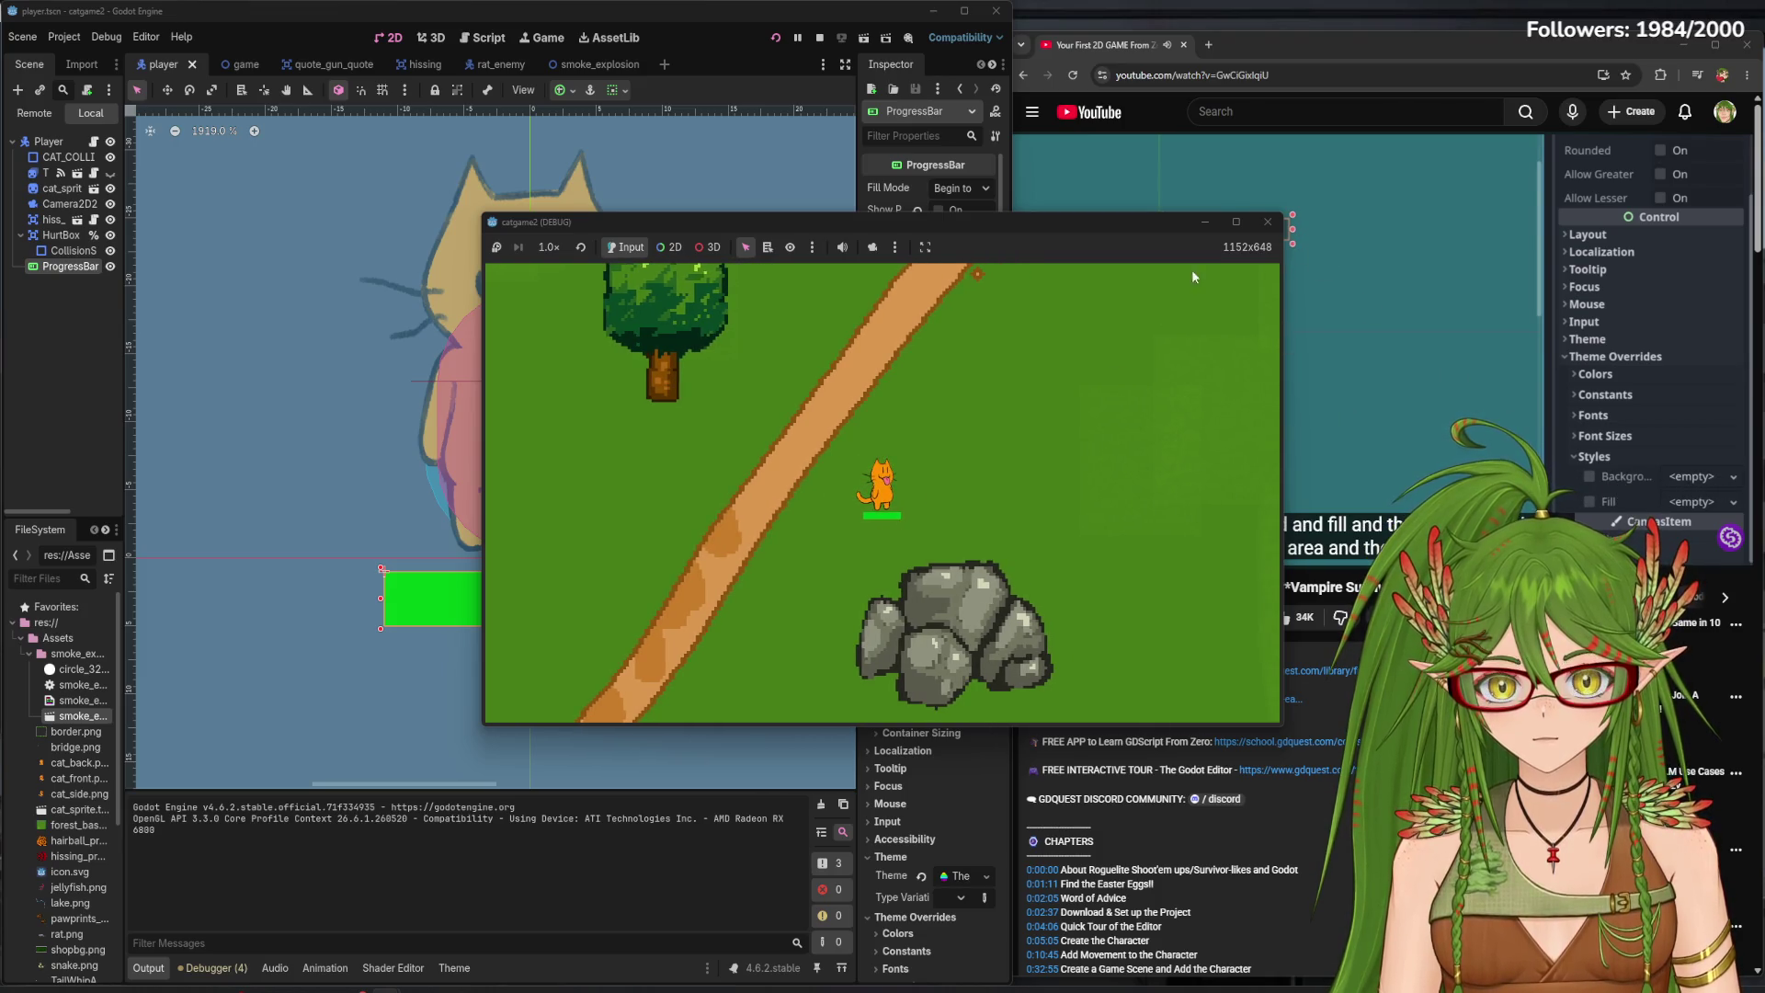
{"action": "left_click", "coordinate": [1277, 230]}
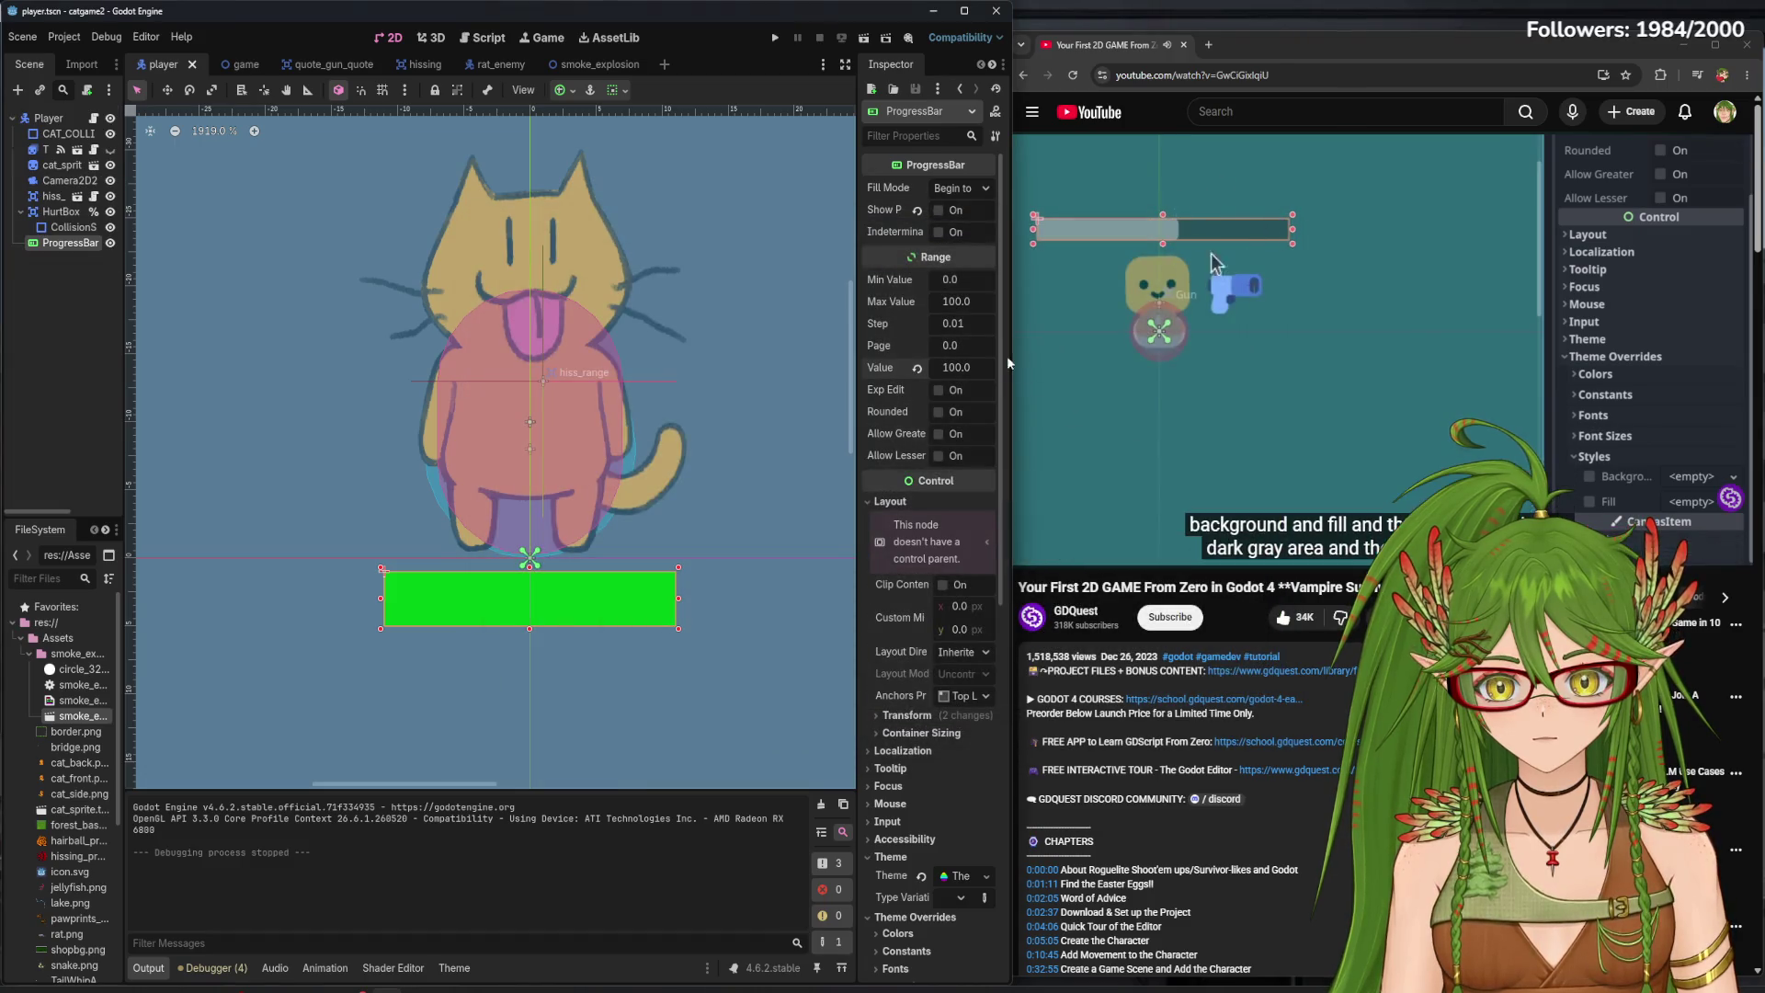
- Set the bar's Value to 0, rerun the game to check the empty bar, and close it
{"action": "left_click", "coordinate": [977, 361]}
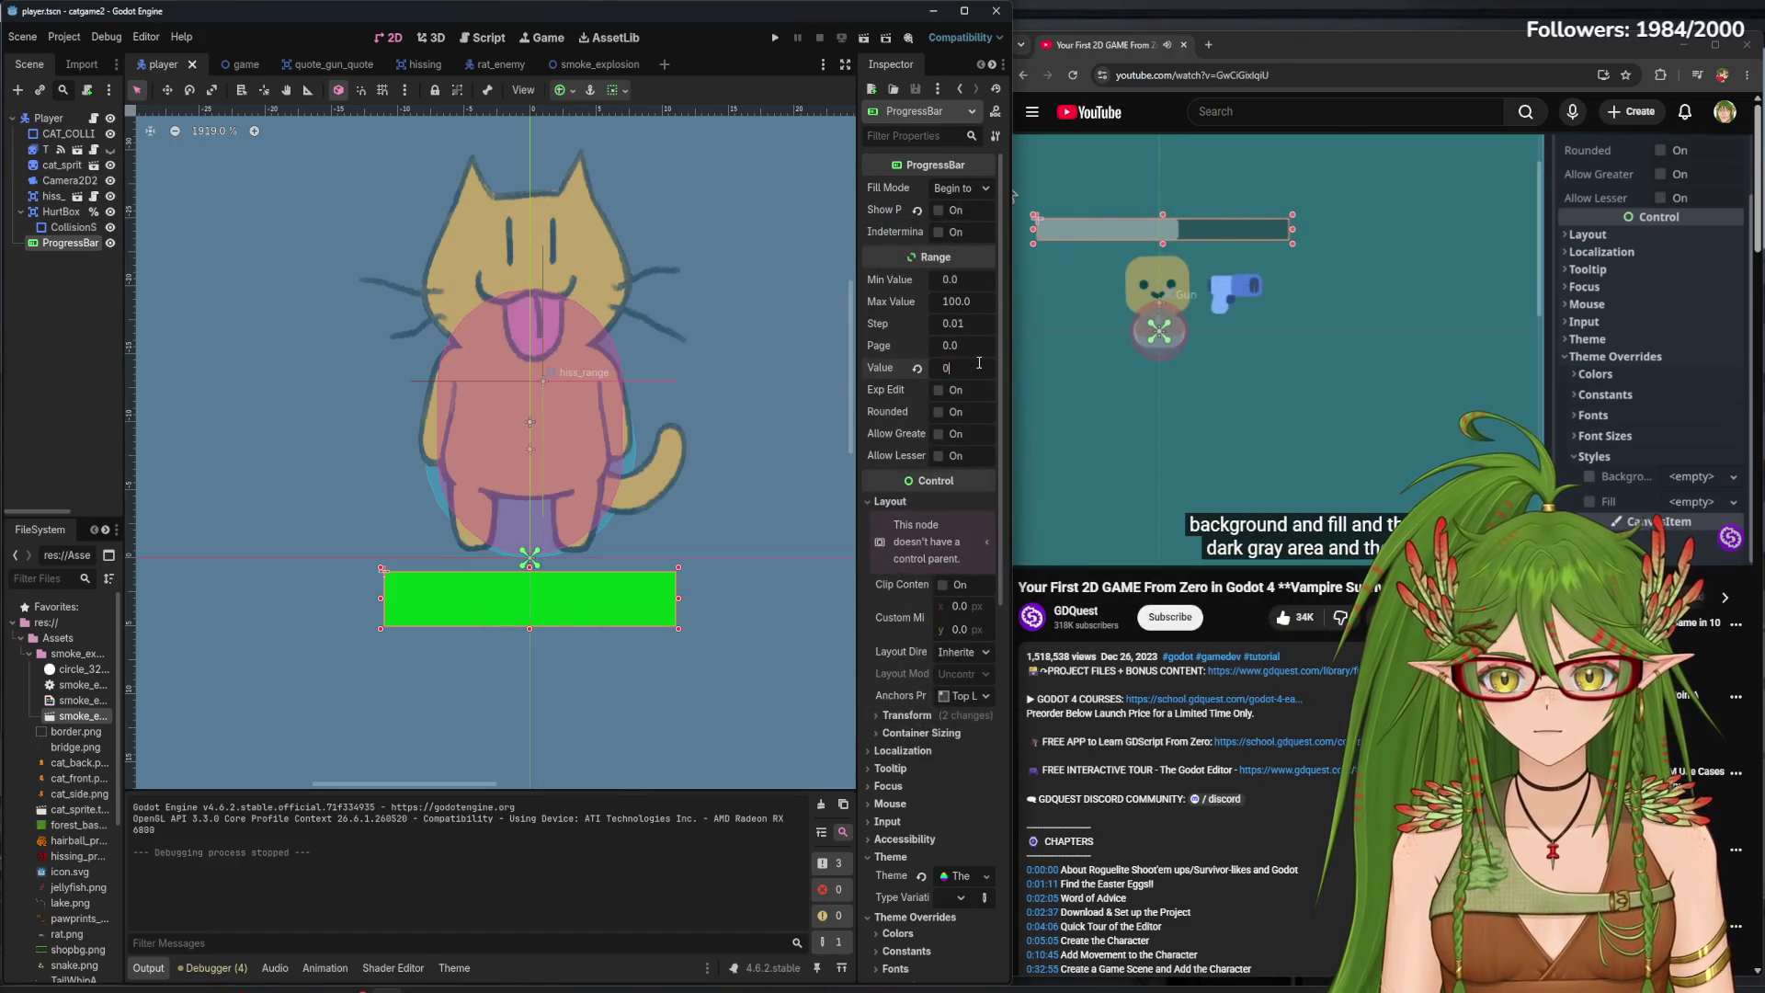
{"action": "type", "text": "0"}
{"action": "key", "text": "Return"}
{"action": "left_click", "coordinate": [774, 40]}
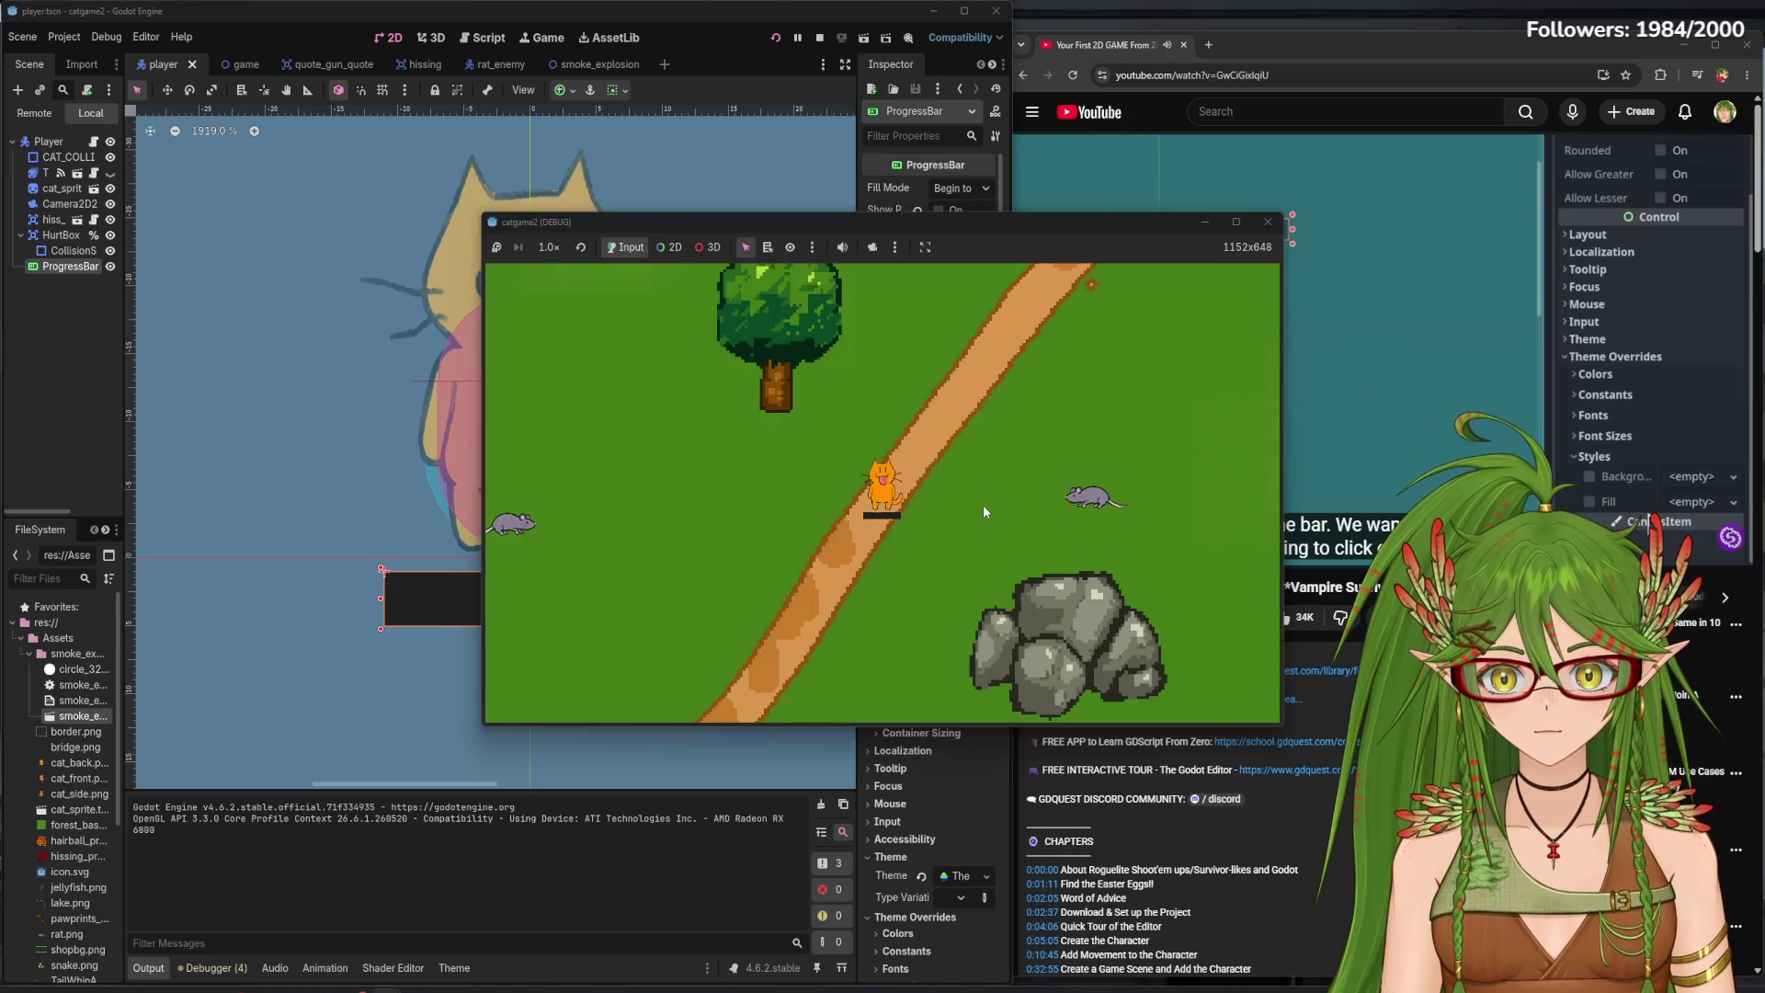
{"action": "key", "text": "d"}
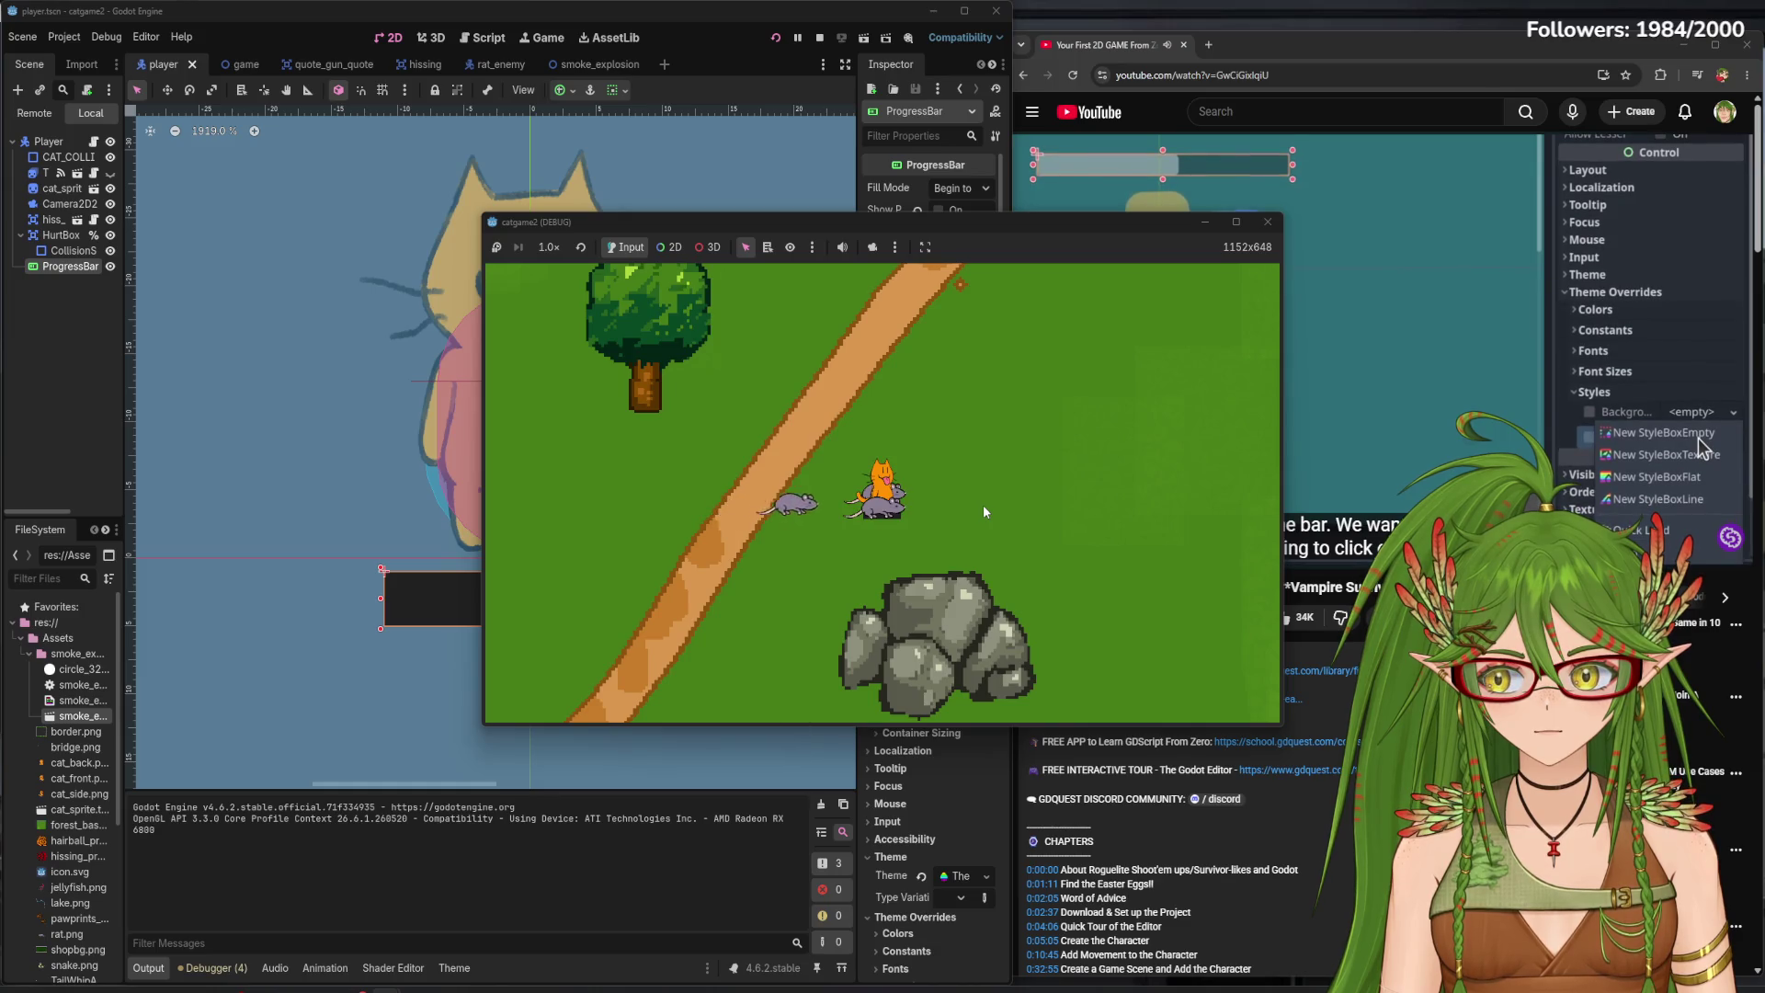
{"action": "key", "text": "a"}
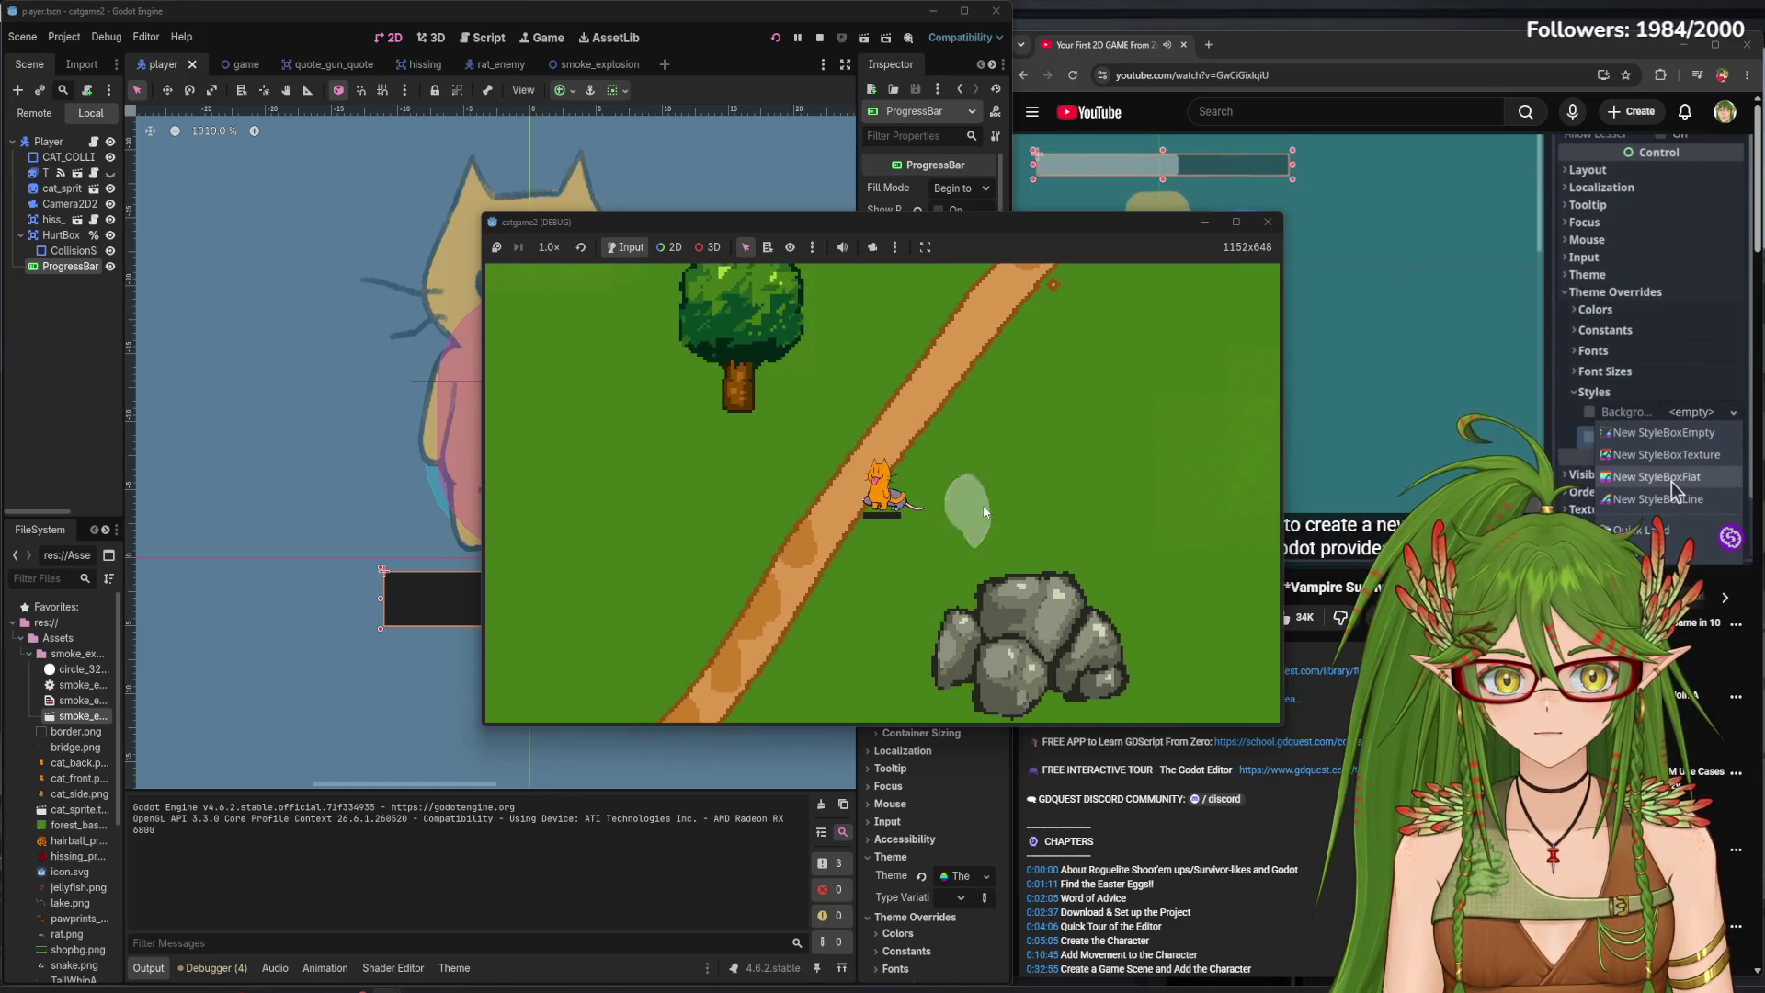
{"action": "left_click", "coordinate": [1268, 221]}
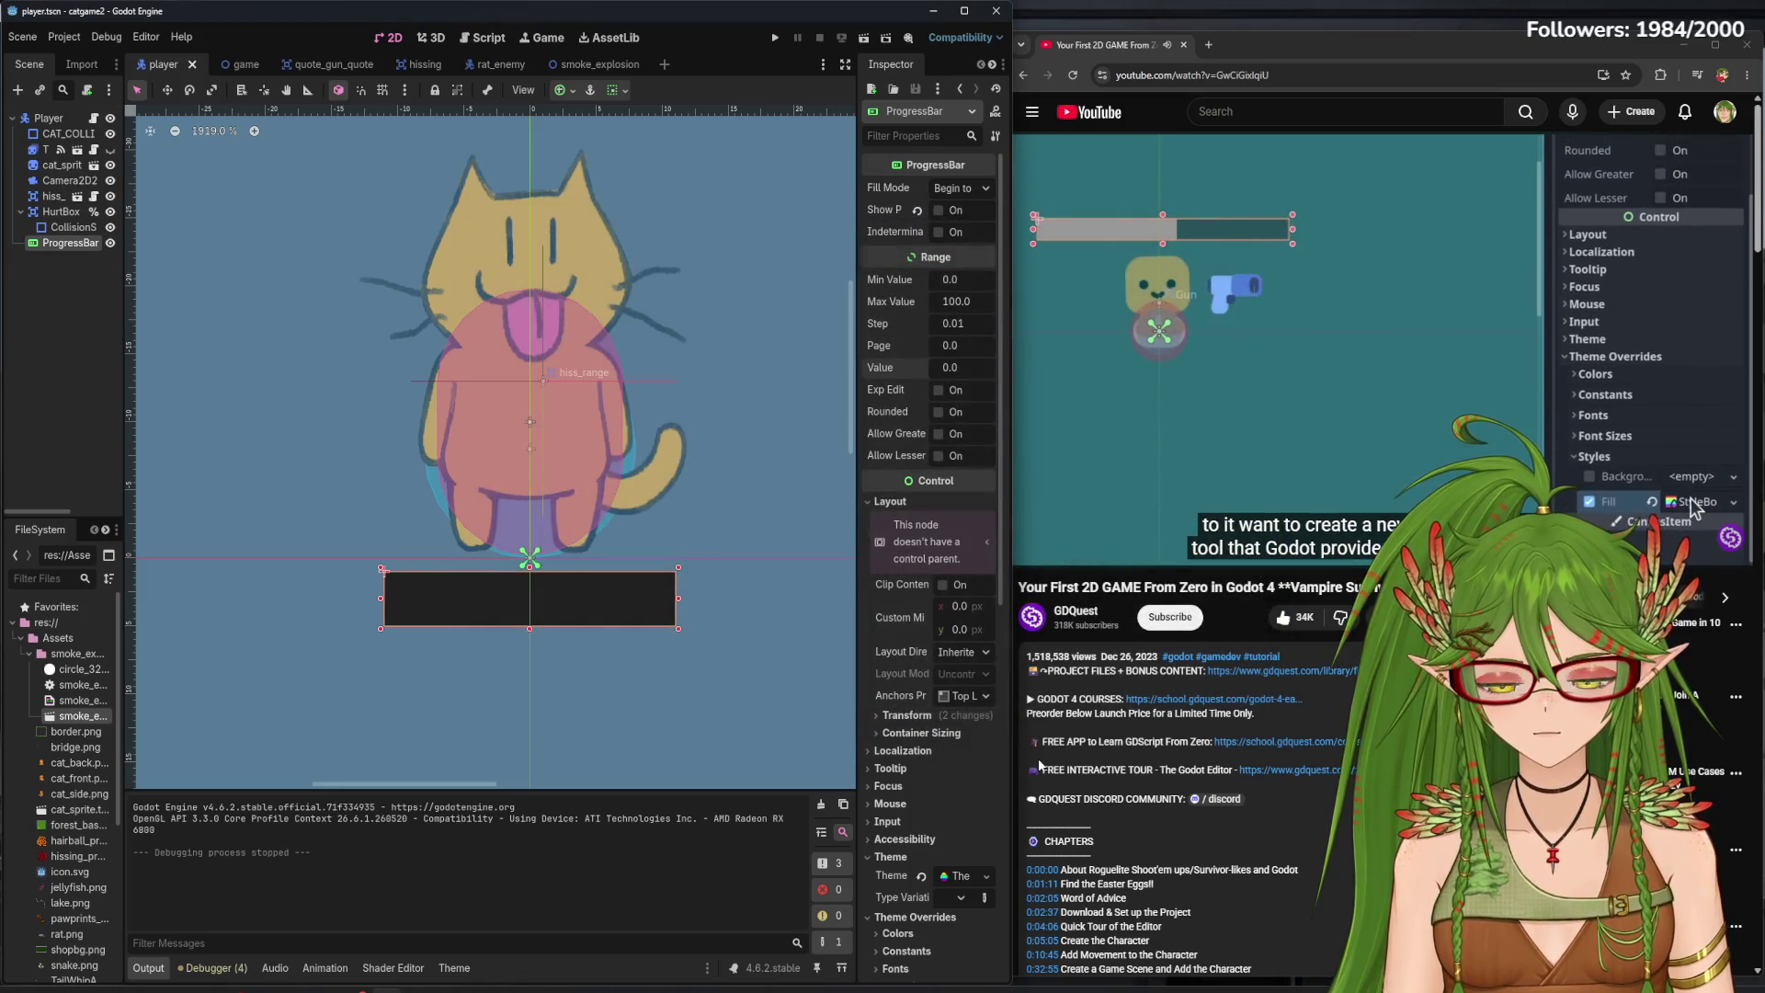
- Widen the Inspector, review the dark Background style, and confirm the Fill colour green 00c316
{"action": "scroll", "coordinate": [923, 781], "scroll_direction": "down", "scroll_amount": 10}
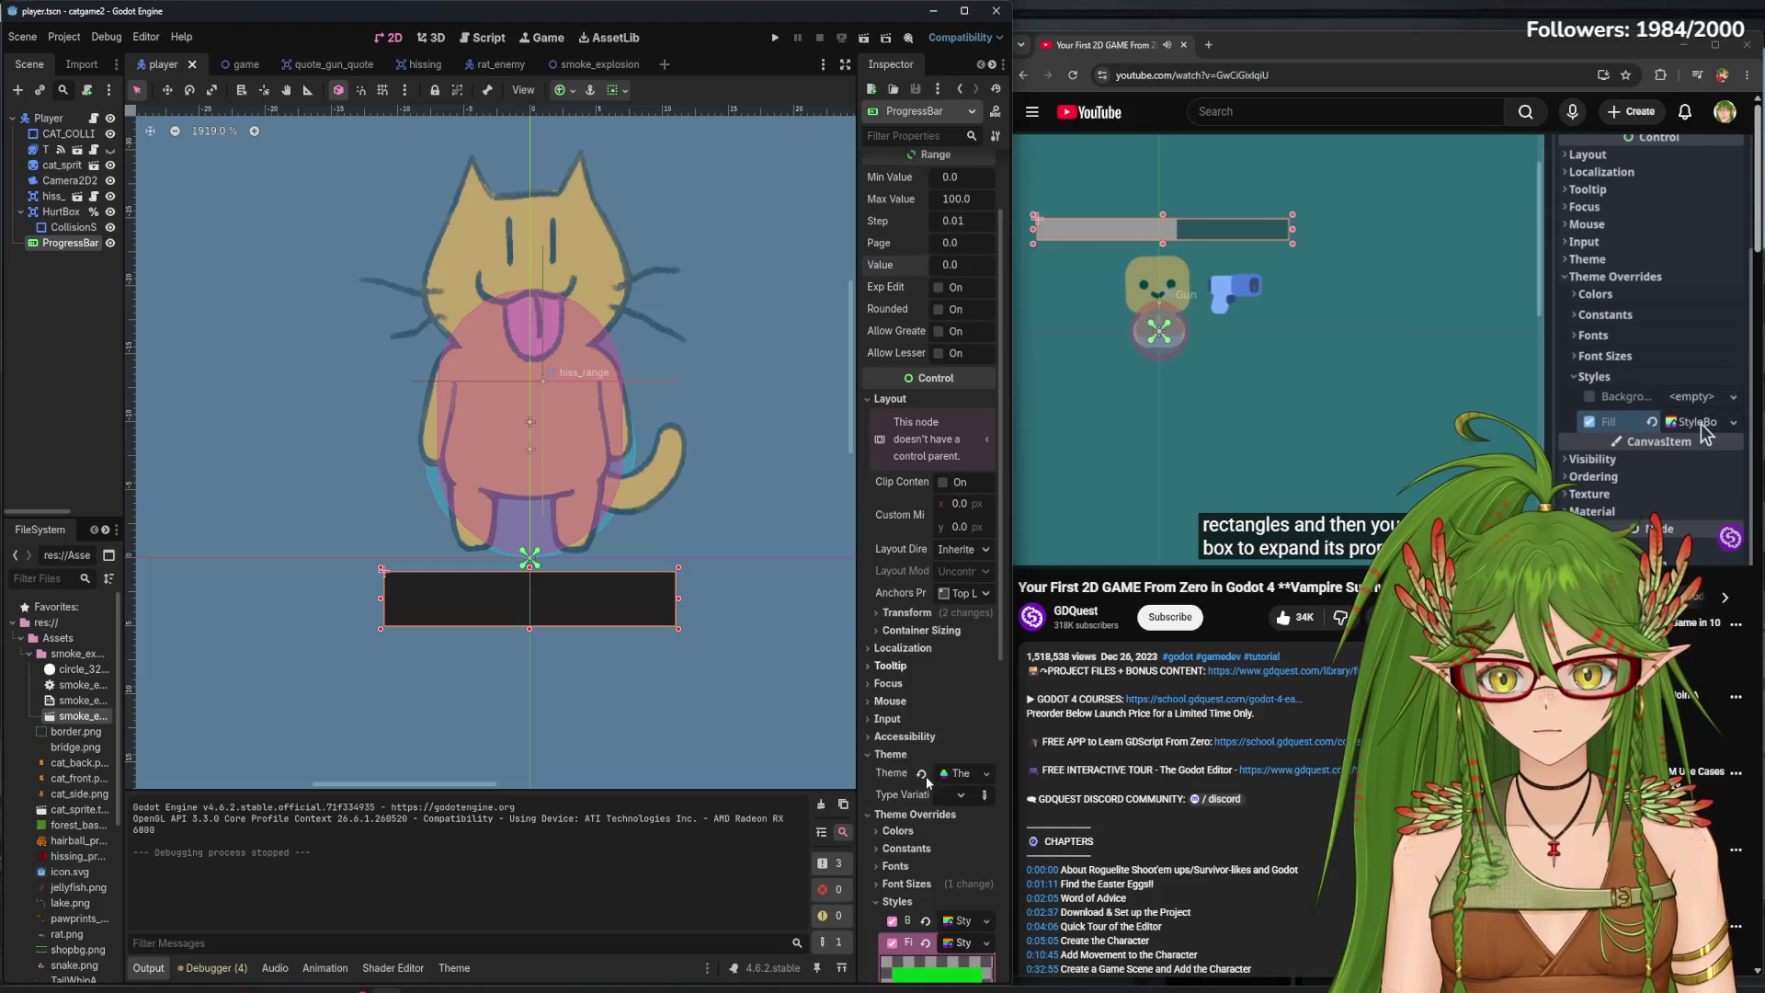
{"action": "left_click_drag", "start_coordinate": [858, 551], "coordinate": [618, 523]}
{"action": "left_click", "coordinate": [983, 329]}
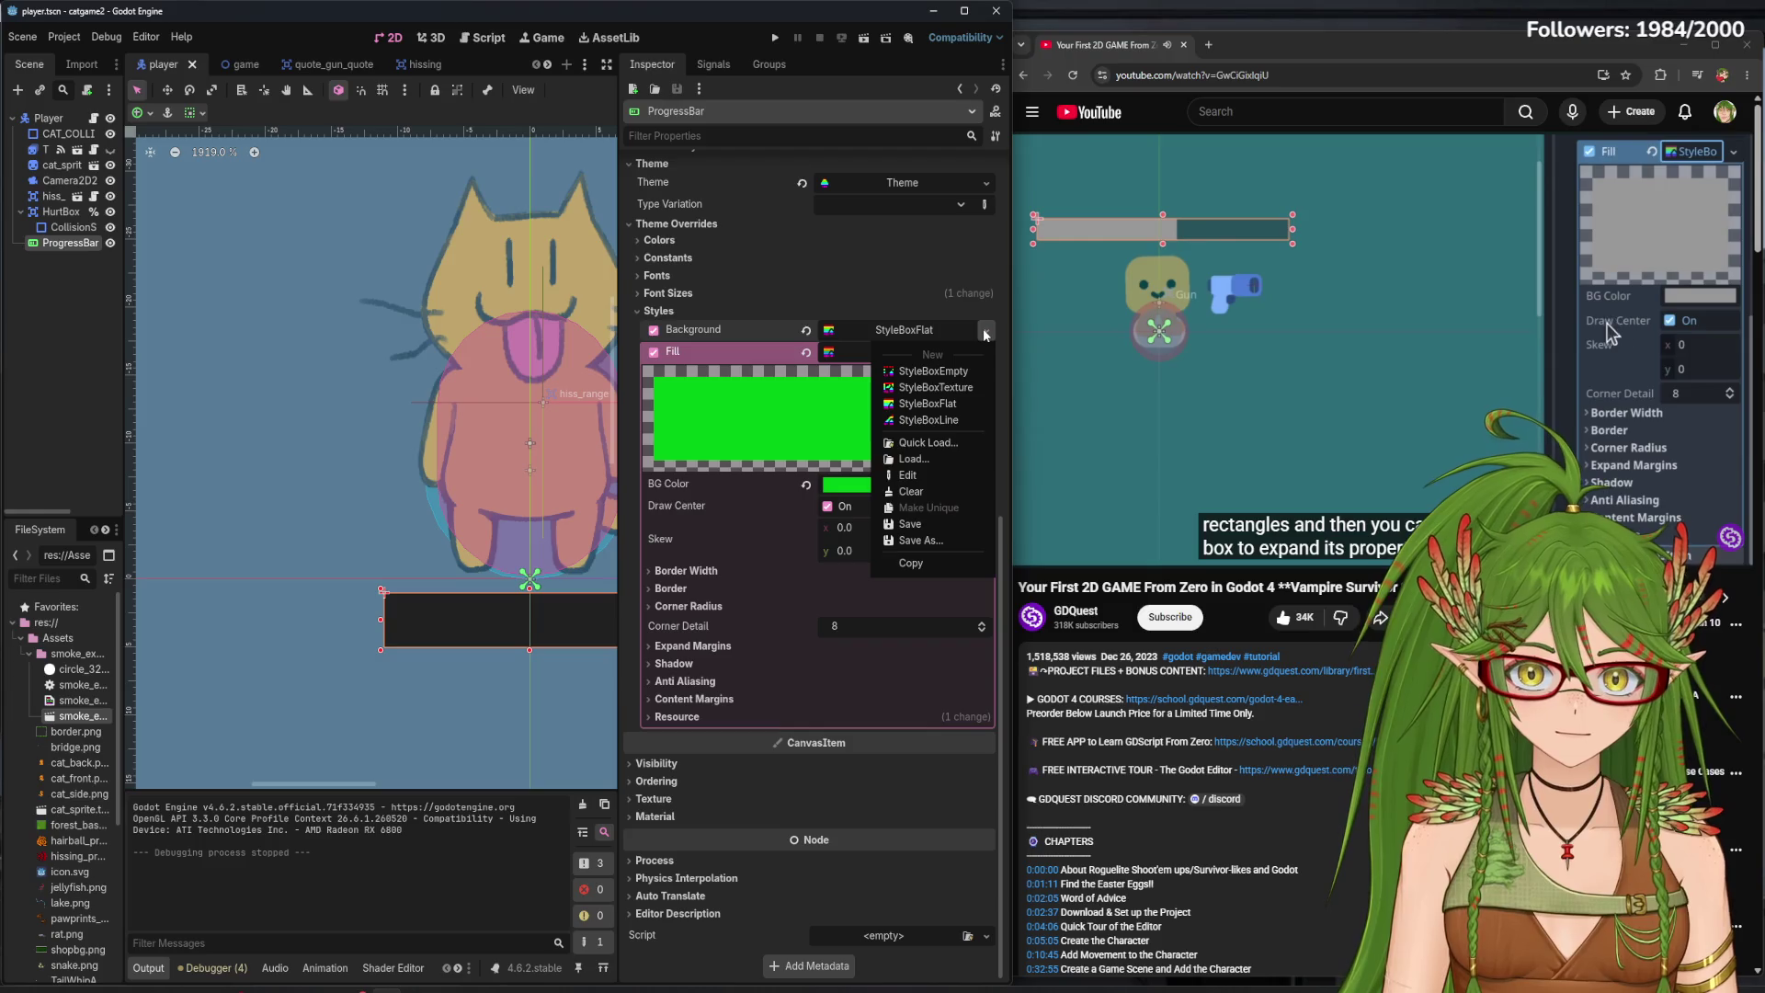
{"action": "left_click", "coordinate": [957, 329]}
{"action": "left_click", "coordinate": [919, 329]}
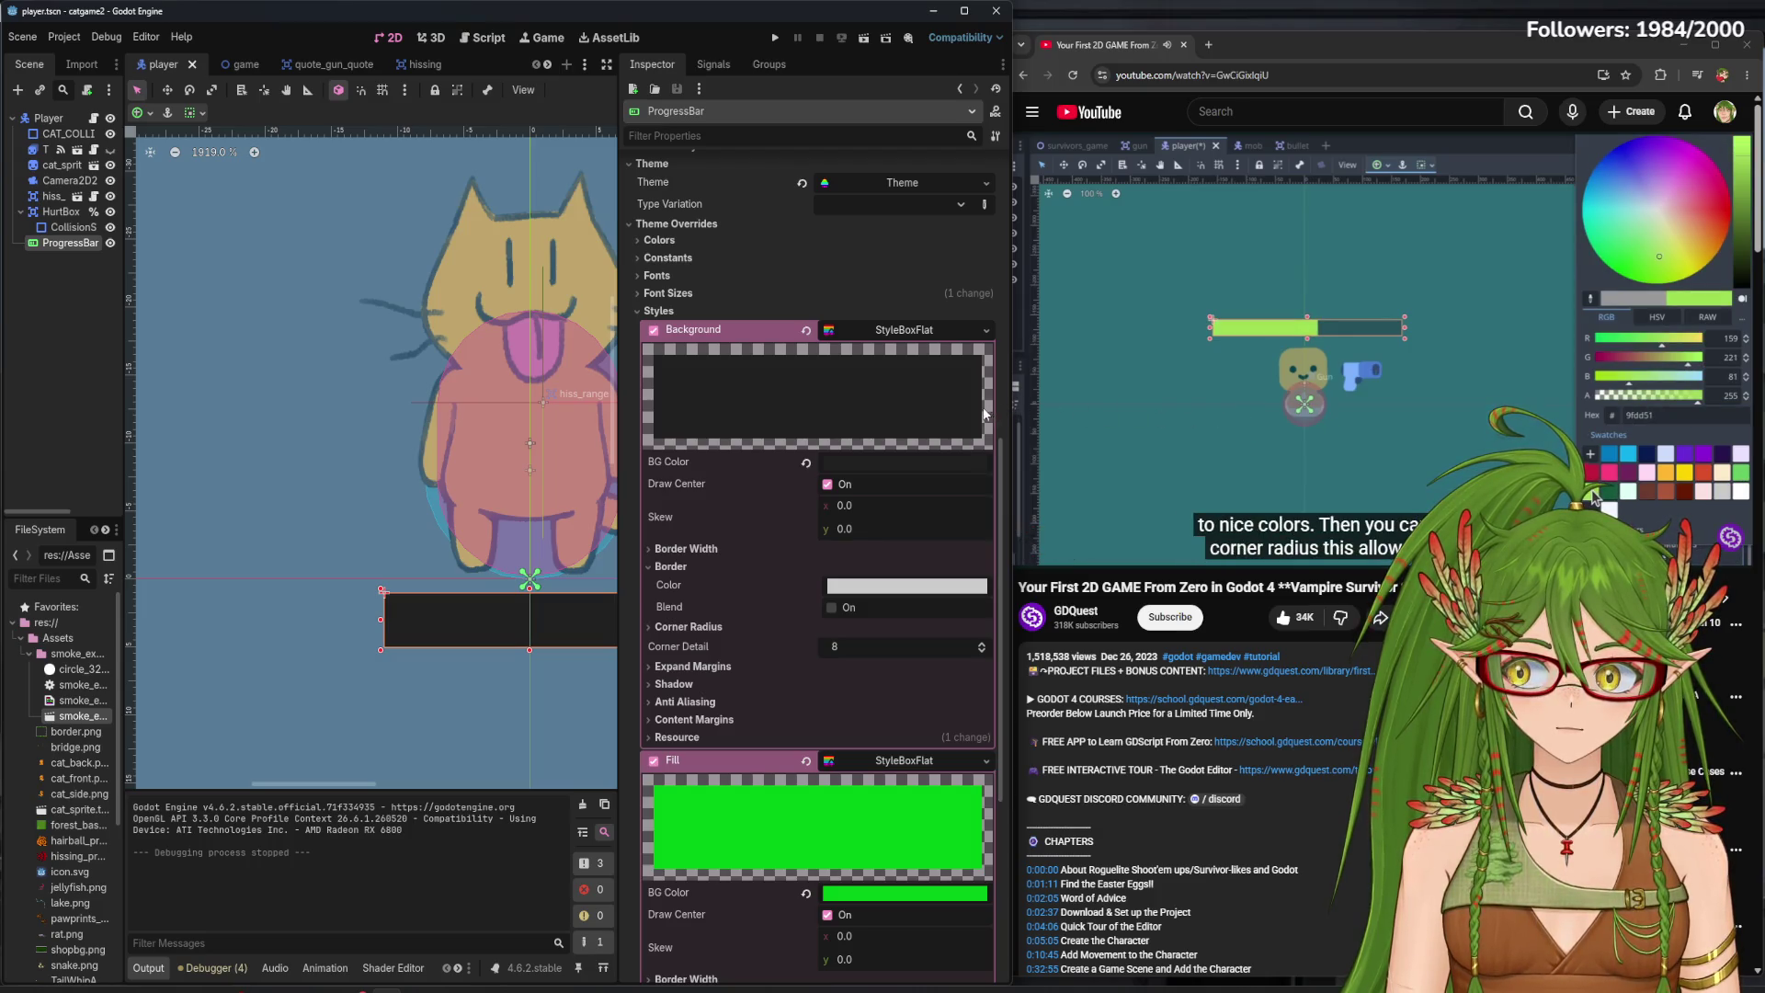
{"action": "left_click", "coordinate": [879, 461]}
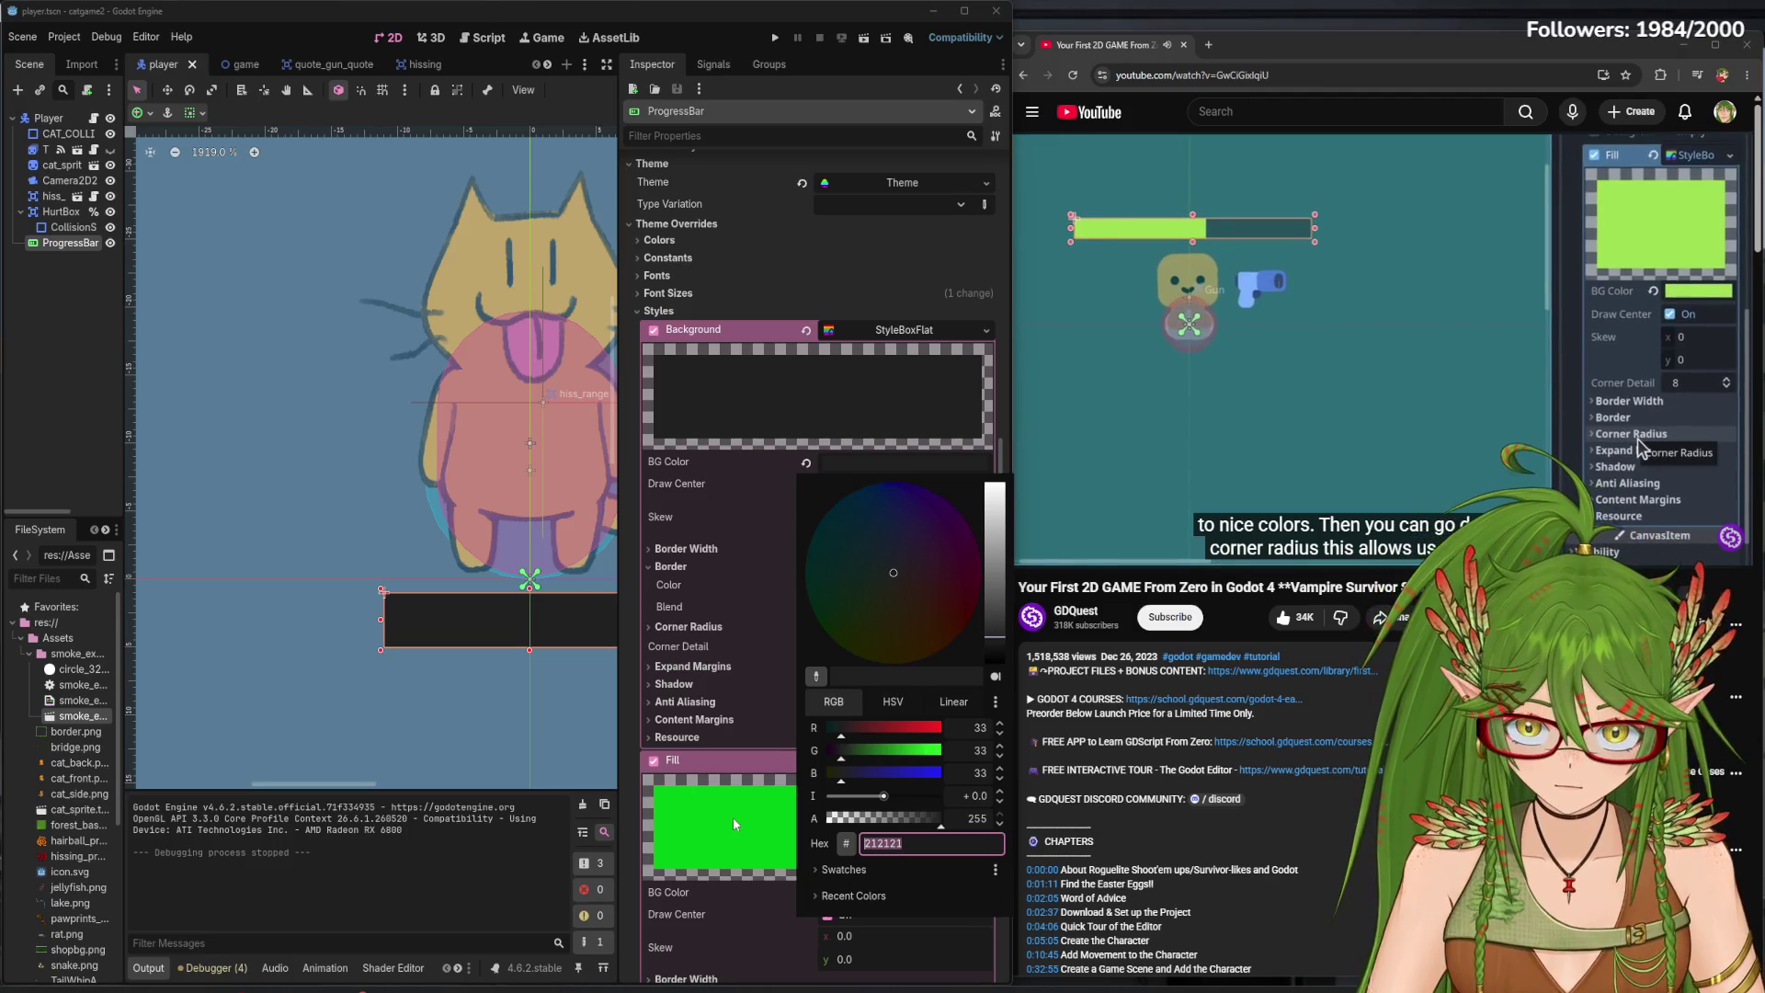
{"action": "left_click", "coordinate": [790, 843]}
{"action": "left_click", "coordinate": [886, 893]}
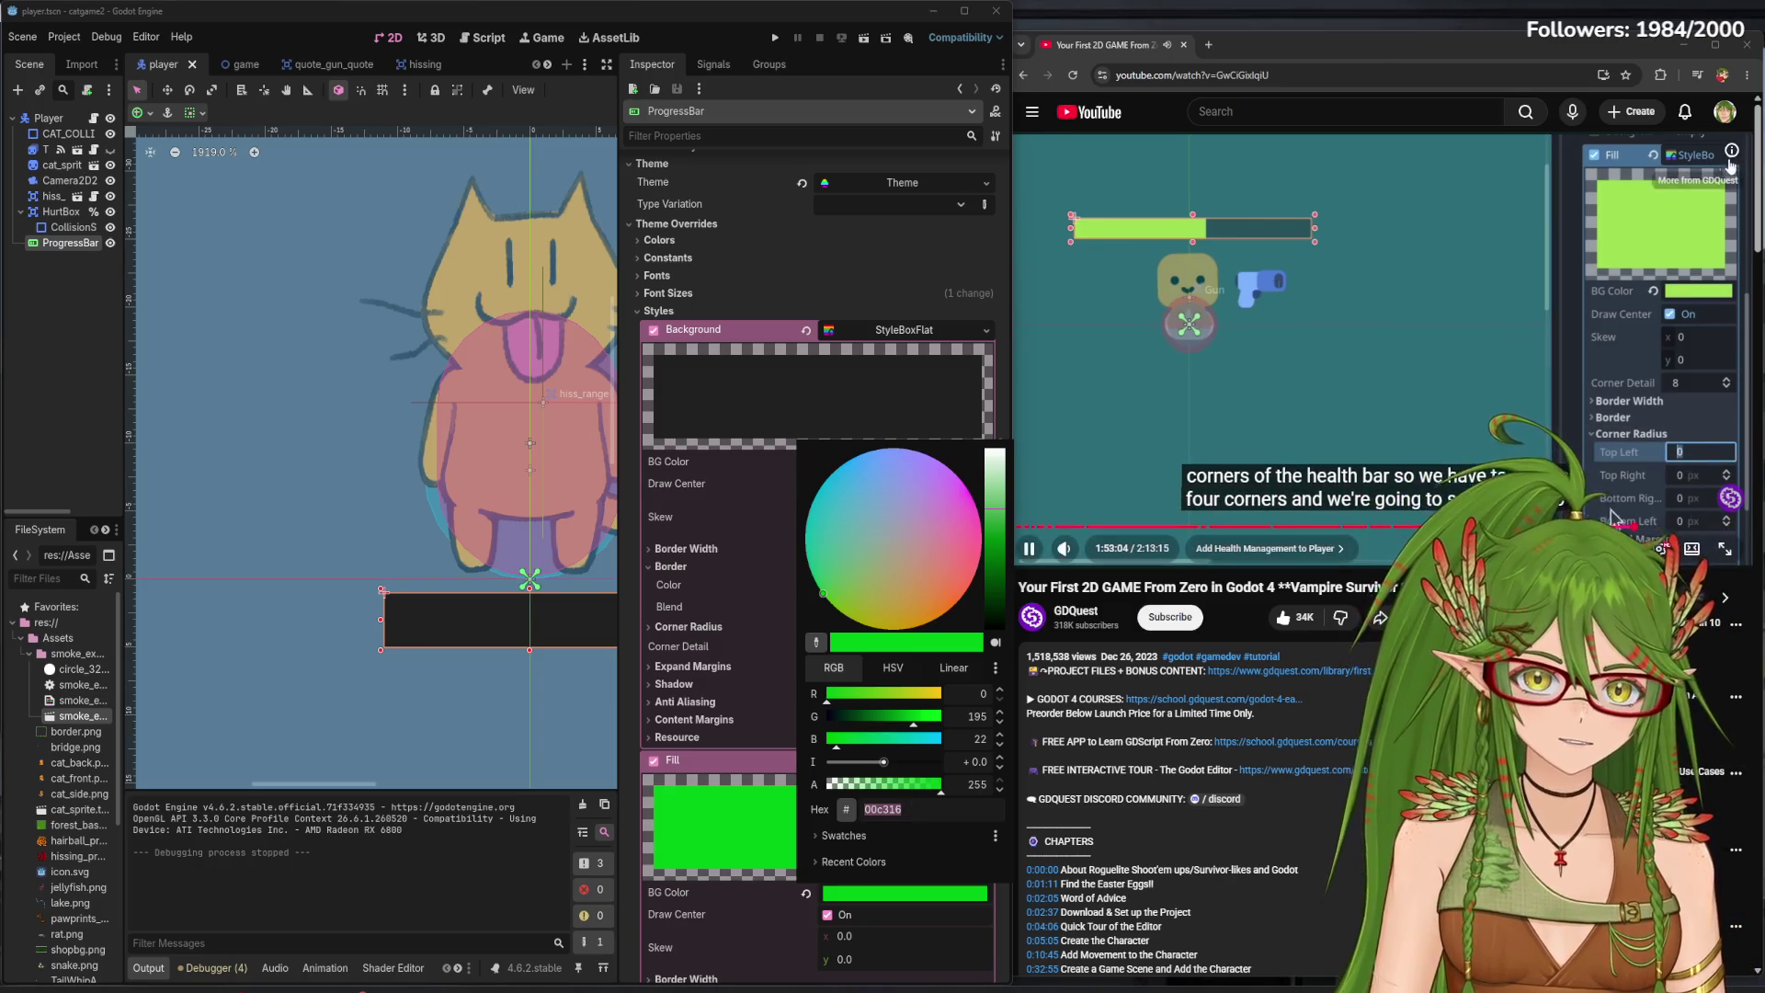
{"action": "left_click", "coordinate": [747, 862]}
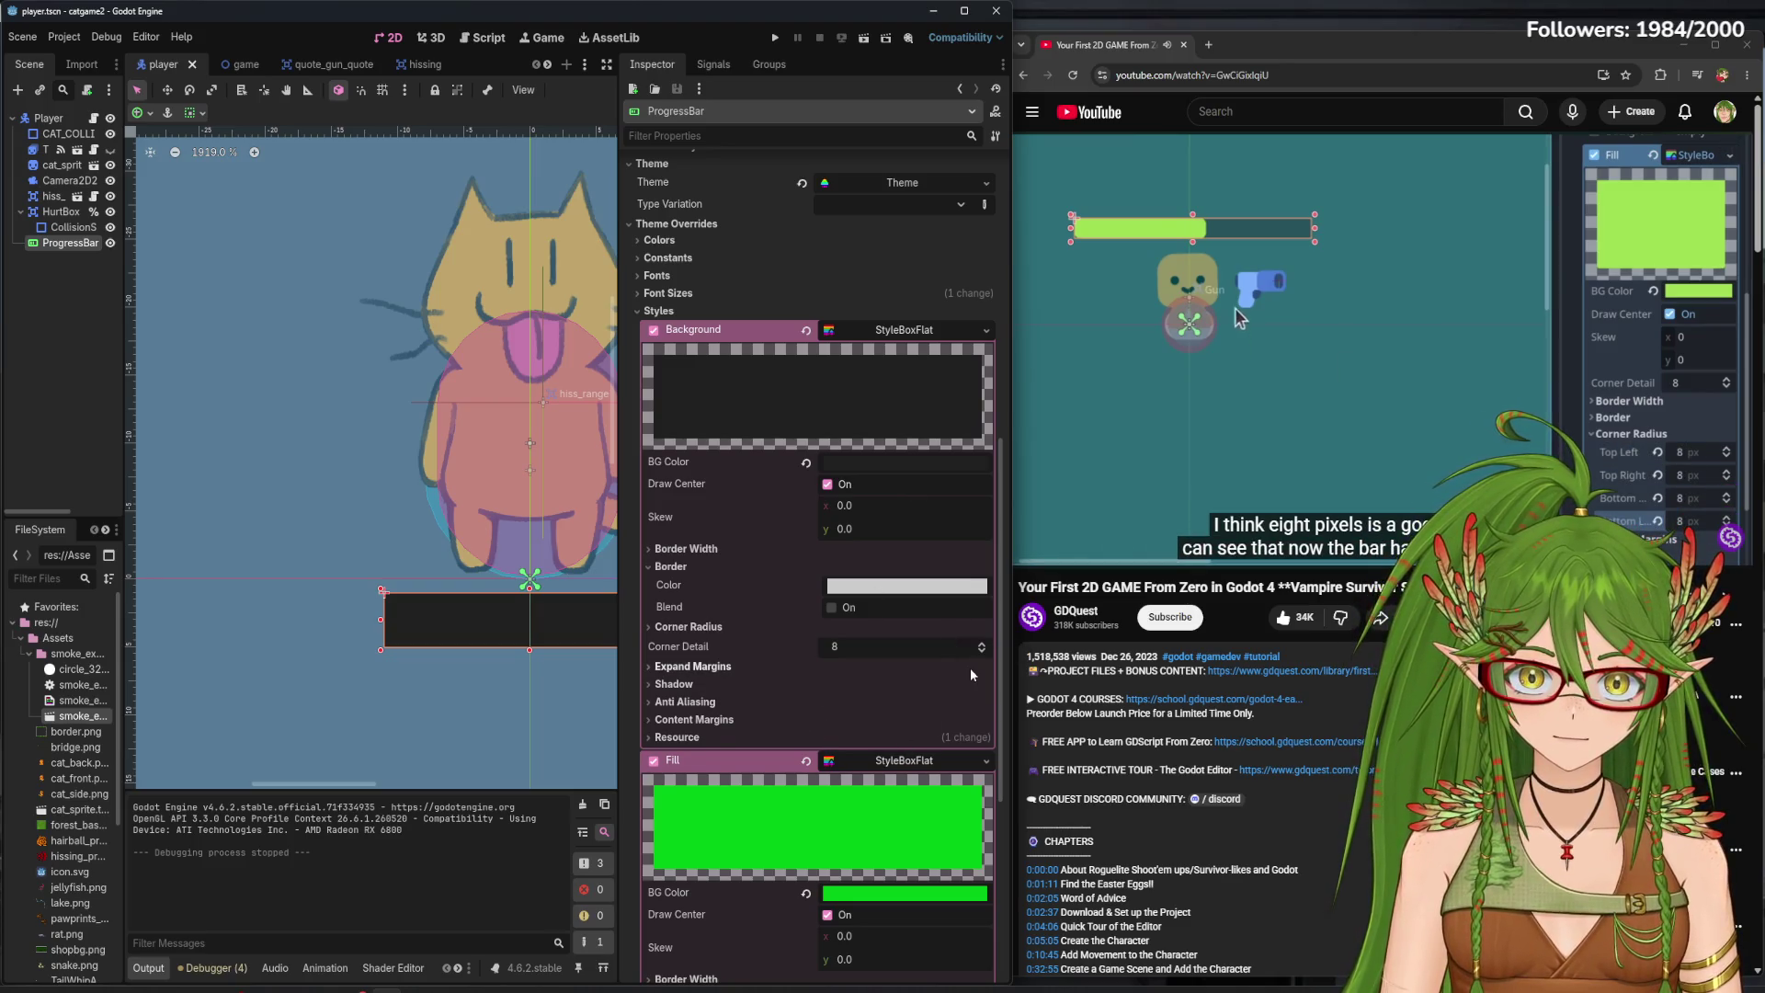
{"action": "scroll", "coordinate": [853, 799], "scroll_direction": "down", "scroll_amount": 3}
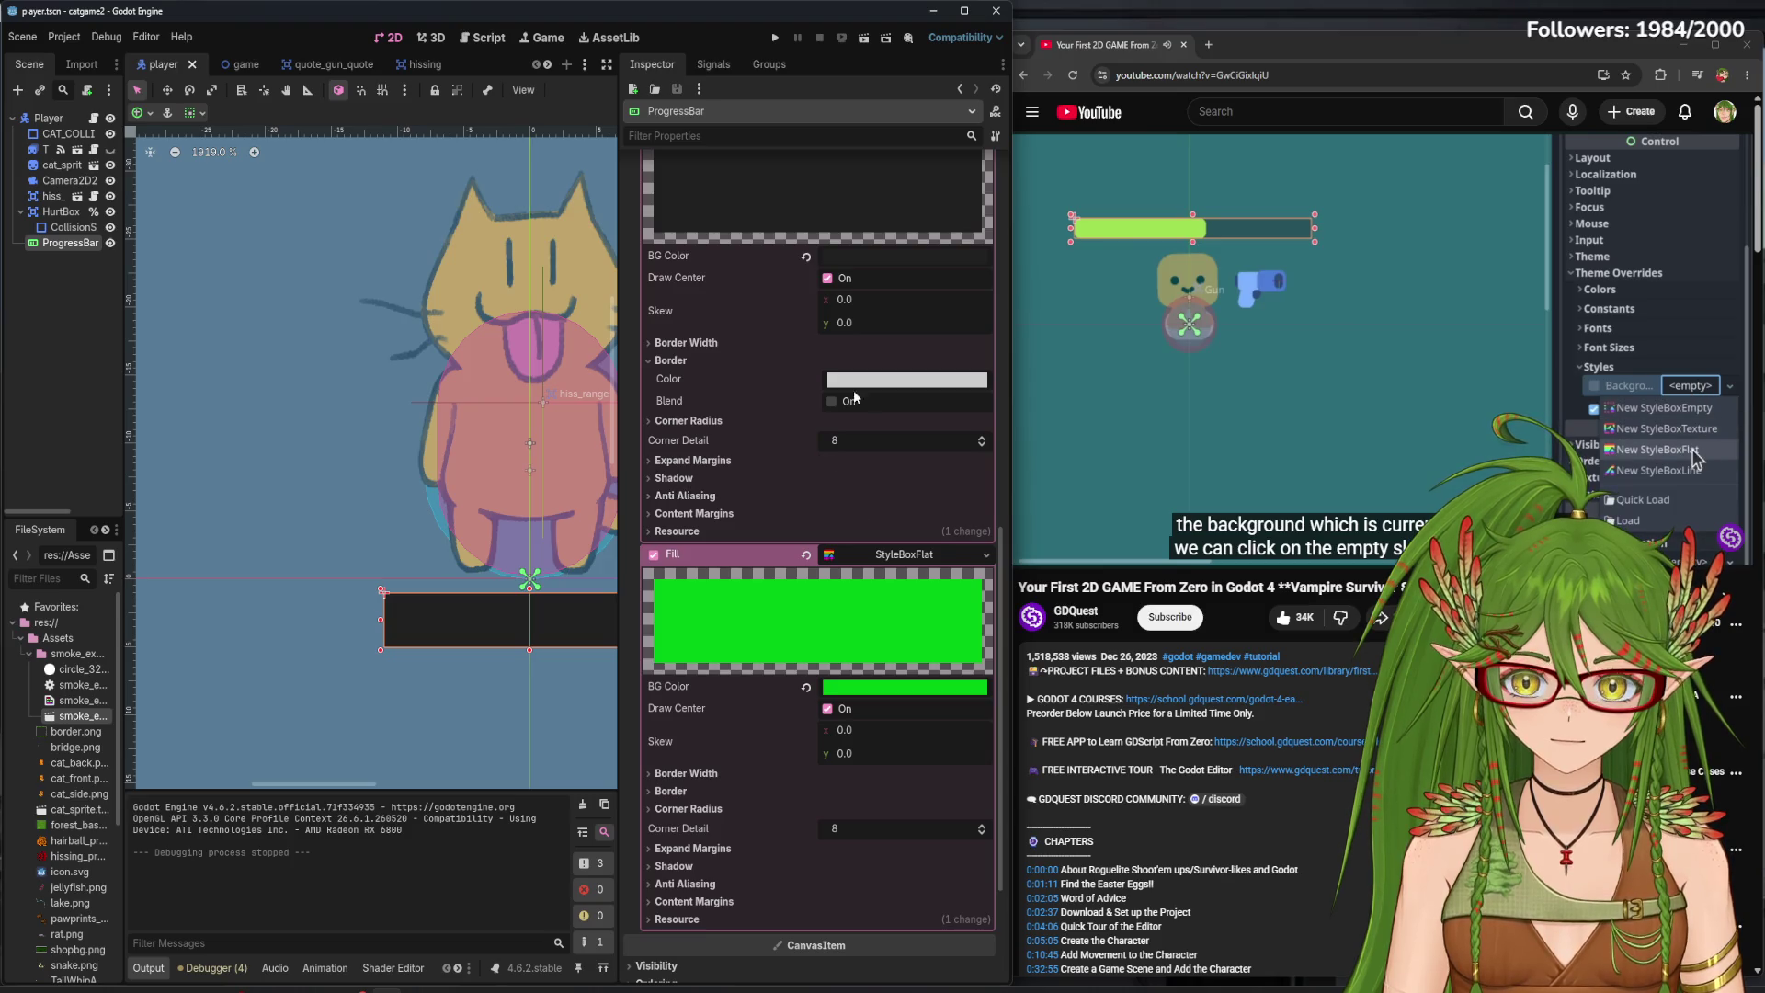
- Widen and zoom the 2D view, then resize the health bar to 22 × 3
{"action": "scroll", "coordinate": [885, 338], "scroll_direction": "down", "scroll_amount": 2}
{"action": "scroll", "coordinate": [885, 337], "scroll_direction": "up", "scroll_amount": 2}
{"action": "scroll", "coordinate": [868, 434], "scroll_direction": "up", "scroll_amount": 4}
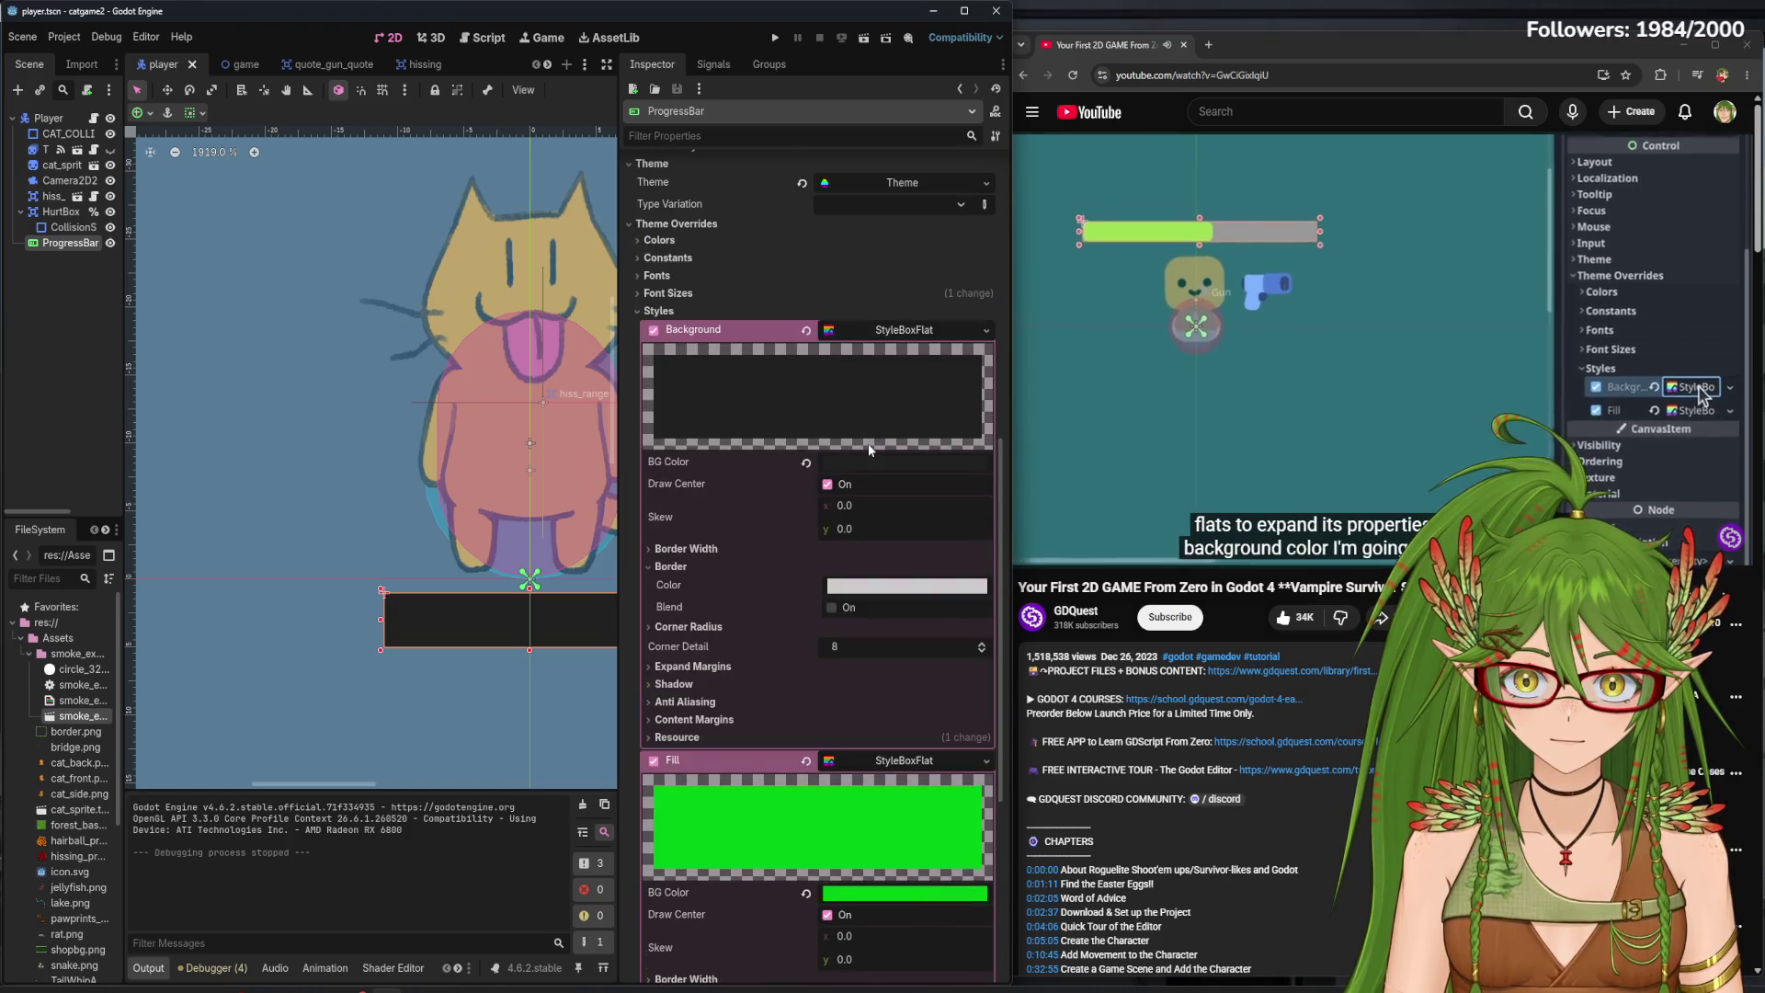
{"action": "mouse_move", "coordinate": [622, 330]}
{"action": "left_mouse_down"}
{"action": "mouse_move", "coordinate": [872, 330]}
{"action": "mouse_move", "coordinate": [788, 330]}
{"action": "left_mouse_up"}
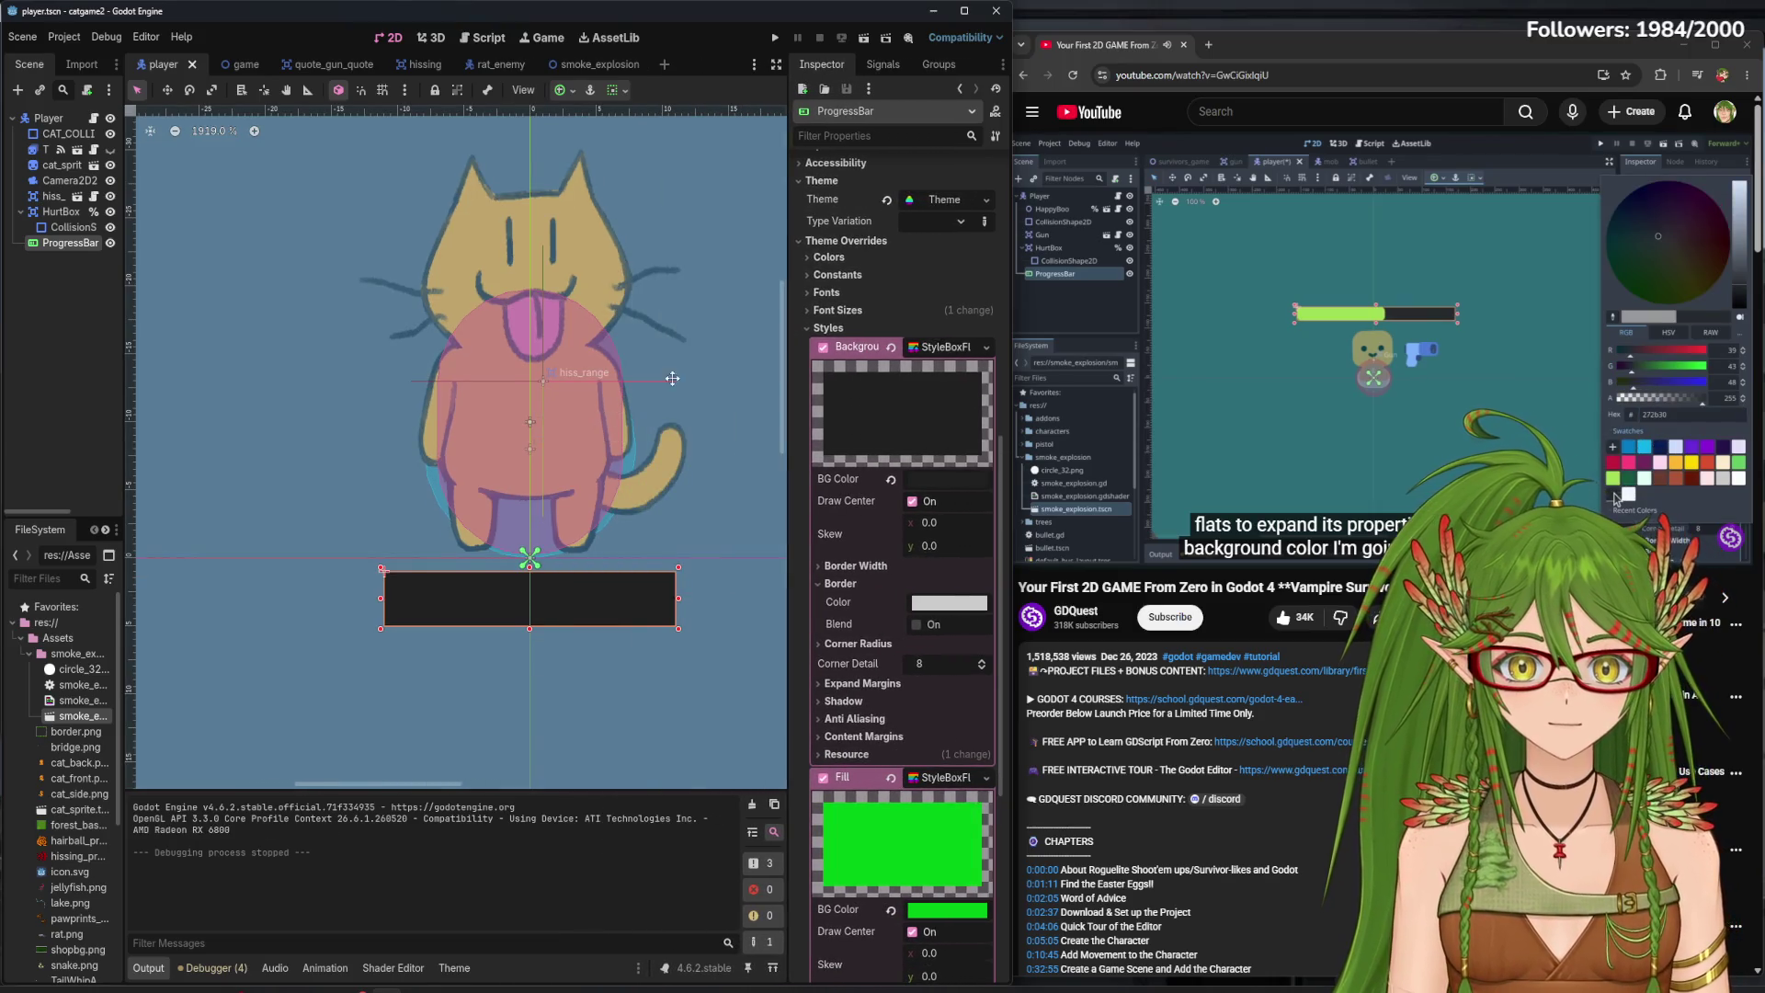
{"action": "scroll", "coordinate": [602, 460], "scroll_direction": "up", "scroll_amount": 1}
{"action": "scroll", "coordinate": [603, 455], "scroll_direction": "down", "scroll_amount": 10}
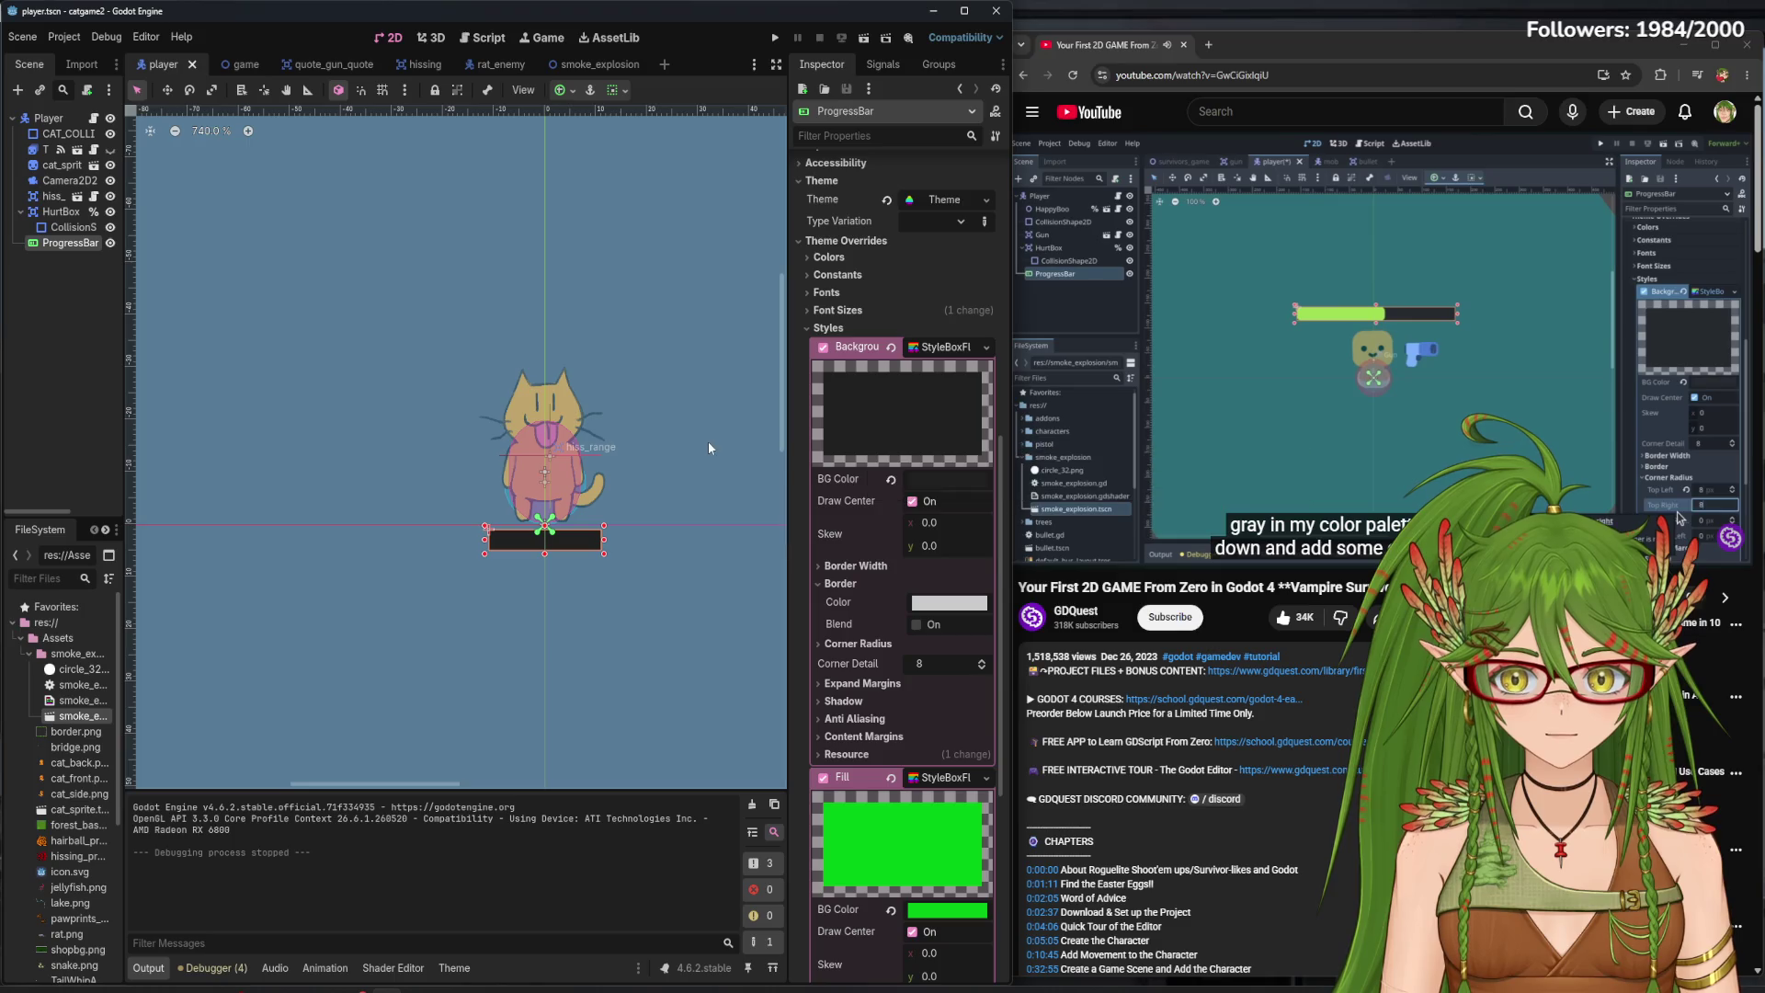
{"action": "scroll", "coordinate": [616, 528], "scroll_direction": "up", "scroll_amount": 1}
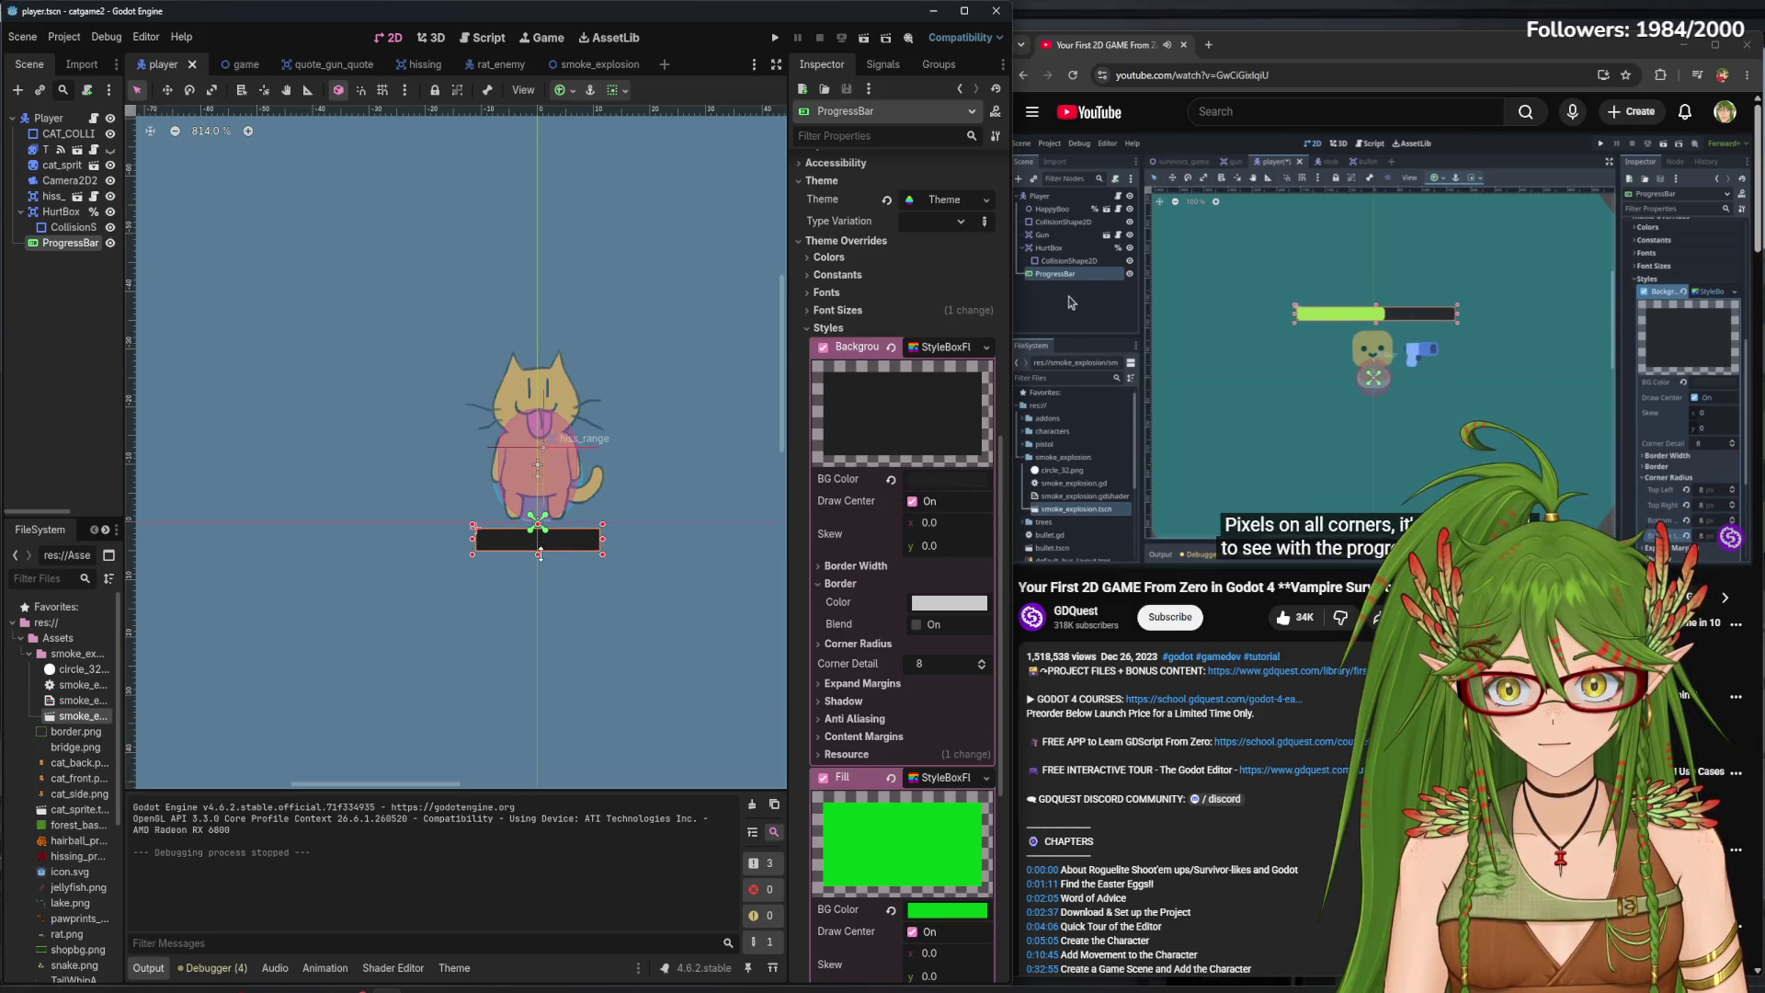
{"action": "left_click", "coordinate": [541, 549]}
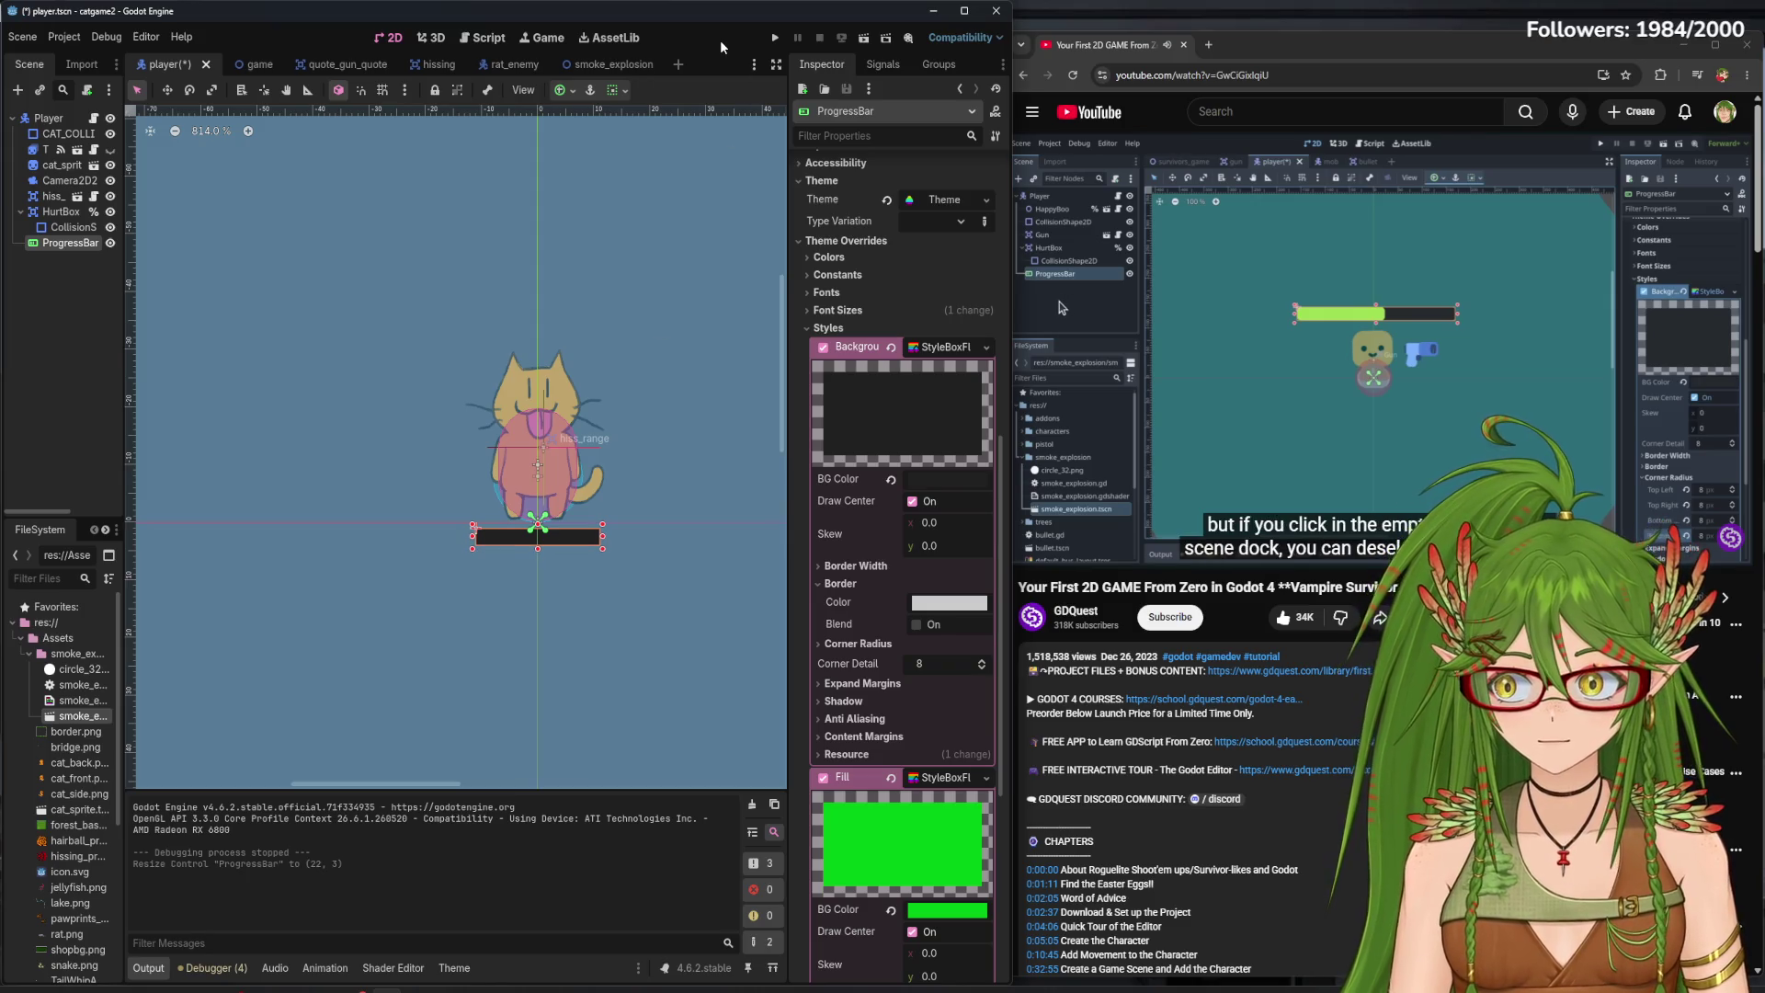
- Save the player scene with the 22 × 3 health bar and reselect the bar
{"action": "key", "text": "ctrl+s"}
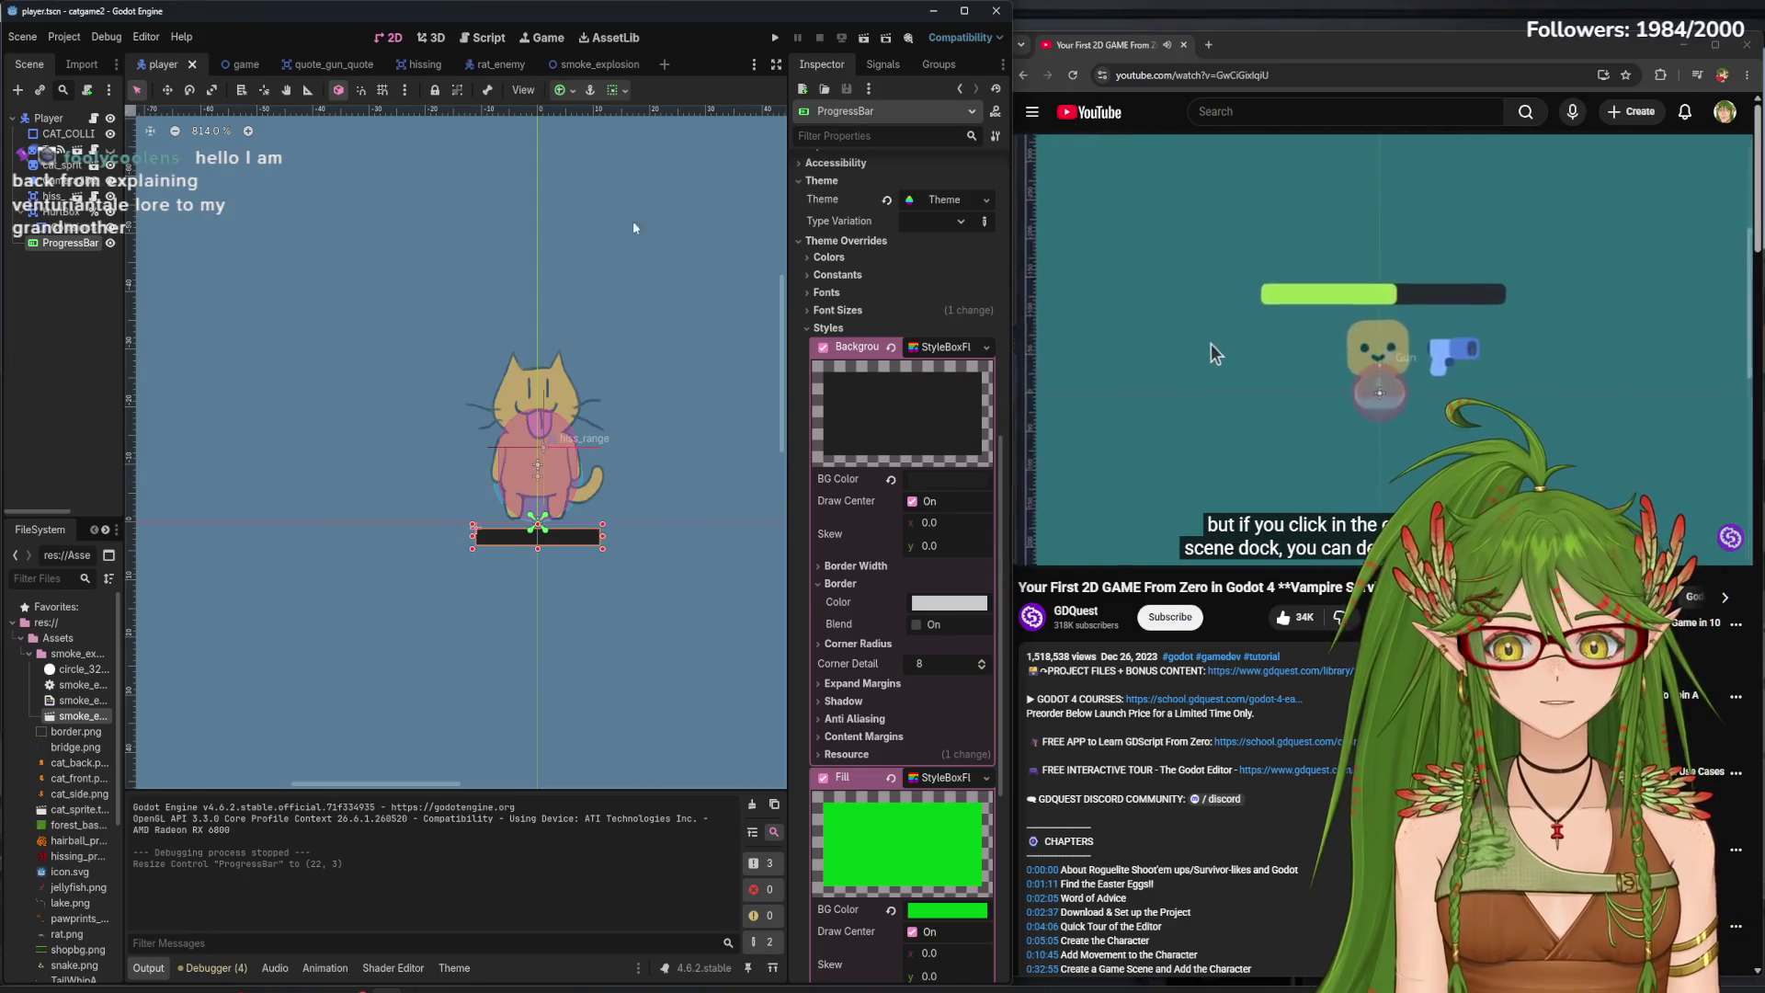
{"action": "left_click", "coordinate": [542, 449]}
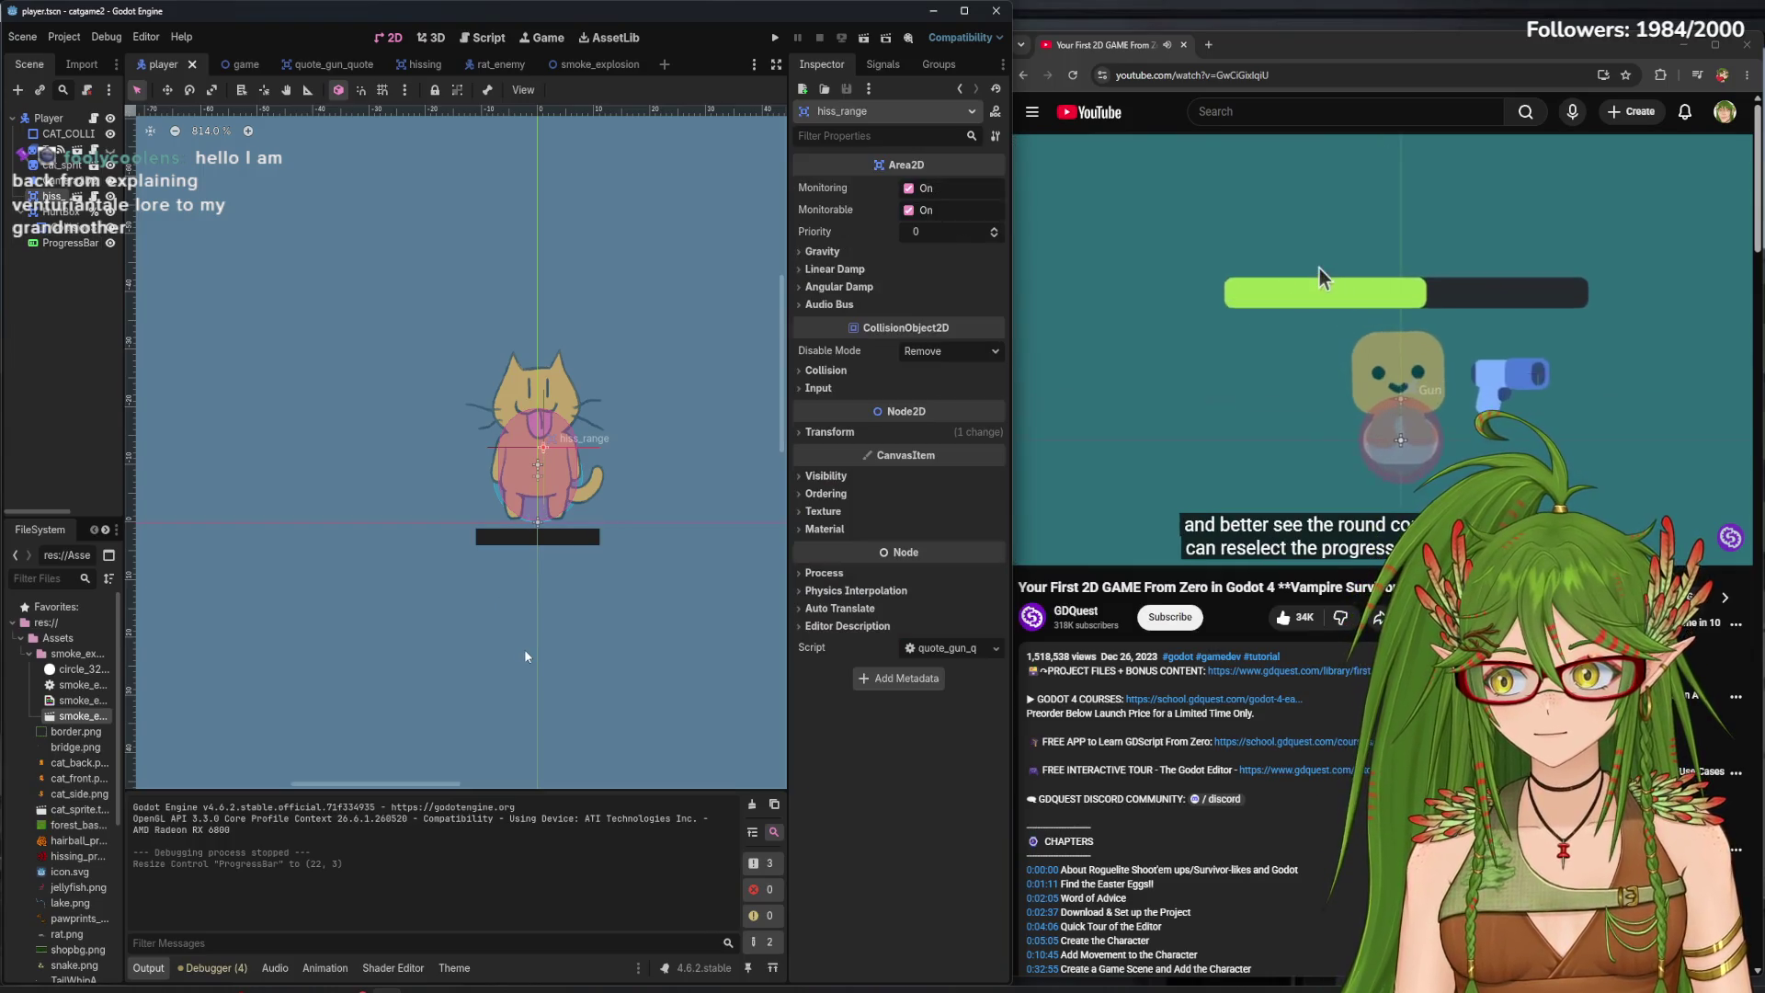
{"action": "left_click", "coordinate": [1298, 329]}
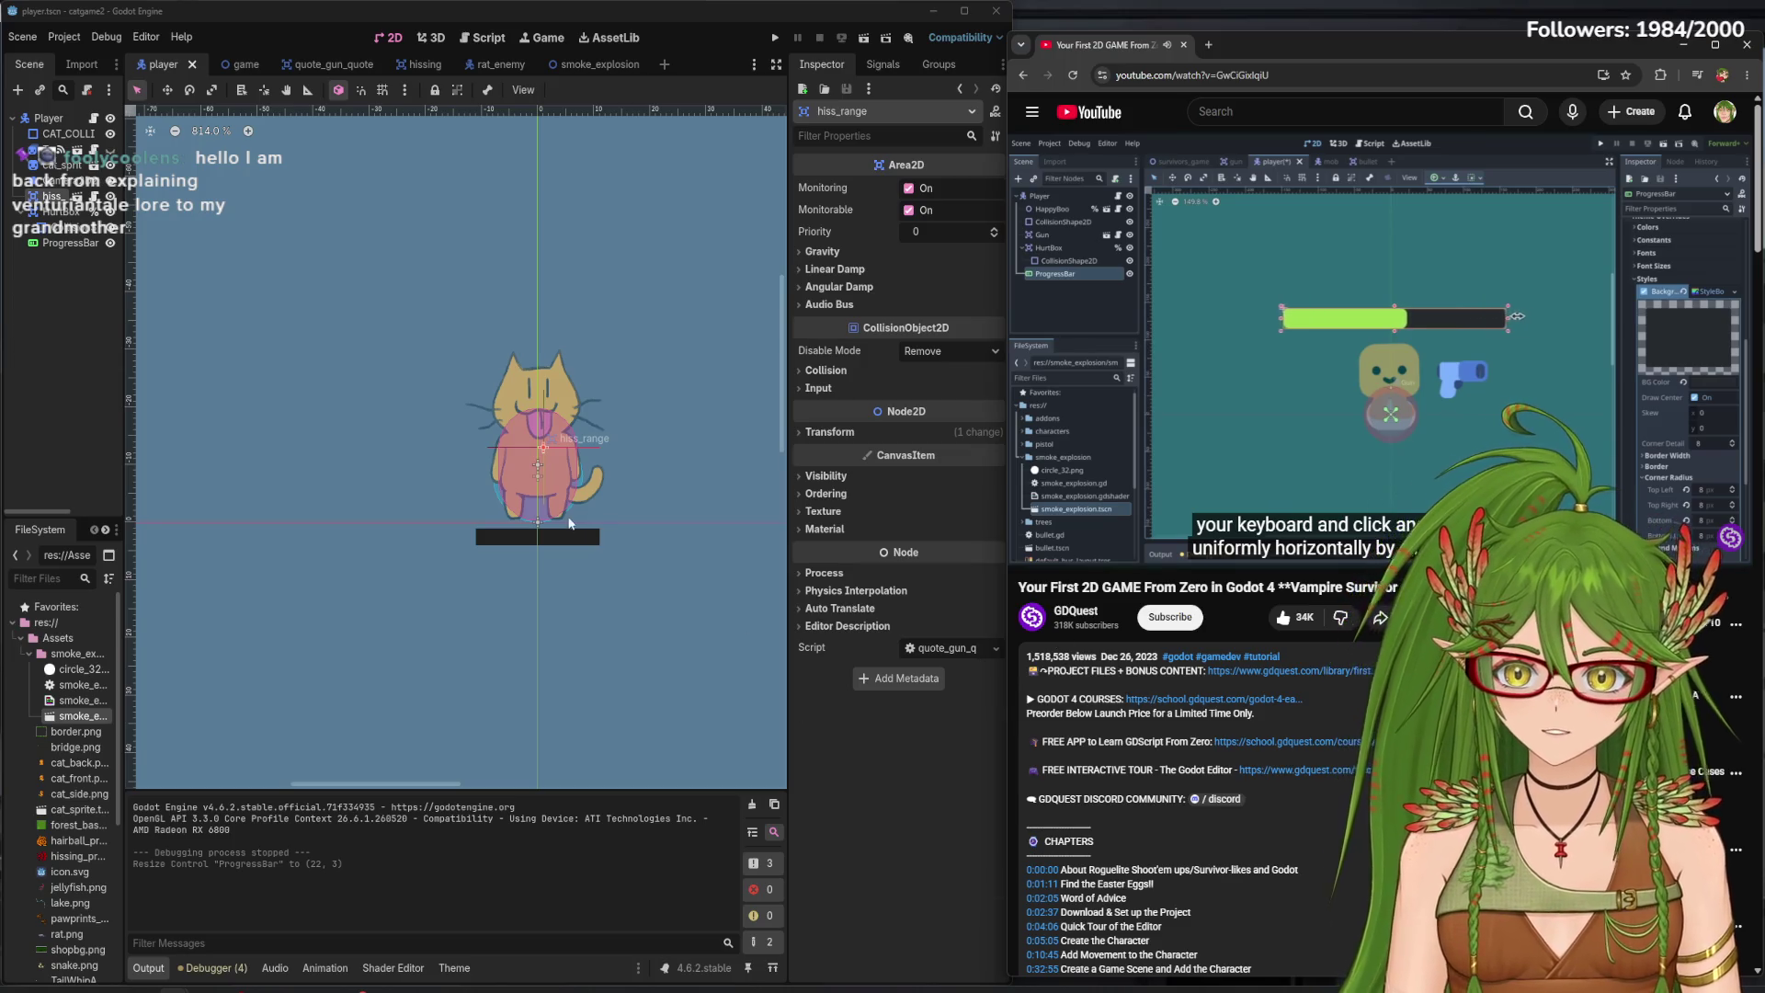
{"action": "left_click", "coordinate": [578, 546]}
- Try 36 × 3 and 18 × 3 widths, undoing both so the bar stays 22 × 3
{"action": "key", "text": "super"}
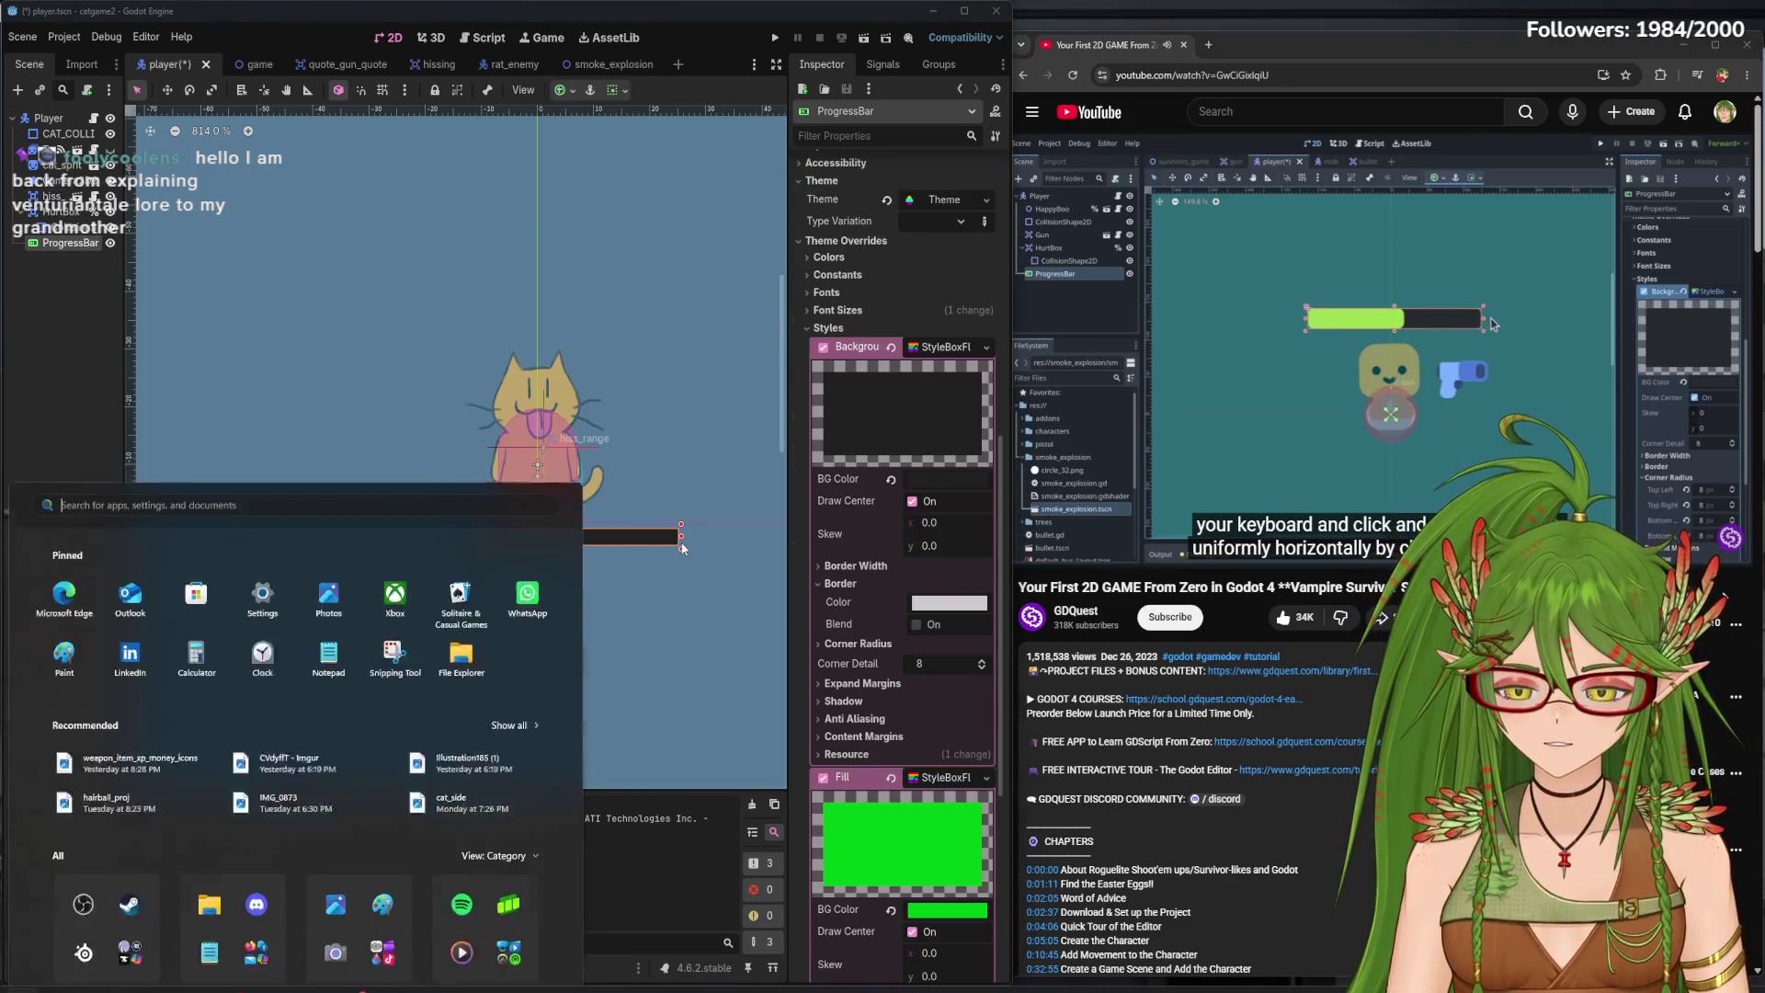
{"action": "type", "text": "am"}
{"action": "key", "text": "Escape"}
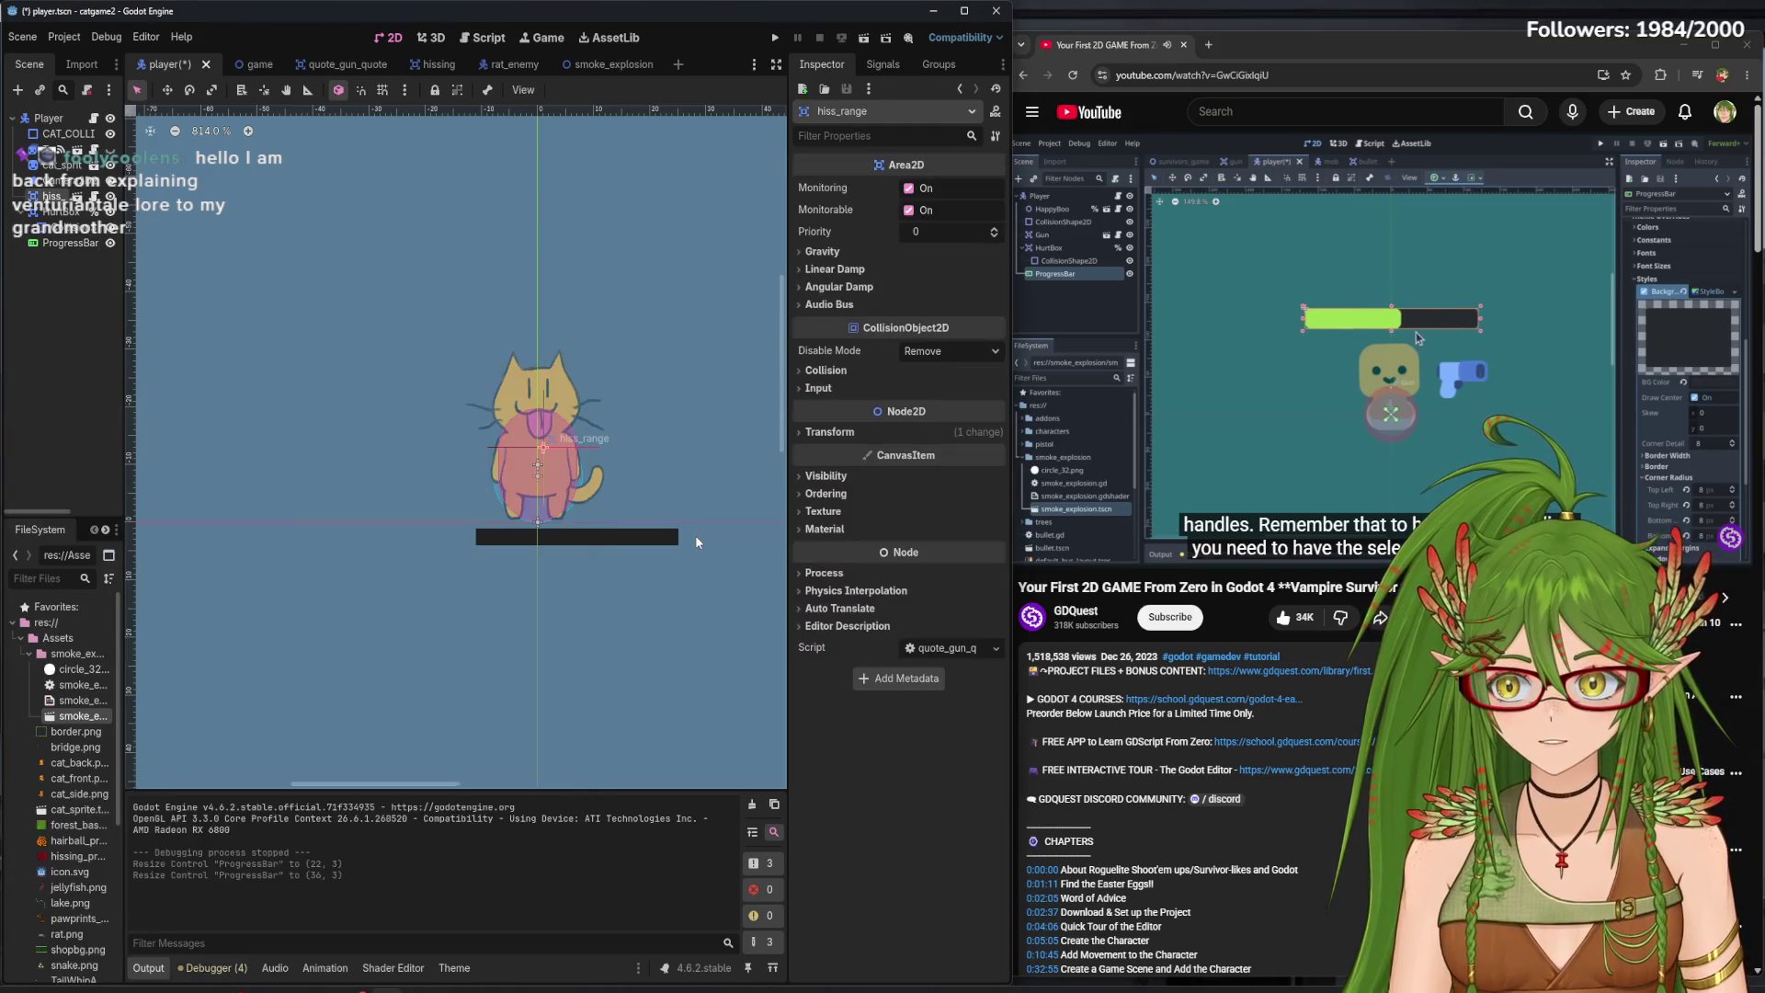
{"action": "key", "text": "ctrl+z"}
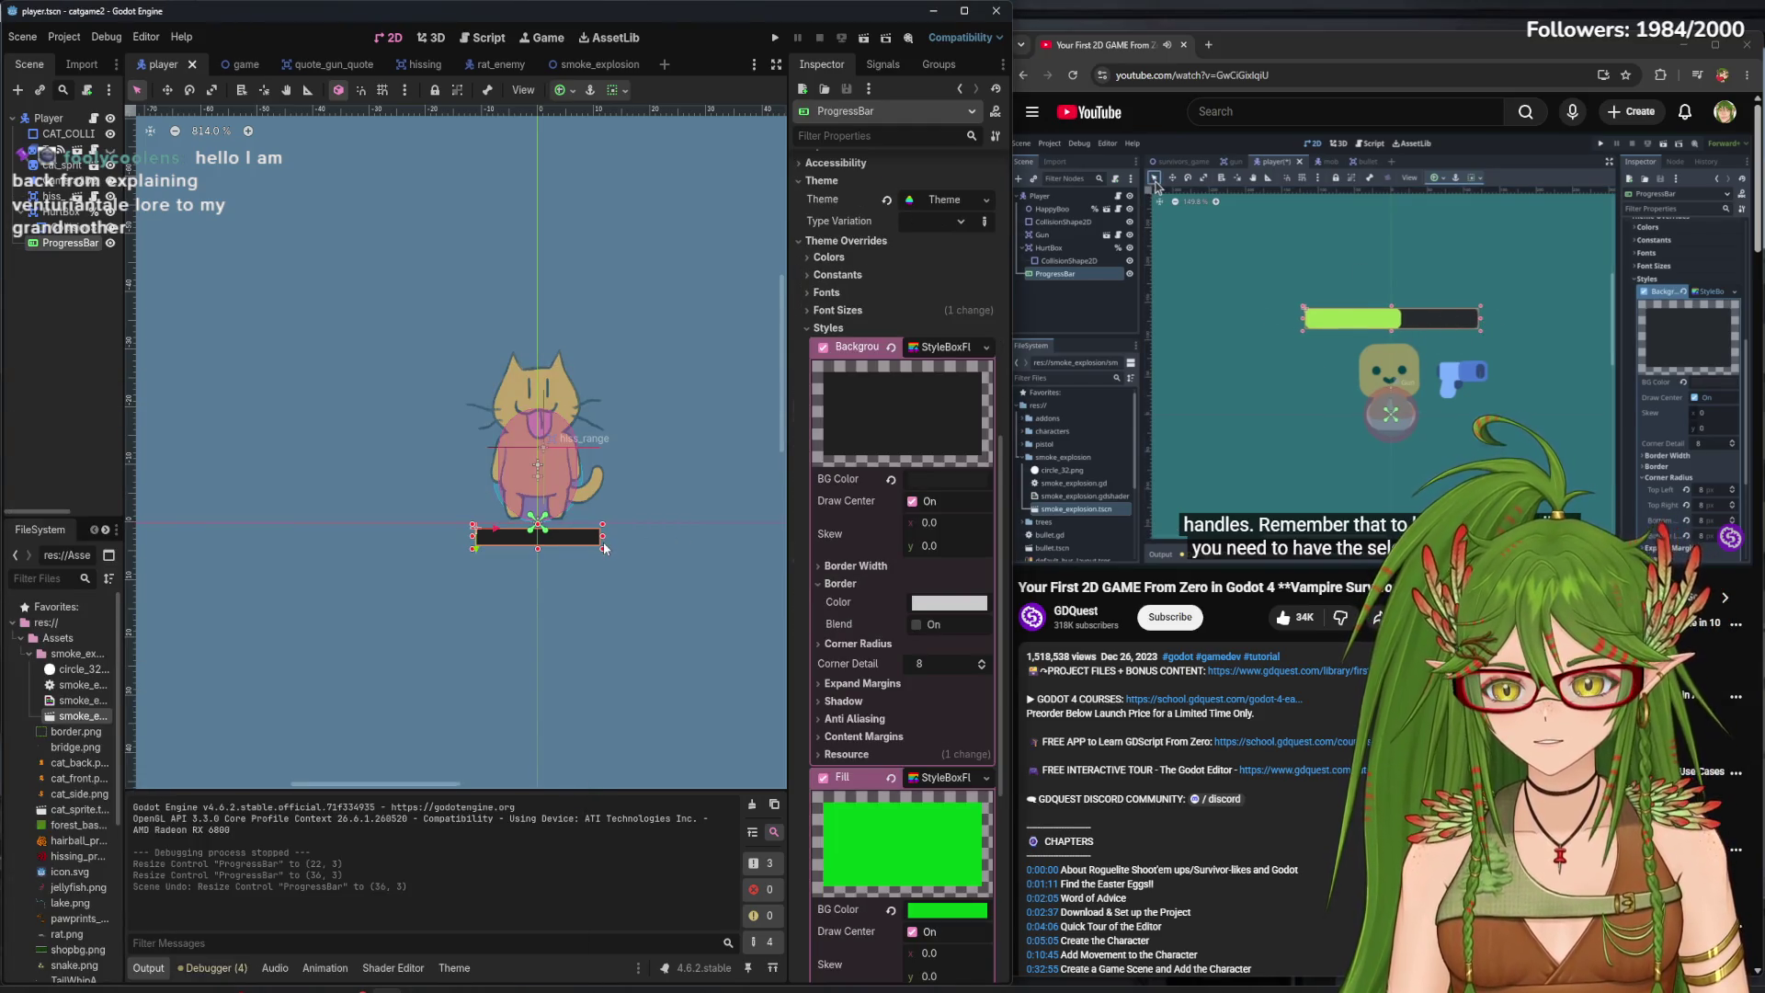
{"action": "mouse_move", "coordinate": [604, 543]}
{"action": "left_mouse_down"}
{"action": "mouse_move", "coordinate": [782, 544]}
{"action": "mouse_move", "coordinate": [568, 549]}
{"action": "mouse_move", "coordinate": [583, 549]}
{"action": "left_mouse_up"}
{"action": "key", "text": "ctrl+z"}
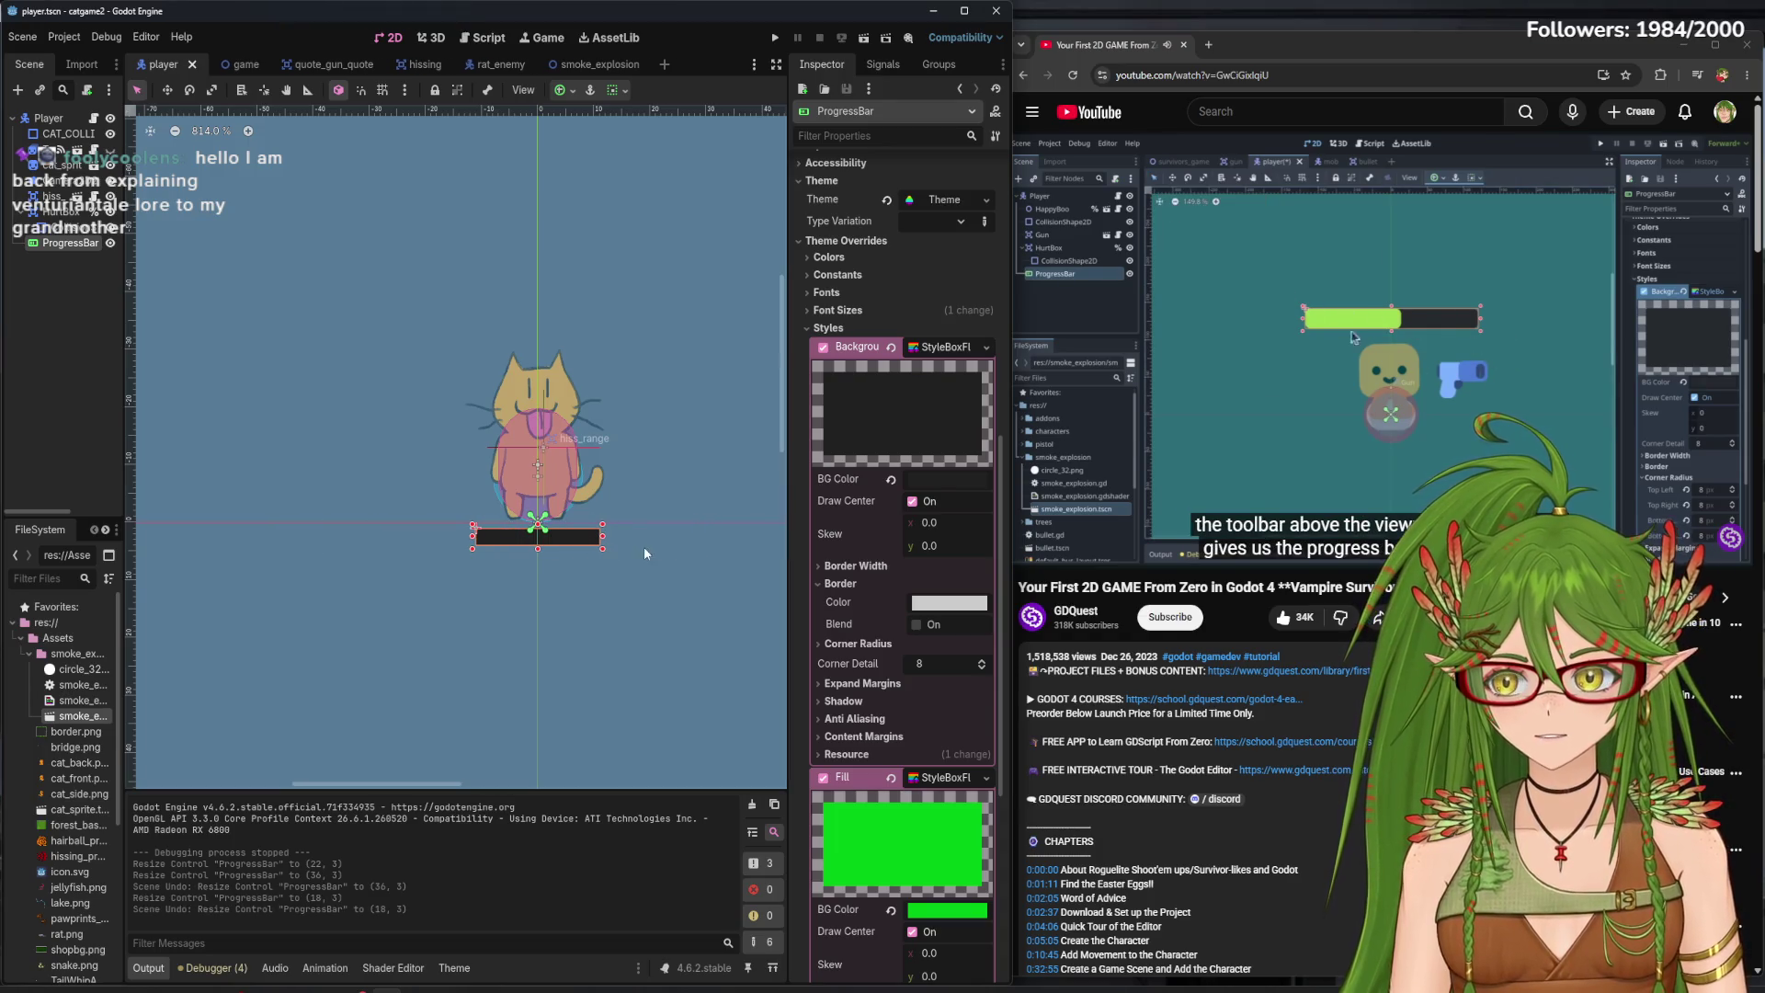
{"action": "left_click", "coordinate": [646, 546]}
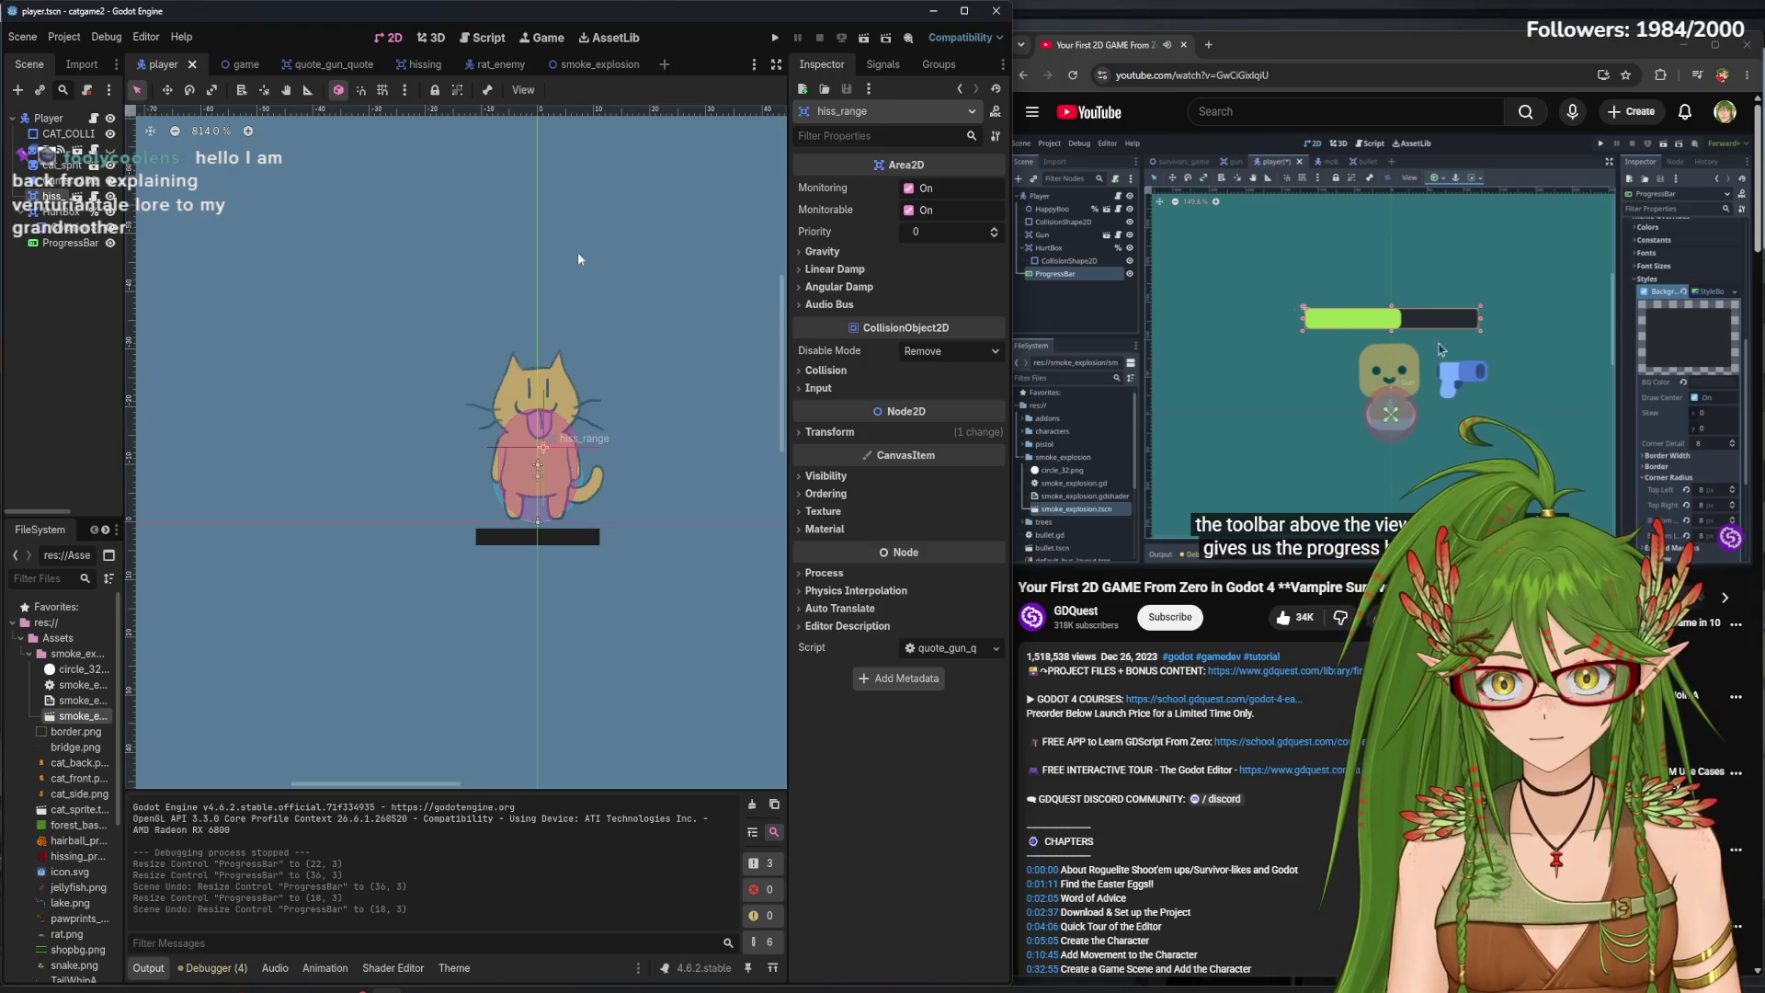
{"action": "left_click", "coordinate": [537, 537]}
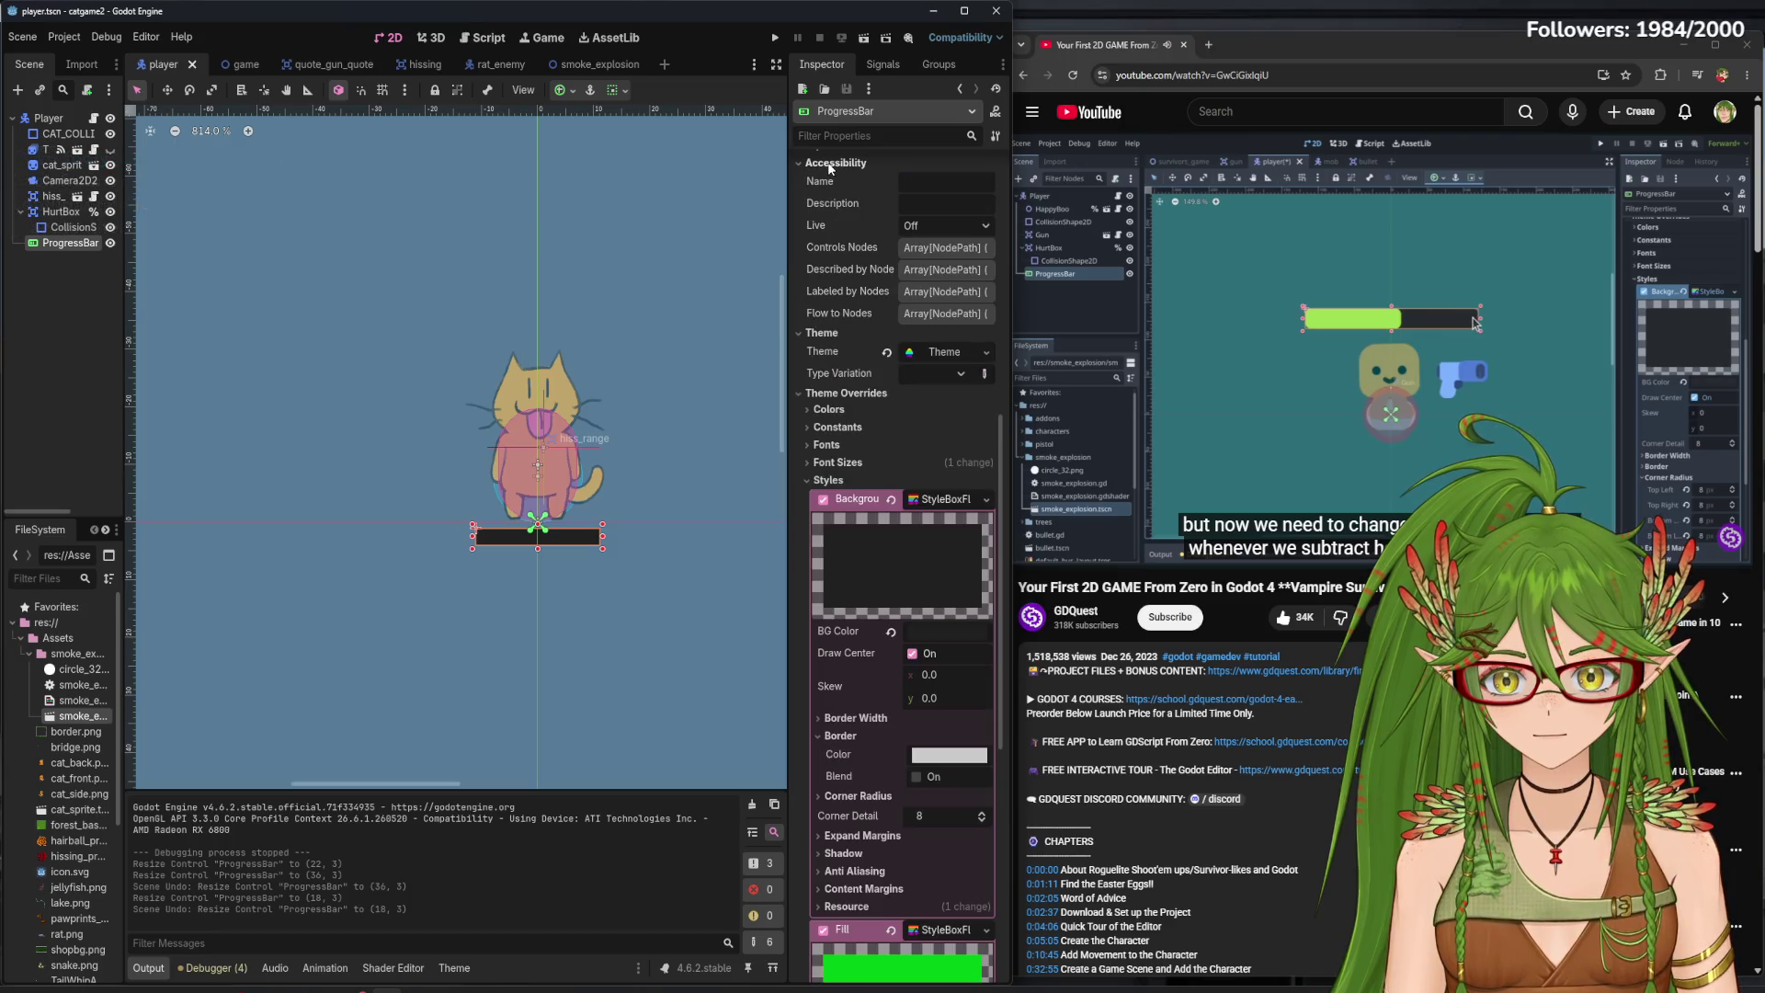
{"action": "scroll", "coordinate": [882, 303], "scroll_direction": "up", "scroll_amount": 6}
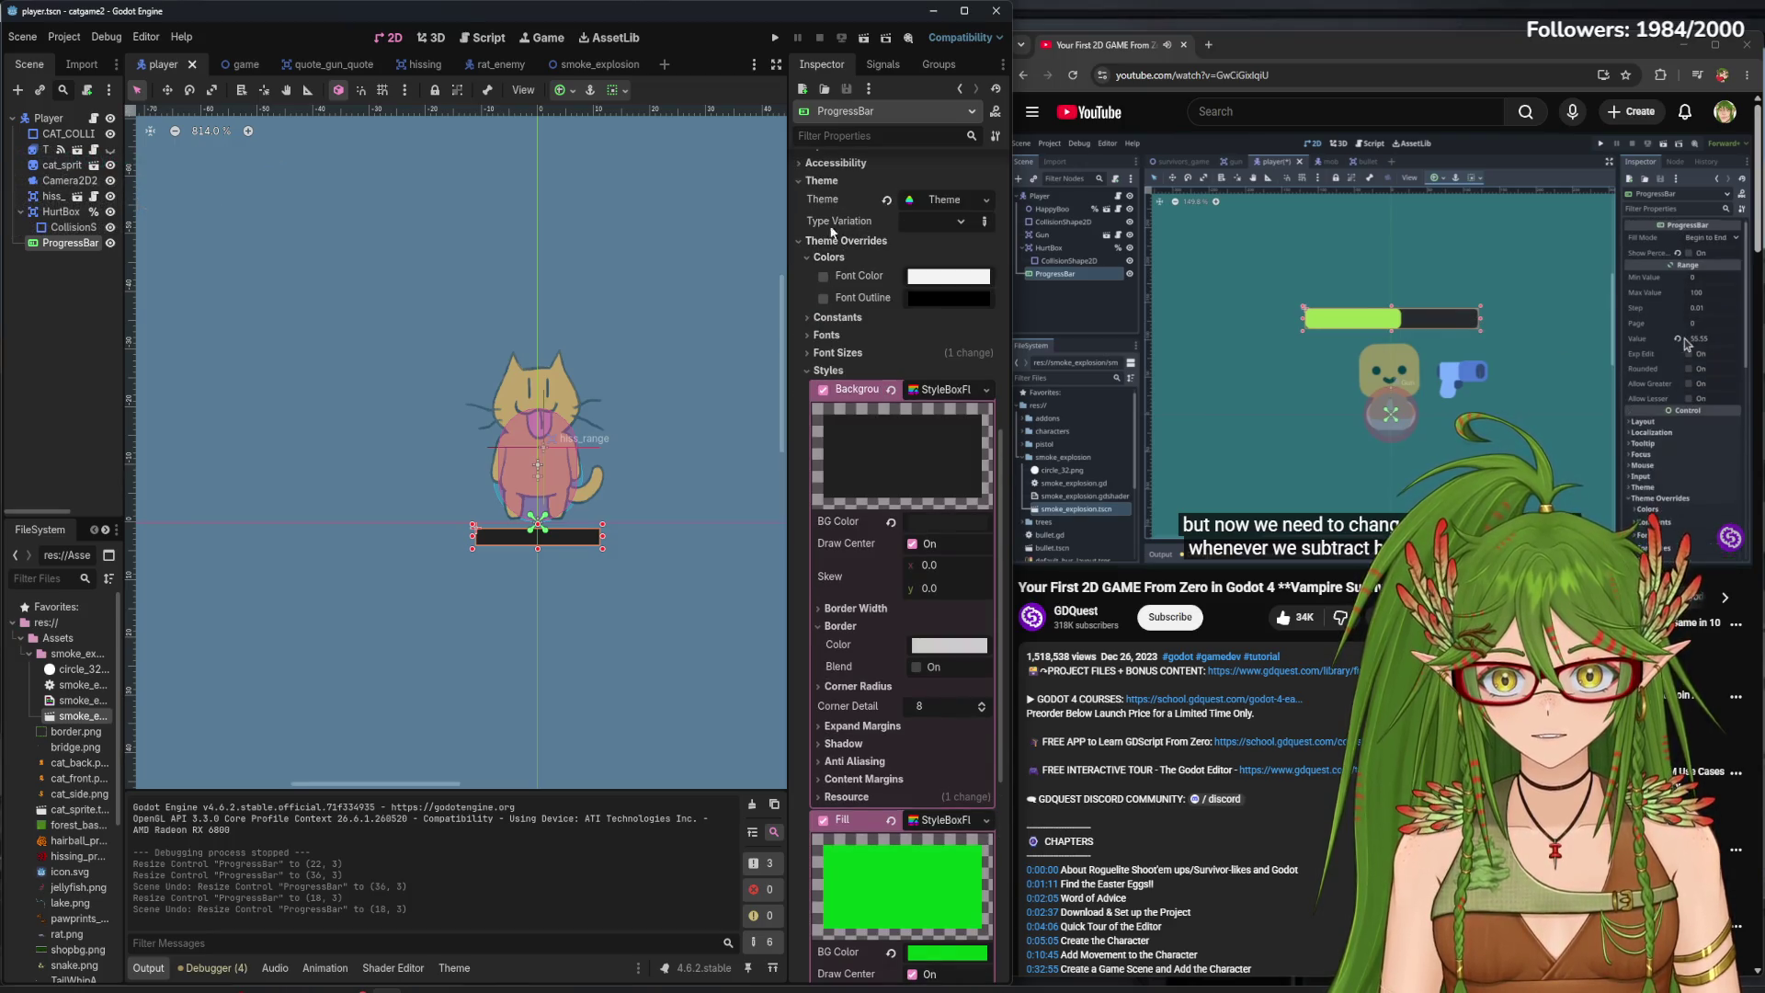
- Set the health bar's Value to 50 and save the player scene
{"action": "scroll", "coordinate": [929, 267], "scroll_direction": "up", "scroll_amount": 2}
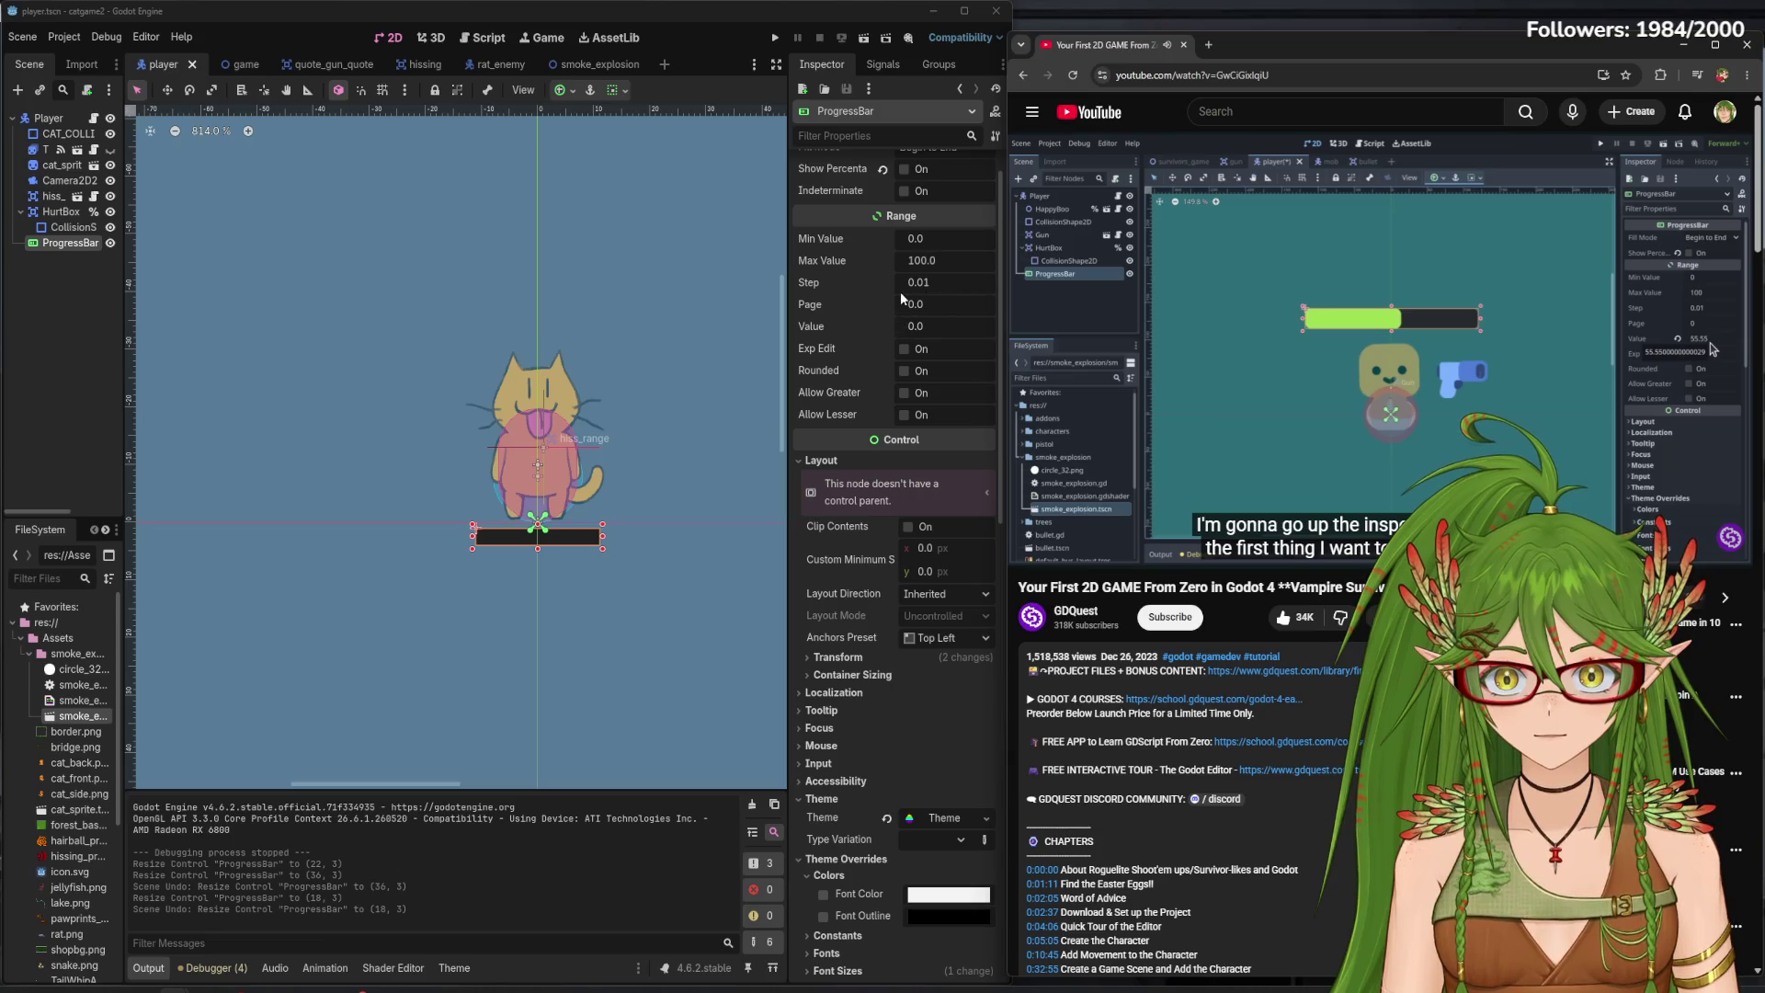
{"action": "scroll", "coordinate": [905, 280], "scroll_direction": "up", "scroll_amount": 1}
{"action": "left_click", "coordinate": [921, 367]}
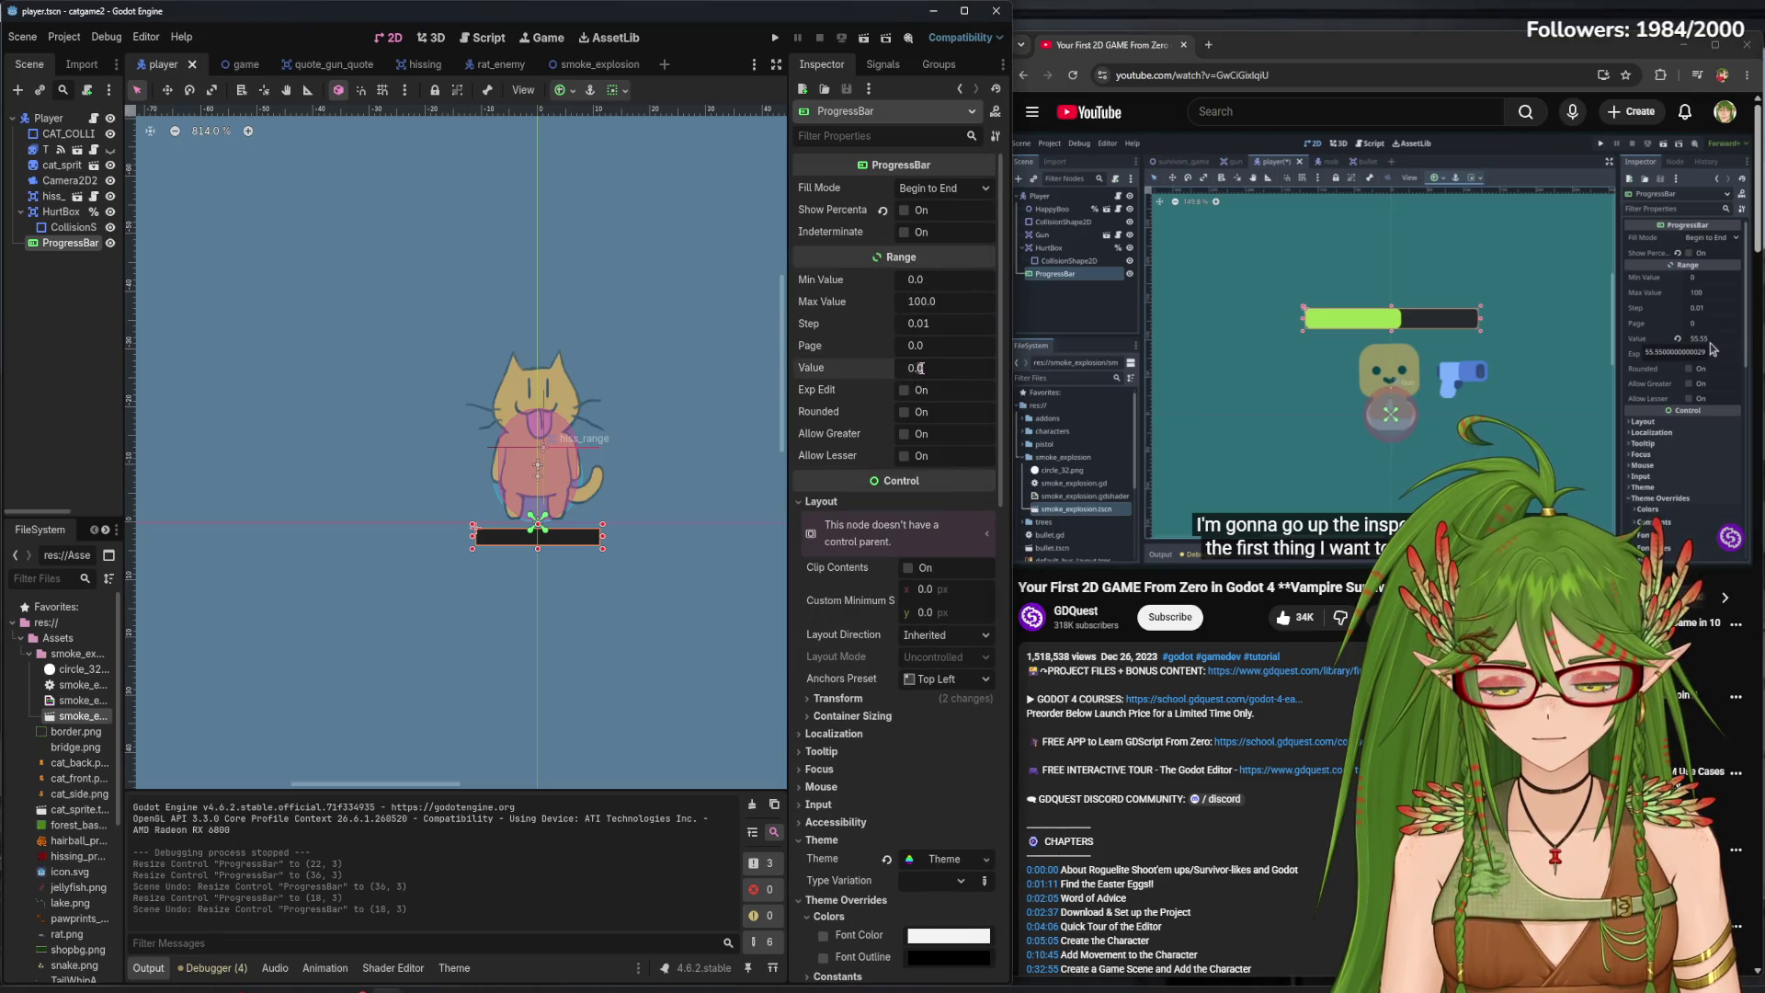
{"action": "type", "text": "50"}
{"action": "key", "text": "Return"}
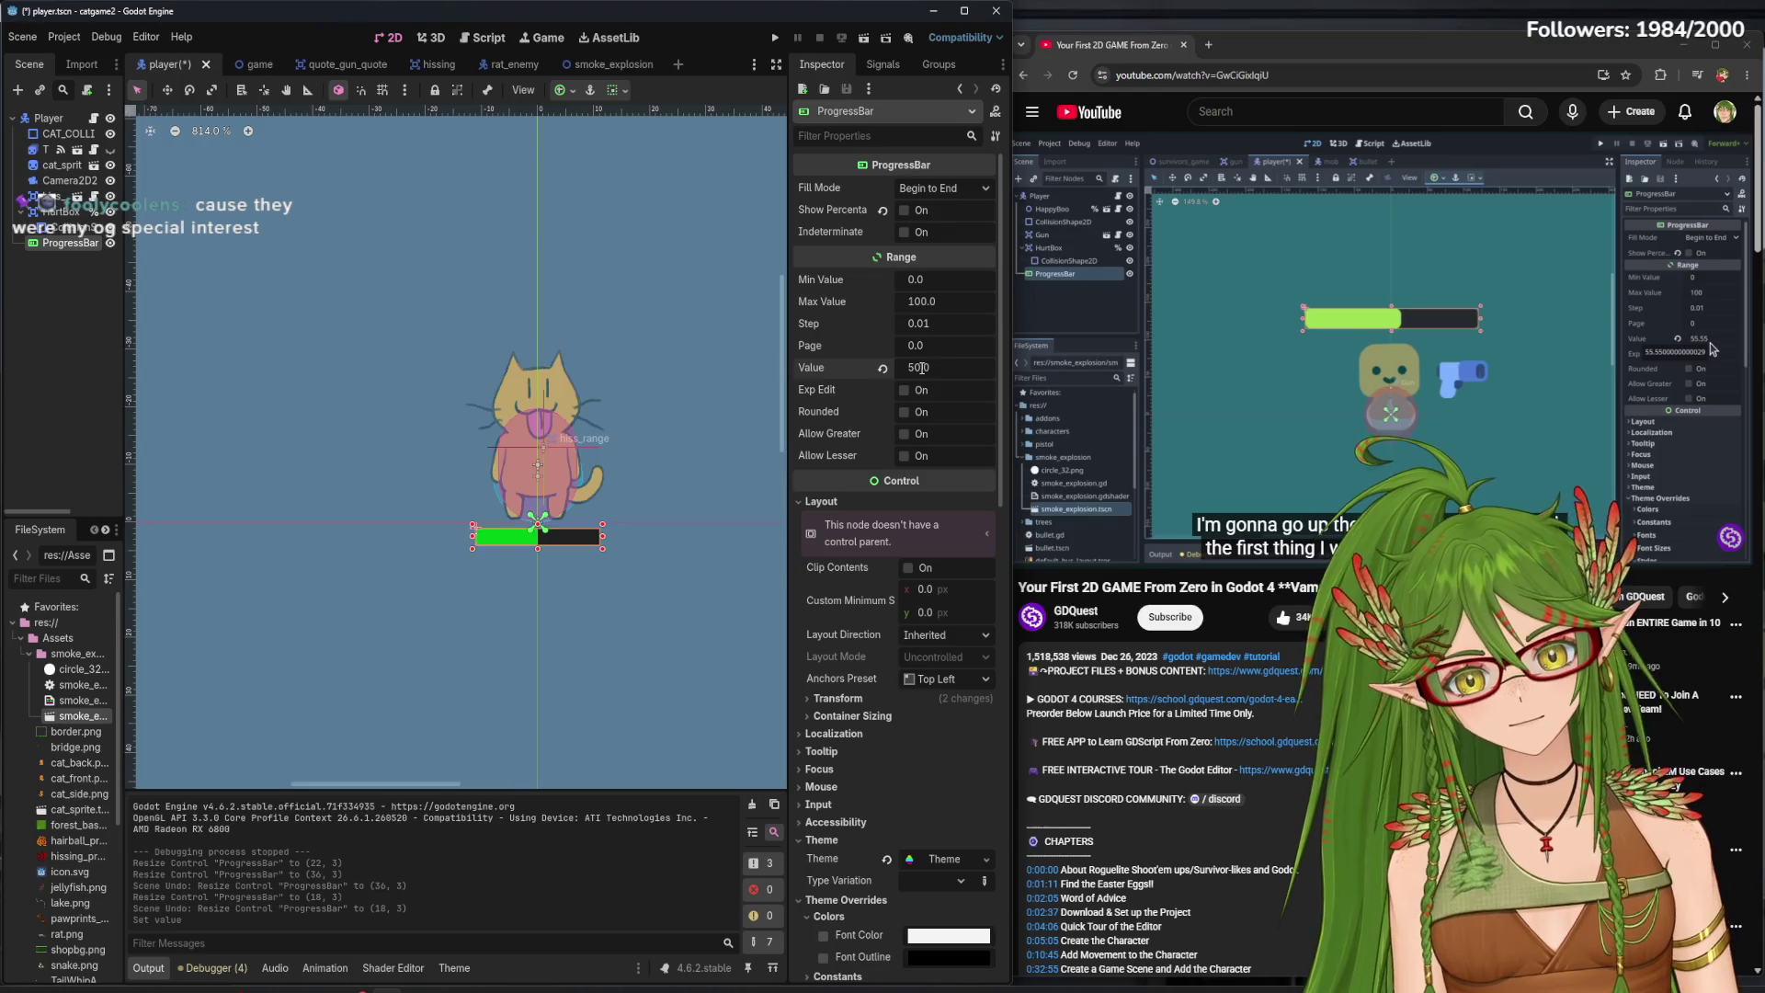
{"action": "left_click", "coordinate": [1498, 340]}
{"action": "left_click", "coordinate": [1499, 340]}
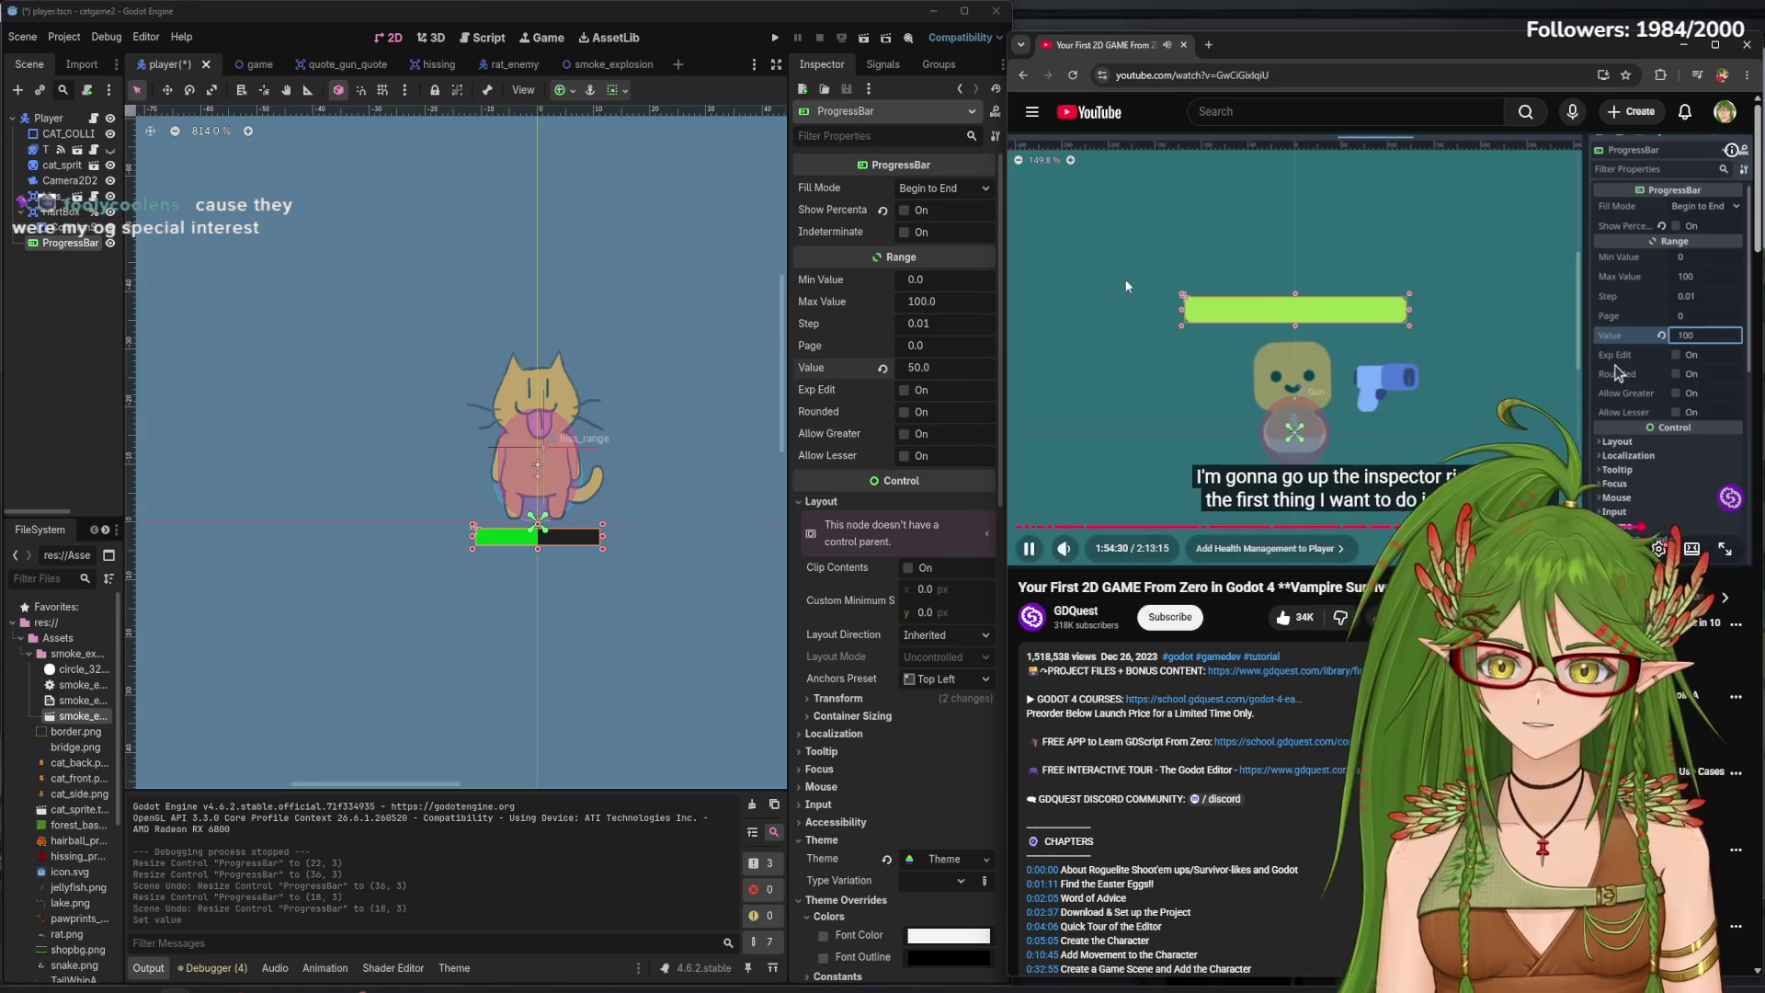
{"action": "left_click", "coordinate": [77, 345]}
{"action": "key", "text": "ctrl+s"}
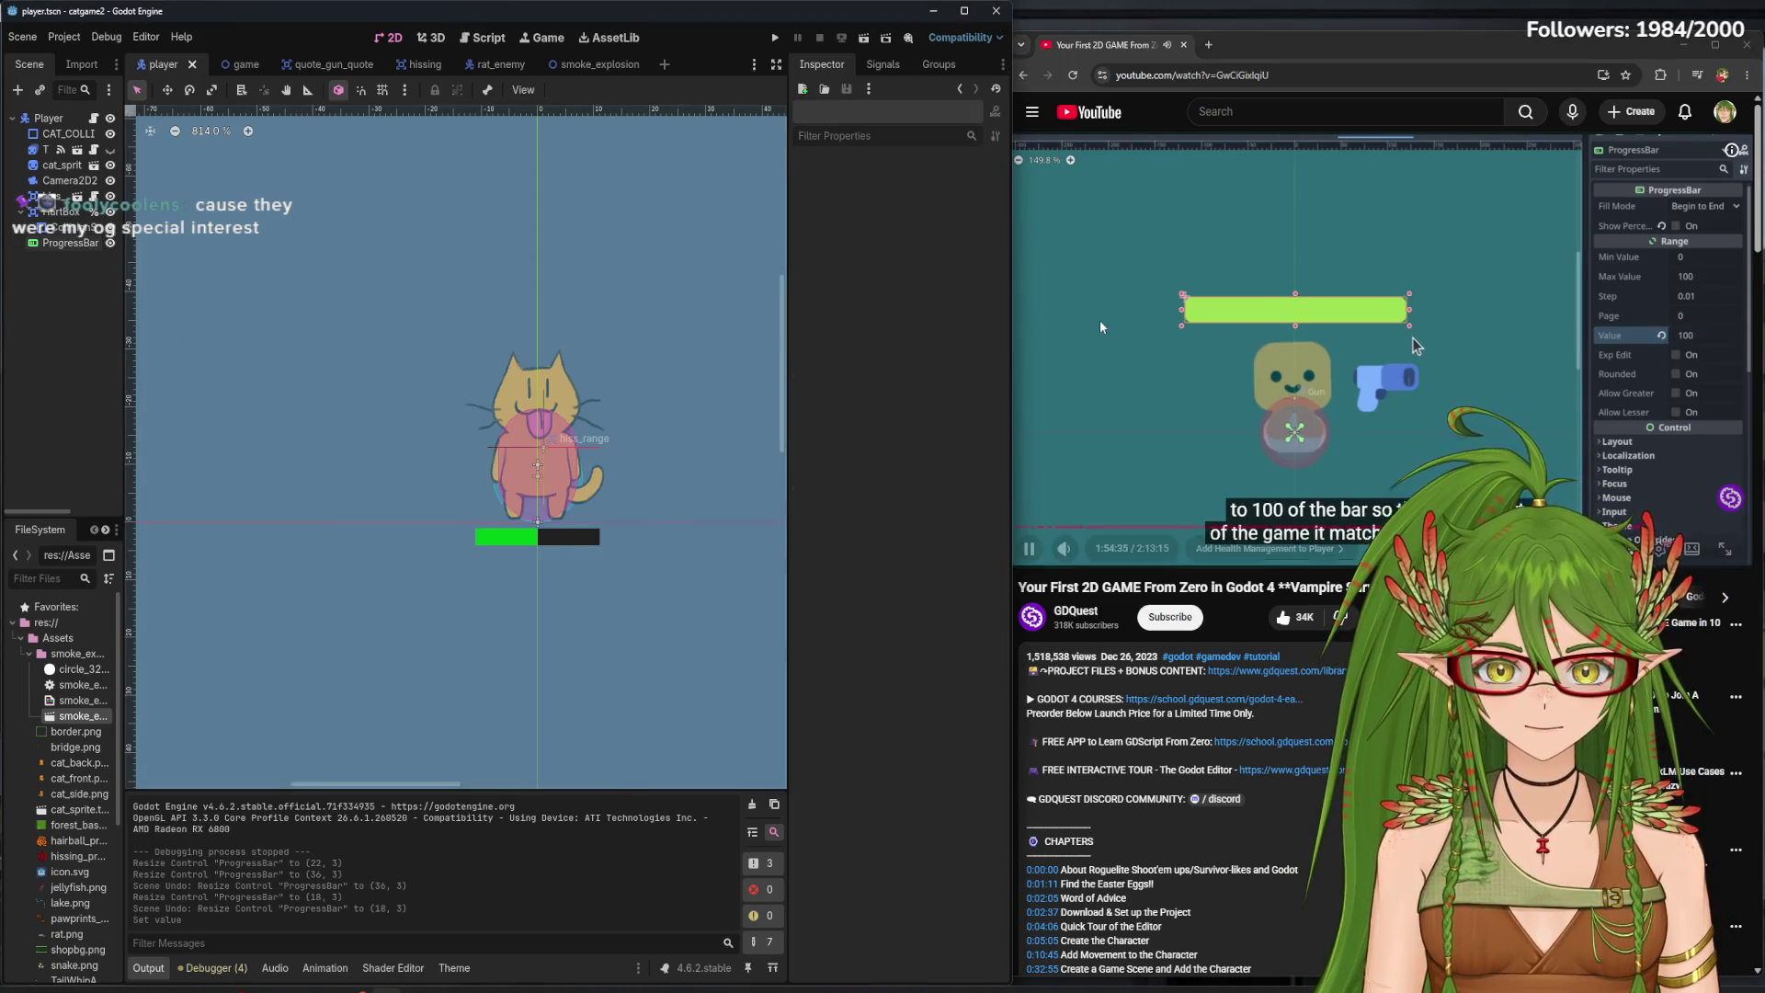
- Set the bar's Value to 100 so it shows fully green
{"action": "left_click", "coordinate": [515, 537]}
{"action": "left_click", "coordinate": [926, 368]}
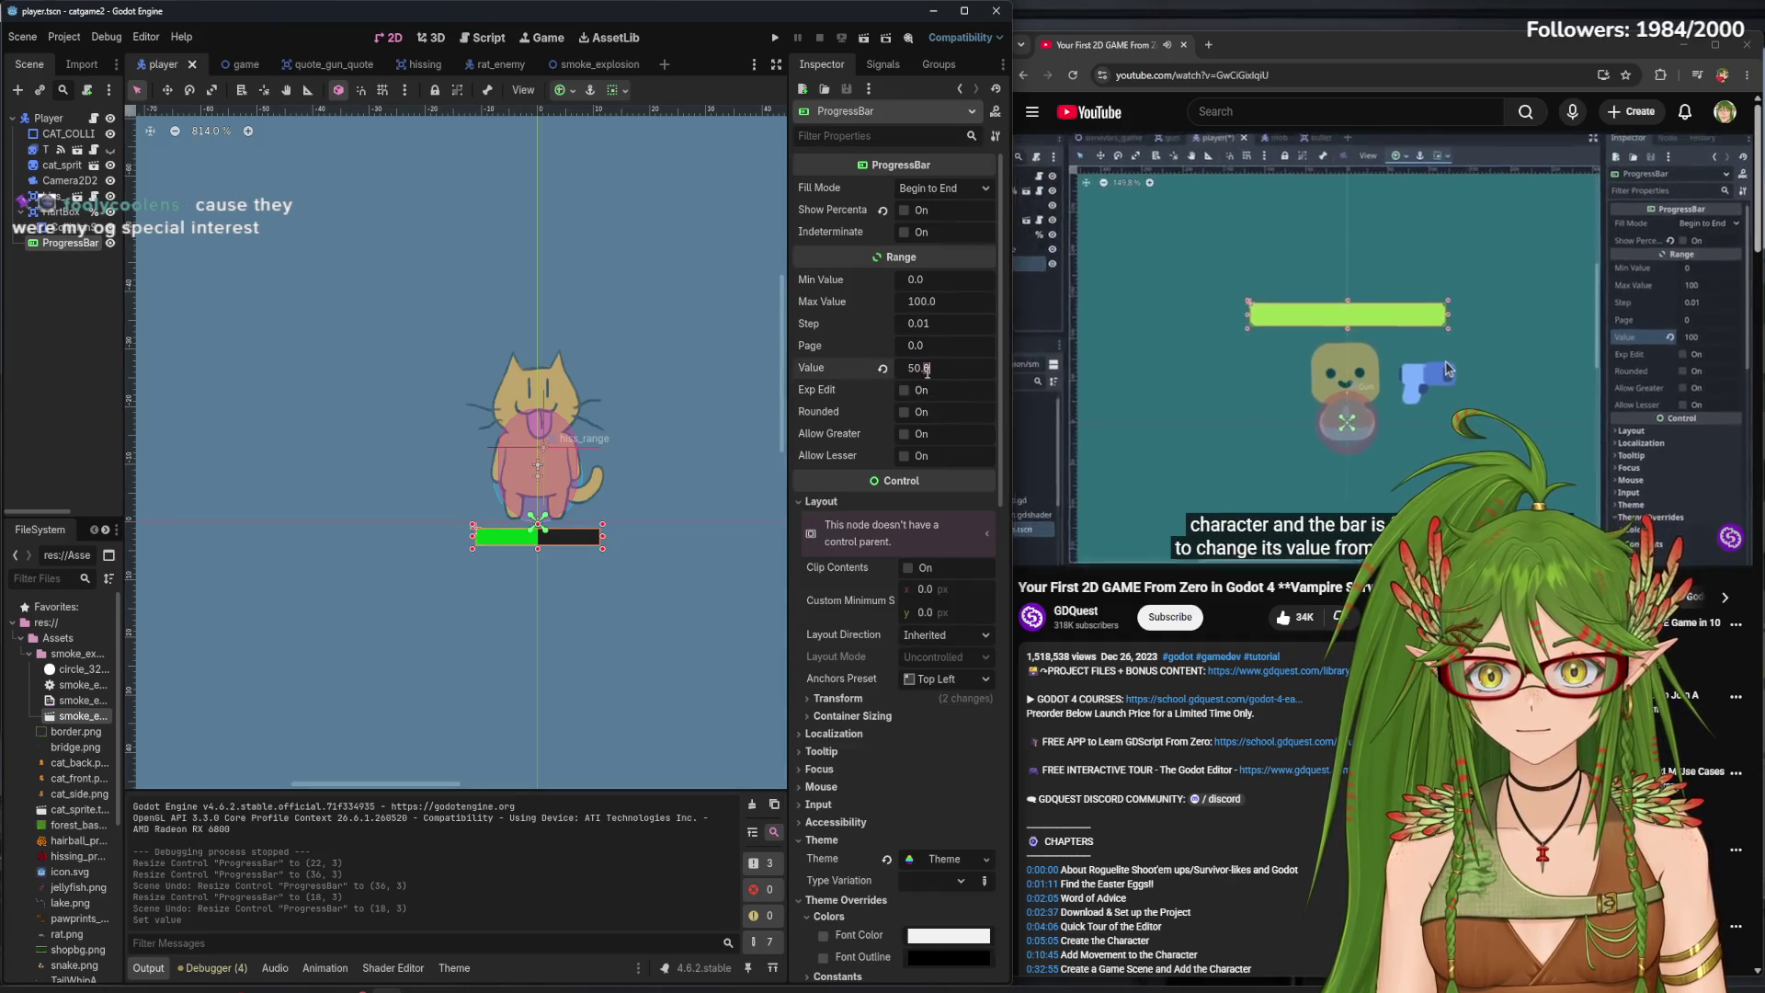
{"action": "type", "text": "5"}
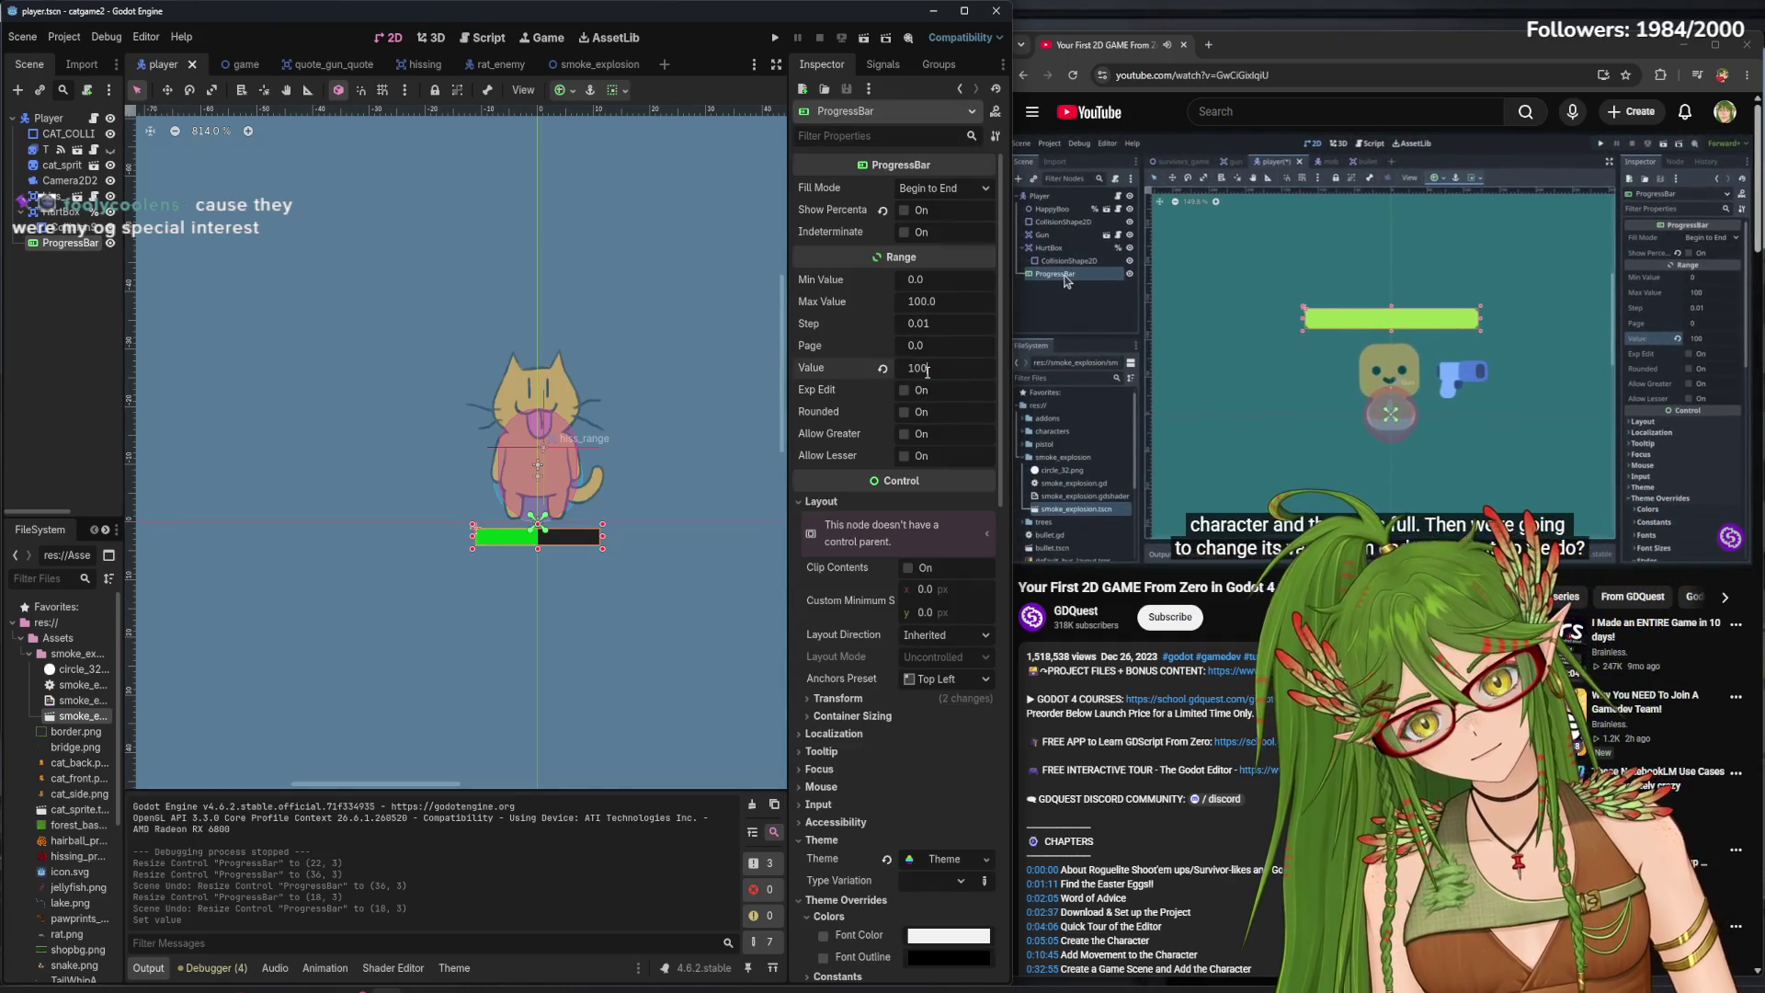
{"action": "key", "text": "Return"}
{"action": "left_click", "coordinate": [112, 366]}
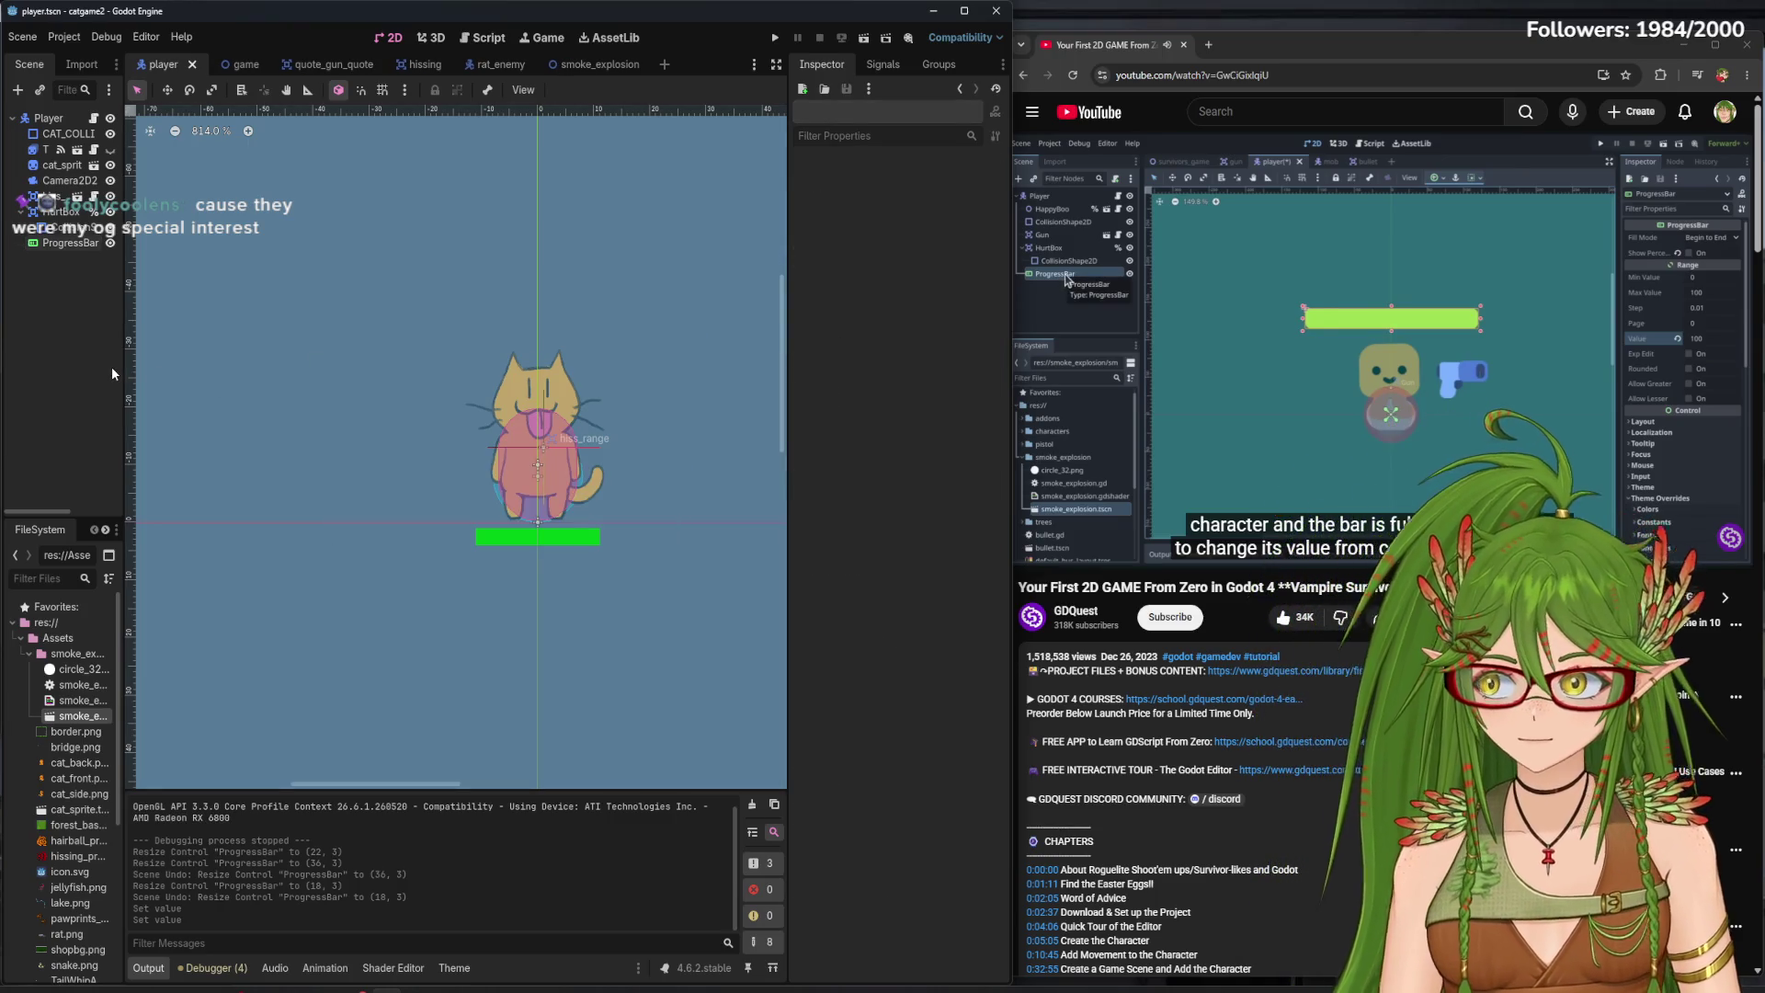
- Rename the progress bar node to Player_Health_Bar
{"action": "right_click", "coordinate": [75, 242]}
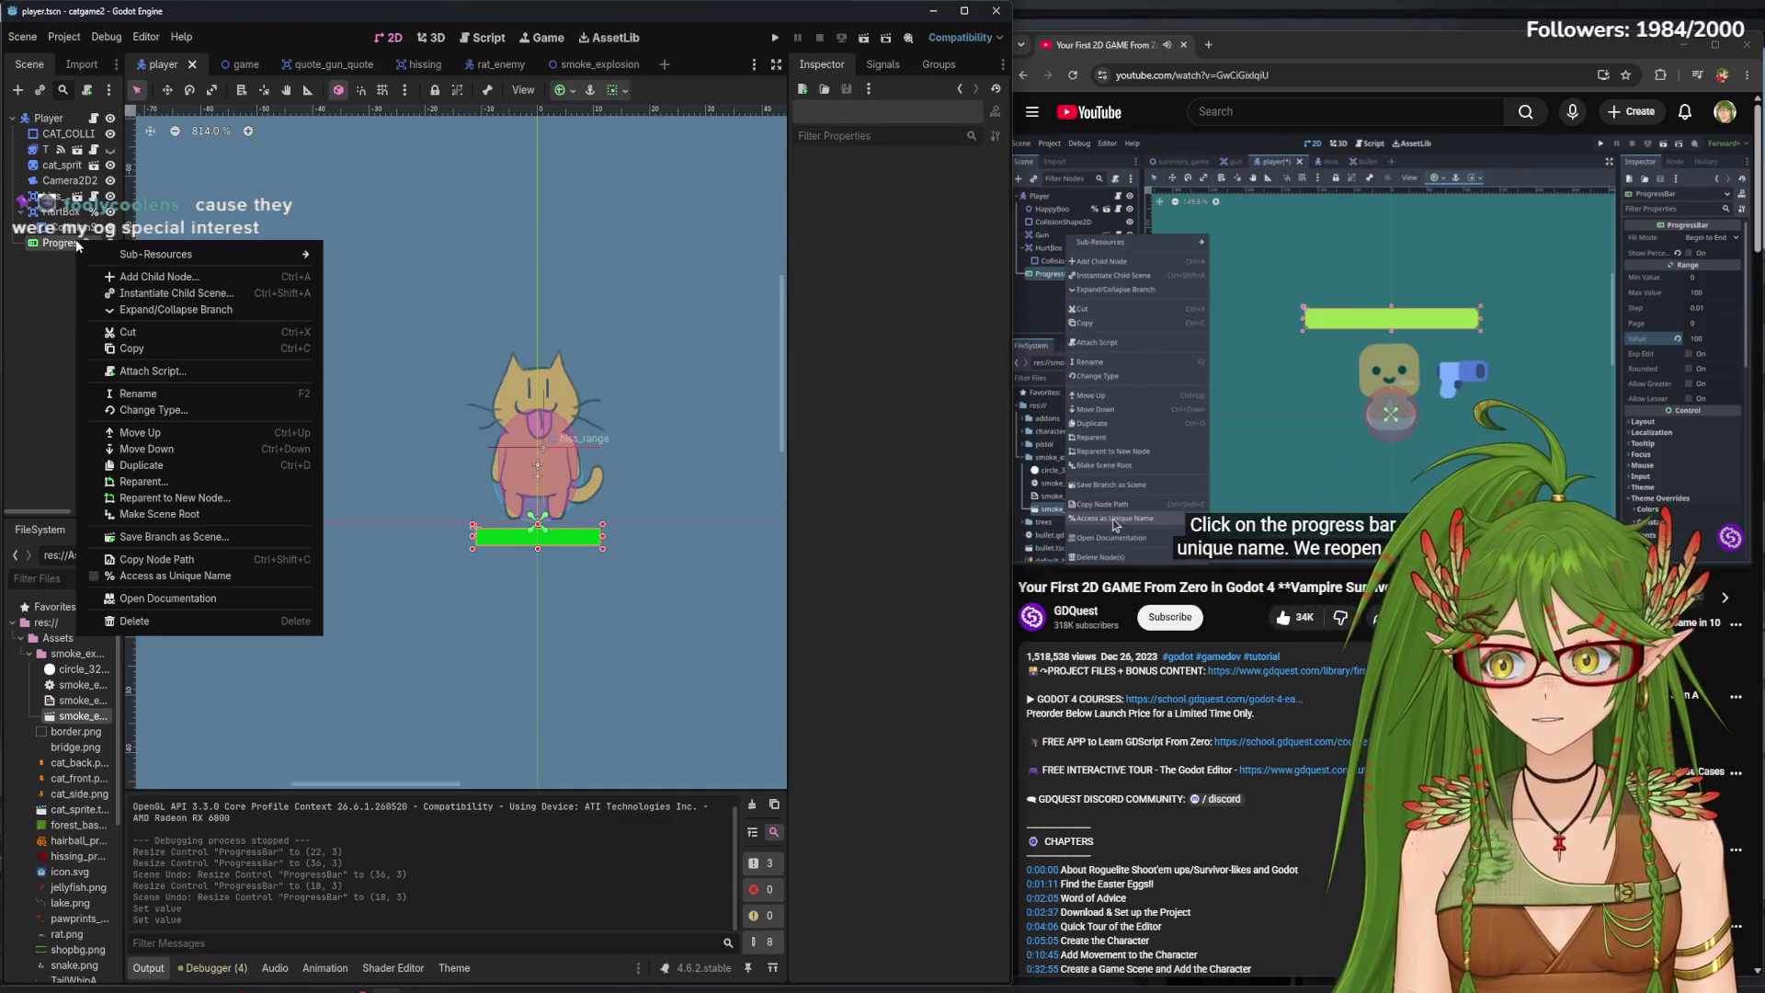
{"action": "right_click", "coordinate": [66, 242]}
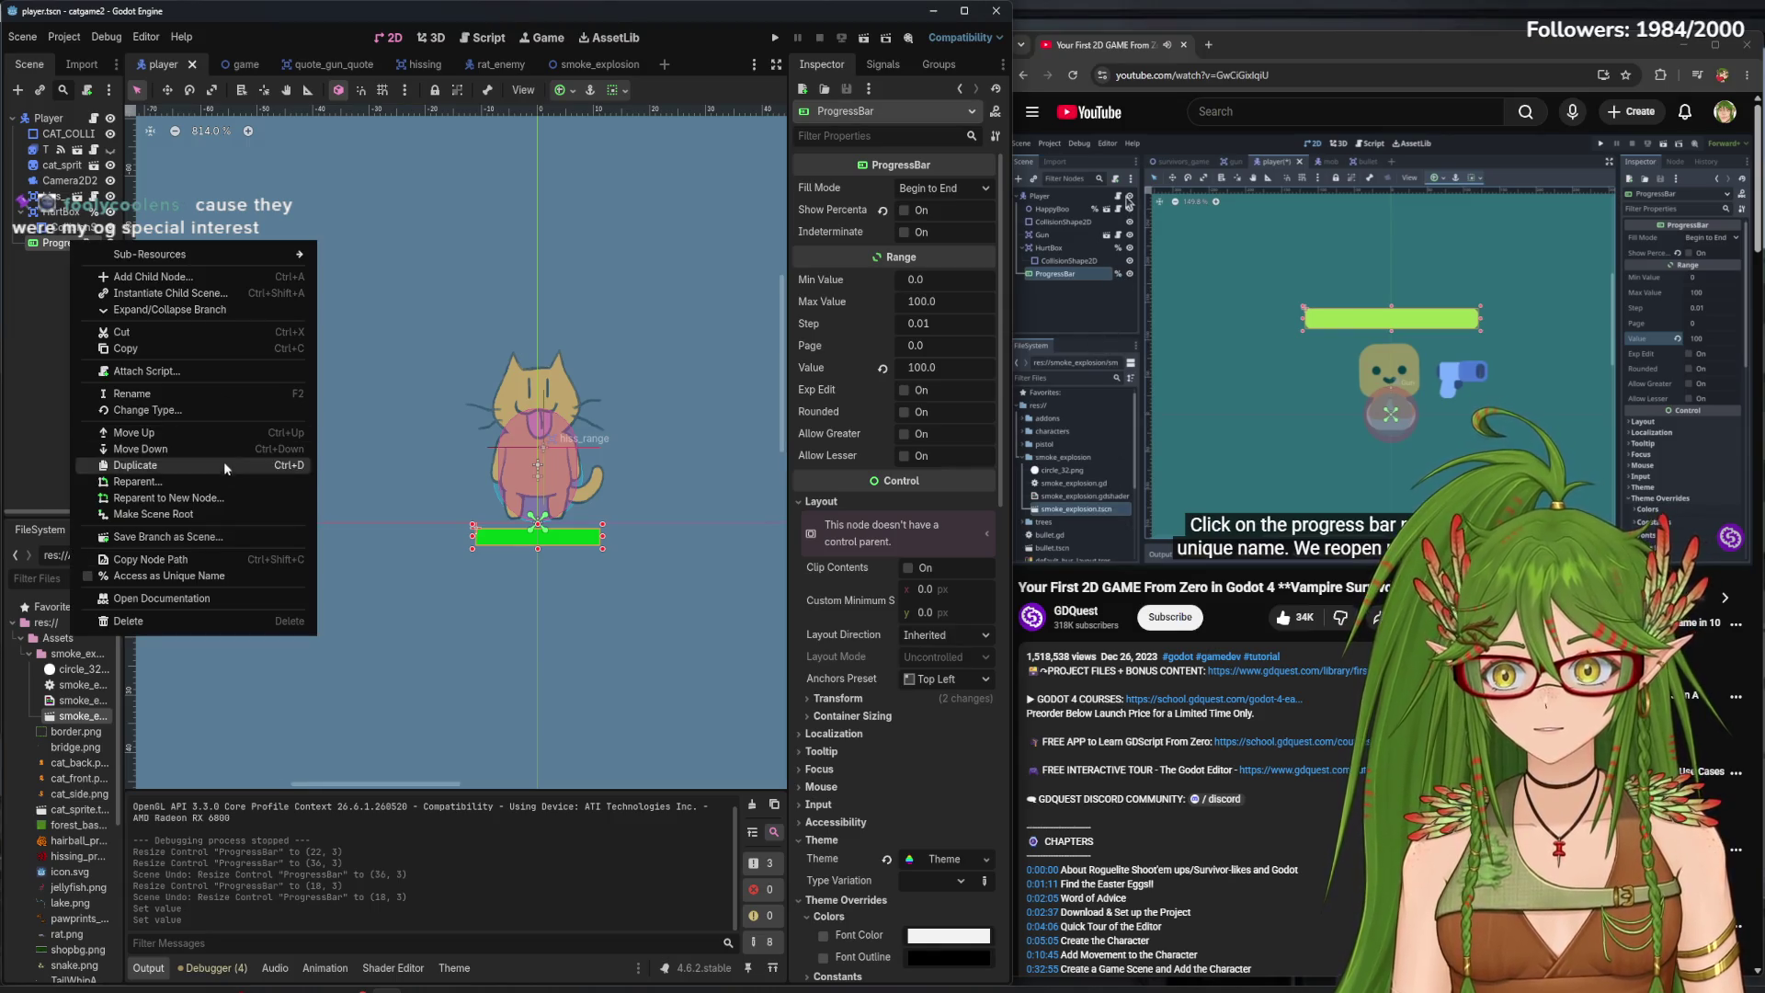
{"action": "left_click", "coordinate": [71, 244]}
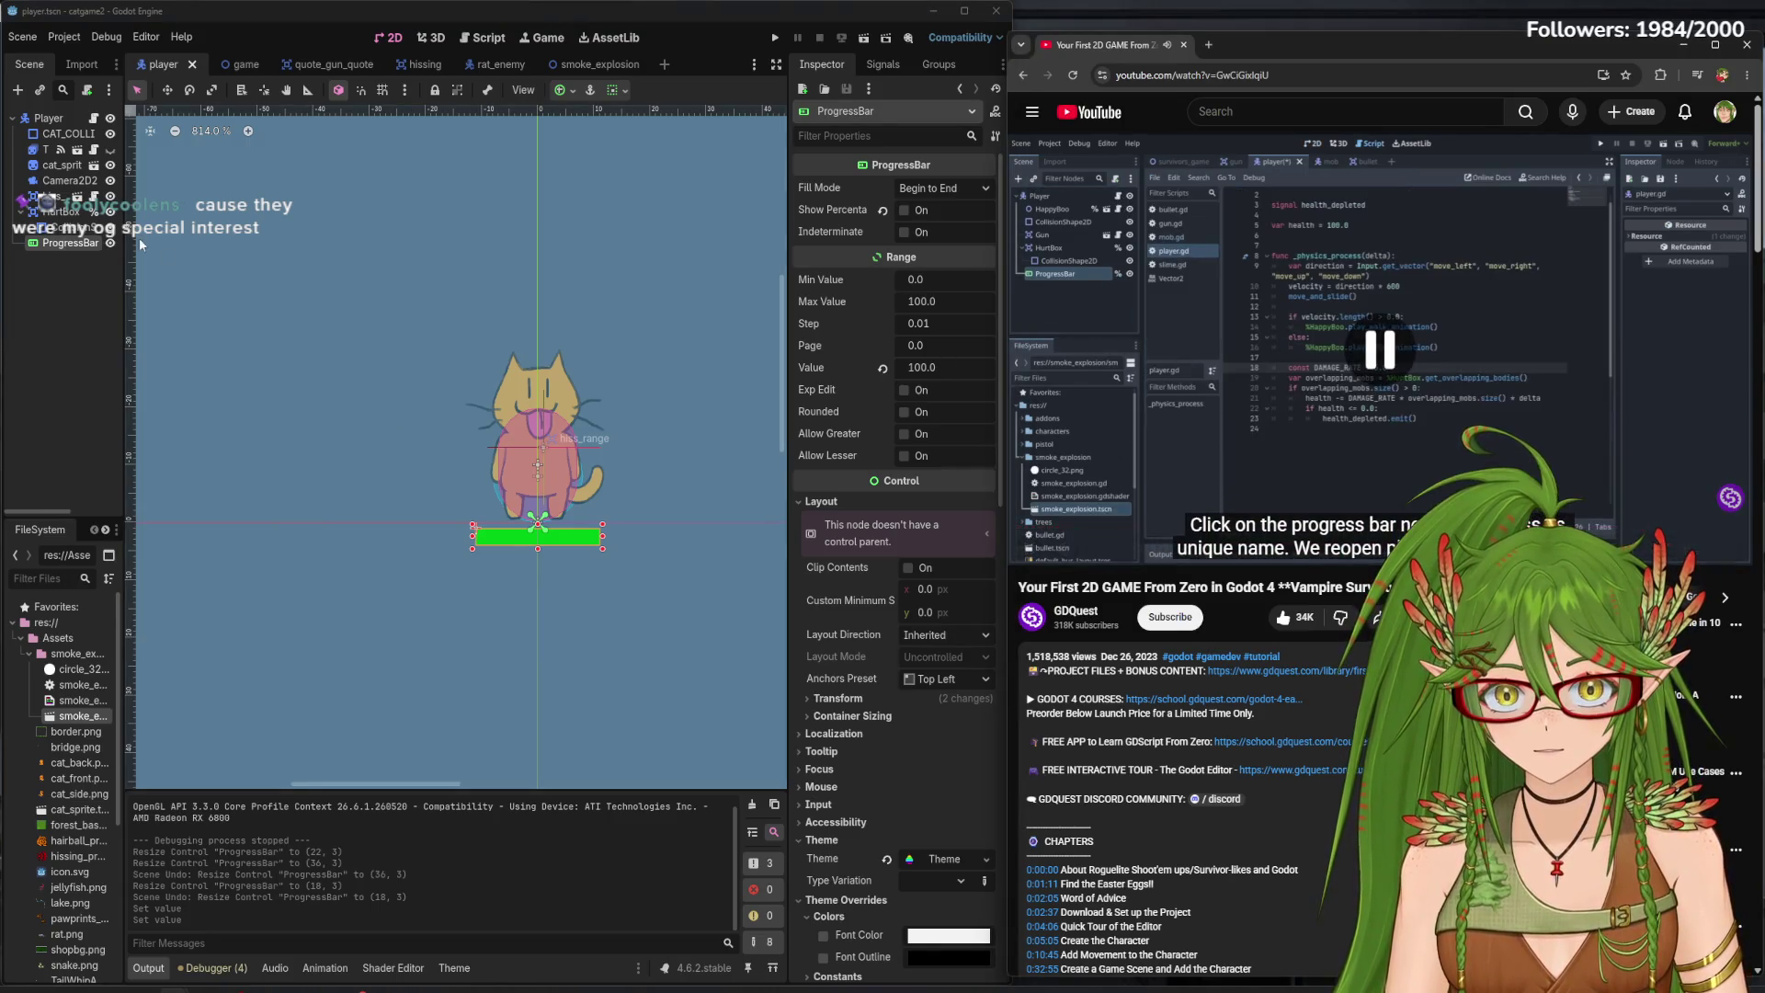
{"action": "right_click", "coordinate": [72, 244]}
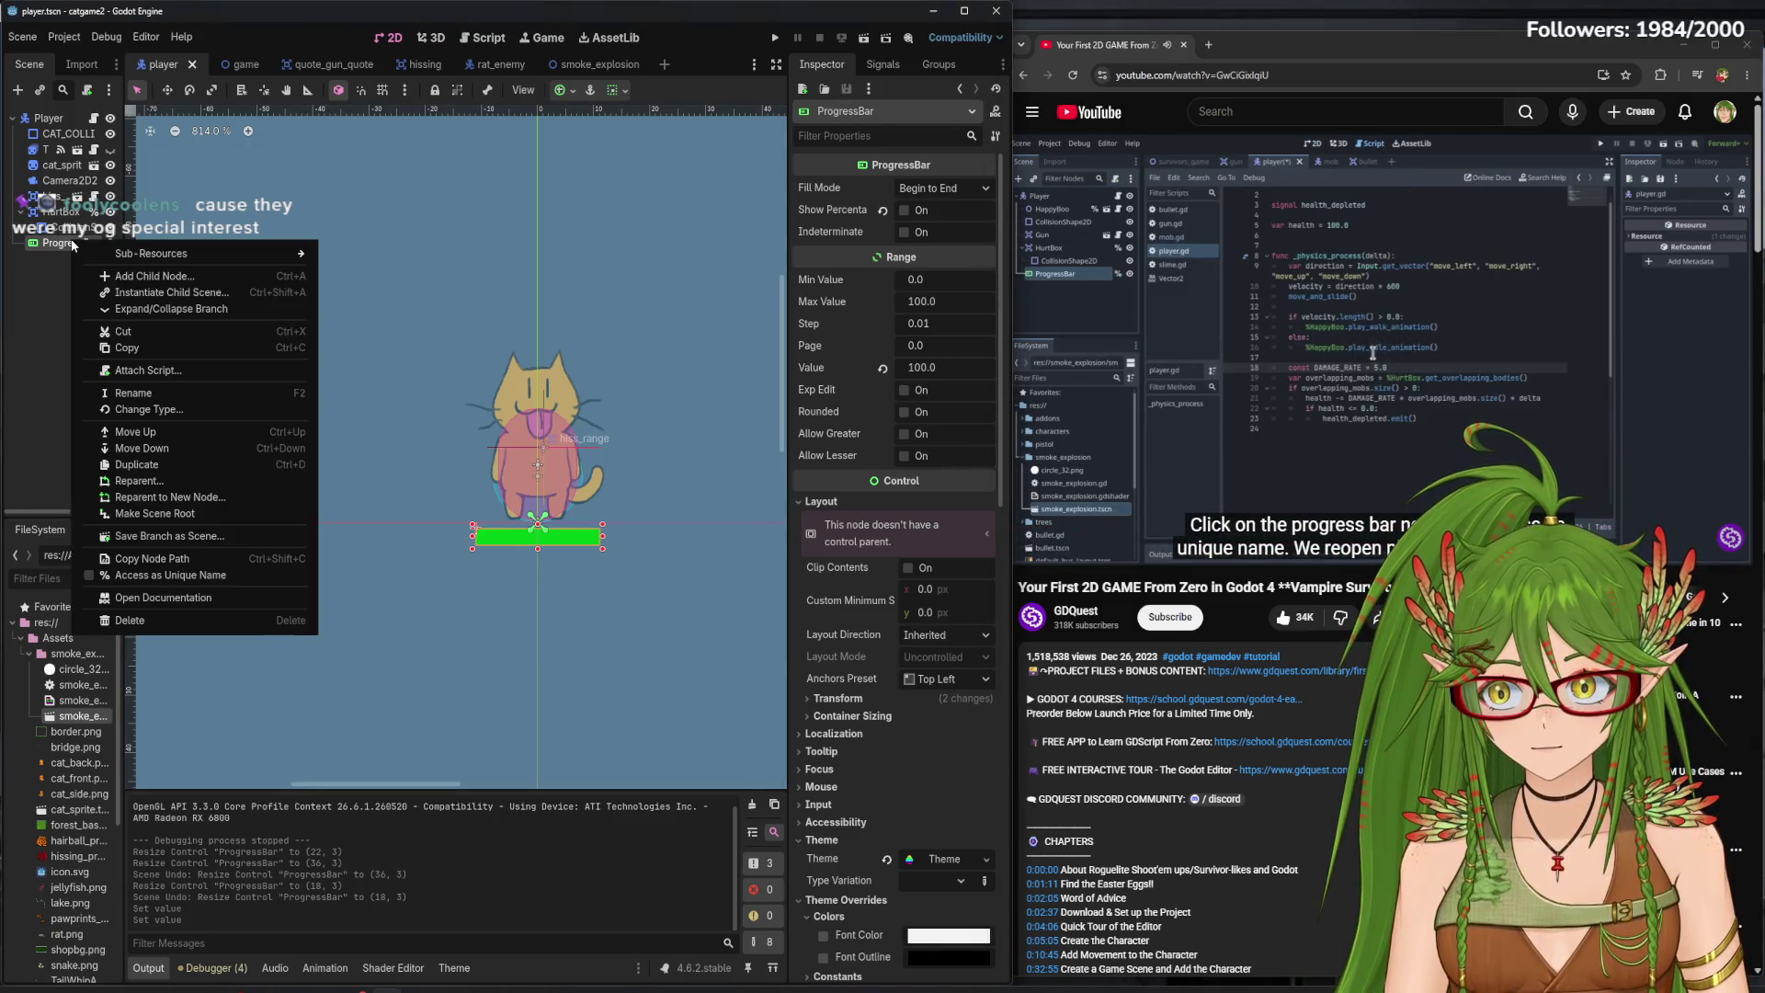
{"action": "left_click", "coordinate": [160, 394]}
{"action": "type", "text": "Player_H"}
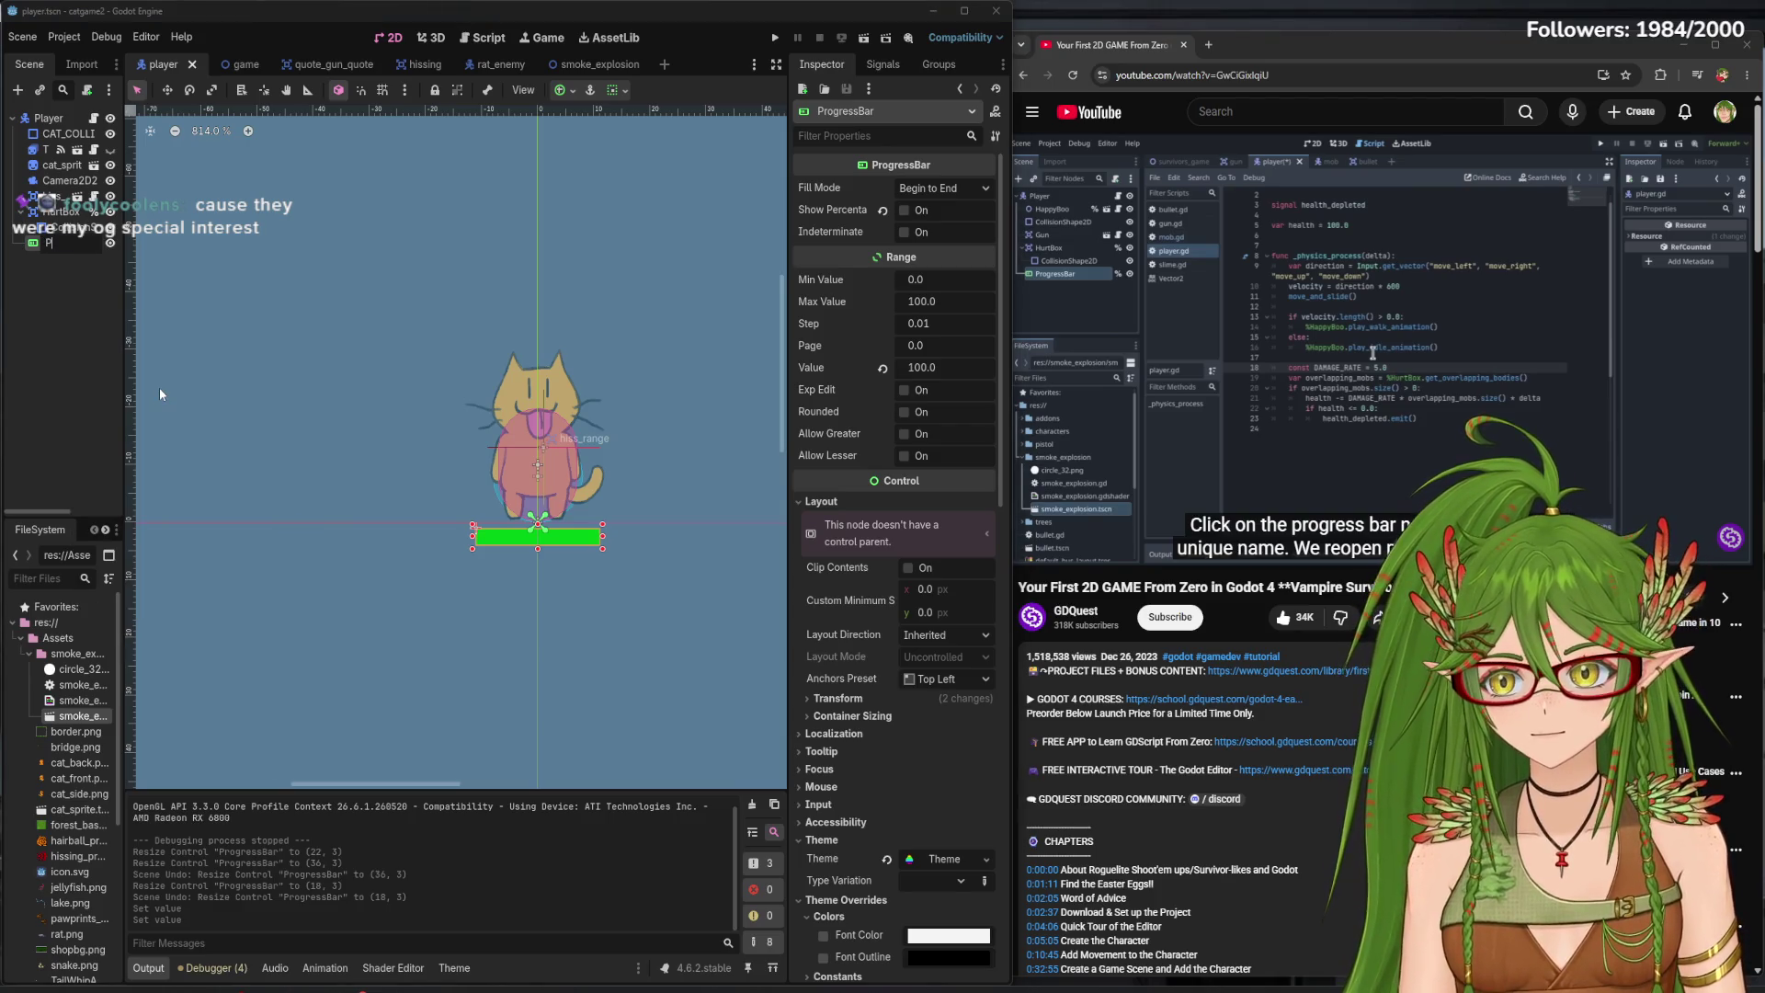
{"action": "type", "text": "ealth"}
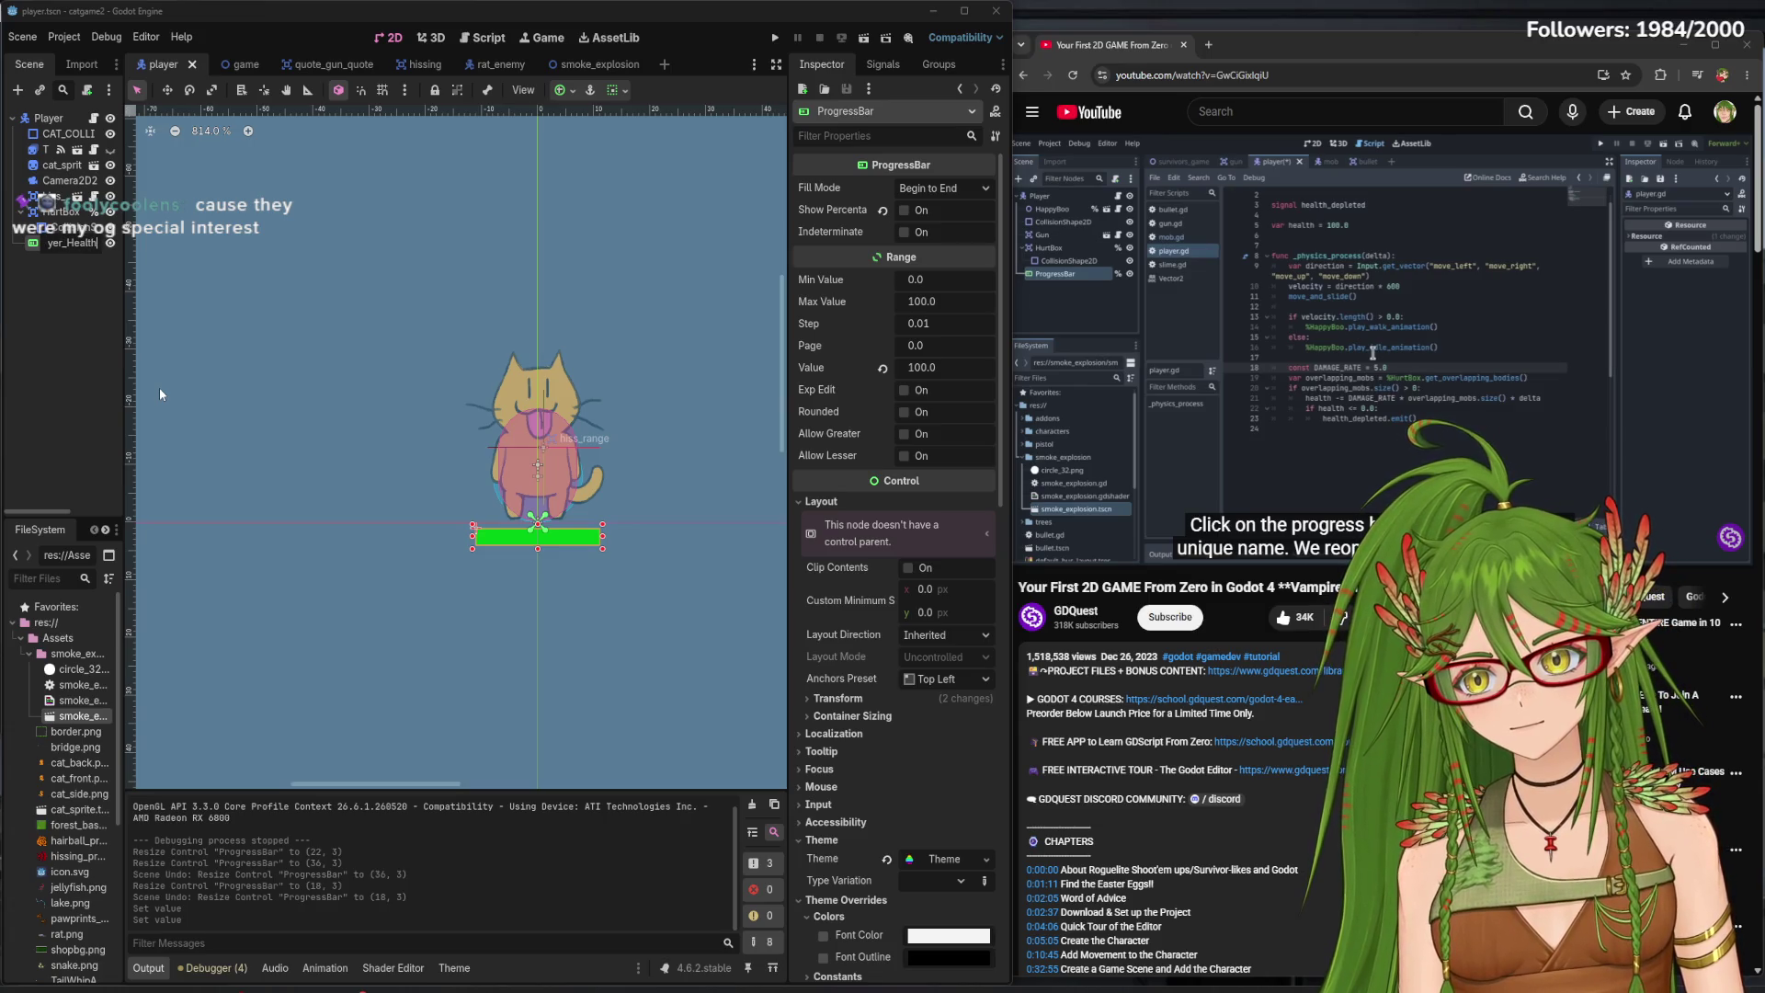
{"action": "type", "text": "_Bar"}
{"action": "key", "text": "Return"}
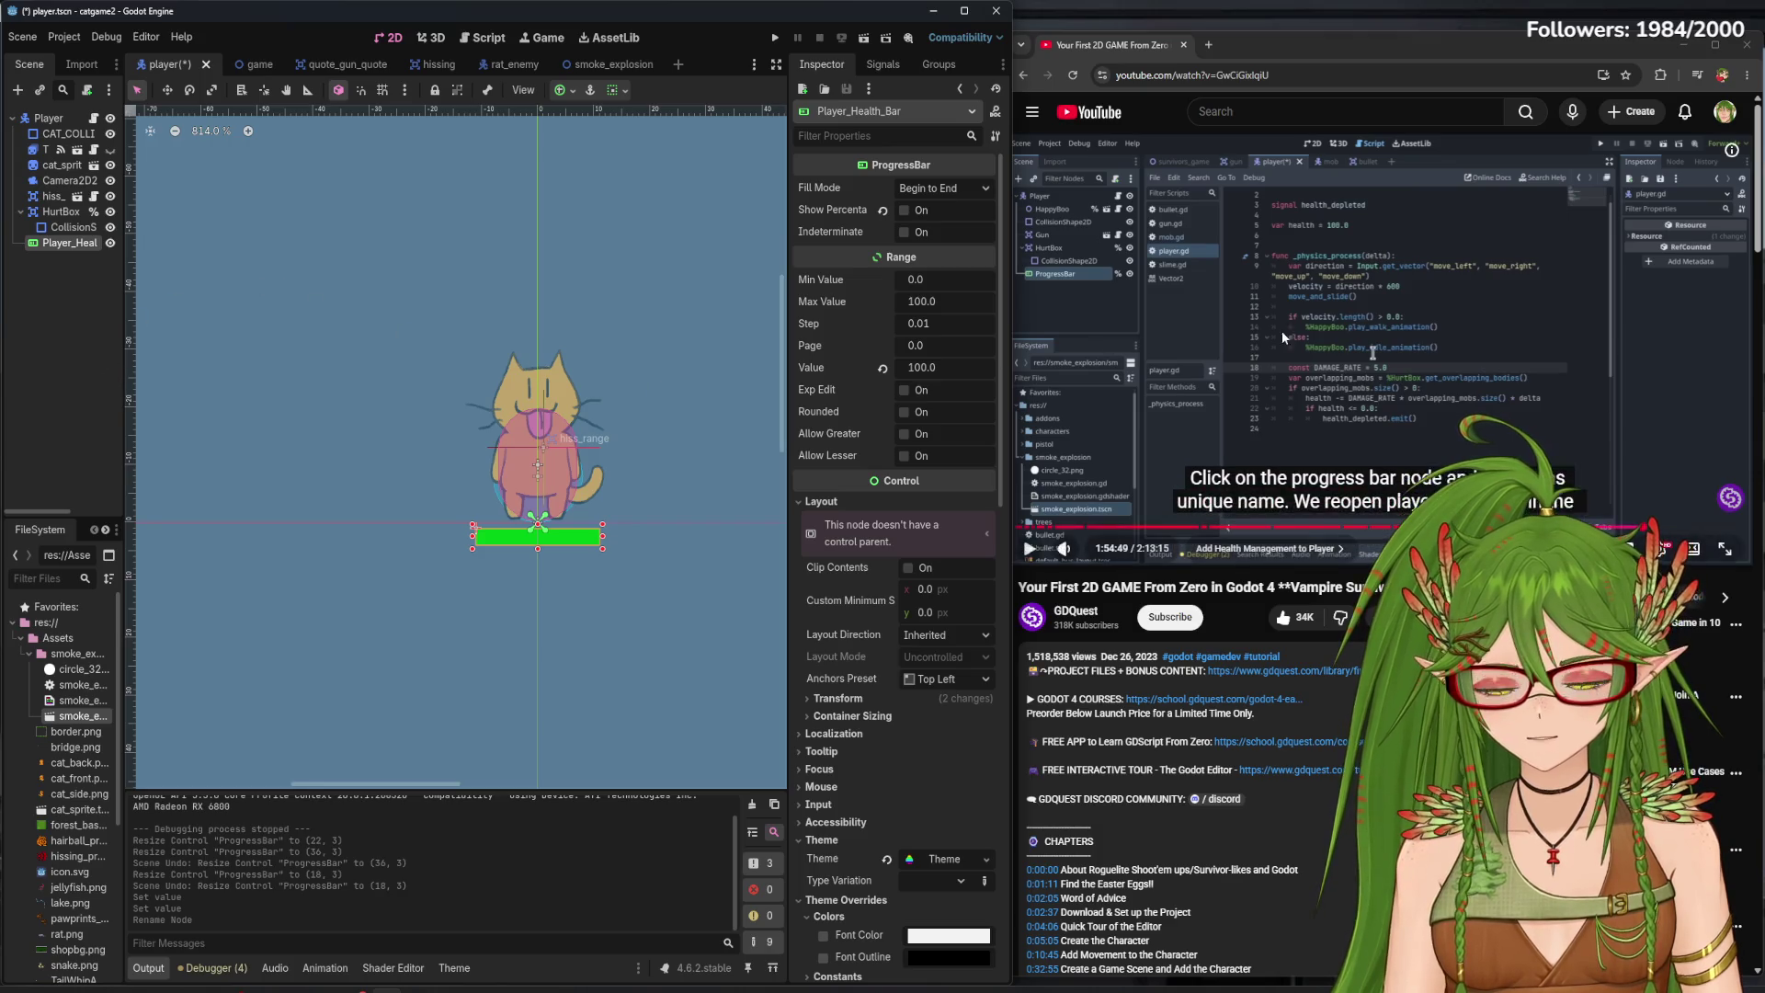
- Make Player_Health_Bar a scene-unique name and bring up player.gd in the script editor
{"action": "right_click", "coordinate": [70, 244]}
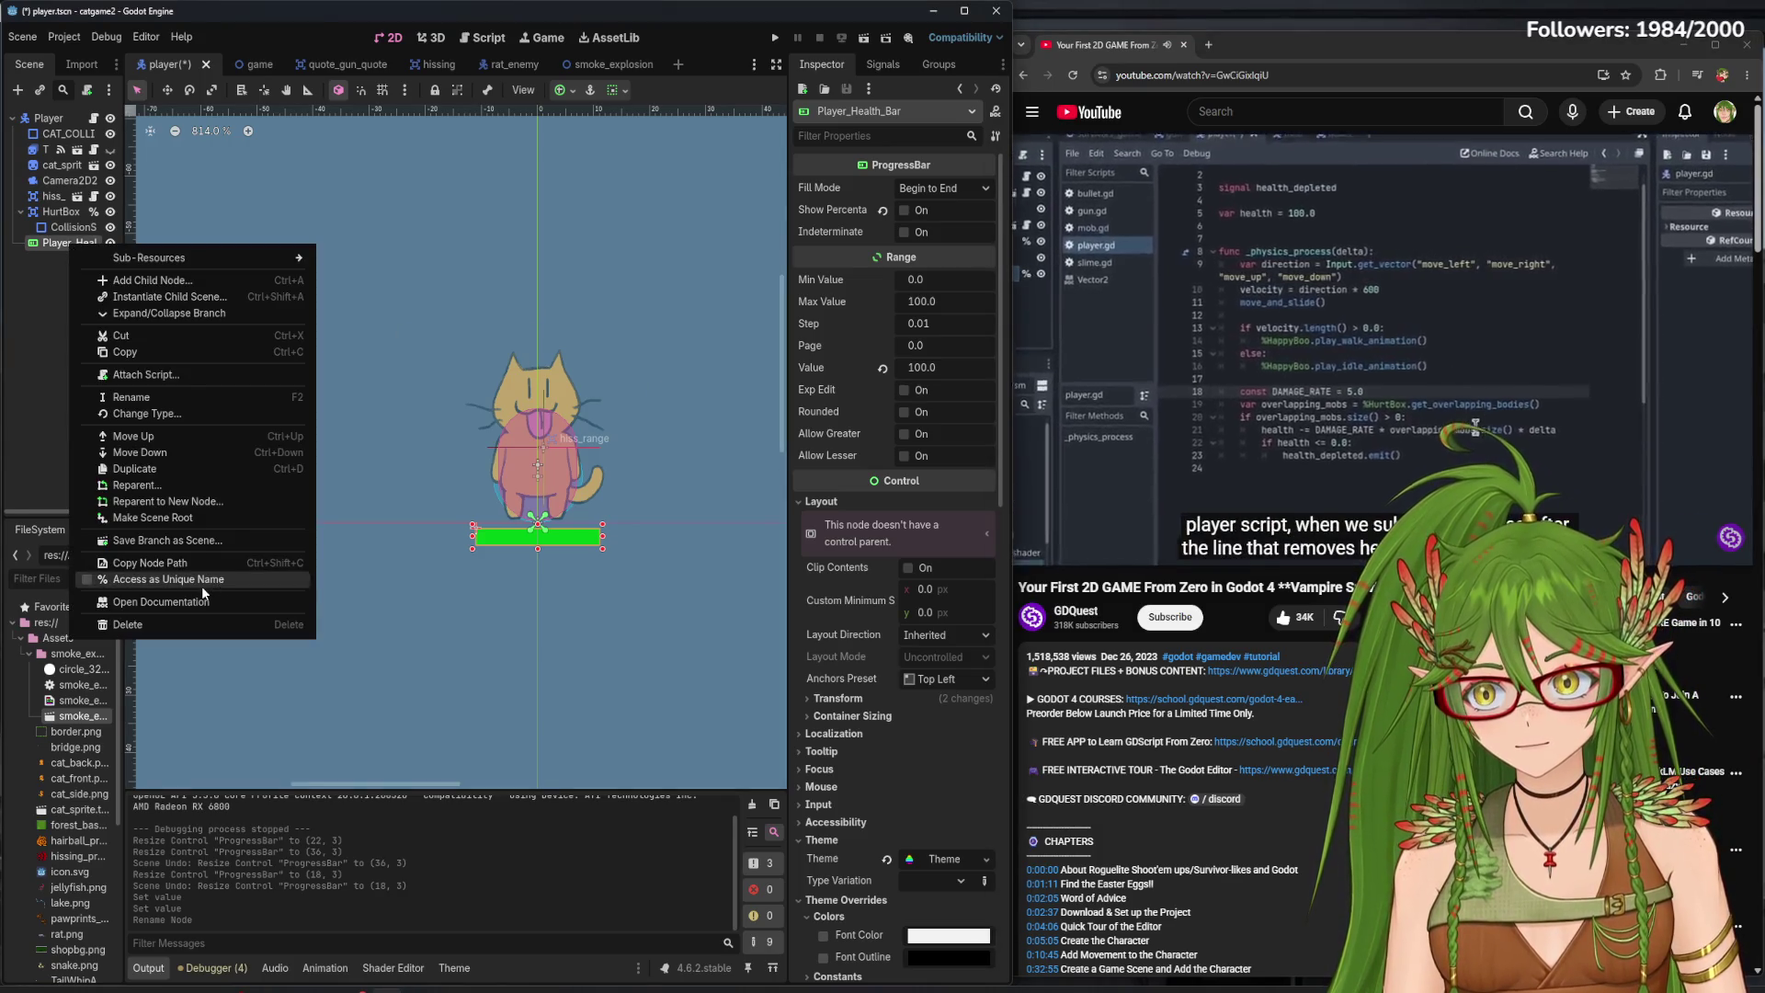
{"action": "left_click", "coordinate": [201, 580]}
{"action": "left_click", "coordinate": [497, 39]}
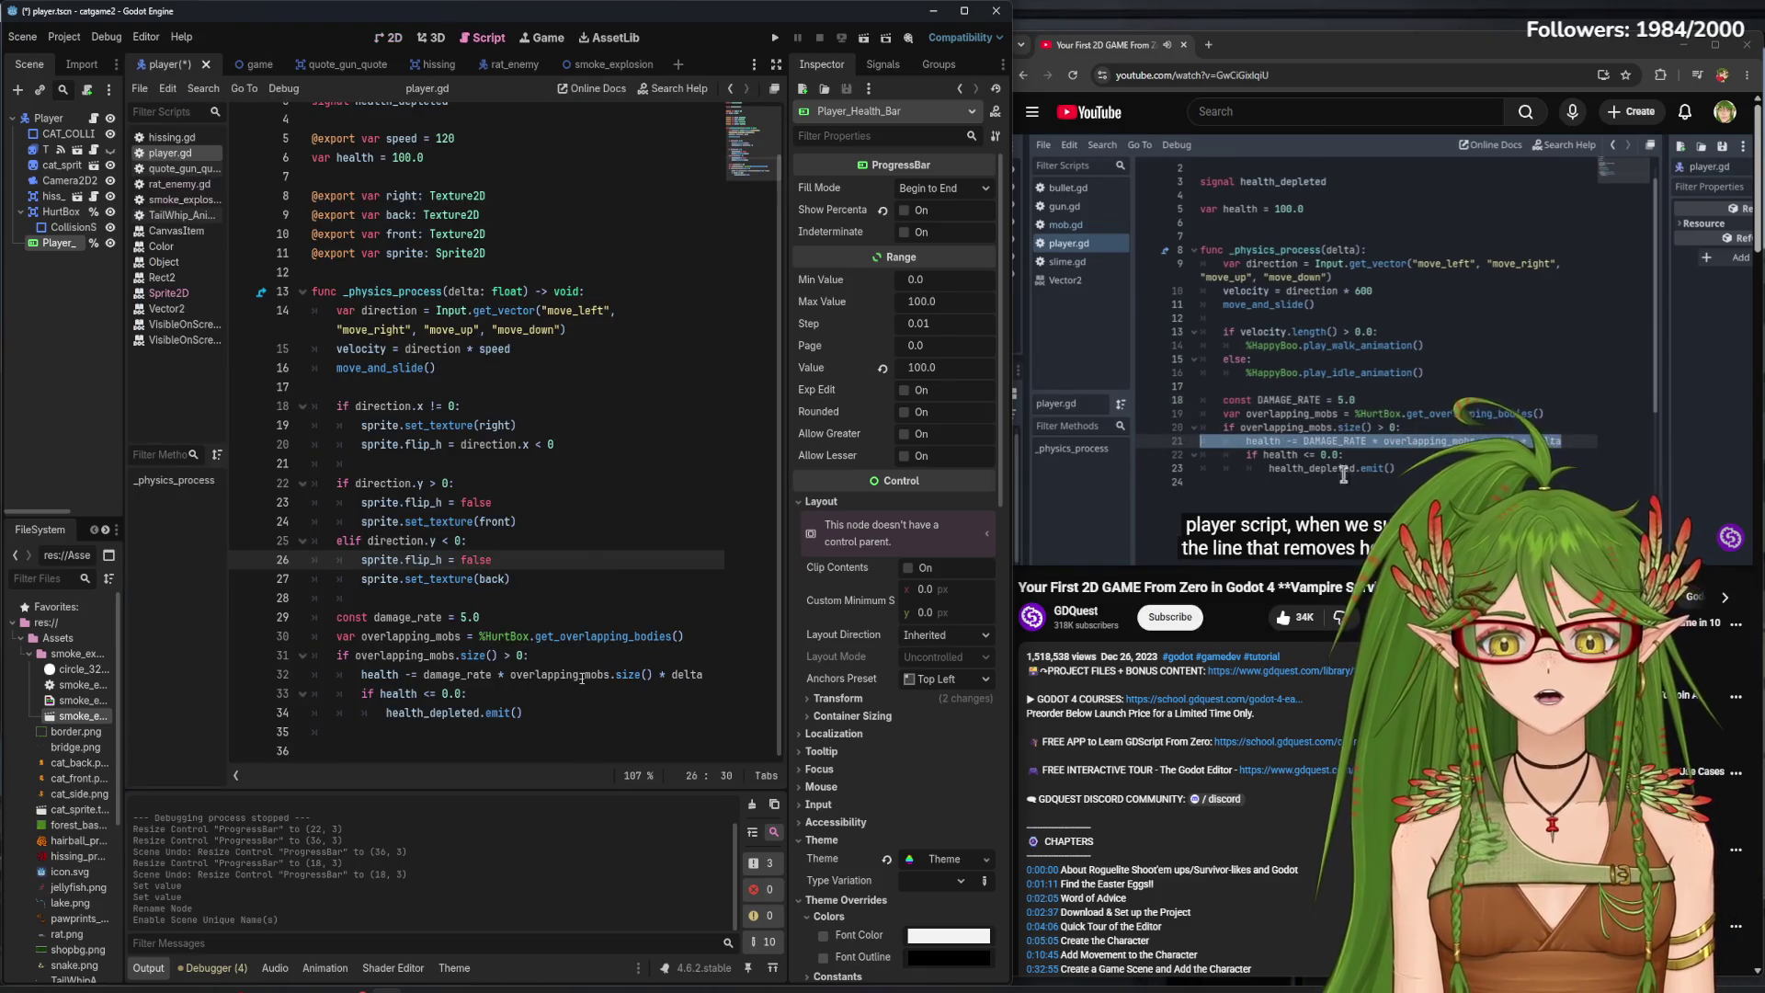
- Add '%Player_Health_Bar.value = health' on a new line 33 after the damage line and save
{"action": "left_click", "coordinate": [718, 676]}
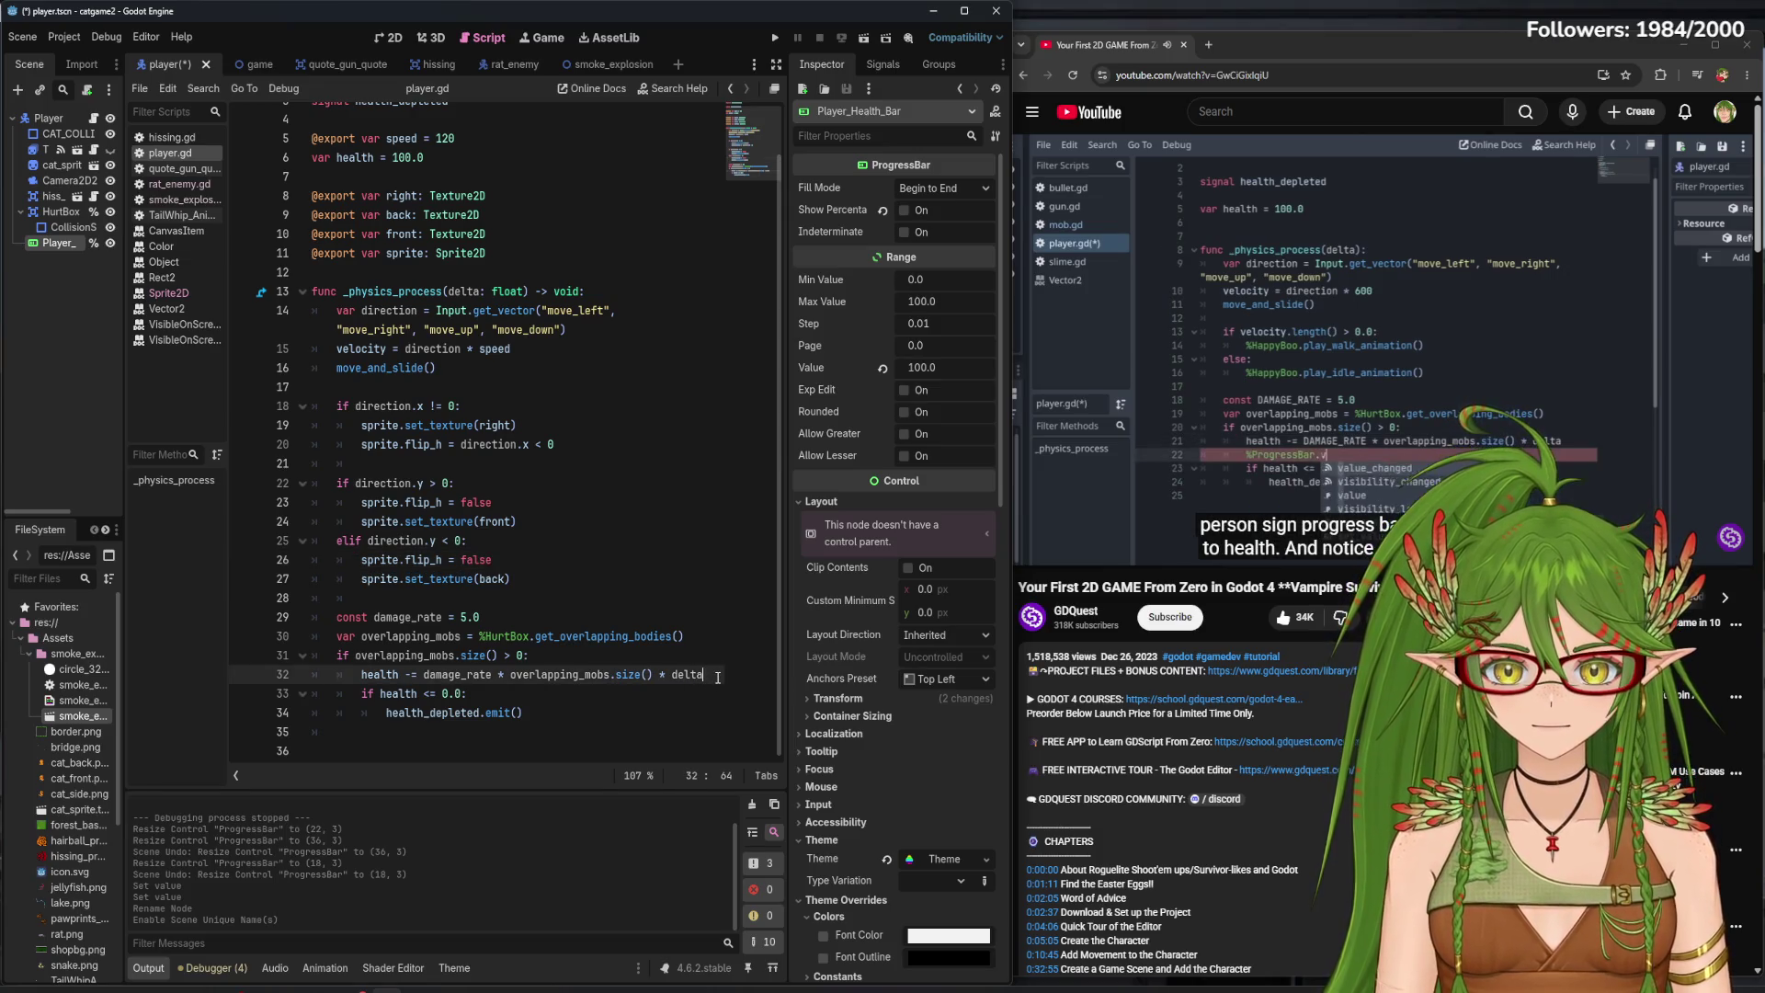
{"action": "key", "text": "Return"}
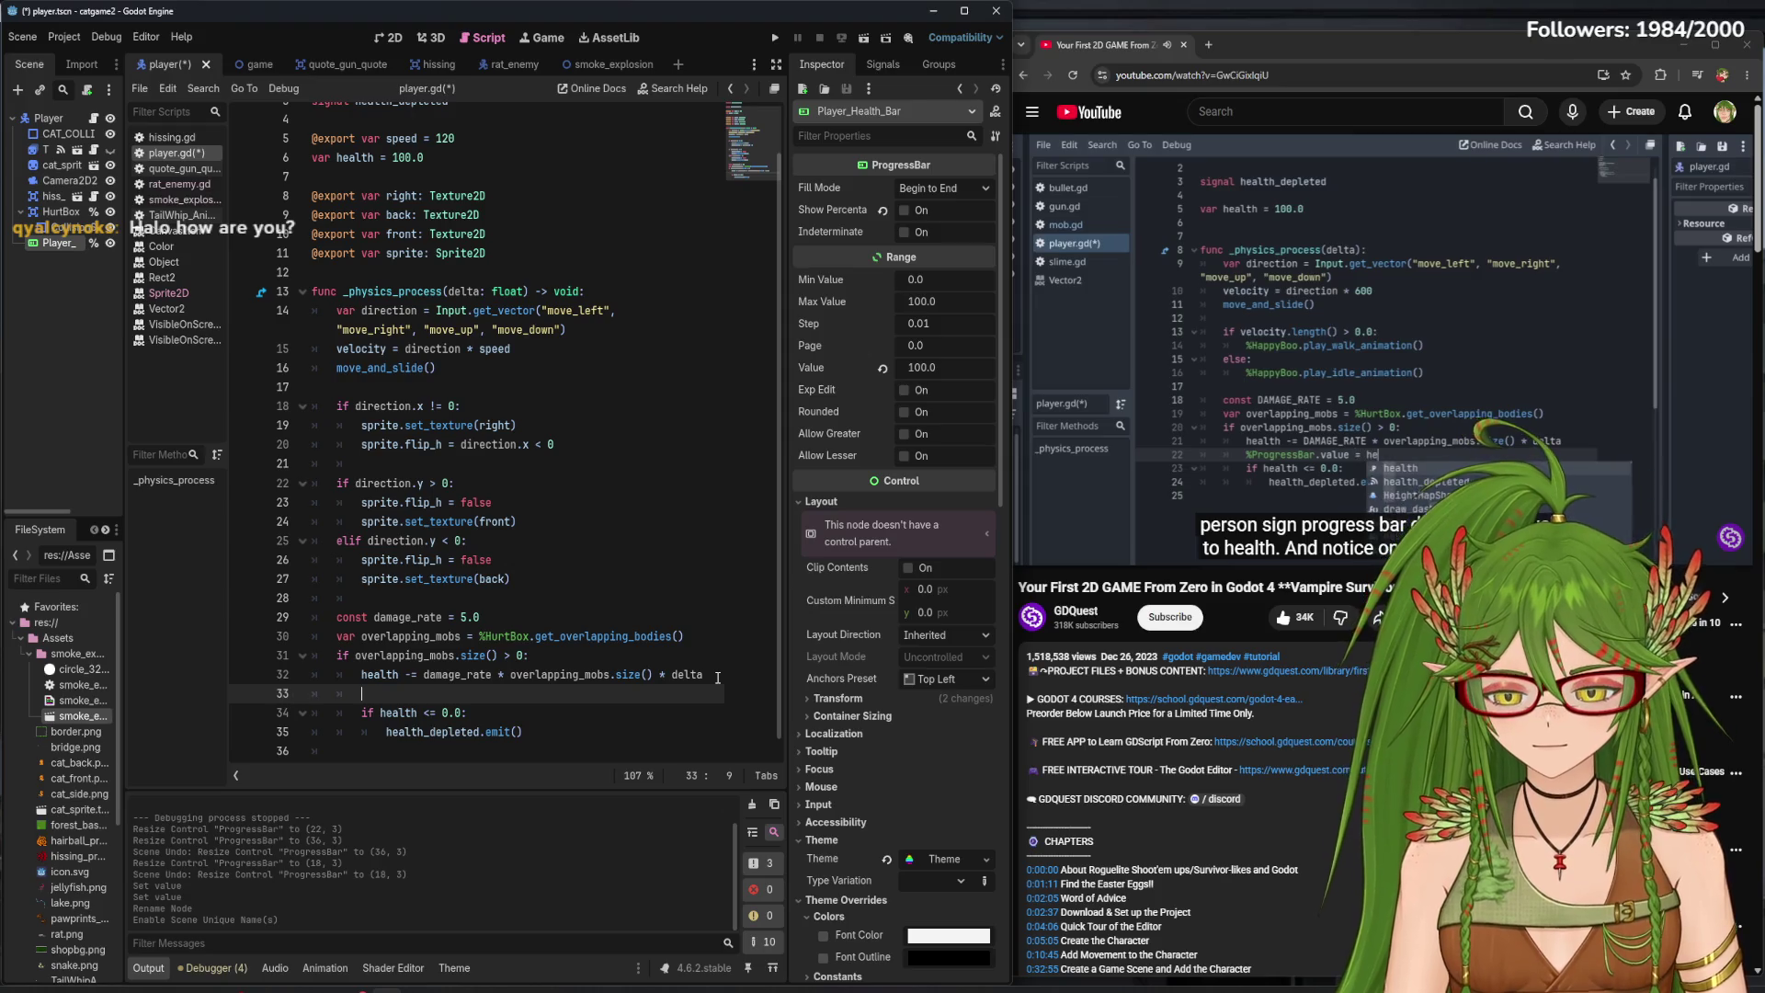
{"action": "left_click", "coordinate": [1437, 283]}
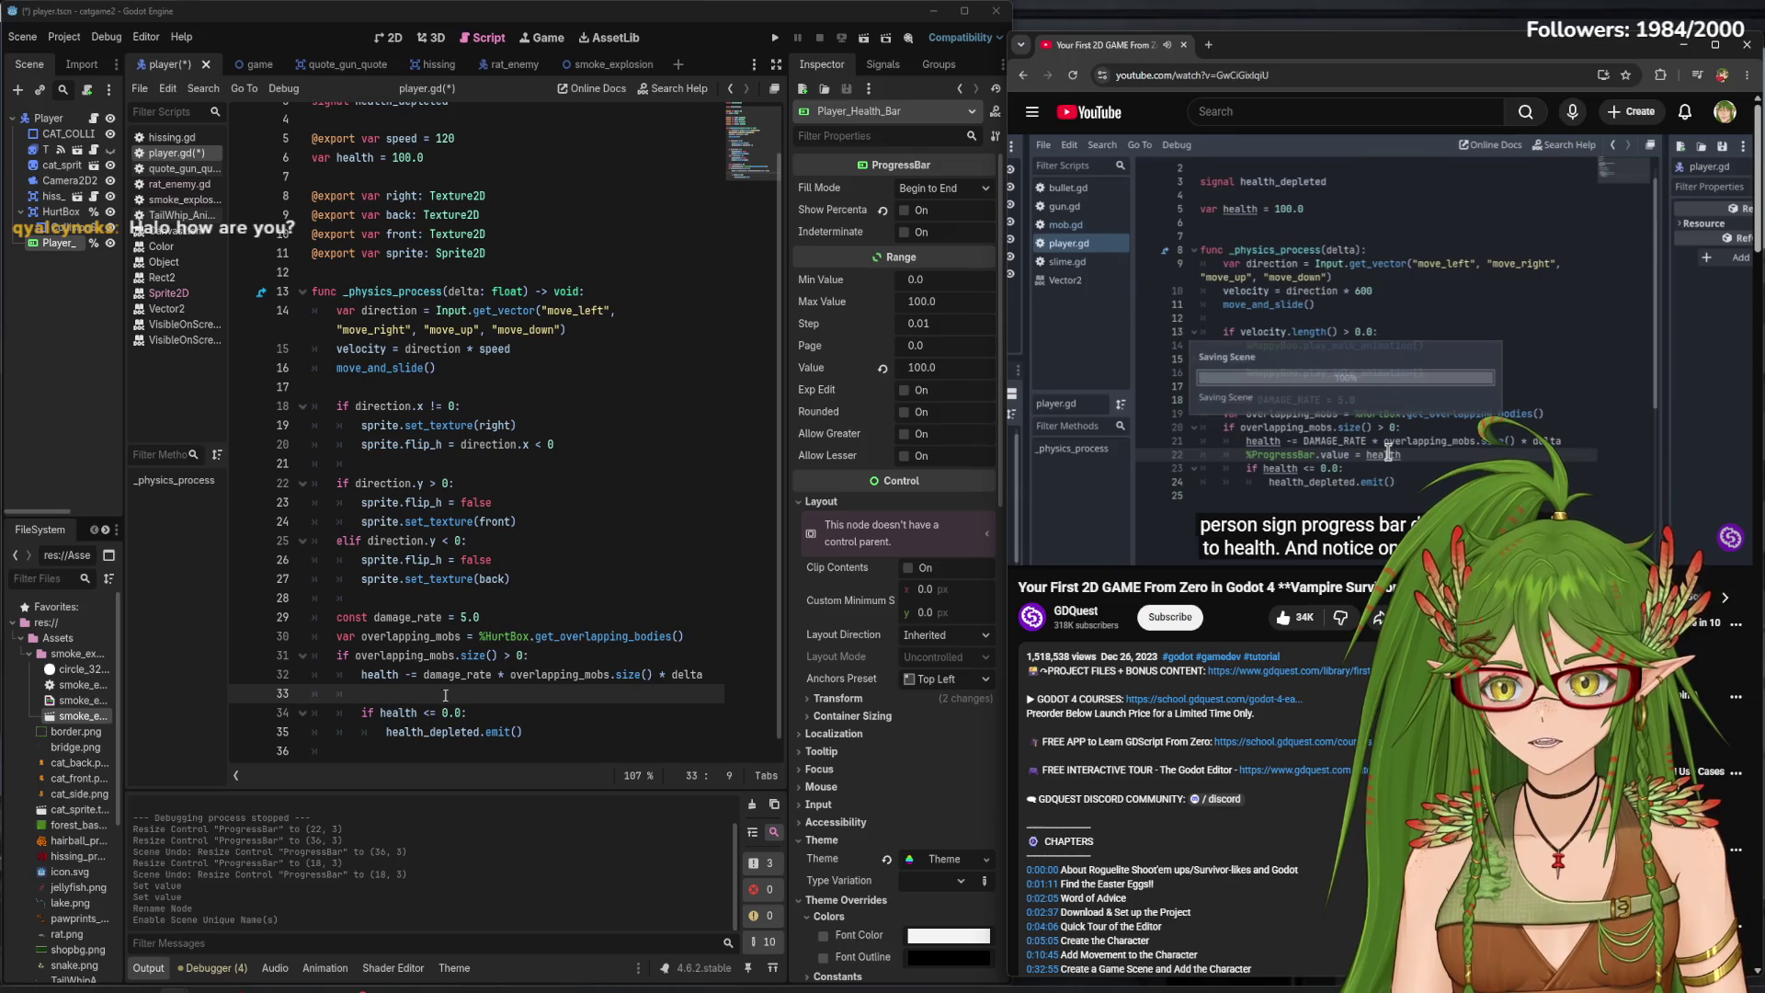
{"action": "mouse_move", "coordinate": [96, 275]}
{"action": "left_mouse_down"}
{"action": "mouse_move", "coordinate": [303, 643]}
{"action": "mouse_move", "coordinate": [363, 693]}
{"action": "left_mouse_up"}
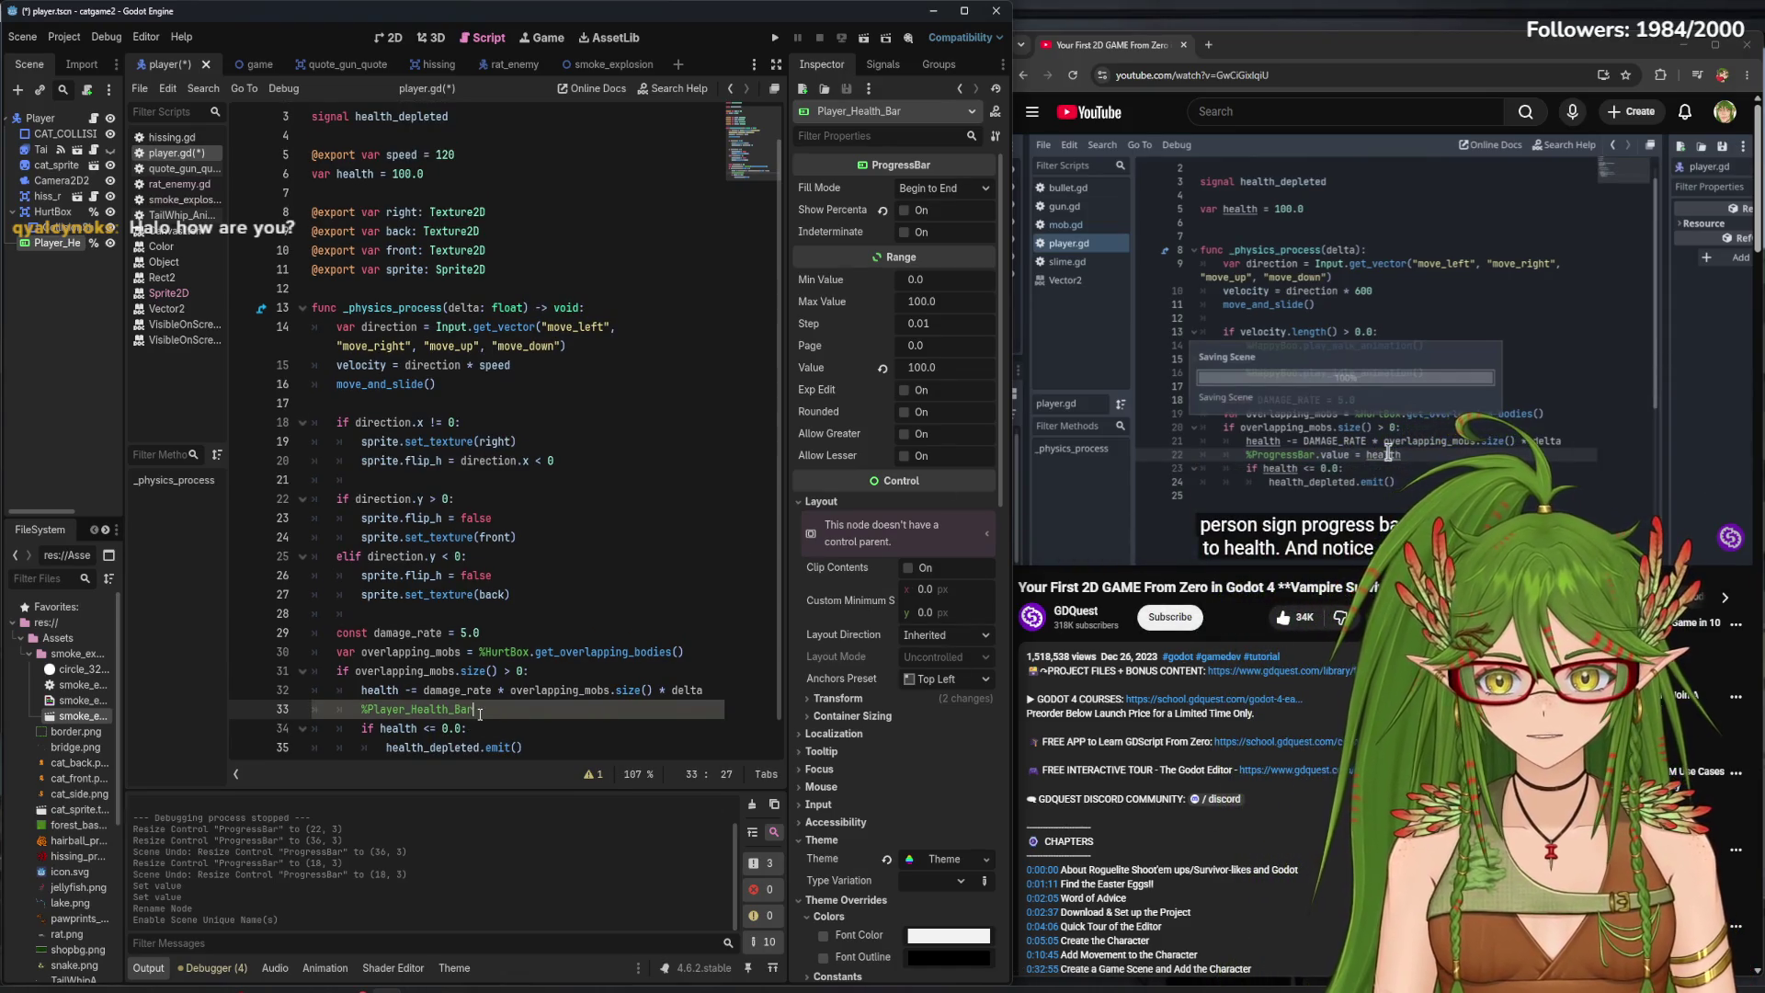
{"action": "type", "text": ".value "}
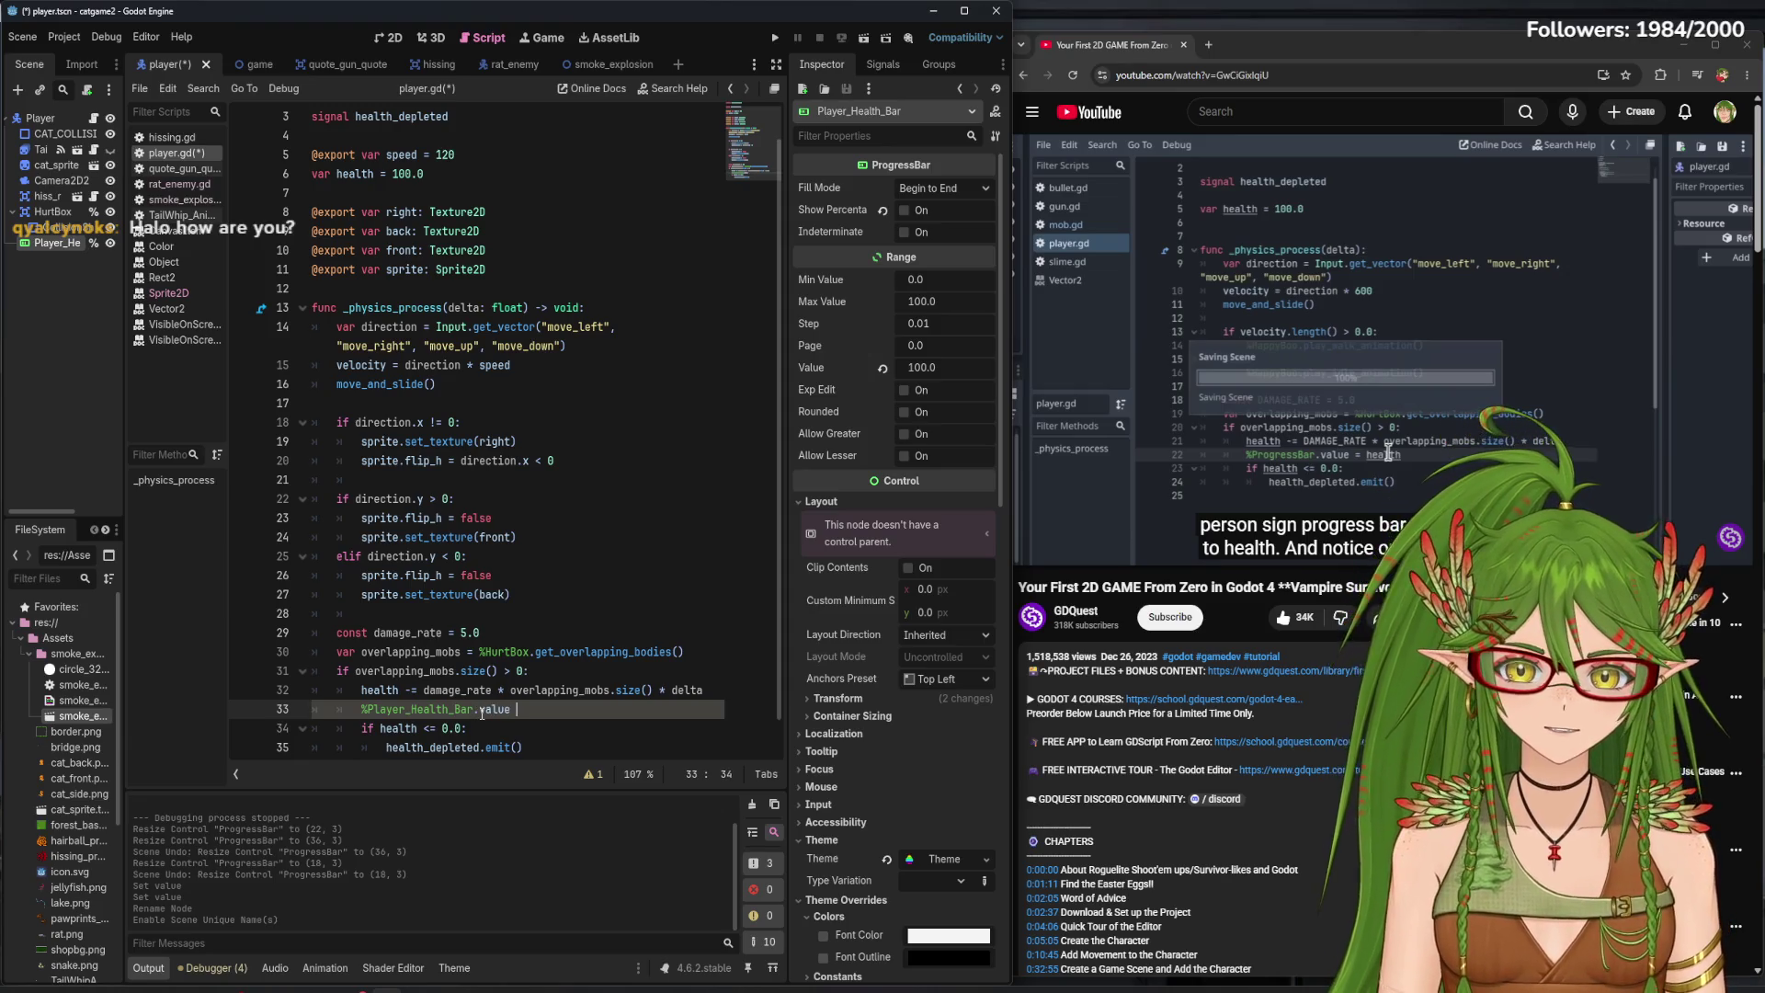
{"action": "type", "text": "= health"}
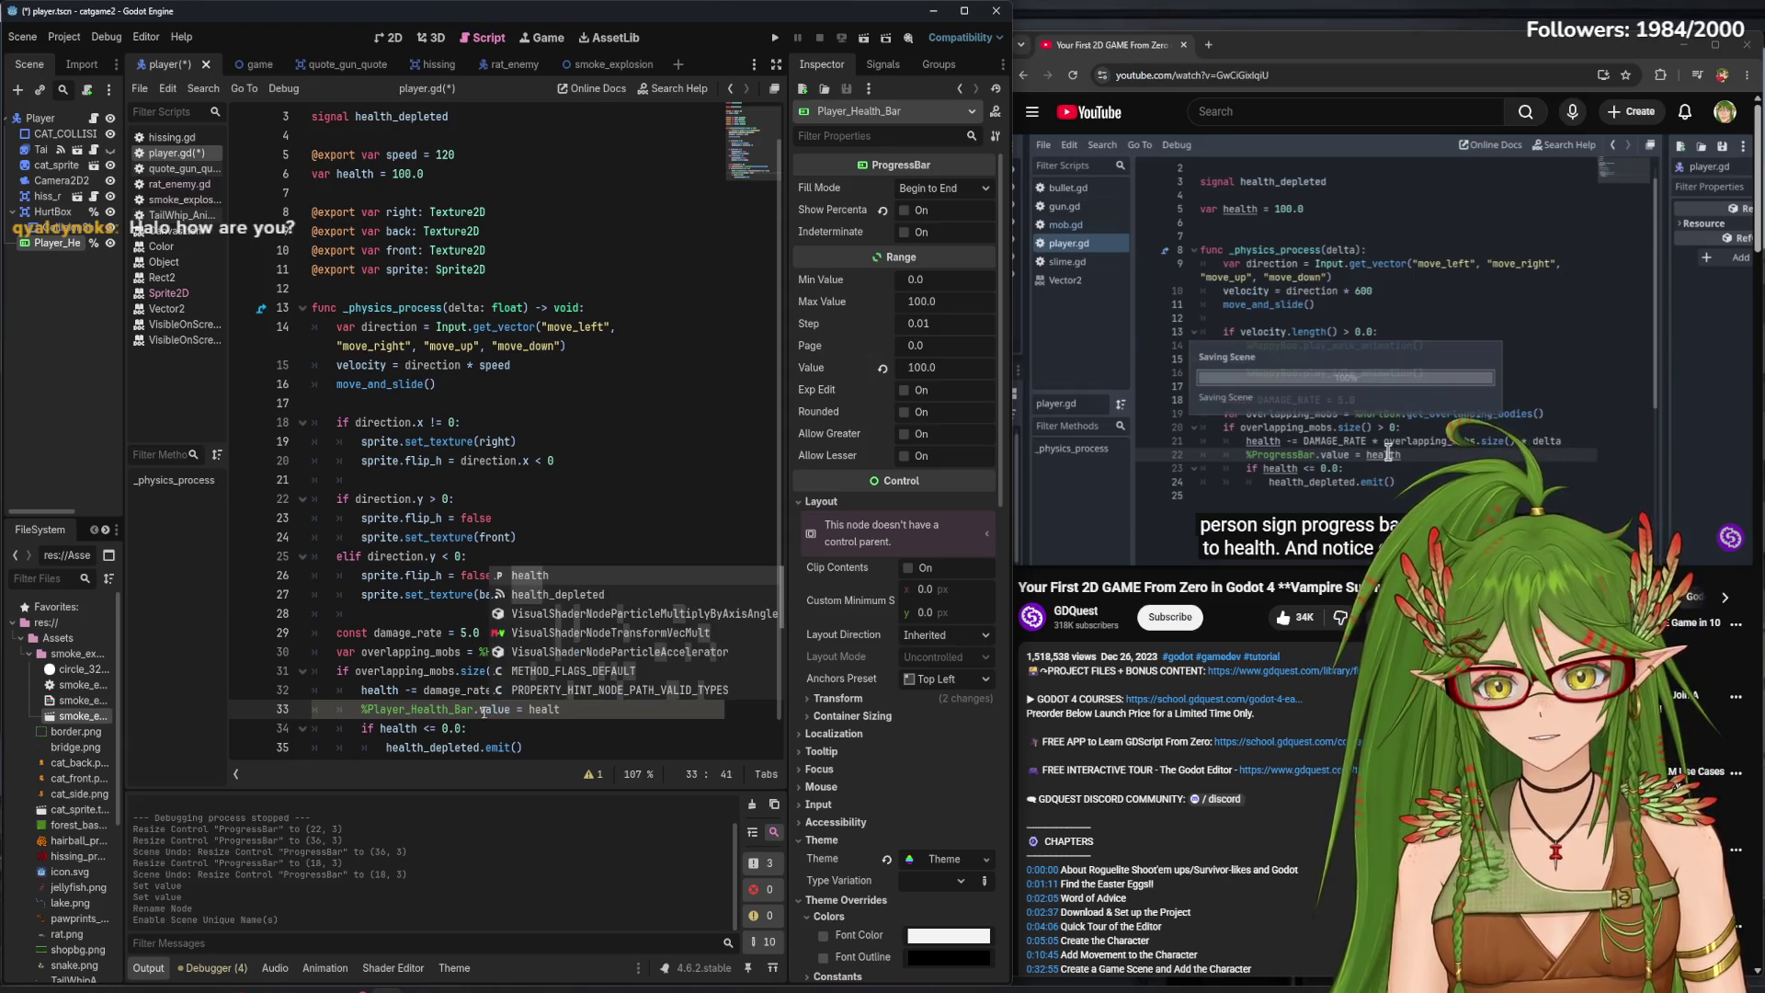
{"action": "left_click", "coordinate": [1297, 311]}
{"action": "left_click", "coordinate": [1298, 311]}
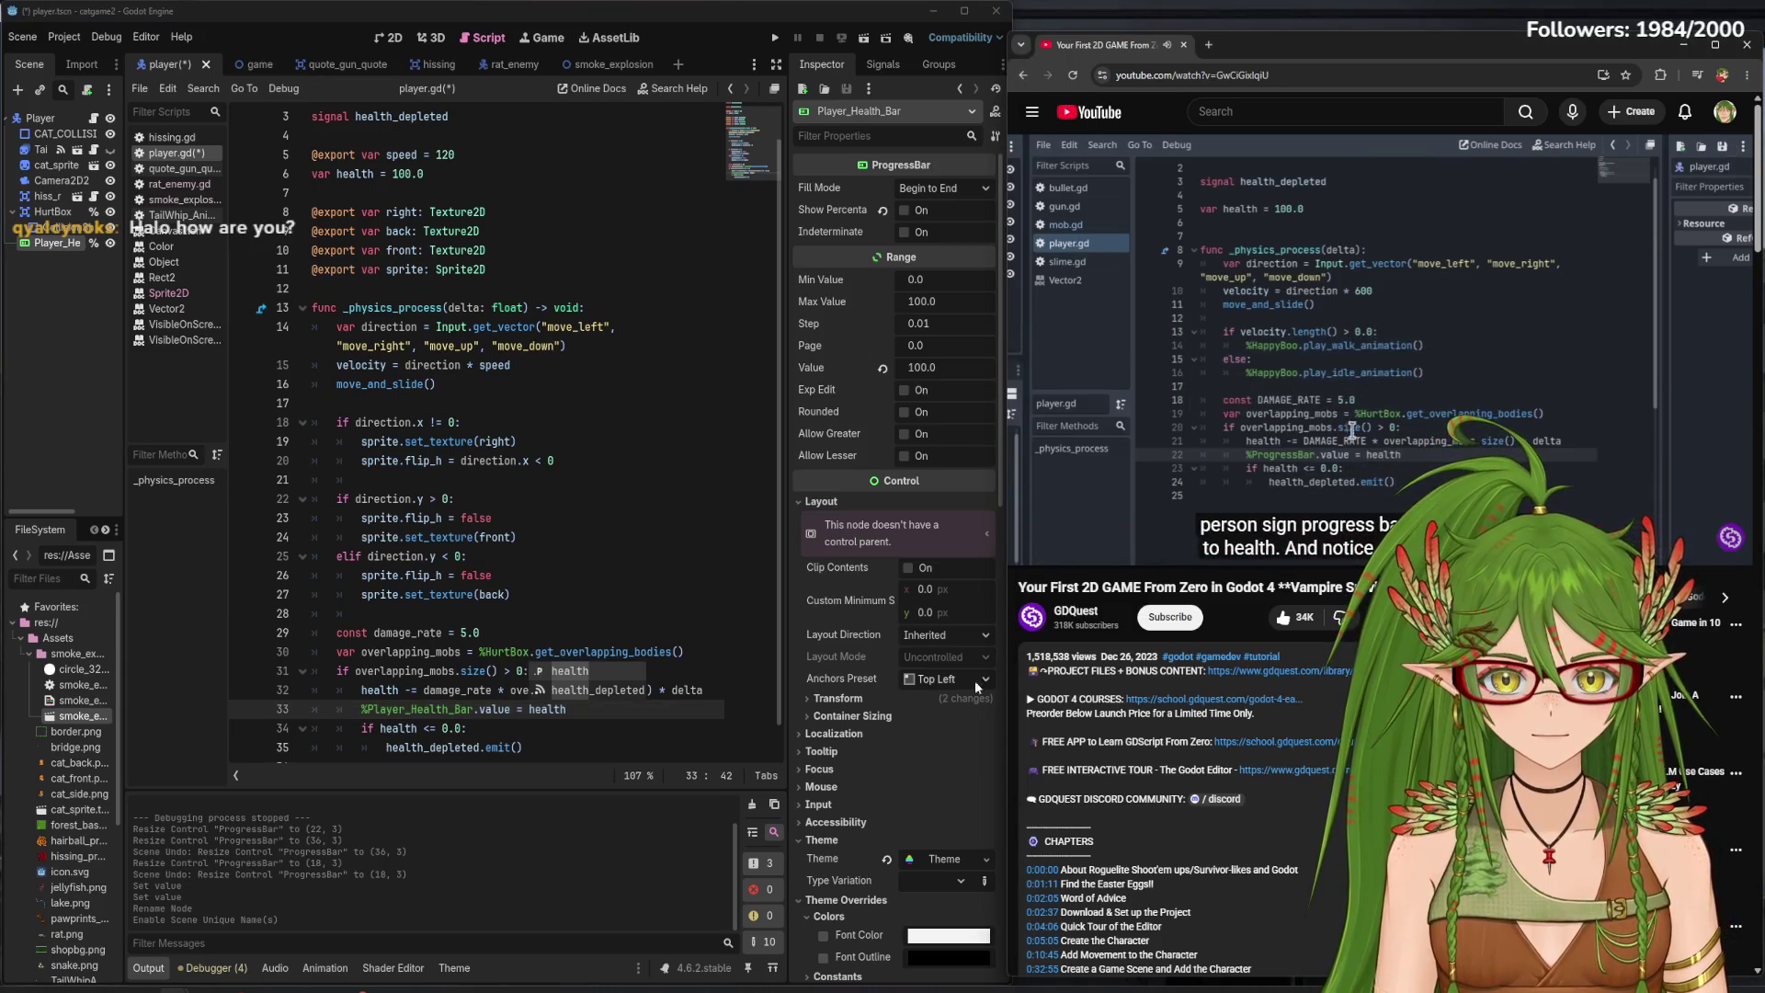
{"action": "left_click", "coordinate": [582, 707]}
{"action": "key", "text": "ctrl+s"}
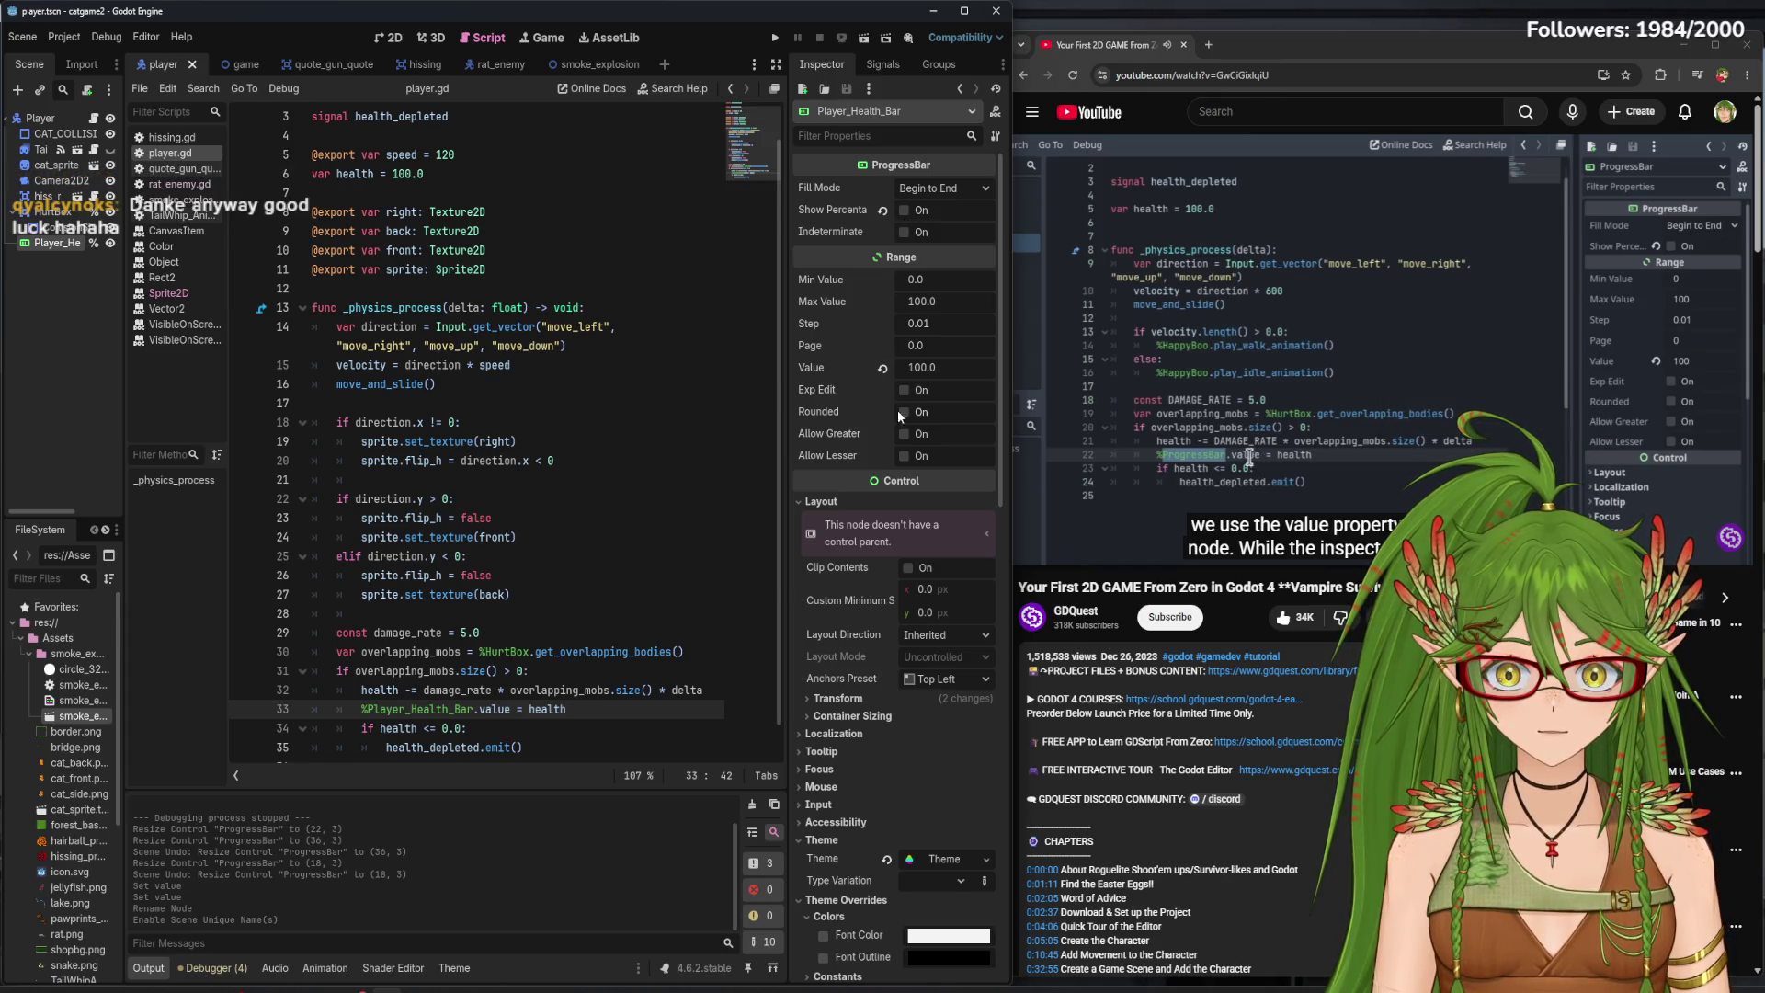
- Add line 34 '%Player_Health_Bar.max_value = 10' and save player.gd
{"action": "mouse_move", "coordinate": [883, 279]}
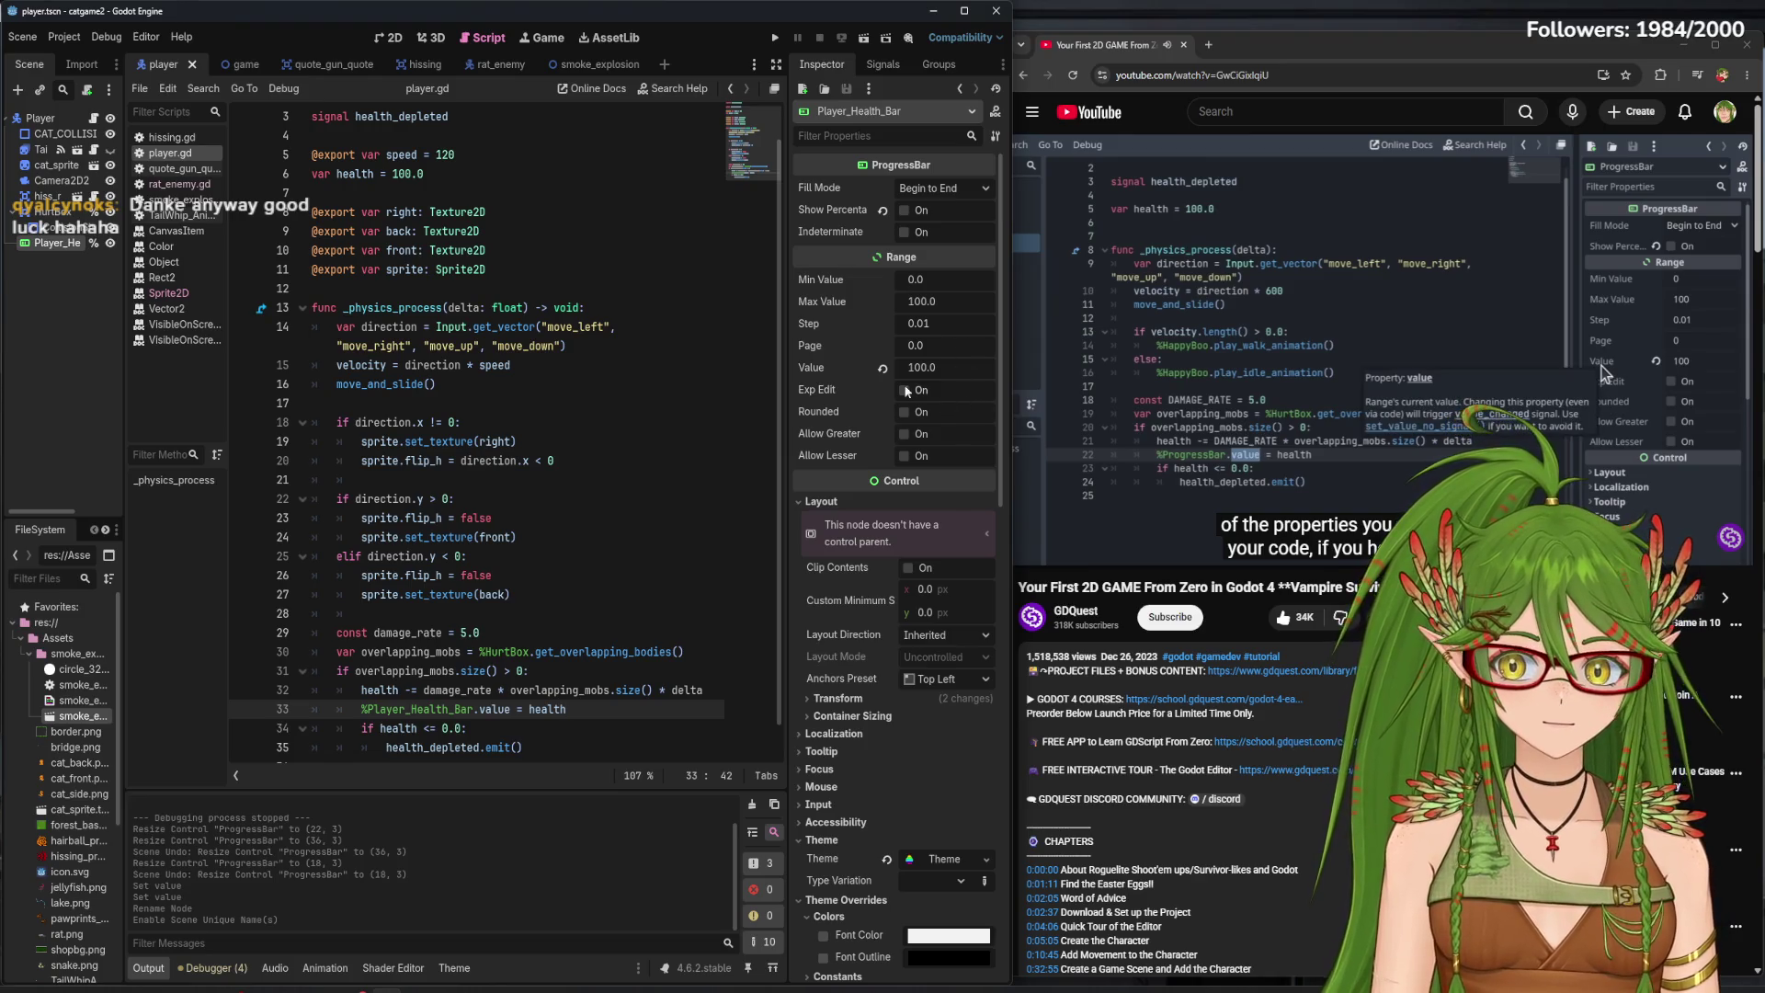
{"action": "mouse_move", "coordinate": [816, 373]}
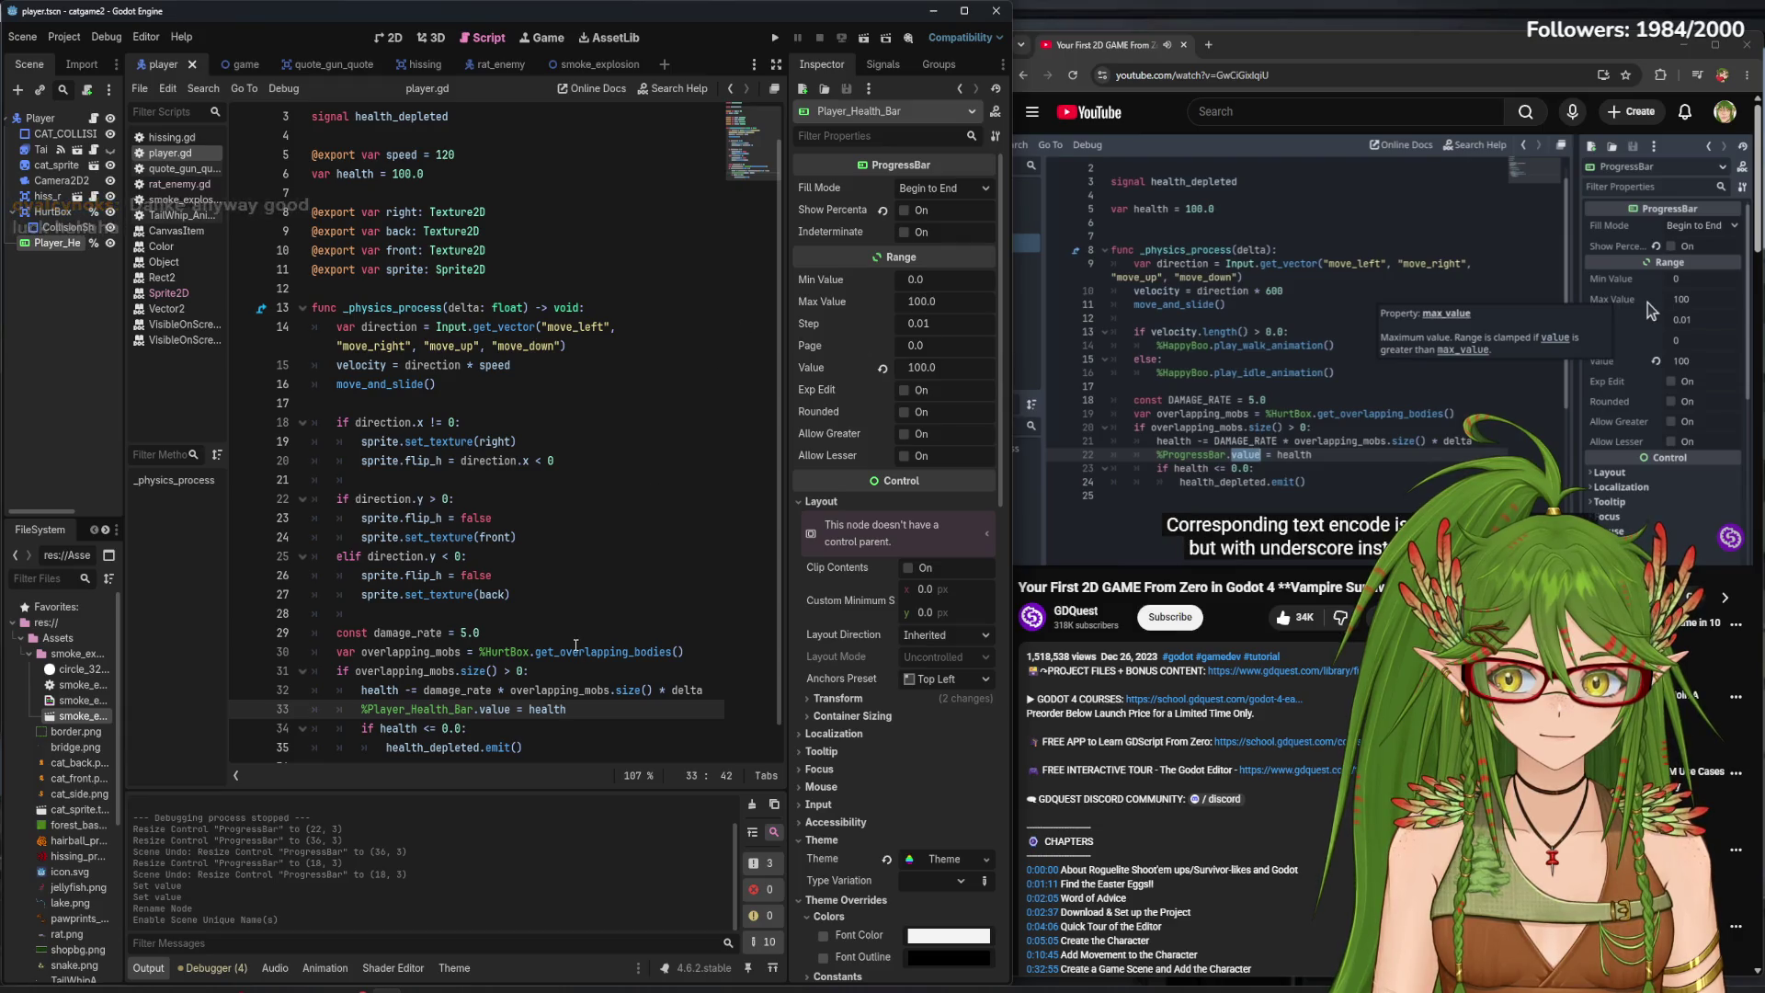
{"action": "mouse_move", "coordinate": [575, 644]}
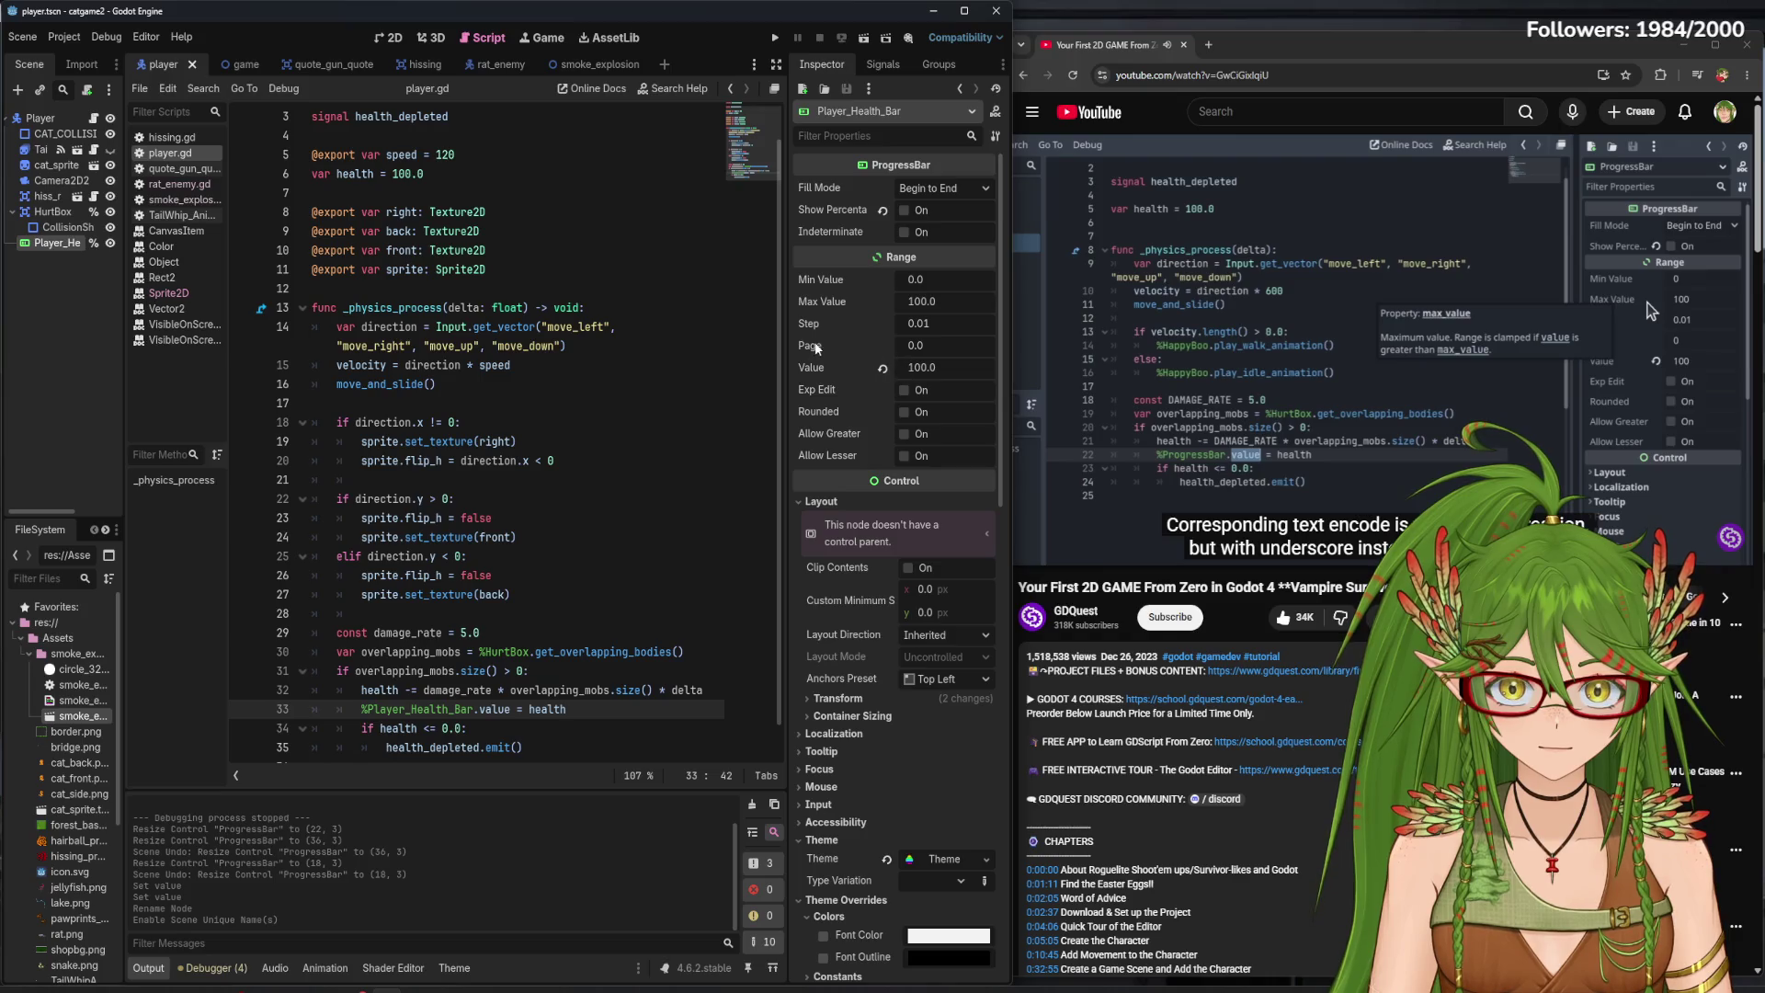
{"action": "mouse_move", "coordinate": [811, 305]}
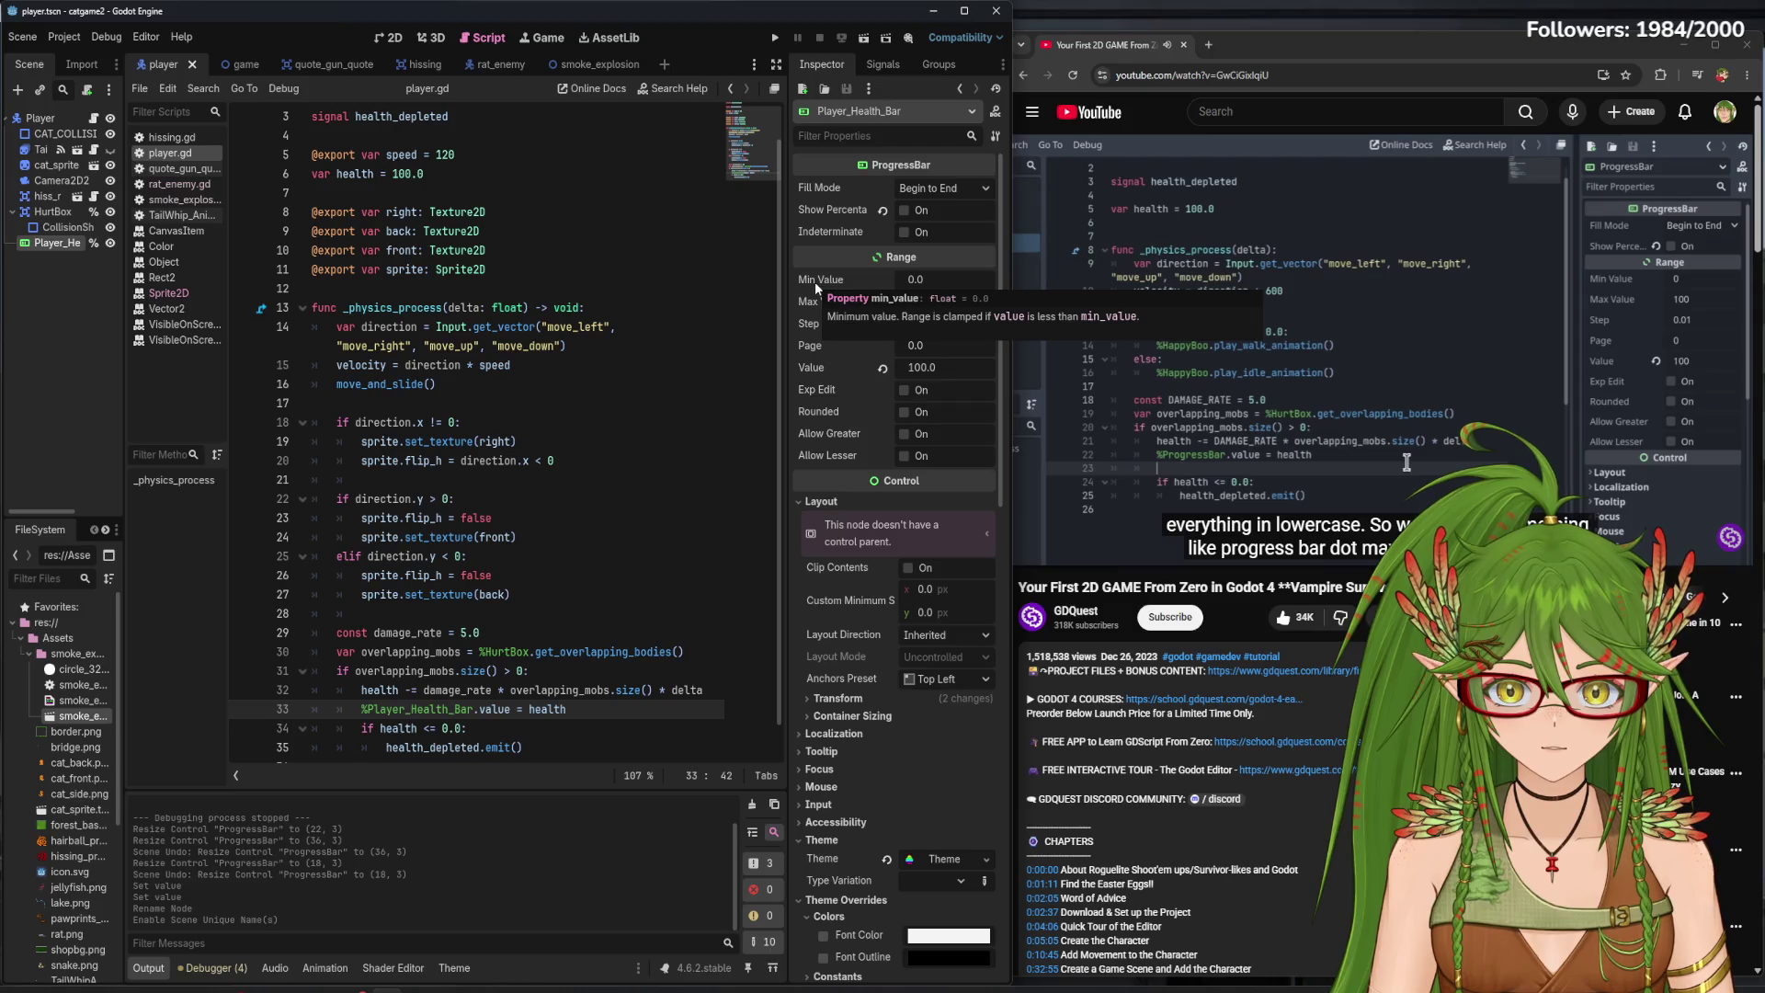
{"action": "key", "text": "Return"}
{"action": "type", "text": "%"}
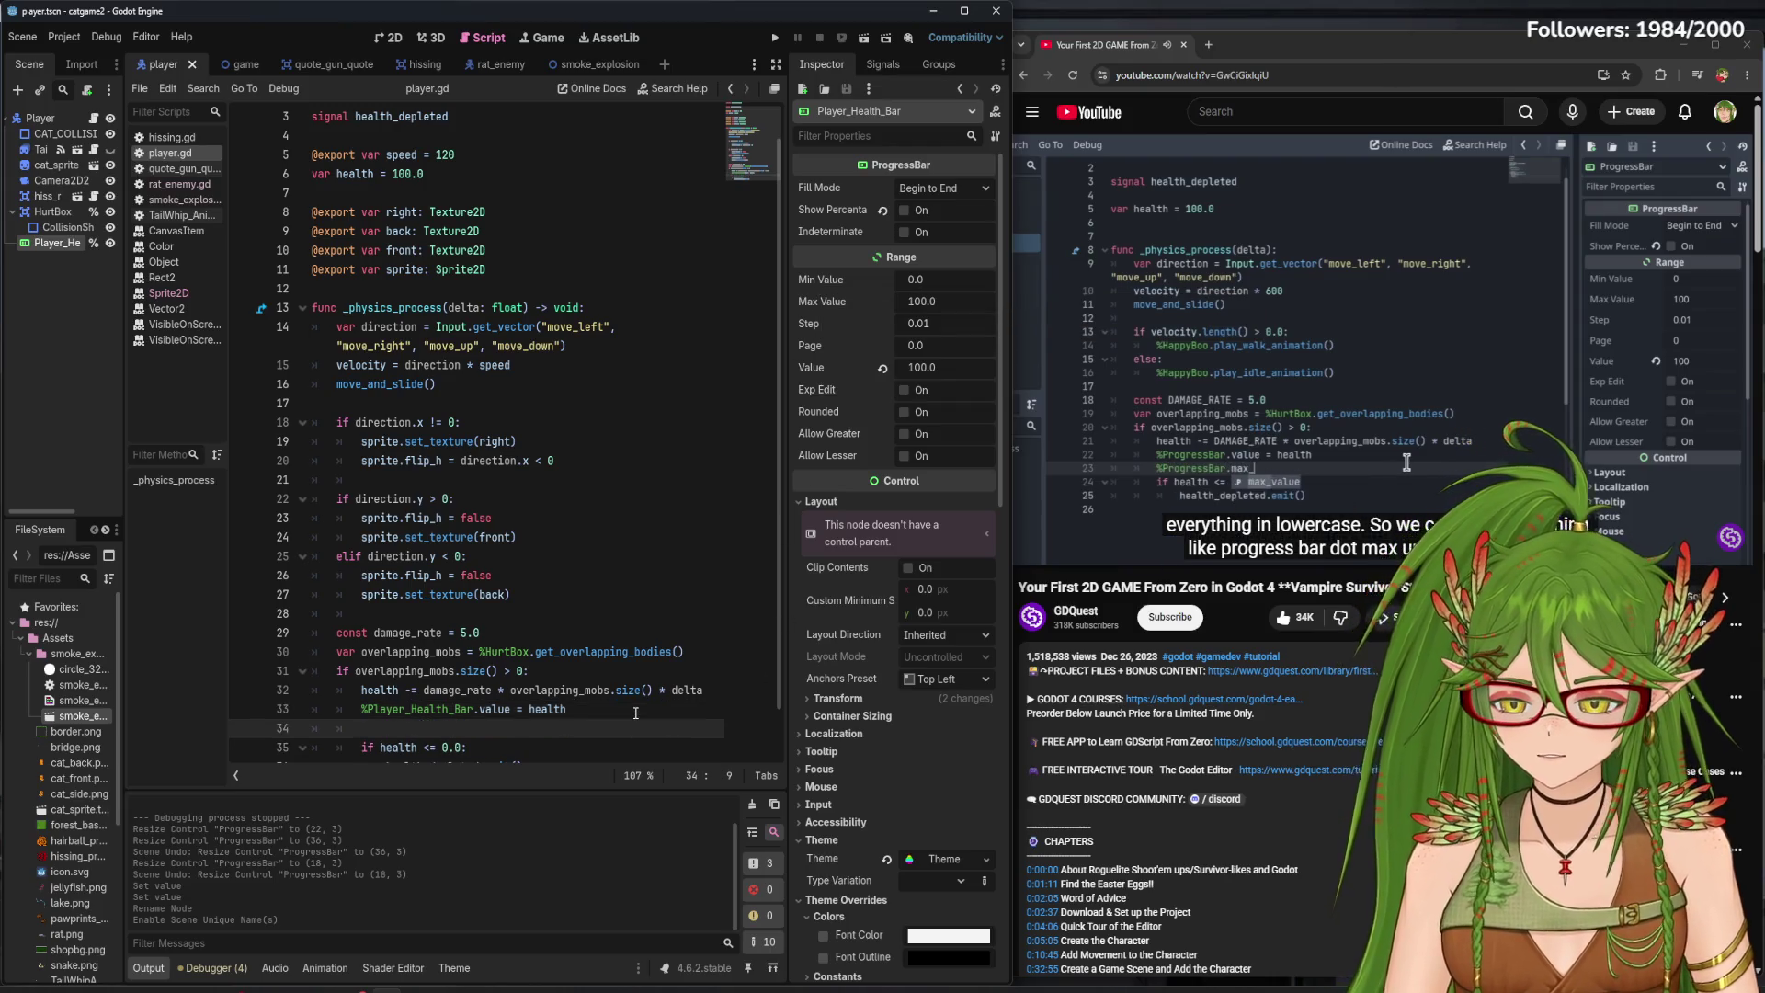
{"action": "type", "text": "Player_Health_Bar."}
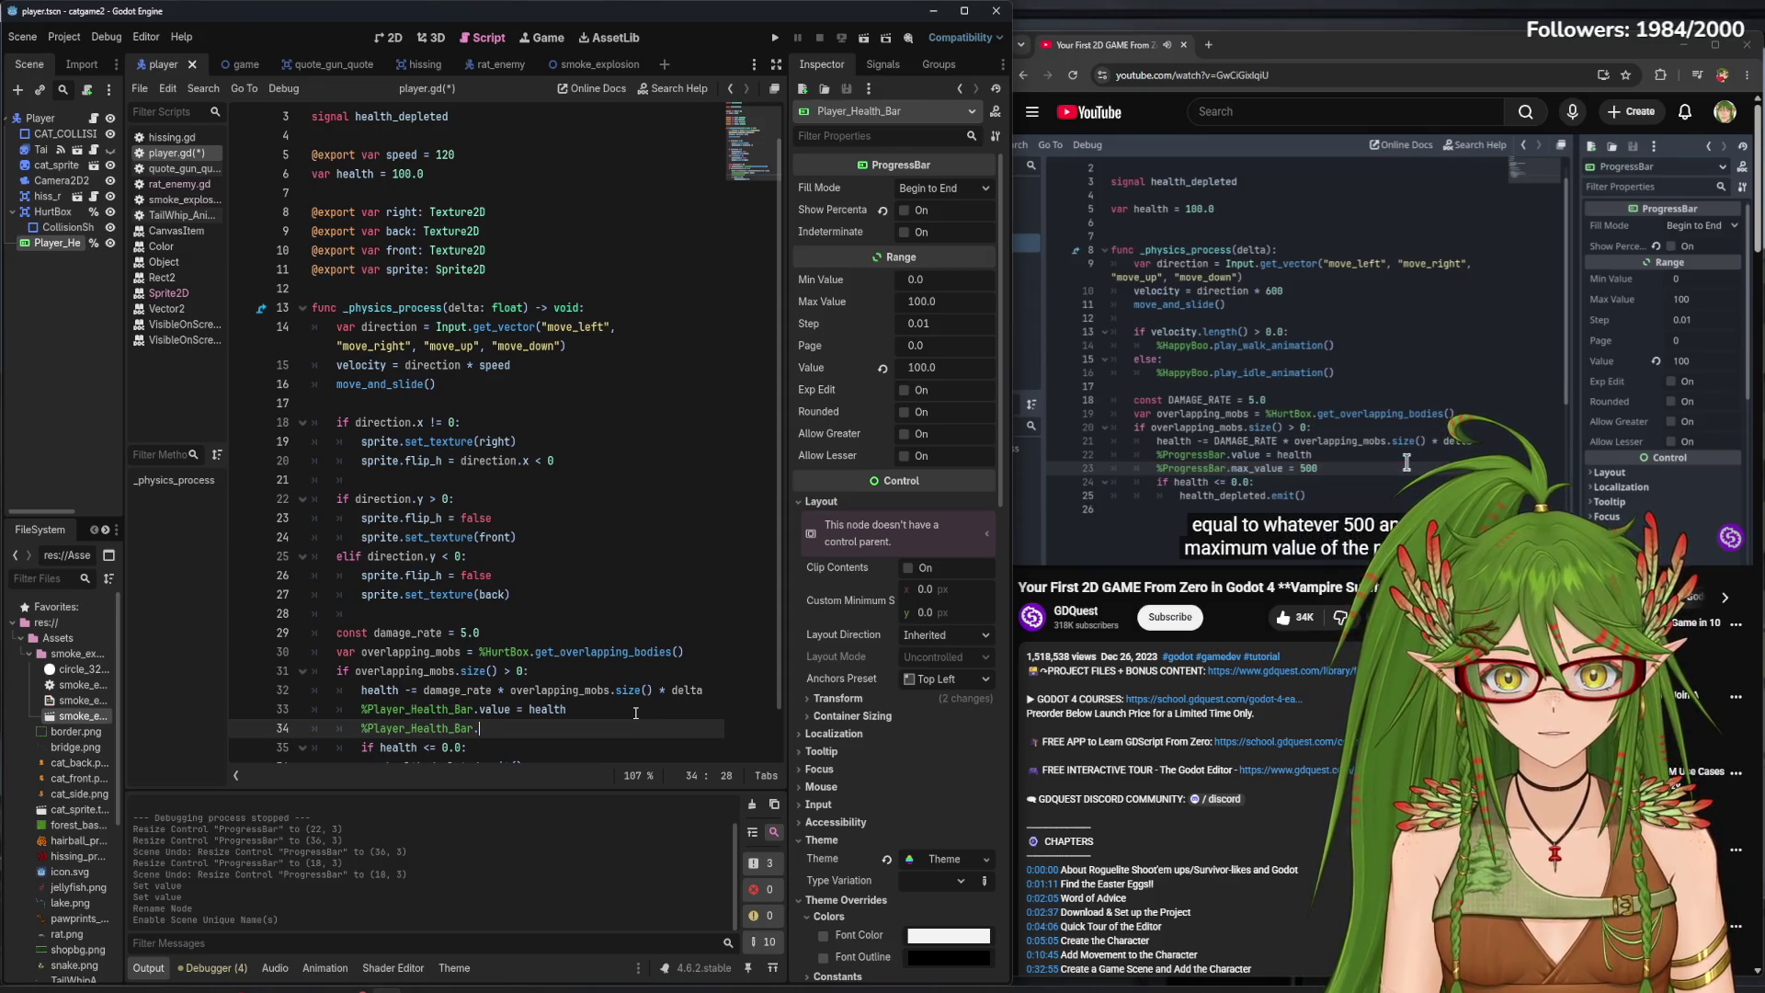
{"action": "type", "text": "max_v"}
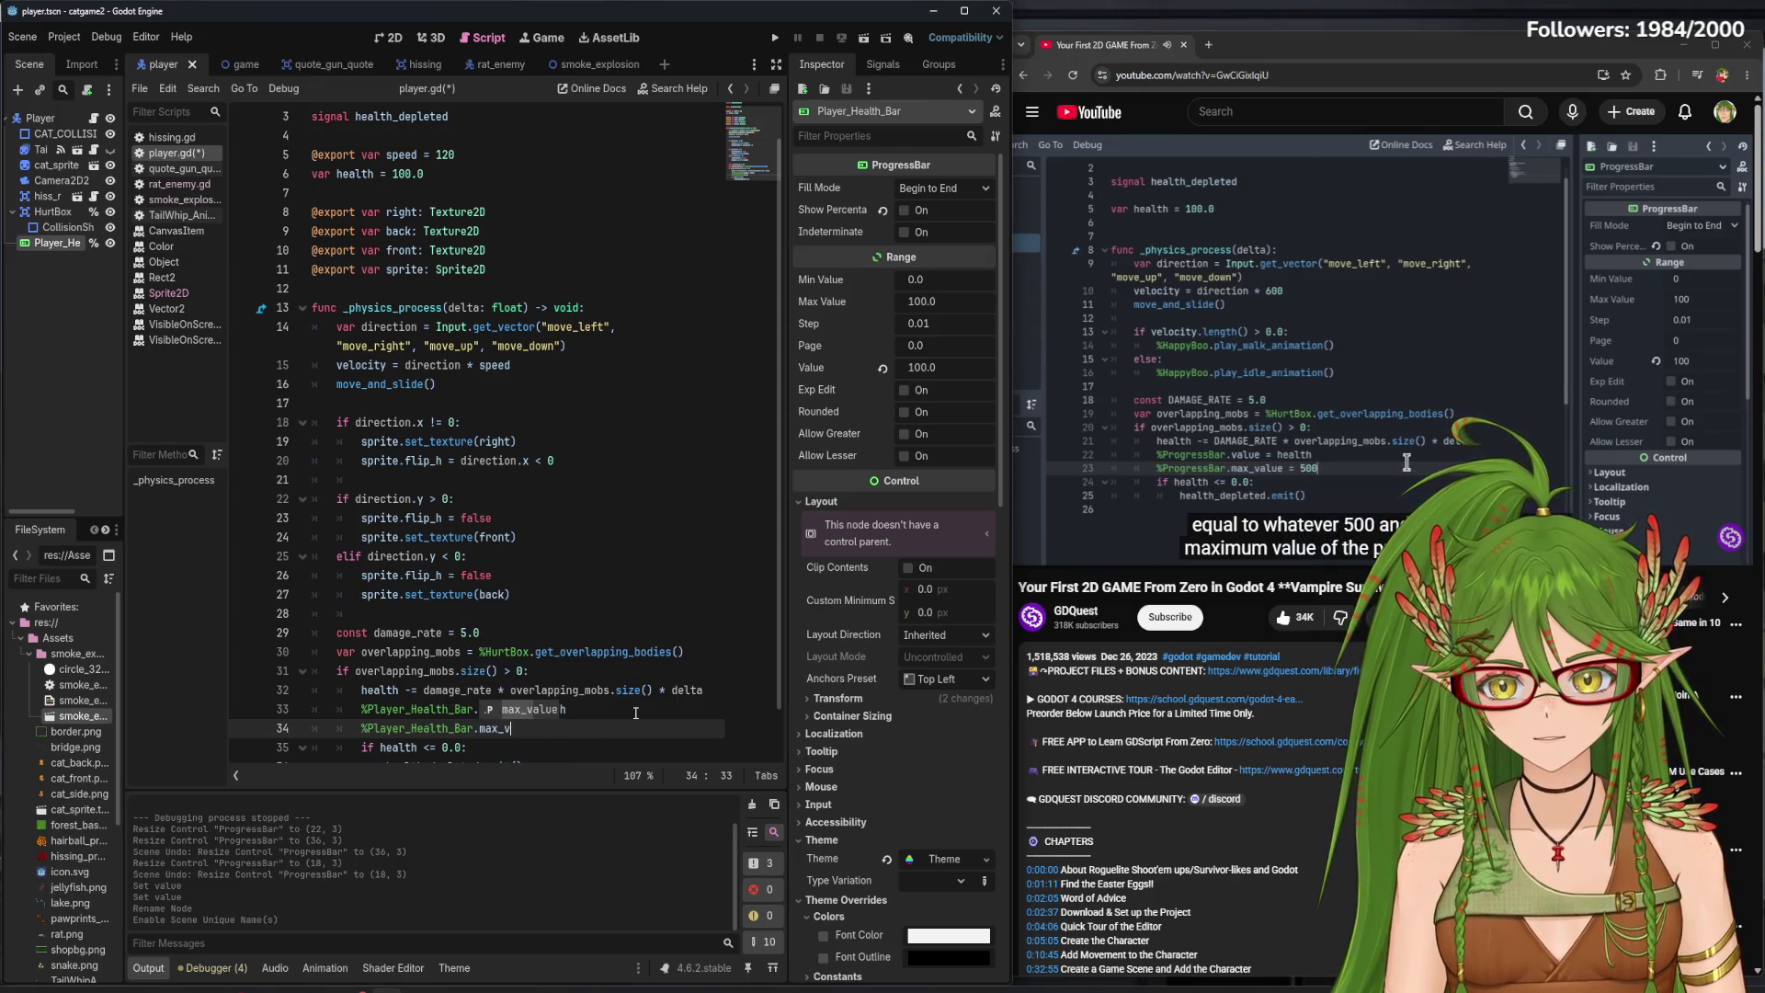
{"action": "type", "text": "alue = 100"}
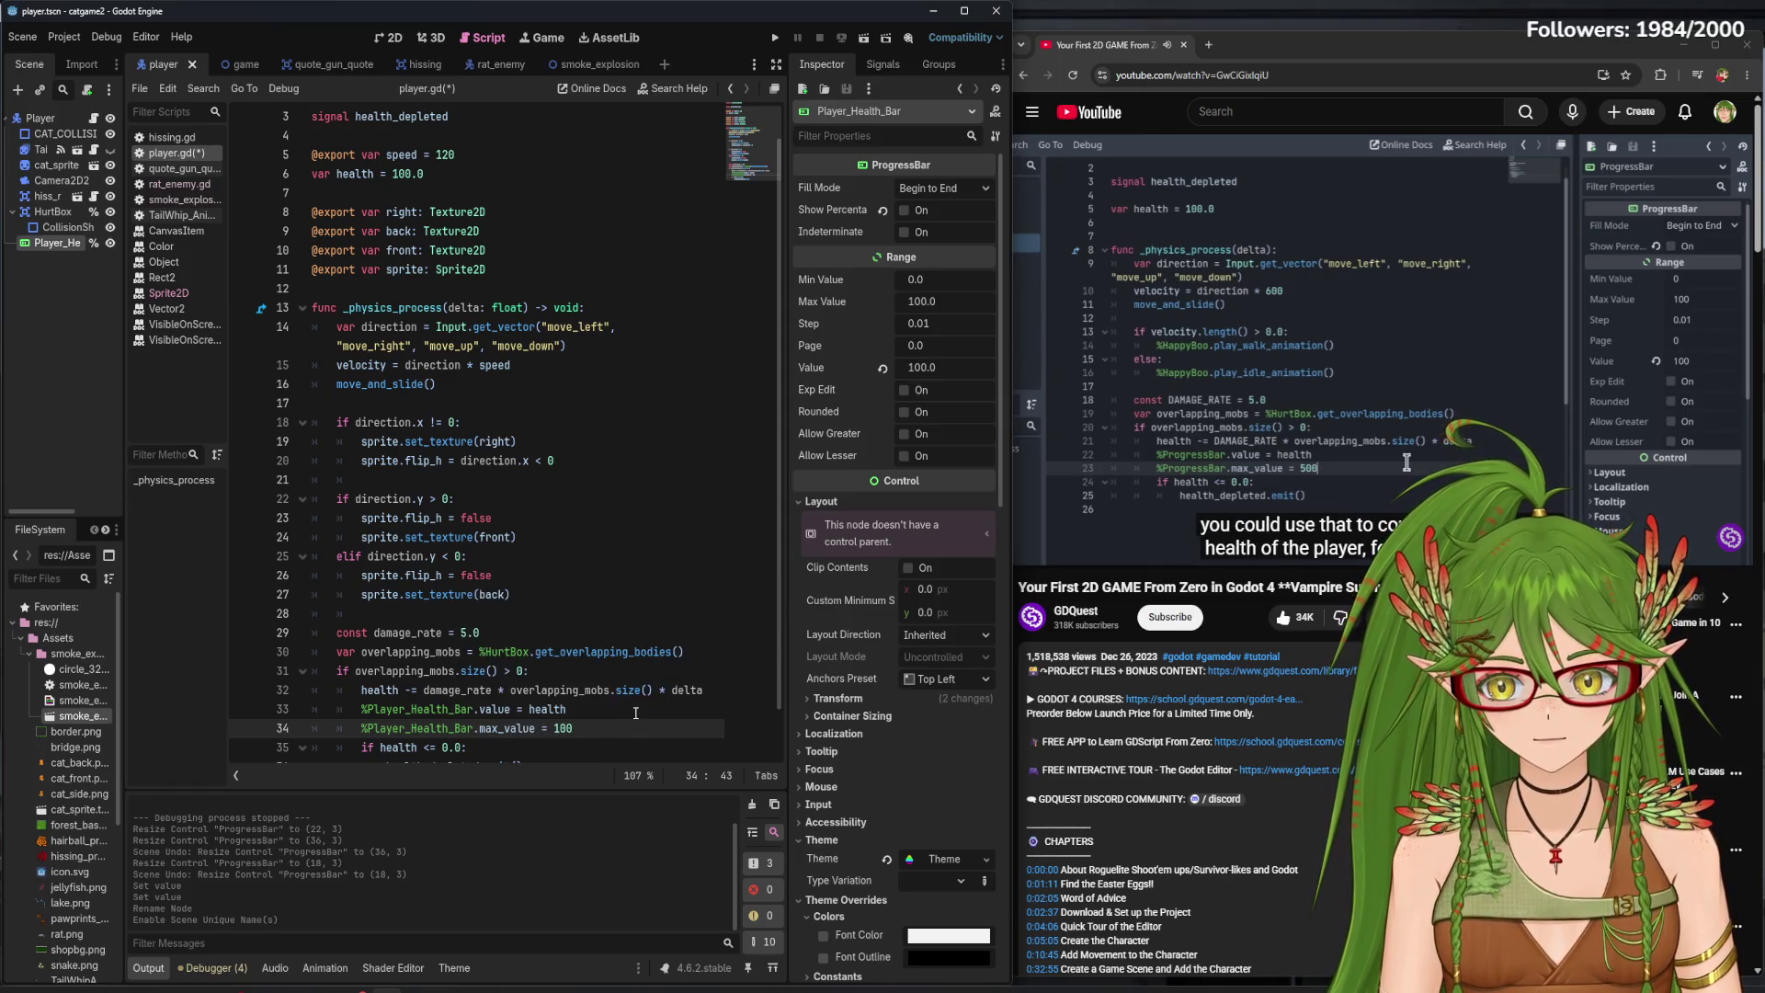
{"action": "key", "text": "ctrl+s"}
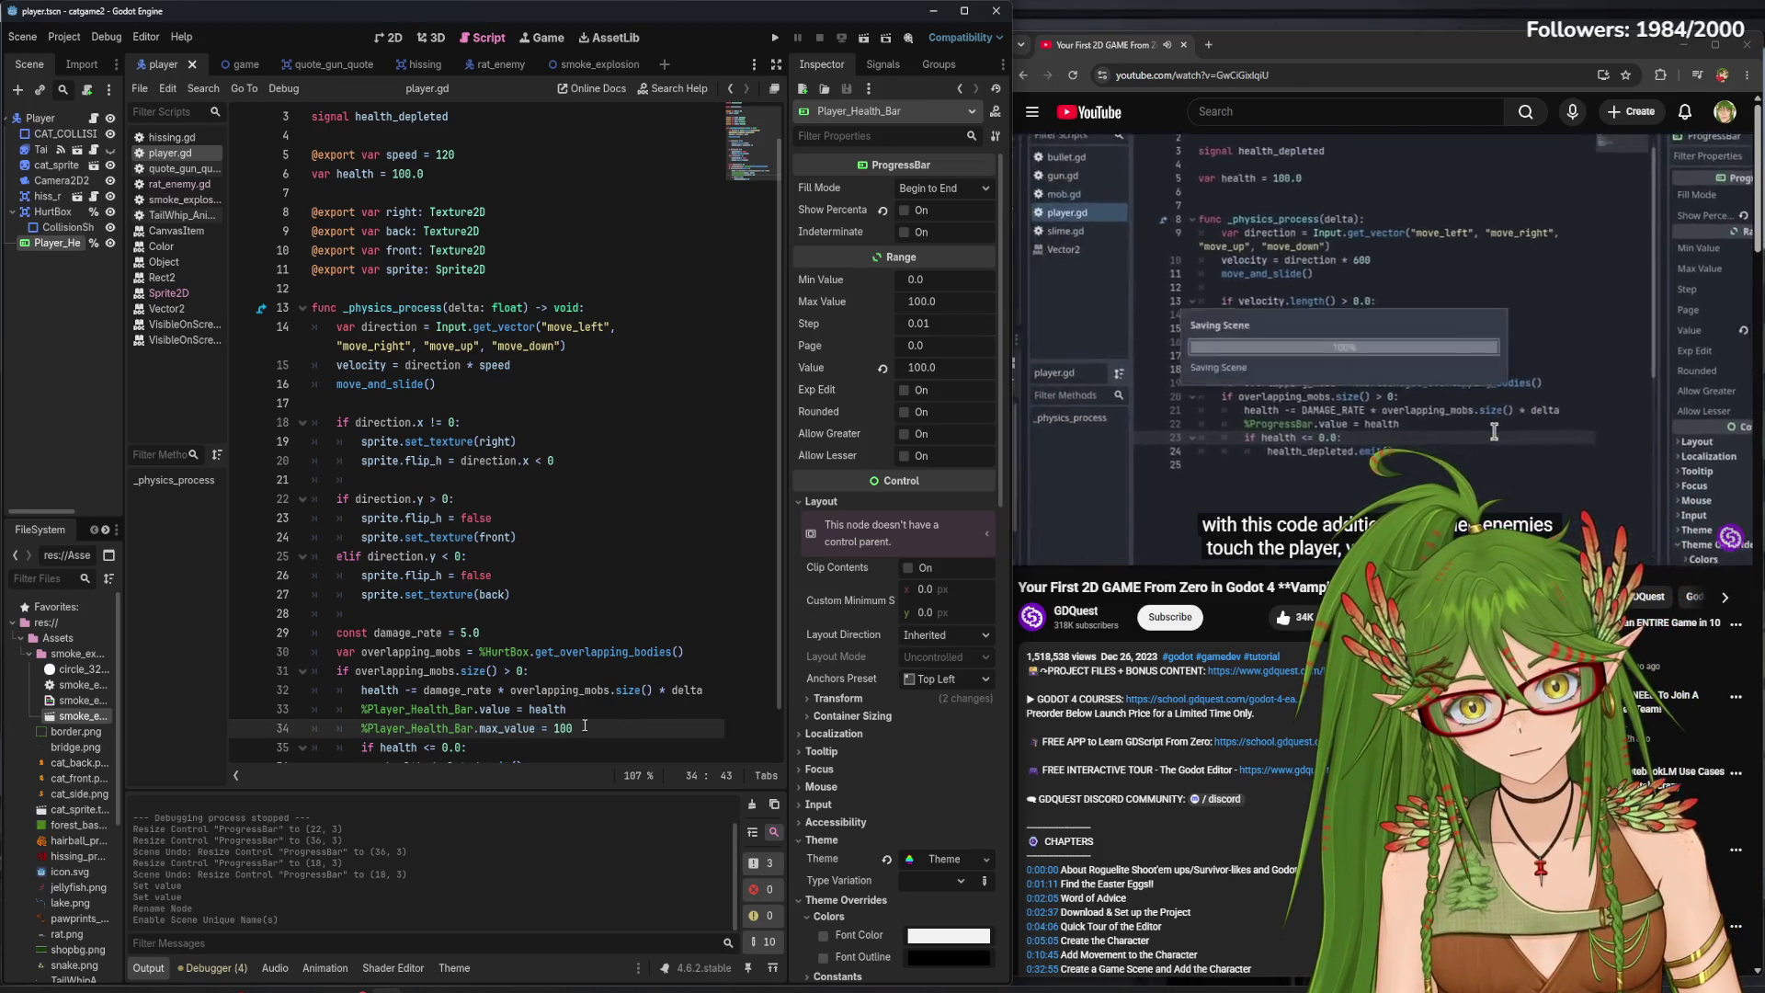
- Delete the max_value line again, then run the game and walk the cat right to test
{"action": "left_click_drag", "start_coordinate": [579, 727], "coordinate": [362, 727]}
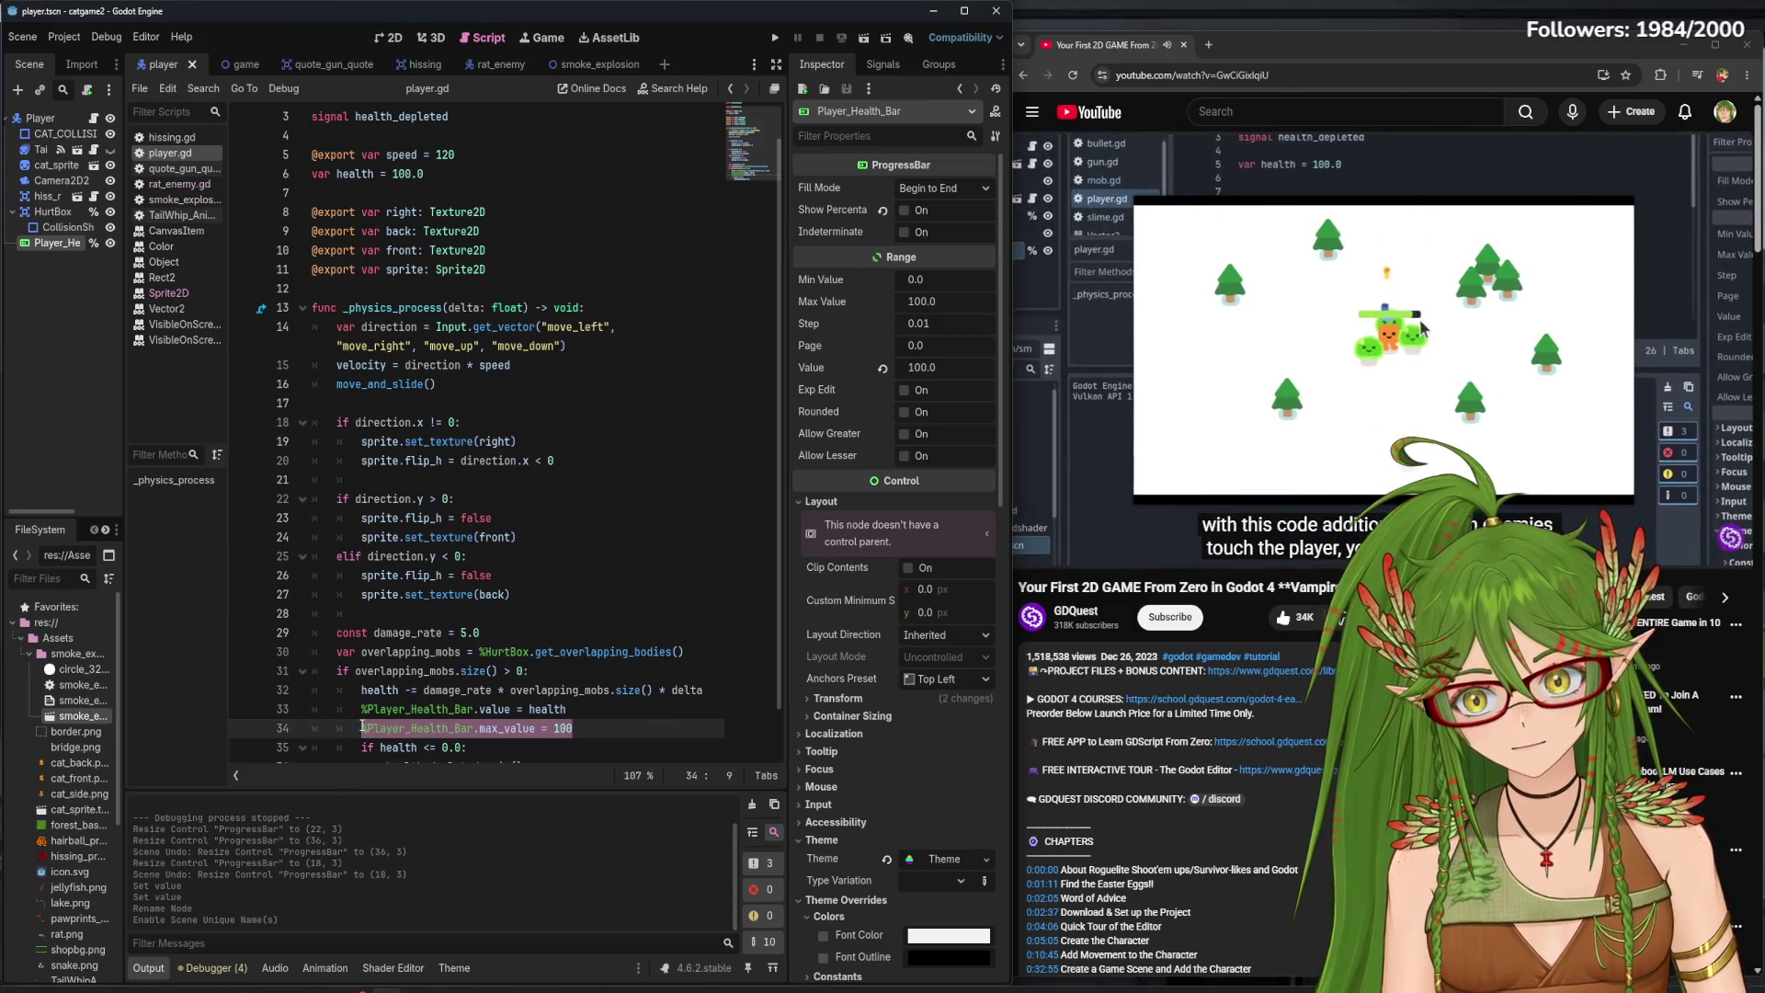
{"action": "key", "text": "BackSpace"}
{"action": "key", "text": "BackSpace"}
{"action": "key", "text": "BackSpace"}
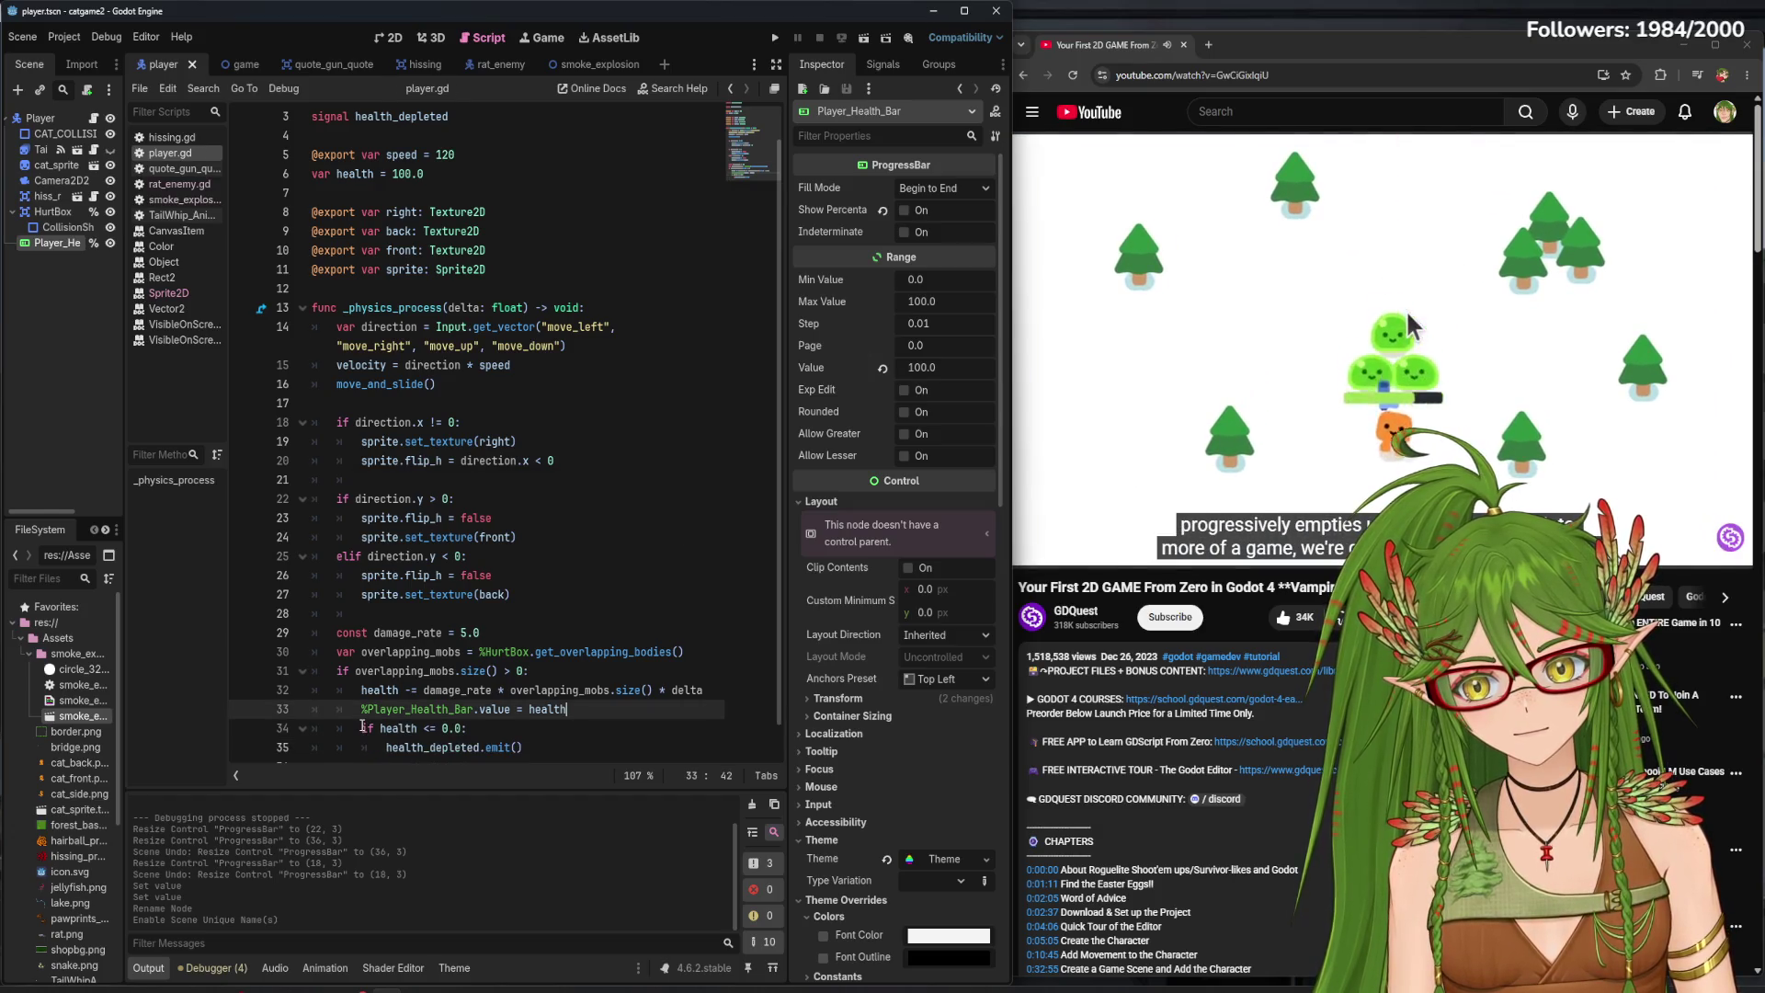
{"action": "left_click", "coordinate": [1212, 357]}
{"action": "left_click", "coordinate": [775, 37]}
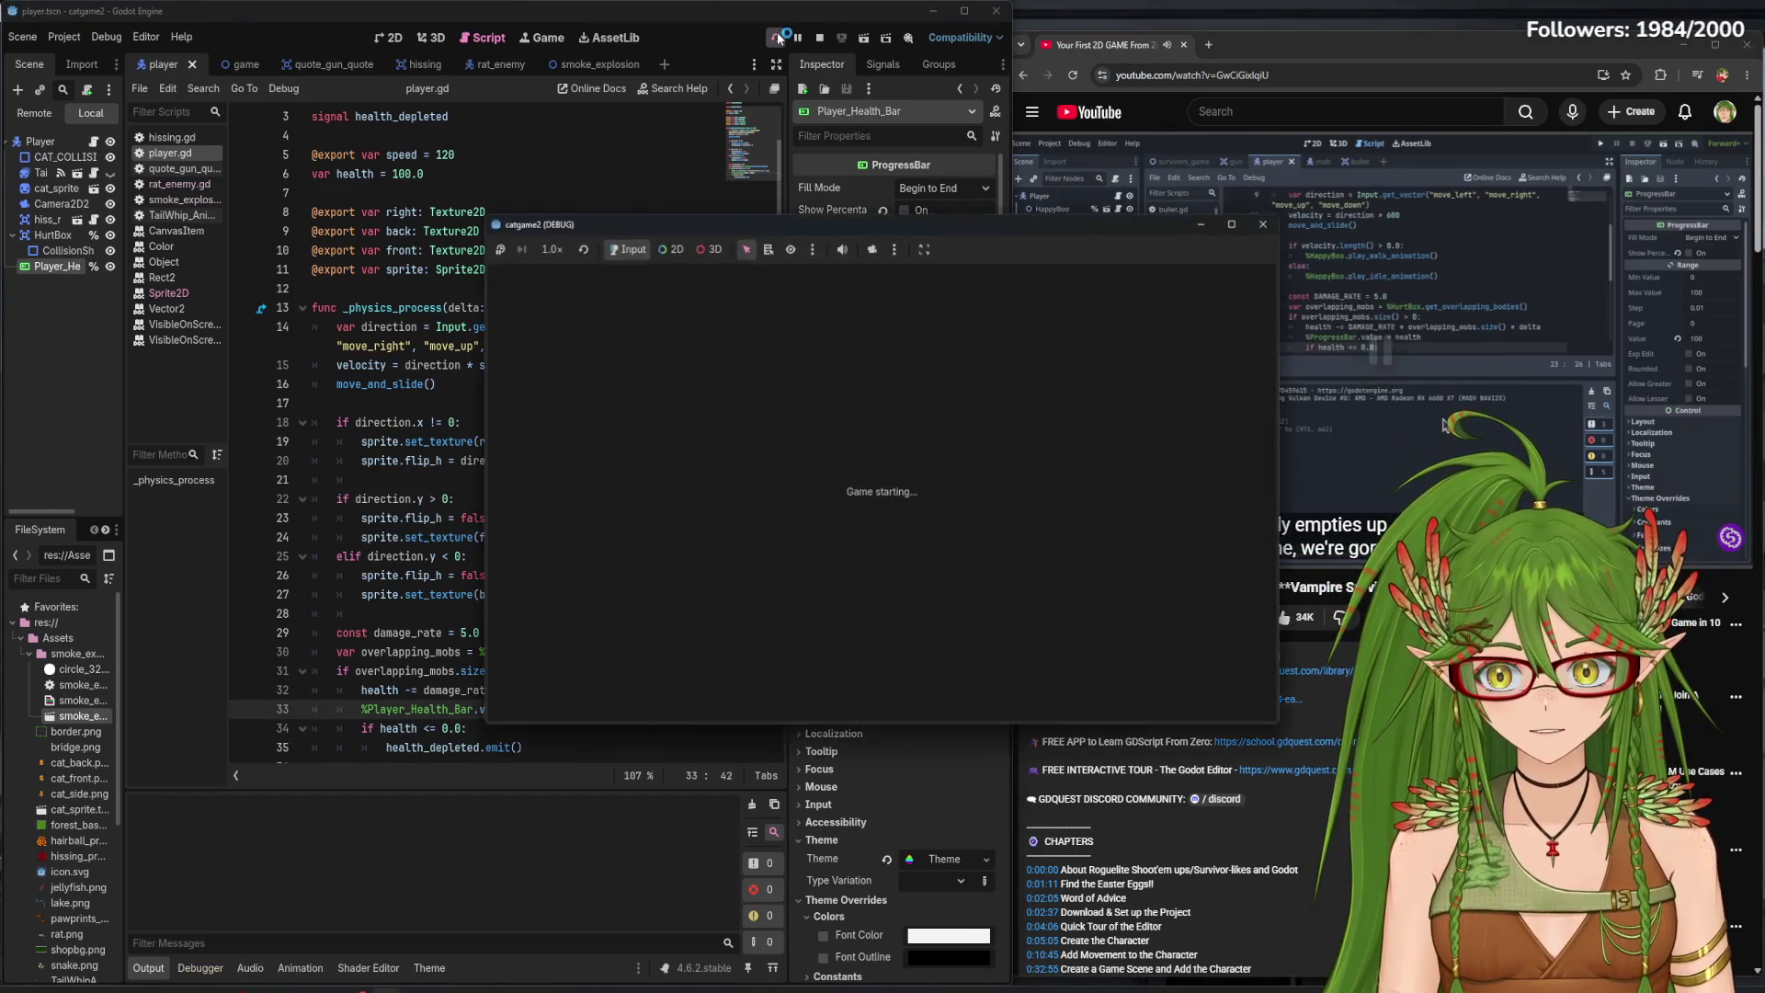
{"action": "key", "text": "Right"}
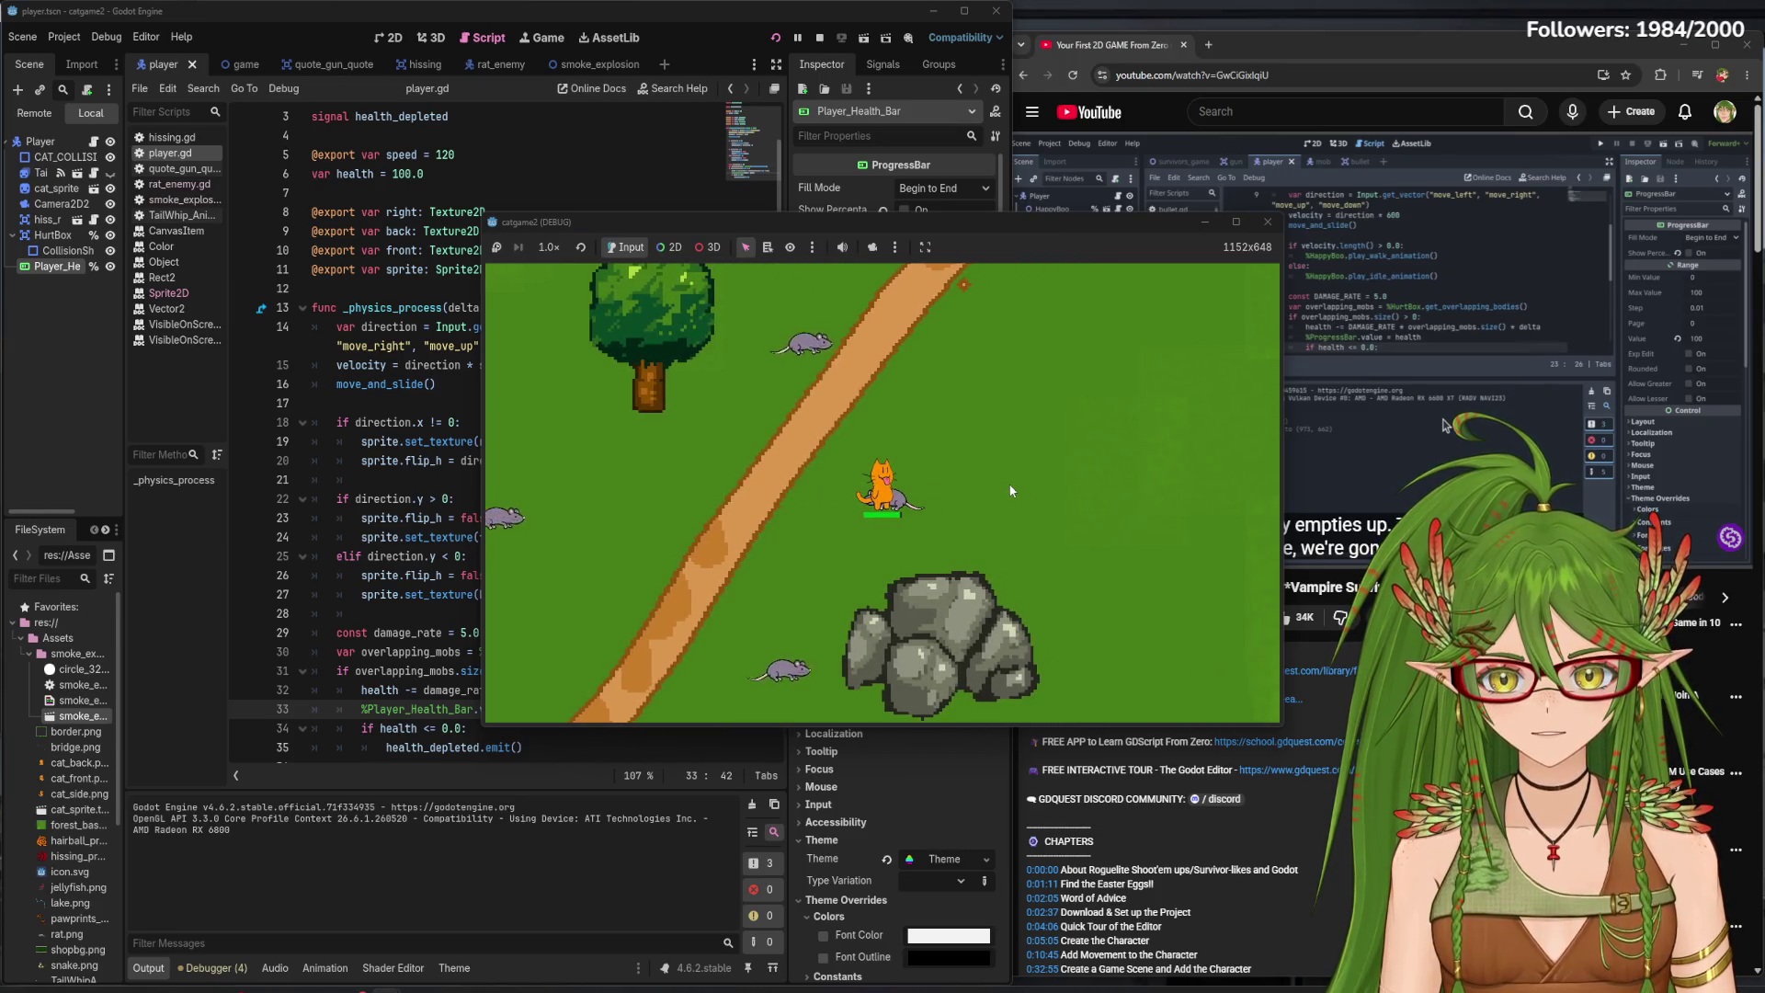